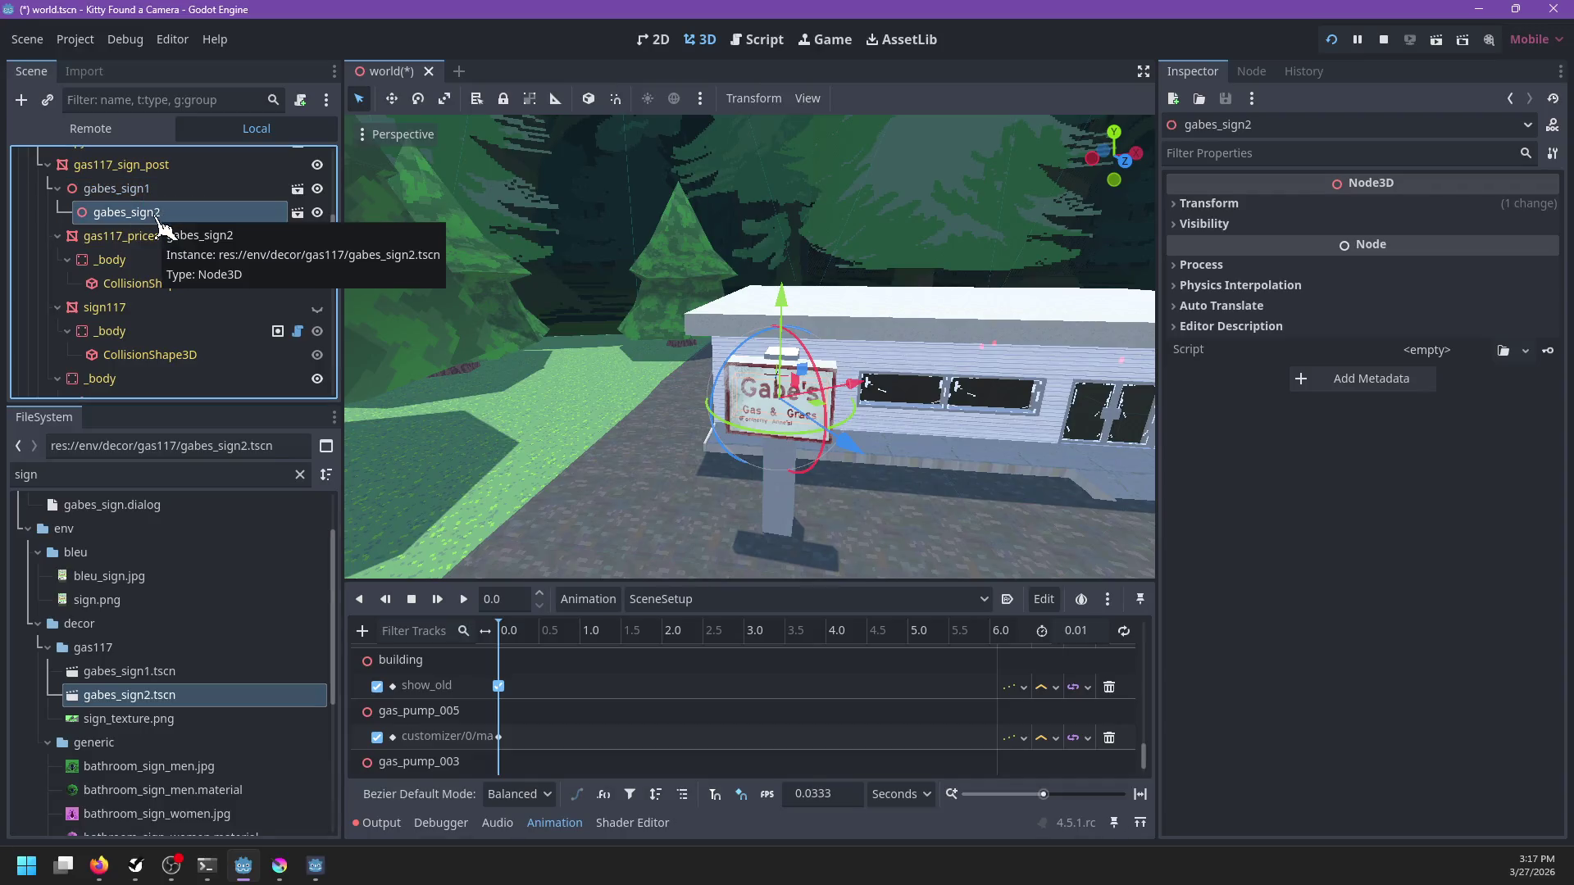
Step: Nest gabes_sign2 under gabes_sign1 and shift both signs along the Y axis
left_click_drag(799, 308, 795, 375)
left_click(119, 188)
left_click_drag(781, 300, 780, 263)
key("f")
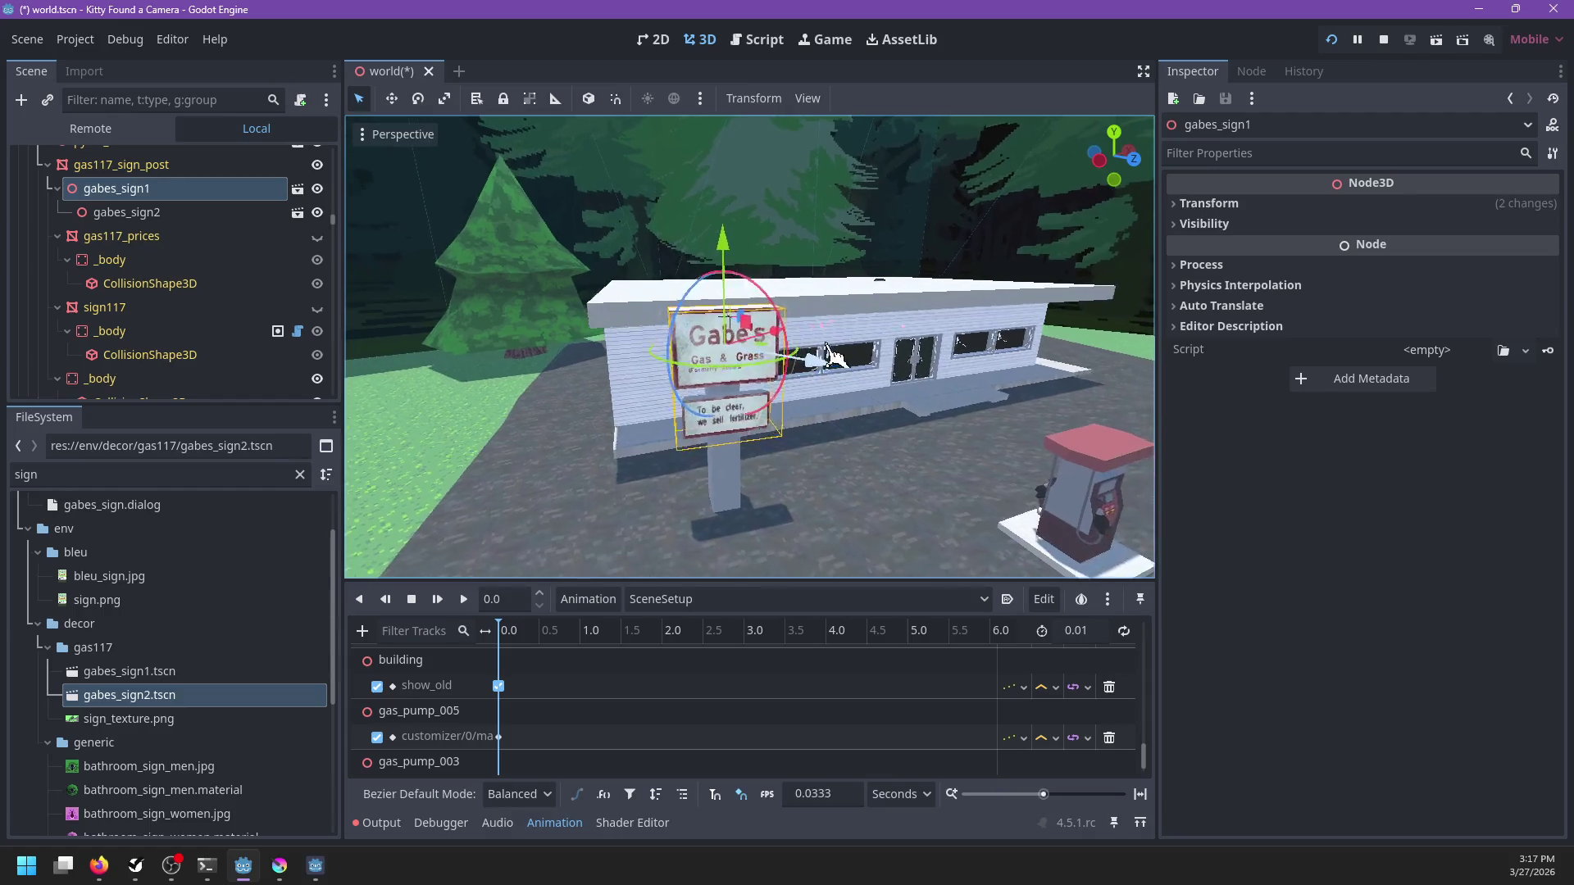
Step: Key gabes_sign1 as hidden in the RESET animation
left_click(711, 603)
left_click(698, 629)
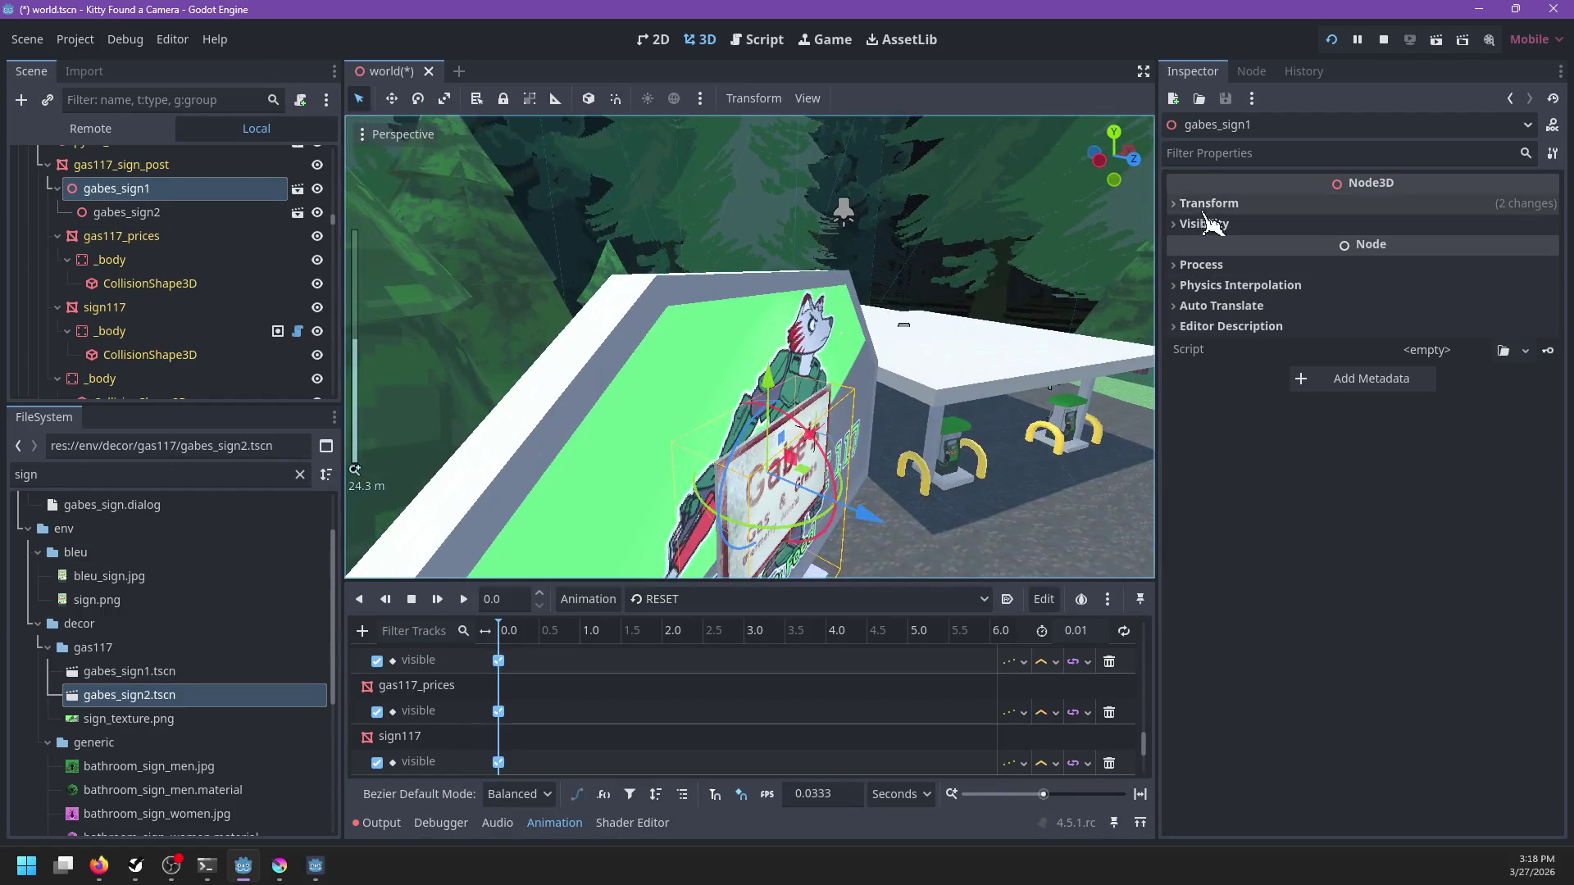
left_click(1203, 224)
scroll(1019, 411, "down", 10)
left_click(1379, 247)
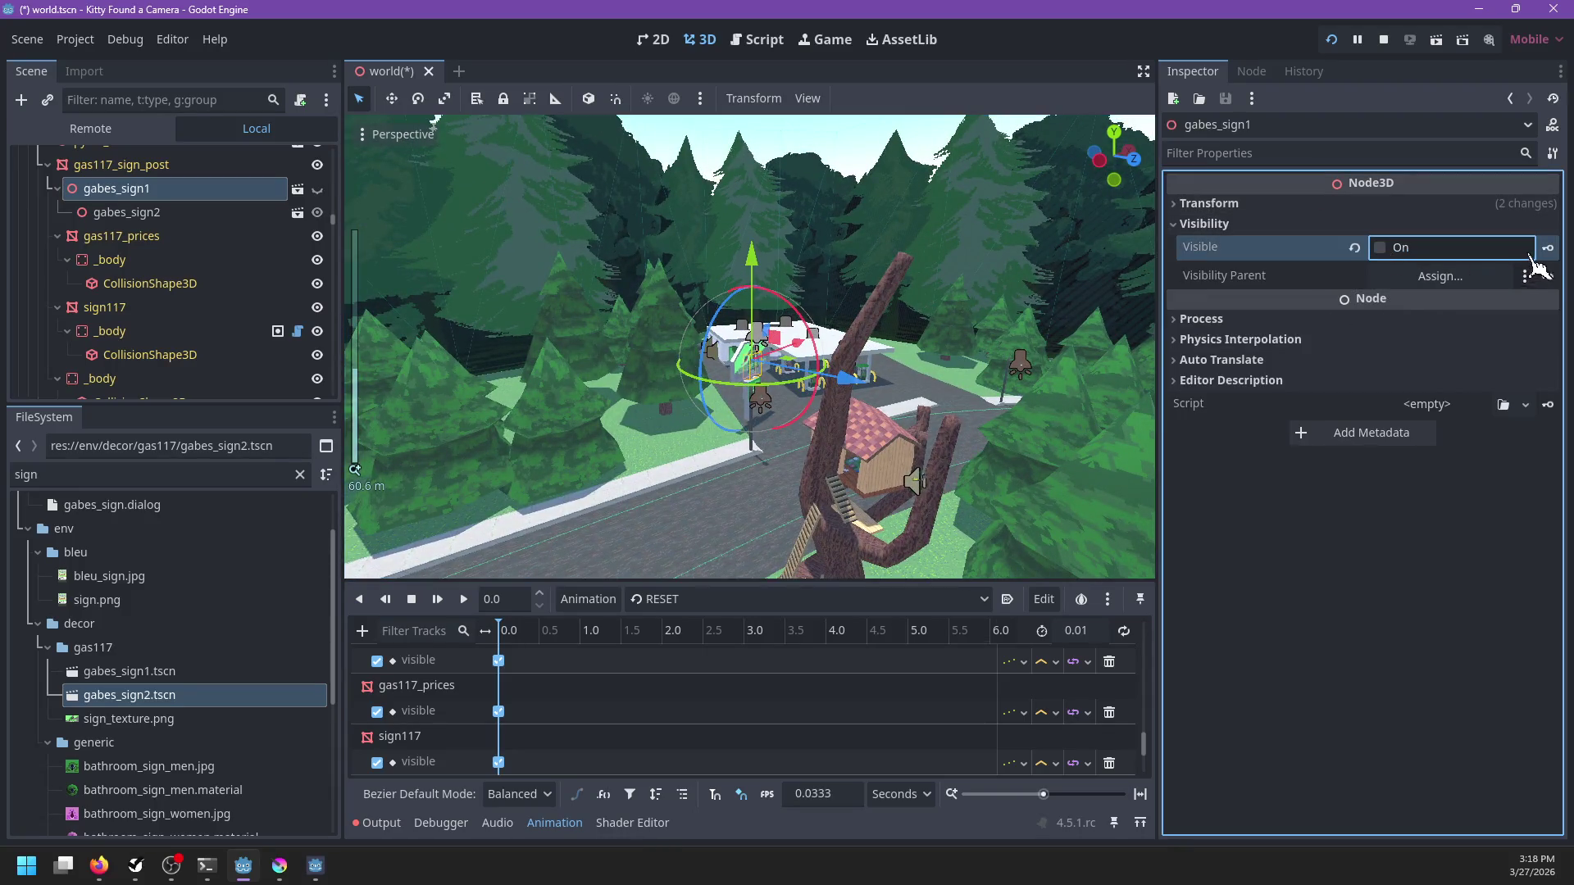
left_click(1547, 248)
left_click(713, 491)
Step: Key gabes_sign1 as visible in the SceneSetup animation
left_click(672, 599)
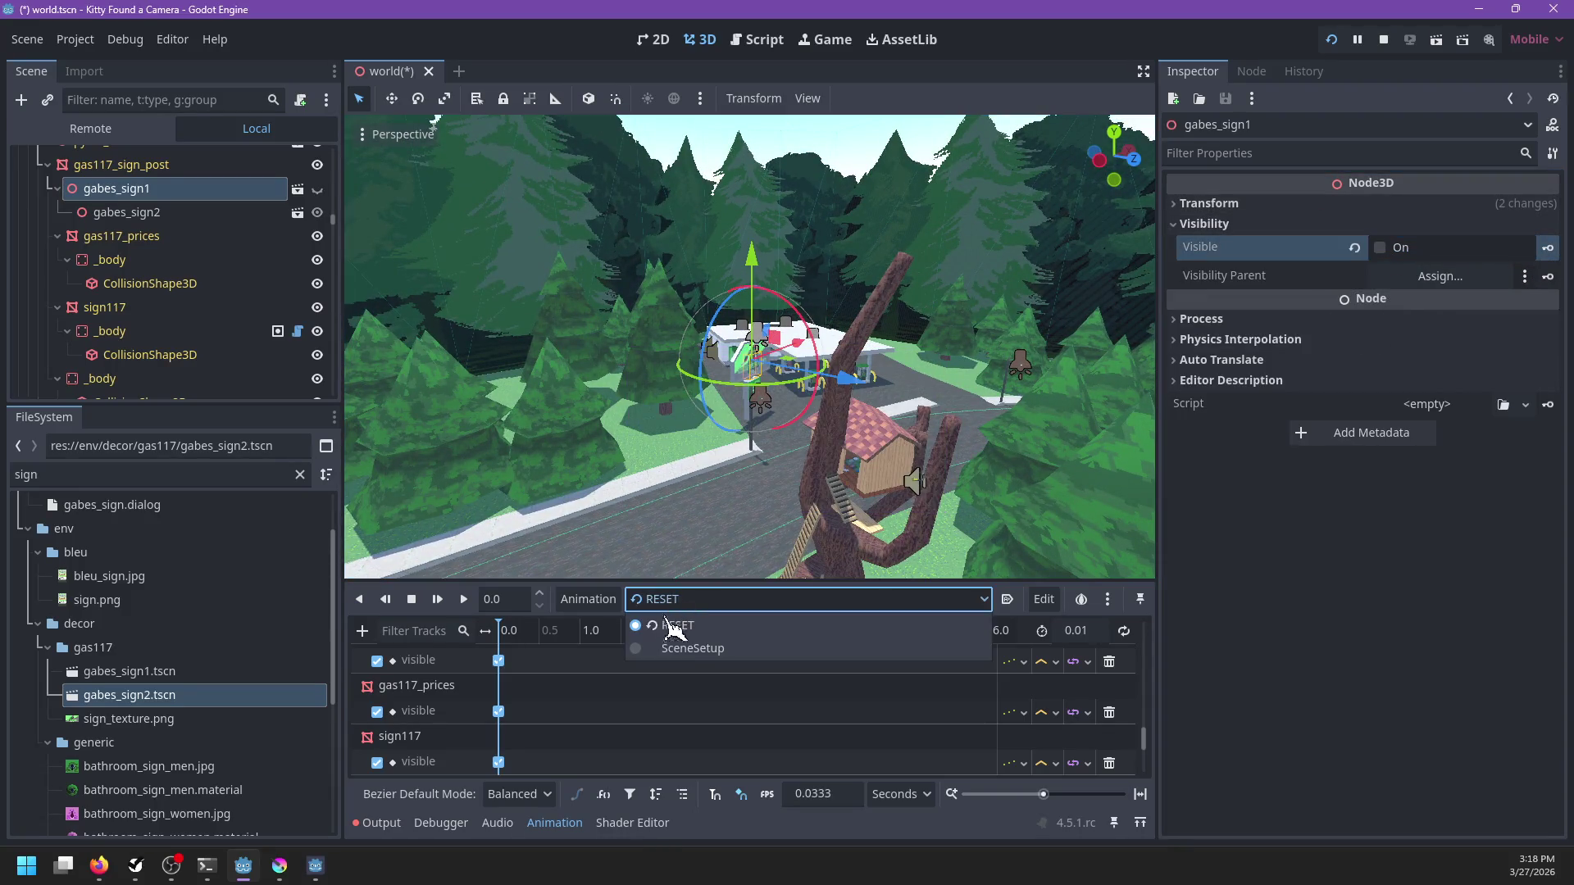
left_click(681, 647)
left_click(1380, 248)
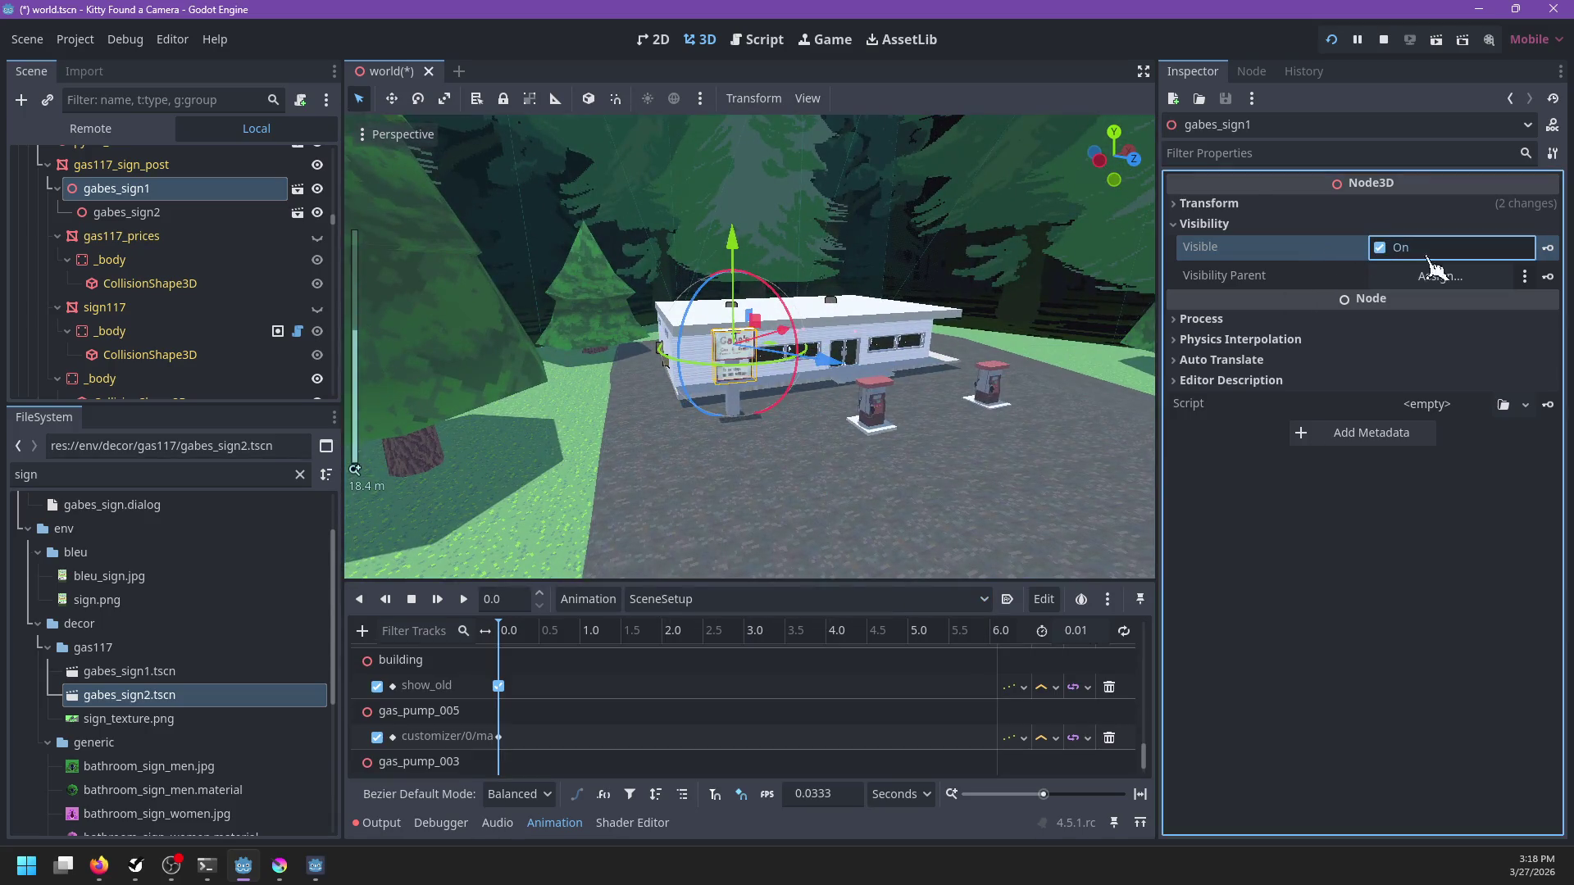
left_click(1547, 247)
left_click(719, 490)
Step: Switch back to the RESET animation and save the world scene
left_click_drag(783, 477, 725, 432)
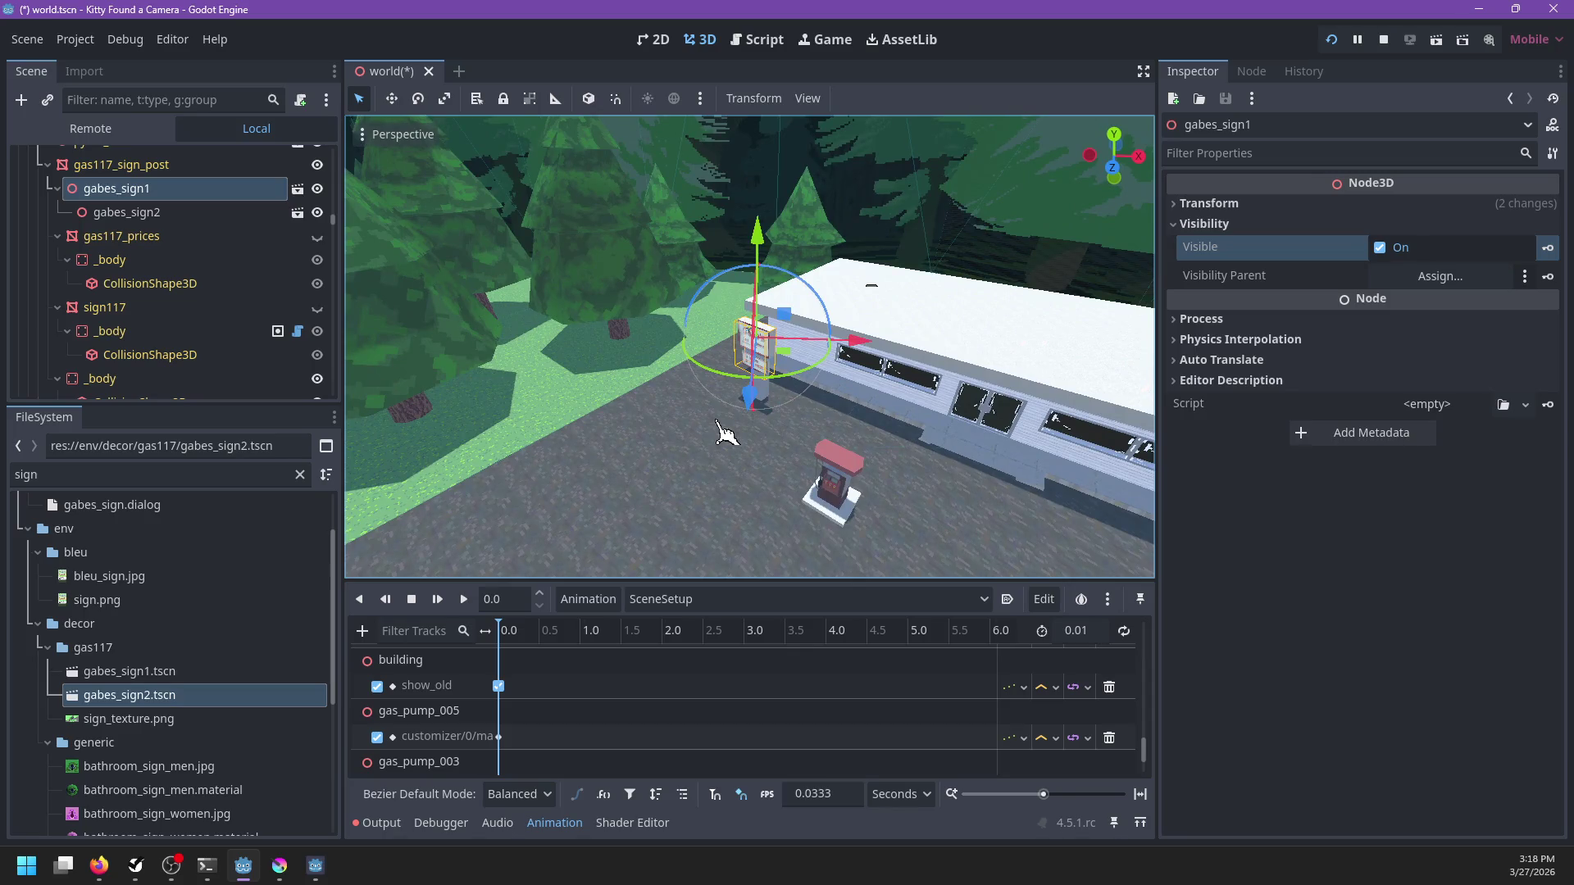
left_click(656, 599)
left_click(648, 636)
scroll(799, 449, "down", 3)
scroll(811, 446, "up", 2)
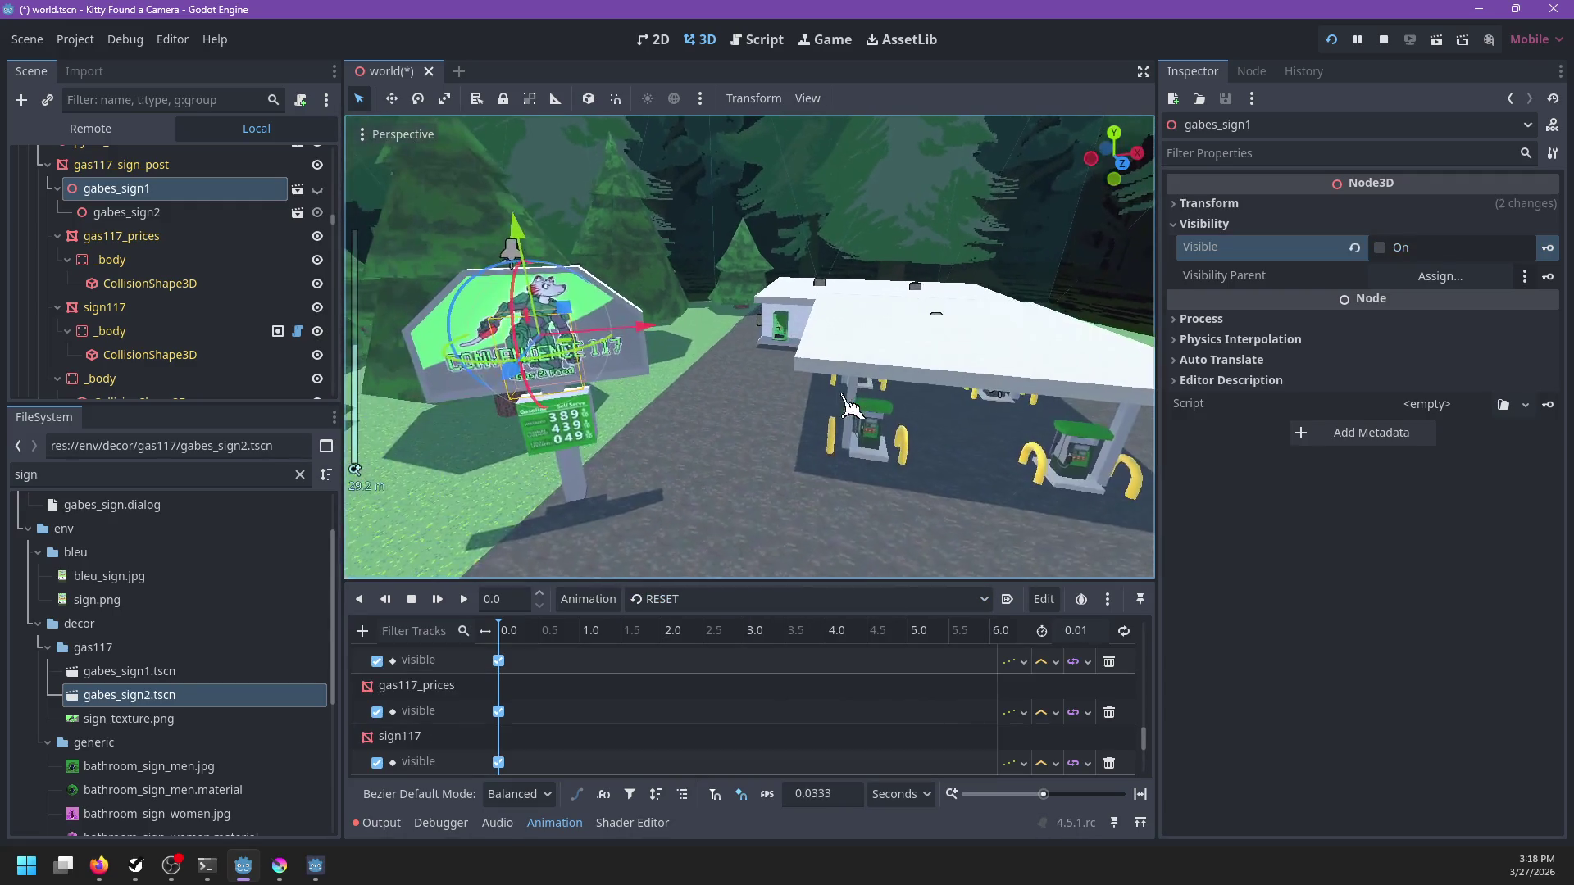
key("ctrl+s")
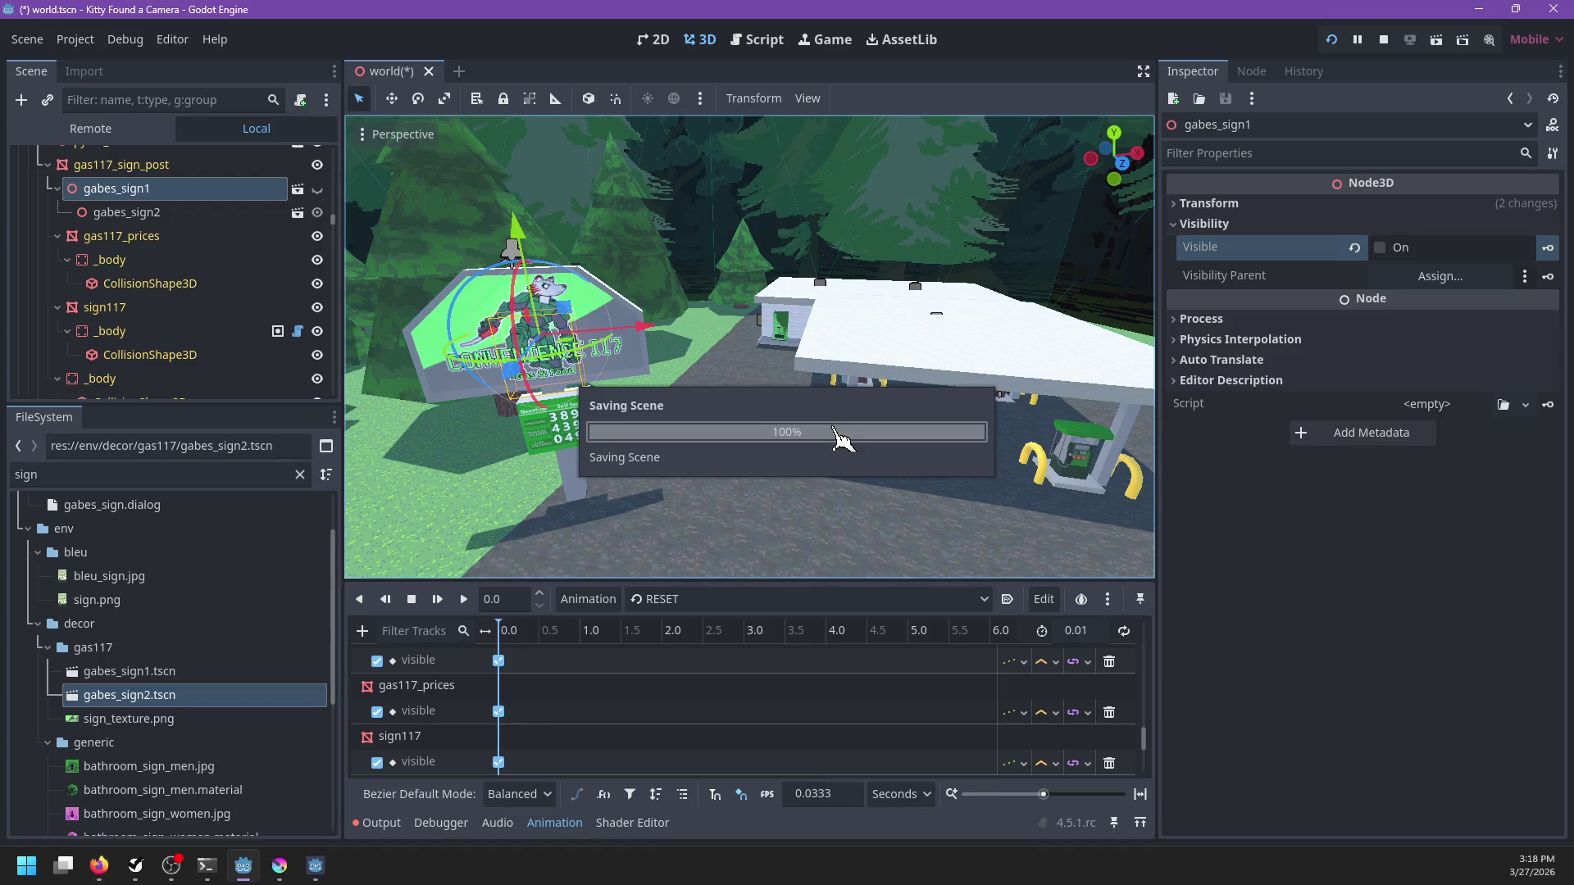
Step: Stop the running game, close the world scene and relaunch the game with F5
left_click(1385, 41)
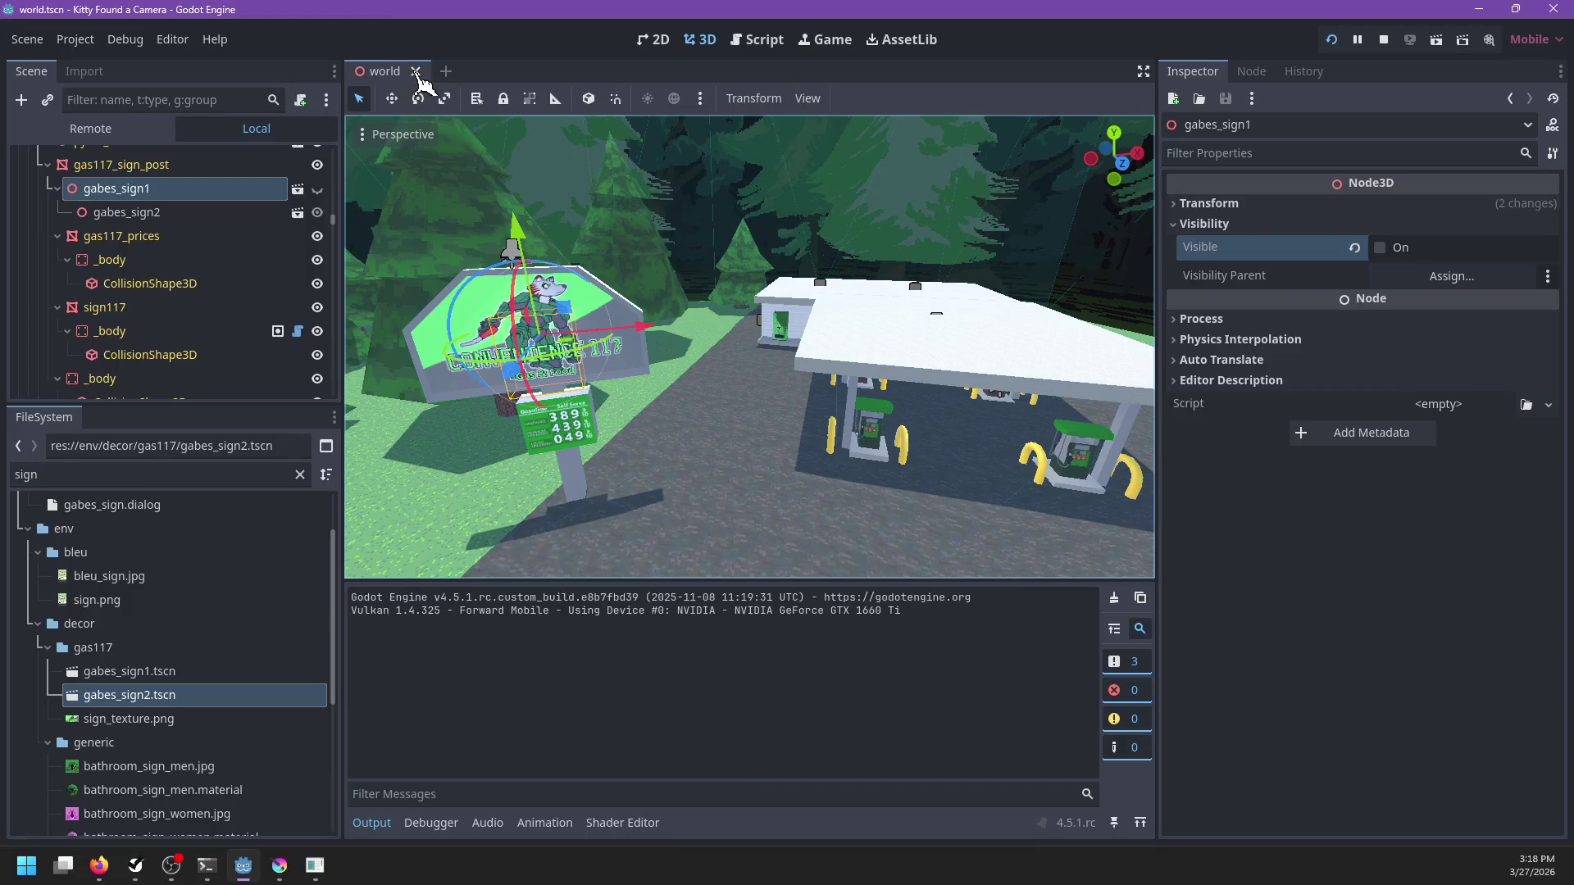
left_click(416, 71)
key("F5")
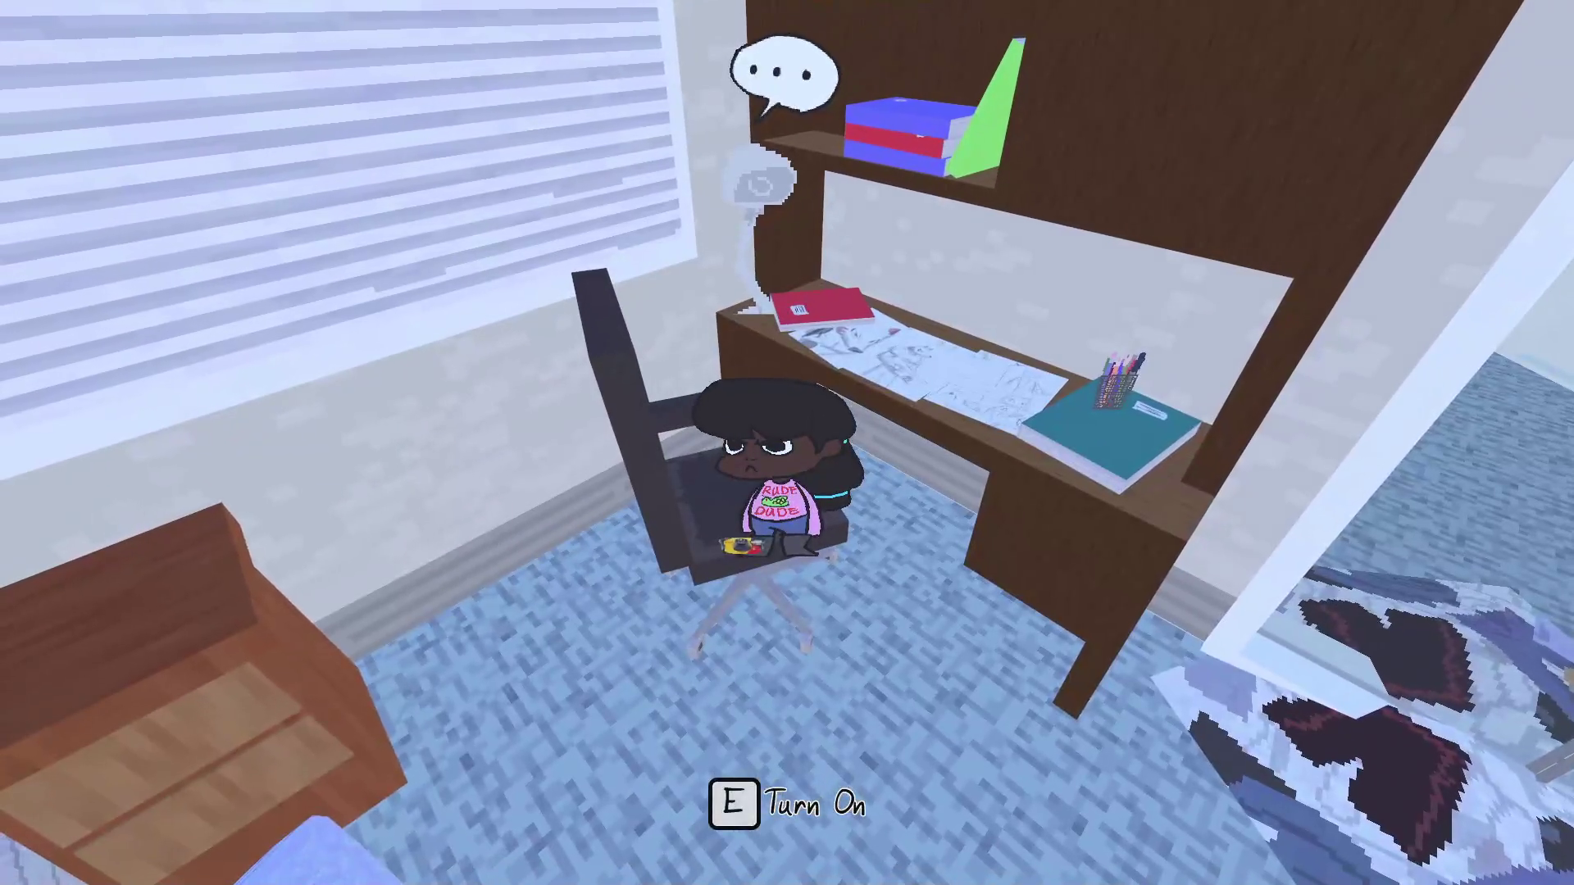
Step: Use Save and Exit in the game's pause menu to return to the editor
key("Escape")
left_click(302, 824)
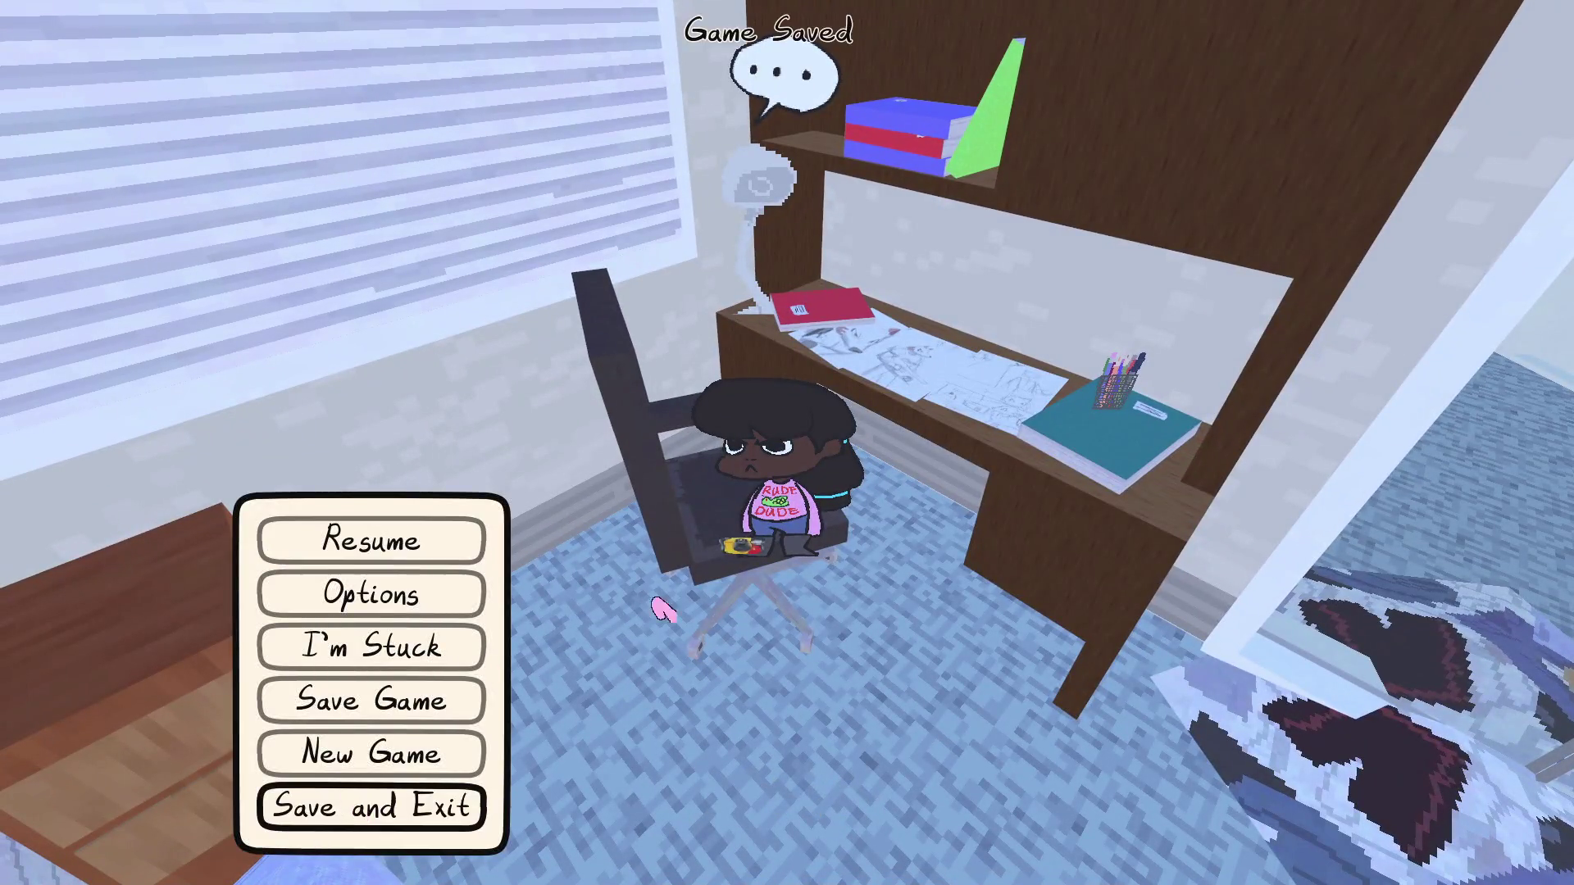
double_click(241, 472)
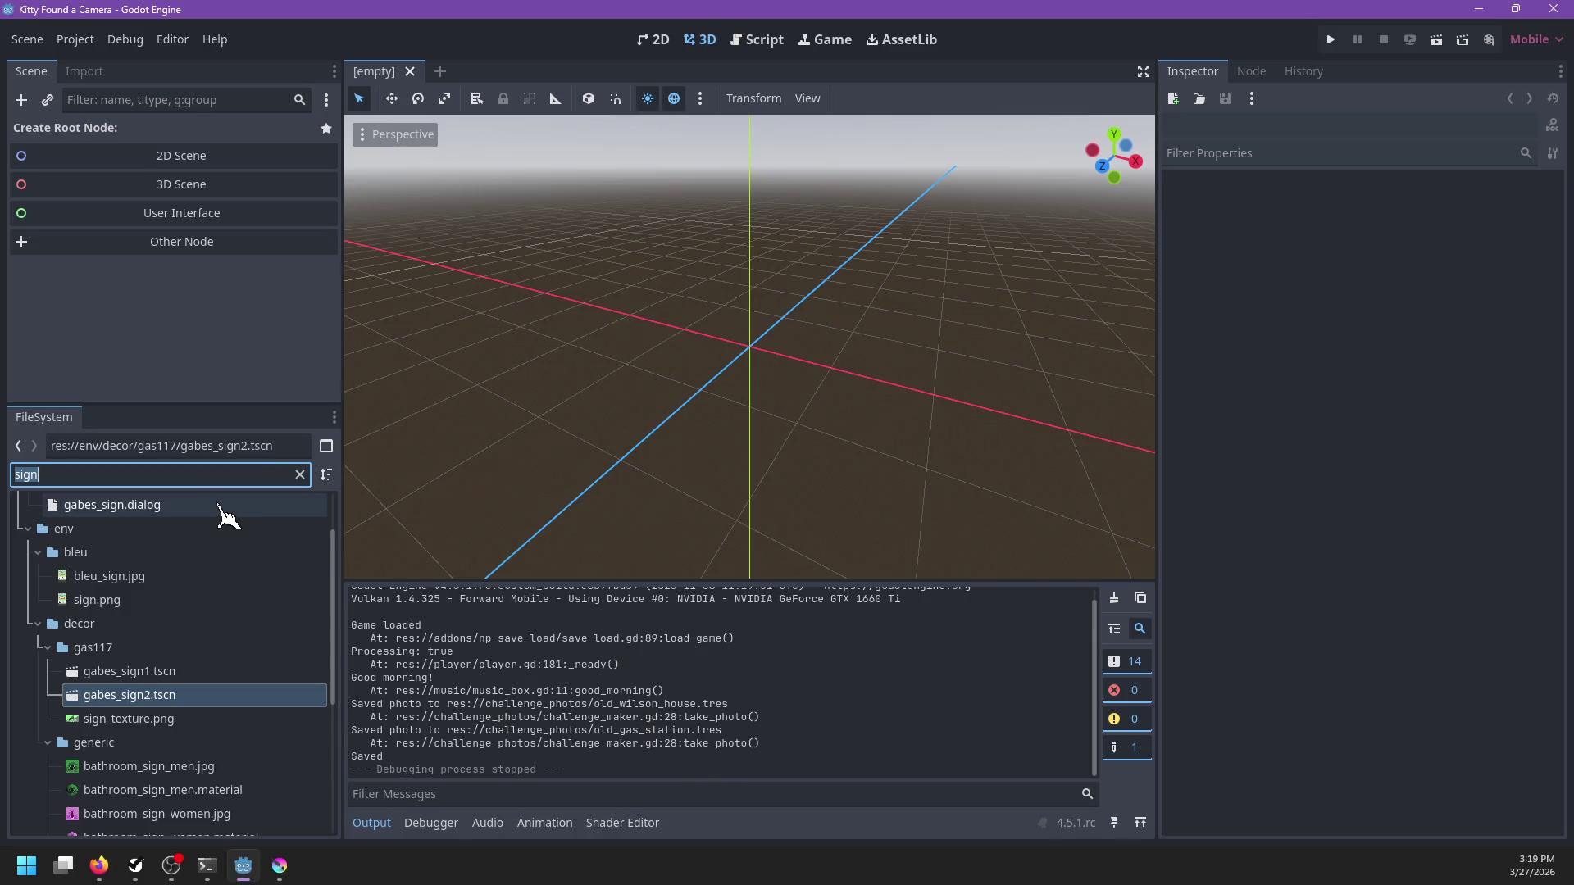
Step: Filter the FileSystem for 'world' and open world.tscn
type("challenge")
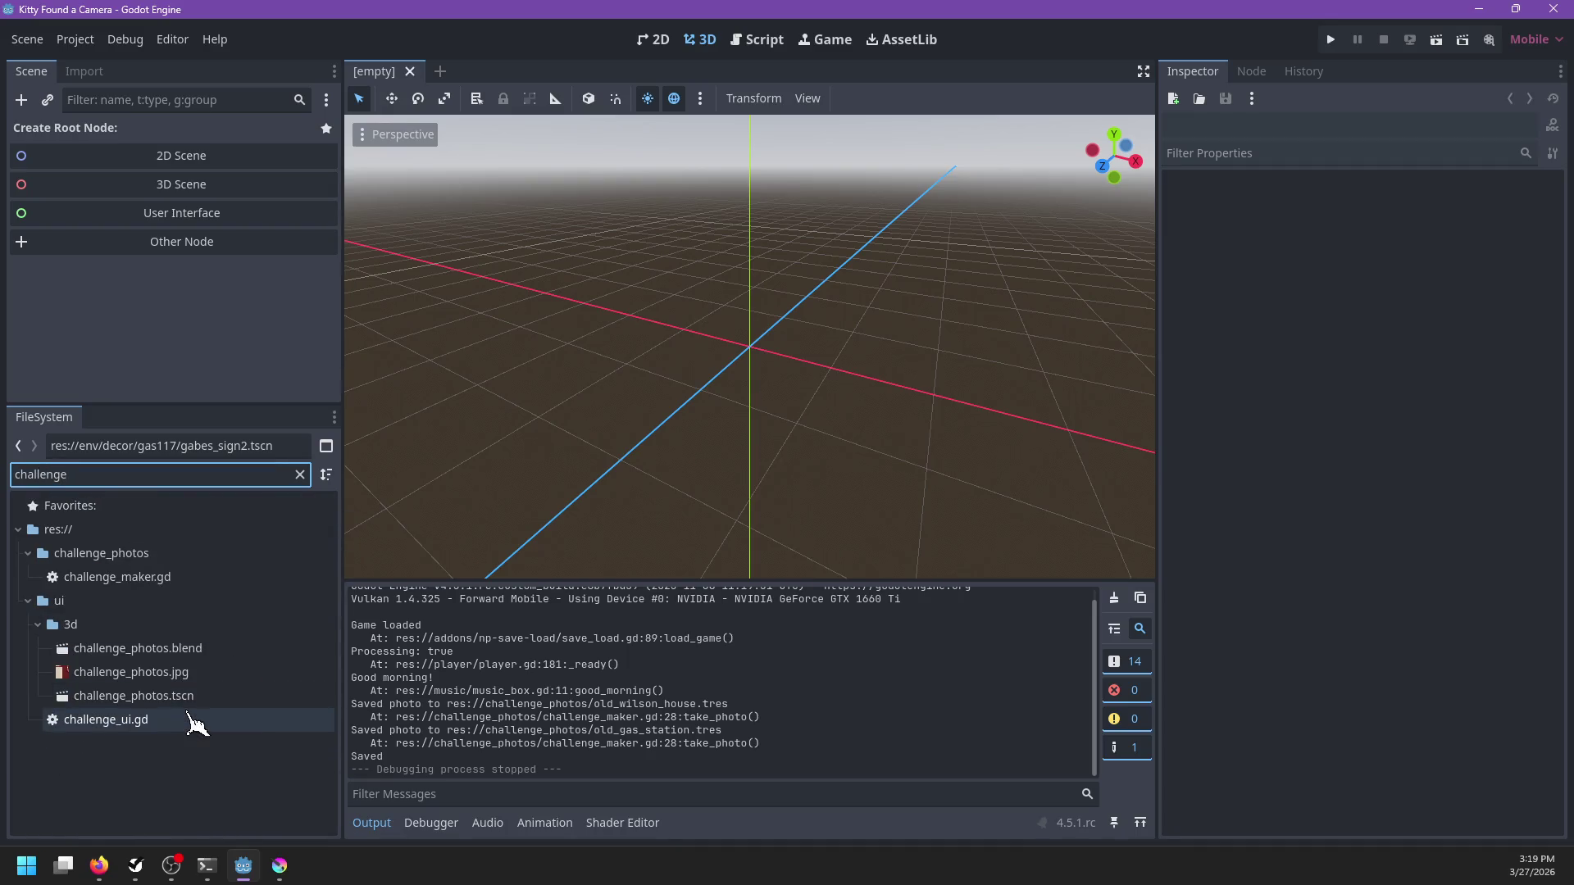
key("ctrl+BackSpace")
type("world")
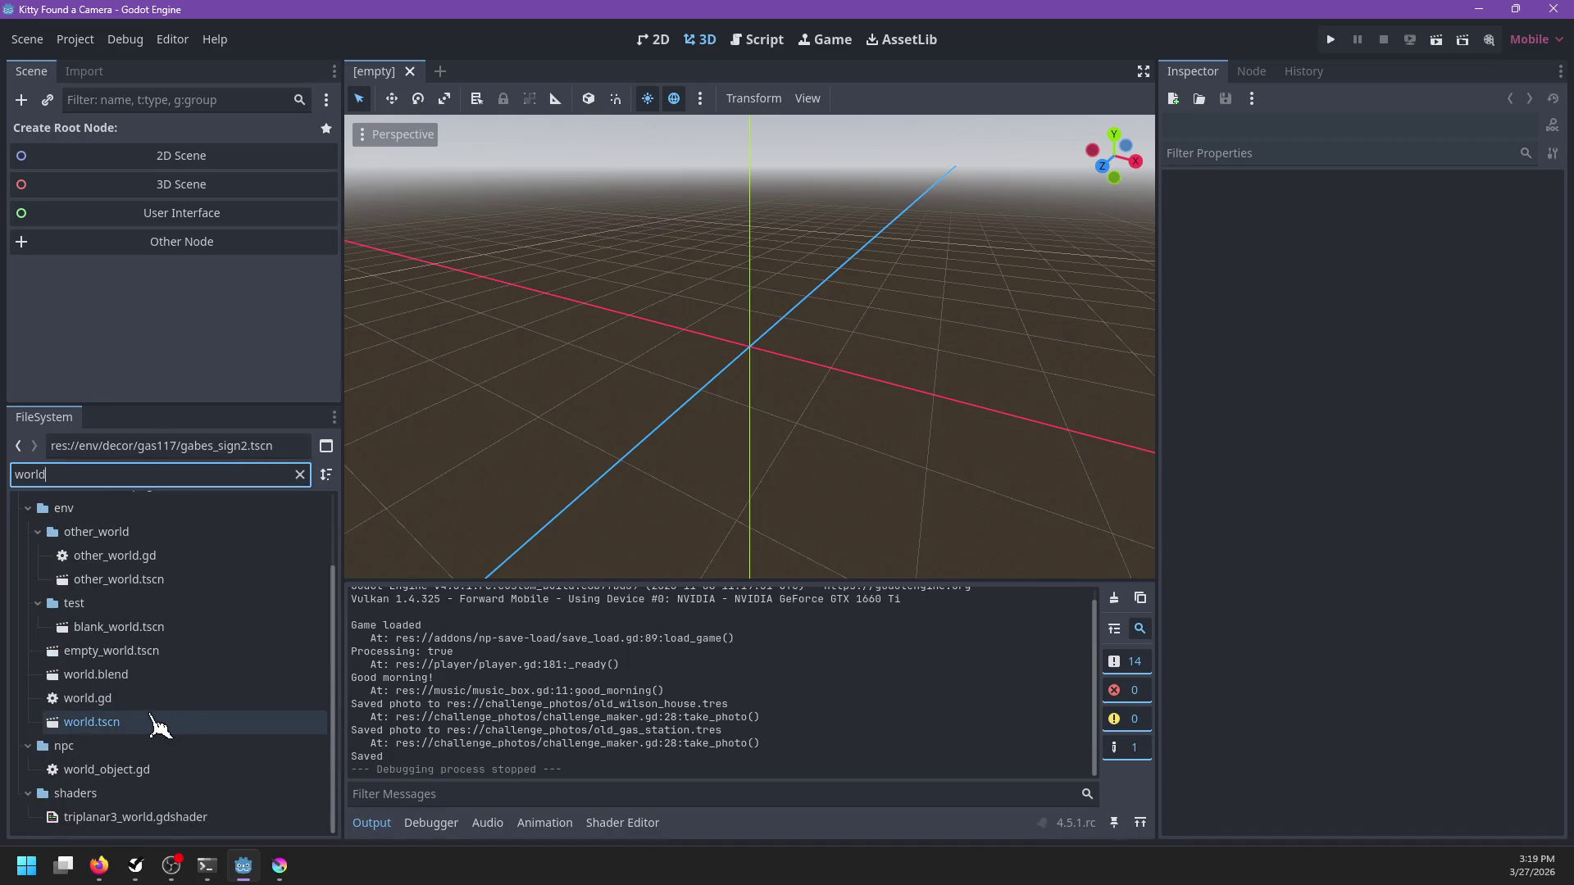
left_click(156, 722)
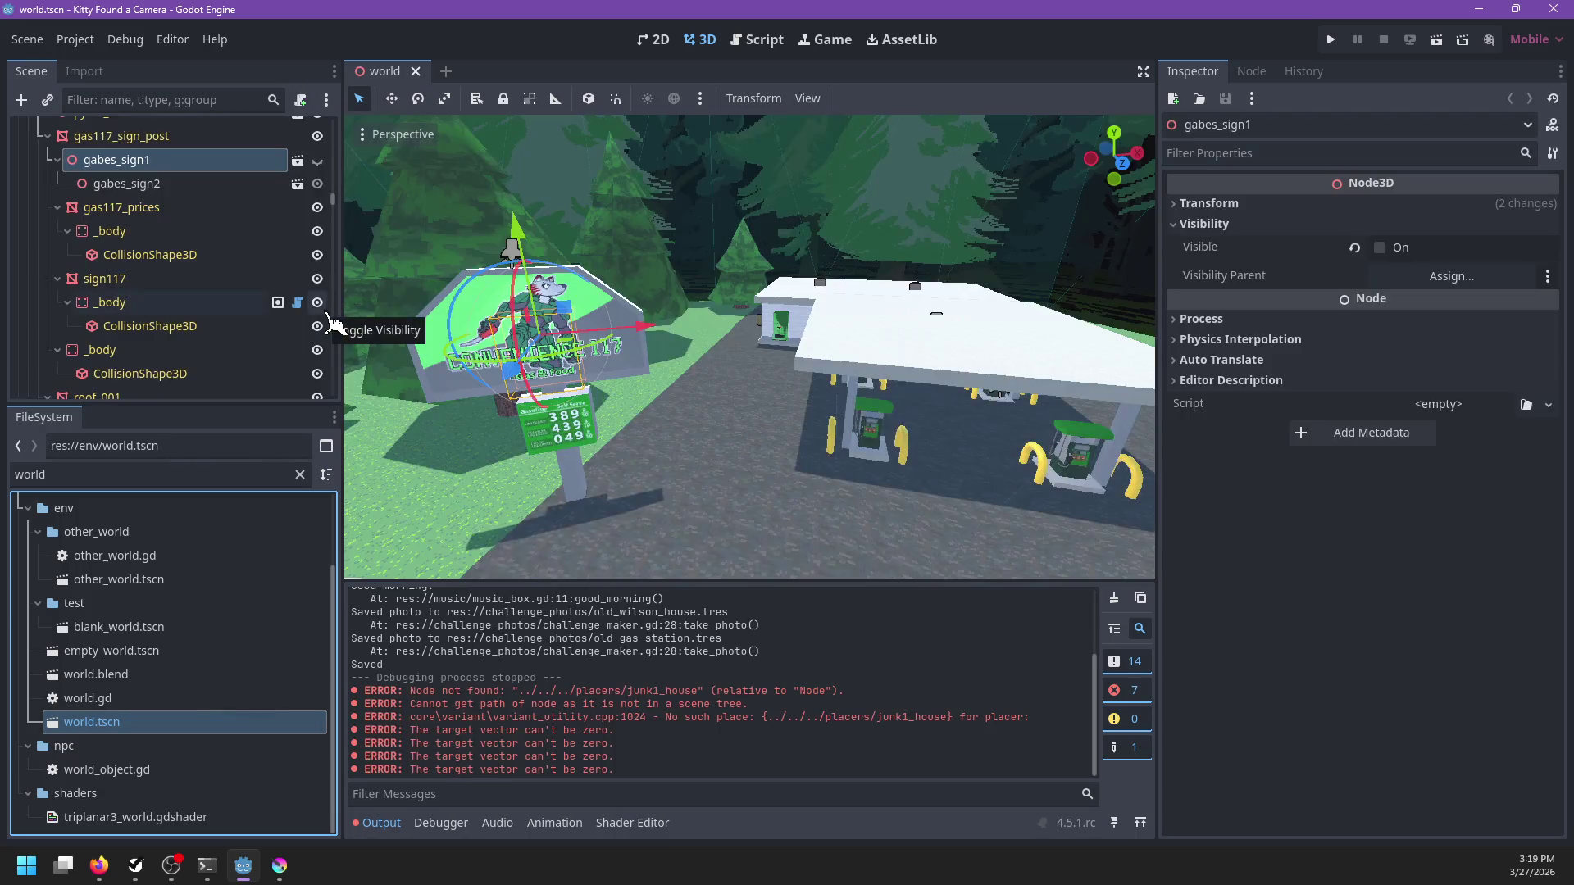
scroll(319, 221, "down", 5)
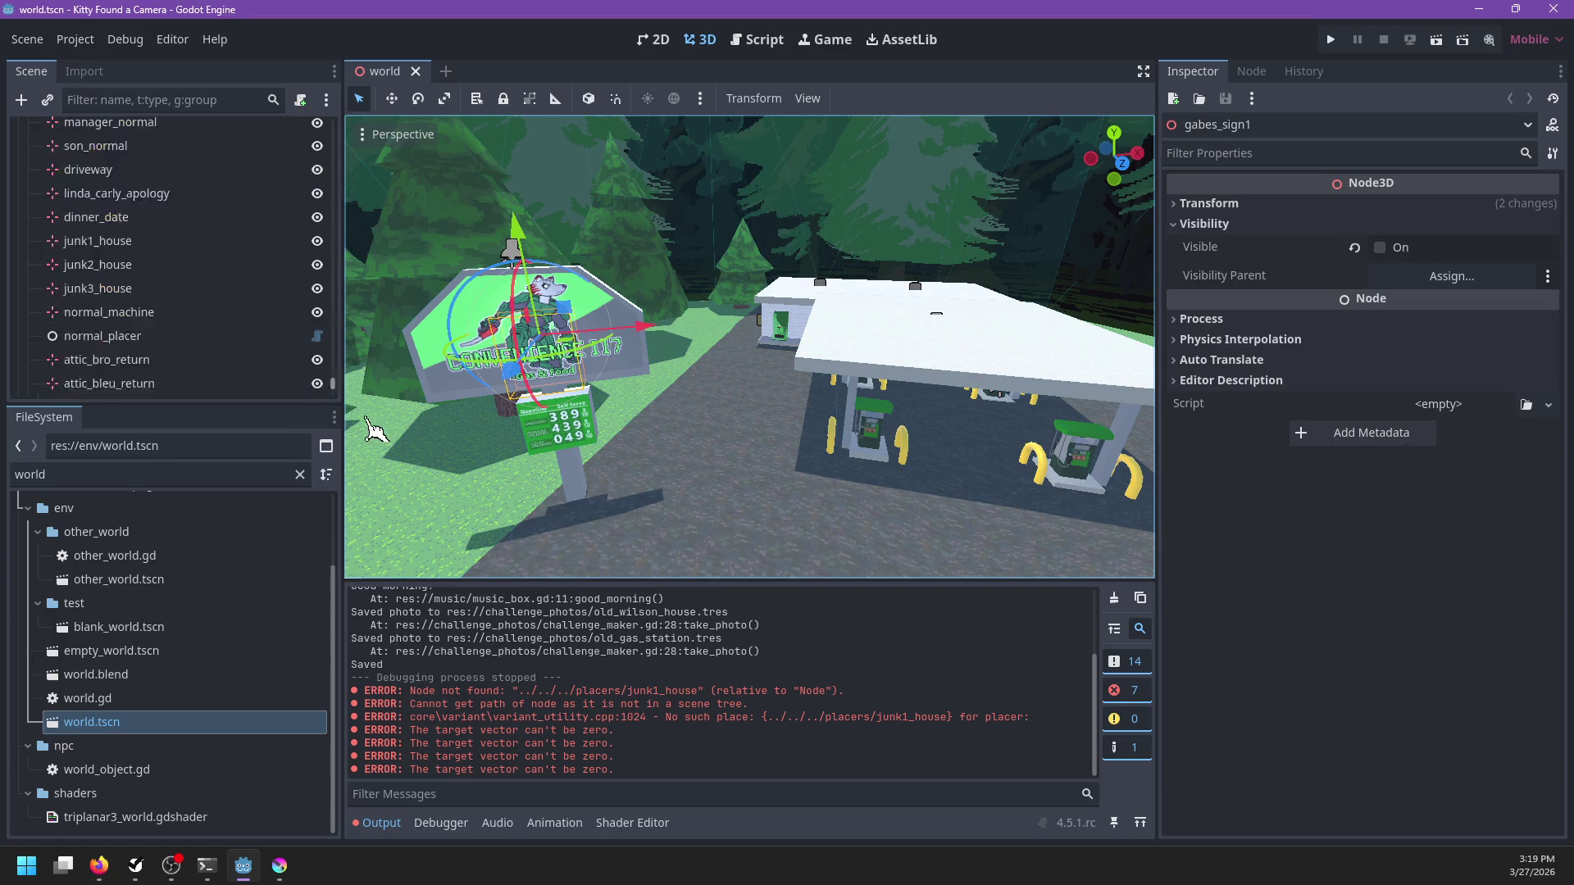
Step: Attach challenge_maker.gd to the key_burial challenge node
left_click(123, 338)
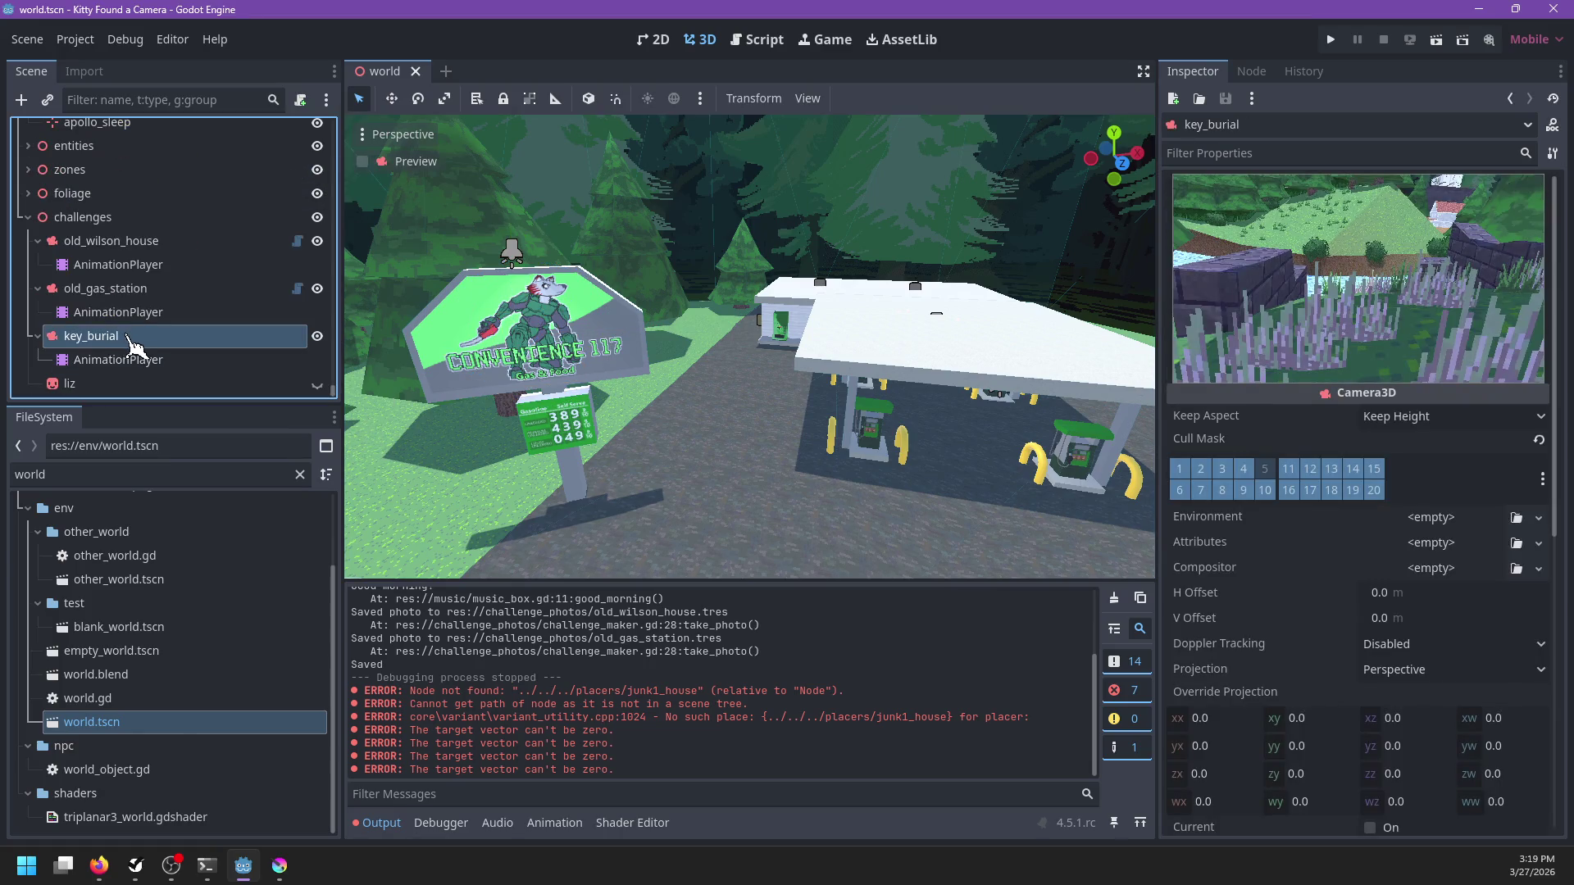
double_click(150, 475)
type("challenge")
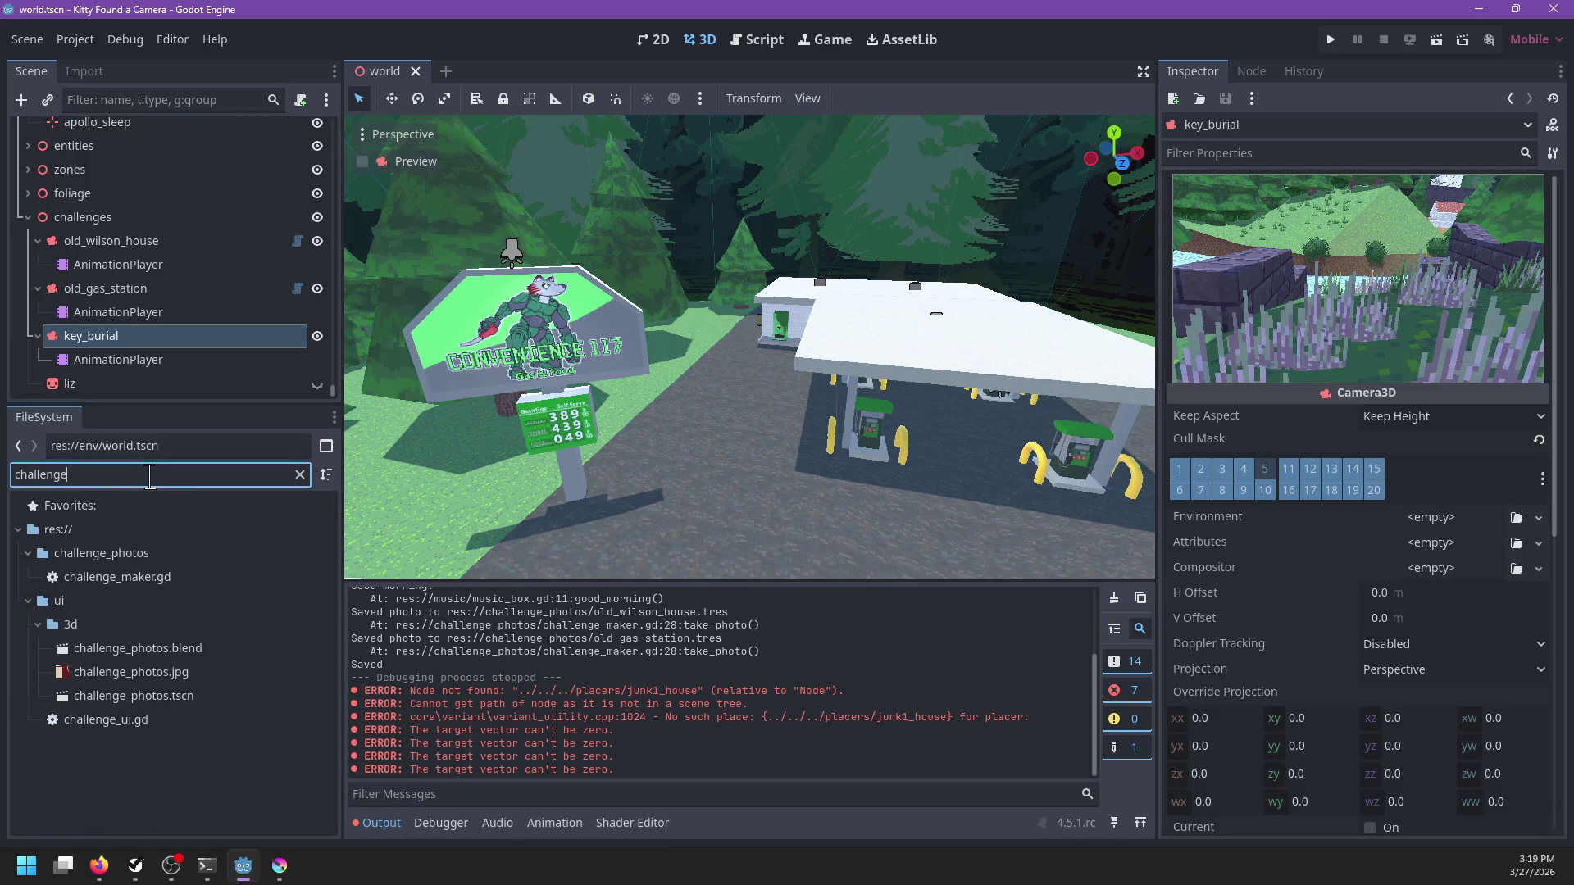
mouse_move(119, 577)
left_mouse_down()
mouse_move(197, 371)
mouse_move(176, 340)
left_mouse_up()
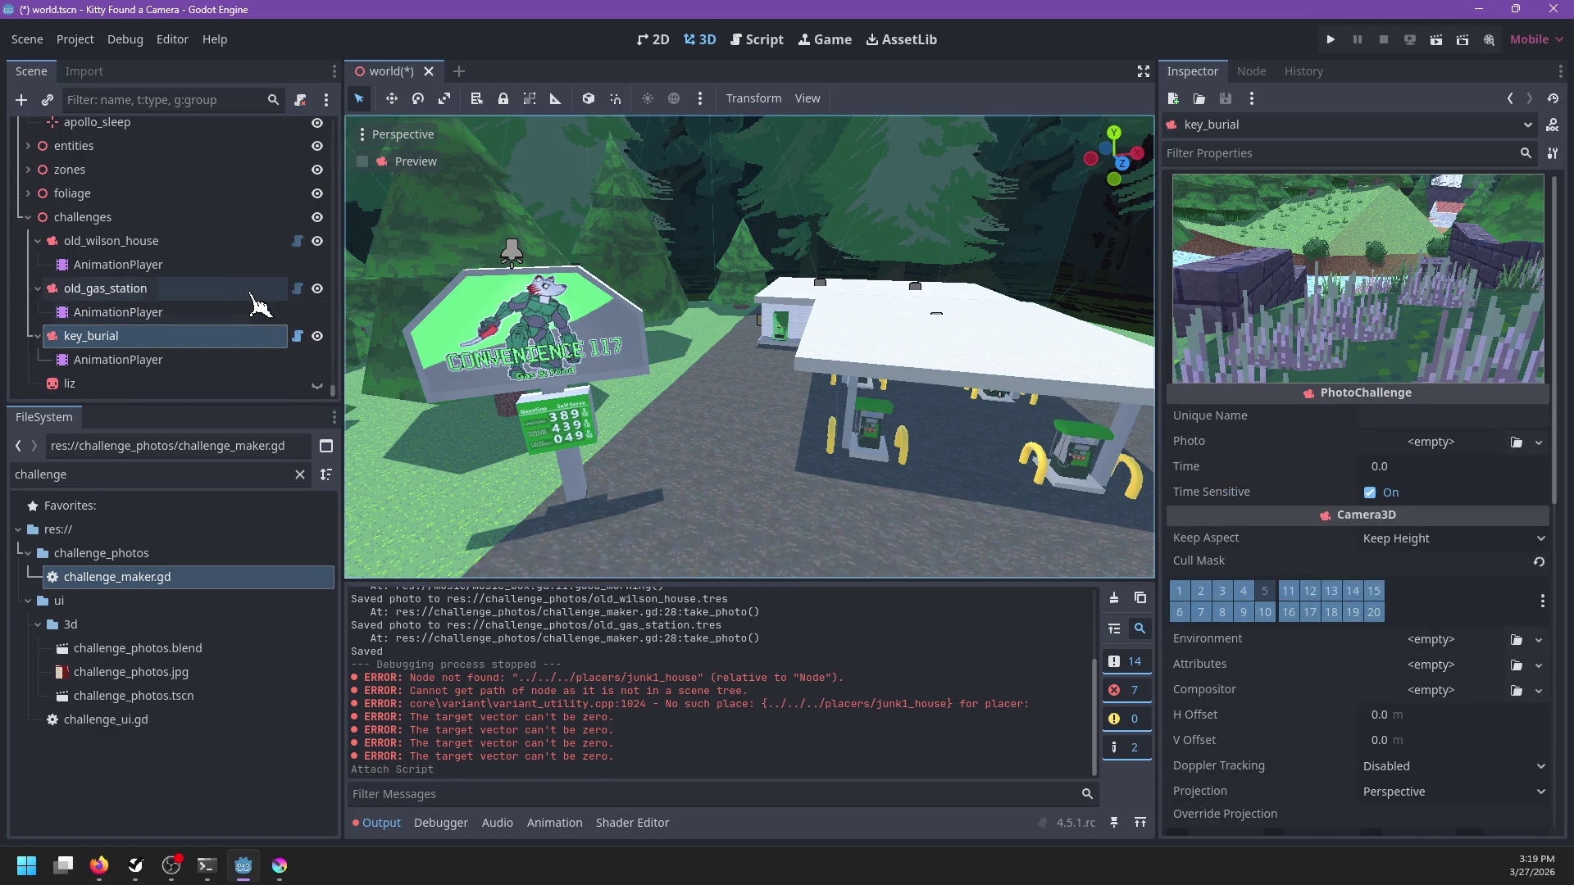
Step: Set the challenge's Unique Name to key_burial
double_click(176, 476)
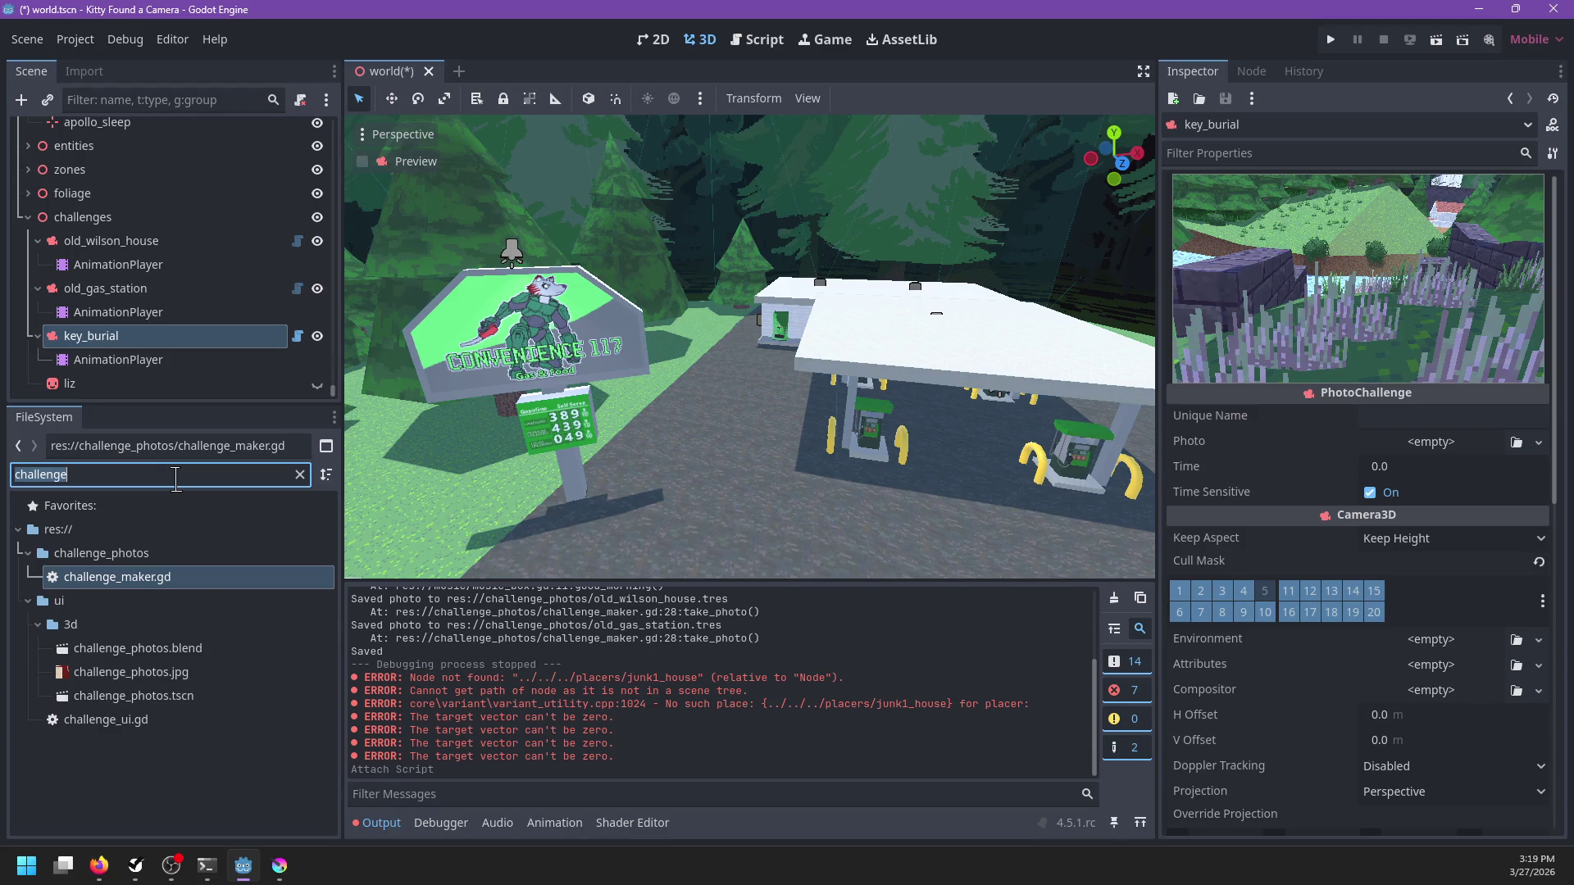
type("key")
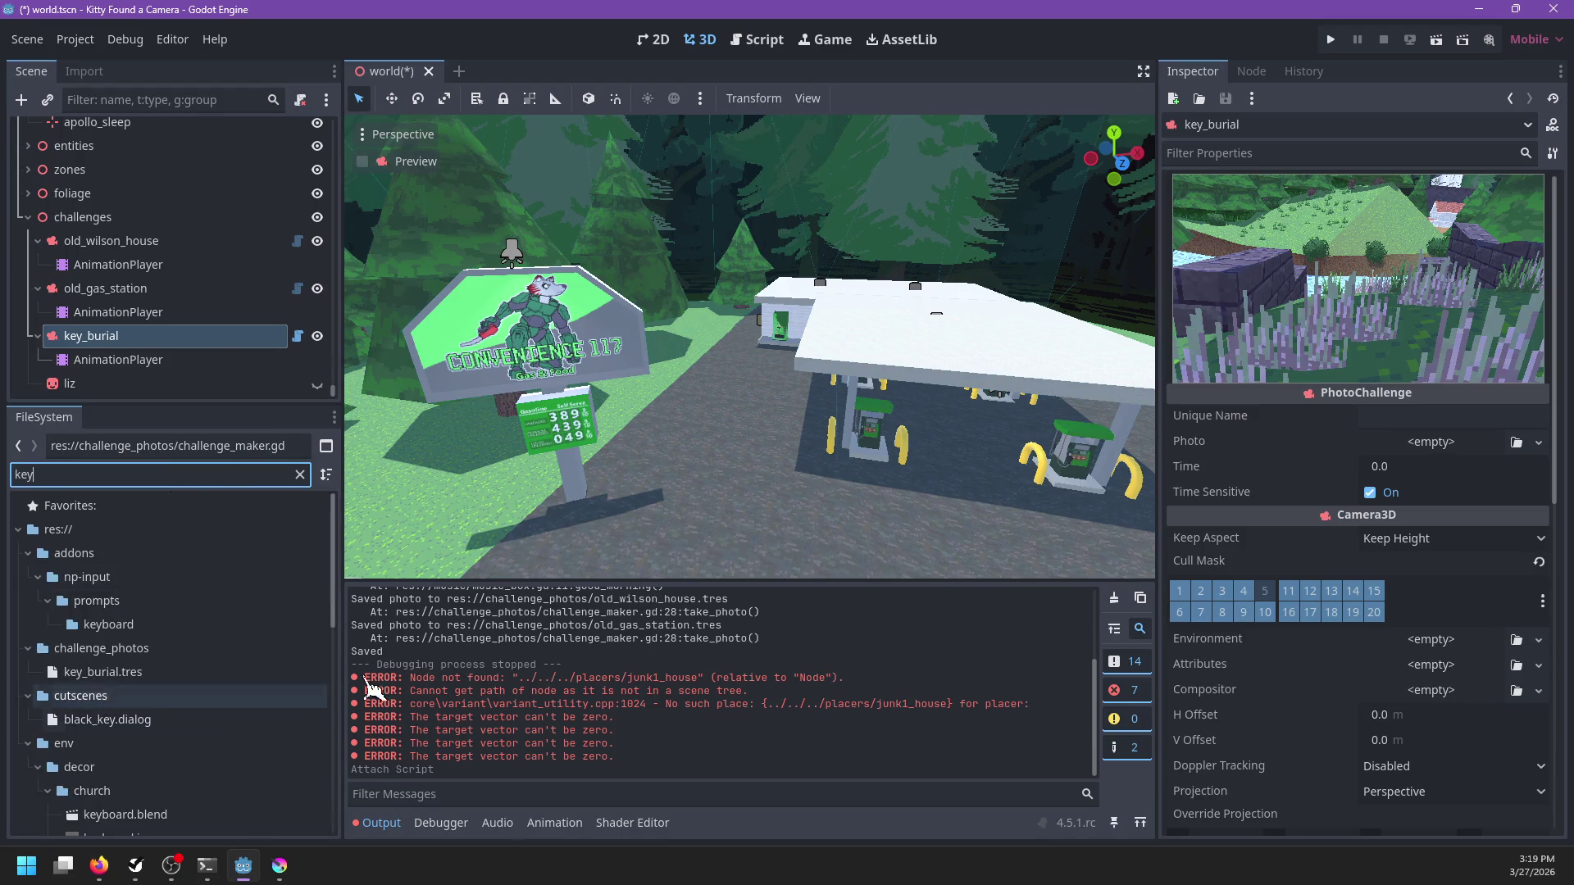
left_click(1435, 418)
type("key_burial")
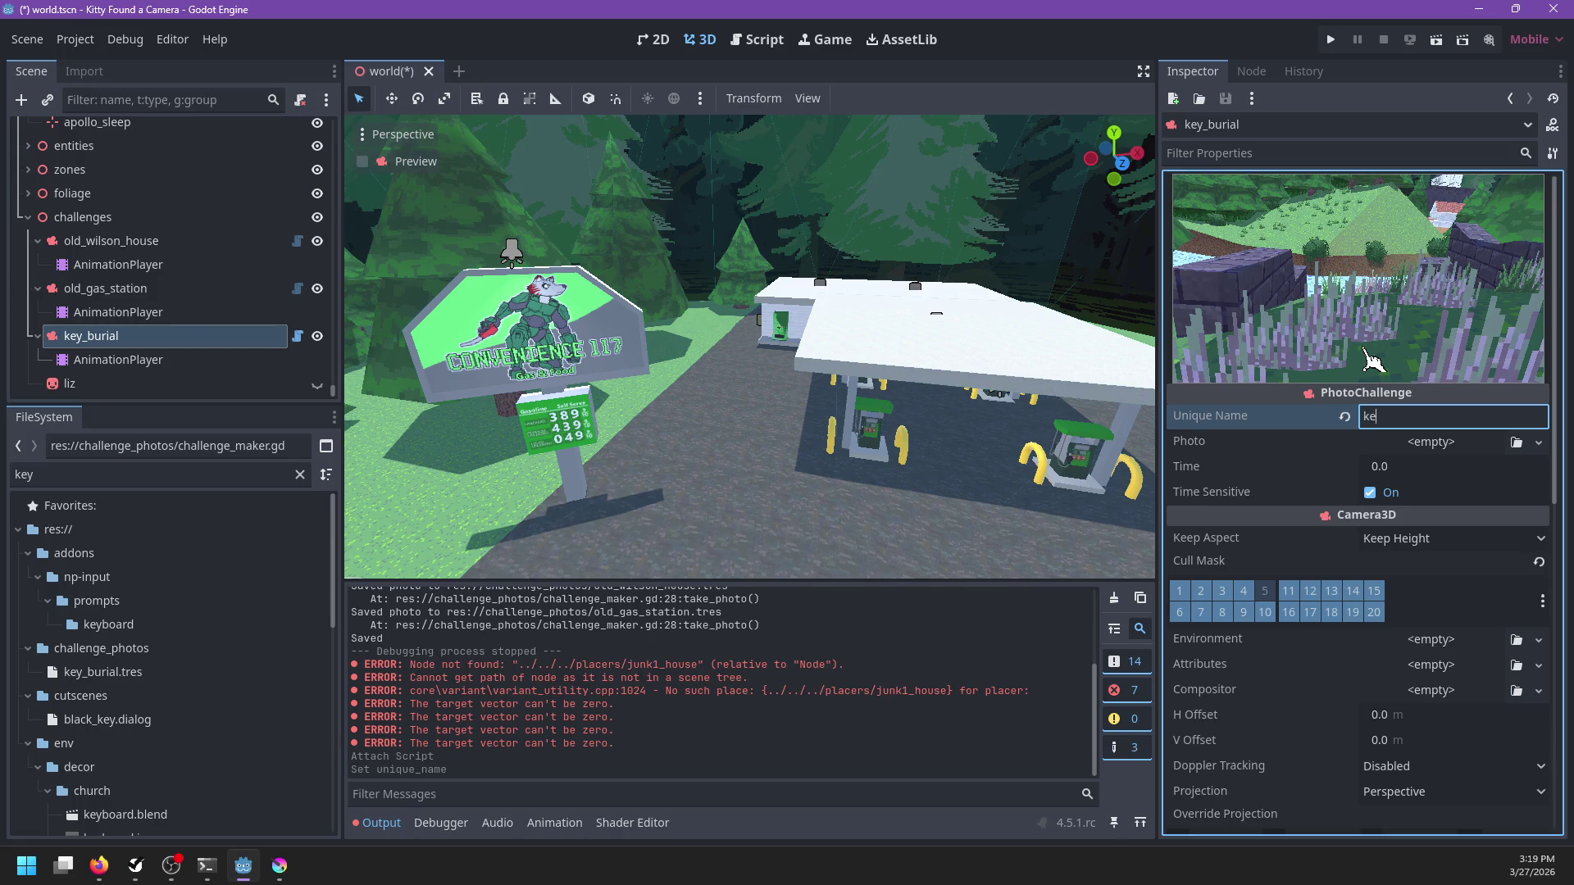
Step: Drag key_burial.tres toward the challenge's Photo property
left_click(238, 674)
left_click(299, 474)
scroll(201, 622, "down", 3)
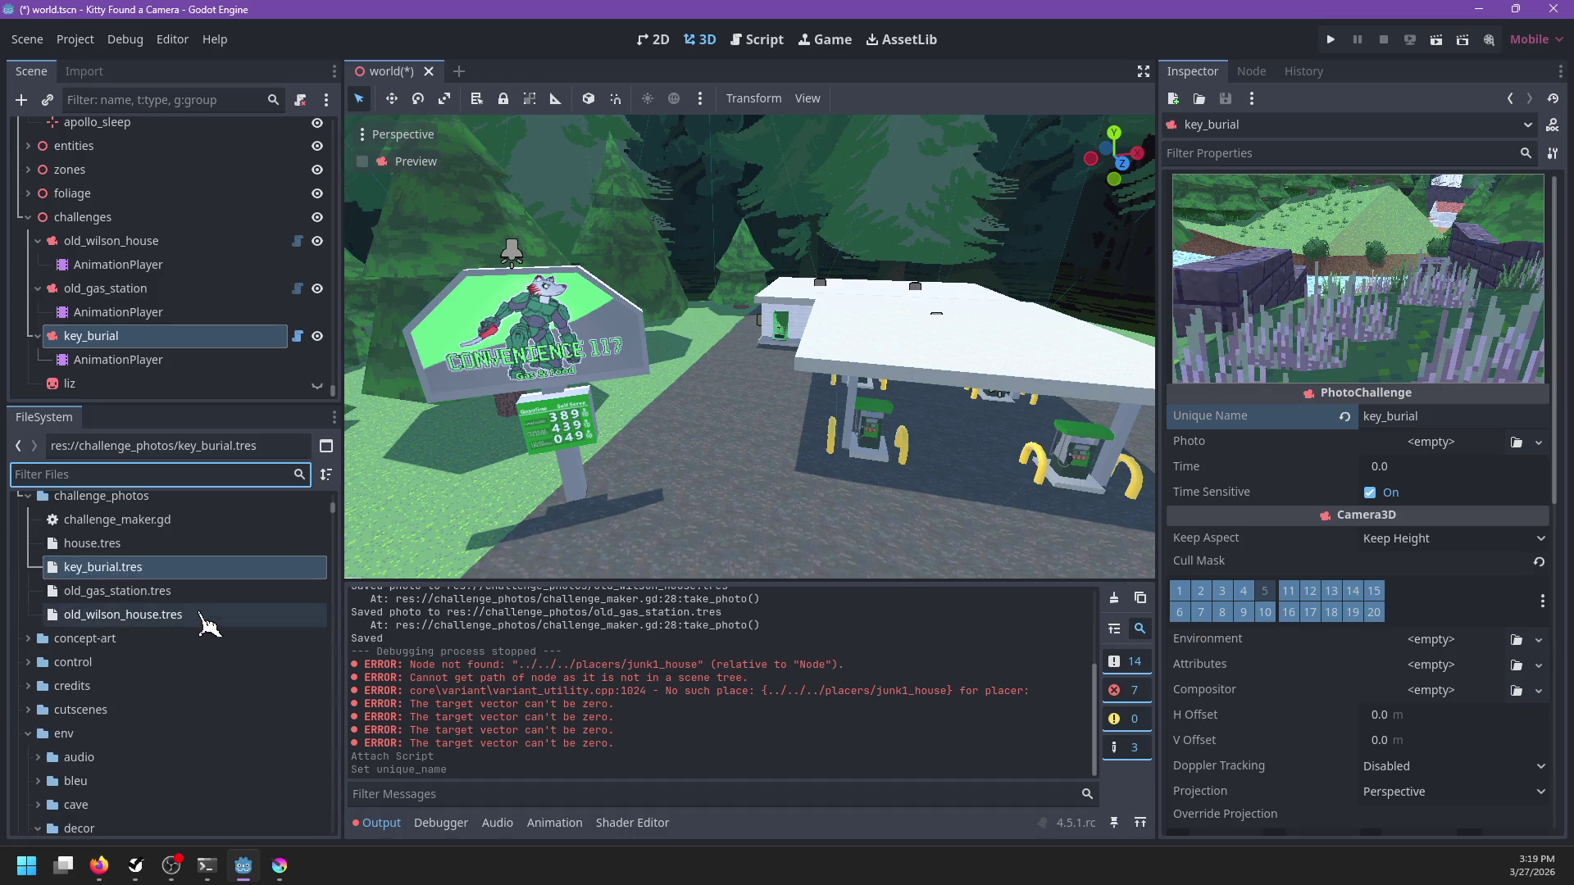
scroll(208, 624, "up", 1)
left_click(136, 614)
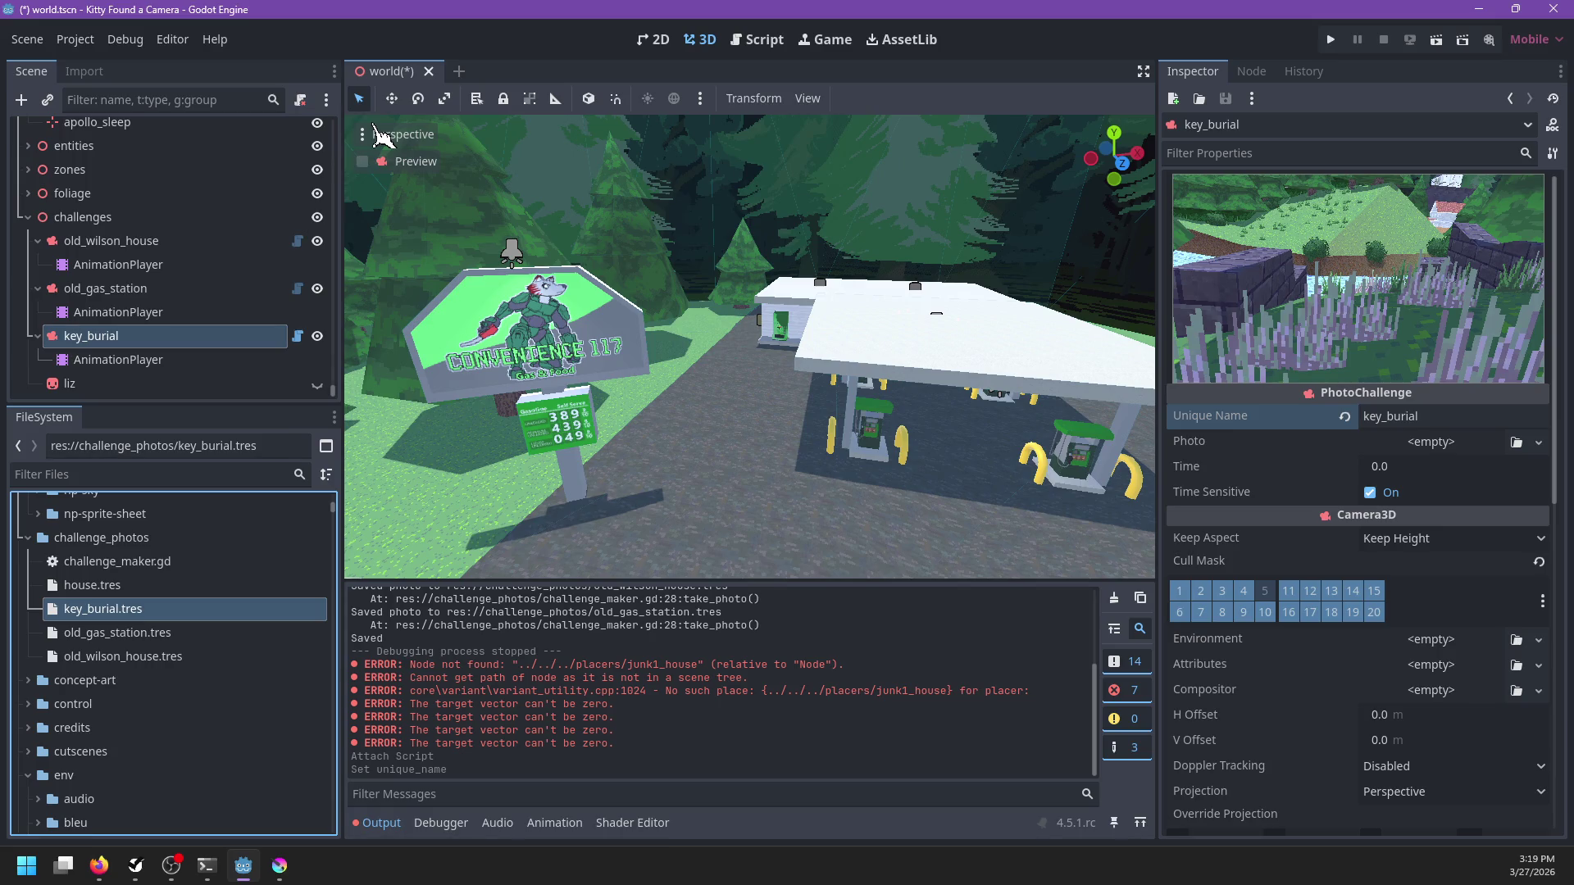
mouse_move(178, 611)
left_mouse_down()
mouse_move(140, 586)
mouse_move(136, 620)
left_mouse_up()
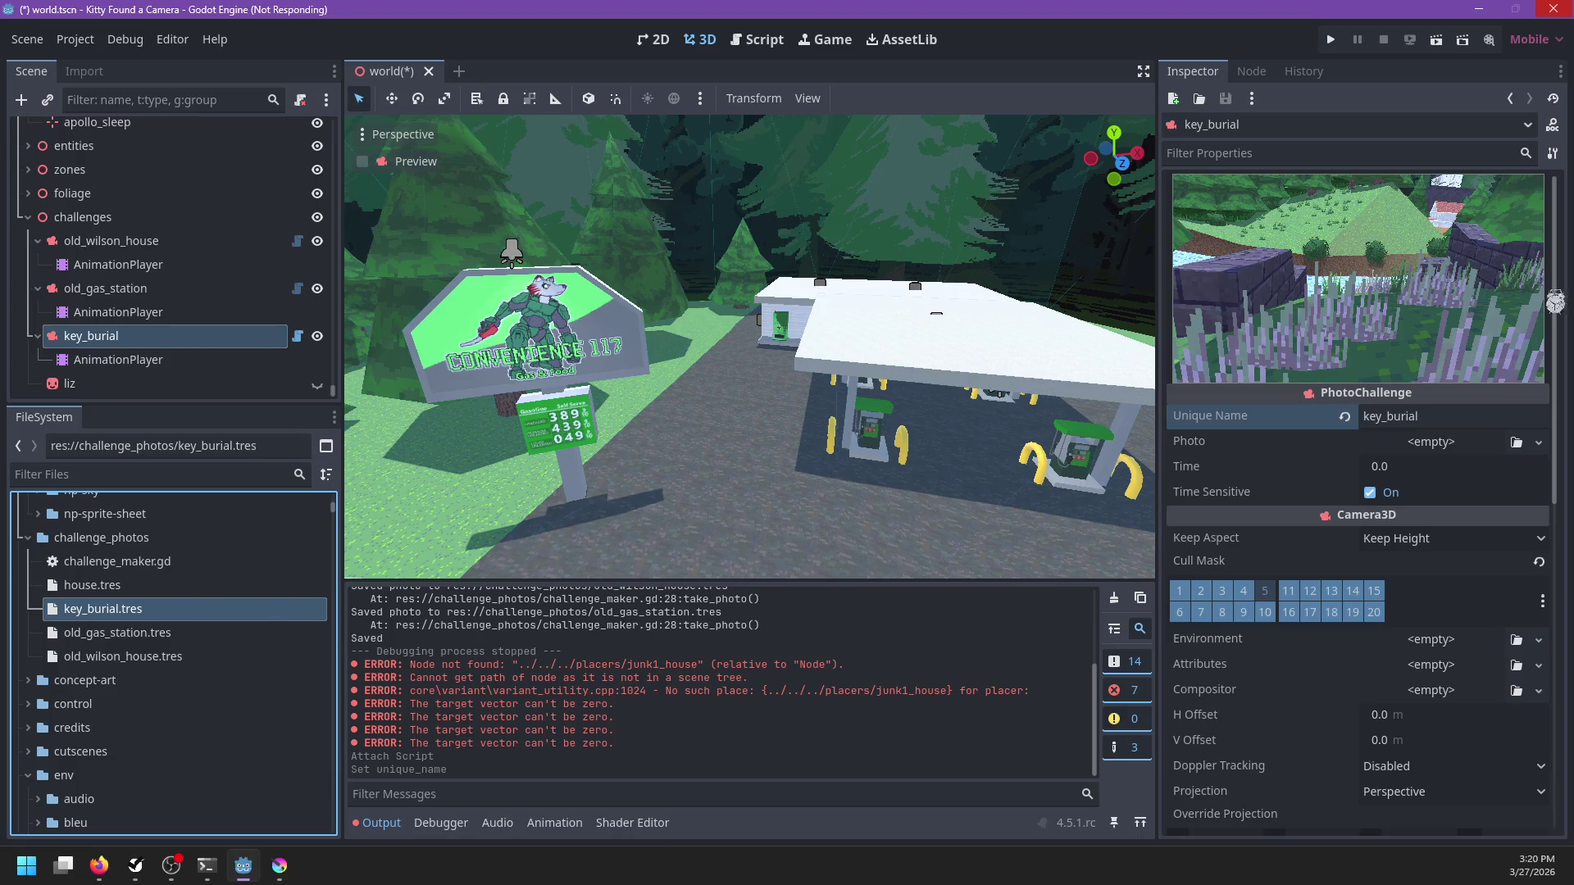
mouse_move(167, 662)
left_mouse_down()
mouse_move(1190, 448)
mouse_move(784, 219)
mouse_move(408, 82)
left_mouse_up()
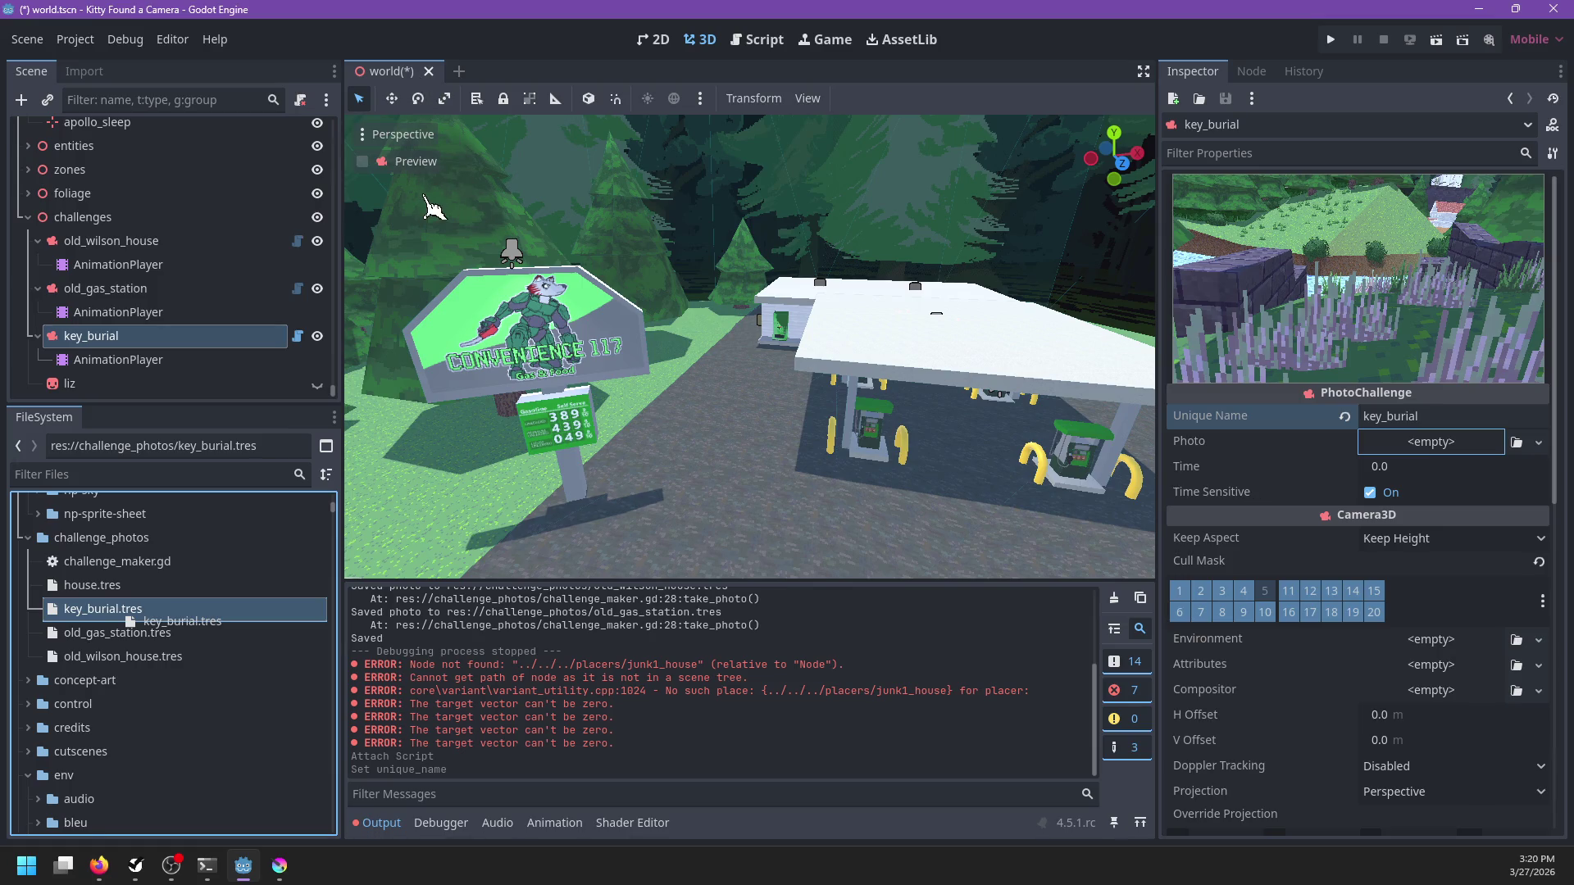
Step: Load challenge_photos/key_burial.tres as the challenge's Photo
left_click(432, 209)
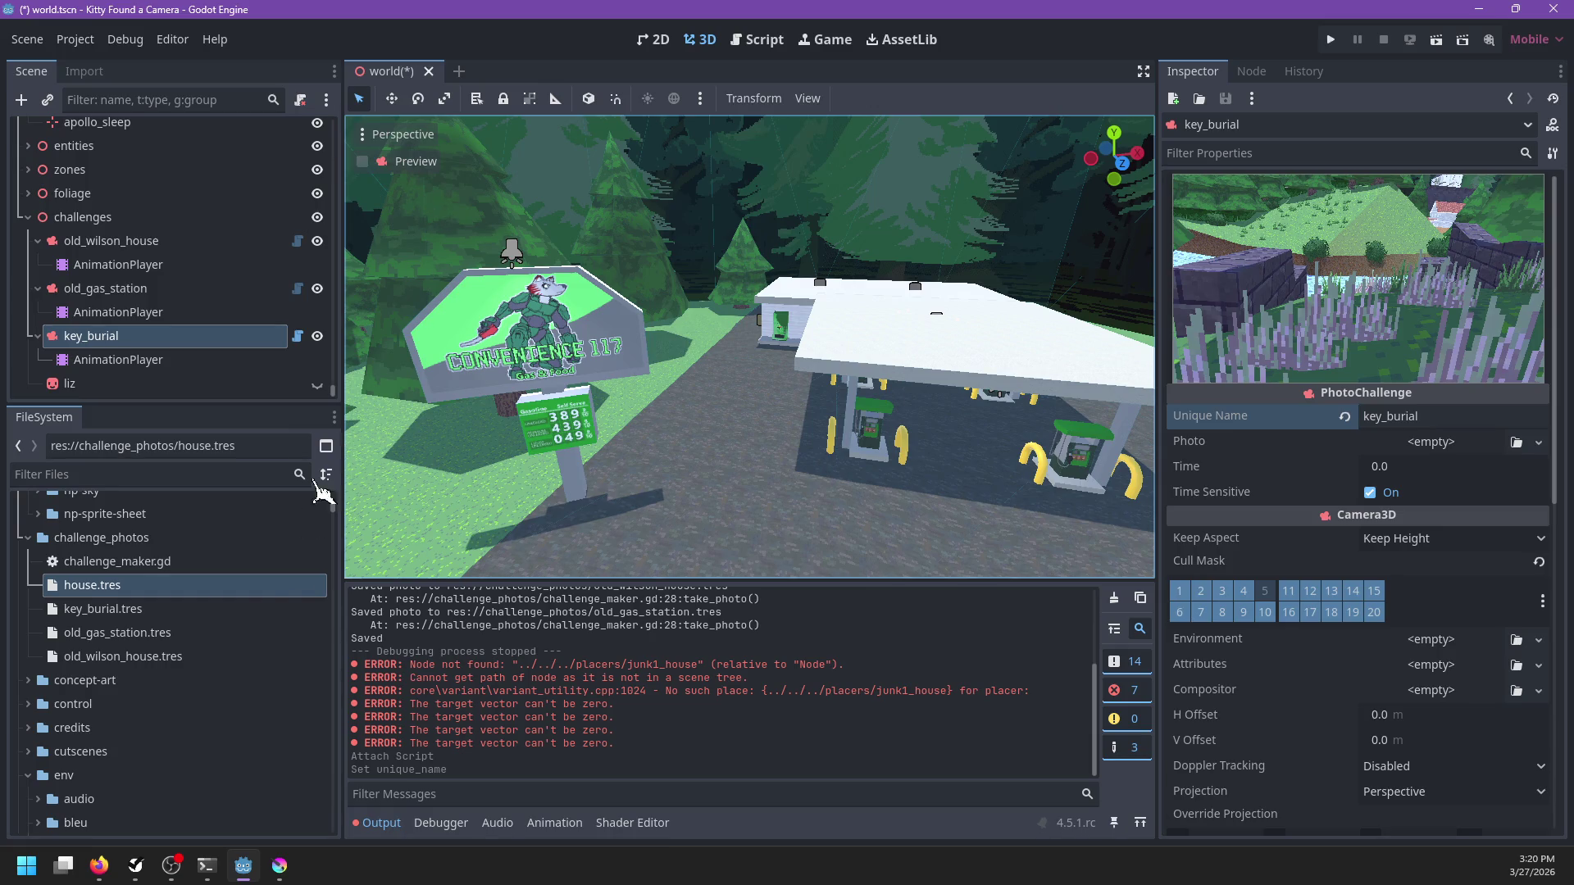
left_click(161, 613)
left_click(1476, 447)
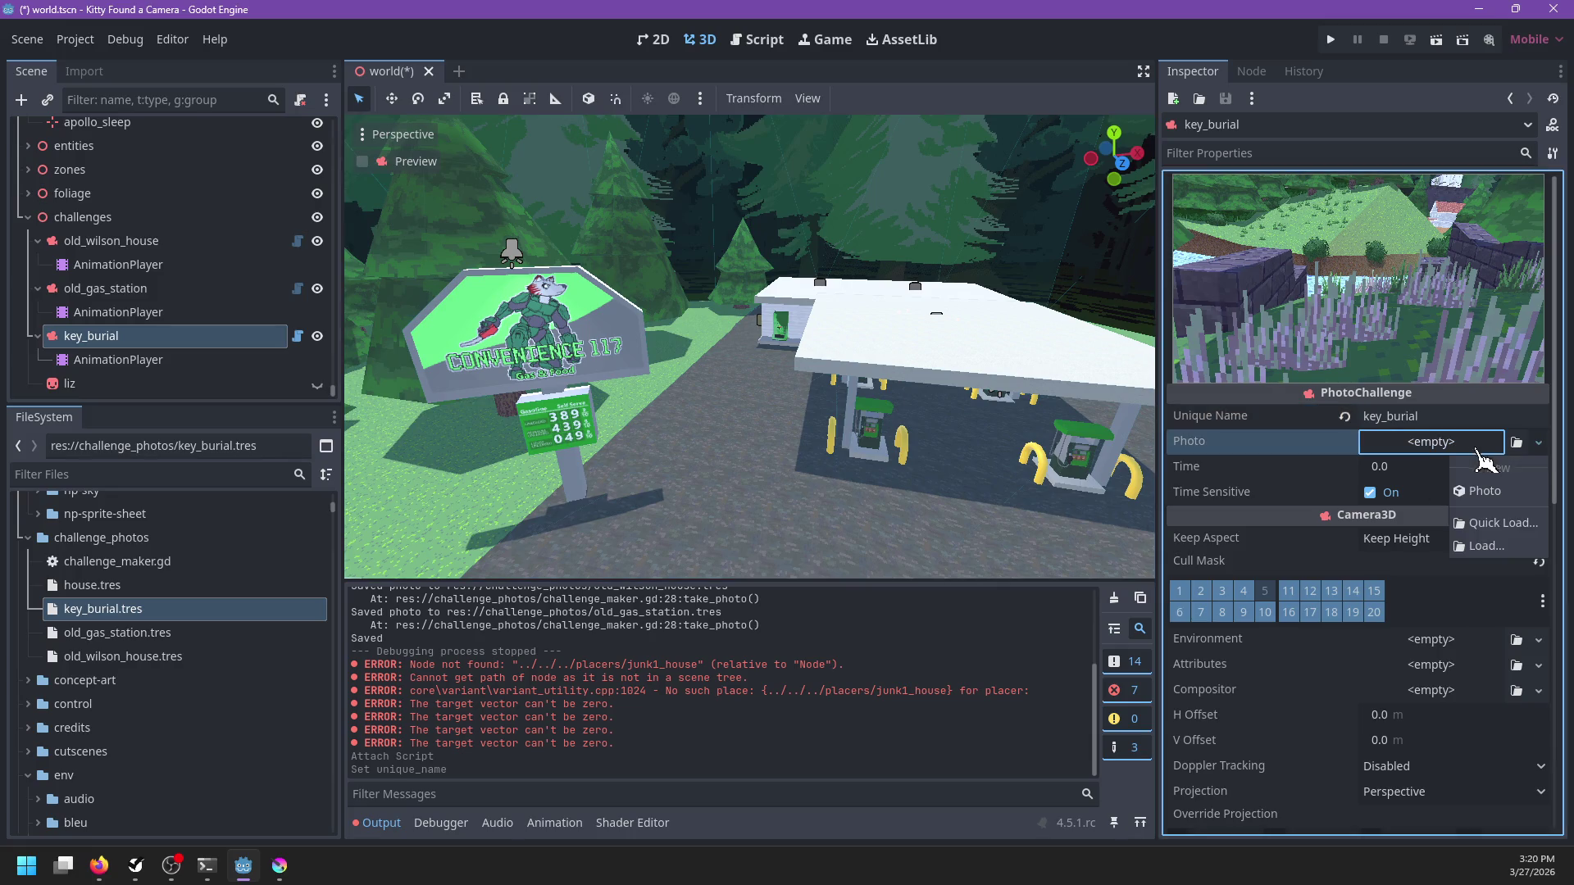
left_click(1492, 551)
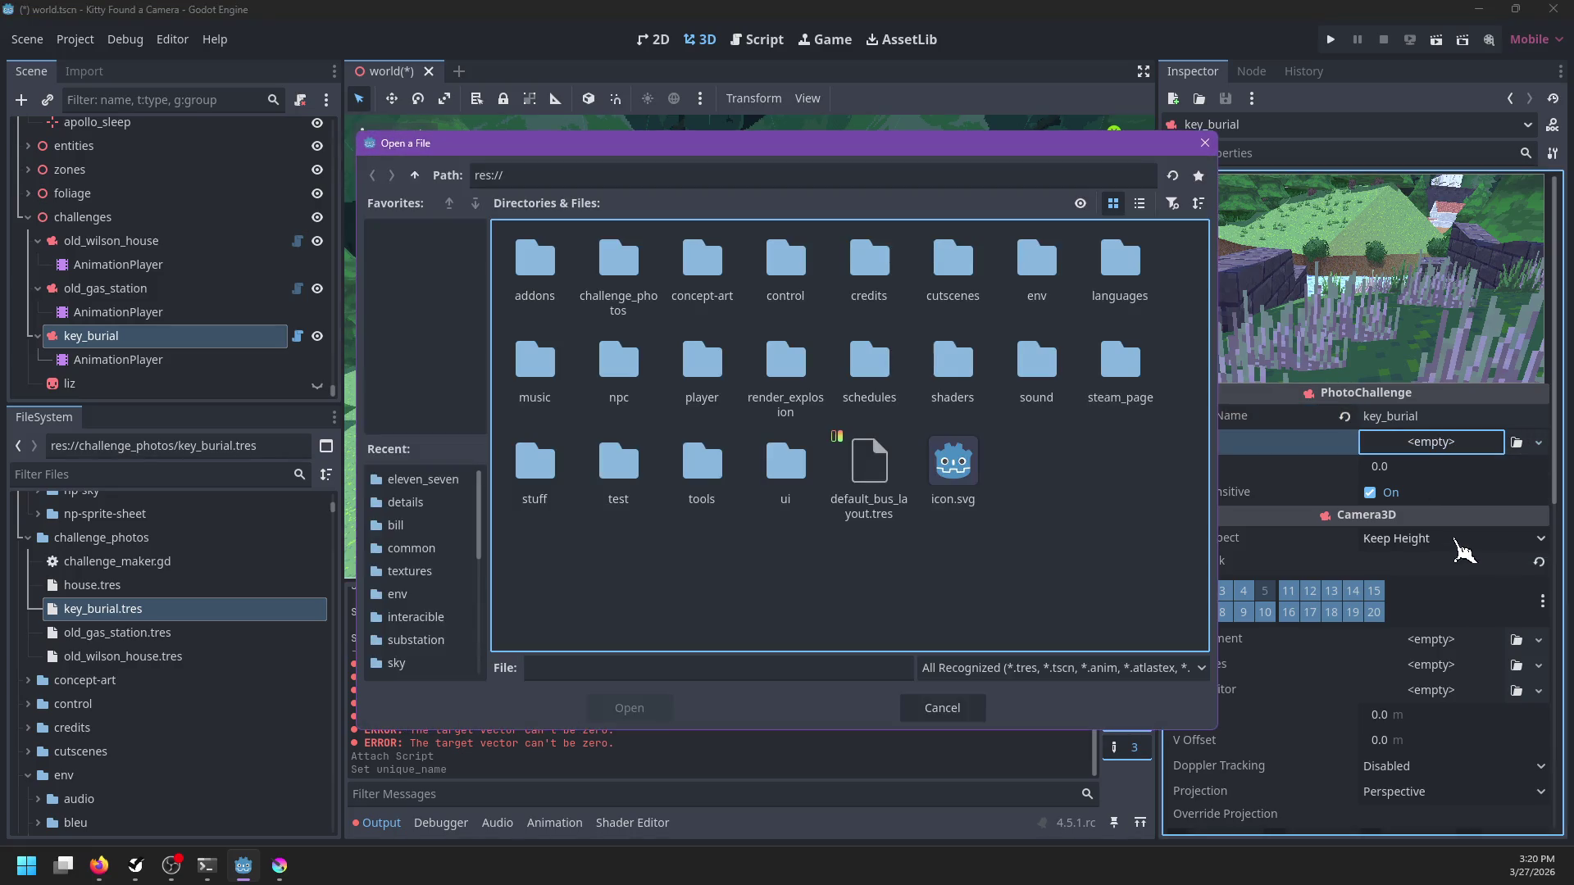
double_click(617, 254)
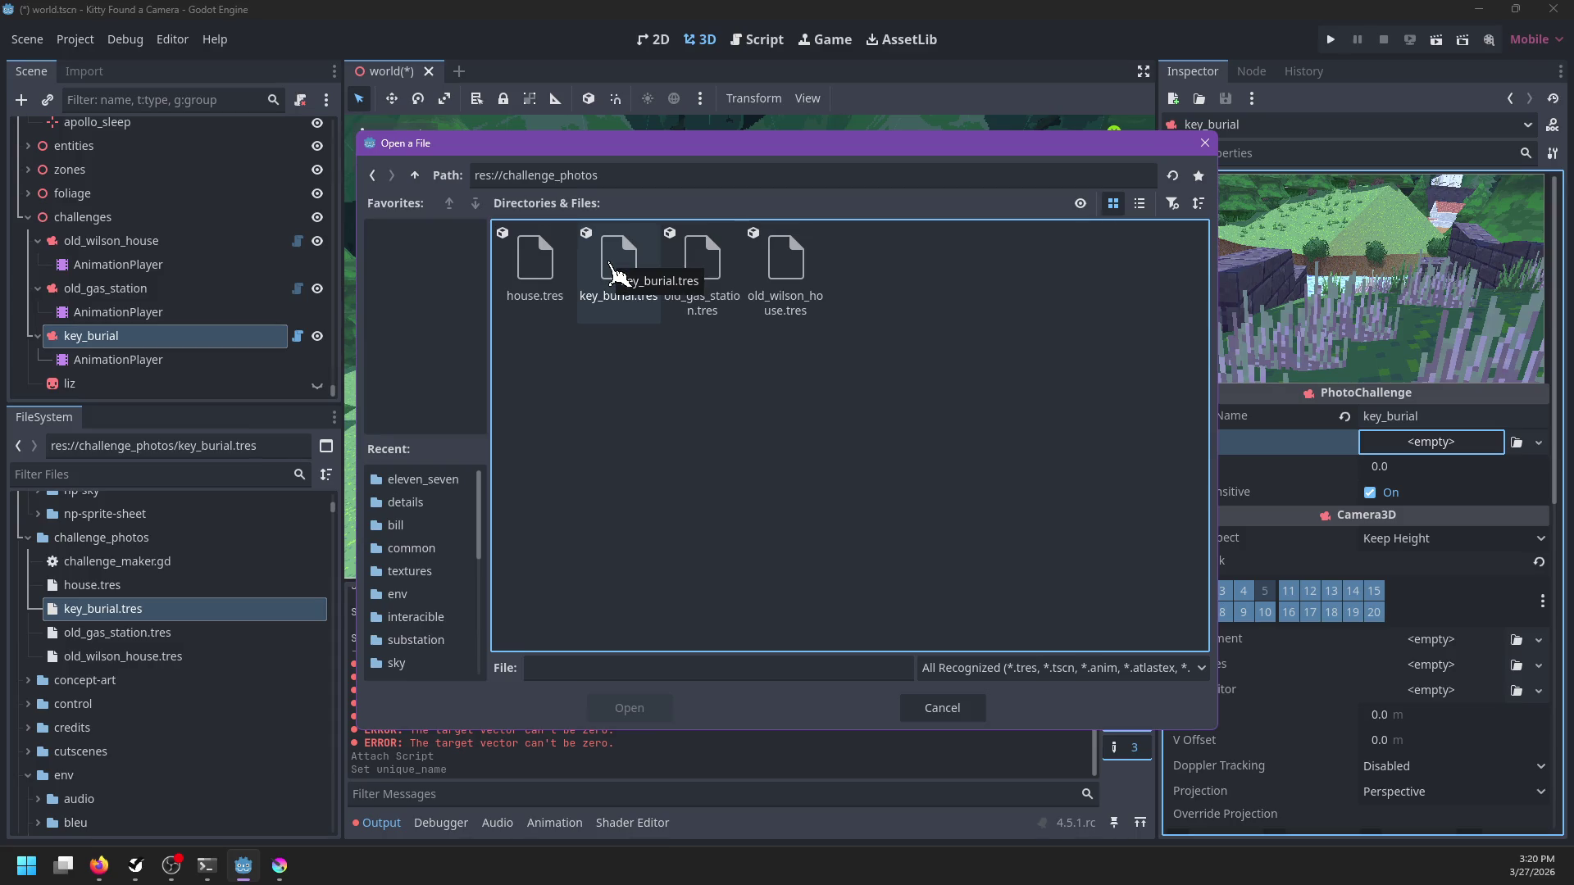
double_click(617, 270)
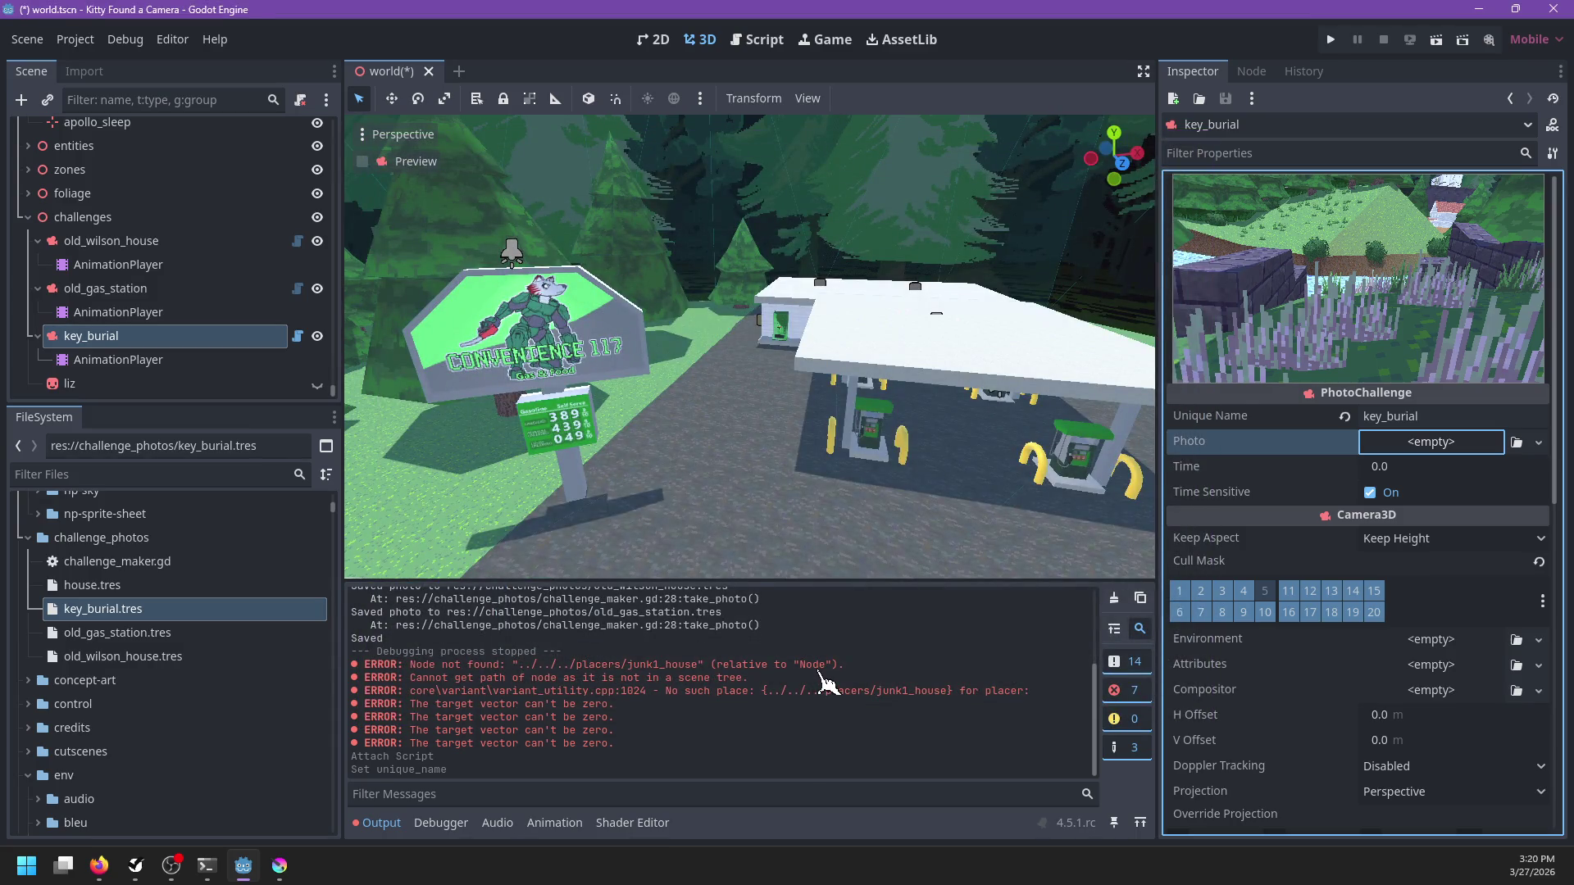
Step: Turn off Time Sensitive, set Time to 18.0, and save the scene
left_click(1402, 465)
left_click(1370, 492)
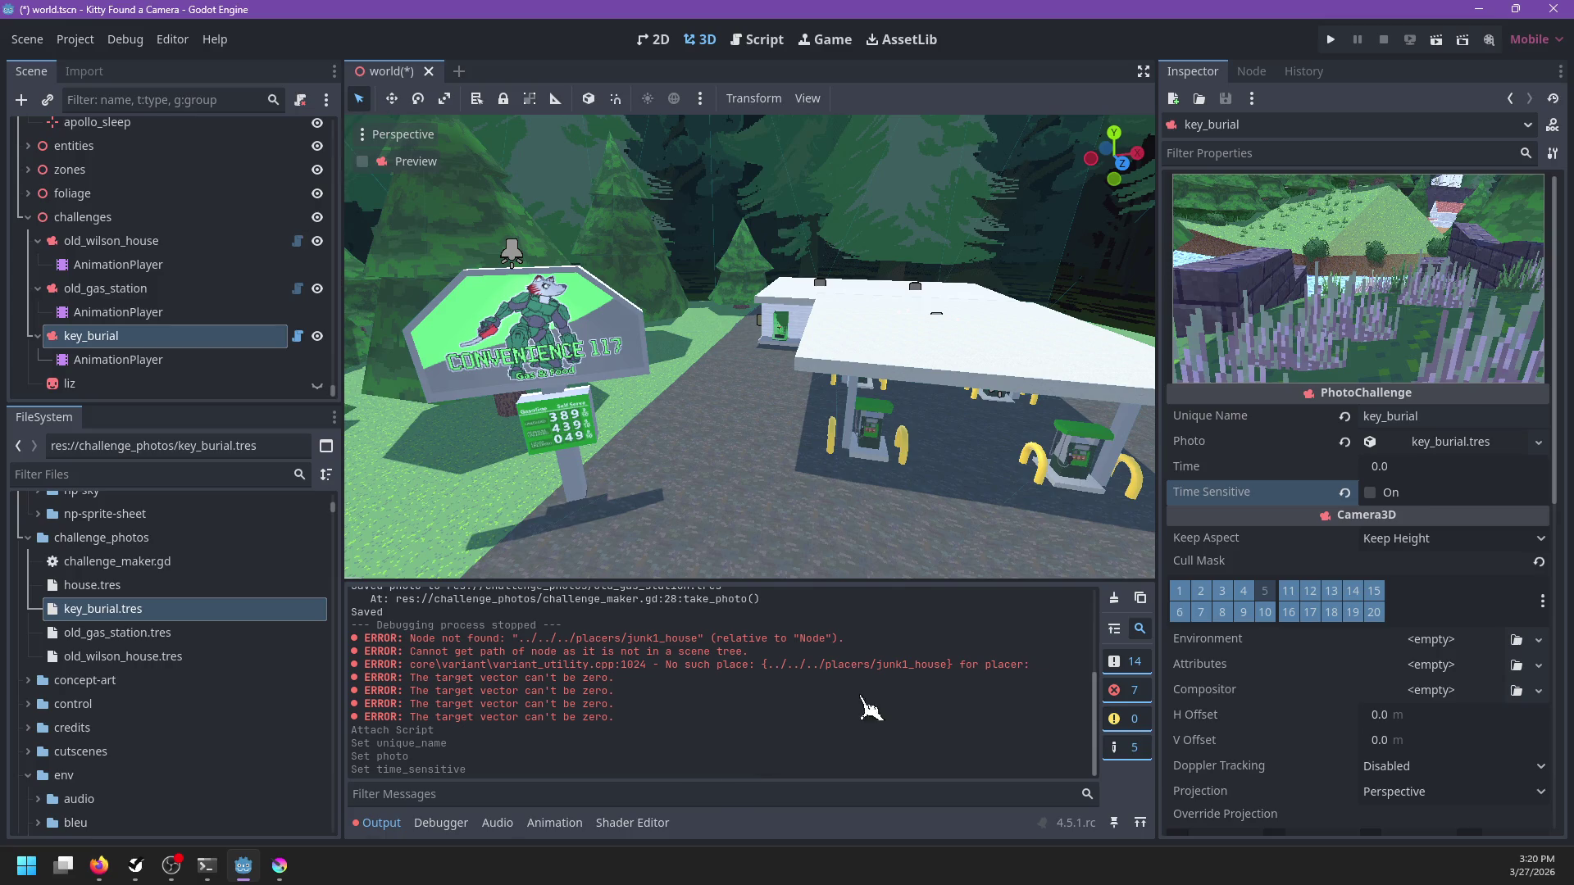
left_click(1433, 447)
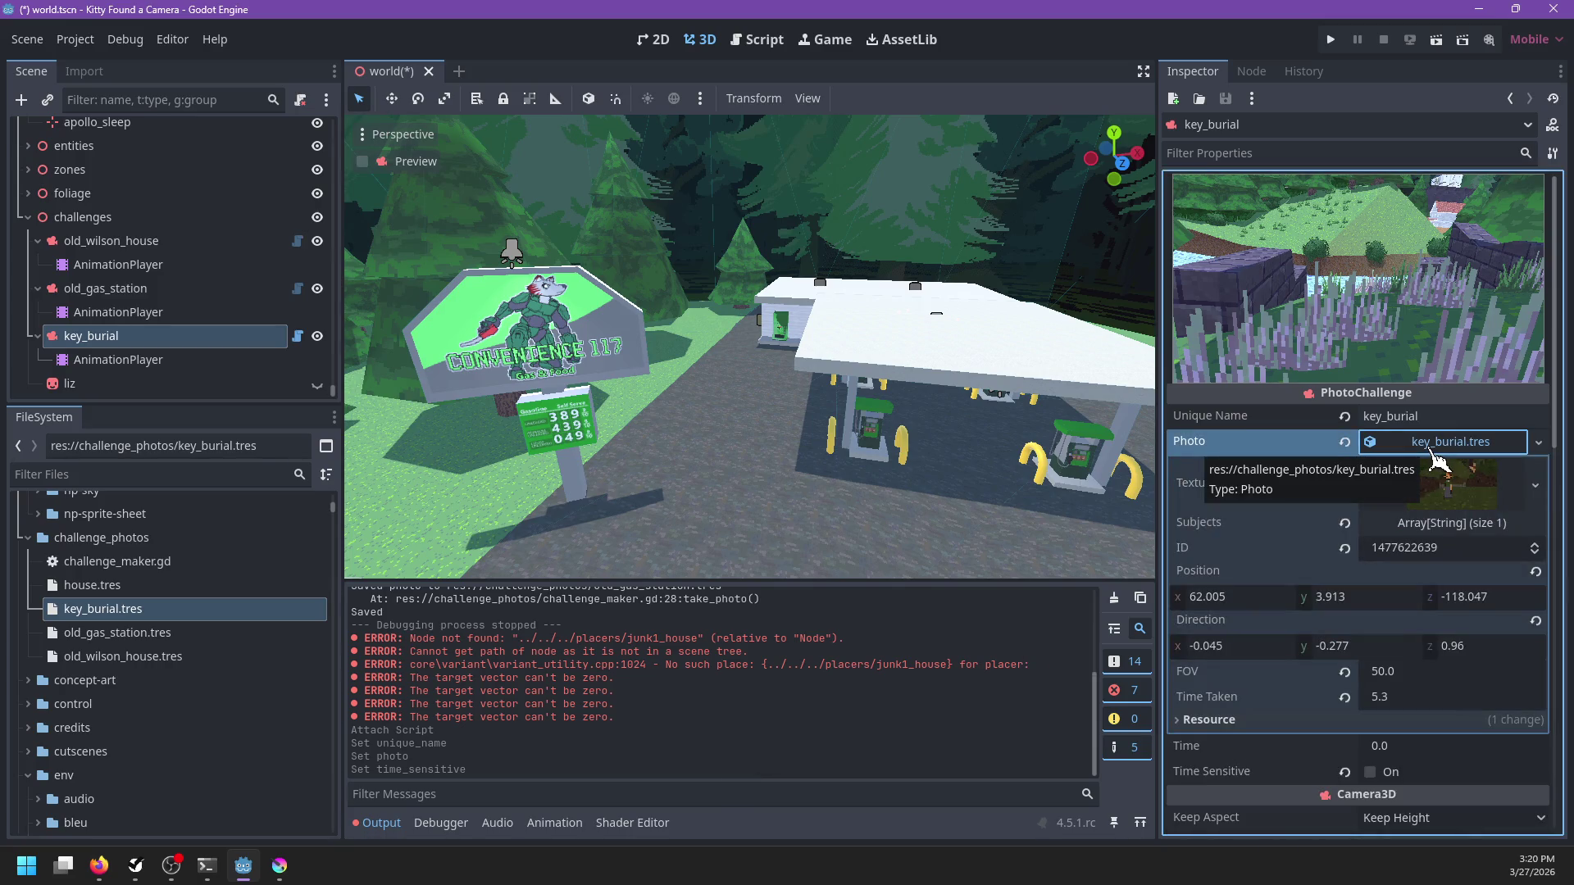
left_click(1434, 445)
left_click(1409, 466)
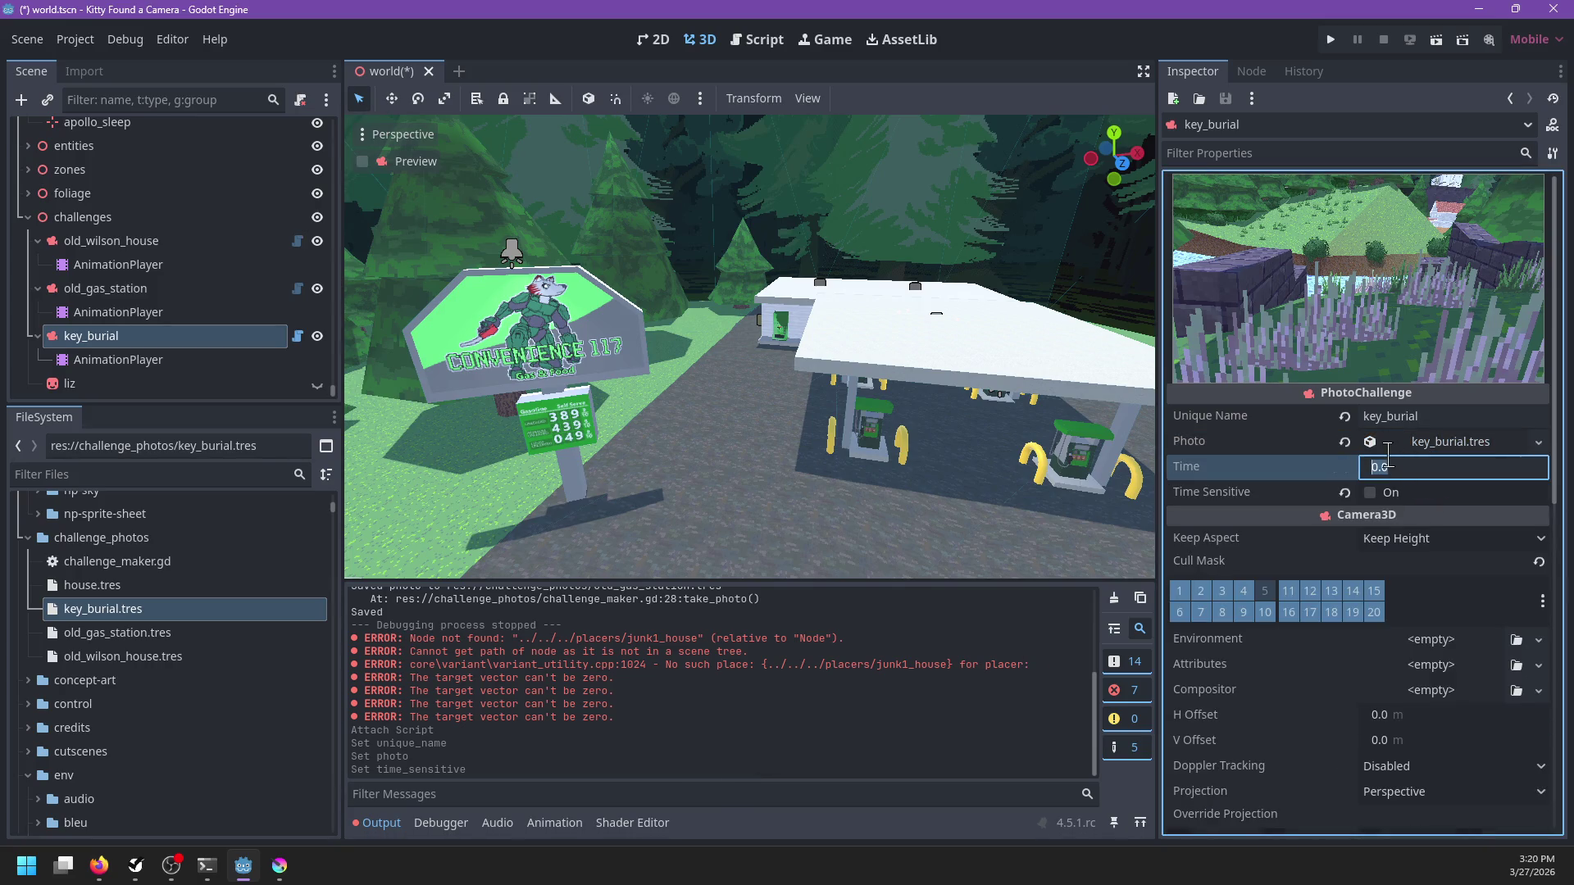
type("18")
key("Return")
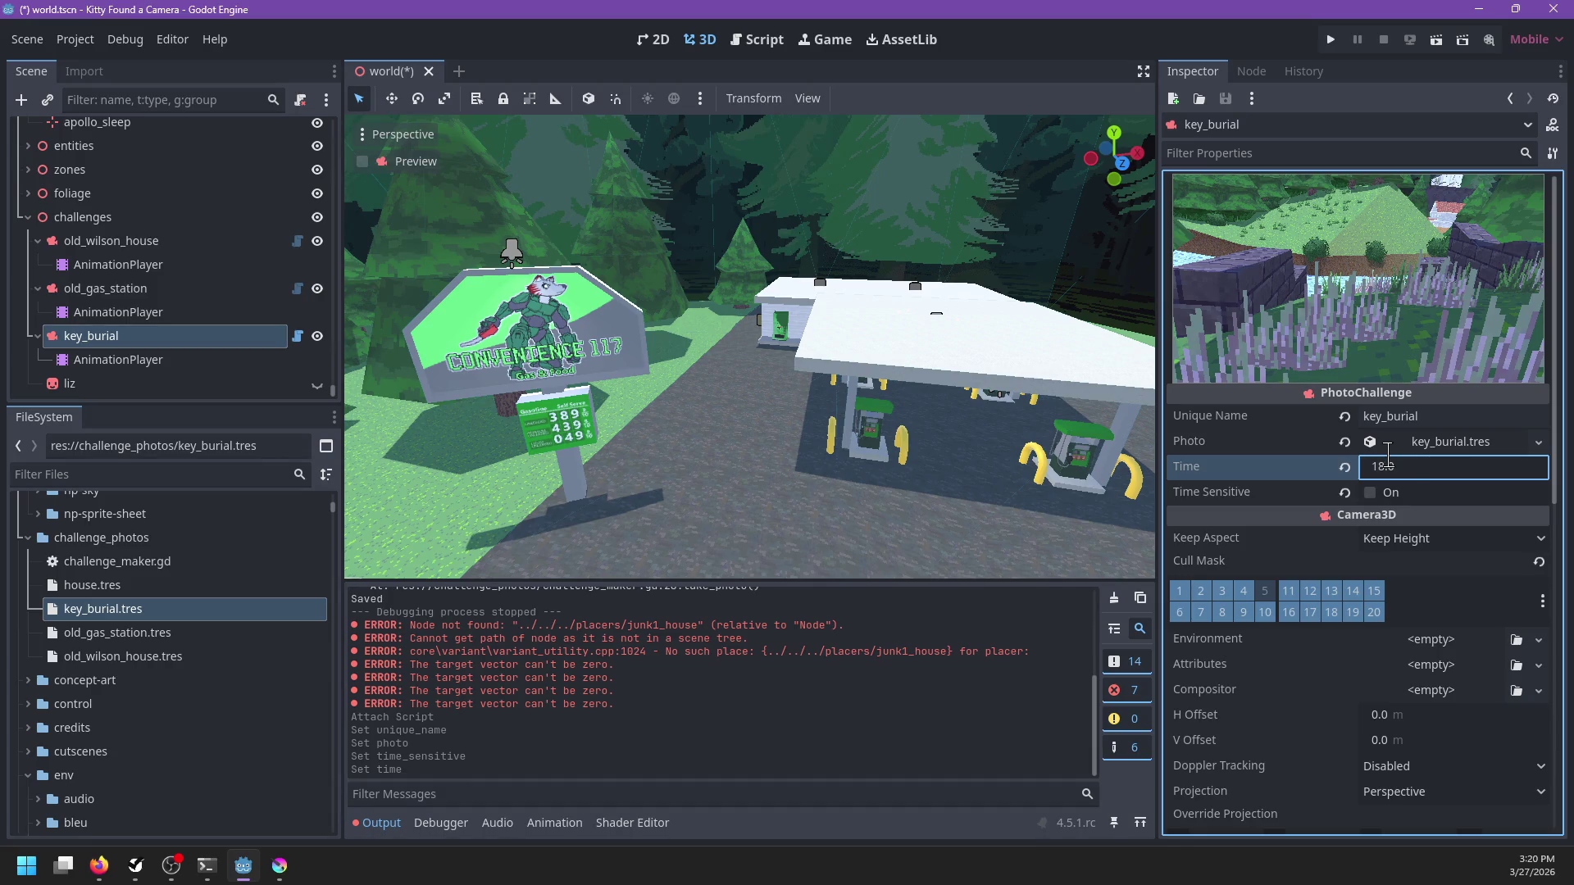
key("ctrl+s")
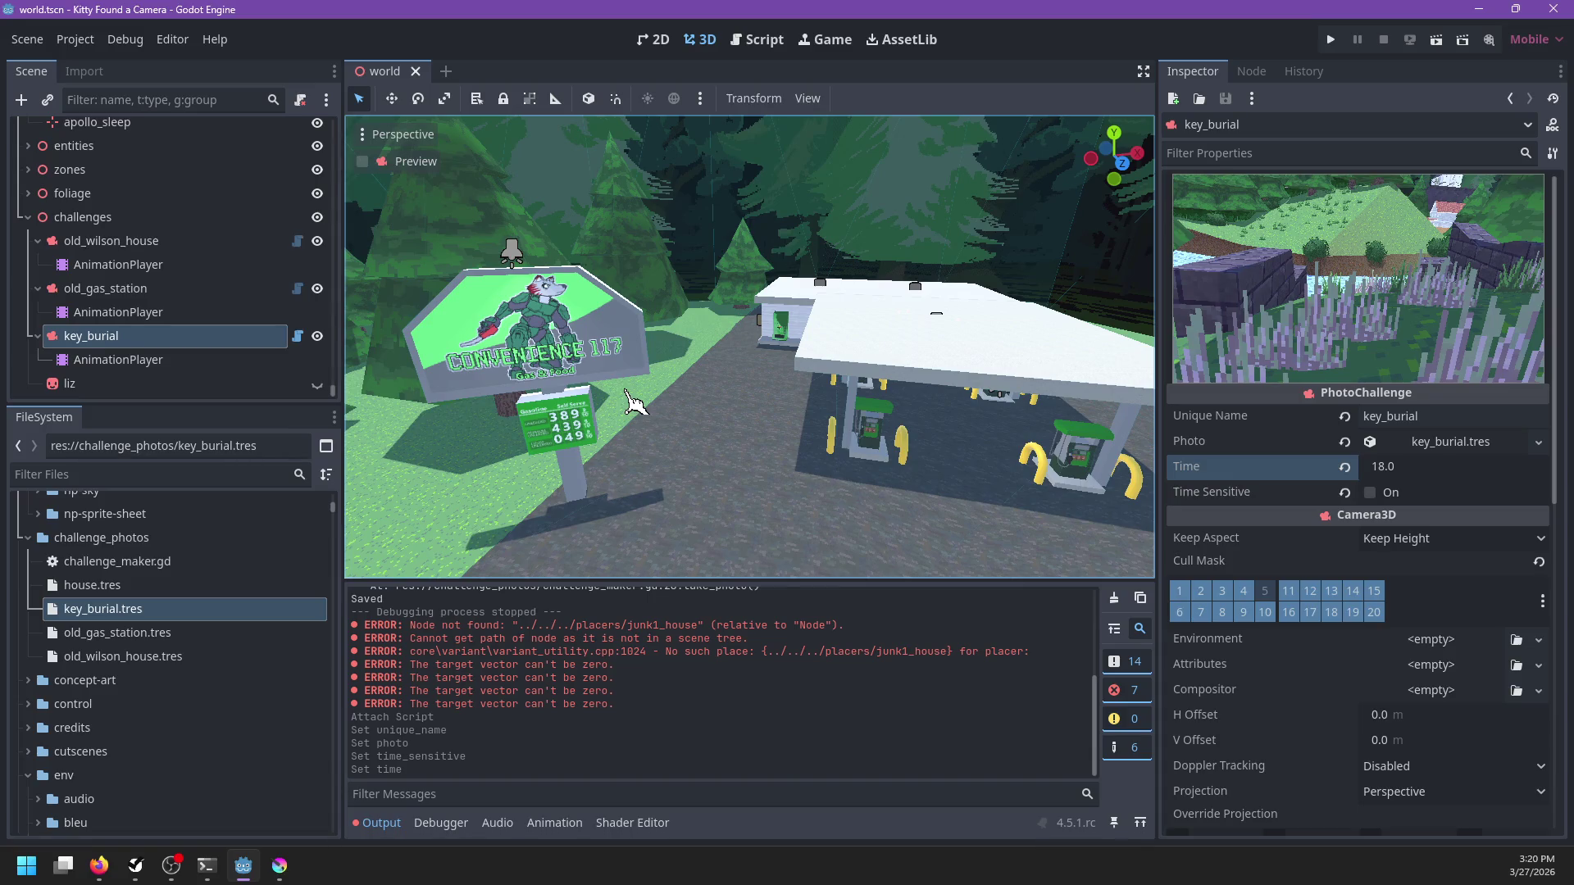
left_click(102, 383)
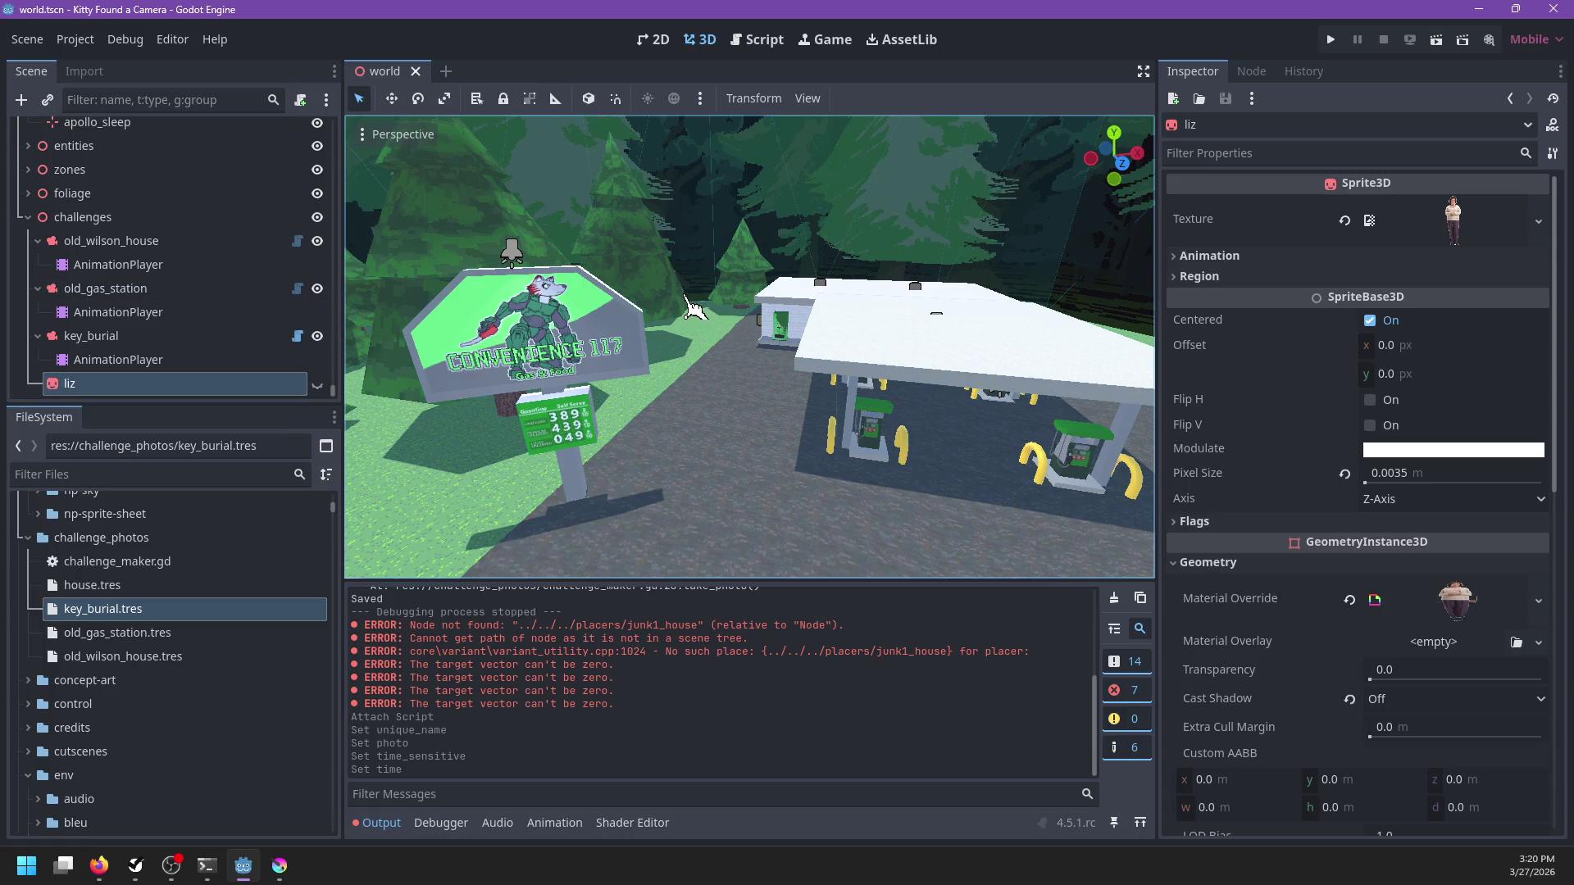
Step: Run the game with F5, then Save and Exit from the pause menu
key("F5")
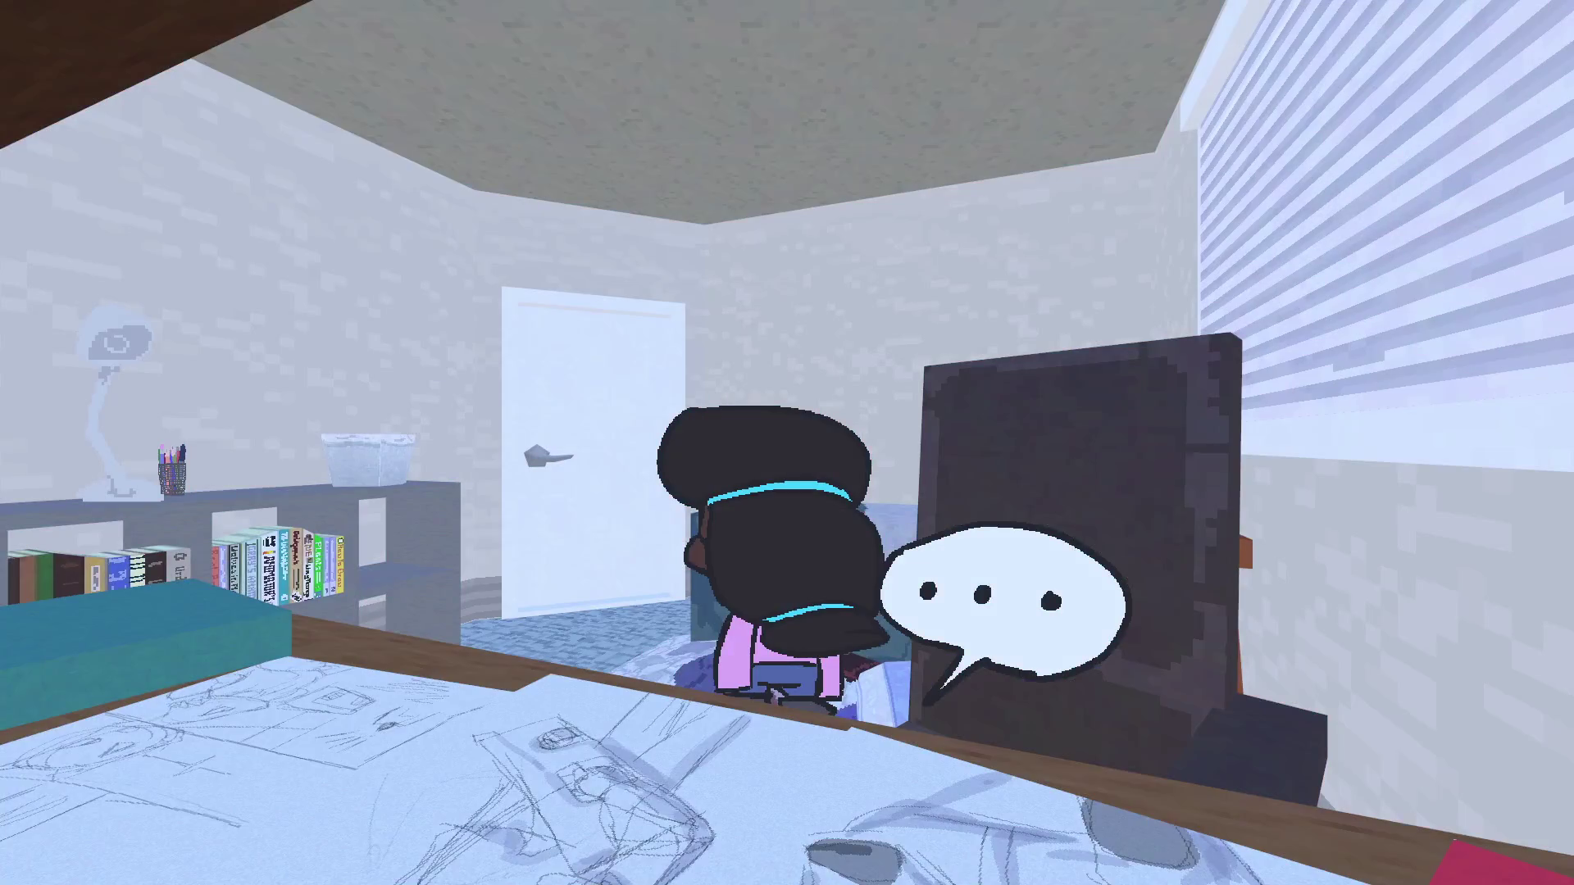
key("Escape")
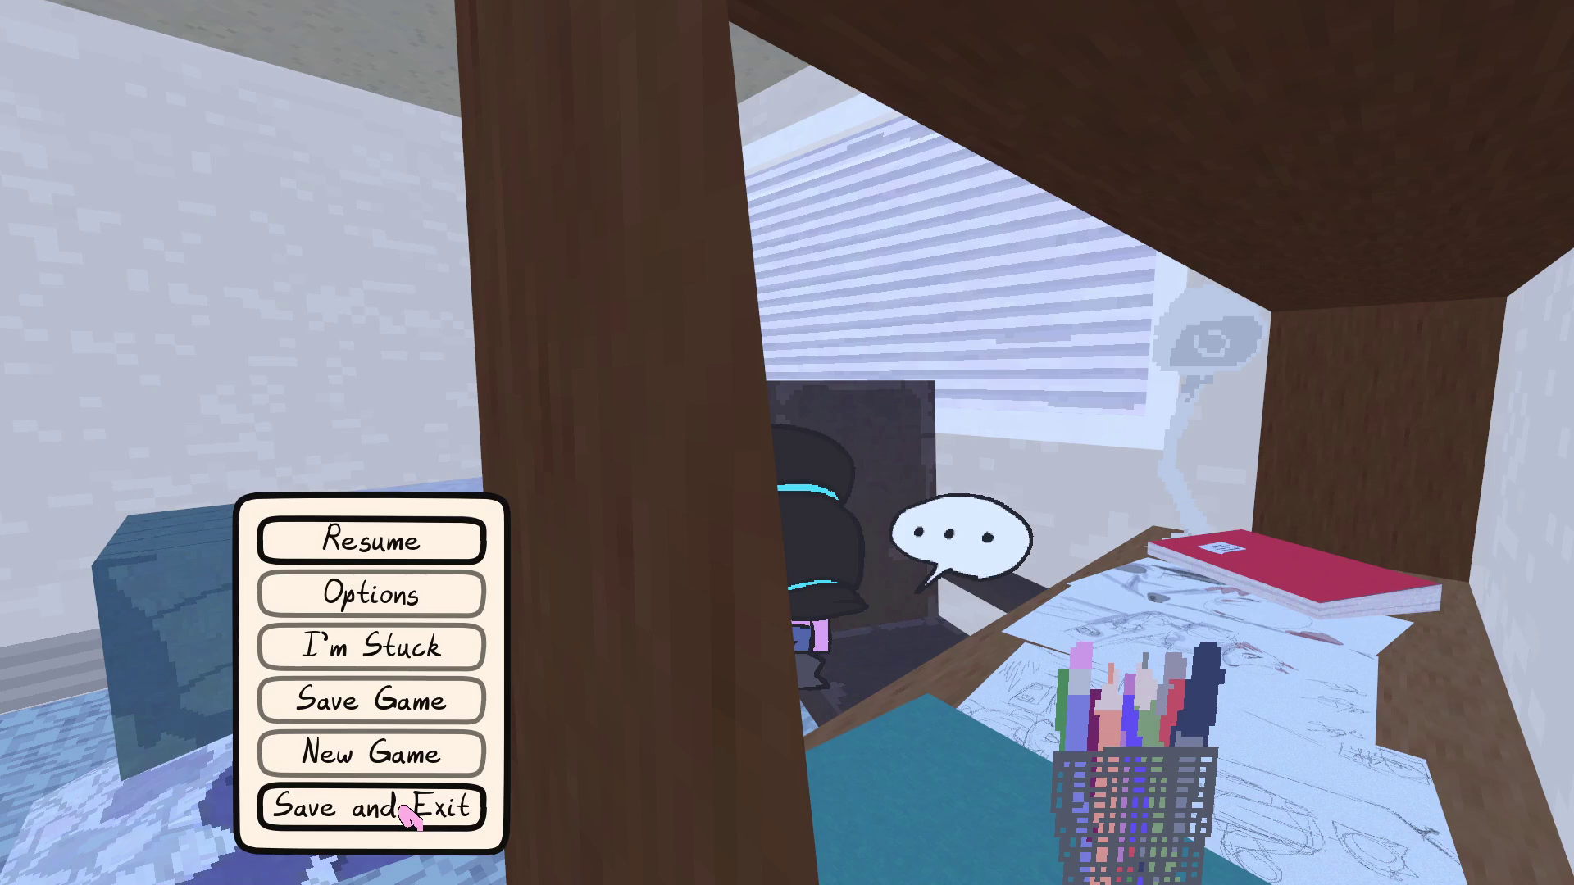
left_click(407, 814)
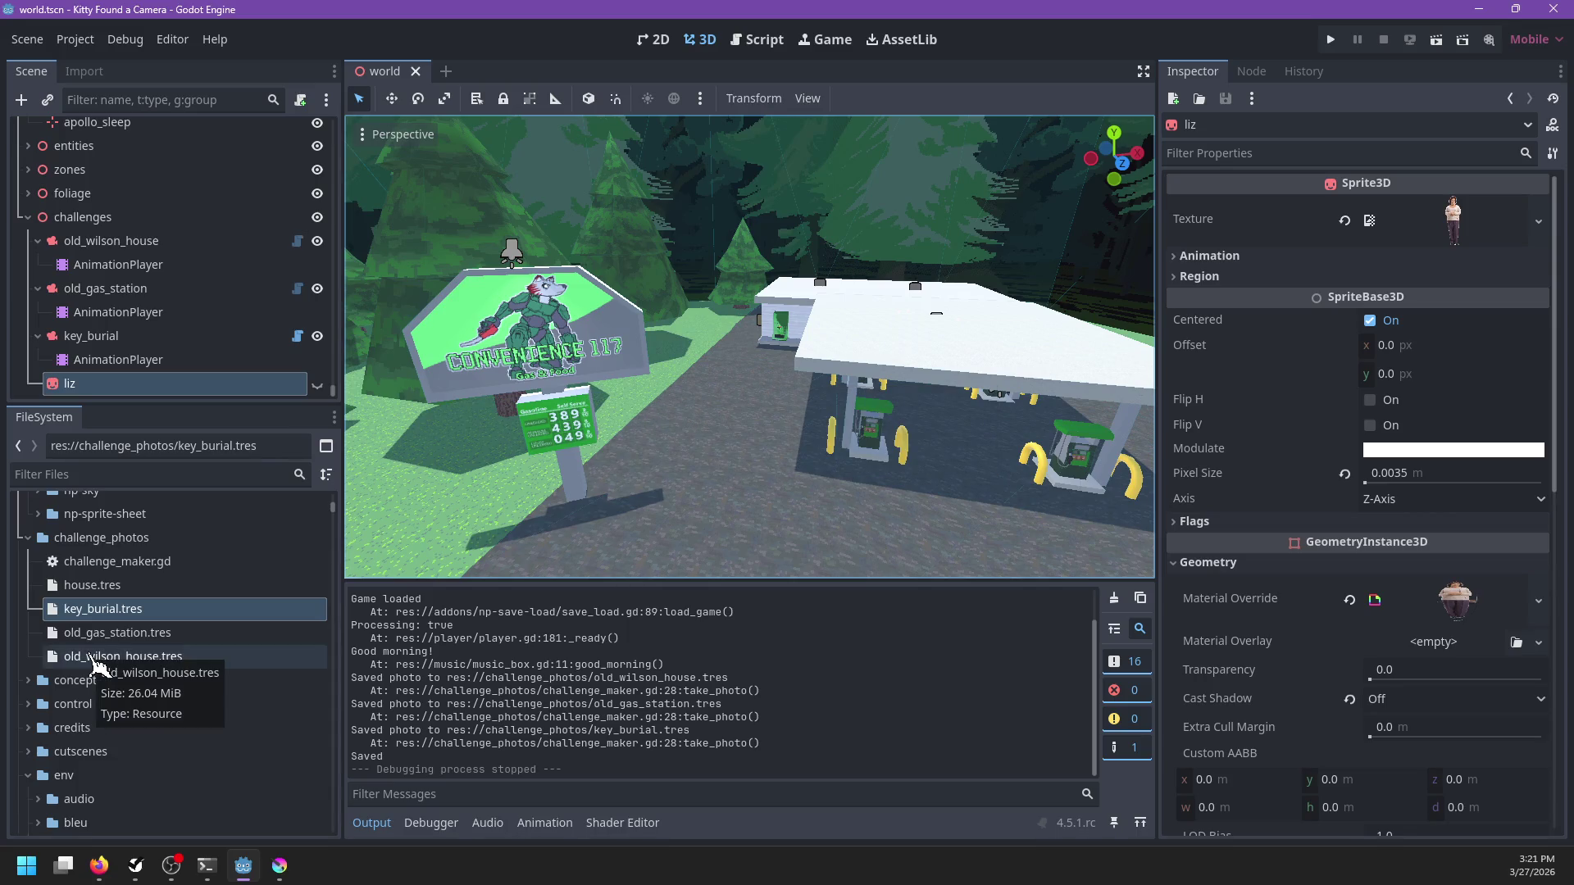
Step: Review the house, key_burial and old_gas_station photo previews in the Inspector
left_click(93, 587)
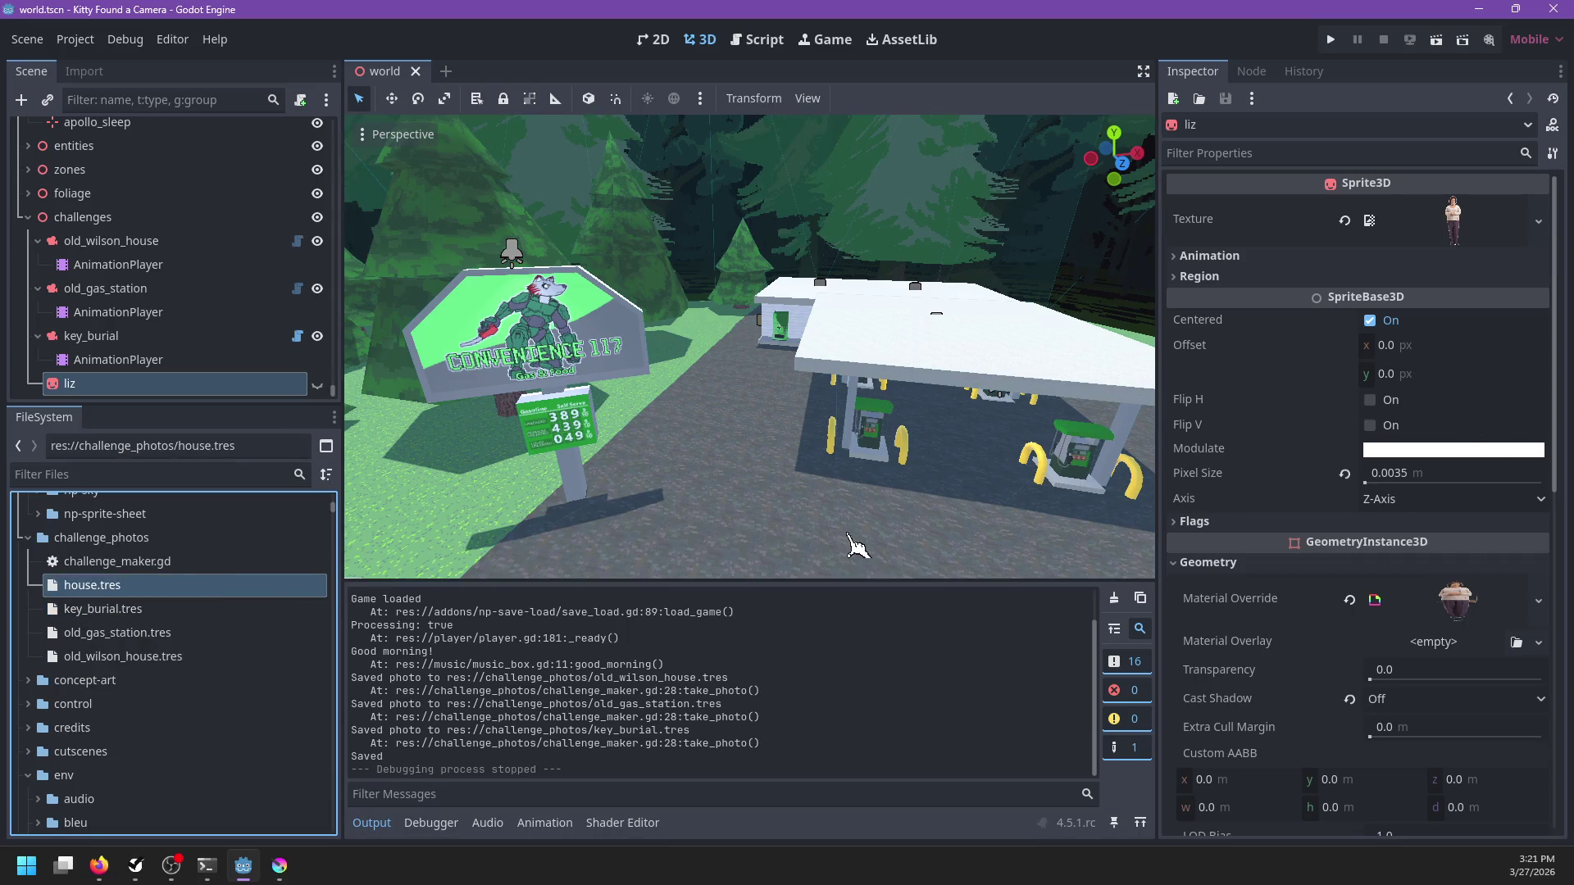
left_click(141, 611)
left_click(287, 587)
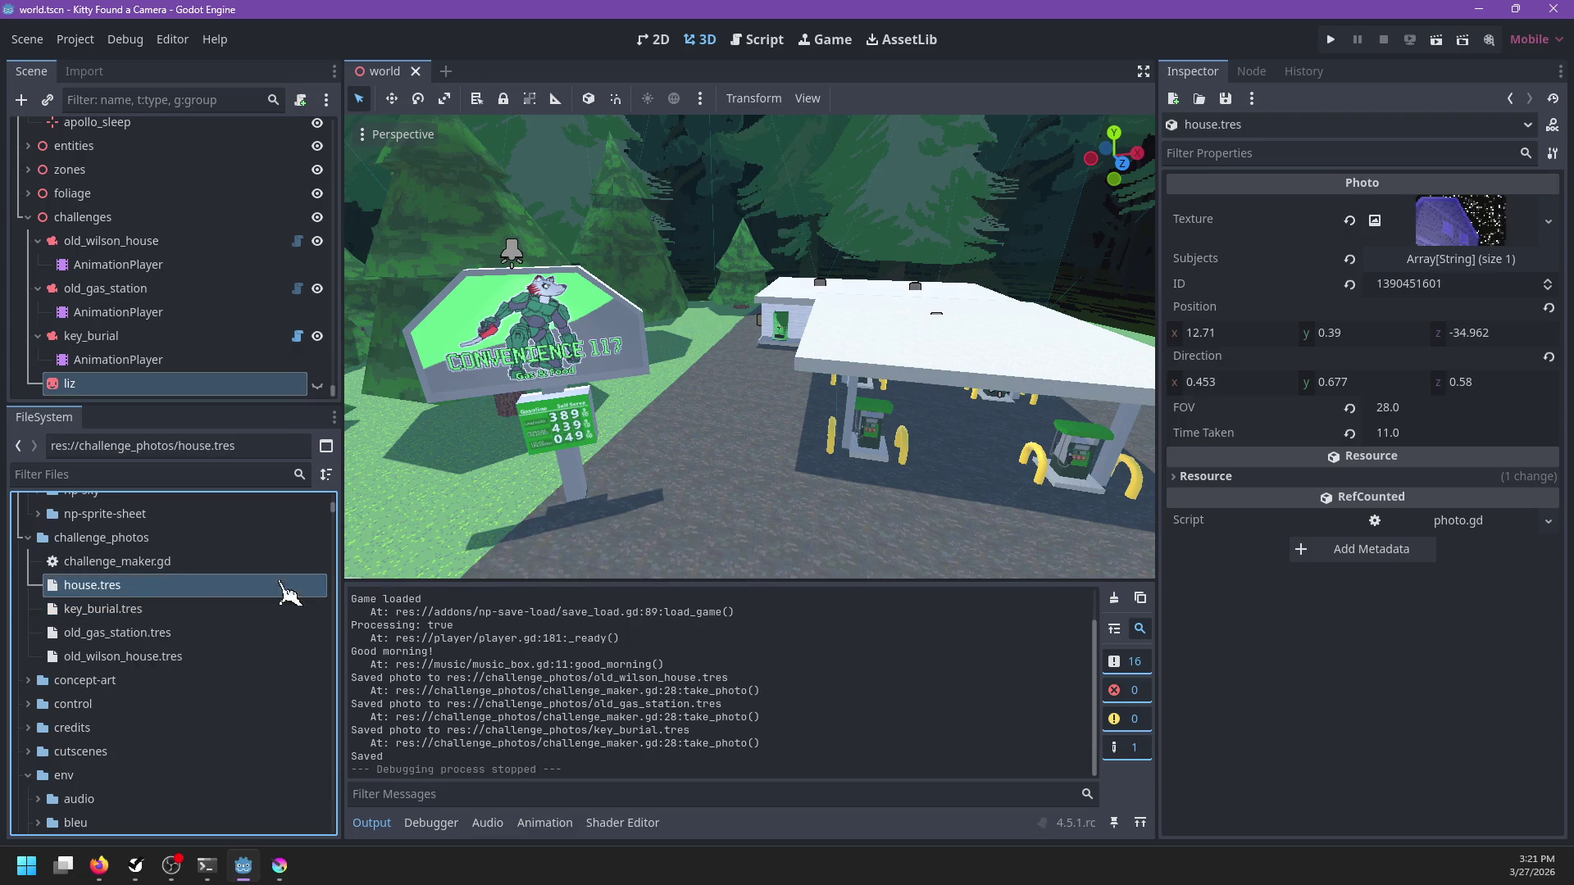
left_click(1472, 228)
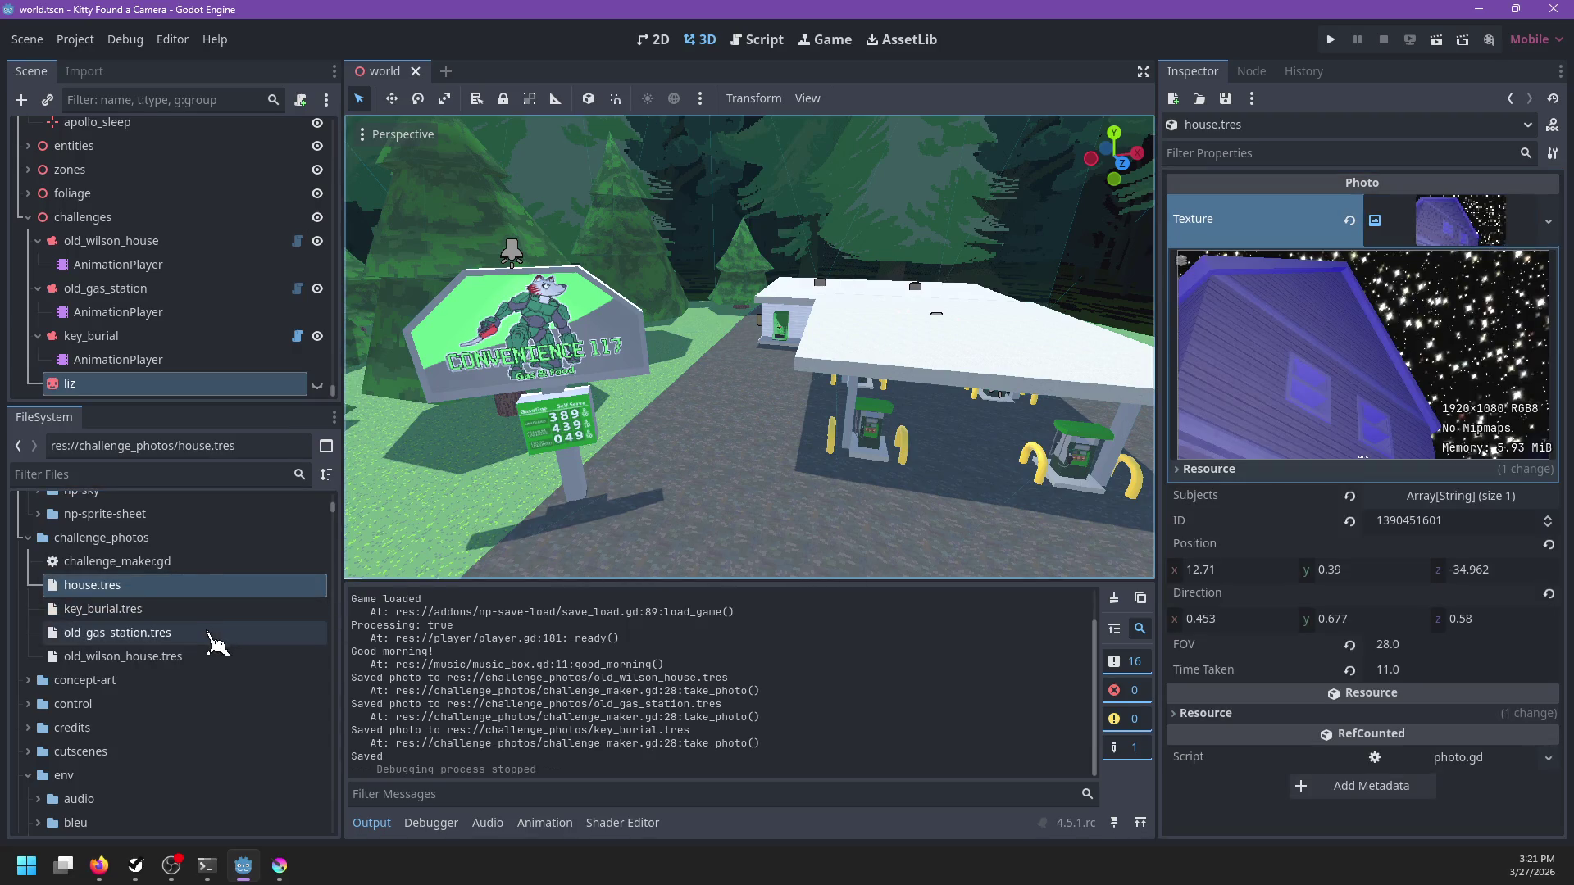
left_click(136, 613)
left_click(1448, 240)
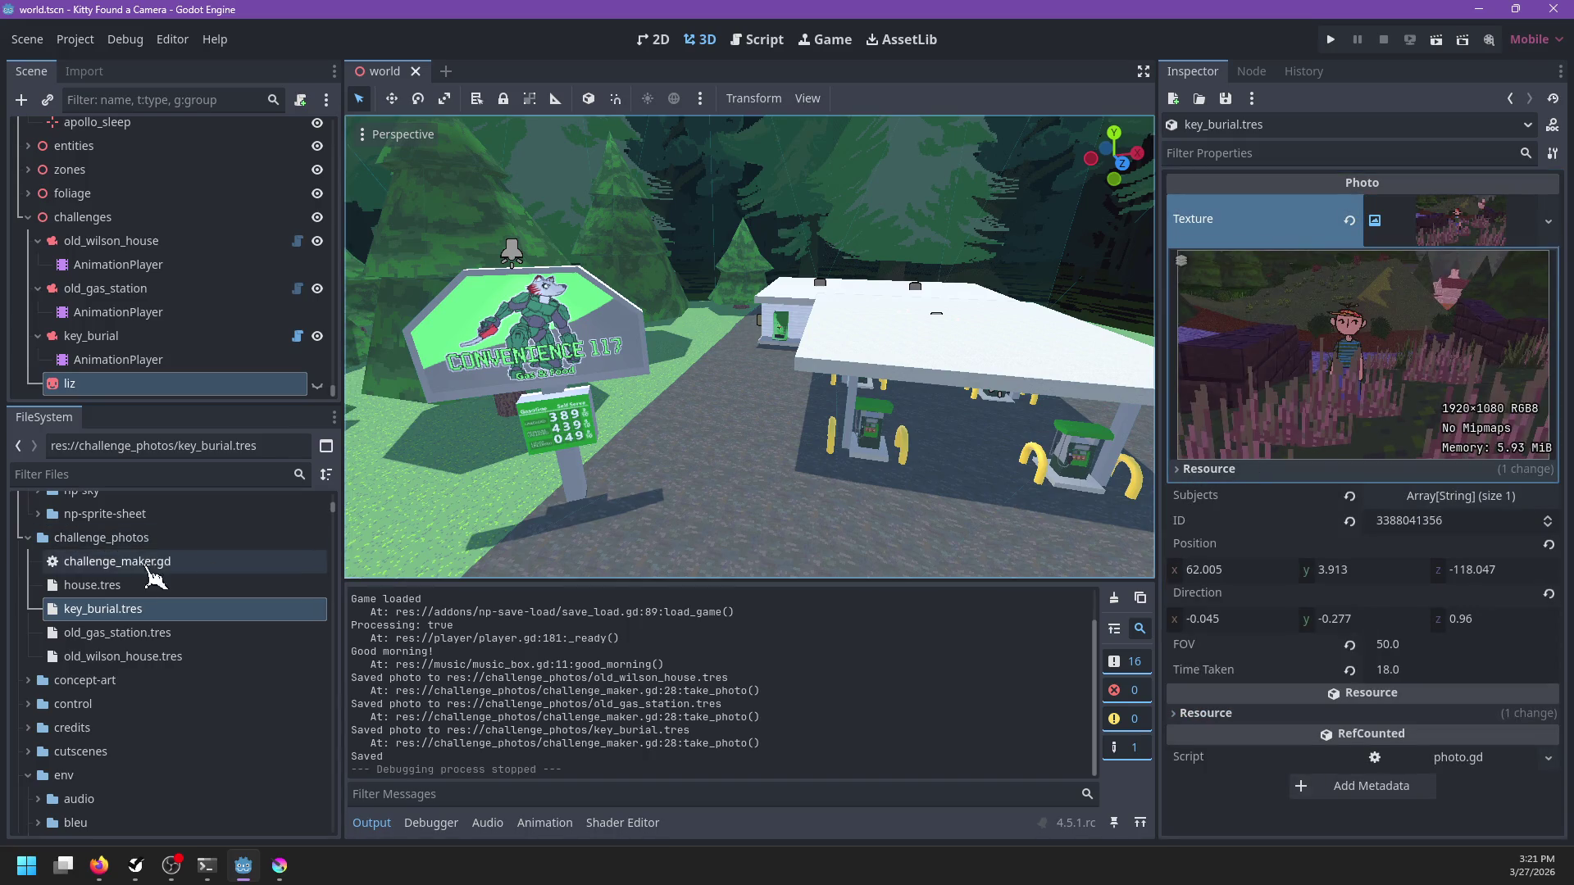
left_click(123, 635)
left_click(1447, 246)
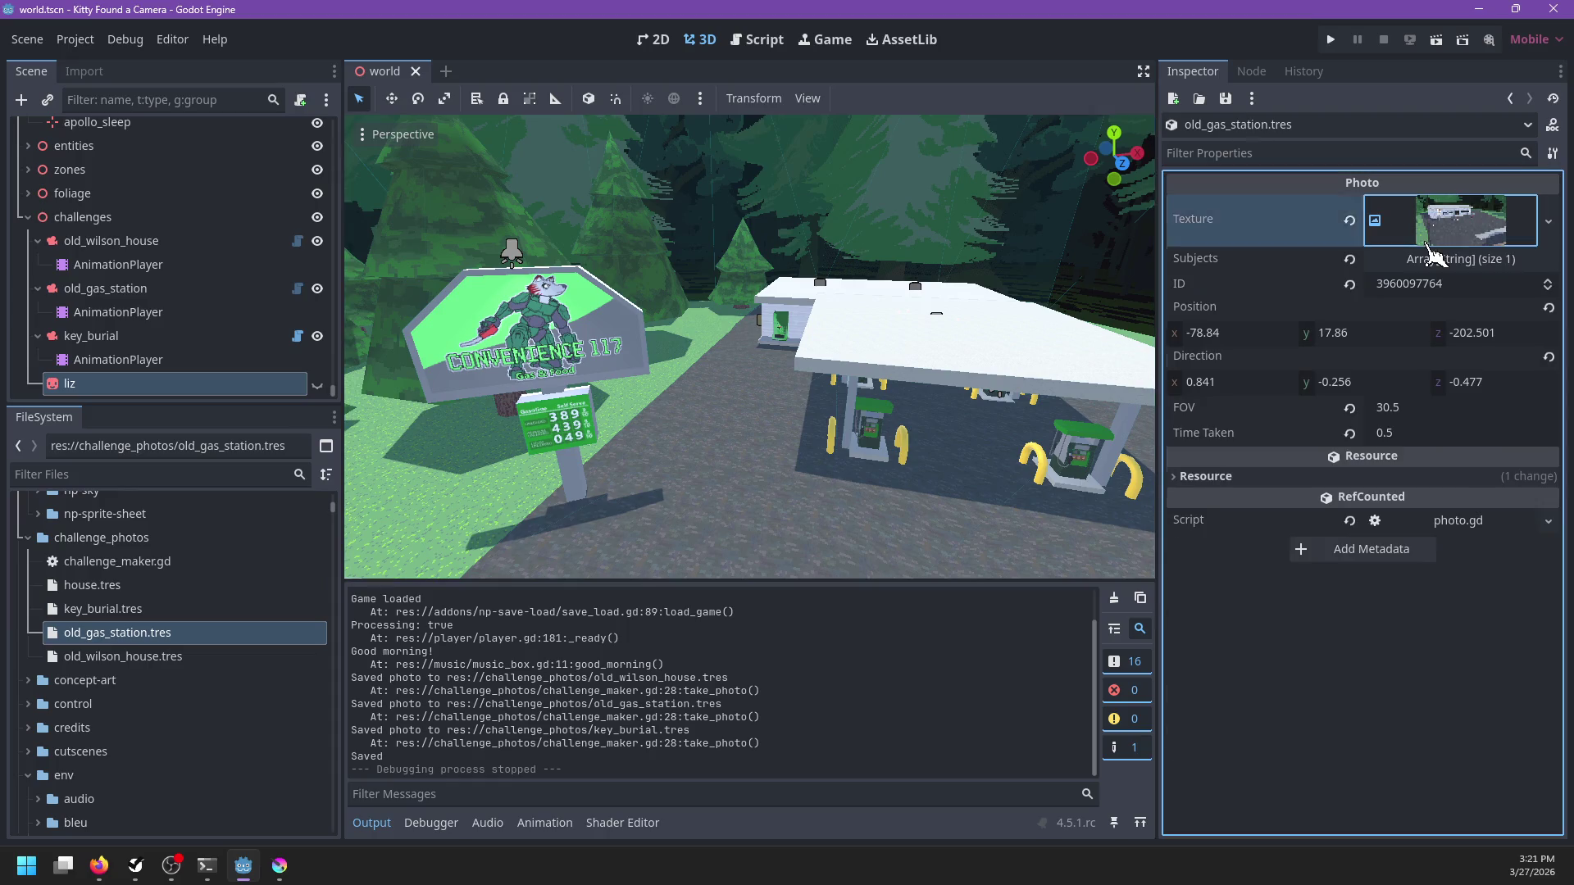
Step: Reopen key_burial.tres and select key_burial's AnimationPlayer
left_click(232, 611)
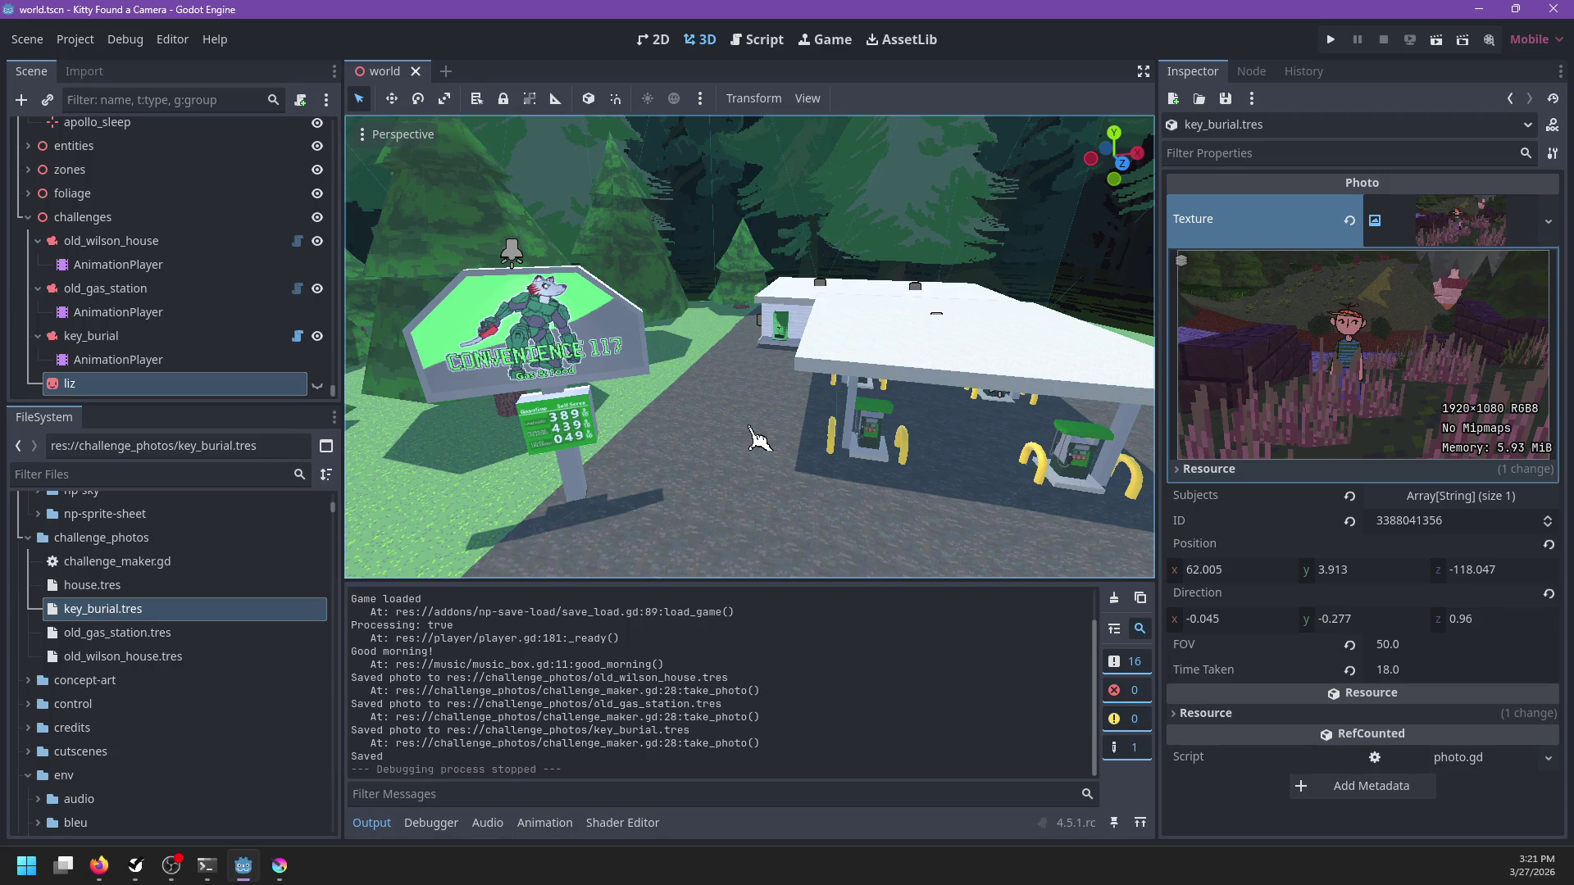
left_click(115, 359)
double_click(115, 336)
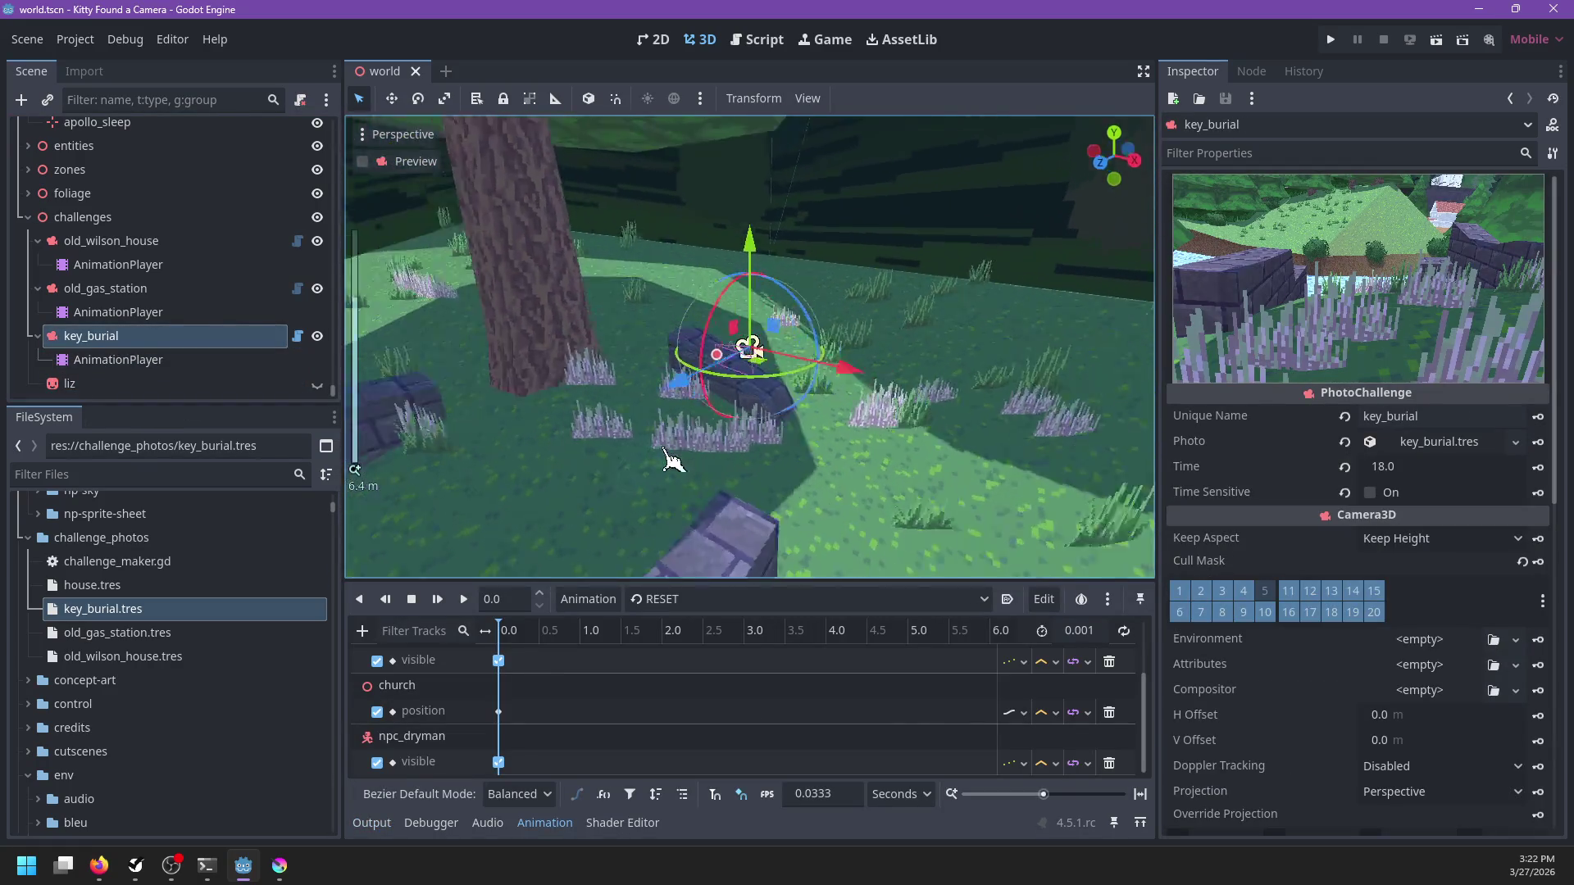
Step: Filter for grass and key grass_spooky's Visible property in RESET
left_click(171, 107)
type("grass")
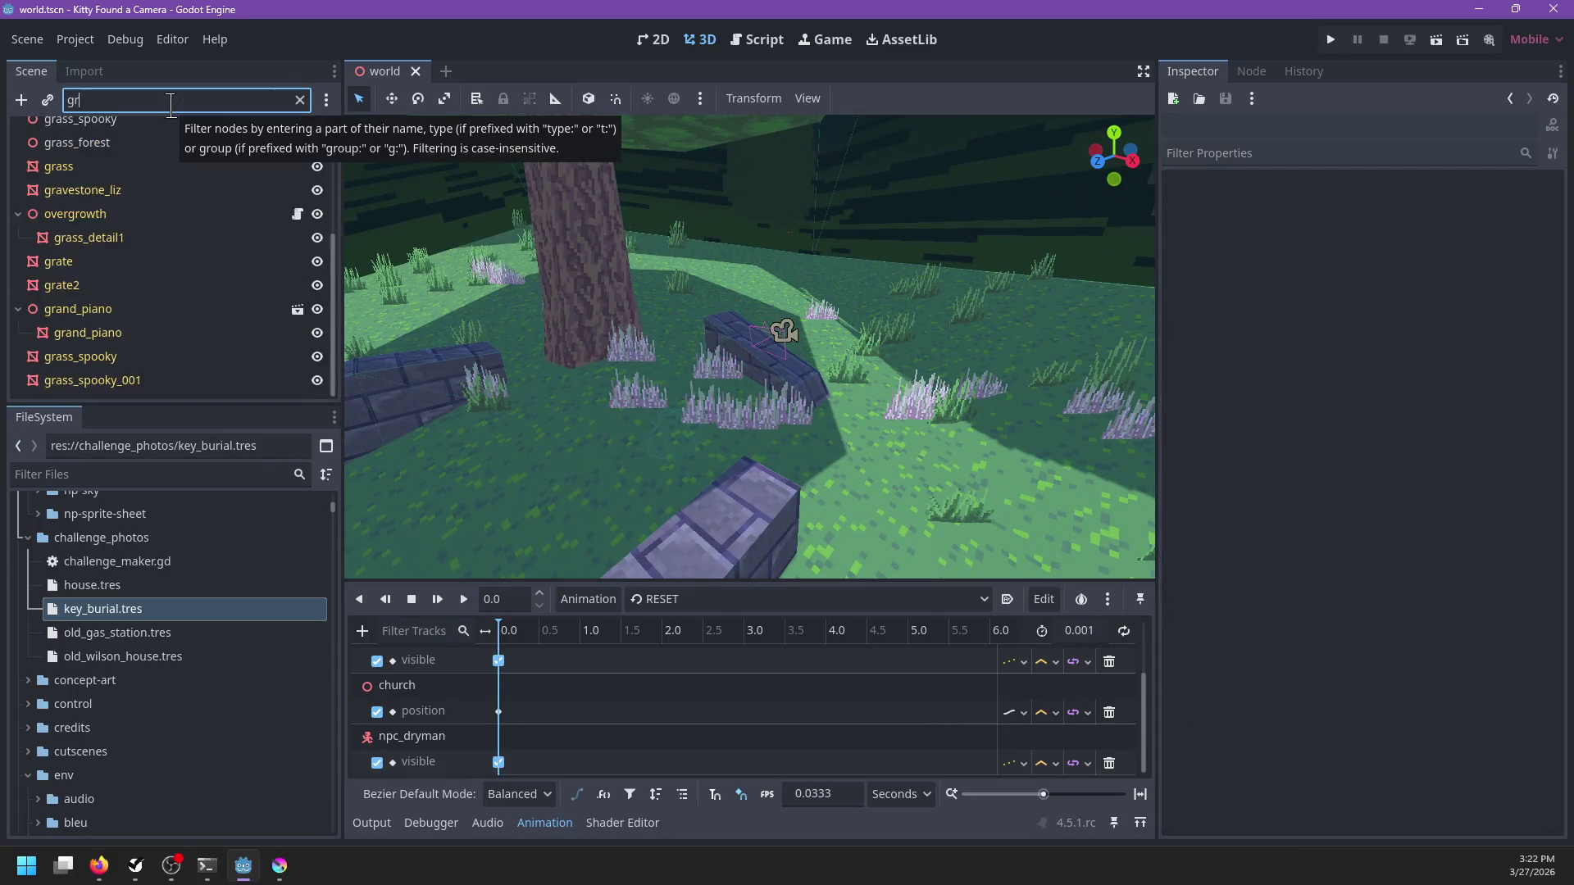
left_click(123, 158)
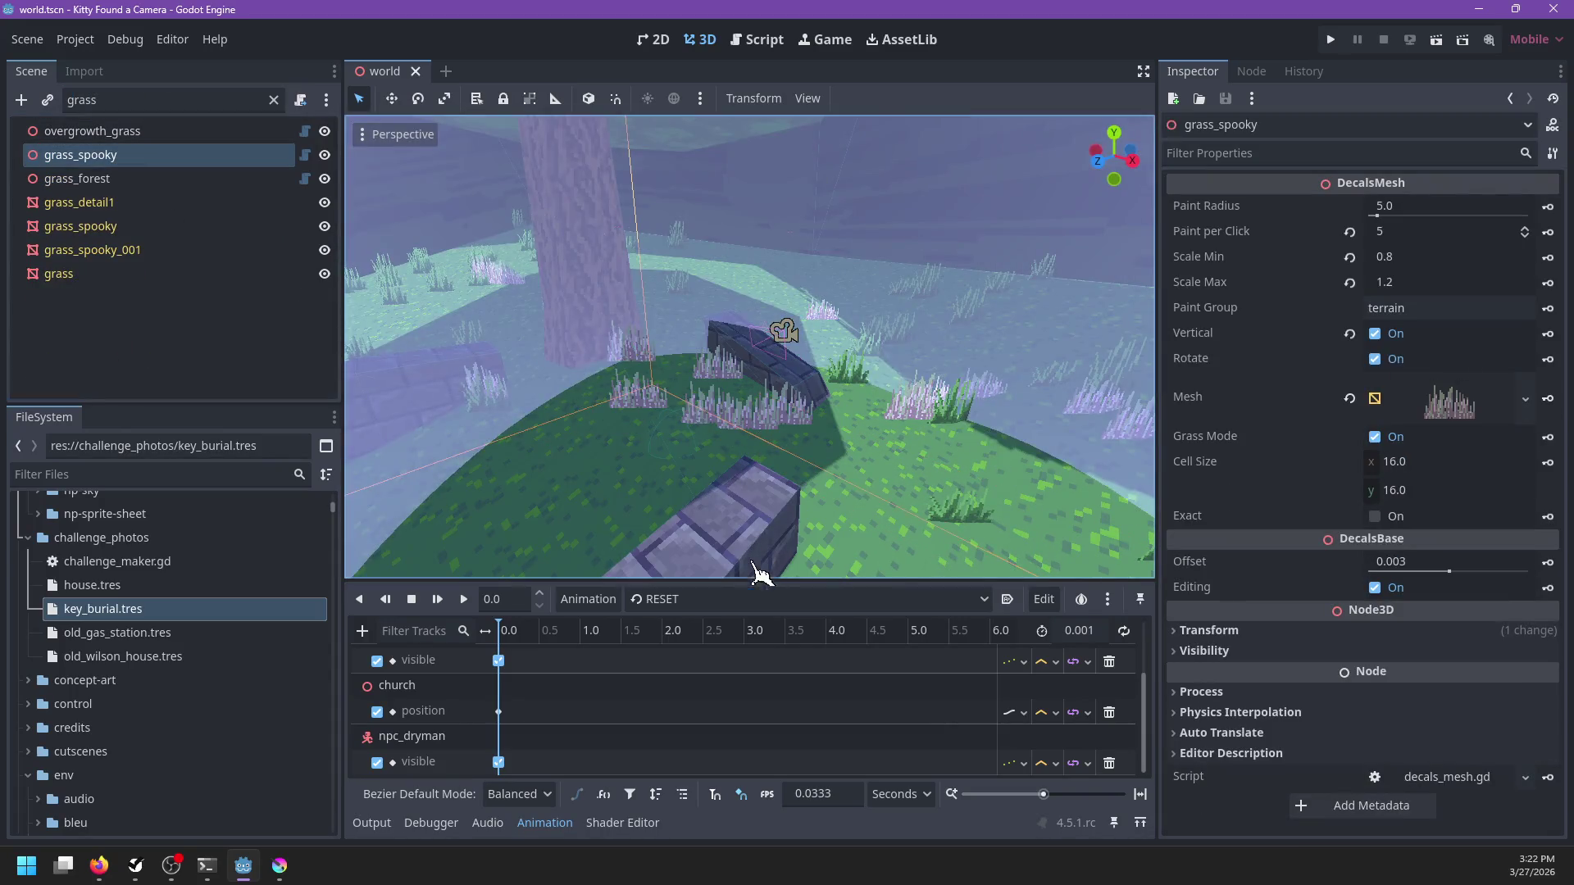
left_click(1230, 650)
left_click(1538, 674)
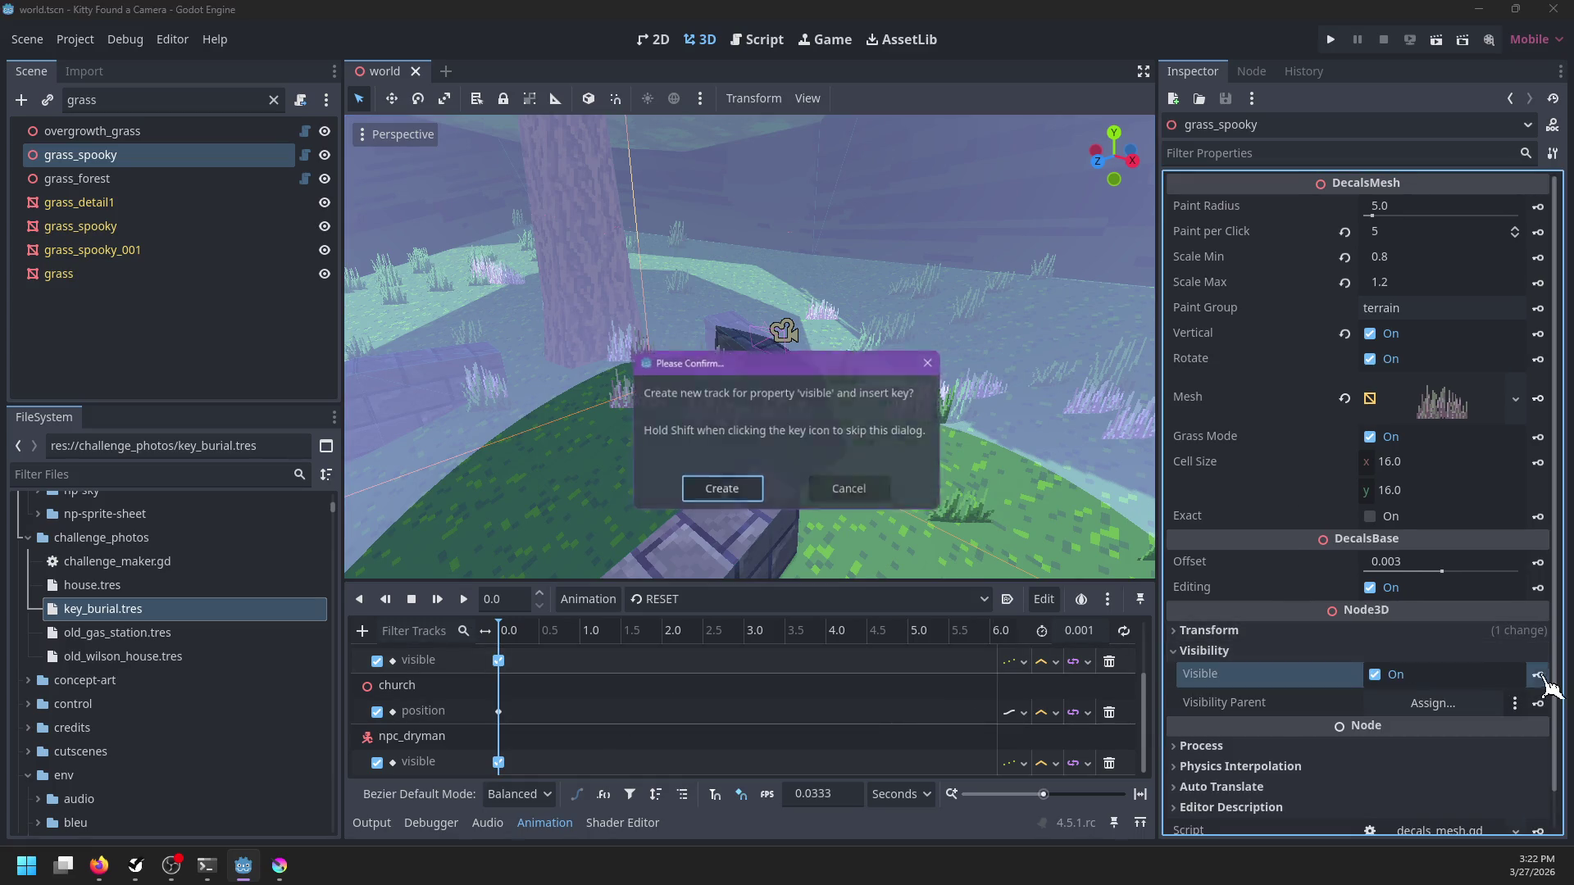
key("Return")
Step: Key grass_spooky hidden in SceneSetup, then turn its visibility back on in the editor
left_click(762, 599)
left_click(721, 650)
left_click(1380, 674)
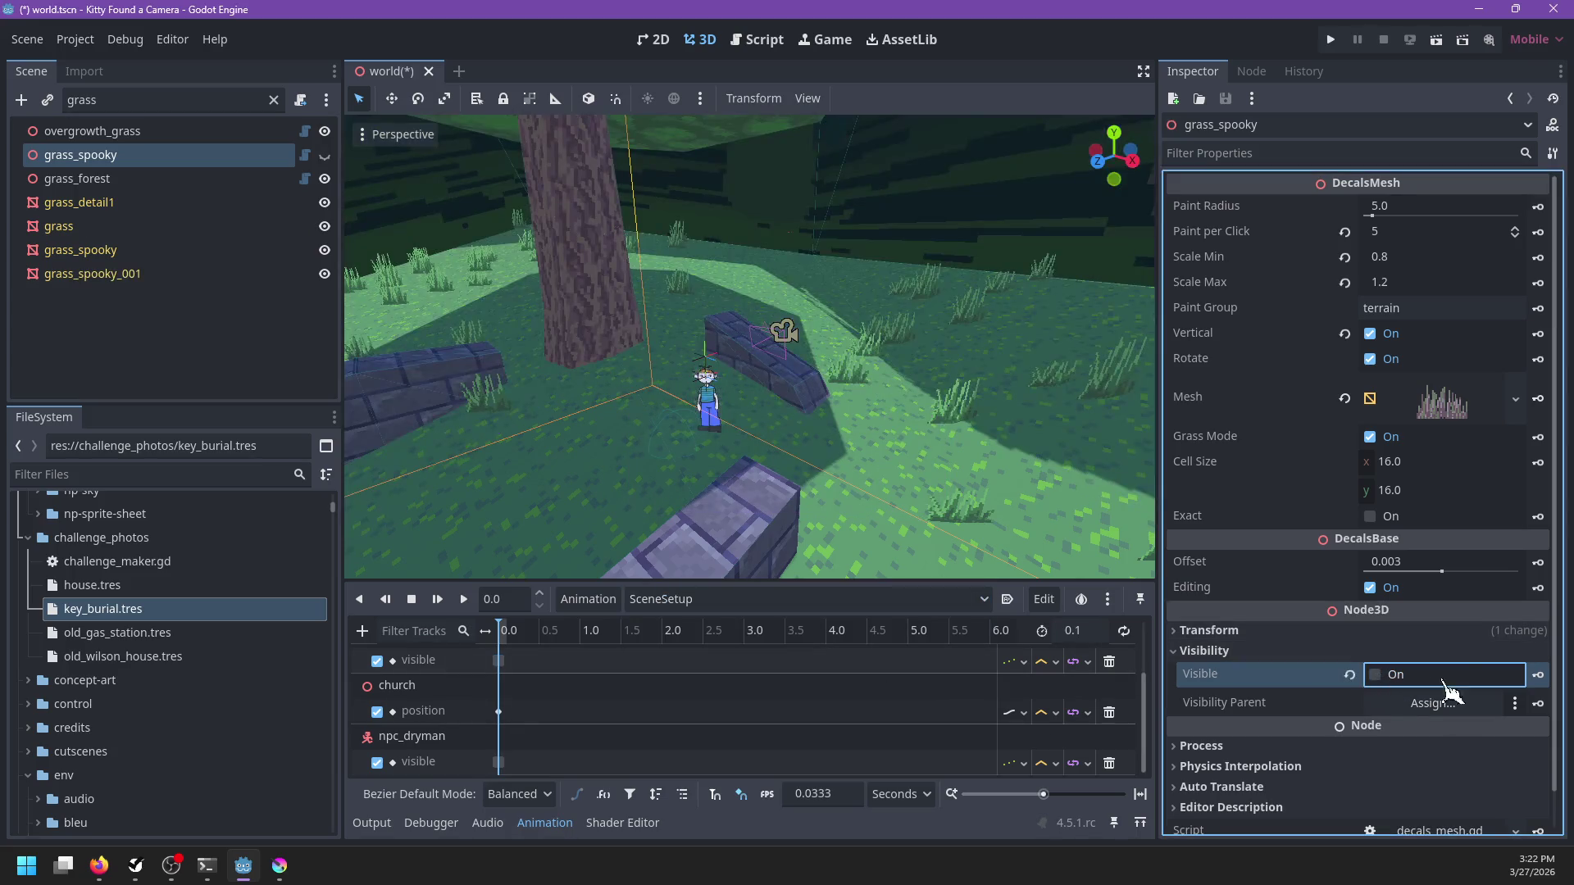
left_click(1534, 675)
key("Return")
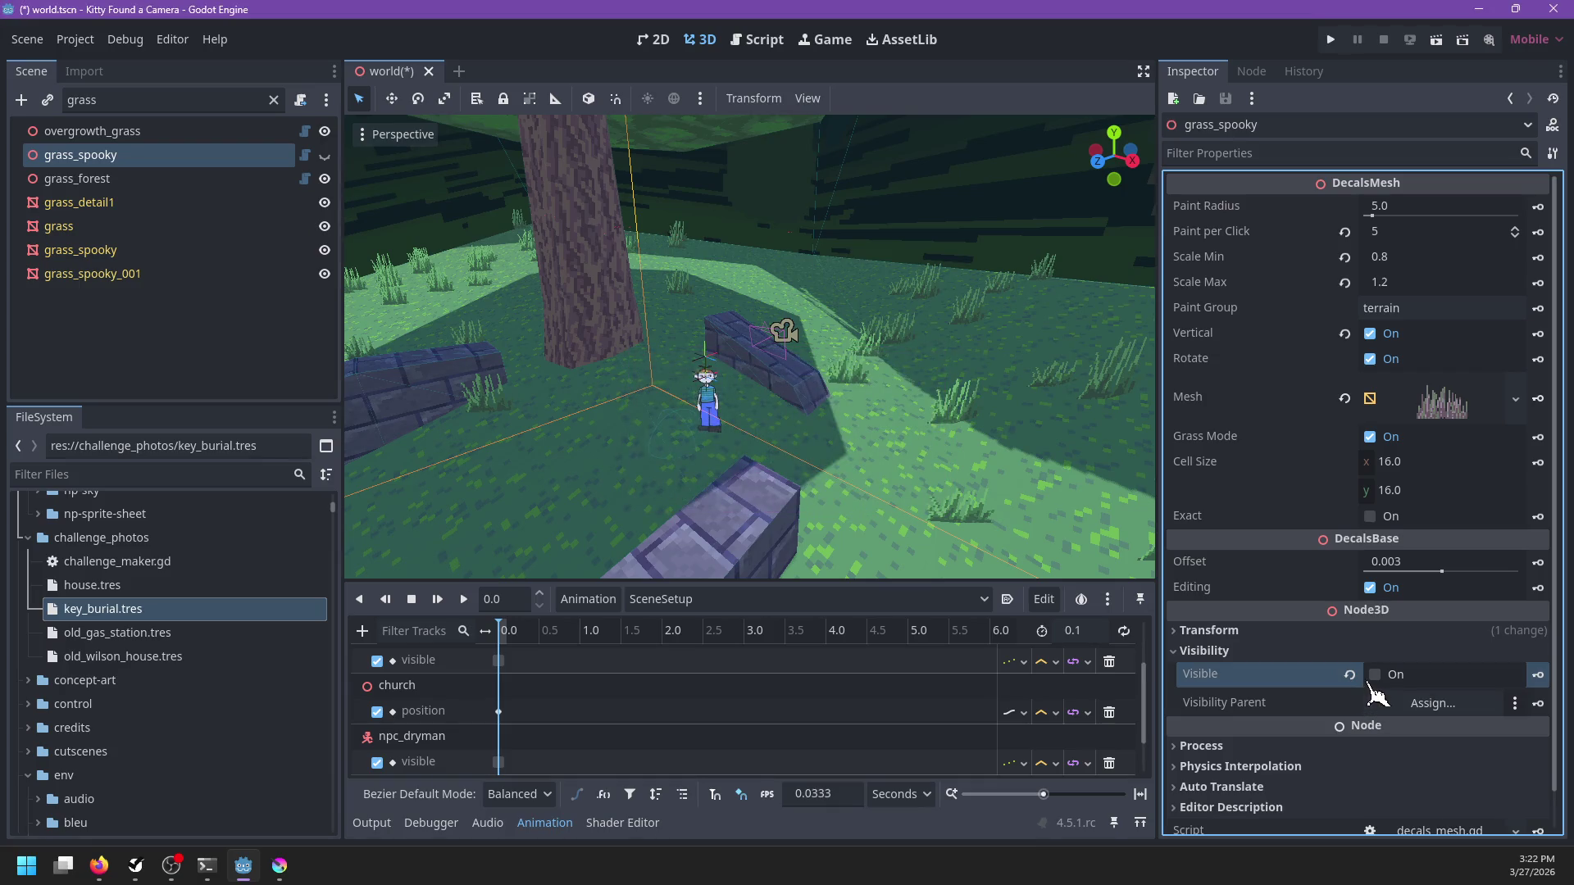
left_click(1374, 676)
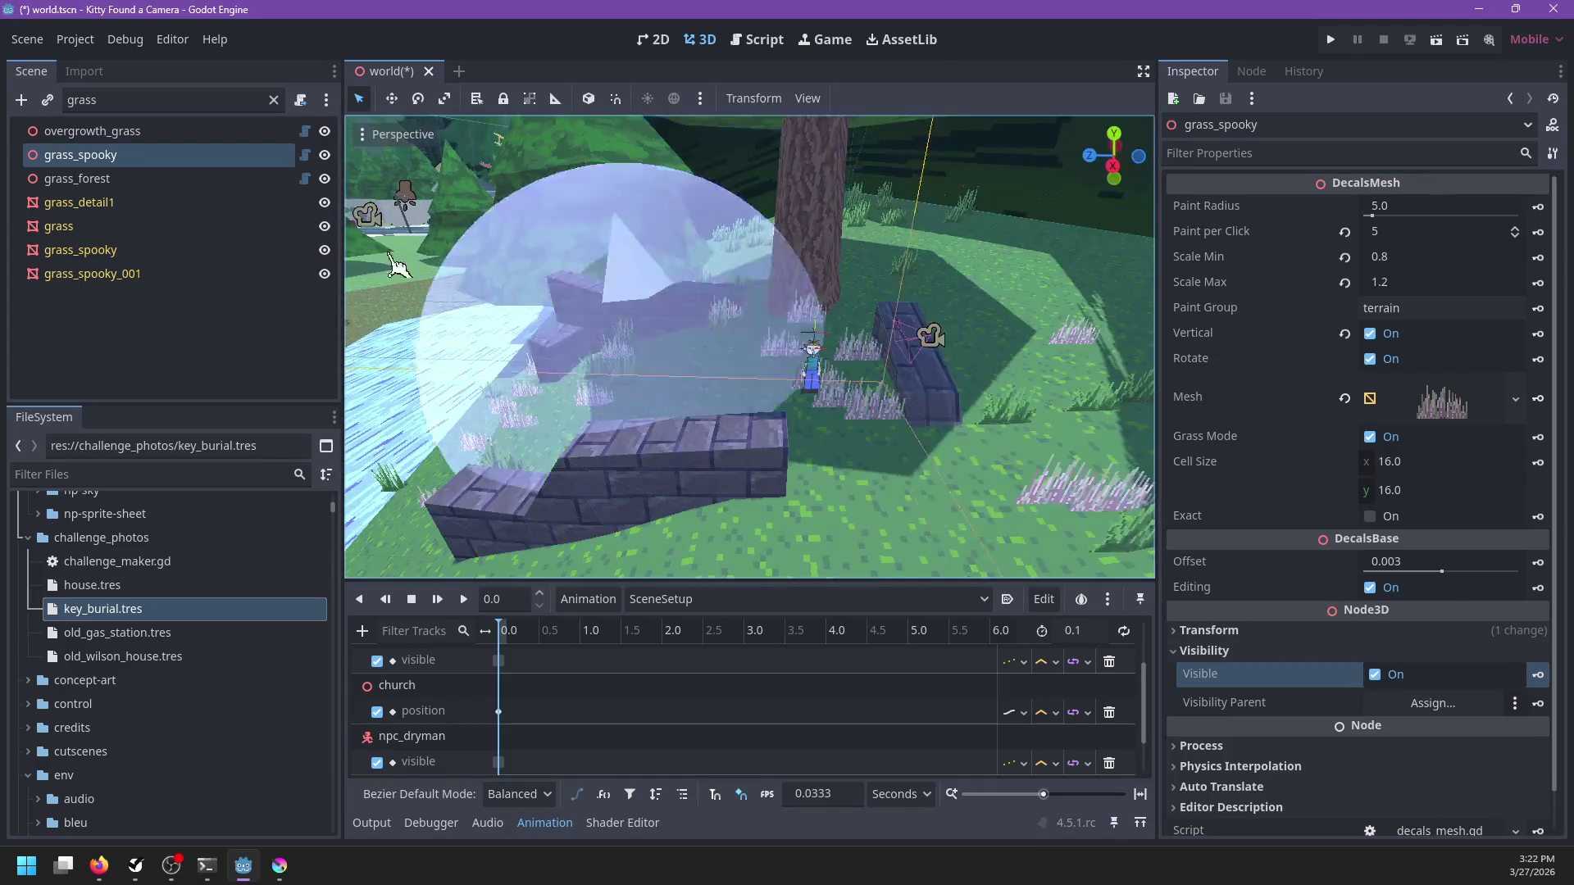
left_click(185, 635)
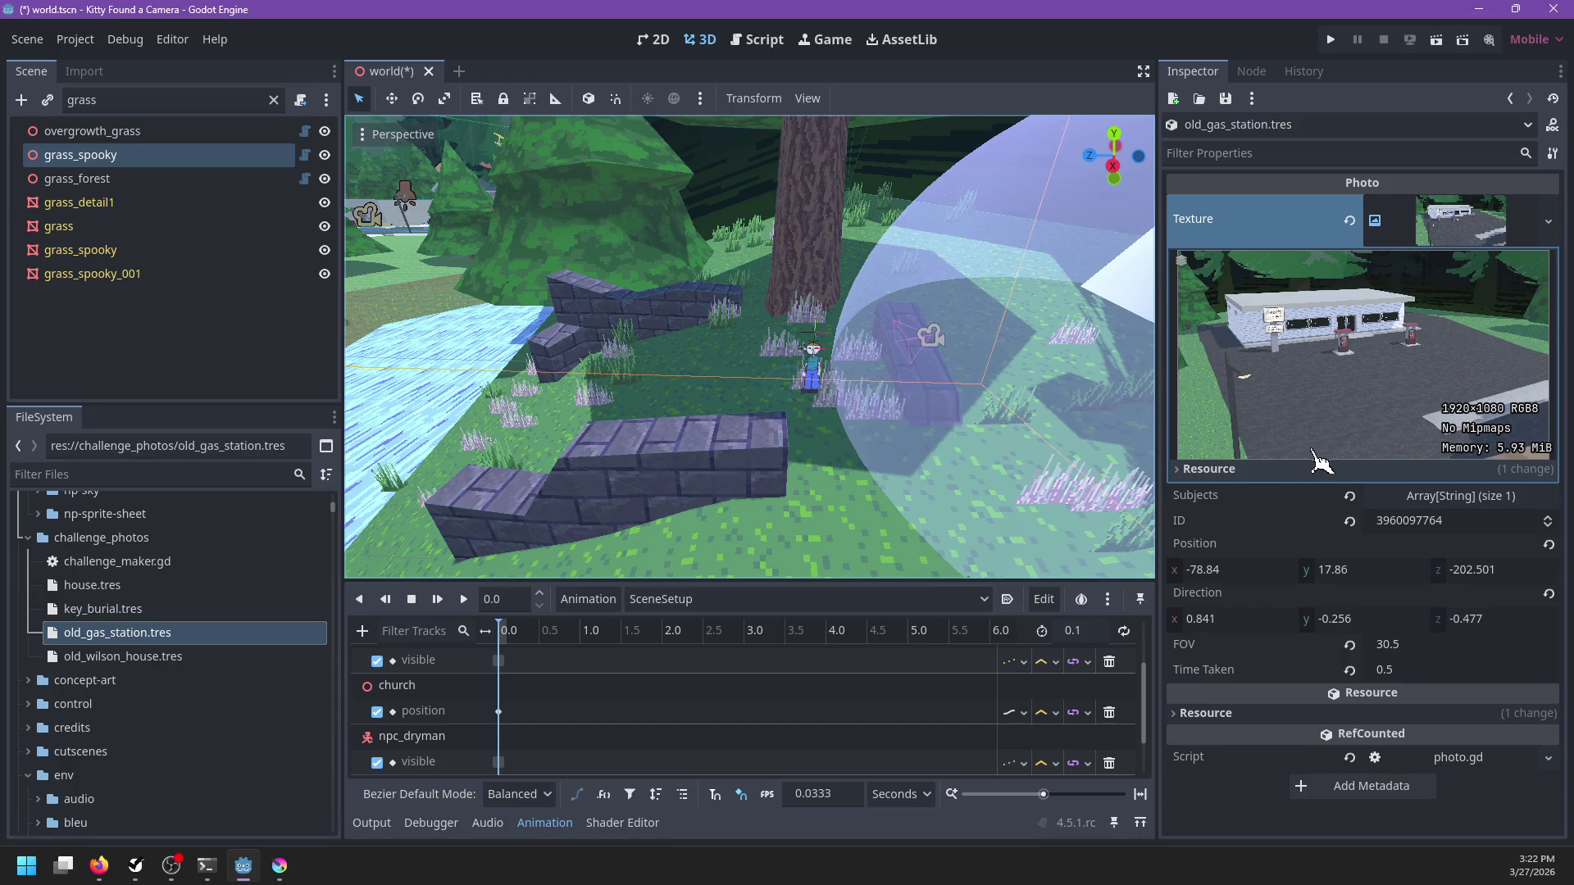
Step: Inspect the old_wilson_house.tres photo preview
left_click(94, 657)
left_click(1461, 220)
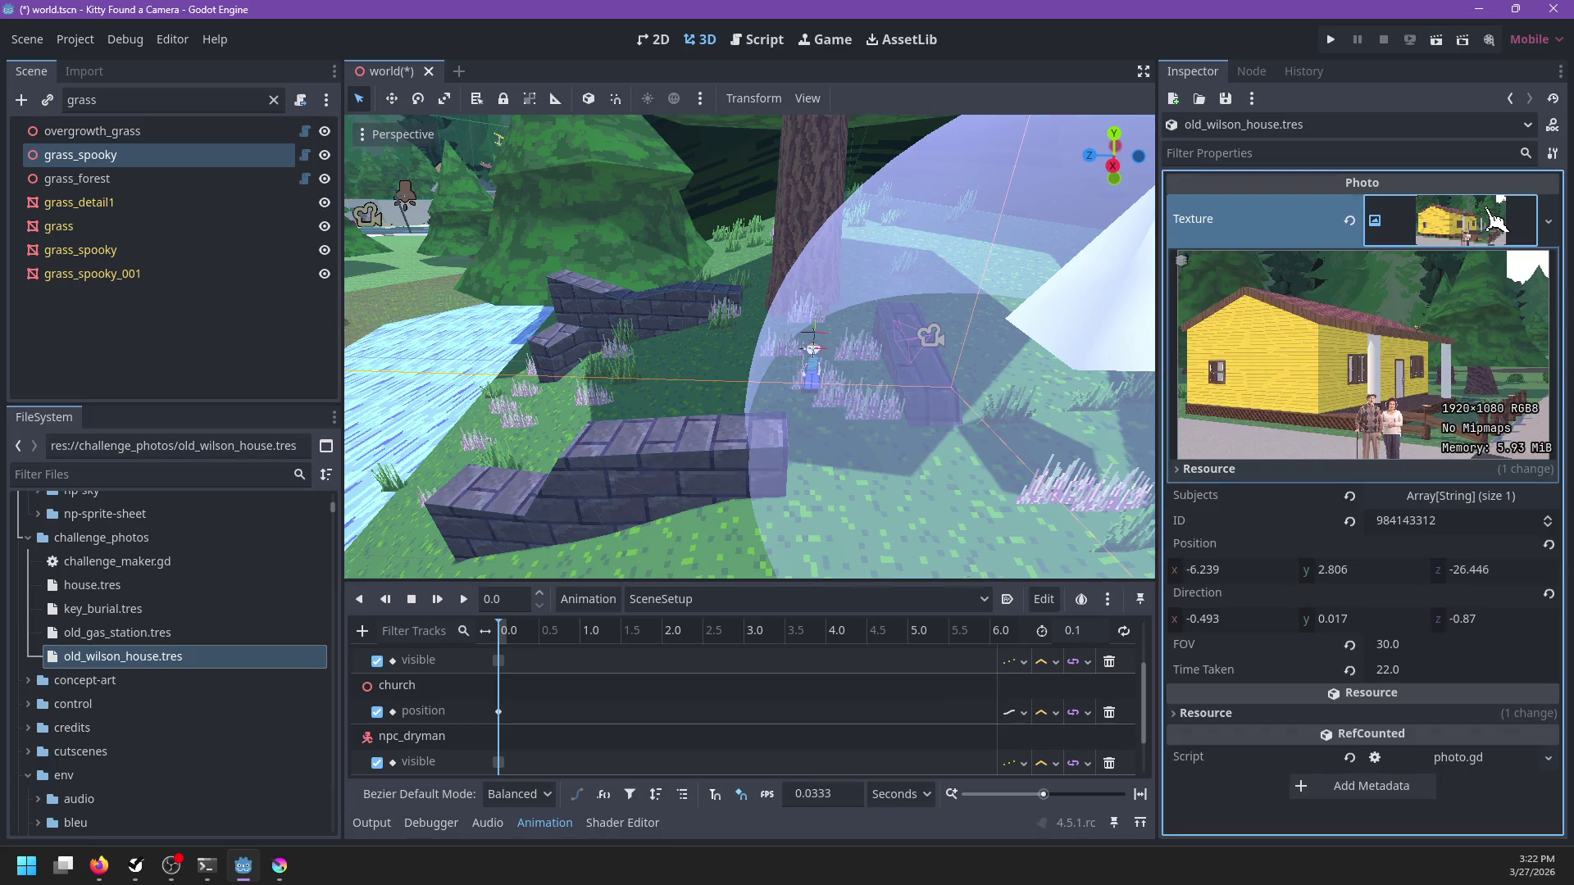
scroll(606, 365, "down", 5)
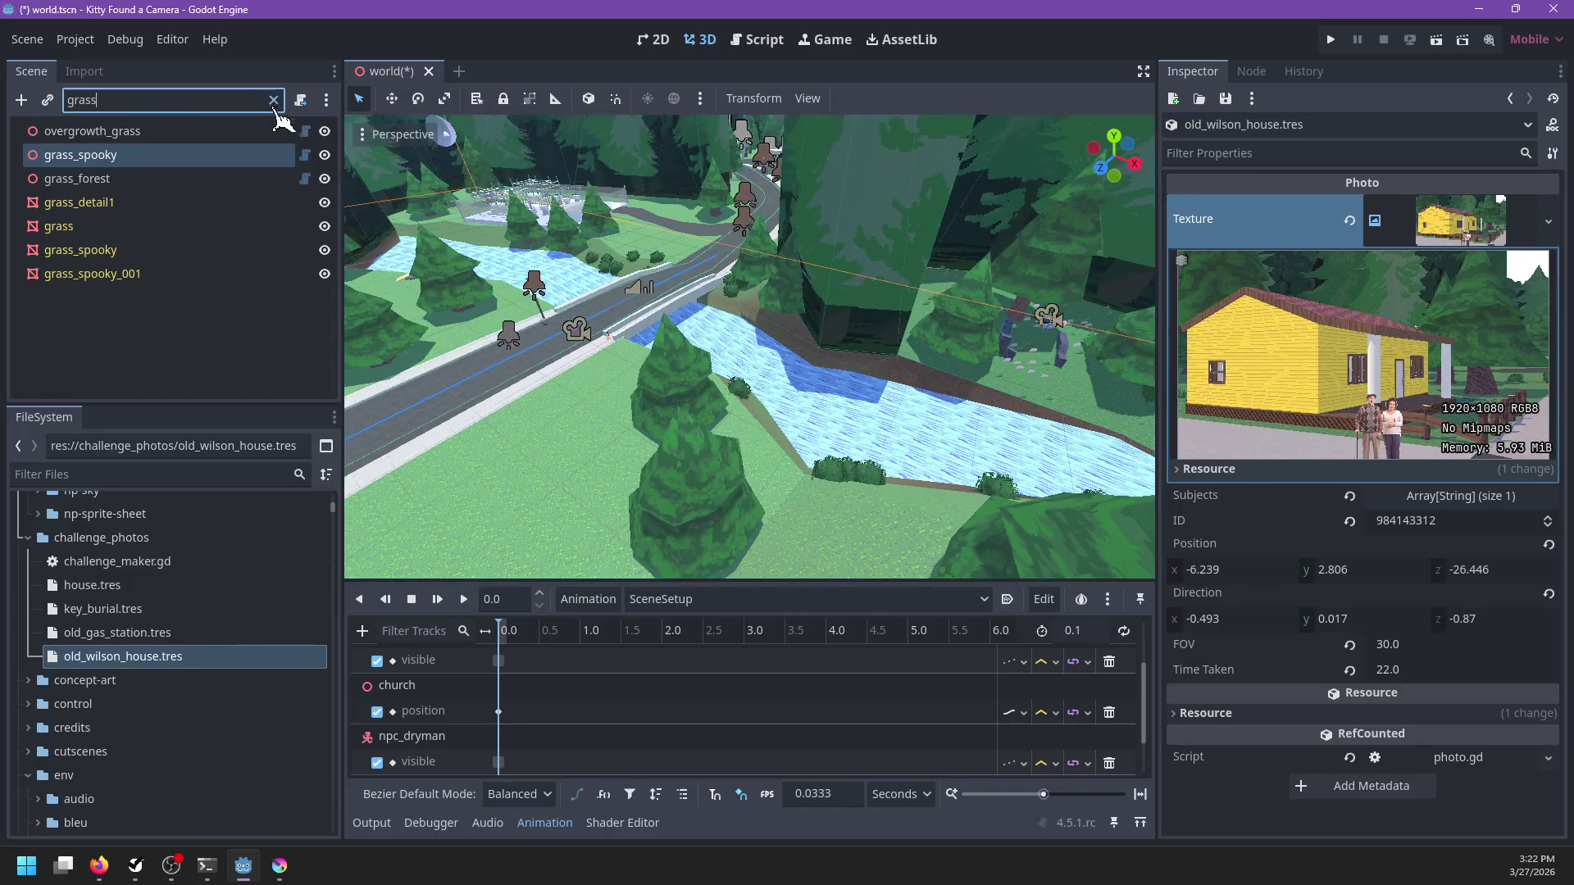
Step: Clear the scene filter, focus old_wilson_house and select its AnimationPlayer
left_click(273, 100)
scroll(865, 443, "up", 5)
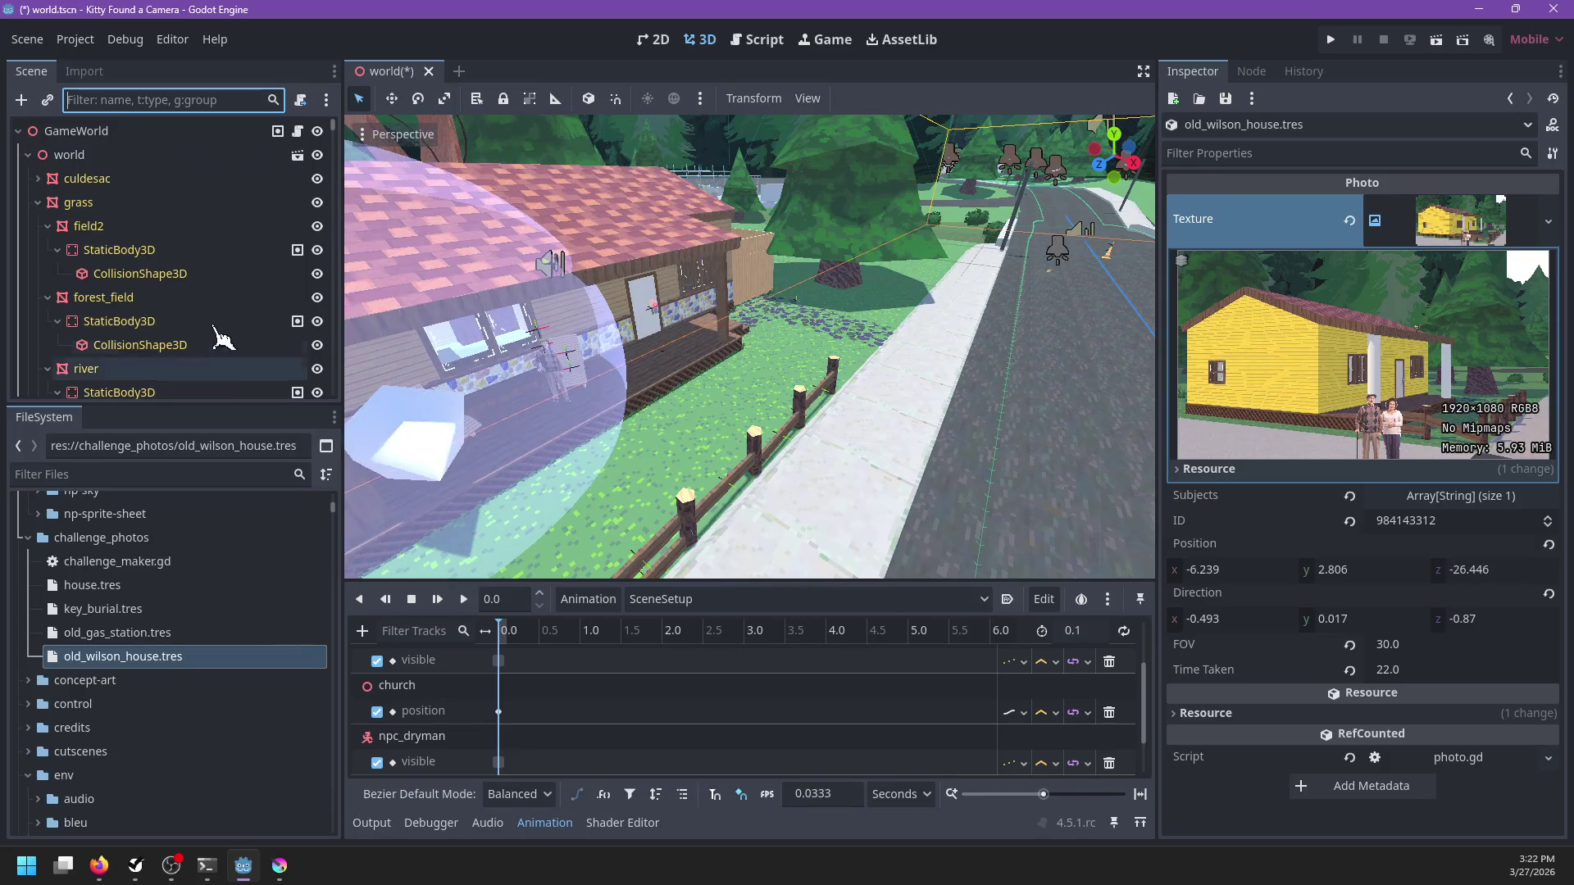
scroll(155, 271, "down", 10)
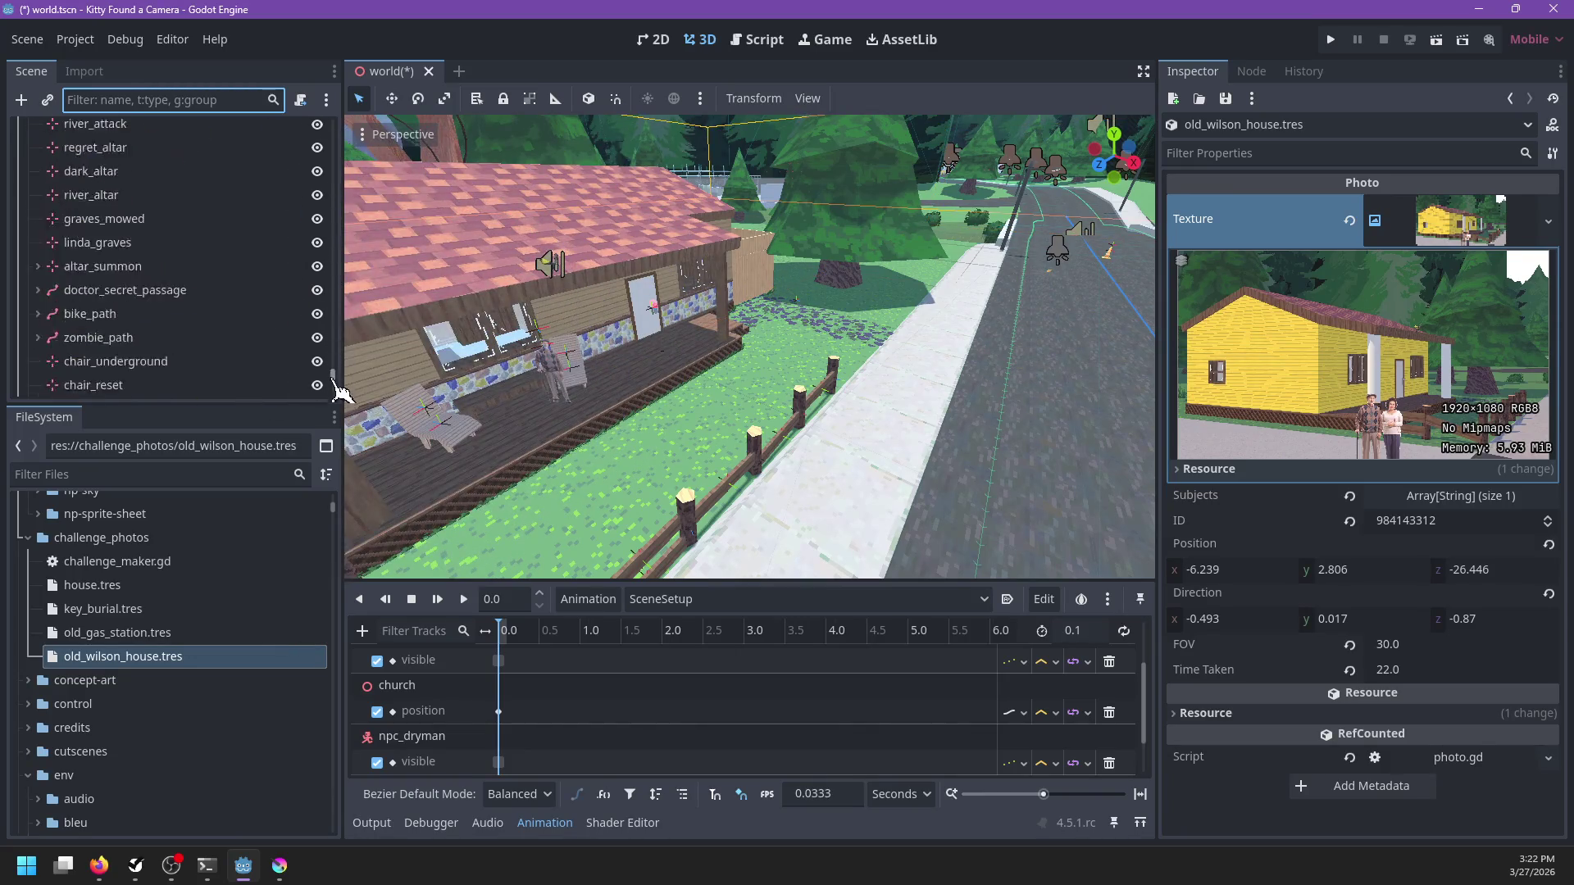
double_click(123, 241)
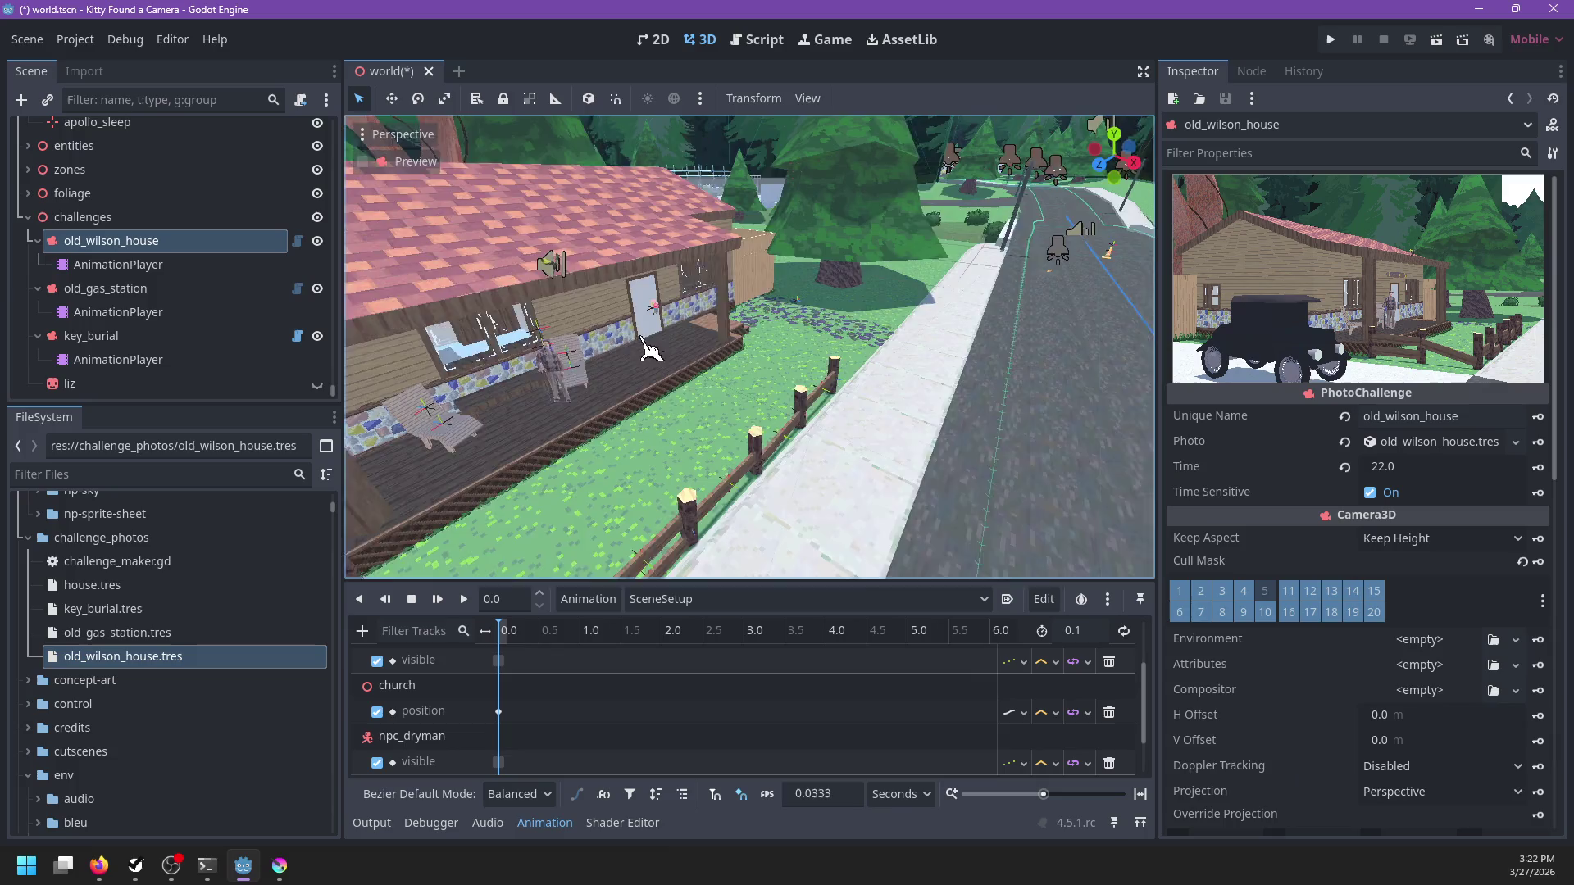
scroll(721, 282, "up", 2)
left_click(732, 290)
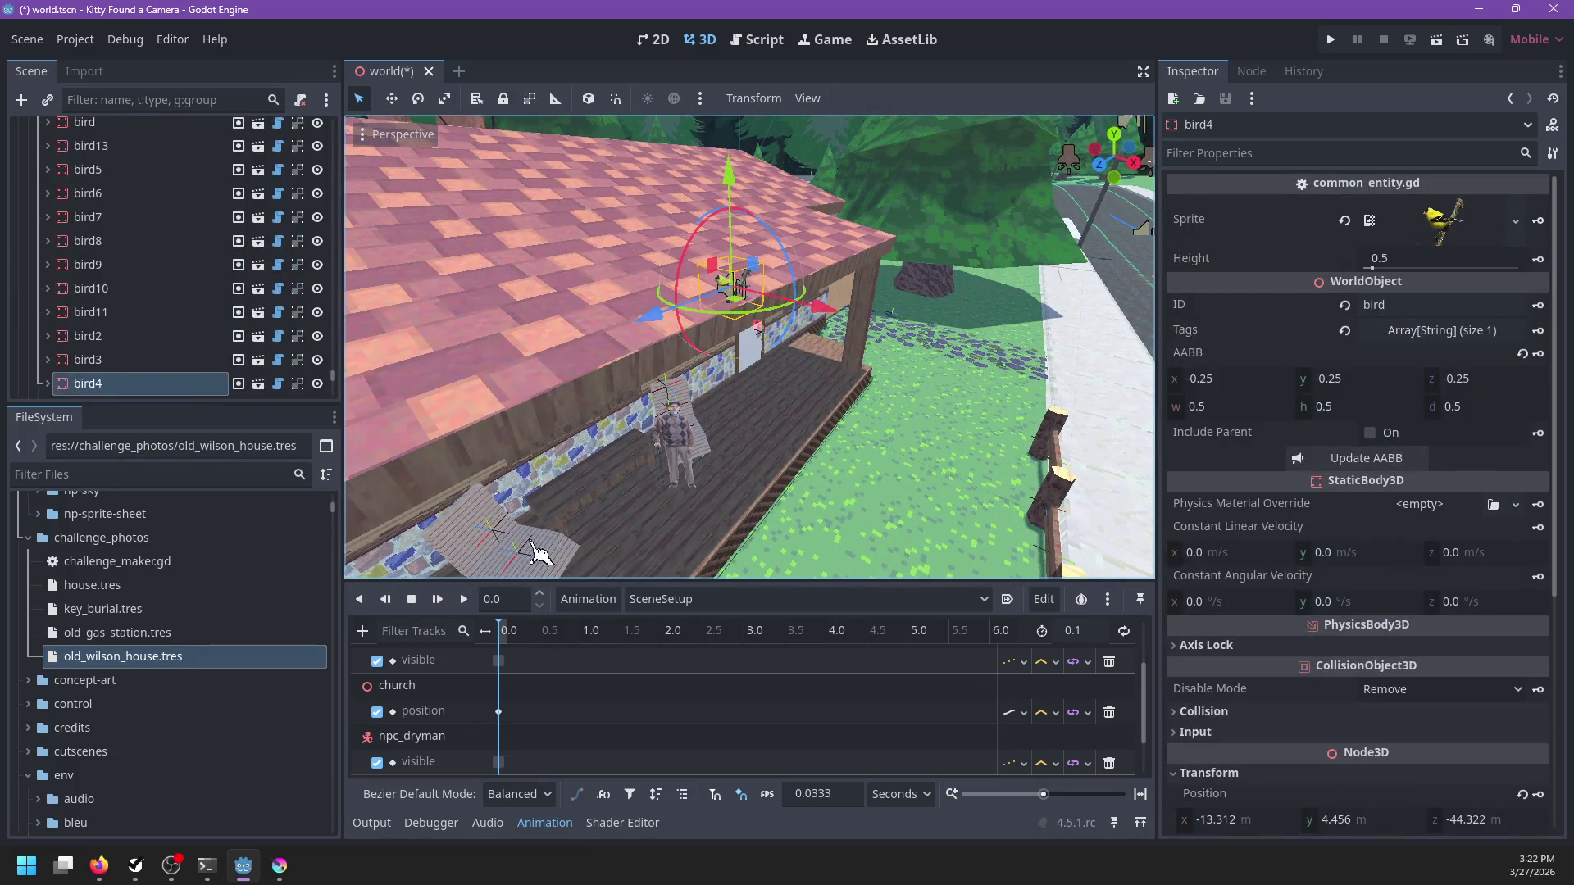
scroll(115, 345, "down", 3)
scroll(123, 312, "up", 3)
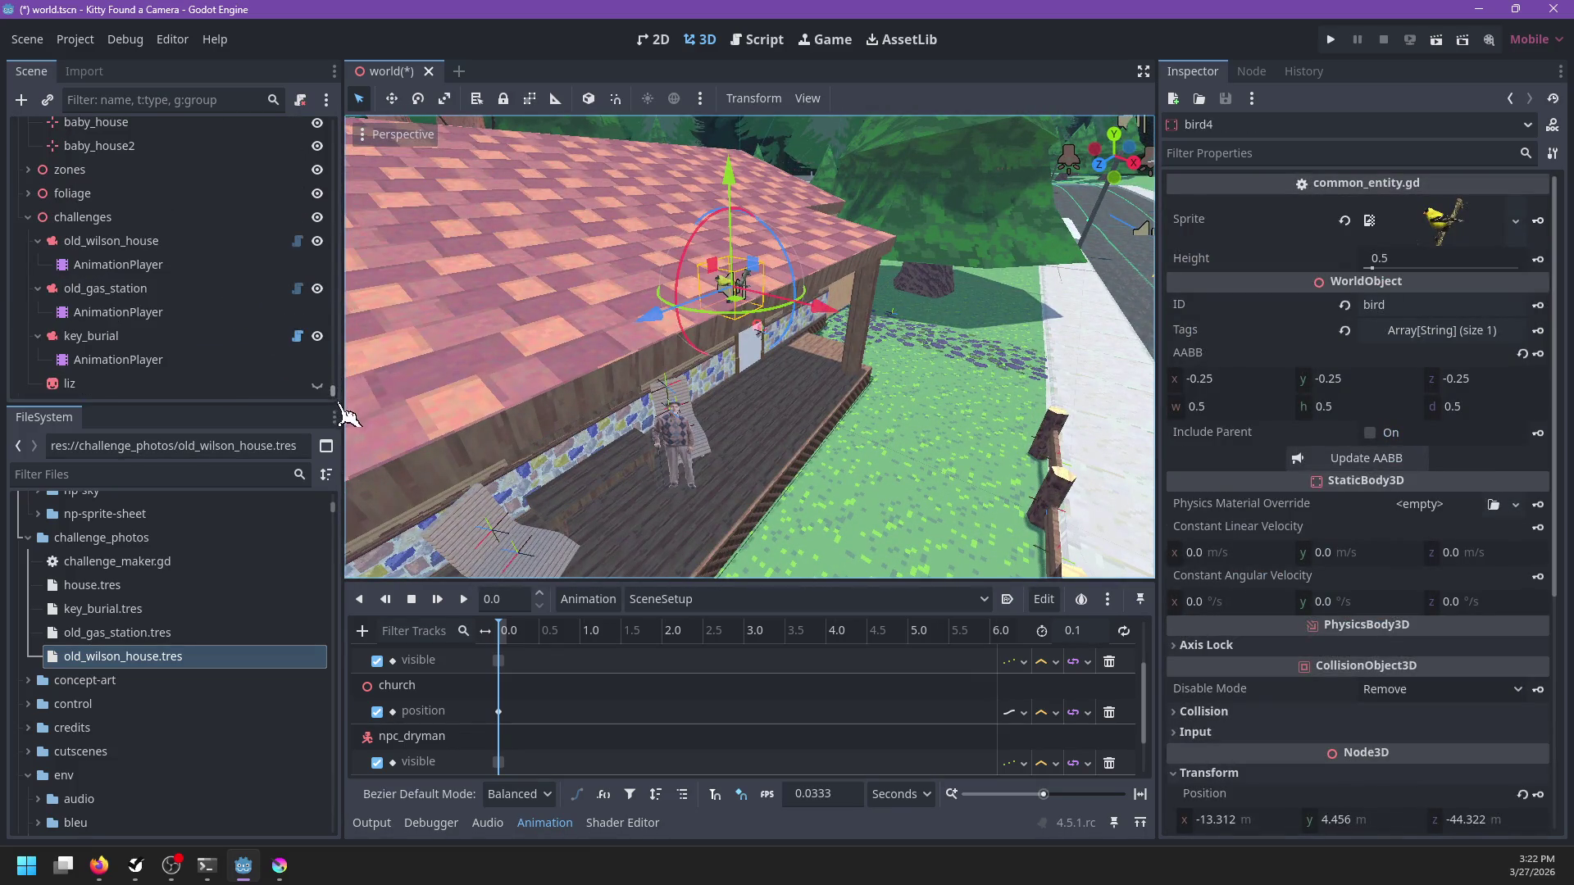
left_click(121, 266)
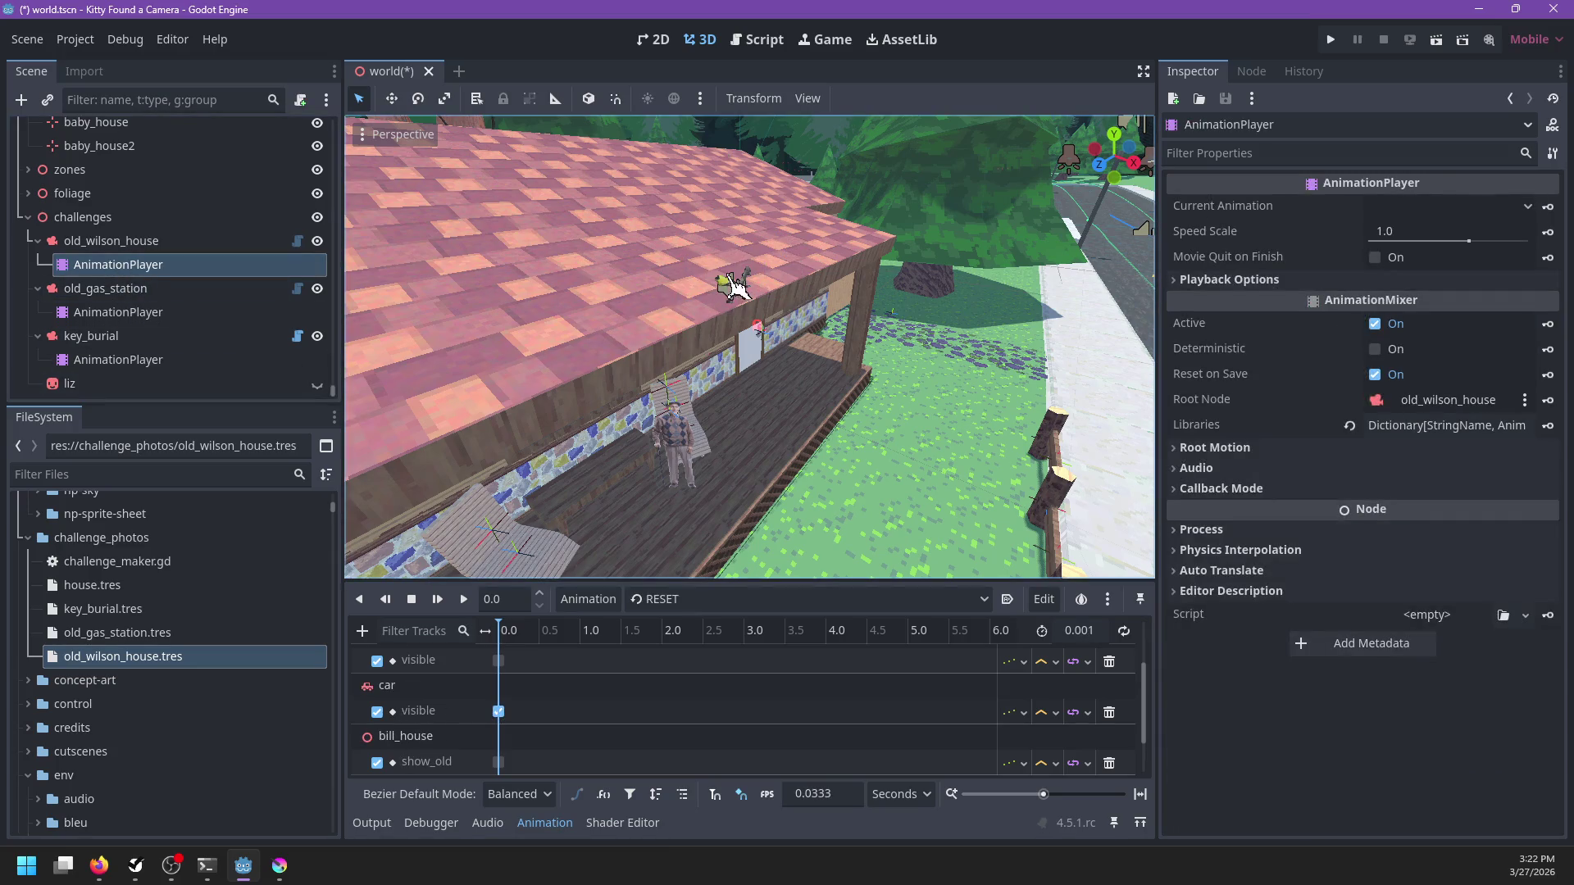
Step: Key bird4's Visible property on in the RESET animation
left_click(736, 289)
left_click(1249, 713)
left_click(1249, 715)
scroll(1249, 722, "down", 5)
left_click(1230, 665)
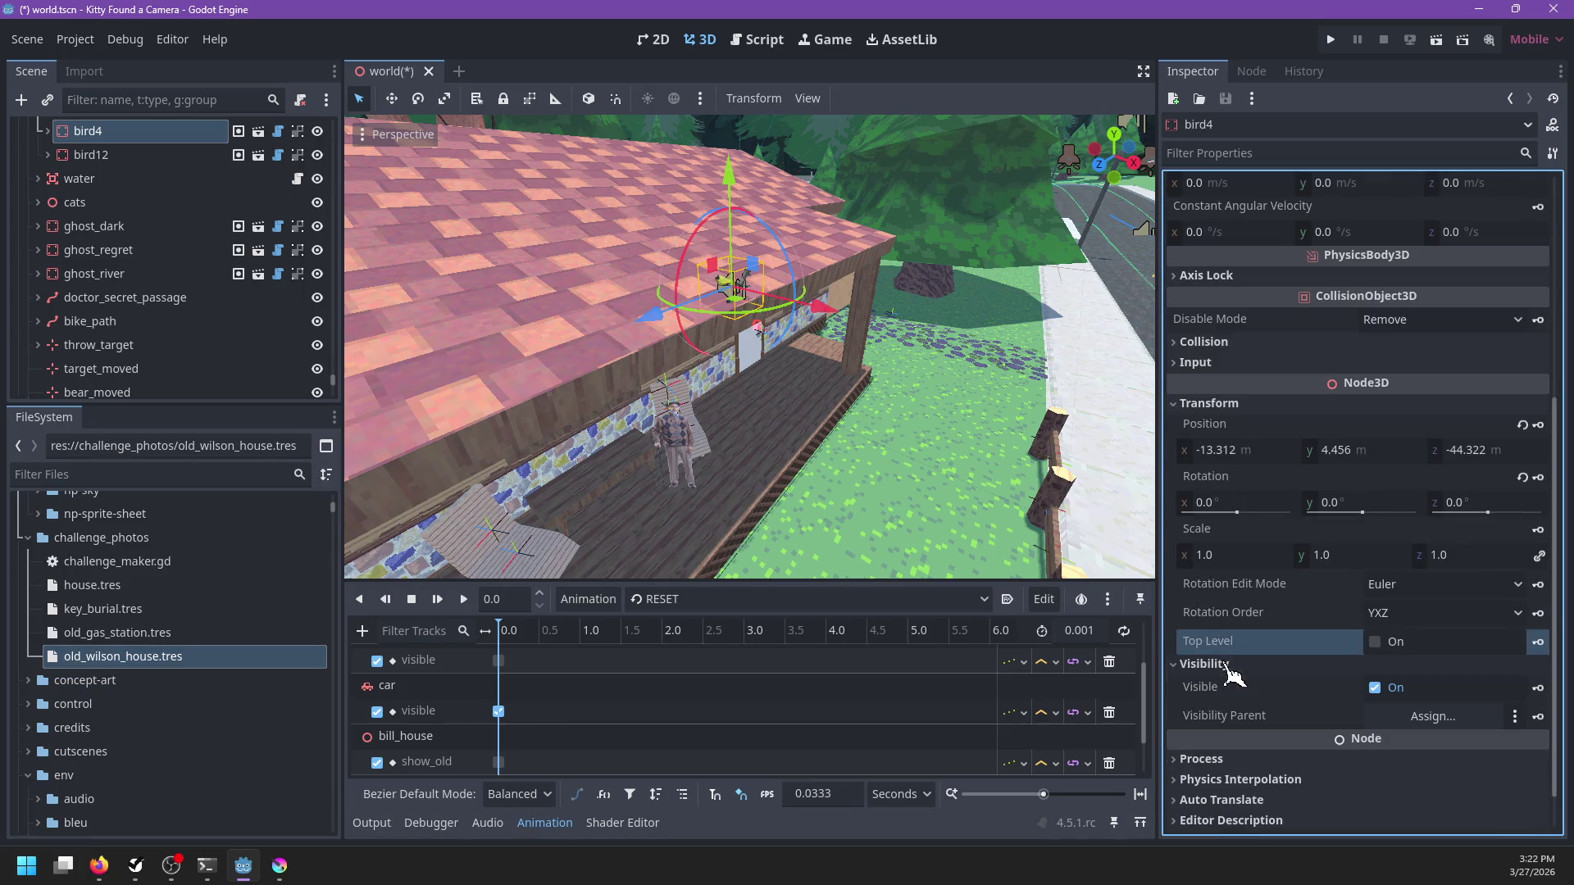
left_click(1537, 688)
left_click(719, 490)
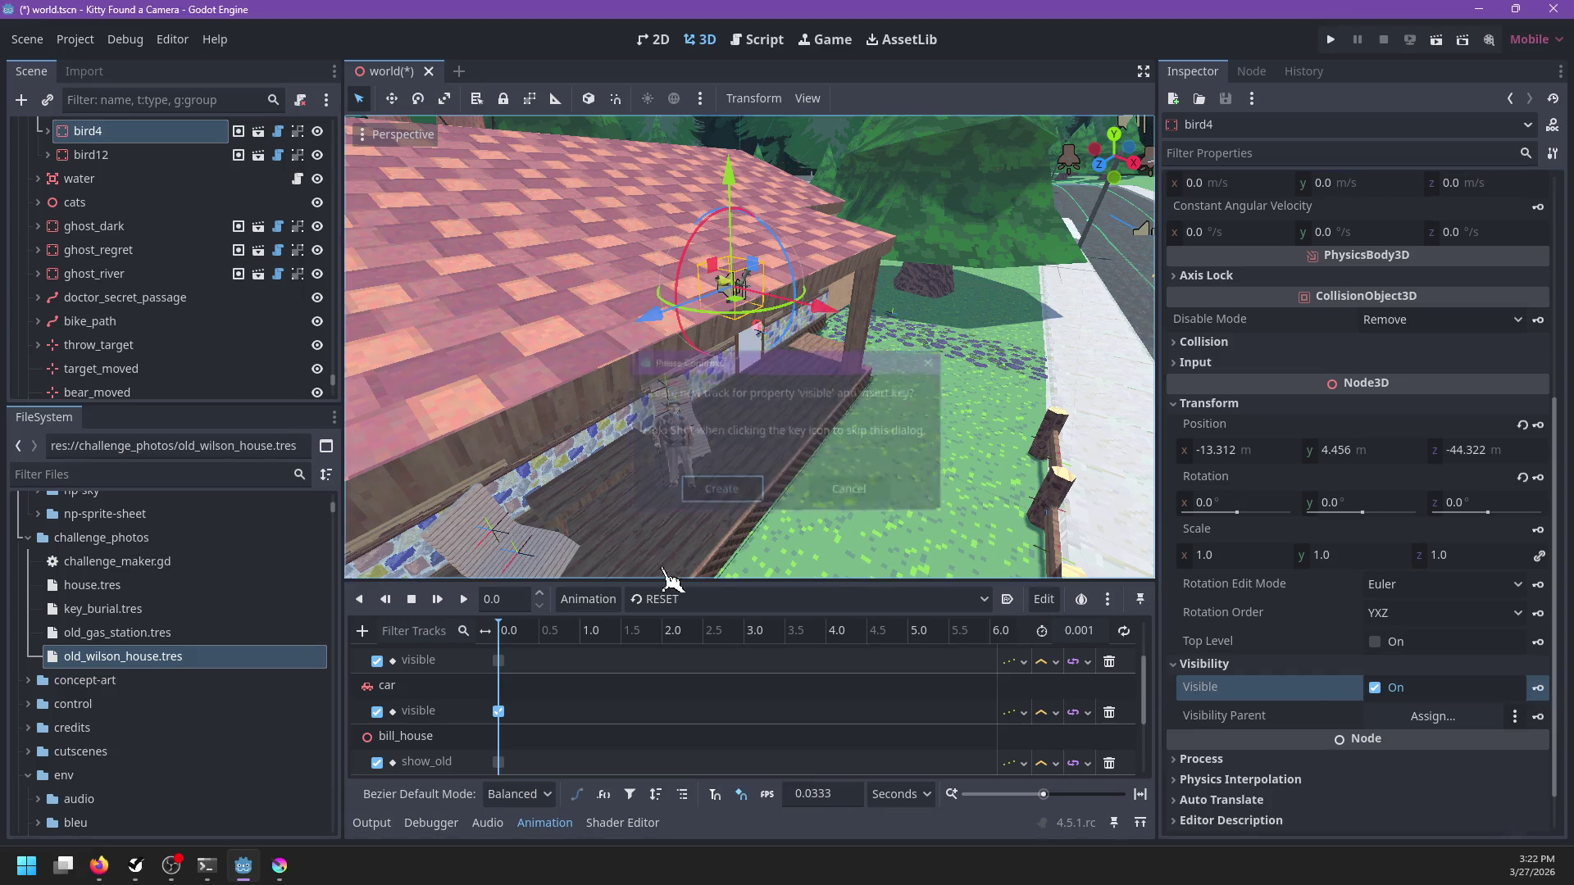
Step: Key bird4 as hidden in the SceneSetup animation
left_click(1374, 688)
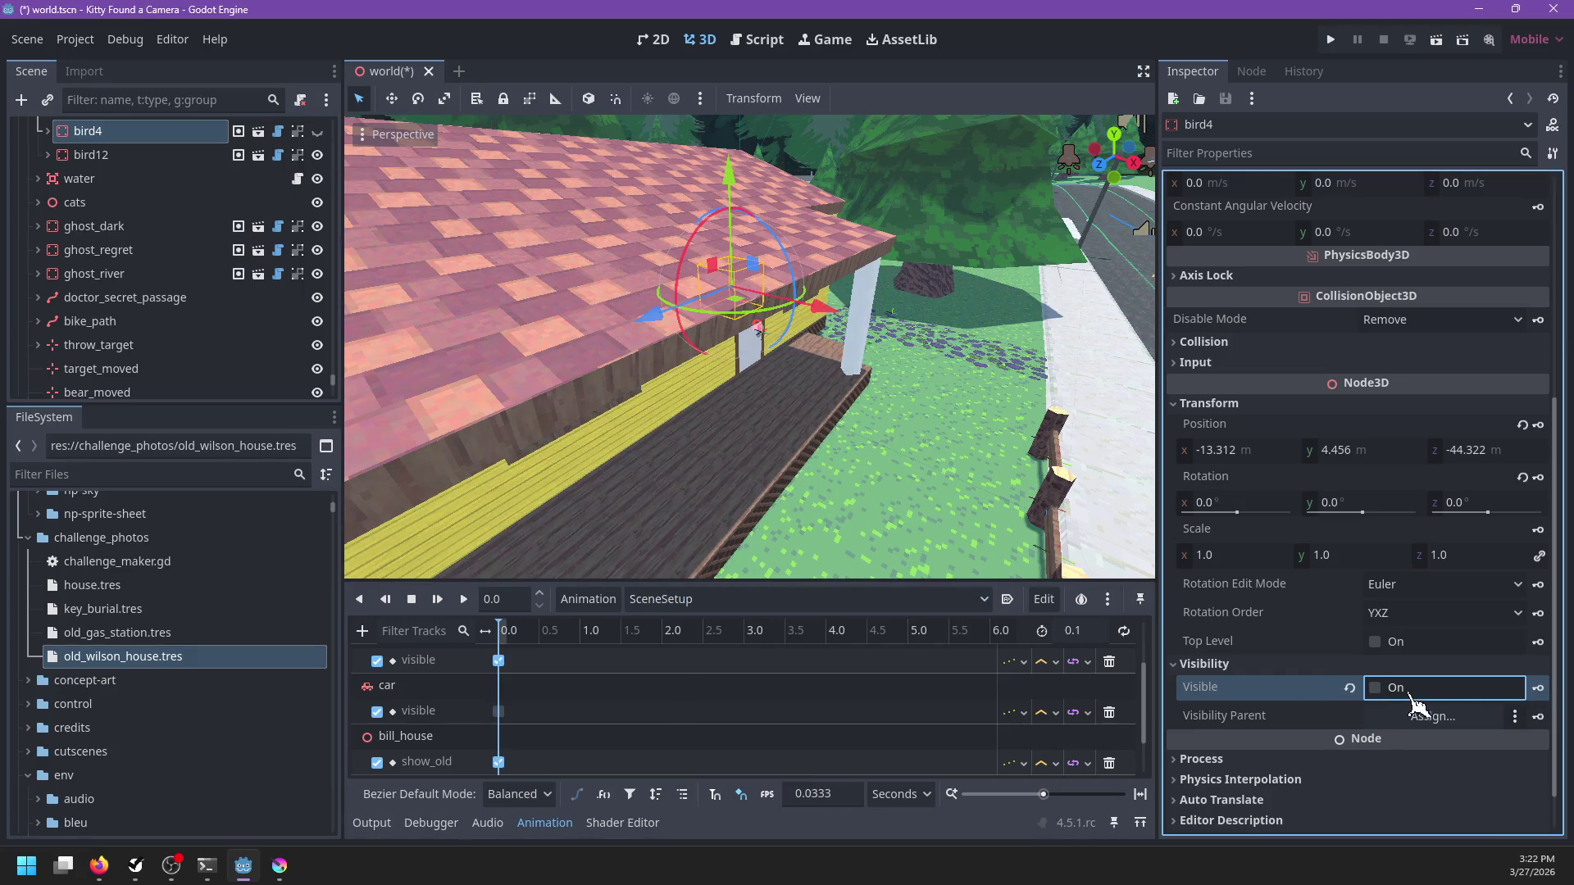
left_click(1538, 688)
left_click(719, 491)
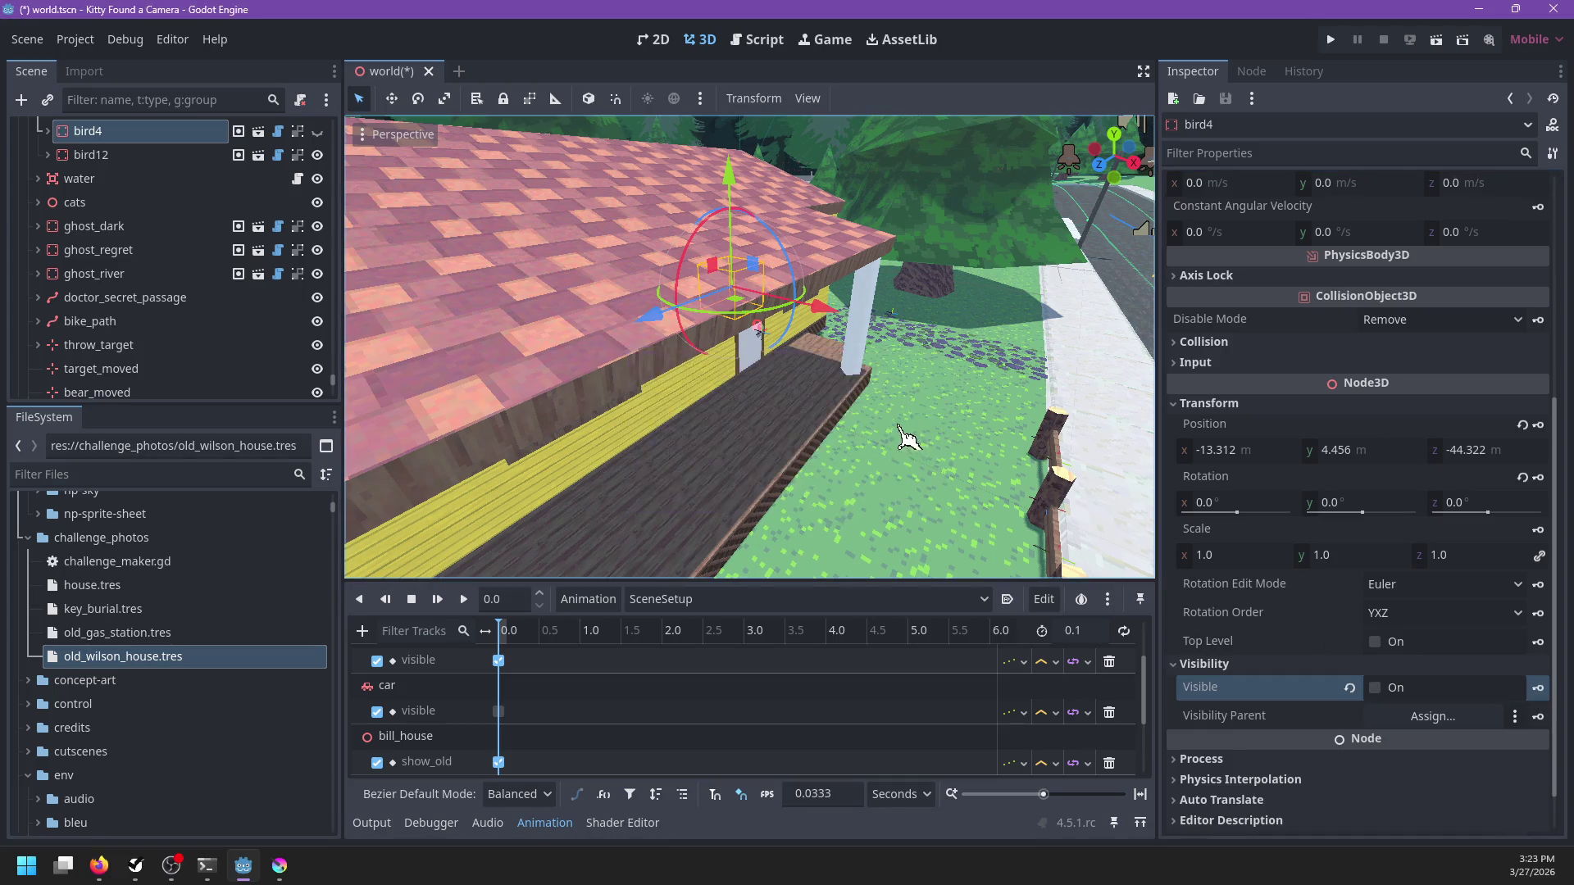
scroll(903, 439, "down", 5)
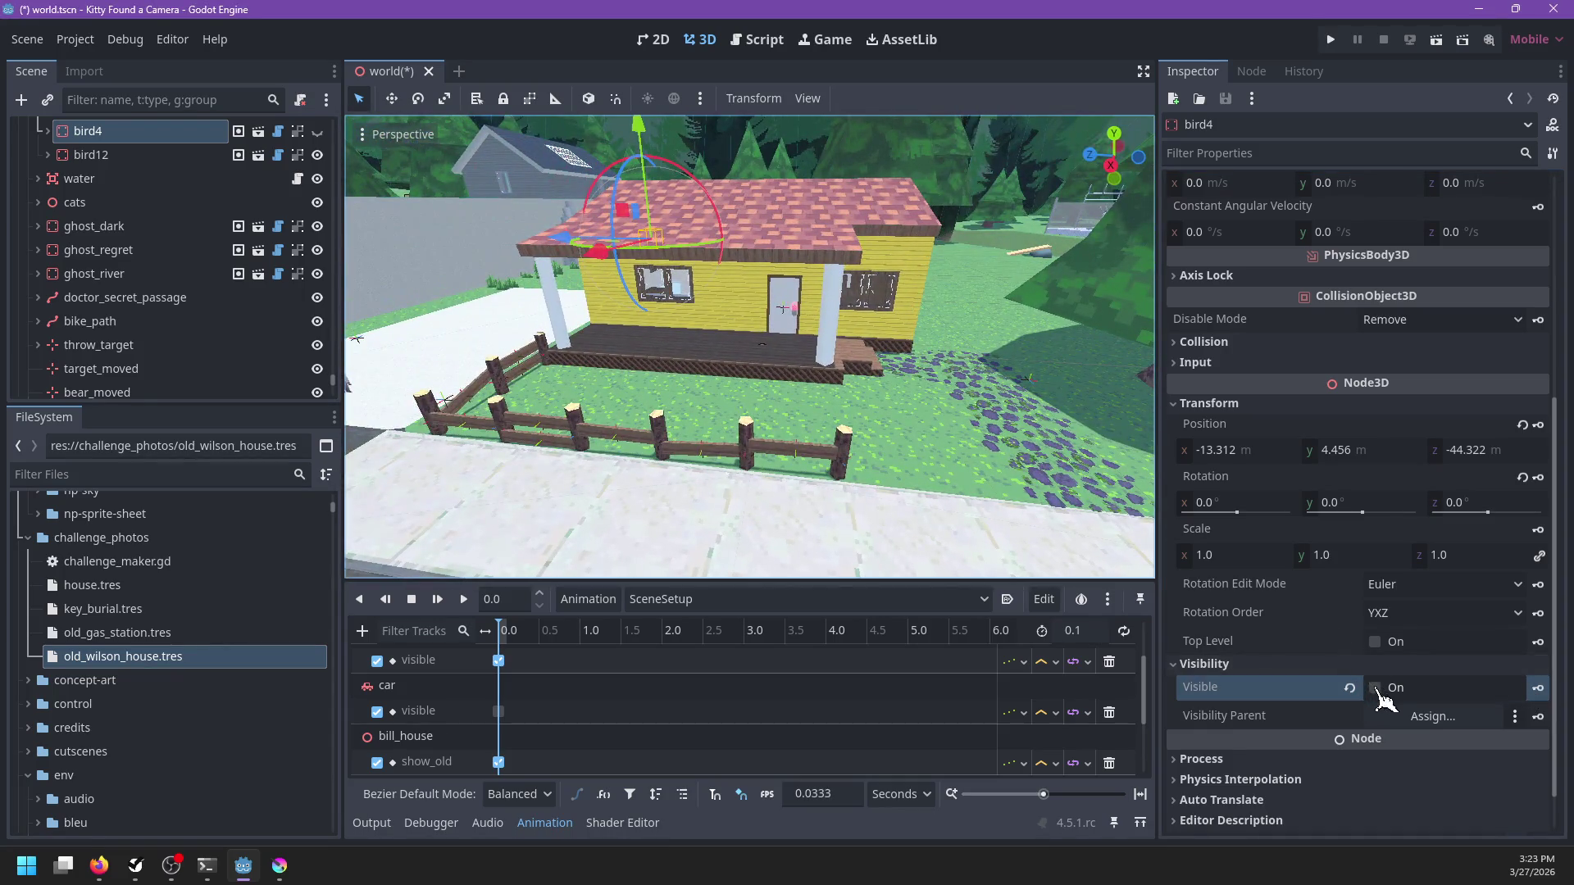
Step: Preview bird4 toggling between RESET and SceneSetup from a porch-level view
left_click(648, 599)
left_click(656, 636)
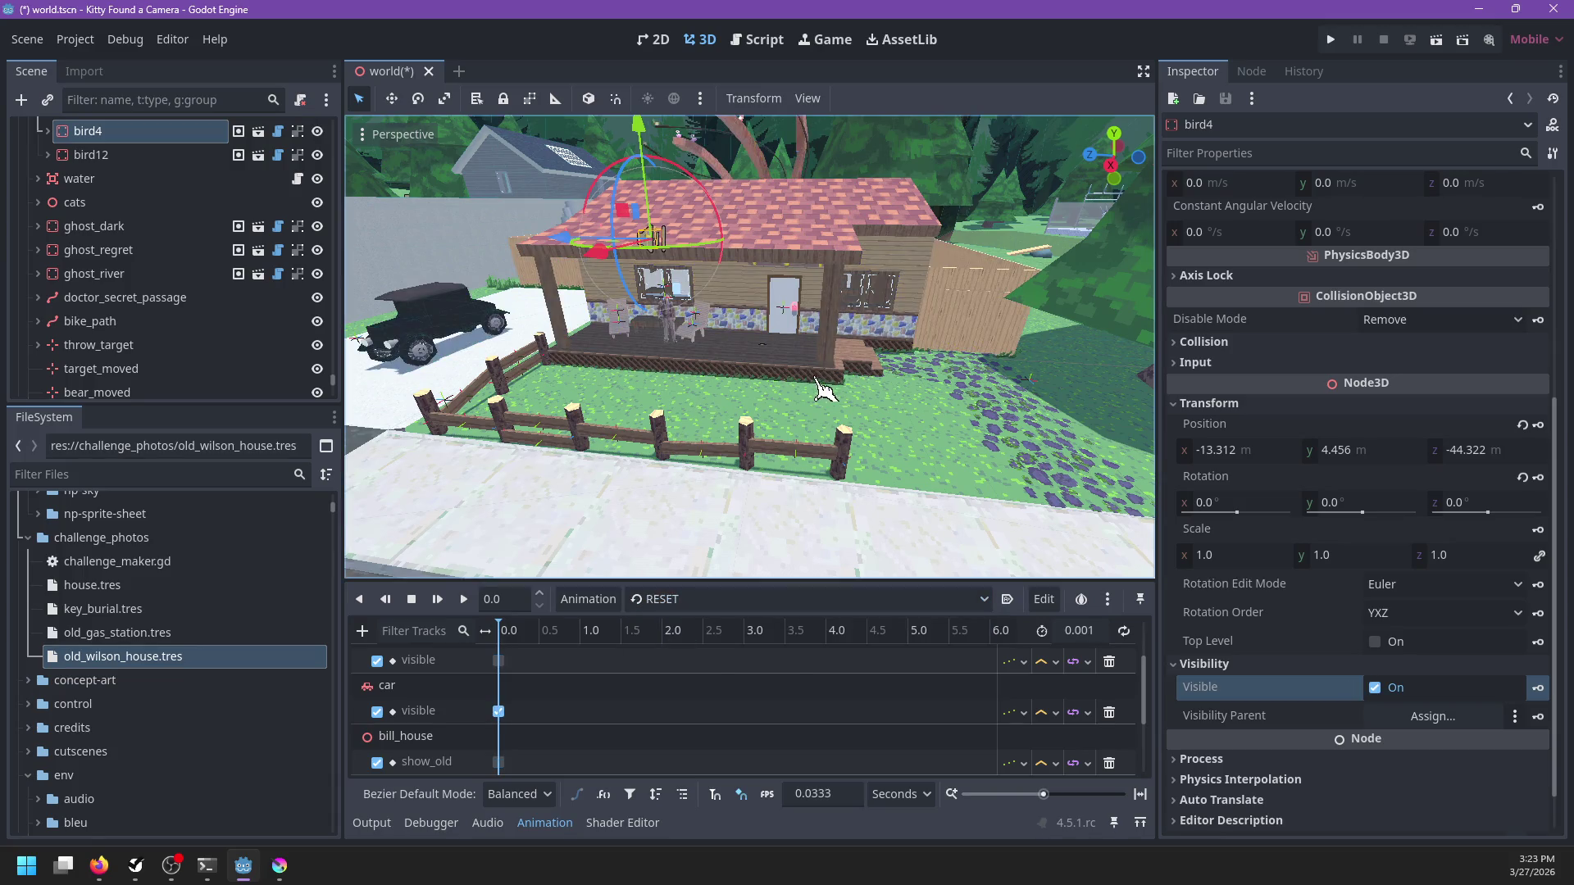
left_click(674, 599)
left_click(685, 665)
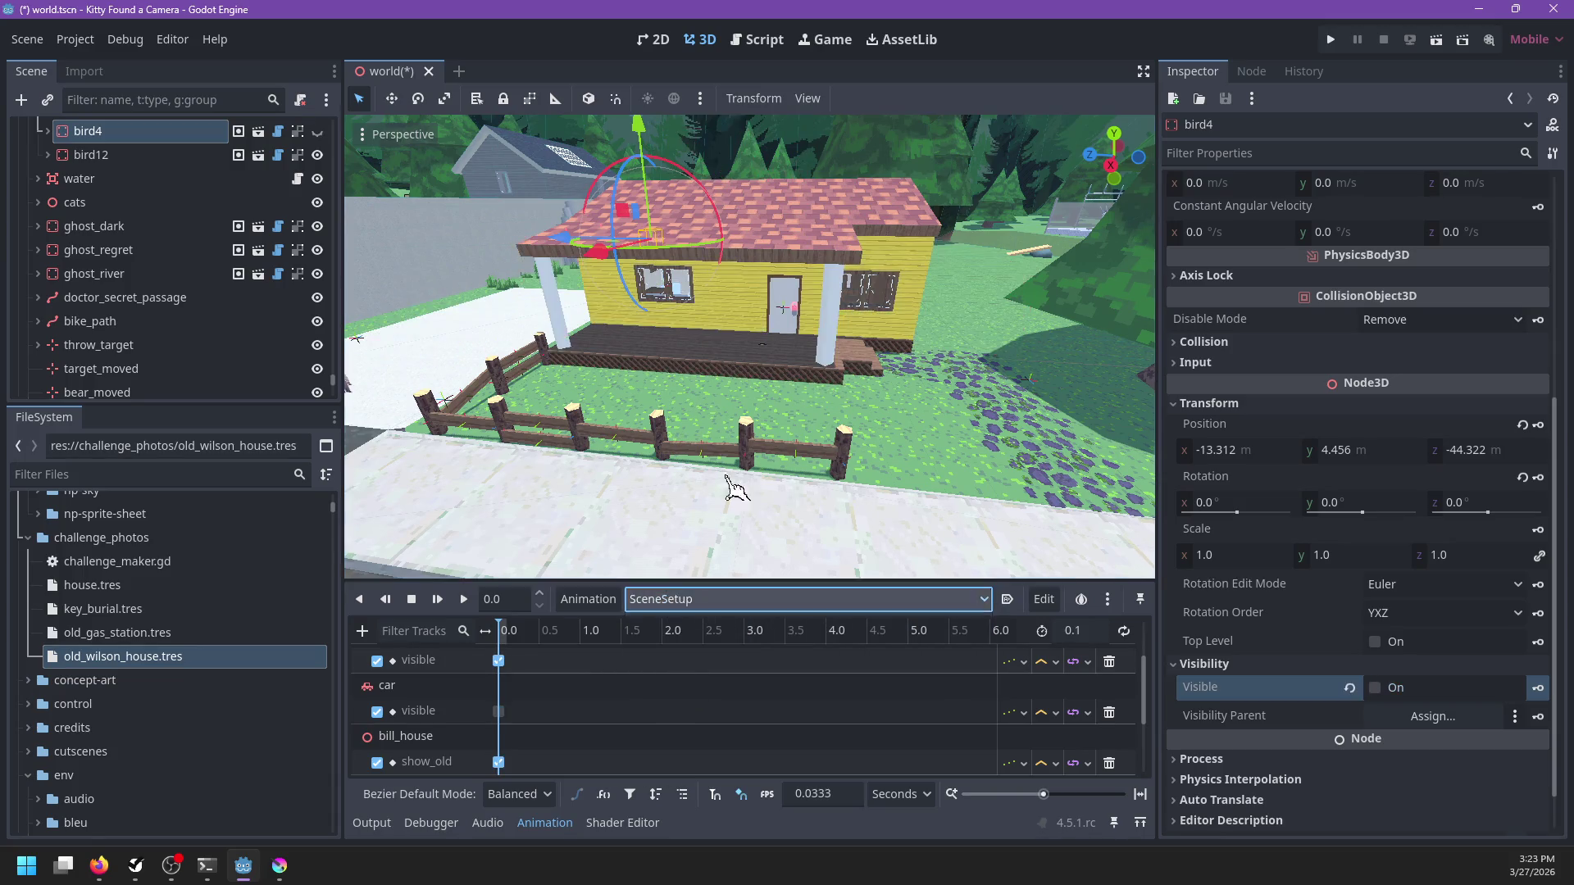
scroll(738, 484, "up", 5)
mouse_move(810, 435)
left_mouse_down()
mouse_move(948, 429)
mouse_move(793, 454)
mouse_move(759, 415)
mouse_move(720, 425)
mouse_move(722, 402)
mouse_move(639, 411)
mouse_move(804, 435)
mouse_move(898, 422)
mouse_move(819, 397)
mouse_move(738, 459)
left_mouse_up()
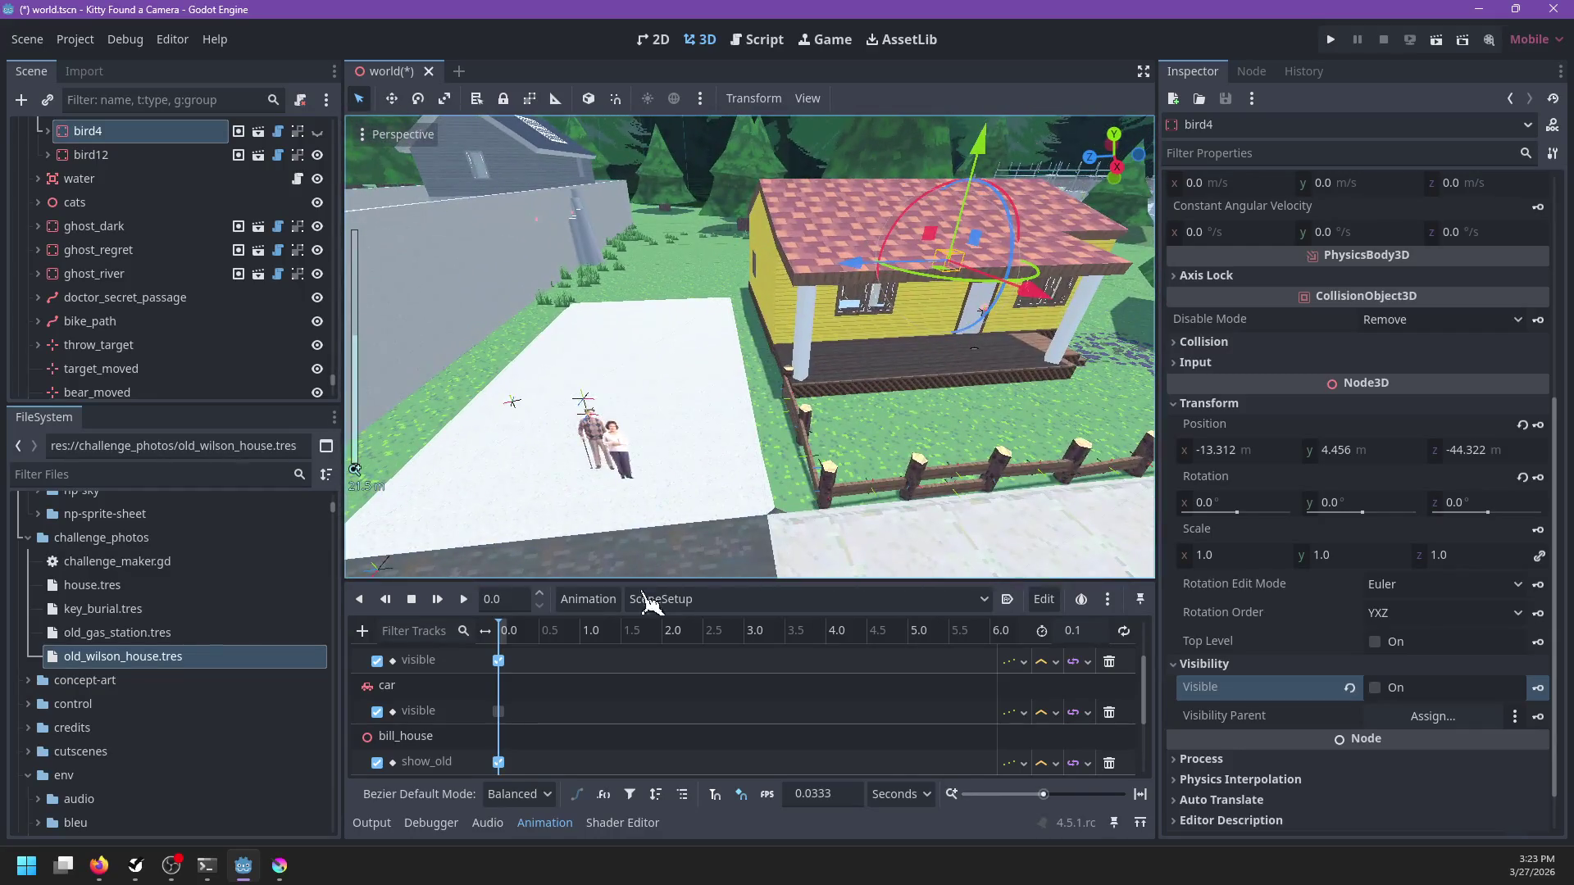
left_click(659, 599)
left_click(677, 648)
left_click(721, 599)
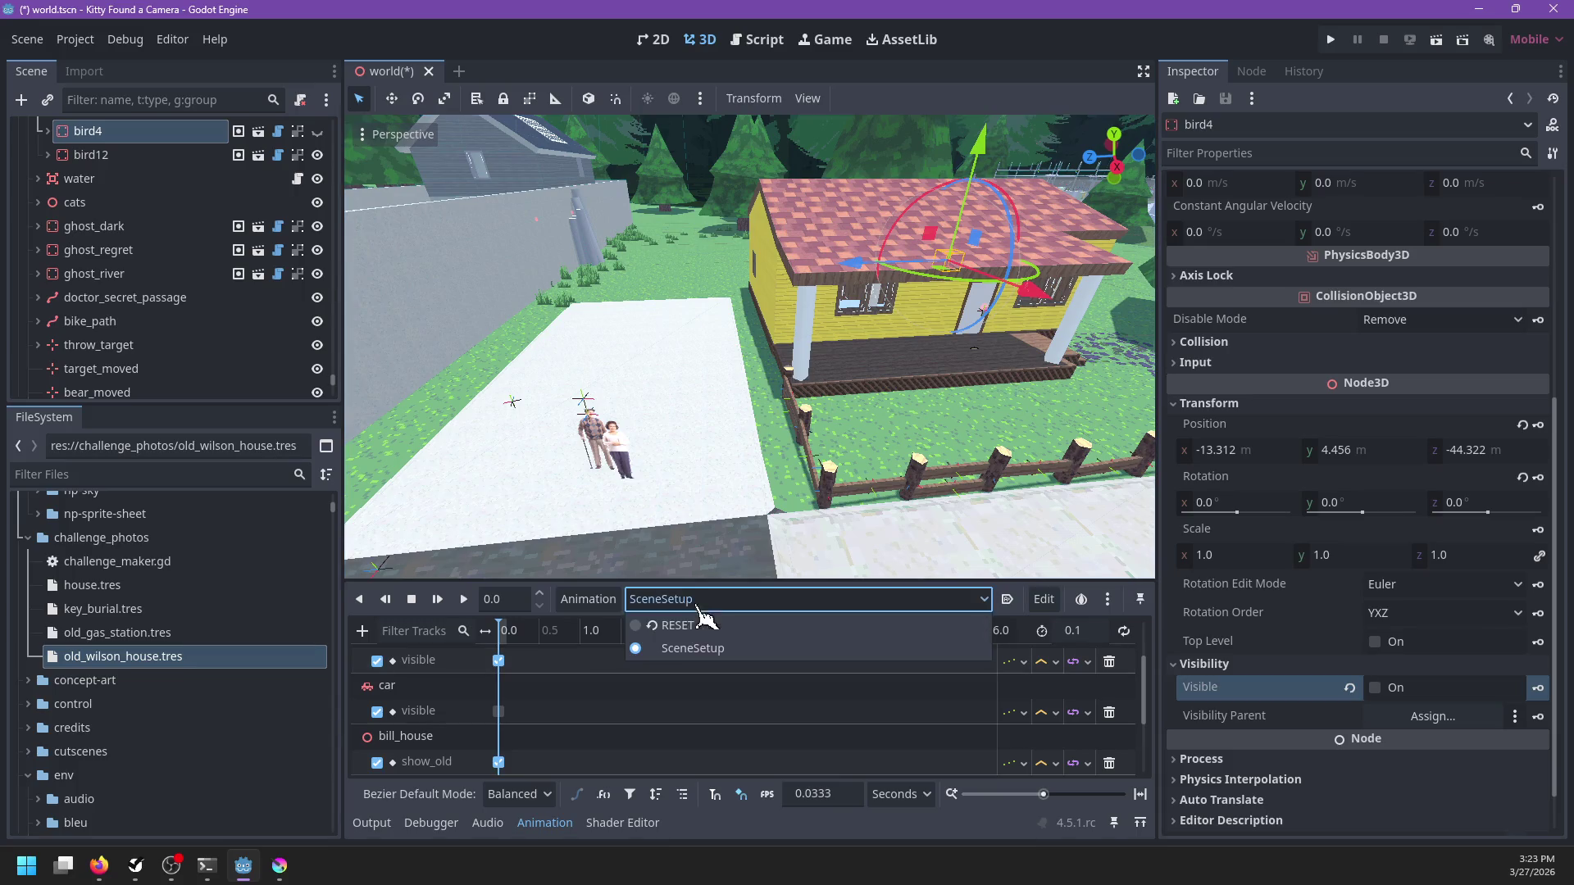
left_click(681, 626)
Step: Compare the animations from a wider view, return to RESET and save the scene
mouse_move(875, 446)
left_mouse_down()
mouse_move(920, 456)
mouse_move(853, 484)
left_mouse_up()
left_click(742, 599)
left_click(720, 648)
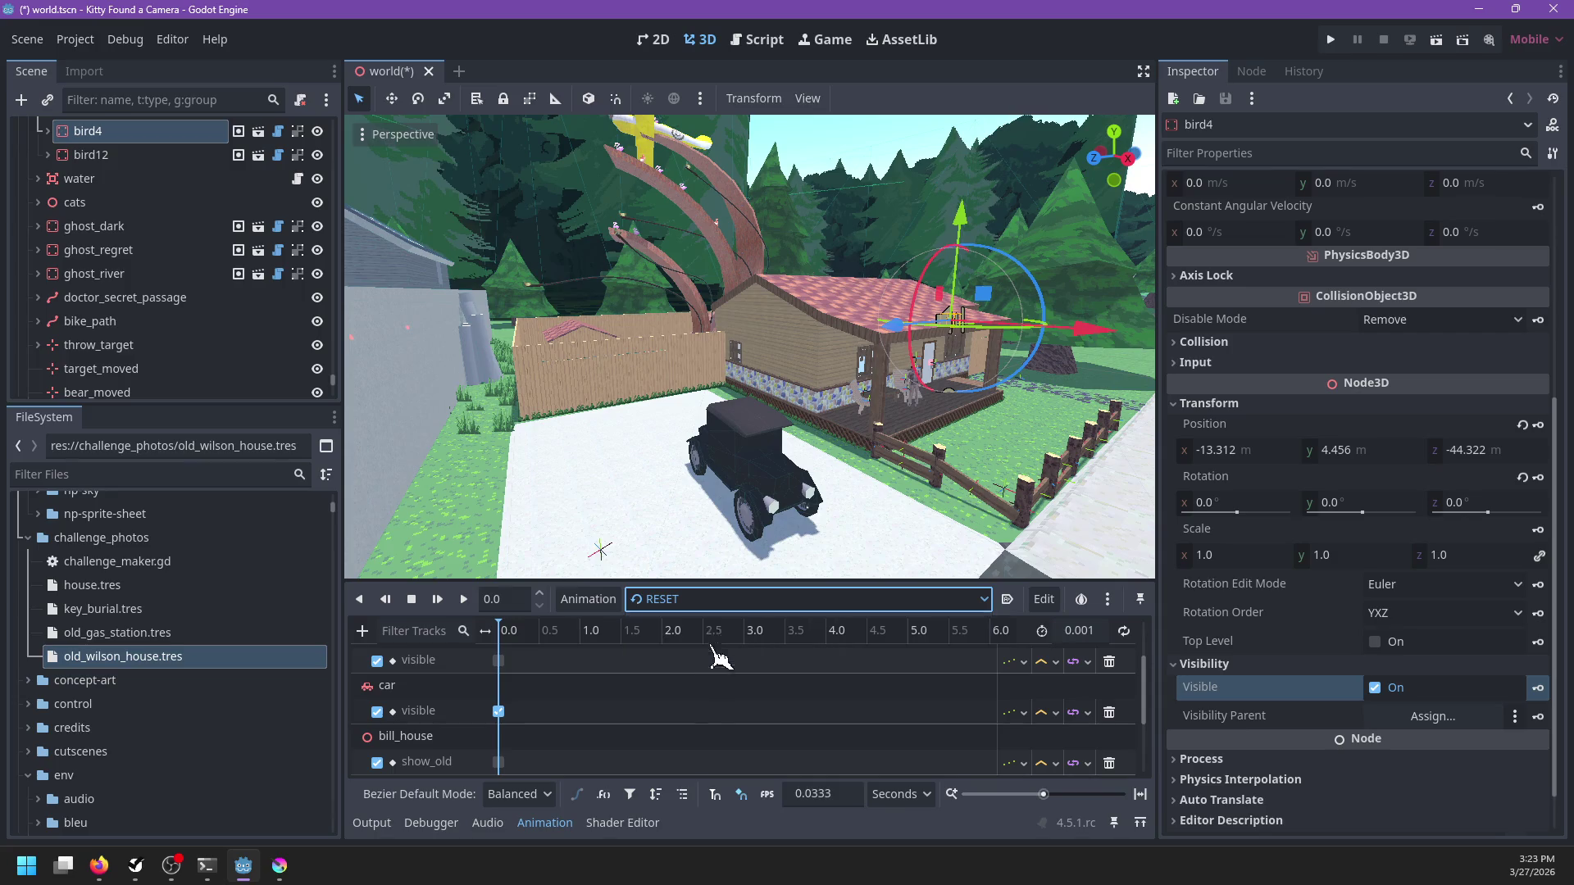
mouse_move(787, 373)
left_mouse_down()
mouse_move(775, 385)
mouse_move(802, 426)
left_mouse_up()
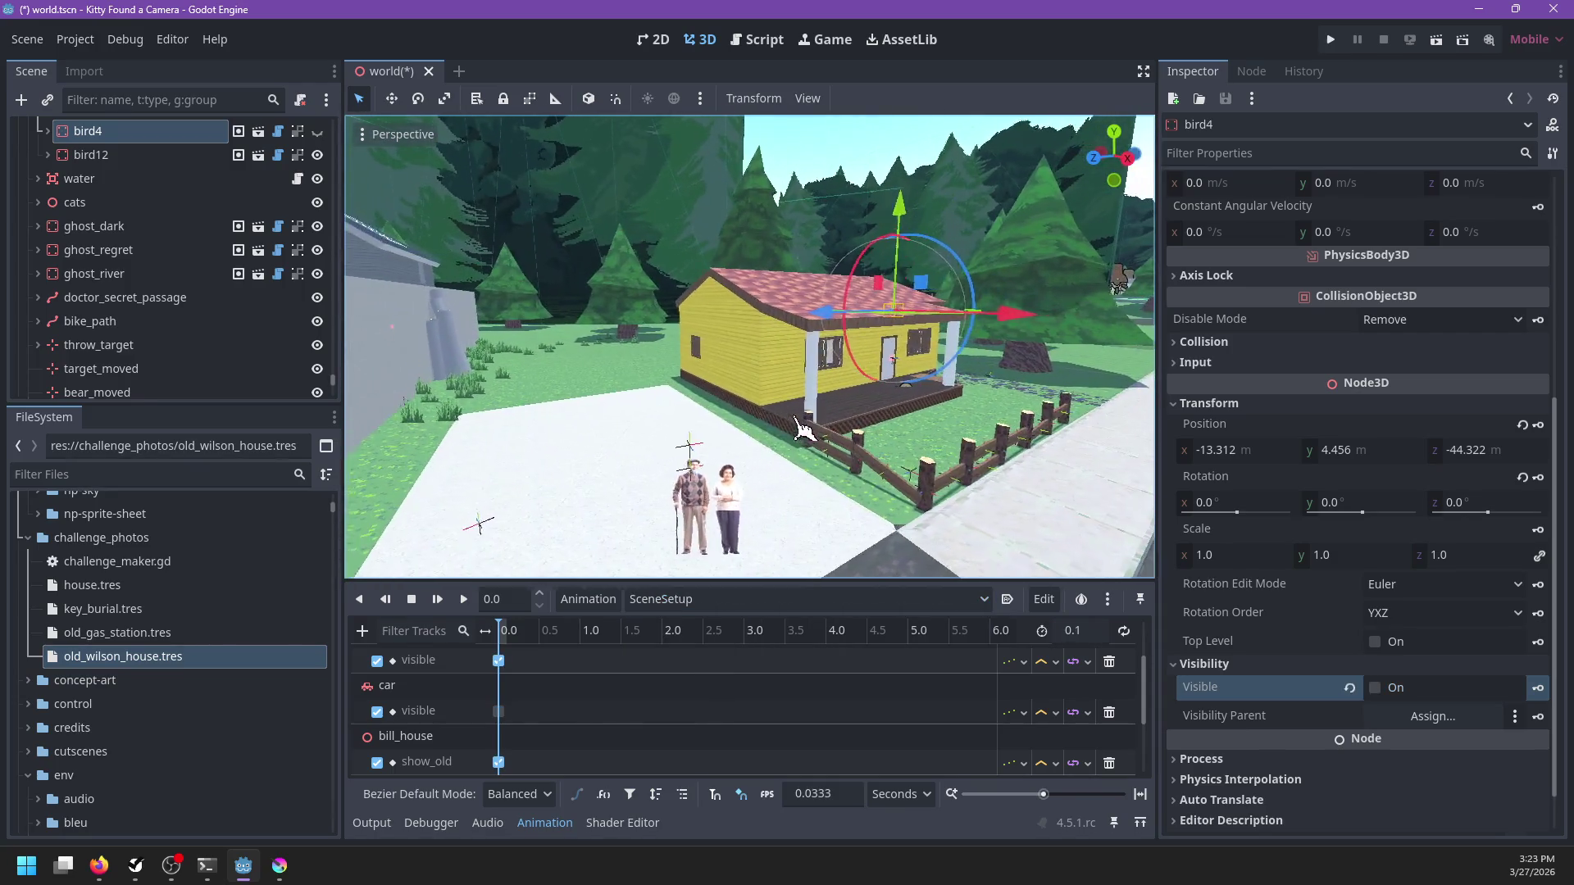
left_click(697, 599)
left_click(679, 625)
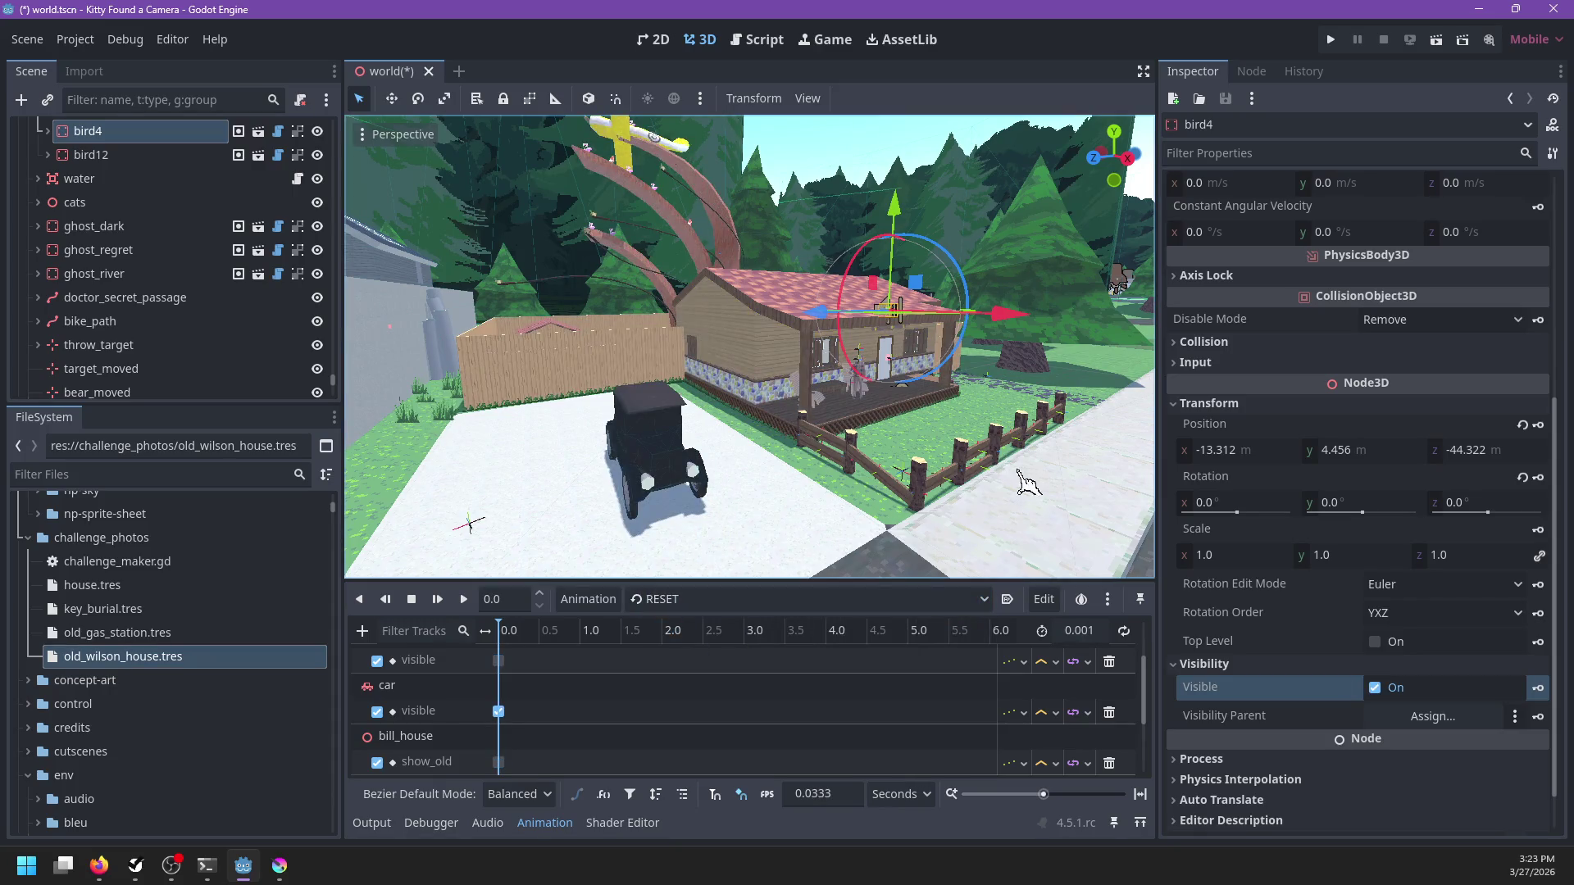
key("ctrl+s")
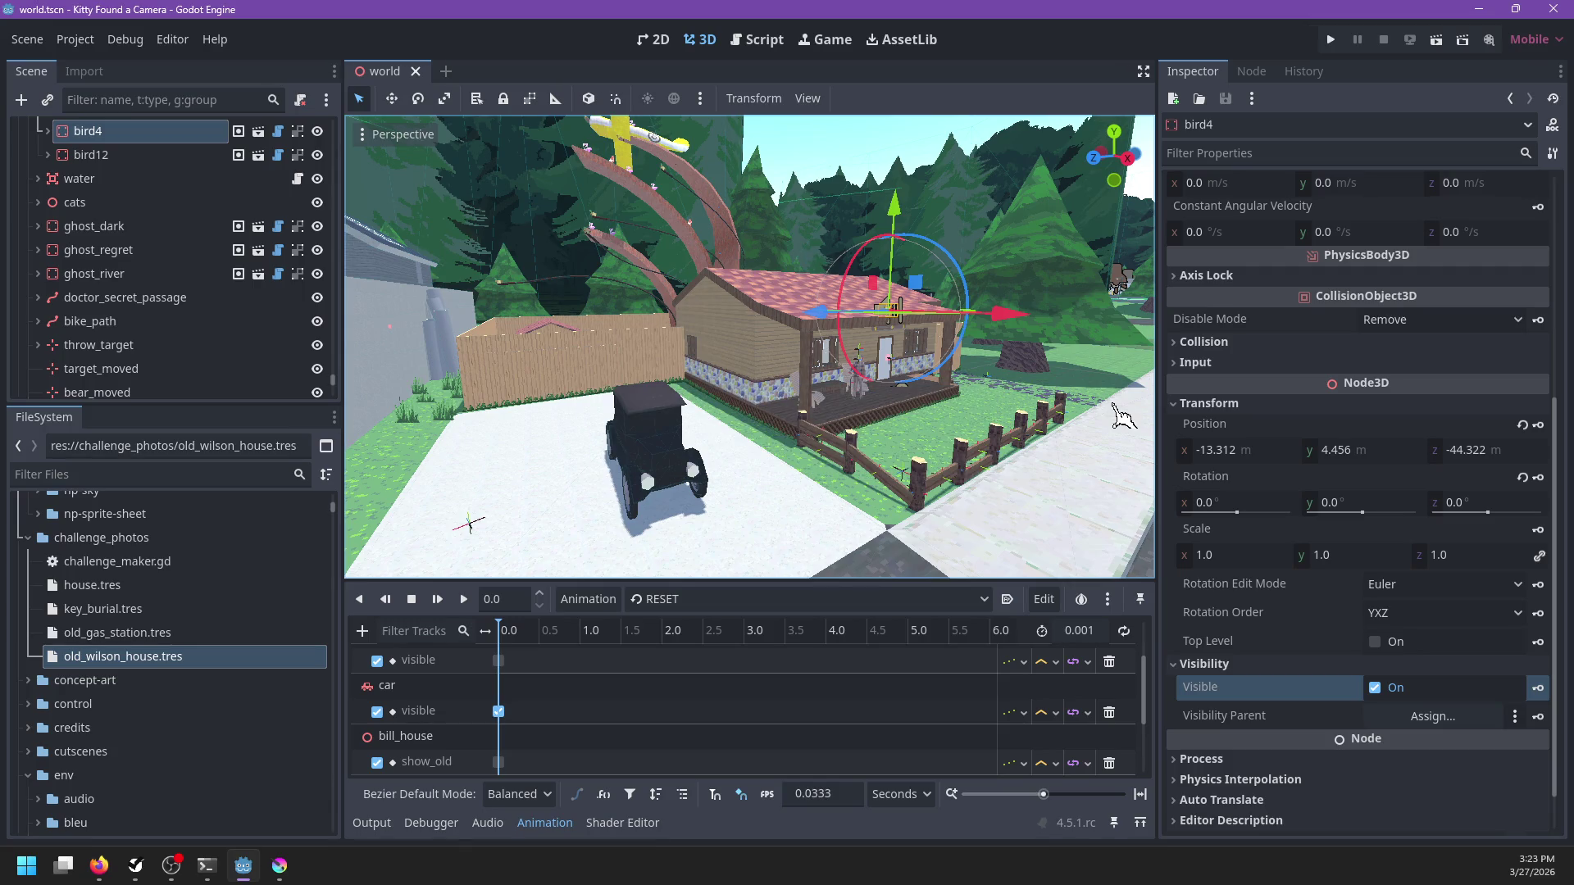
Step: Zoom the viewport, clear the selection, and launch a test run of the game with F5
scroll(902, 447, "down", 10)
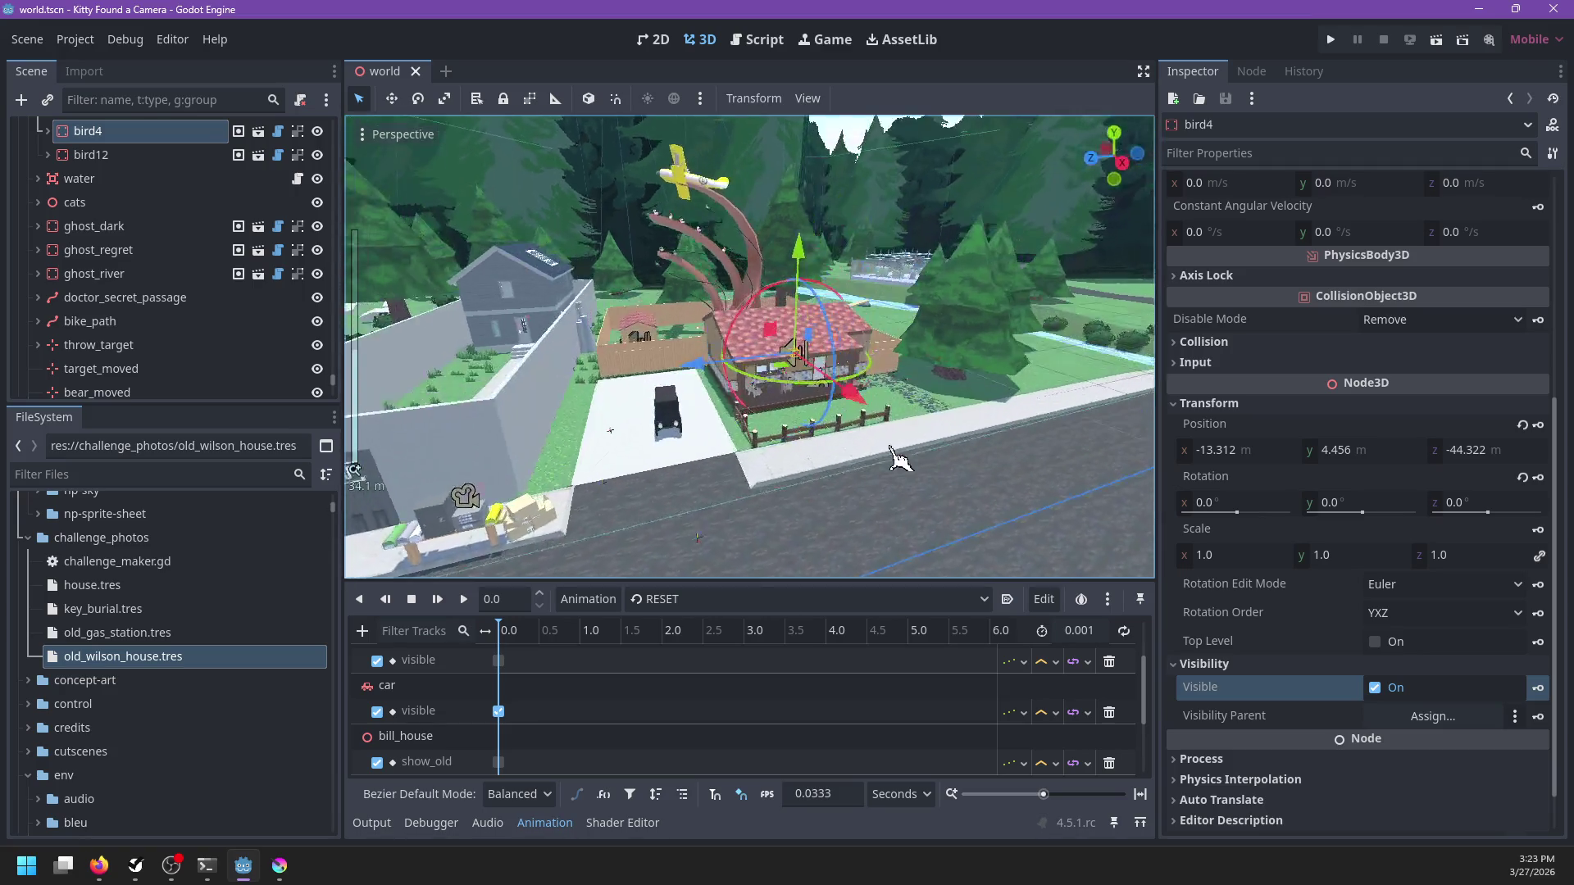
scroll(850, 445, "up", 4)
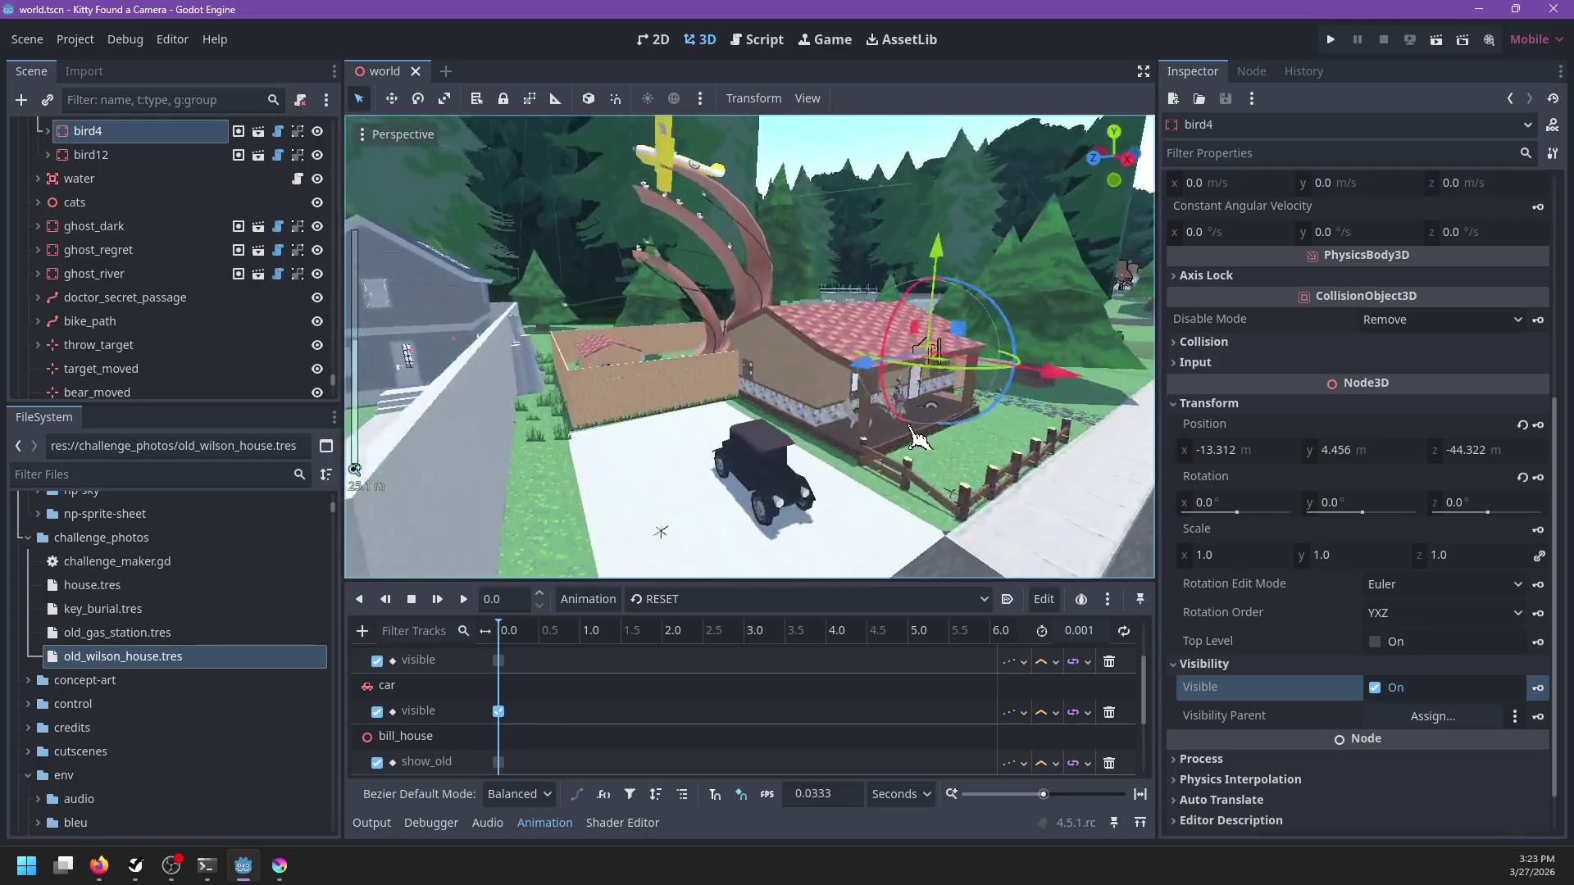
left_click(828, 462)
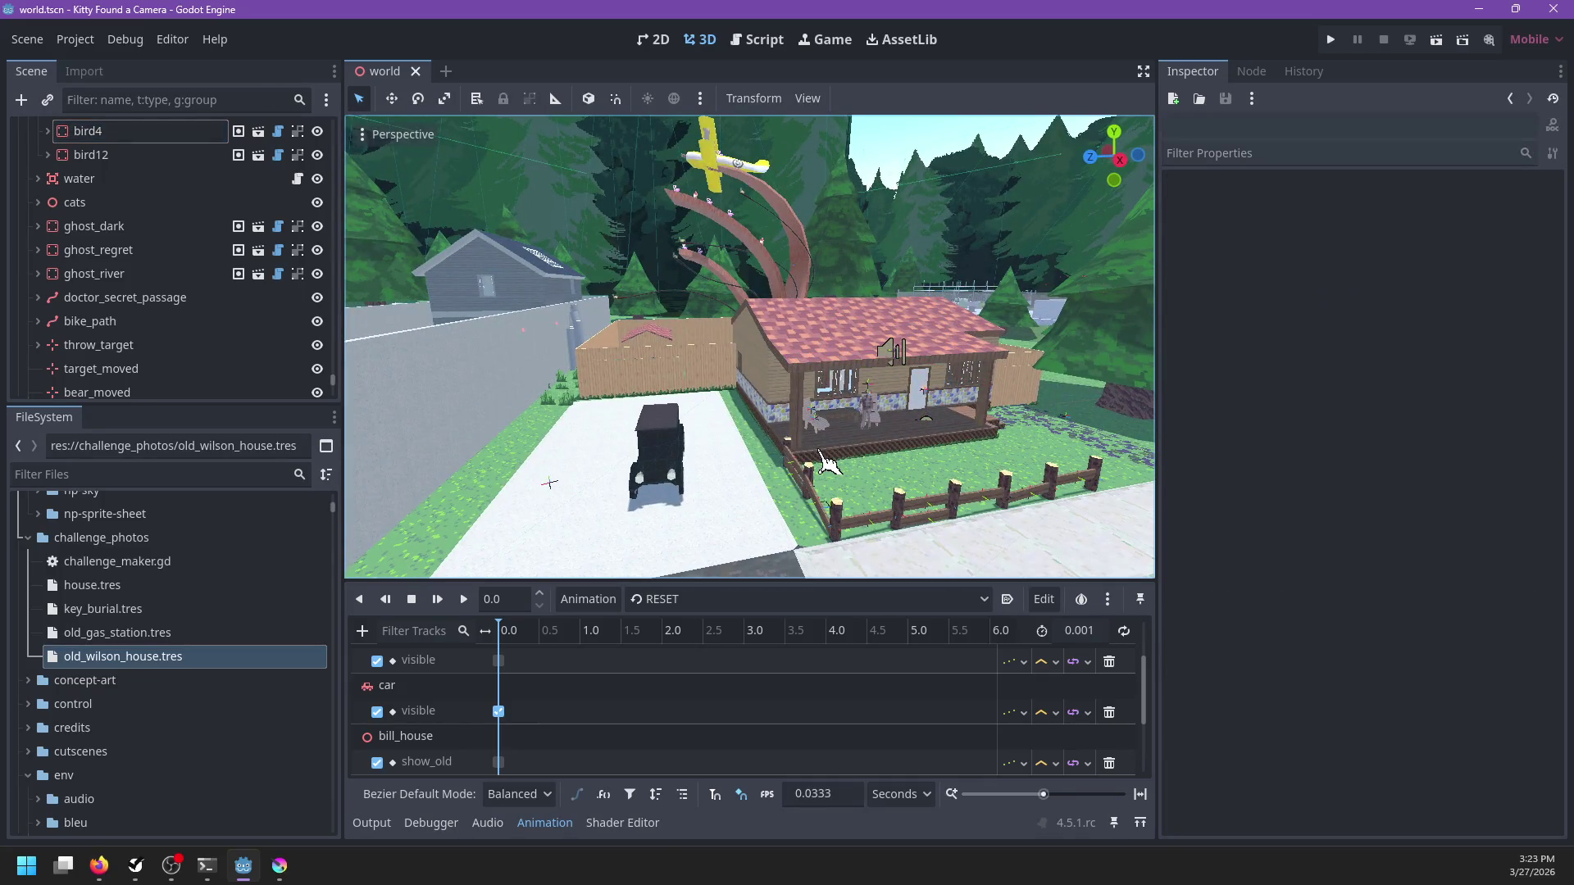
key("F5")
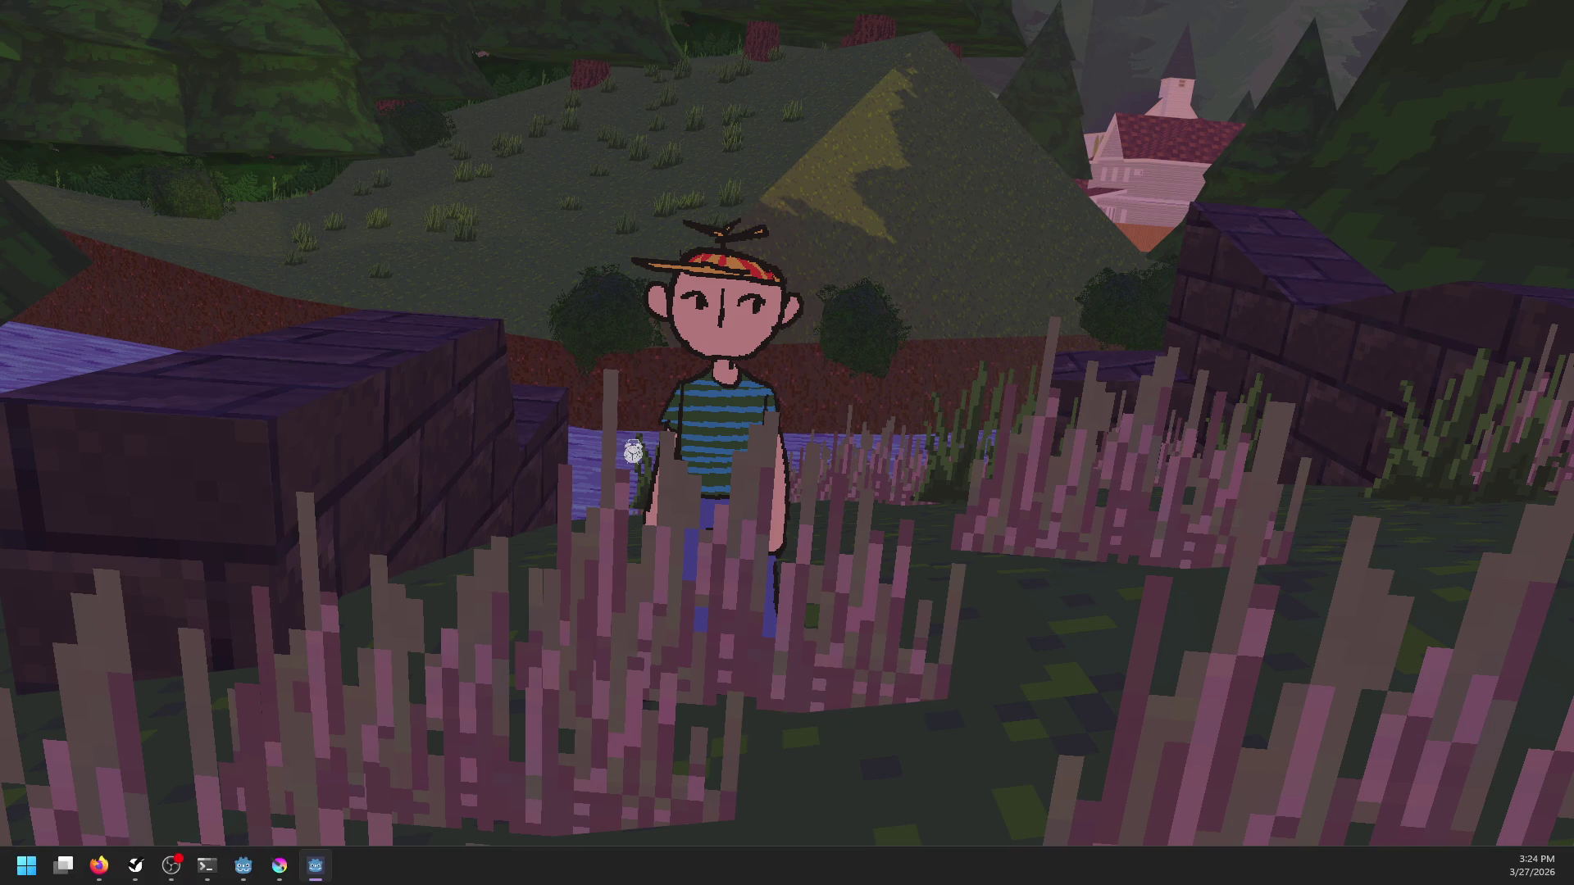
Step: Exit the test run after the challenge photos are retaken and return to the editor's Output report
key("Escape")
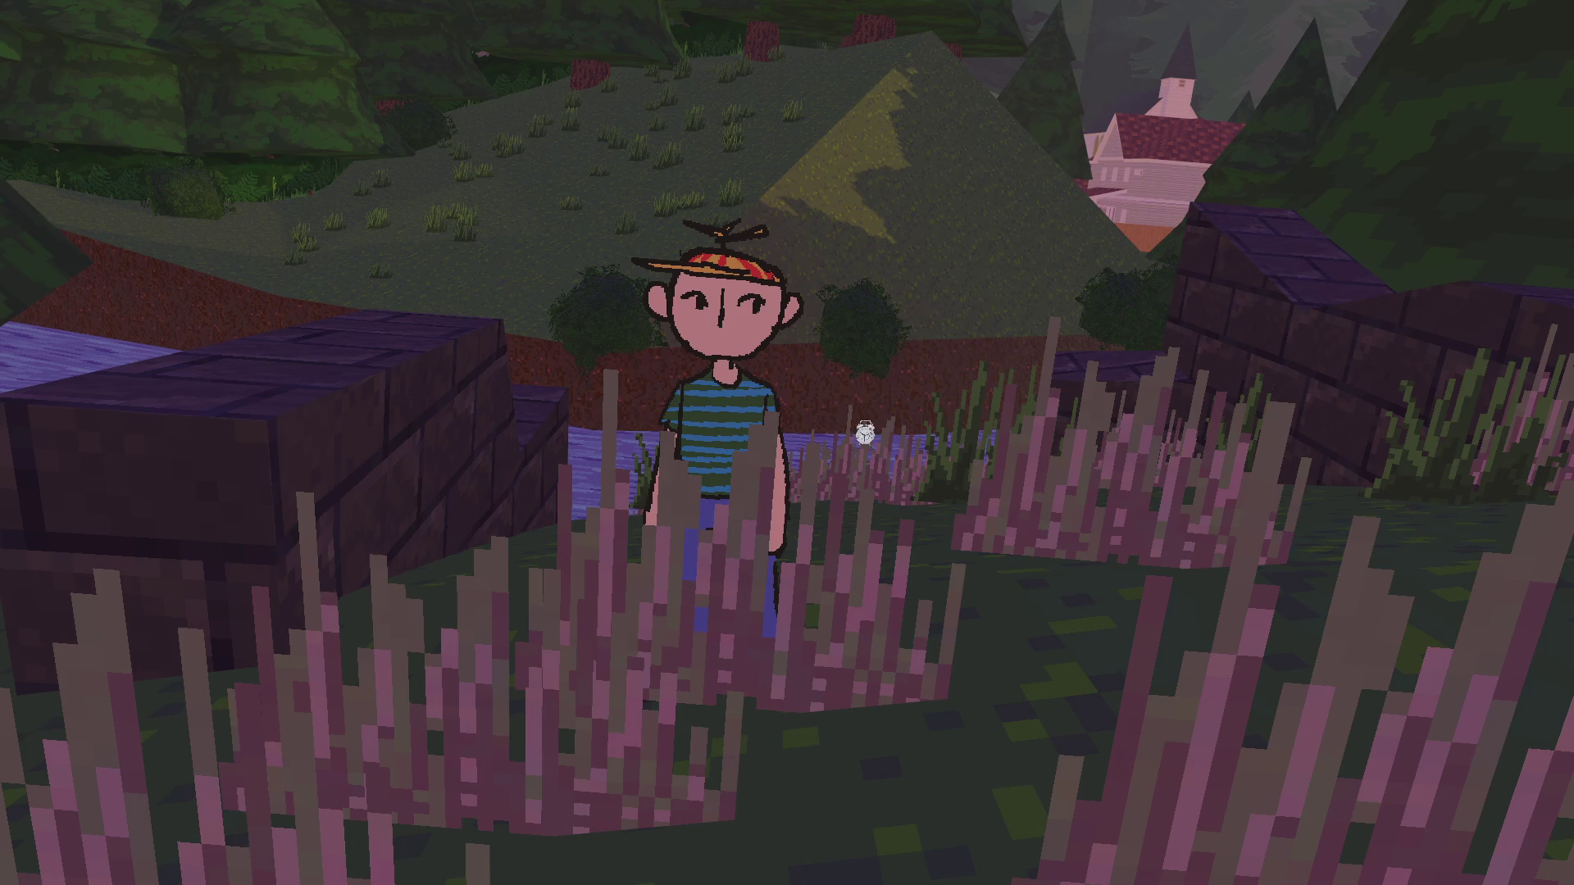
key("alt+Tab")
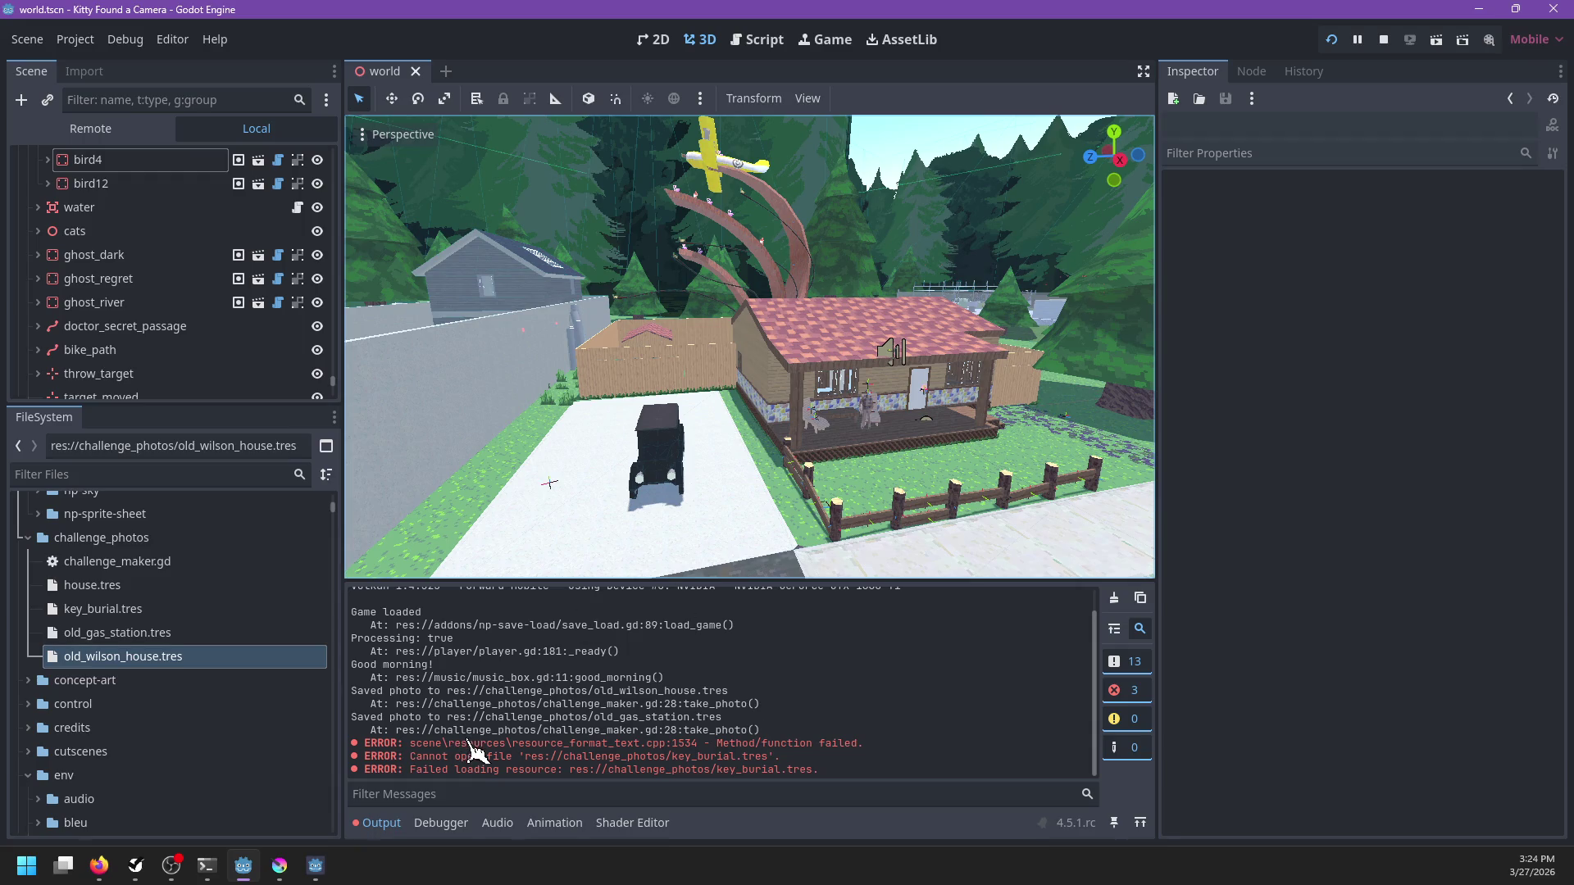
Step: Close world.tscn, stop the running game, and rerun it until it breaks on the Nil resource_path error
left_click(415, 71)
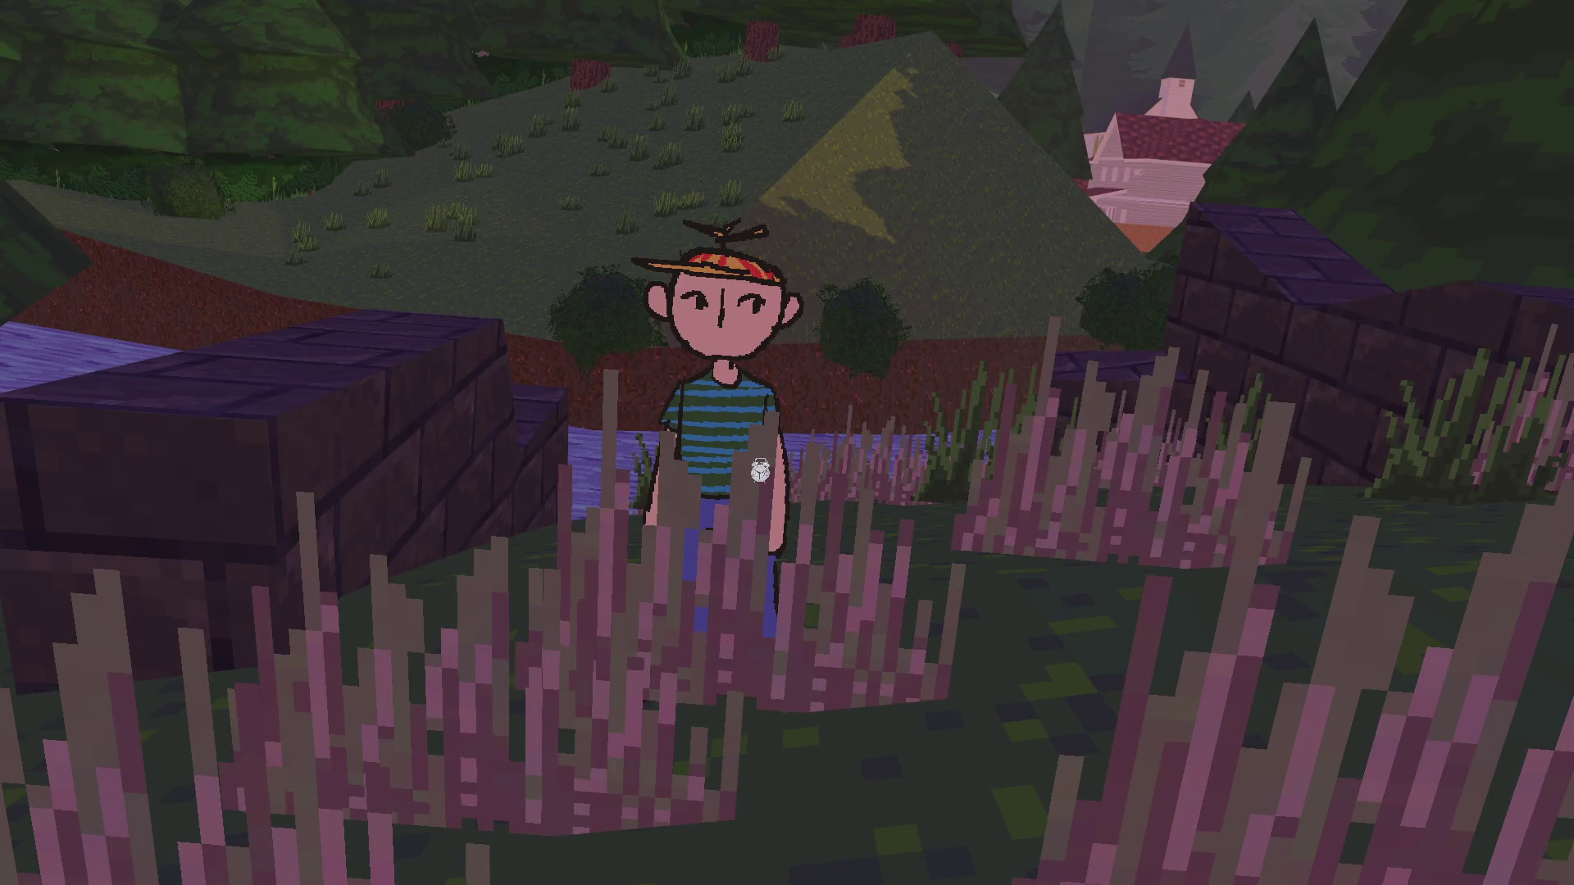
key("alt+Tab")
left_click(1383, 41)
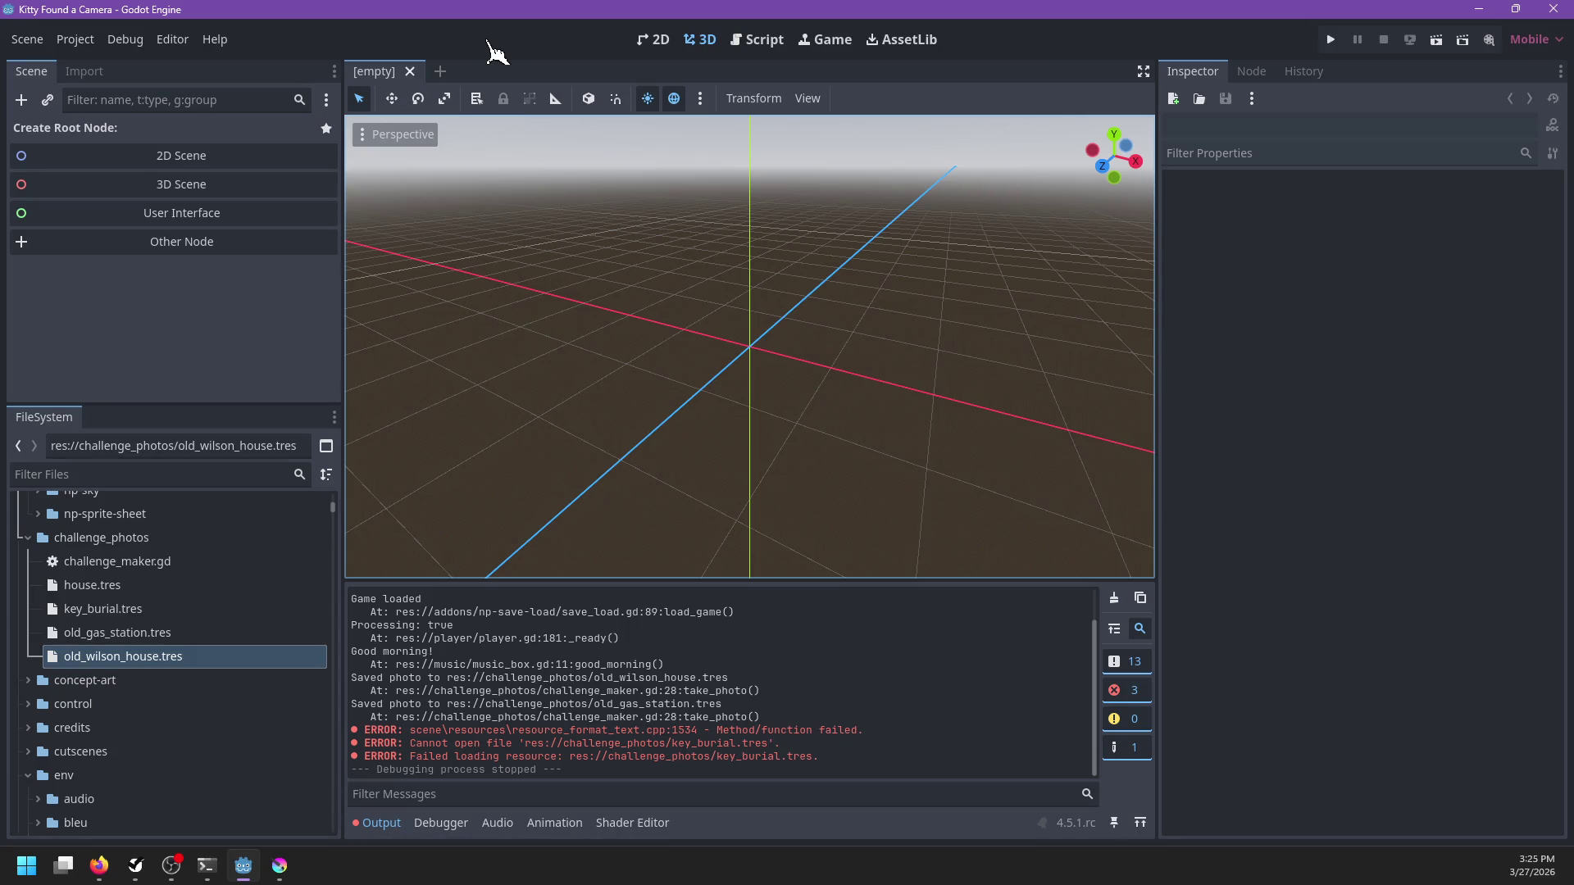
key("F5")
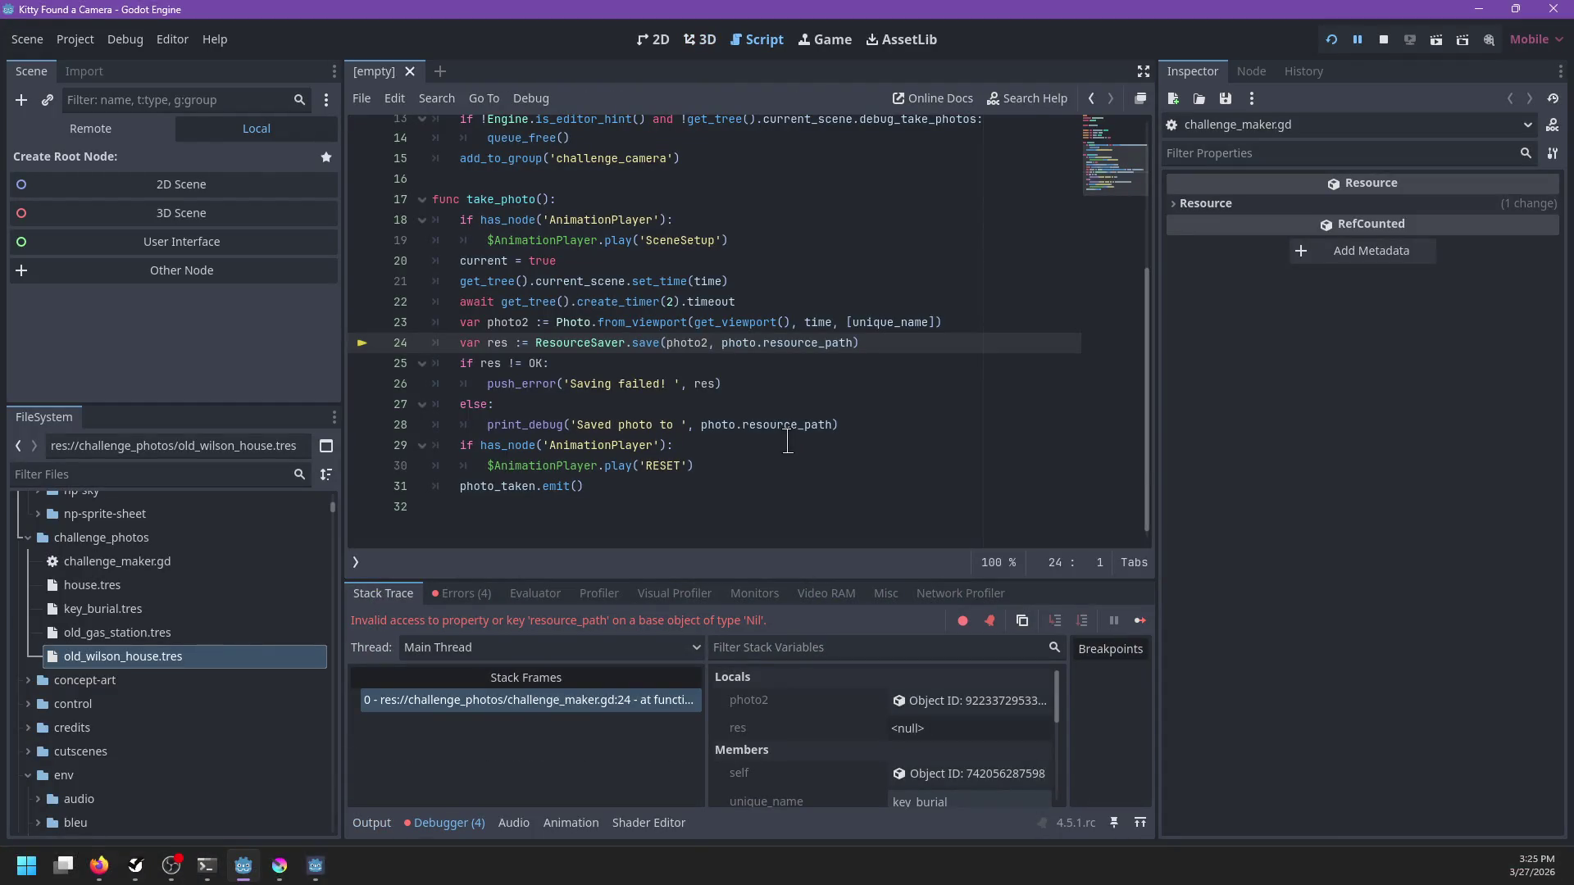
Step: Inspect the Nil photo variable on line 24 of challenge_maker.gd
mouse_move(683, 343)
mouse_move(744, 344)
mouse_move(646, 318)
double_click(742, 342)
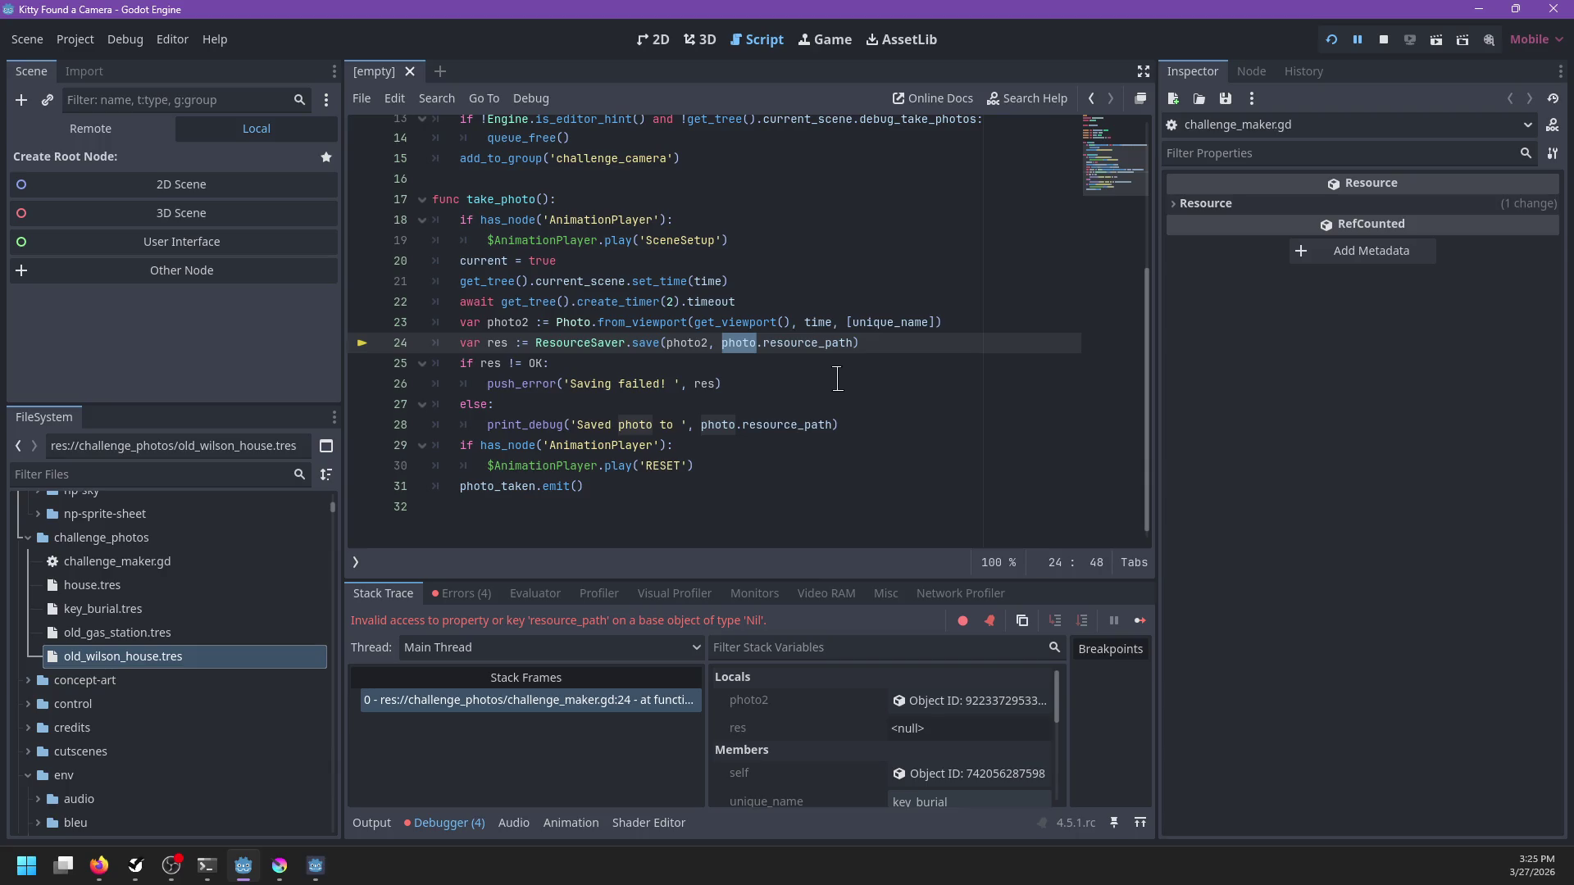
scroll(835, 379, "up", 4)
scroll(836, 375, "down", 2)
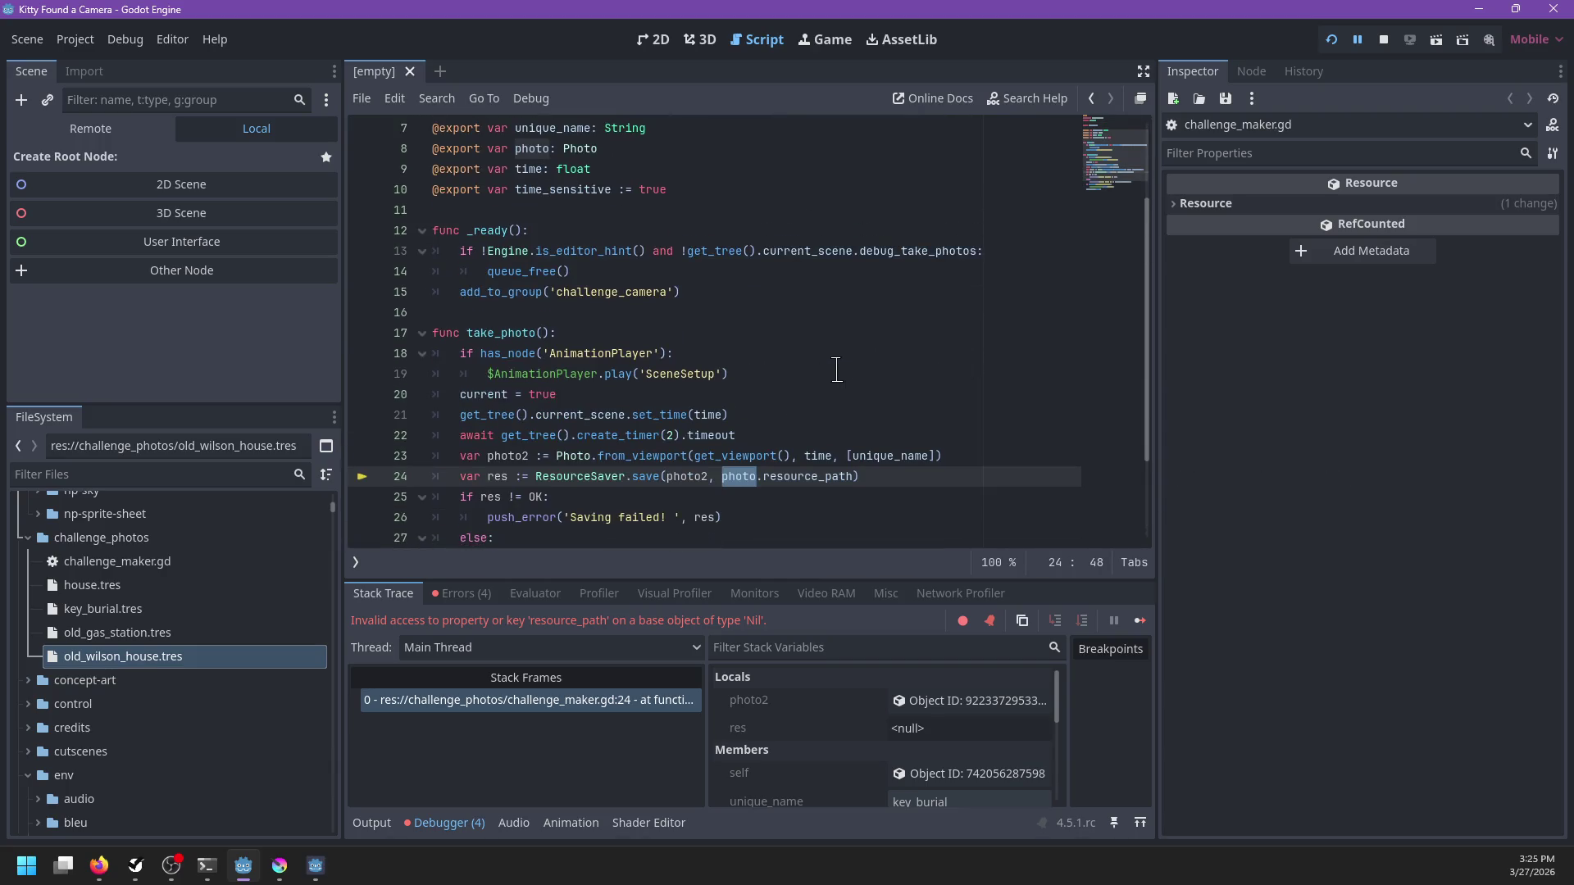
Step: Filter the FileSystem for 'world' and open world.tscn, which reports missing key_burial.tres
left_click(211, 482)
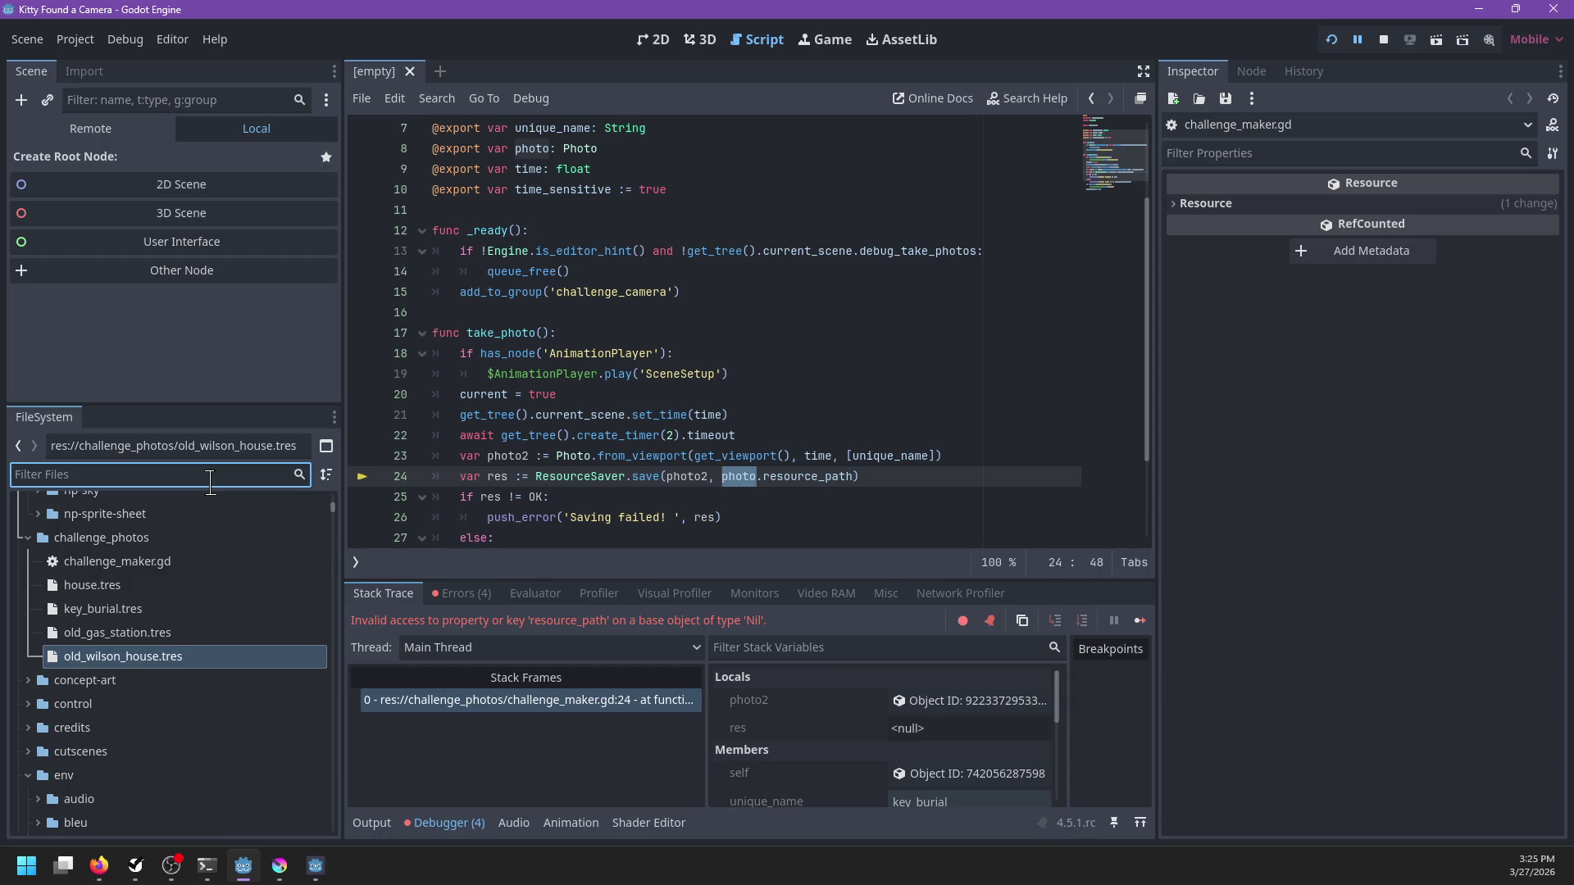
type("world")
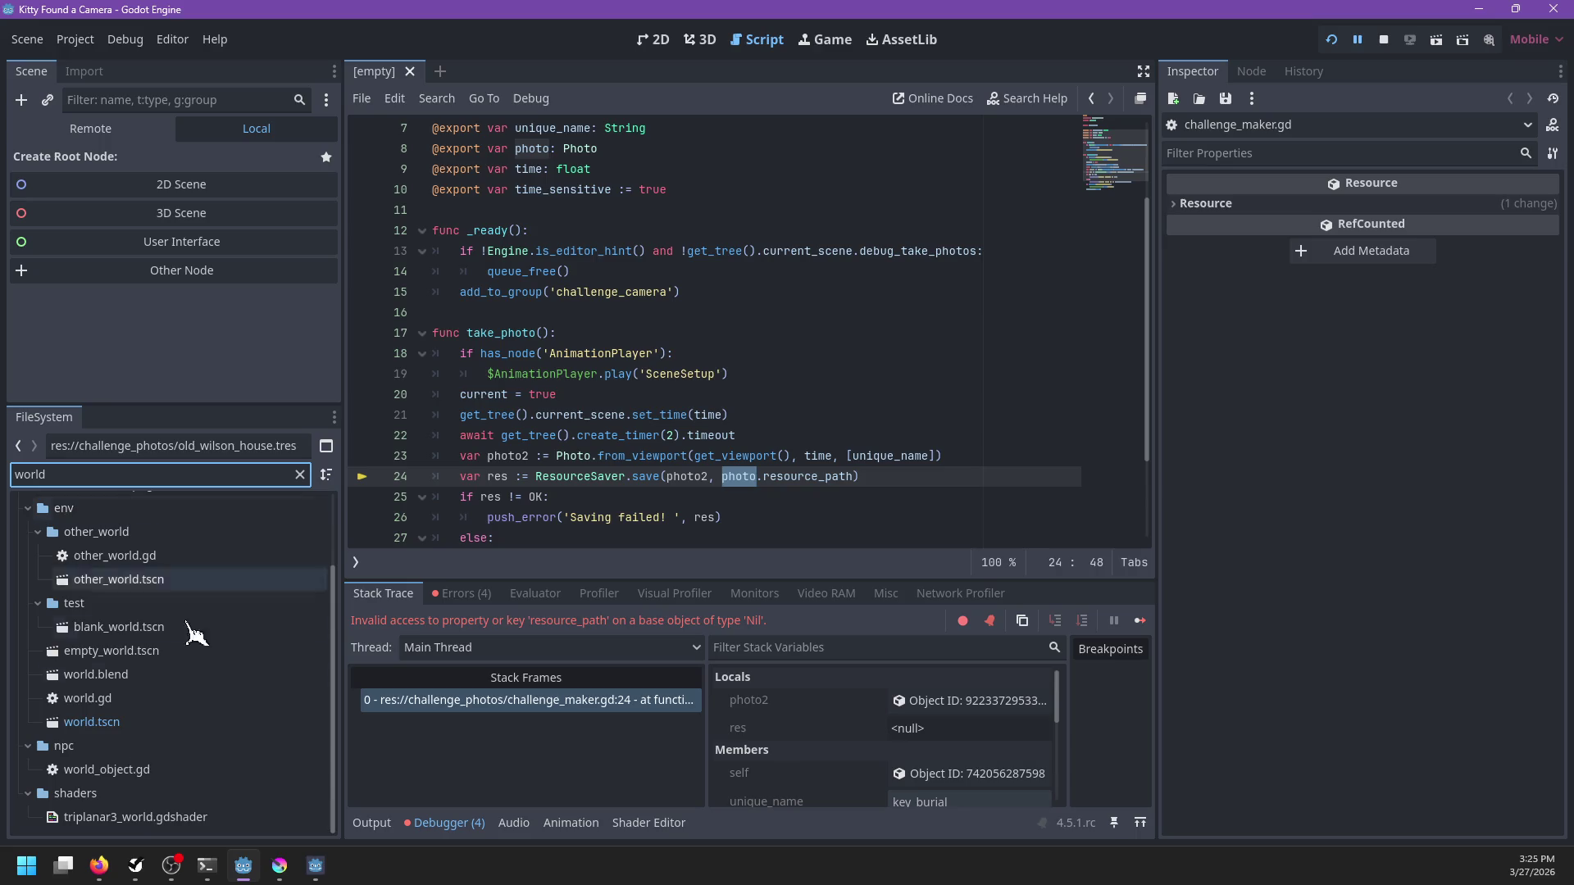
left_click(123, 723)
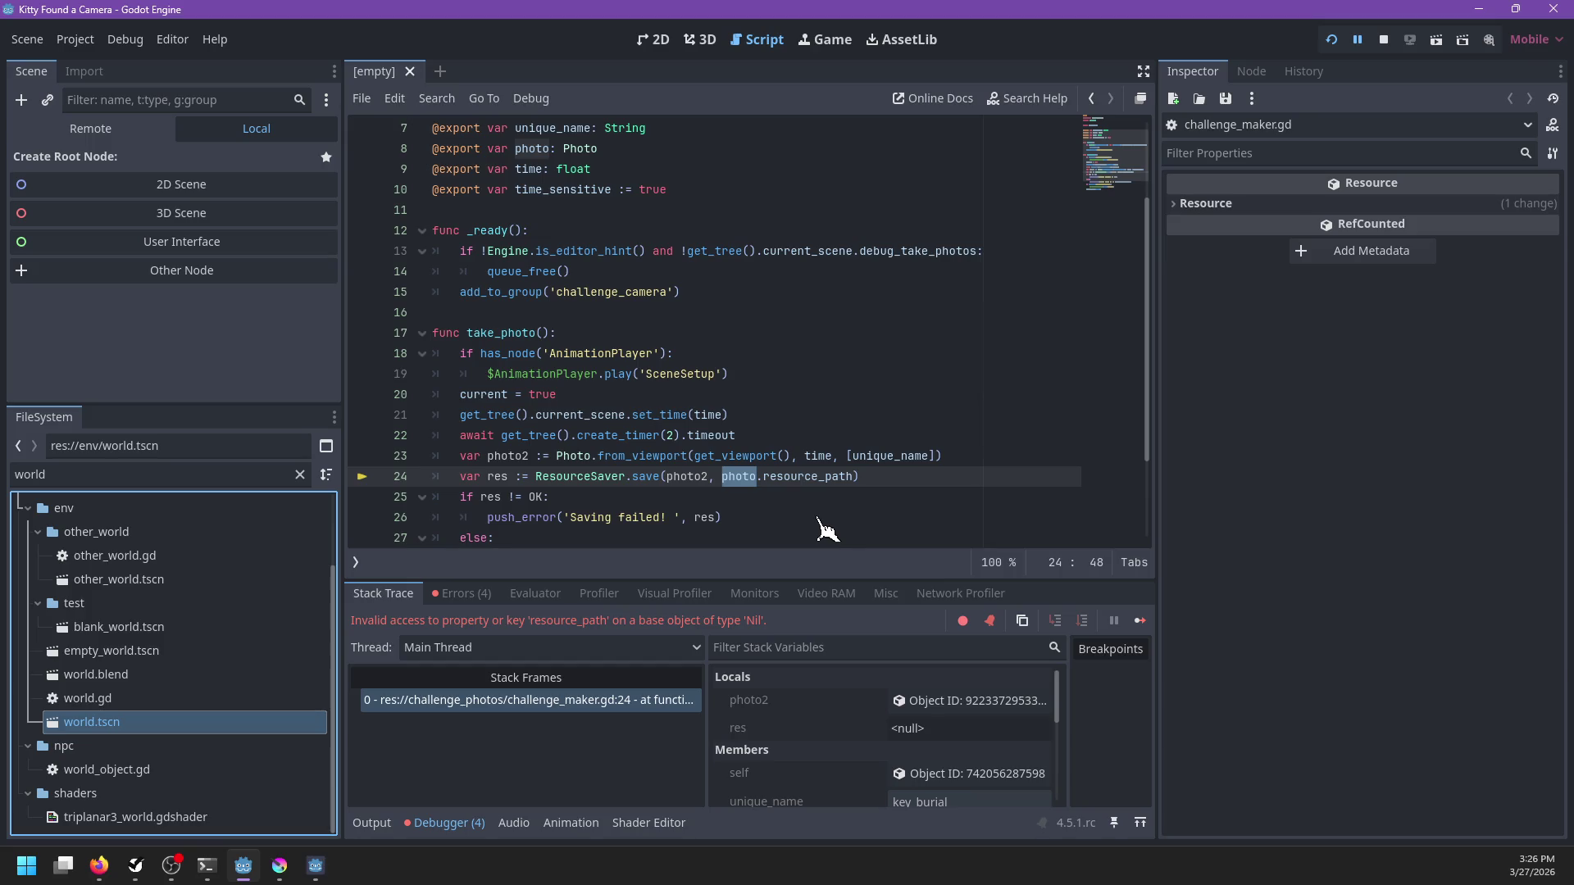
key("Return")
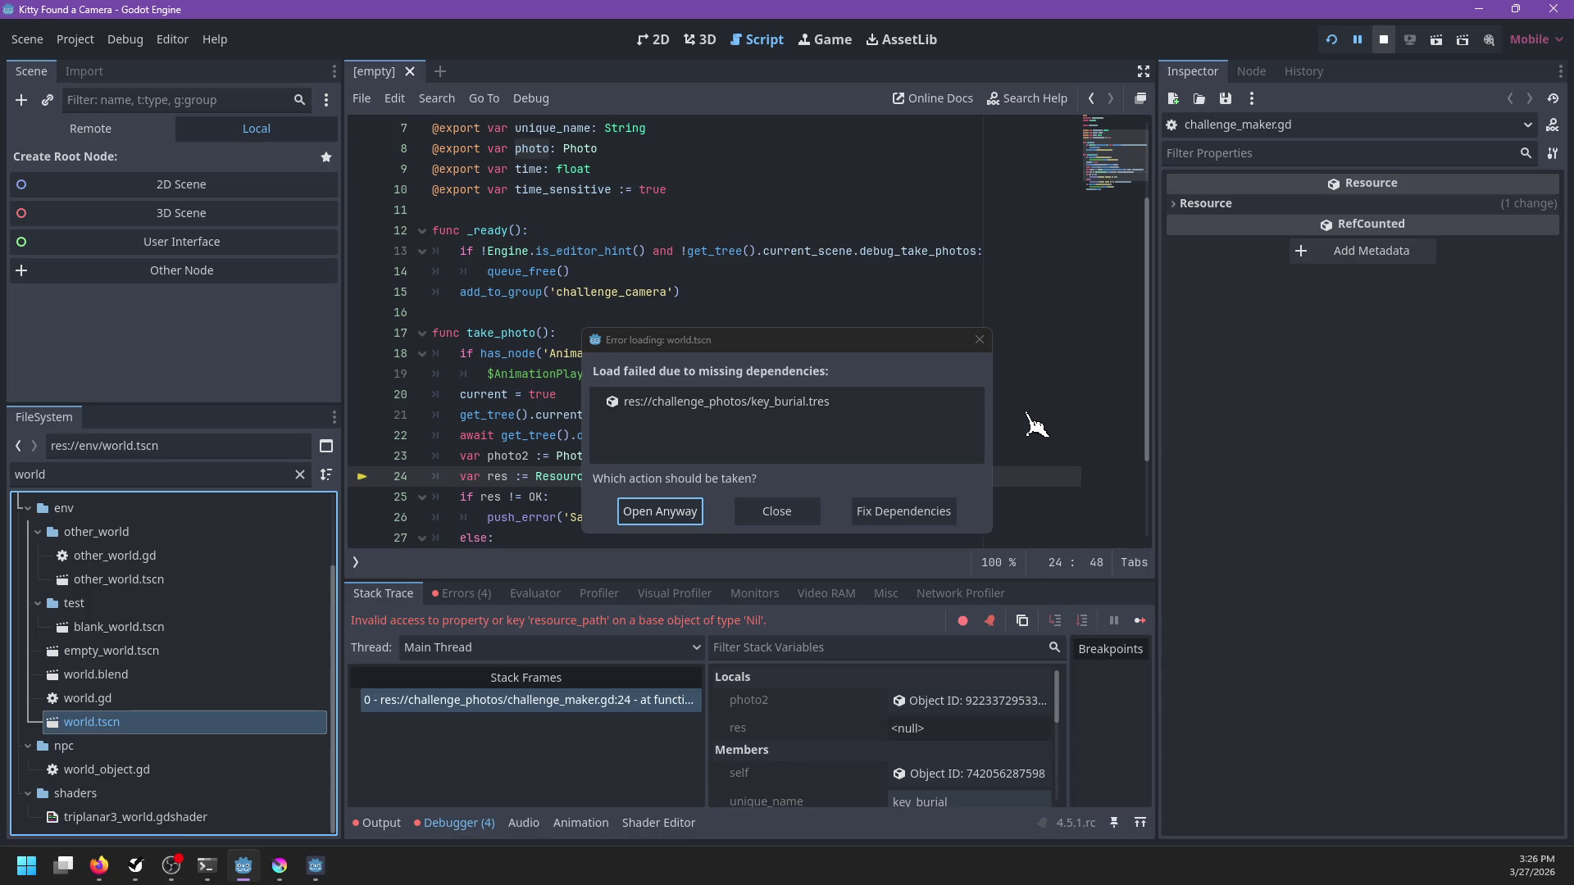
Step: Open world.tscn anyway, stop the running game, and select the key_burial challenge camera
left_click(660, 512)
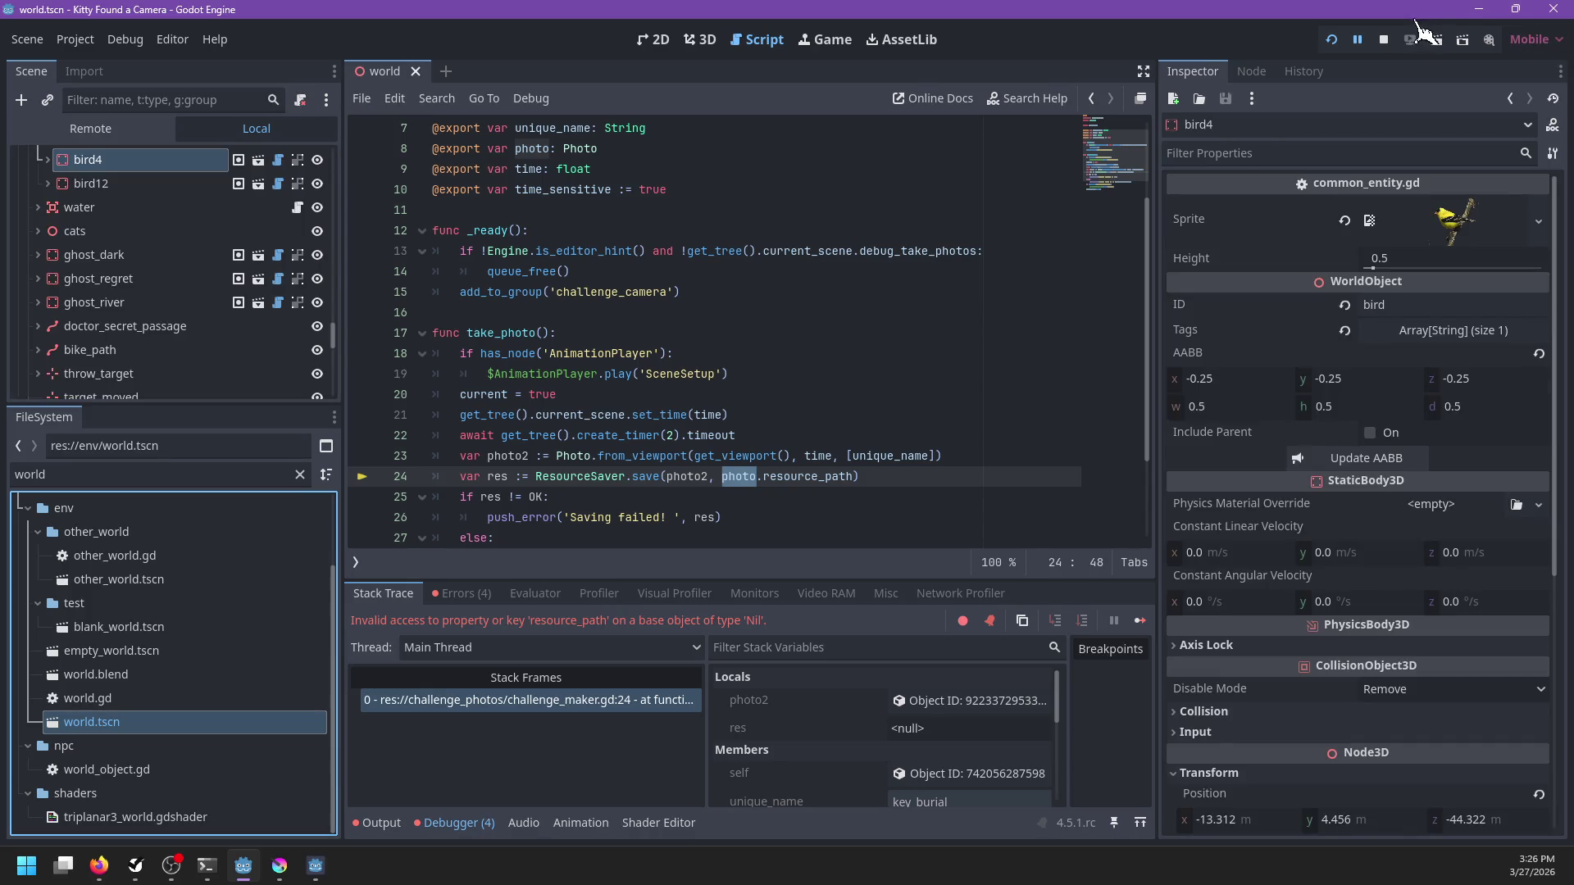
left_click(1385, 41)
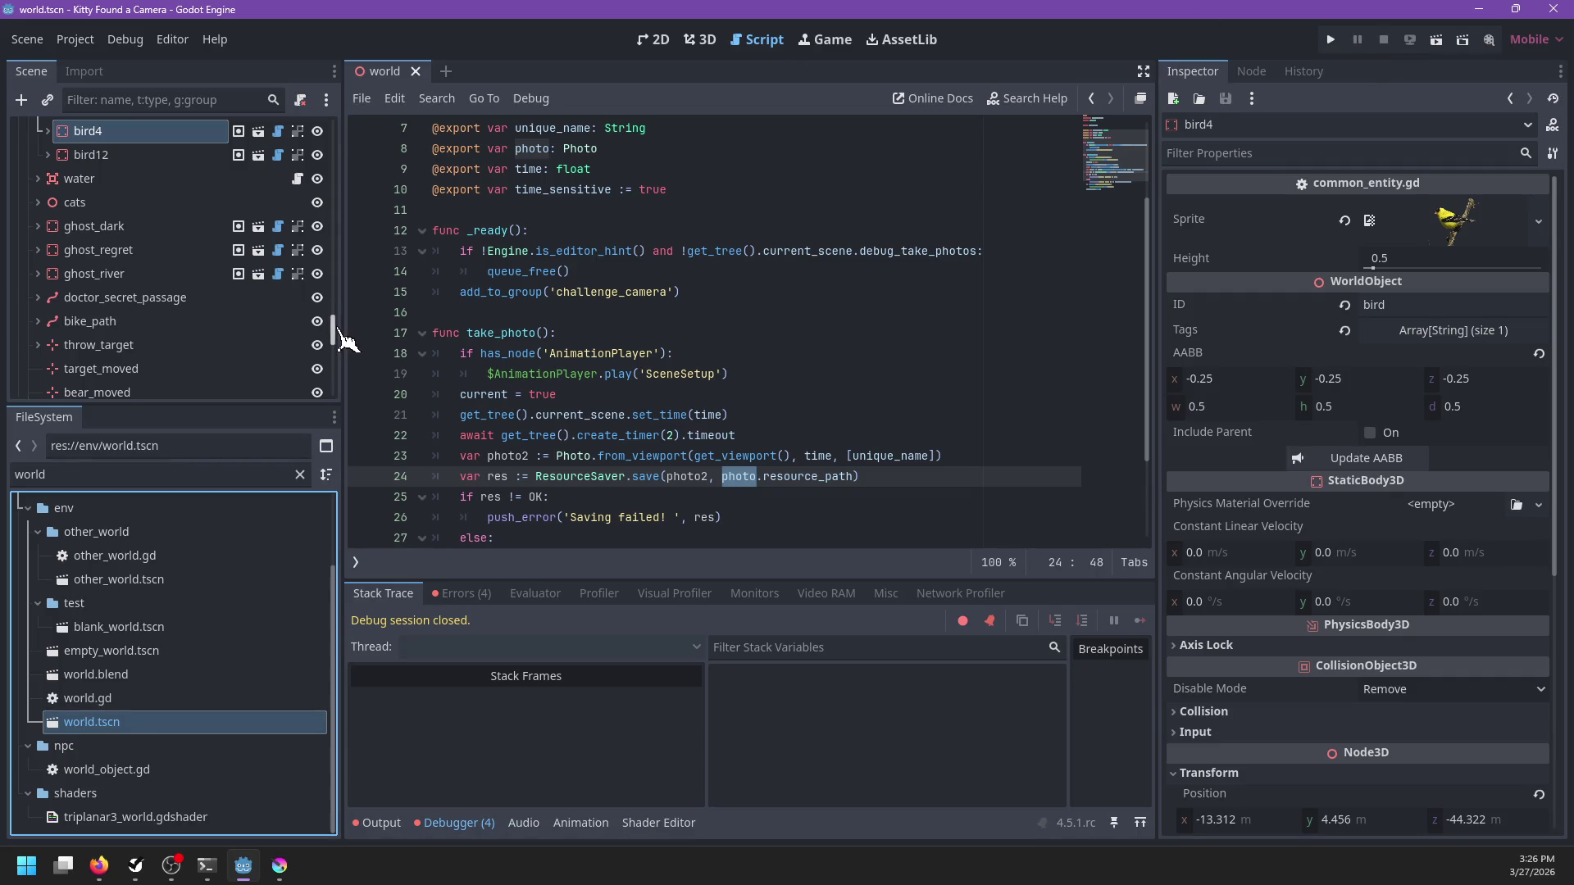
scroll(338, 330, "down", 5)
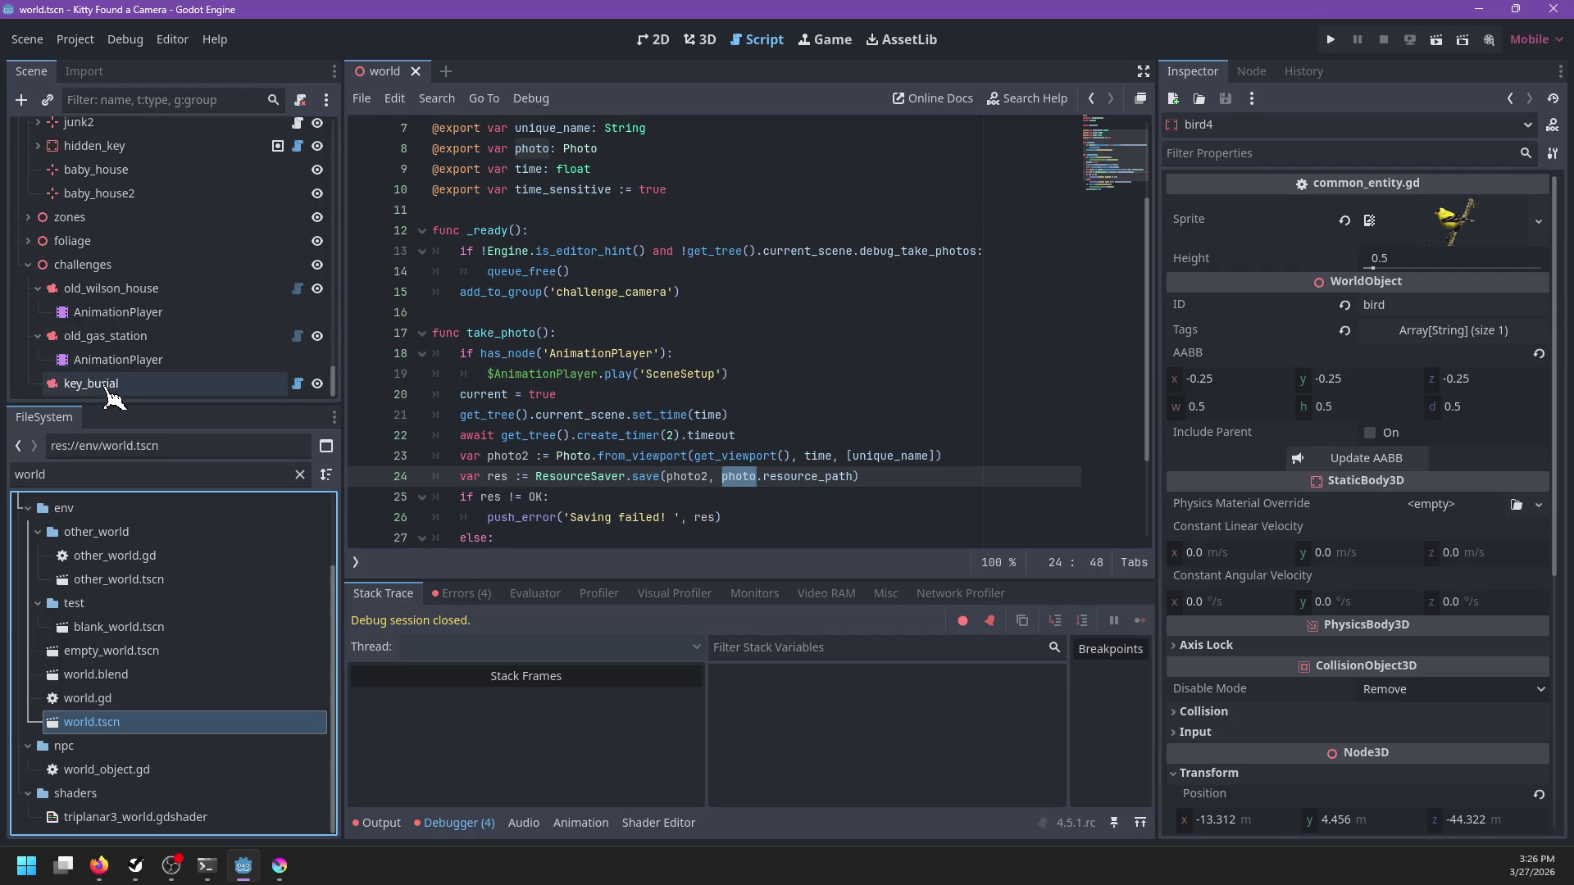
left_click(107, 390)
Step: Bring up the resource options for key_burial's empty Photo property in the Inspector
scroll(733, 452, "down", 1)
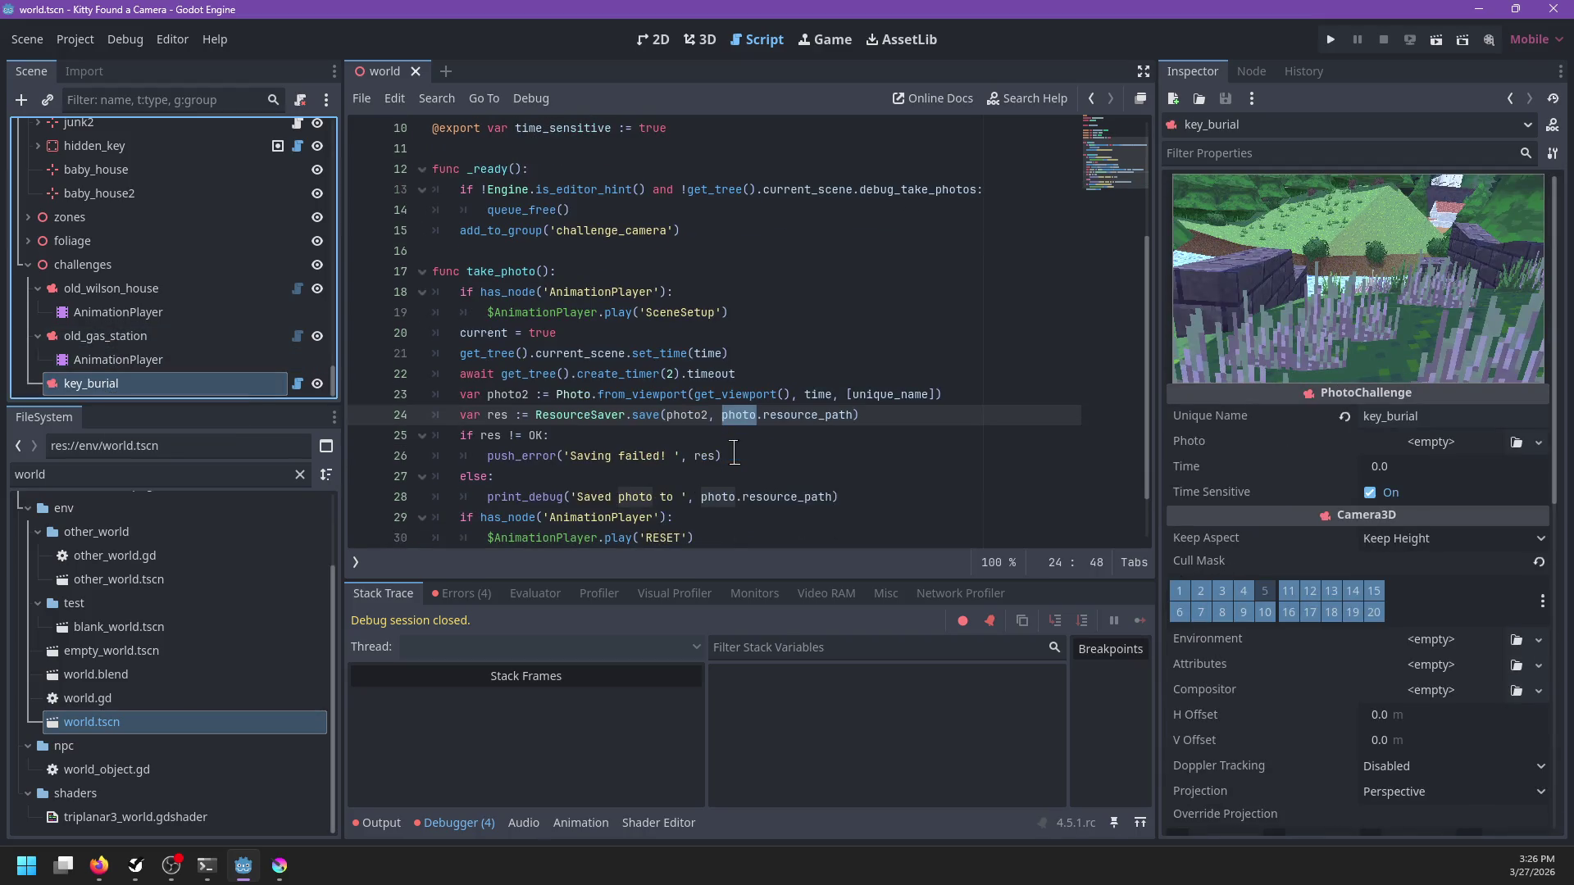
scroll(733, 452, "down", 1)
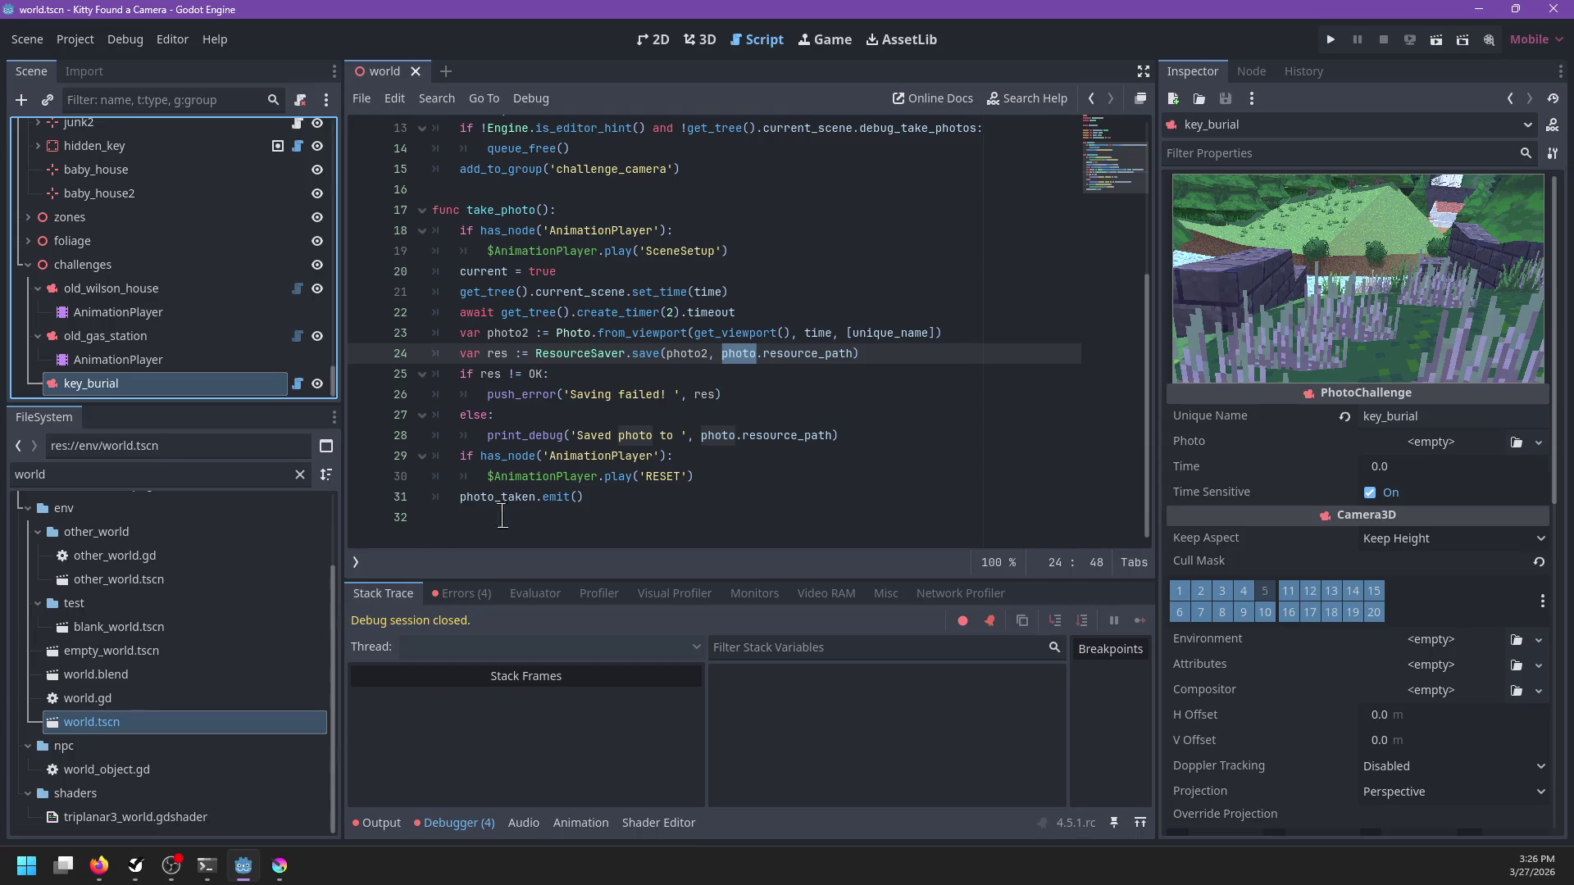
scroll(238, 712, "up", 3)
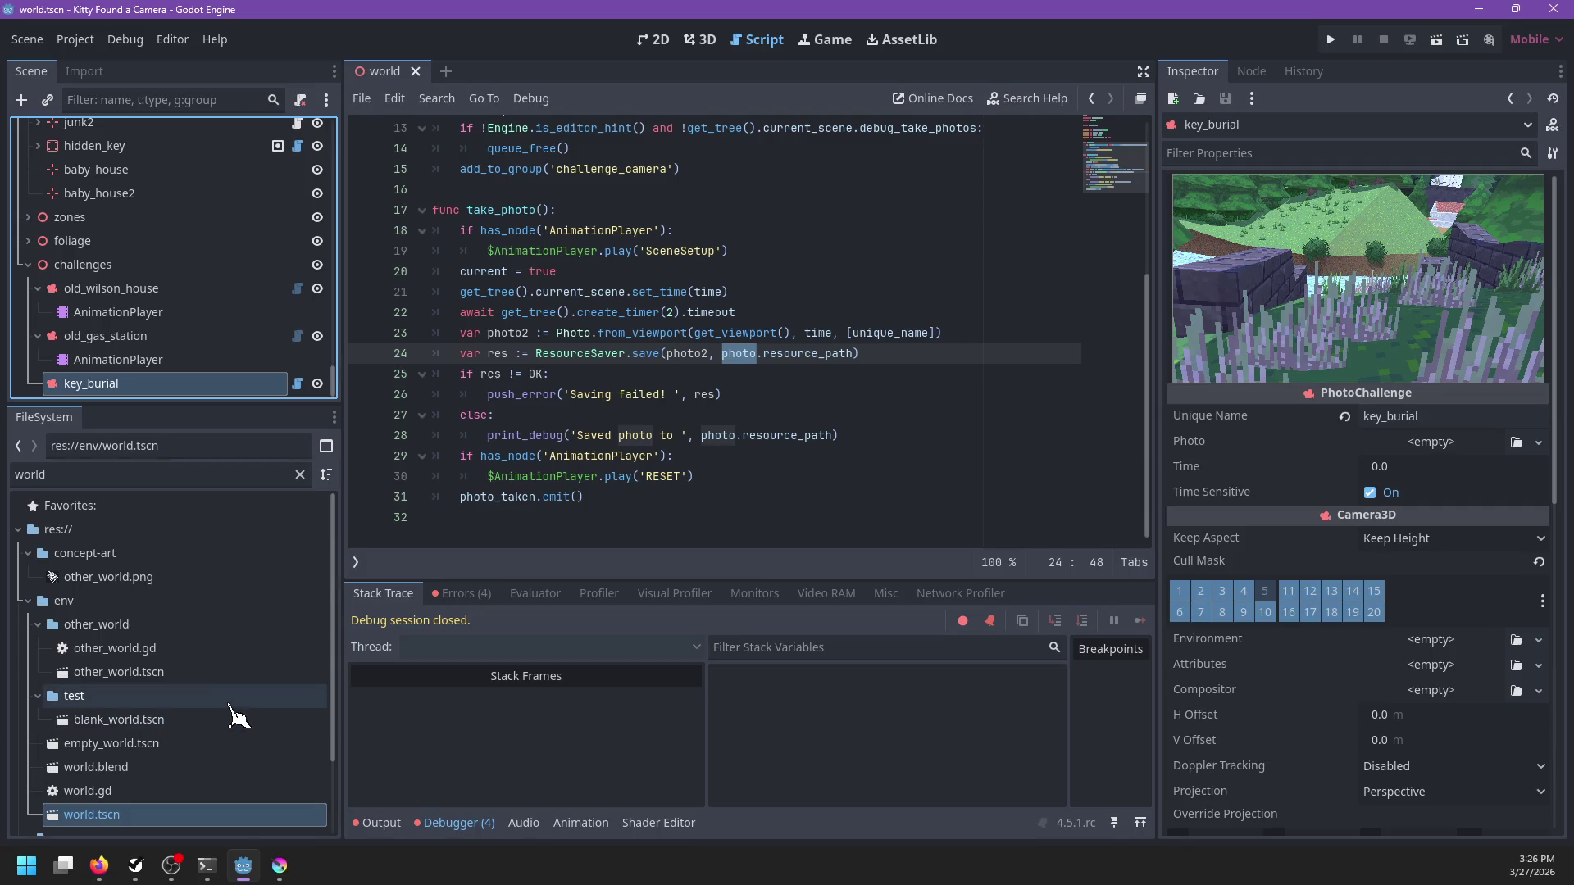
left_click(1467, 453)
left_click(1467, 453)
Step: Give key_burial a new Photo resource saved over res://challenge_photos/key_burial.tres
left_click(1475, 491)
left_click(1538, 442)
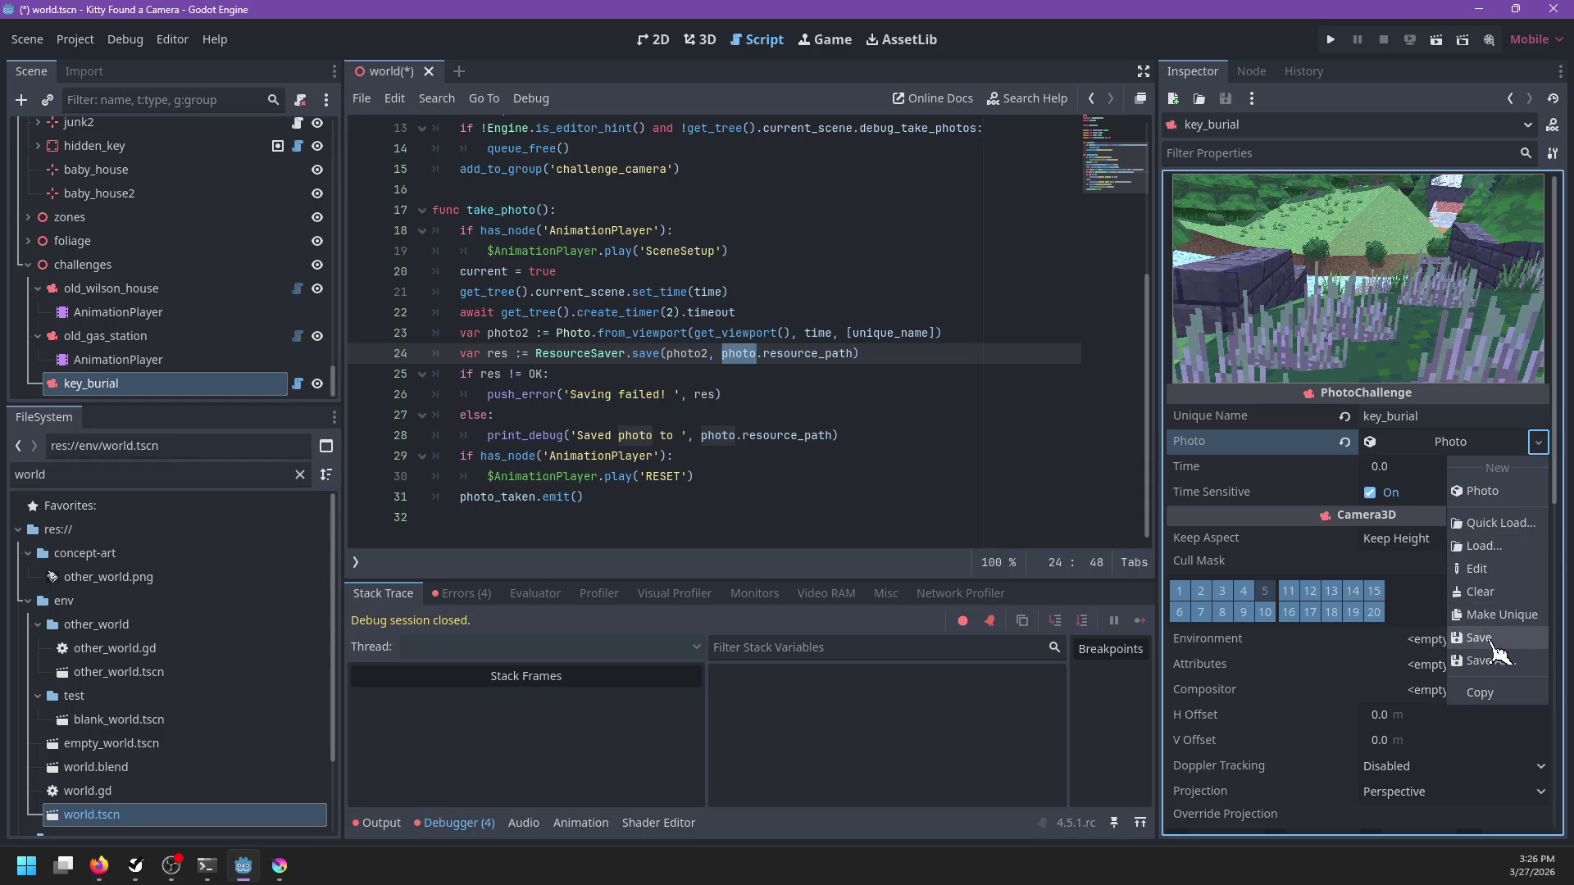
left_click(1486, 661)
left_click(1037, 270)
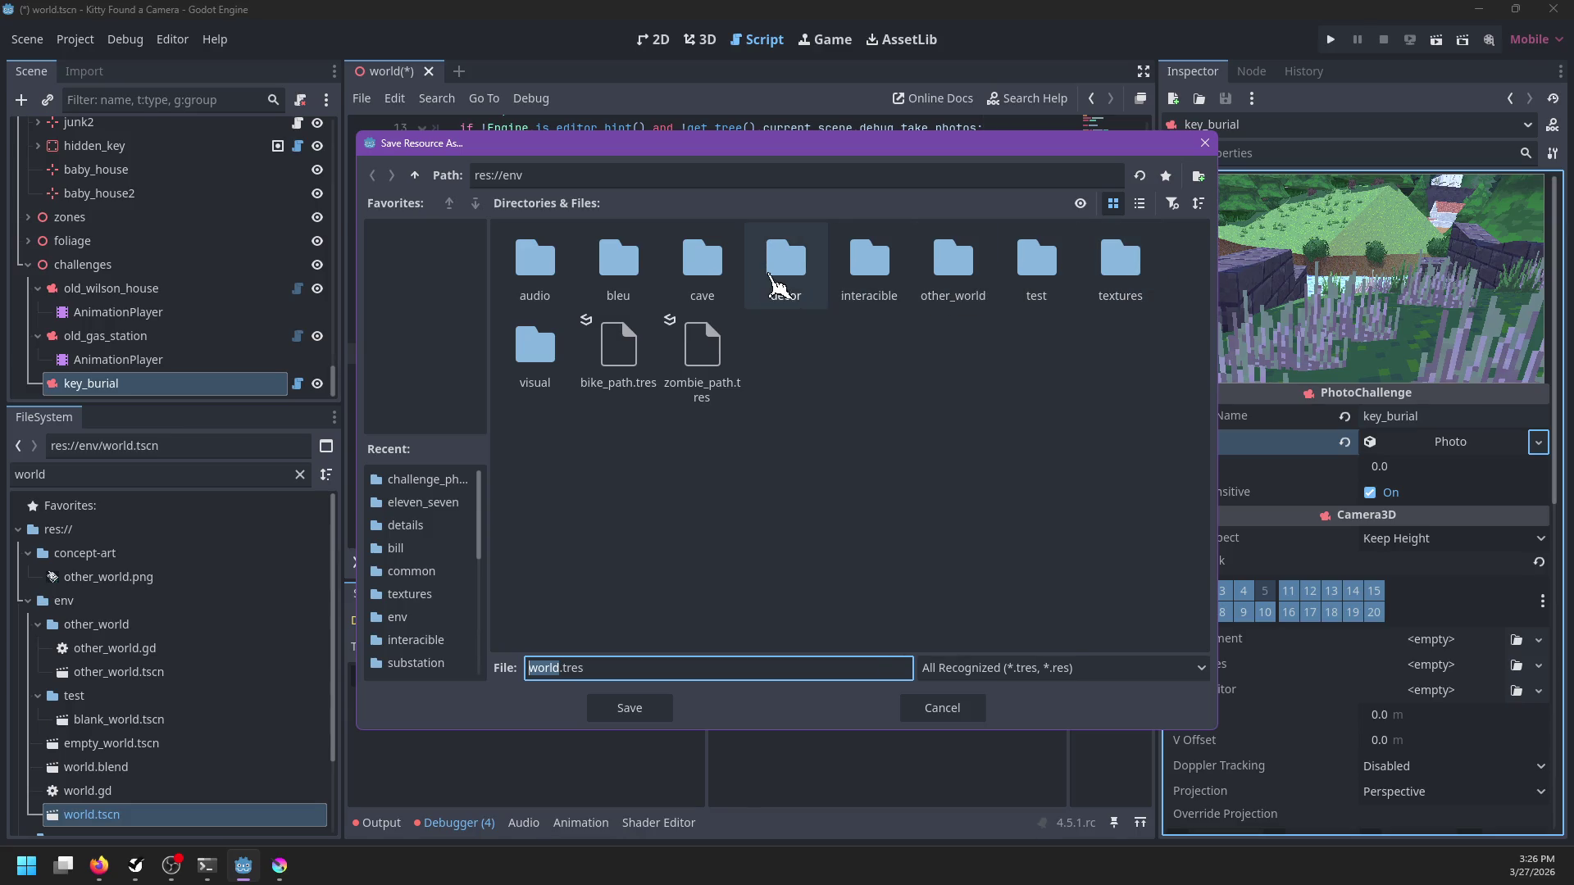
left_click(415, 175)
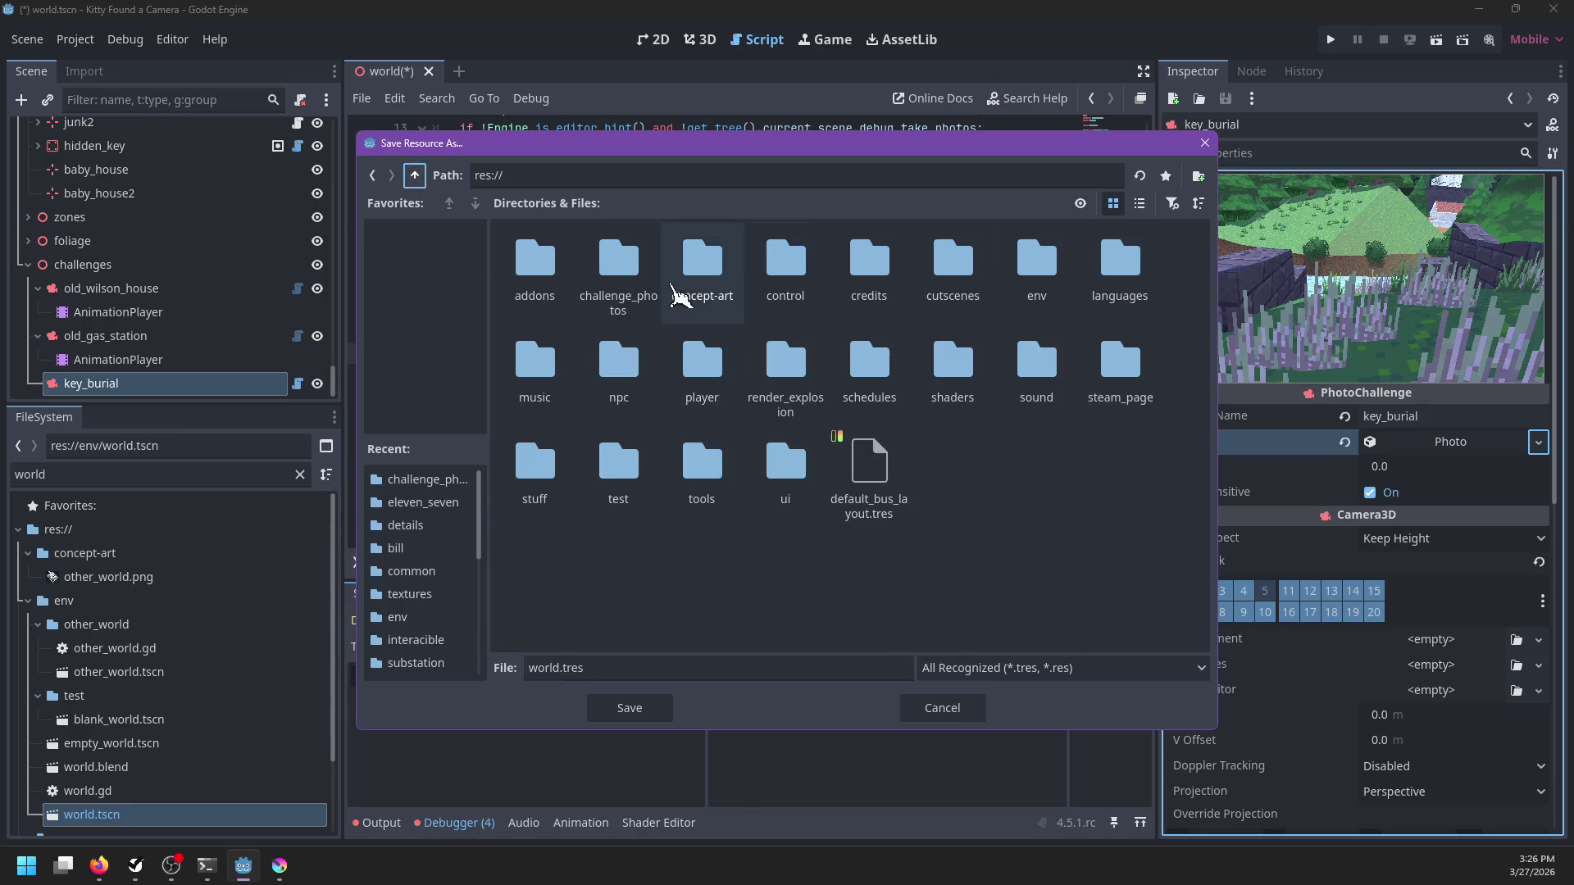
double_click(621, 270)
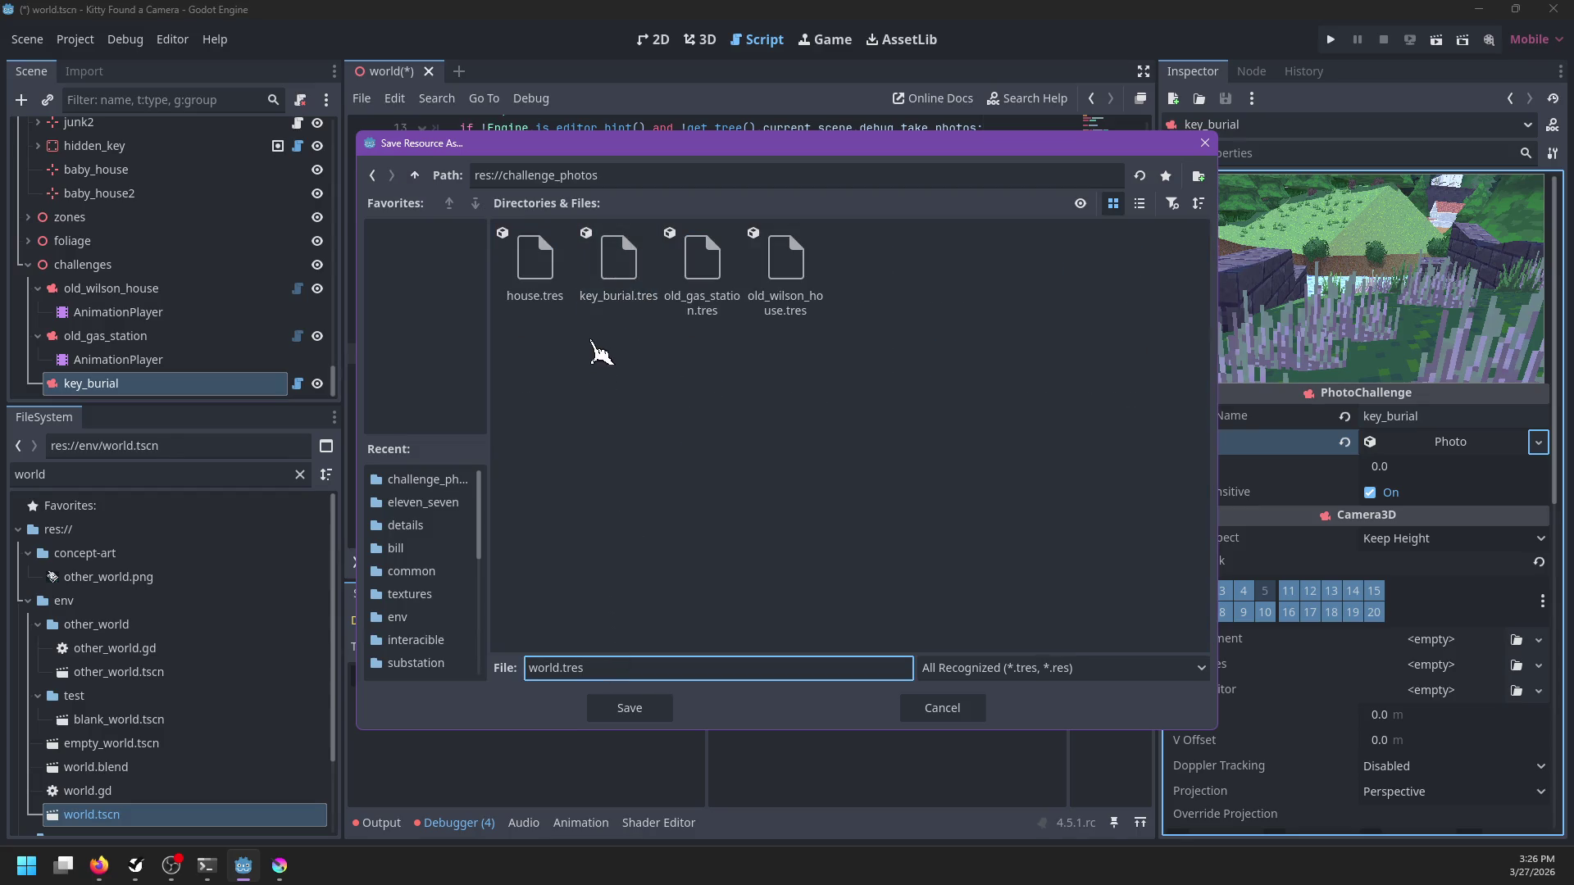
left_click(618, 270)
left_click(654, 714)
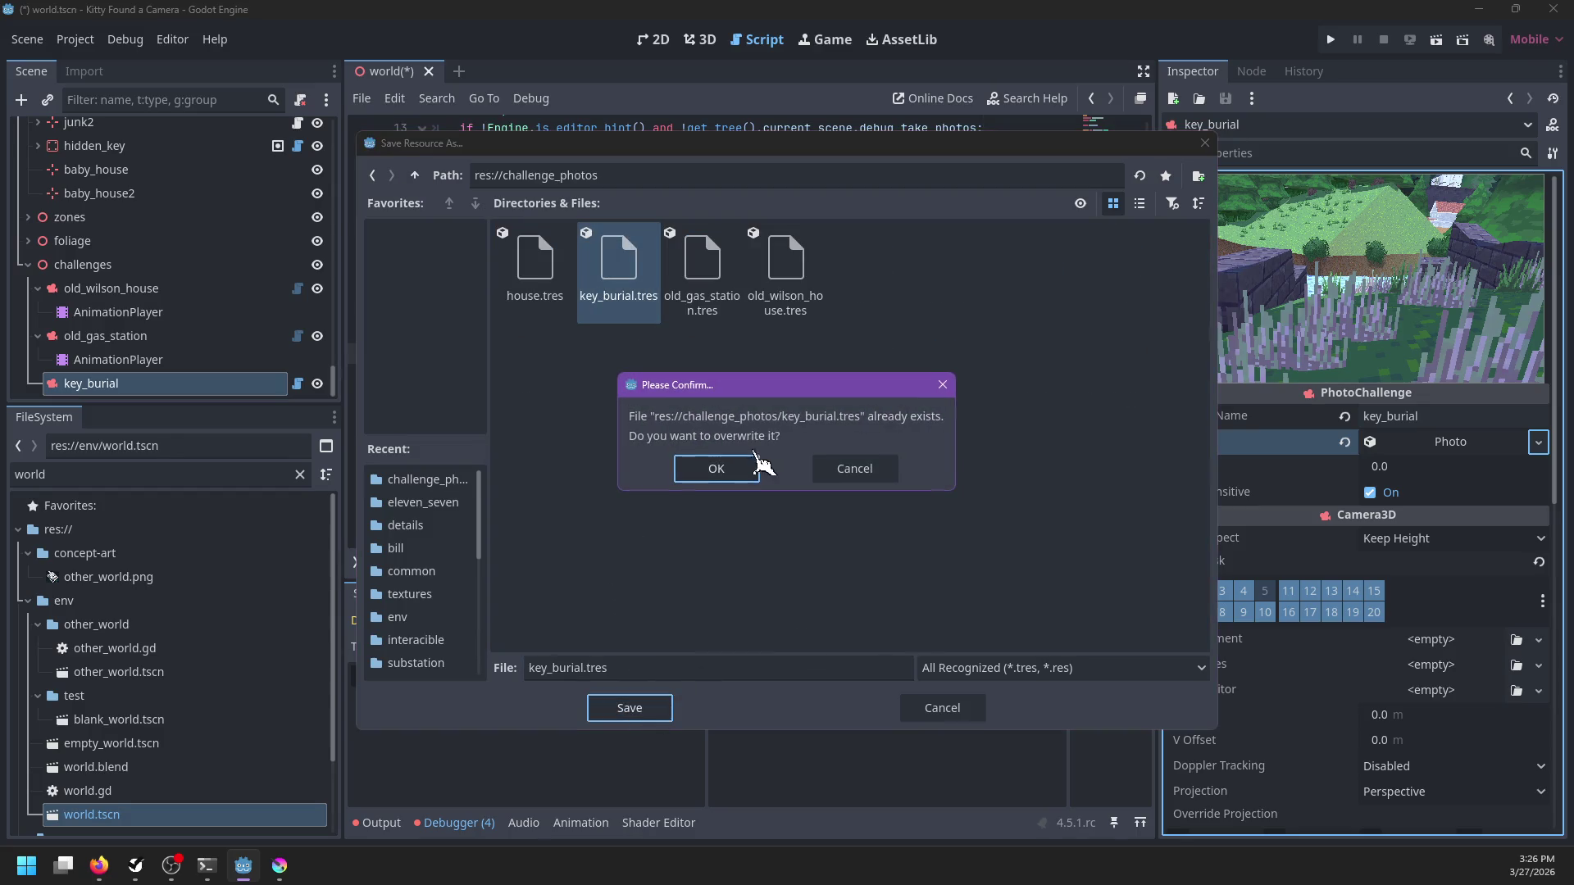
left_click(723, 472)
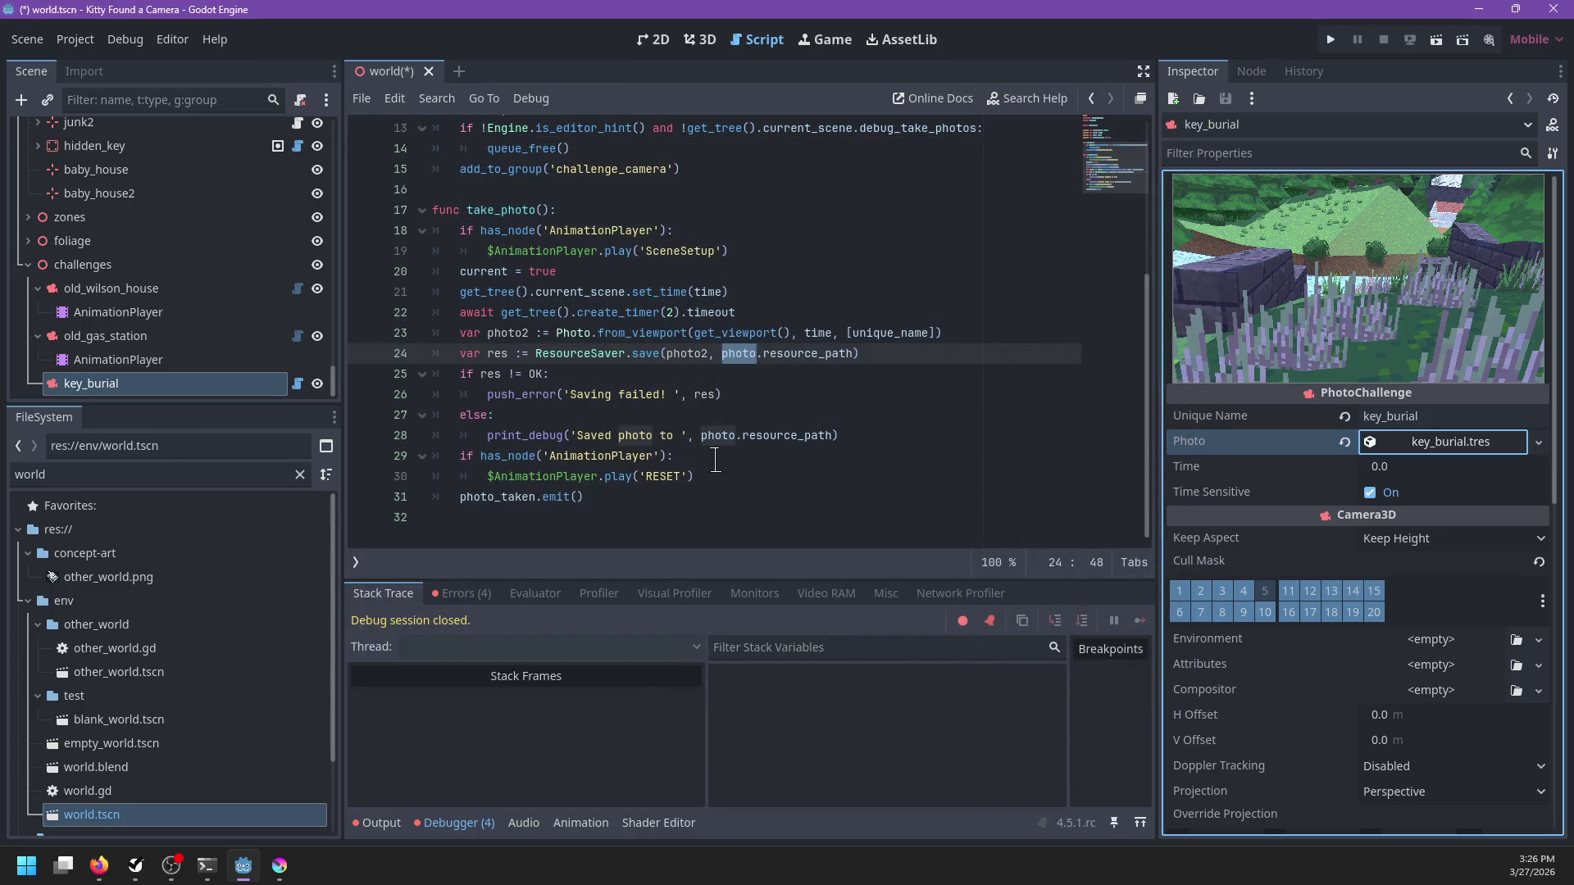
Step: Save world.tscn with Ctrl+S and select the challenges group node
left_click(754, 396)
key("ctrl+s")
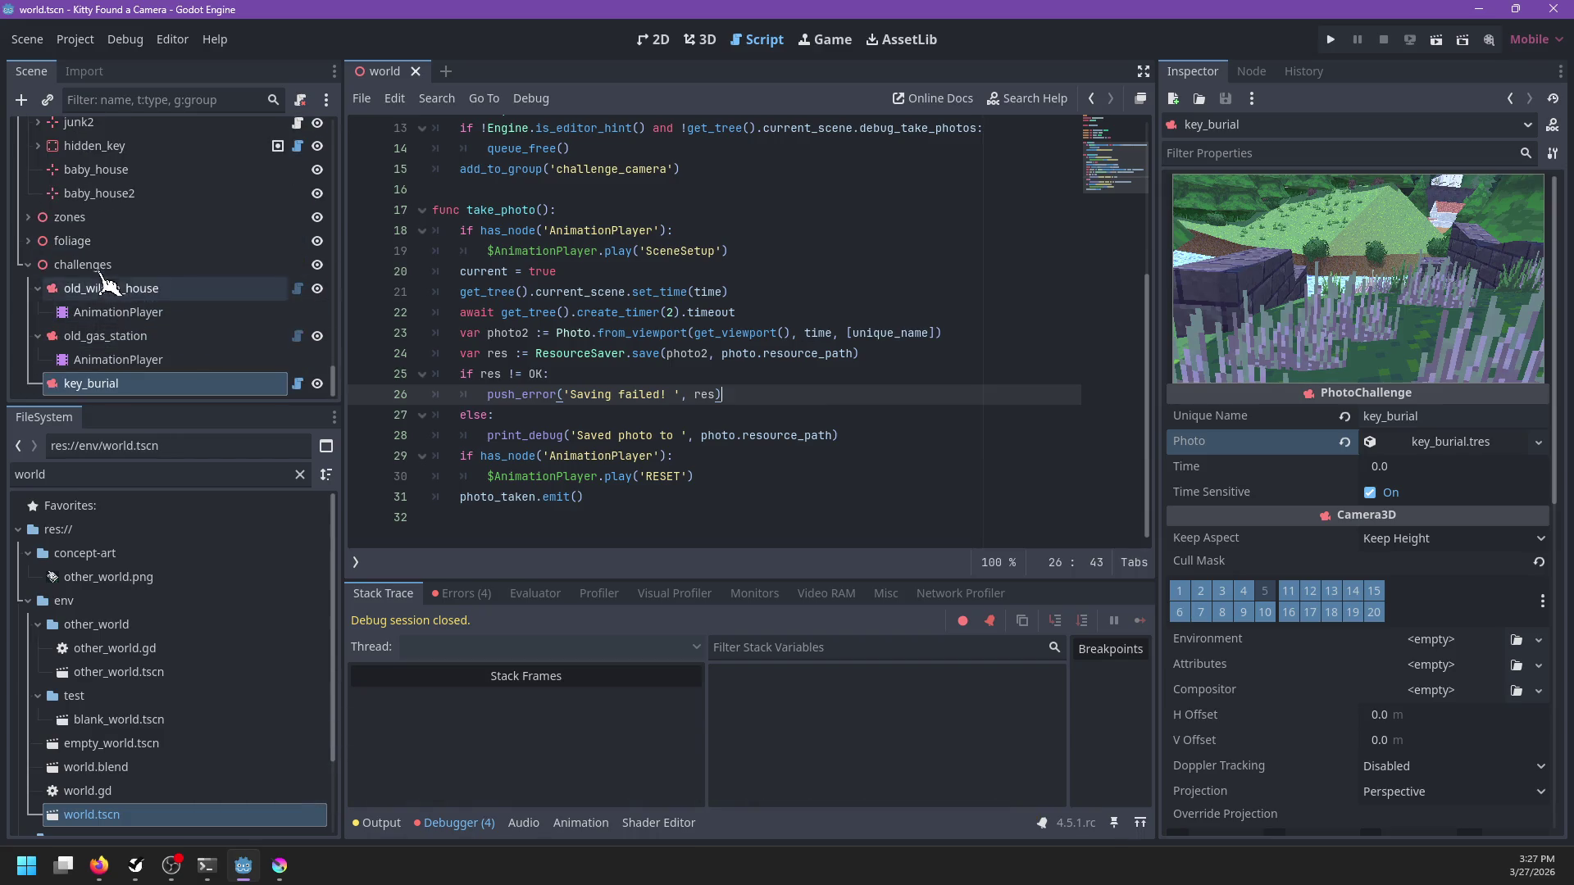
left_click(205, 264)
left_click(207, 863)
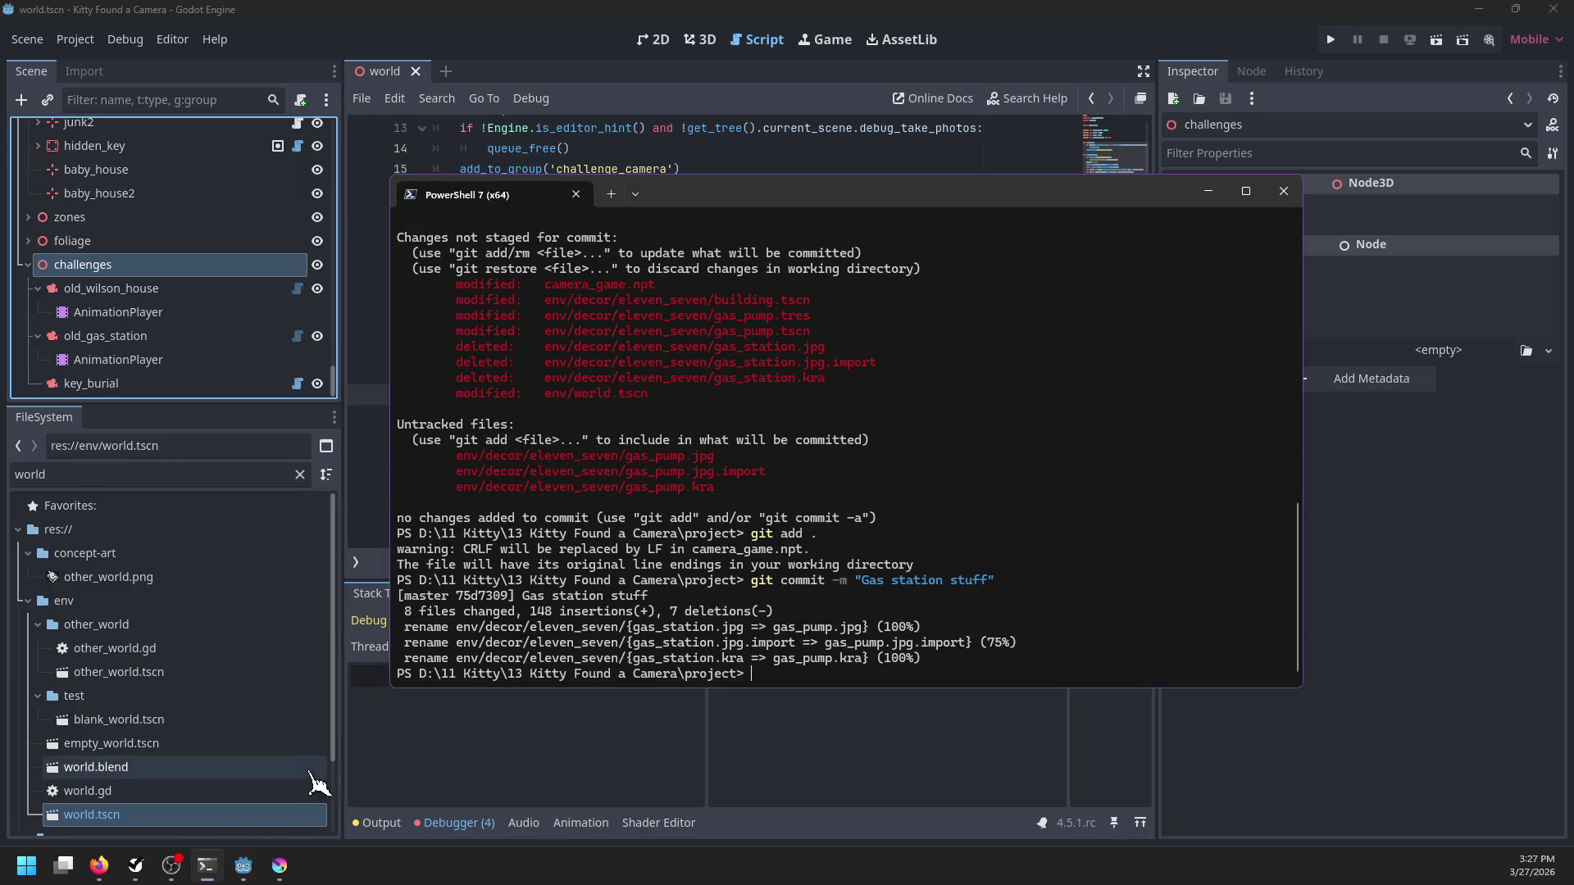
Step: Run git status and git diff to check the pending changes
type("git status")
key("Return")
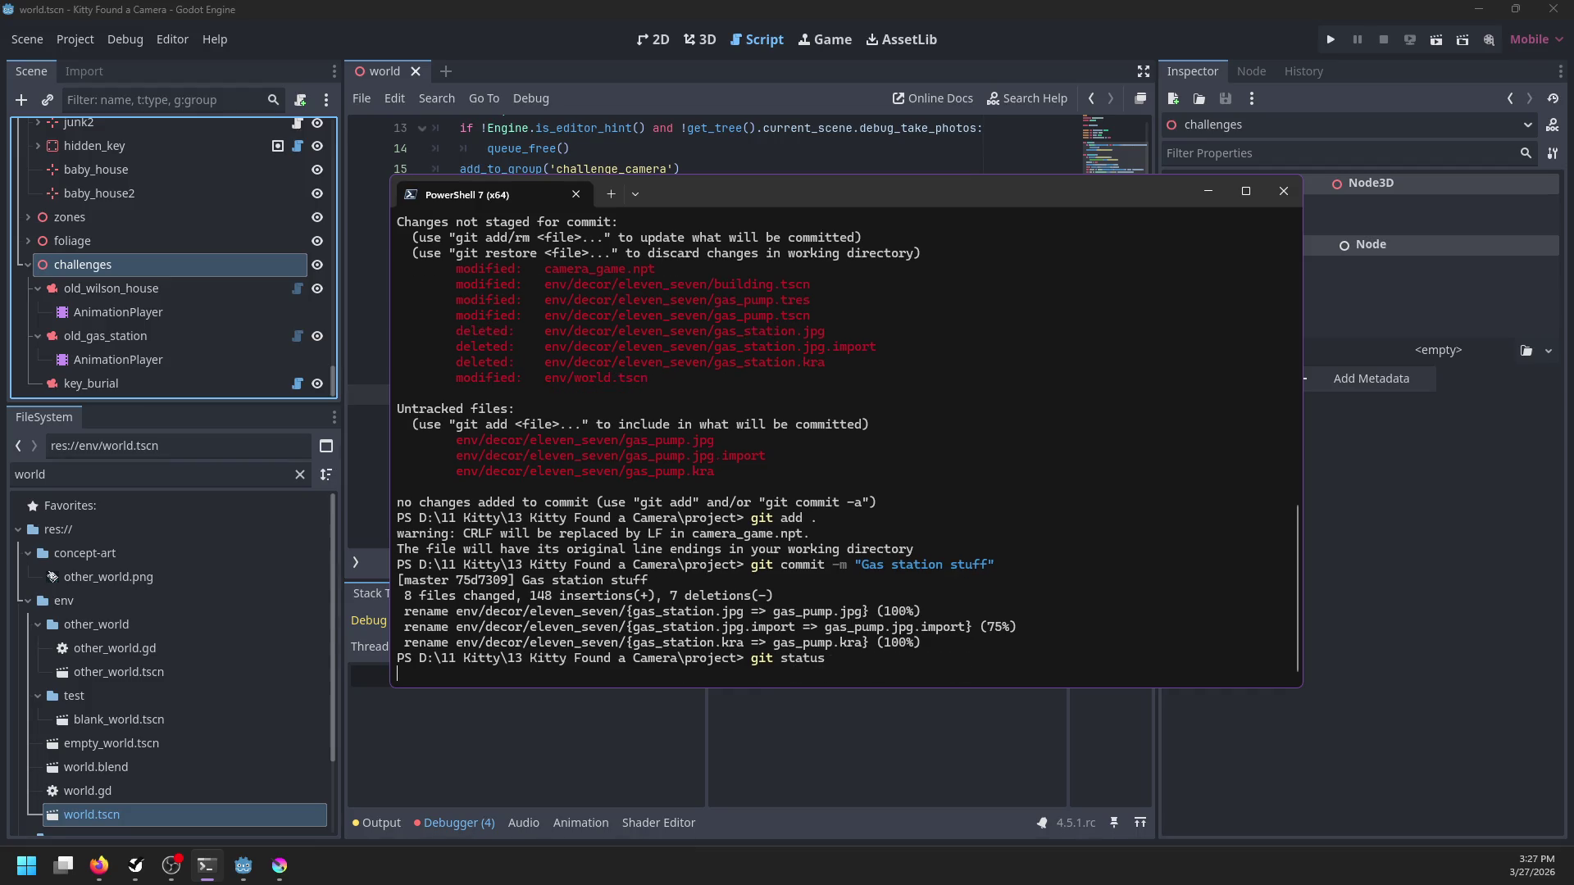
type("git diff")
key("Return")
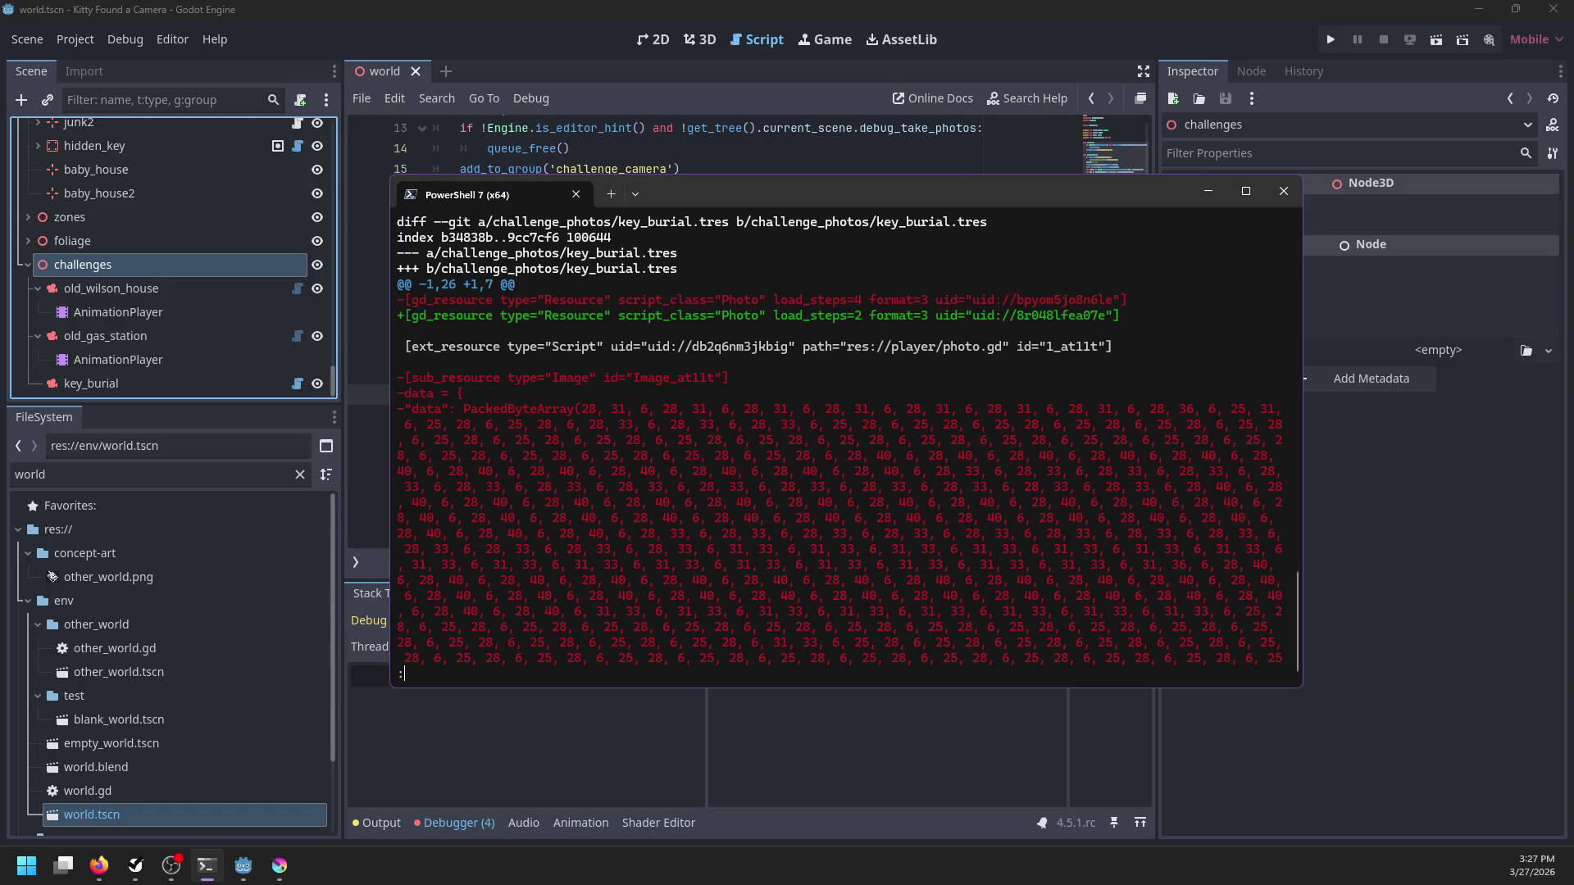
key("space")
key("space")
key("space")
key("Up")
Step: Show the diff of only the *.tscn scene files and page through it
type("-- *.")
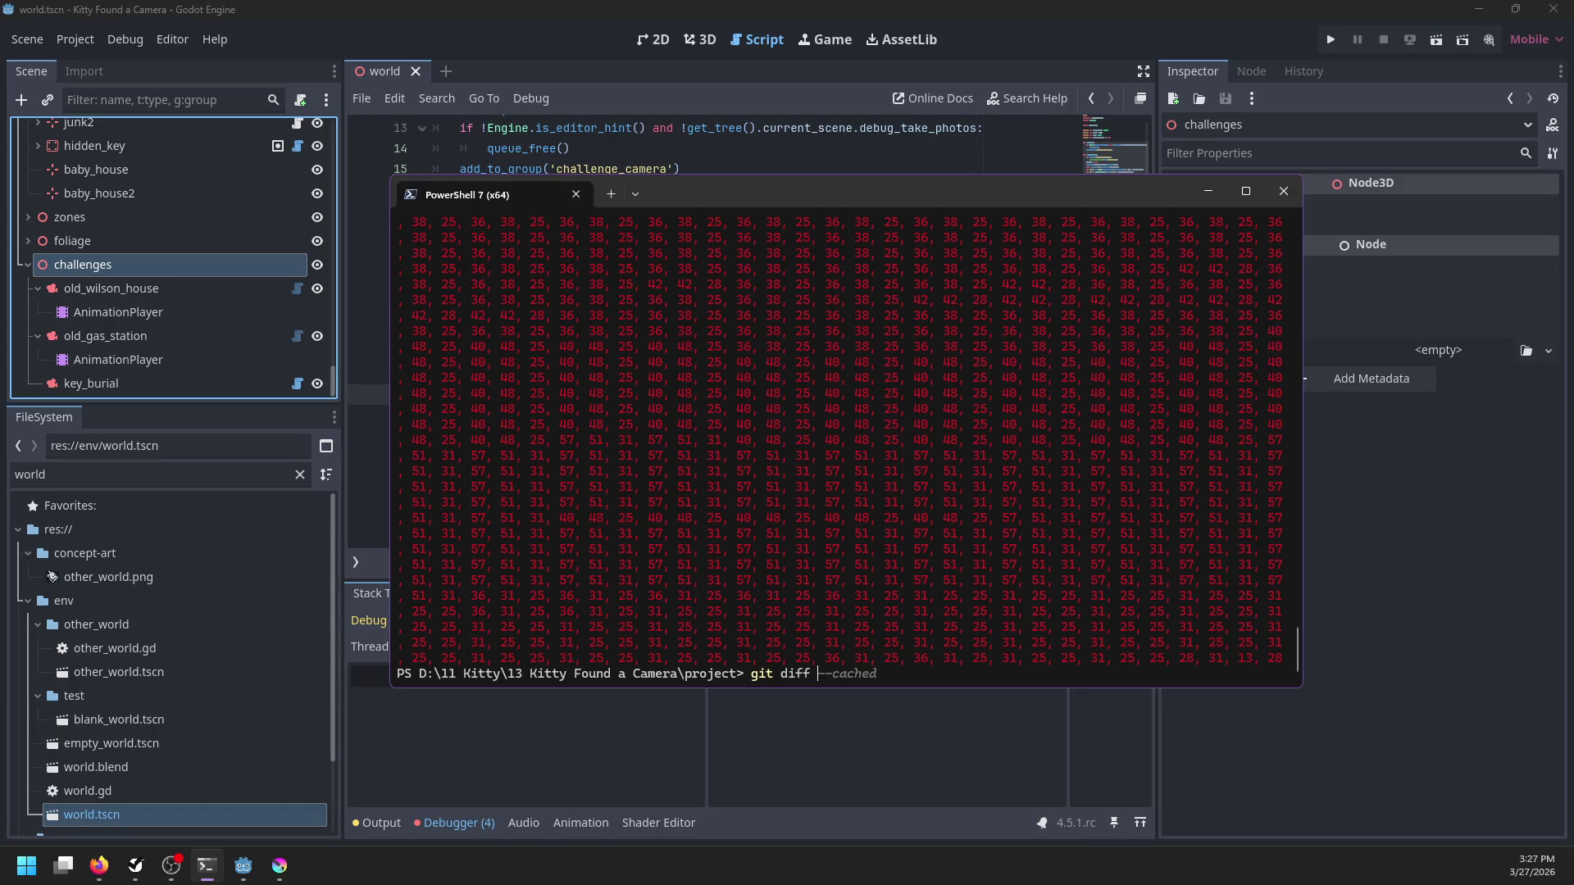
type("tscn")
key("Return")
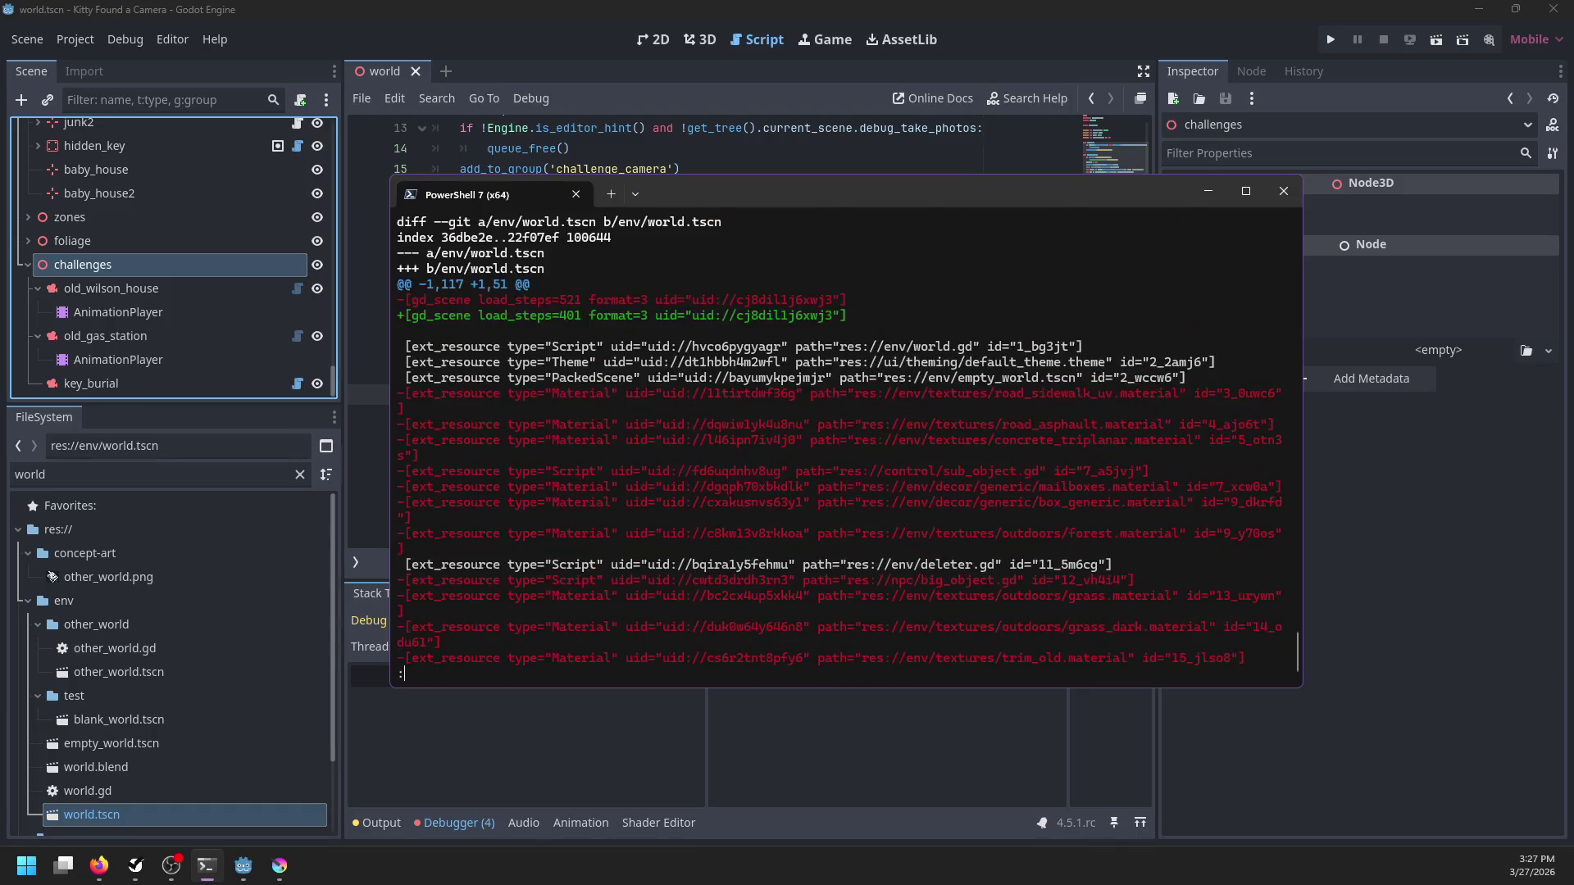
scroll(844, 442, "down", 20)
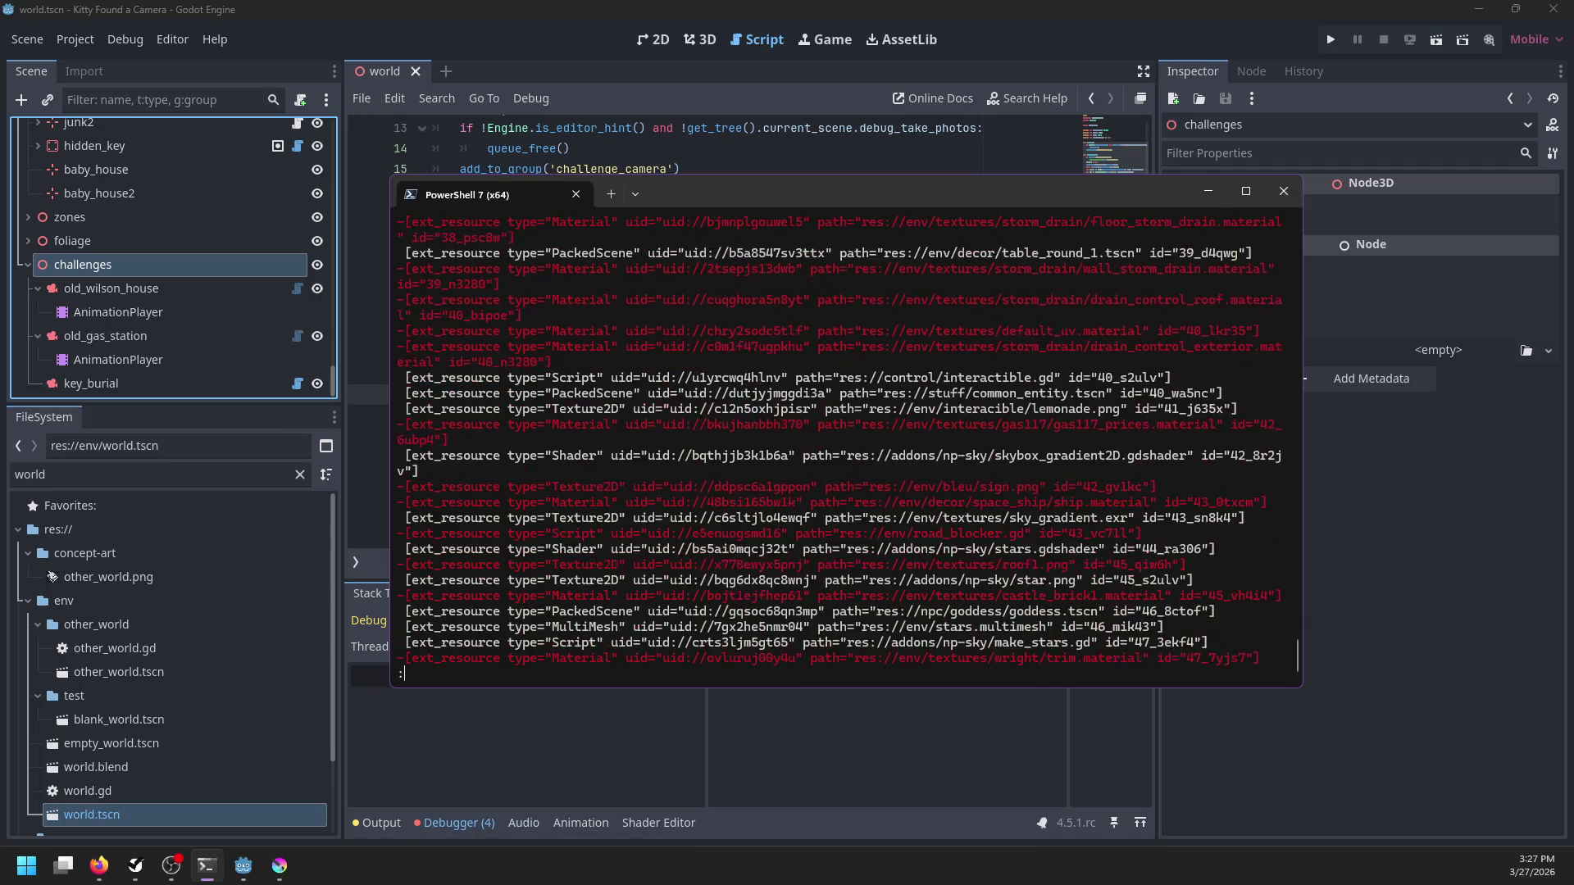
scroll(844, 443, "down", 10)
scroll(845, 442, "up", 10)
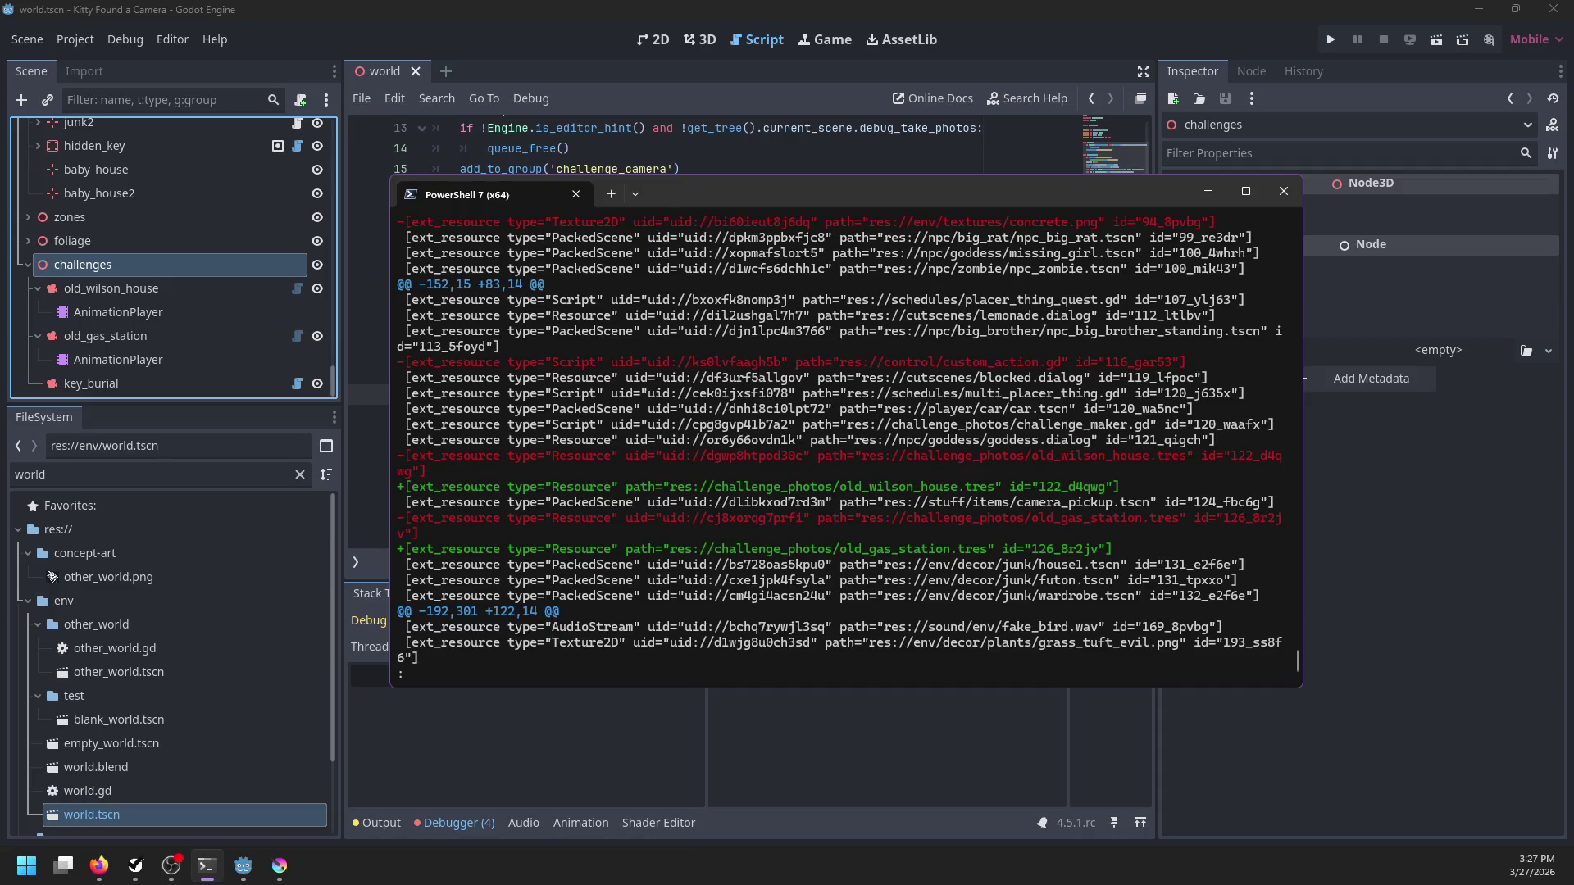
scroll(845, 443, "down", 10)
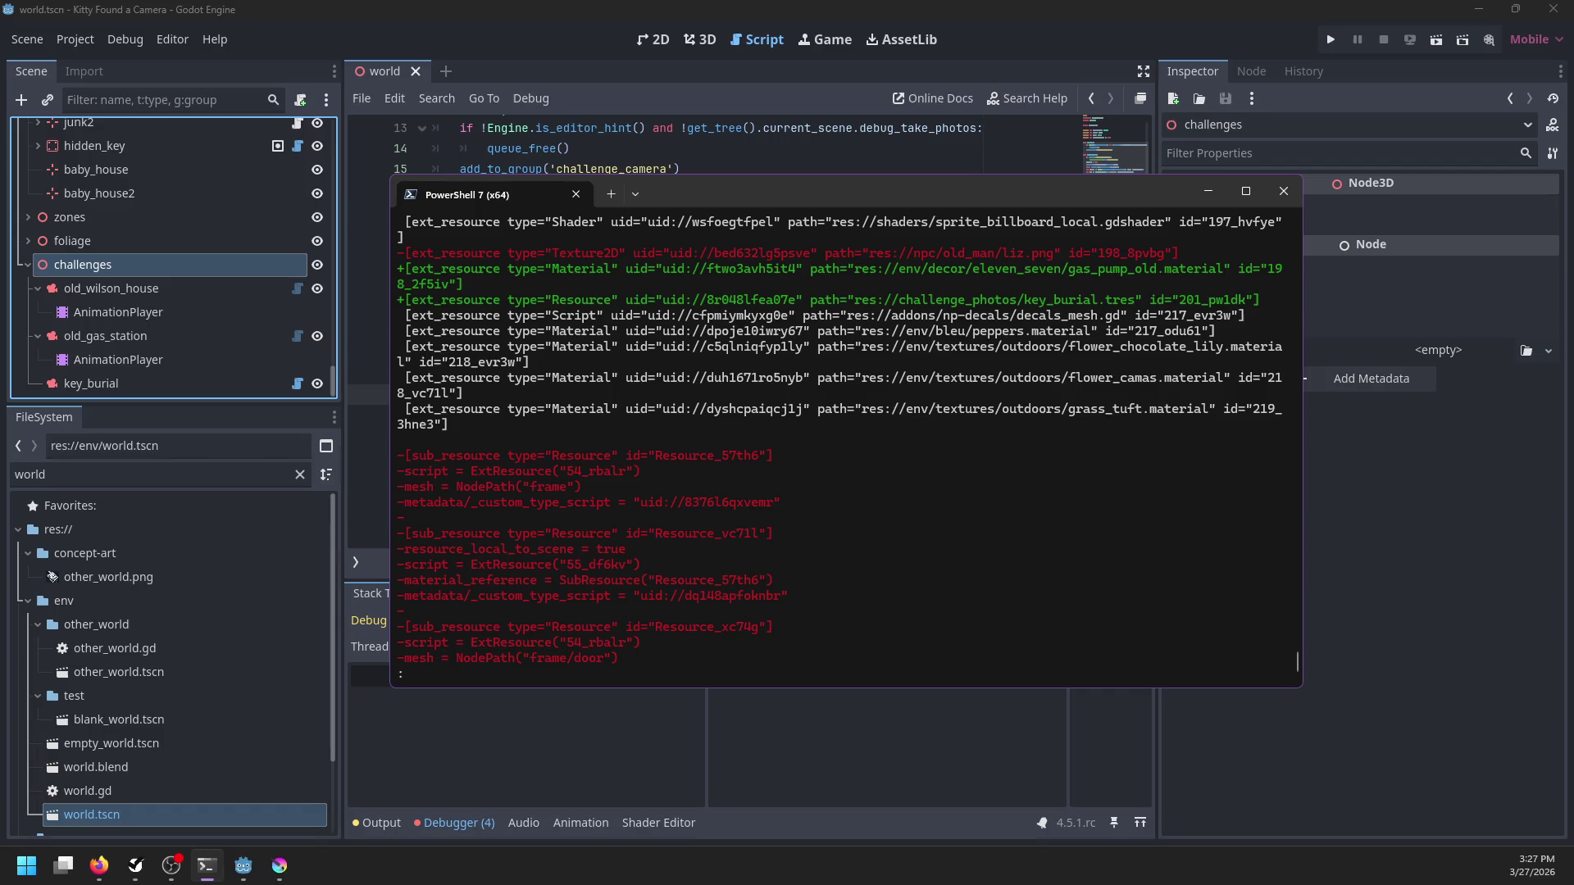
scroll(845, 442, "up", 10)
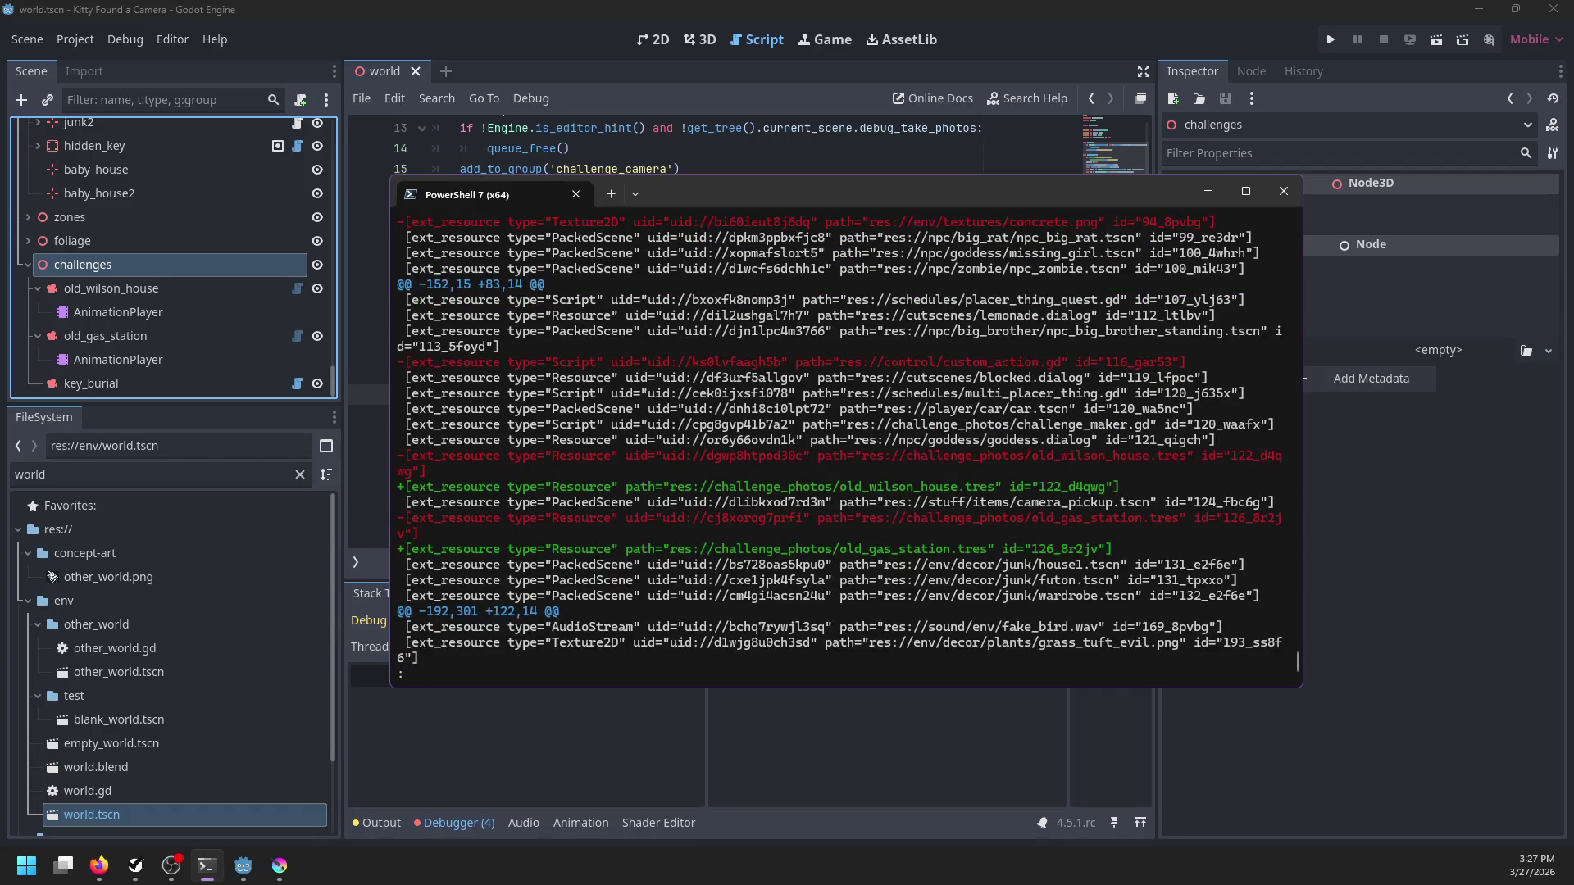
scroll(845, 443, "down", 20)
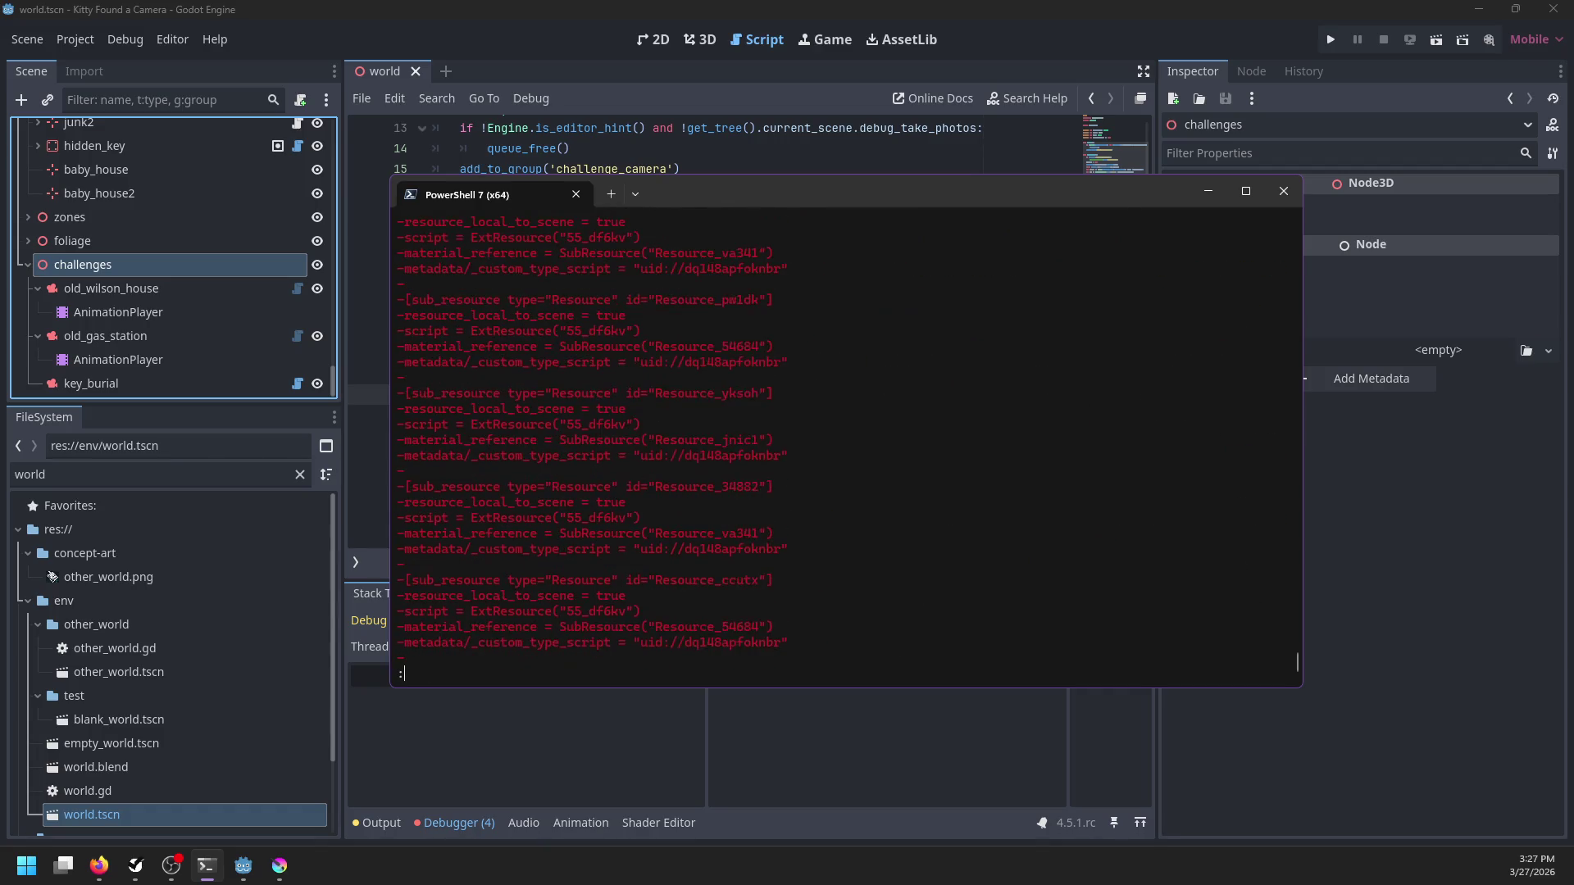
scroll(844, 443, "down", 10)
key("space")
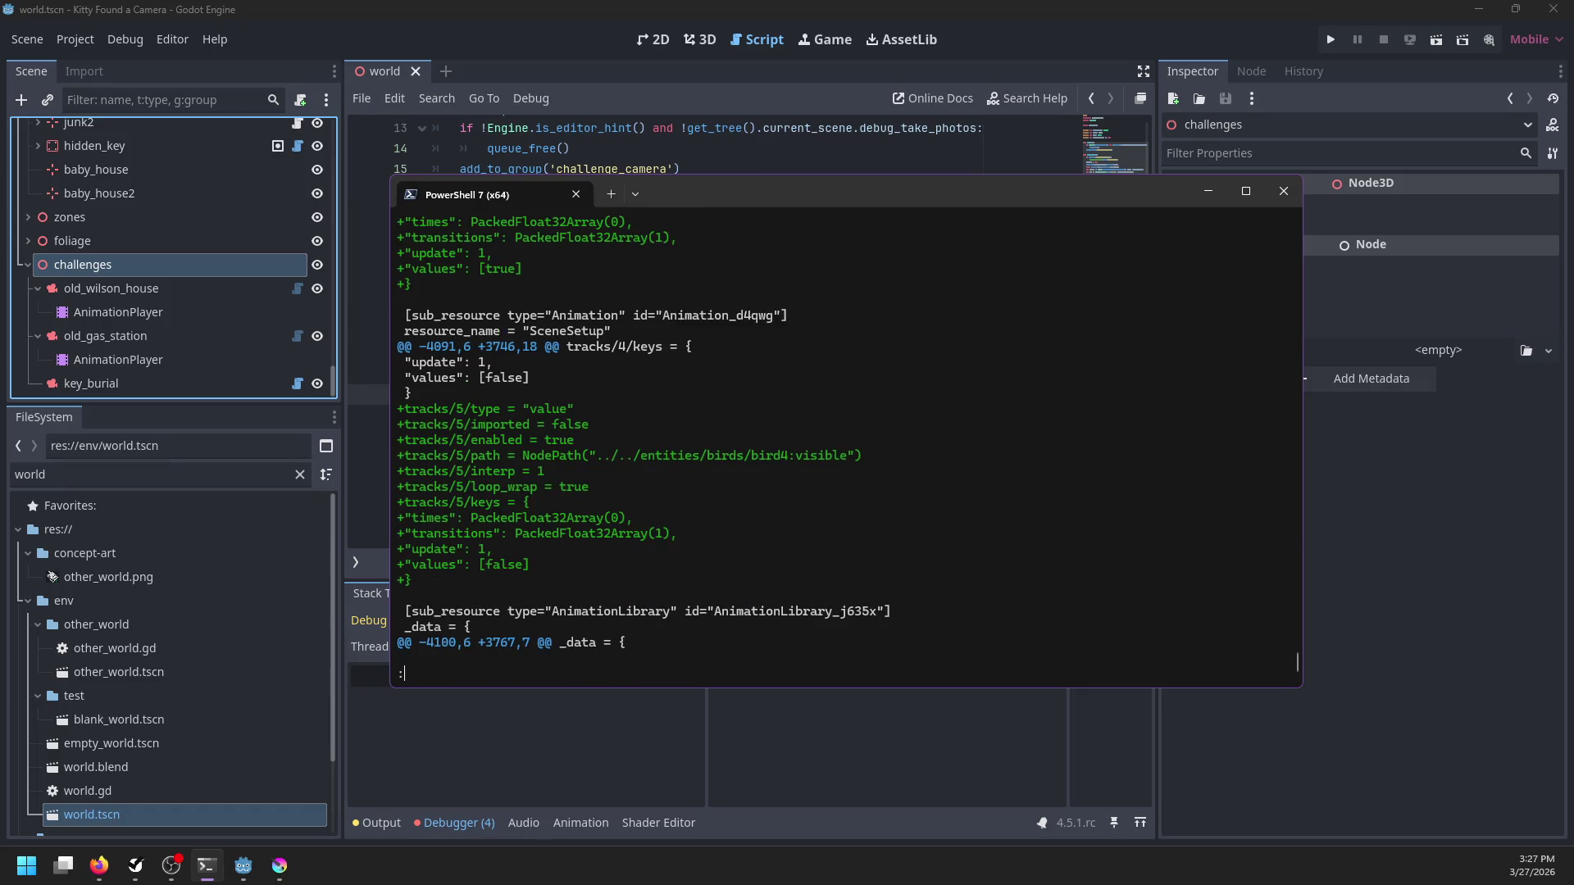
key("space")
key("space")
key("space")
key("space")
key("space")
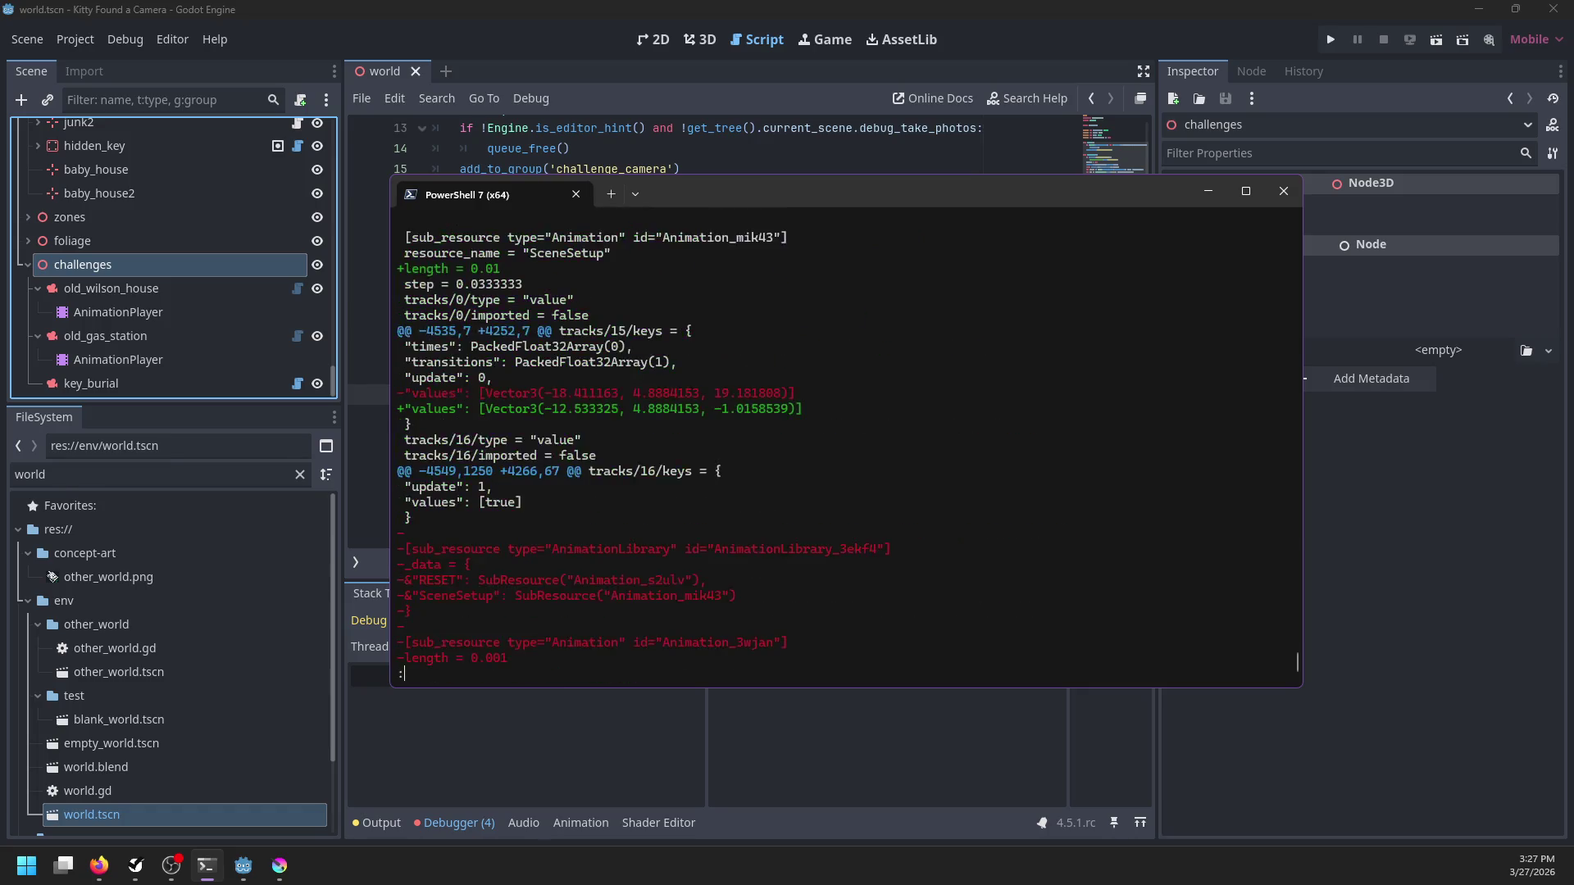
key("space")
key("space")
key("space")
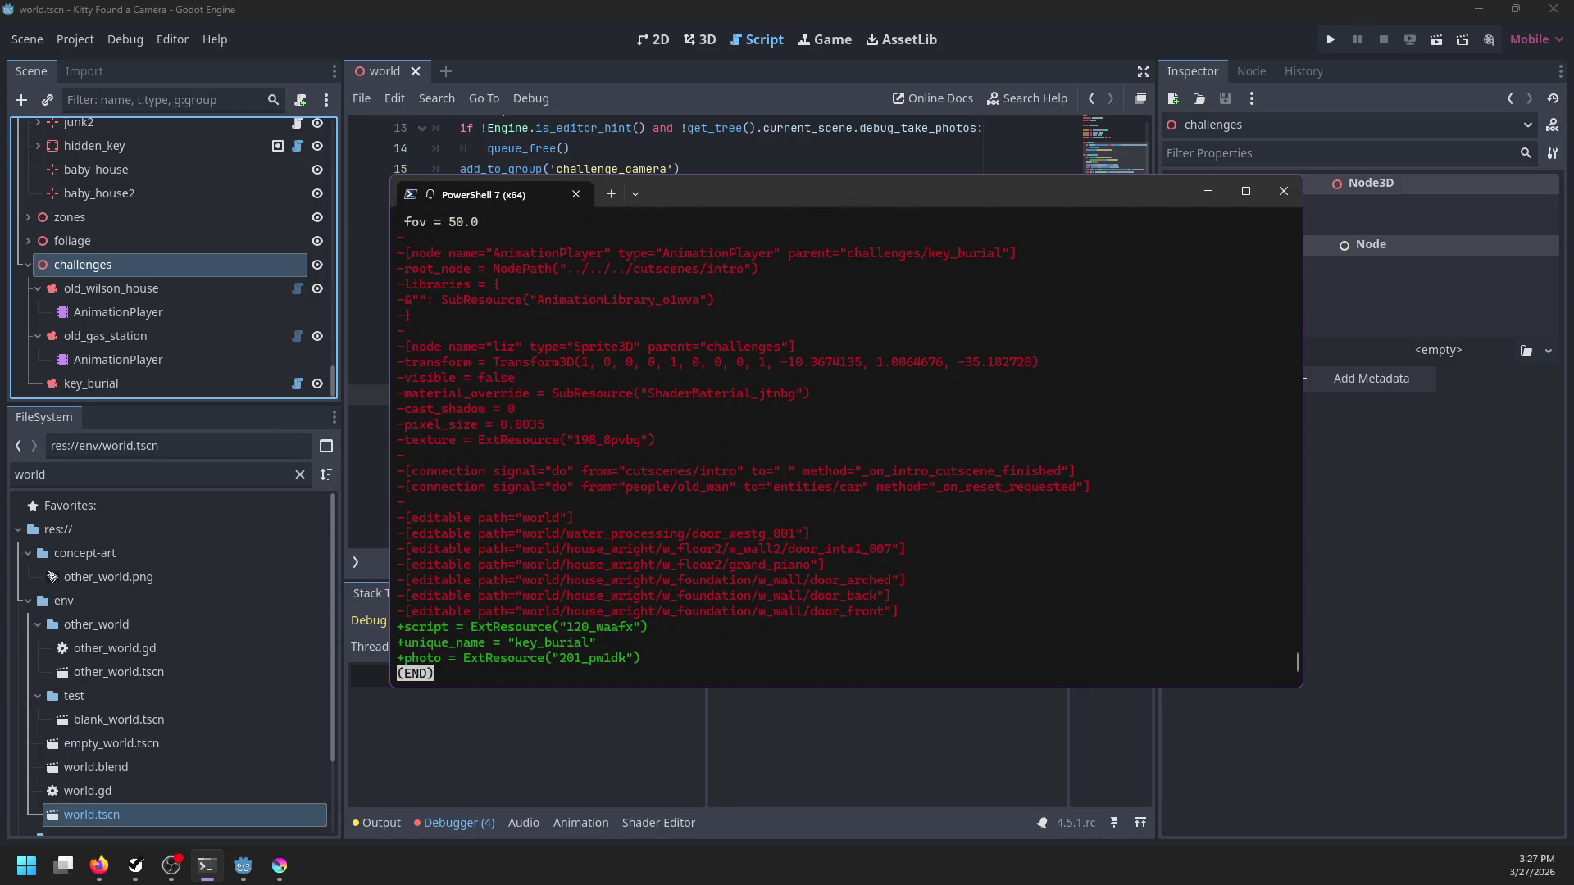
Step: Jump to the end of the scene diff and review the added bird4 visibility tracks
scroll(844, 443, "up", 8)
scroll(845, 443, "down", 8)
scroll(801, 580, "up", 10)
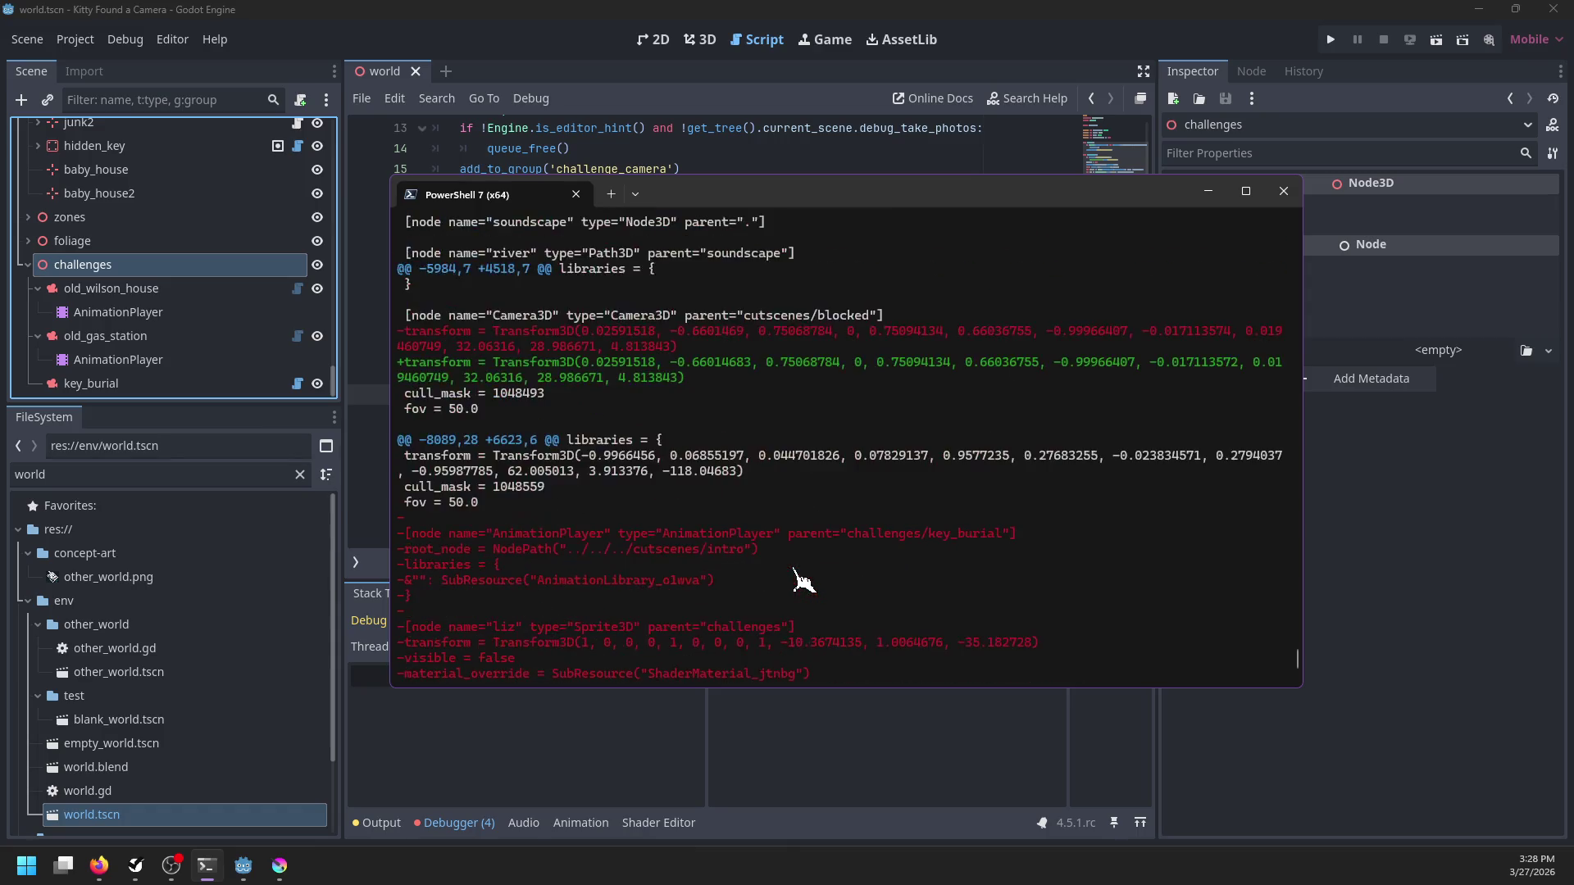
key("shift+g")
scroll(844, 442, "up", 15)
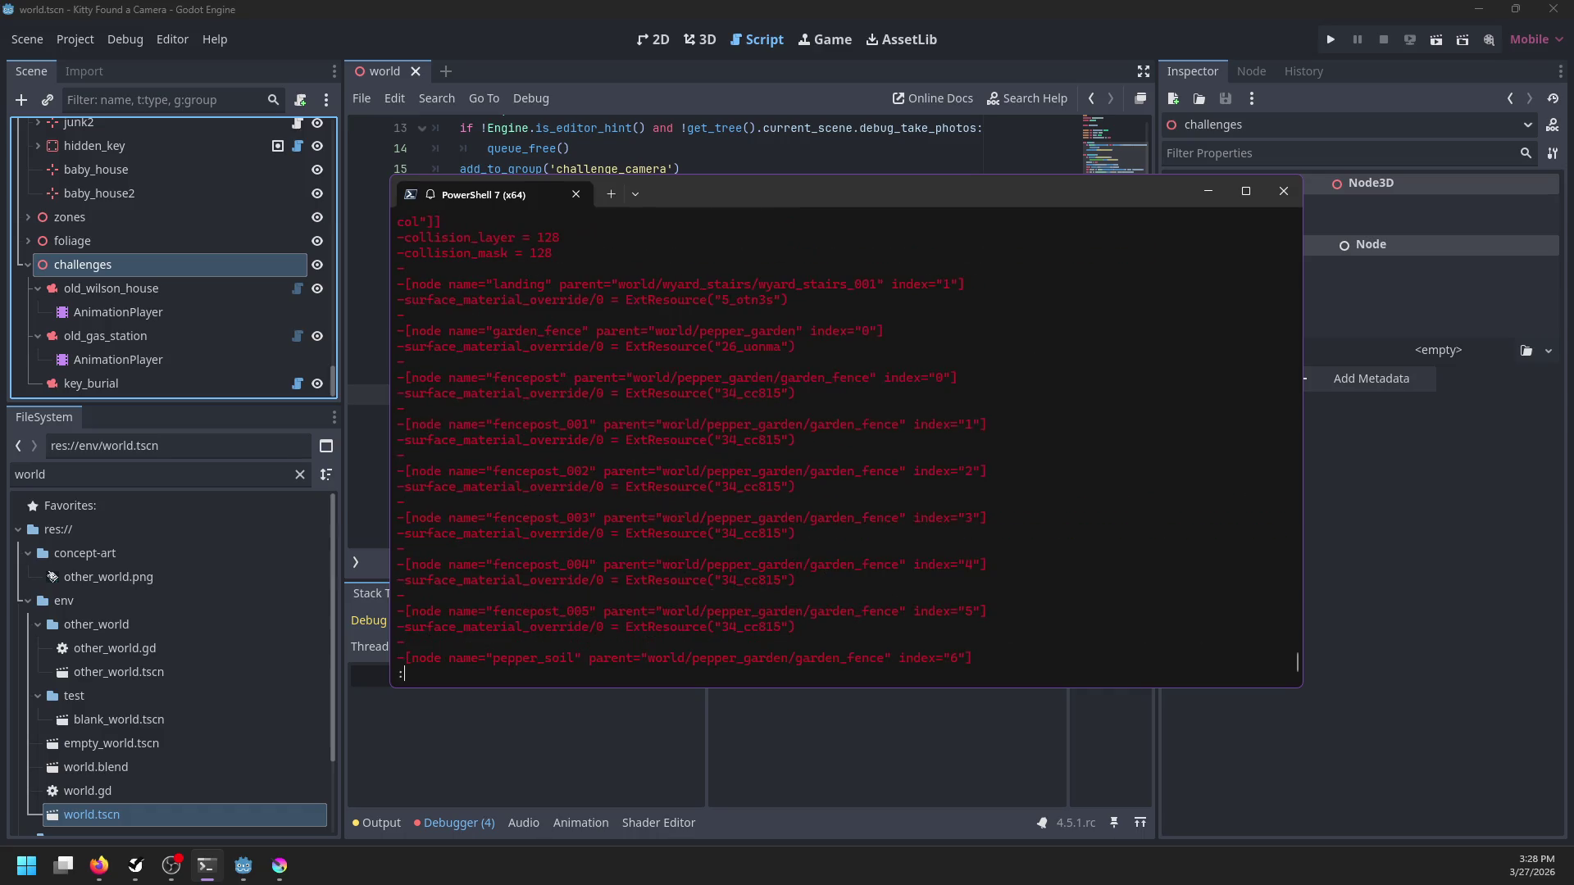
scroll(844, 442, "up", 15)
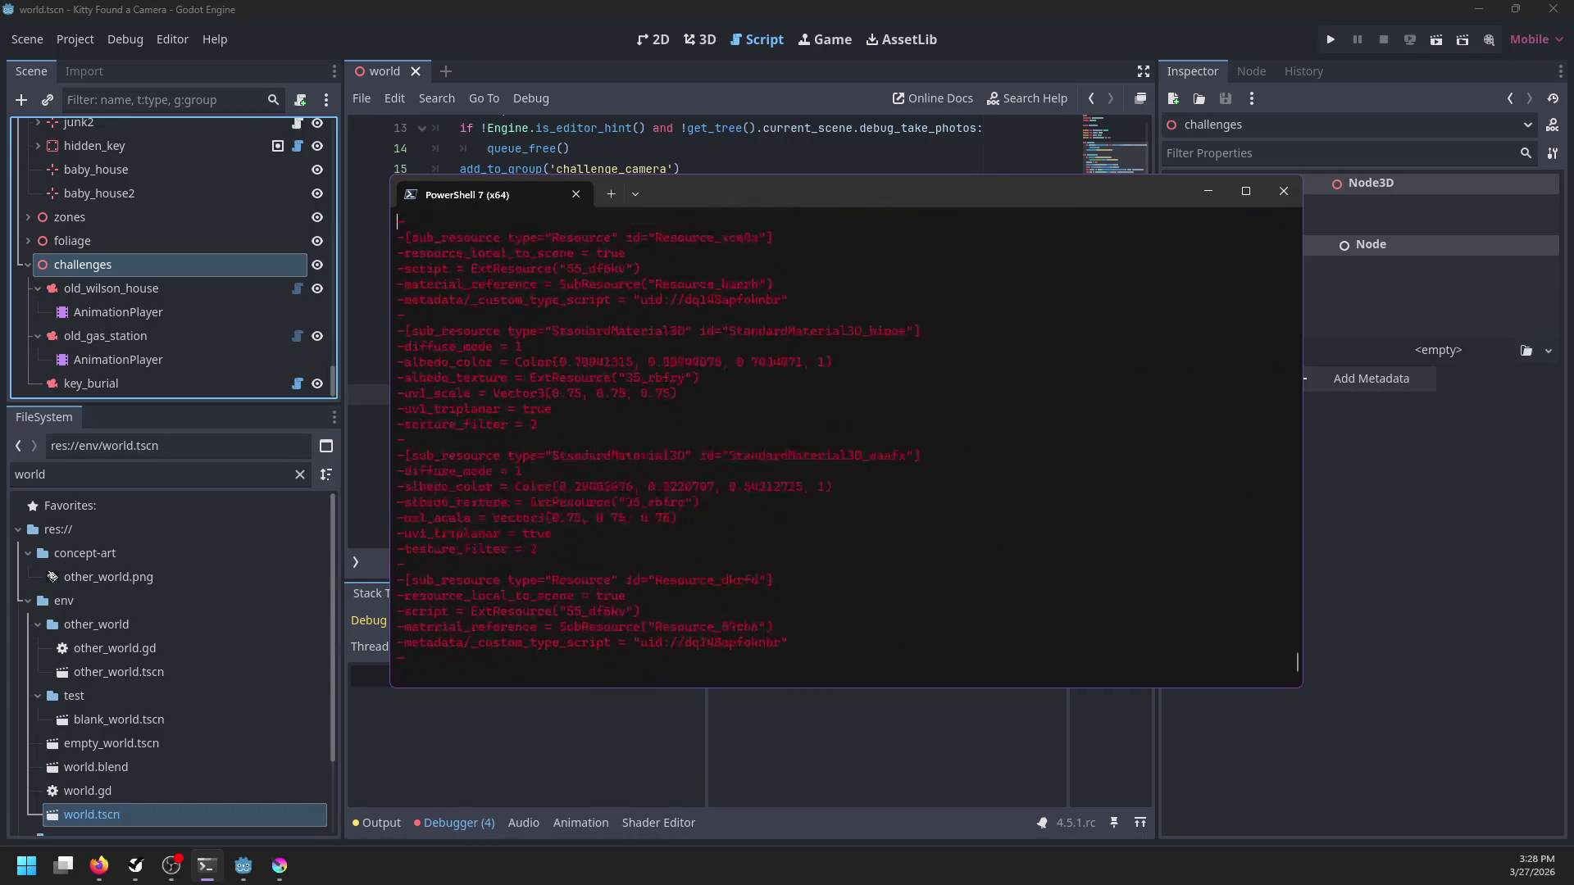
scroll(844, 443, "down", 3)
scroll(844, 442, "down", 15)
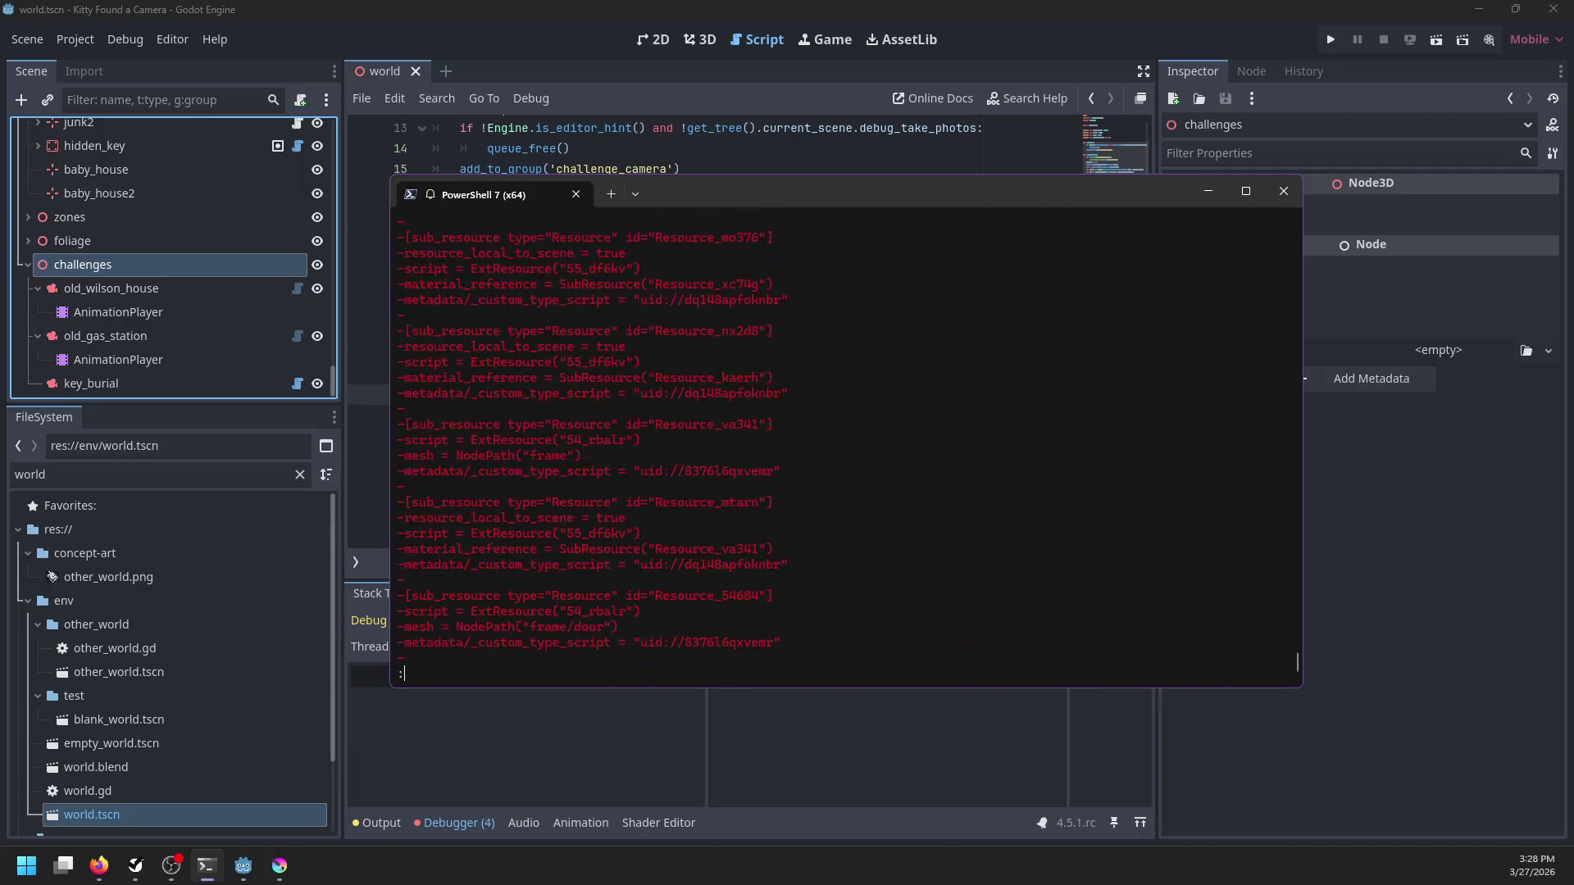
scroll(844, 443, "down", 15)
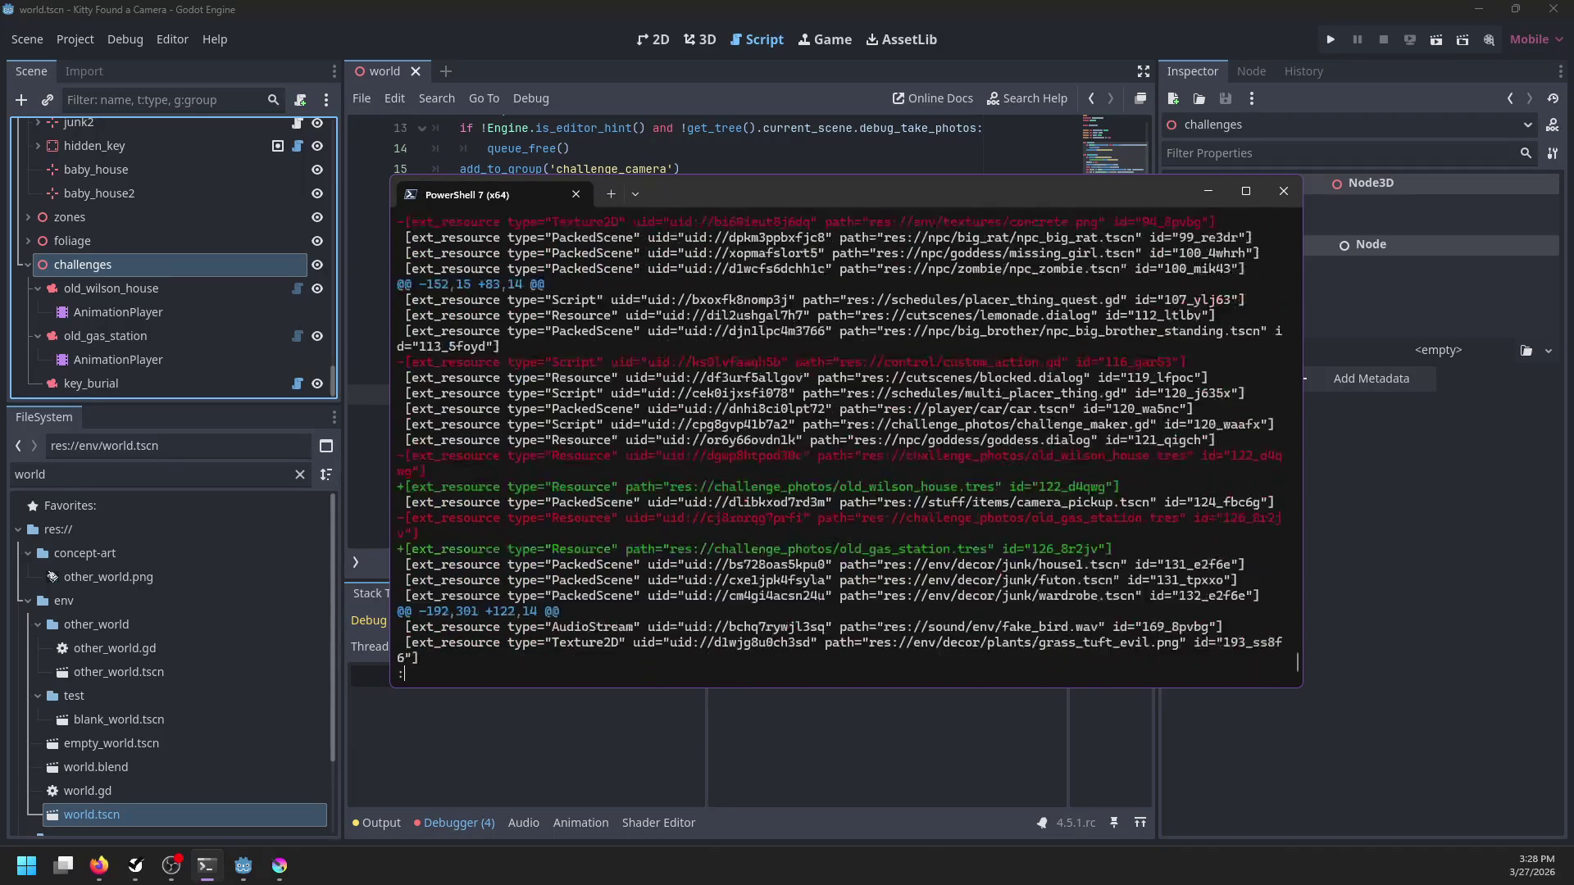
scroll(844, 442, "up", 20)
scroll(844, 442, "down", 20)
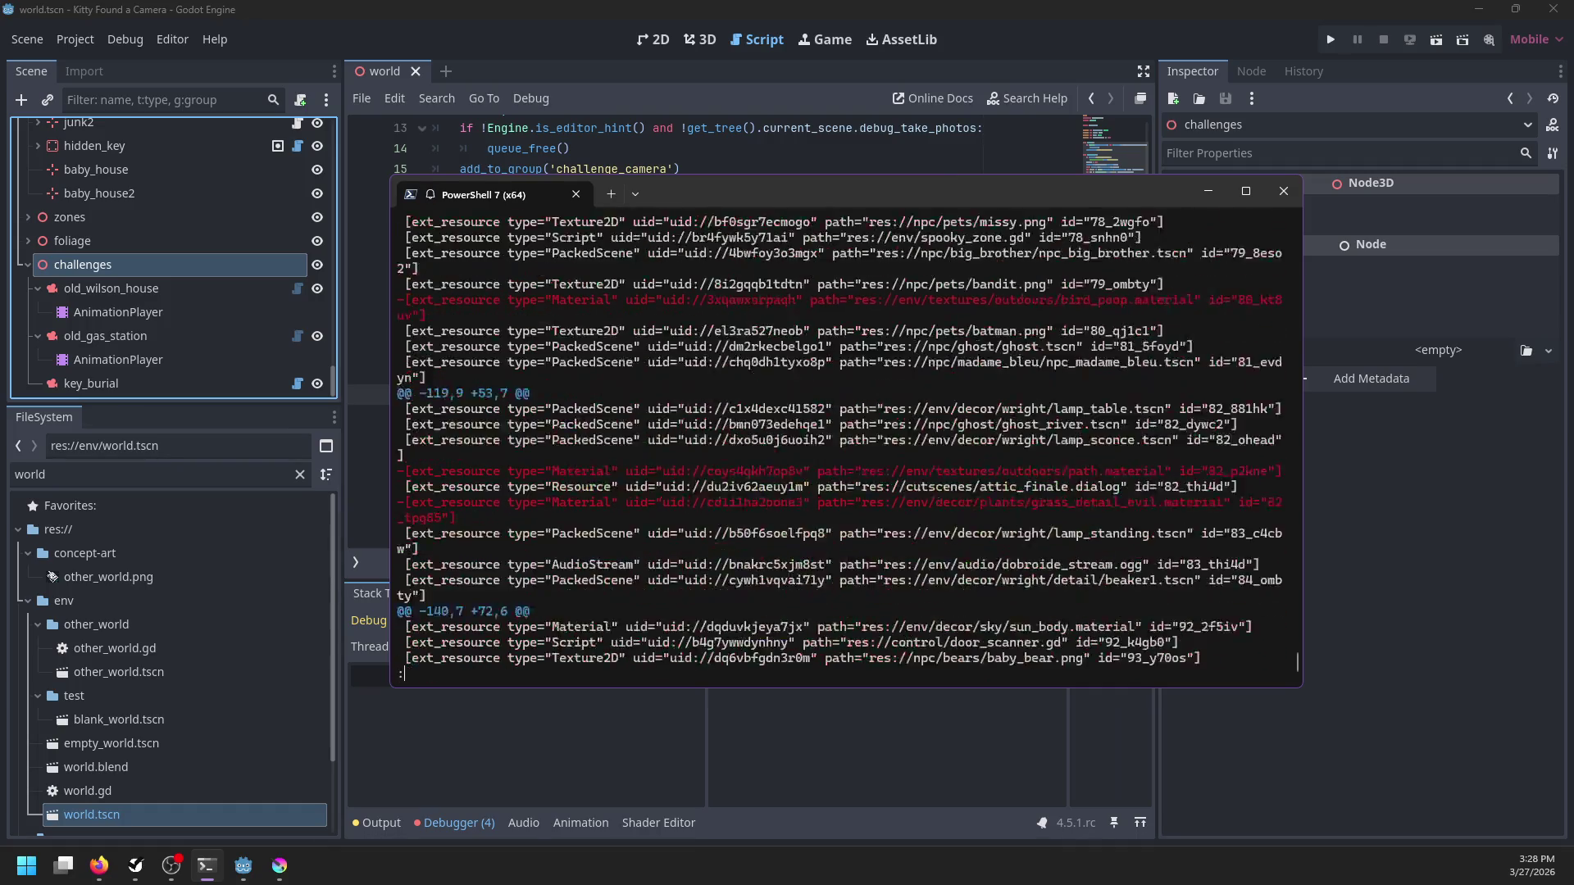
Step: List the recent commit history with git log
type("qgit log")
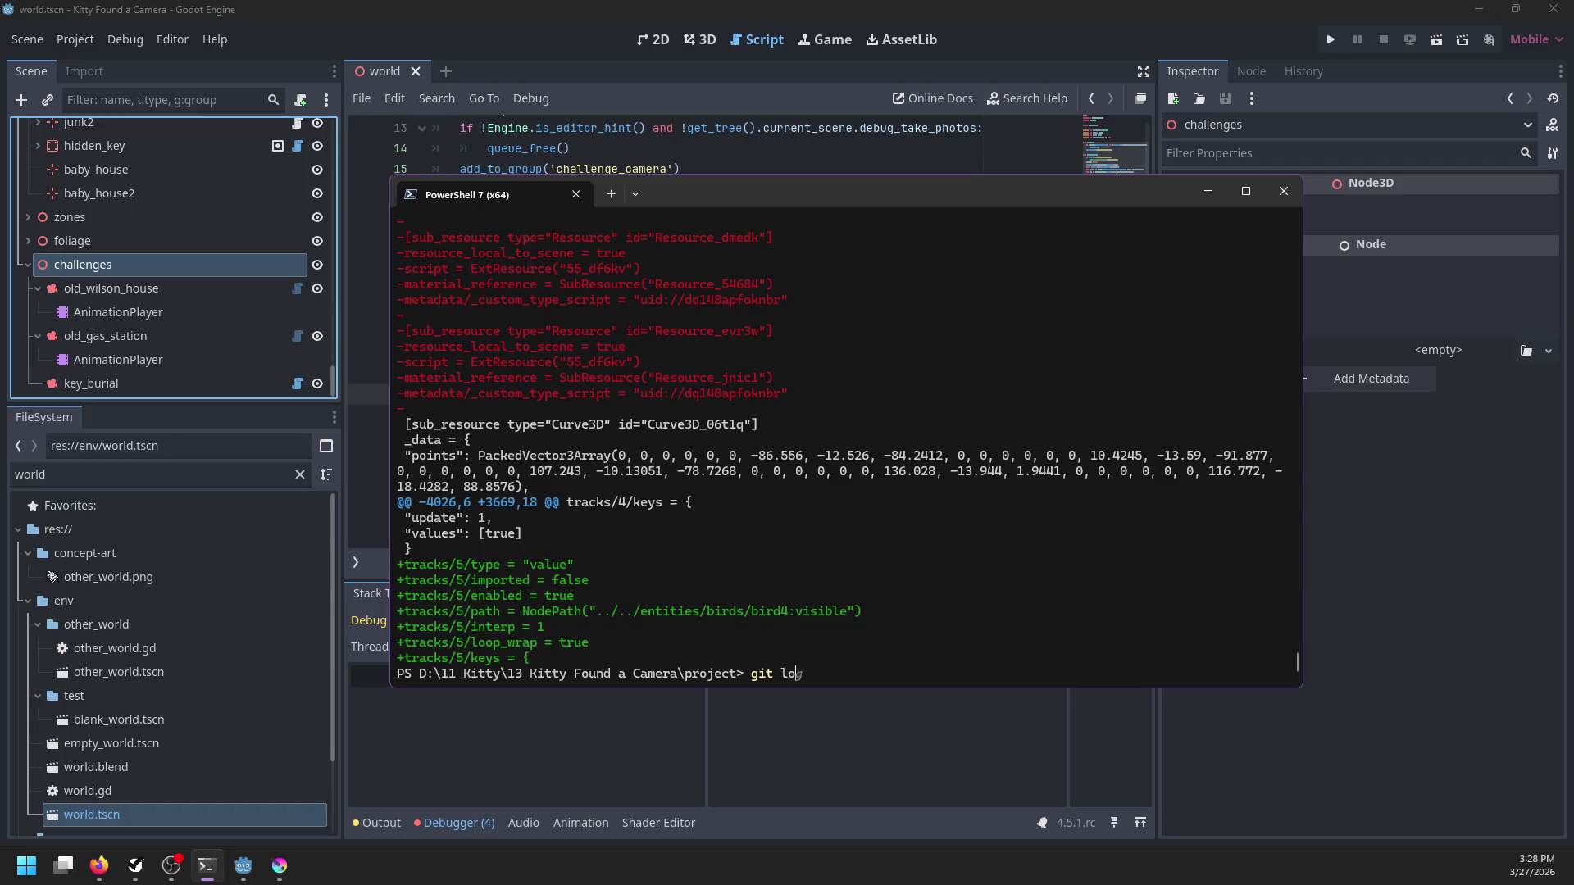
key("Return")
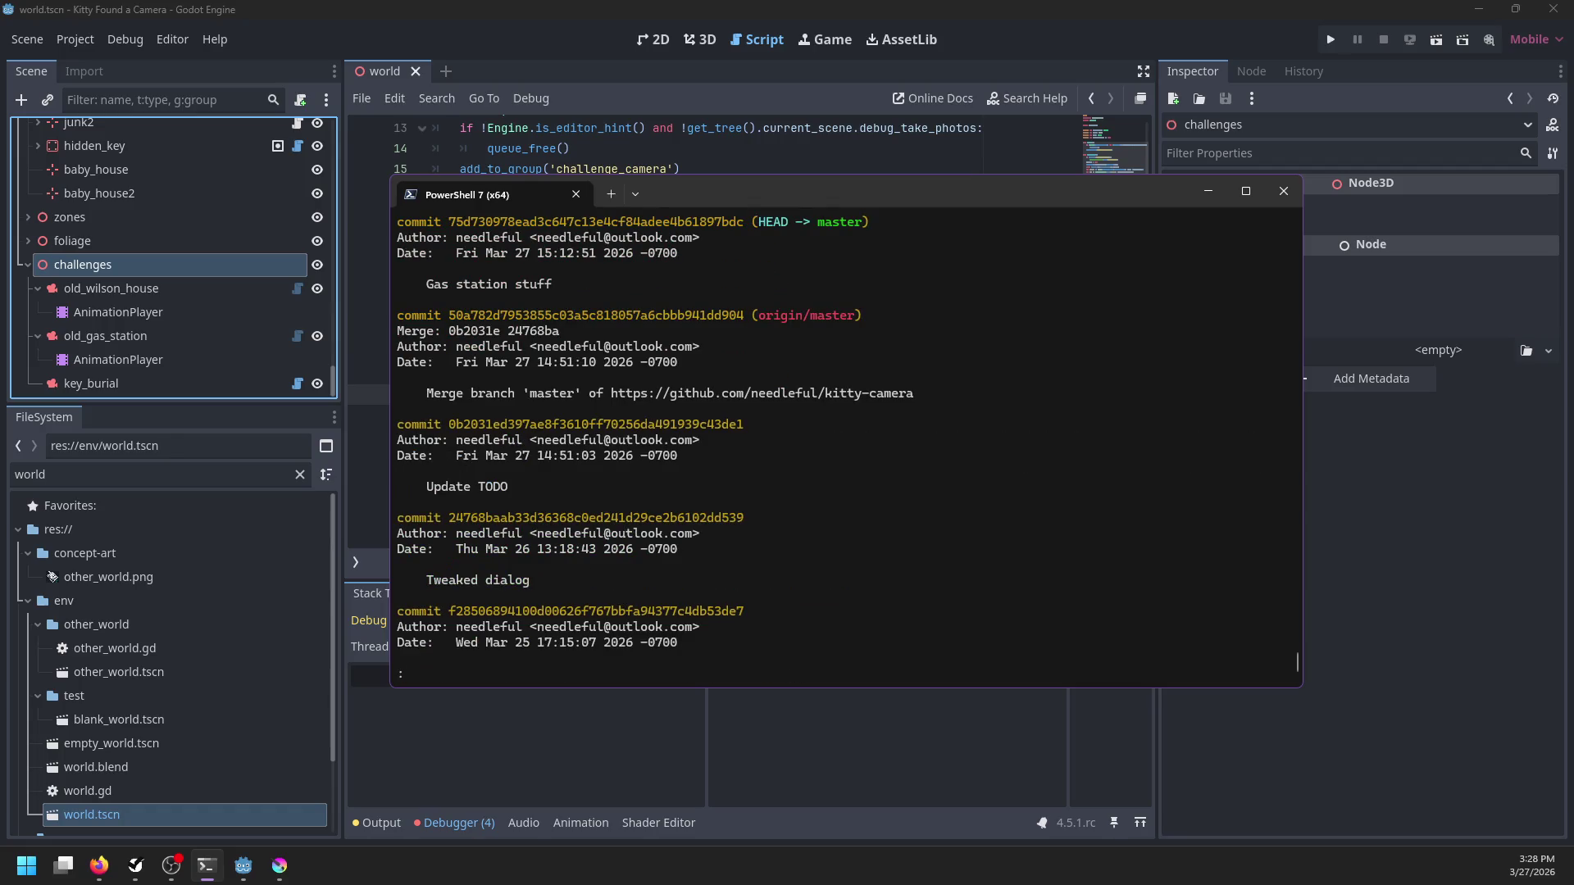
type("qgit checkout --")
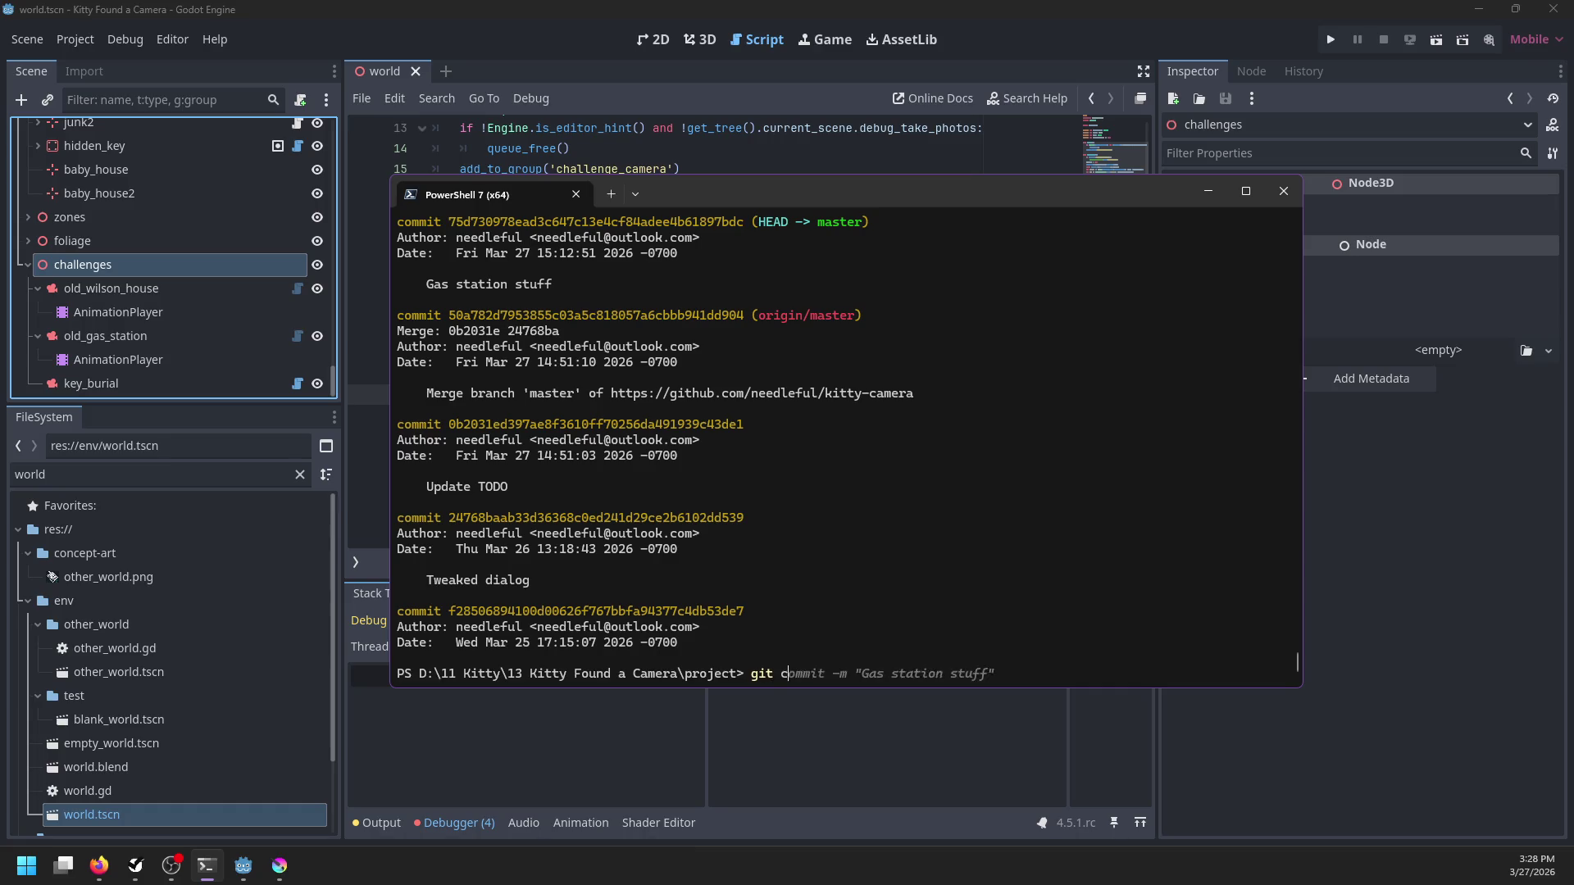
key("ctrl+BackSpace")
key("ctrl+BackSpace")
key("ctrl+BackSpace")
Step: Restore env\world.tscn with git checkout and reload the changed scene in Godot
type("git checkout ")
type(".\\env\\world")
key("Tab")
key("Tab")
key("Tab")
key("Tab")
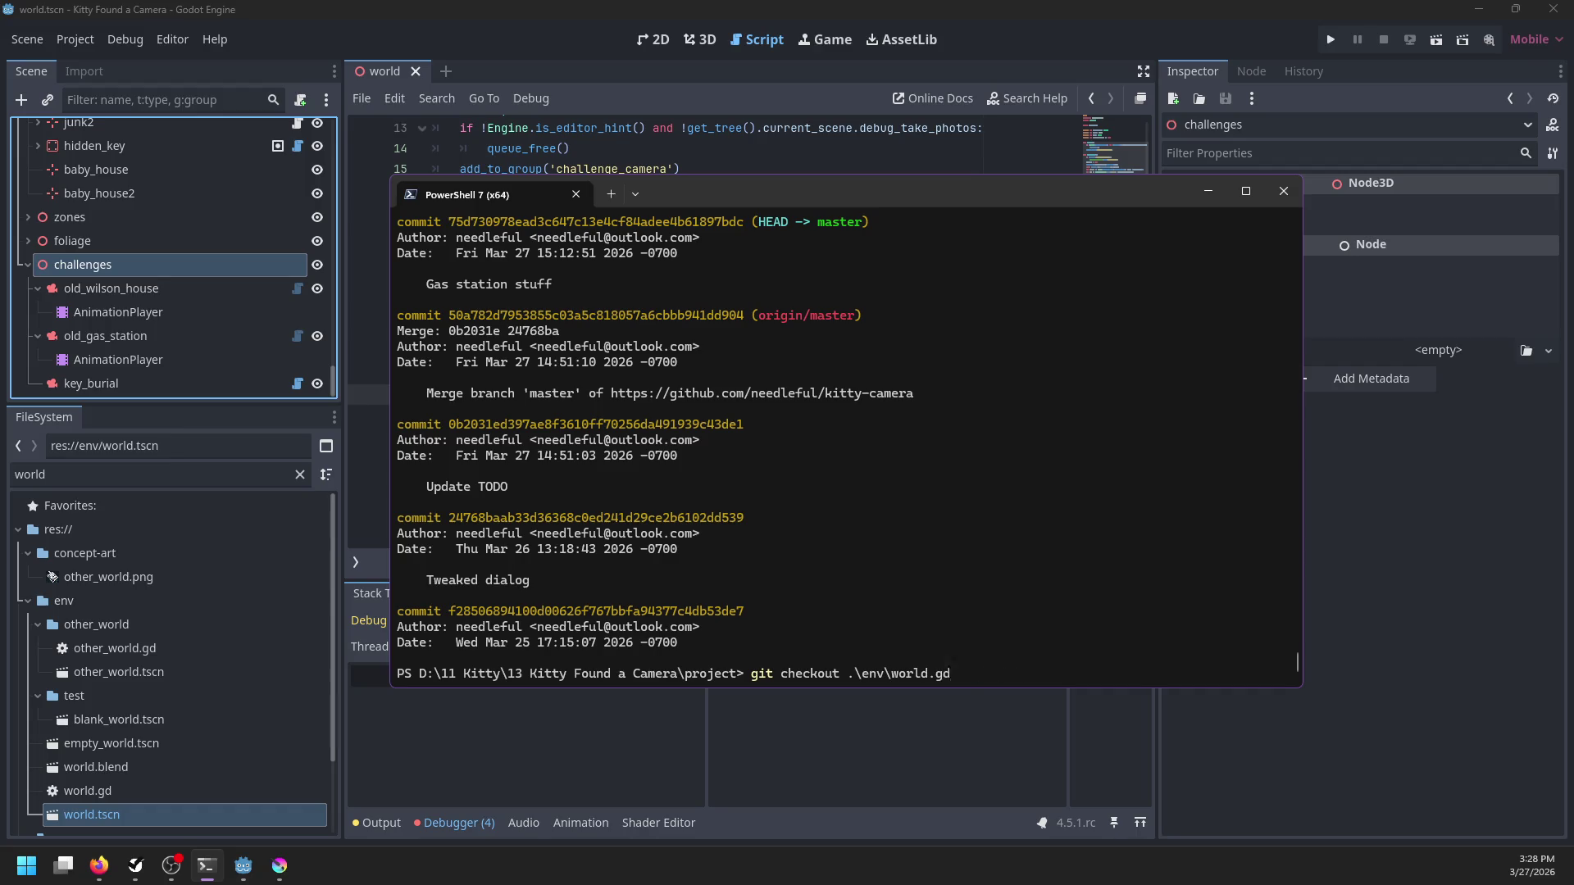
key("BackSpace")
key("BackSpace")
type("tsd")
key("BackSpace")
type("cn")
key("Return")
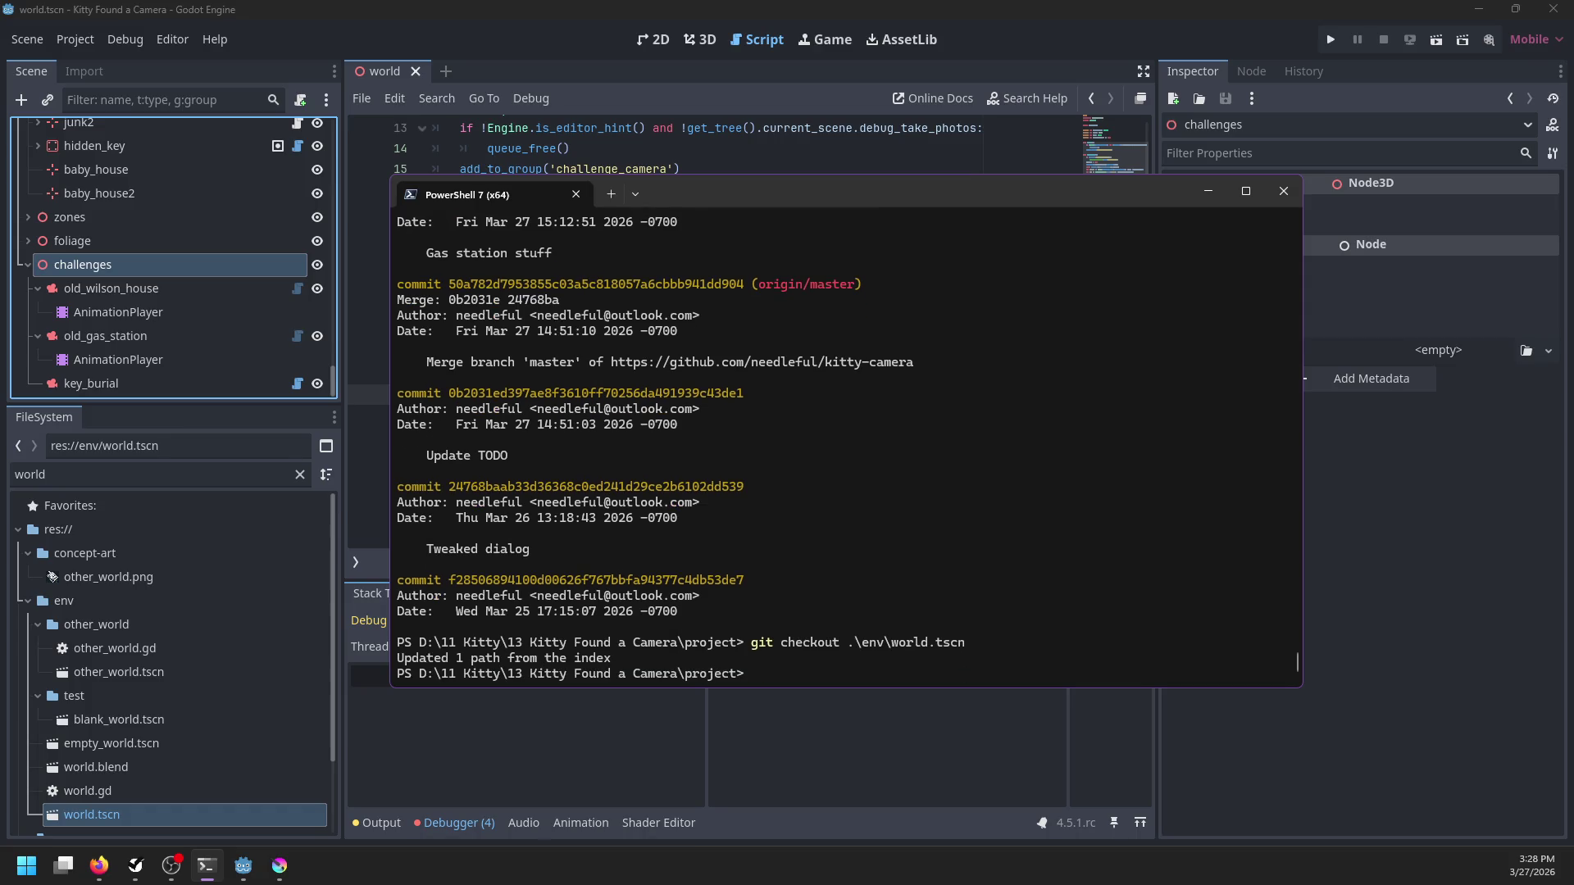
left_click(574, 738)
left_click(842, 559)
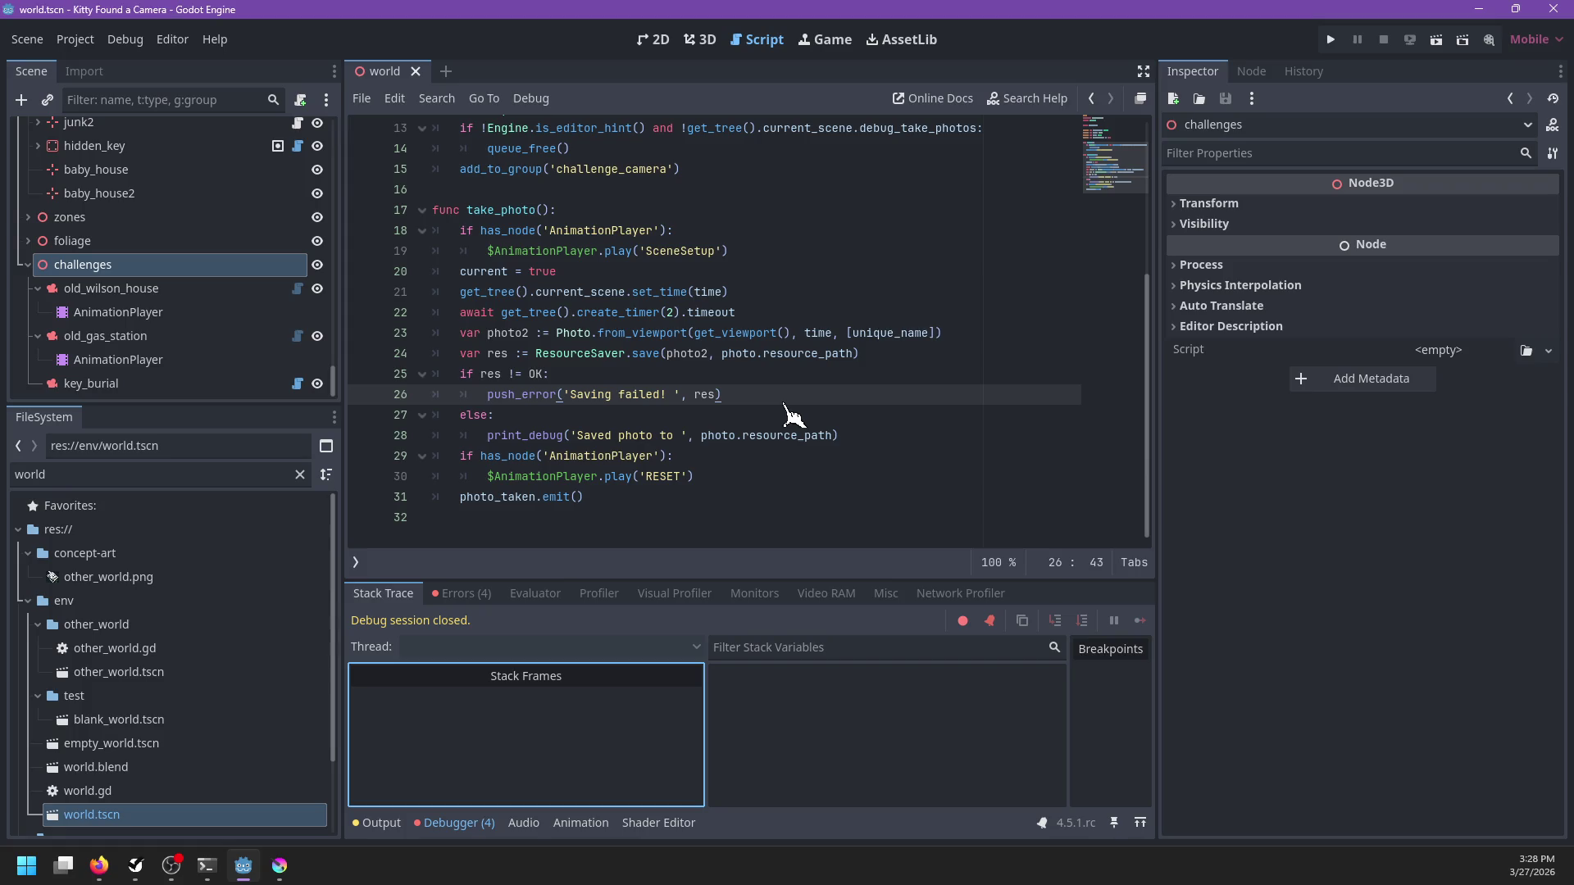
Step: Select the key_burial camera and frame it in the 3D viewport
left_click(91, 383)
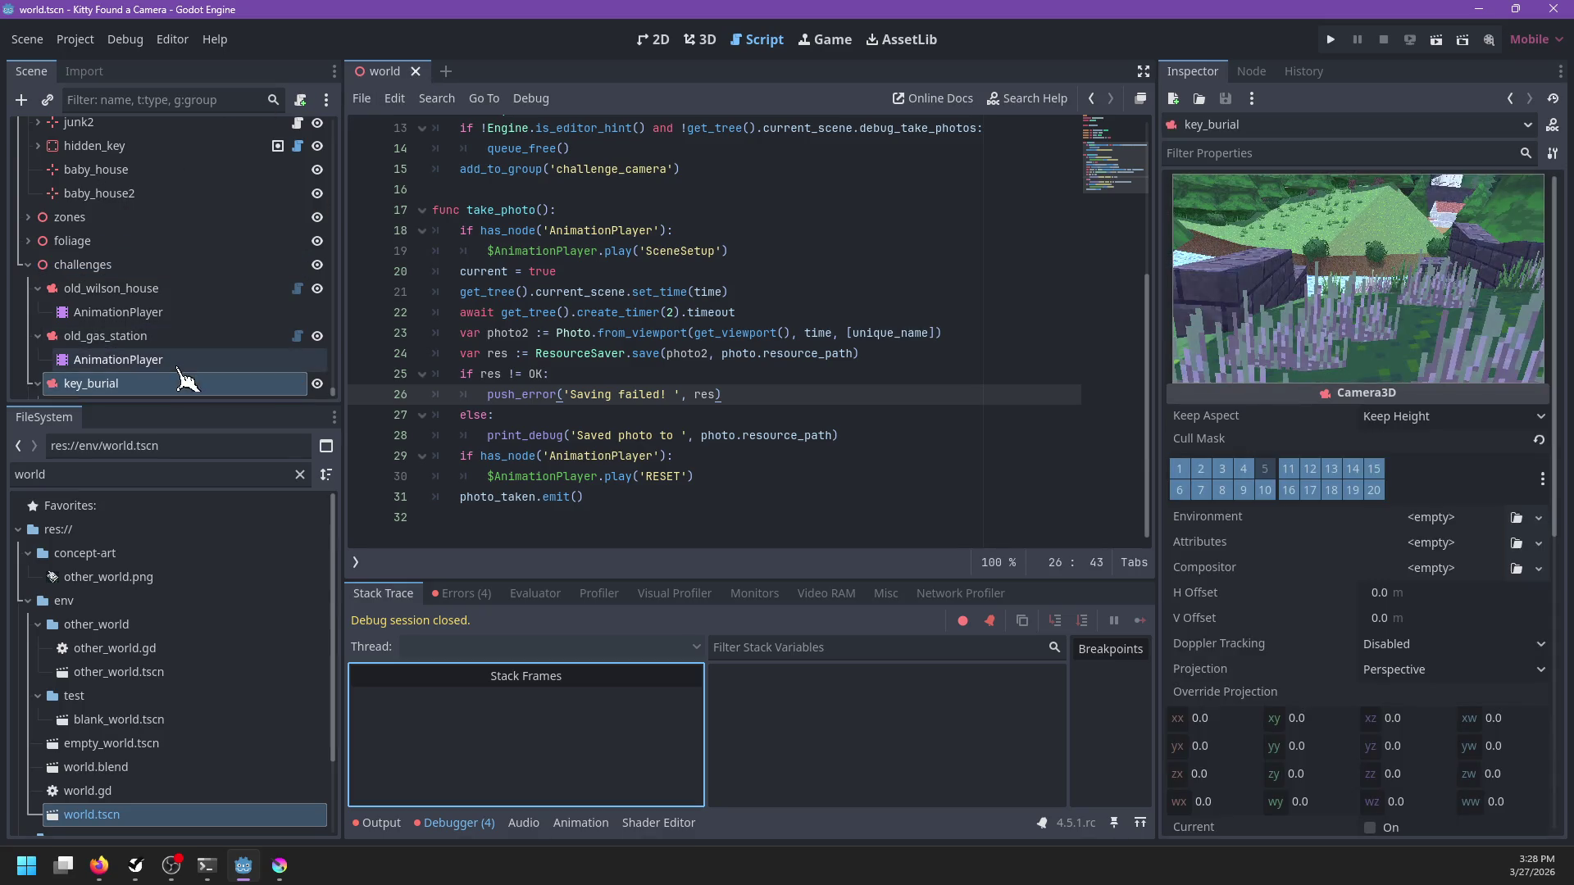
scroll(184, 379, "down", 2)
left_click(135, 385)
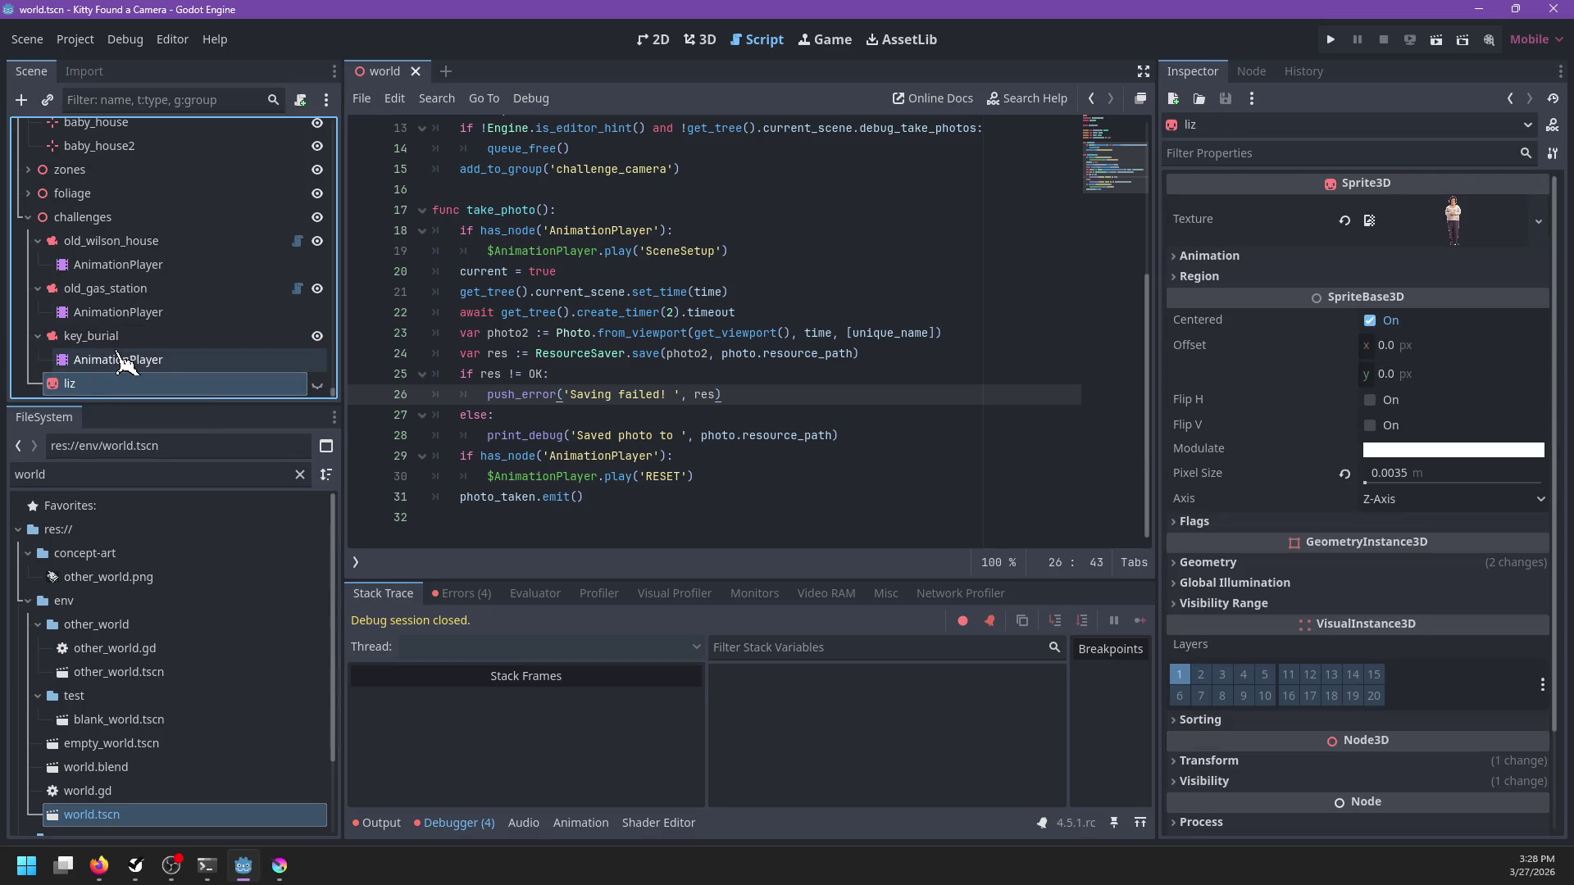
left_click(701, 39)
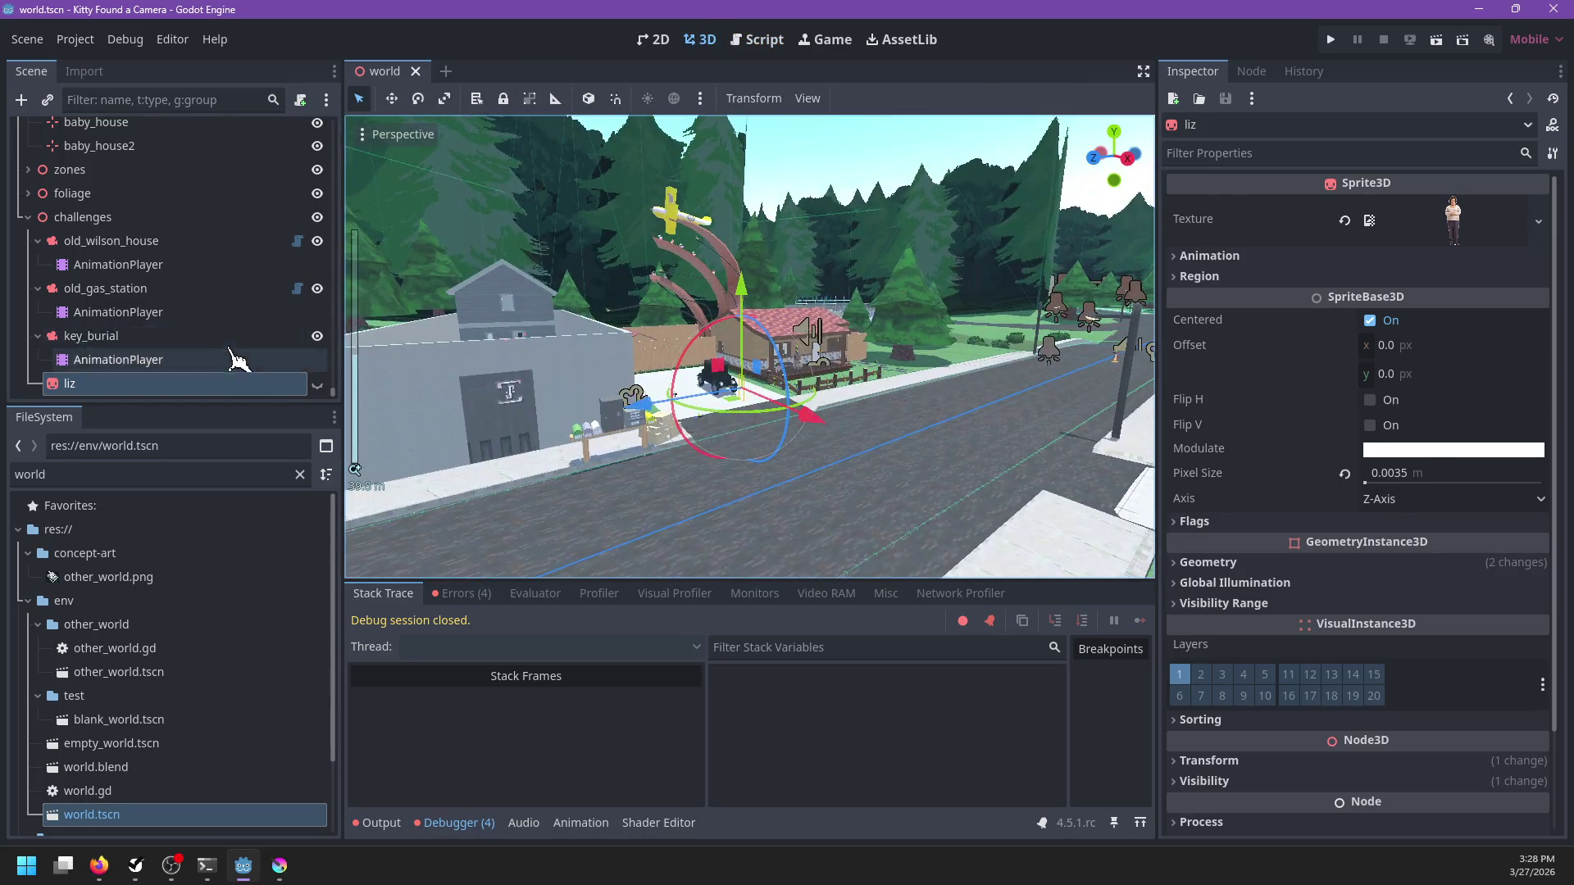
left_click(230, 336)
key("f")
scroll(754, 422, "up", 5)
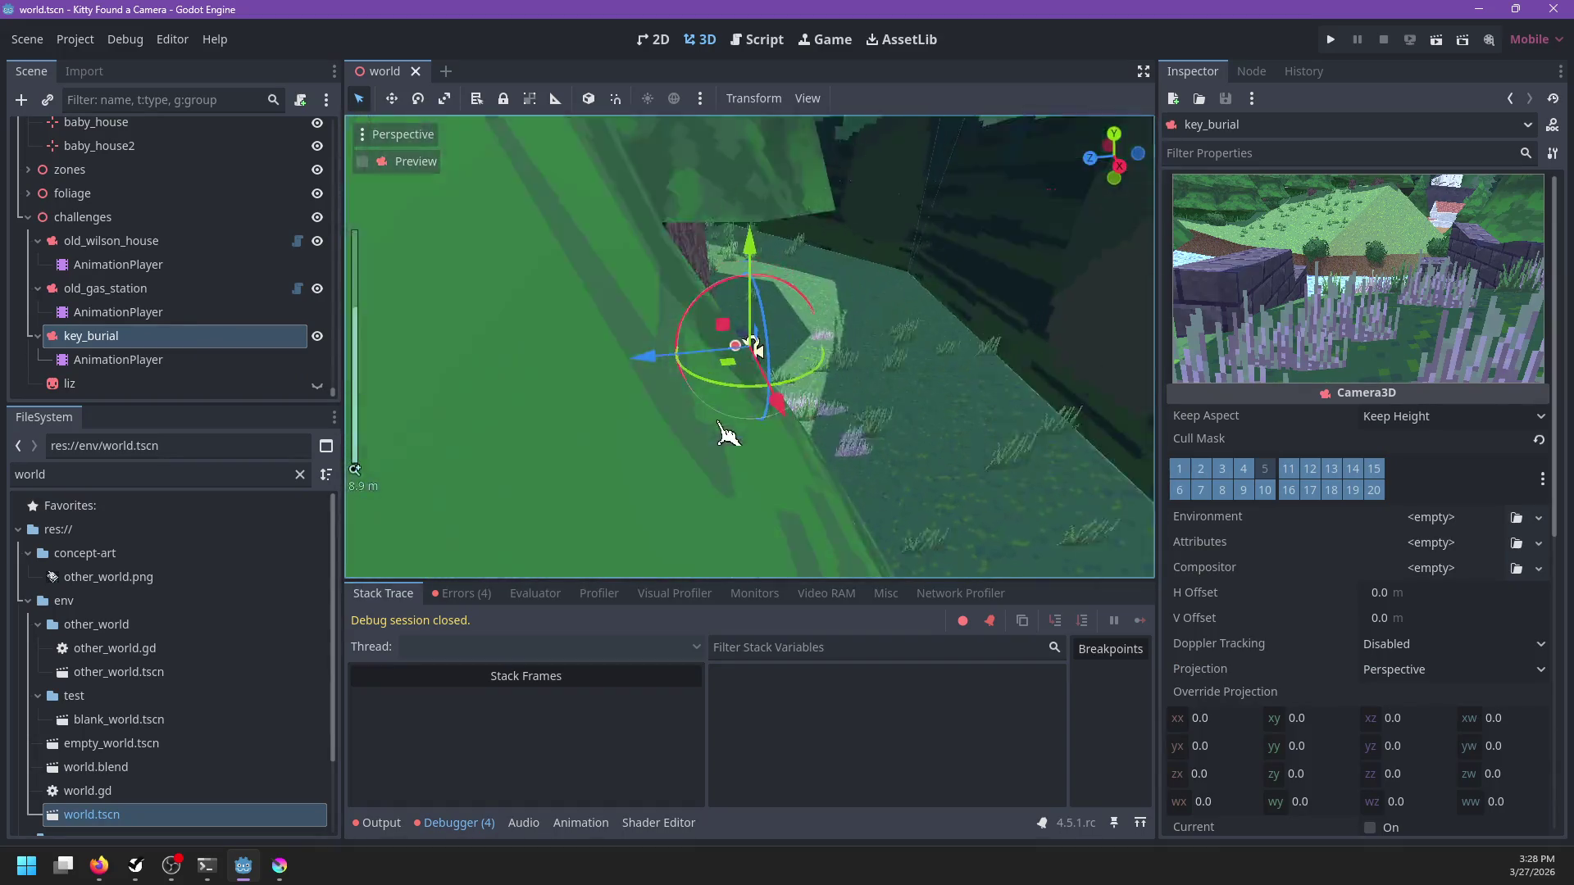
Step: Open key_burial's AnimationPlayer showing the RESET animation's tracks
left_click(164, 359)
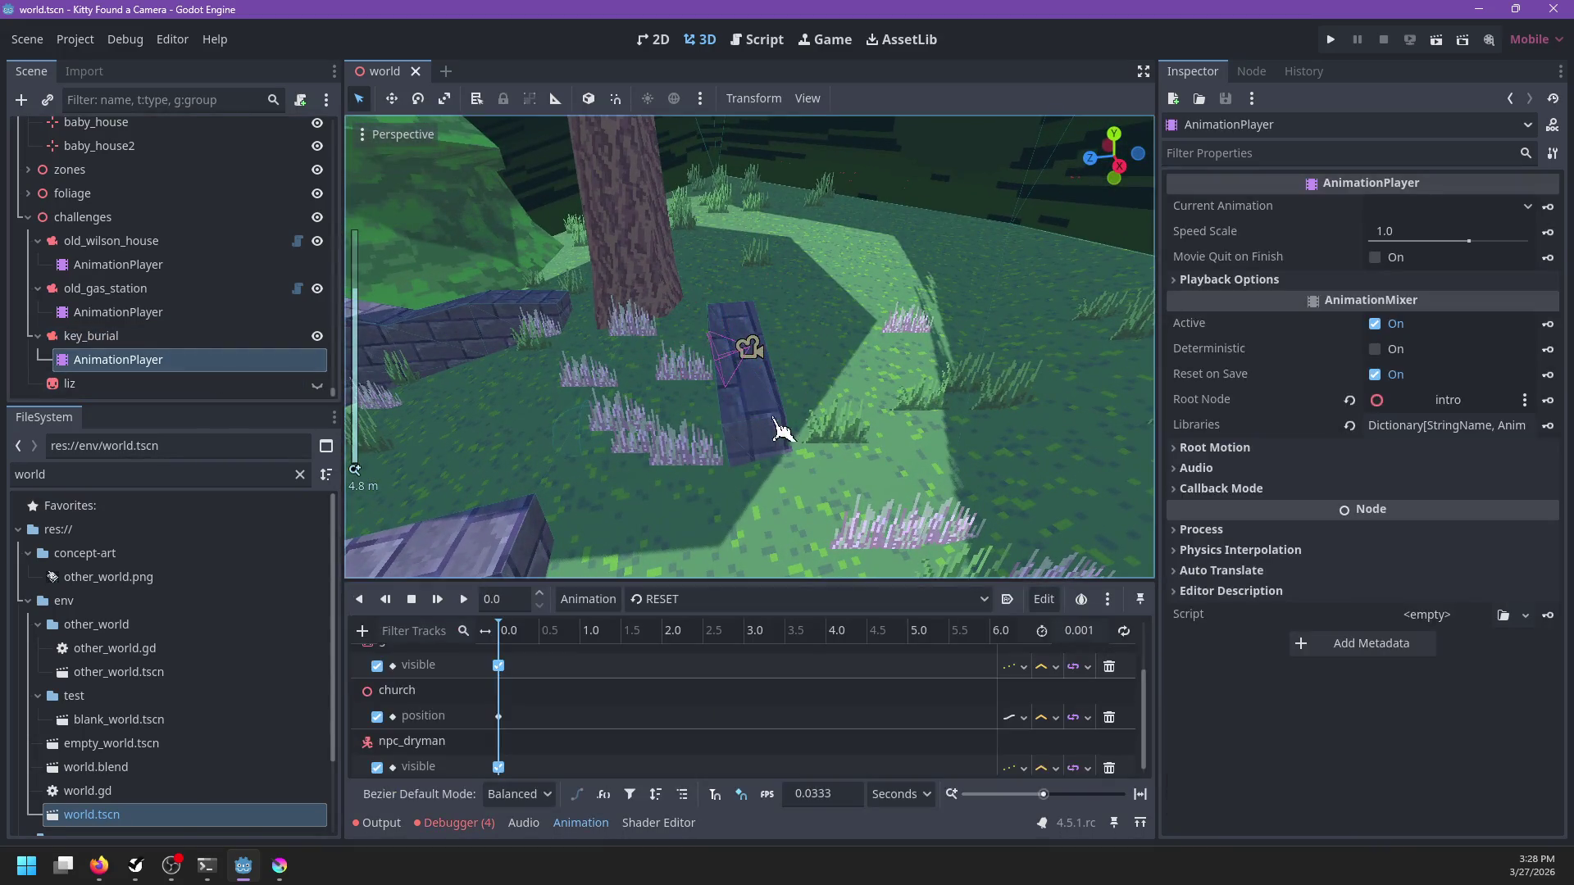
scroll(779, 429, "up", 3)
scroll(656, 697, "up", 3)
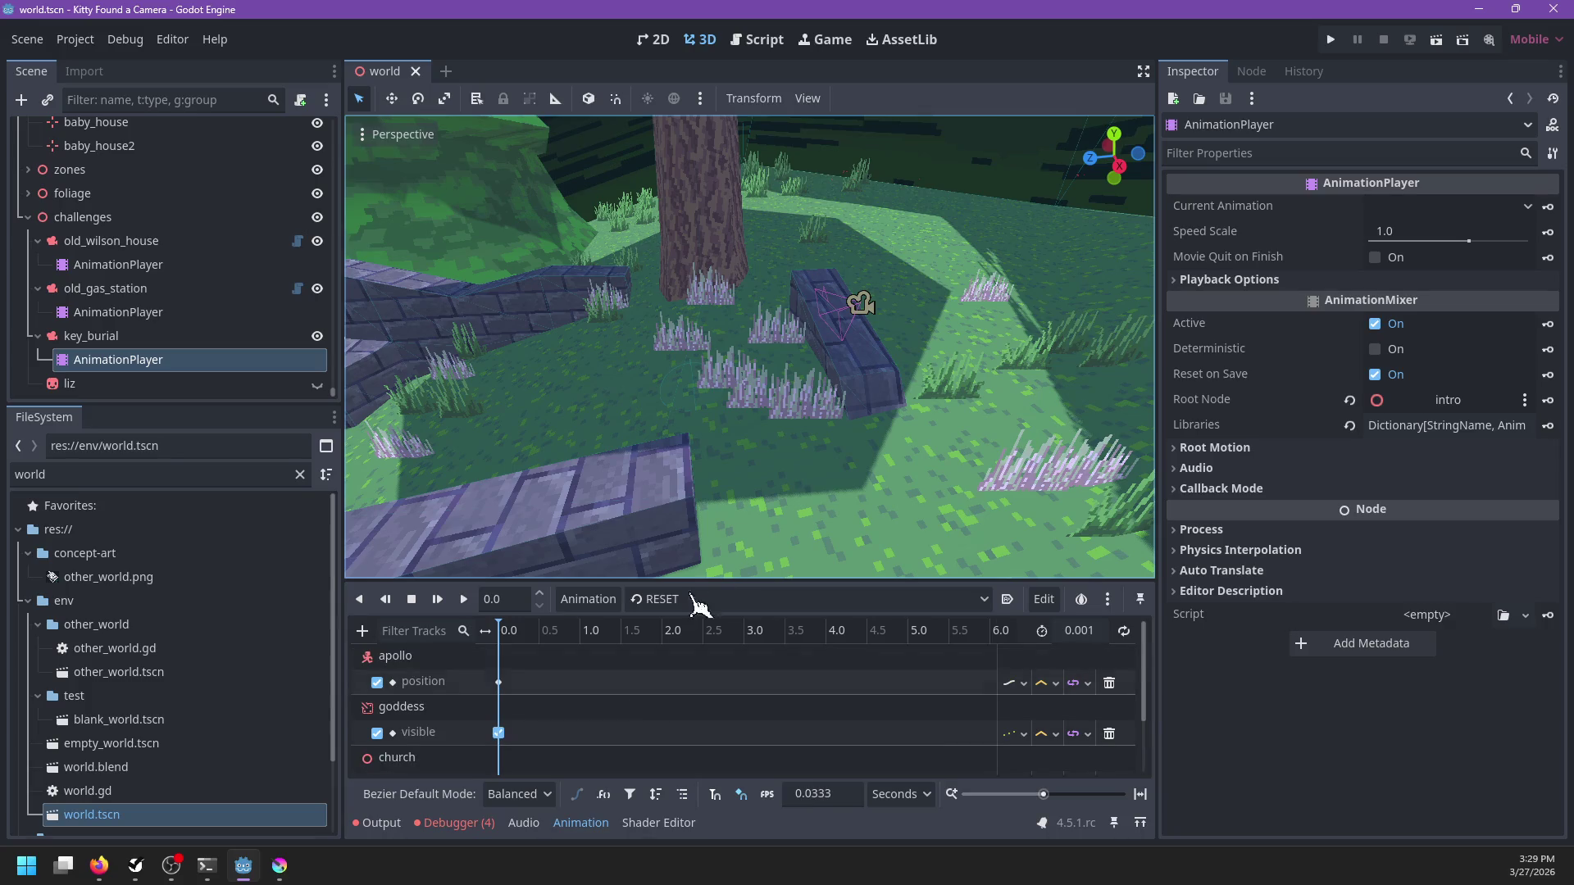
scroll(734, 453, "up", 2)
left_click(192, 99)
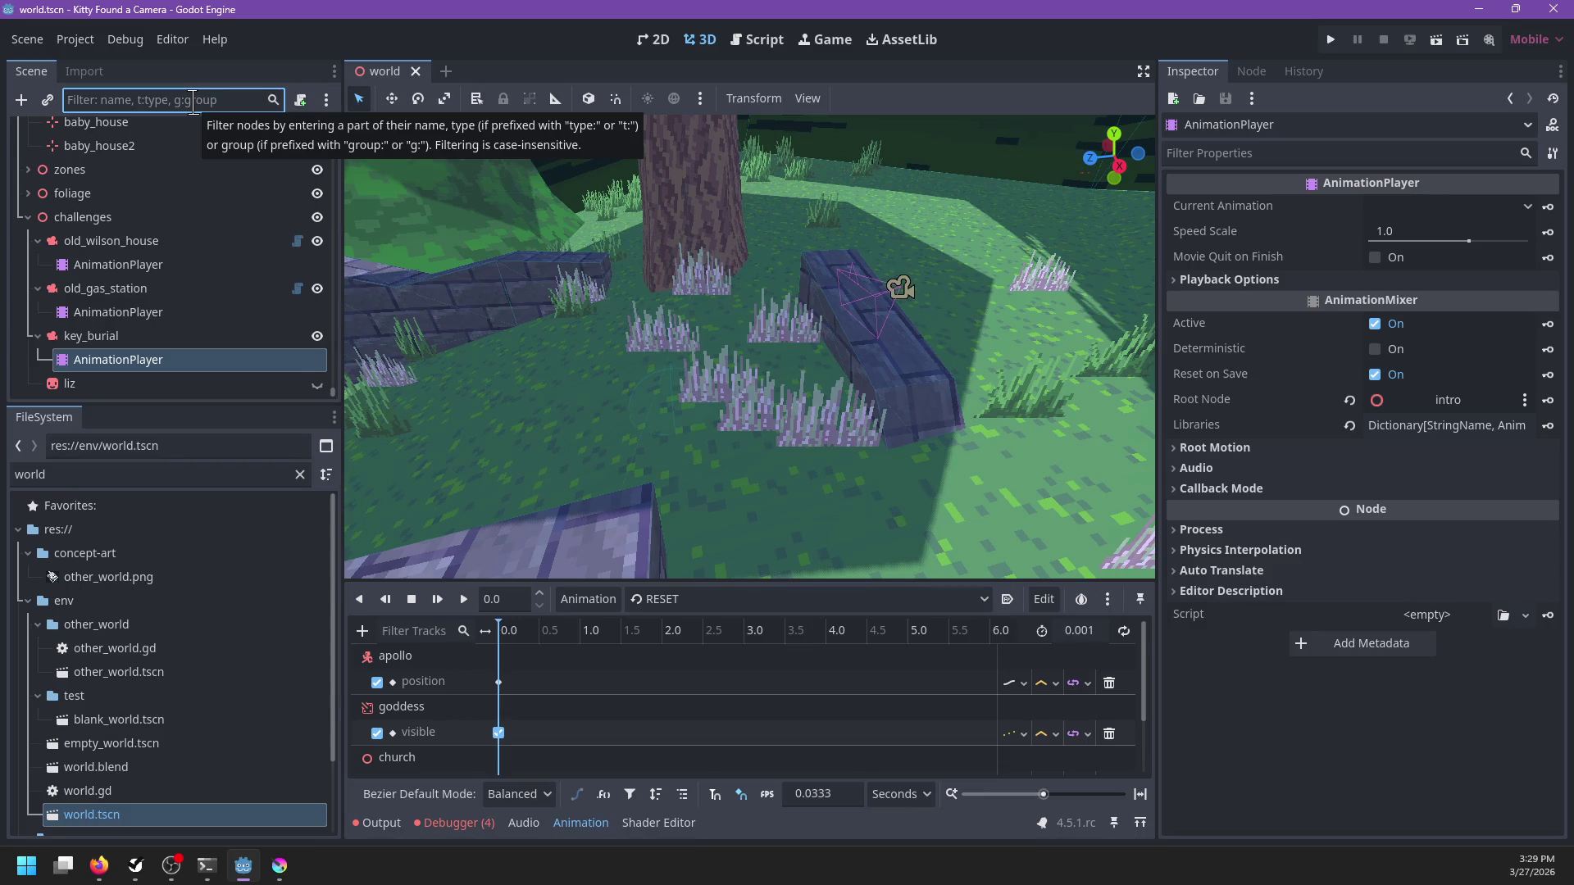
Step: Filter the tree for 'grass' and key grass_spooky as visible in the RESET animation
type("grass")
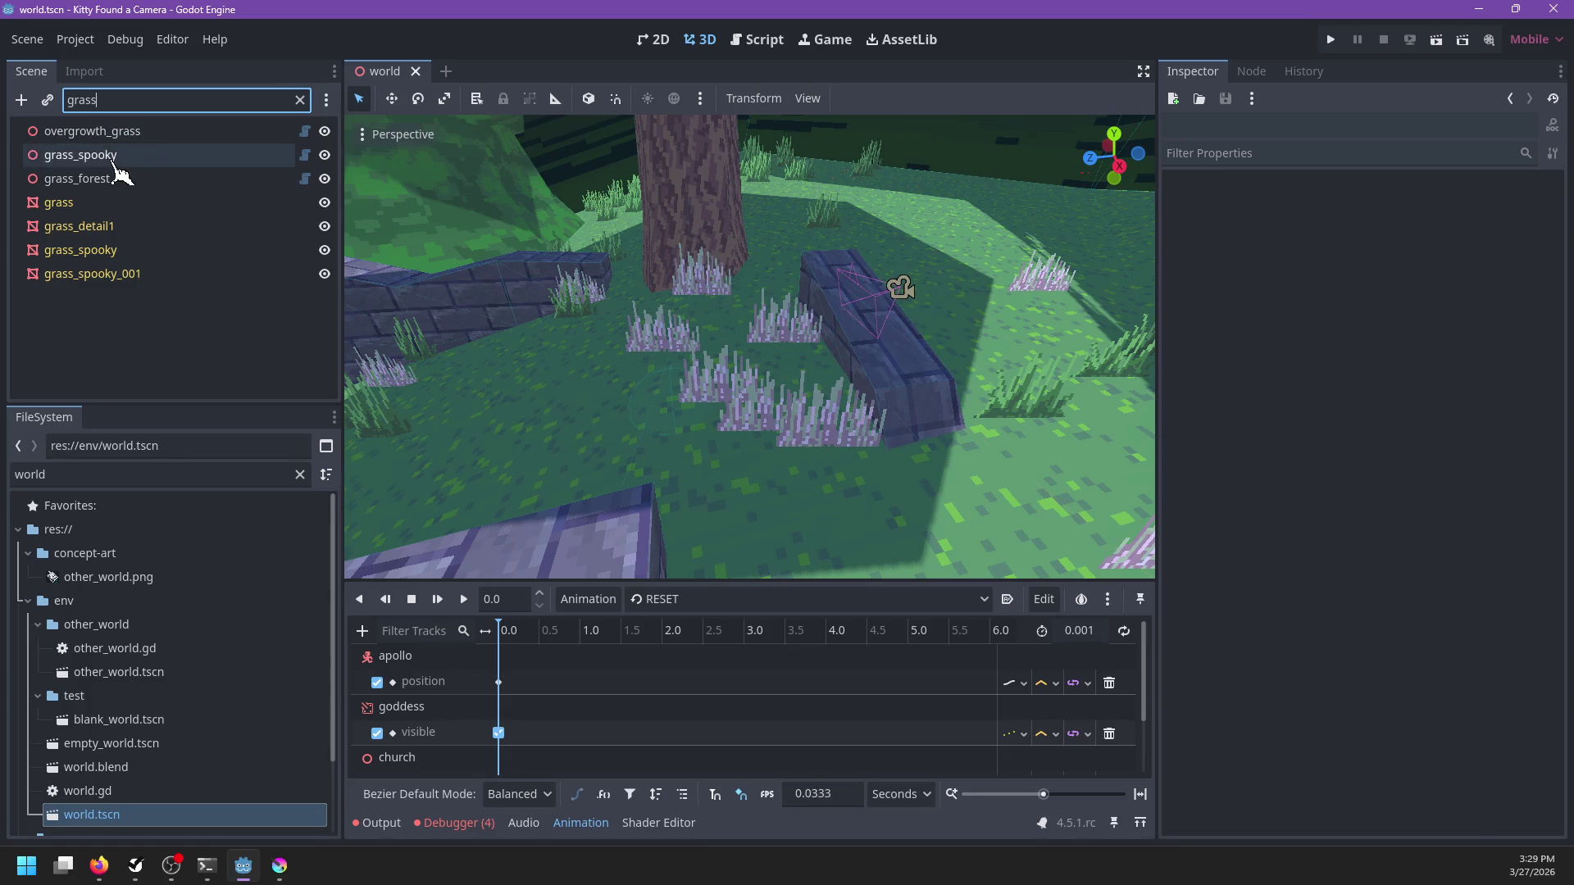
left_click(116, 159)
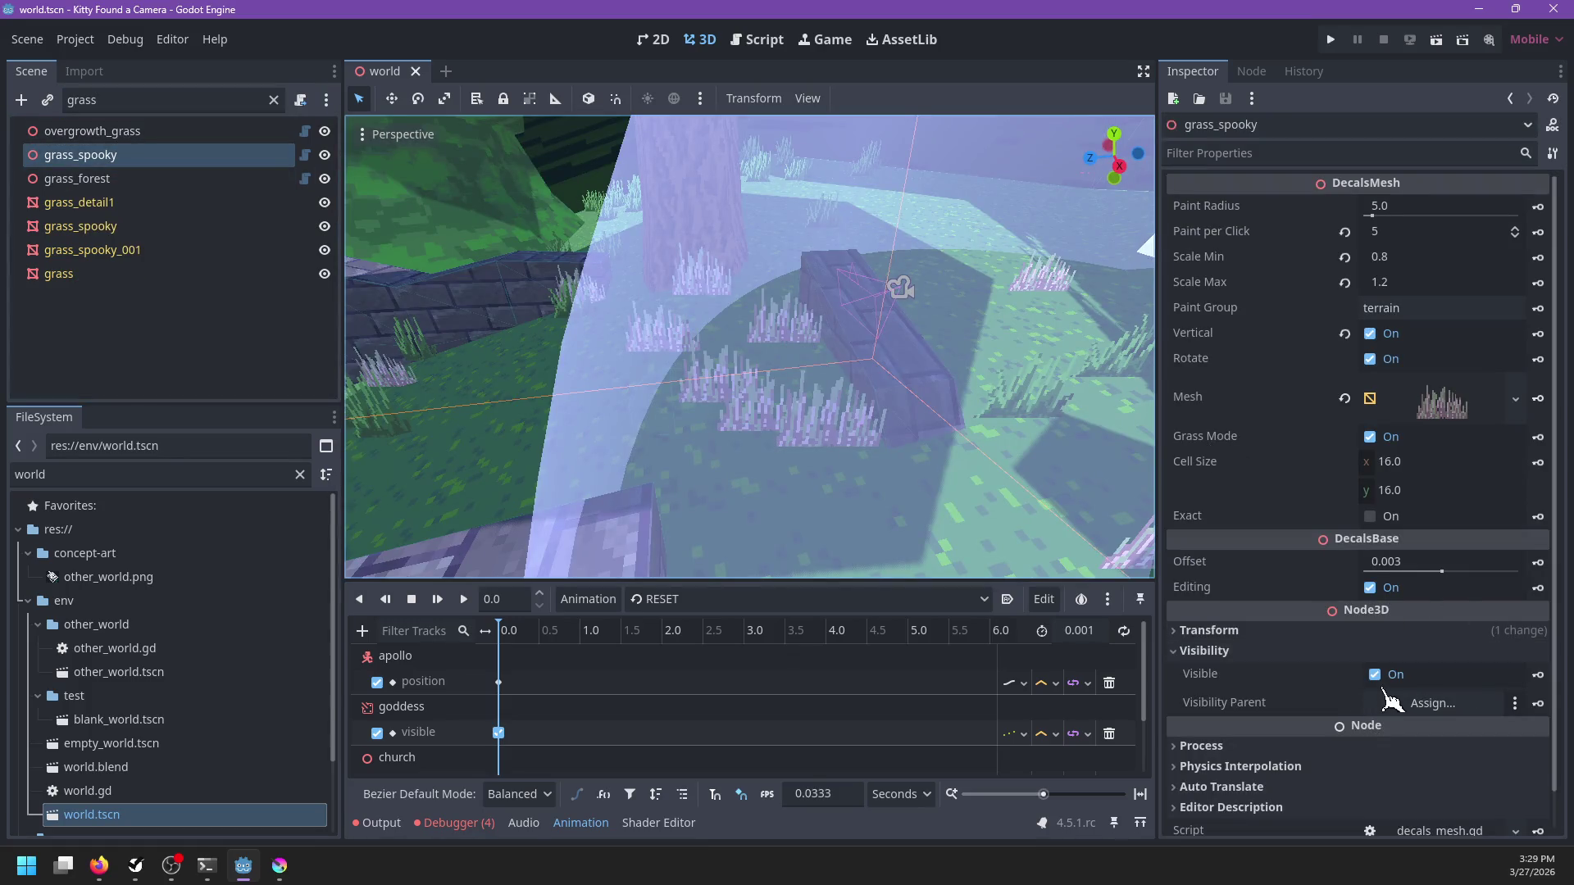
left_click(1538, 675)
left_click(706, 489)
Step: In the SceneSetup animation, hide grass_spooky and key its visibility
left_click(713, 605)
left_click(672, 646)
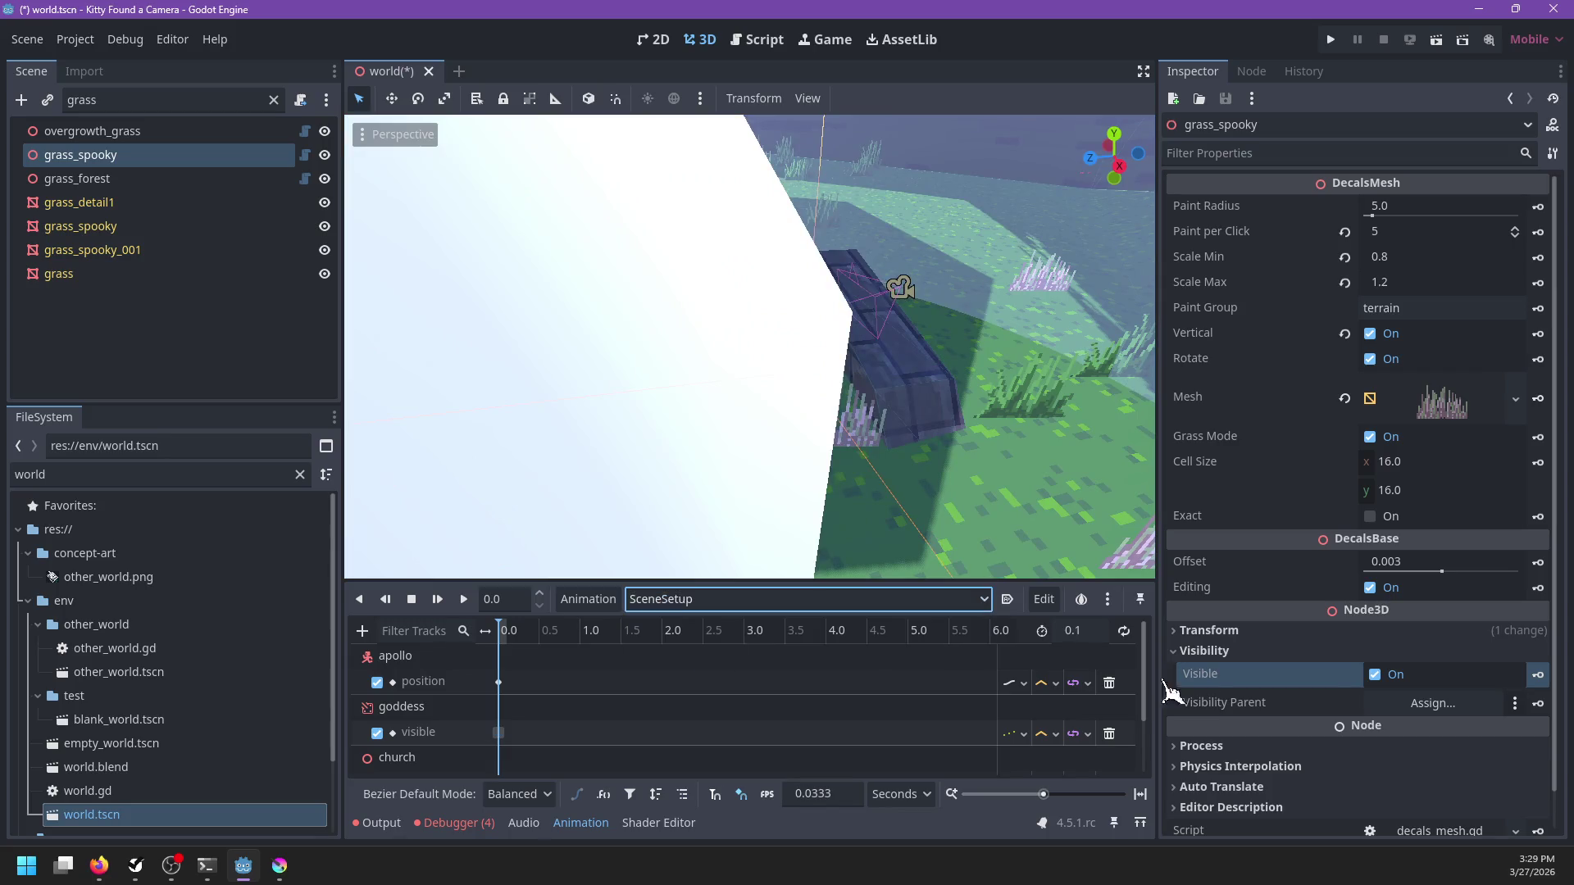
left_click(1375, 675)
left_click(1538, 675)
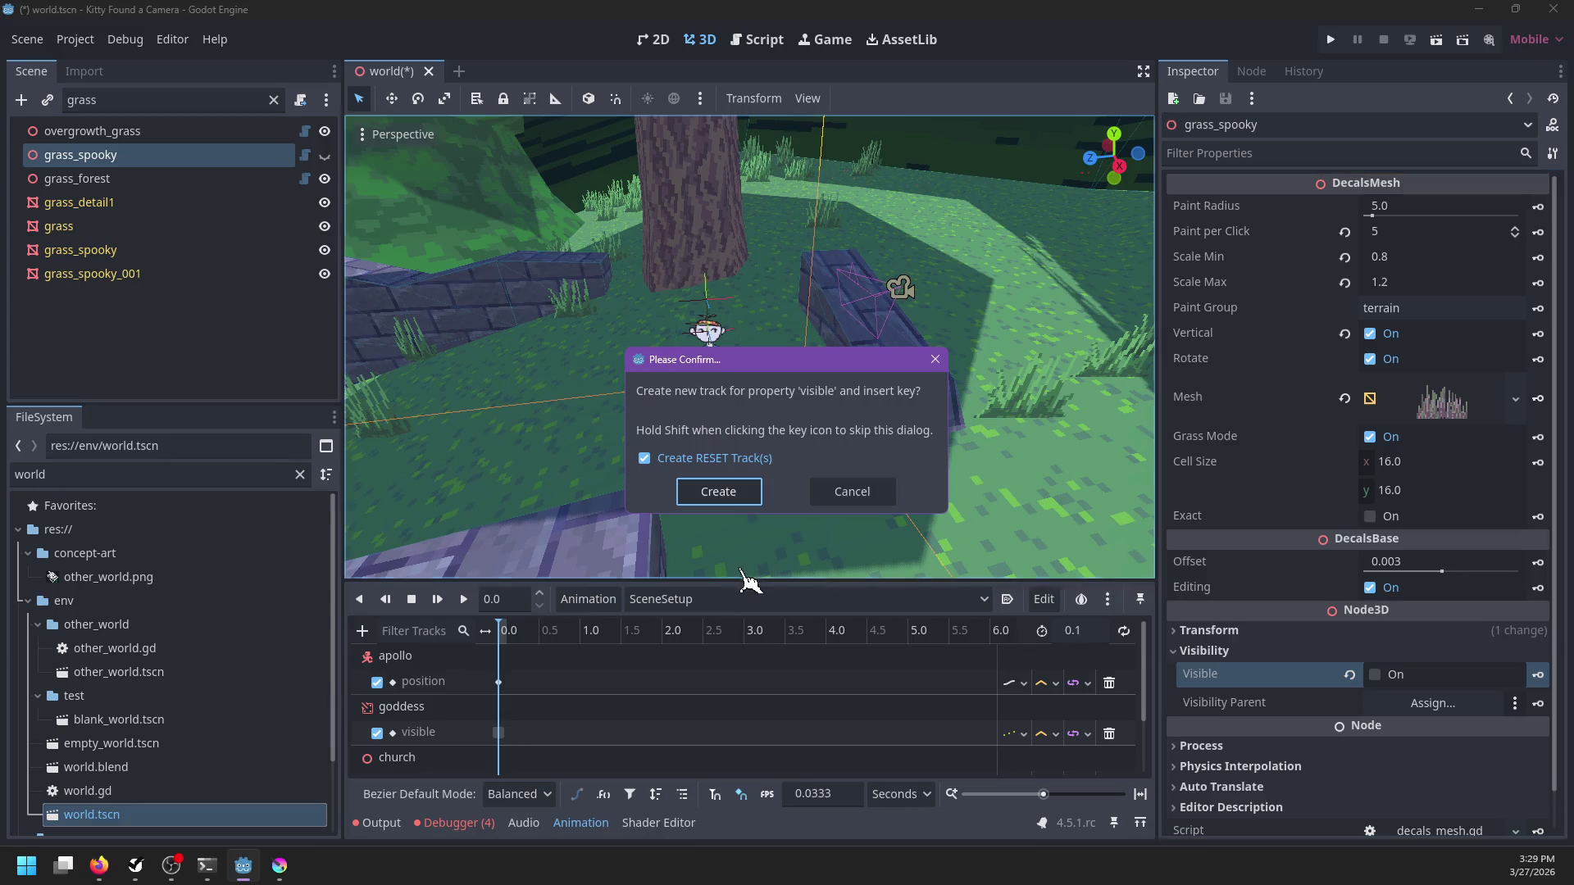
left_click(719, 493)
left_click(206, 867)
Step: Check the repository status, then save the world scene in Godot
type("git status")
key("Return")
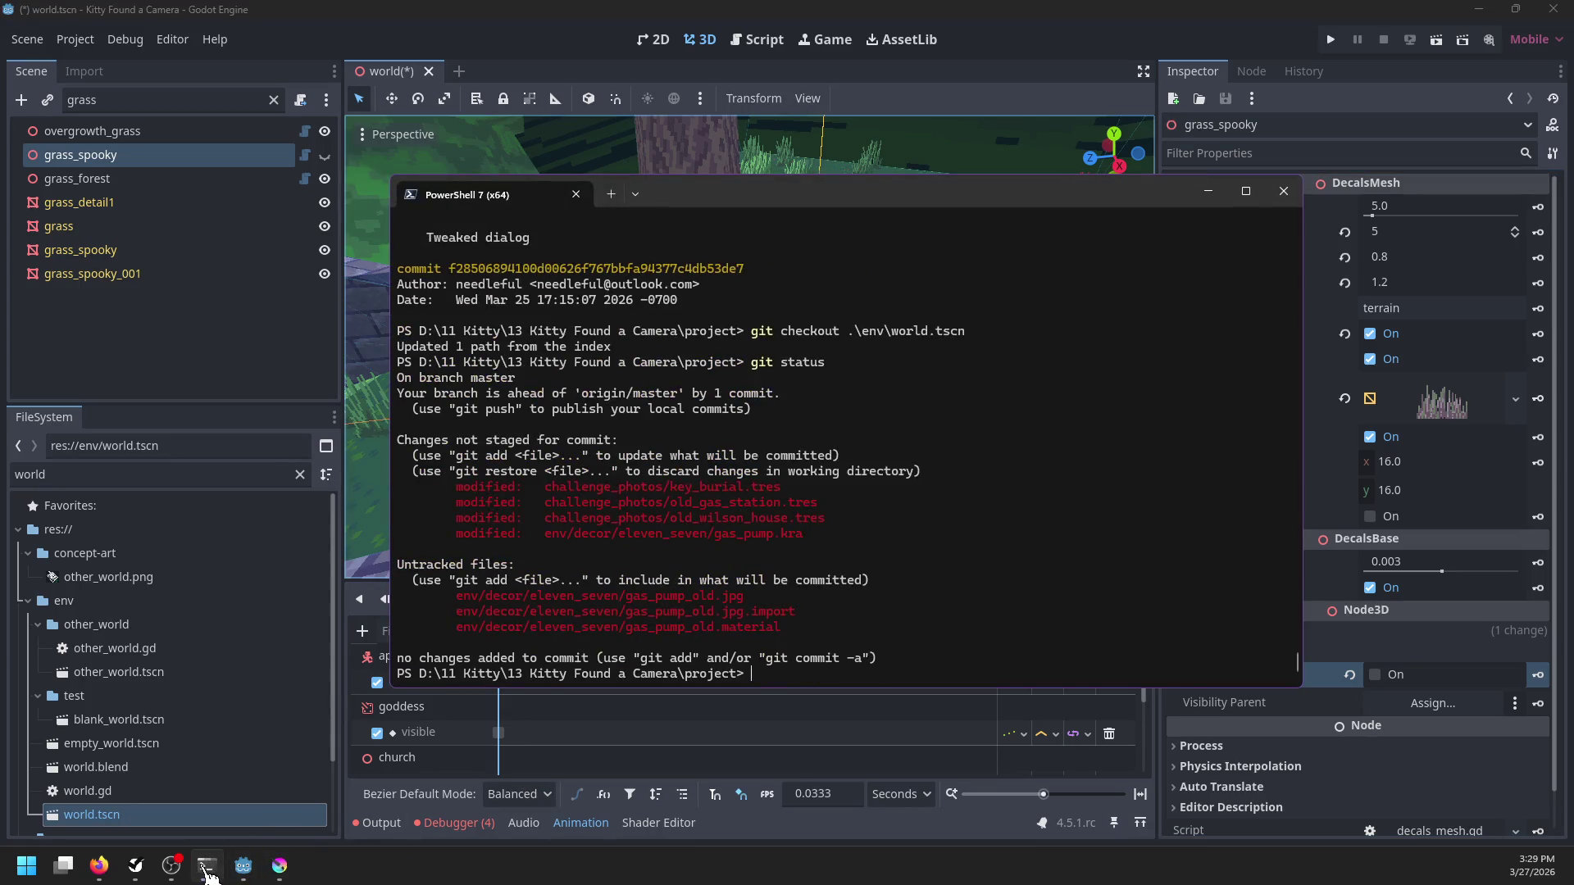
type("git diff")
left_click(459, 10)
key("ctrl+s")
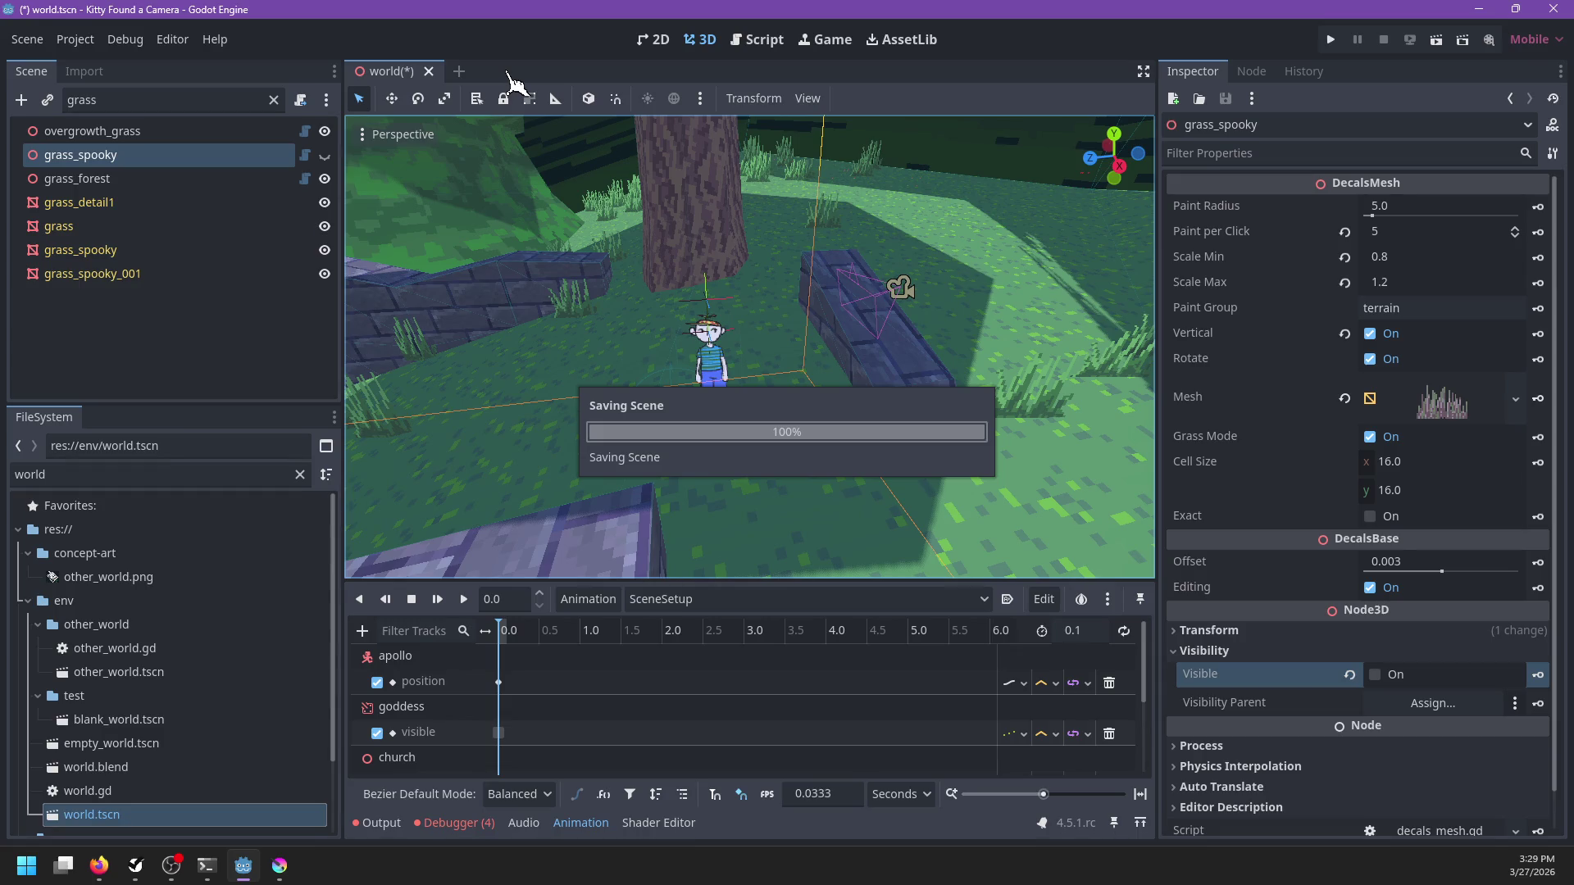
key("alt+Tab")
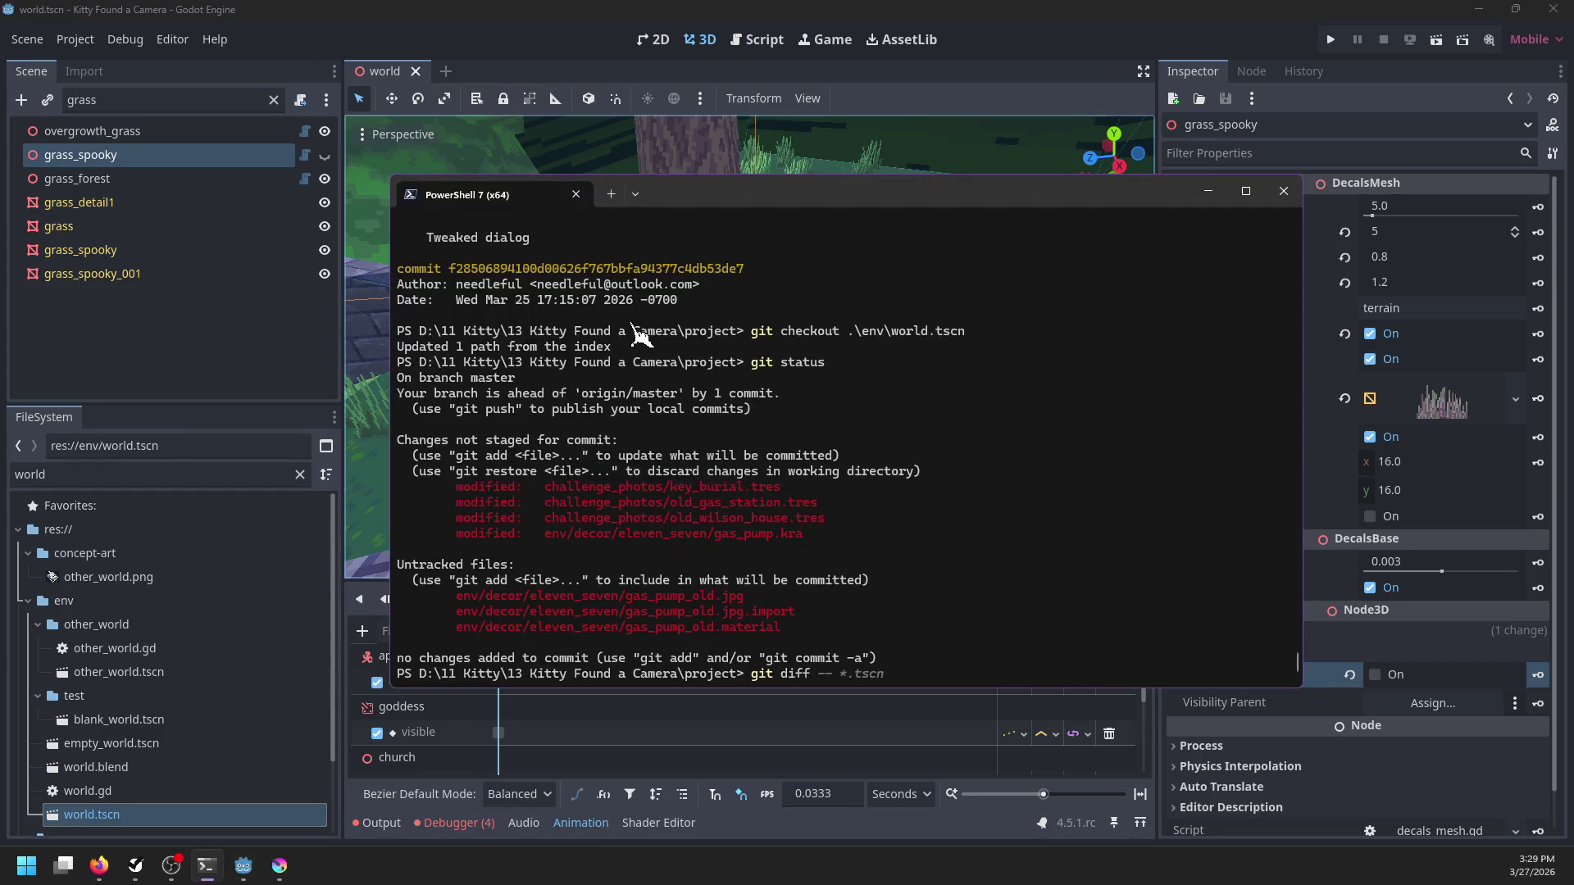
Step: Recheck git status and stage the env/decor folder with git add
key("Escape")
type("git status")
key("Return")
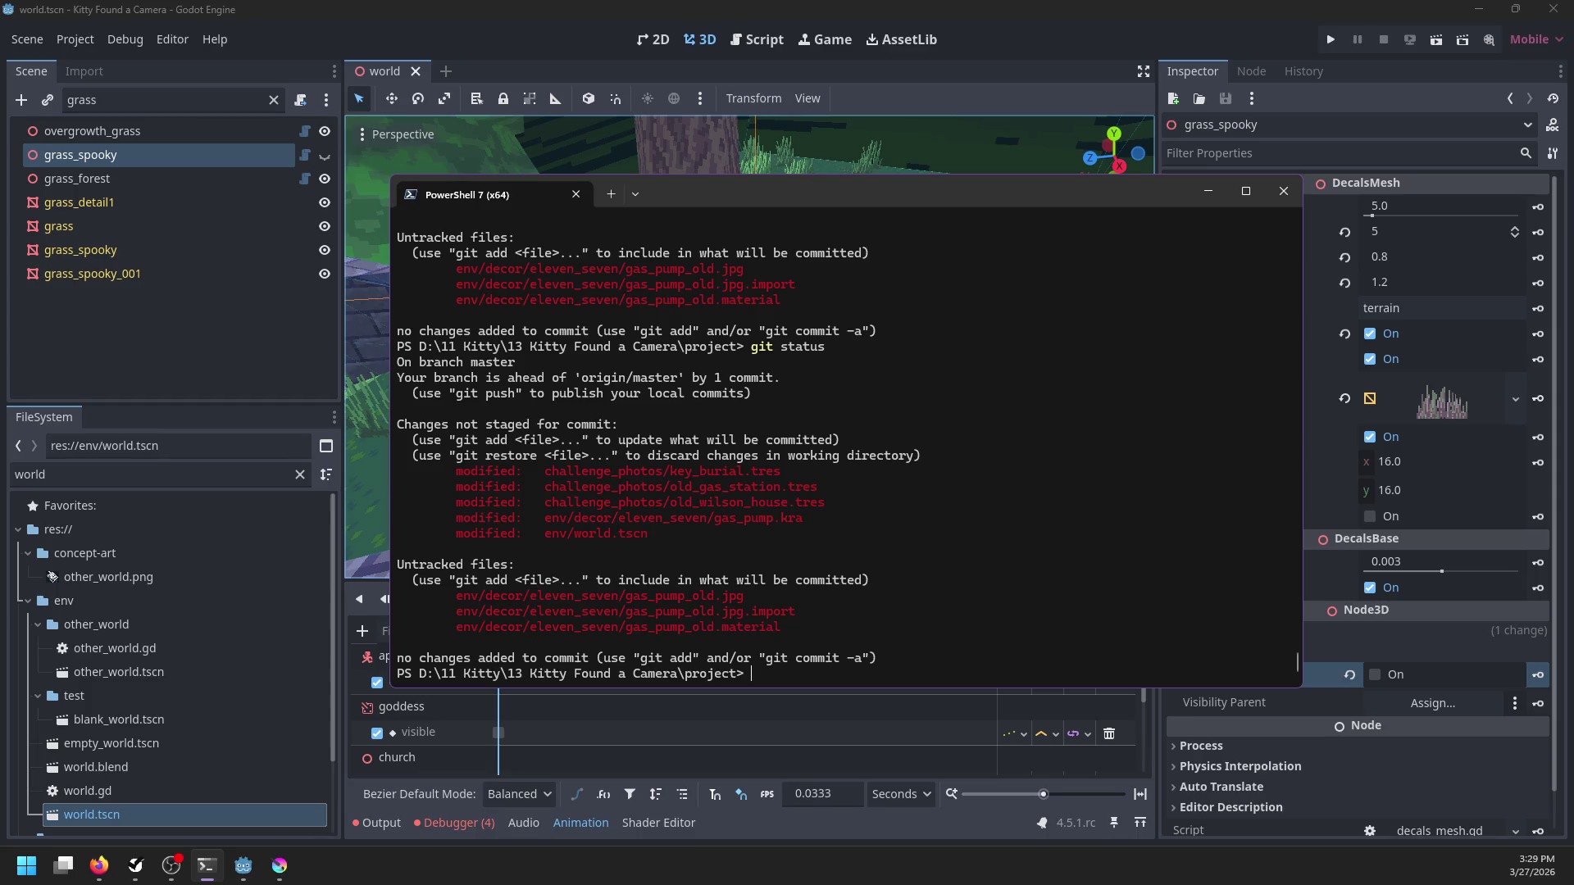
type("git add encv")
key("BackSpace")
type("v")
type("/decor")
key("Return")
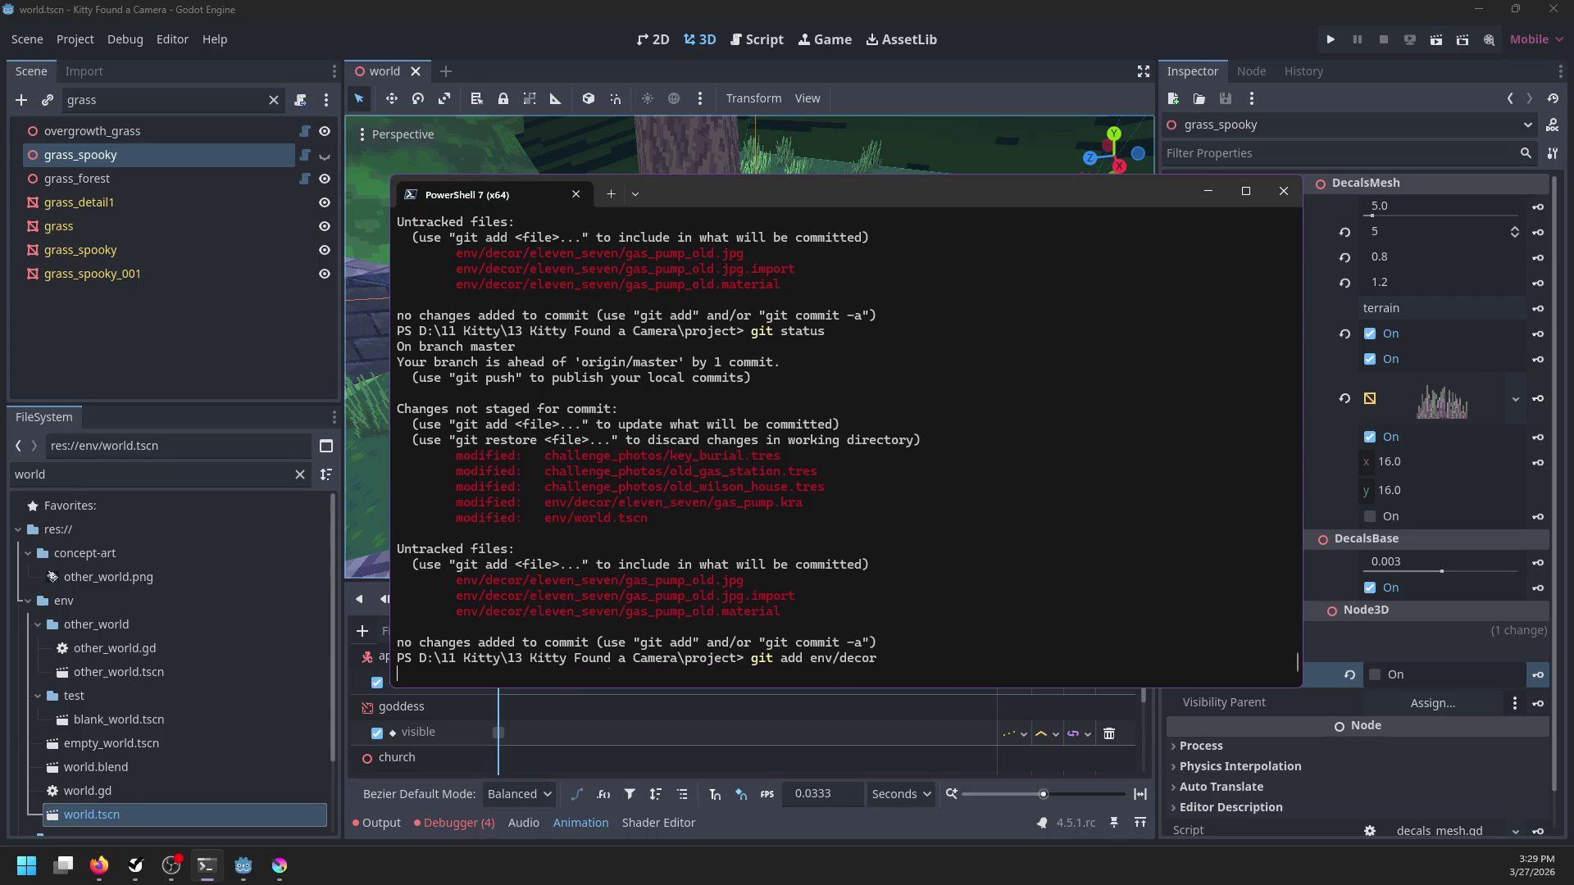
Step: Commit the staged gas pump files with the message 'Old gas pump'
type("git status")
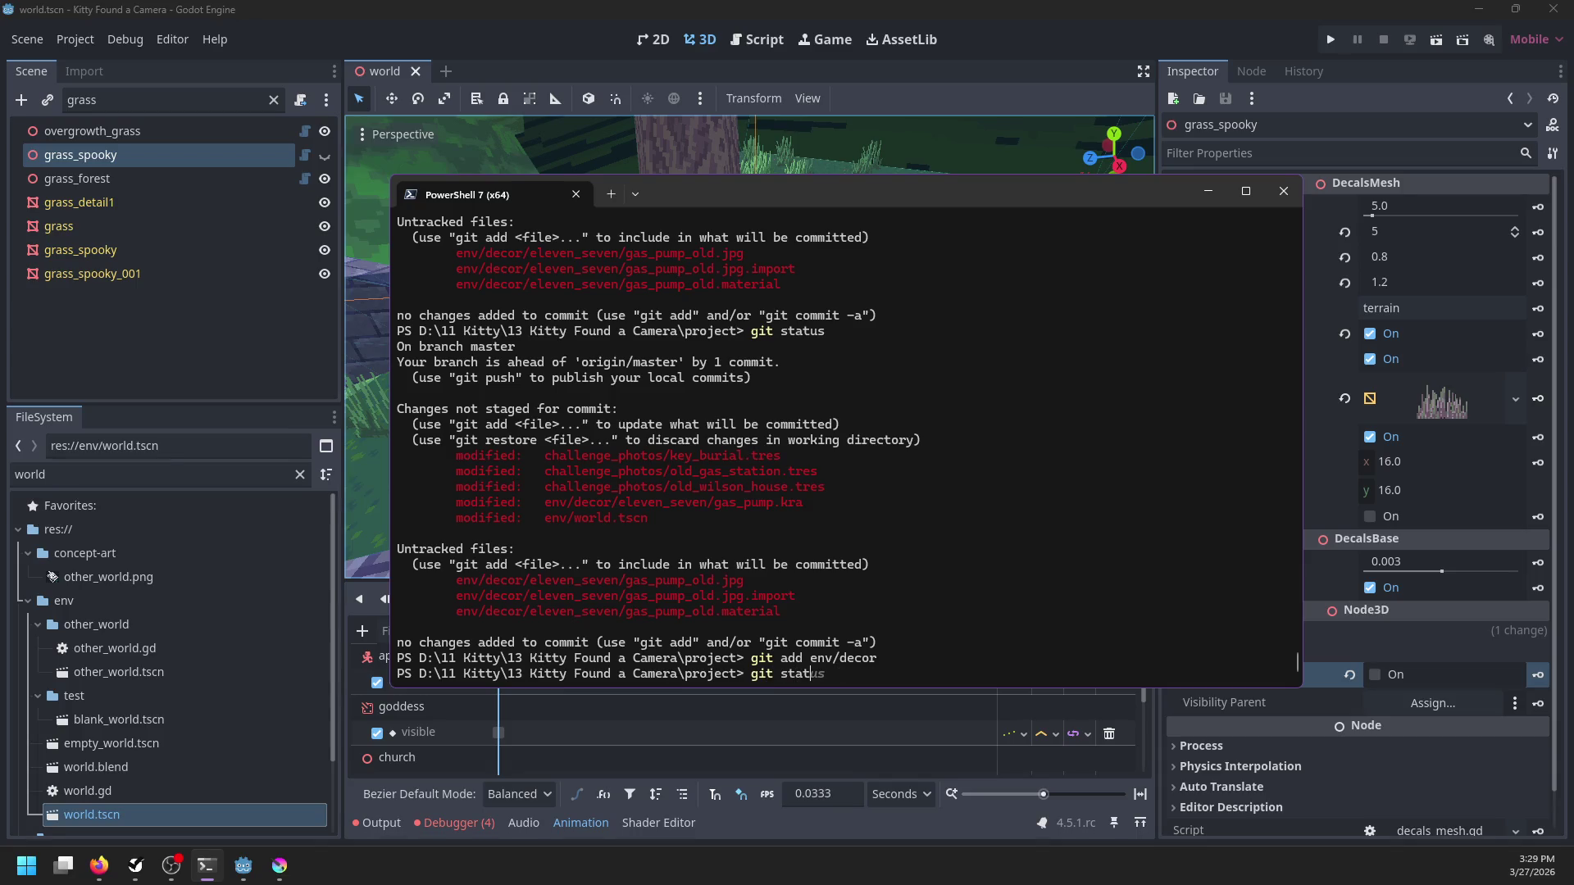
key("Return")
type("git commit -m \"")
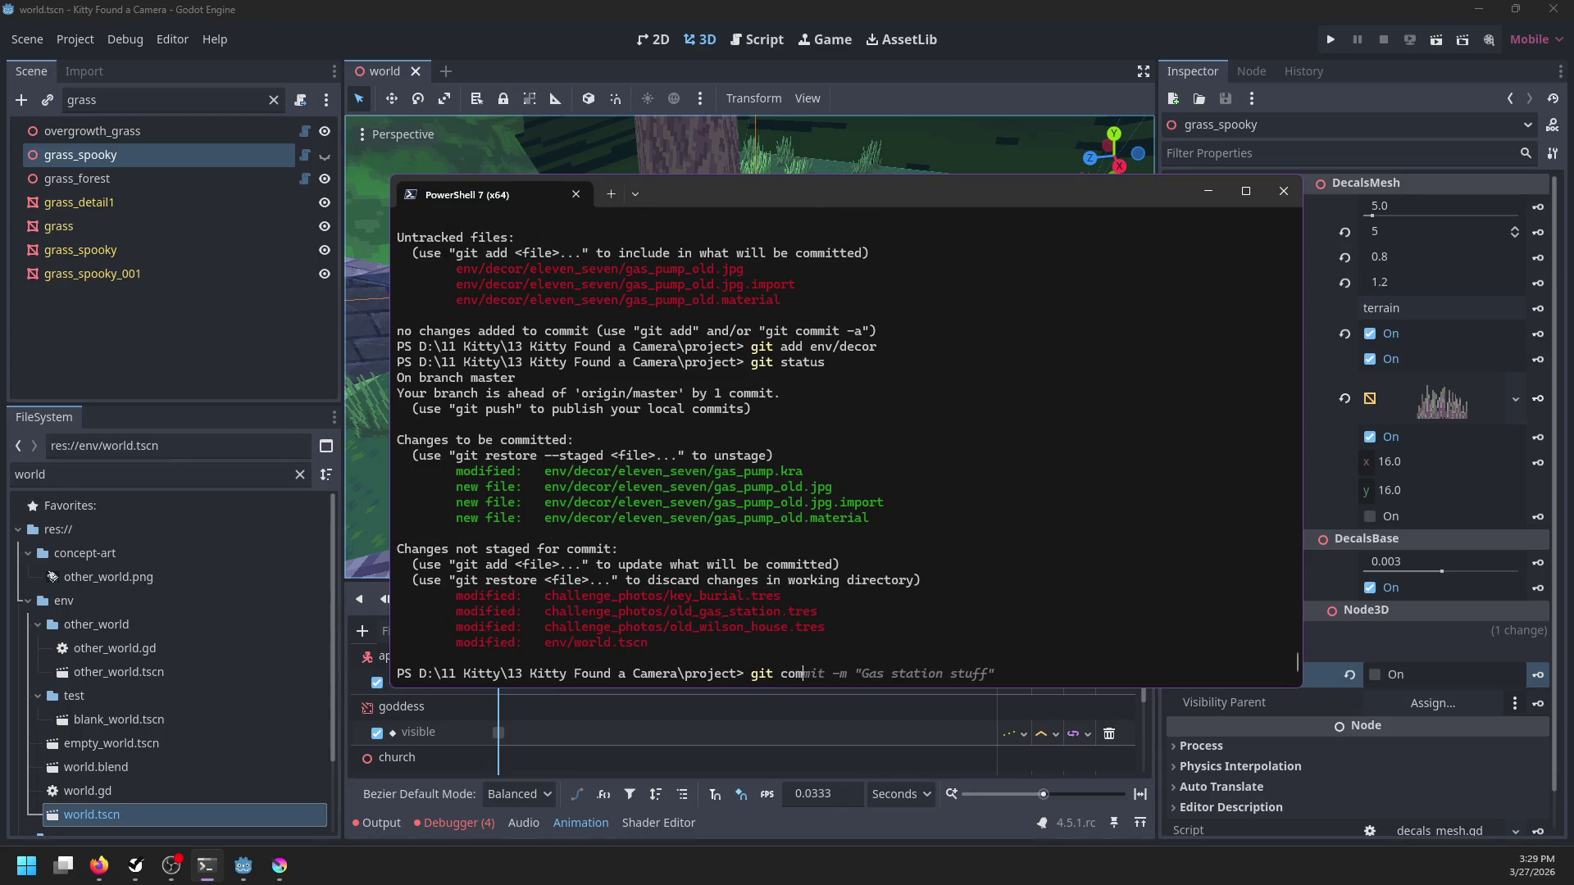
type("Old gas p")
type("ump\"")
key("Return")
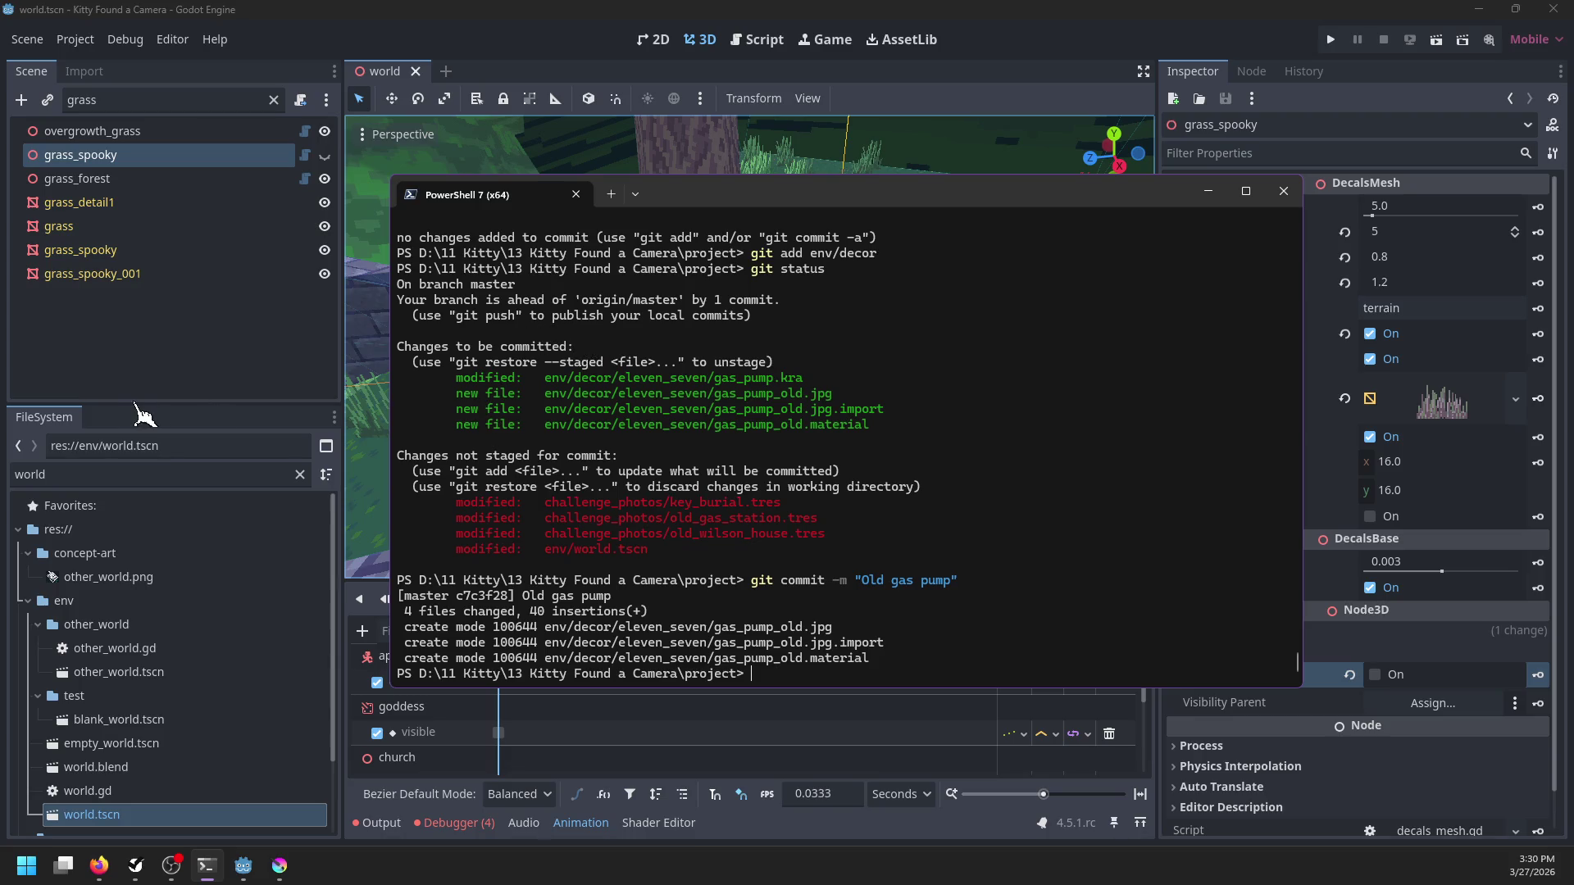
left_click(123, 378)
Step: Clear the Scene filter, then select and frame the old_gas_station challenge node
left_click(300, 100)
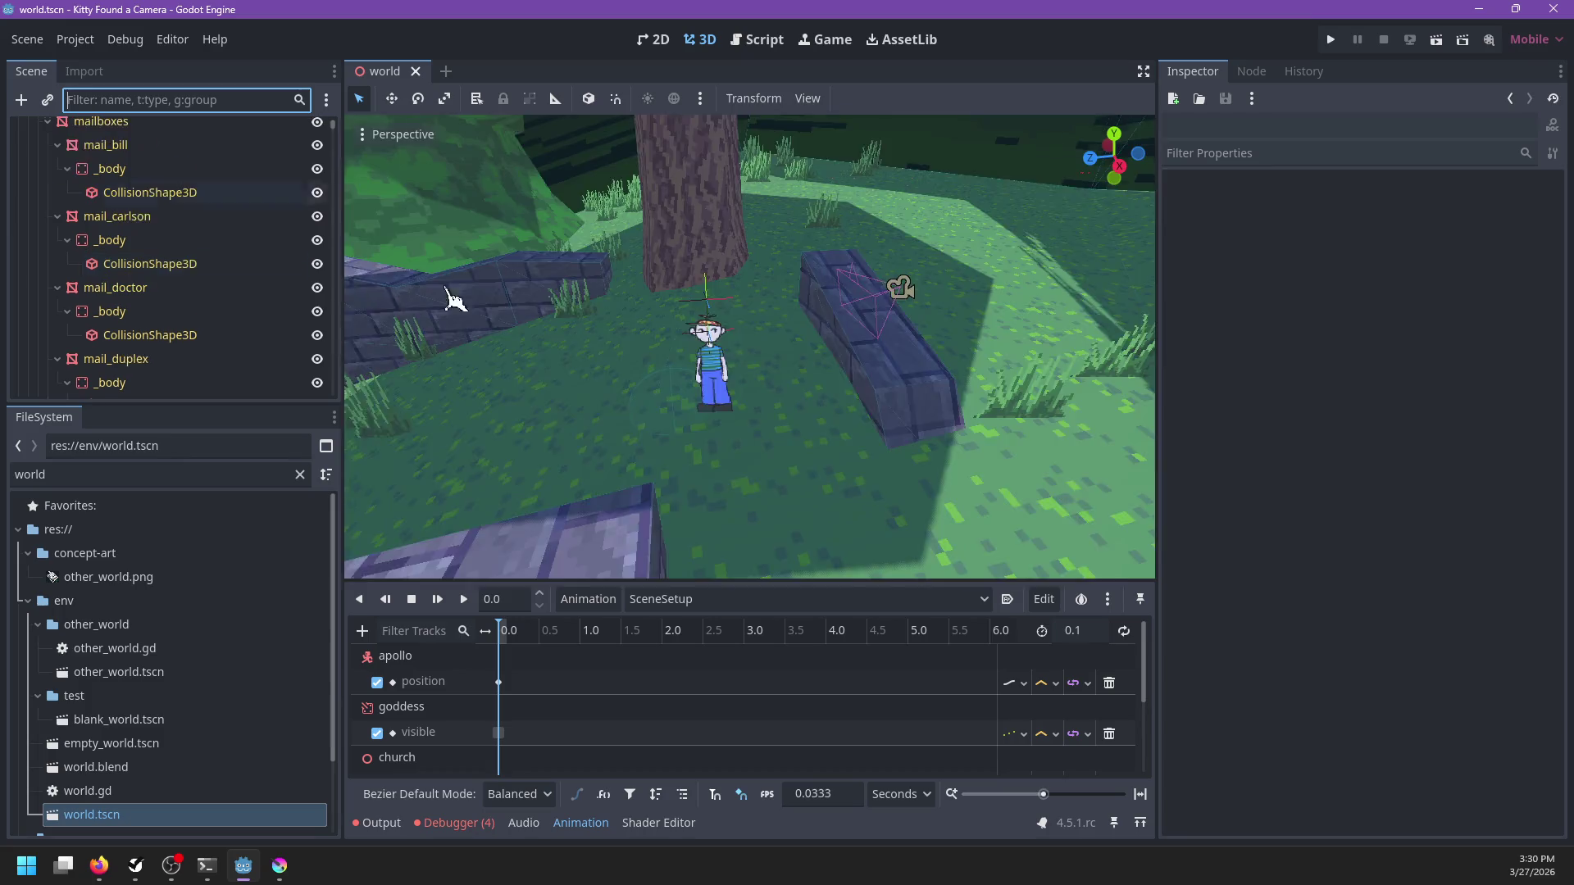
scroll(557, 318, "down", 10)
scroll(557, 327, "up", 8)
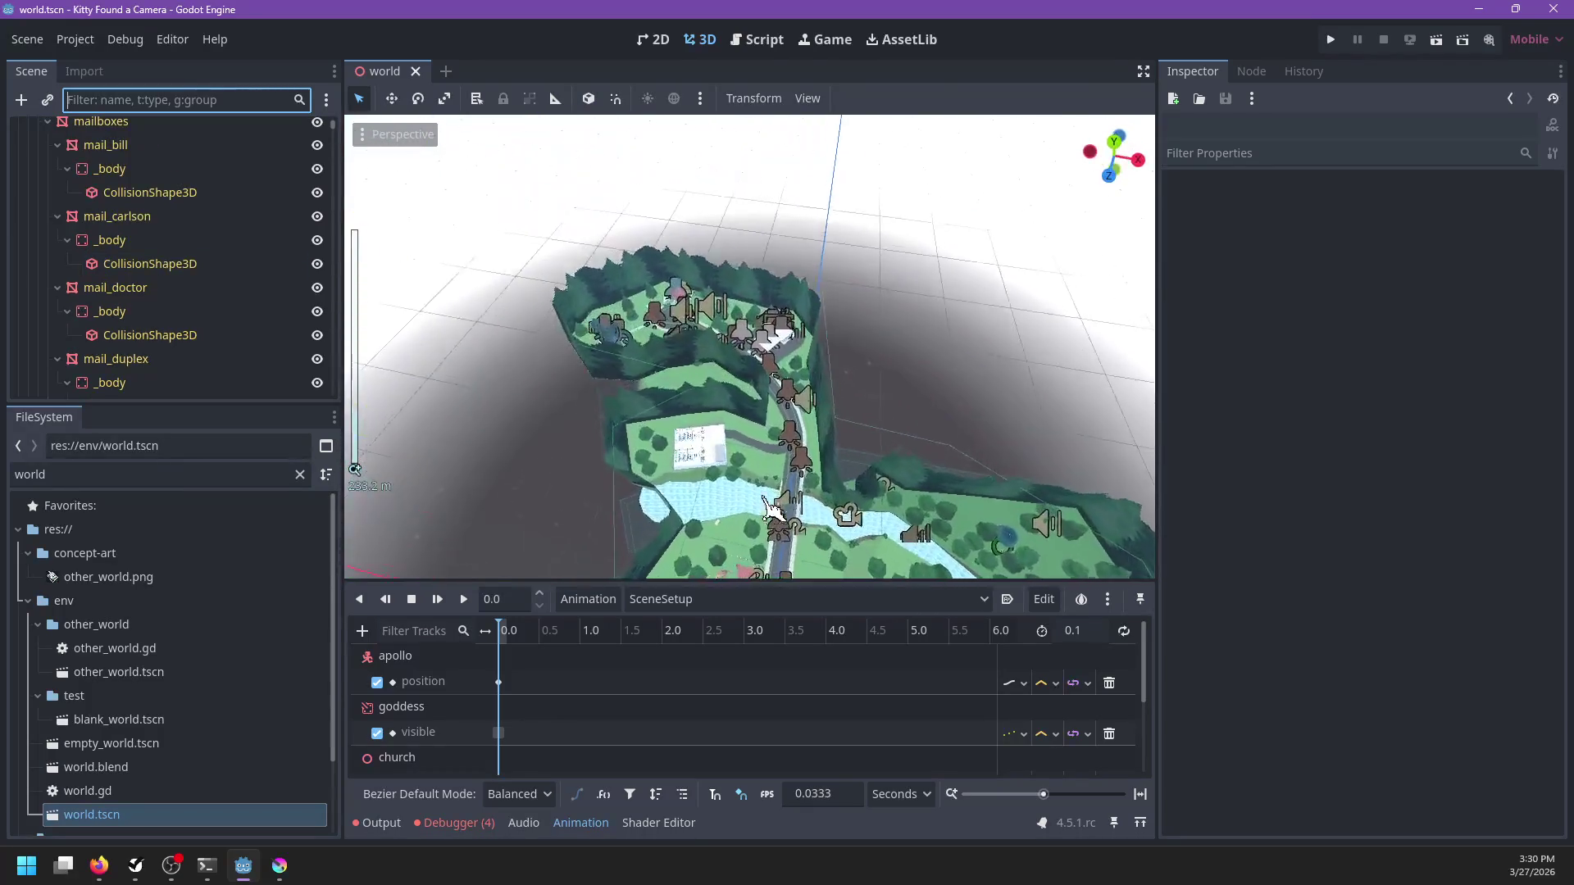
scroll(245, 270, "down", 10)
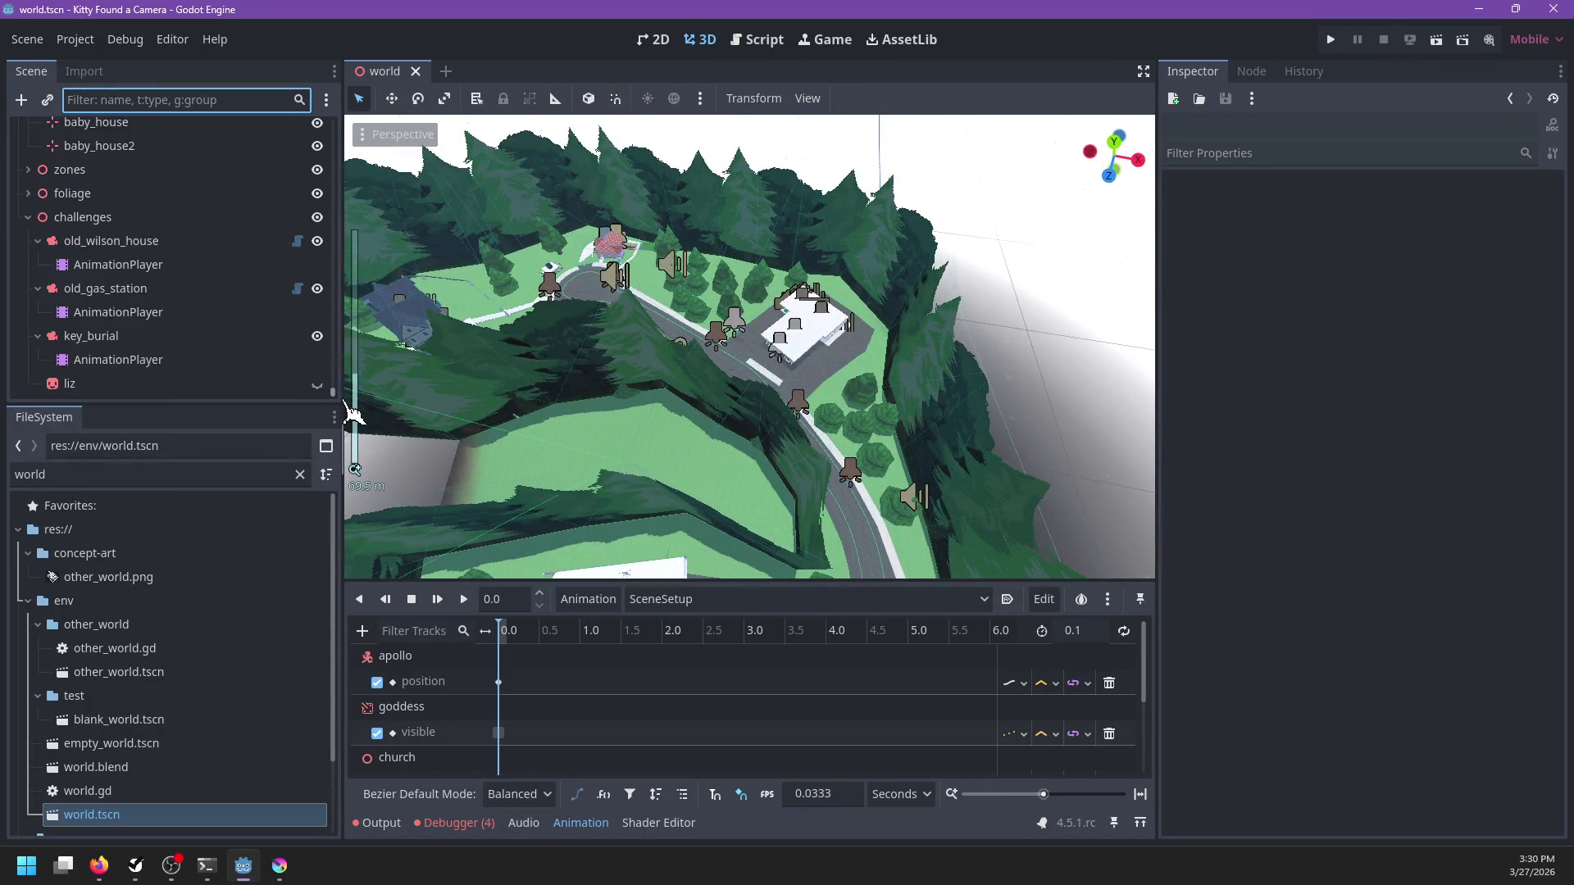
left_click(110, 240)
double_click(104, 288)
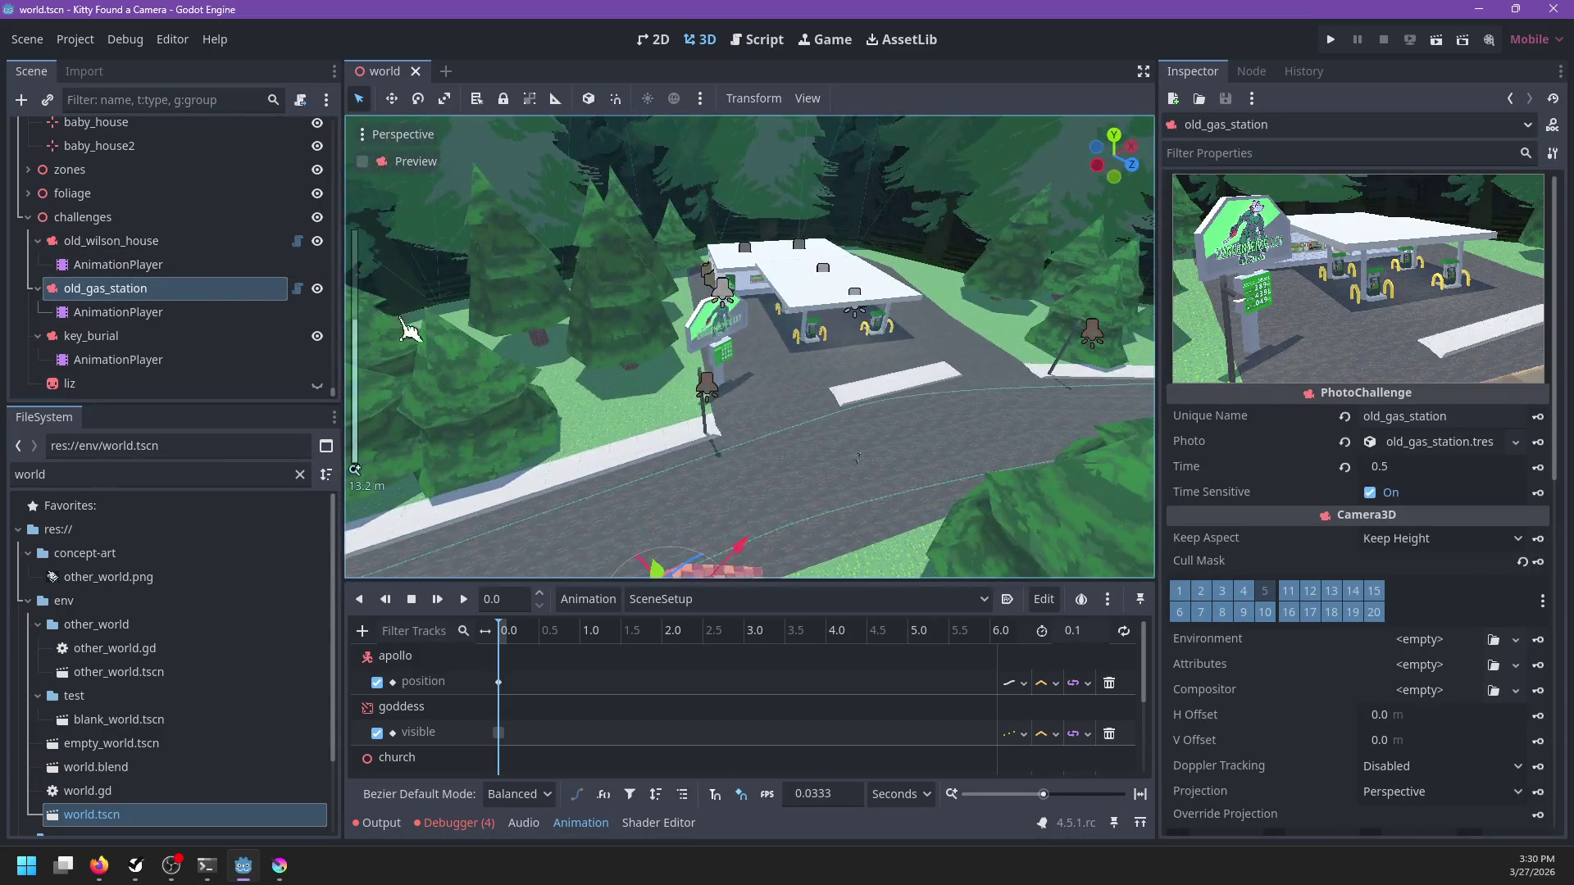
Step: Load old_gas_station's SceneSetup animation and select the gas117_sign_post pillar
left_click(118, 312)
left_click(704, 605)
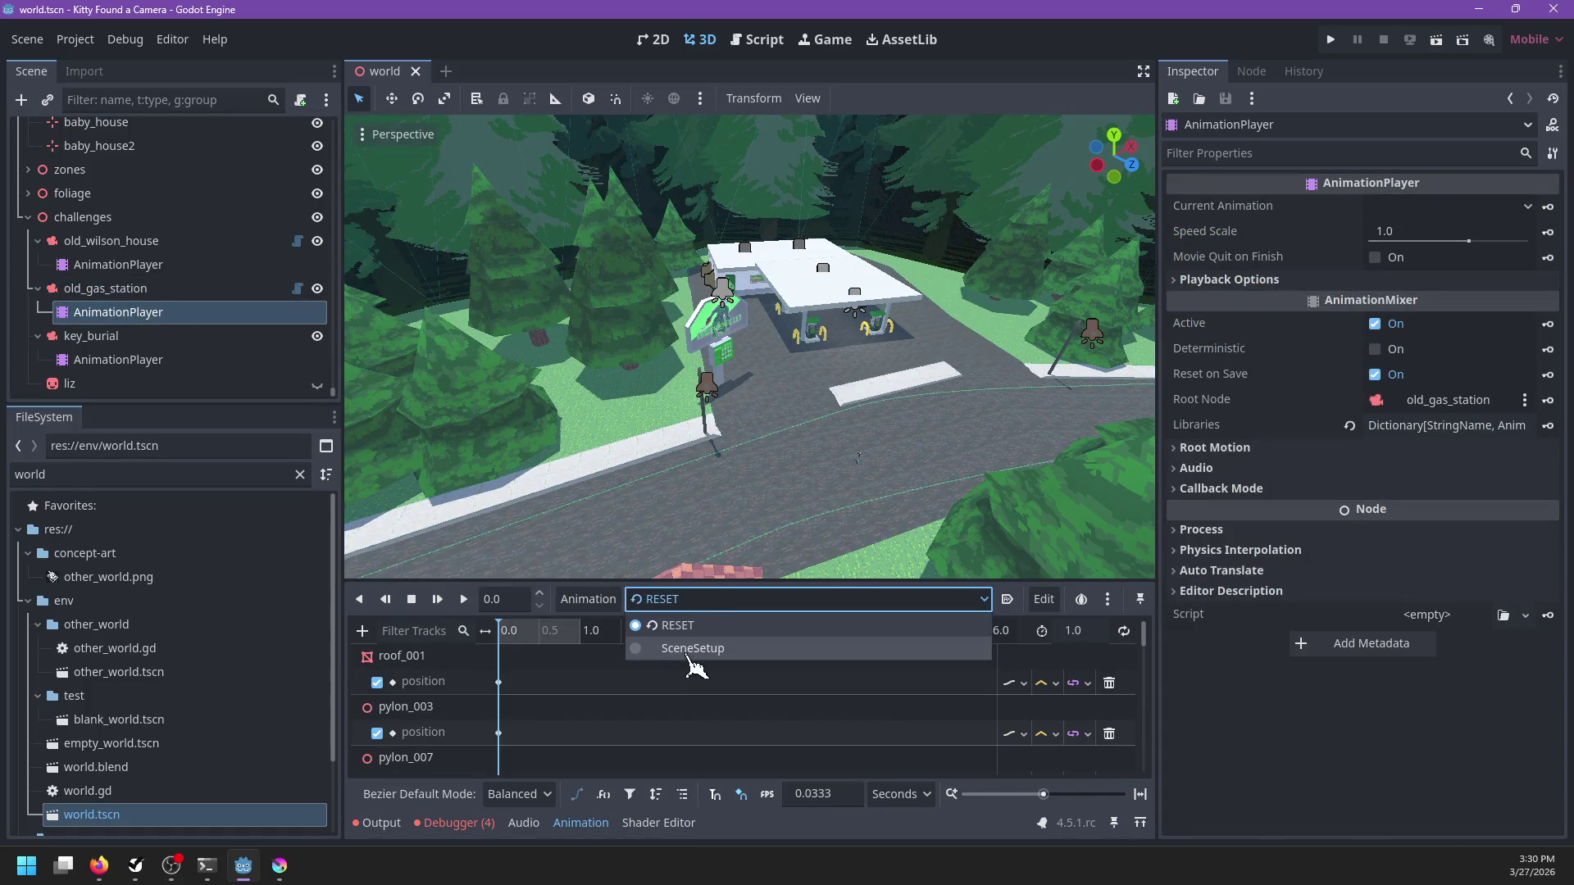
left_click(697, 649)
scroll(732, 351, "up", 6)
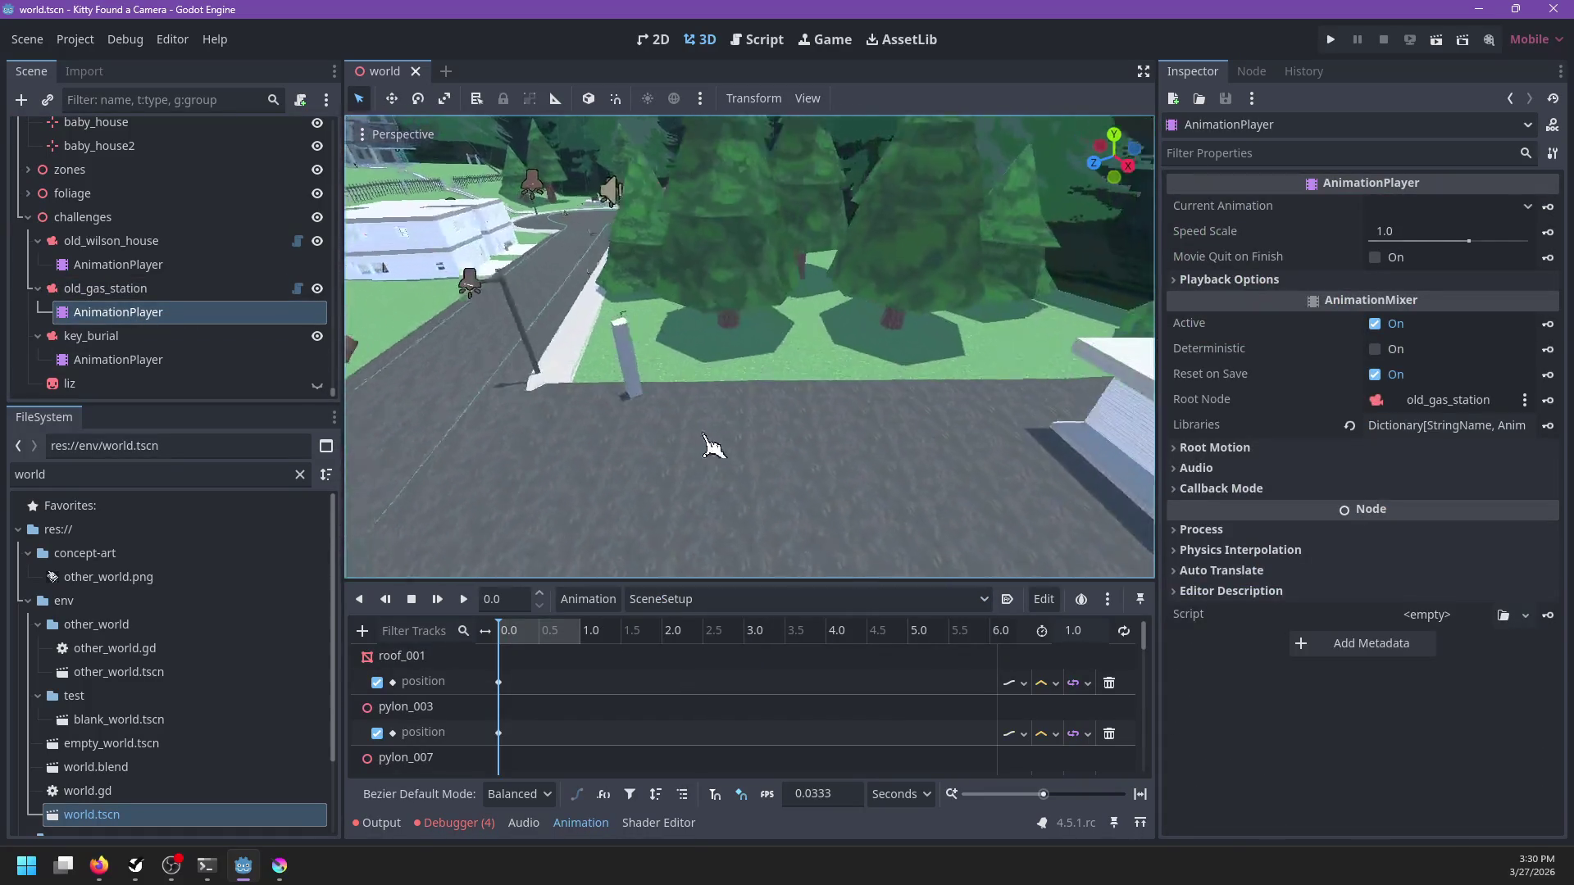
scroll(751, 474, "down", 3)
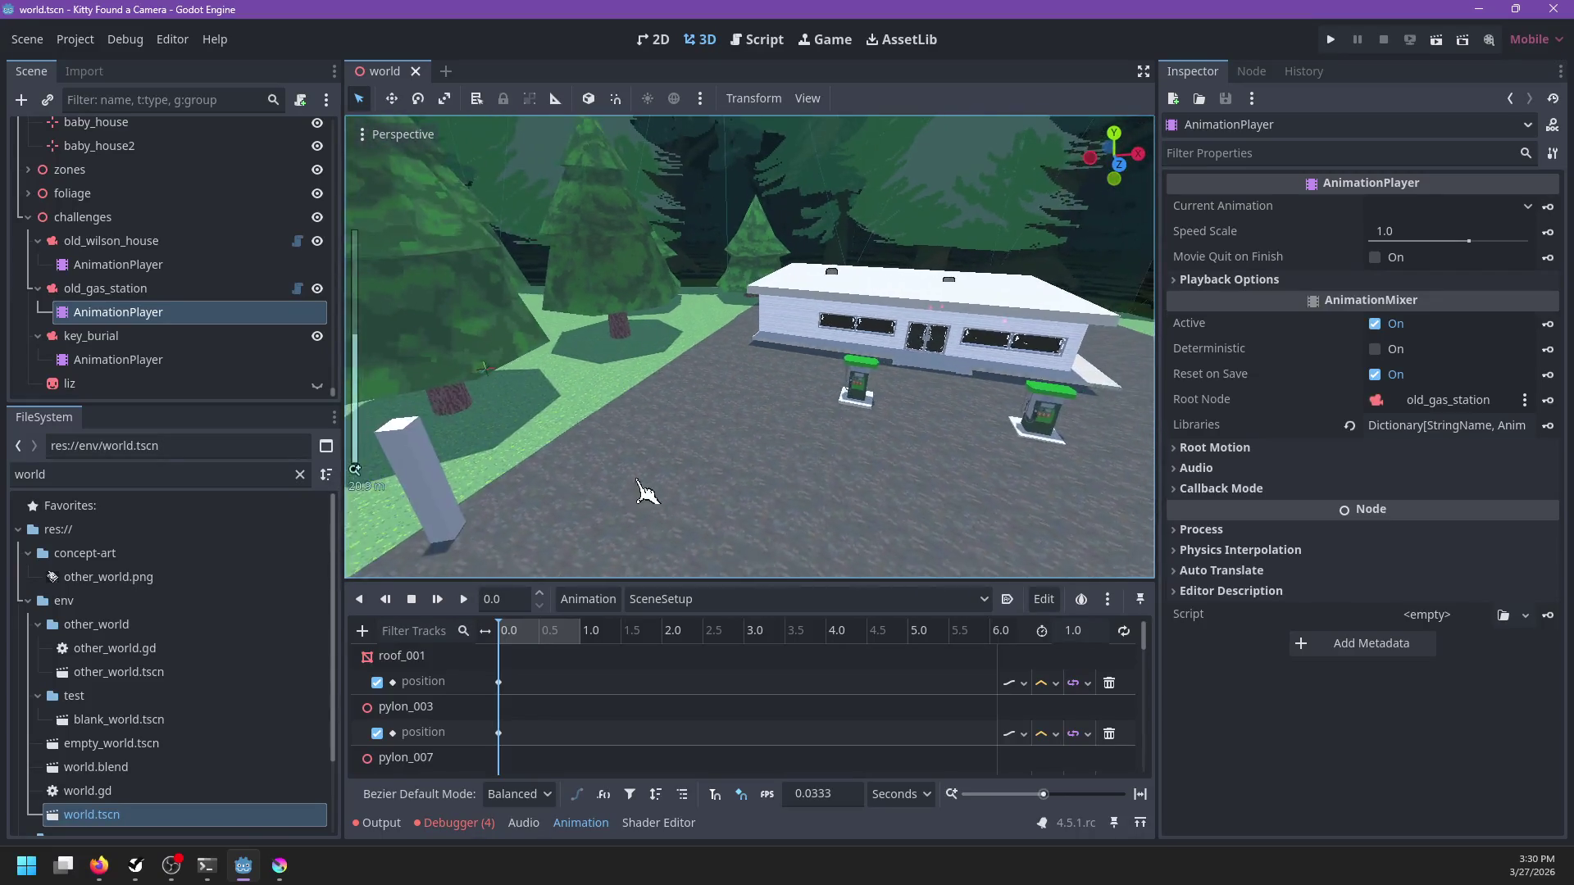
scroll(851, 446, "up", 4)
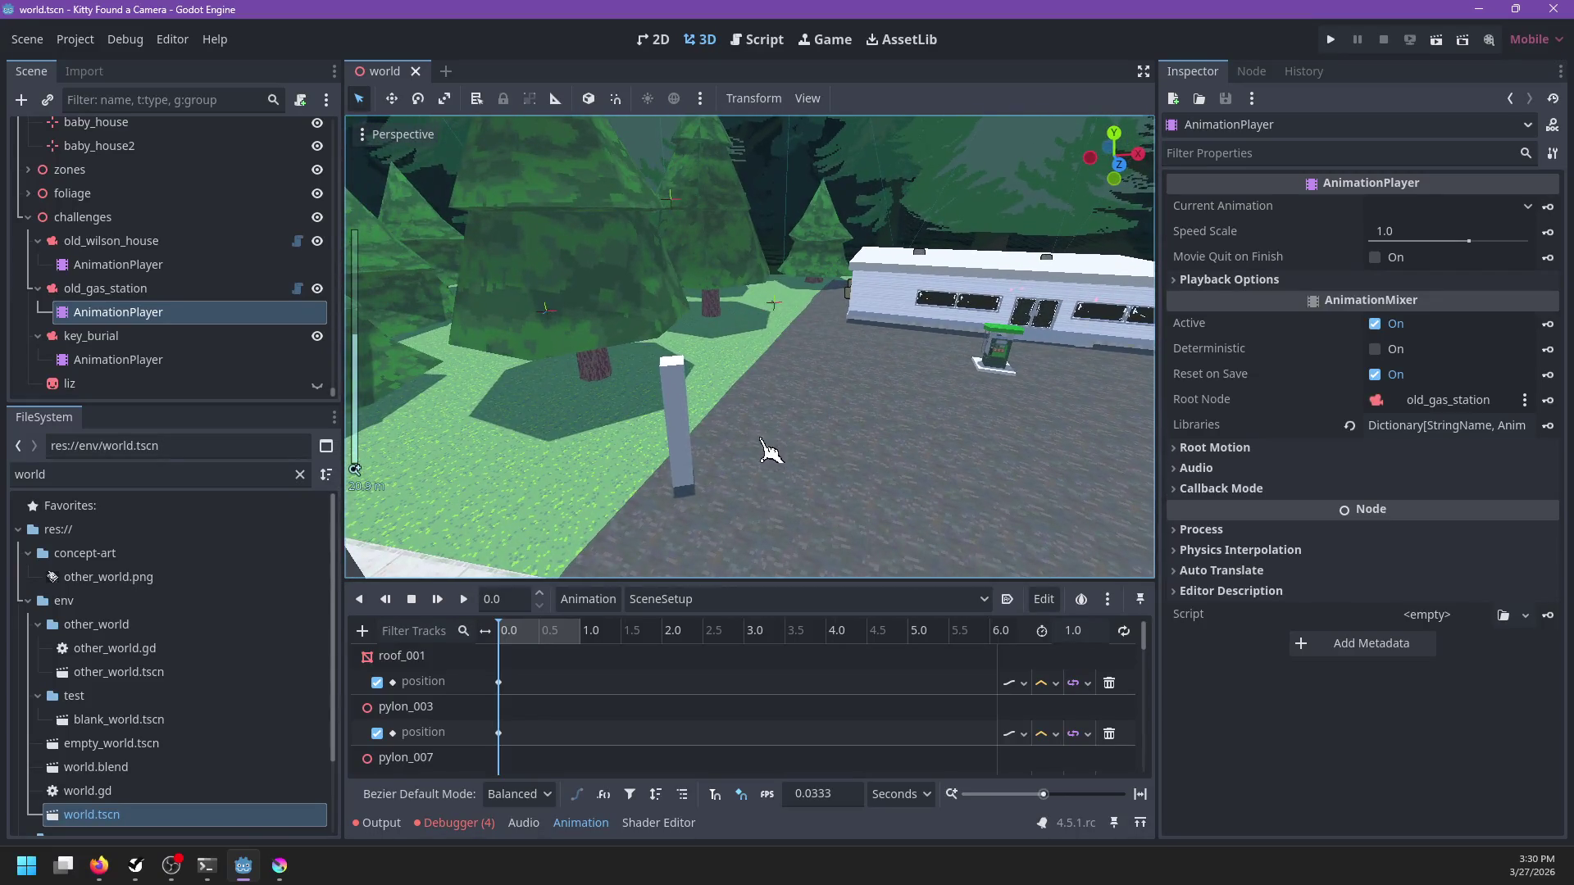
scroll(771, 459, "down", 3)
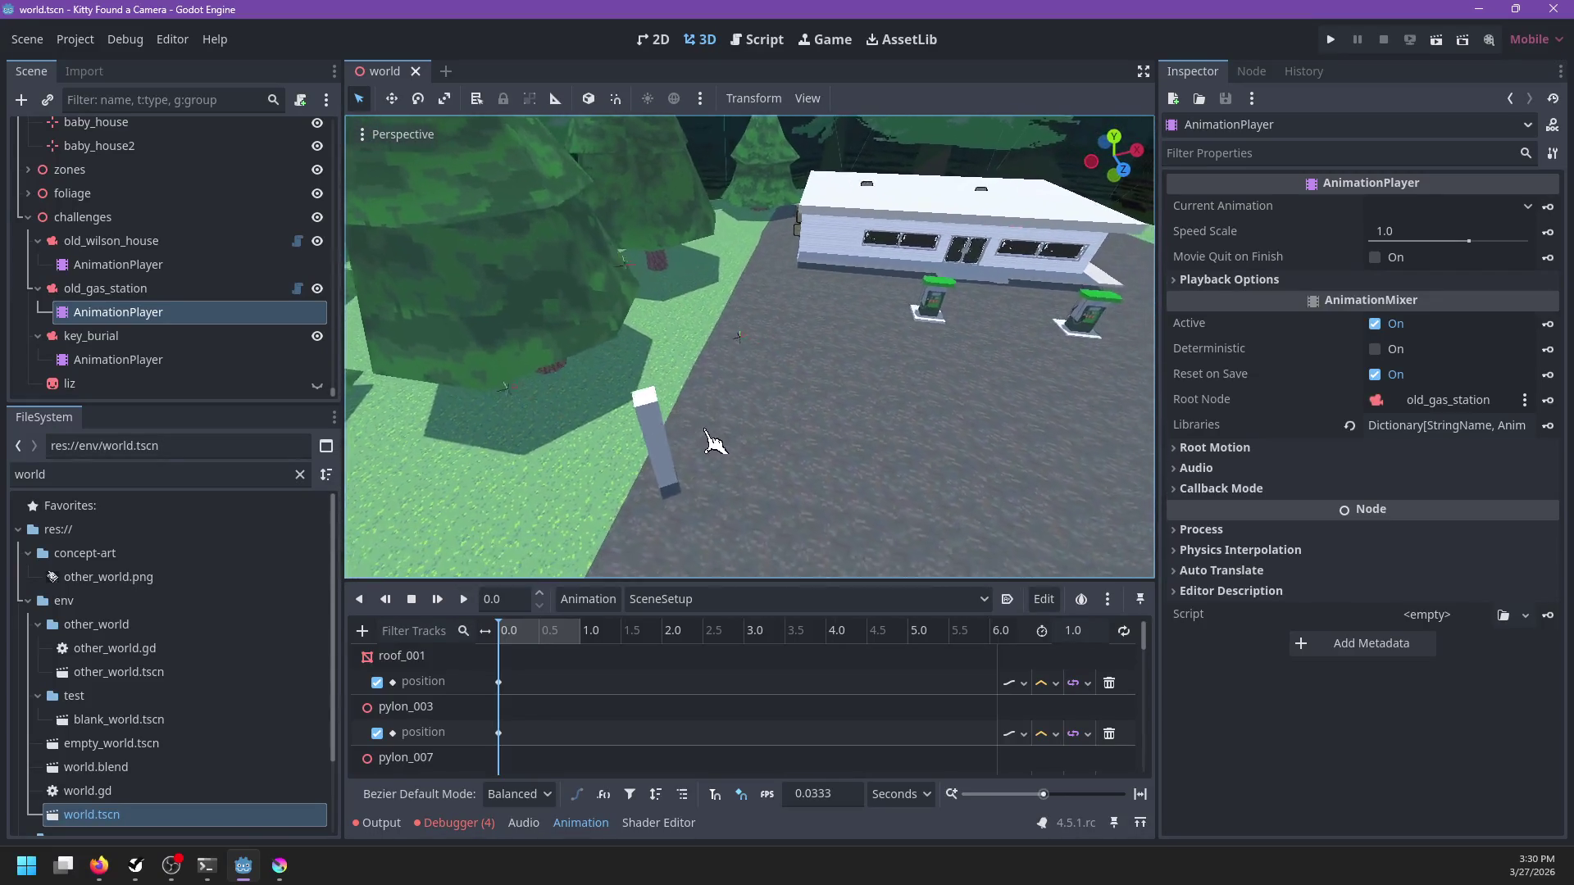
left_click(631, 413)
key("alt+Tab")
Step: Discard changes to all .tres files with git checkout -- *.tres
type("git status")
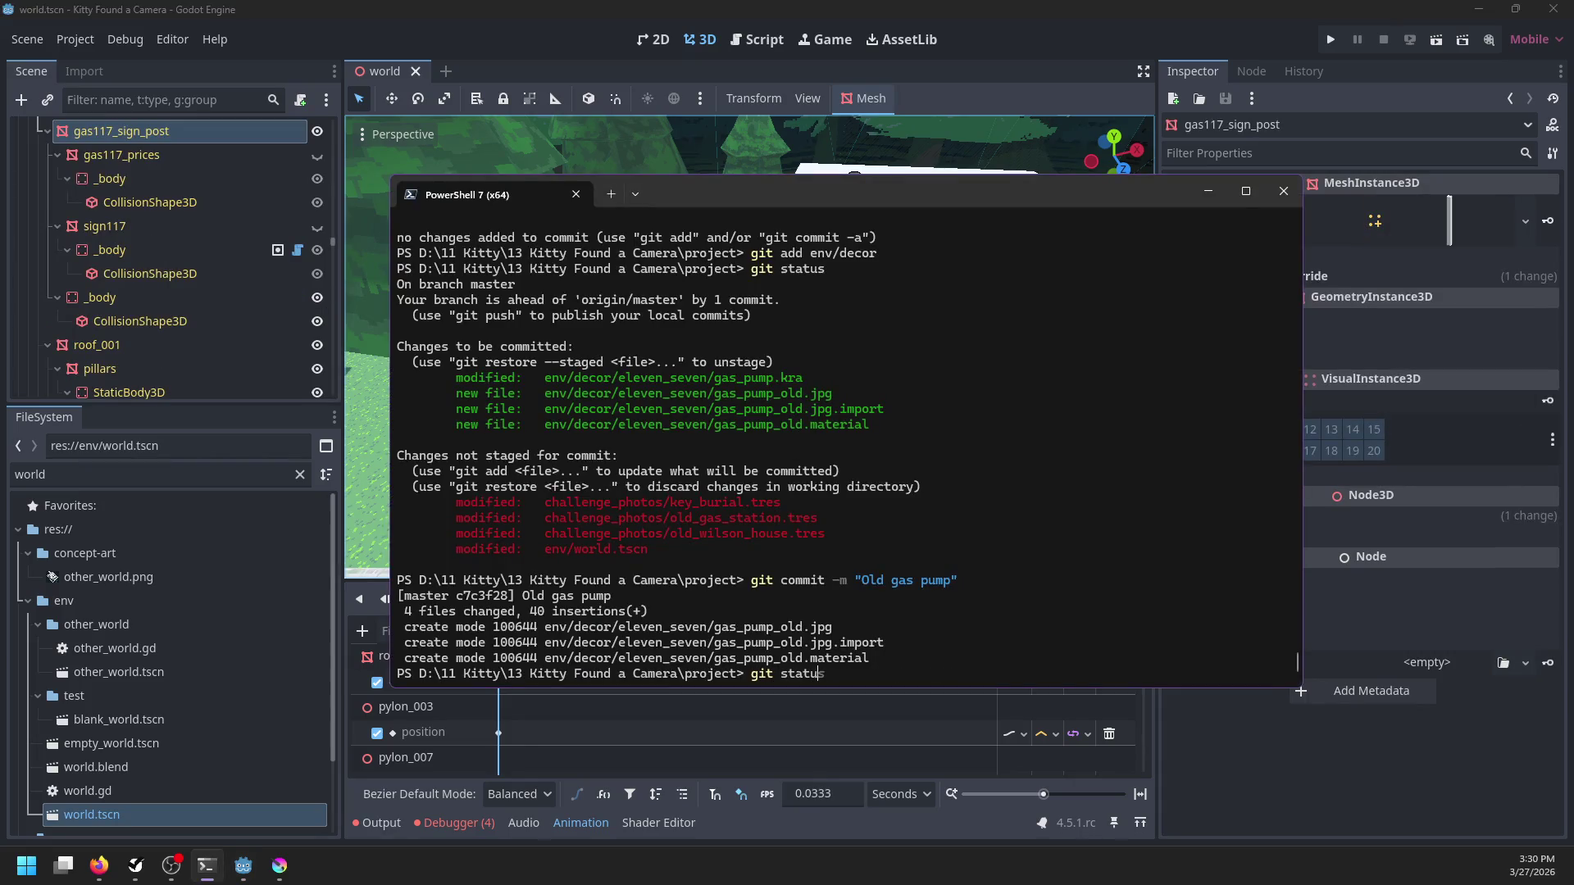
key("Return")
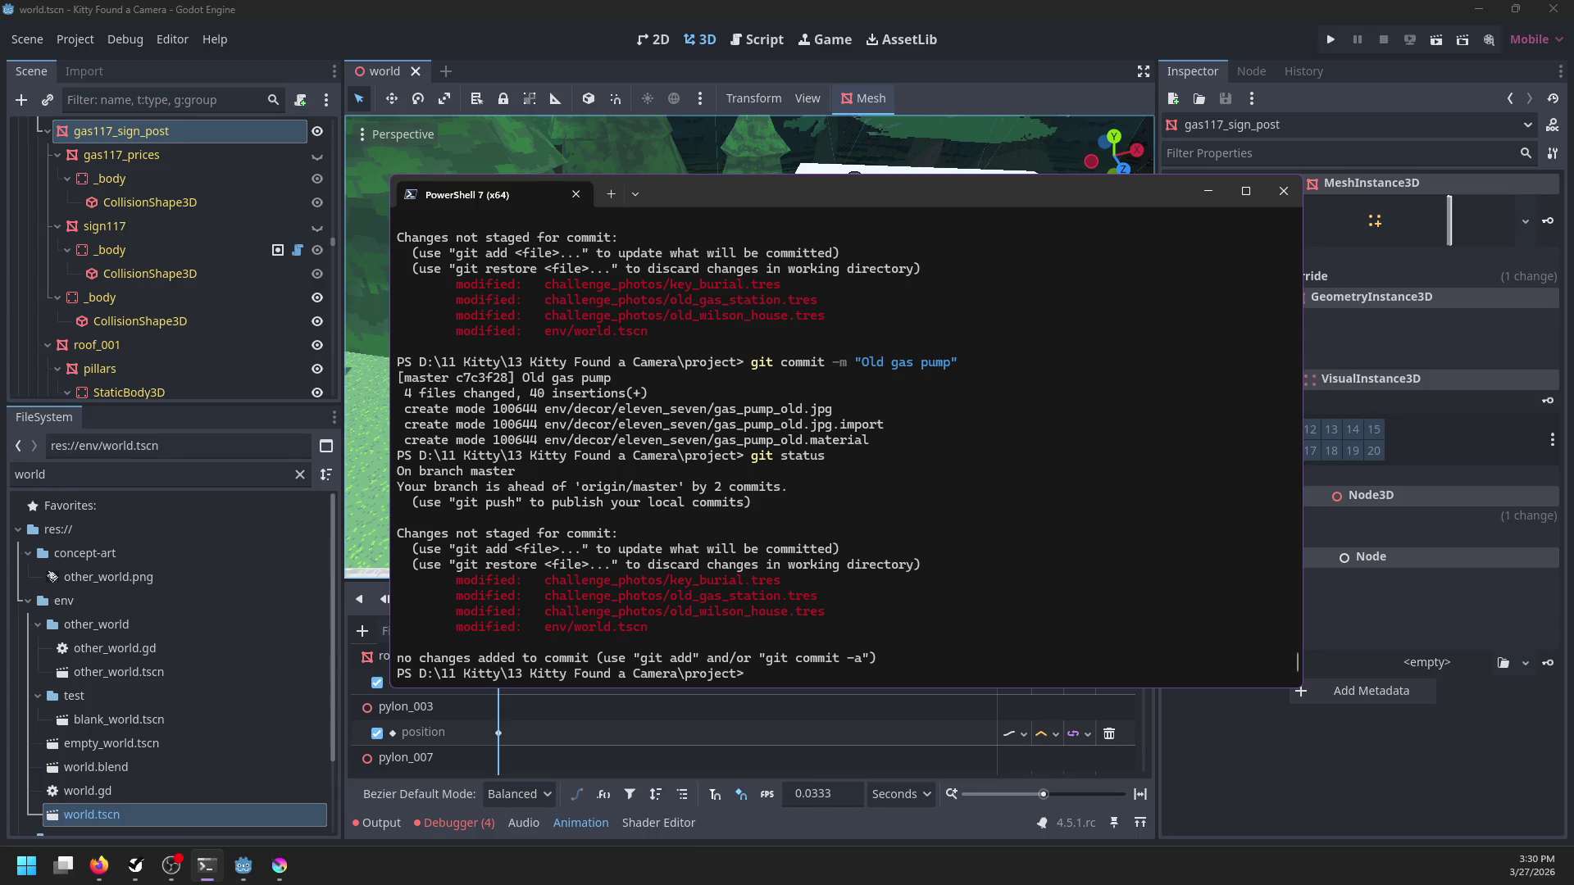
type("git add *.")
type("tre")
key("BackSpace")
key("BackSpace")
key("BackSpace")
type("git checkout -- *.tres")
key("Return")
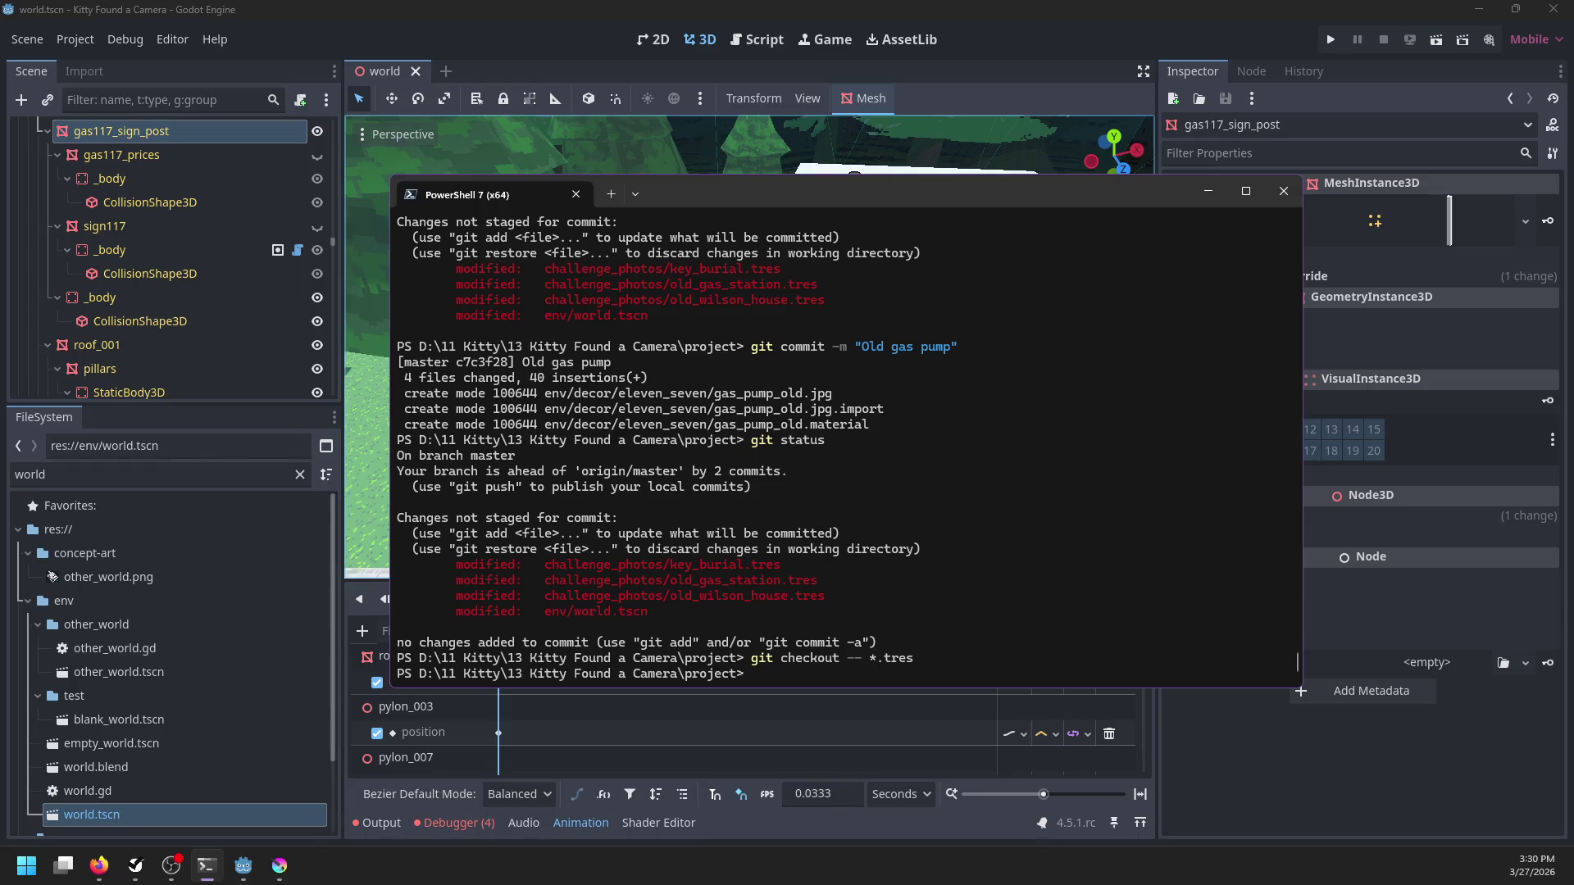
Step: Recheck git status and show the diff of the remaining uncommitted changes
left_click(586, 12)
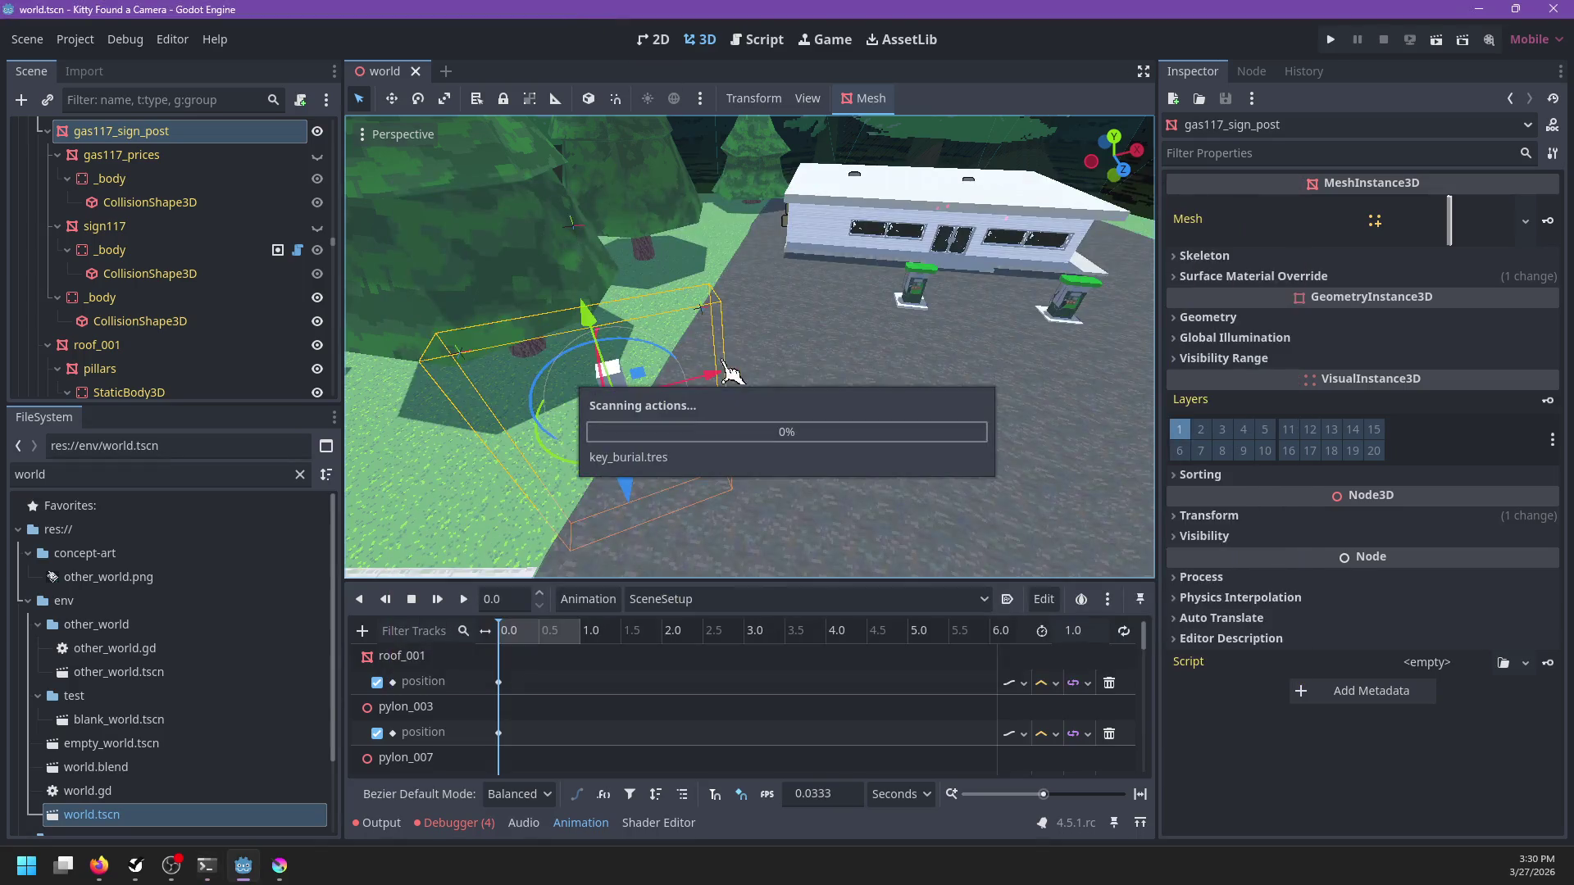
key("alt+Tab")
type("git status")
key("Return")
type("git diff")
key("Return")
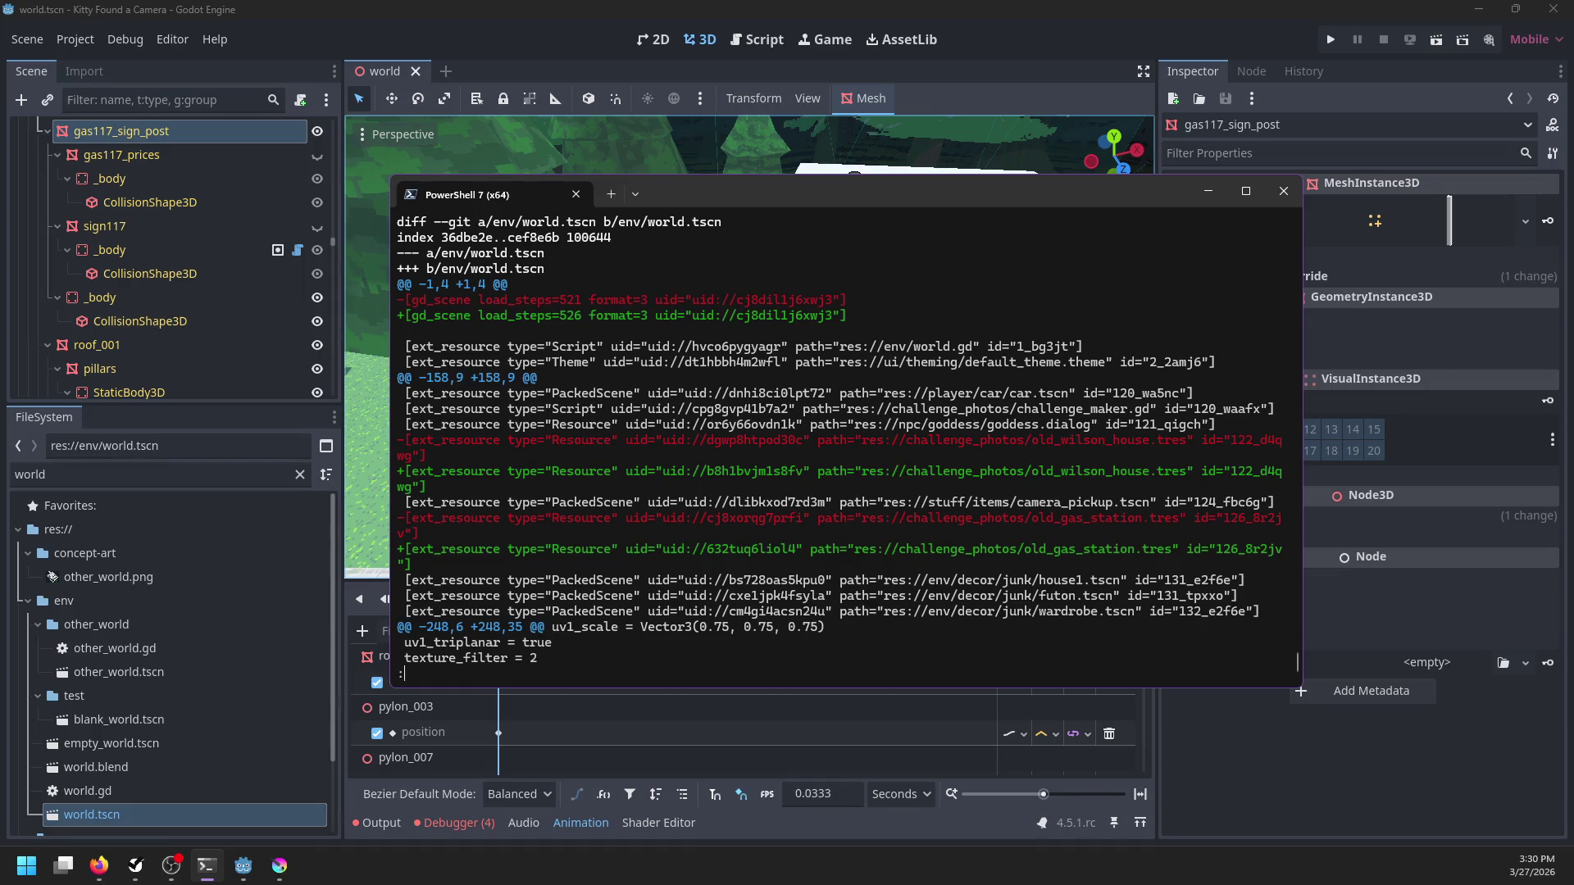
Step: Page through the world.tscn diff to the end and quit the pager
key("space")
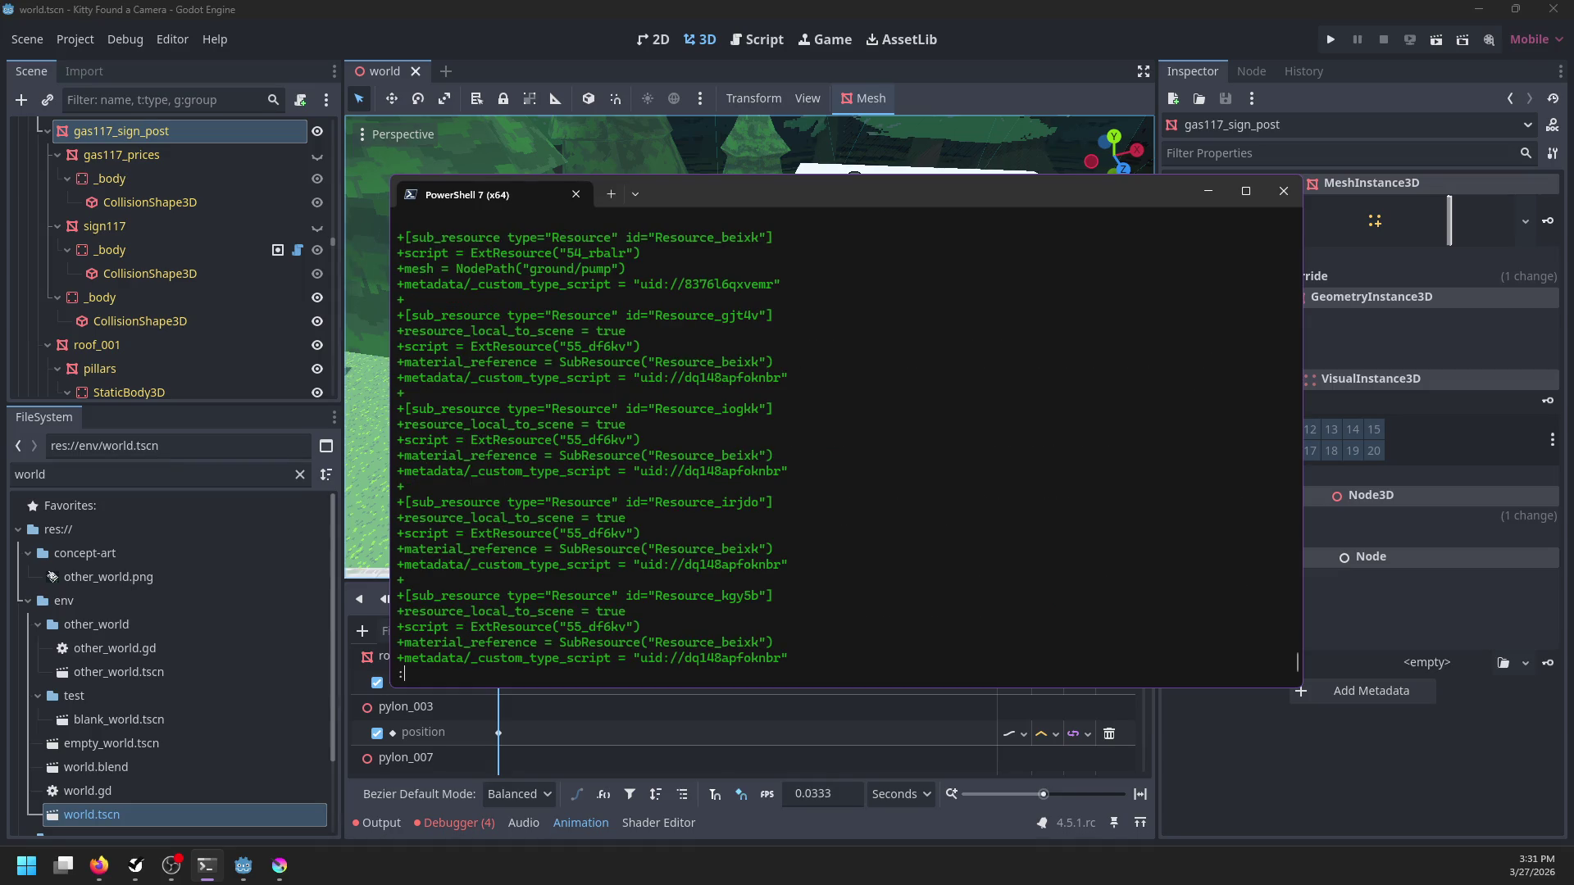
key("Up")
key("Up")
key("Up")
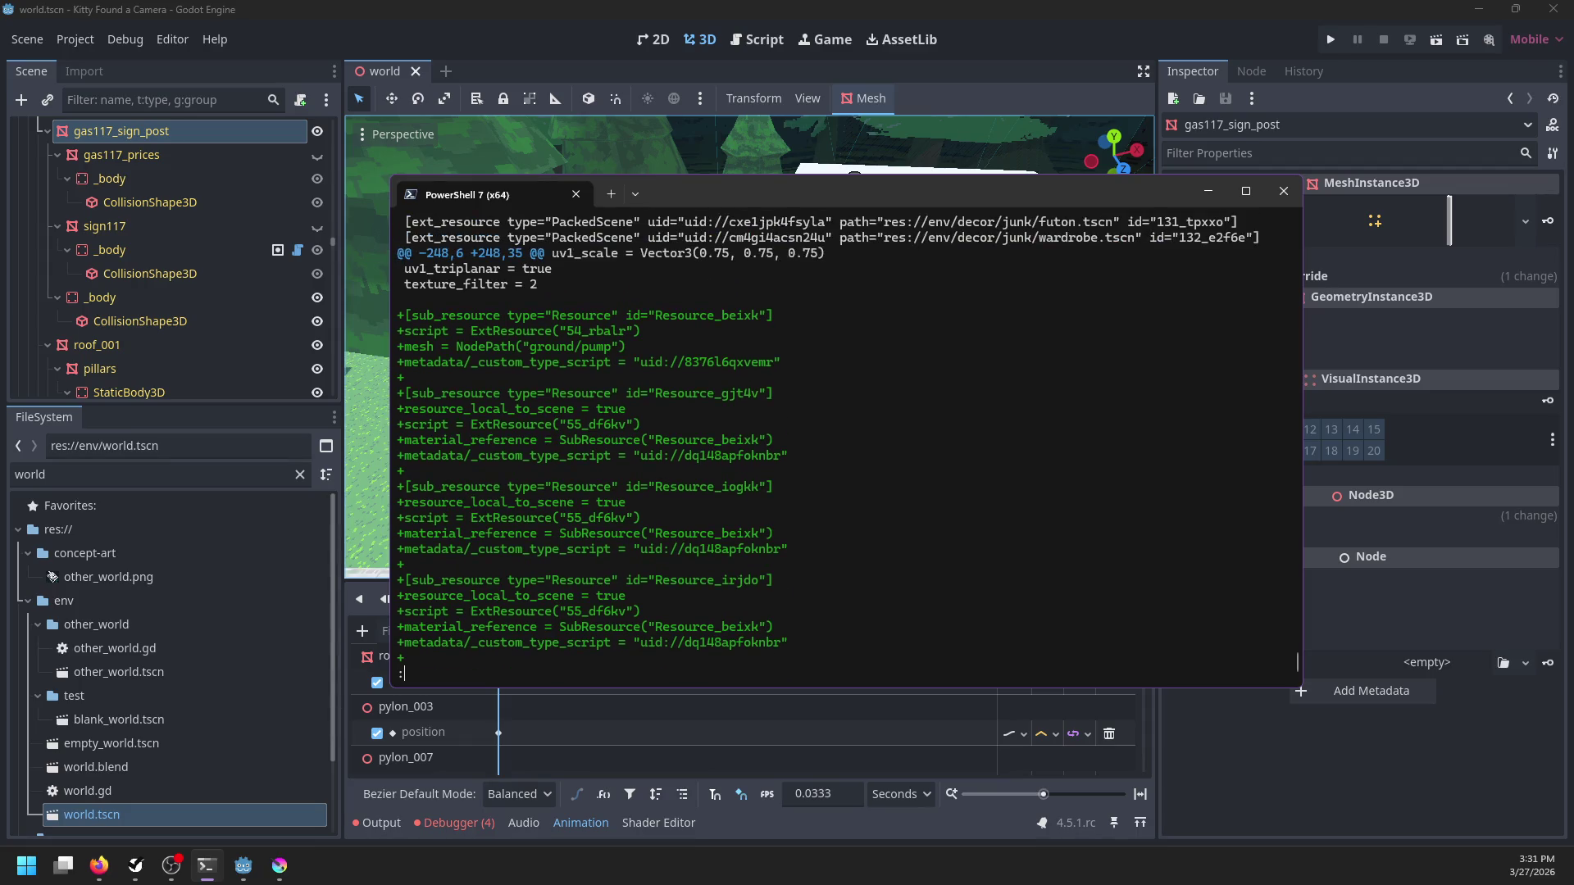
key("Down")
key("Down")
key("Down")
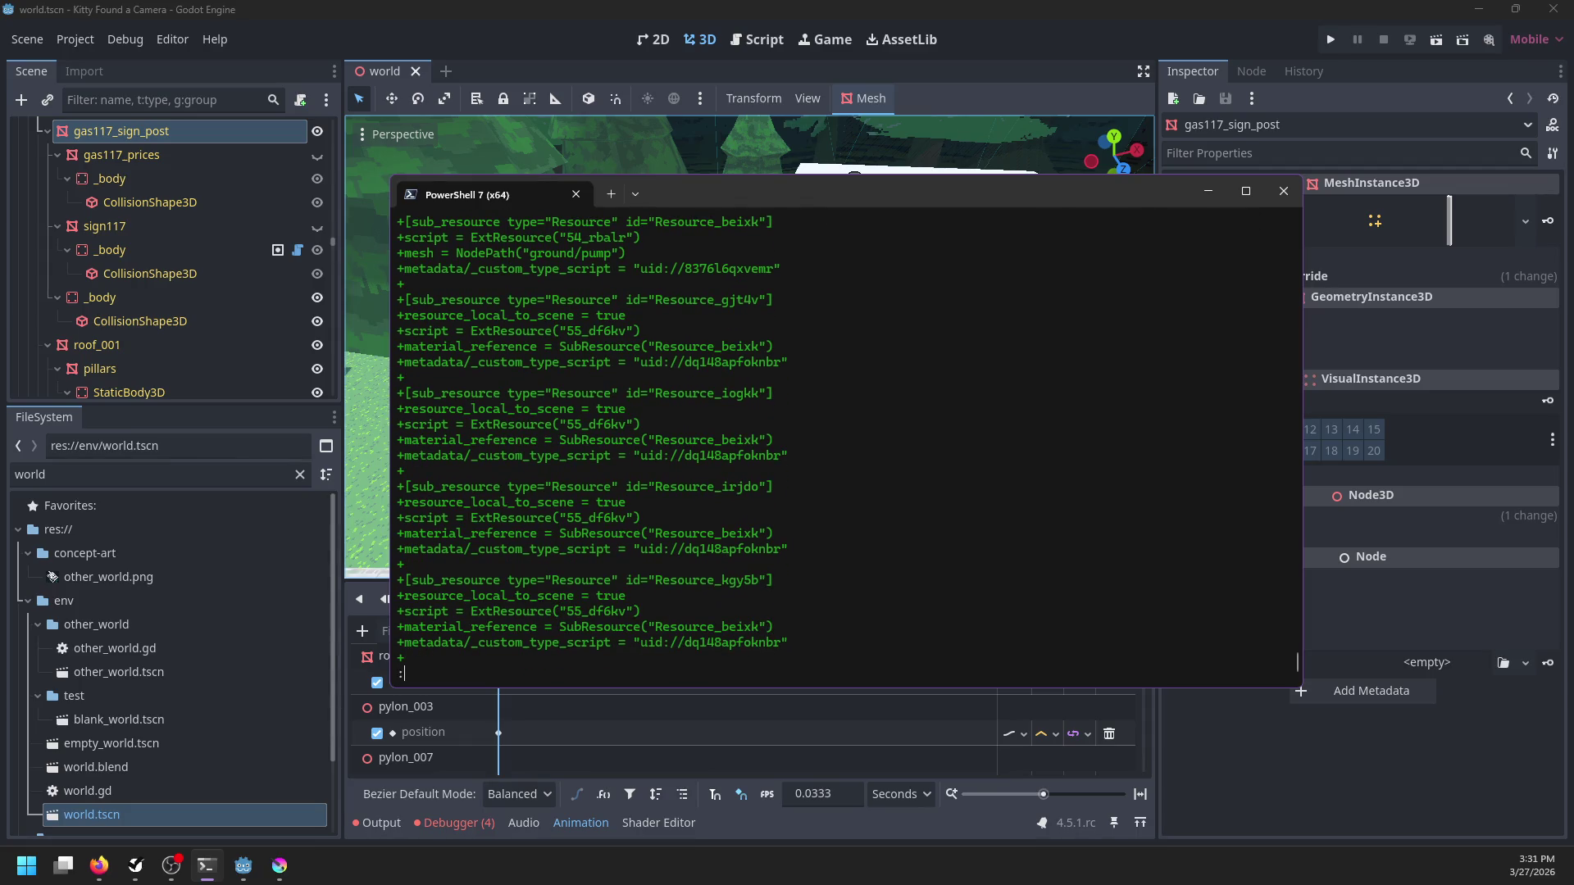
key("Down")
key("Down")
key("Down")
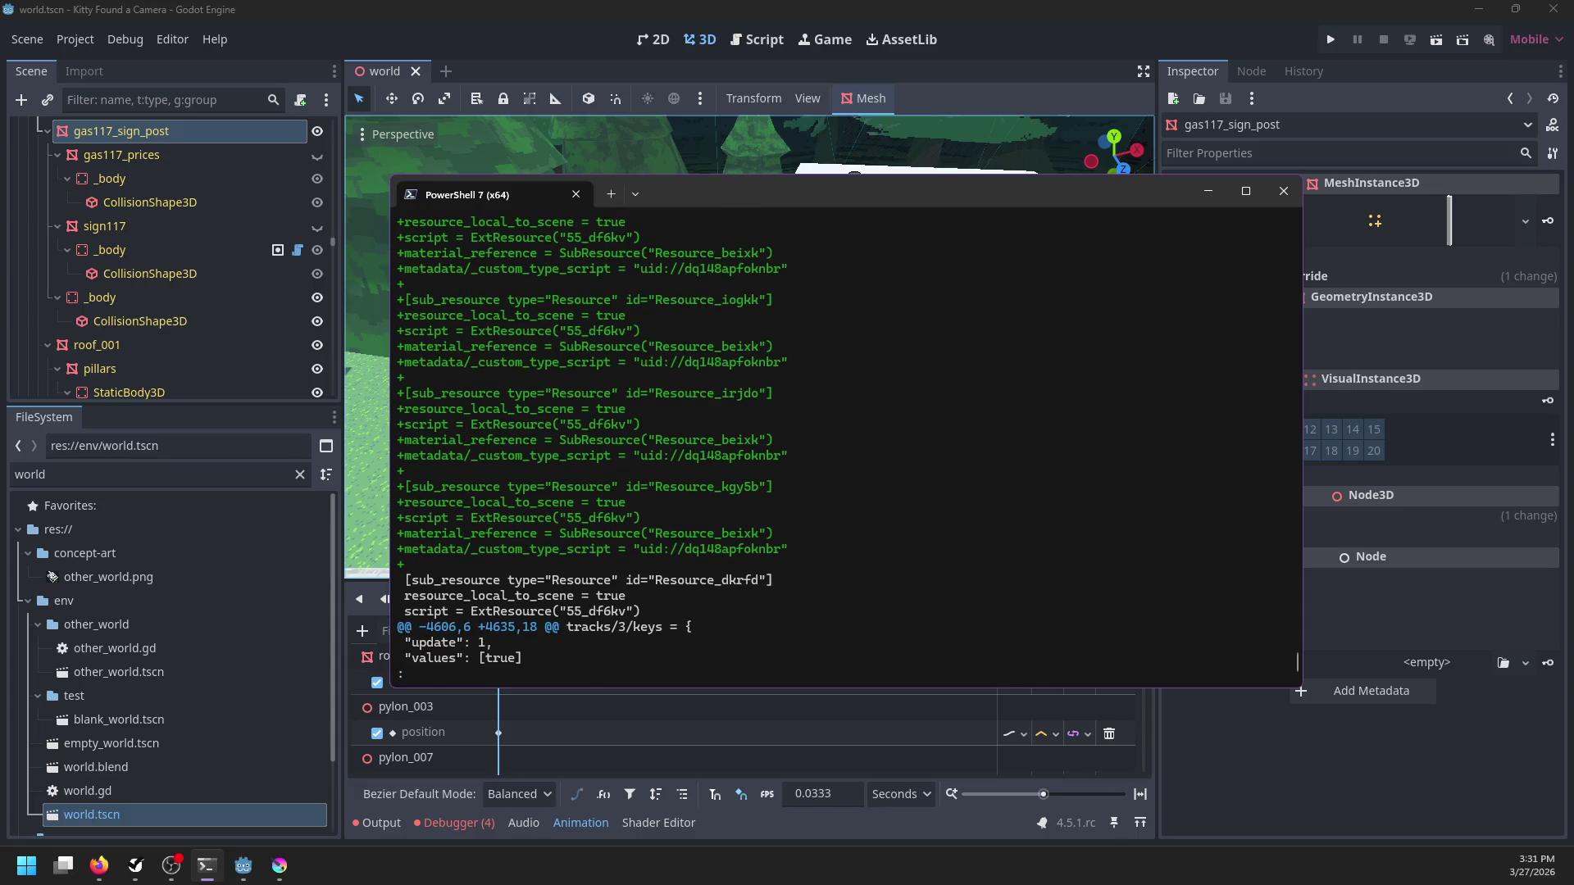
key("Down")
key("Down")
key("Down")
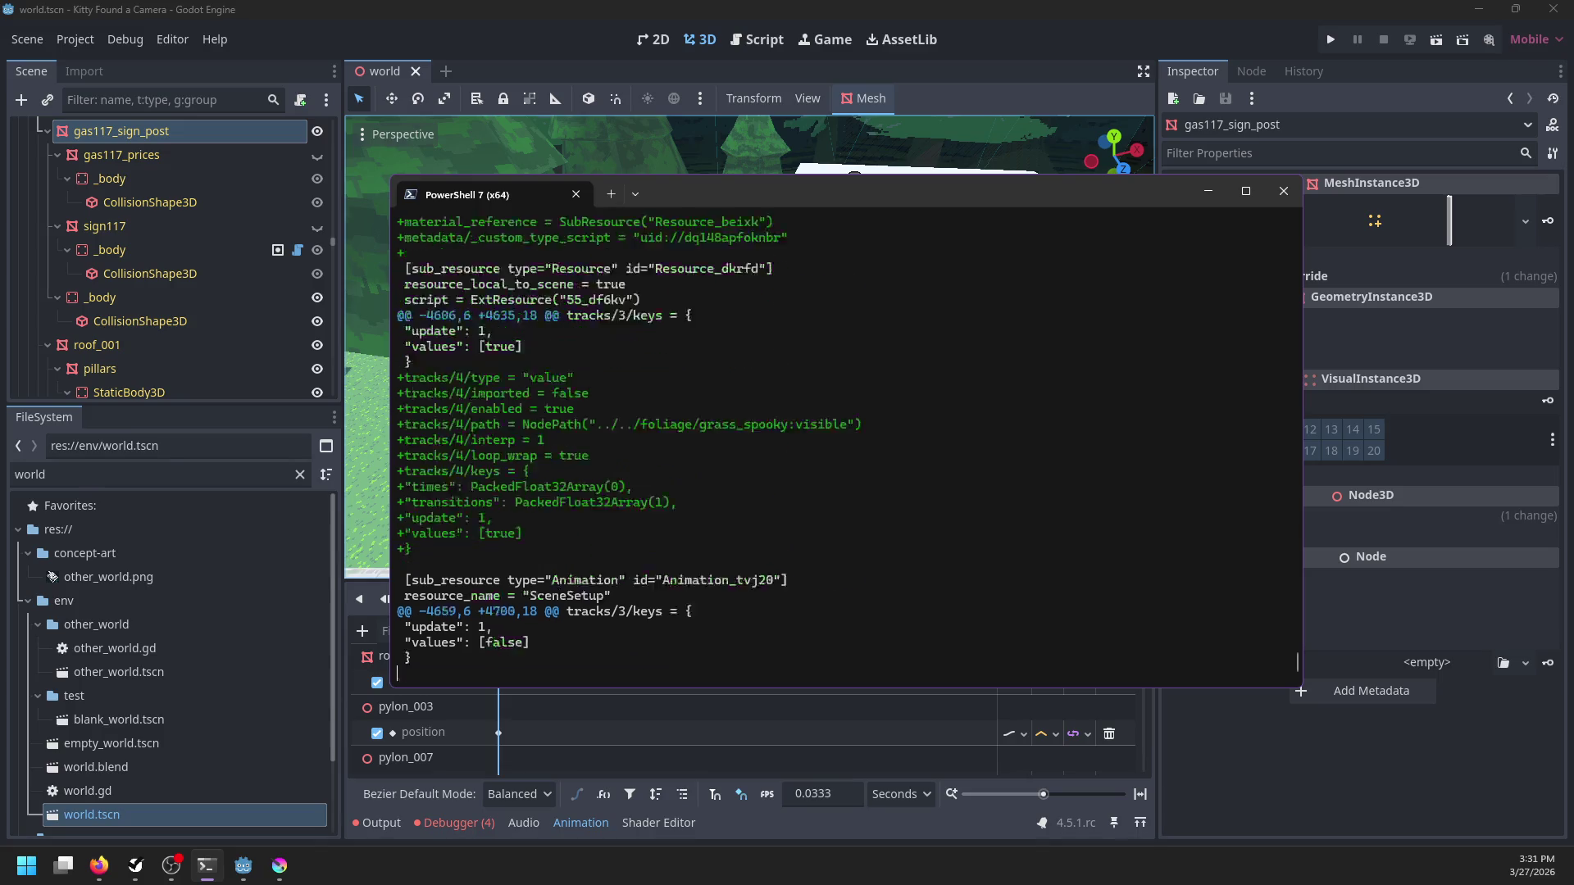
key("Up")
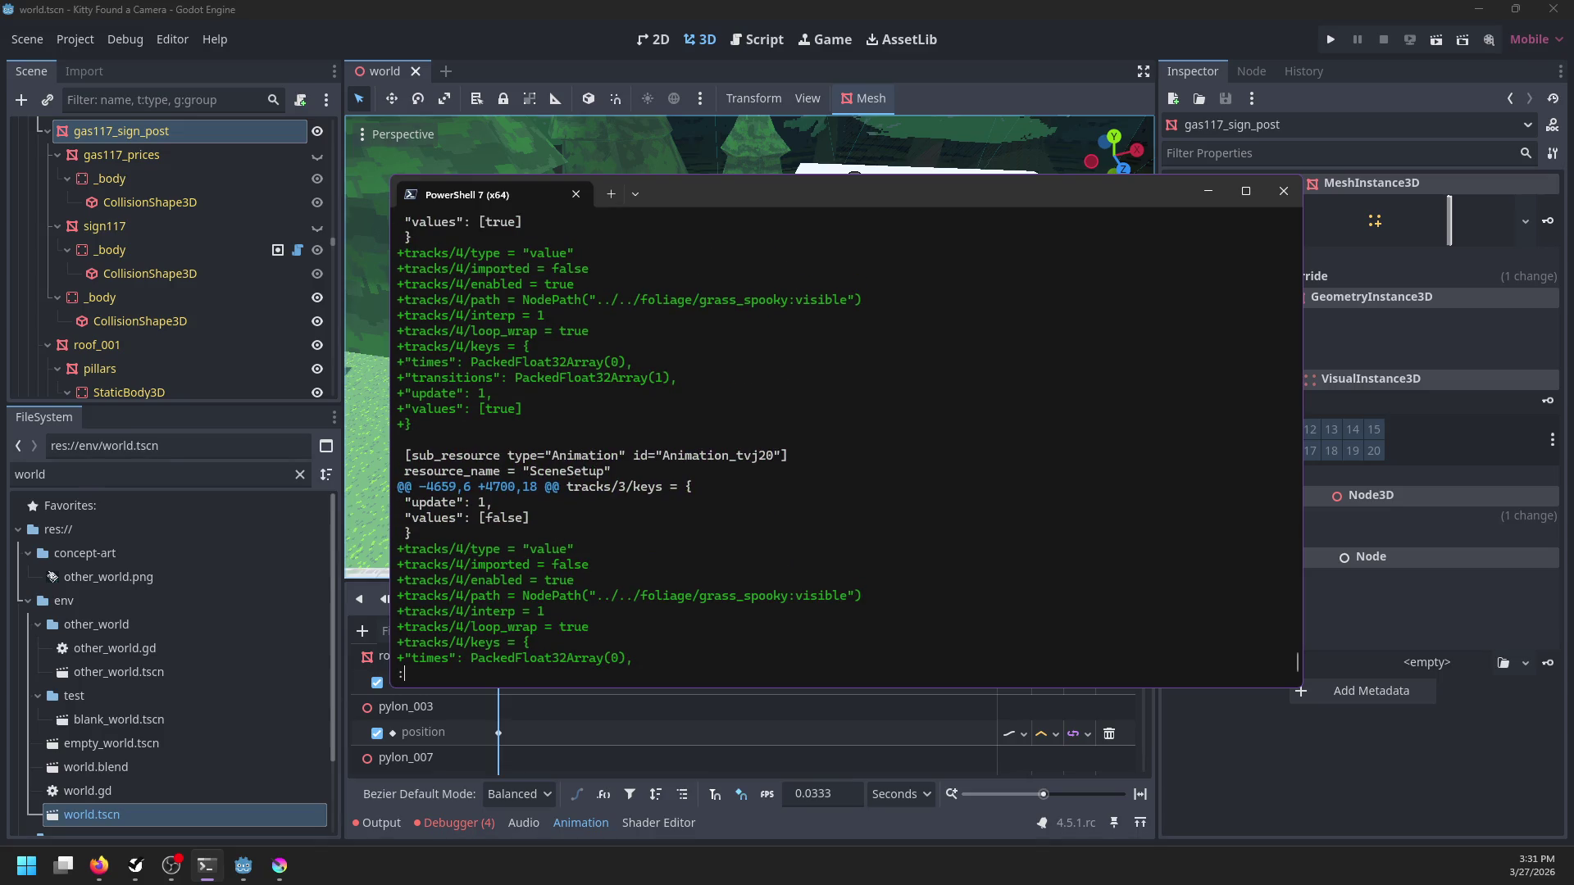
key("Down")
key("Down")
key("Down")
key("space")
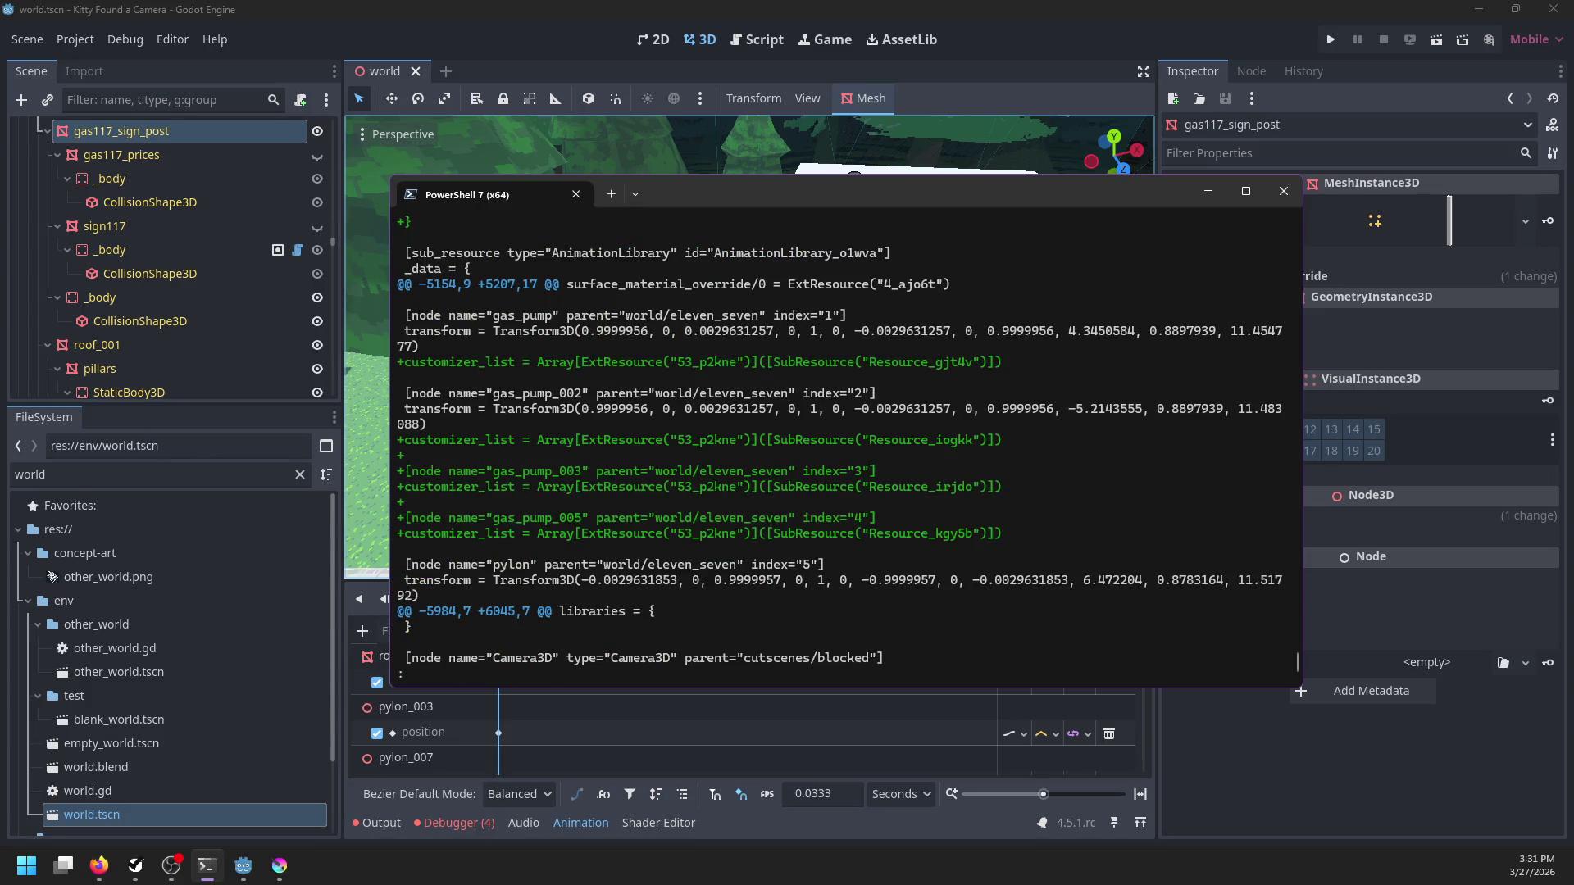
key("space")
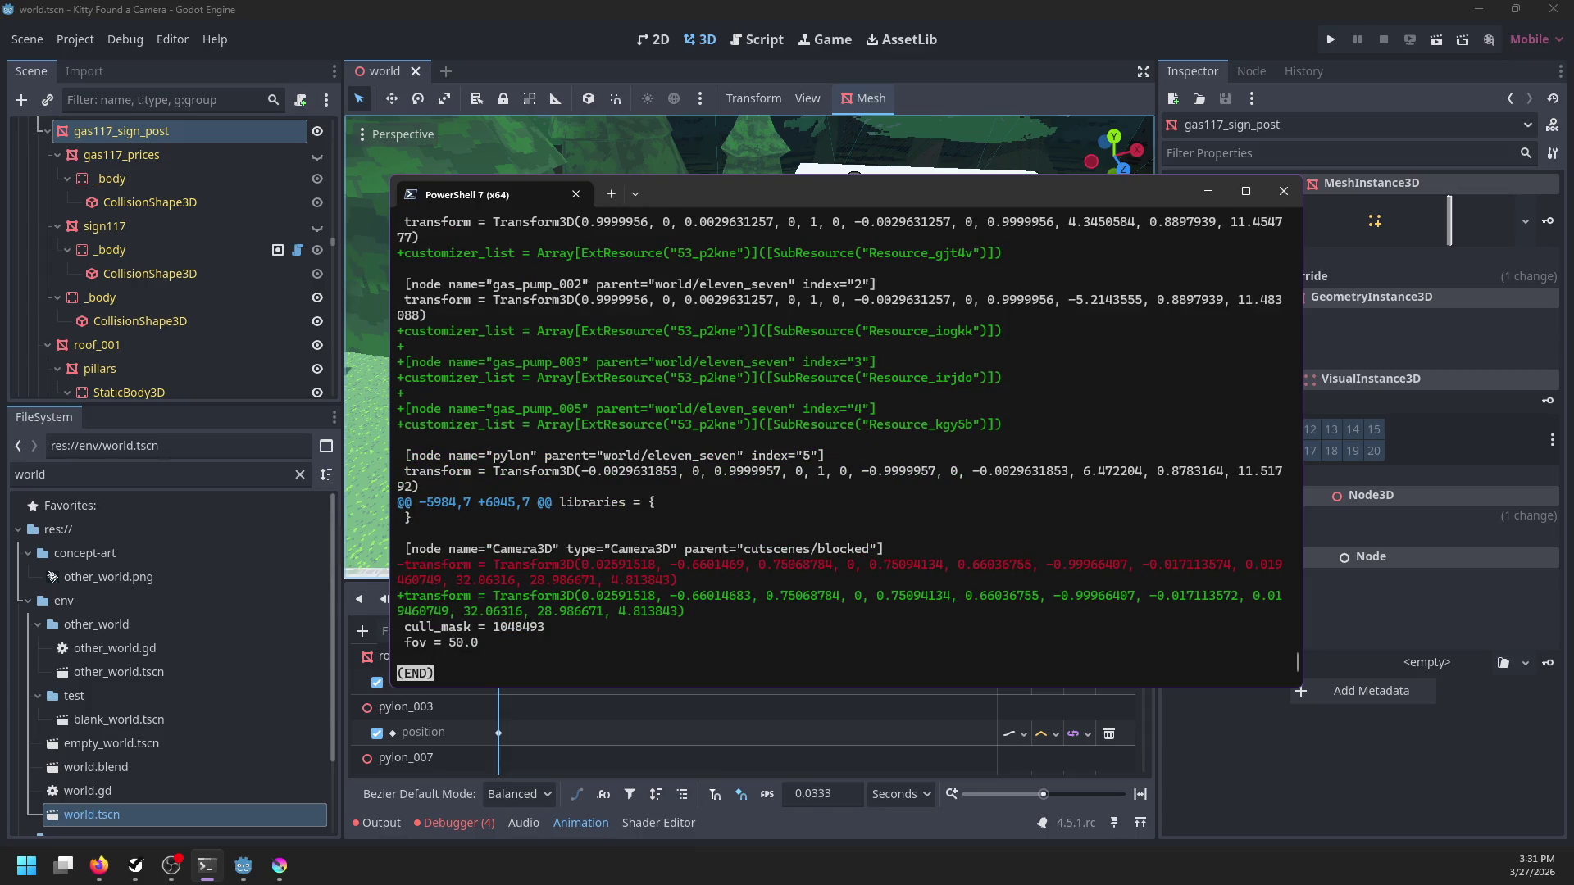
key("q")
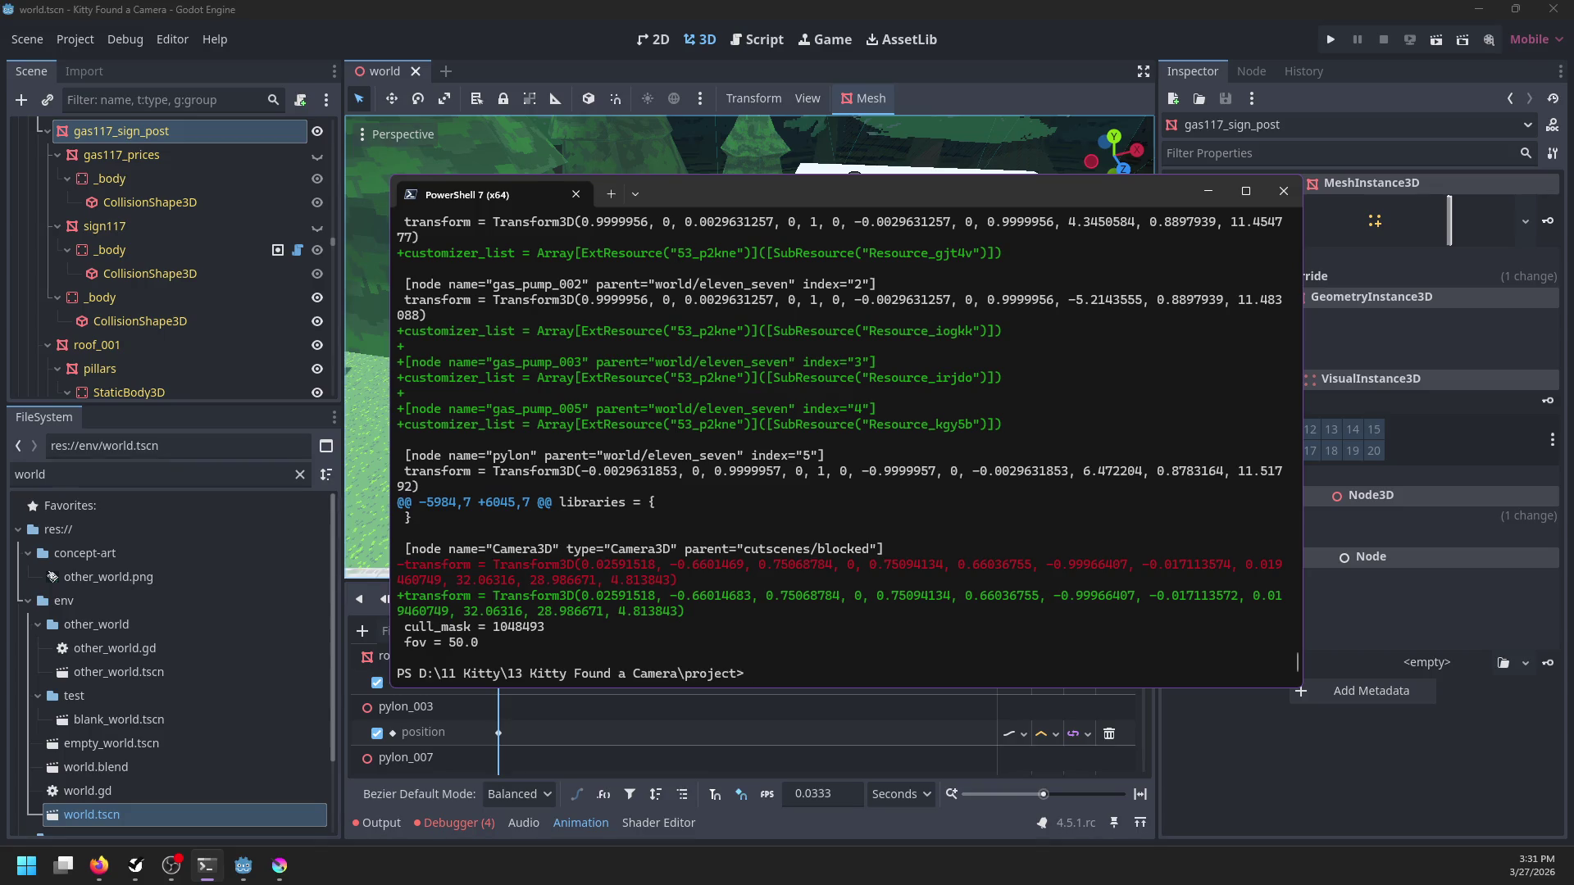
key("alt+Tab")
Step: Find the blocked node by filtering, then select blocked > AnimationPlayer under cutscenes
left_click(176, 100)
type("blocked")
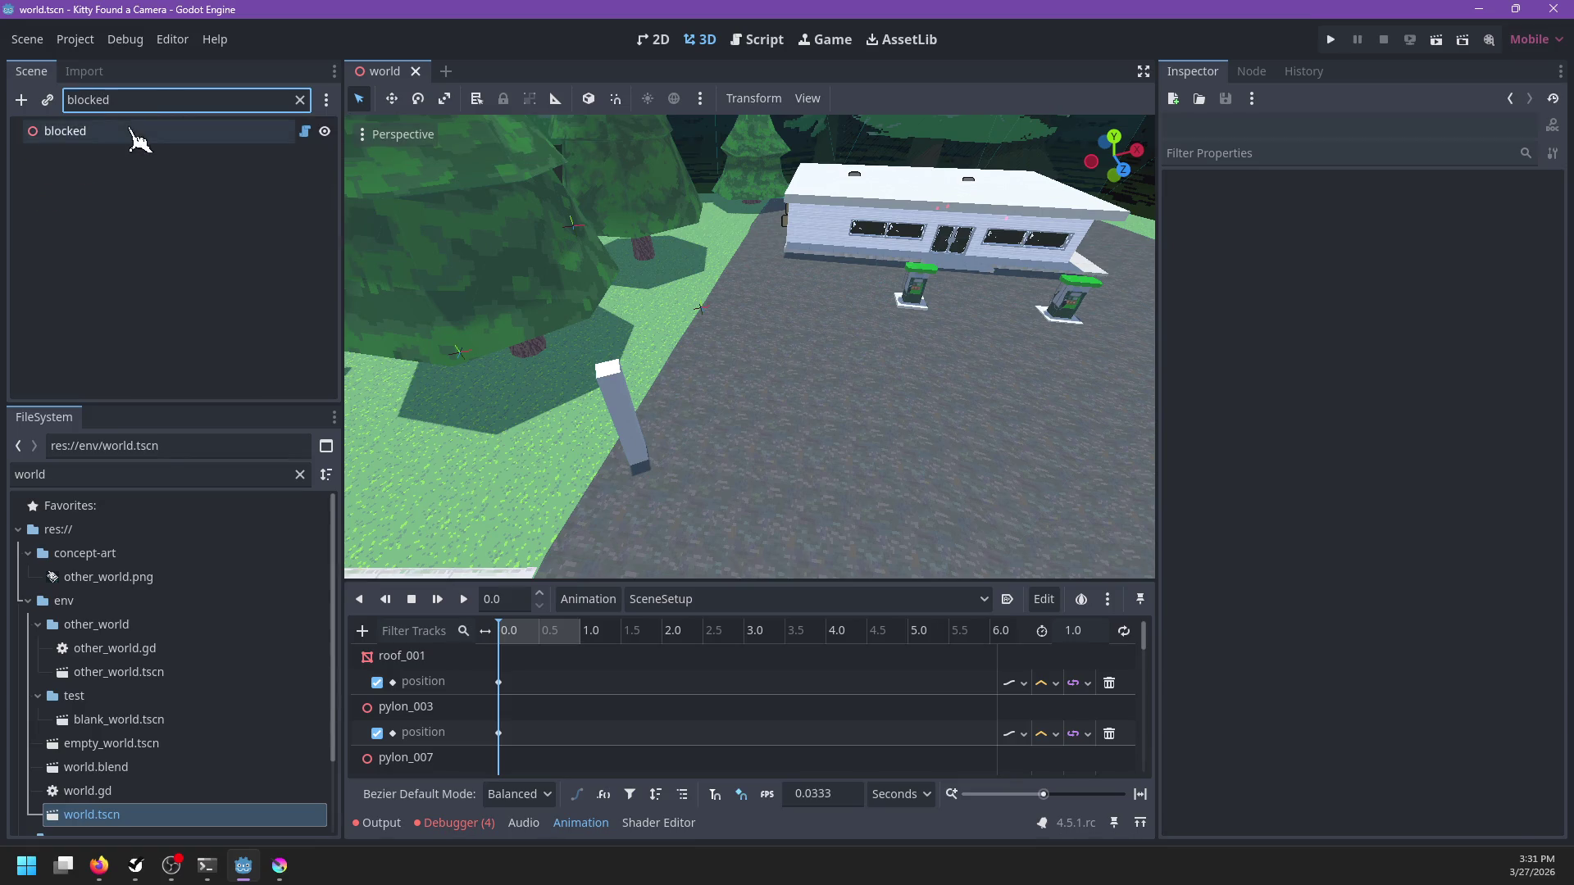
left_click(138, 141)
left_click(300, 100)
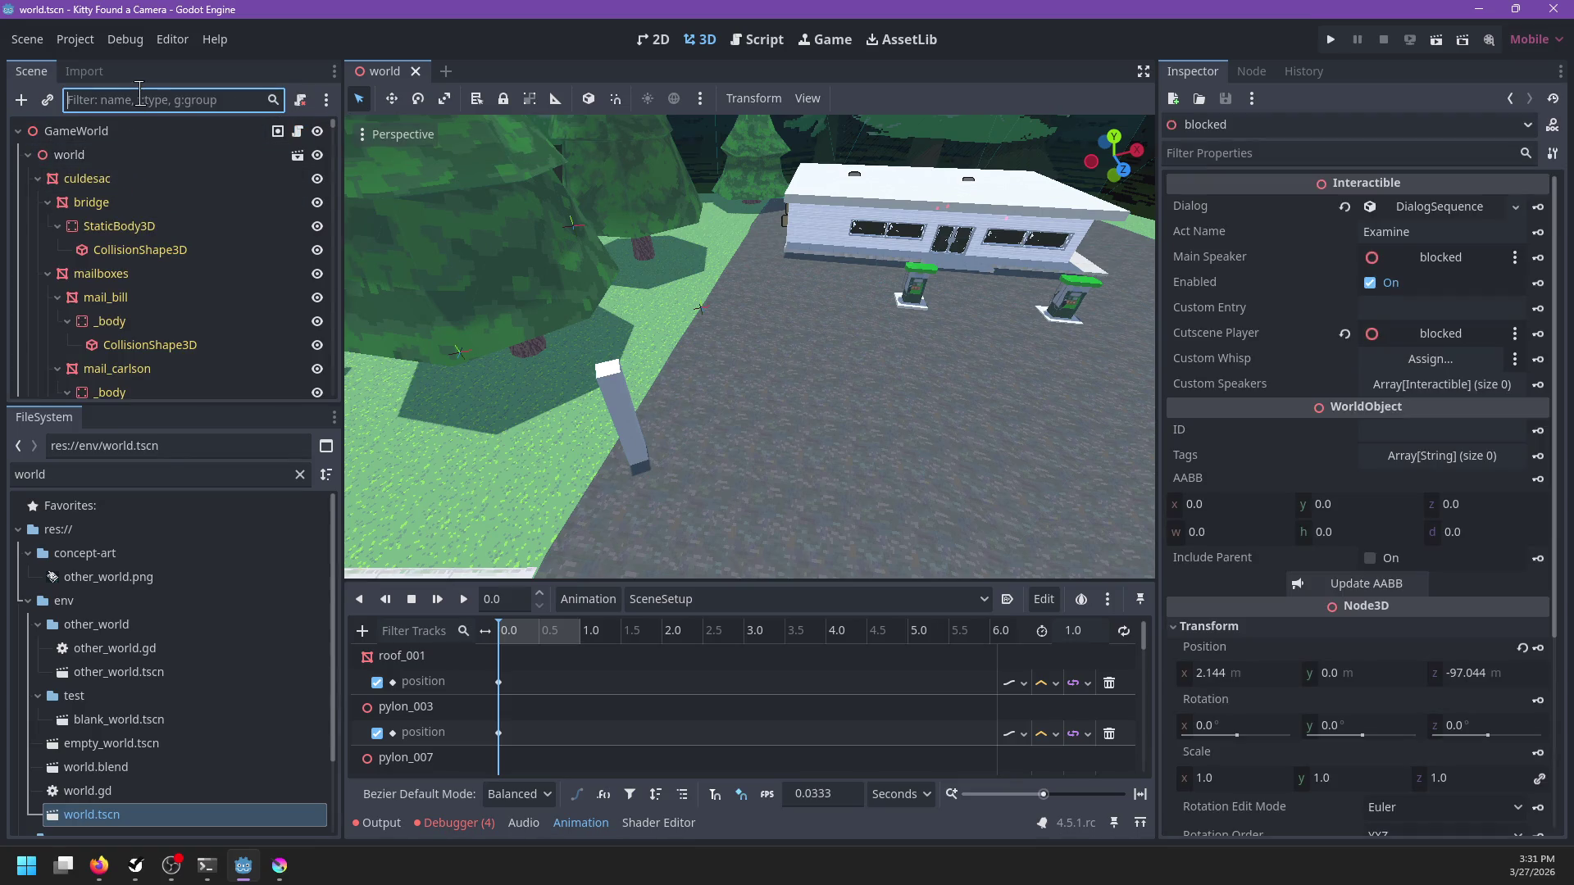
left_click(27, 155)
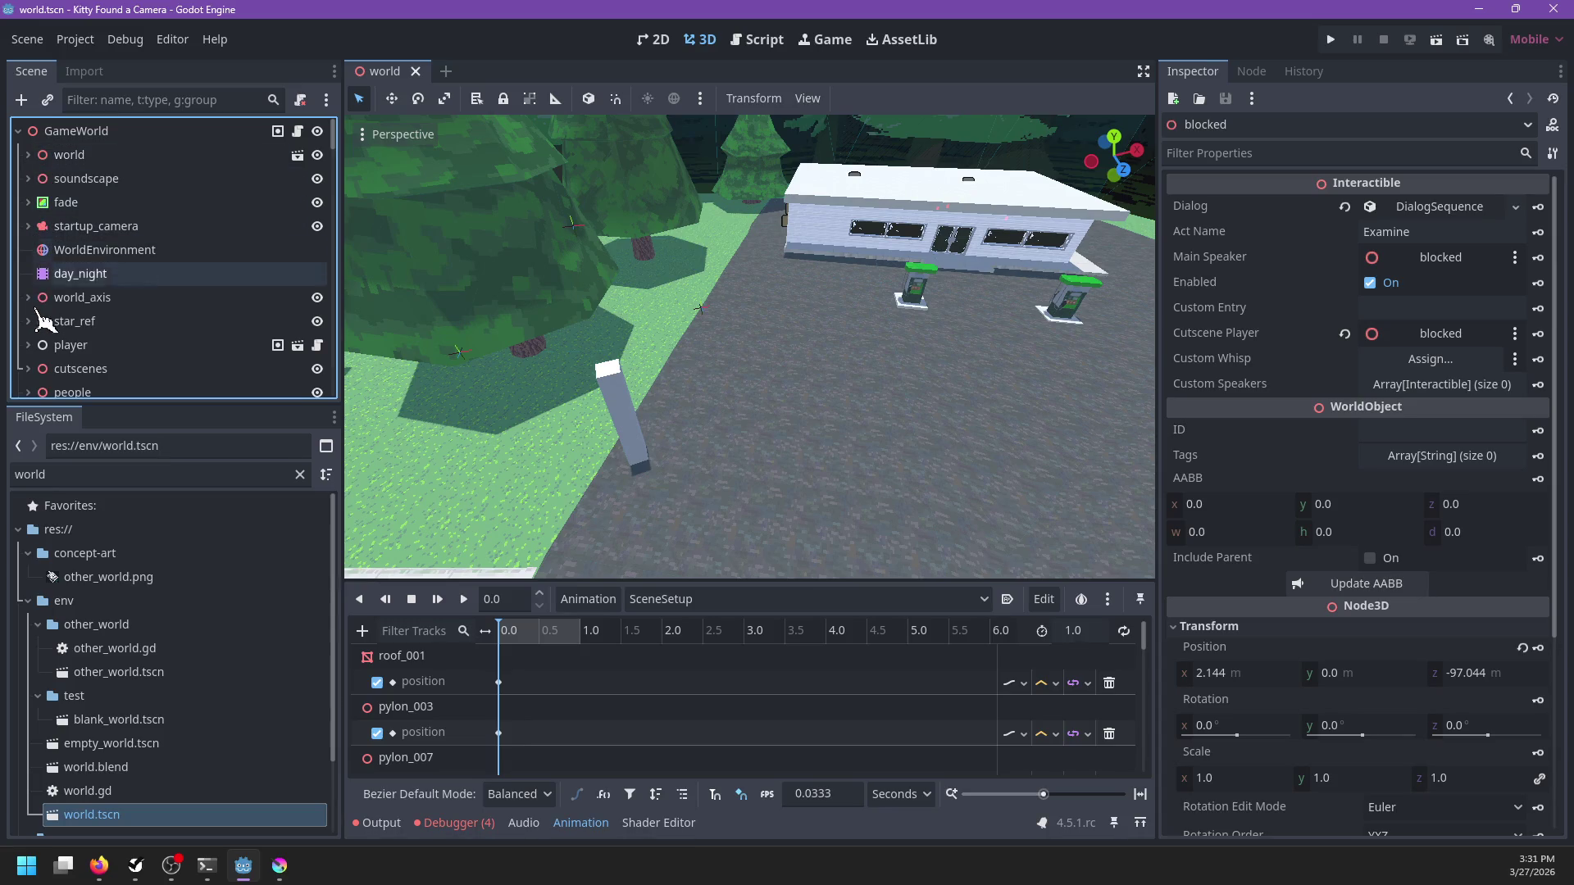
scroll(41, 320, "down", 3)
left_click(28, 265)
scroll(152, 305, "down", 3)
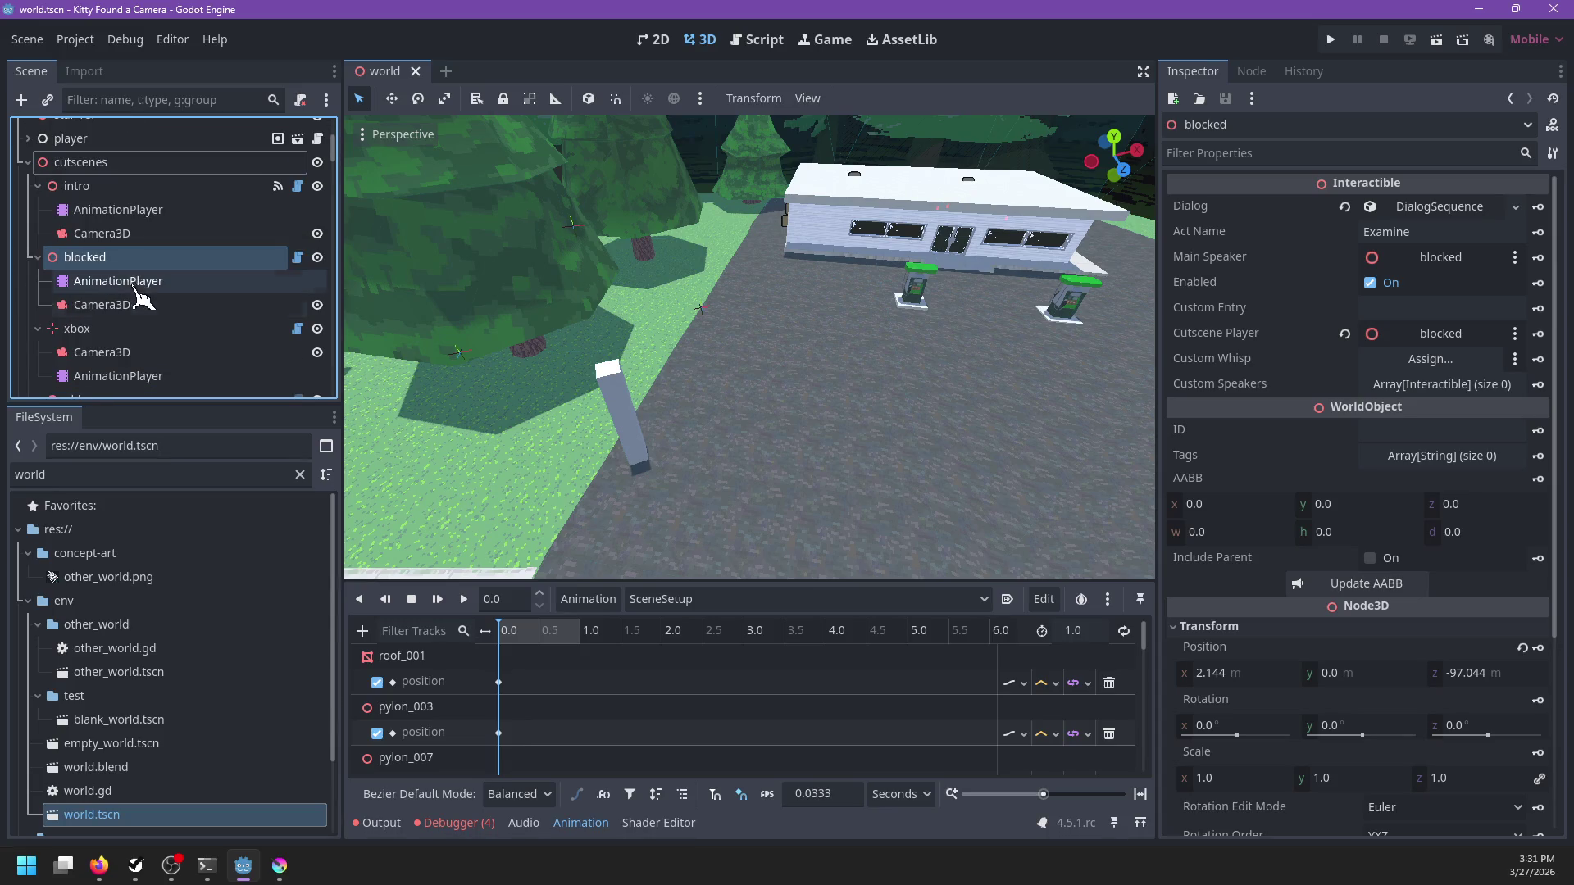
left_click(135, 282)
key("alt+Tab")
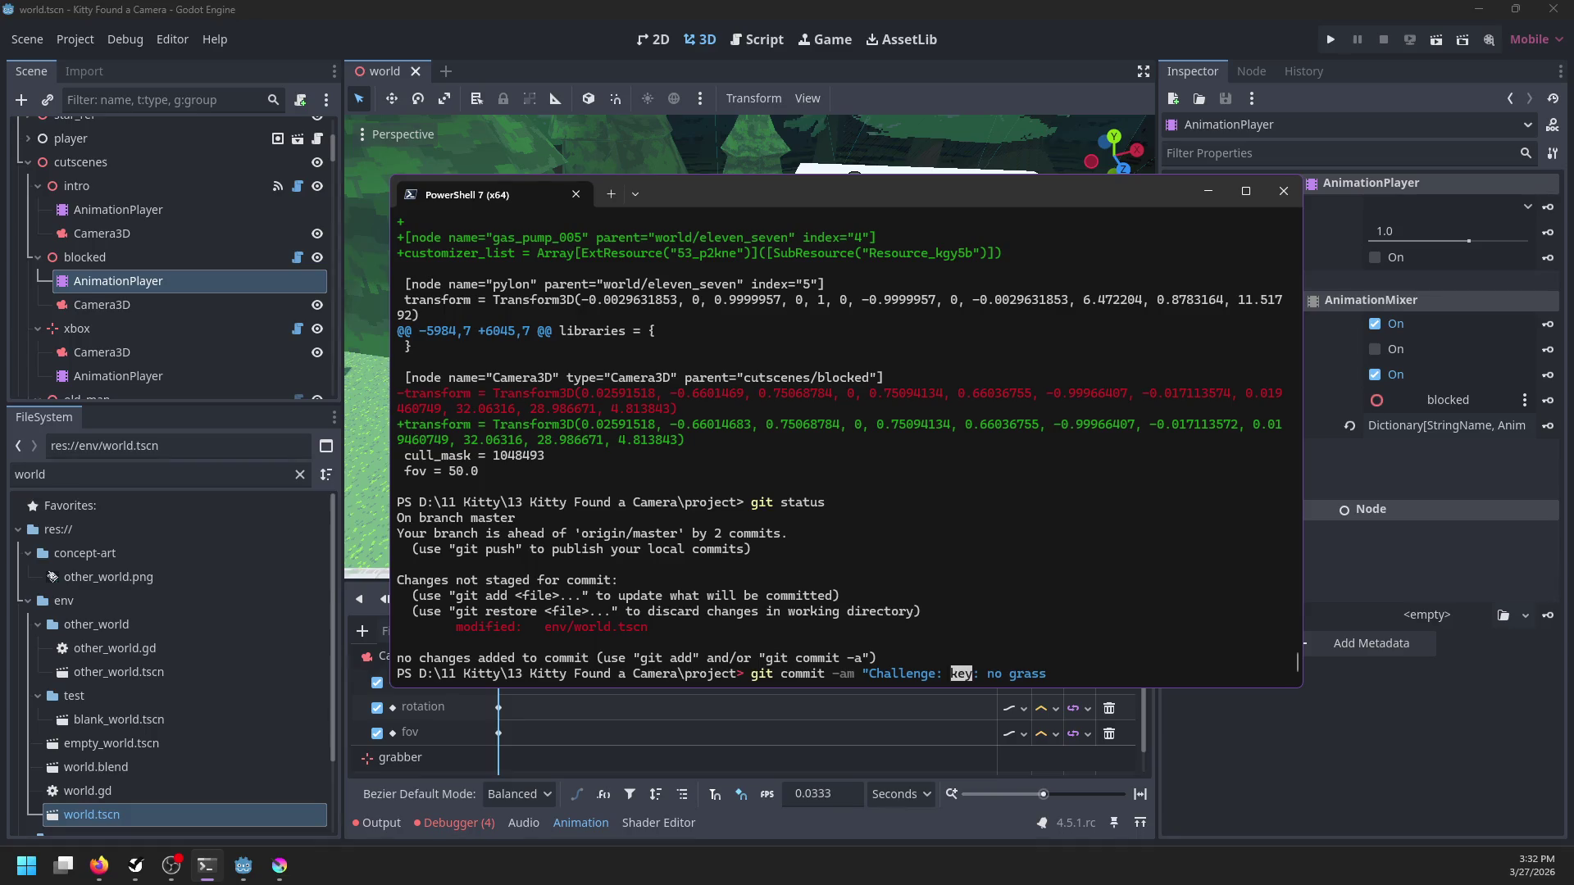
Step: Reword the commit message to 'Key challenge: no grass in old photo' and commit world.tscn
key("ctrl+shift+Left")
type("Key cha")
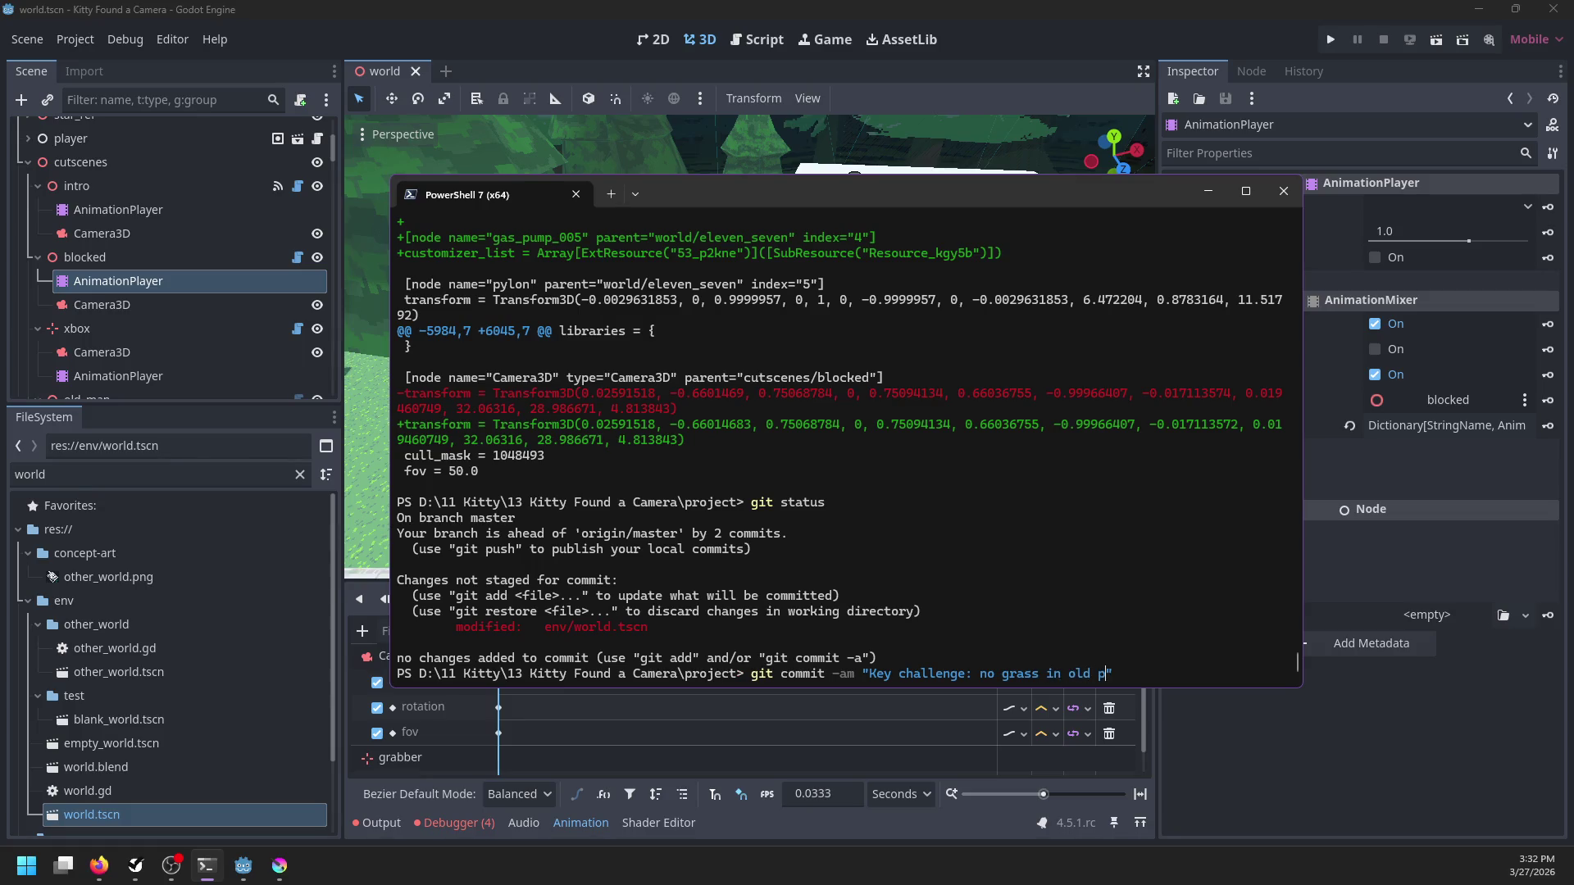
key("Return")
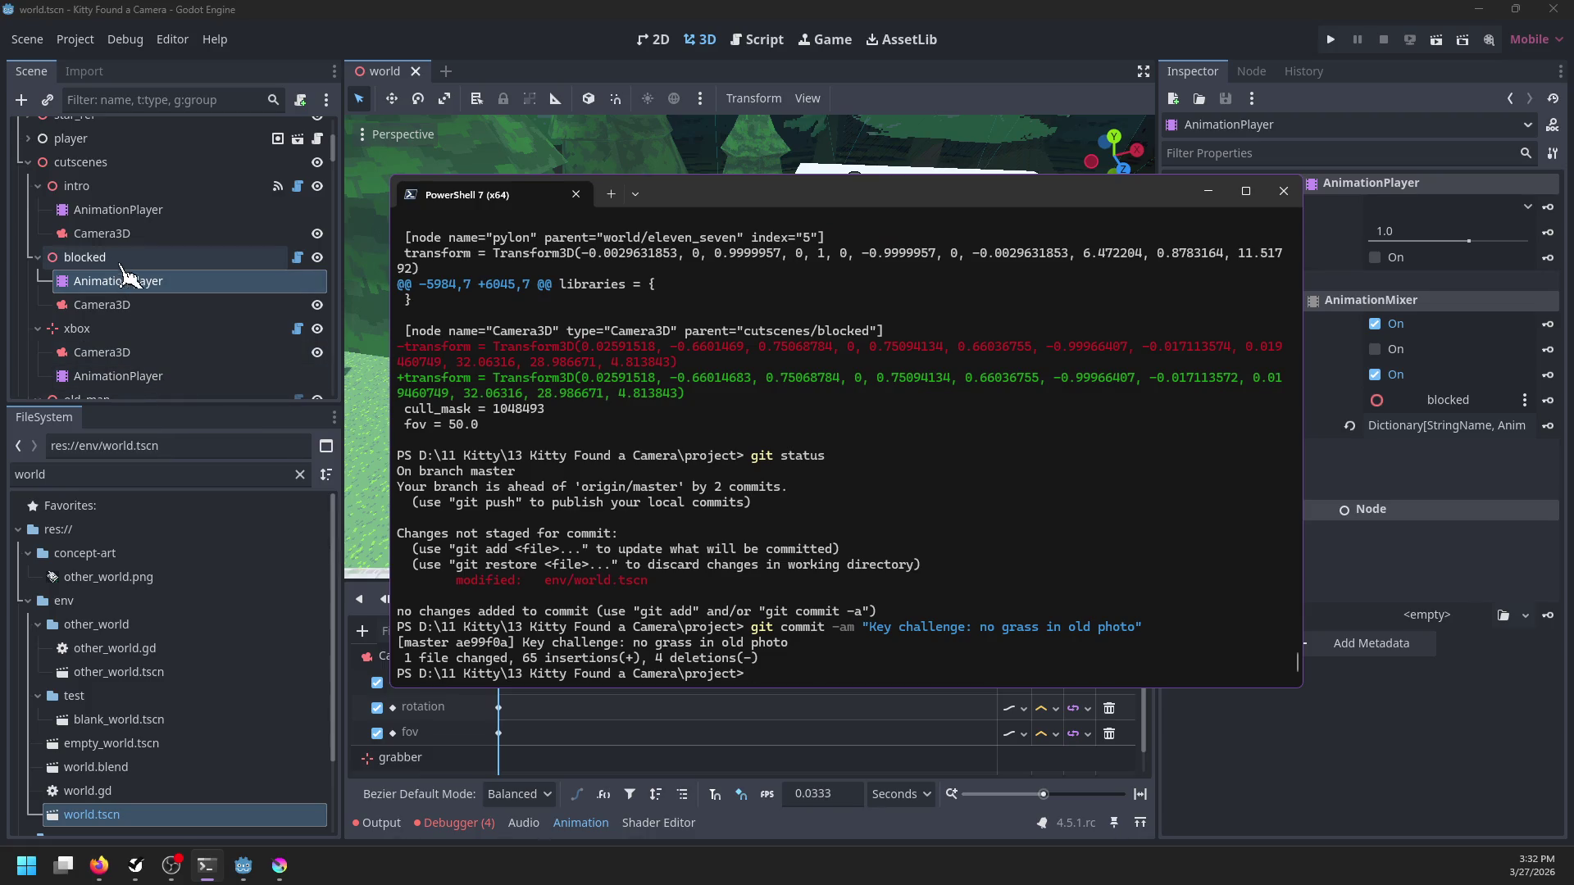
key("alt+Tab")
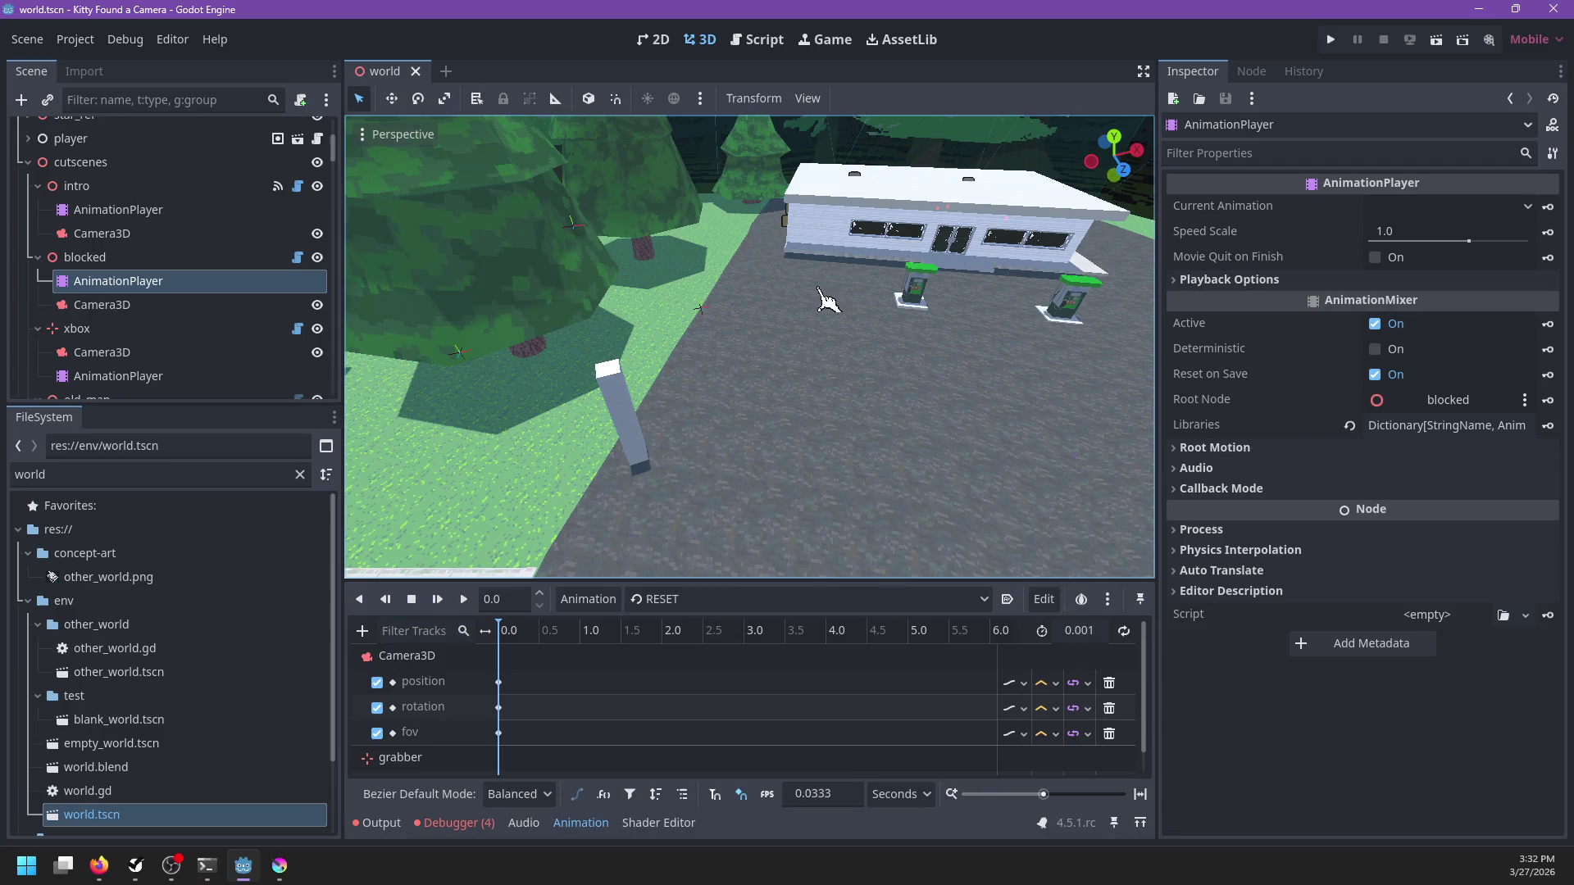
Step: Select the sign post, then open old_gas_station's AnimationPlayer showing its SceneSetup tracks
left_click(610, 405)
scroll(60, 354, "down", 3)
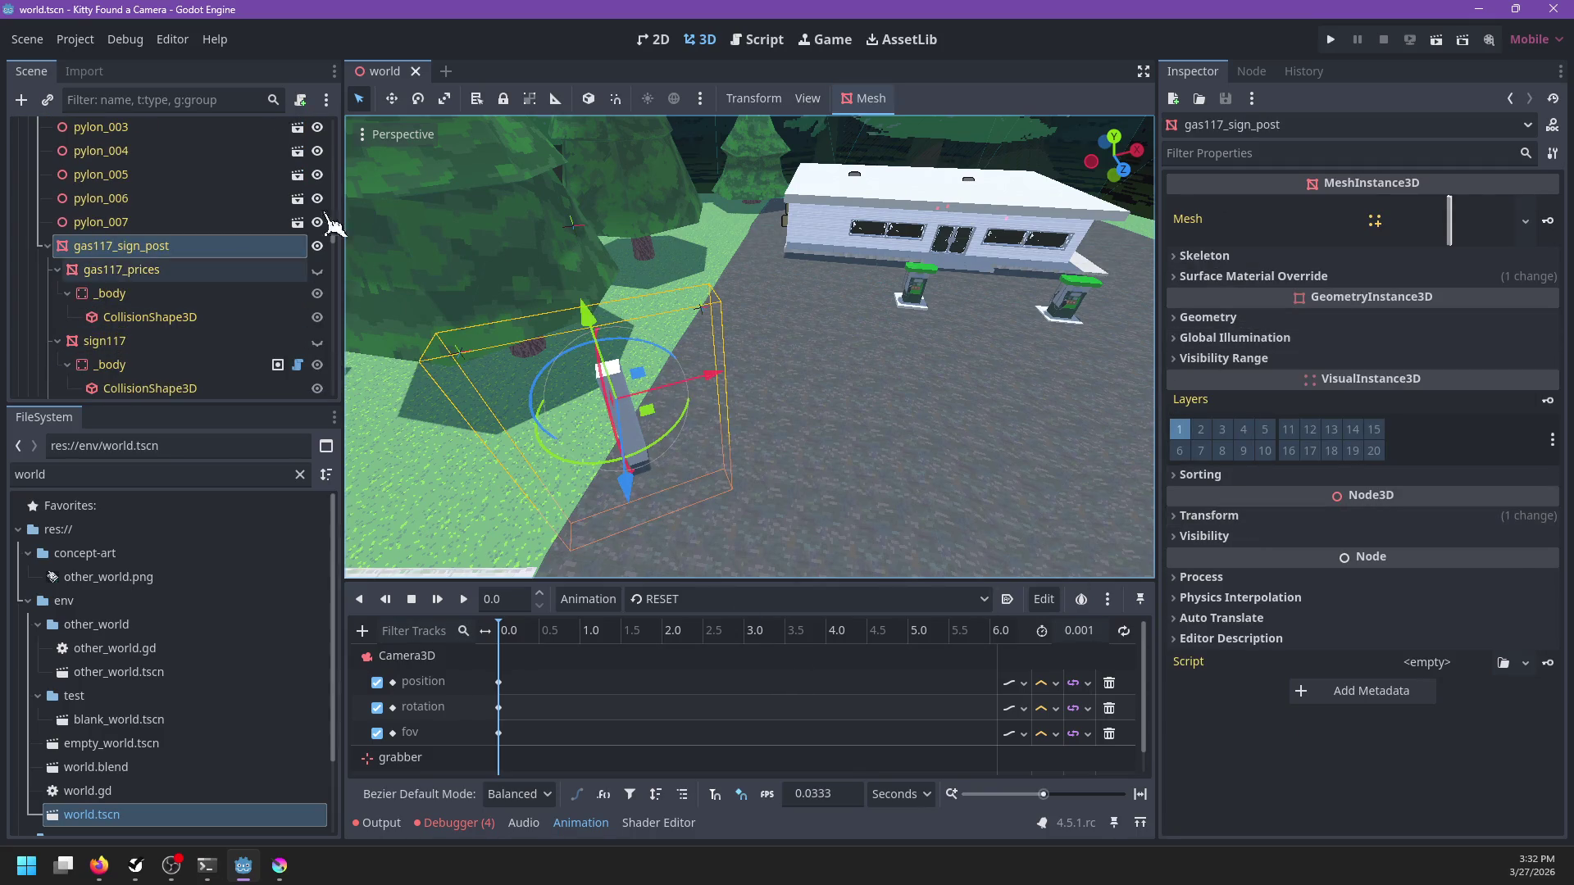
scroll(328, 246, "up", 5)
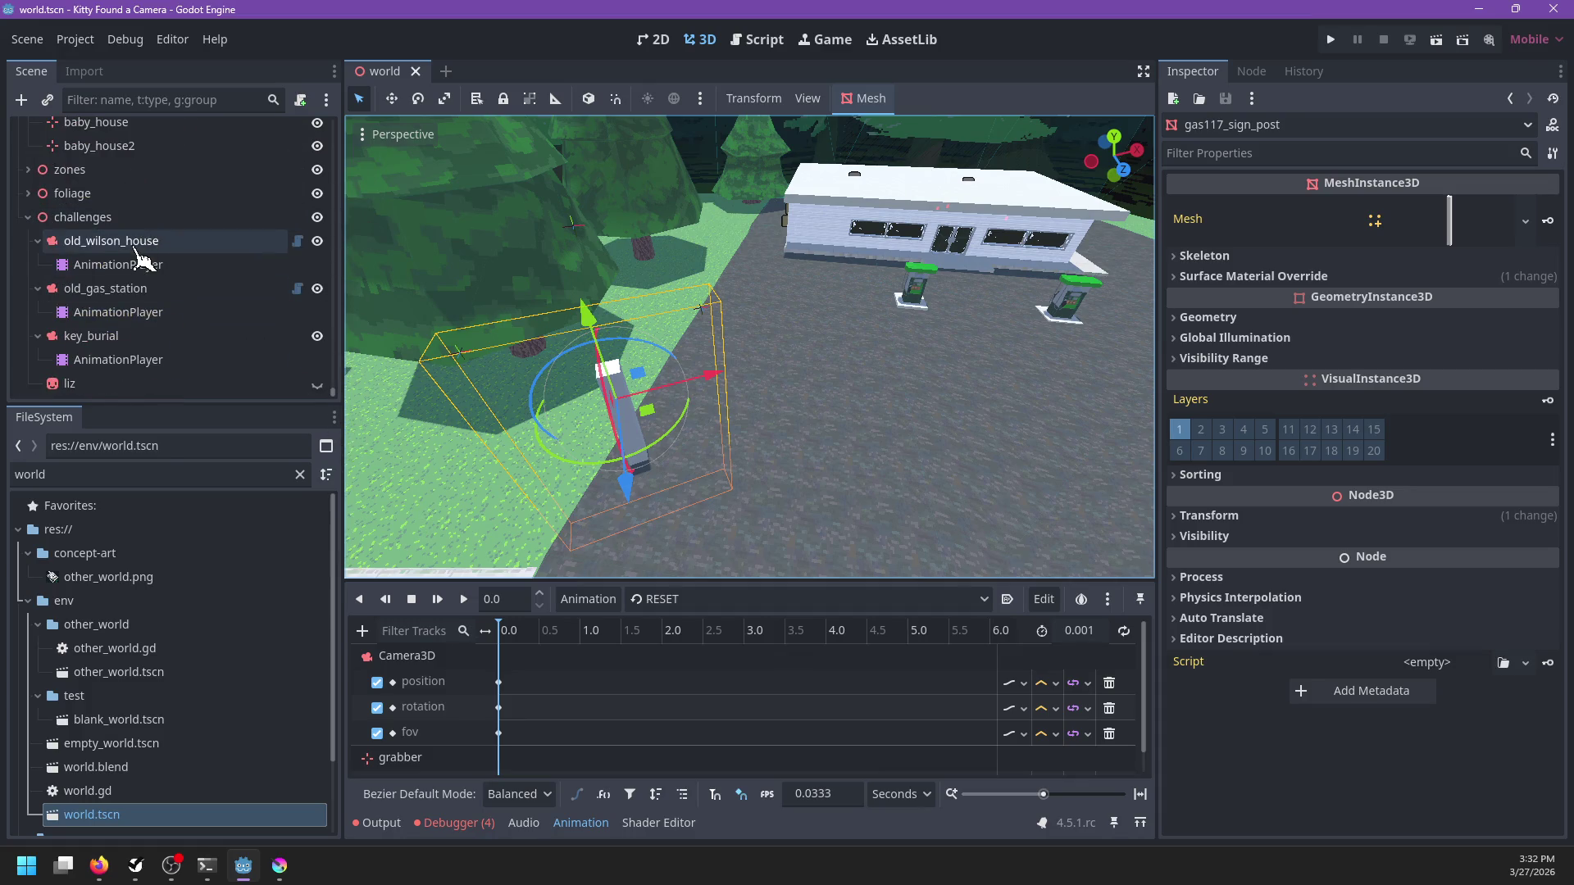
left_click(131, 312)
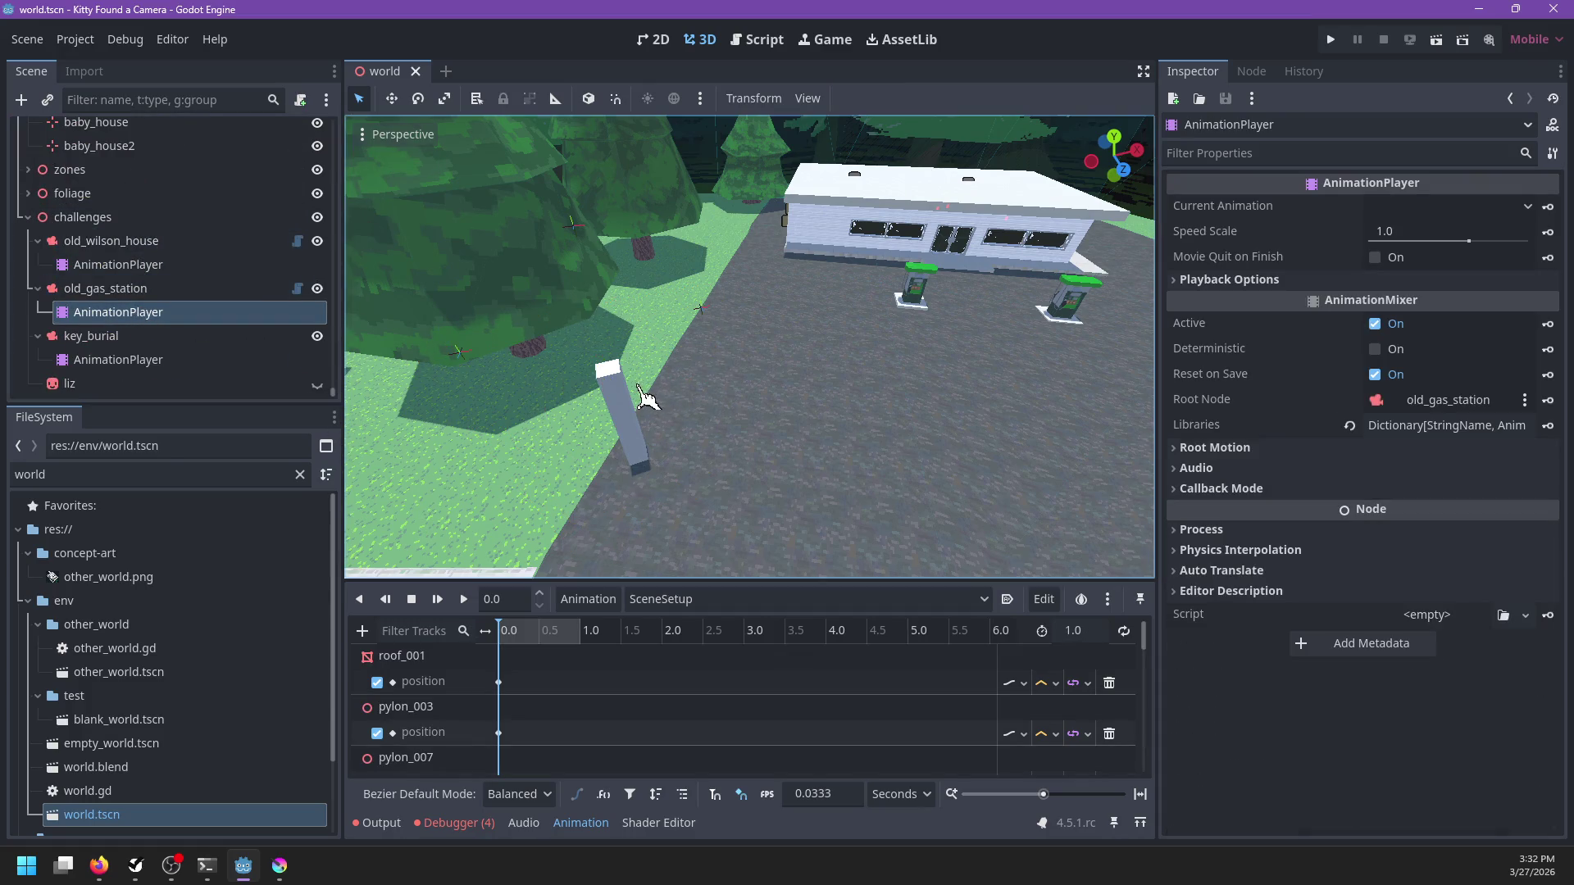
Step: Key the gas117_sign_post's rotation as a new track in the RESET animation
left_click(639, 422)
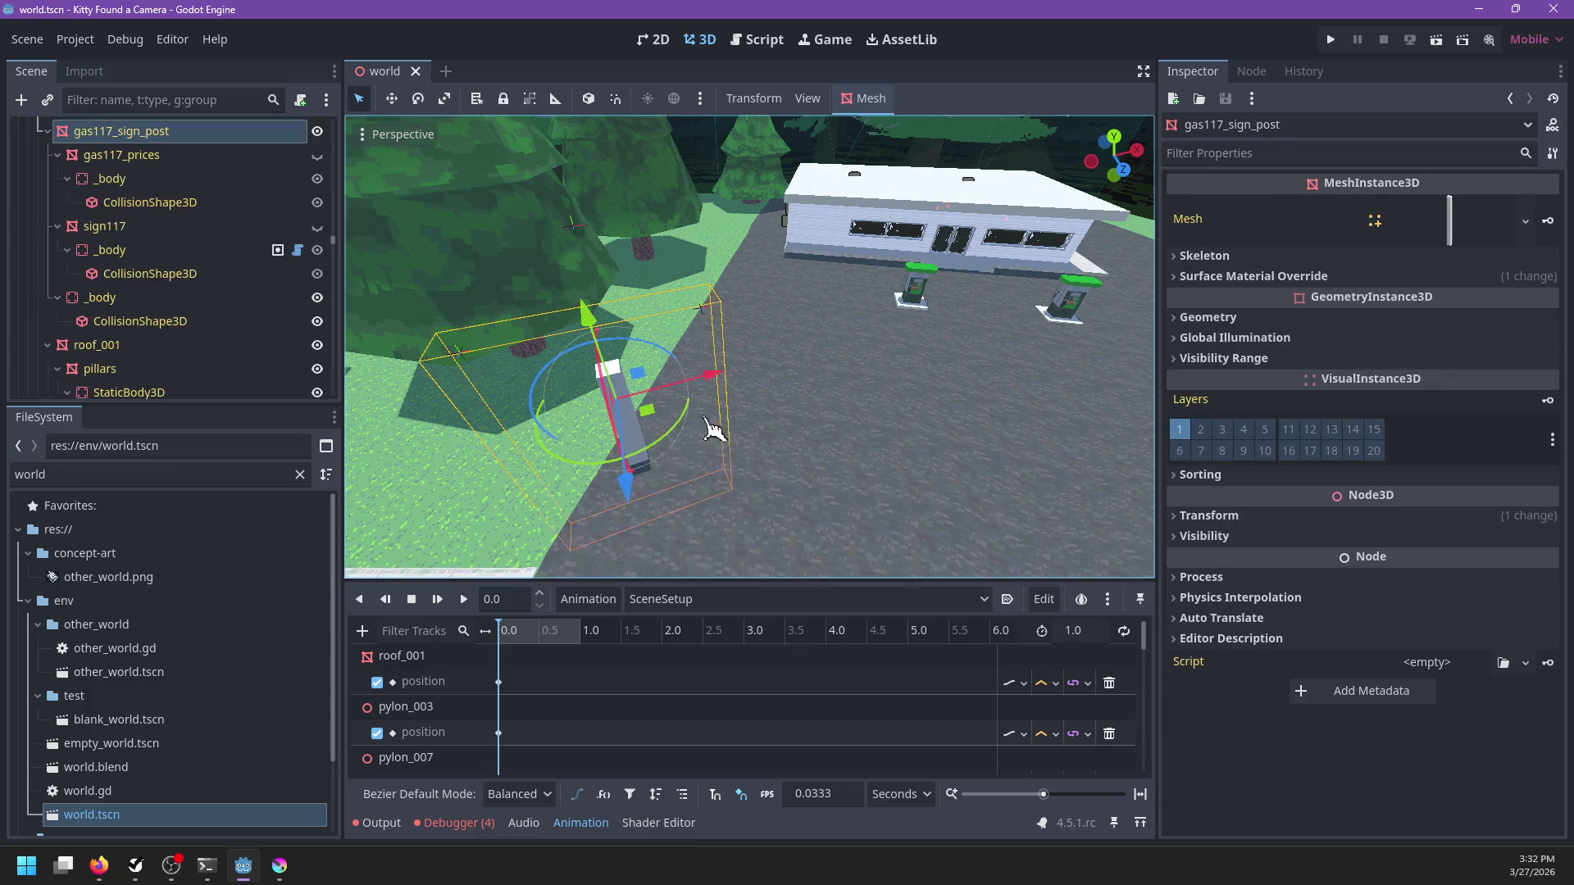
left_click(1247, 516)
left_click(685, 599)
left_click(686, 621)
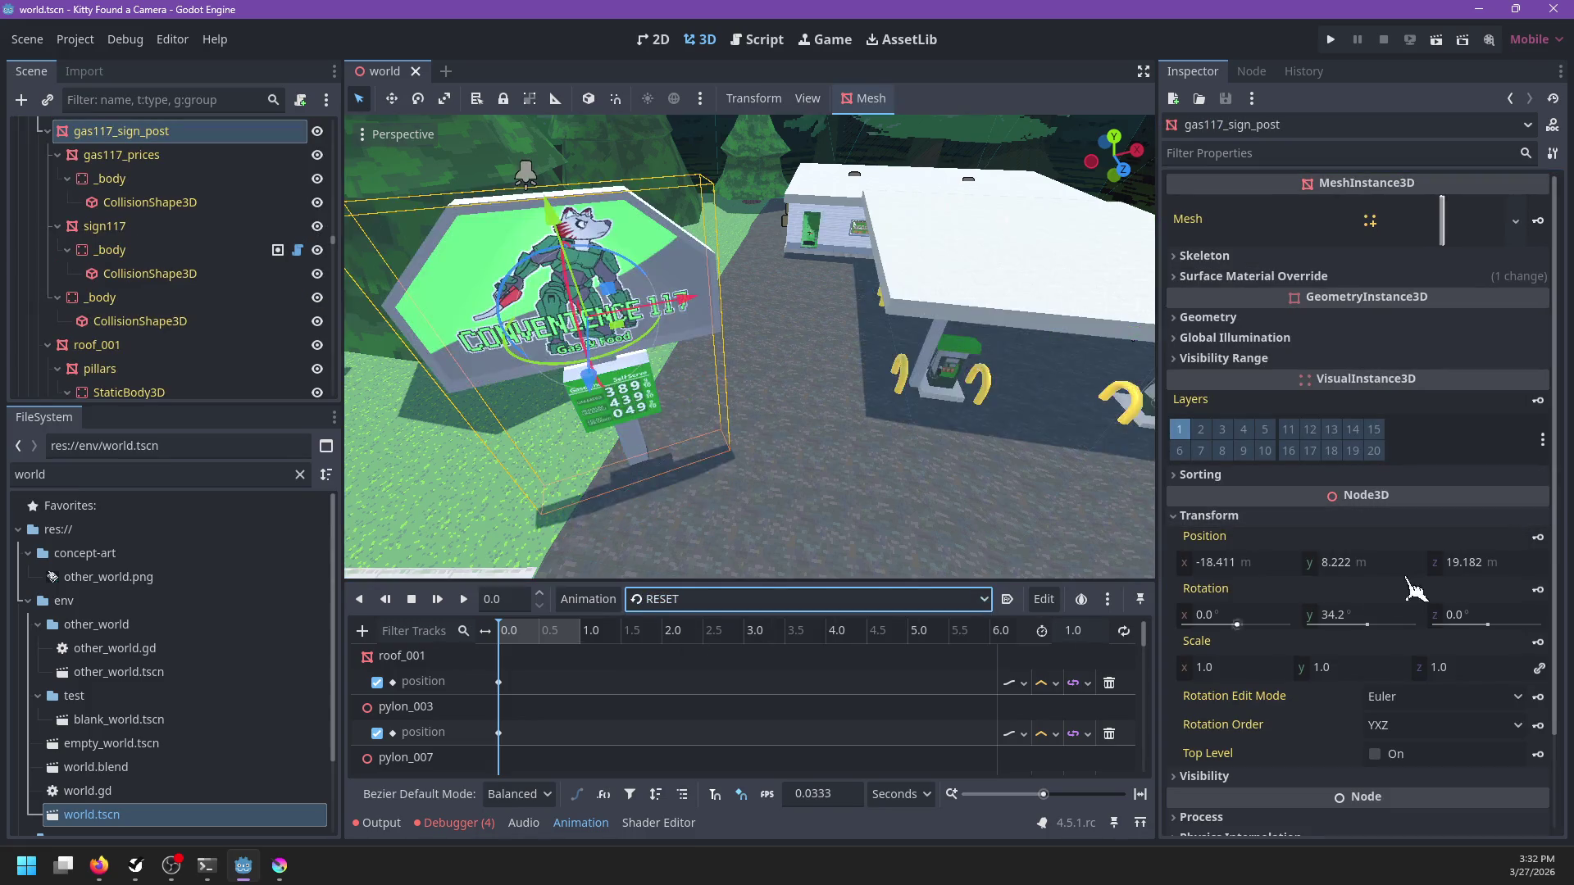
left_click(1537, 537)
left_click(1538, 590)
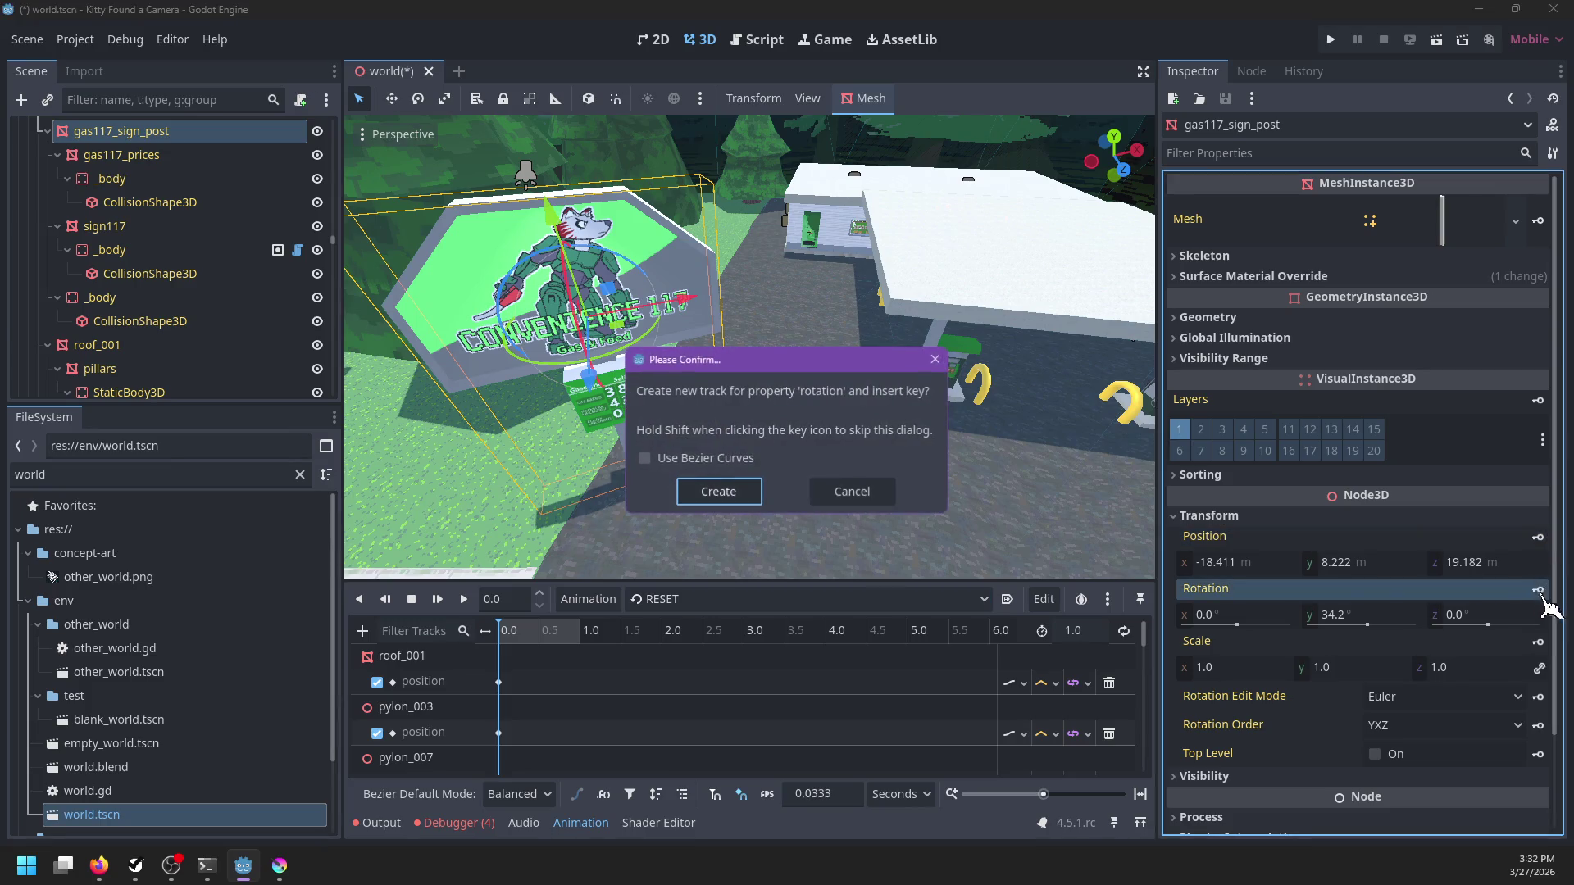
left_click(733, 496)
Step: In SceneSetup, move the sign post beside the station building and key its rotation
left_click(692, 601)
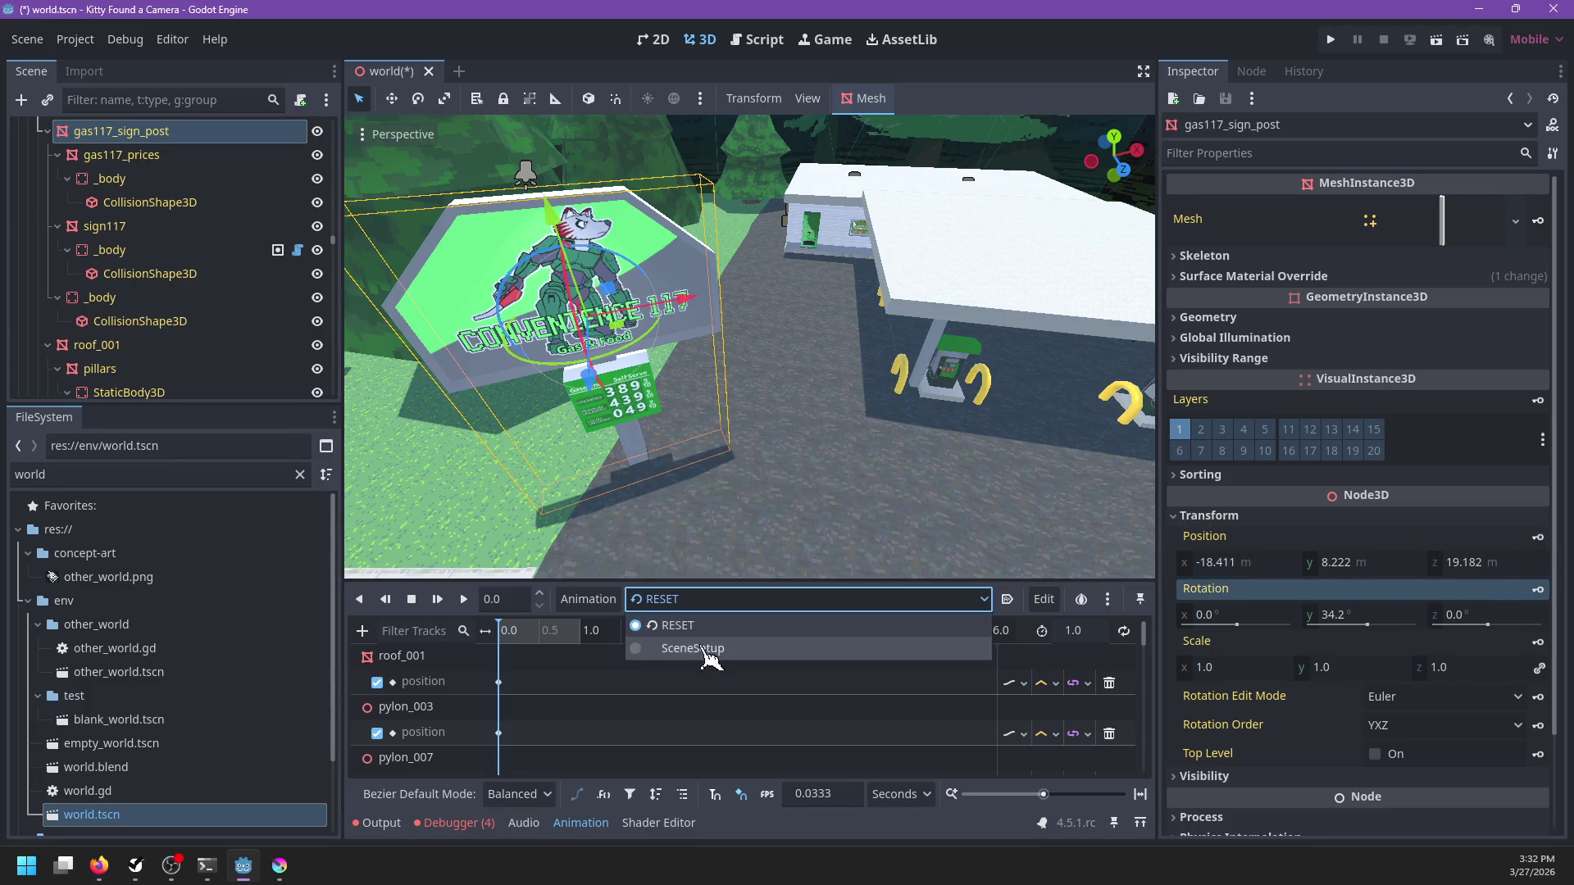
left_click(710, 648)
scroll(816, 397, "up", 5)
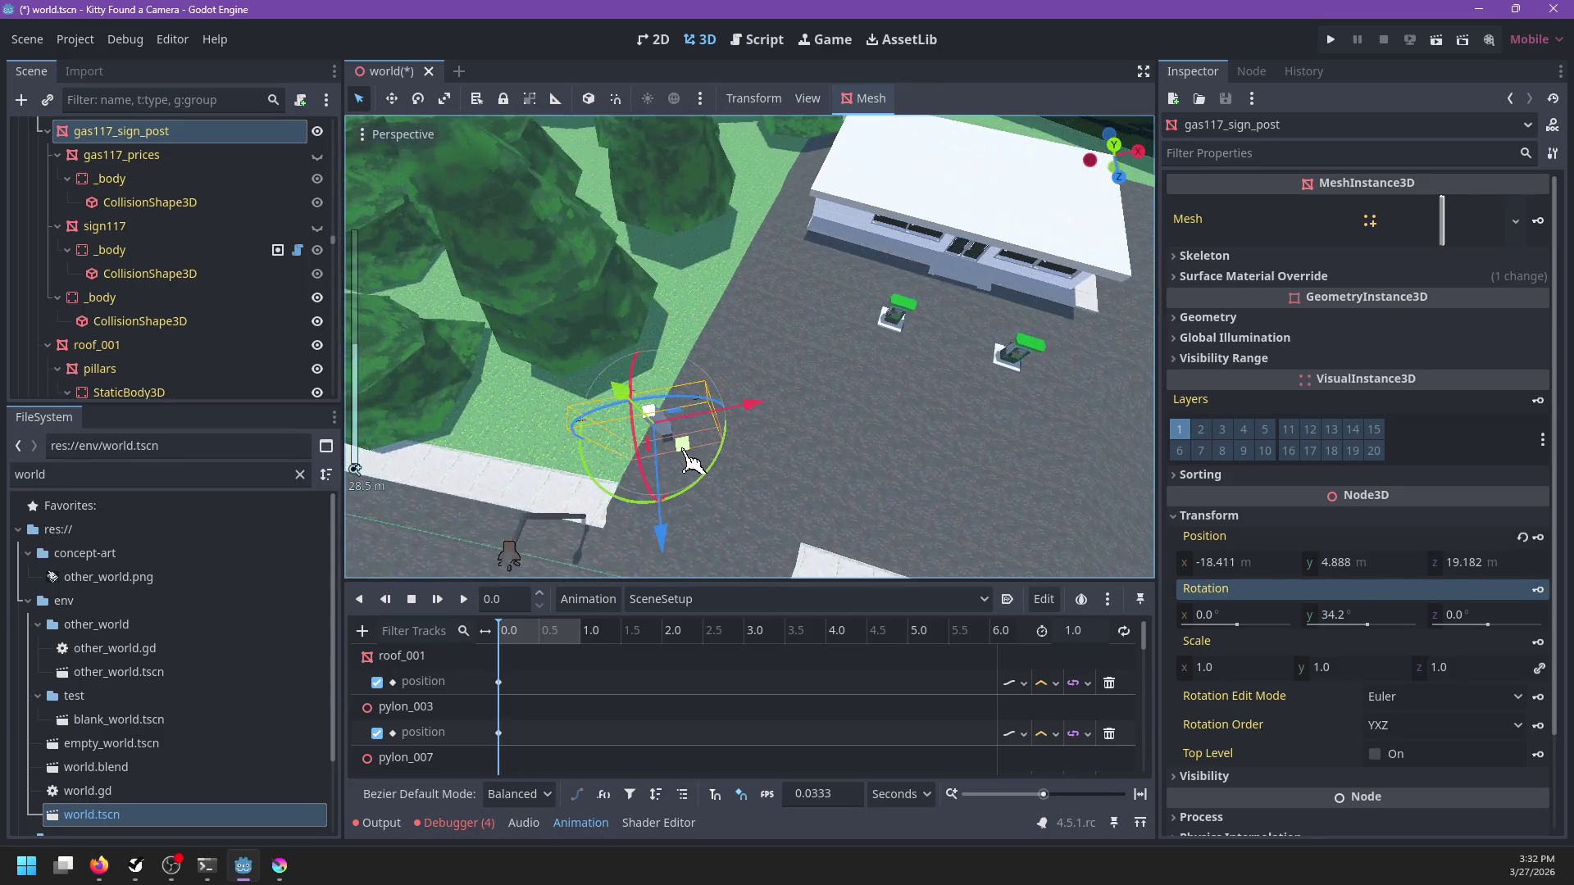
mouse_move(691, 463)
left_mouse_down()
mouse_move(852, 250)
mouse_move(813, 312)
mouse_move(778, 283)
left_mouse_up()
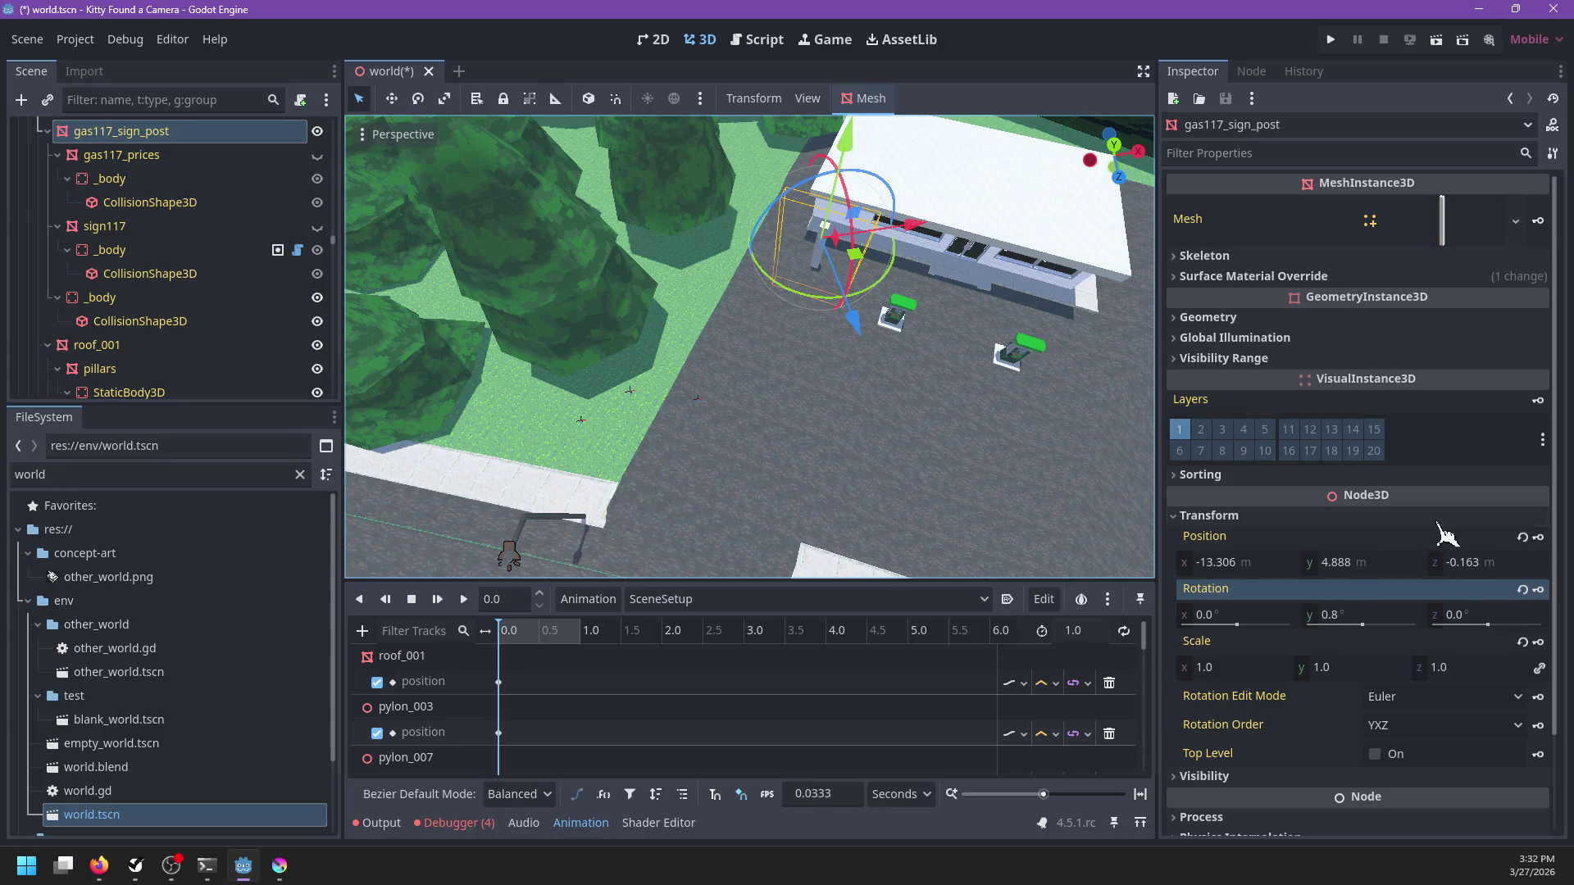
left_click(1538, 590)
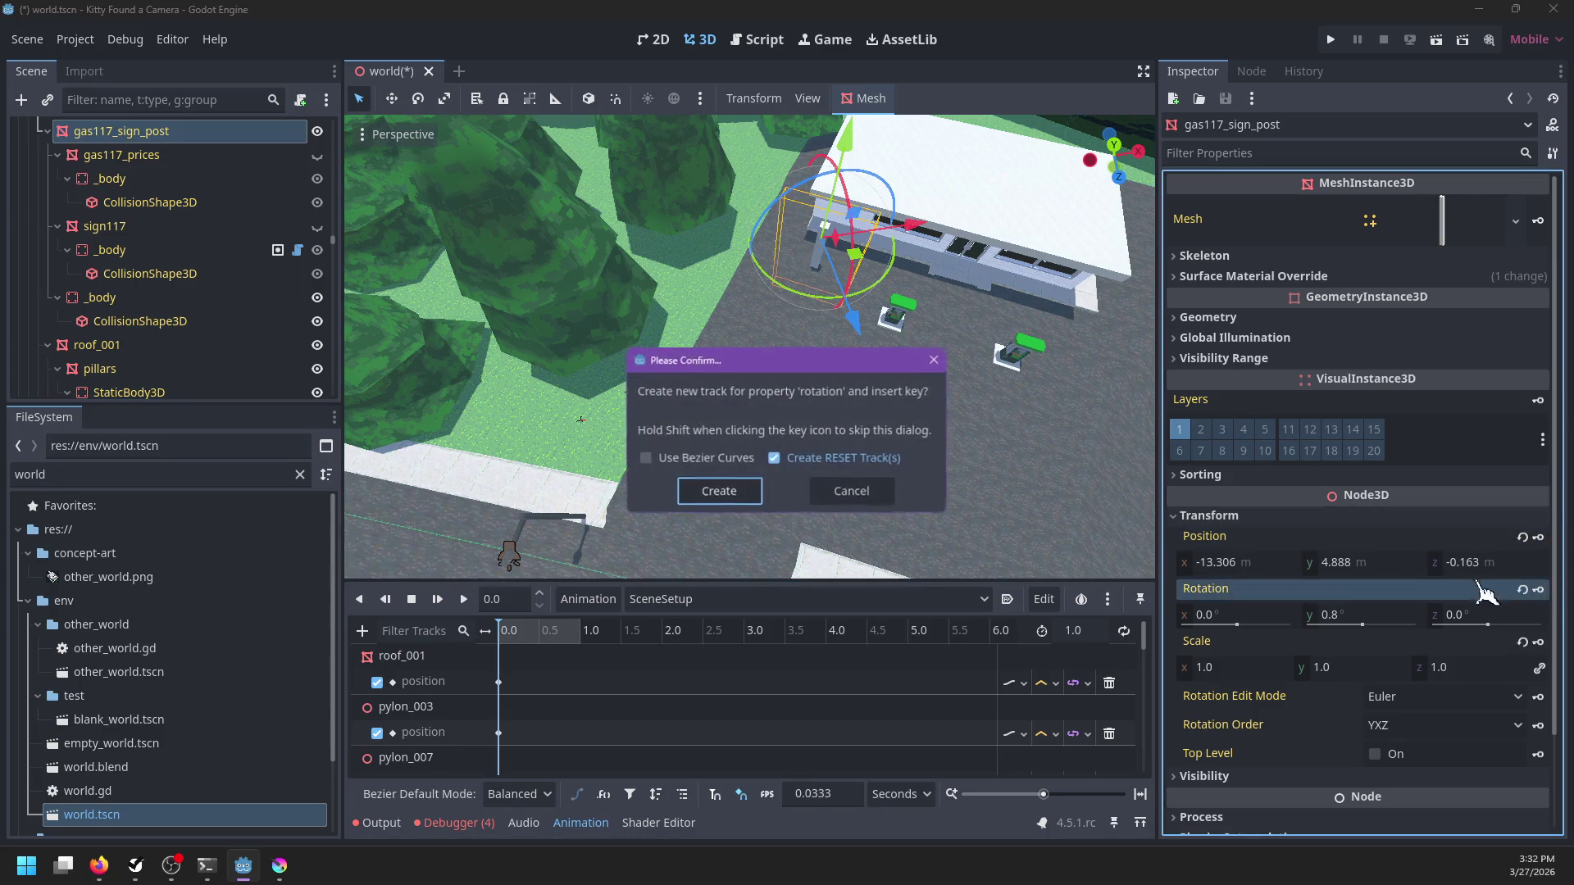
left_click(746, 484)
scroll(878, 323, "up", 3)
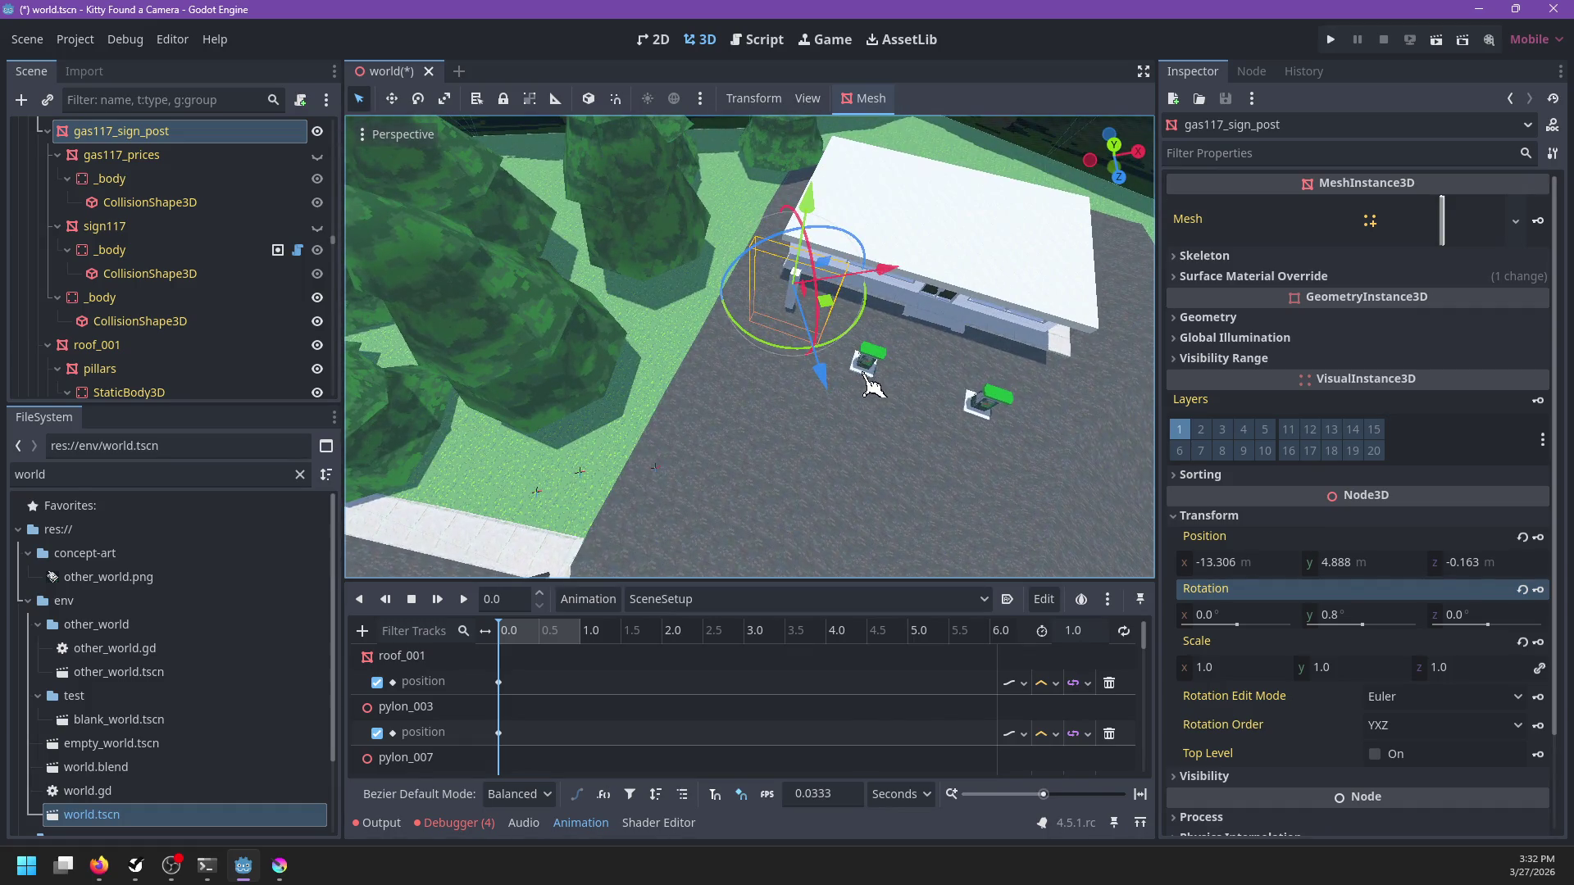
left_click(1522, 590)
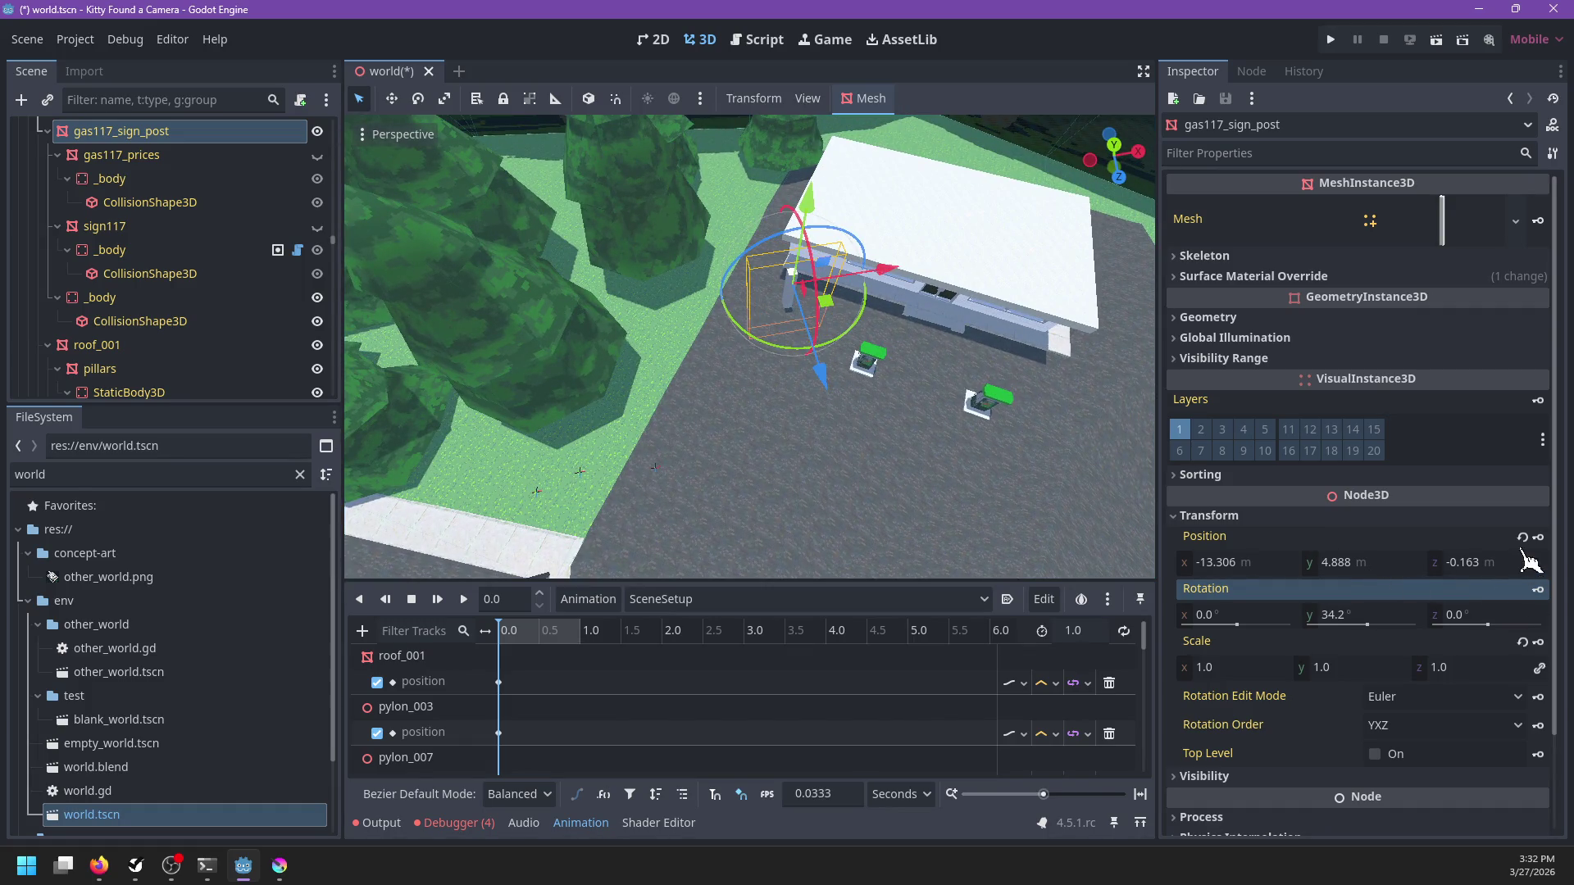
Step: Recheck RESET, then reposition the post beside the building in SceneSetup and rekey its rotation
left_click(844, 601)
left_click(844, 625)
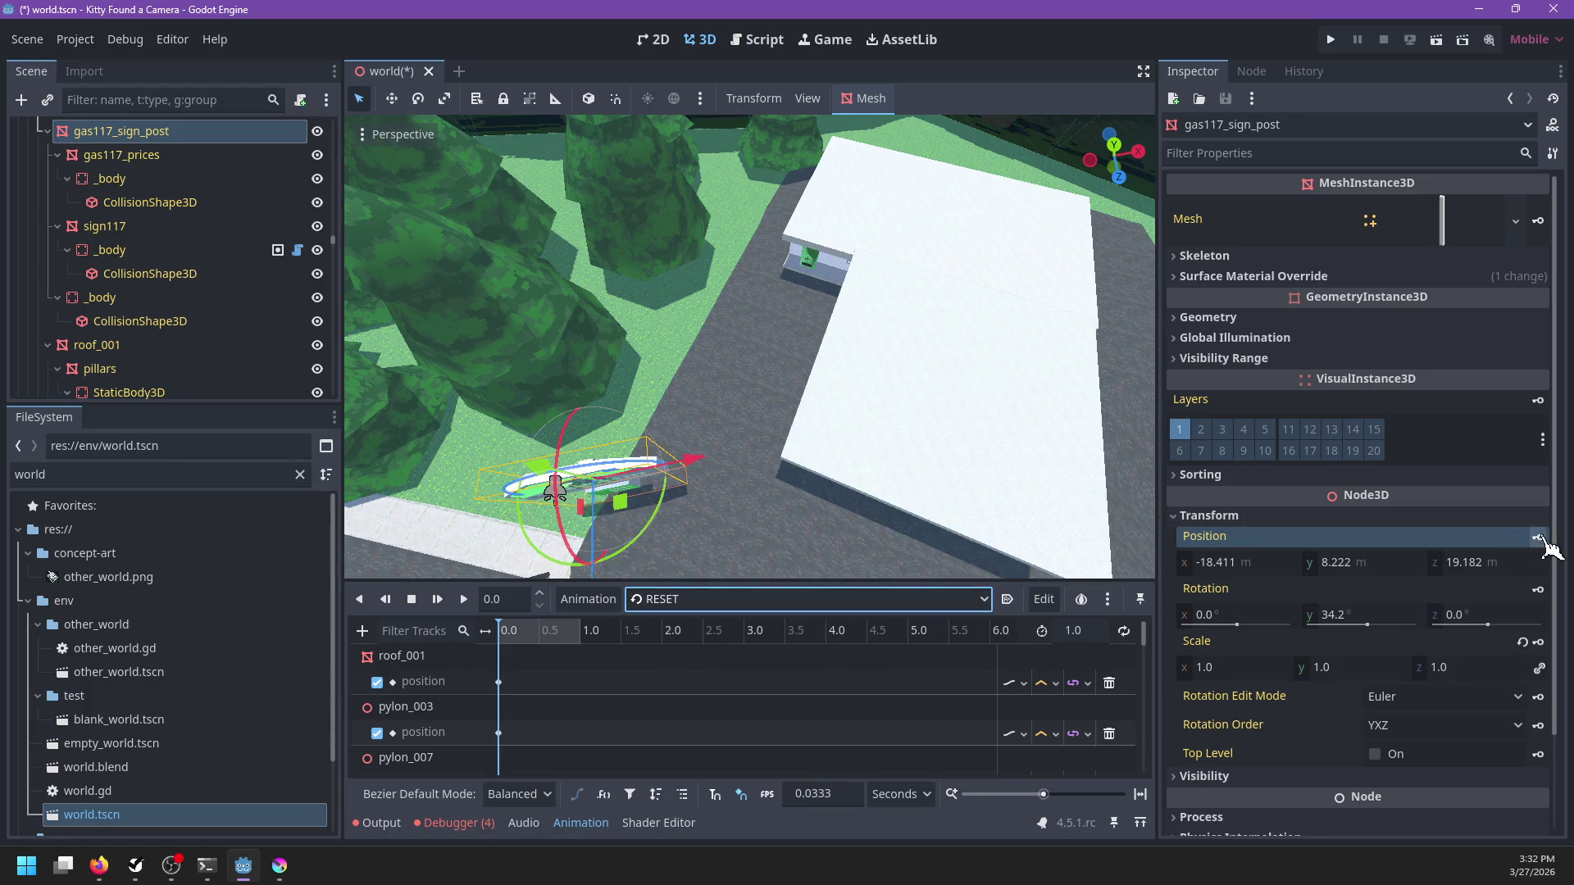
left_click(1521, 594)
left_click(721, 599)
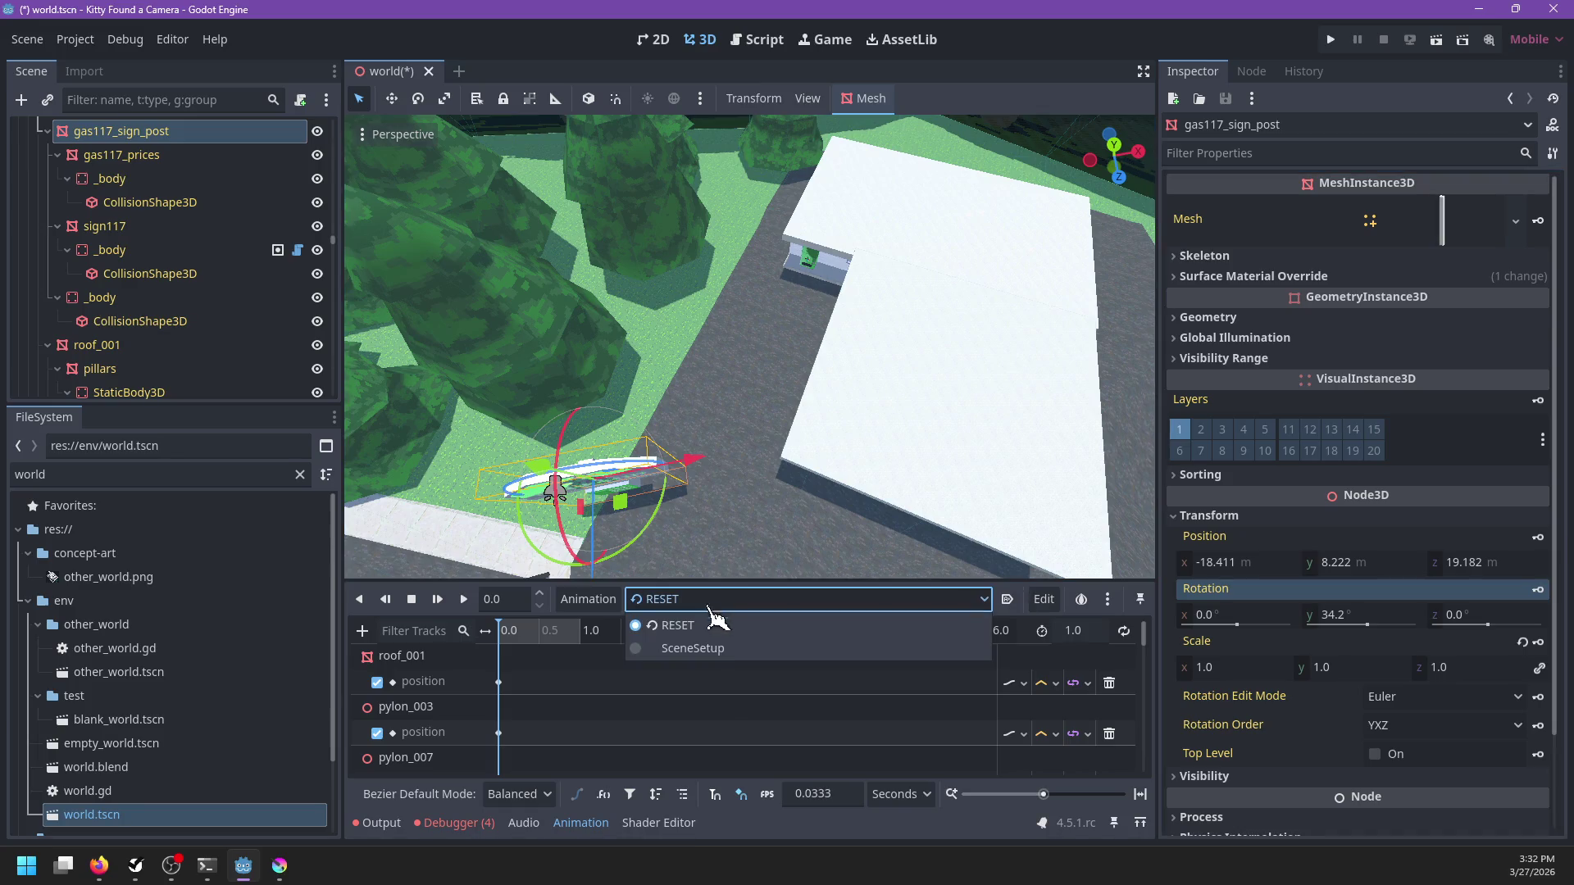
left_click(713, 656)
scroll(775, 463, "up", 5)
scroll(782, 465, "down", 5)
mouse_move(598, 533)
left_mouse_down()
mouse_move(615, 492)
mouse_move(836, 324)
mouse_move(750, 344)
mouse_move(741, 328)
left_mouse_up()
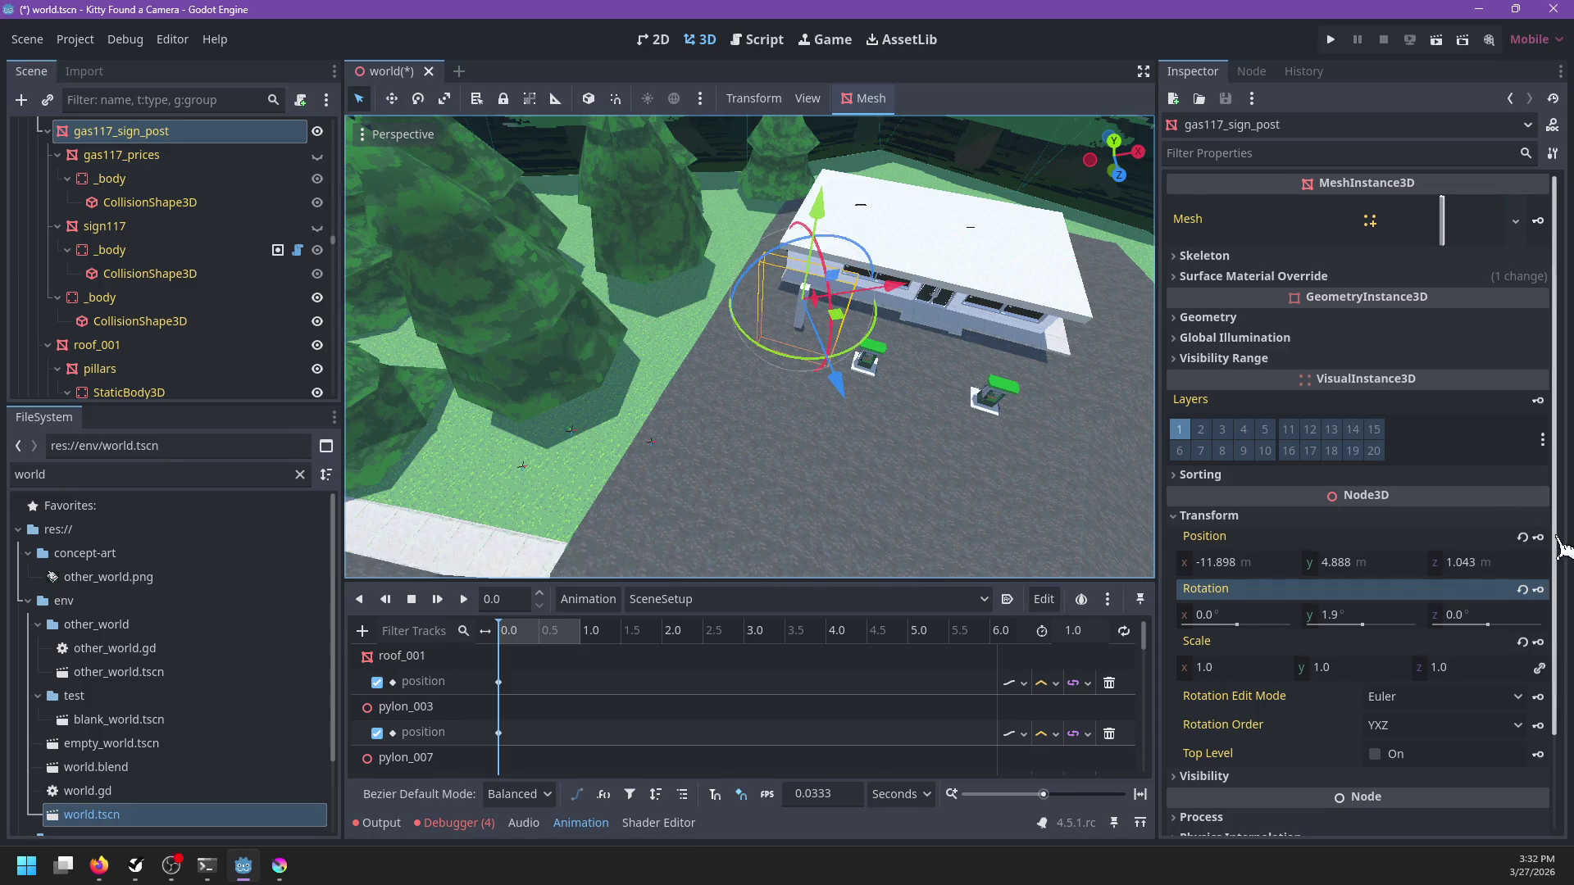
left_click(1538, 590)
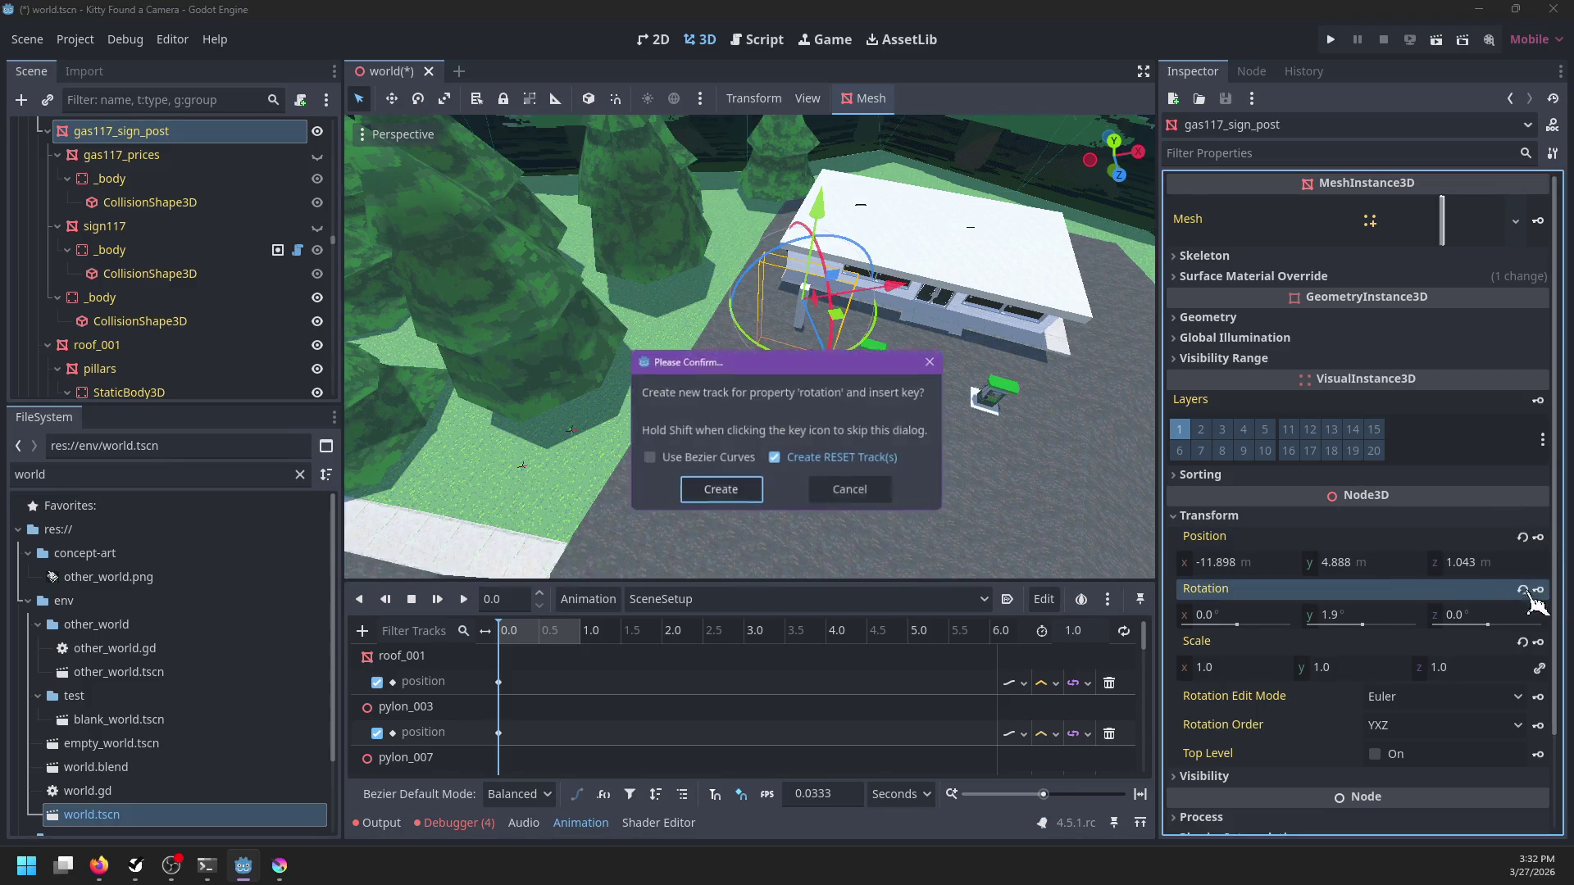
left_click(720, 493)
left_click(1094, 629)
type("0.01")
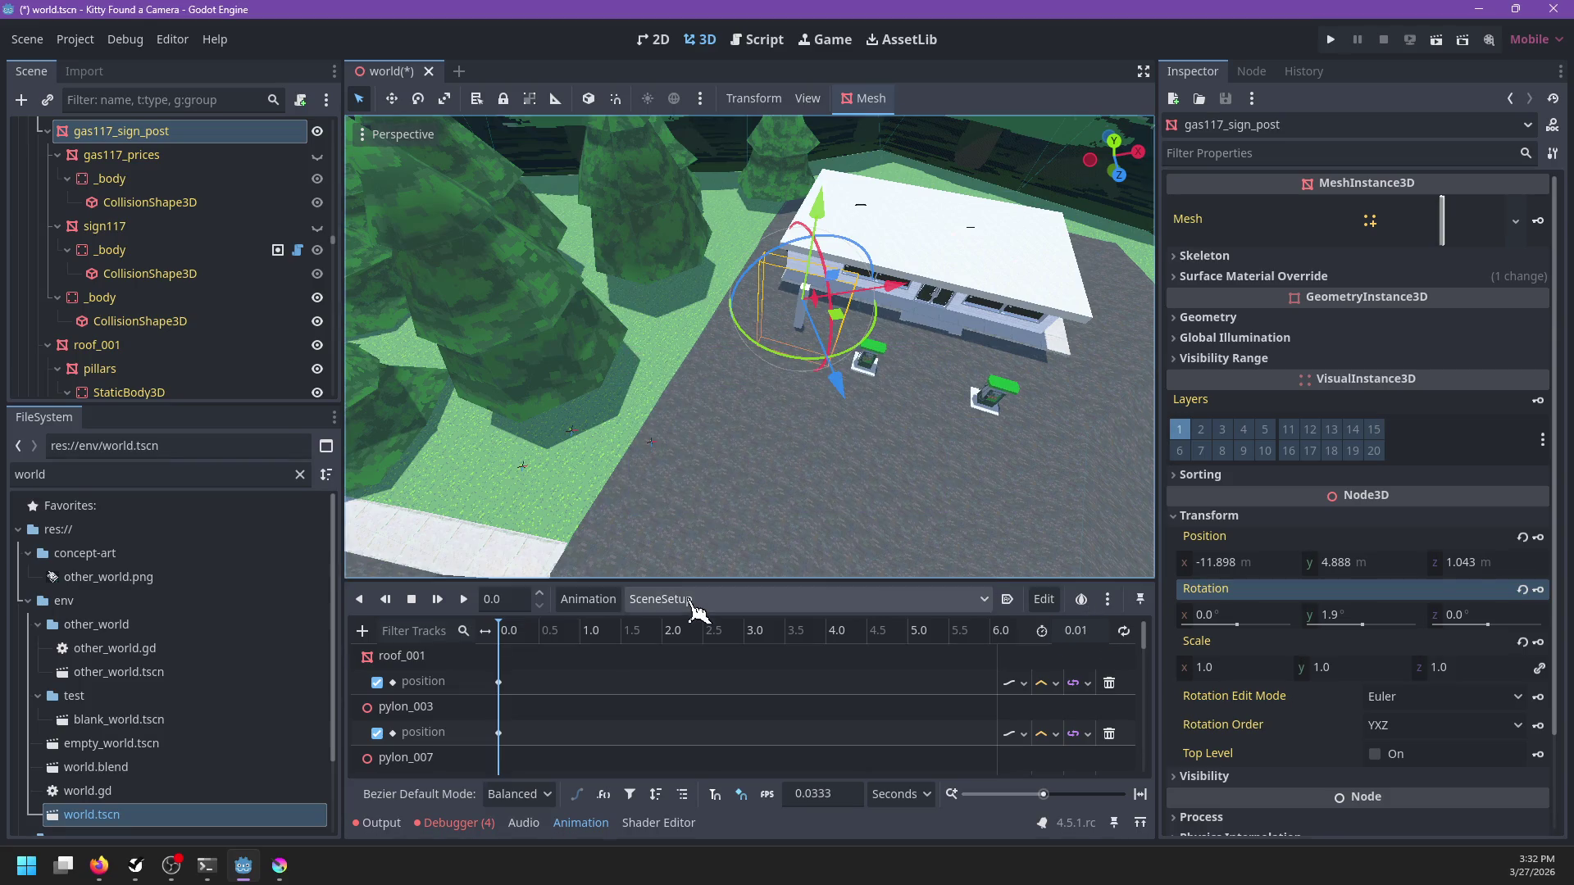
Step: Set the RESET animation length to 01 and save the world scene
left_click(696, 599)
left_click(660, 636)
left_click(1090, 630)
type("01")
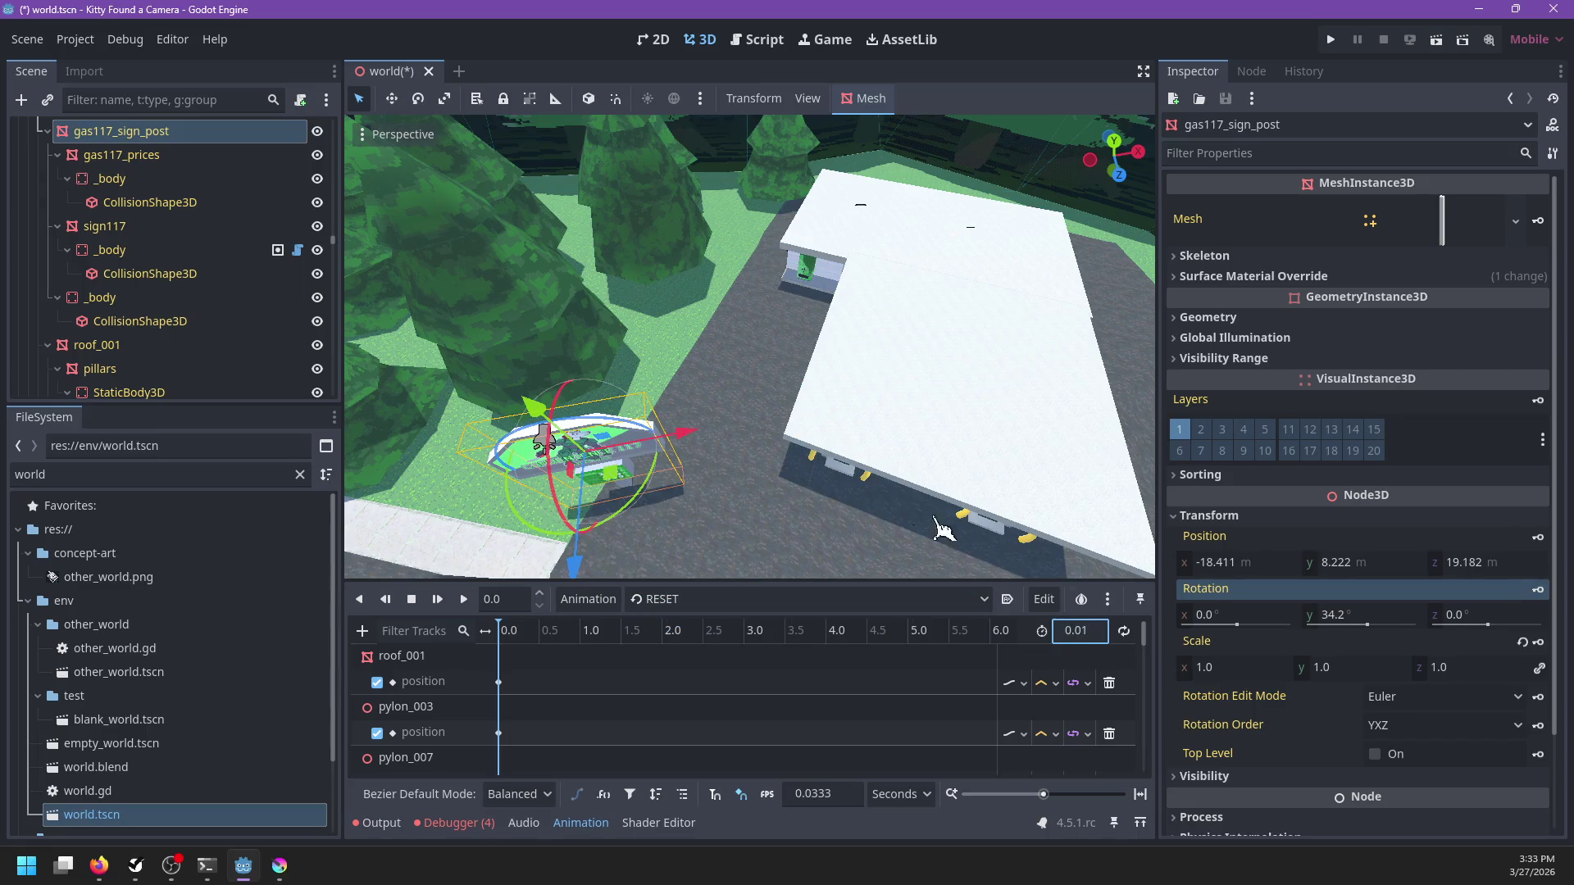
key("ctrl+s")
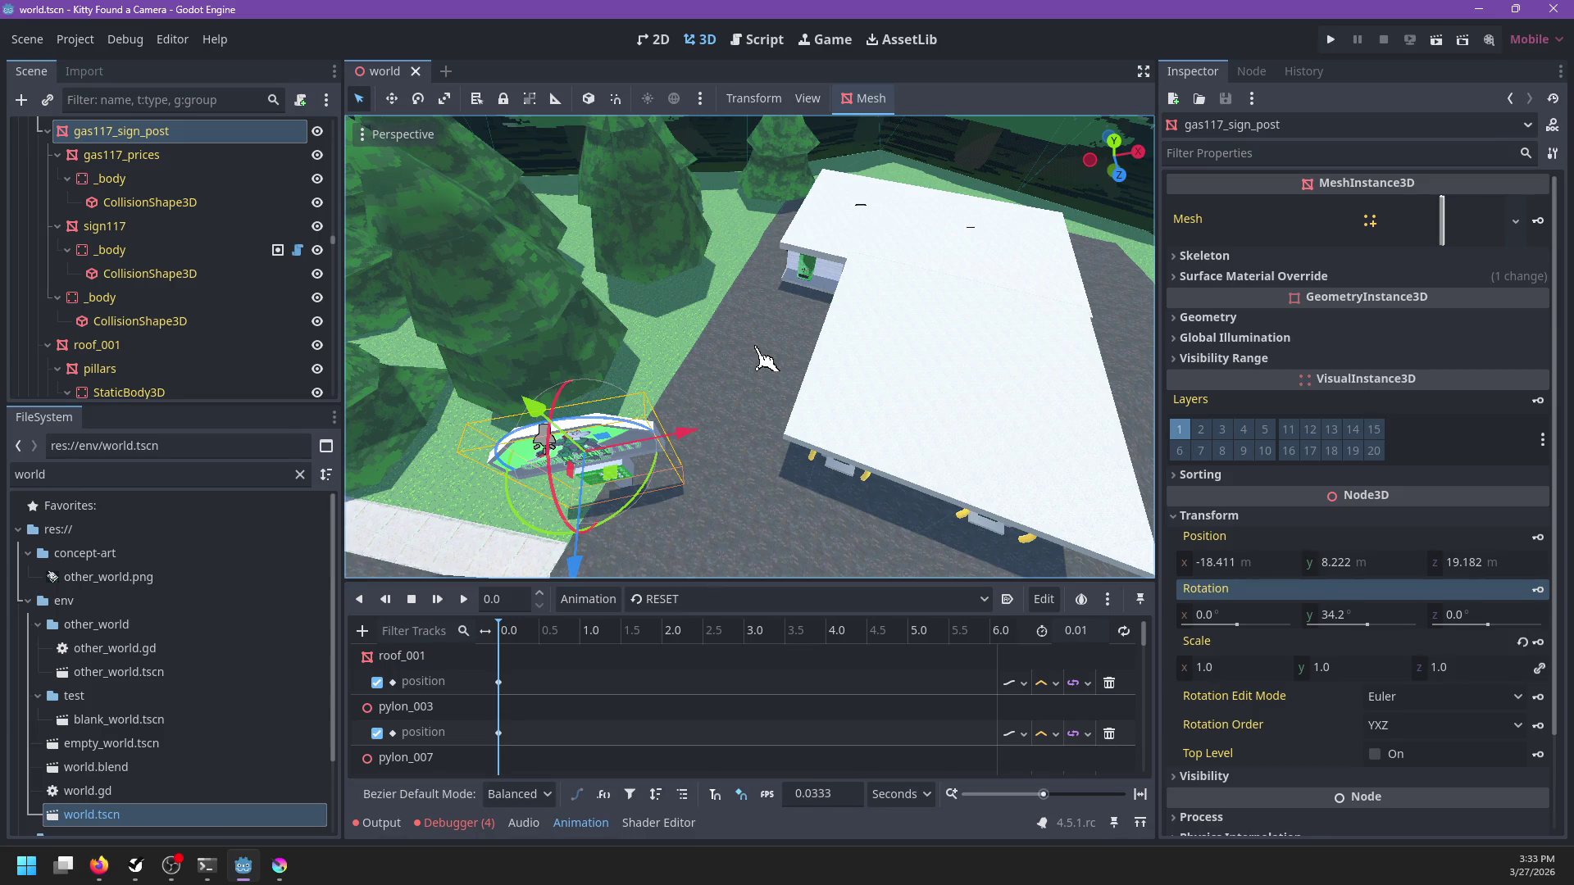
Step: Orbit around the sign and compare its upright pose in the SceneSetup animation
scroll(734, 415, "up", 3)
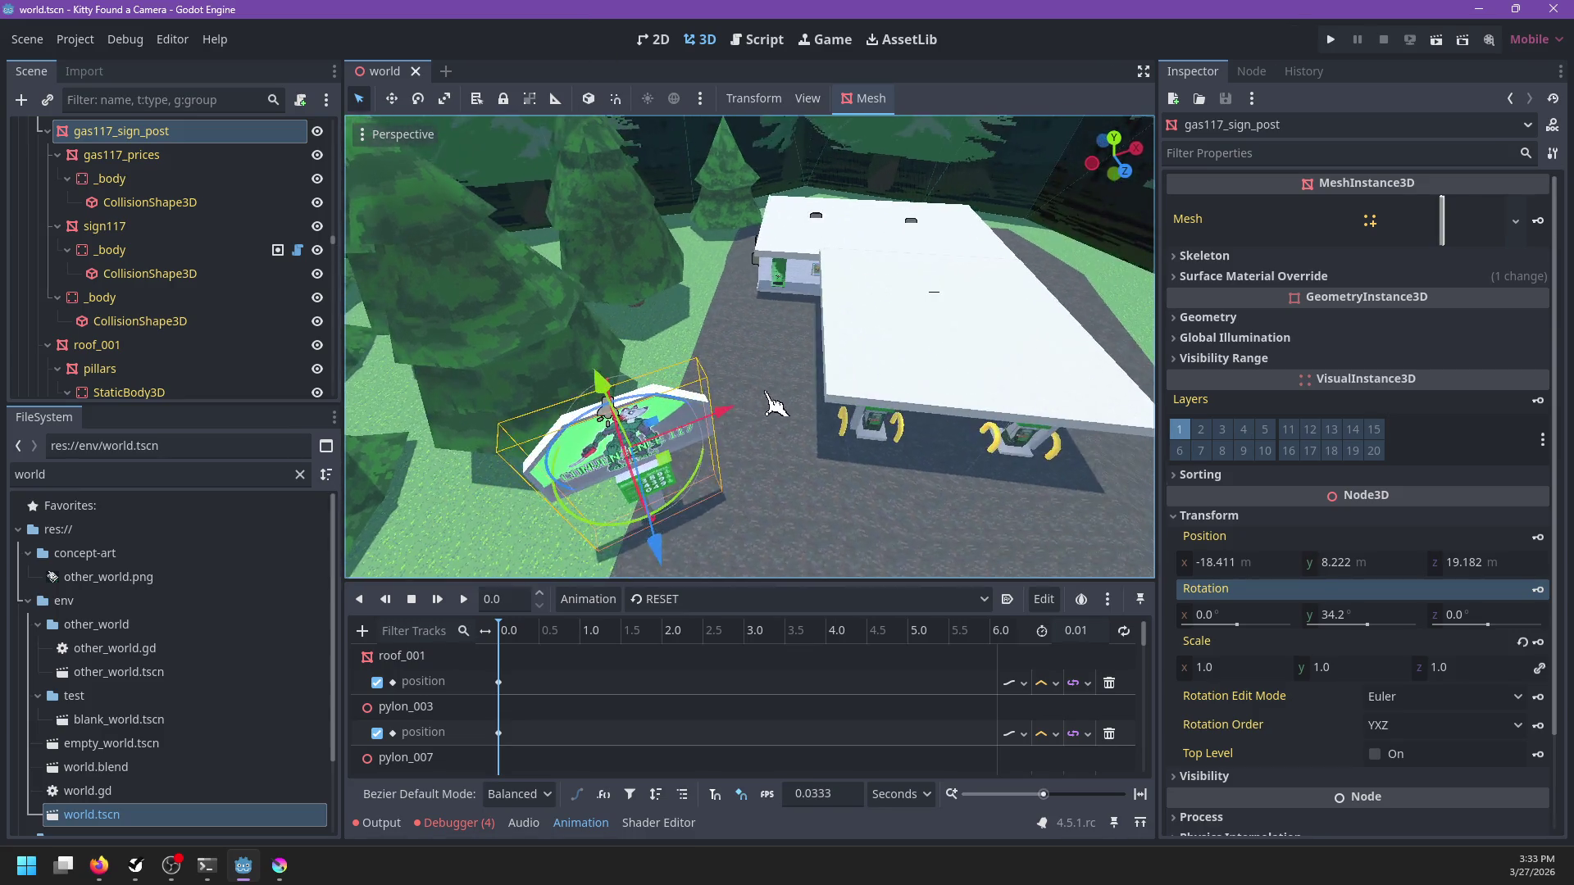
scroll(774, 403, "up", 5)
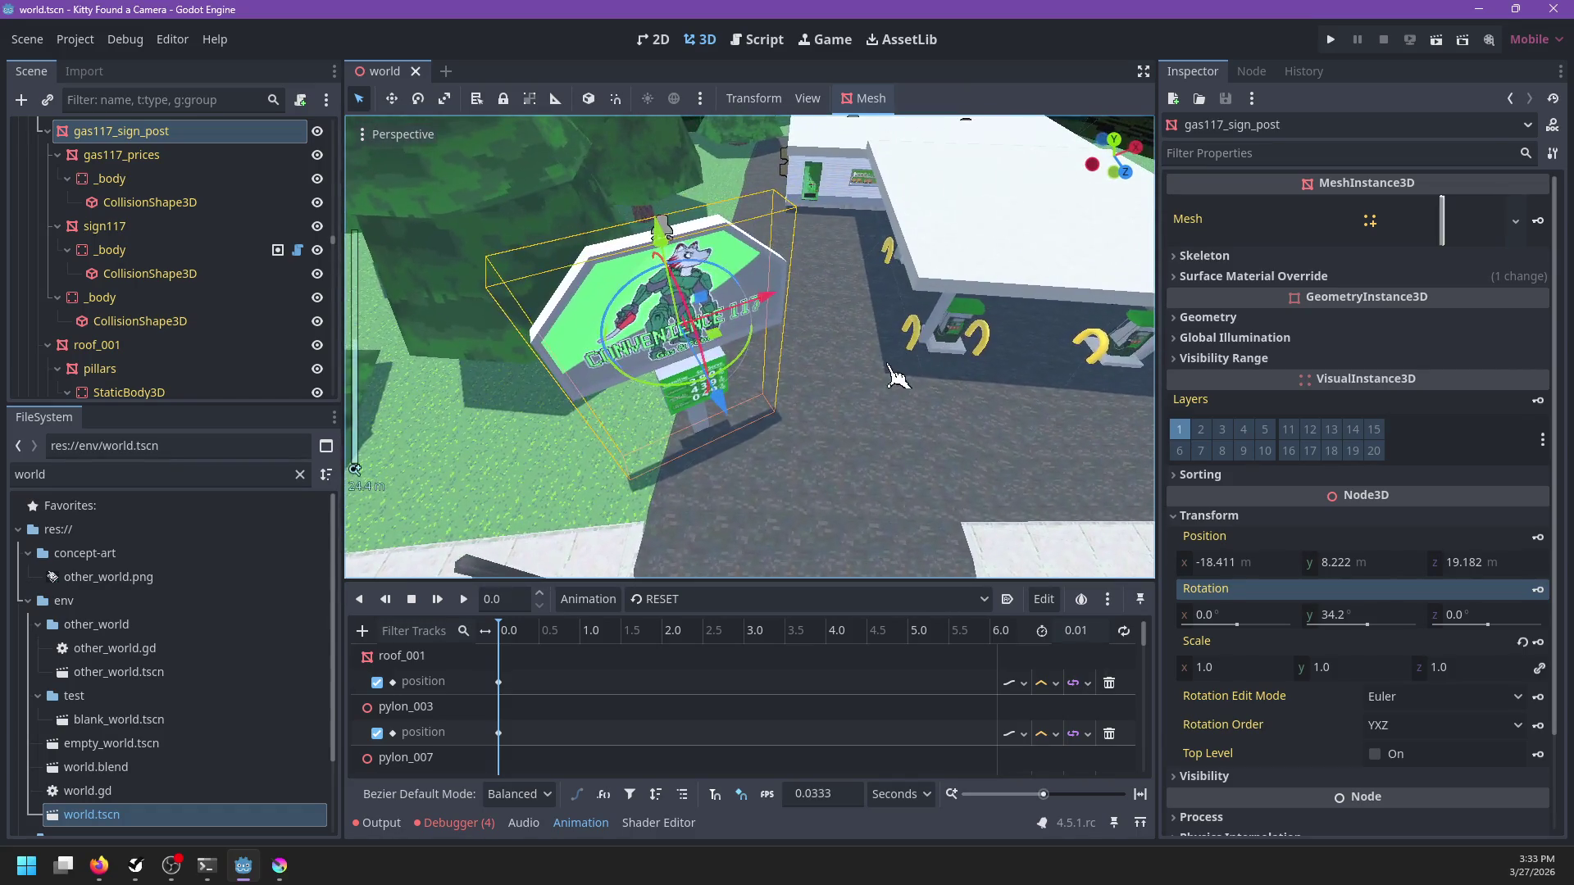
left_click_drag(896, 377, 867, 389)
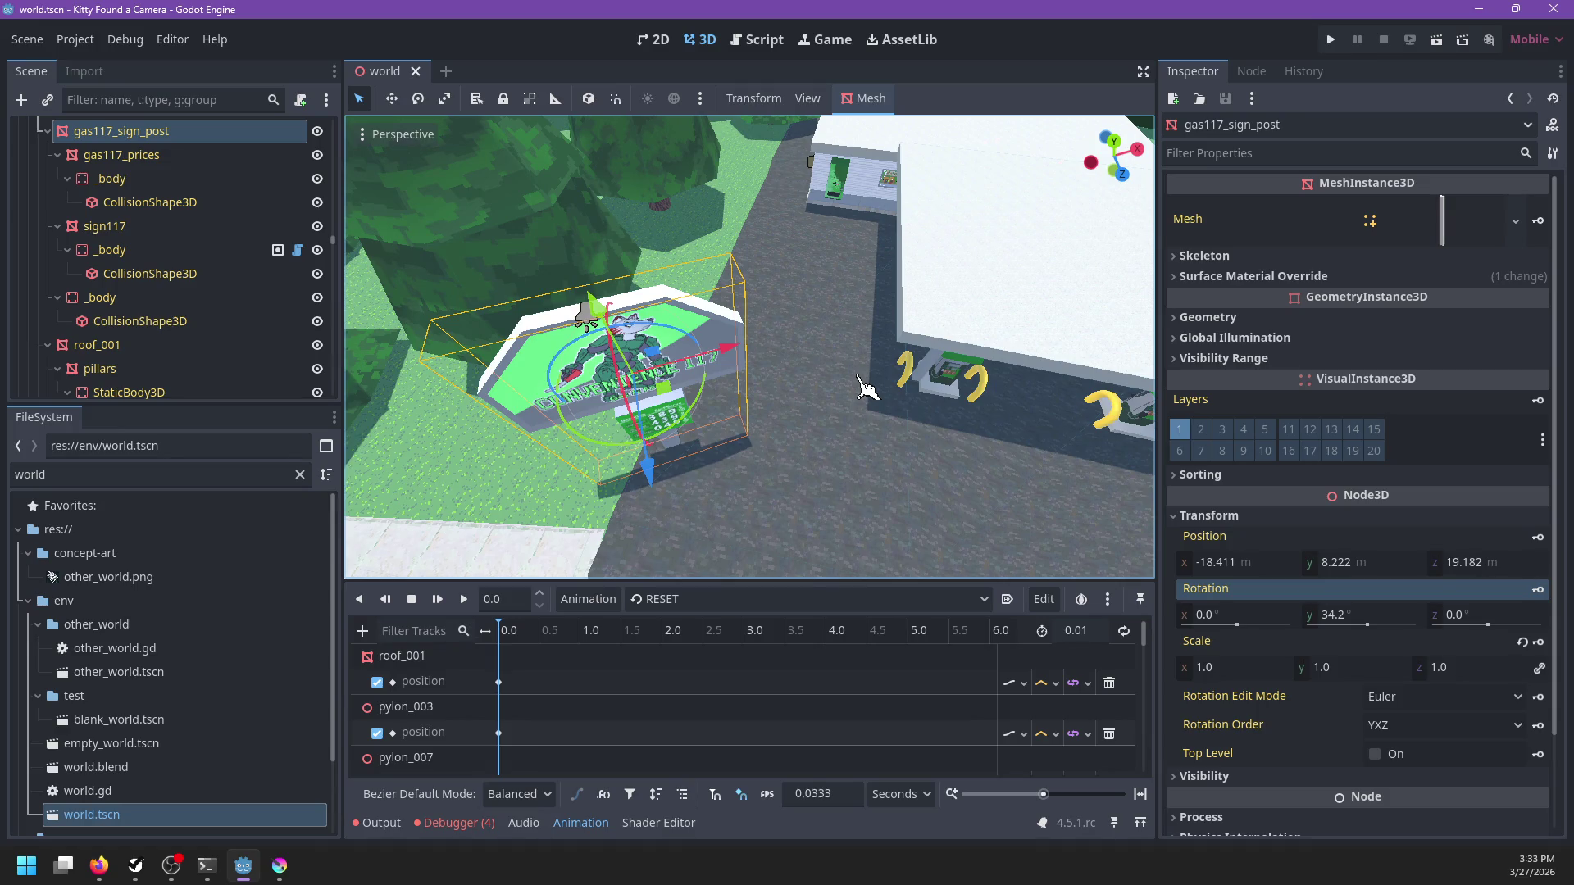
mouse_move(843, 376)
left_mouse_down()
mouse_move(819, 410)
mouse_move(787, 415)
left_mouse_up()
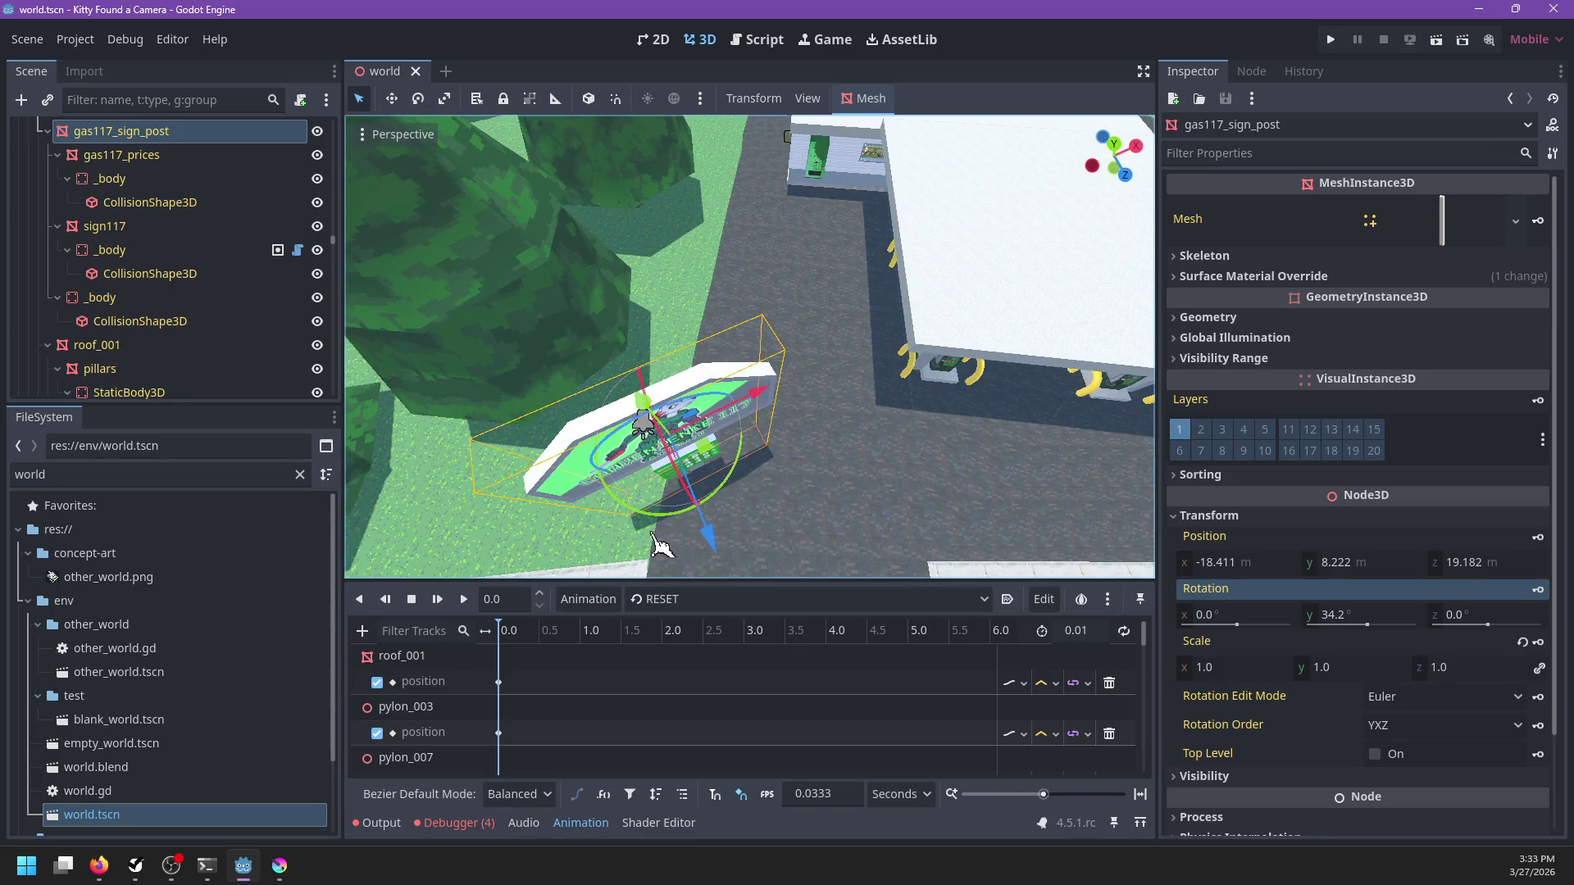
left_click(696, 603)
left_click(689, 649)
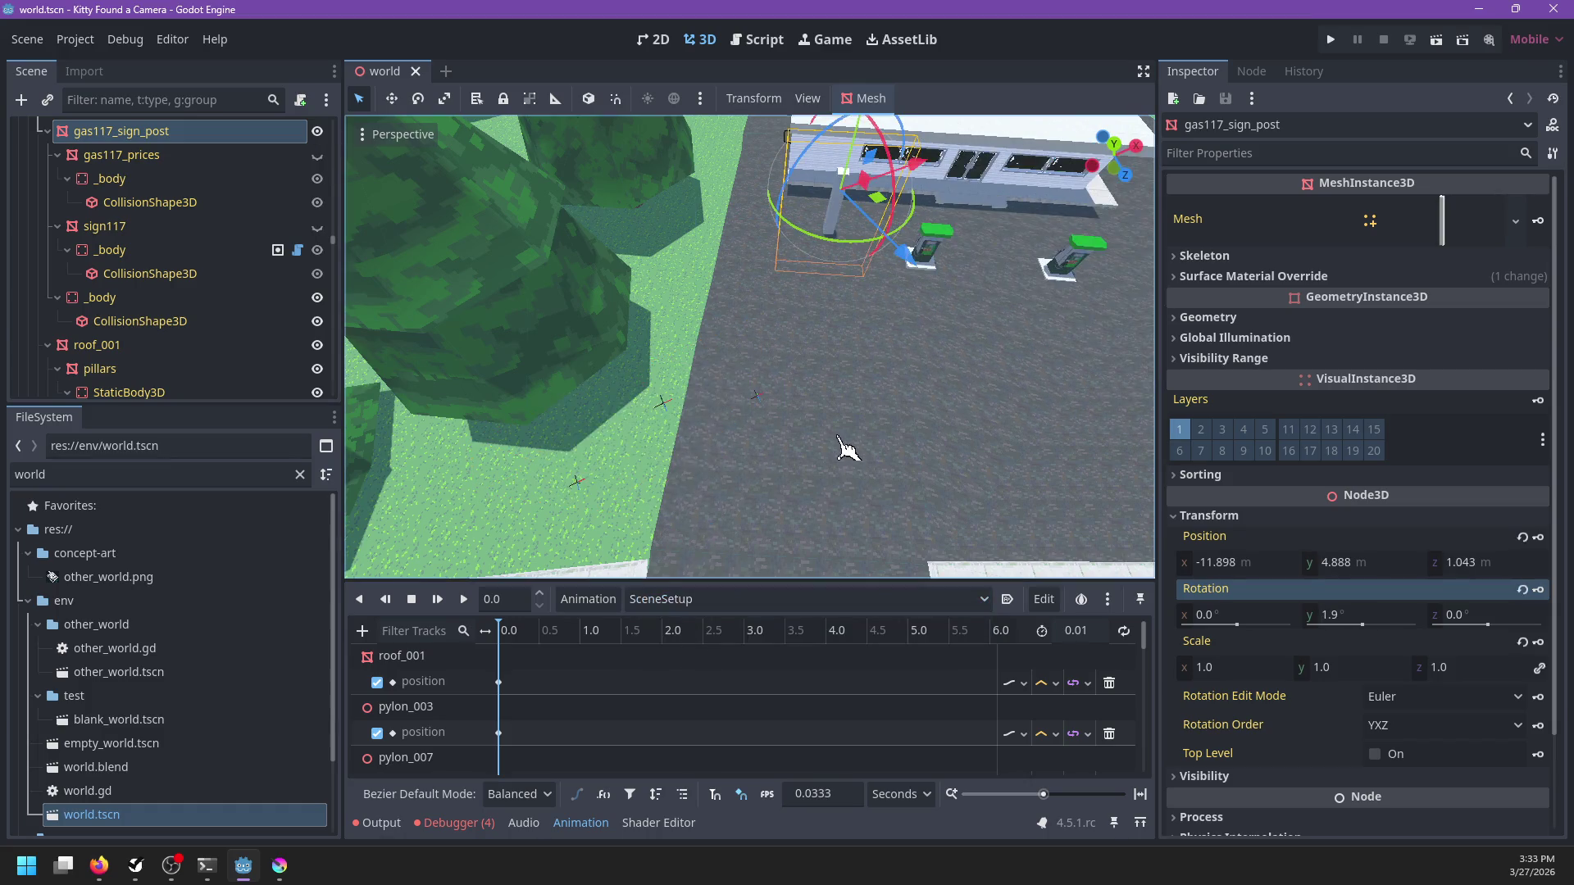
mouse_move(825, 440)
left_mouse_down()
mouse_move(703, 481)
mouse_move(336, 241)
left_mouse_up()
scroll(696, 477, "up", 3)
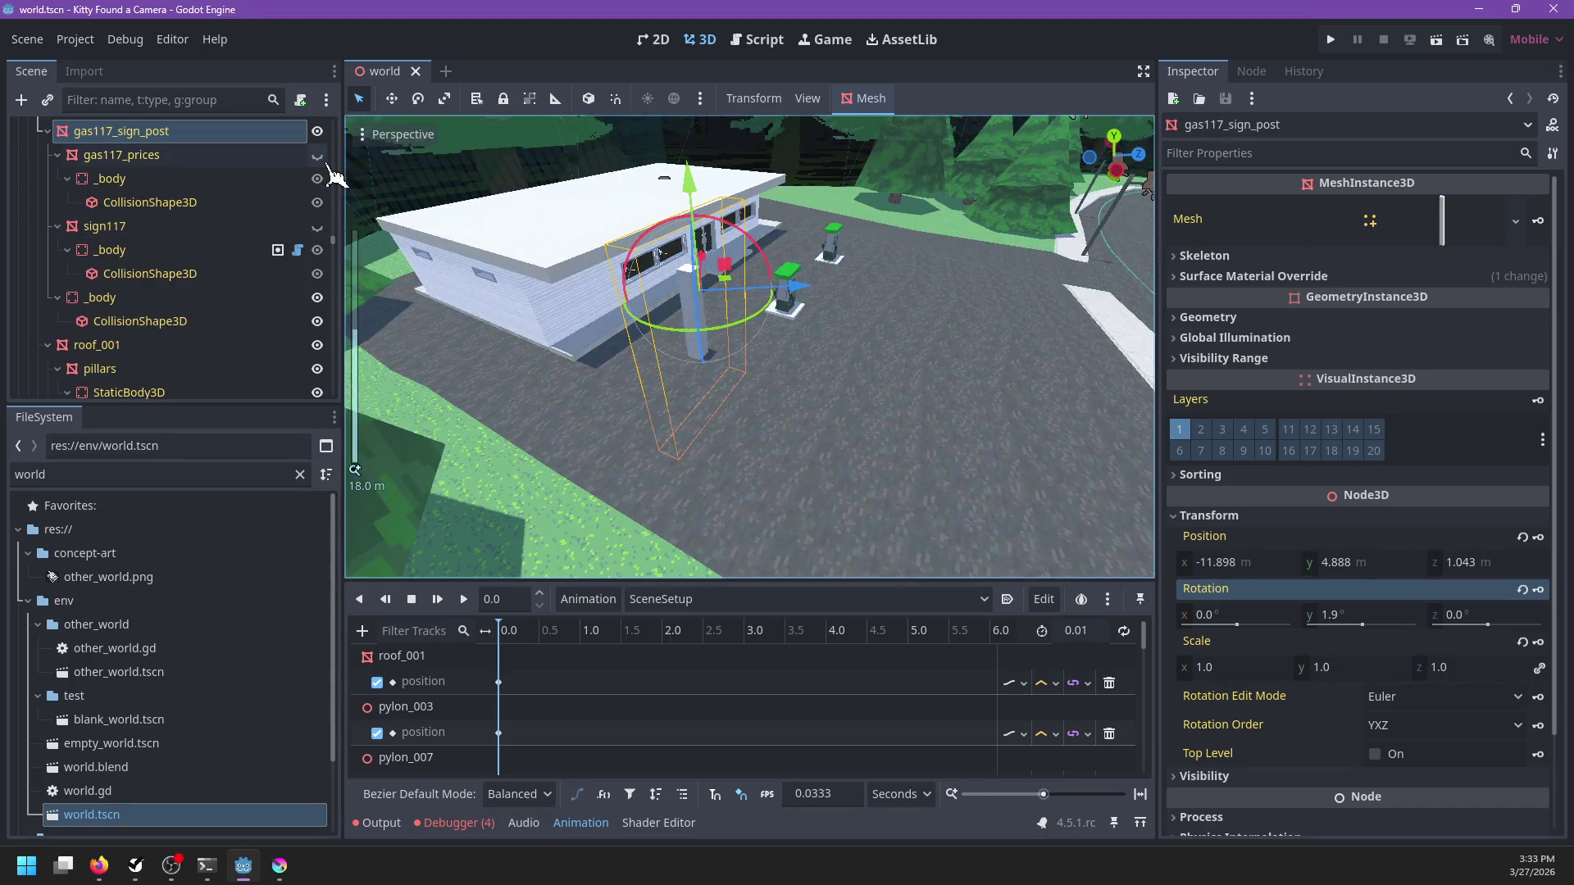
scroll(332, 246, "down", 10)
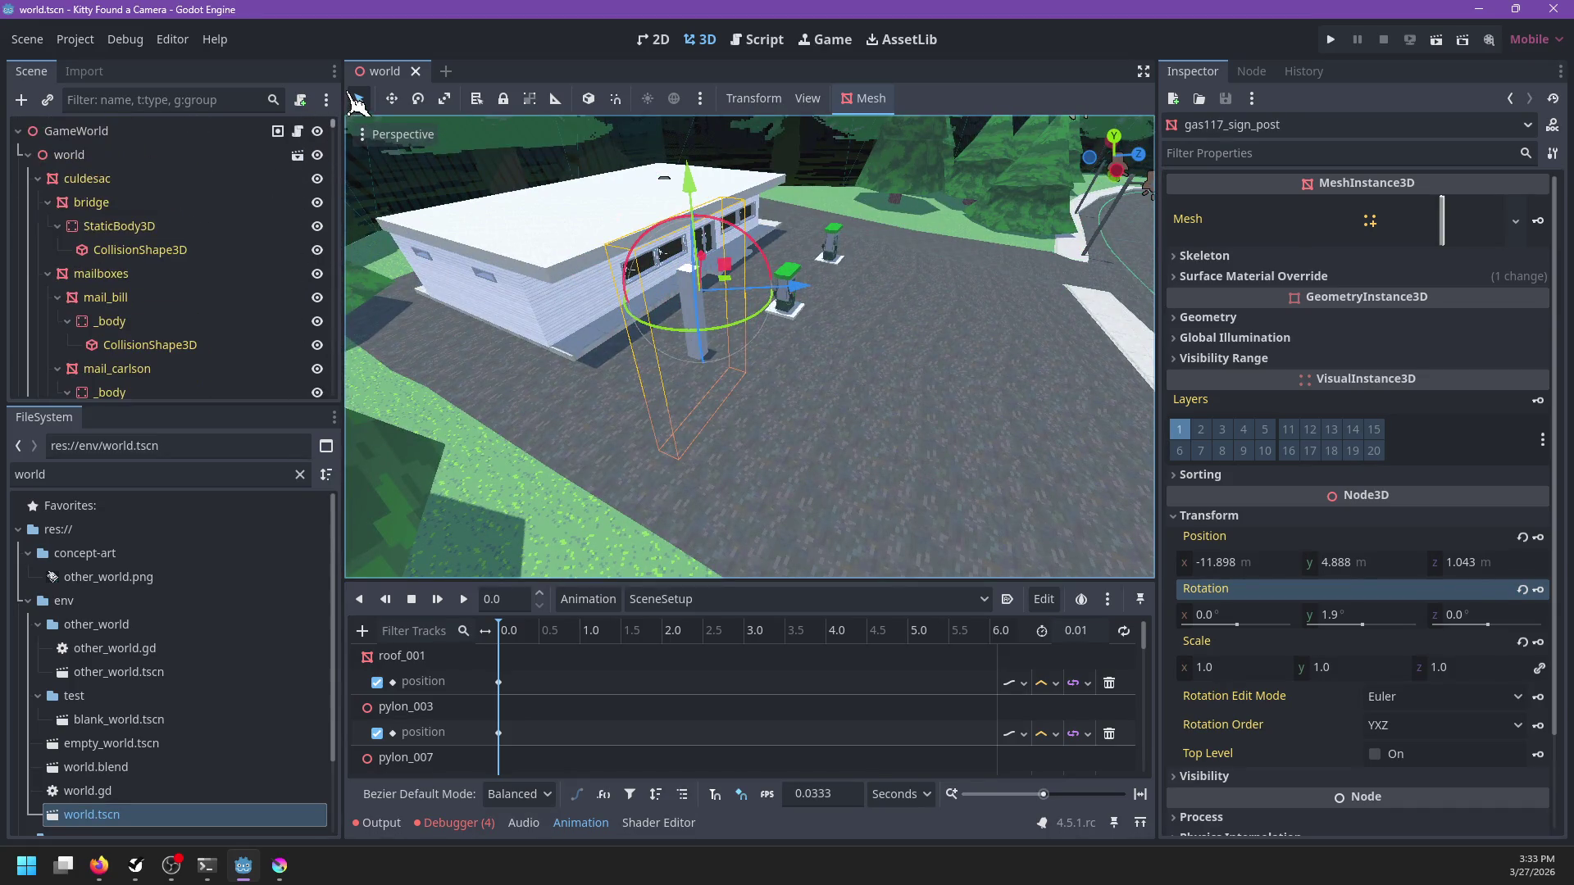
Step: Select the gas station sign post and filter the FileSystem for 'sign'
key("f")
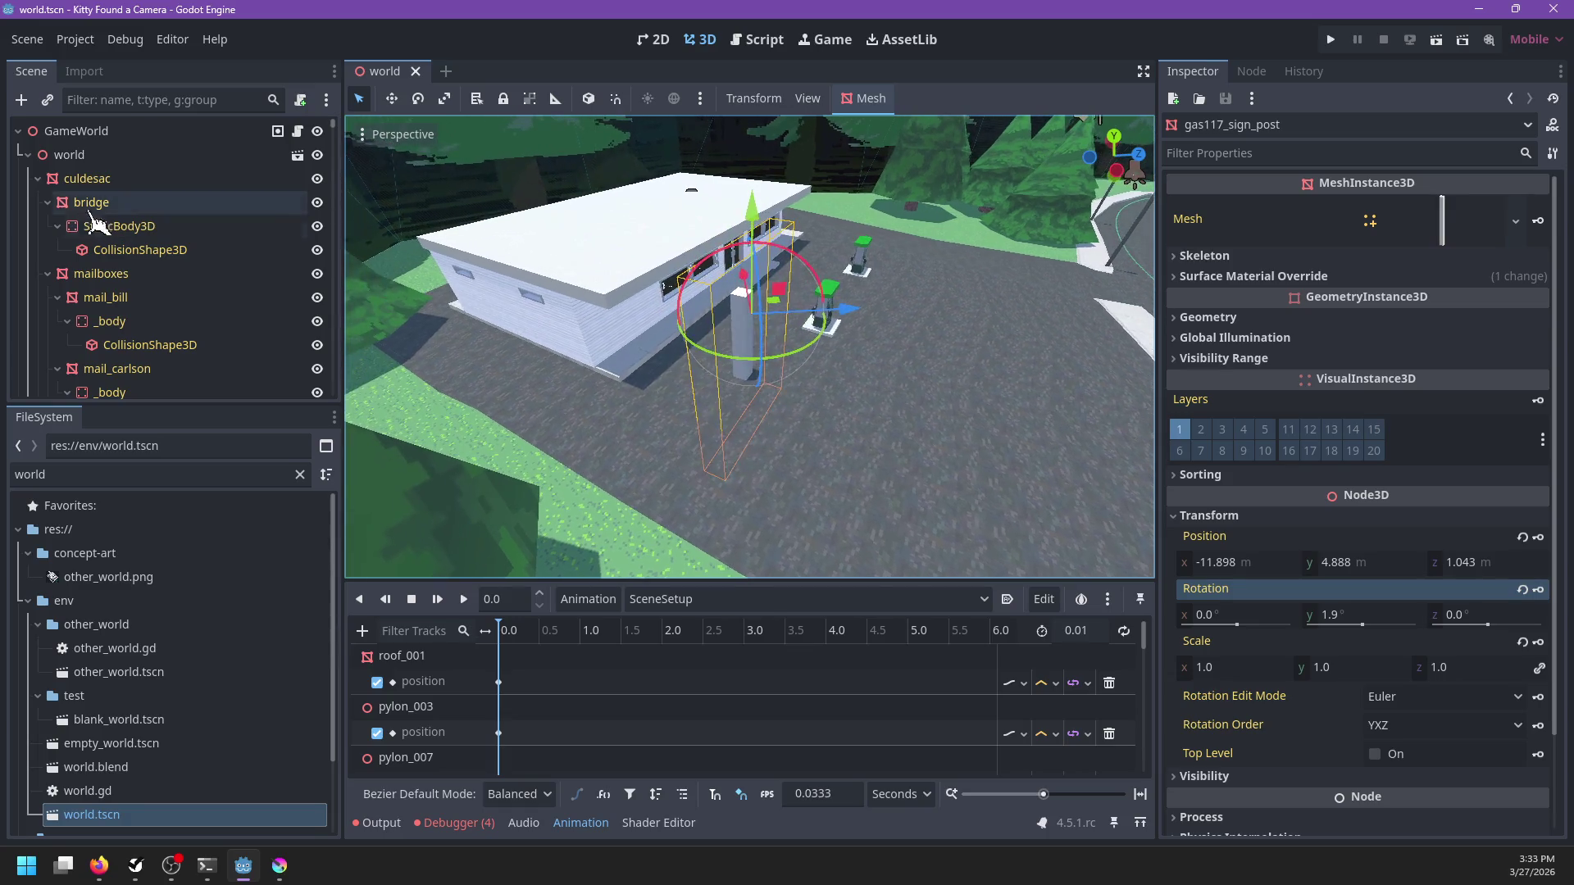
left_click(38, 178)
left_click(37, 158)
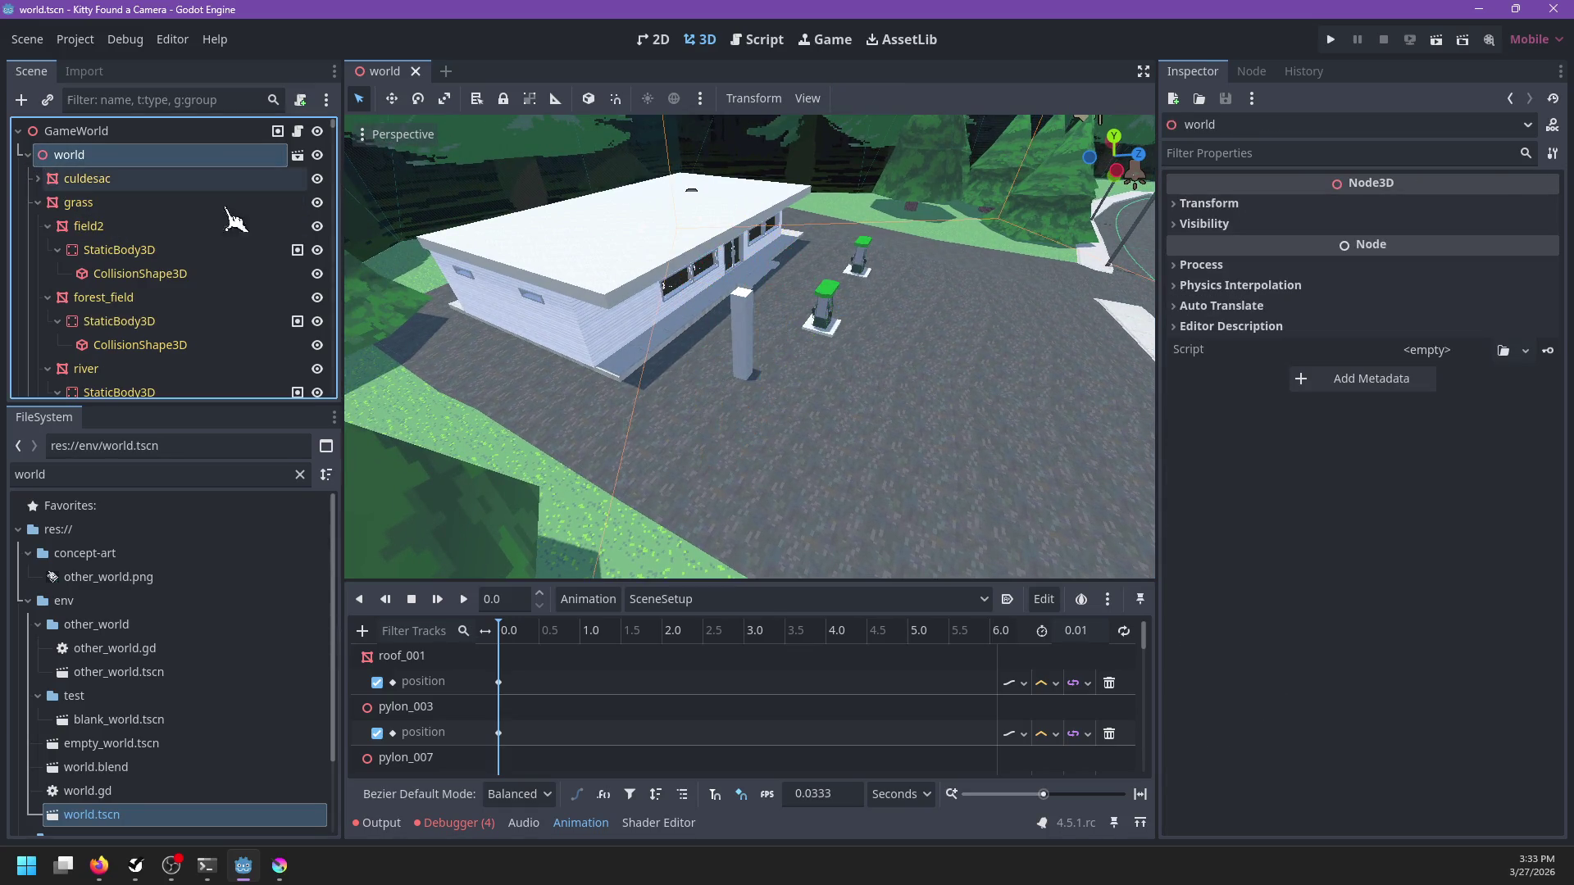
scroll(573, 327, "up", 5)
left_click(733, 328)
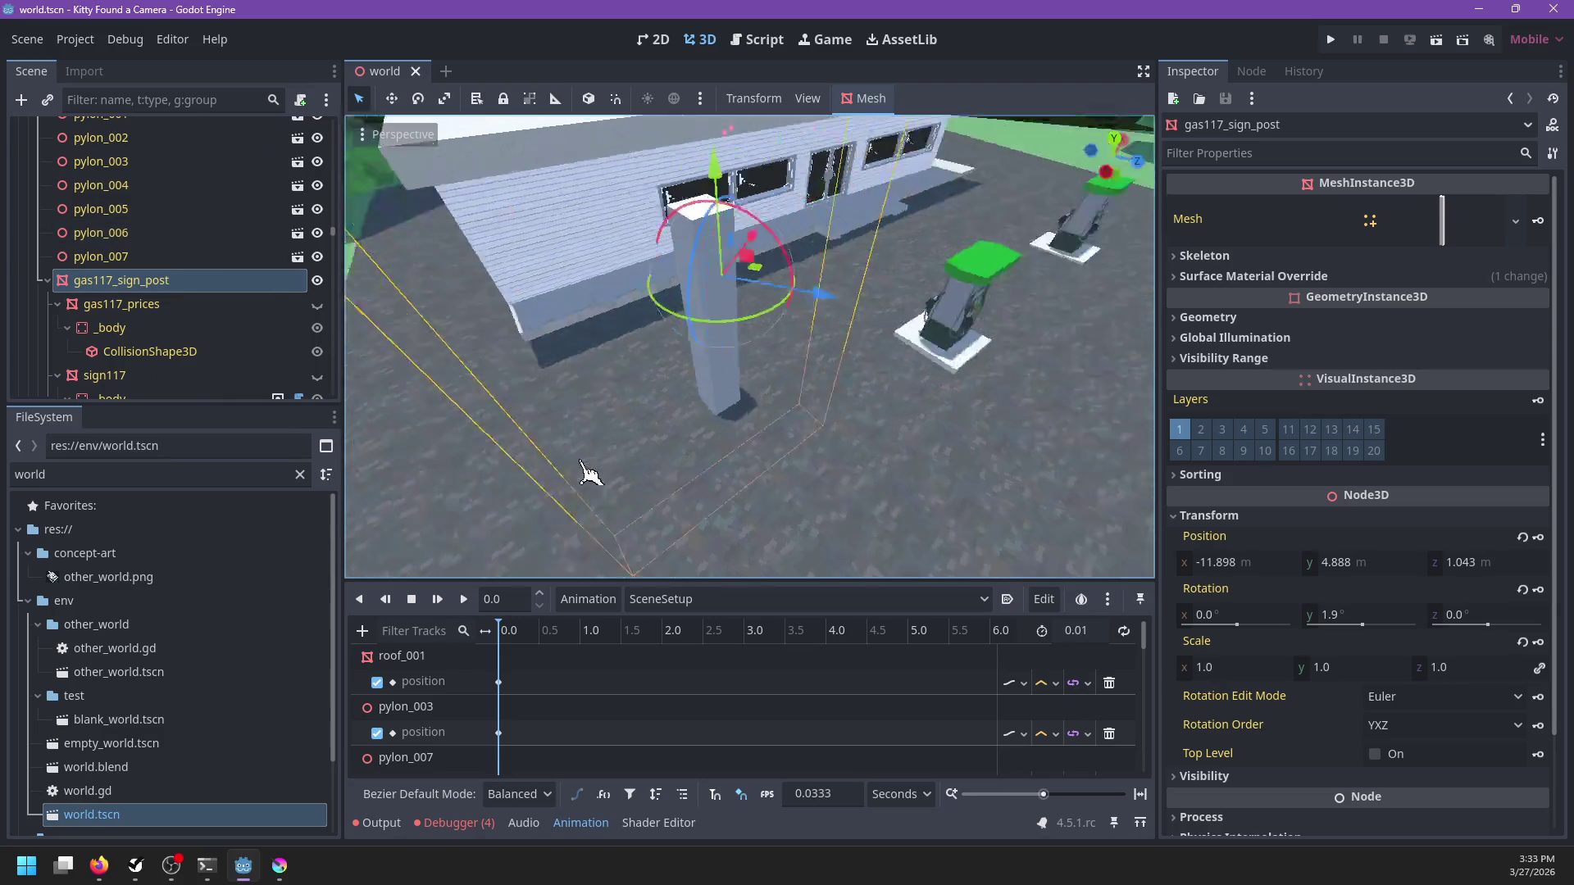
triple_click(230, 475)
type("sign")
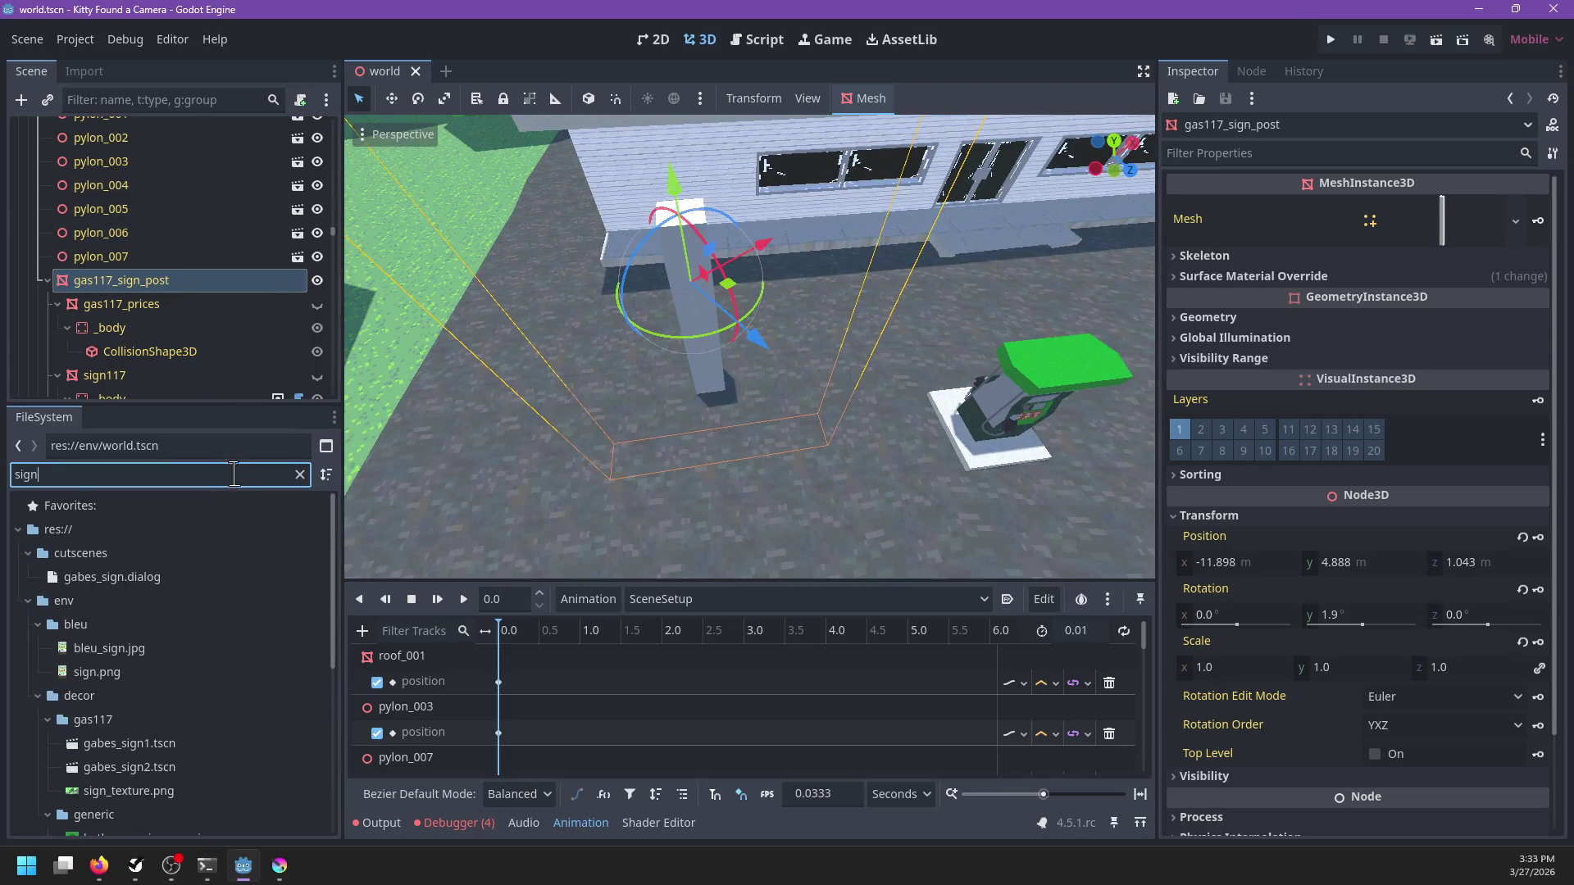
scroll(193, 674, "down", 3)
Step: Attach gabes_sign1.tscn under the sign post and gabes_sign2.tscn under it, lowered below
mouse_move(173, 670)
left_mouse_down()
mouse_move(219, 309)
mouse_move(165, 281)
left_mouse_up()
mouse_move(160, 686)
left_mouse_down()
mouse_move(155, 698)
mouse_move(59, 361)
mouse_move(125, 298)
left_mouse_up()
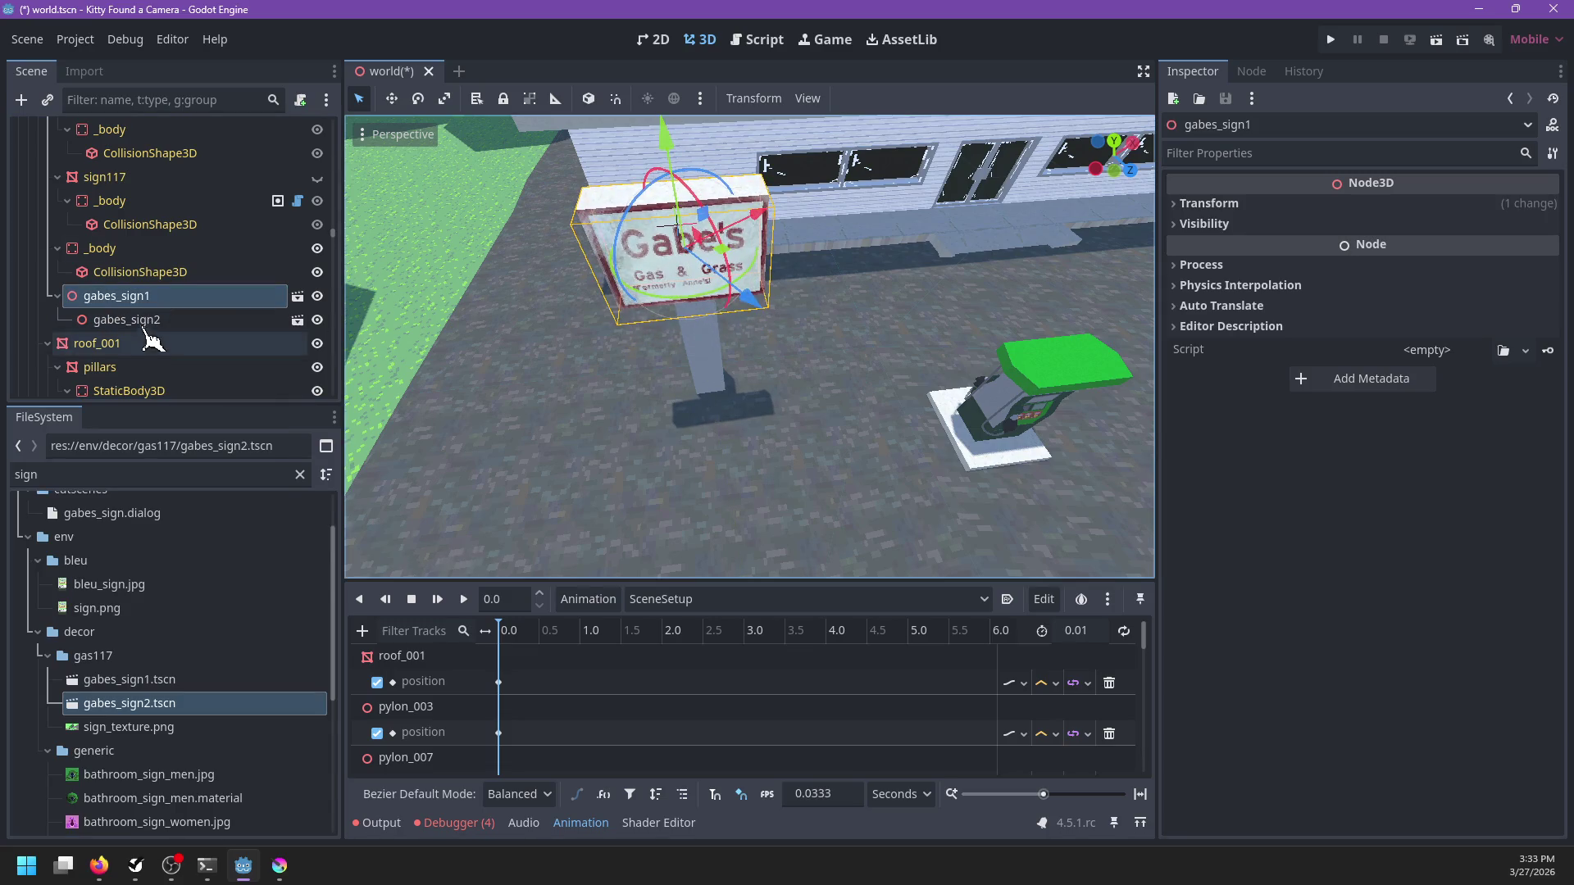
left_click_drag(673, 182, 674, 225)
left_click(123, 296)
Step: Key gabes_sign1 as hidden (Visible off) in the RESET animation, creating its visible track
left_click(897, 604)
left_click(948, 580)
left_click(1203, 224)
left_click(886, 607)
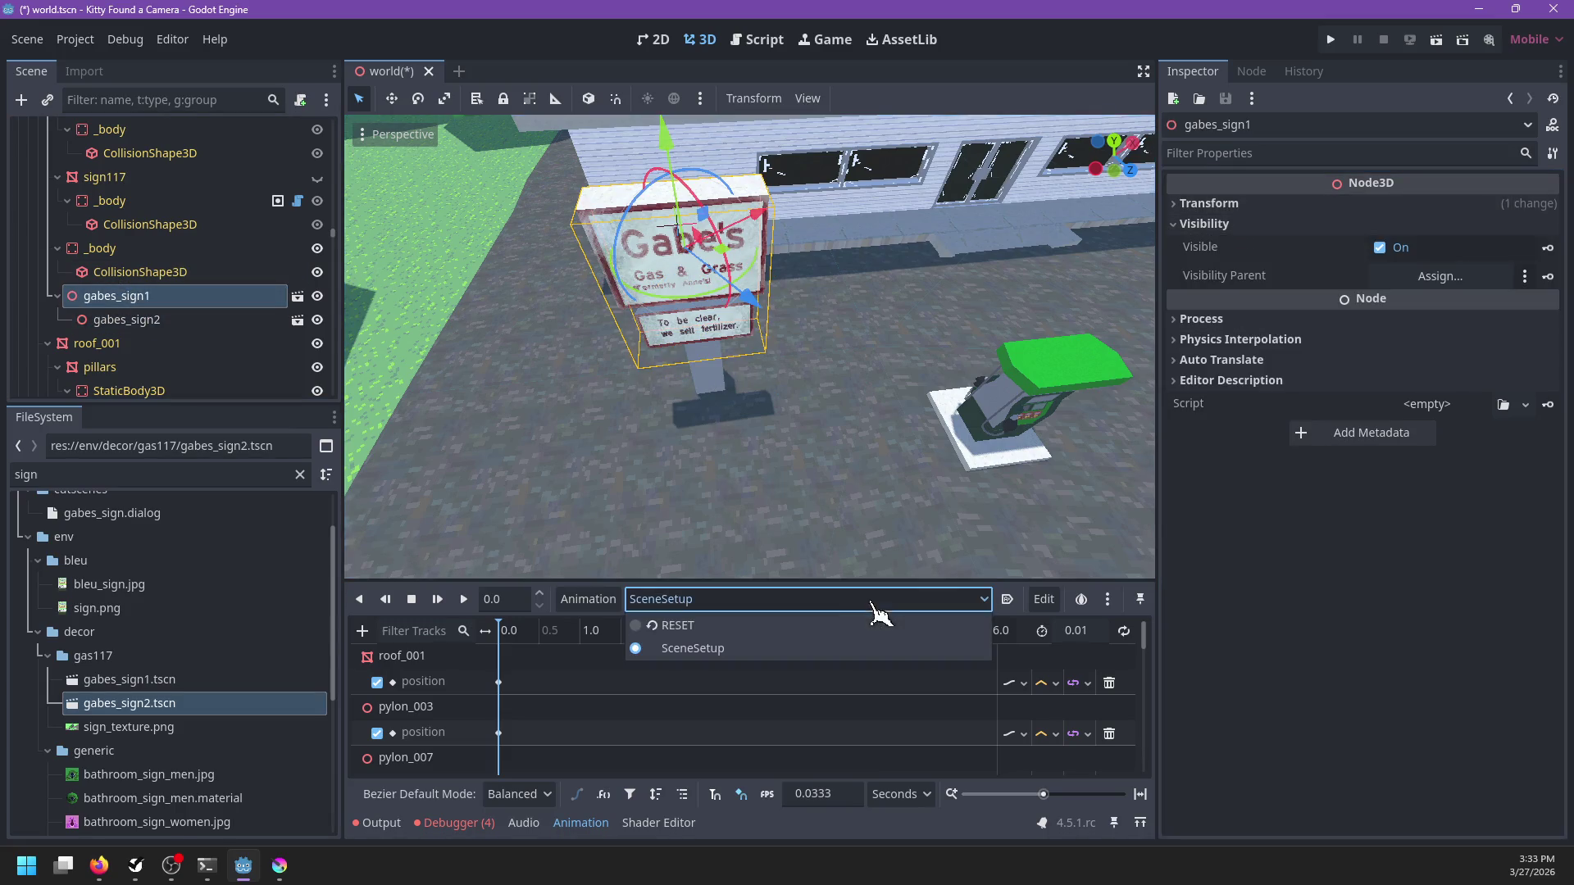
left_click(878, 625)
left_click(1379, 247)
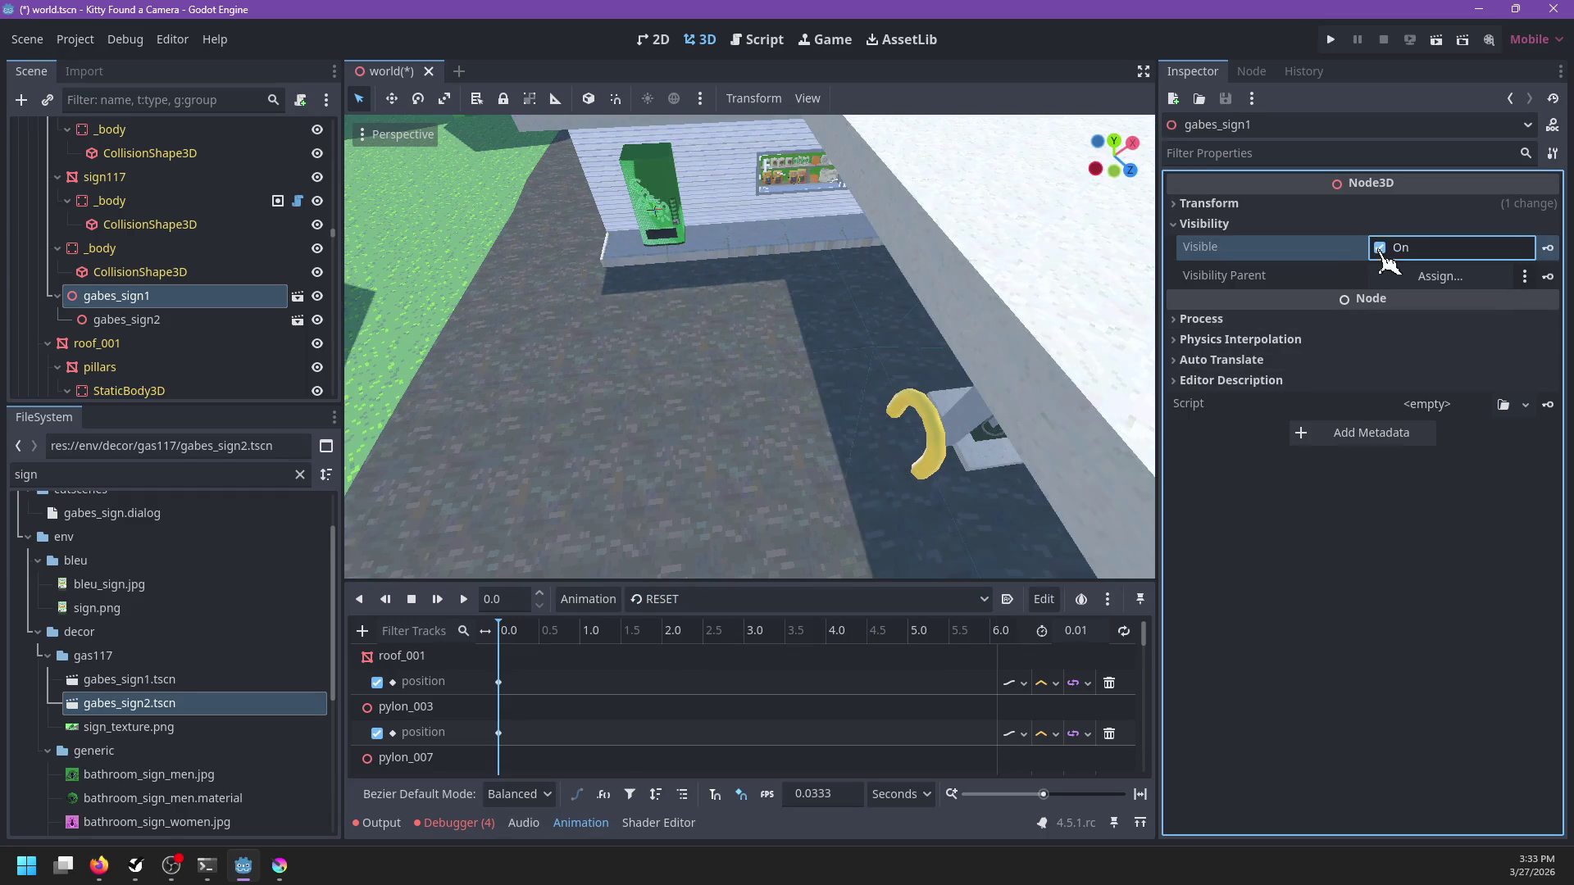
left_click(1547, 248)
left_click(718, 491)
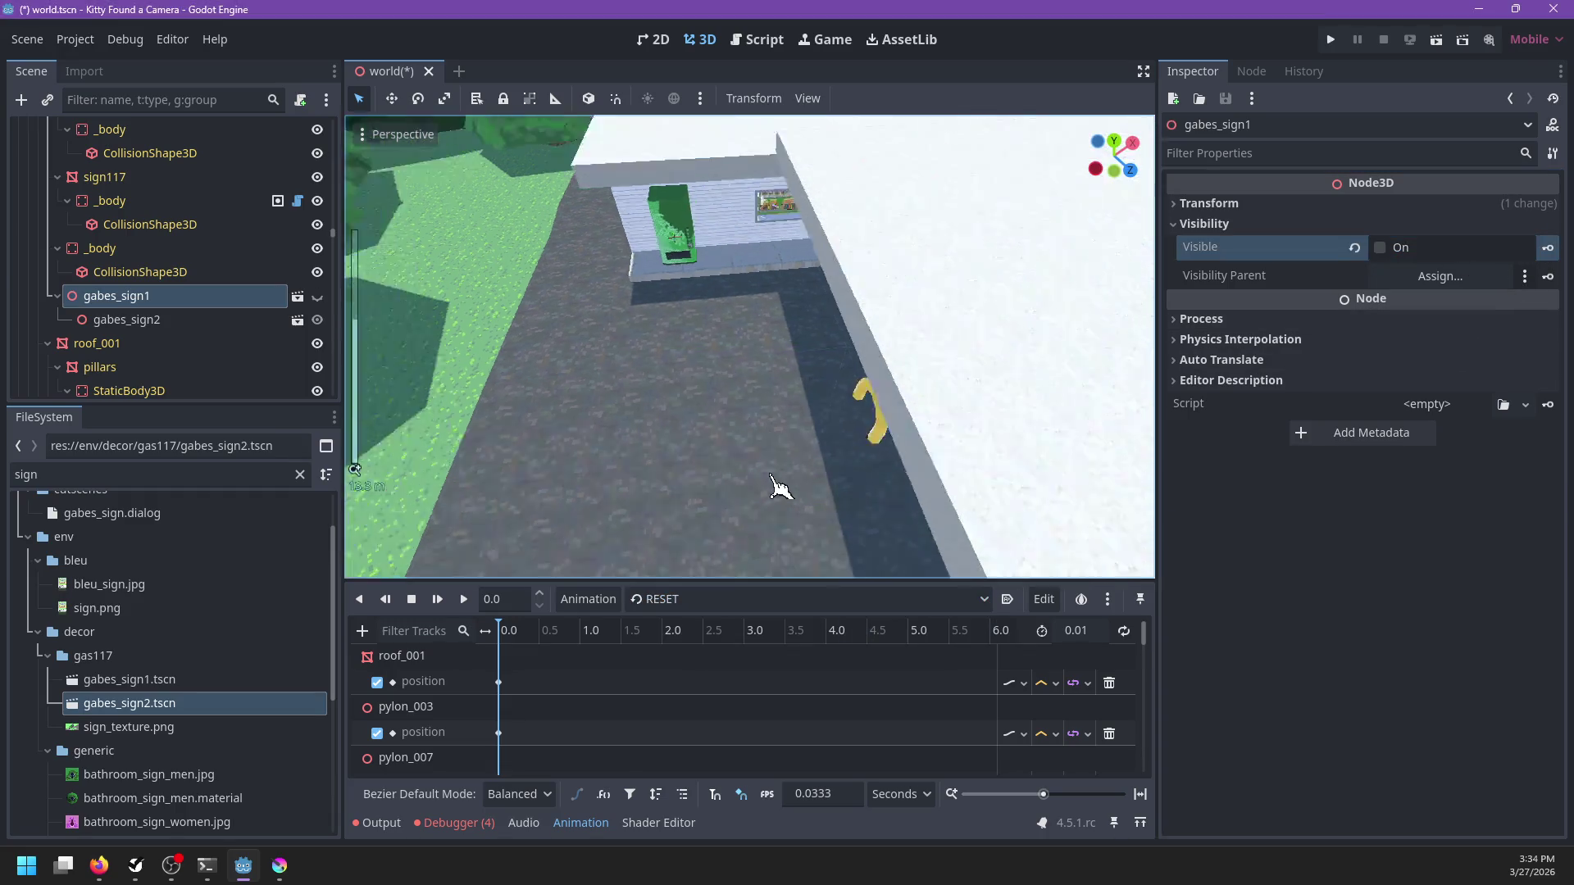
Step: Key gabes_sign1 as visible in the SceneSetup animation, creating its visible track
left_click(713, 599)
left_click(706, 648)
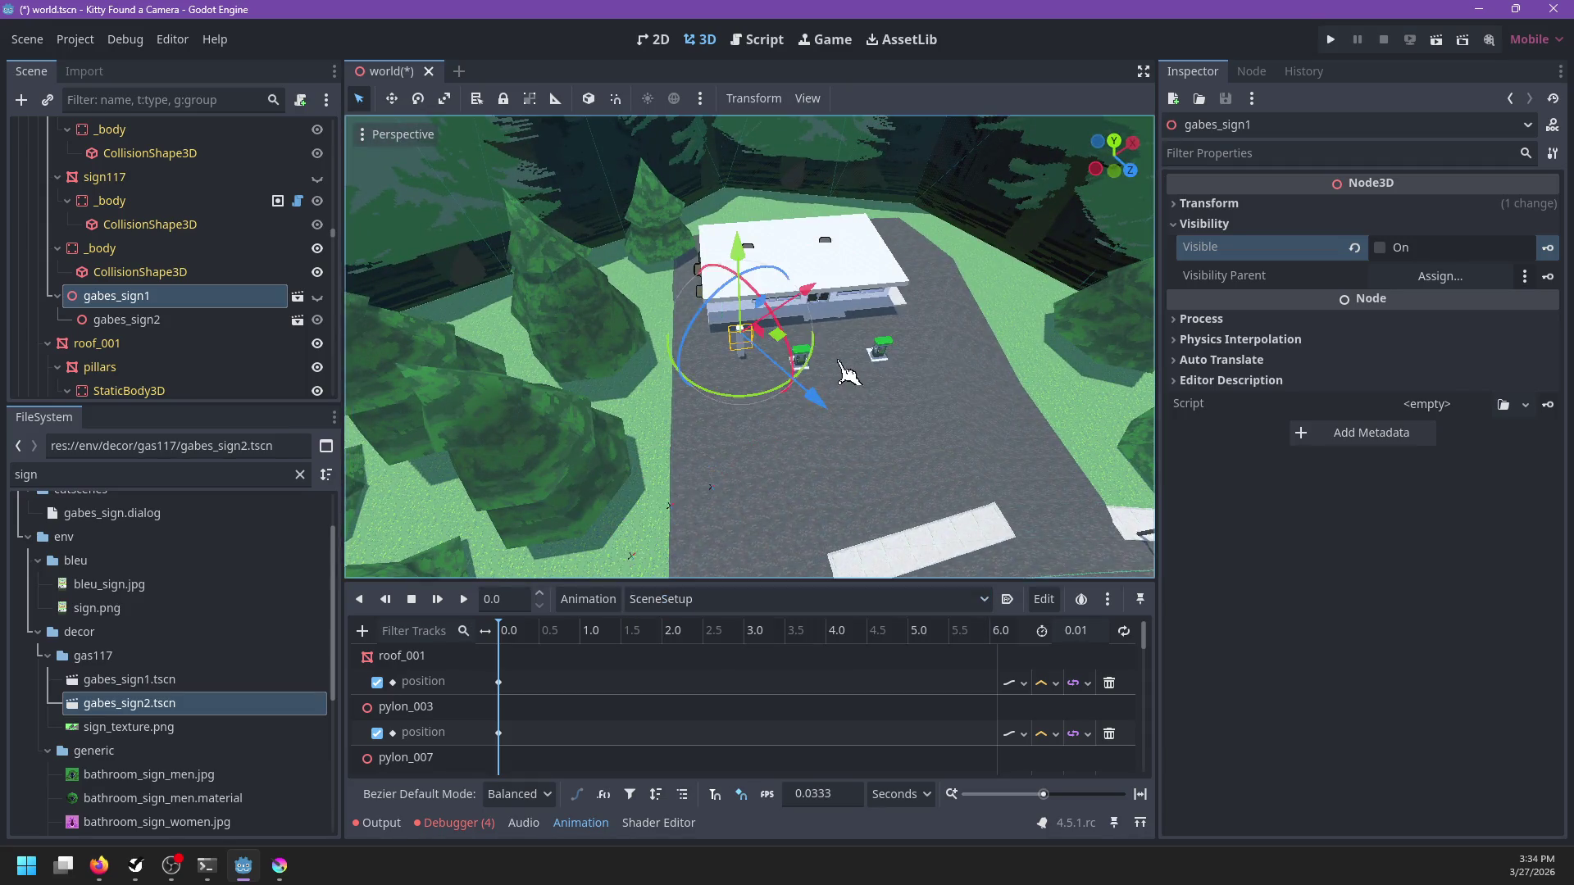
left_click(1380, 248)
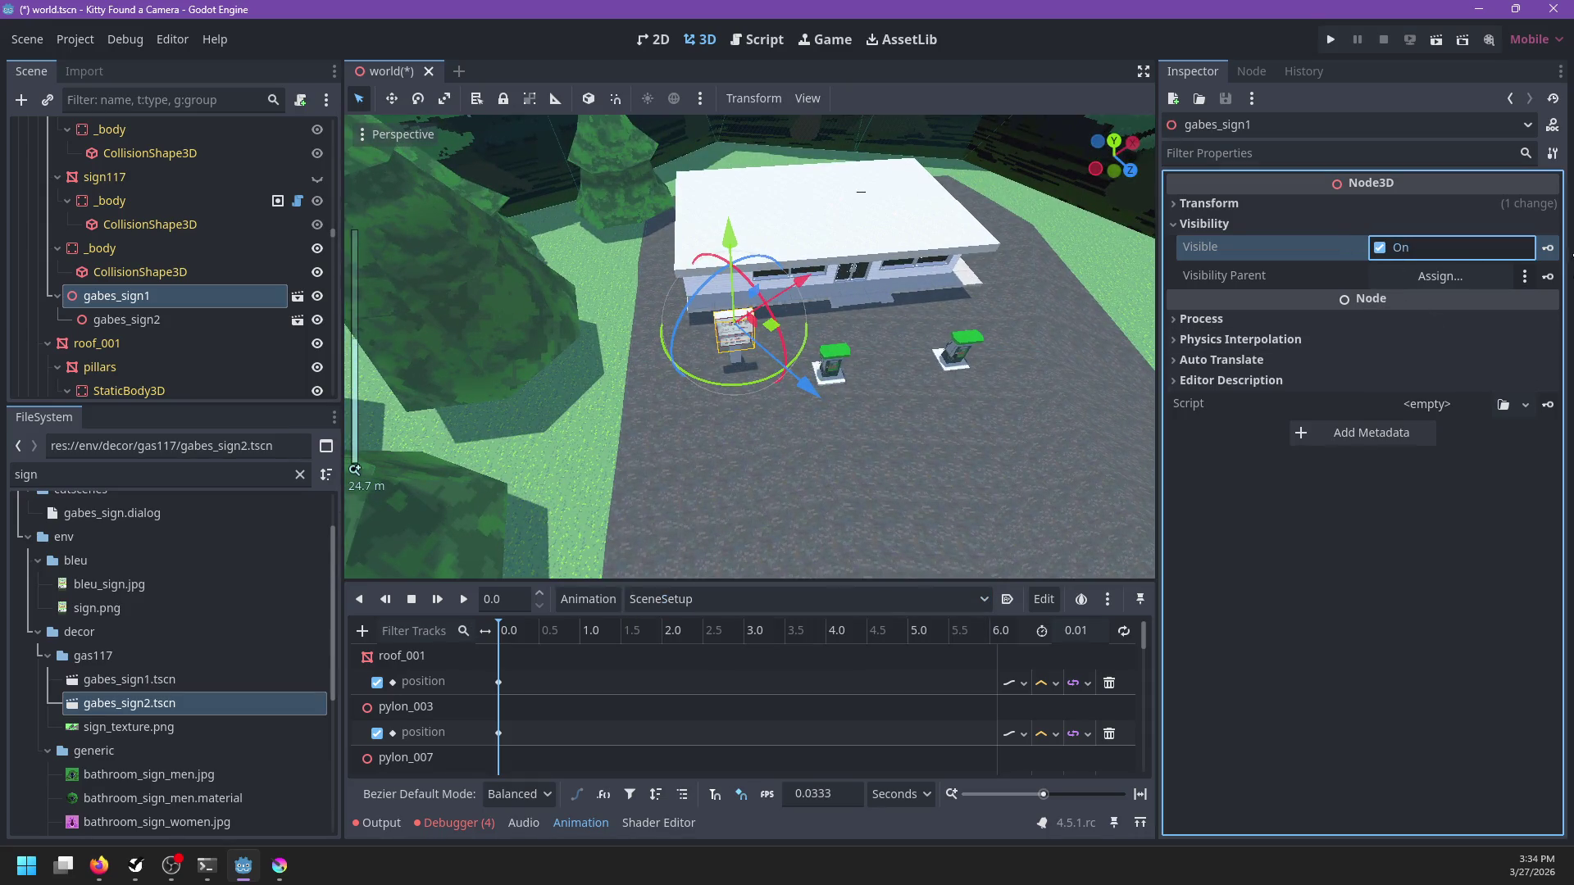
left_click(1548, 247)
left_click(748, 497)
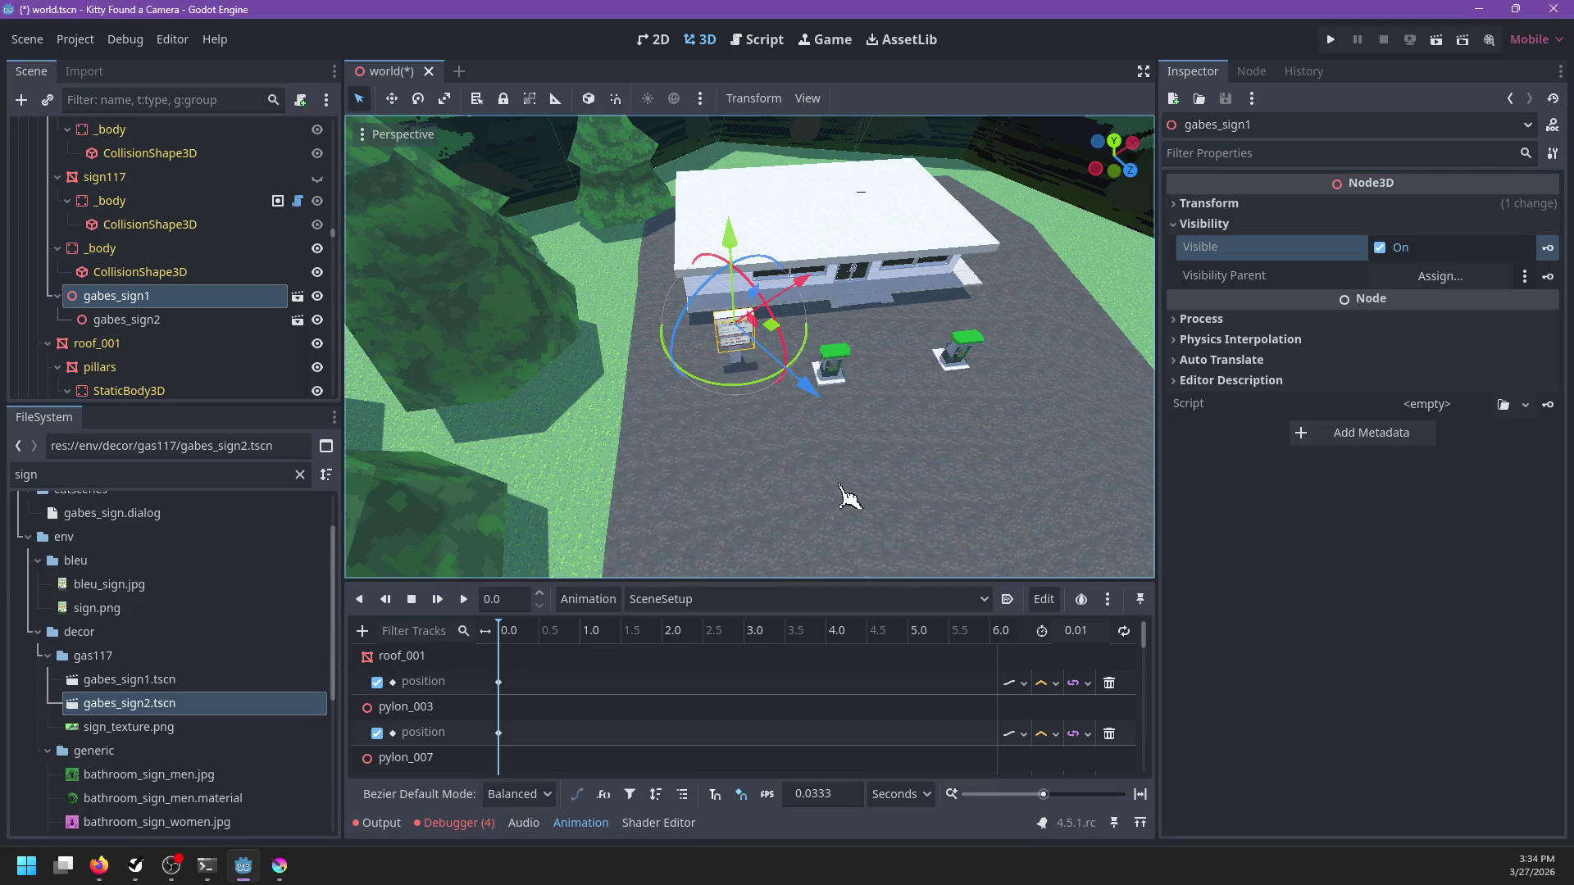
Step: Save the world scene with Ctrl+S and return to the PowerShell terminal
key("ctrl+s")
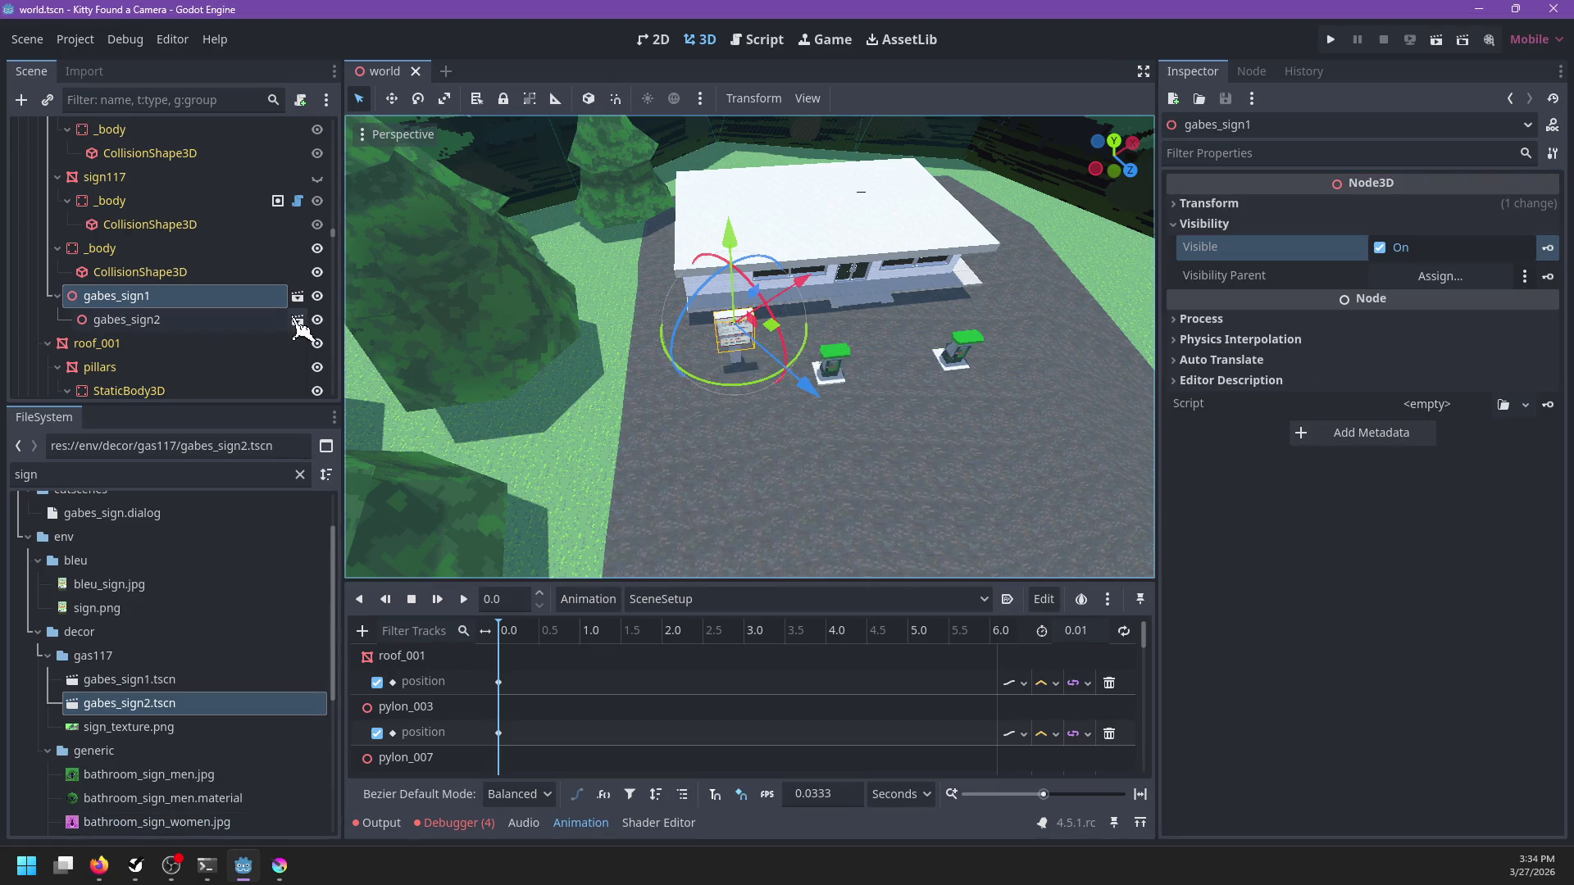
scroll(332, 238, "down", 10)
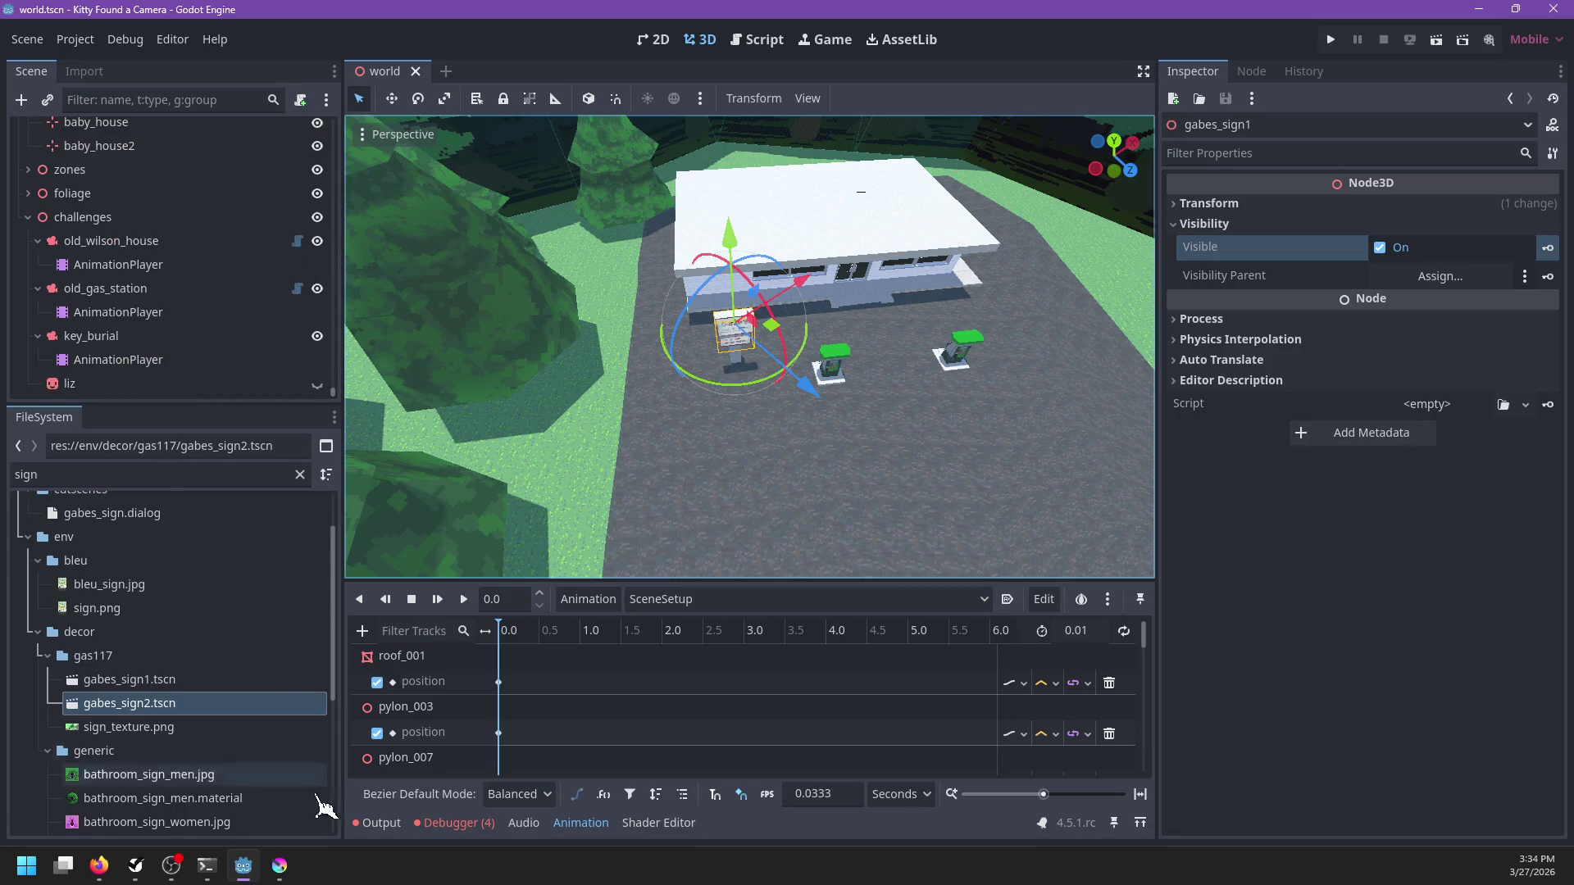
left_click(206, 865)
Step: Run git status, then show the git diff of the changed .tscn scene files
type("git st")
key("Return")
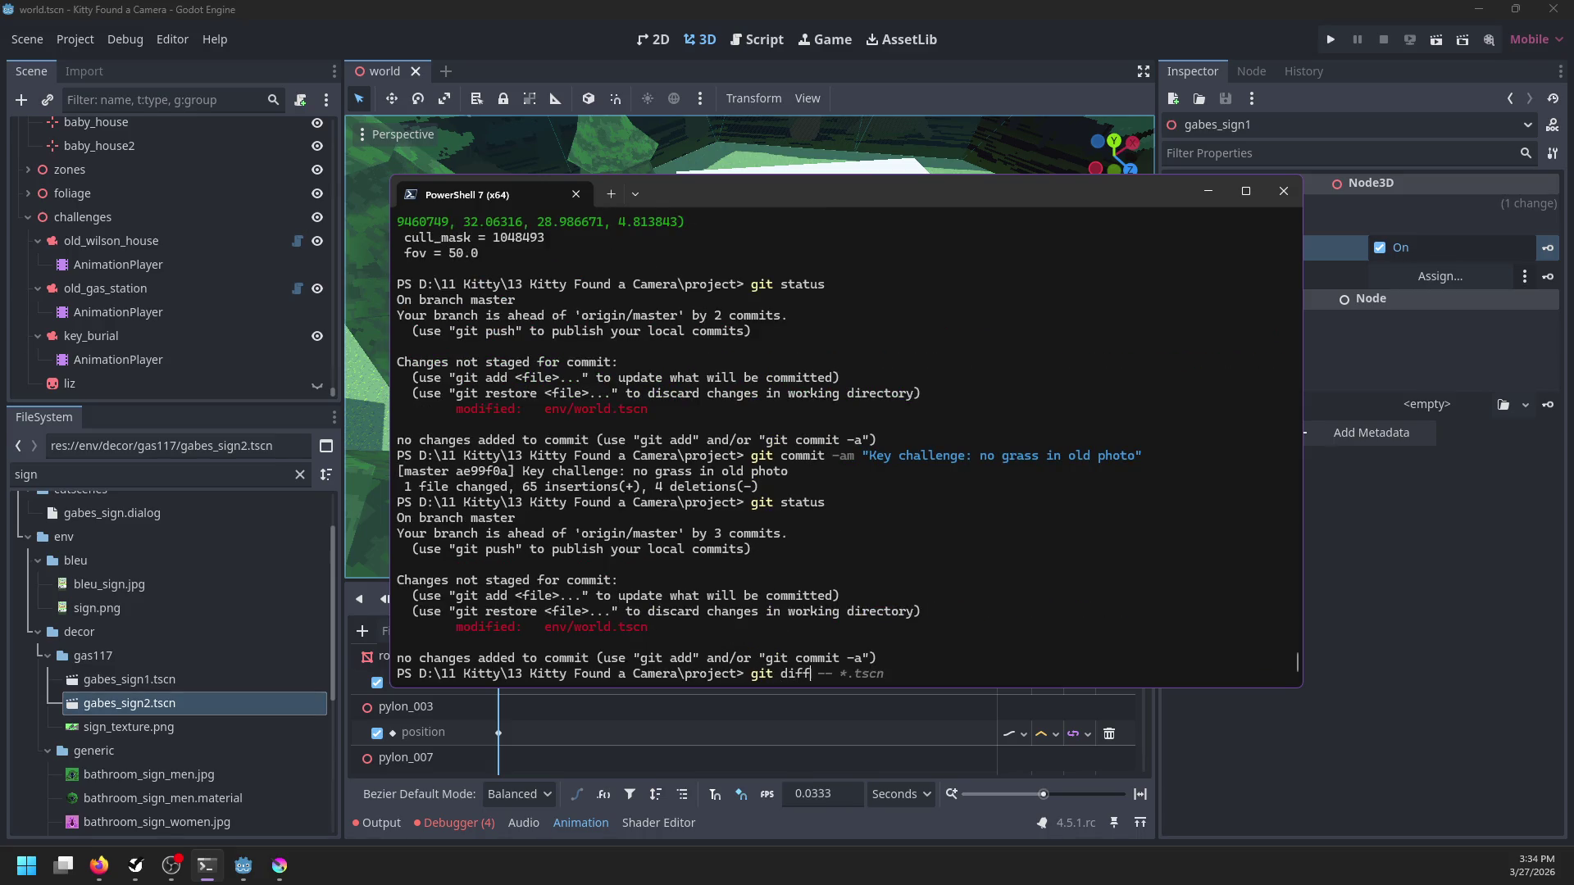
key("Return")
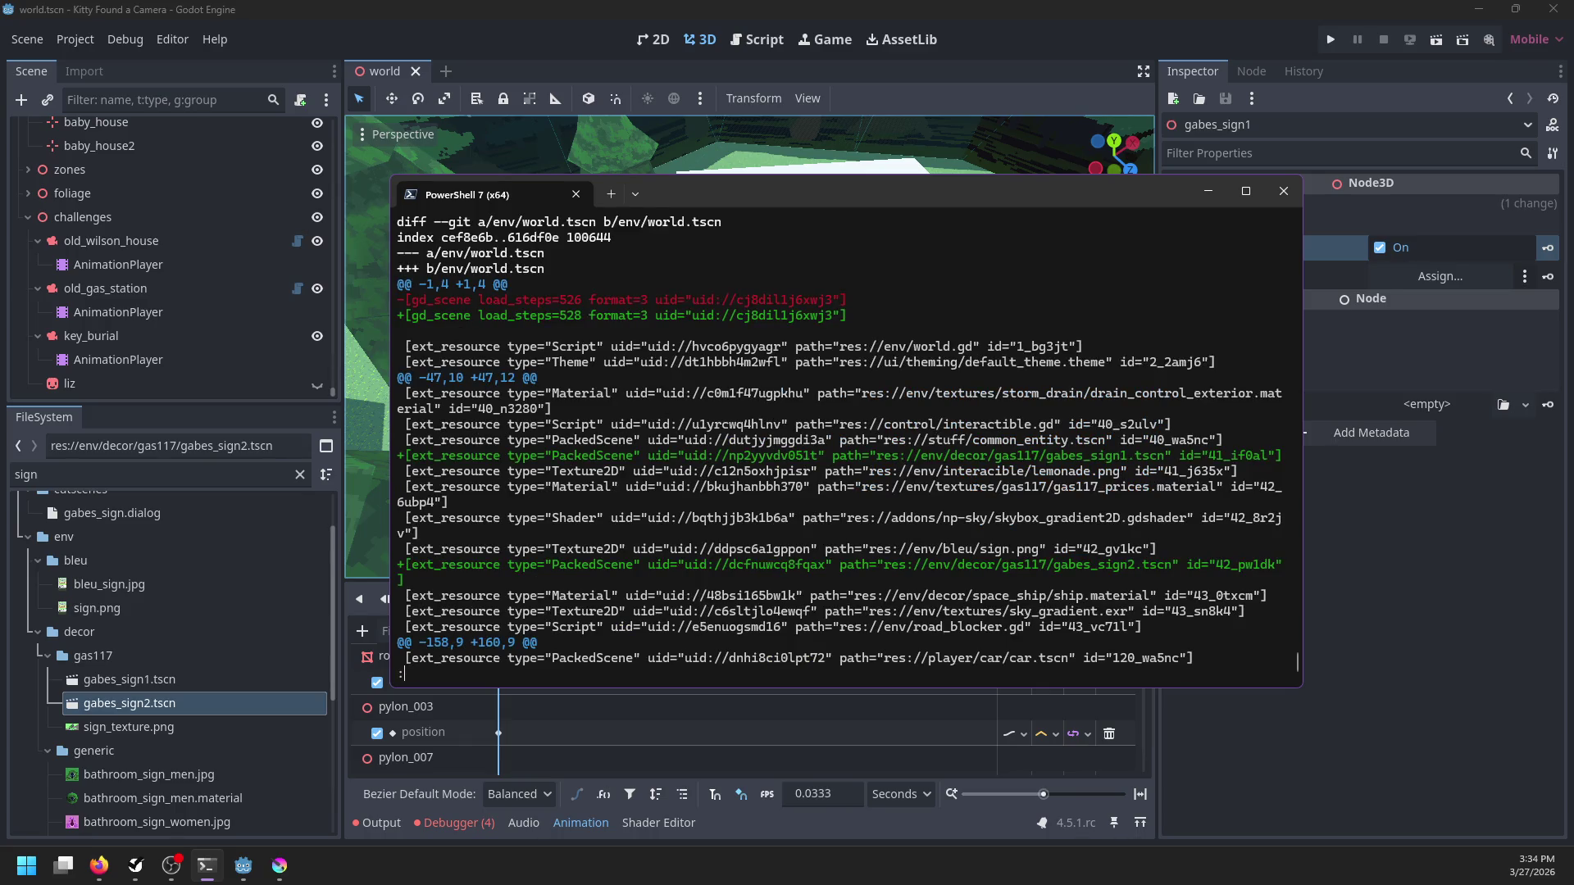
Step: Page through the diff to its end, checking the RESET and SceneSetup track additions
key("space")
key("b")
key("space")
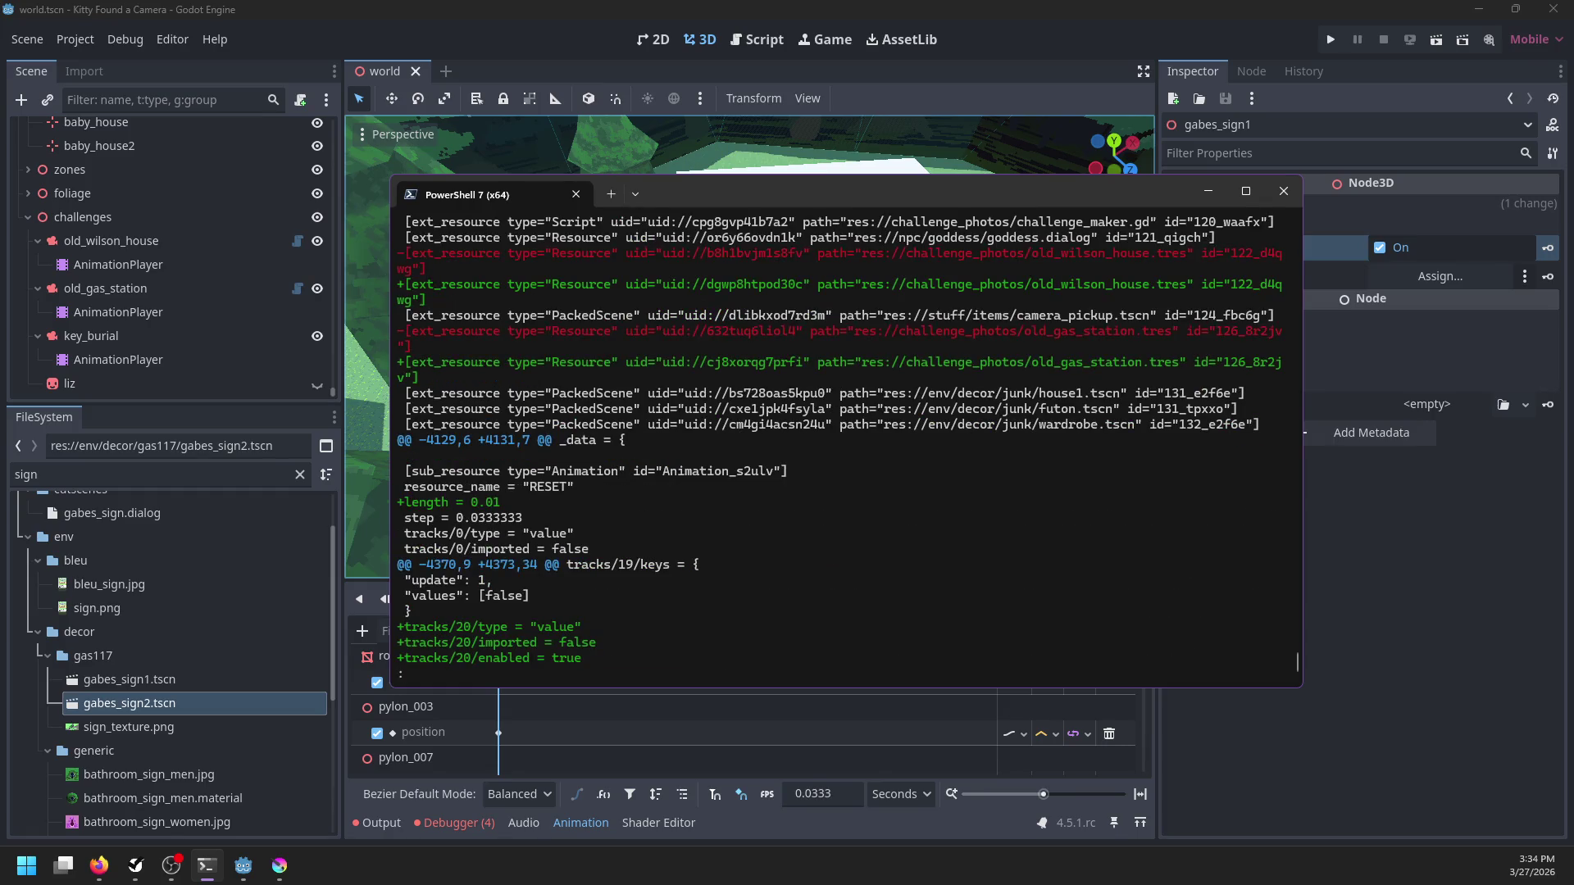
key("Down")
key("Down")
key("Down")
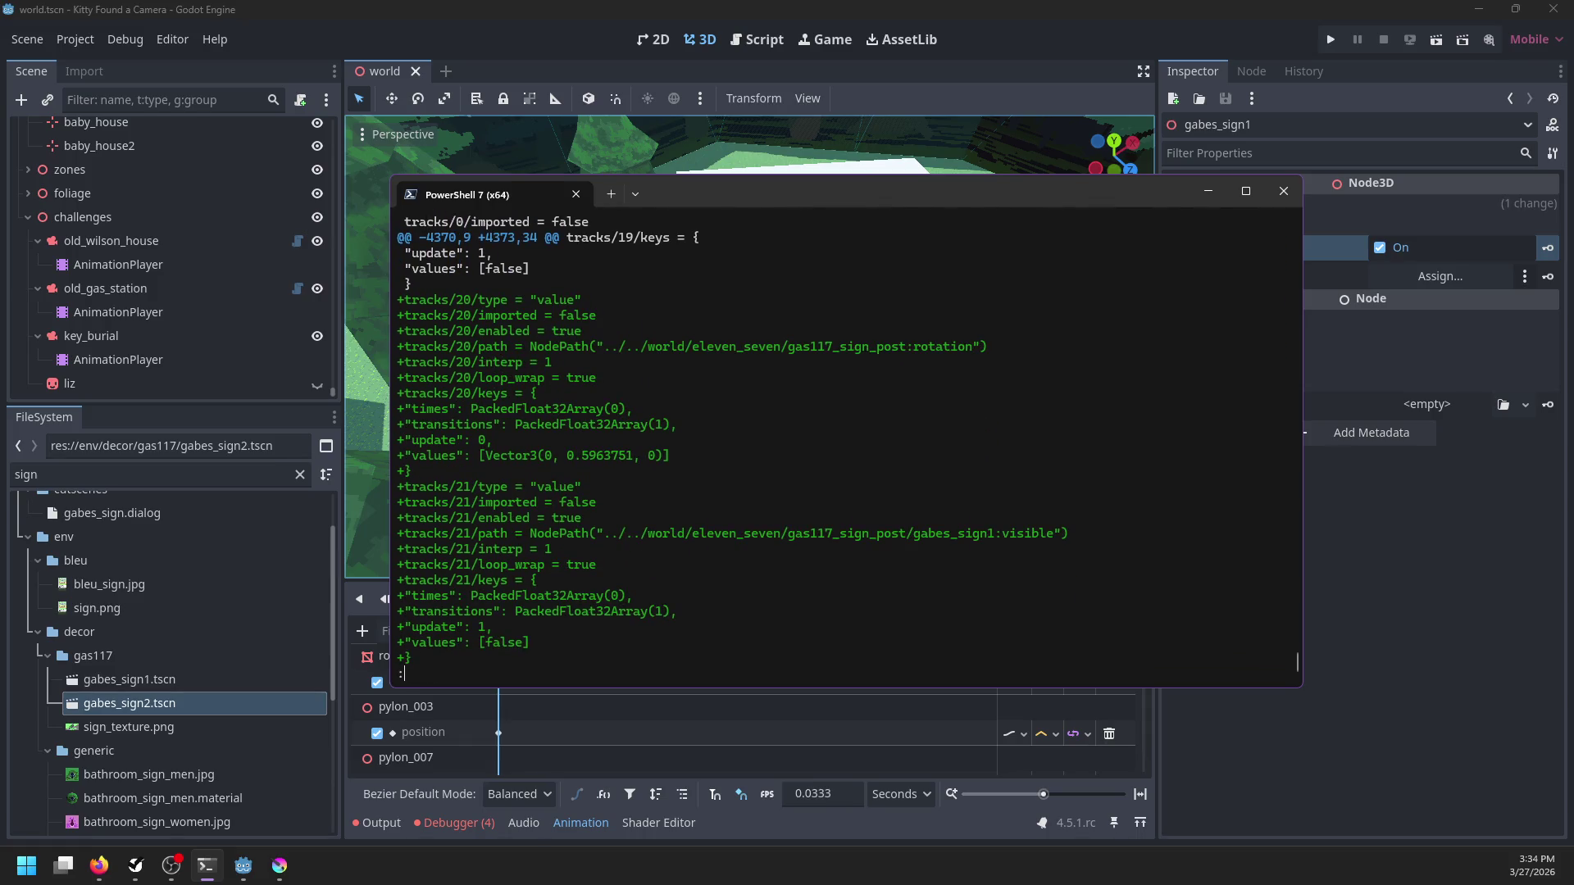
key("Down")
key("Down")
key("Down")
key("Down")
key("Down")
key("Down")
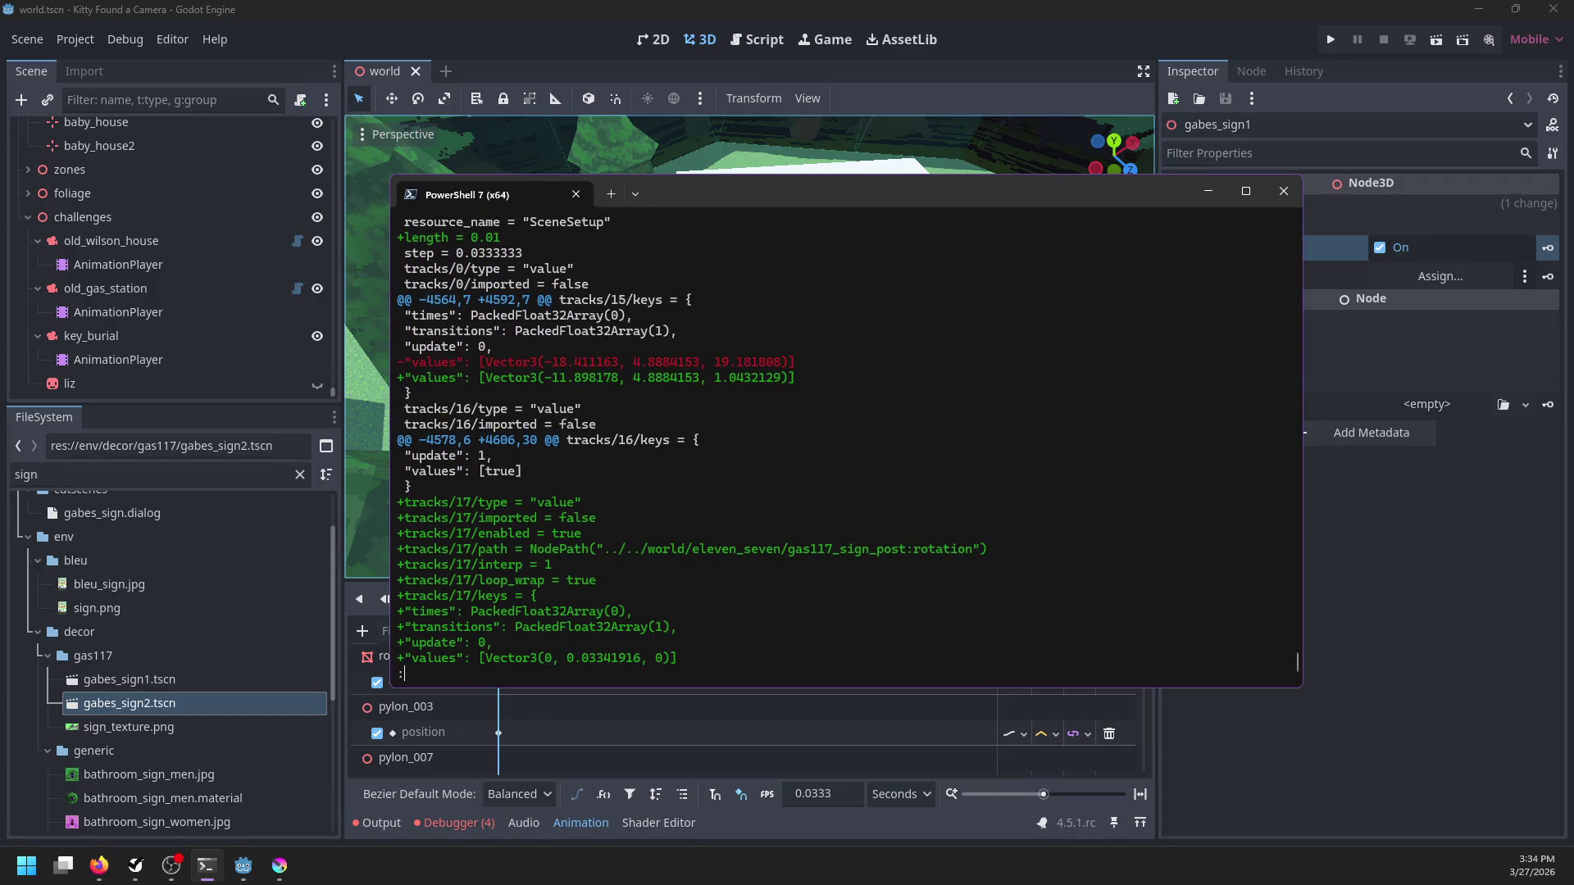
key("Up")
key("Up")
key("Up")
key("Up")
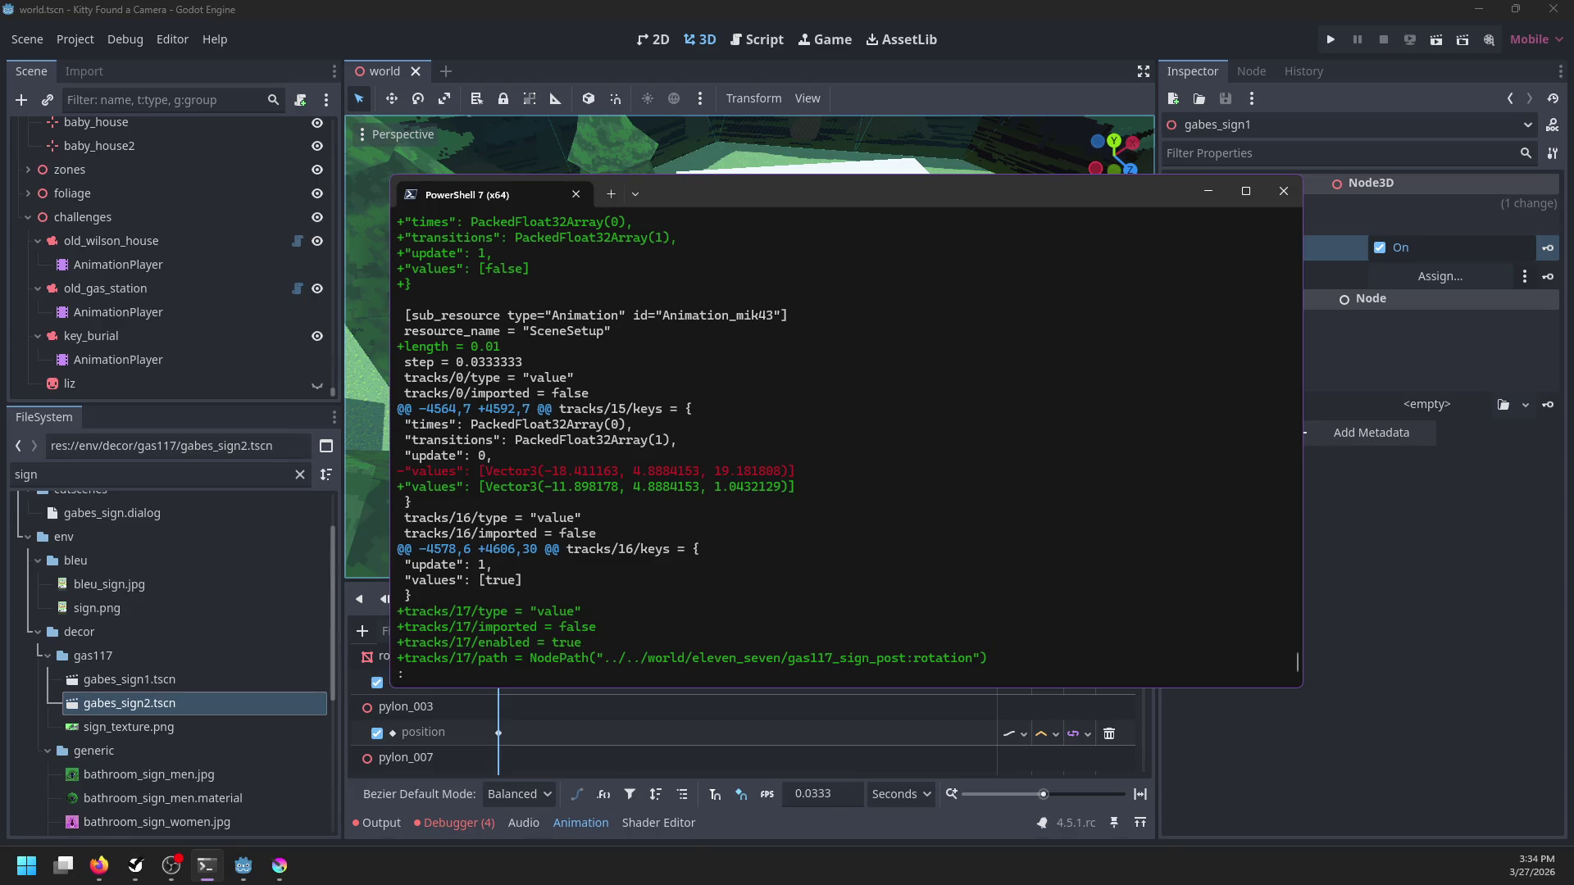
key("Down")
key("Down")
key("Down")
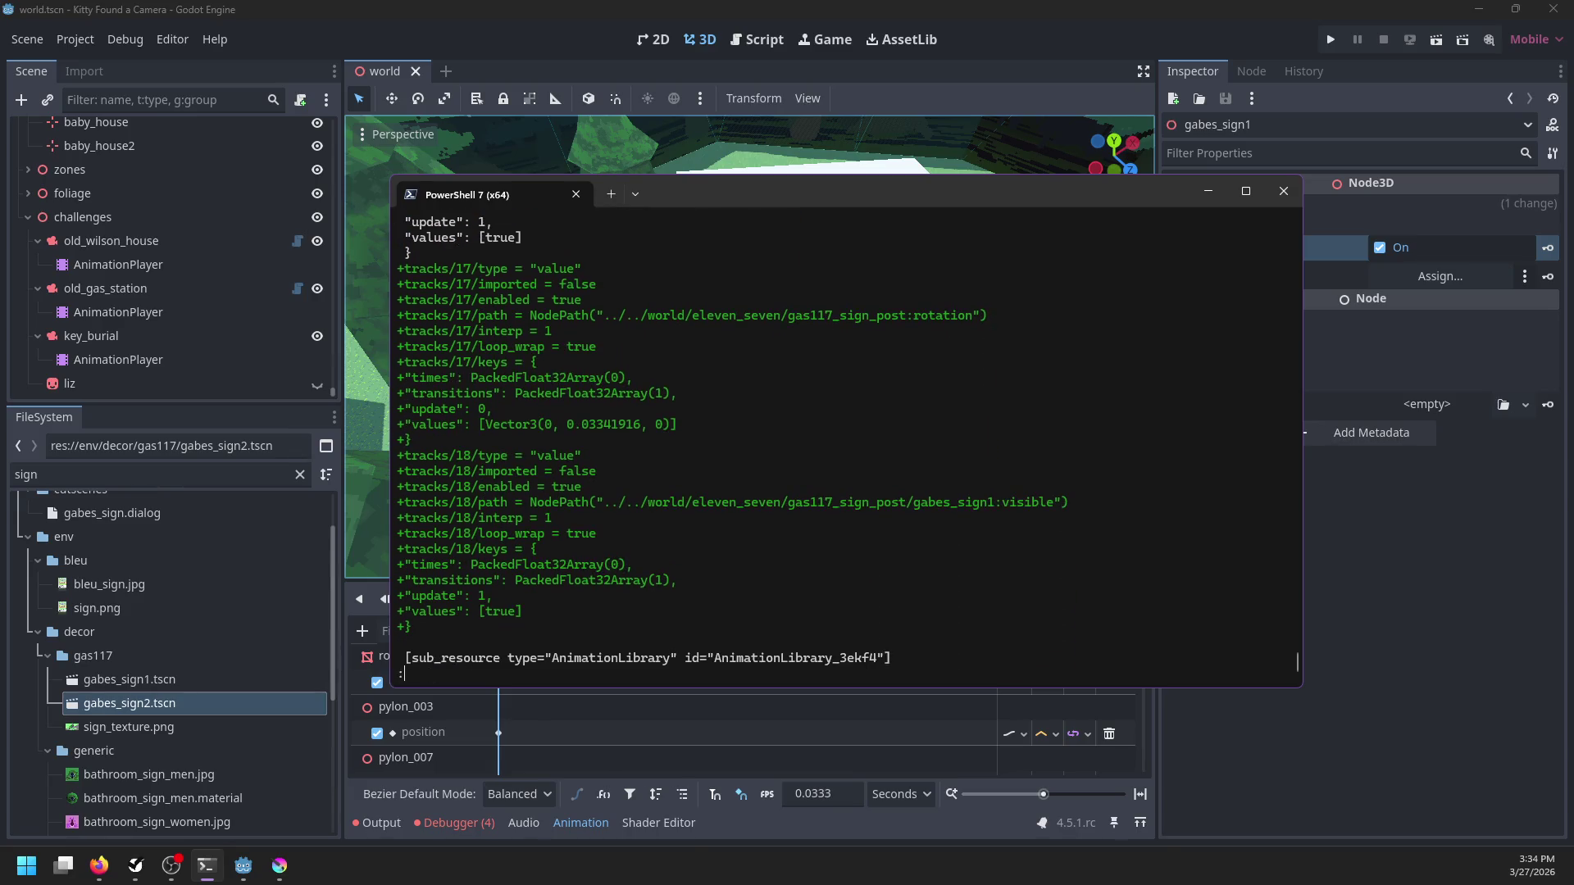
key("Down")
key("Down")
key("Down")
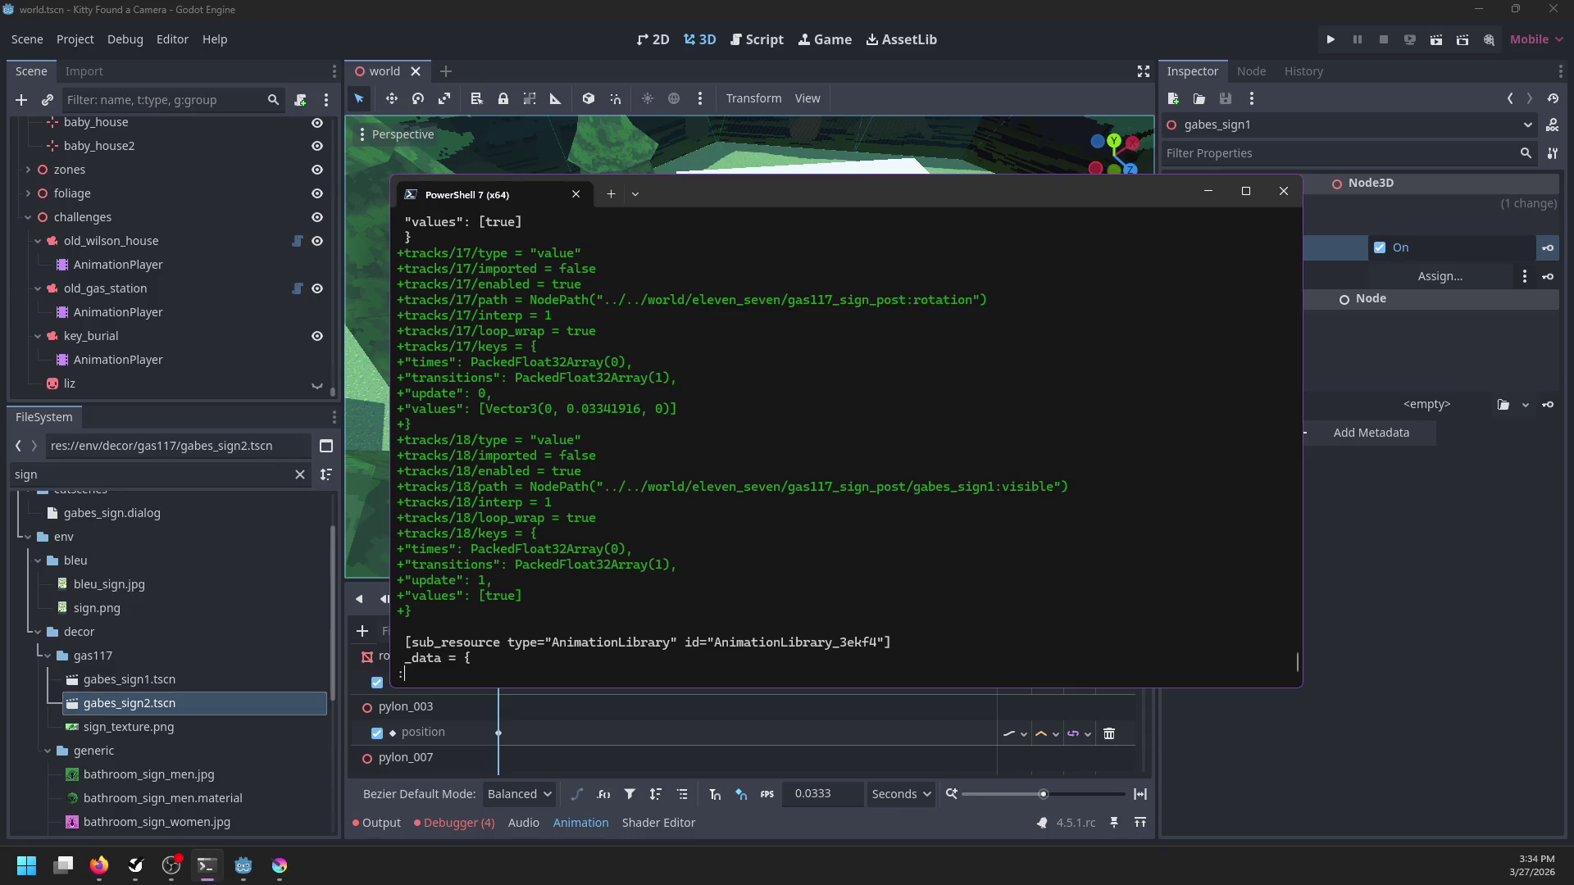
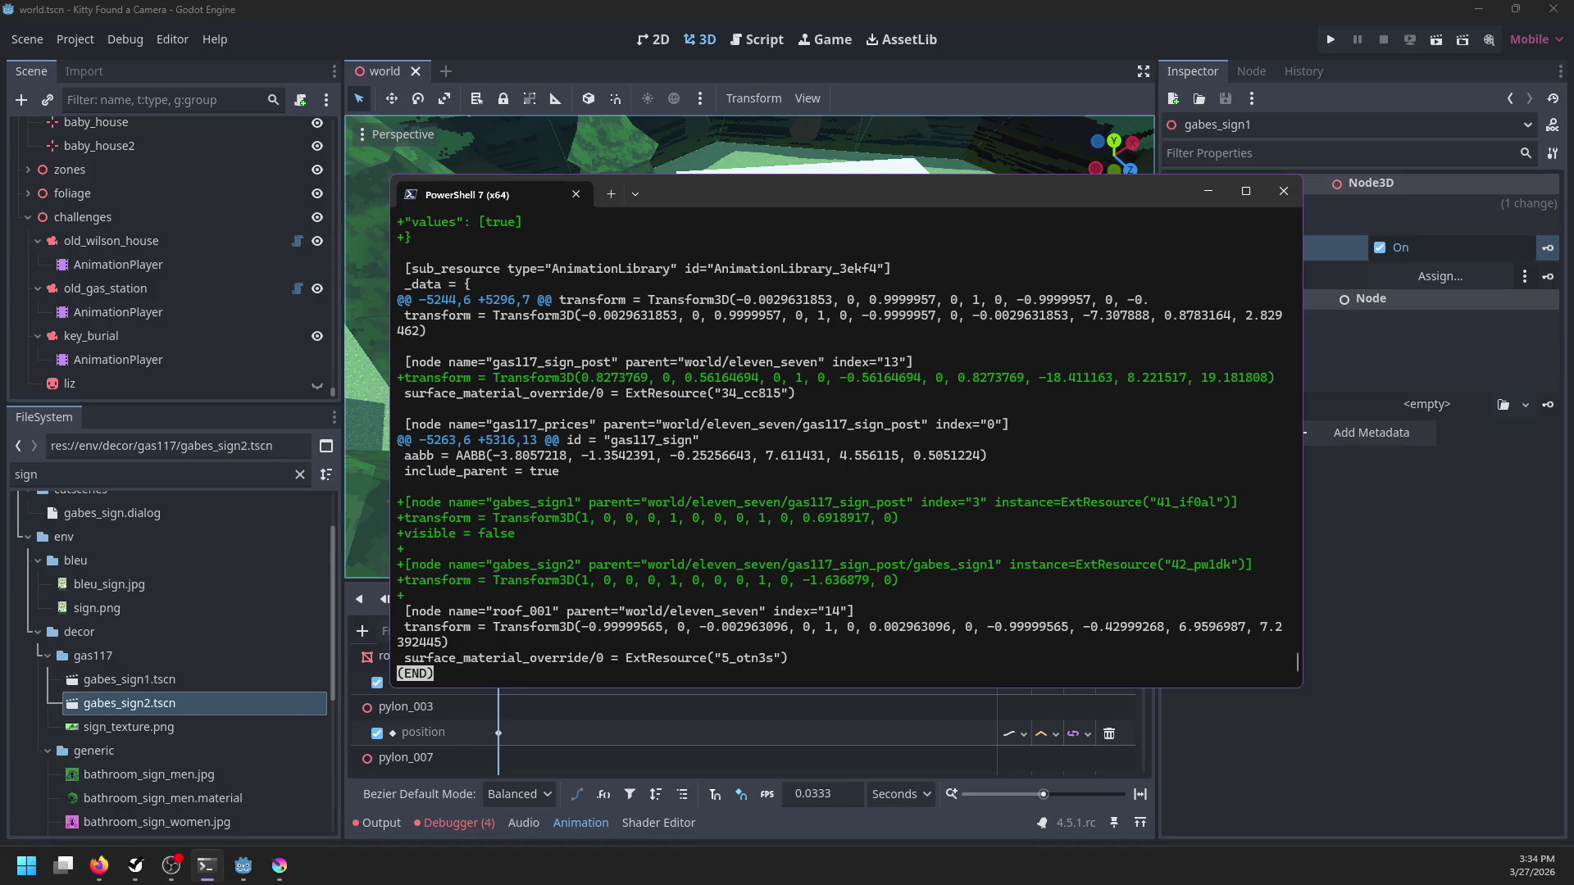
Step: Commit the sign changes in git with the message 'Gas station challenge: sign'
key("q")
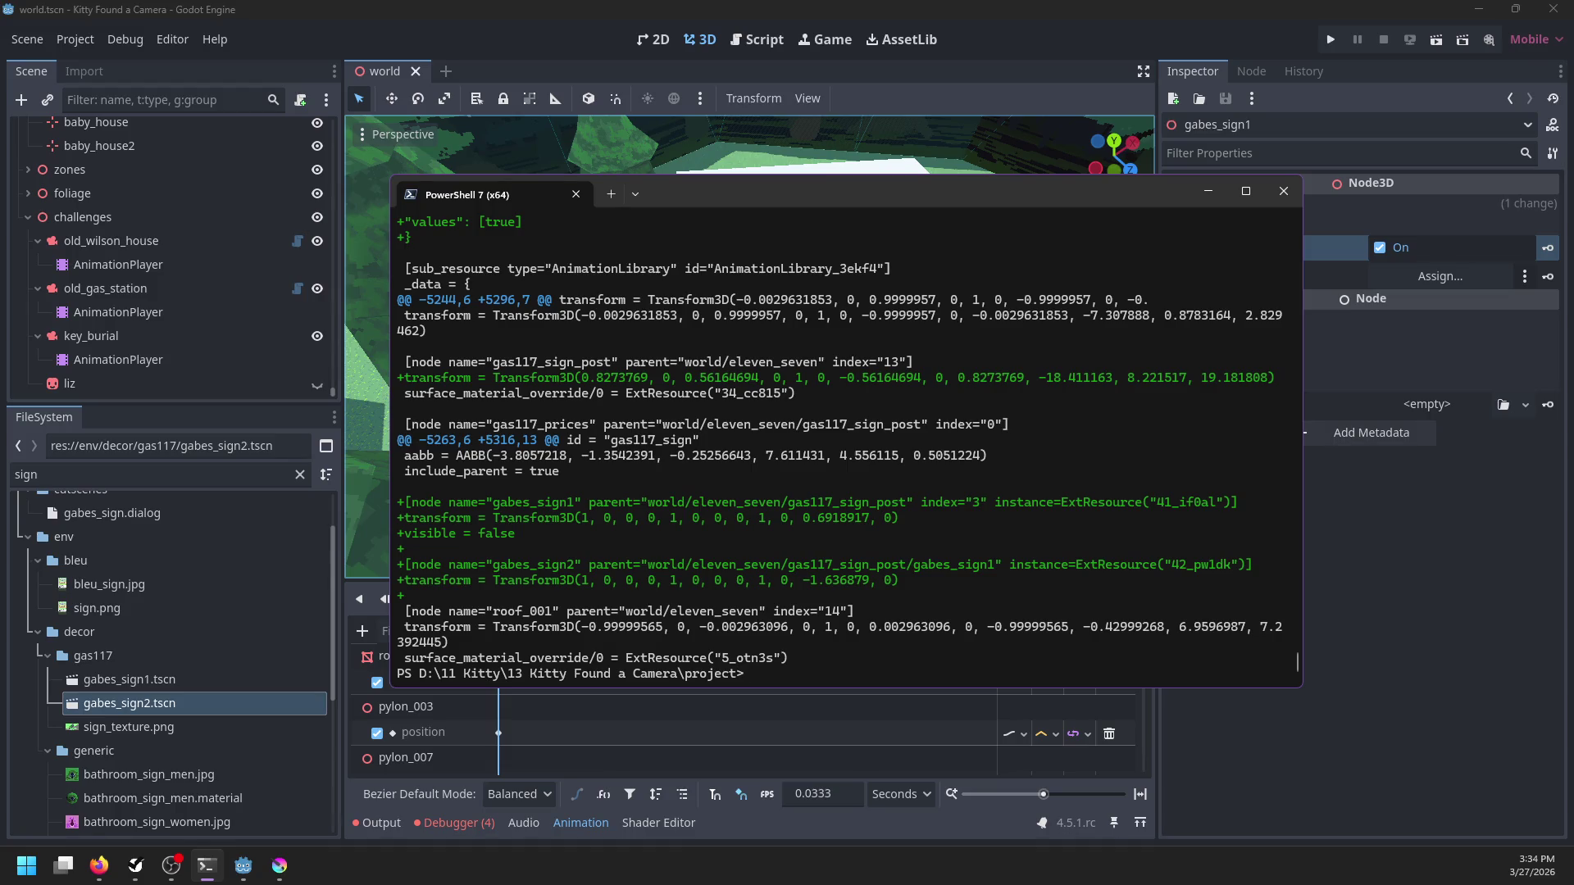
type("git commit -am")
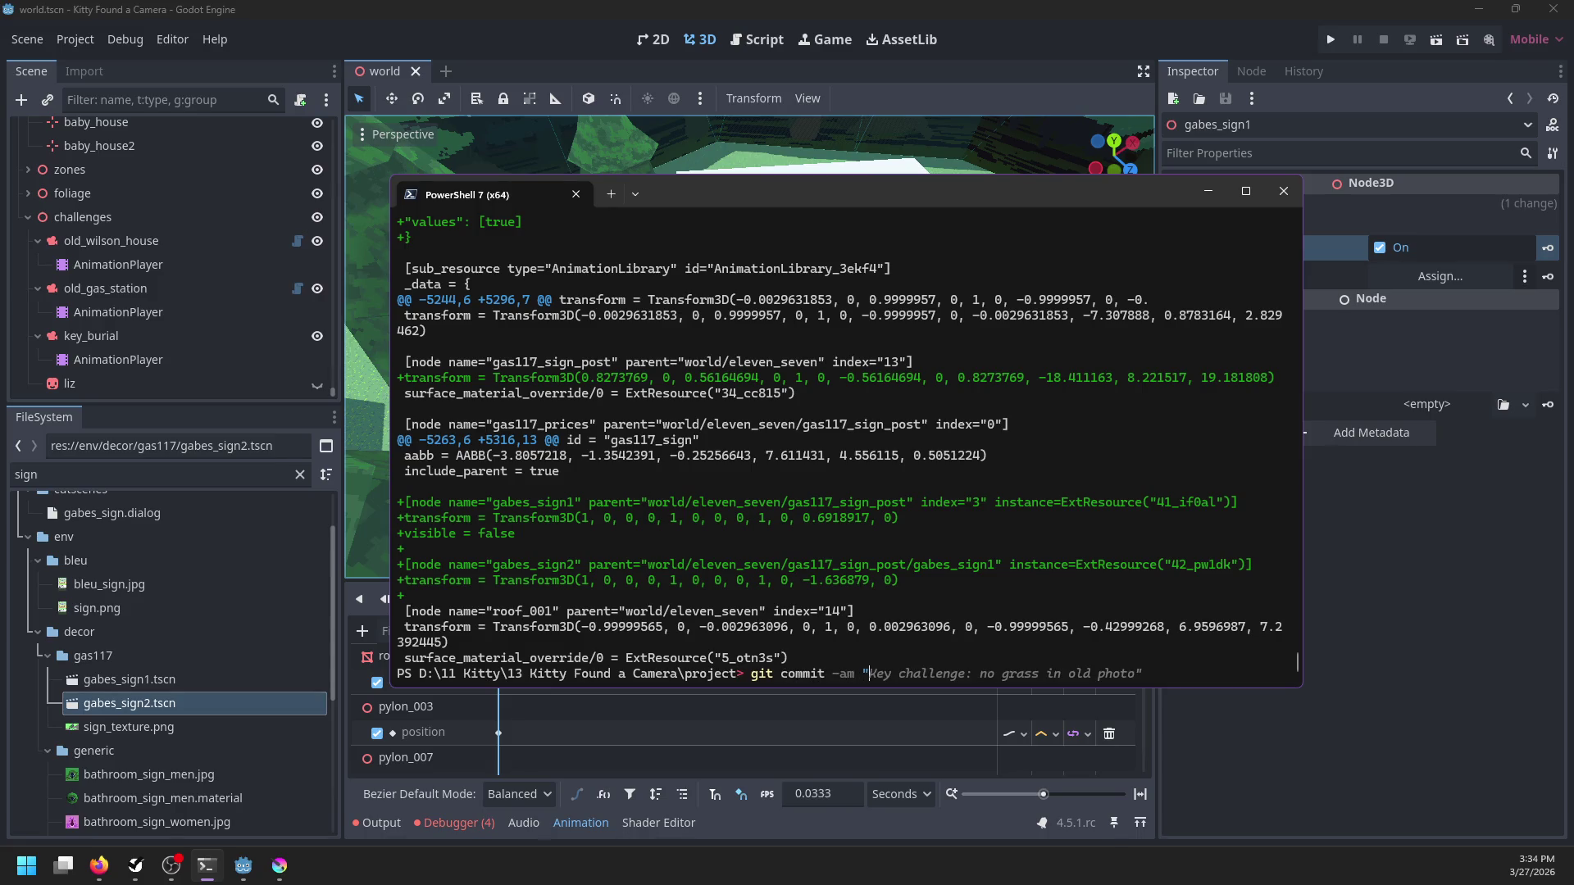
type("\"Gas station challenge:")
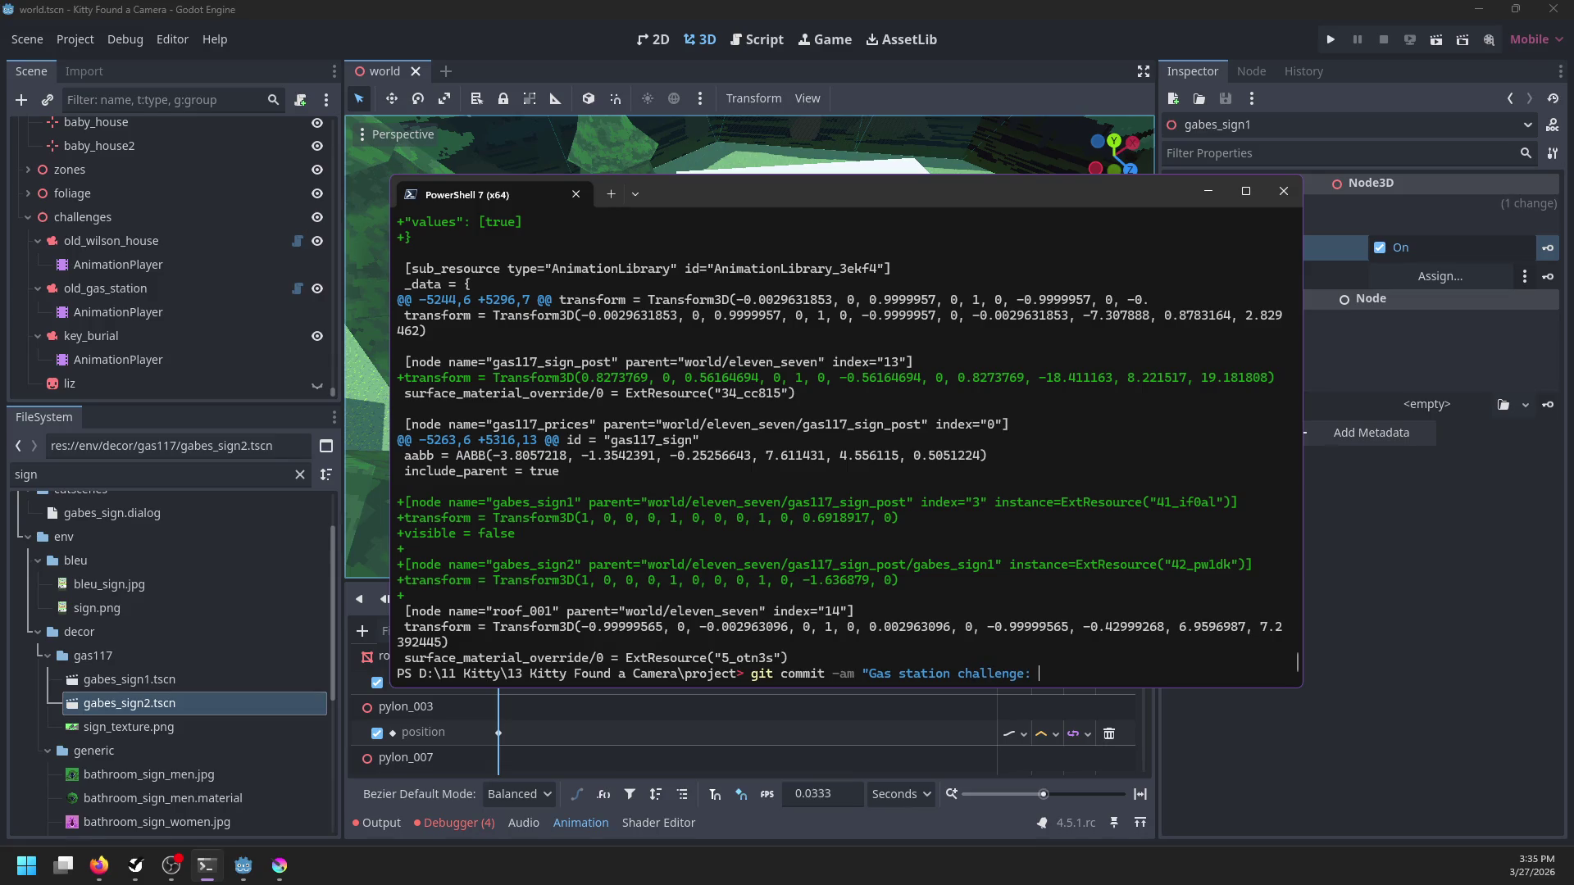
type("\"")
key("Return")
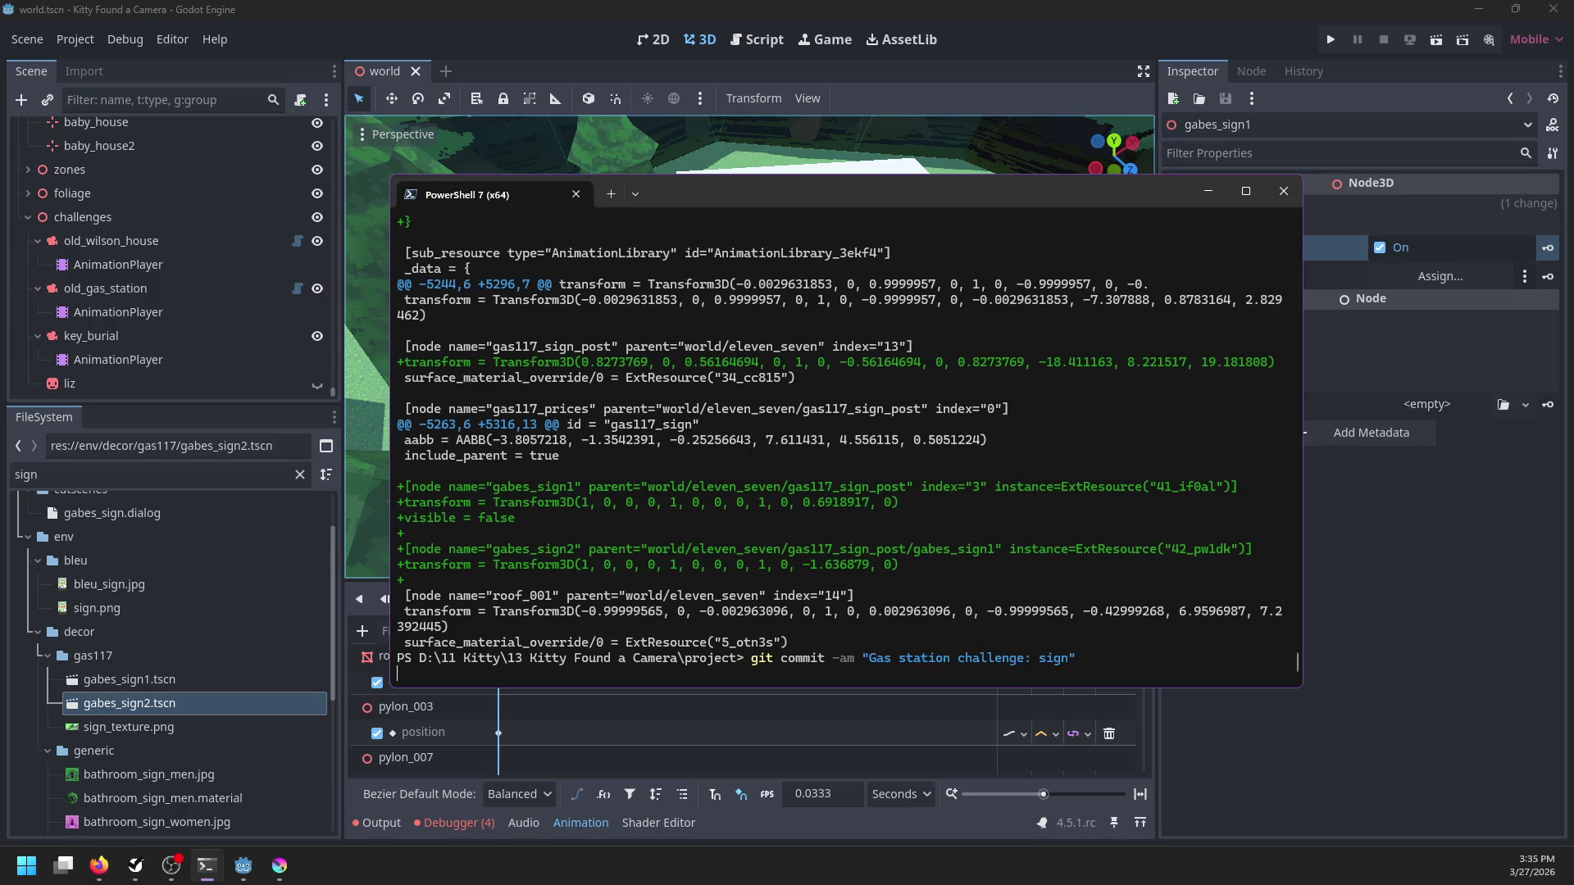
left_click(894, 13)
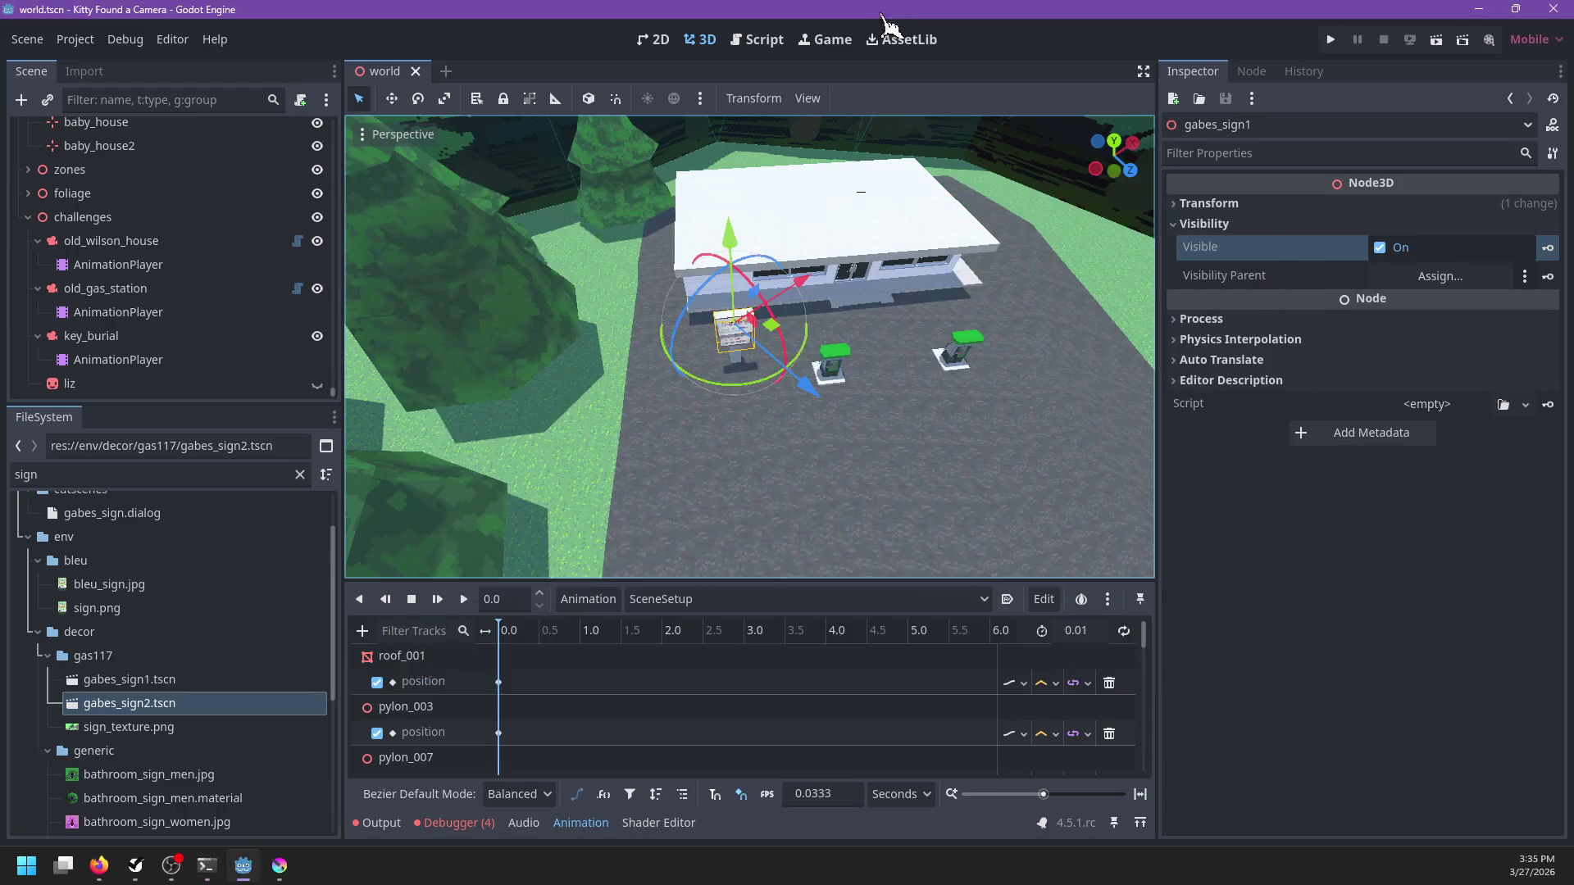
Step: Select gas_pump_005 and gas_pump_003 and expand their Customizer entry 0 material
scroll(782, 369, "up", 2)
left_click(896, 410)
scroll(767, 449, "up", 2)
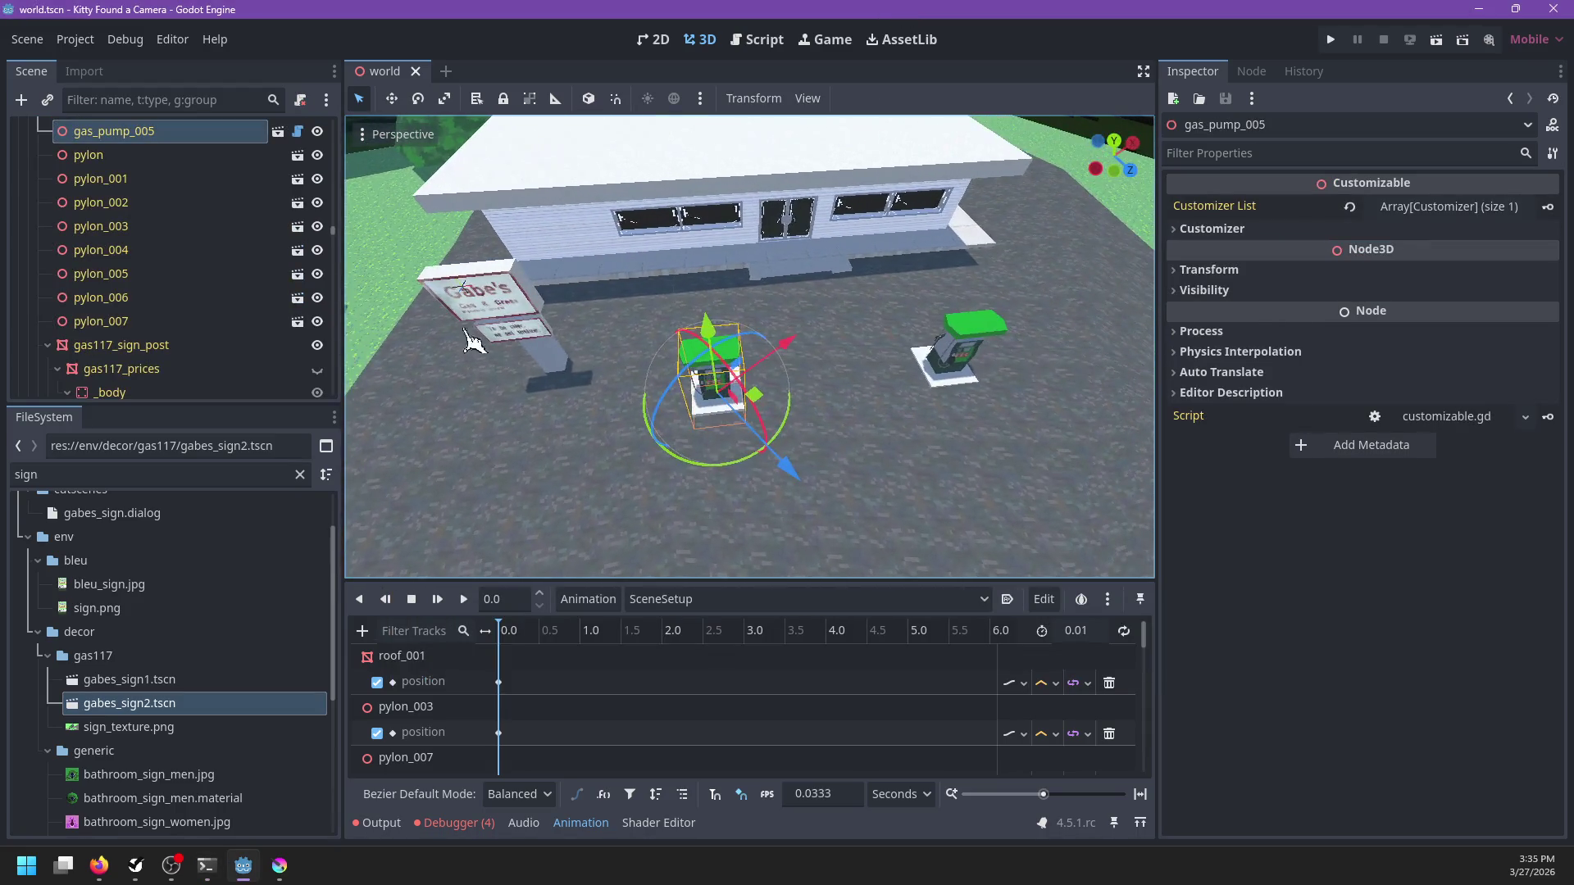
scroll(152, 245, "up", 2)
left_click(114, 246, "ctrl")
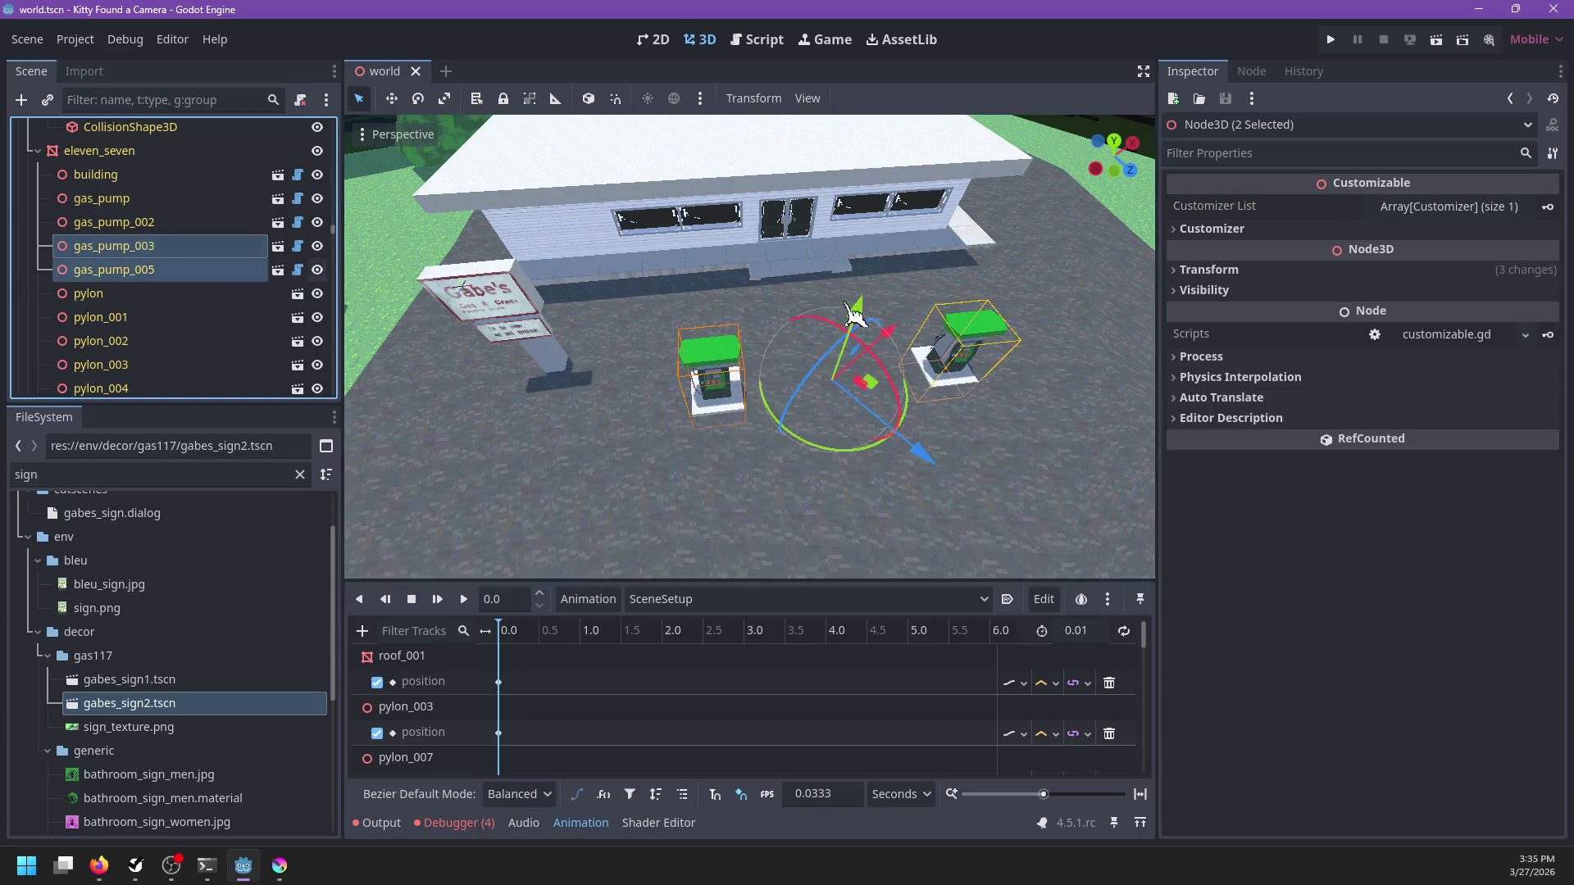
left_click(1213, 229)
left_click(1227, 250)
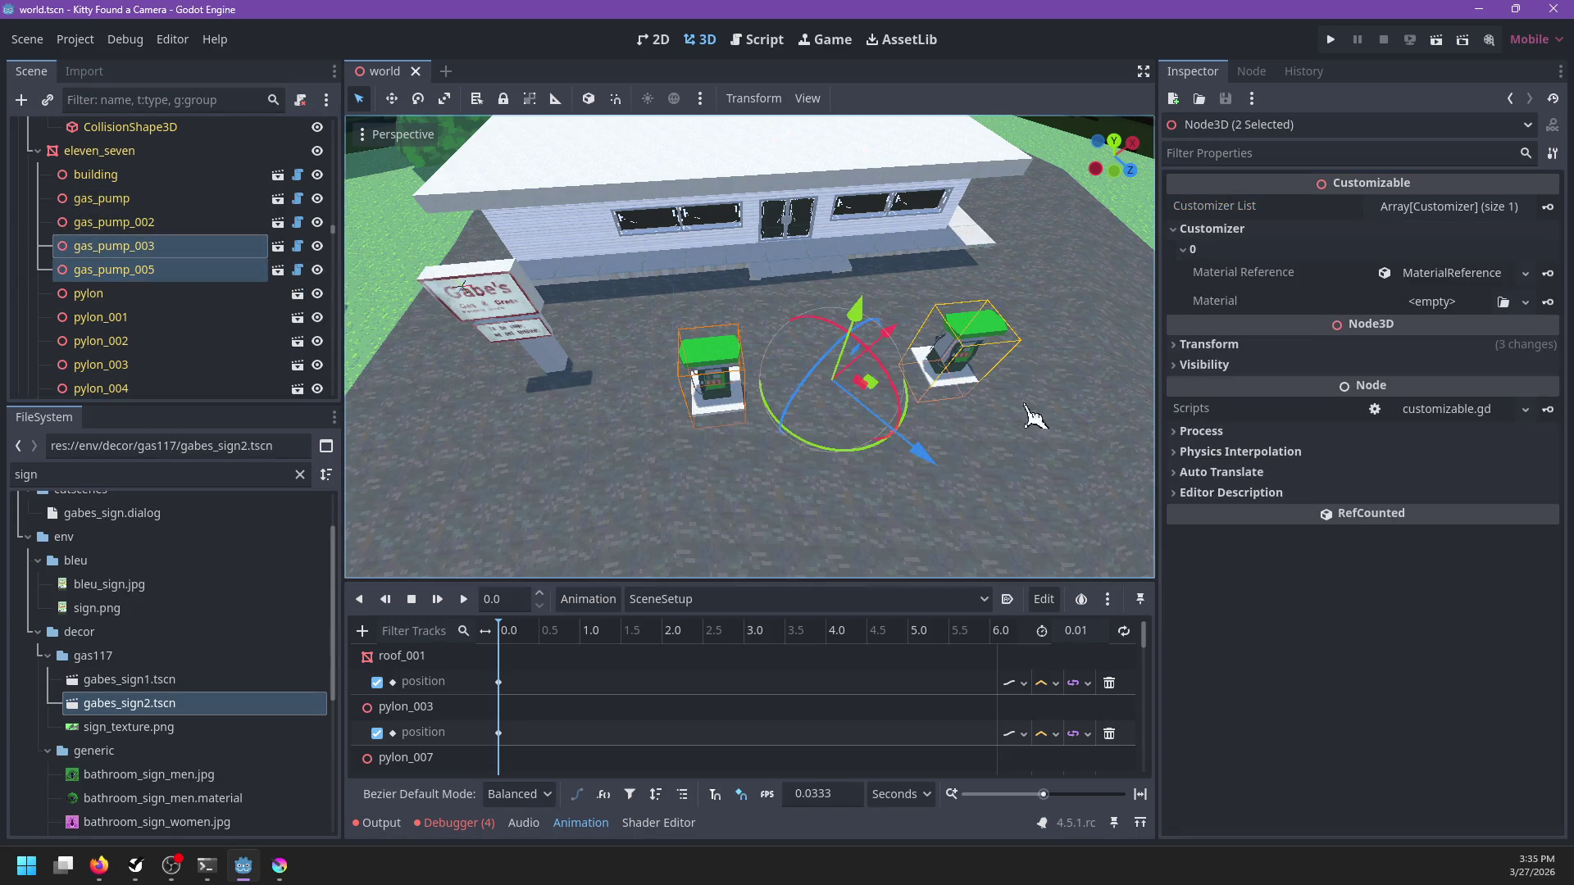
Step: Key the pumps' empty Material value into the RESET animation
left_click(671, 598)
left_click(677, 626)
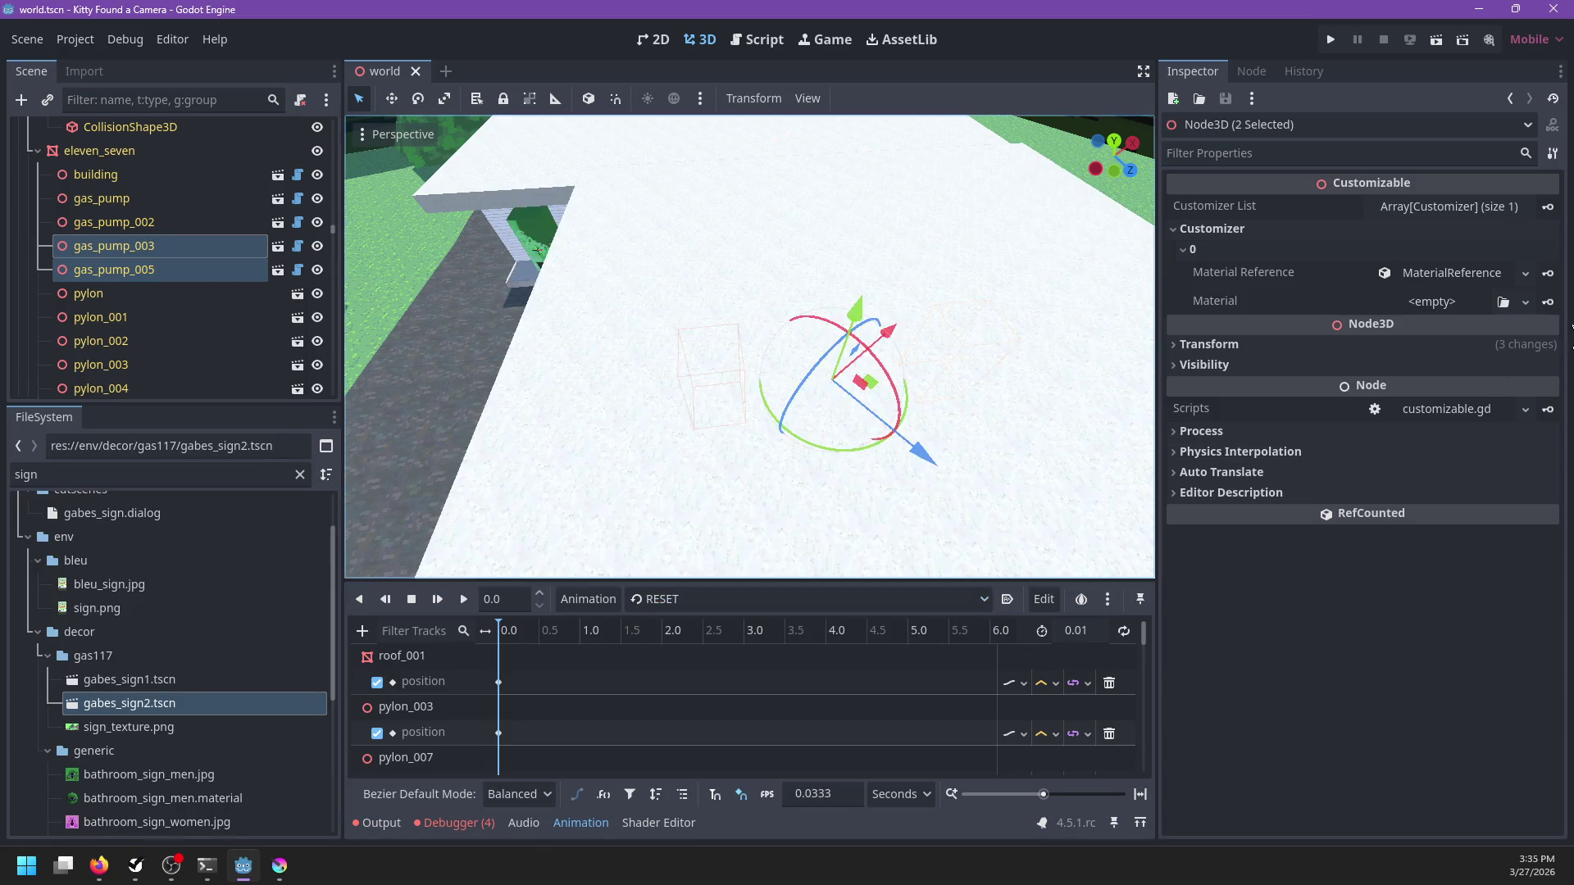
left_click(1548, 302)
left_click(718, 491)
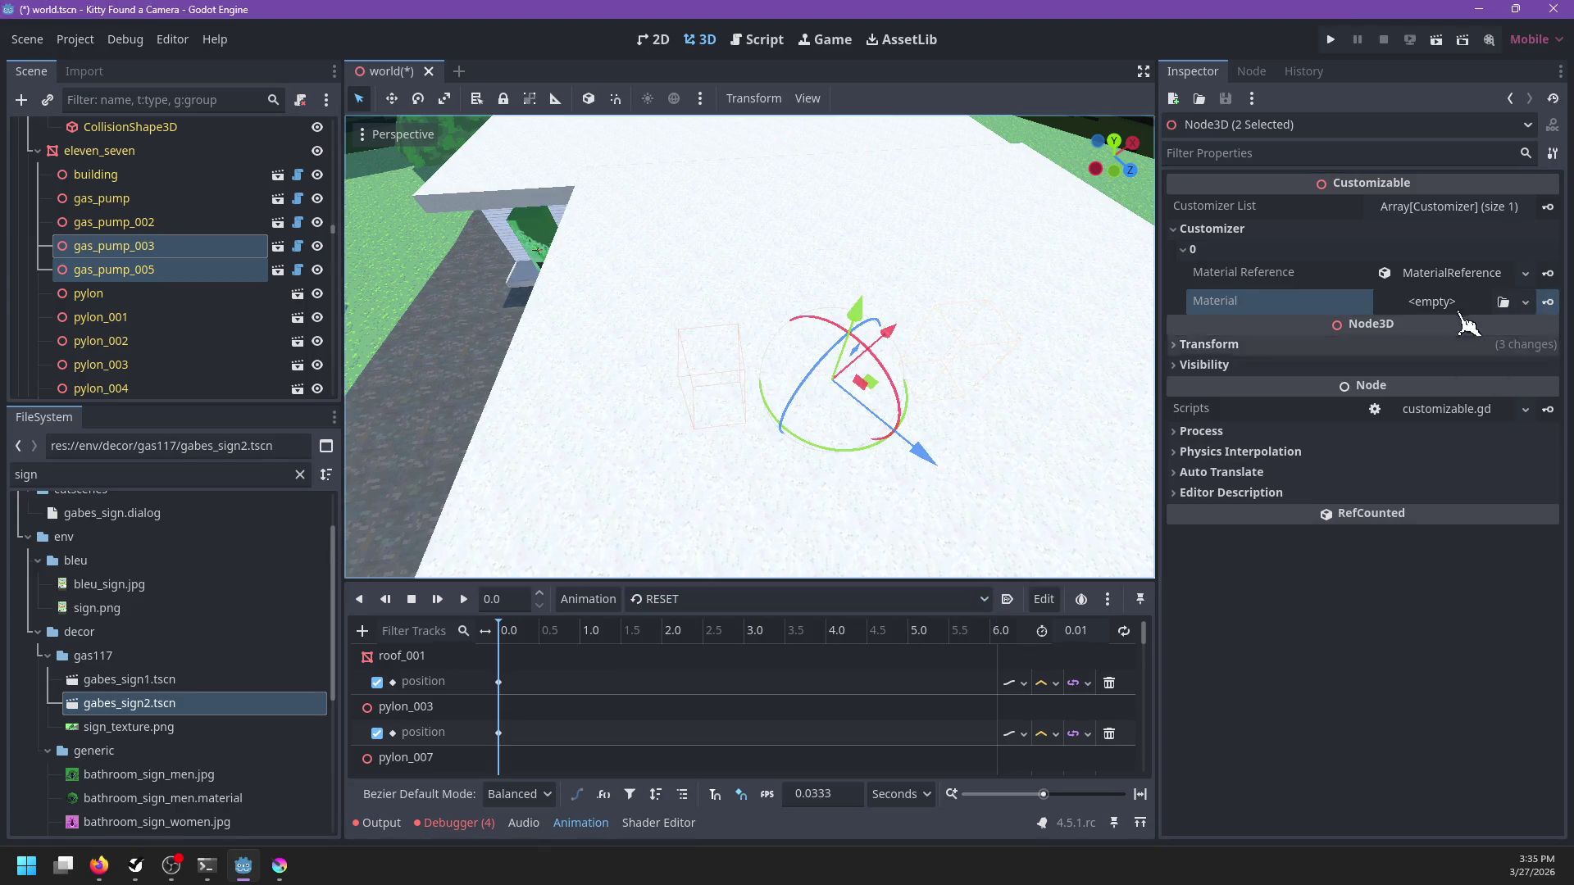
Step: In SceneSetup, assign gas_pump_old.material to both pumps and key it
left_click(678, 606)
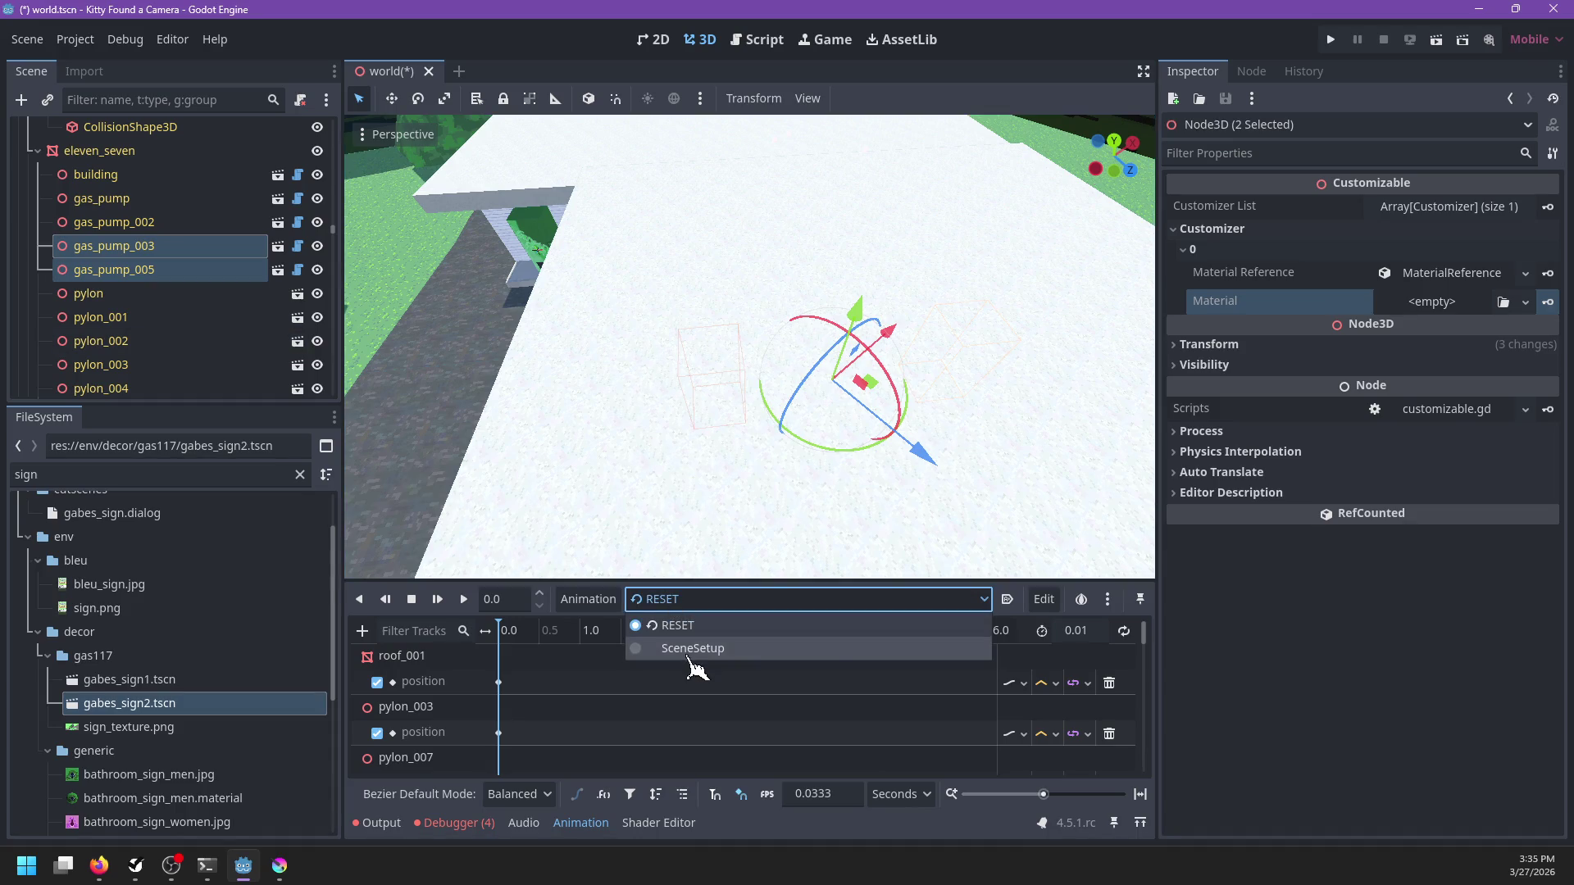
left_click(668, 647)
left_click(208, 475)
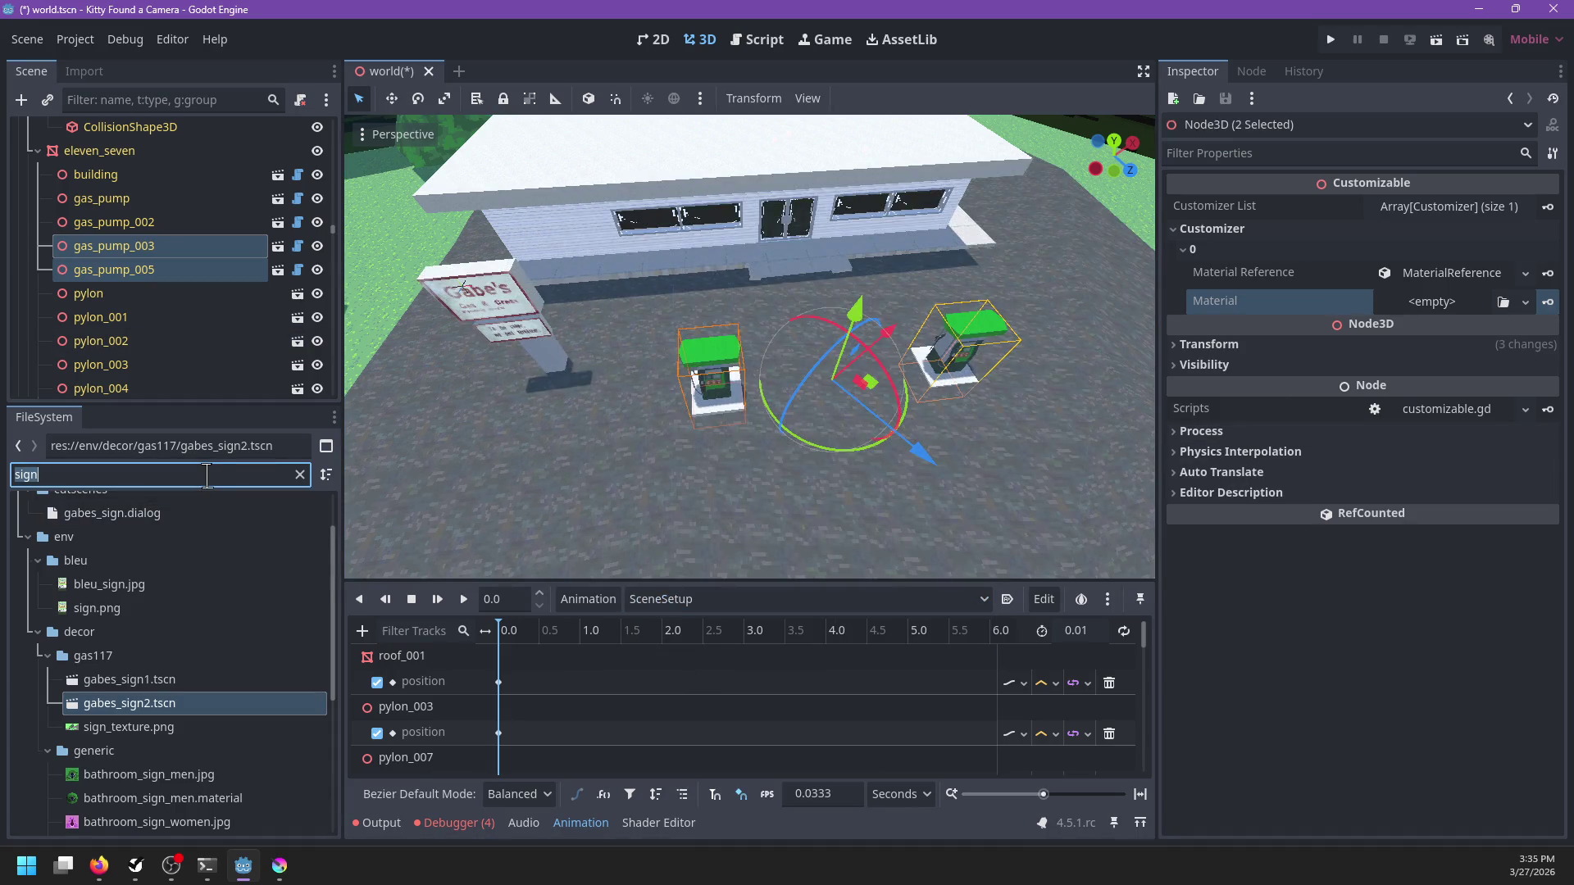
type("gas_")
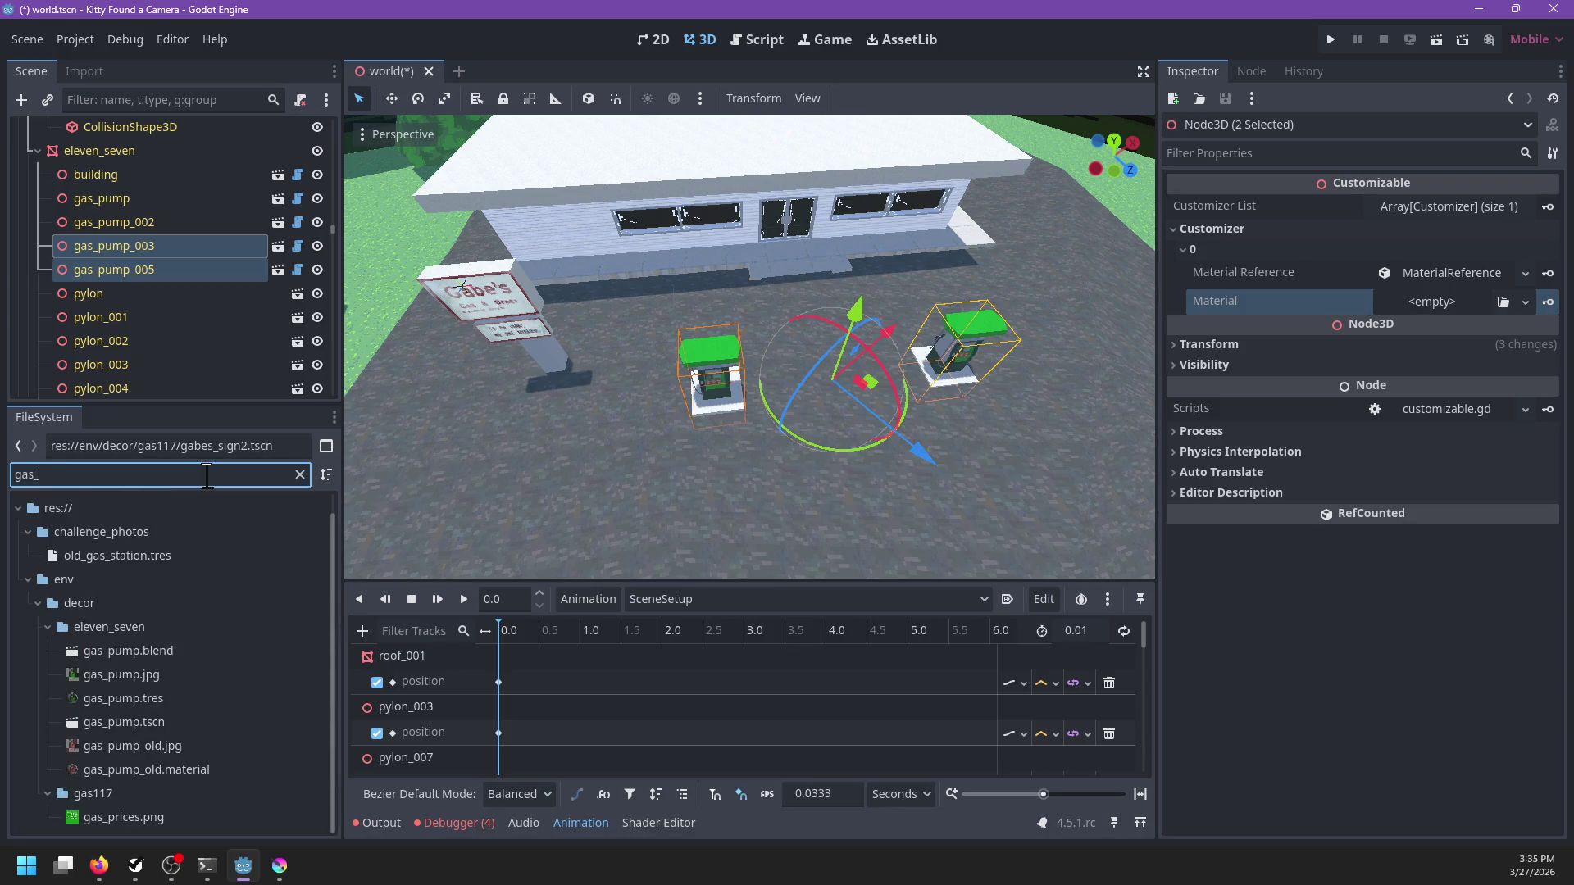
mouse_move(139, 769)
left_mouse_down()
mouse_move(615, 731)
mouse_move(1385, 310)
mouse_move(1451, 315)
left_mouse_up()
left_click(1547, 316)
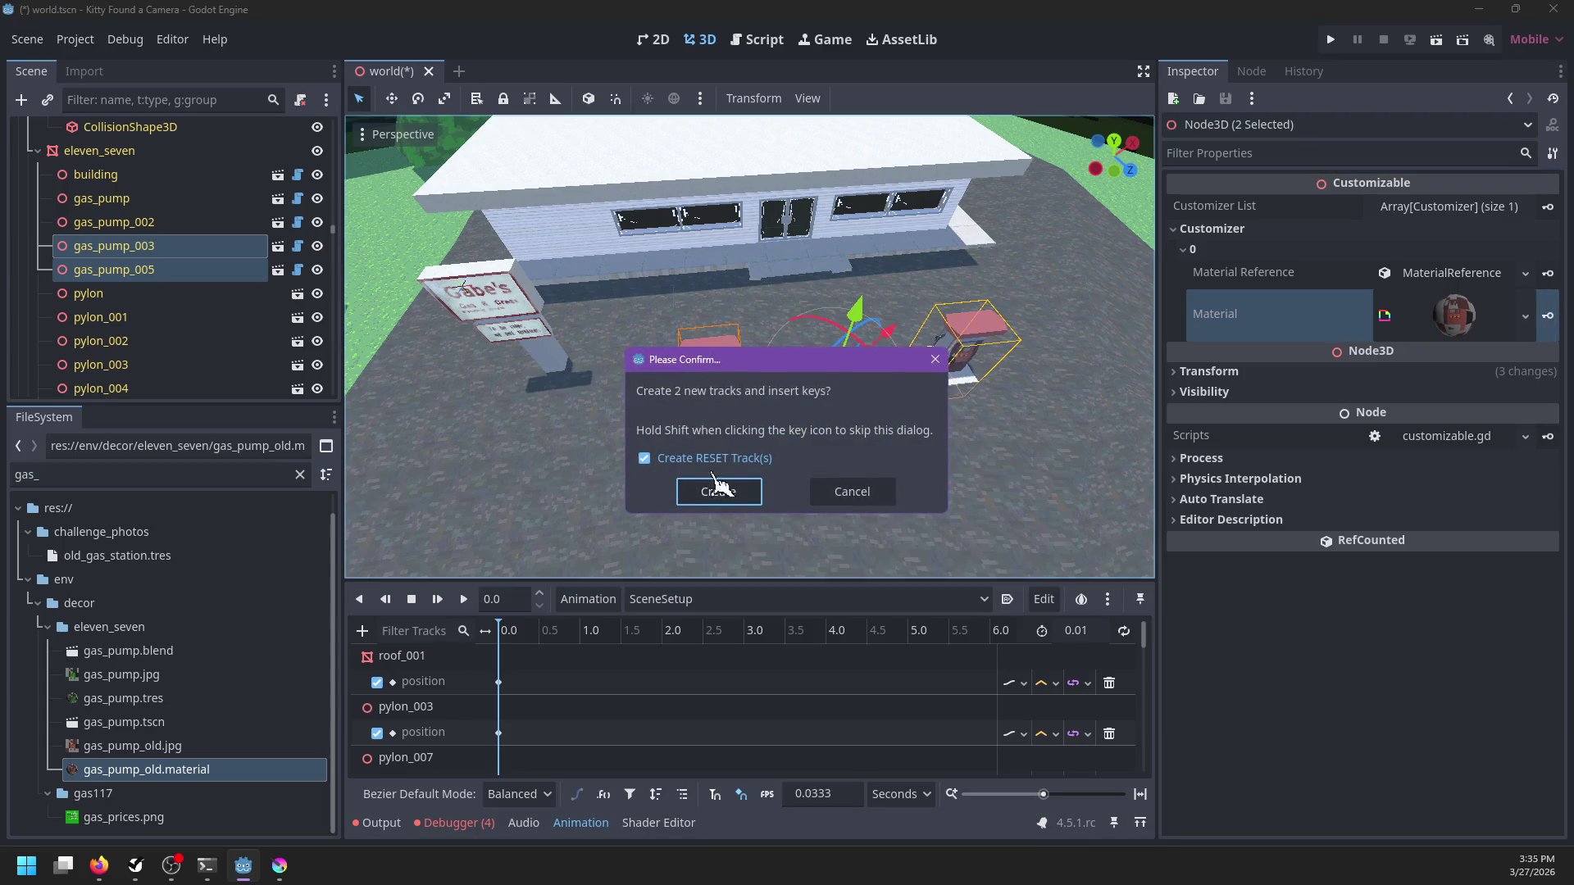
left_click(721, 490)
Step: Start a git status in the terminal and save world.tscn
key("alt+Tab")
type("git sta")
key("alt+Tab")
key("ctrl+s")
key("alt+Tab")
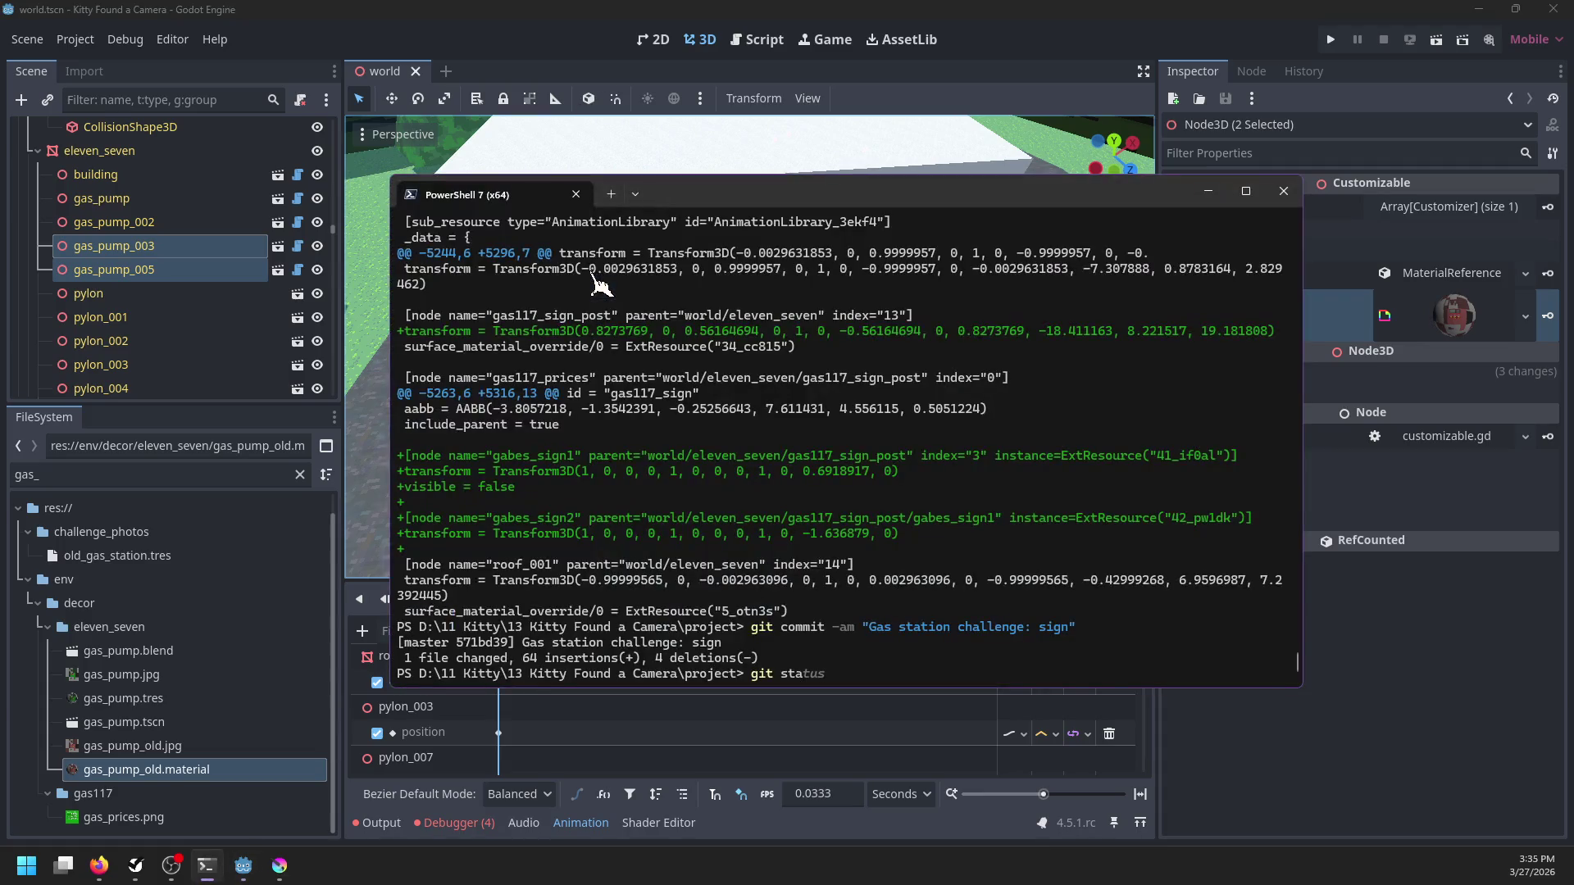
Step: Run git status and git diff, comparing the RESET and SceneSetup states in Godot
type("us")
key("Return")
type("git diff")
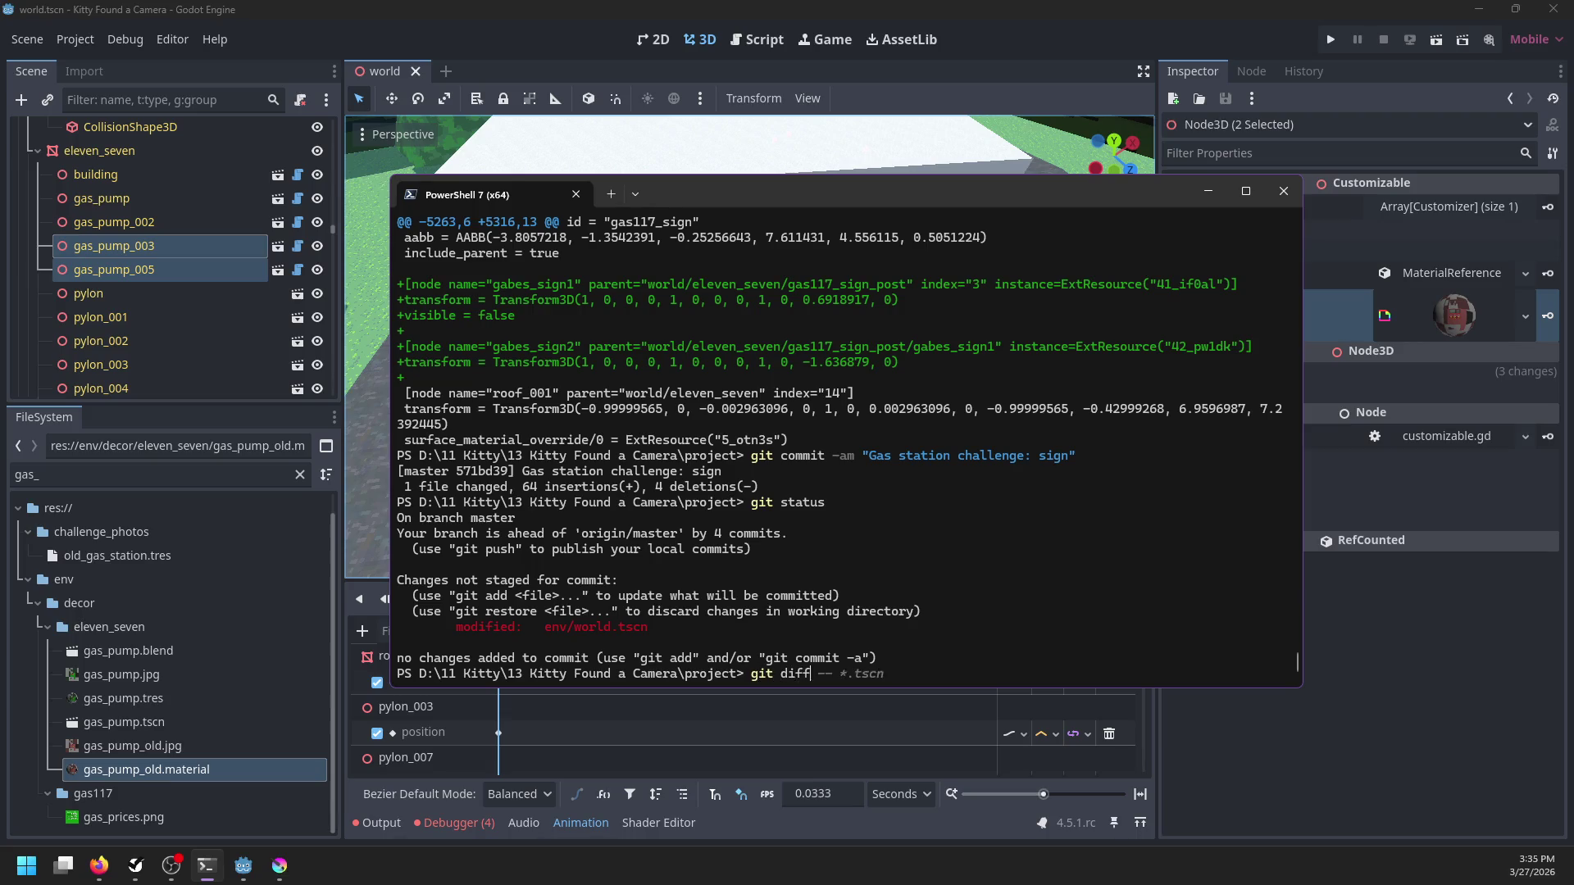
key("Return")
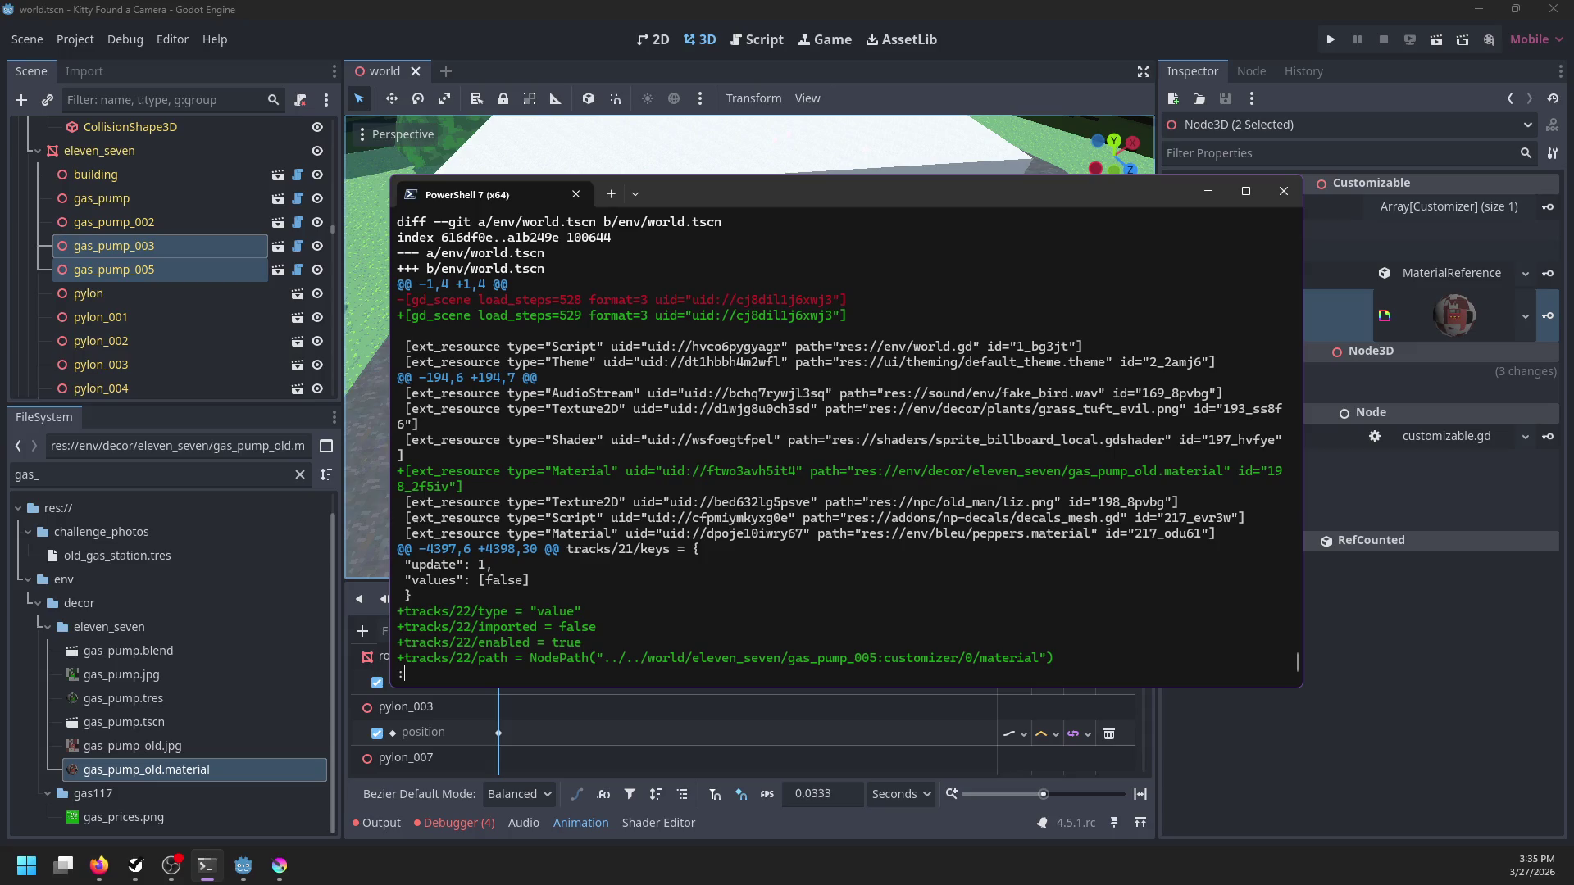
key("alt+Tab")
scroll(730, 172, "up", 3)
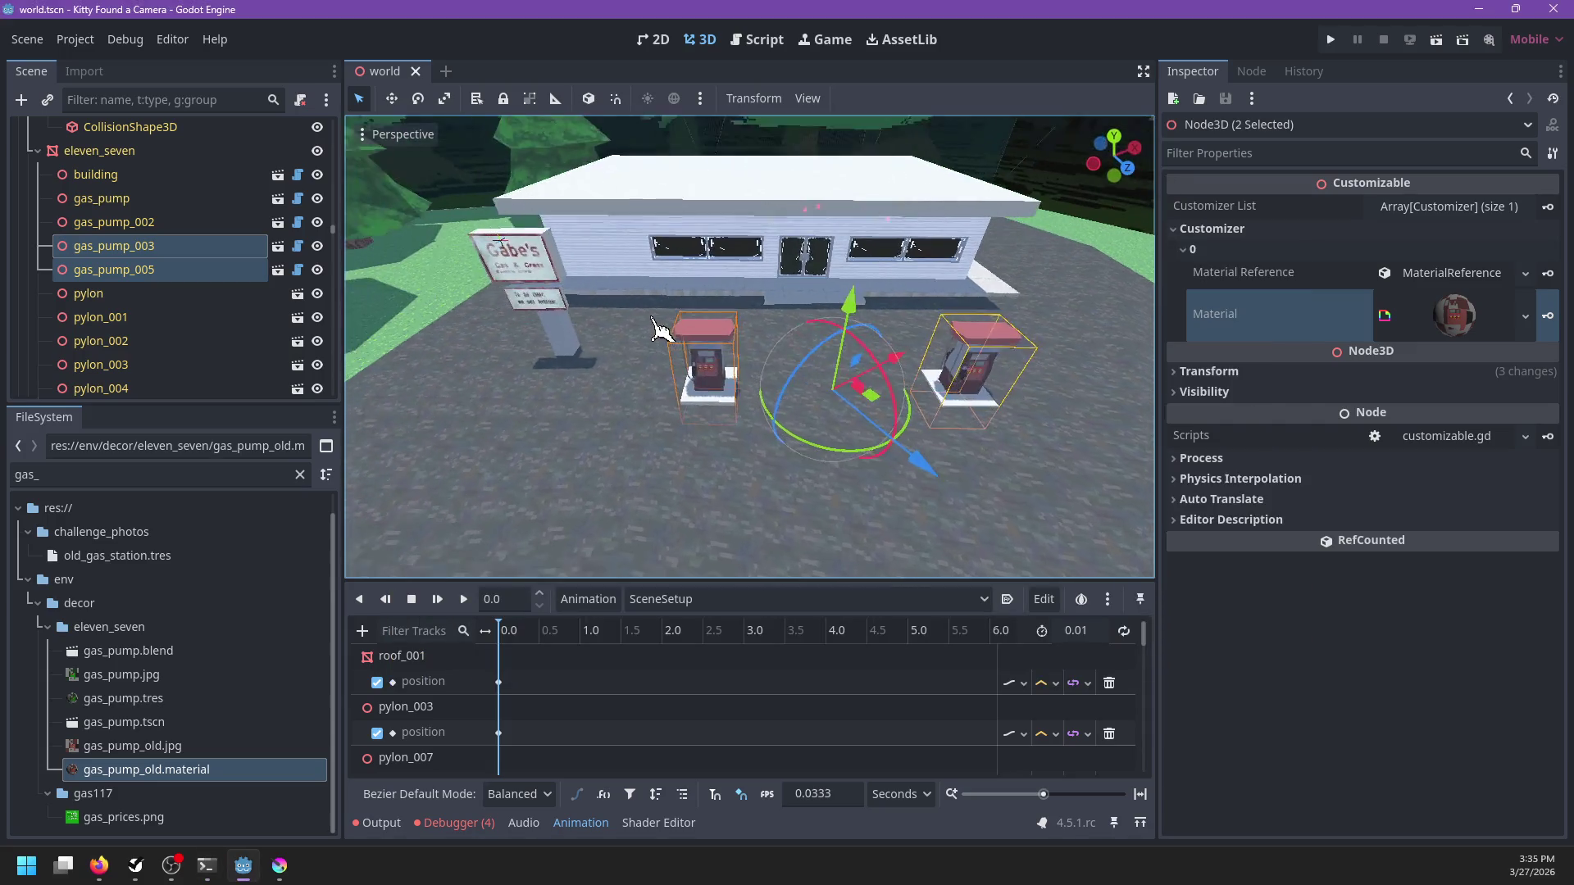
left_click(680, 599)
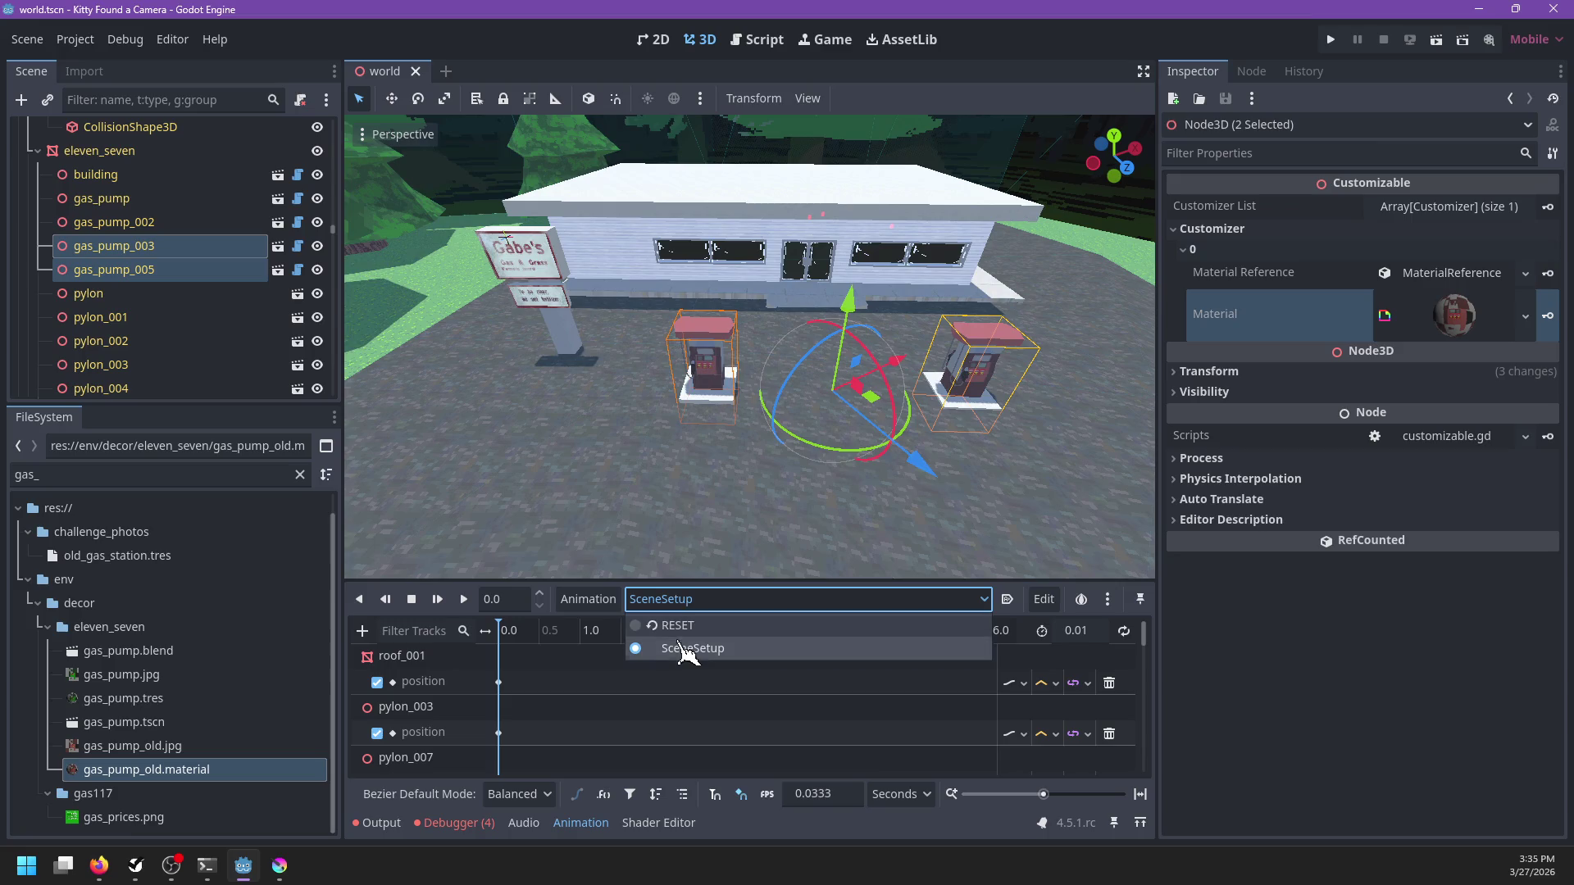
left_click(672, 643)
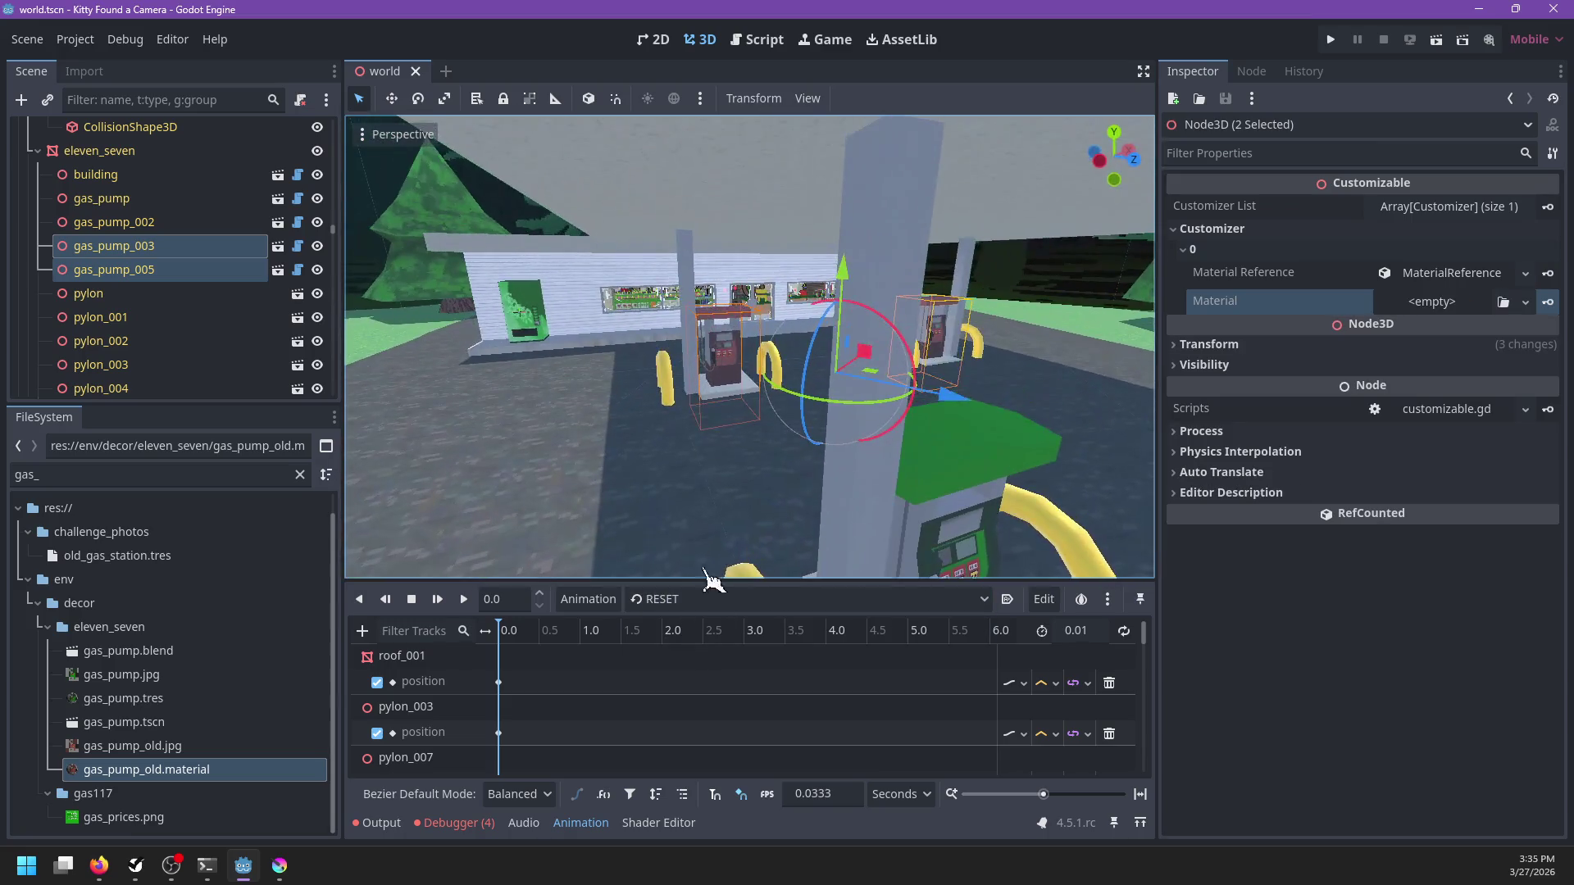
left_click(697, 603)
left_click(693, 646)
Step: Finish reviewing the diff and commit as 'Gas station challenge: pumps'
key("alt+Tab")
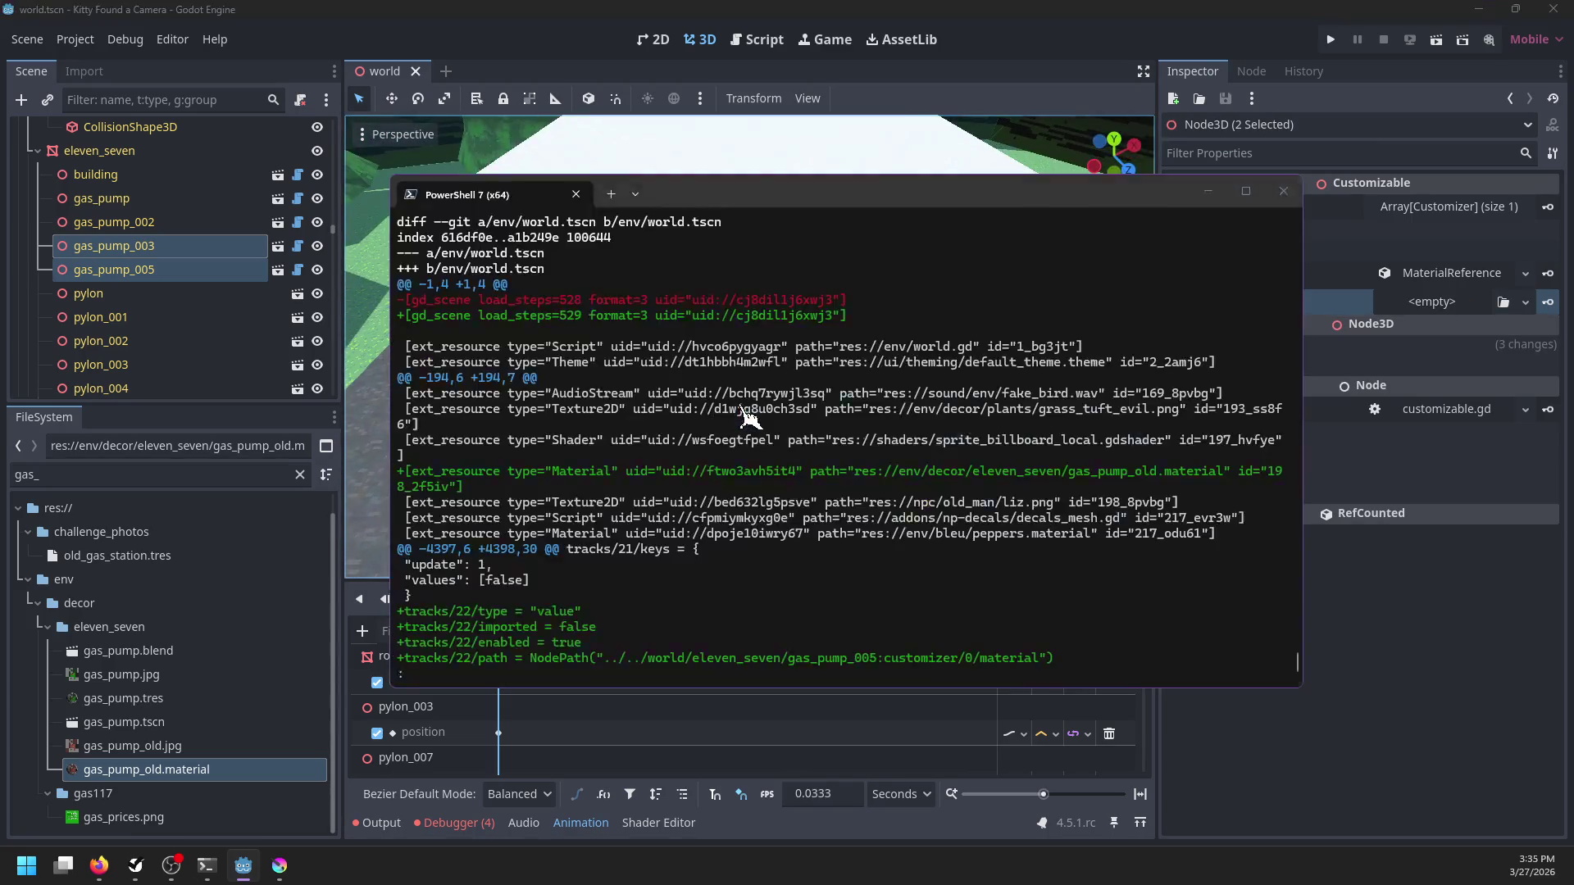
key("Down")
key("Down")
key("Down")
key("Down")
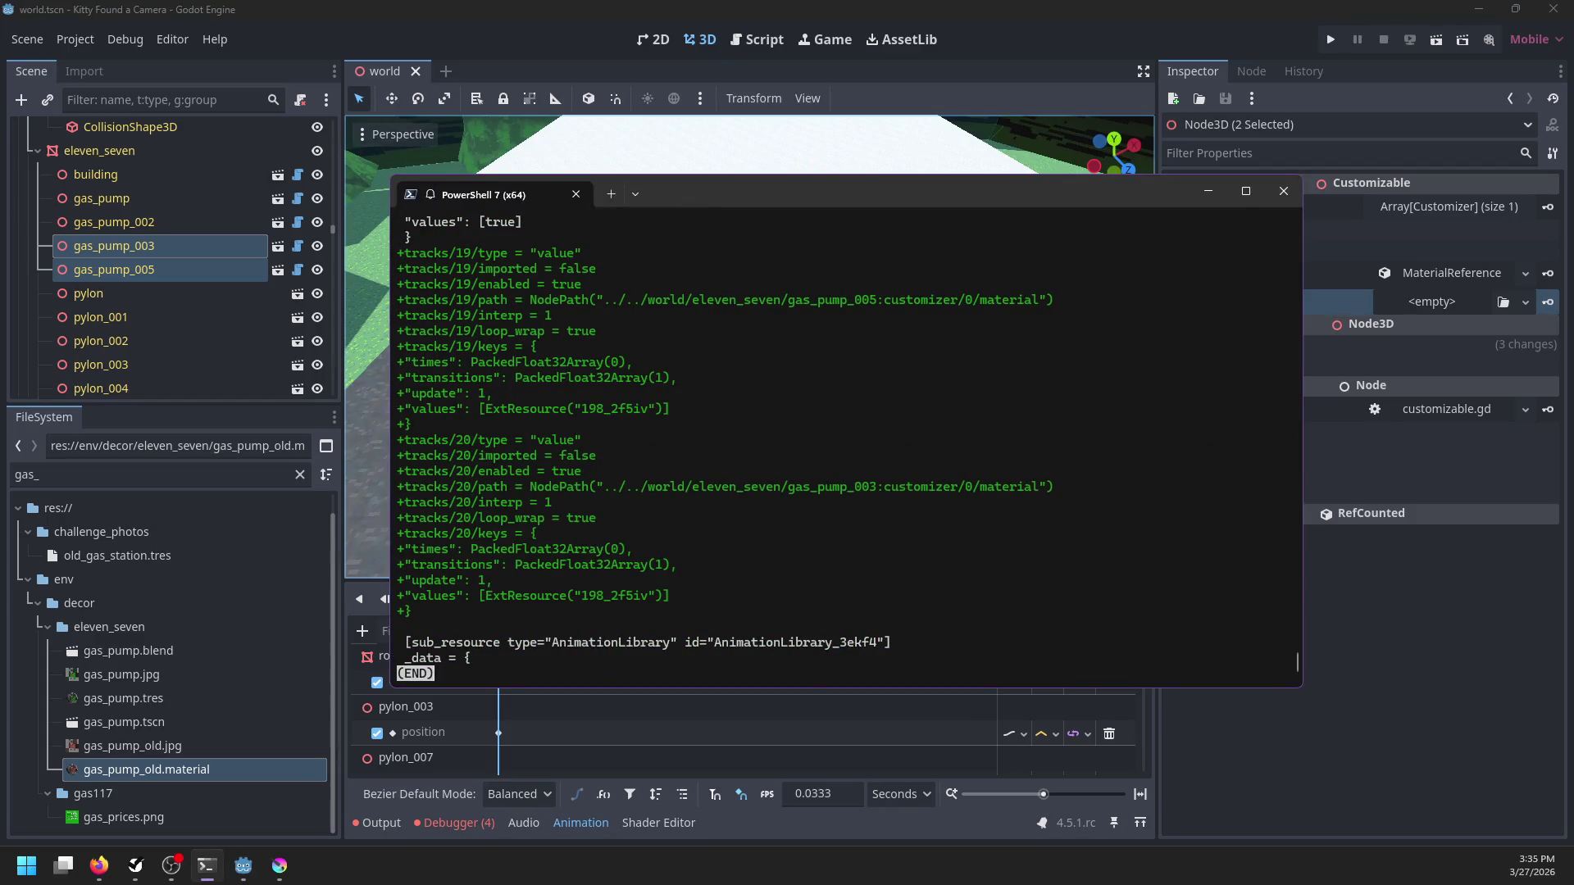
key("g")
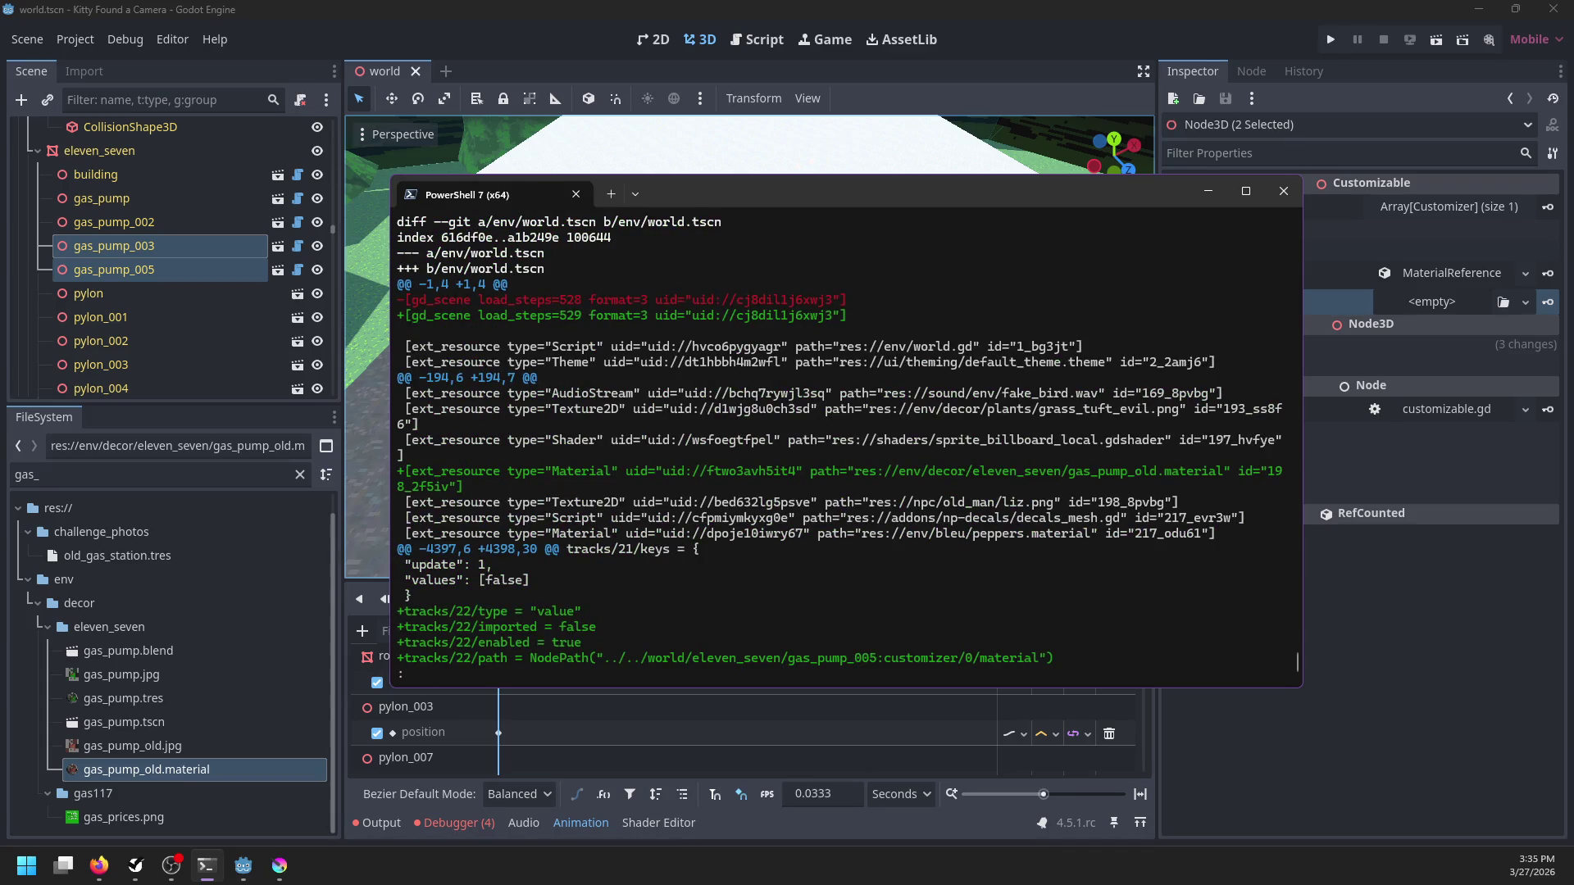
key("space")
type("q")
type("it commit -am \"Gas station challenge: pumps")
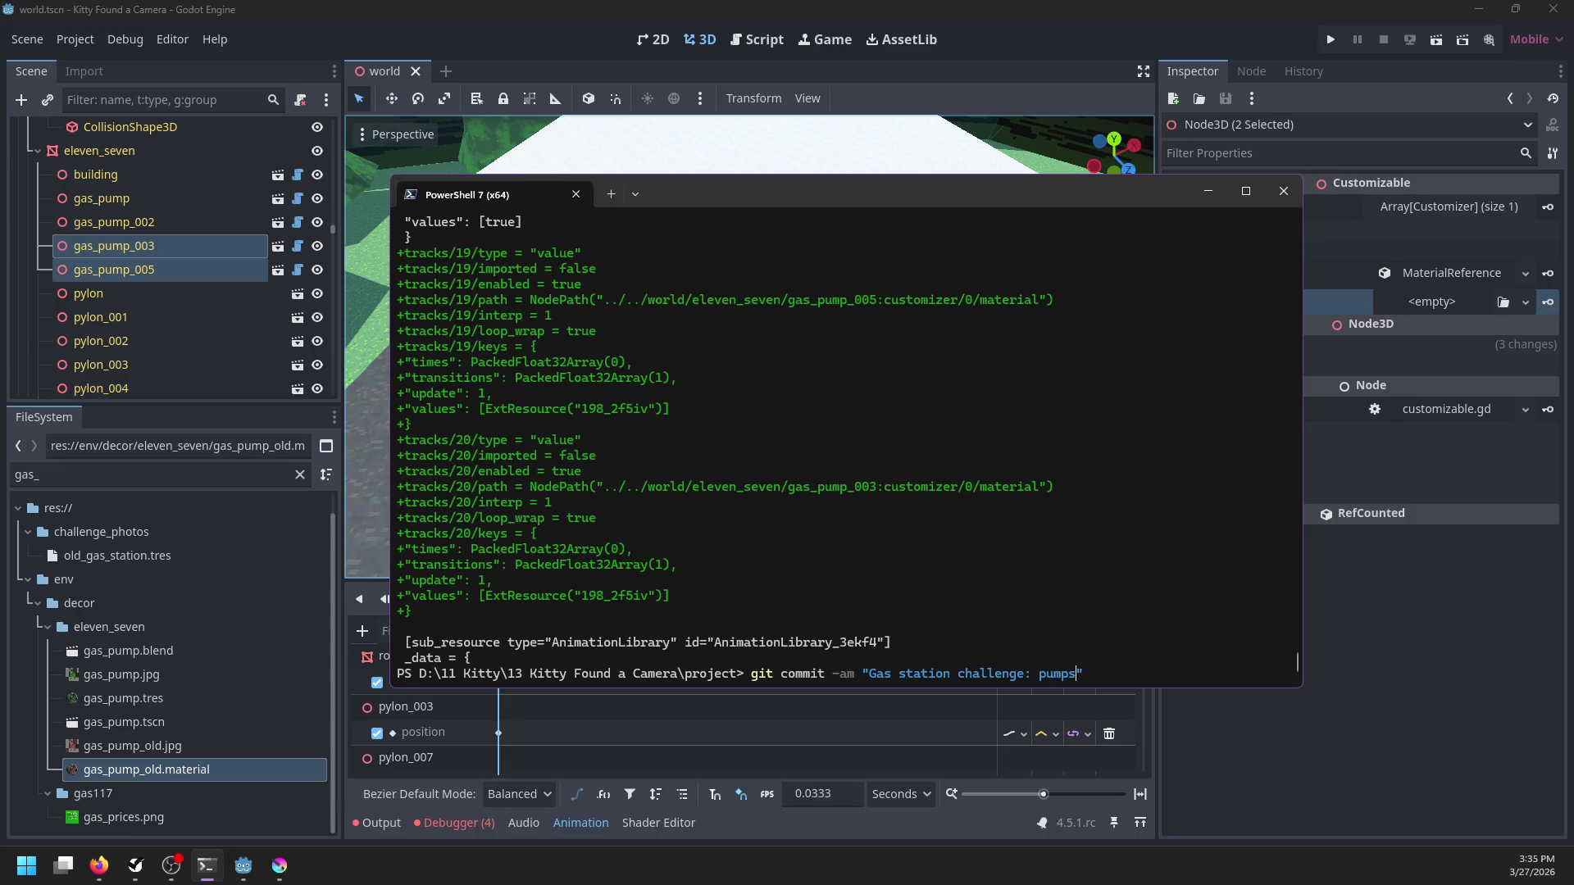
key("Return")
left_click(691, 170)
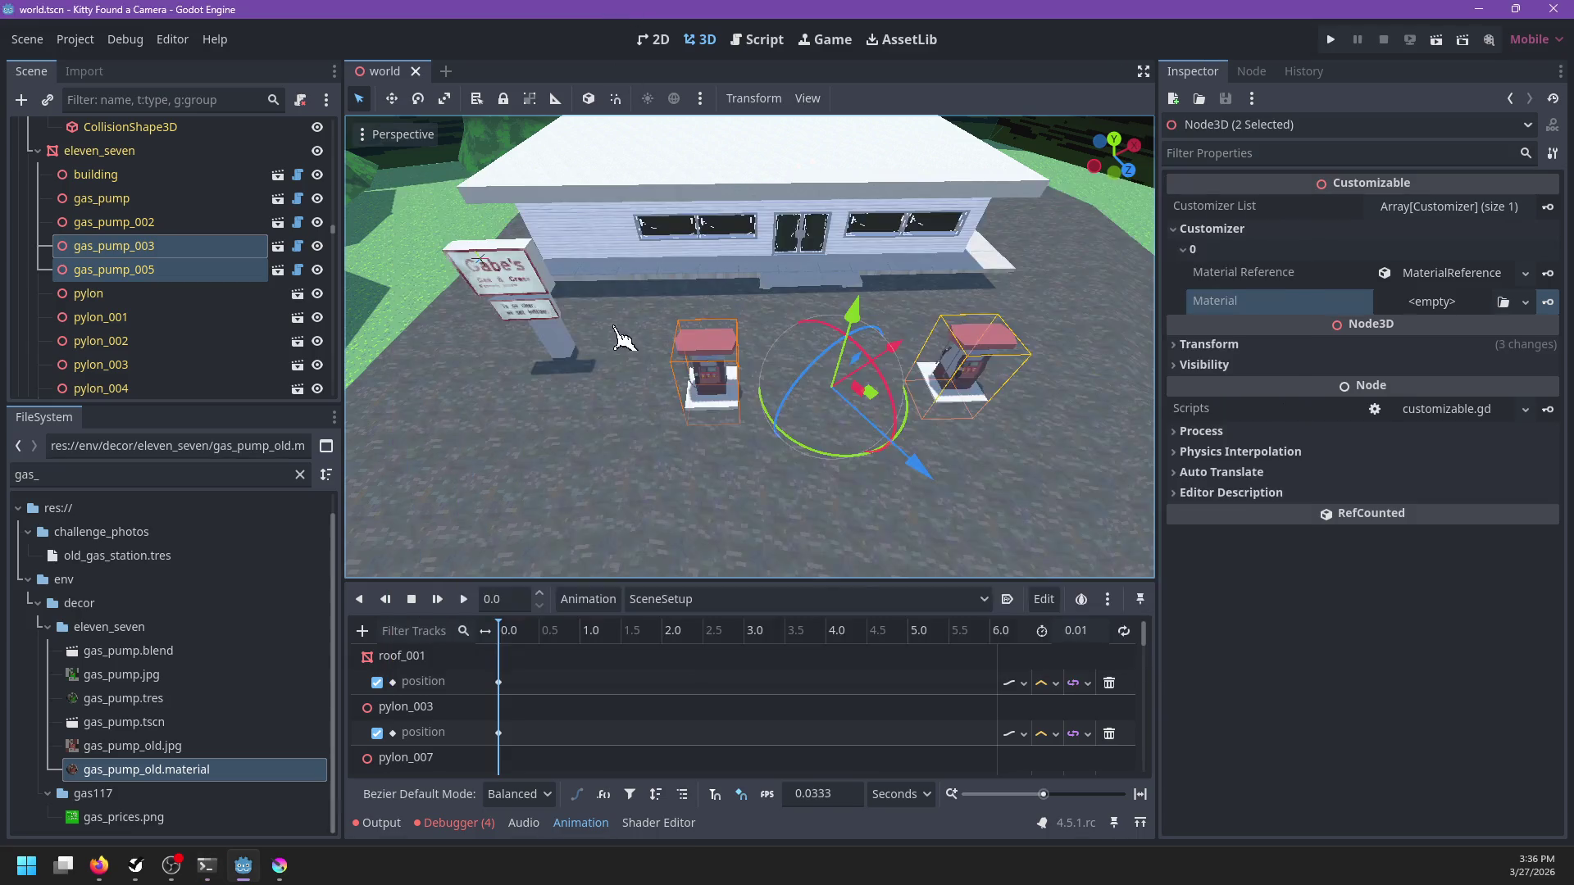
Step: Frame old_wilson_house in the 3D view and select the bird on the house
scroll(661, 355, "down", 3)
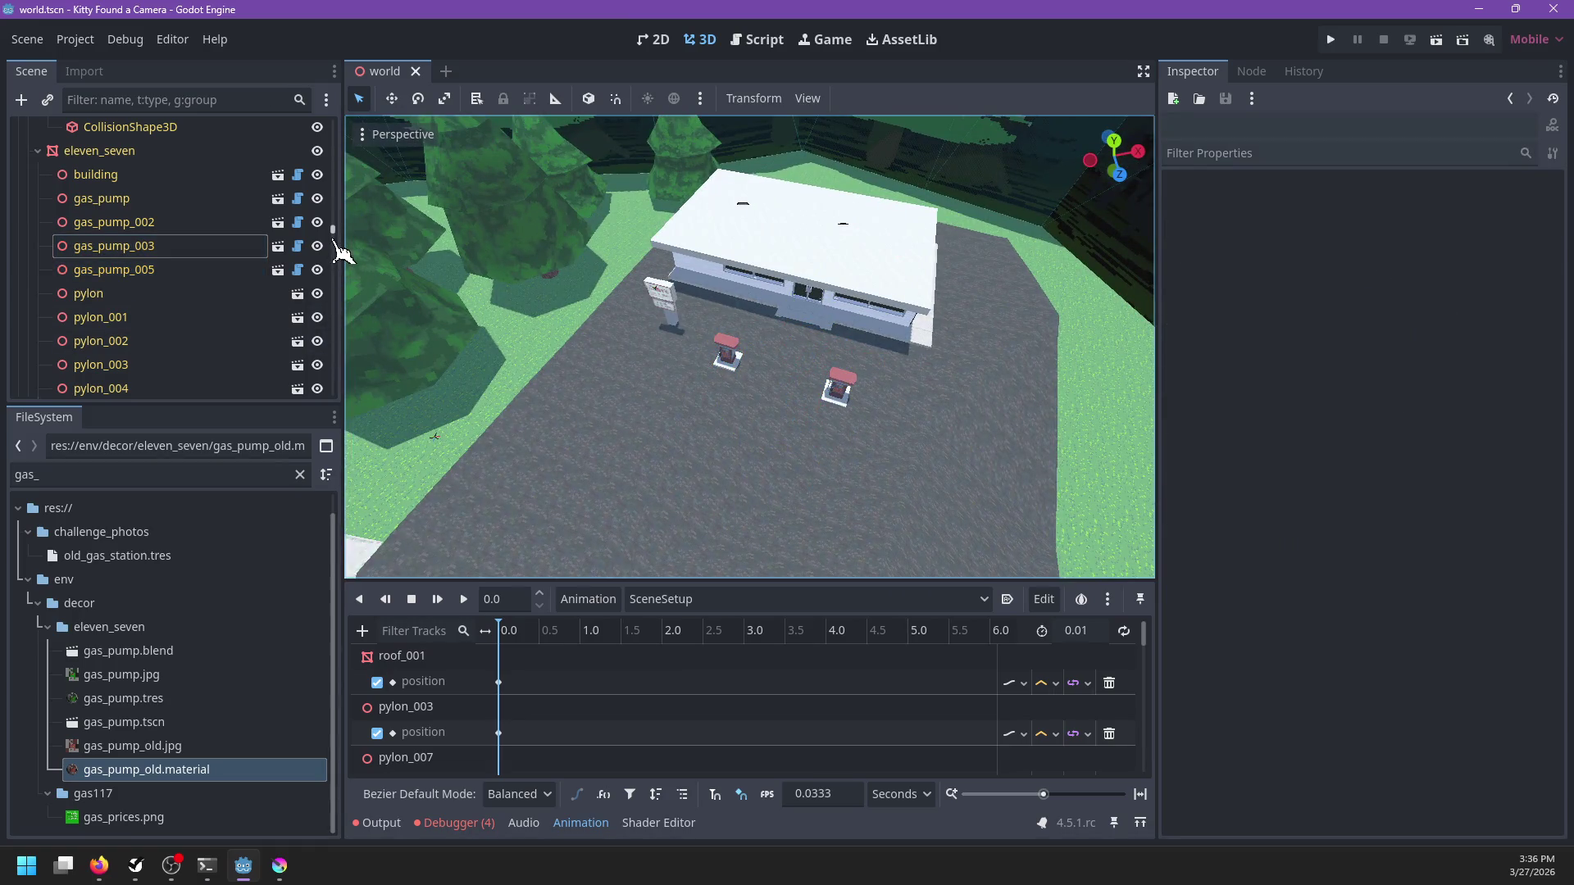
scroll(336, 344, "down", 5)
scroll(336, 328, "down", 5)
scroll(164, 361, "up", 5)
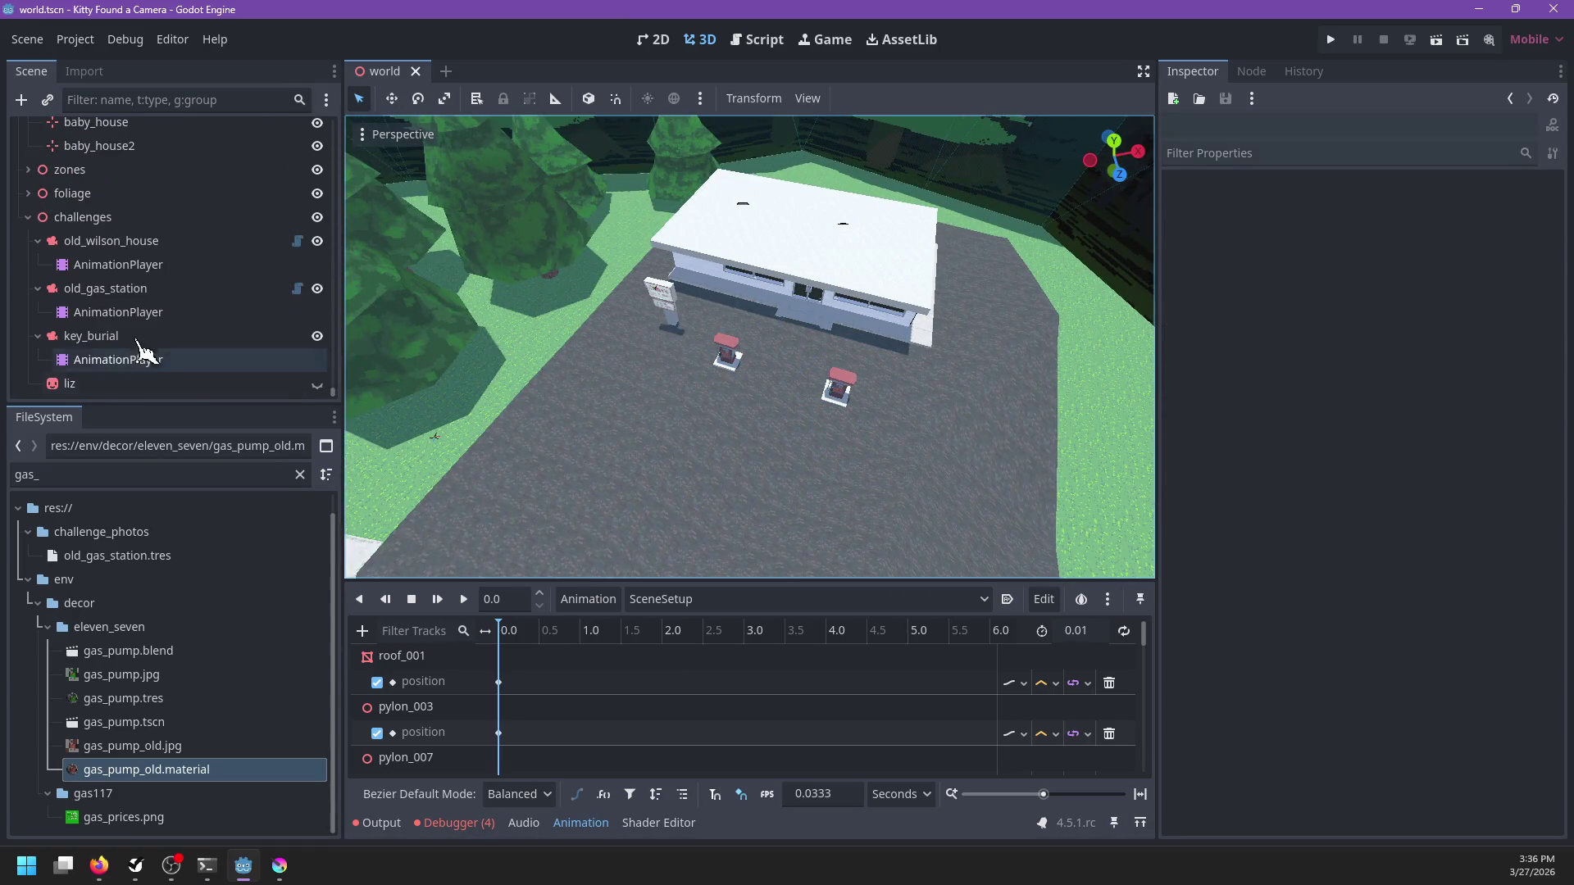
left_click(140, 287)
left_click(205, 242)
double_click(200, 242)
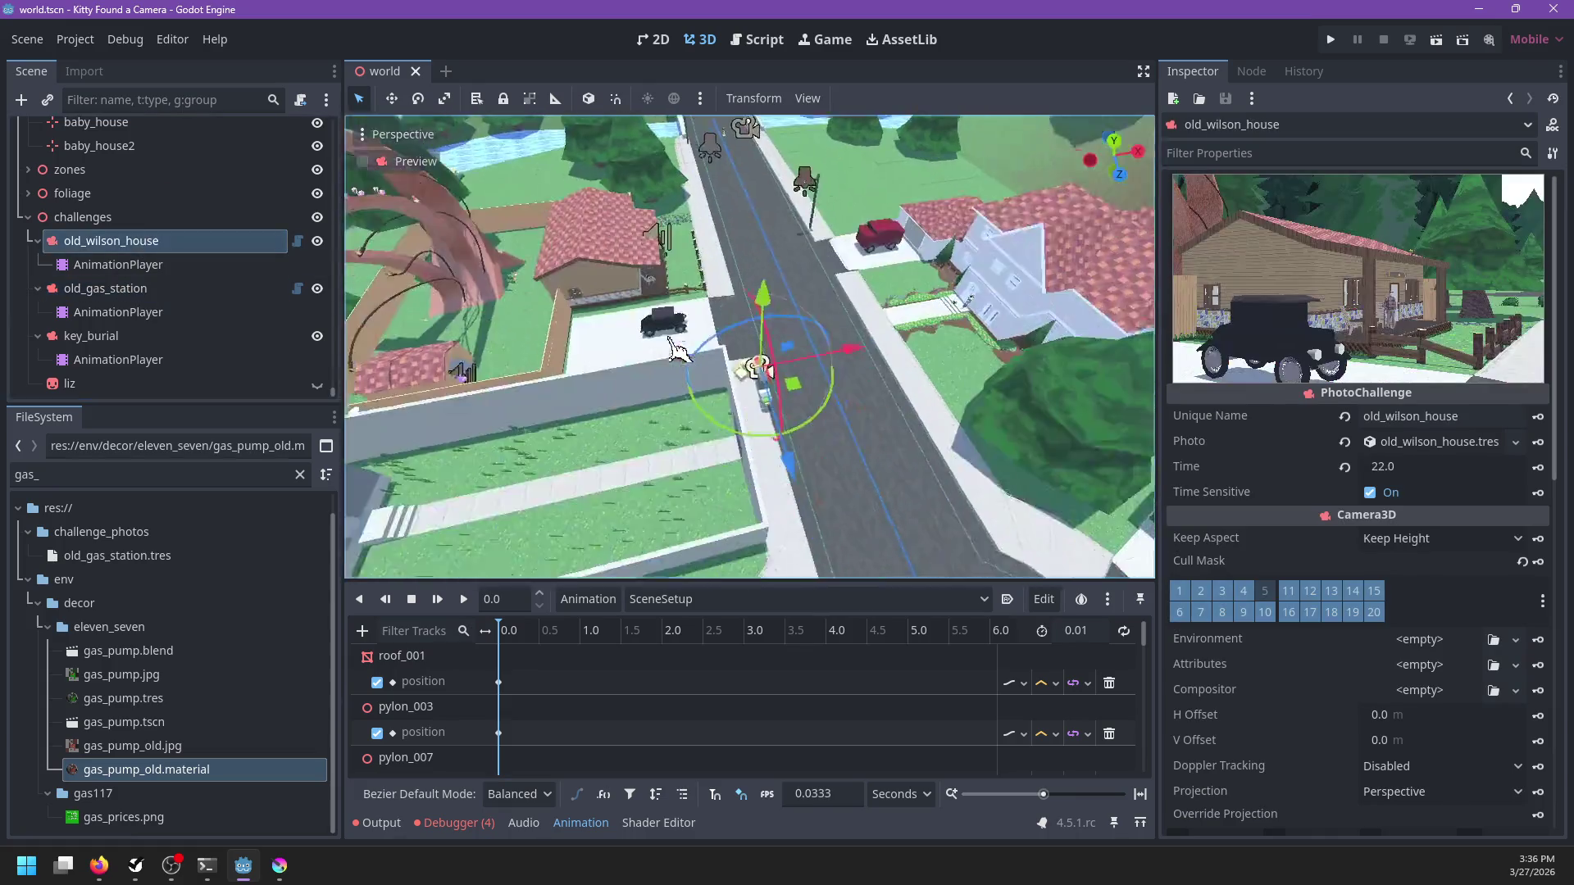
scroll(713, 291, "up", 5)
scroll(713, 290, "down", 5)
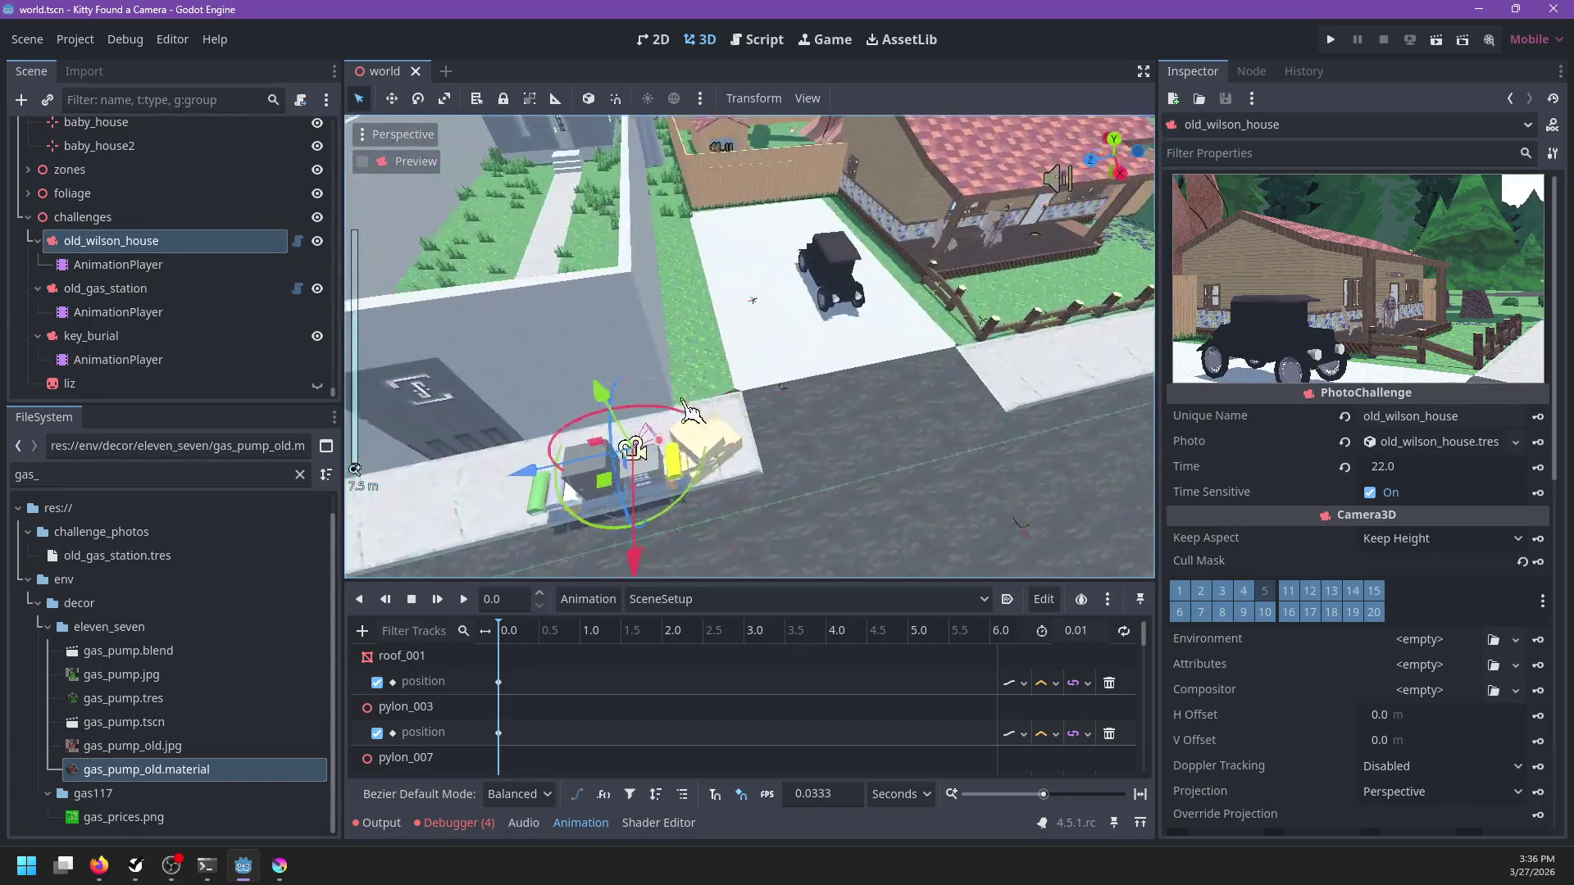
left_click(838, 270)
left_click_drag(725, 460, 1215, 451)
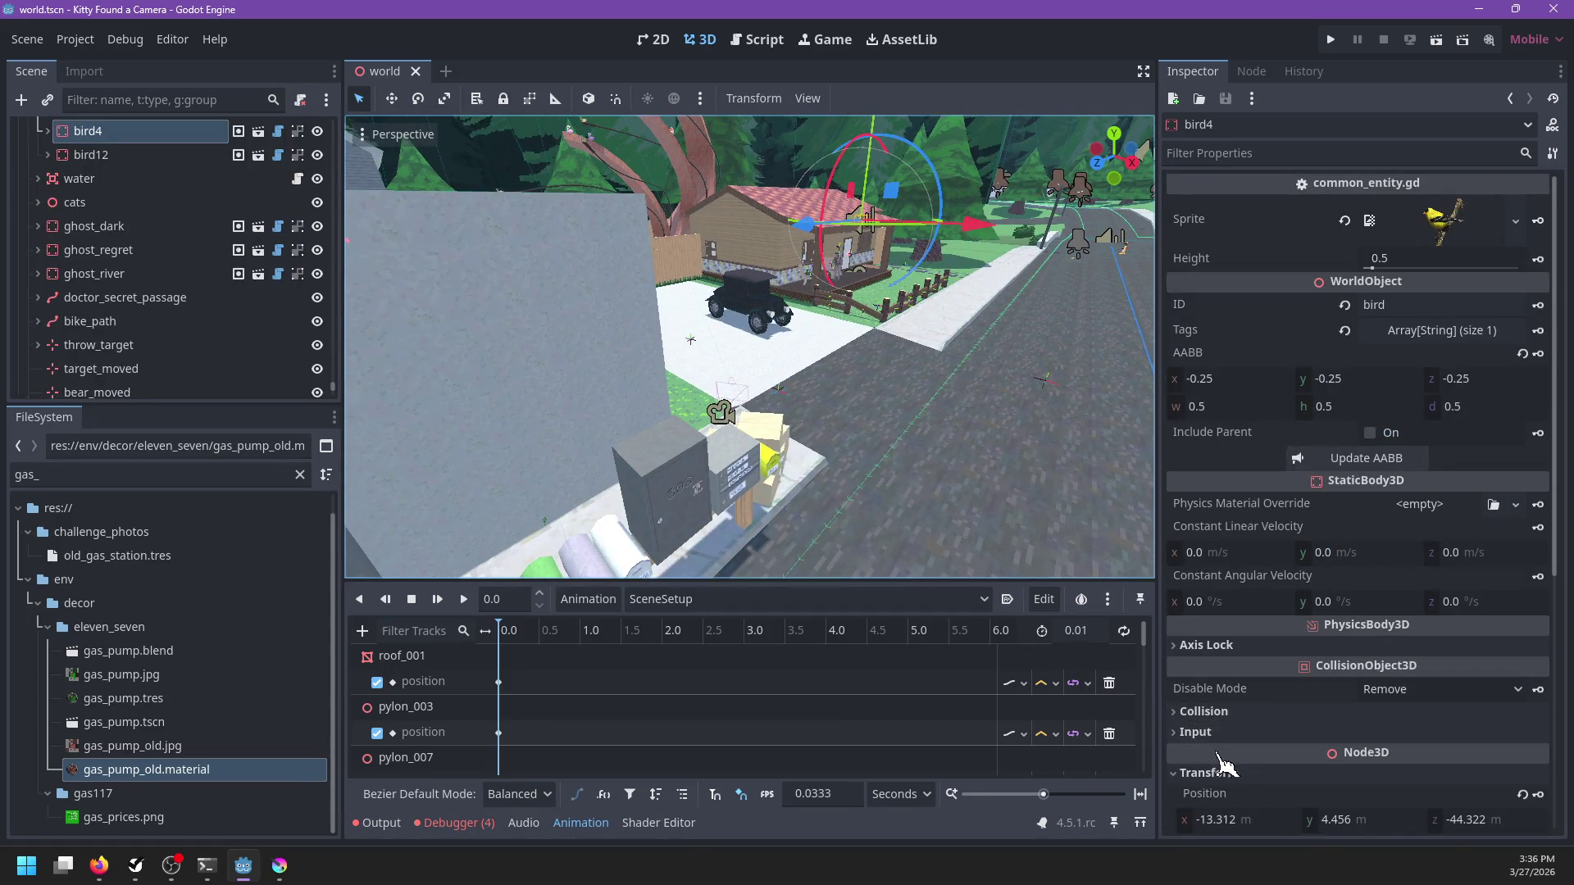
Step: Key bird4 as visible in RESET and hidden in SceneSetup
left_click(838, 605)
left_click(829, 639)
scroll(1262, 660, "down", 5)
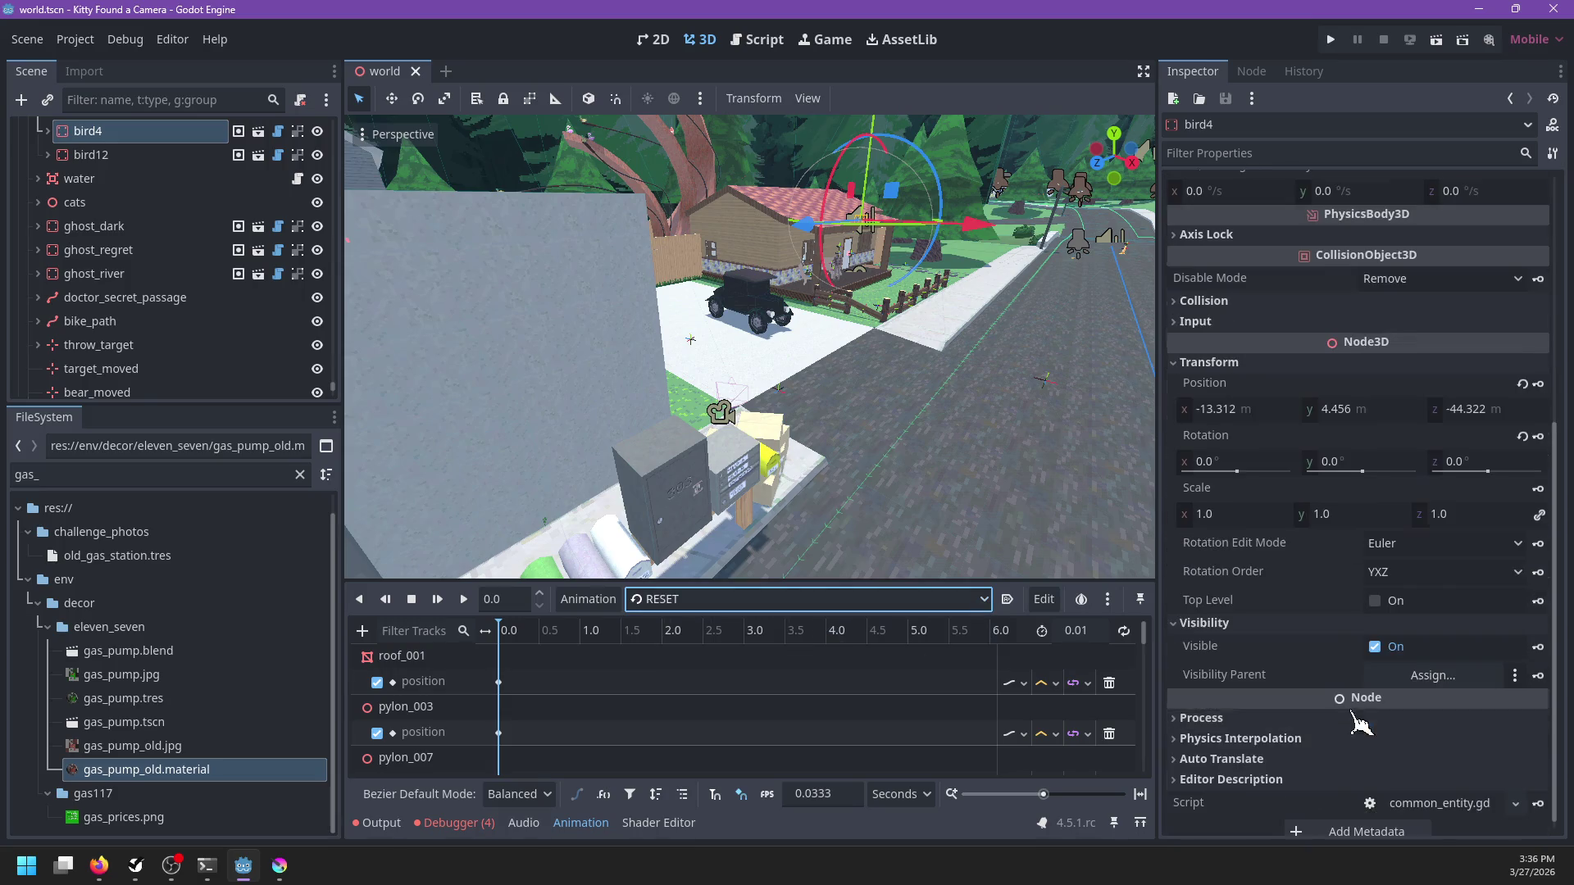
left_click(1537, 646)
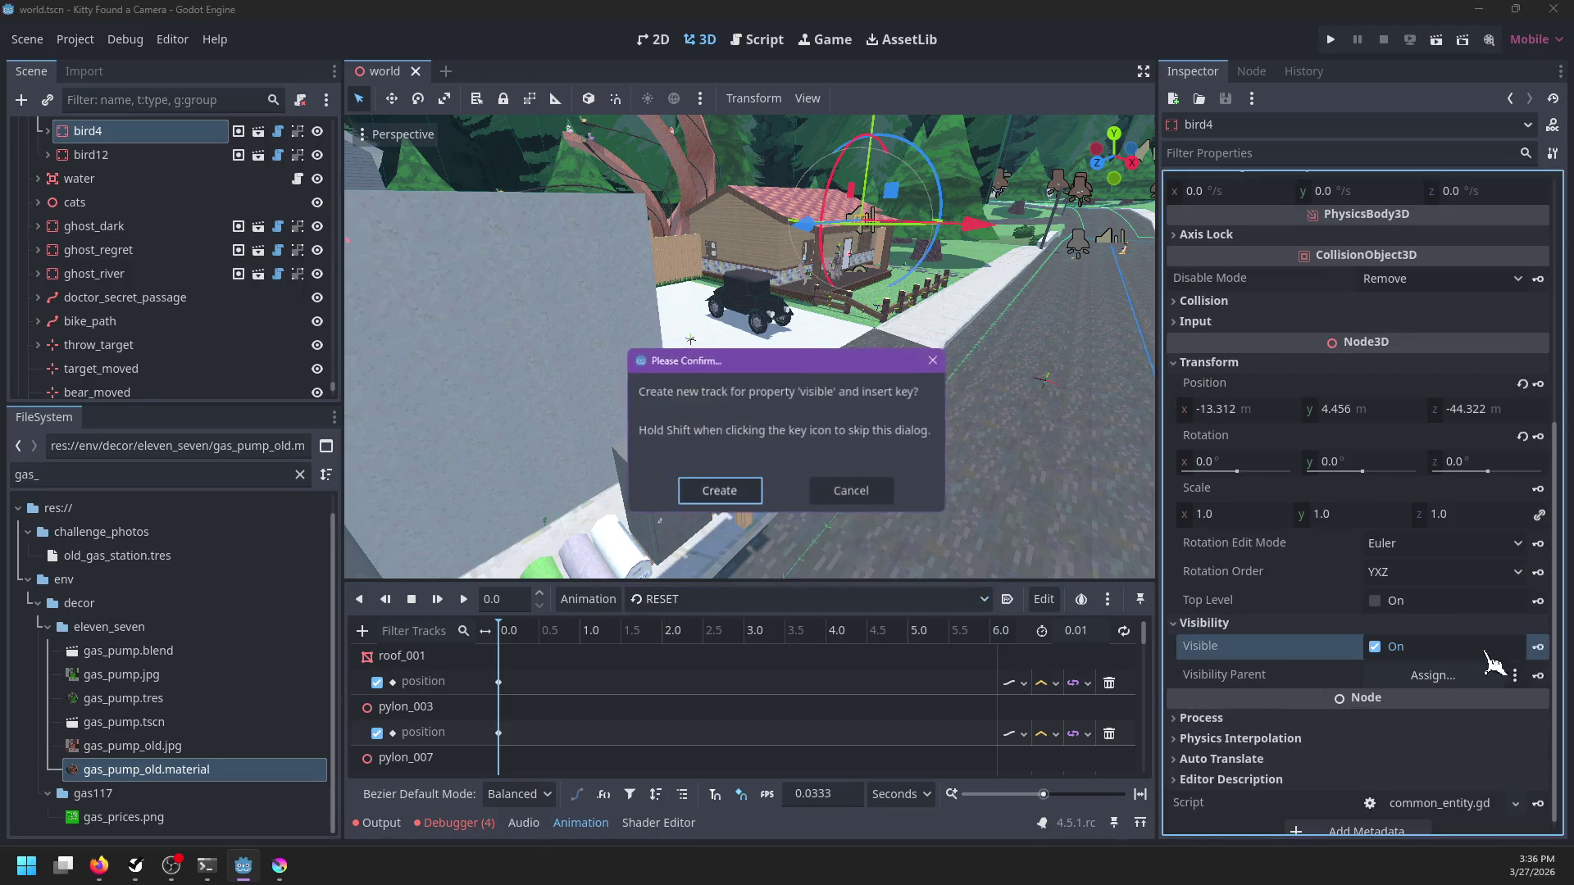
left_click(716, 489)
left_click(662, 599)
left_click(668, 650)
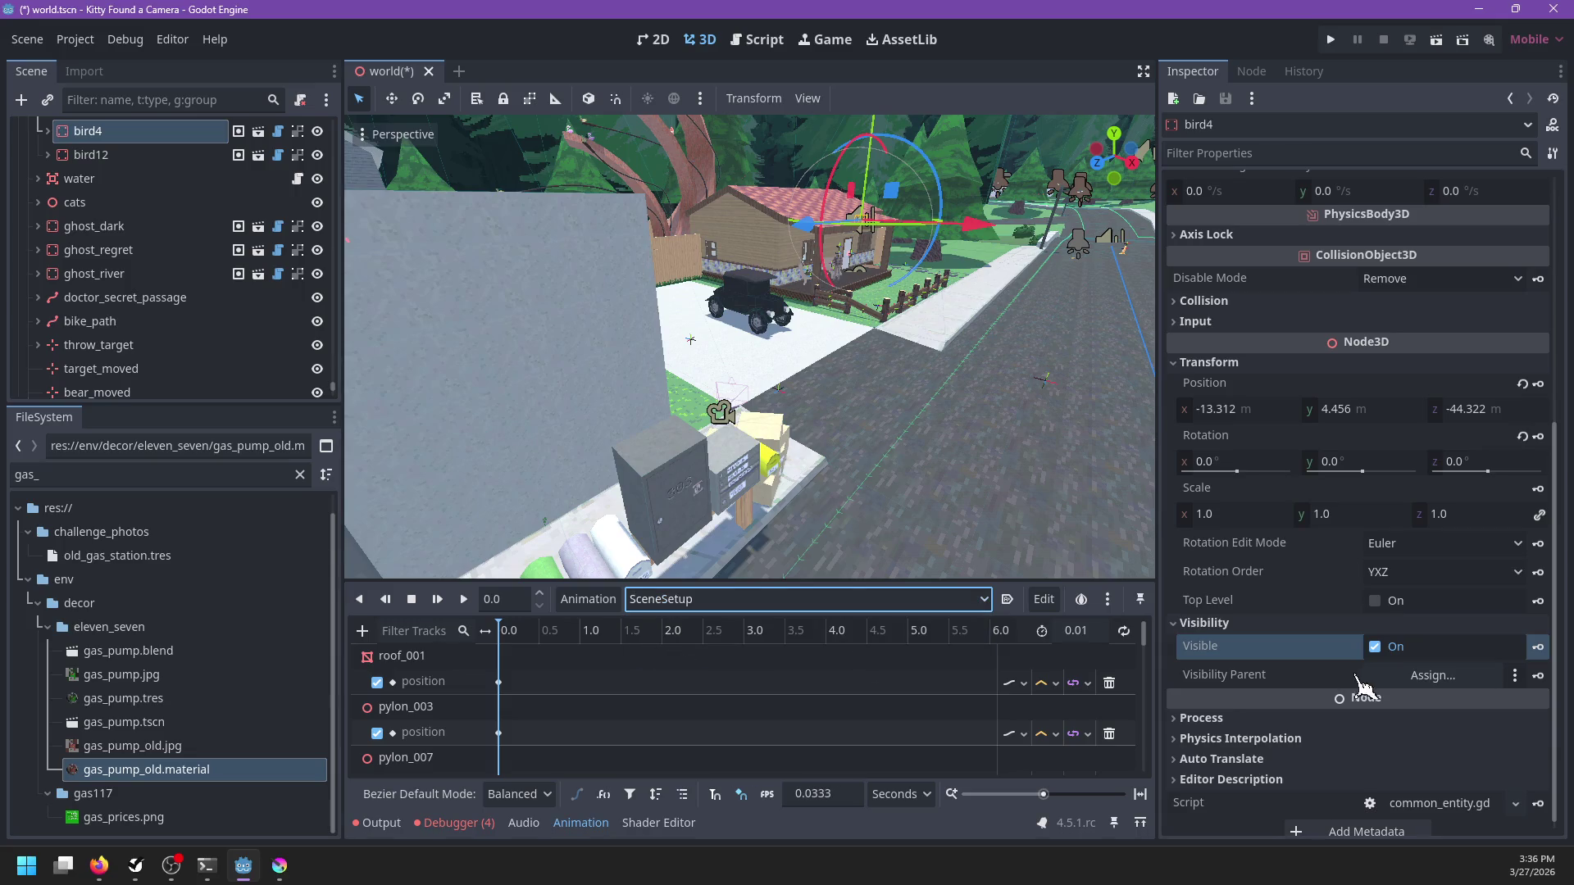
left_click(1375, 646)
left_click(1538, 646)
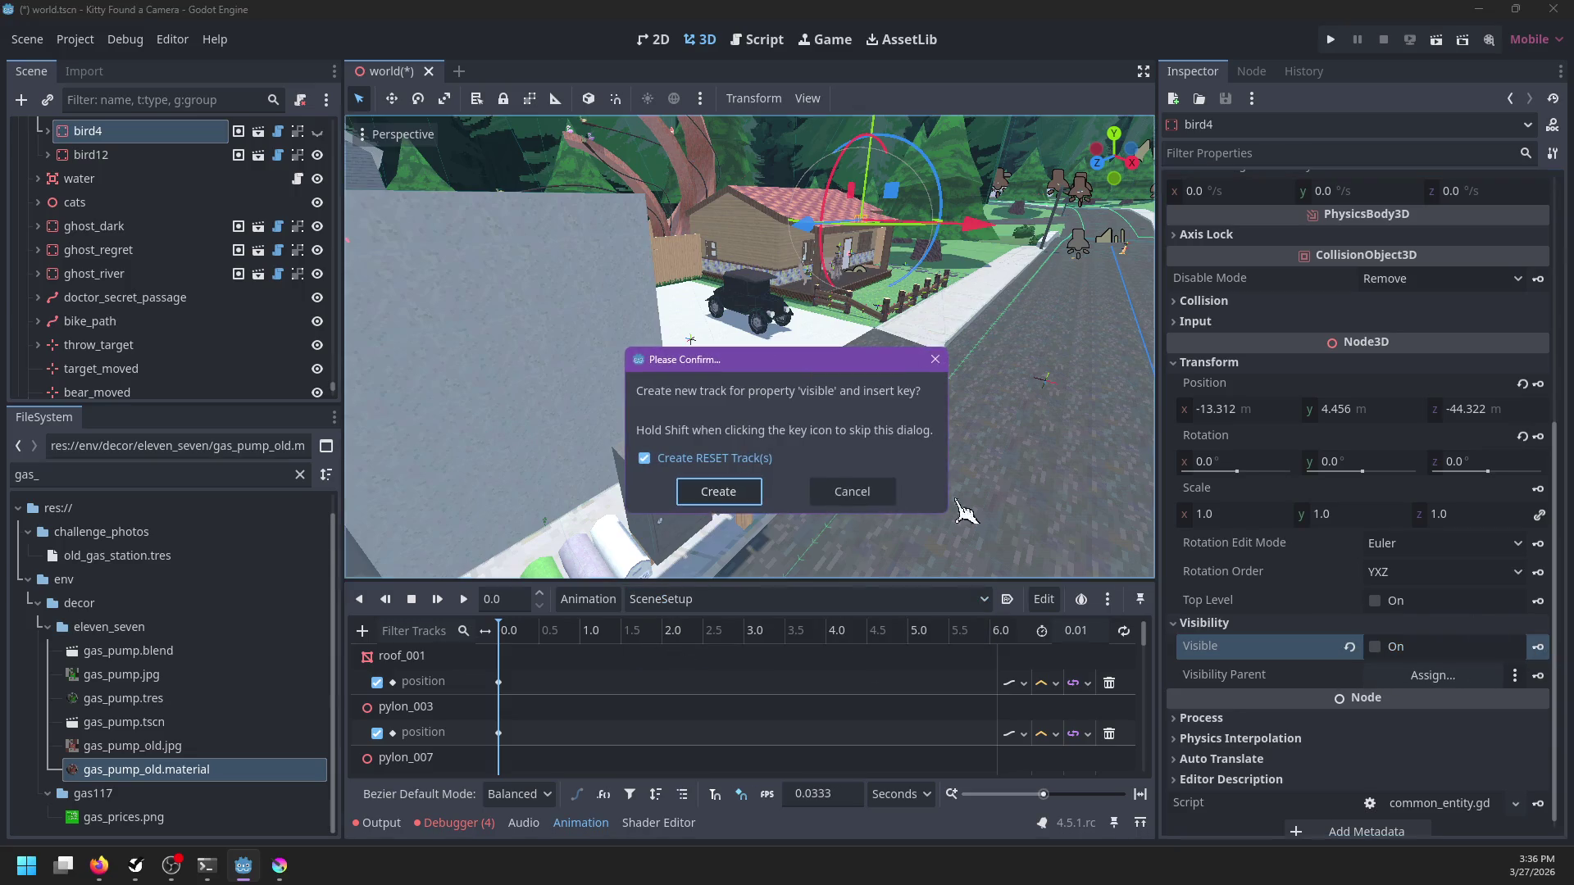
left_click(722, 495)
Step: Switch between RESET and SceneSetup to check bird4's visibility
left_click(692, 600)
left_click(687, 637)
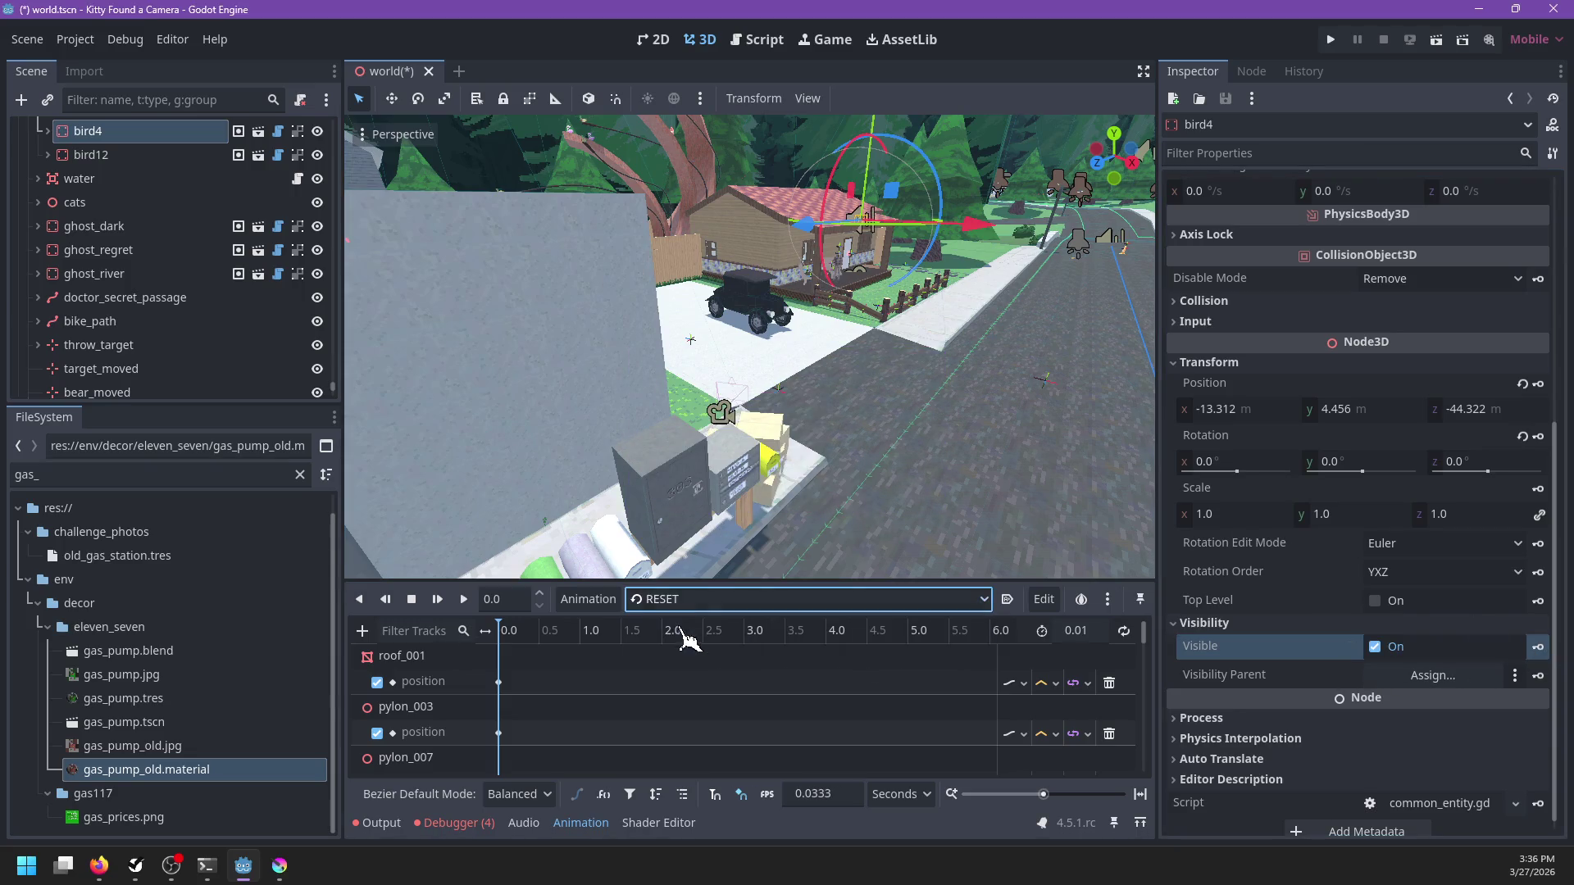
left_click(714, 599)
left_click(695, 649)
left_click(707, 599)
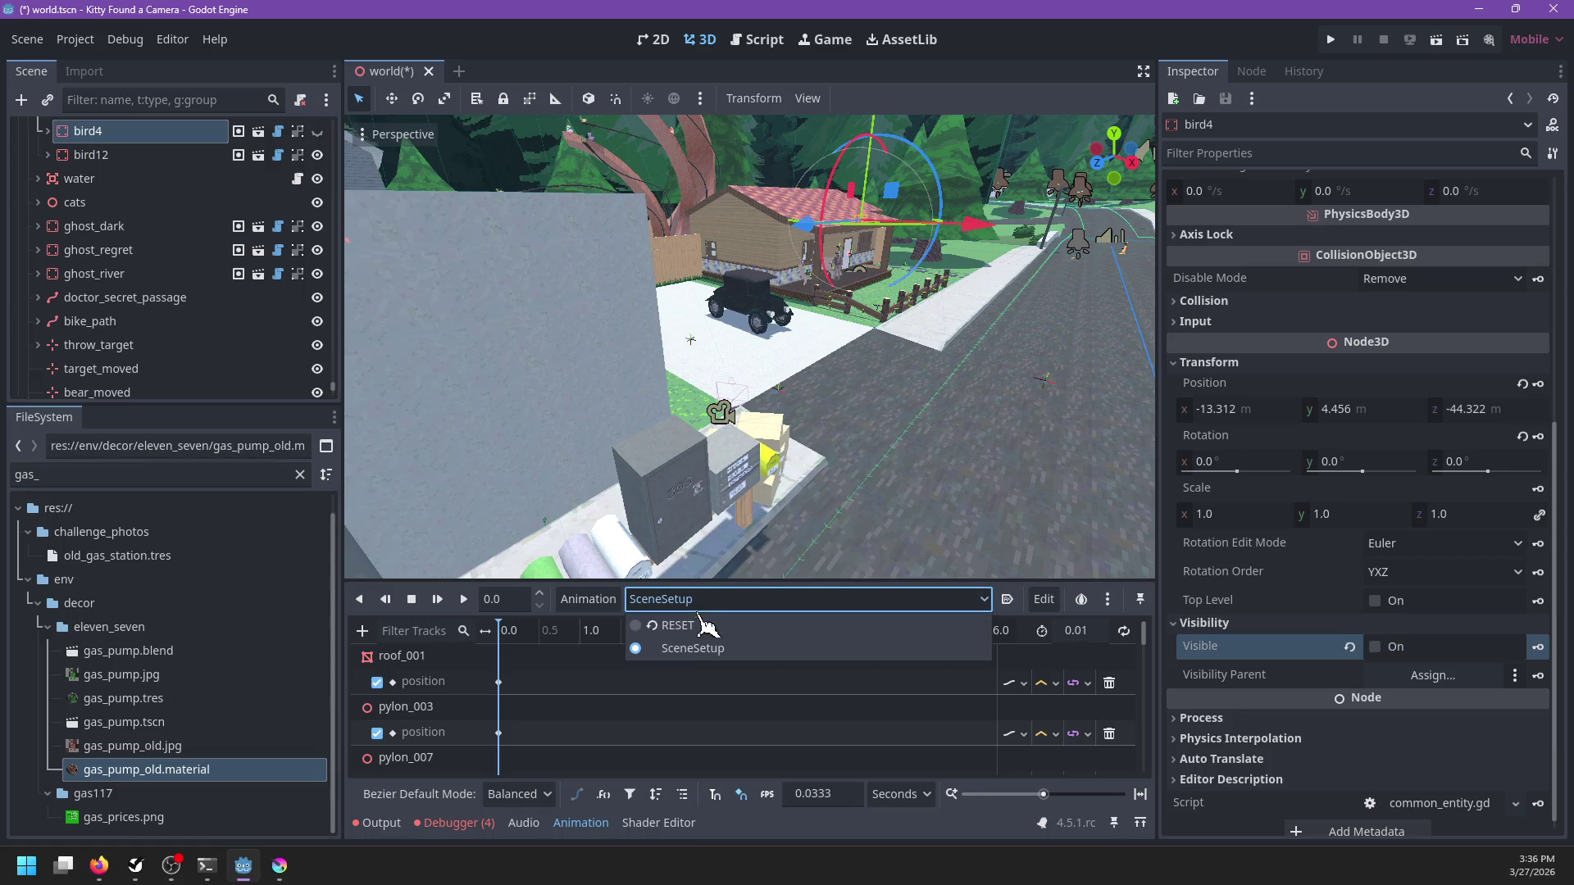
left_click(693, 638)
left_click(694, 607)
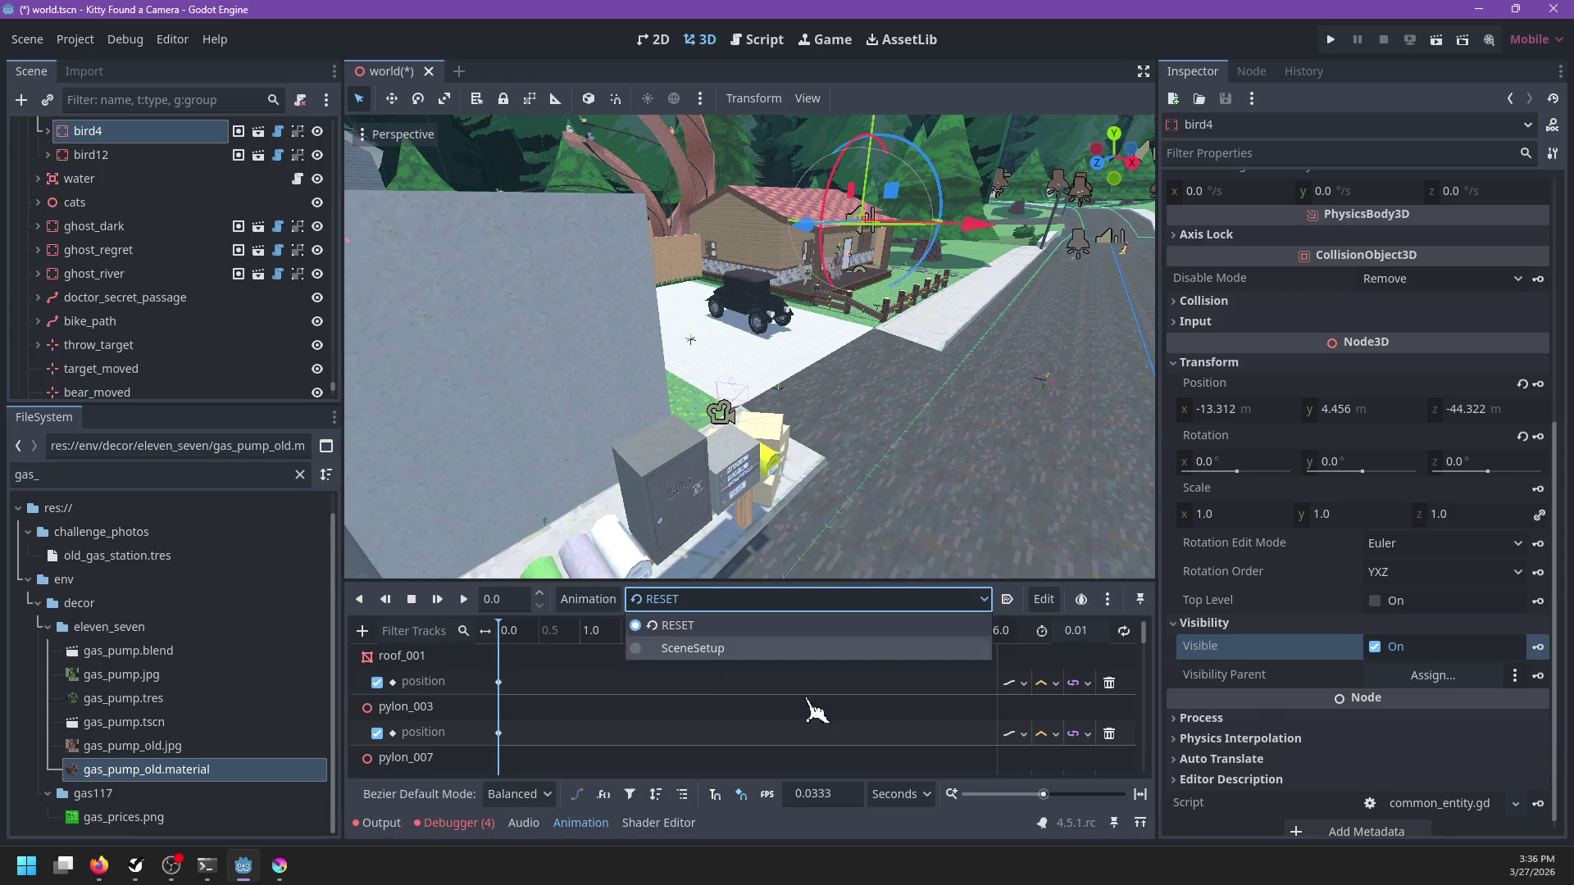
left_click(1245, 705)
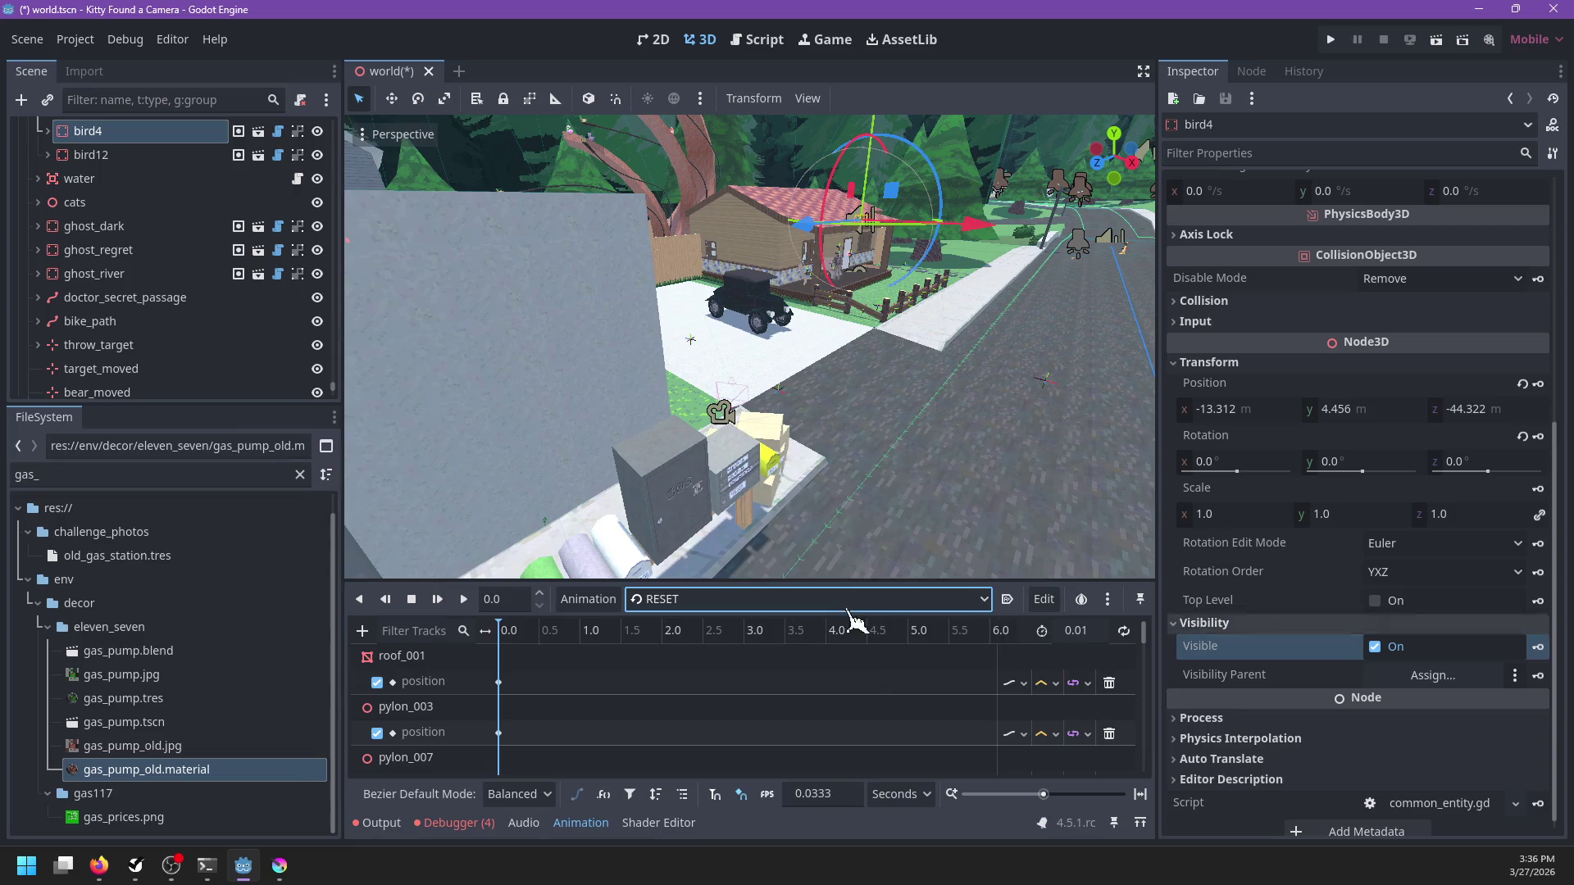
Step: Delete bird4's visible track from SceneSetup and inspect the old_wilson_house AnimationPlayer
scroll(705, 705, "down", 5)
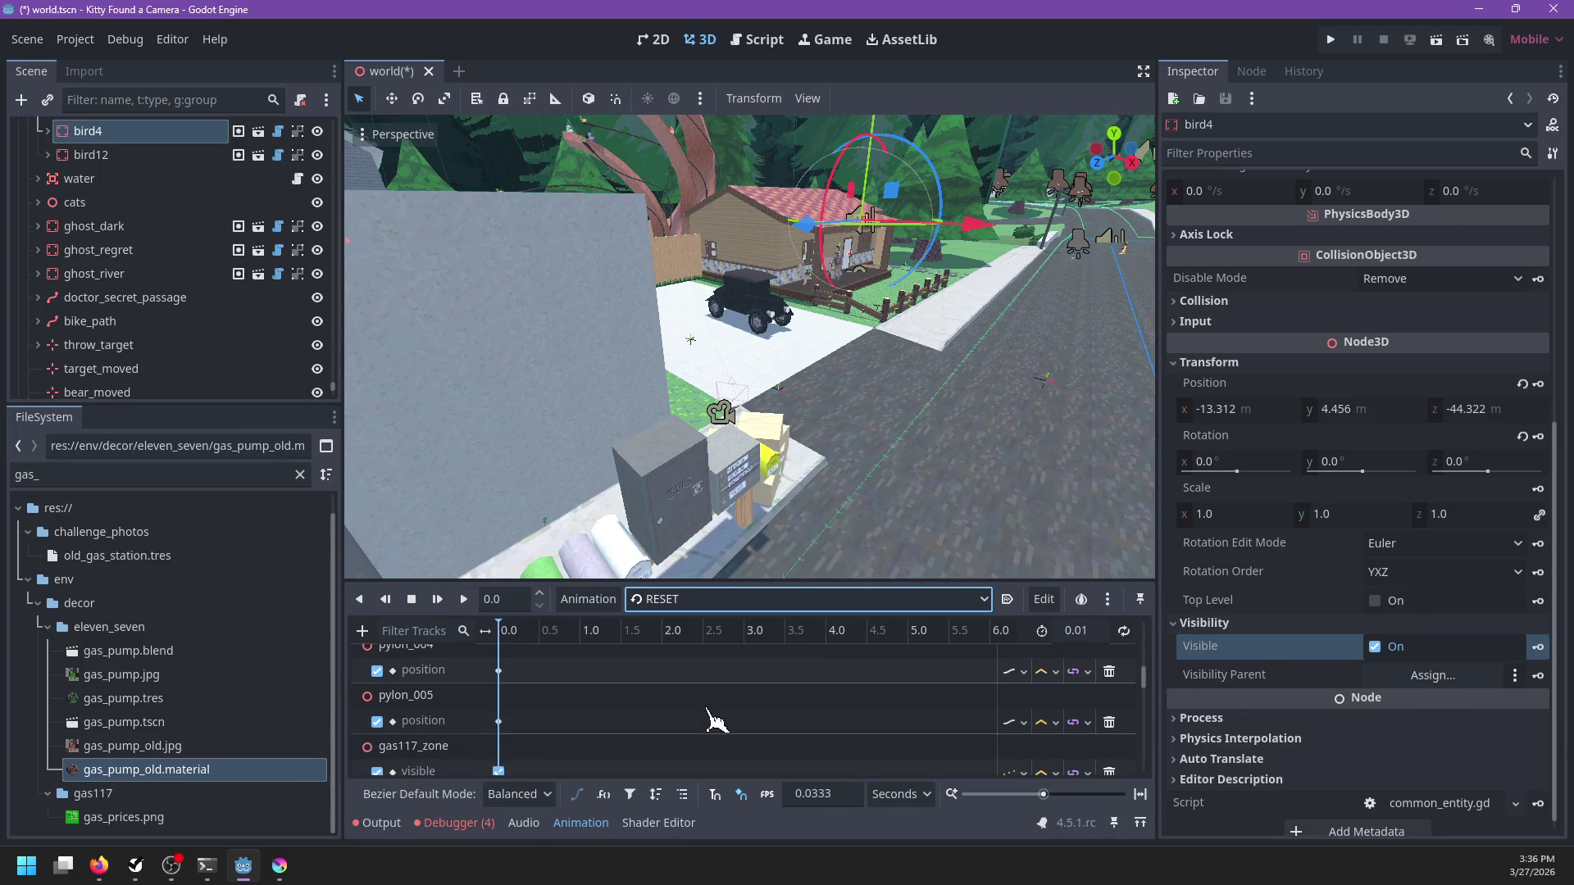
scroll(719, 727, "down", 4)
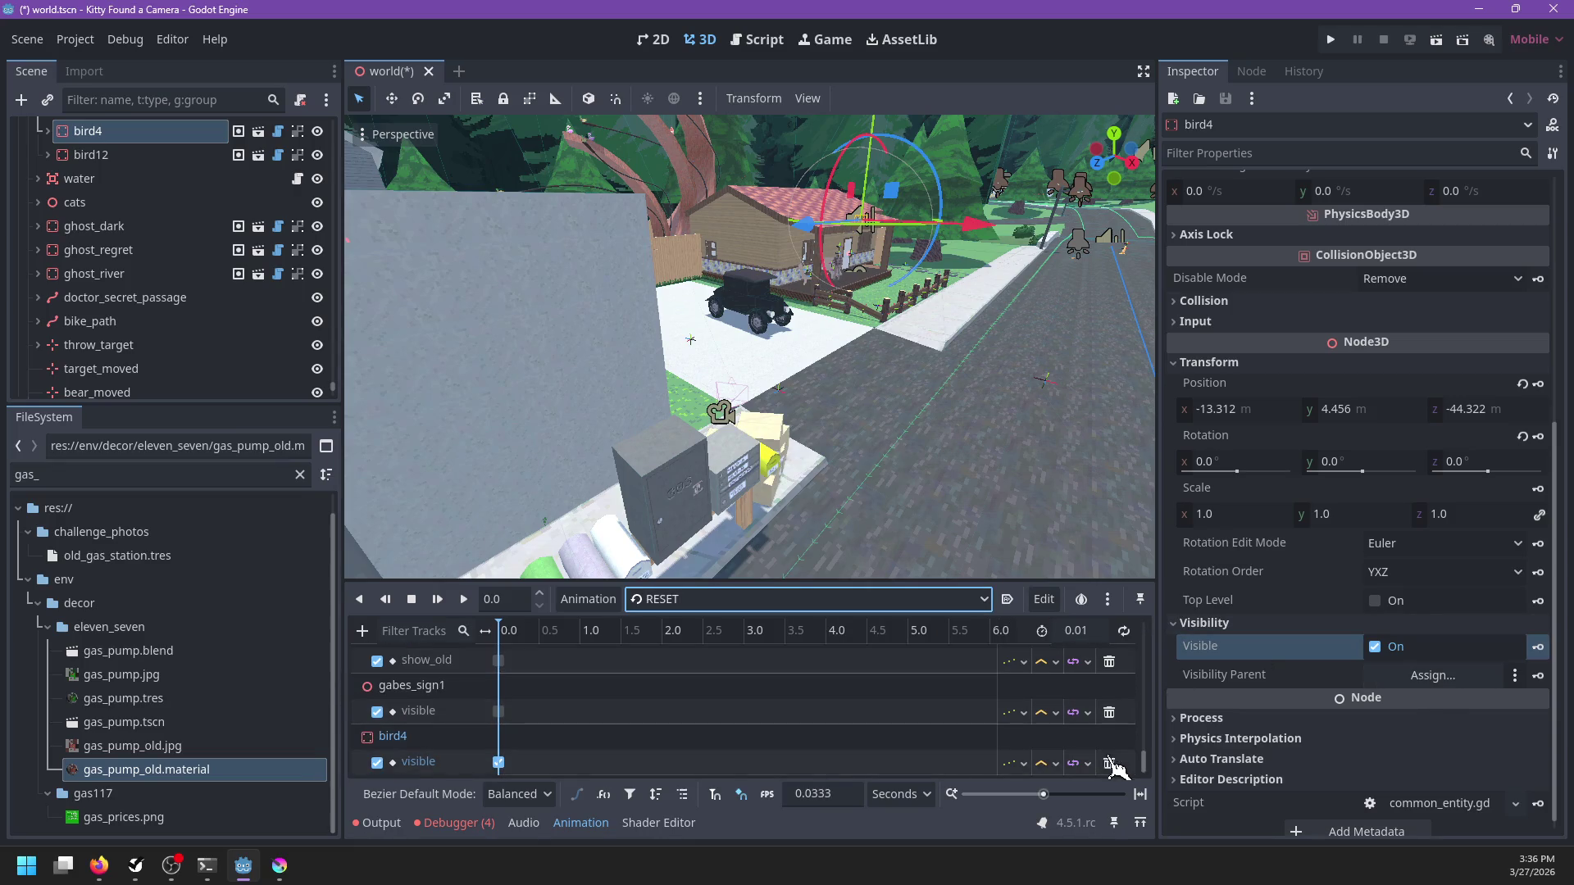
left_click(779, 608)
left_click(703, 651)
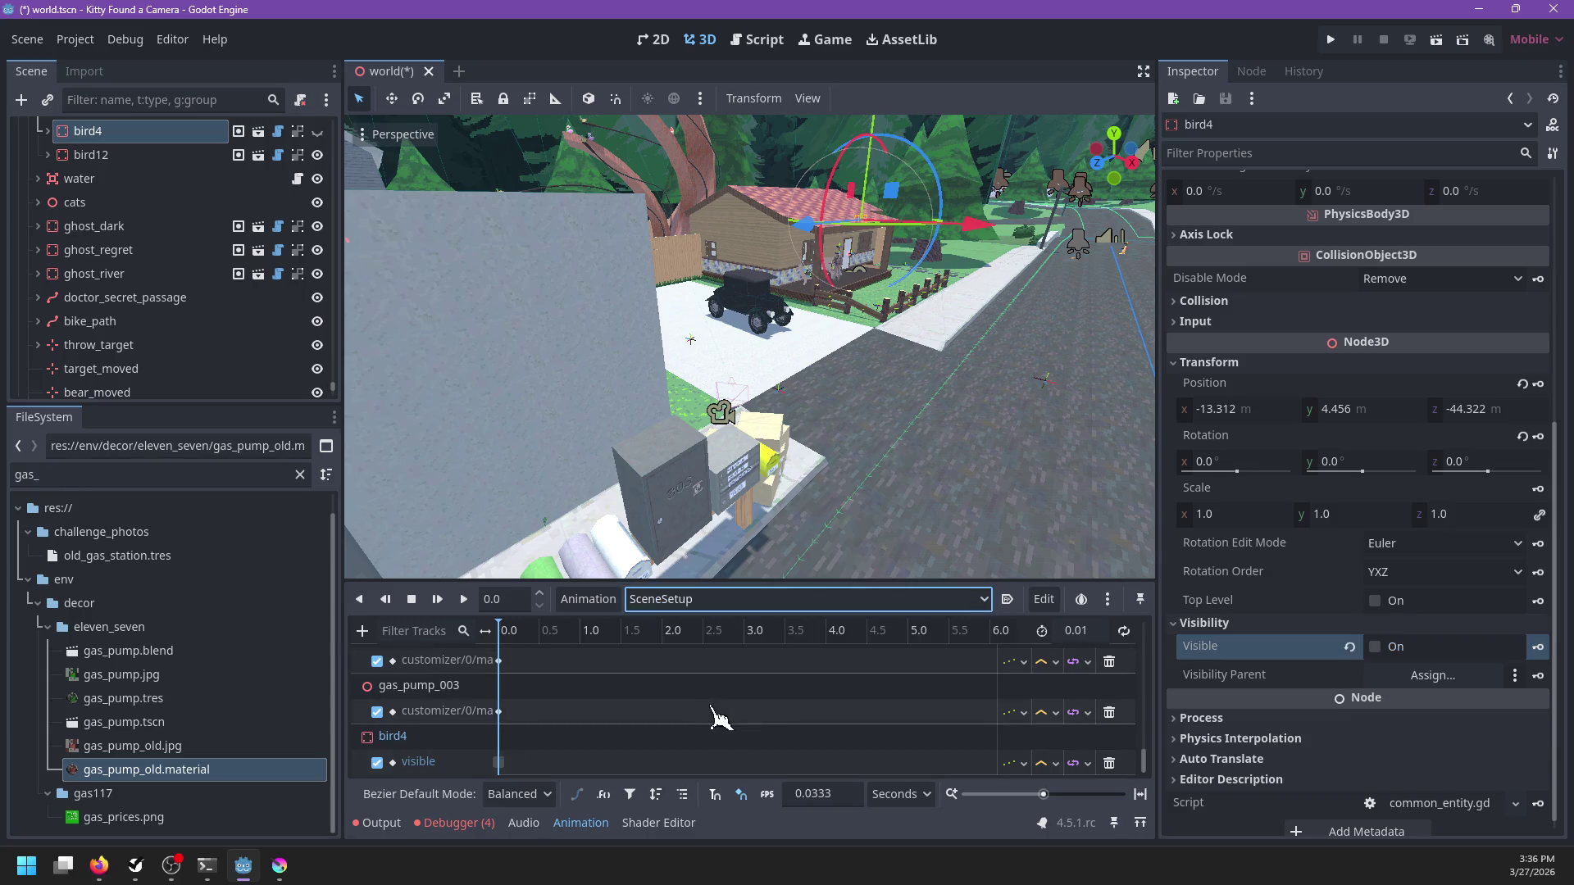
left_click(1107, 763)
scroll(328, 353, "down", 5)
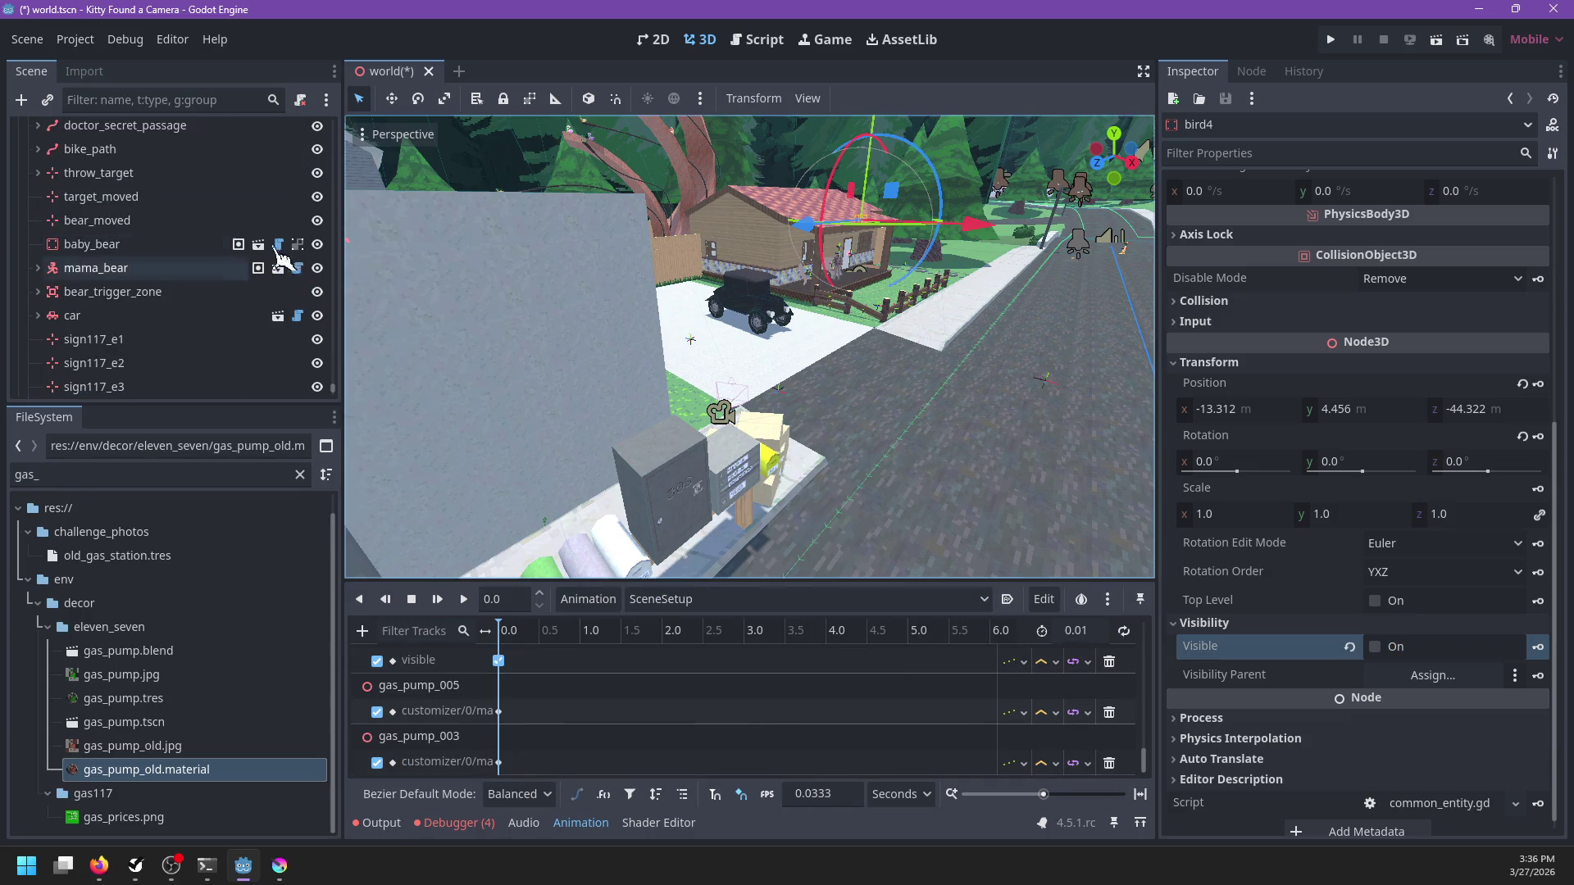
scroll(332, 385, "down", 5)
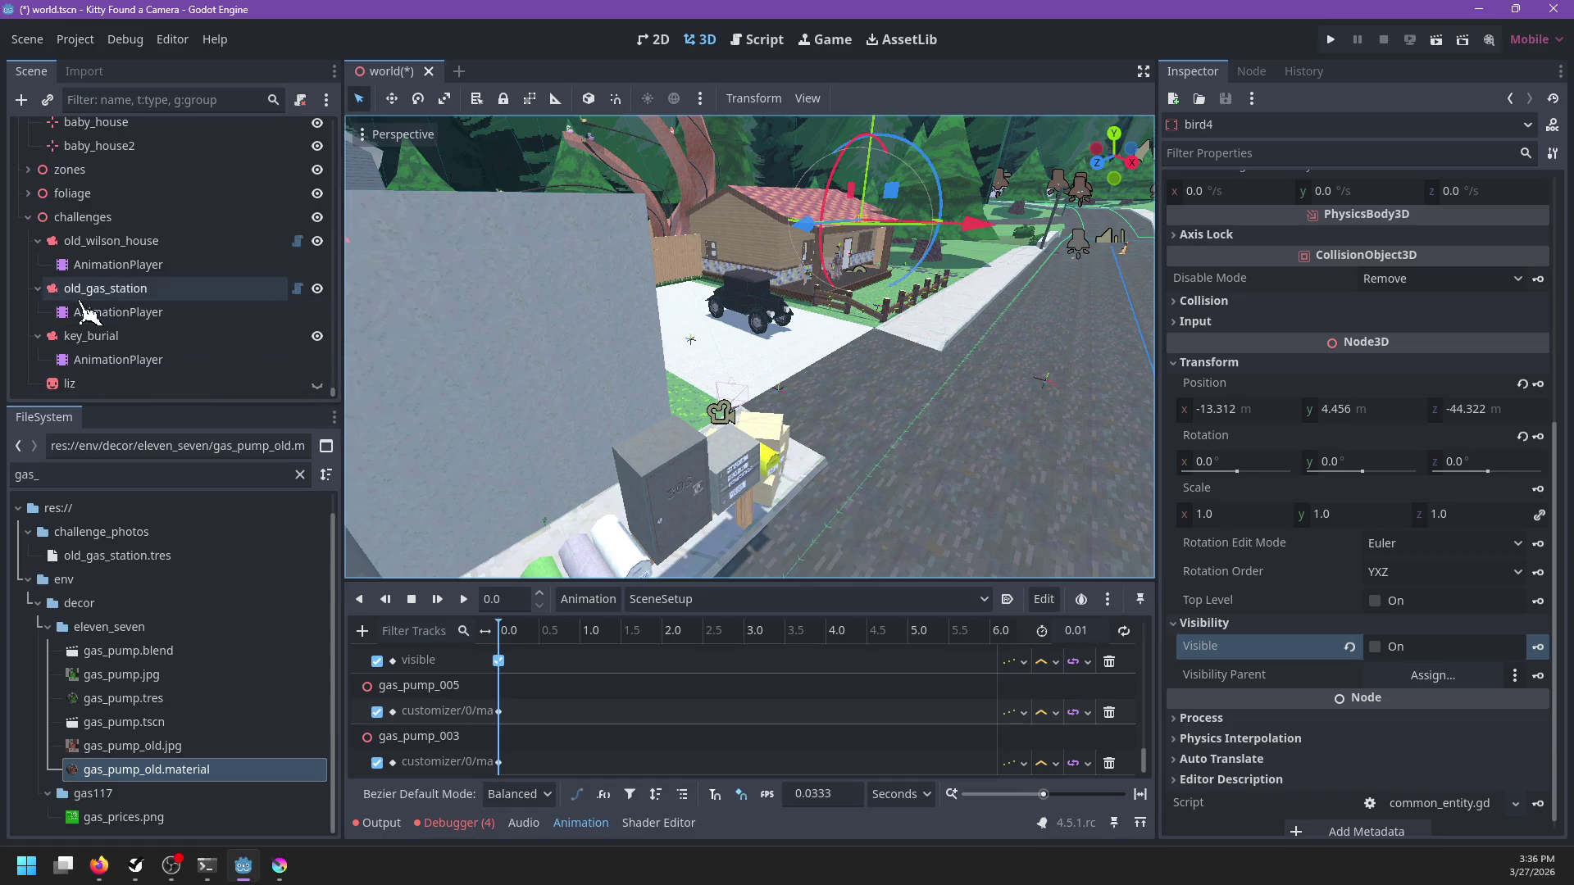
left_click(115, 268)
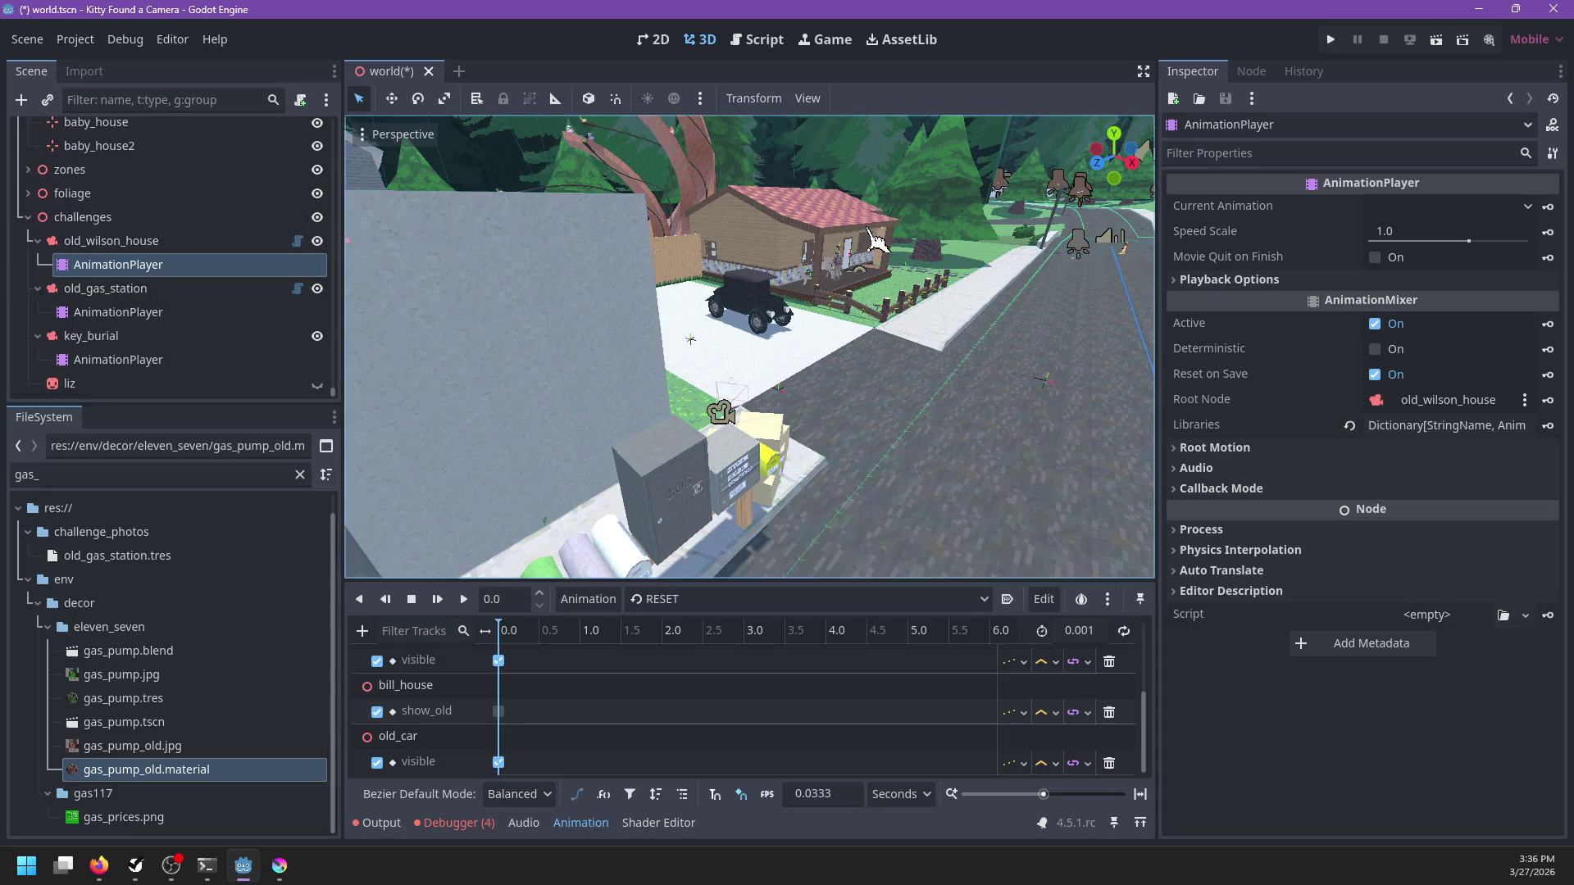
scroll(869, 266, "down", 3)
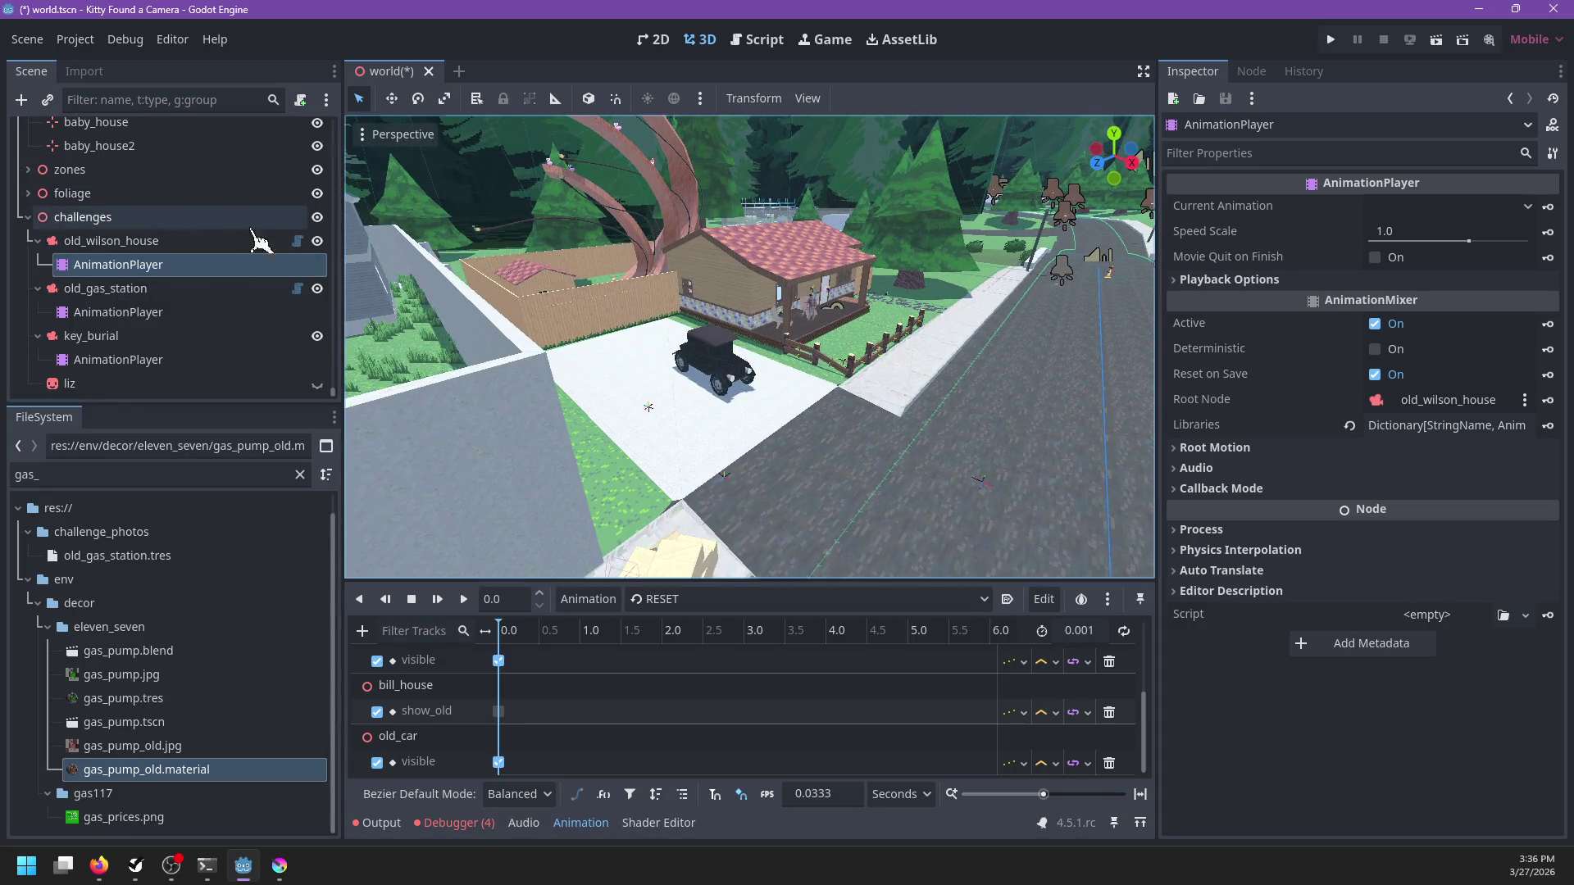
scroll(180, 262, "up", 10)
Step: Filter the Scene tree for bird4, make it visible, and key it into RESET
left_click(187, 100)
type("bird")
scroll(200, 252, "down", 3)
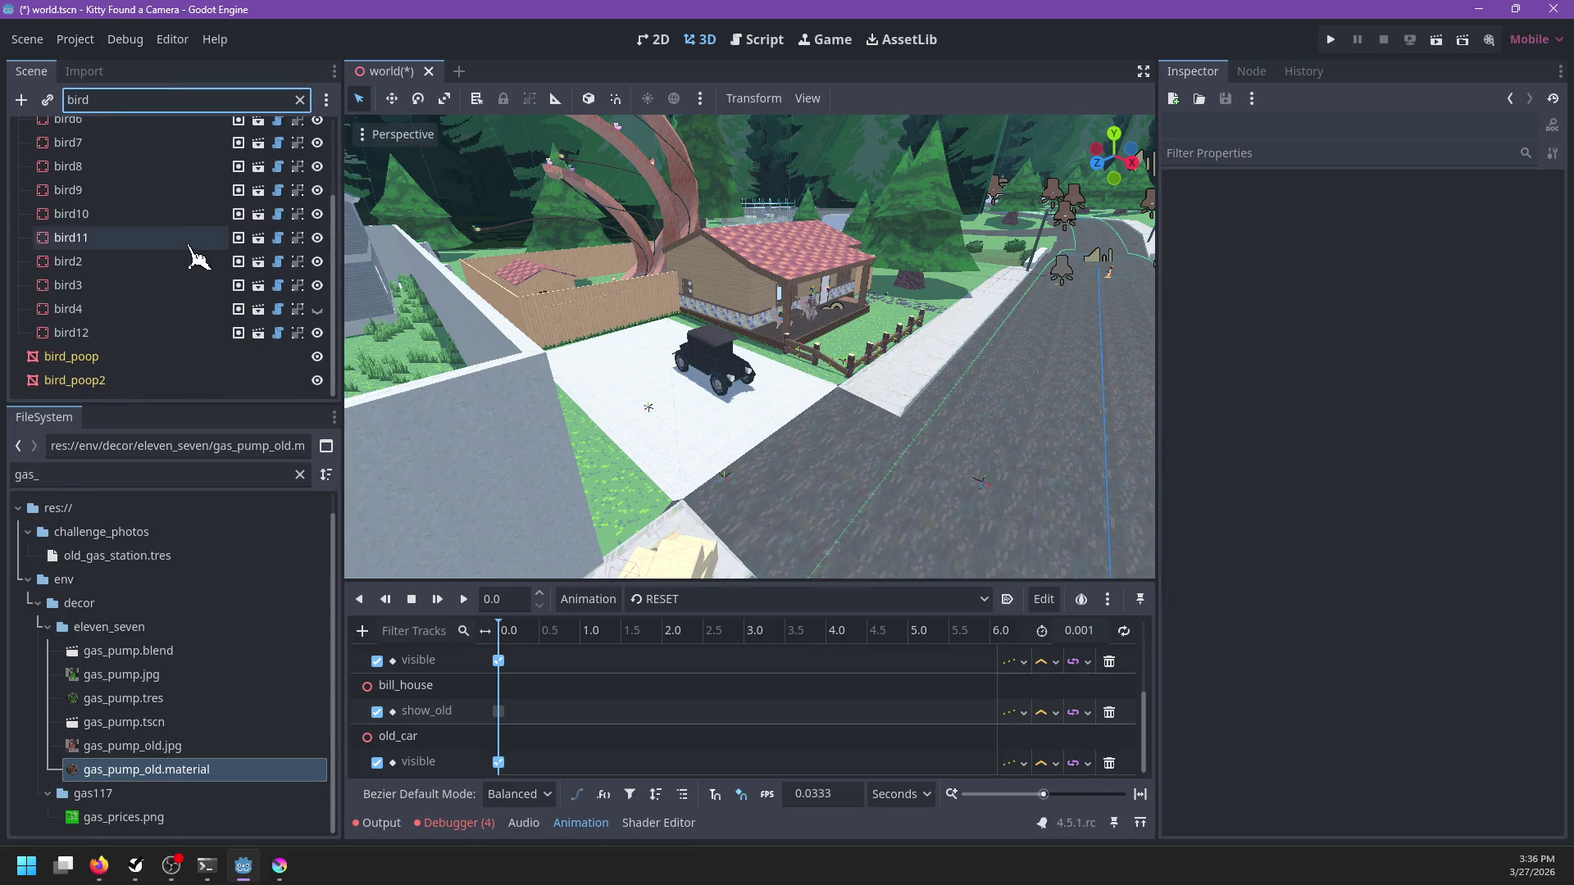
left_click(133, 311)
left_click(317, 309)
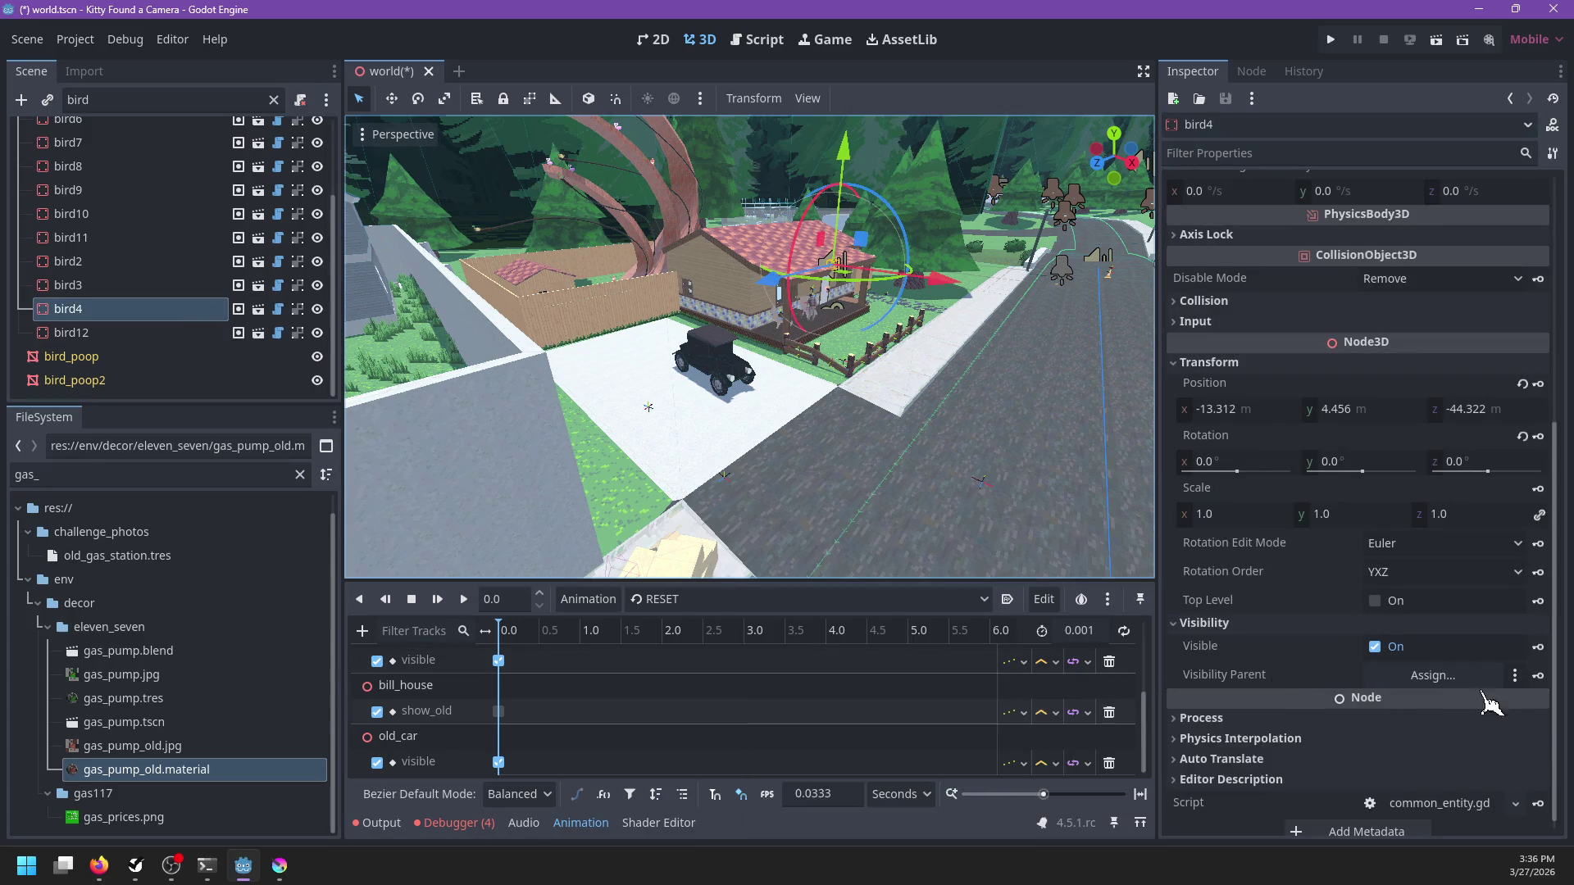
left_click(1538, 647)
left_click(713, 492)
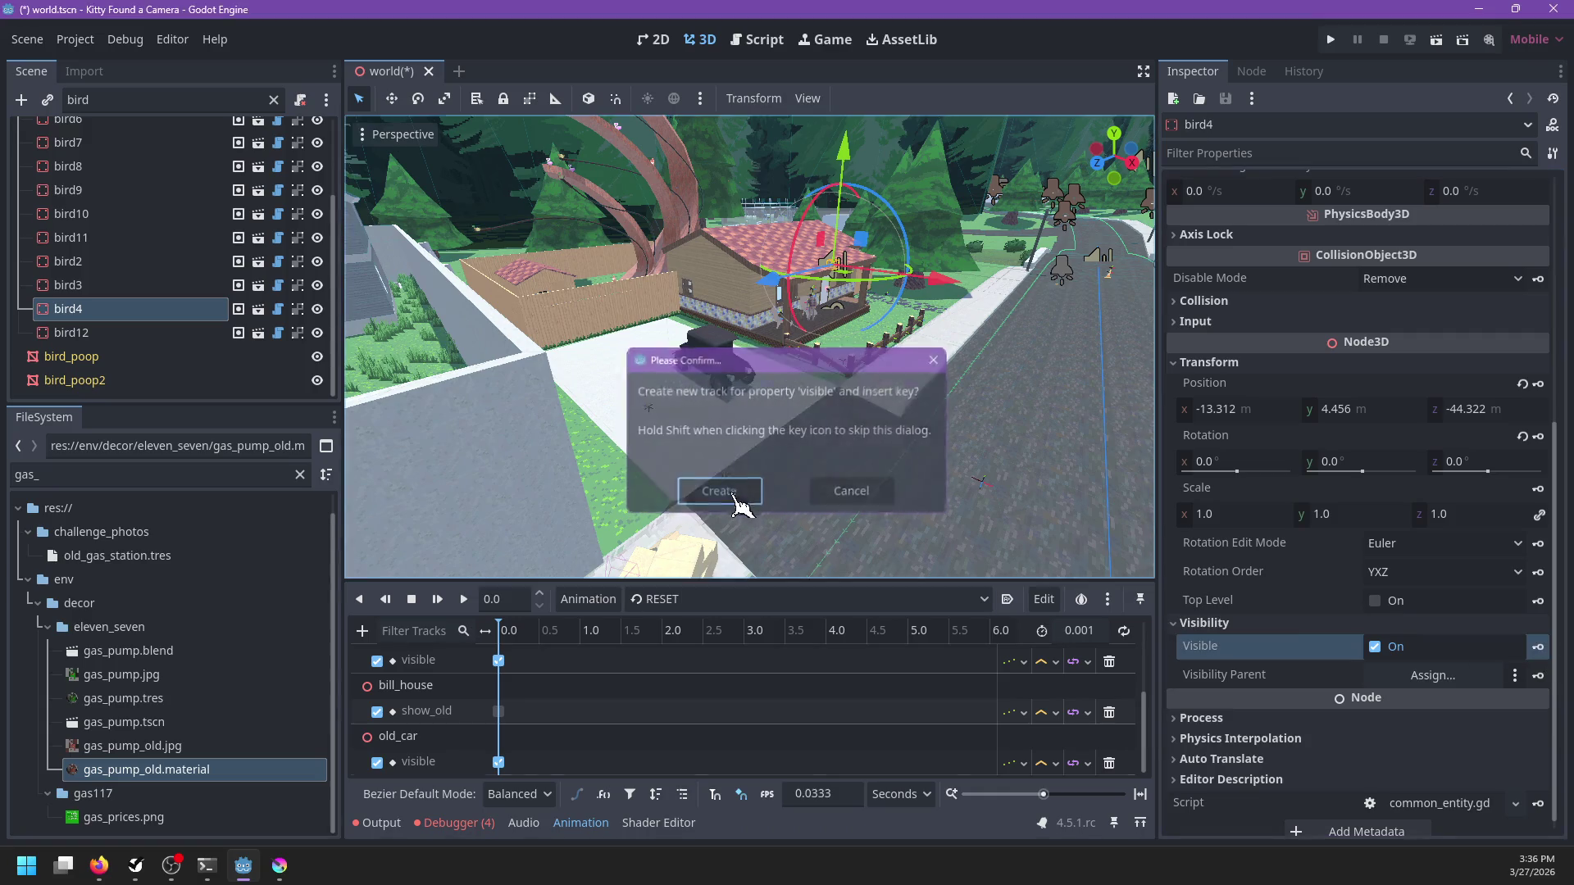
Step: Hide bird4 in SceneSetup and key the hidden visibility
left_click(681, 599)
left_click(688, 653)
left_click(1483, 649)
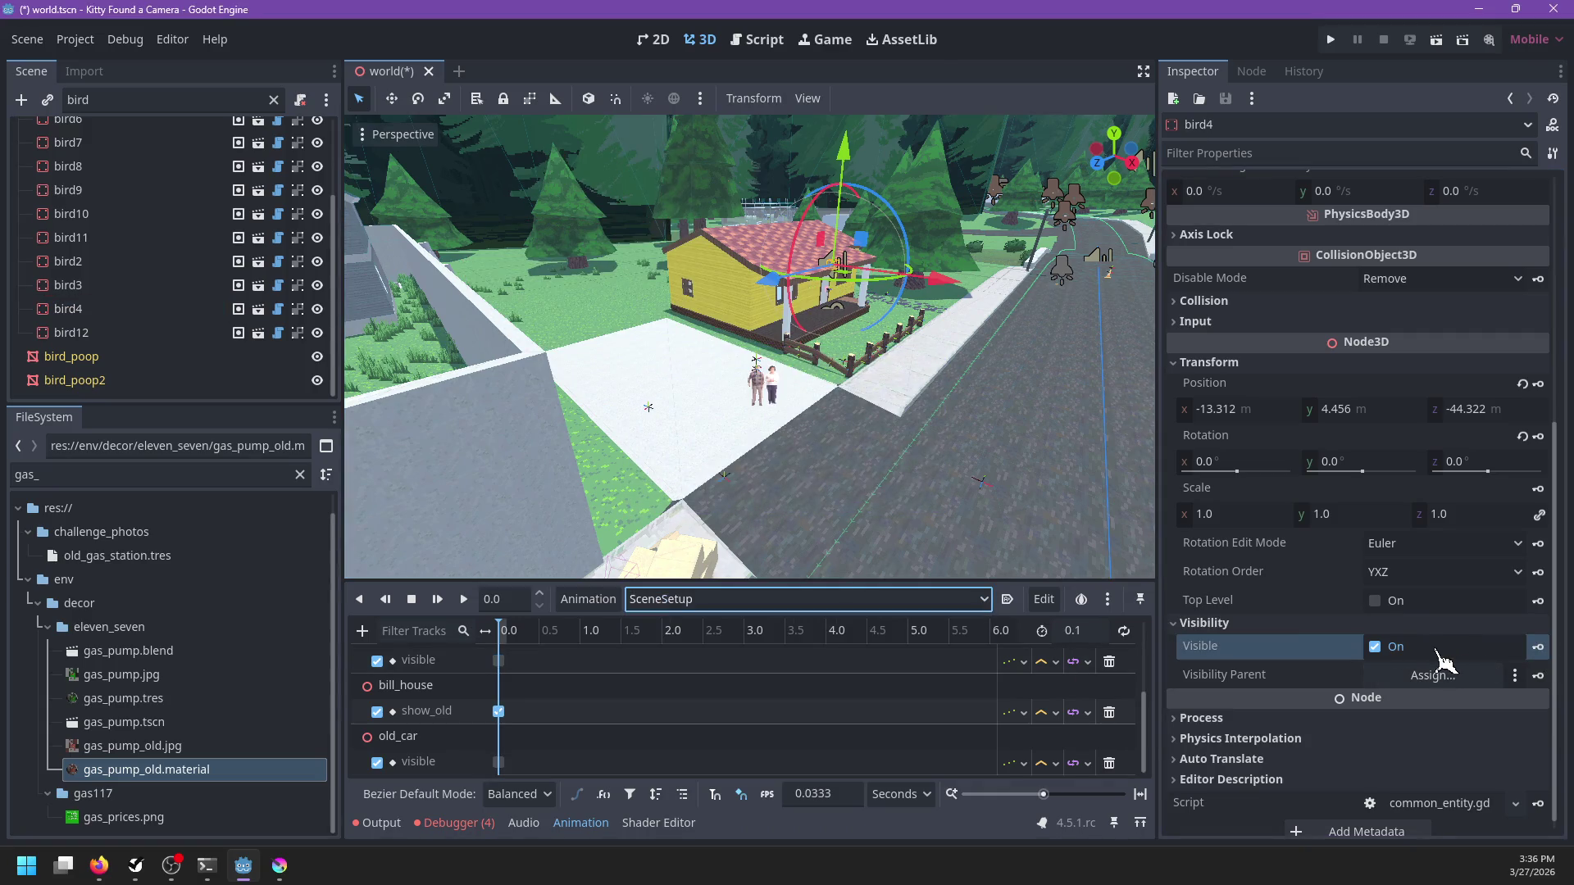
left_click(1538, 647)
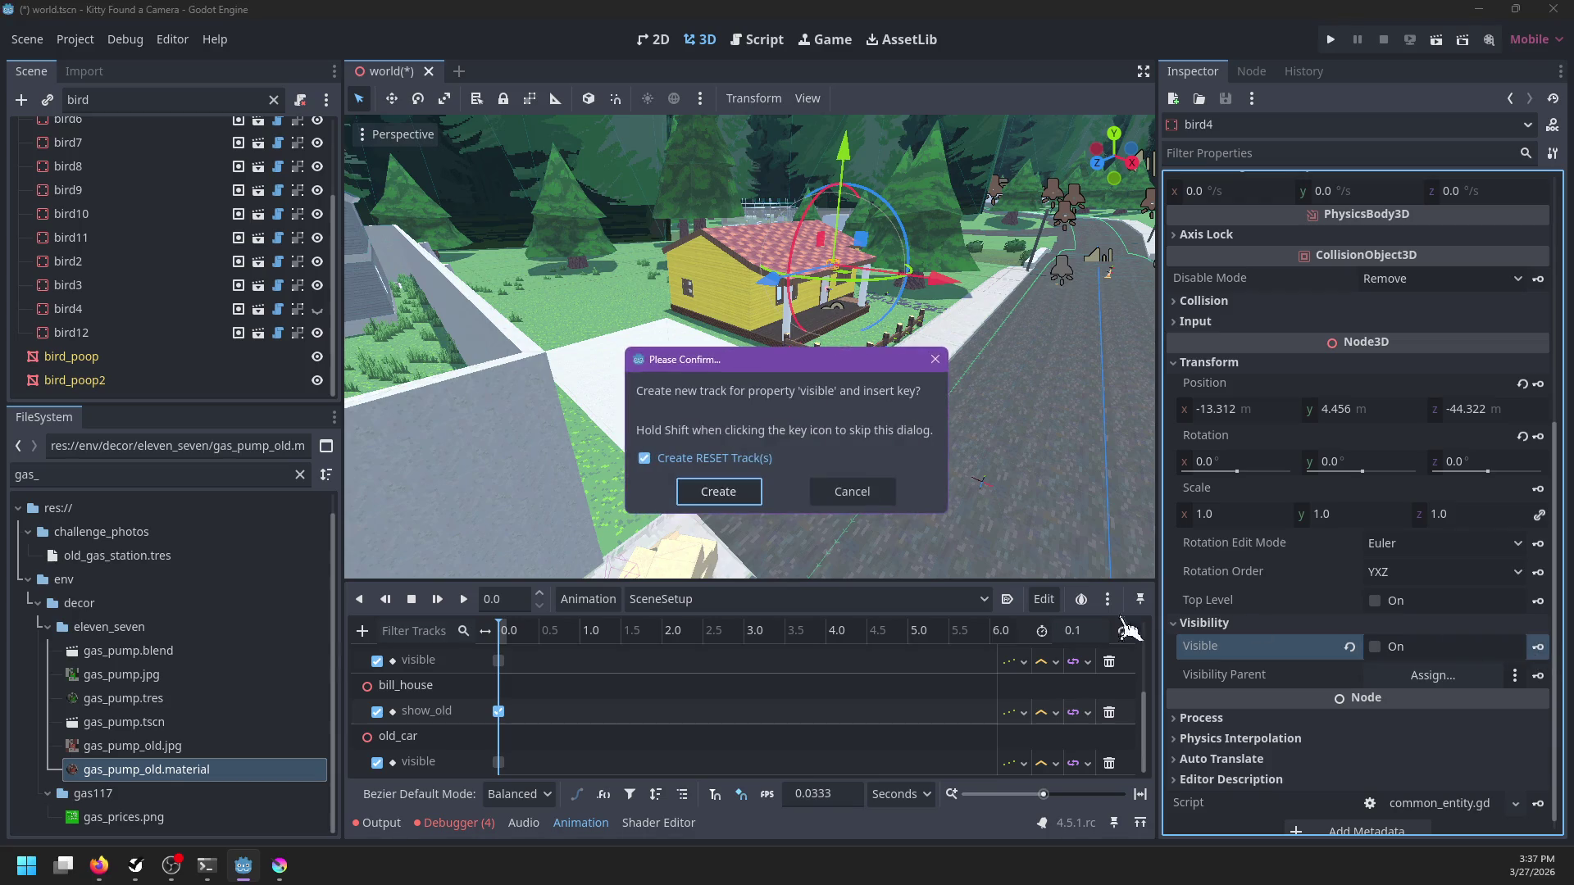
left_click(713, 491)
Step: Verify bird4 is hidden in SceneSetup and shown in RESET, then save world.tscn
left_click(759, 599)
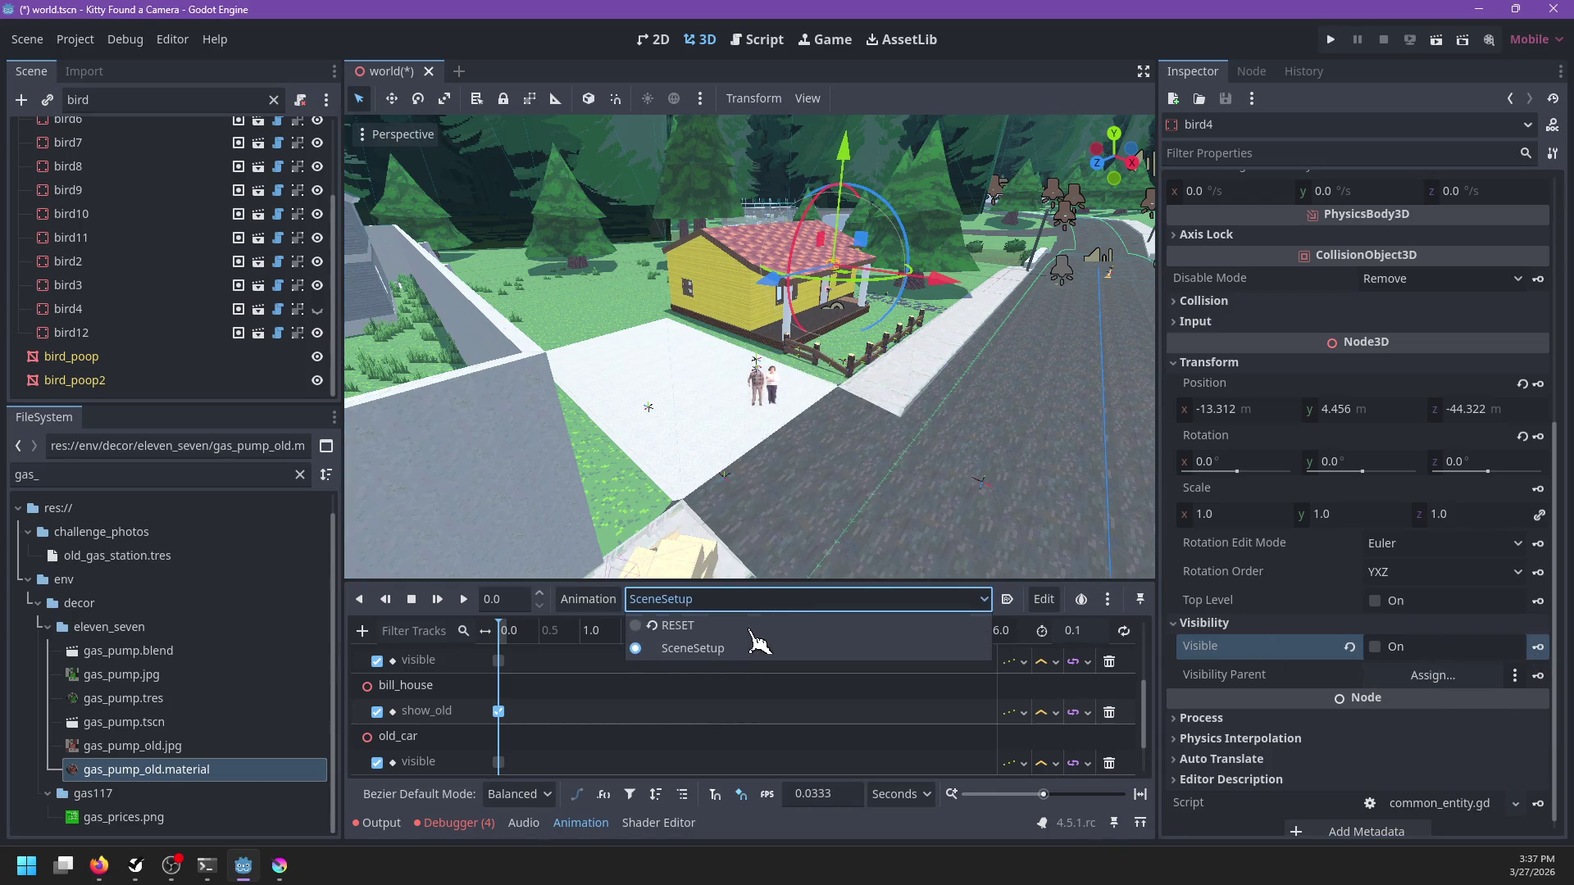
left_click(754, 626)
left_click(762, 605)
left_click(693, 649)
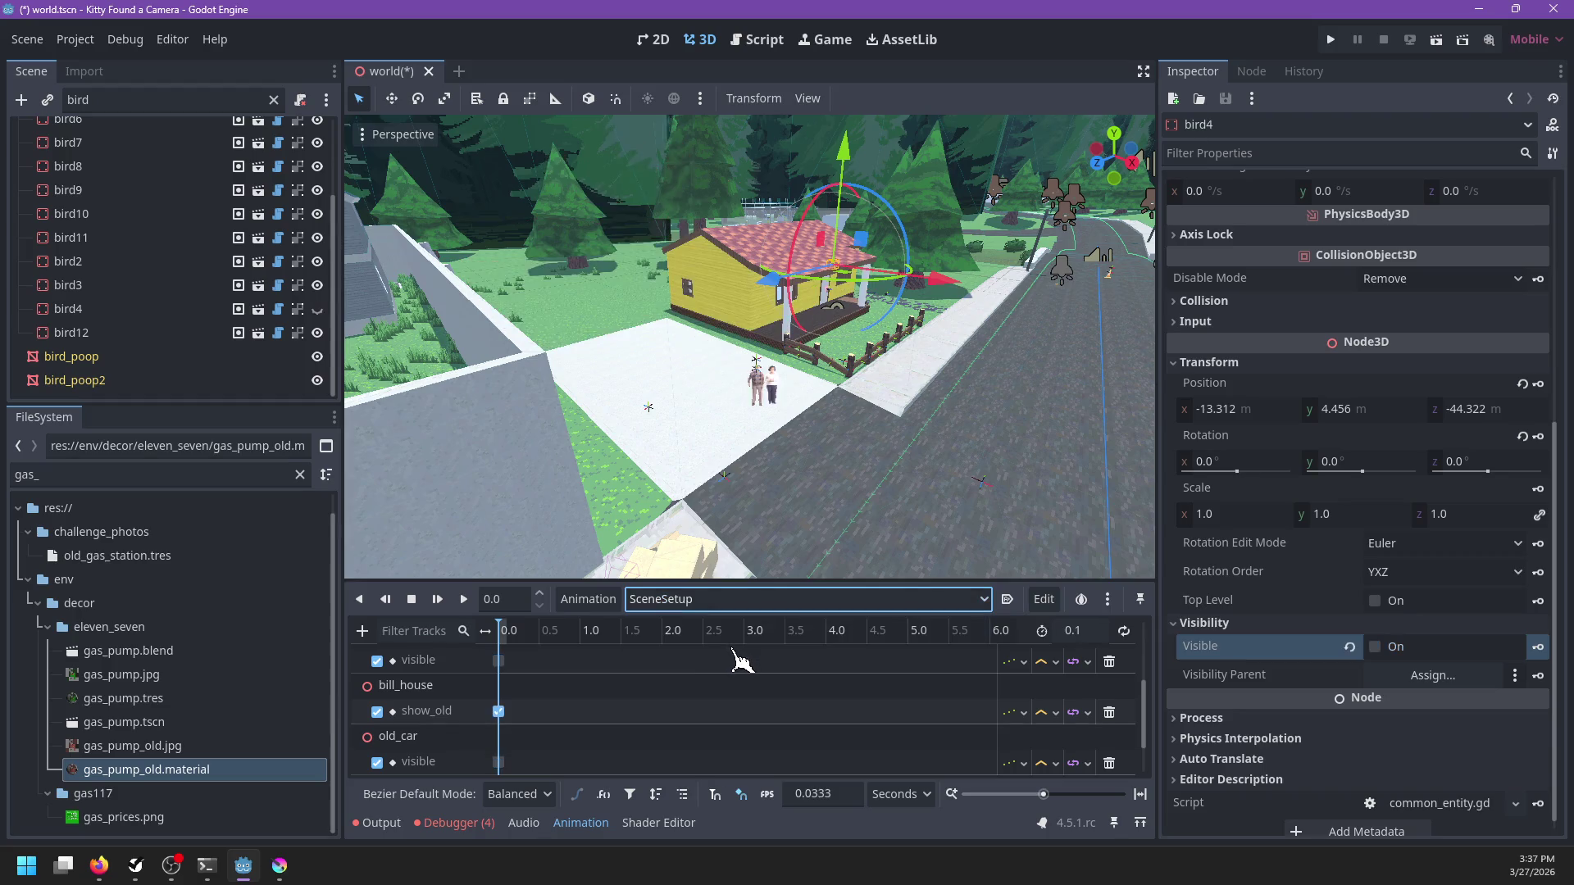
left_click(752, 599)
left_click(700, 625)
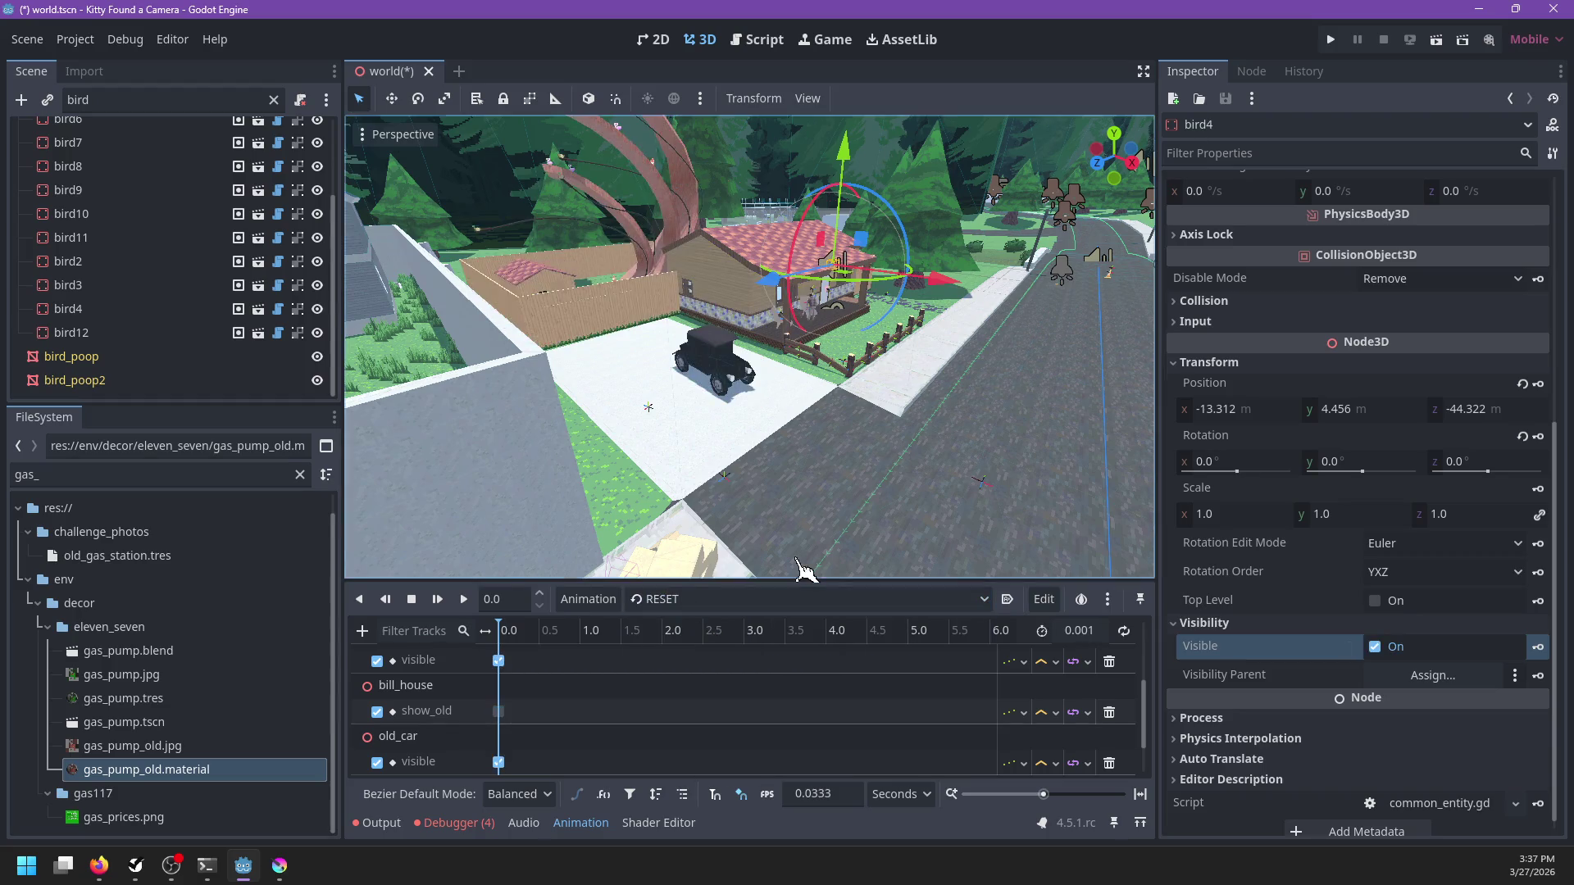
key("ctrl+s")
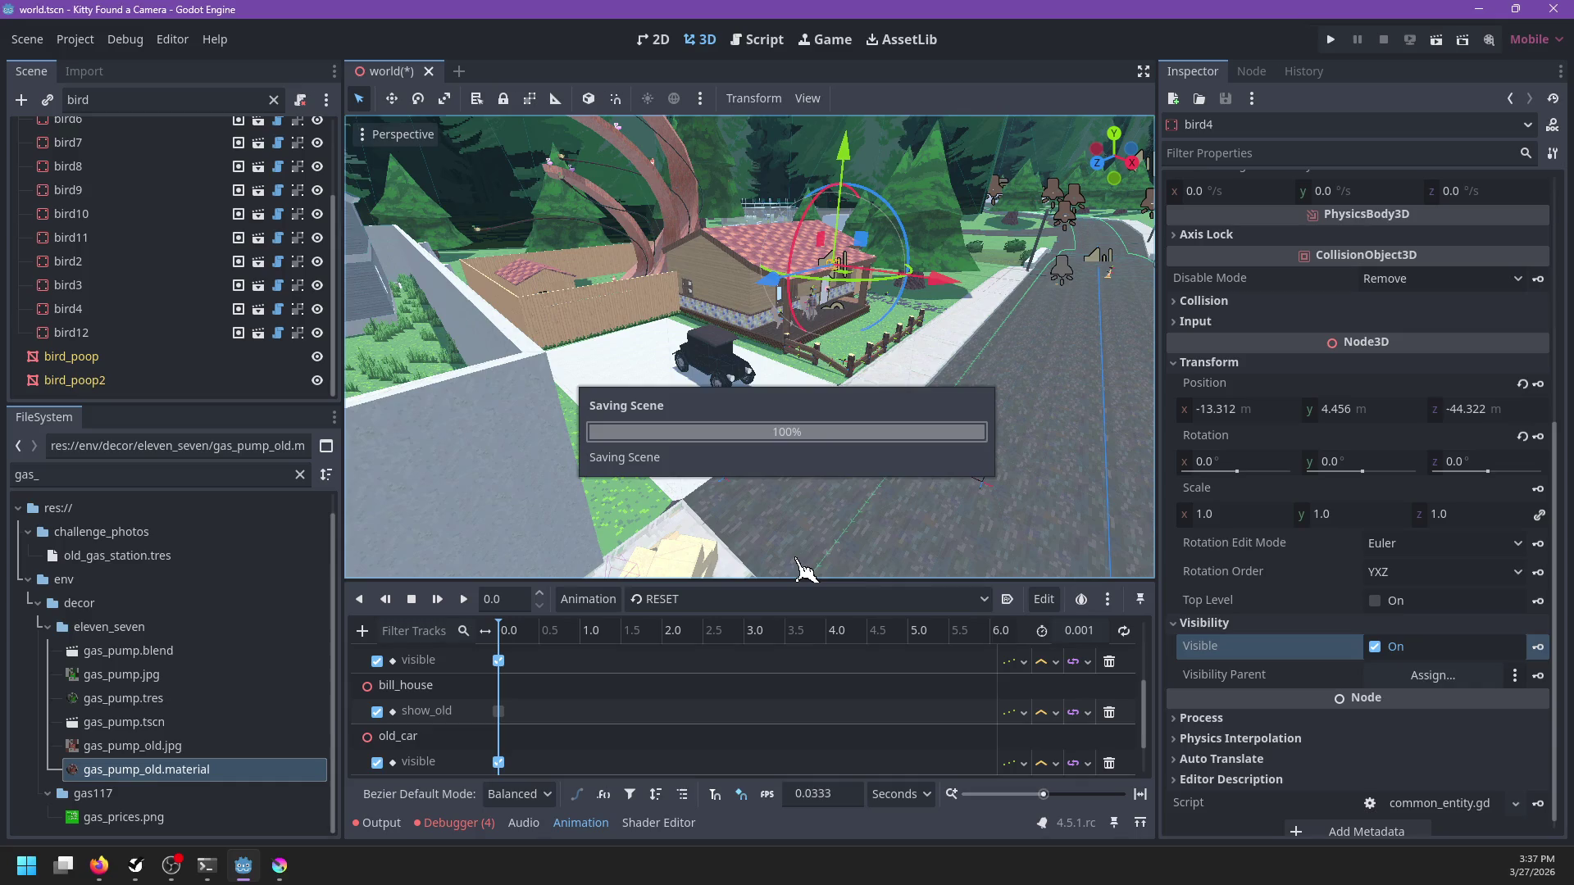
Step: Review the uncommitted world.tscn changes with git diff
left_click(206, 865)
key("Up")
key("Up")
key("Return")
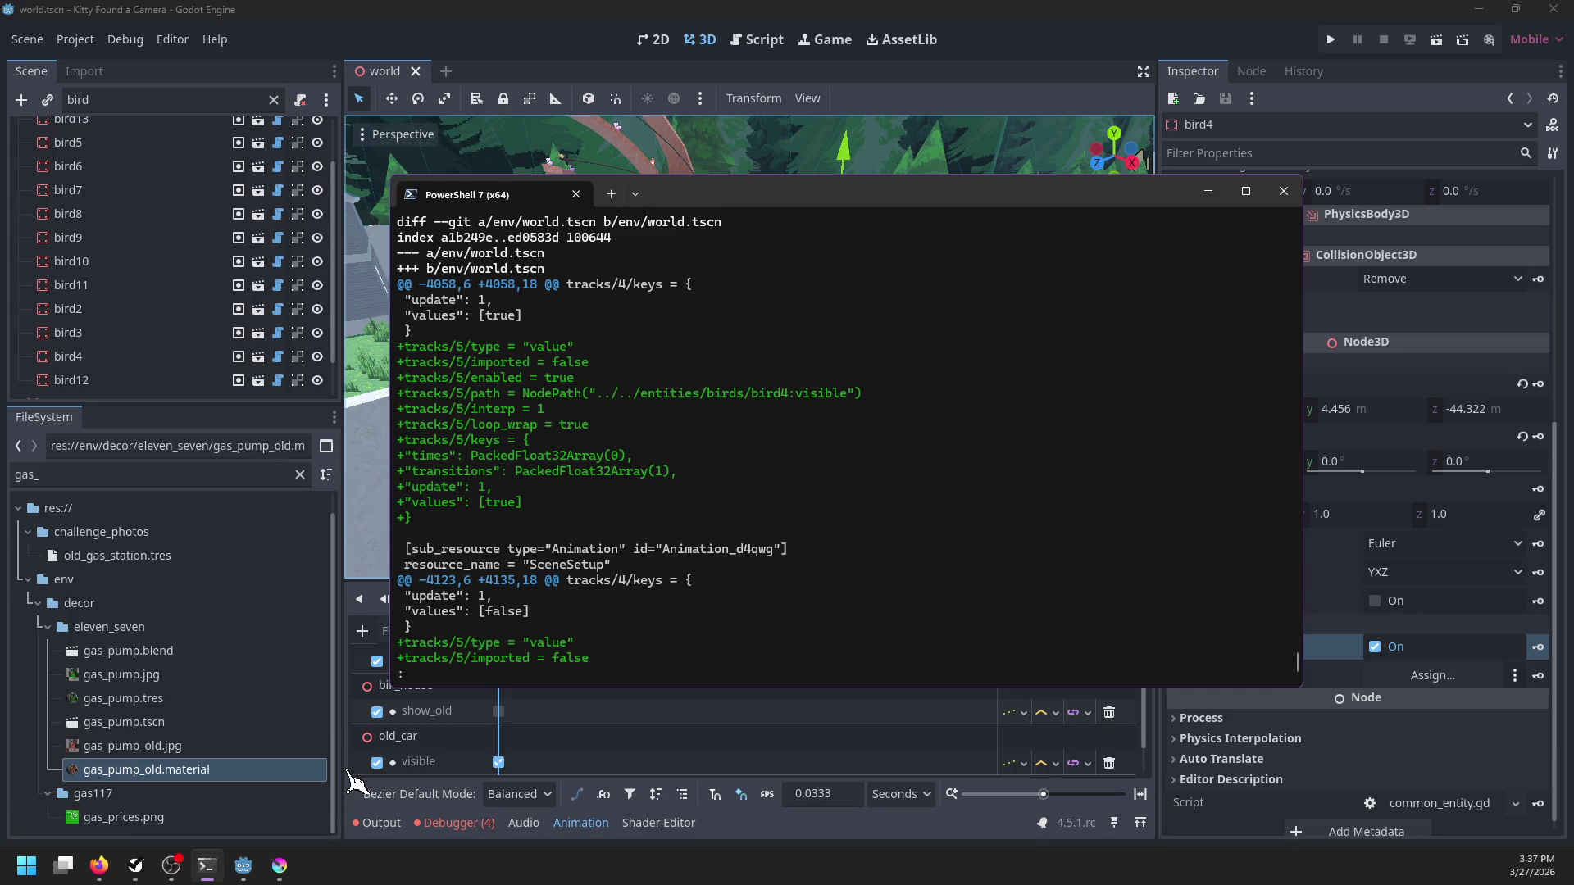
key("space")
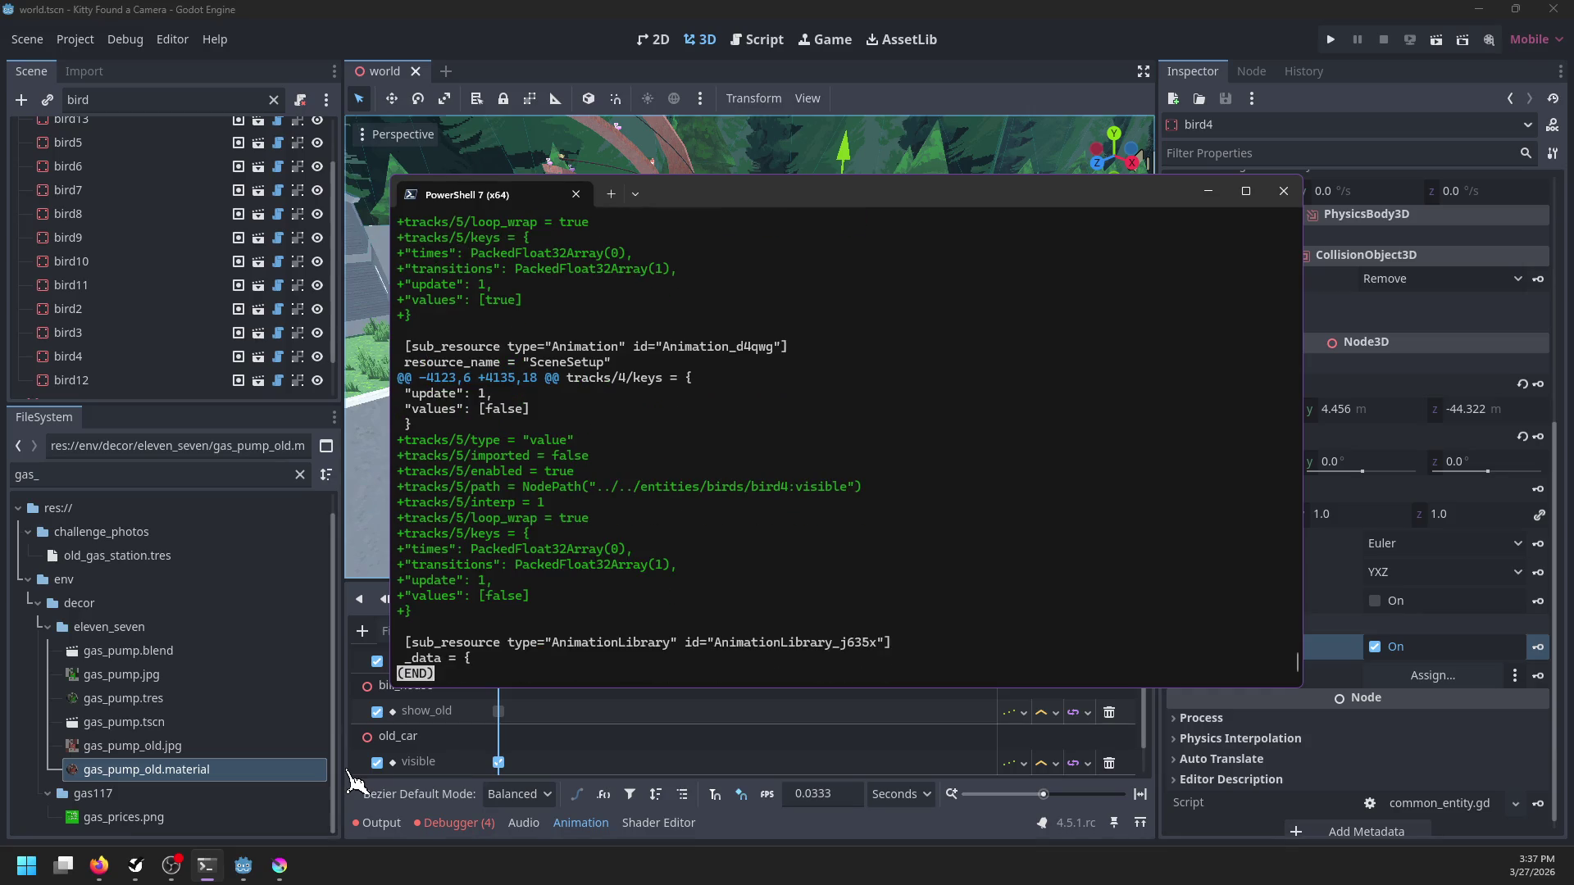
key("Up")
key("Up")
key("Up")
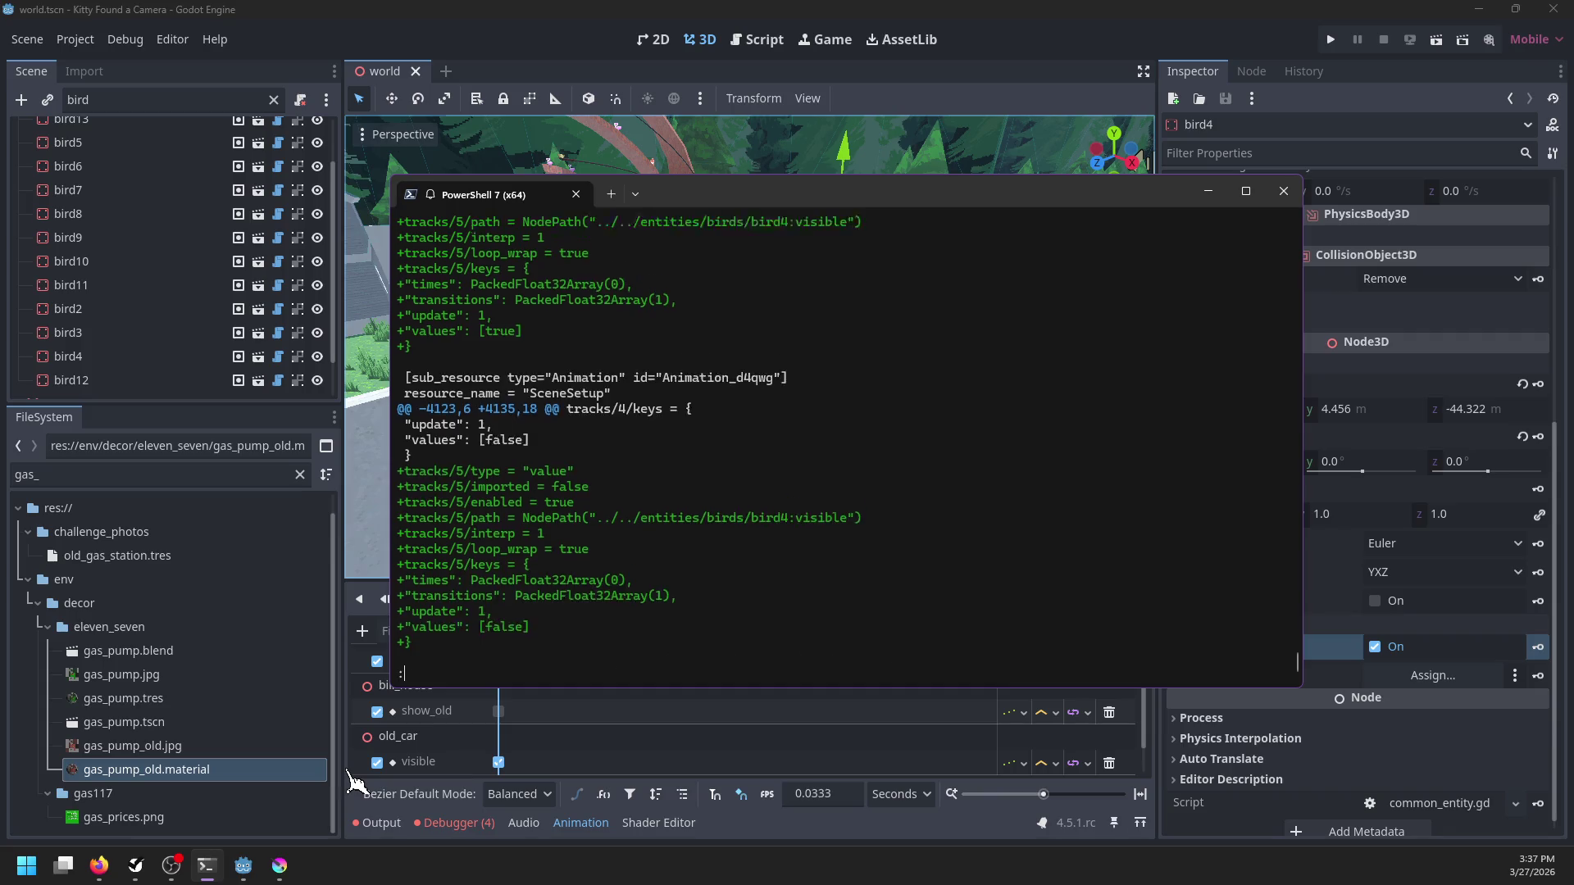
key("Down")
key("Down")
key("Down")
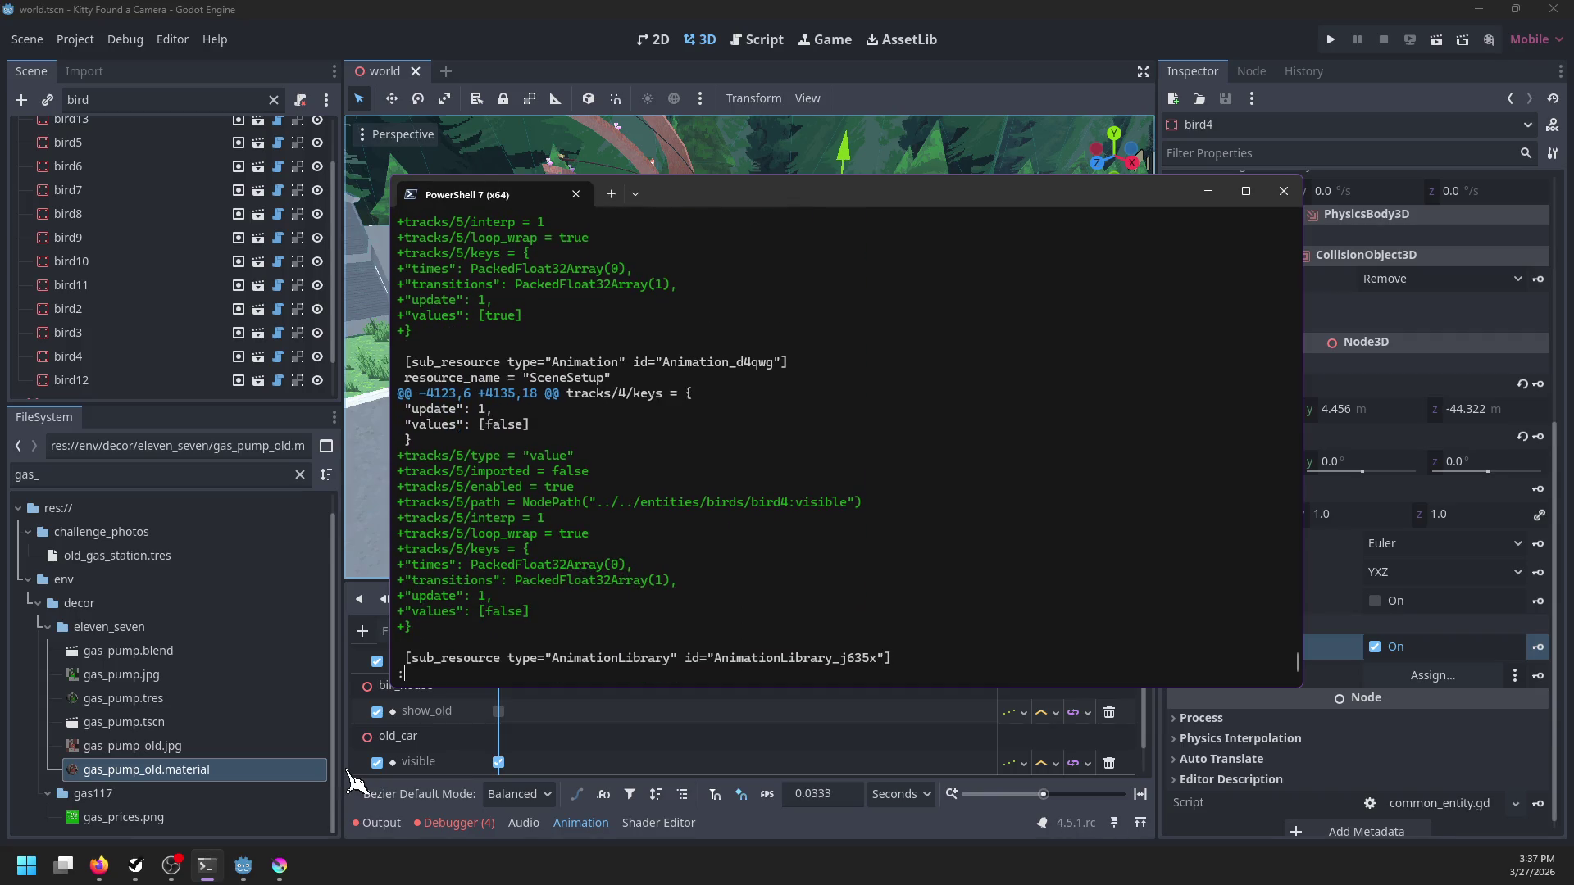
key("q")
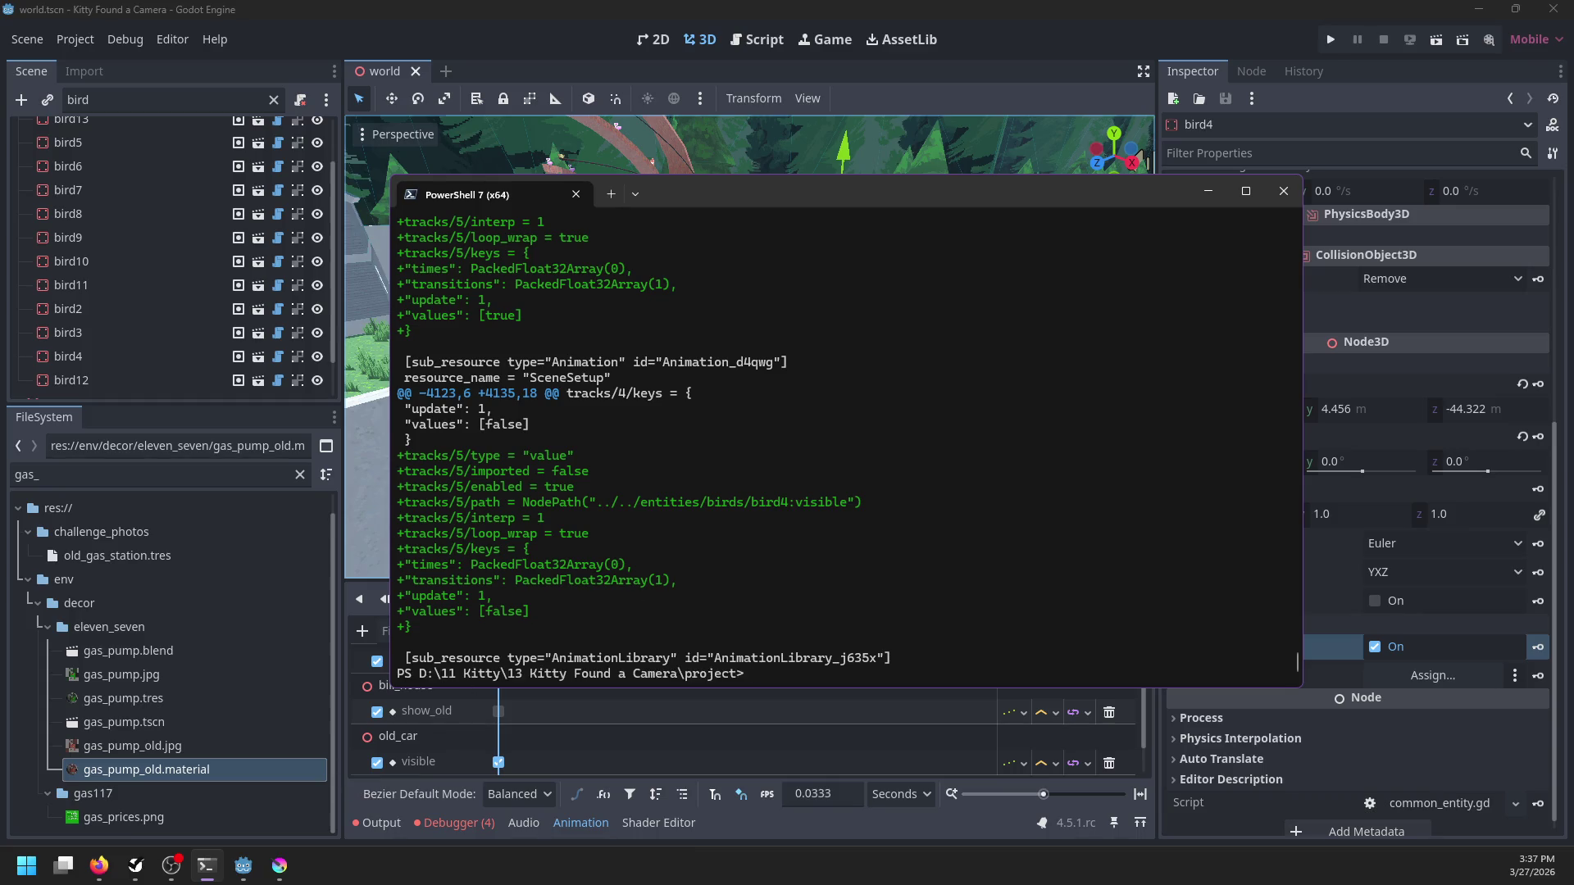
Step: Run git status and commit the scene as 'Wilson challenge: bird'
type("git status")
key("Return")
type("it commit -am \"Gas station challenge: pumps")
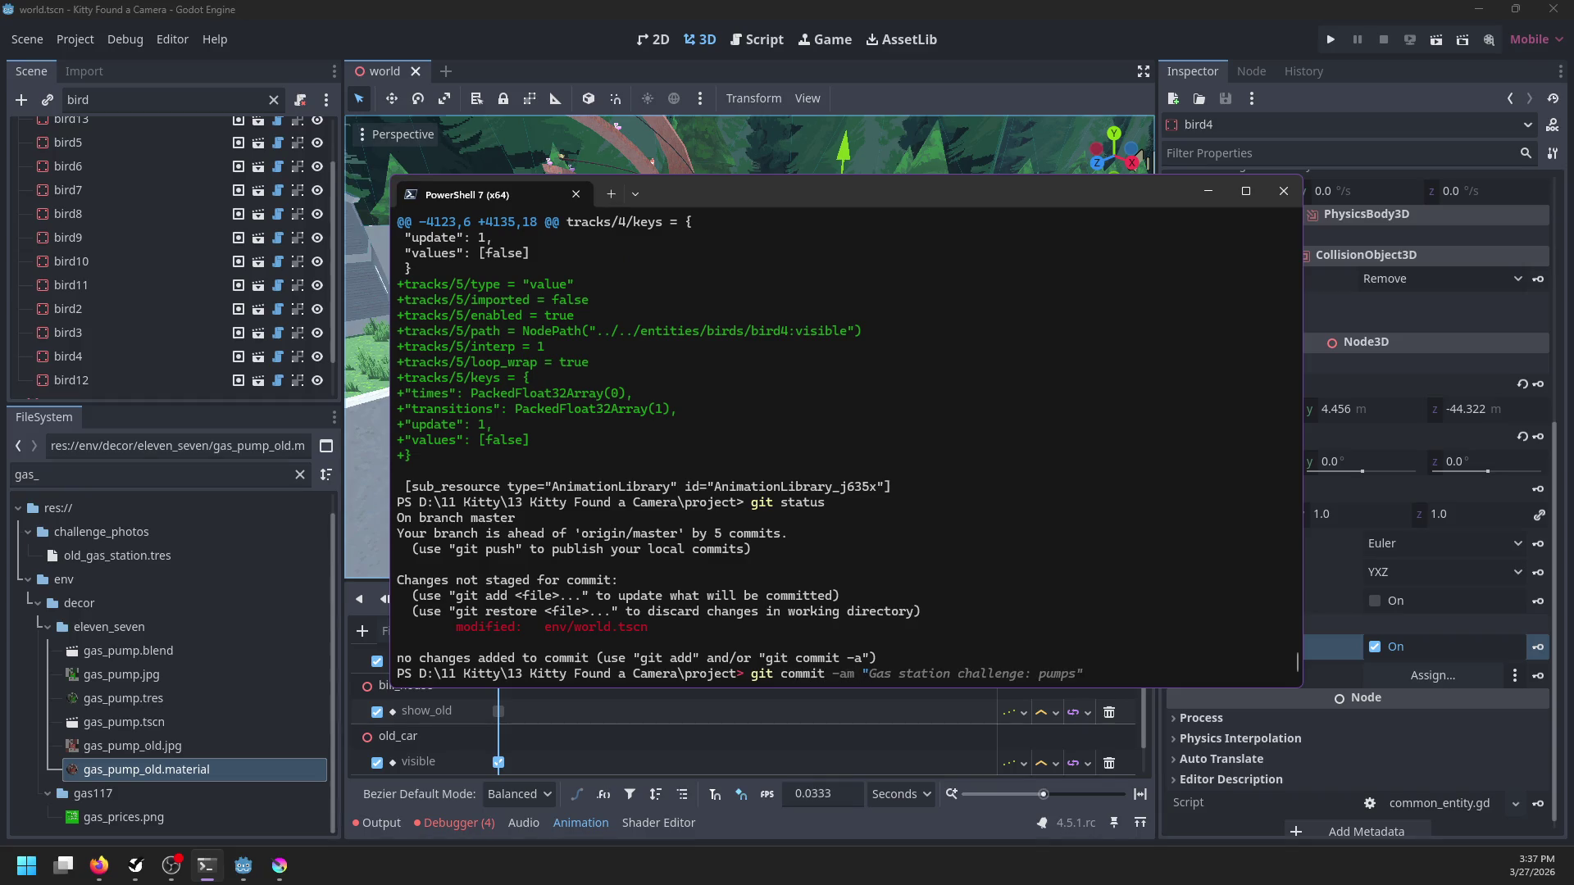
type("Wil")
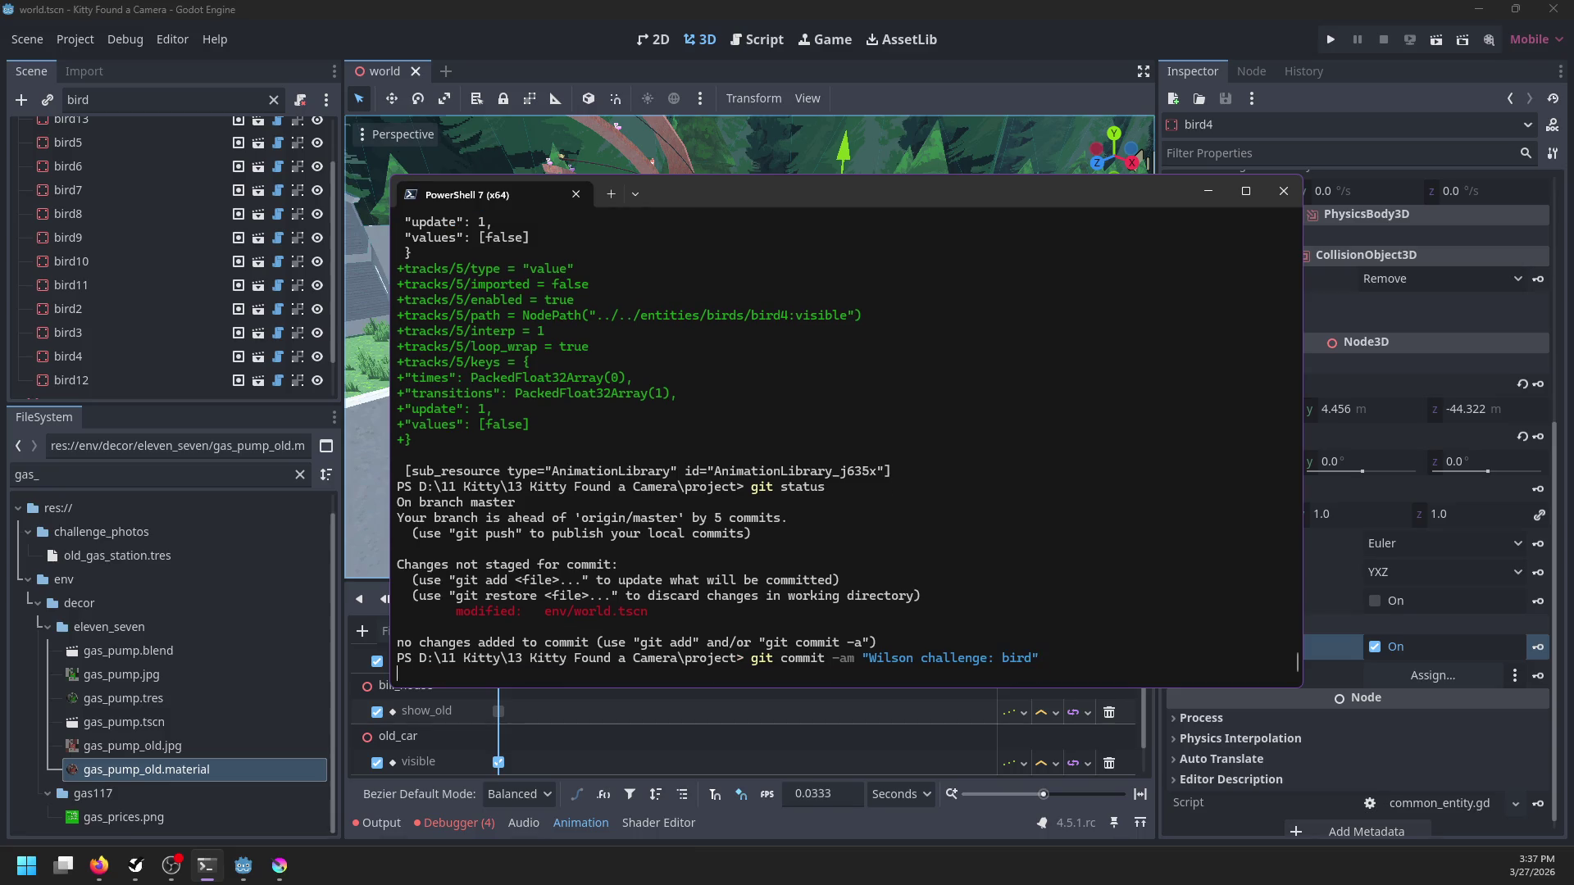
key("Return")
left_click(582, 9)
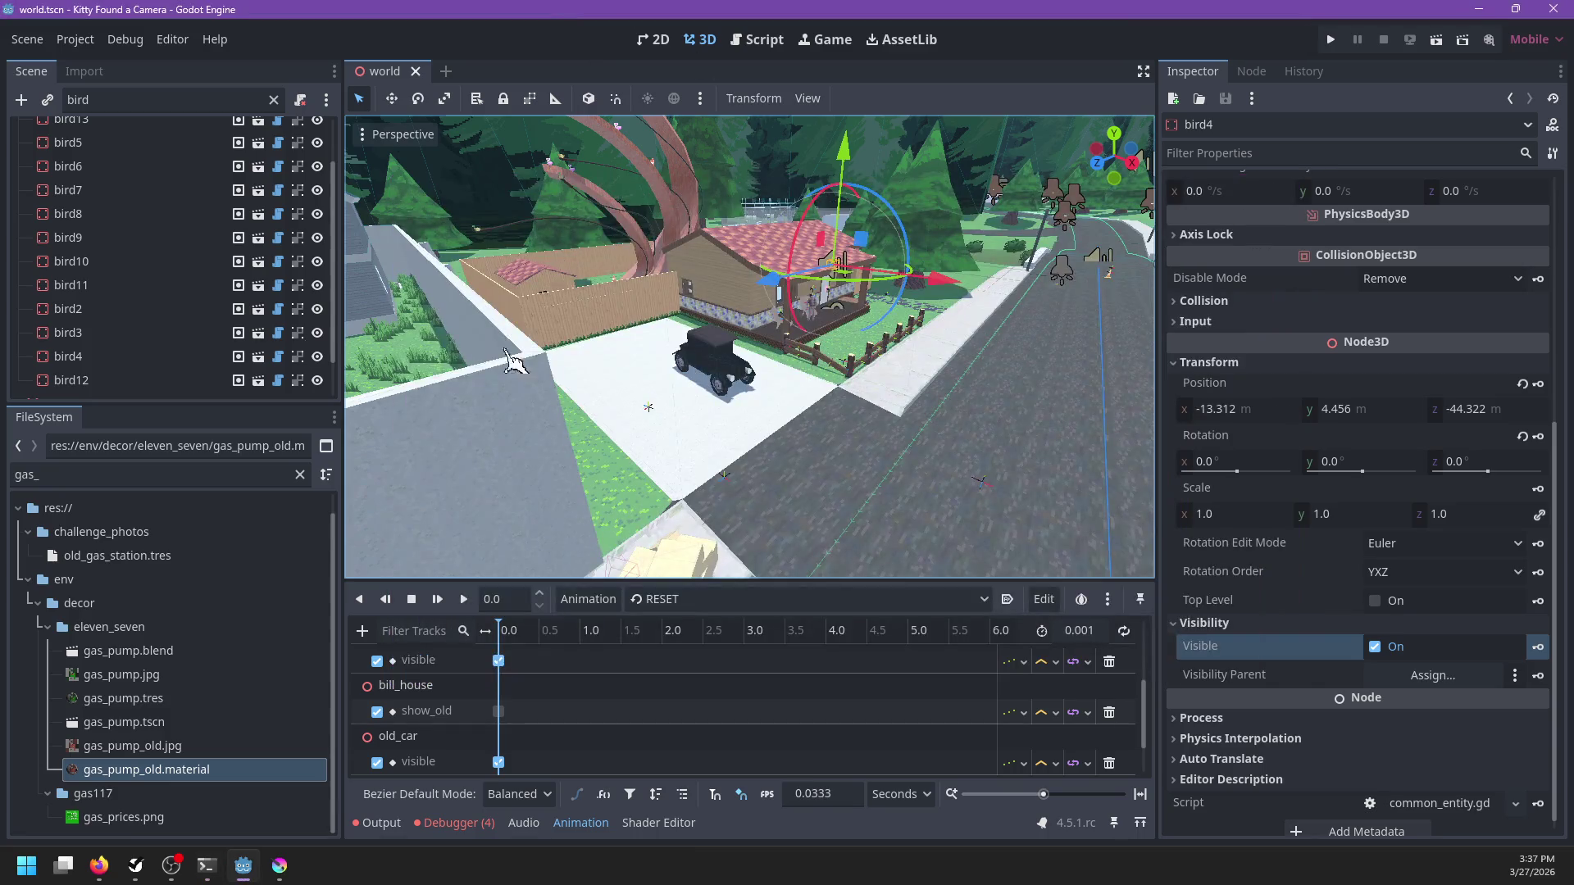
Step: Attach challenge_maker.gd to key_burial with Time 18, not time sensitive, and a unique name
scroll(155, 377, "up", 2)
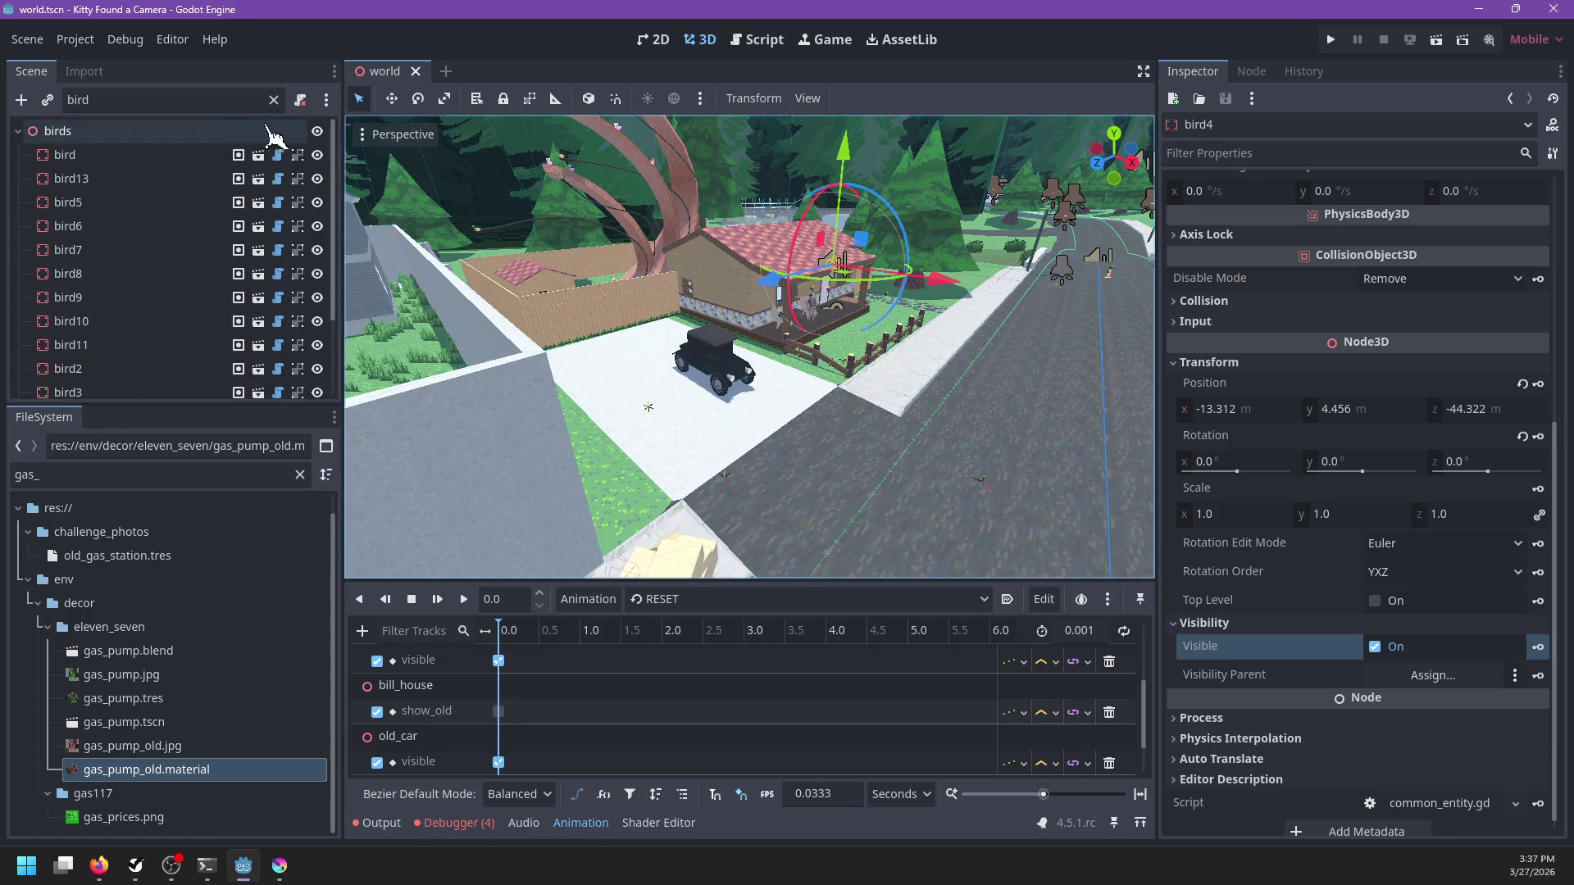
left_click(274, 99)
scroll(267, 344, "down", 3)
scroll(266, 353, "down", 5)
left_click(143, 338)
left_click(137, 477)
key("BackSpace")
key("BackSpace")
key("BackSpace")
type("challe")
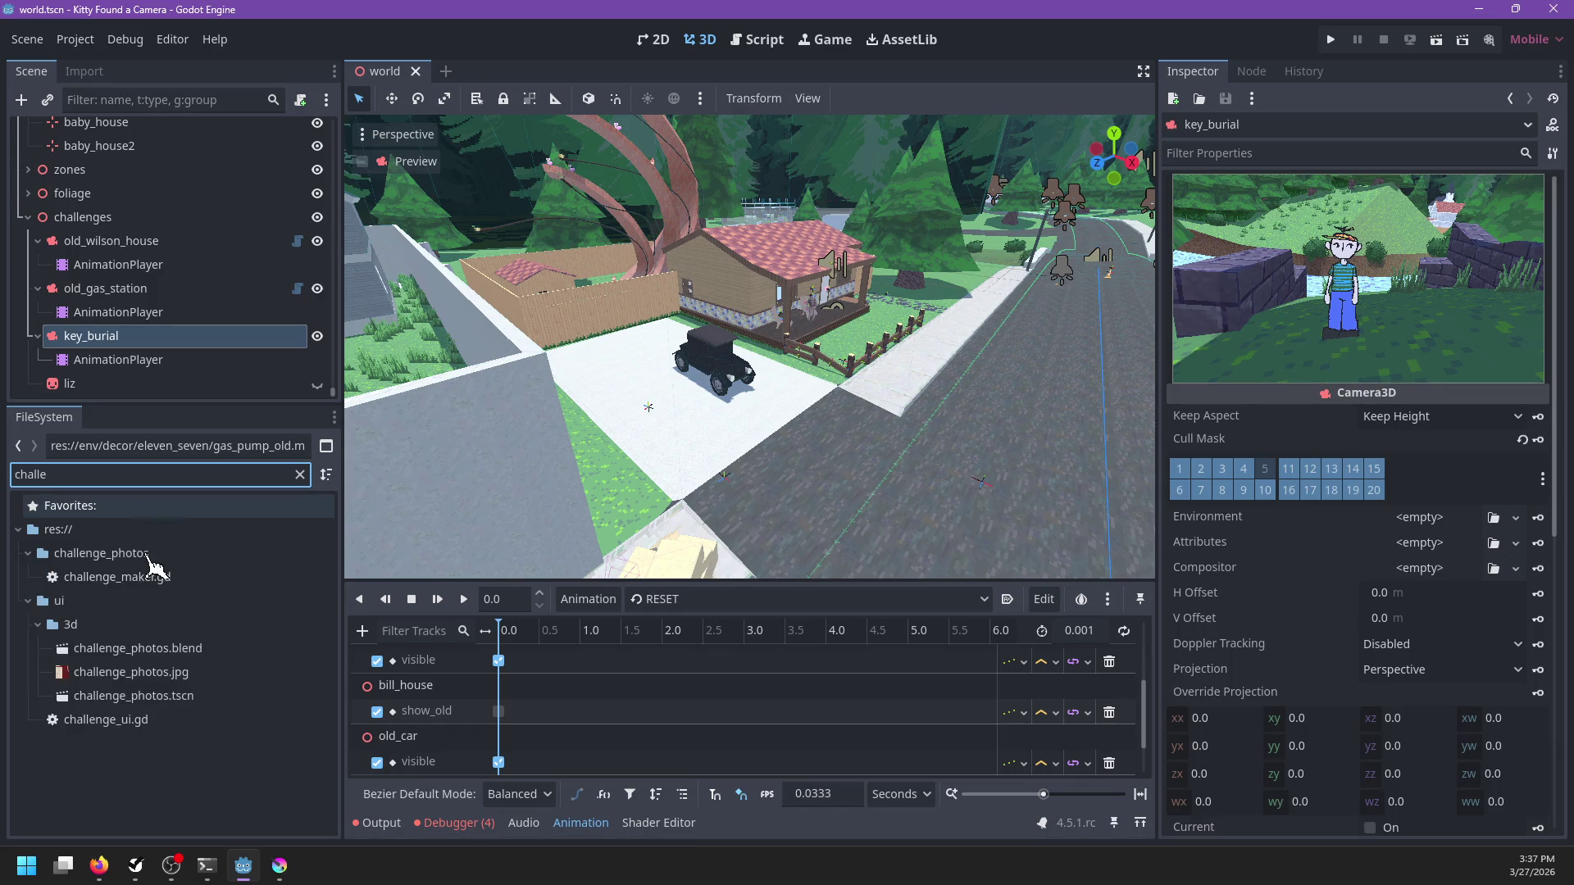
left_click_drag(147, 577, 164, 340)
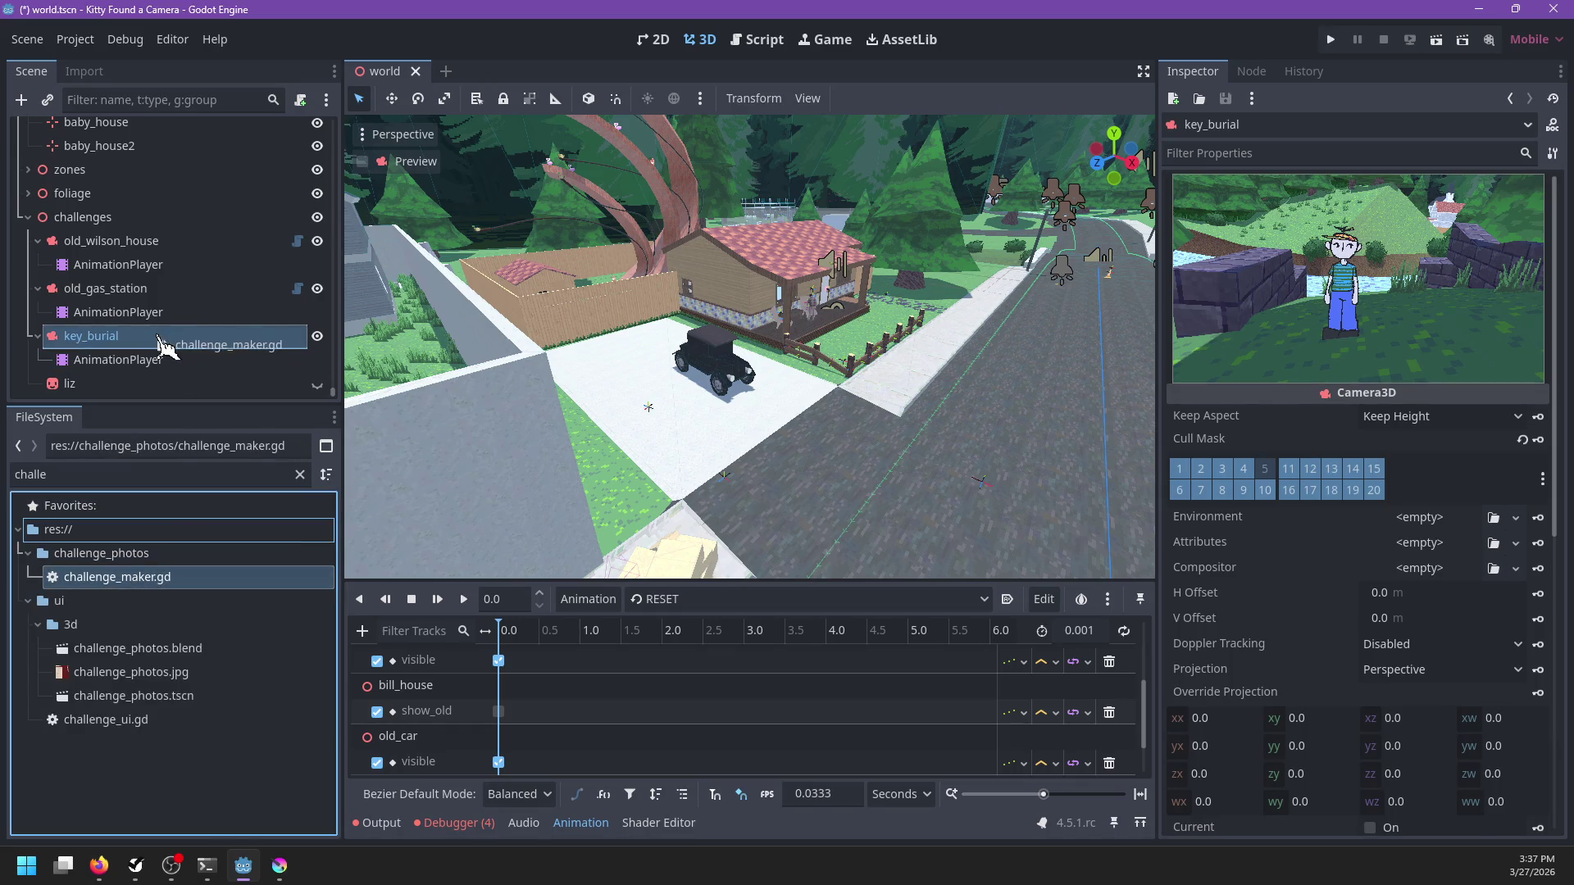
left_click(1429, 466)
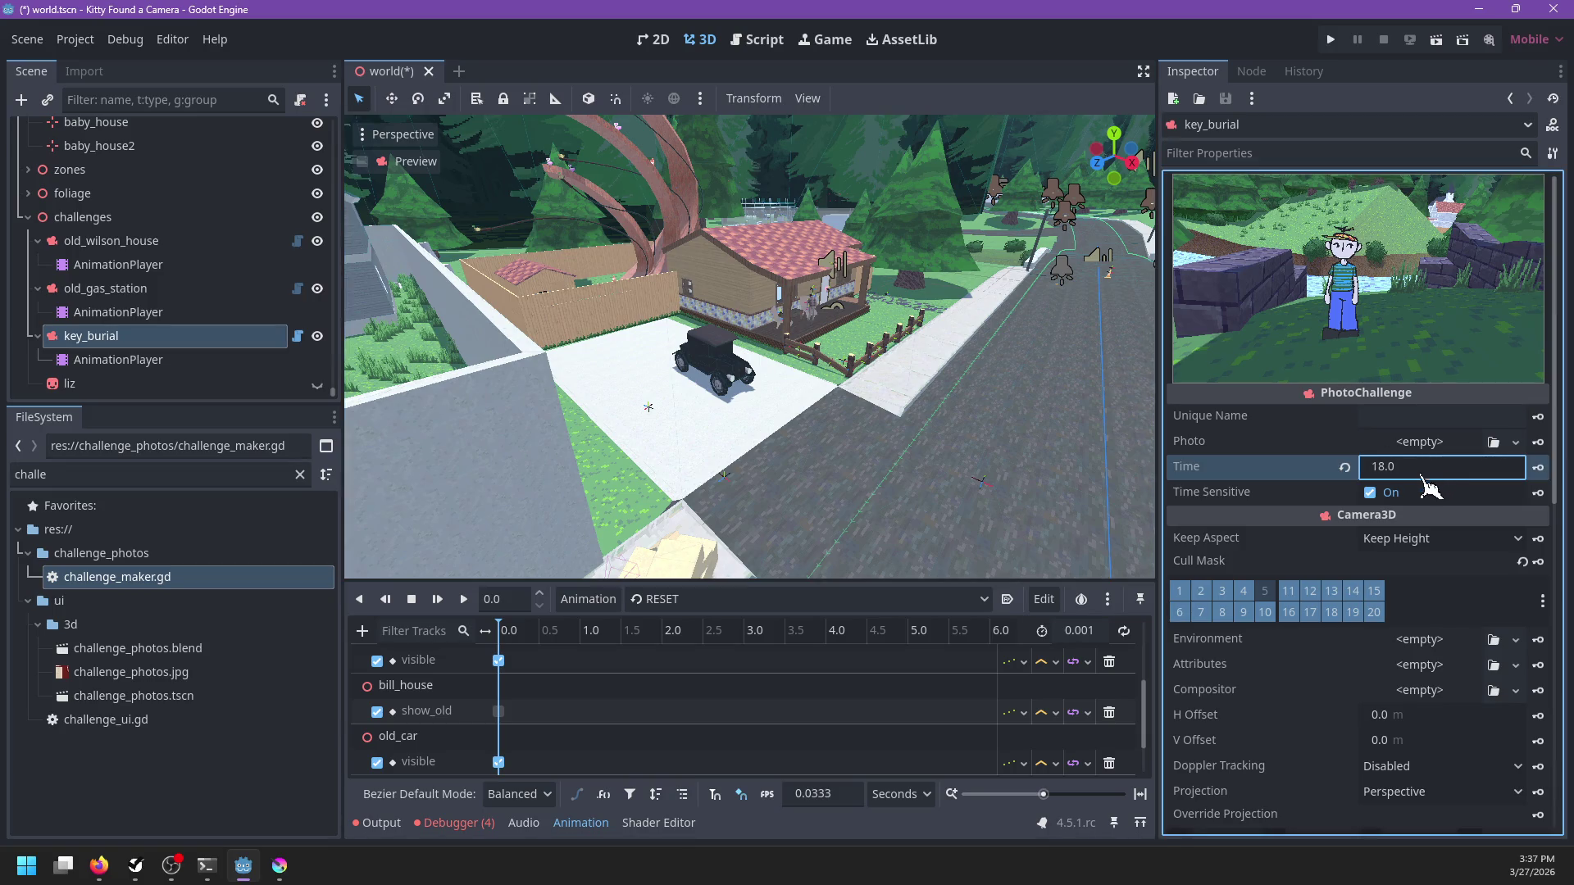
left_click(1383, 493)
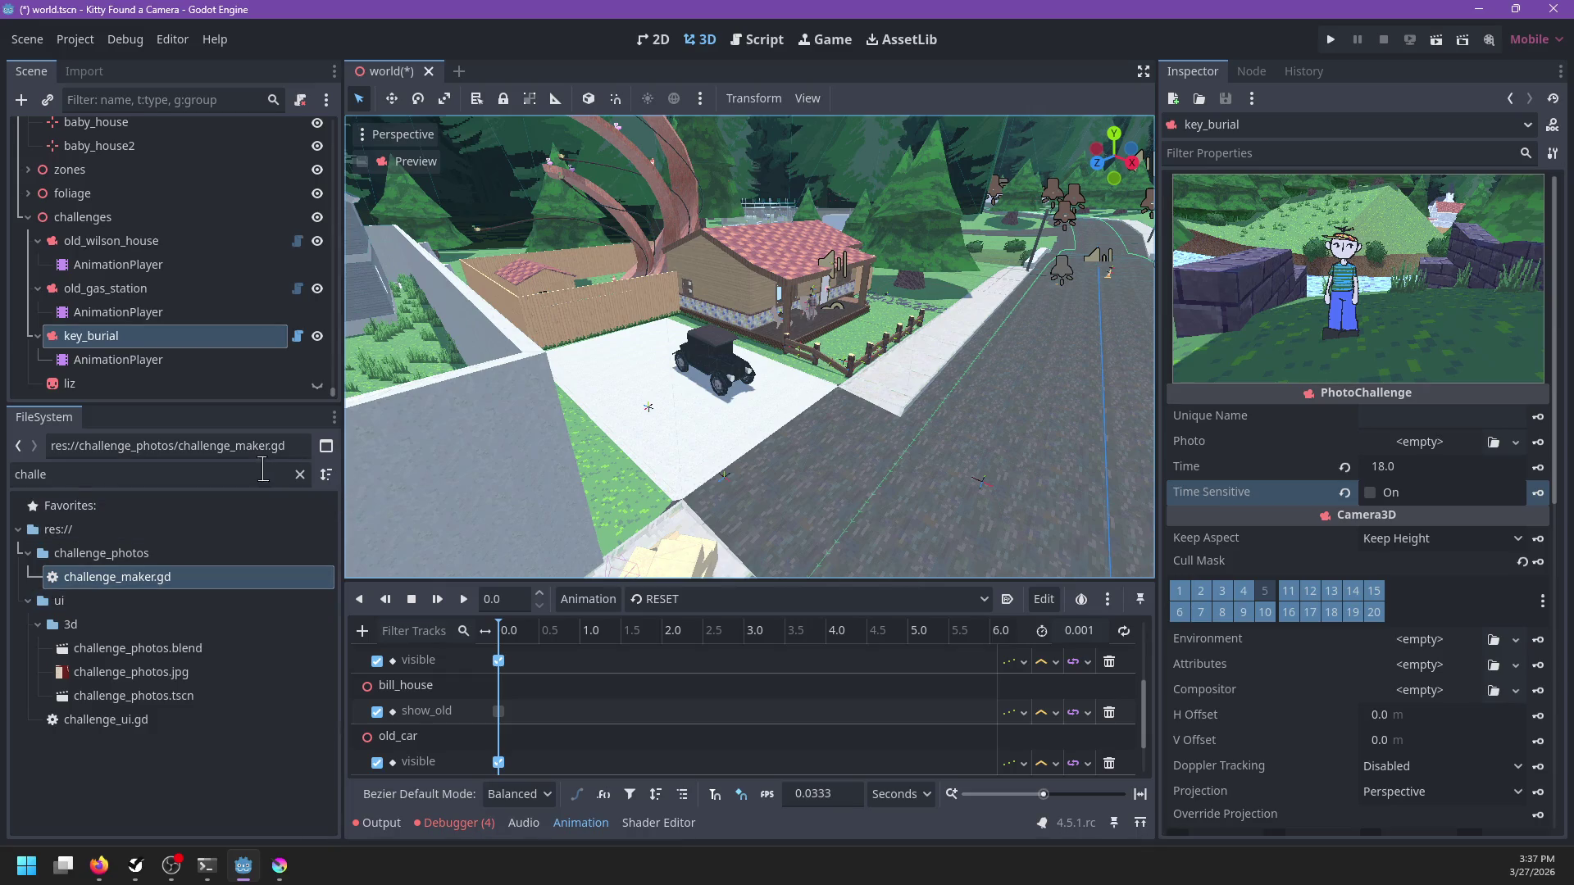
left_click(1430, 419)
type("key_burial")
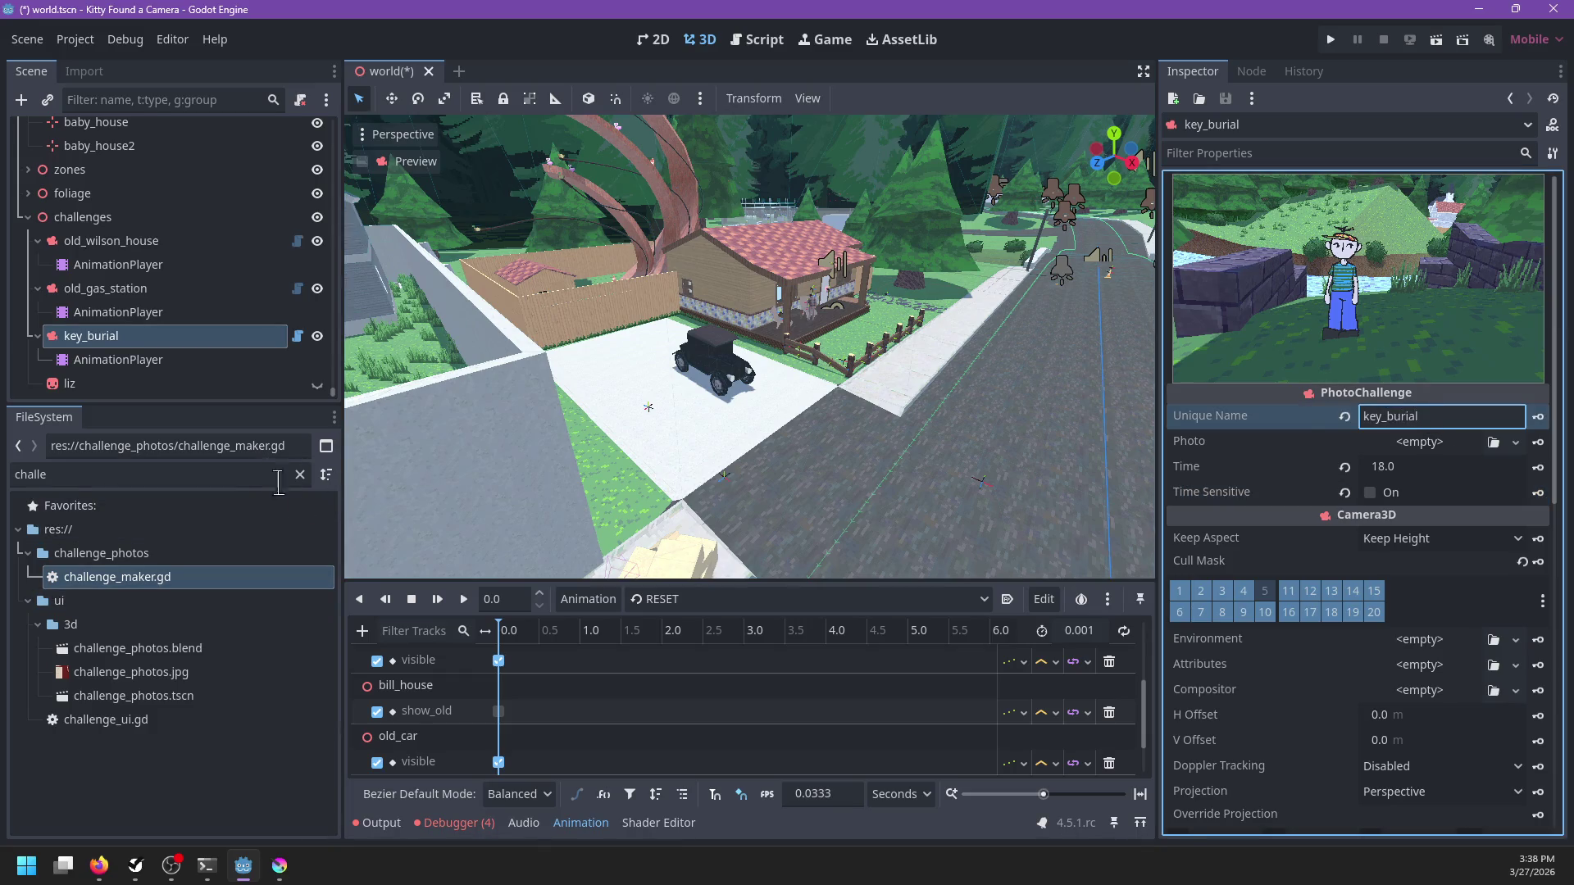
Step: Search the files for key_burial.tres, select it, and close the world scene
double_click(249, 474)
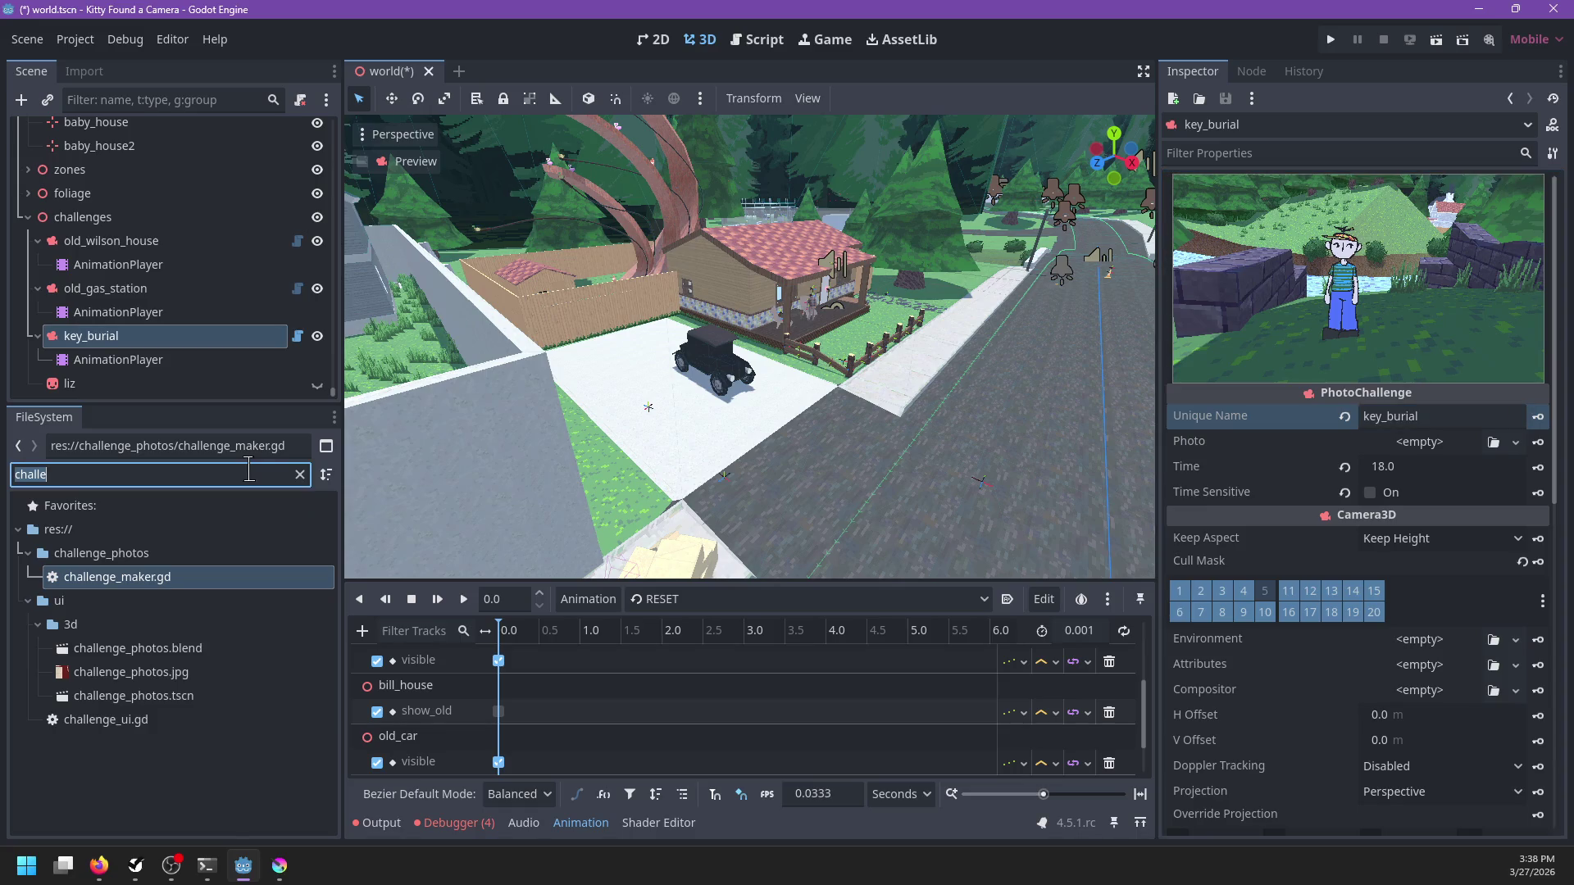
type("keyA_")
key("BackSpace")
type("_bu")
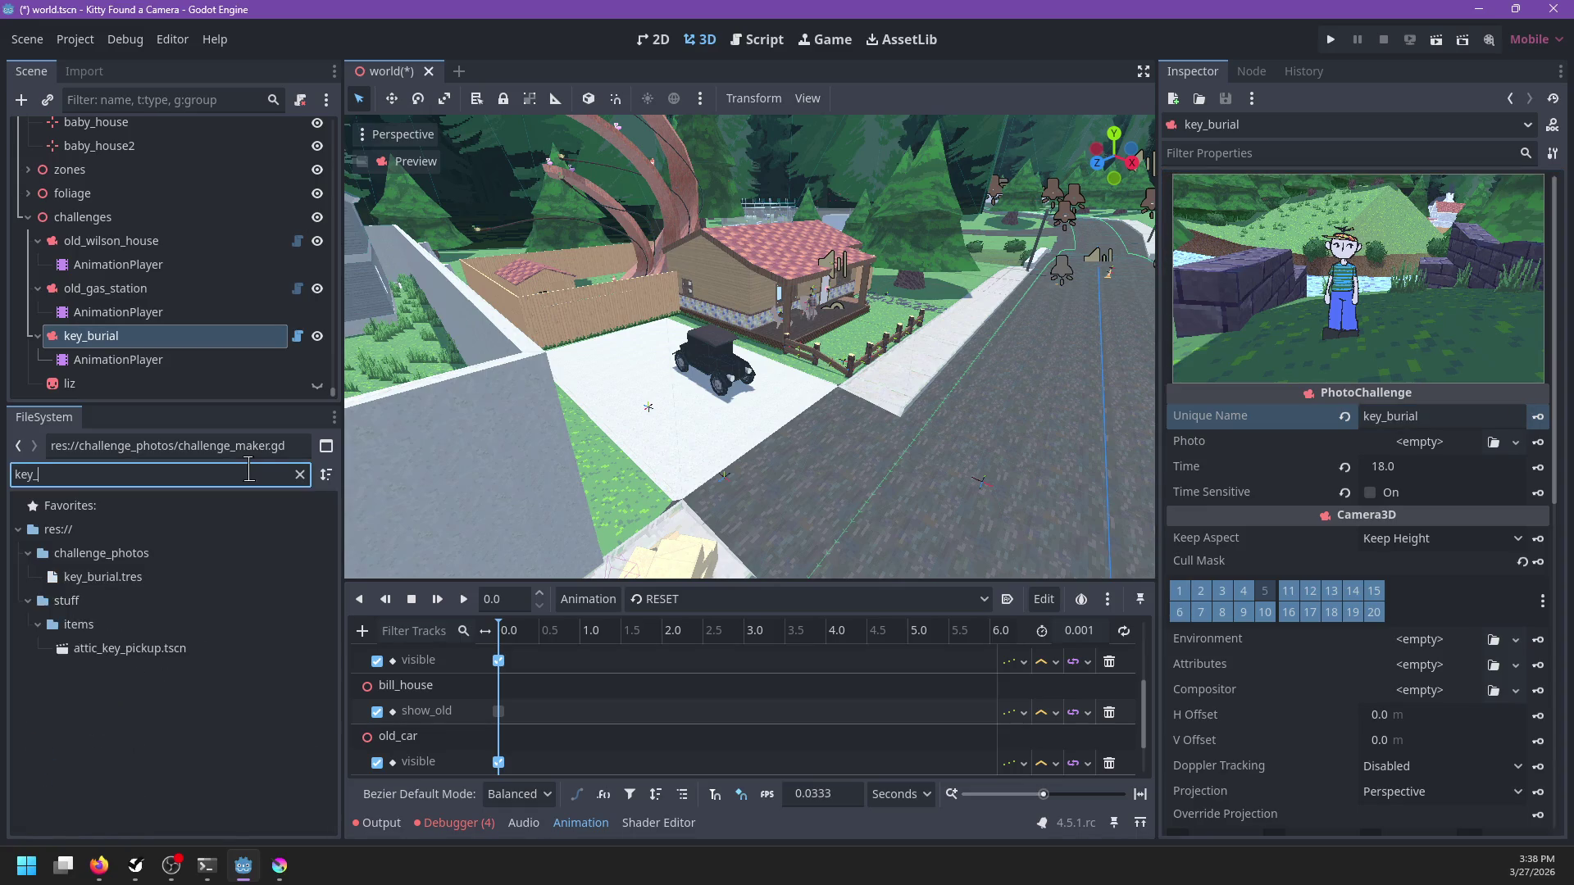
left_click(156, 579)
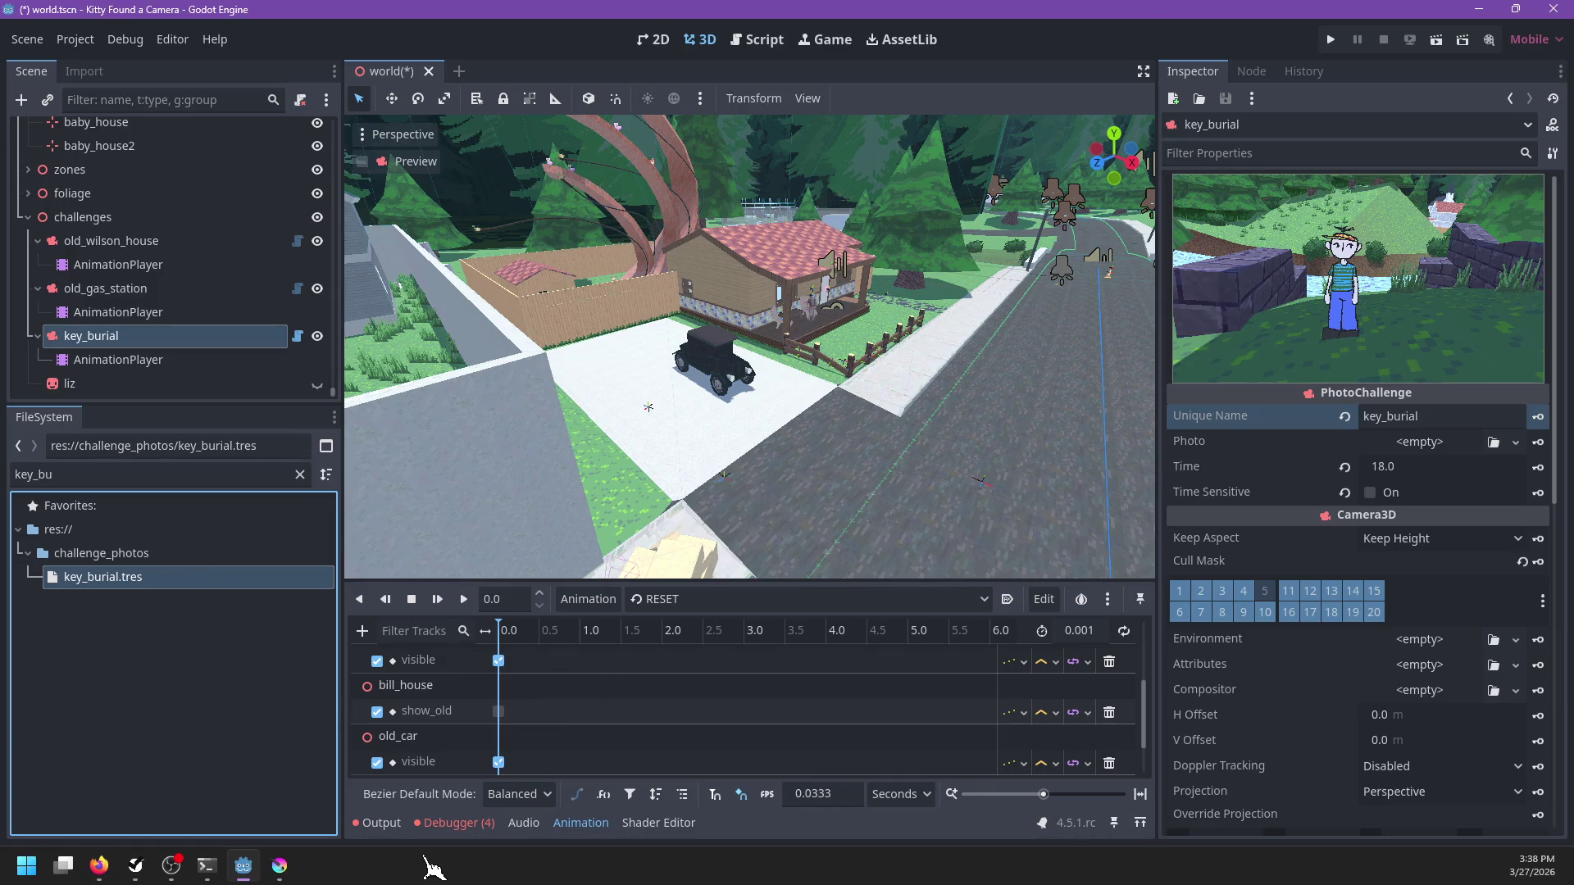
scroll(409, 713, "down", 1)
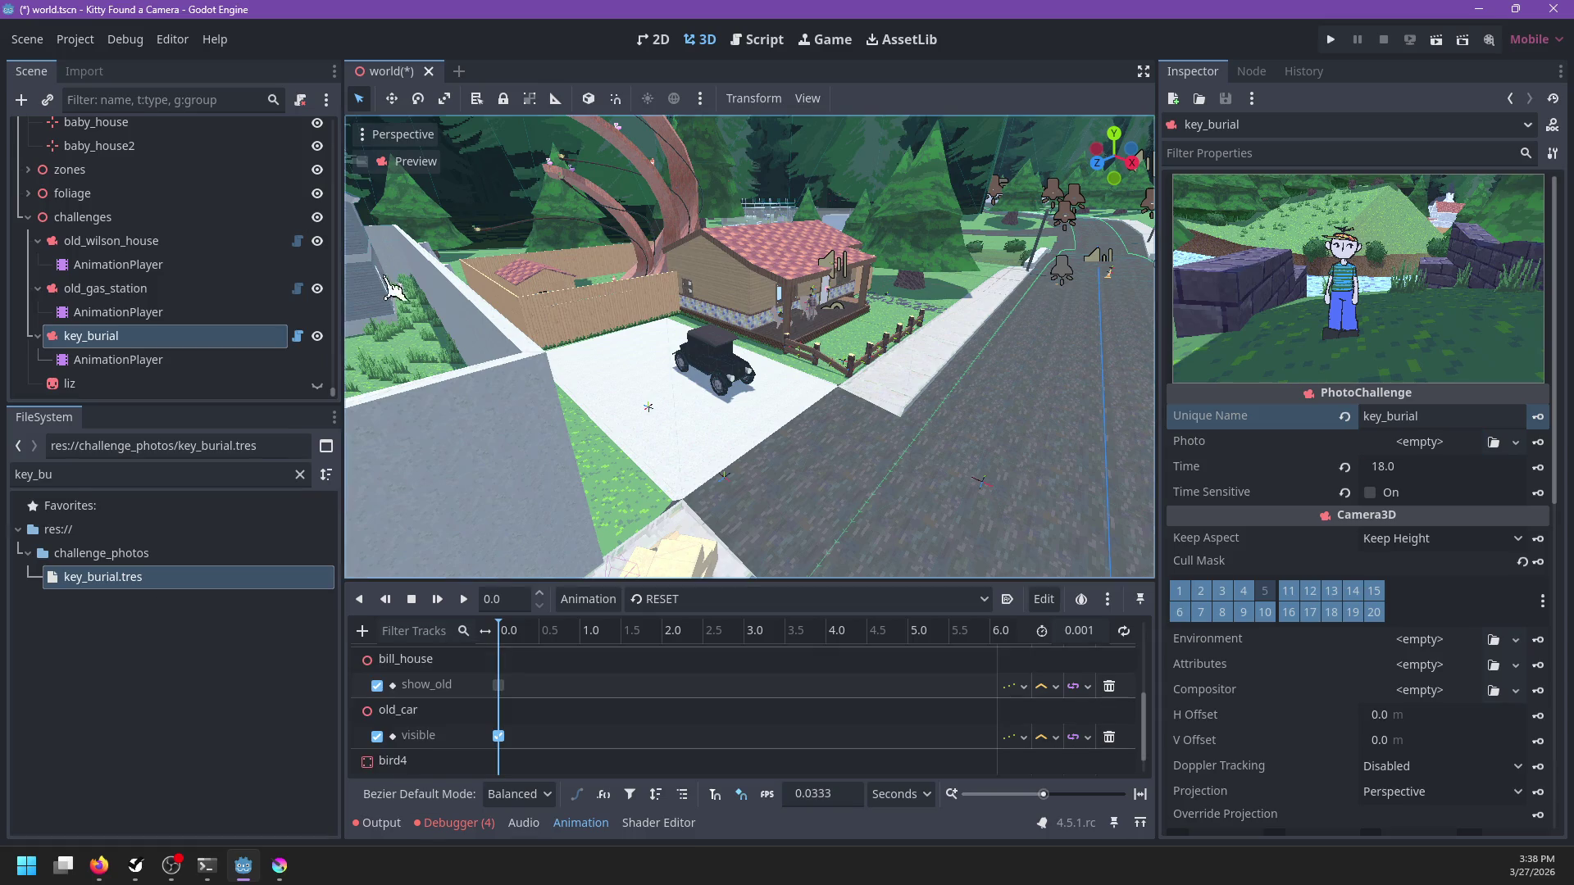
left_click(428, 72)
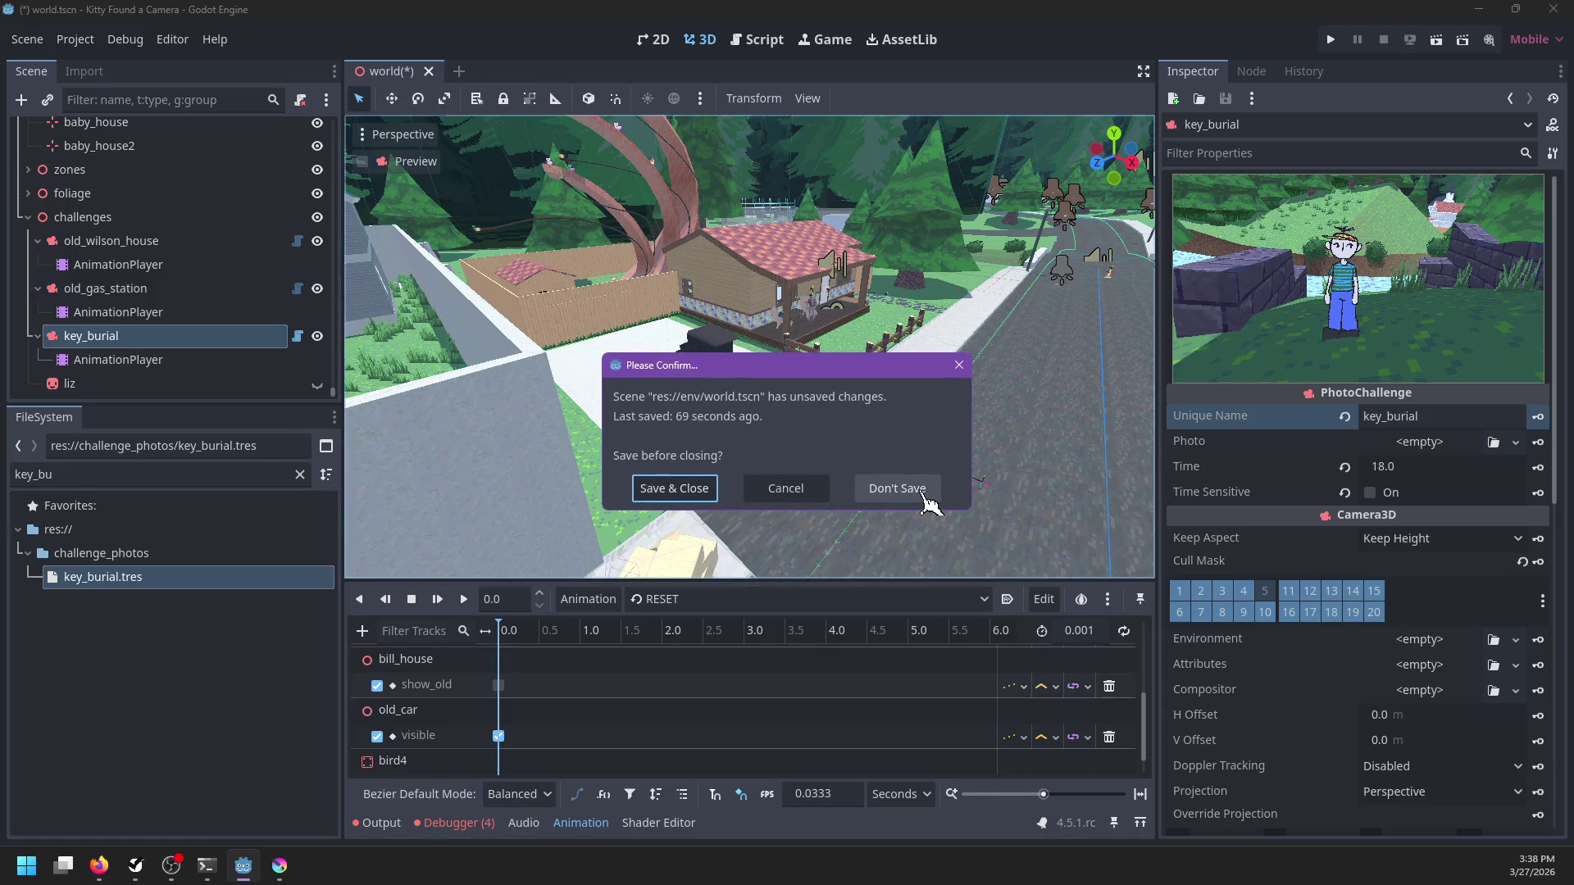
Step: Discard the unsaved scene edits and select world.tscn by filtering FileSystem for 'world'
left_click(922, 491)
left_click(199, 474)
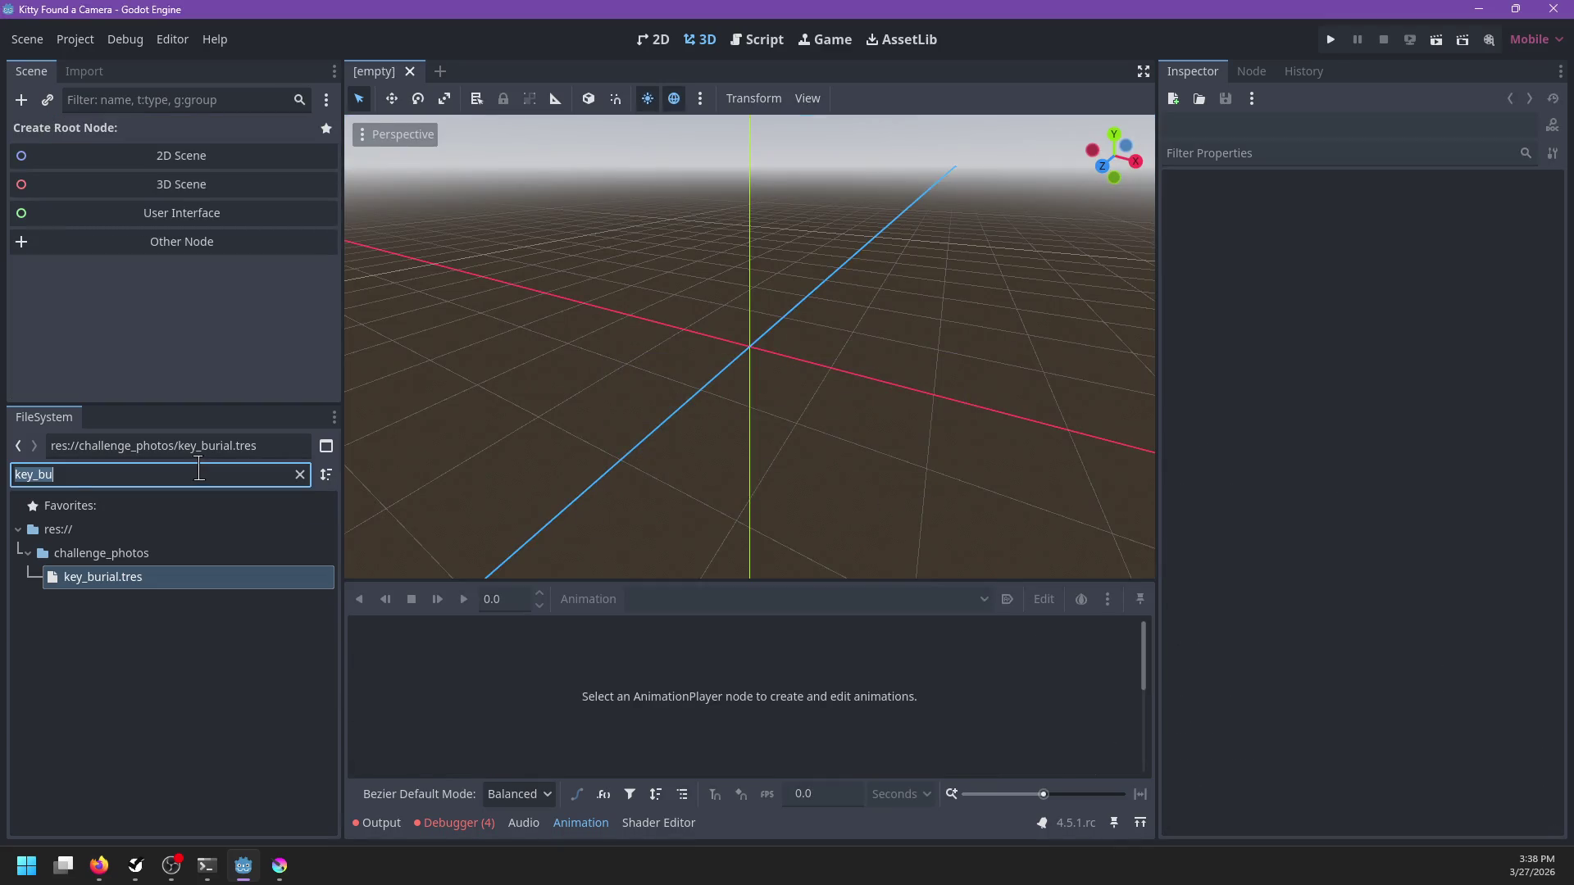
type("world")
left_click(112, 790)
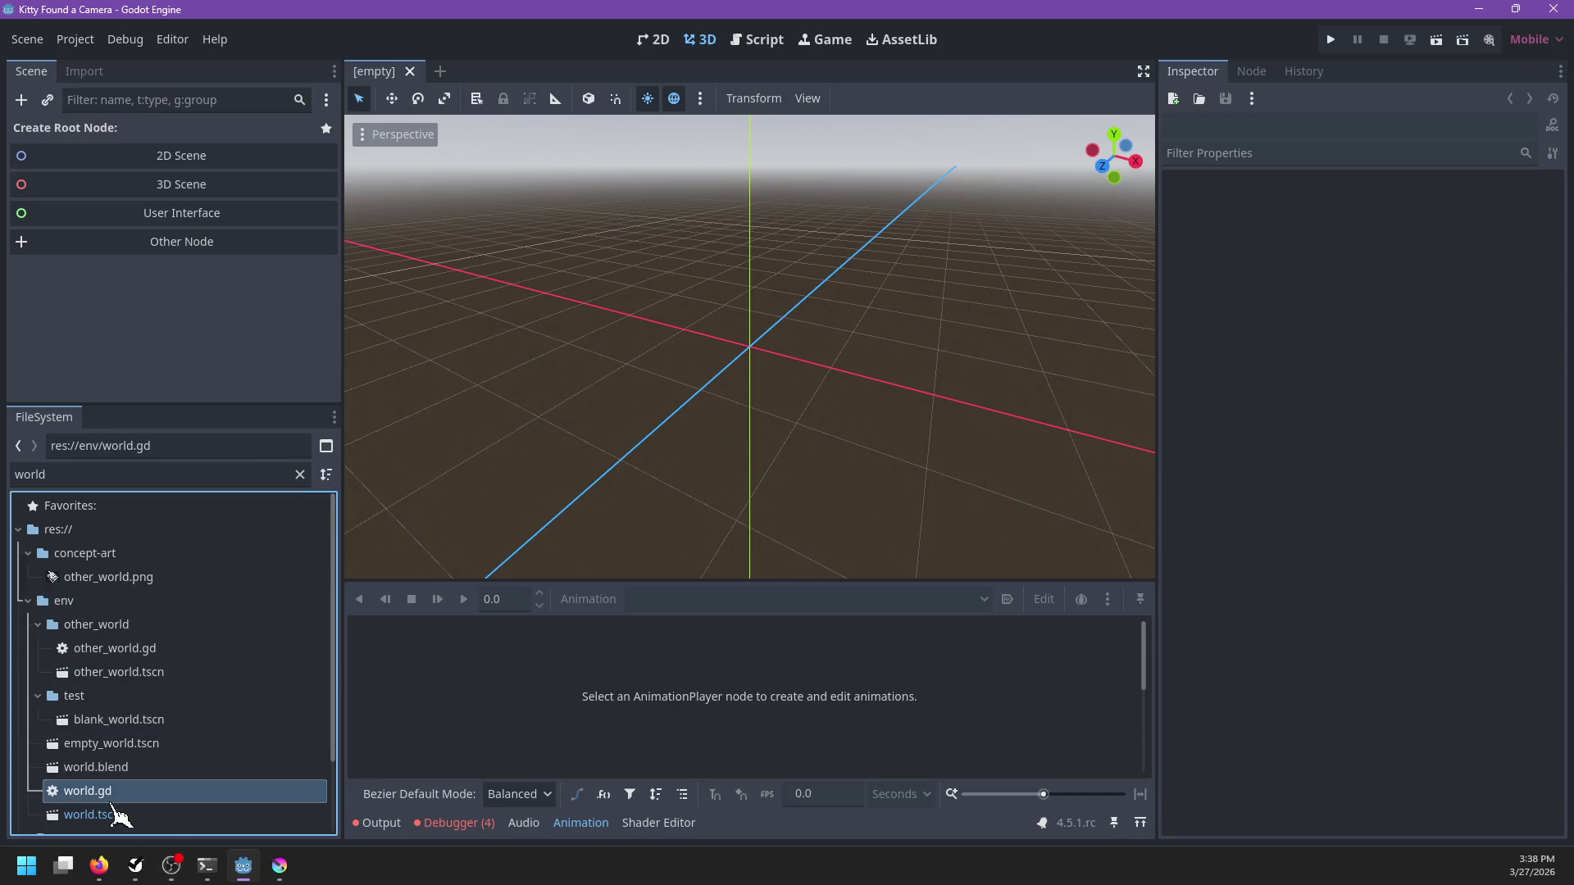
left_click(115, 814)
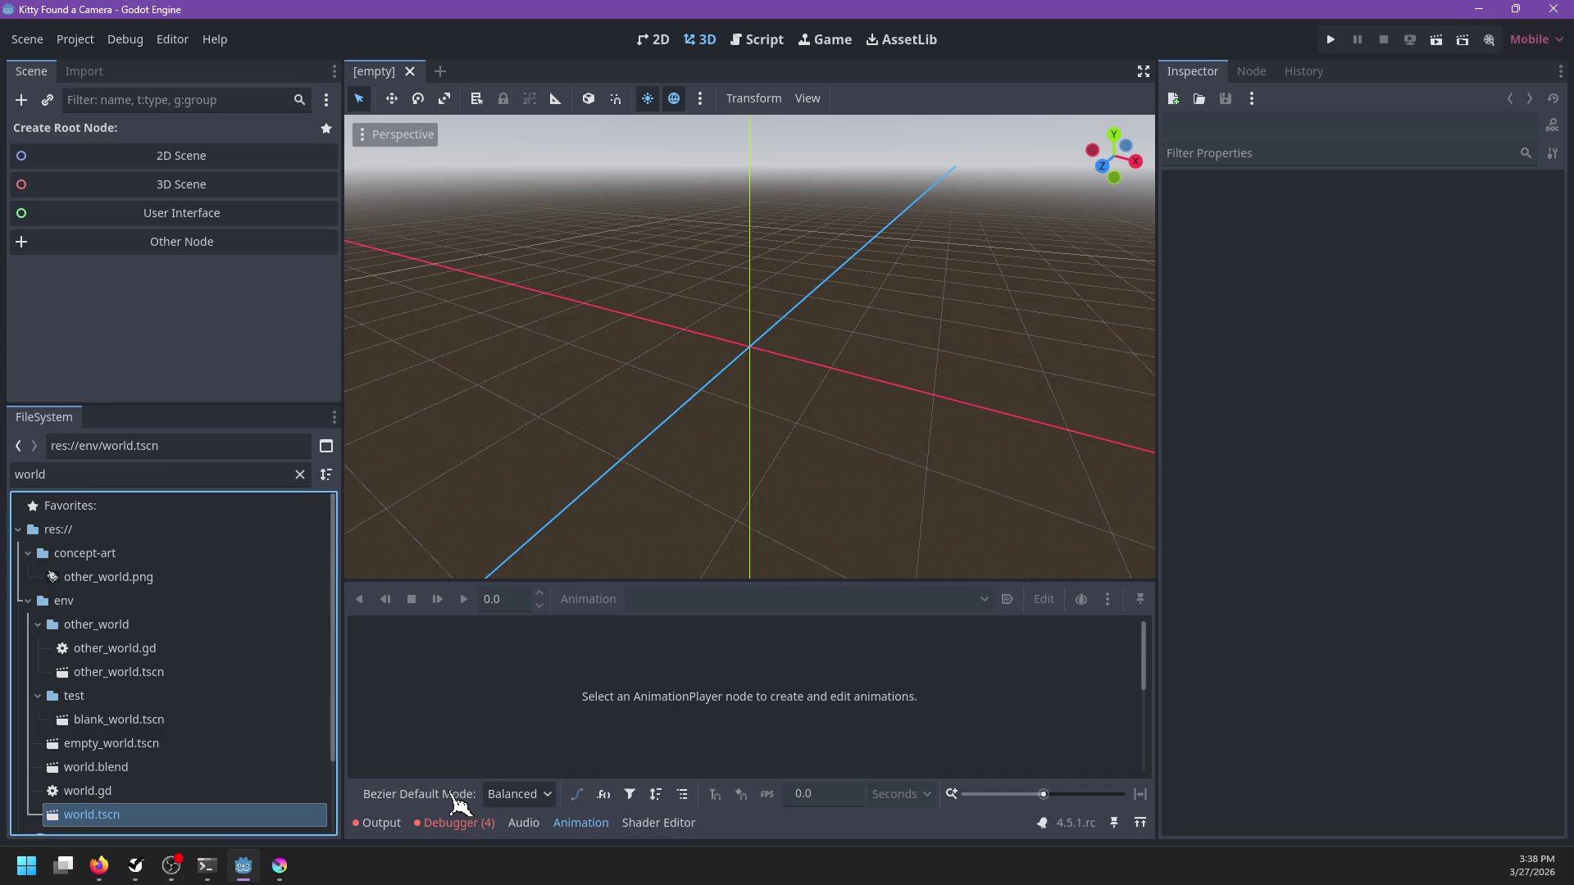
Step: Run git diff in PowerShell to confirm there are no uncommitted changes, then return to Godot
left_click(206, 870)
type("git status")
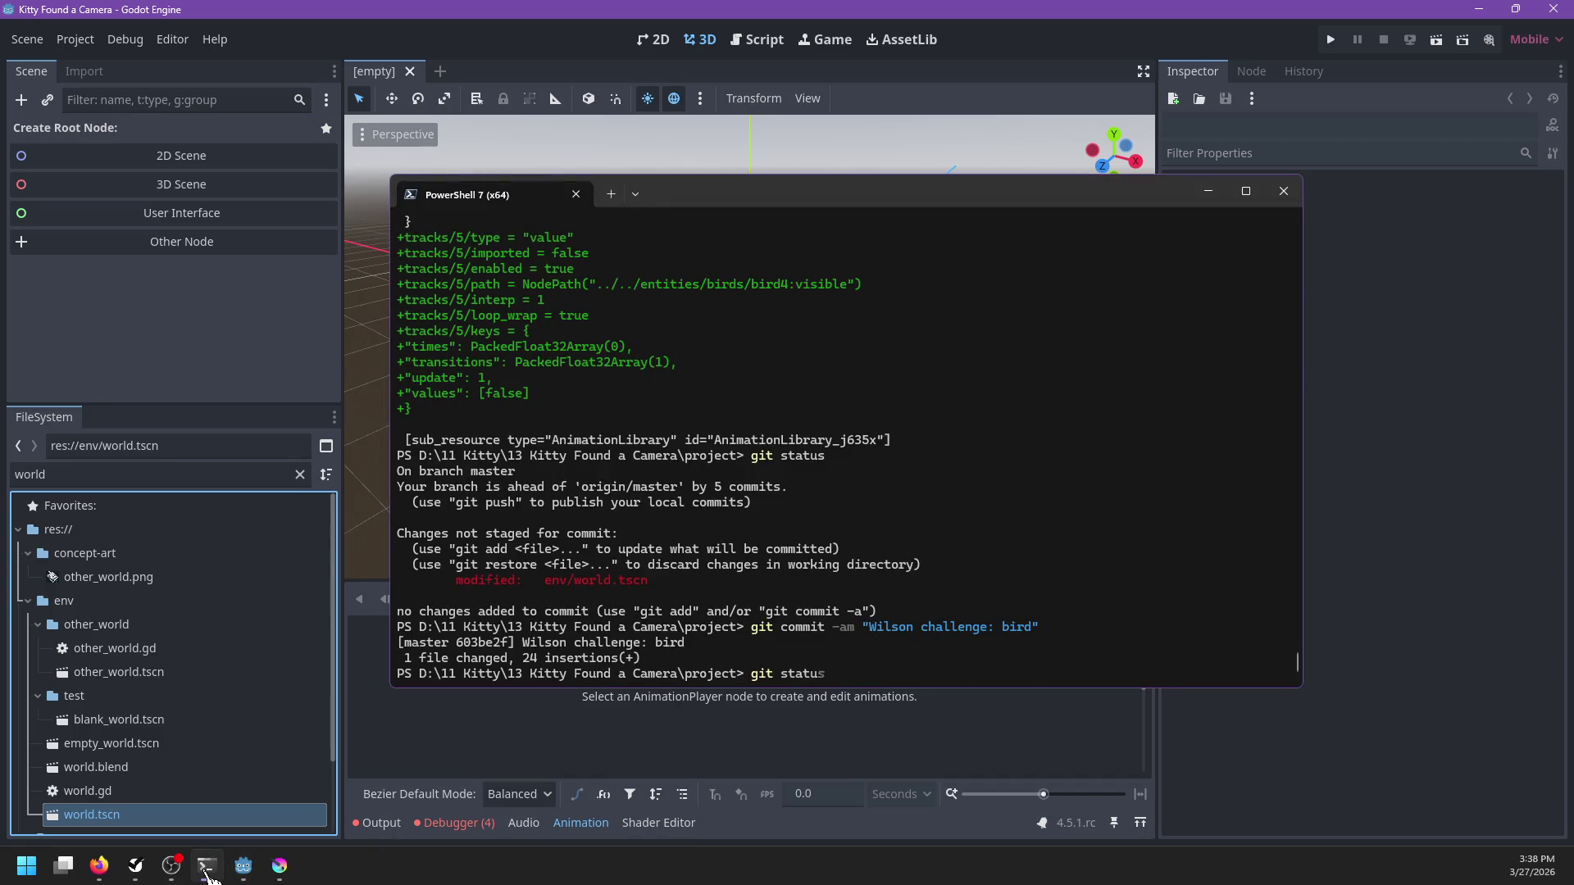
key("ctrl+BackSpace")
type("duf")
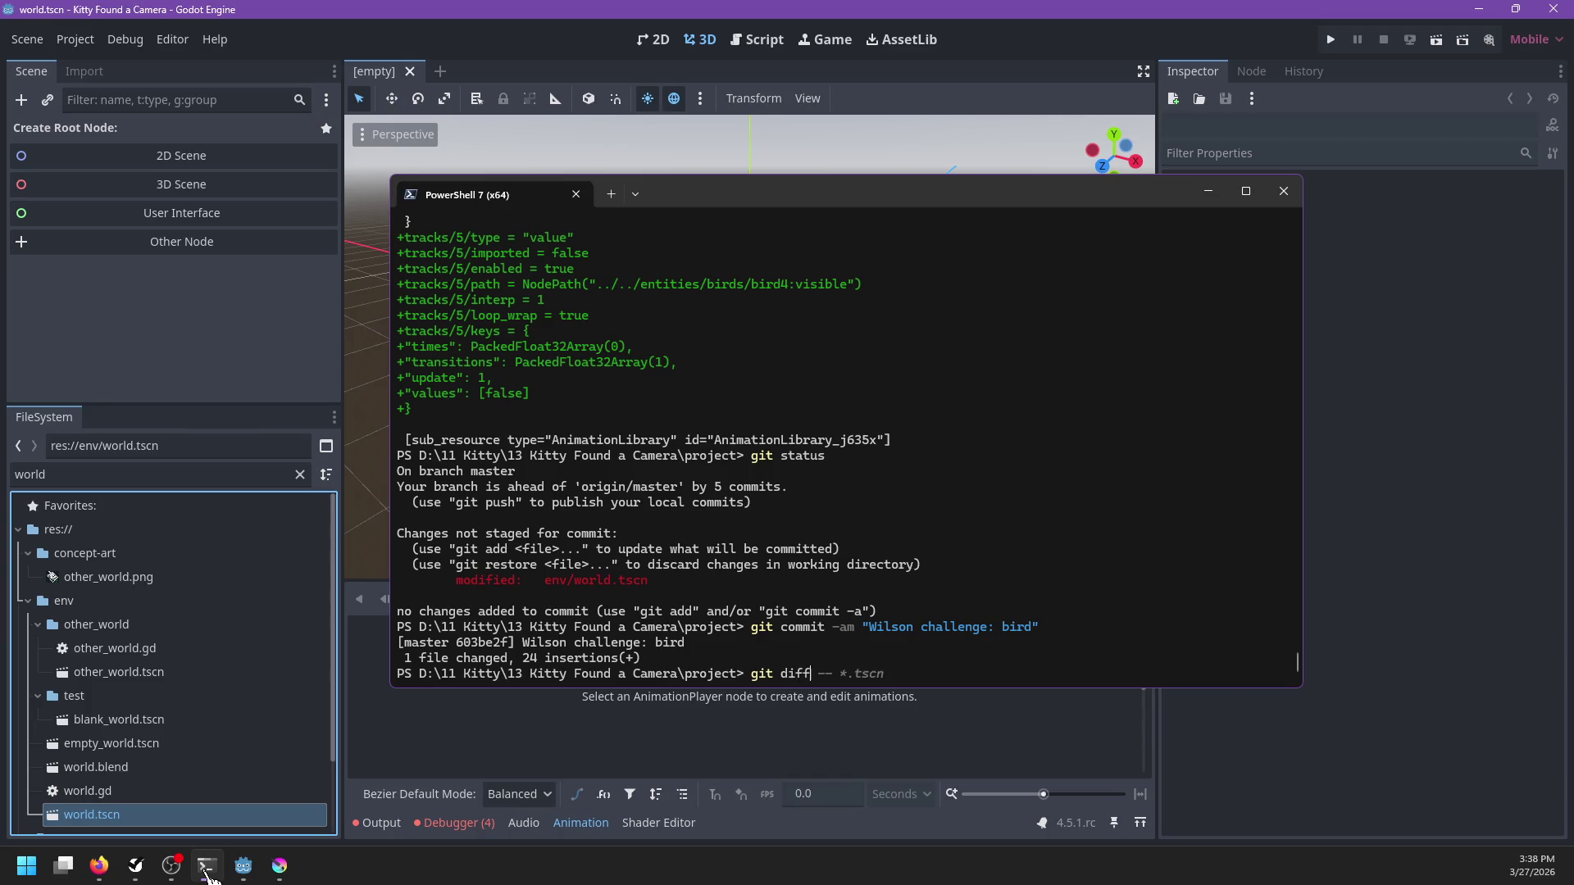
key("Return")
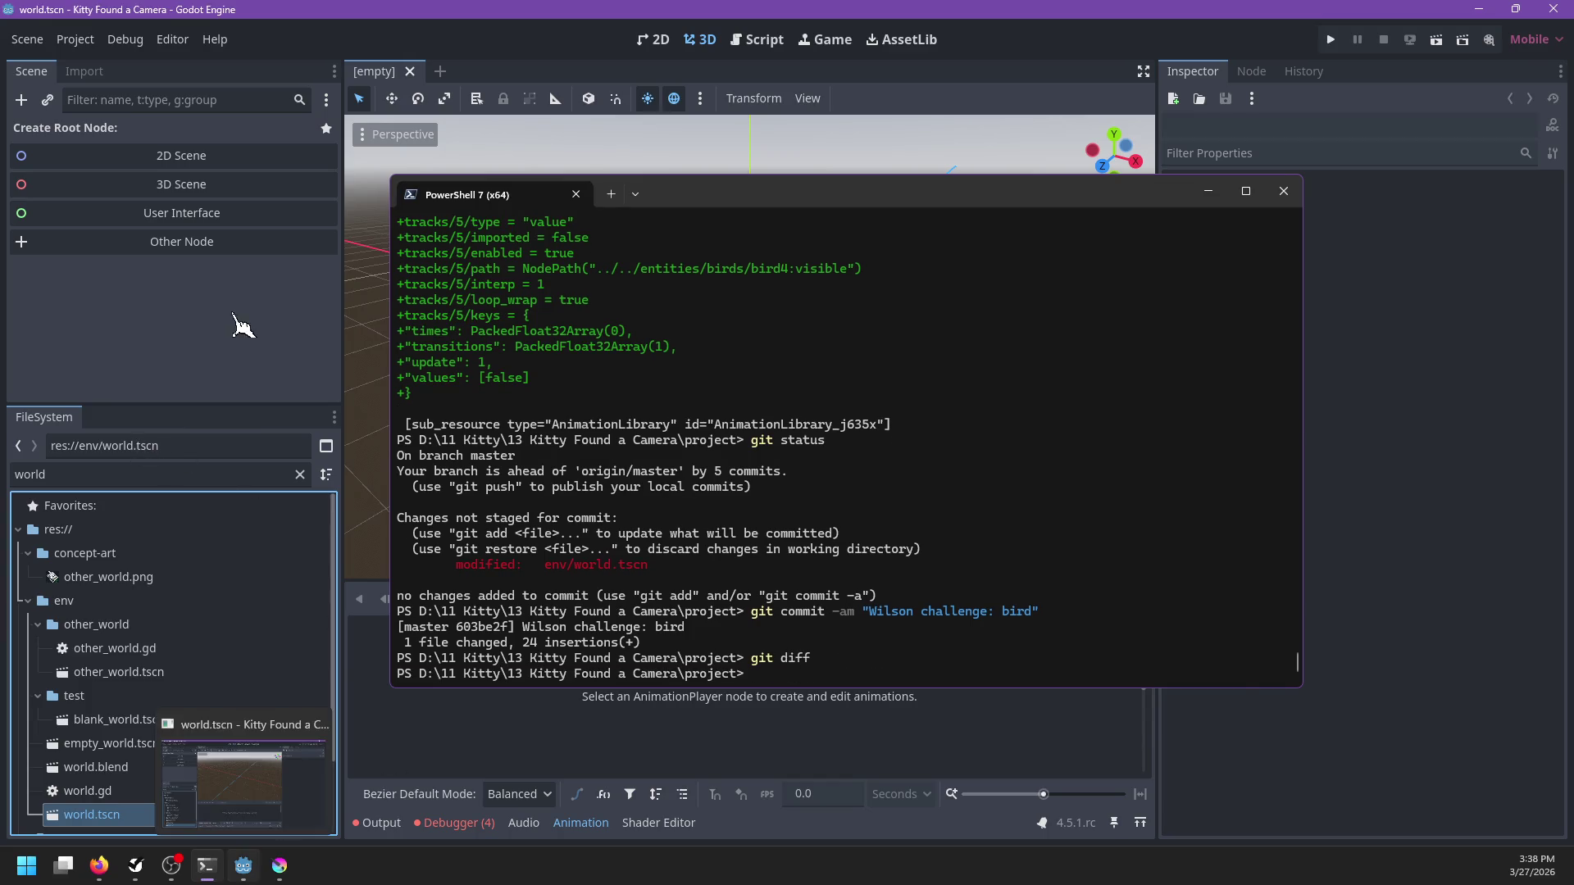
left_click(215, 369)
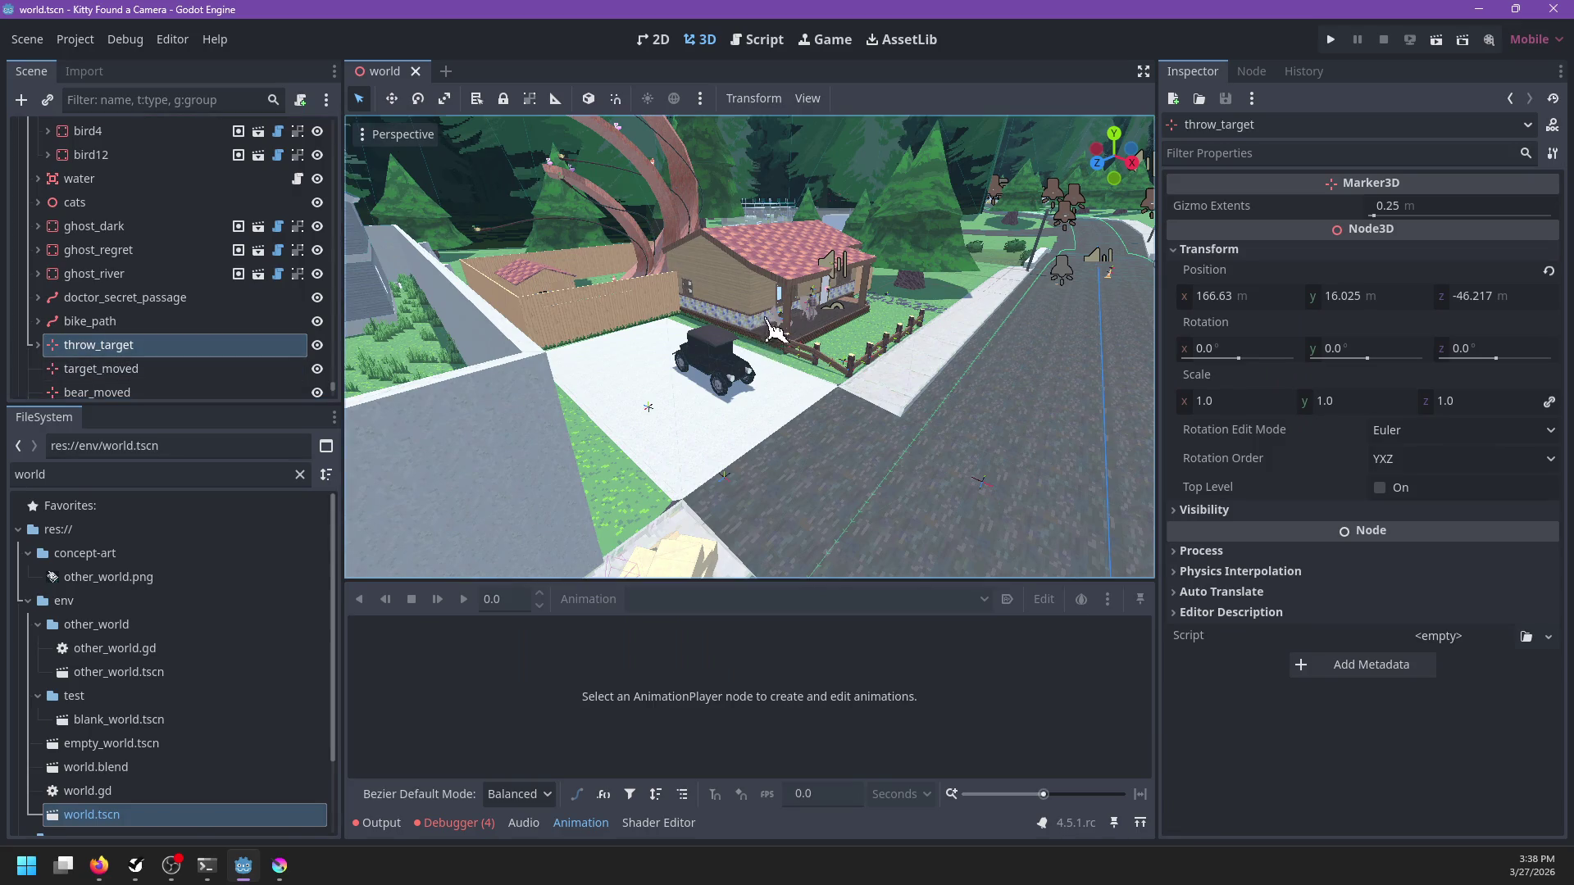
Step: Attach challenge_maker.gd to the key_burial node, found by filtering files for 'challenge'
scroll(770, 344, "up", 2)
scroll(805, 271, "down", 3)
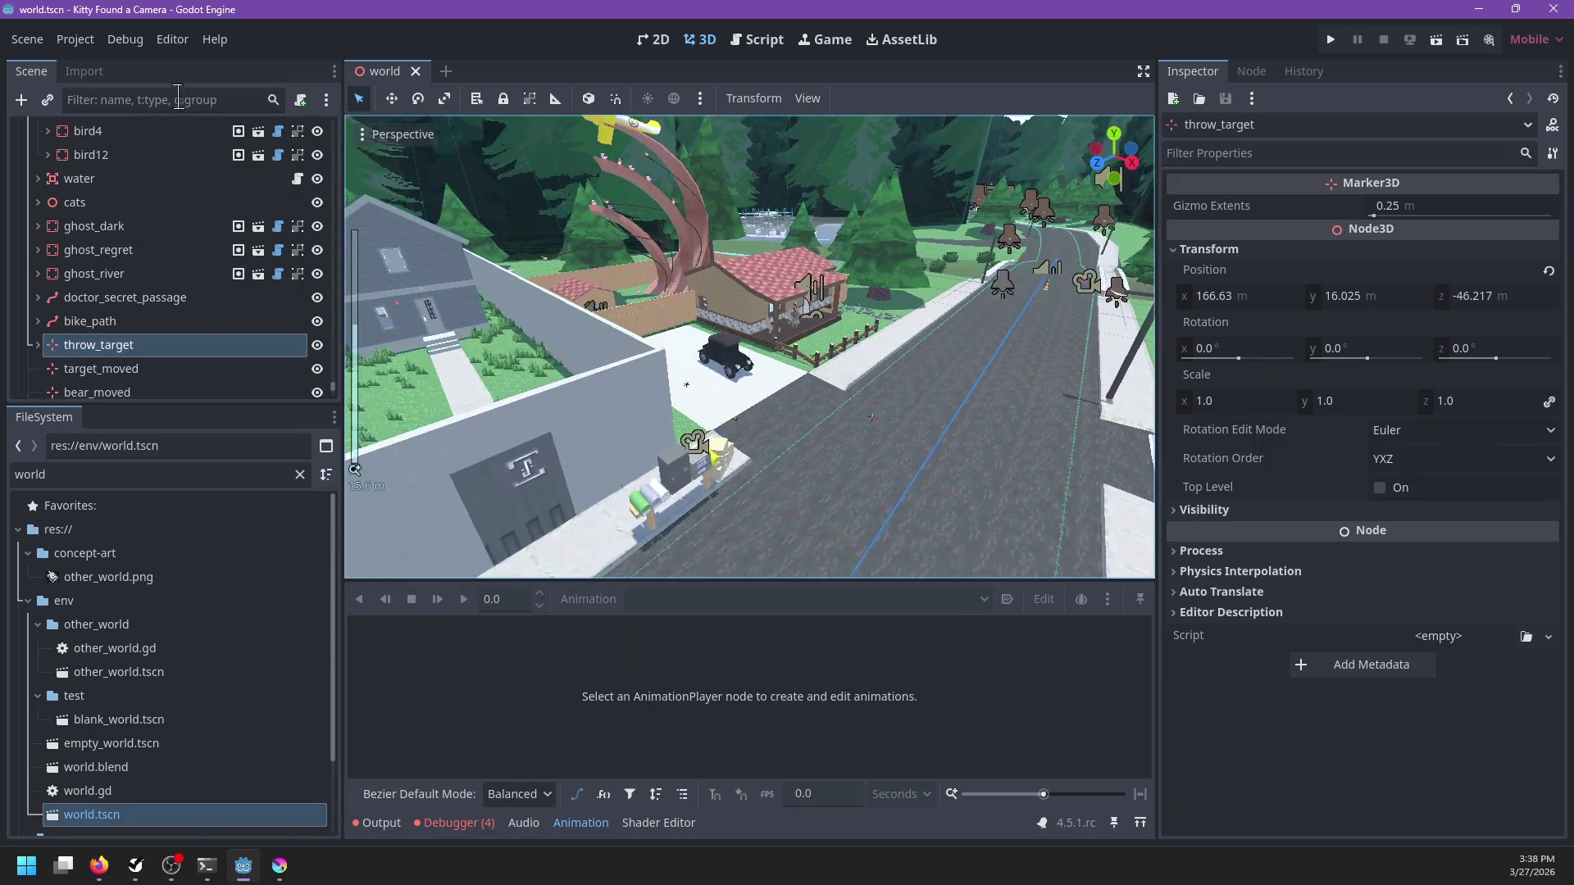
scroll(164, 262, "down", 5)
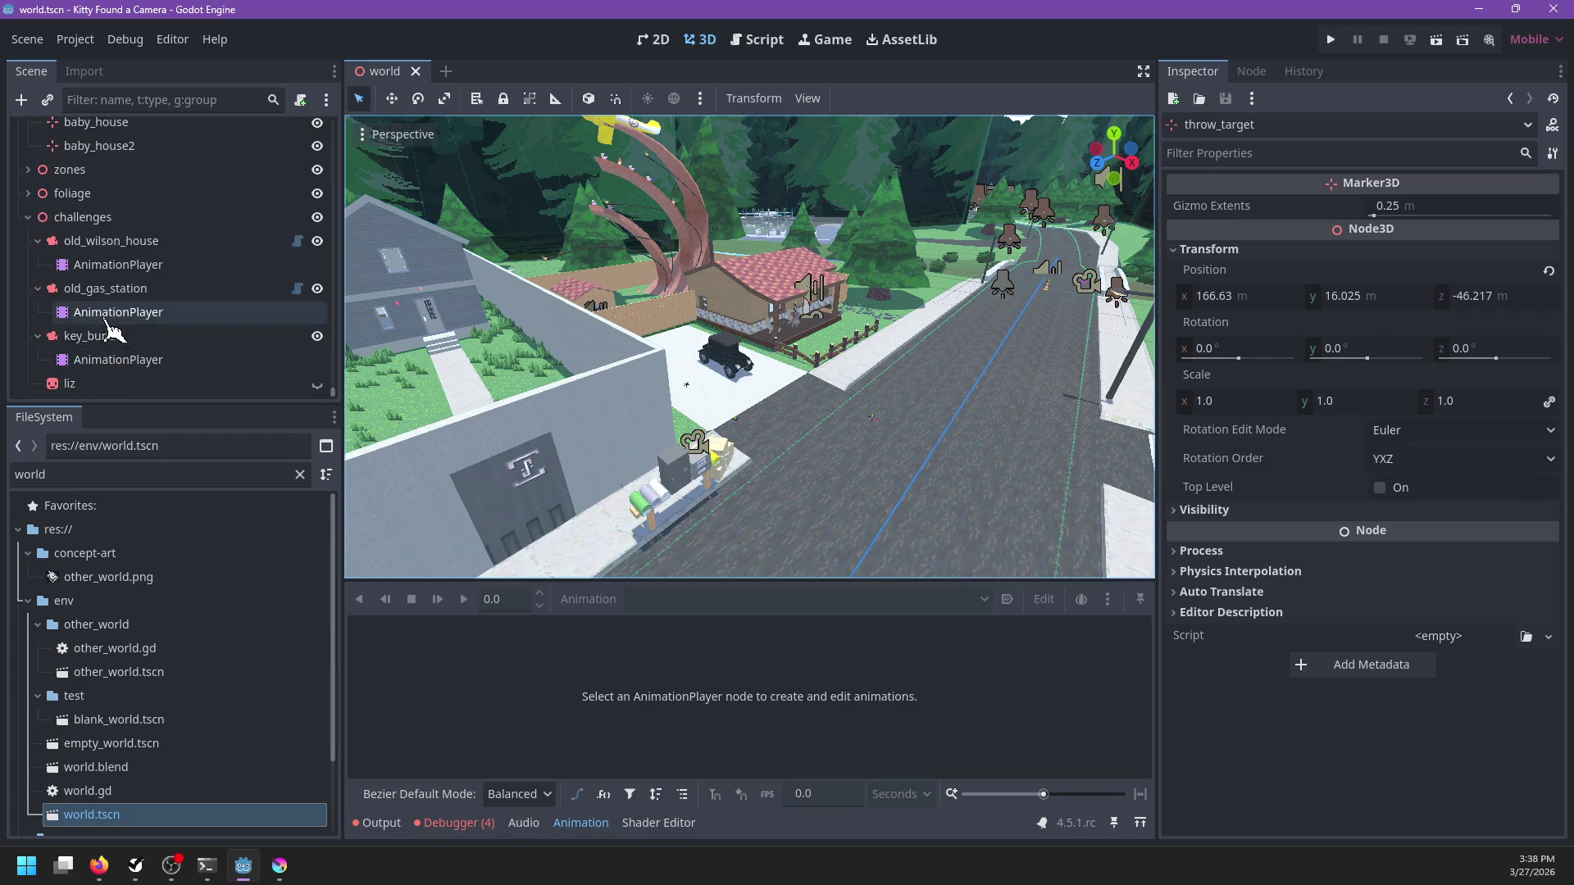
left_click(91, 336)
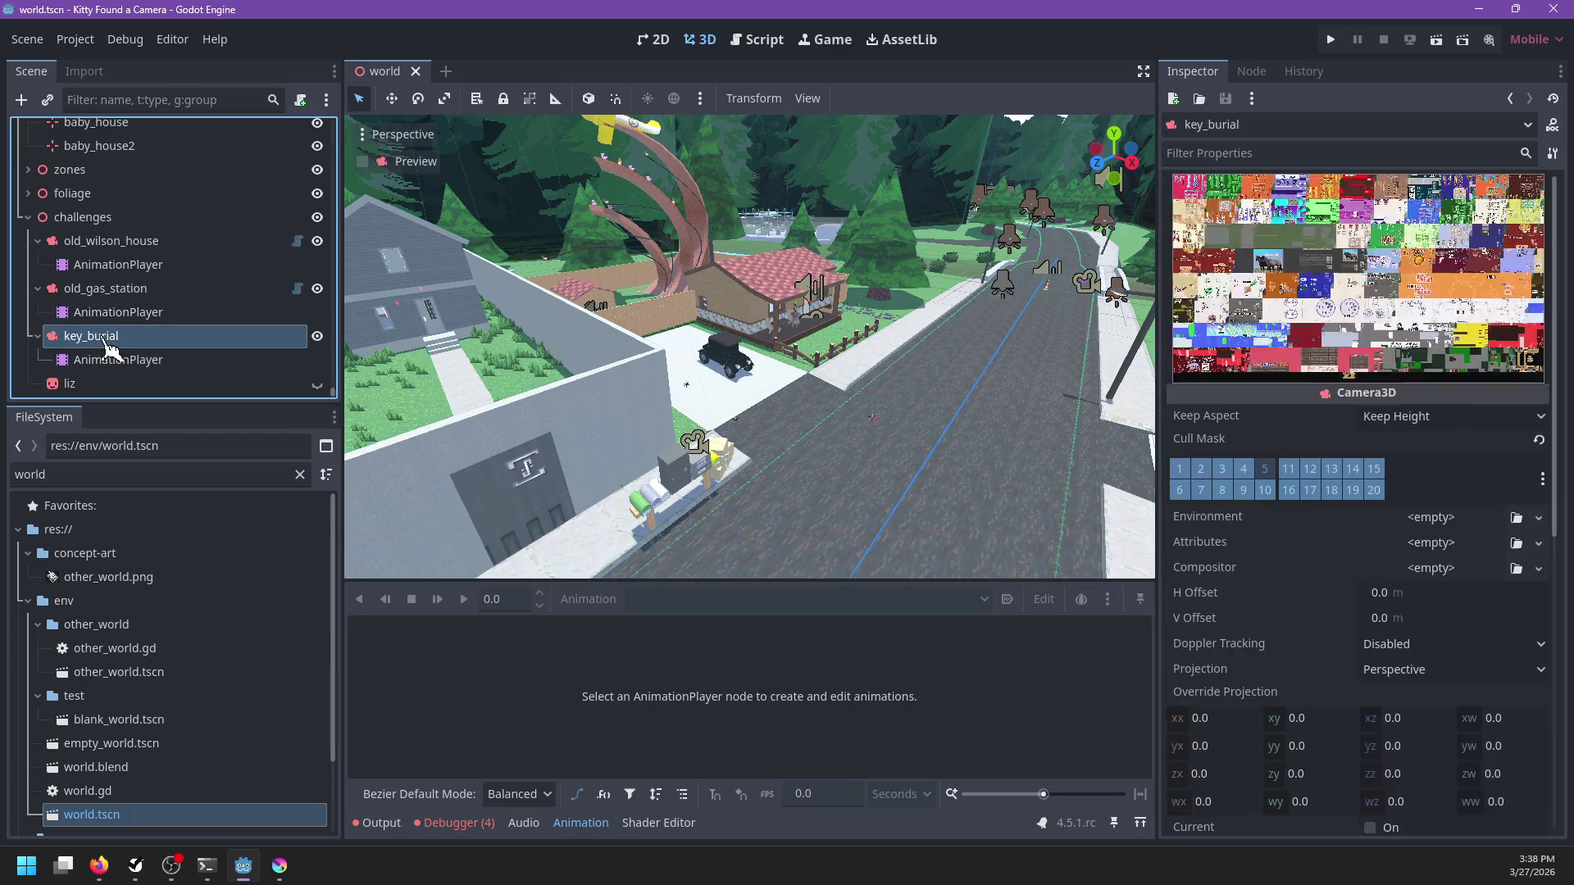
double_click(187, 476)
type("challenge")
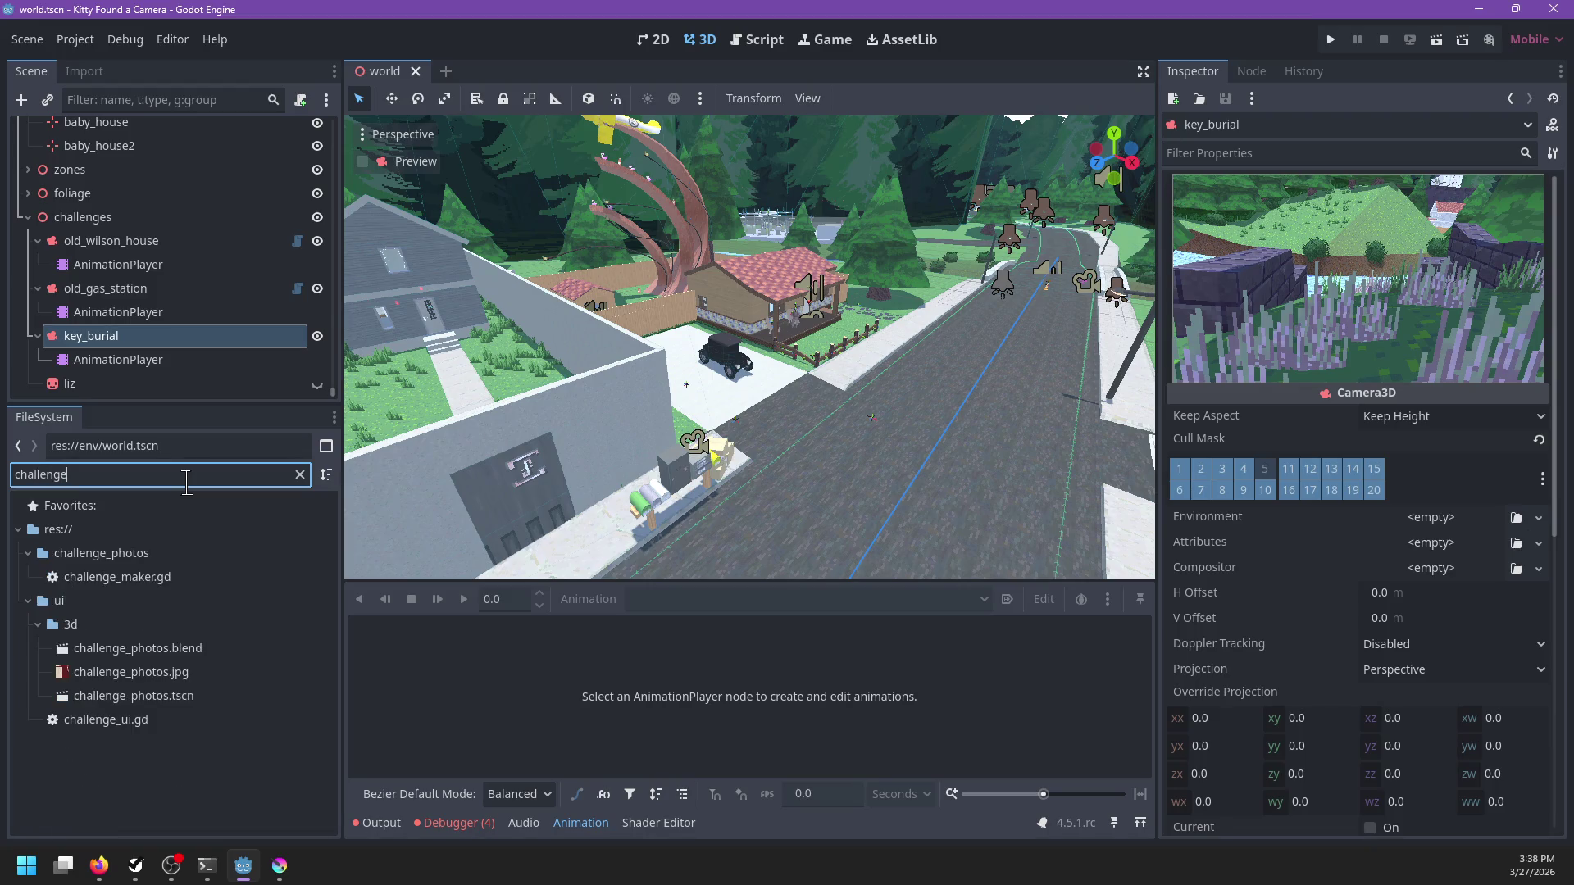
mouse_move(139, 578)
left_mouse_down()
mouse_move(129, 604)
mouse_move(214, 336)
left_mouse_up()
Step: Load challenge_photos/key_burial.tres as the Photo, set Time 18, clear Time Sensitive, and save
left_click(1412, 415)
type("key_burial")
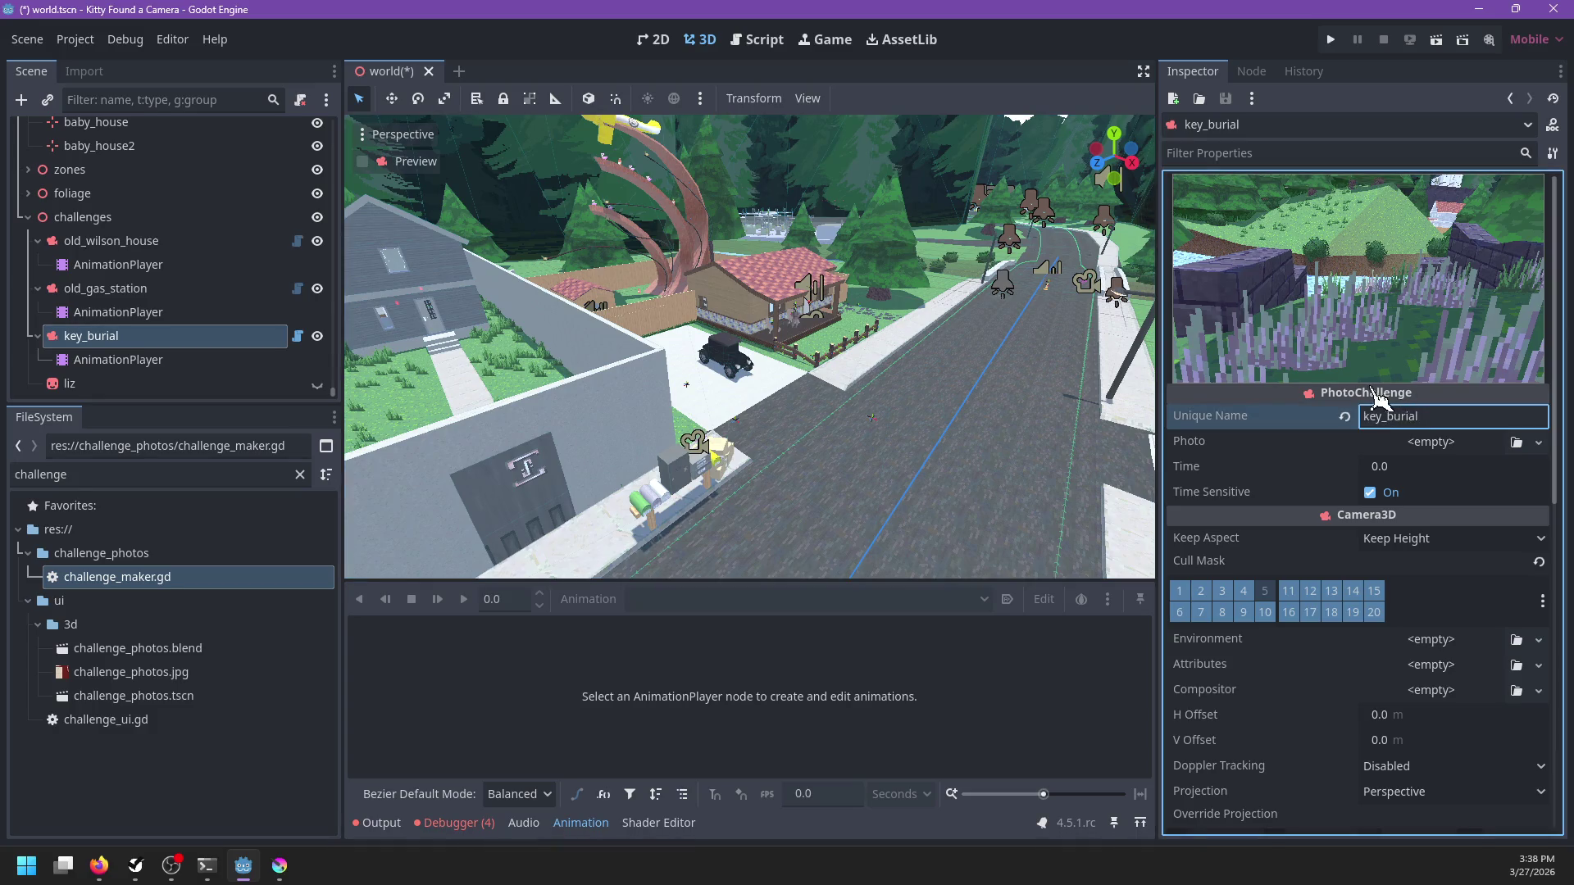
left_click(1538, 442)
left_click(1475, 537)
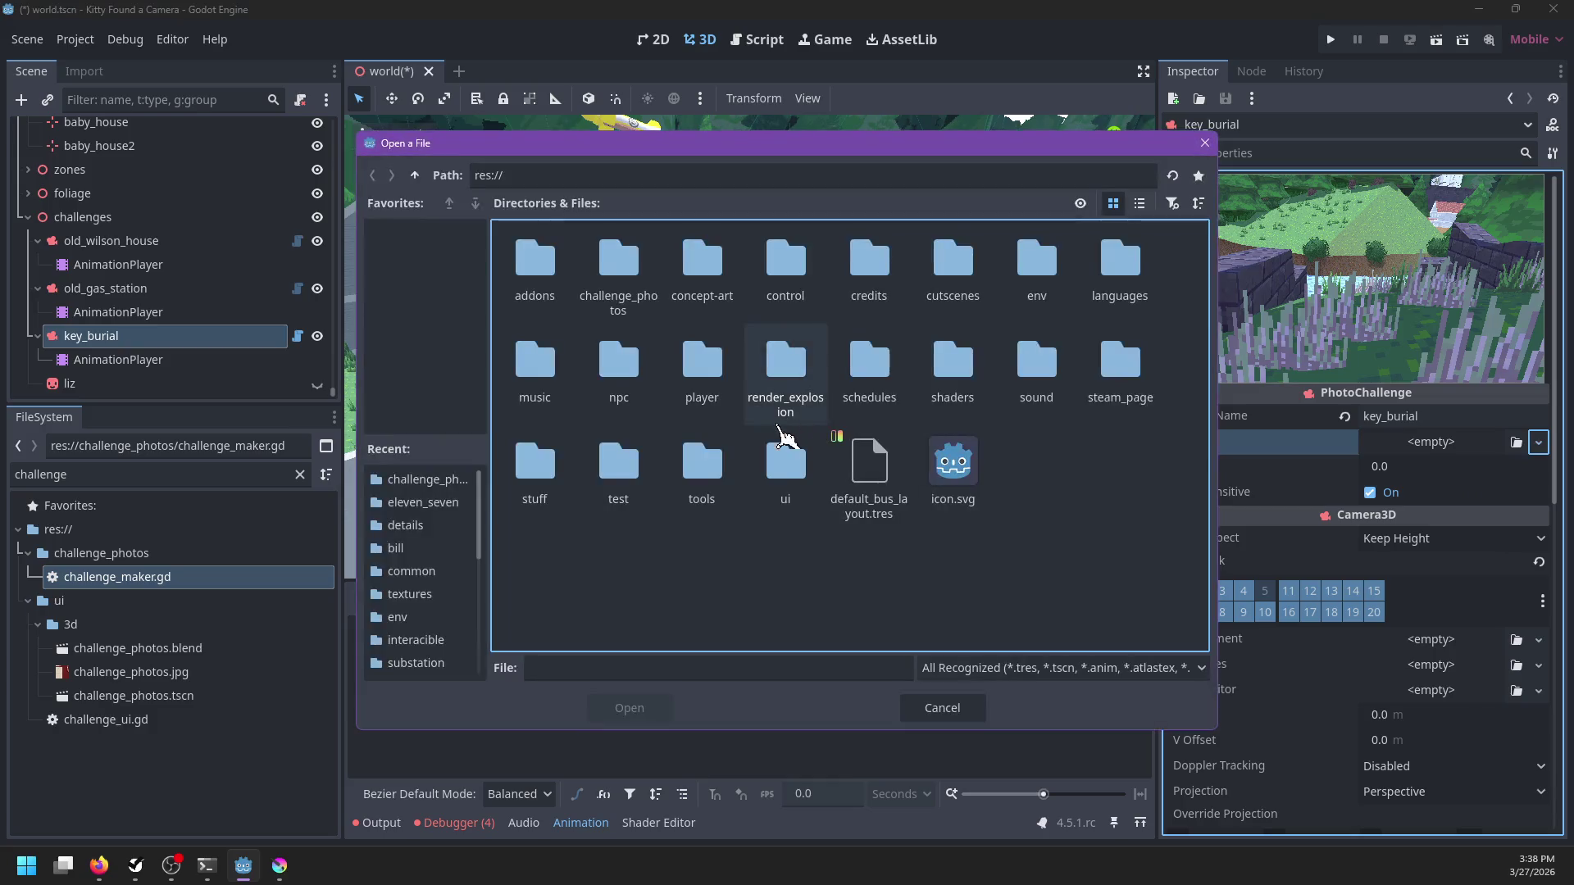
double_click(616, 263)
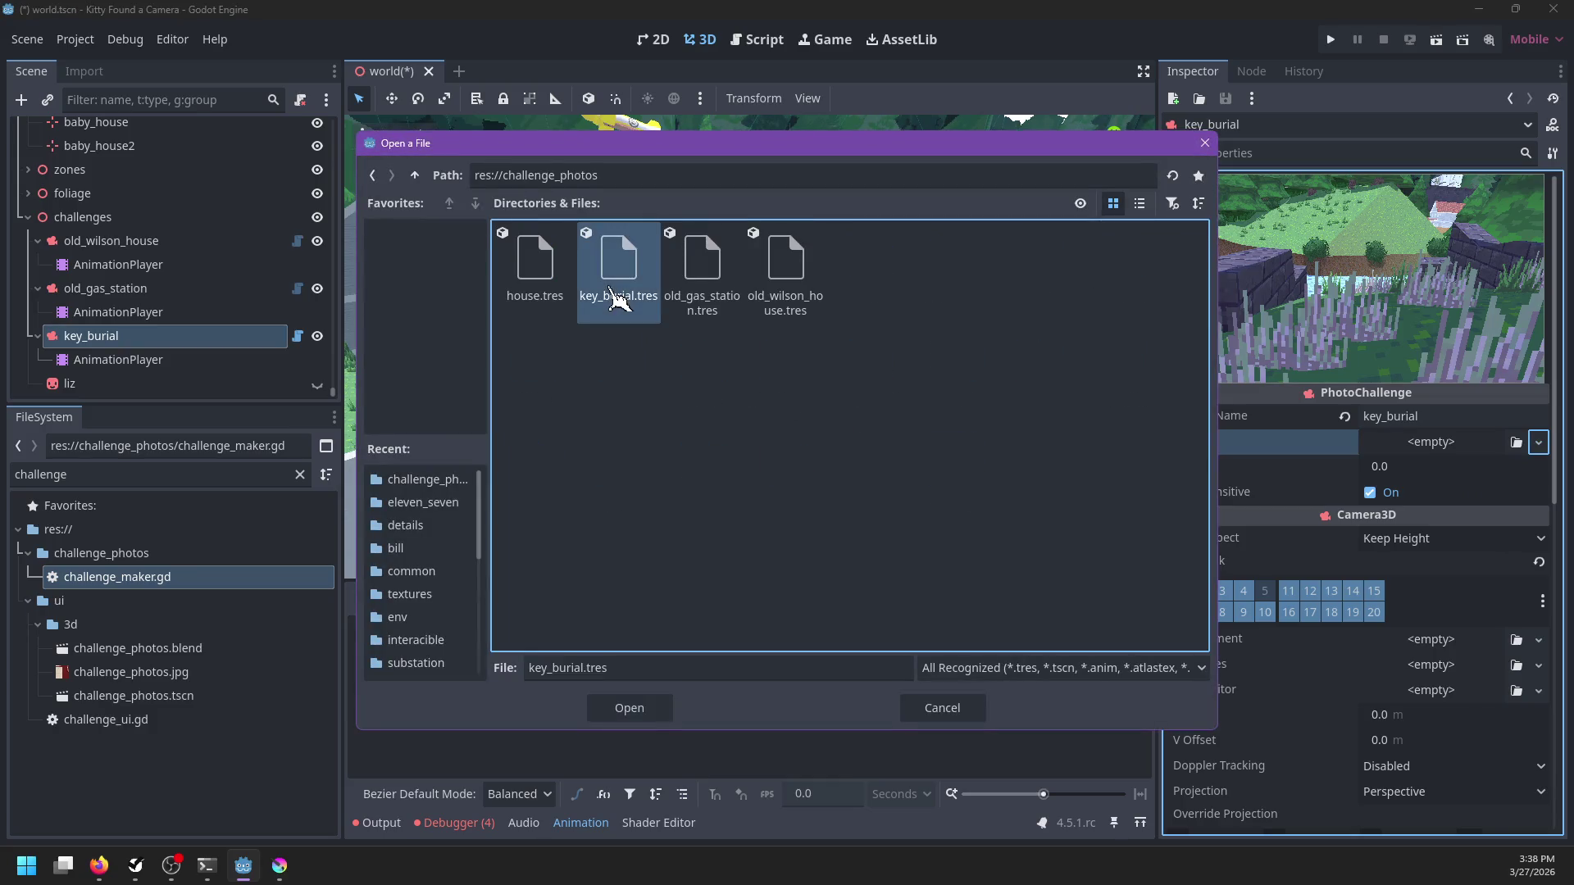
double_click(616, 301)
left_click(1416, 465)
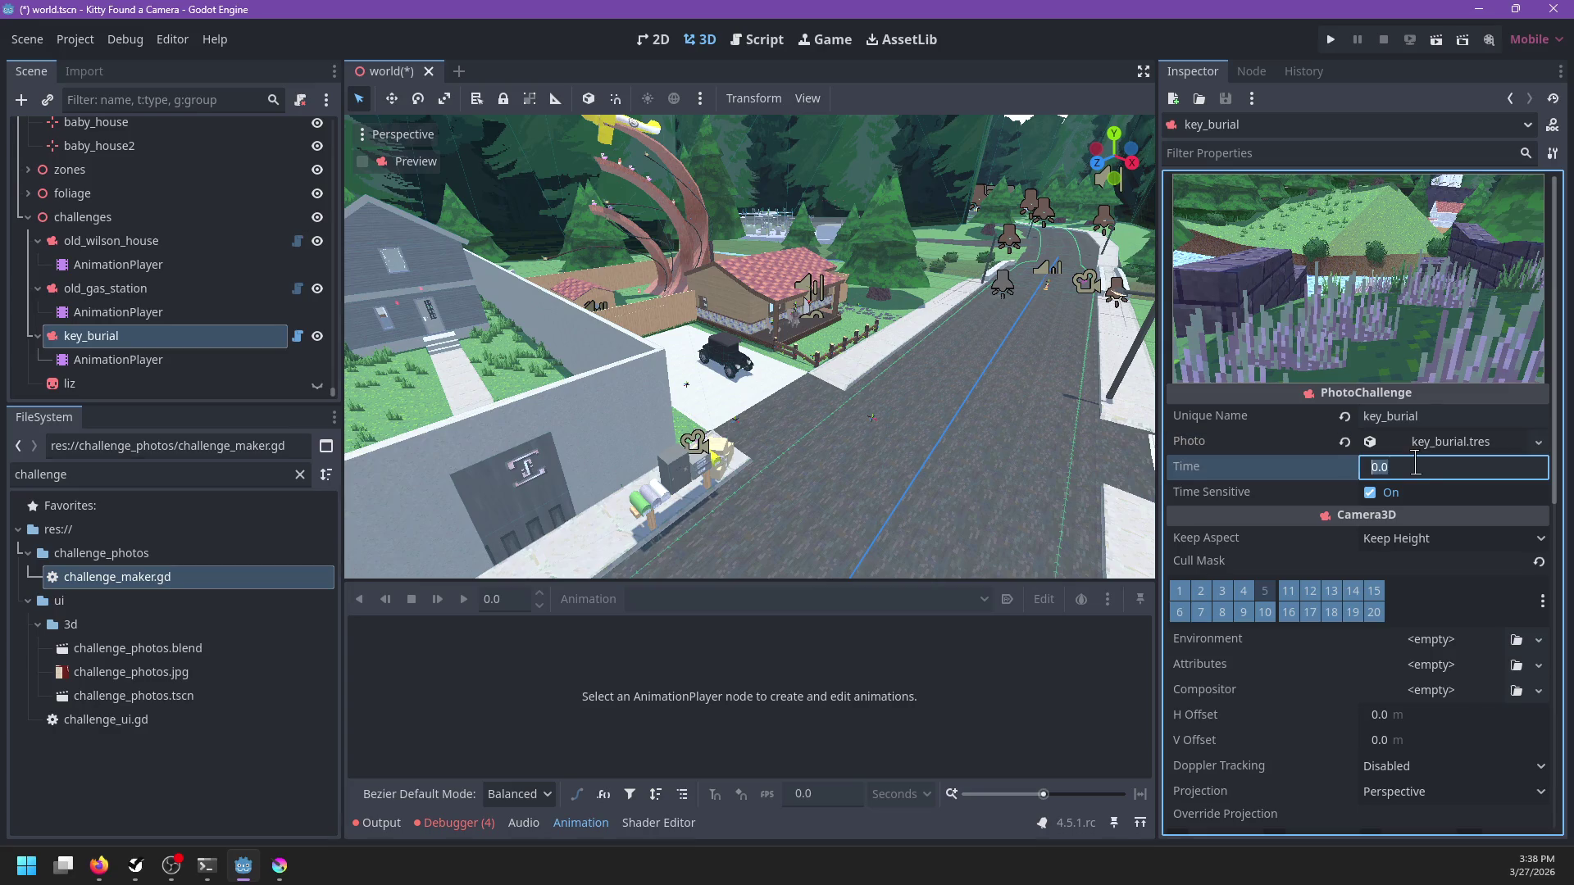
left_click(1371, 493)
key("ctrl+s")
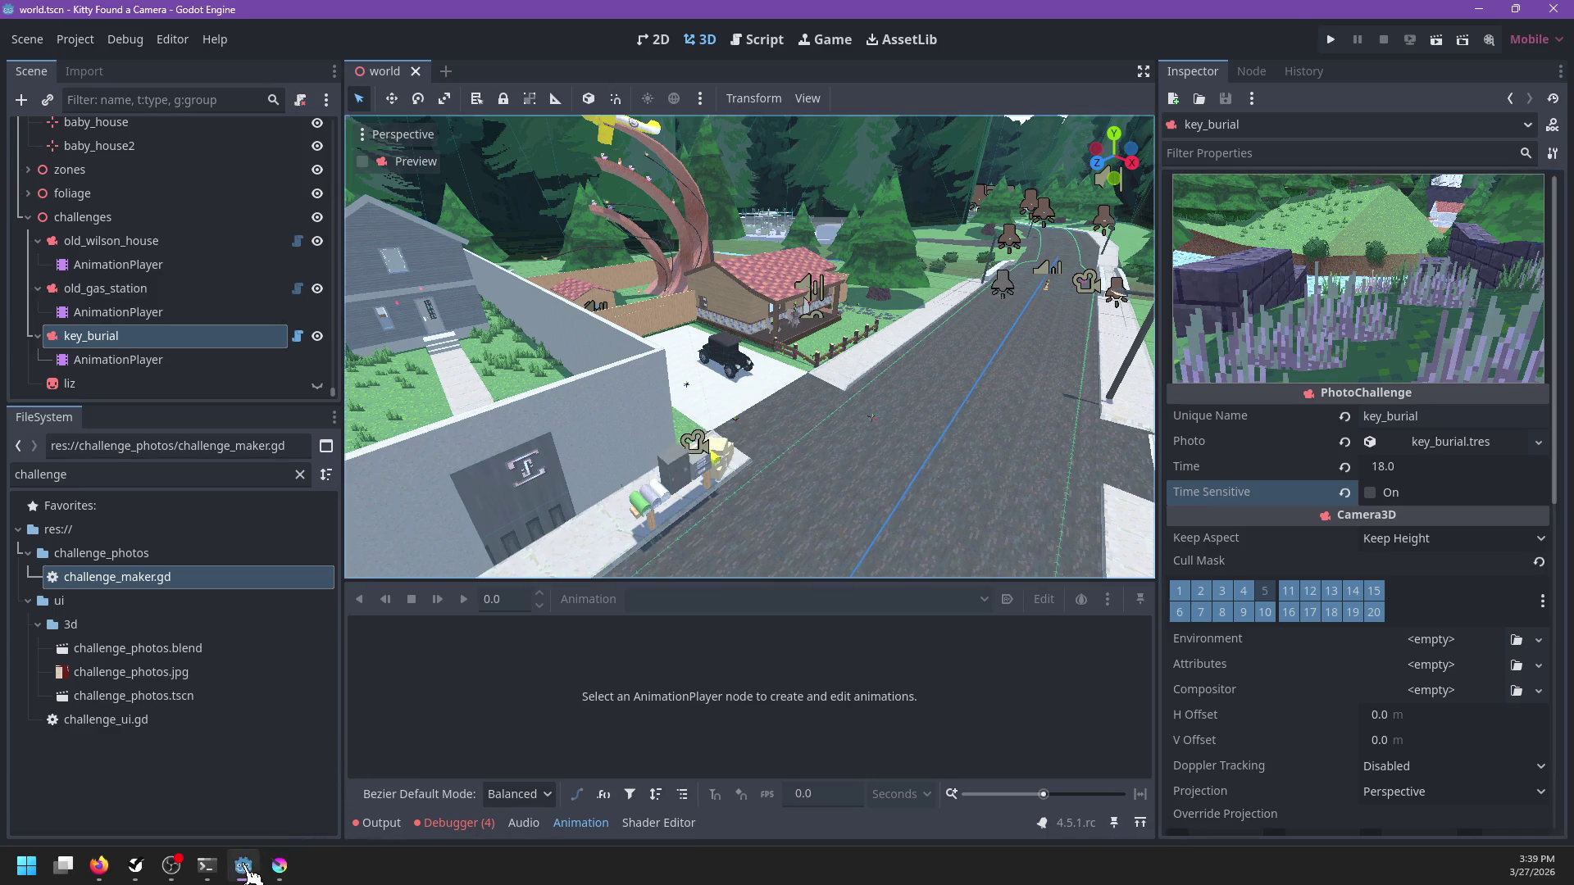
Step: Page through the git diff of key_burial.tres and world.tscn in PowerShell
left_click(218, 872)
type("git diff")
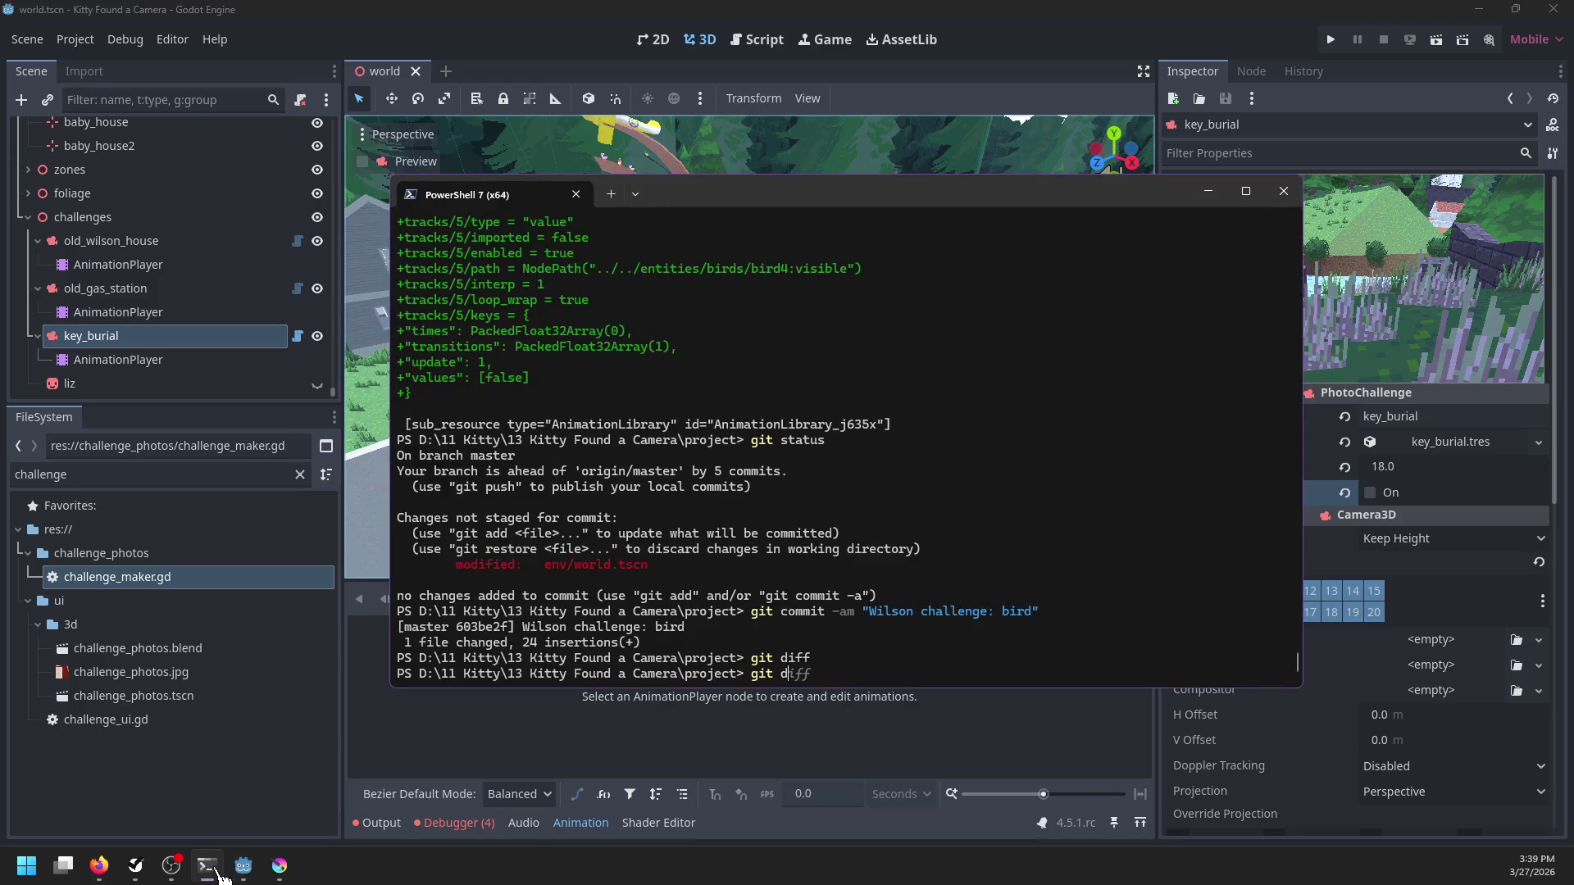
key("Return")
key("Return")
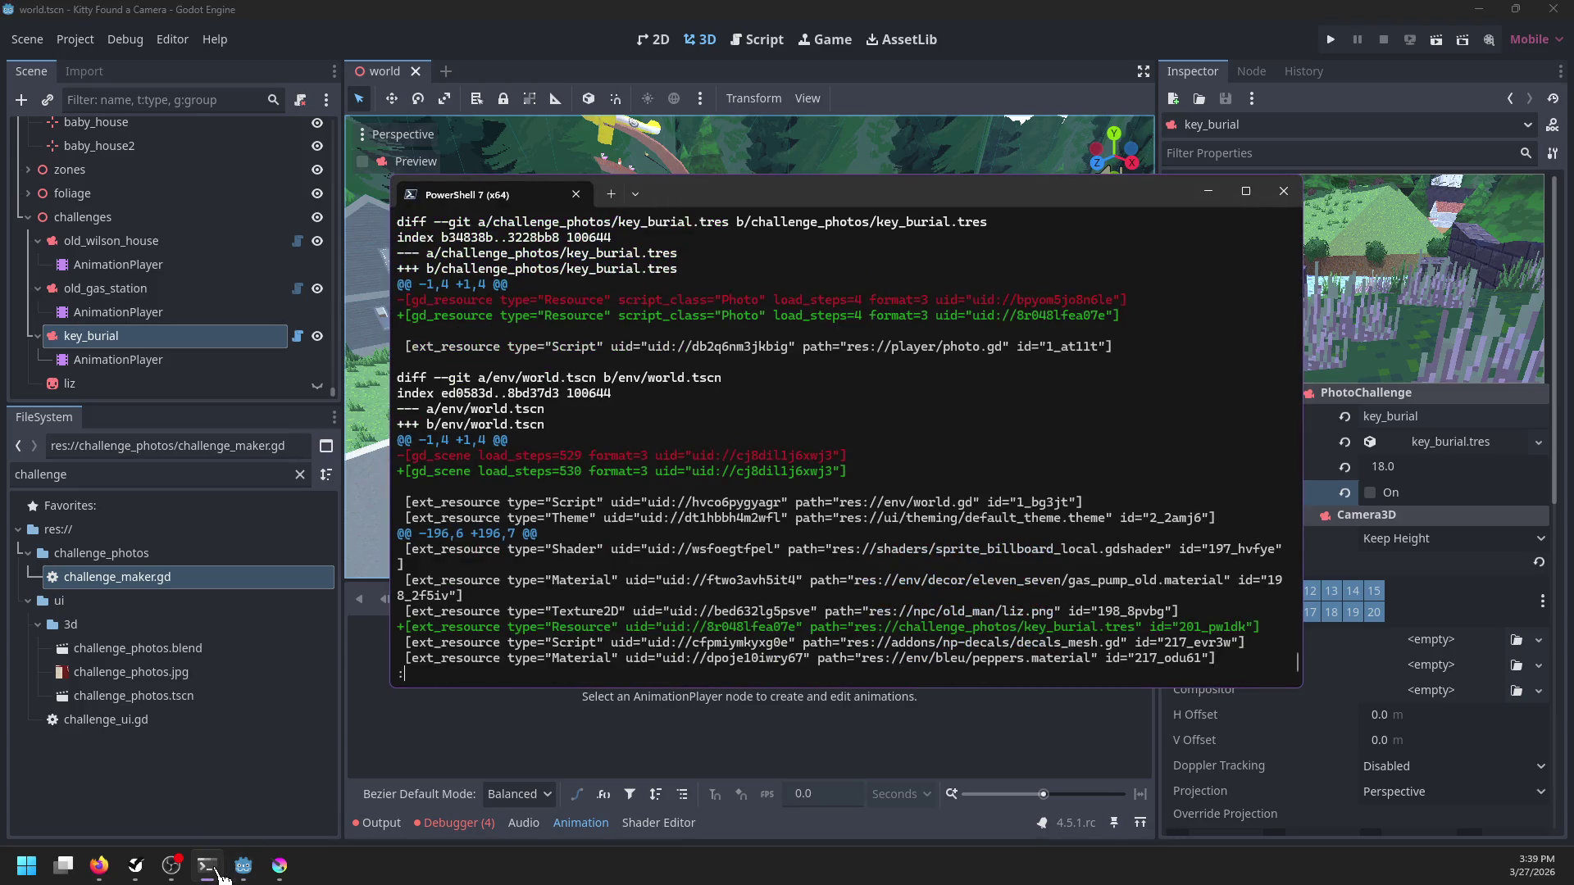
key("Down")
key("Down")
key("Down")
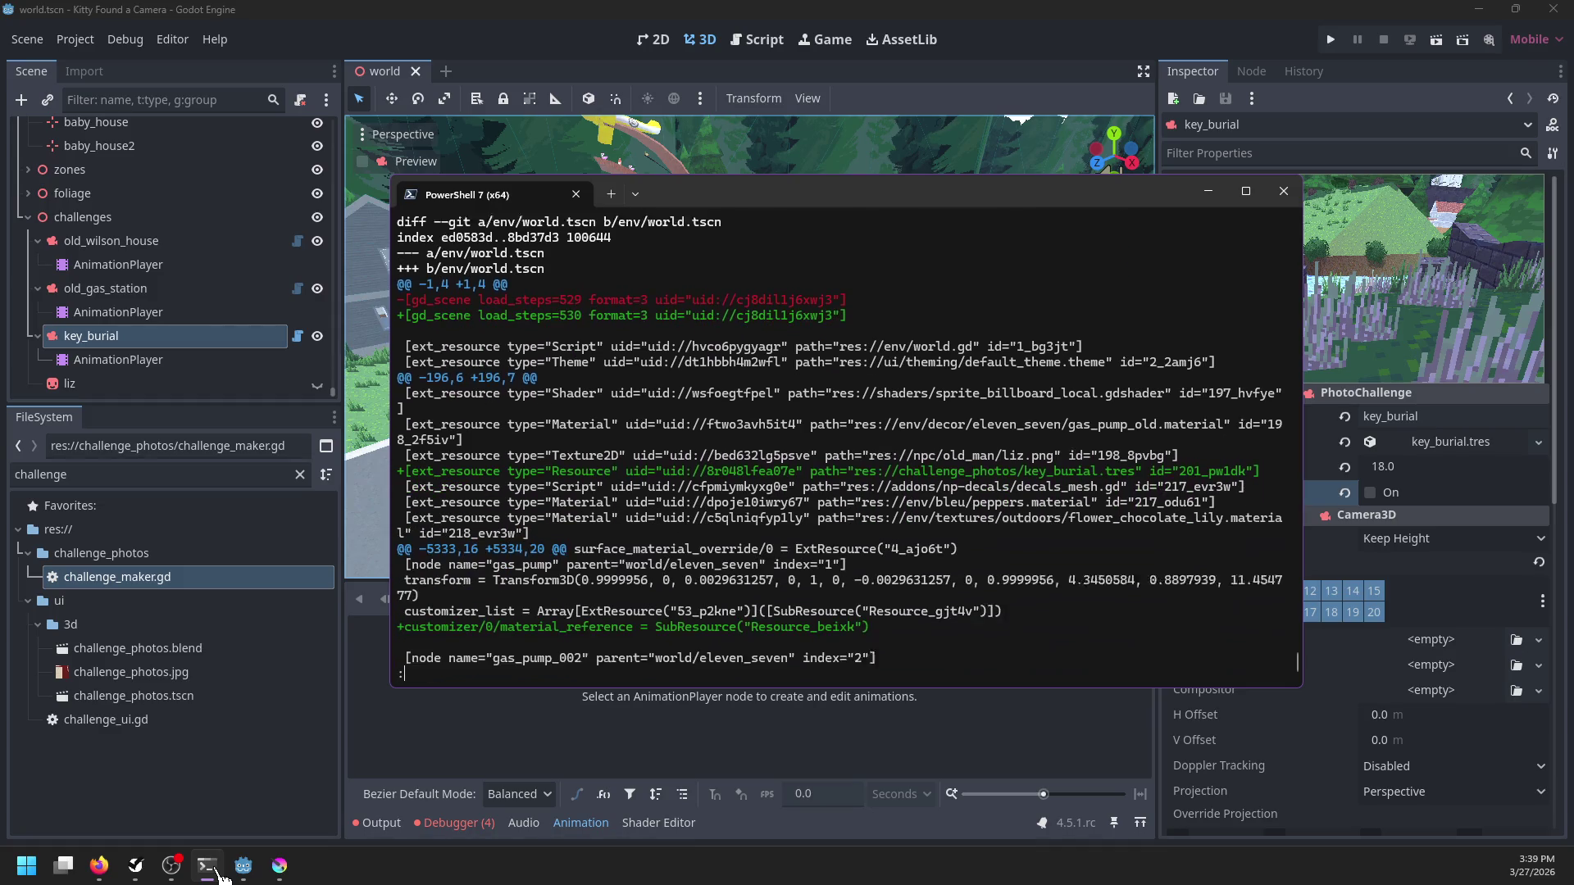
key("Down")
key("Down")
key("Down")
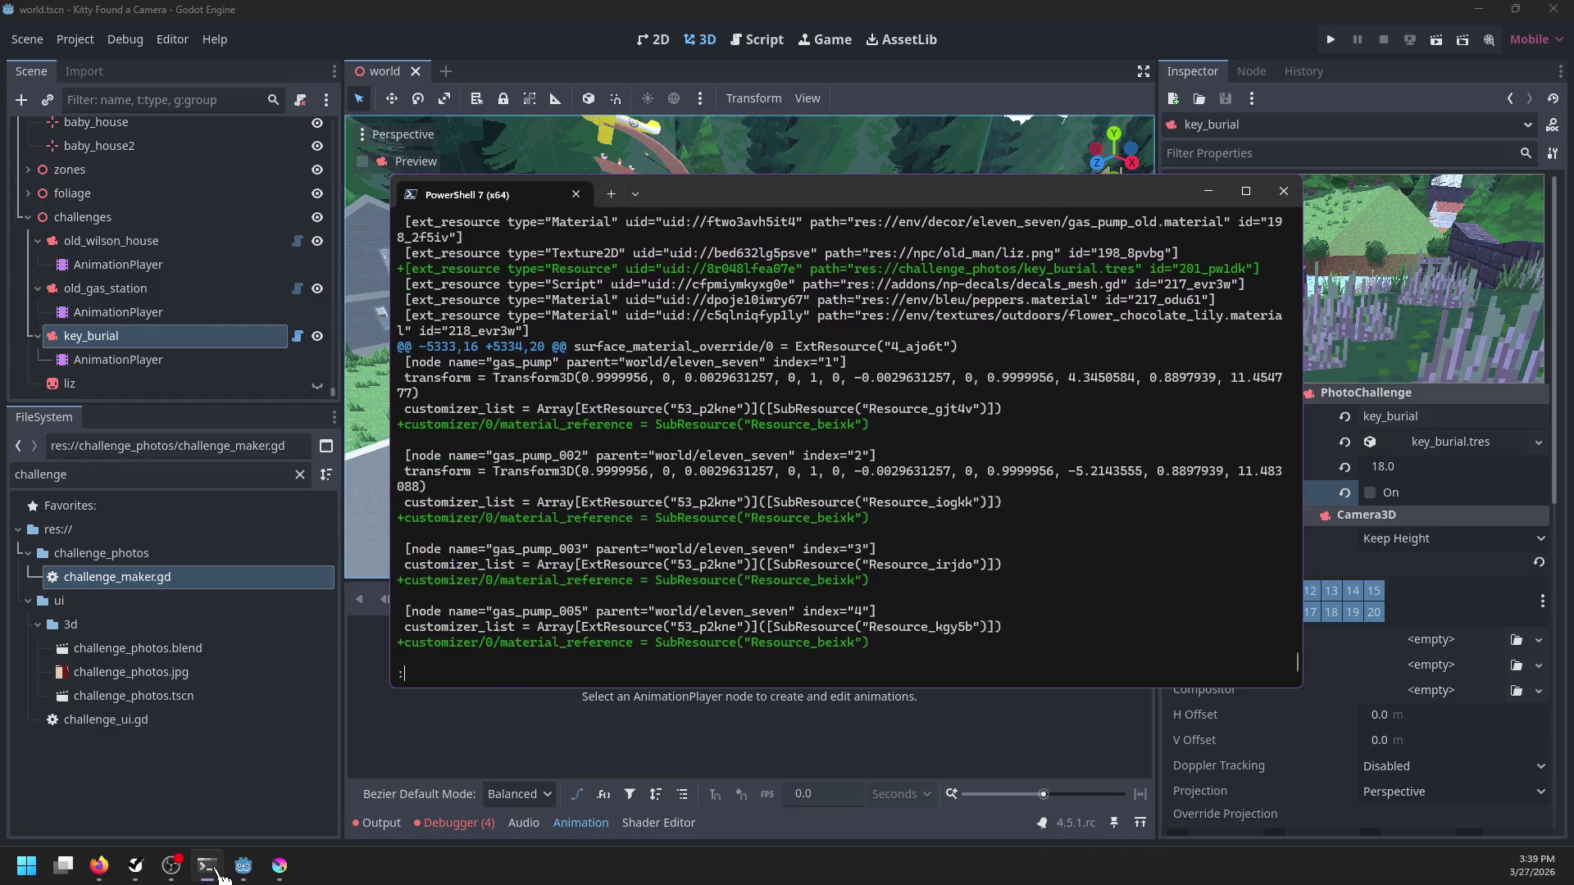
key("Down")
key("Down")
key("Down")
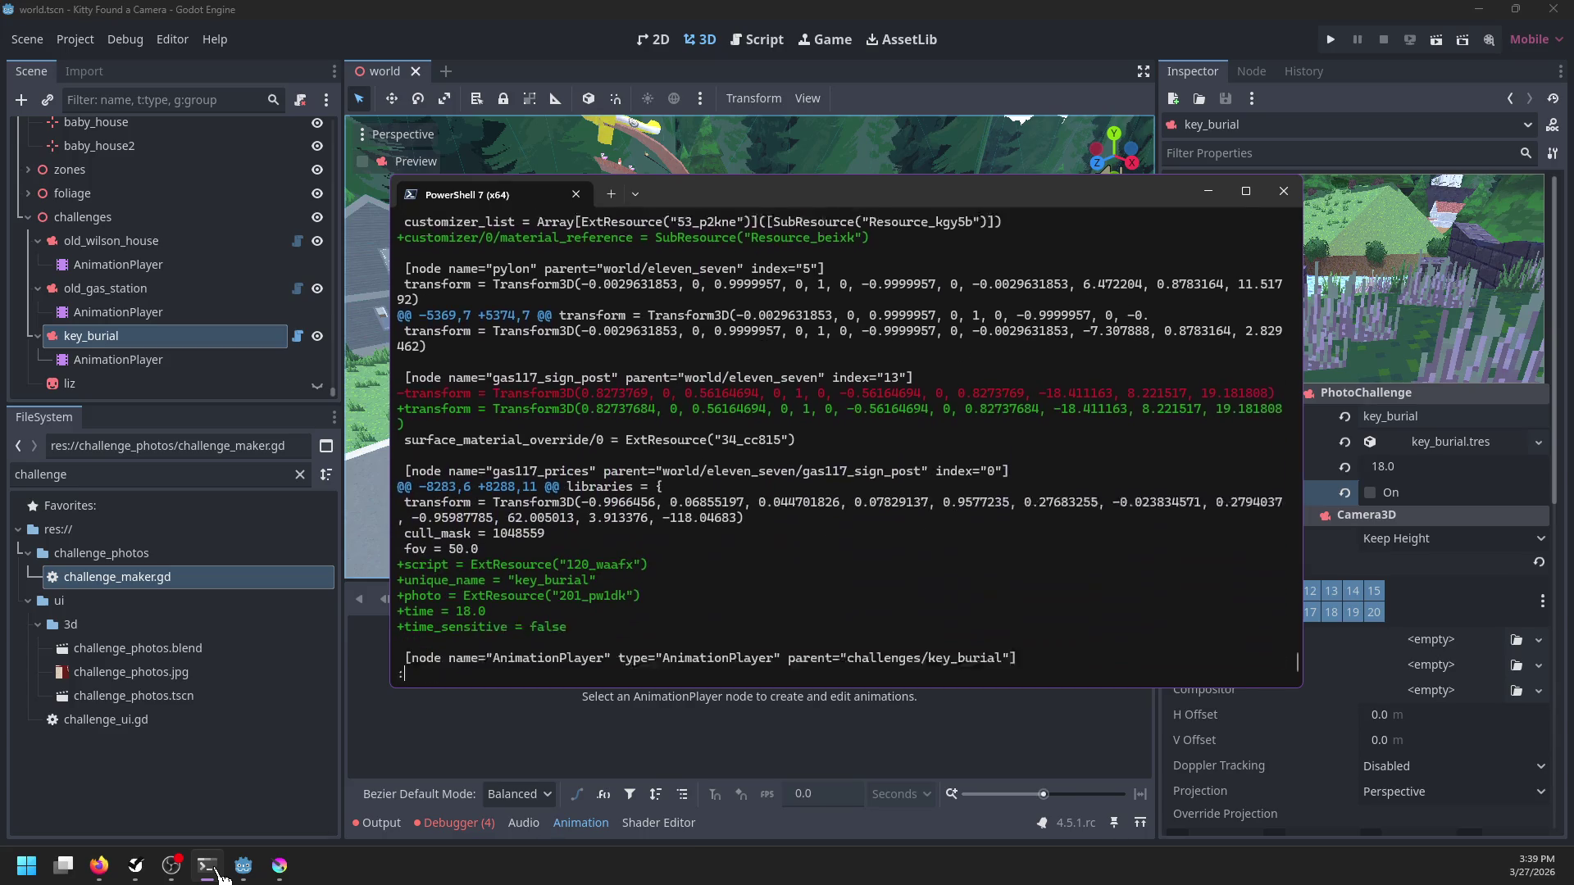
key("Up")
key("Up")
key("Up")
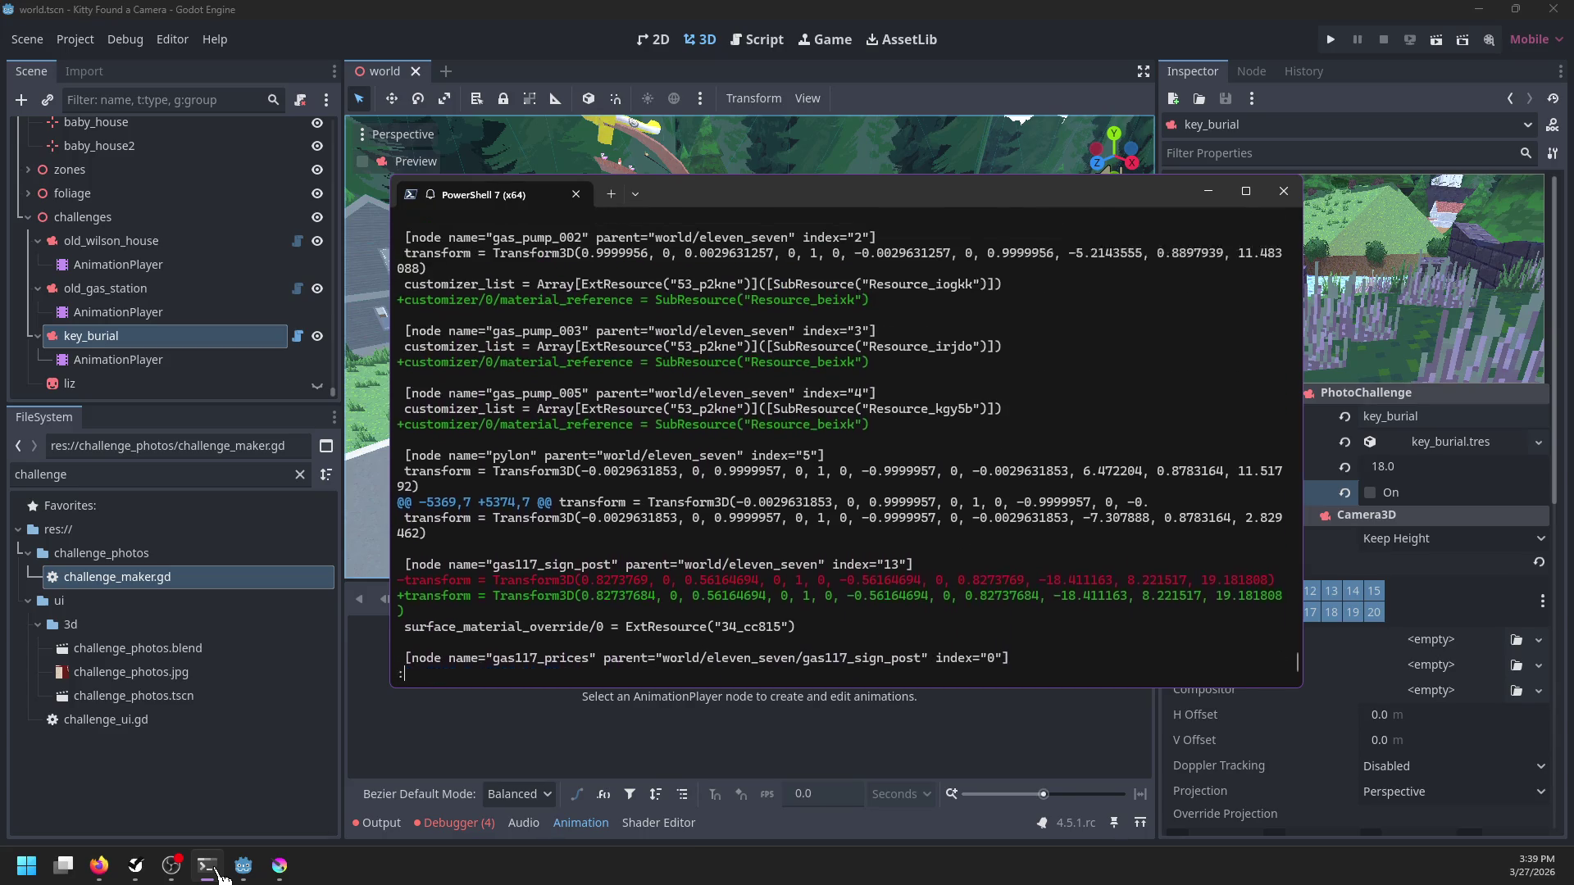
key("Up")
key("Up")
key("Up")
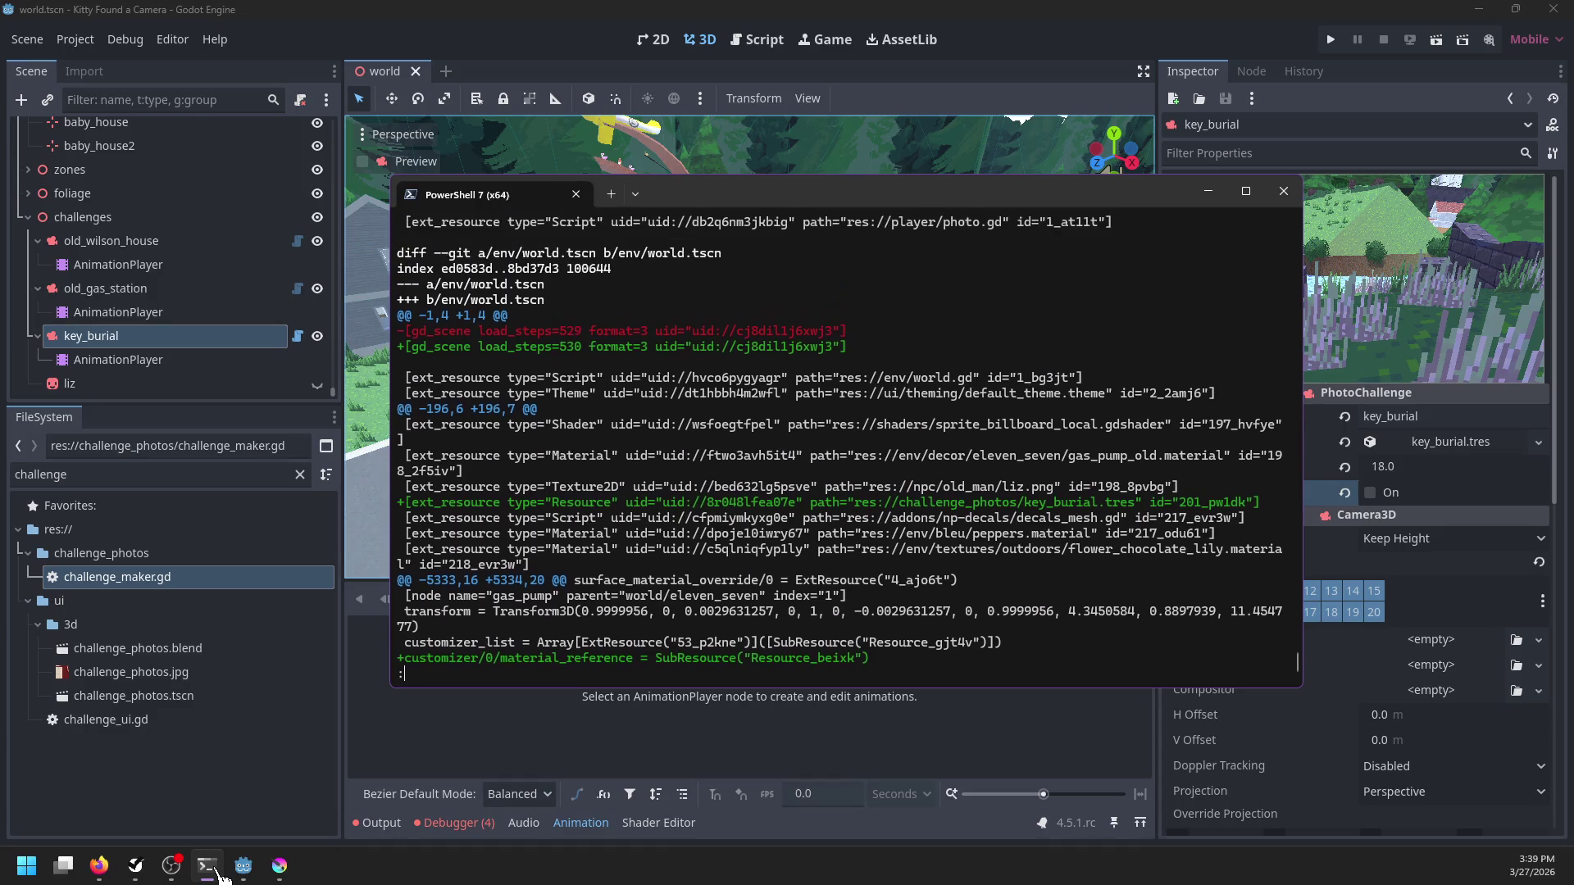
key("Up")
key("Up")
key("Up")
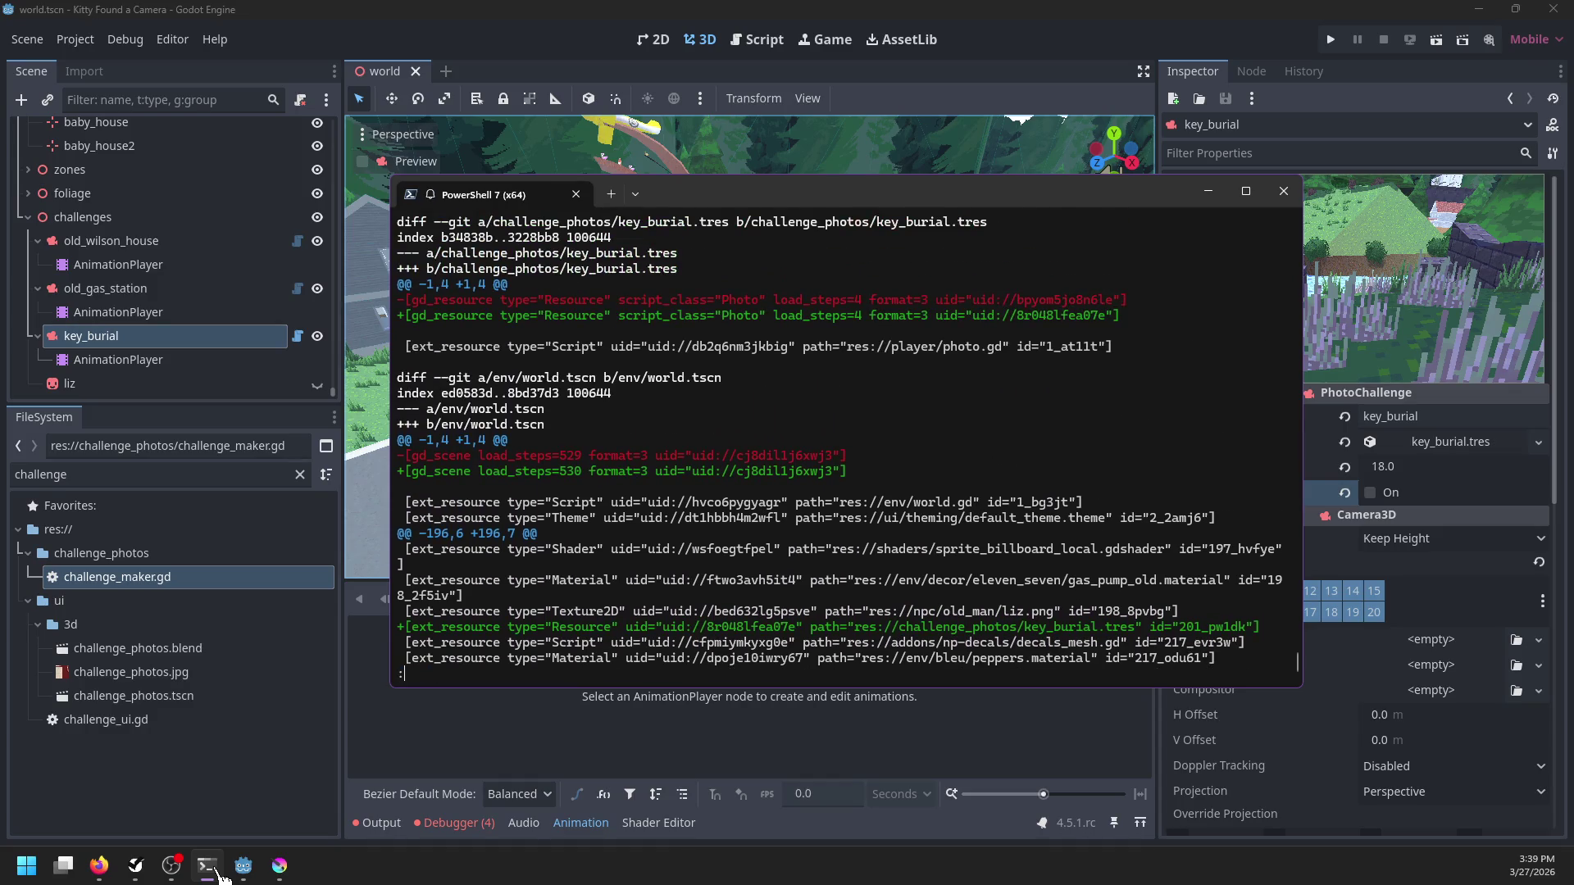
key("Down")
key("Down")
key("Down")
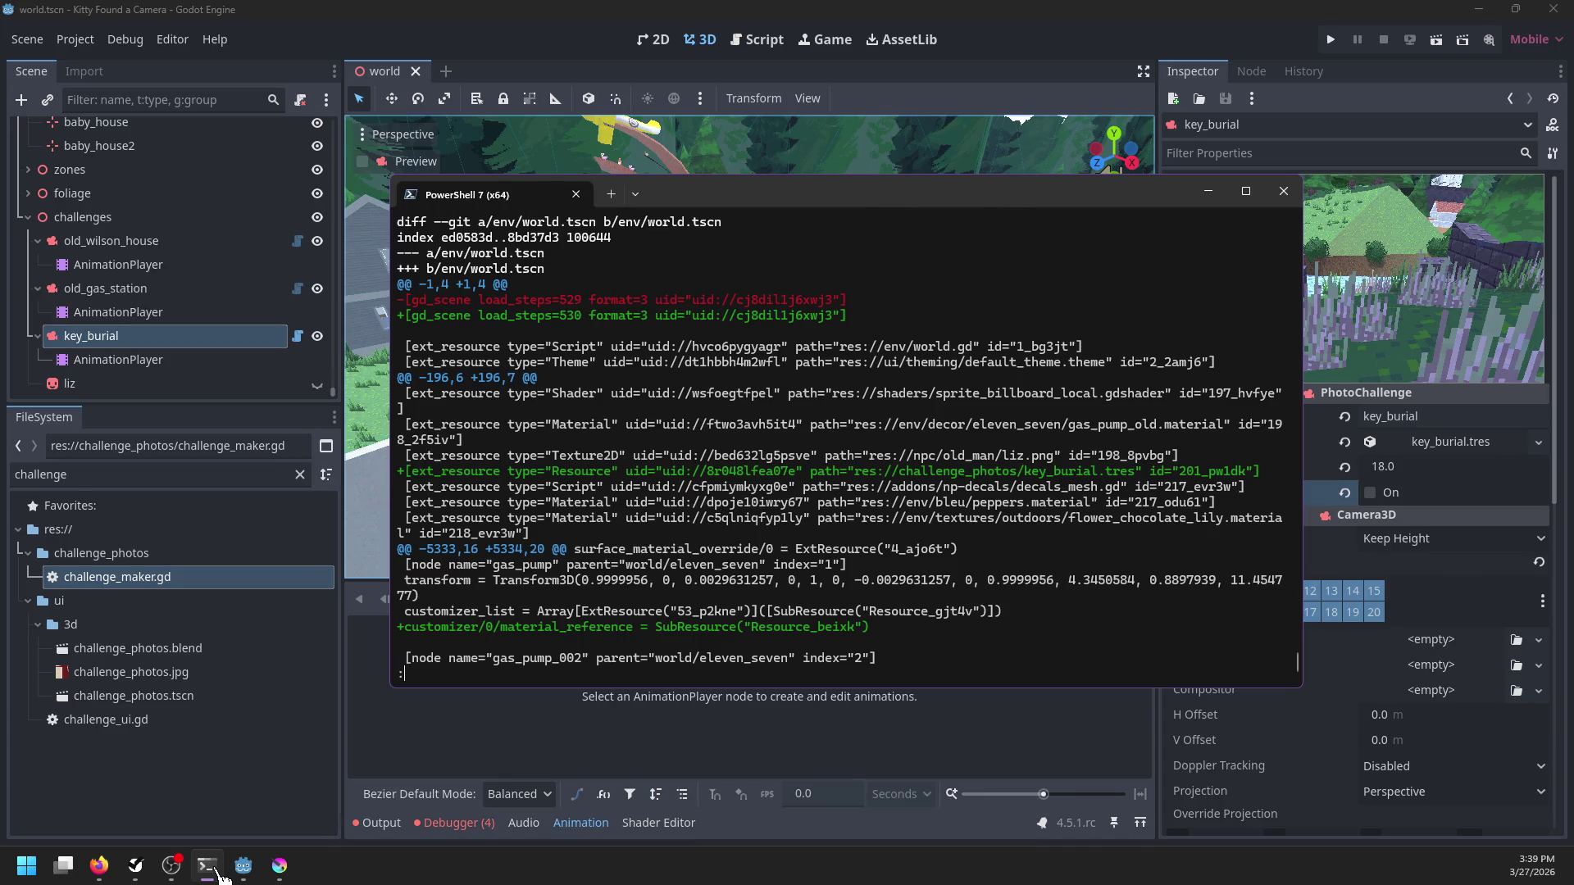
key("Down")
key("Down")
key("Down")
key("q")
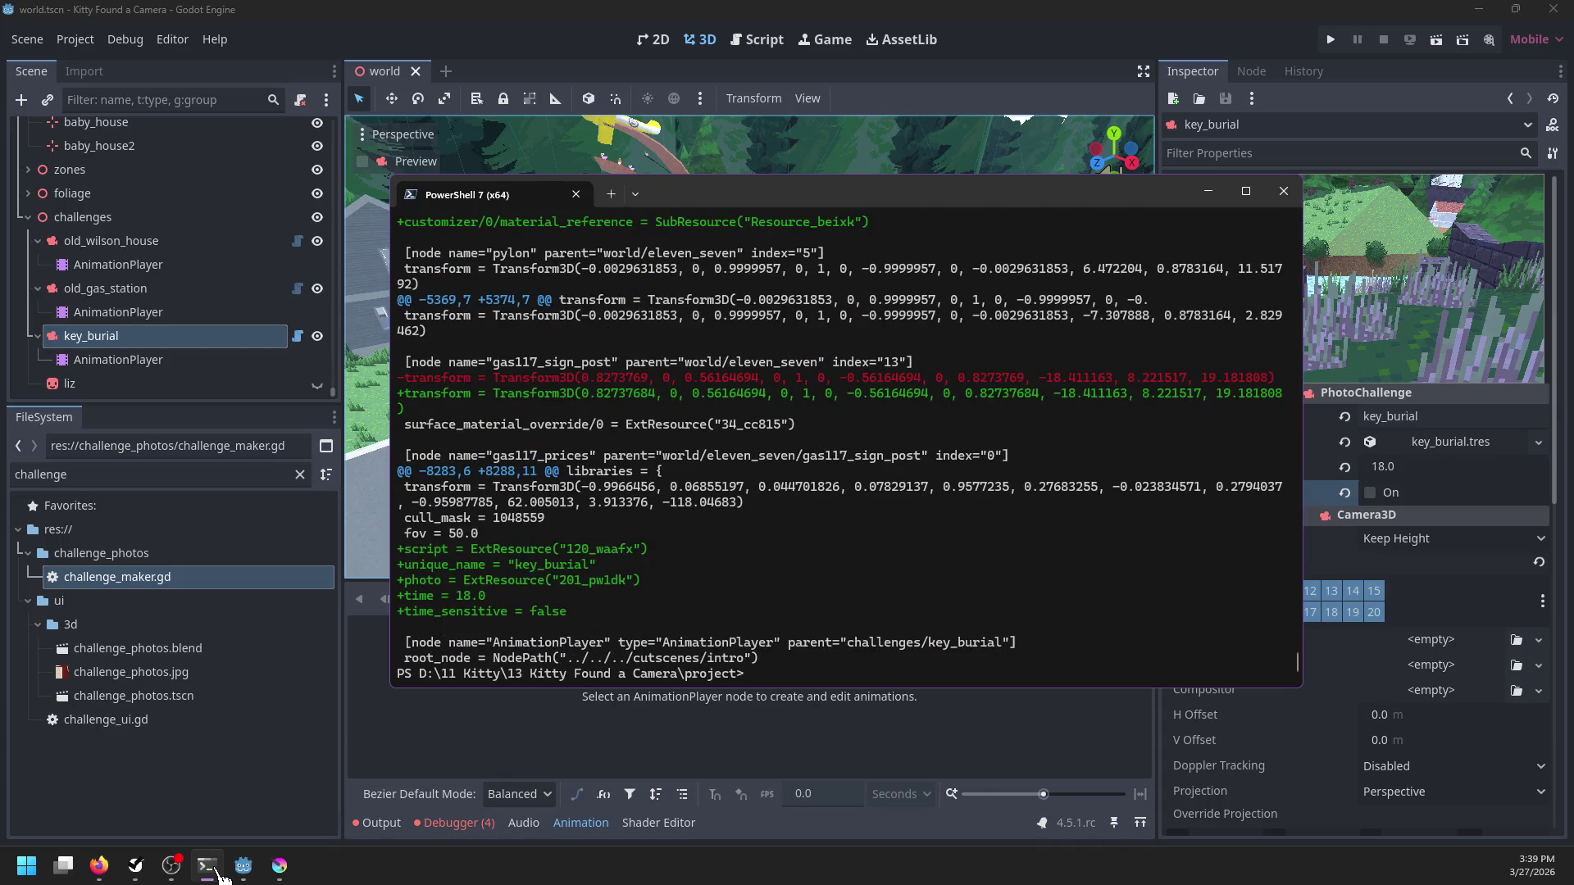
Step: Commit everything as "Key challenge: remake the node for no reason" and run the game
type("git commit -am")
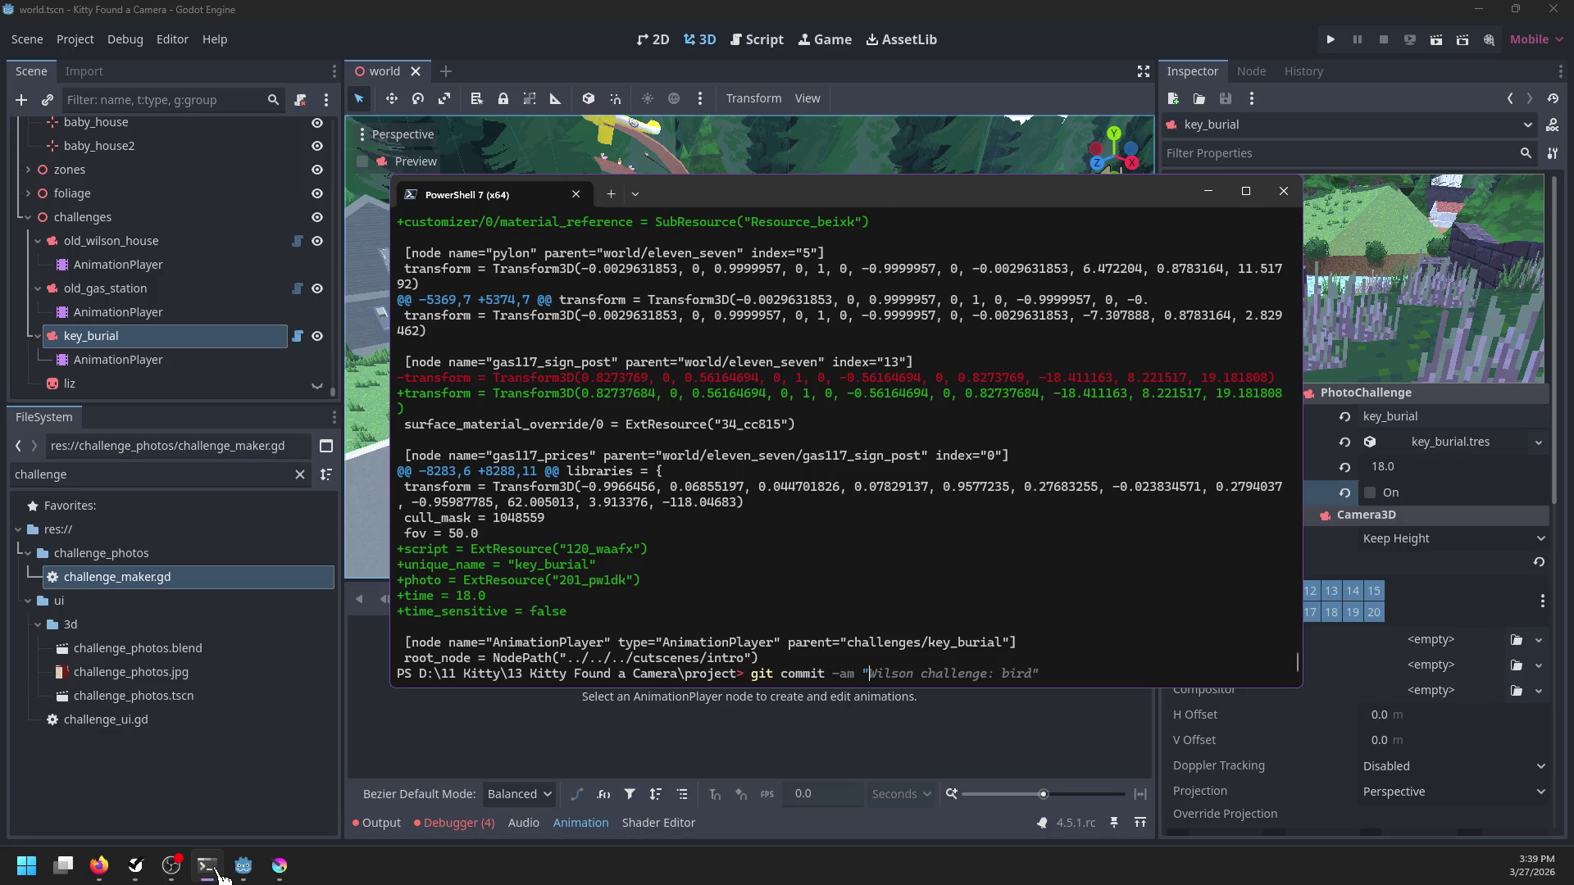
type("Key")
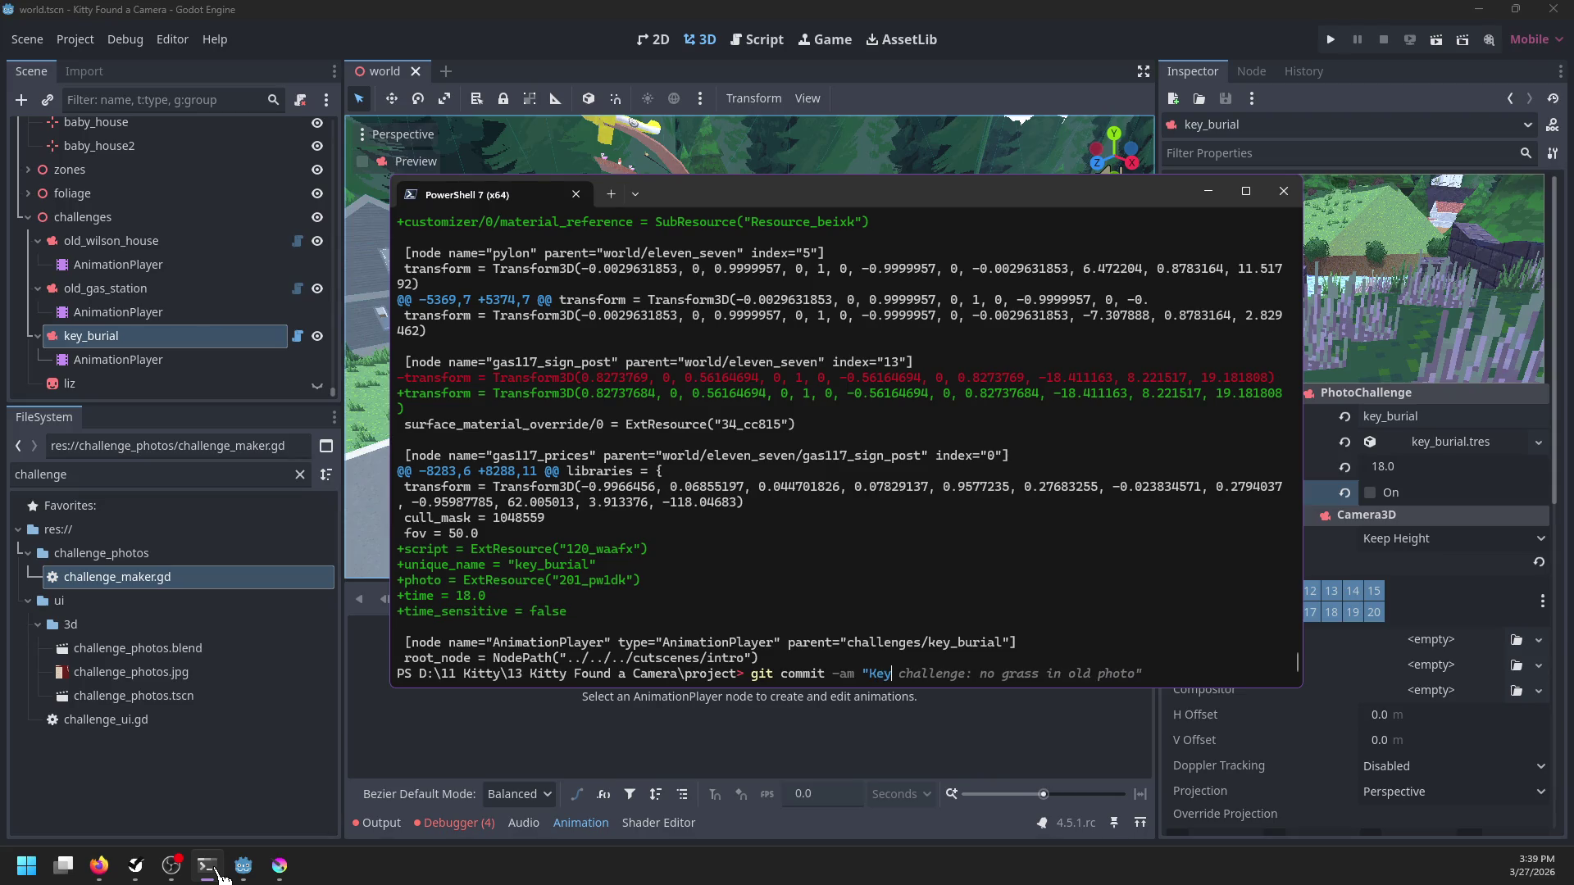
key("ctrl+shift+Left")
key("ctrl+shift+Left")
key("ctrl+shift+Left")
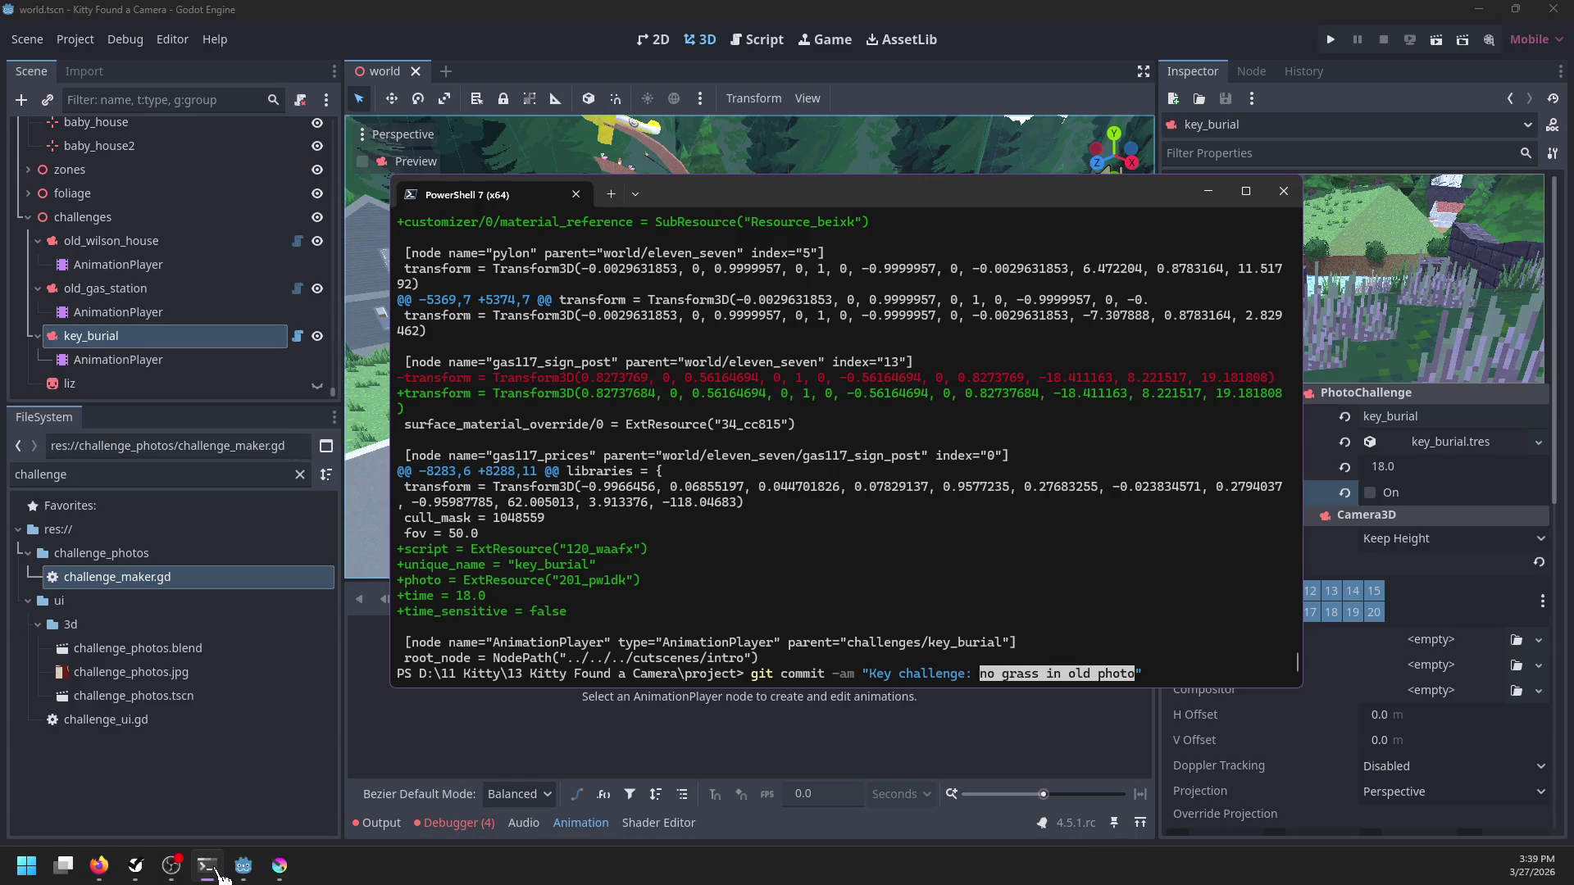
type("remake the node for")
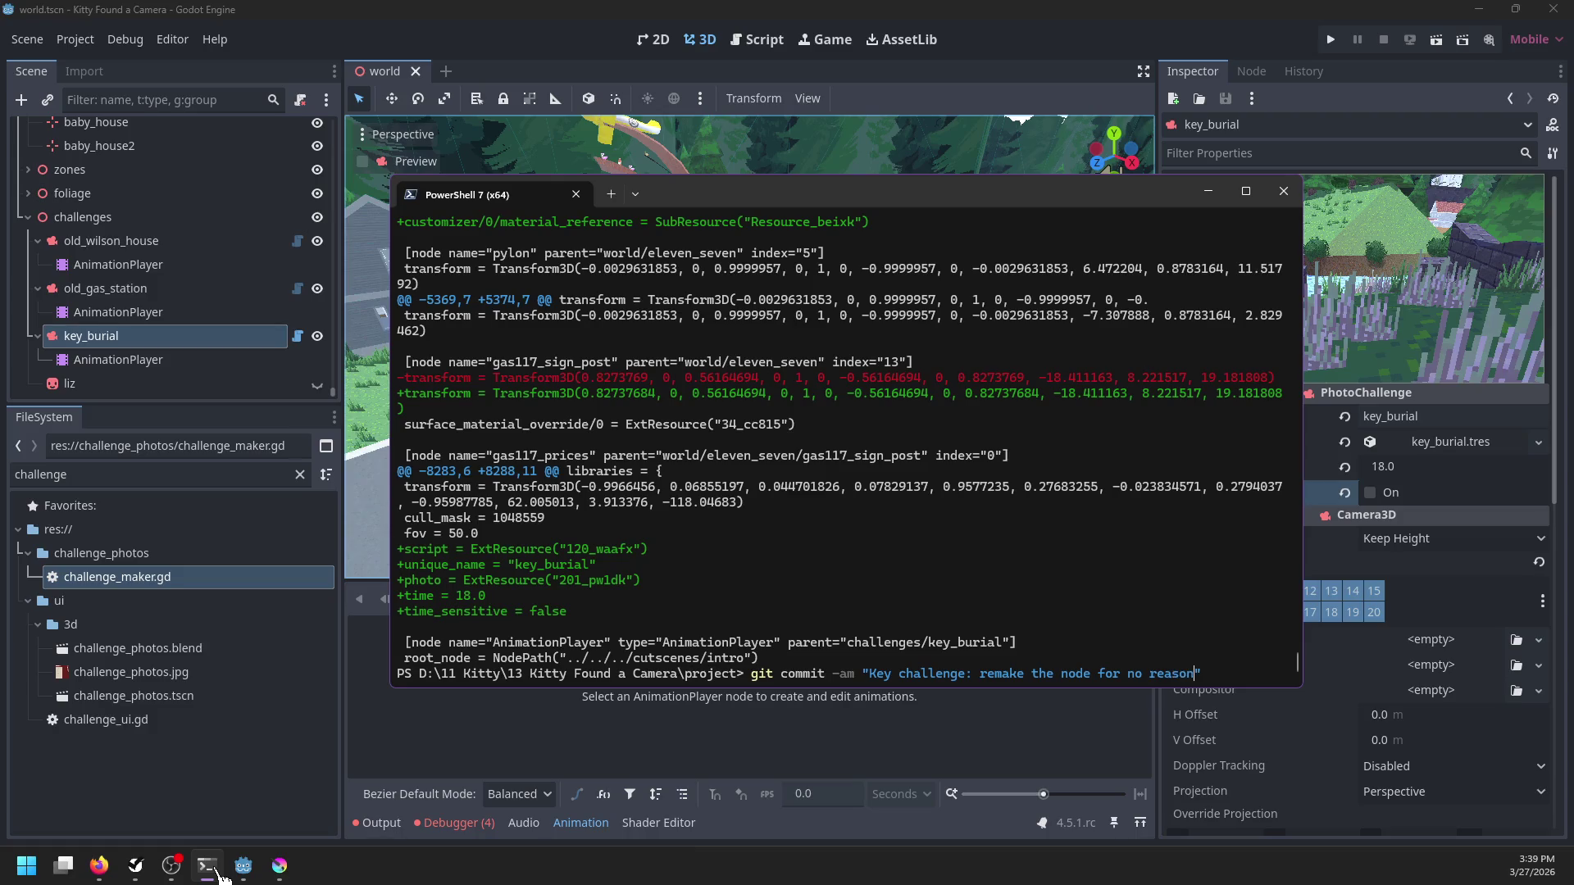
key("Return")
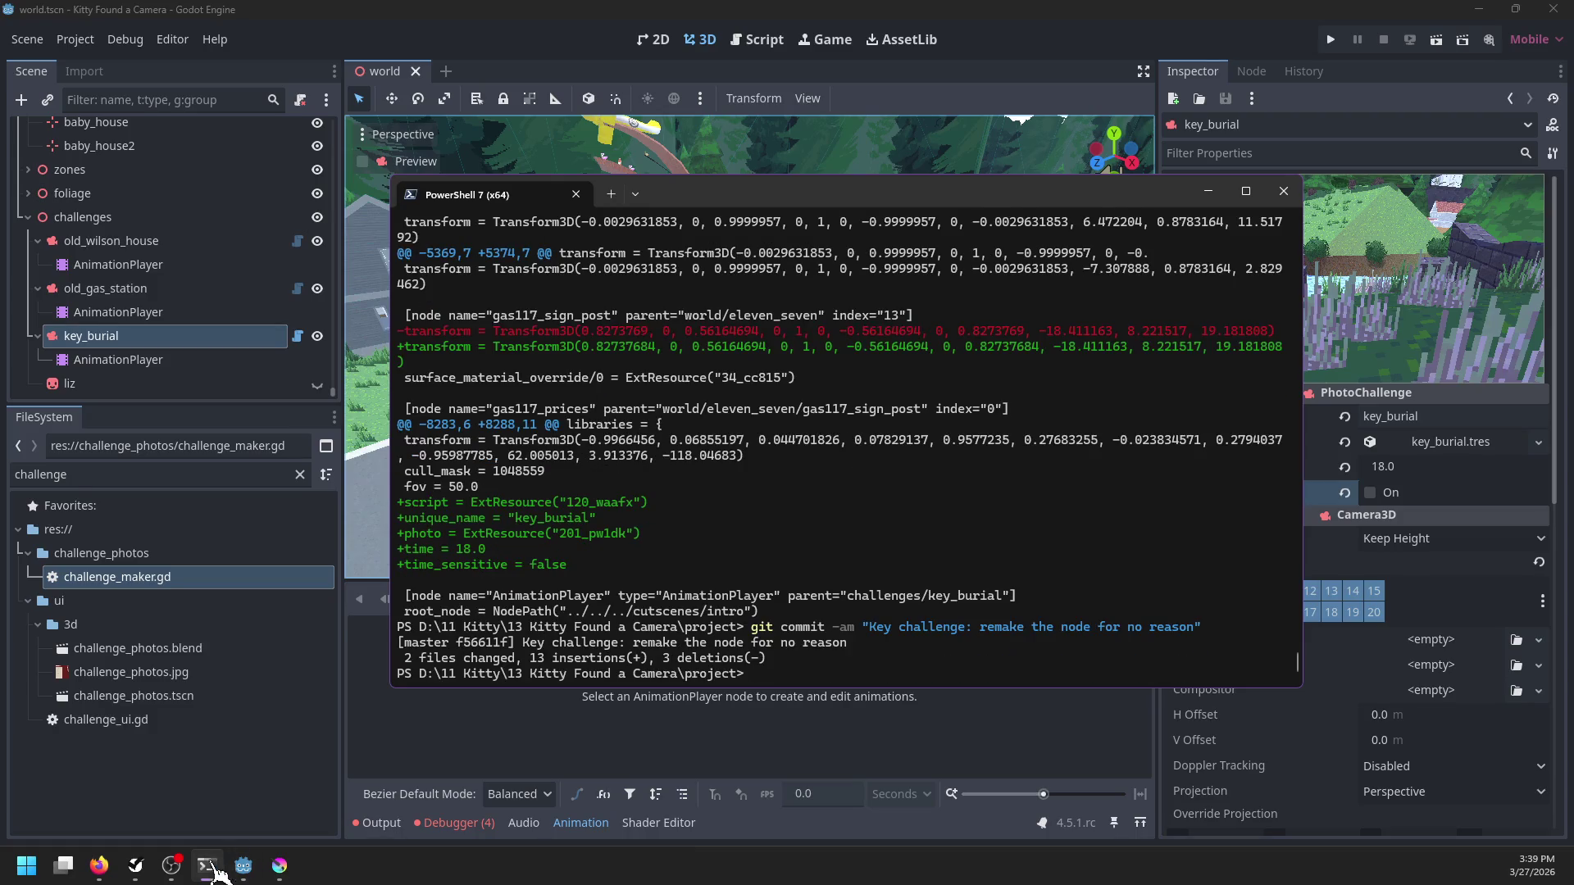
left_click(310, 795)
key("F5")
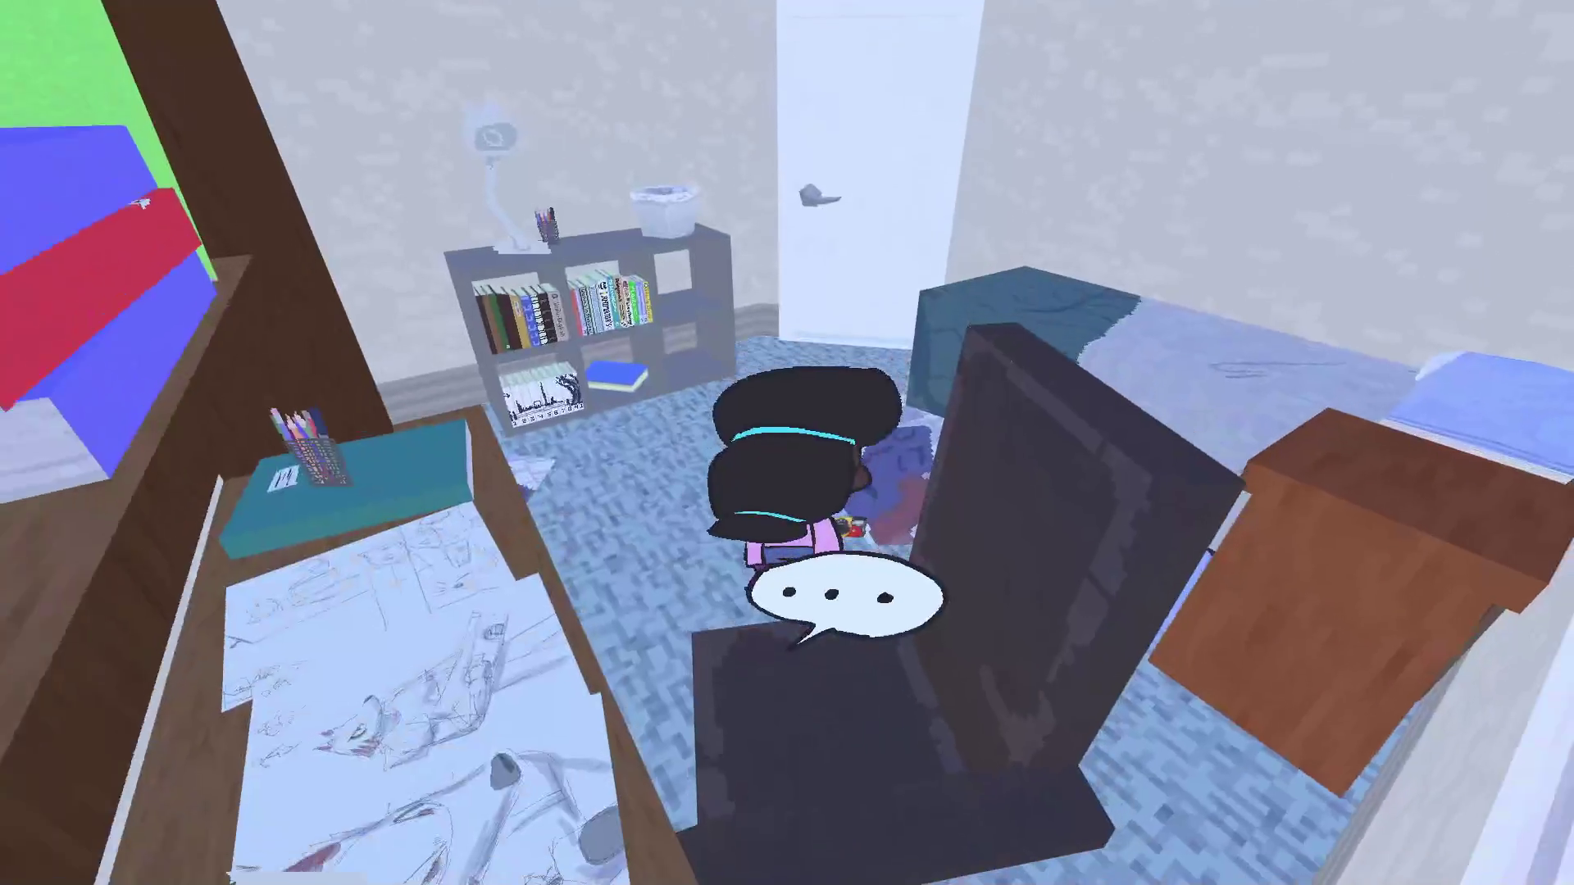
Step: Pause the game and choose Save and Exit
key("Escape")
left_click(435, 811)
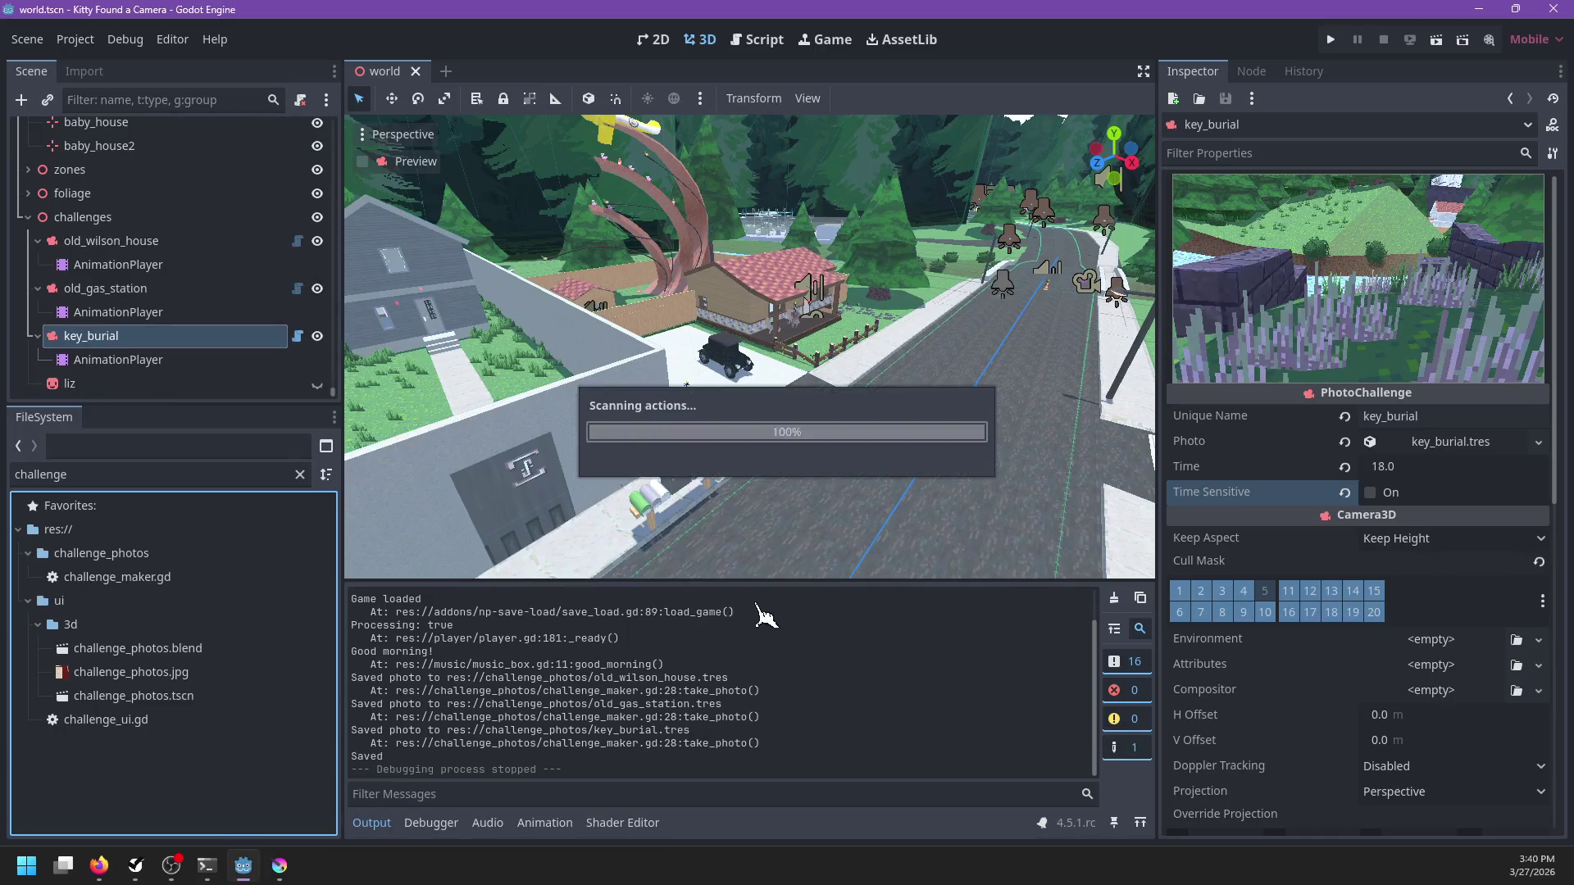
left_click(208, 868)
type("git status")
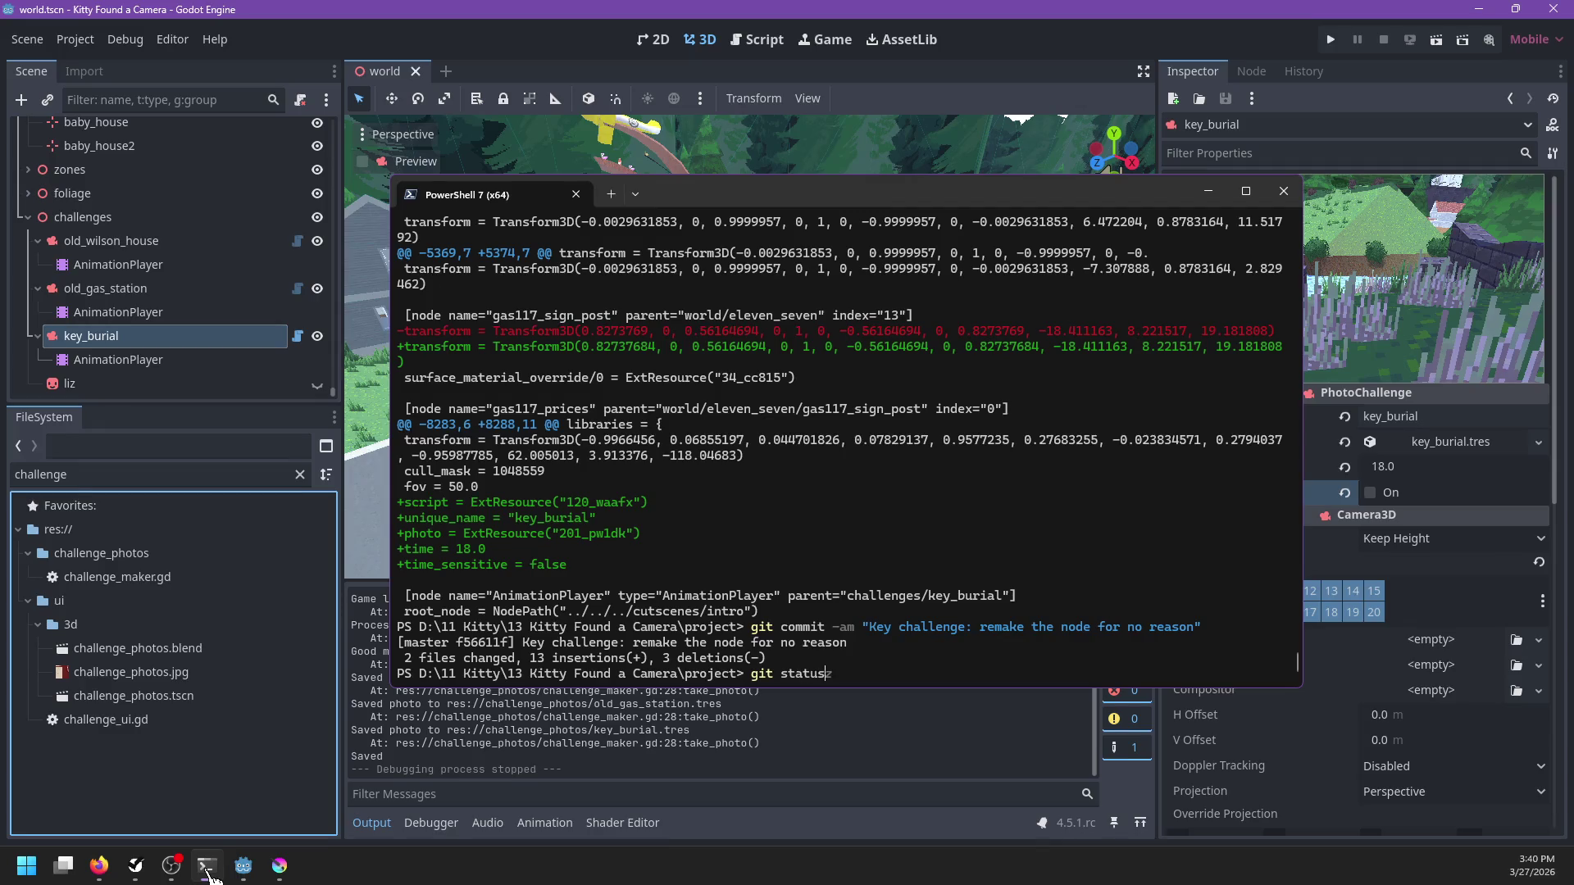
key("Return")
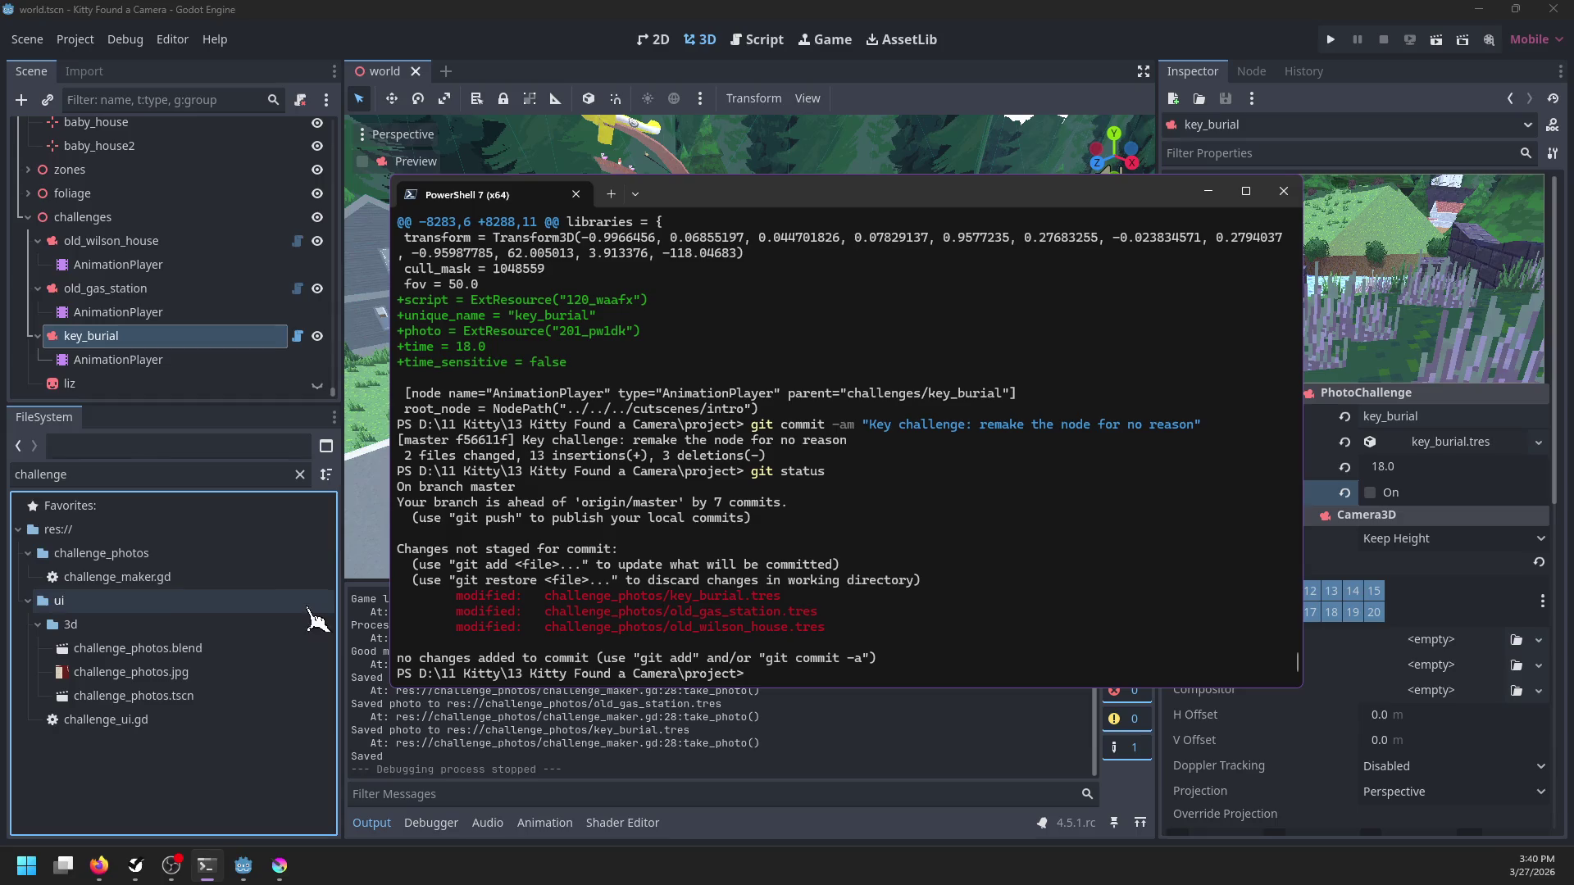
left_click(185, 476)
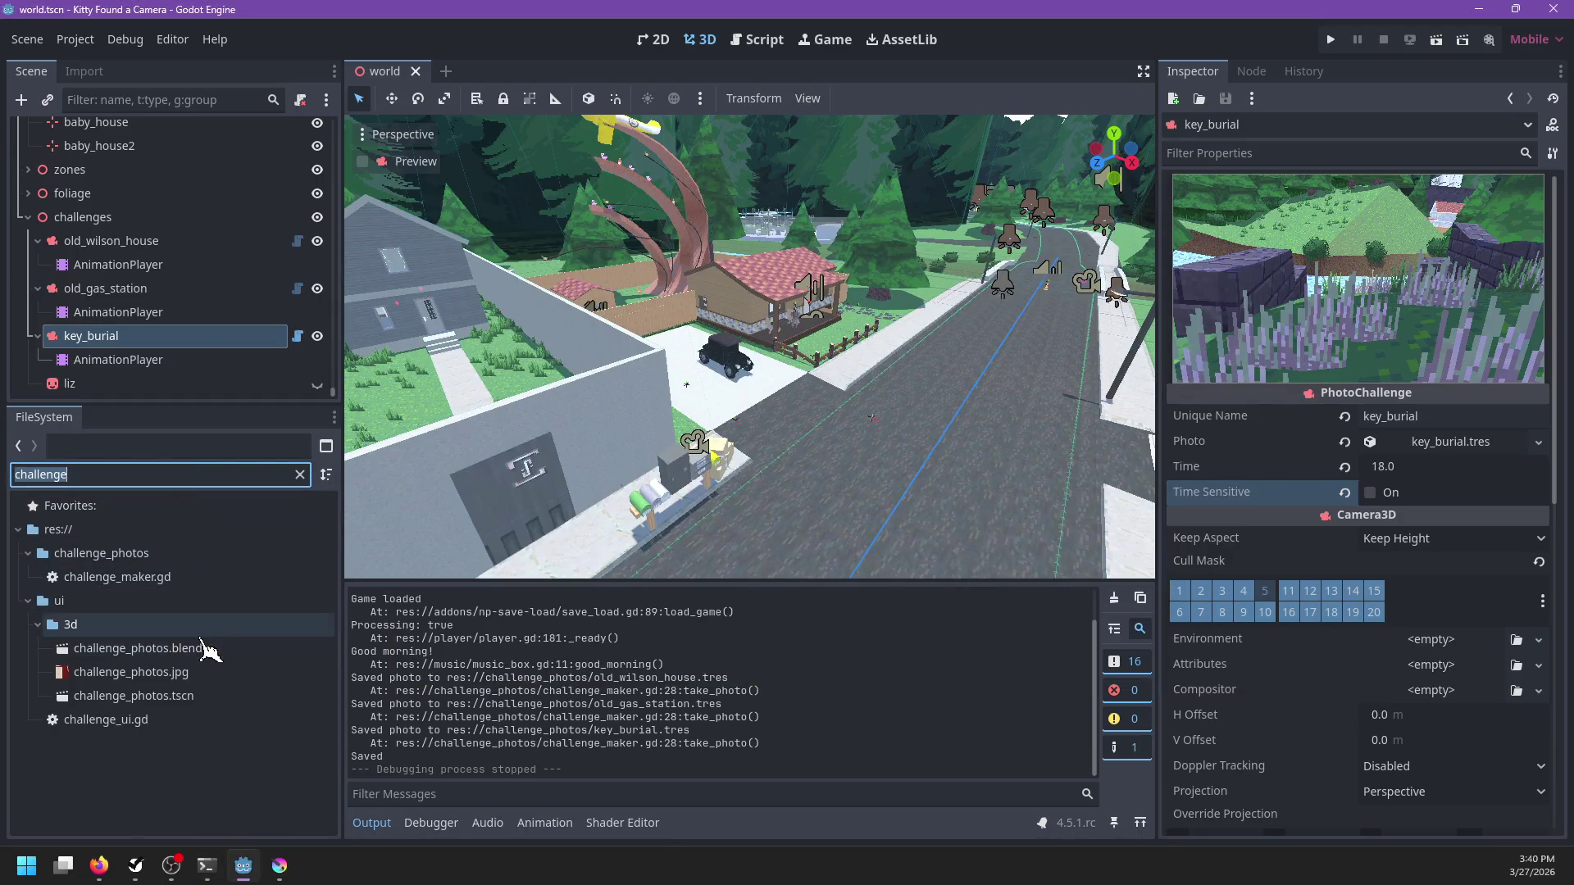
key("BackSpace")
Step: Inspect the house.tres and key_burial.tres photo resources, including their subjects and texture preview
scroll(246, 639, "down", 5)
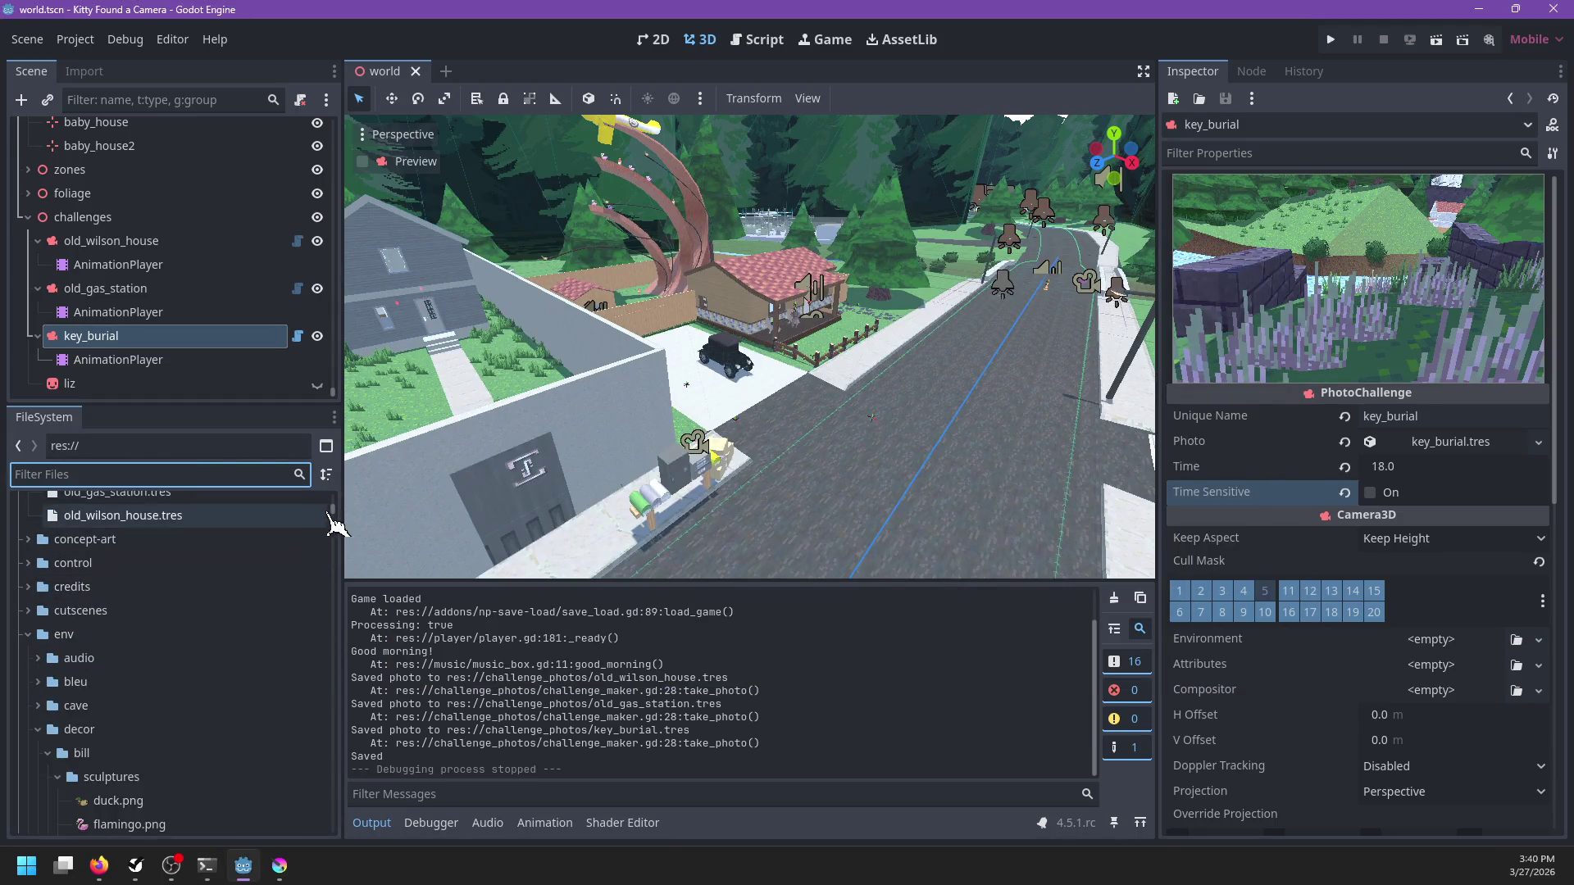
left_click(29, 634)
scroll(49, 680, "up", 5)
left_click(112, 665)
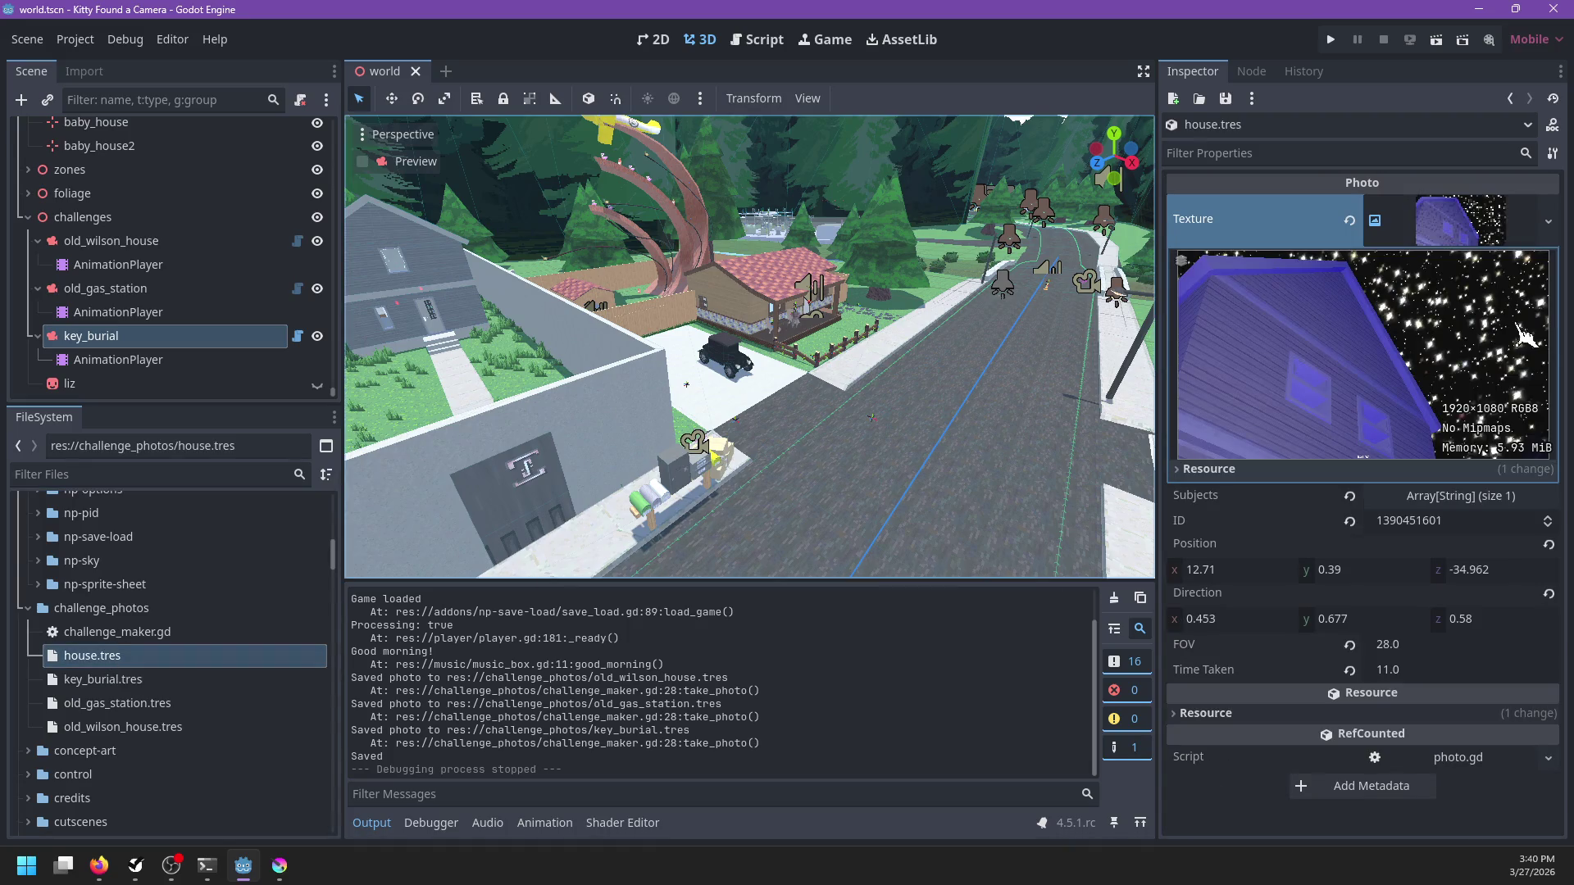
left_click(1447, 497)
left_click(1447, 497)
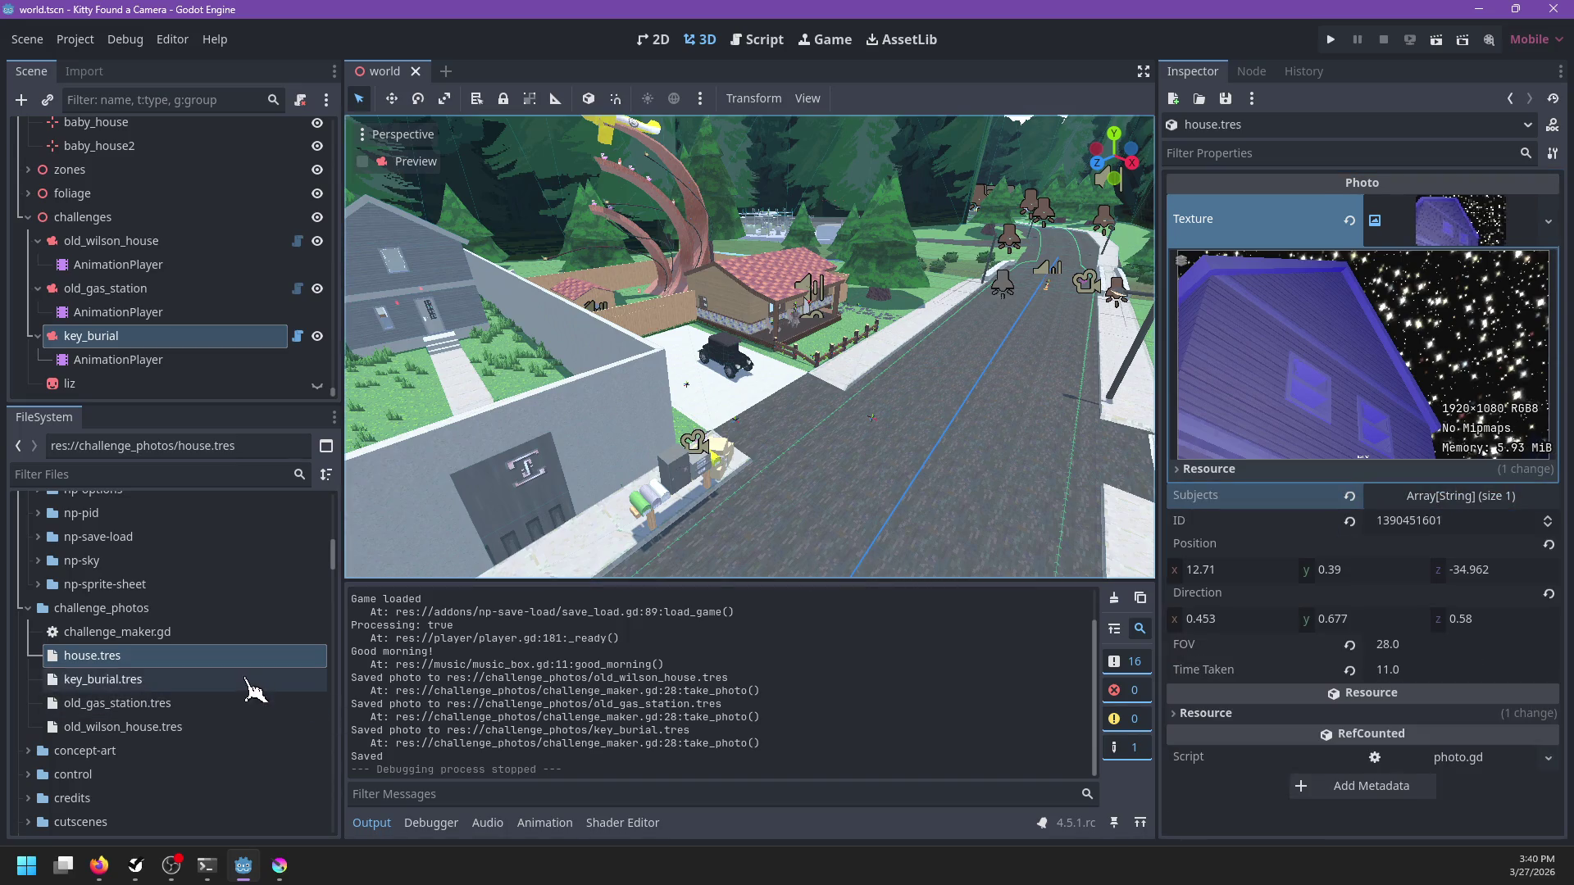
left_click(253, 685)
left_click(1455, 259)
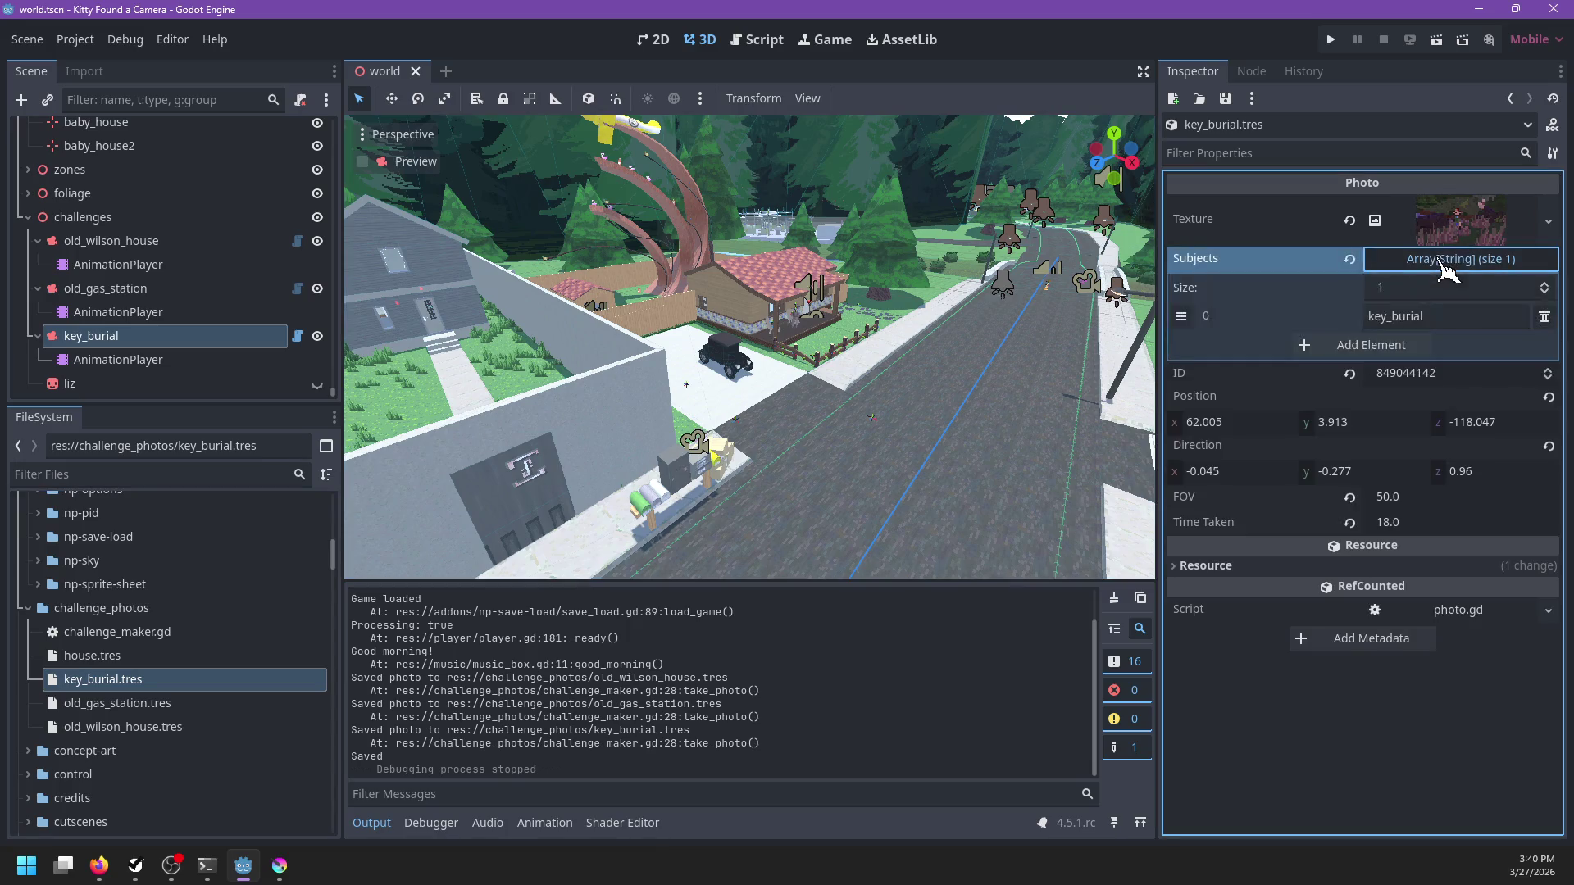
left_click(1459, 229)
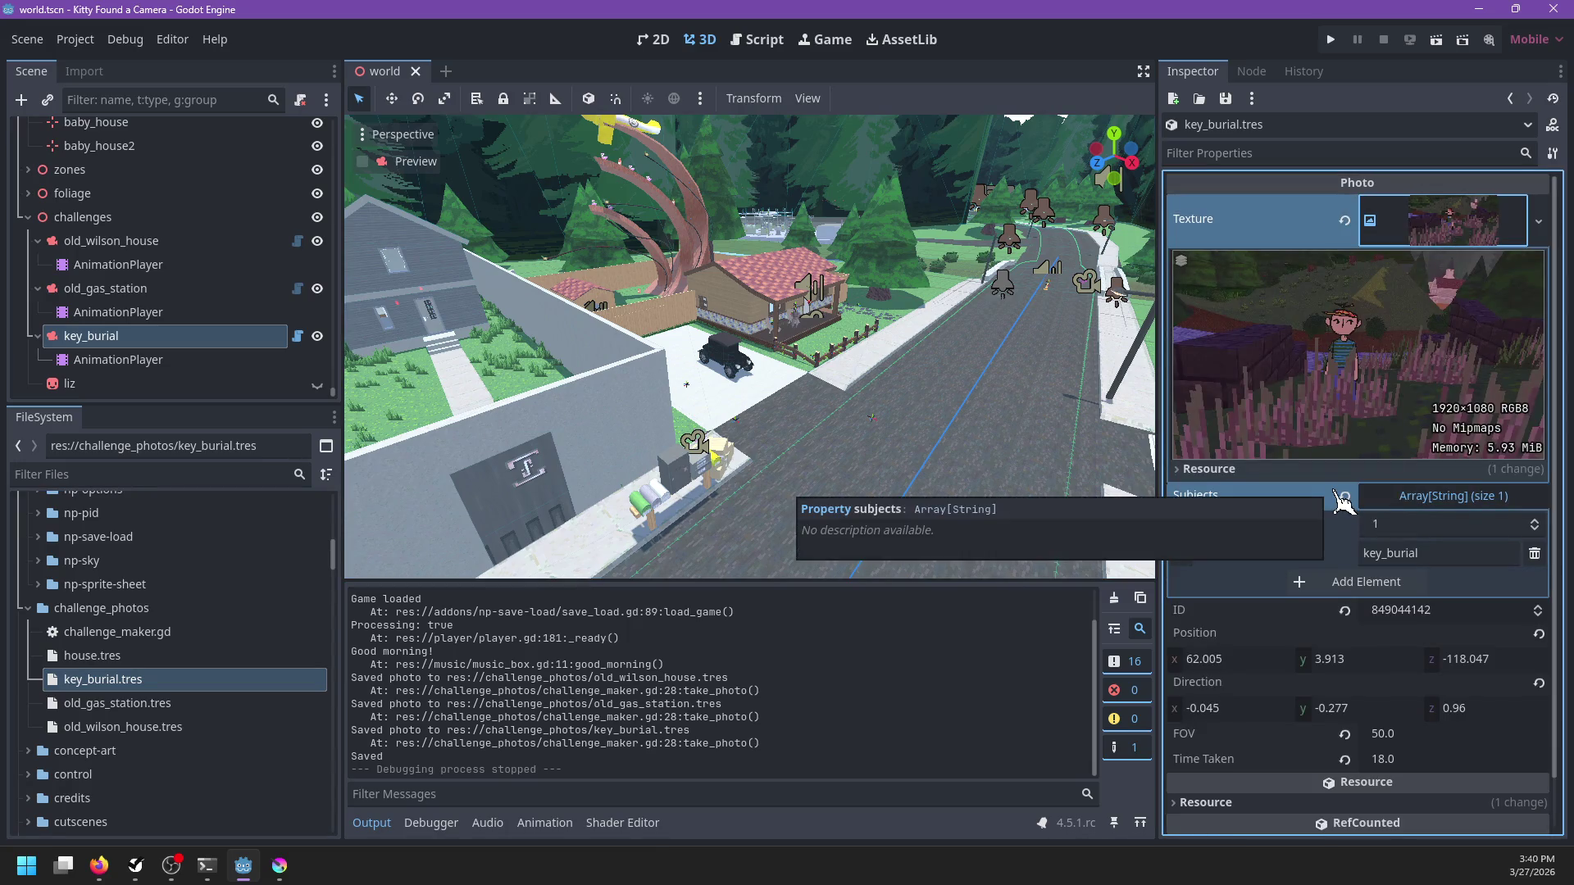
Step: Show the SceneSetup animation tracks of key_burial's AnimationPlayer
left_click(95, 338)
left_click(105, 361)
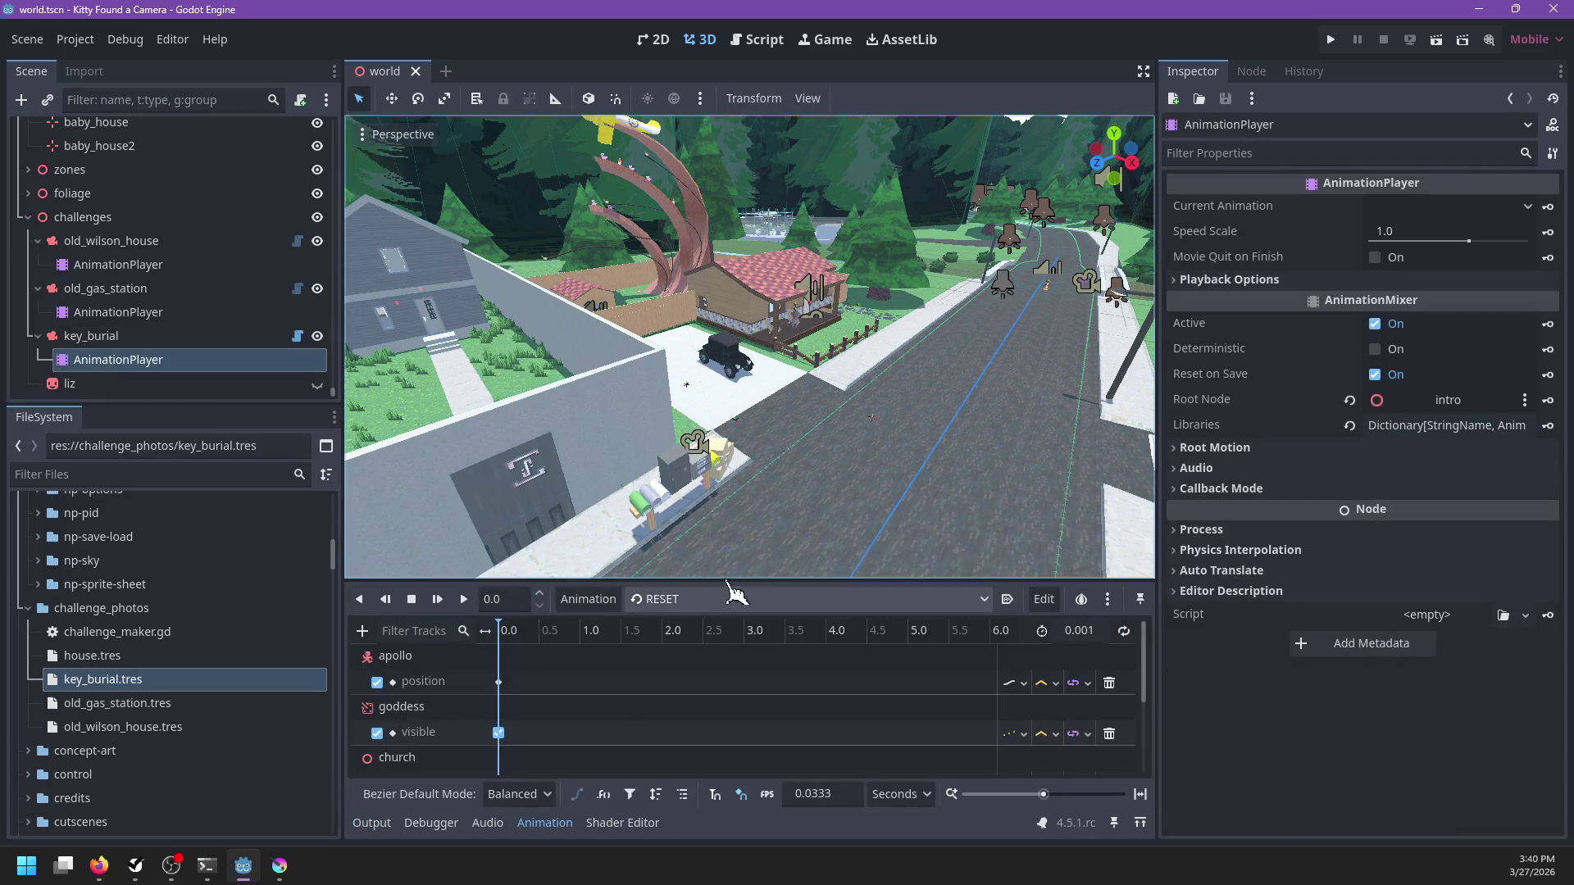
left_click(647, 599)
left_click(688, 648)
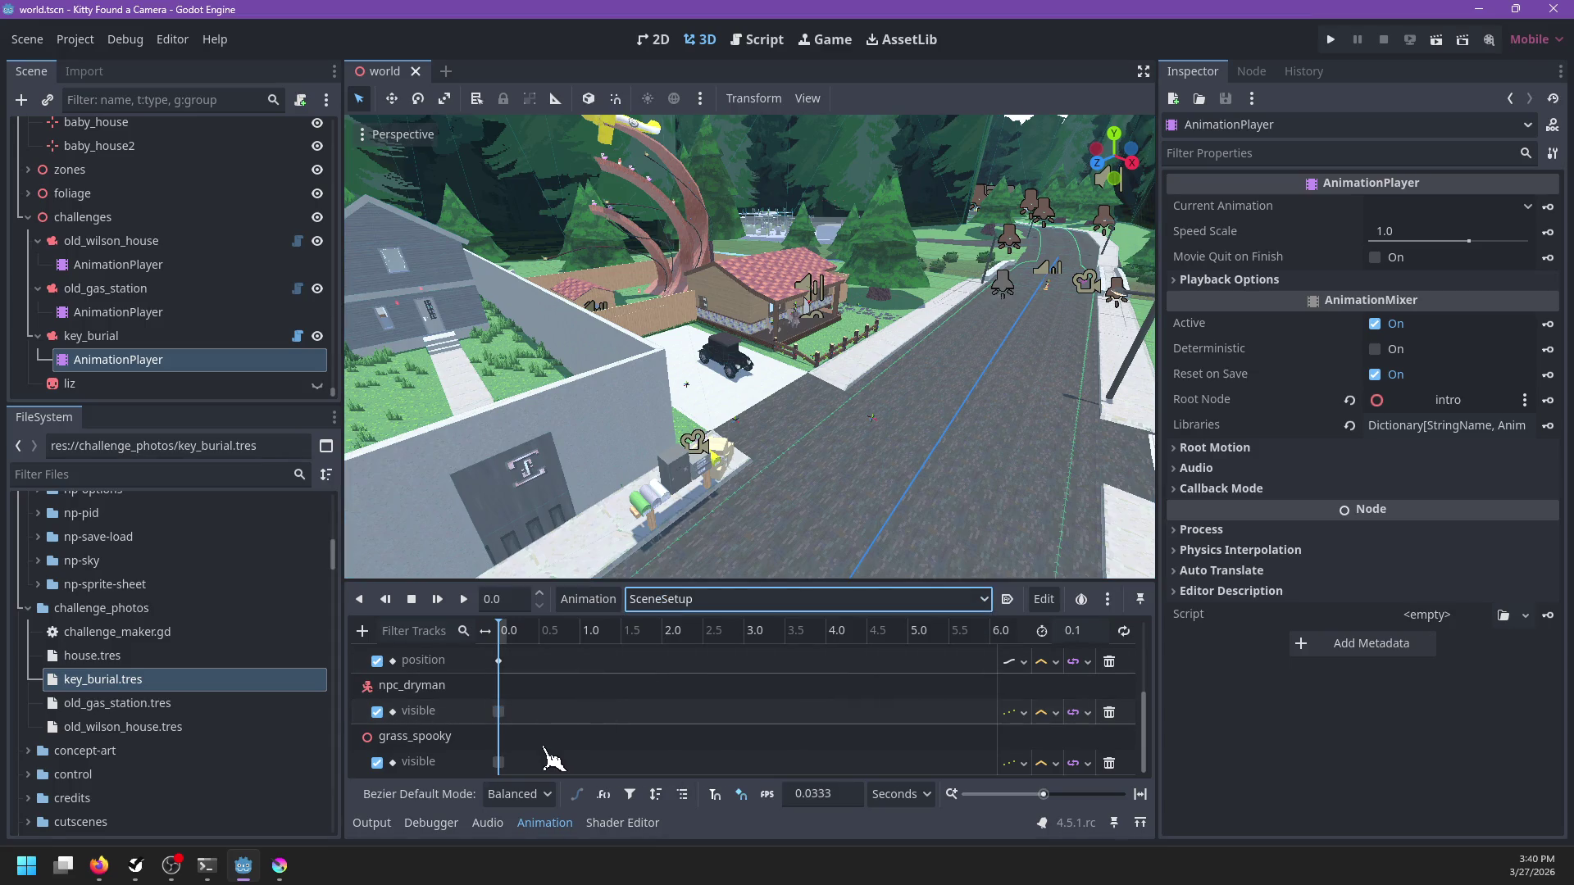
left_click(147, 365)
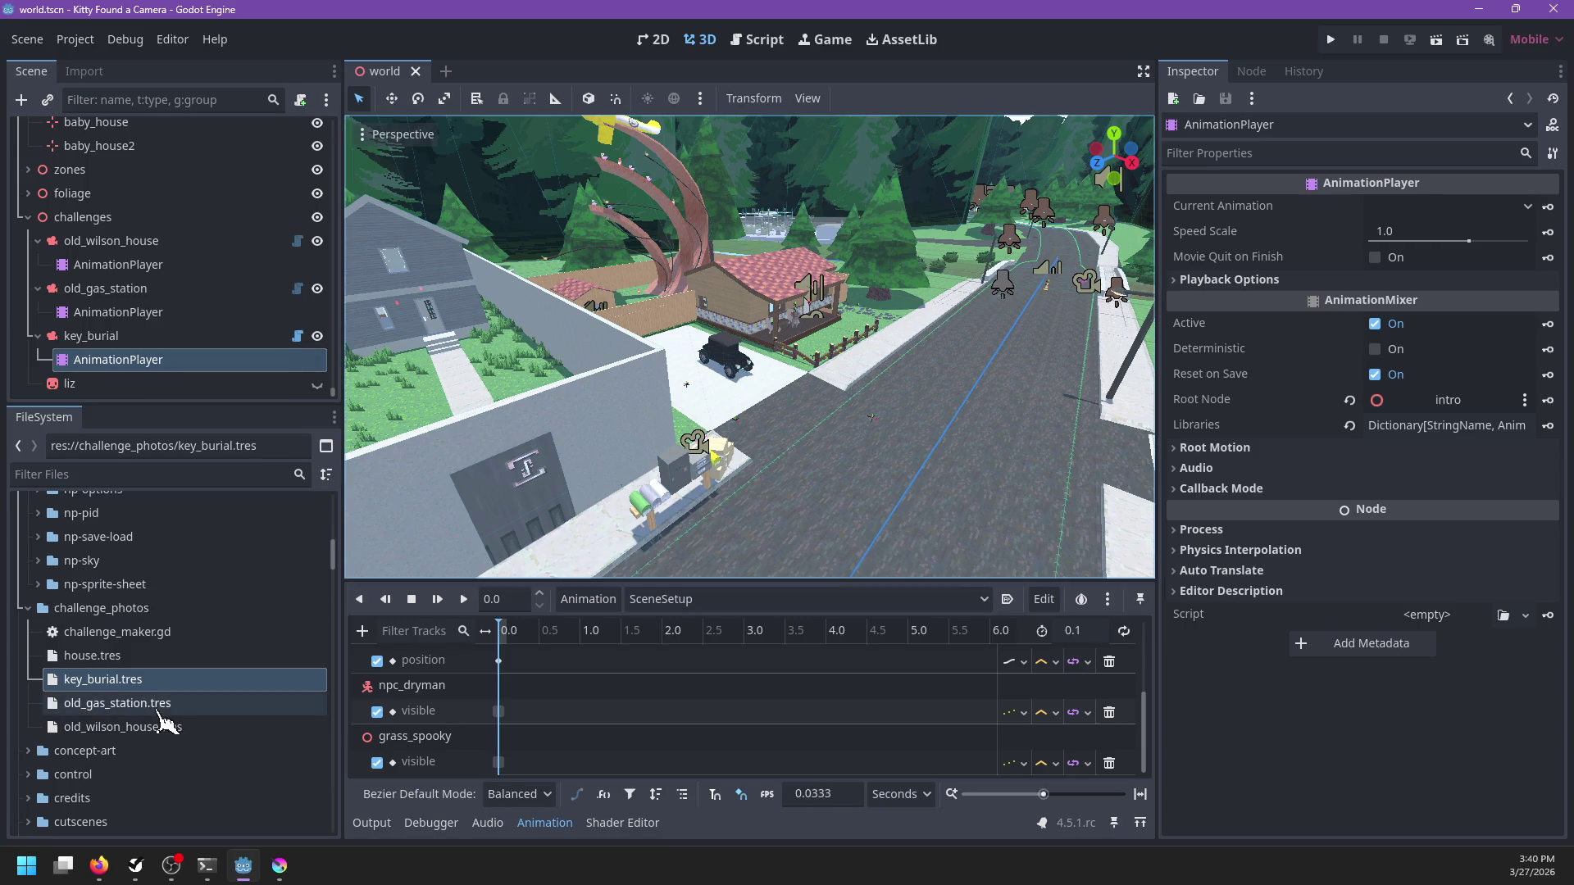
Step: Review the key_burial, old_gas_station and old_wilson_house photos, then run the game
left_click(147, 681)
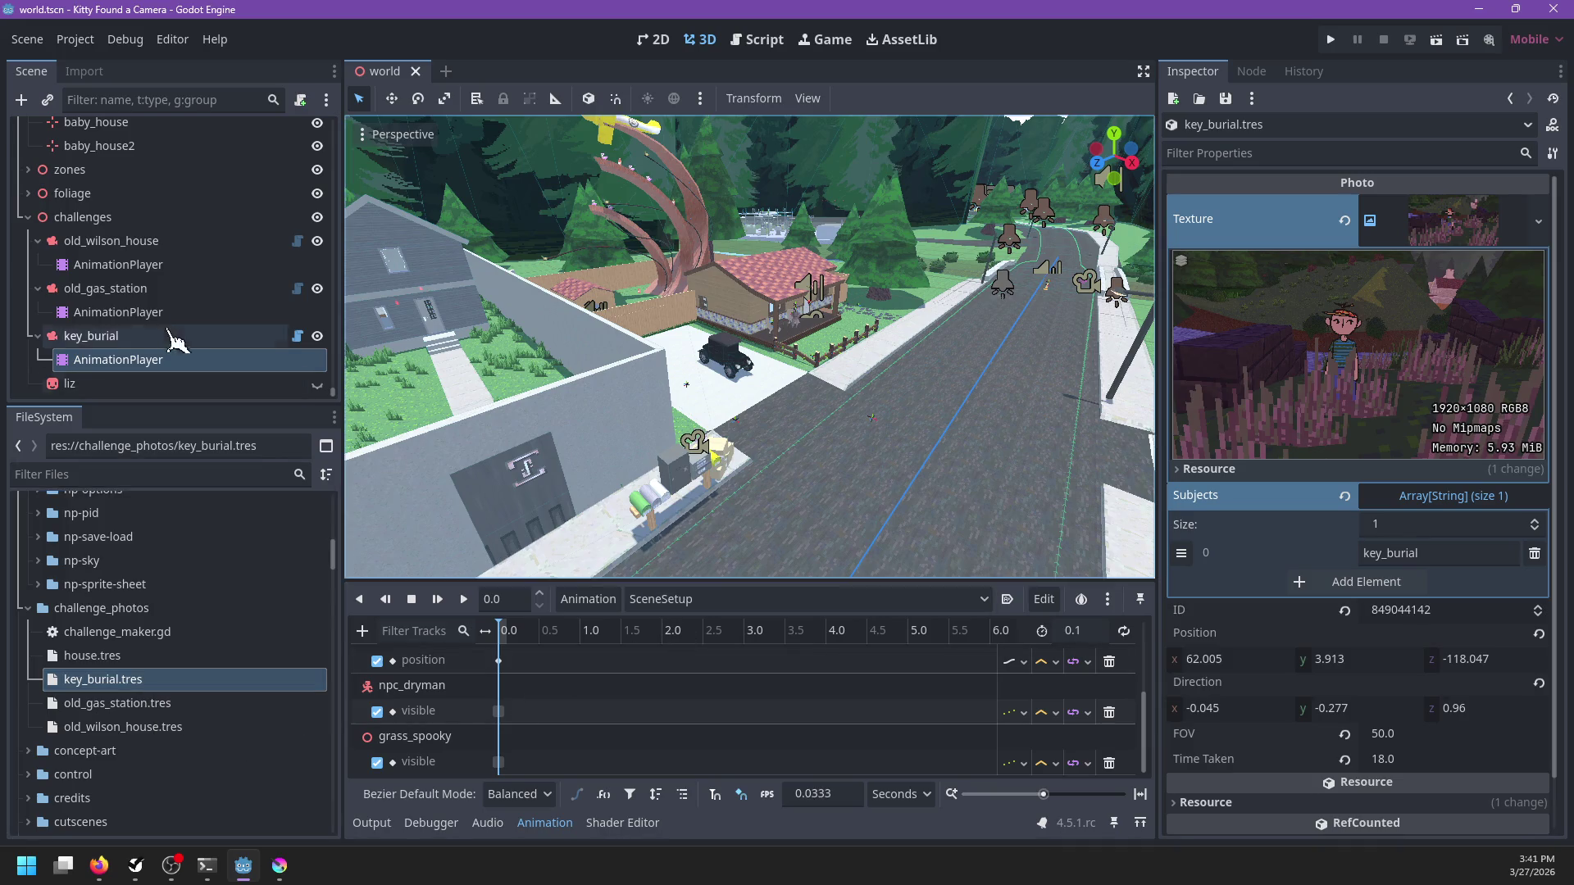
left_click(85, 344)
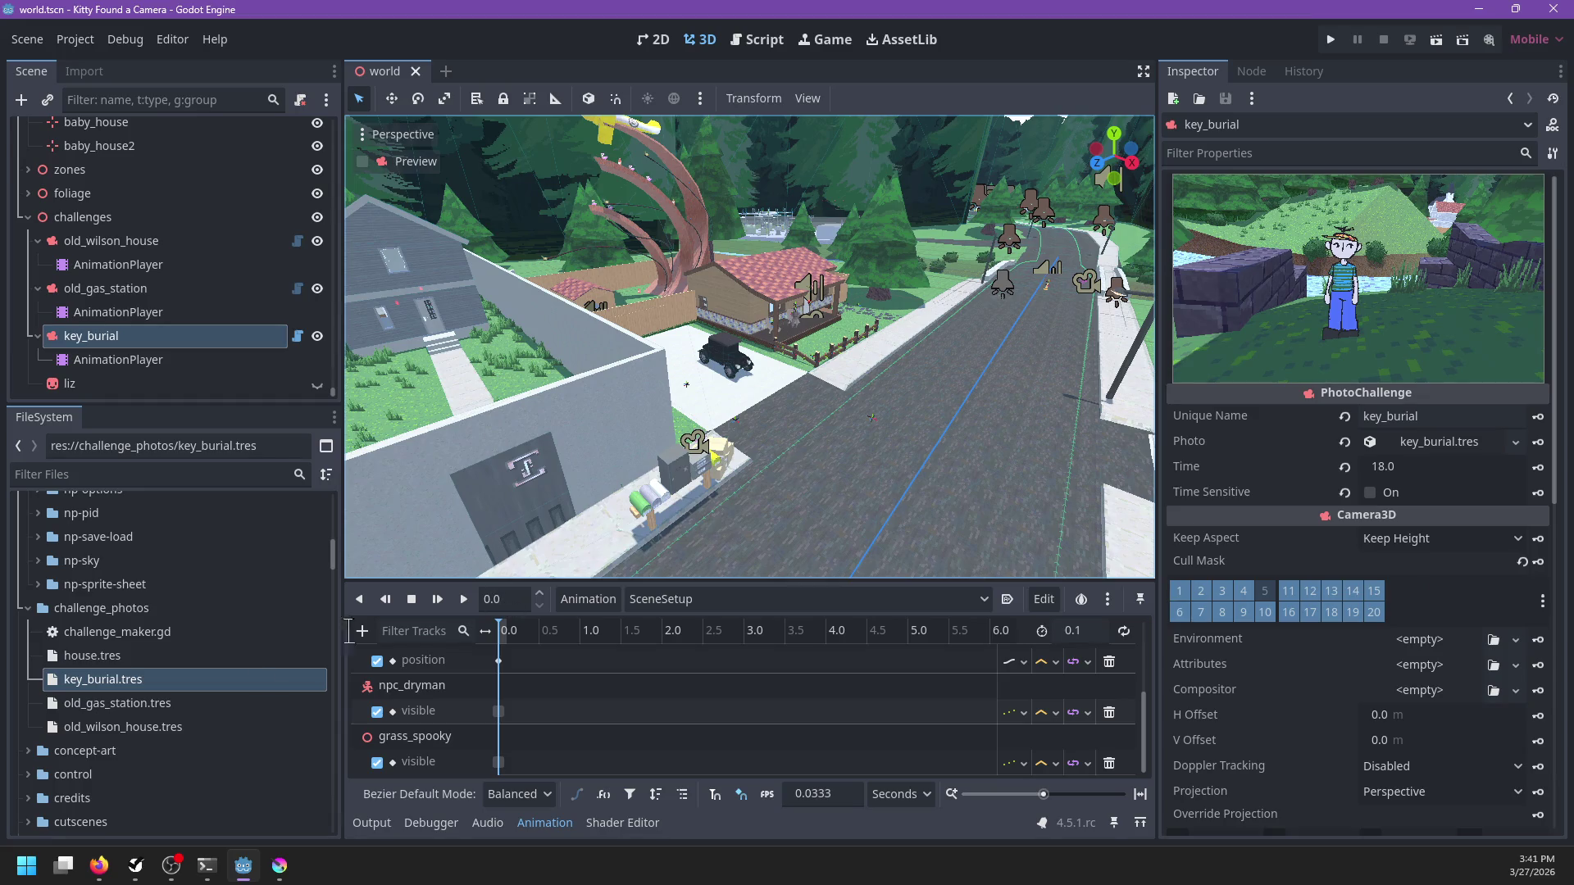
left_click(109, 705)
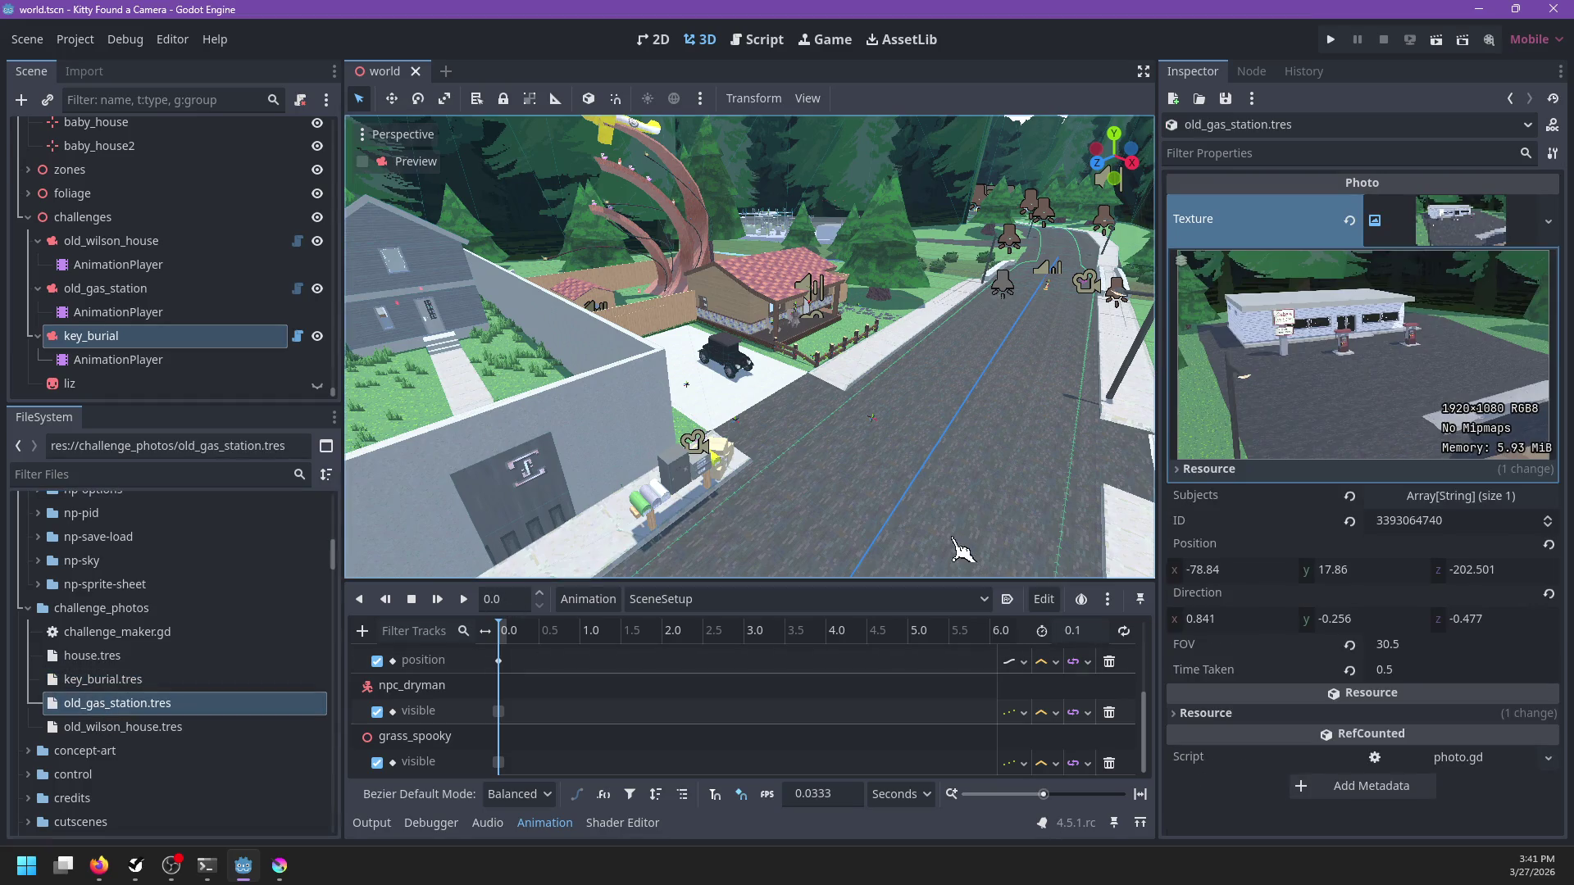
left_click(139, 729)
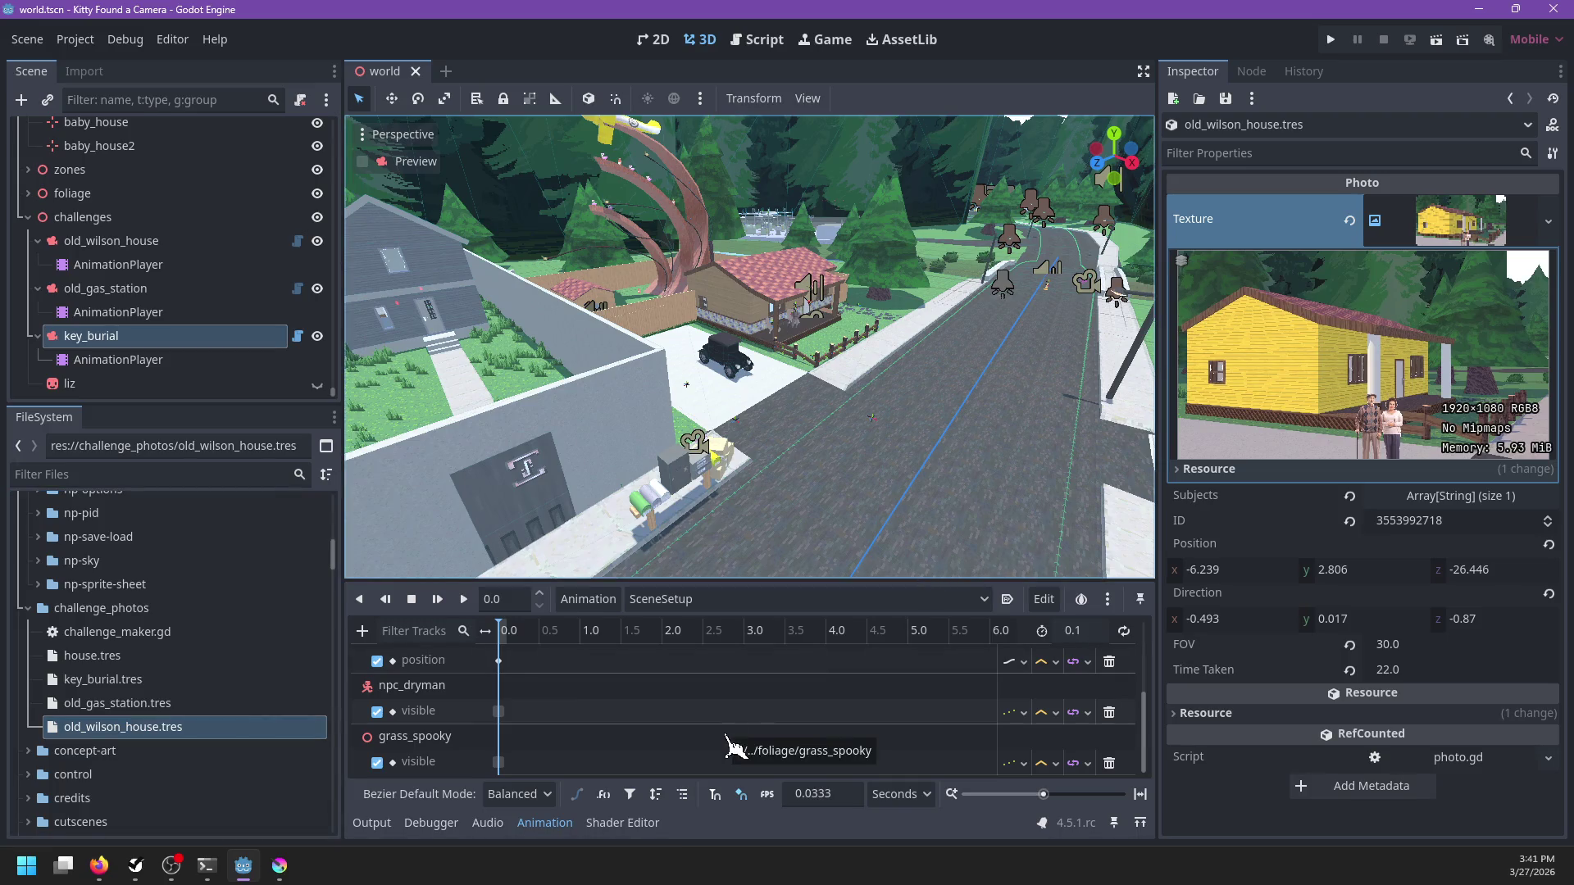
key("F5")
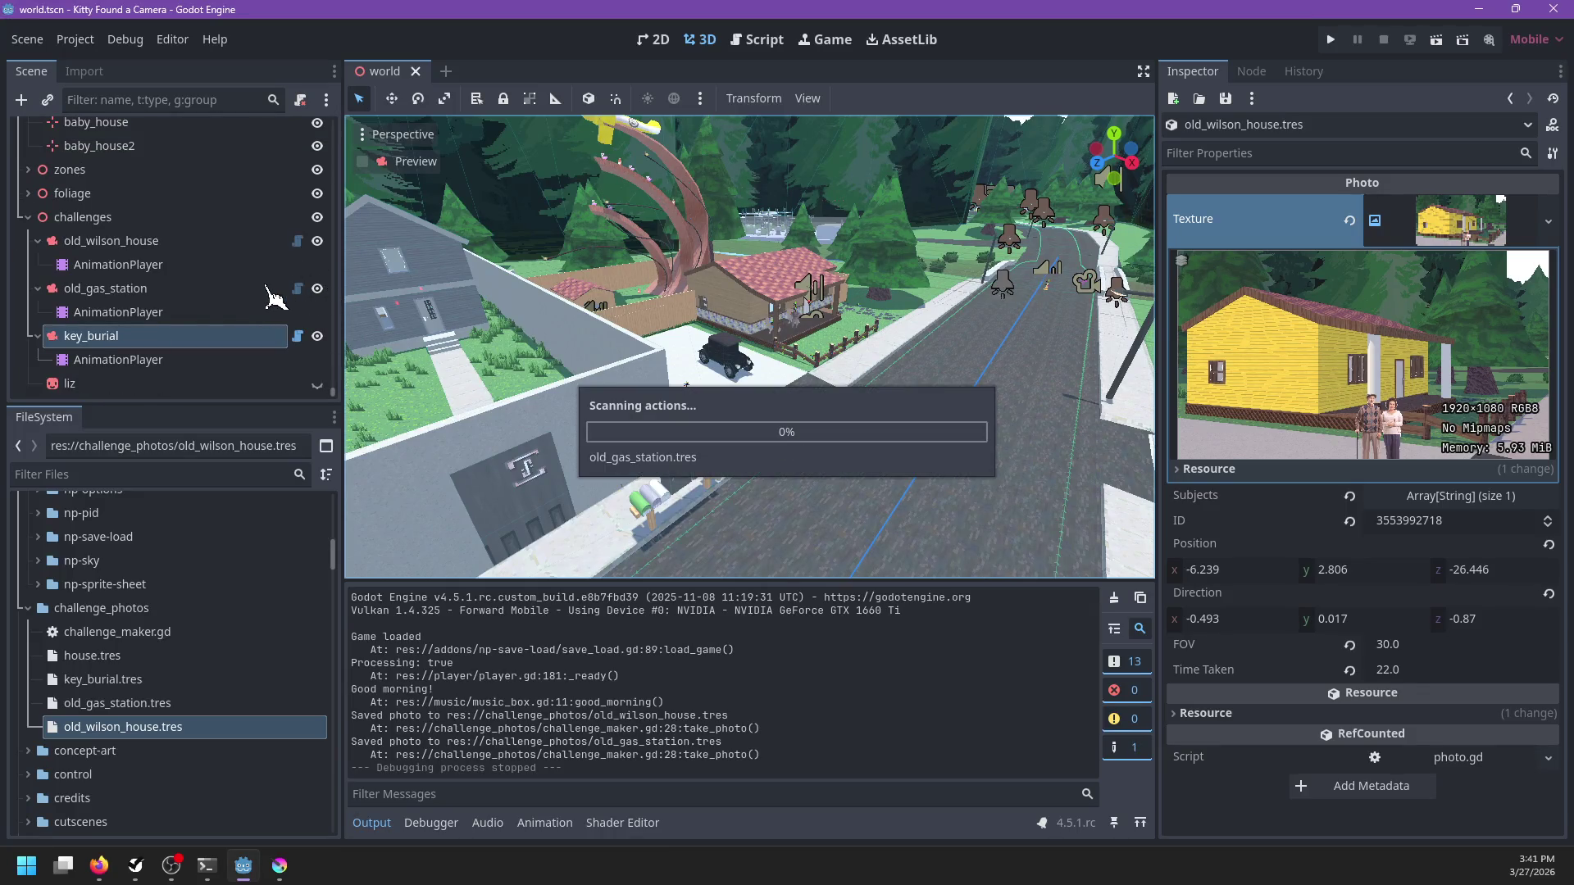
Step: Collapse the scene tree branches, then select and frame foliage > grass_spooky
left_click_drag(334, 392, 359, 127)
left_click(38, 202)
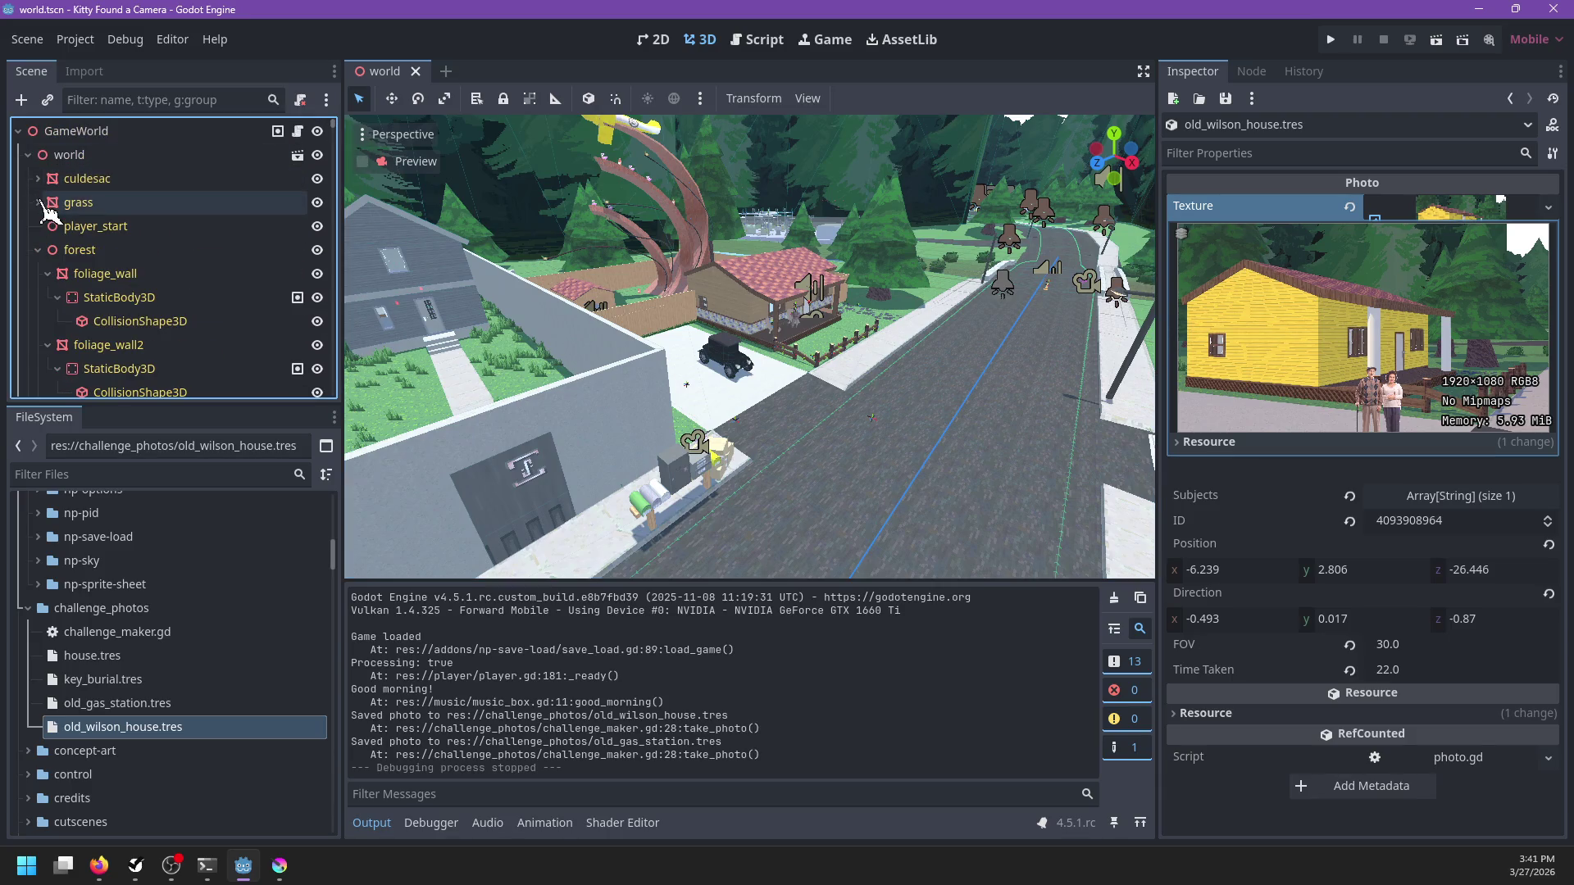
left_click(49, 249)
left_click(27, 155)
scroll(39, 162, "down", 2)
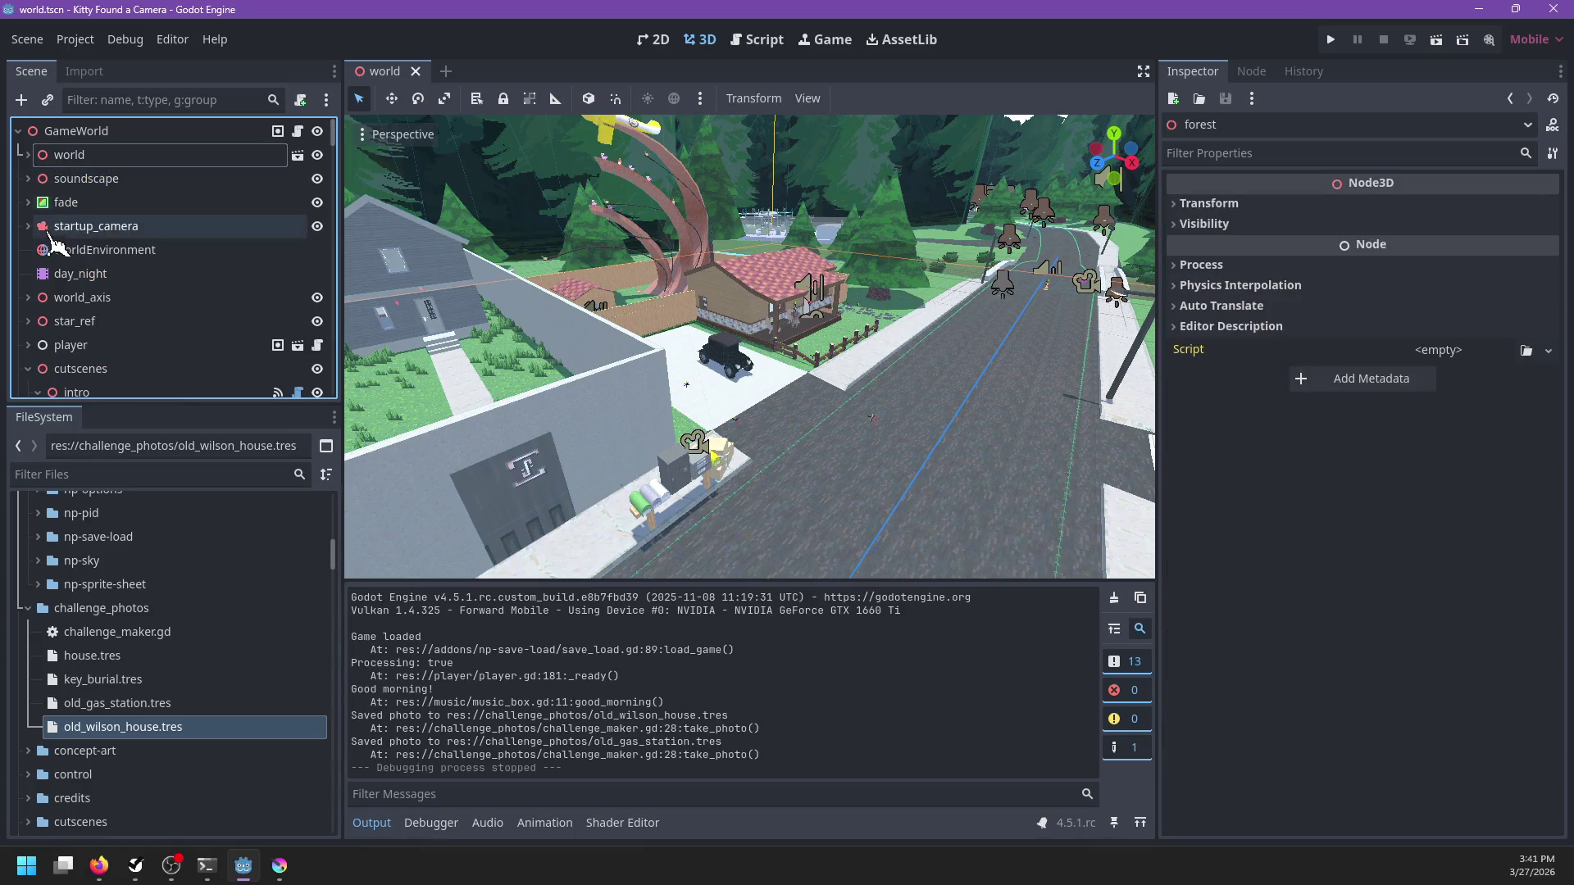
left_click(35, 302)
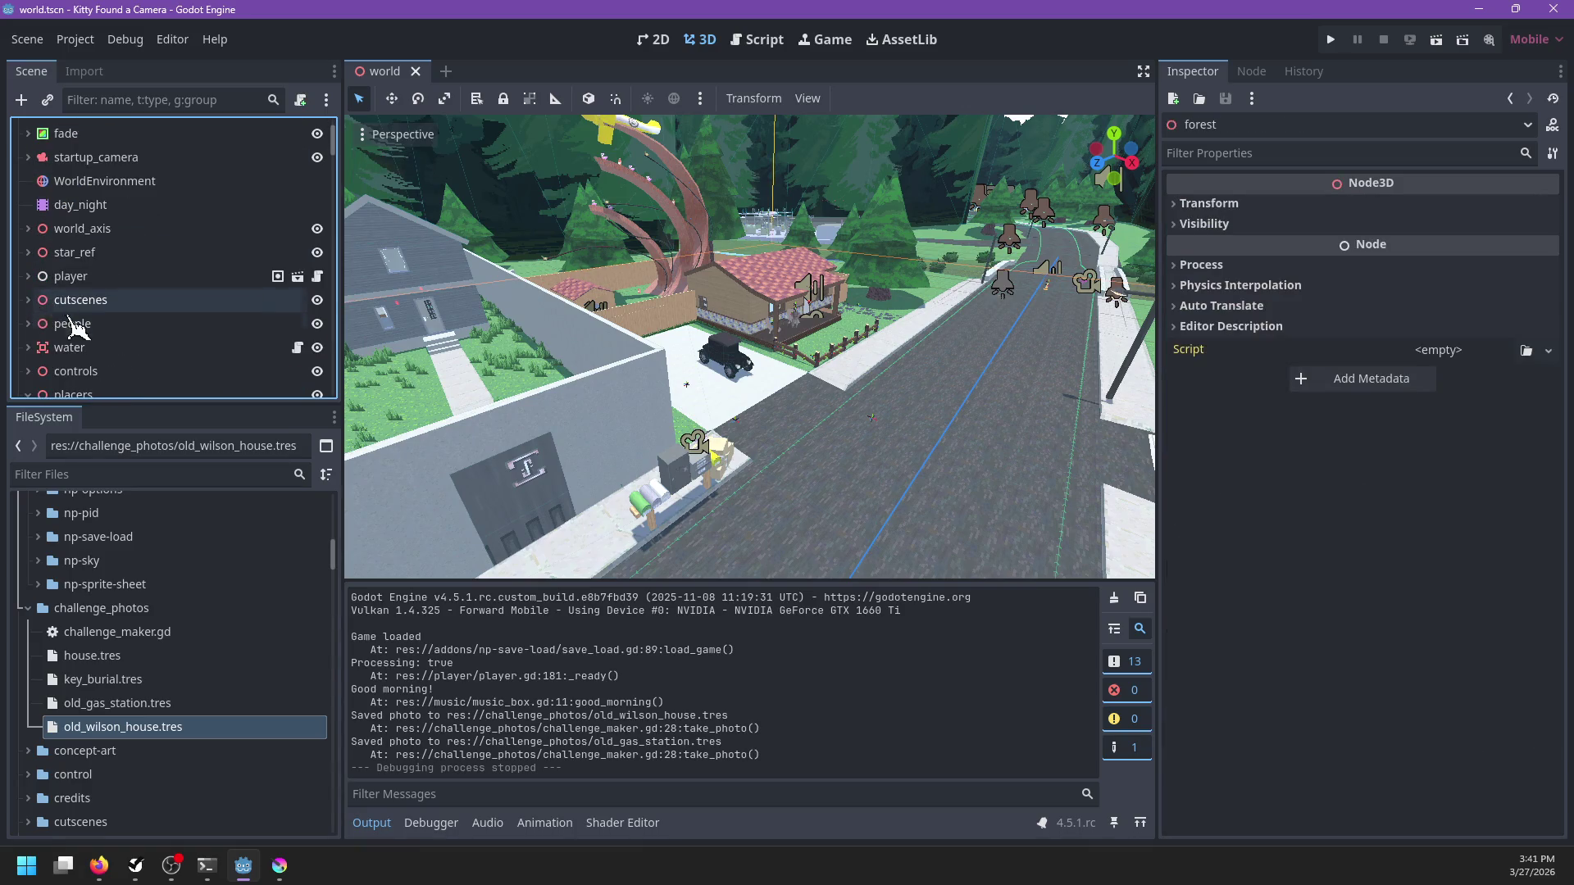
scroll(37, 299, "down", 5)
left_click(28, 280)
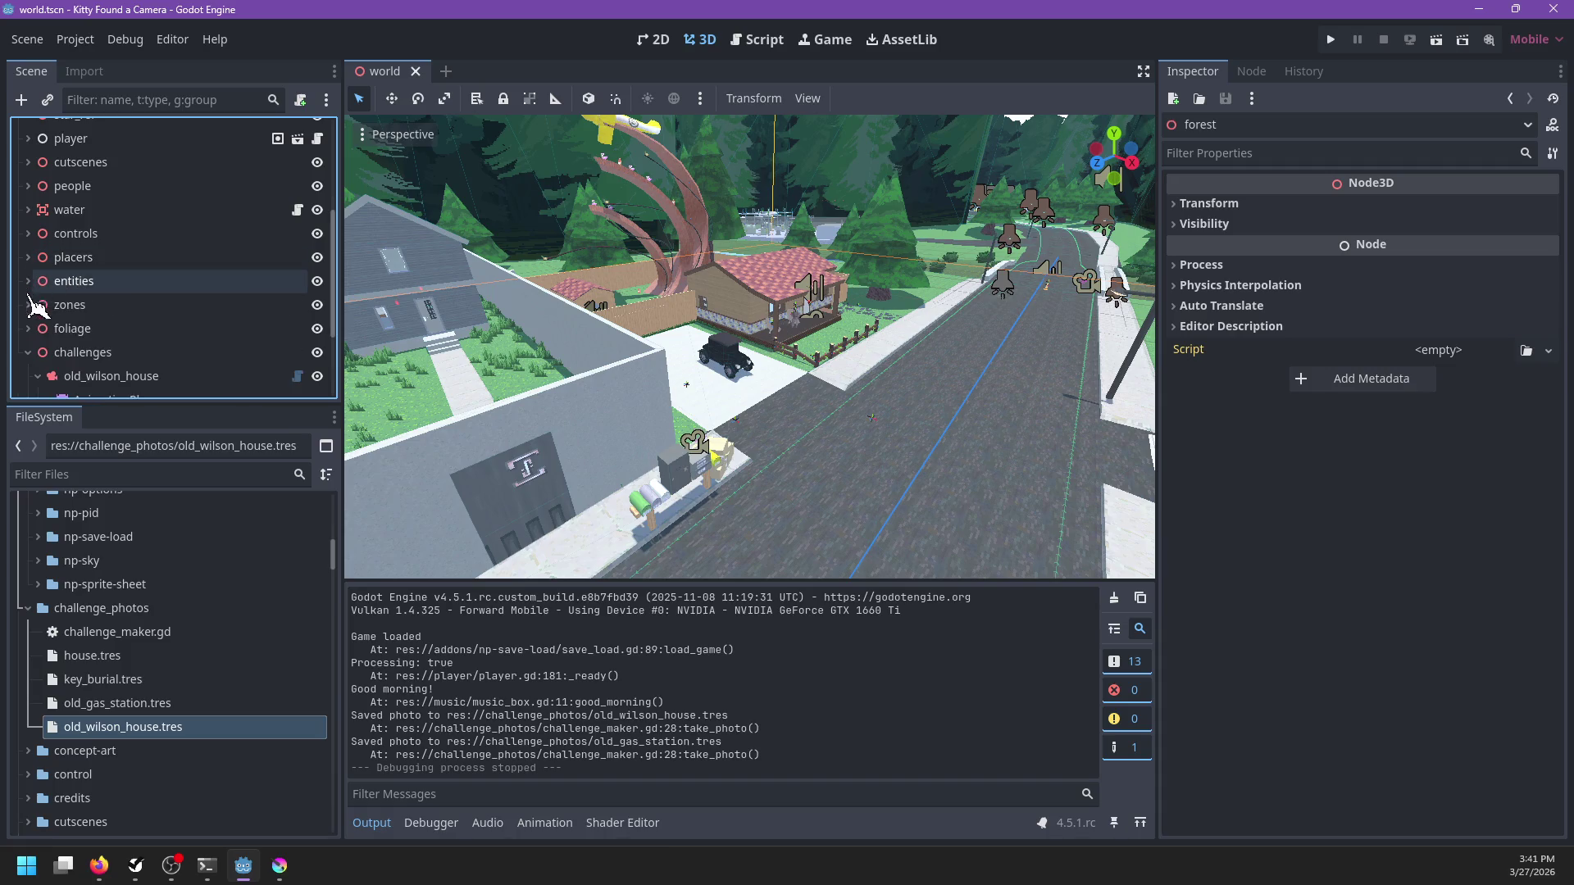
left_click(28, 328)
scroll(131, 303, "down", 5)
left_click(135, 308)
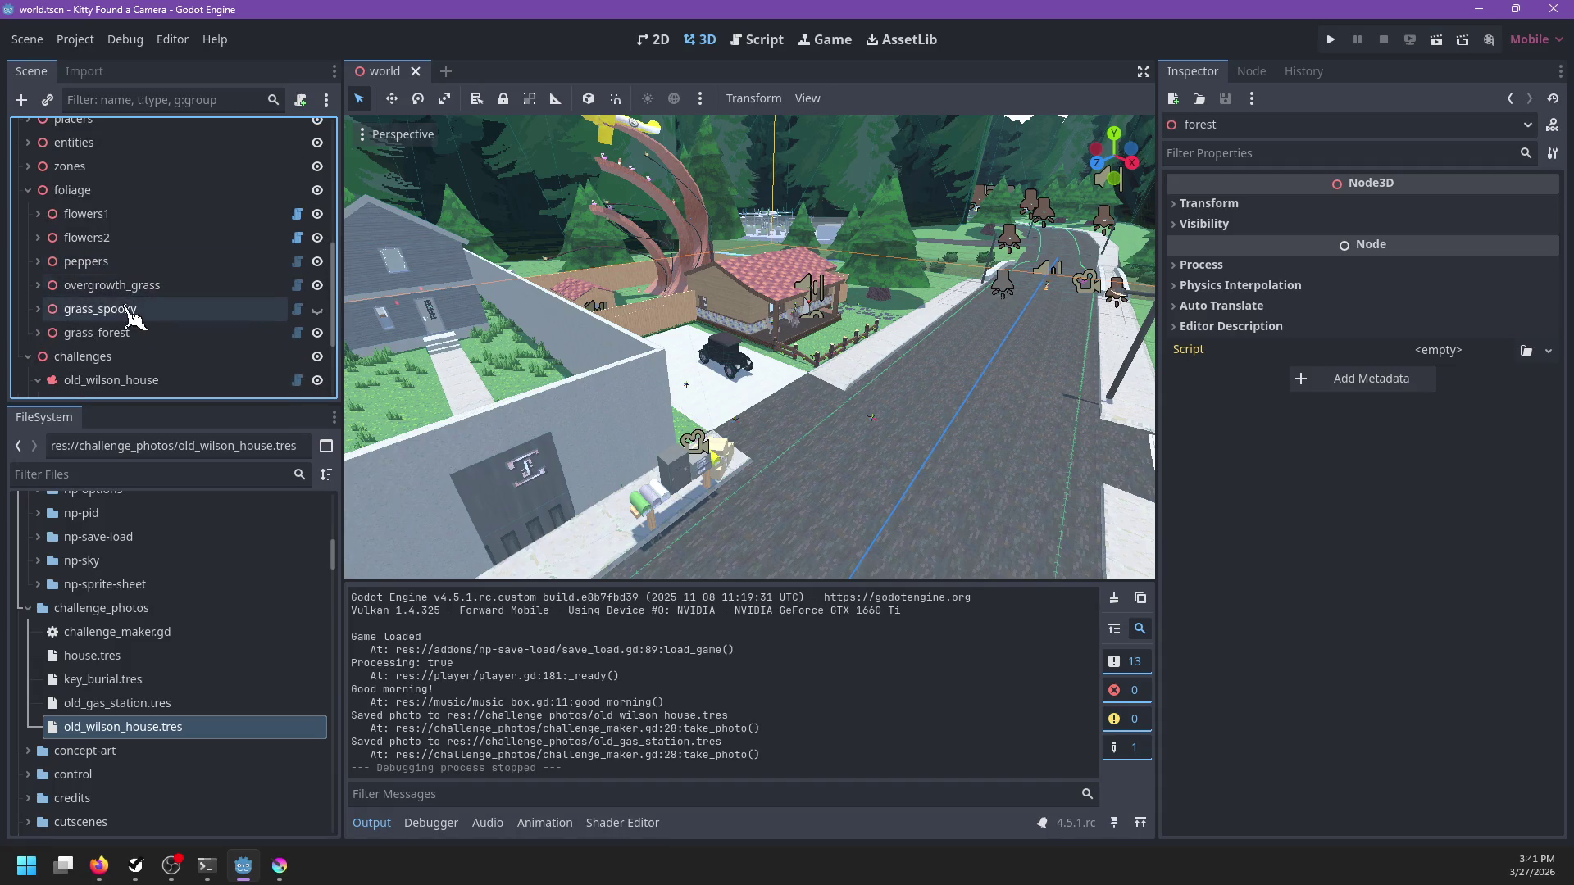
key("f")
scroll(656, 312, "down", 5)
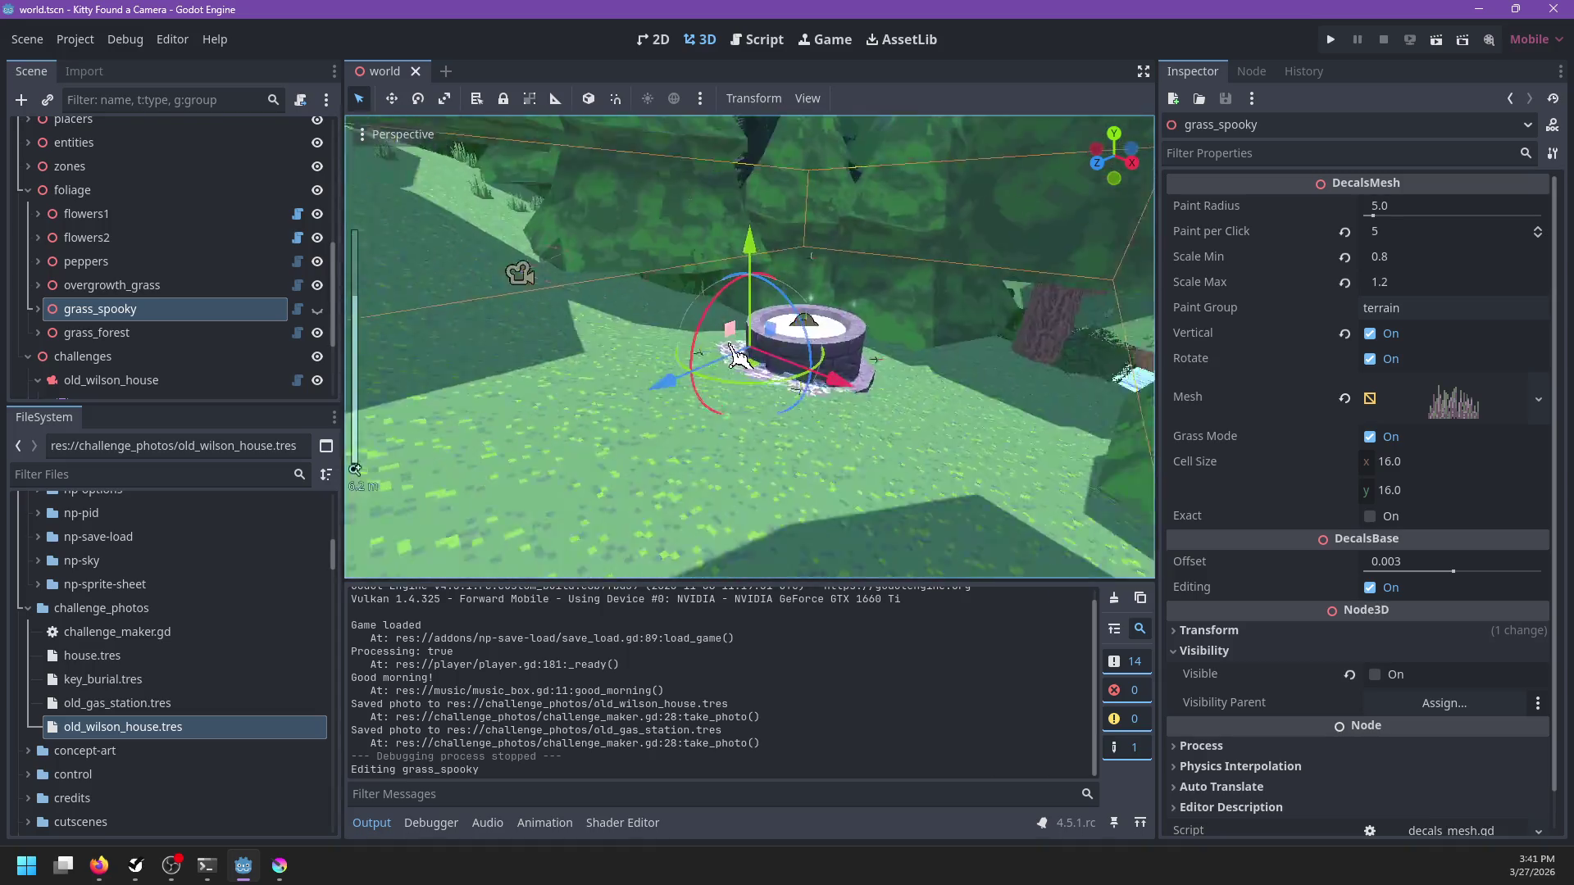
Step: In decals_mesh.gd, add 'if !visible: set_process(false)' at the top of _process and save
left_click(299, 310)
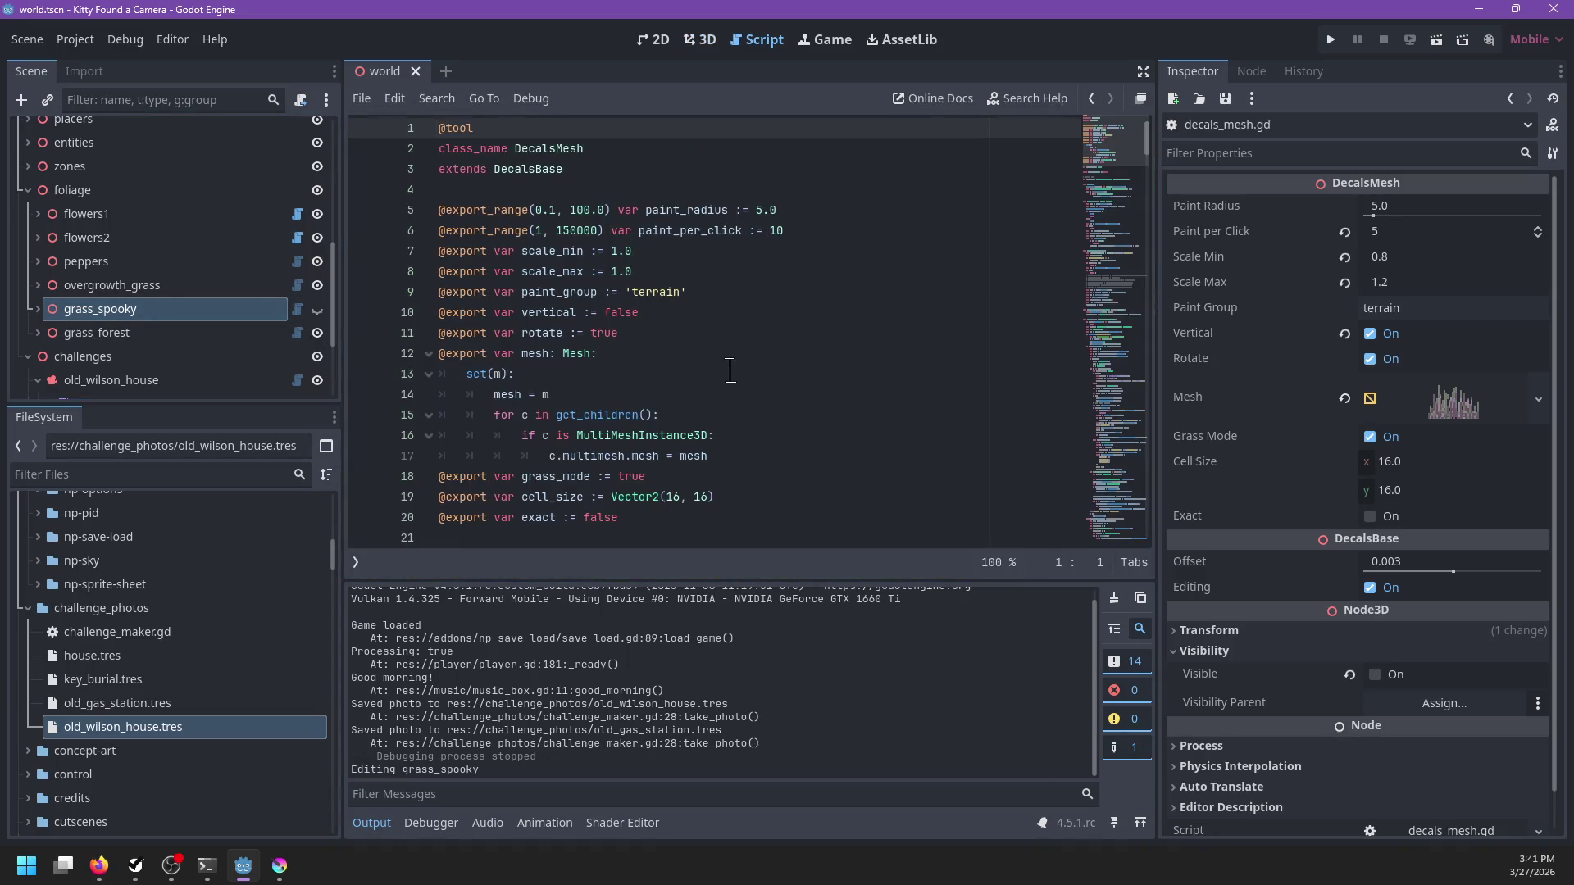
scroll(732, 370, "down", 5)
scroll(733, 371, "down", 2)
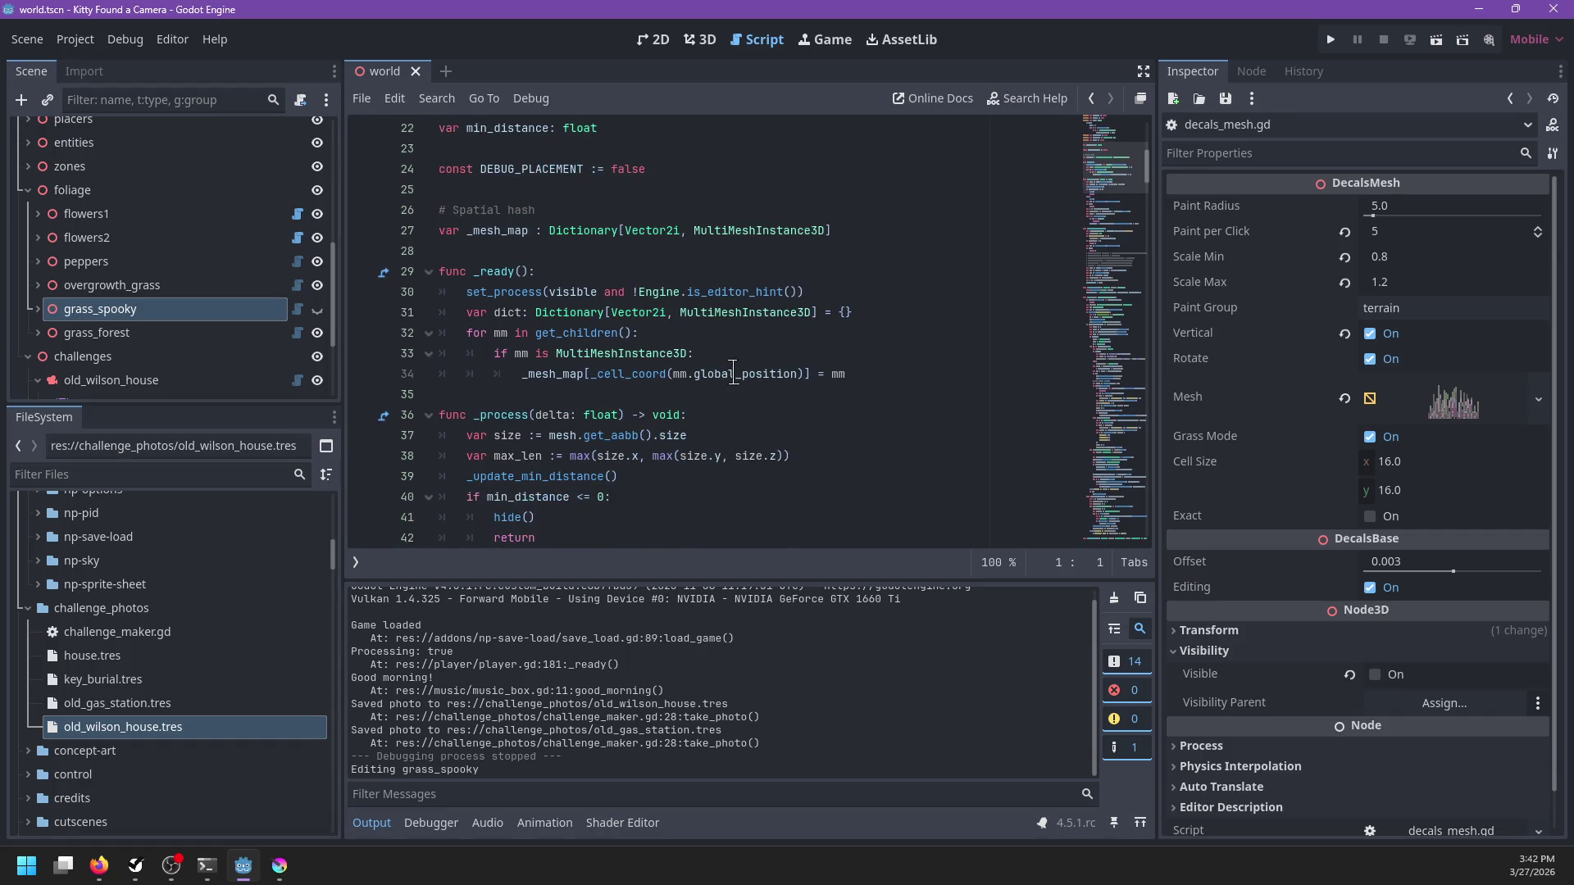
double_click(575, 290)
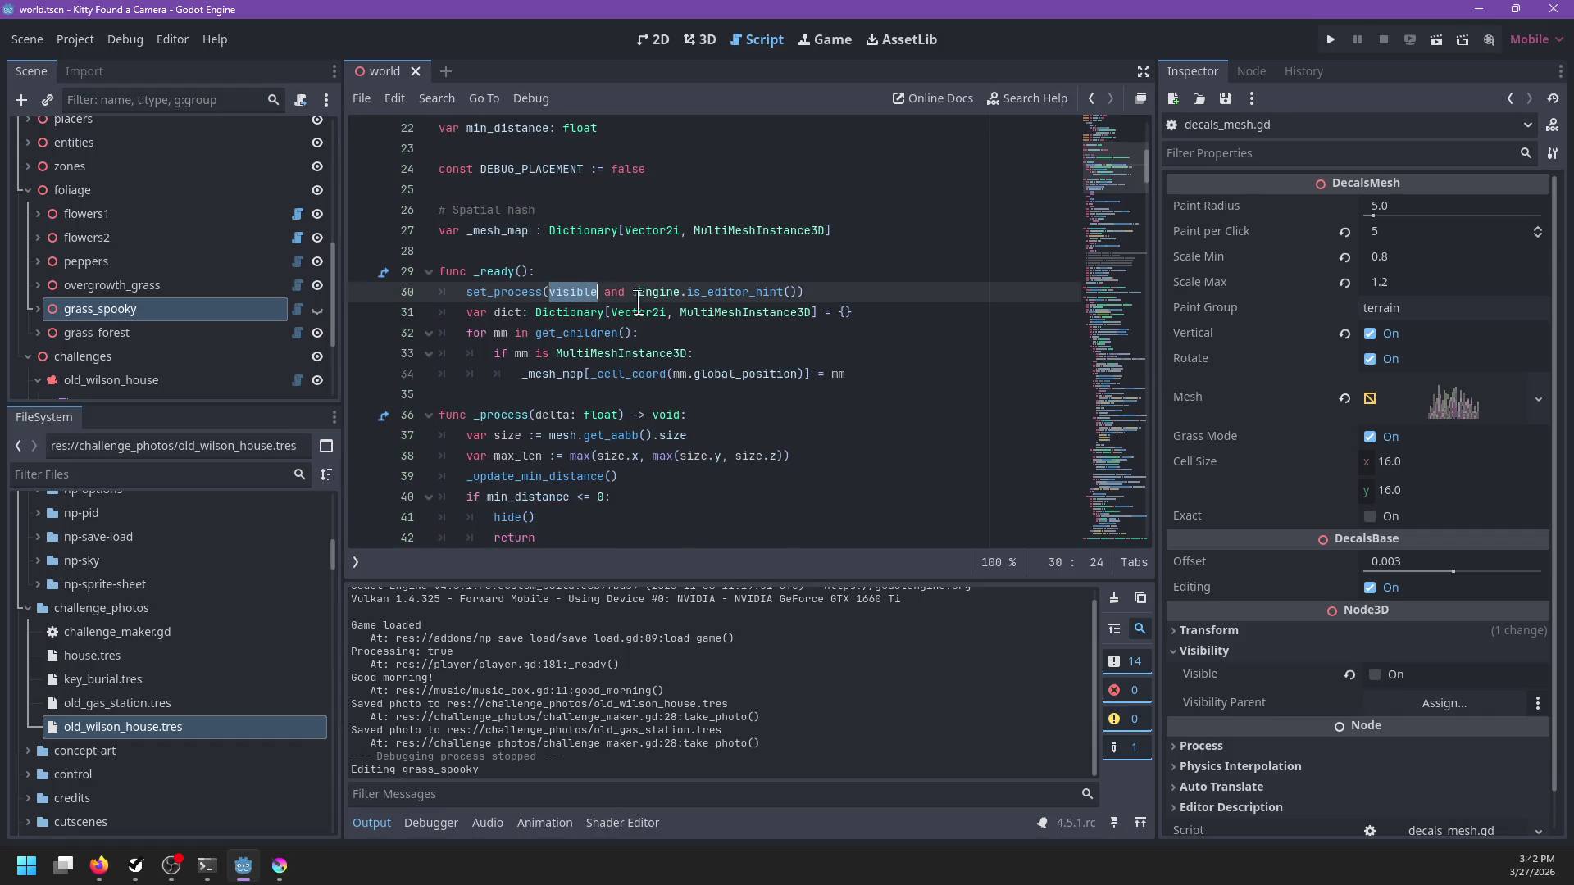
left_click(513, 294)
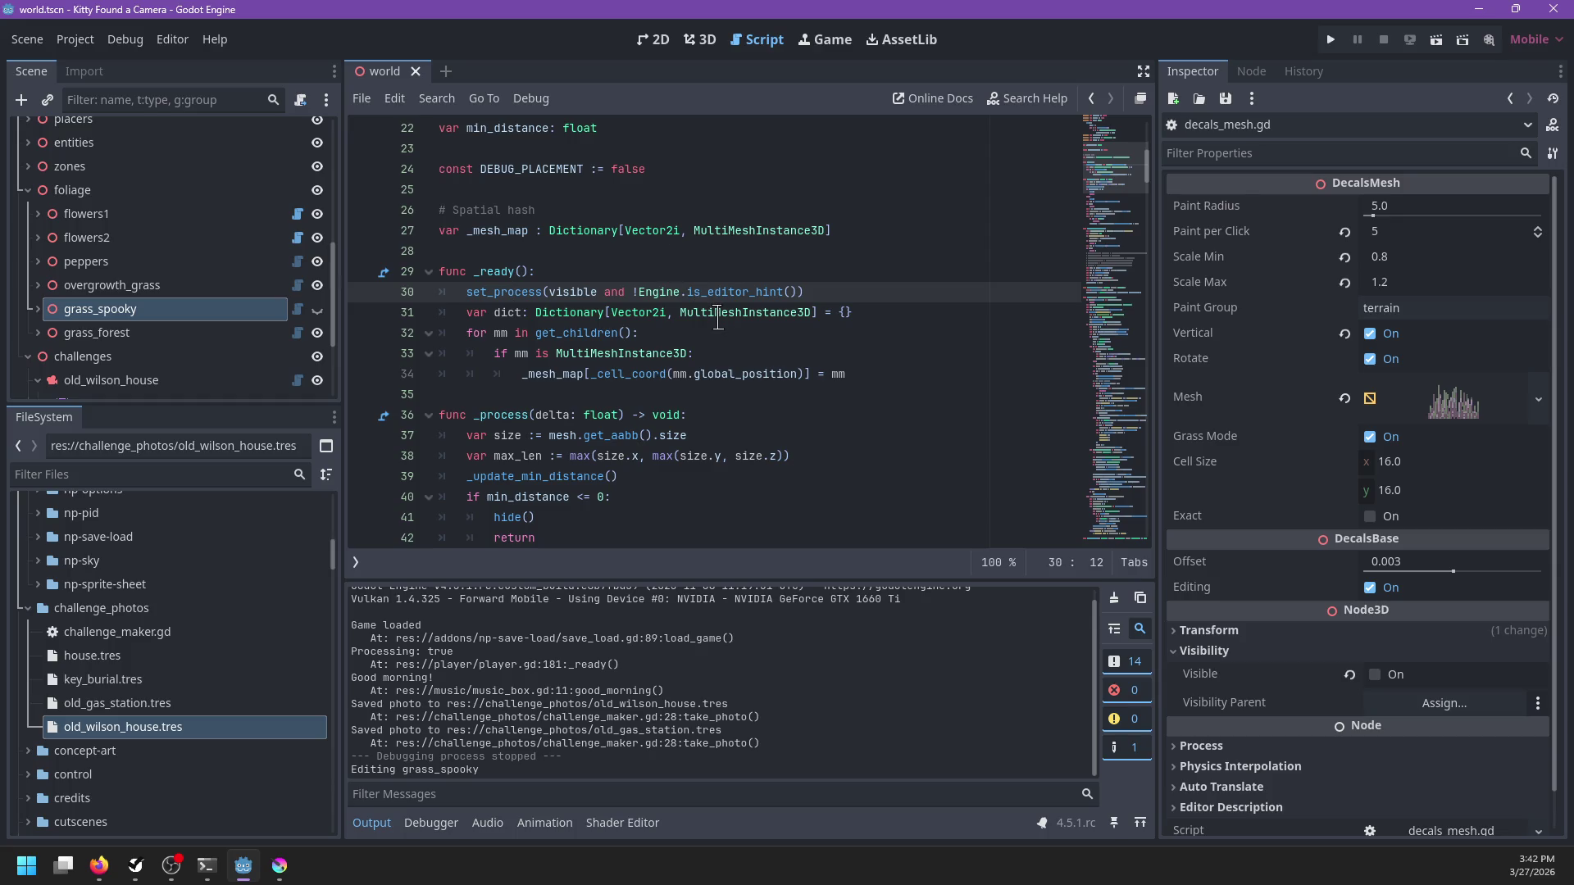
mouse_move(718, 319)
scroll(514, 354, "down", 2)
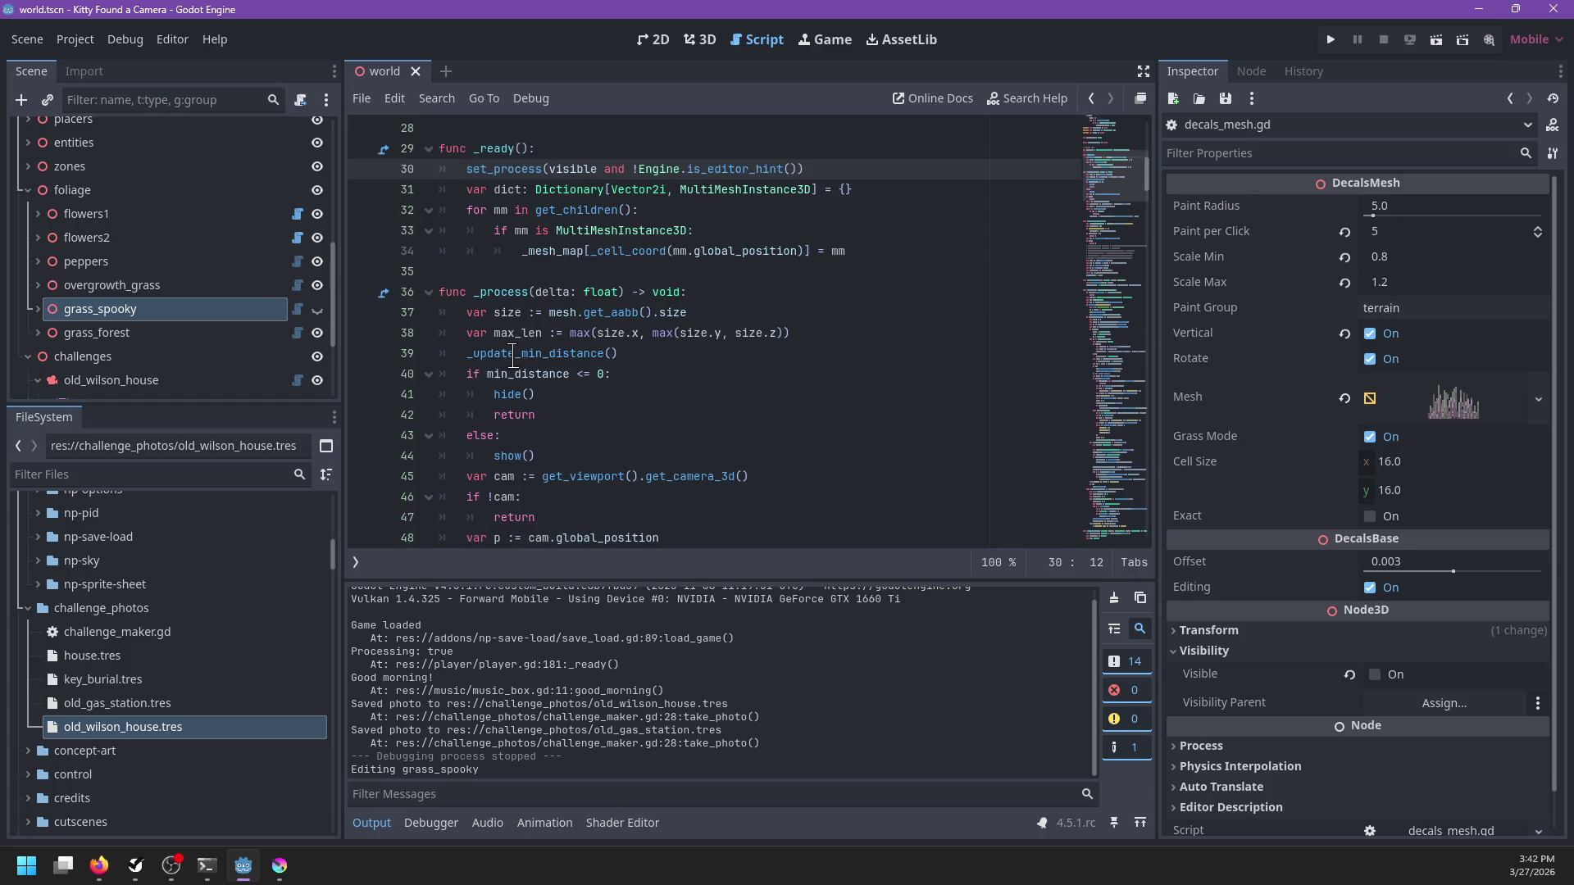
scroll(560, 356, "up", 3)
scroll(680, 390, "down", 2)
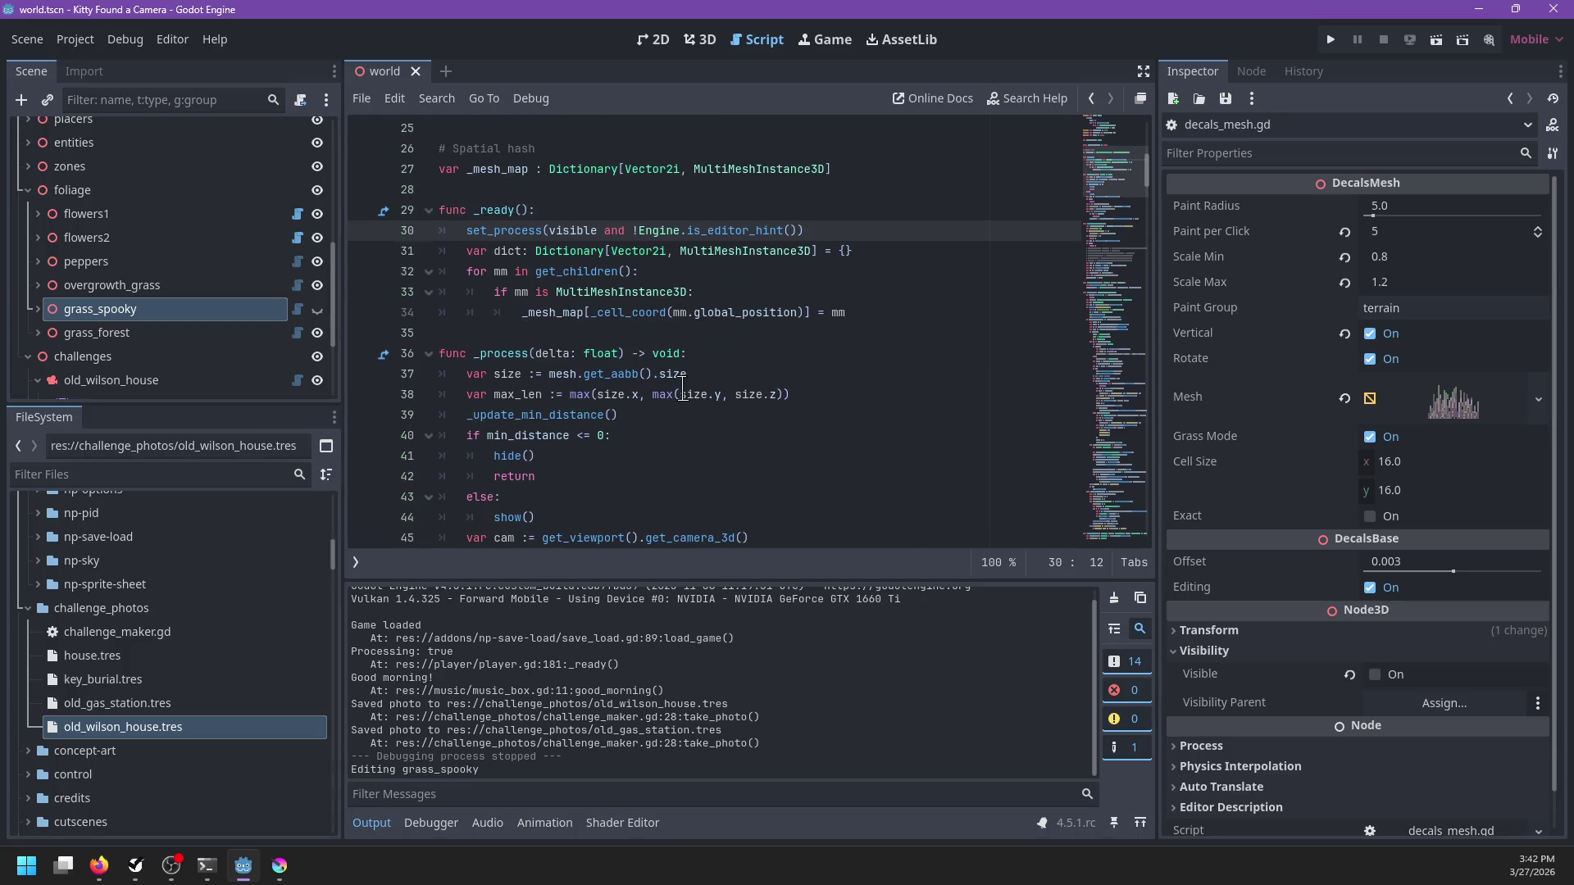
left_click(736, 360)
key("Return")
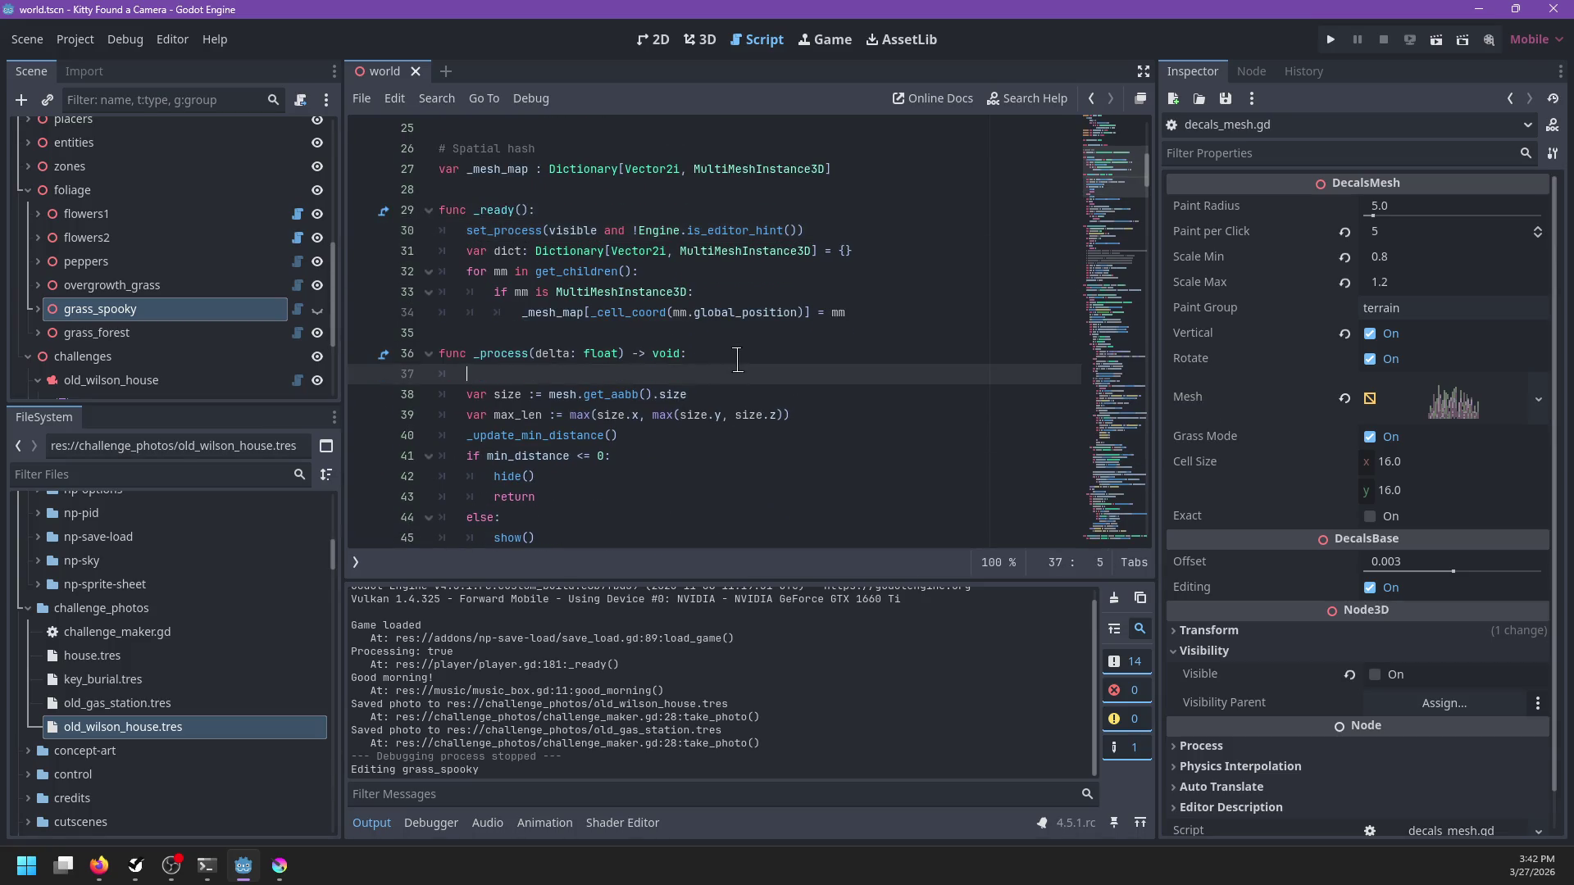
type("if !visible:")
key("Return")
type("set_process(false")
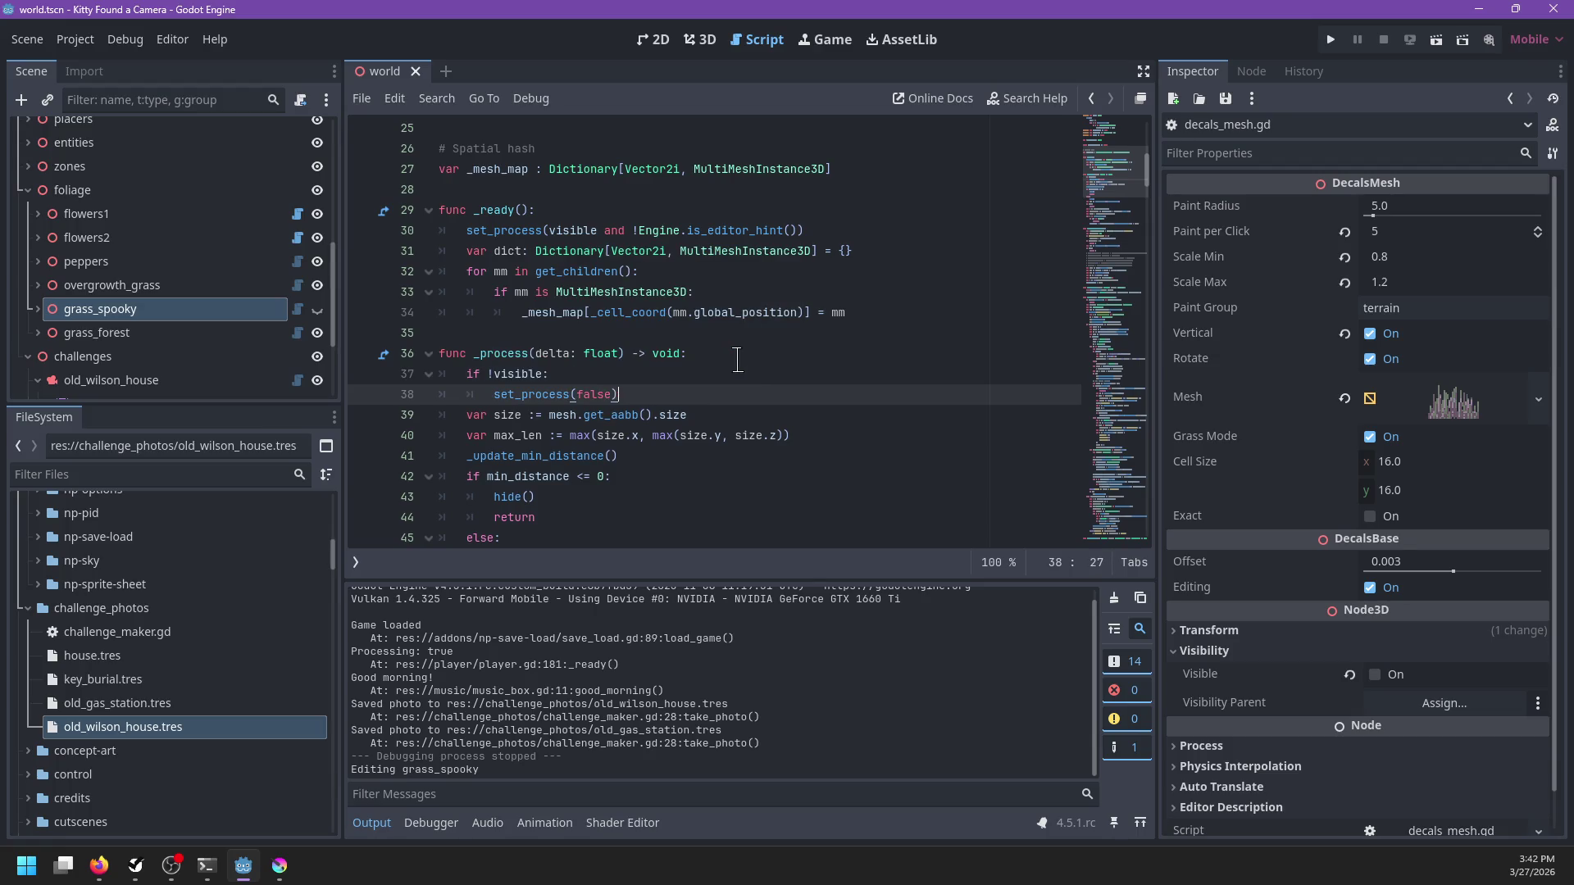
key("ctrl+s")
Step: Run the game to test the grass change, then quit back to the editor
key("F5")
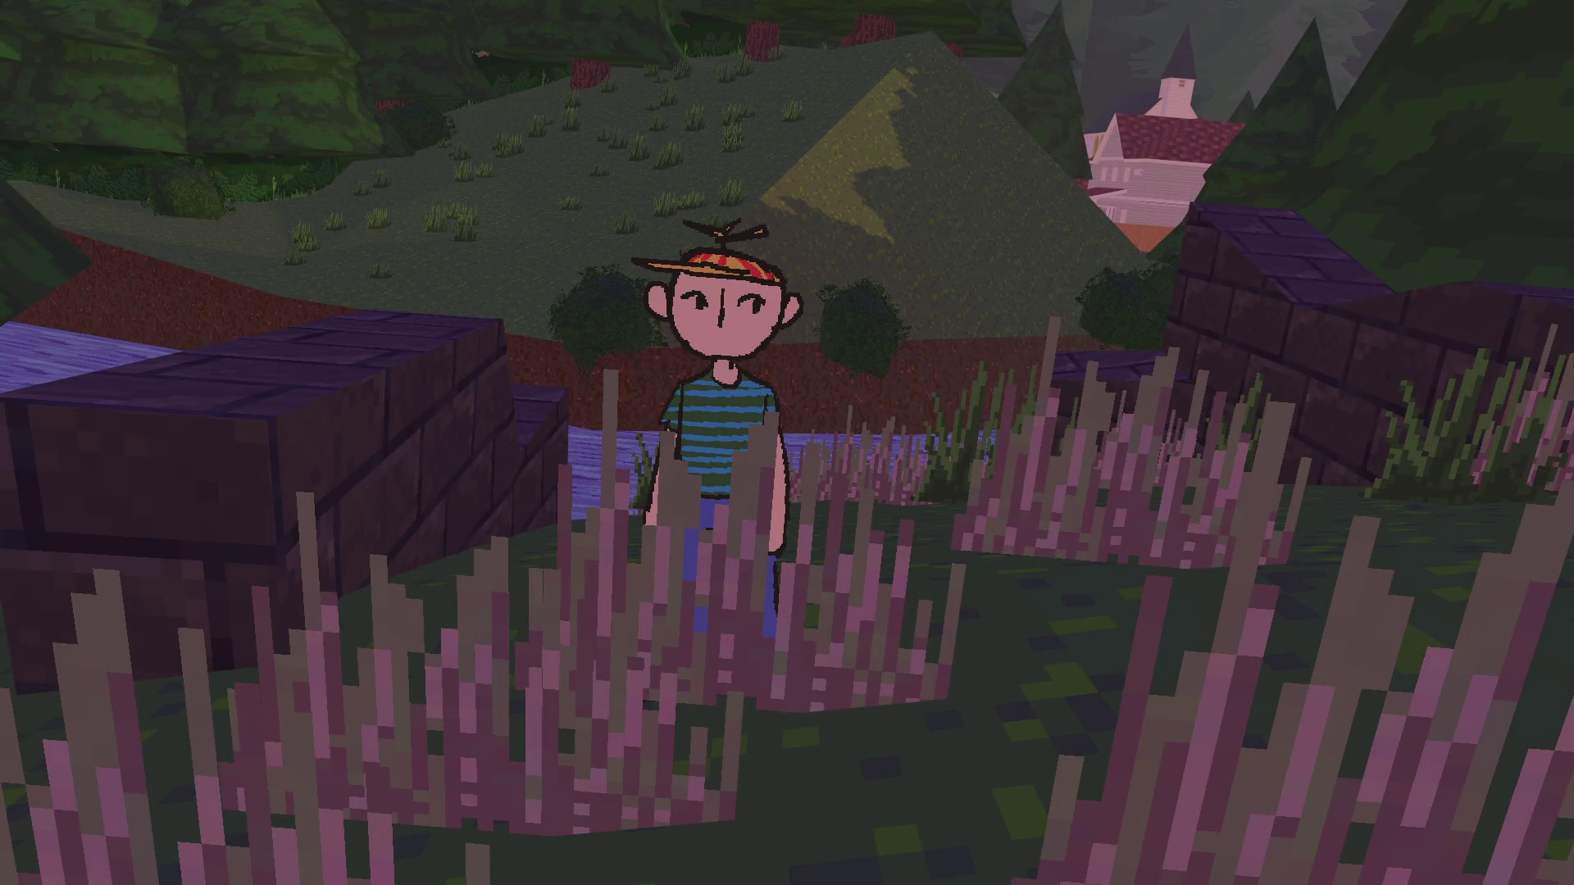
key("alt+F4")
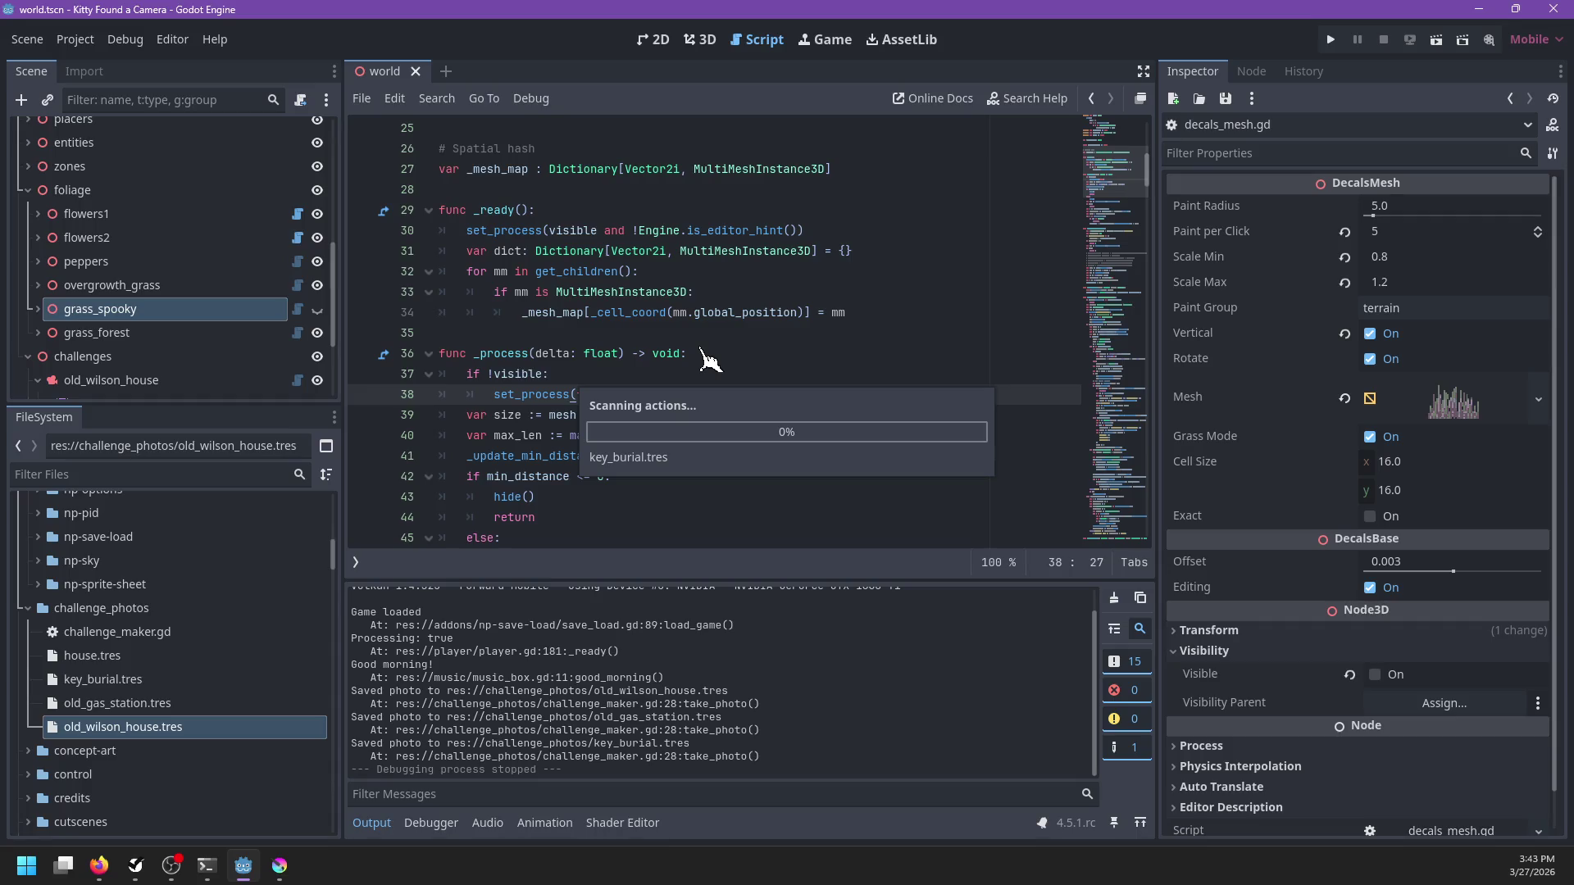
Step: Delete the added visibility-check lines from _process in decals_mesh.gd
left_click(726, 357, "shift")
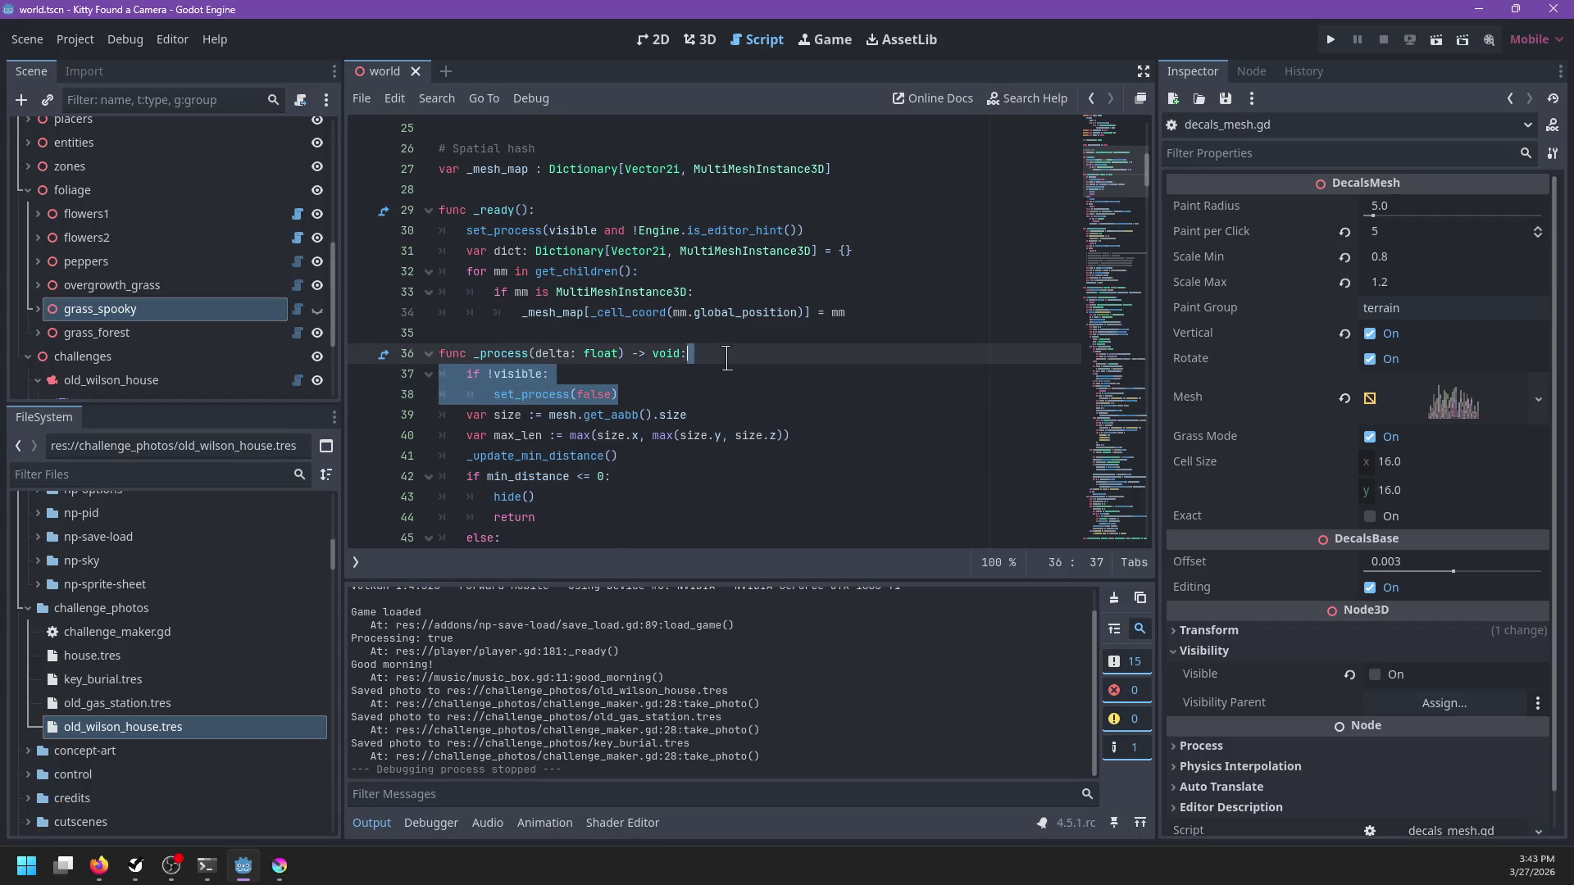
key("BackSpace")
scroll(721, 359, "down", 4)
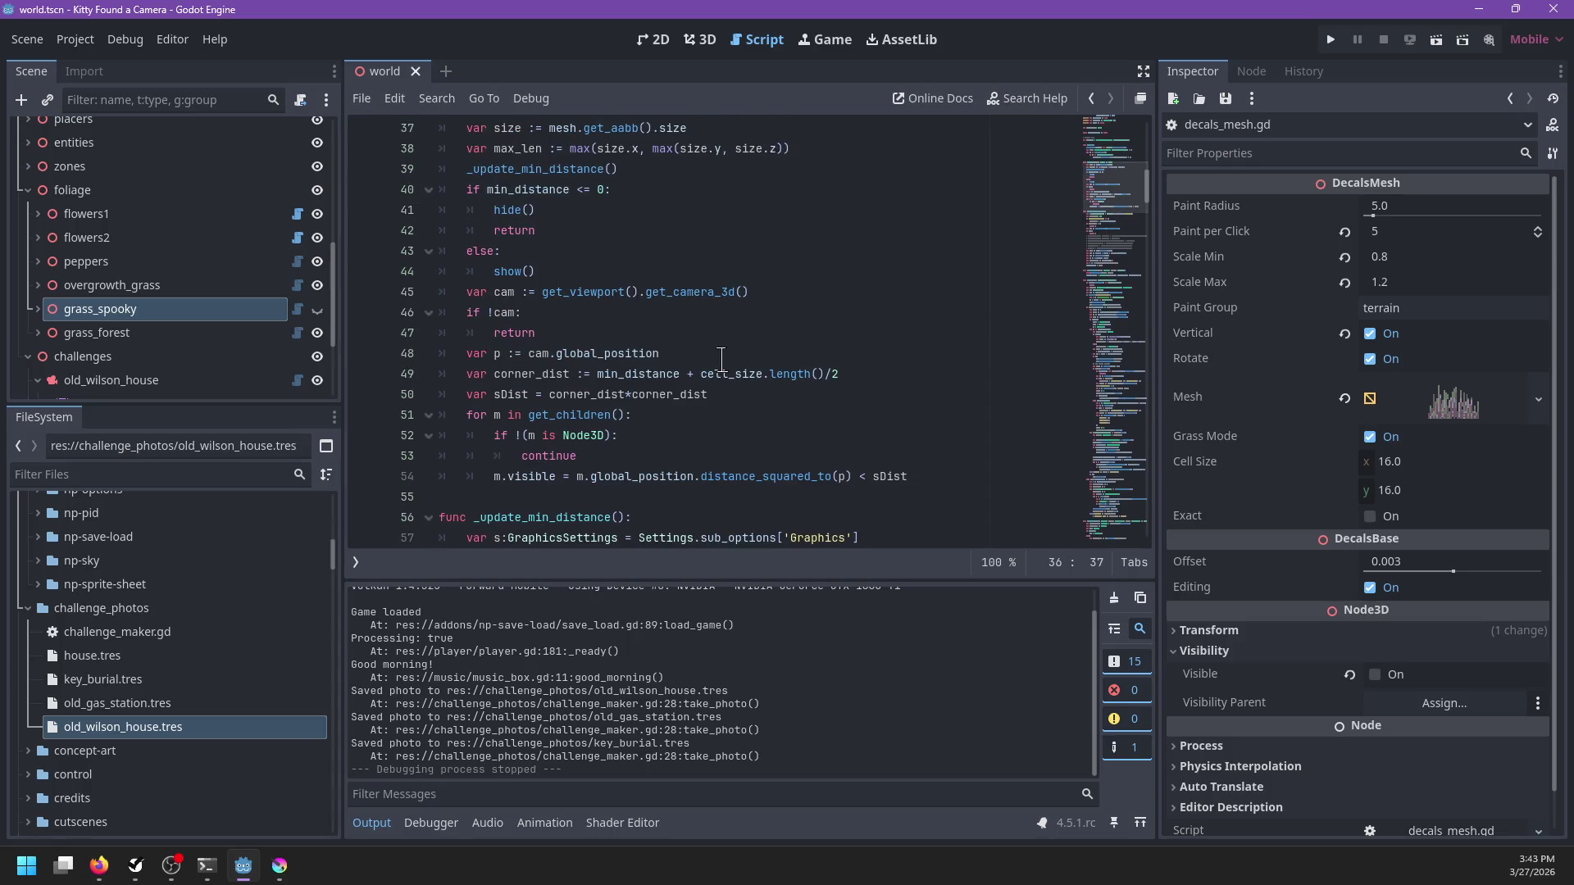
scroll(721, 359, "up", 1)
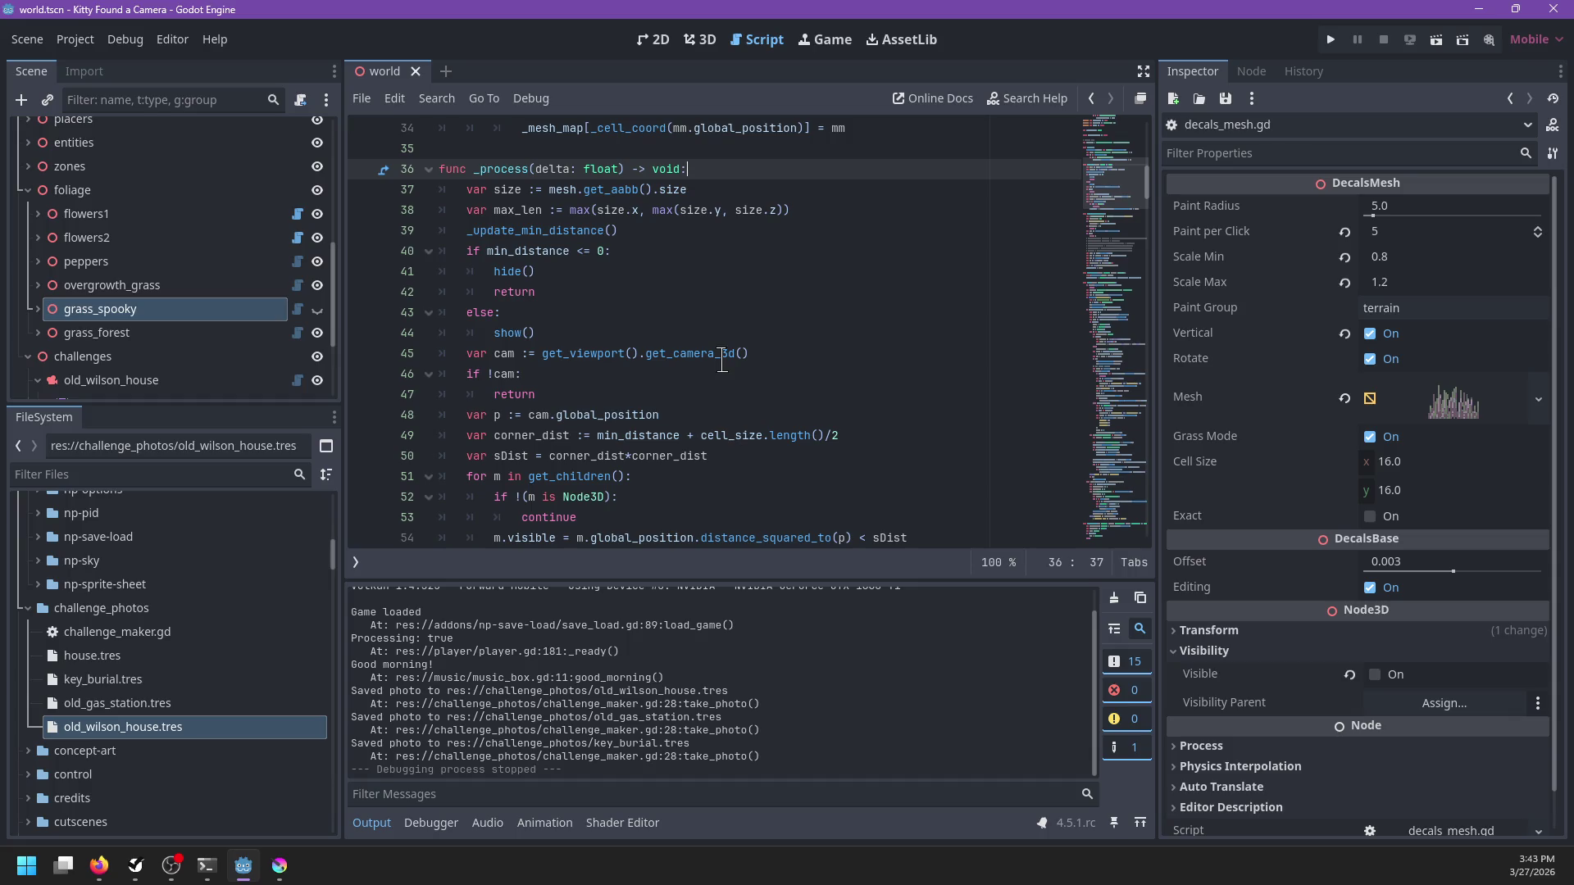
scroll(723, 361, "down", 6)
scroll(723, 361, "down", 9)
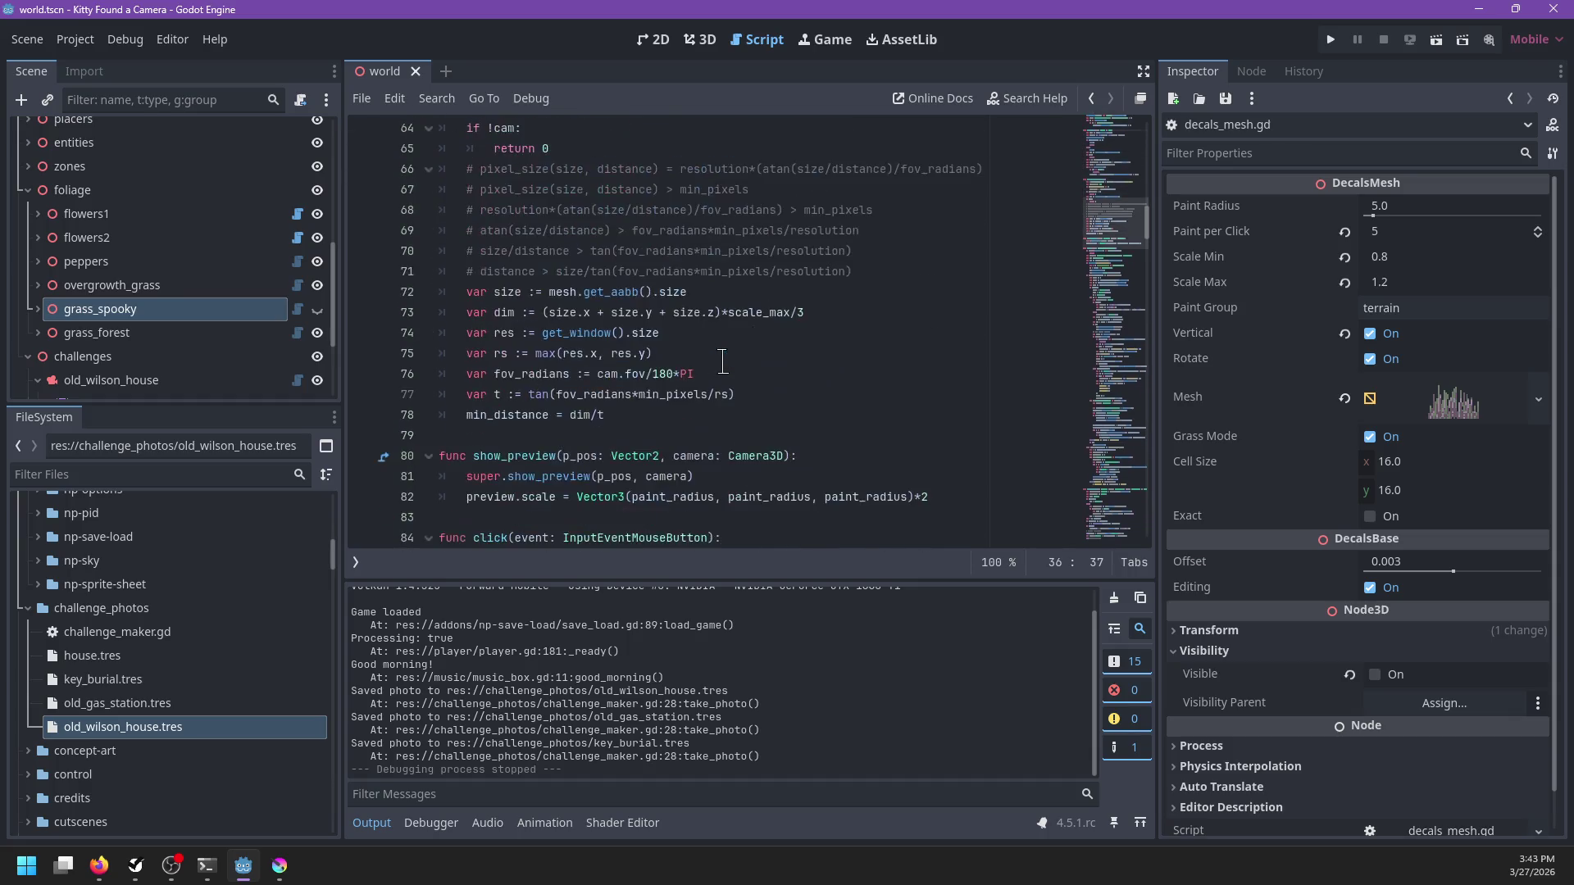
scroll(722, 361, "up", 10)
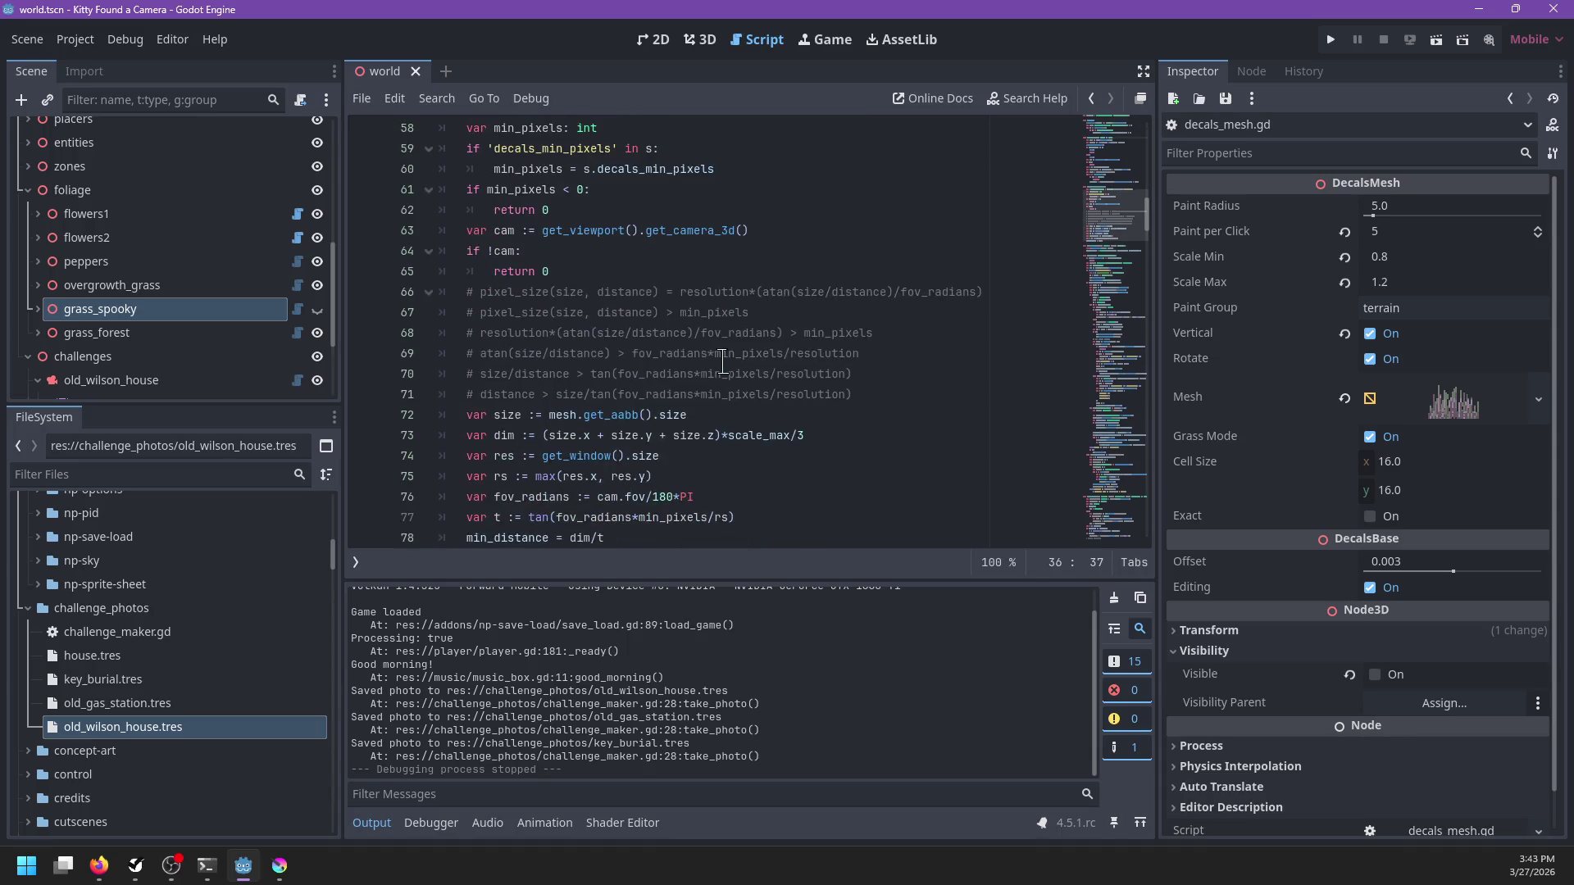
scroll(722, 362, "down", 18)
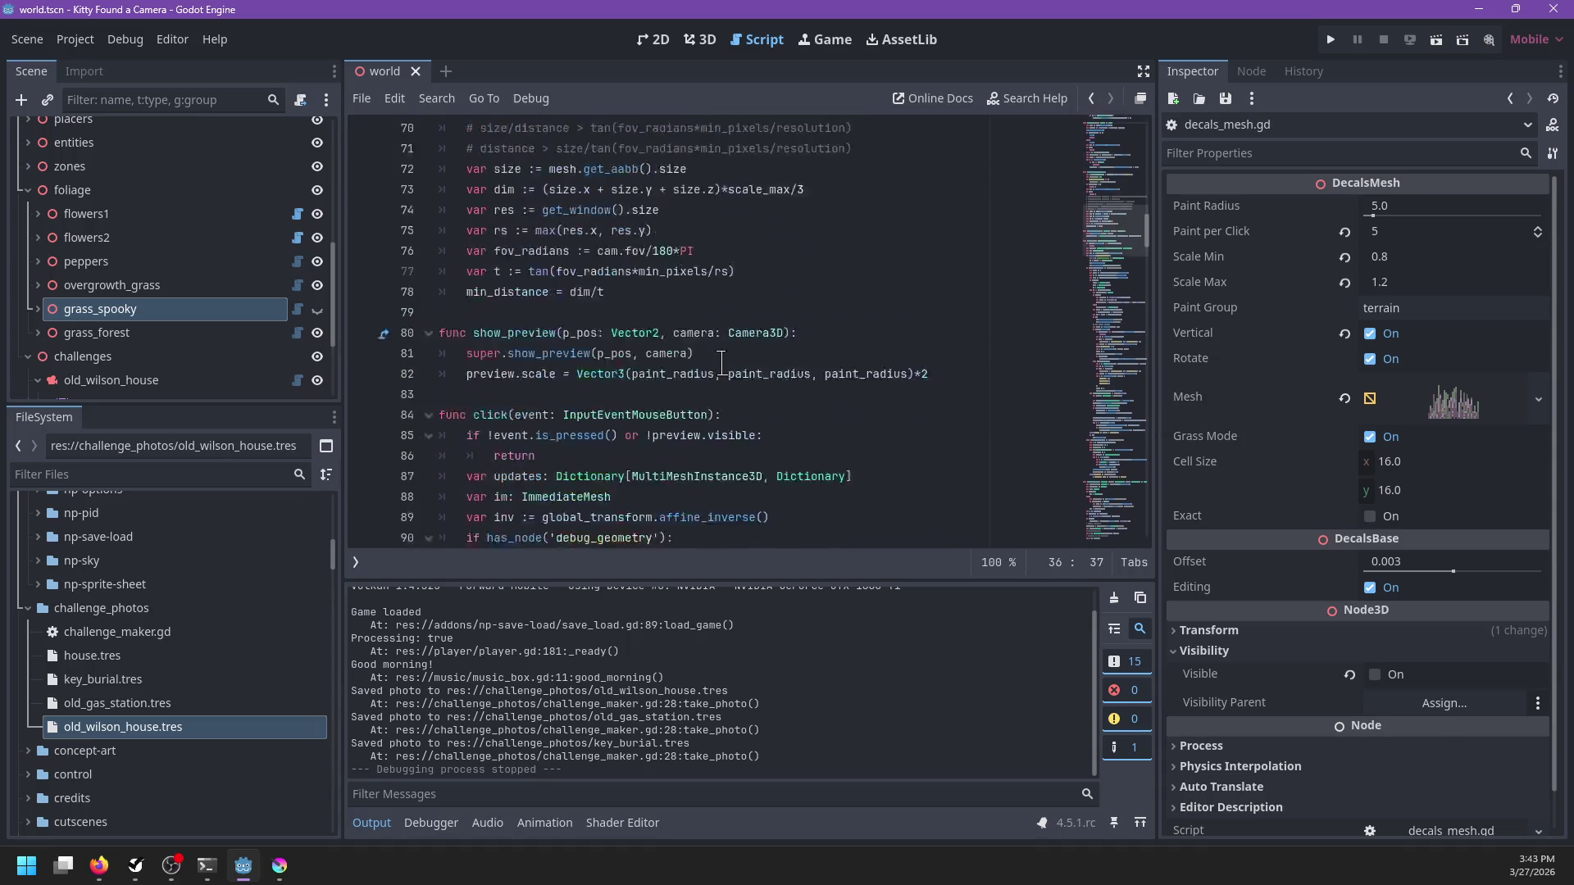
Step: Return to the 3D view framed on grass_spooky and show its Transform values
left_click(701, 40)
key("f")
mouse_move(852, 365)
left_mouse_down()
mouse_move(787, 327)
mouse_move(819, 352)
left_mouse_up()
left_click(1209, 630)
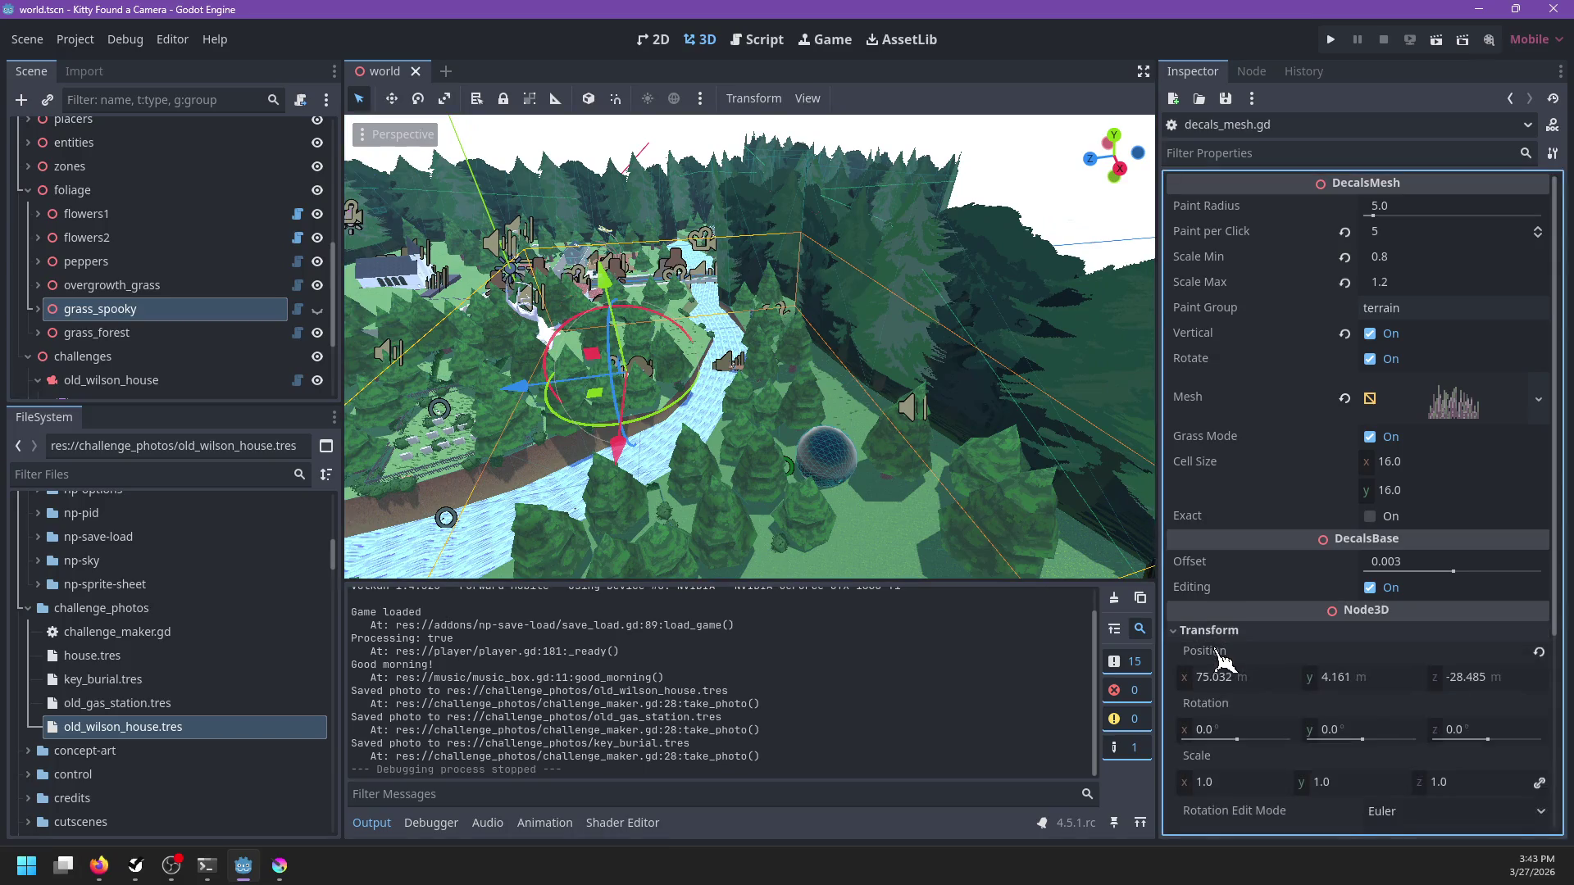
Step: Switch key_burial's AnimationPlayer to the RESET animation
scroll(1230, 631, "down", 2)
scroll(148, 344, "down", 4)
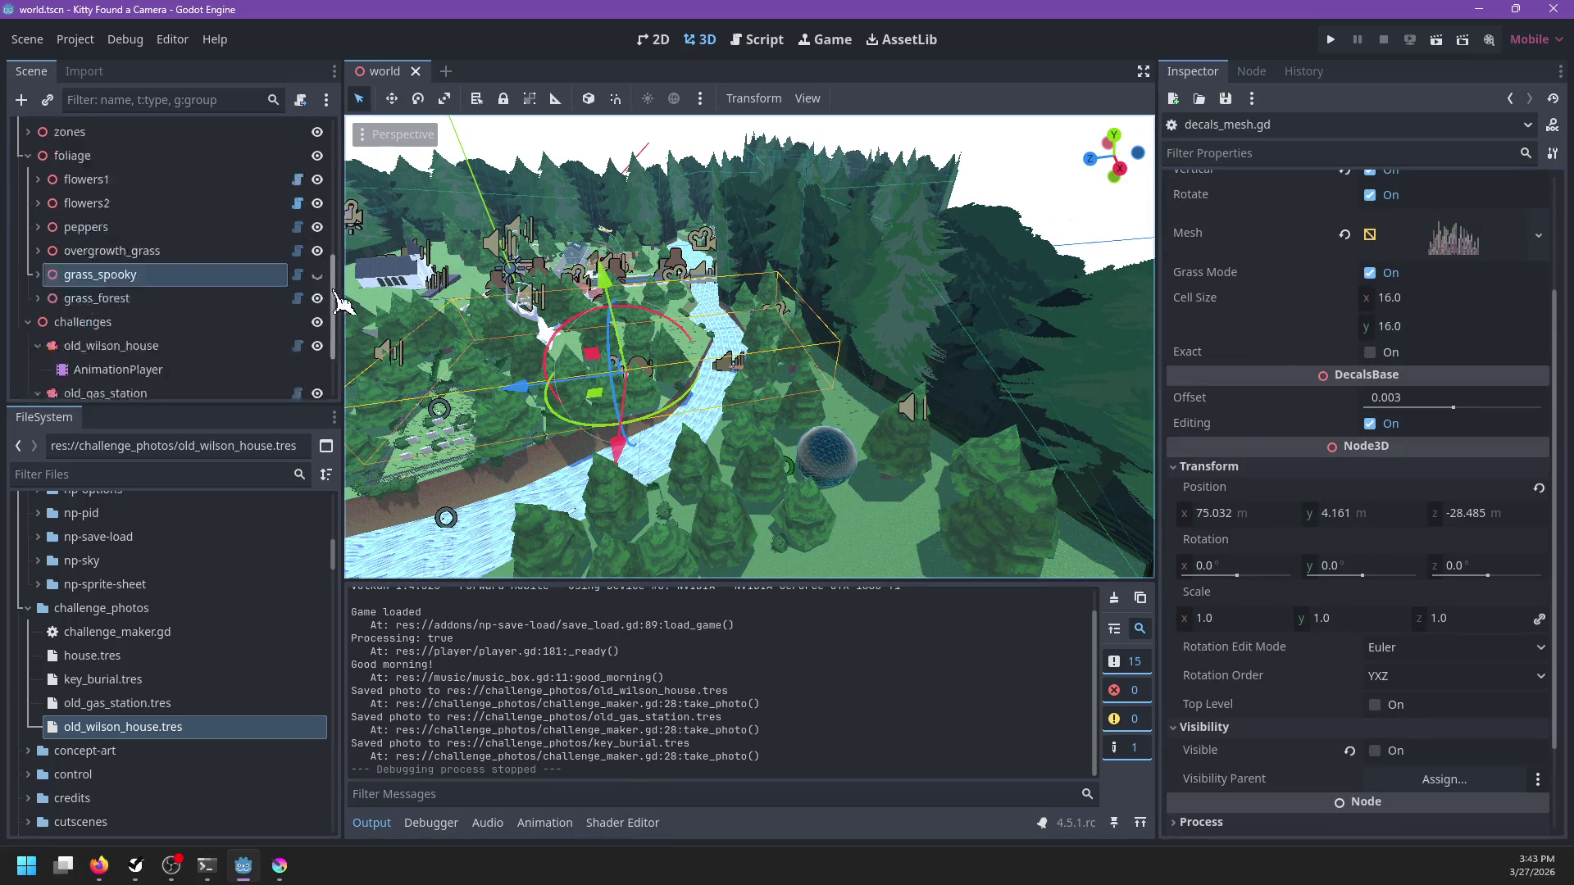
left_click(115, 361)
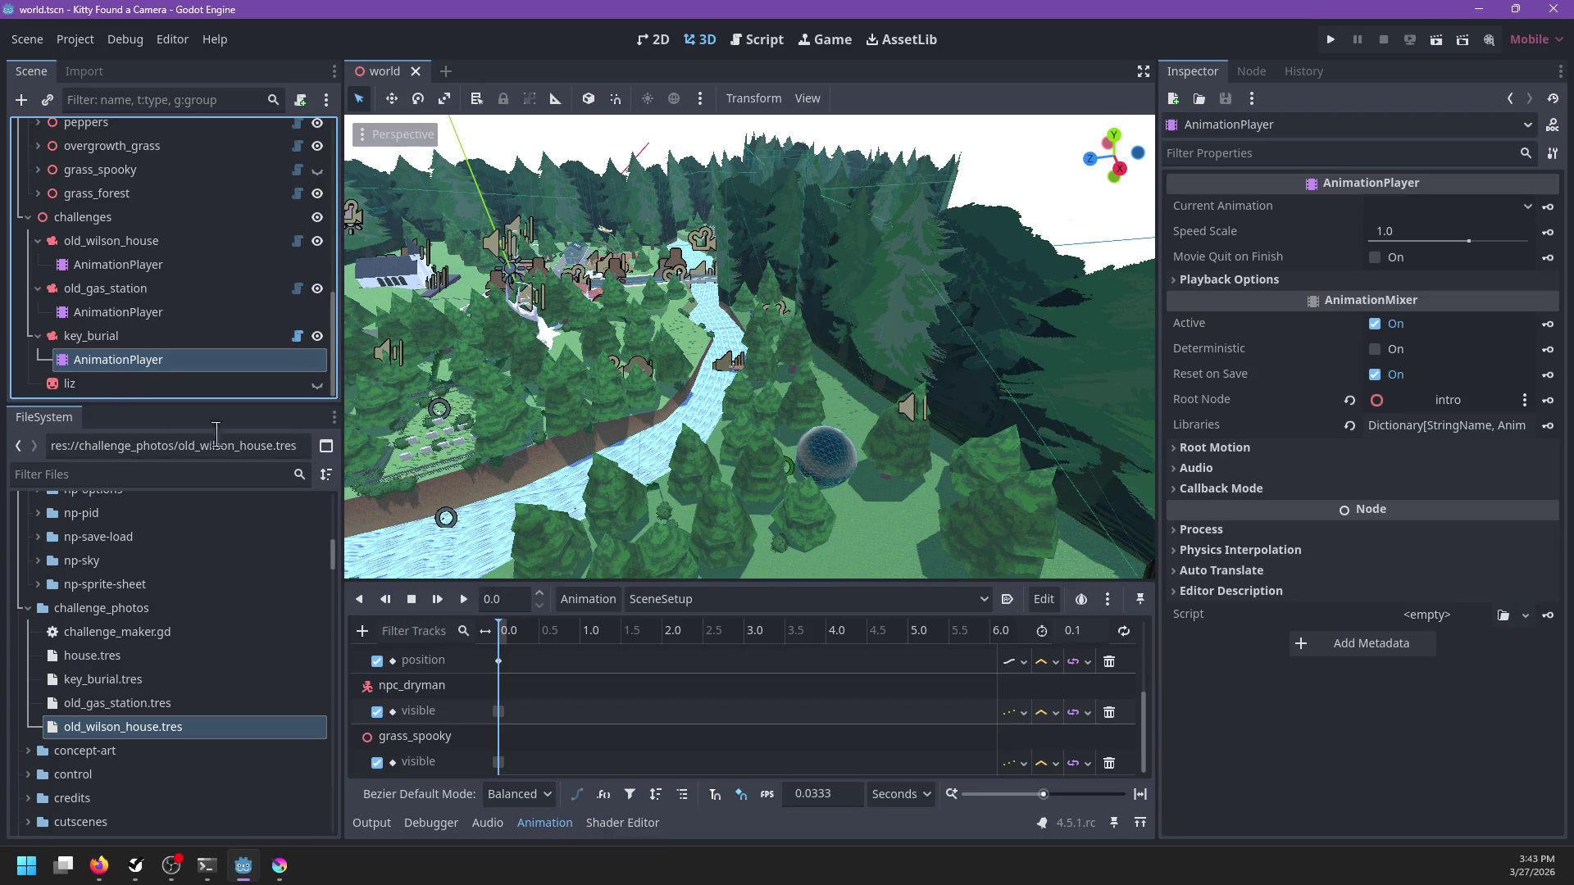
scroll(1110, 766, "up", 1)
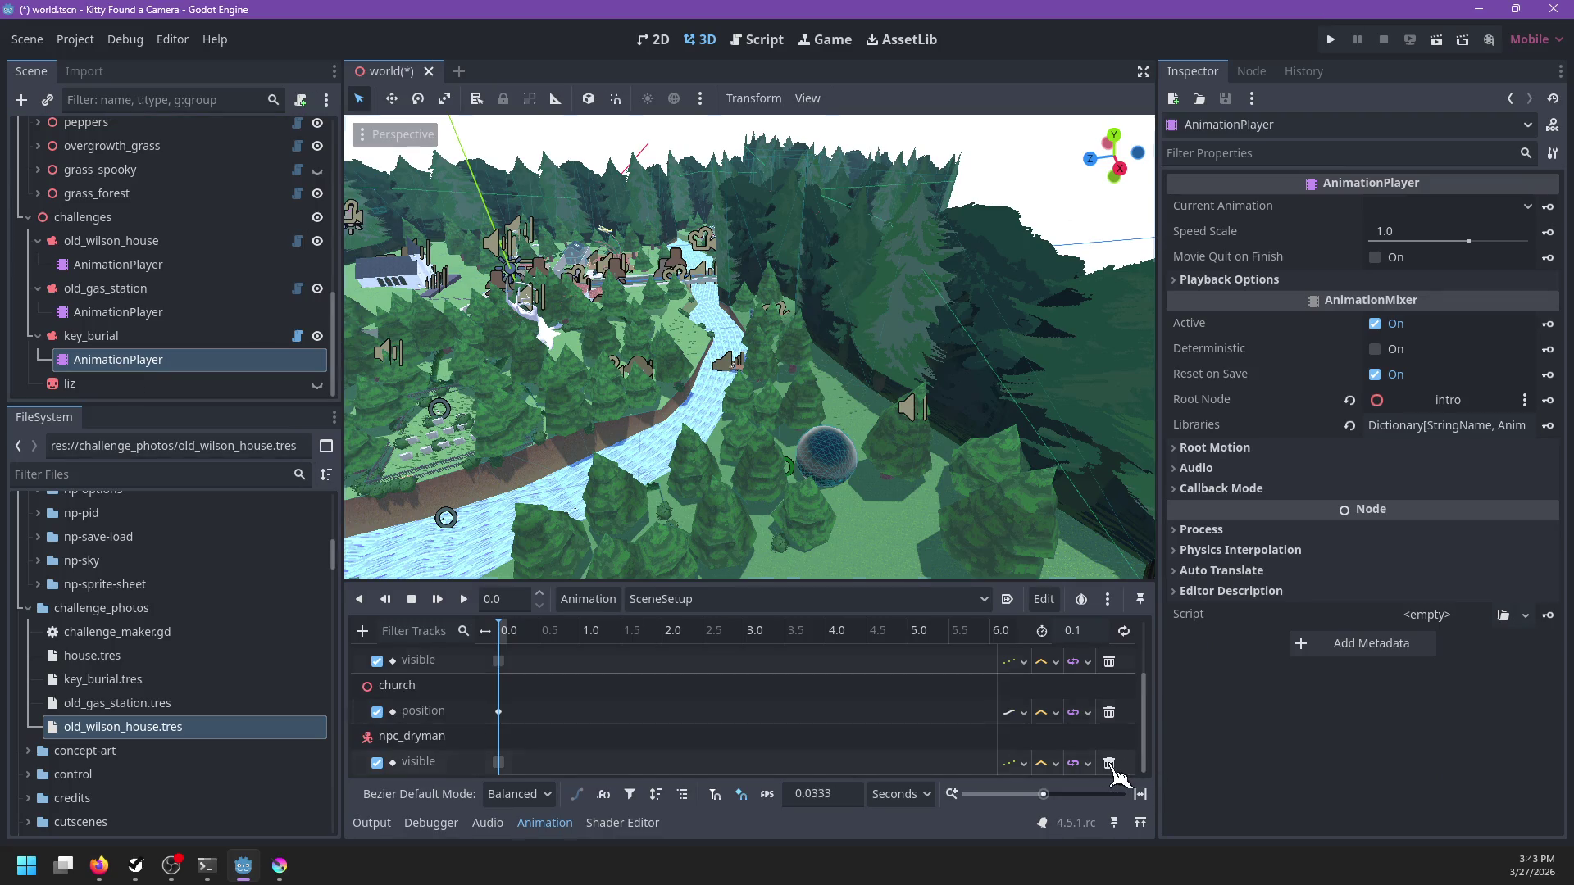
left_click(820, 599)
left_click(753, 626)
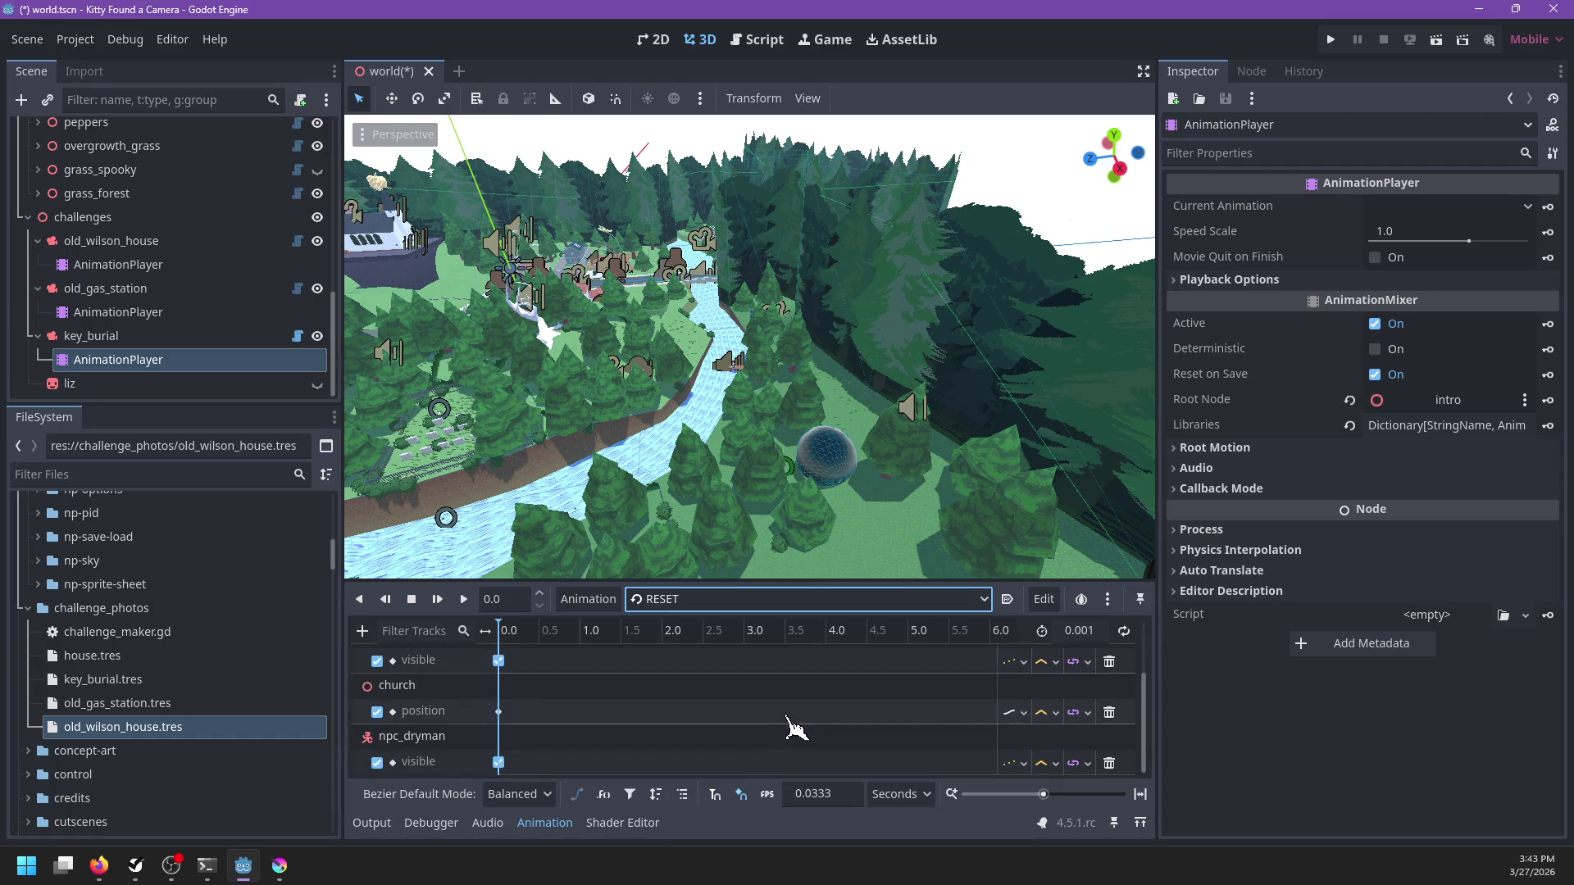
Step: Orbit over the village and river, then select the grass_spooky foliage node
mouse_move(793, 578)
left_mouse_down()
mouse_move(853, 365)
mouse_move(303, 332)
left_mouse_up()
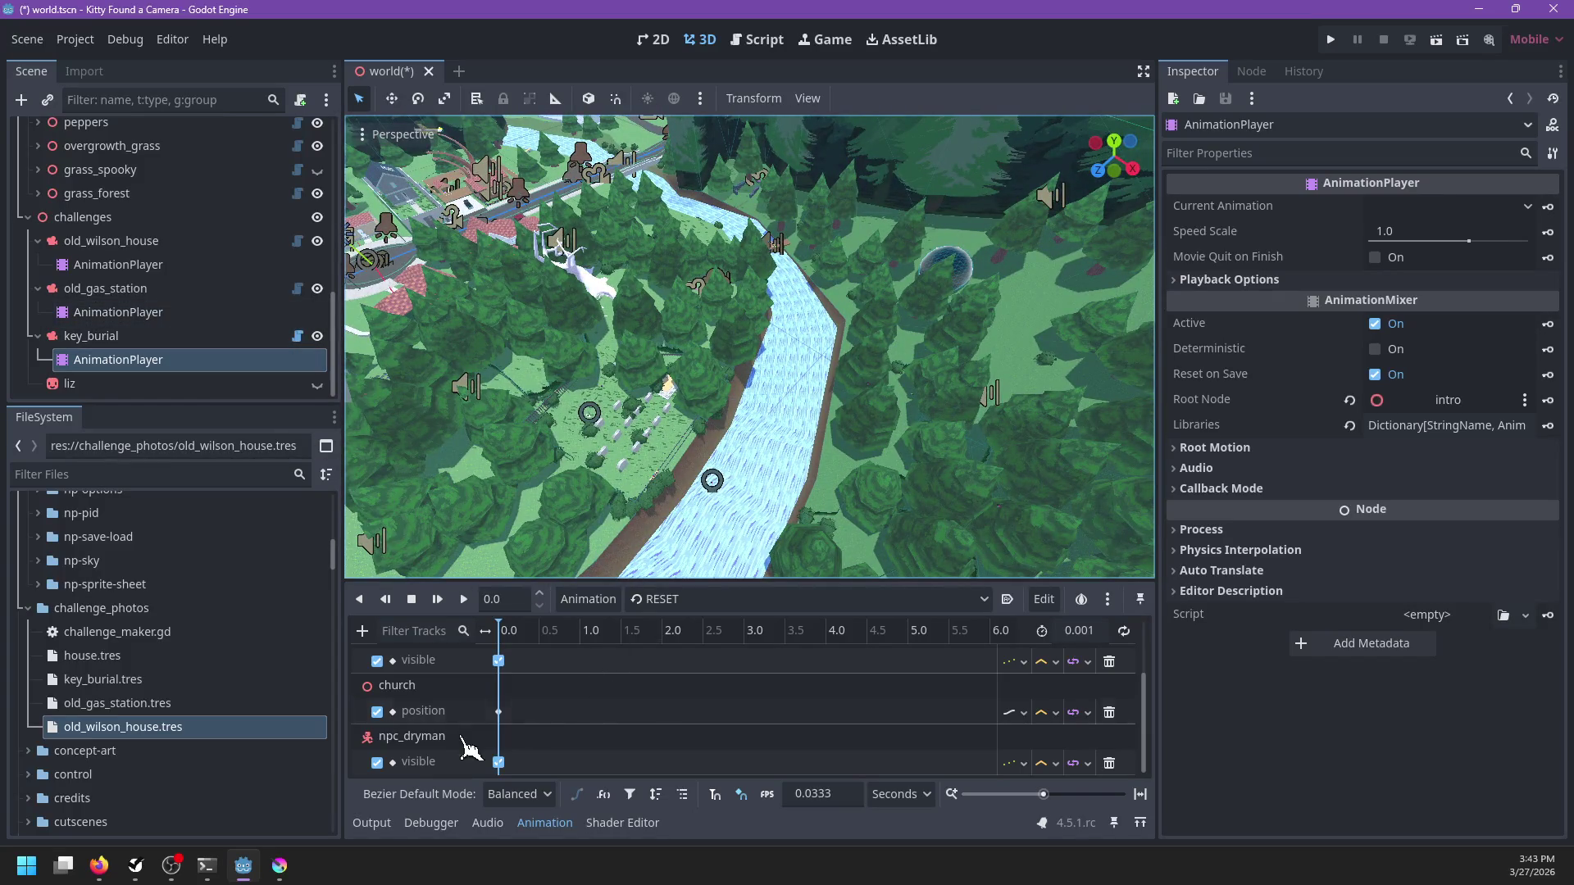
scroll(442, 744, "up", 2)
scroll(193, 270, "up", 10)
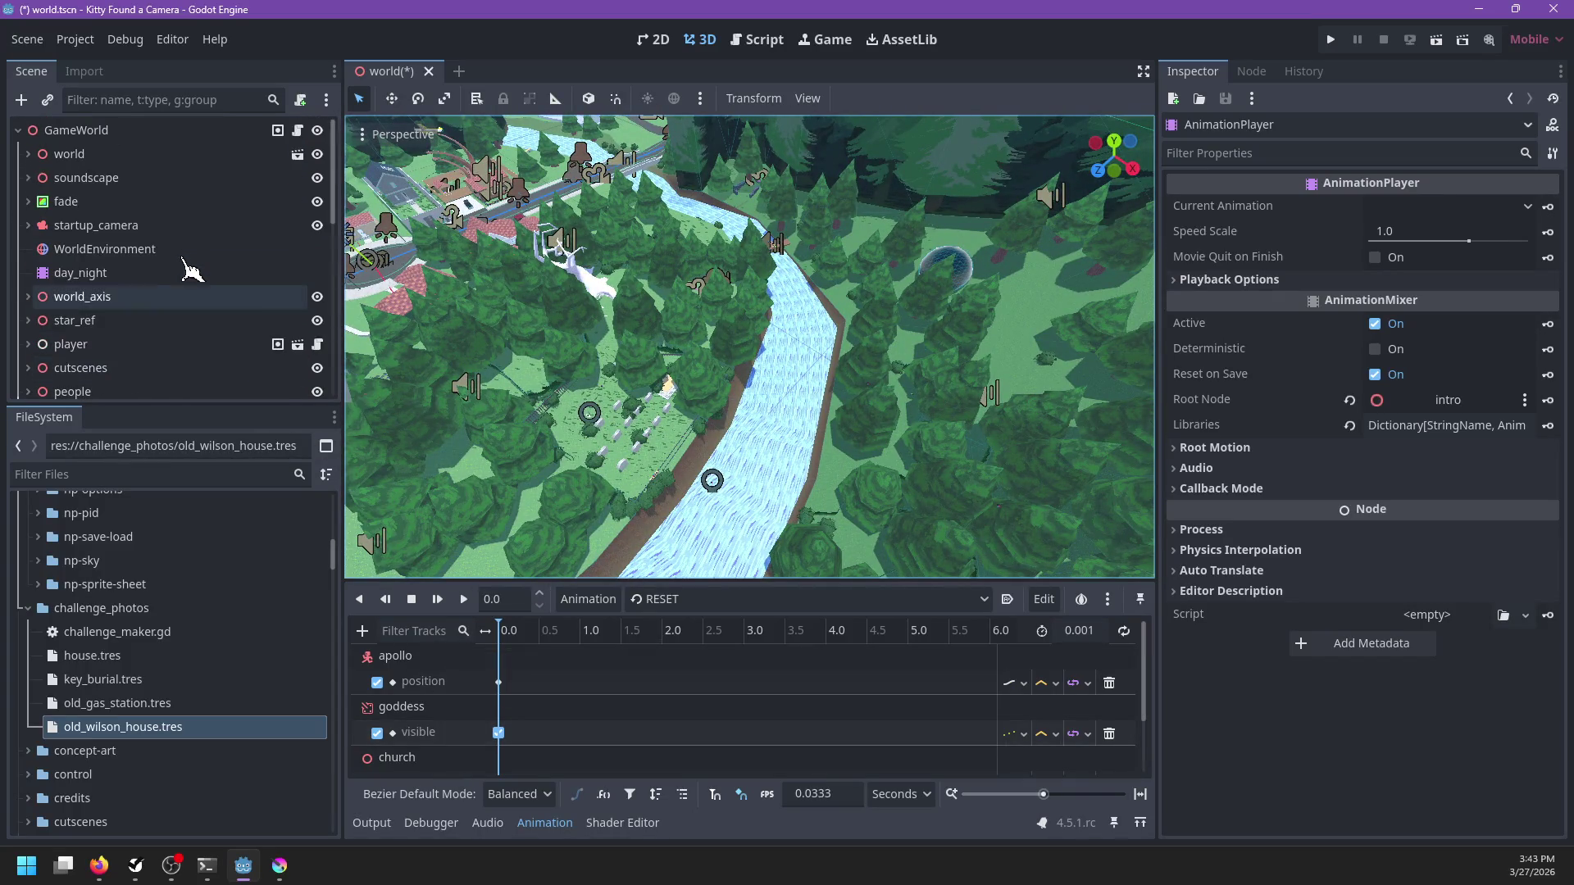
scroll(197, 279, "down", 5)
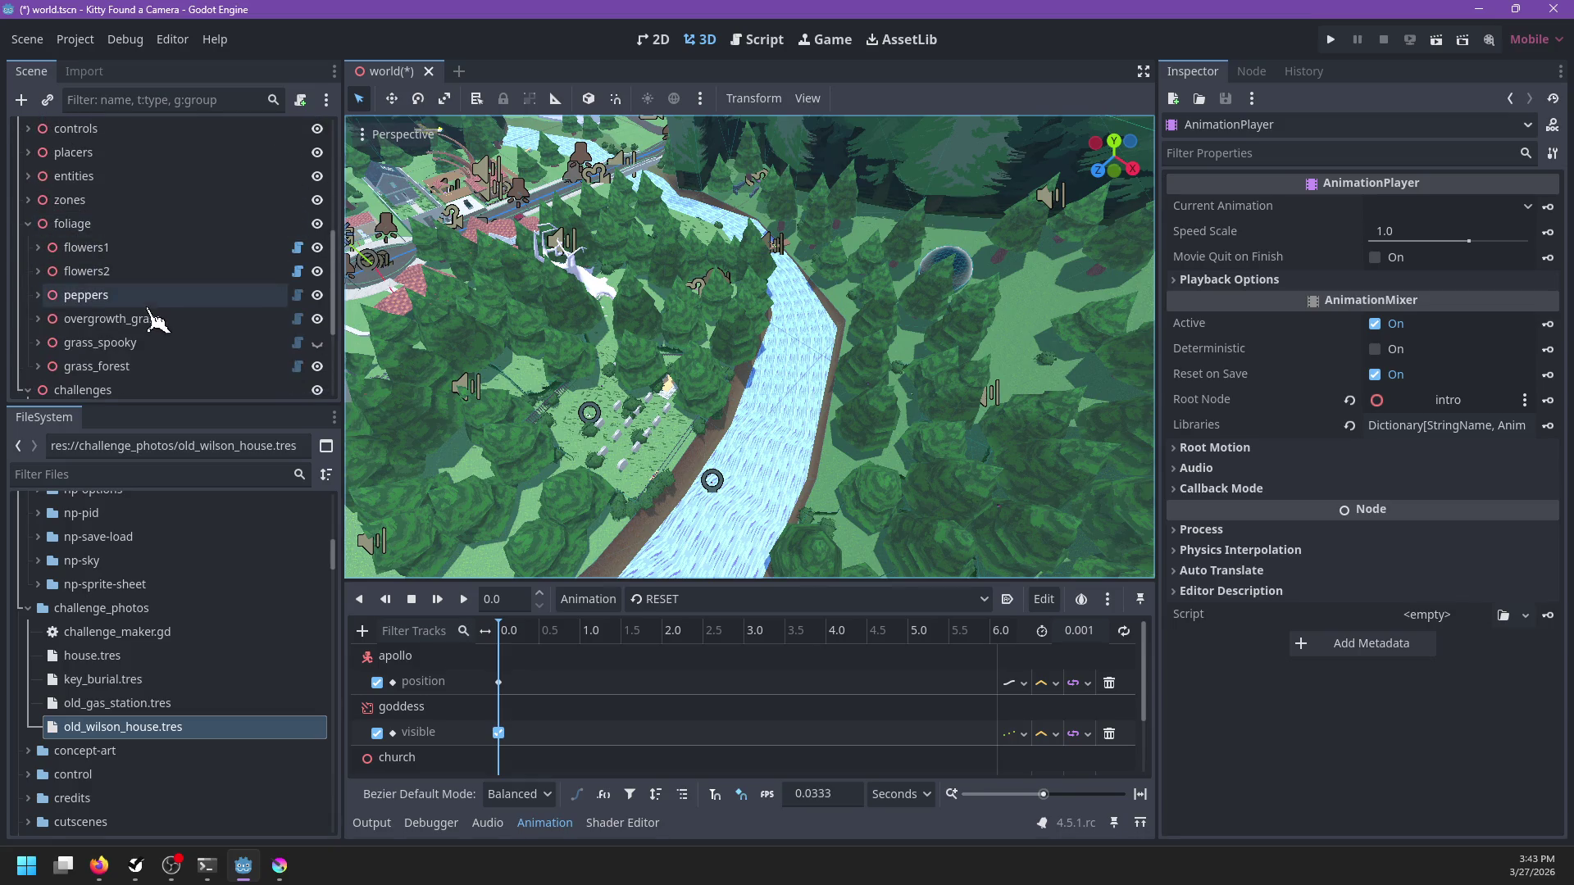
left_click(148, 321)
left_click(147, 342)
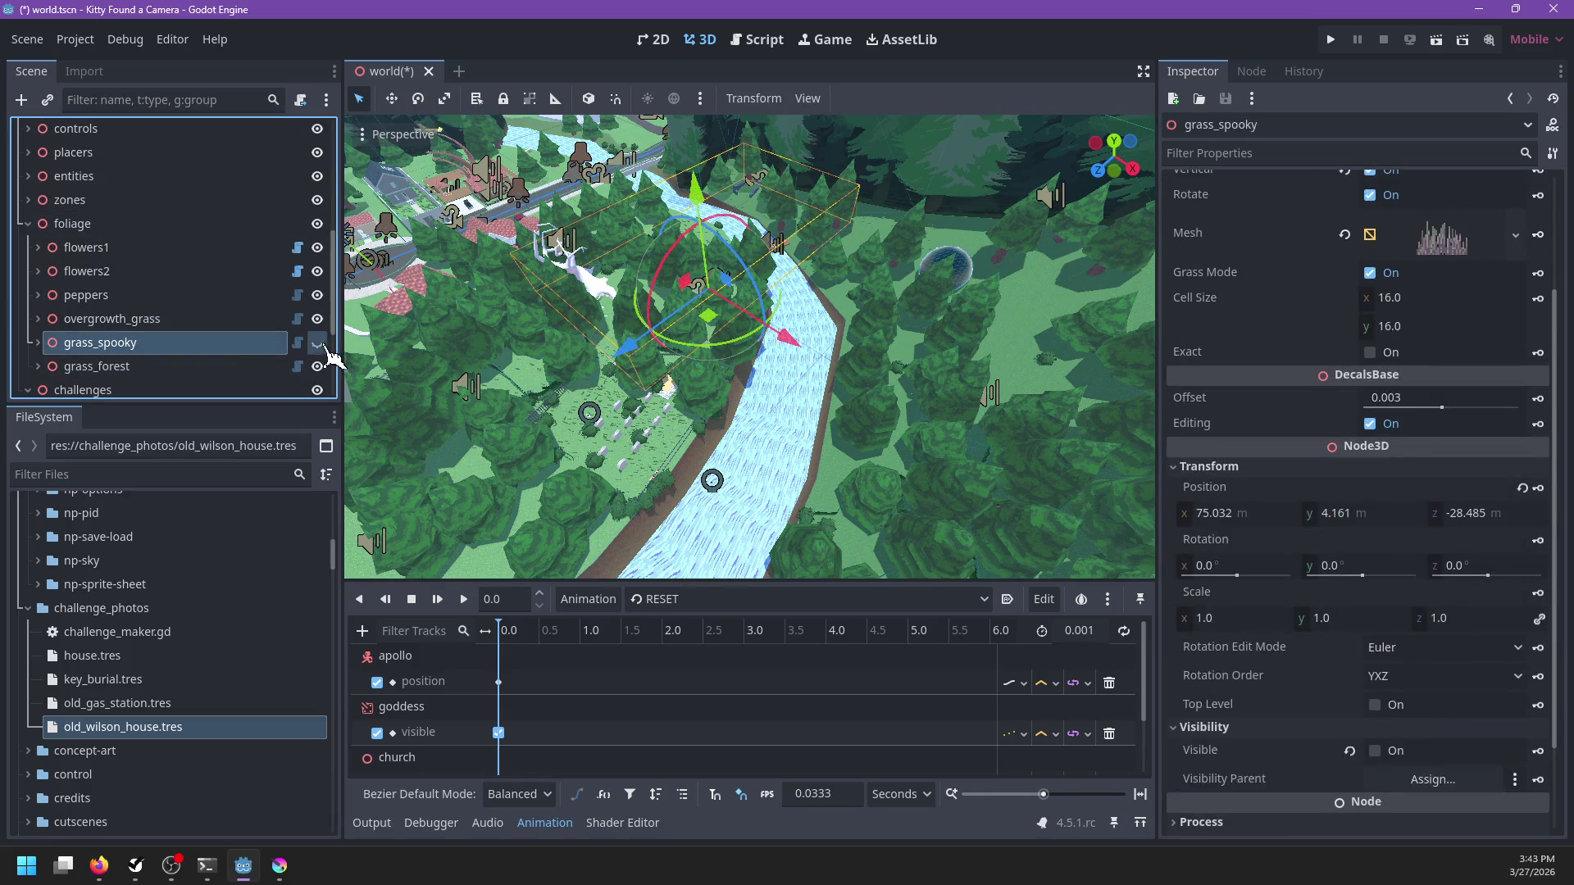
Step: Orbit around grass_spooky and uncheck its DecalsBase Editing property
scroll(701, 423, "up", 5)
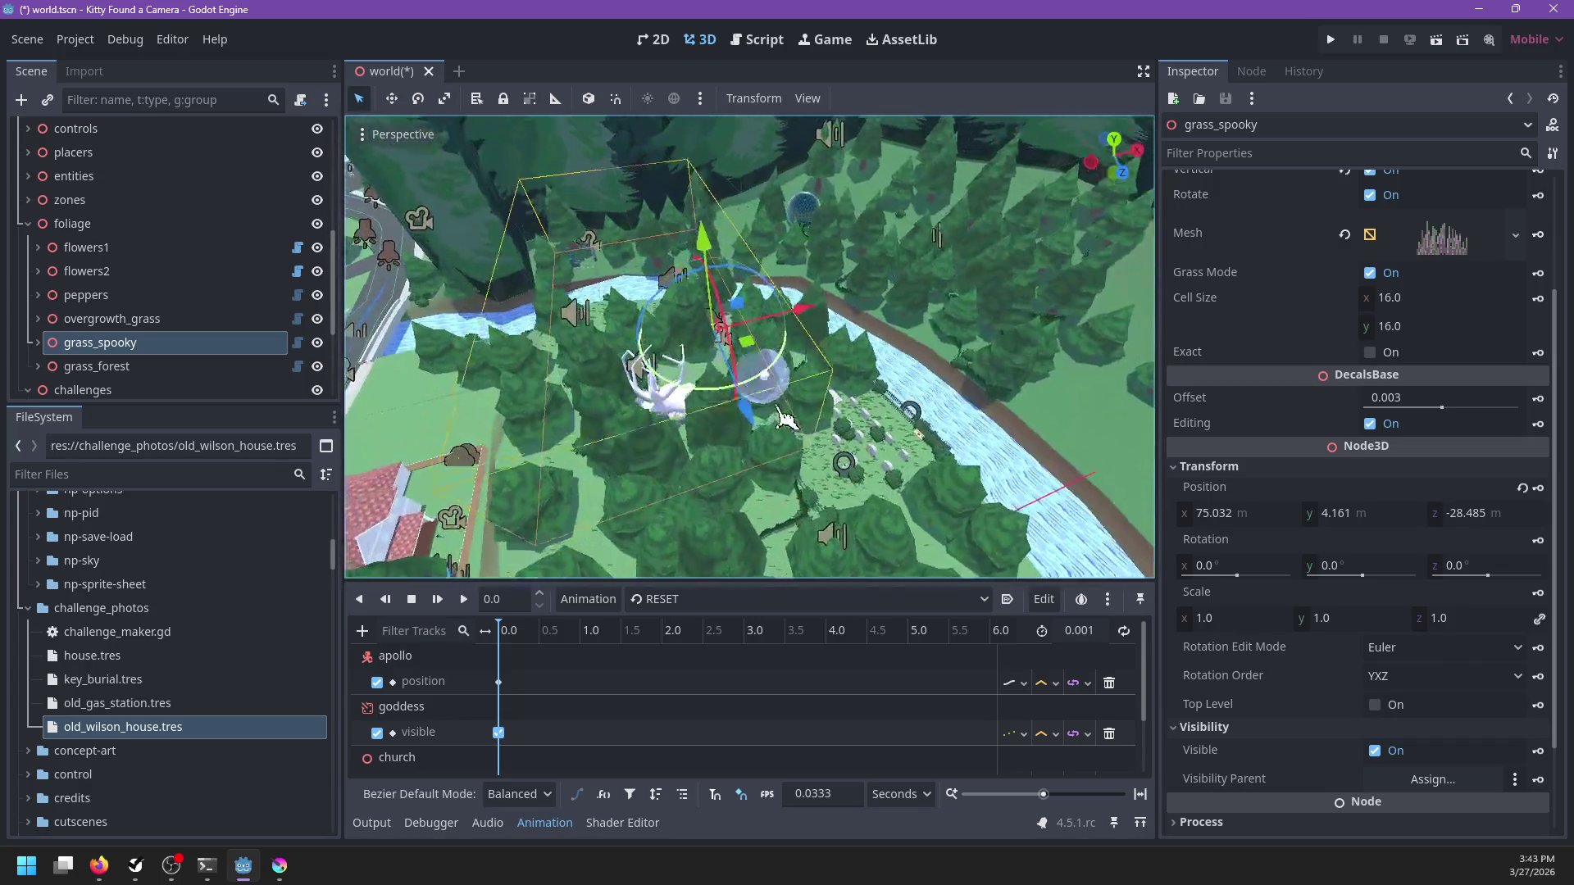
left_click_drag(779, 425, 767, 422)
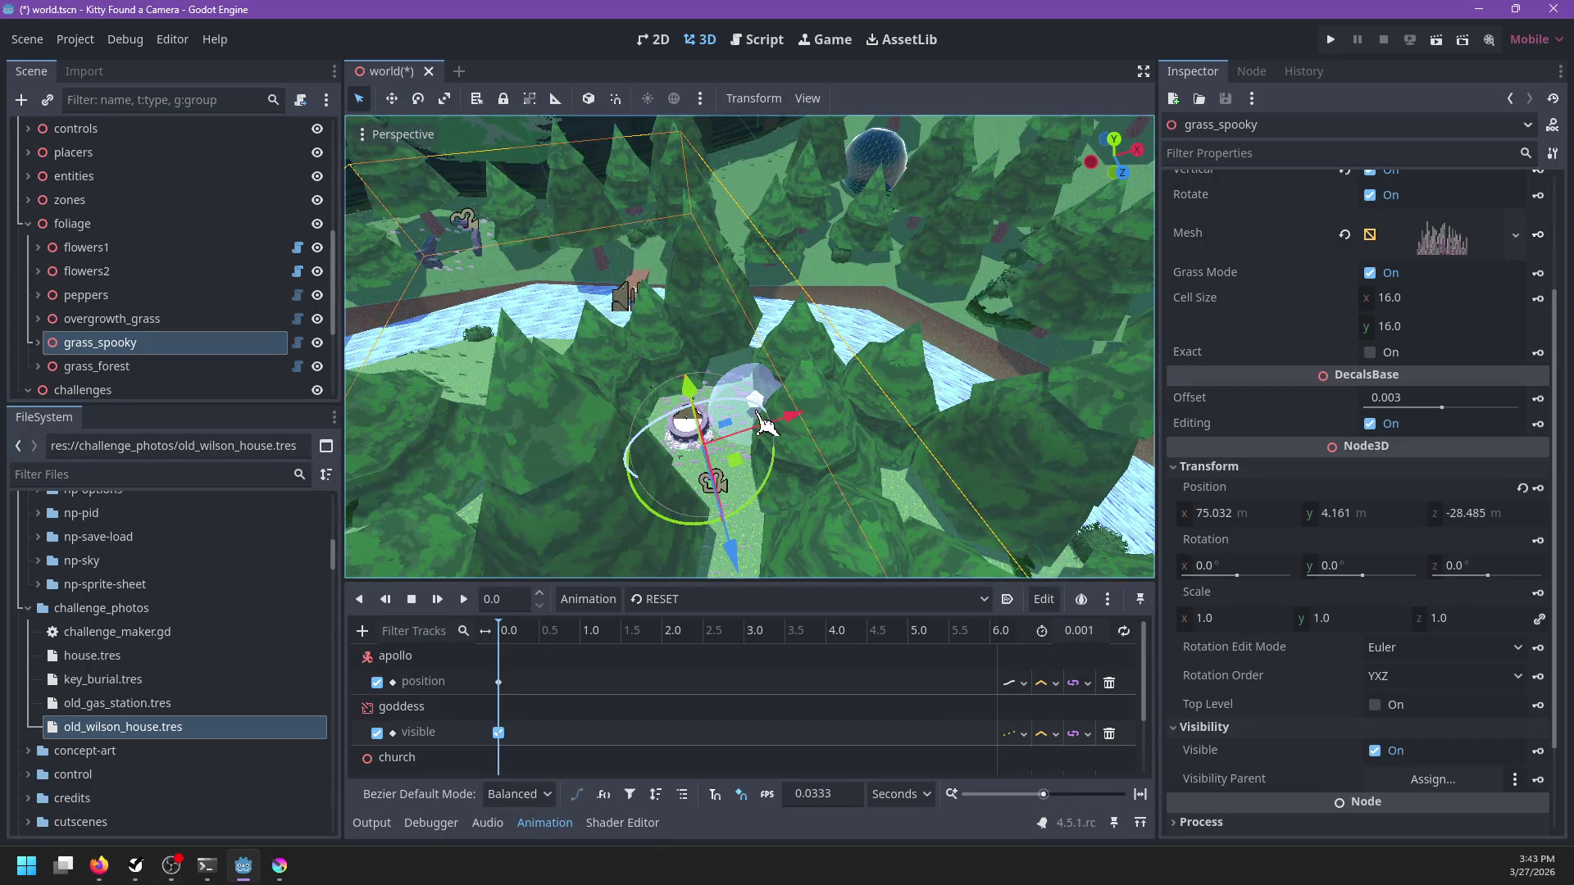
mouse_move(844, 288)
left_mouse_down()
mouse_move(737, 344)
mouse_move(705, 336)
mouse_move(667, 422)
left_mouse_up()
scroll(729, 328, "up", 3)
scroll(730, 328, "up", 3)
left_click(647, 420)
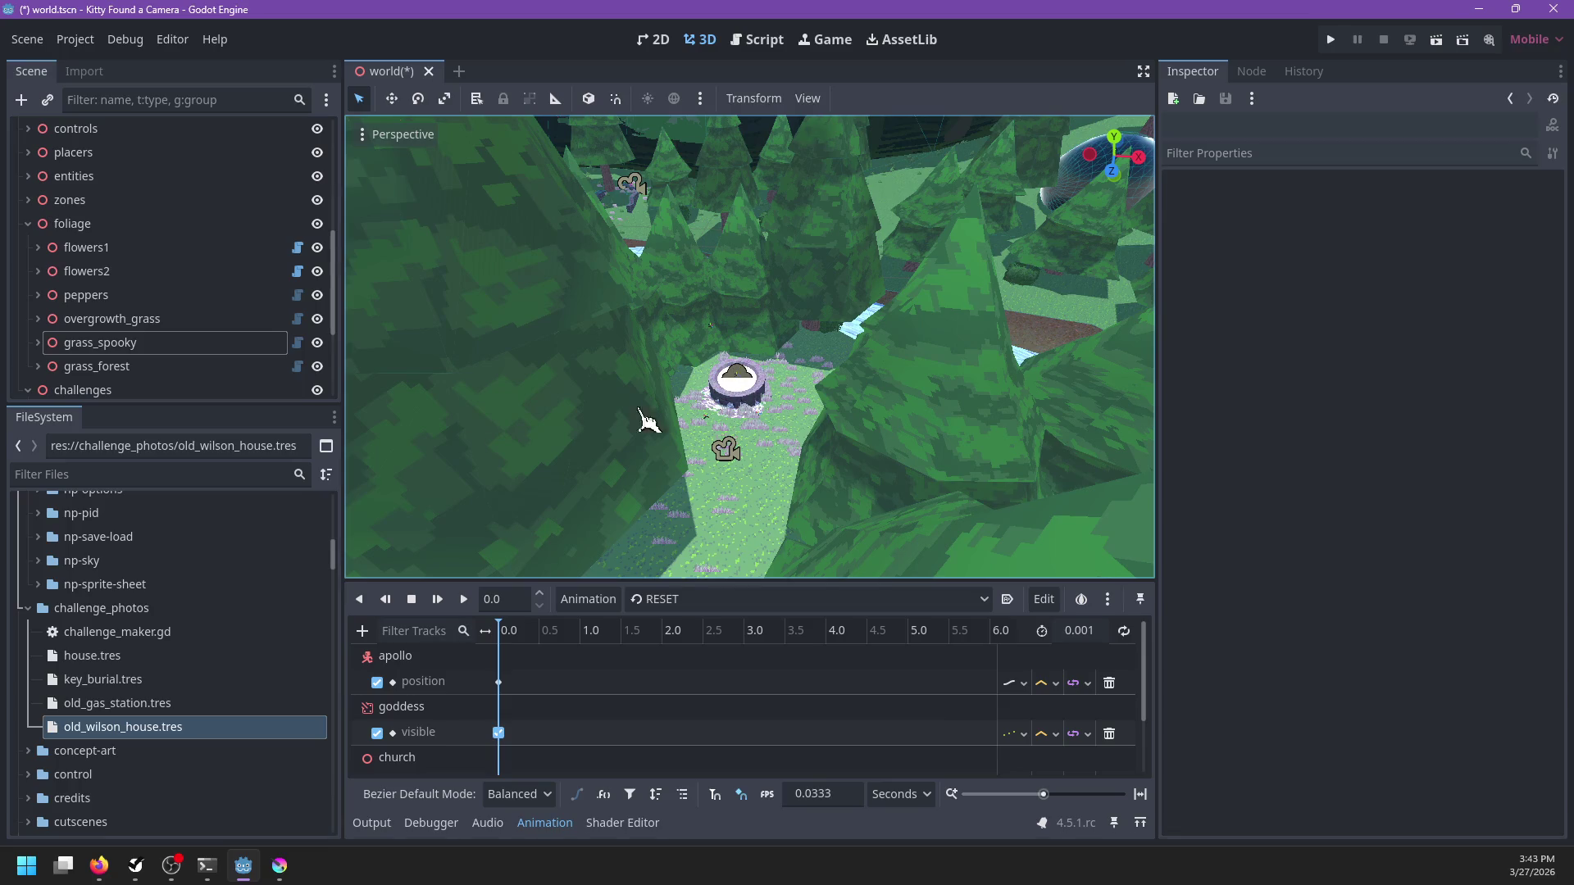
left_click(115, 342)
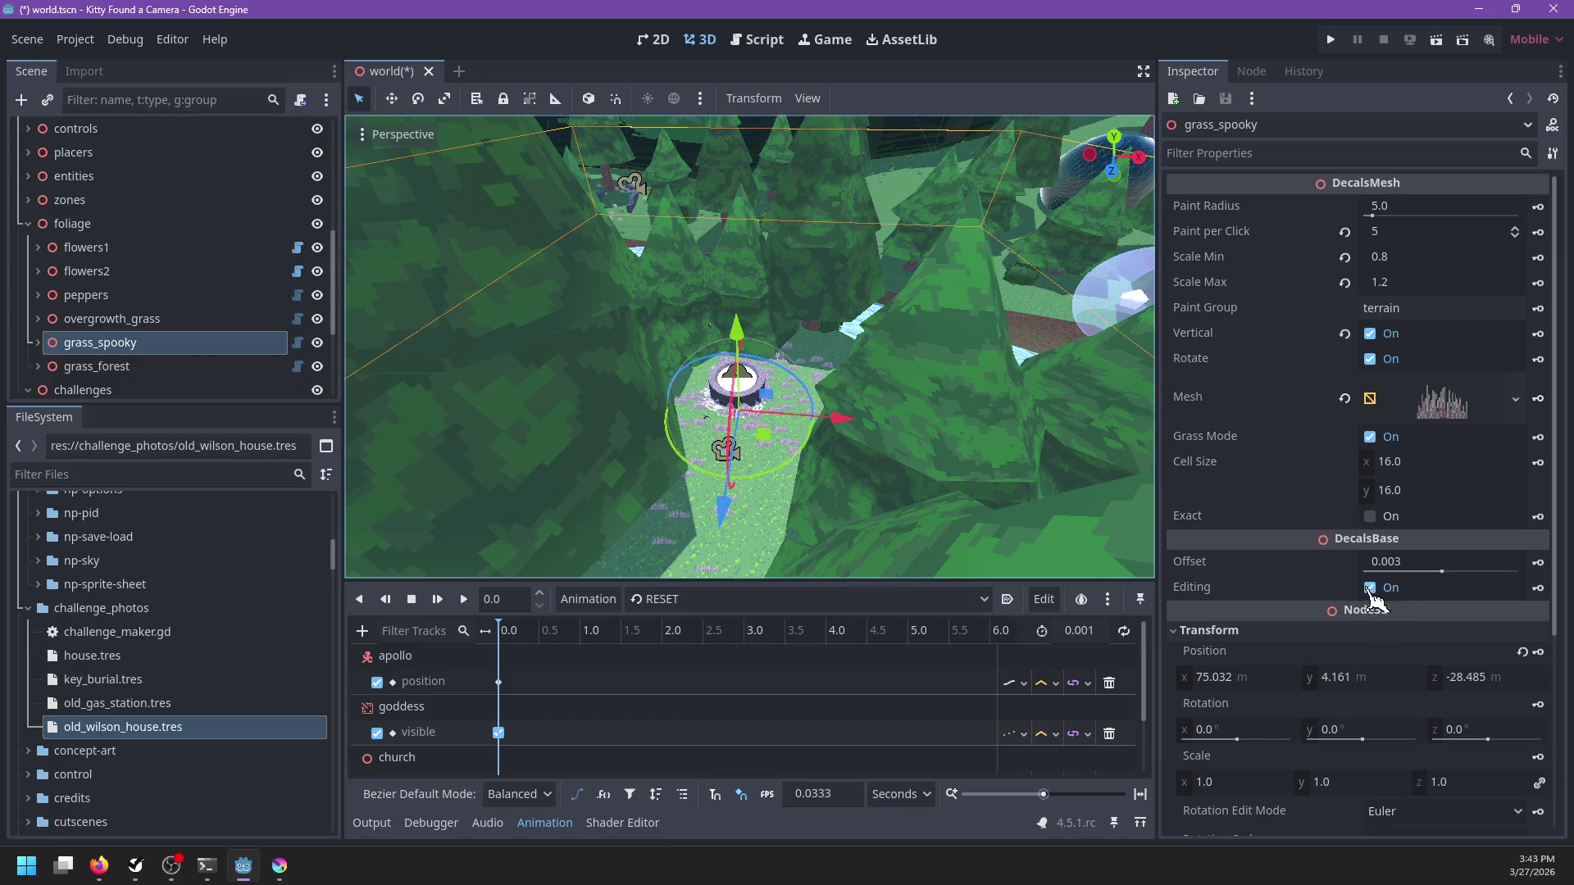
left_click(738, 410)
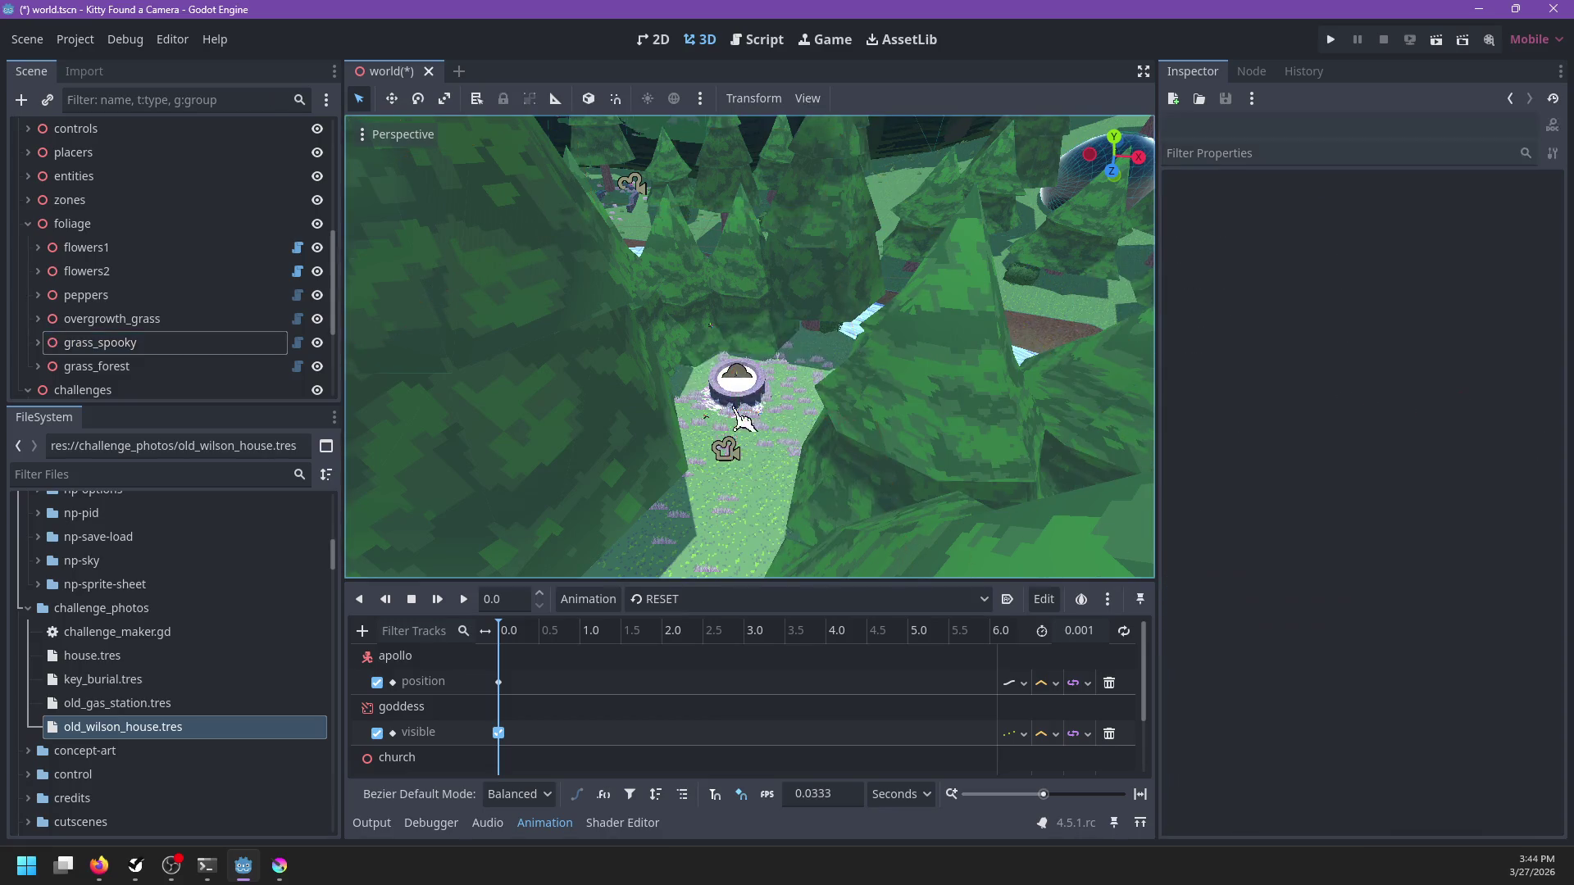
left_click(99, 345)
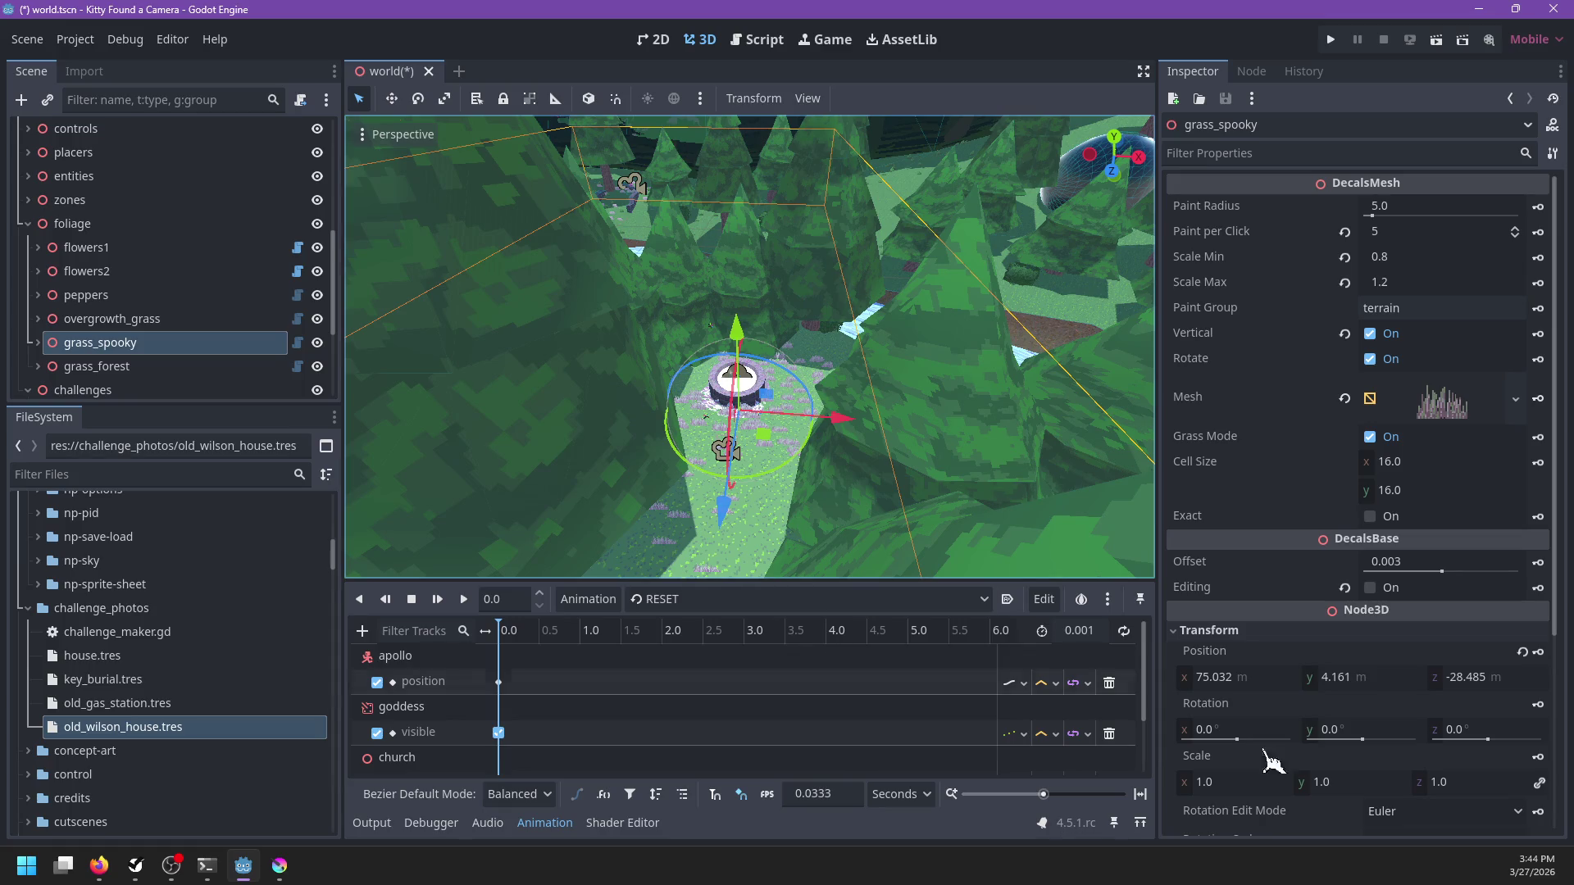
Step: Key grass_spooky's position in RESET, then lower it to y -12.671 and key it in SceneSetup
left_click(1538, 652)
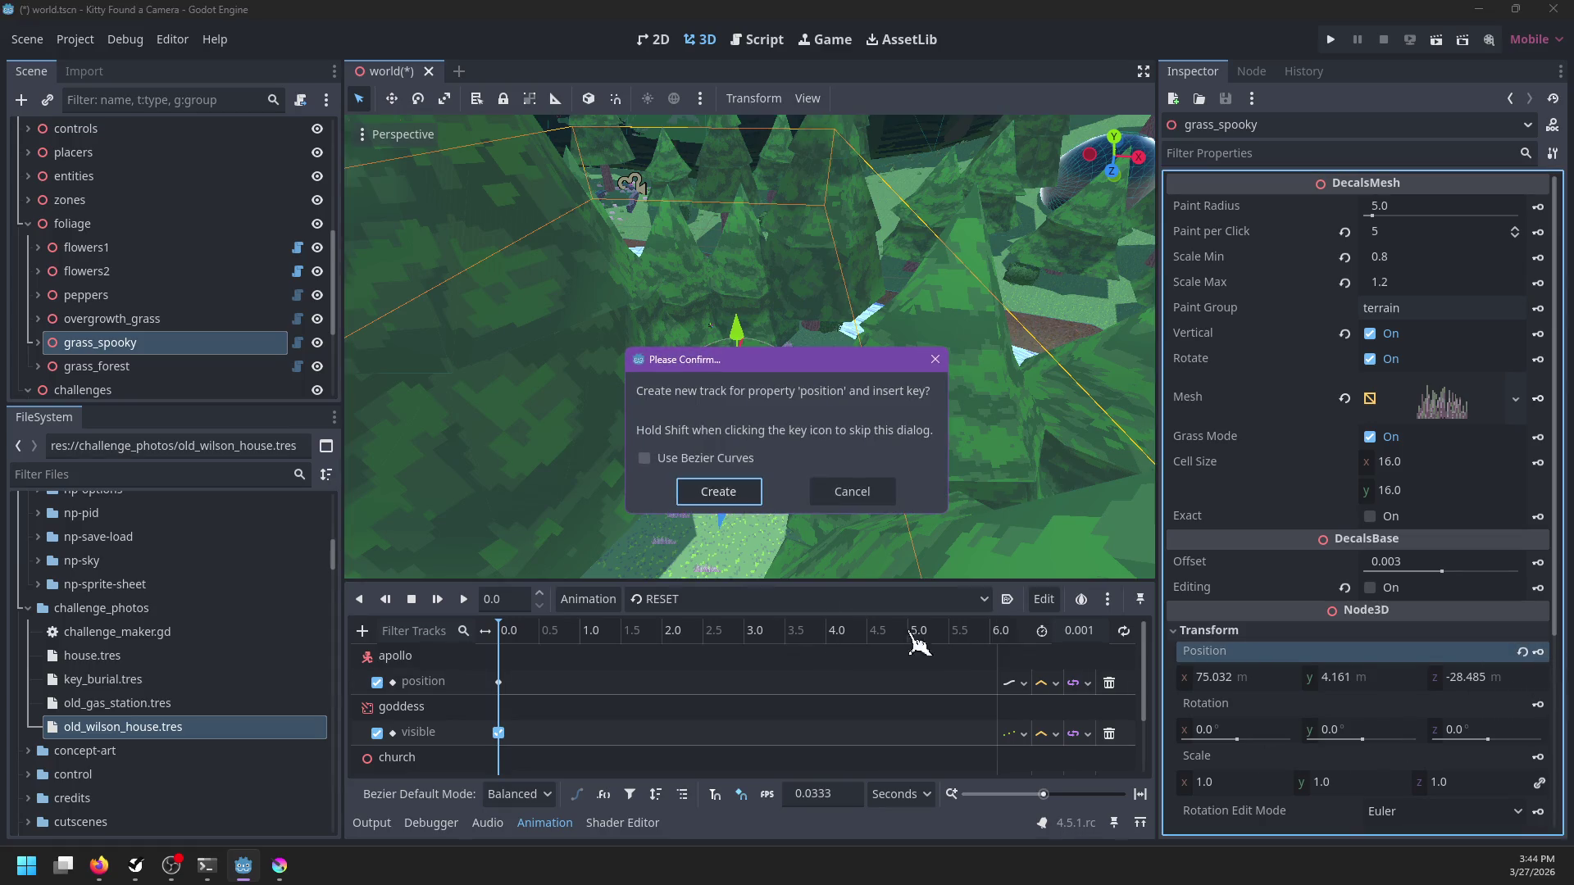
left_click(709, 496)
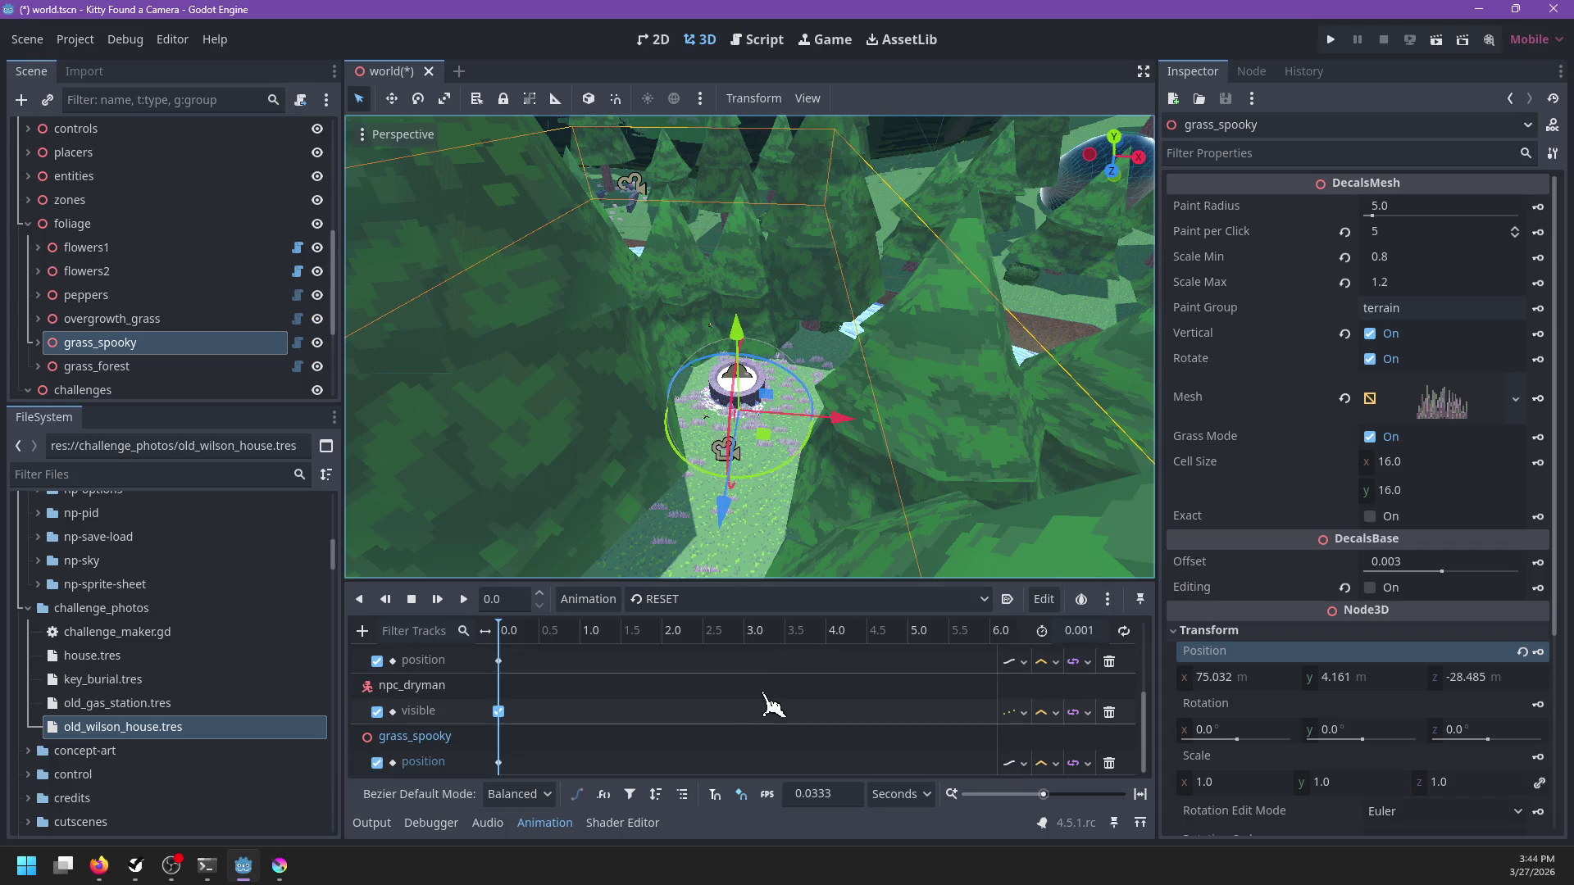
left_click(748, 599)
left_click(738, 649)
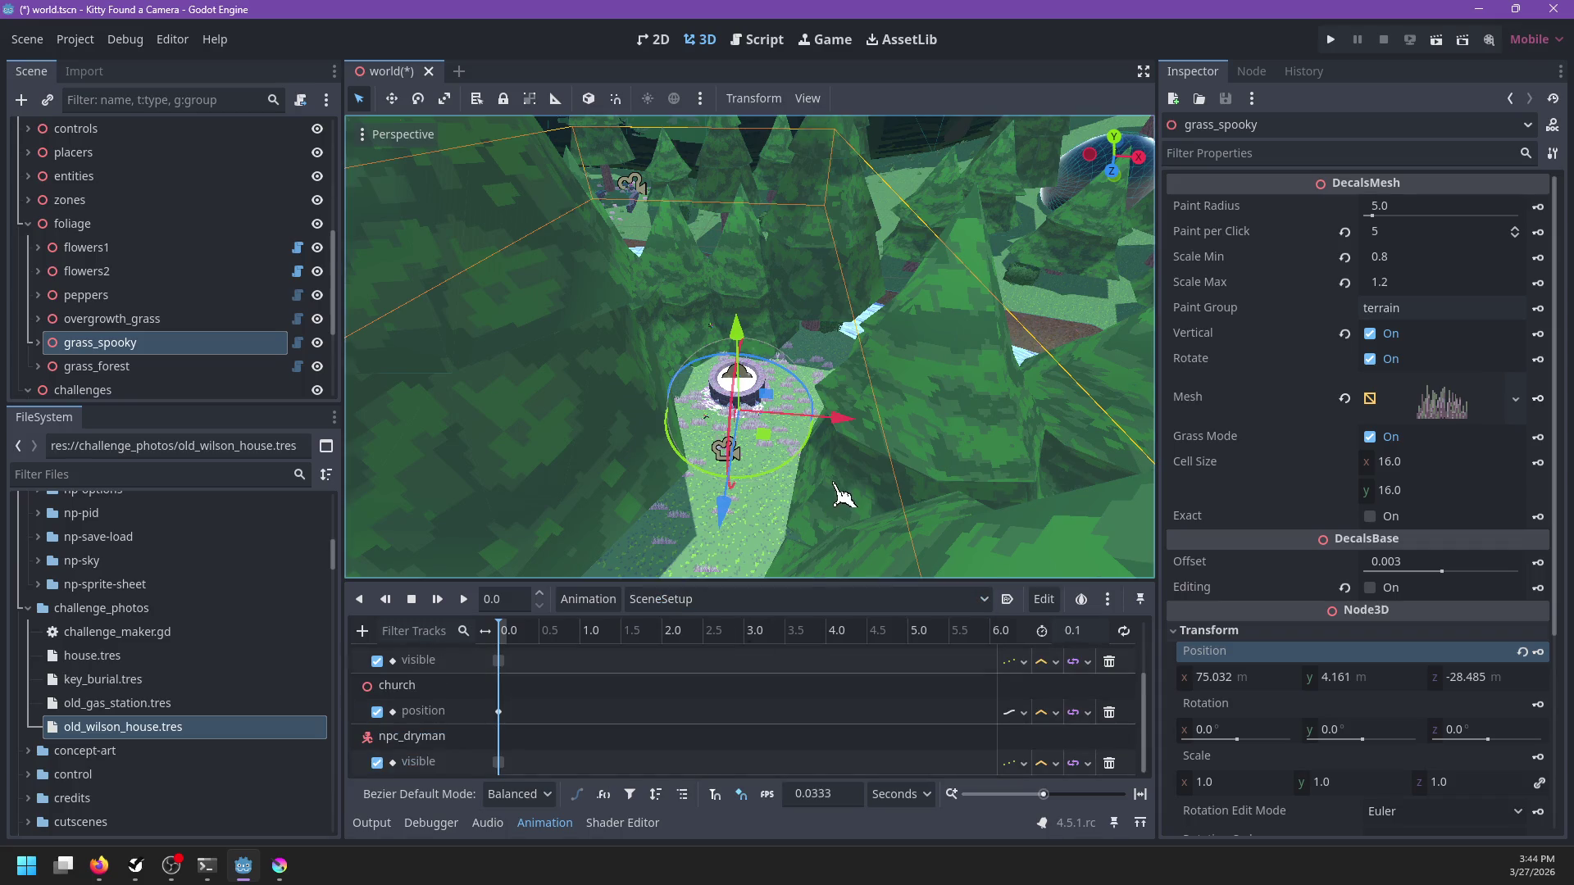
left_click_drag(736, 330, 743, 449)
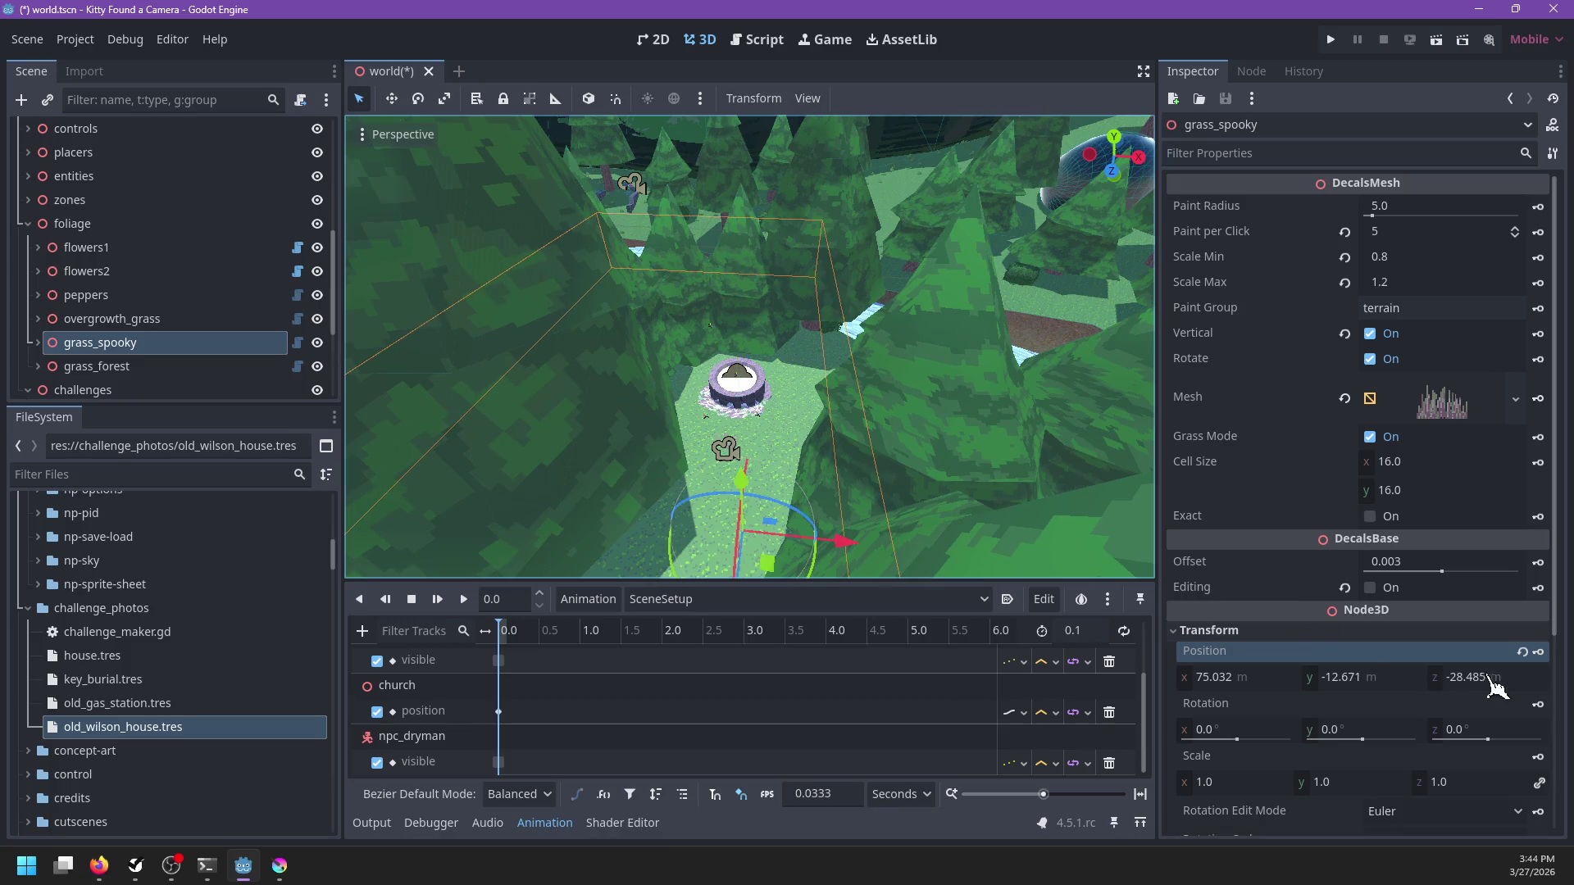
left_click(1538, 652)
left_click(710, 495)
Step: Switch between RESET and SceneSetup to preview the grass at both heights
scroll(643, 741, "down", 2)
scroll(813, 398, "down", 5)
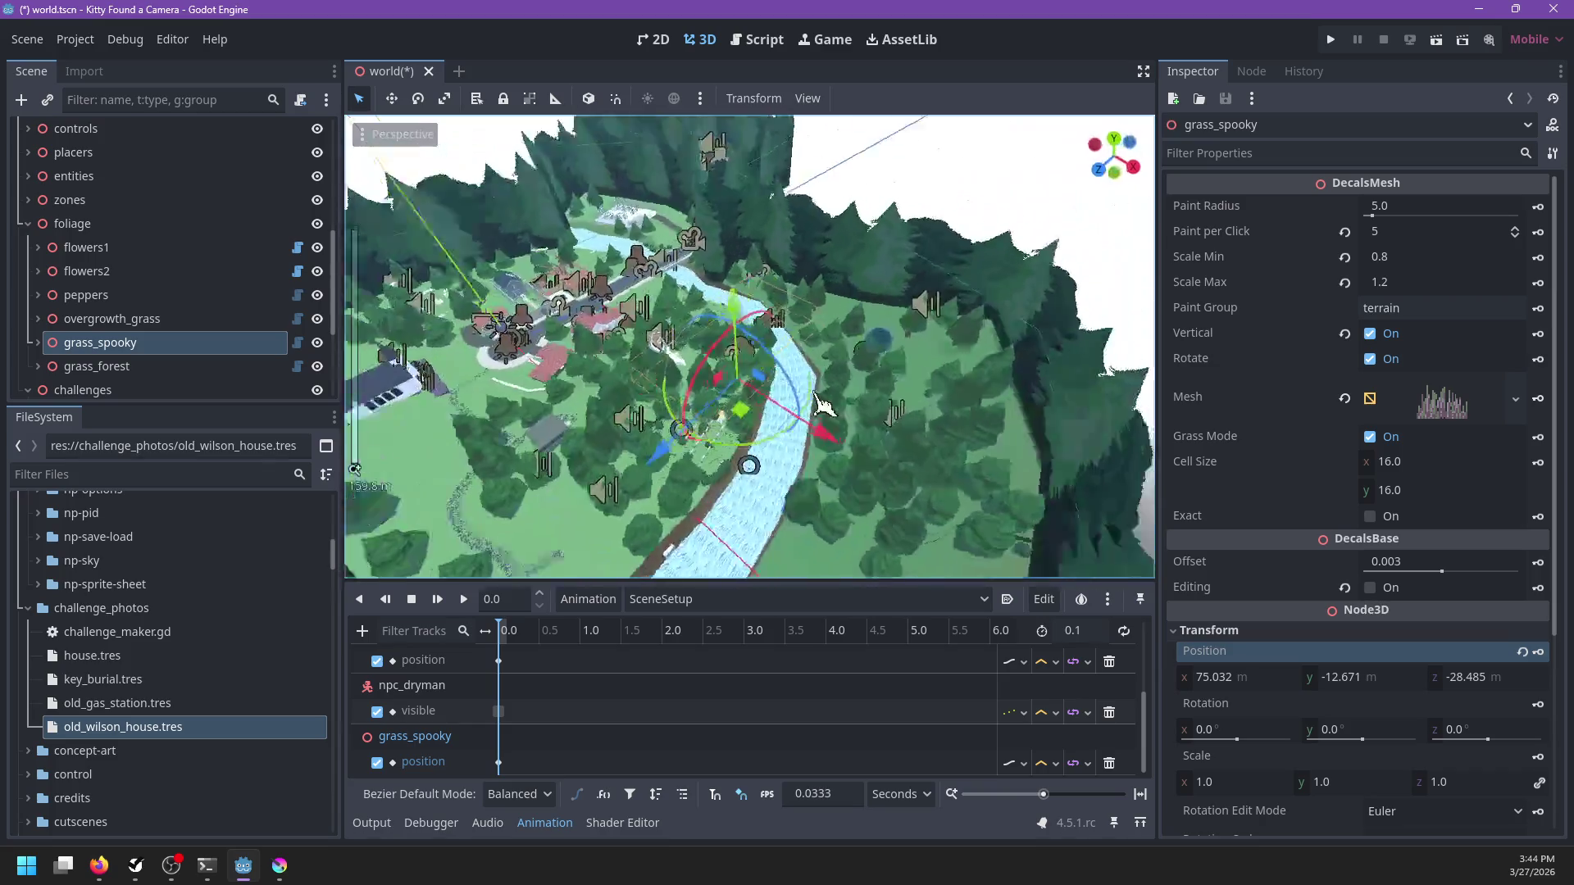
left_click(635, 599)
left_click(656, 623)
scroll(676, 459, "up", 3)
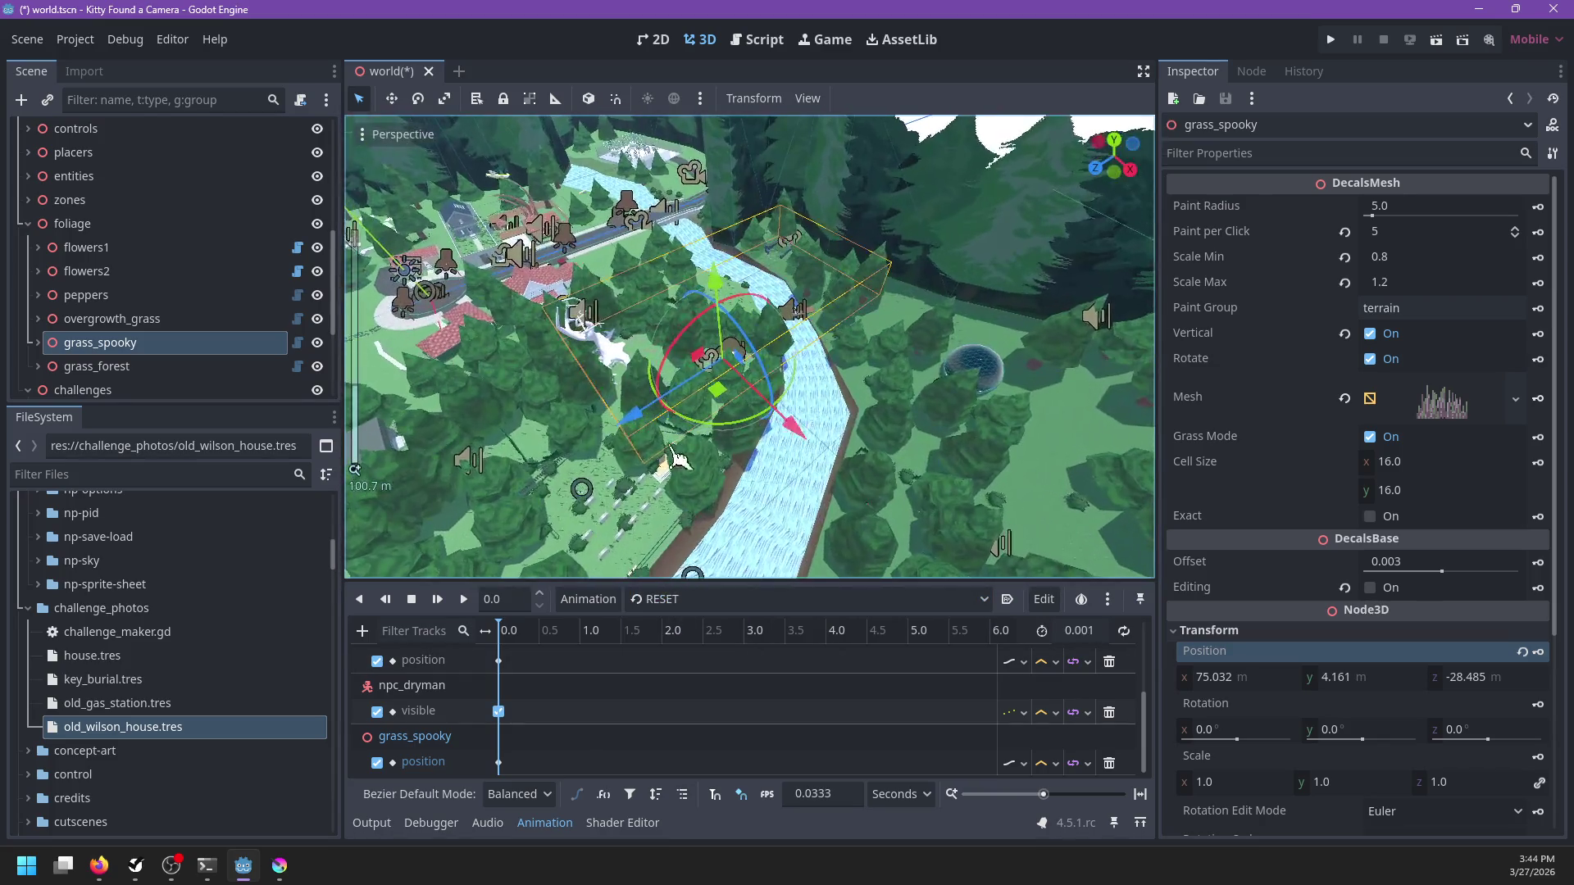
left_click(719, 603)
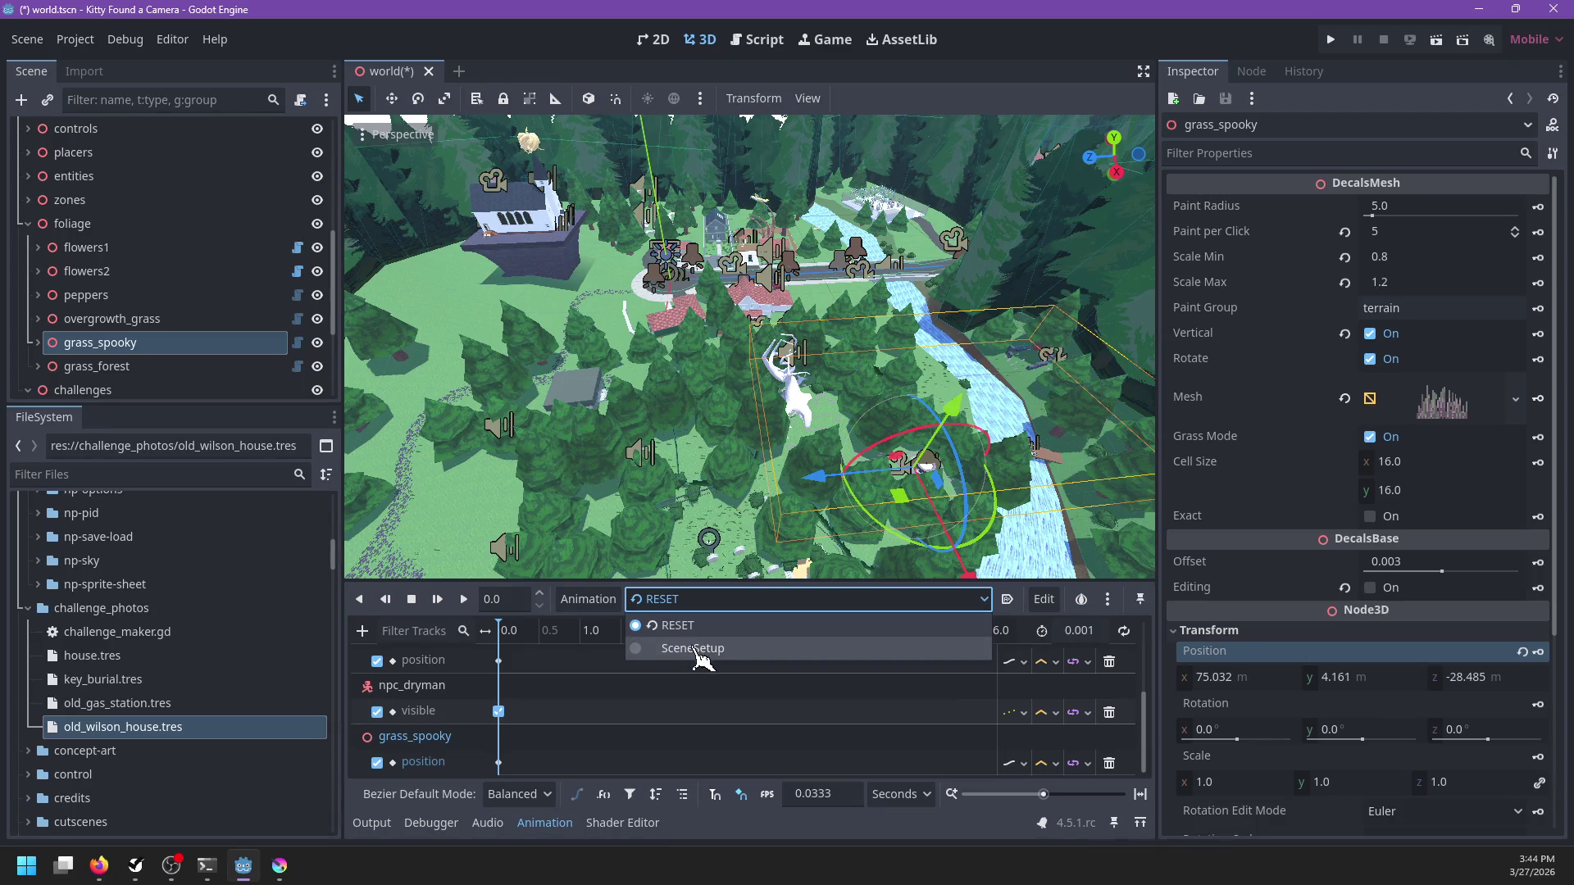
left_click(694, 650)
scroll(583, 338, "down", 2)
left_click_drag(583, 337, 606, 459)
Step: Toggle RESET and SceneSetup again, viewing the grass near the river and stone wall
left_click(685, 605)
left_click(673, 627)
scroll(787, 440, "up", 5)
mouse_move(812, 465)
left_mouse_down()
mouse_move(780, 340)
mouse_move(747, 336)
mouse_move(778, 406)
left_mouse_up()
left_click(692, 599)
left_click(689, 647)
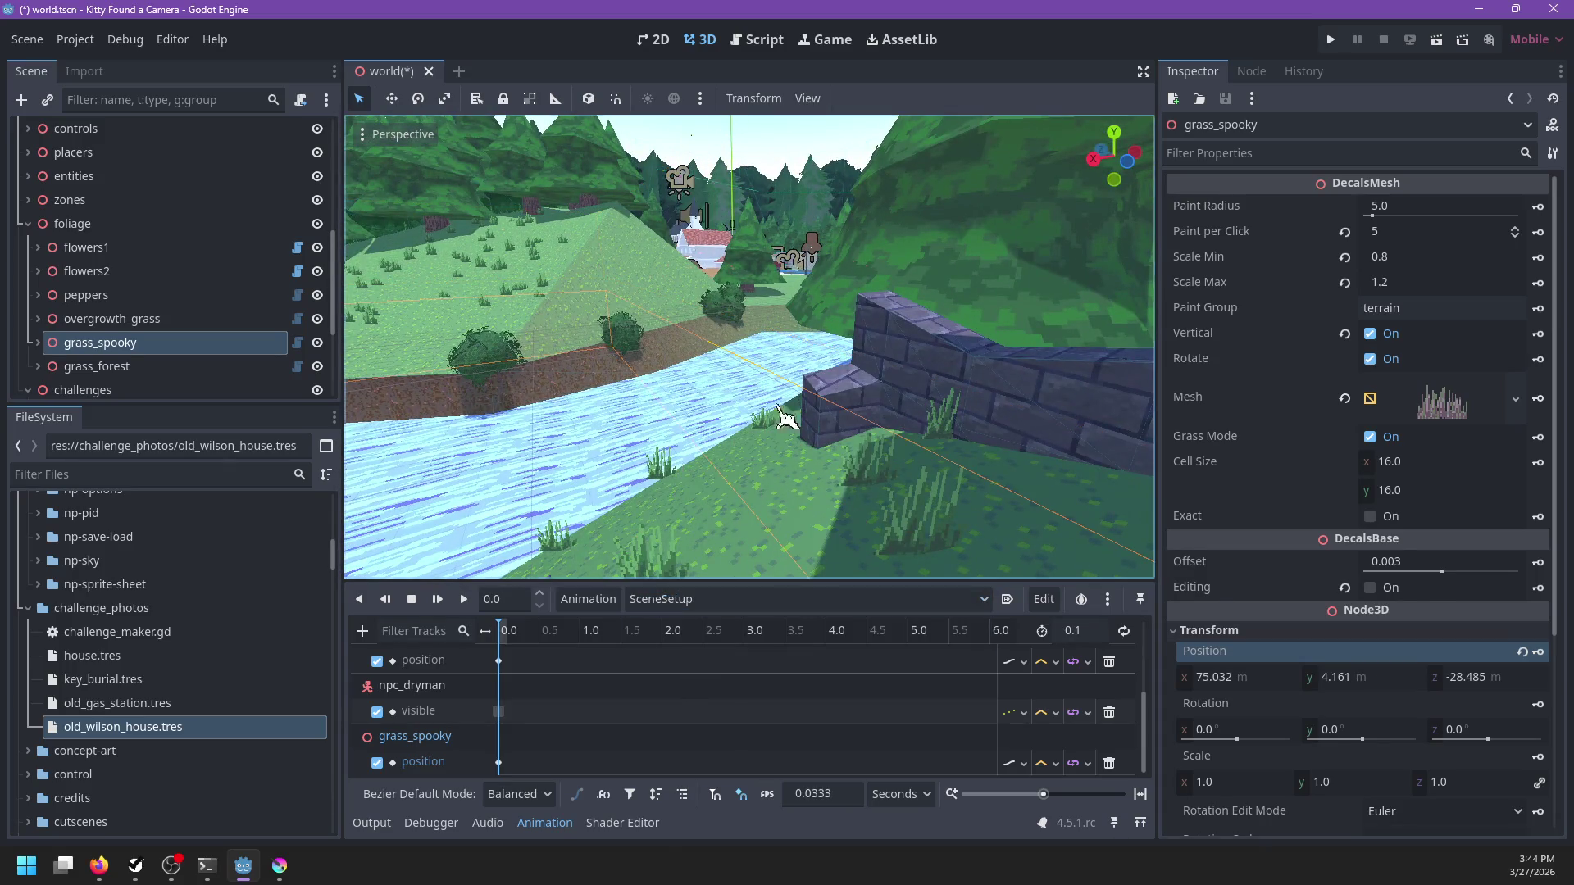
mouse_move(721, 299)
left_mouse_down()
mouse_move(755, 379)
mouse_move(756, 351)
mouse_move(747, 368)
left_mouse_up()
left_click(653, 604)
left_click(660, 621)
left_click_drag(737, 371, 742, 402)
Step: Save the world scene, play-test the game, then pause and choose Save and Exit
key("ctrl+s")
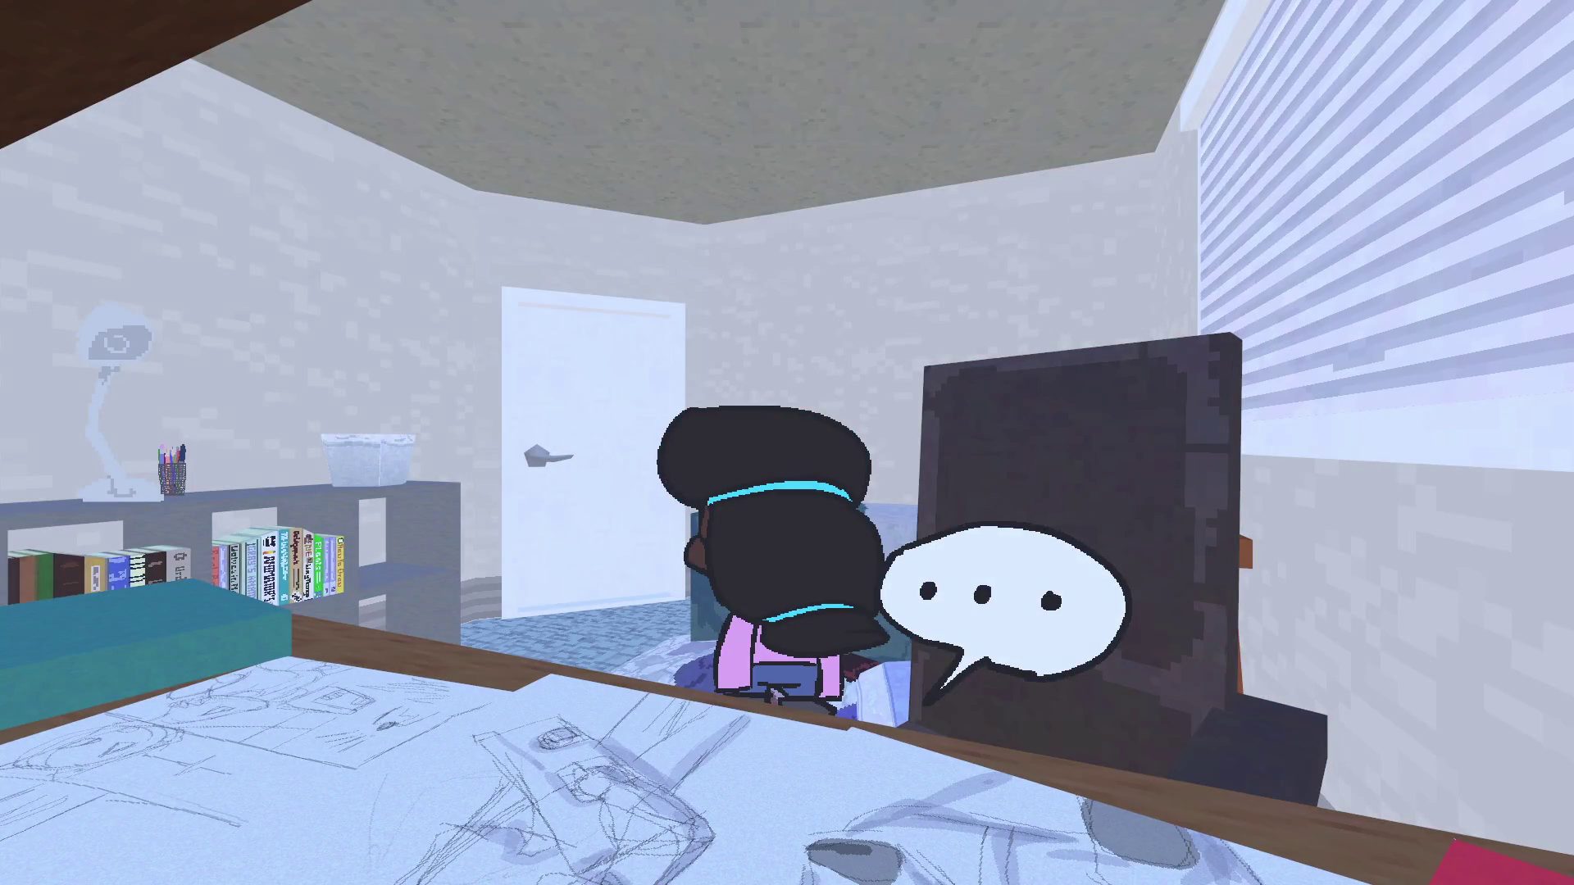
key("Escape")
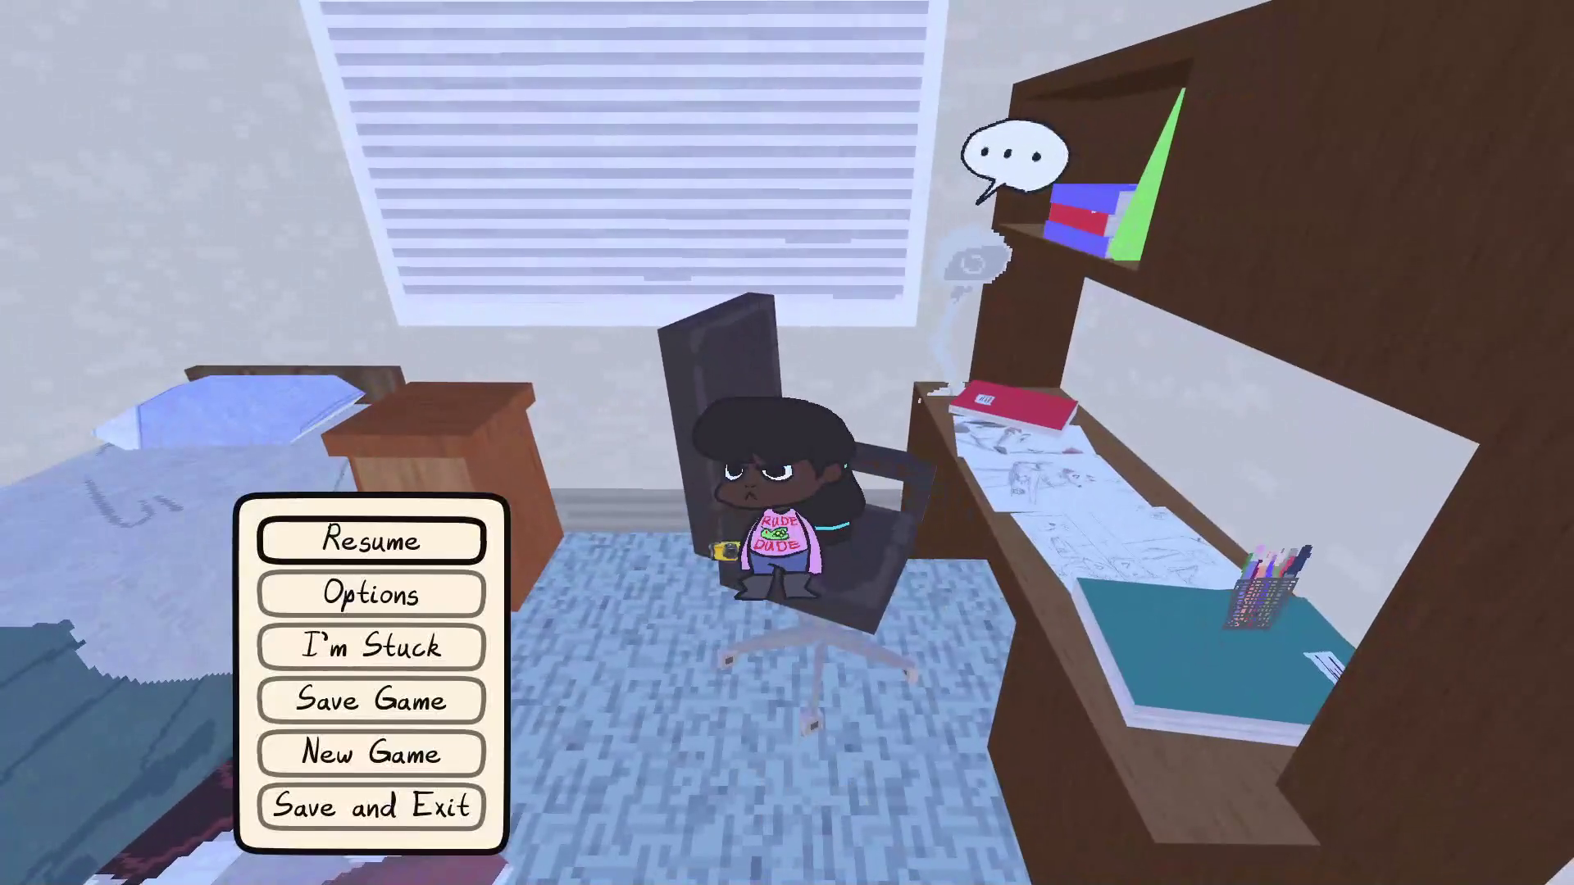
left_click(432, 812)
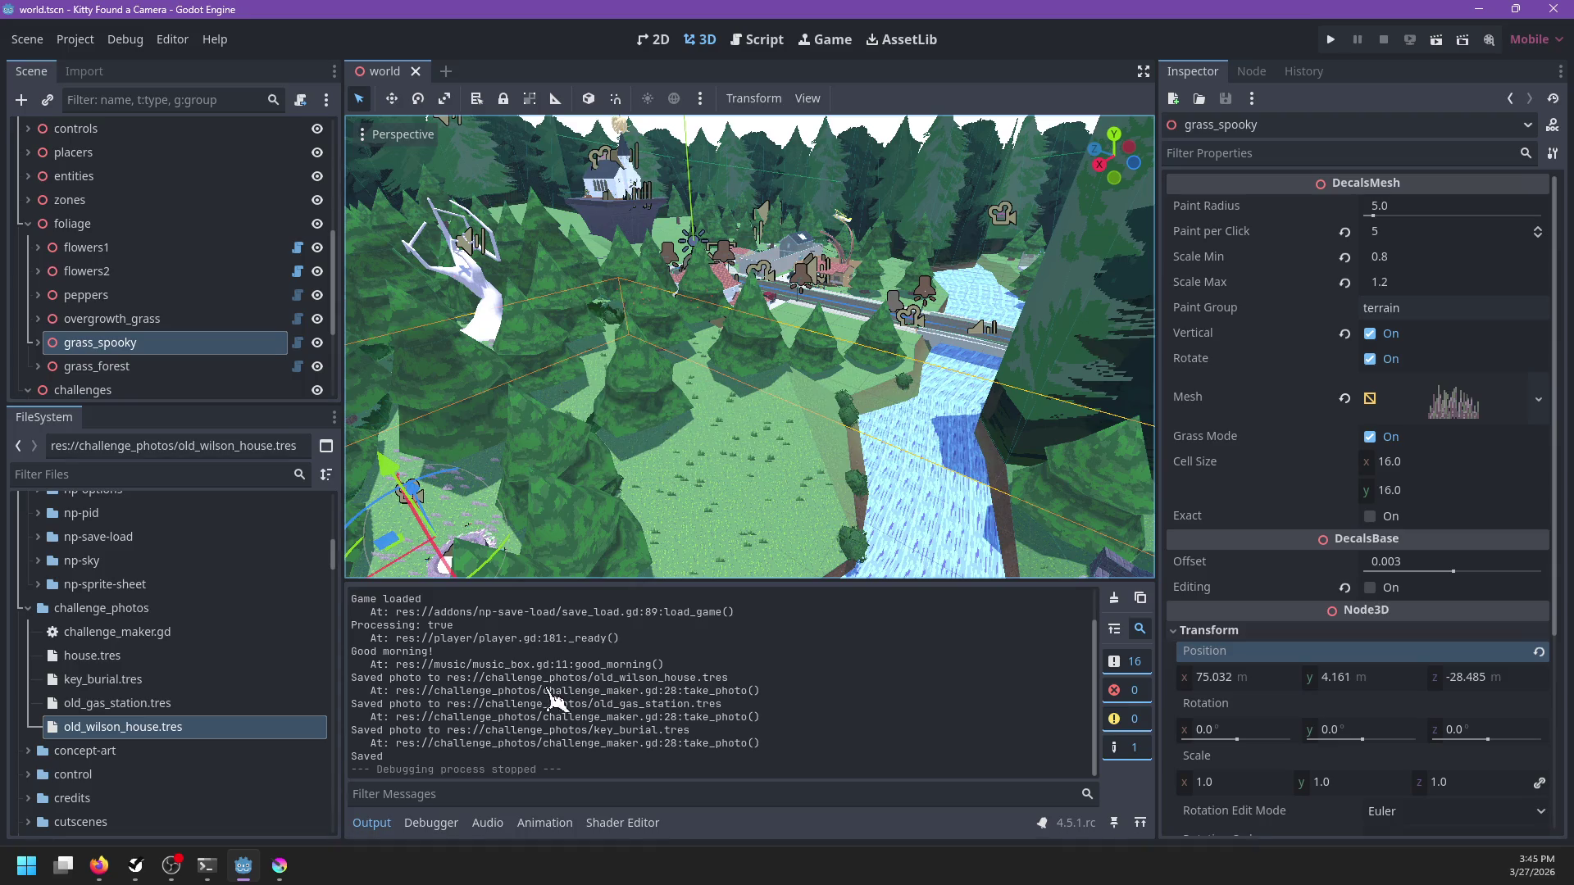
Step: Run git status, then git diff *.tscn on the scene files in PowerShell
left_click(211, 867)
type("git status")
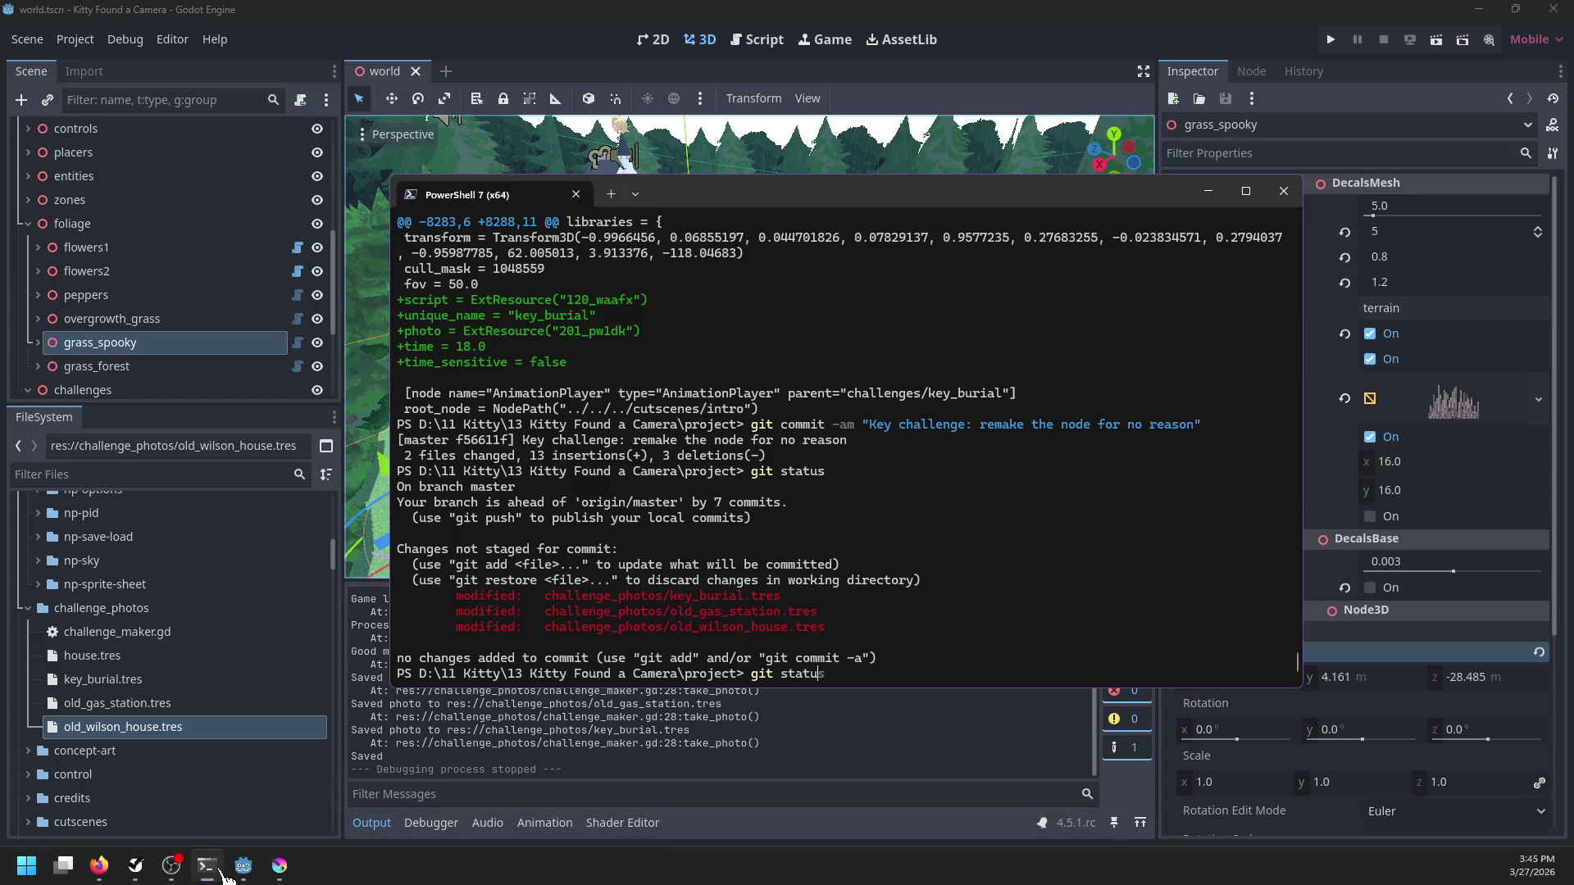
key("Return")
type("git diff *.r")
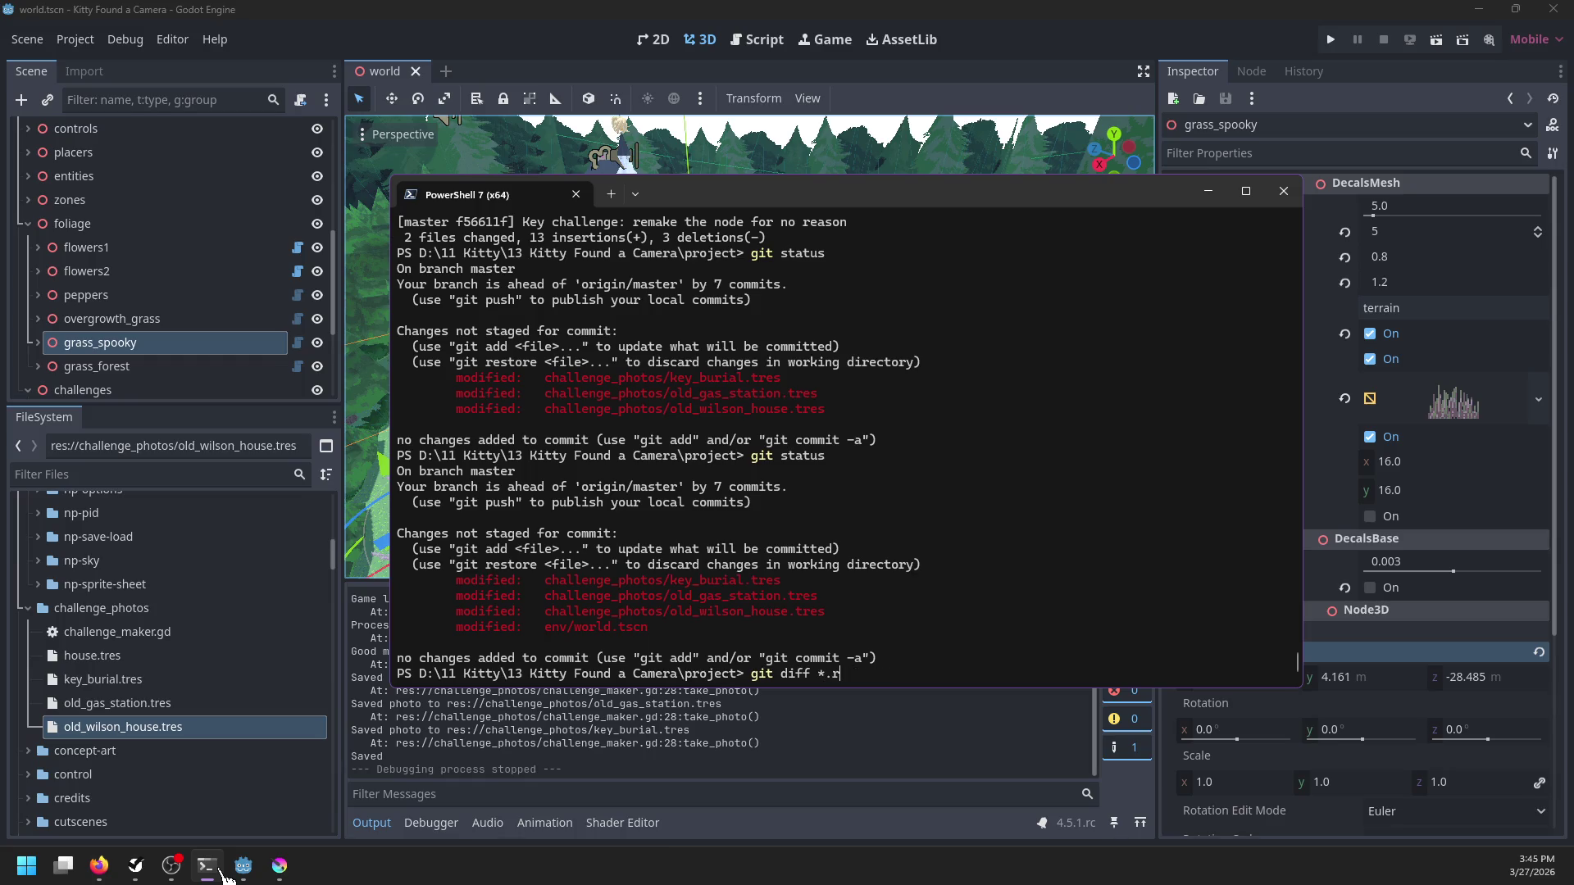
key("BackSpace")
key("BackSpace")
type("ts")
key("Return")
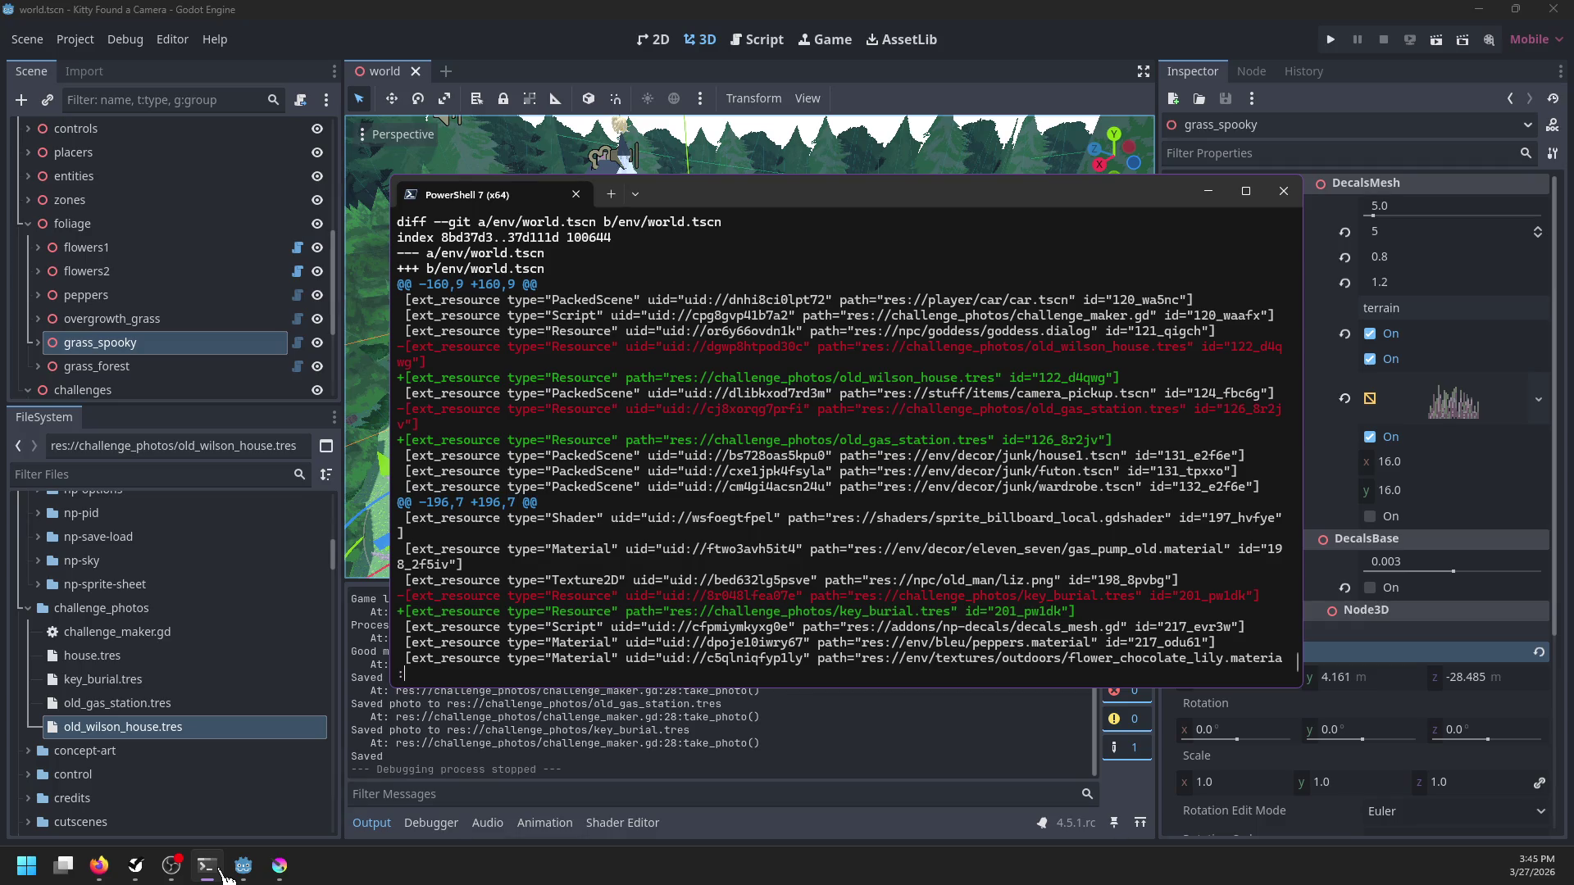
Step: Page through the scene diff, quit the pager, and inspect key_burial.tres in Godot
key("Down")
key("Down")
key("Down")
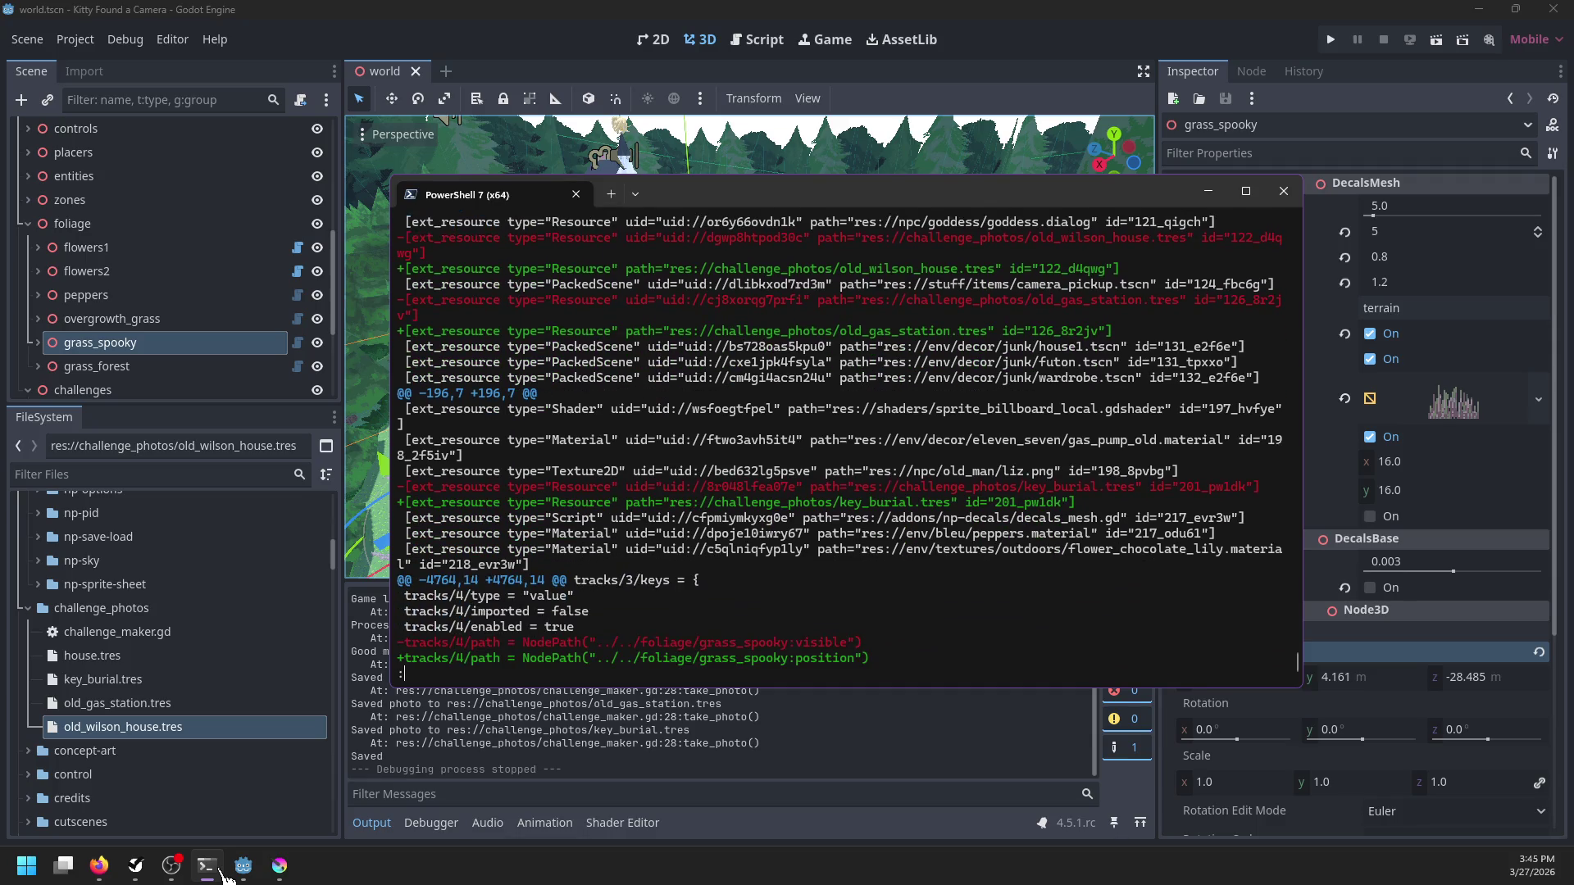
key("Down")
key("Down")
key("Down")
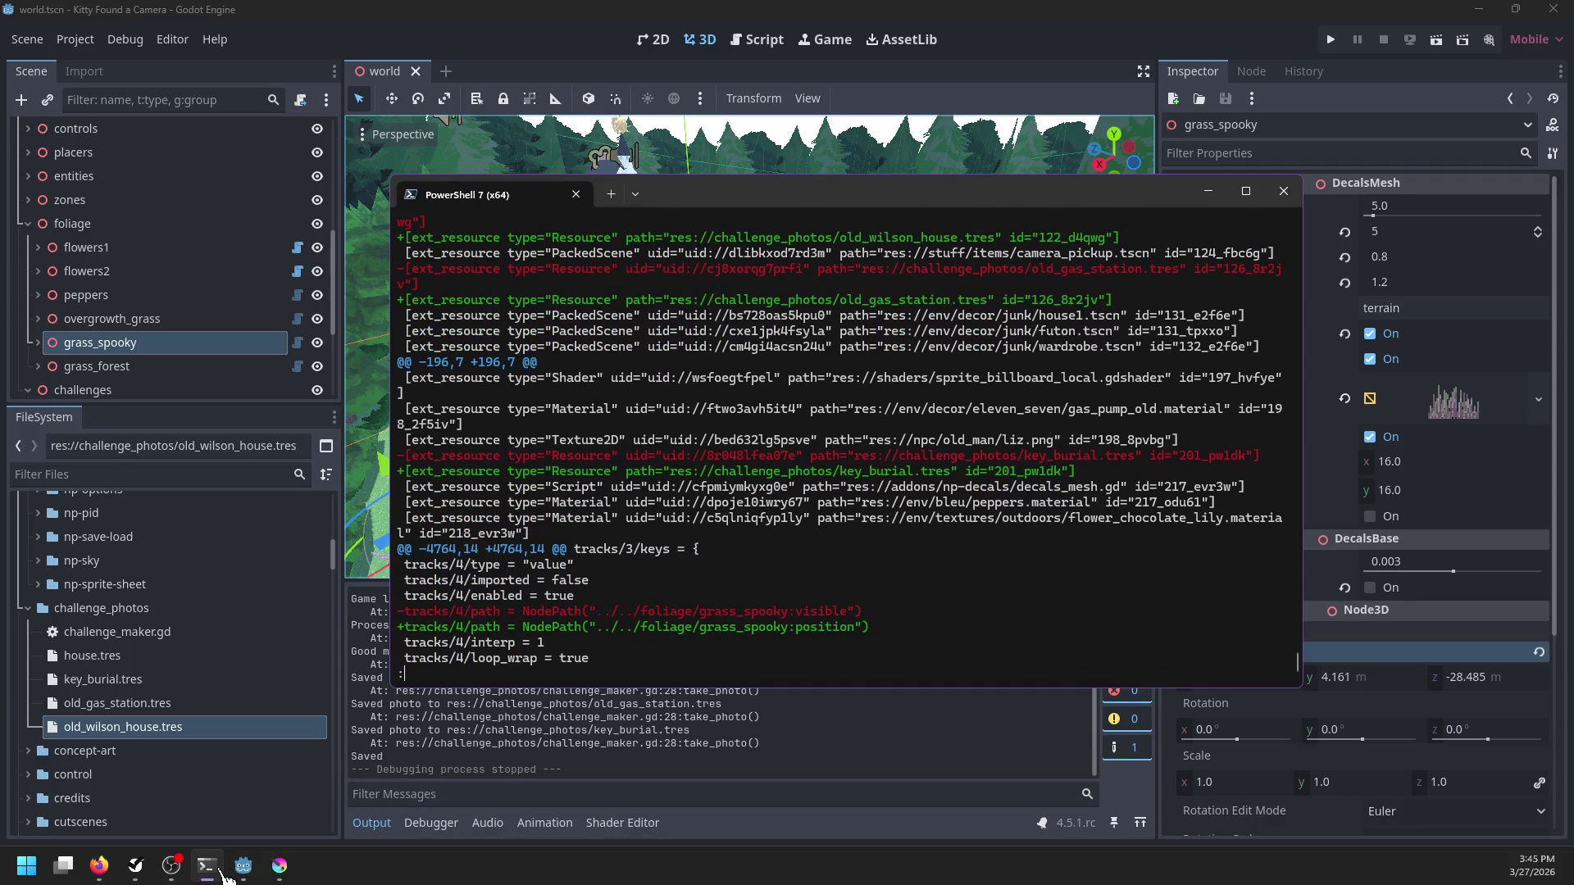
key("Down")
key("Down")
key("Down")
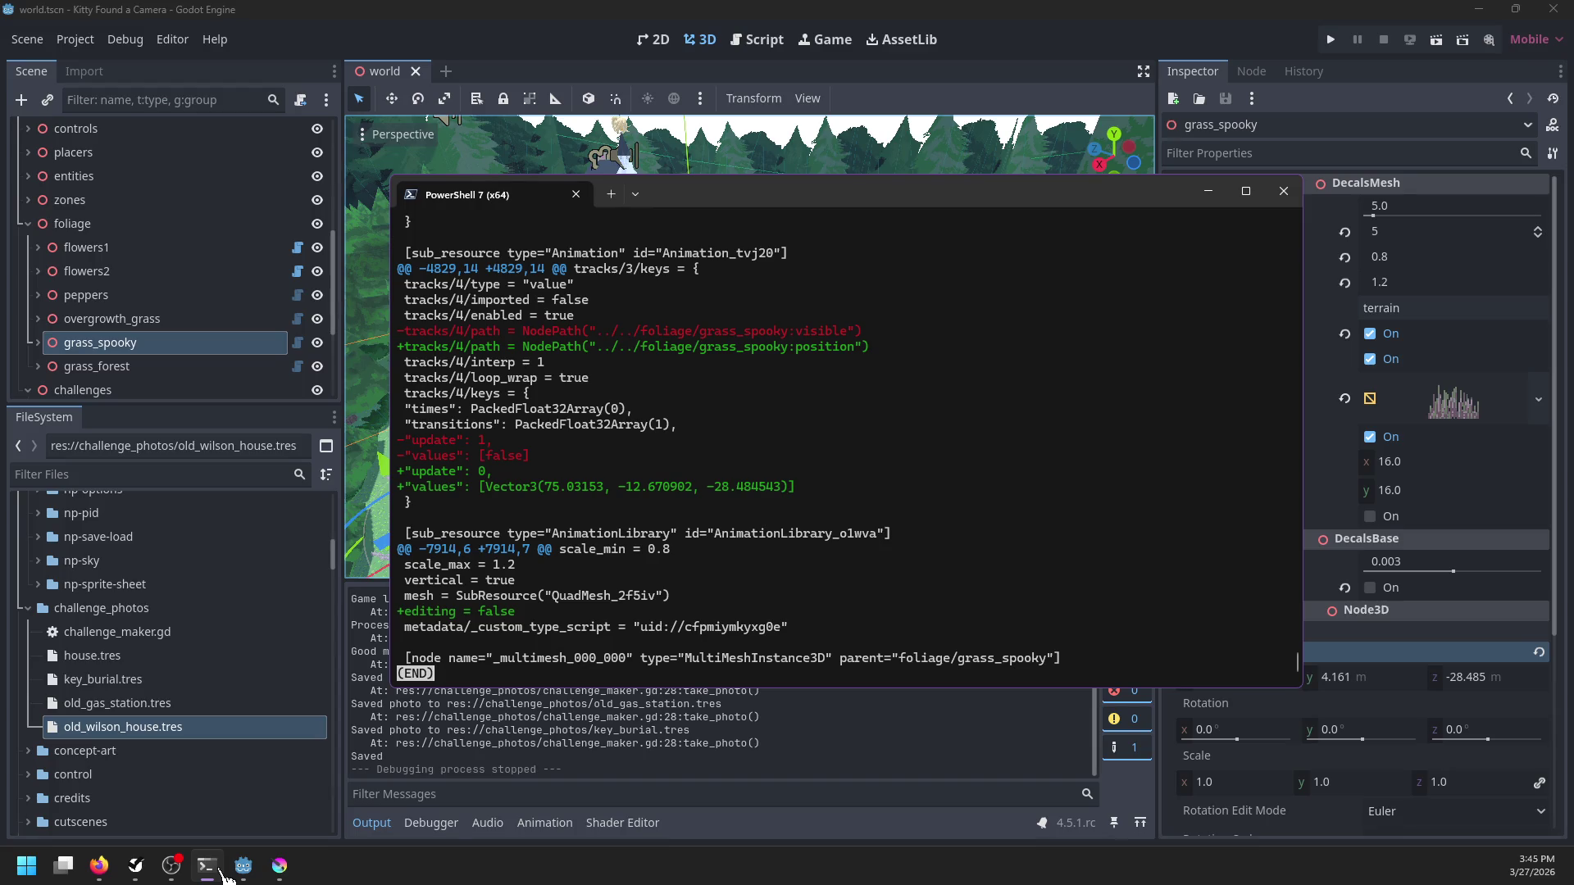
key("g")
type("q")
type("g")
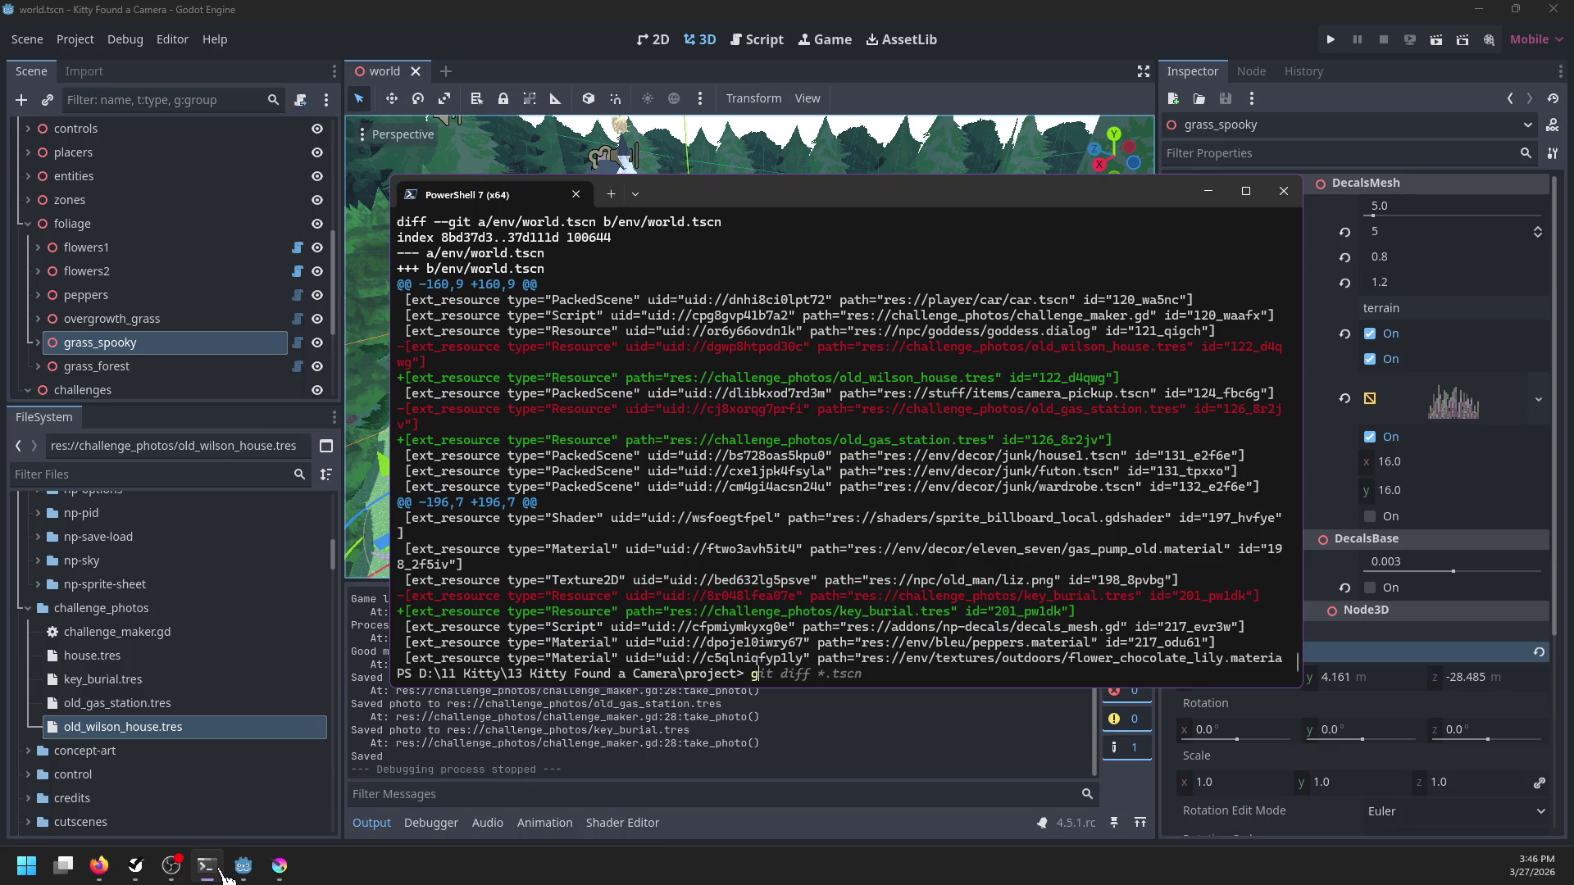
type("commit")
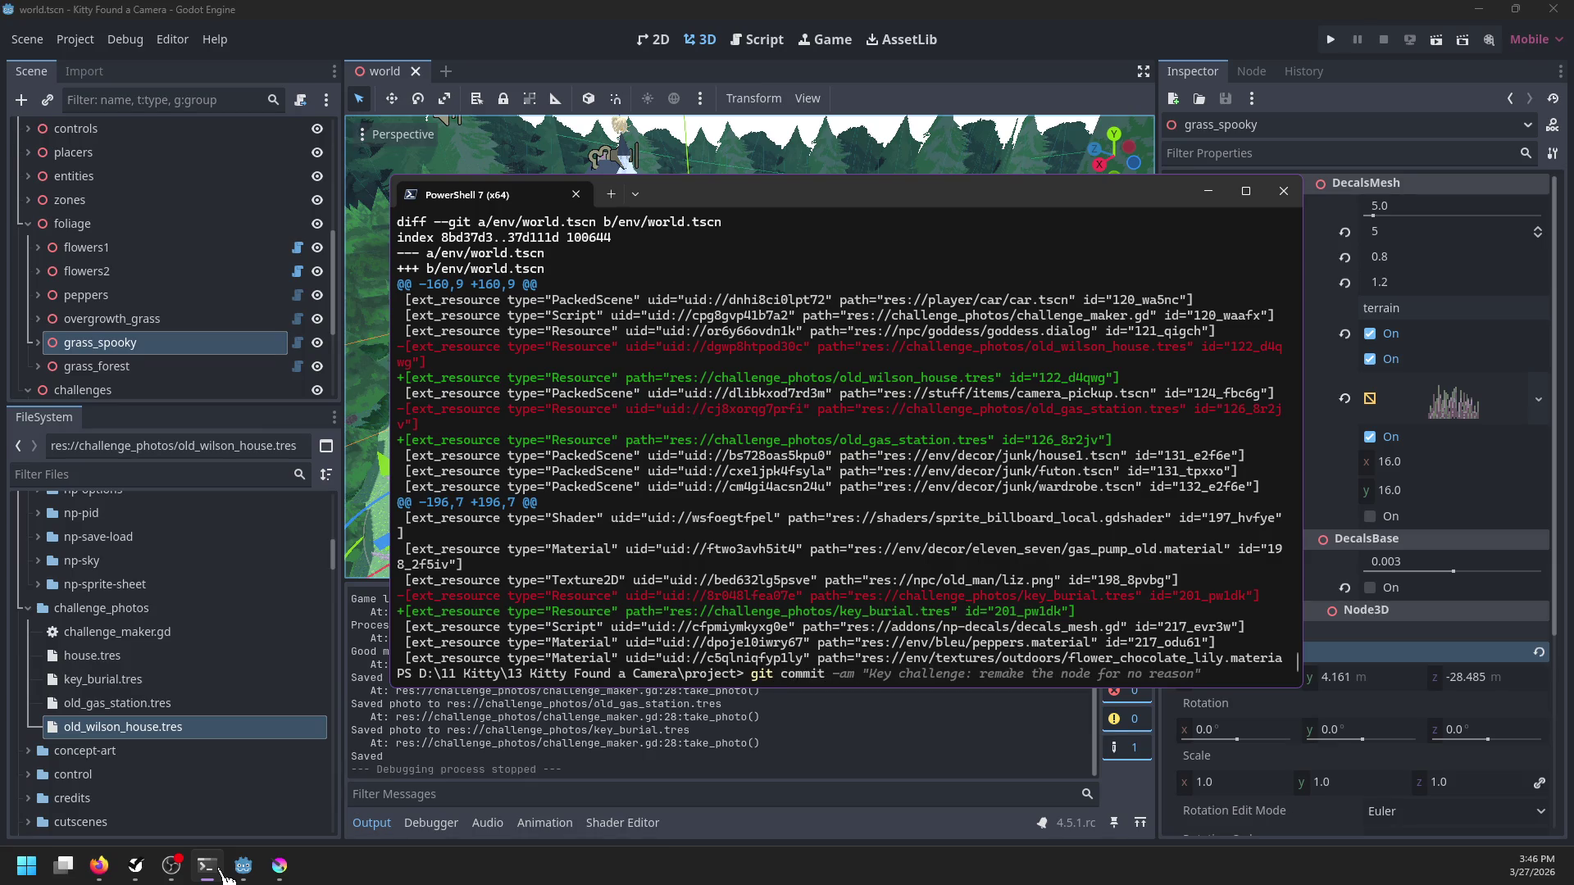
key("ctrl+BackSpace")
key("ctrl+BackSpace")
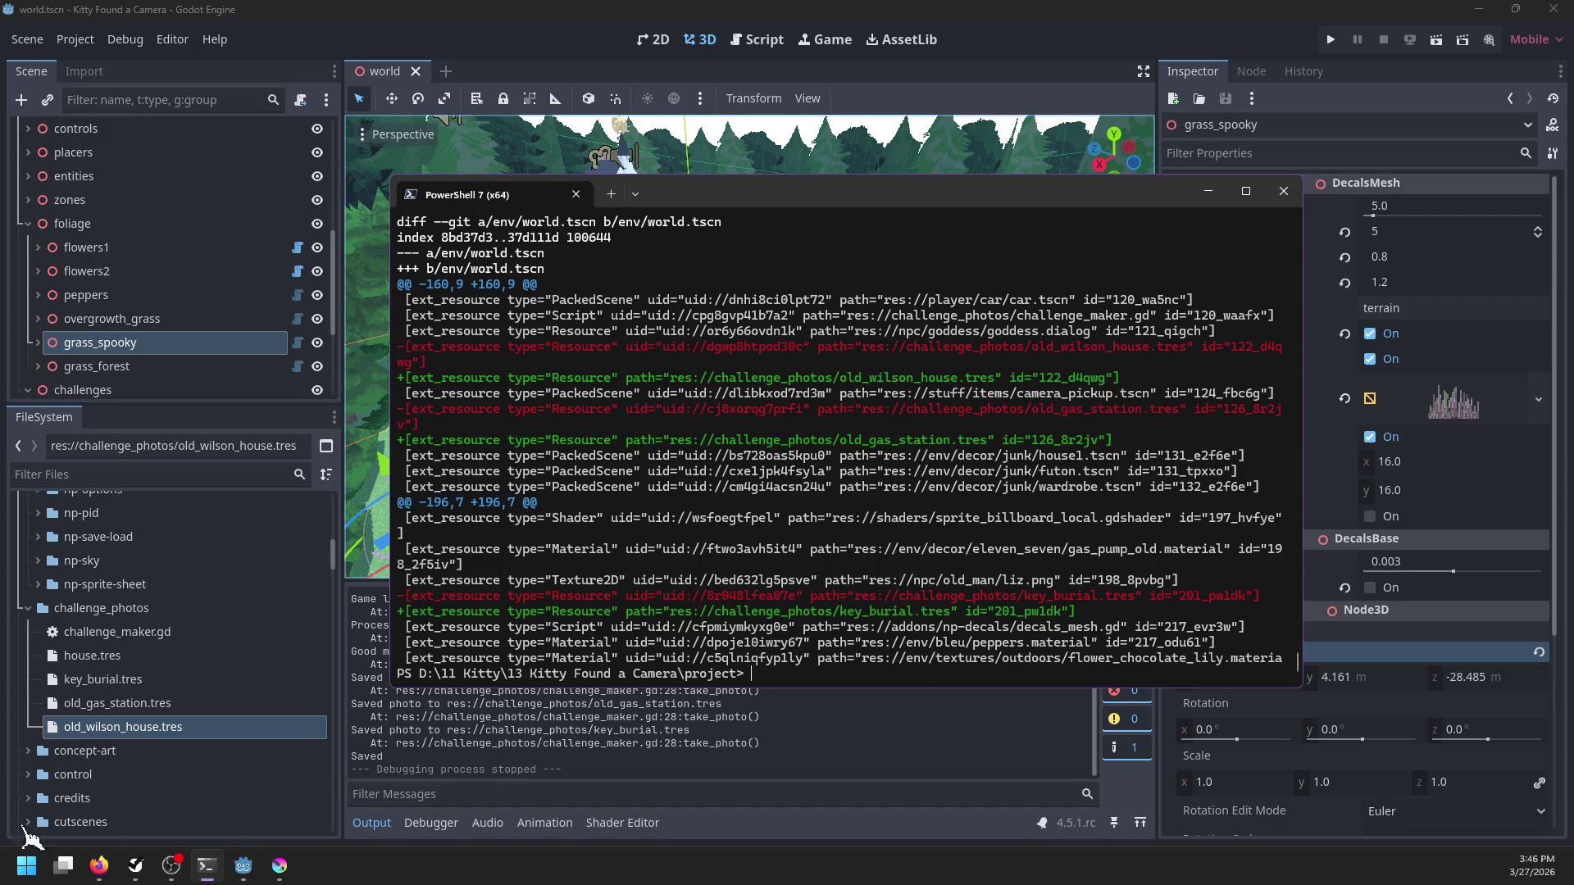
left_click(156, 681)
Step: Inspect the old_gas_station, old_wilson_house and house challenge photo resources
left_click(154, 703)
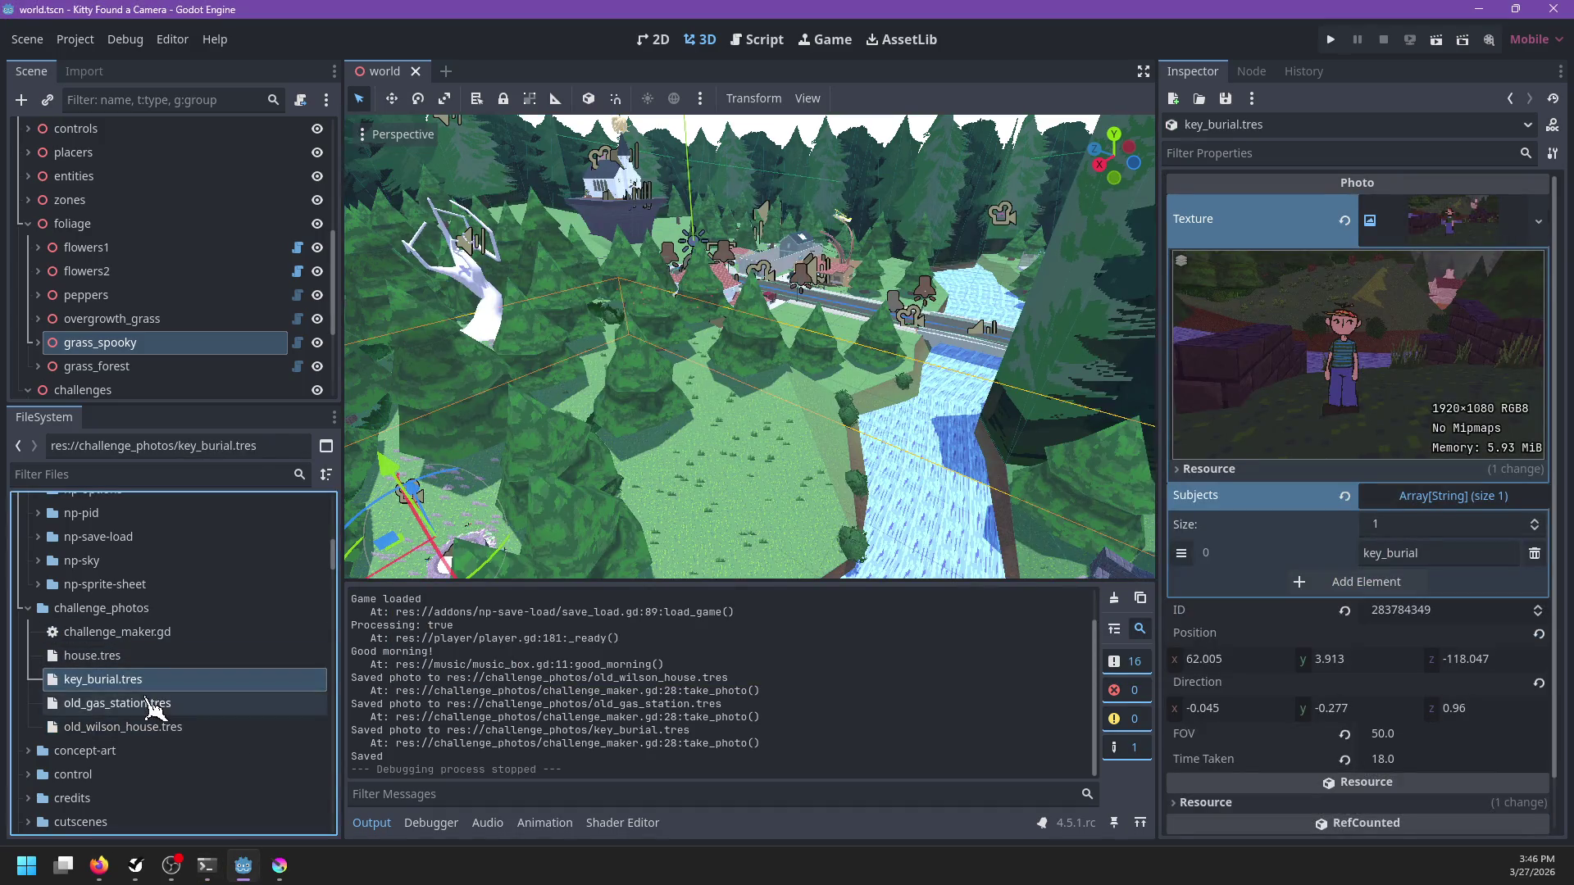
left_click(154, 727)
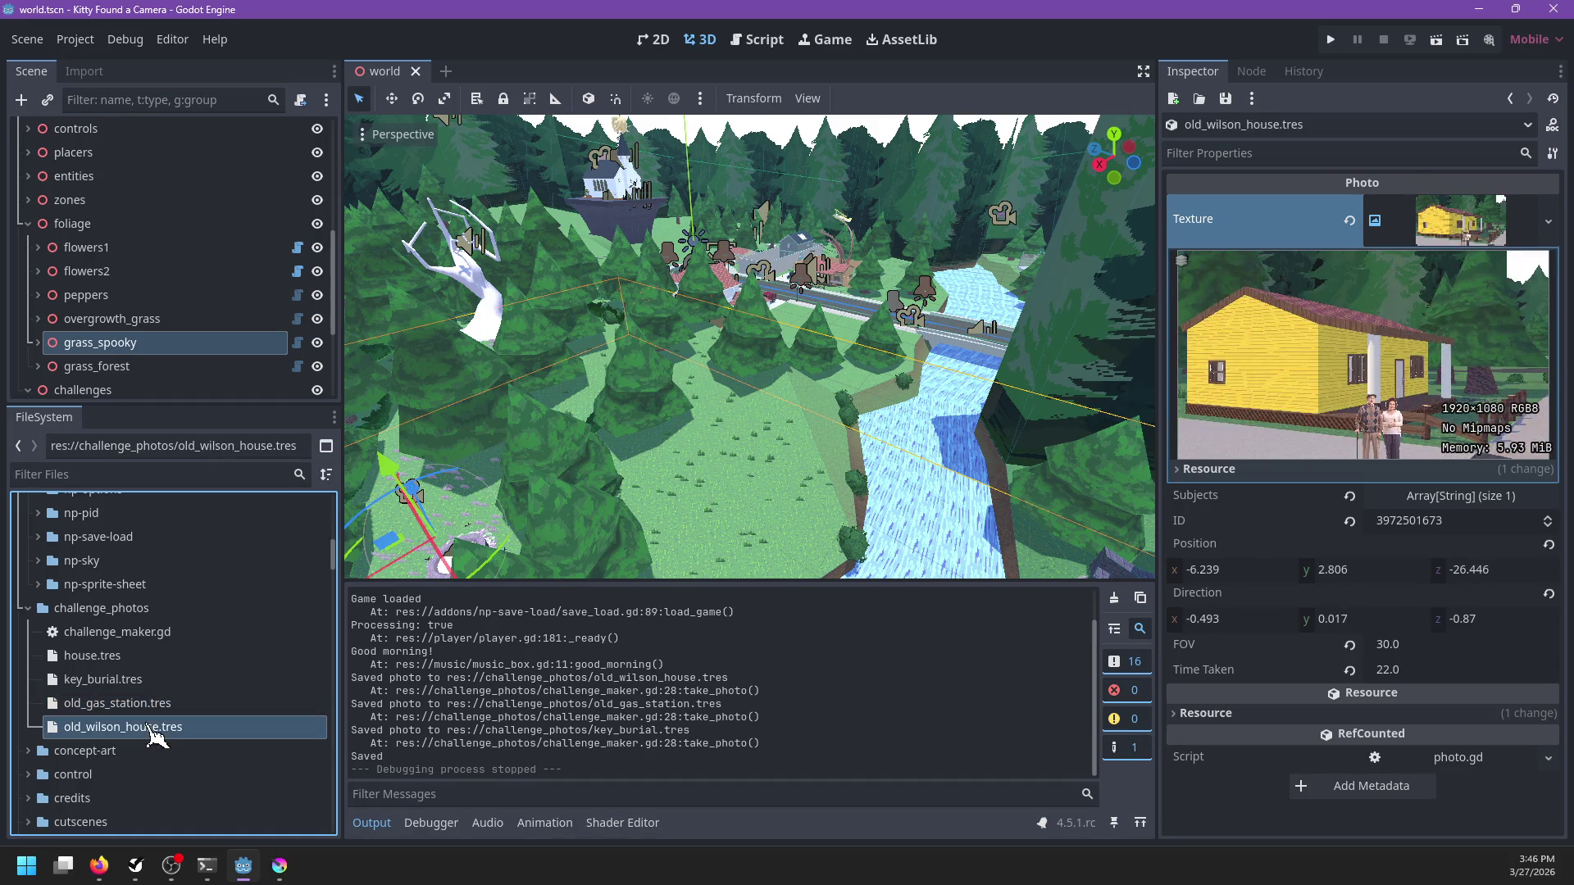
left_click(123, 660)
Step: Commit all changes in PowerShell with git commit -am "Challenges remade"
key("alt+Tab")
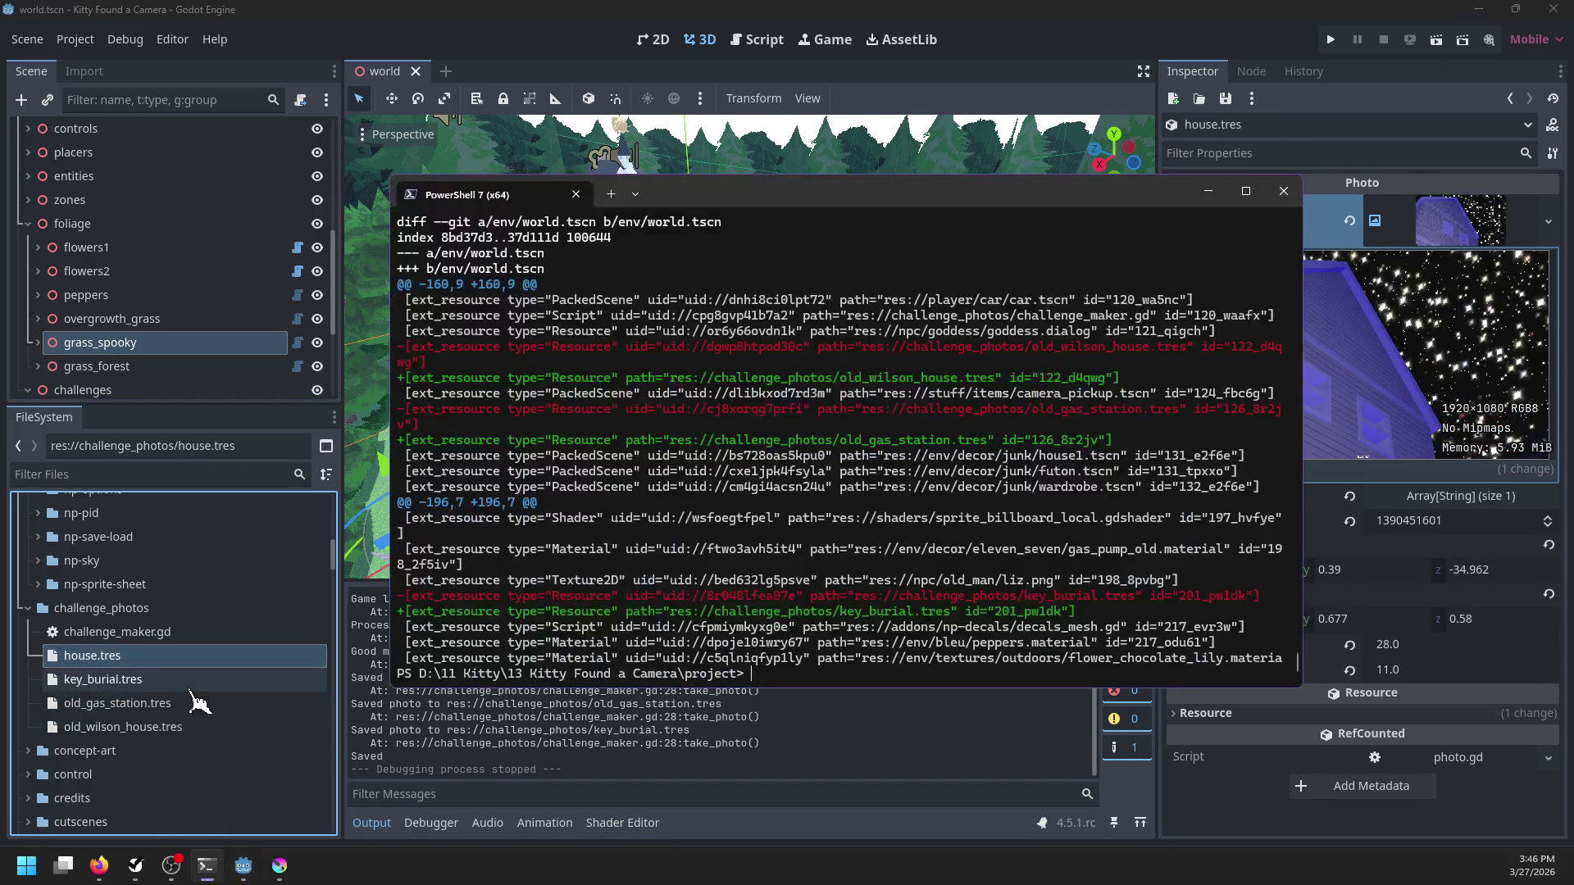
type("git commit -am ")
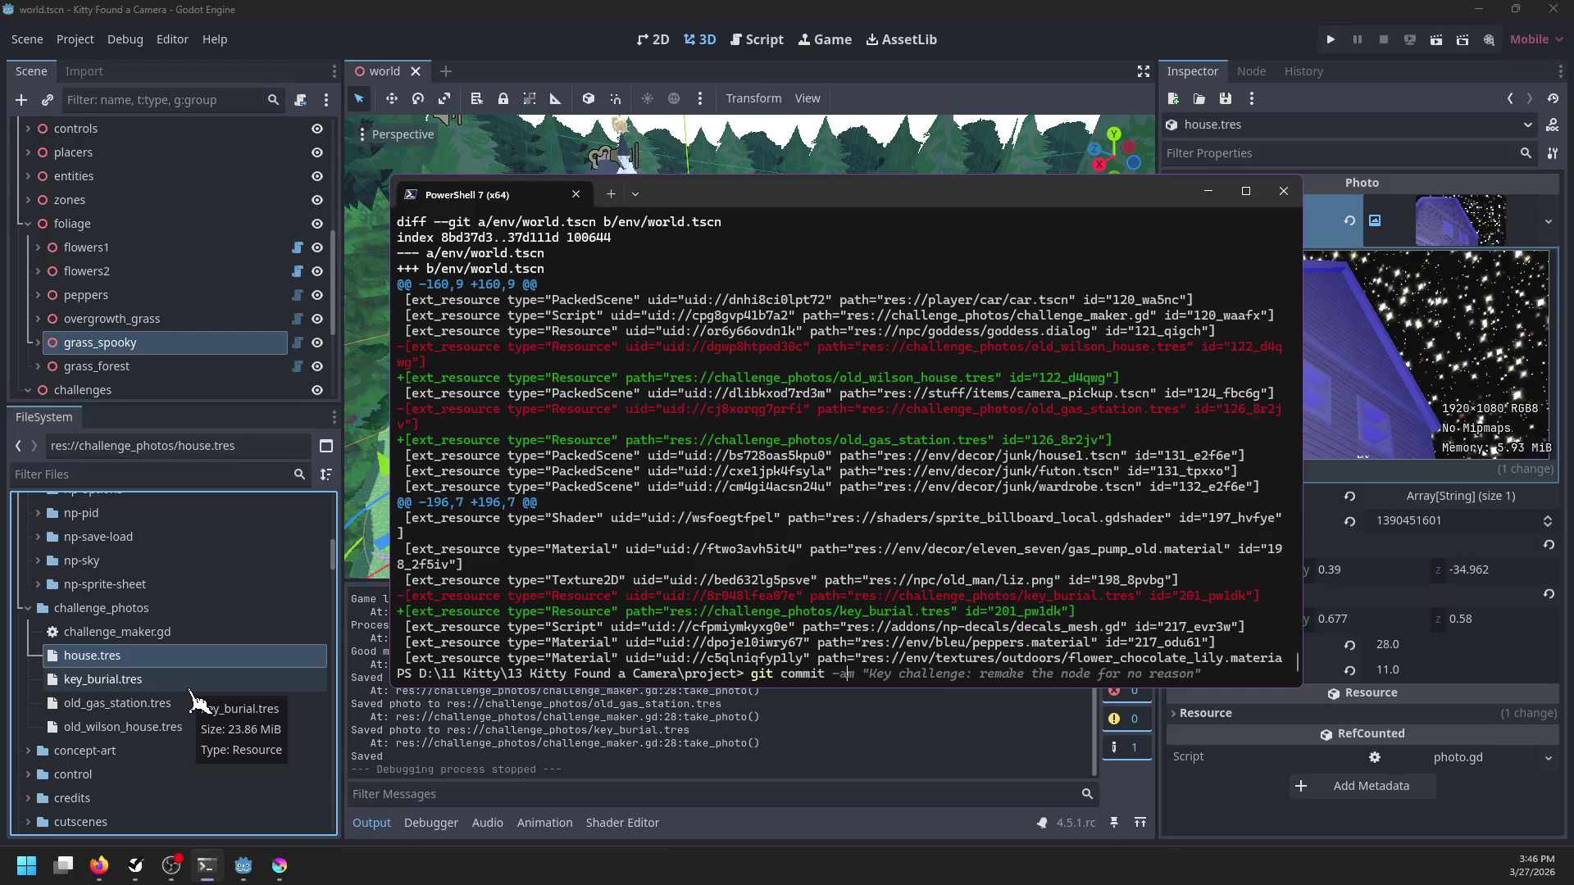
type("\"Challenges rem")
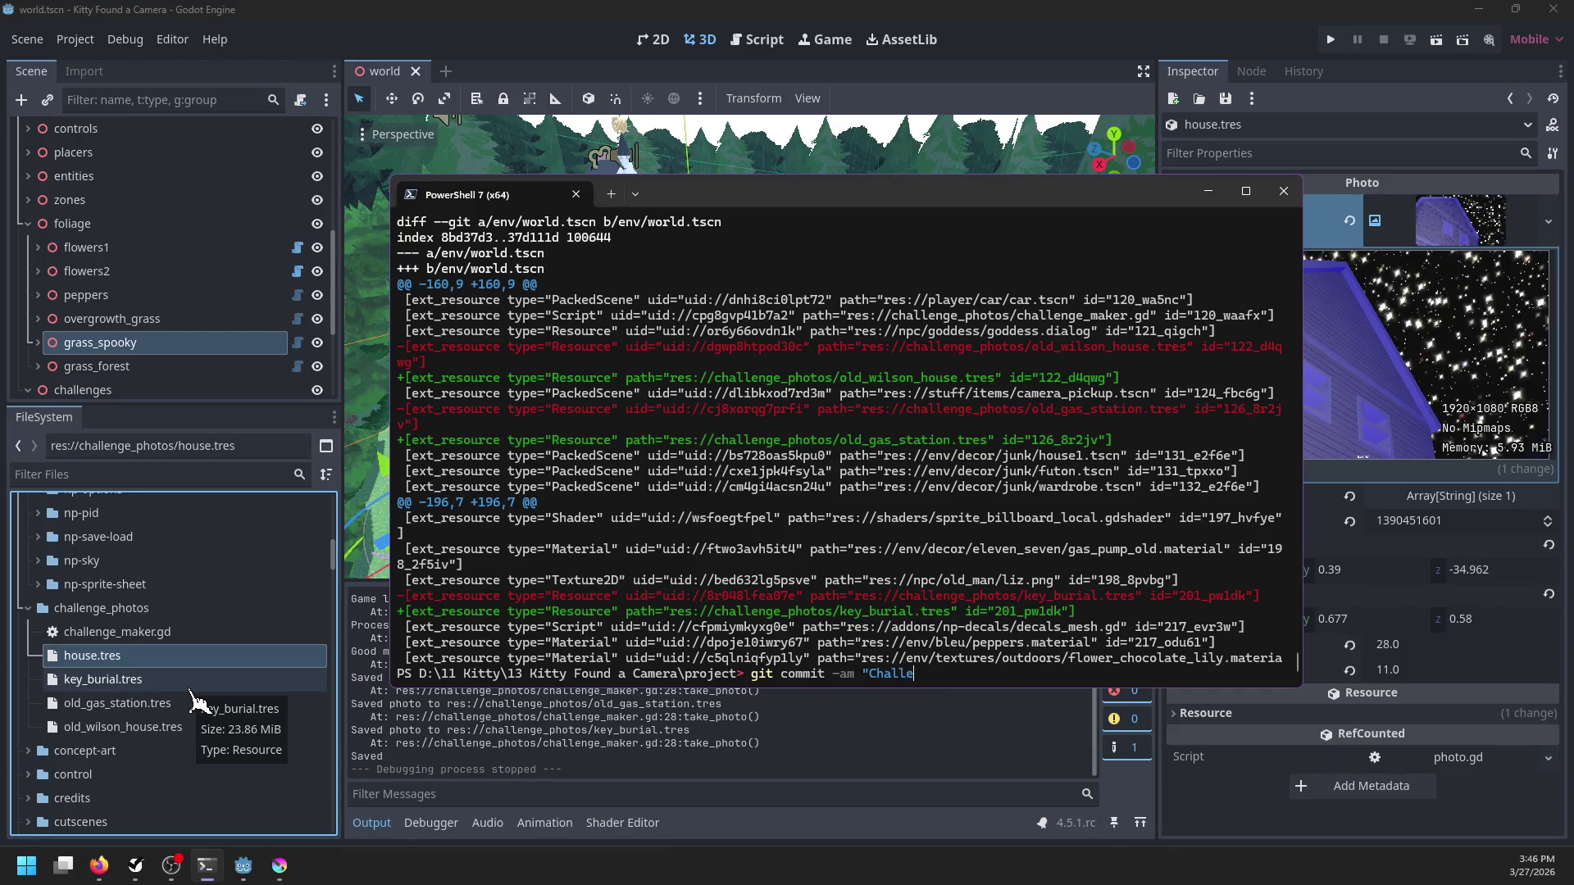
type("ade\"")
key("Return")
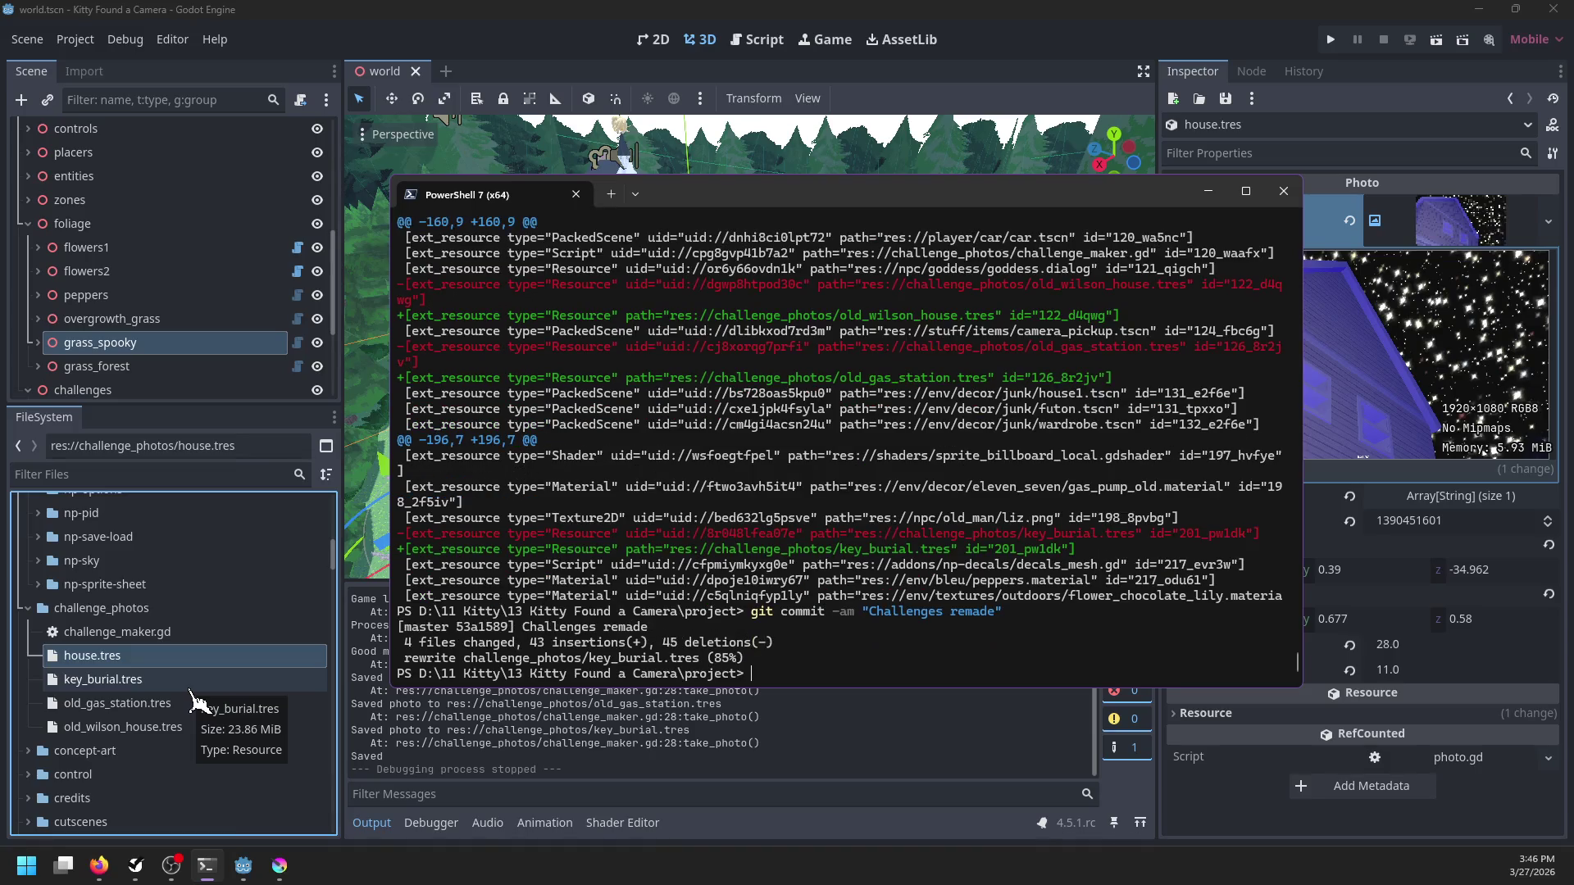
key("alt+Tab")
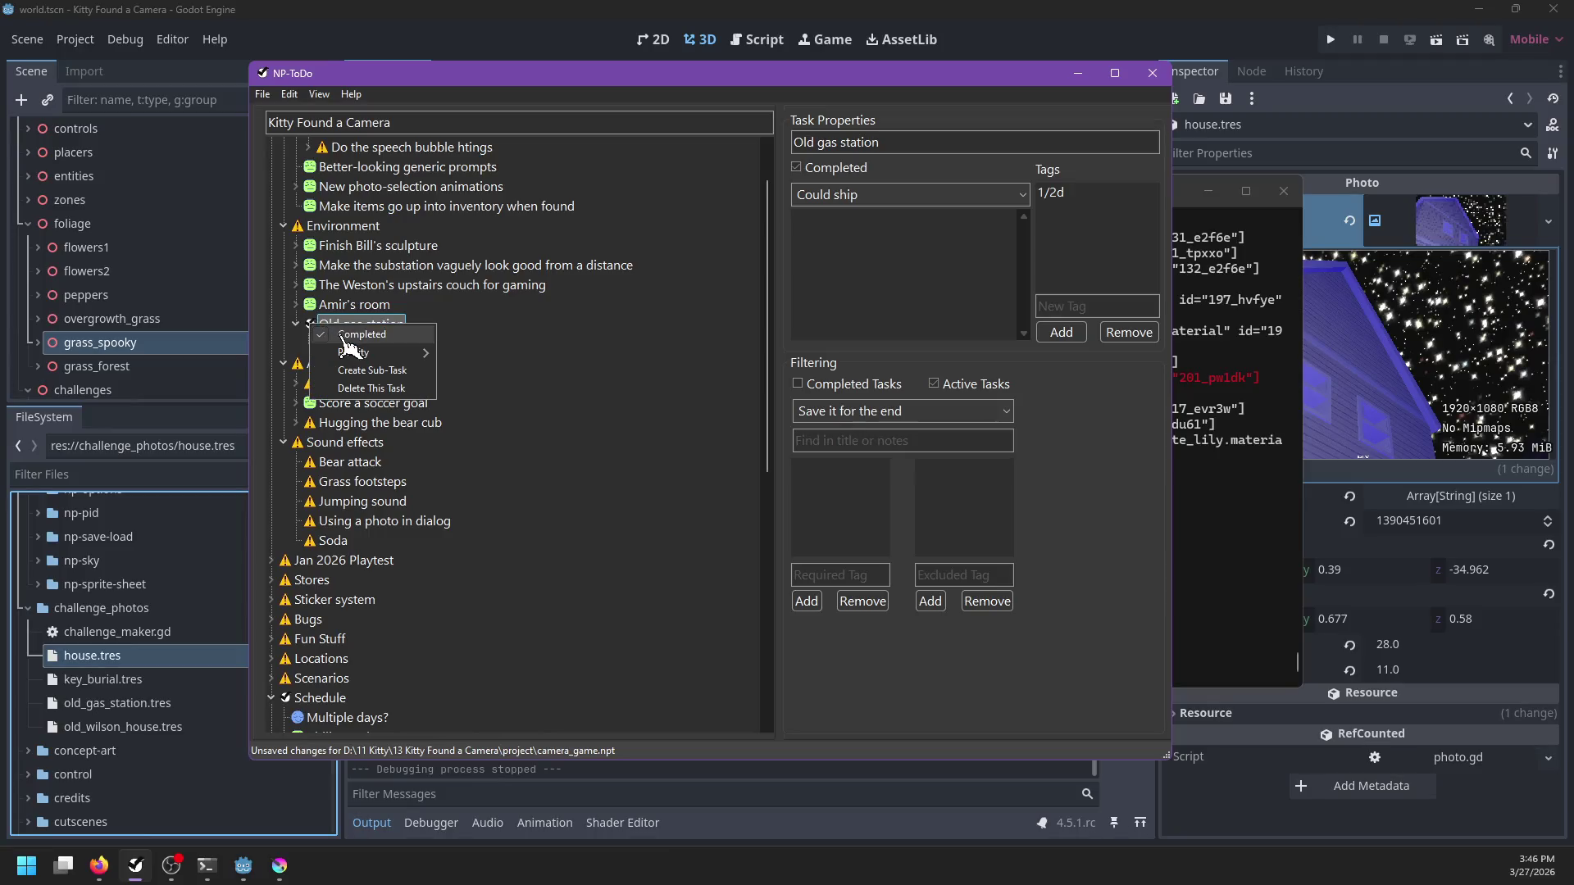
Step: Set the Environment group's priority to Could ship and collapse the group
left_click(295, 326)
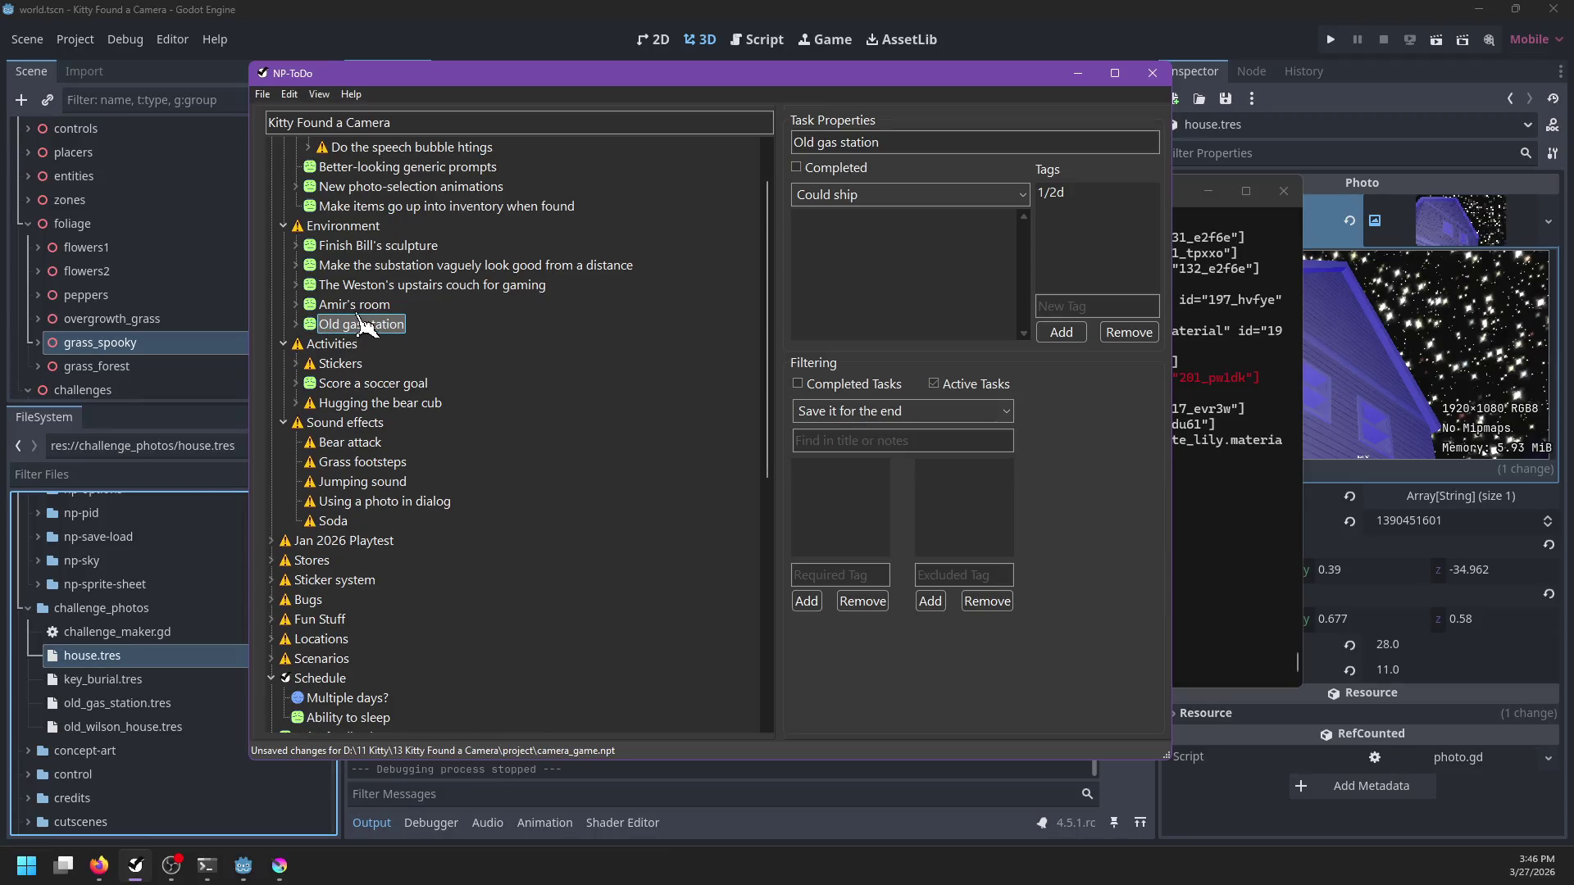
right_click(317, 229)
mouse_move(400, 256)
left_click(502, 293)
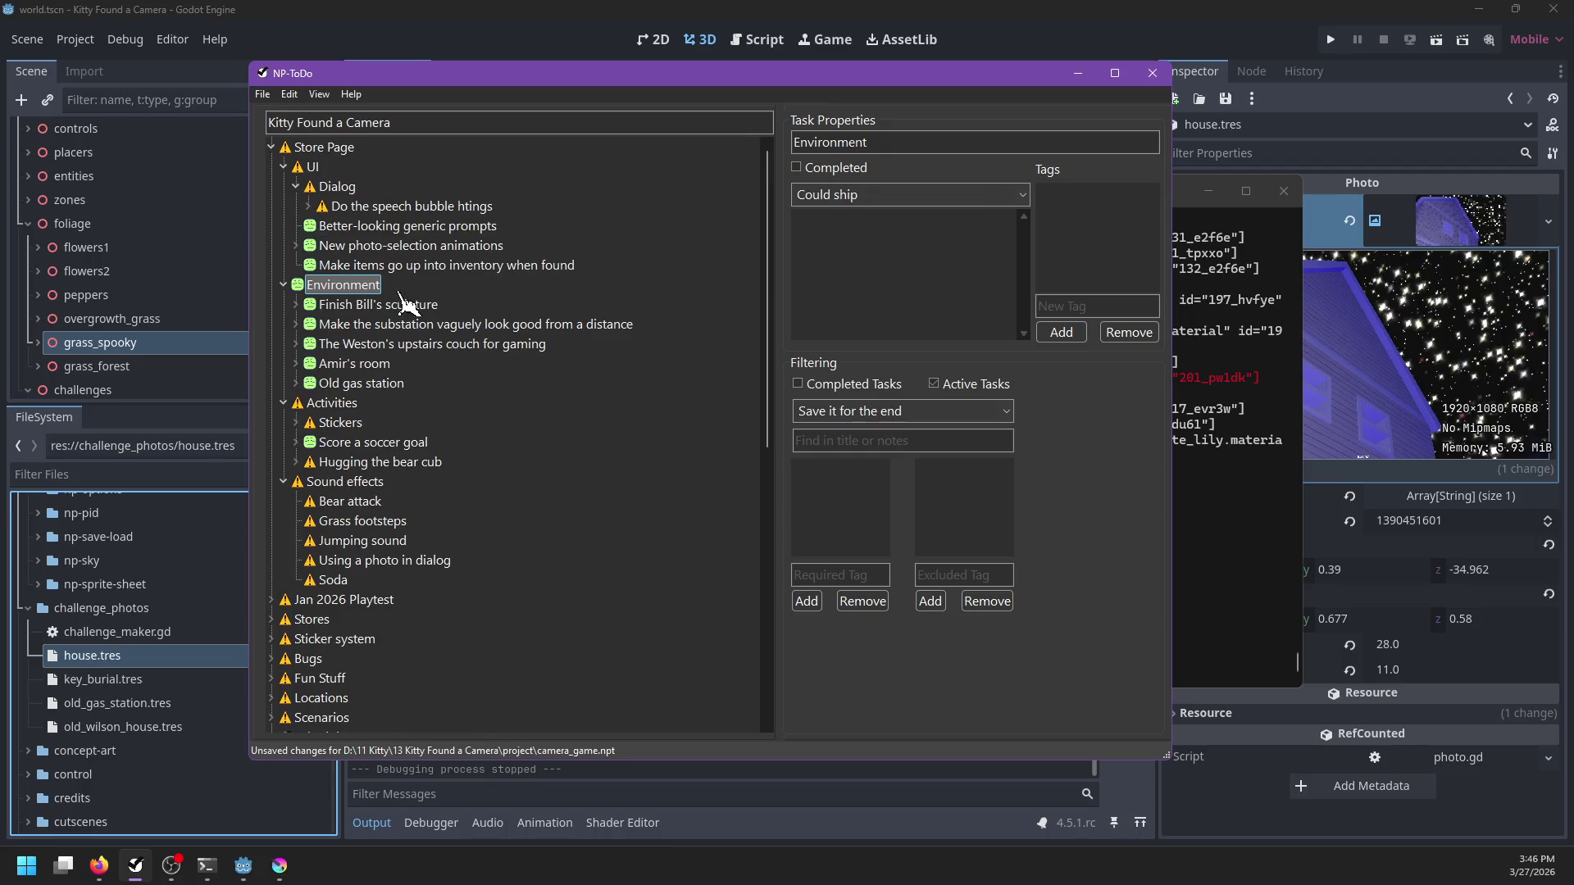
left_click(284, 285)
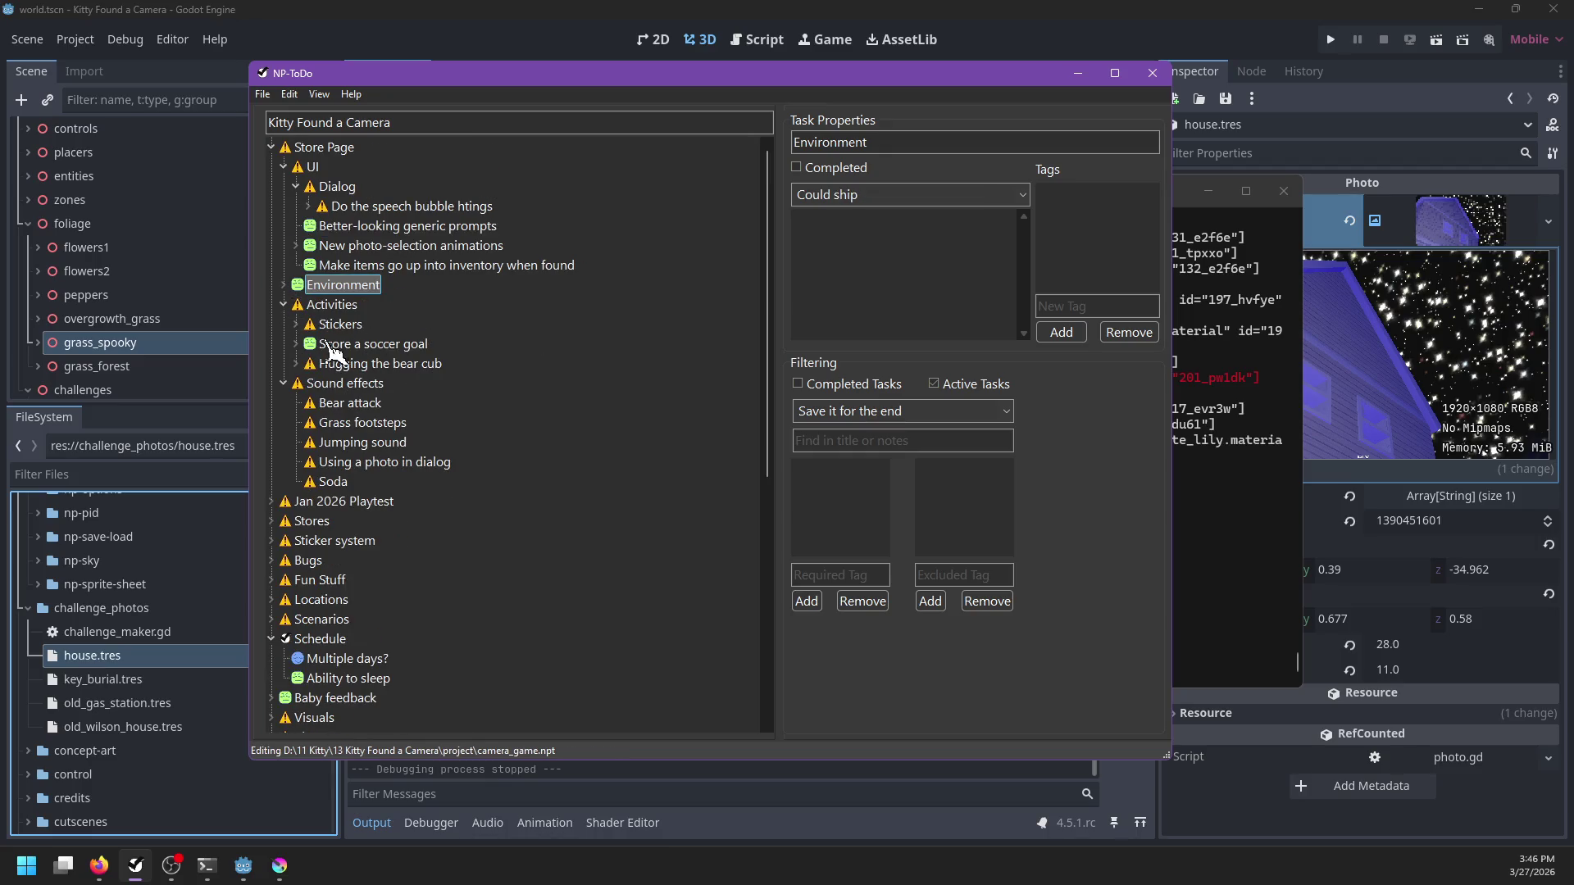
Step: Expand Hugging the bear cub and look over its Animation and Sound subtasks
left_click(296, 364)
left_click(360, 383)
left_click(360, 404)
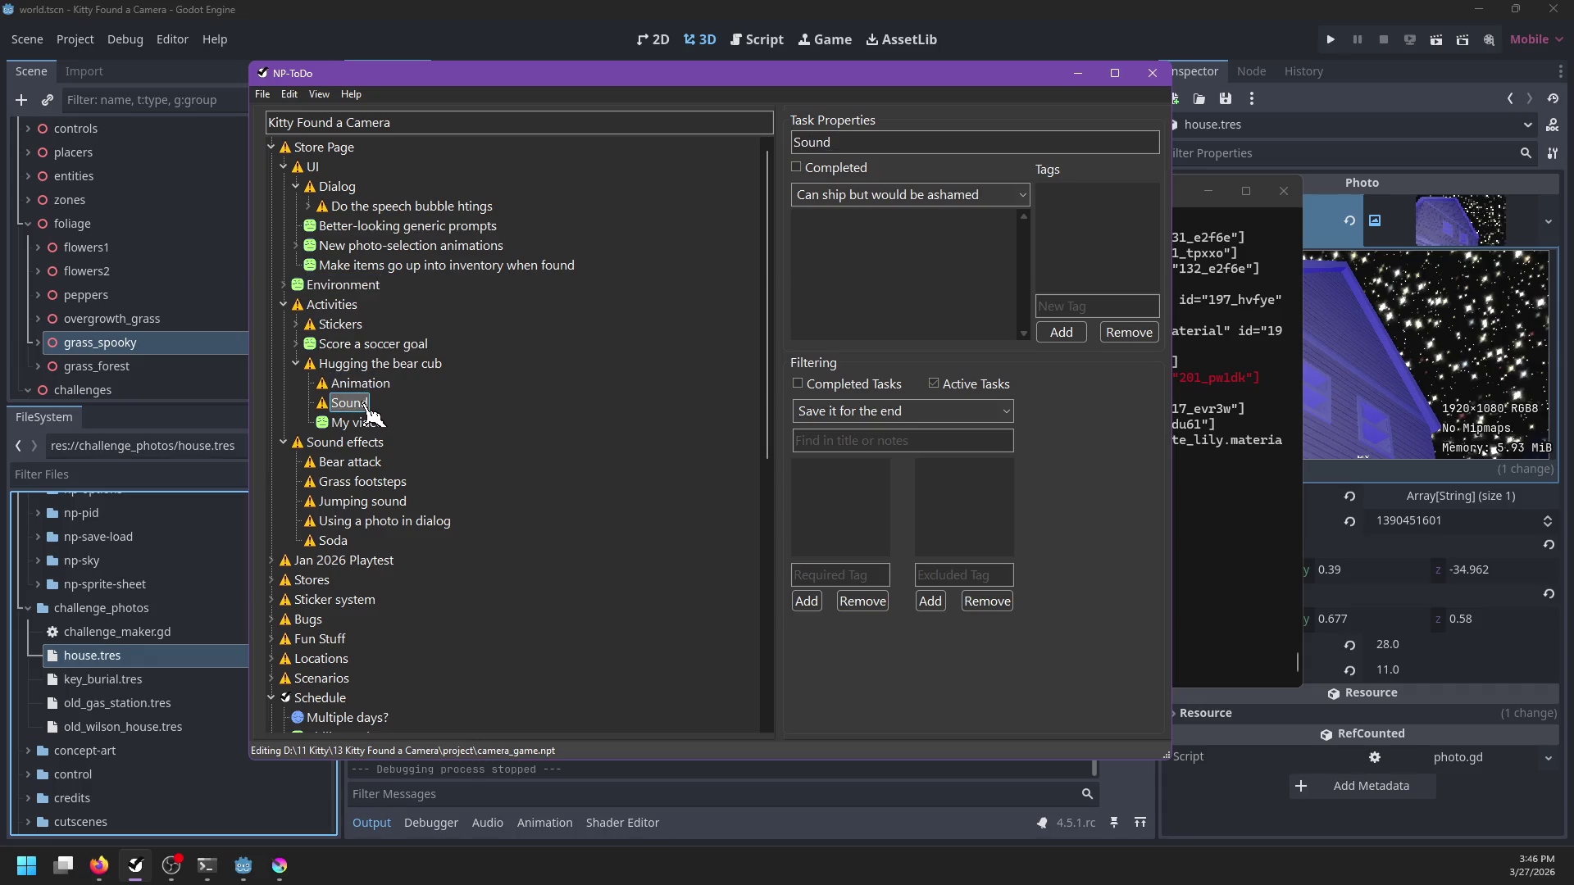
left_click(355, 385)
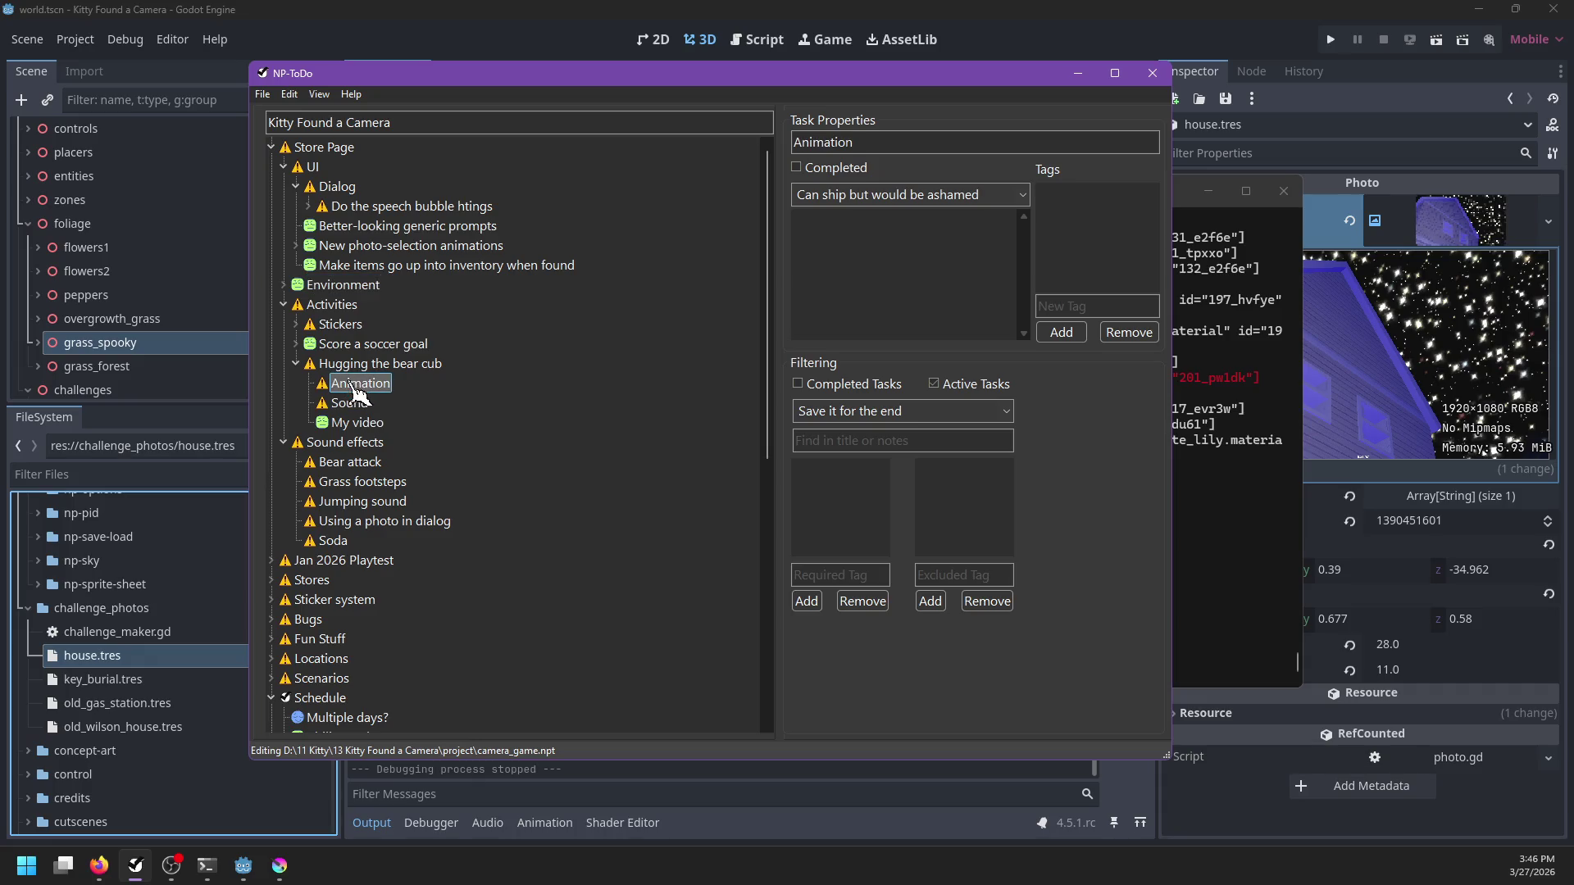
left_click(415, 10)
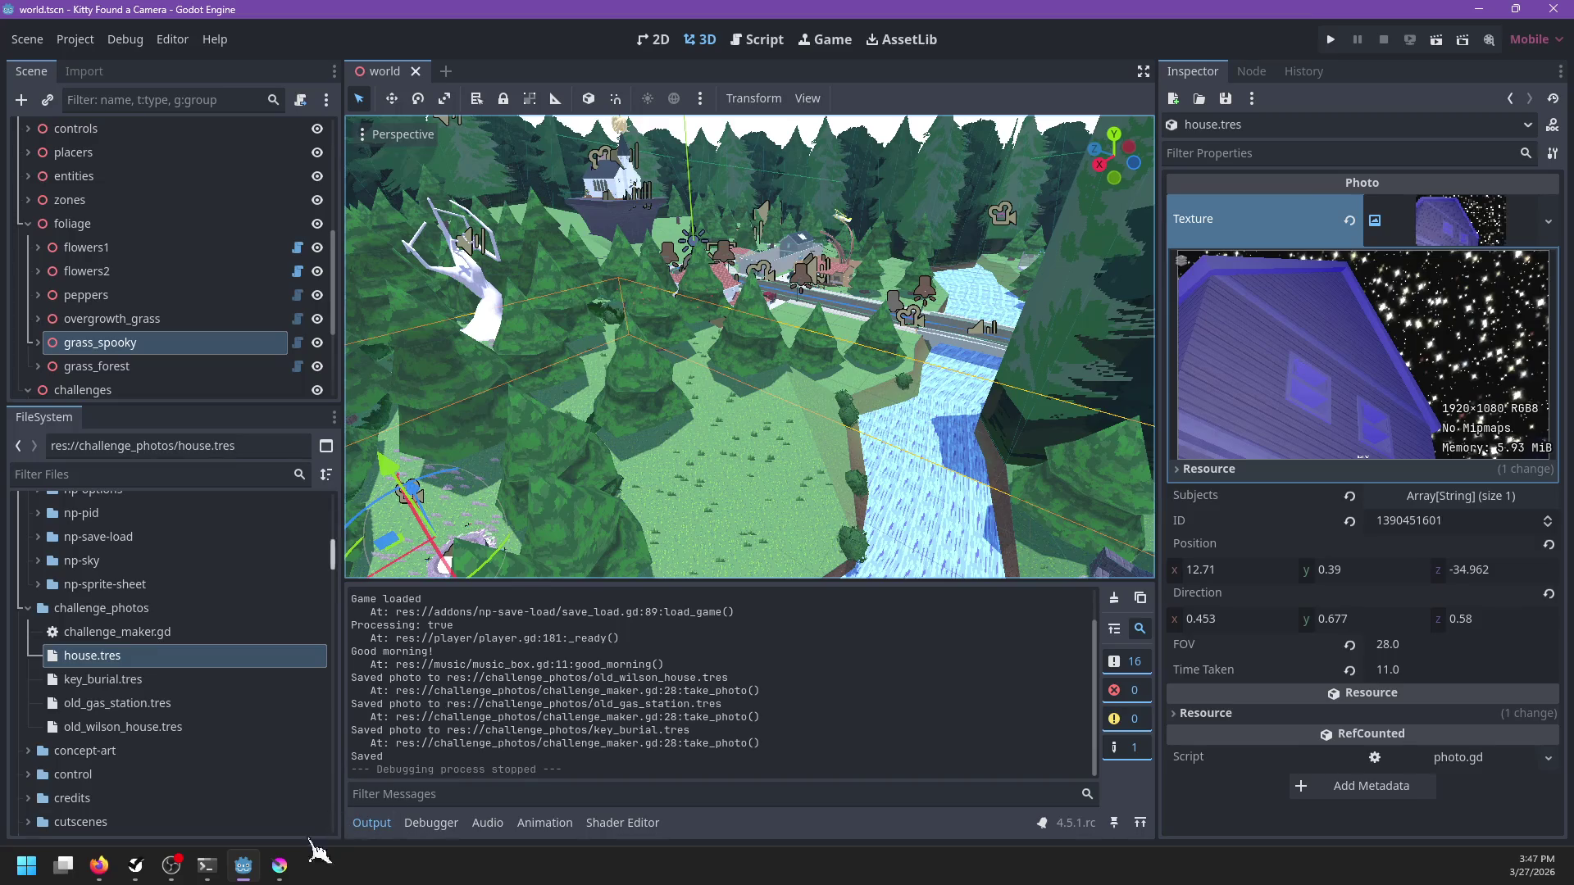
left_click(188, 475)
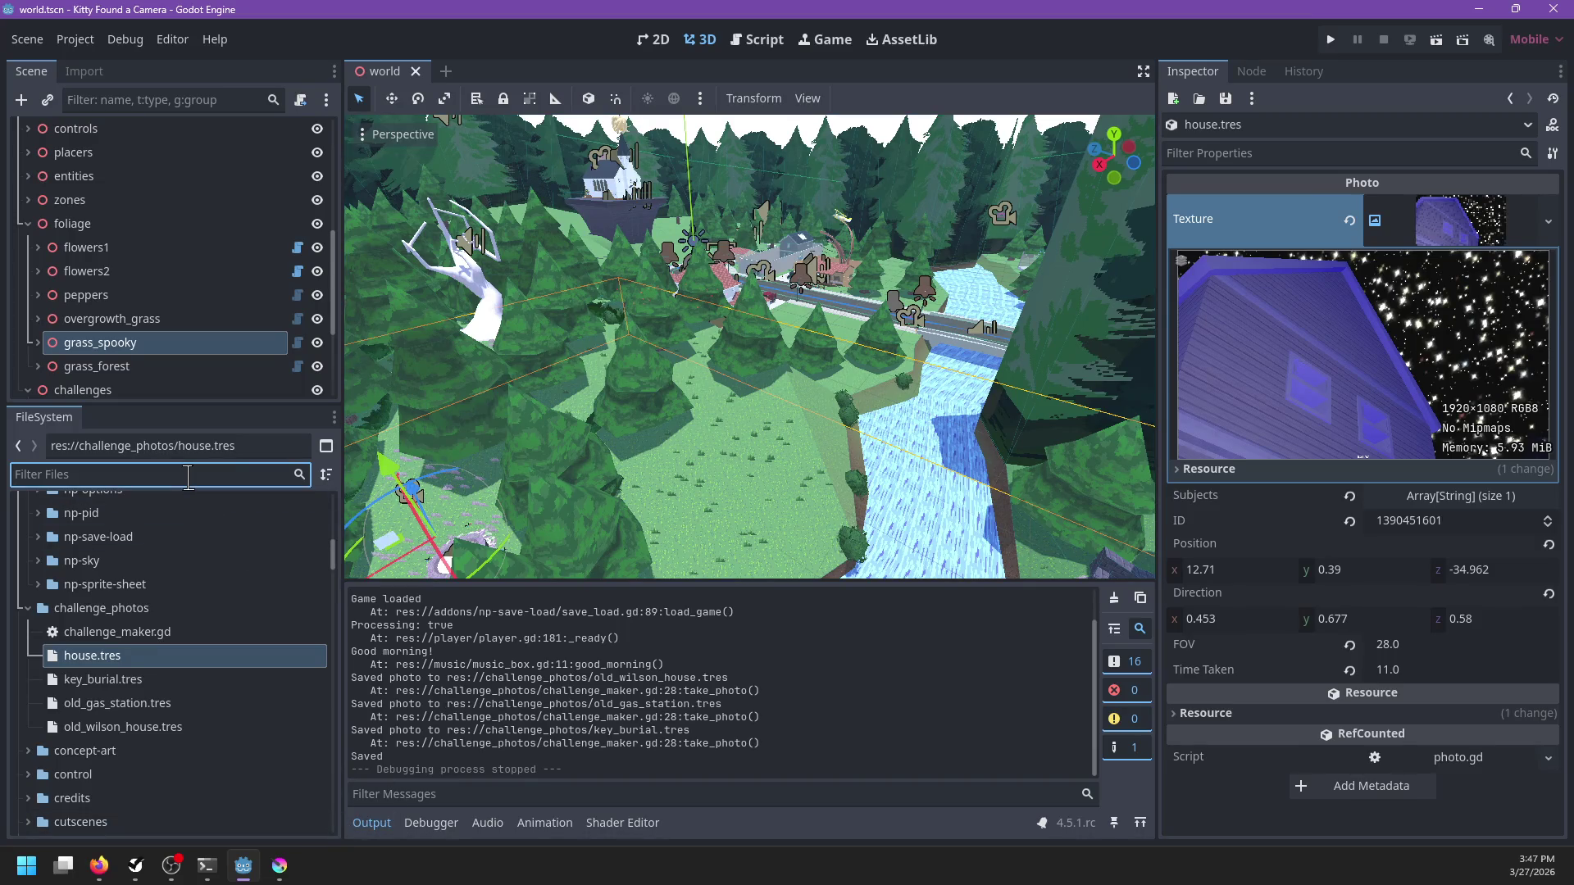
Step: Filter the FileSystem by 'bab' and preview baby_bear.png in the Inspector
type("baby")
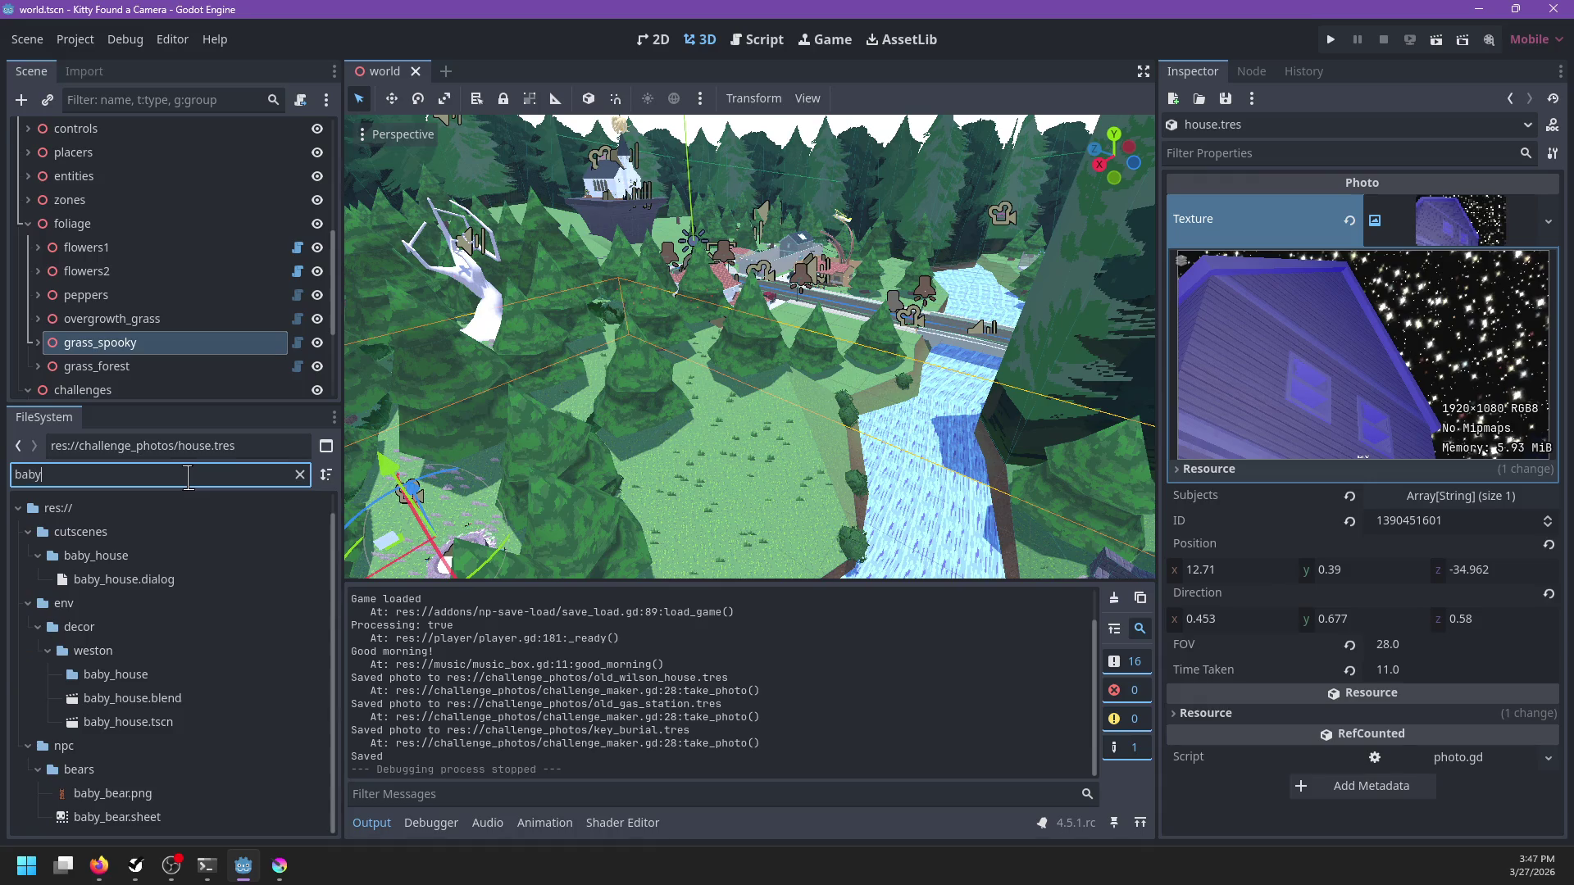
left_click(140, 795)
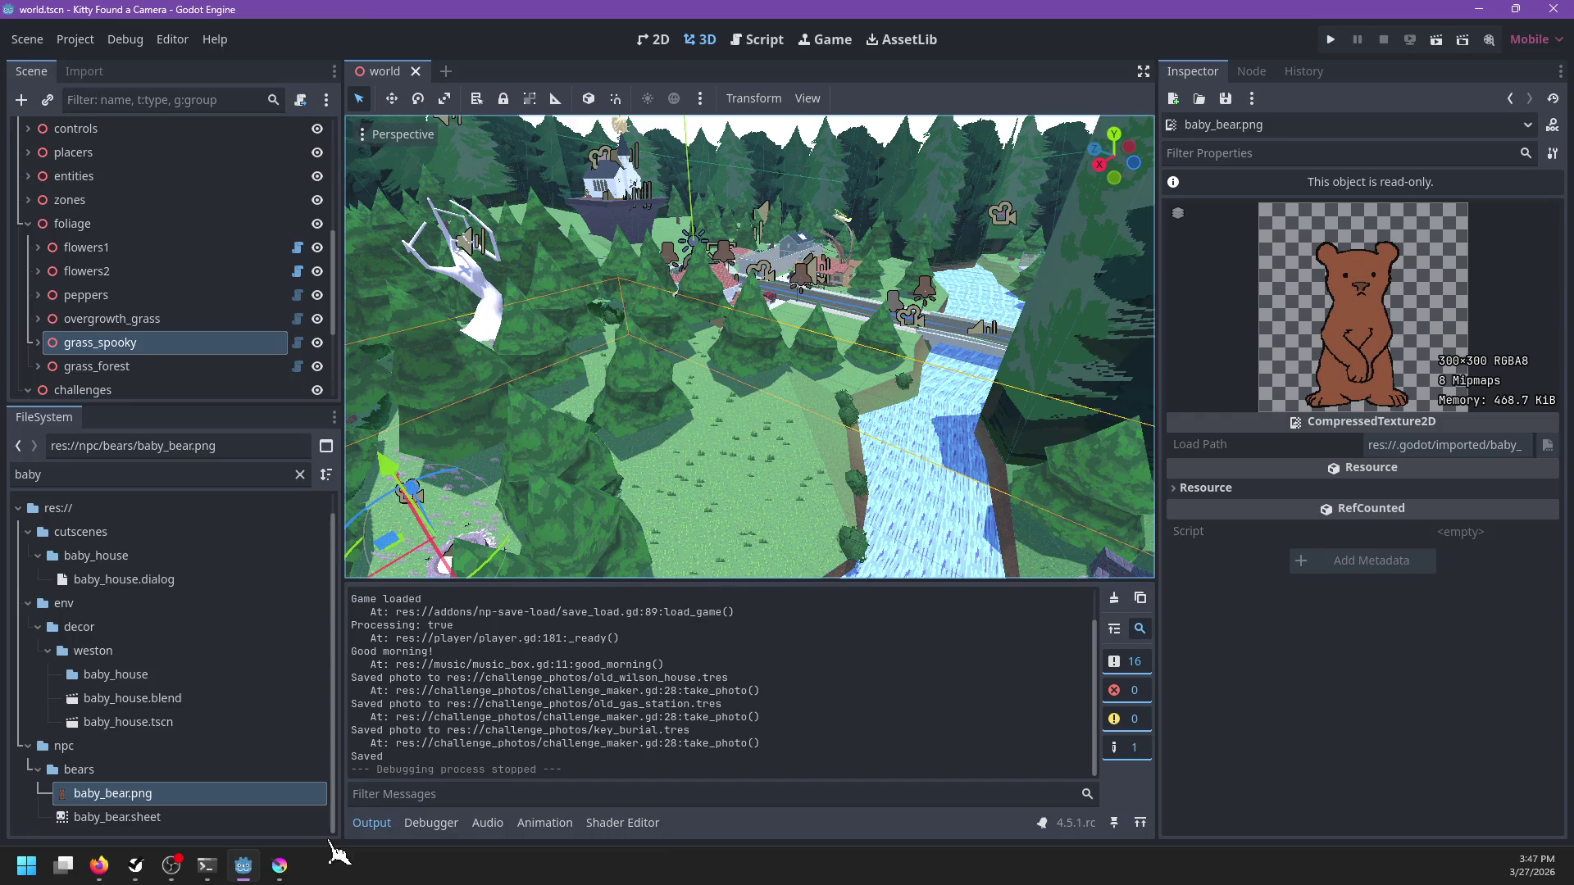
left_click(280, 865)
left_click(16, 27)
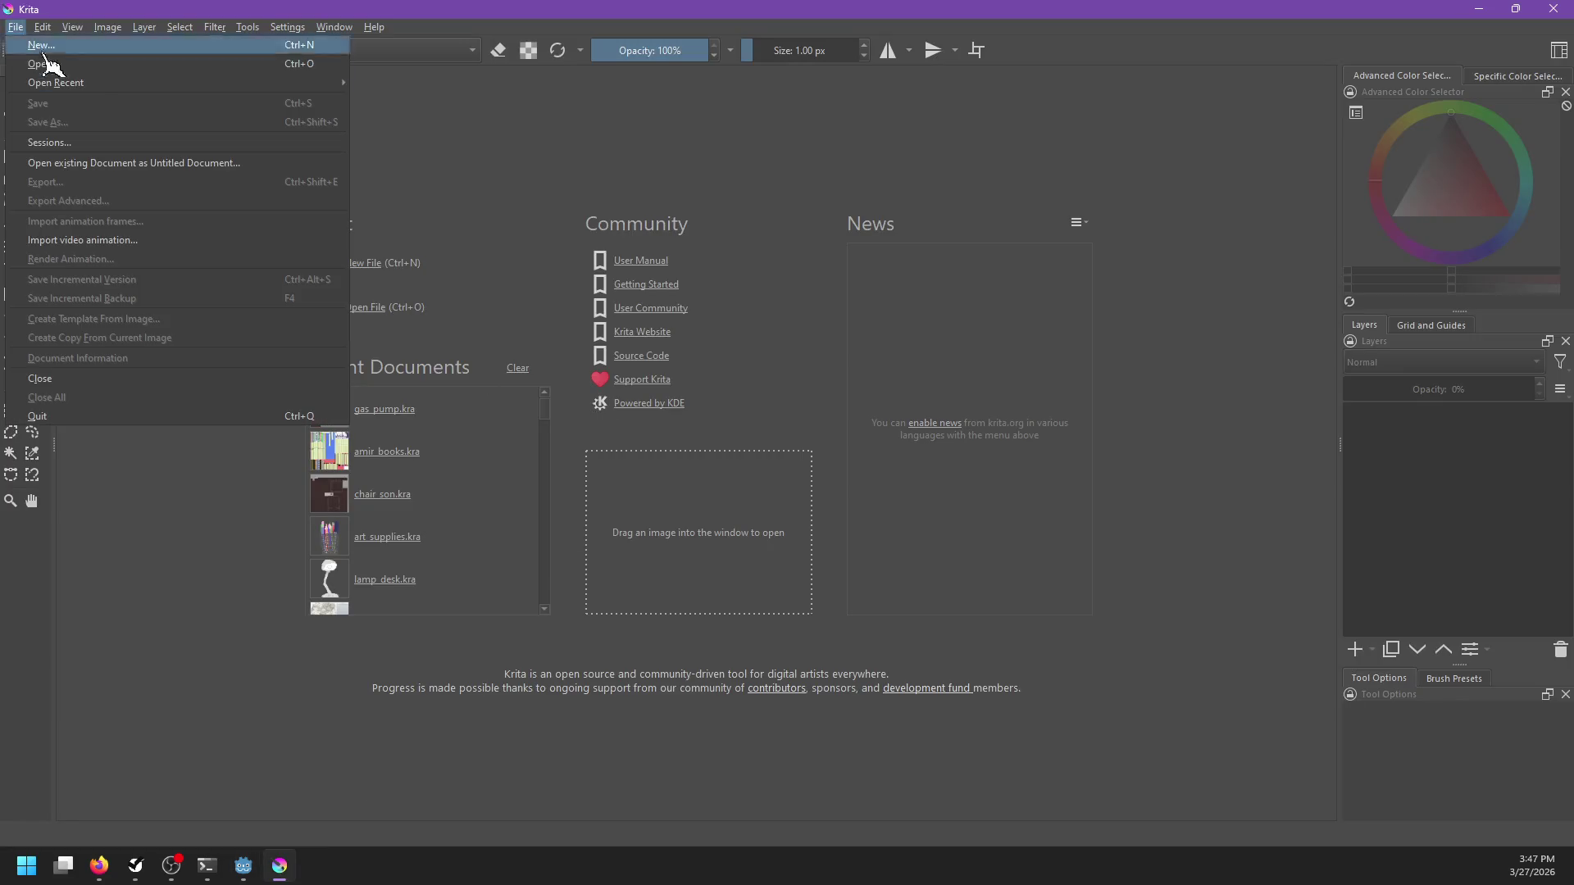
Step: Open kitty.kra from the project's player folder
key("Escape")
key("Escape")
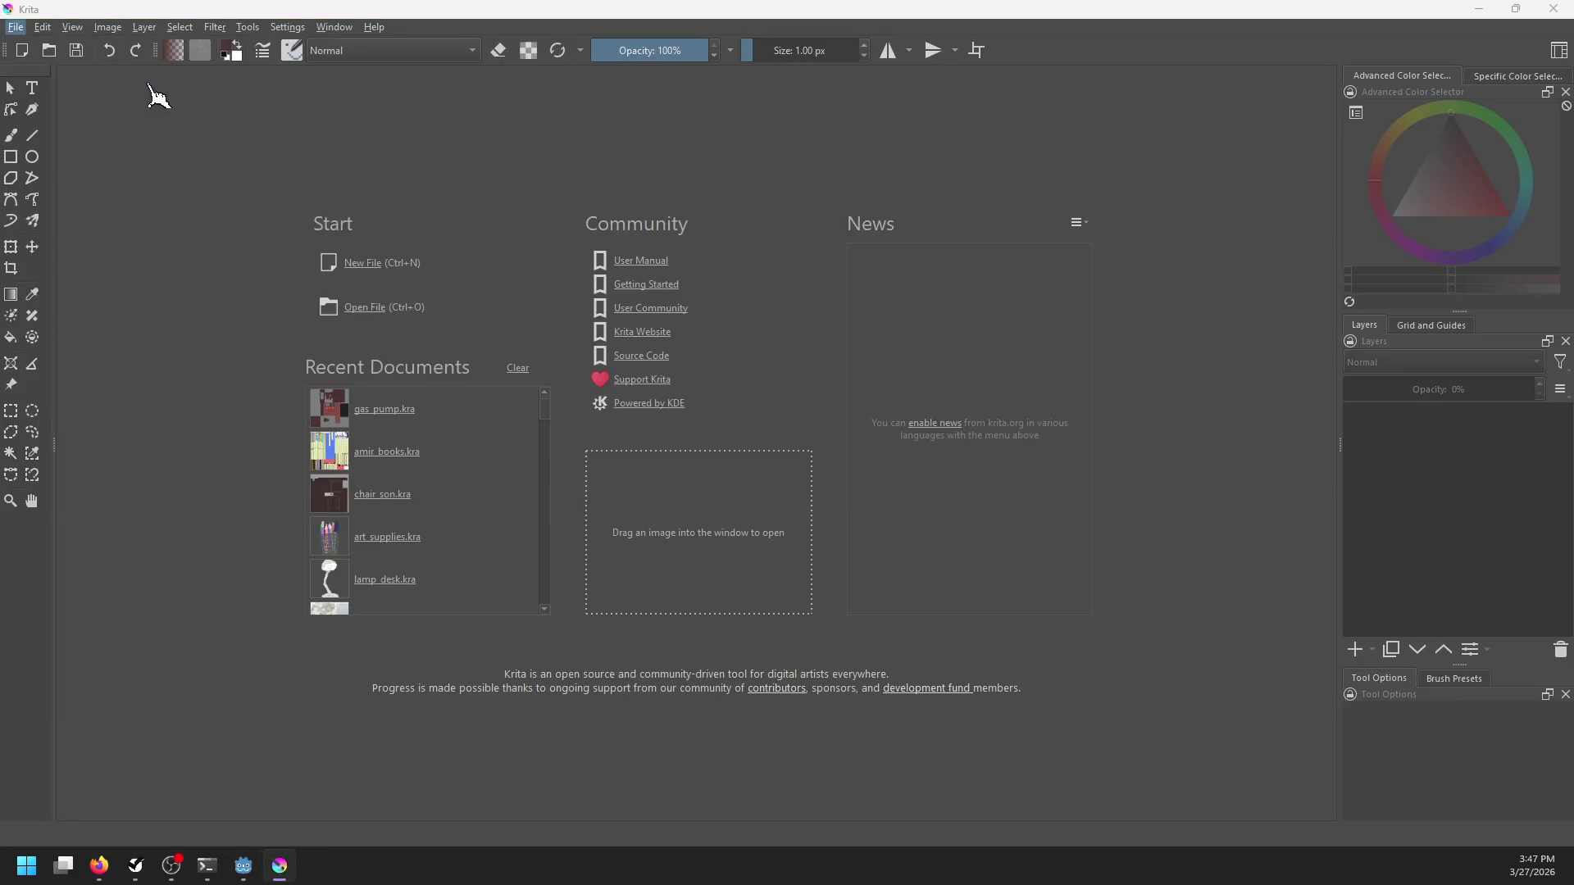
key("ctrl+o")
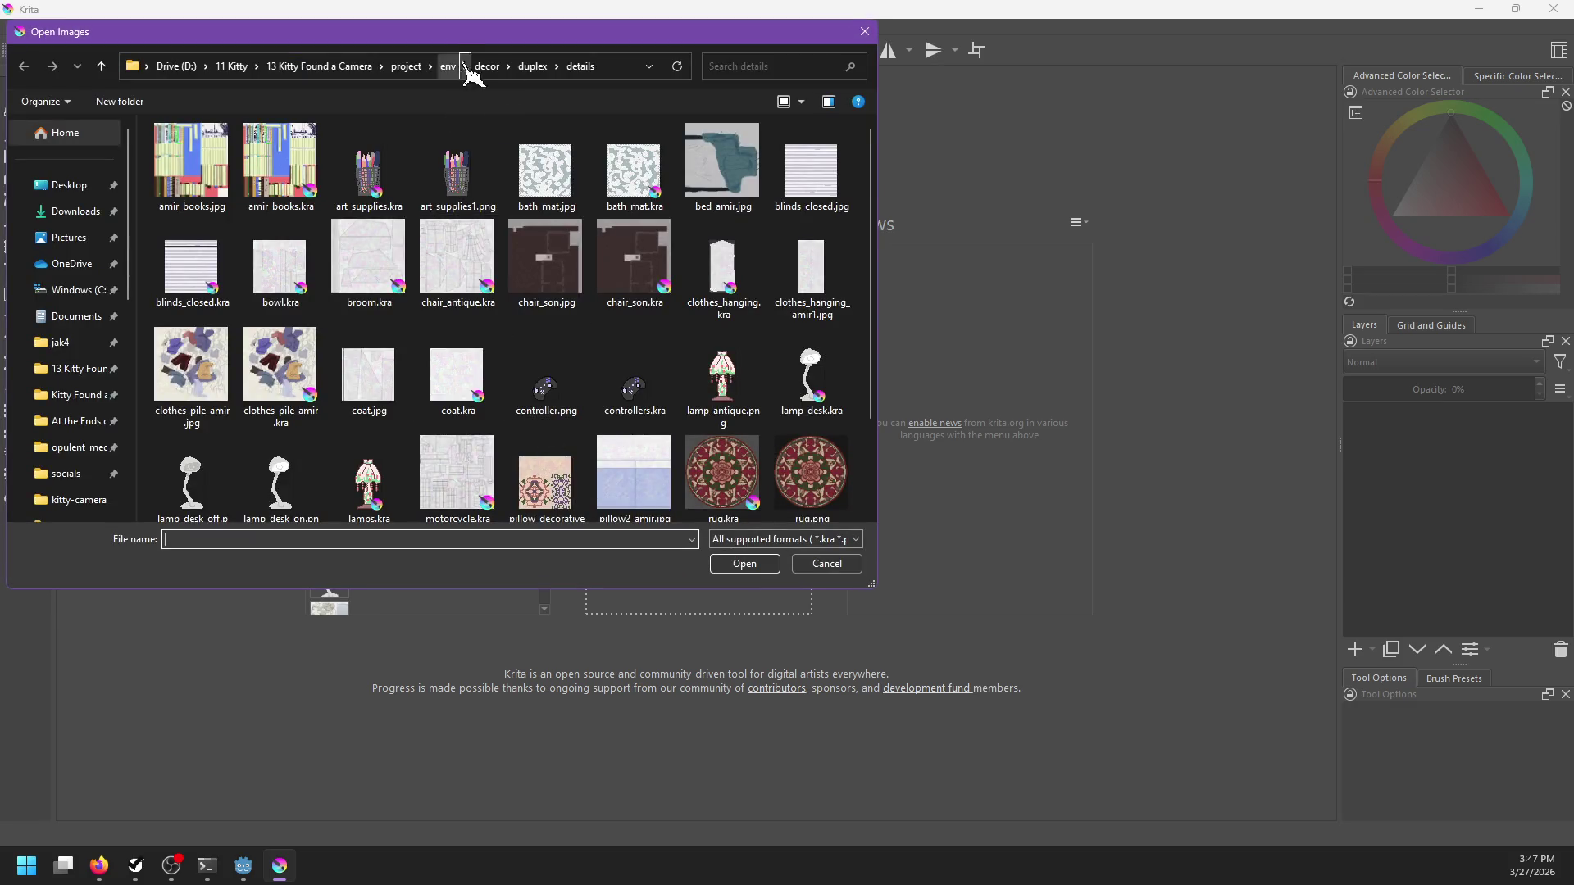
left_click(410, 67)
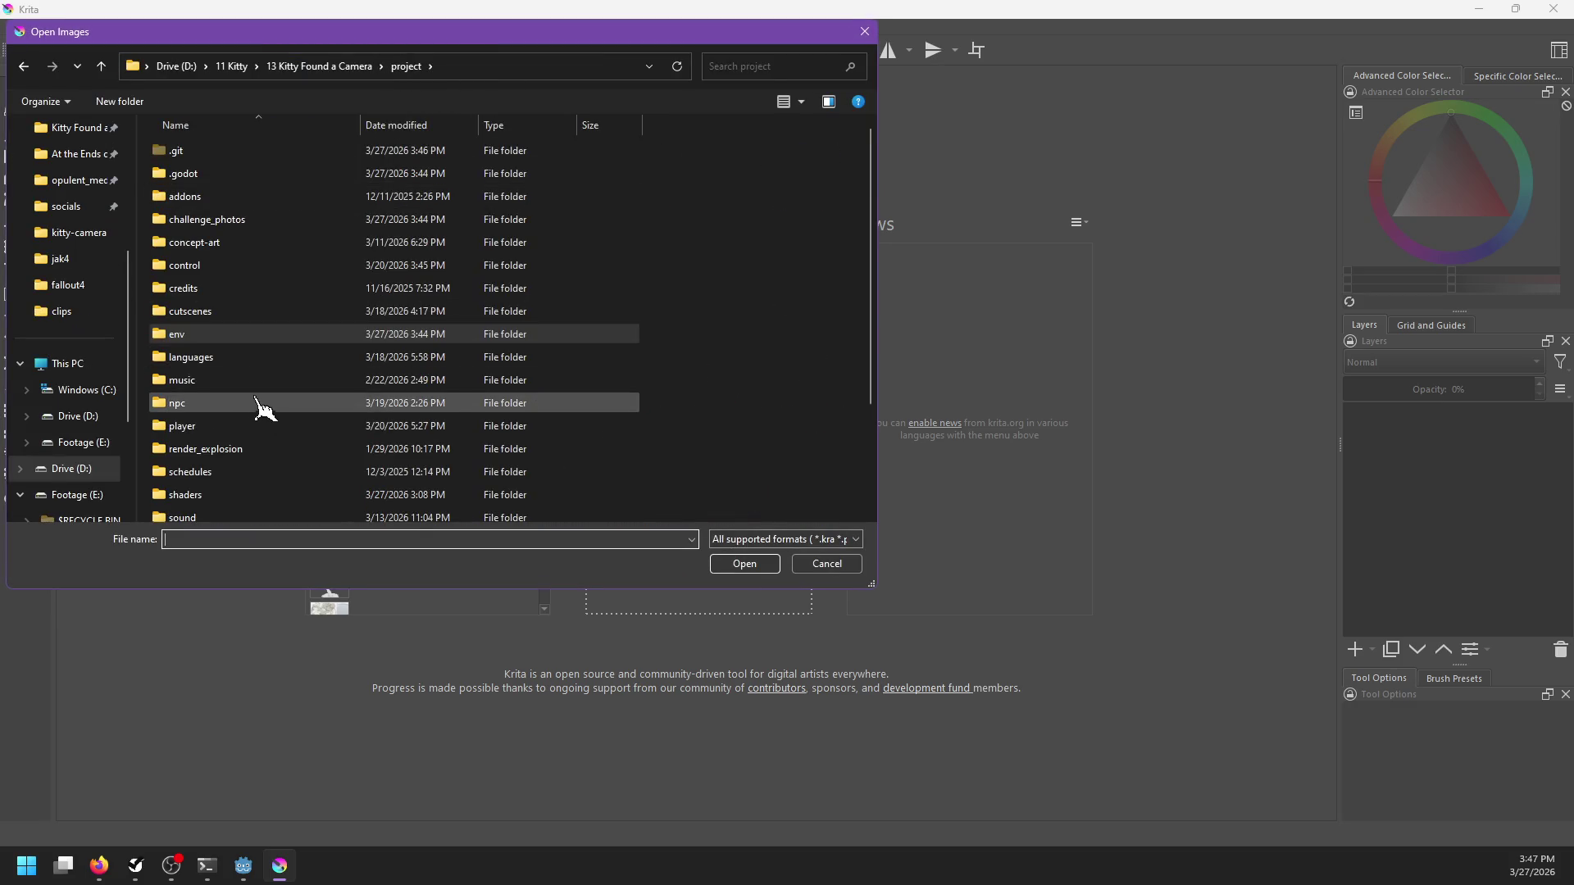
double_click(209, 426)
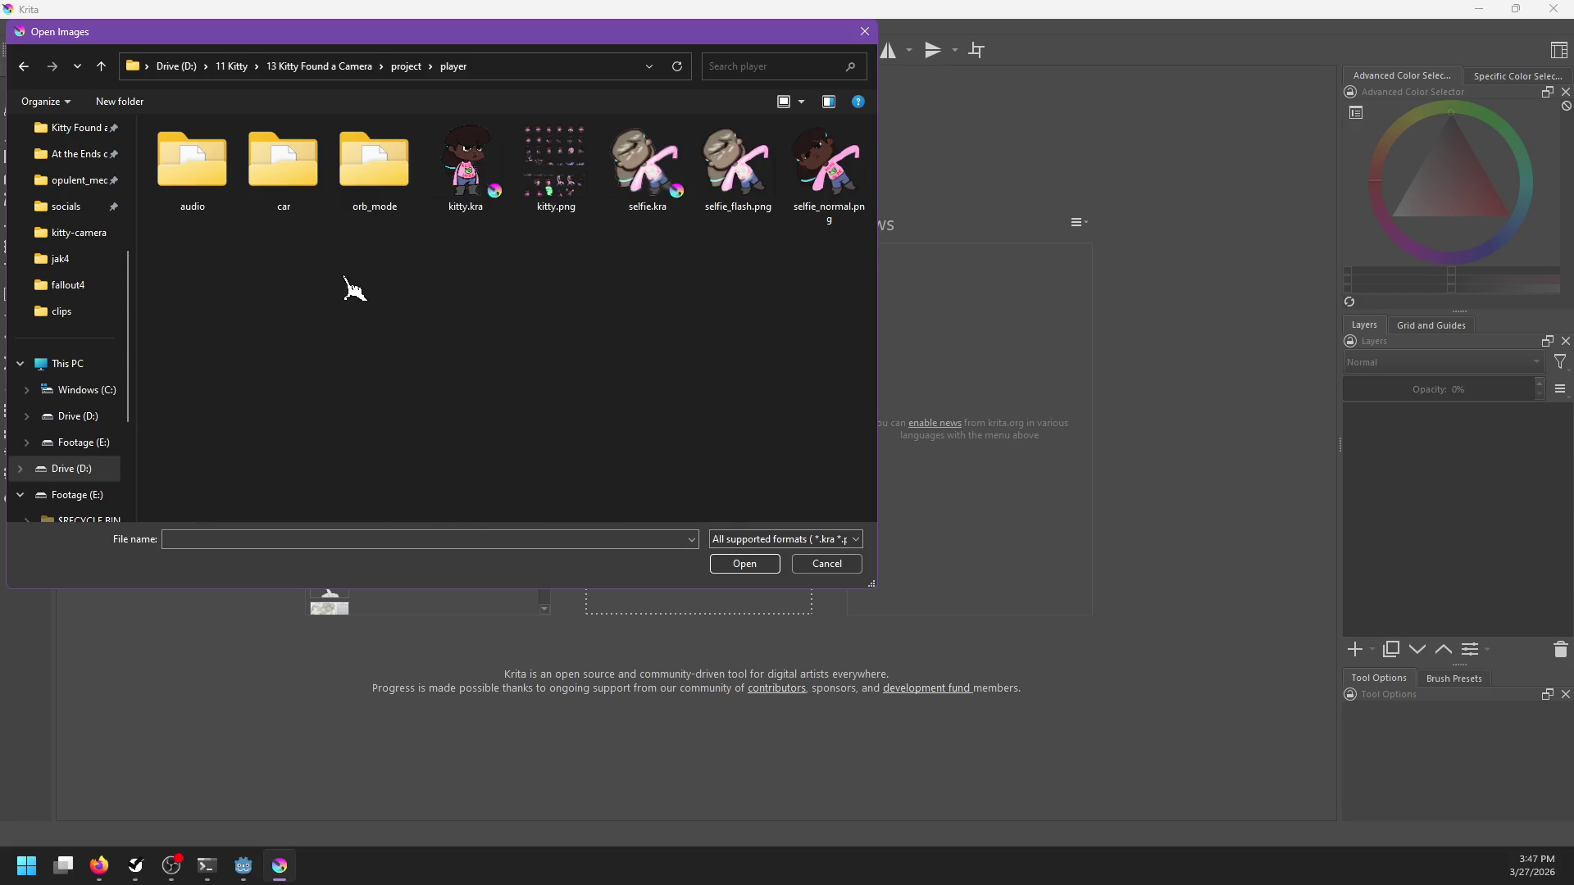
double_click(492, 186)
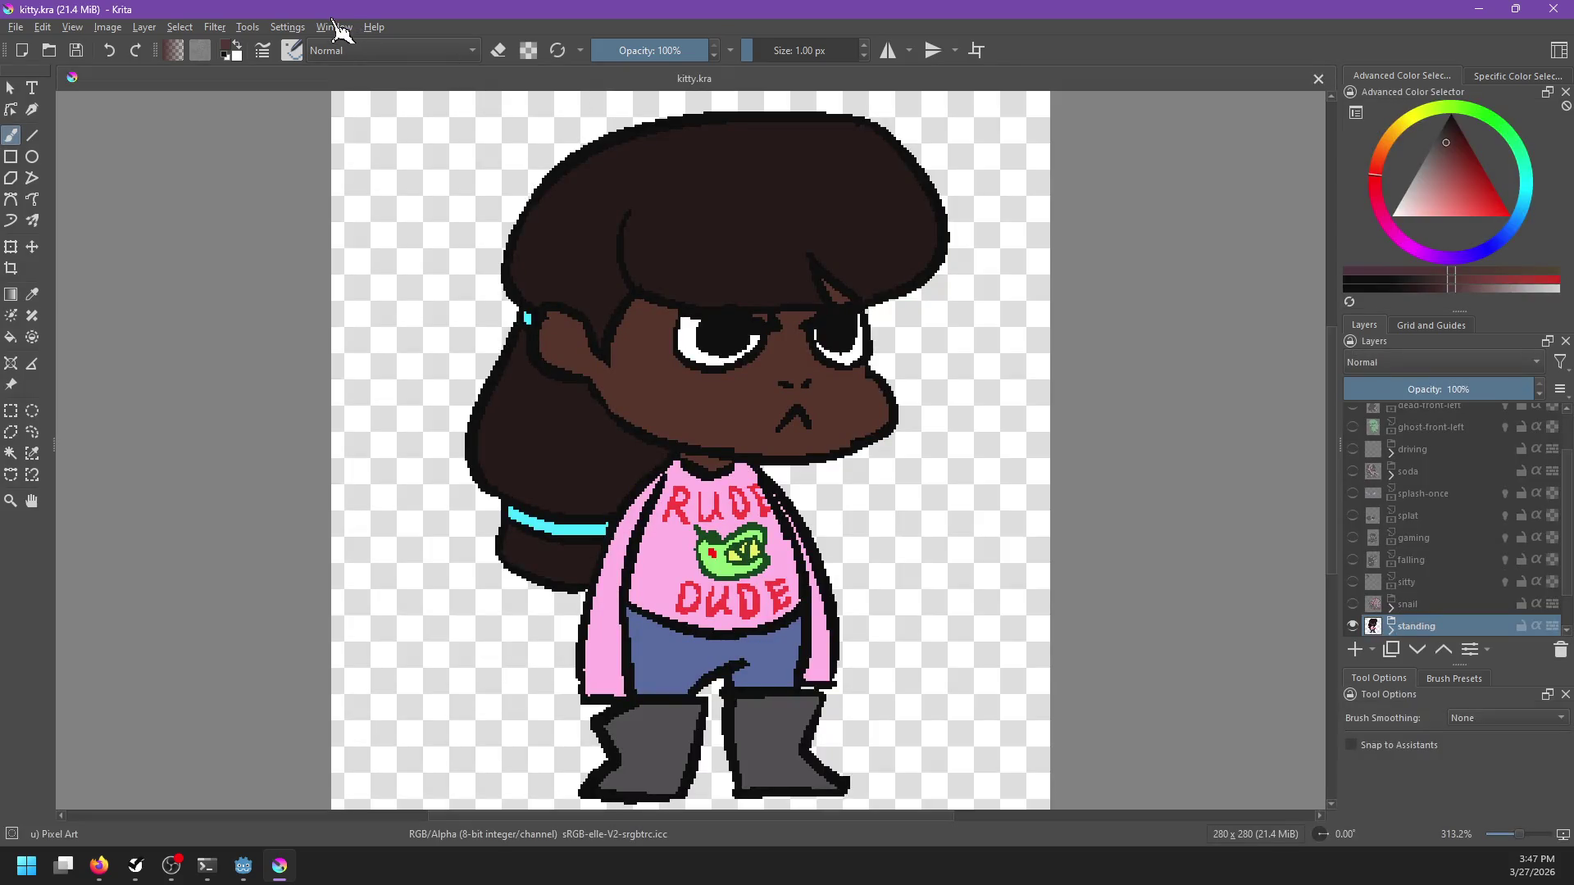
Step: Switch the workspace to Animation, then to the Sprite_Sheets layout
left_click(335, 27)
mouse_move(459, 84)
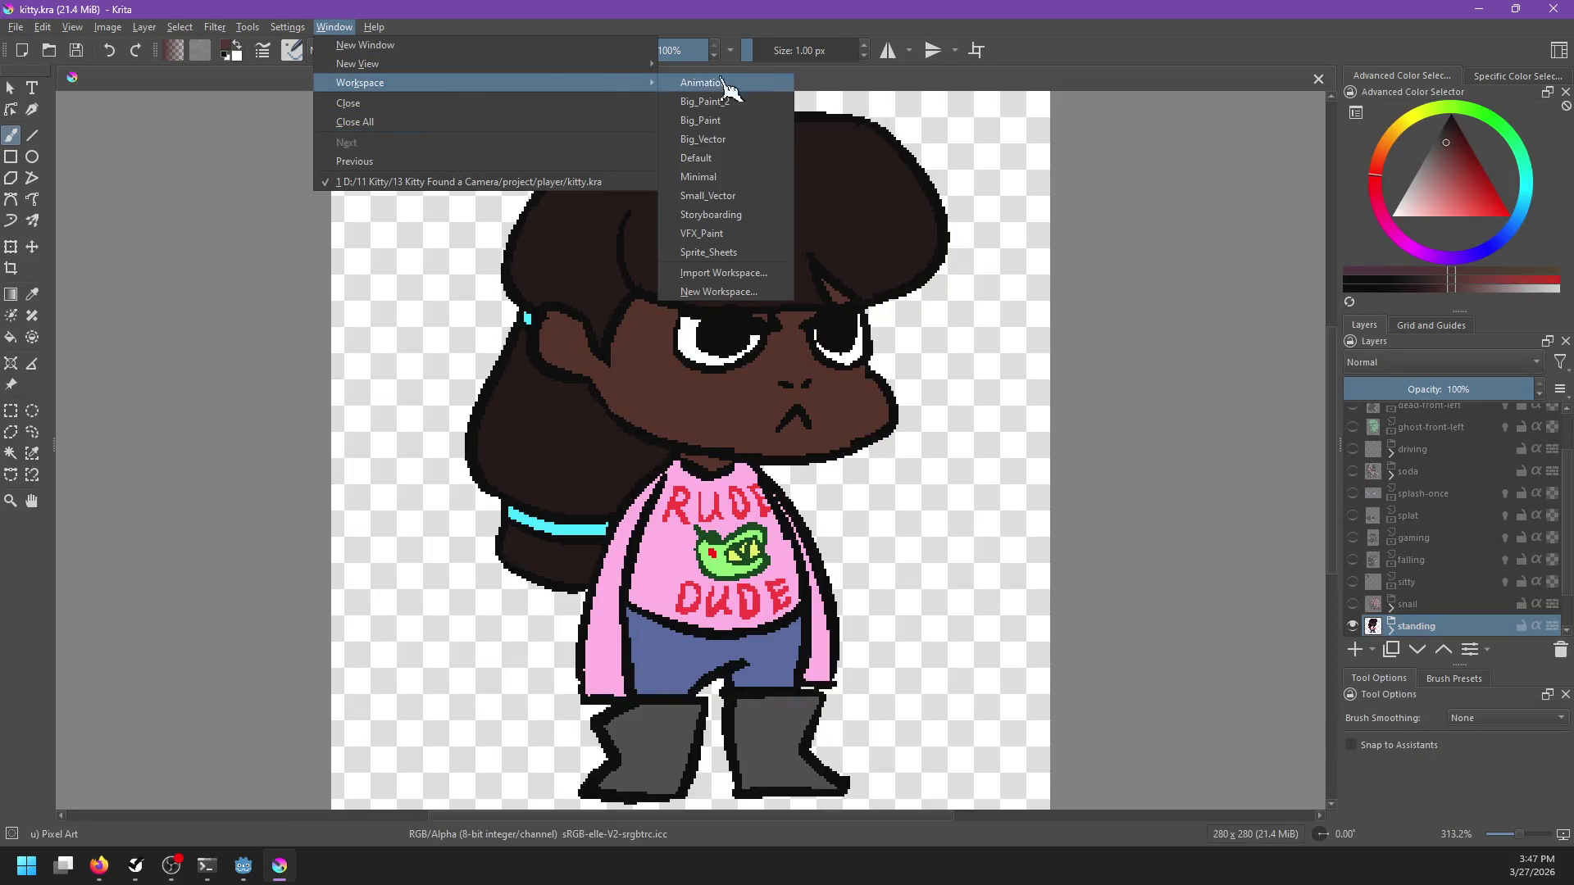
left_click(703, 83)
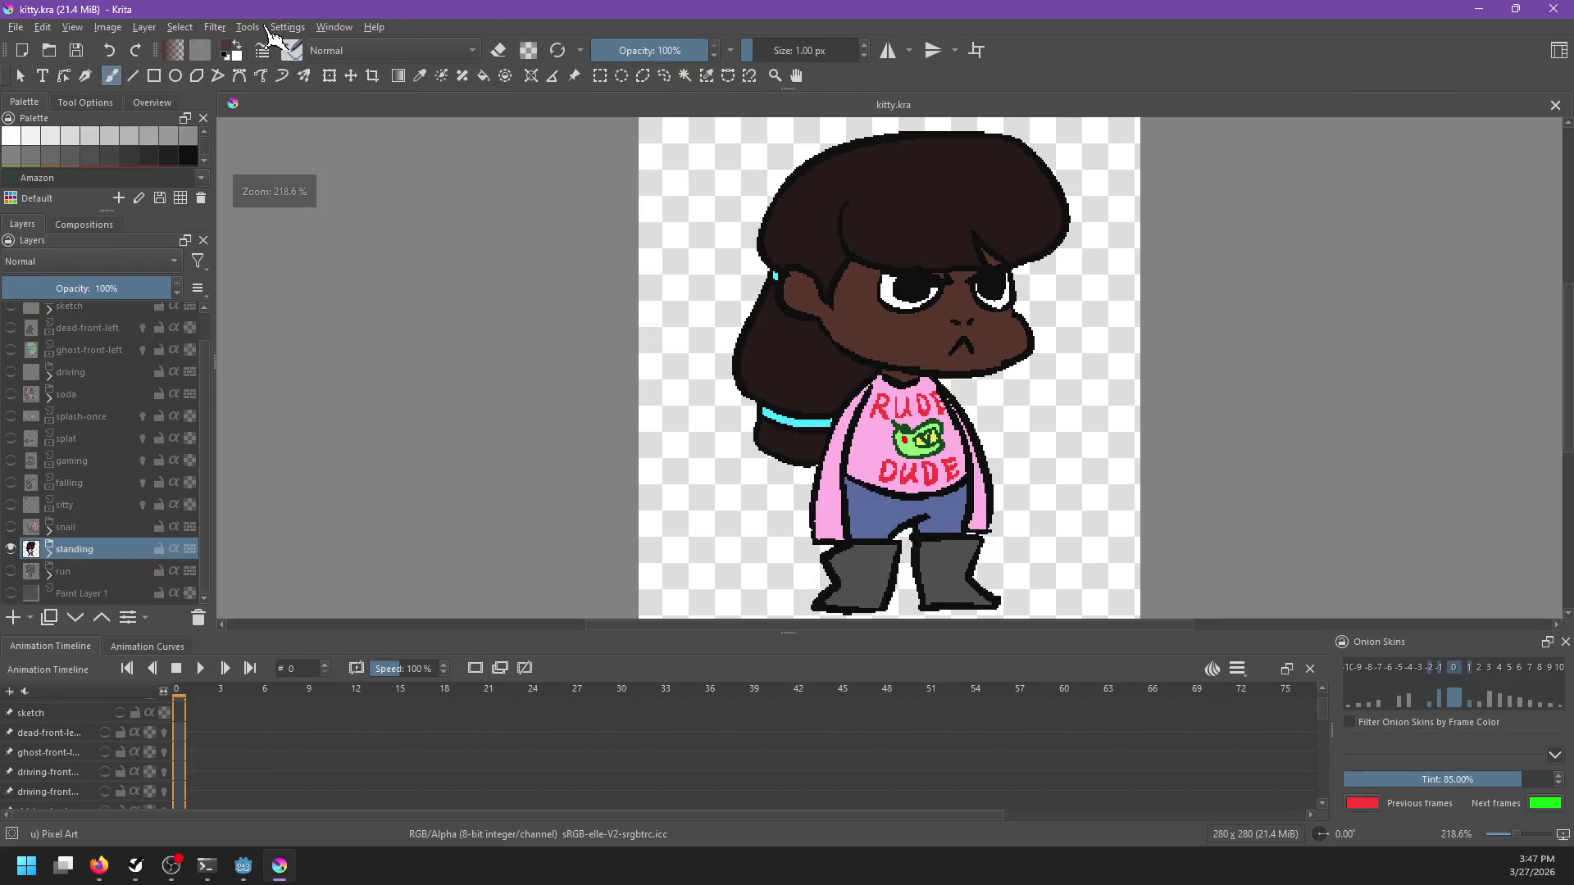
left_click(334, 27)
mouse_move(614, 85)
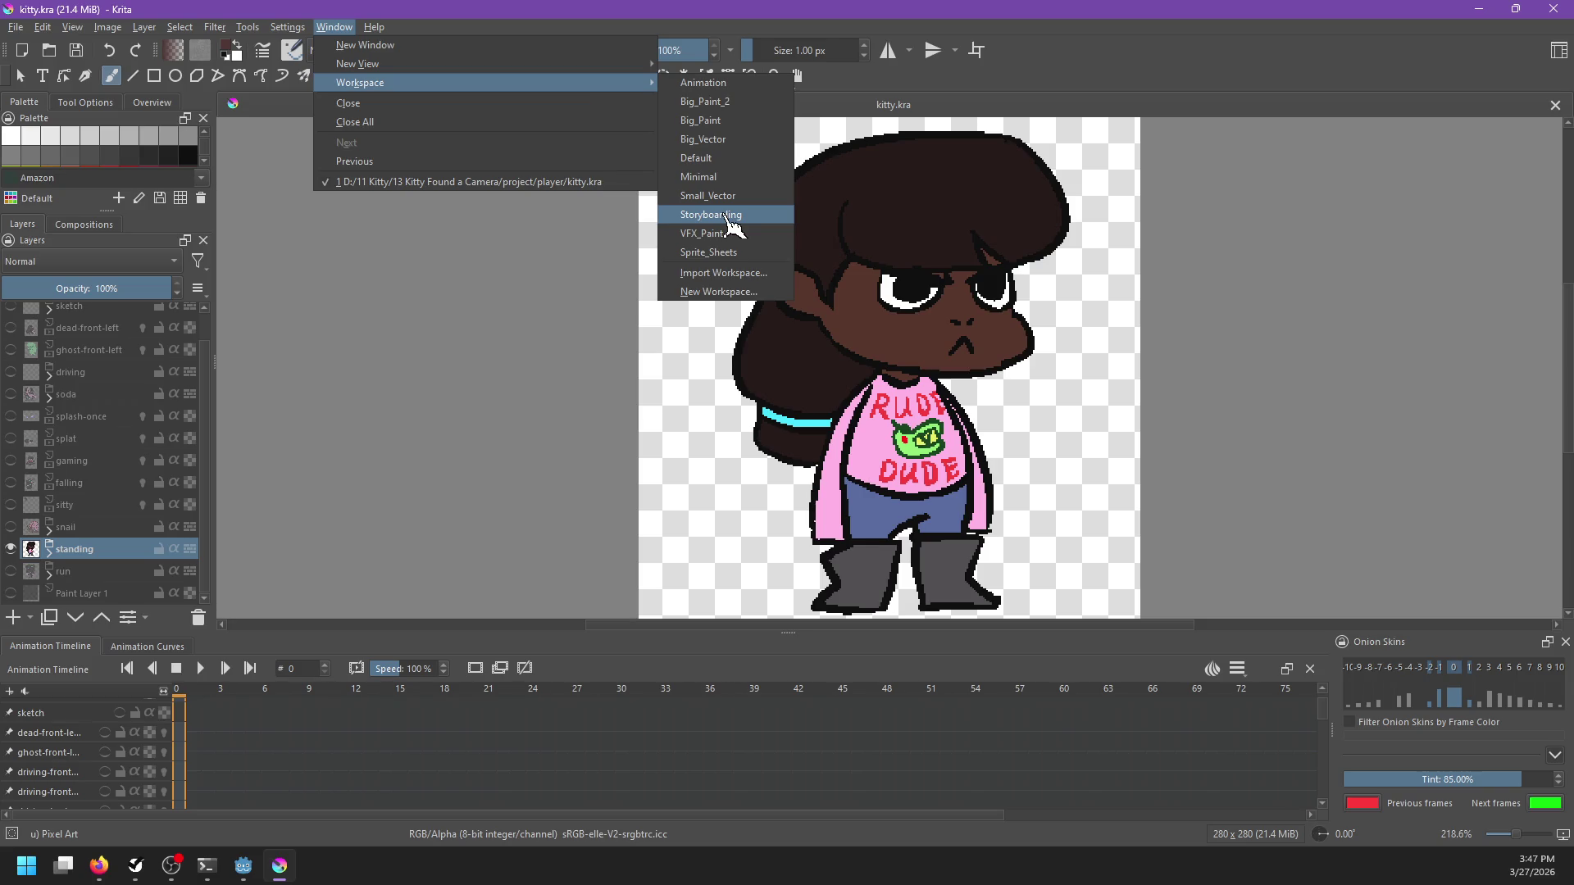
left_click(720, 256)
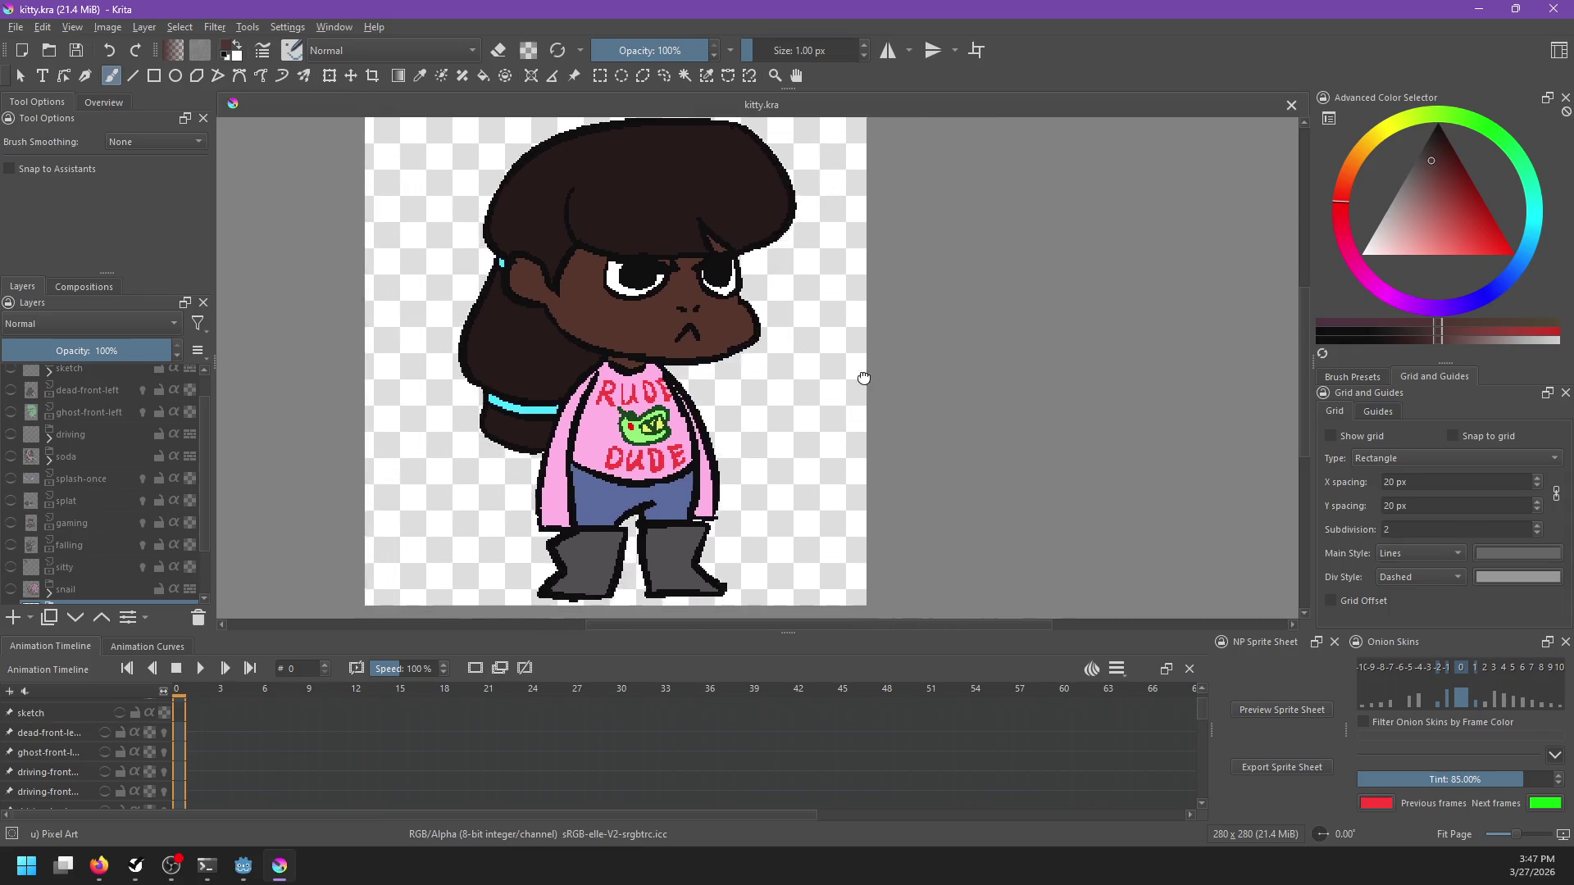
Step: Add a new paint layer above standing and name it bear_hug
scroll(134, 481, "down", 2)
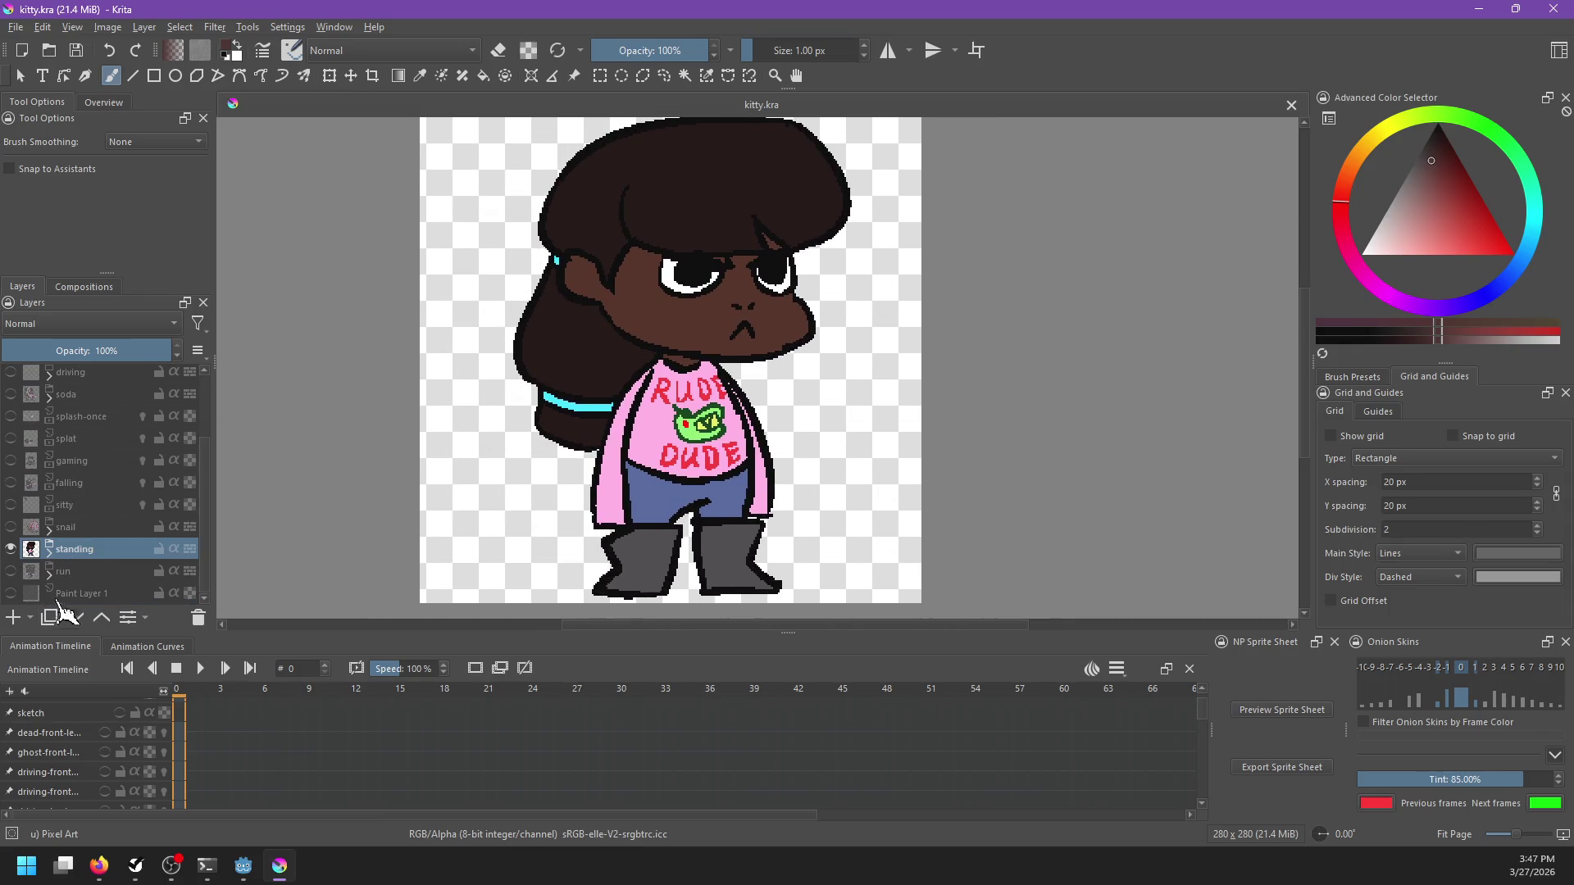
left_click(20, 621)
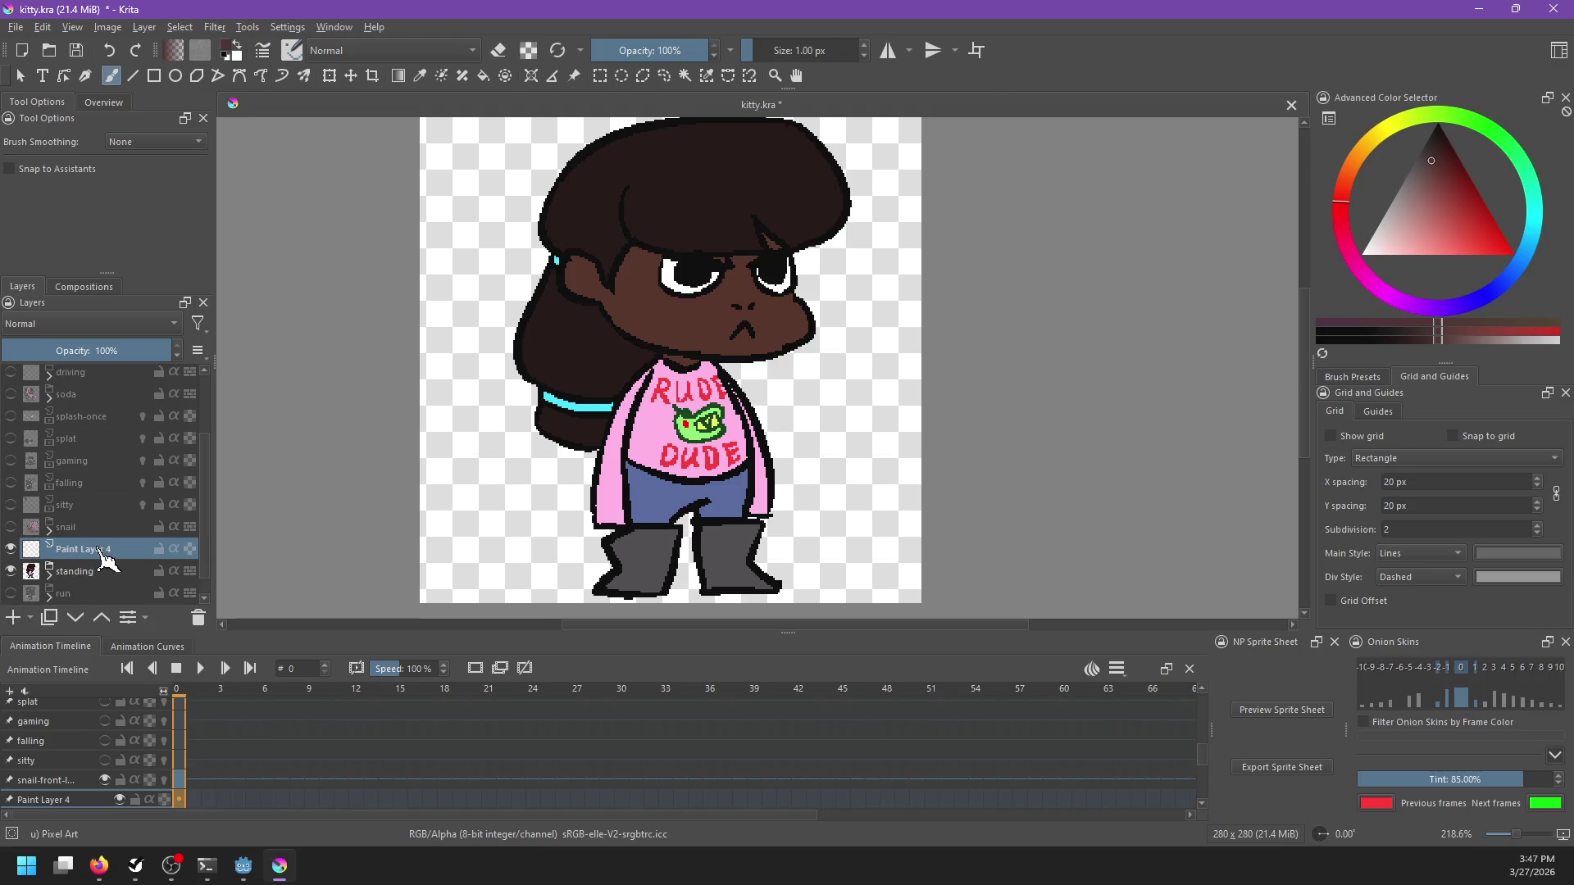
double_click(96, 548)
type("bear")
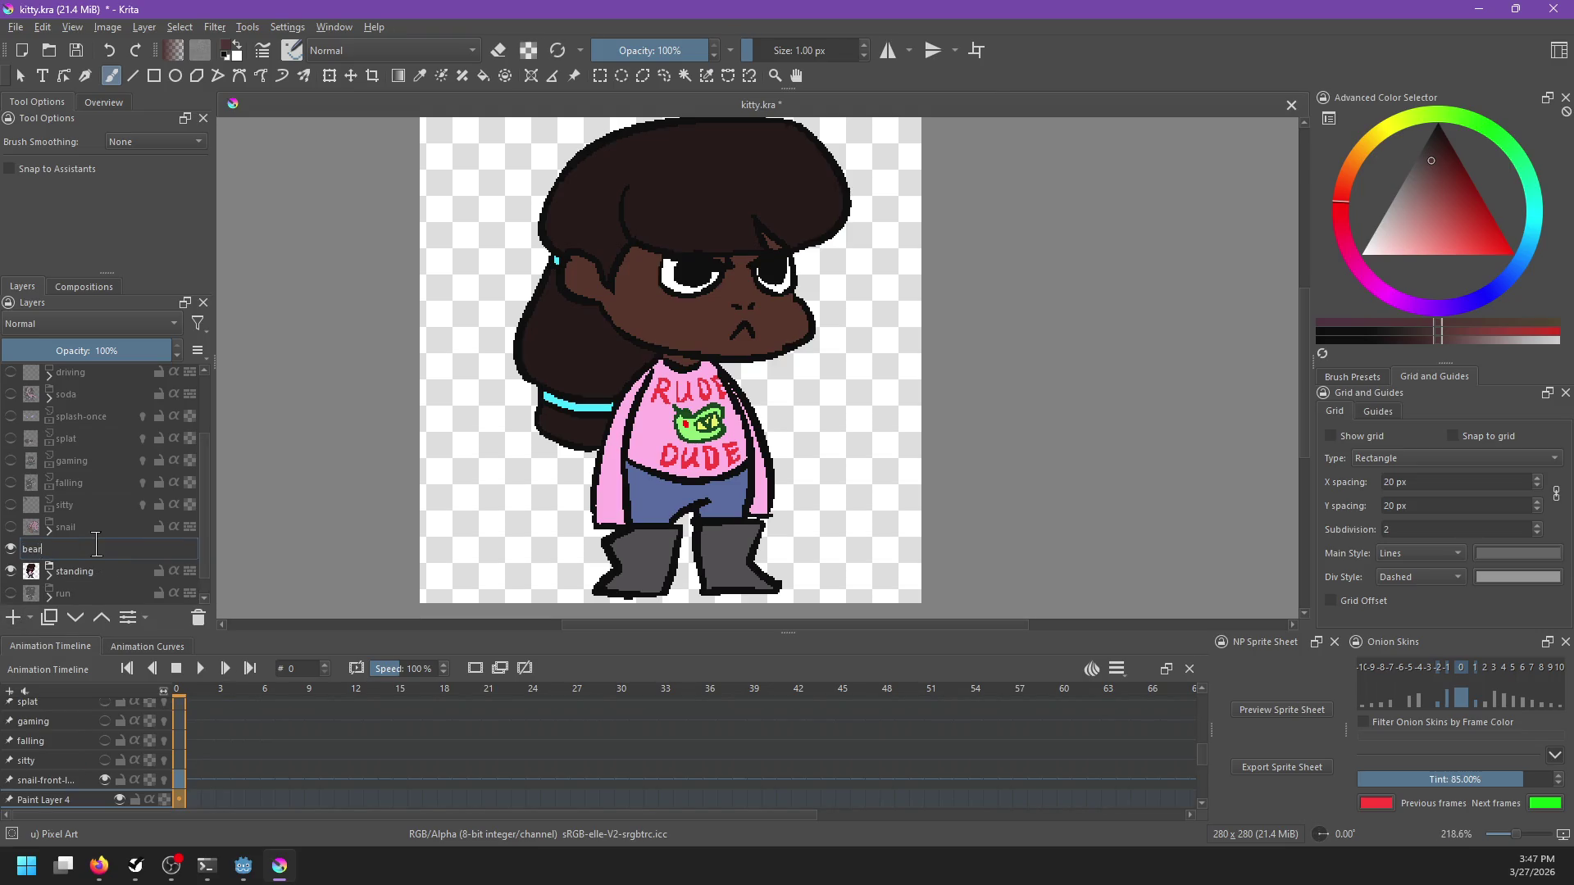
type("ug")
key("Return")
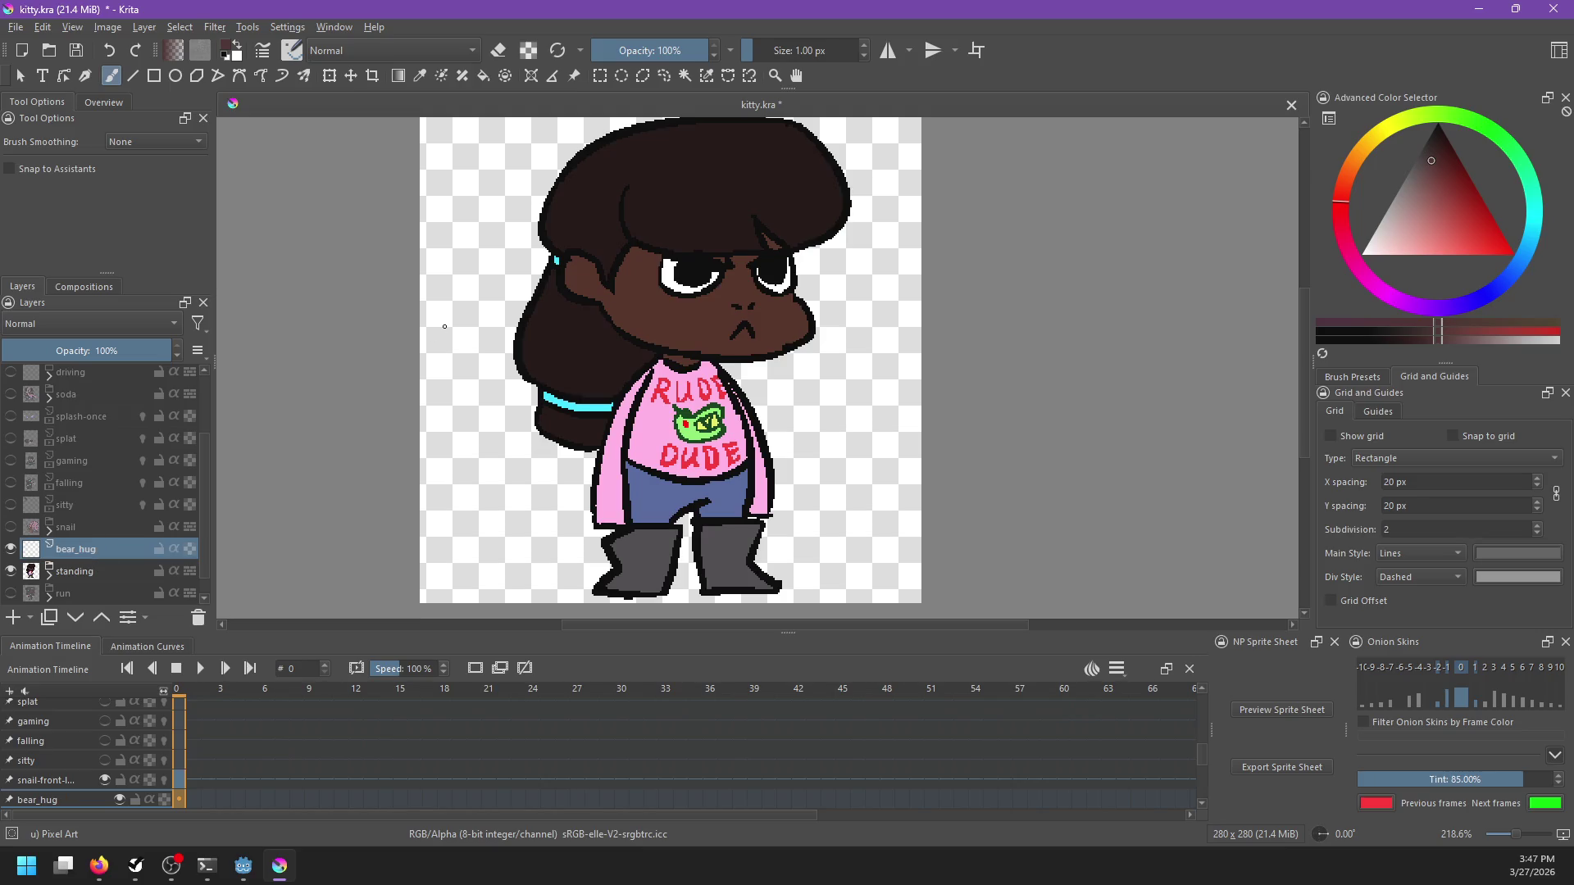
Step: Open baby_bear.kra from the project's npc/bears folder as a reference
key("ctrl+o")
left_click(410, 66)
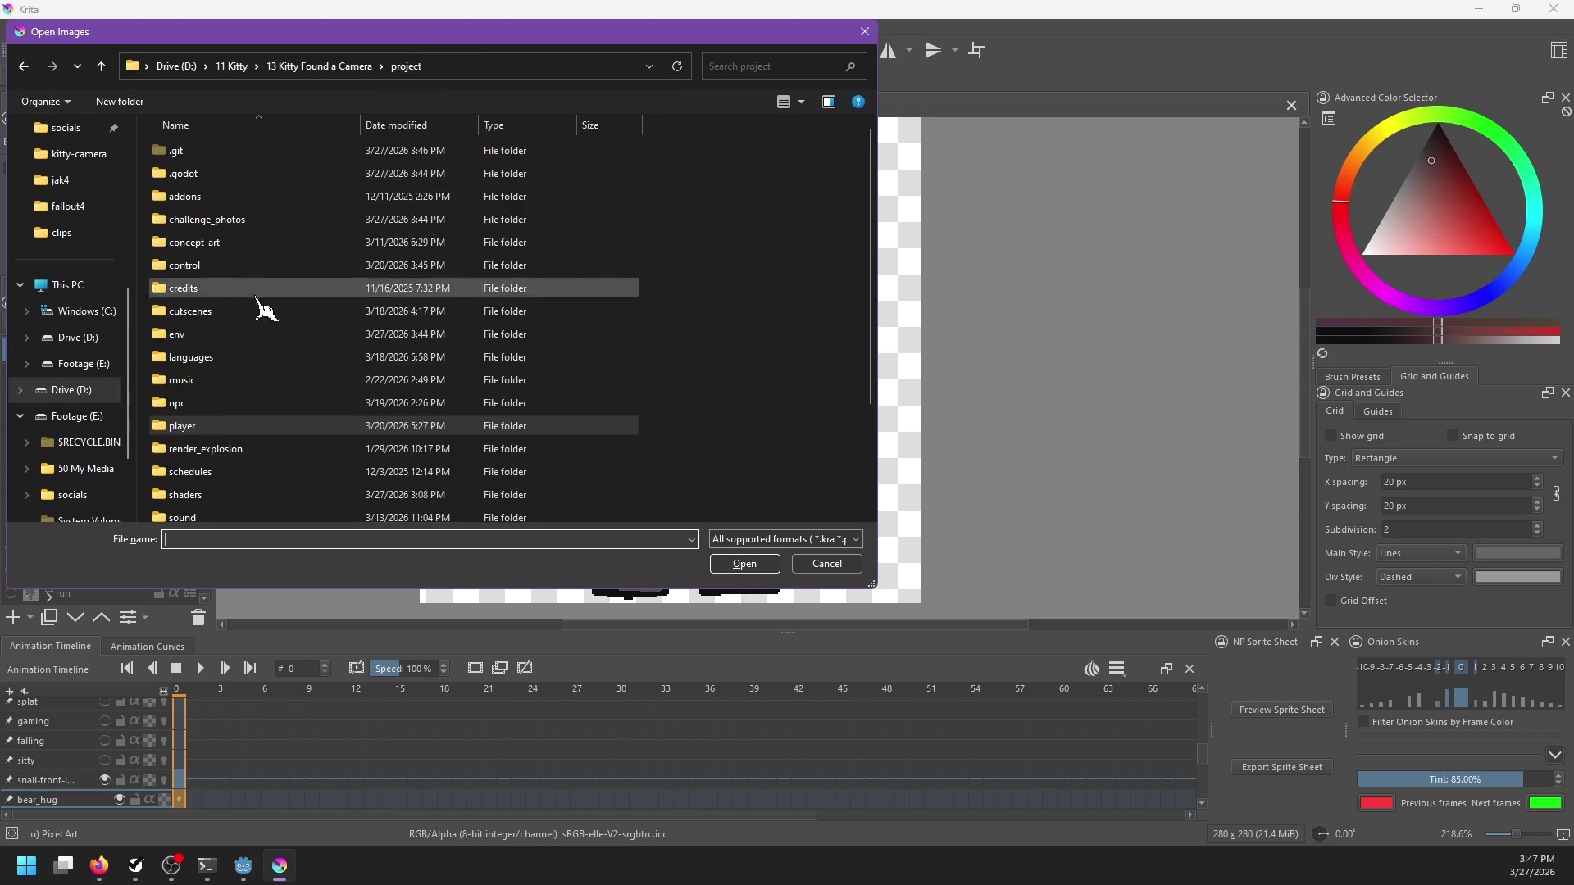
double_click(205, 403)
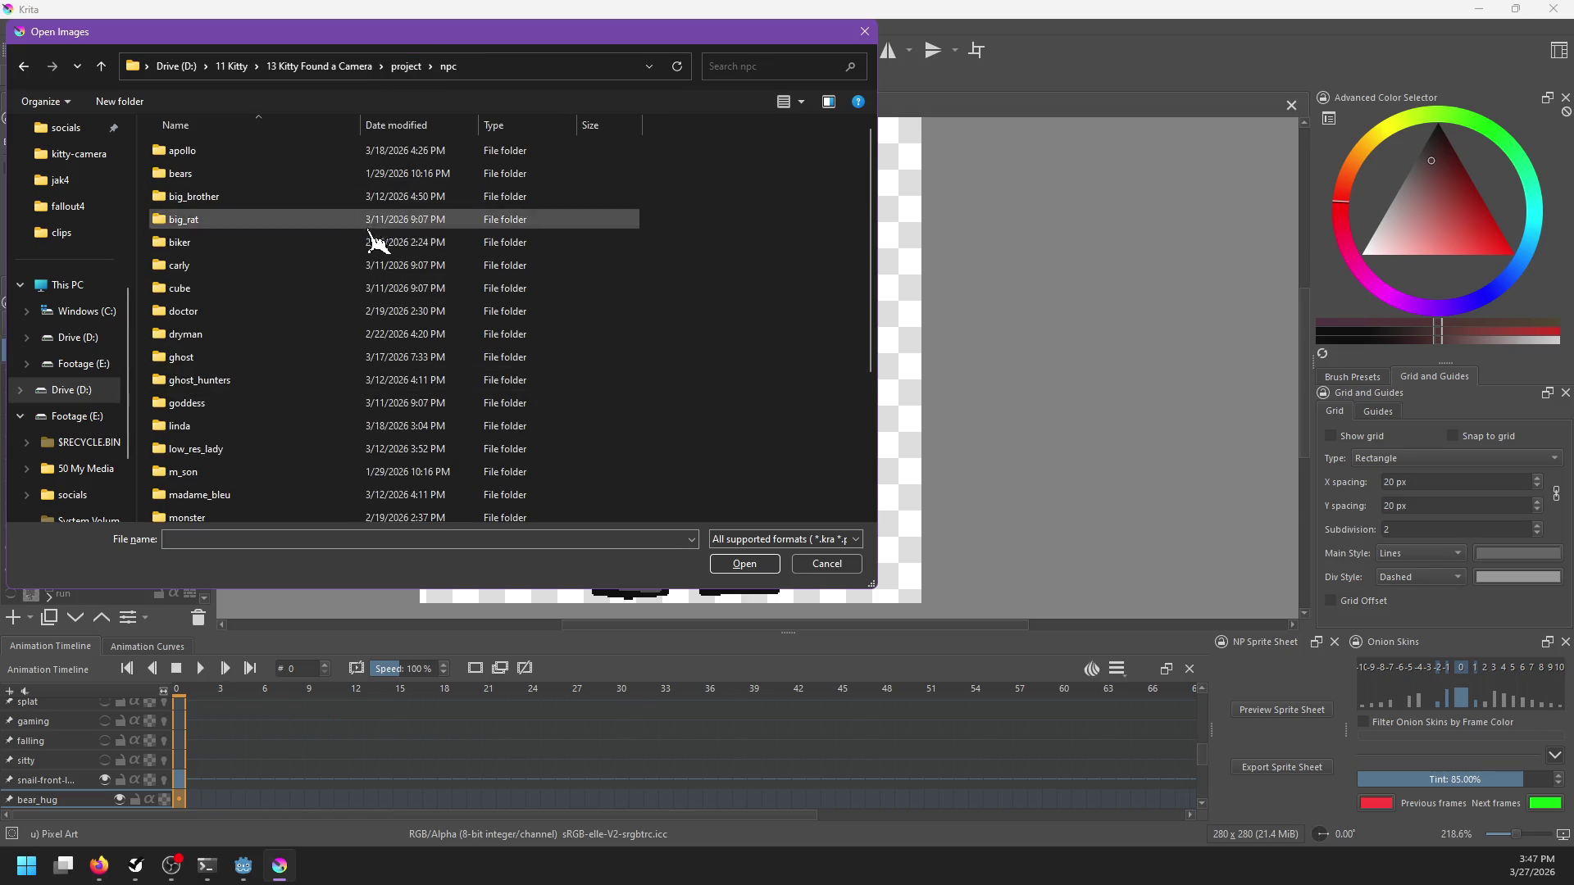
double_click(207, 174)
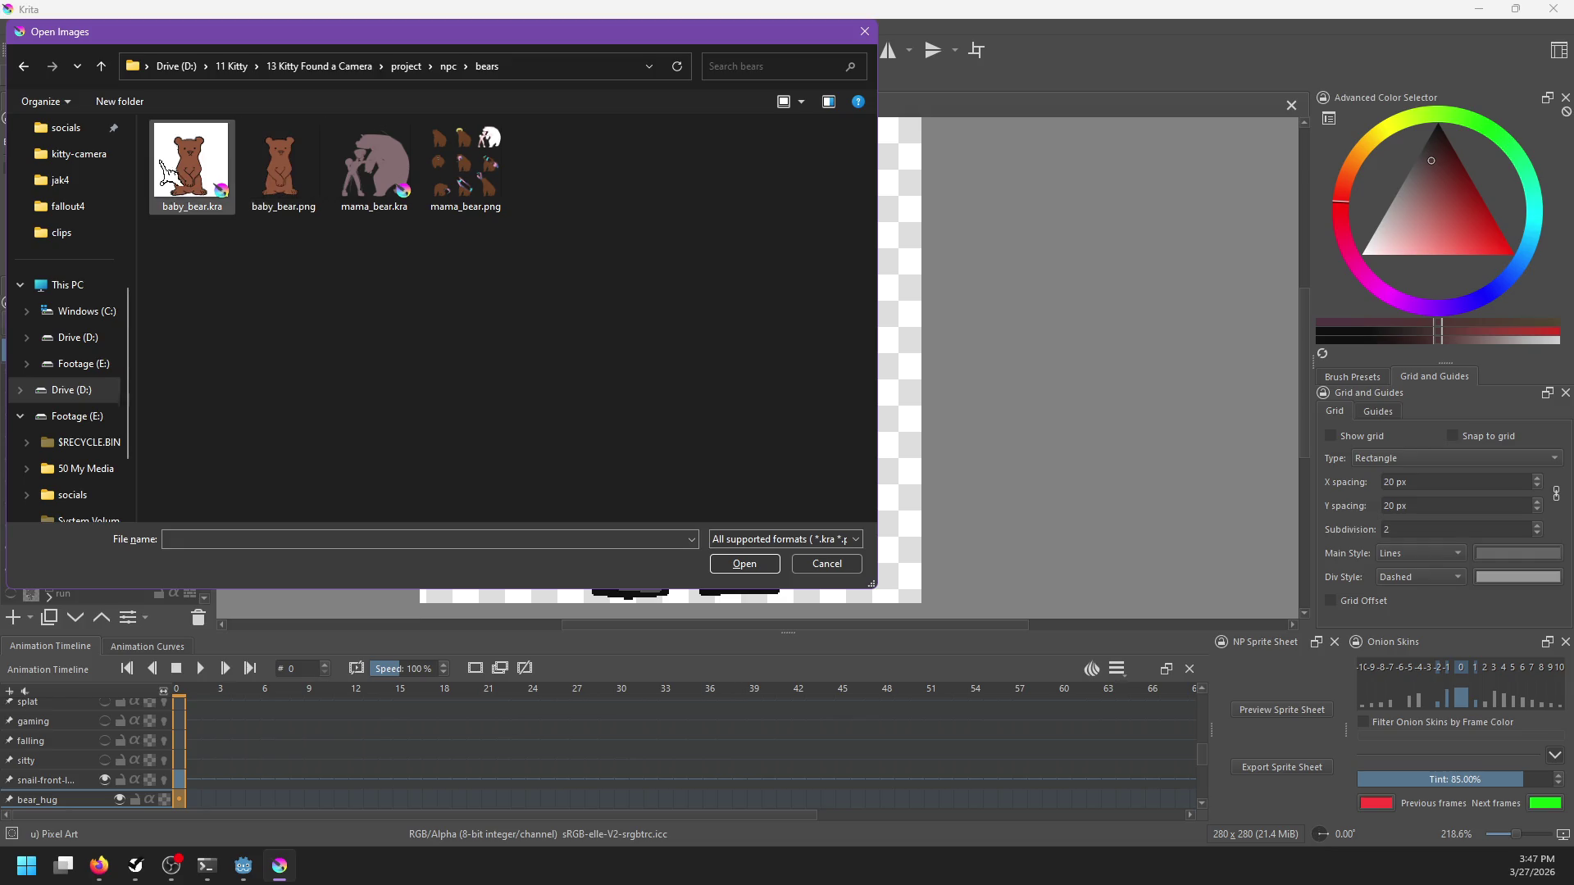
double_click(172, 173)
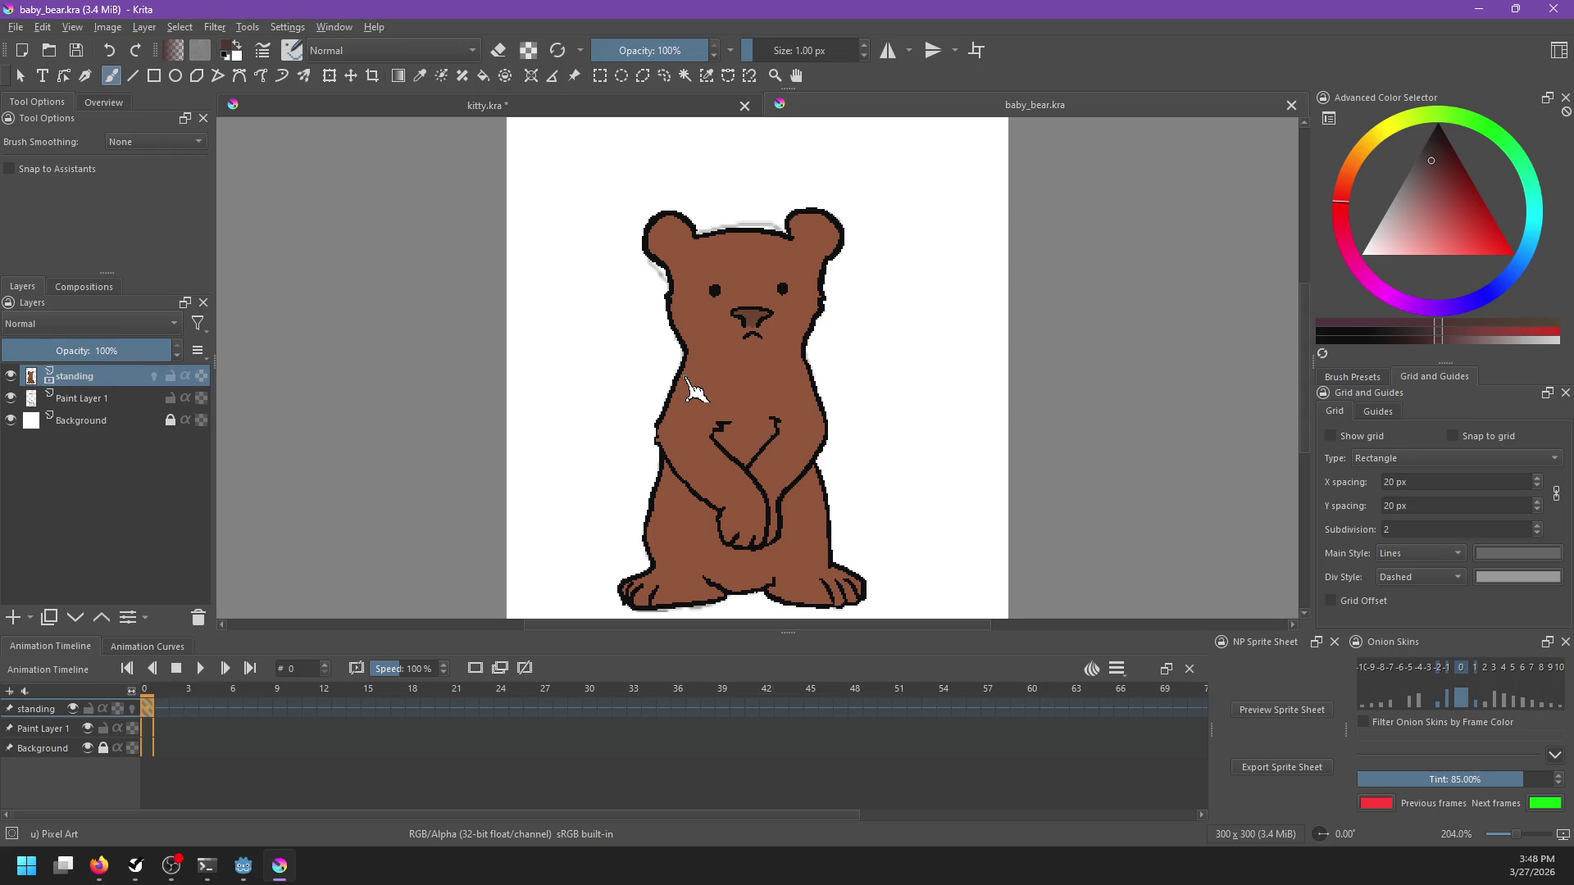
Step: In kitty.kra, fade the standing layer to 47% and drag bear_hug to the top
left_click(625, 109)
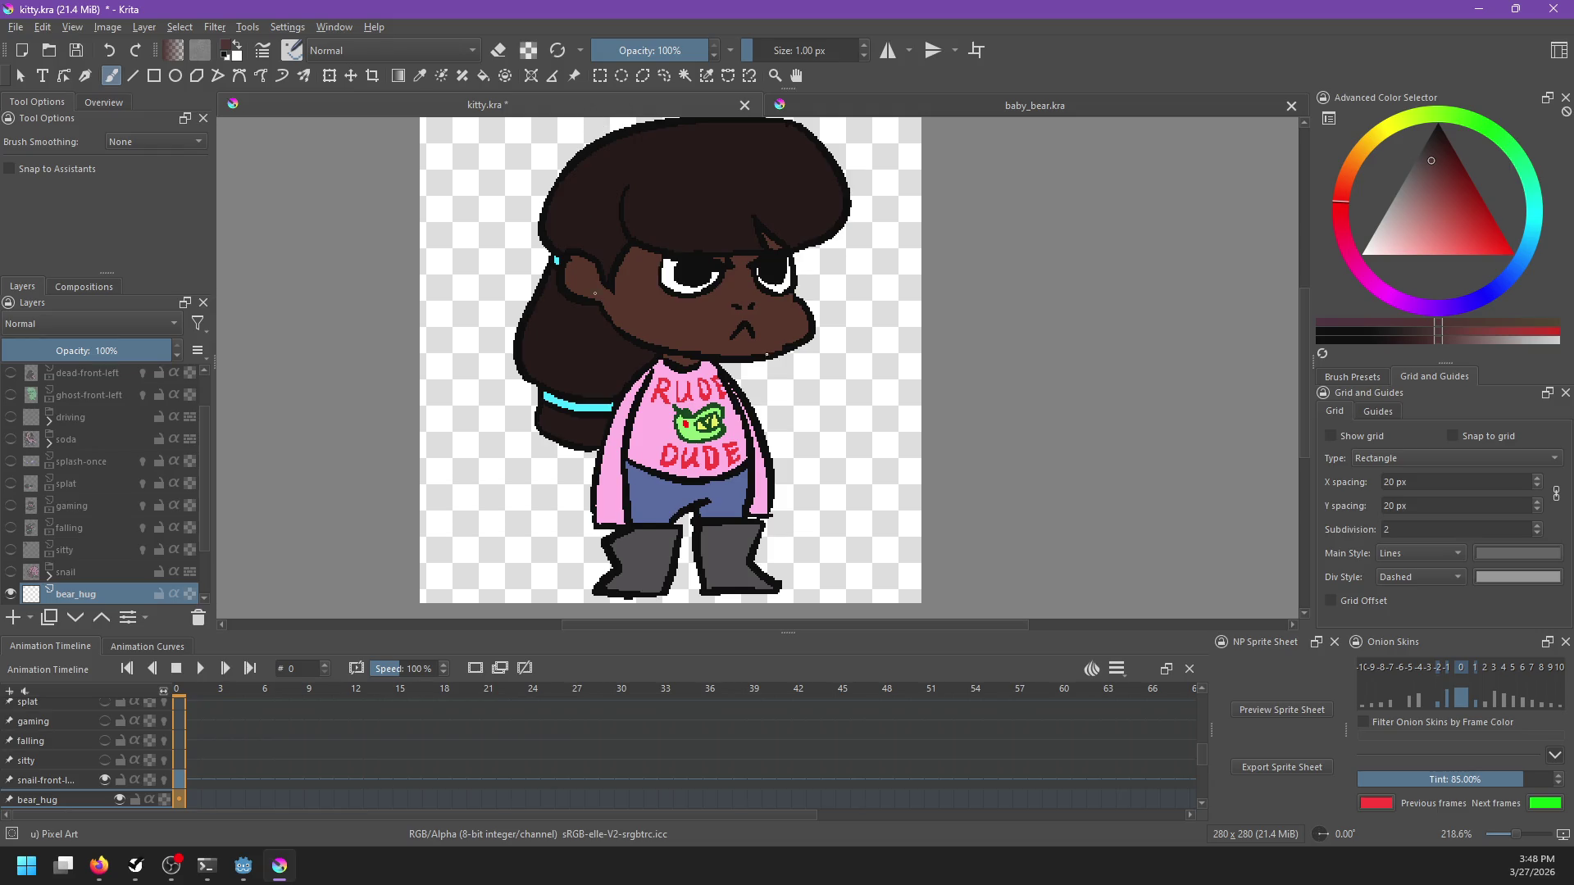
scroll(574, 369, "up", 3)
scroll(144, 521, "down", 1)
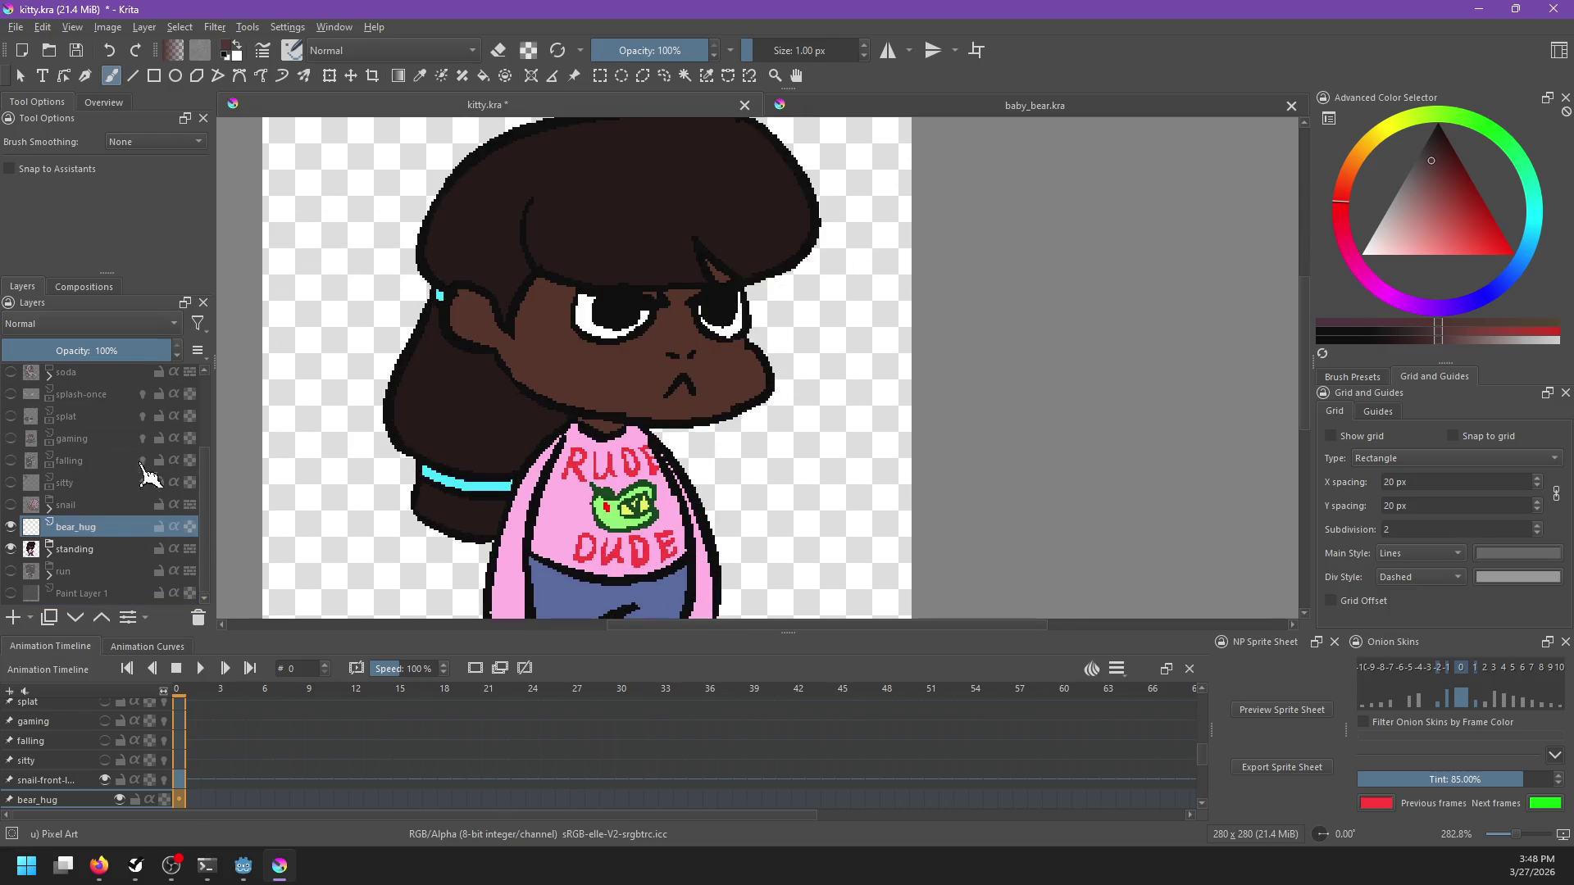
left_click(111, 550)
left_click(76, 345)
mouse_move(106, 528)
left_mouse_down()
mouse_move(109, 446)
mouse_move(86, 381)
left_mouse_up()
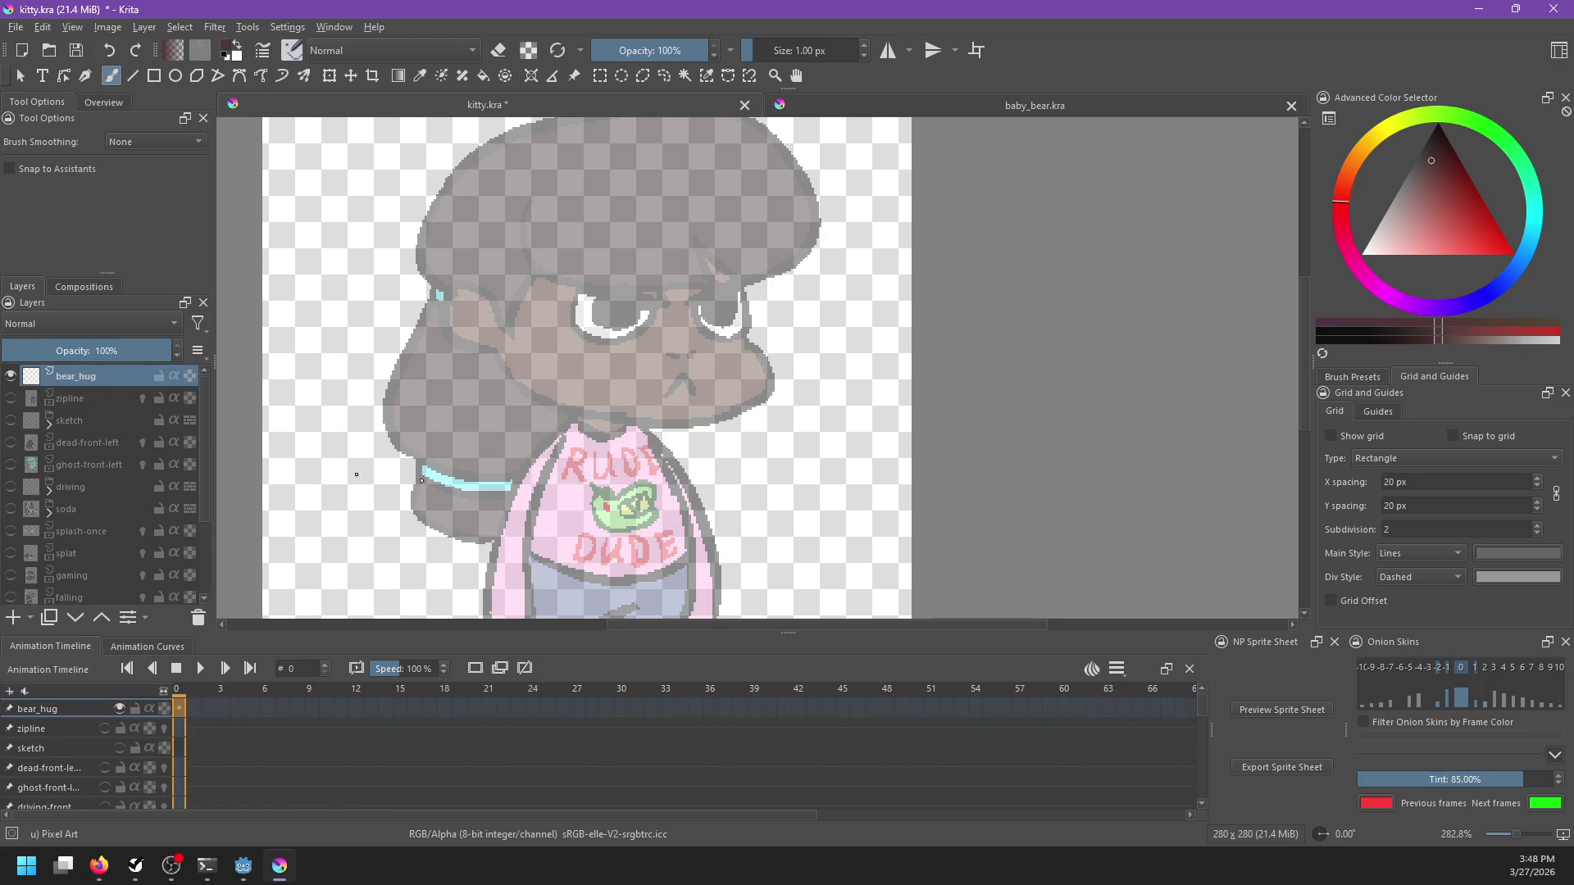
Step: Pick the Pixel Art Fill brush preset from the quick brush palette
scroll(647, 369, "down", 2)
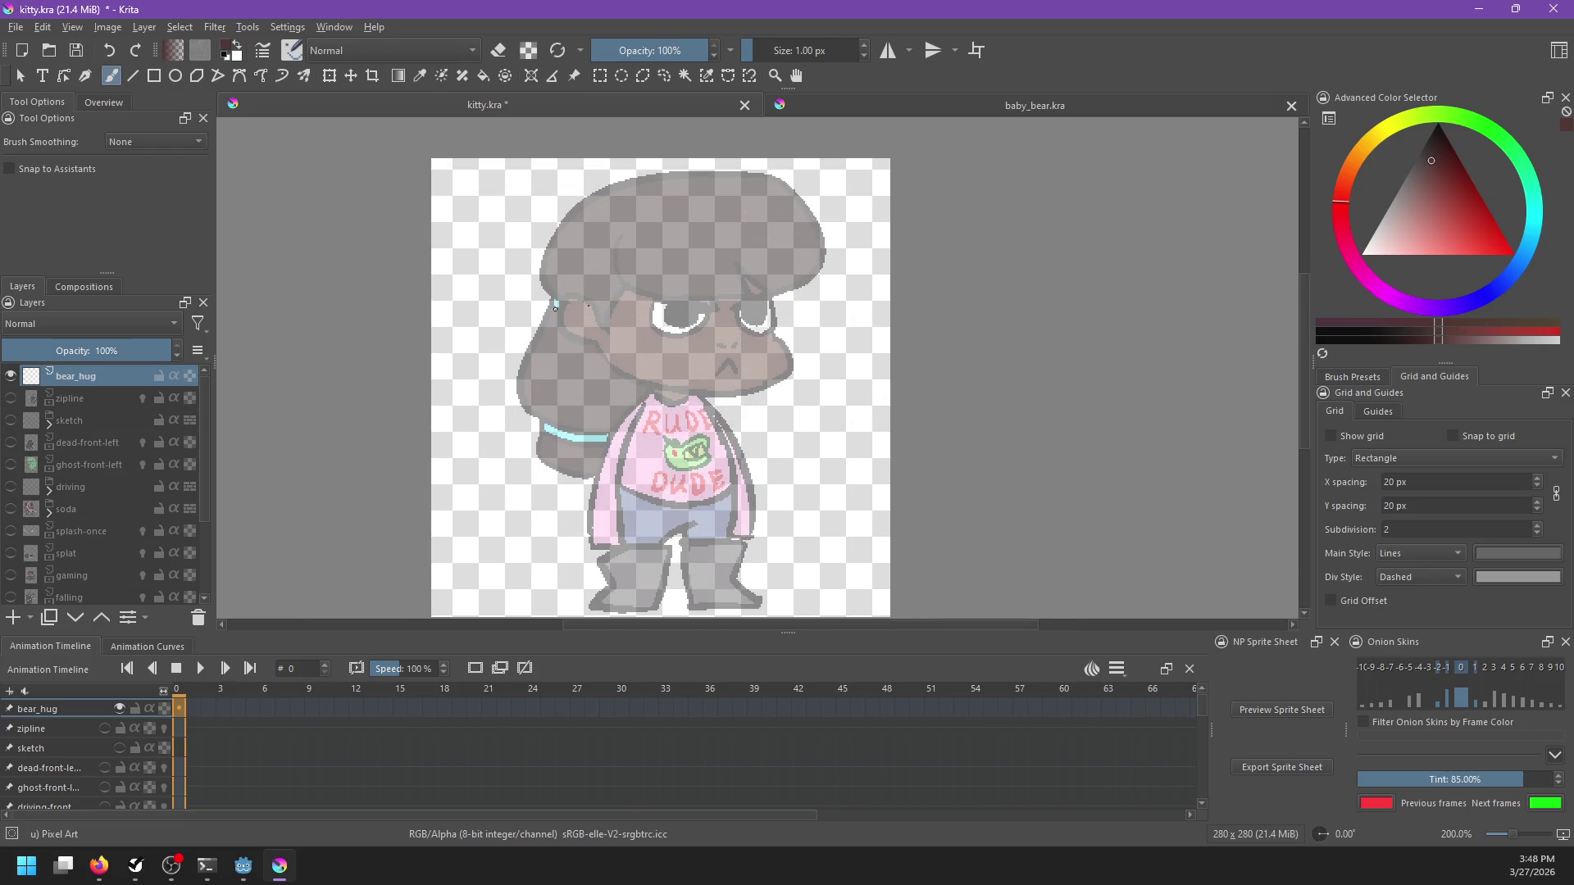
right_click(559, 392)
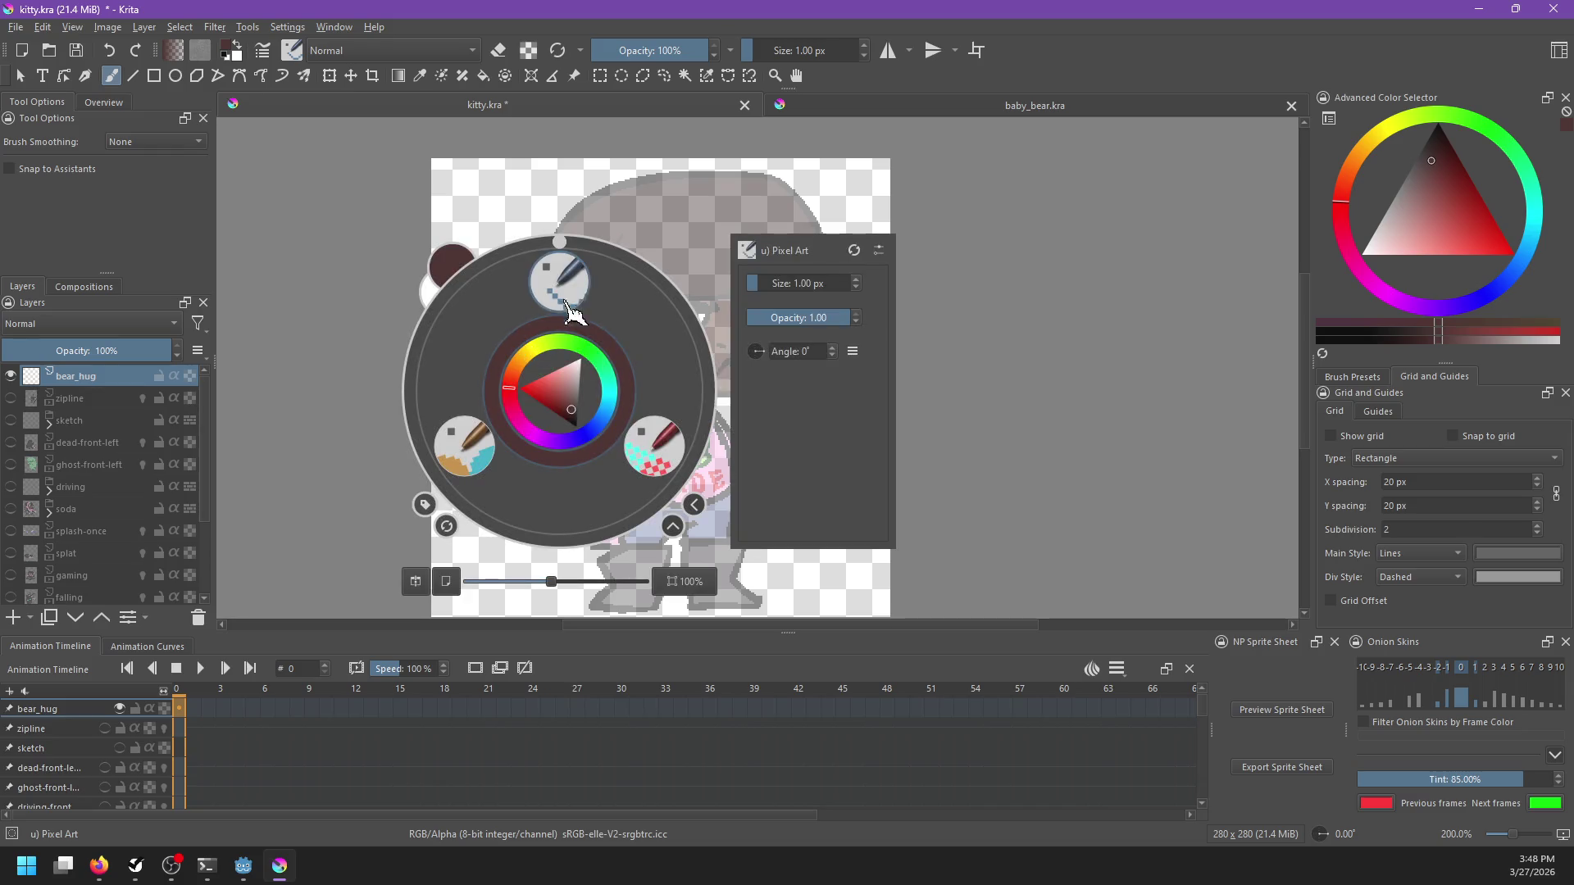
left_click(465, 447)
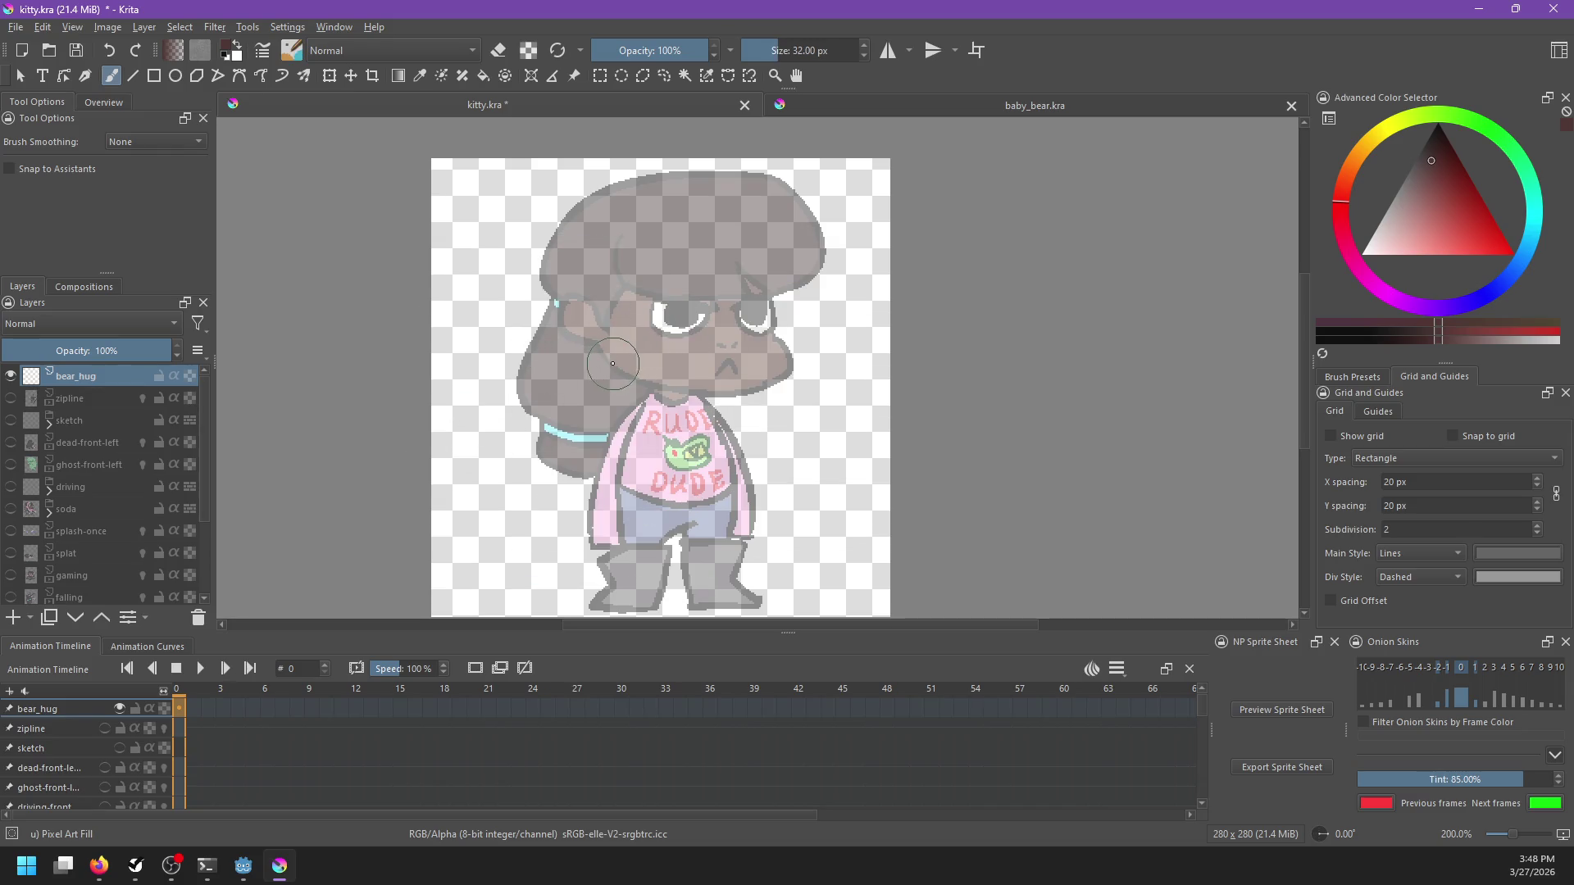
Step: Shrink the brush to 5 px, pick bright red, and try test strokes over the hair
key("bracketleft")
key("bracketleft")
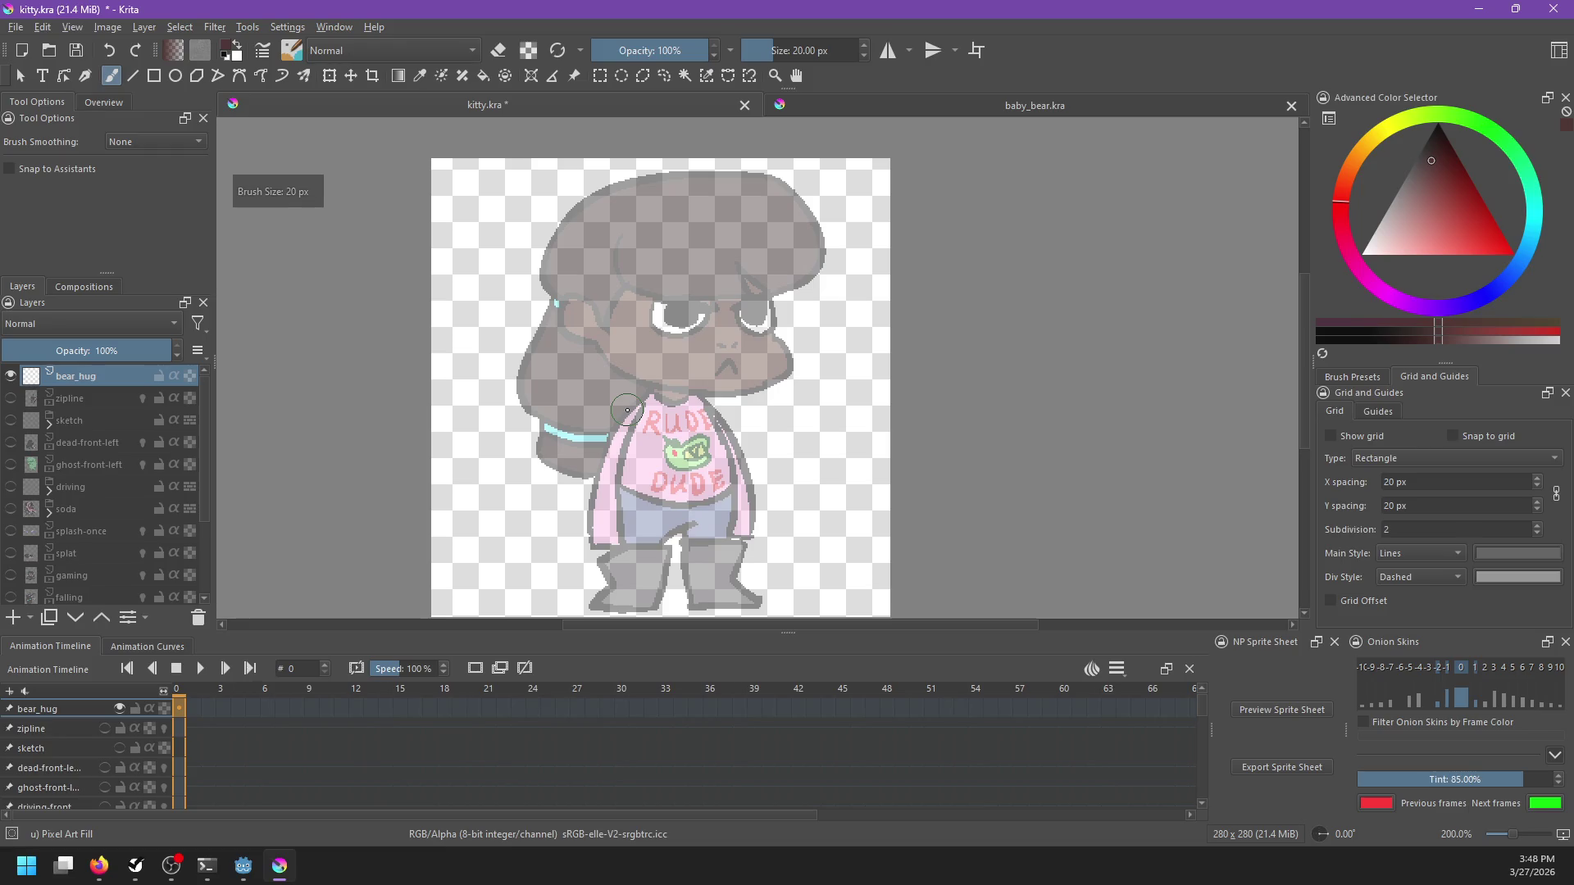
key("bracketleft")
key("bracketleft")
key("bracketleft")
key("bracketleft")
key("bracketleft")
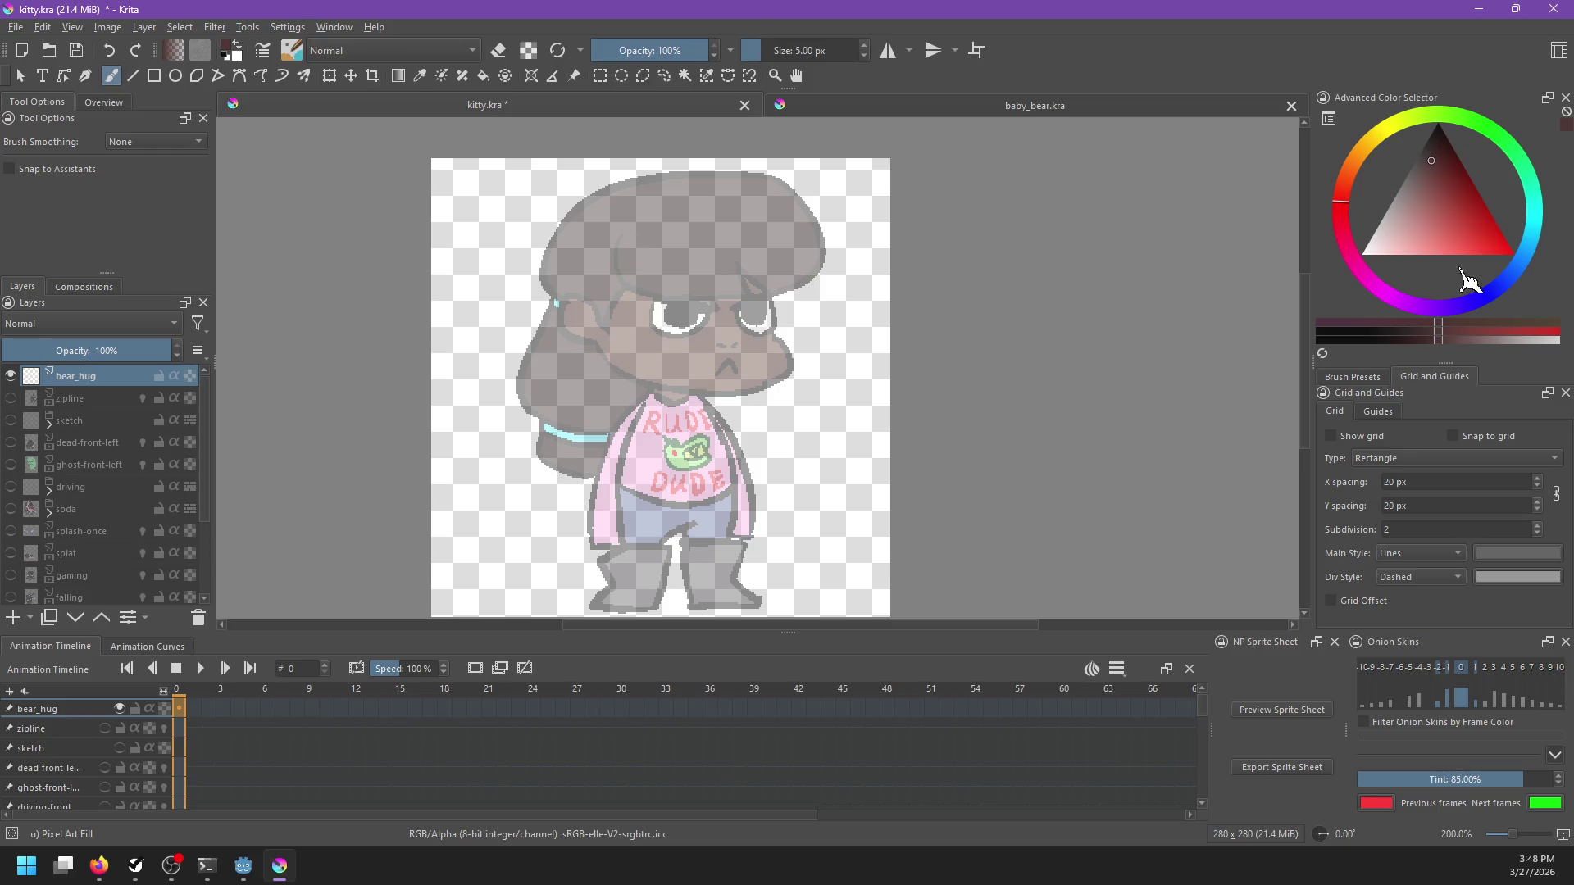
left_click_drag(1454, 230, 1504, 253)
left_click_drag(521, 263, 647, 218)
key("ctrl+z")
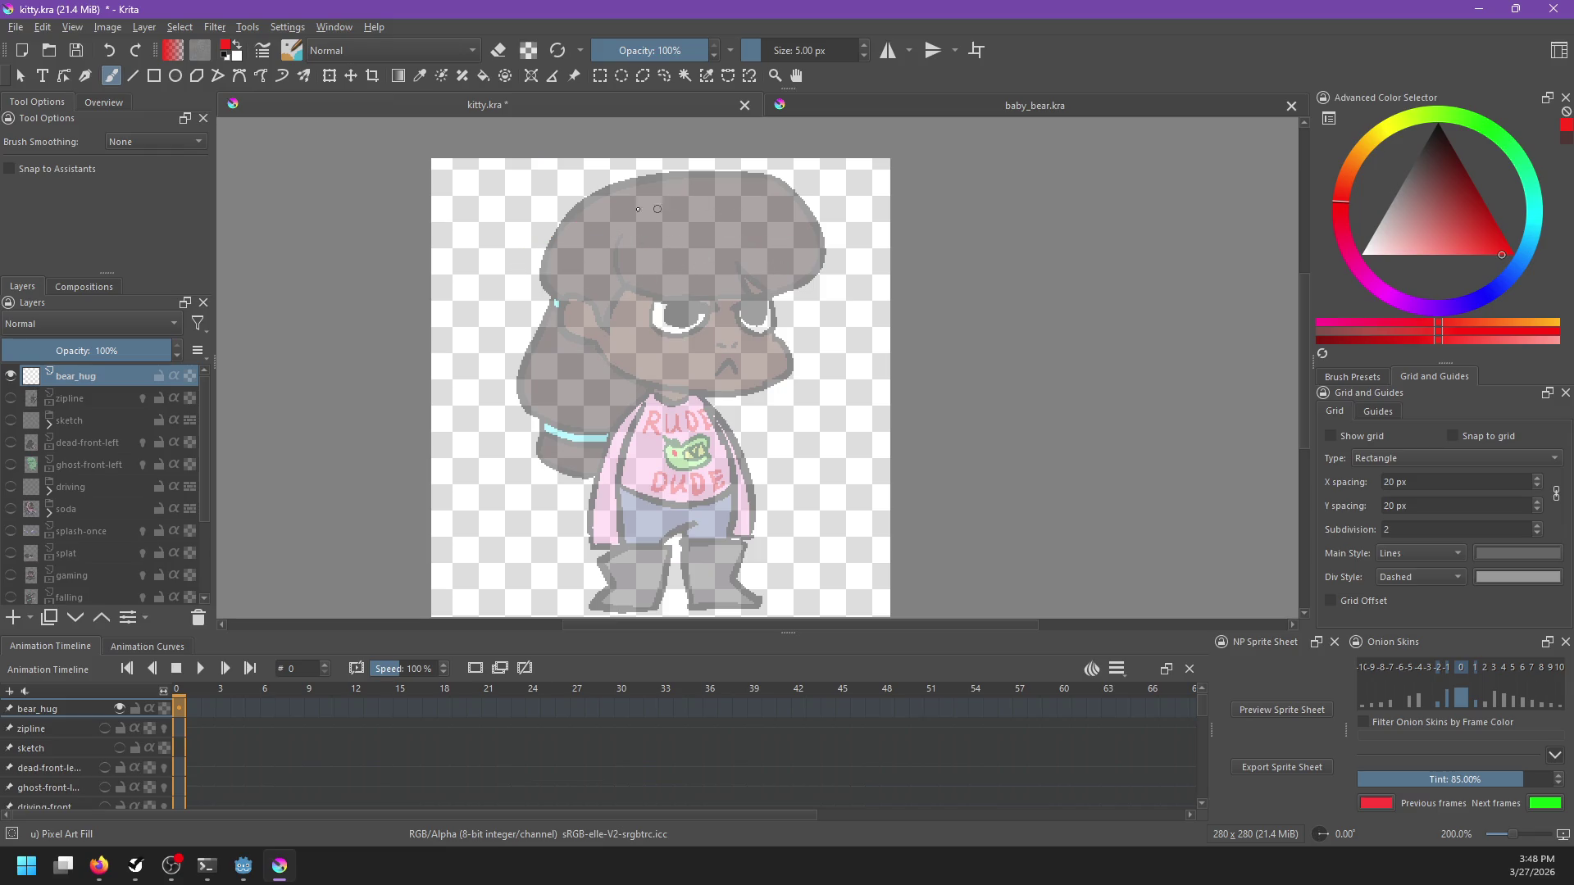
mouse_move(662, 209)
left_mouse_down()
mouse_move(704, 223)
mouse_move(709, 207)
left_mouse_up()
key("ctrl+z")
Step: After checking the baby_bear reference, redraw the red arc across the top of the hair
left_click(933, 109)
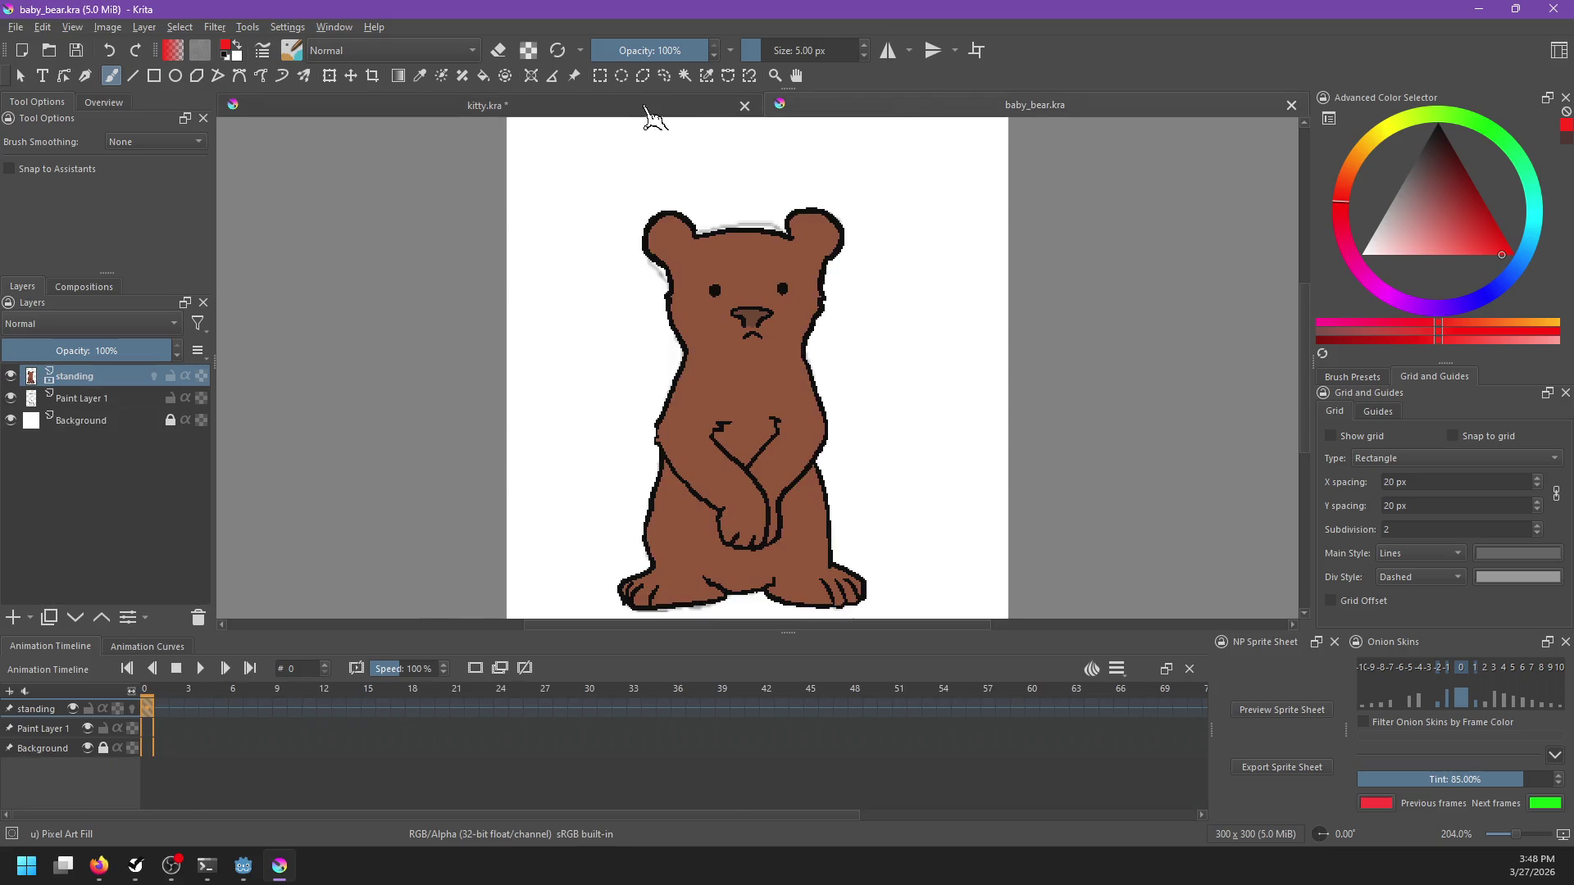
left_click(655, 107)
key("ctrl+z")
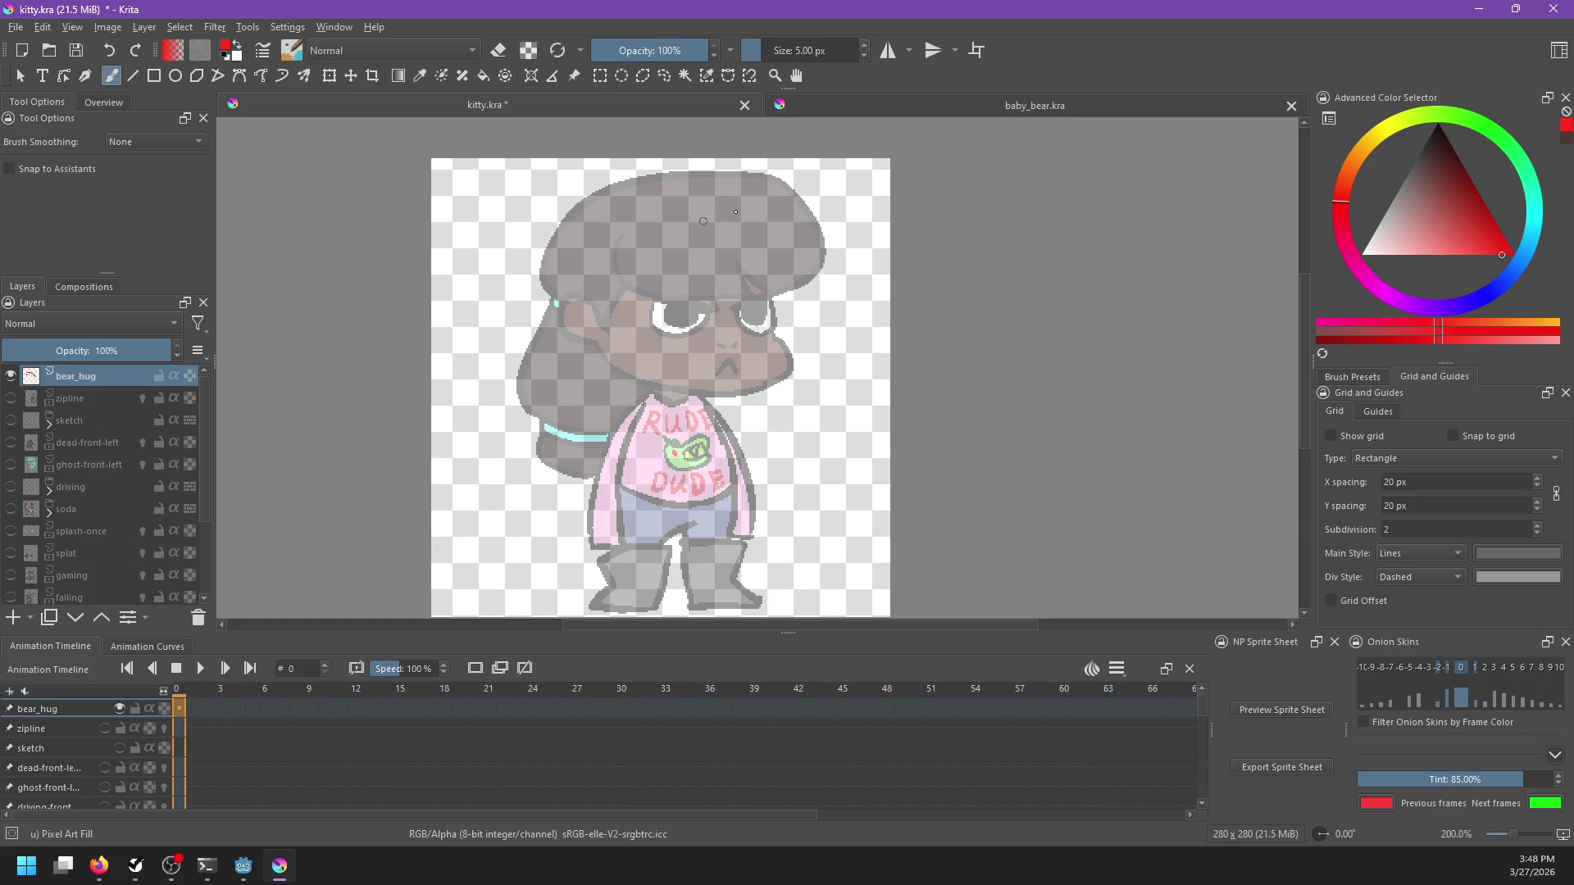
left_click_drag(687, 212, 812, 243)
key("ctrl+z")
left_click_drag(678, 220, 811, 246)
mouse_move(670, 283)
left_mouse_down()
mouse_move(656, 307)
mouse_move(681, 324)
mouse_move(662, 316)
mouse_move(671, 295)
mouse_move(690, 306)
mouse_move(729, 279)
left_mouse_up()
key("ctrl+z")
key("ctrl+z")
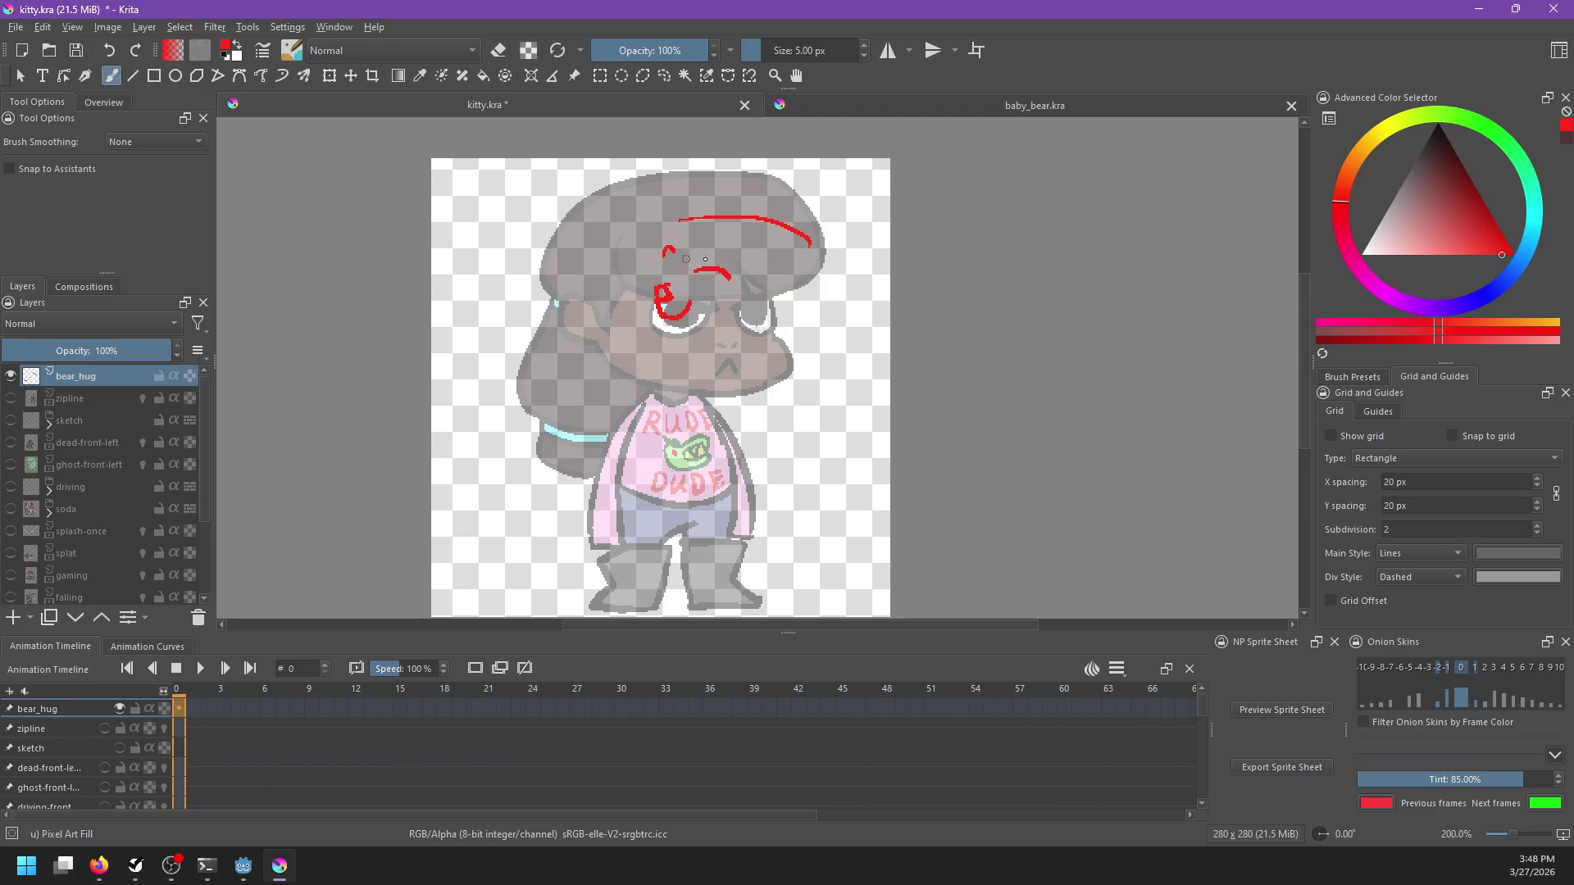
Step: Recheck the reference, undo the eye strokes, and extend the arc down the hair's left side
left_click(892, 109)
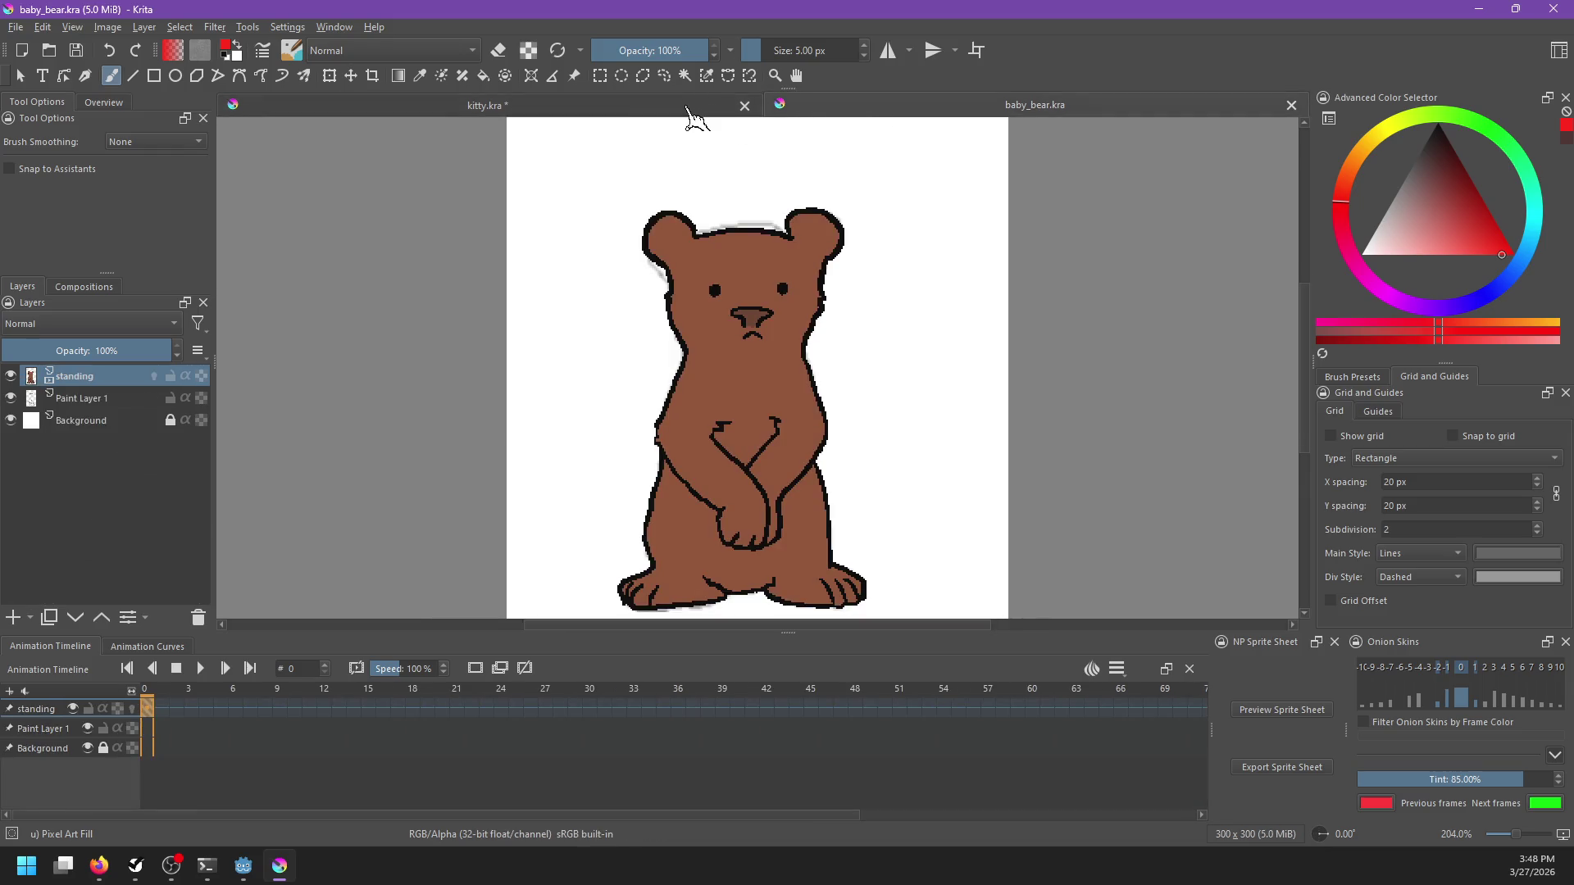
left_click(693, 107)
key("ctrl+z")
key("ctrl+z")
key("ctrl+z")
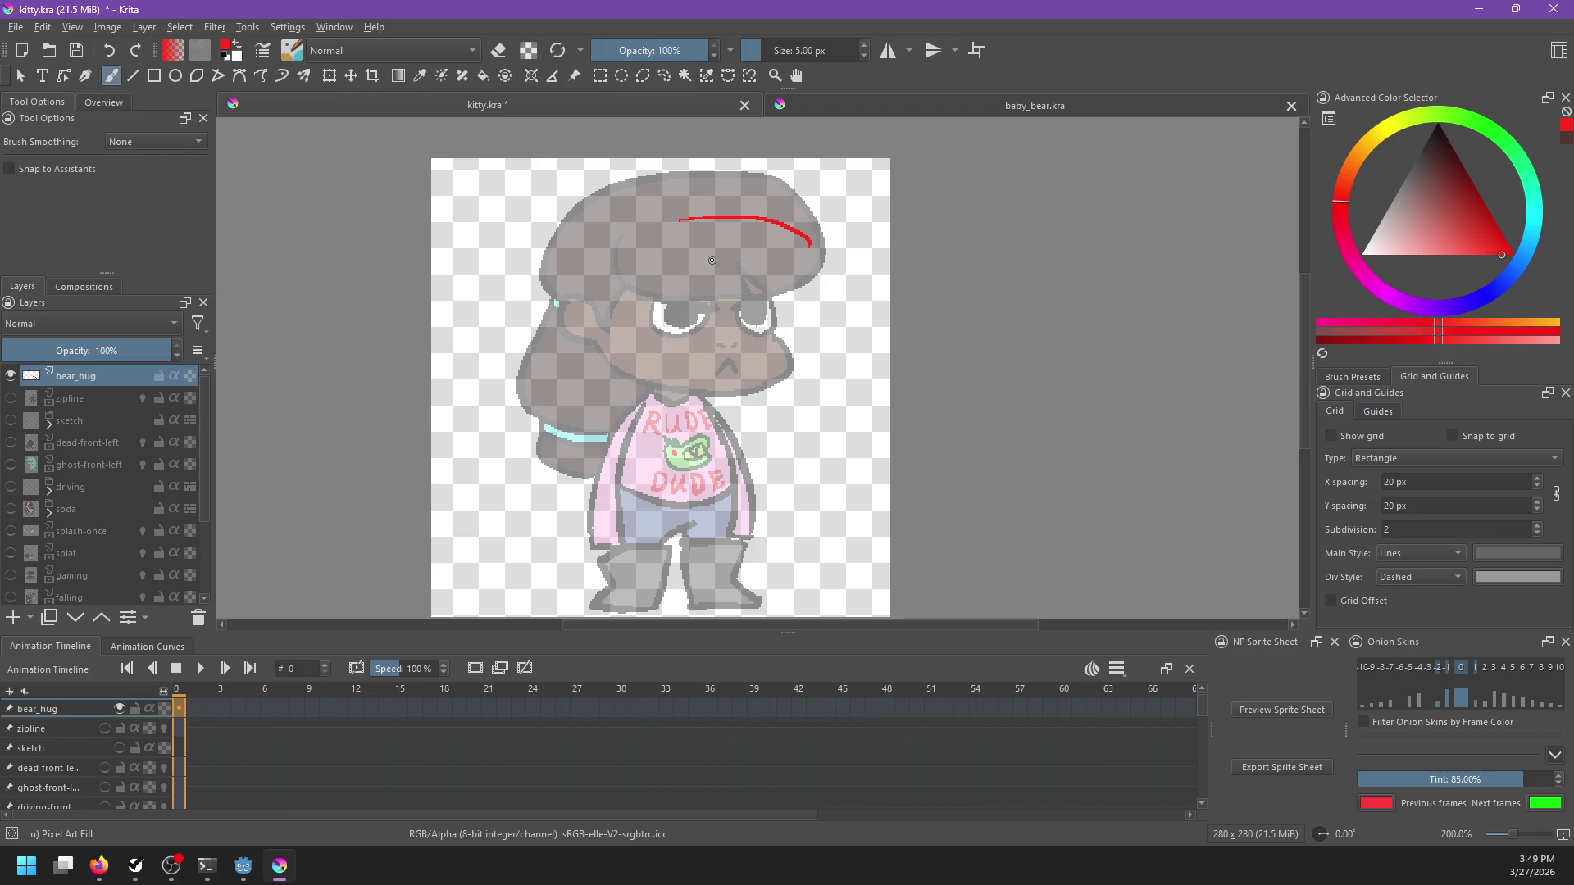
mouse_move(678, 220)
left_mouse_down()
mouse_move(647, 310)
mouse_move(666, 405)
left_mouse_up()
Step: Try, then undo, several red arcs across the hair and strokes down its right side
key("ctrl+z")
key("ctrl+z")
mouse_move(812, 241)
left_mouse_down()
mouse_move(799, 352)
mouse_move(794, 332)
left_mouse_up()
key("ctrl+z")
key("ctrl+z")
key("ctrl+z")
left_click_drag(645, 187, 809, 190)
key("ctrl+z")
left_click_drag(675, 204, 788, 223)
key("ctrl+z")
mouse_move(695, 214)
left_mouse_down()
mouse_move(799, 222)
mouse_move(806, 336)
left_mouse_up()
key("ctrl+z")
left_click_drag(800, 218, 824, 460)
key("ctrl+z")
left_click_drag(813, 301, 844, 501)
key("ctrl+z")
Step: After comparing with the baby_bear reference, draw the bear's right side down to the feet
left_click(959, 114)
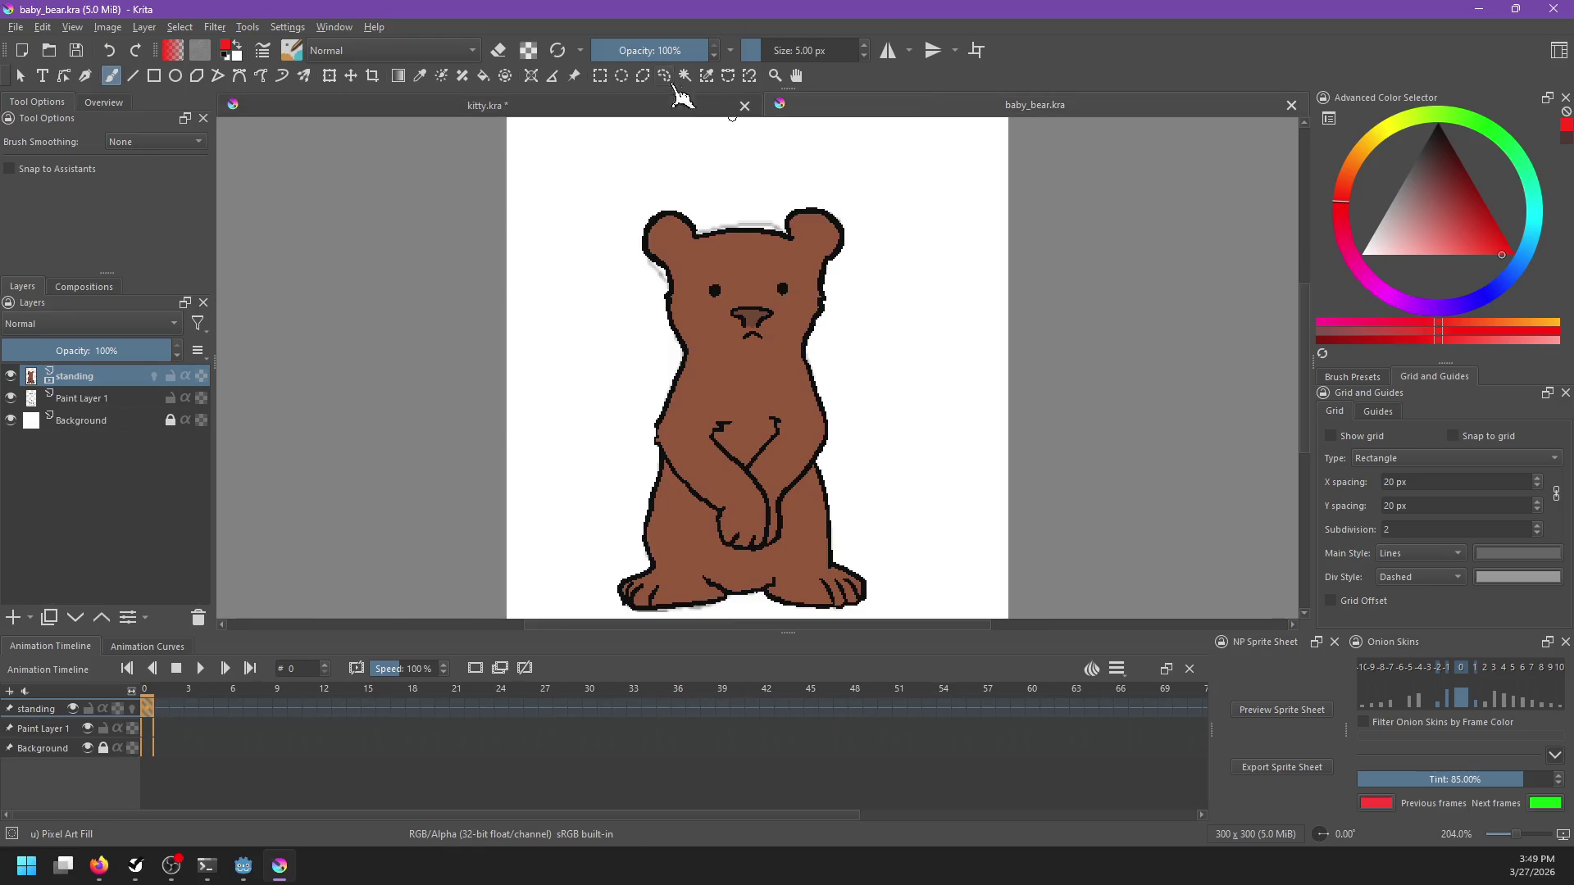
left_click(685, 103)
key("ctrl+z")
mouse_move(806, 227)
left_mouse_down()
mouse_move(783, 536)
mouse_move(799, 597)
left_mouse_up()
key("ctrl+z")
left_click_drag(806, 233, 799, 597)
key("ctrl+z")
mouse_move(808, 233)
left_mouse_down()
mouse_move(795, 393)
mouse_move(827, 529)
left_mouse_up()
key("ctrl+z")
left_click_drag(795, 391, 827, 590)
key("ctrl+z")
left_click_drag(796, 391, 838, 596)
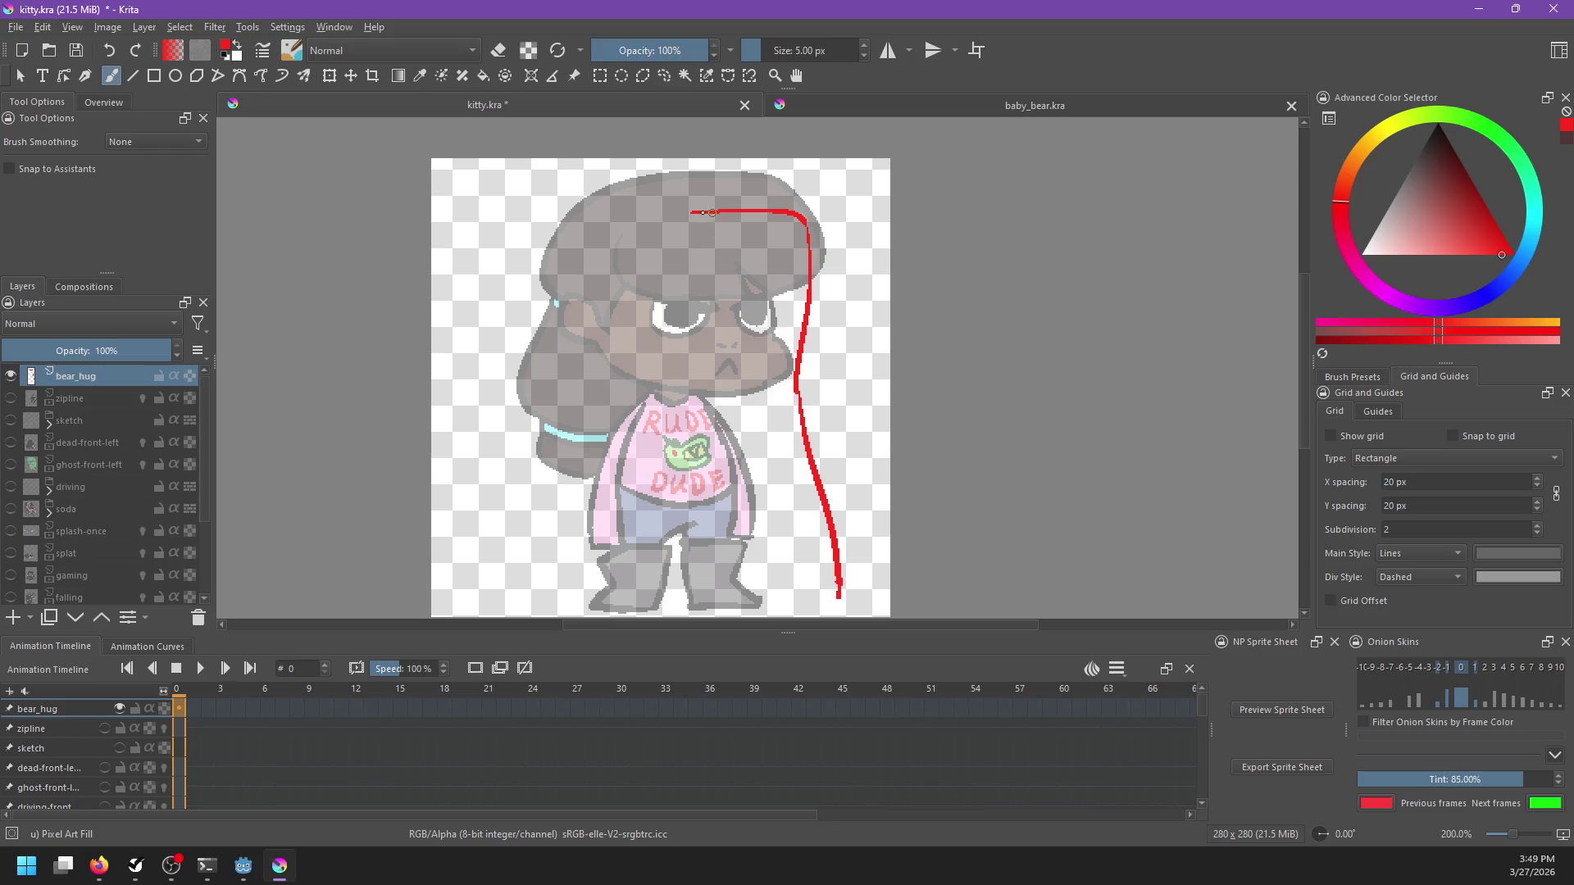
Step: Draw the bear's left side bowing outward from the top of the hair down to the leg
mouse_move(687, 212)
left_mouse_down()
mouse_move(671, 214)
mouse_move(656, 328)
left_mouse_up()
key("ctrl+z")
left_click_drag(671, 215, 654, 407)
key("ctrl+z")
left_click_drag(670, 215, 656, 332)
key("ctrl+z")
left_click_drag(670, 214, 653, 343)
key("ctrl+z")
mouse_move(671, 215)
left_mouse_down()
mouse_move(635, 303)
mouse_move(648, 368)
left_mouse_up()
left_click_drag(642, 447, 635, 553)
key("ctrl+z")
left_click_drag(648, 366, 636, 610)
key("ctrl+z")
left_click_drag(645, 361, 641, 603)
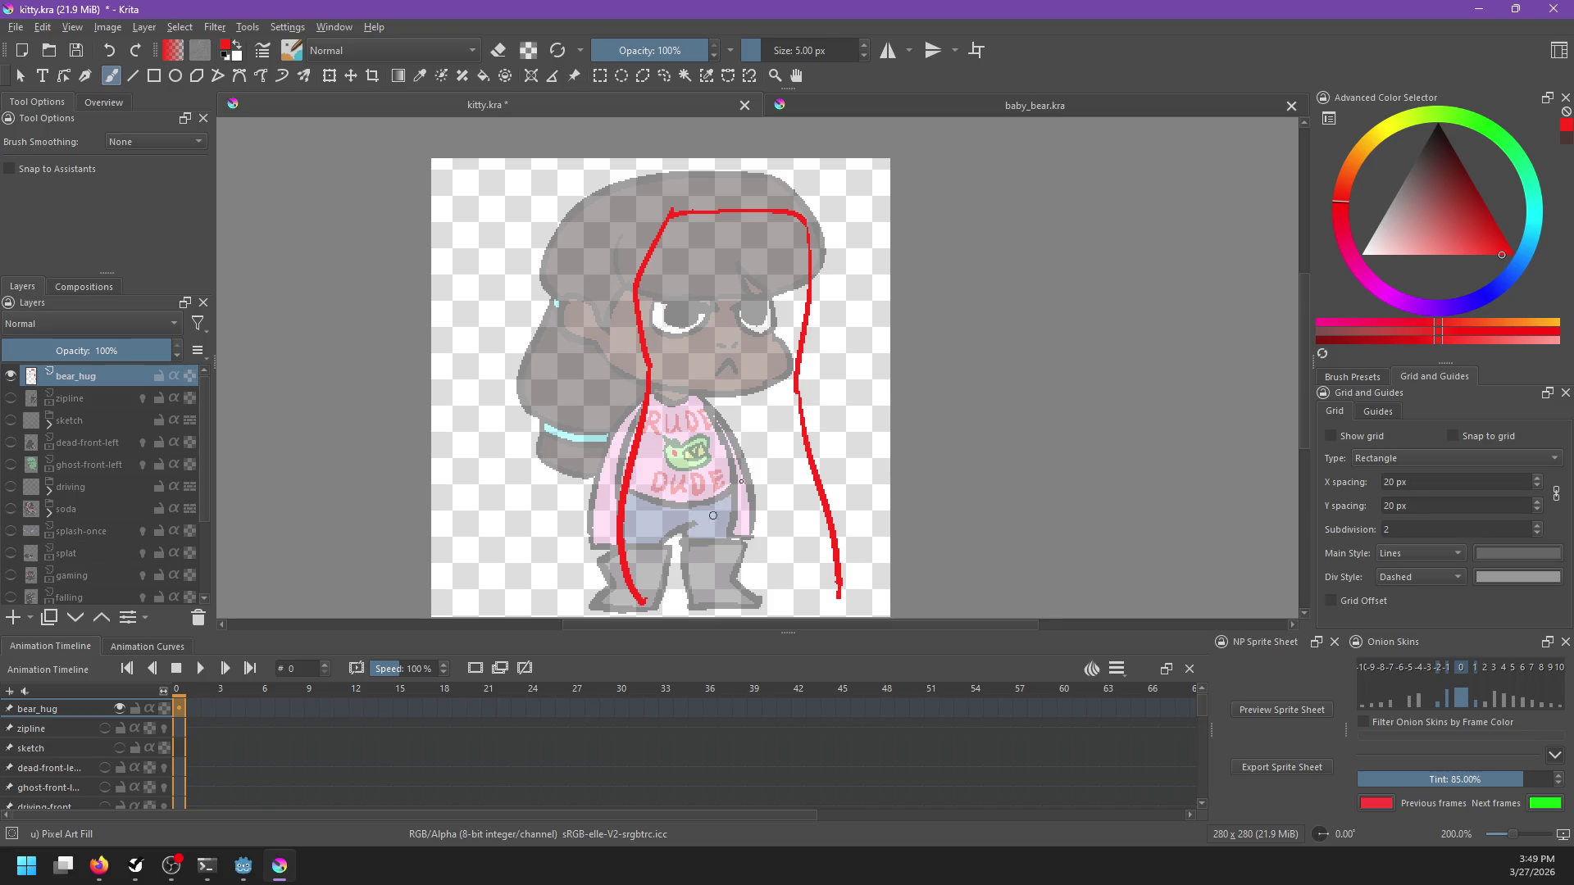
Step: Sketch the bear's head arc to the left, curving its left end down into a small curl
mouse_move(519, 256)
left_mouse_down()
mouse_move(563, 230)
mouse_move(673, 297)
left_mouse_up()
key("ctrl+z")
key("ctrl+z")
left_click_drag(539, 197, 739, 272)
left_click_drag(559, 186, 518, 320)
key("ctrl+z")
key("ctrl+z")
mouse_move(480, 270)
left_mouse_down()
mouse_move(707, 288)
mouse_move(655, 211)
mouse_move(709, 290)
mouse_move(695, 325)
left_mouse_up()
key("ctrl+z")
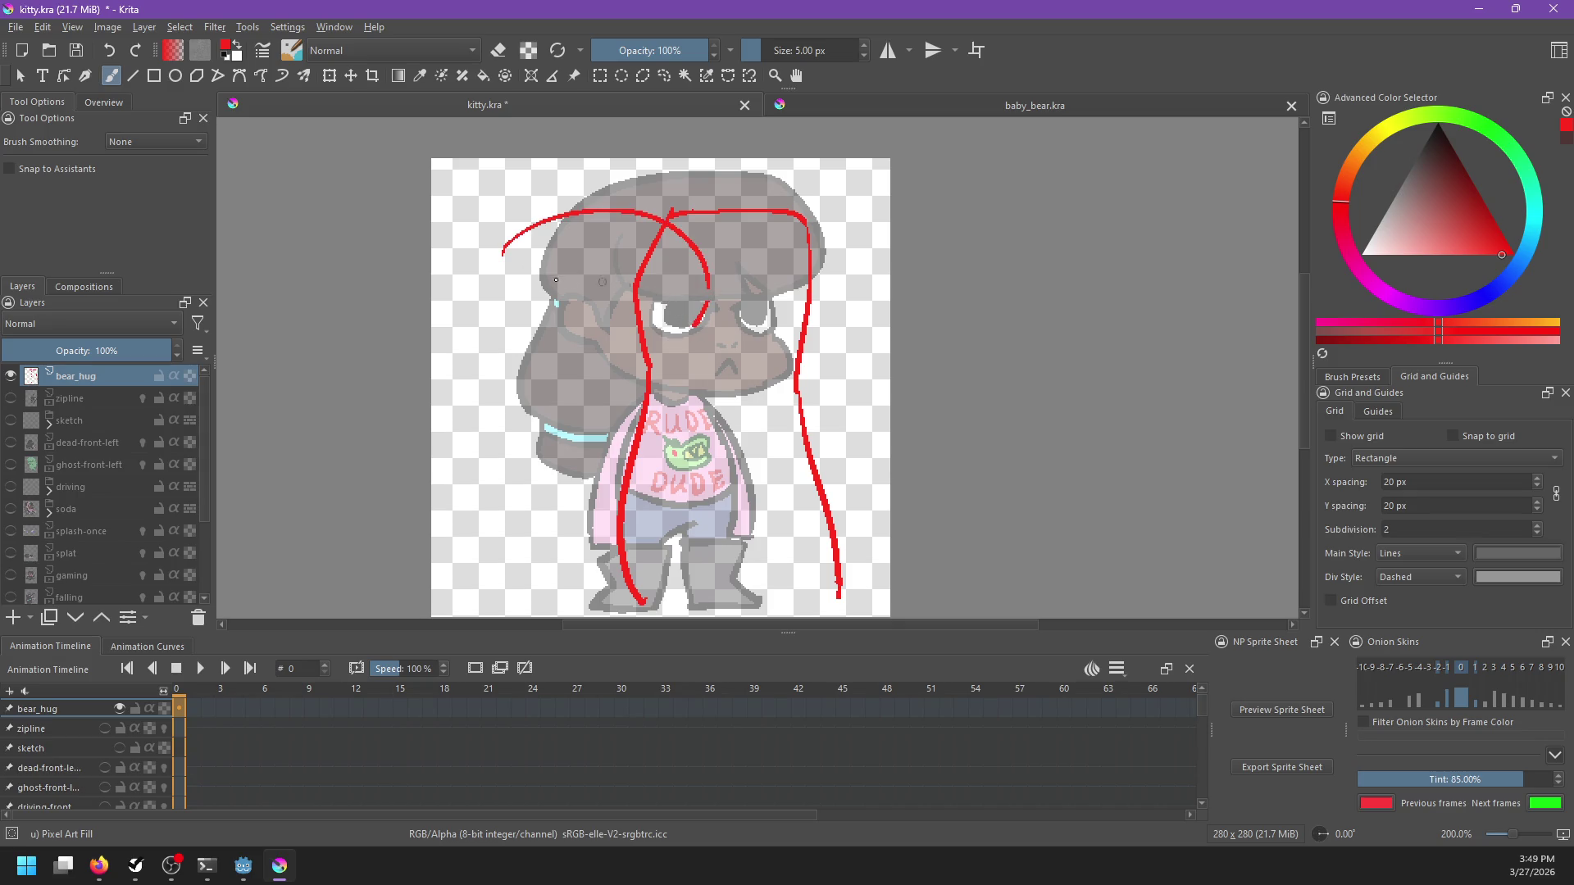
left_click_drag(512, 238, 495, 342)
key("ctrl+z")
left_click_drag(515, 233, 494, 343)
mouse_move(524, 305)
left_mouse_down()
mouse_move(496, 369)
mouse_move(514, 322)
left_mouse_up()
key("ctrl+z")
key("ctrl+z")
mouse_move(529, 362)
left_mouse_down()
mouse_move(537, 387)
mouse_move(530, 366)
left_mouse_up()
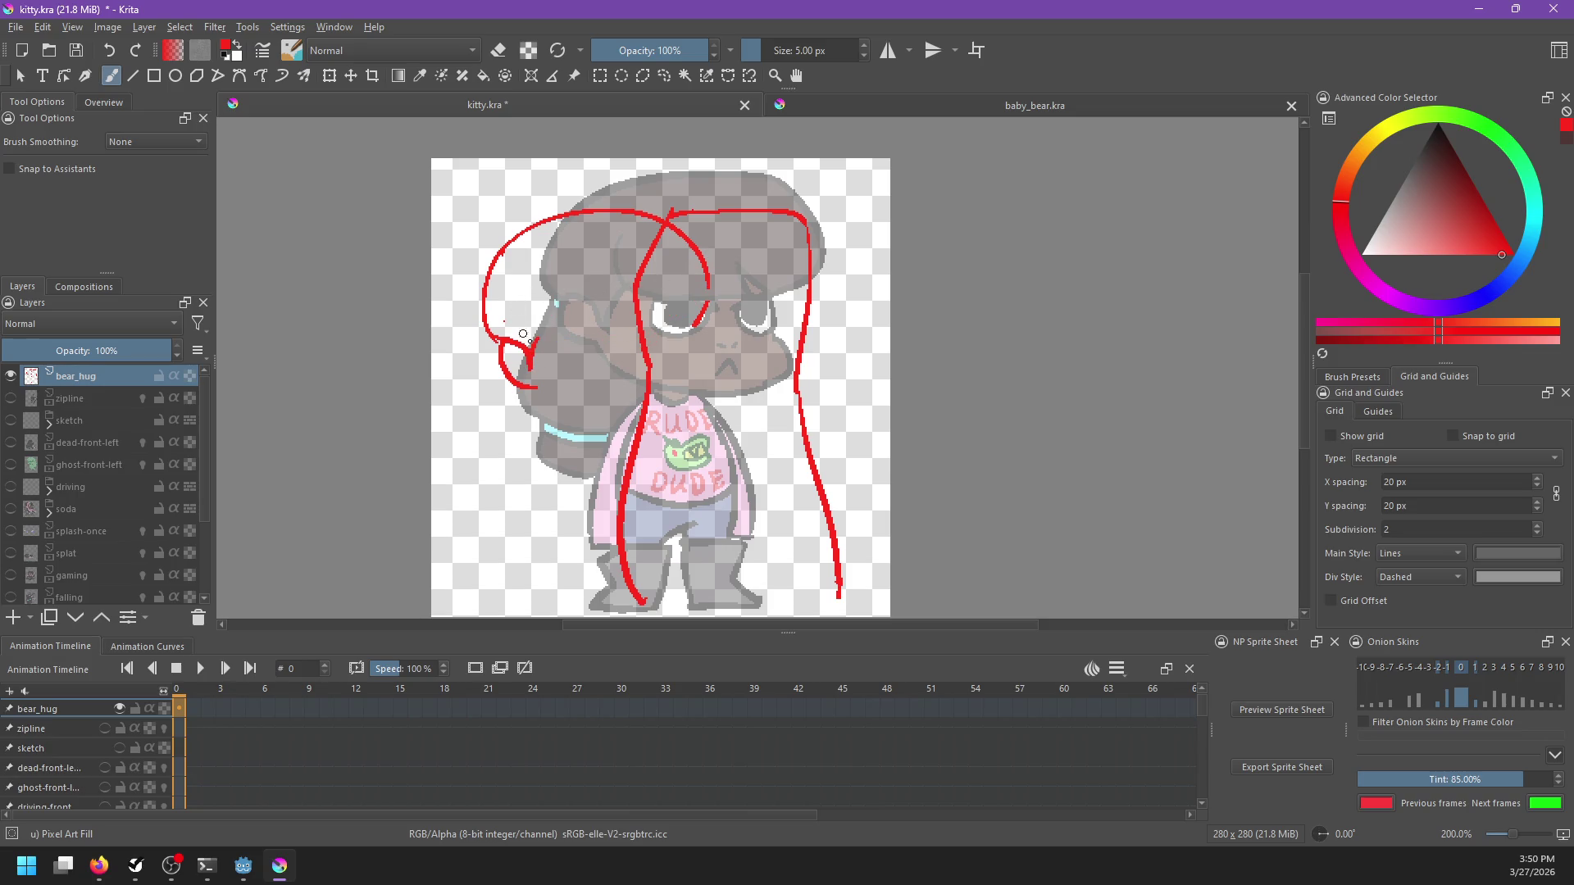
Step: Sketch red arm lines across the chest and a hooked curve beside the face
mouse_move(516, 336)
left_mouse_down()
mouse_move(713, 299)
mouse_move(719, 320)
left_mouse_up()
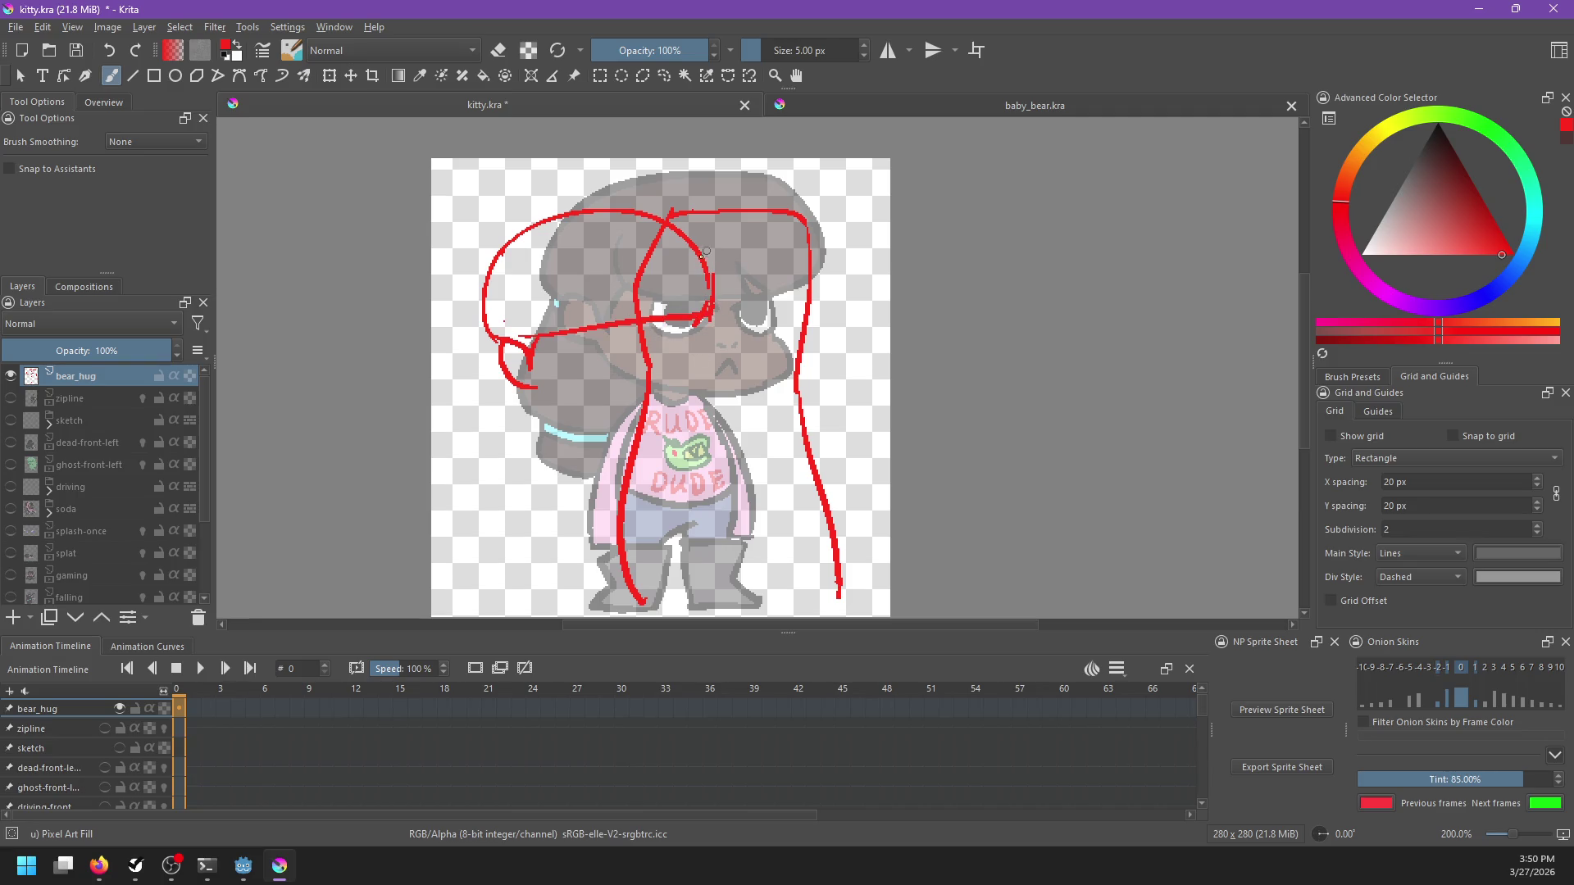
left_click_drag(591, 414, 758, 393)
key("ctrl+z")
mouse_move(553, 419)
left_mouse_down()
mouse_move(785, 414)
mouse_move(787, 468)
left_mouse_up()
key("ctrl+z")
left_click_drag(790, 410, 784, 492)
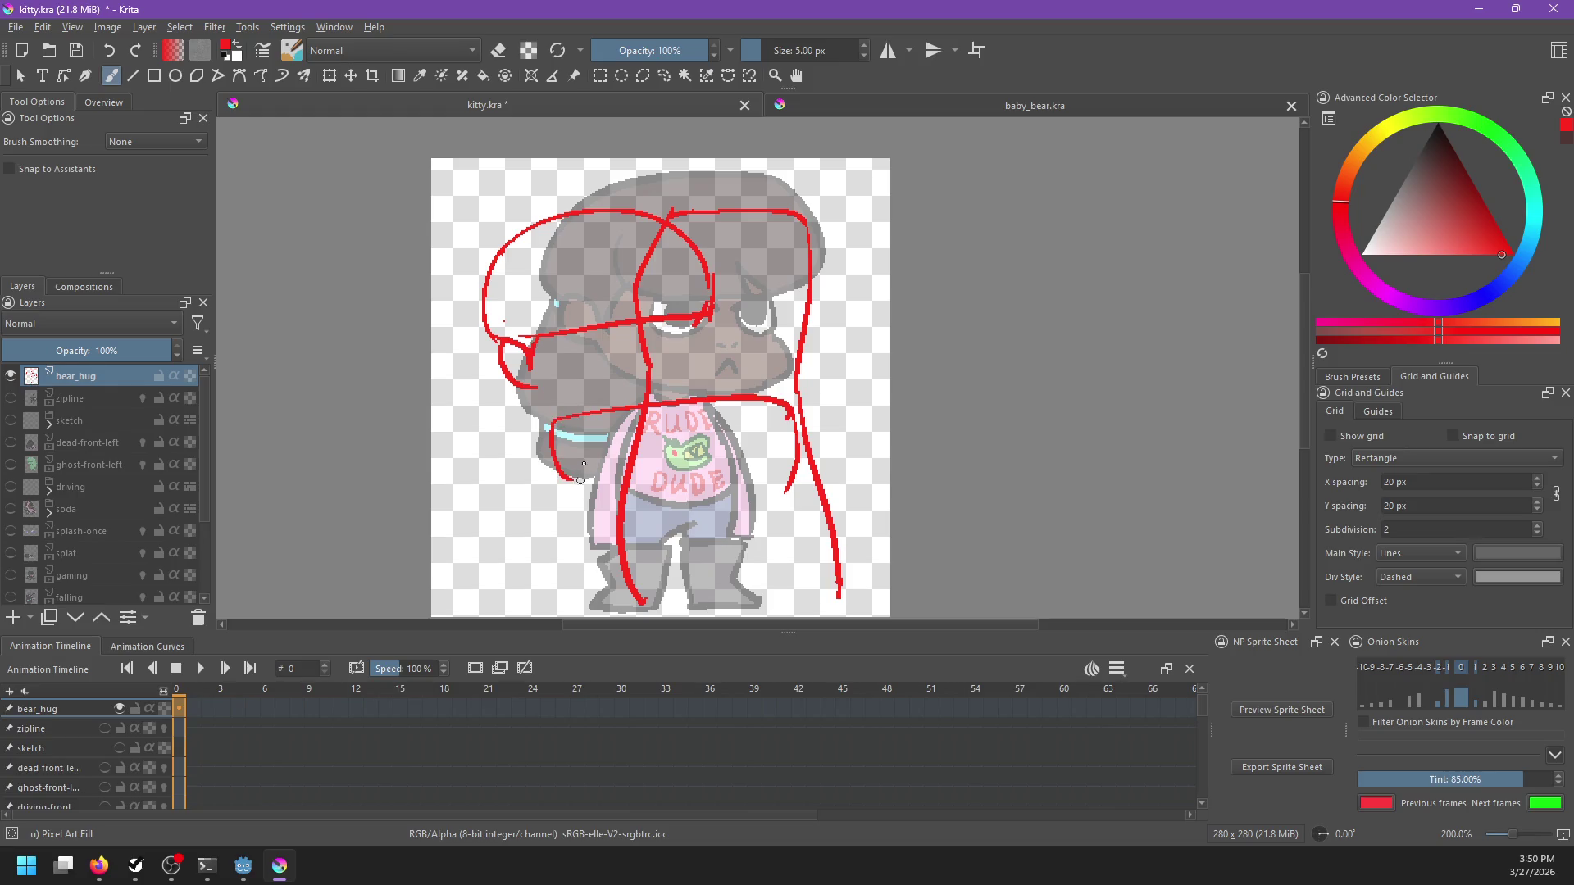
mouse_move(553, 459)
left_mouse_down()
mouse_move(743, 451)
mouse_move(759, 504)
mouse_move(787, 500)
left_mouse_up()
key("ctrl+z")
left_click_drag(734, 364, 833, 425)
key("ctrl+z")
left_click_drag(740, 366, 818, 428)
left_click_drag(742, 366, 734, 388)
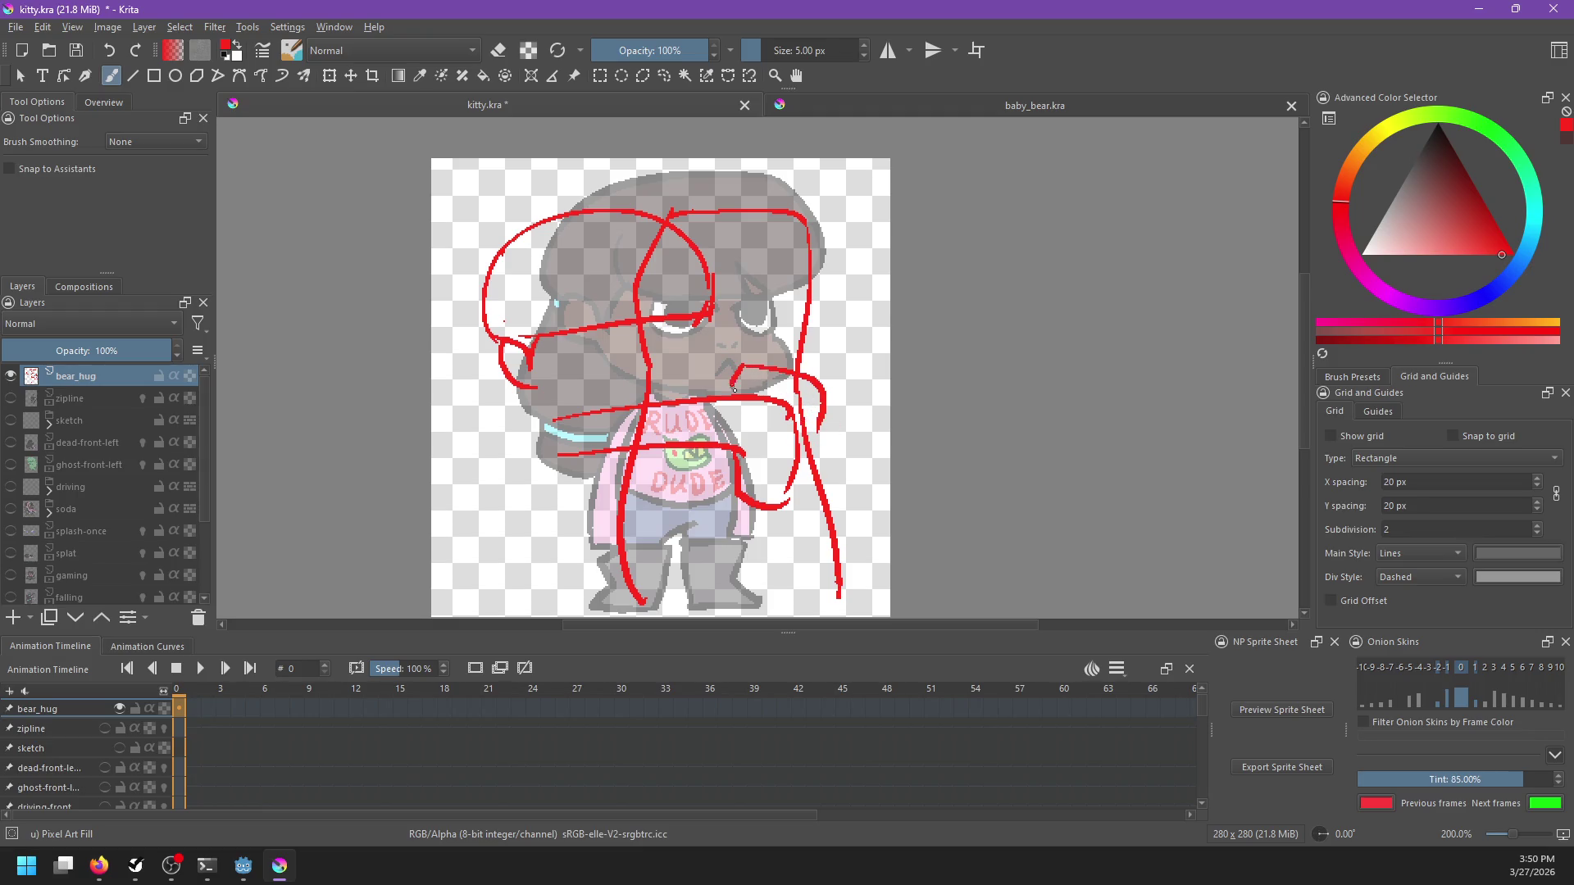
left_click_drag(819, 427, 805, 436)
Step: Erase part of the red stroke beside the face, then return to painting
key("e")
left_click_drag(796, 383, 808, 430)
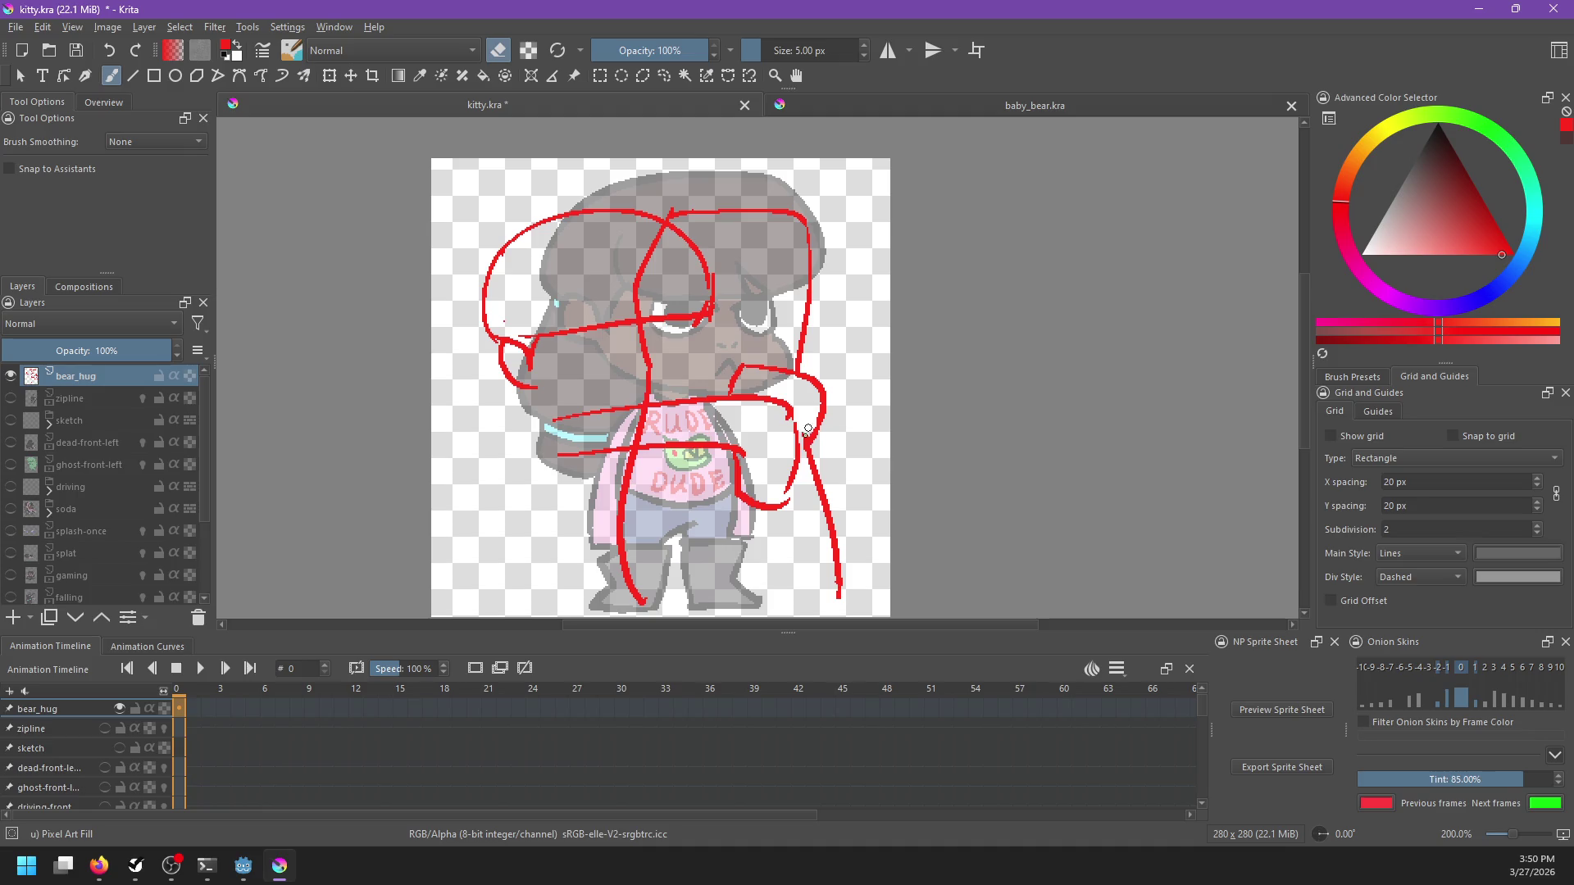
key("e")
scroll(838, 447, "left", 3)
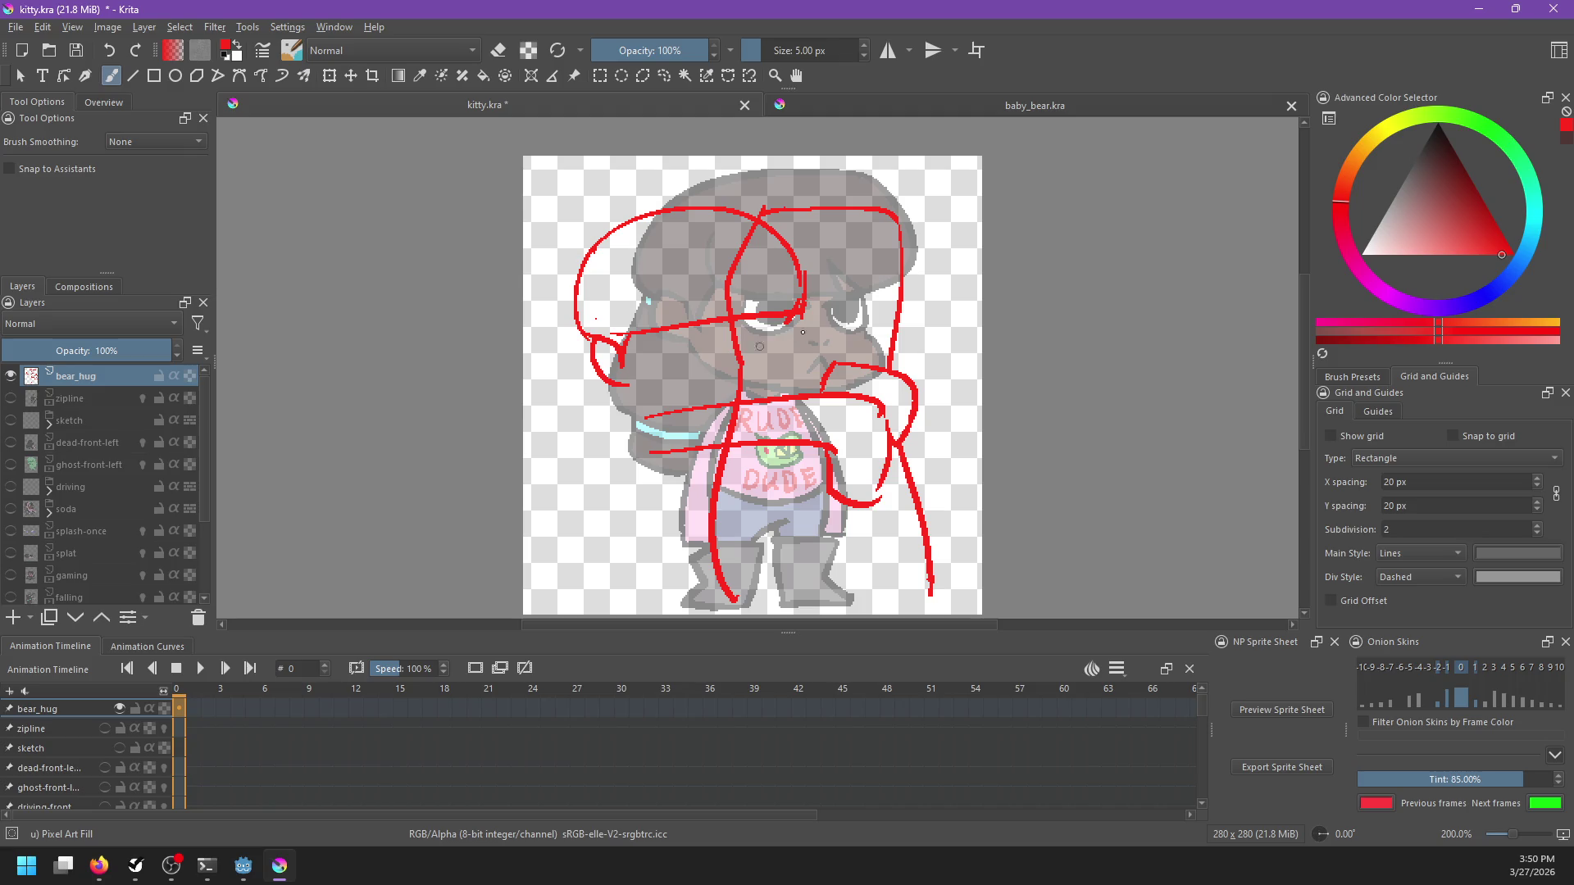
Step: Draw a red curve running from under the eye down to the shirt
left_click_drag(770, 314, 791, 375)
key("ctrl+z")
left_click_drag(770, 318, 773, 398)
key("ctrl+z")
left_click_drag(771, 320, 771, 405)
key("ctrl+z")
left_click_drag(774, 340, 767, 402)
Step: Erase stray red marks between the eye and shirt, on the forehead loop, and along the hair line
key("e")
left_click_drag(728, 330, 736, 398)
mouse_move(723, 308)
left_mouse_down()
mouse_move(760, 217)
mouse_move(793, 319)
left_mouse_up()
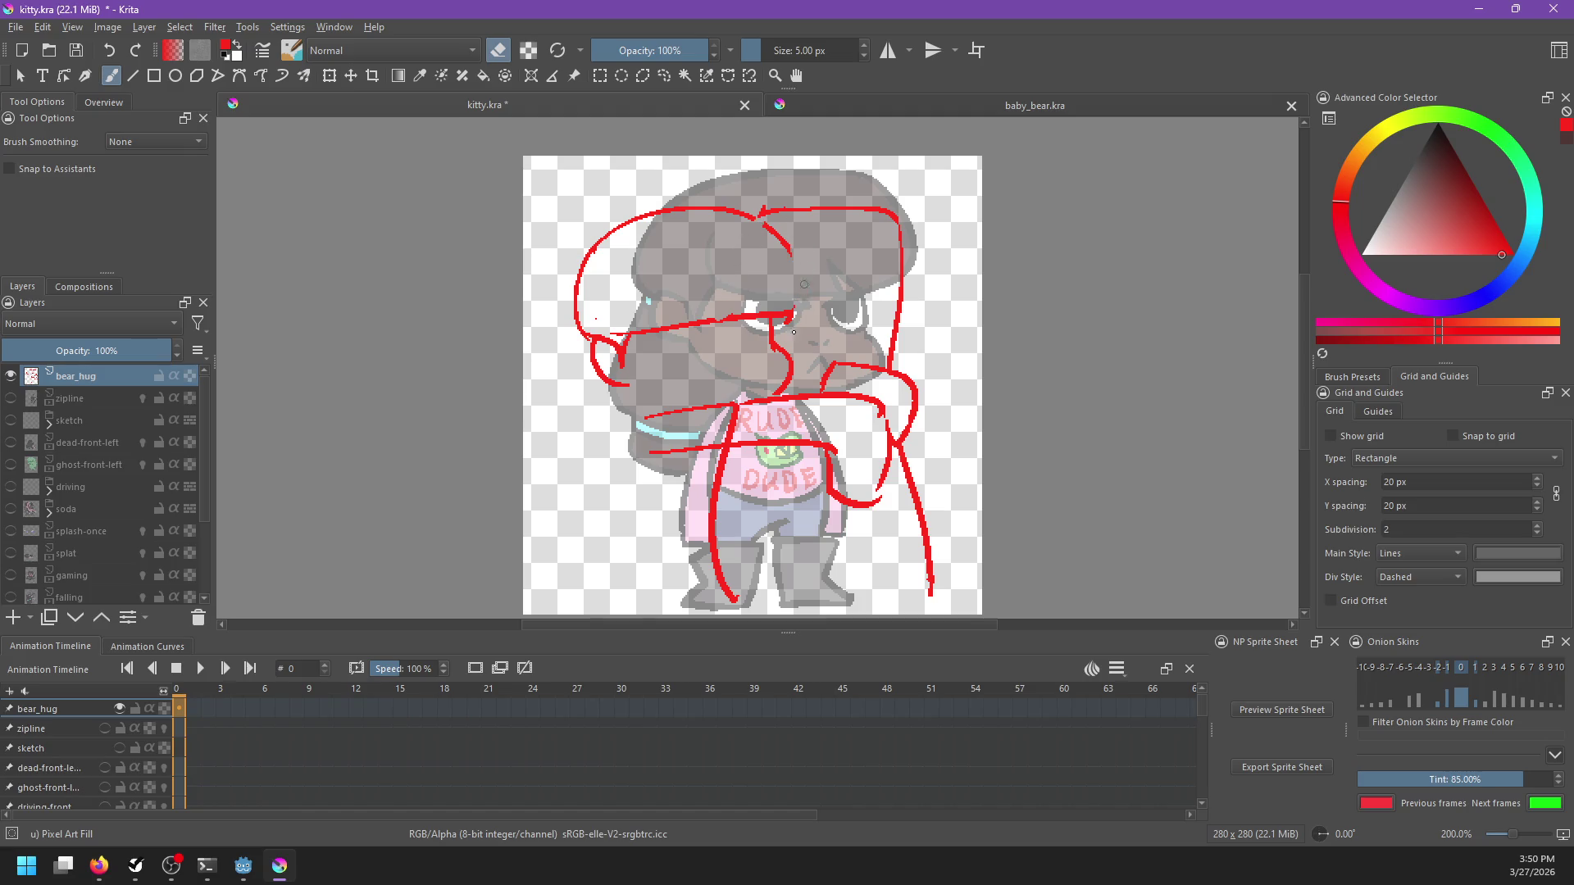
mouse_move(793, 250)
left_mouse_down()
mouse_move(774, 315)
mouse_move(788, 347)
left_mouse_up()
key("e")
Step: Try red strokes around the eyes, undo them after checking baby_bear, and switch to Firefox
left_click(768, 278)
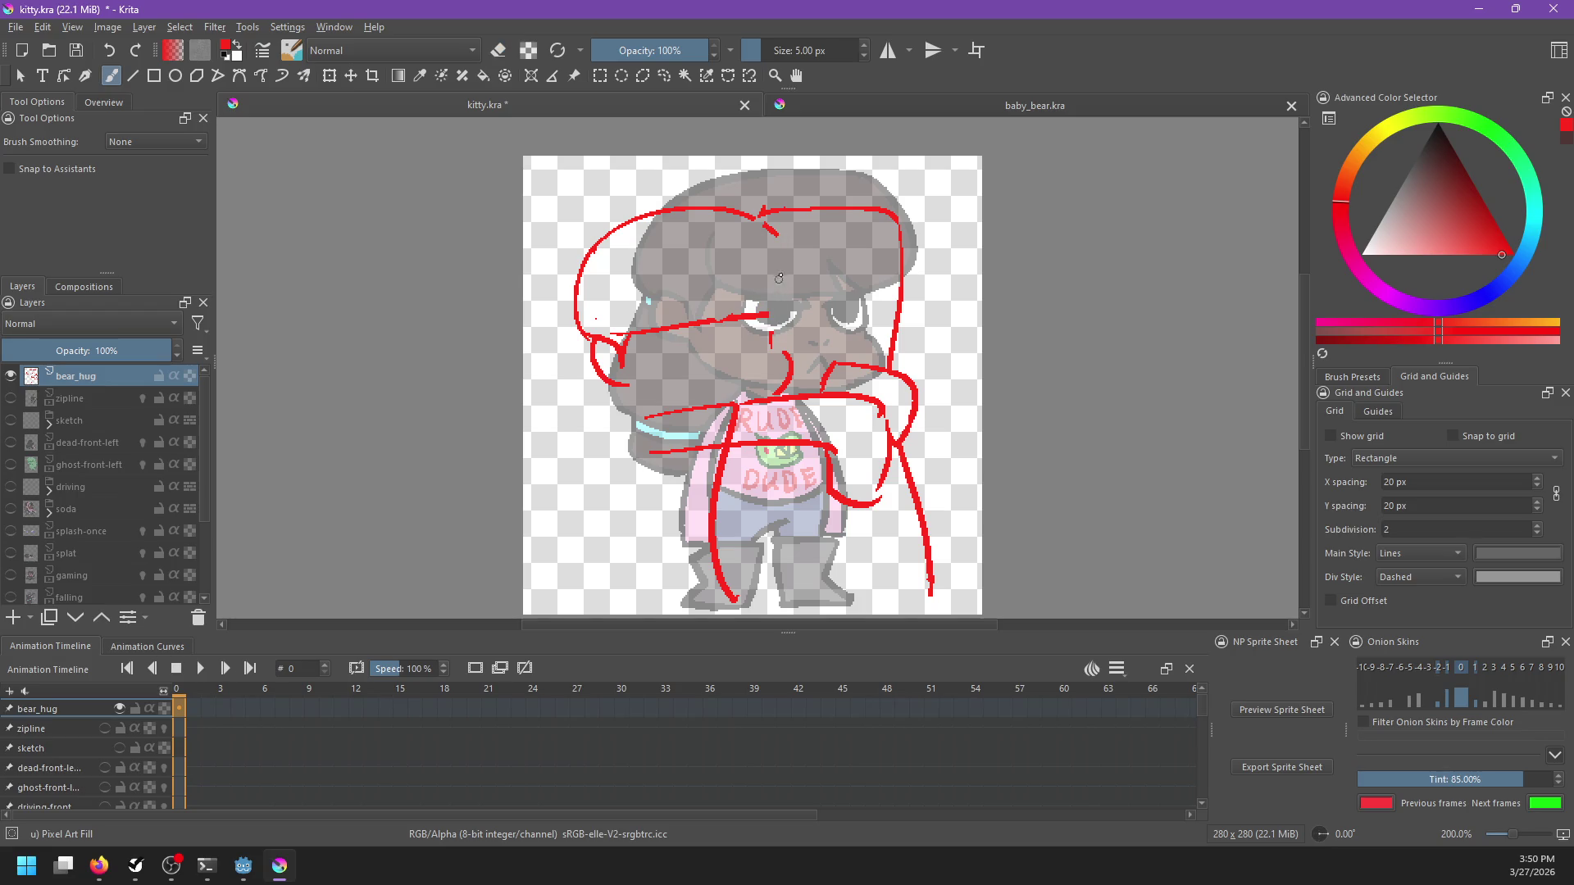
mouse_move(774, 283)
left_mouse_down()
mouse_move(754, 304)
mouse_move(775, 334)
mouse_move(847, 287)
left_mouse_up()
key("ctrl+z")
key("ctrl+z")
key("ctrl+z")
left_click(822, 113)
left_click(713, 115)
key("ctrl+z")
left_click(108, 858)
left_click(97, 779)
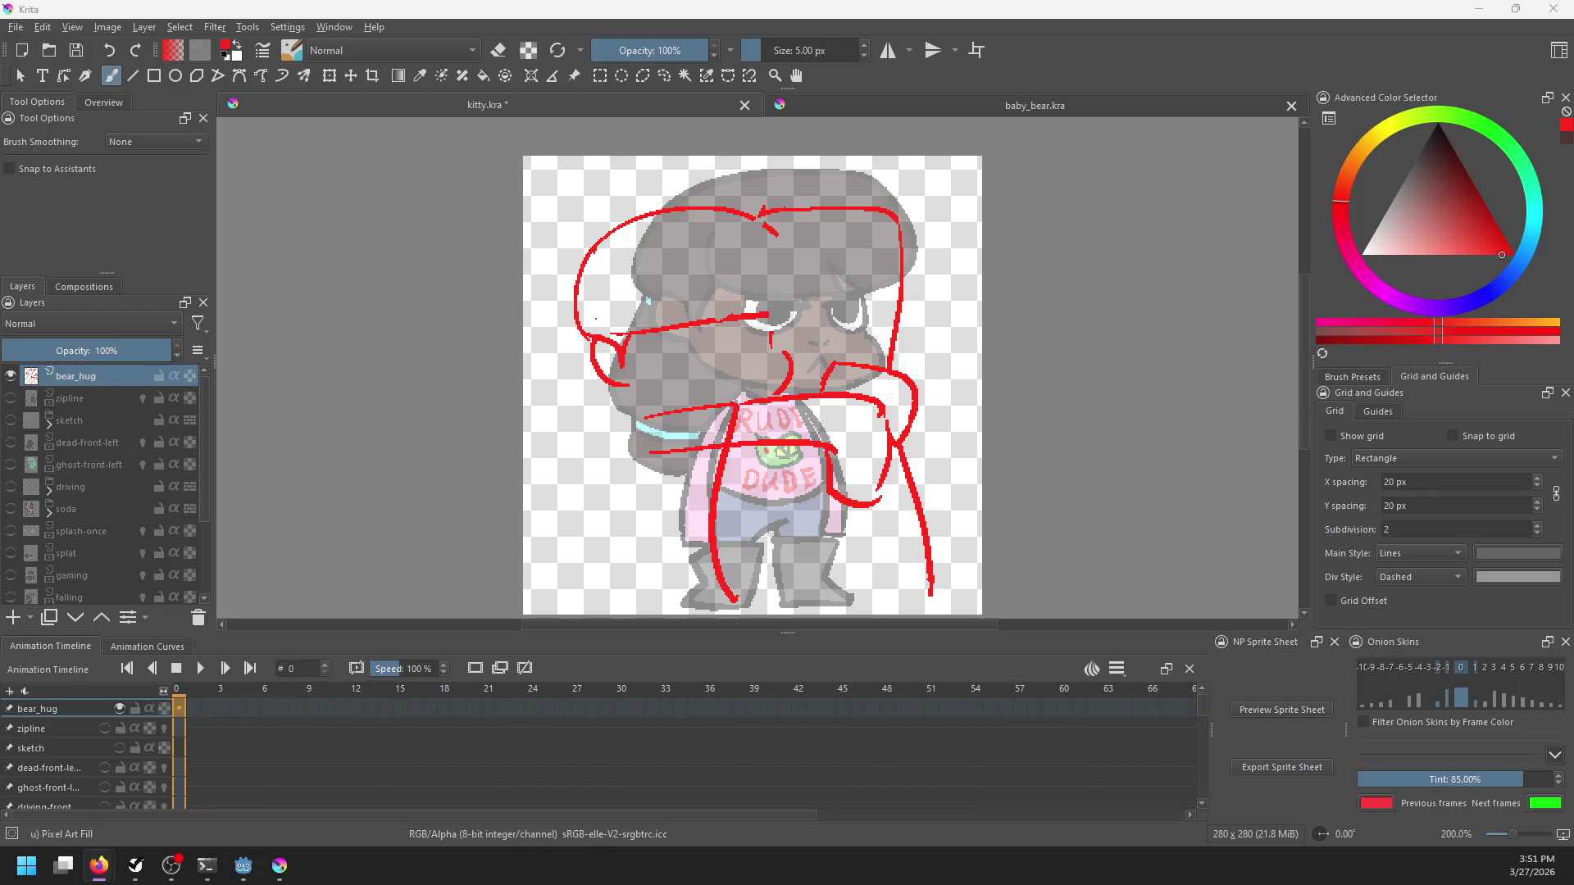
Step: Browse bear cub image results in the browser for reference, then return to Krita
key("alt+Tab")
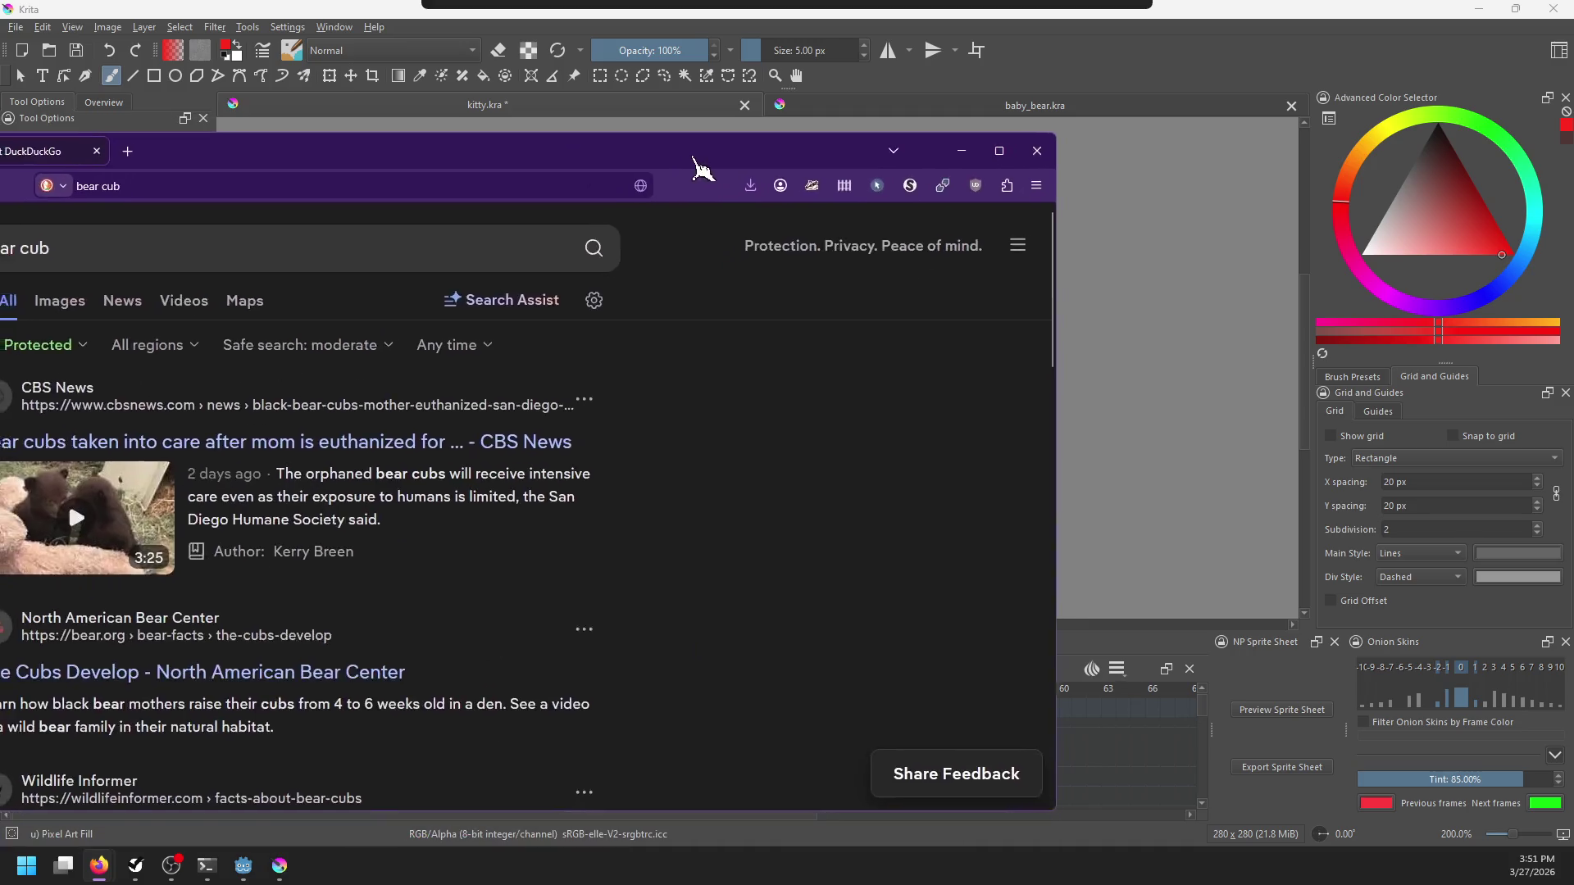
left_click(350, 270)
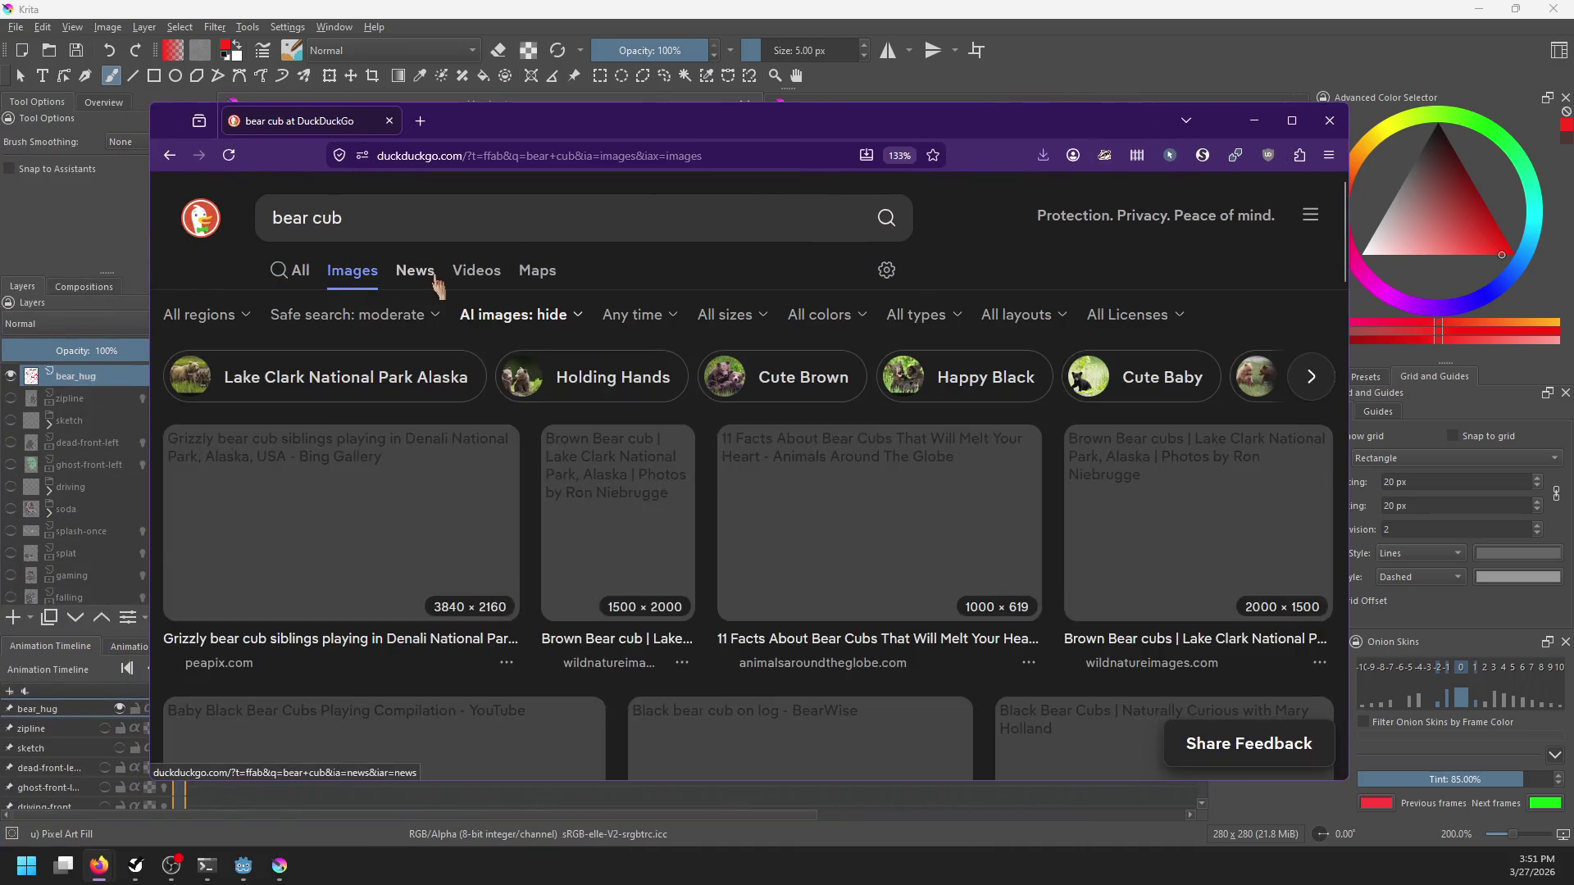
scroll(465, 495, "down", 5)
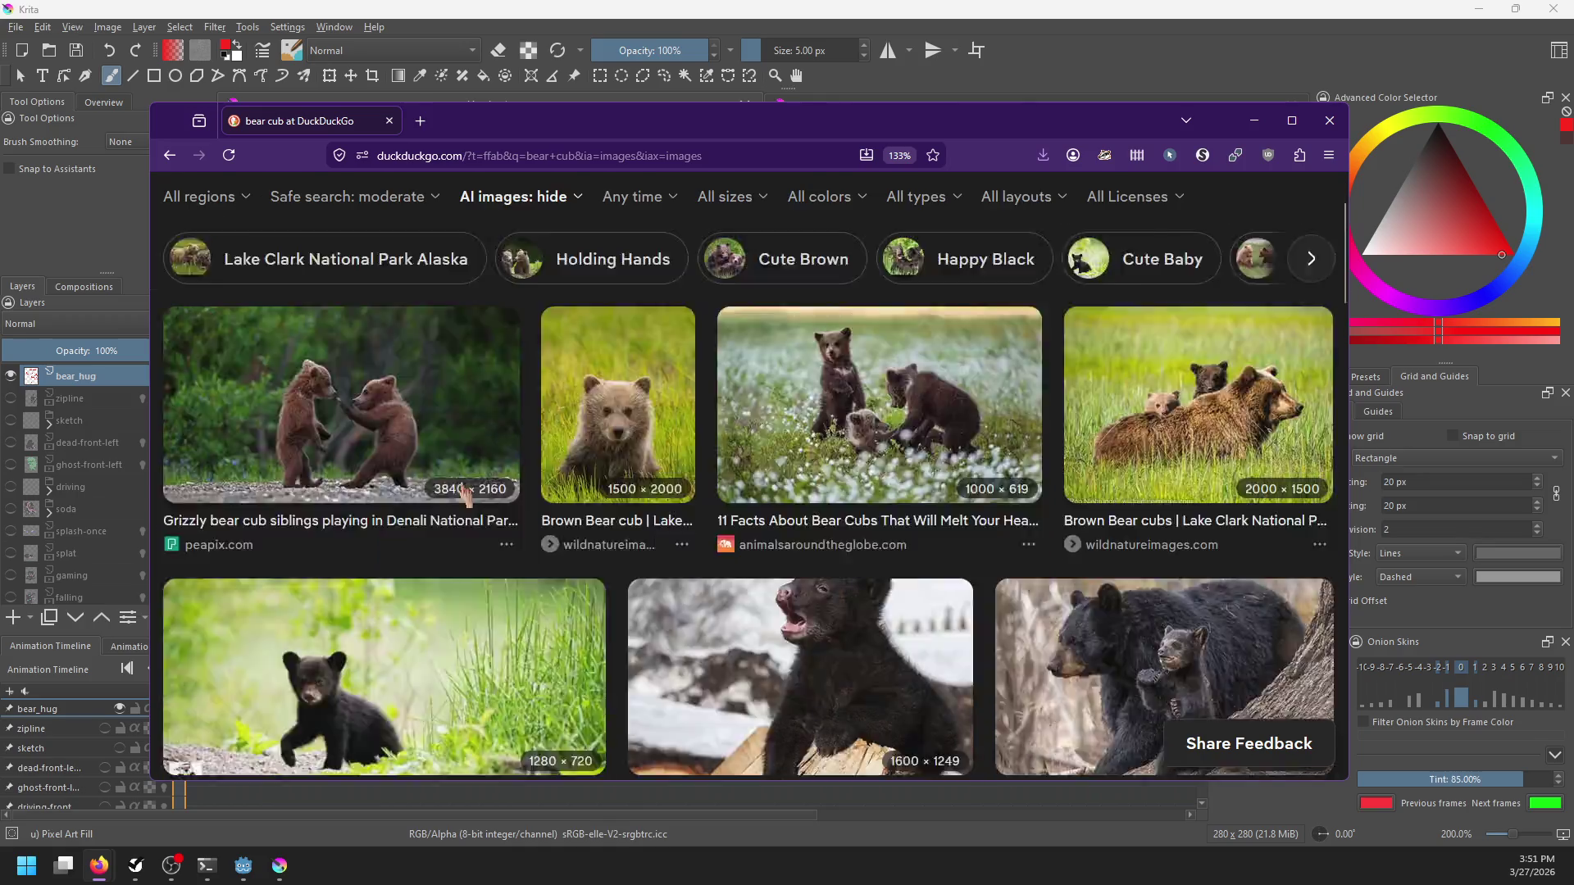
scroll(763, 472, "down", 3)
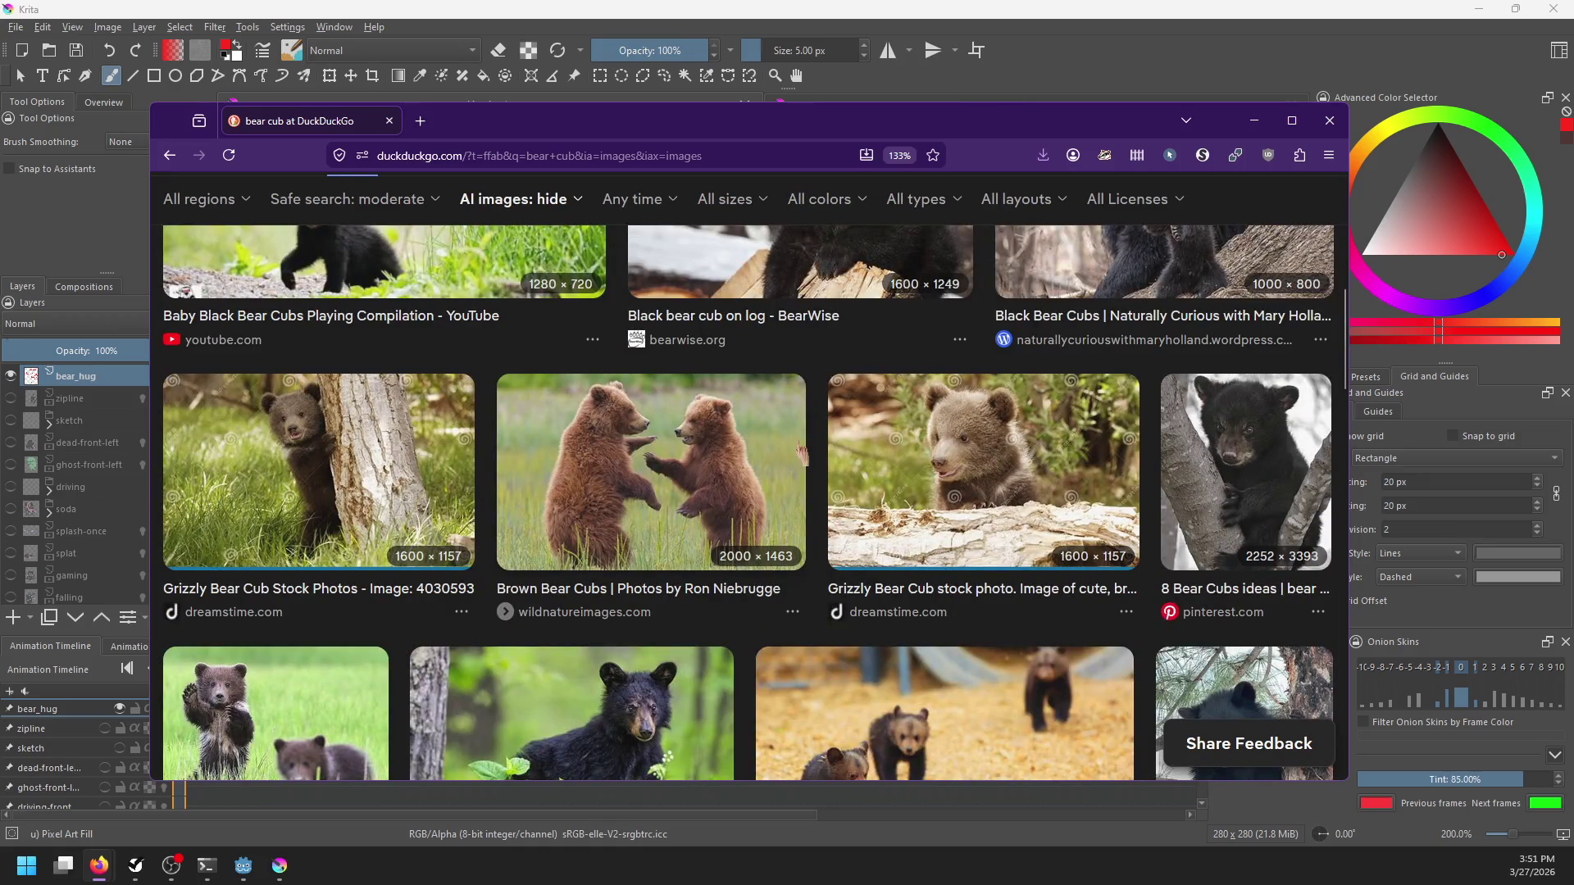
left_click(569, 12)
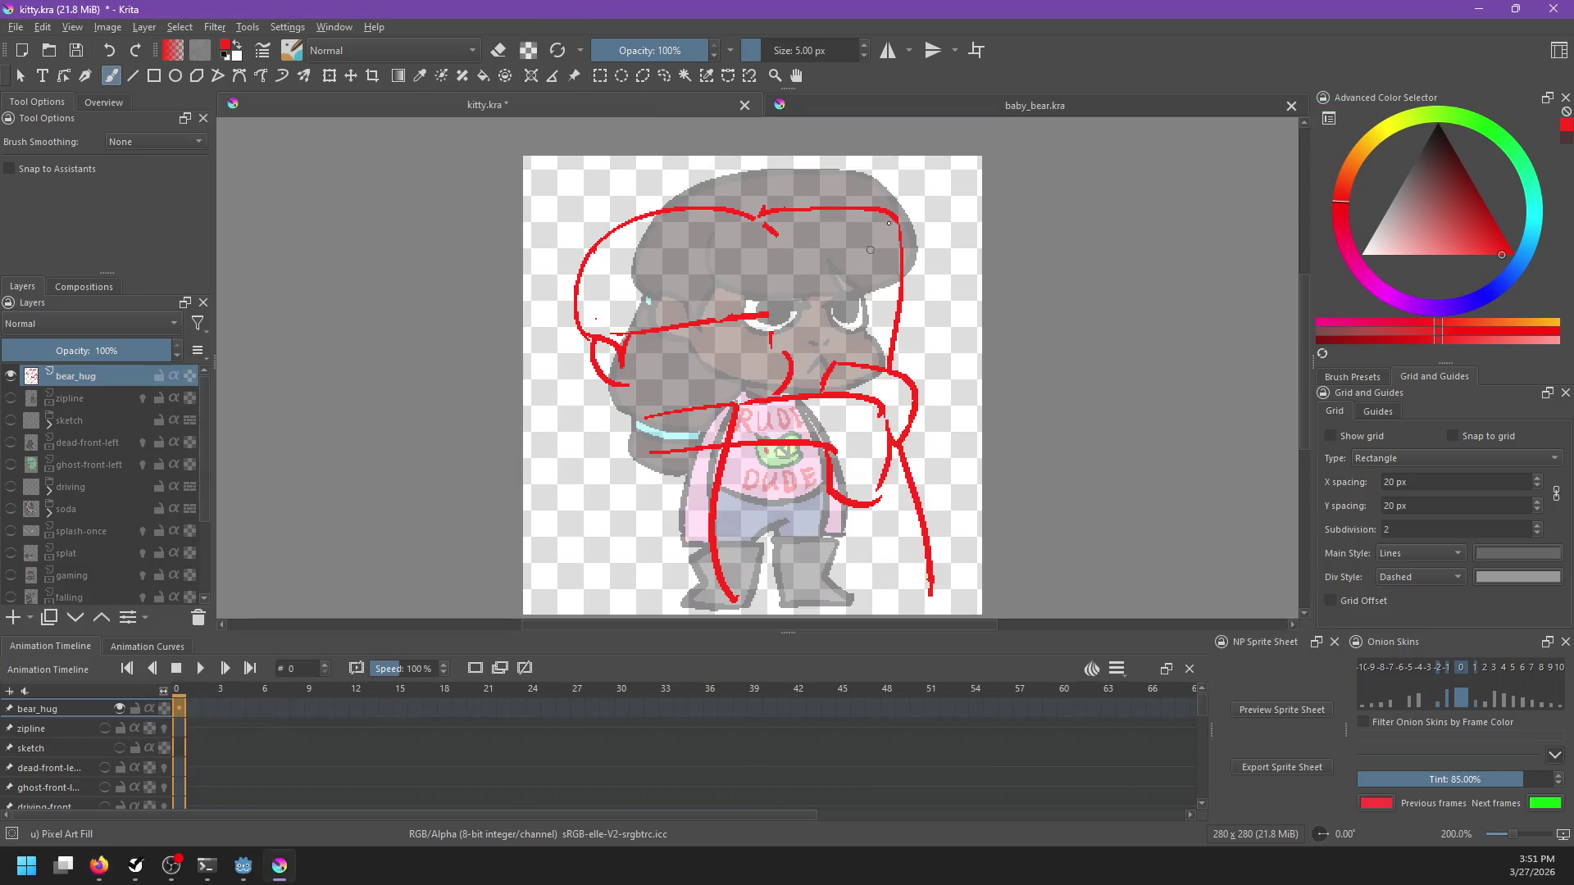
Step: Check the baby_bear.kra reference, then redraw the bear's rounded ear arcs over the head
left_click(885, 105)
left_click(668, 105)
key("ctrl+z")
left_click_drag(856, 198, 910, 243)
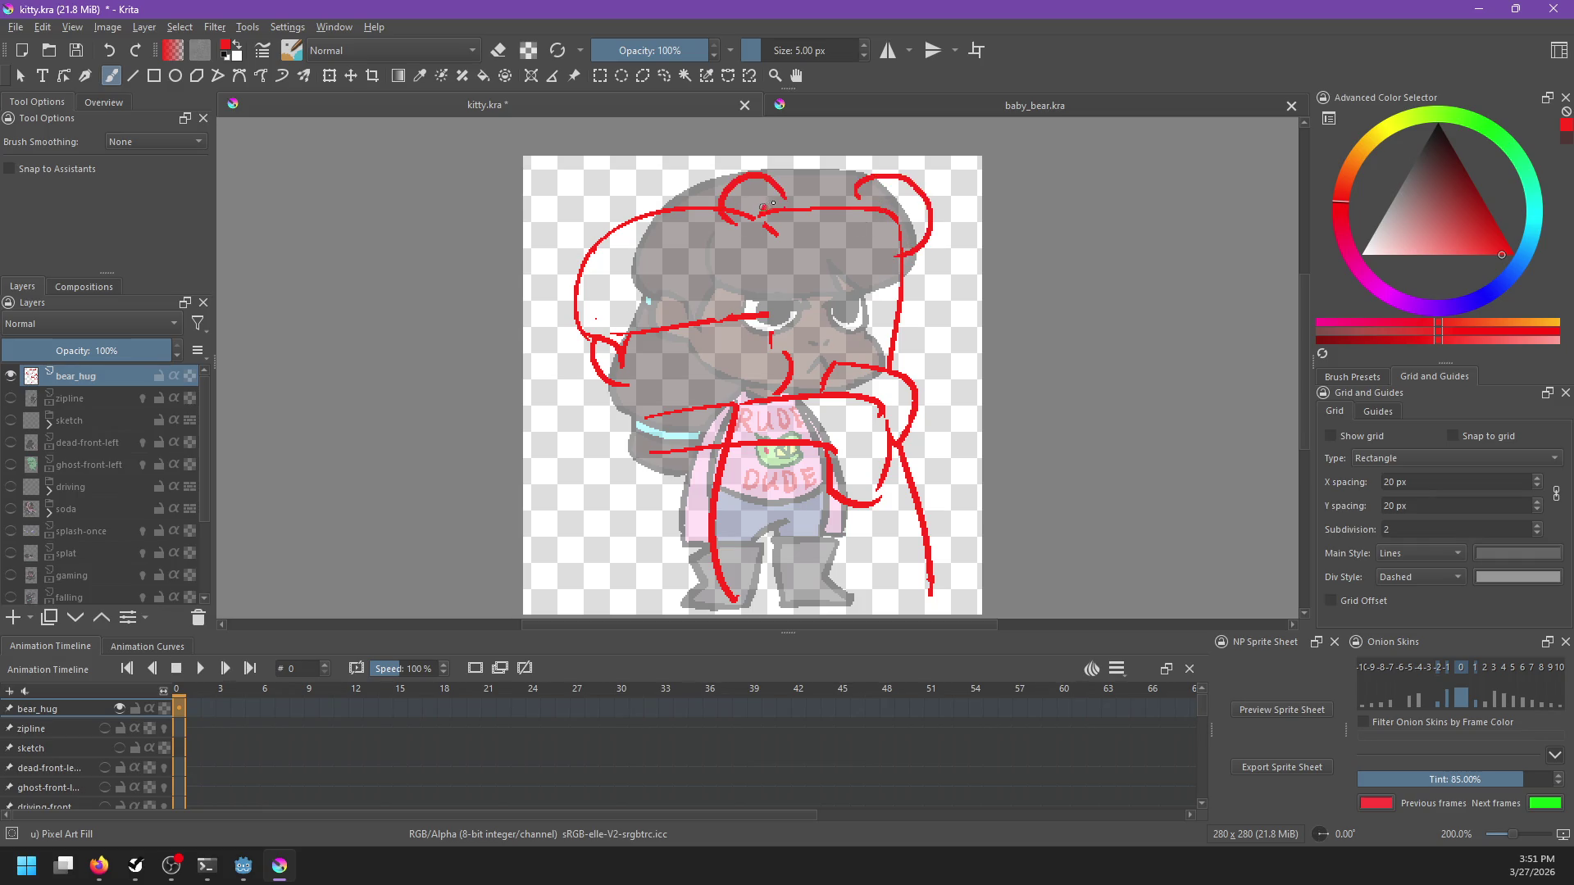
mouse_move(772, 210)
left_mouse_down()
mouse_move(755, 210)
mouse_move(769, 337)
left_mouse_up()
key("ctrl+z")
Step: Paint the red curve running from the head down beside the kitty's eye
key("ctrl+z")
mouse_move(774, 254)
left_mouse_down()
mouse_move(752, 308)
mouse_move(763, 346)
left_mouse_up()
key("ctrl+z")
key("ctrl+z")
mouse_move(778, 284)
left_mouse_down()
mouse_move(752, 329)
mouse_move(788, 355)
left_mouse_up()
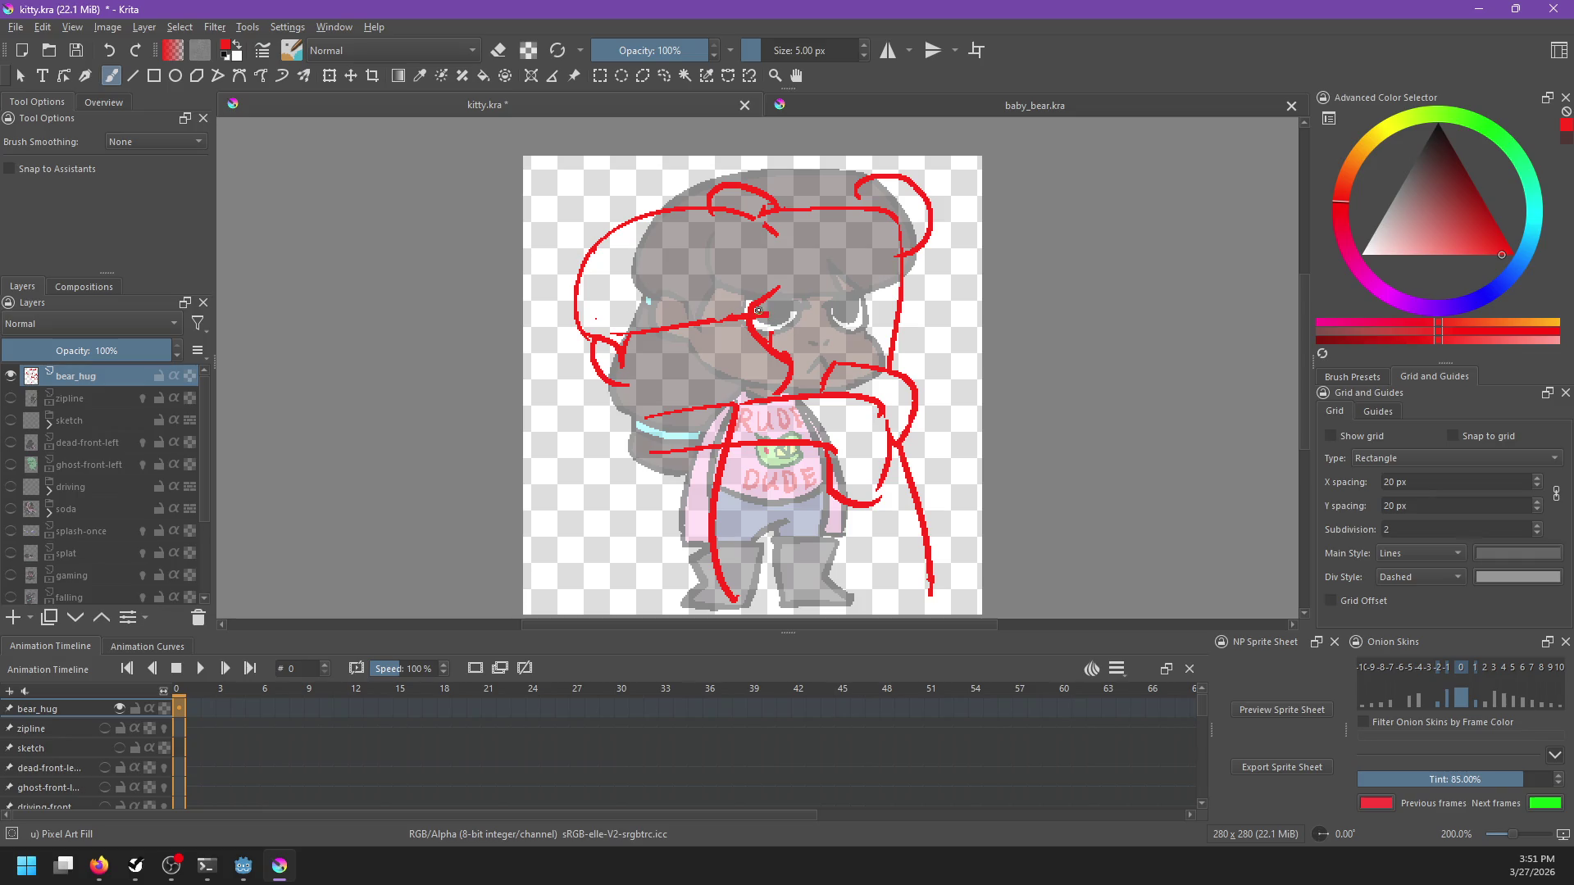
key("e")
key("e")
left_click_drag(821, 265, 850, 272)
key("ctrl+z")
left_click_drag(764, 213, 792, 282)
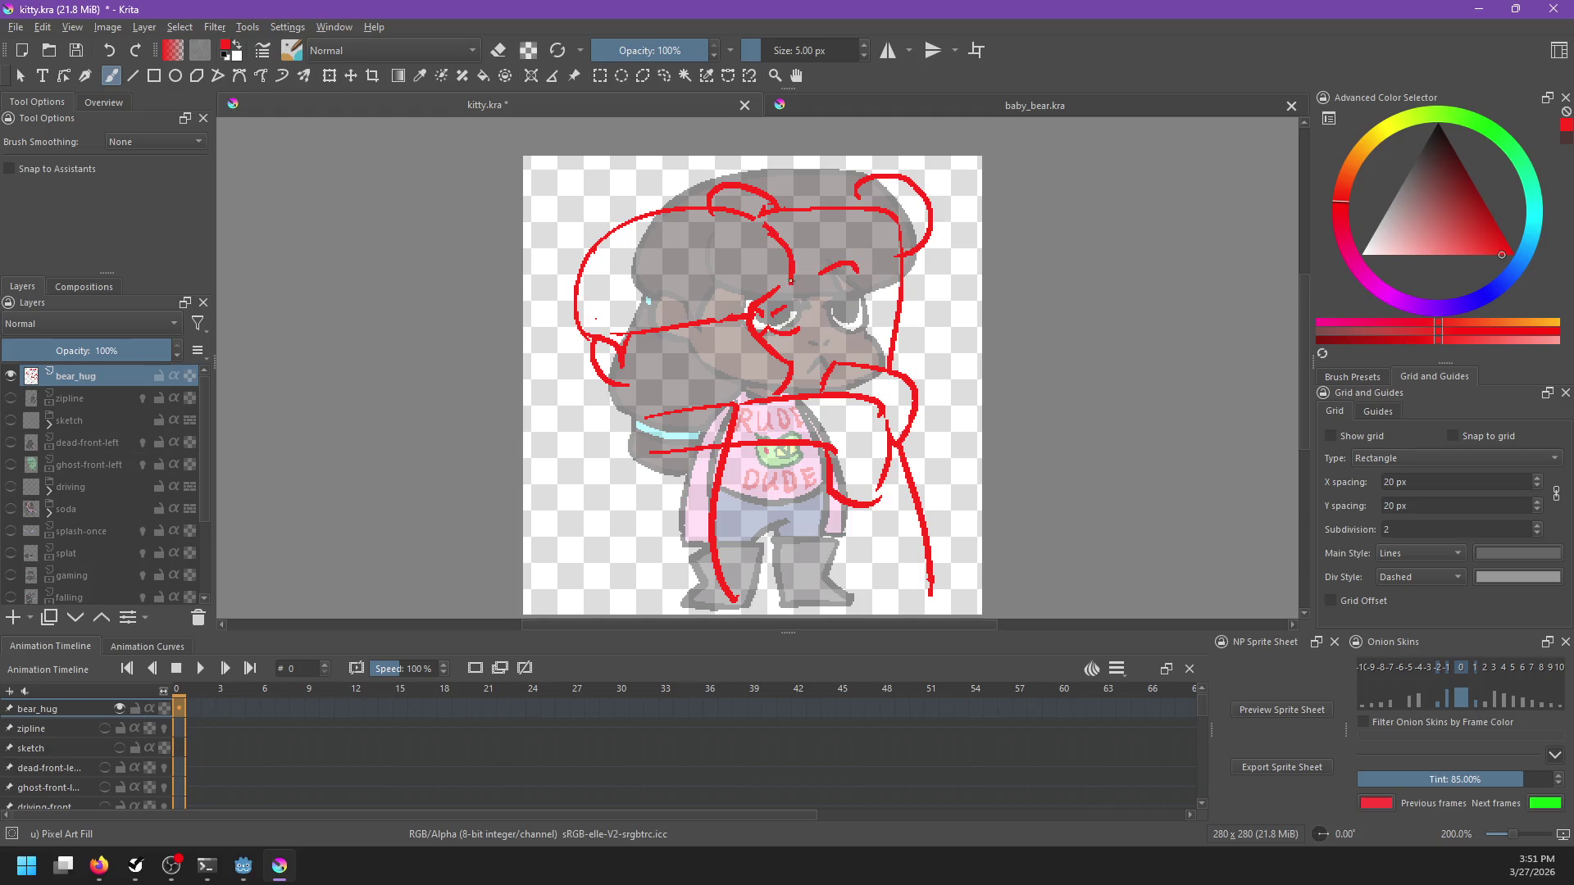
scroll(779, 311, "down", 1)
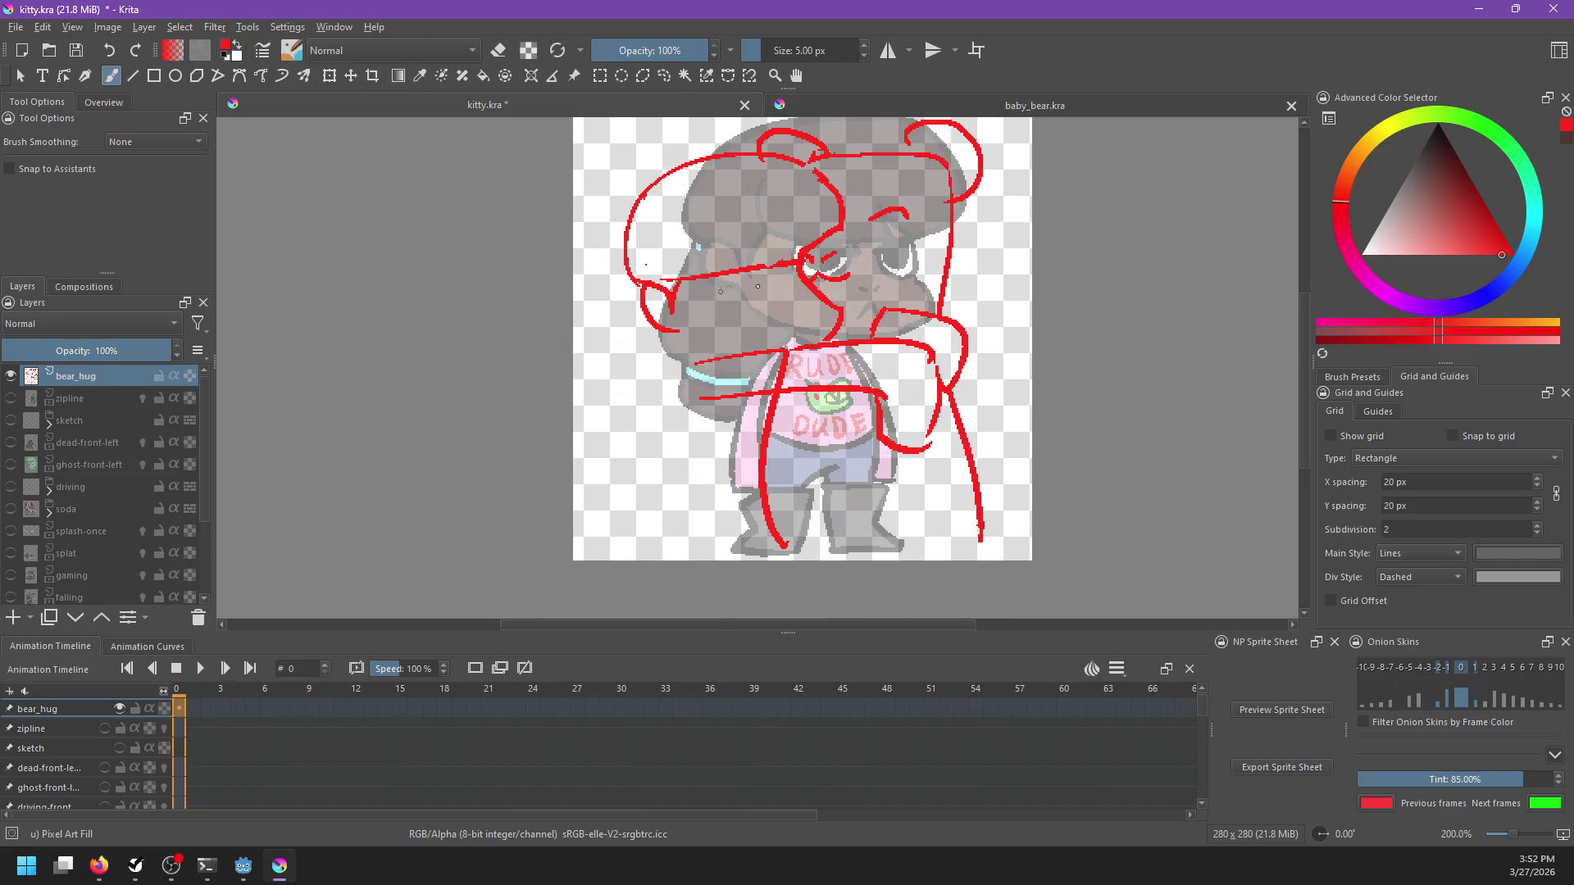
Step: Draw the bear's left side outline and a curve down-left from the shoulder
left_click_drag(695, 297, 755, 300)
mouse_move(763, 270)
left_mouse_down()
mouse_move(709, 260)
mouse_move(757, 288)
mouse_move(710, 279)
mouse_move(794, 269)
mouse_move(781, 309)
left_mouse_up()
key("ctrl+z")
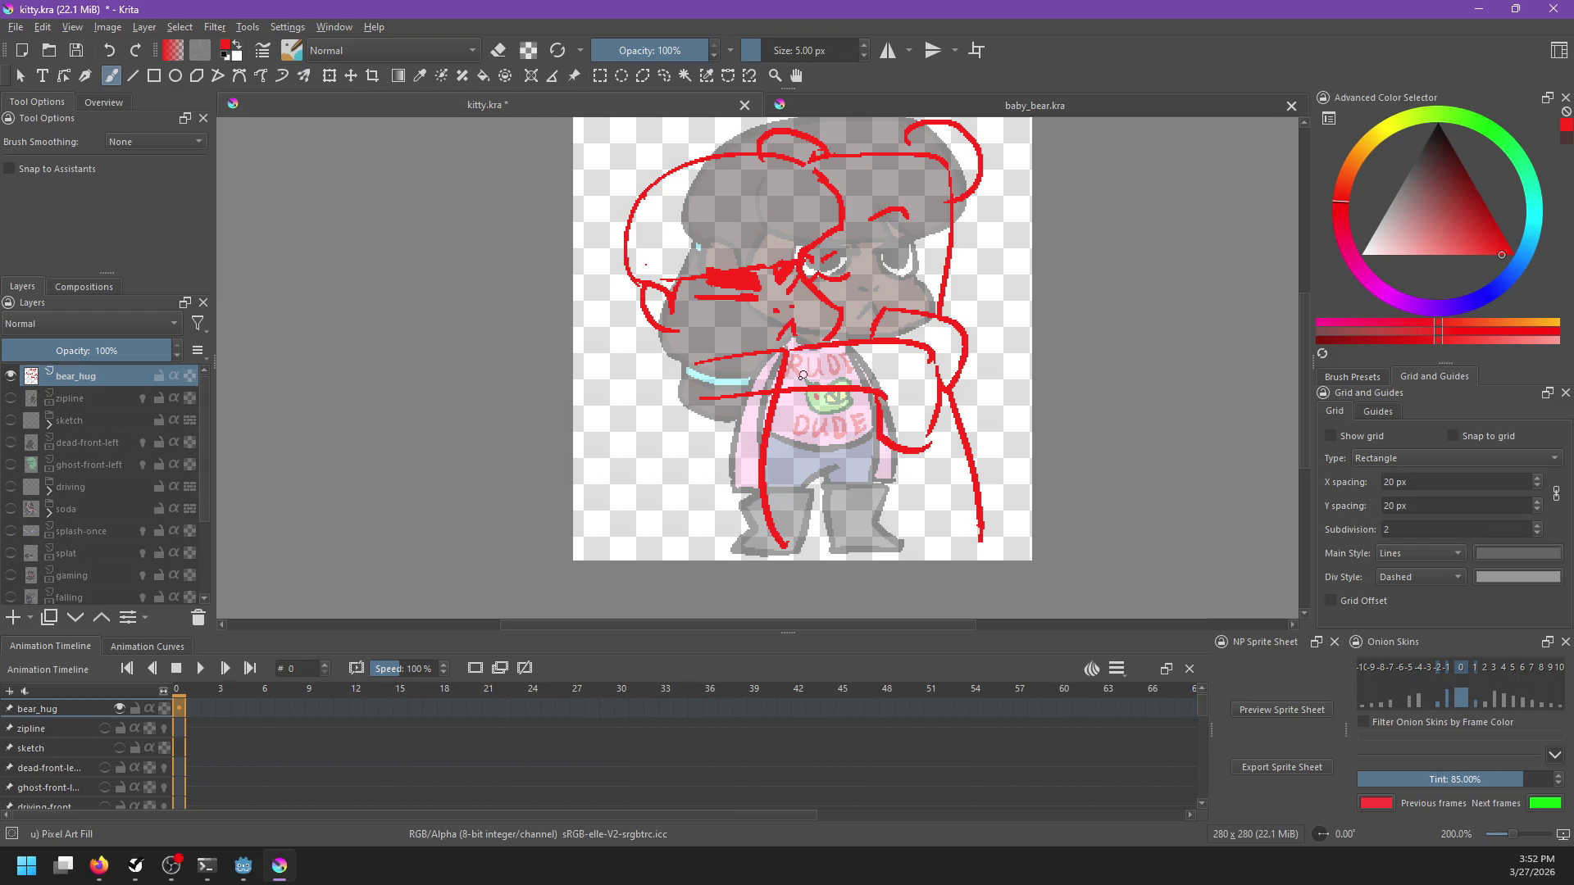
mouse_move(850, 347)
left_mouse_down()
mouse_move(775, 365)
mouse_move(857, 388)
left_mouse_up()
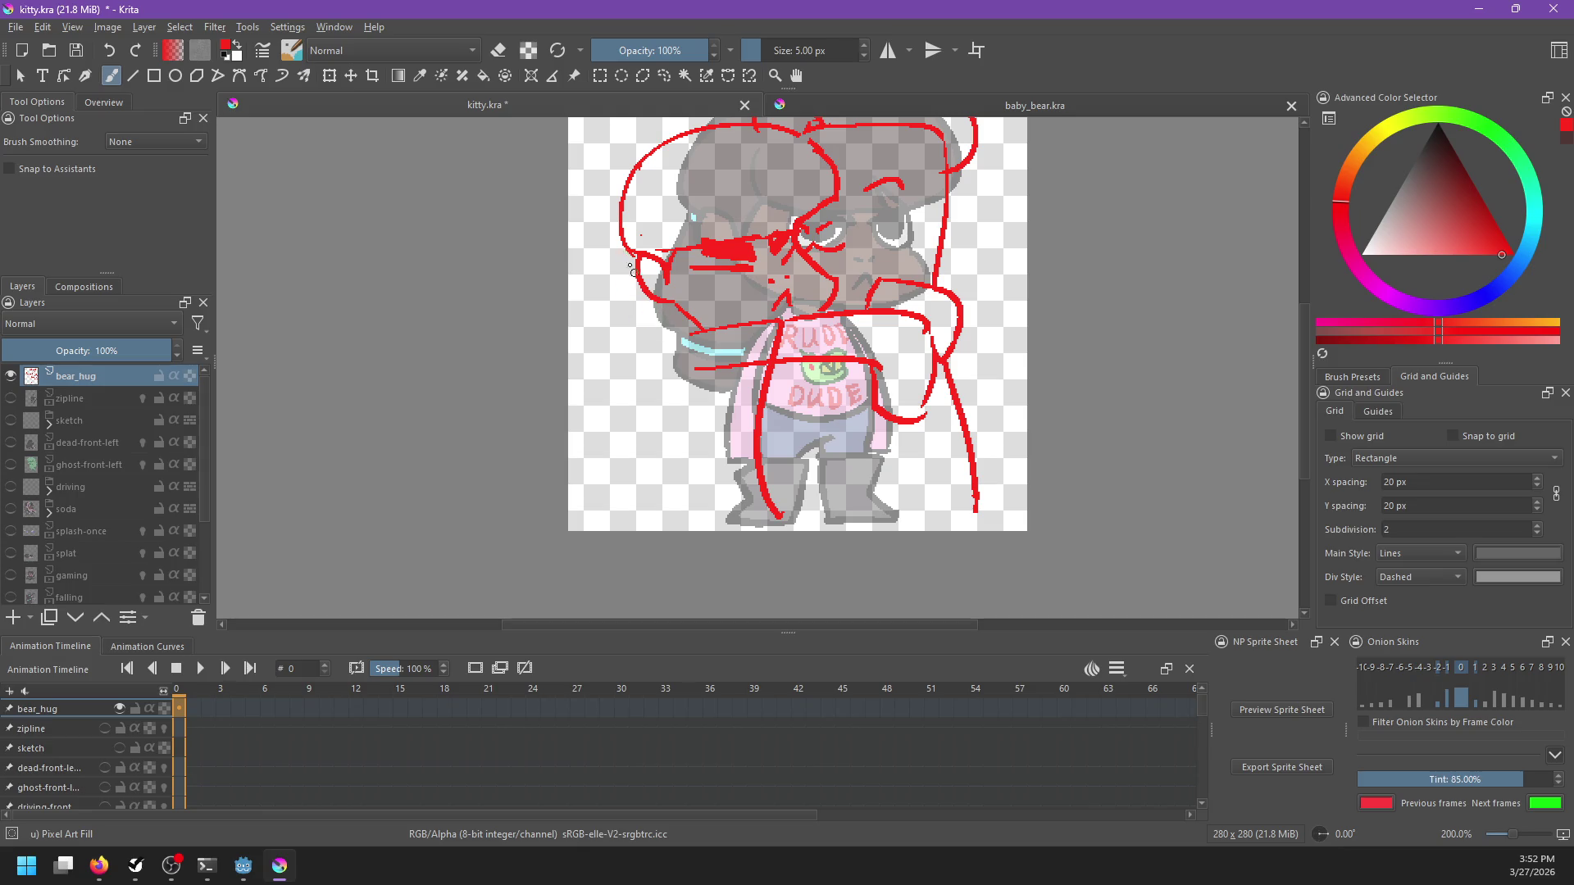
left_click_drag(627, 243, 615, 419)
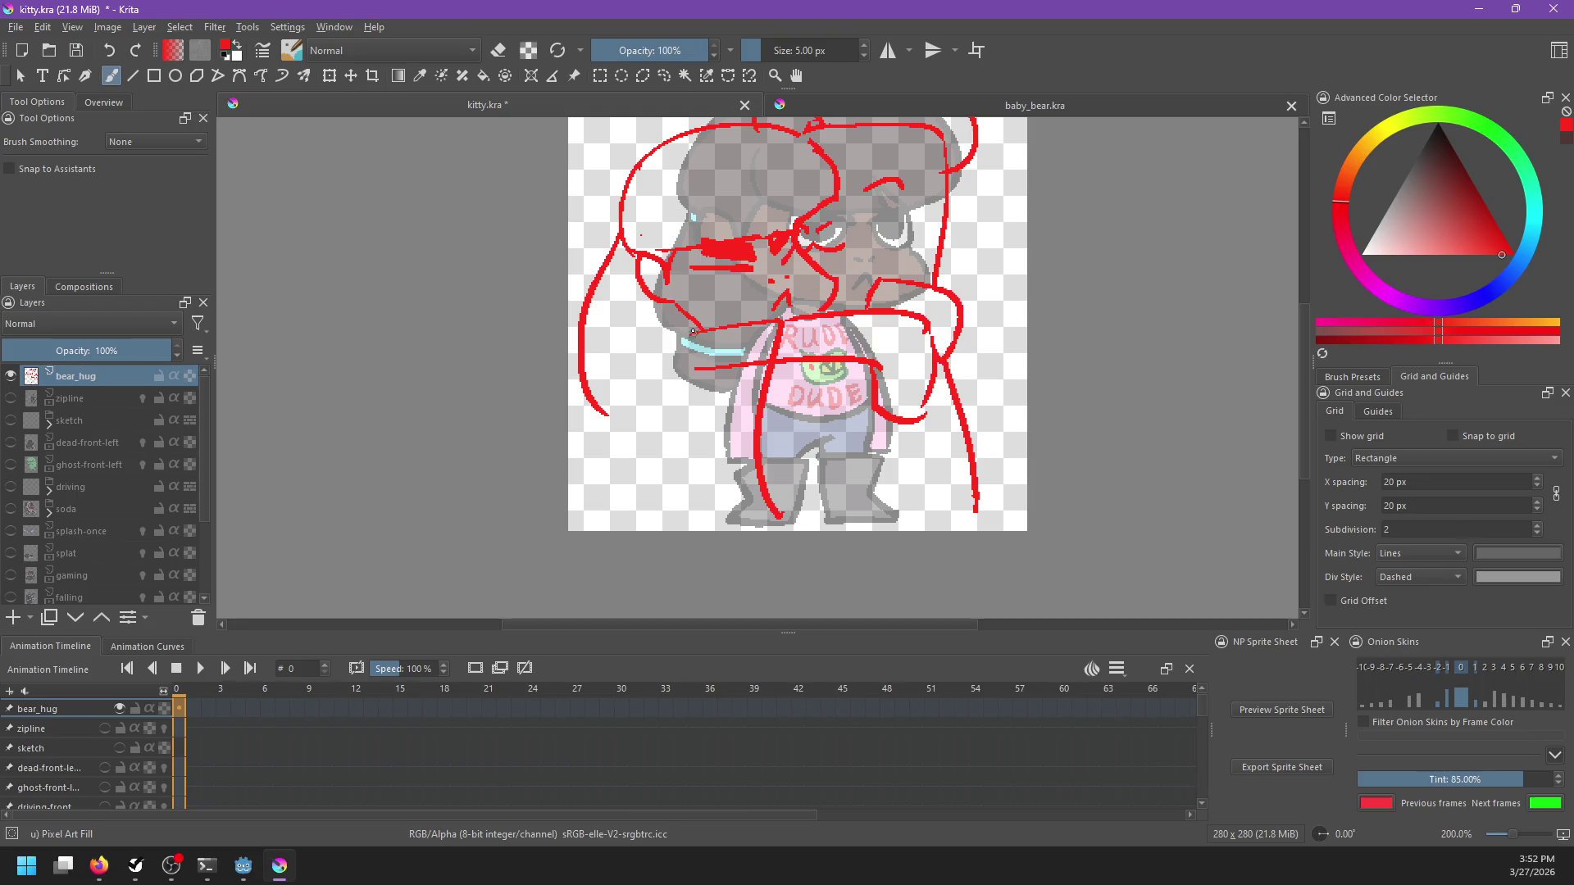
left_click_drag(687, 343, 656, 483)
key("ctrl+z")
left_click_drag(691, 327, 655, 443)
key("ctrl+z")
mouse_move(691, 331)
left_mouse_down()
mouse_move(659, 413)
mouse_move(756, 414)
left_mouse_up()
key("ctrl+z")
Step: Sketch the lower-body line and the leg running down-left toward the canvas bottom
left_click_drag(660, 420, 760, 406)
key("ctrl+z")
key("ctrl+z")
left_click_drag(687, 339, 673, 441)
key("ctrl+z")
mouse_move(688, 333)
left_mouse_down()
mouse_move(686, 447)
mouse_move(680, 379)
mouse_move(675, 430)
left_mouse_up()
key("ctrl+z")
key("ctrl+z")
mouse_move(689, 329)
left_mouse_down()
mouse_move(654, 426)
mouse_move(755, 416)
left_mouse_up()
key("ctrl+z")
left_click_drag(657, 425, 755, 413)
key("ctrl+z")
left_click_drag(655, 426, 628, 517)
key("ctrl+z")
mouse_move(655, 426)
left_mouse_down()
mouse_move(628, 504)
mouse_move(663, 508)
mouse_move(636, 466)
mouse_move(661, 508)
mouse_move(615, 515)
mouse_move(625, 523)
mouse_move(665, 516)
mouse_move(720, 443)
left_mouse_up()
key("ctrl+z")
key("ctrl+z")
key("ctrl+z")
key("ctrl+z")
key("ctrl+z")
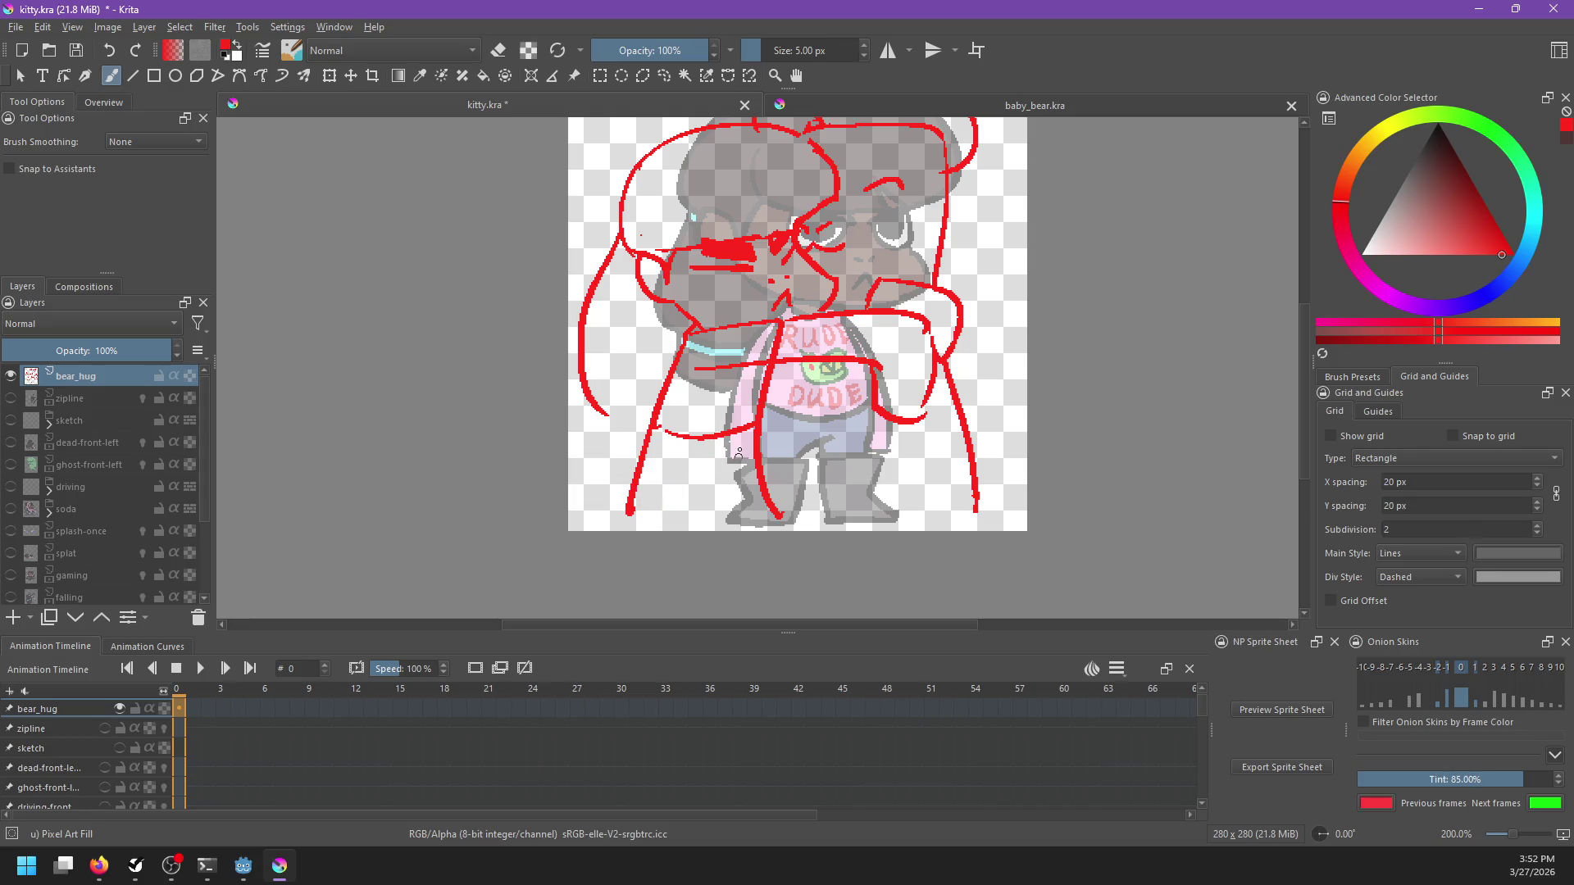
Step: Add the bear's hooked foot at the lower left and erase the overlapping leg-line ends
left_click_drag(684, 464, 729, 454)
key("ctrl+z")
key("ctrl+z")
mouse_move(666, 509)
left_mouse_down()
mouse_move(719, 462)
mouse_move(736, 493)
mouse_move(757, 473)
mouse_move(664, 509)
left_mouse_up()
key("e")
mouse_move(628, 512)
left_mouse_down()
mouse_move(639, 494)
mouse_move(623, 505)
mouse_move(624, 490)
mouse_move(692, 484)
mouse_move(627, 477)
mouse_move(635, 528)
mouse_move(677, 528)
mouse_move(696, 501)
mouse_move(676, 526)
mouse_move(697, 501)
mouse_move(675, 526)
mouse_move(768, 528)
mouse_move(734, 510)
mouse_move(774, 521)
left_mouse_up()
key("e")
key("ctrl+z")
key("ctrl+z")
key("ctrl+z")
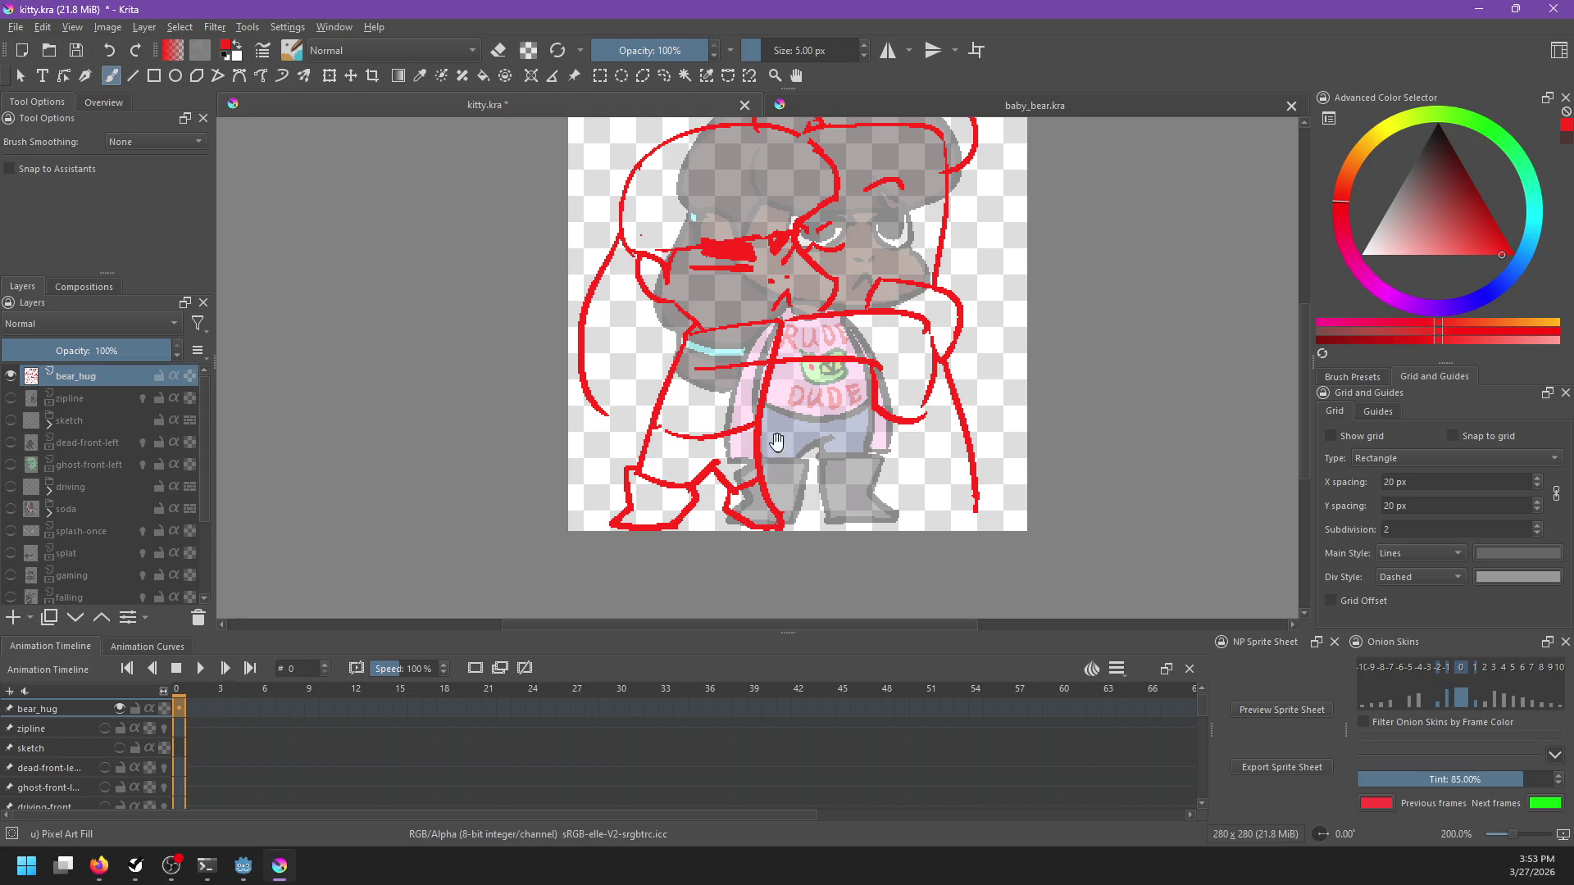
scroll(758, 474, "up", 2)
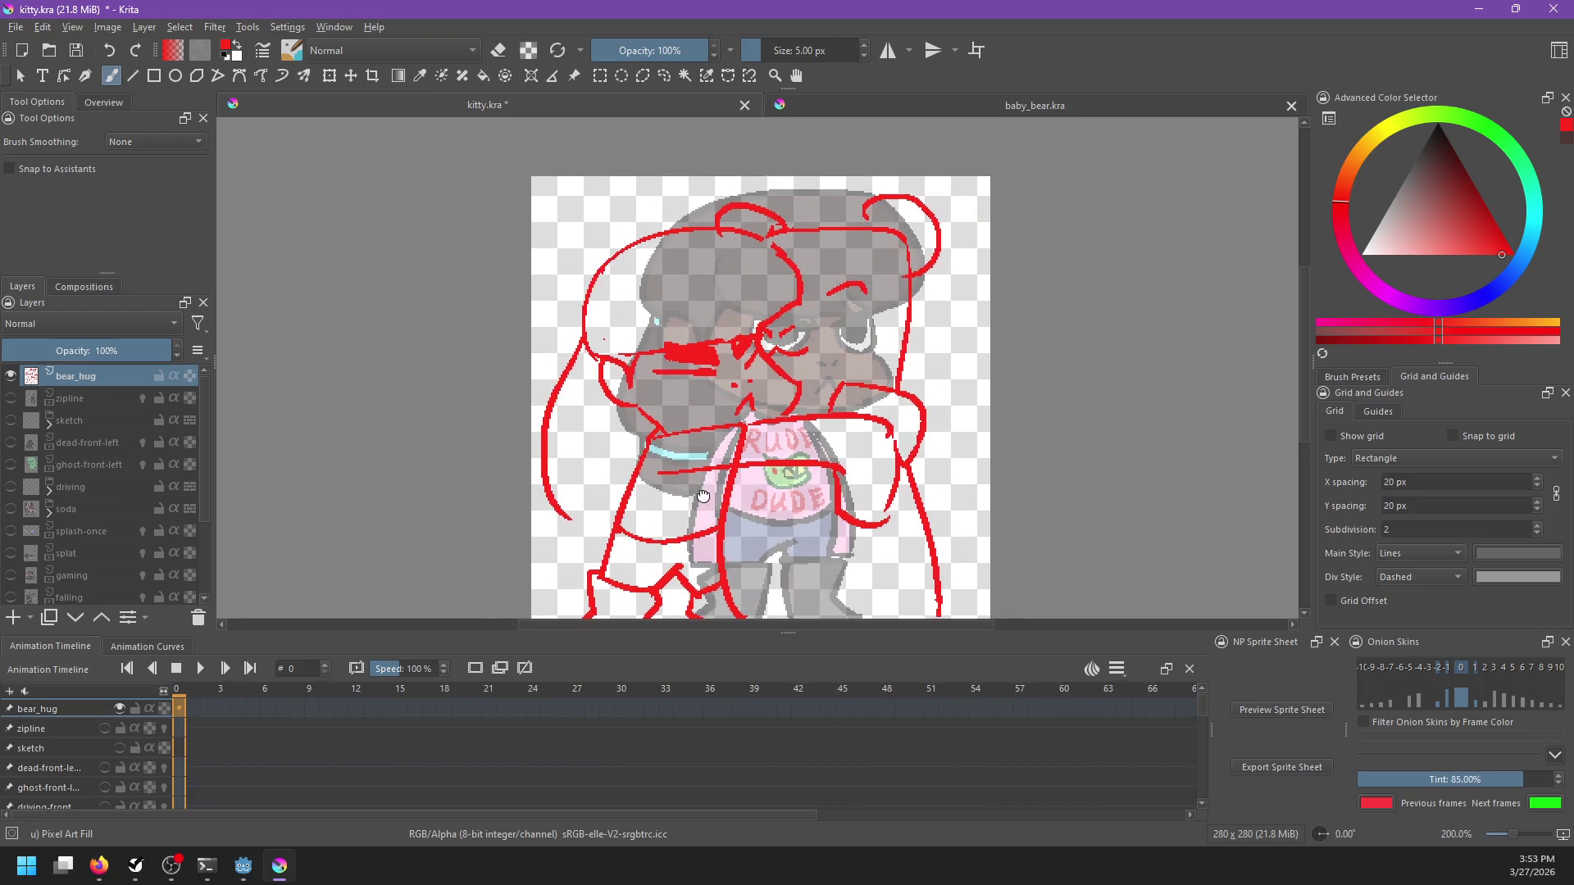
Step: Draw the curved arm line on the bear's left side, checking the baby bear reference
key("e")
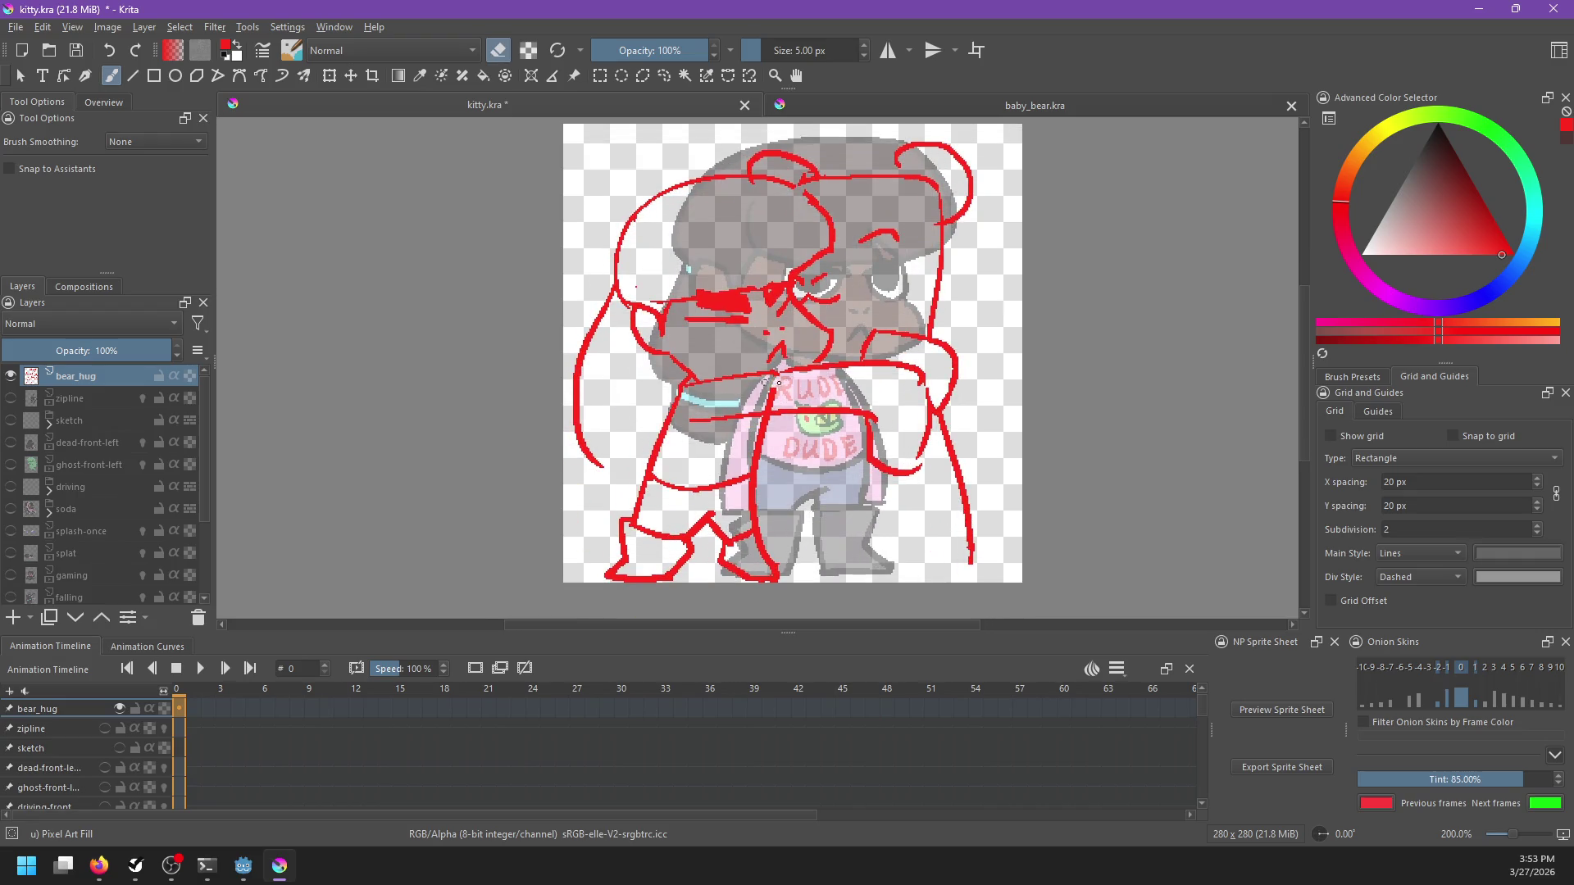
key("e")
mouse_move(862, 355)
left_mouse_down()
mouse_move(823, 391)
mouse_move(817, 338)
left_mouse_up()
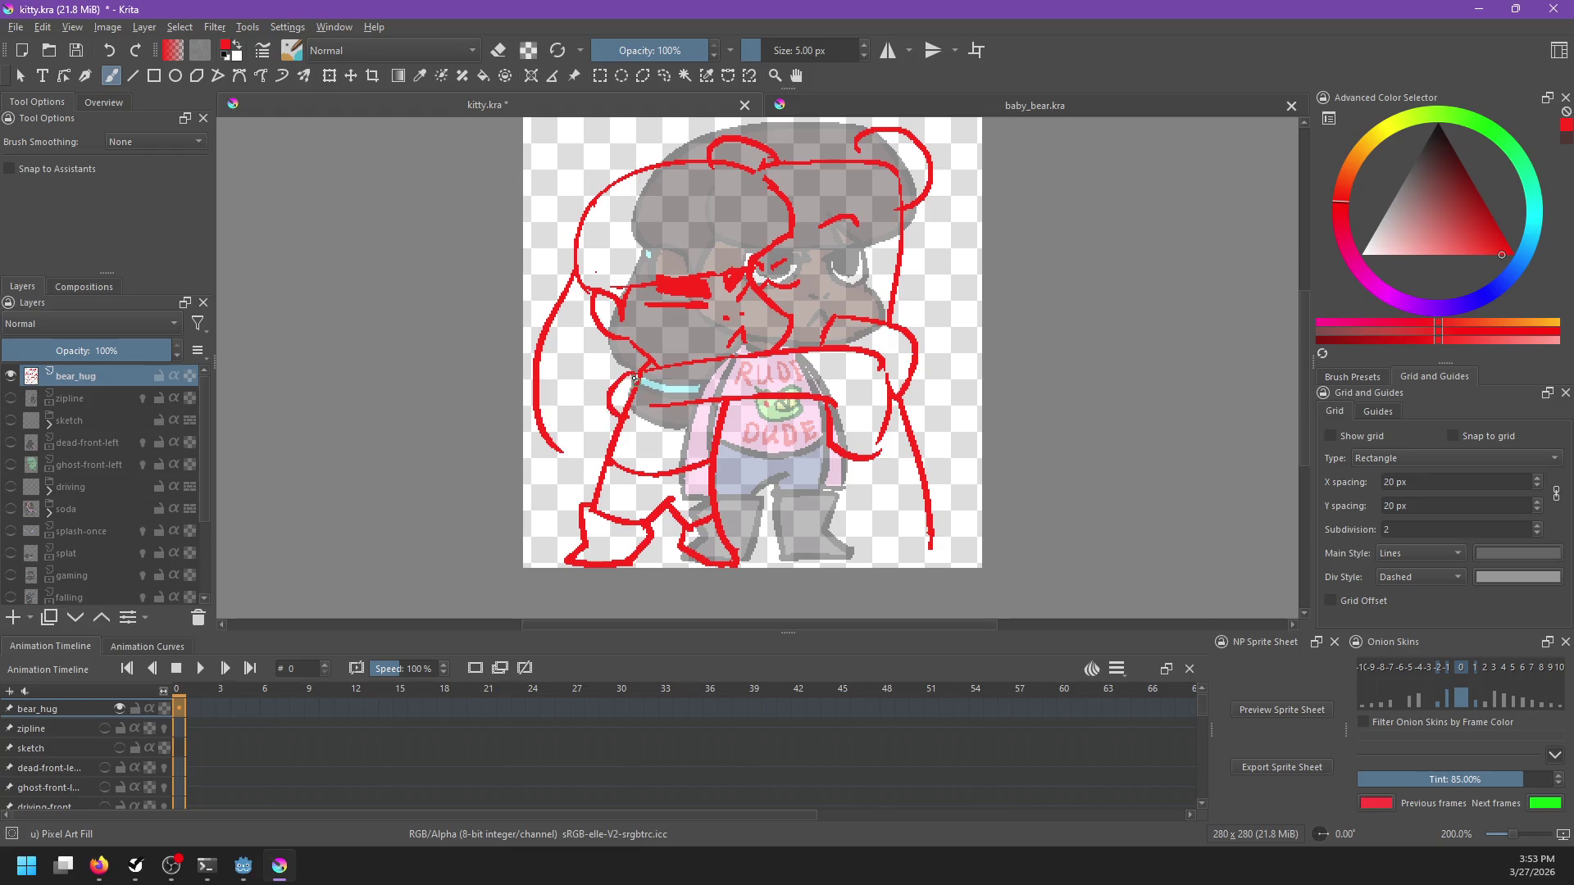
left_click_drag(628, 378, 611, 417)
left_click(820, 108)
left_click(705, 115)
key("ctrl+z")
mouse_move(621, 373)
left_mouse_down()
mouse_move(606, 422)
mouse_move(640, 401)
mouse_move(632, 422)
left_mouse_up()
key("ctrl+z")
key("e")
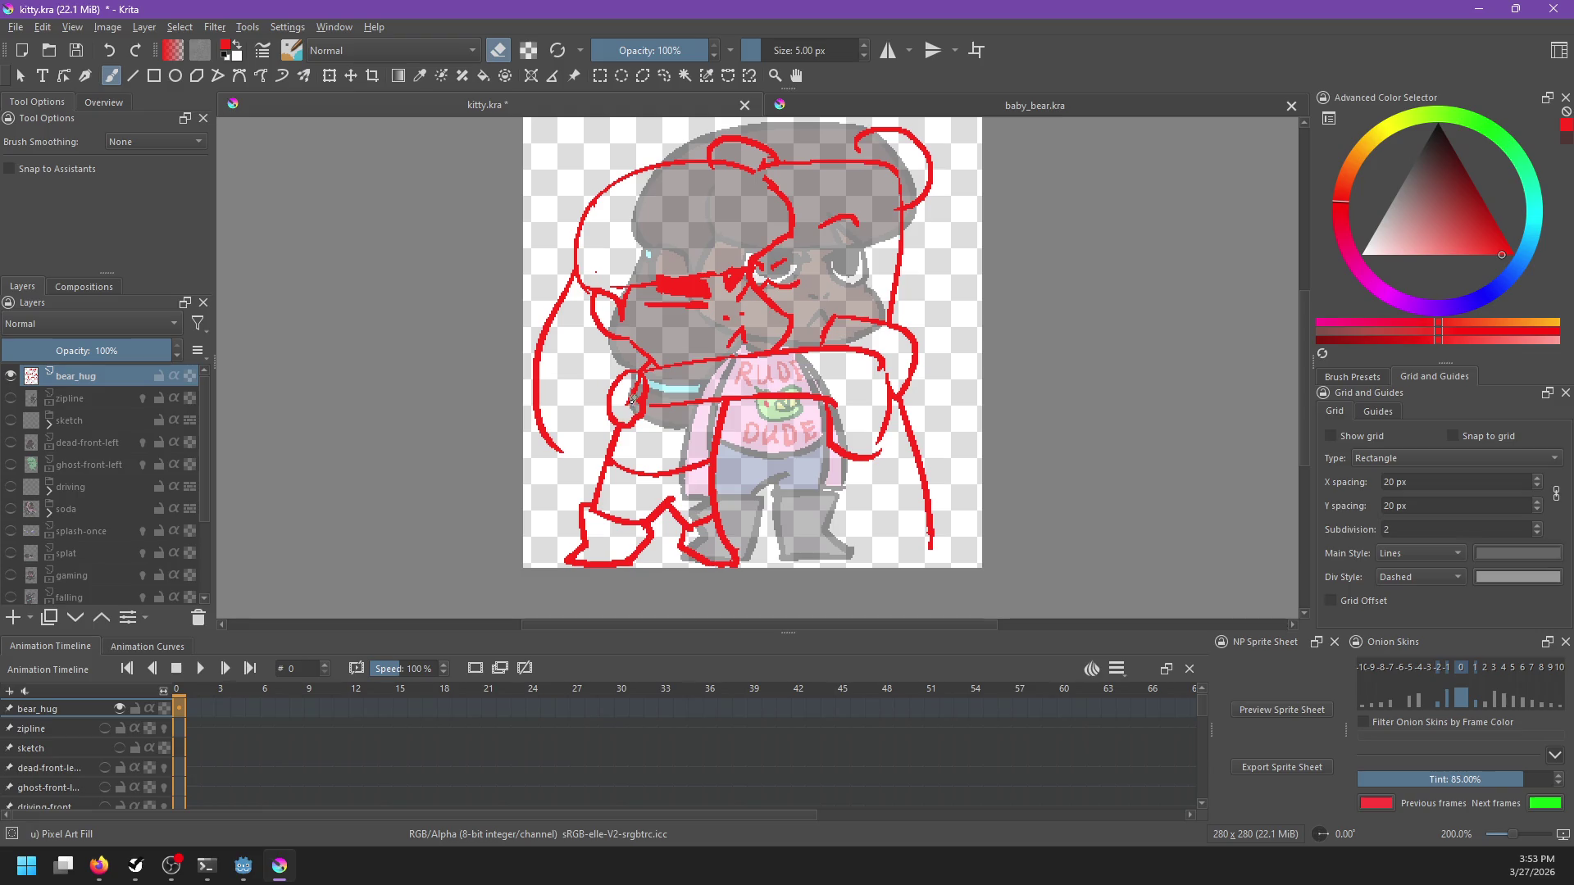
key("e")
Step: Set the painting colour to a very dark reddish-brown and show the brush presets
left_click_drag(687, 434, 643, 447)
mouse_move(743, 433)
left_mouse_down()
mouse_move(822, 404)
mouse_move(771, 460)
left_mouse_up()
left_click(1454, 148)
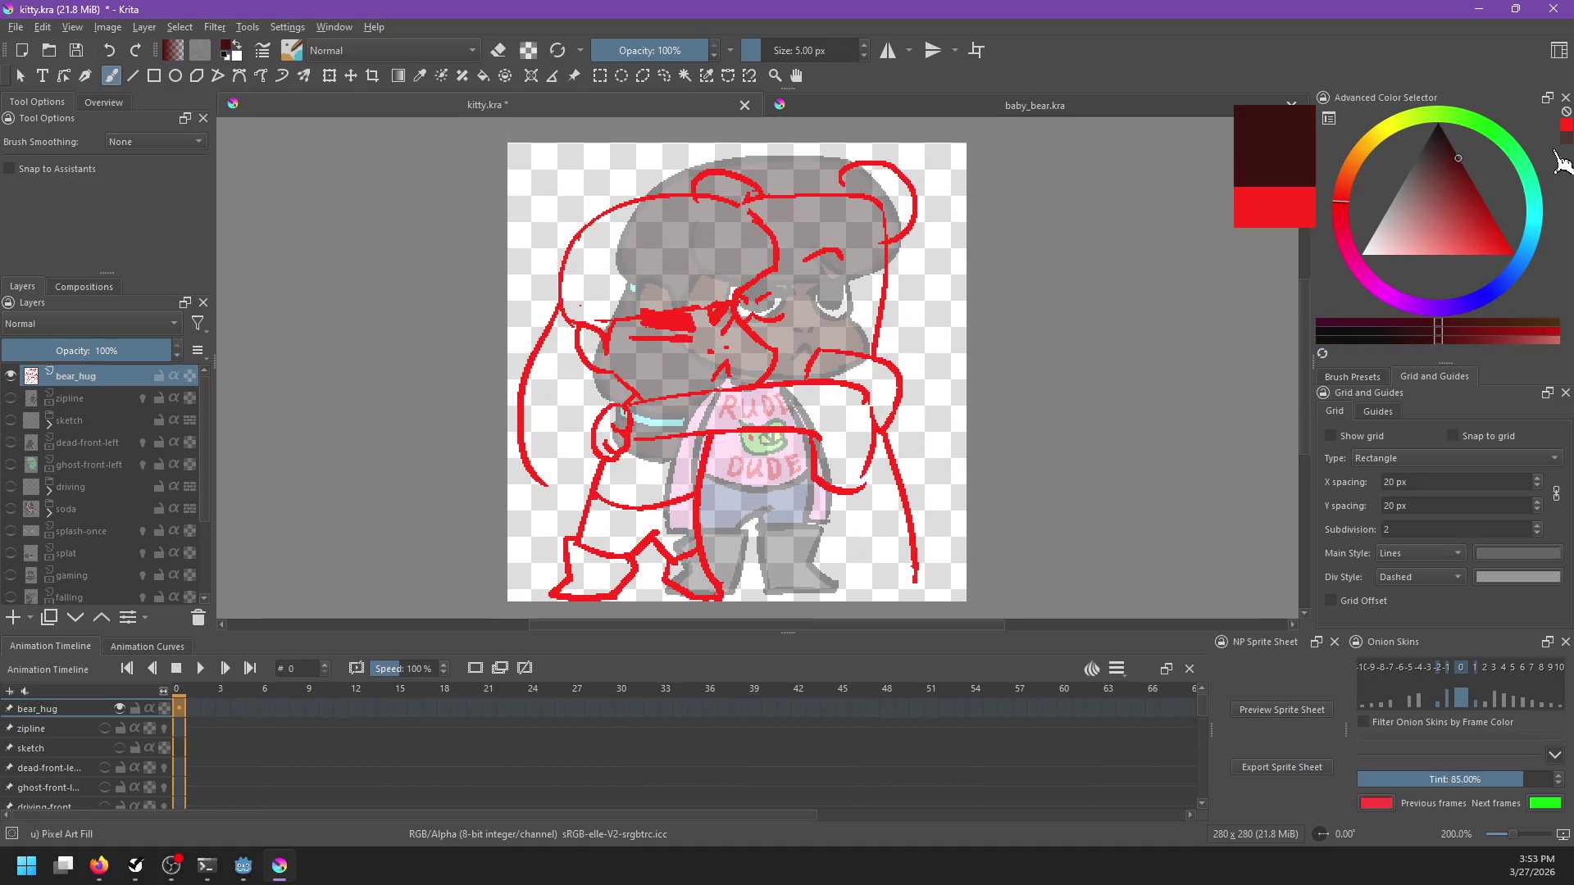
left_click(1370, 379)
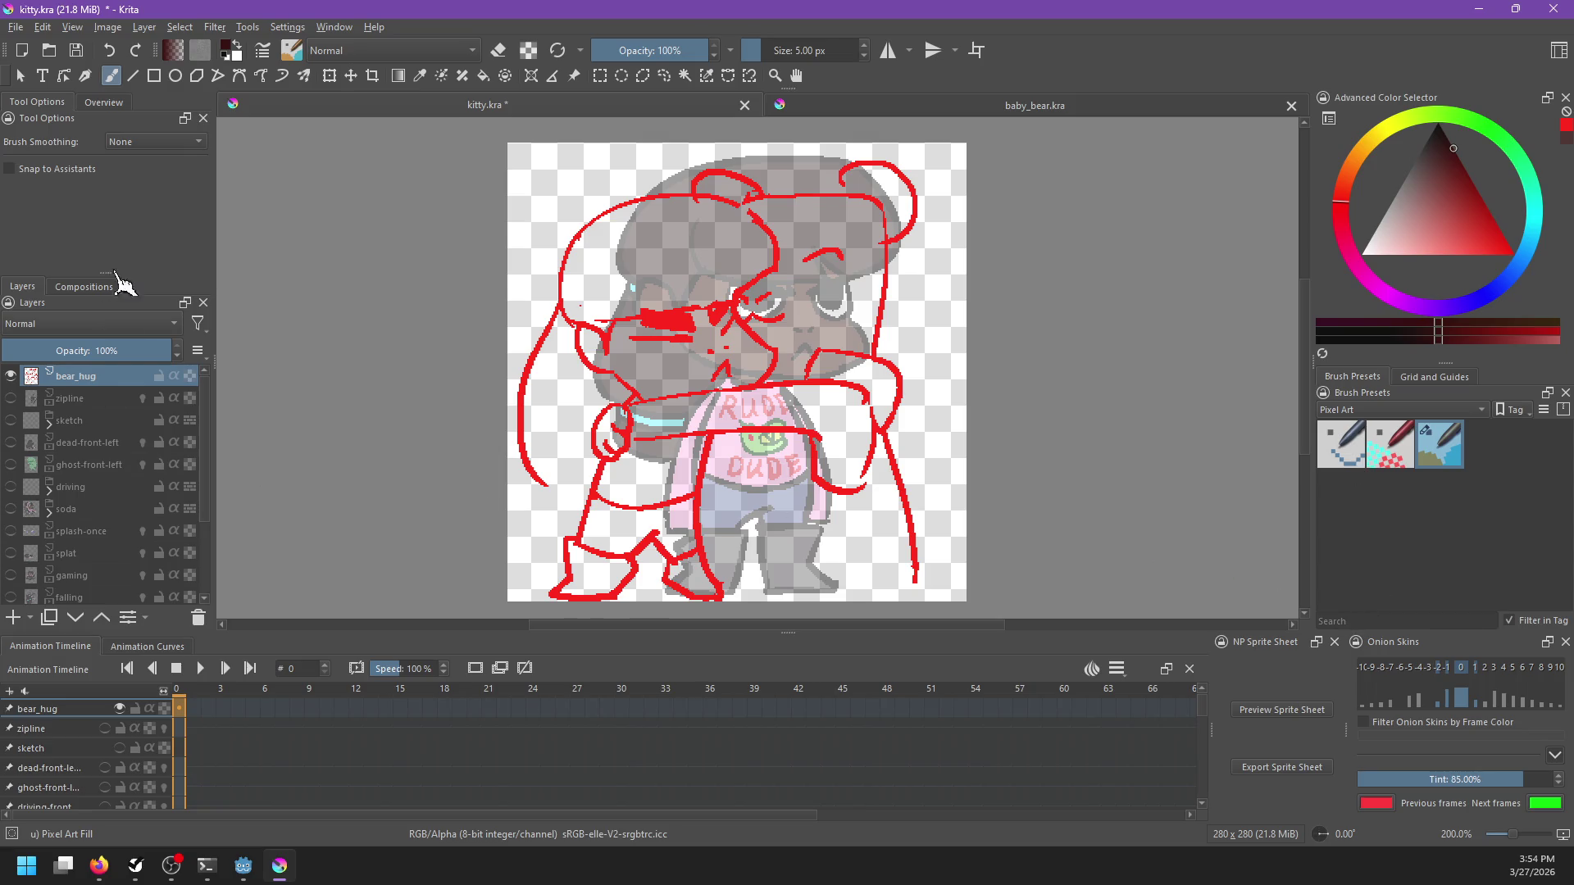
Step: Recolour all bear_hug sketch lines dark brown using alpha lock and a foreground fill
left_click(190, 376)
key("shift+BackSpace")
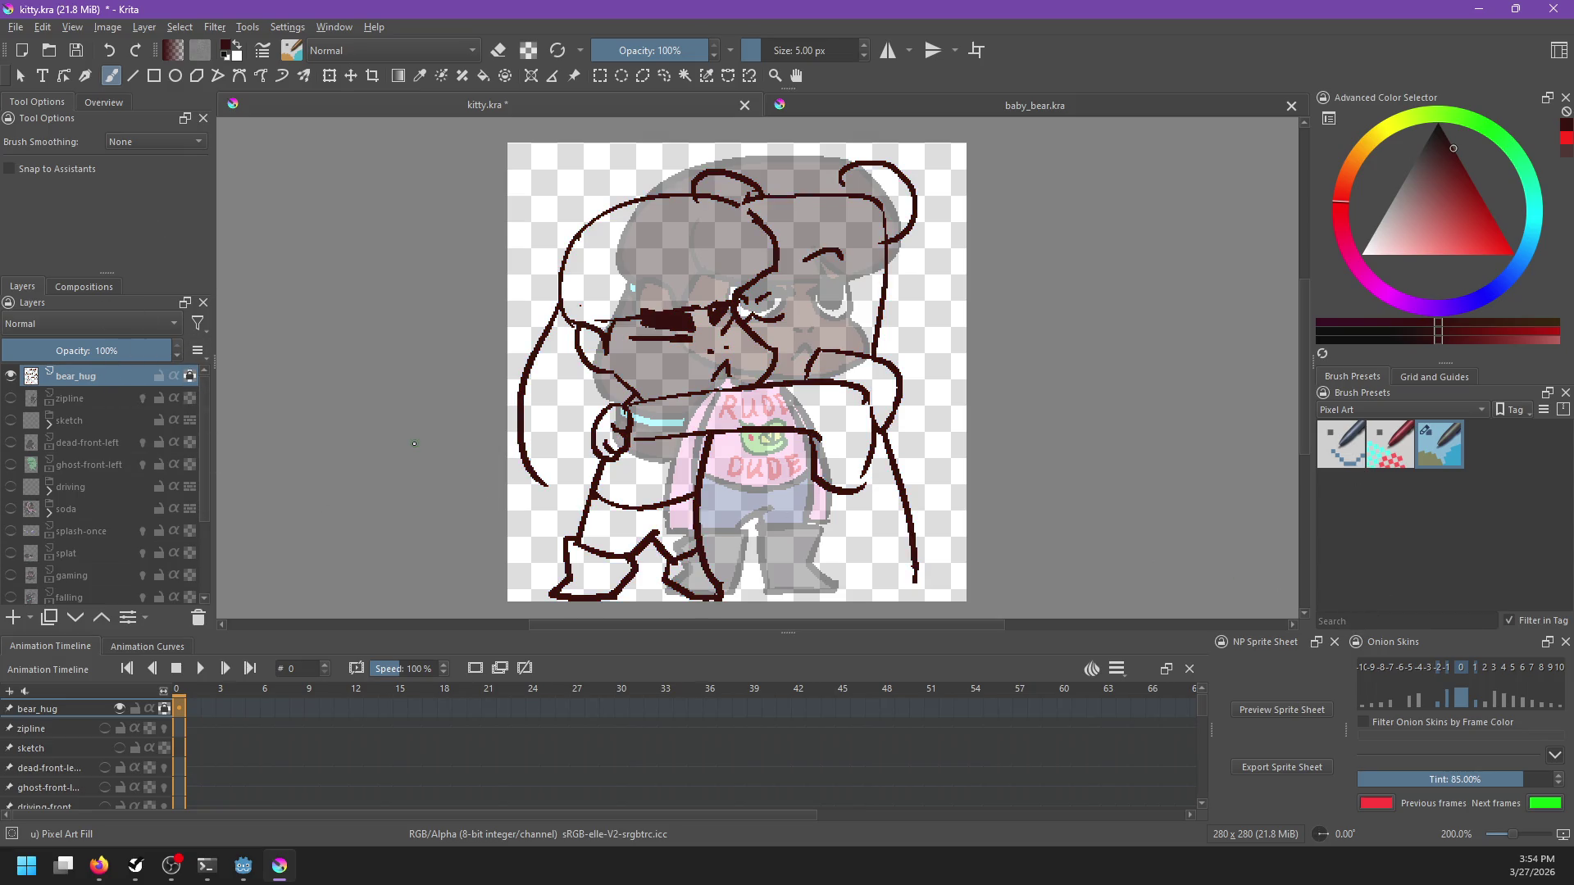
left_click(190, 376)
Step: Redraw the arc running from the glasses up to the hair
mouse_move(769, 286)
left_mouse_down()
mouse_move(789, 244)
mouse_move(763, 266)
left_mouse_up()
key("e")
key("e")
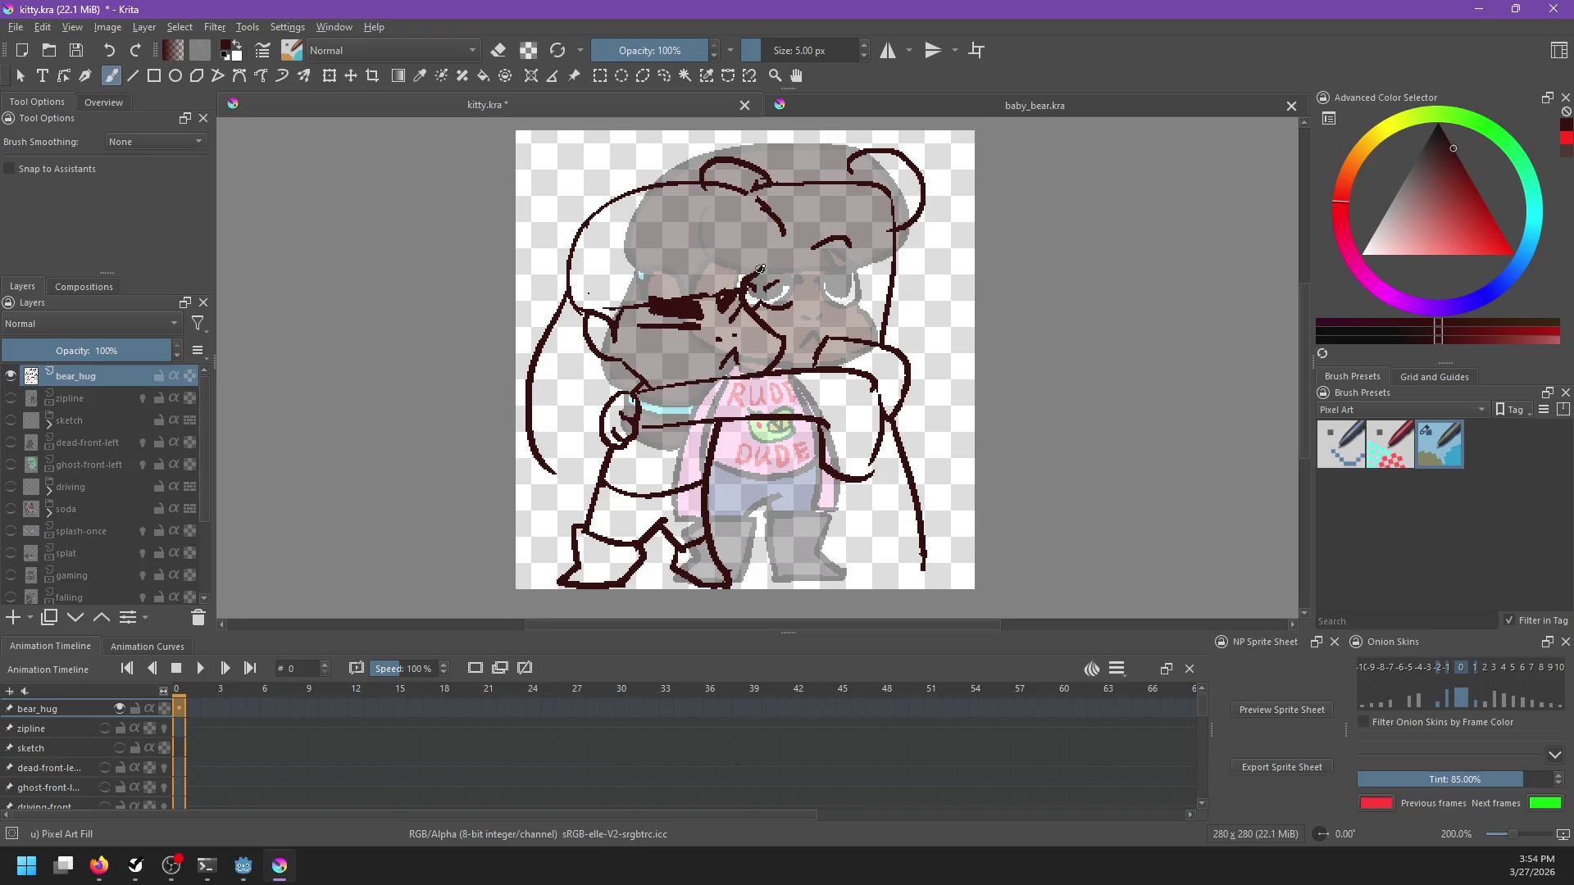
mouse_move(787, 220)
left_mouse_down()
mouse_move(785, 271)
mouse_move(749, 282)
left_mouse_up()
left_click_drag(838, 251, 805, 262)
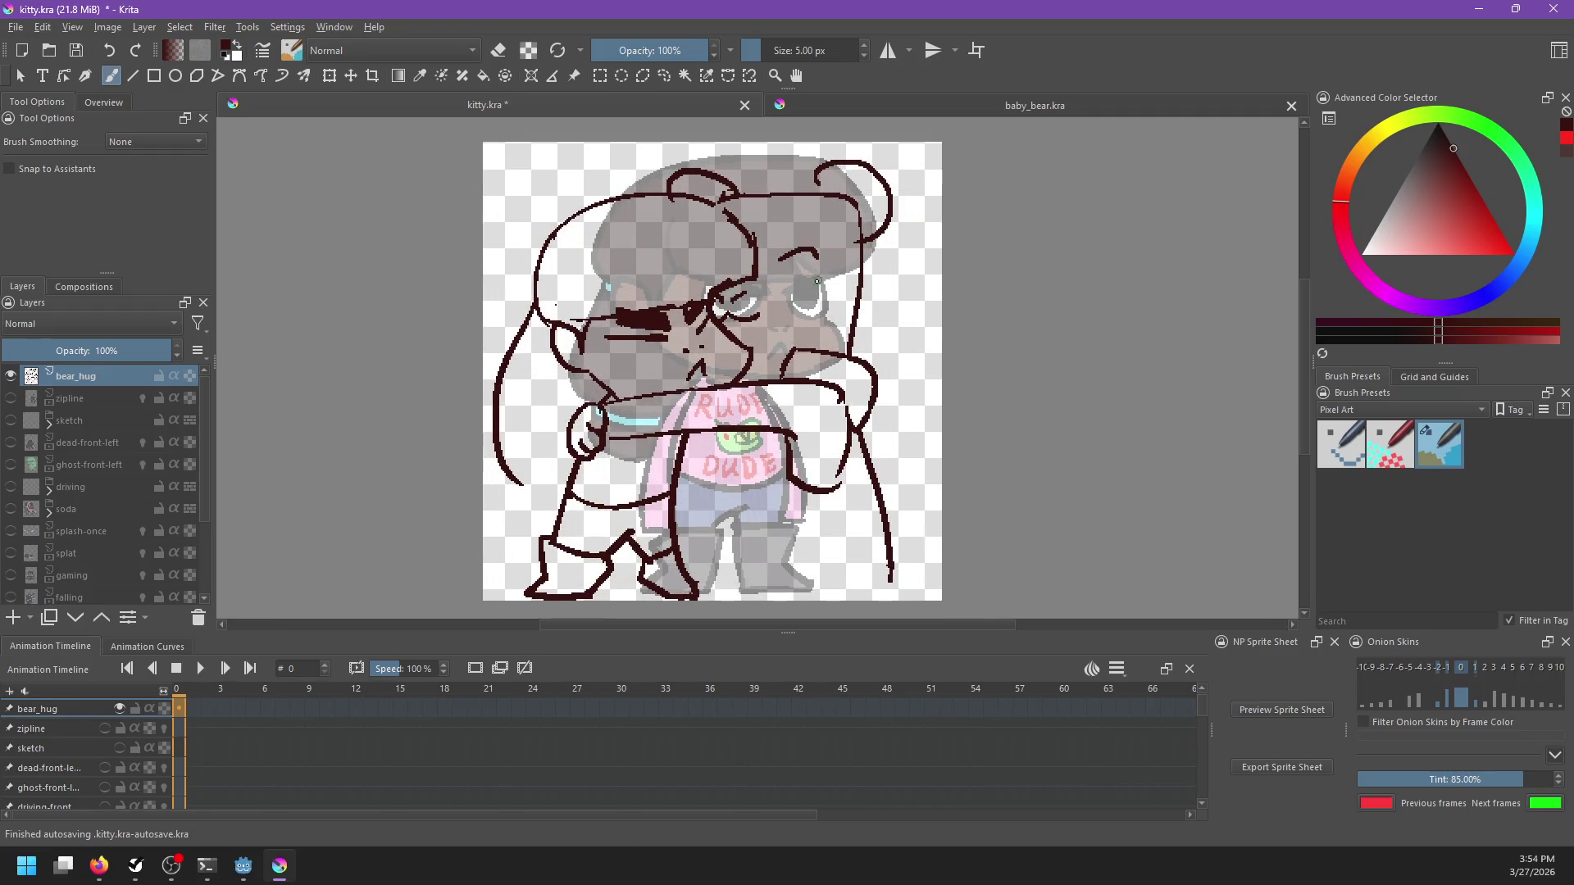
left_click_drag(717, 395, 786, 335)
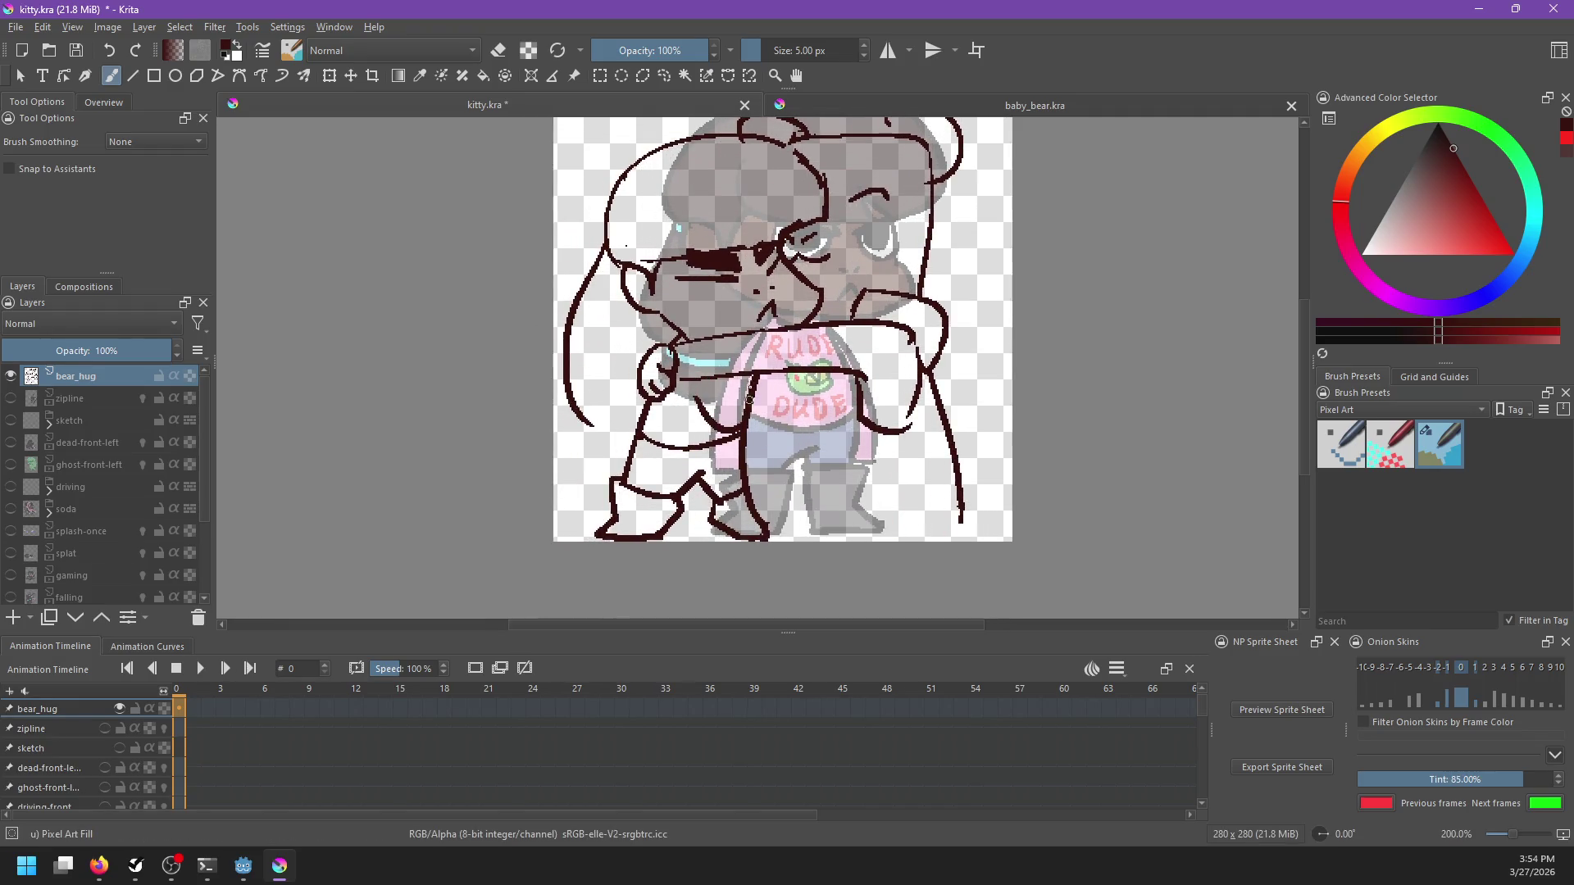
Step: Redraw the curved line across the bear's arm, then bring up baby_bear.kra
mouse_move(689, 401)
left_mouse_down()
mouse_move(693, 418)
mouse_move(771, 428)
mouse_move(851, 397)
left_mouse_up()
key("ctrl+z")
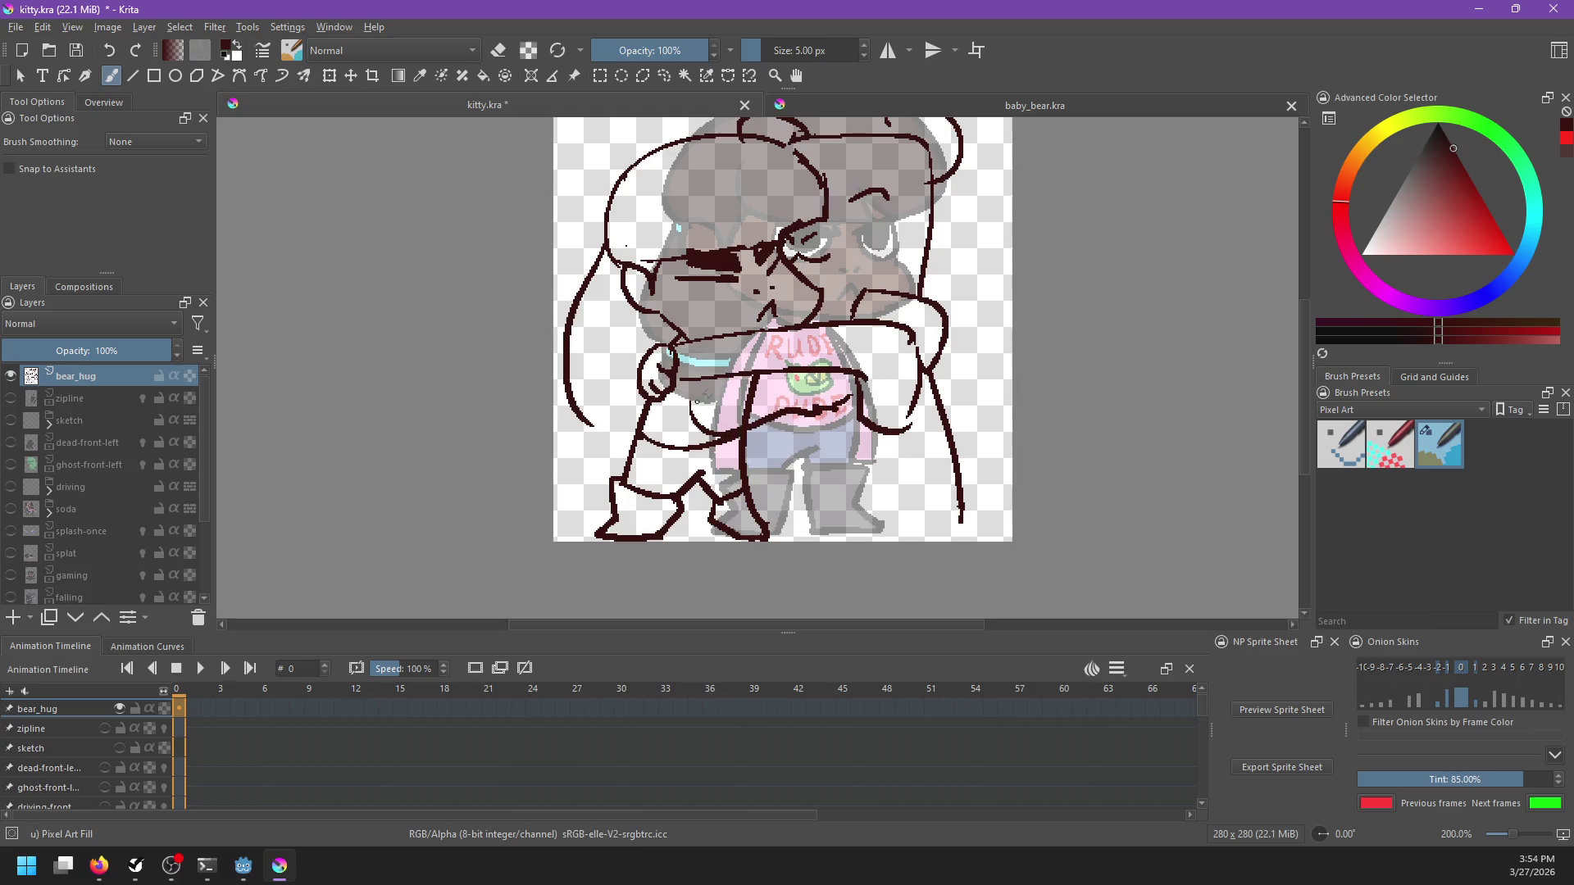
key("ctrl+z")
key("ctrl+z")
left_click_drag(691, 399, 754, 375)
key("e")
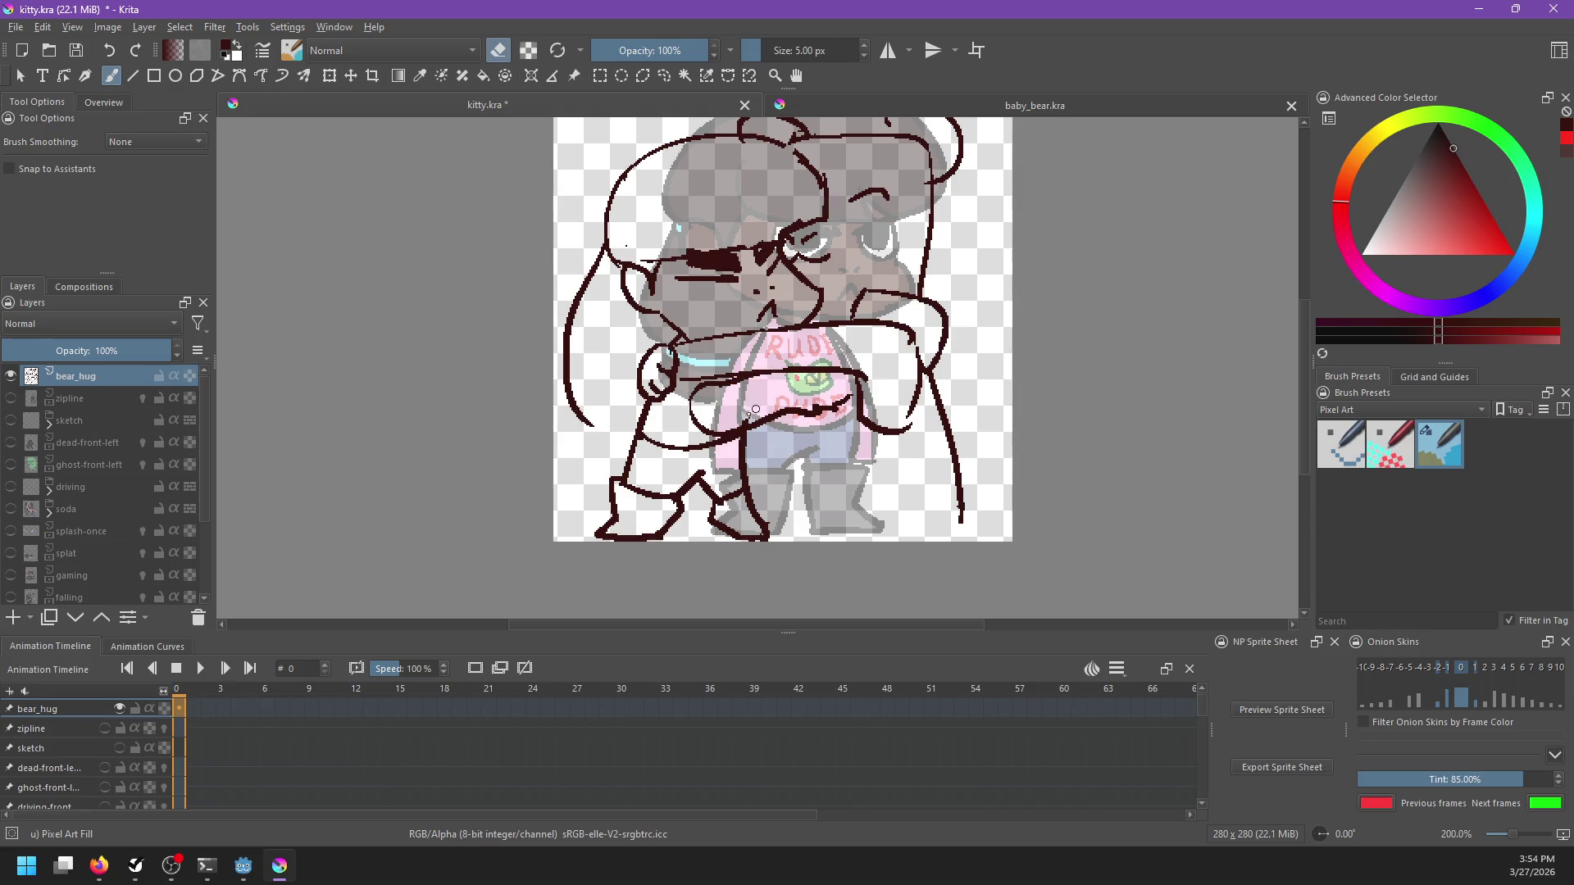
key("e")
mouse_move(875, 369)
left_mouse_down()
mouse_move(866, 452)
mouse_move(906, 415)
left_mouse_up()
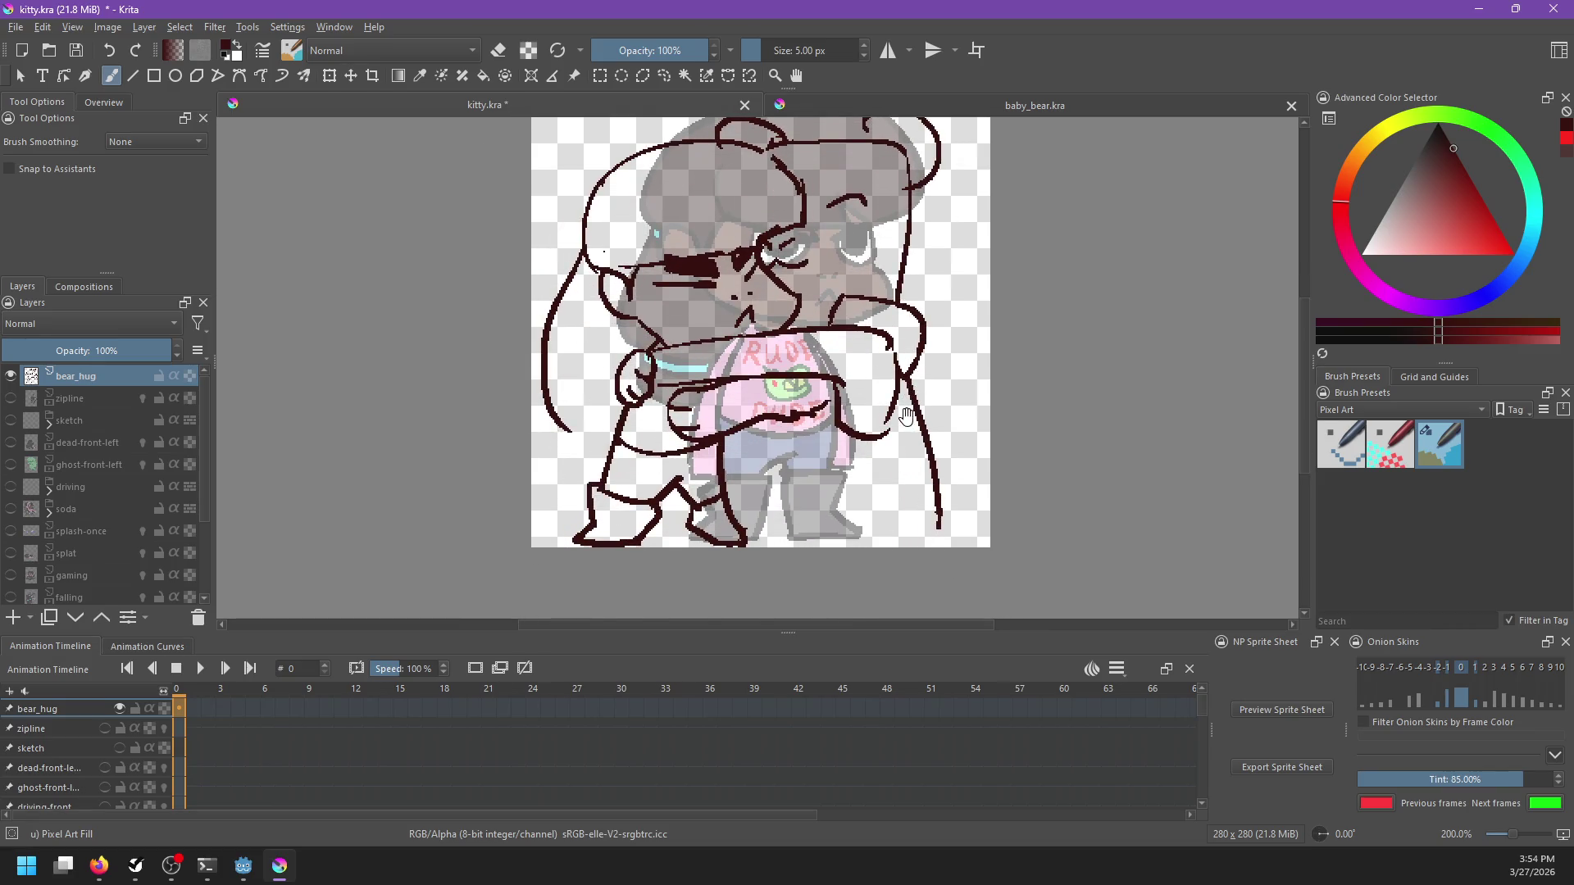
left_click(811, 108)
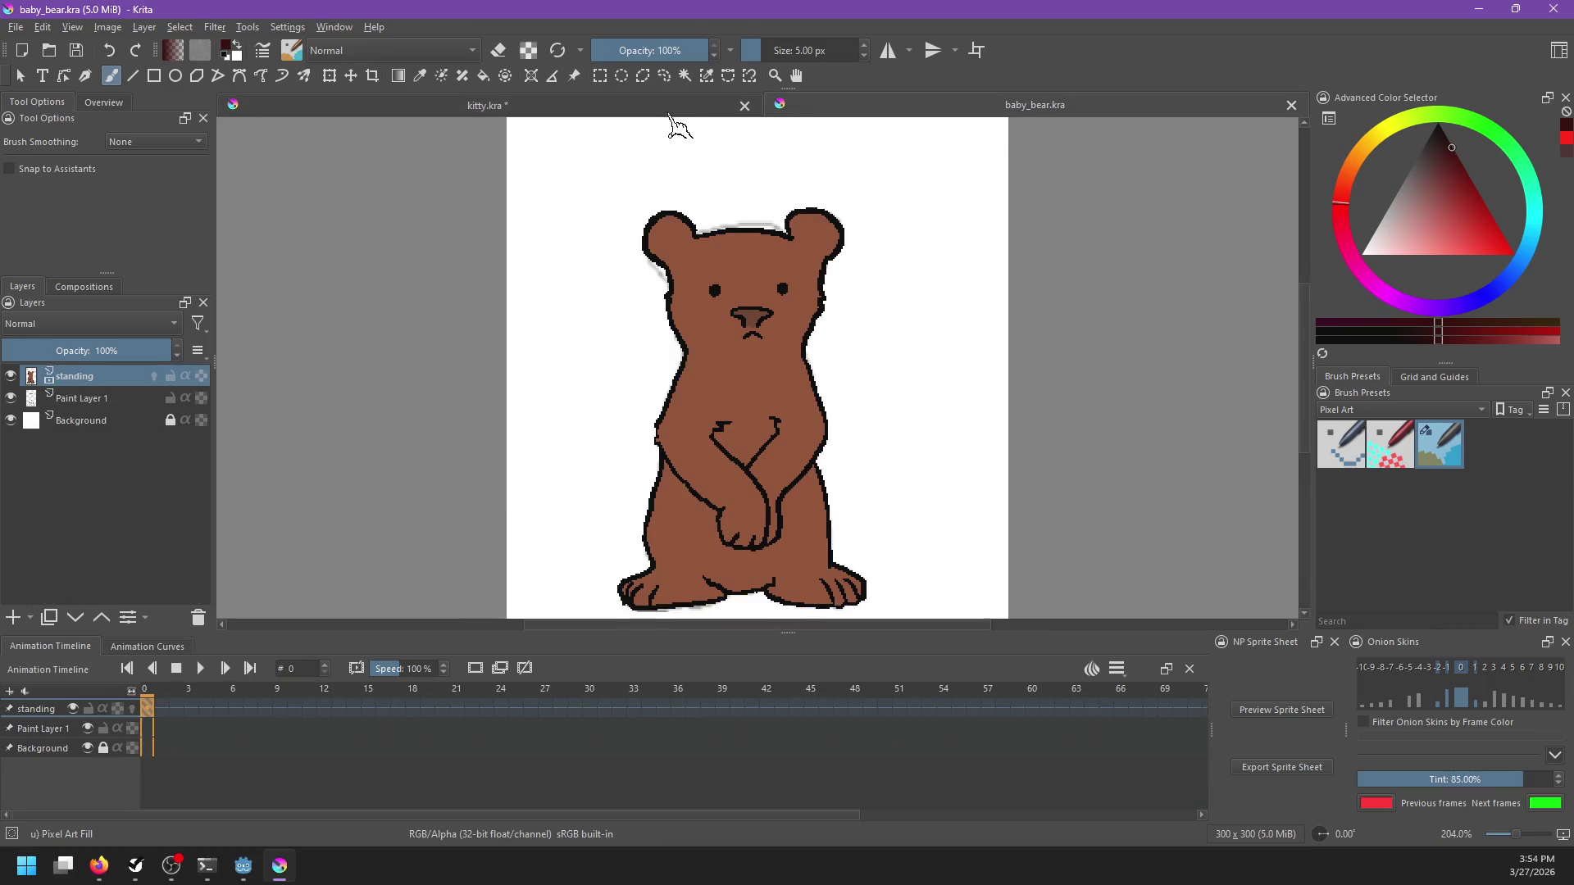
Step: Draw the leg and foot outlines to the canvas bottom, joining the left sole to the right boot
left_click(676, 106)
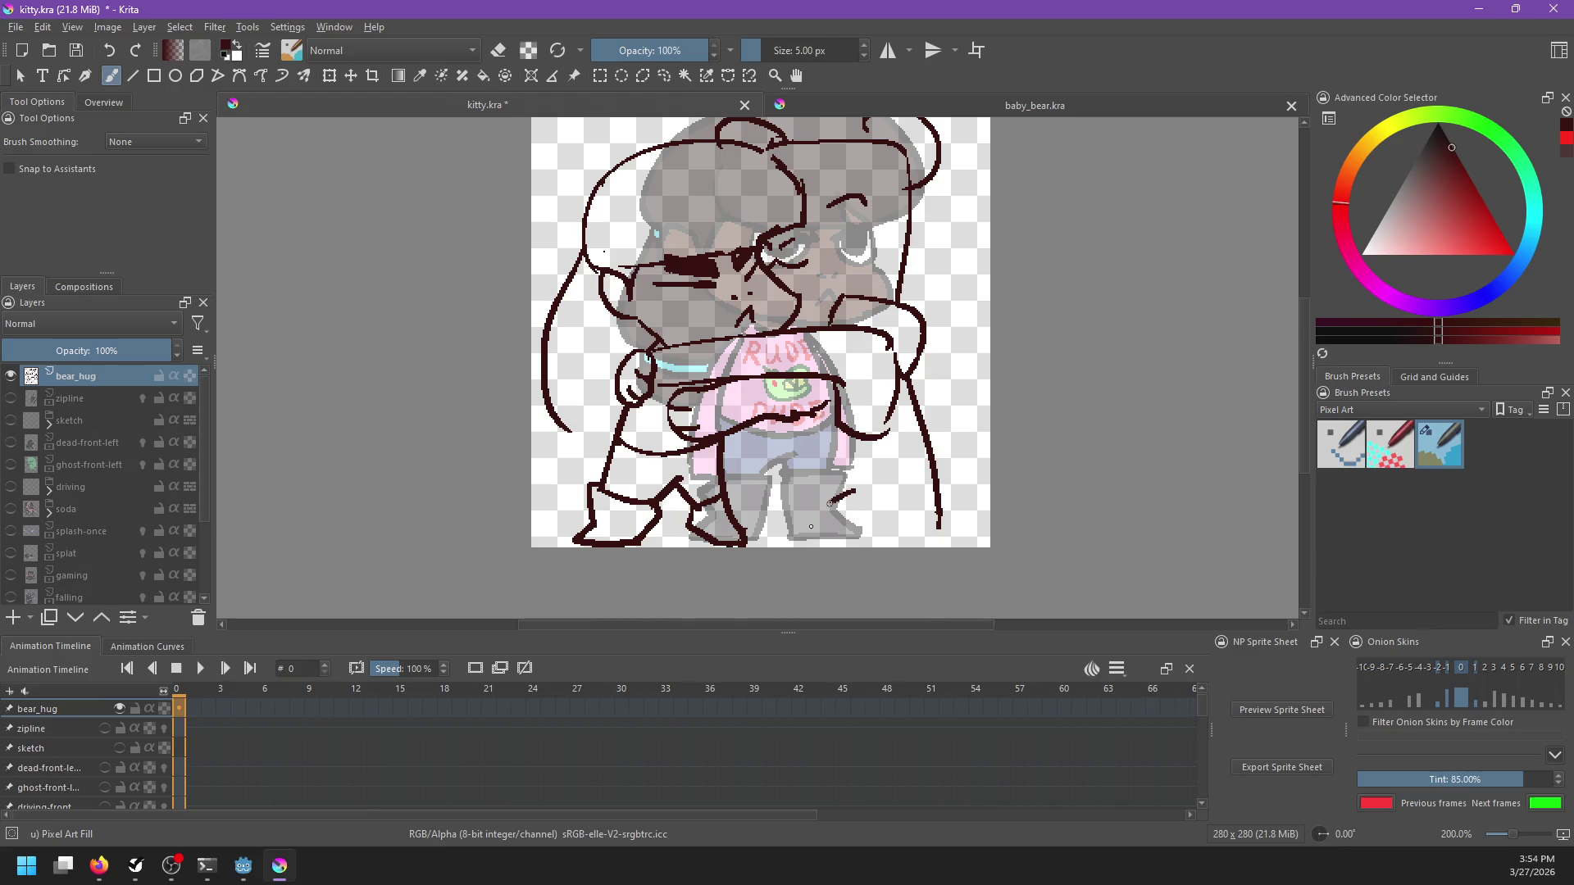
mouse_move(843, 497)
left_mouse_down()
mouse_move(819, 544)
mouse_move(927, 538)
mouse_move(934, 522)
left_mouse_up()
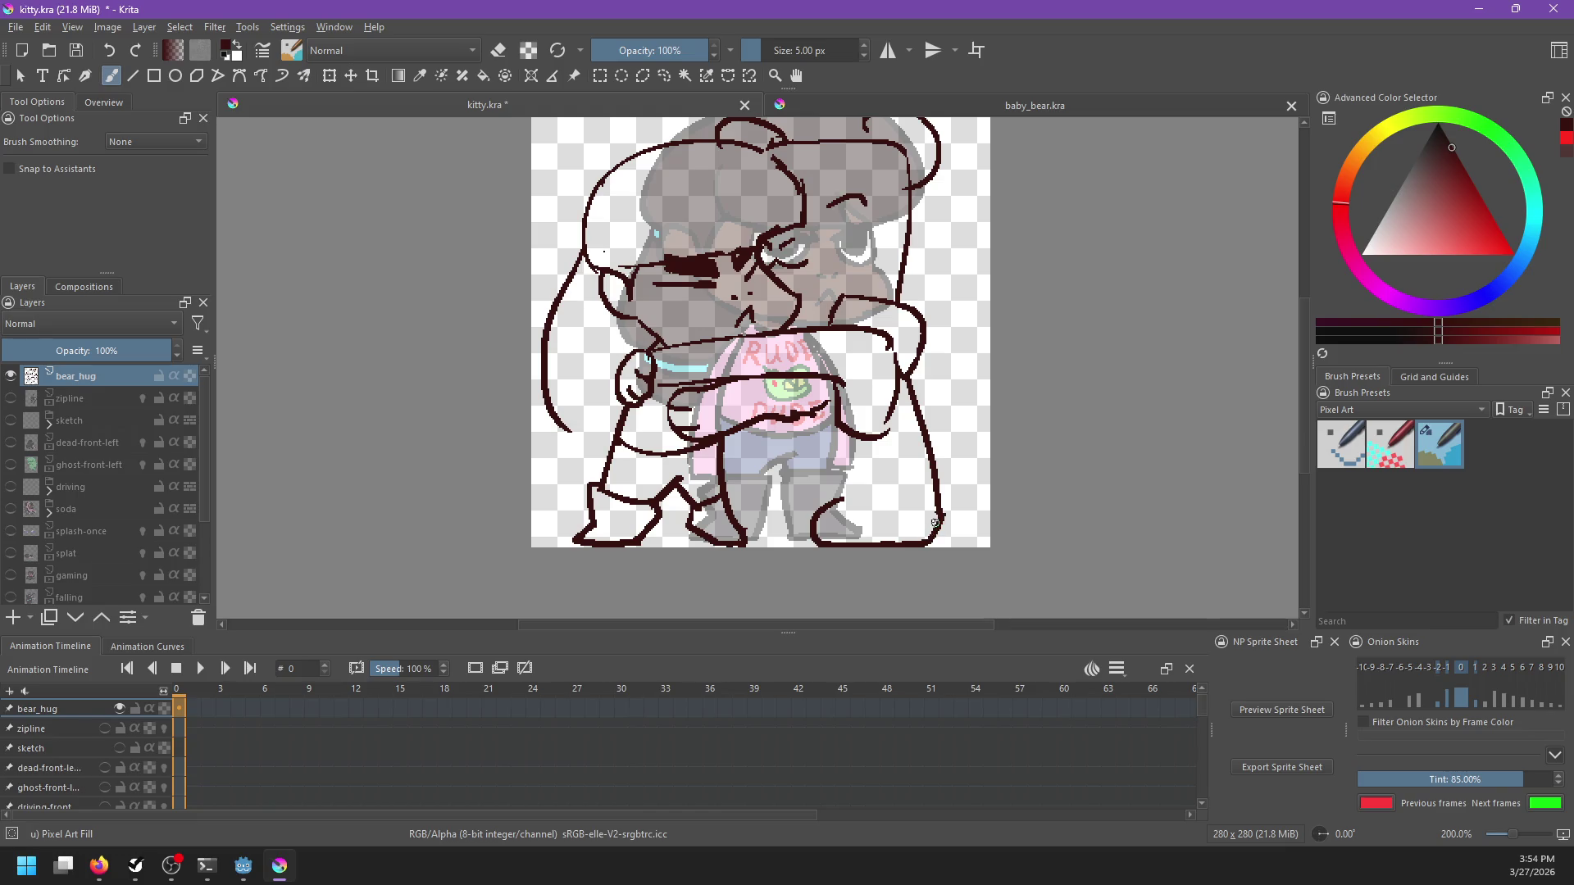
key("e")
key("e")
mouse_move(742, 509)
left_mouse_down()
mouse_move(755, 524)
mouse_move(730, 494)
mouse_move(764, 533)
mouse_move(736, 543)
left_mouse_up()
key("ctrl+z")
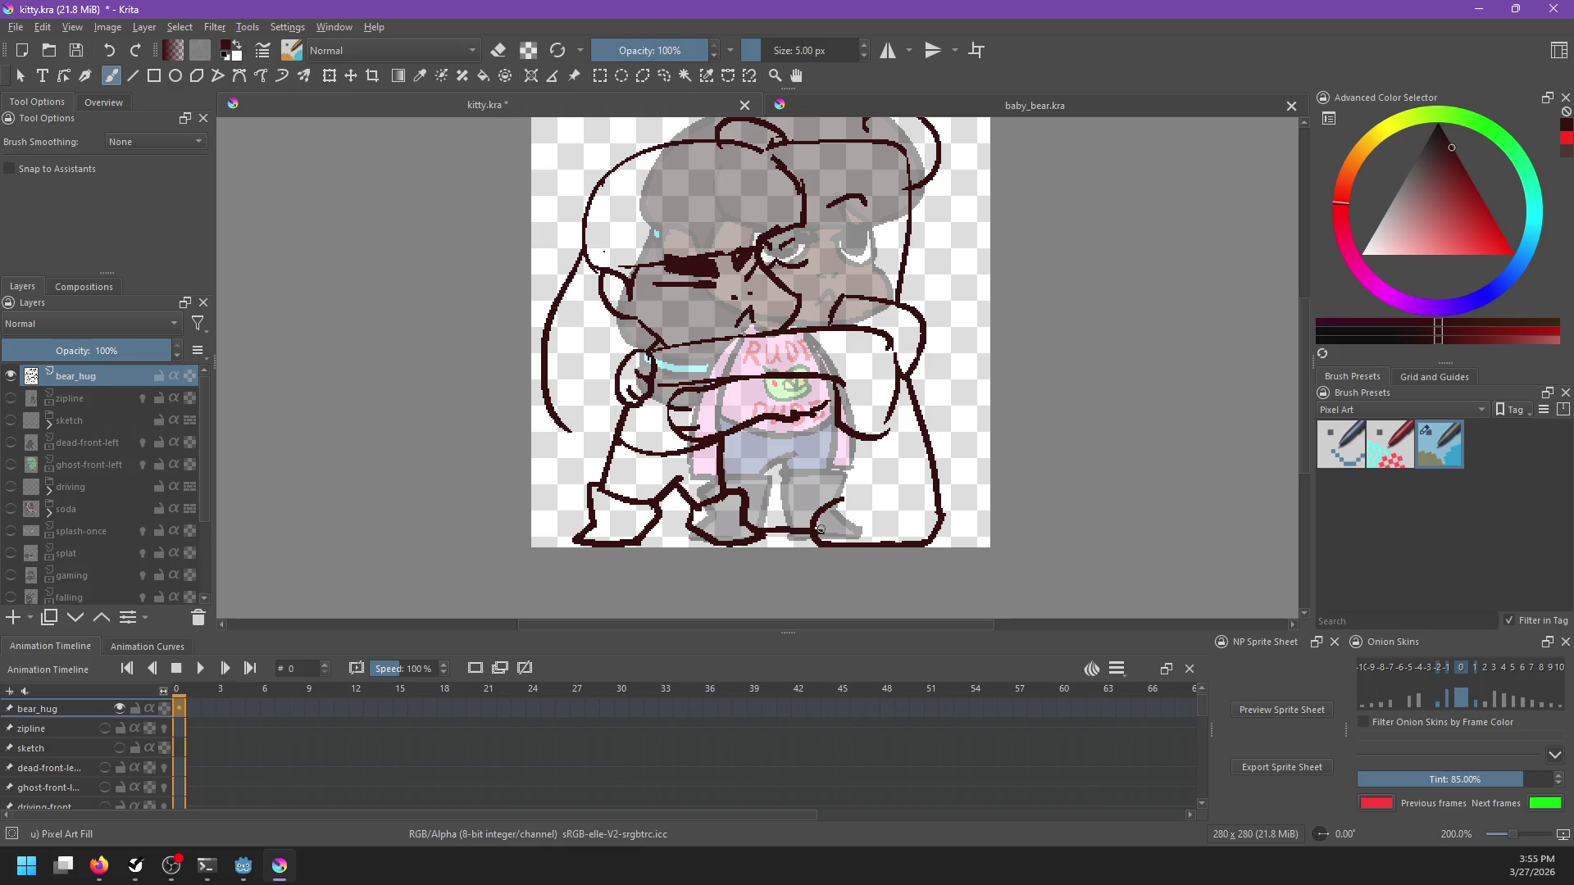
mouse_move(758, 531)
left_mouse_down()
mouse_move(806, 531)
mouse_move(775, 502)
mouse_move(812, 522)
left_mouse_up()
mouse_move(799, 457)
left_mouse_down()
mouse_move(802, 518)
mouse_move(790, 500)
left_mouse_up()
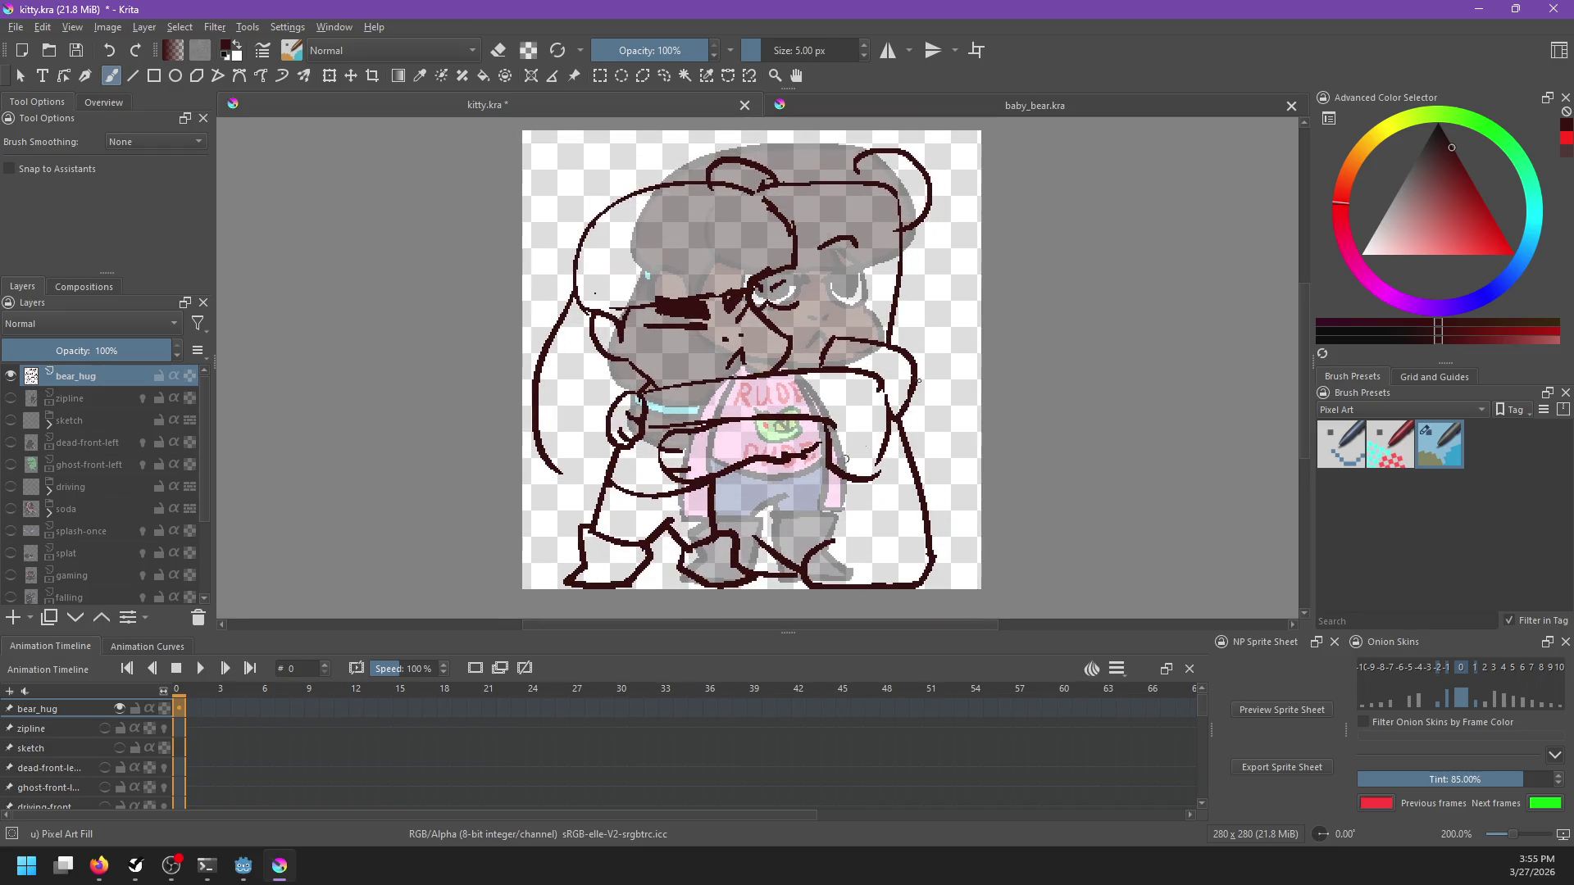
left_click(875, 108)
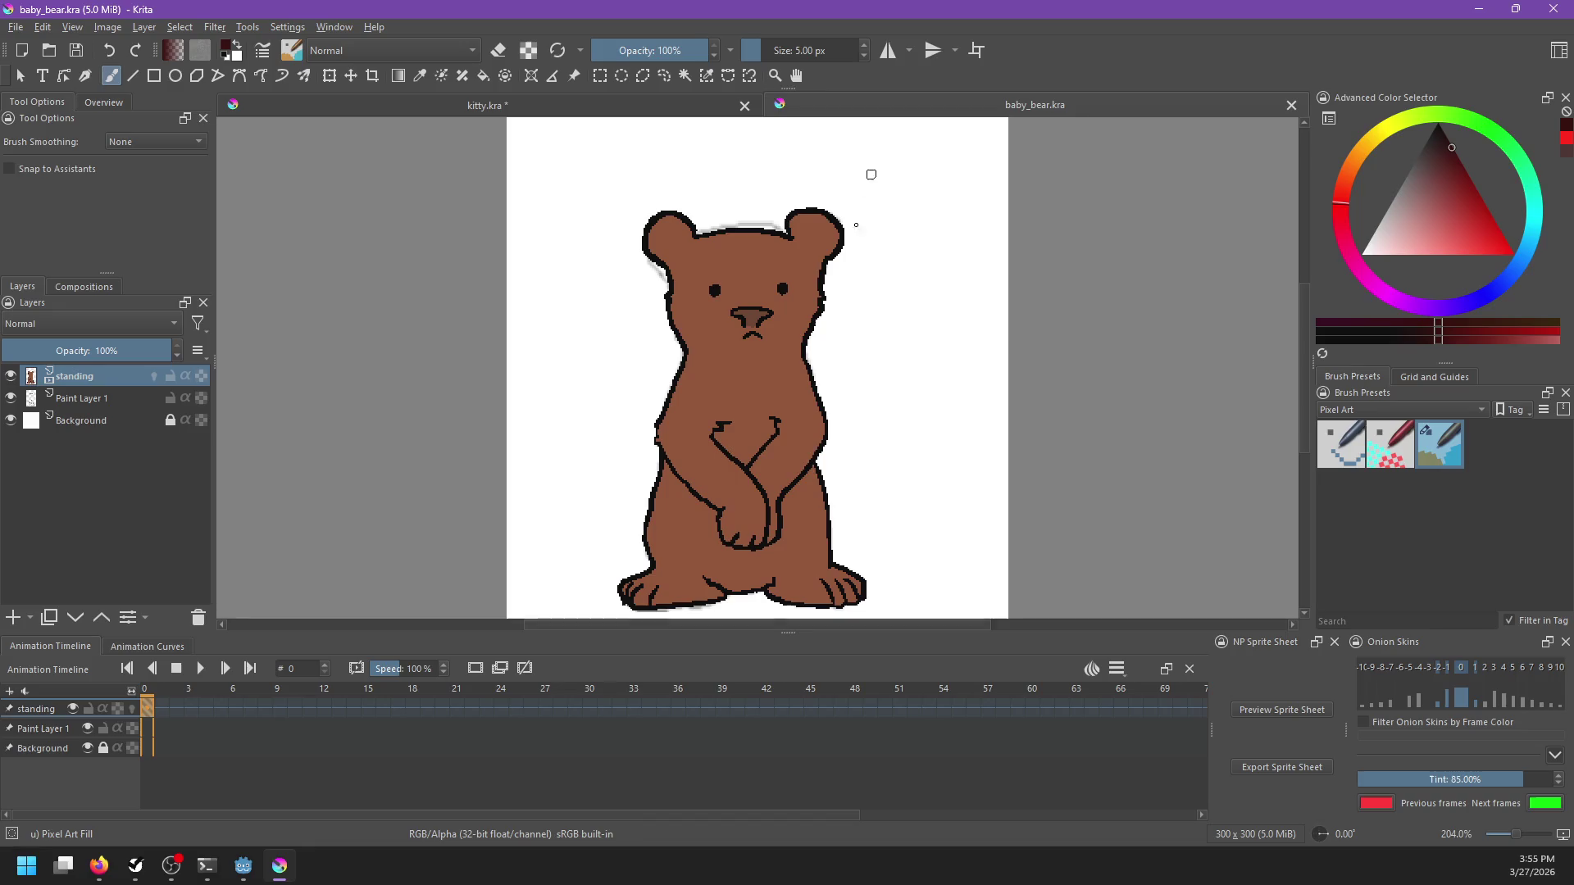
Step: Sample the bear's brown fur in baby_bear and switch to the Fill tool in kitty.kra
left_click(780, 370, "ctrl")
left_click(664, 125)
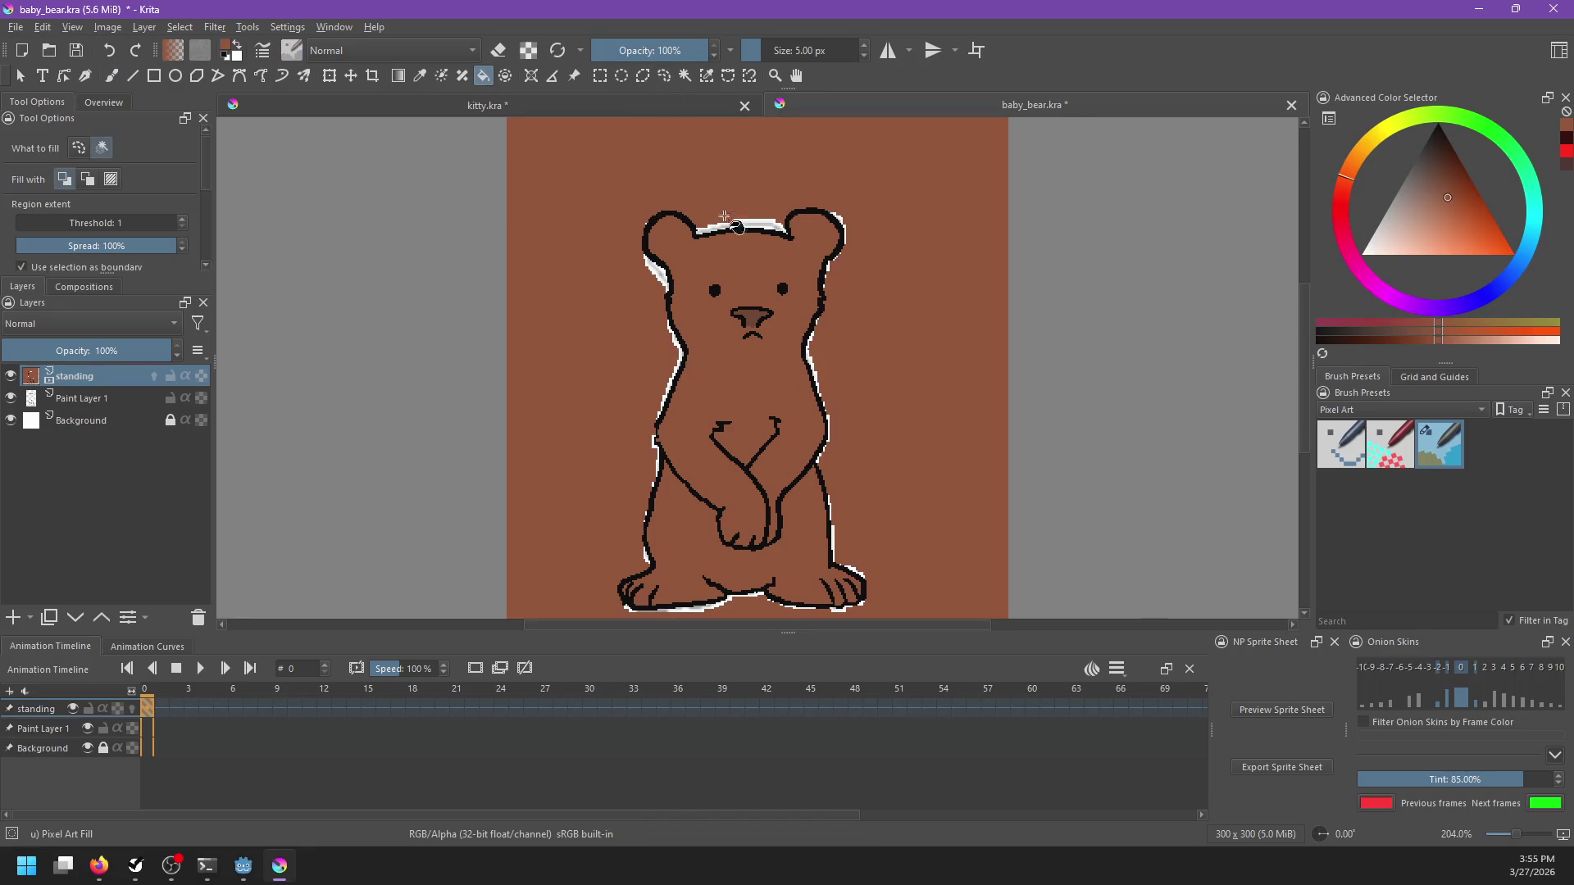
key("ctrl+z")
left_click(696, 109)
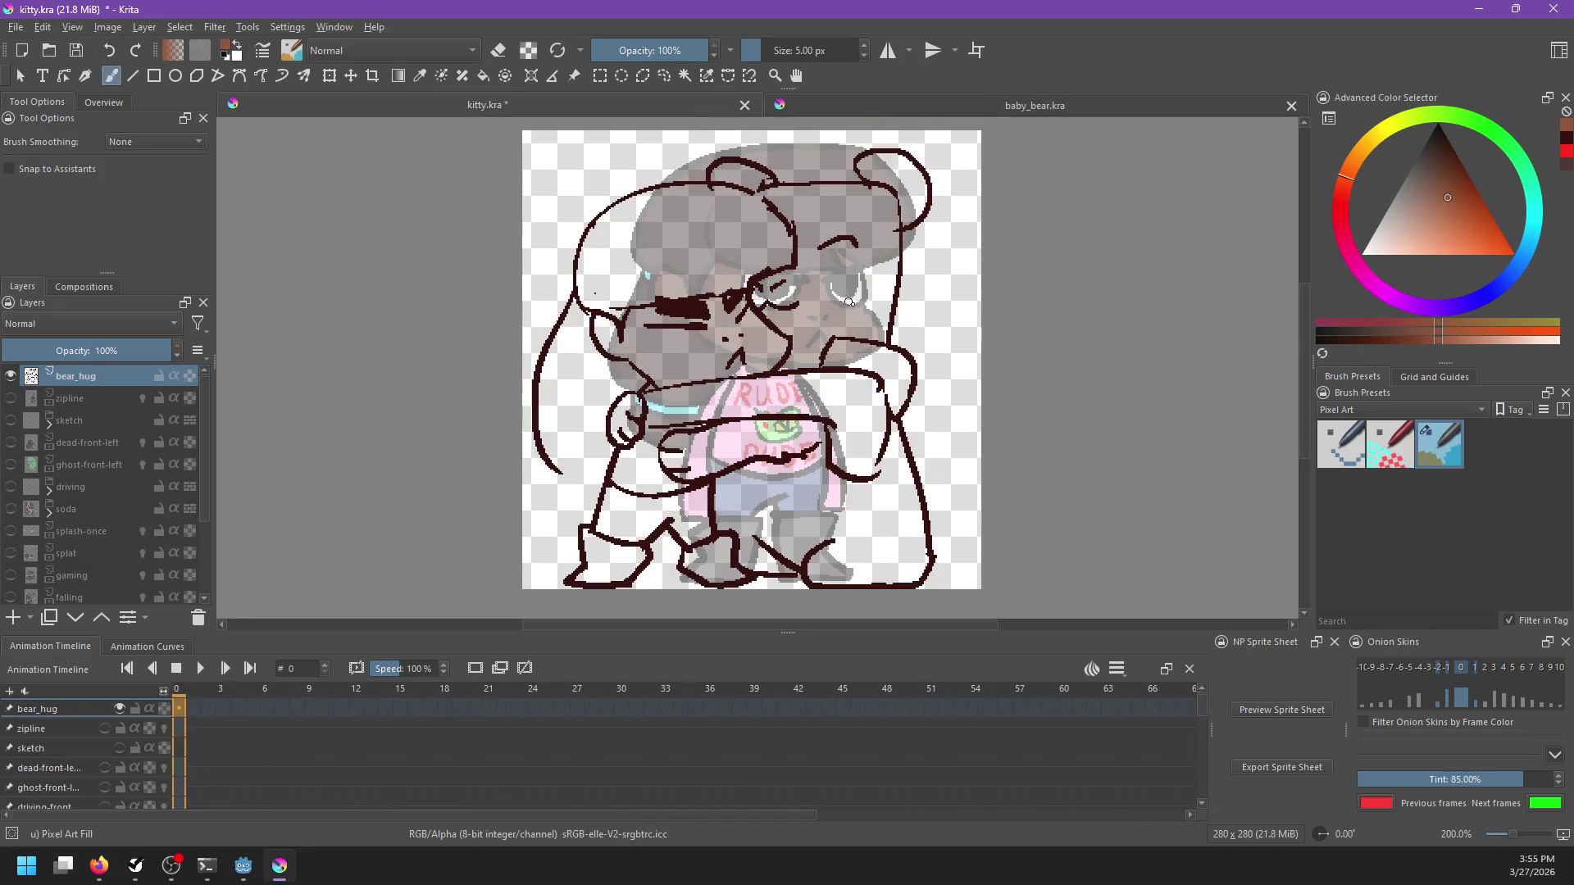
key("f")
Step: Try filling the bear region brown, change which layers the fill samples, and undo the hair overfill
left_click(891, 283)
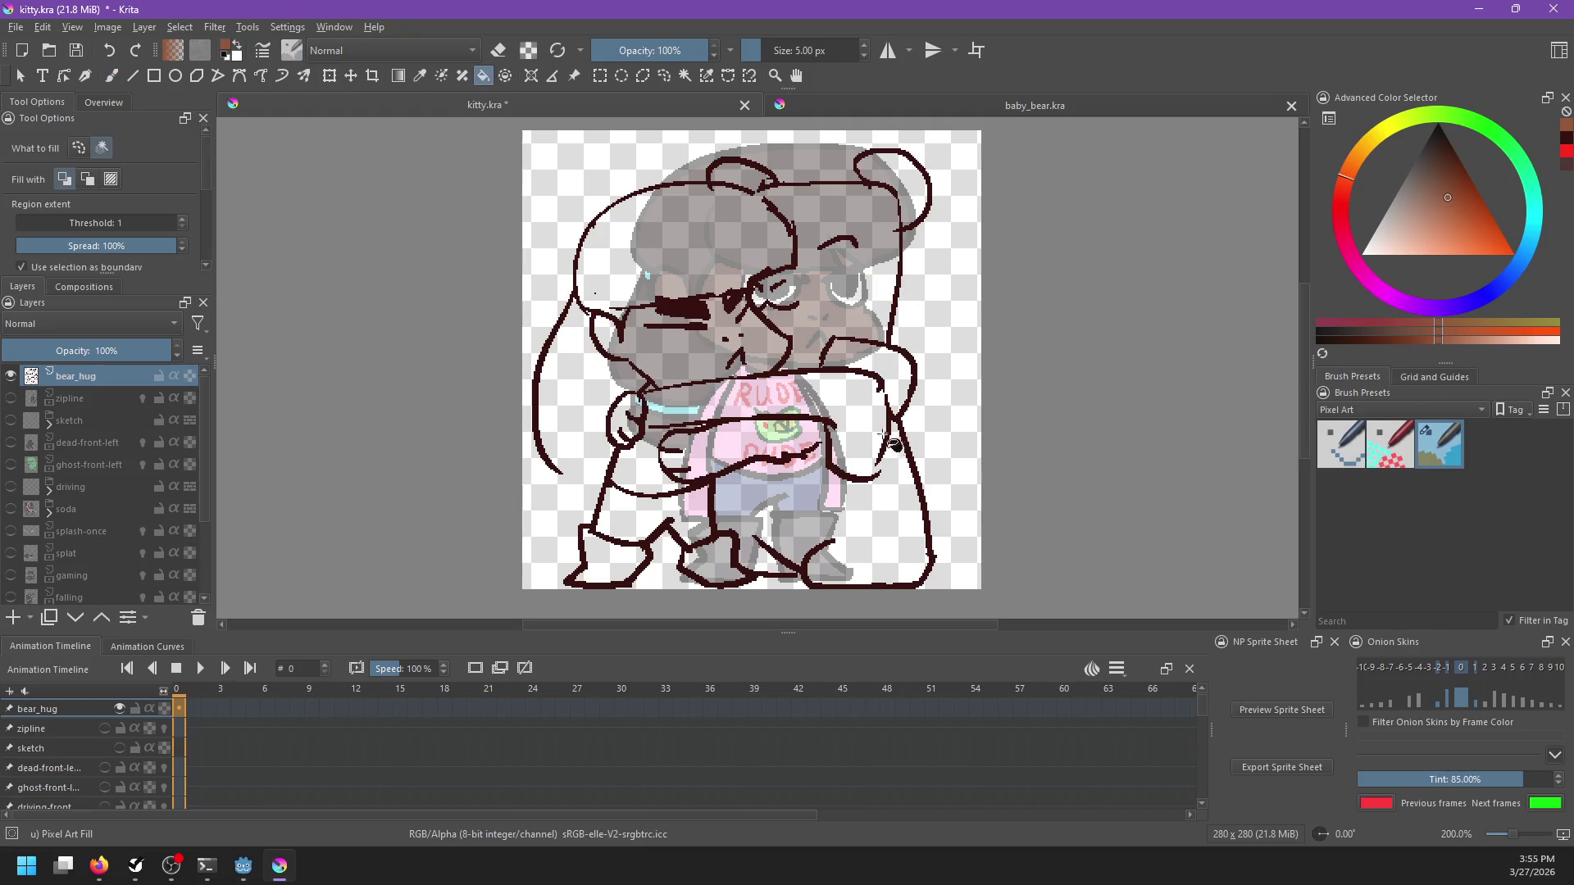
scroll(209, 188, "down", 5)
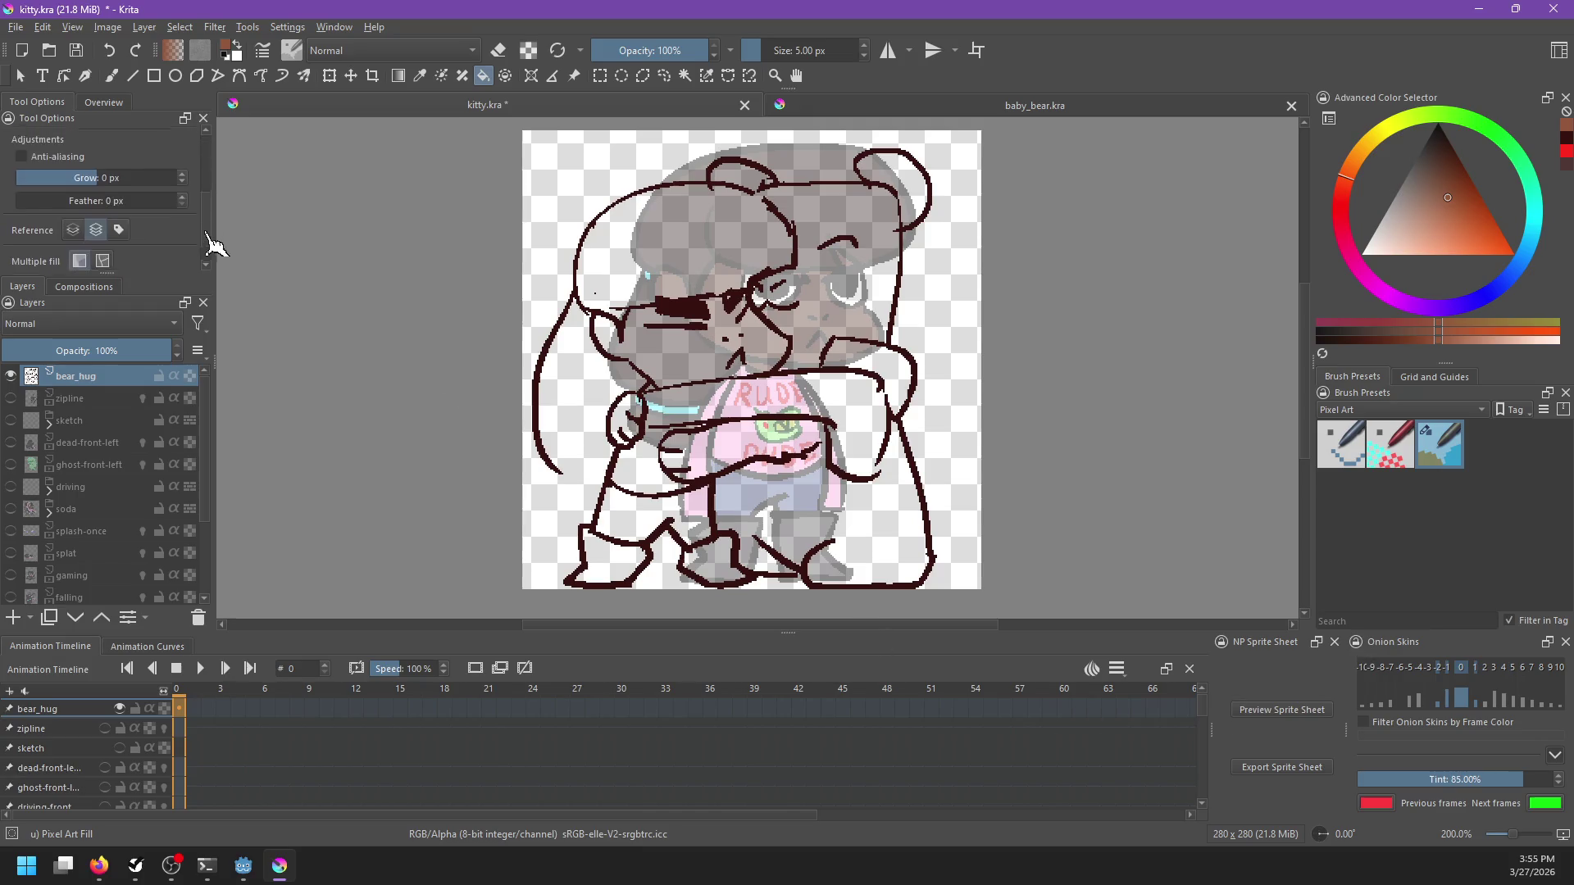
left_click(72, 194)
left_click(859, 277)
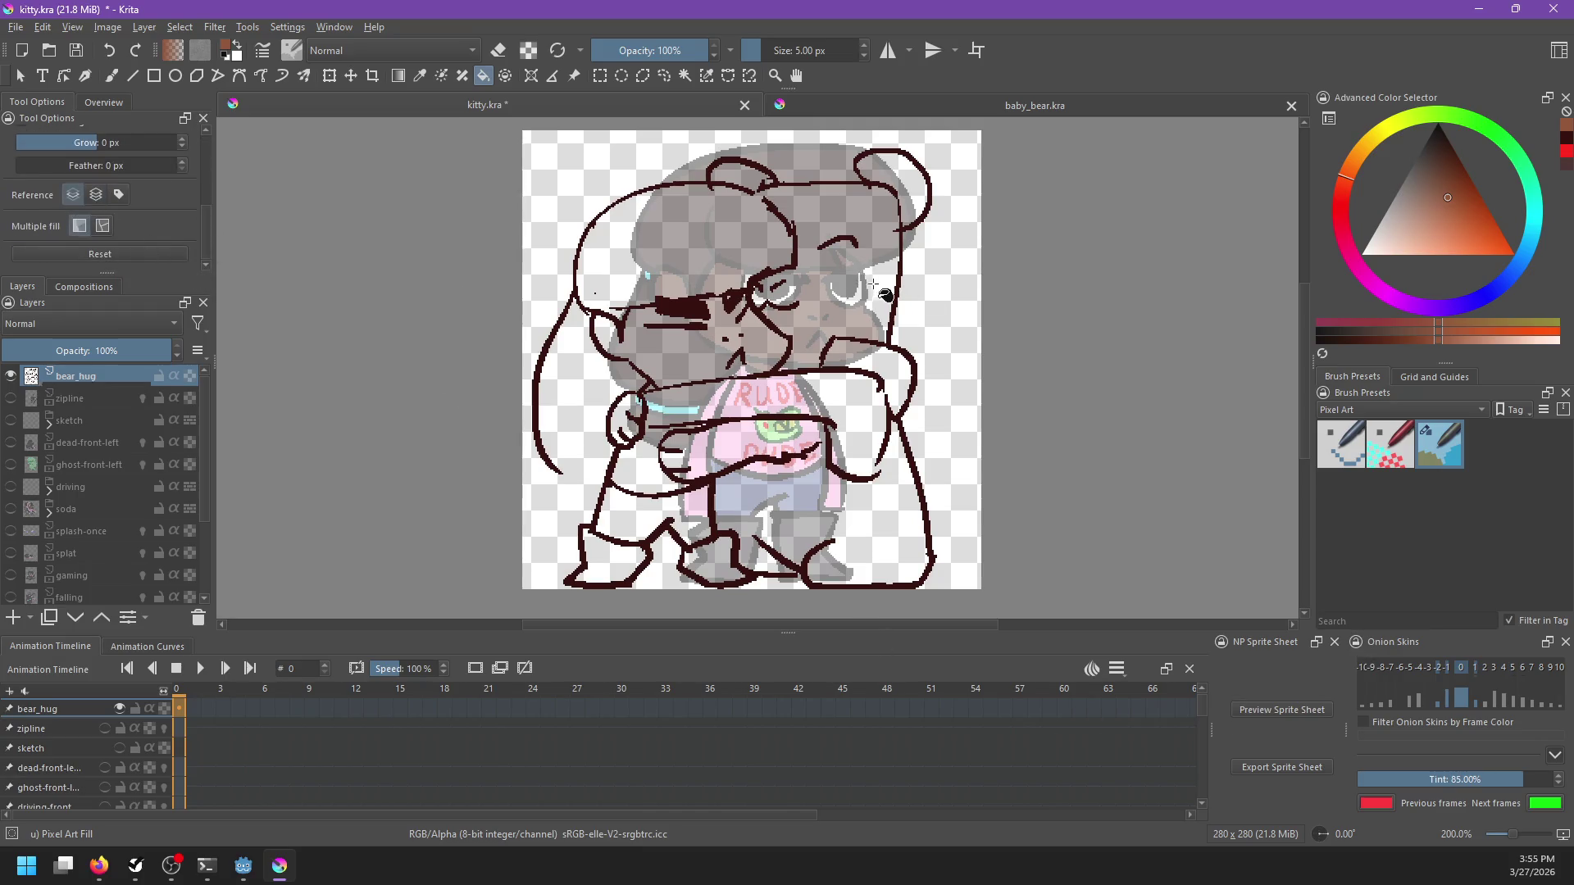
key("ctrl+z")
Step: Pick the dark outline colour as secondary, then fill the bear's head brown
key("b")
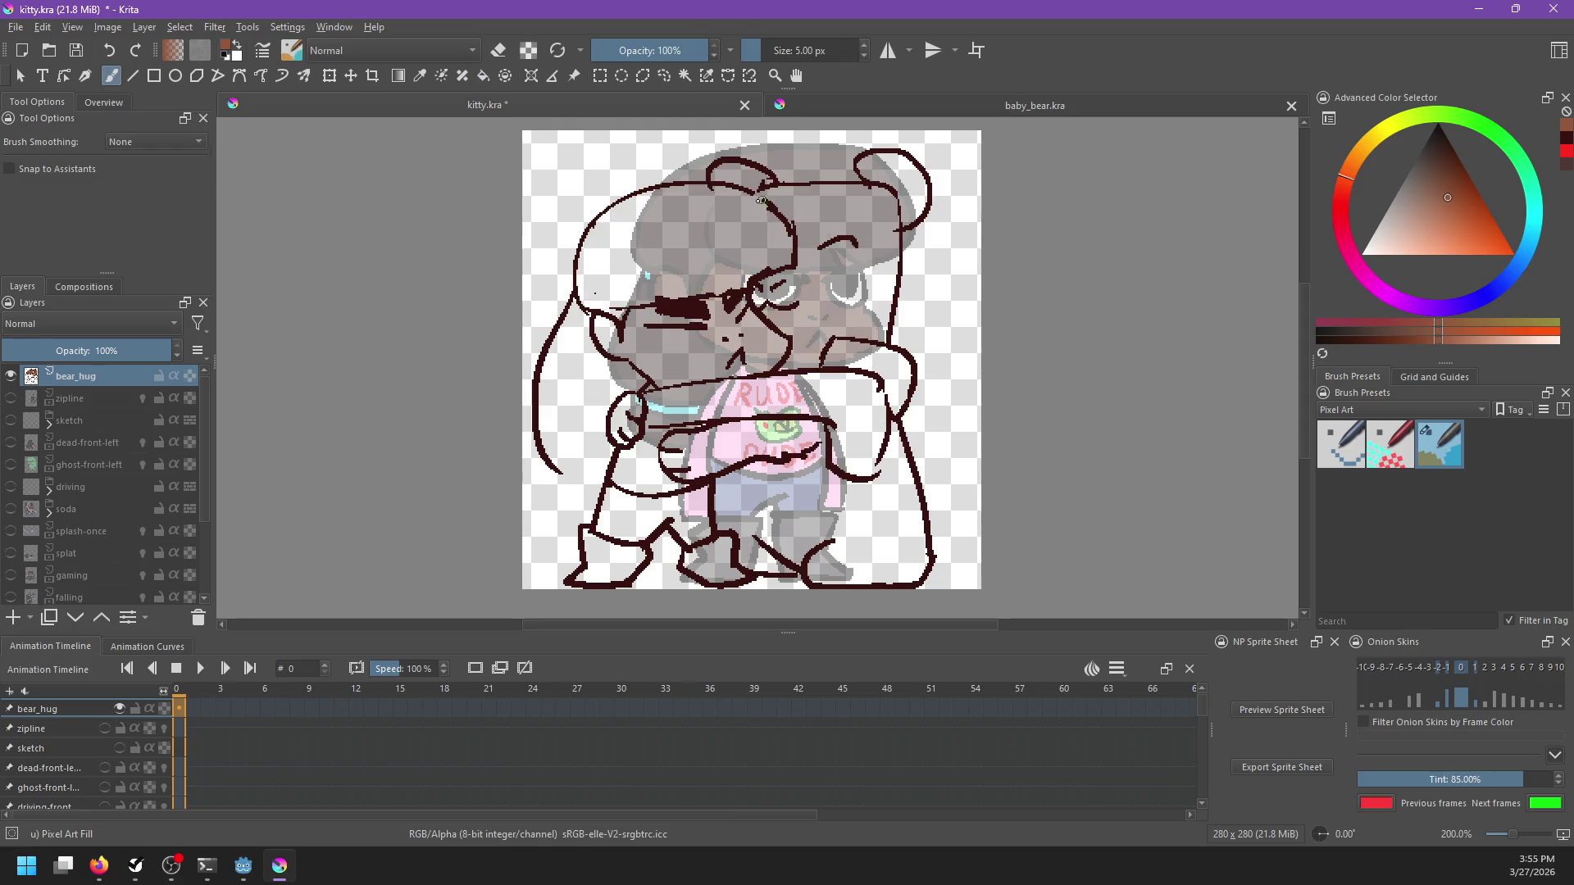
left_click(769, 206, "ctrl")
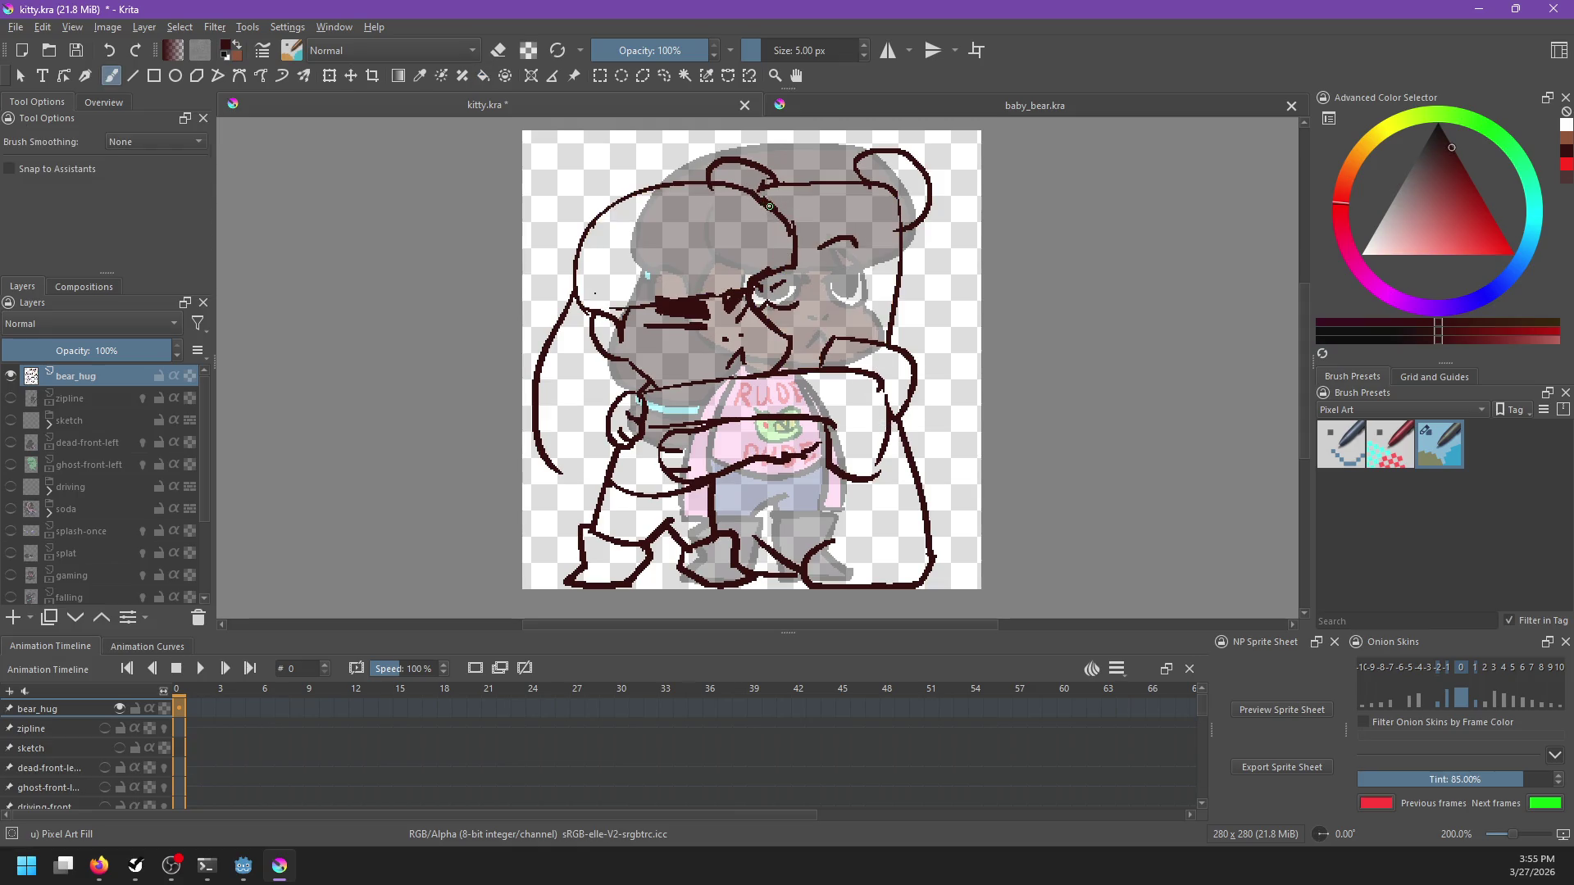
key("f")
key("x")
left_click(819, 210)
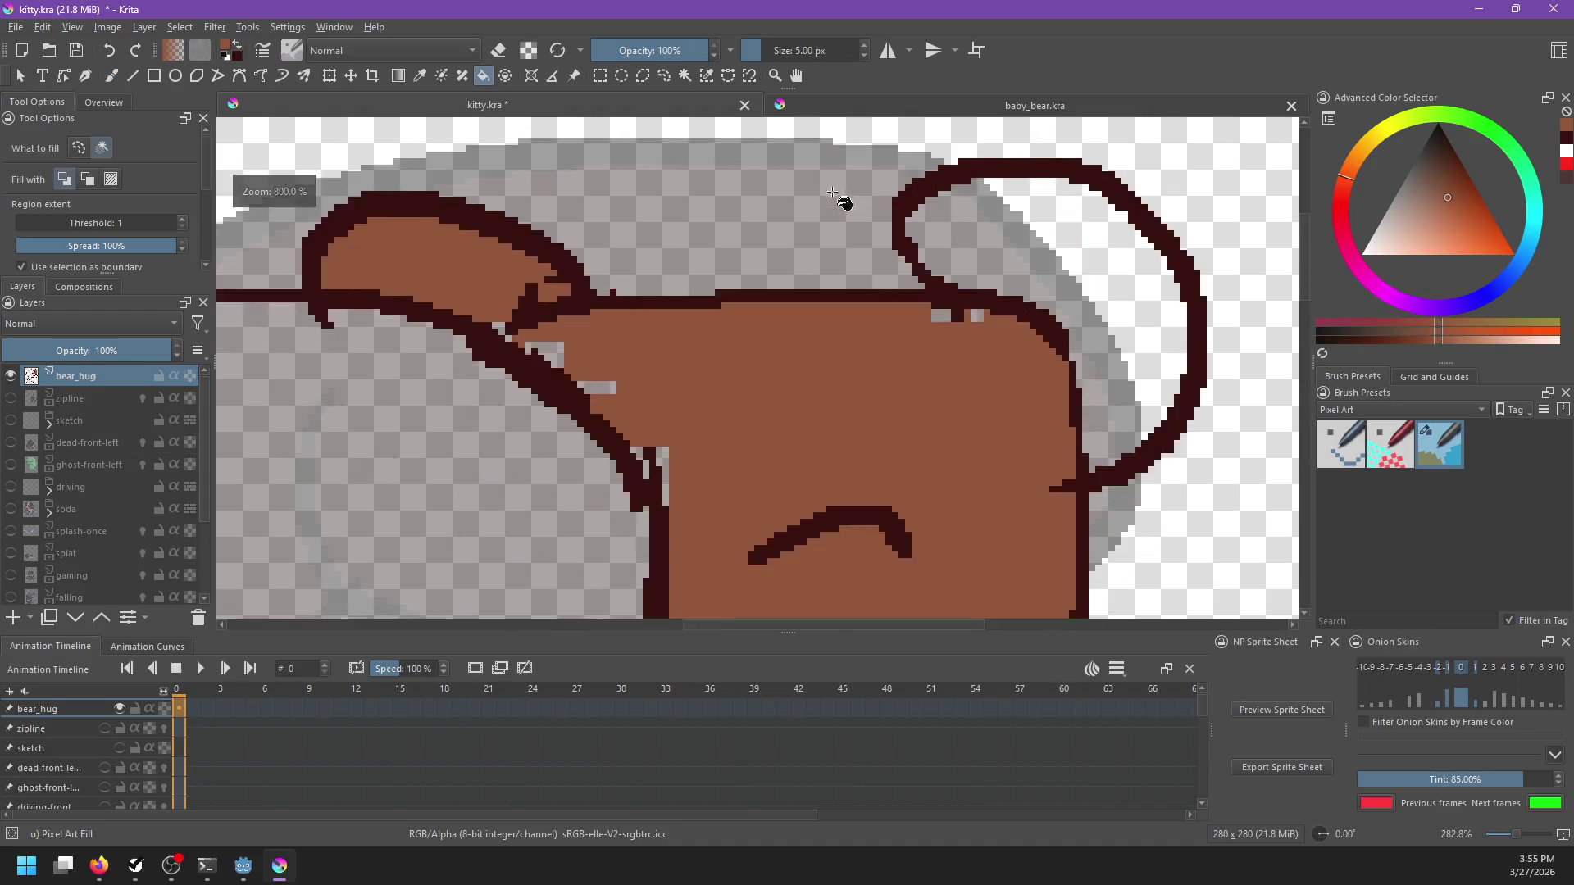
Step: Fill the leftover white gap pixels along the bear's head and body outline with brown
scroll(814, 224, "up", 5)
left_click(518, 169)
left_click(656, 258)
left_click(766, 365)
left_click(720, 352)
left_click(724, 370)
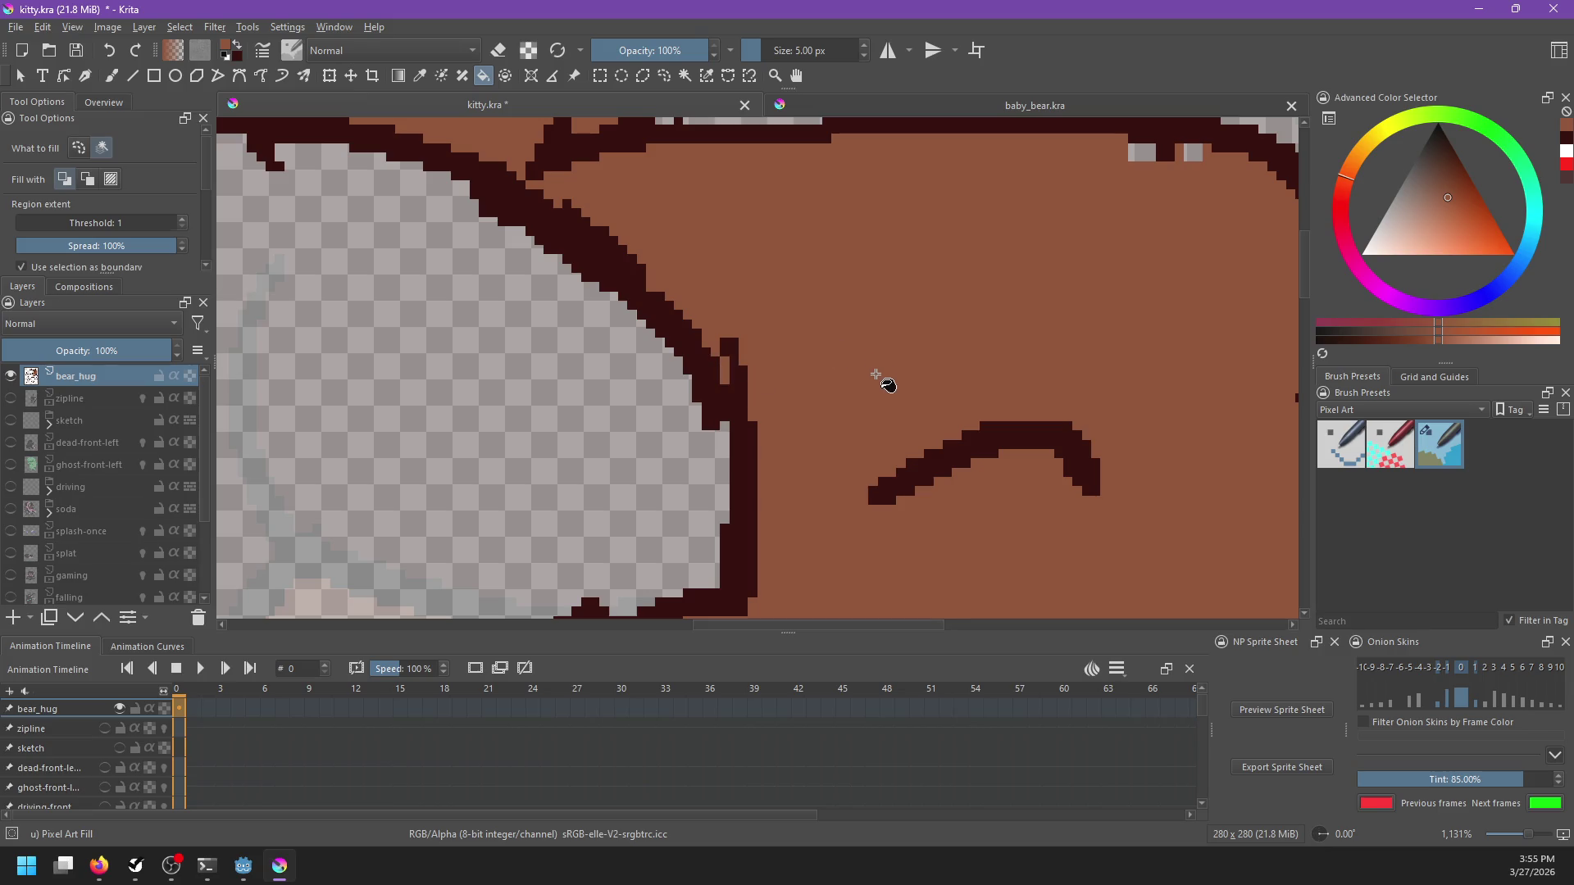
scroll(882, 379, "down", 5)
scroll(787, 284, "up", 5)
left_click(797, 156)
left_click(717, 178)
left_click(639, 223)
Step: Fill the remaining gap pixels along the bear's head outline
scroll(781, 245, "down", 5)
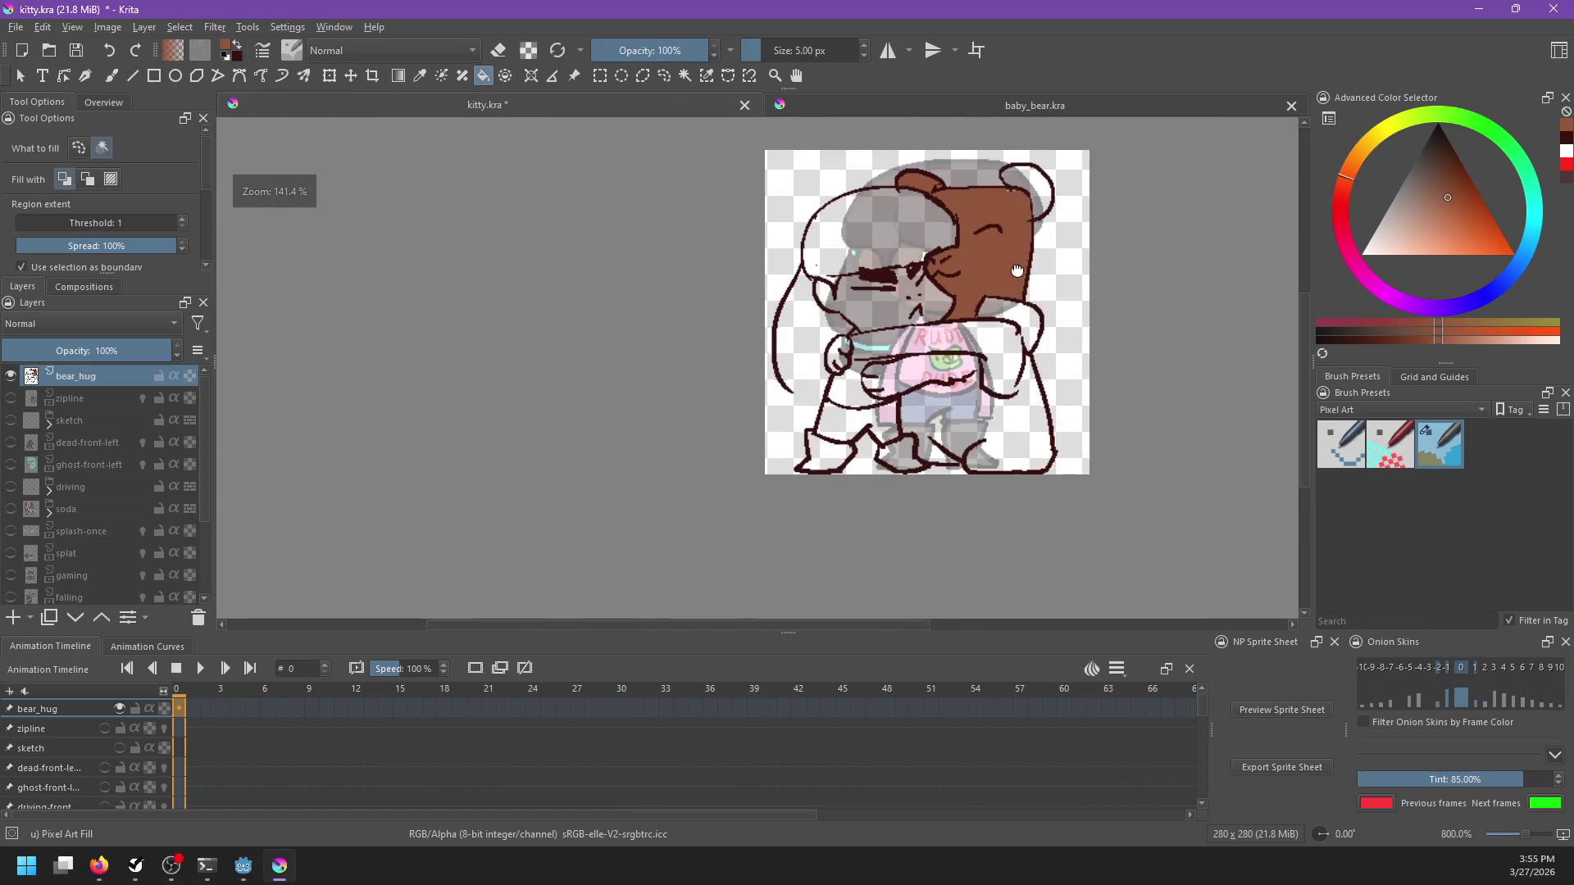
scroll(955, 216, "up", 3)
scroll(877, 218, "up", 4)
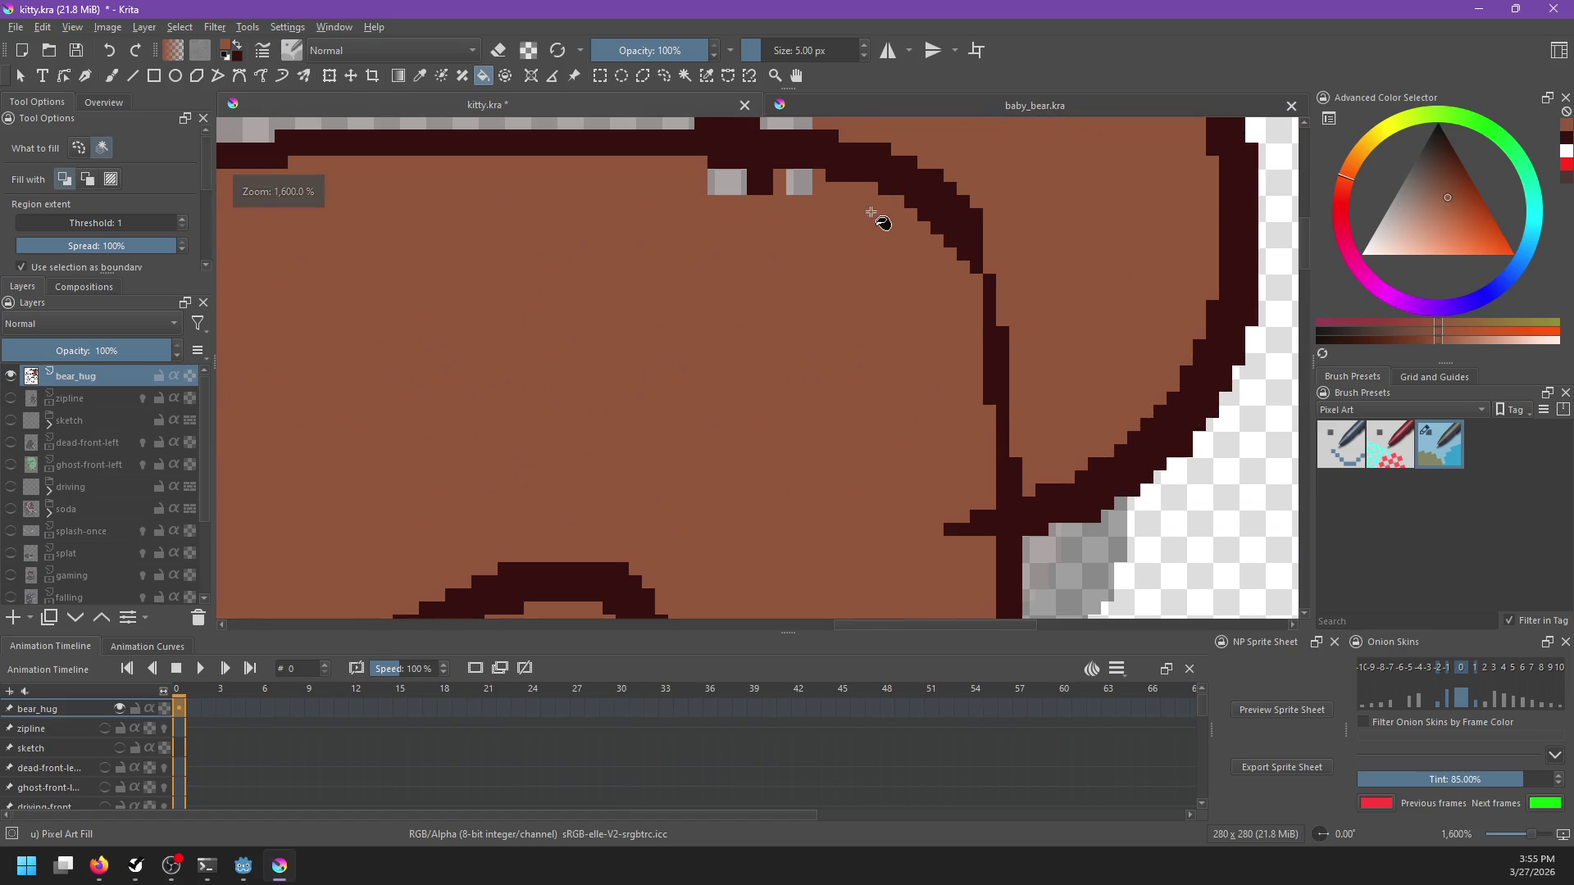
left_click(810, 231)
left_click(810, 286)
left_click(746, 287)
left_click(778, 229)
scroll(783, 233, "down", 6)
scroll(884, 261, "up", 3)
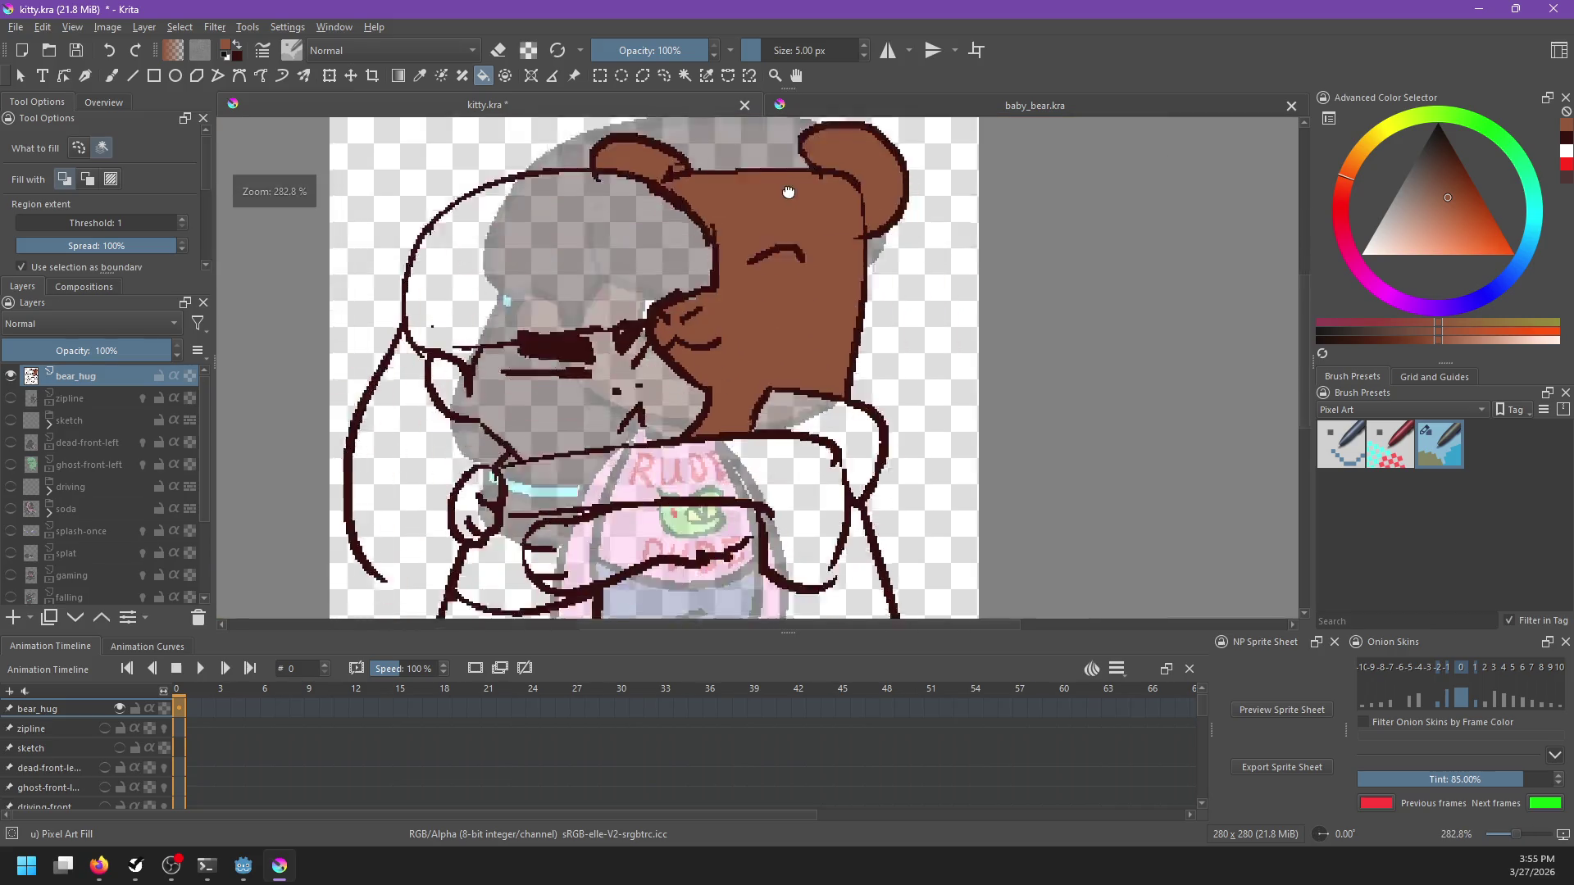
Step: Pan to the bear's lower body and attempt fills there, undoing the dark and brown overfills
key("b")
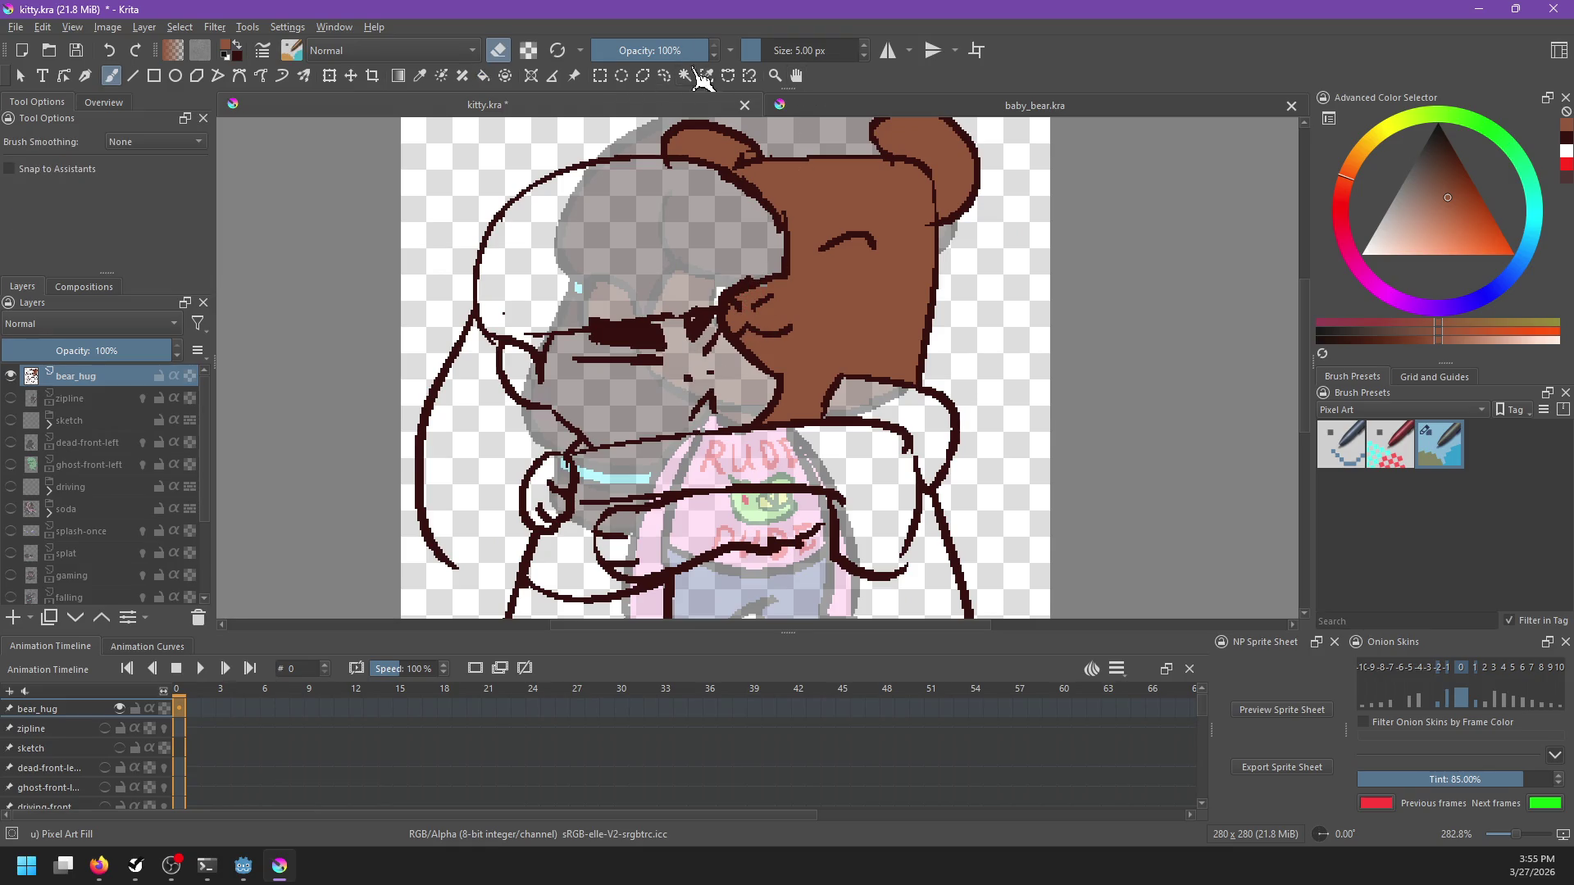
mouse_move(916, 440)
left_mouse_down()
mouse_move(902, 399)
mouse_move(908, 252)
left_mouse_up()
key("f")
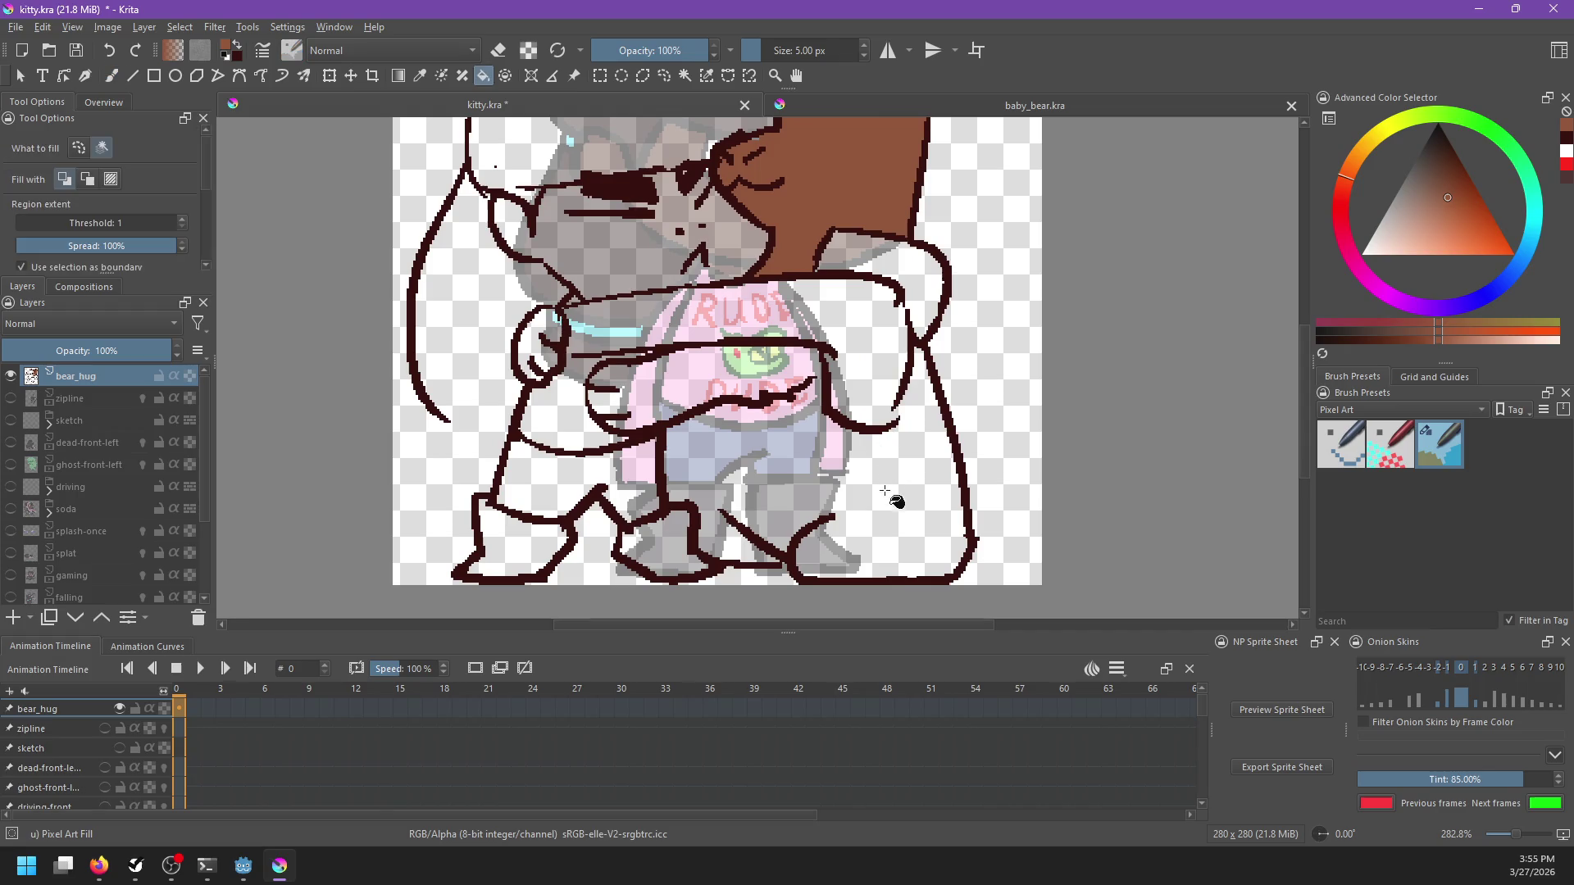
left_click(896, 503, "ctrl")
left_click(902, 505)
key("ctrl+z")
left_click(901, 508, "ctrl")
left_click(899, 510)
key("ctrl+z")
Step: Pick the dark maroon outline colour and briefly check the canvas overview panel
key("b")
left_click(897, 413, "ctrl")
left_click(901, 410, "ctrl")
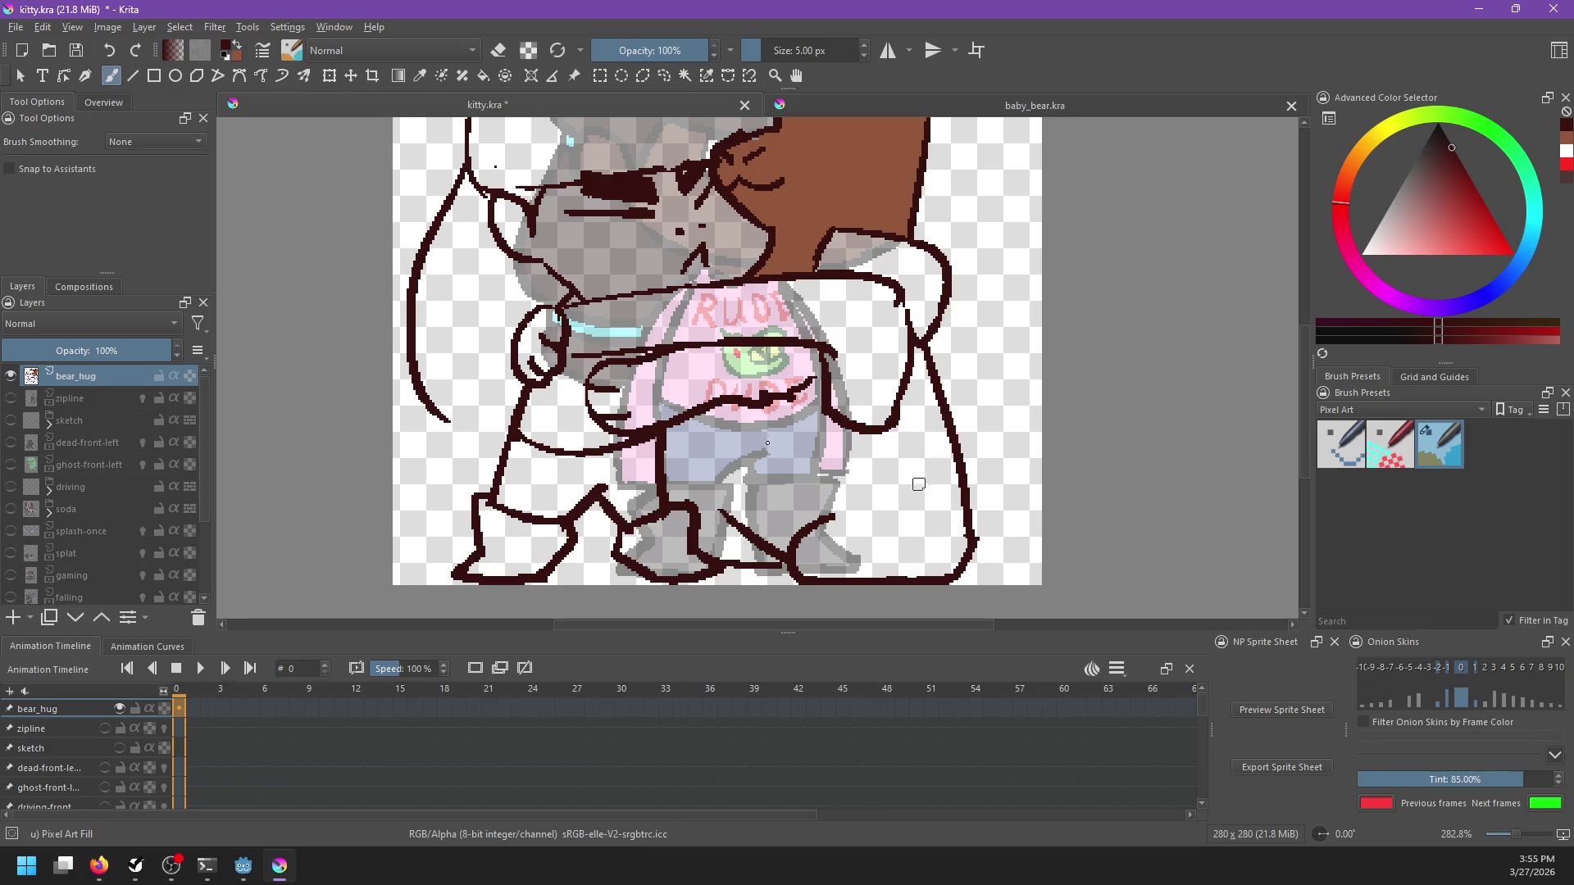
left_click(103, 103)
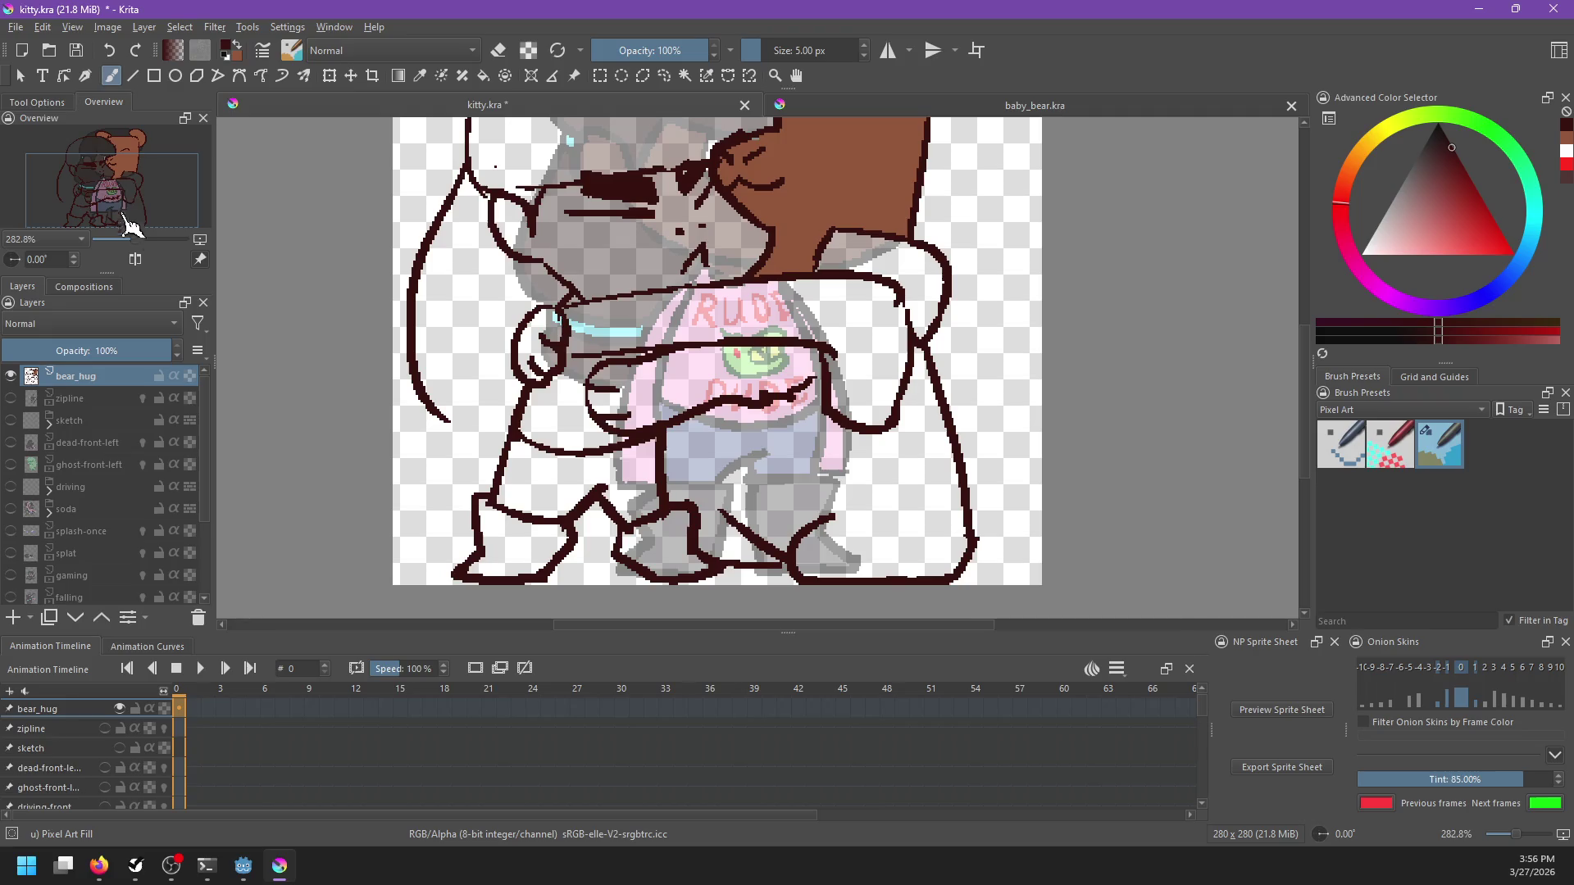
left_click(39, 104)
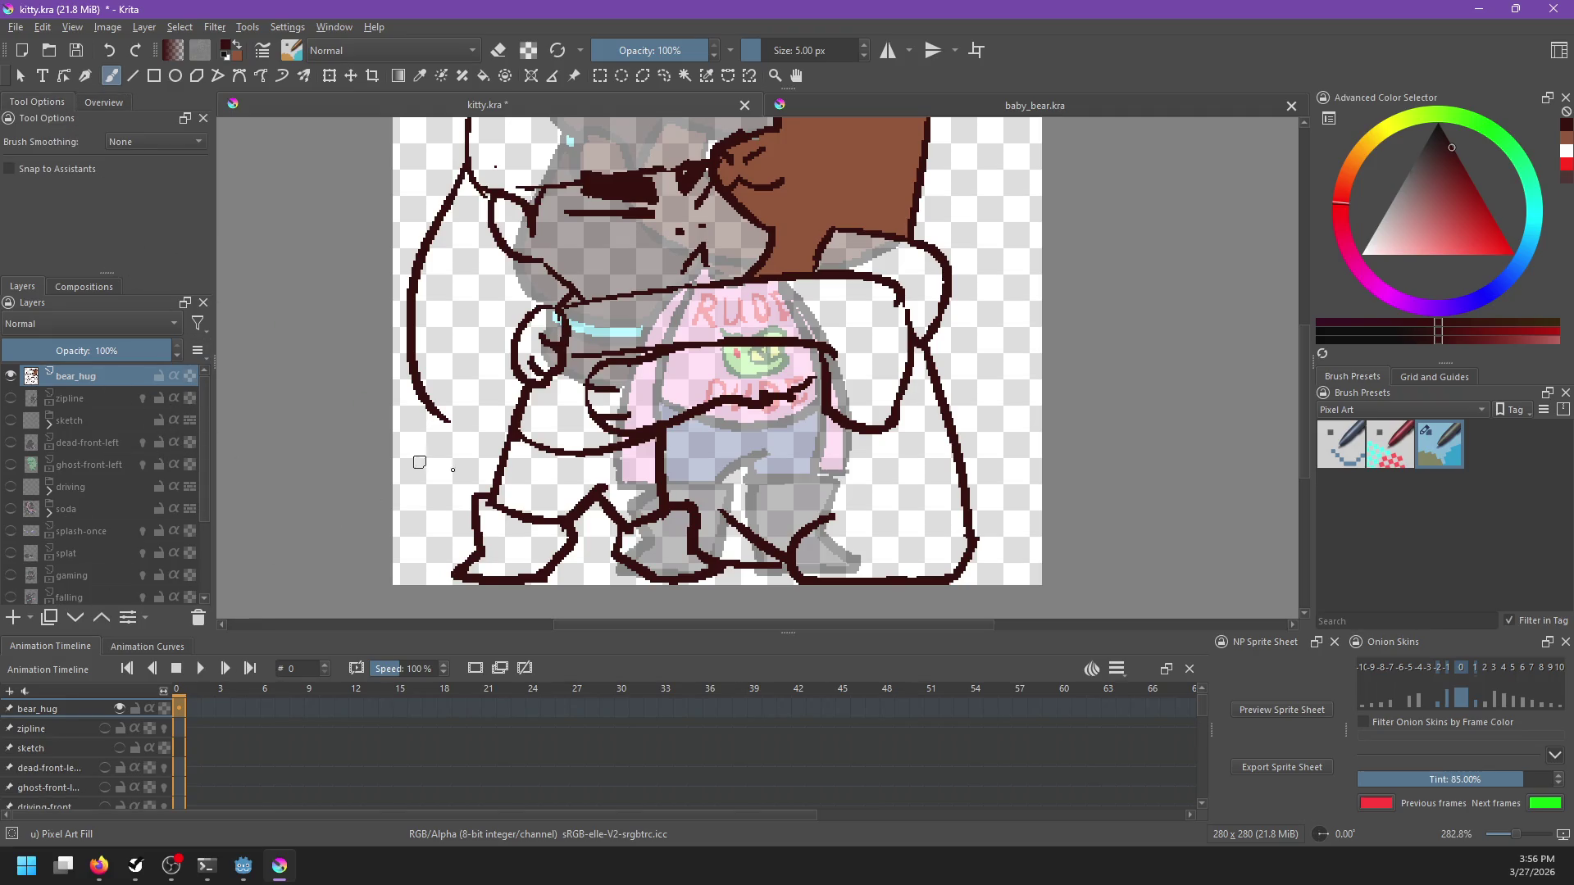
Step: Fill the bear's lower body brown, undoing the maroon fill and the overfill on the cat's chest
key("f")
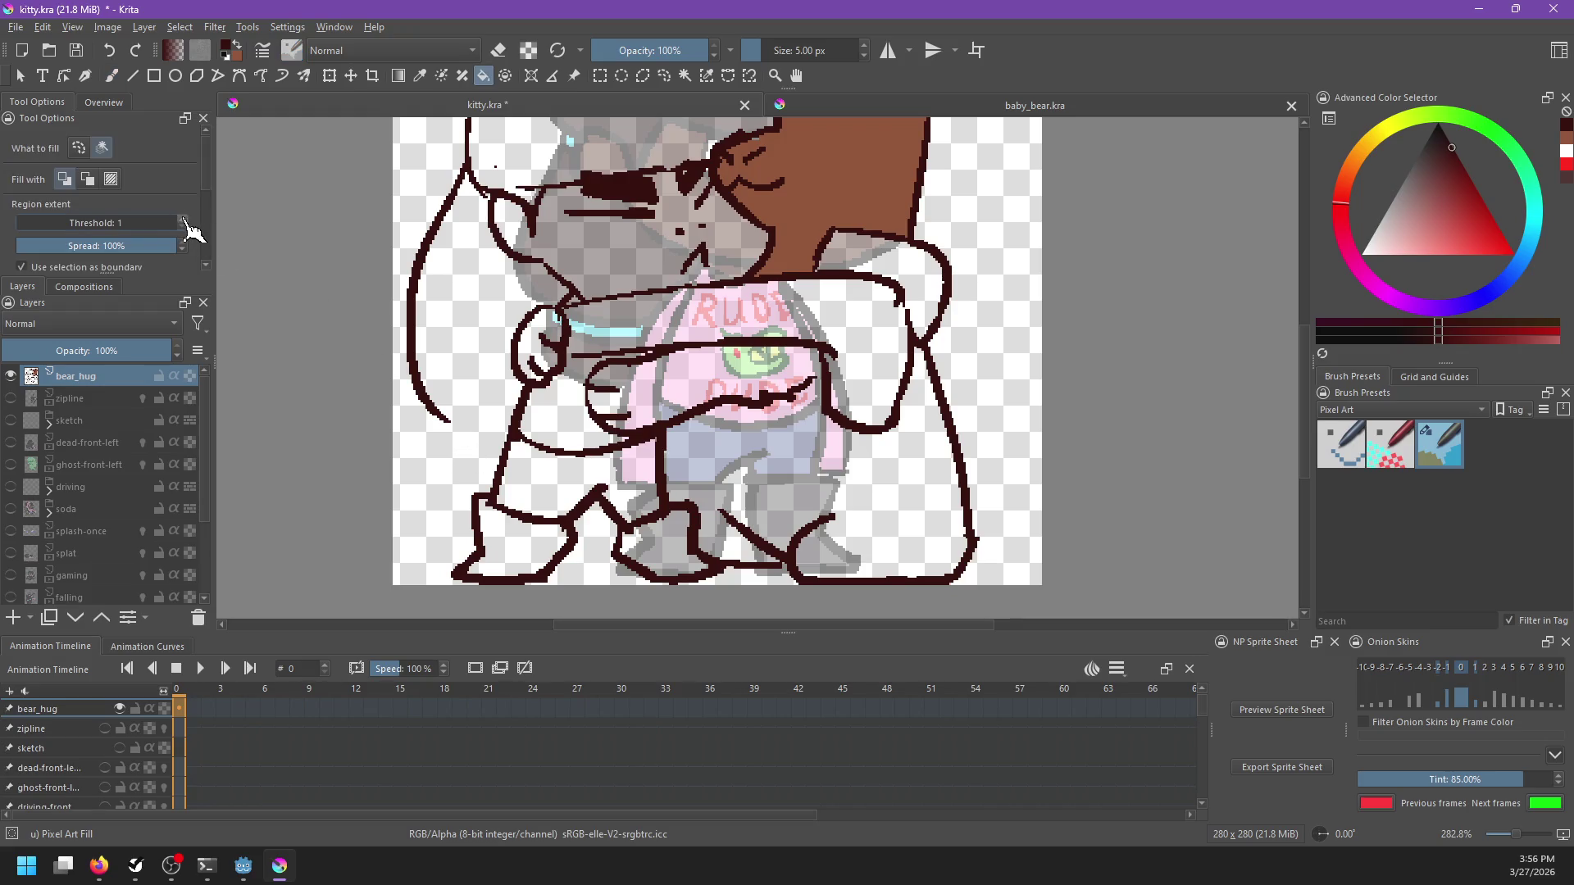
scroll(184, 223, "up", 2)
left_click(888, 496)
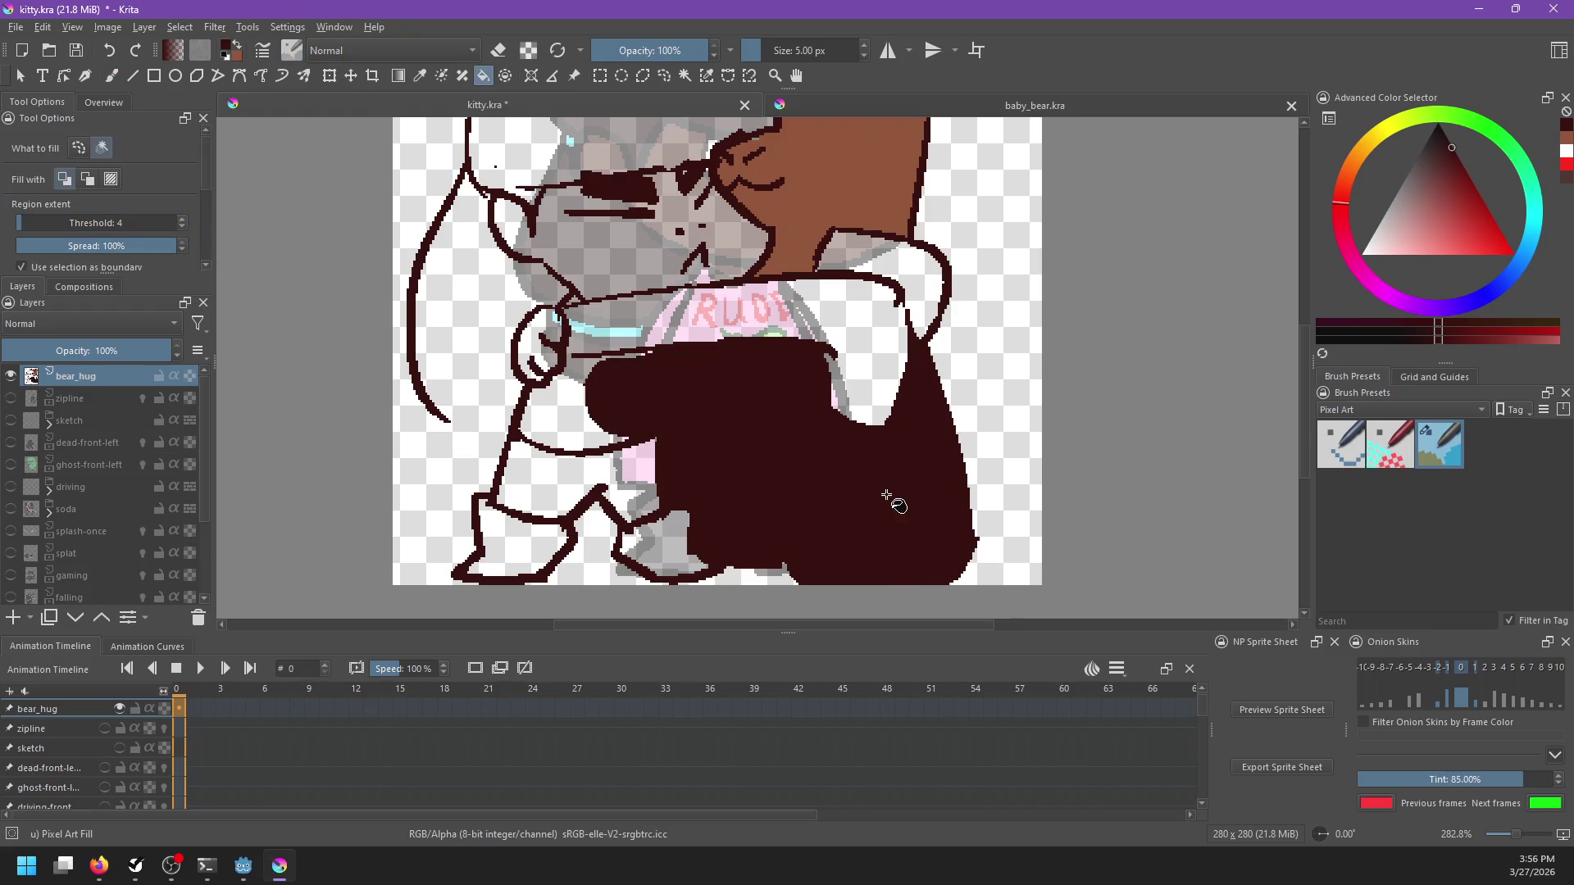
key("ctrl+z")
key("x")
left_click(888, 494)
left_click(883, 382)
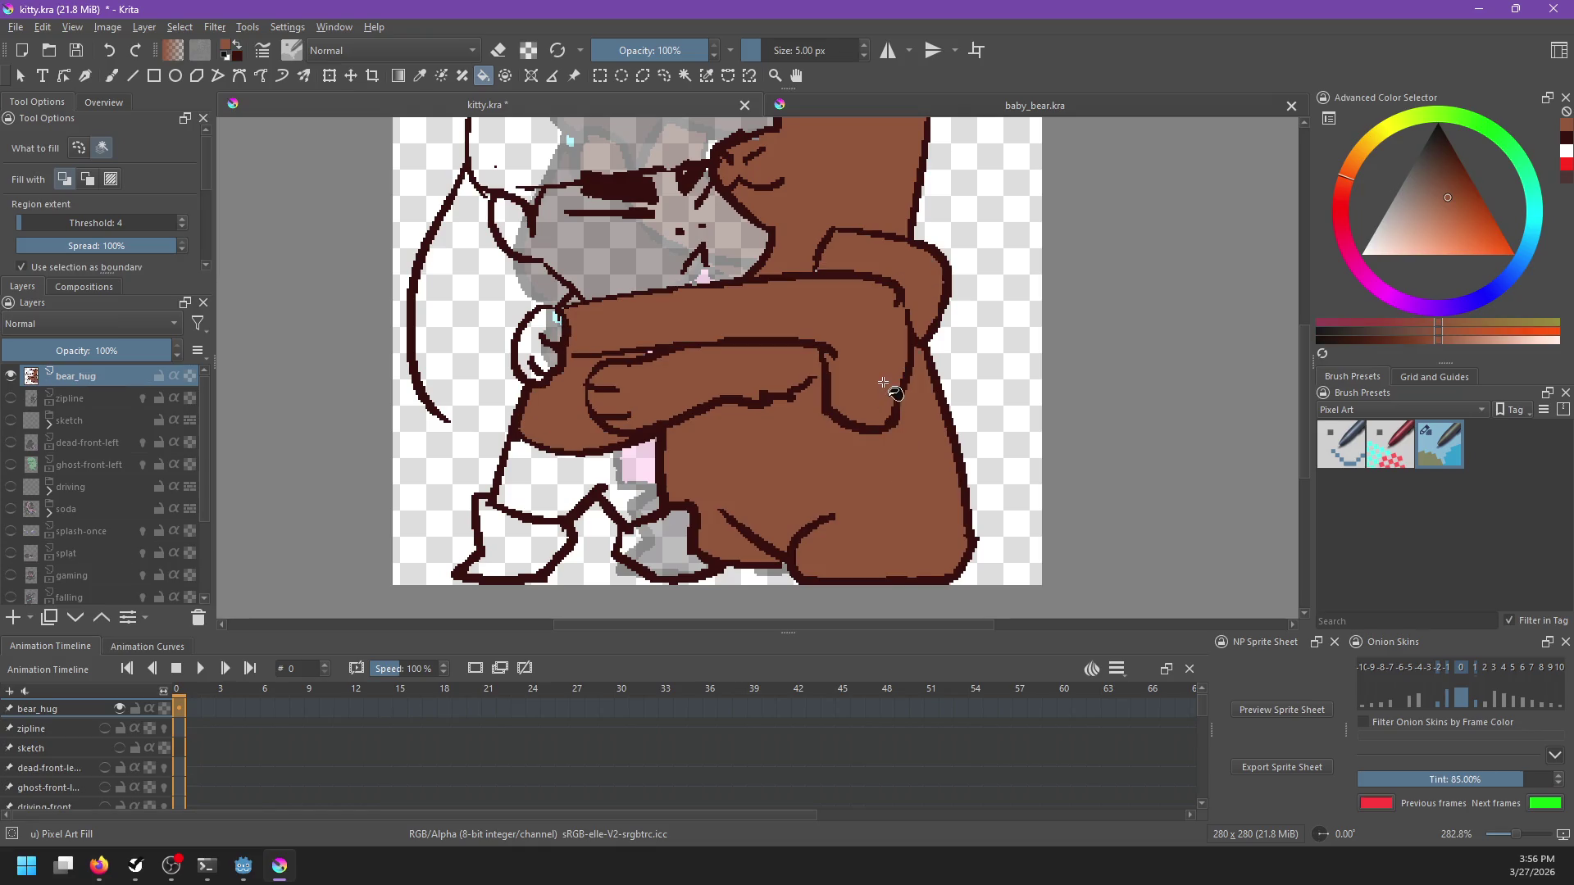
key("ctrl+z")
scroll(820, 459, "down", 1)
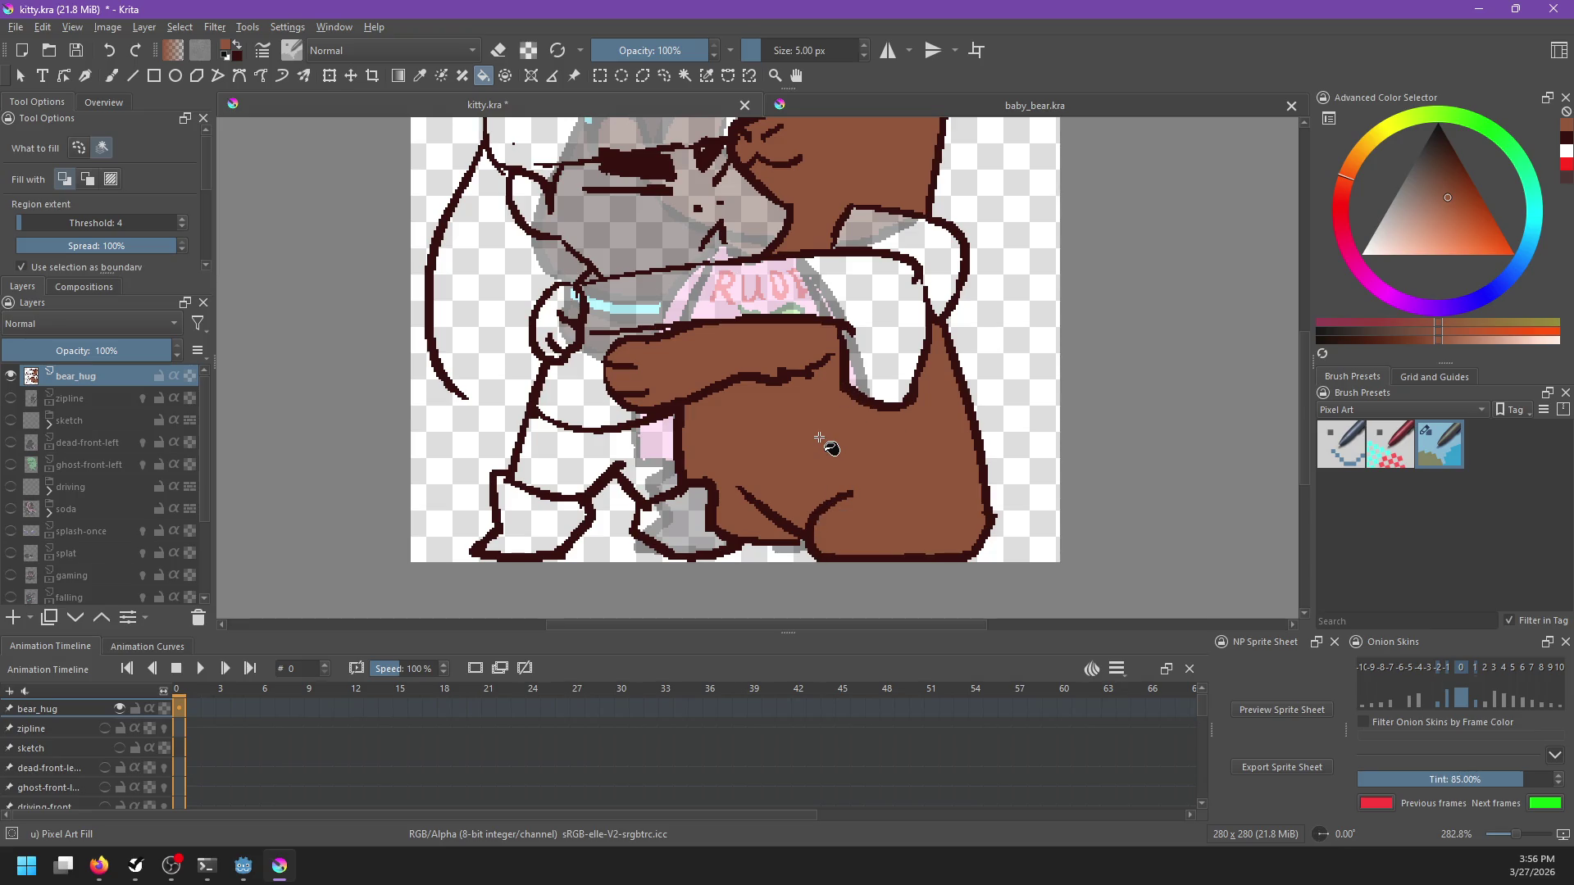
scroll(852, 332, "up", 1)
left_click(830, 108)
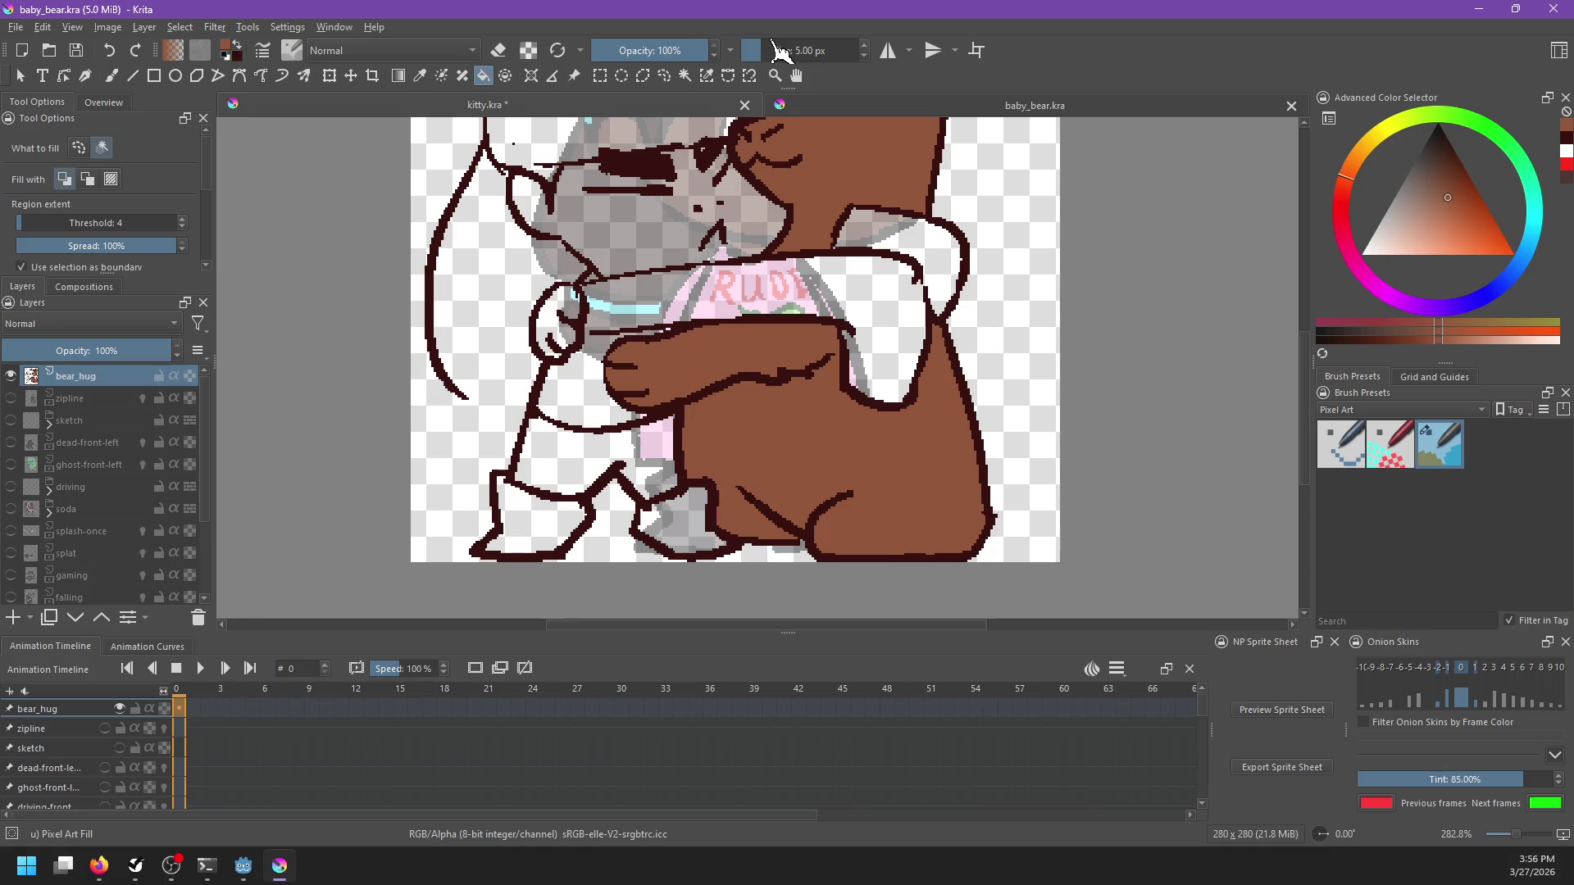
Step: Restart Krita, reopen kitty.kra from recent documents, and open baby_bear.png as a second document
mouse_move(801, 17)
left_mouse_down()
mouse_move(888, 320)
mouse_move(631, 13)
left_mouse_up()
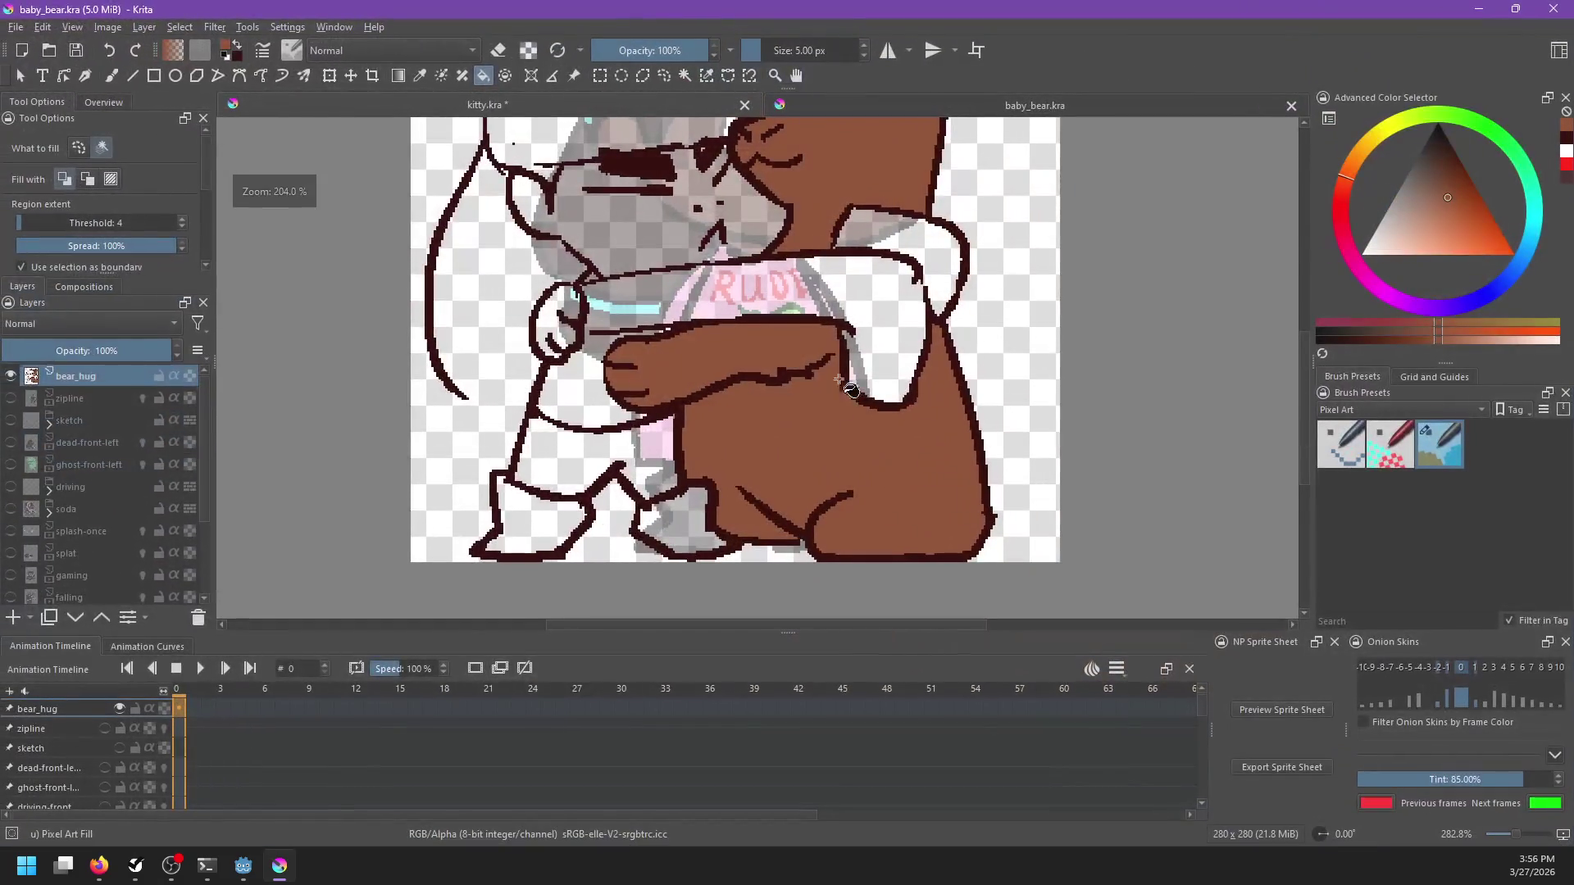
left_click(533, 113)
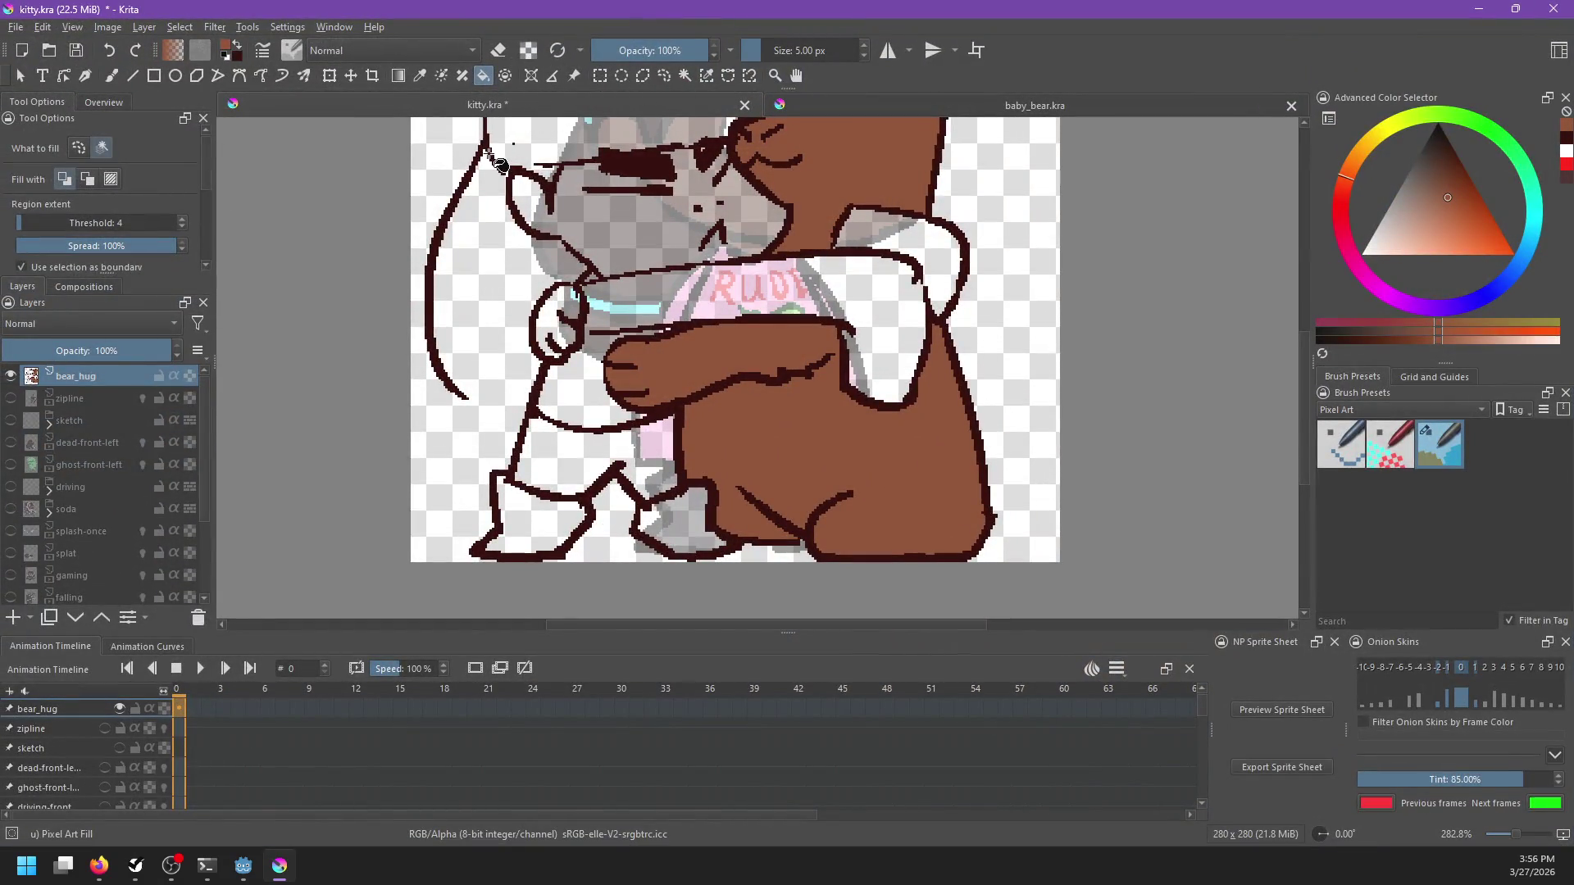
left_click(1553, 9)
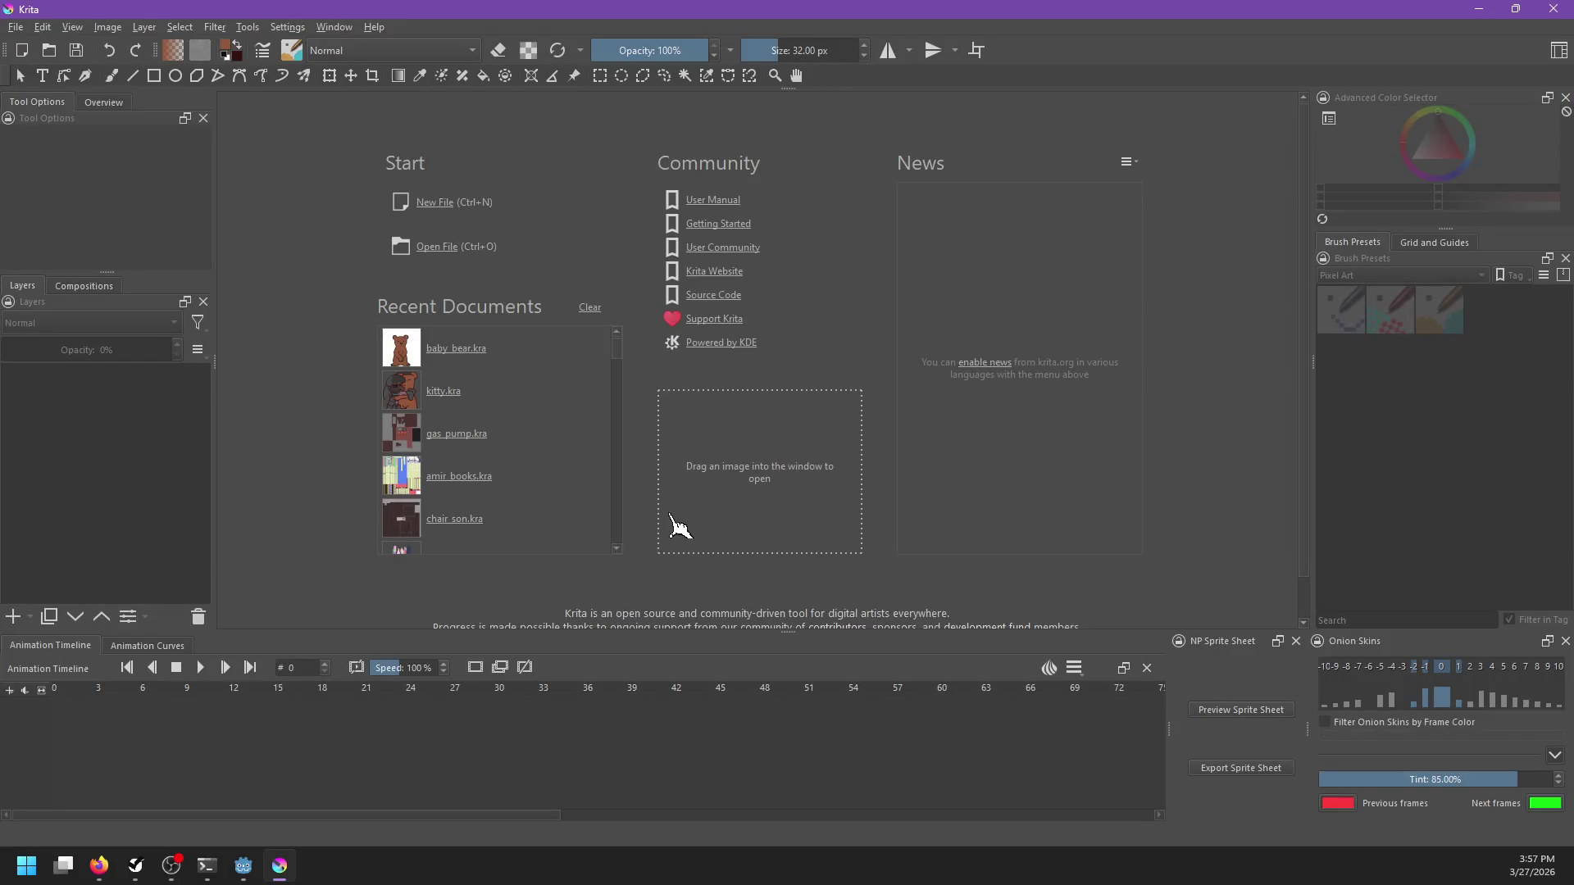
left_click(447, 394)
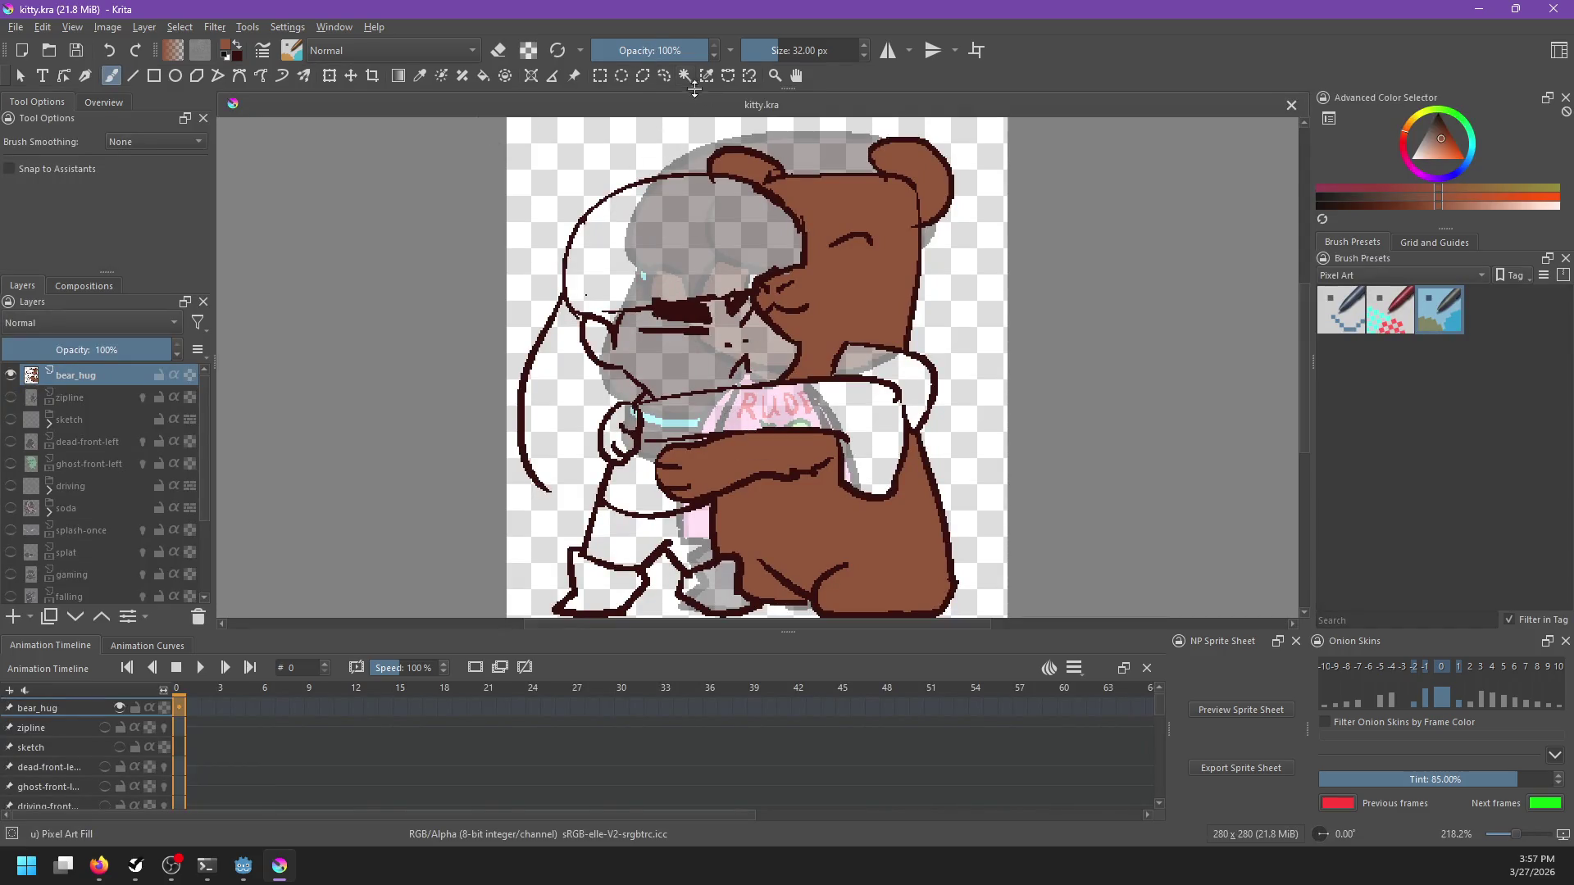
key("ctrl+o")
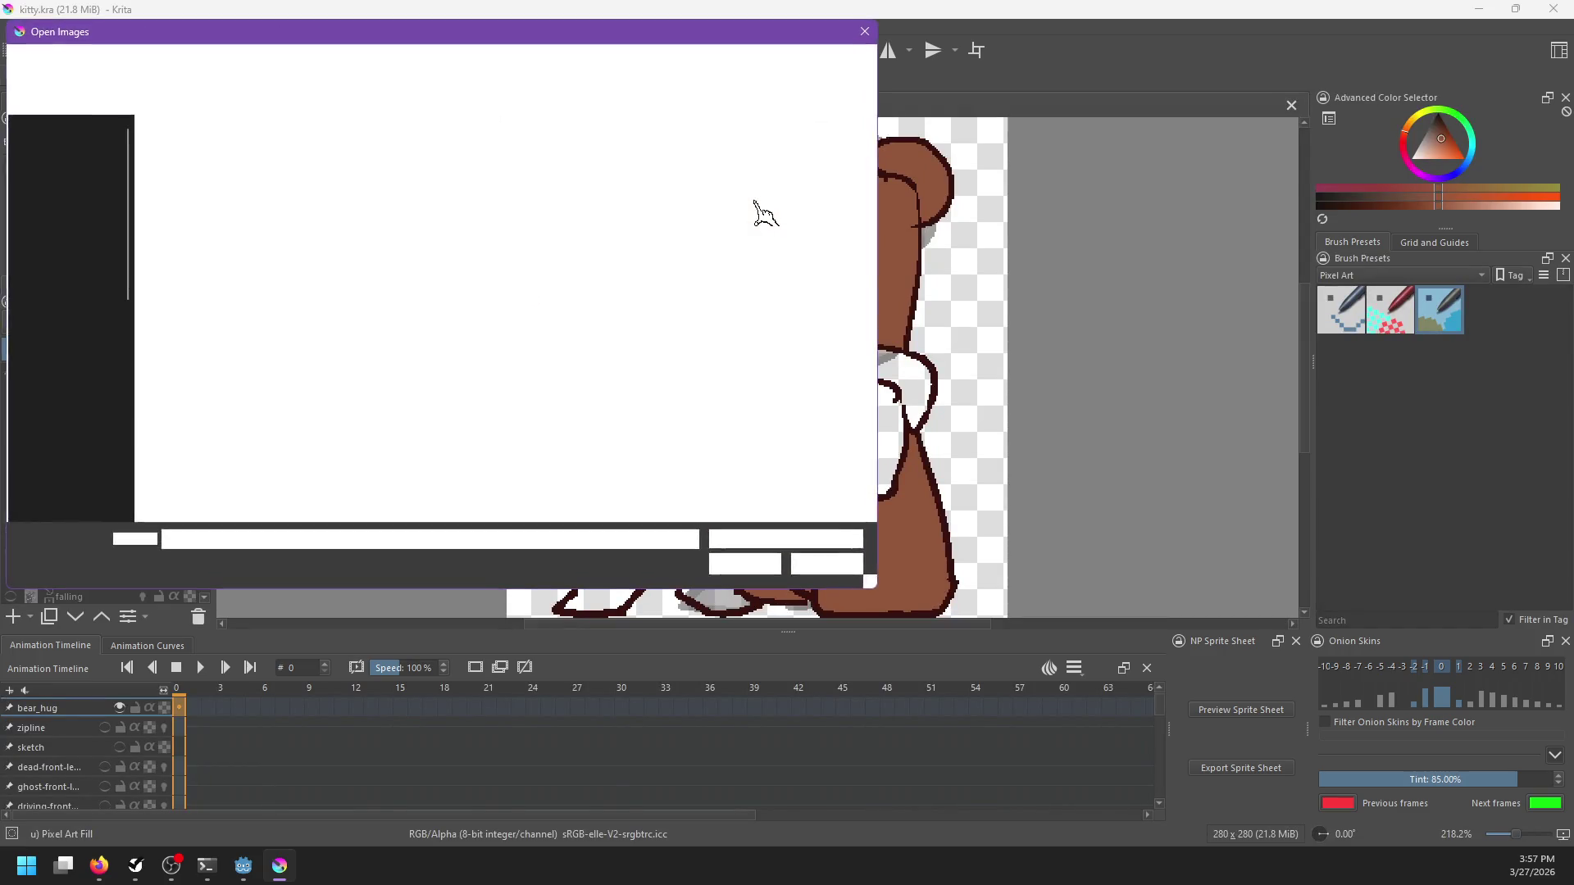
double_click(283, 195)
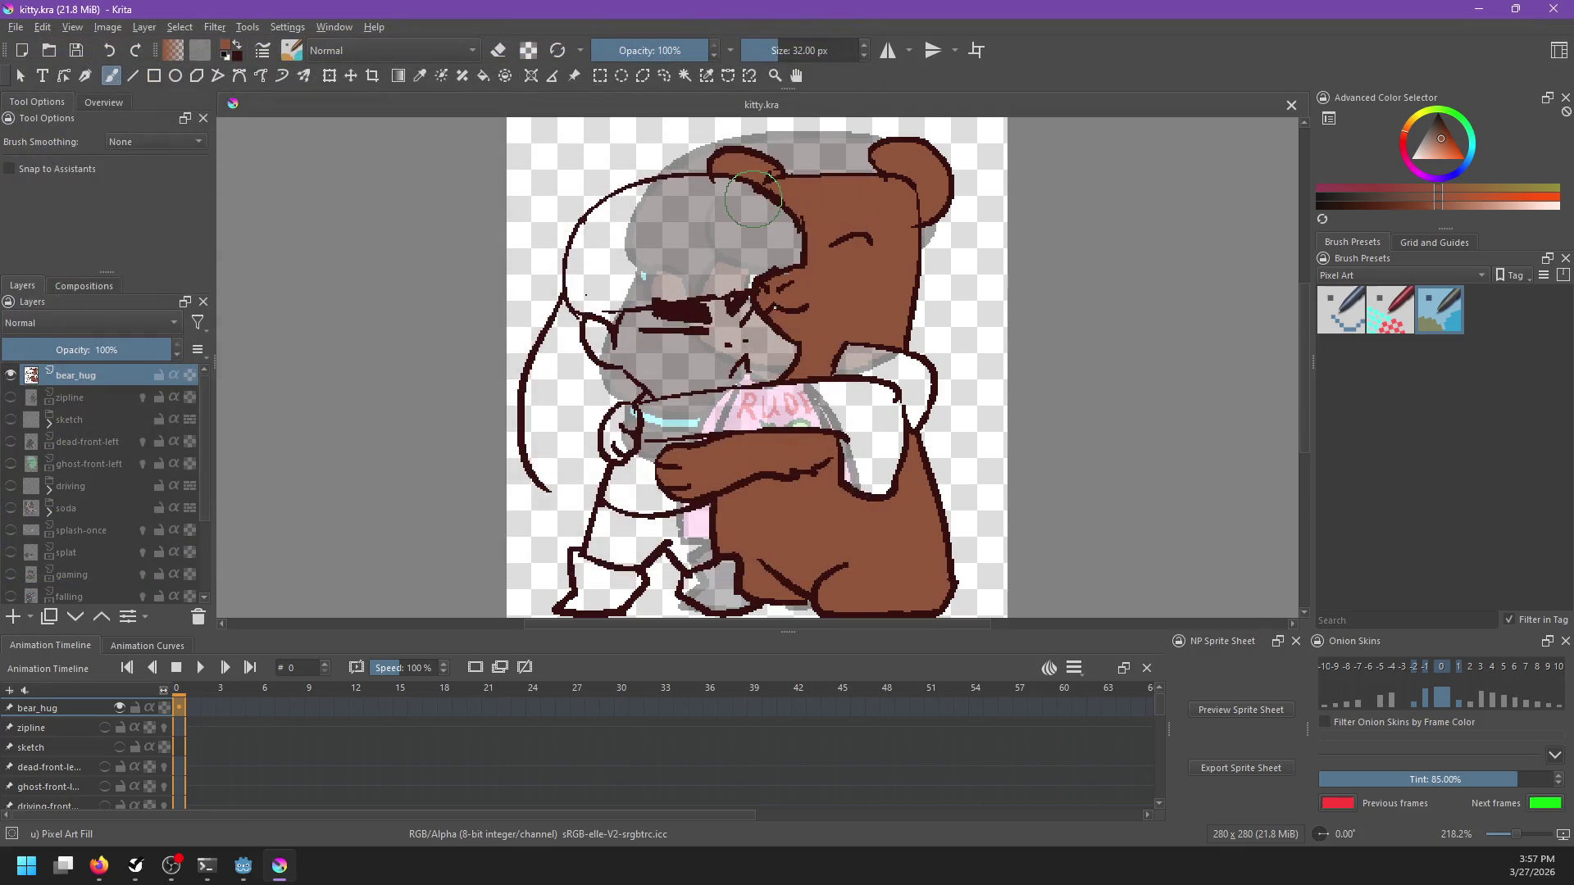
Step: In kitty.kra, choose the Pixel Art Fill brush preset from the popup palette and make it smaller
scroll(775, 316, "up", 3)
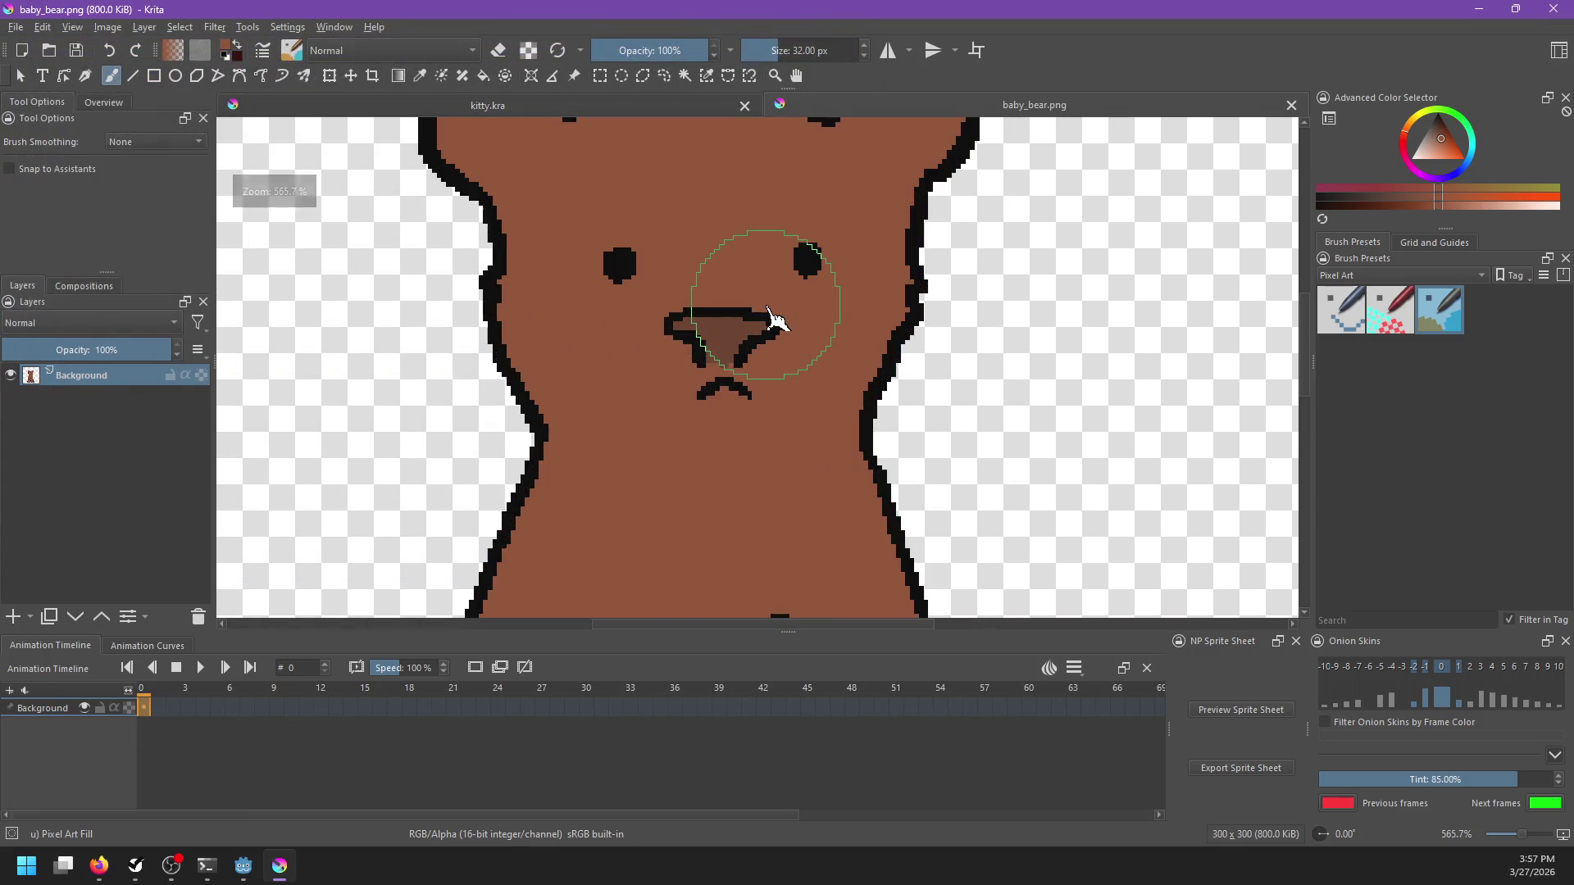
left_click(646, 109)
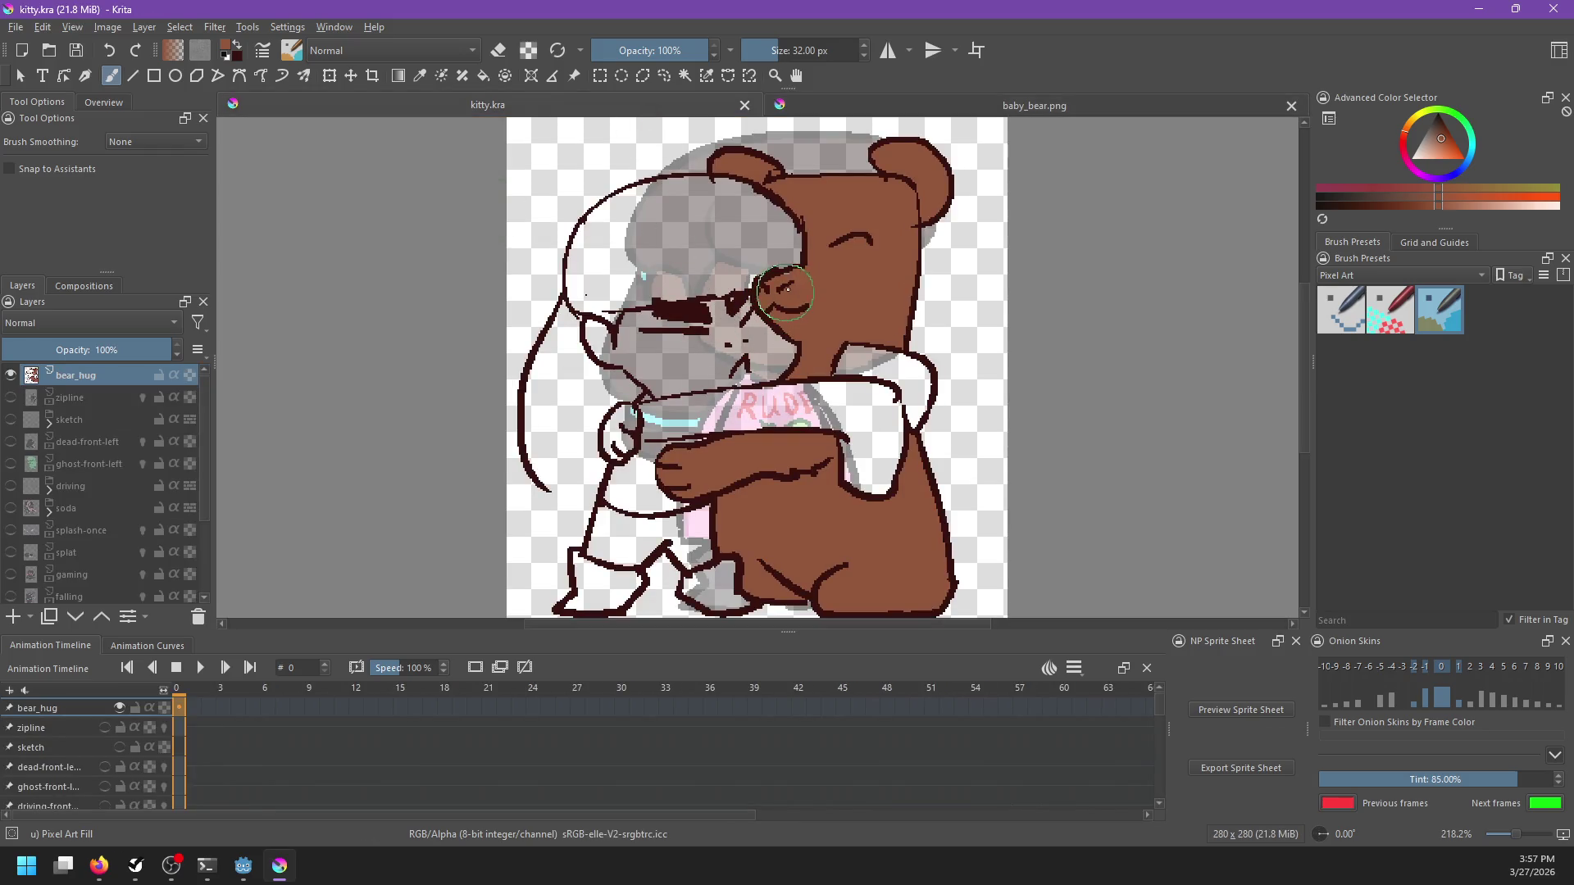
right_click(854, 341)
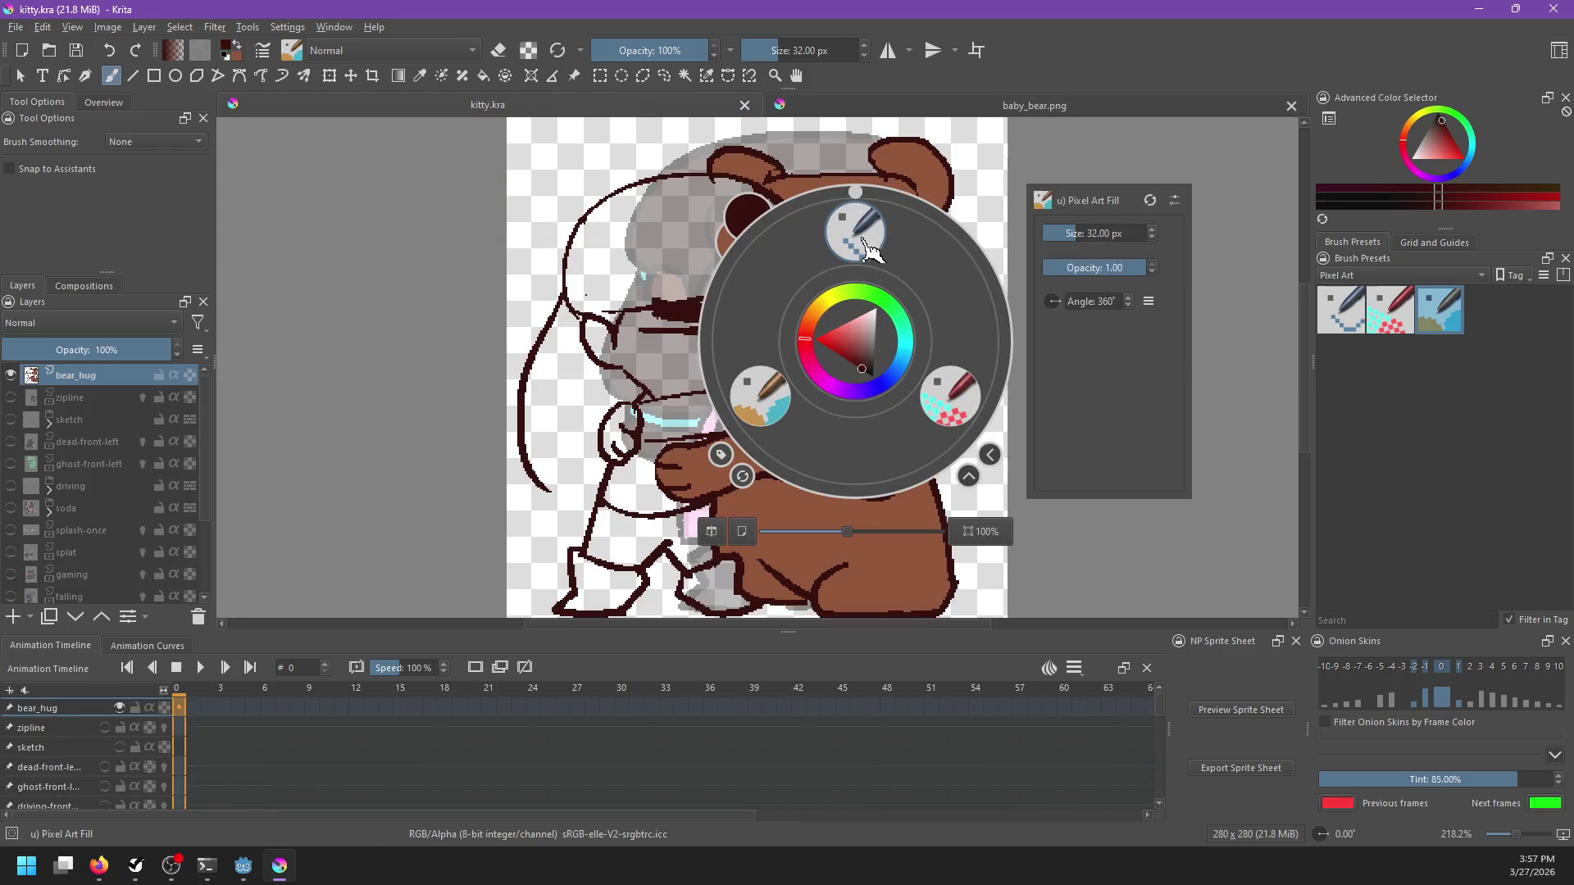
left_click(854, 231)
right_click(761, 367)
left_click(668, 420)
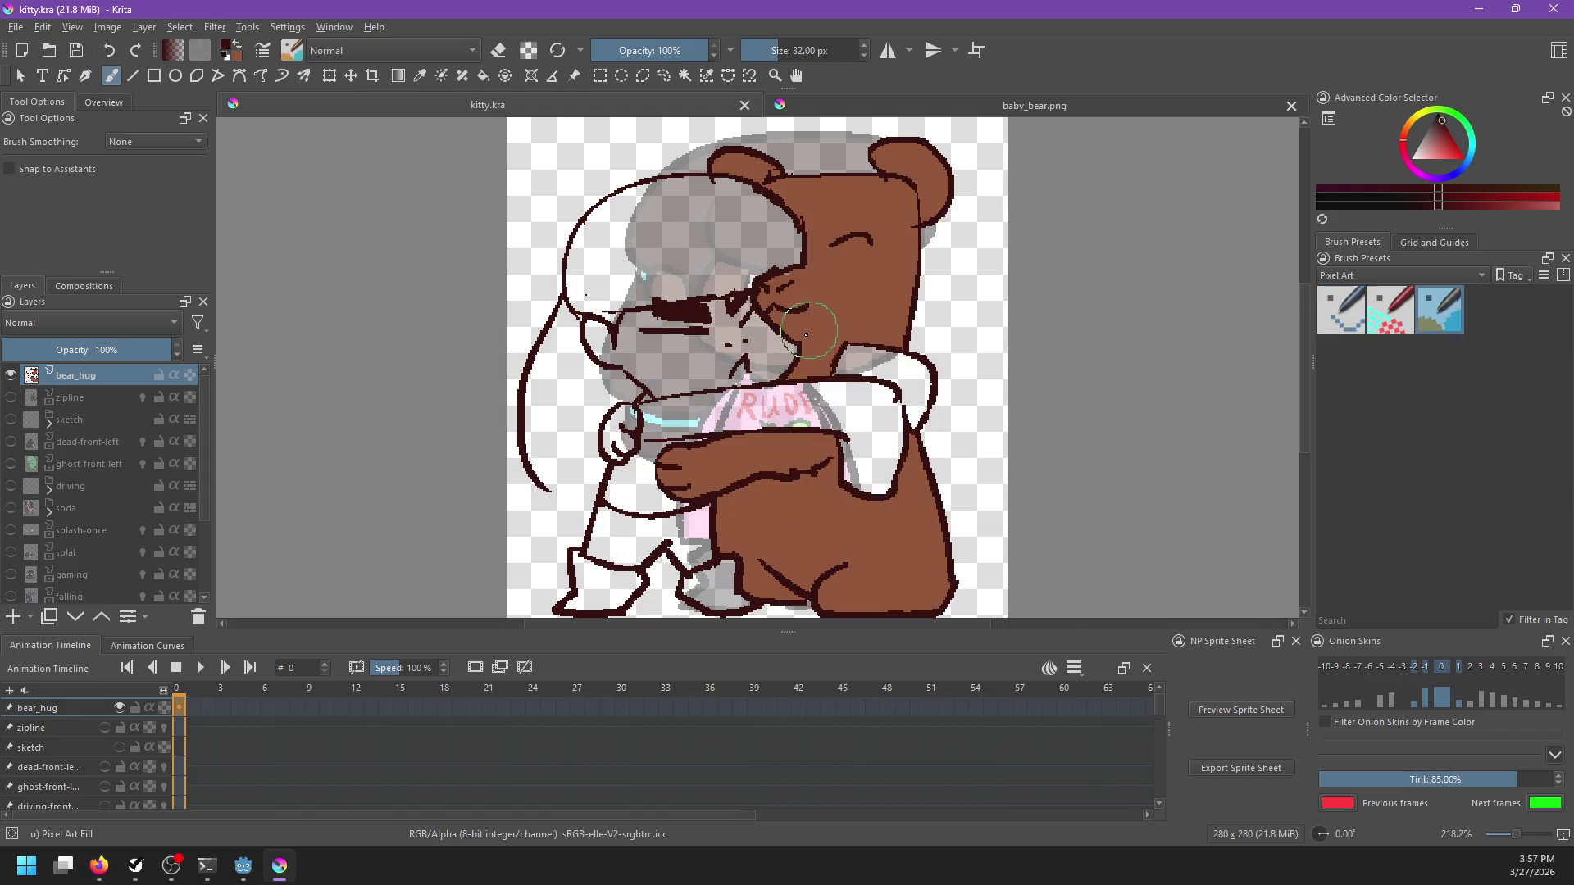
key("bracketleft")
key("bracketleft")
key("bracketleft")
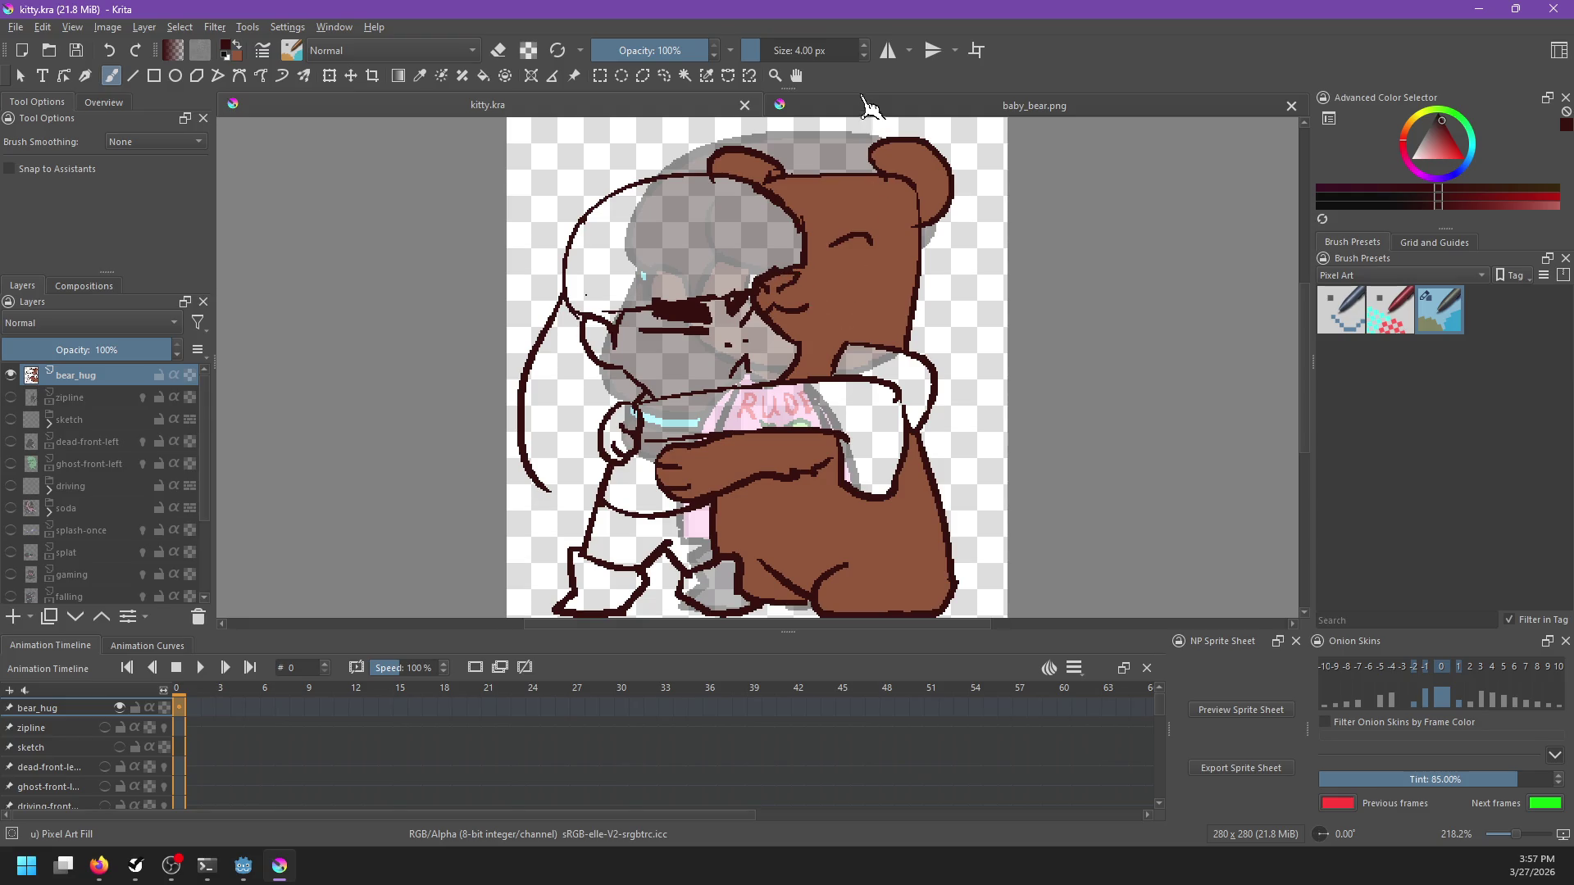
Step: Sample the brown from the bear's nose in baby_bear.png and return to kitty.kra
left_click(869, 106)
key("f")
left_click(719, 343)
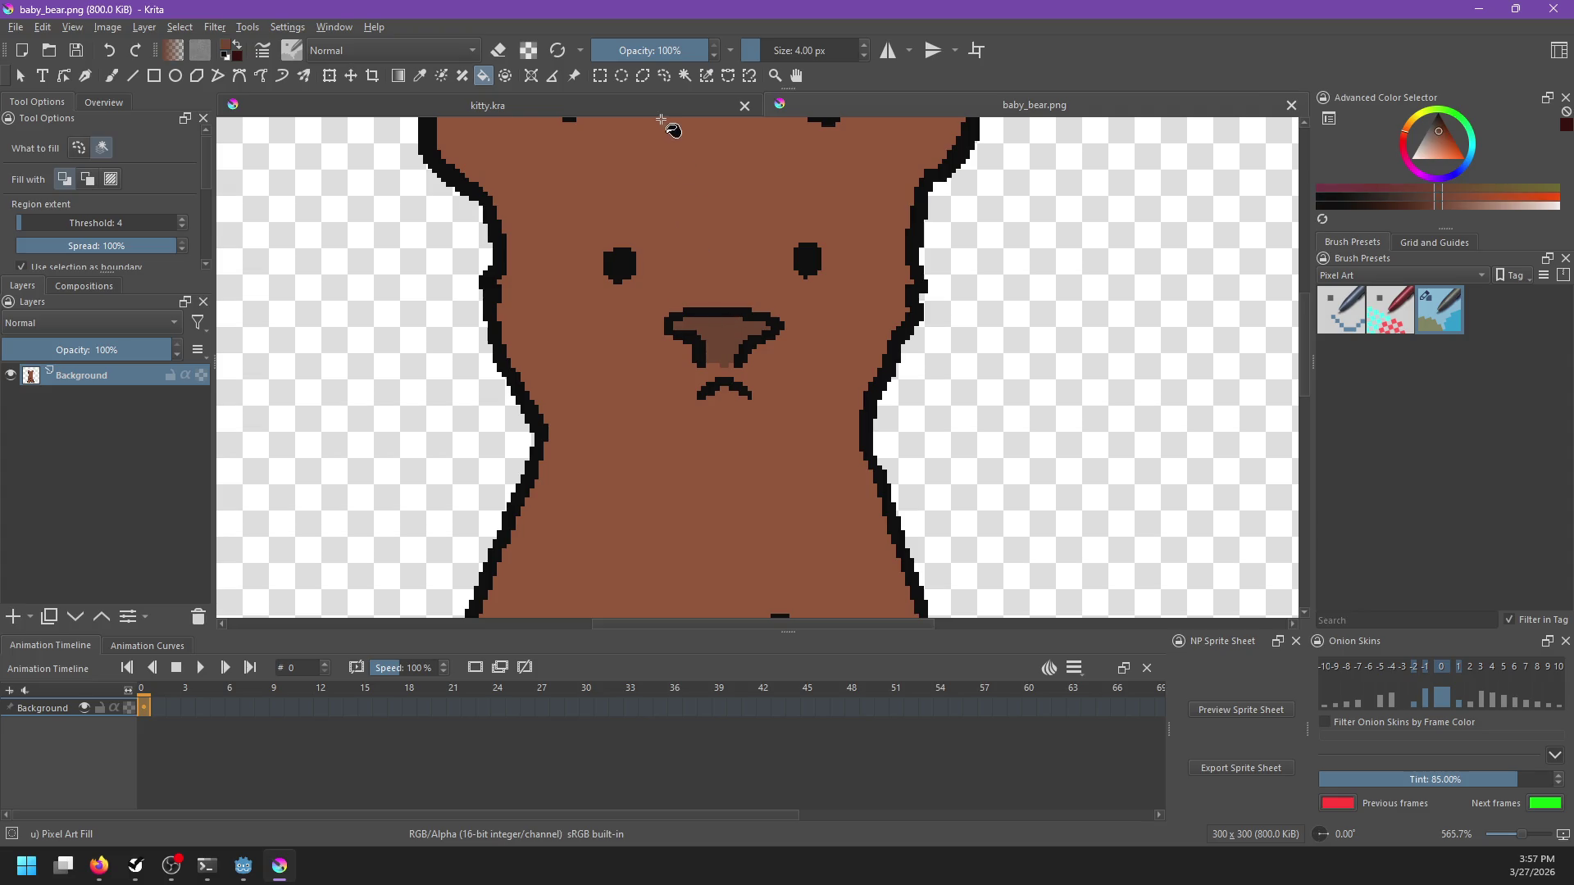
left_click(660, 105)
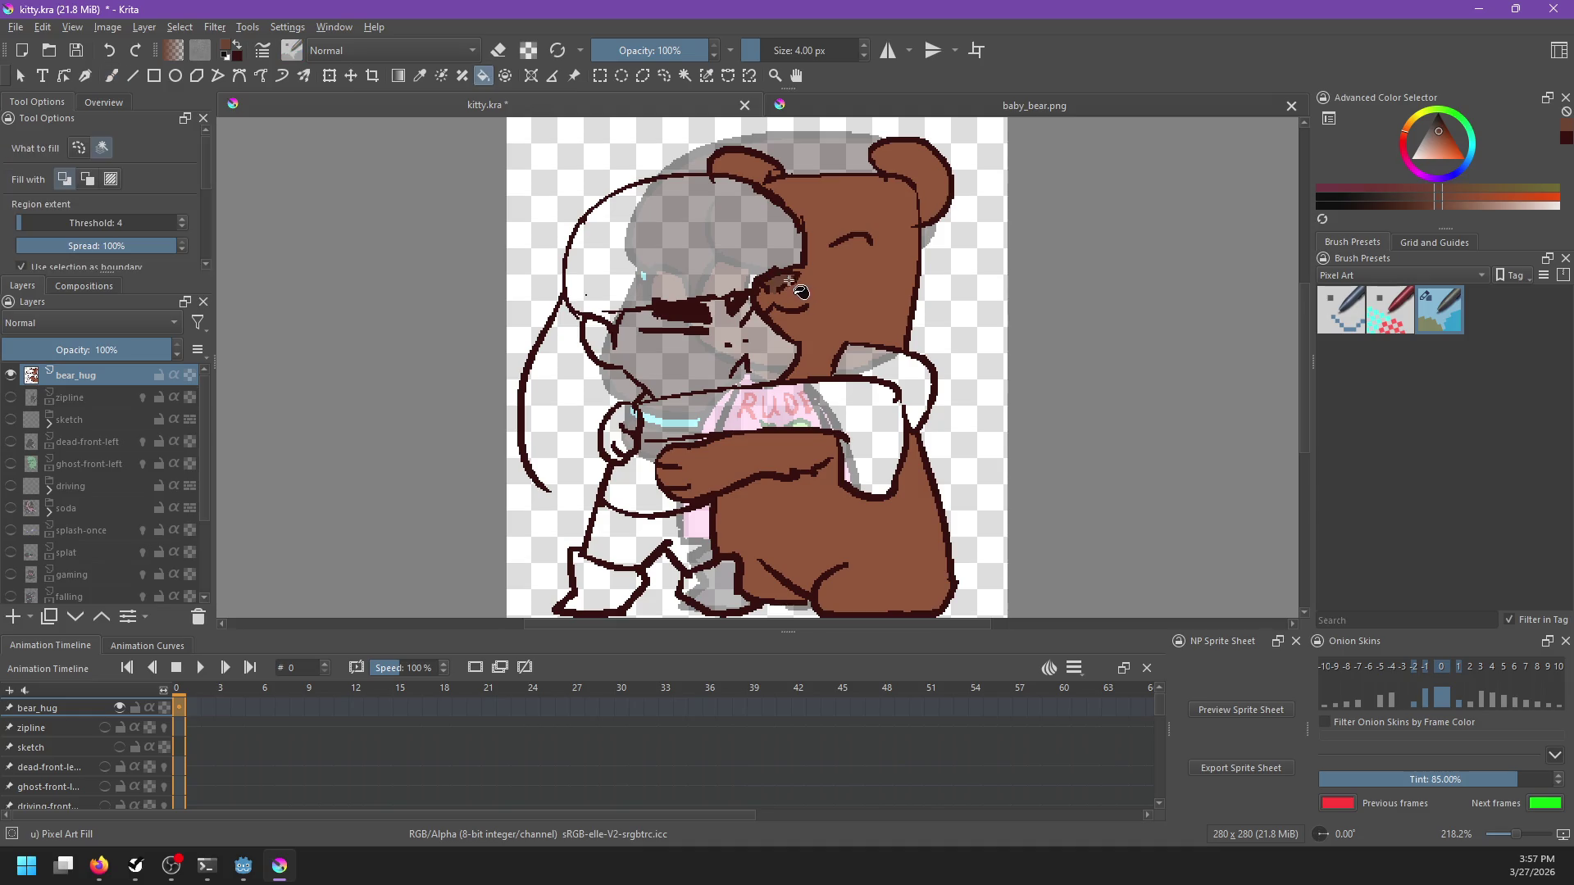
mouse_move(843, 293)
left_mouse_down()
mouse_move(812, 303)
mouse_move(859, 311)
left_mouse_up()
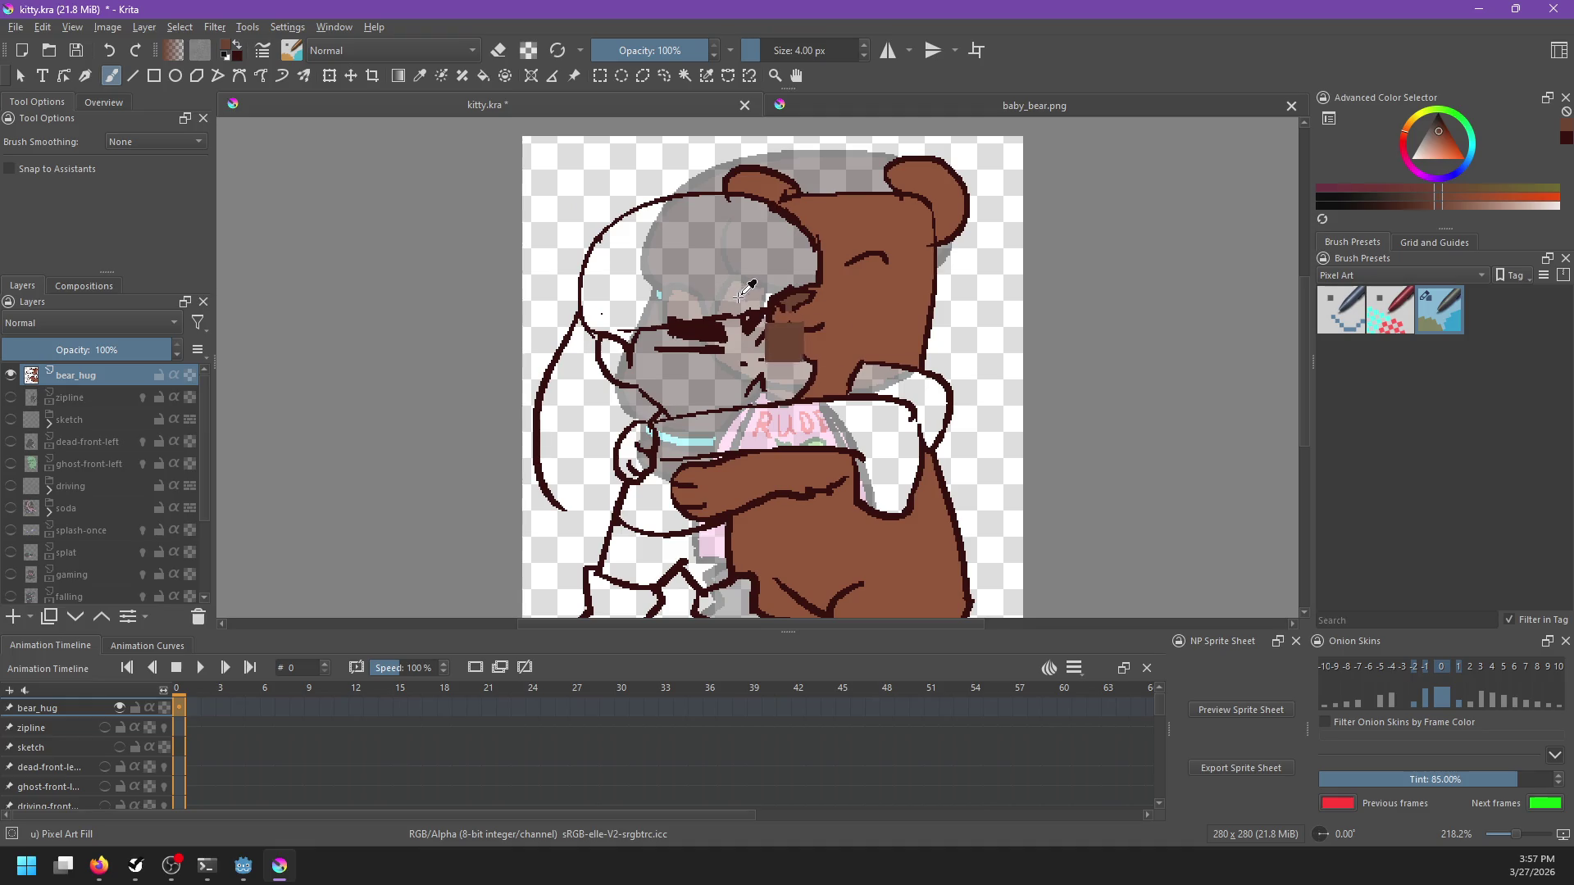
Step: Fill the girl's face brown and her hair near-black maroon
key("f")
left_click(790, 382)
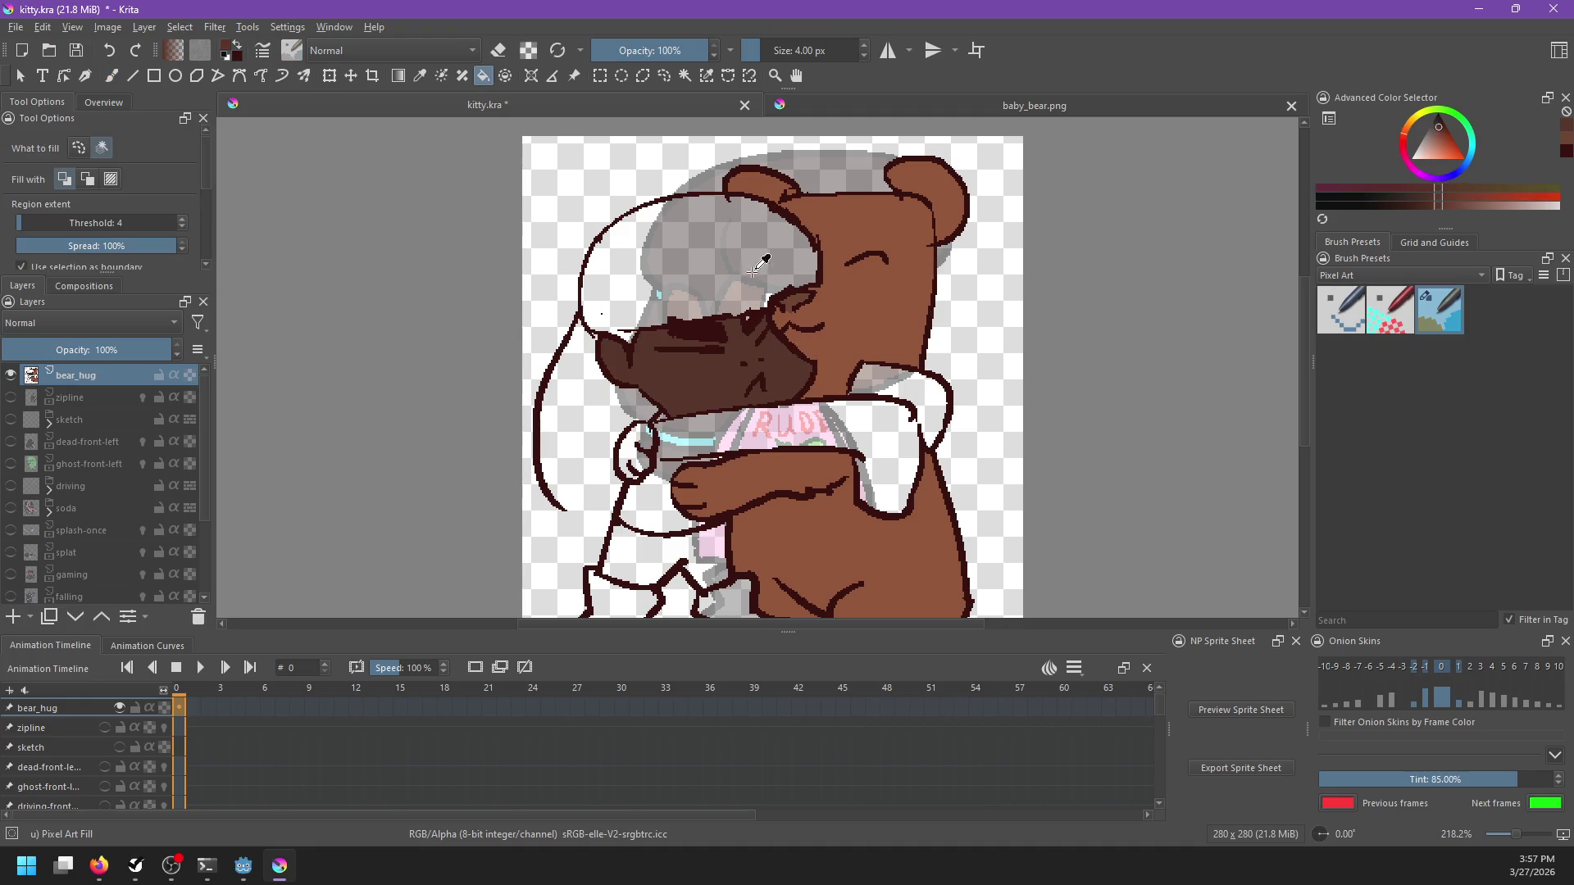
left_click(763, 258, "ctrl")
left_click(744, 293)
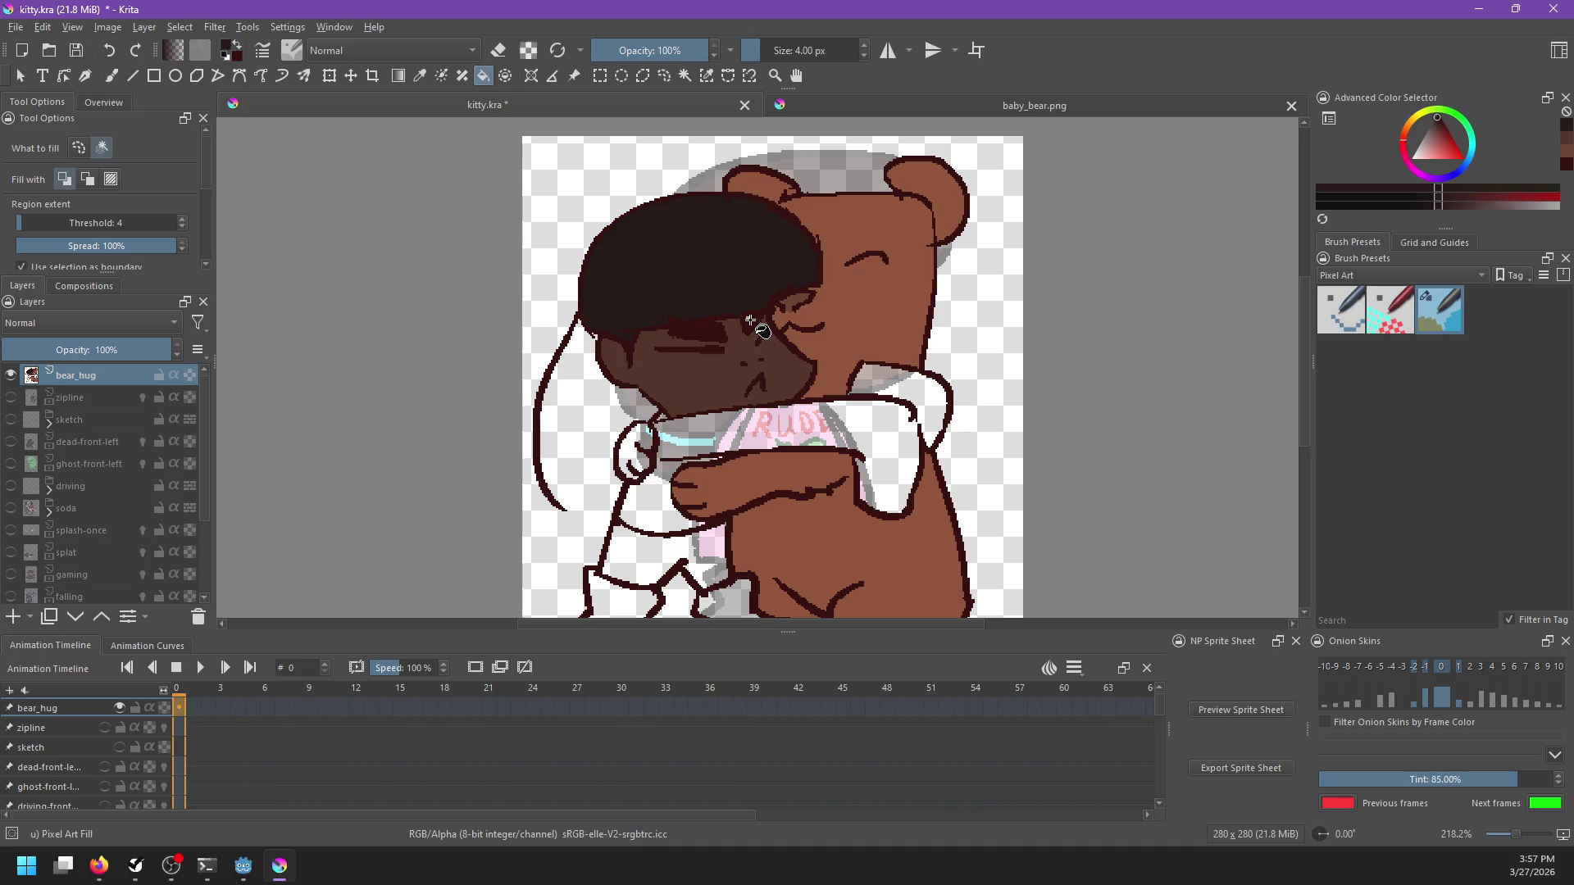
Step: Undo a stray outline stroke, then fill the girl's white sleeves pink
mouse_move(594, 464)
left_mouse_down()
mouse_move(627, 387)
mouse_move(653, 451)
mouse_move(636, 484)
left_mouse_up()
key("b")
key("ctrl+z")
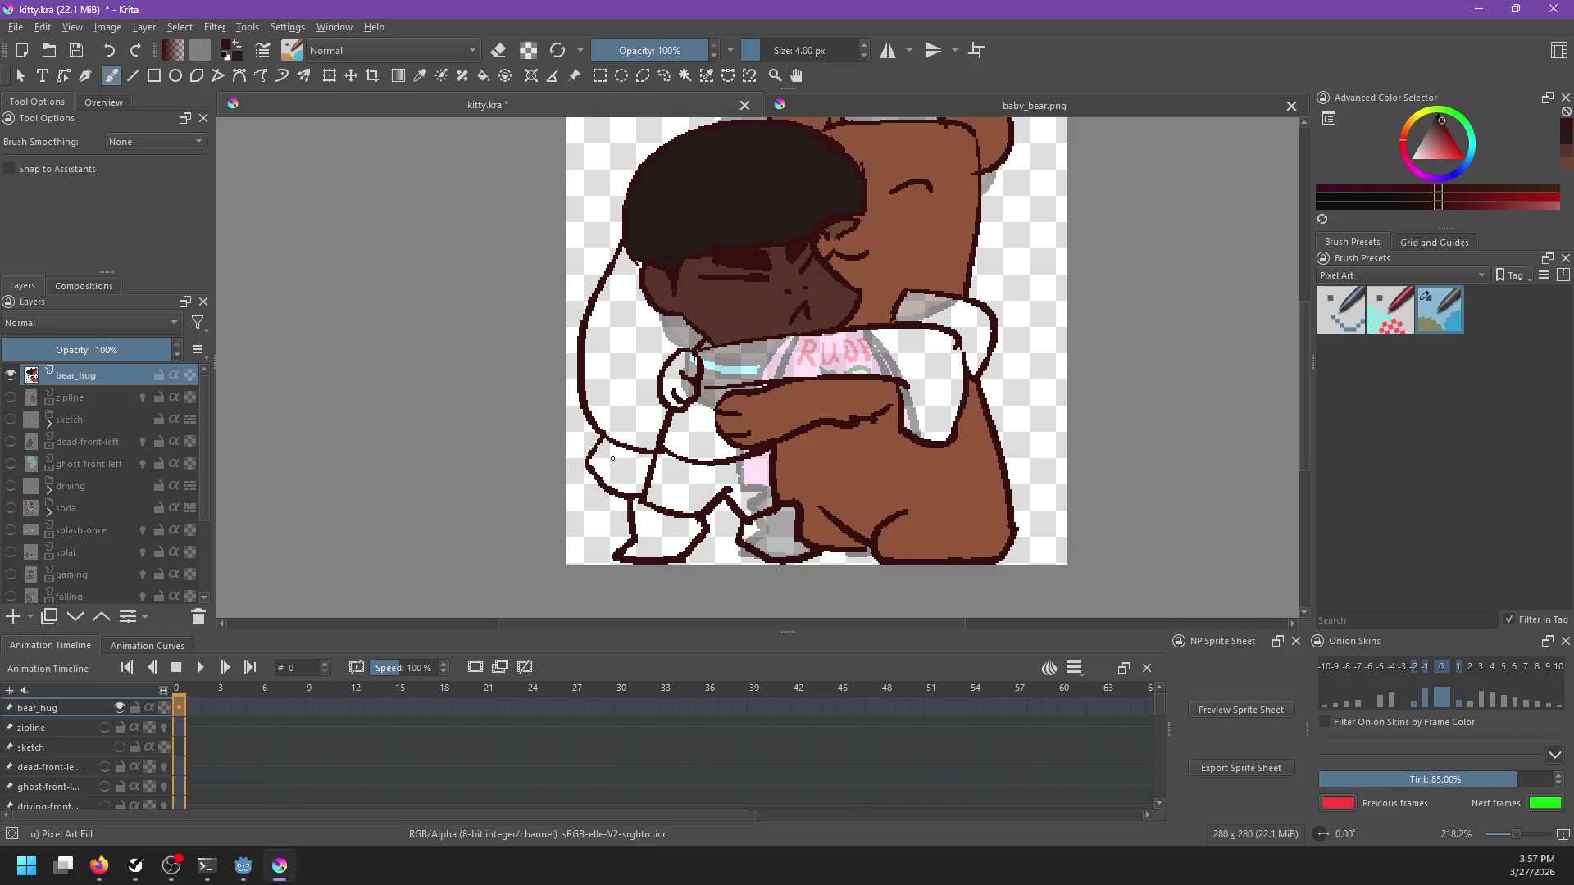
key("f")
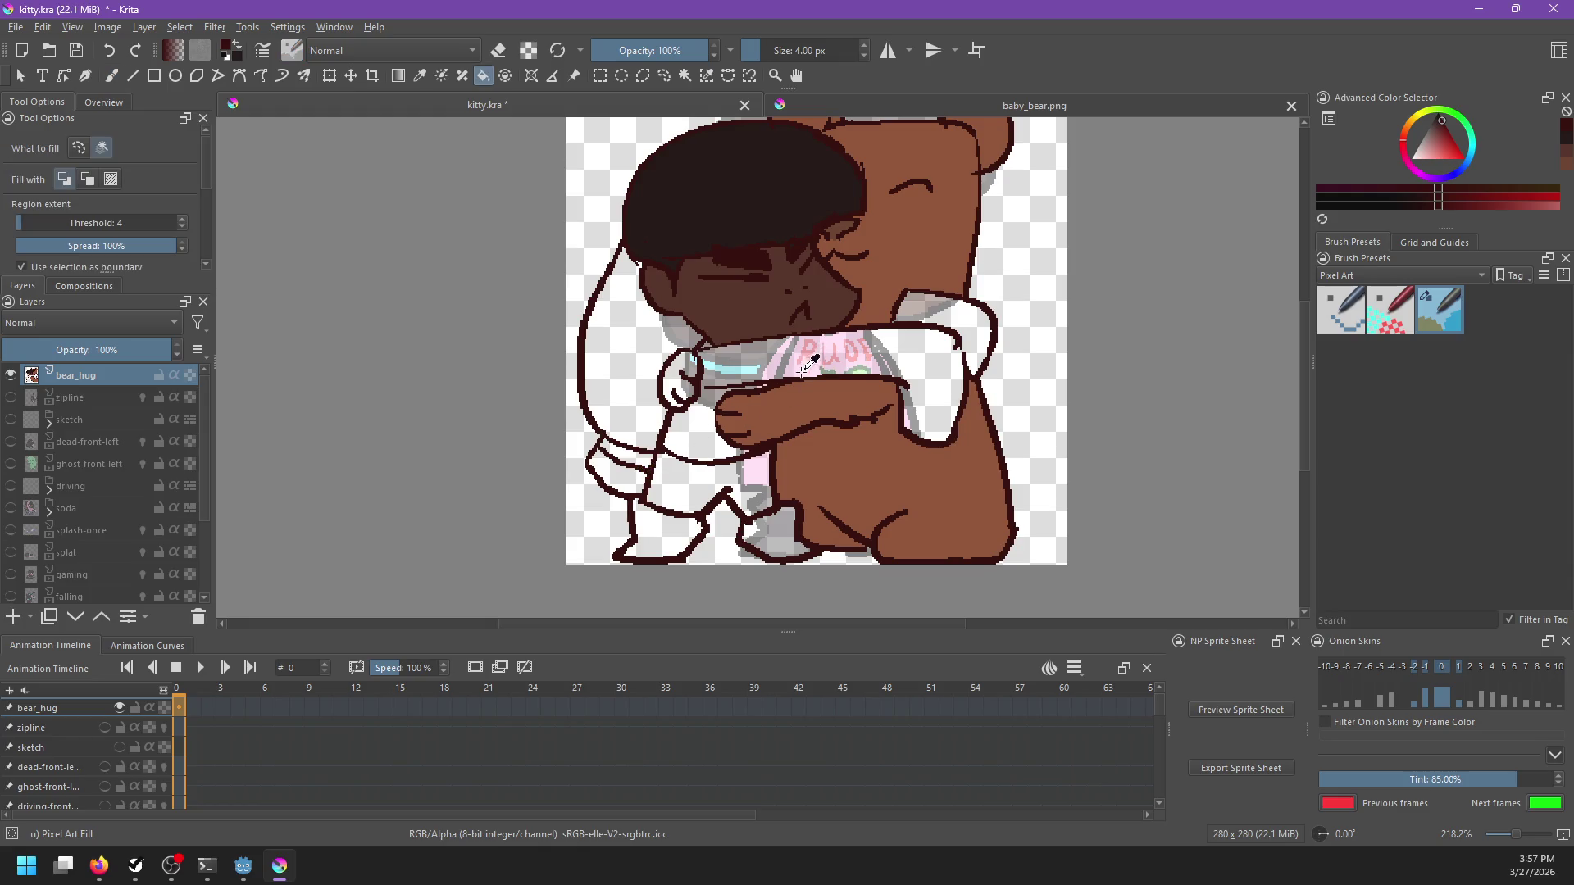
left_click(801, 371, "ctrl")
left_click(760, 373)
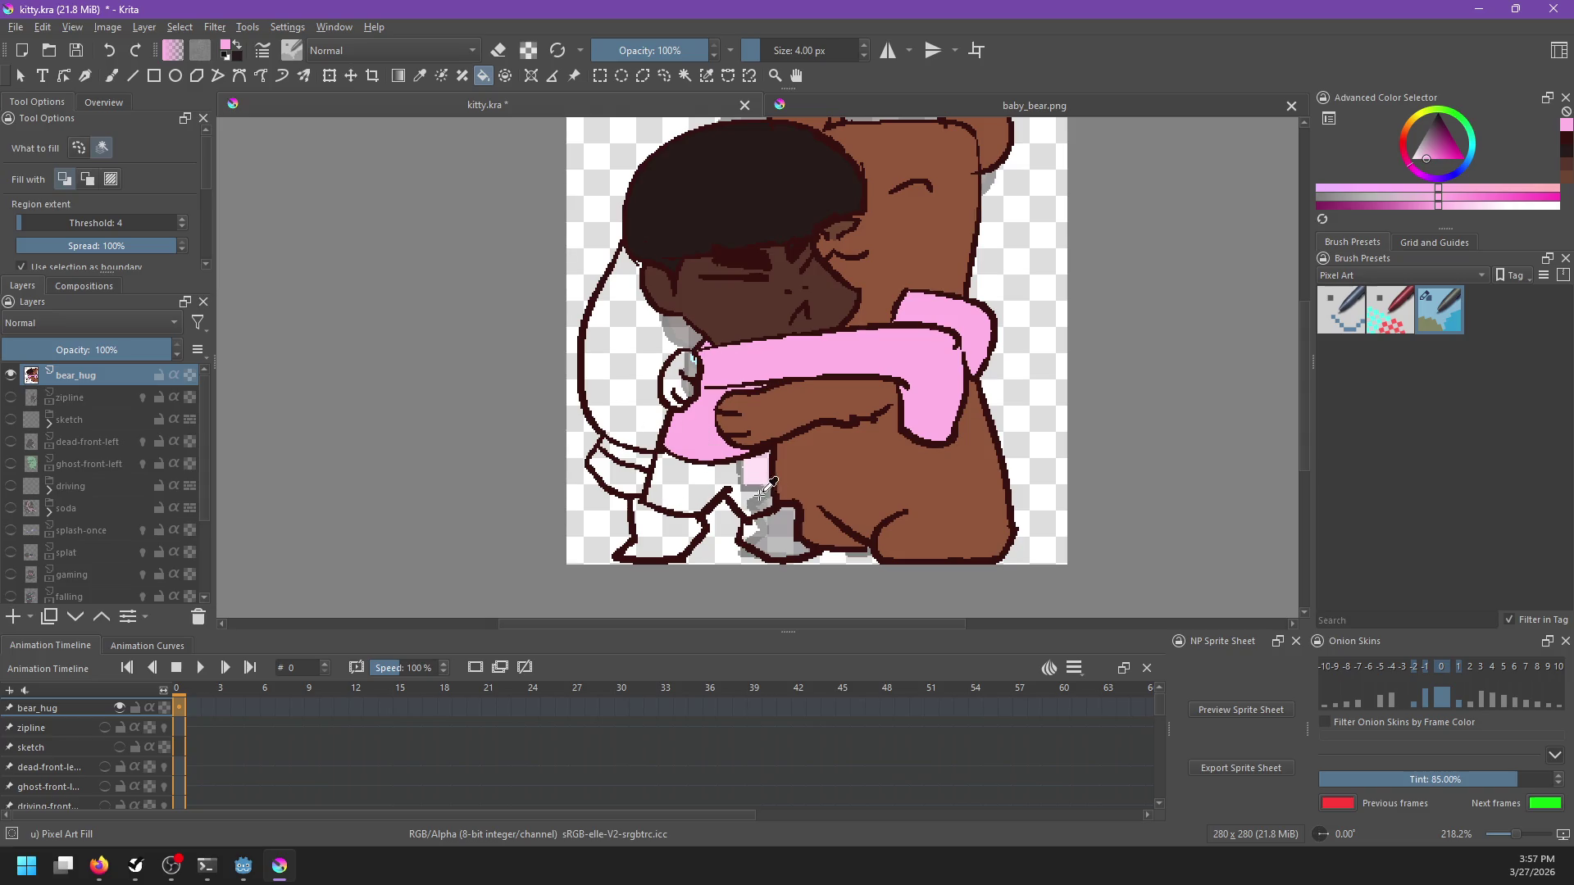
Step: Fill both of the girl's shoes dark grey
left_click_drag(851, 532, 799, 471)
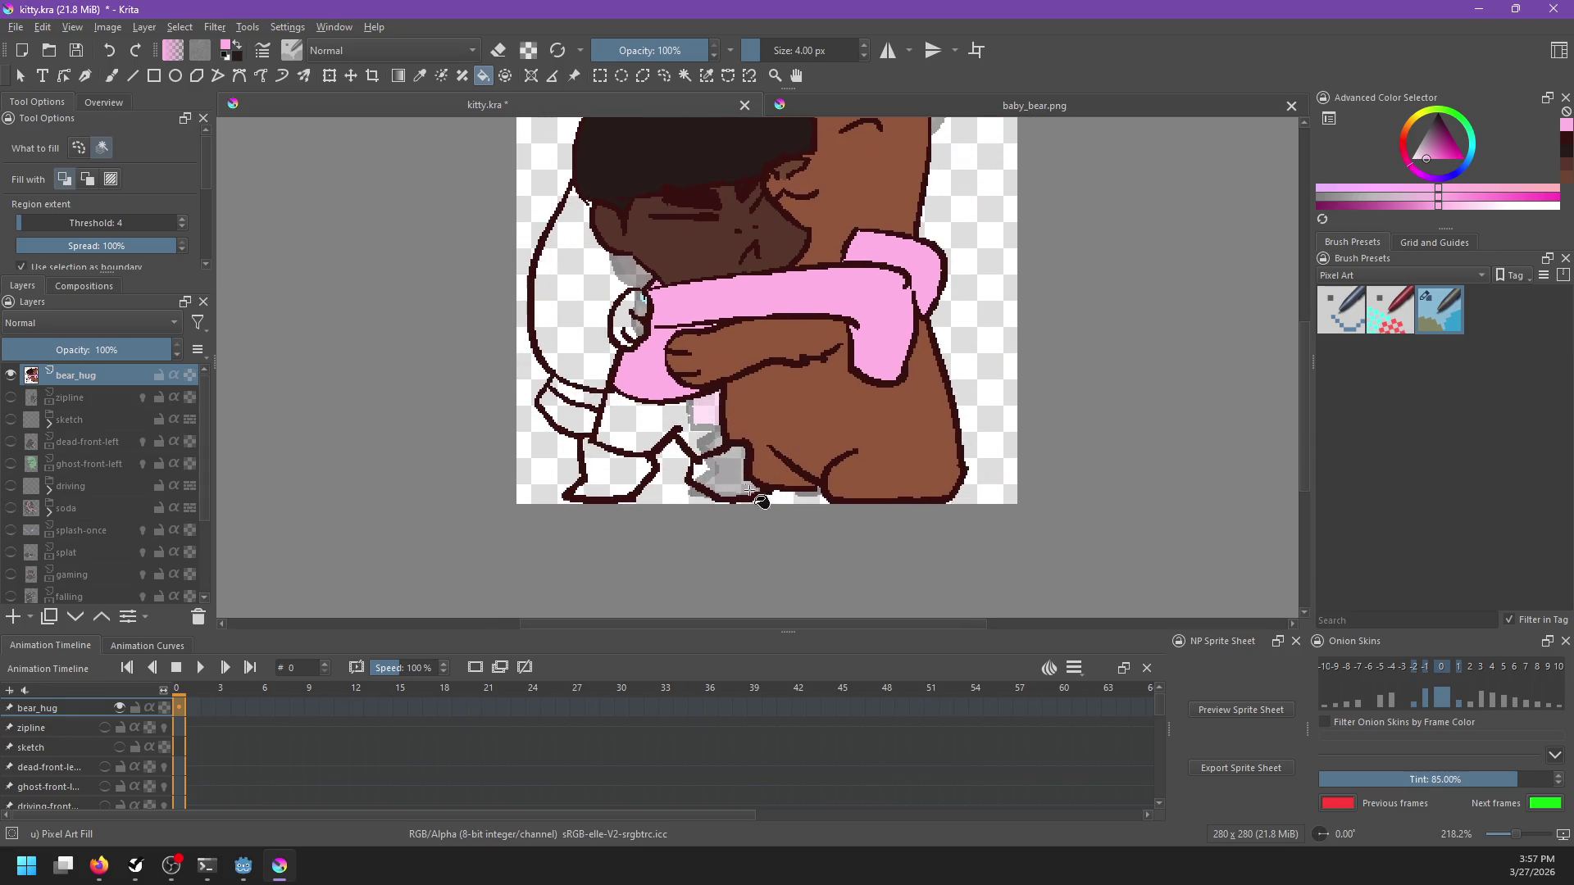
left_click(740, 485, "ctrl")
left_click(726, 471)
left_click(621, 473)
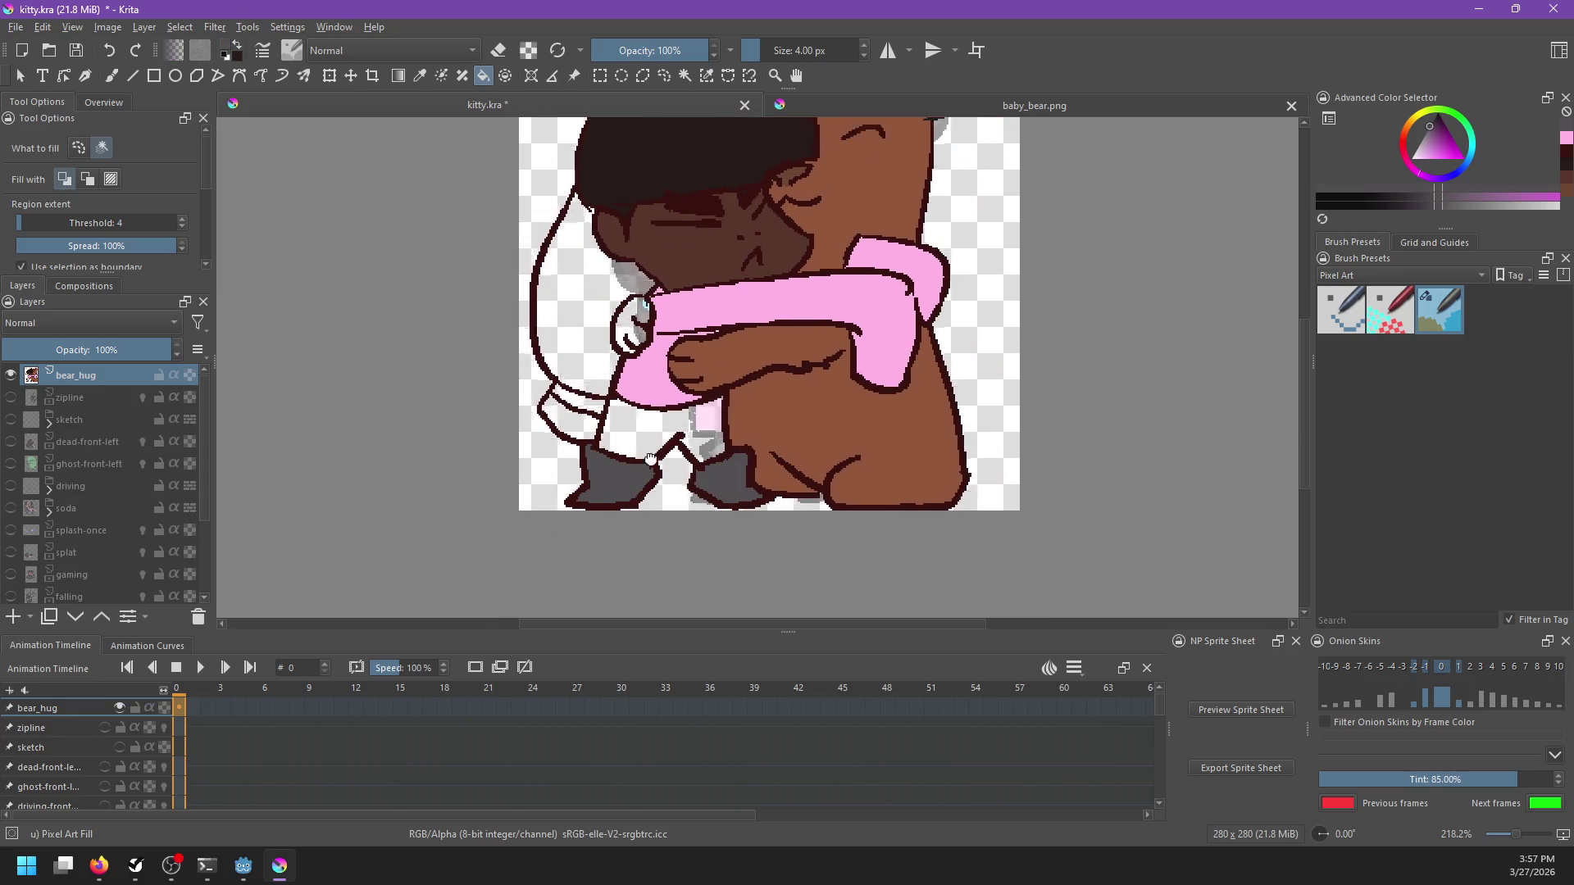
Step: Fill the girl's long hair on the left near-black, redoing the first attempt
left_click_drag(673, 221, 697, 333)
left_click(708, 246, "ctrl")
left_click(628, 431)
key("ctrl+z")
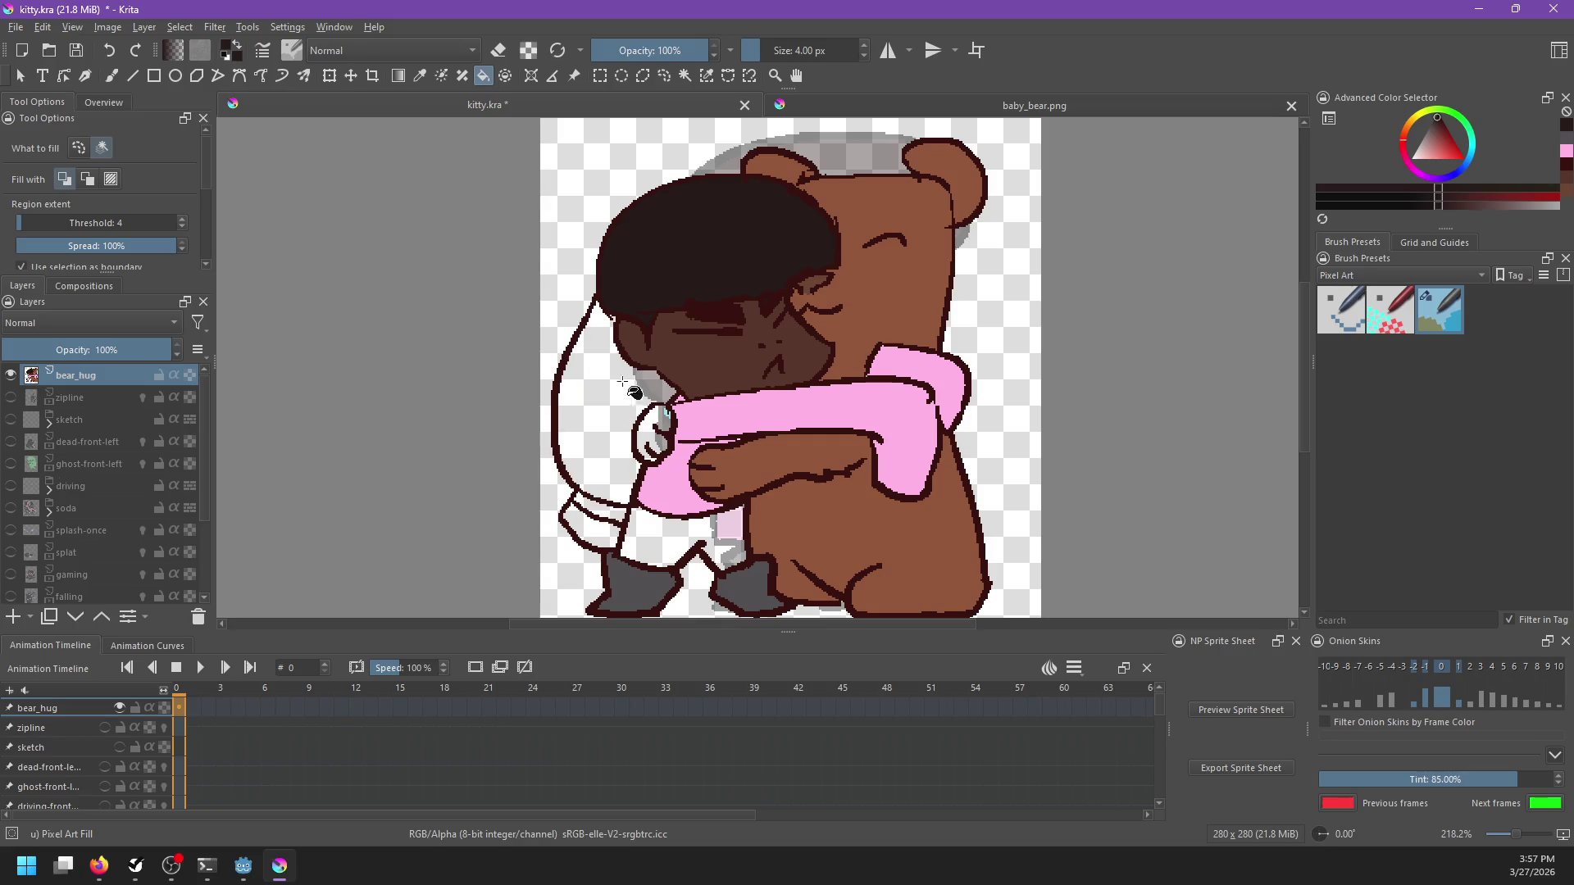
key("b")
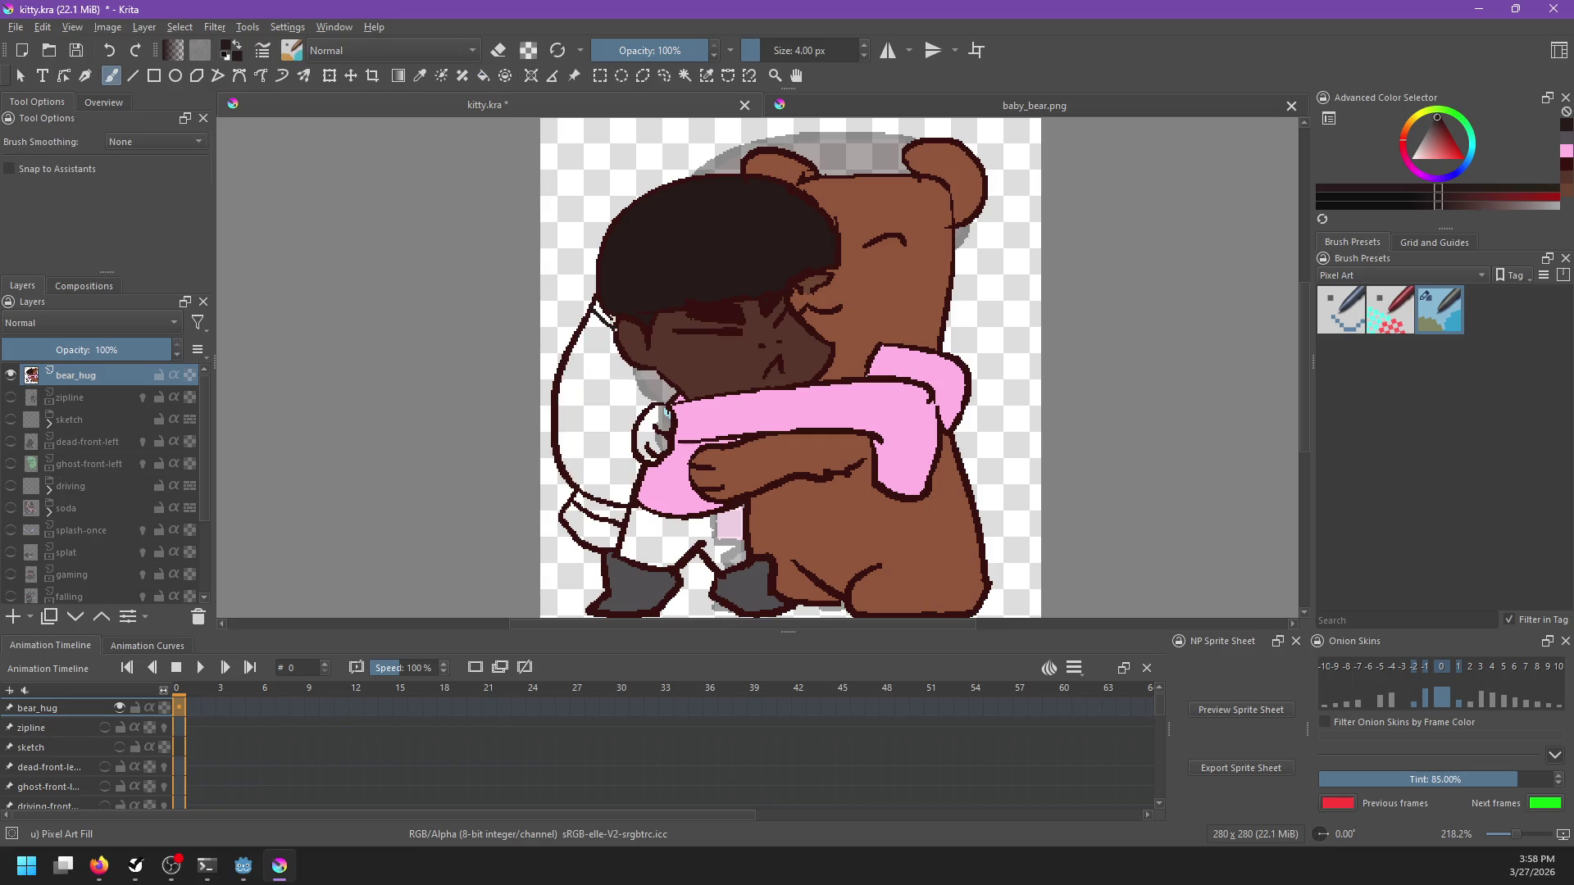
key("f")
left_click(623, 432)
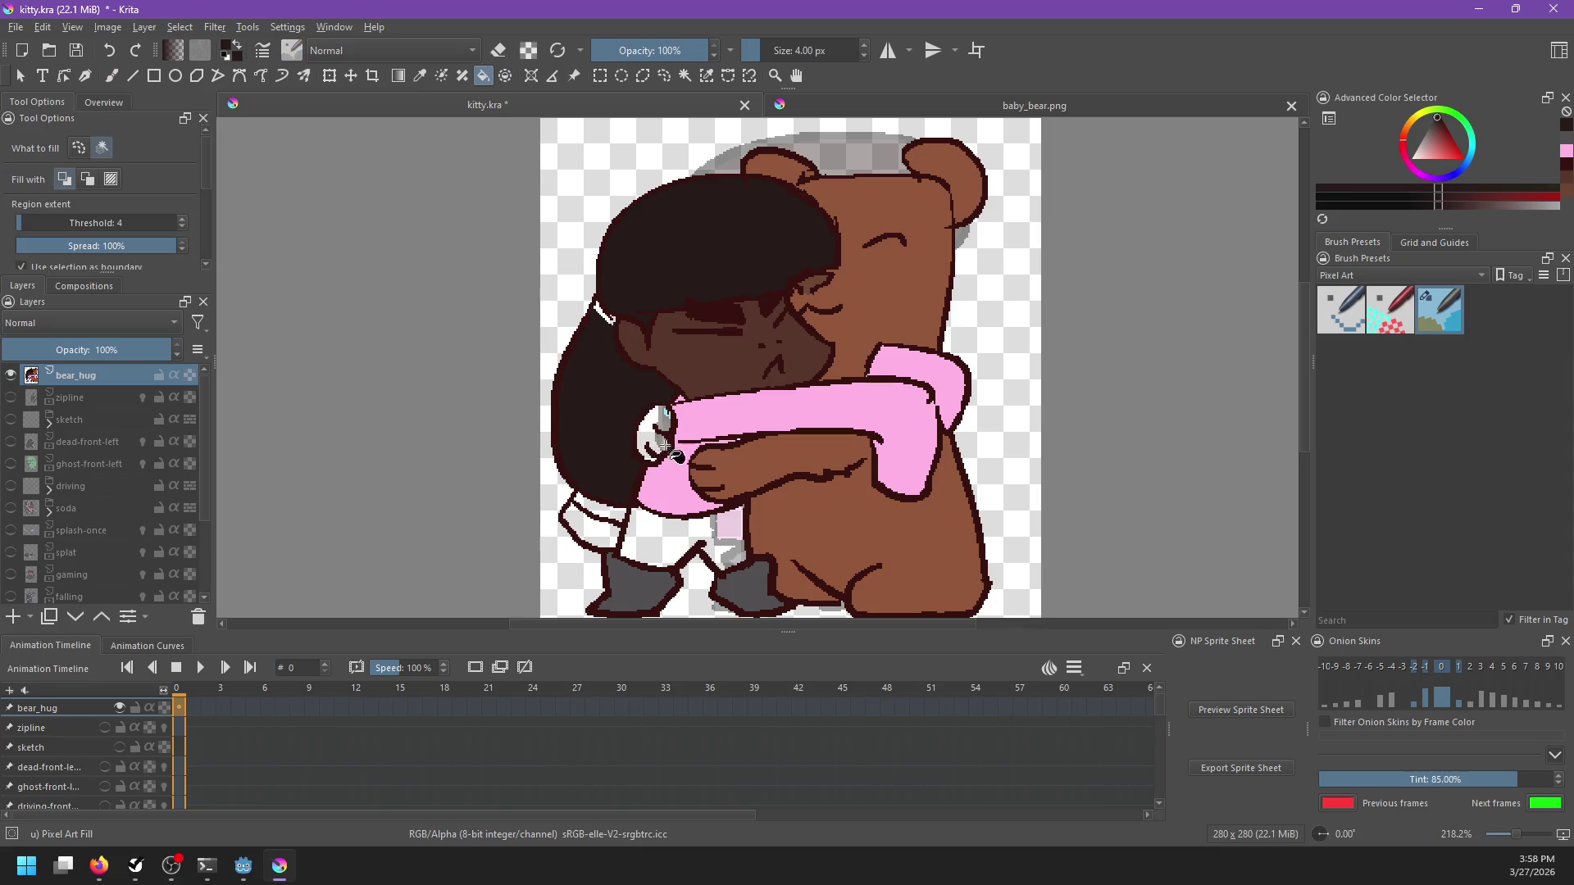
Step: Fill the girl's white hand with the bear's brown, then pick up the sleeve pink
left_click(813, 438, "ctrl")
left_click(664, 430)
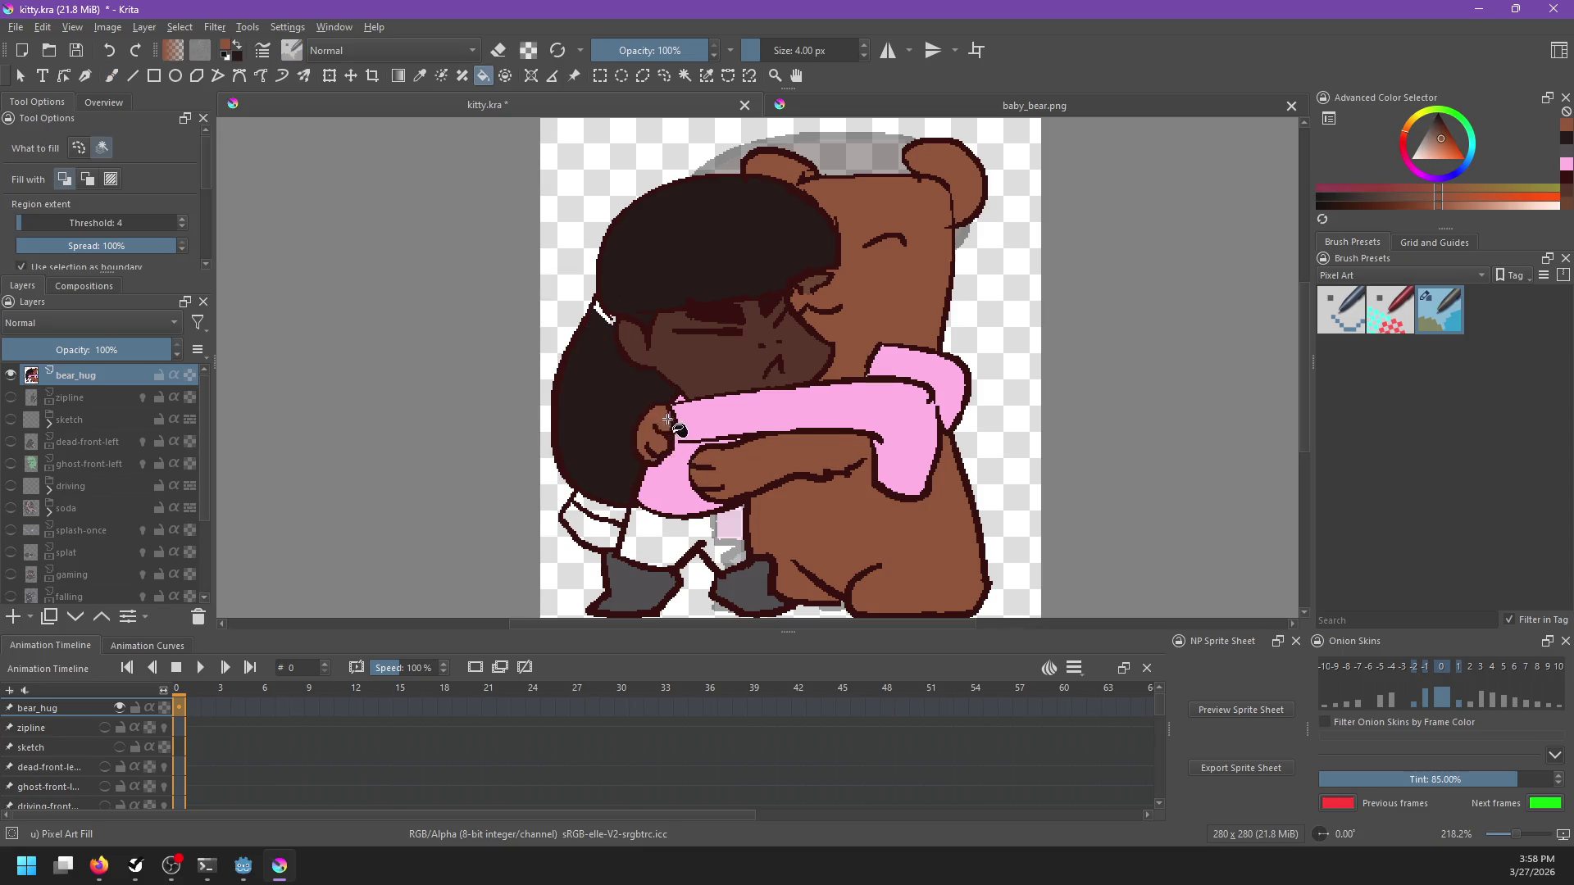
scroll(750, 443, "up", 3)
left_click(678, 446, "ctrl")
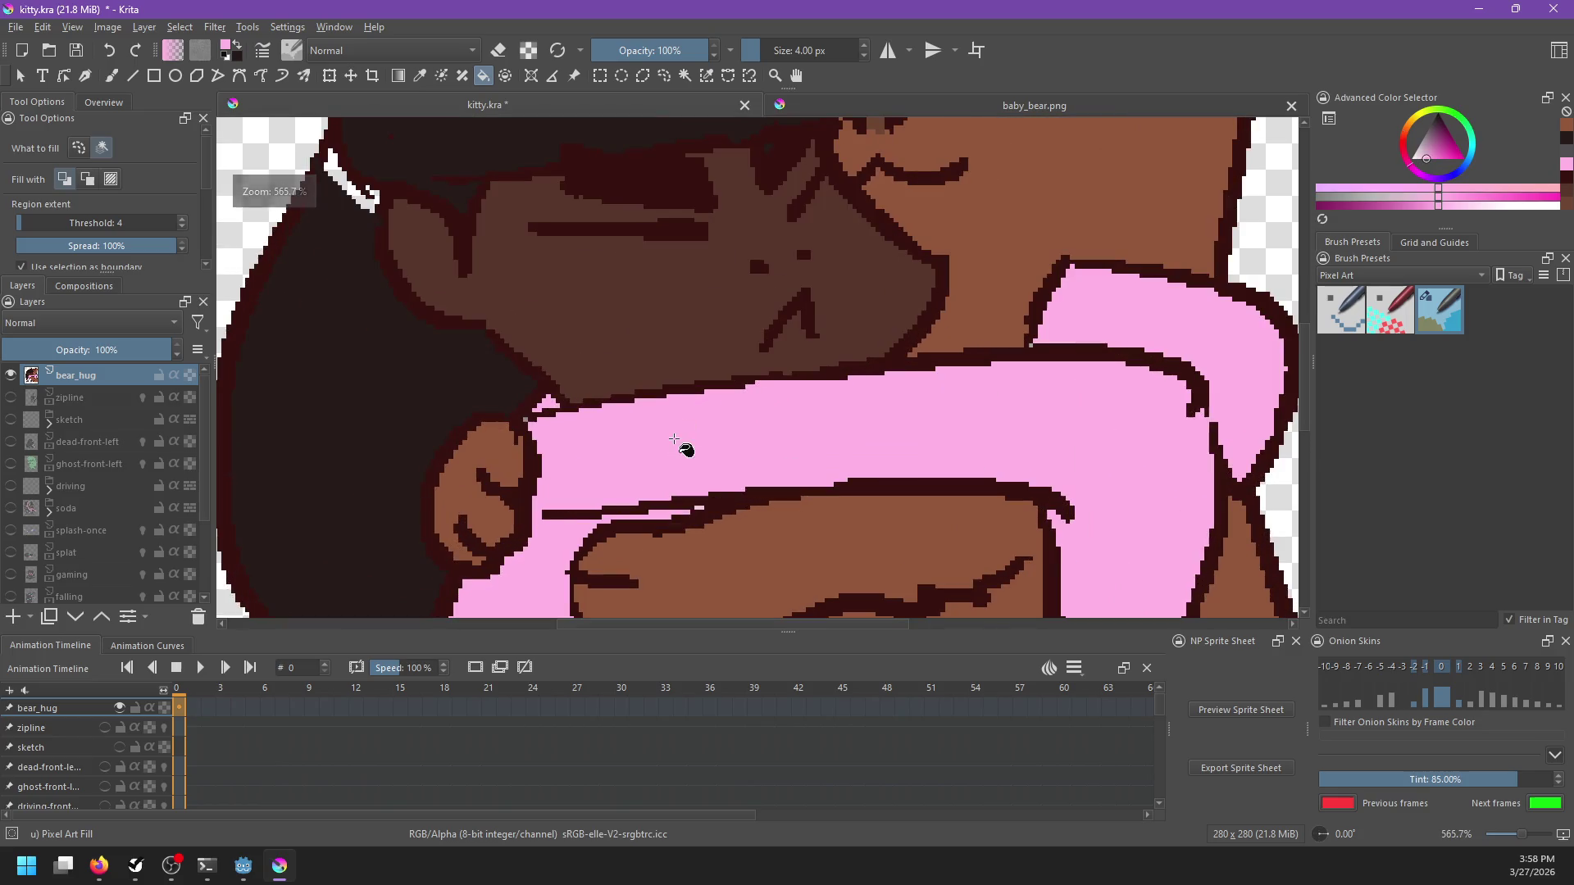
Step: Draw a dark outline stroke inside the grey shoe and erase stray outline pixels nearby
scroll(813, 484, "down", 4)
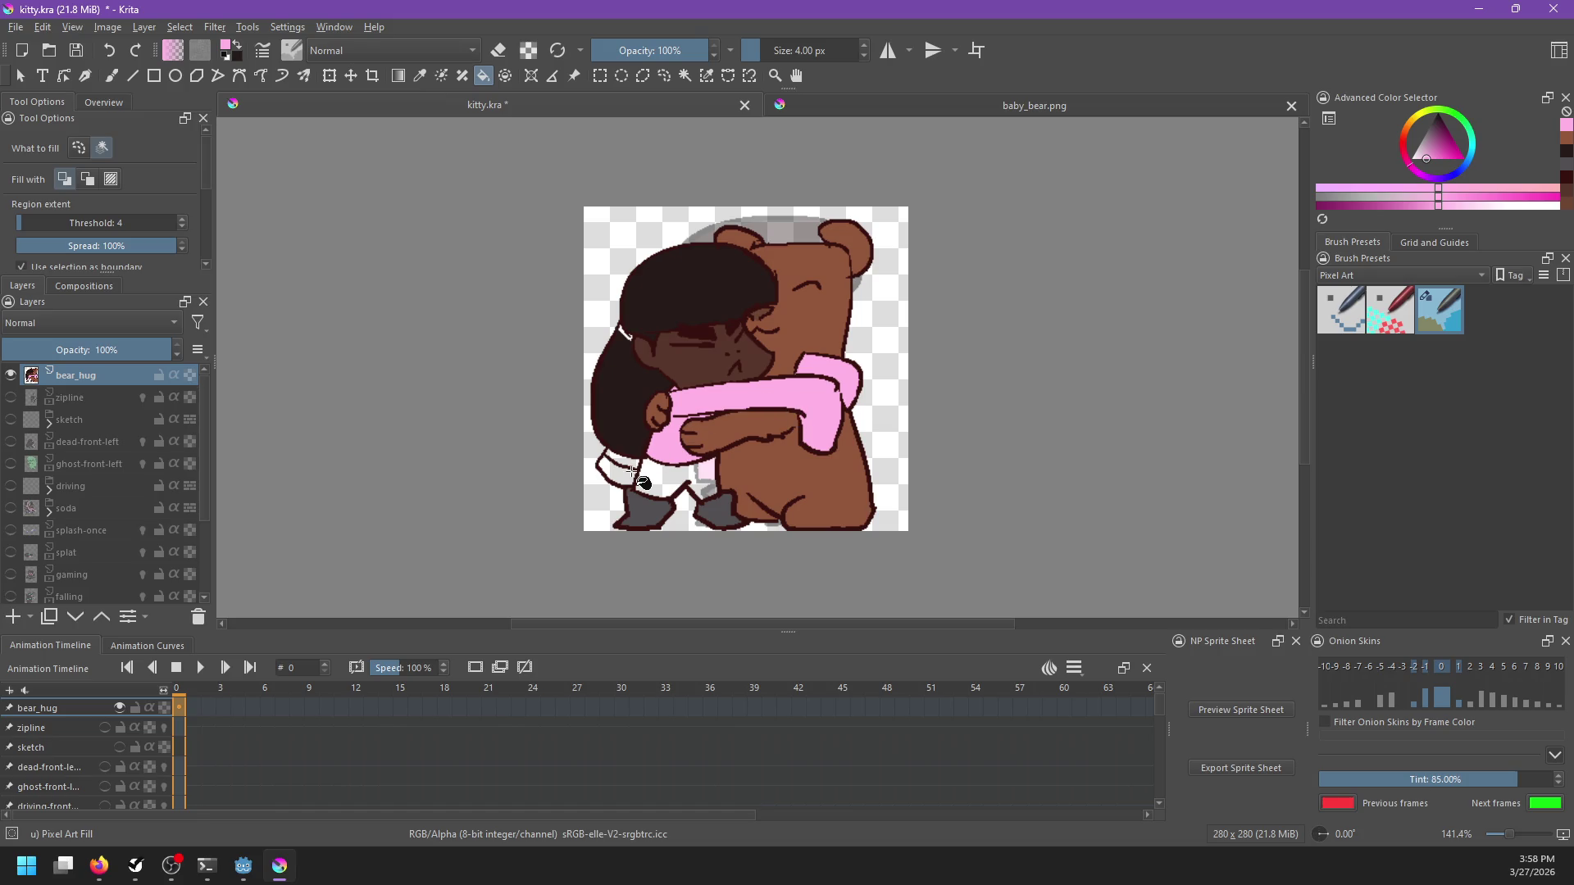
scroll(637, 472, "up", 3)
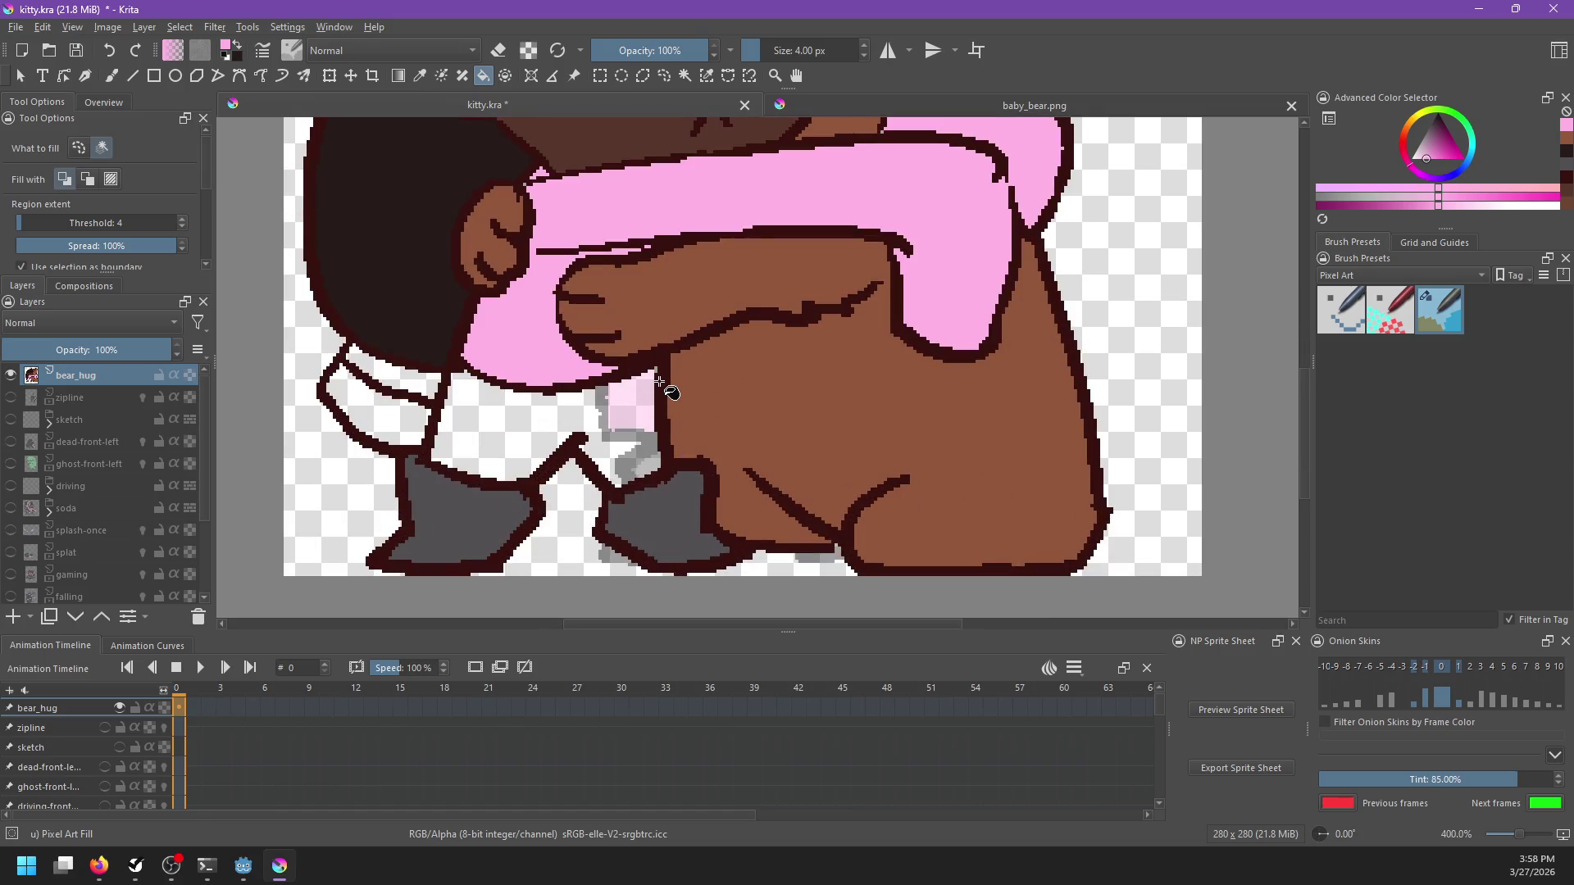
key("b")
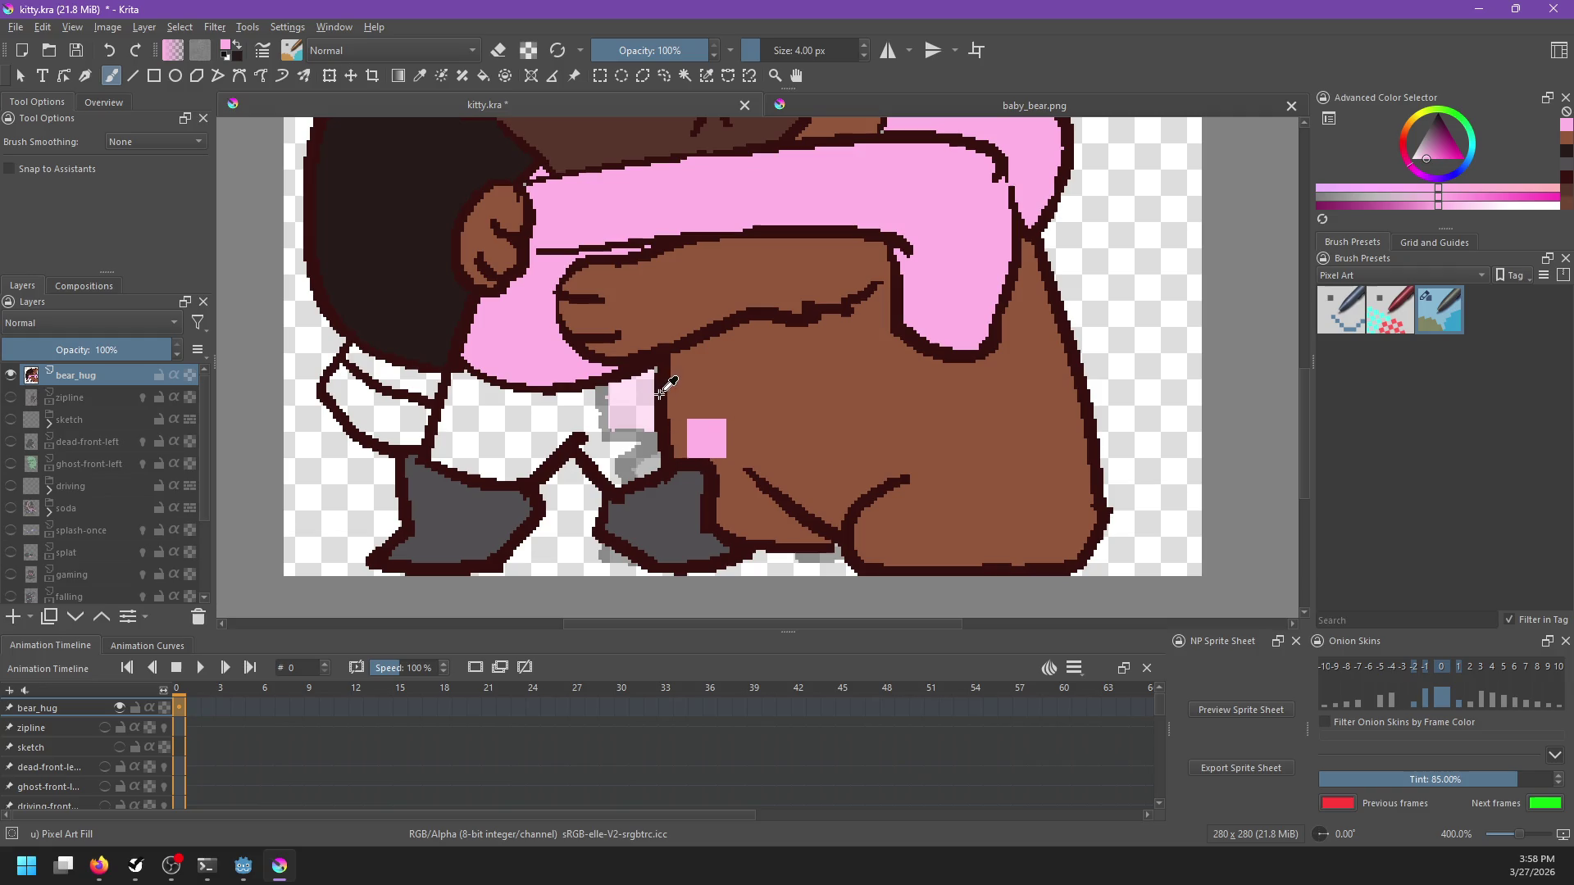
mouse_move(718, 386)
left_mouse_down()
mouse_move(703, 614)
mouse_move(752, 365)
left_mouse_up()
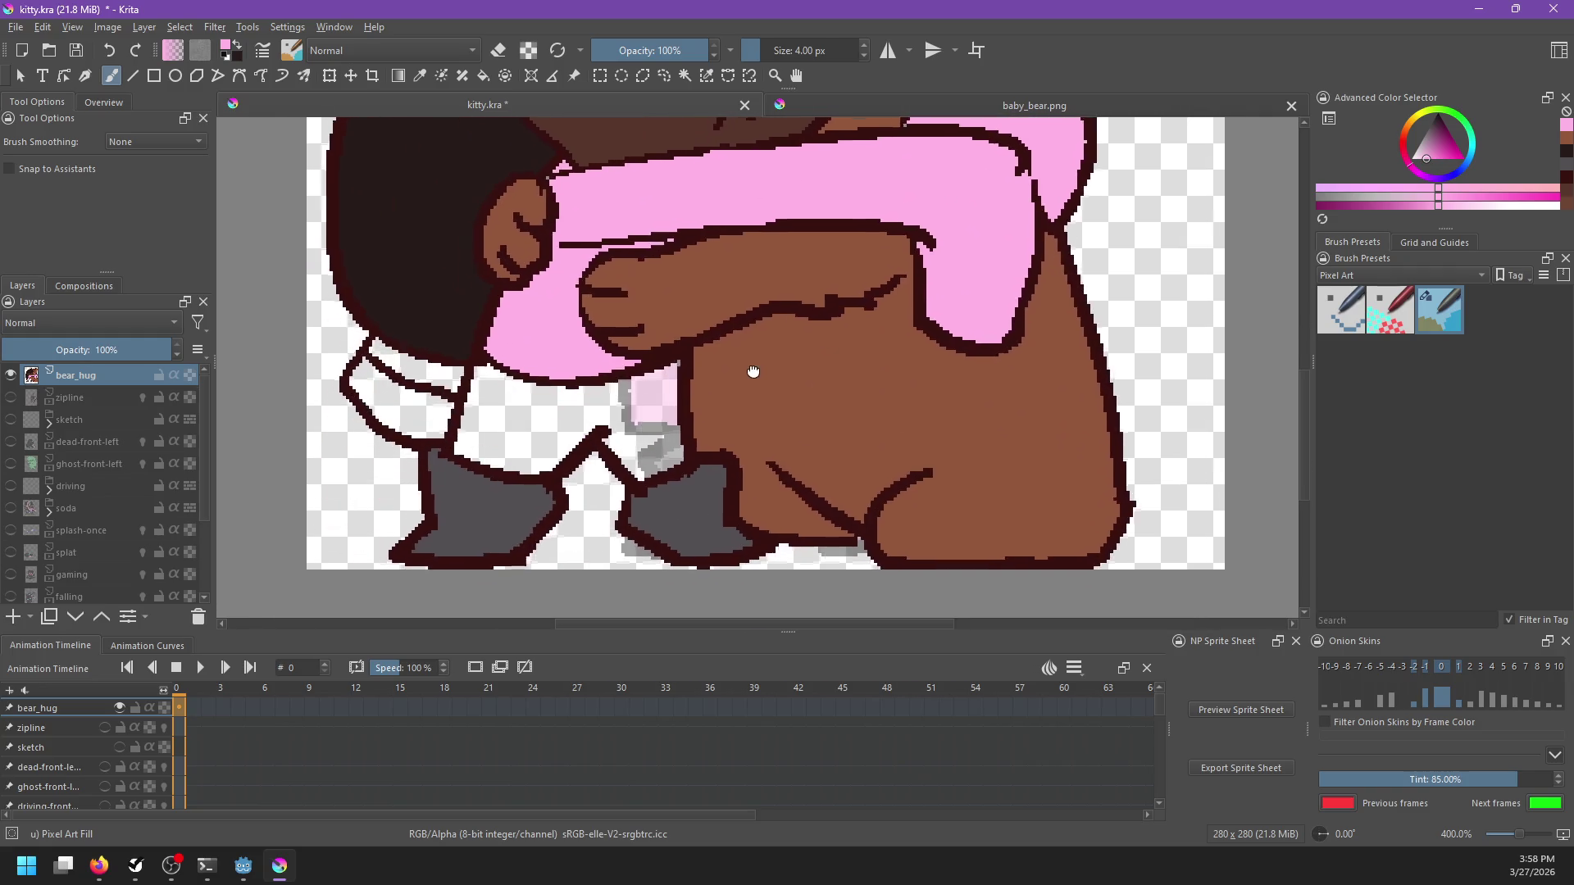
left_click(761, 498, "ctrl")
key("e")
key("e")
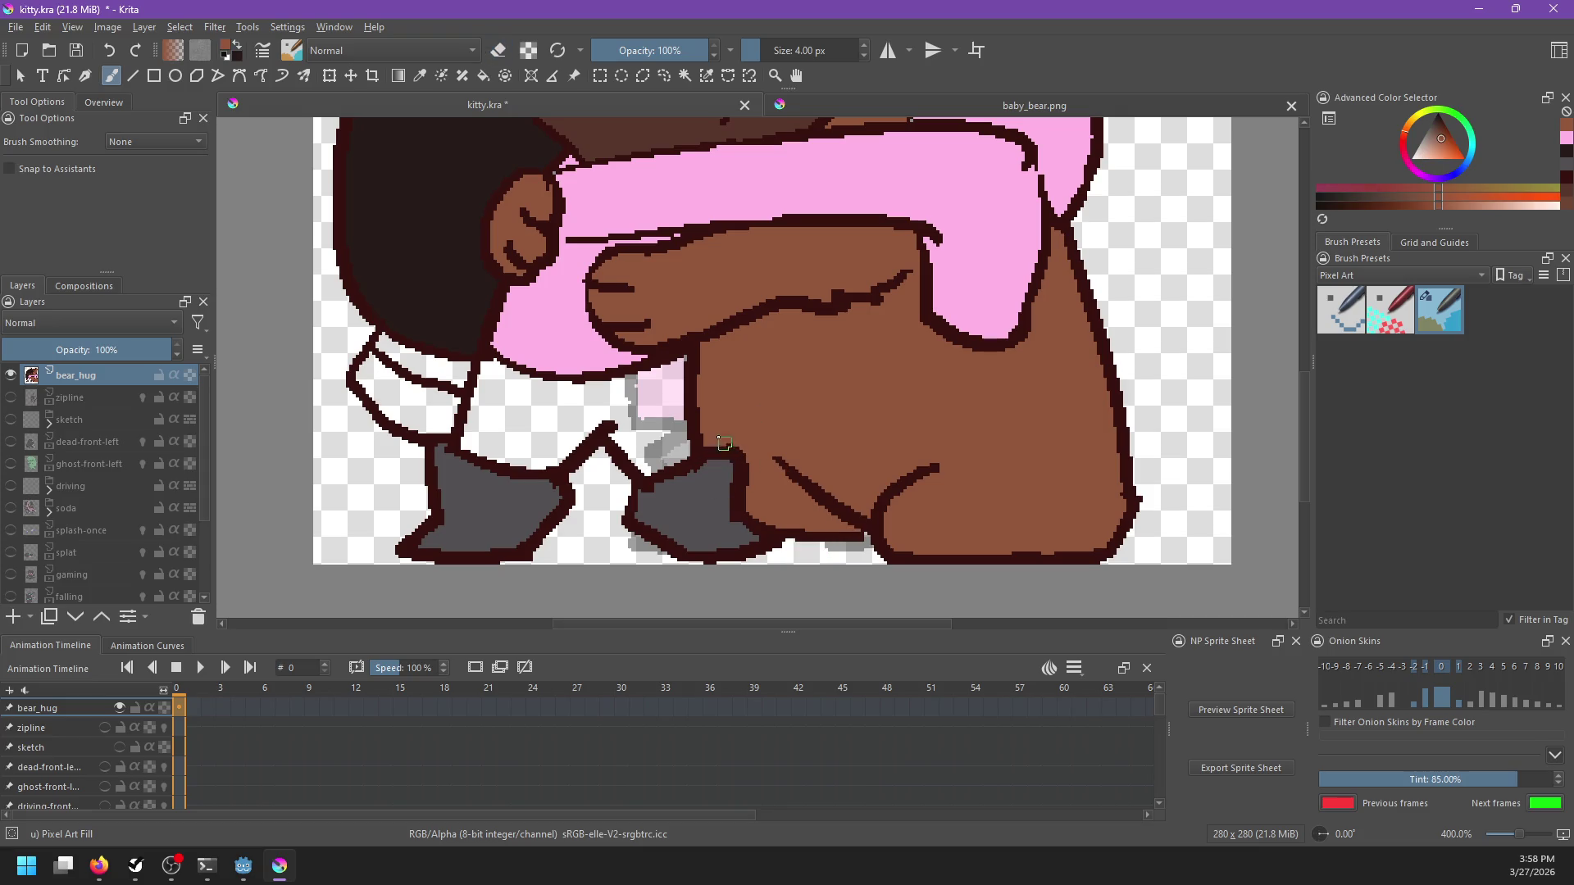
left_click(738, 496, "ctrl")
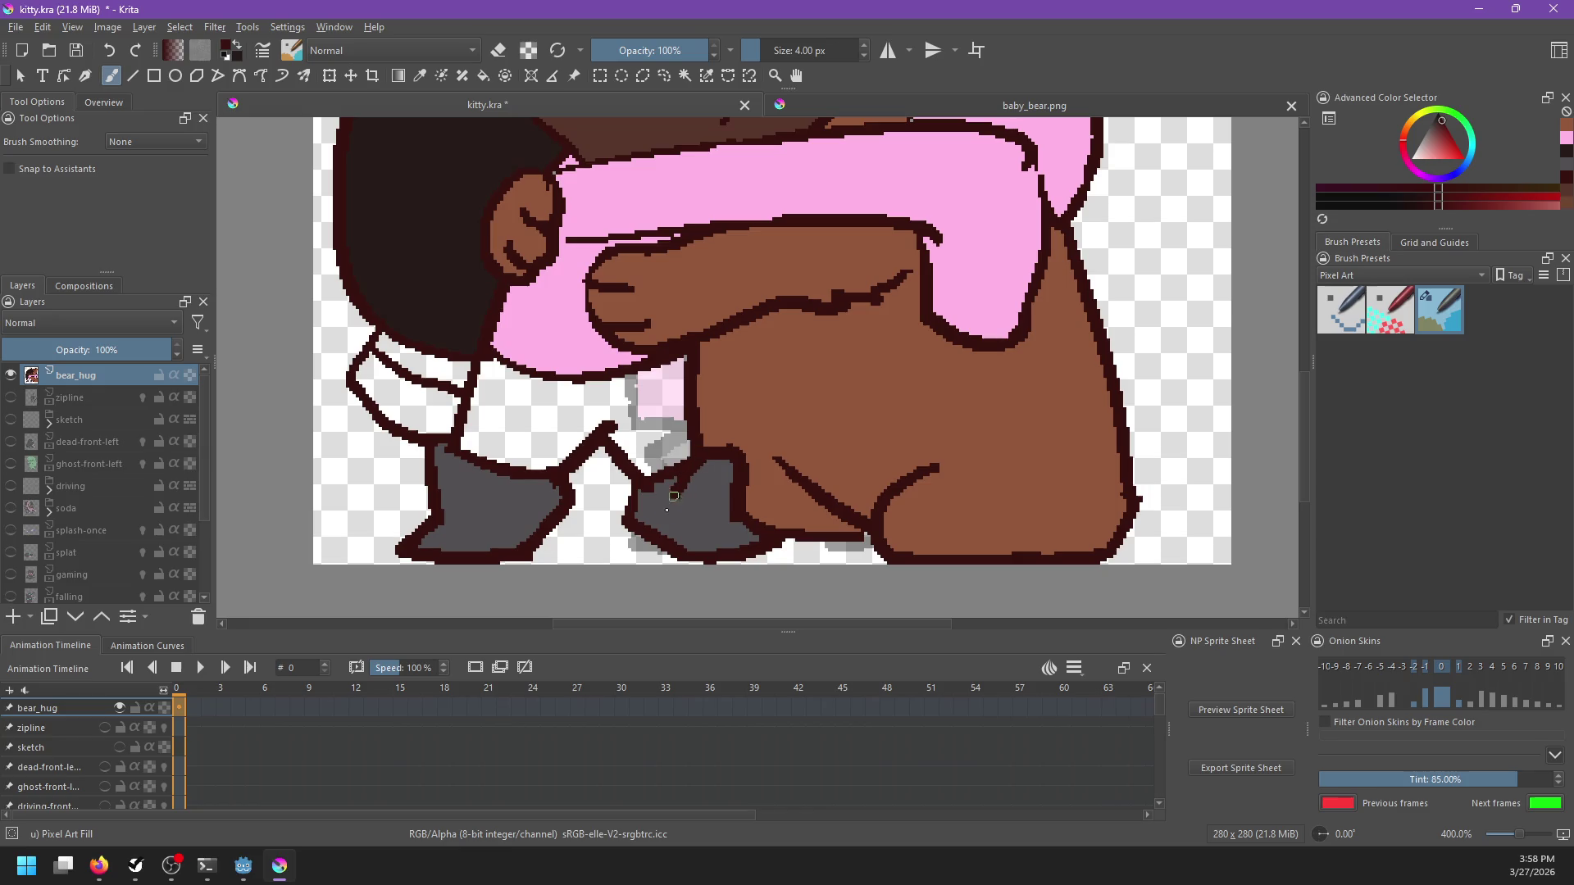
key("ctrl+z")
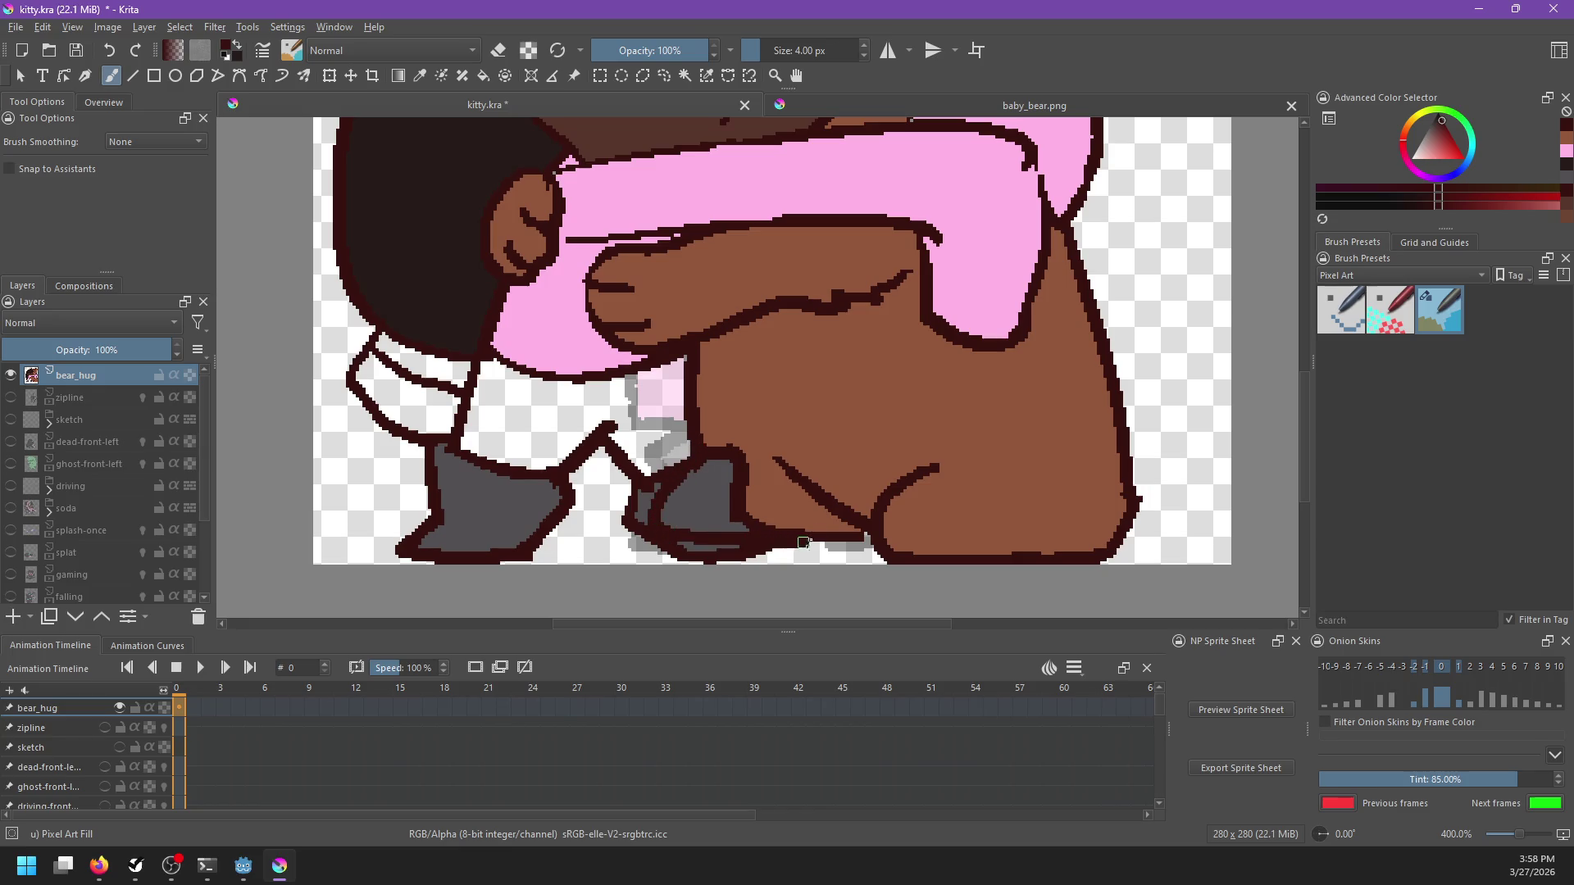
left_click_drag(695, 462, 800, 546)
key("ctrl+z")
mouse_move(705, 443)
left_mouse_down()
mouse_move(777, 538)
mouse_move(709, 542)
left_mouse_up()
key("e")
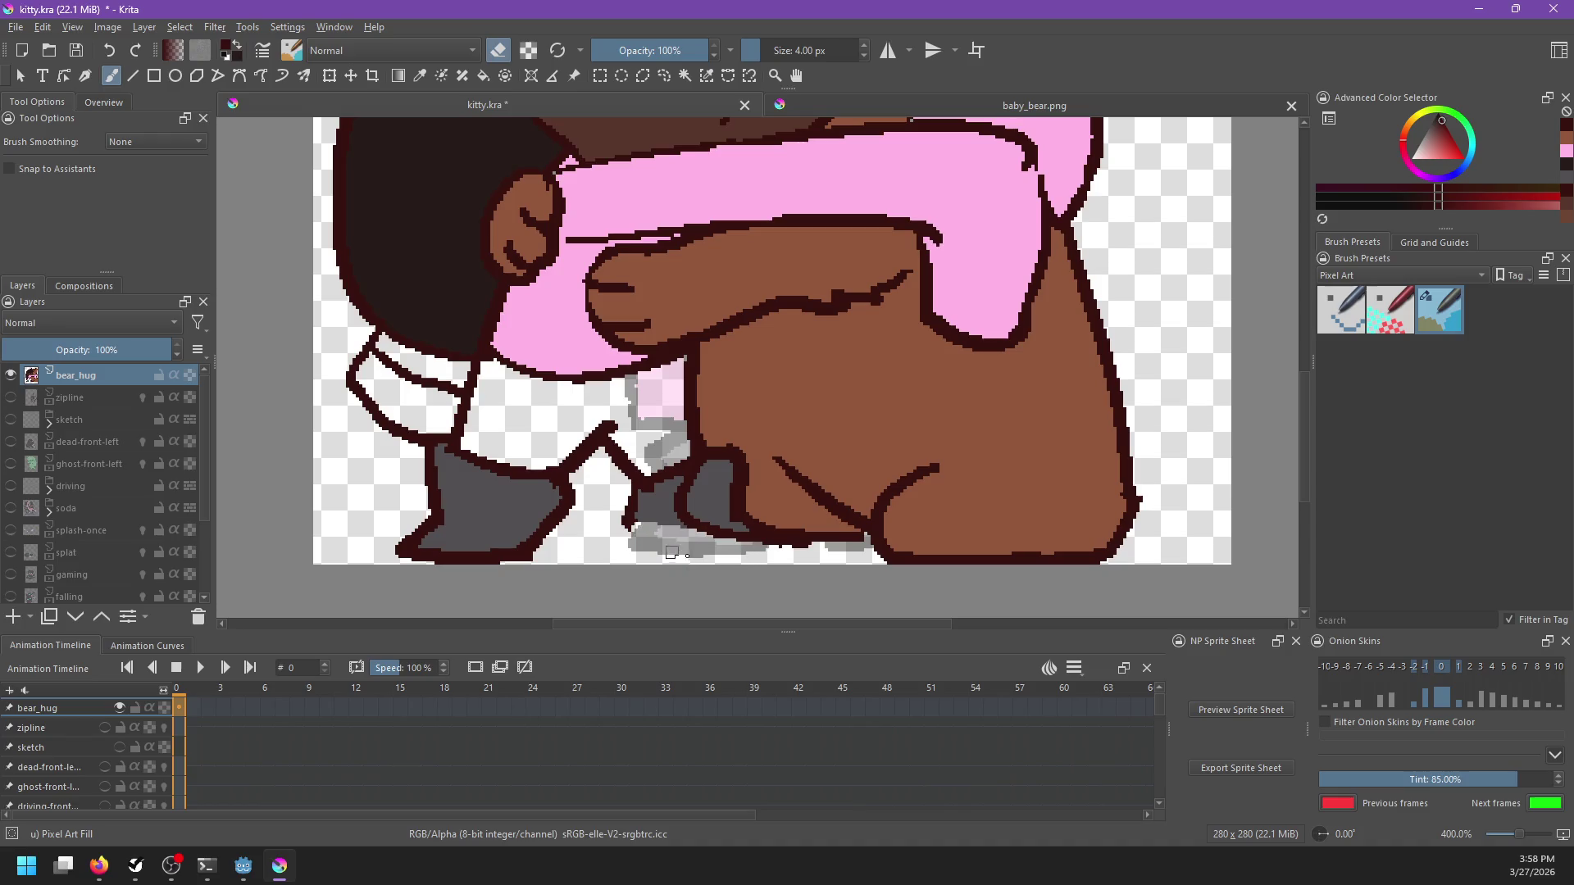
mouse_move(623, 504)
left_mouse_down()
mouse_move(640, 521)
mouse_move(645, 491)
left_mouse_up()
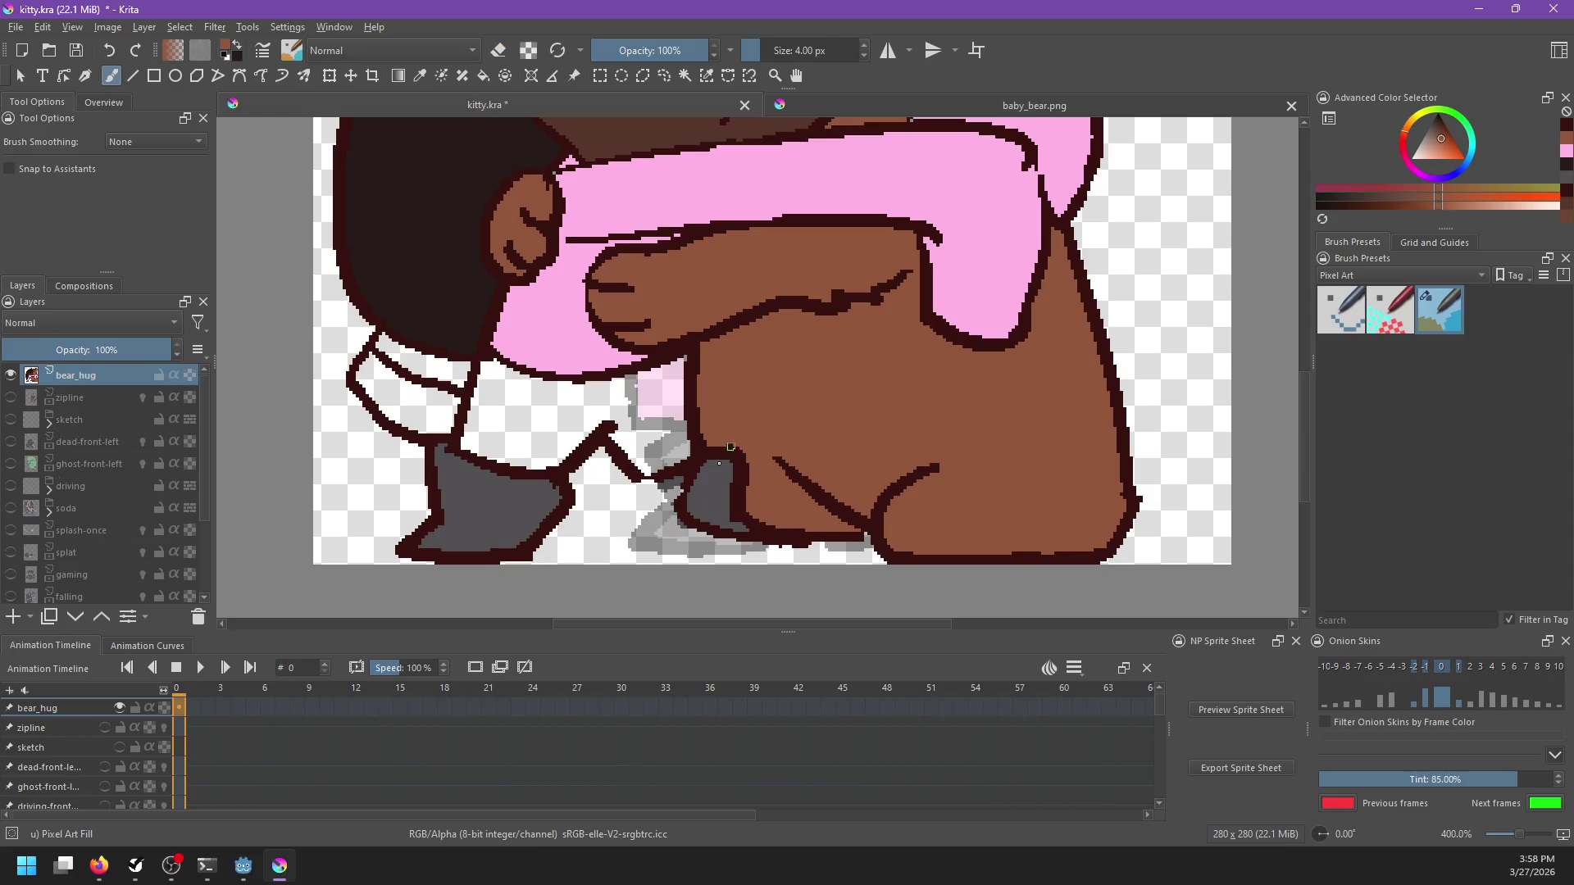
Step: Fill the grey paw area brown and try redrawing its dark bottom-edge outline
left_click(712, 486)
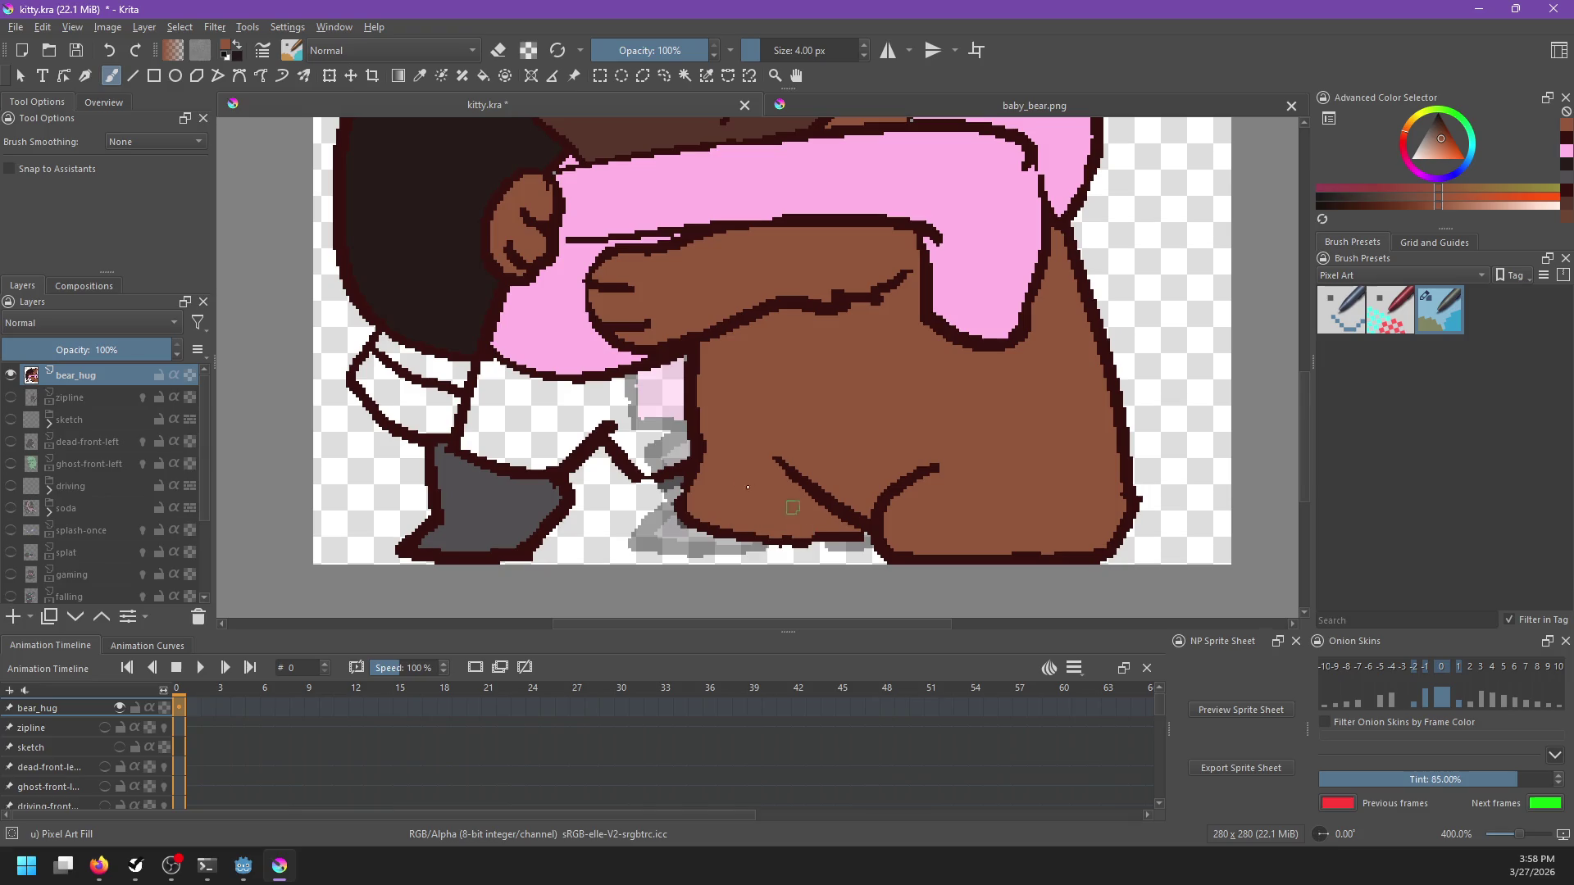
mouse_move(673, 508)
left_mouse_down()
mouse_move(767, 532)
mouse_move(799, 516)
left_mouse_up()
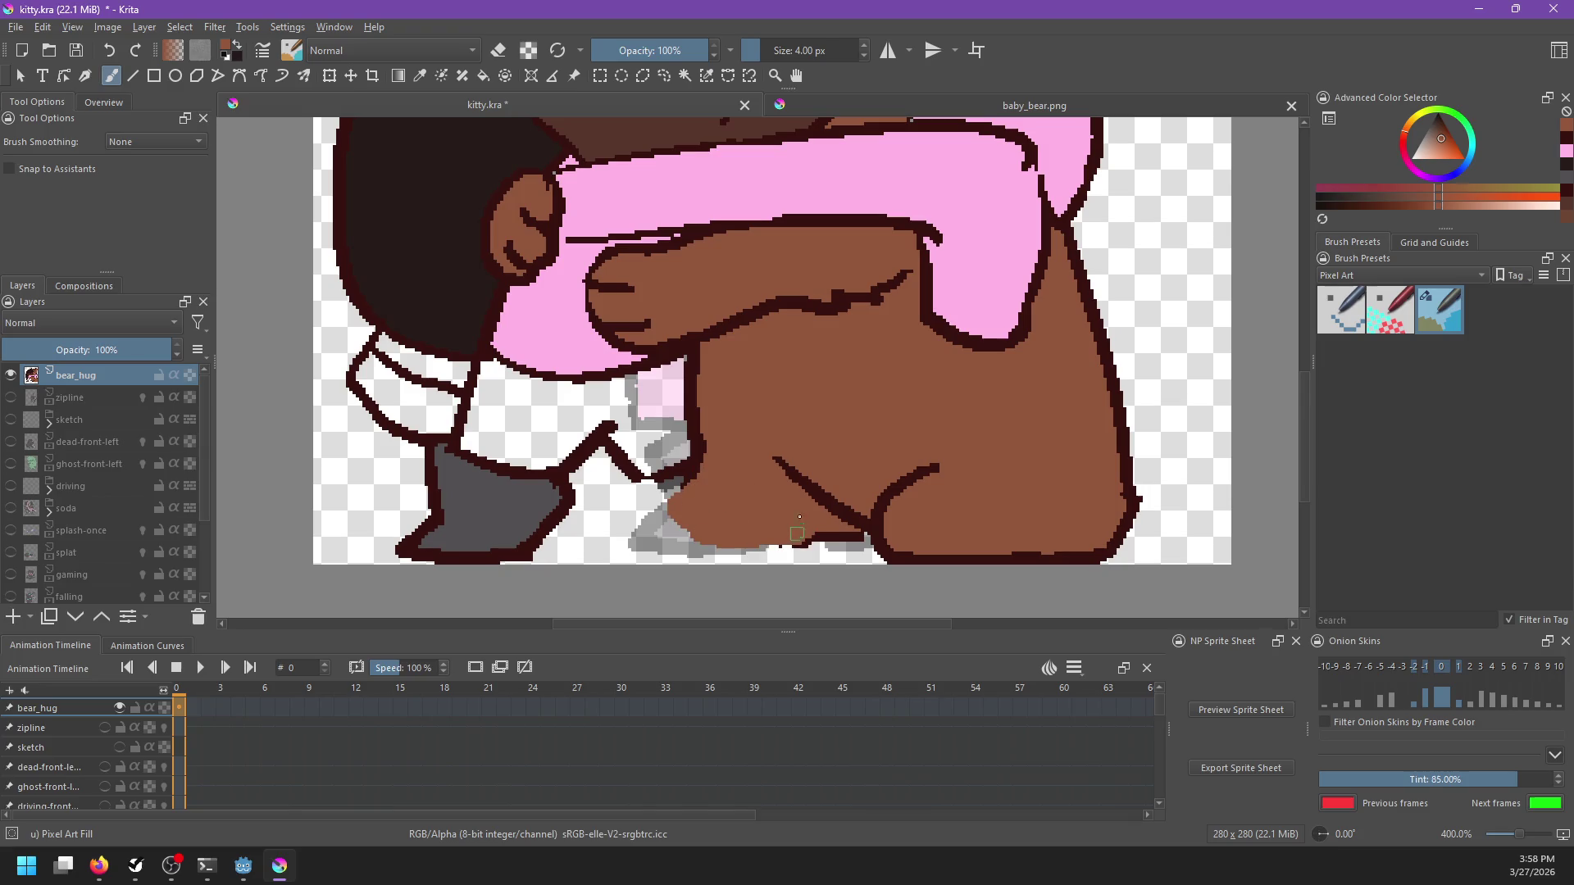
left_click(778, 470, "ctrl")
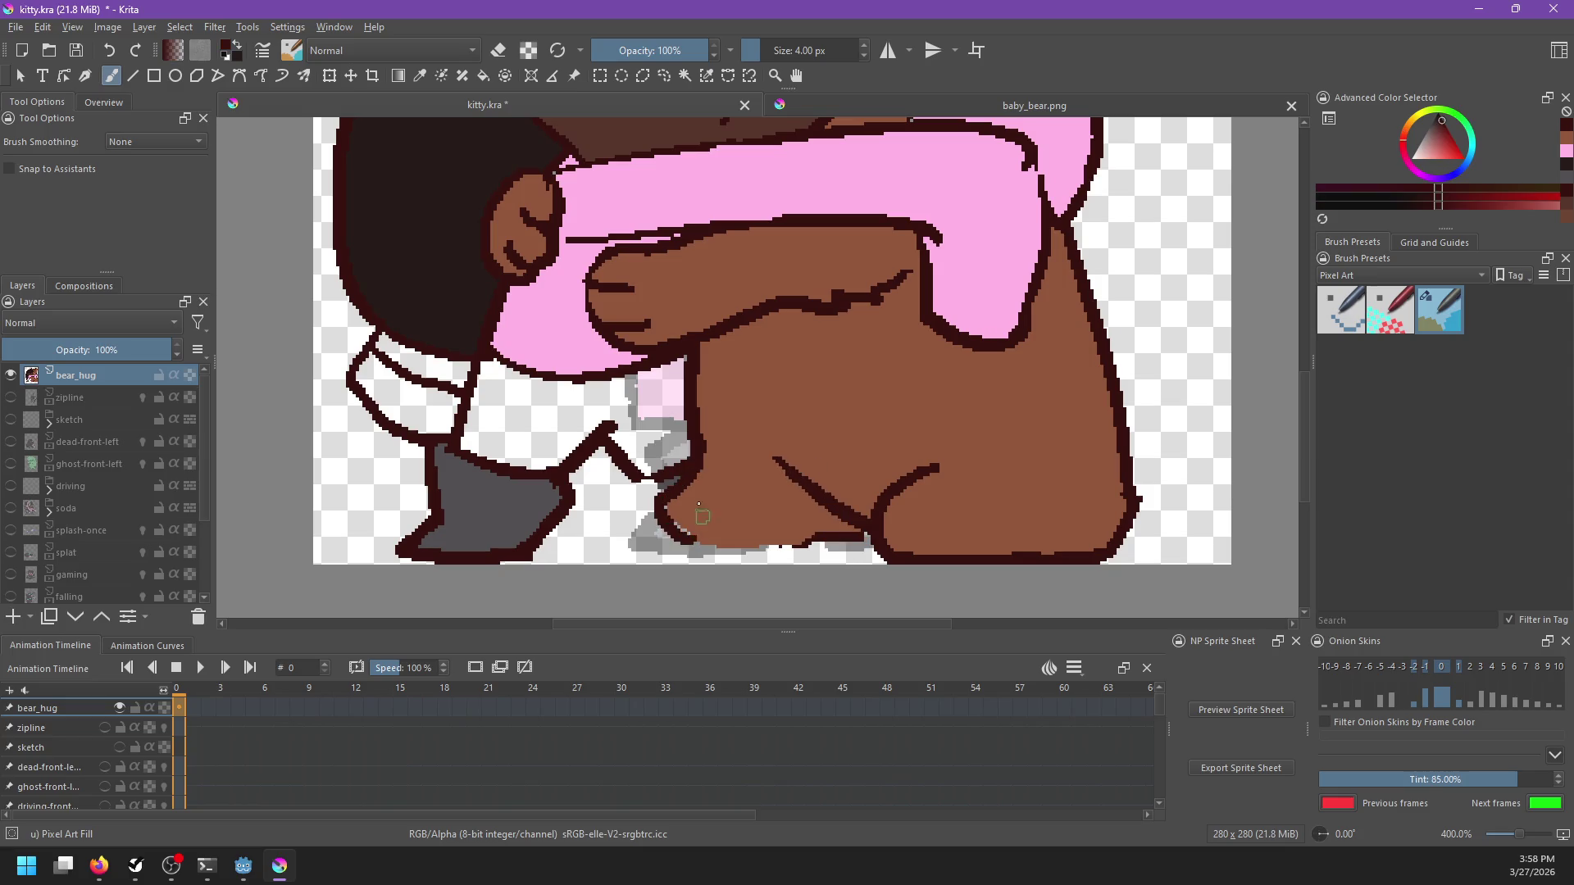
mouse_move(684, 485)
left_mouse_down()
mouse_move(687, 537)
mouse_move(832, 541)
left_mouse_up()
key("ctrl+z")
key("ctrl+shift+z")
key("ctrl+z")
mouse_move(677, 518)
left_mouse_down()
mouse_move(690, 564)
mouse_move(725, 545)
mouse_move(871, 547)
left_mouse_up()
key("ctrl+z")
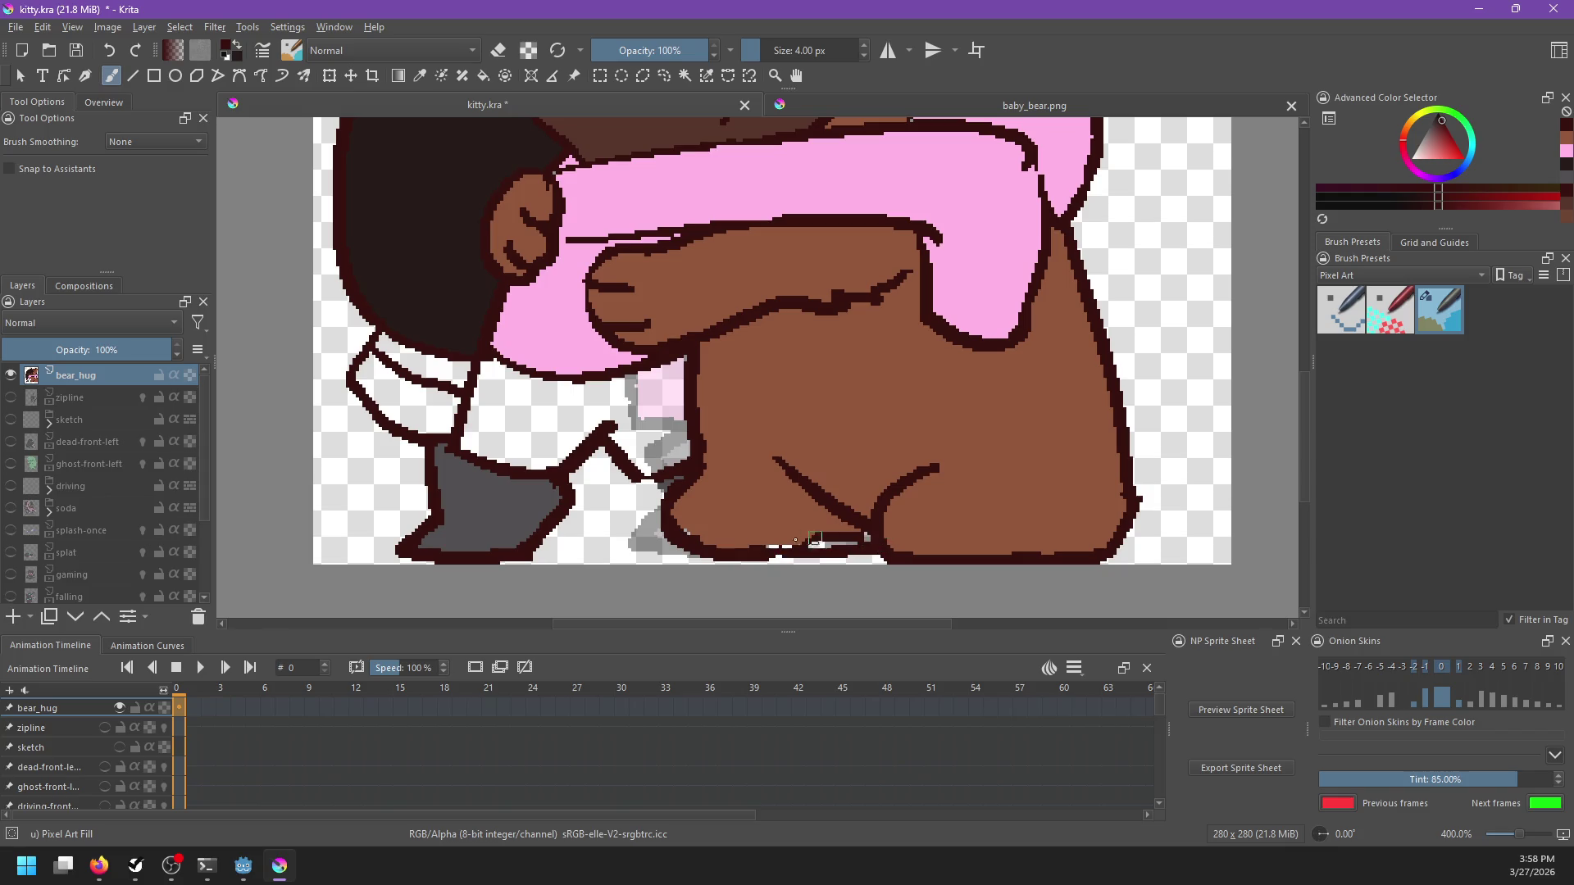
Step: Draw dark toe lines across the bear's brown paw
left_click(809, 534, "ctrl")
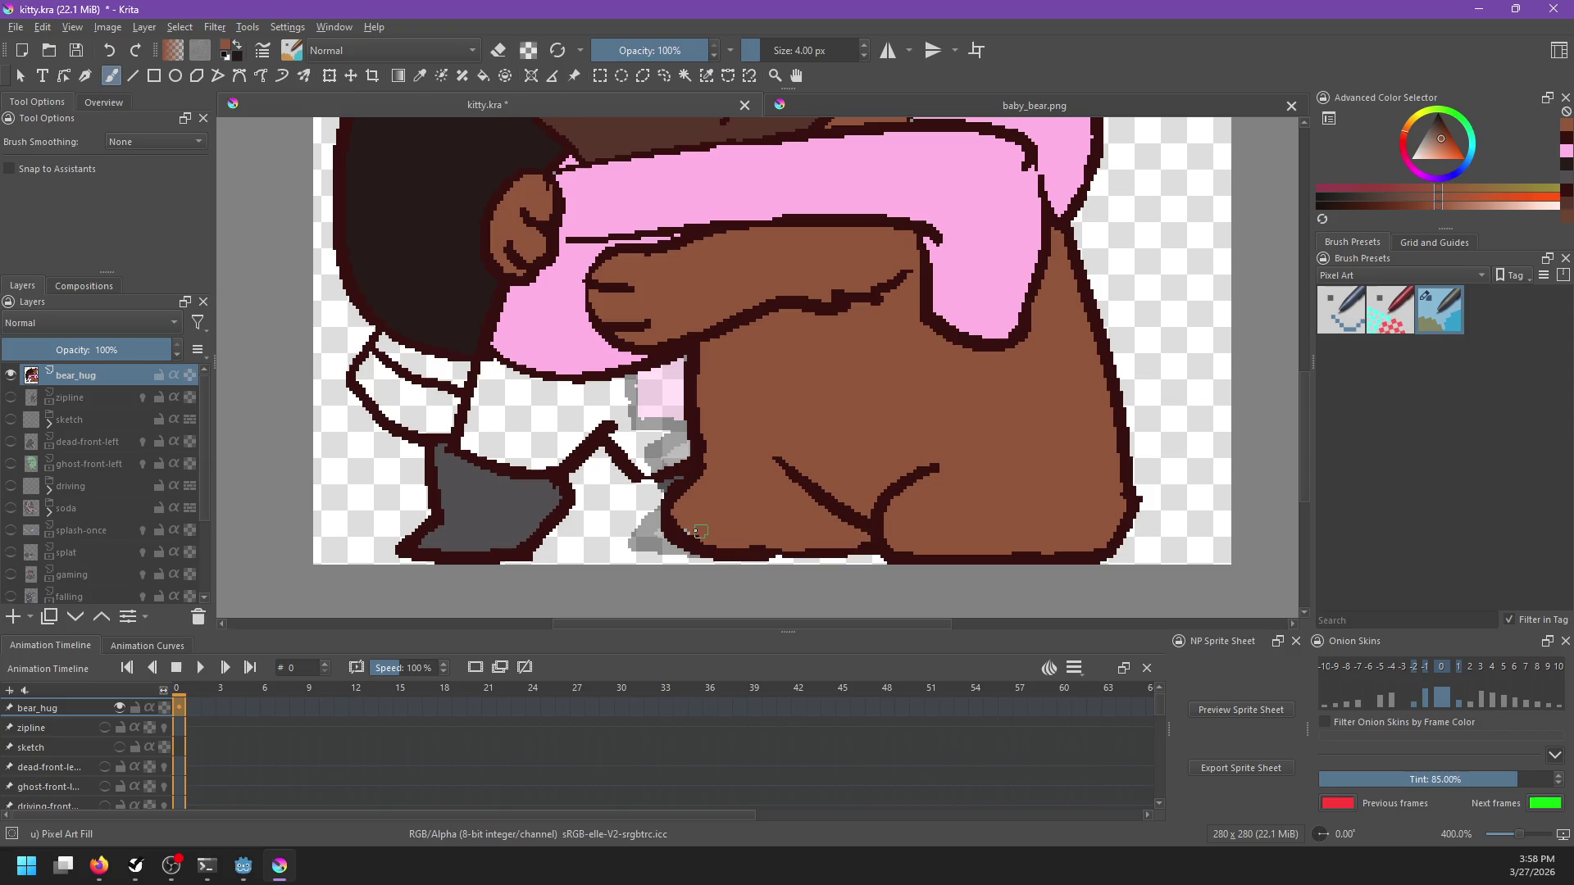
left_click(861, 531, "ctrl")
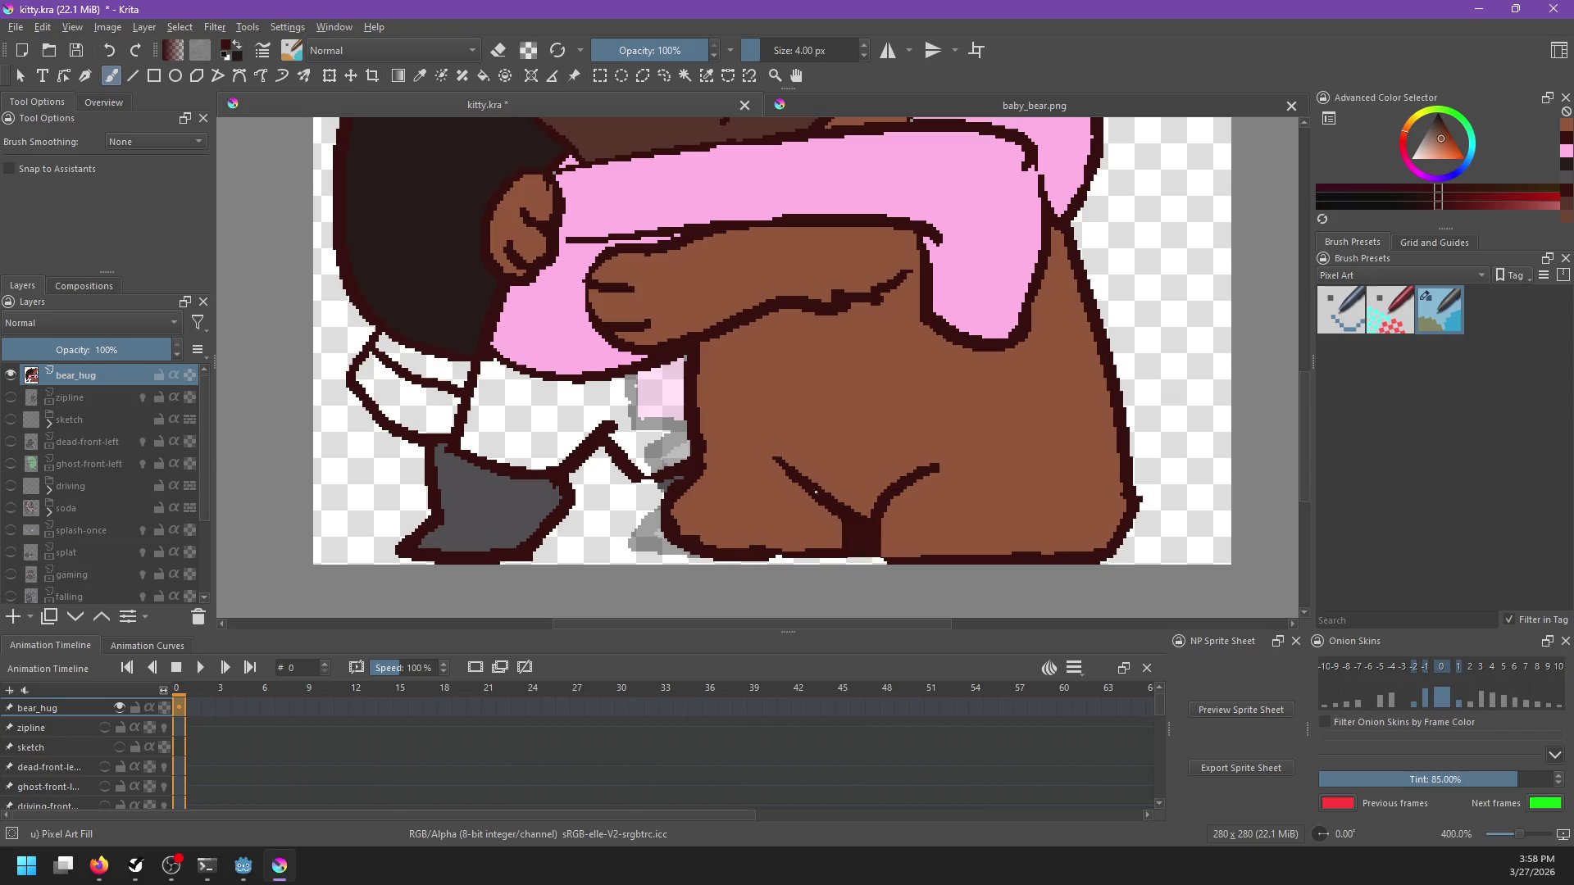
key("ctrl+z")
mouse_move(771, 508)
left_mouse_down()
mouse_move(695, 541)
mouse_move(738, 512)
mouse_move(736, 488)
left_mouse_up()
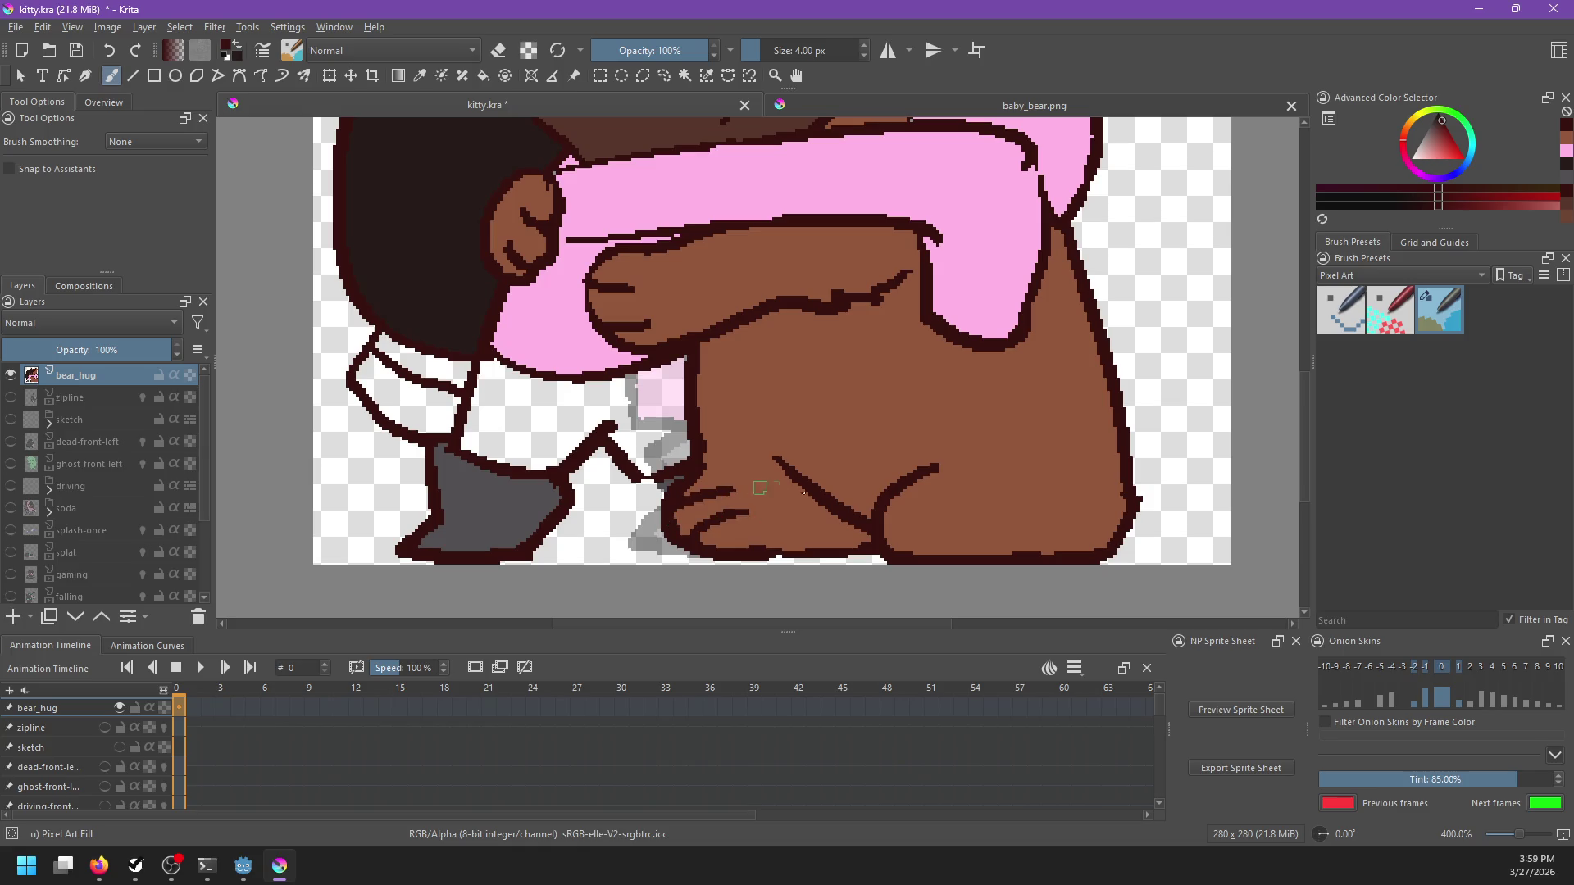
left_click_drag(881, 541, 976, 492)
key("ctrl+z")
mouse_move(879, 537)
left_mouse_down()
mouse_move(941, 501)
mouse_move(998, 522)
mouse_move(1020, 557)
mouse_move(1034, 454)
left_mouse_up()
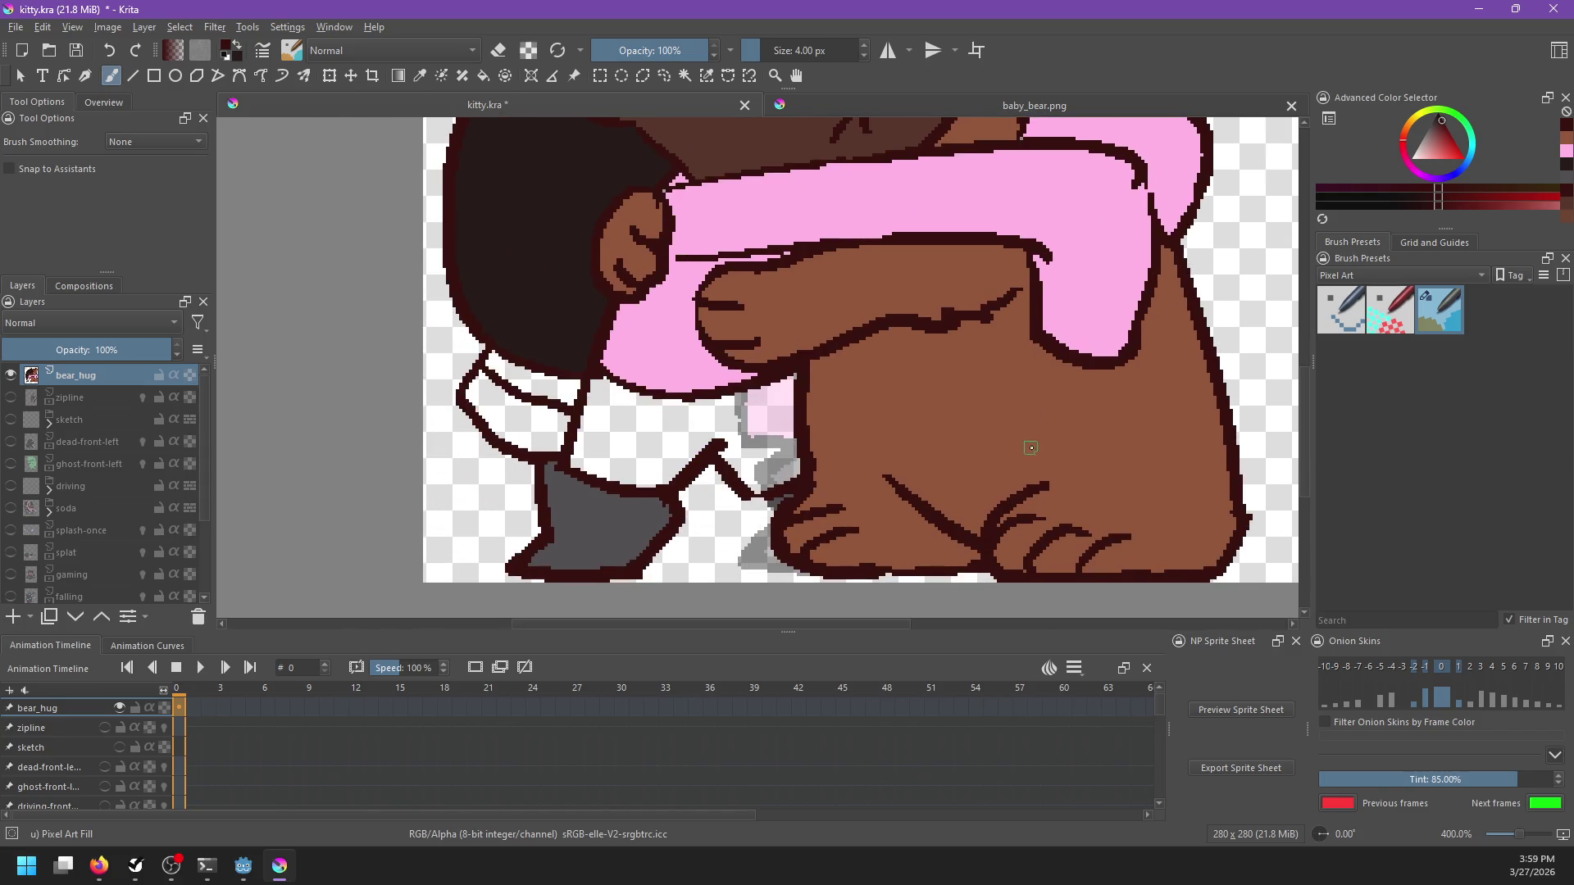
Step: Zoom in on the shoe-paw junction and erase the outline pixels over the grey patch
scroll(1017, 319, "down", 4)
scroll(1014, 258, "up", 5)
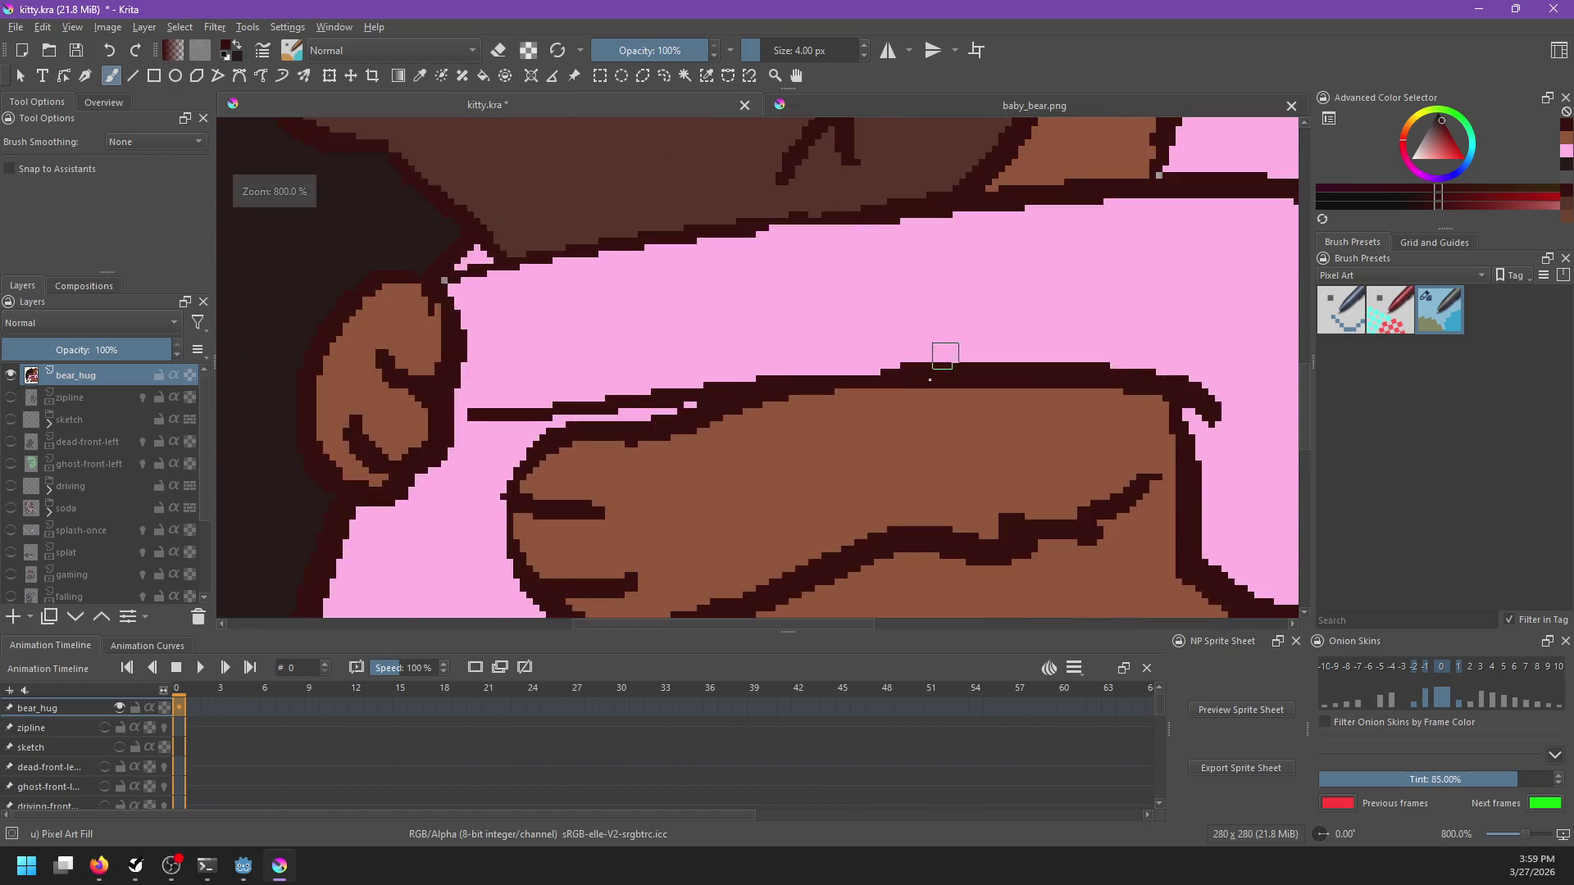
left_click_drag(738, 563, 852, 387)
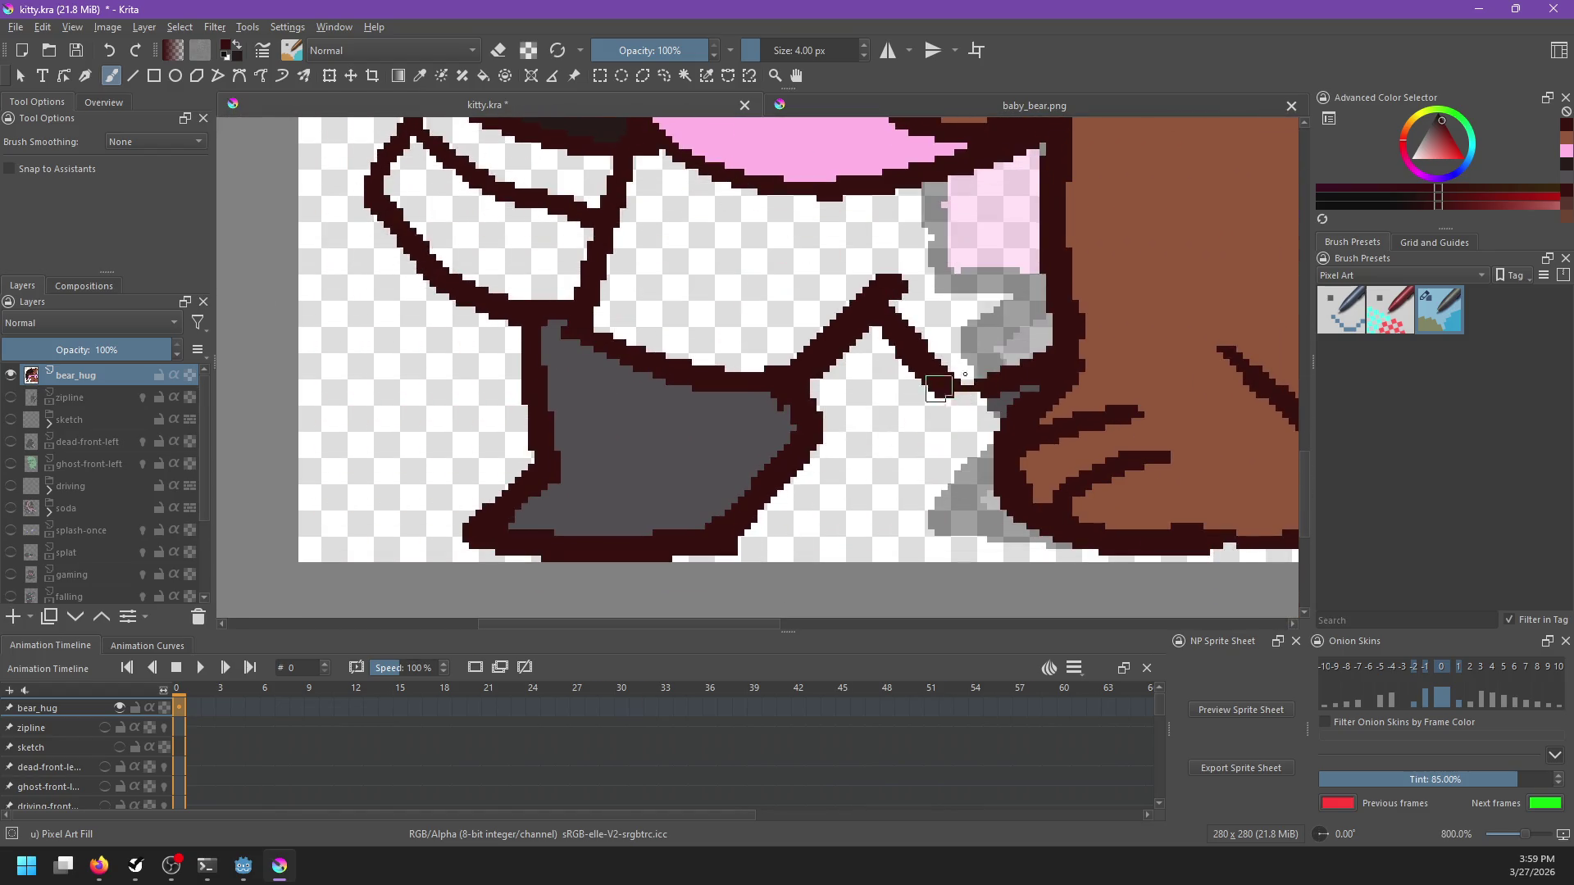
key("e")
mouse_move(992, 375)
left_mouse_down()
mouse_move(976, 402)
mouse_move(1041, 346)
mouse_move(993, 405)
left_mouse_up()
Step: Draw a new dark outline along the ankle up to the bear's paw edge
key("e")
mouse_move(1049, 362)
left_mouse_down()
mouse_move(927, 387)
mouse_move(1064, 322)
left_mouse_up()
key("ctrl+z")
key("ctrl+z")
left_click_drag(937, 373, 1049, 336)
mouse_move(930, 381)
left_mouse_down()
mouse_move(910, 423)
mouse_move(958, 518)
mouse_move(1030, 518)
left_mouse_up()
key("ctrl+z")
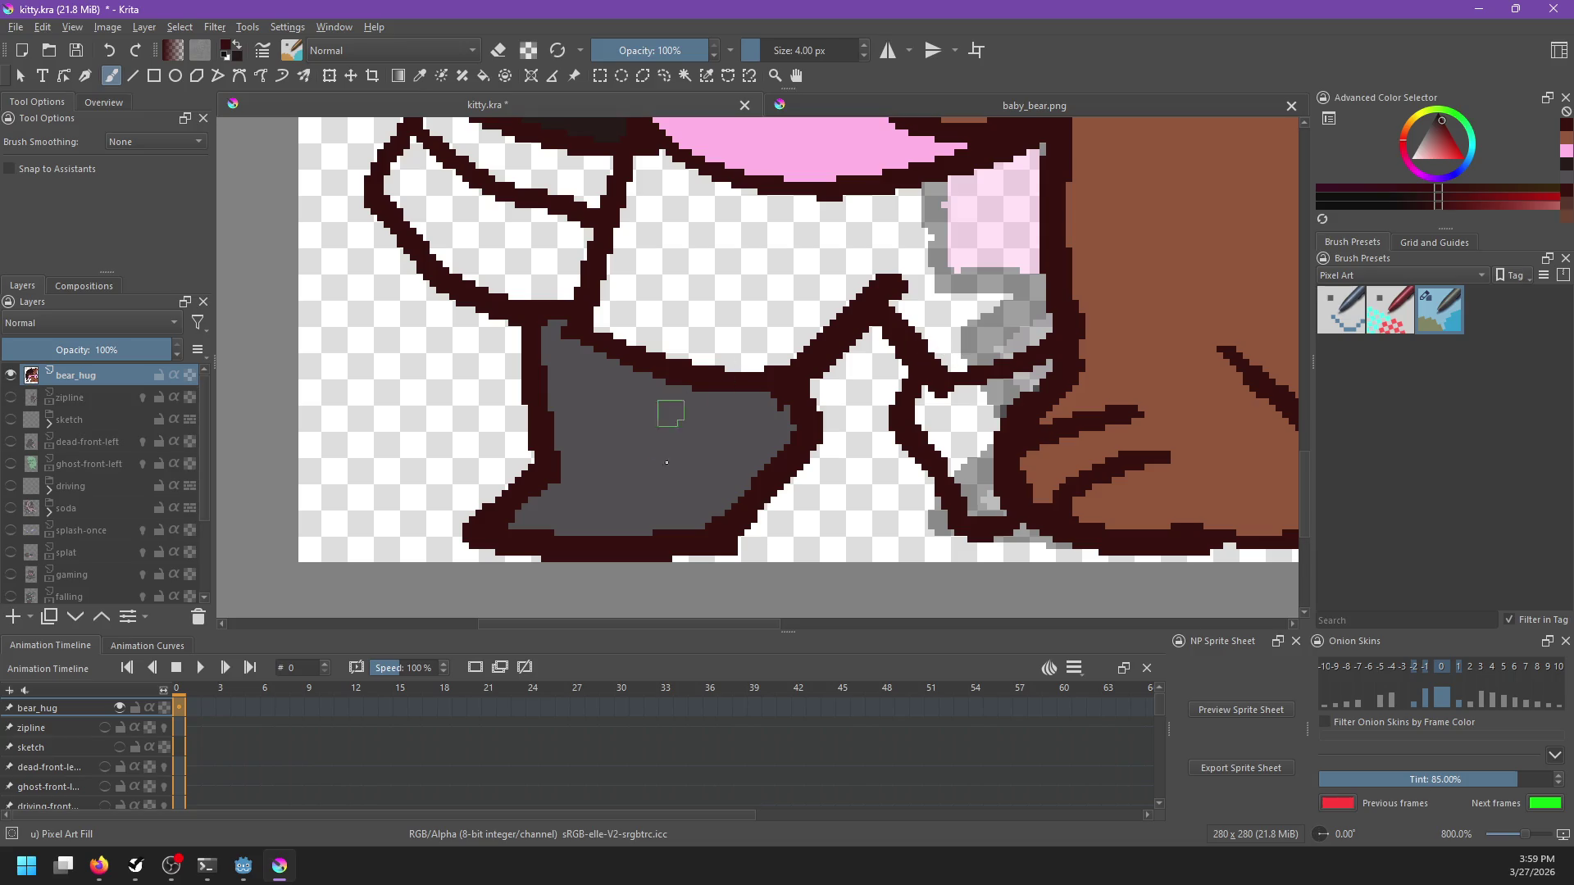
Step: Bucket-fill the area near the shoe and the white gap under the hair with sampled colours
key("f")
left_click(941, 426, "ctrl")
left_click(980, 459)
scroll(675, 385, "up", 3)
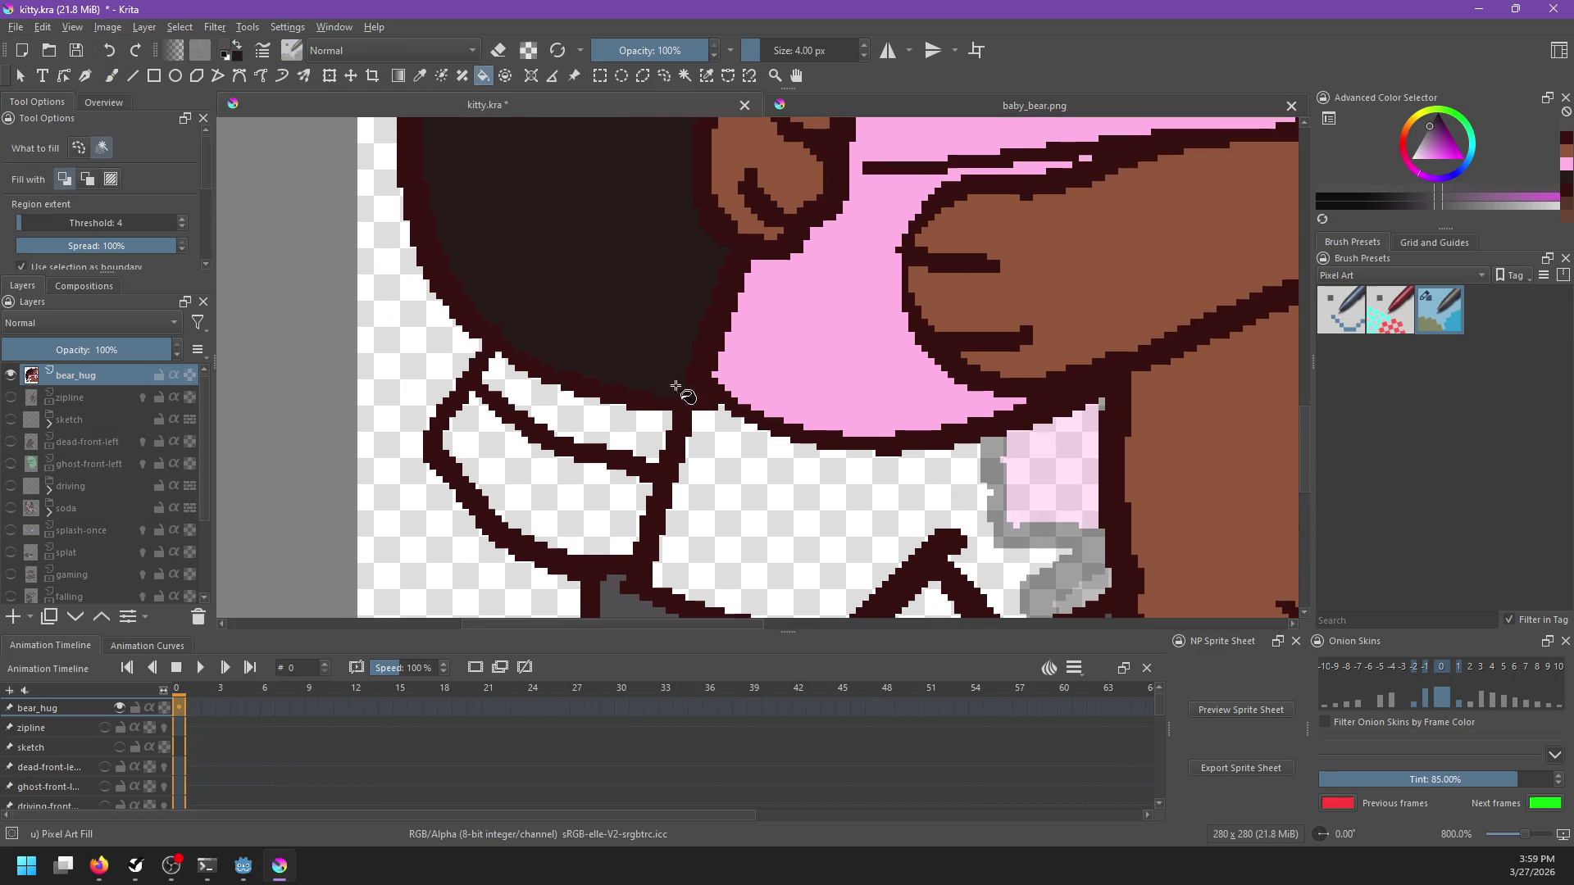
left_click(675, 386, "ctrl")
left_click(600, 485)
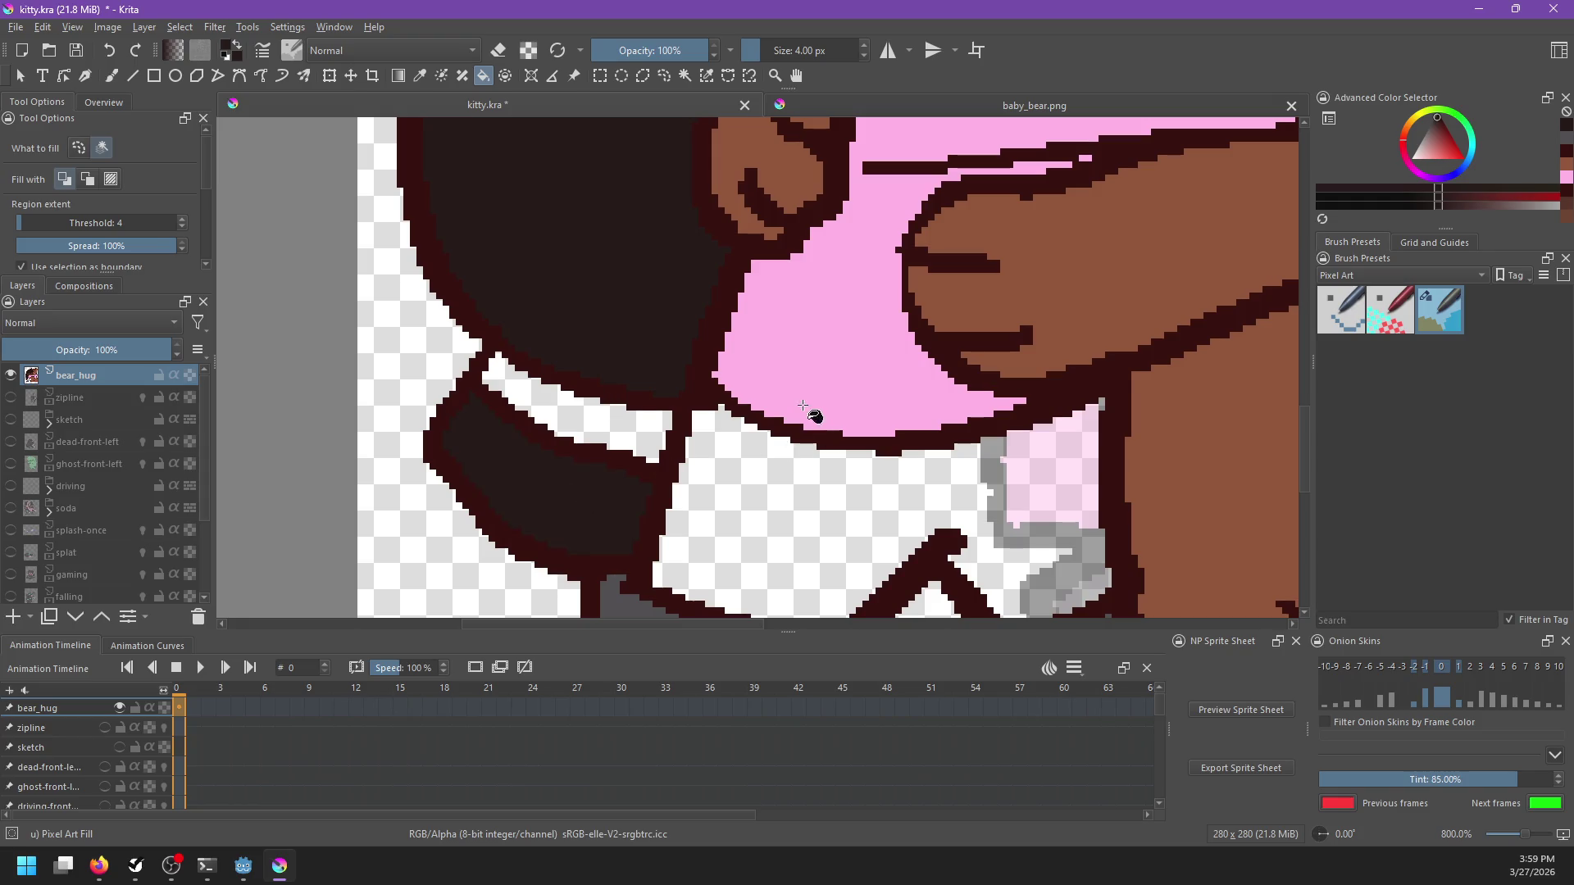
scroll(804, 405, "down", 4)
scroll(808, 411, "up", 1)
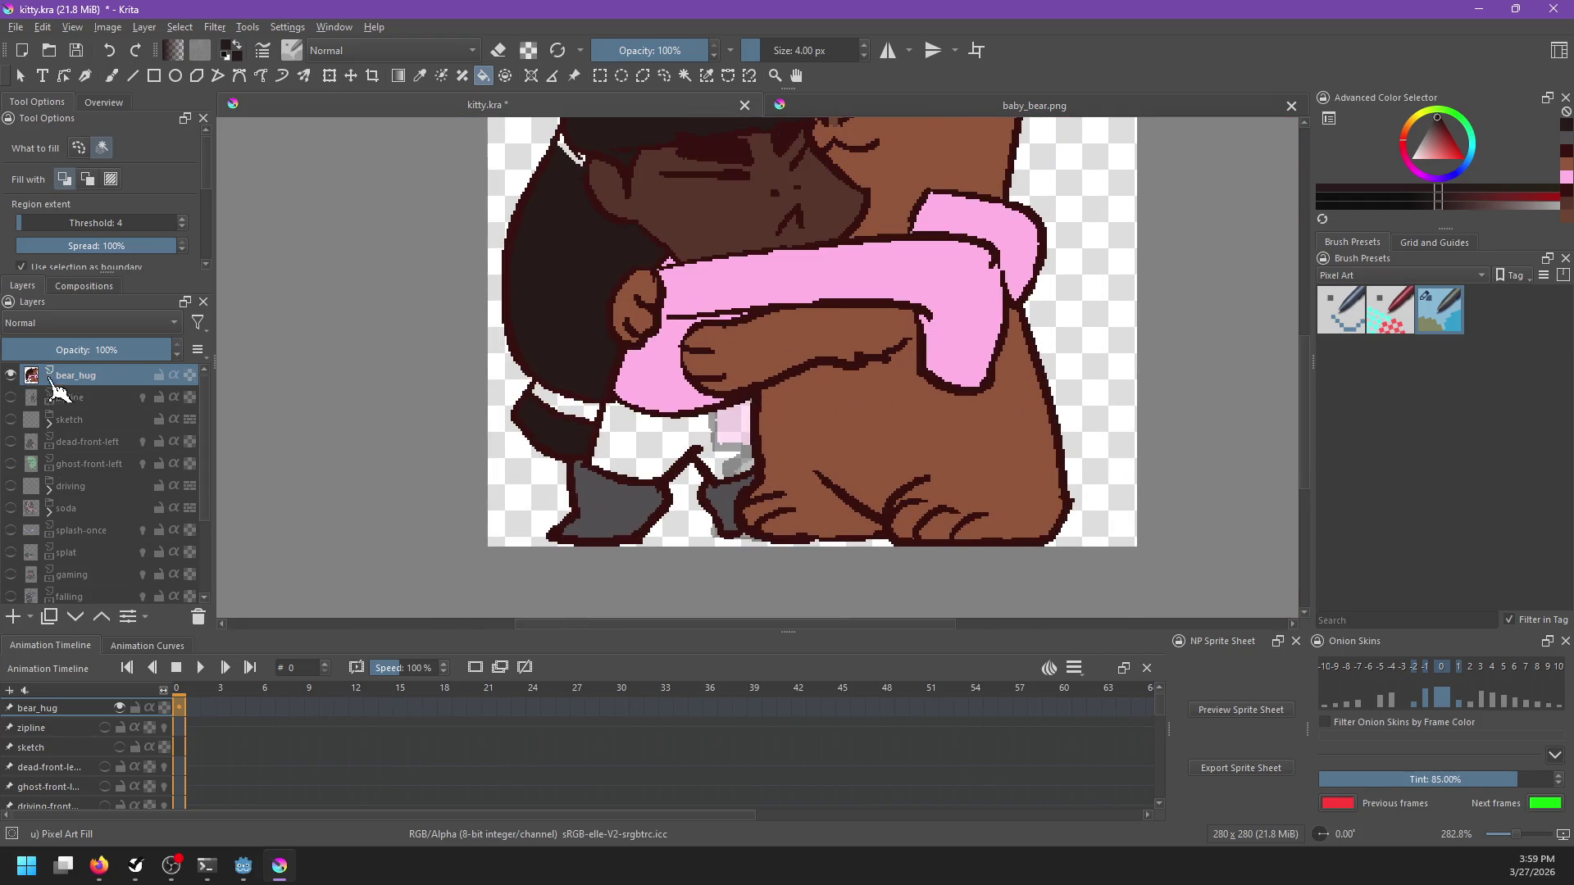
Step: Sample cyan from the reference beneath bear_hug and fill the girl's collar cyan
left_click(11, 374)
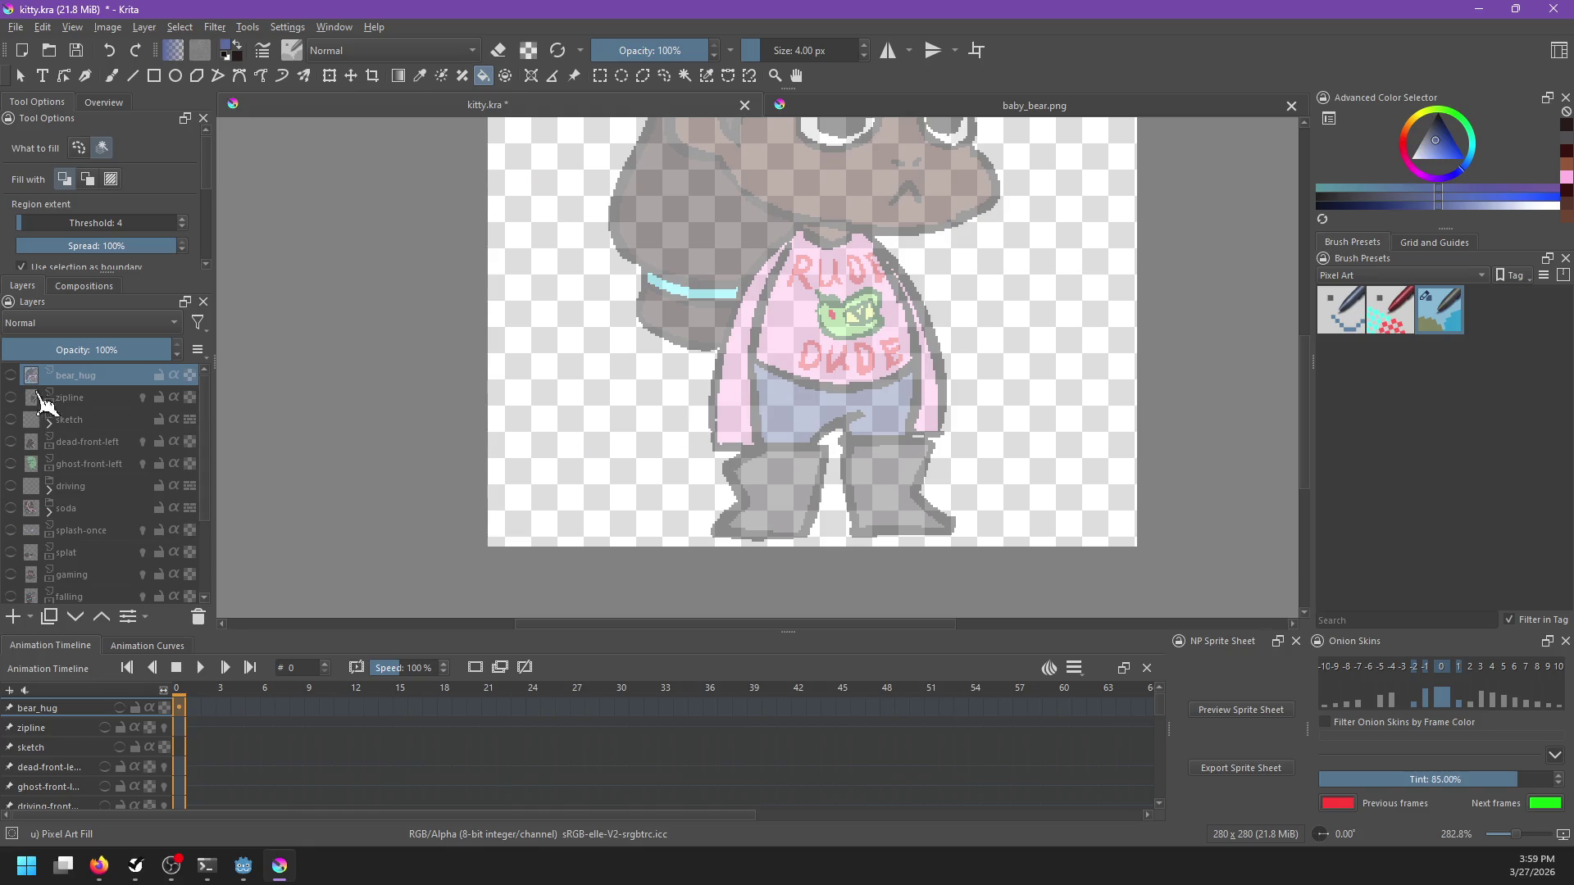
left_click(11, 374)
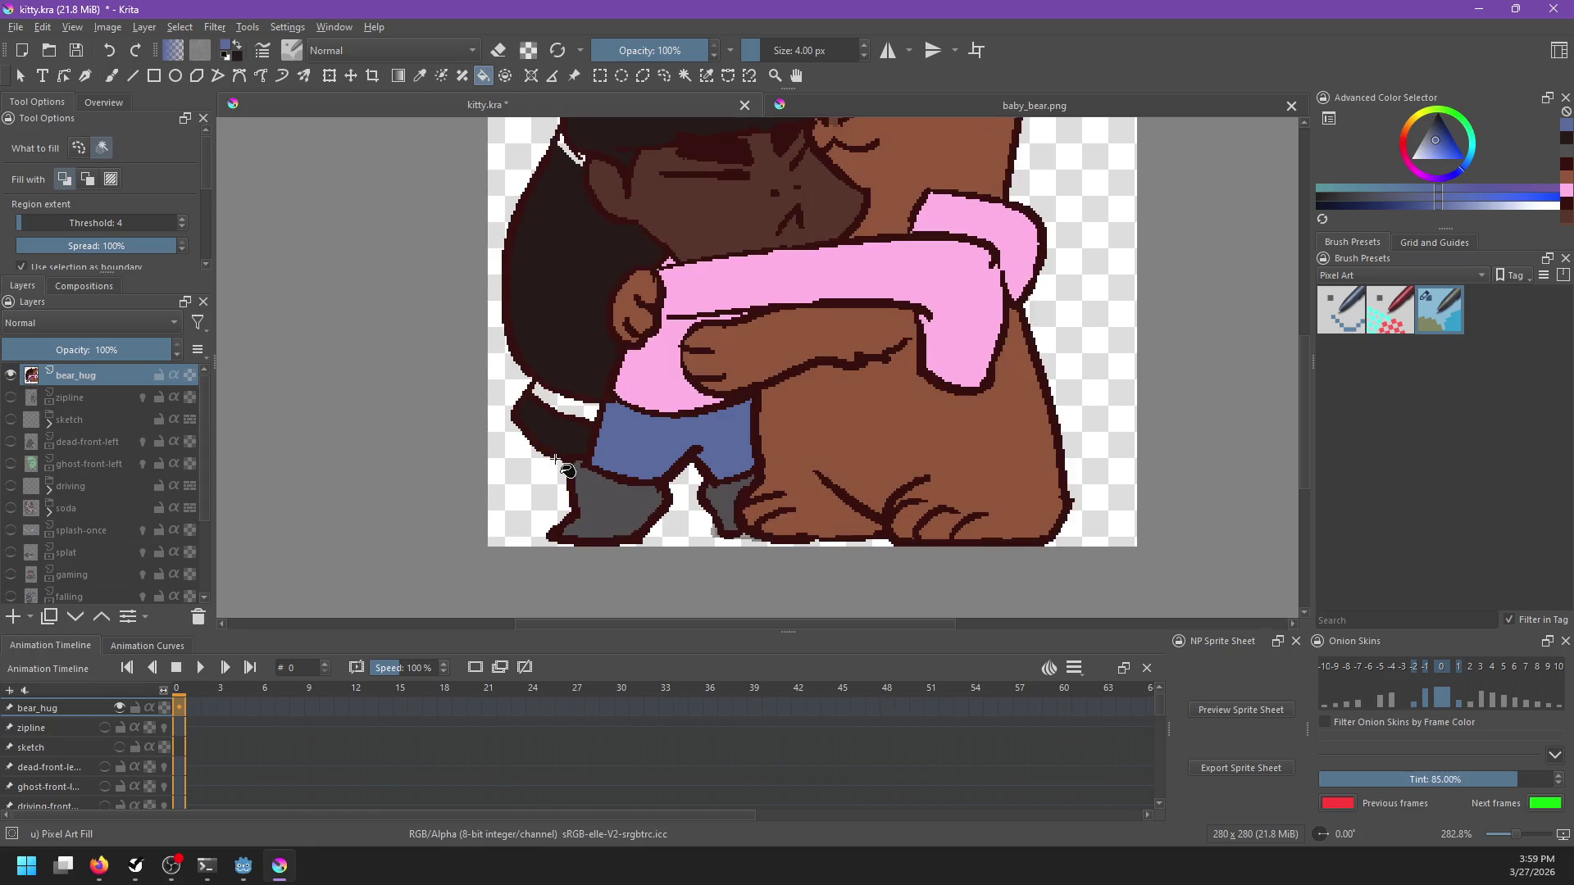
left_click(12, 376)
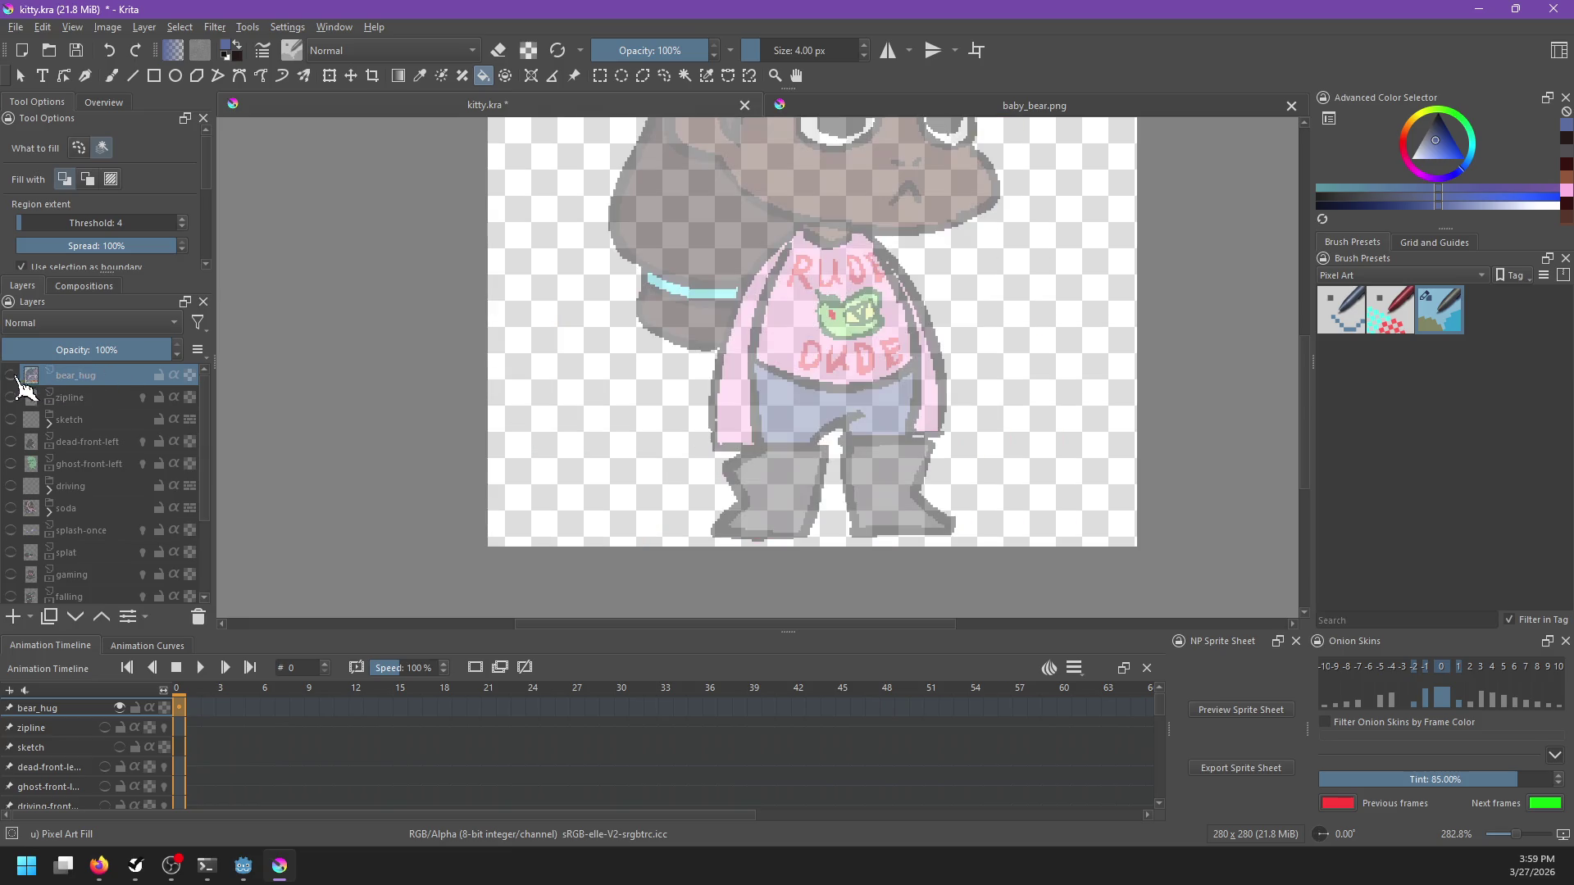
left_click(716, 295, "ctrl")
left_click(11, 375)
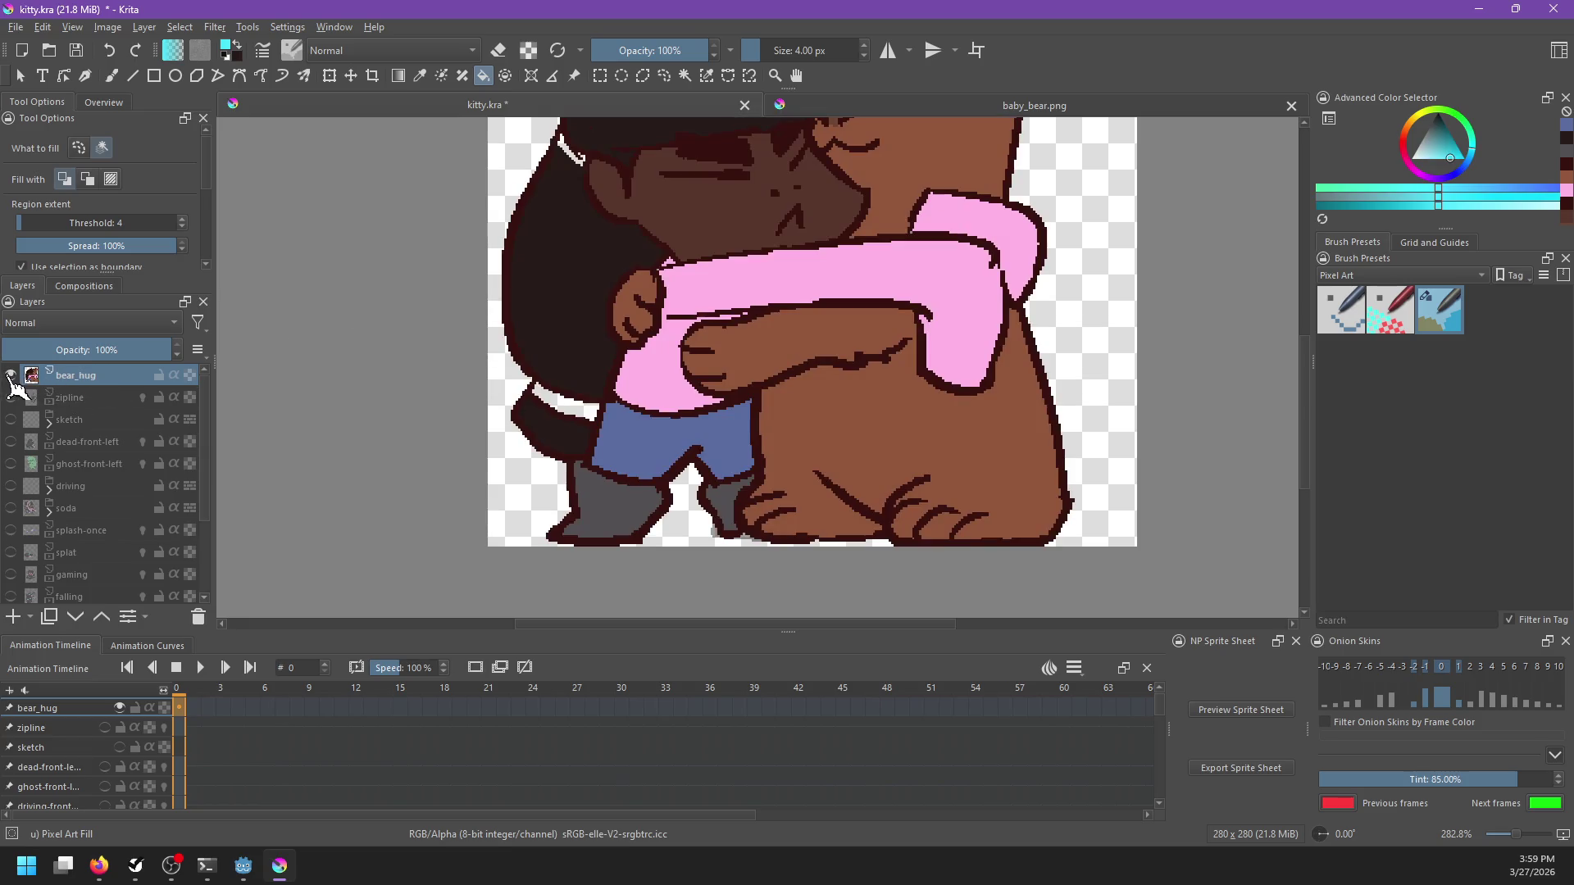
left_click(548, 393)
scroll(574, 344, "up", 3)
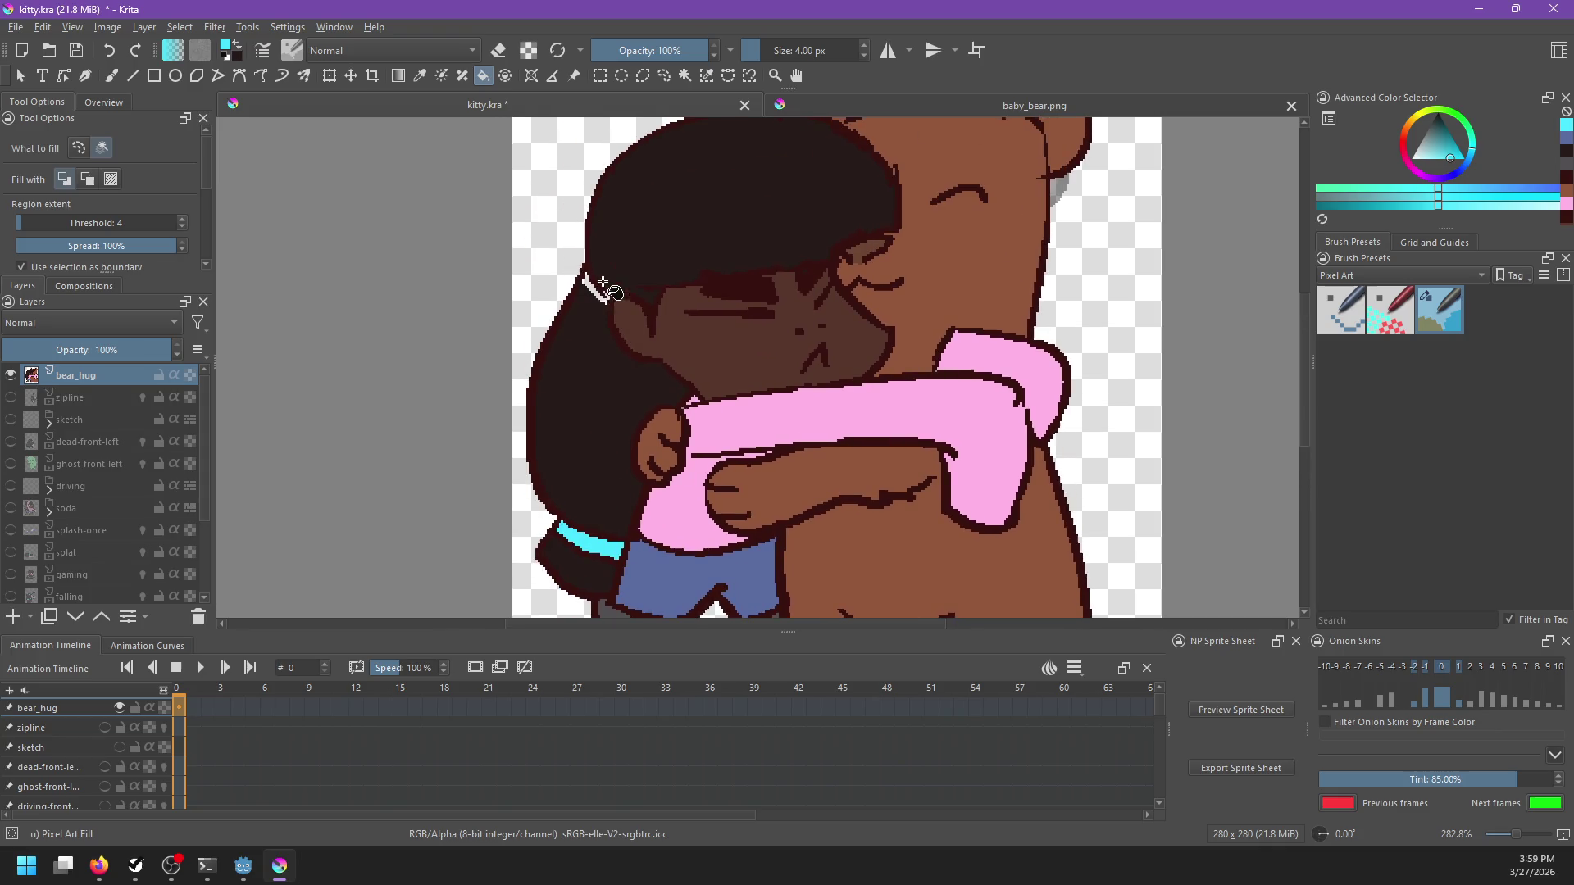
scroll(771, 351, "down", 3)
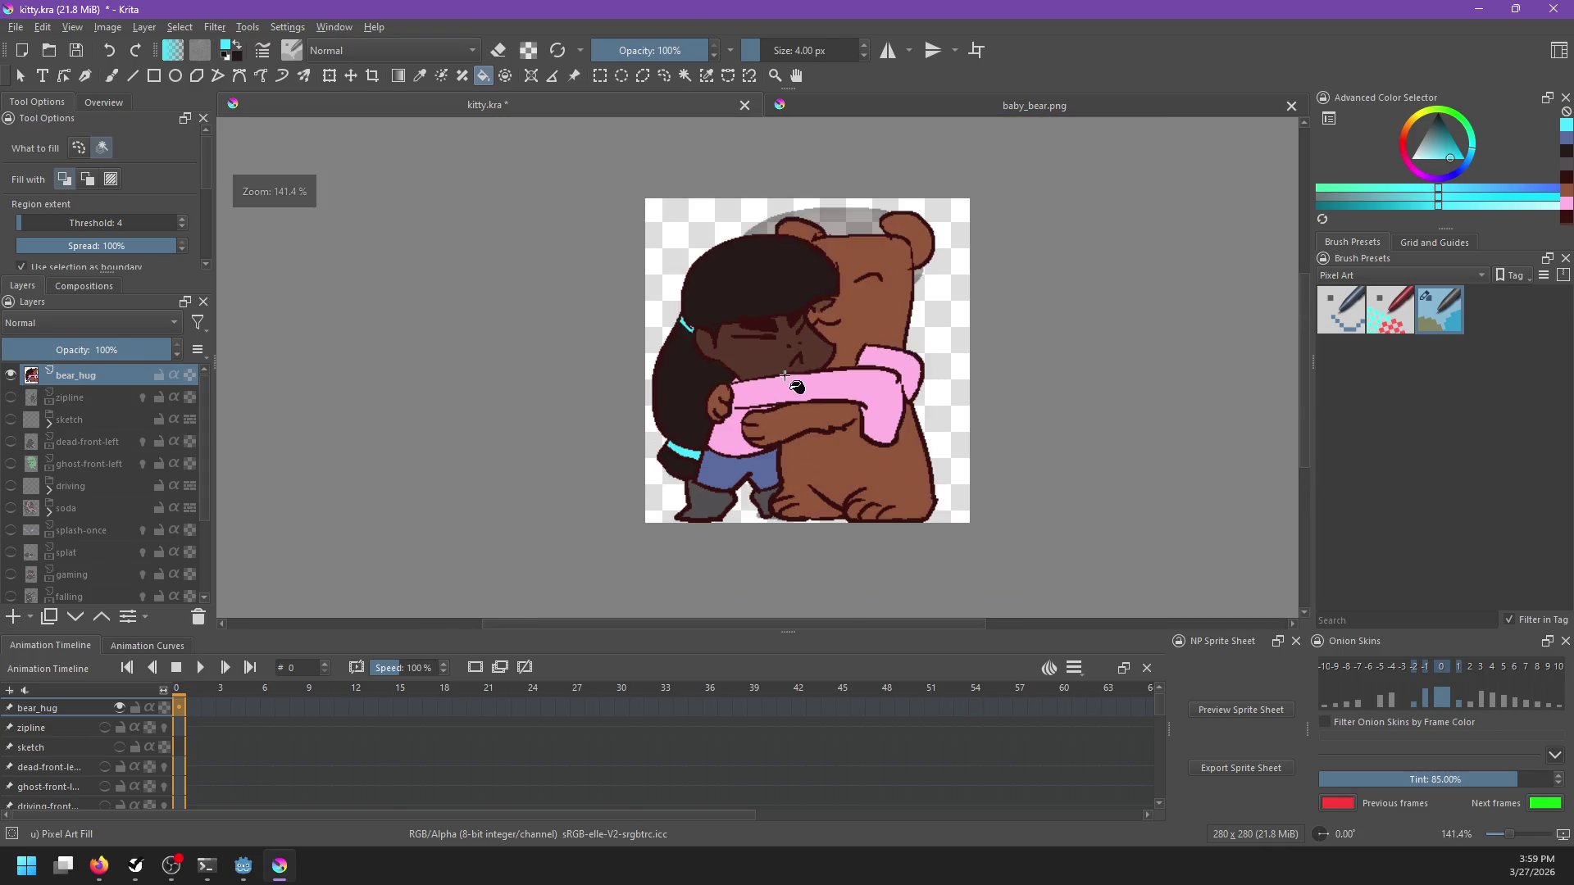
scroll(655, 368, "up", 10)
left_click(639, 383)
key("b")
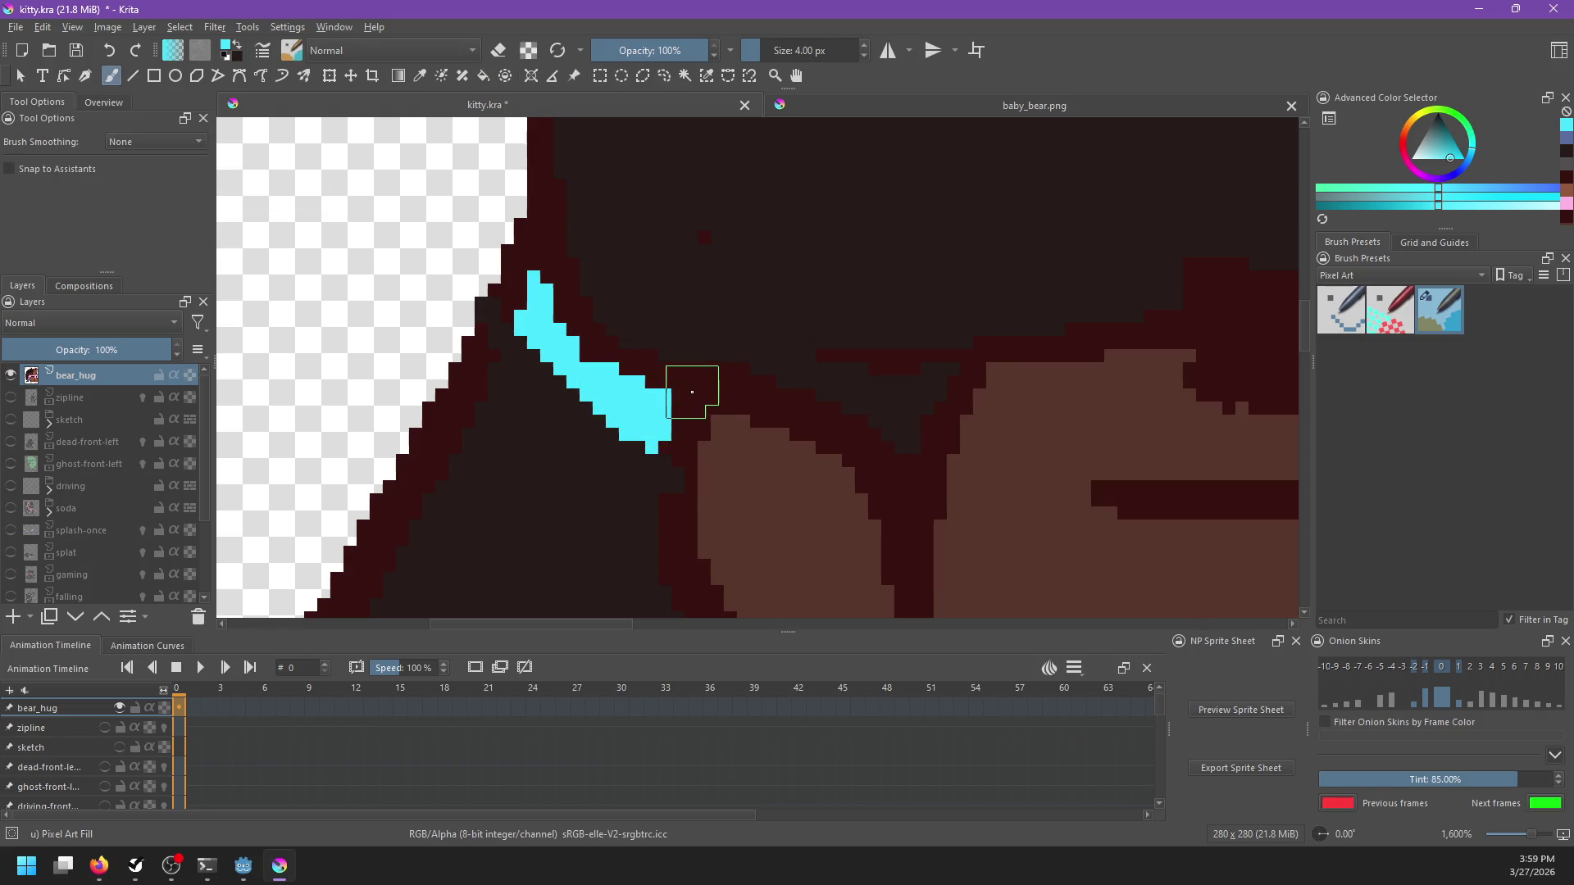
Step: Pick the dark brown colour from the girl's face
scroll(676, 377, "down", 8)
scroll(825, 426, "up", 5)
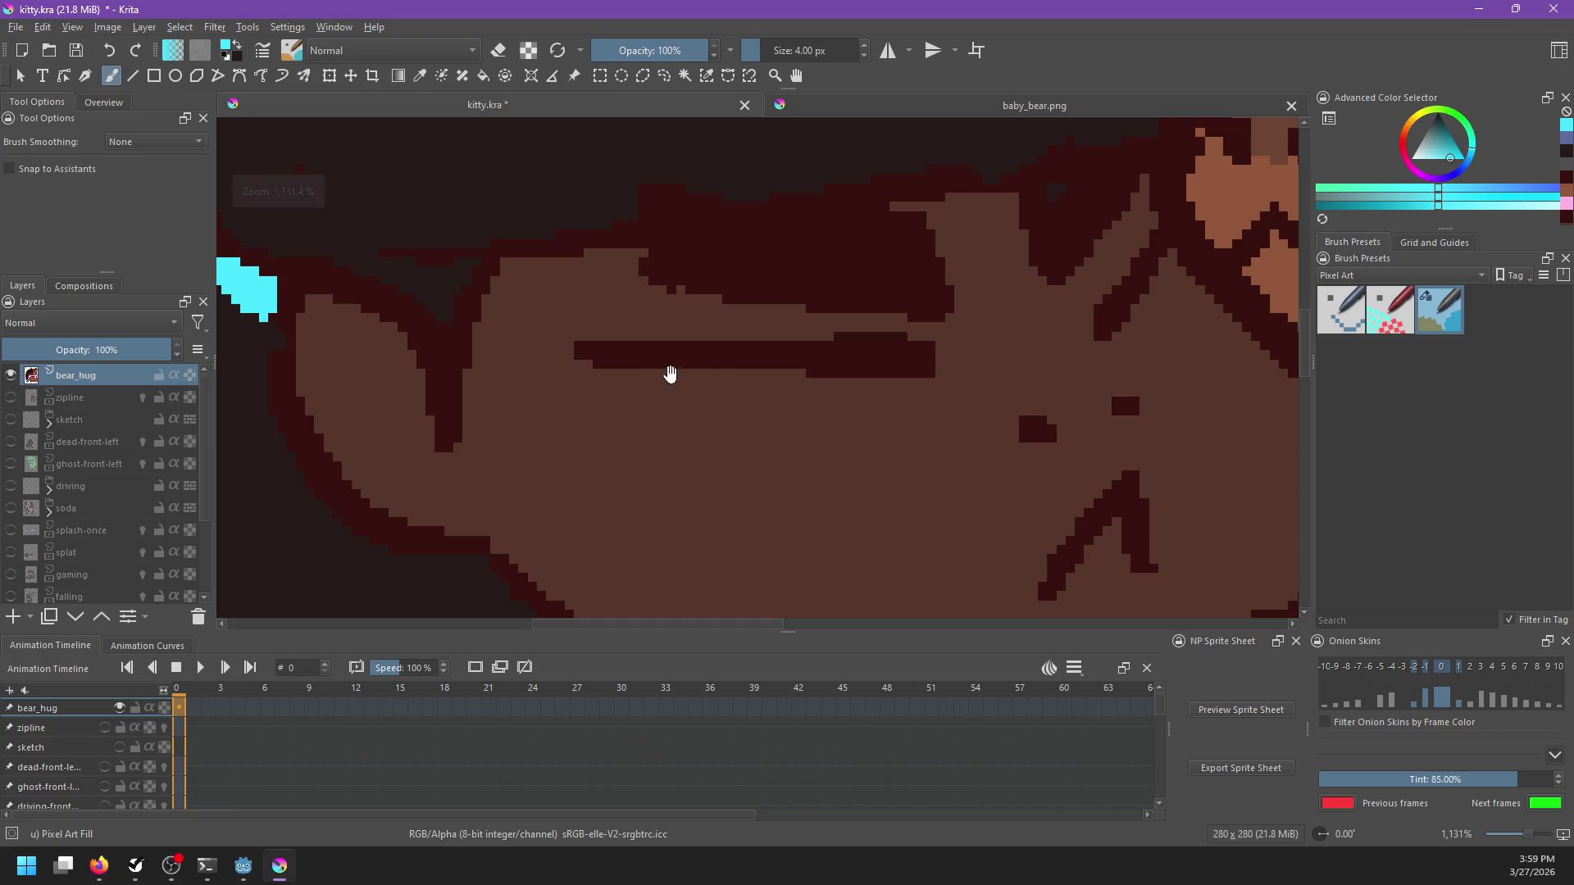
scroll(667, 373, "up", 3)
left_click(640, 409, "ctrl")
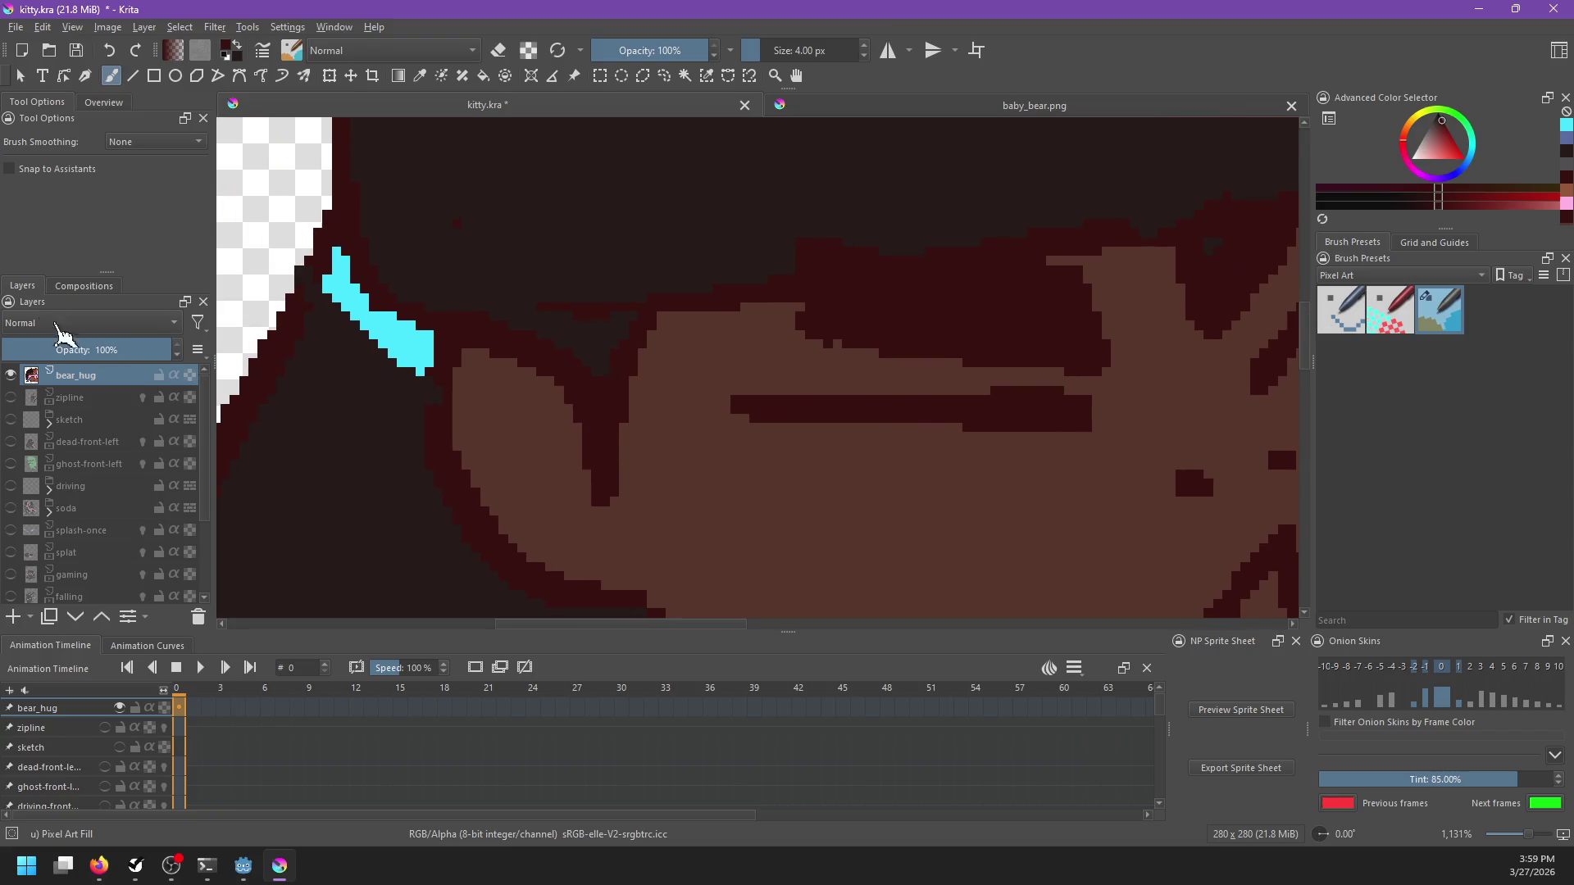
Step: Return to the layer list and select all dark maroon outline pixels by similar colour
left_click(104, 103)
left_click(49, 103)
left_click(82, 286)
left_click(22, 287)
left_click(707, 76)
left_click(624, 361)
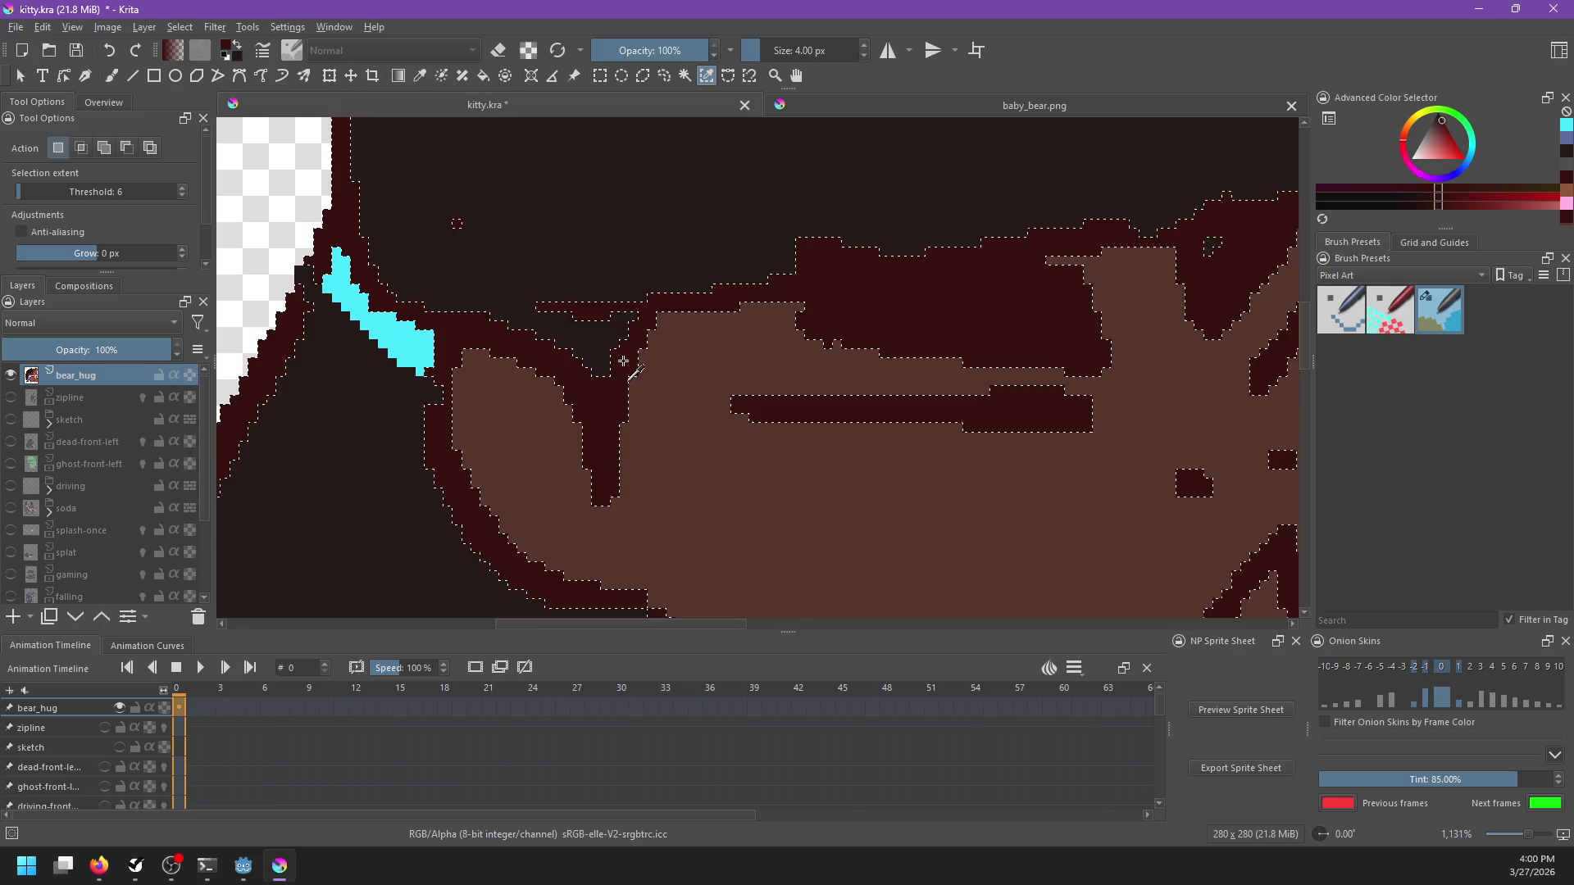
Step: Fill the selected maroon outlines with black
scroll(624, 360, "down", 6)
scroll(767, 425, "up", 1)
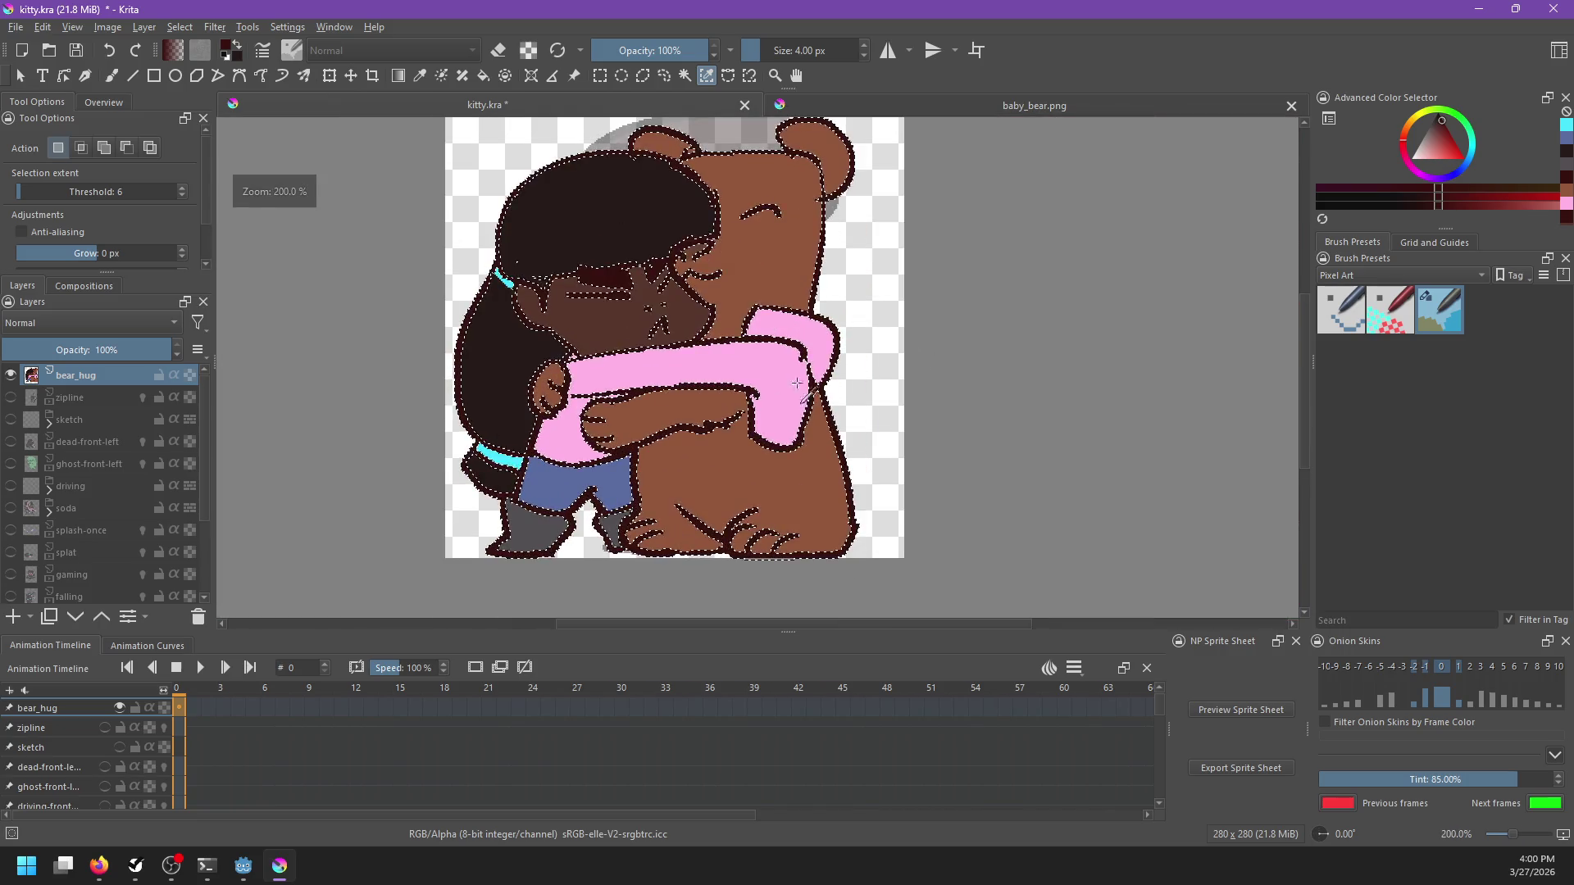
key("shift+BackSpace")
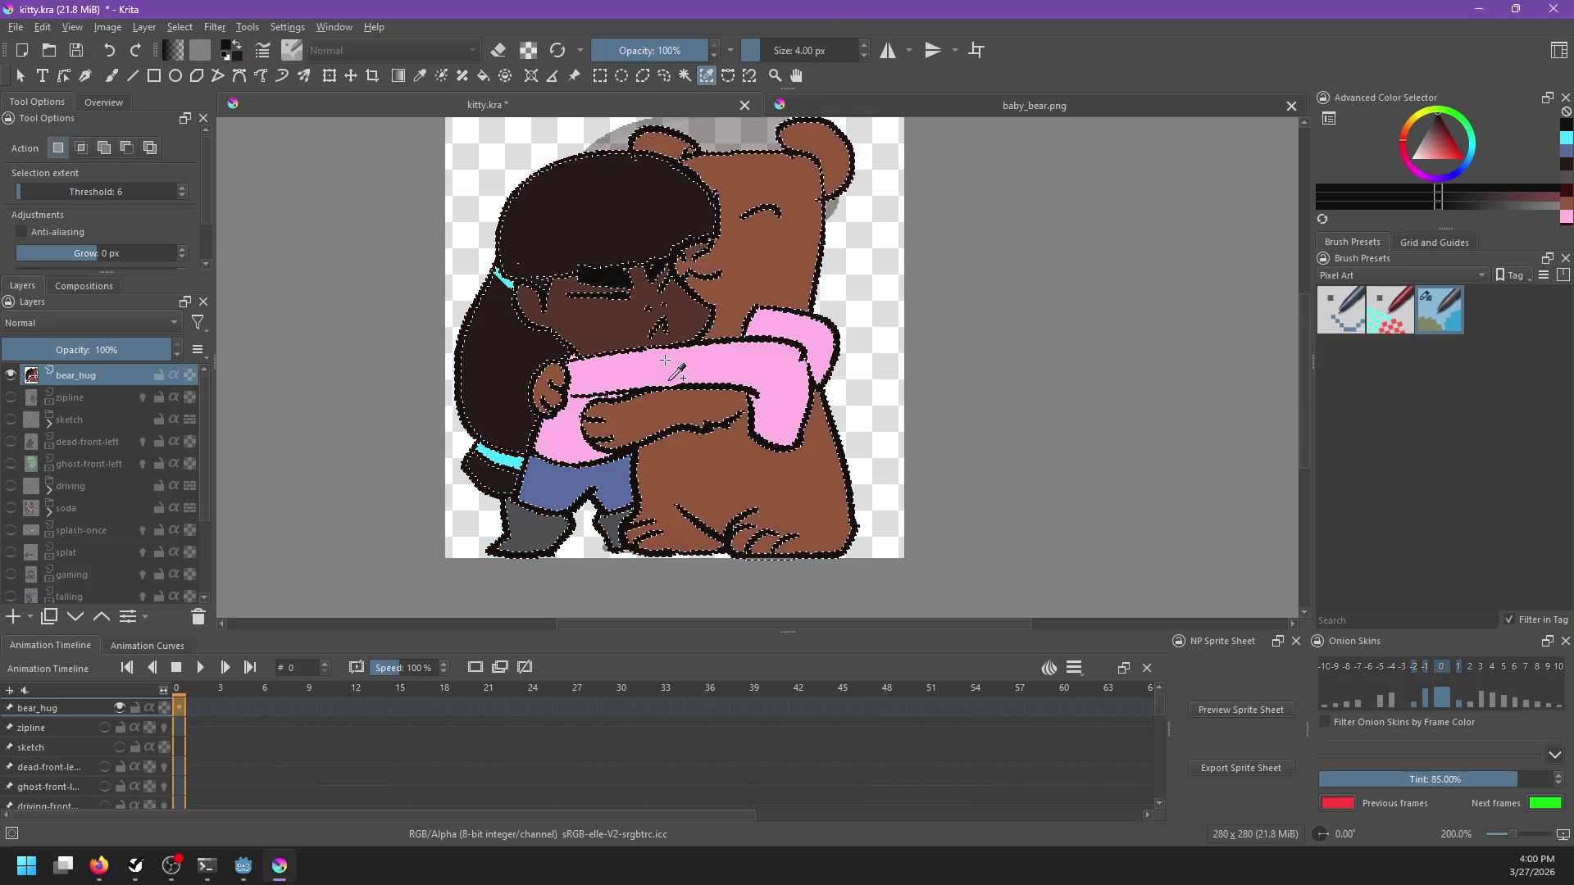
Step: Repaint the stray black pixels on the sleeve with the sleeve's pink
scroll(538, 396, "up", 4)
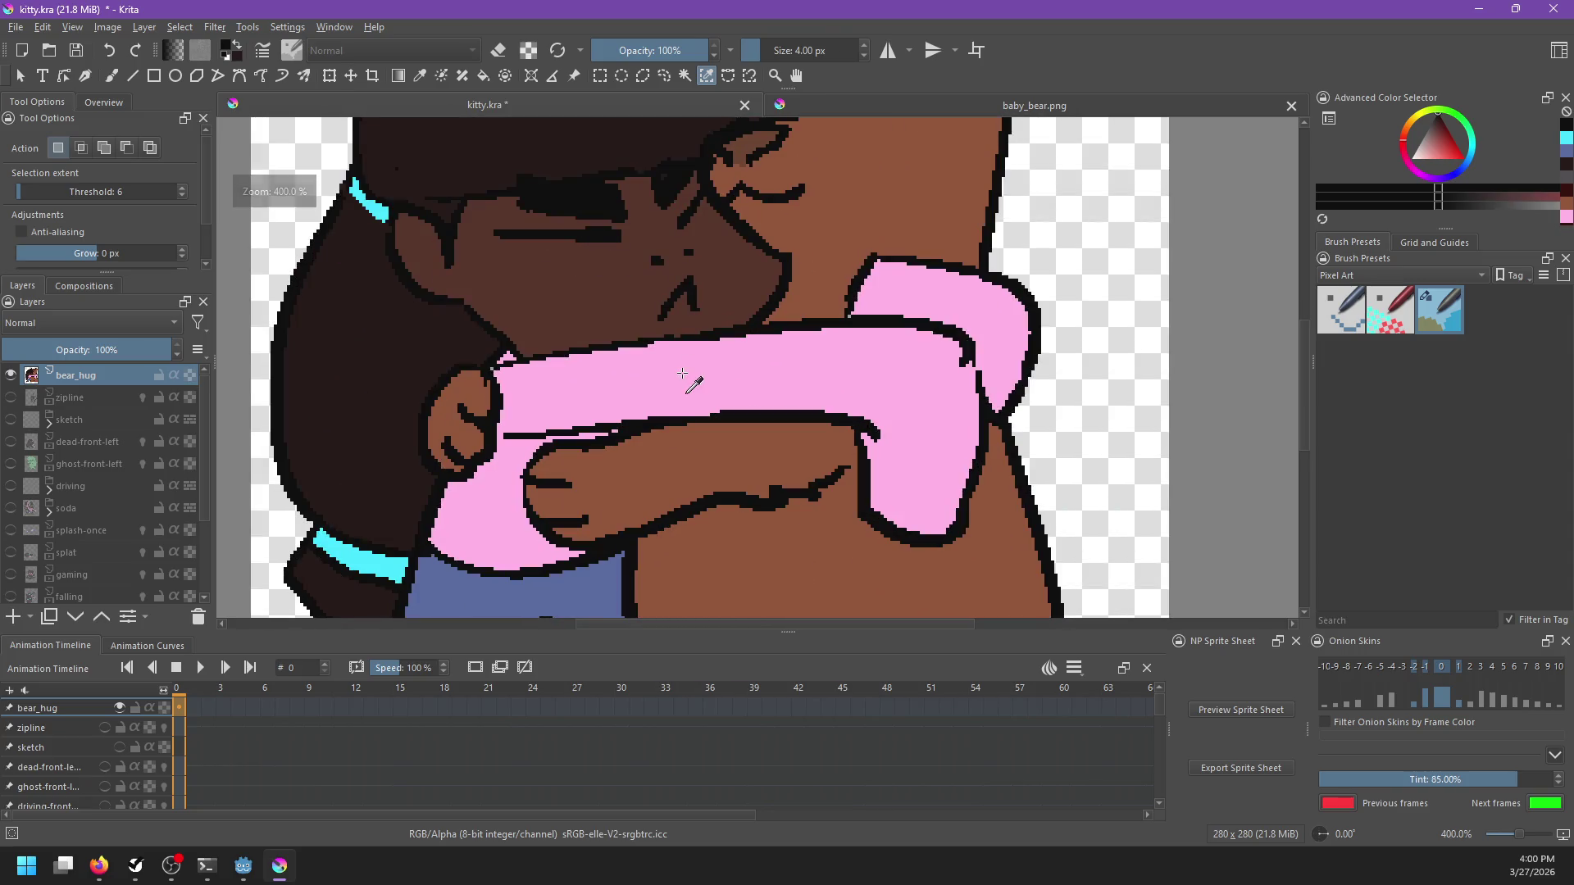
scroll(691, 365, "down", 4)
scroll(641, 352, "up", 4)
mouse_move(642, 351)
left_mouse_down()
mouse_move(815, 306)
mouse_move(822, 245)
left_mouse_up()
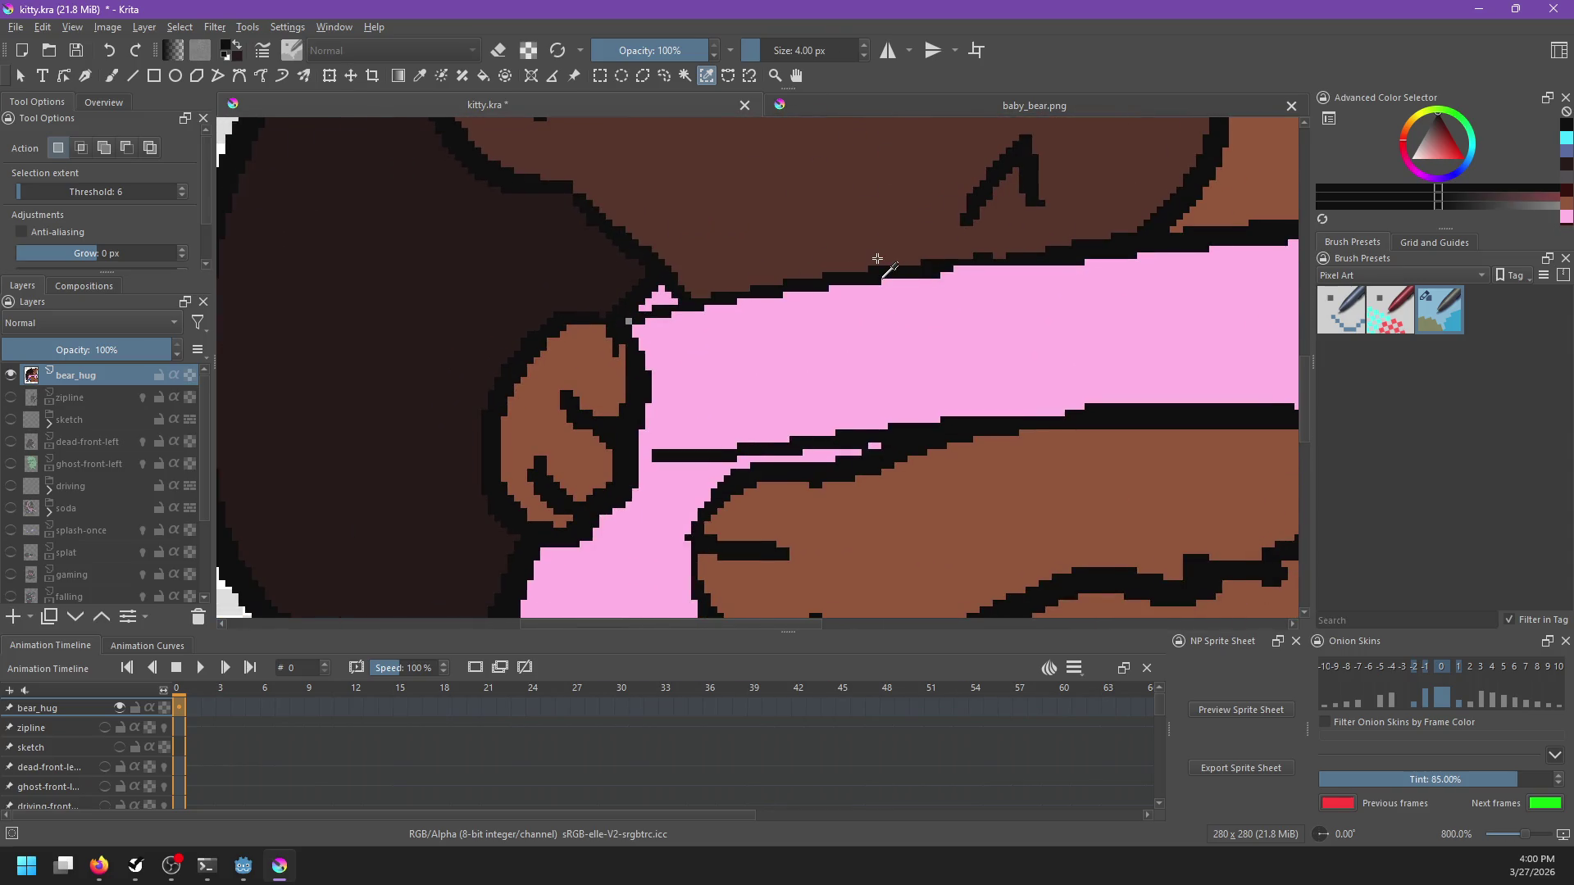
key("b")
left_click(652, 340, "ctrl")
left_click(628, 320)
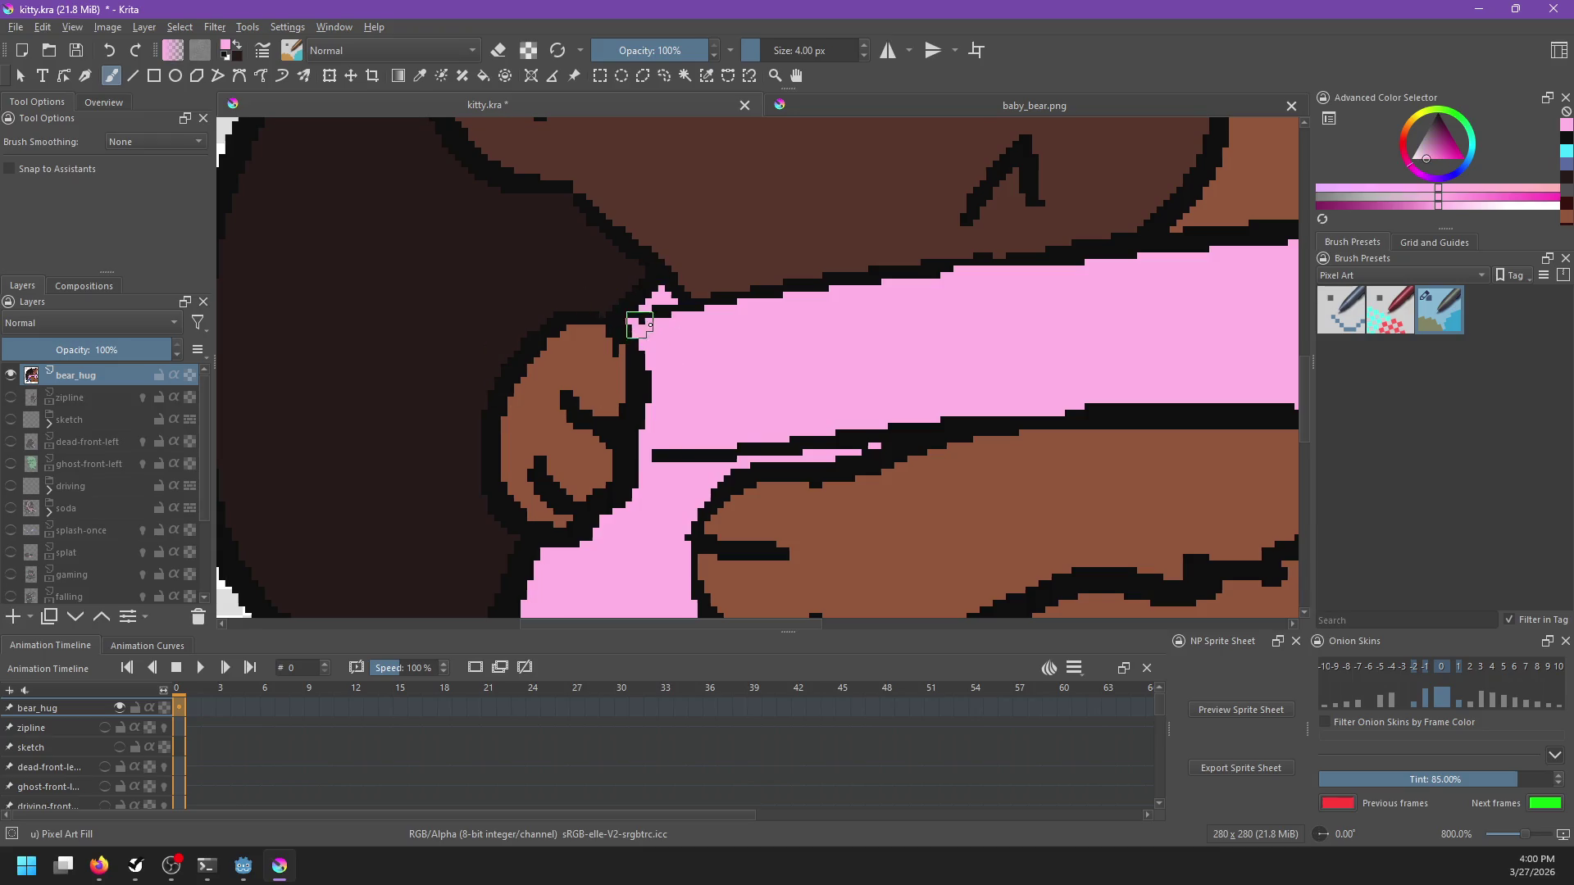
left_click(644, 320)
scroll(739, 376, "down", 6)
scroll(688, 406, "up", 3)
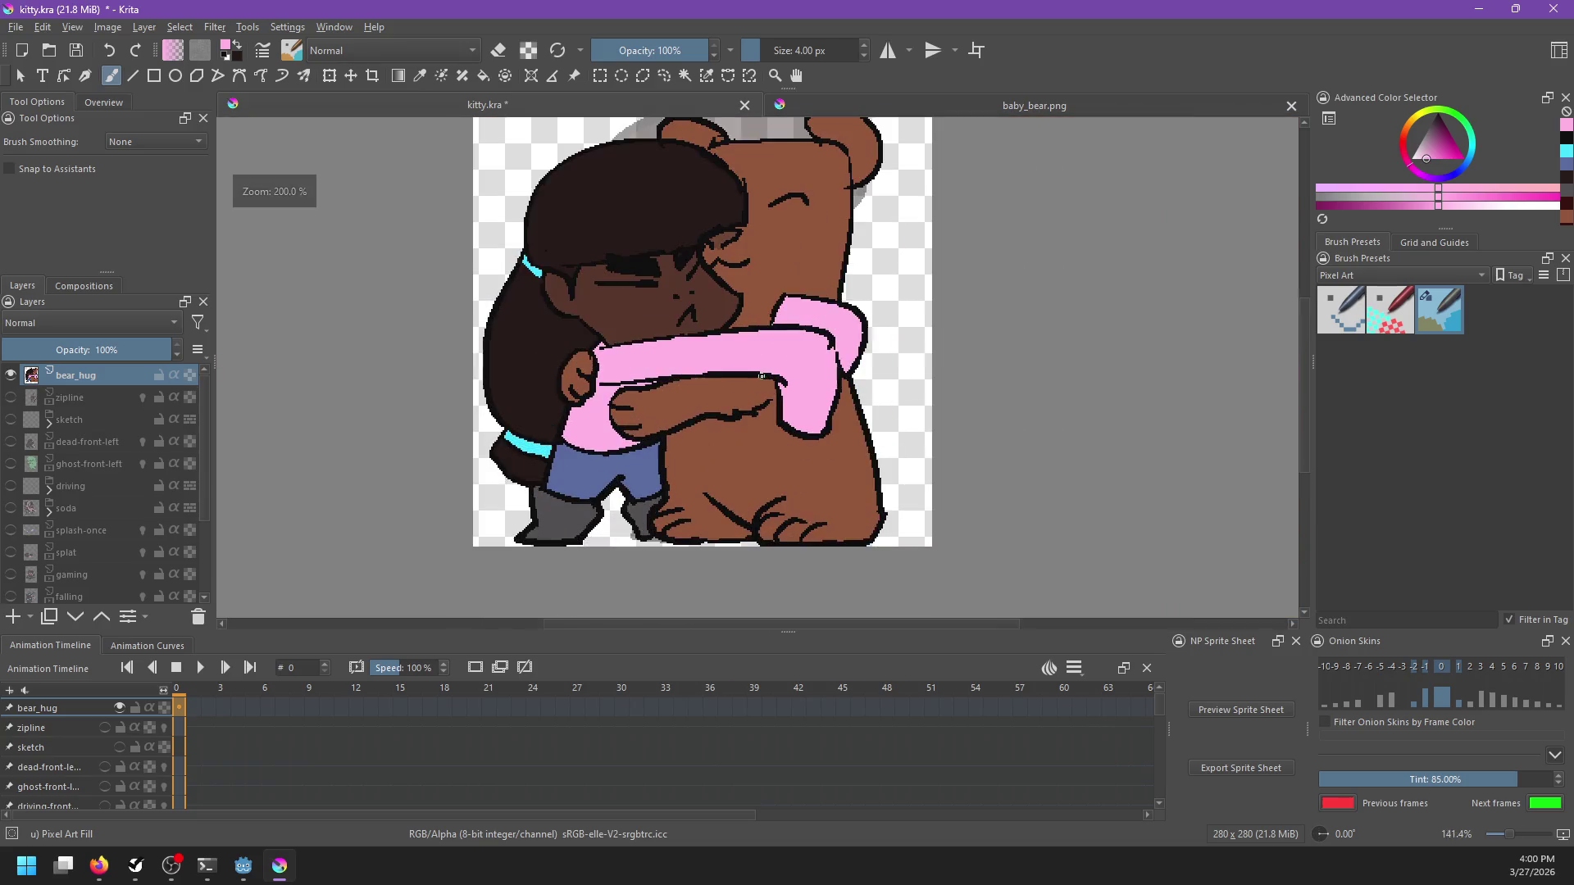
Step: Save kitty.kra and hide then show bear_hug to compare with the reference
scroll(689, 407, "up", 3)
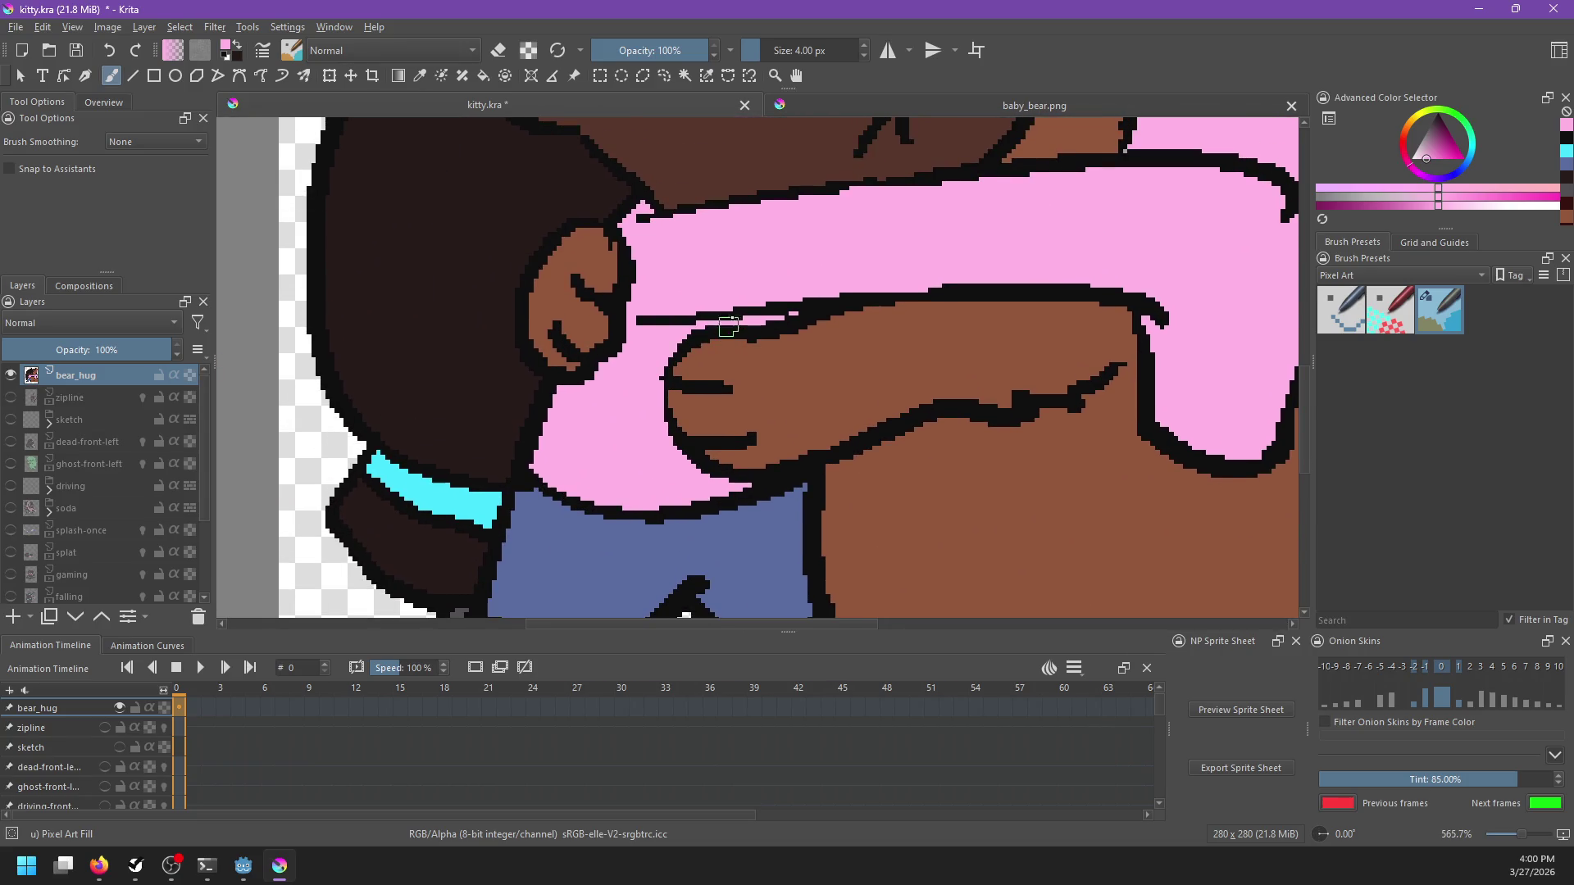
scroll(782, 364, "up", 1)
key("ctrl+s")
left_click(11, 375)
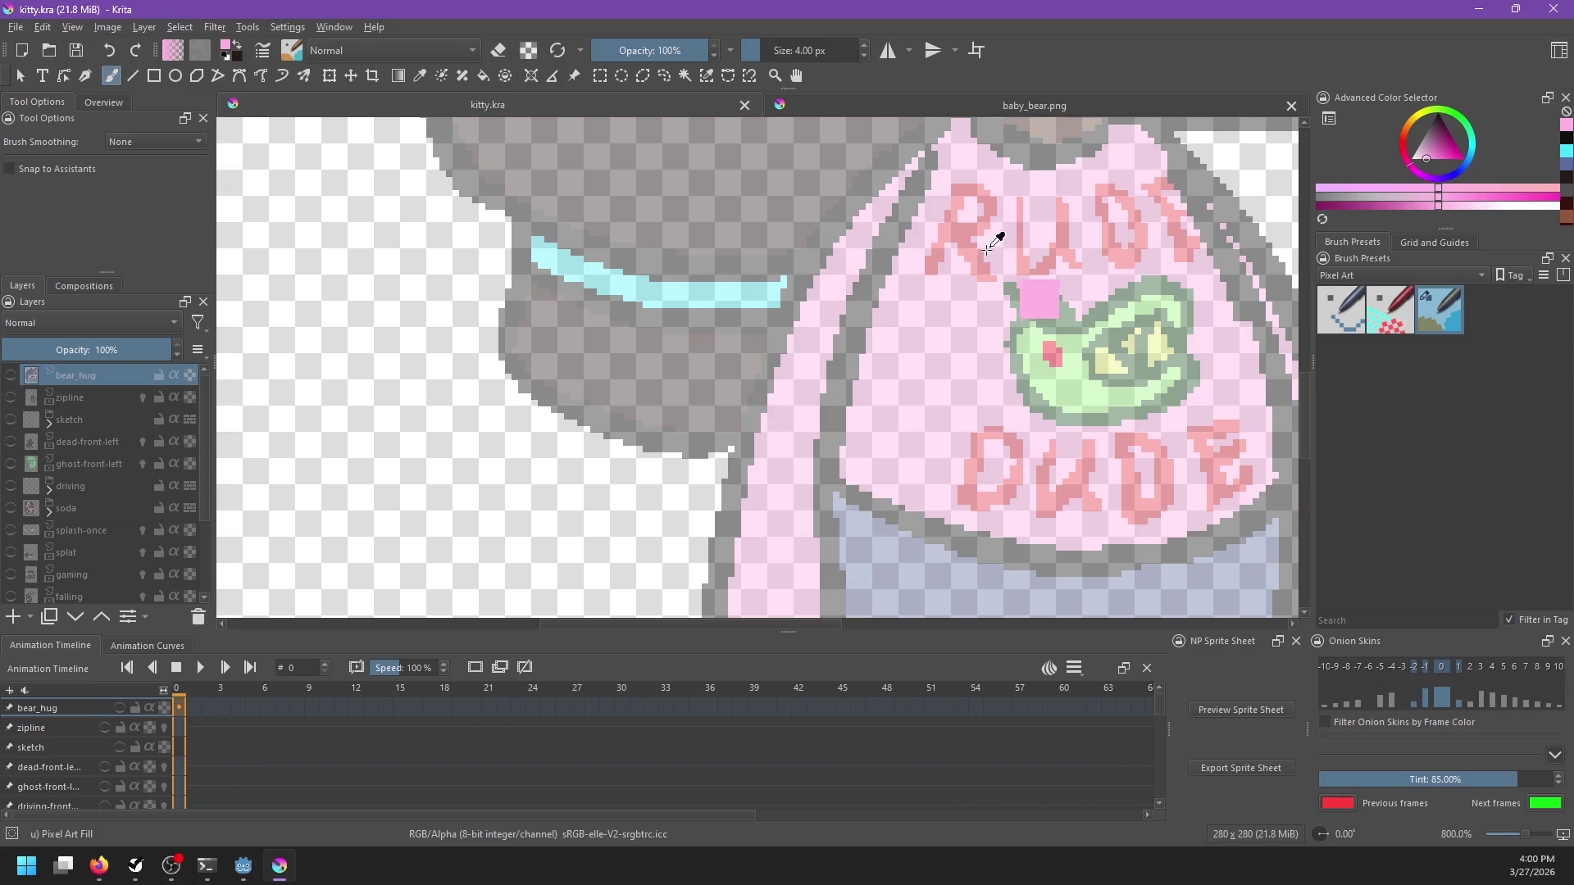
left_click(10, 375)
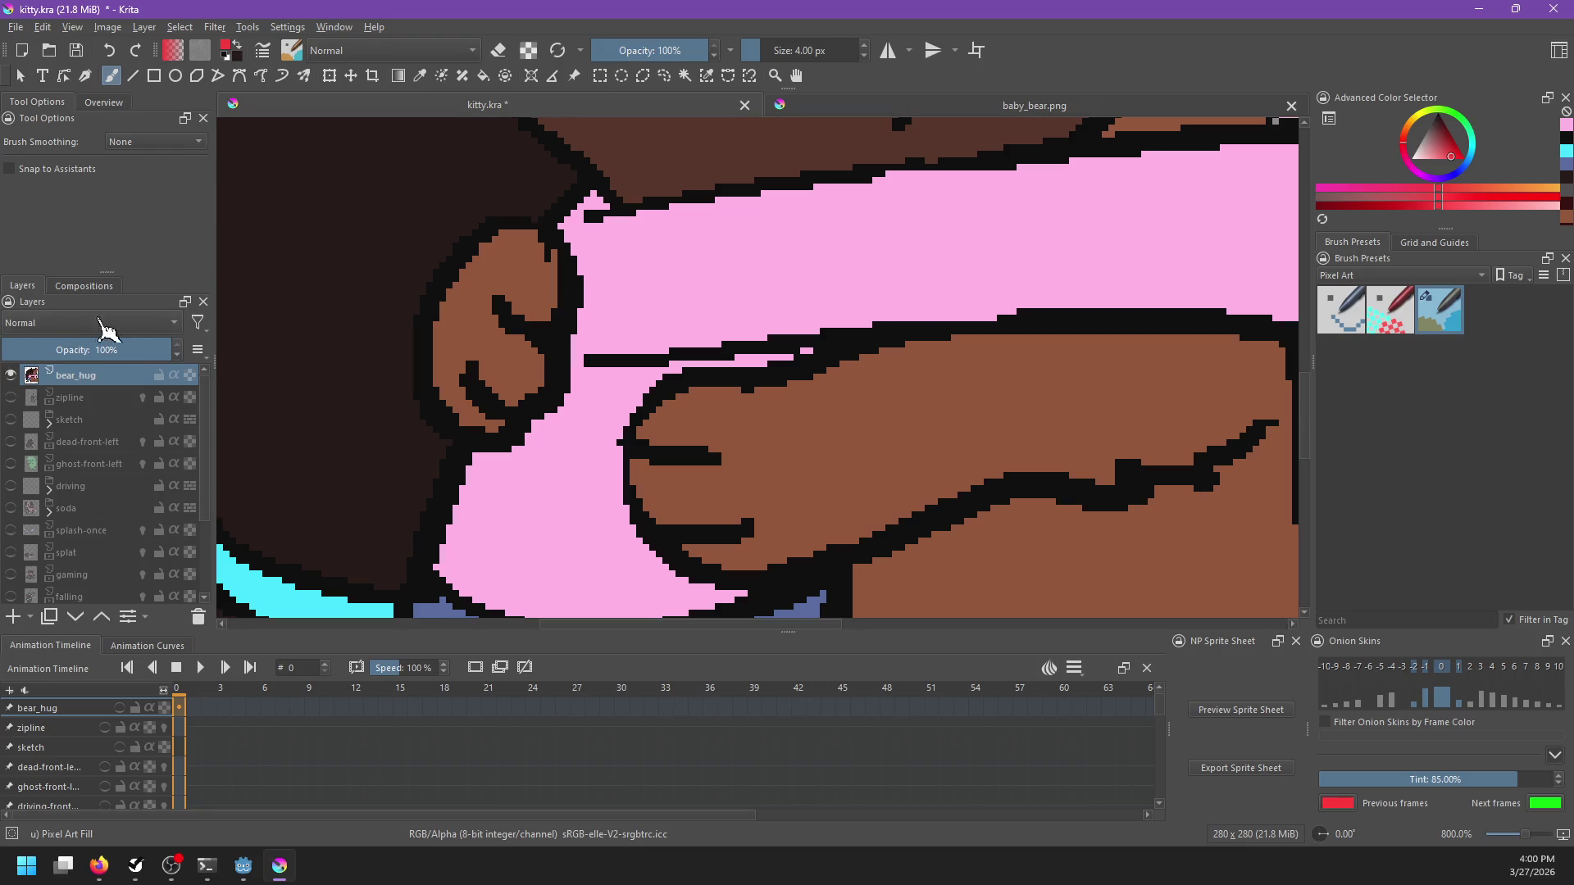
Step: Select the pink sleeve region by similar colour and pick black as the paint colour
left_click(707, 76)
left_click(605, 452)
key("b")
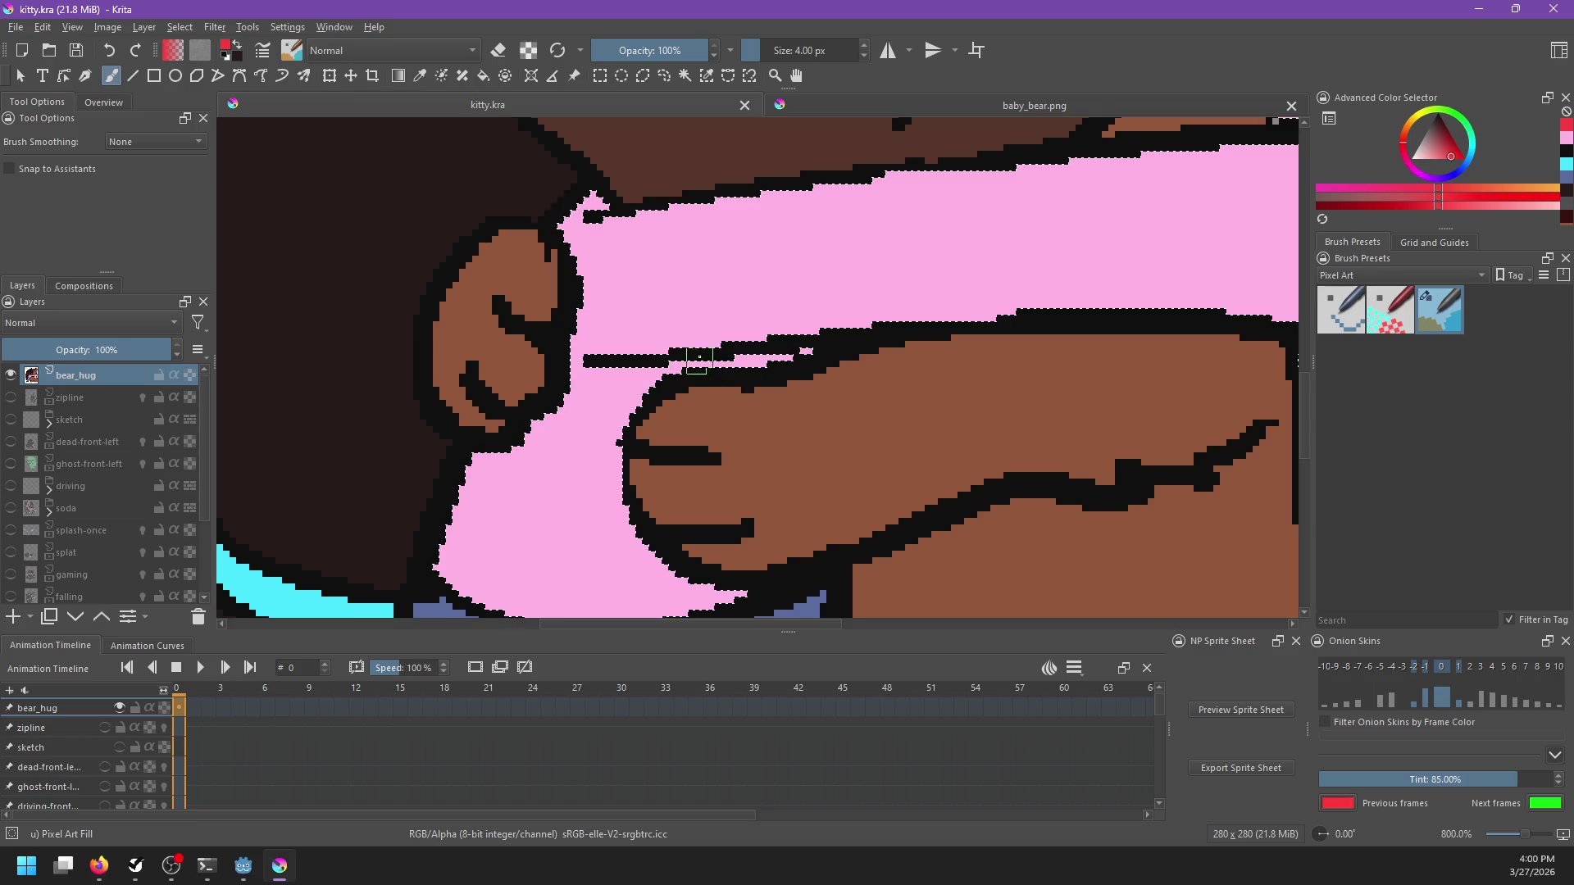
scroll(699, 367, "down", 2)
left_click_drag(853, 440, 788, 383)
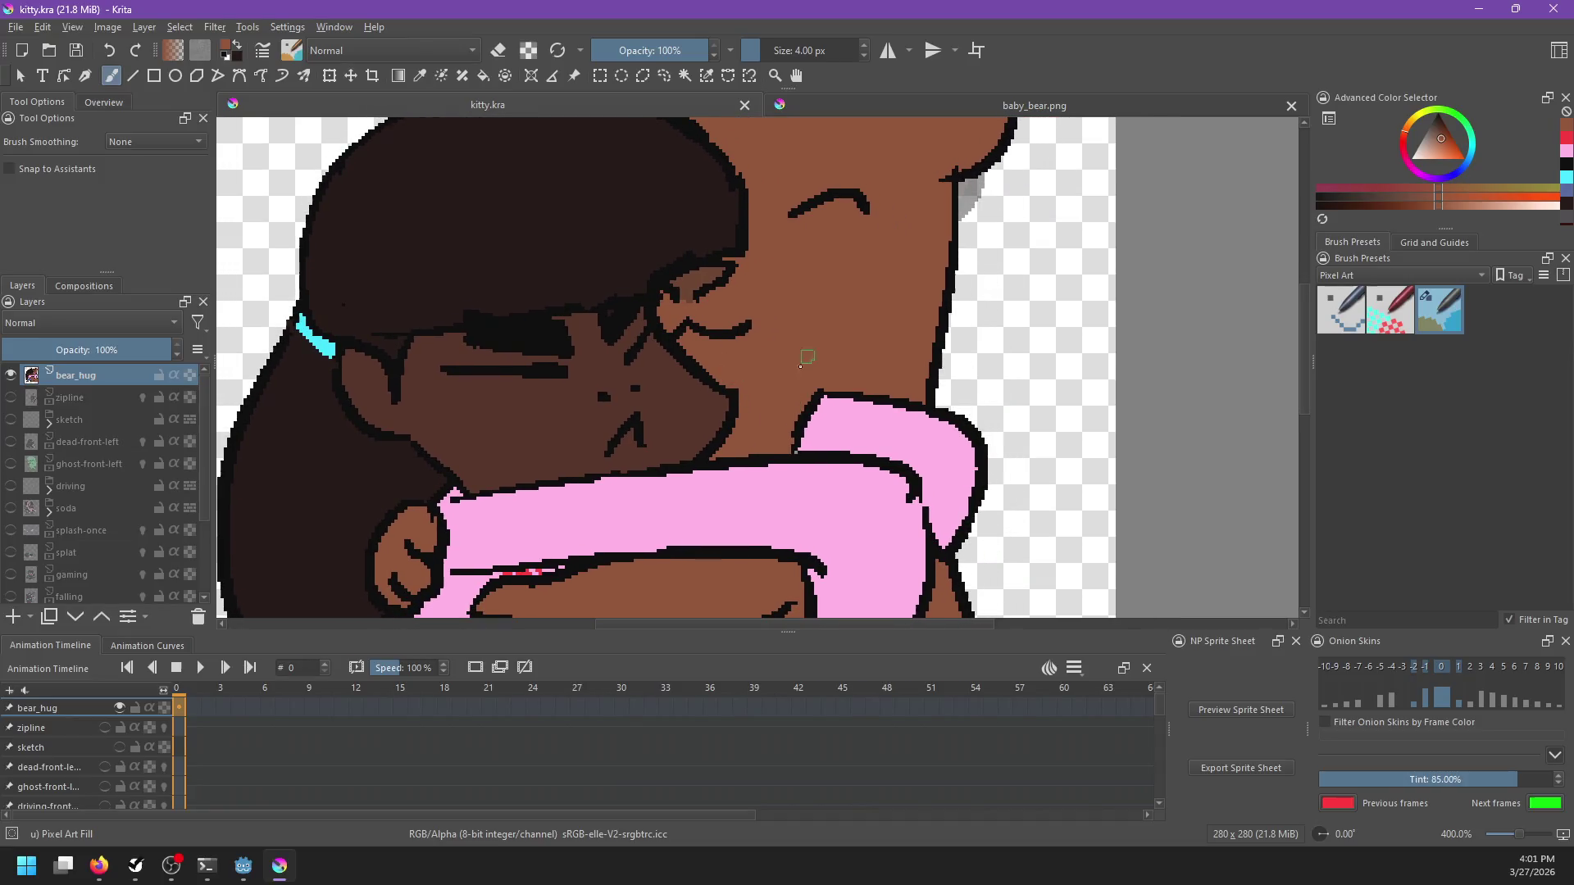
left_click(768, 459, "ctrl")
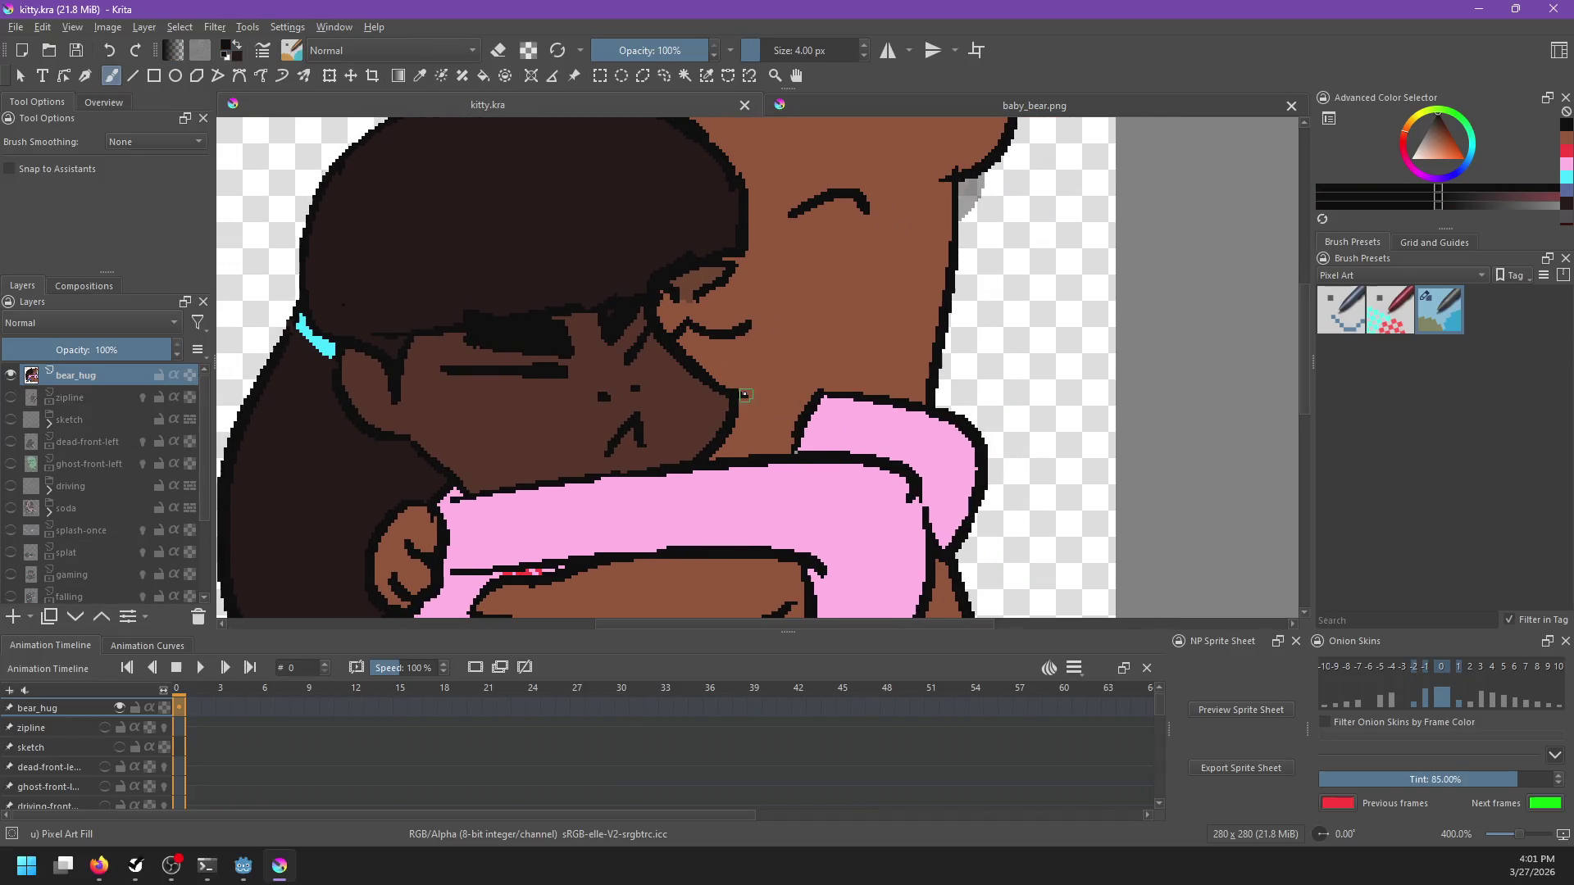
Step: Save kitty.kra, check Firefox, and come back to the Krita window
key("ctrl+s")
key("alt+Tab")
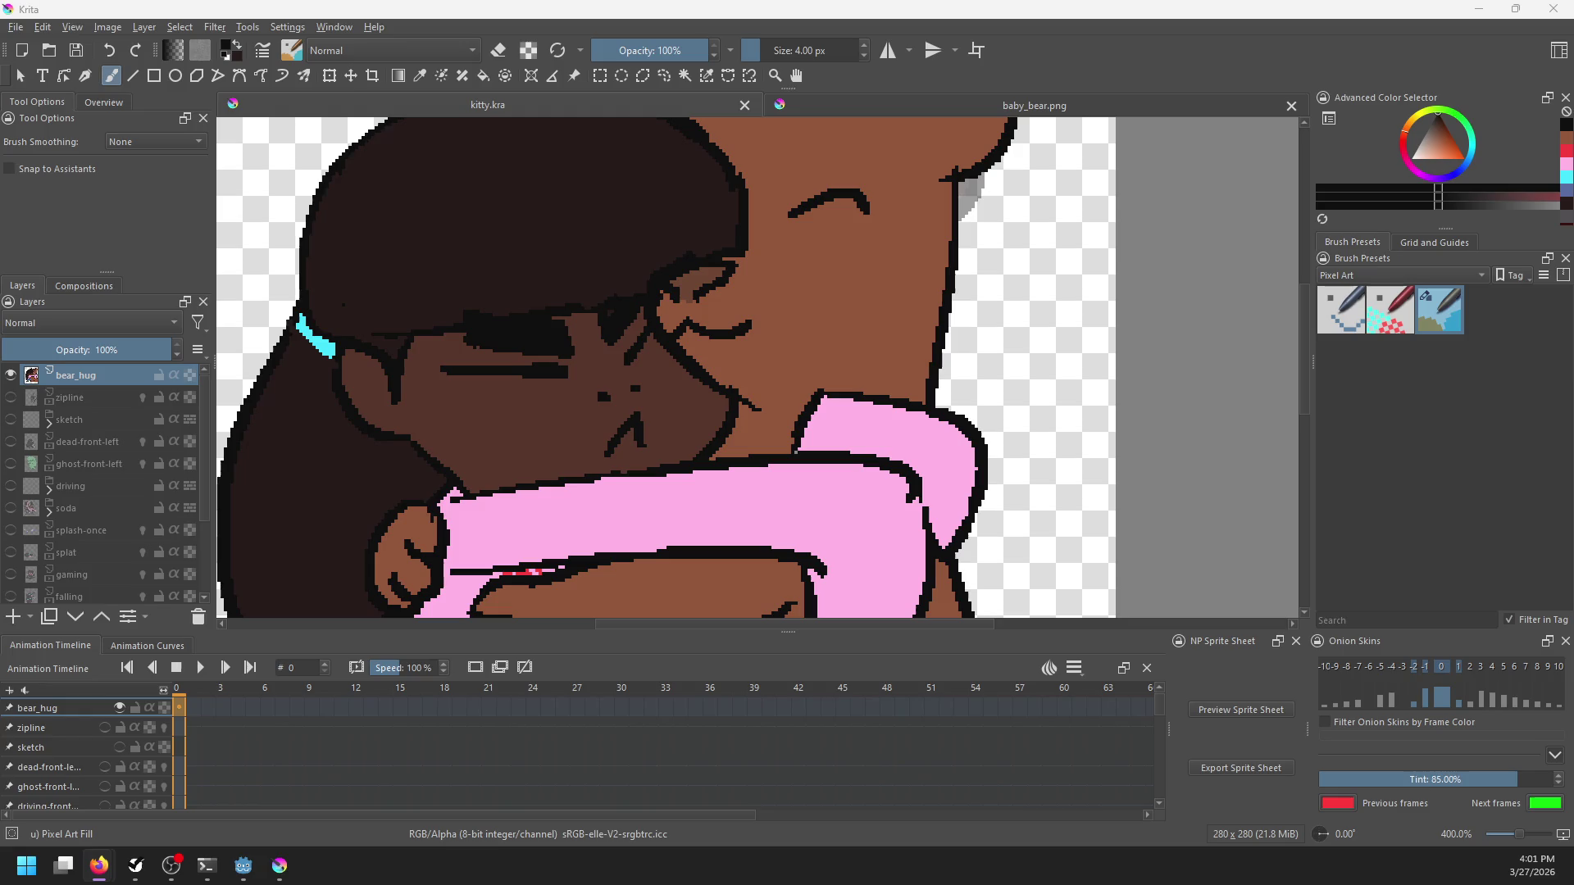
left_click(648, 10)
scroll(718, 410, "down", 5)
Step: Fill the small gap near the hugging hand with the shirt's pink and save kitty.kra
scroll(718, 410, "up", 2)
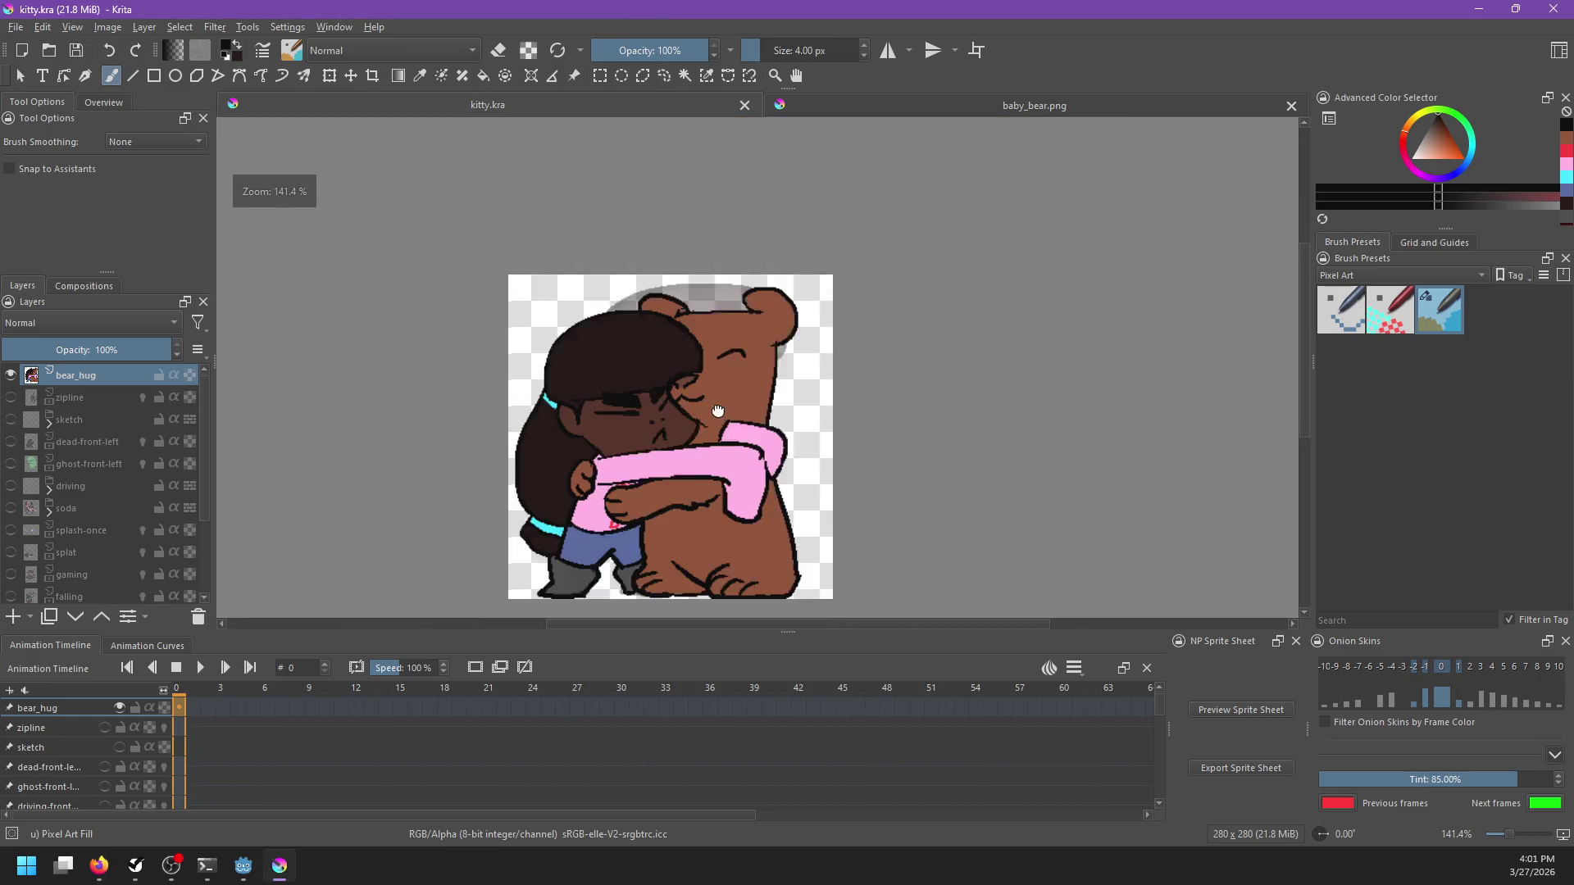
scroll(718, 411, "up", 2)
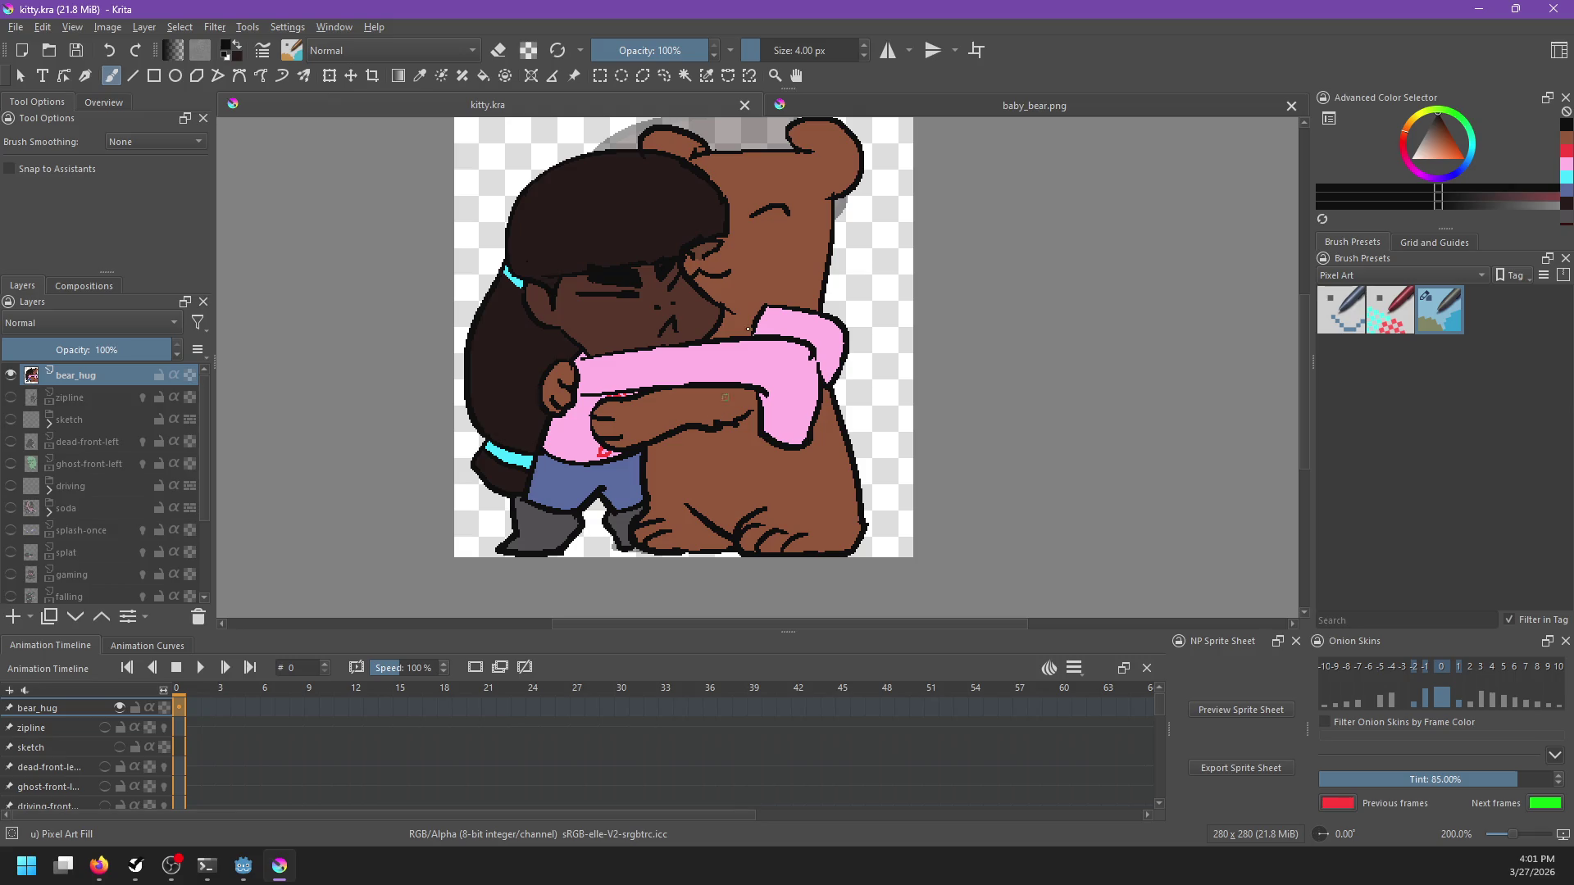
scroll(740, 293, "up", 1)
mouse_move(739, 293)
left_mouse_down()
mouse_move(812, 383)
mouse_move(807, 311)
left_mouse_up()
scroll(804, 368, "up", 2)
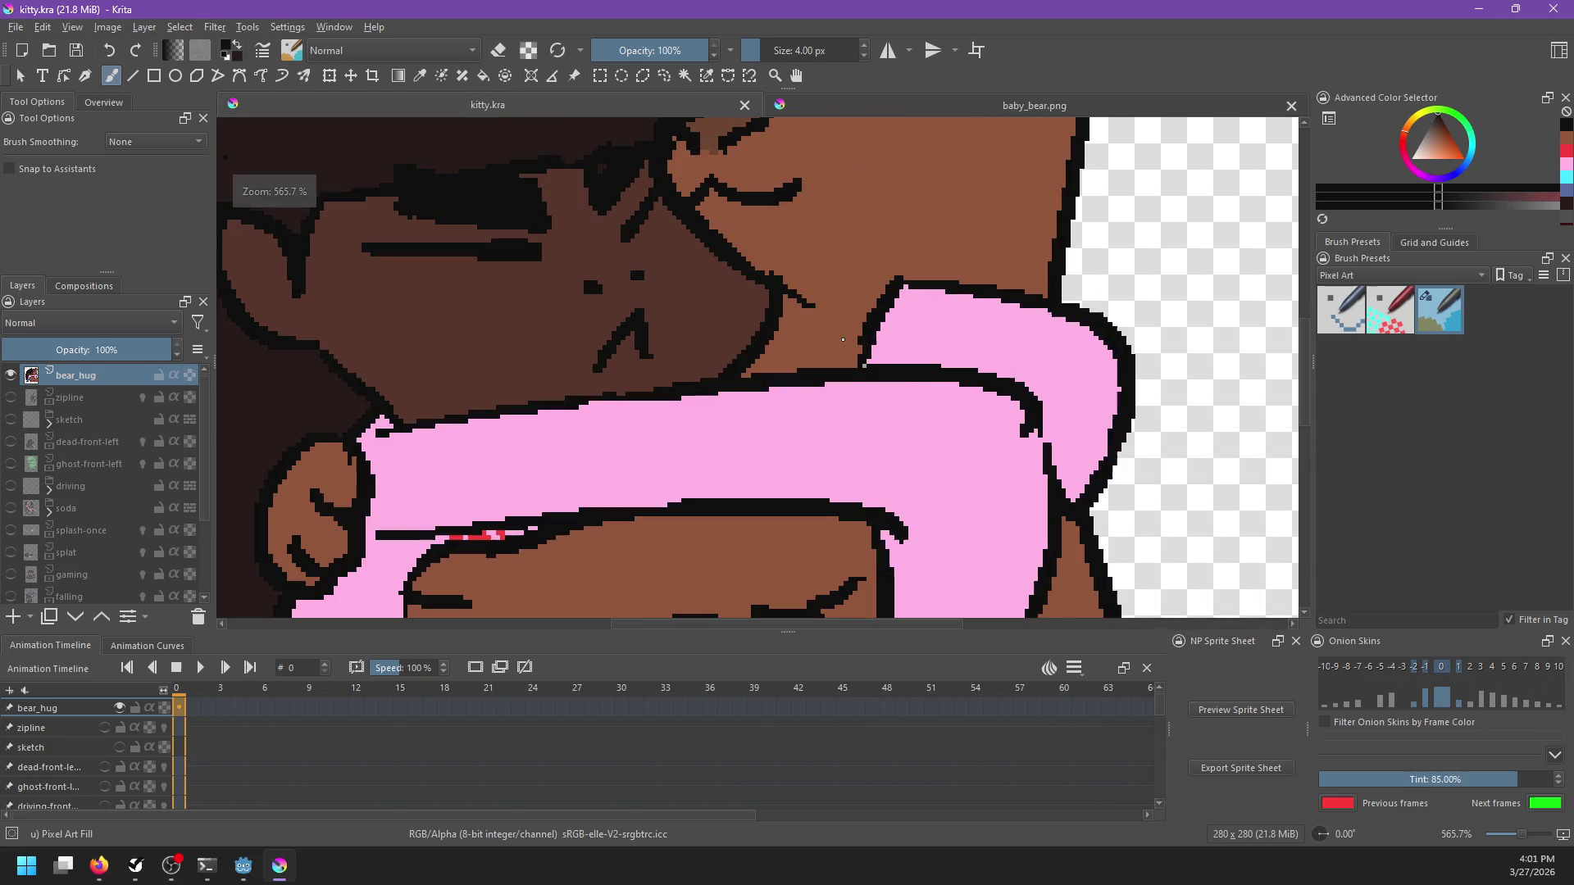
left_click(904, 347, "ctrl")
key("f")
left_click(866, 365)
key("ctrl+s")
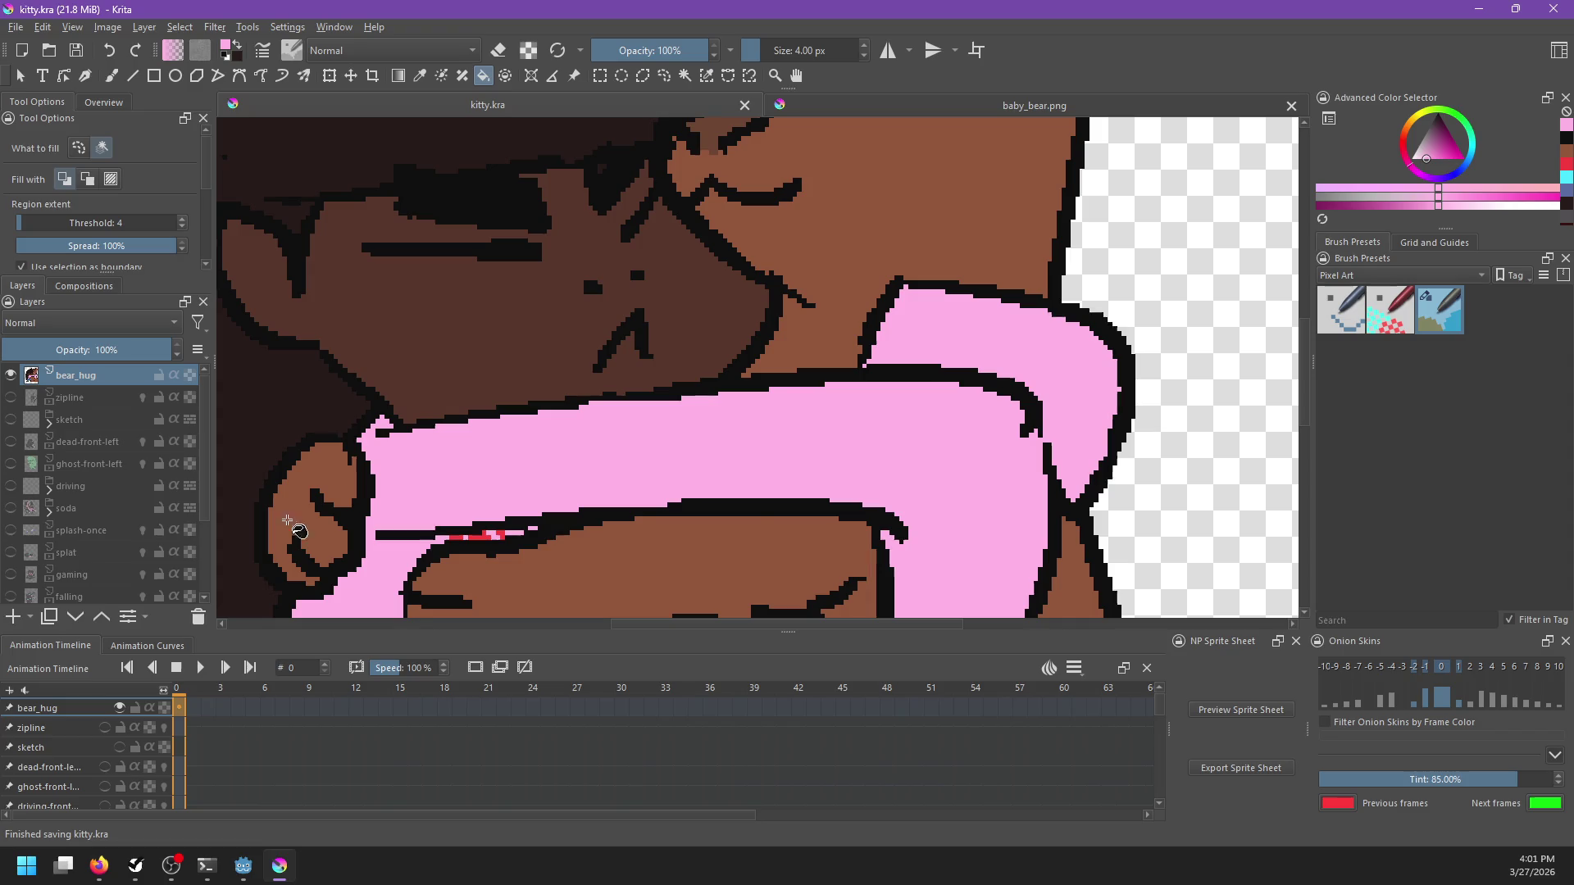
Step: Duplicate the bear_hug animation frame and save kitty.kra again
scroll(286, 524, "down", 4)
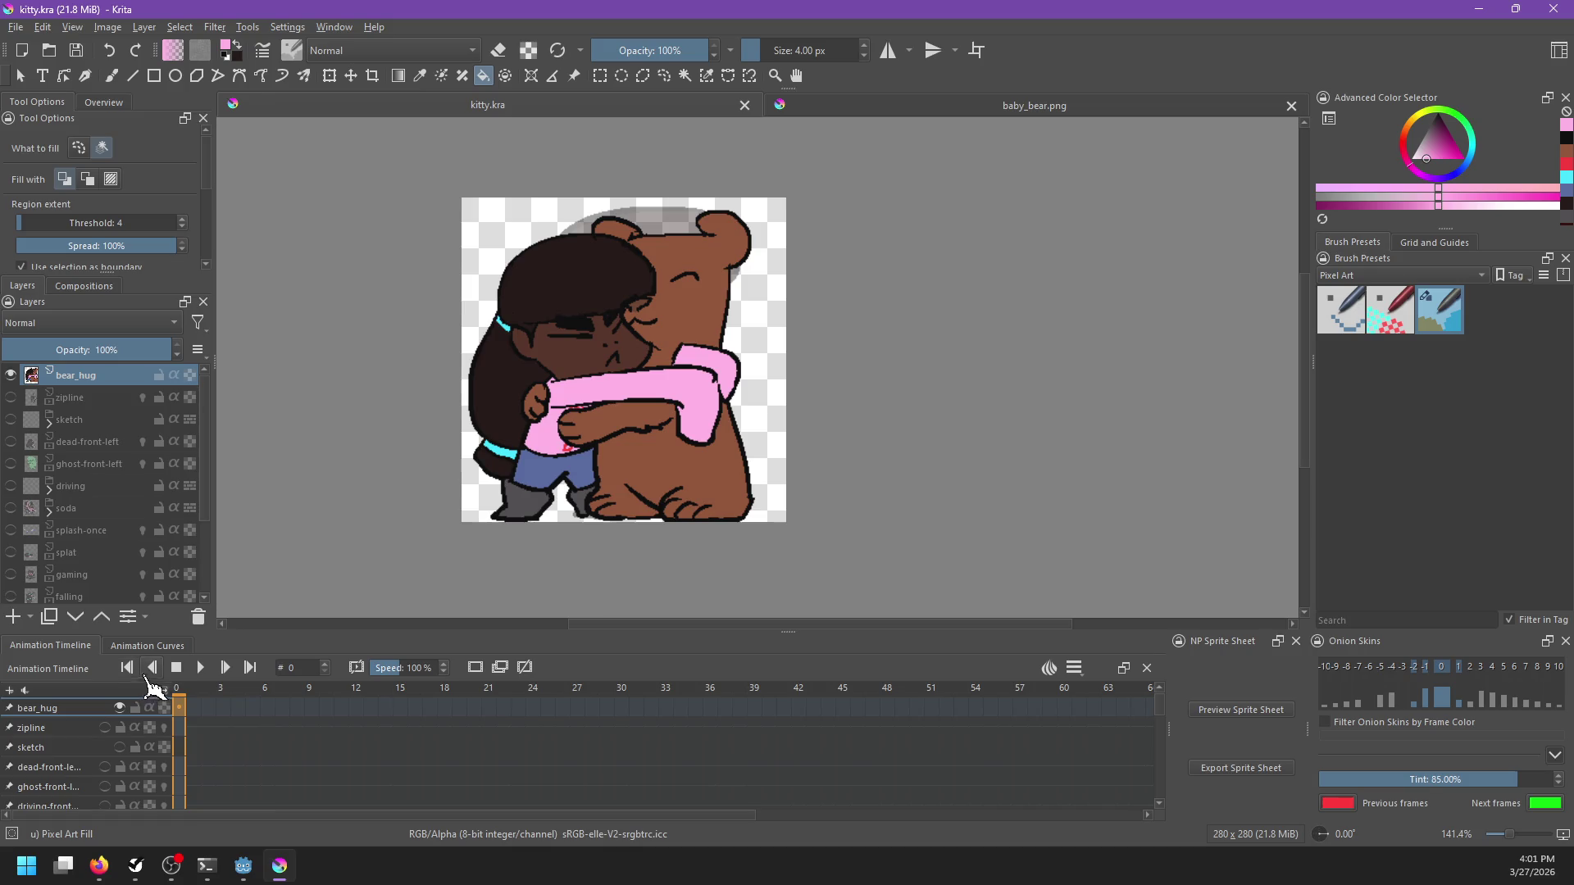
left_click(502, 670)
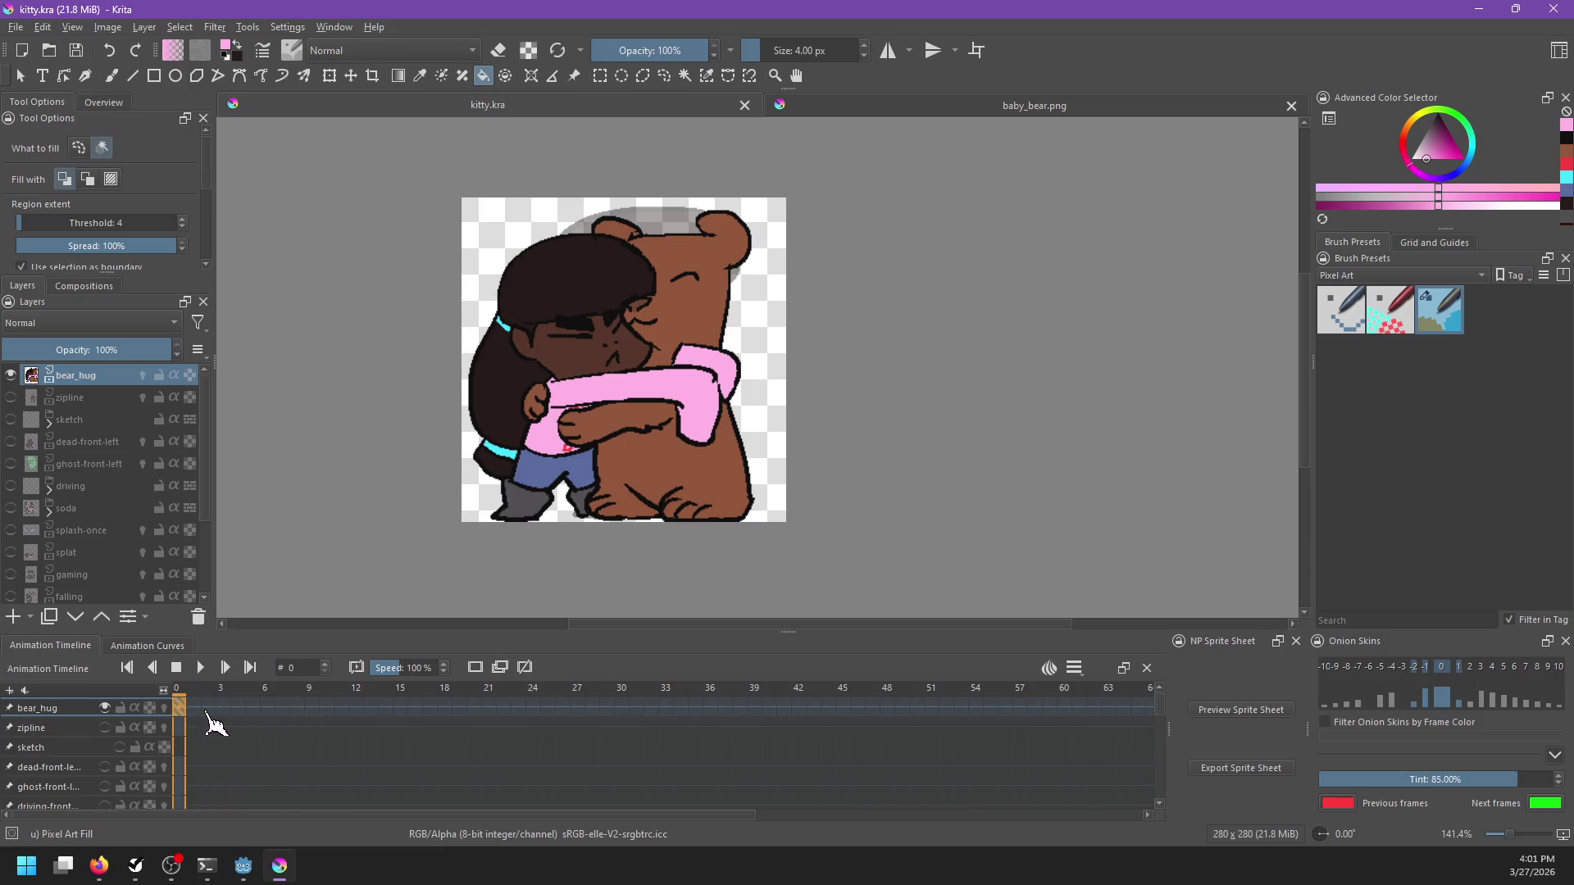
key("ctrl+s")
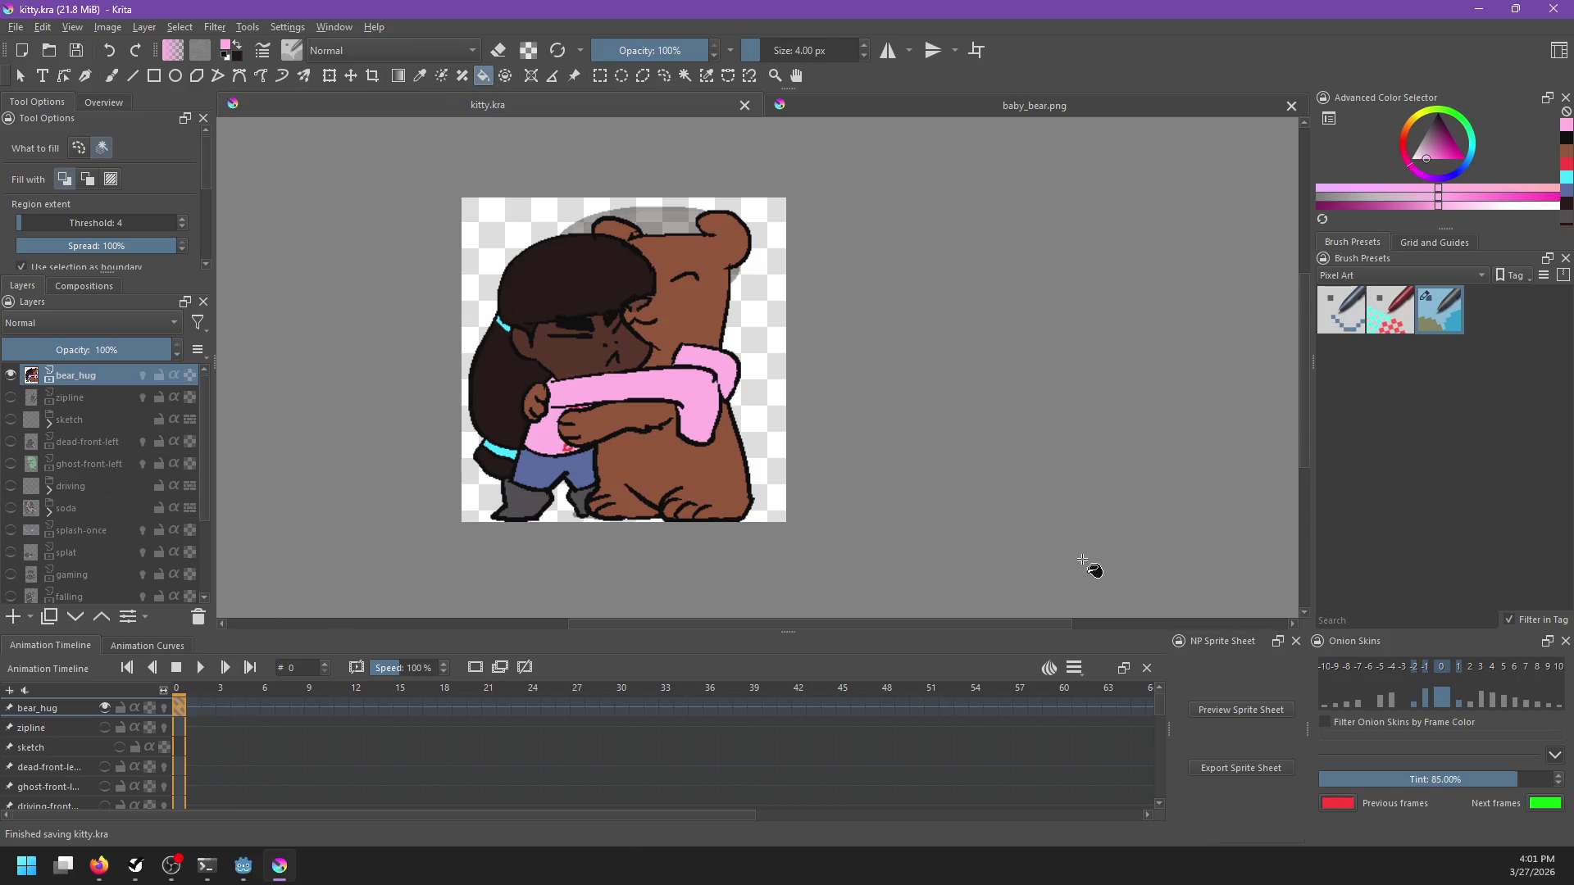
Step: Preview the animation as a sprite sheet, then close the preview without saving
left_click(1240, 709)
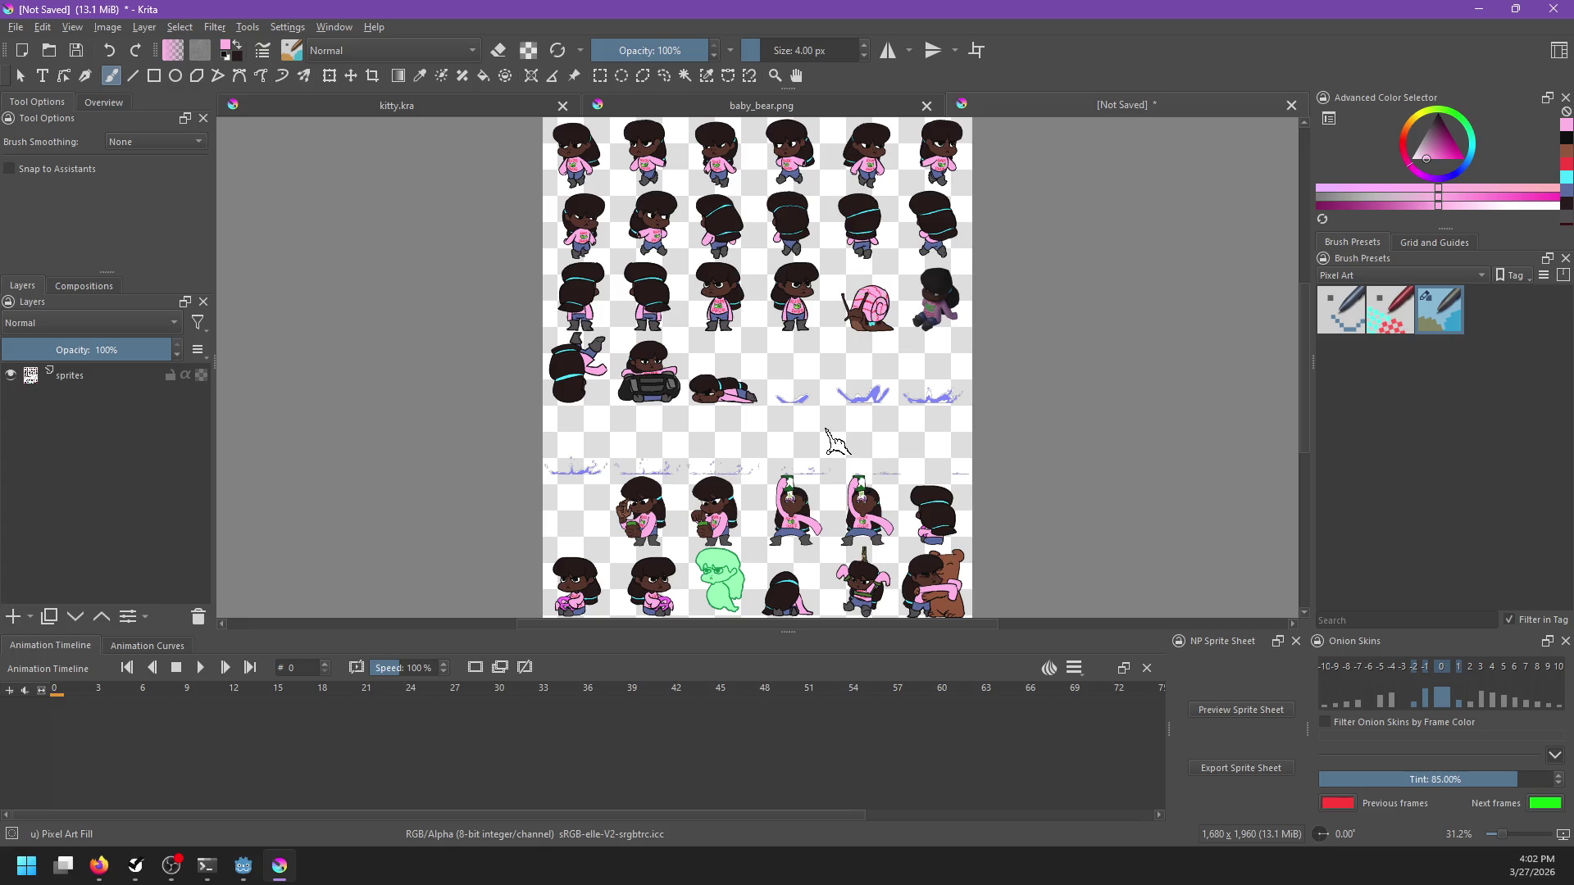
left_click(1291, 105)
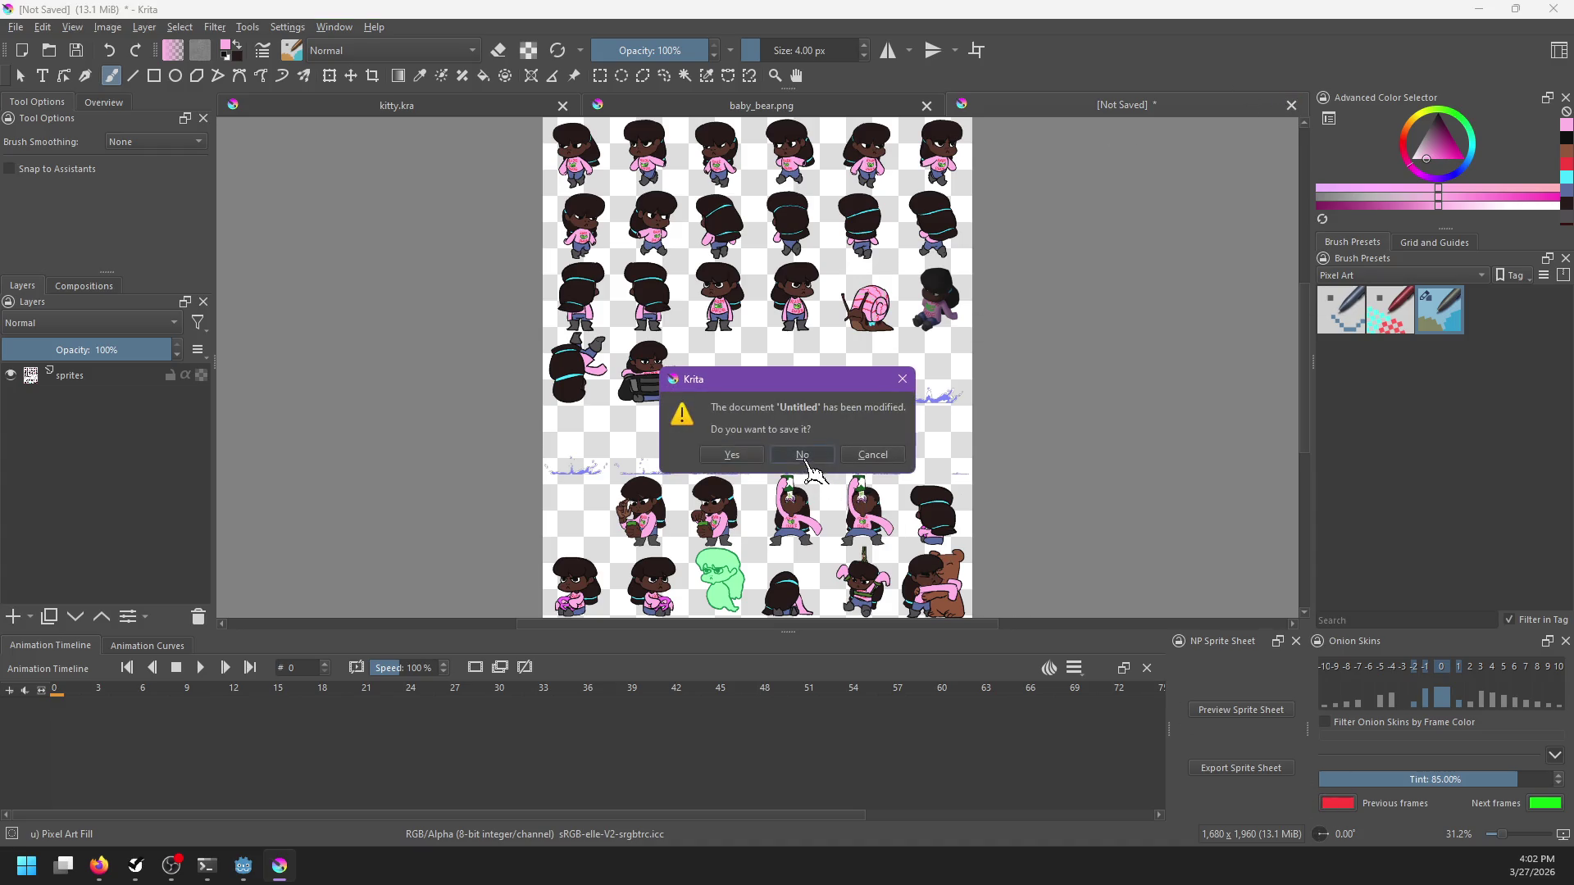
left_click(732, 455)
Step: Export the sprite sheet over kitty.png in the project's player folder with default PNG options
left_click(1238, 774)
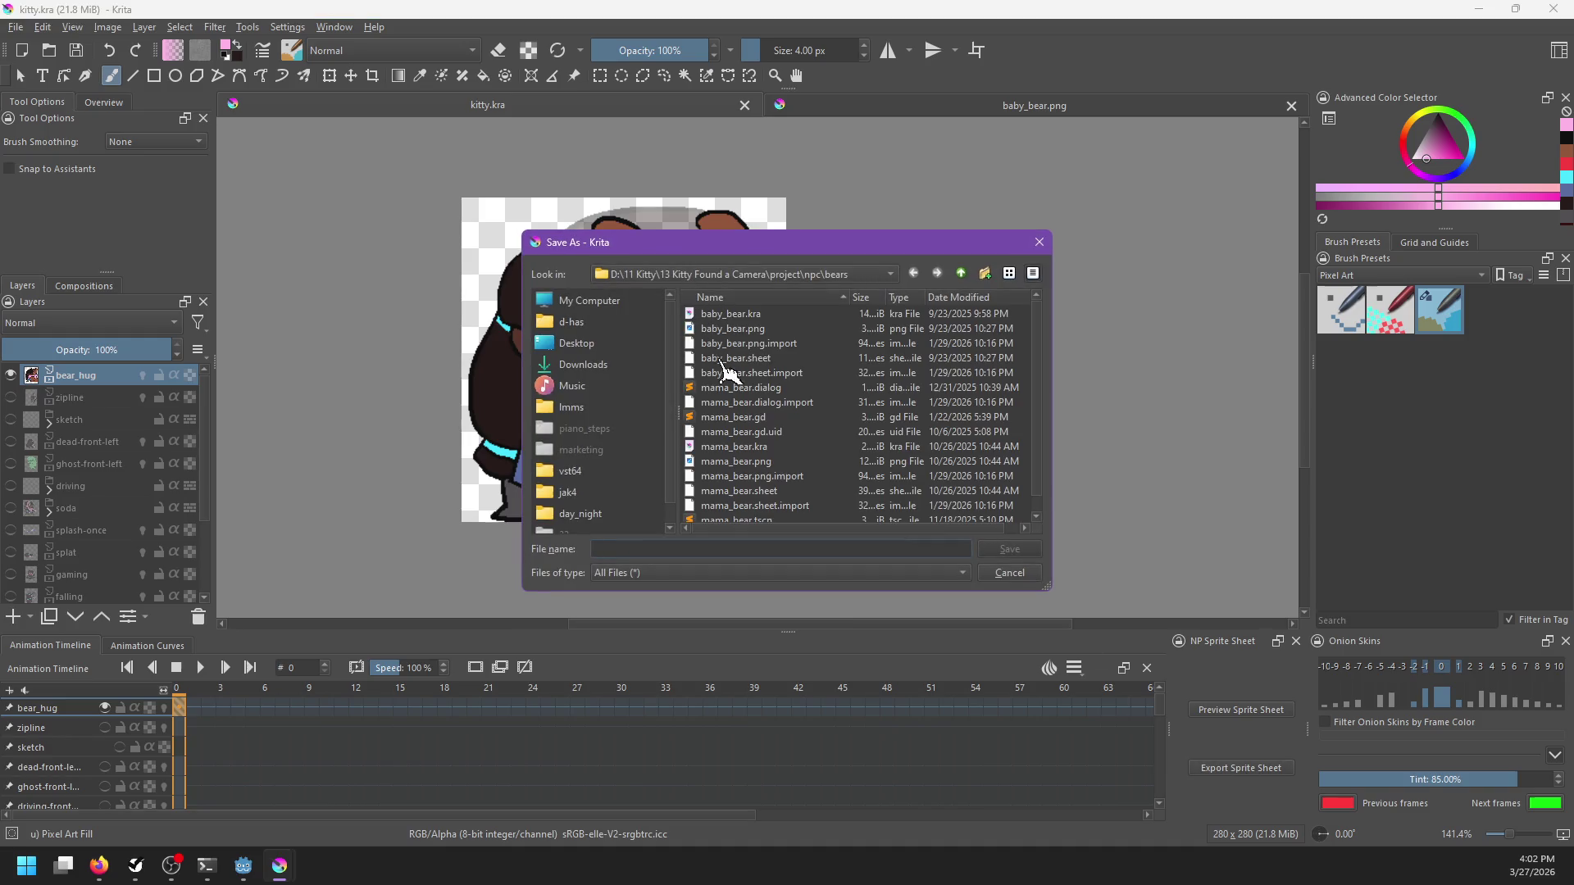
left_click(961, 274)
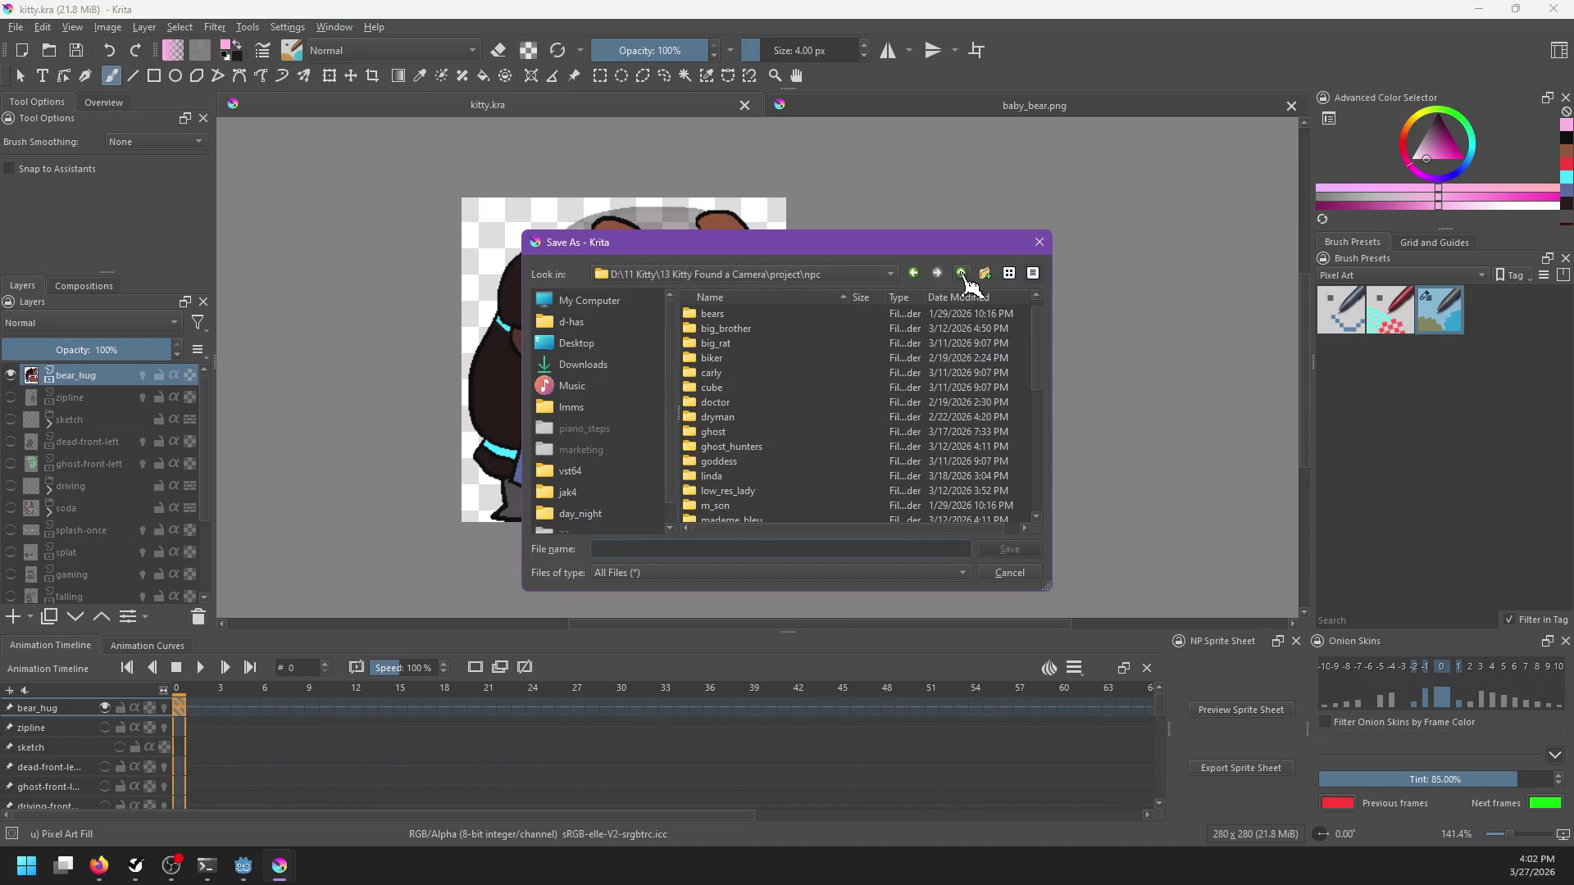
left_click(961, 274)
double_click(716, 462)
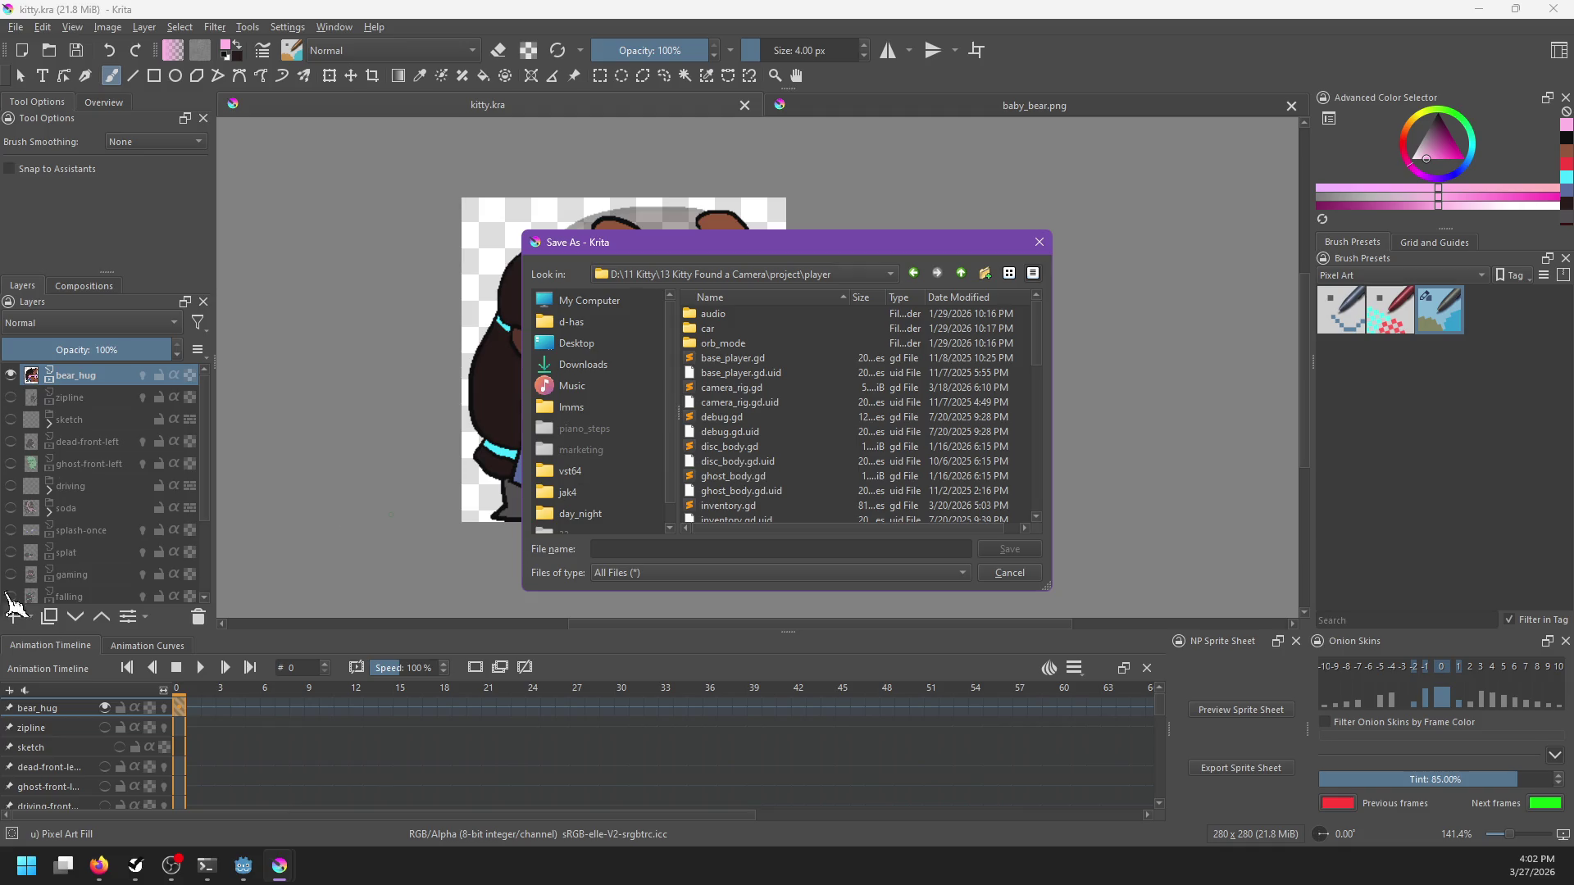
scroll(818, 467, "down", 10)
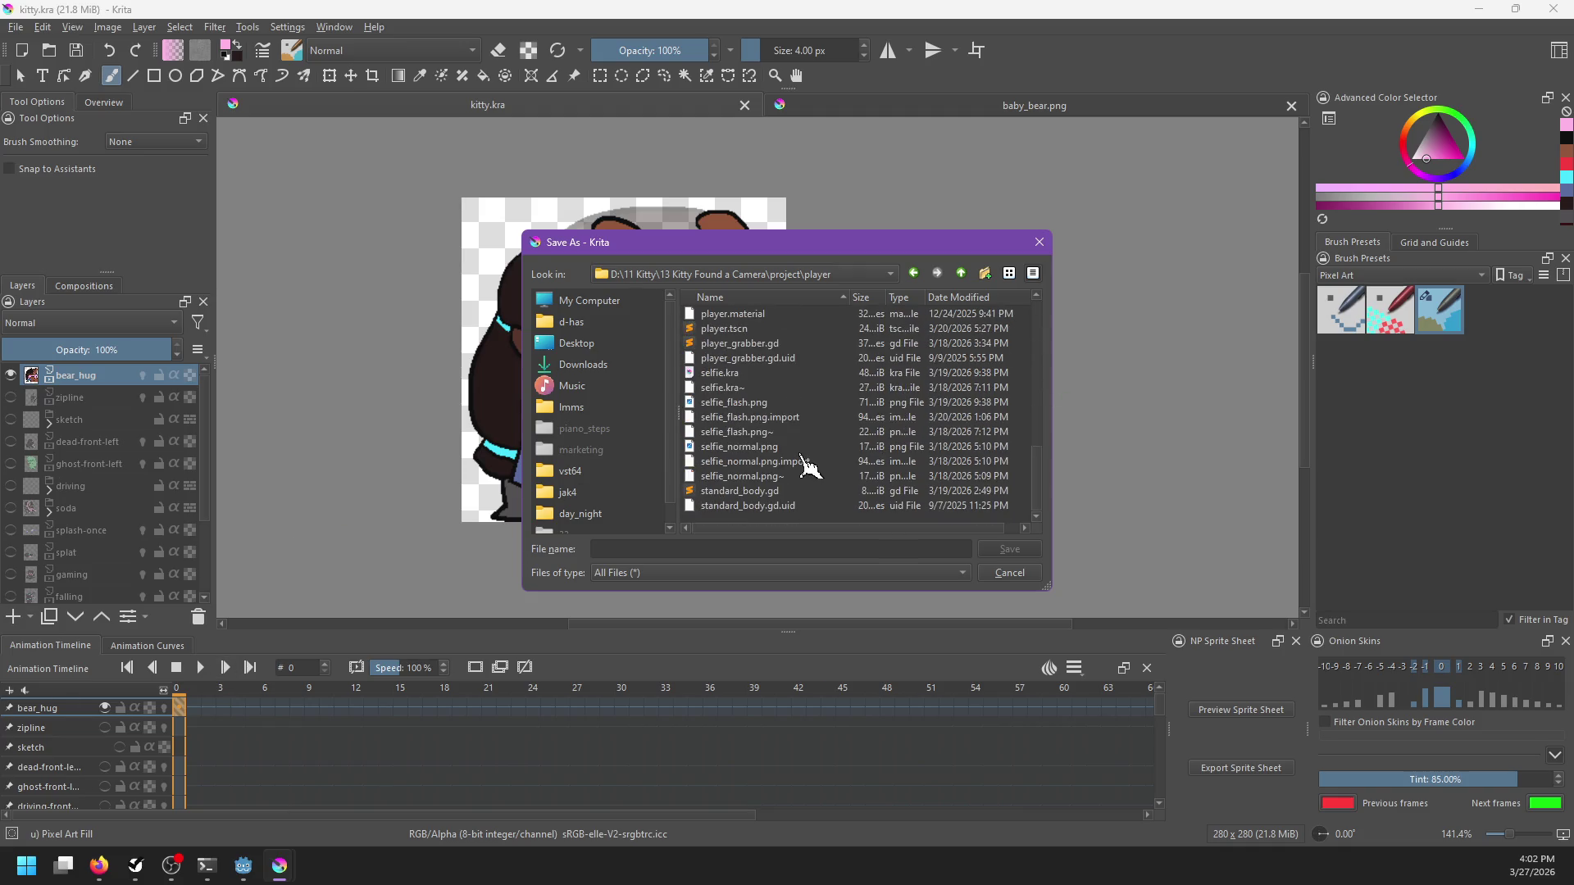
scroll(750, 385, "up", 10)
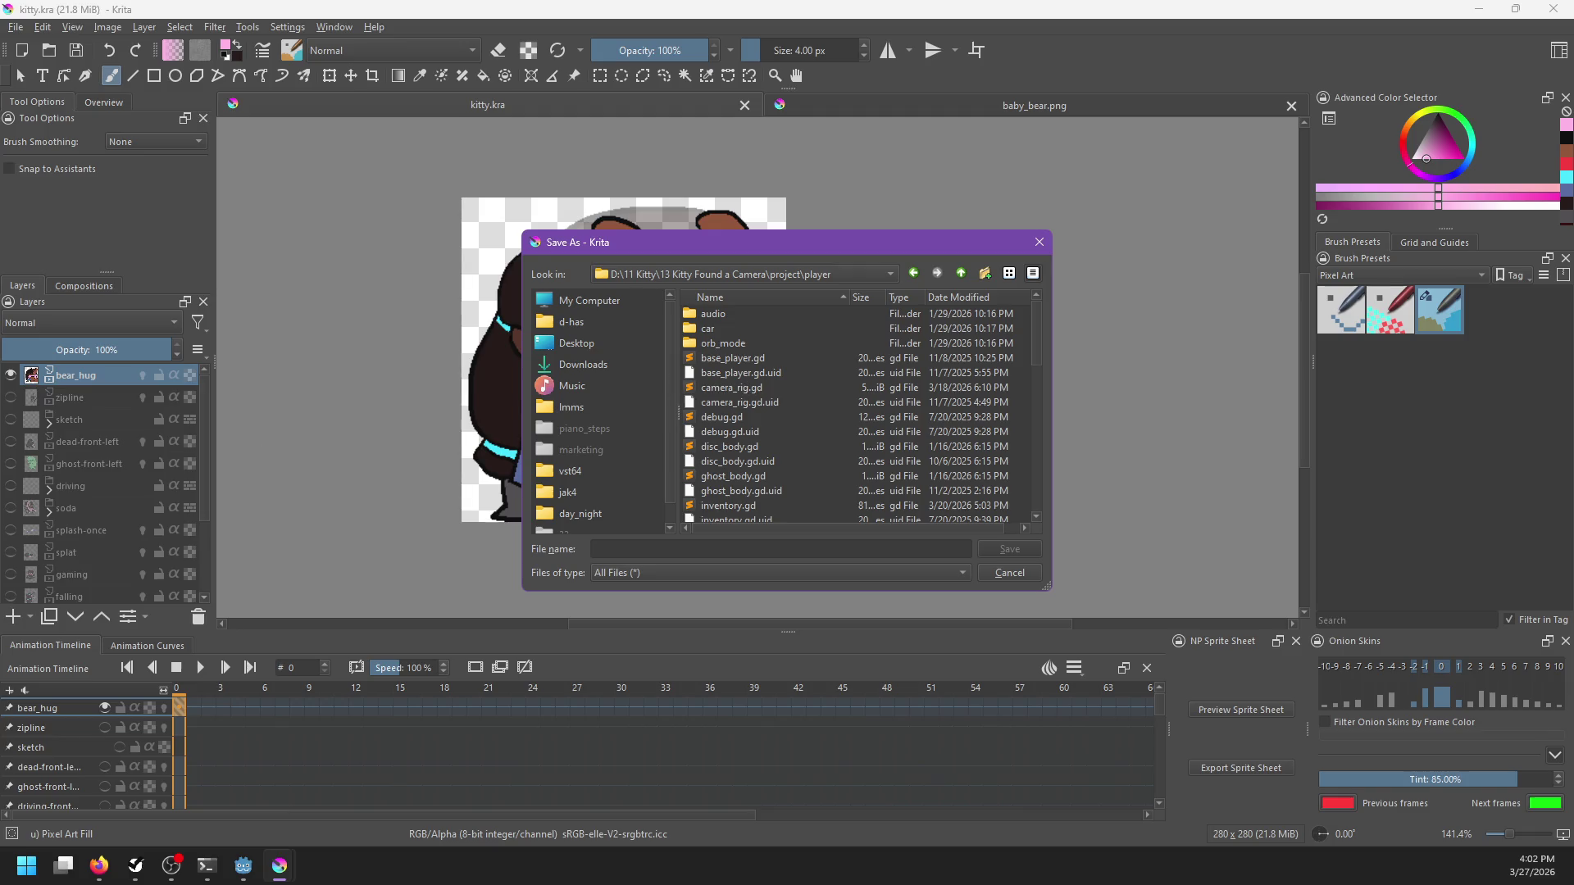
key("alt+Tab")
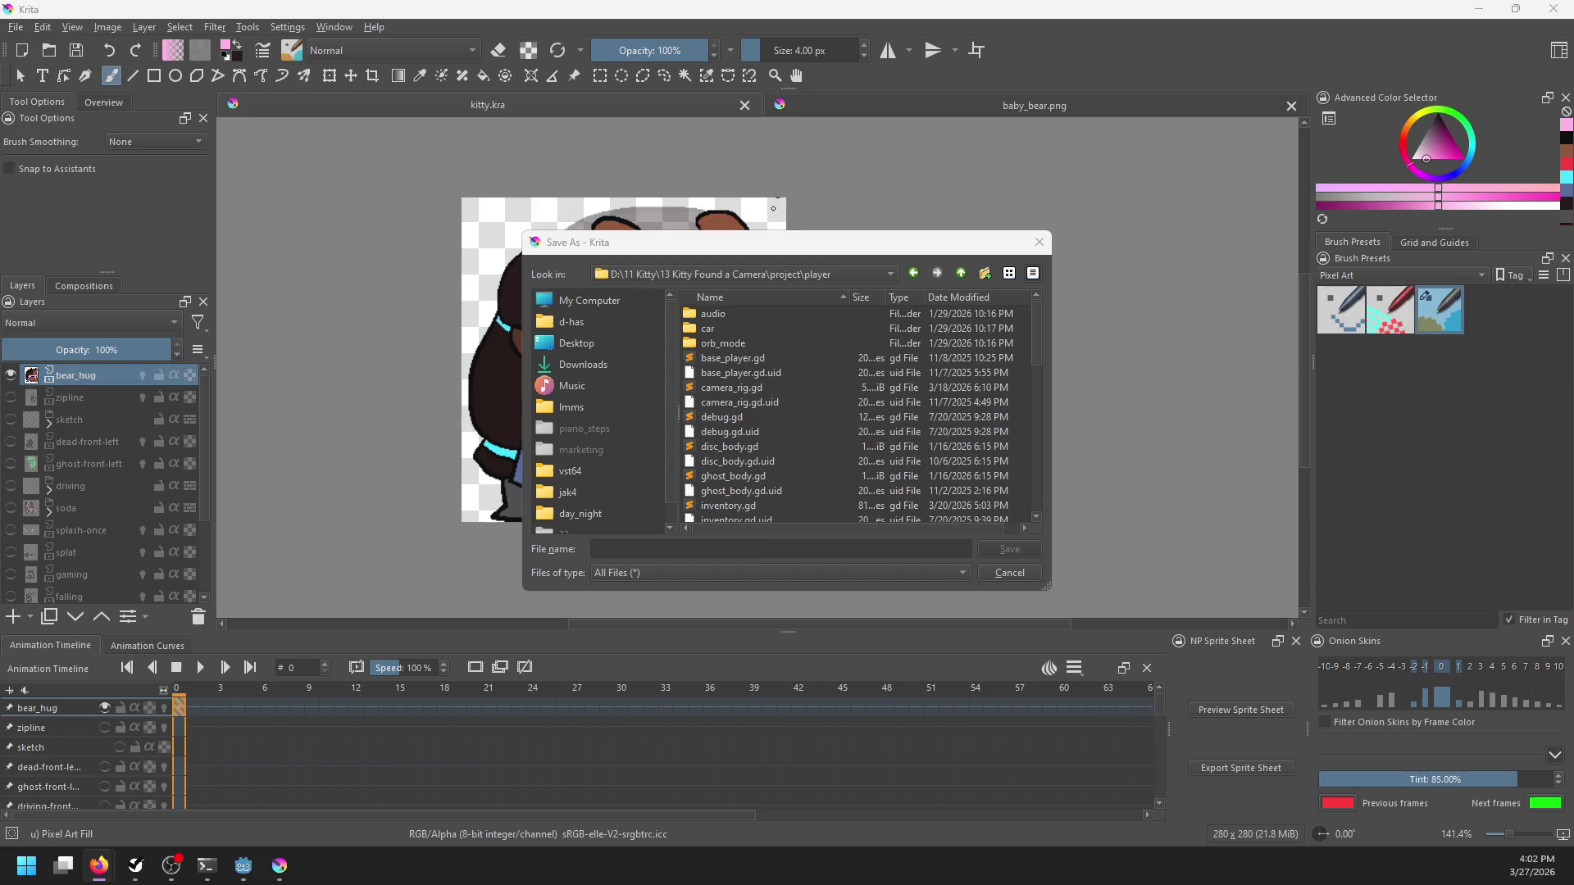
scroll(752, 344, "down", 6)
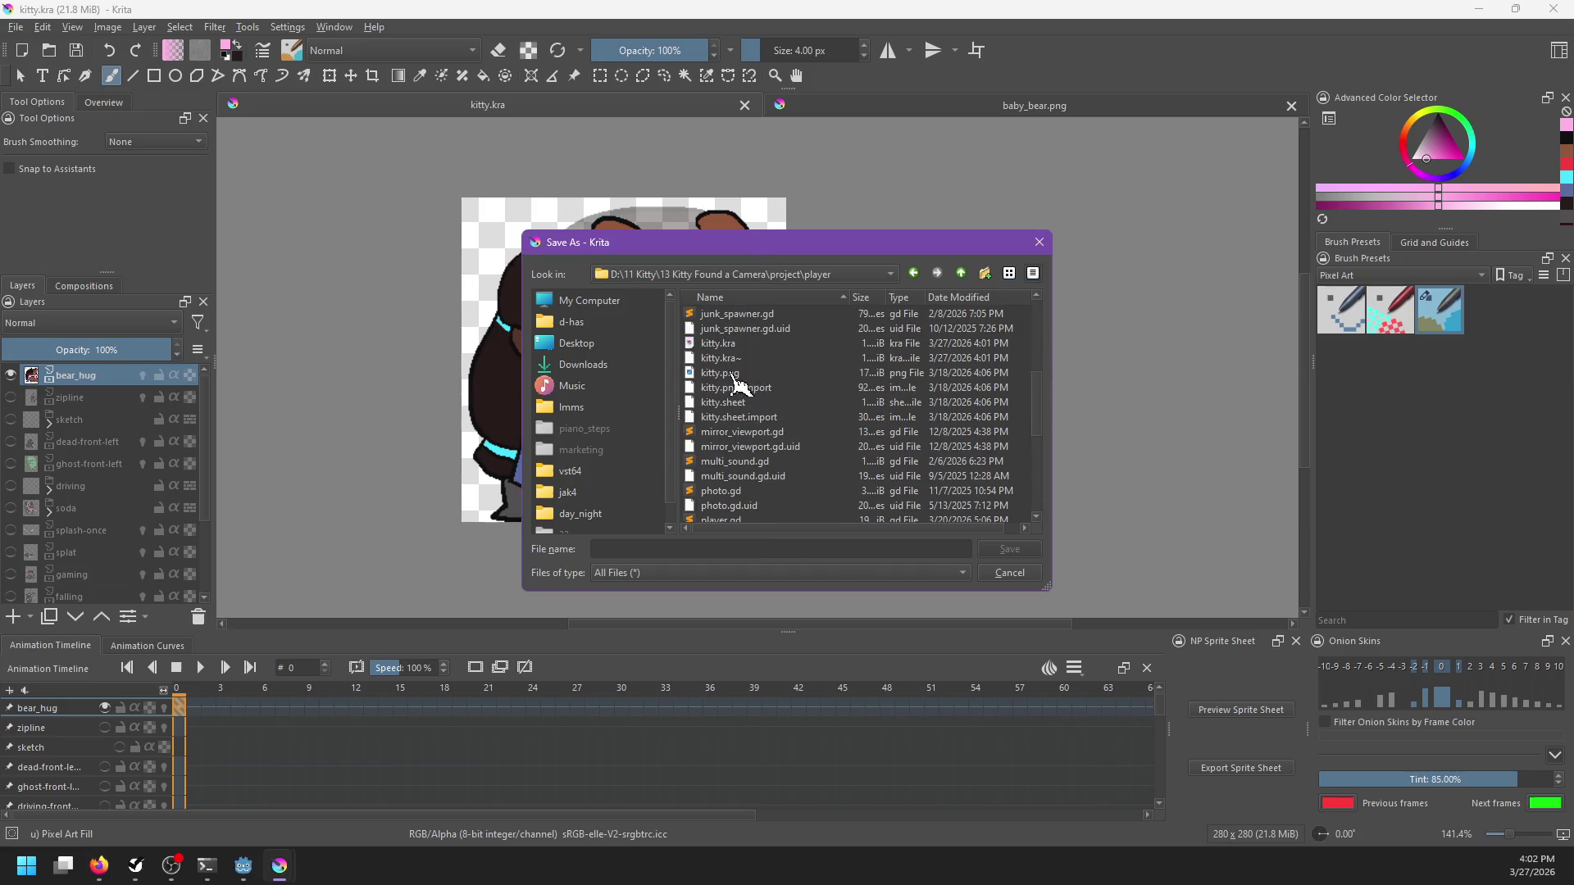
double_click(736, 376)
left_click(788, 453)
left_click(867, 540)
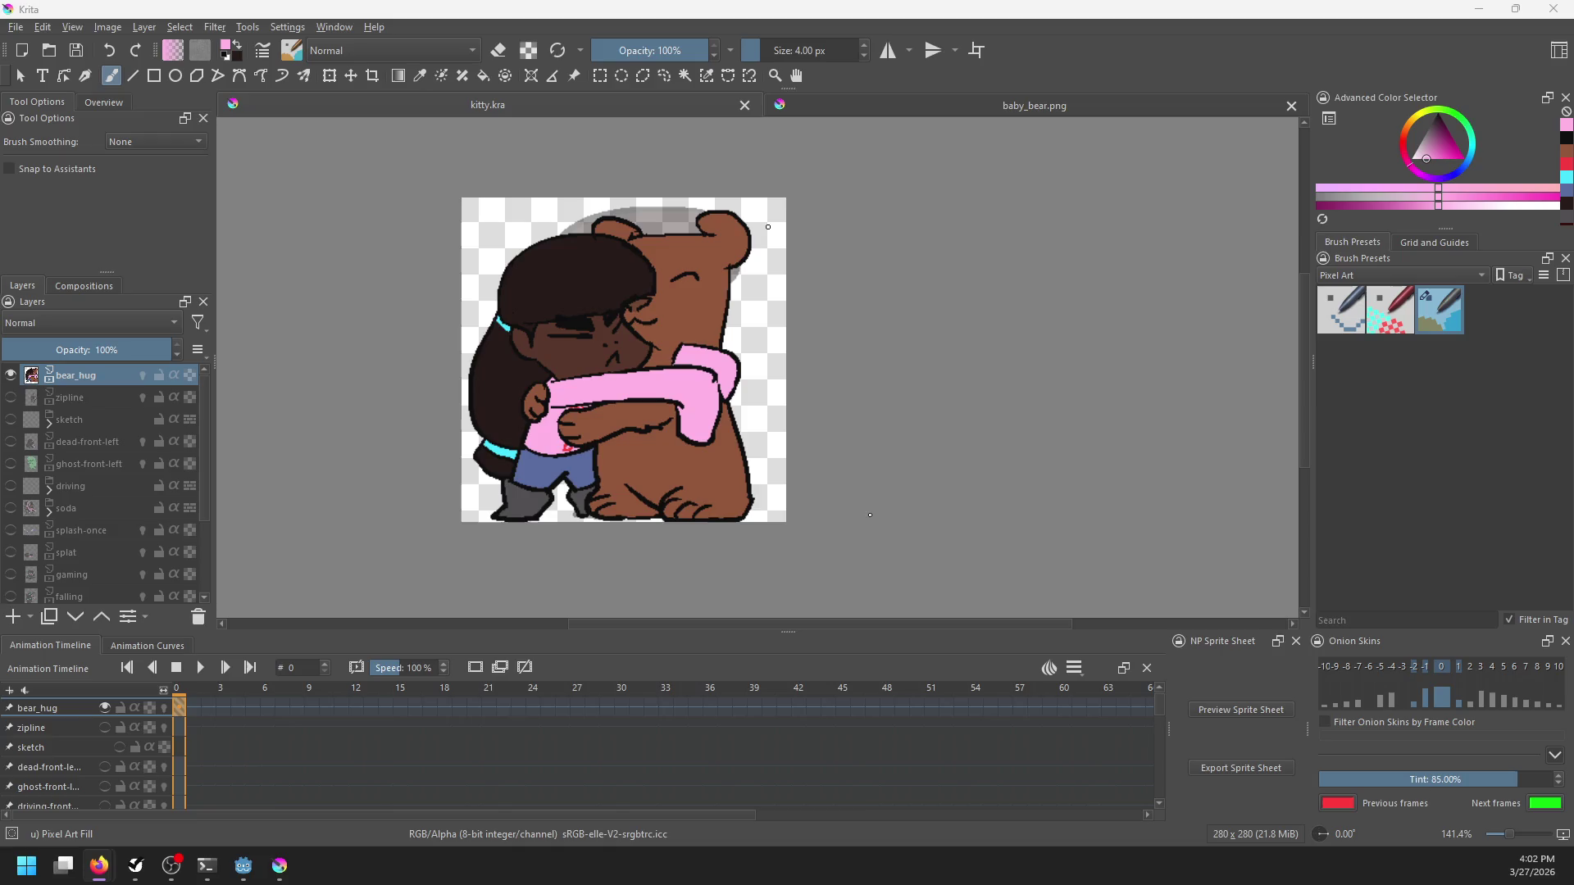
left_click(243, 866)
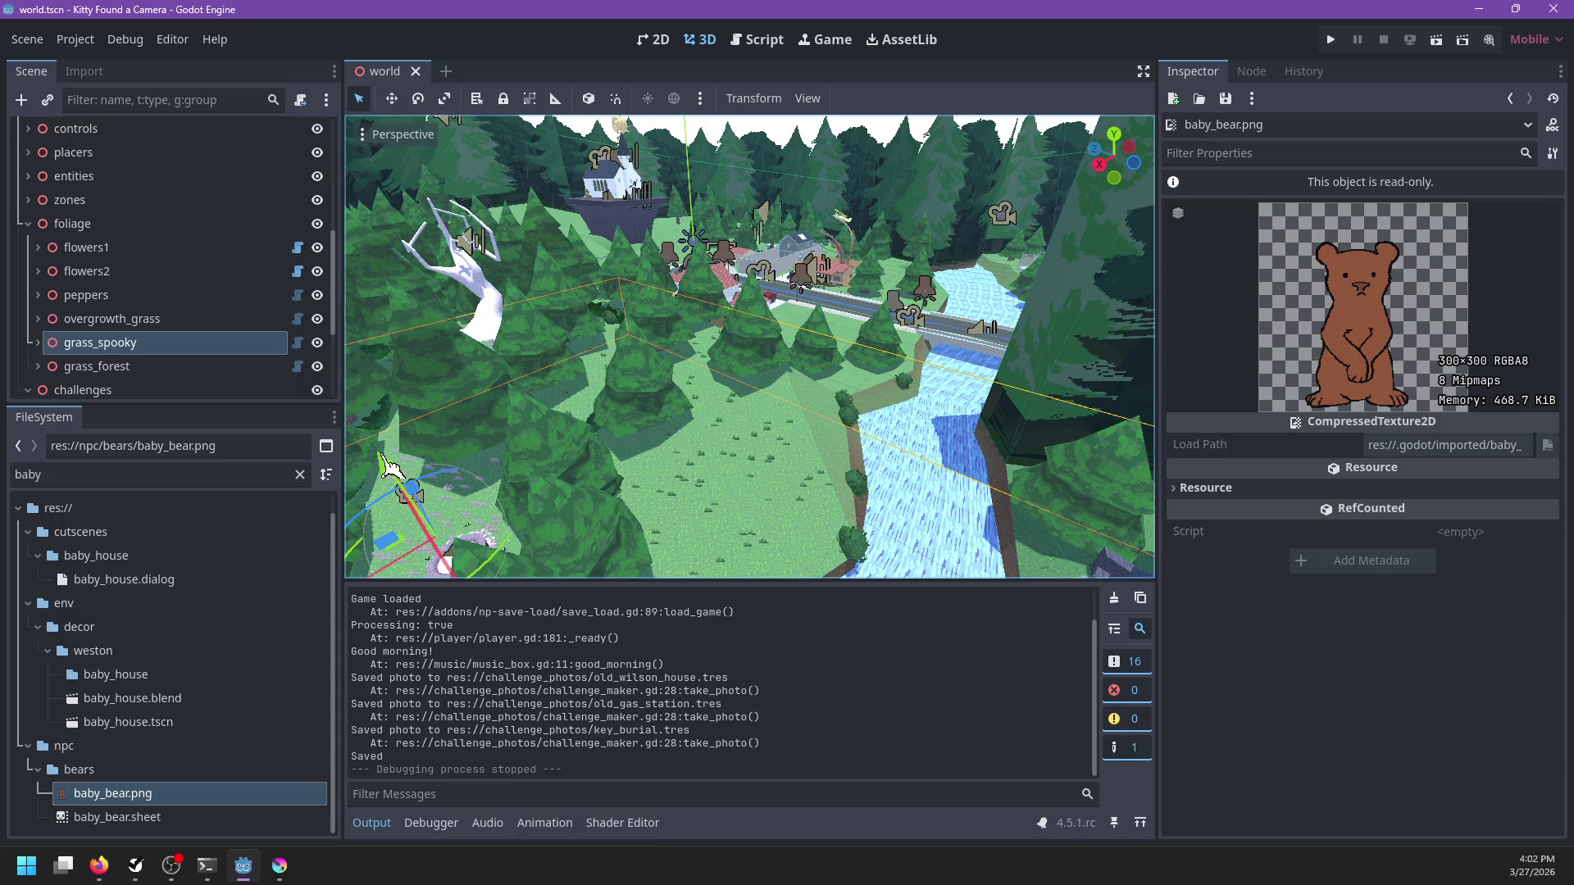
Step: Orbit the world scene's 3D view toward the baby bear and select its CollisionShape3D
left_click_drag(385, 463, 918, 367)
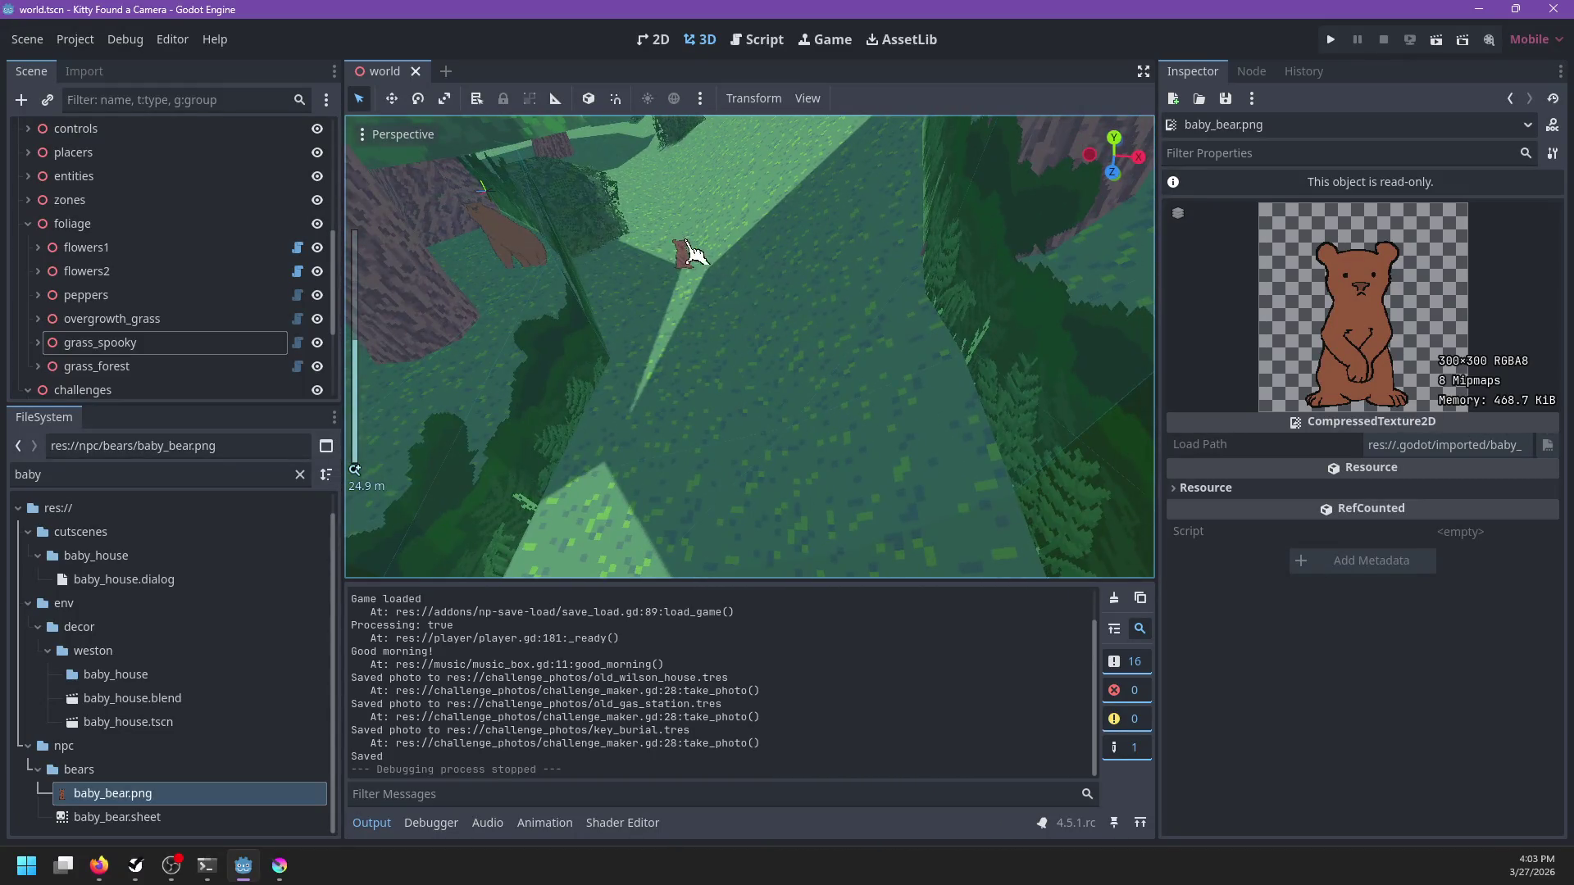
left_click(924, 297)
Step: Focus the view on baby_bear, inspect its common_entity scene, then close that tab
scroll(737, 274, "up", 10)
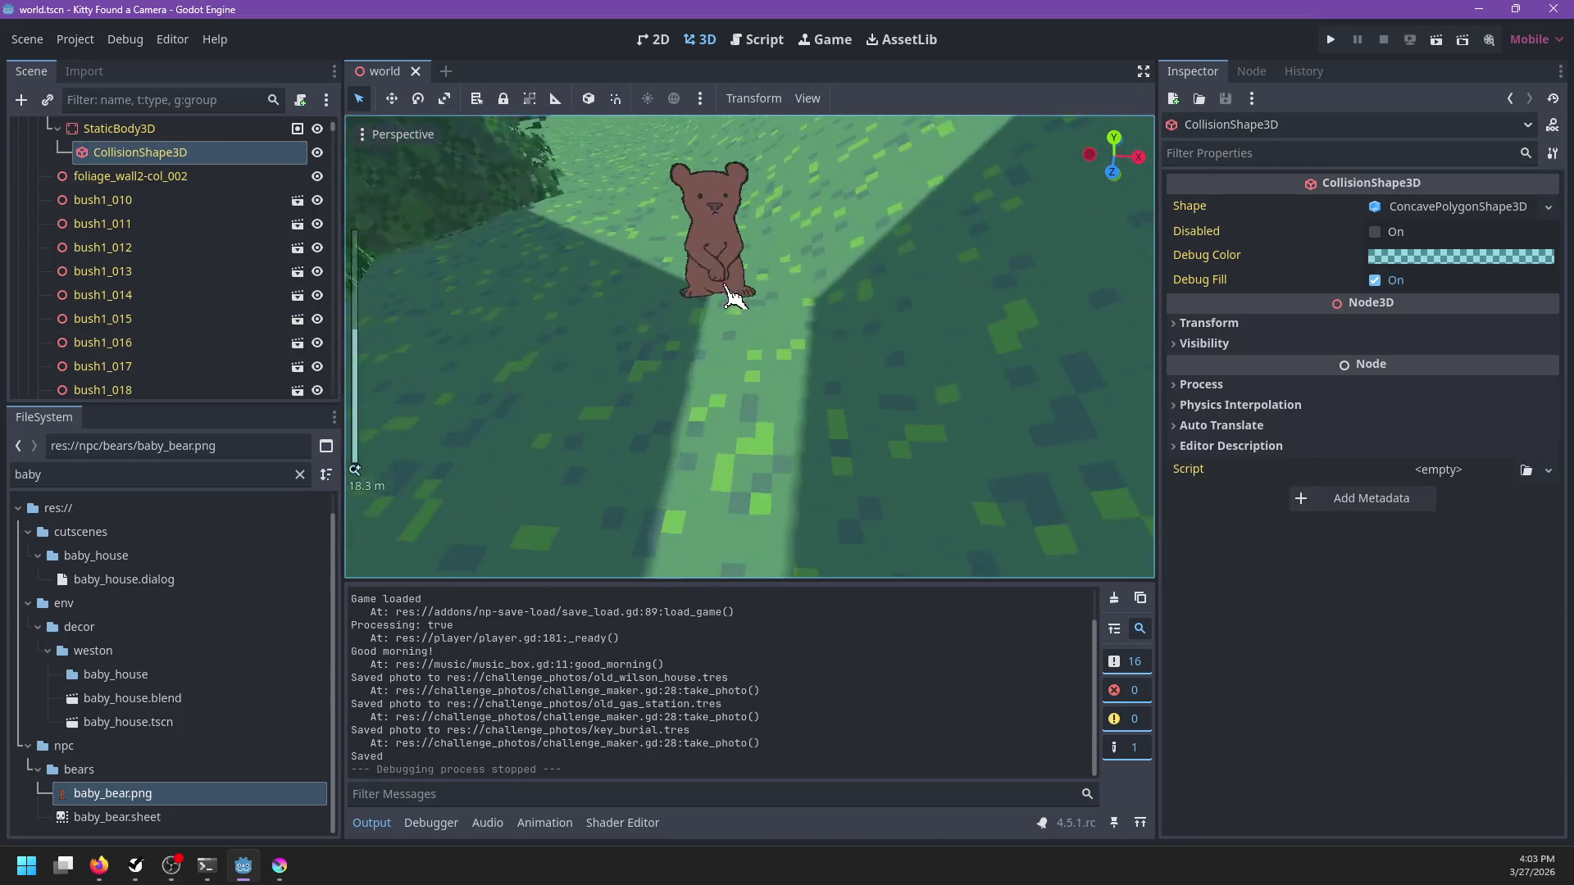
left_click(721, 275)
key("f")
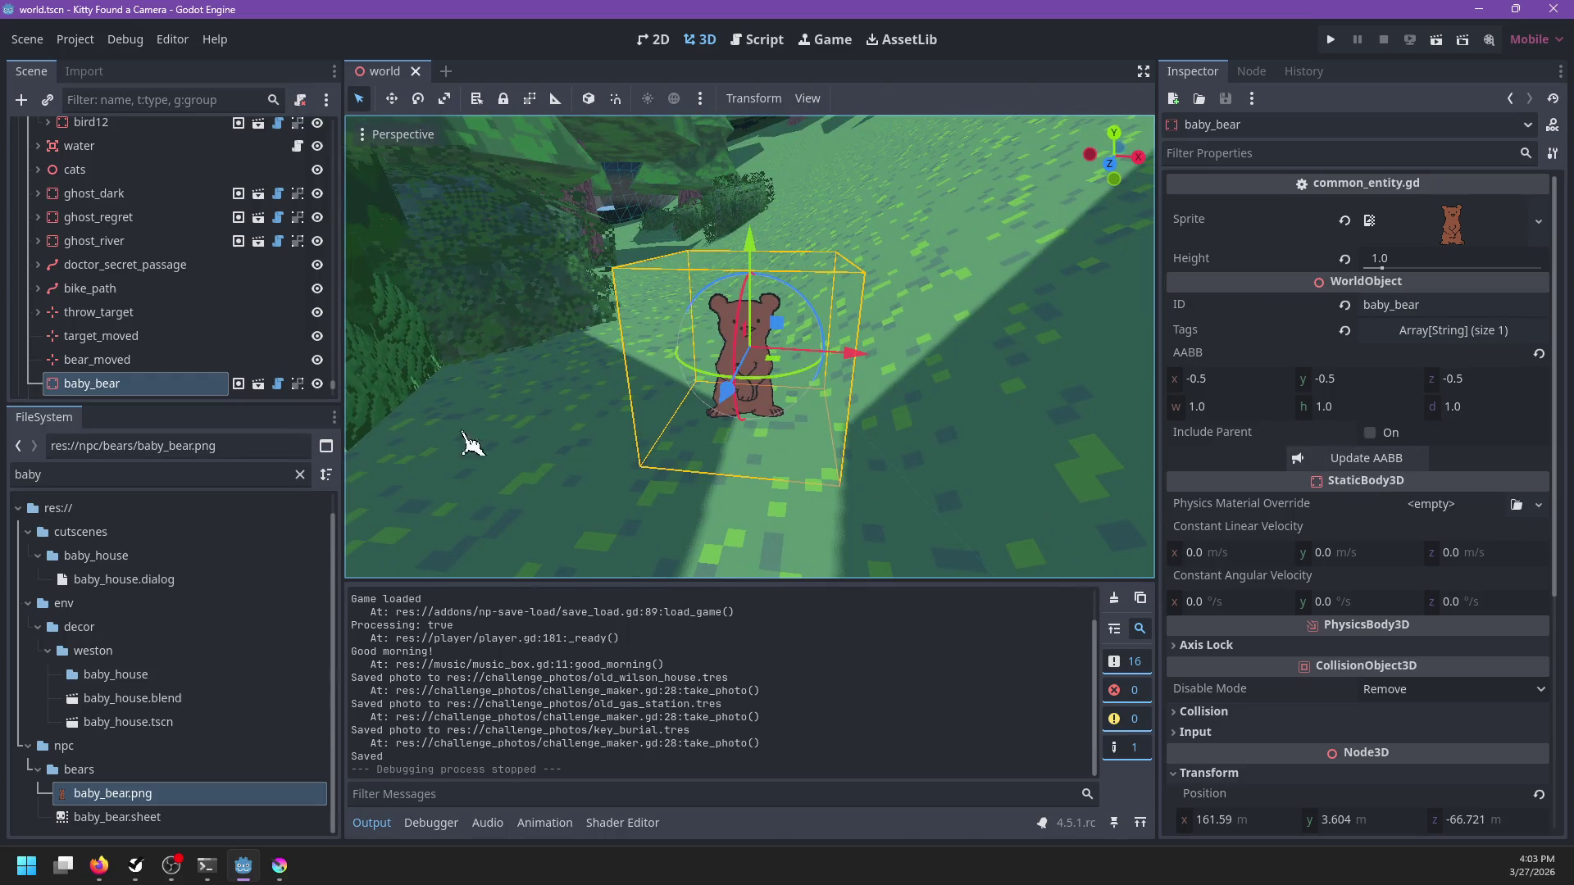
left_click(258, 383)
left_click(66, 131)
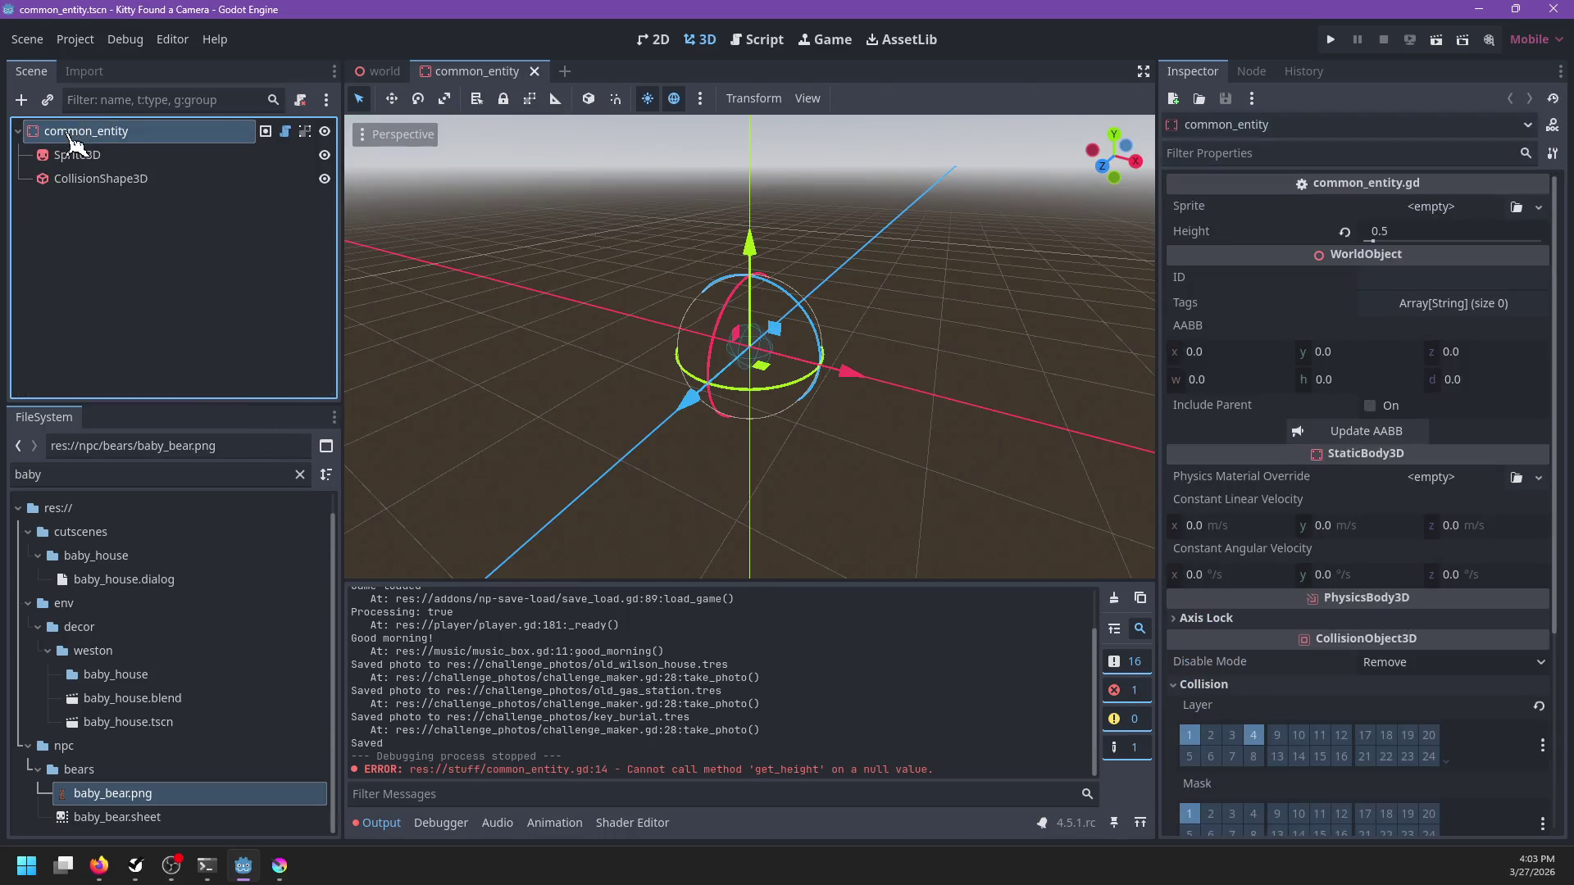
left_click(541, 70)
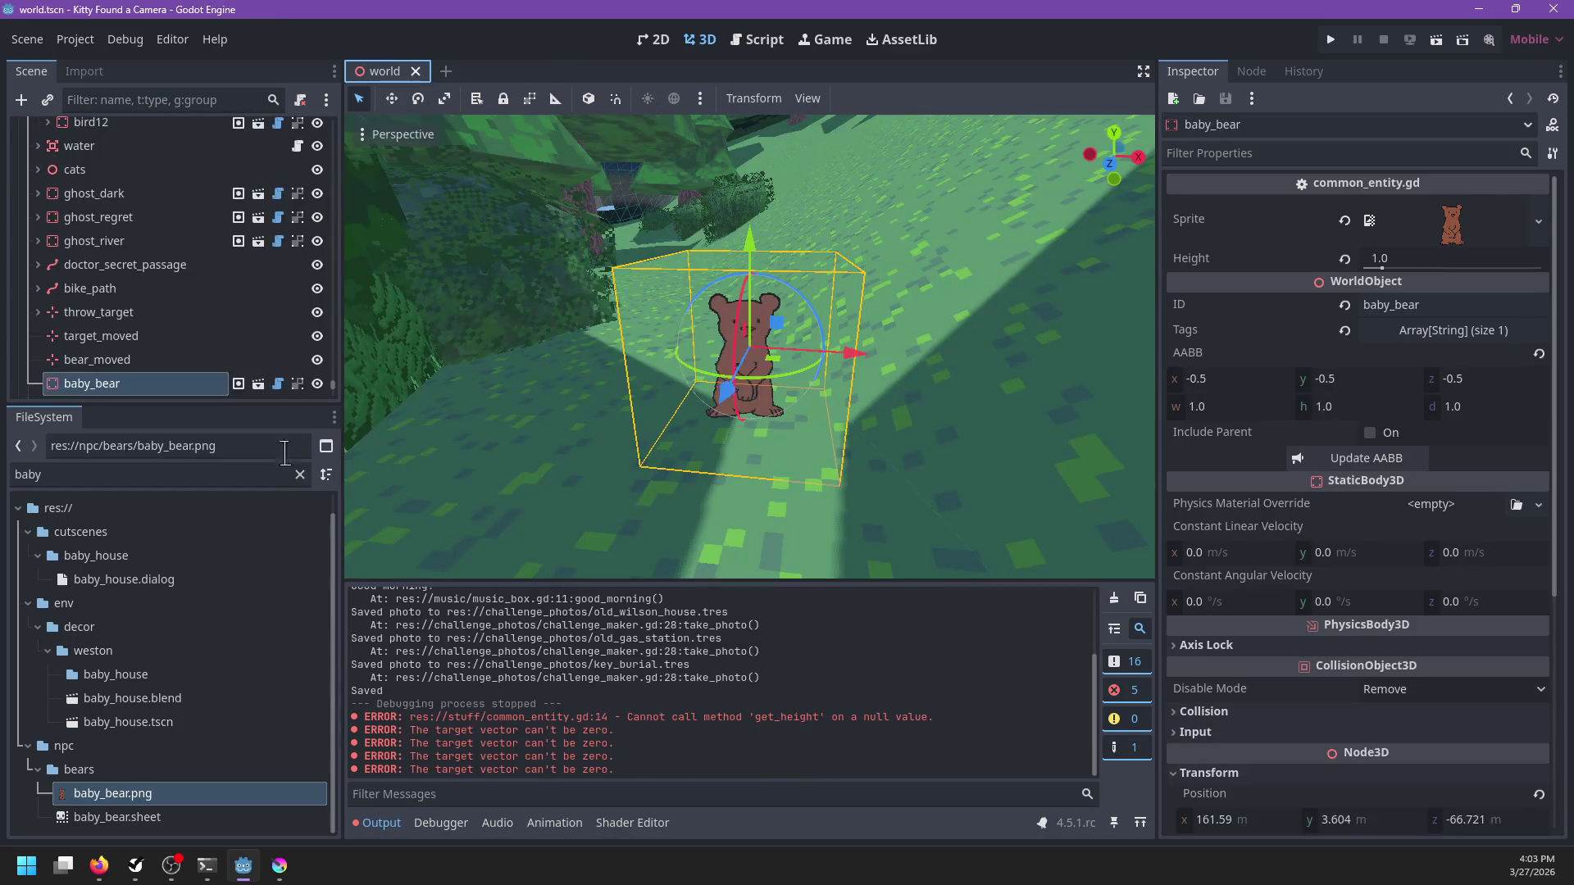
Step: Filter the FileSystem for 'npc', attach npc.gd to baby_bear, then undo it
double_click(214, 478)
type("npc")
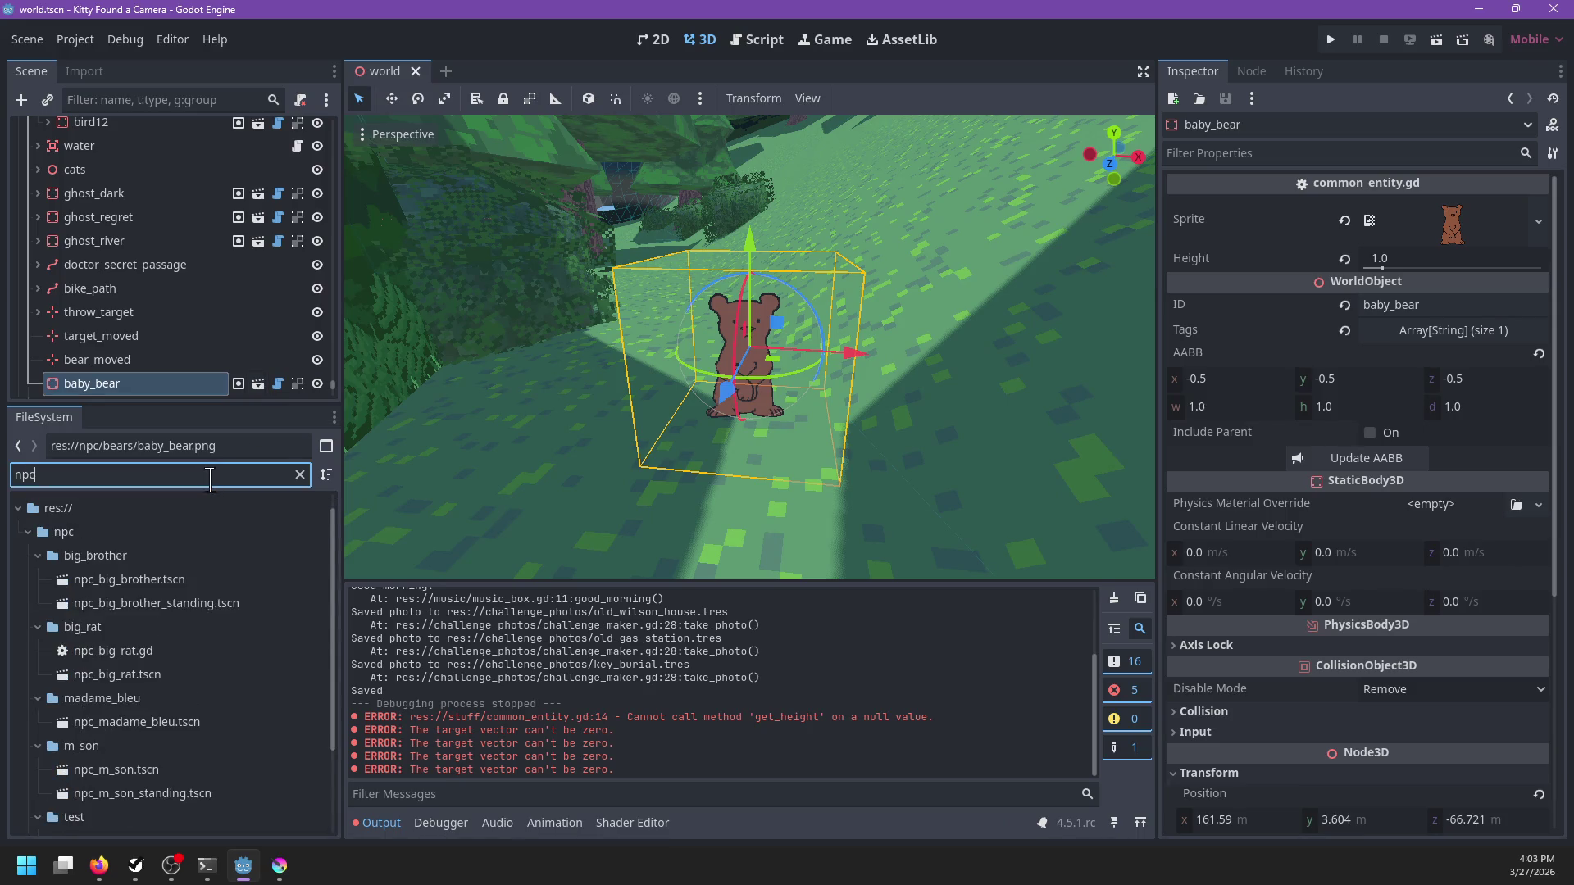
scroll(156, 740, "down", 3)
left_click_drag(115, 797, 135, 360)
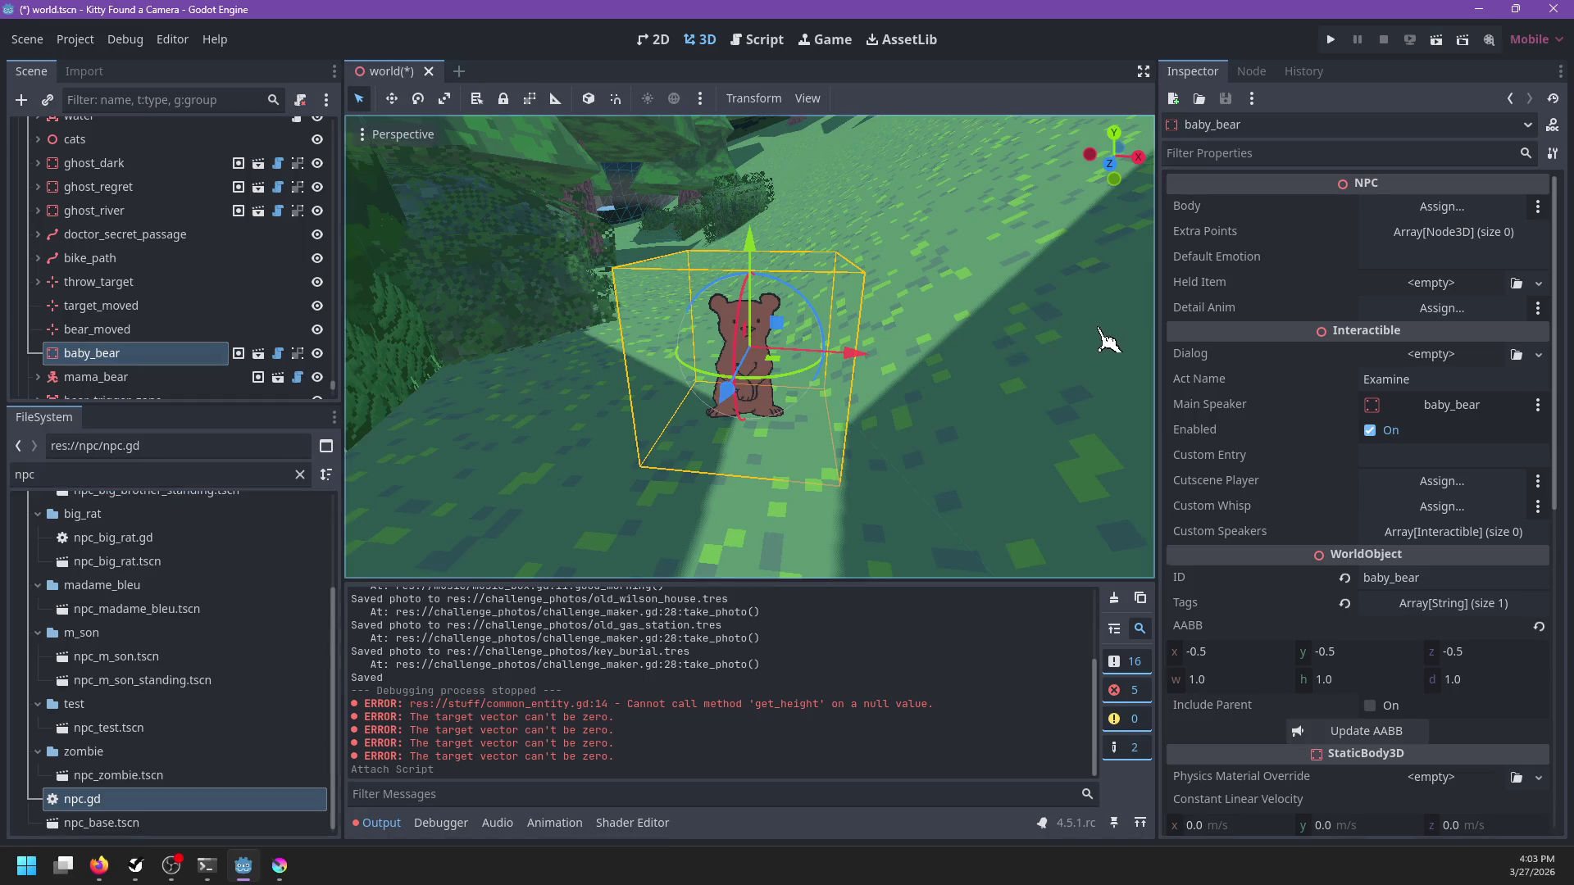
key("ctrl+z")
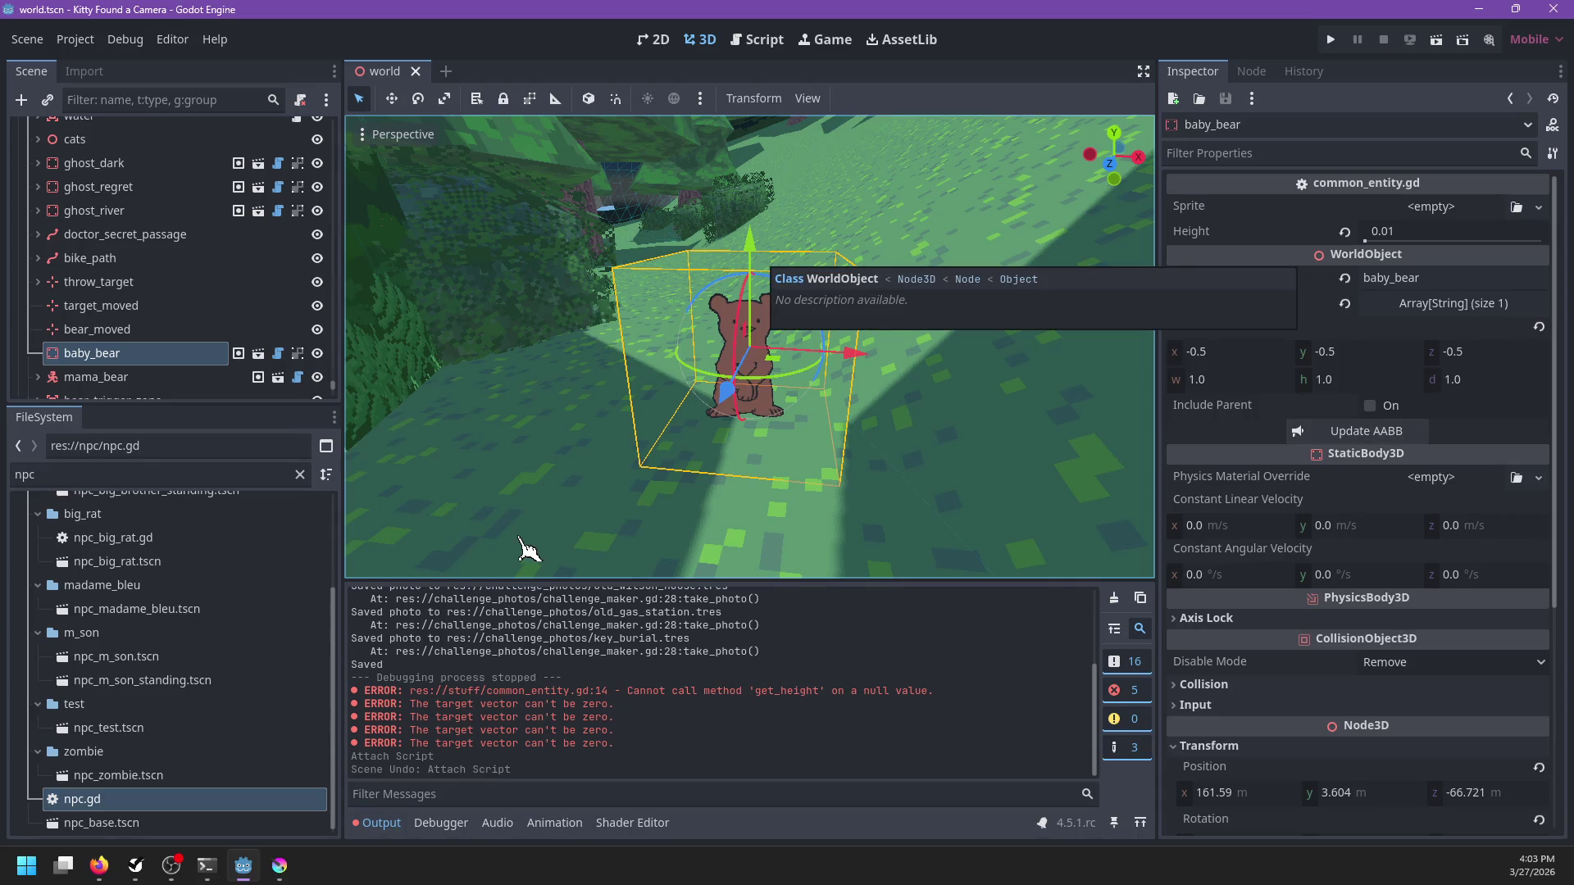
Step: Read npc.gd and its Interactible parent script, then return to baby_bear in 3D view
double_click(98, 799)
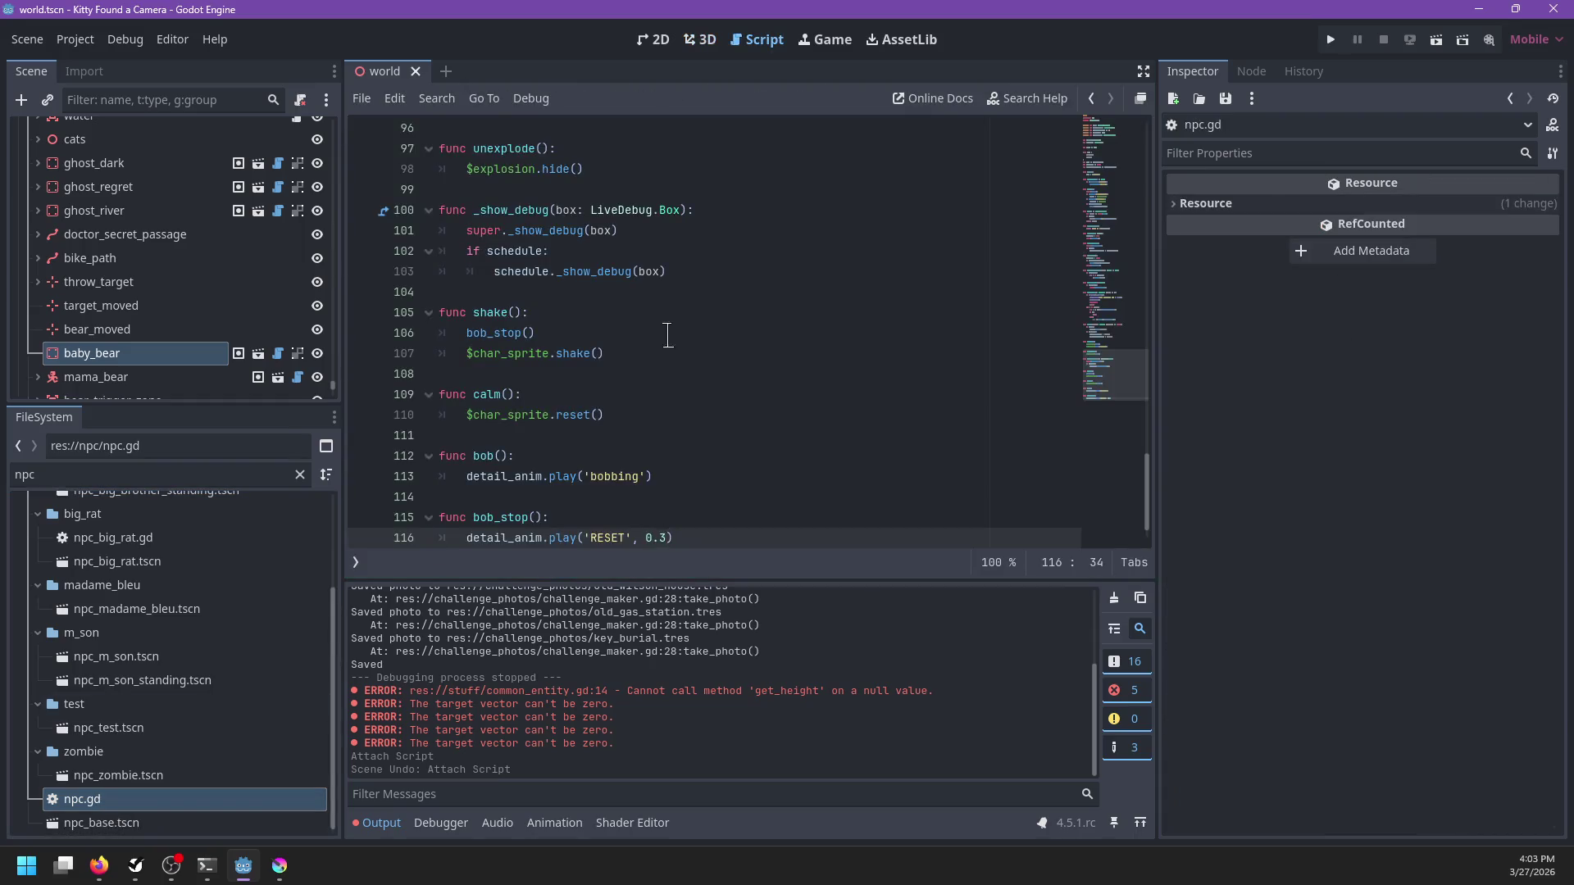
scroll(664, 328, "up", 20)
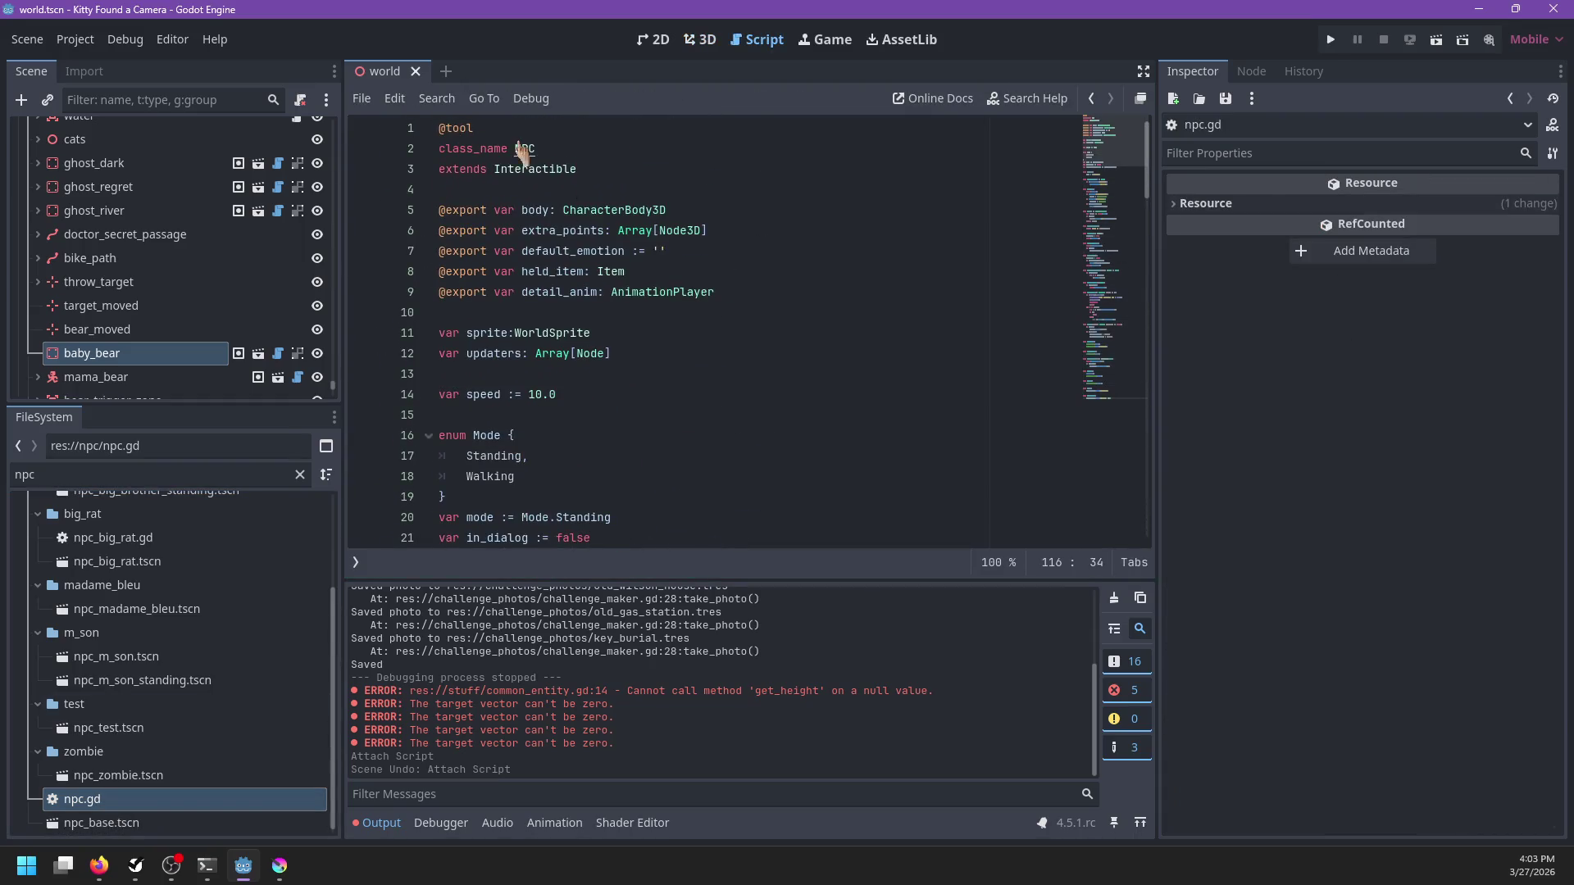
left_click(521, 170, "ctrl")
scroll(669, 187, "up", 3)
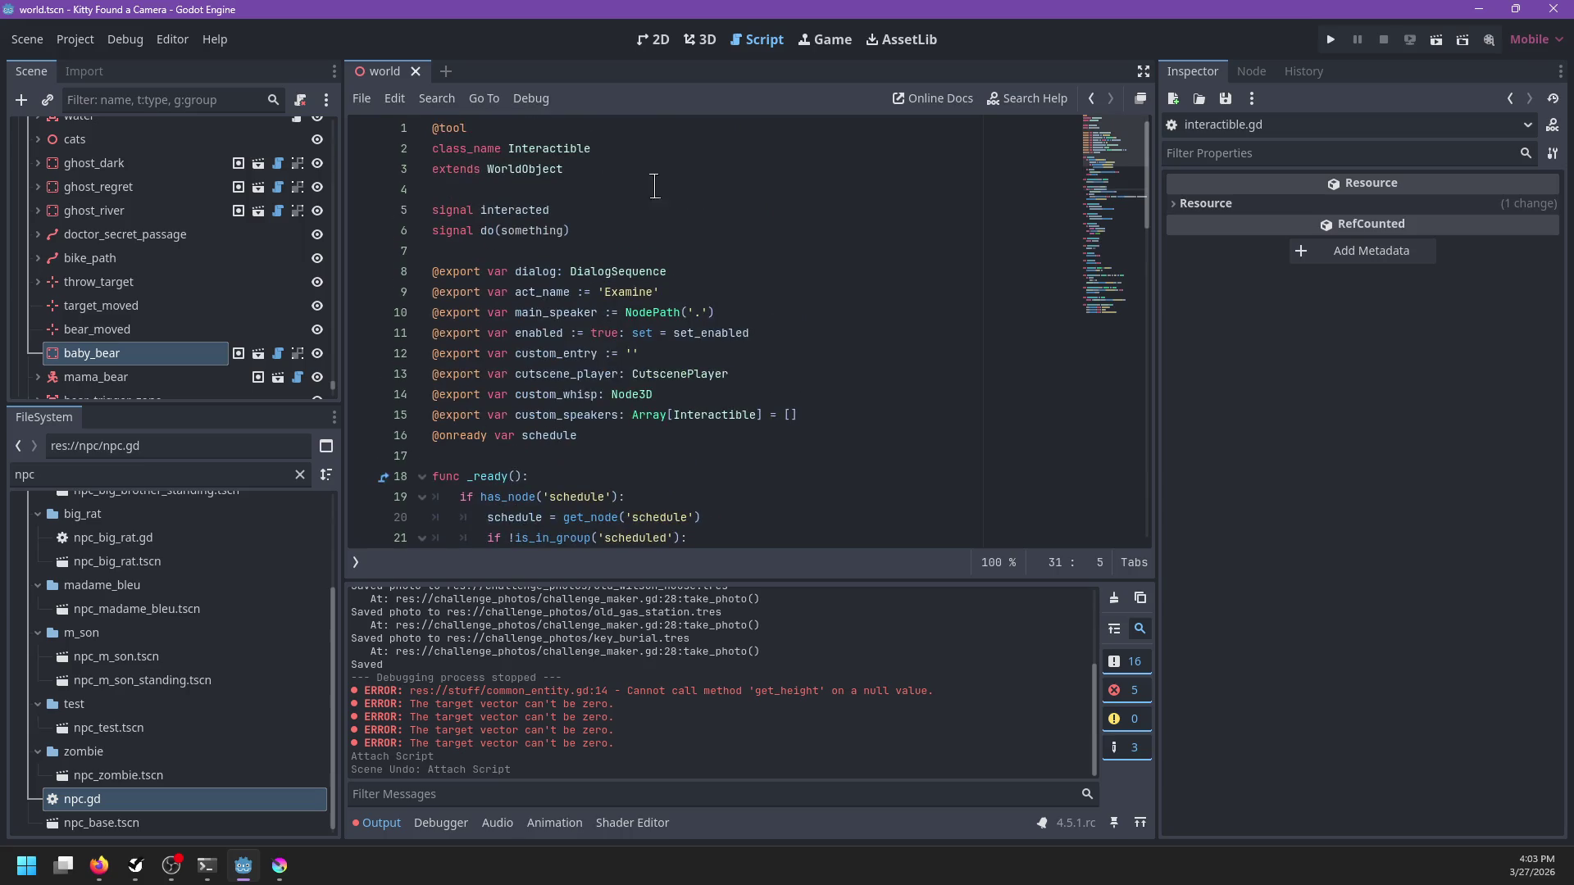
left_click(156, 355)
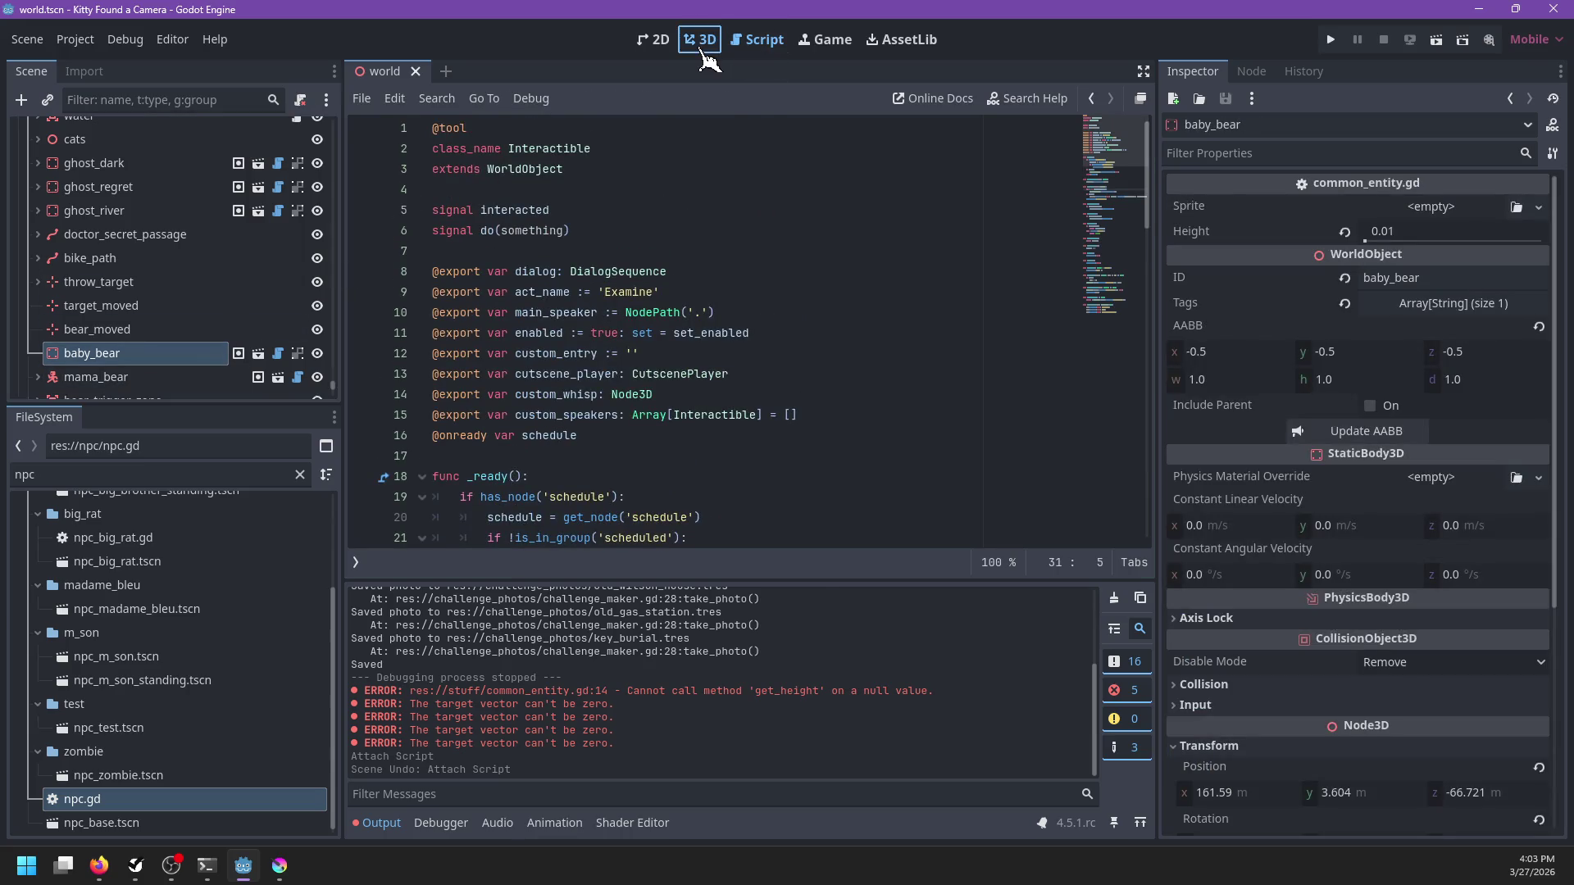
left_click(699, 40)
left_click_drag(578, 431, 608, 450)
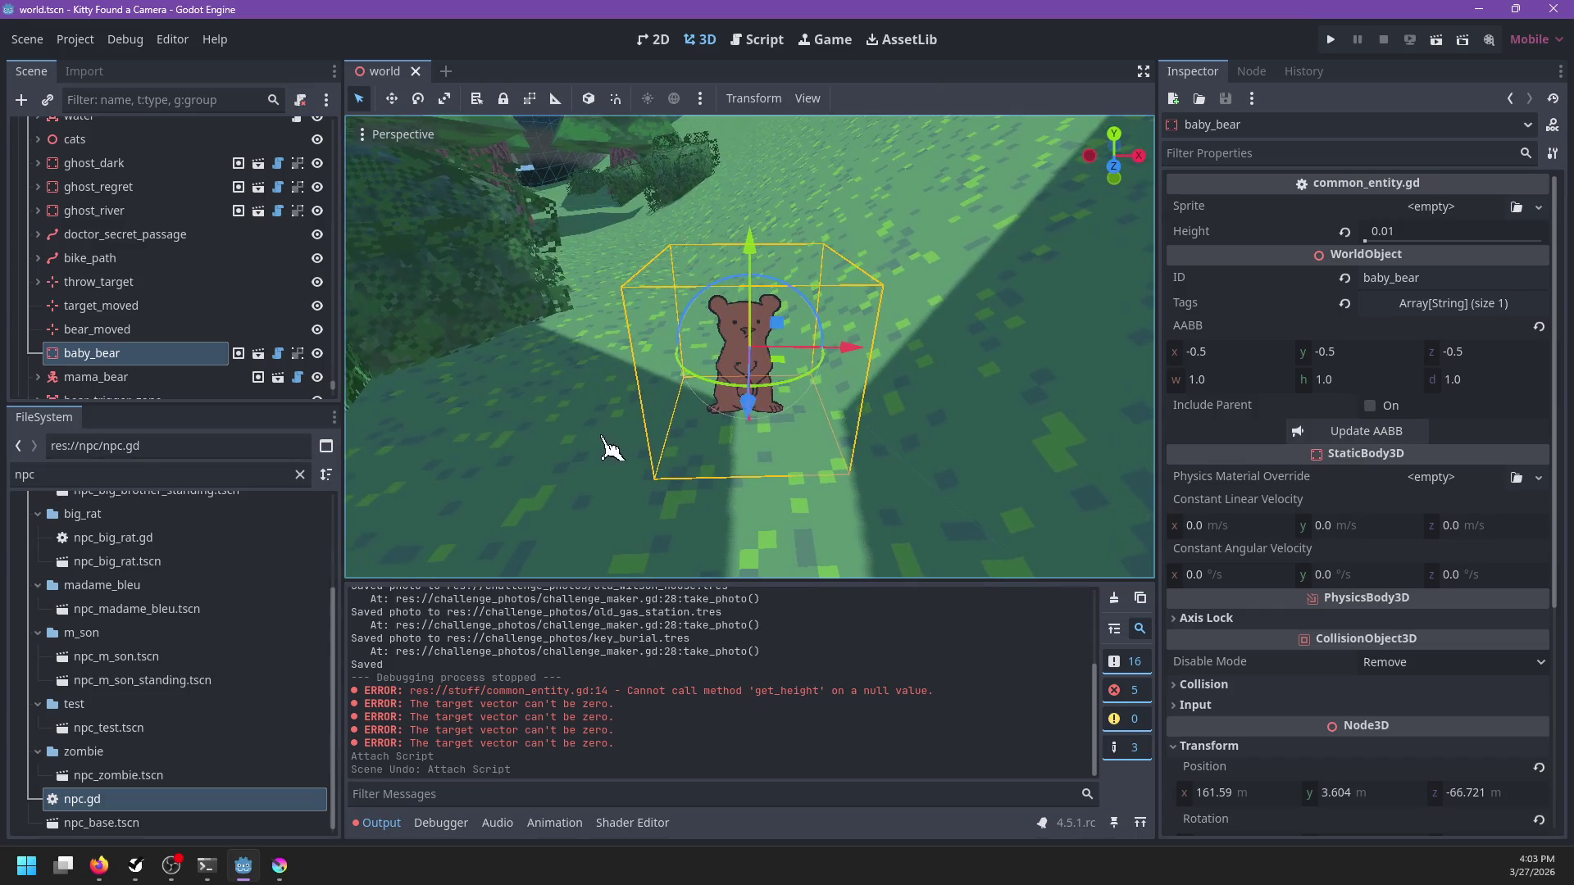
Step: Filter FileSystem for 'interact' and attach interactible.gd to baby_bear
left_click(182, 474)
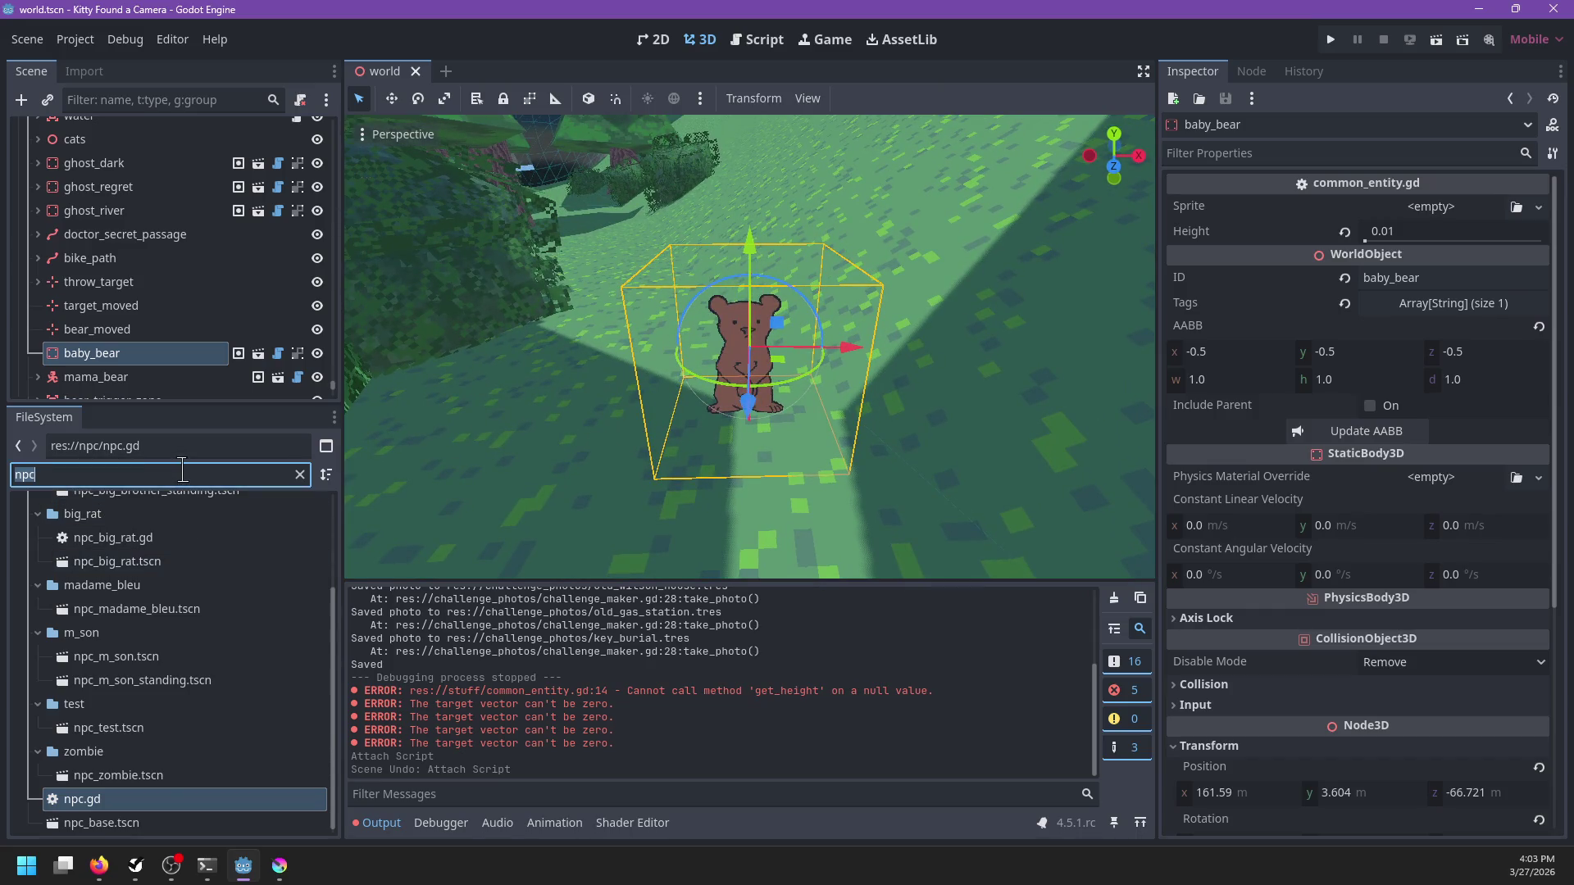
type("interact")
left_click_drag(148, 567, 199, 351)
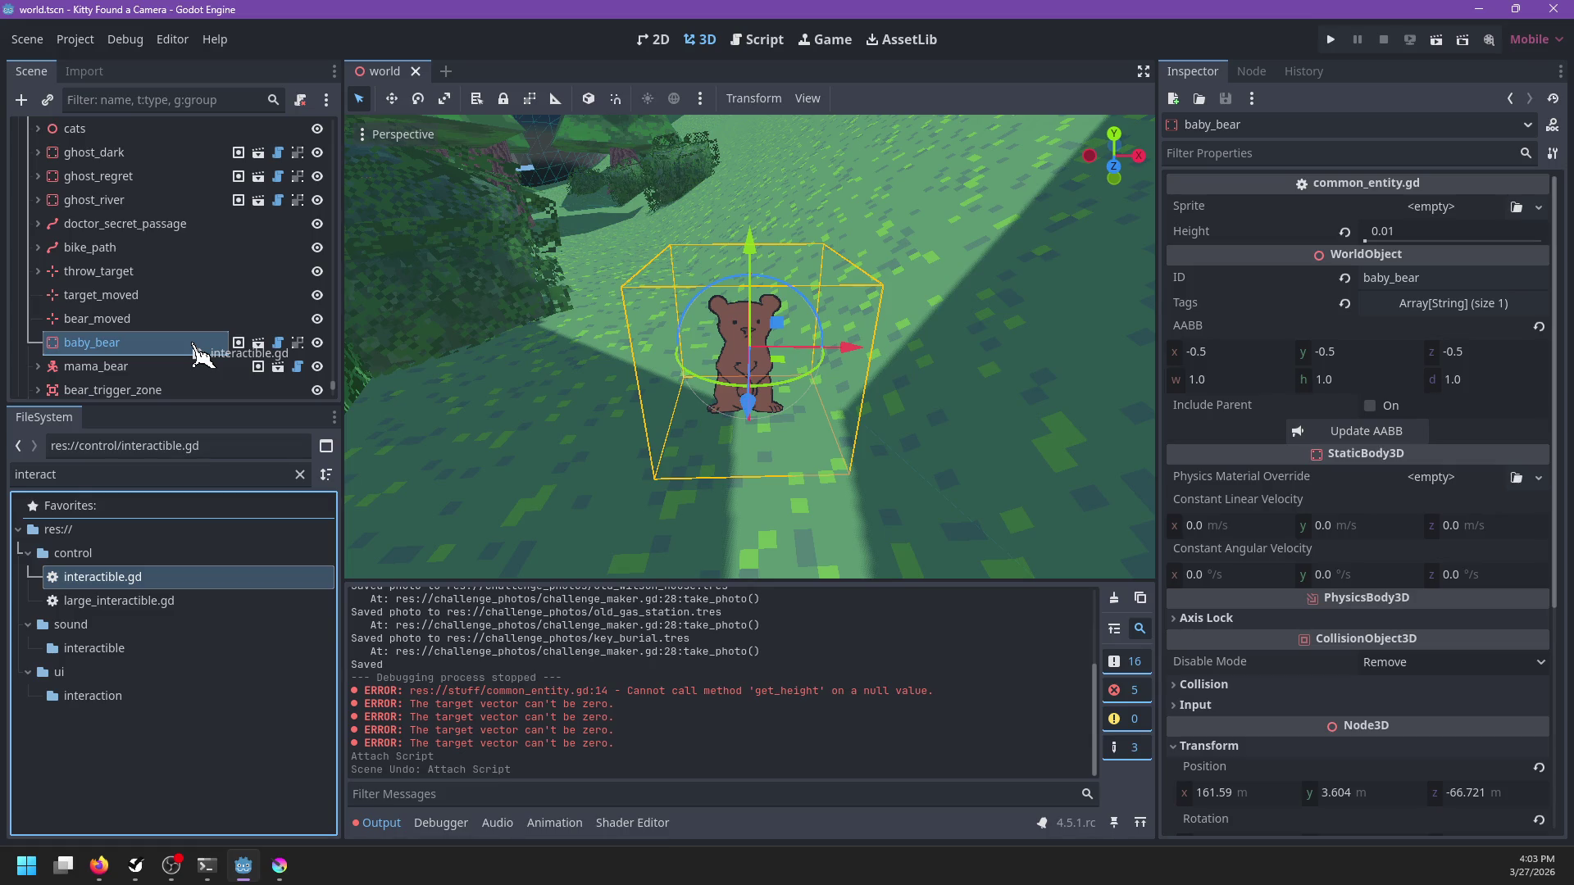
left_click_drag(199, 351, 199, 351)
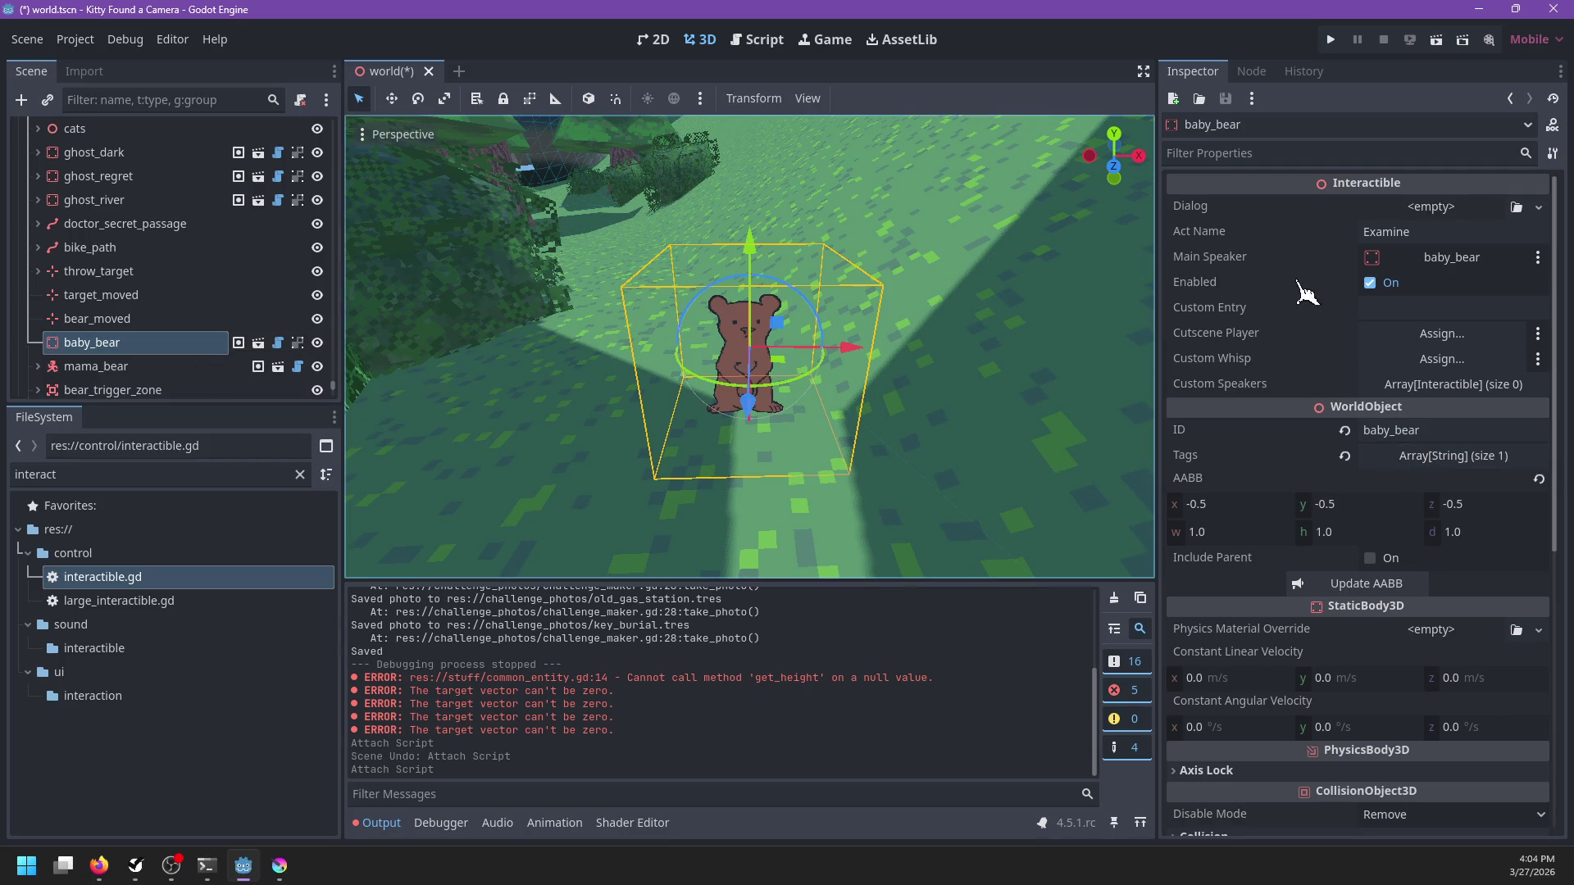
mouse_move(783, 499)
left_mouse_down()
mouse_move(706, 362)
mouse_move(769, 346)
left_mouse_up()
left_click_drag(751, 253, 752, 263)
left_click_drag(898, 408, 871, 429)
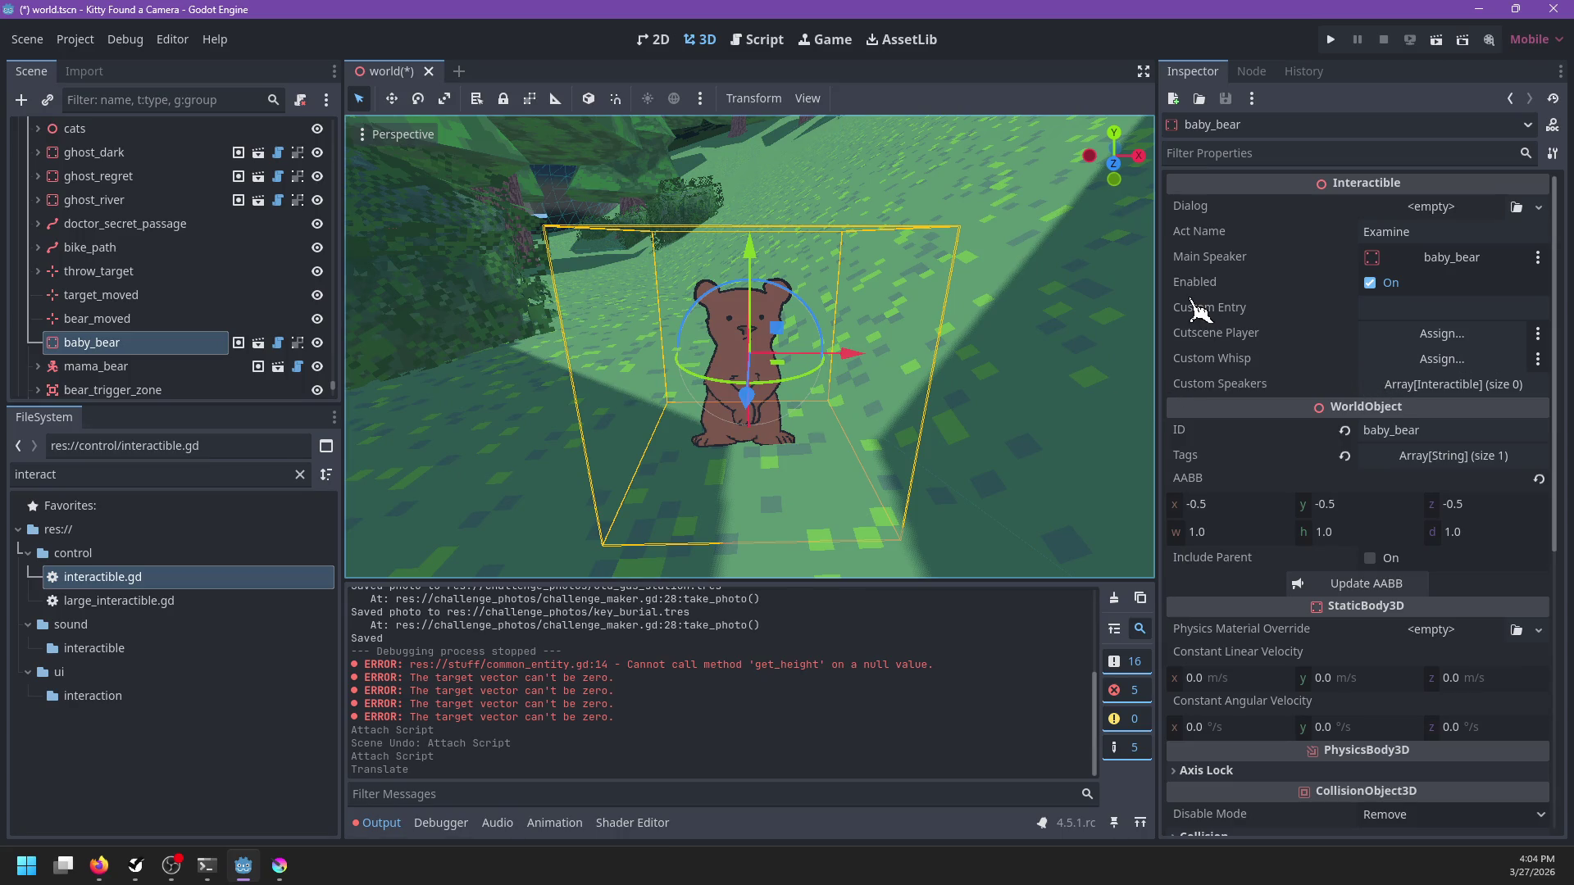
Step: Replace baby_bear's script with custom_action.gd and start editing its Action value
double_click(195, 475)
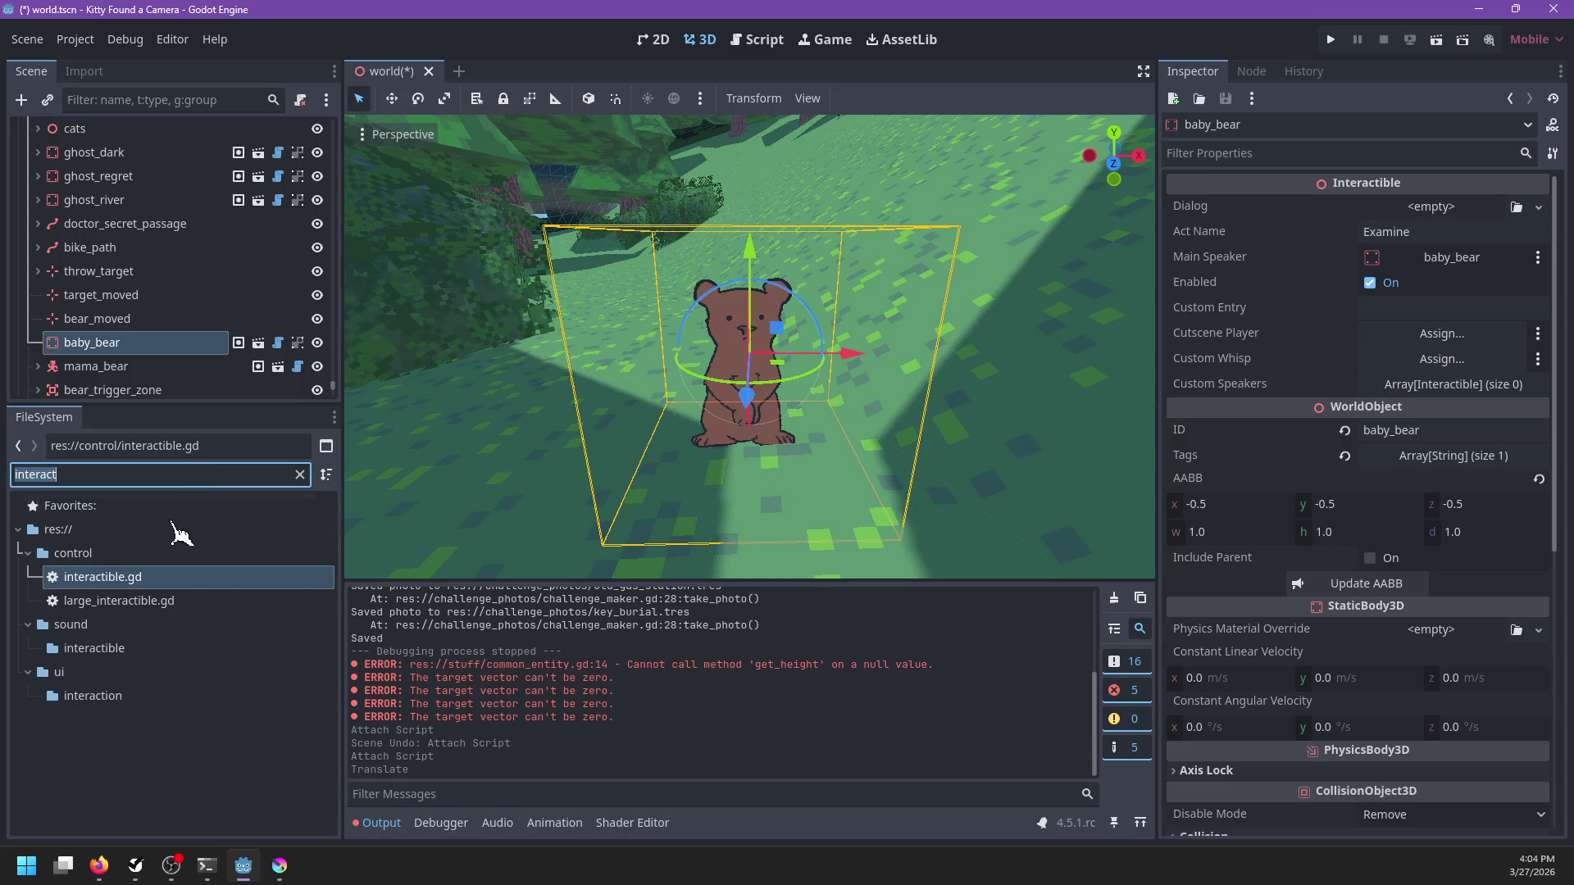
type("custom")
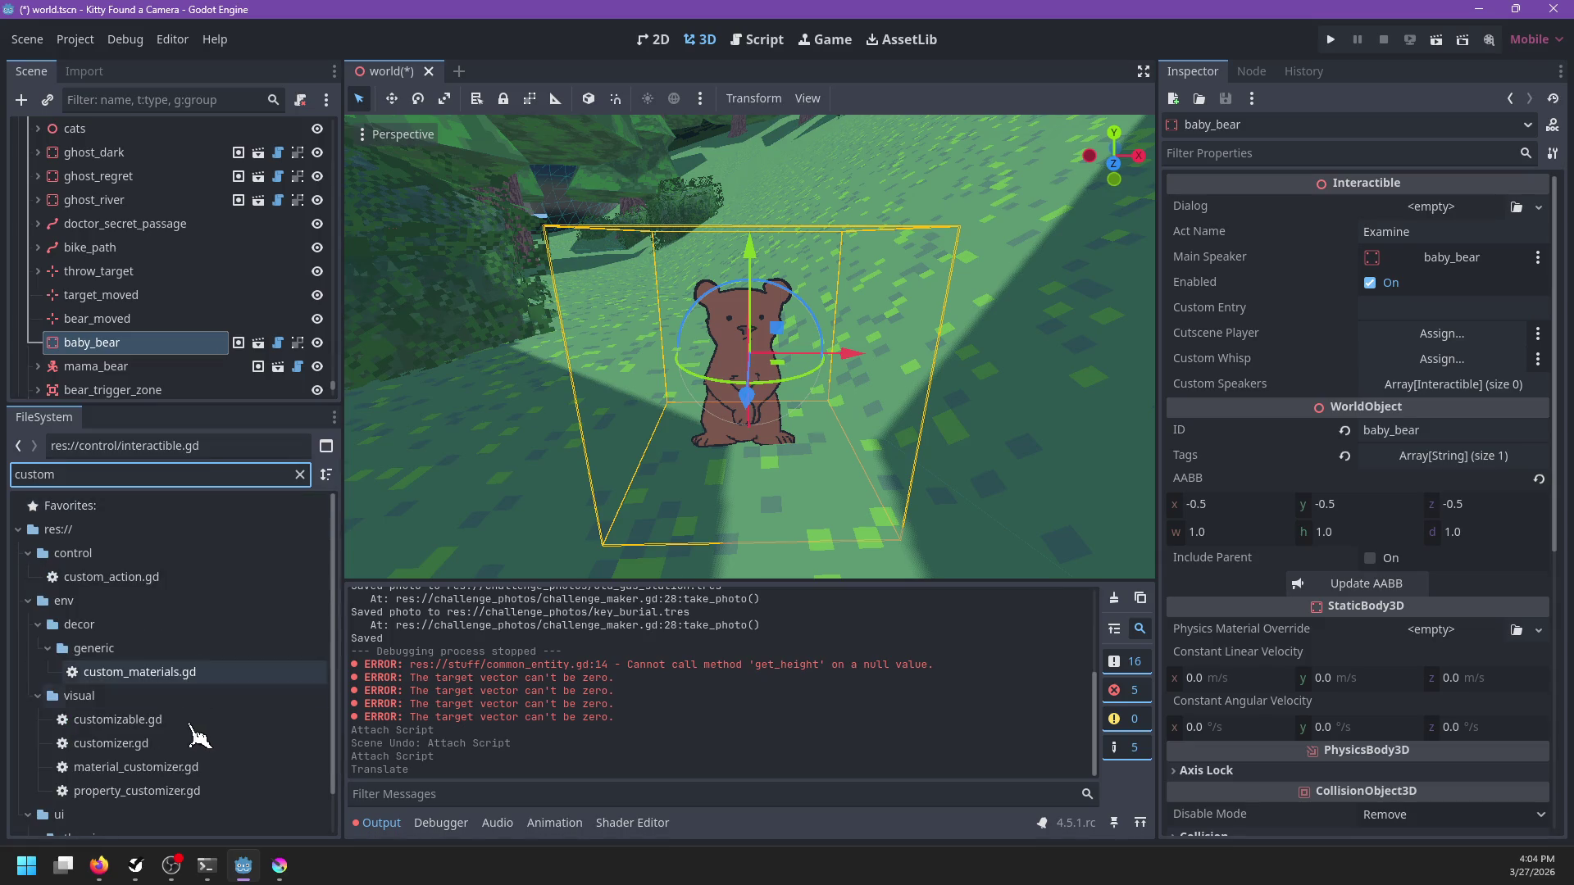
scroll(194, 729, "down", 2)
scroll(200, 728, "up", 2)
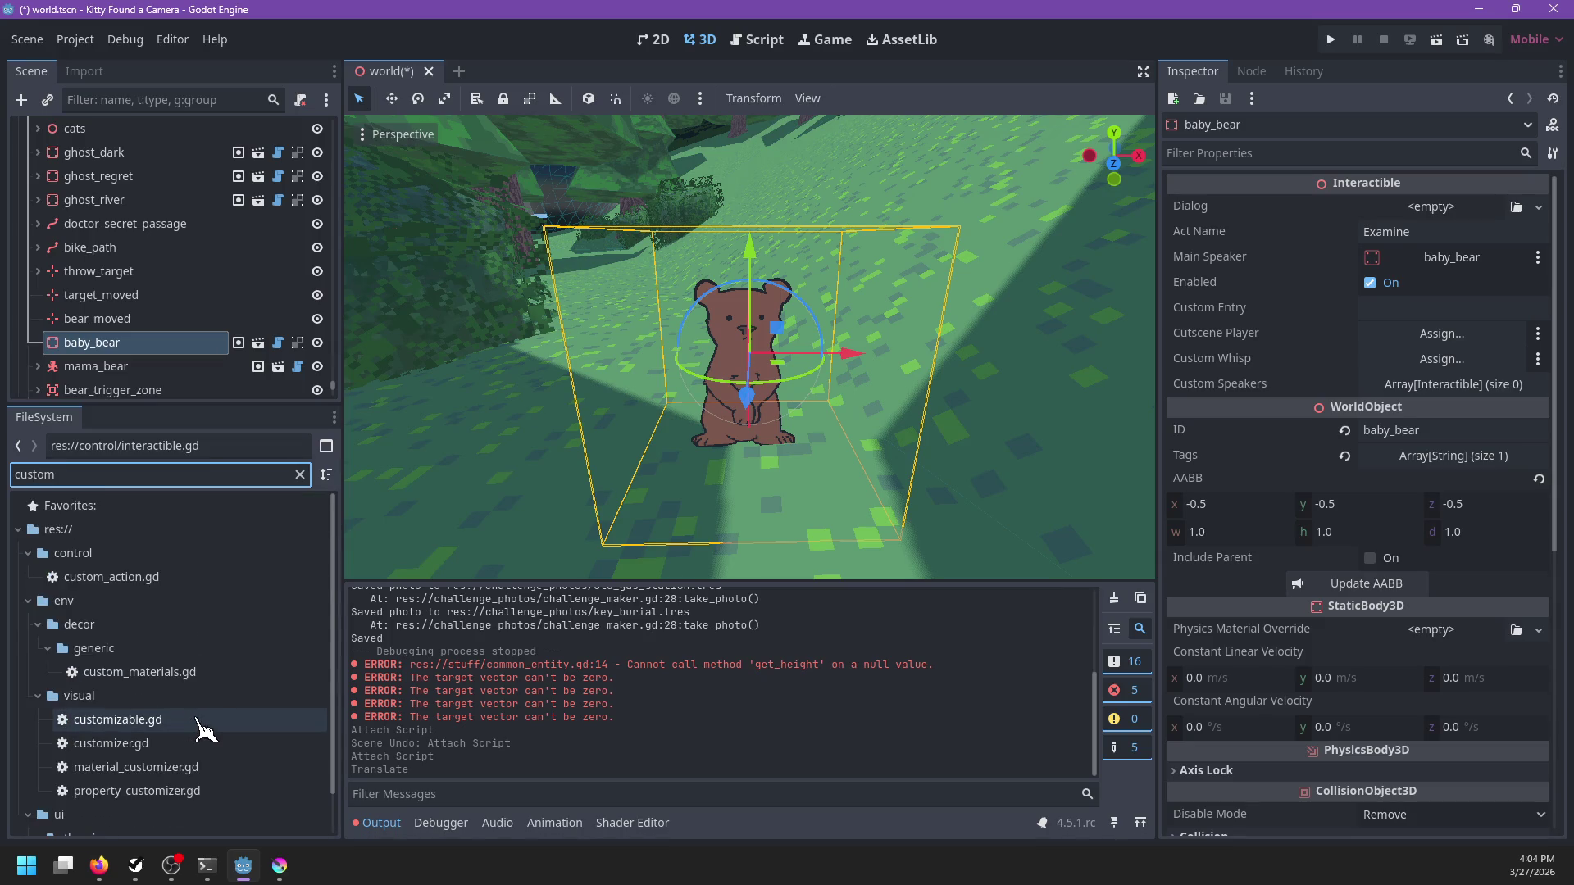
left_click_drag(162, 584, 164, 339)
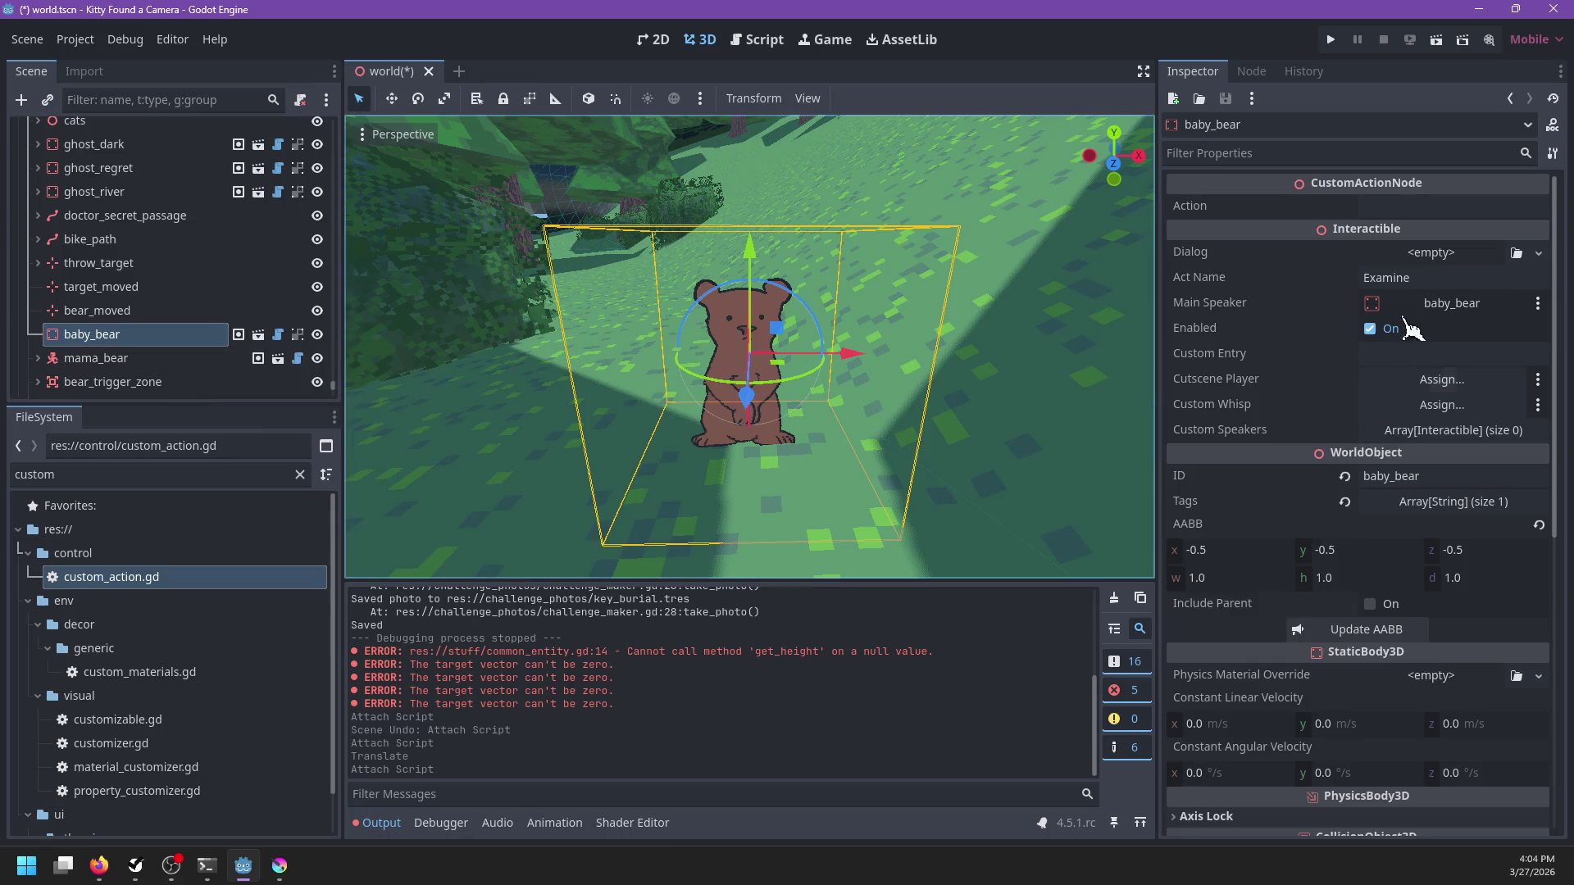
left_click(1426, 207)
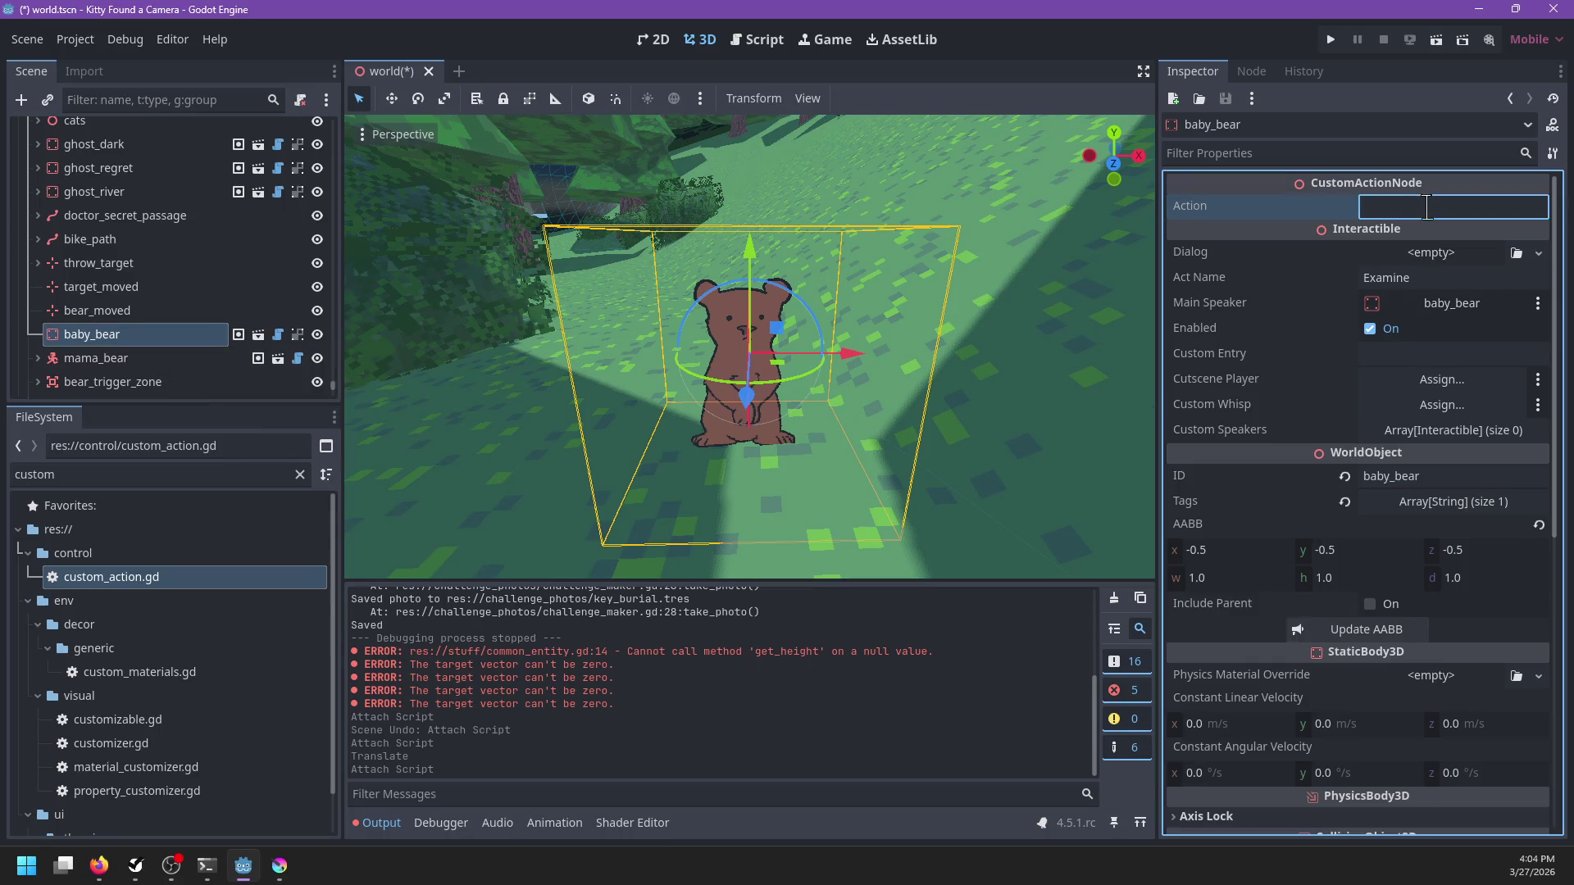
Step: Filter FileSystem for 'player' and open player.tscn
left_click(156, 475)
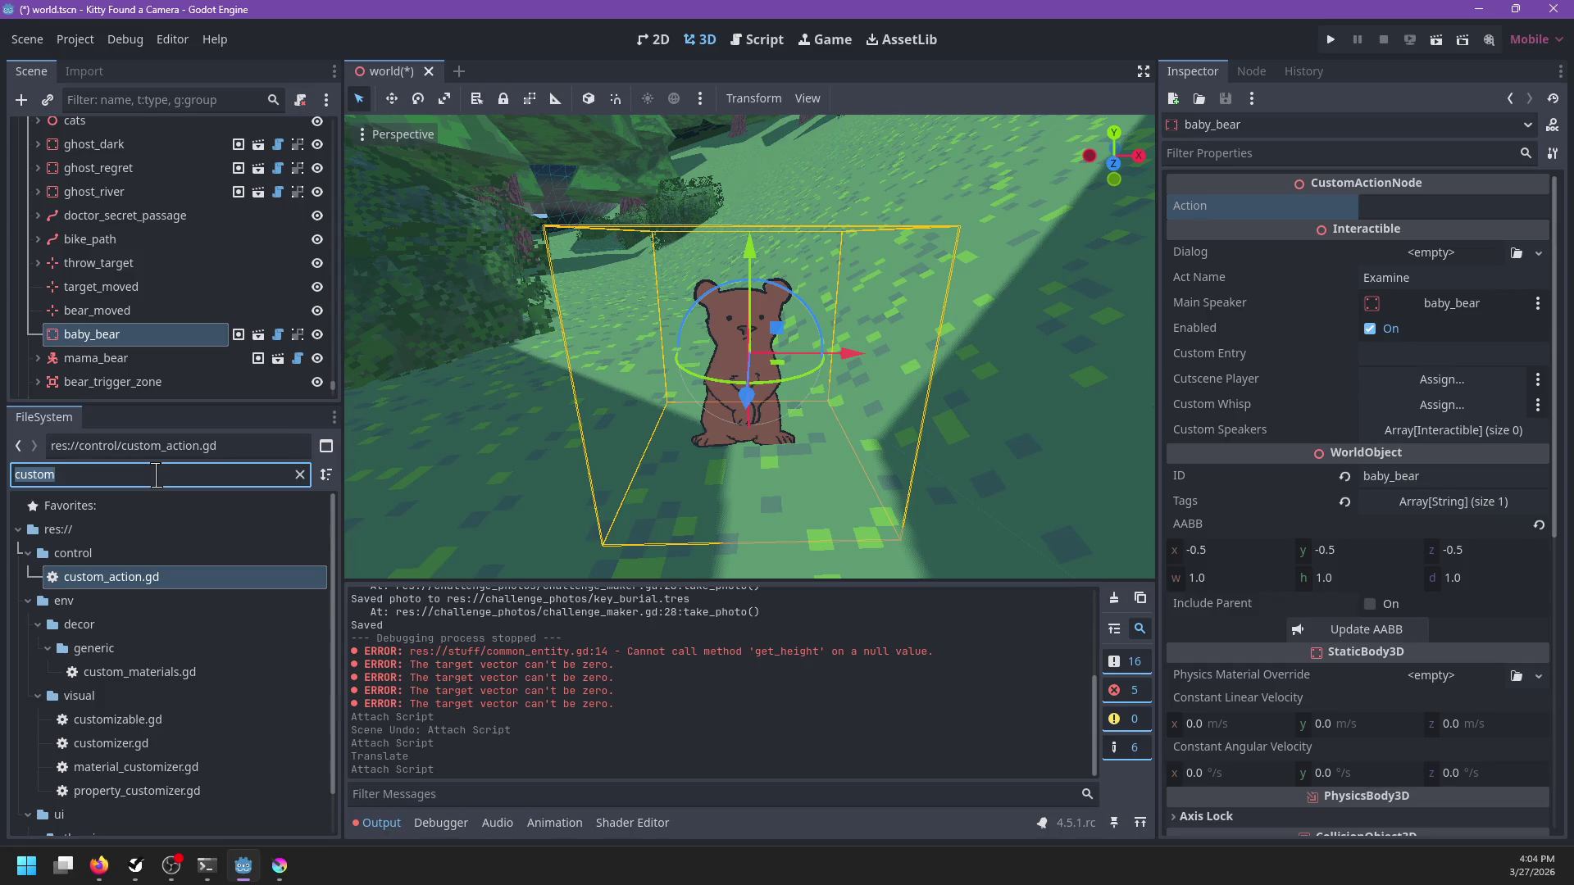
type("kitty")
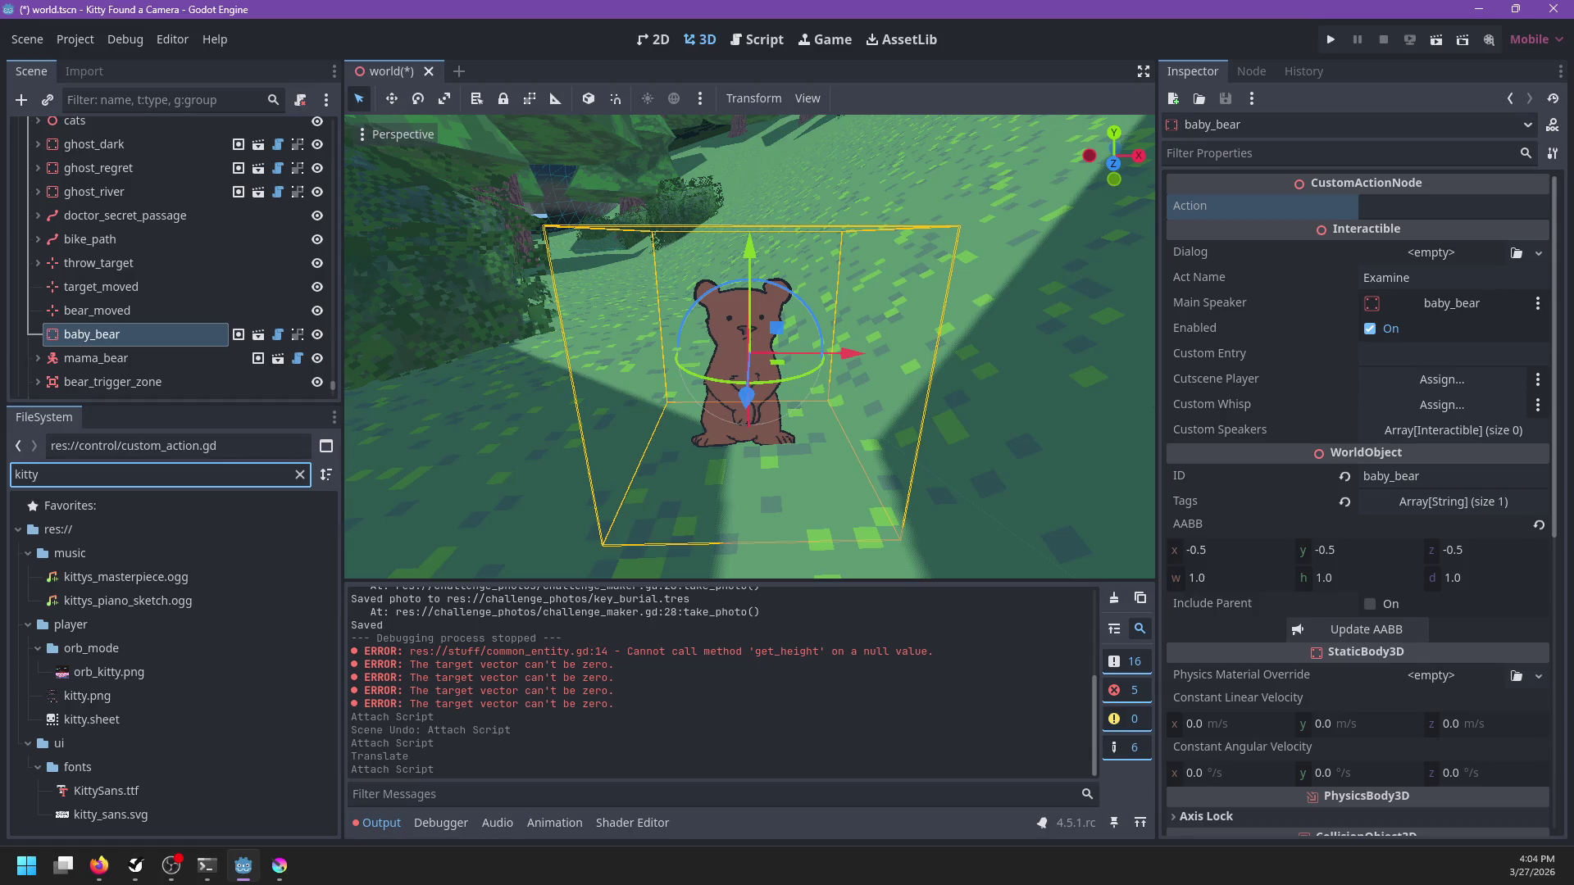
key("alt+Tab")
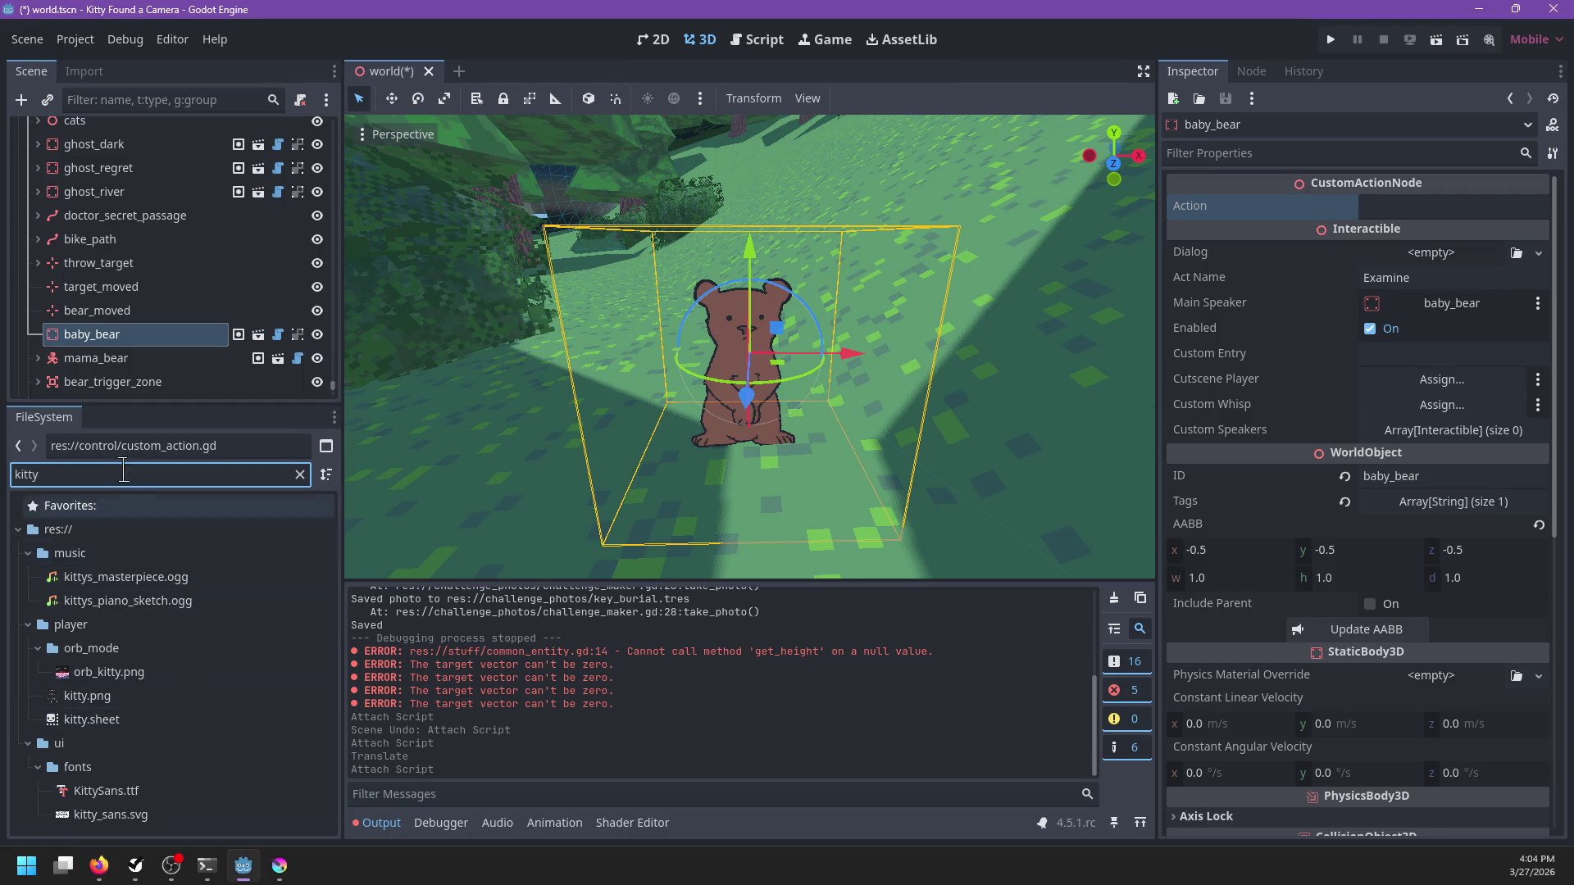
key("ctrl+a")
key("BackSpace")
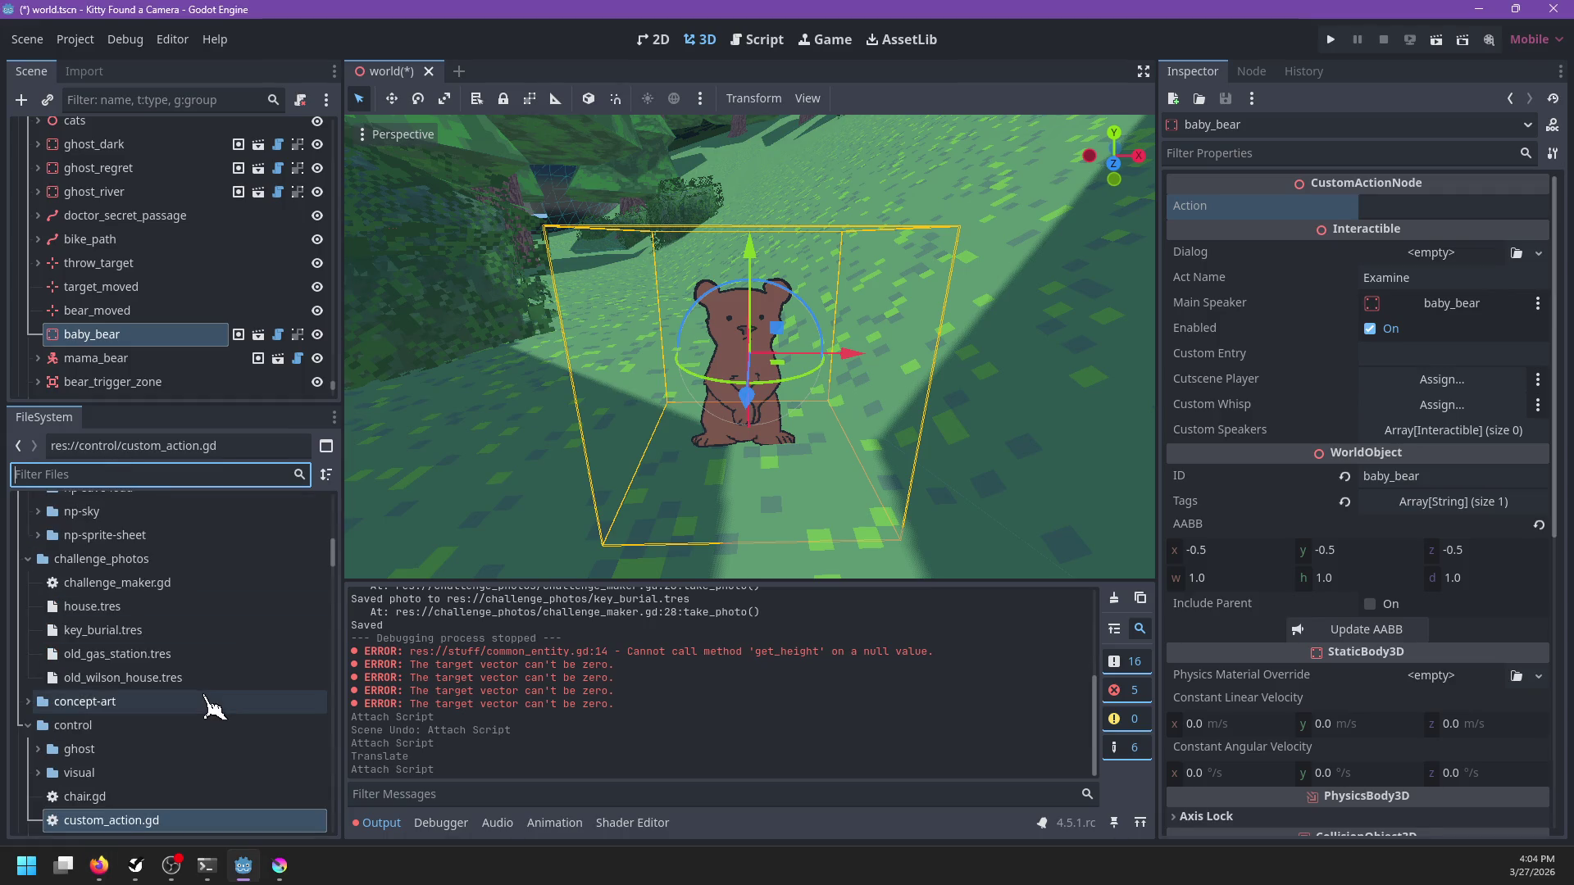
scroll(222, 713, "down", 4)
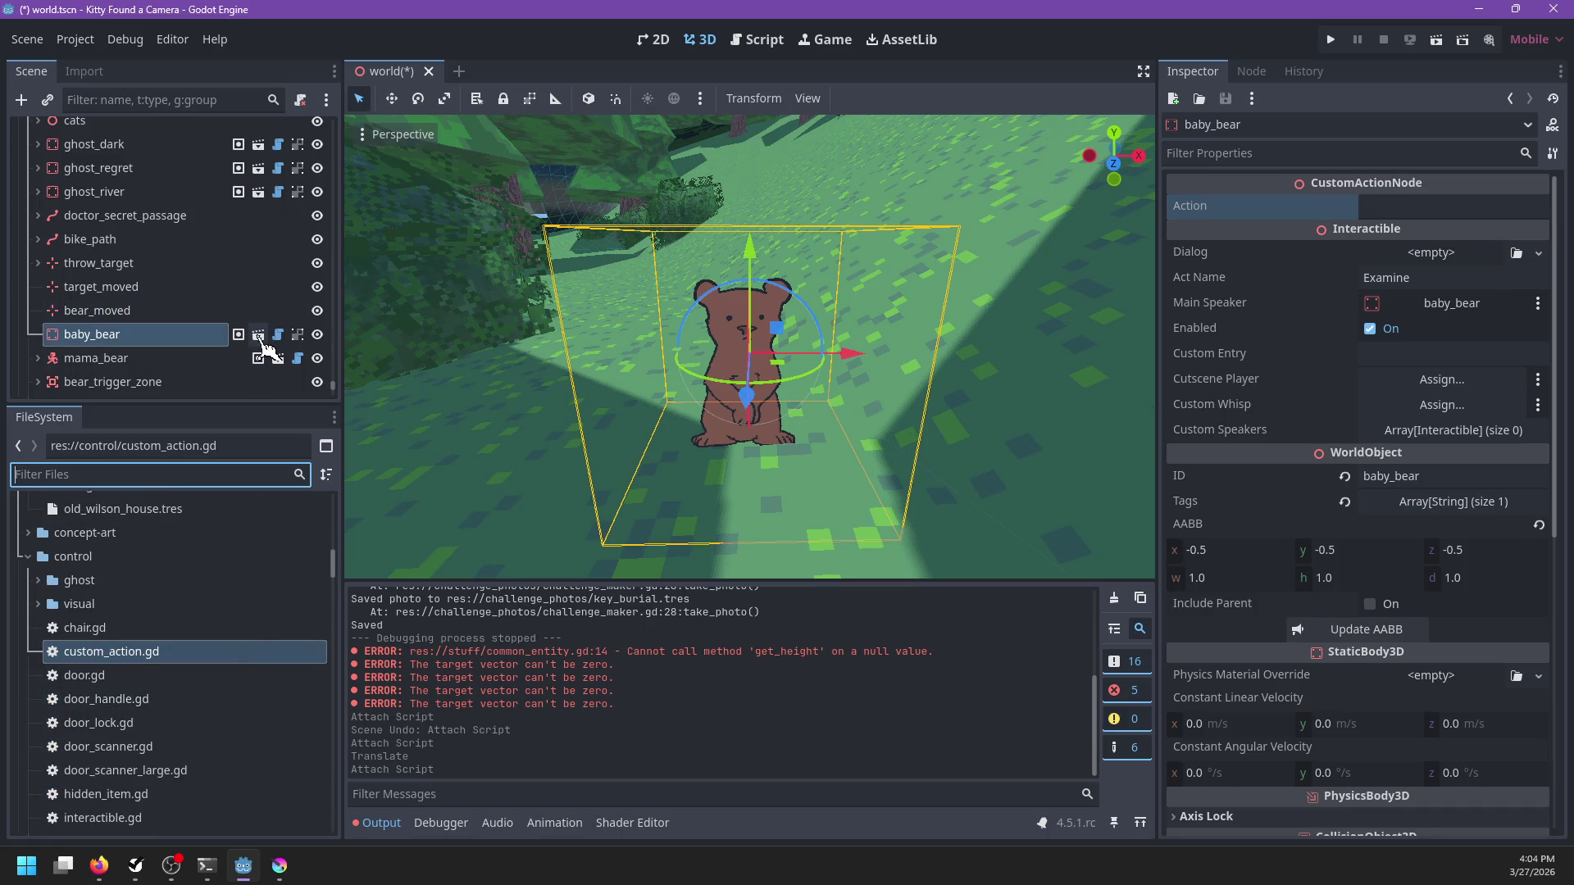
type("kity")
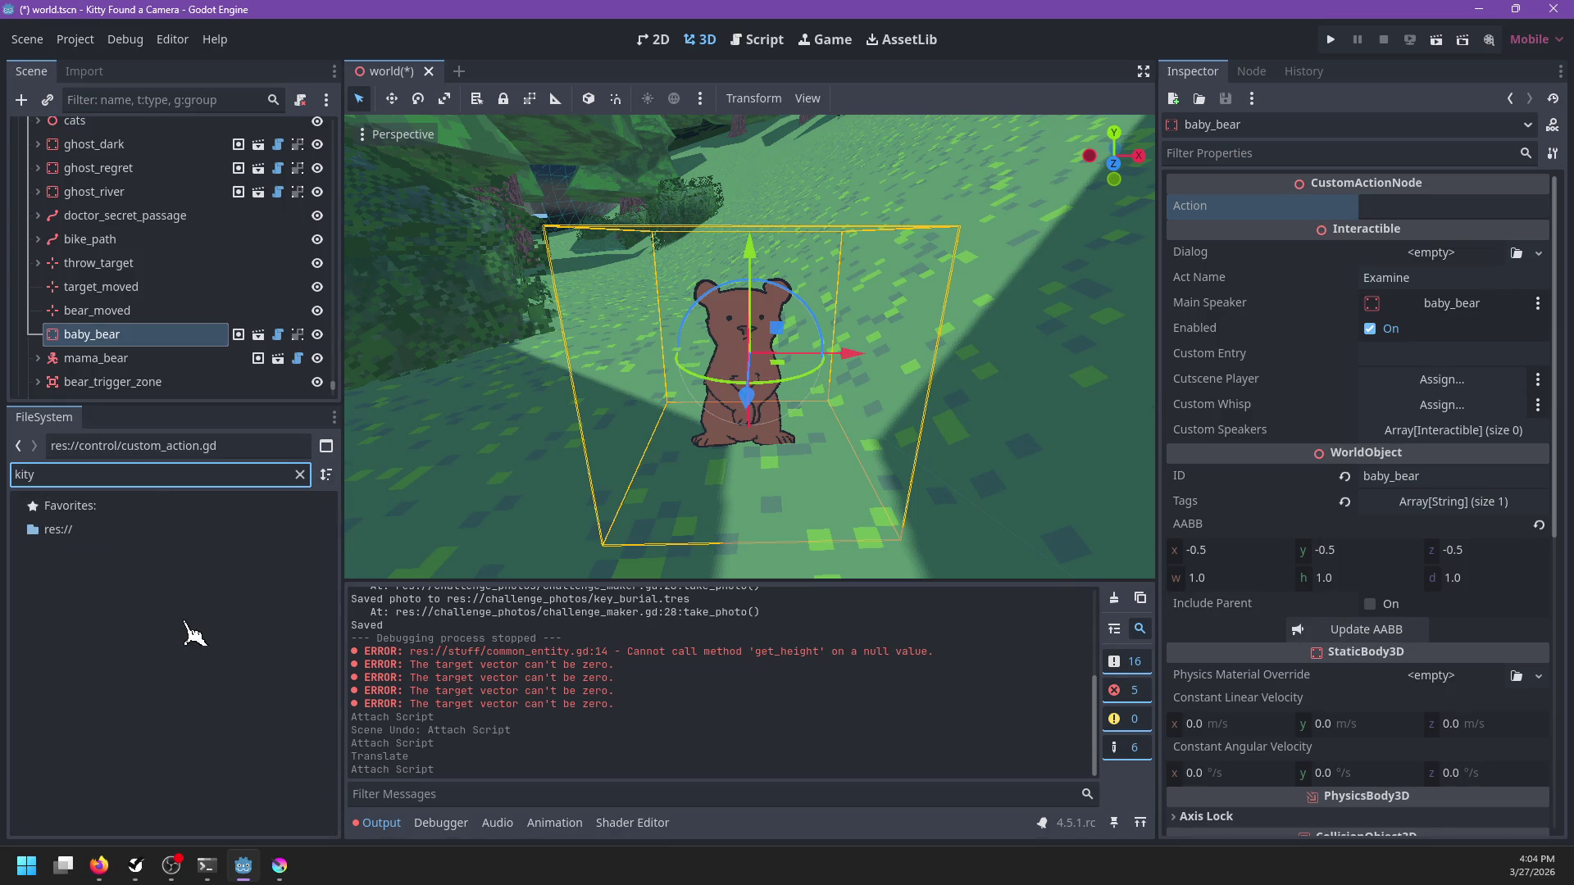
key("BackSpace")
key("BackSpace")
key("BackSpace")
type("player")
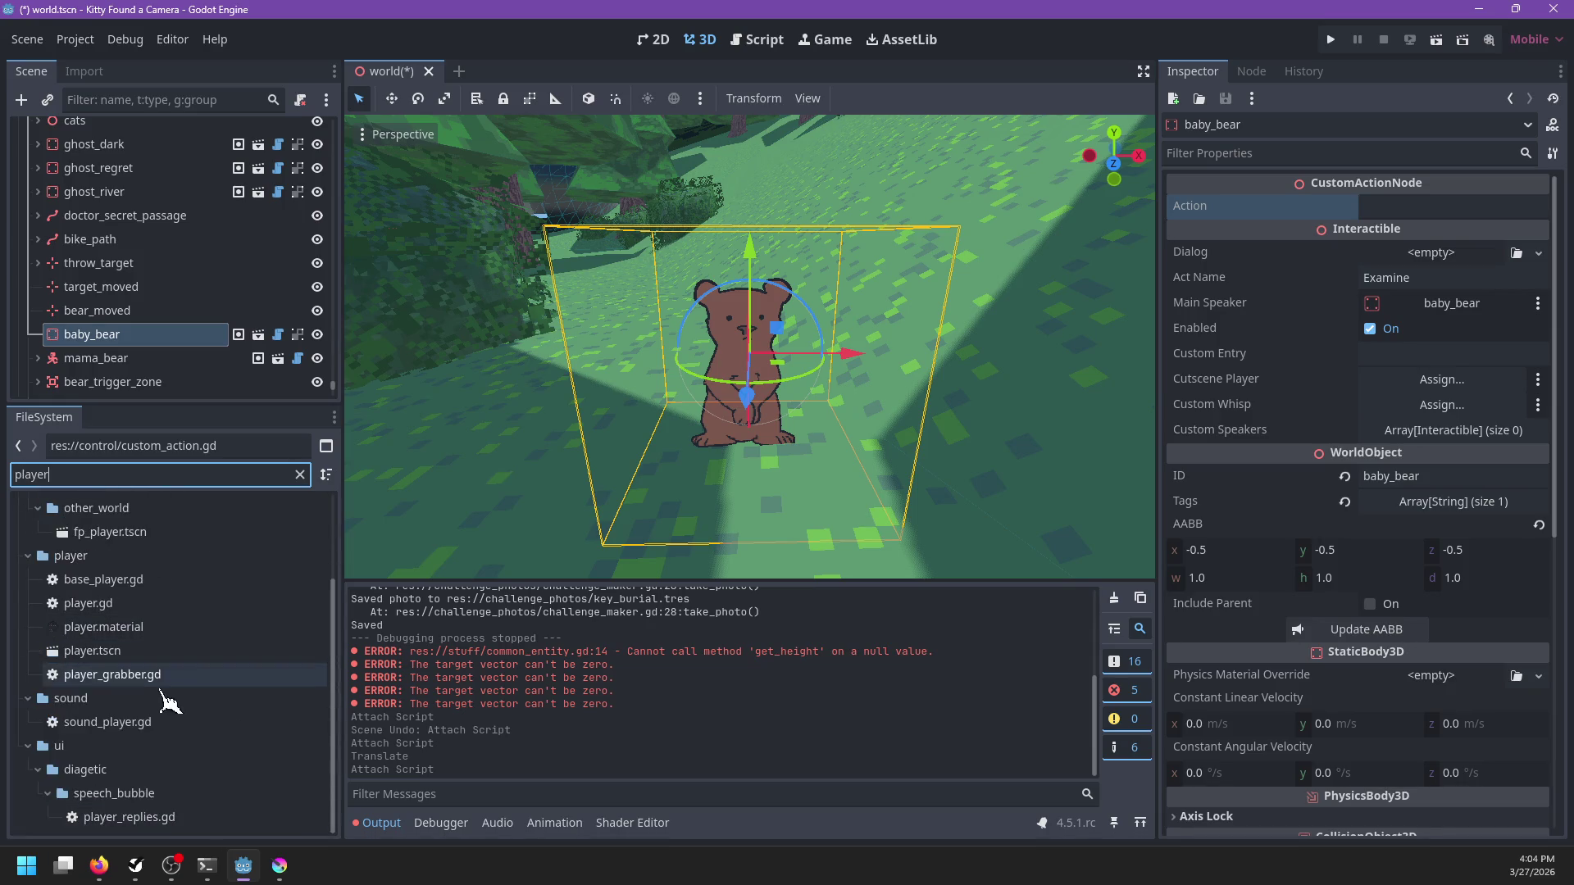
double_click(115, 650)
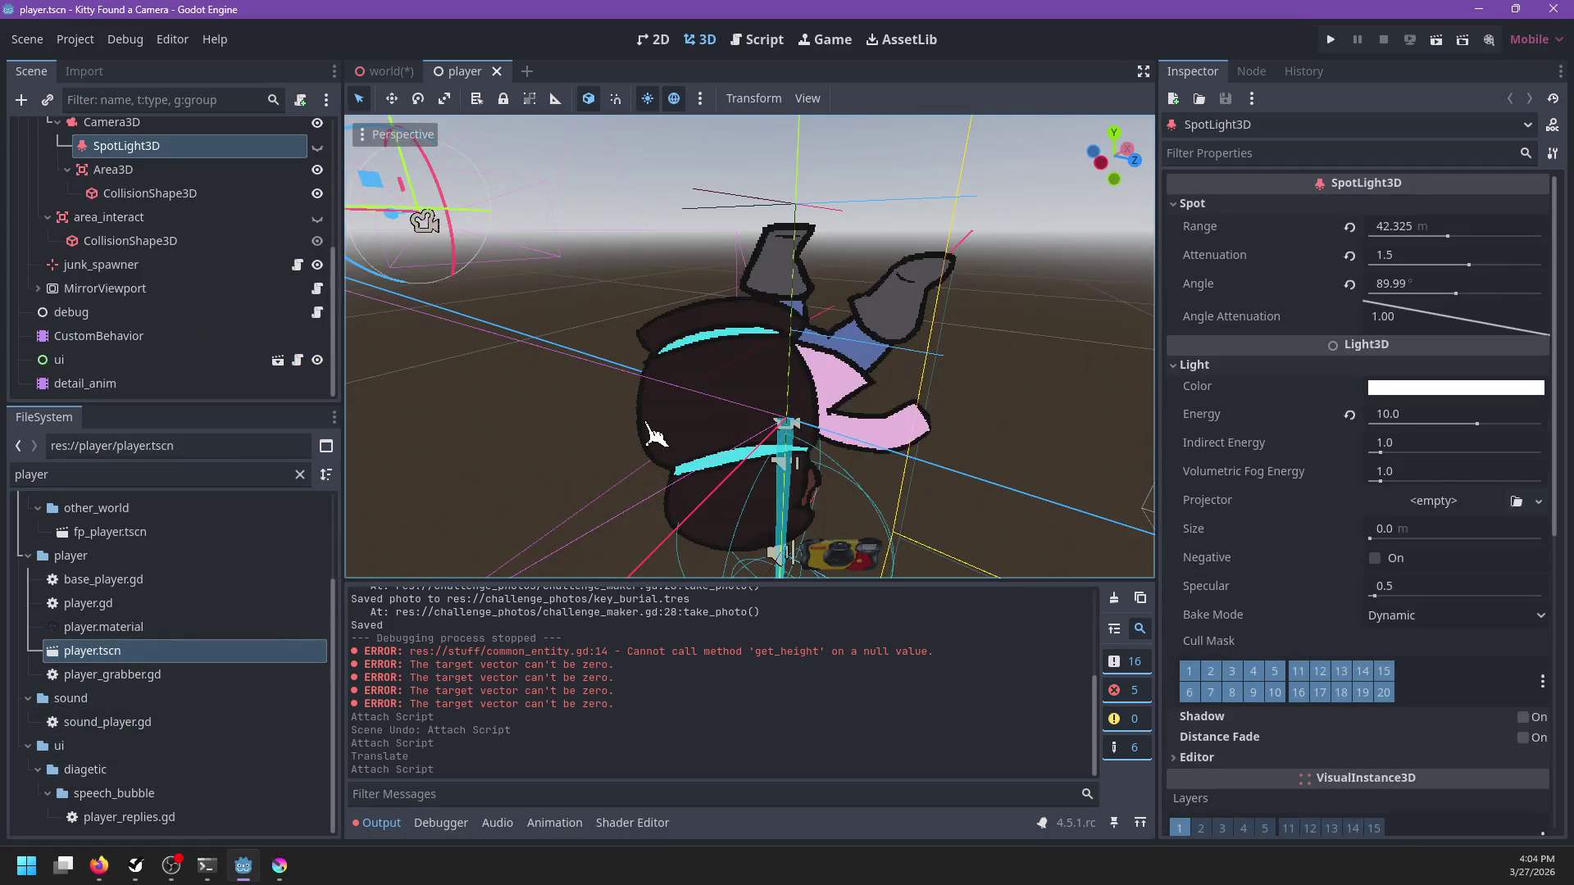
Step: Create a new HugBear animation on the player's CustomBehavior animation player
left_click(197, 336)
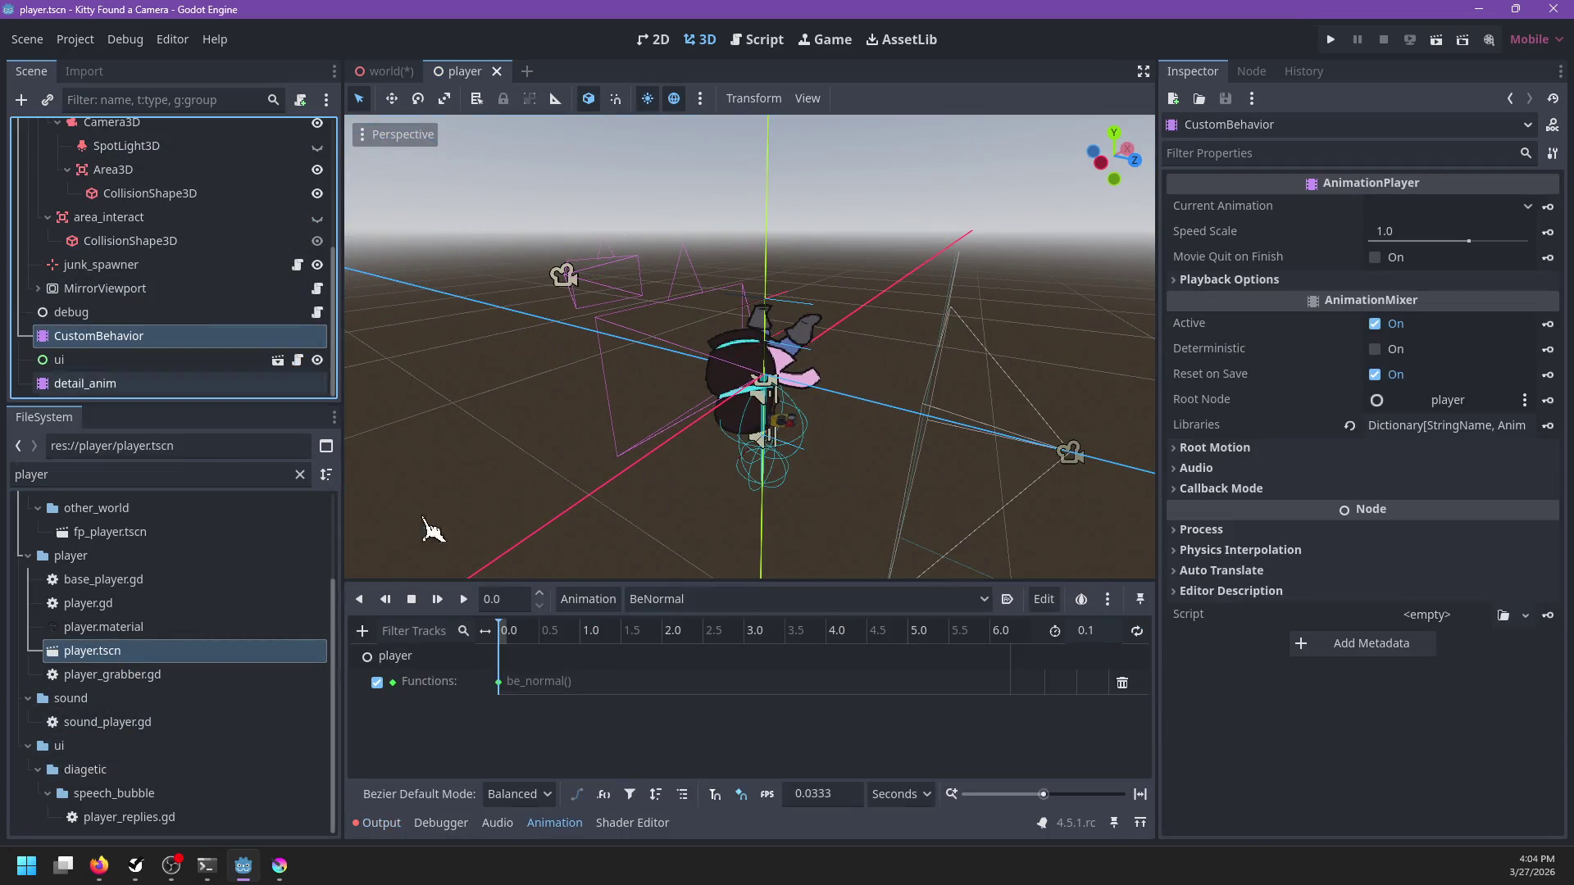
left_click(655, 599)
left_click(598, 607)
left_click(588, 599)
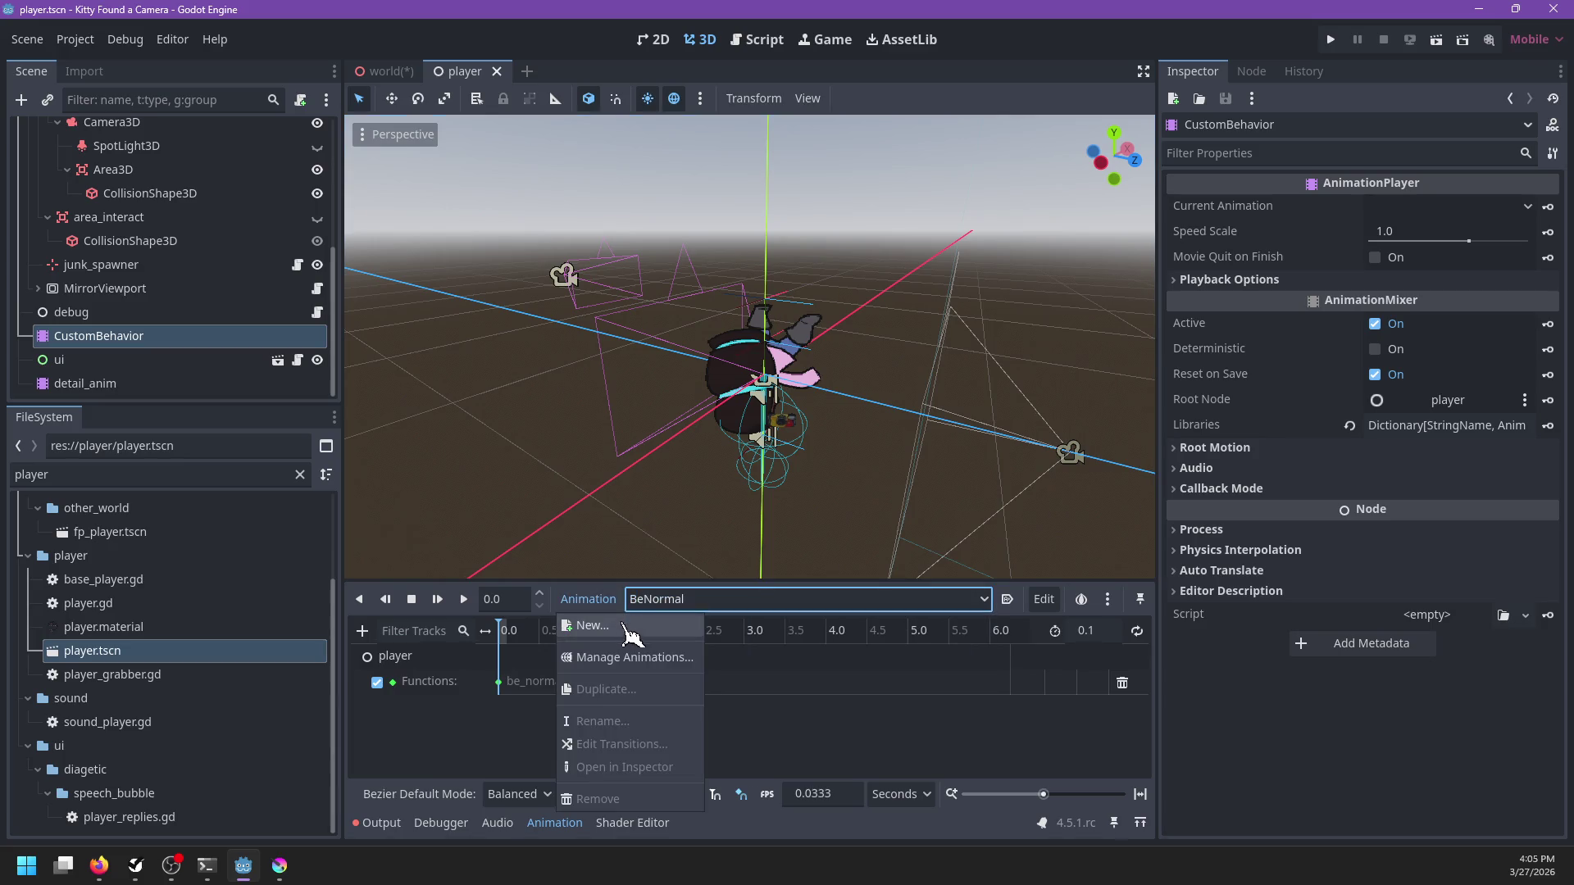
left_click(635, 627)
type("Bear")
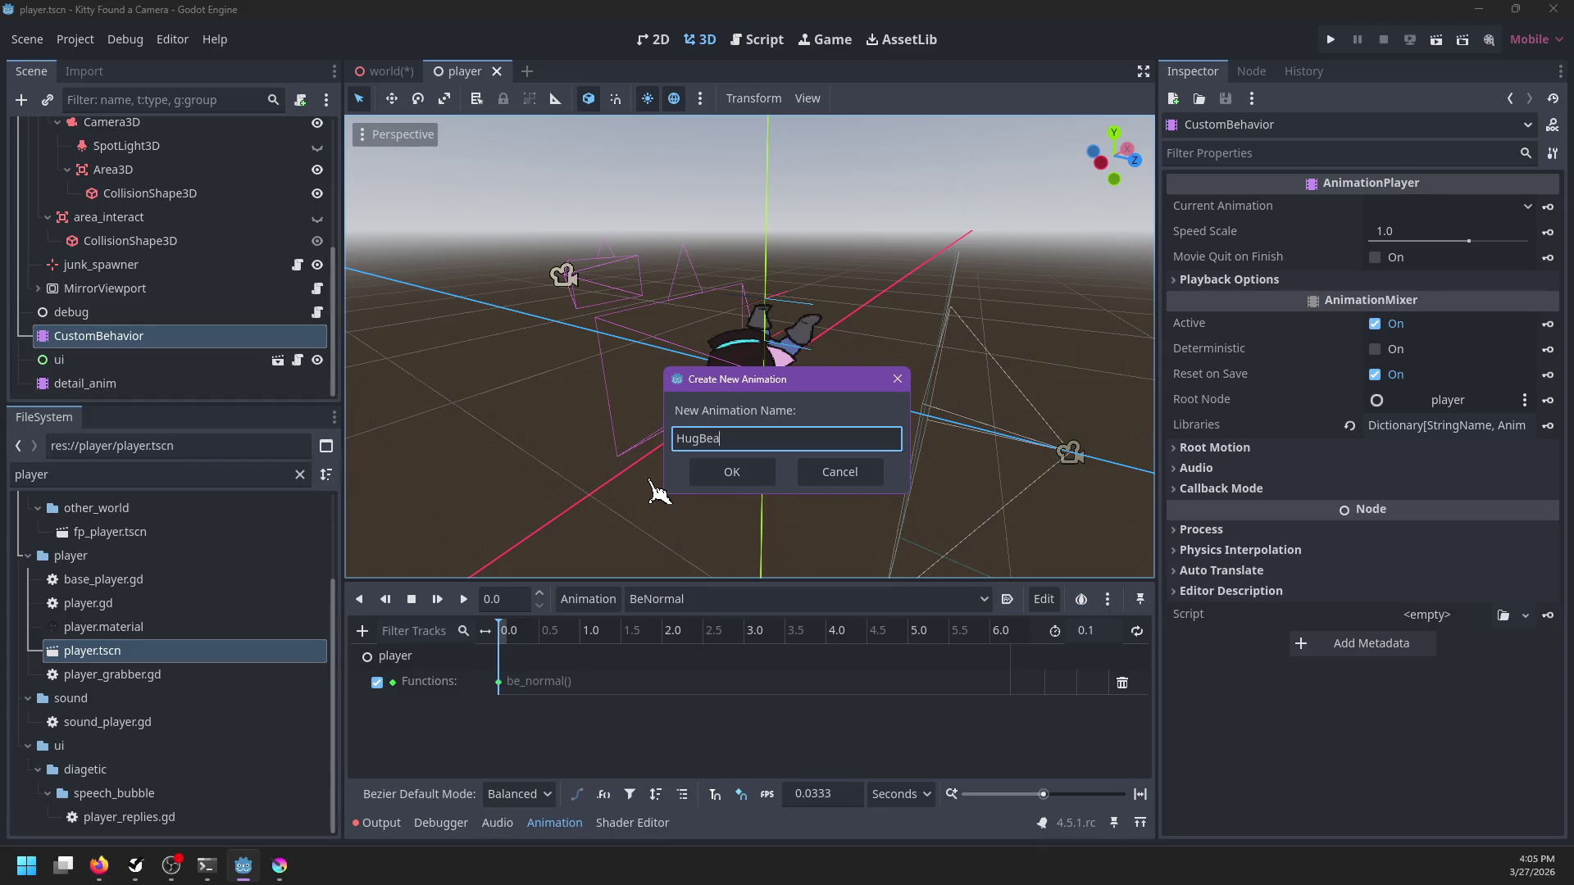
type("r")
key("Return")
Step: Browse BeNormal and BecomeGhost, scrubbing BecomeGhost's function track to 0.72 s
scroll(211, 287, "up", 3)
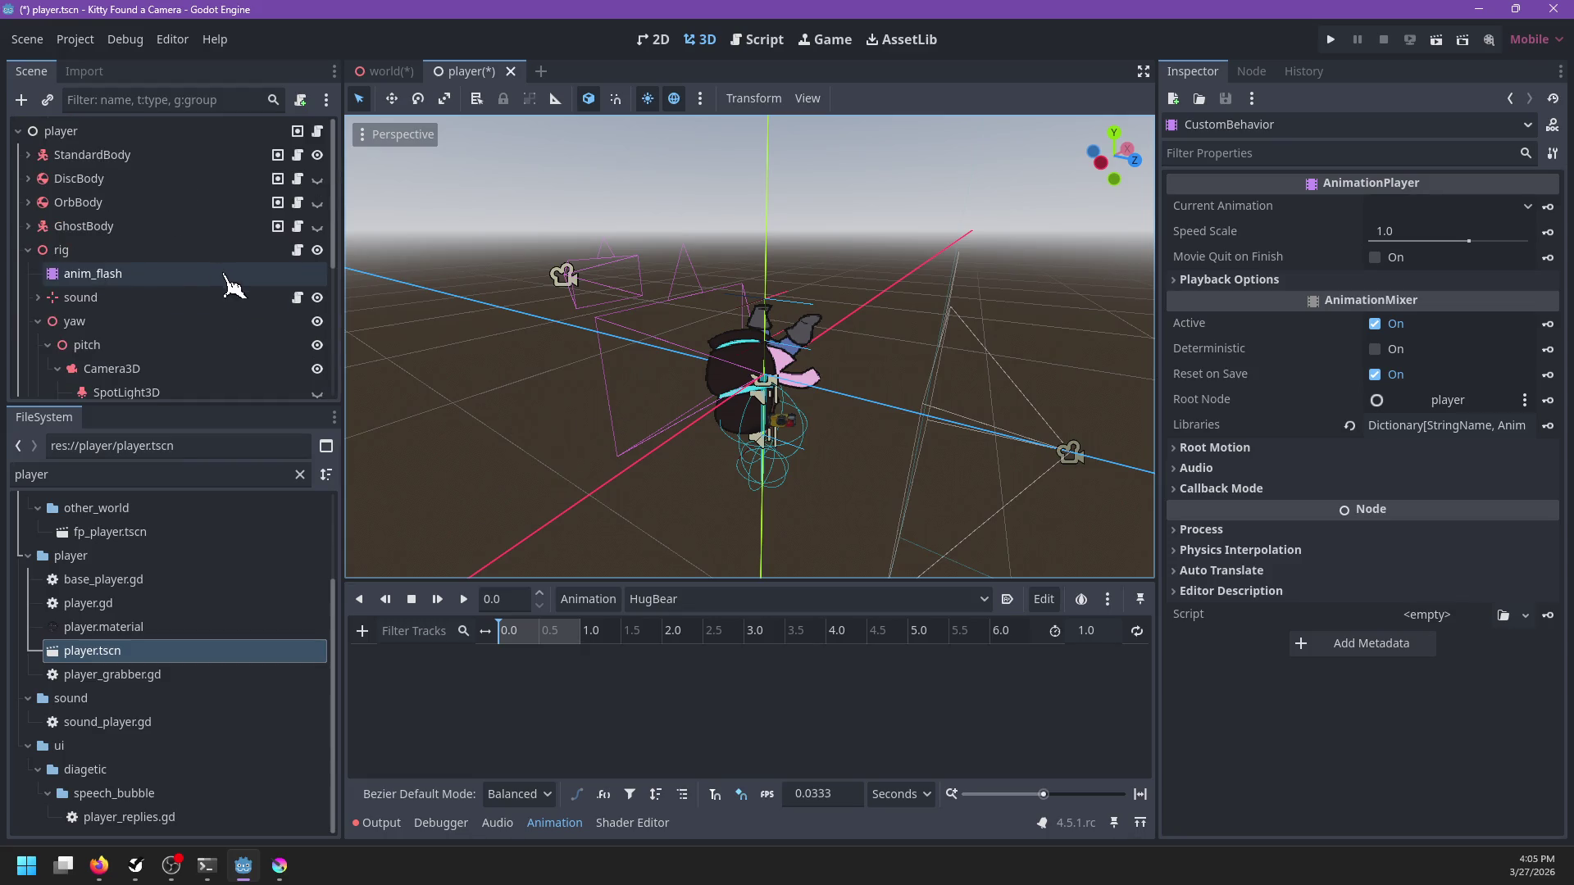
left_click(685, 599)
left_click(689, 650)
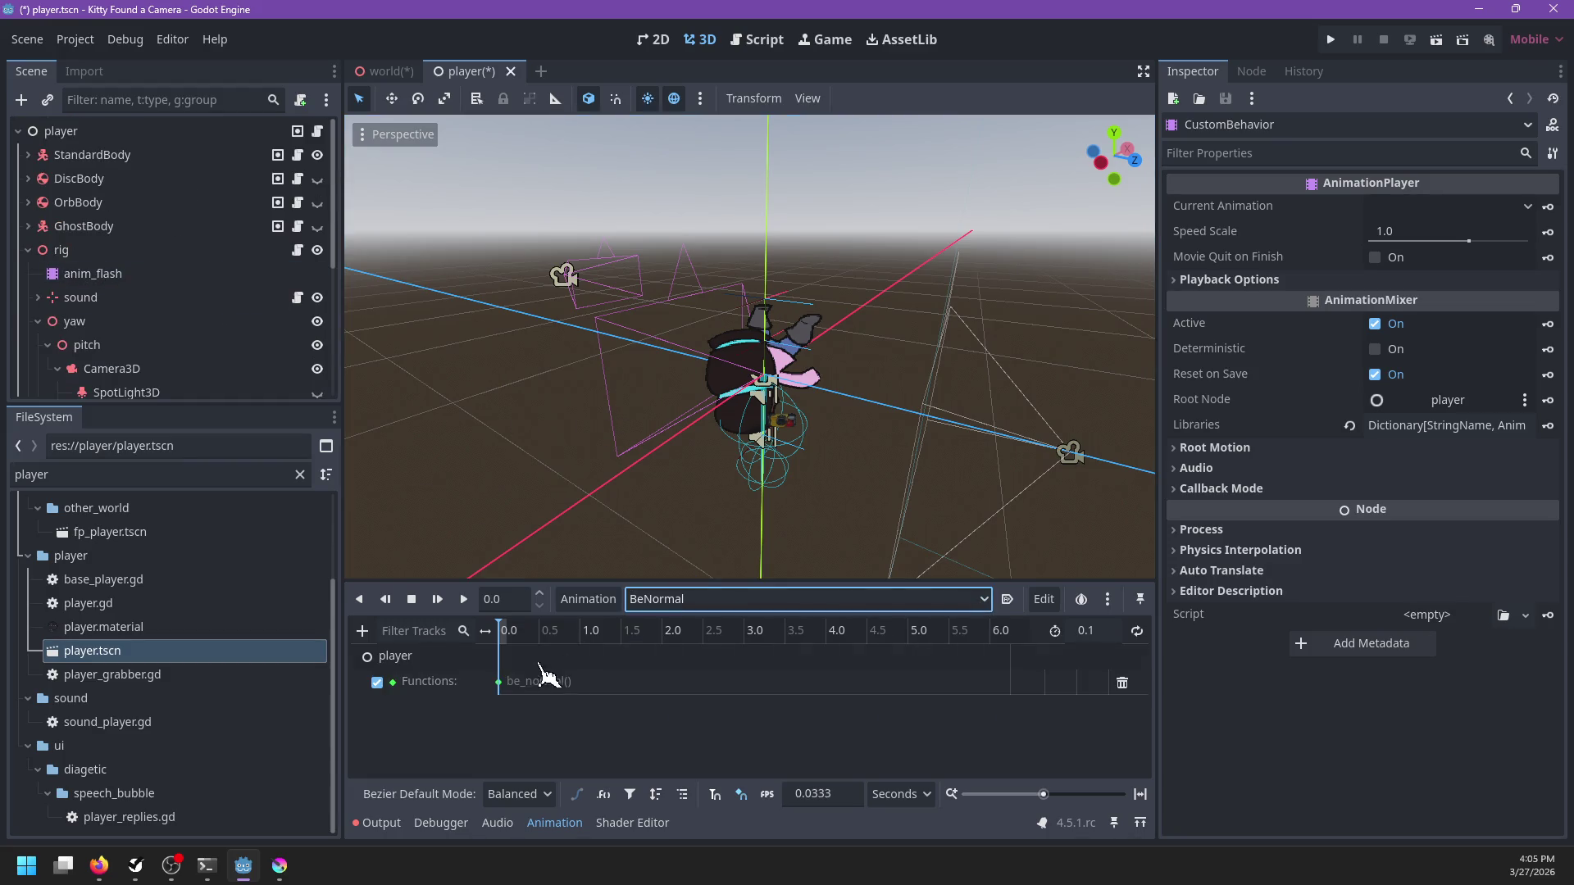
left_click(730, 603)
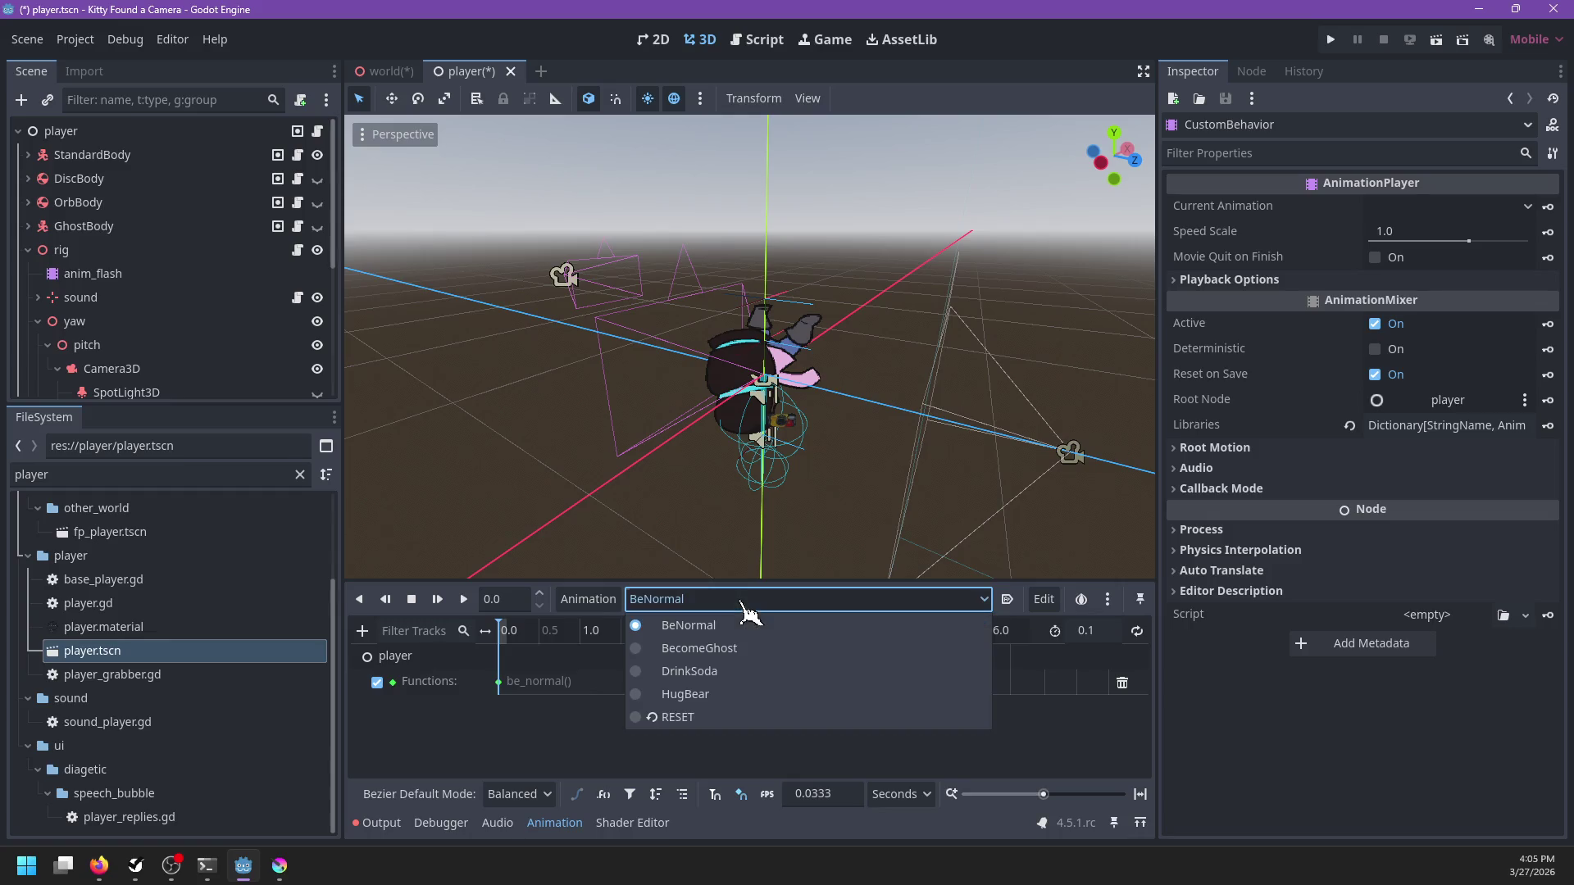
left_click(687, 650)
left_click(695, 602)
left_click(695, 603)
left_click(564, 742)
left_click(558, 738)
Step: Look over DrinkSoda and RESET, then reselect HugBear and the root player node
left_click(685, 600)
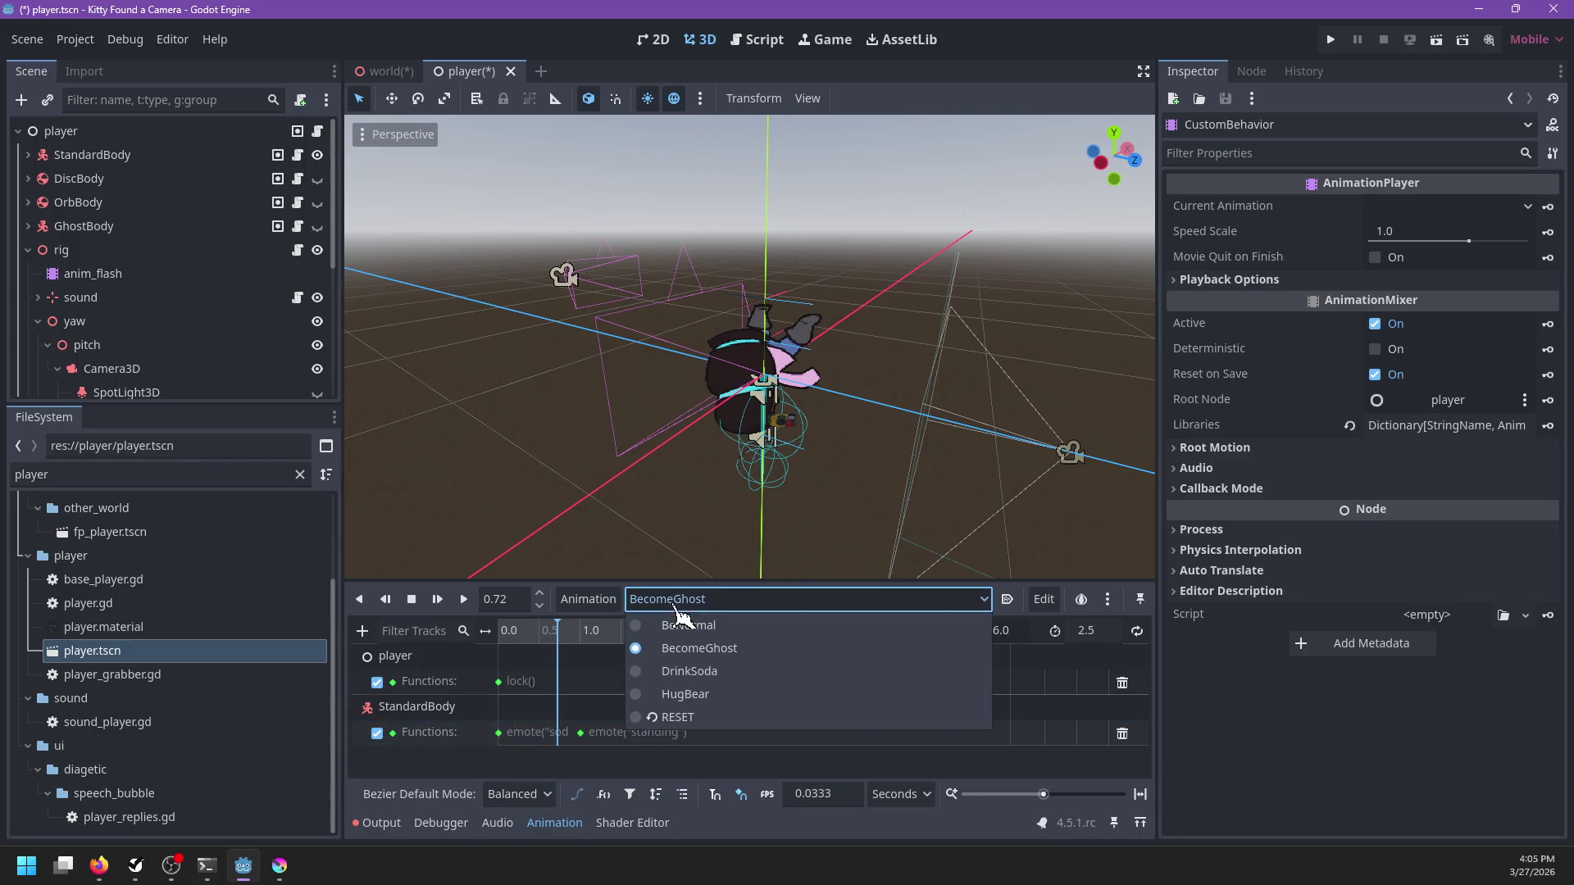
left_click(685, 669)
scroll(622, 690, "down", 1)
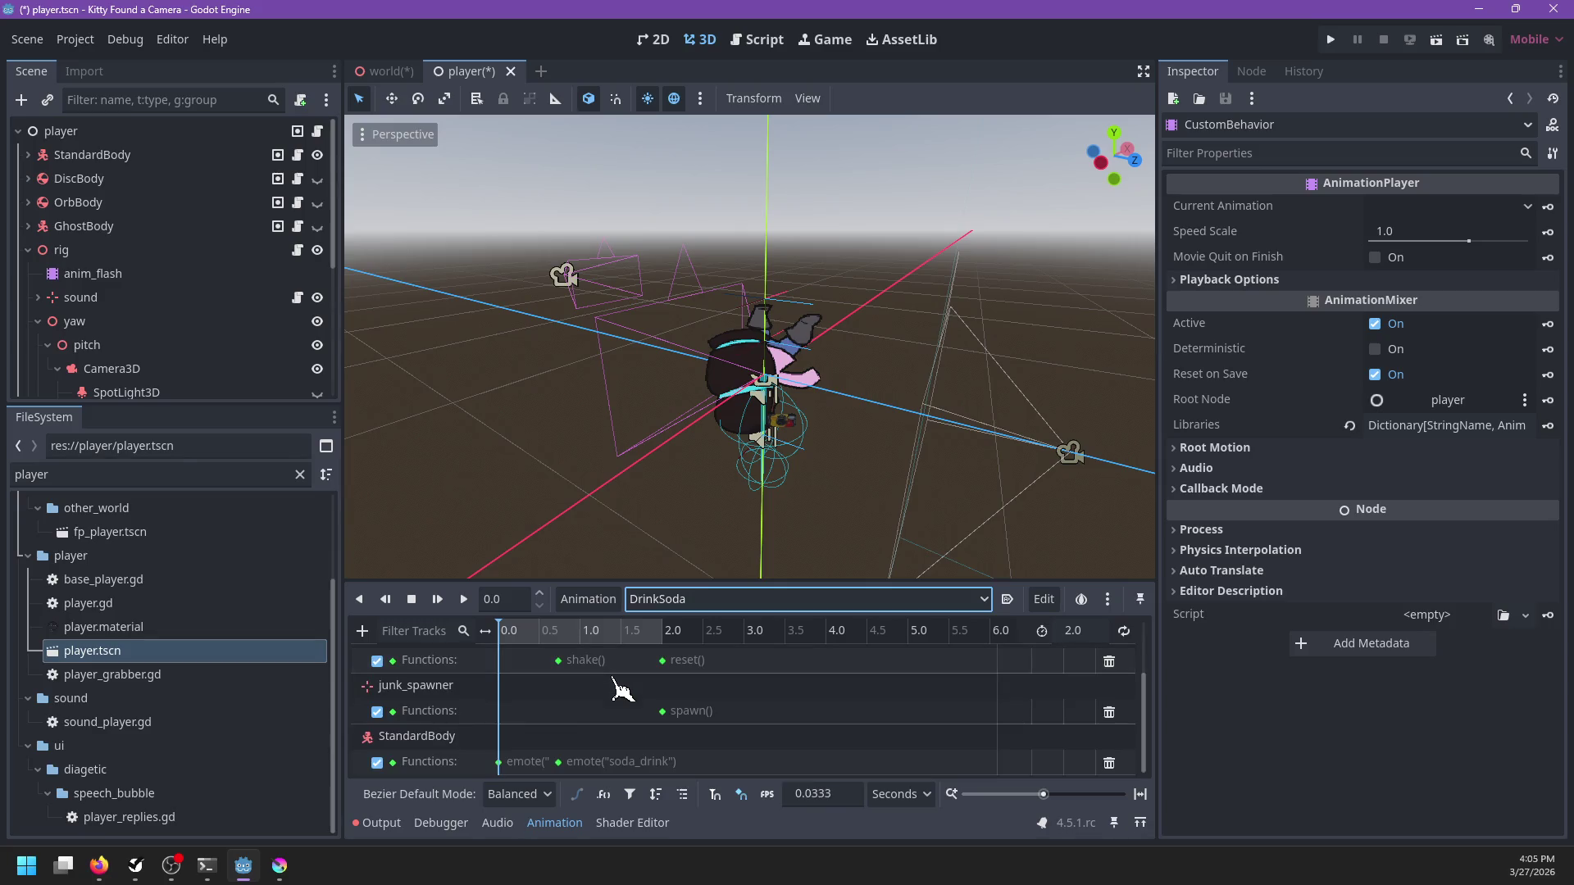
scroll(622, 690, "up", 1)
left_click(680, 599)
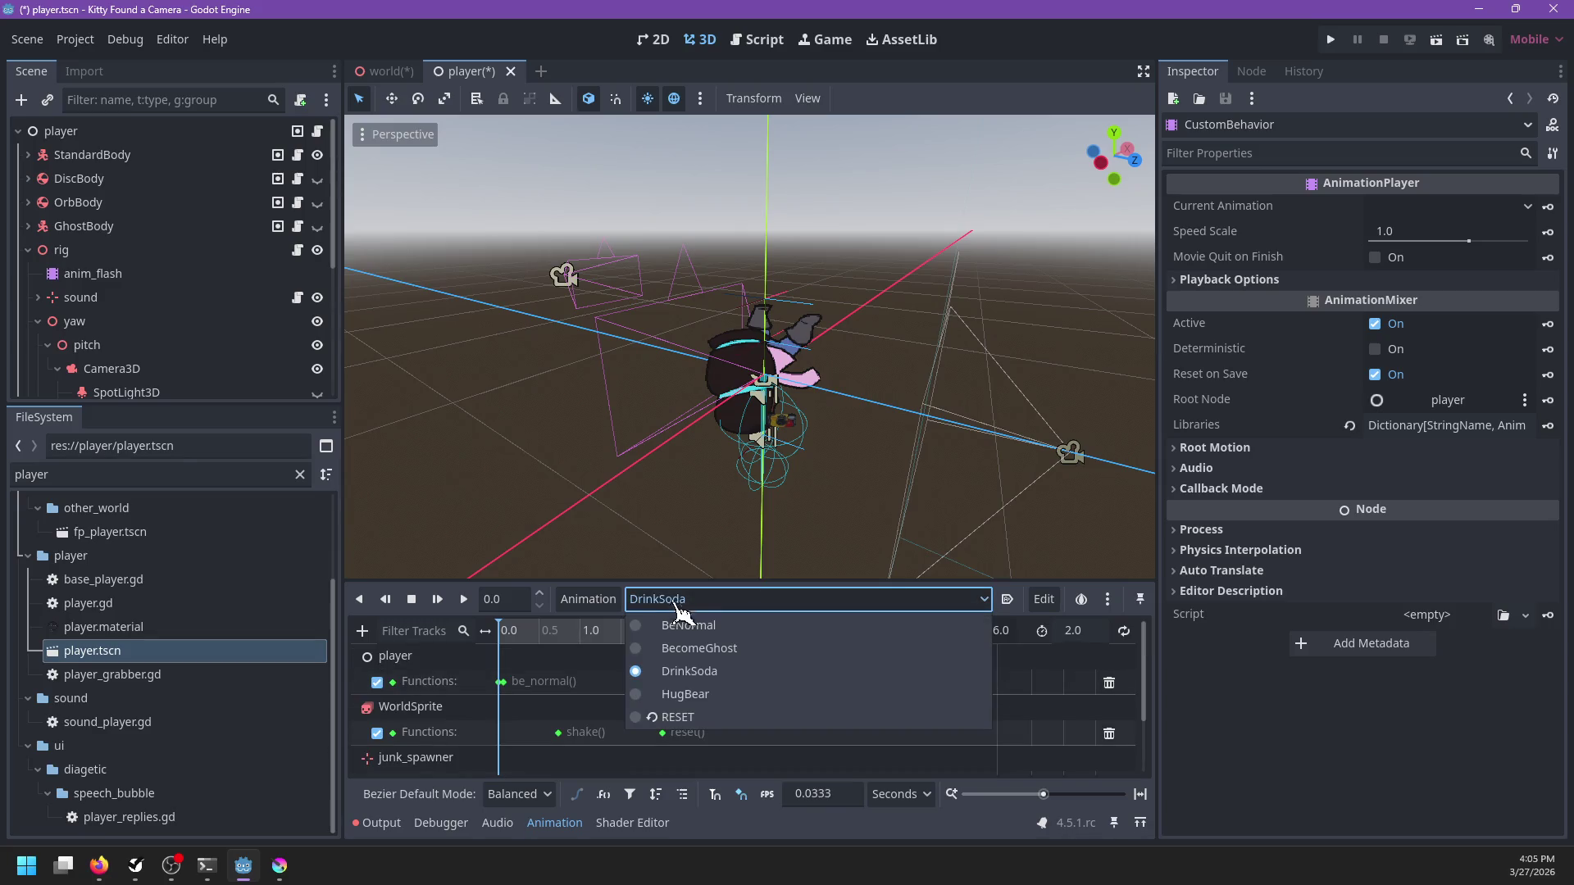
left_click(664, 718)
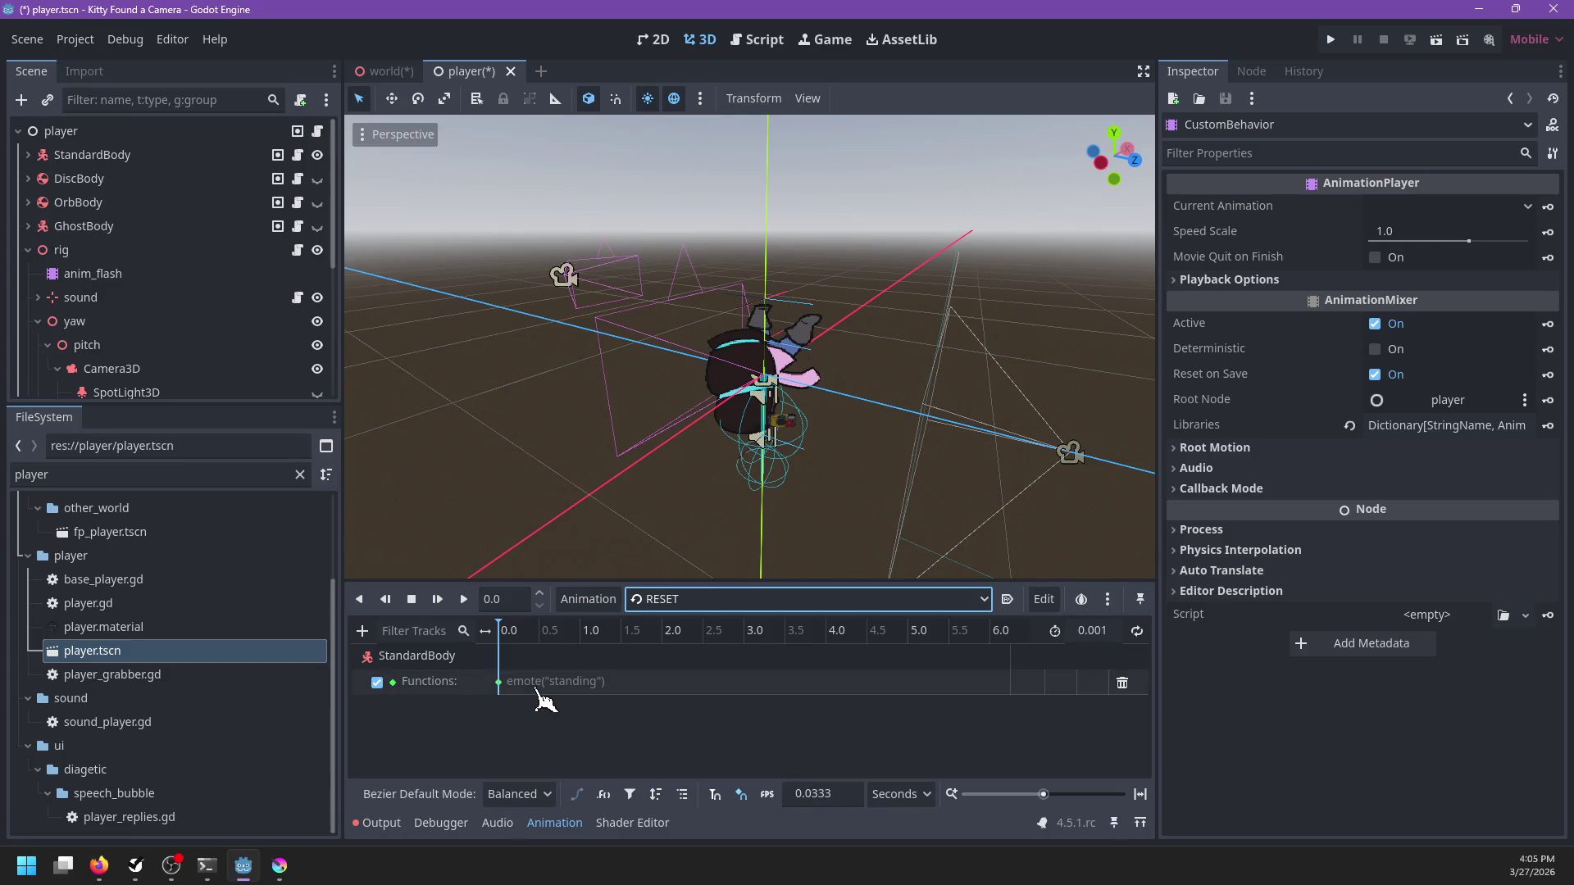
left_click(667, 599)
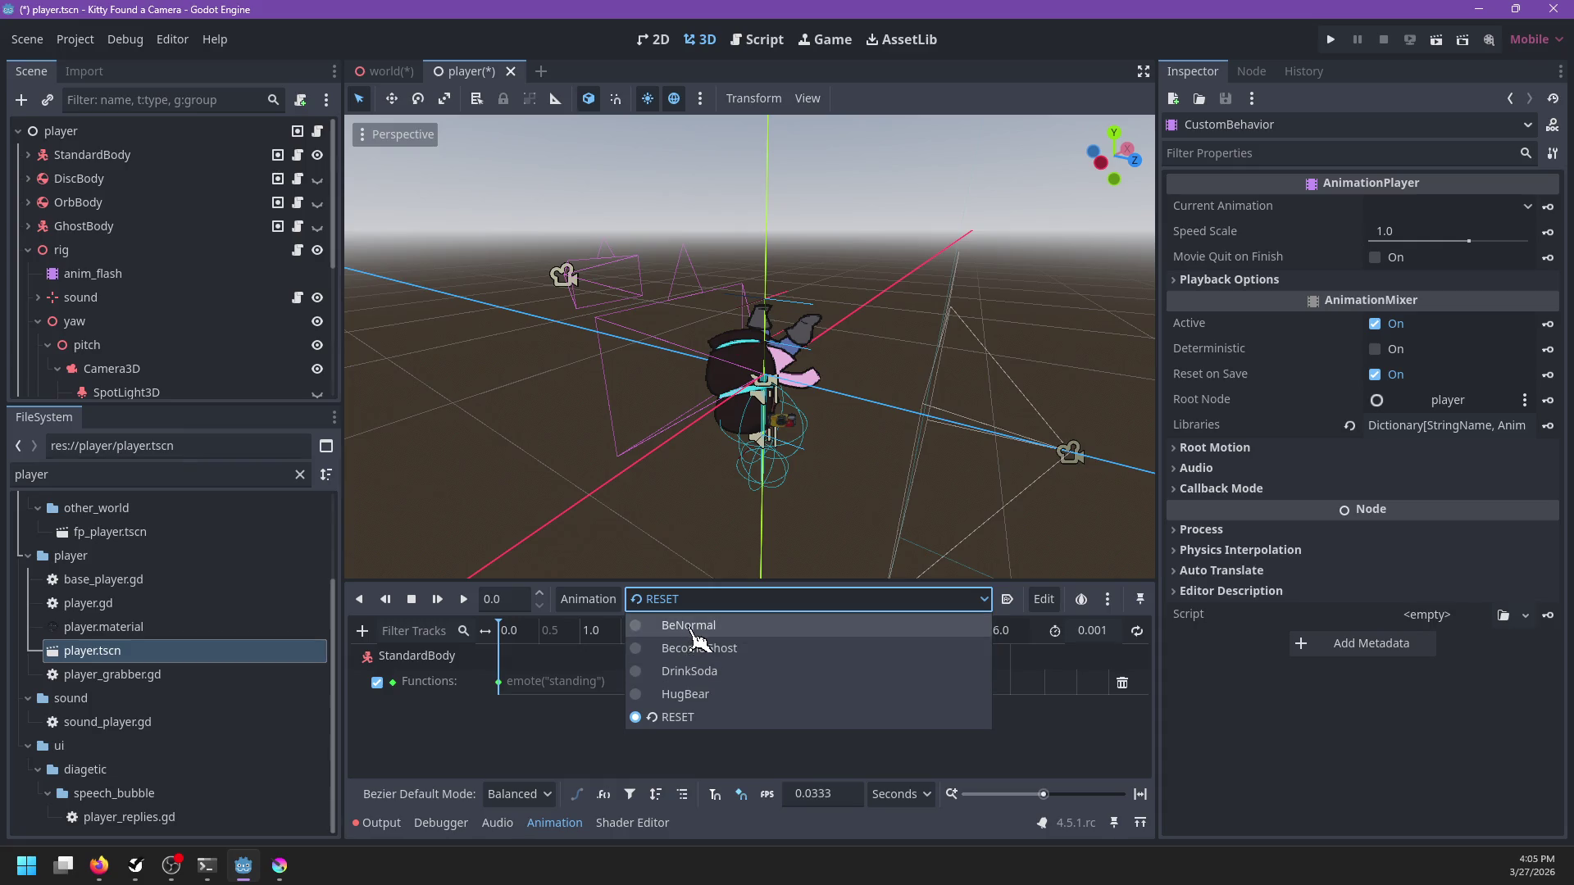
left_click(685, 695)
left_click(148, 132)
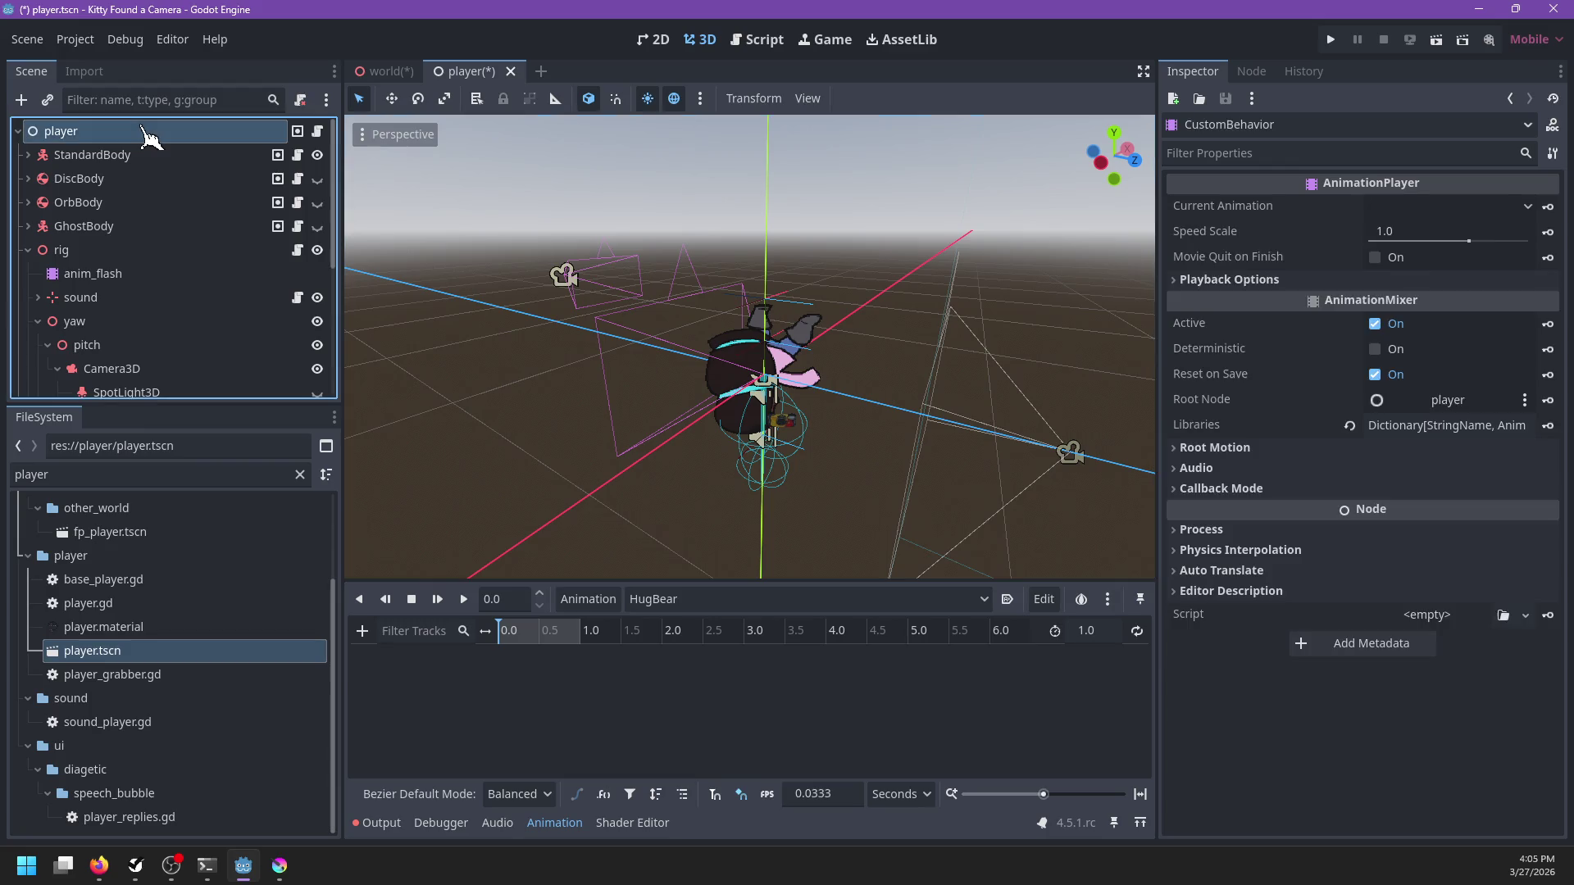
Step: Add a Call Method track targeting player and set HugBear's length to 3.0 s
left_click(361, 630)
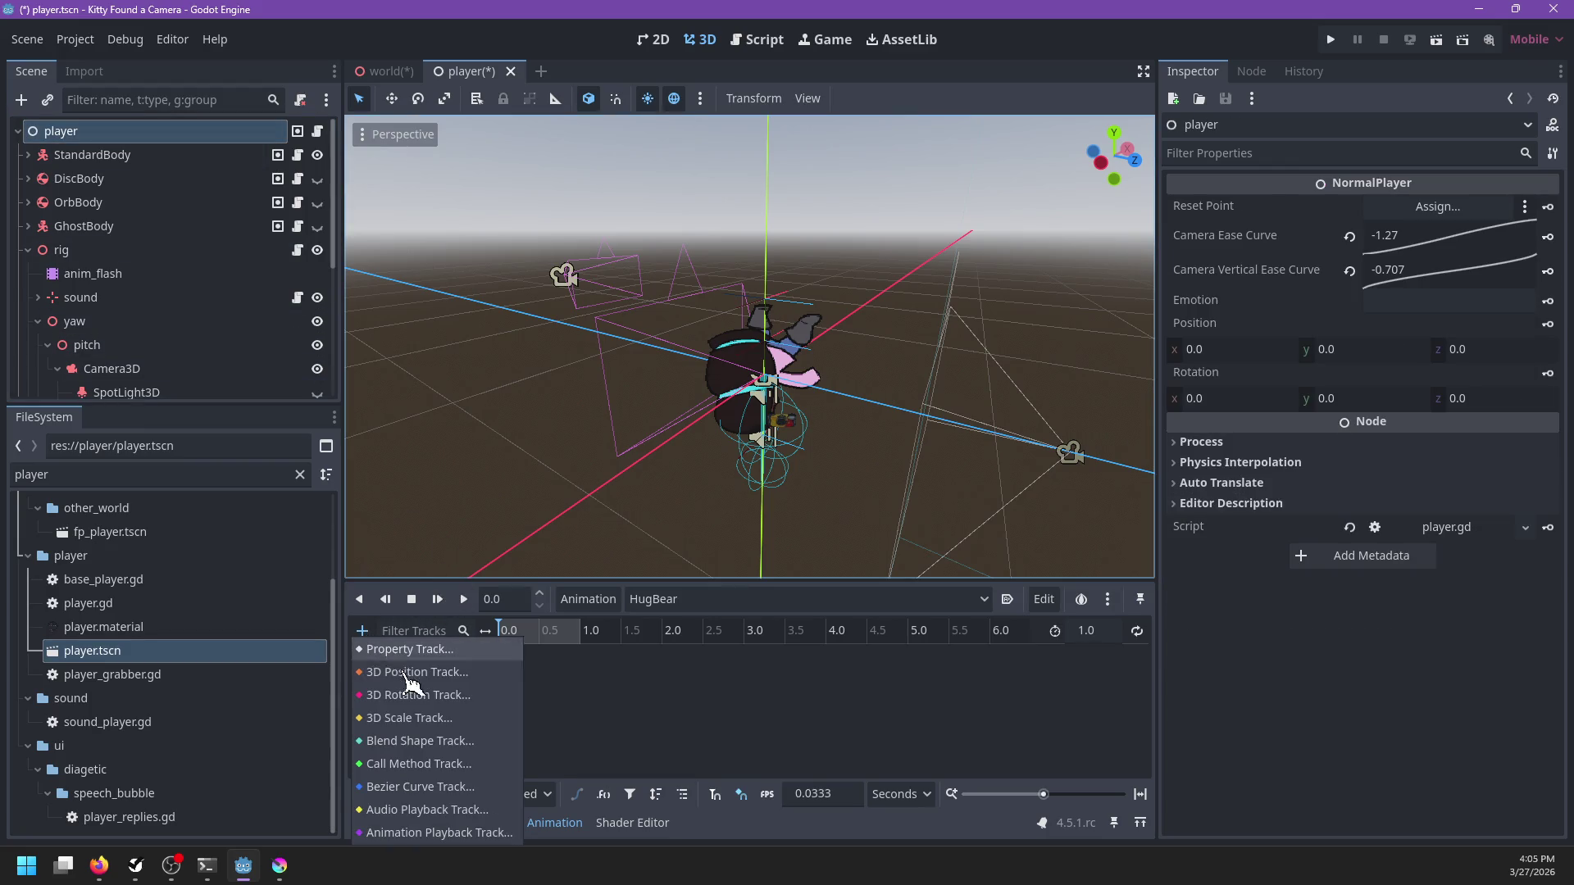
left_click(415, 767)
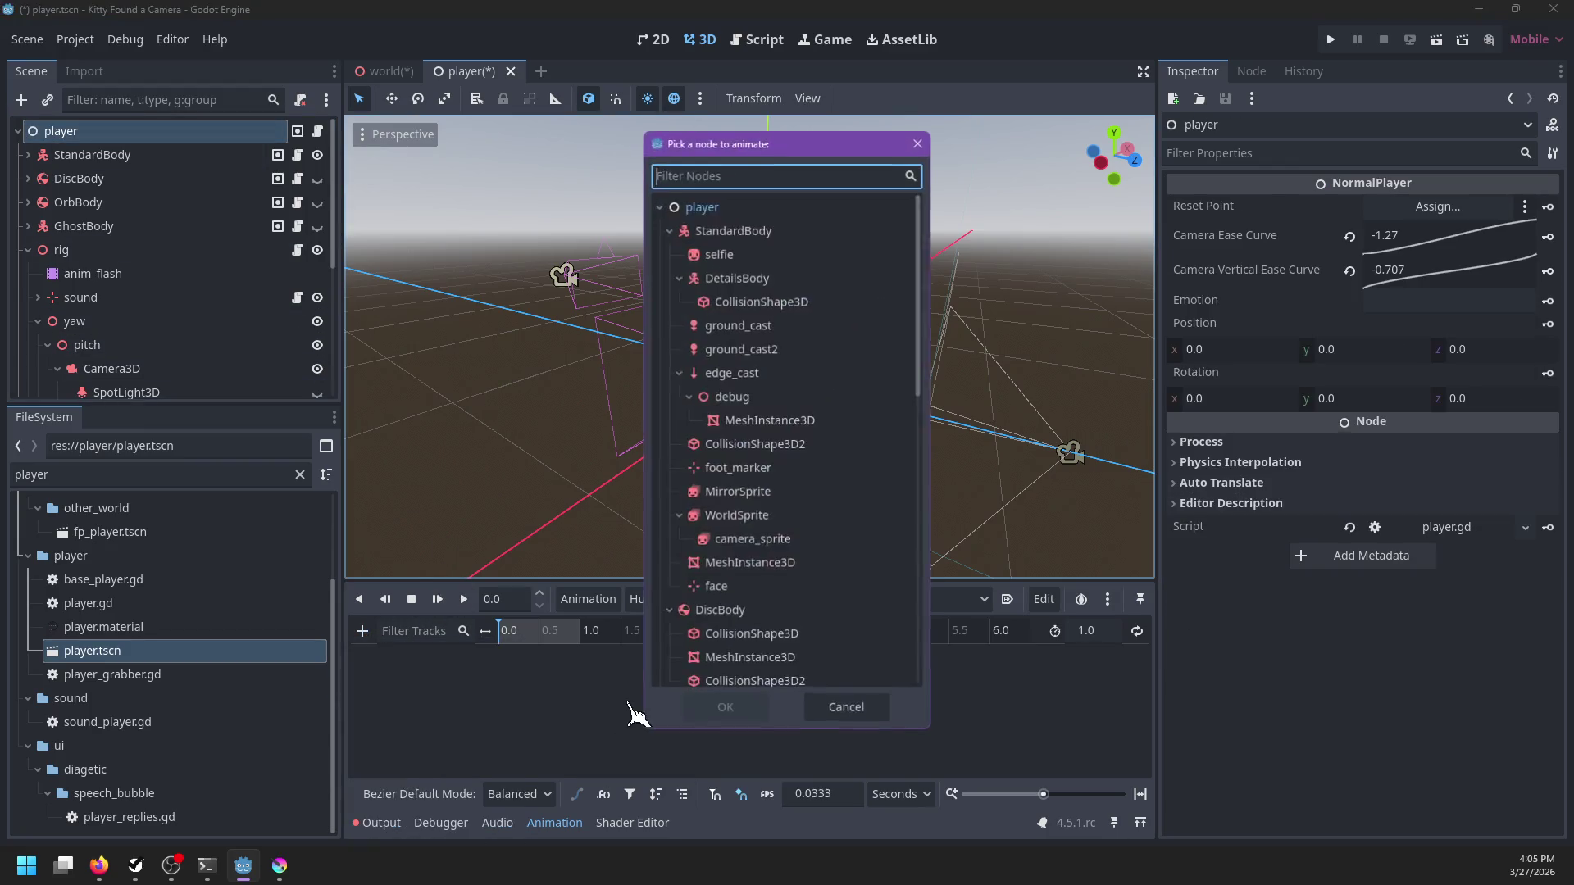
double_click(686, 215)
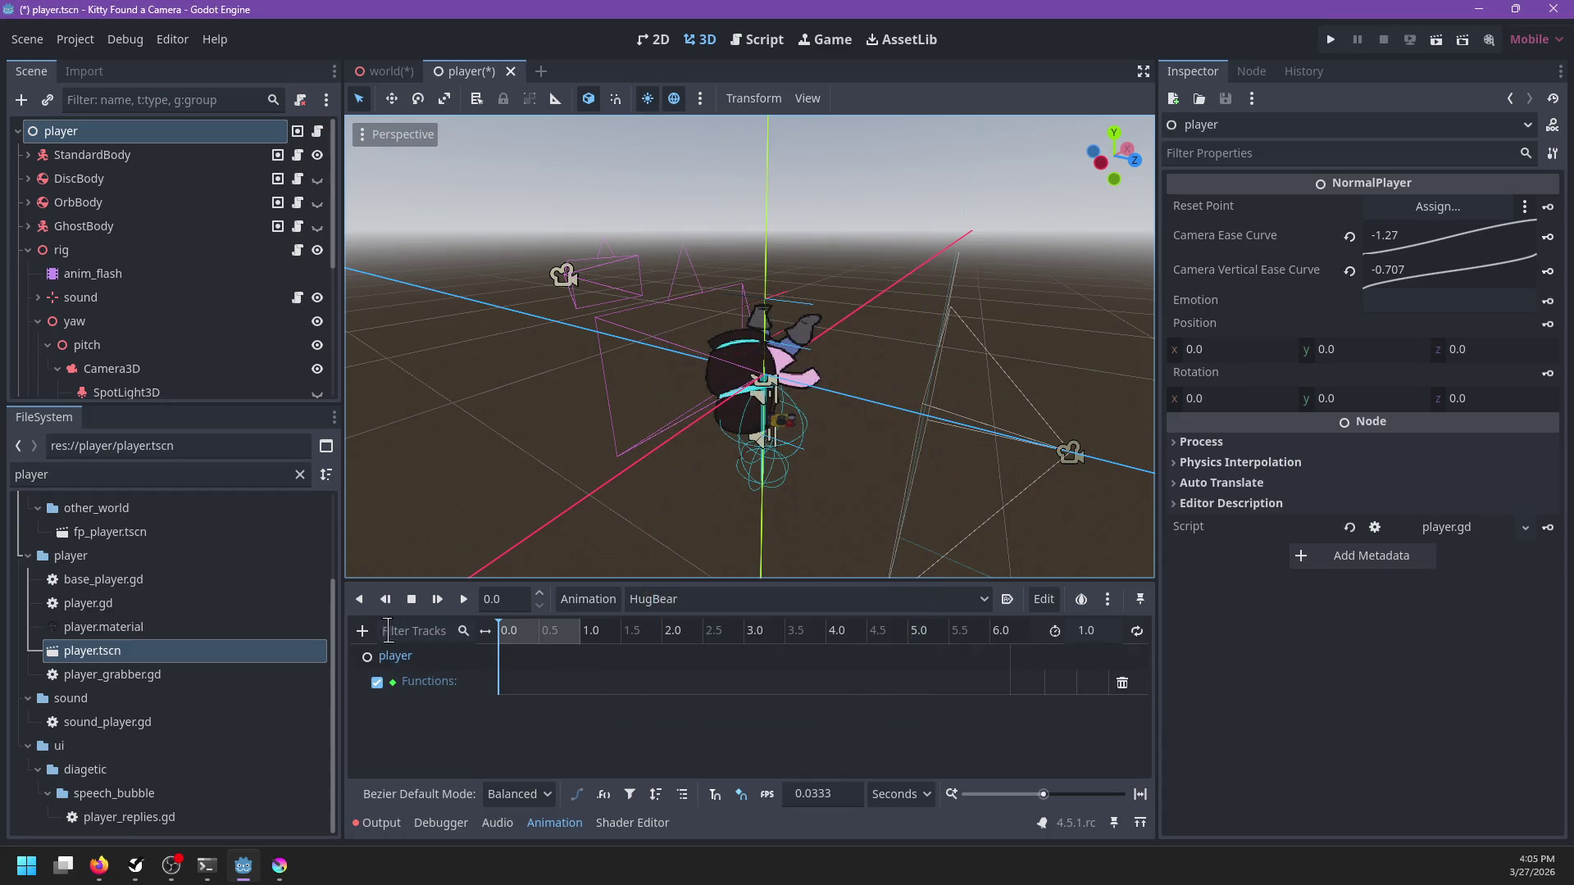
left_click(1093, 632)
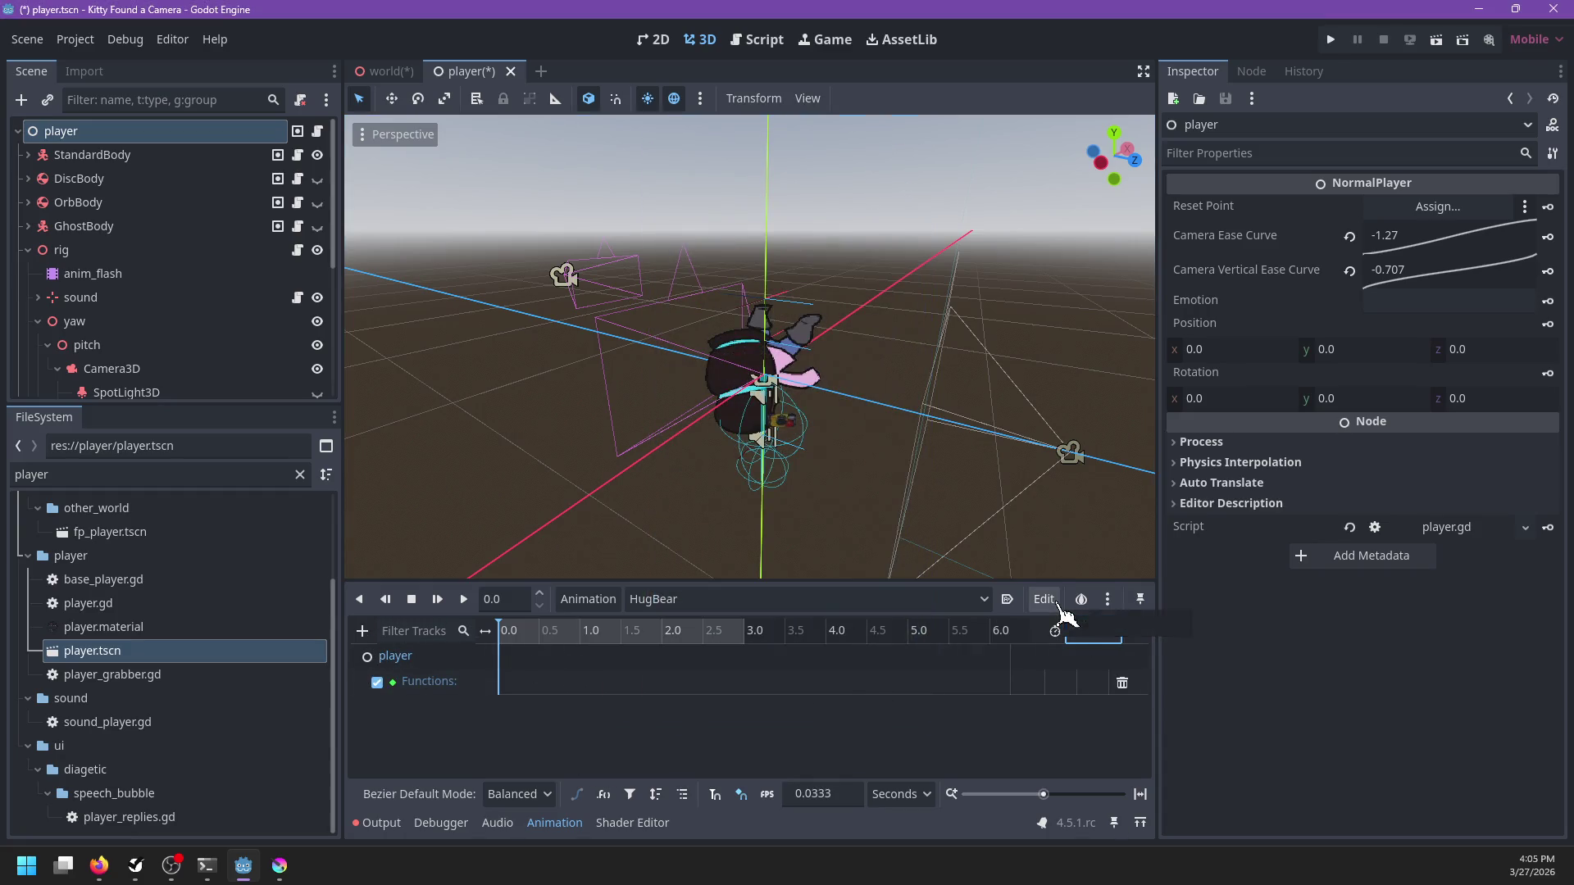
scroll(717, 425, "up", 2)
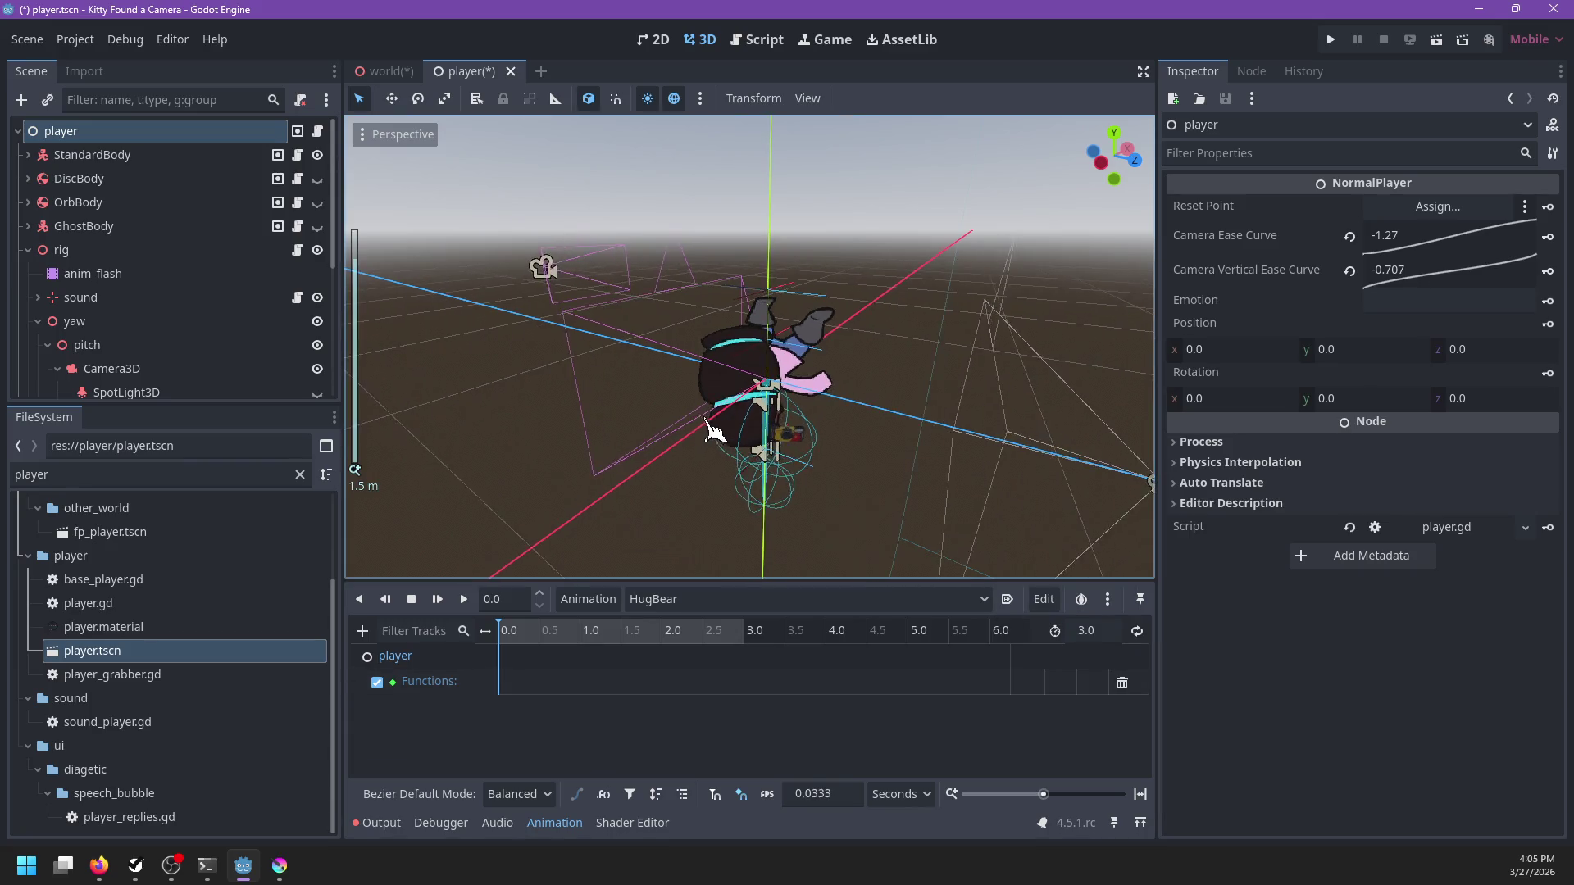
scroll(714, 430, "up", 3)
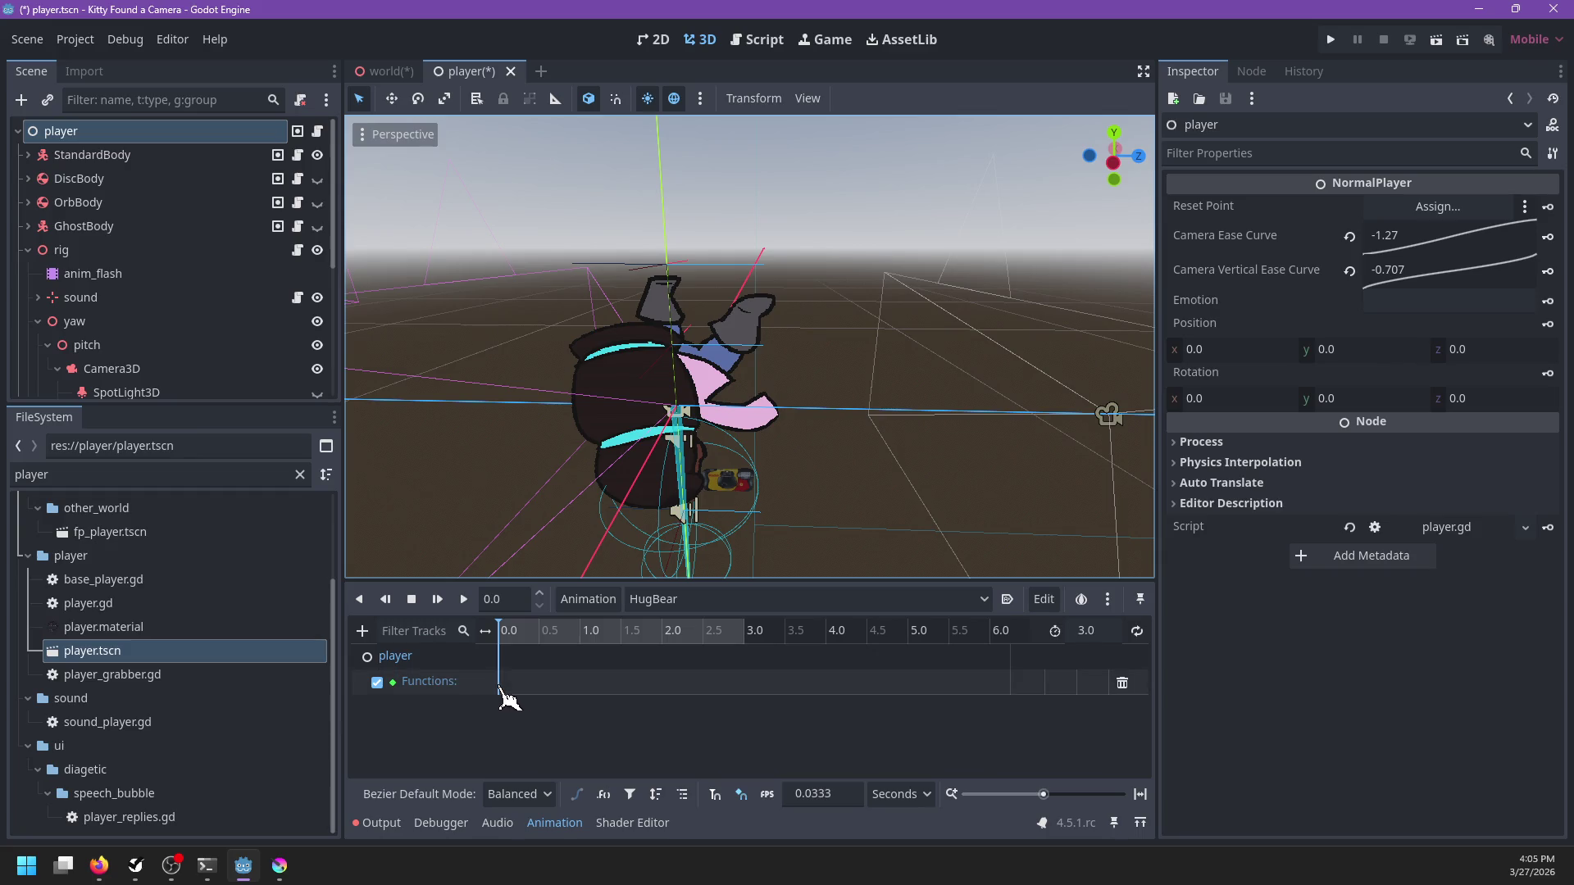
mouse_move(501, 668)
left_mouse_down()
mouse_move(574, 668)
mouse_move(533, 670)
left_mouse_up()
Step: Insert a be_normal() call key at 0.0 on the function track
right_click(535, 695)
left_click(545, 699)
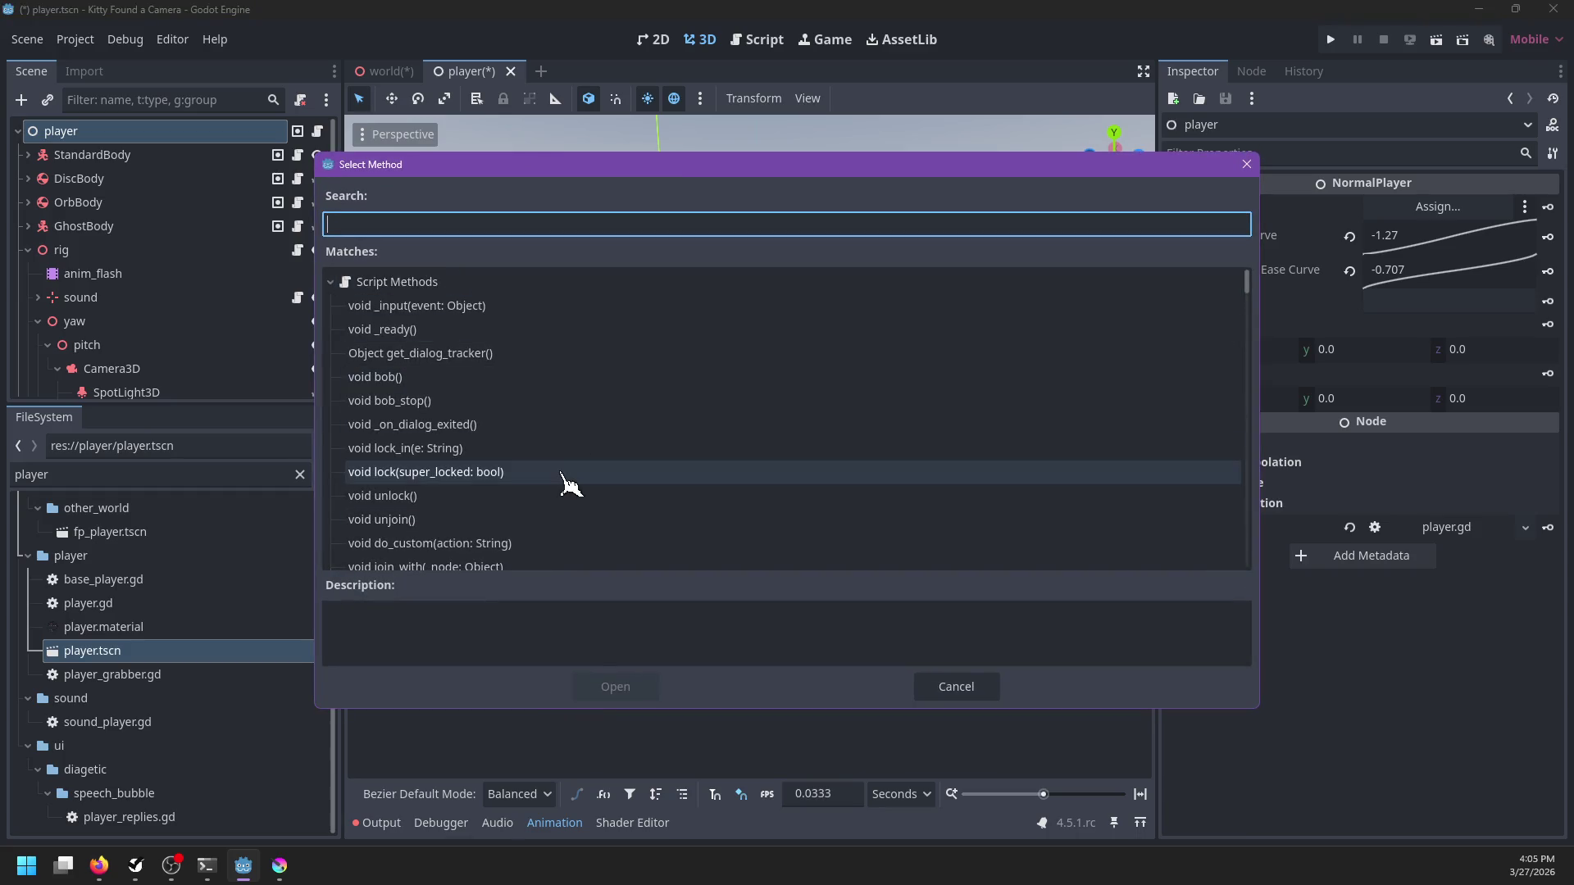
scroll(541, 469, "down", 5)
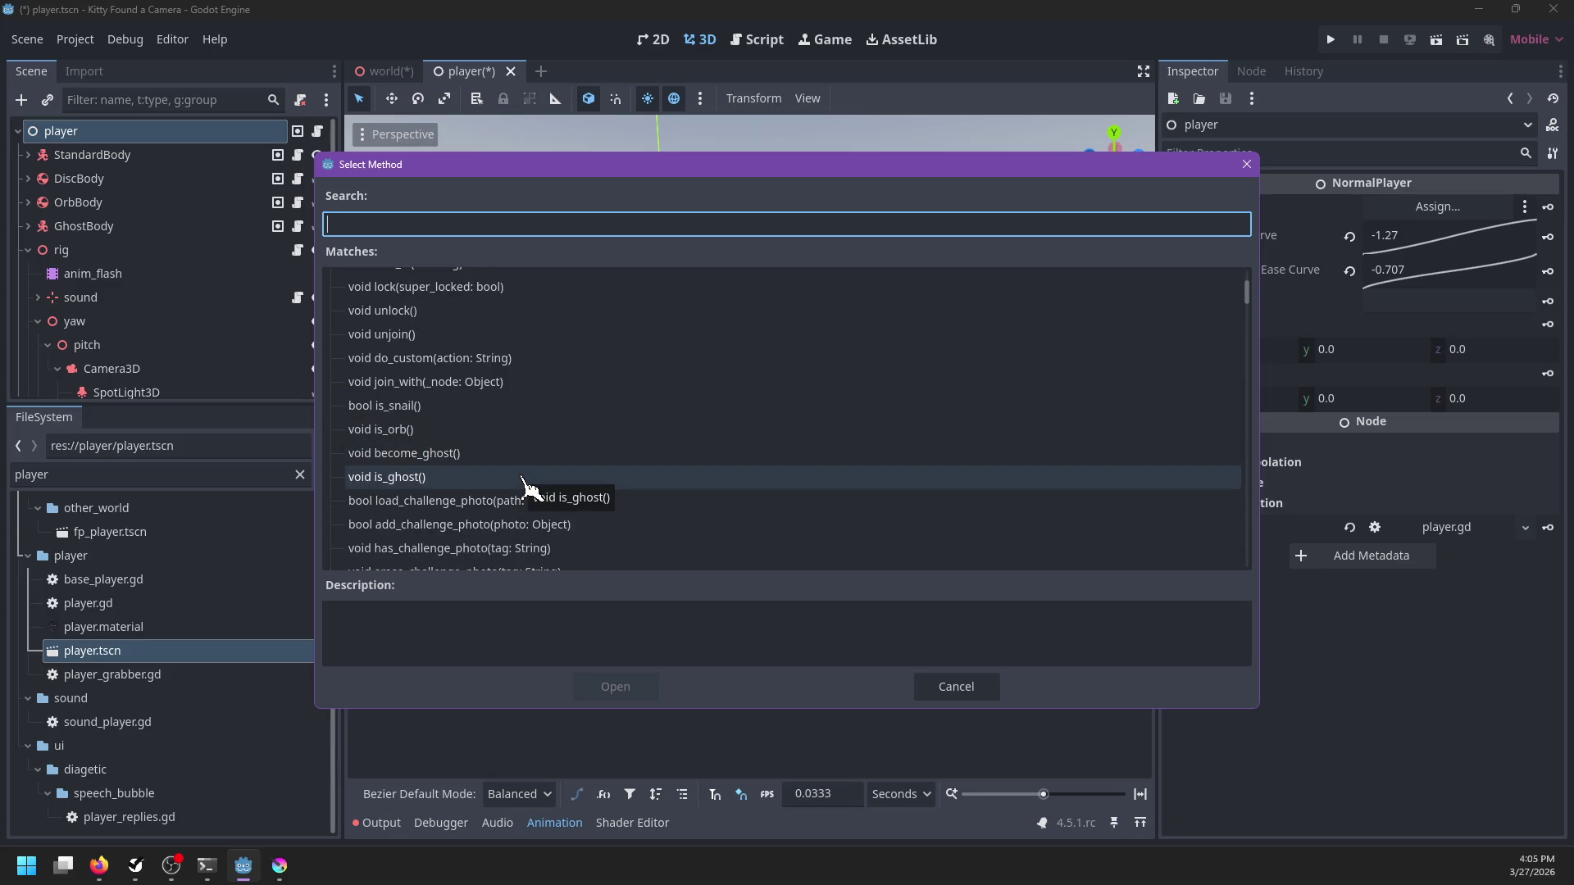
type("be_")
key("Return")
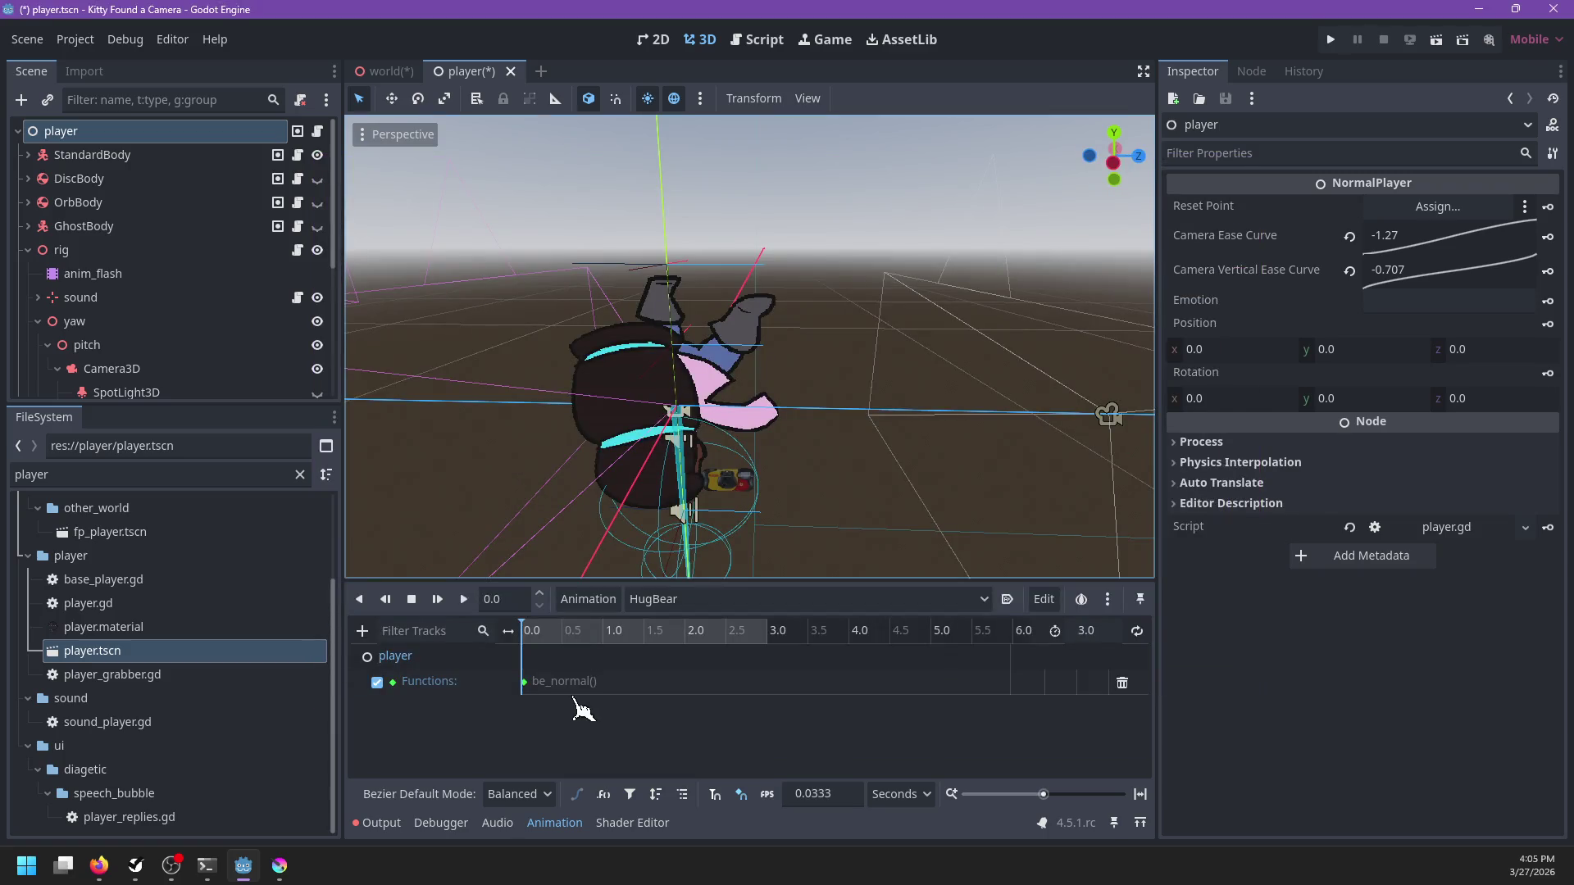
left_click(523, 682)
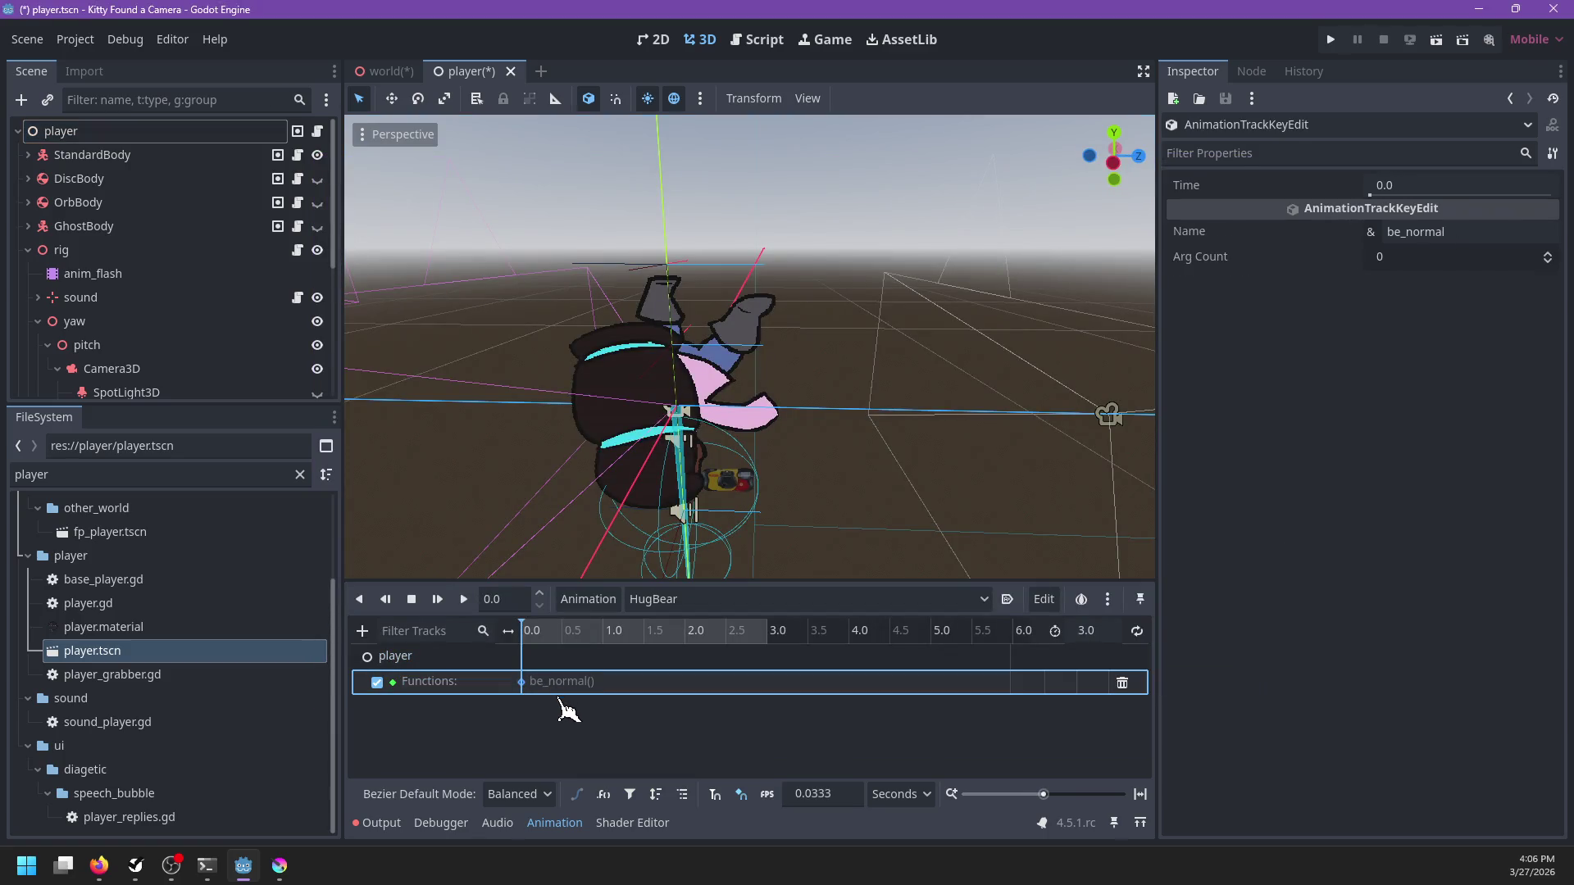
scroll(564, 712, "up", 3, "ctrl")
left_click(527, 639)
right_click(526, 681)
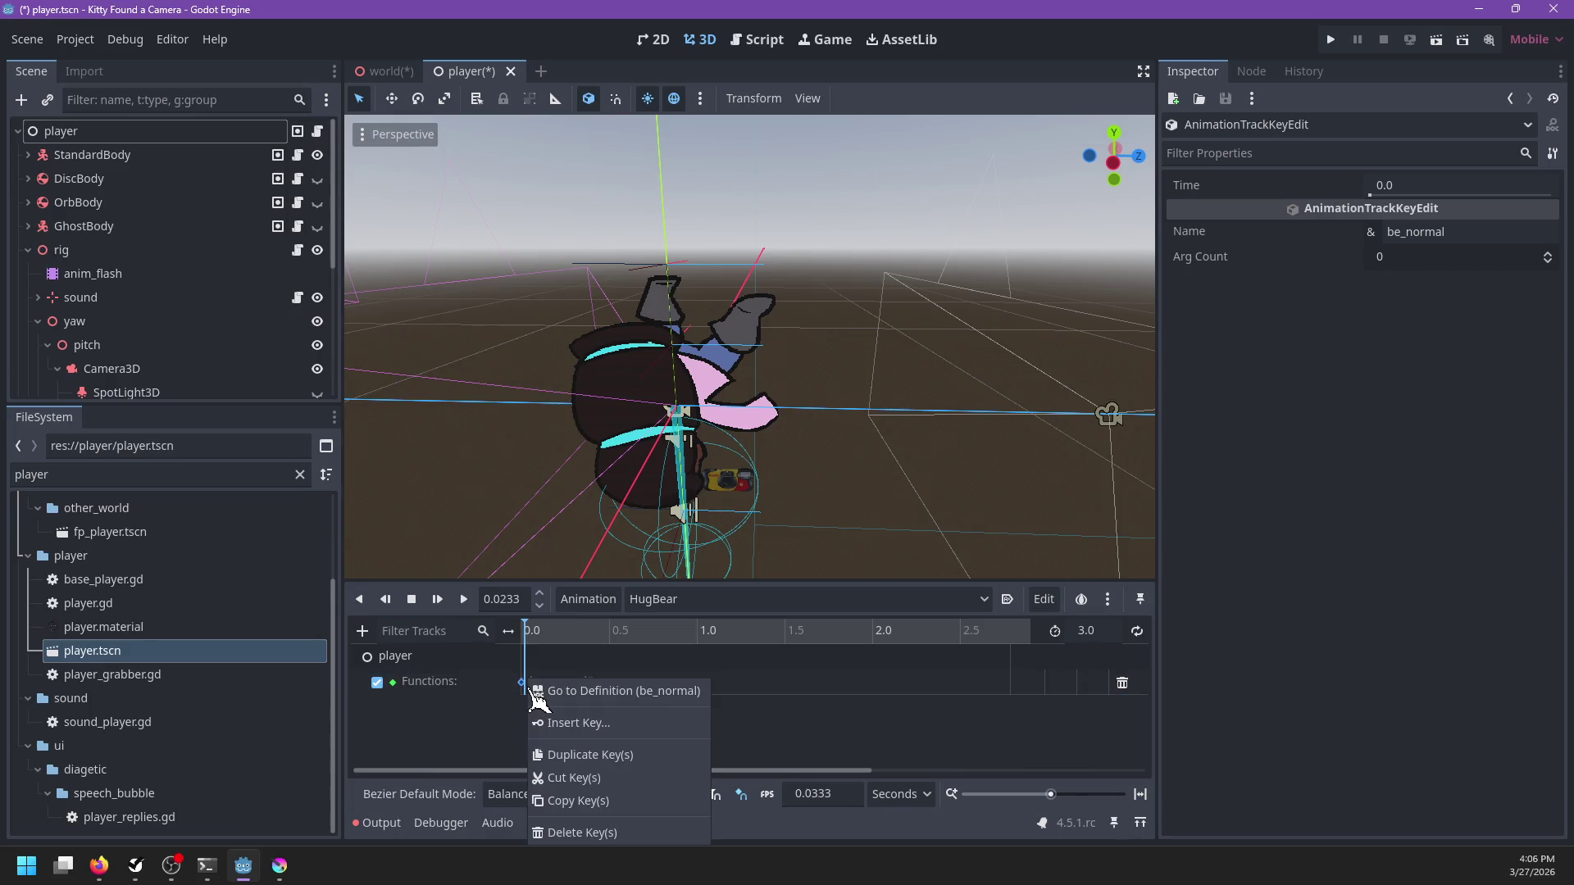
left_click(598, 748)
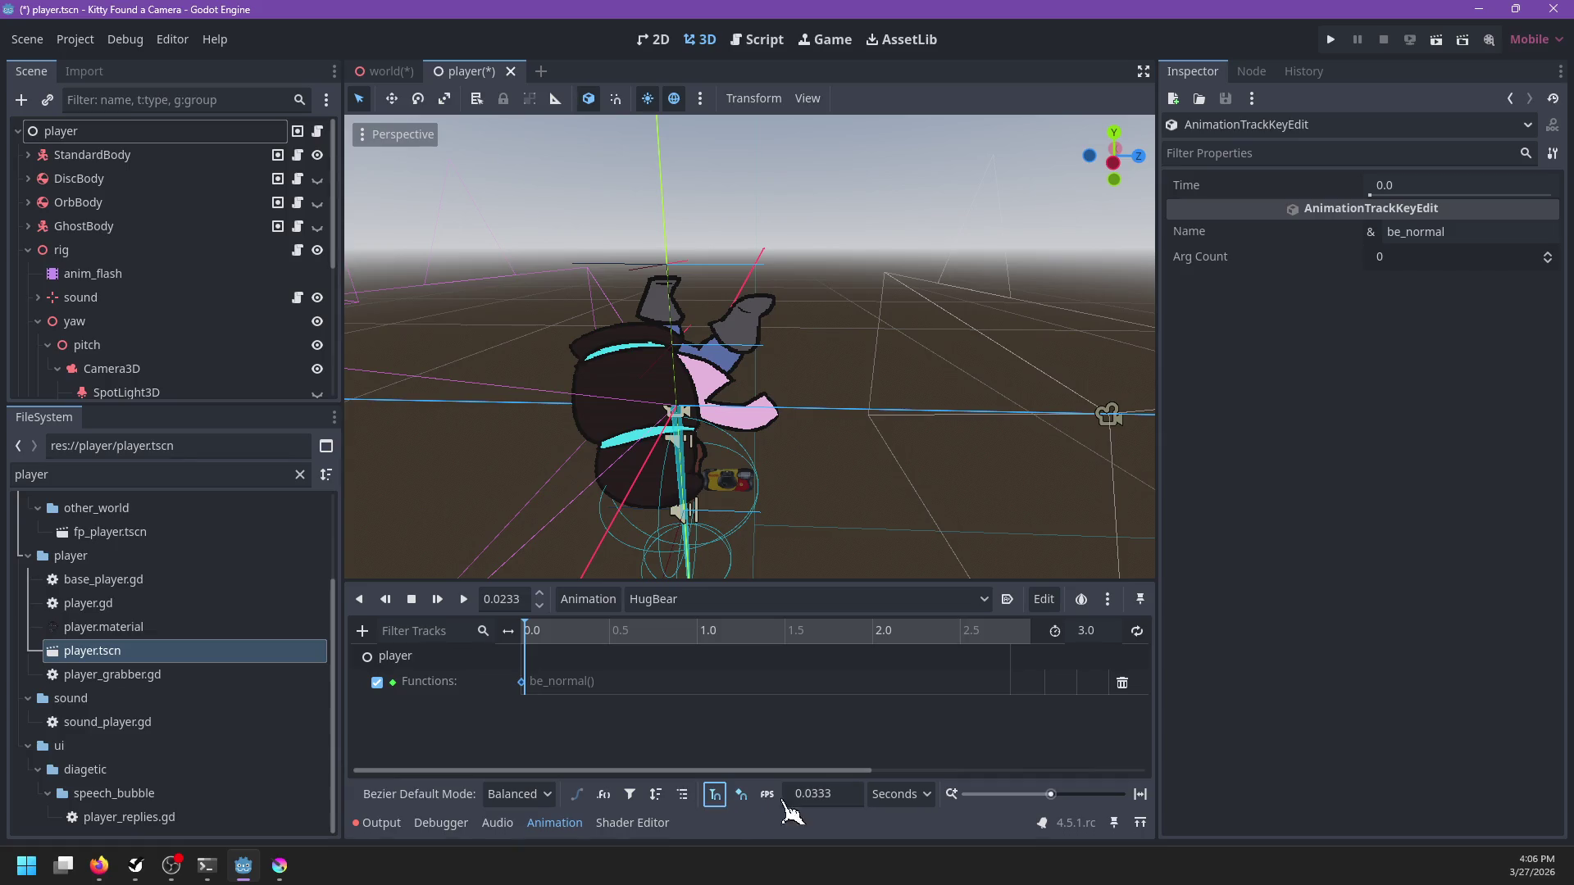
Step: Set the timeline snap step to 0.05
left_click(849, 794)
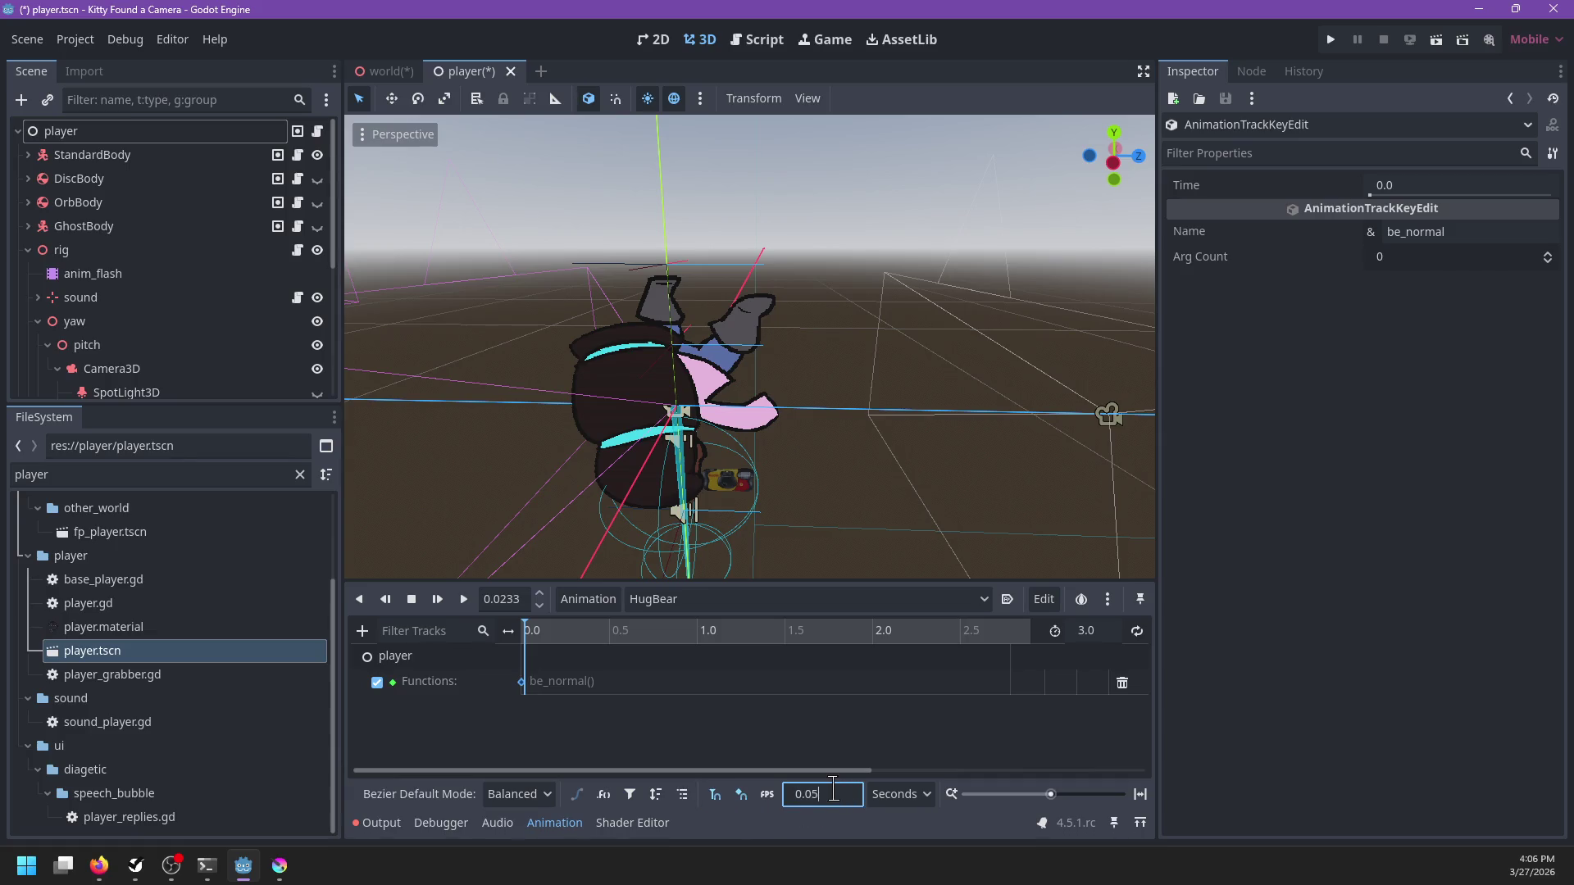
left_click(671, 599)
left_click(669, 598)
Step: Back on HugBear, insert an emote call key at 0.05 s on the function track
left_click(671, 599)
left_click(689, 672)
left_click(713, 604)
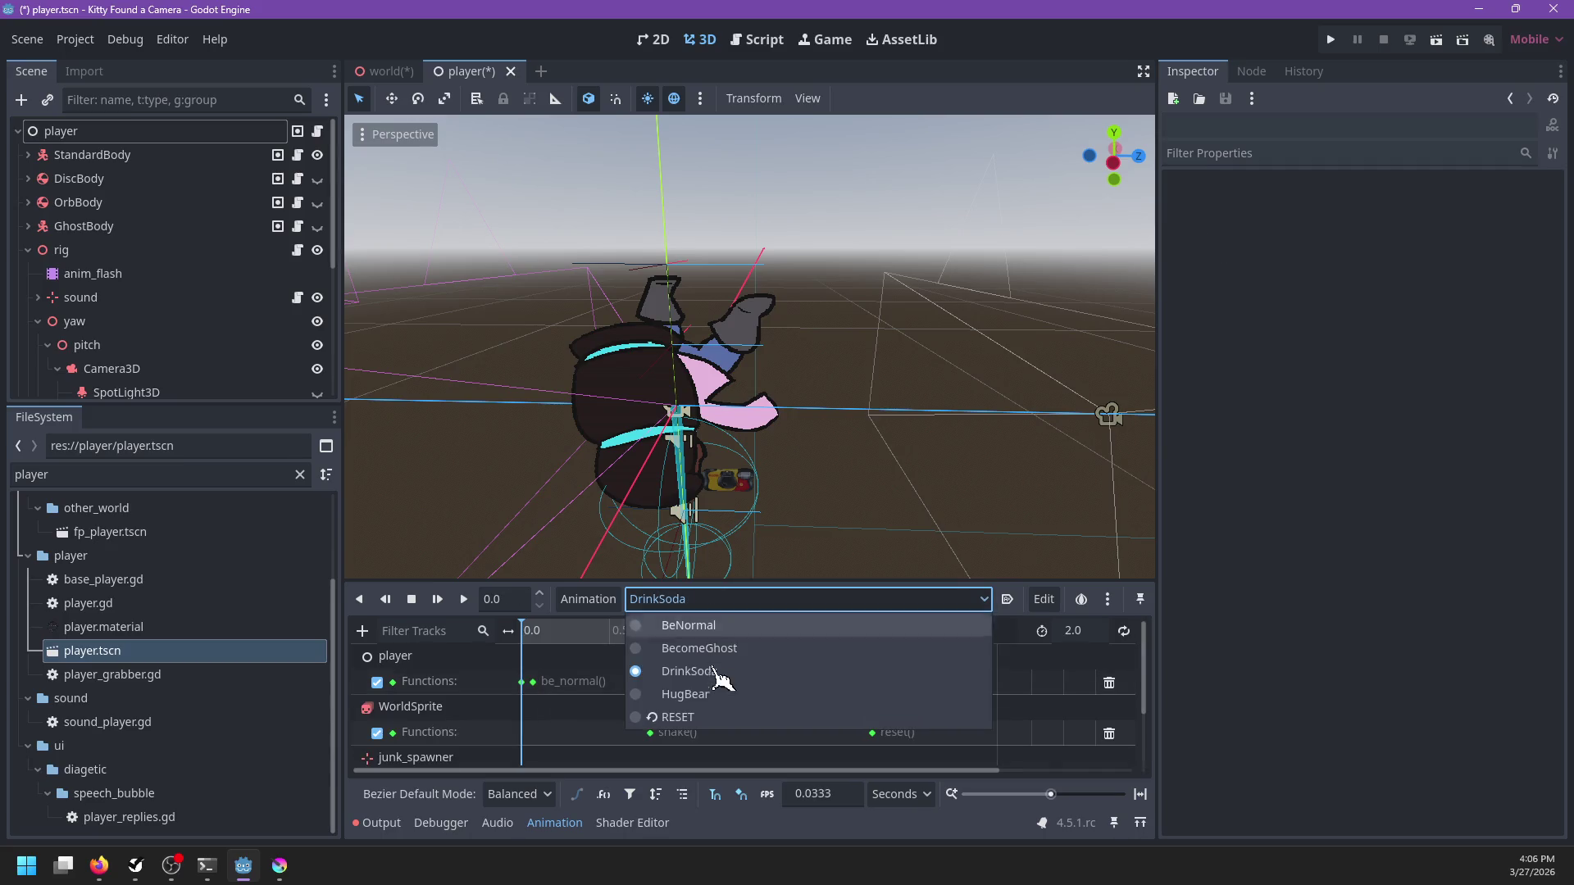
left_click(700, 695)
left_click(533, 643)
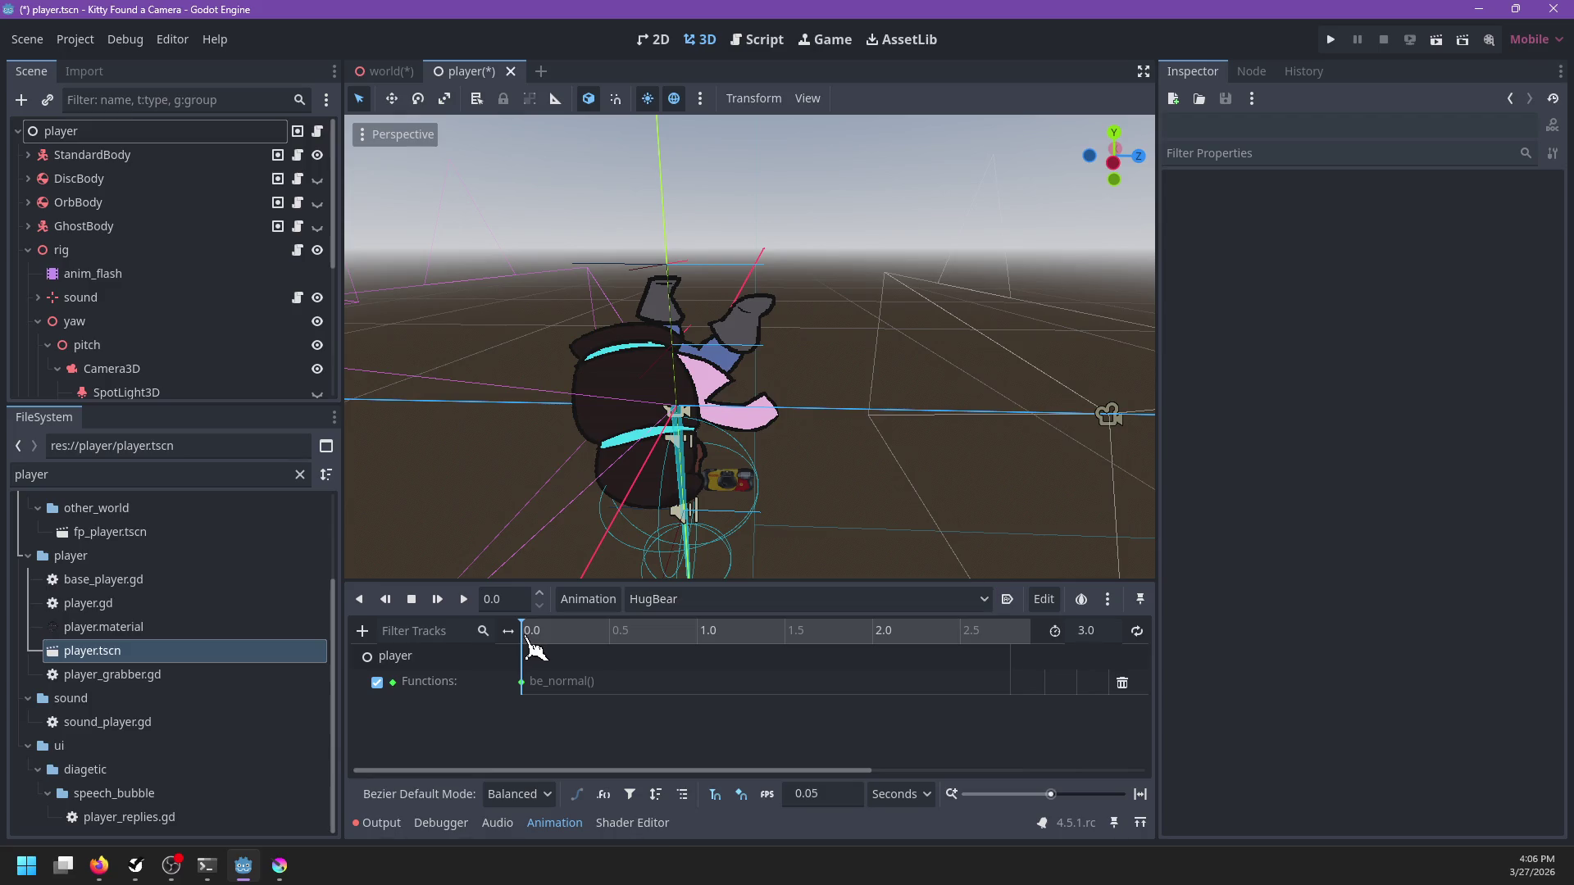
right_click(533, 693)
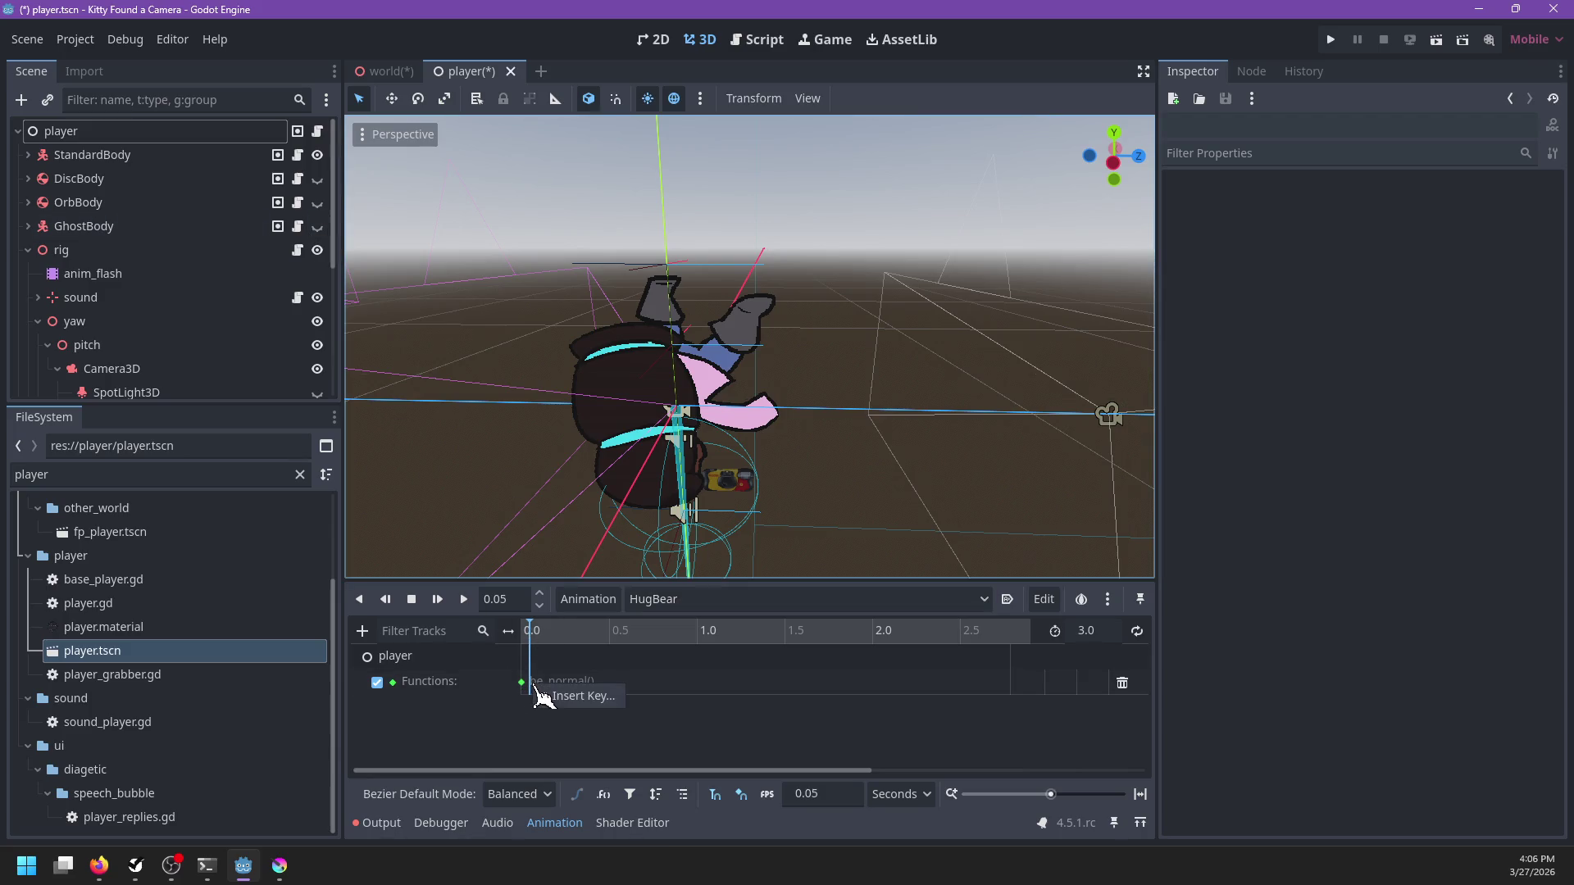
left_click(562, 697)
type("emote")
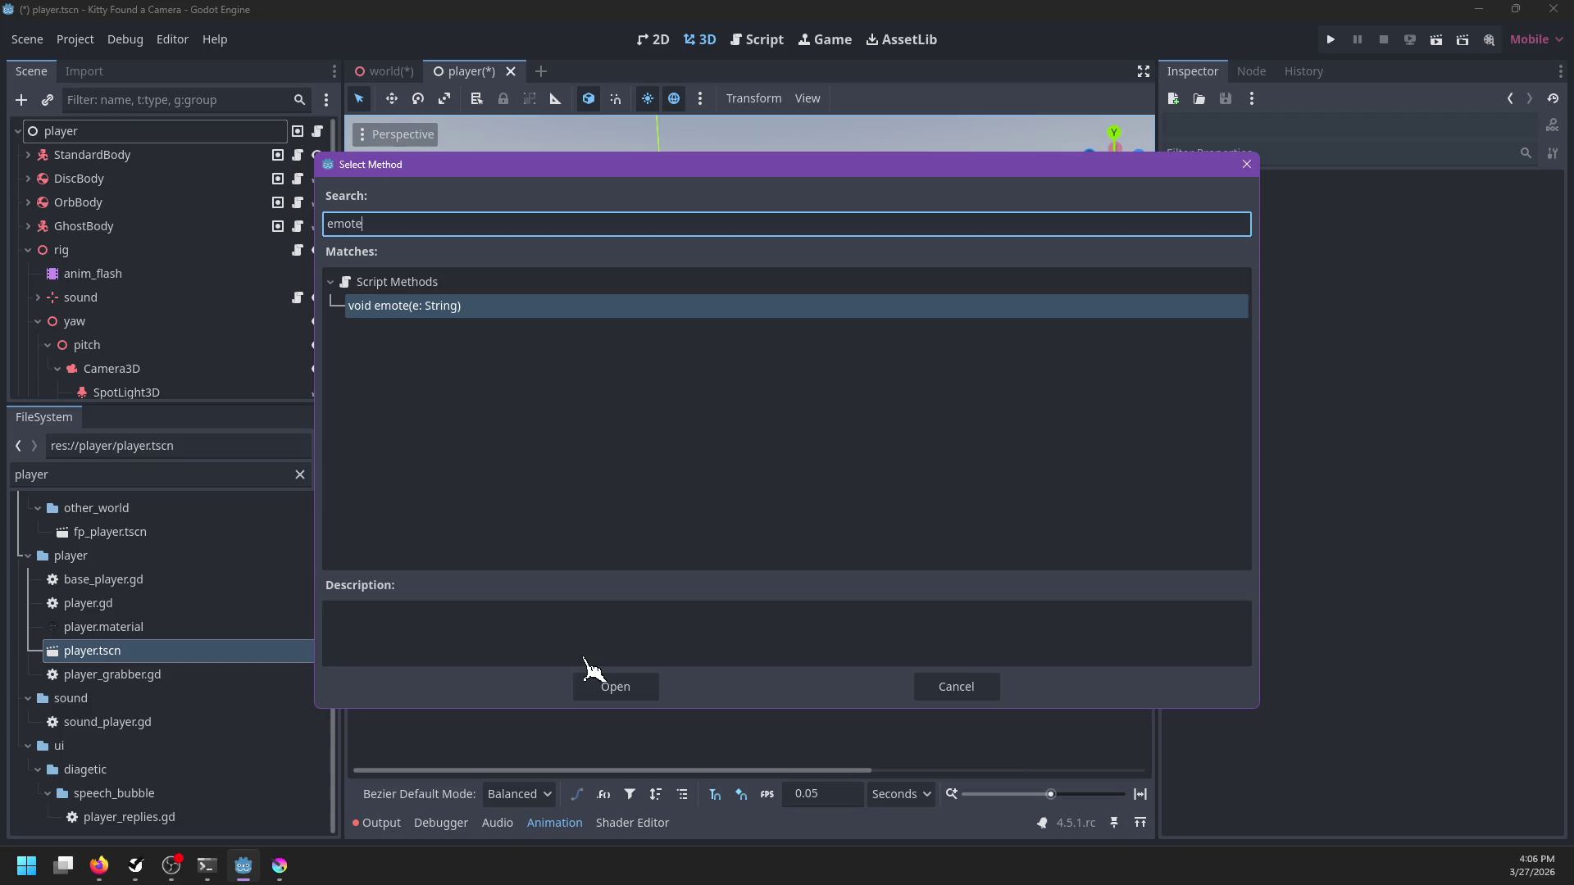
key("Return")
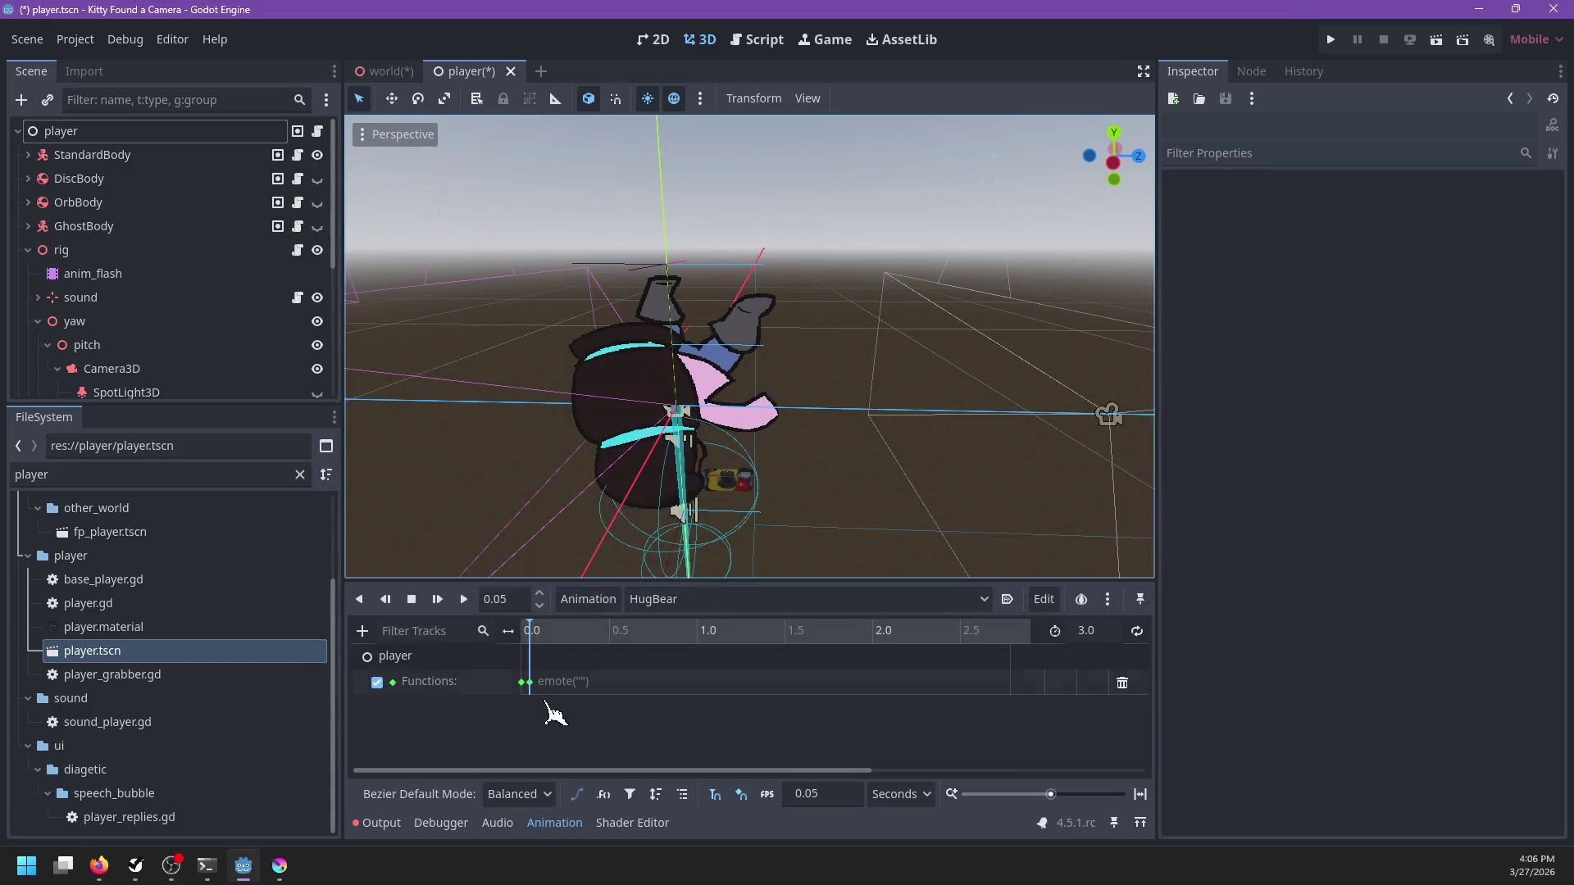
Step: Set the emote key's argument to "bear_hug", preview, save player.tscn and return to the world scene
left_click(525, 682)
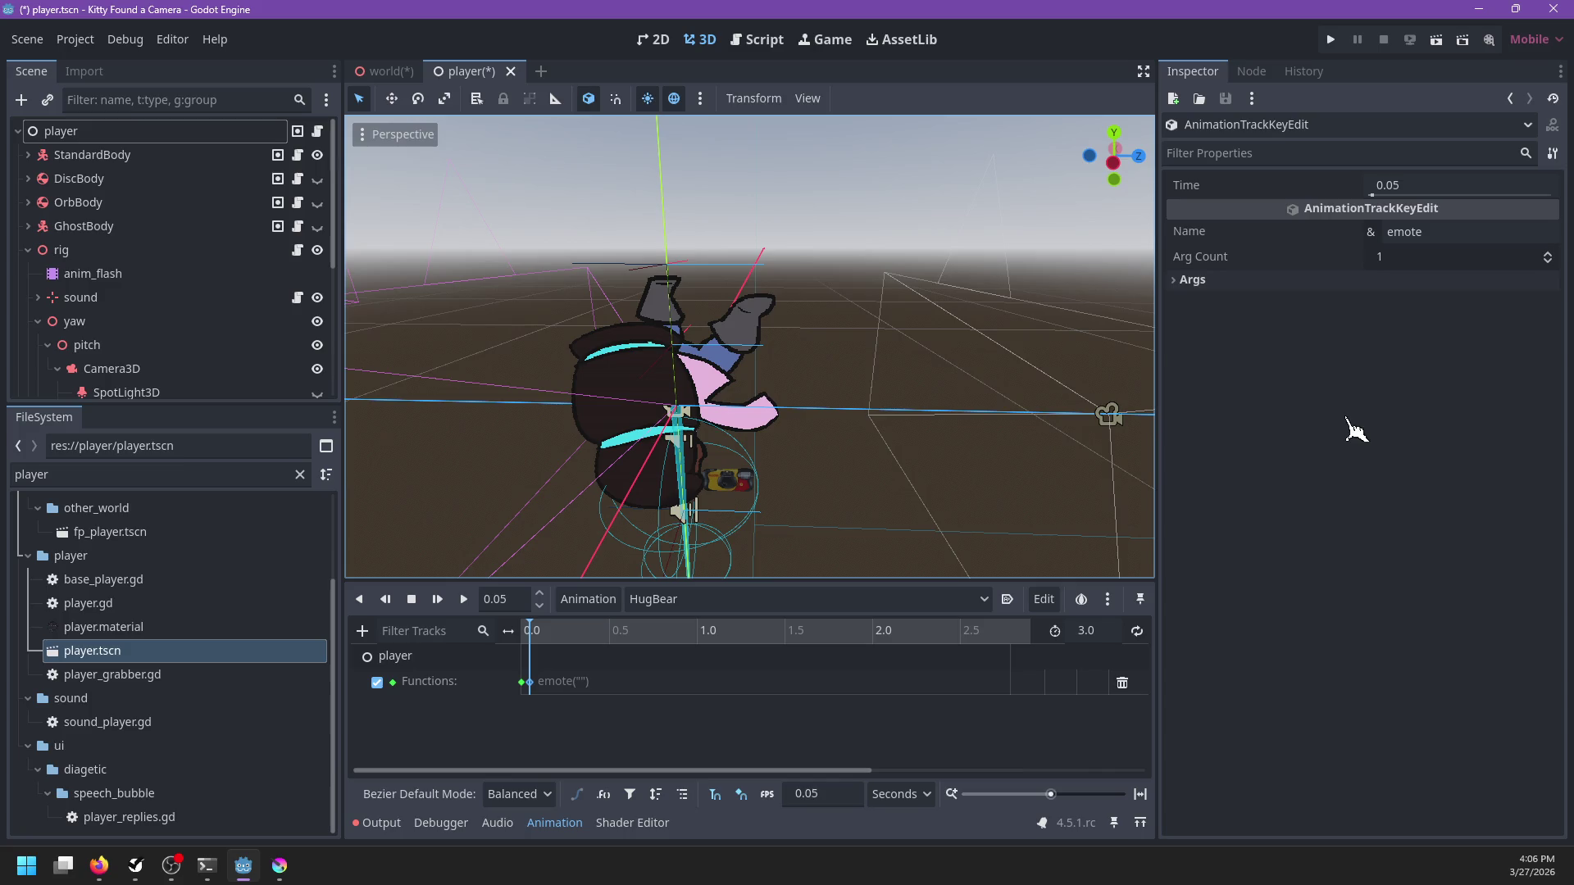
left_click(1291, 280)
left_click(1263, 300)
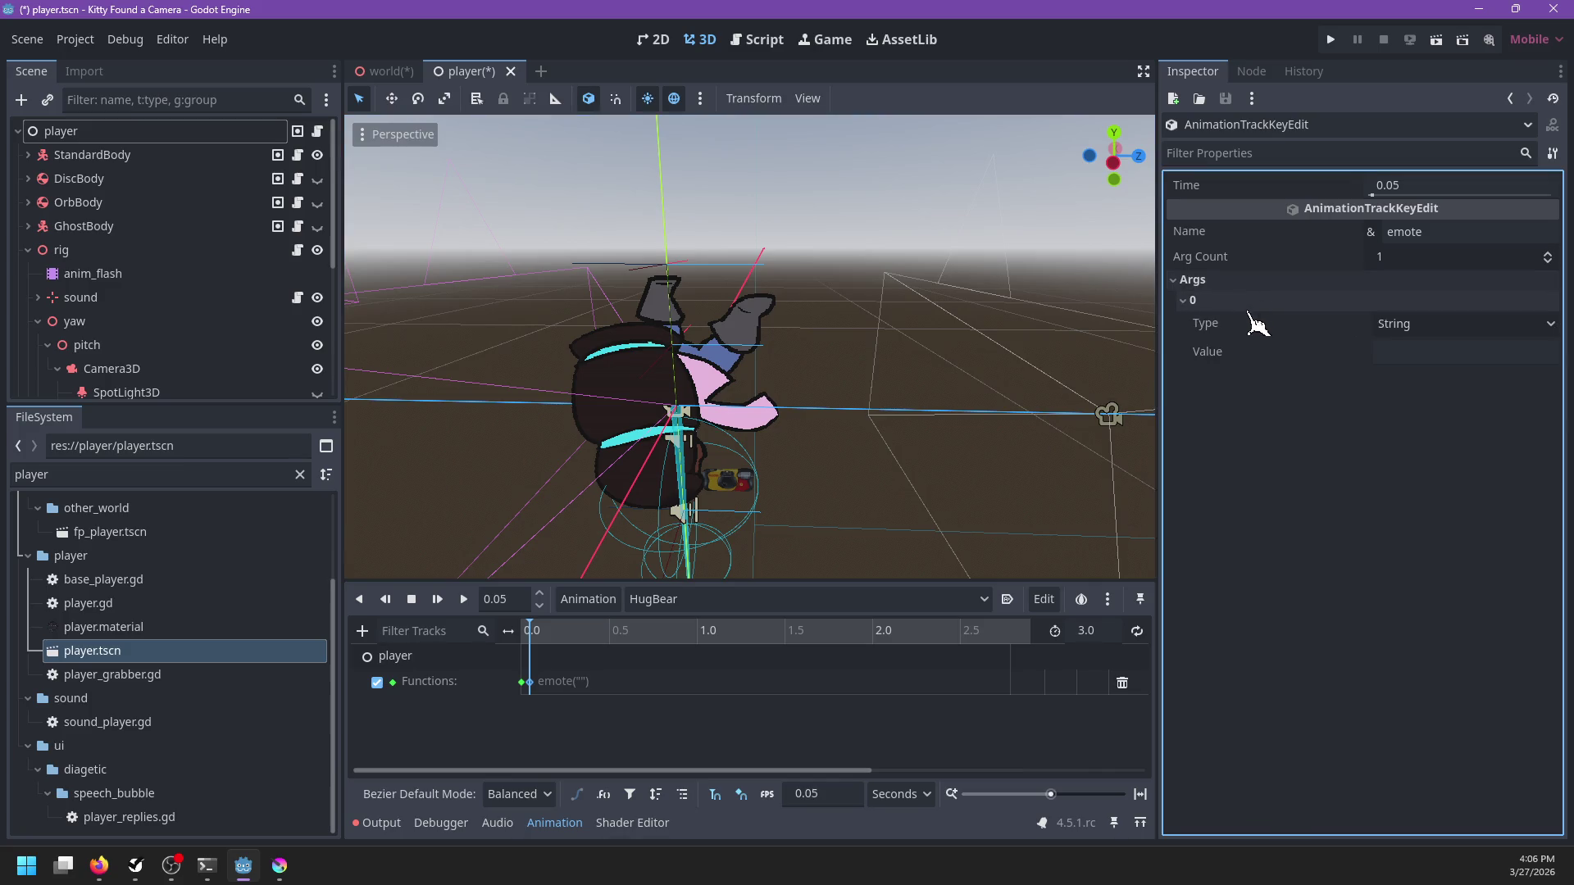
left_click(1427, 353)
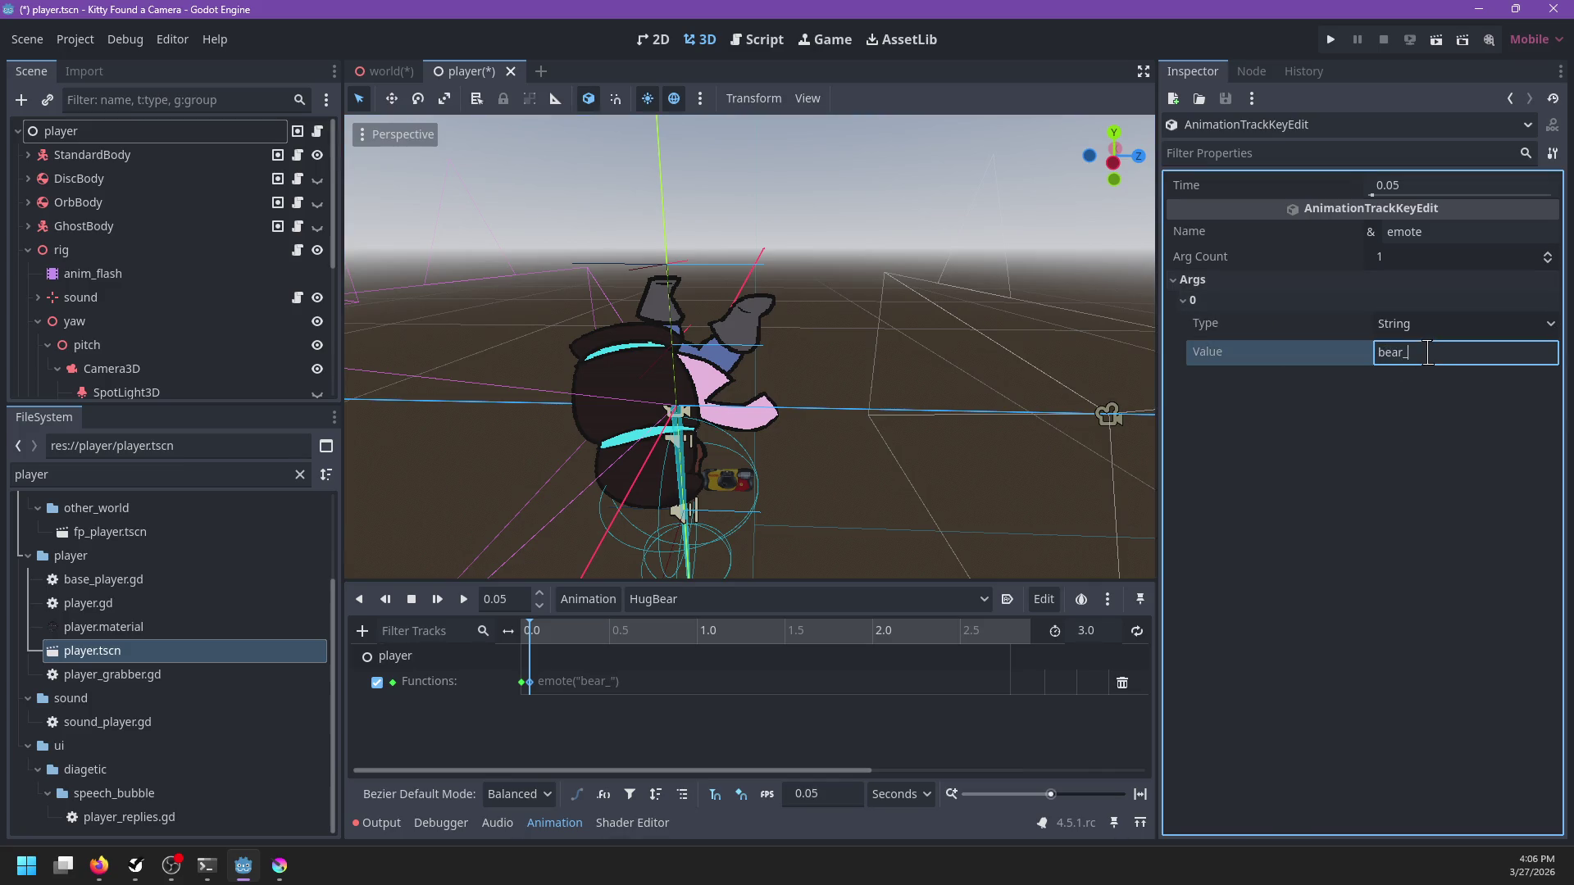
type("hug")
left_click(436, 599)
key("ctrl+s")
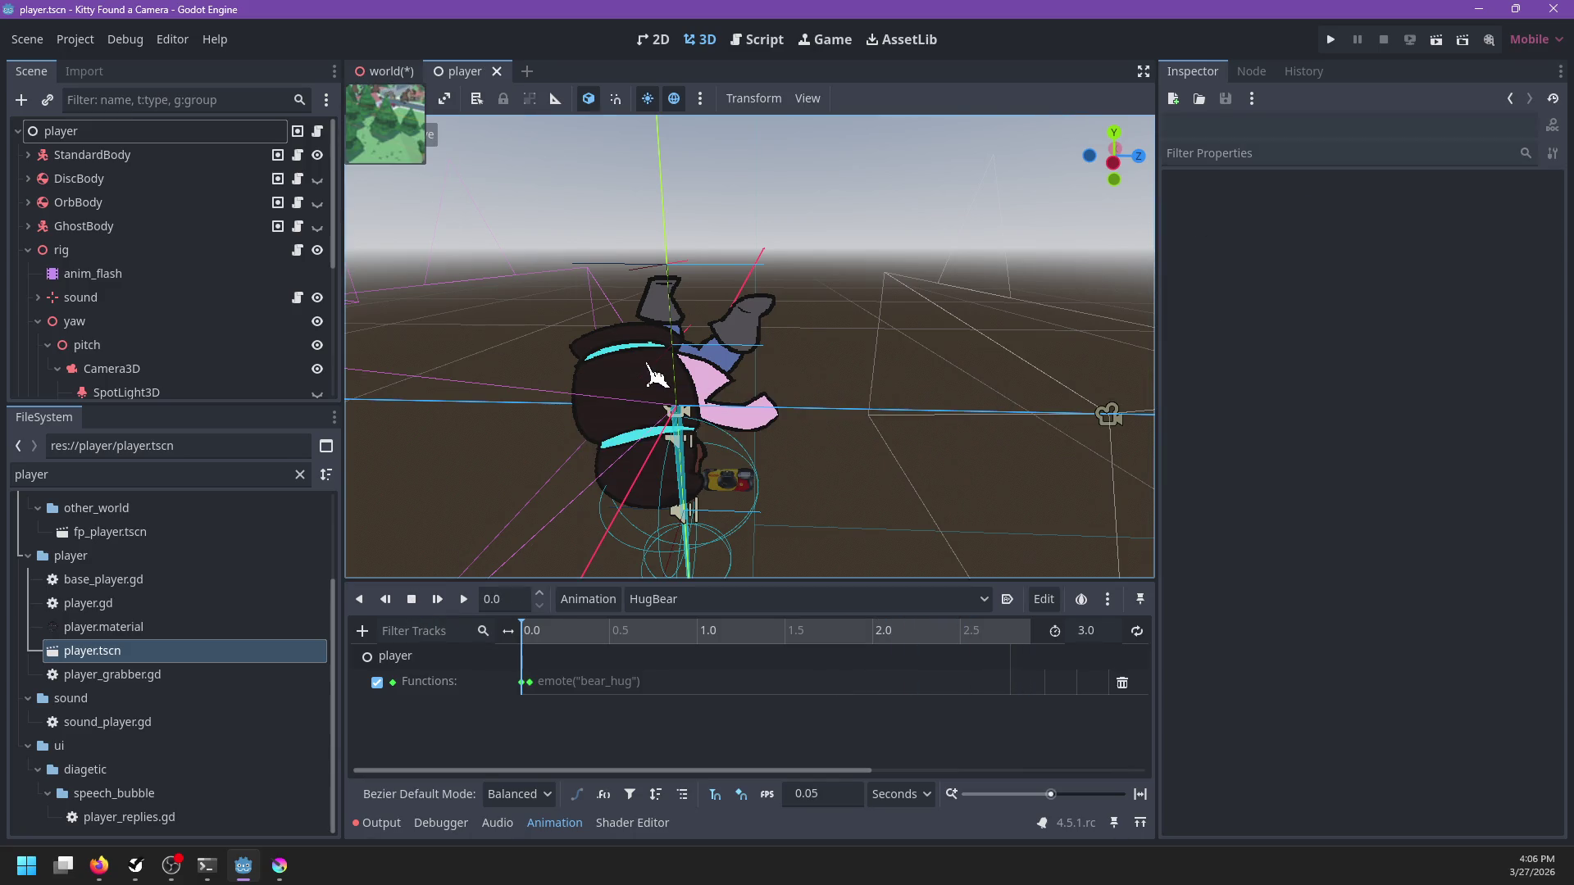
key("ctrl+shift+Tab")
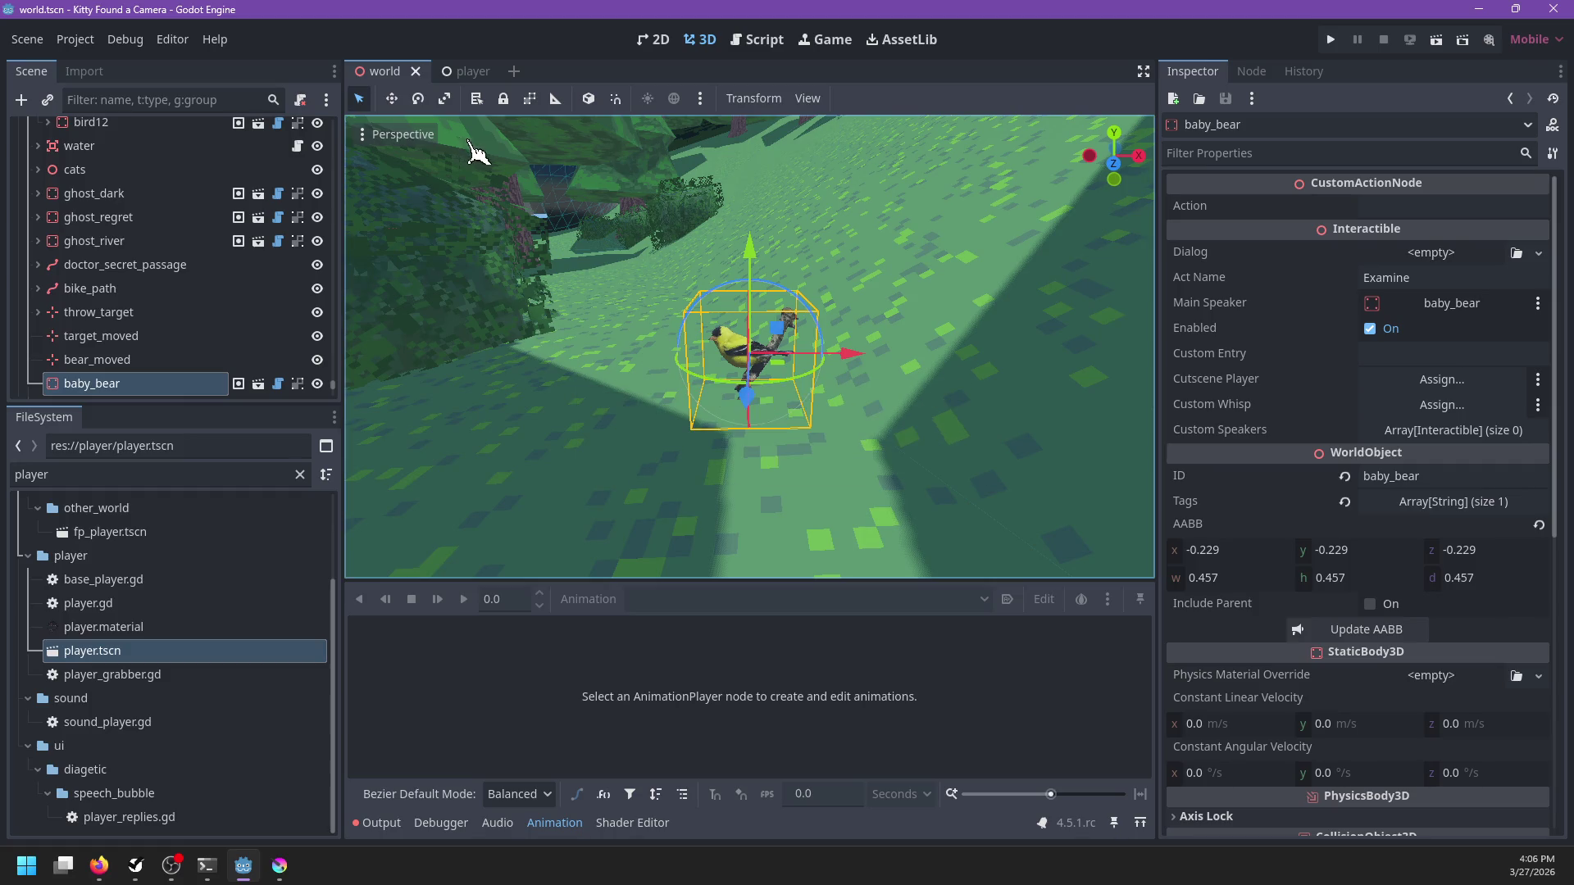
Step: In player.tscn, load DrinkSoda on CustomBehavior and play then stop it
left_click(463, 71)
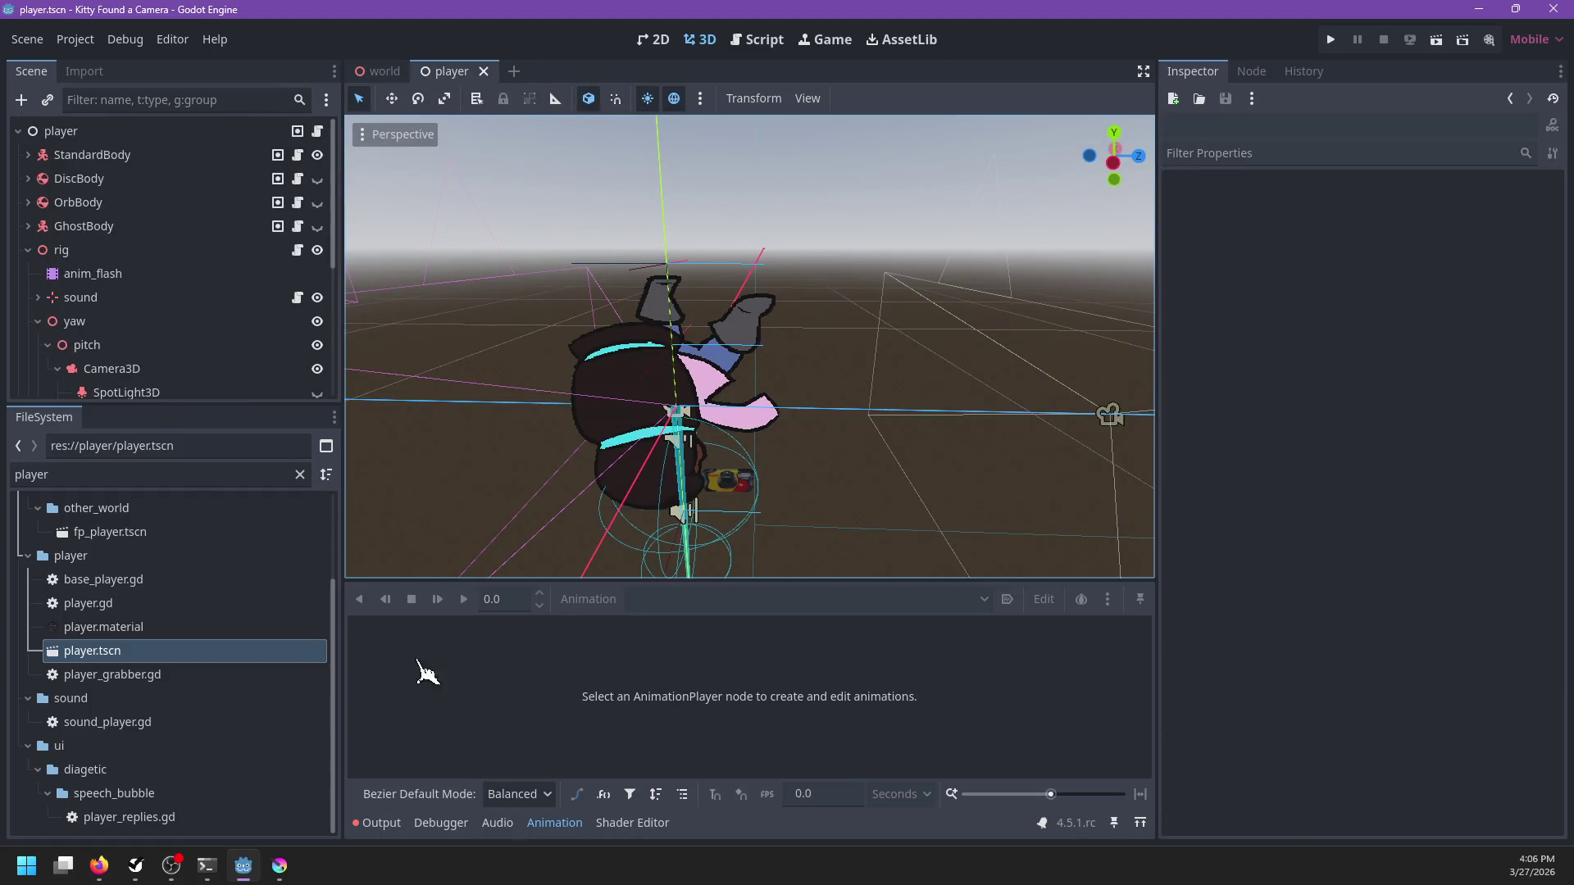
scroll(189, 385, "down", 5)
left_click(134, 336)
left_click(679, 606)
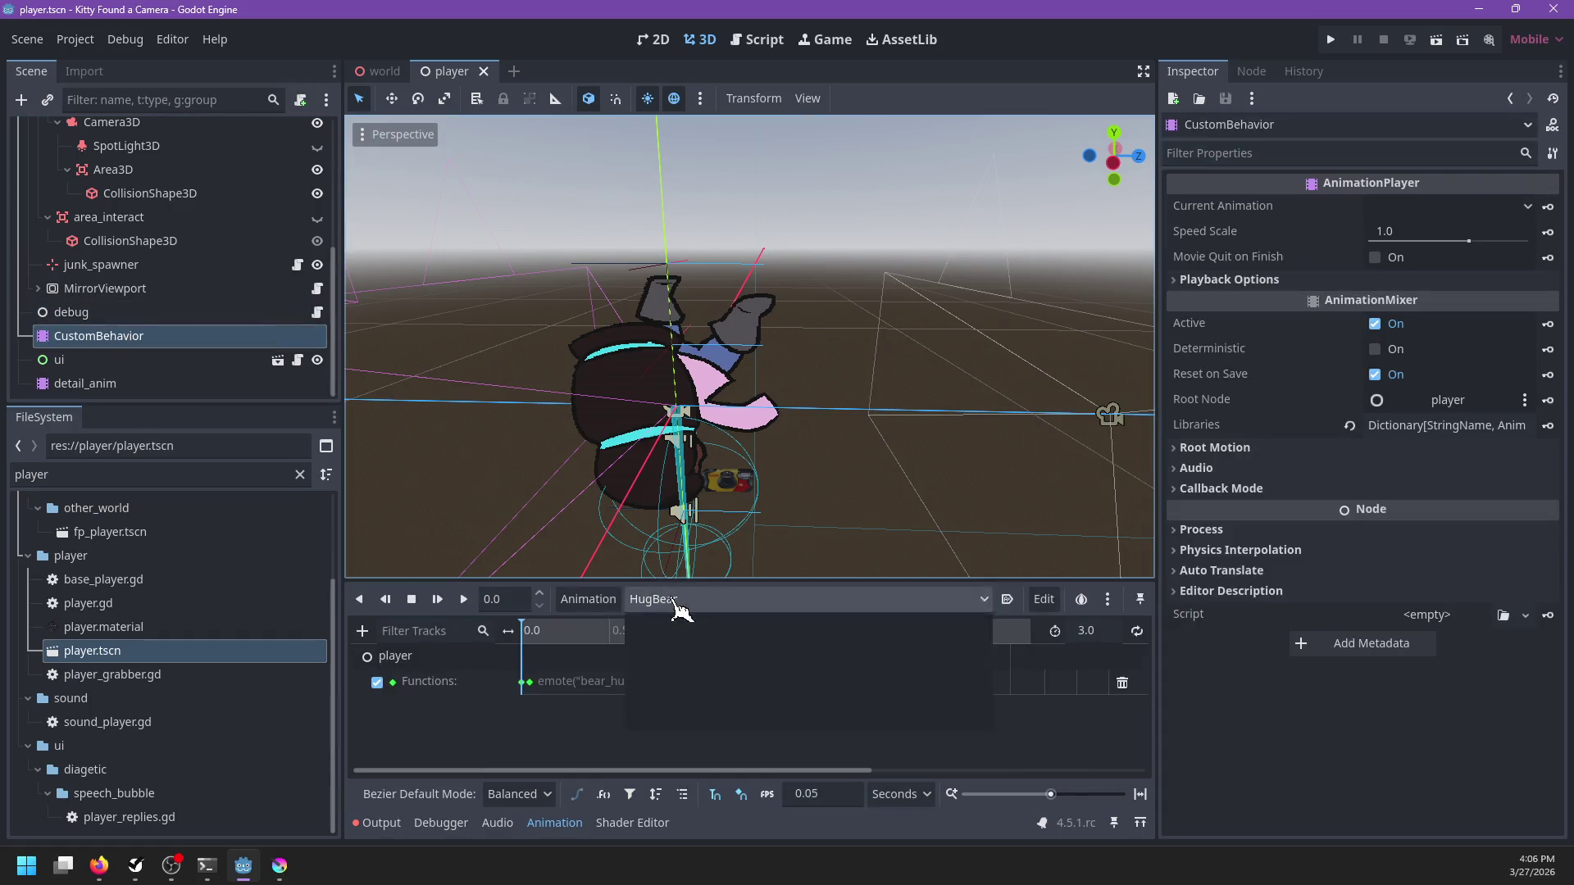
left_click(672, 670)
scroll(844, 703, "up", 4)
scroll(533, 707, "down", 3)
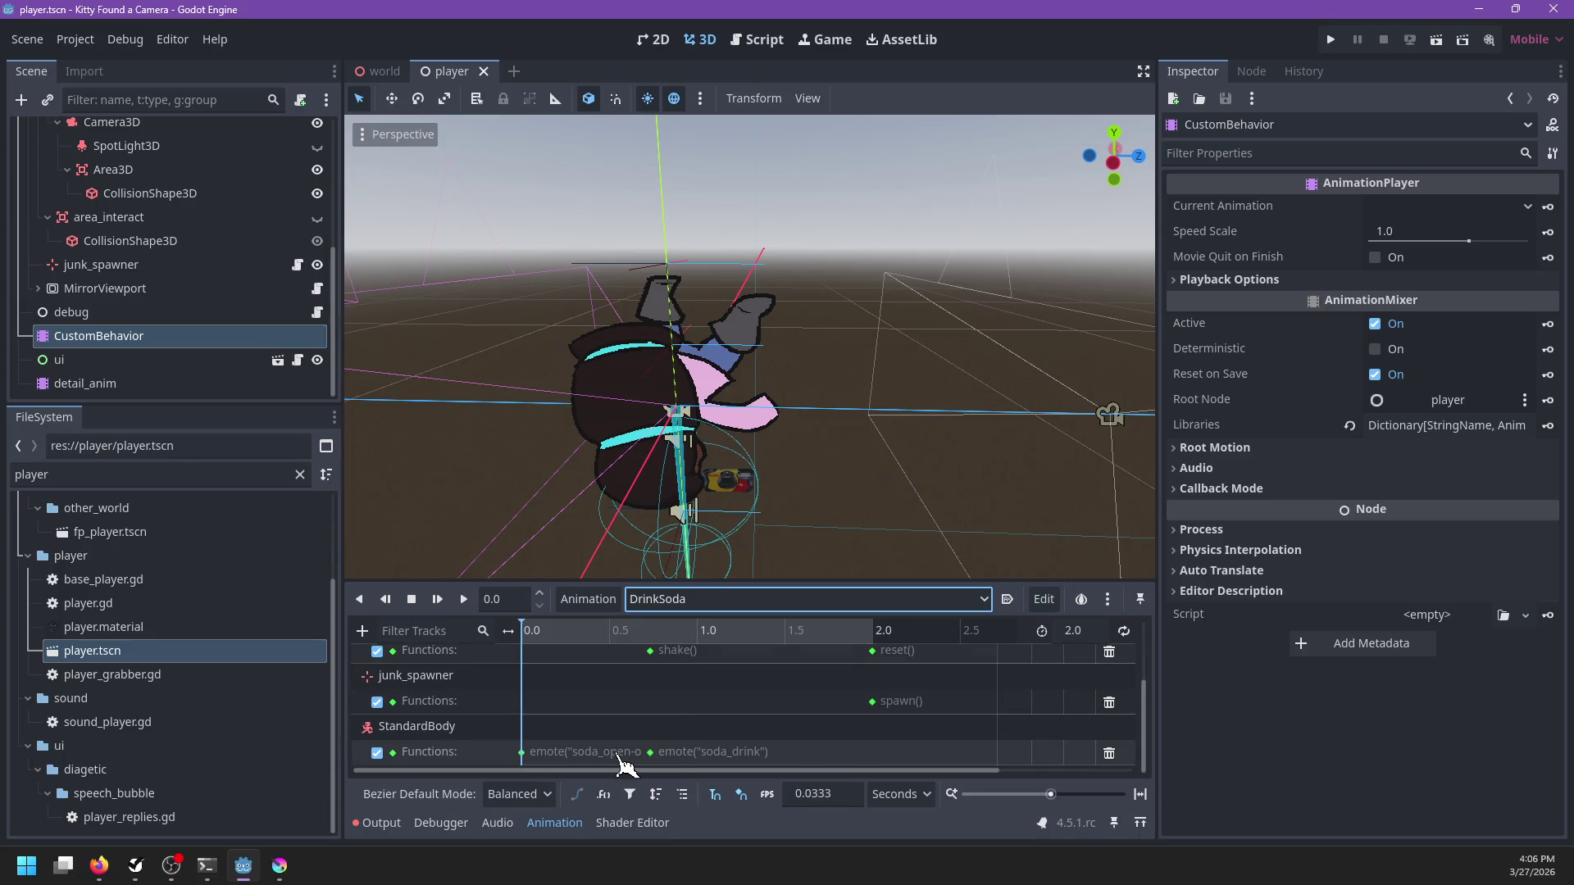
scroll(766, 742, "up", 3)
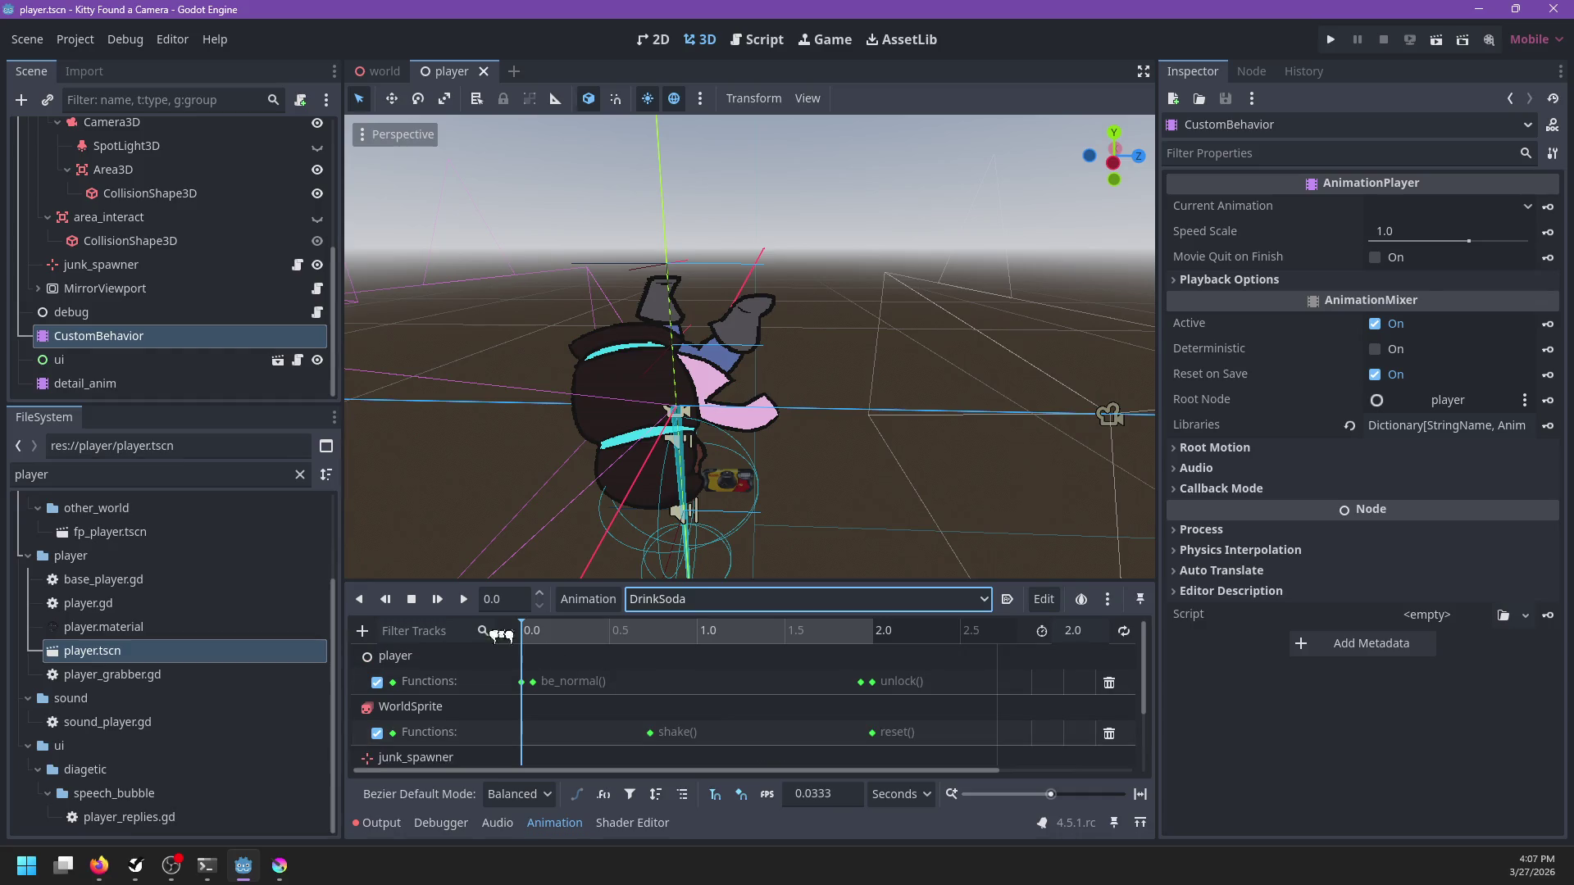
left_click(437, 599)
left_click(516, 632)
Step: Open the StandardBody node's script, standard_body.gd
scroll(269, 250, "up", 5)
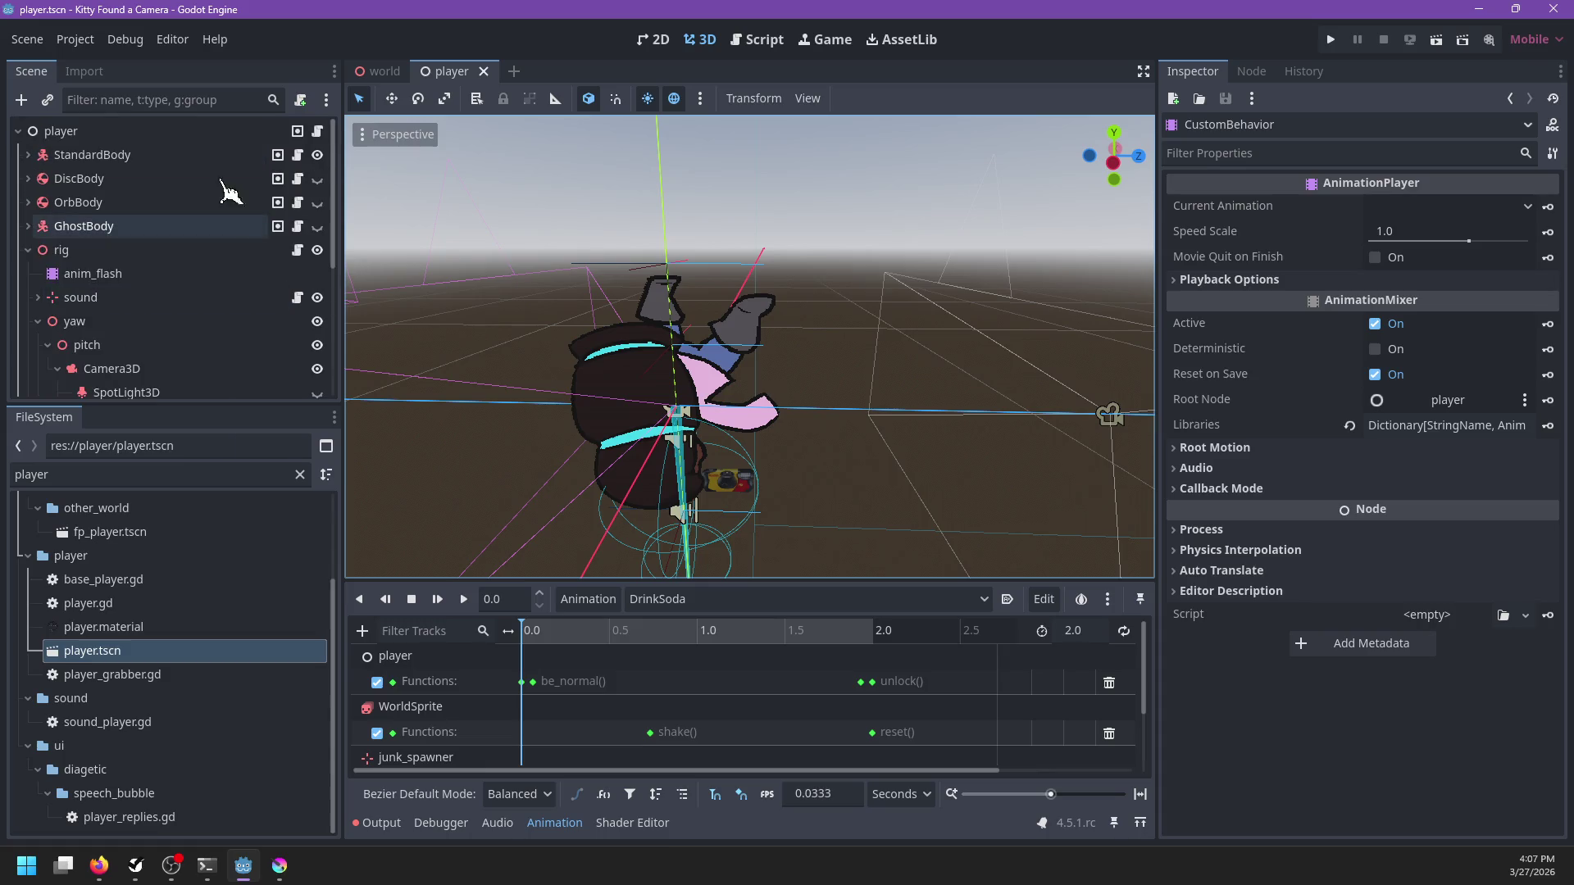
left_click(298, 155)
scroll(719, 363, "up", 15)
scroll(713, 361, "up", 20)
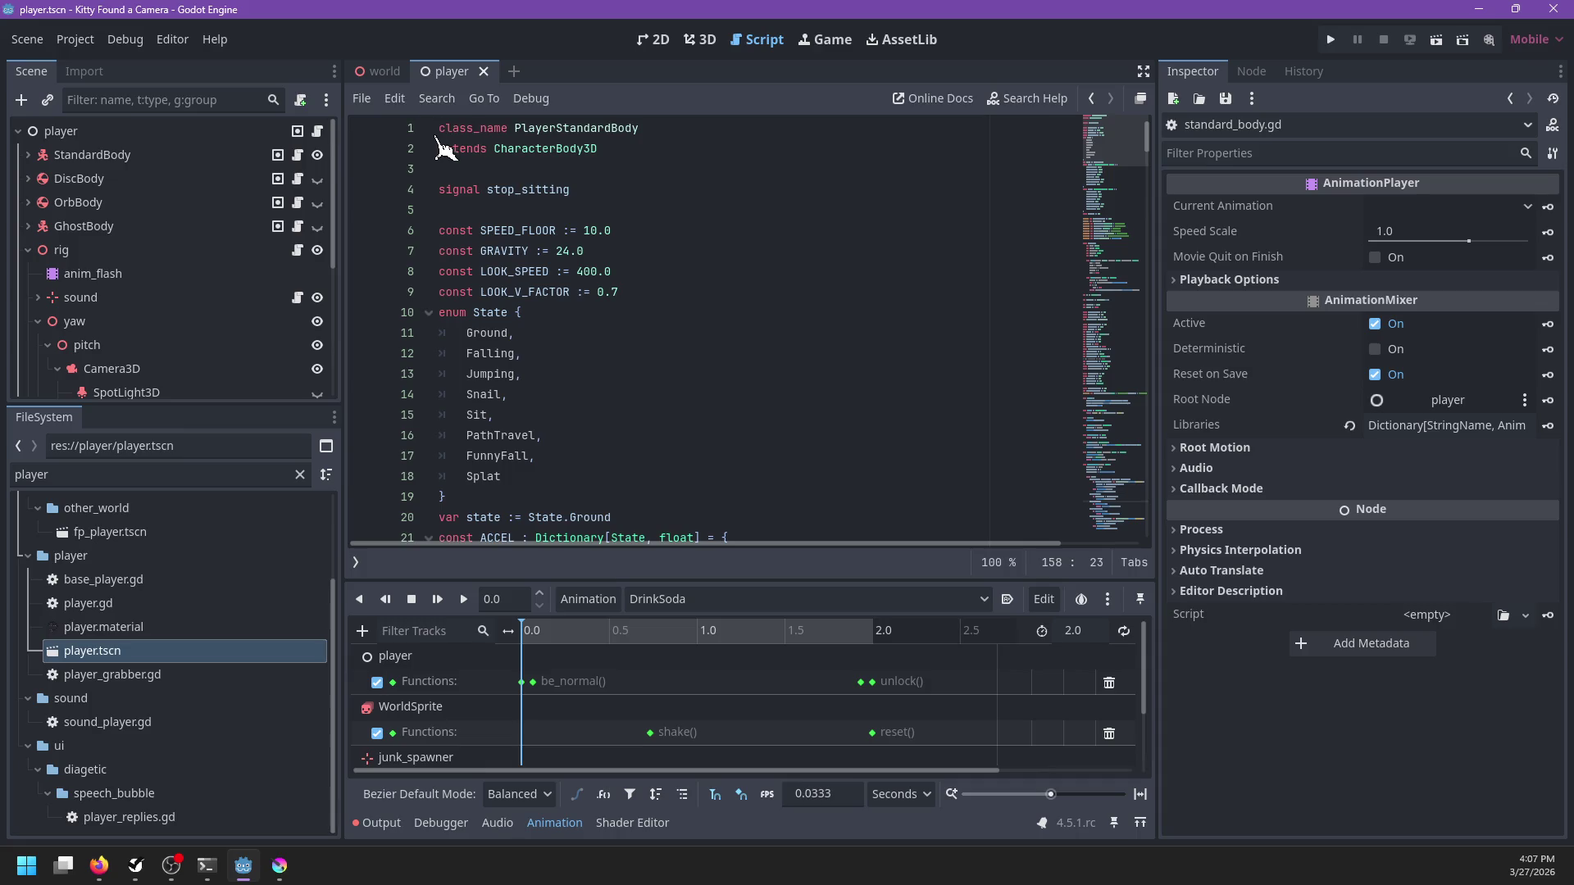
left_click(441, 130)
key("Return")
key("Up")
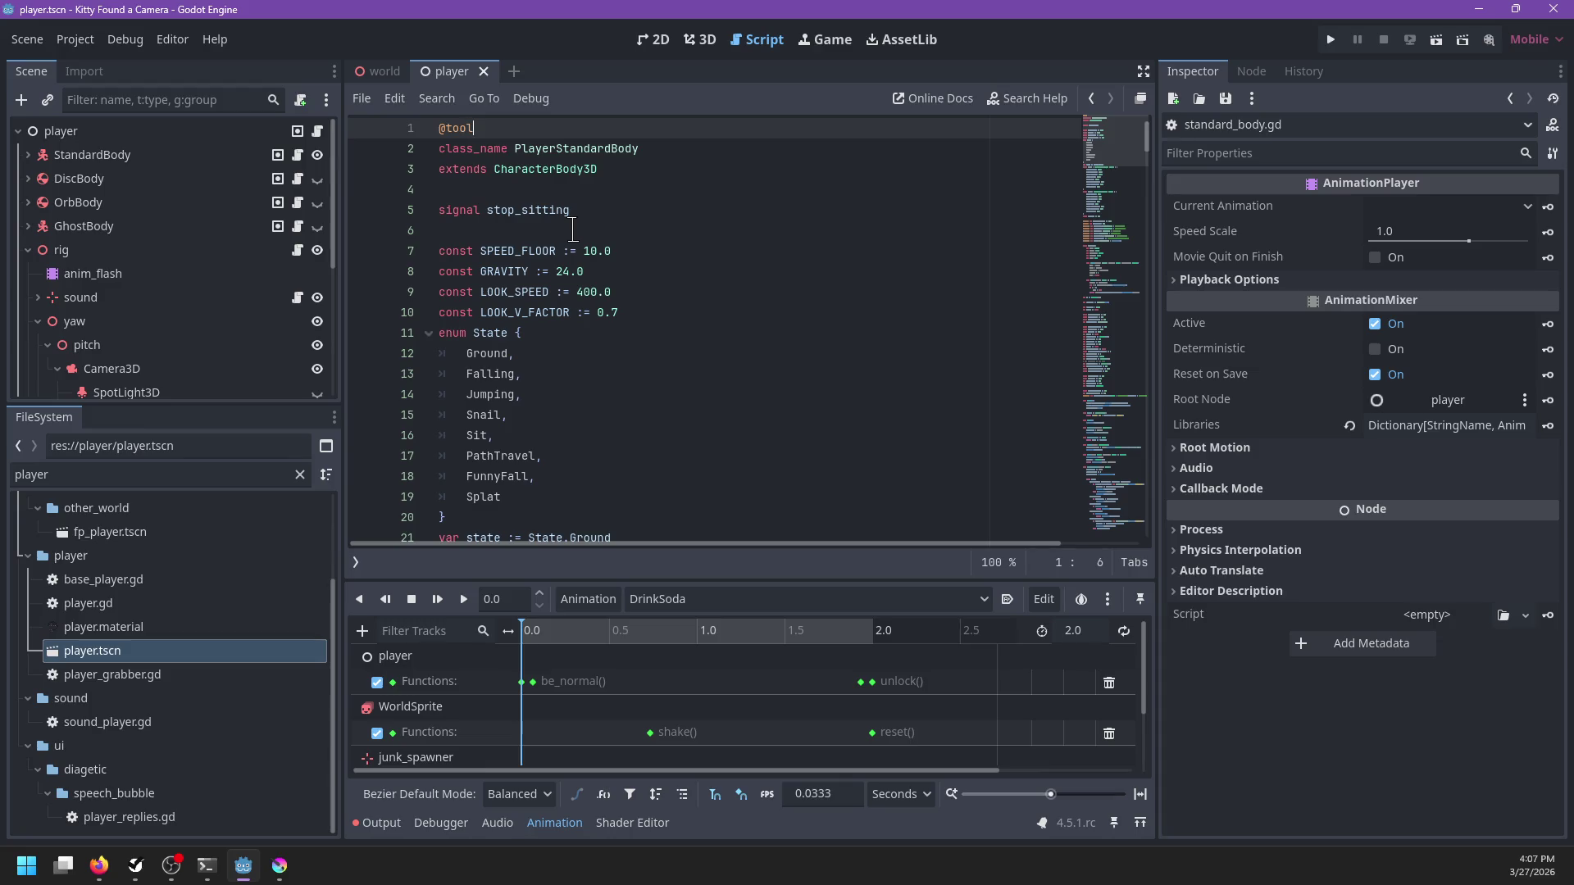
left_click(652, 317)
scroll(656, 316, "down", 6)
key("ctrl+s")
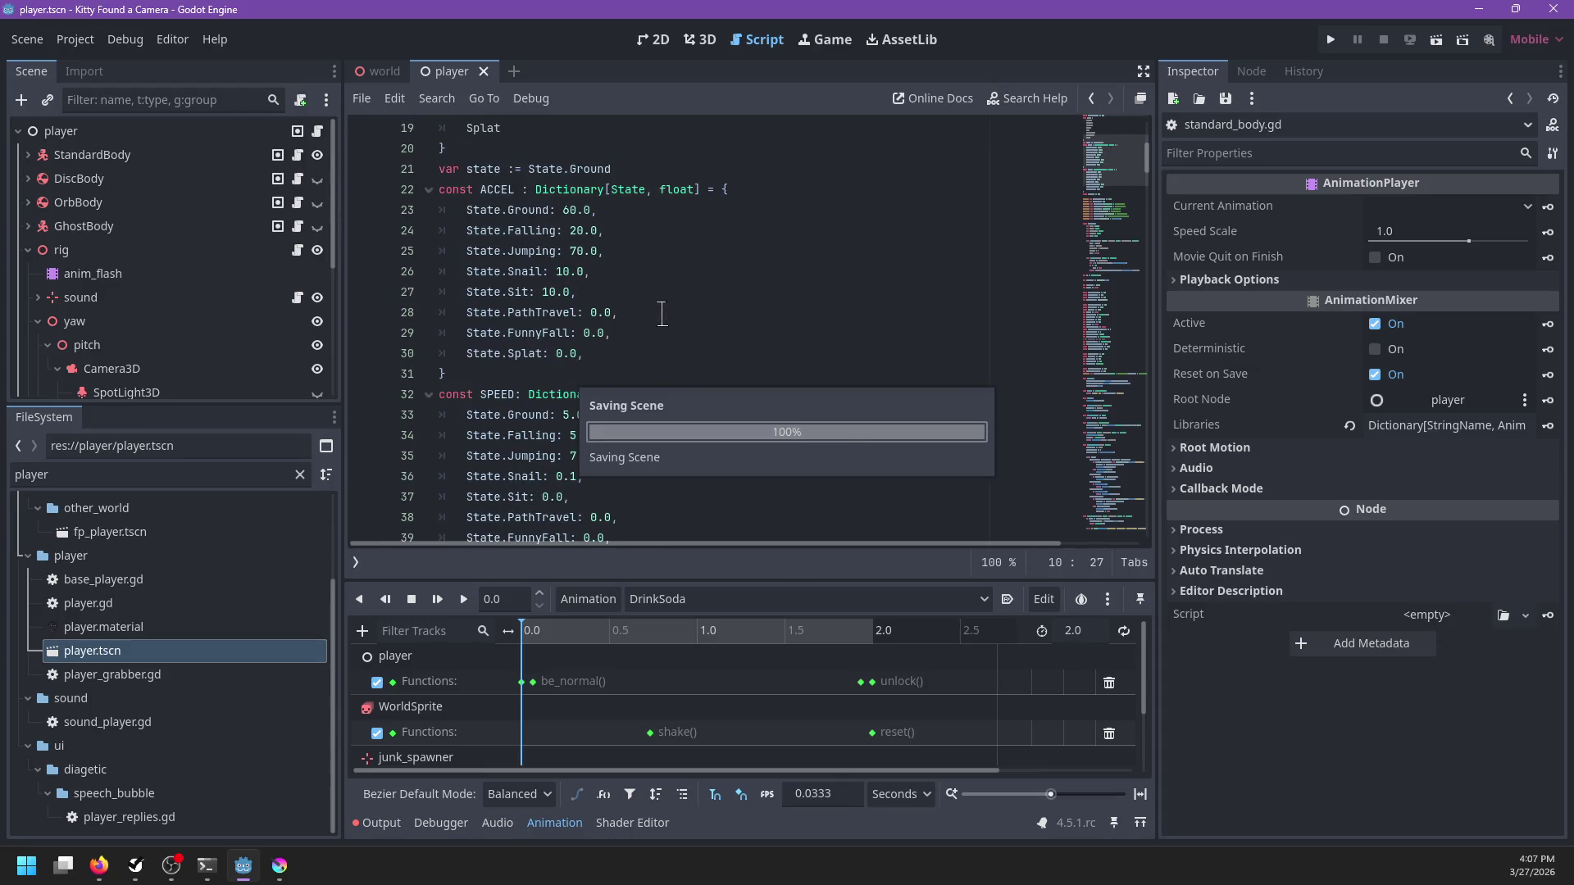
left_click(699, 39)
key("ctrl+F3")
scroll(1102, 295, "up", 6)
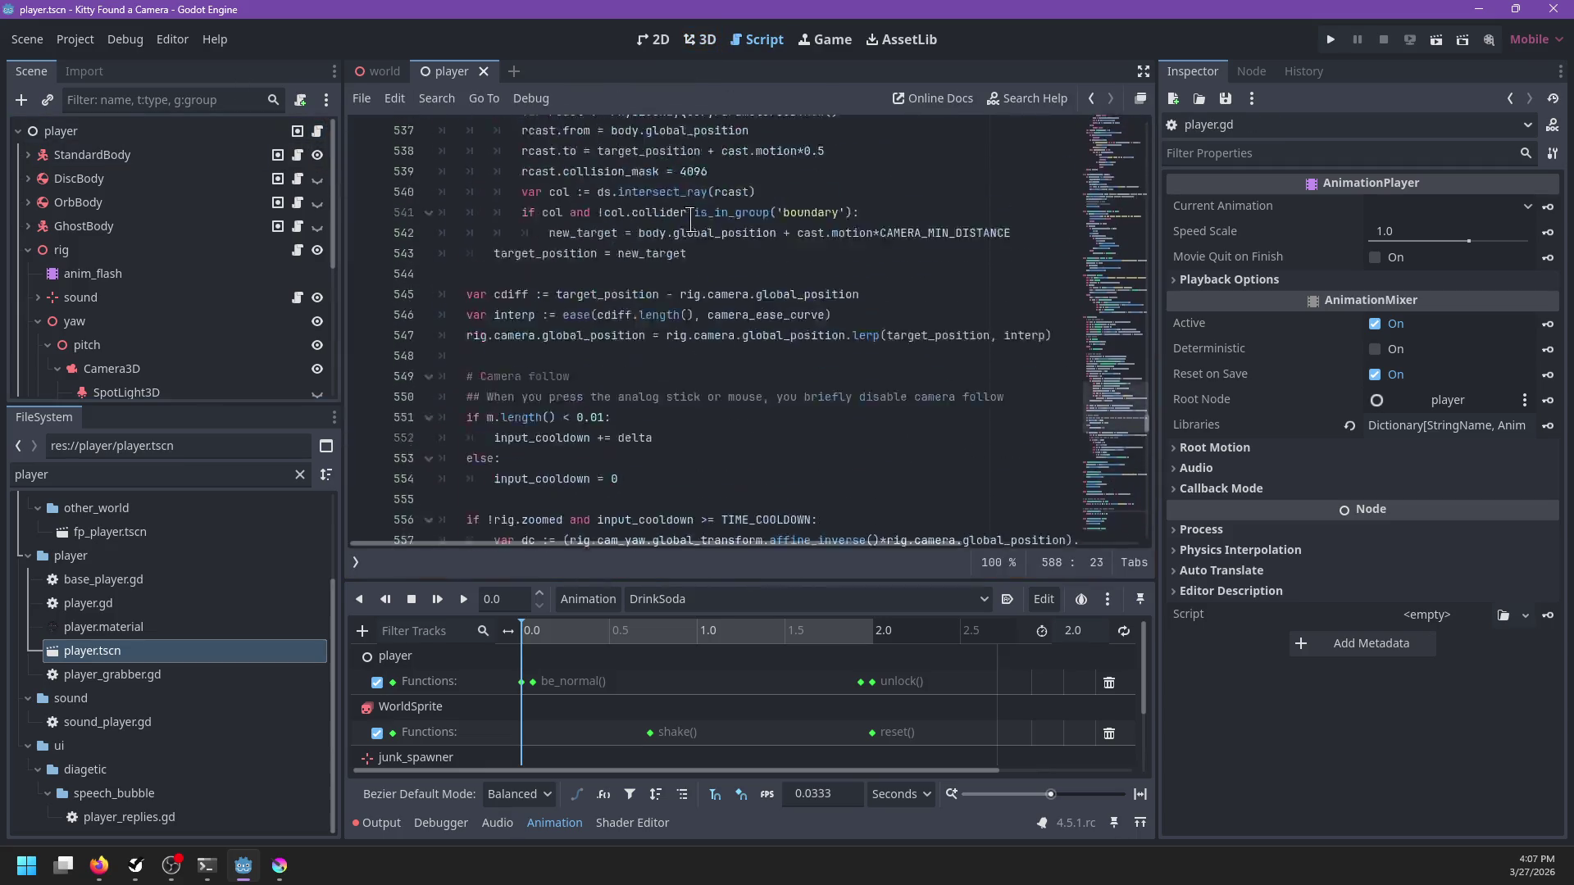
left_click_drag(1123, 402, 1114, 82)
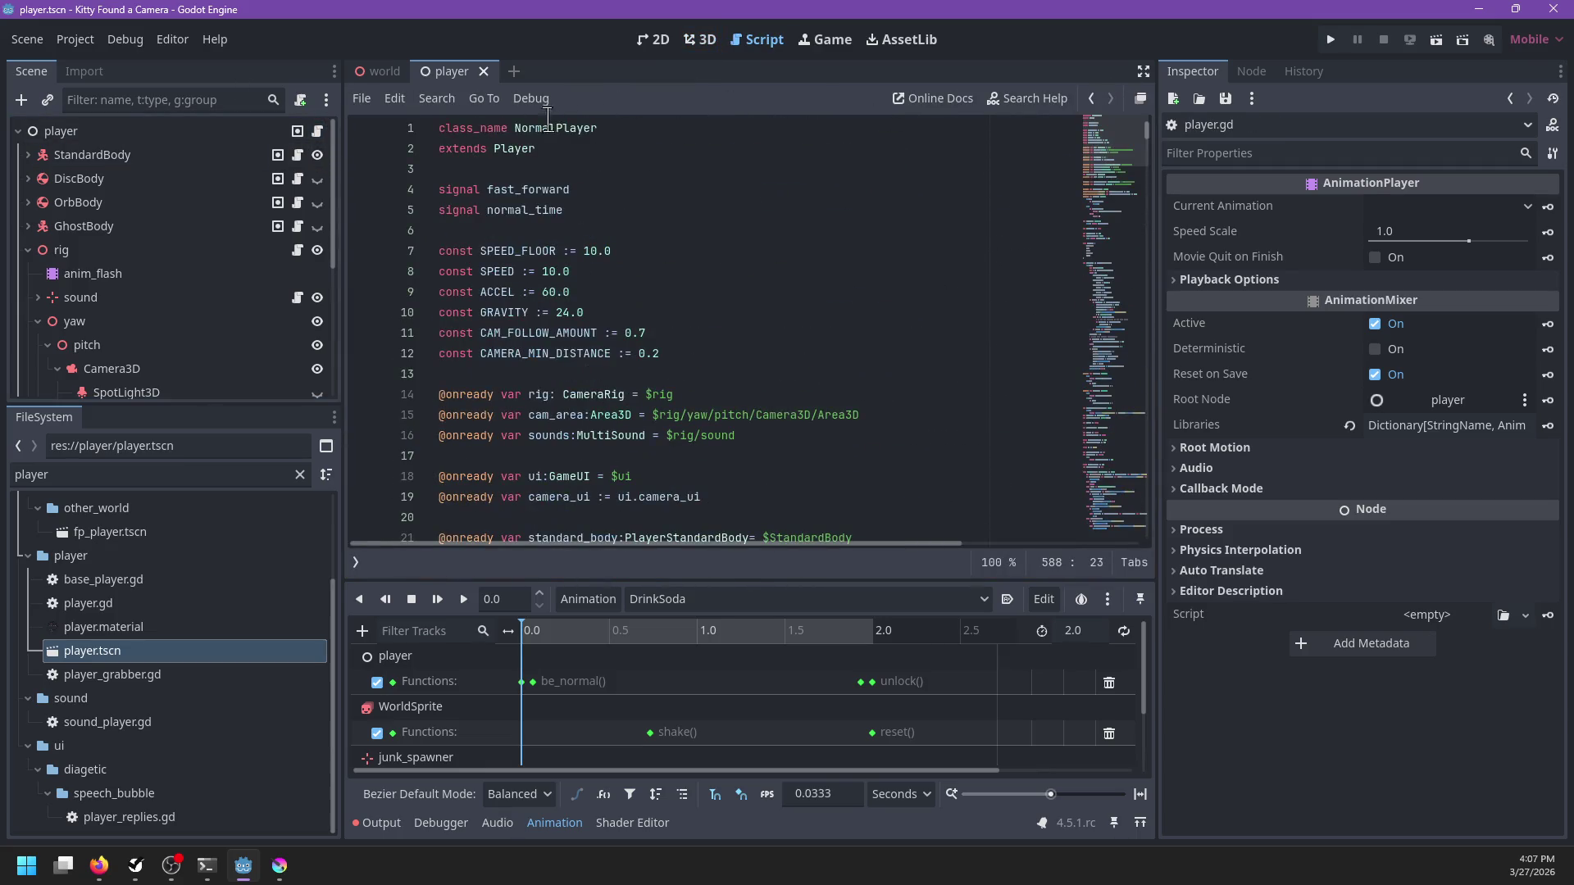
key("ctrl+Home")
key("Return")
key("Up")
type("@")
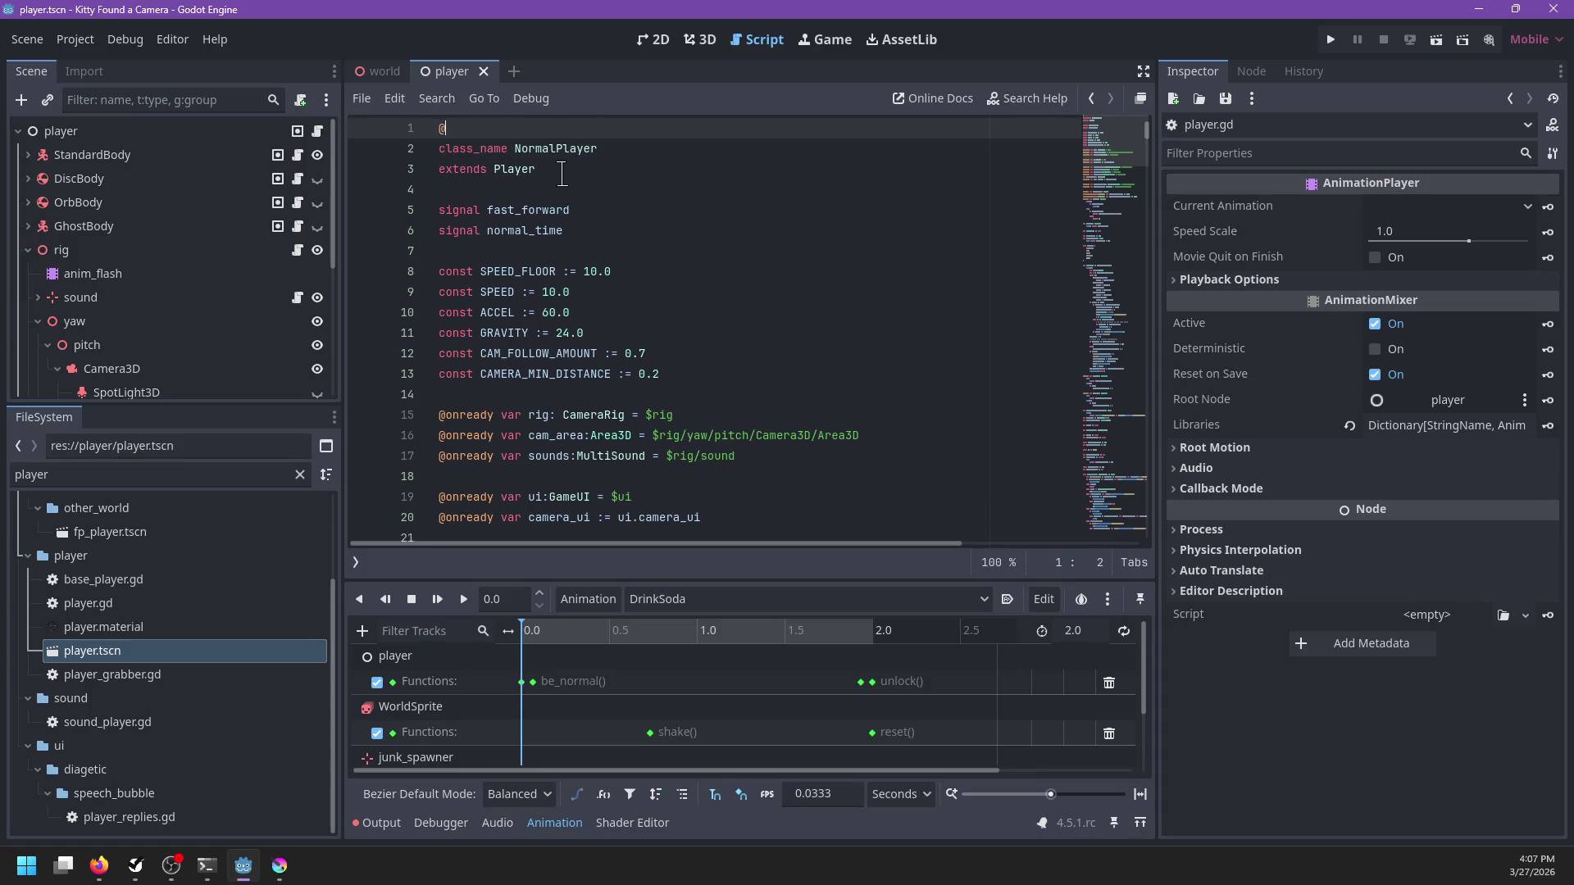
key("ctrl+s")
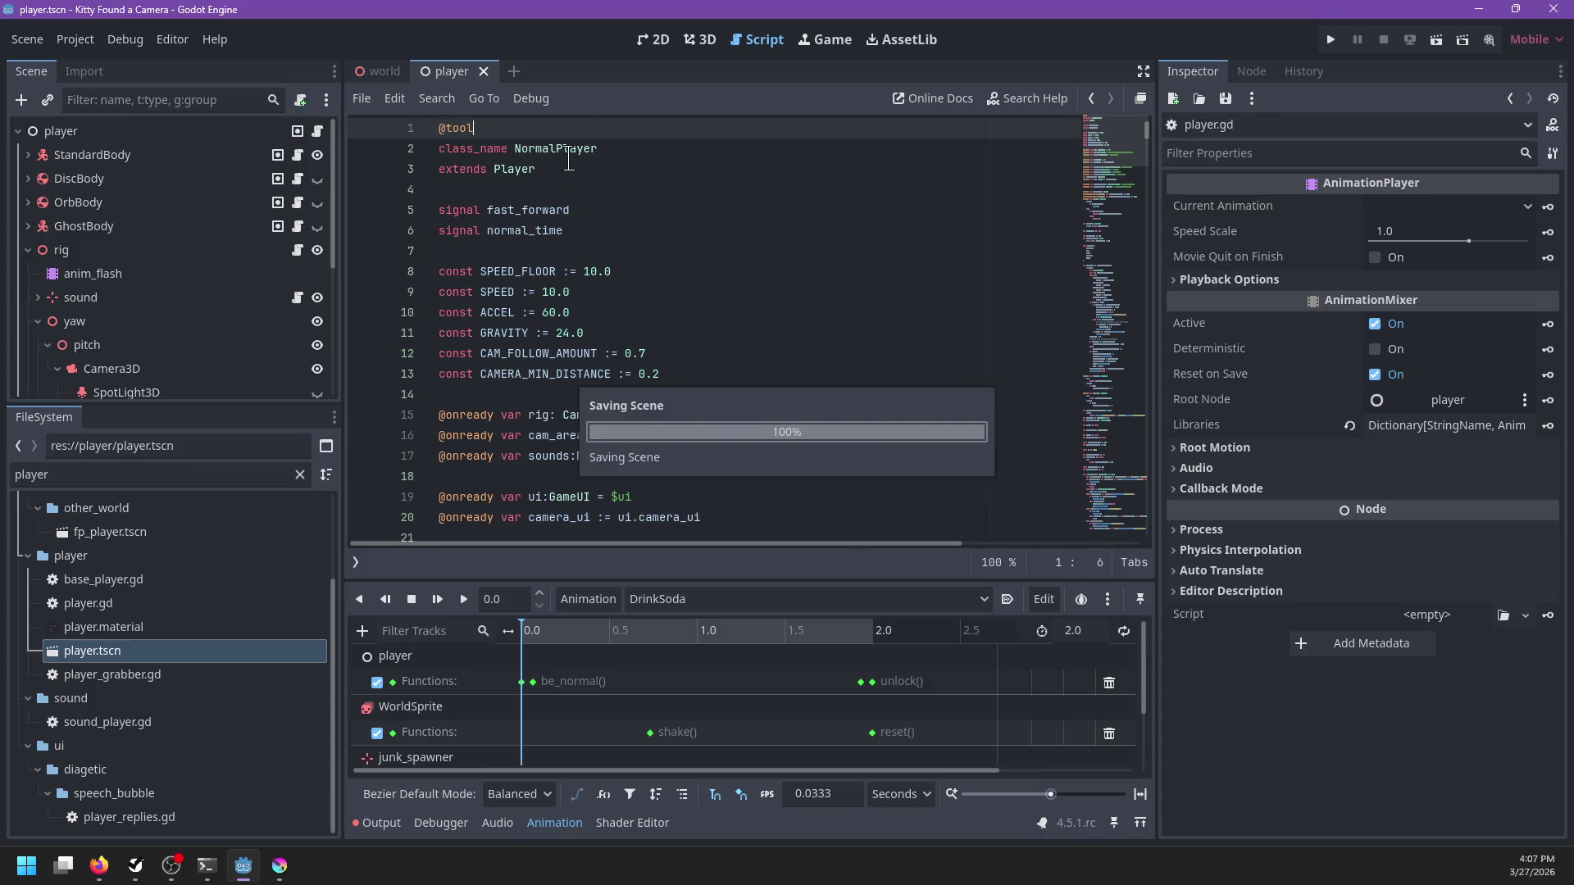
Step: Play DrinkSoda in the 3D view, then close all open scene tabs
left_click(699, 41)
left_click(439, 601)
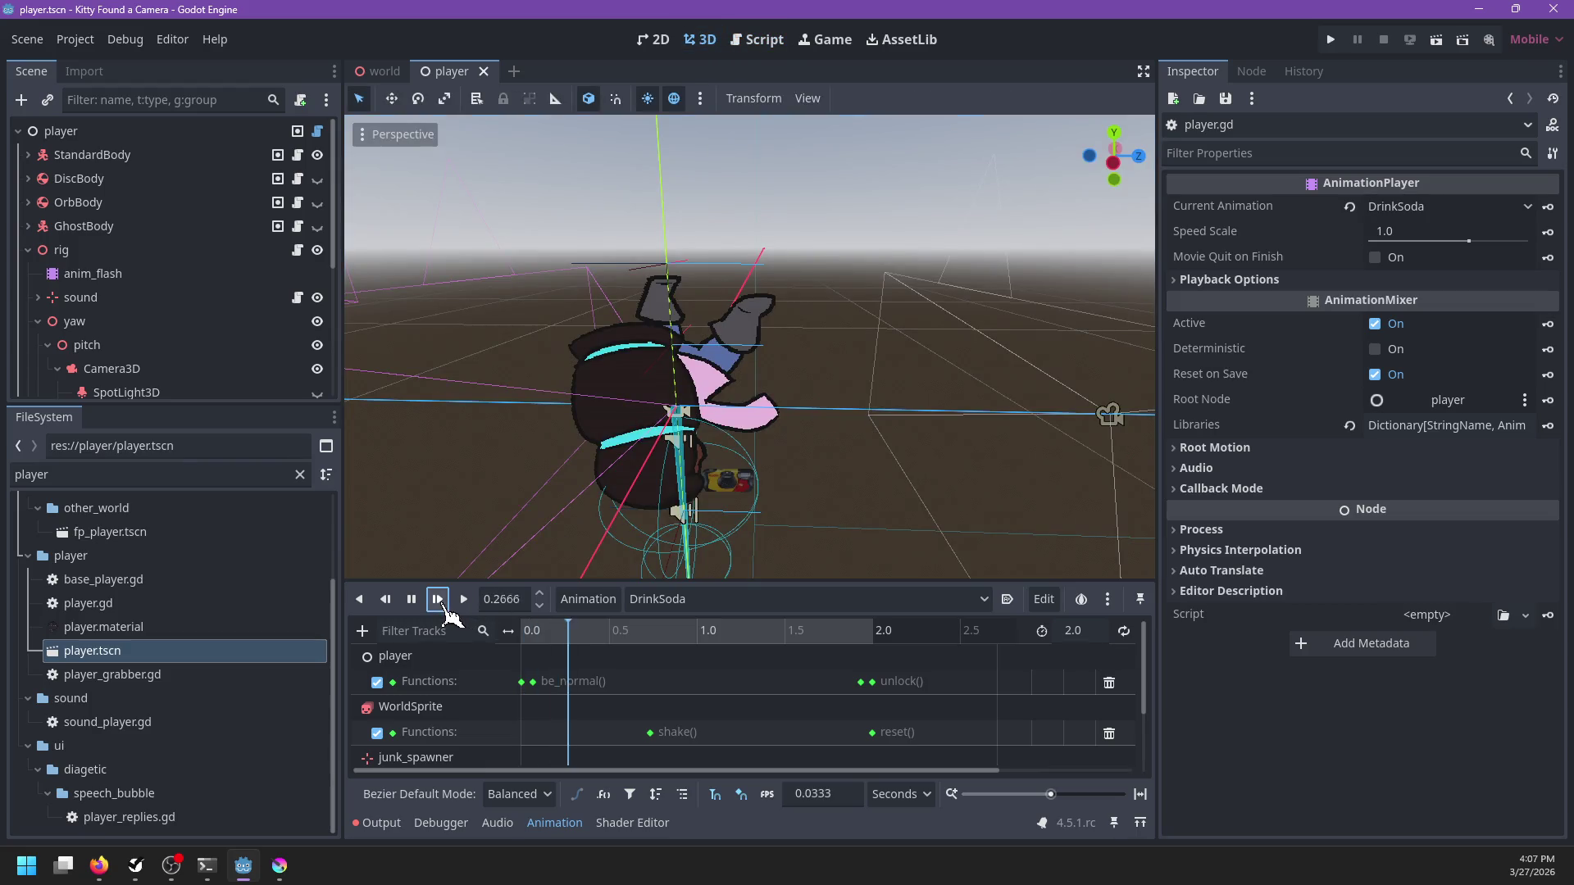
right_click(478, 68)
left_click(500, 326)
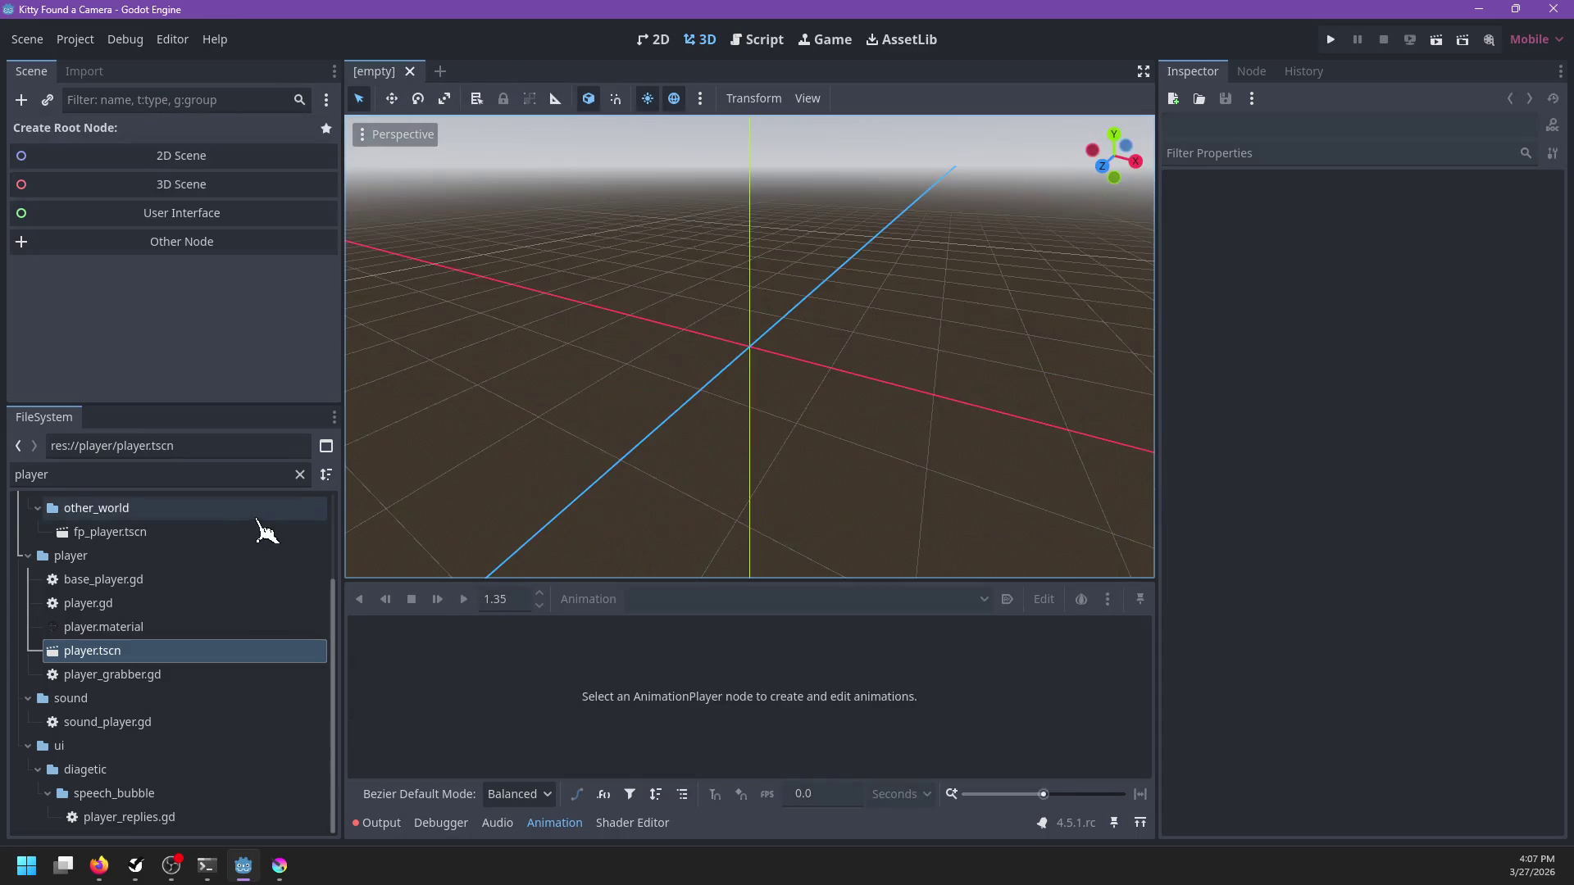
Step: Reopen player.tscn from FileSystem and play its current animation
double_click(189, 475)
key("alt+Tab")
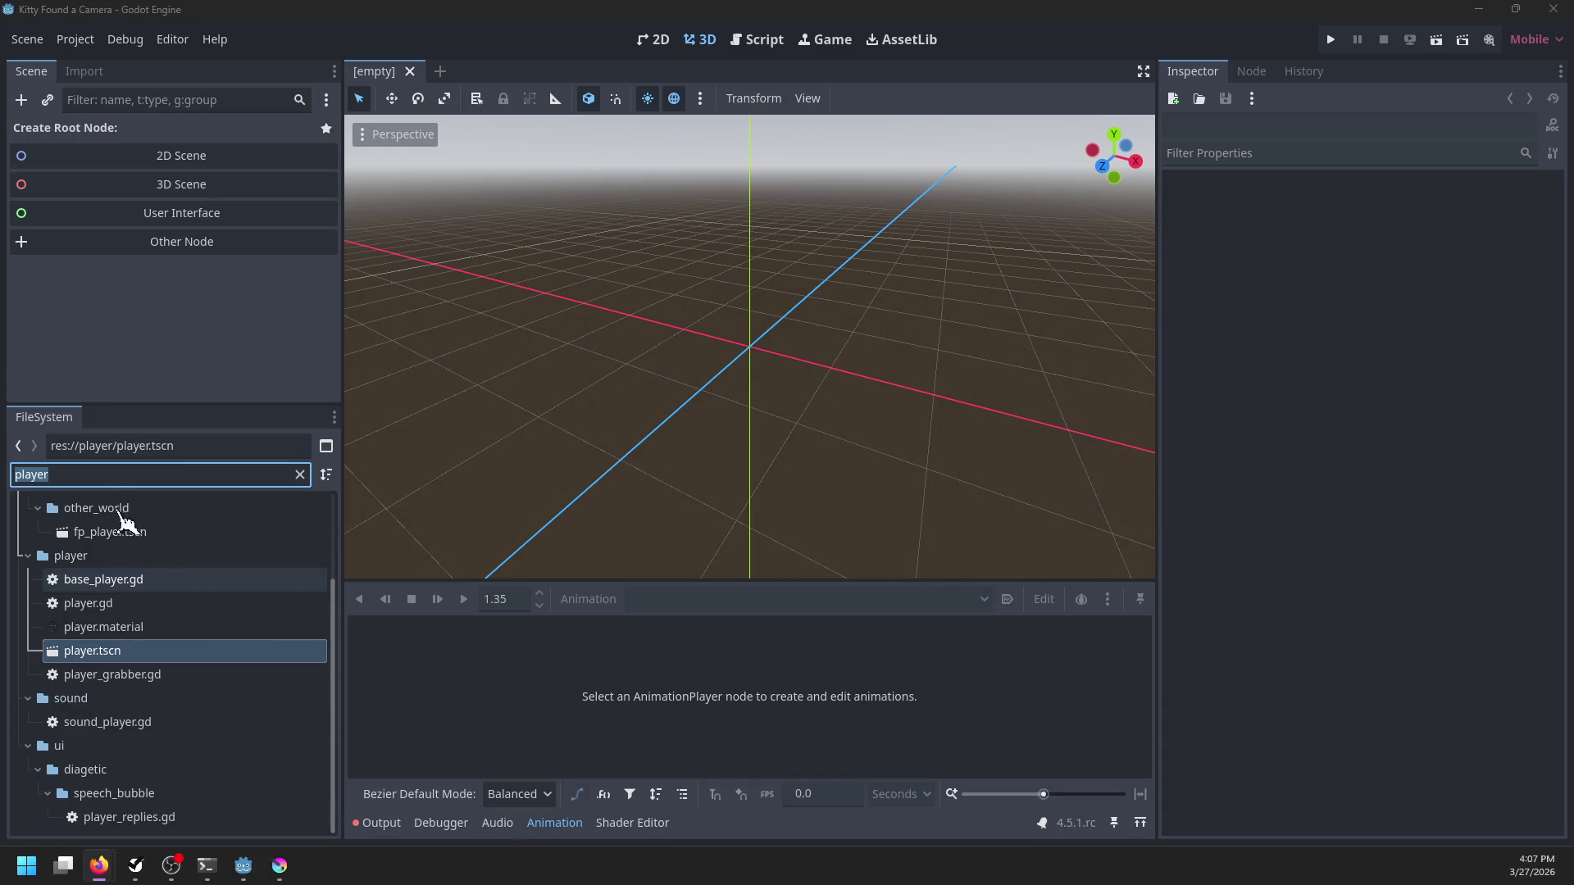
double_click(86, 650)
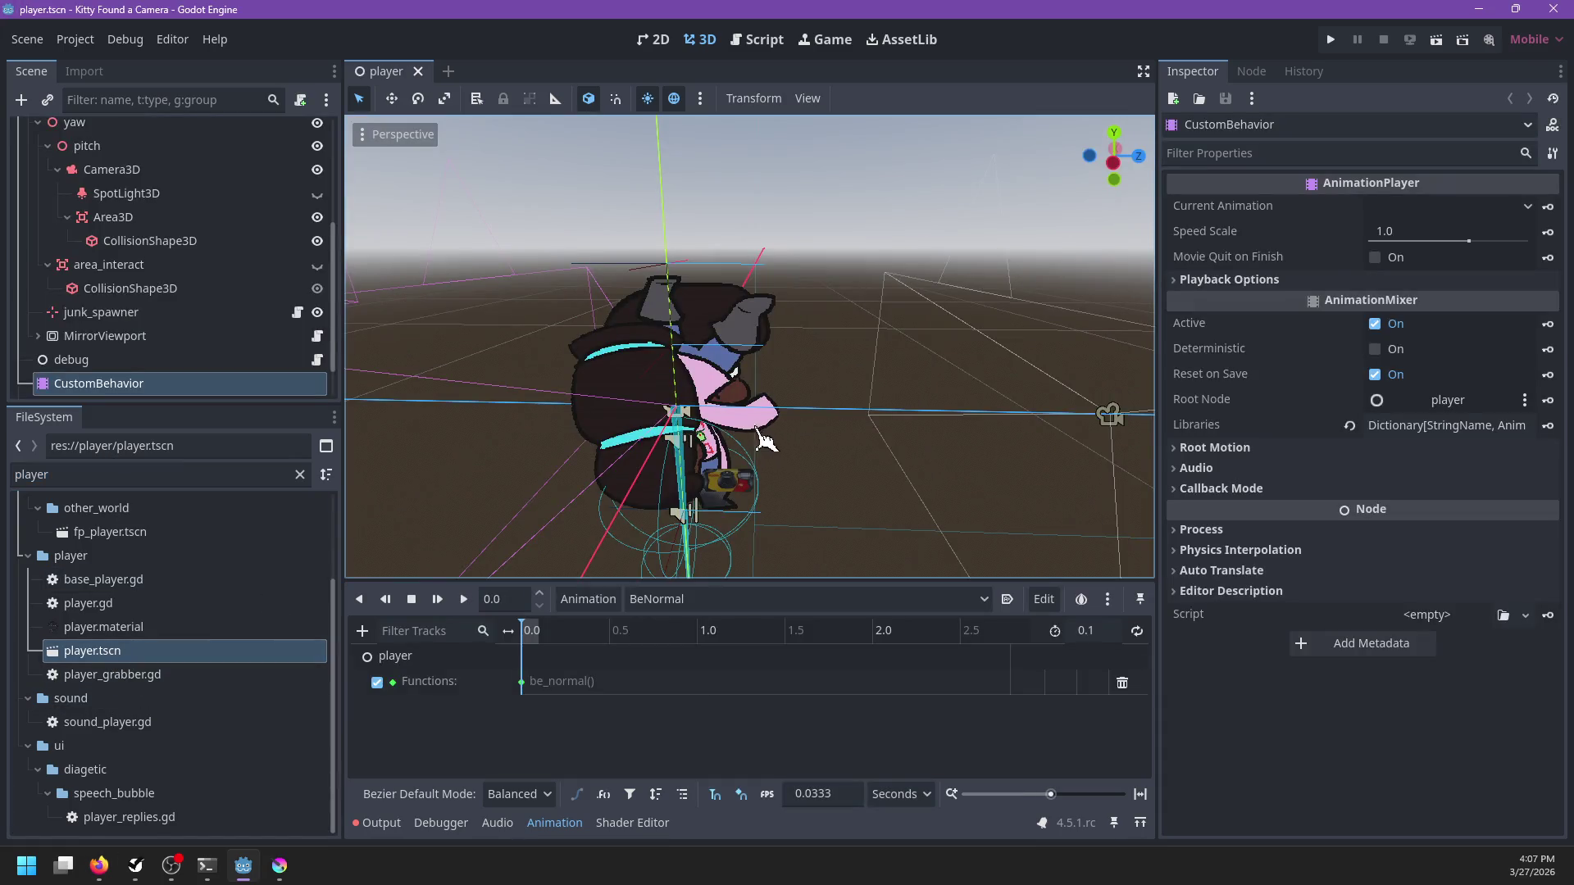
left_click(436, 599)
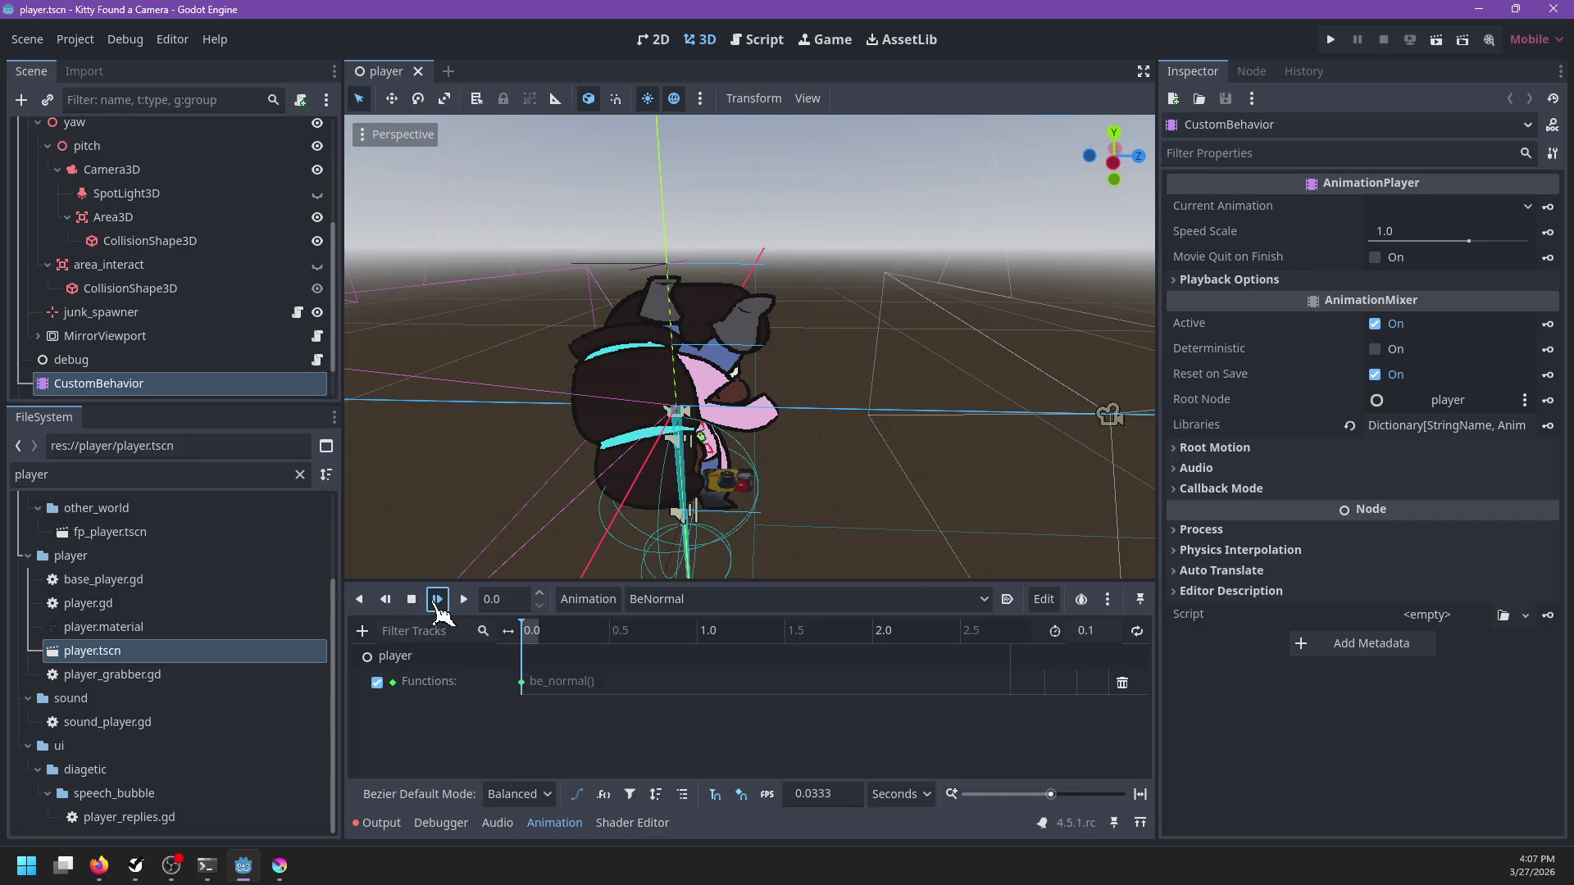
Step: Play RESET and then DrinkSoda from the start
left_click(699, 600)
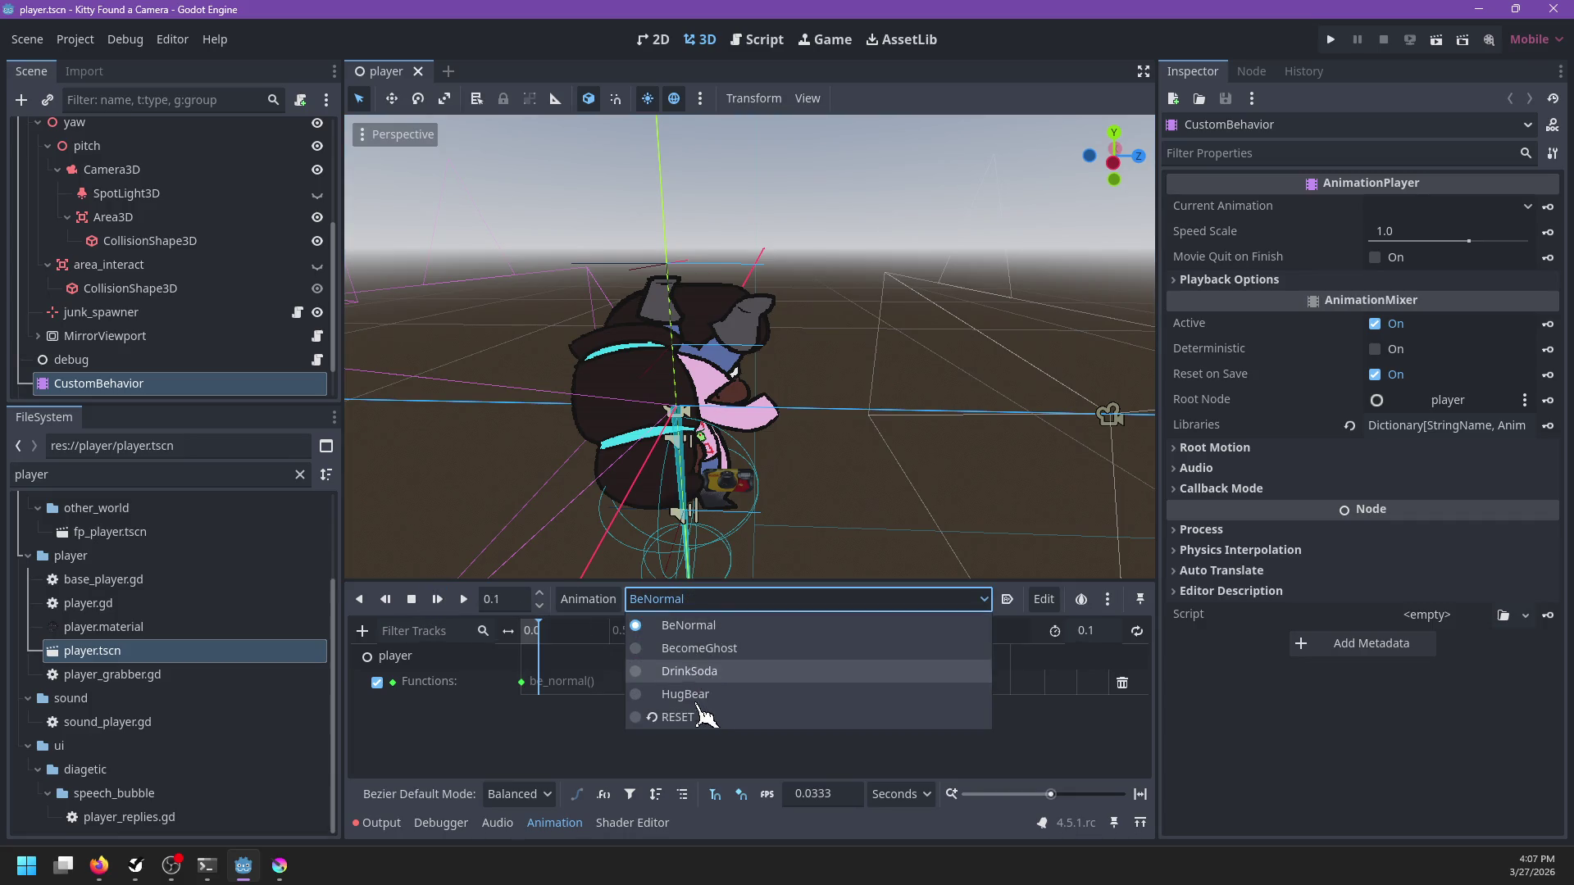
left_click(680, 717)
left_click(437, 600)
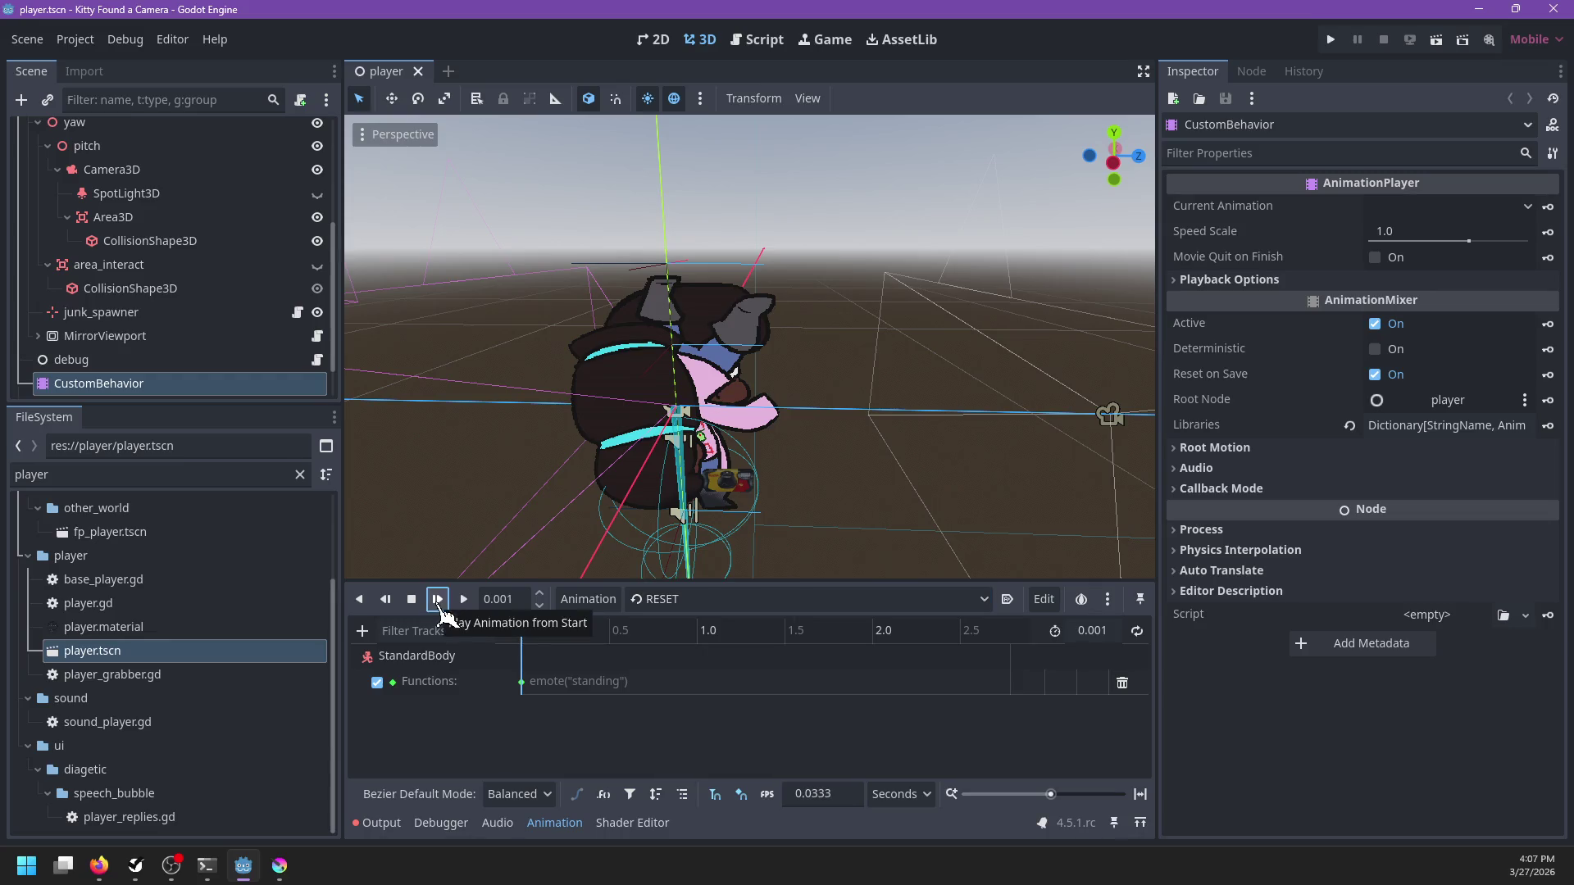
left_click(664, 601)
left_click(707, 674)
left_click(437, 600)
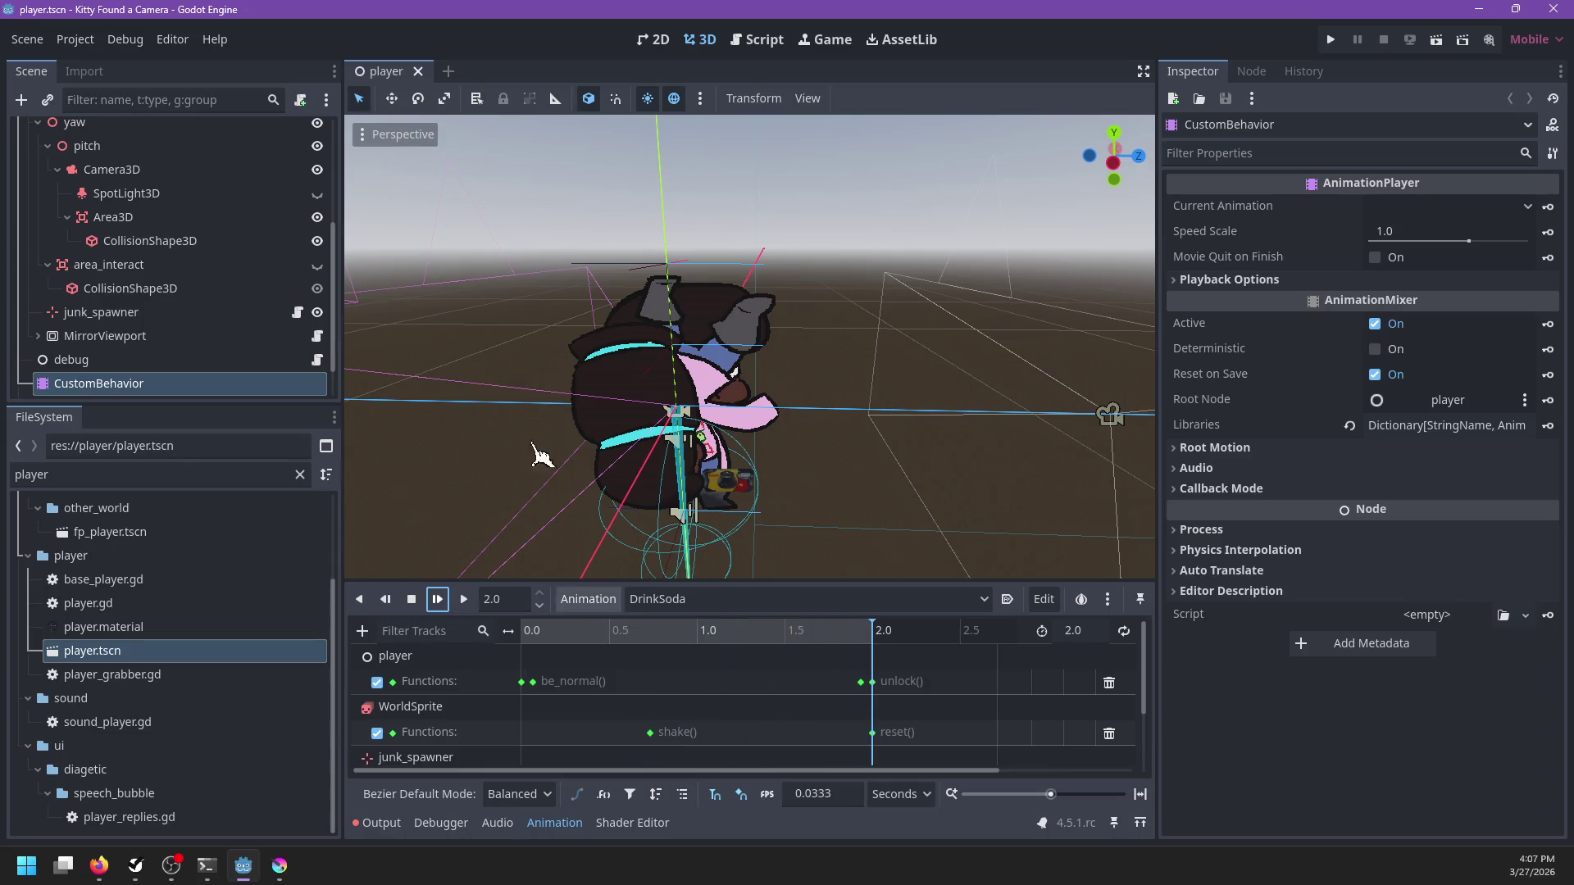
Step: Inspect DrinkSoda's be_normal() key and open the StandardBody script
left_click(533, 681)
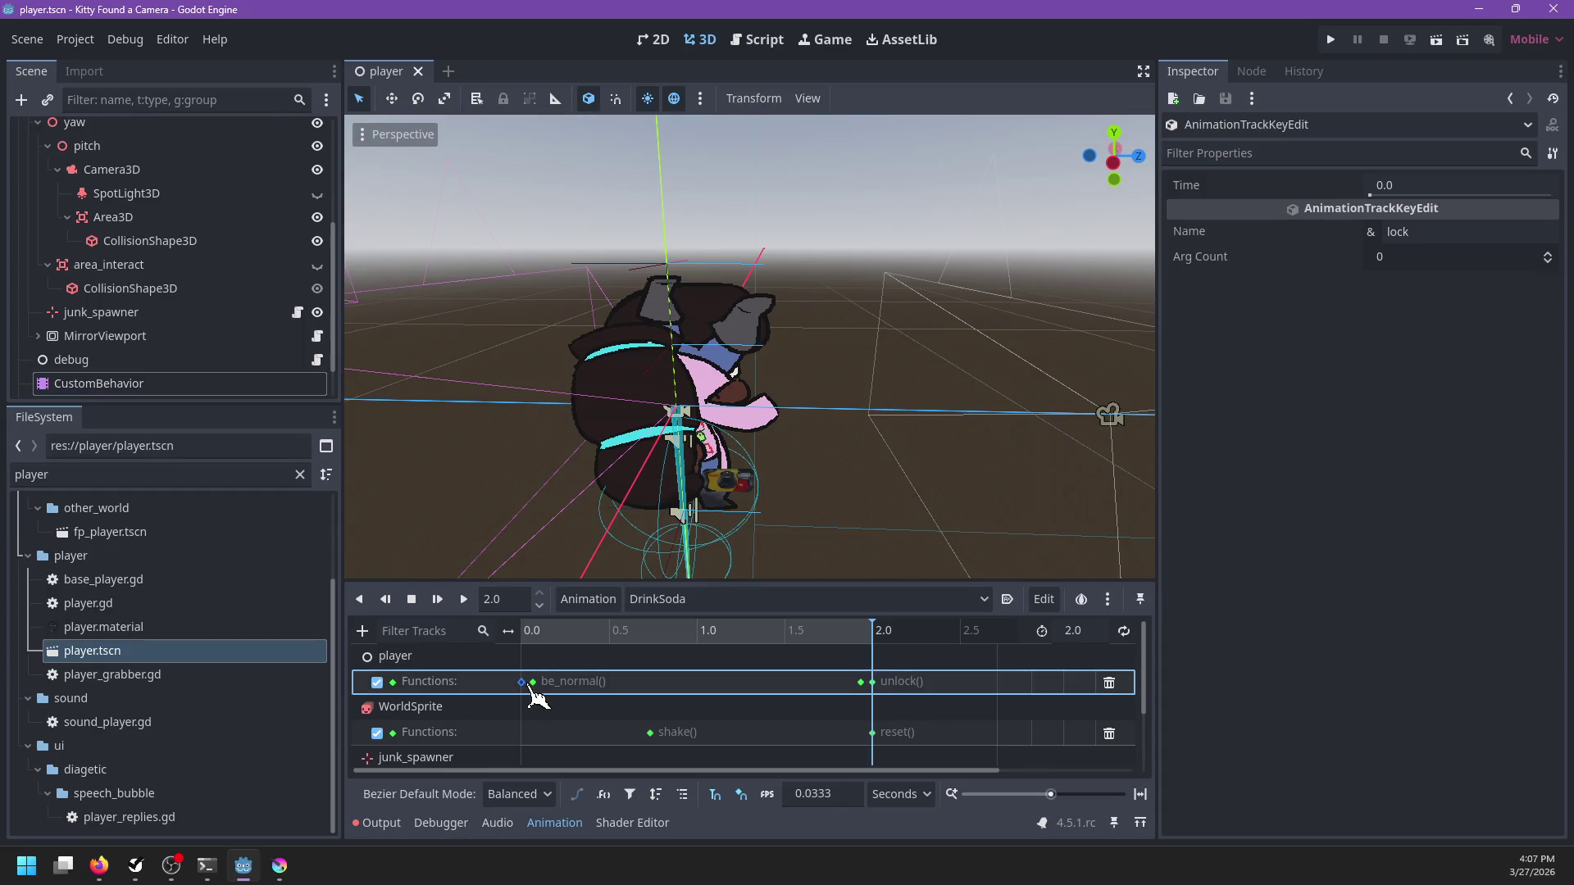
left_click(673, 605)
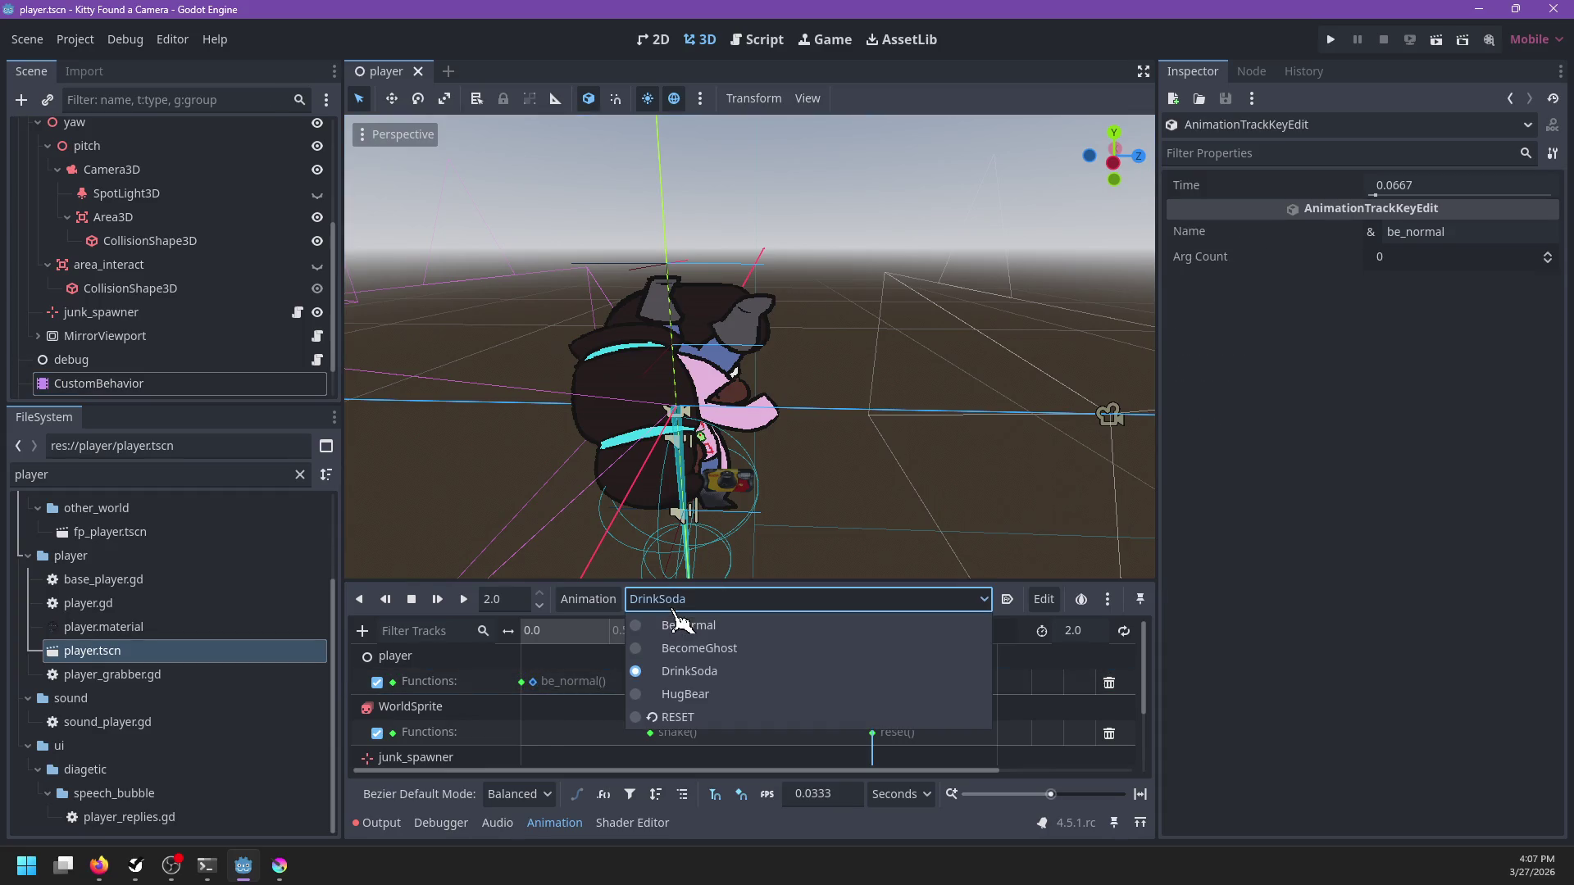
scroll(254, 239, "up", 5)
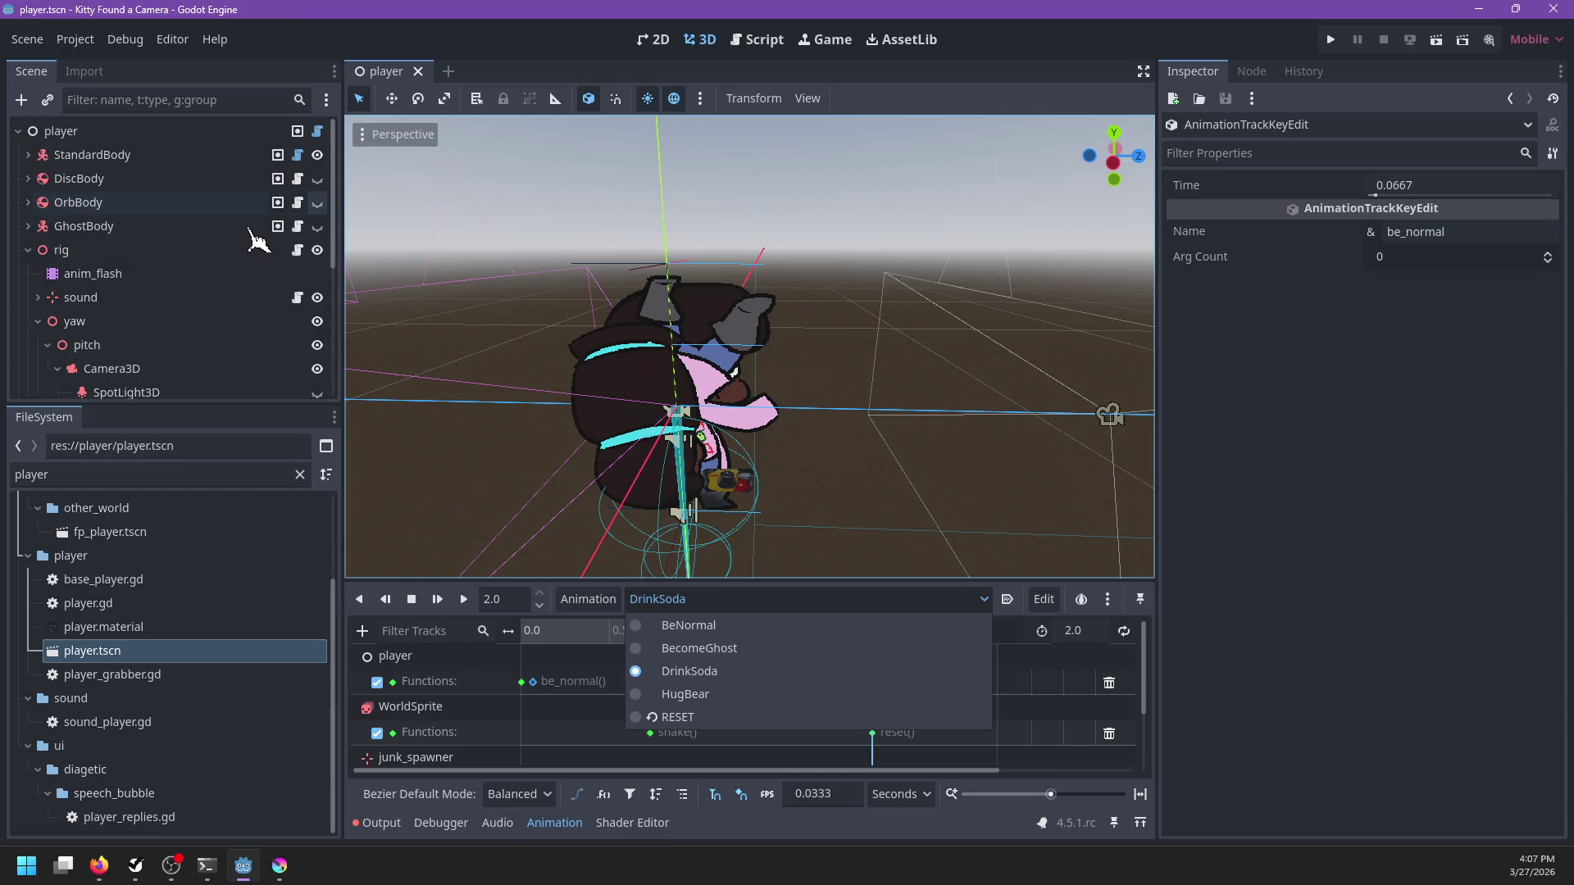
left_click(322, 162)
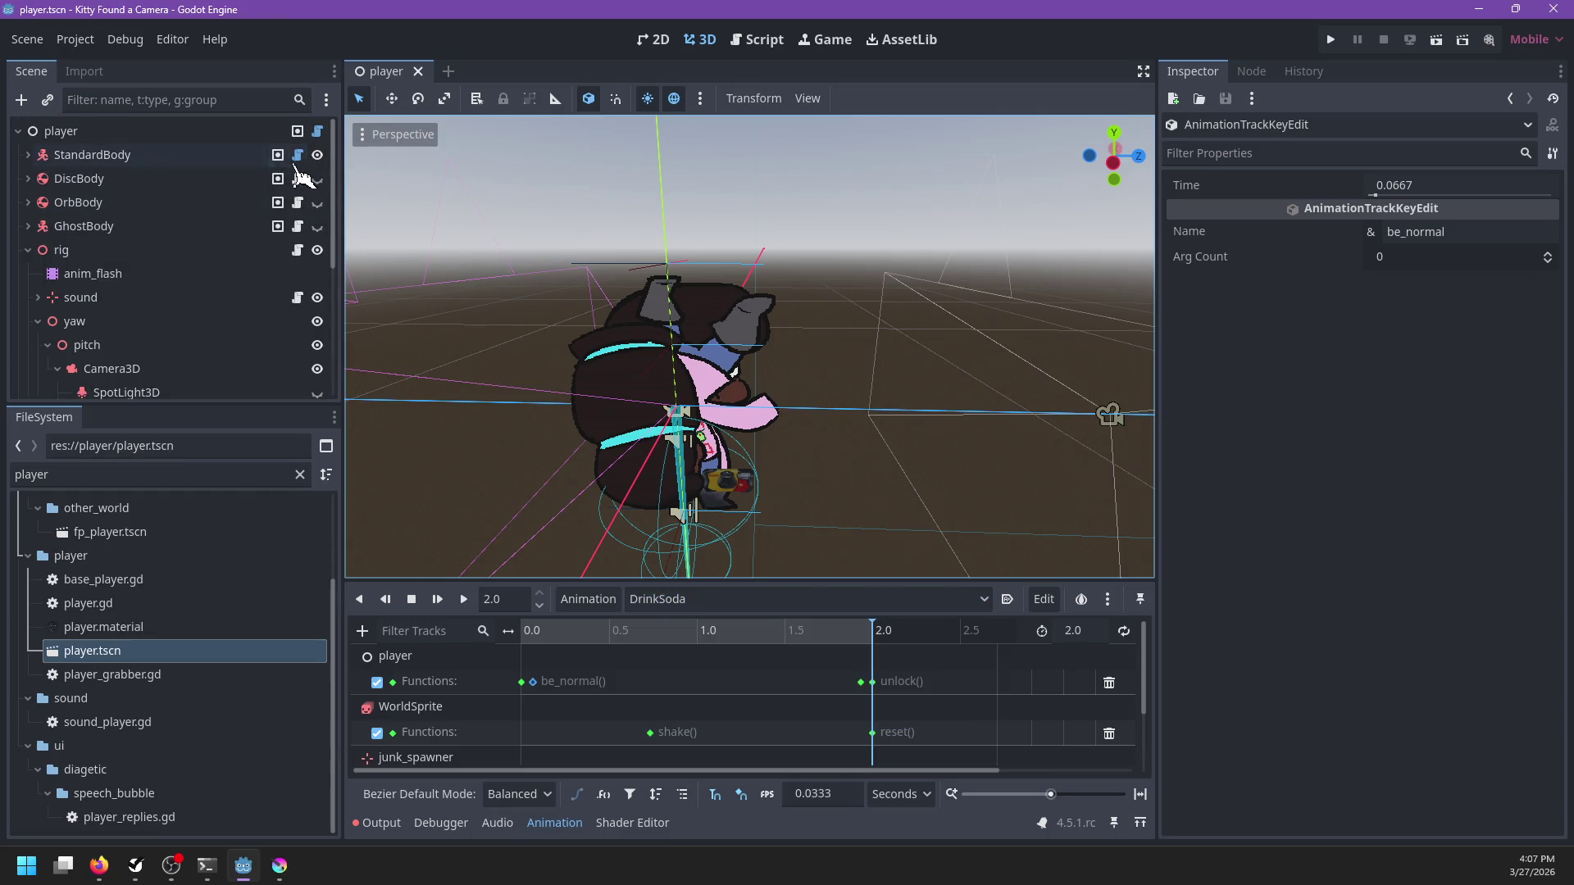
left_click(300, 156)
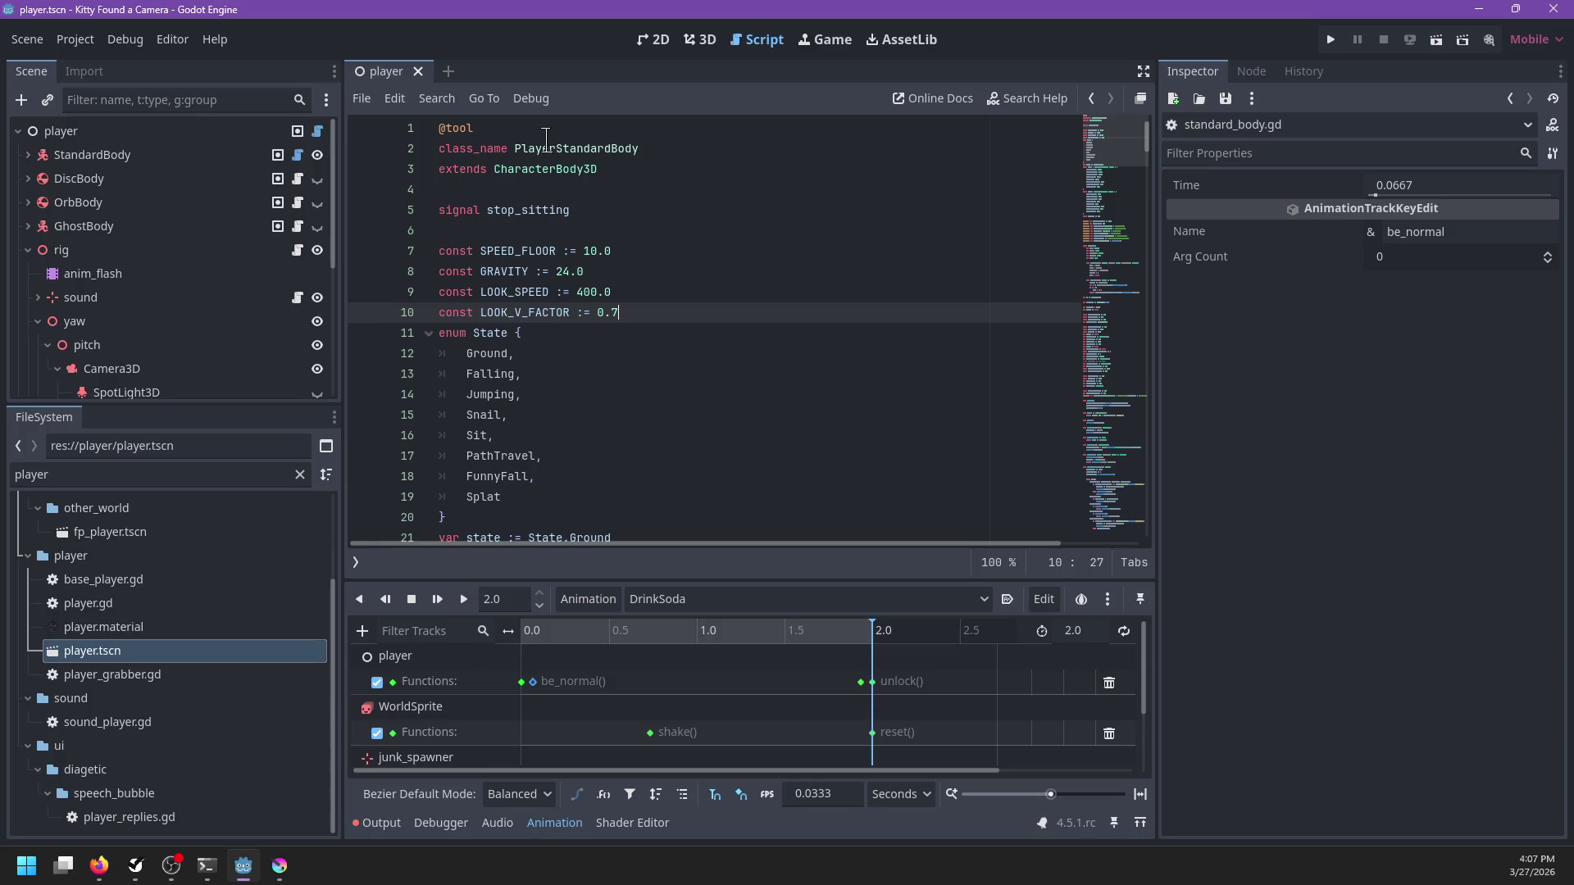
double_click(456, 127)
key("BackSpace")
key("Delete")
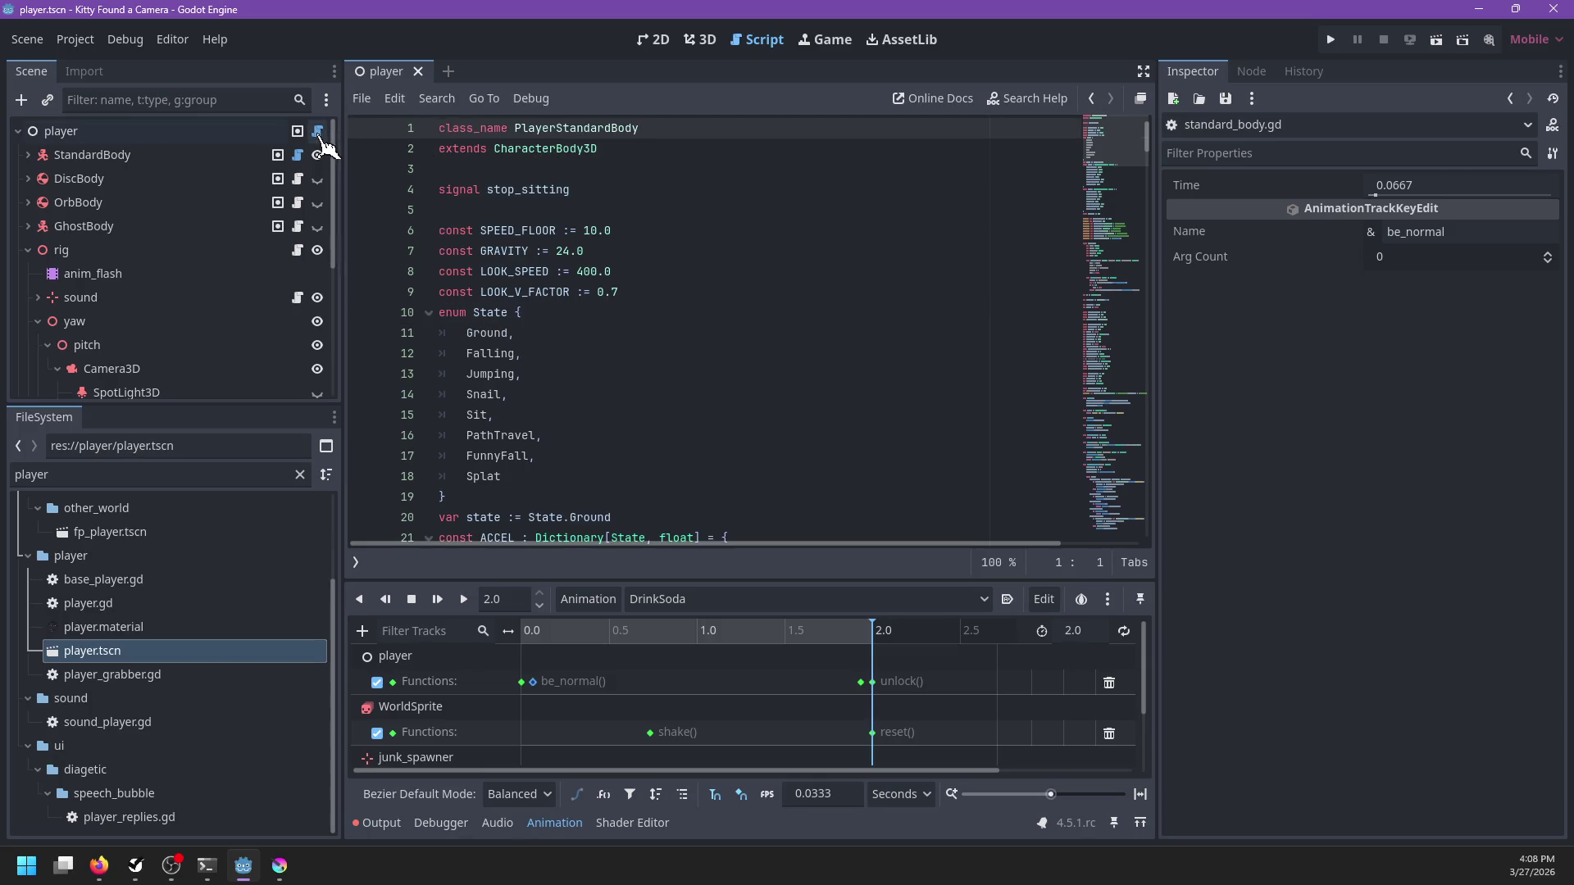
left_click(318, 131)
left_click_drag(474, 128, 446, 127)
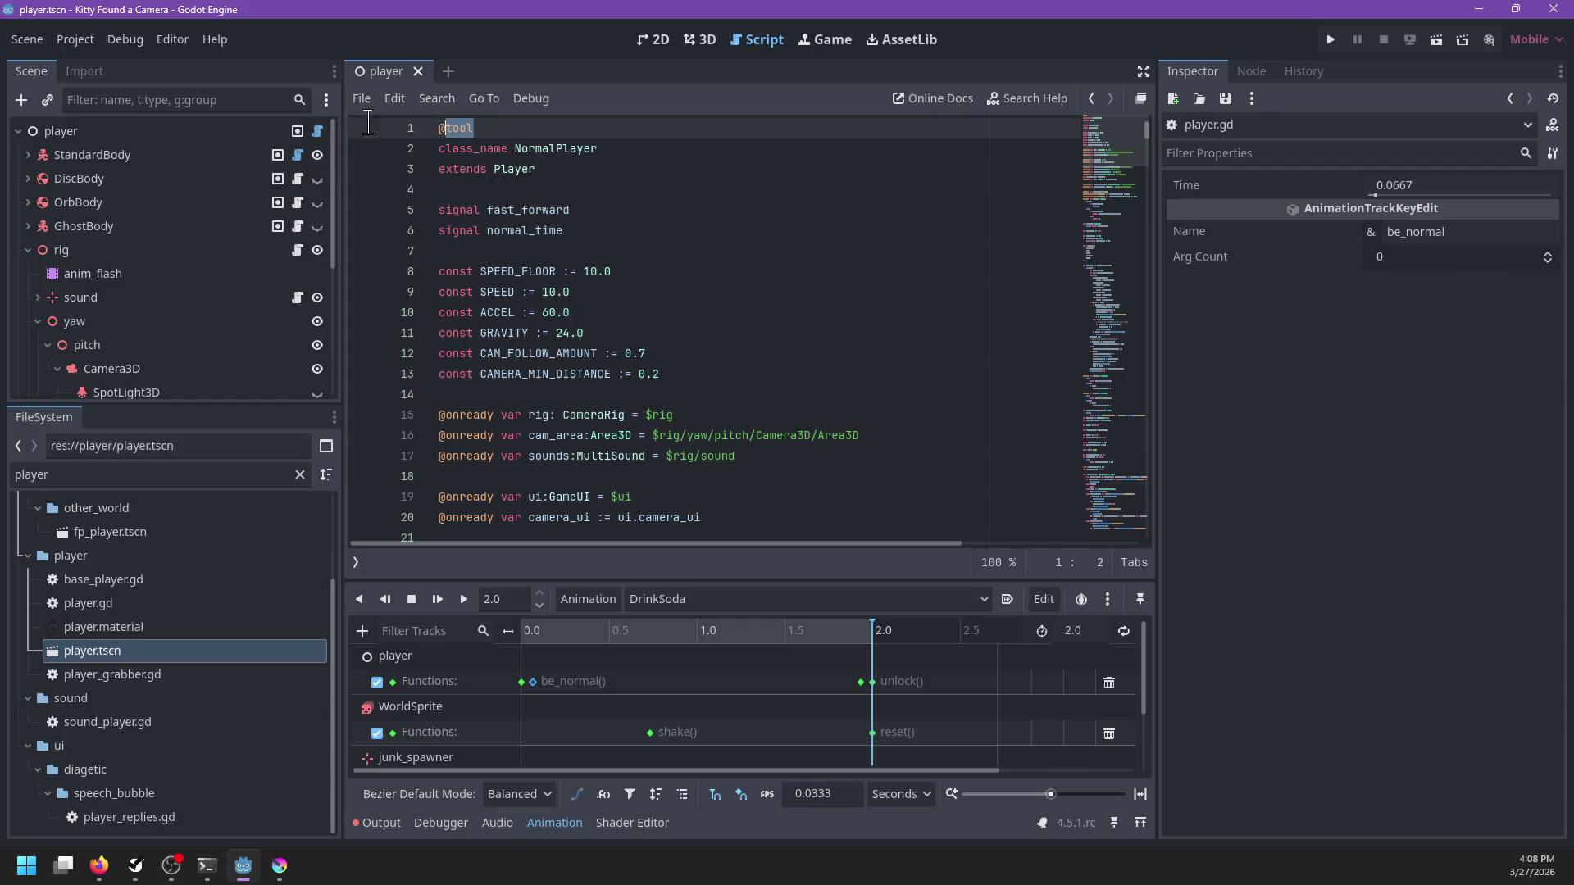
key("BackSpace")
key("Delete")
key("ctrl+s")
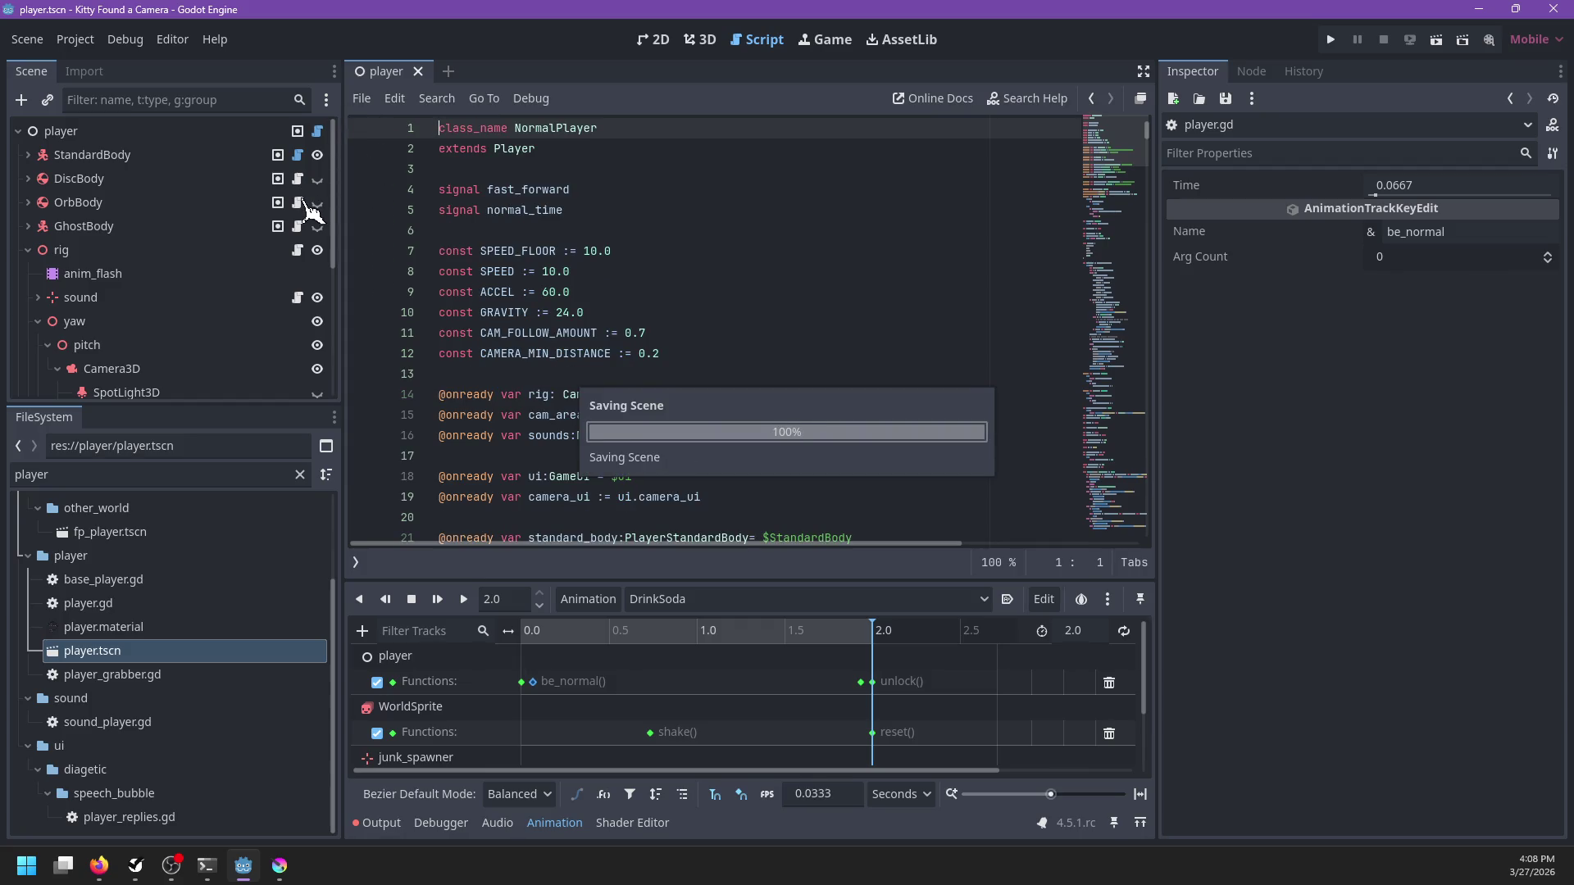
Step: Return to the 3D scene view and load the player's HugBear animation
left_click(230, 160)
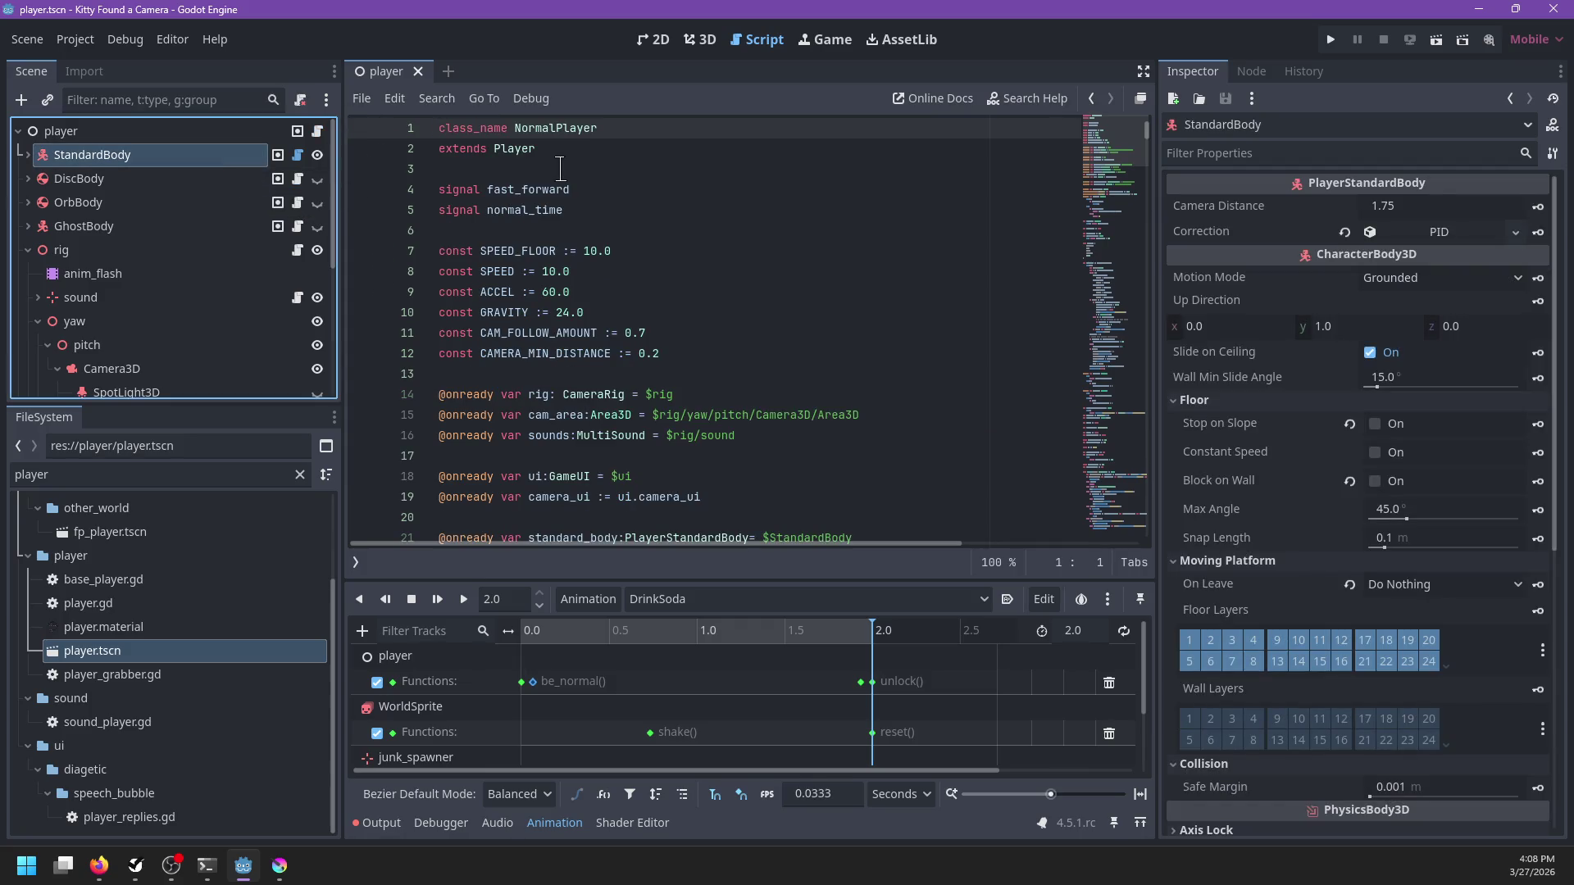
left_click(298, 155)
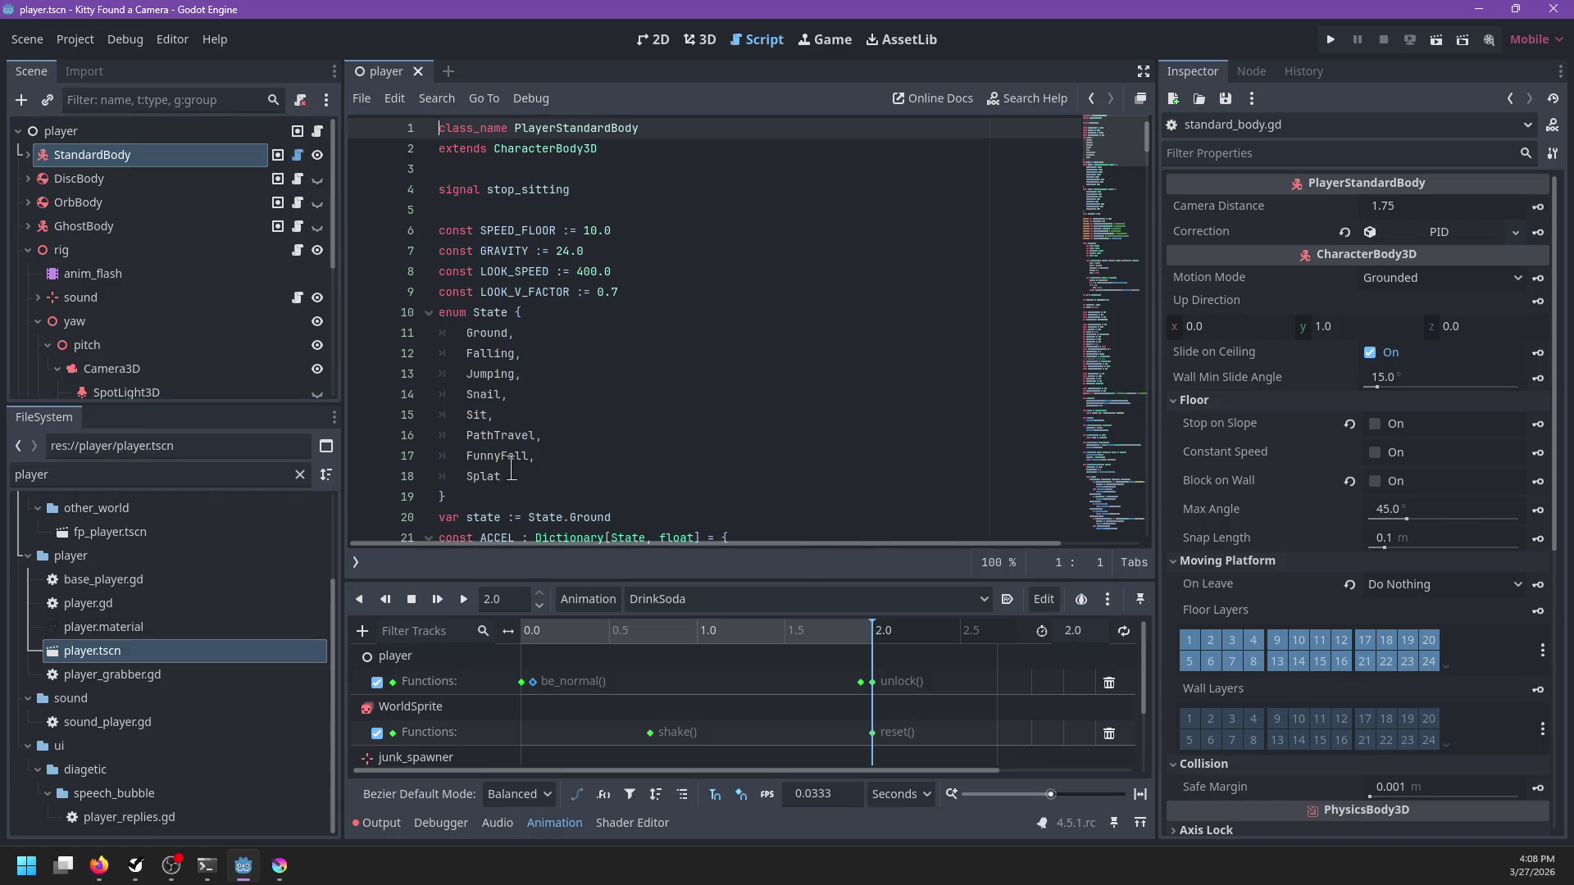
left_click(693, 41)
left_click(656, 599)
left_click(689, 696)
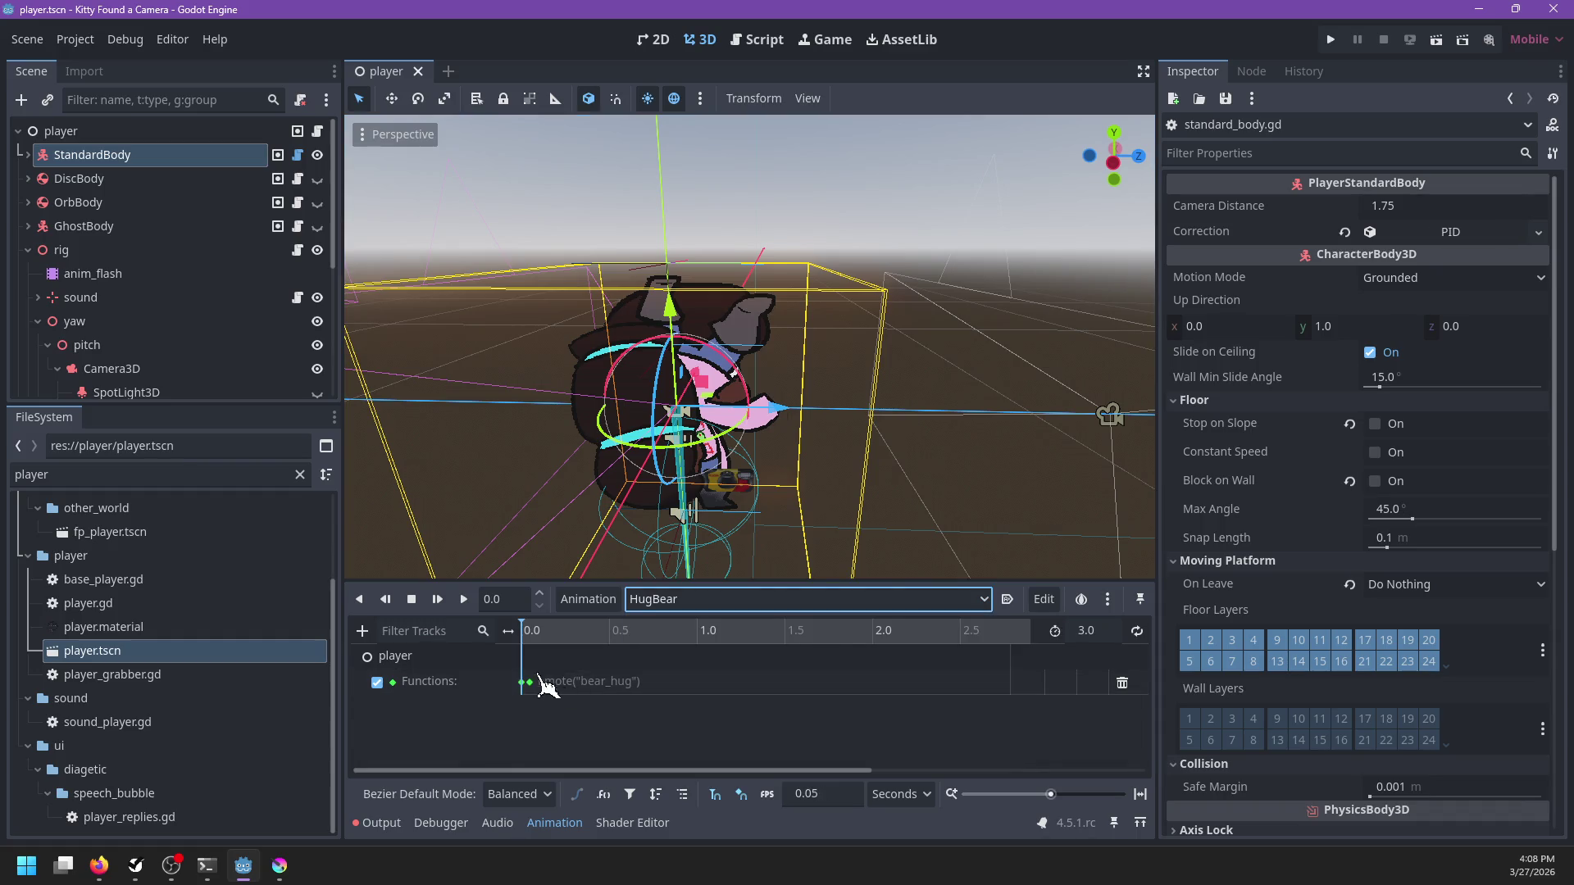
Step: Insert a lock_in call key at the start of the Functions track with String argument bear_hug
left_click(525, 685)
left_click_drag(531, 685, 539, 690)
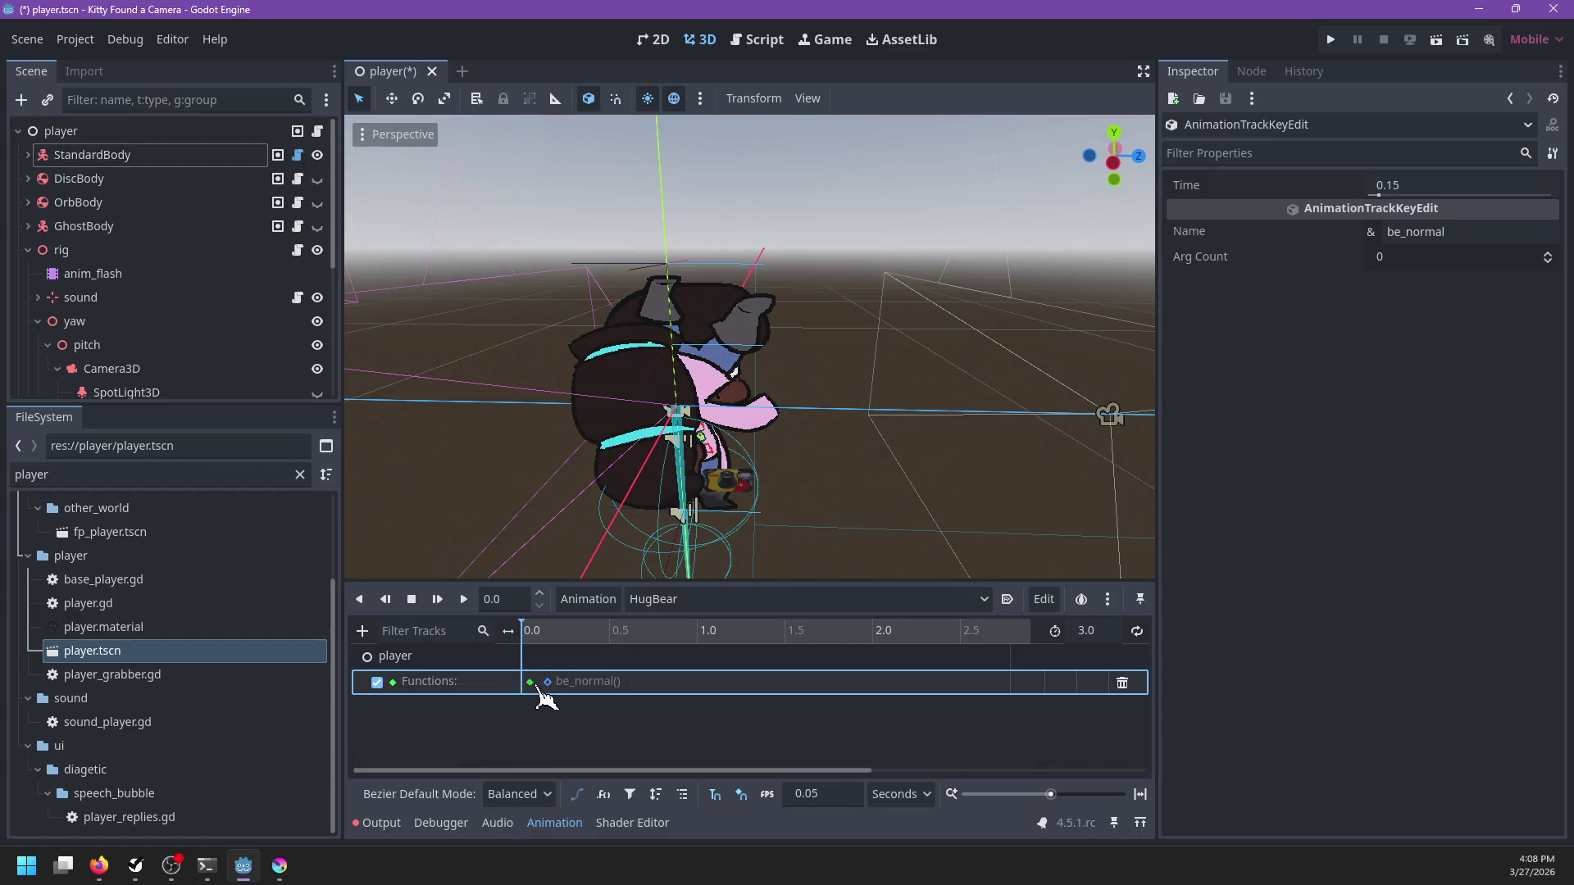
right_click(523, 685)
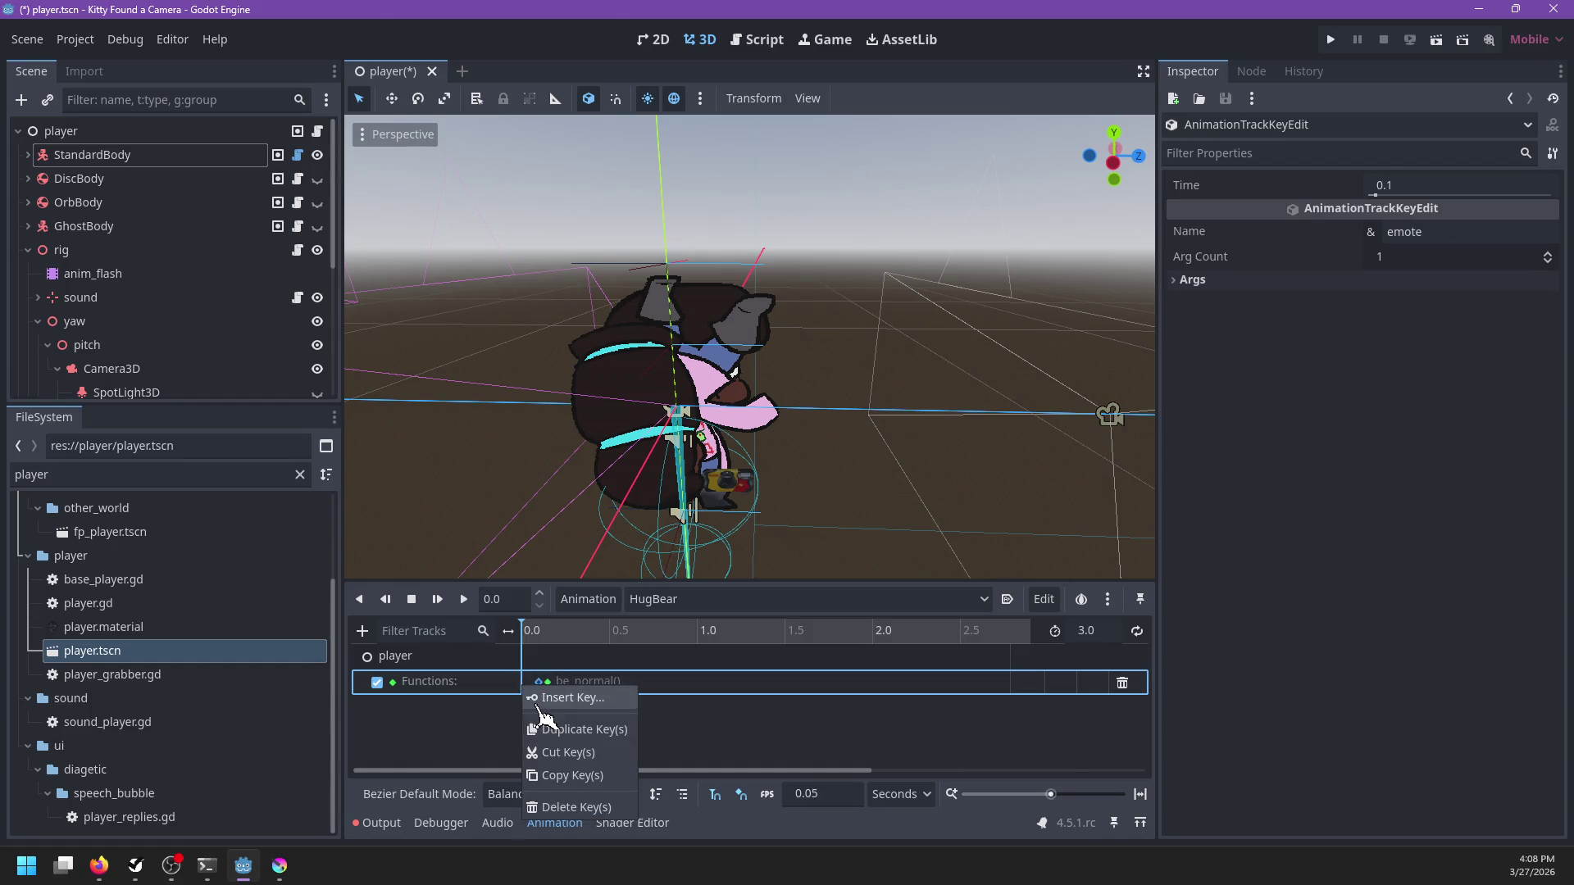
left_click(550, 695)
type("lock")
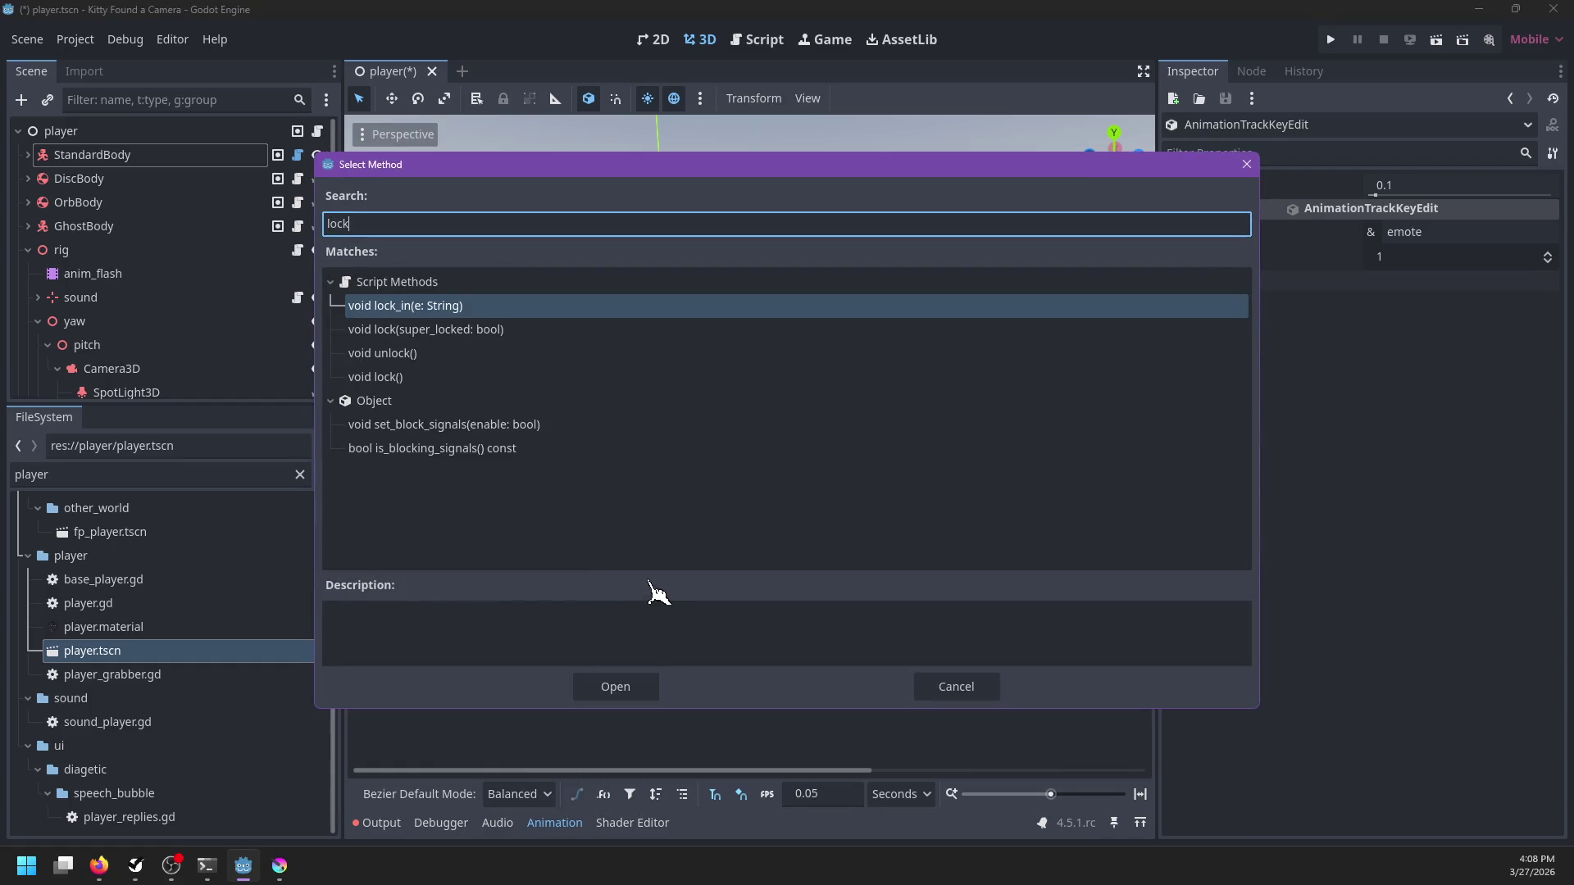
key("Down")
key("Up")
key("Return")
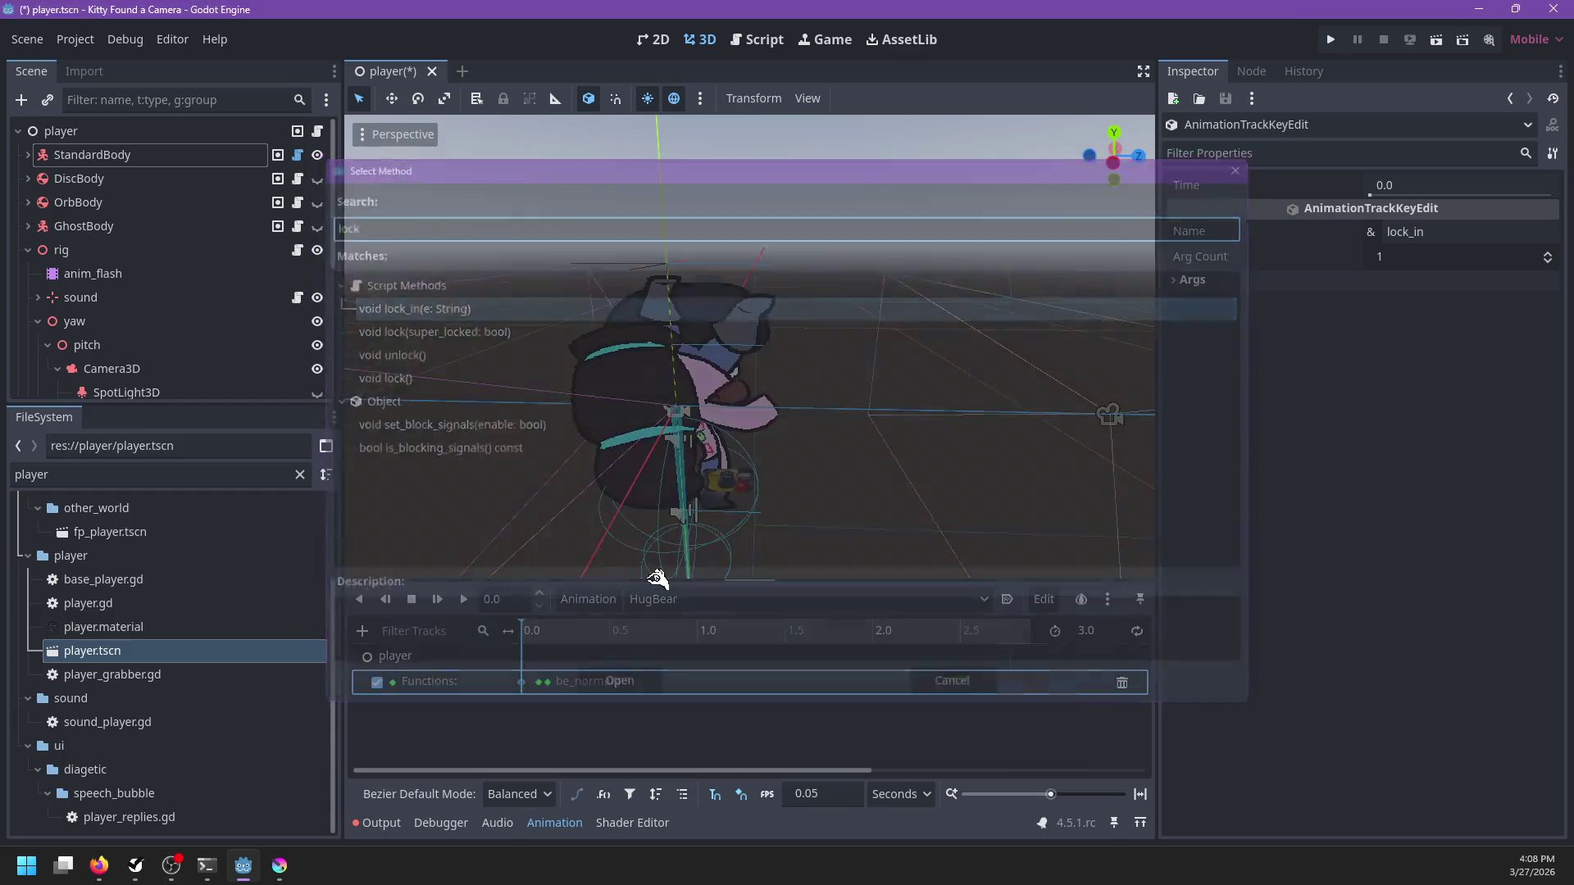
left_click(1263, 281)
left_click(1258, 305)
left_click(1427, 348)
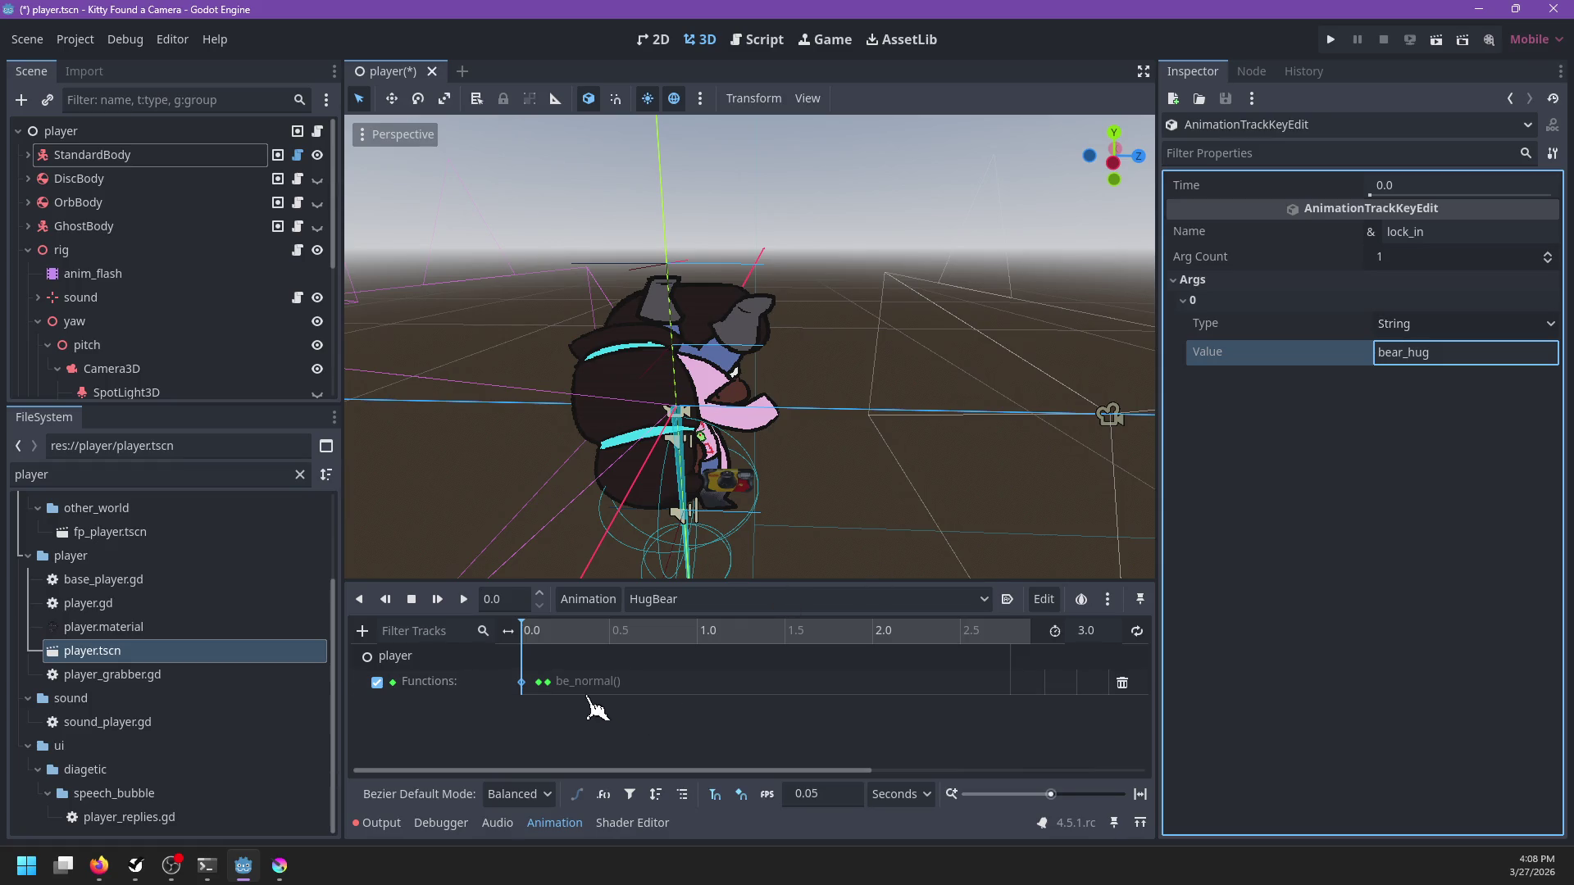
Step: Delete the old emote key at 0.1 and be_normal key at 0.15
left_click(539, 682)
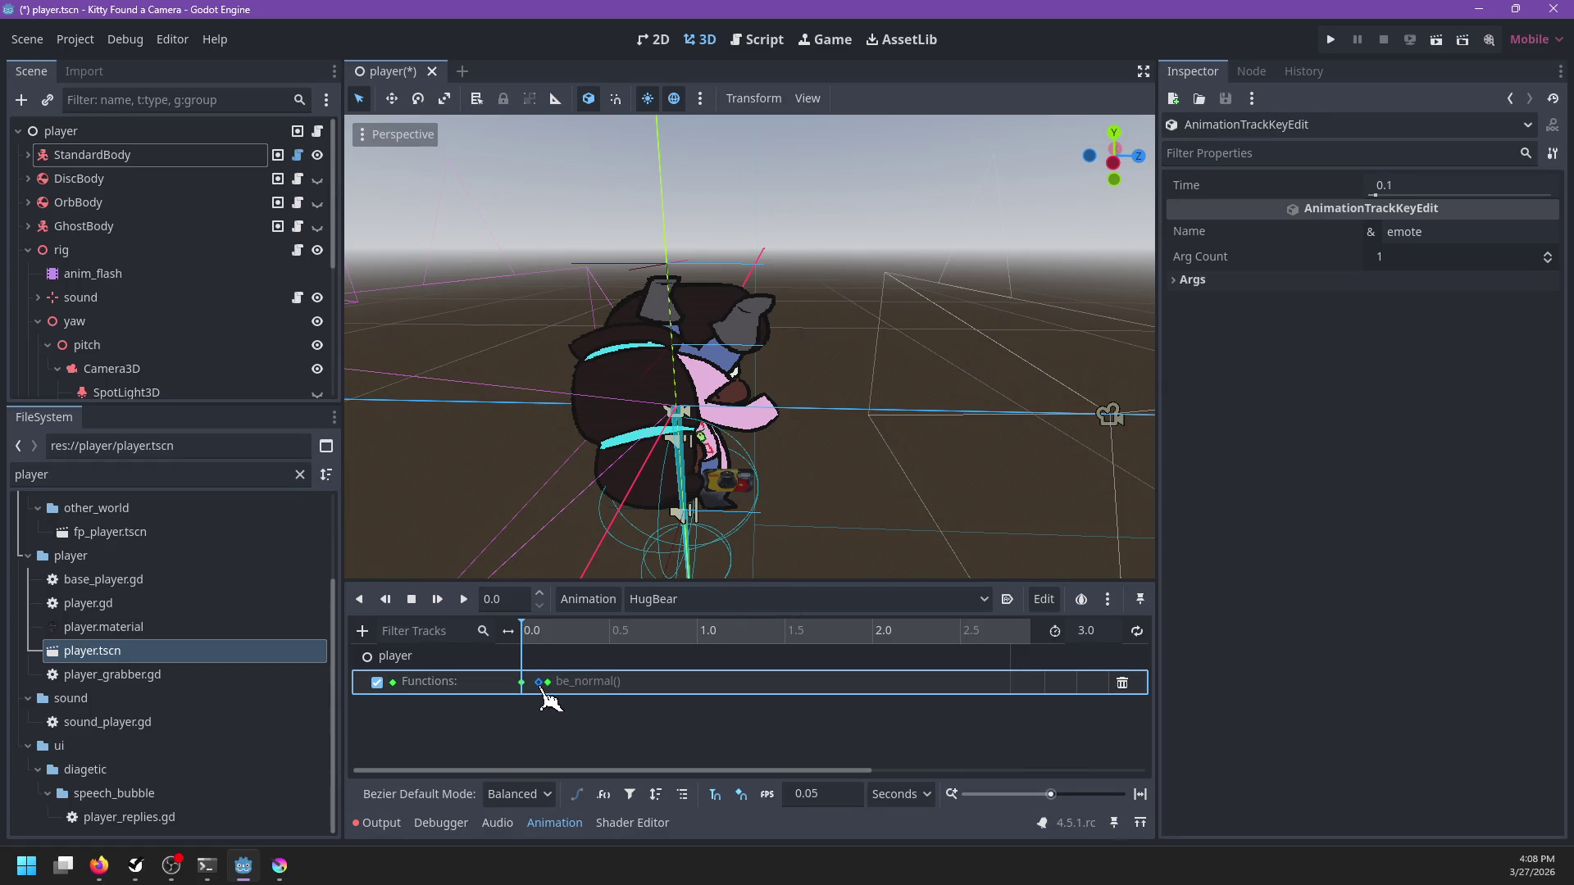
key("Delete")
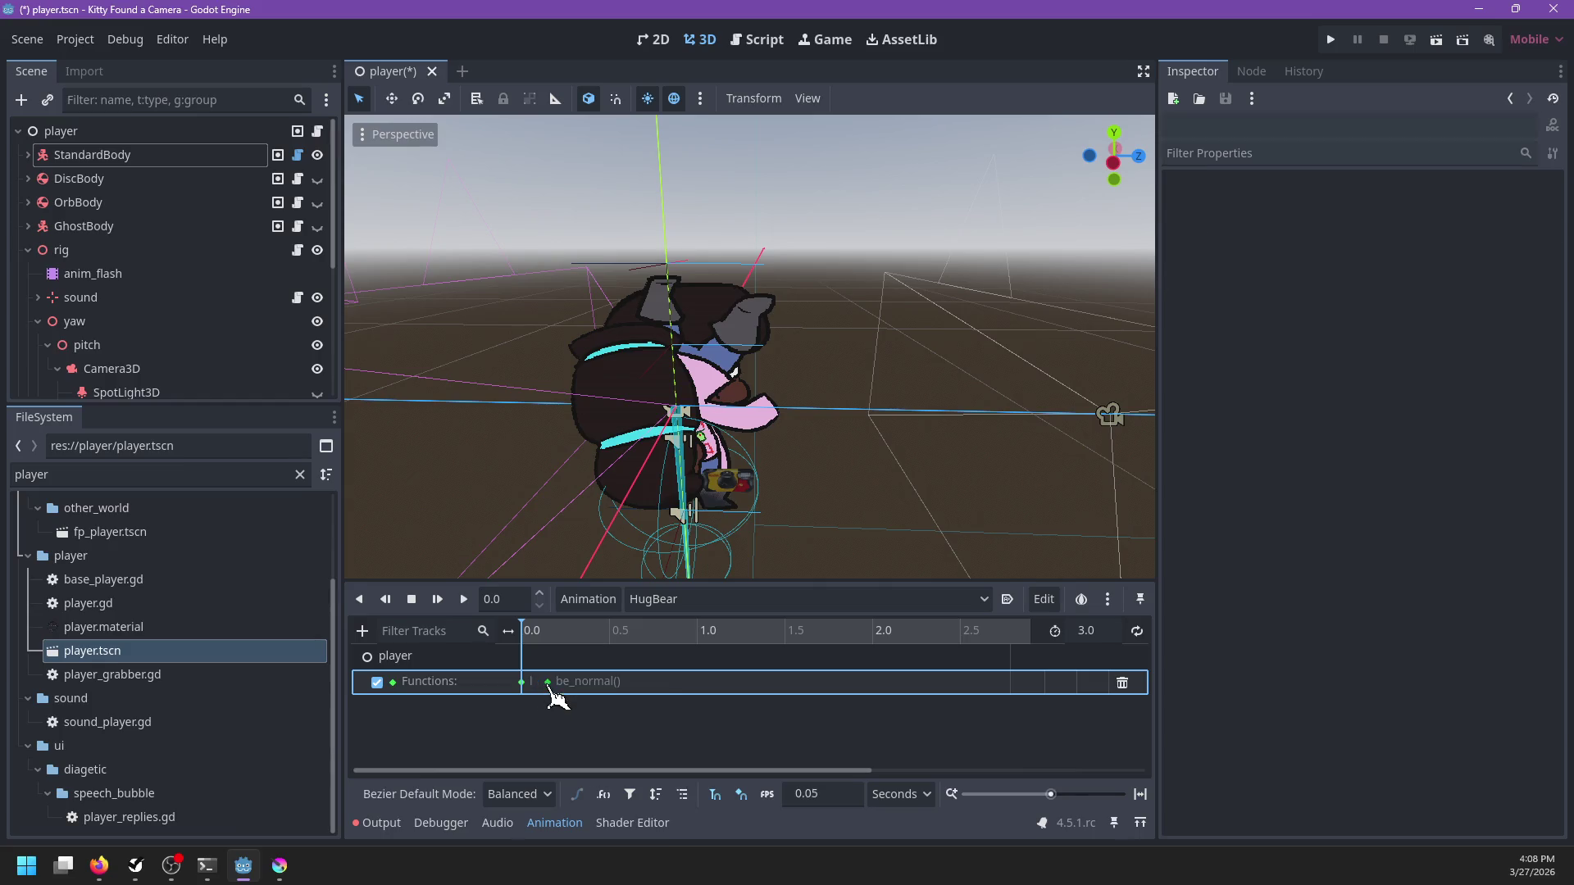
left_click_drag(549, 683, 546, 691)
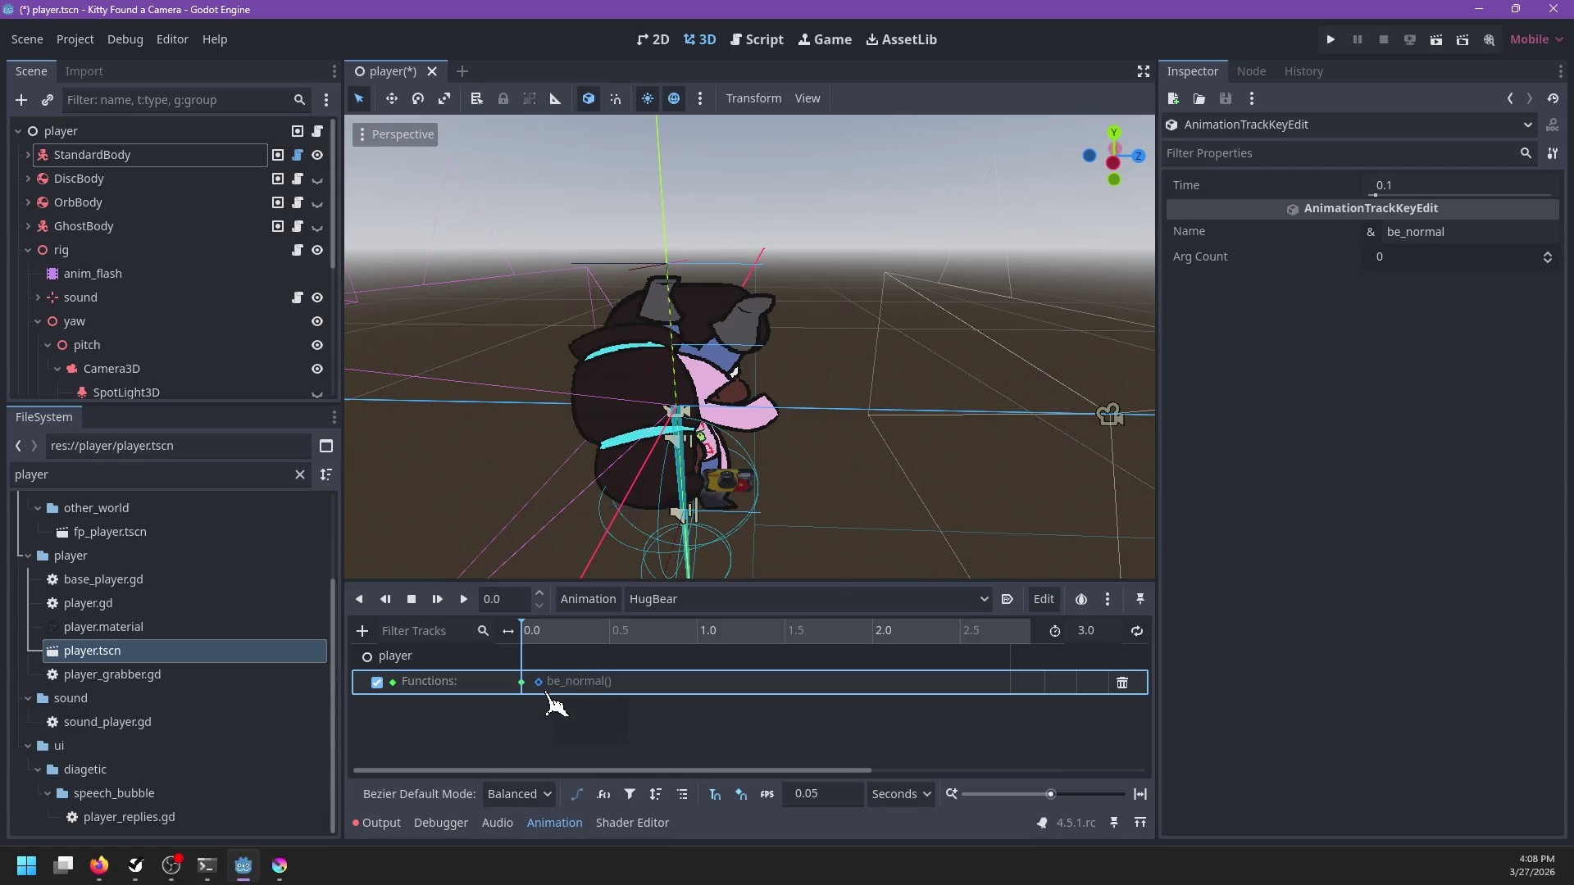
key("Delete")
Step: Add an unlock() call key at 3.0, then save and run the game with F5
mouse_move(577, 638)
left_mouse_down()
mouse_move(1068, 631)
mouse_move(997, 647)
left_mouse_up()
scroll(852, 696, "down", 1)
right_click(815, 689)
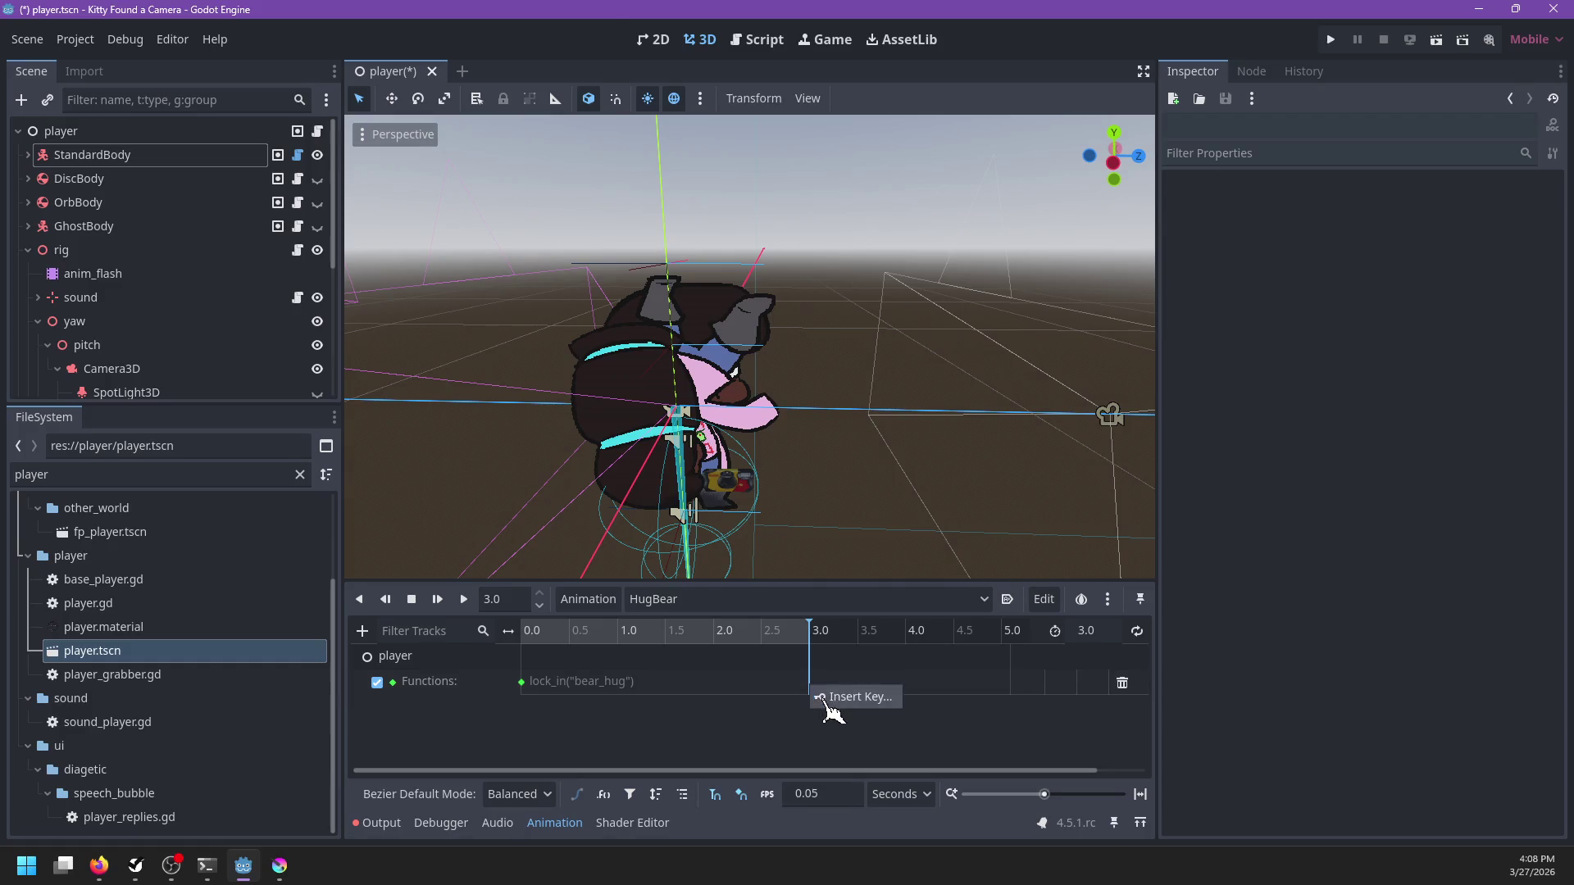
left_click(820, 697)
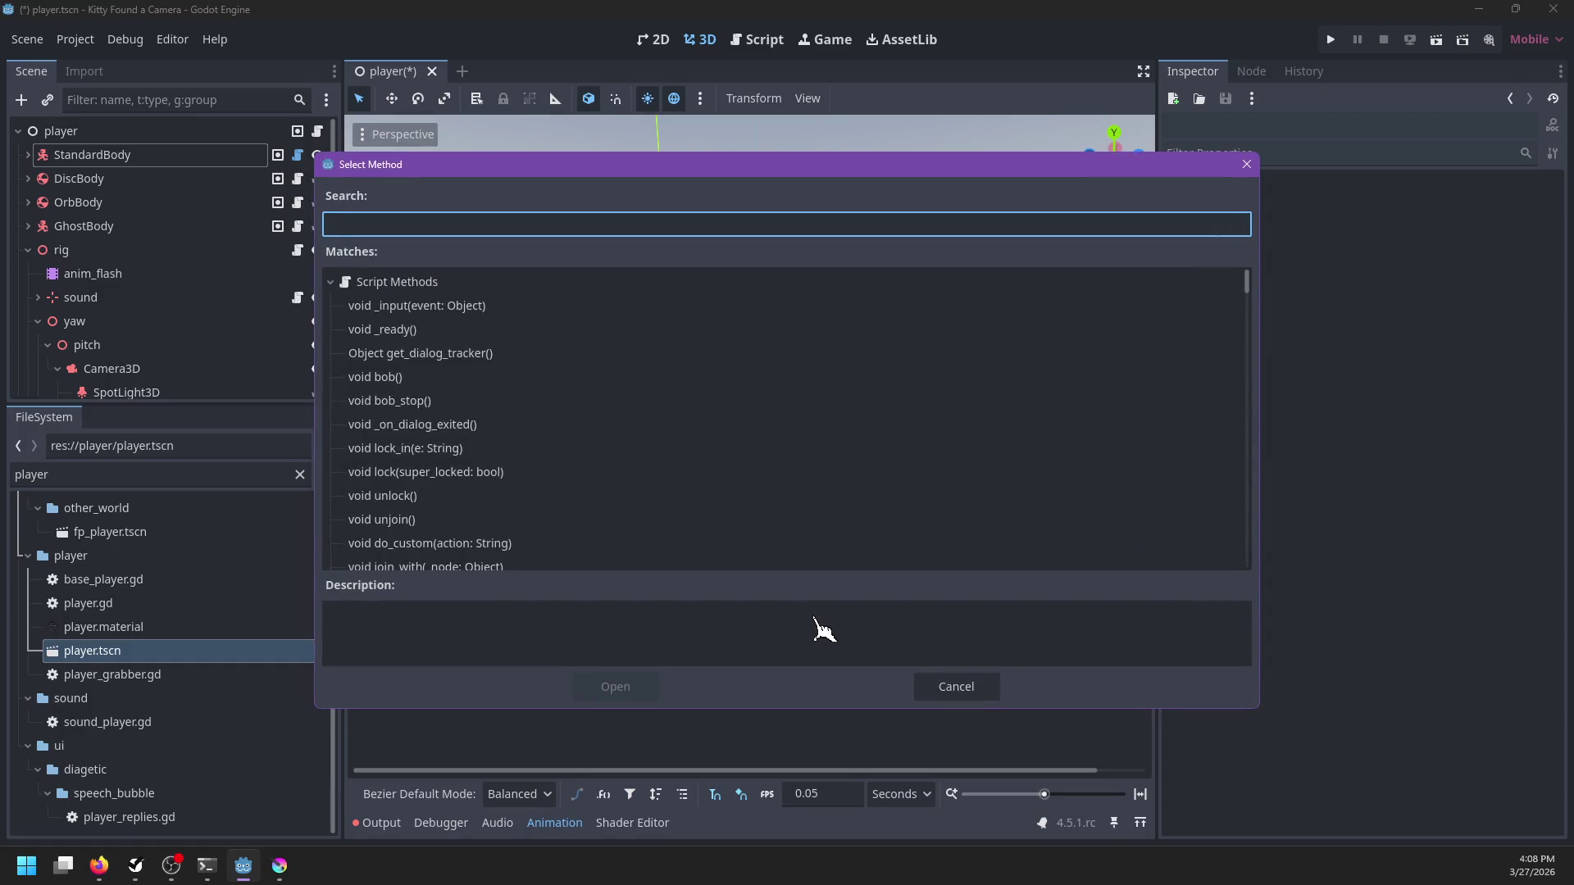
type("unlock")
key("Return")
key("F5")
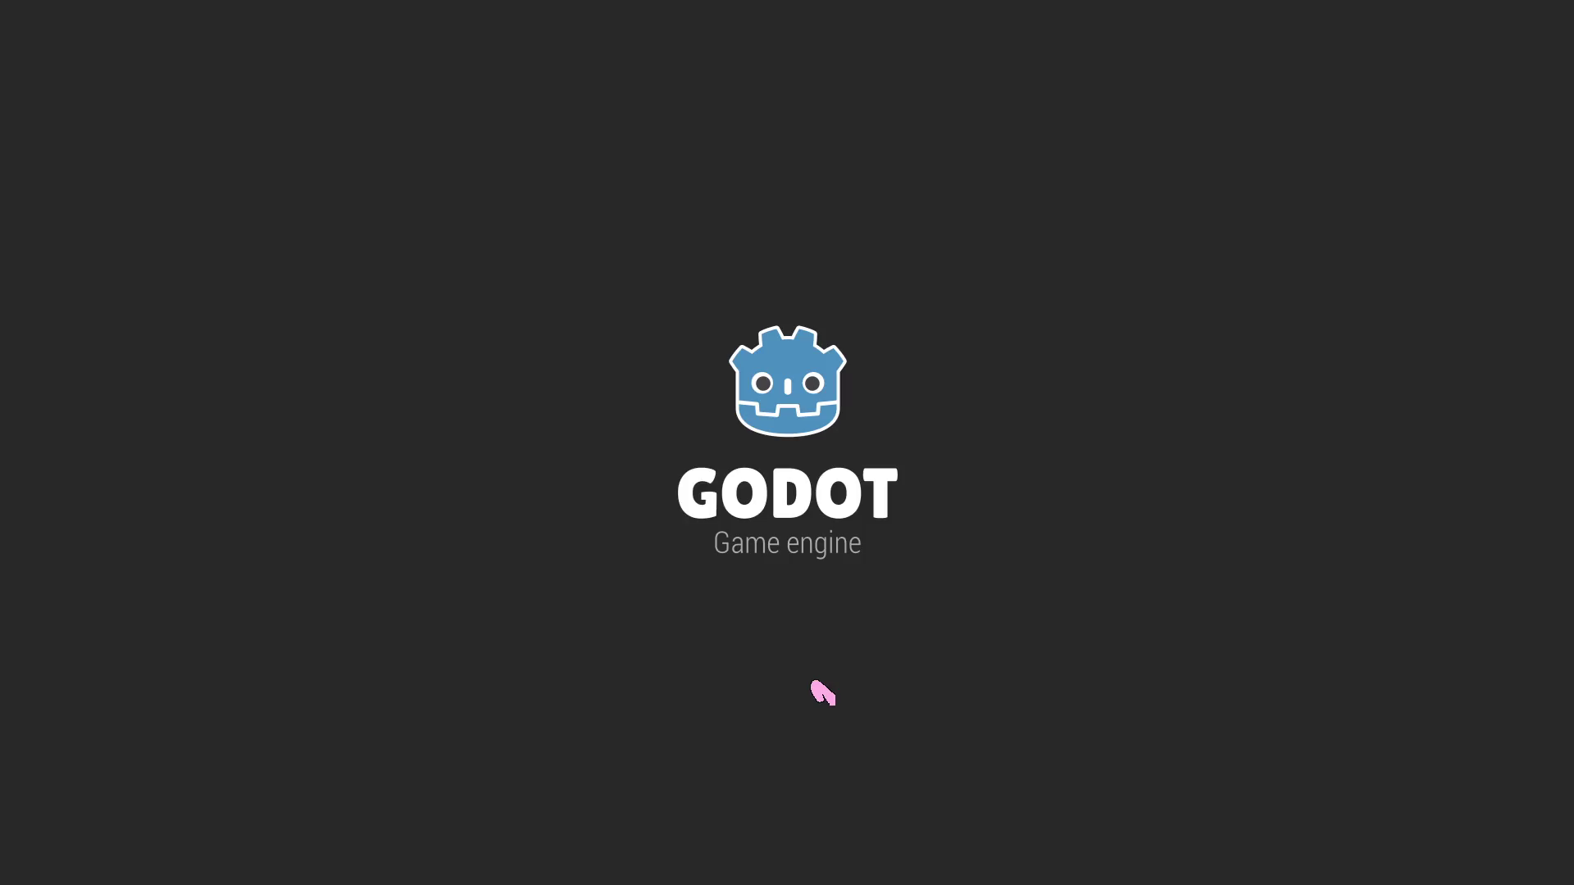
Step: Add a be_normal() call at the top of lock_in in player.gd, then save and rerun
key("alt+Tab")
left_click(317, 160)
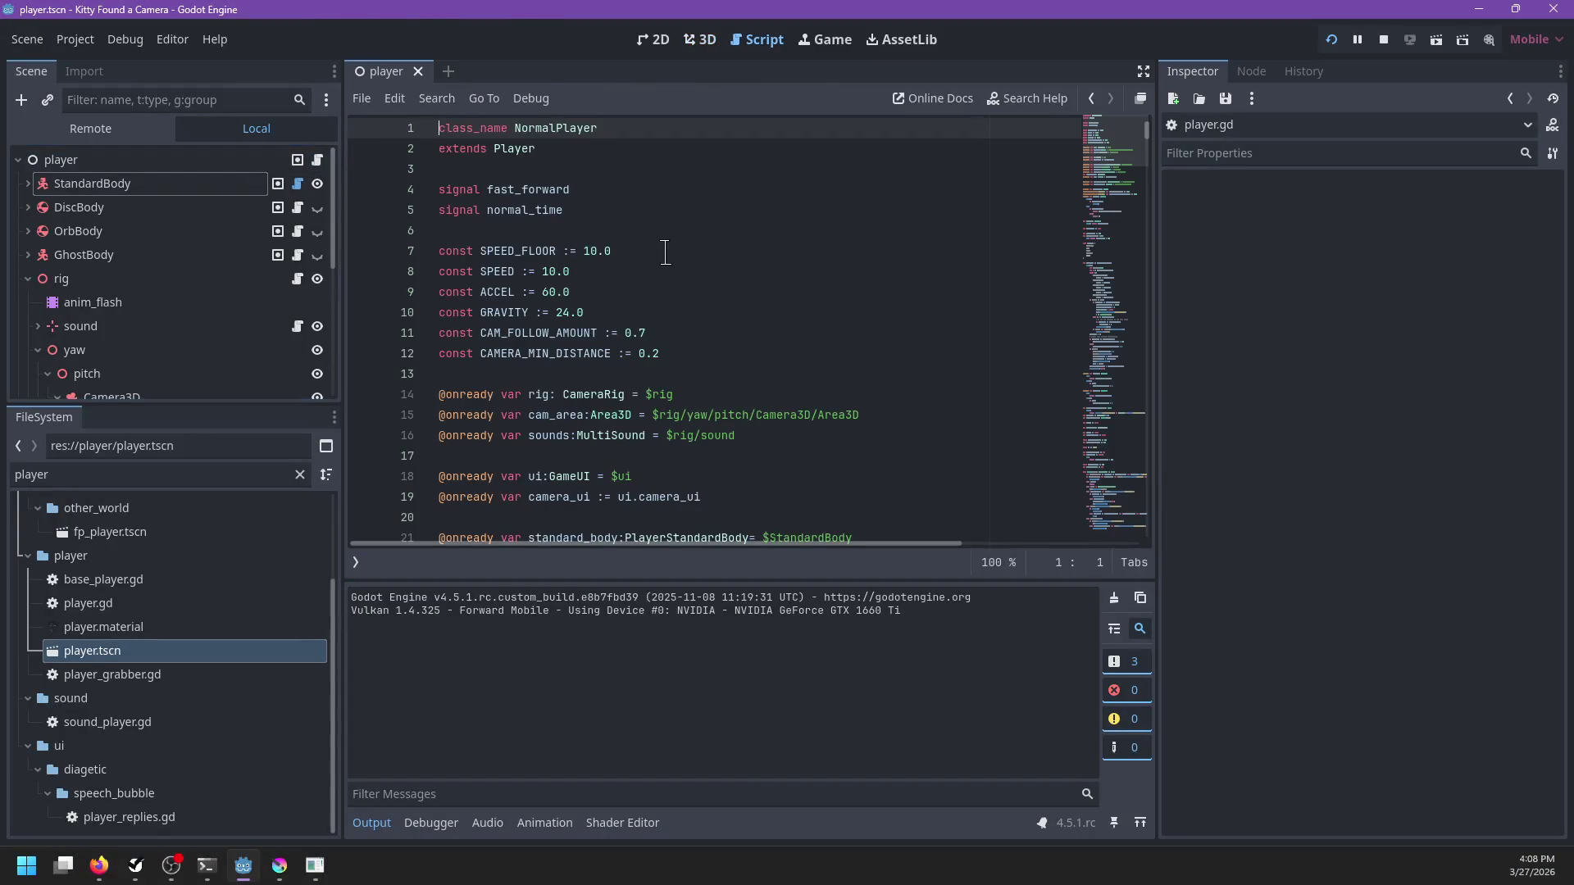
key("ctrl+f")
type("lock_in")
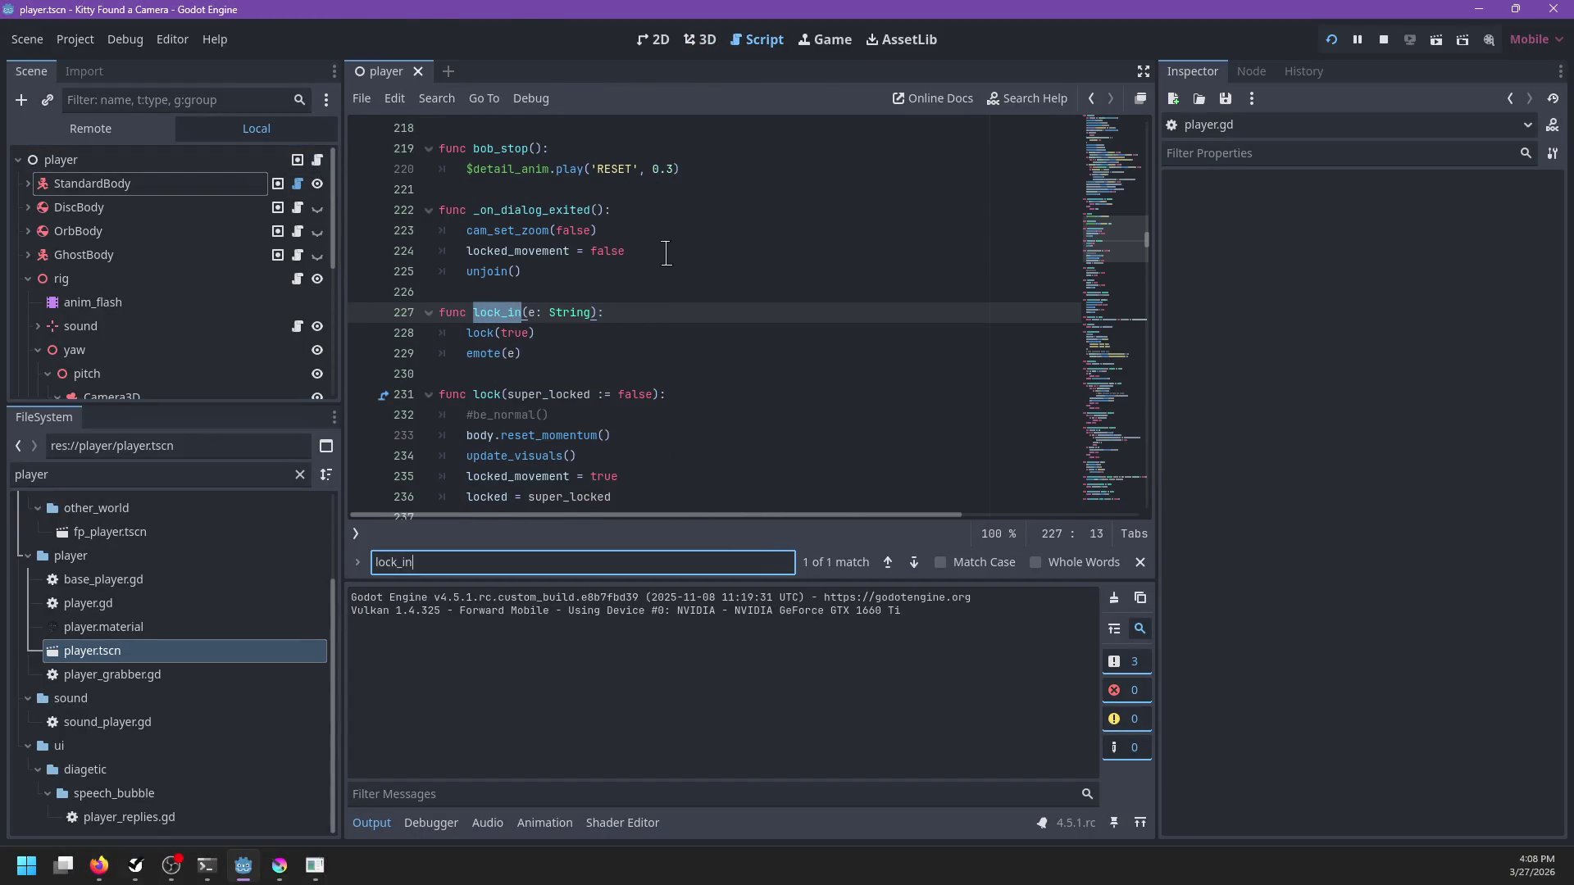
key("Escape")
left_click(647, 320)
key("Return")
type("be_")
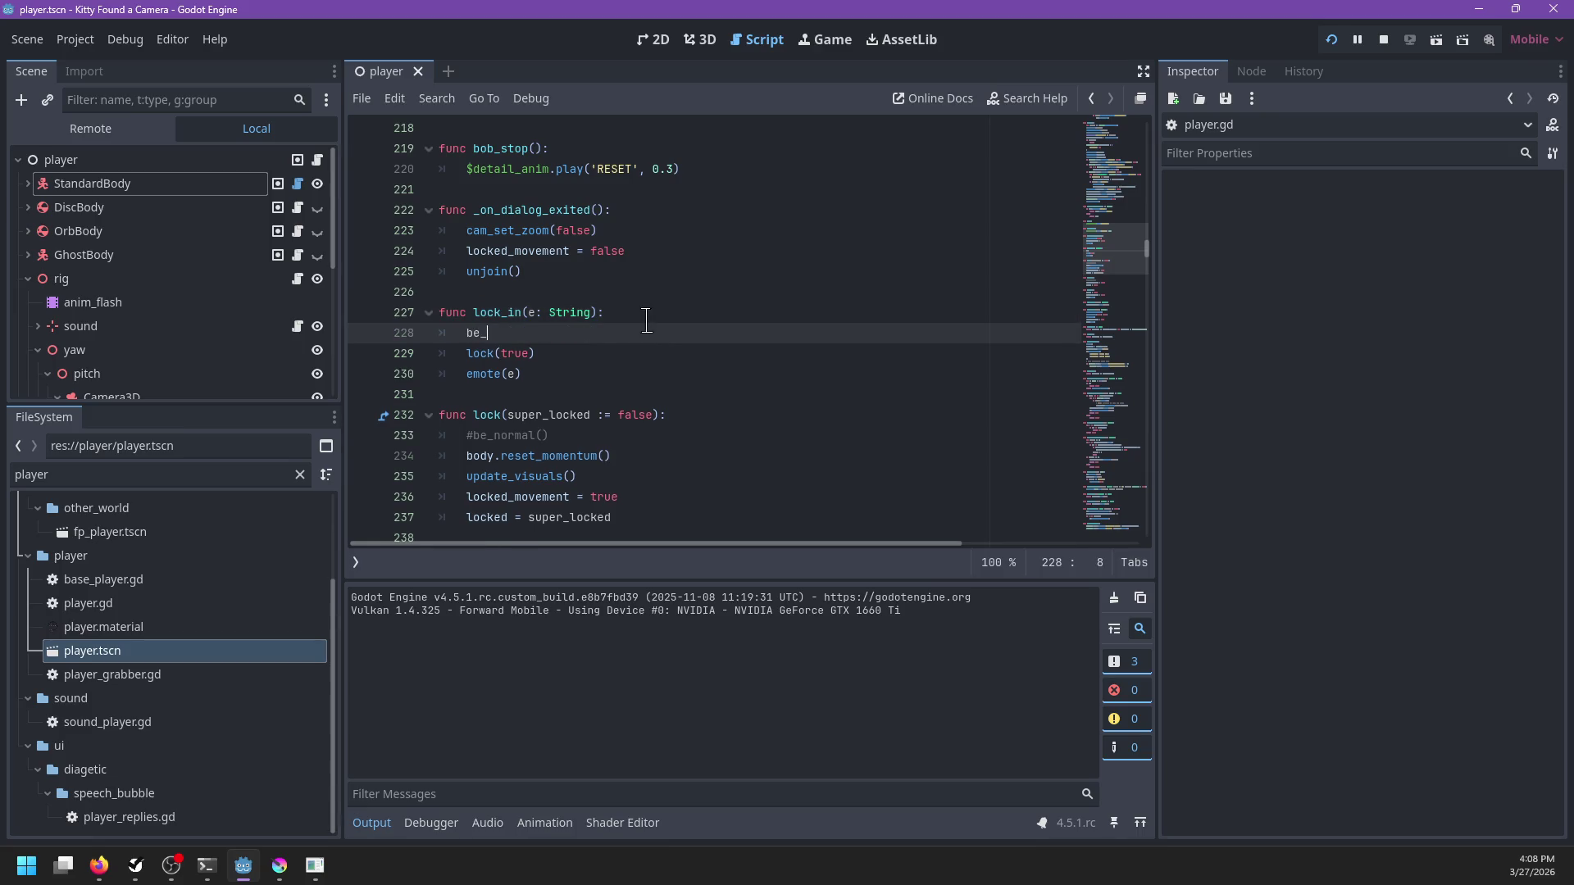
key("Return")
key("ctrl+s")
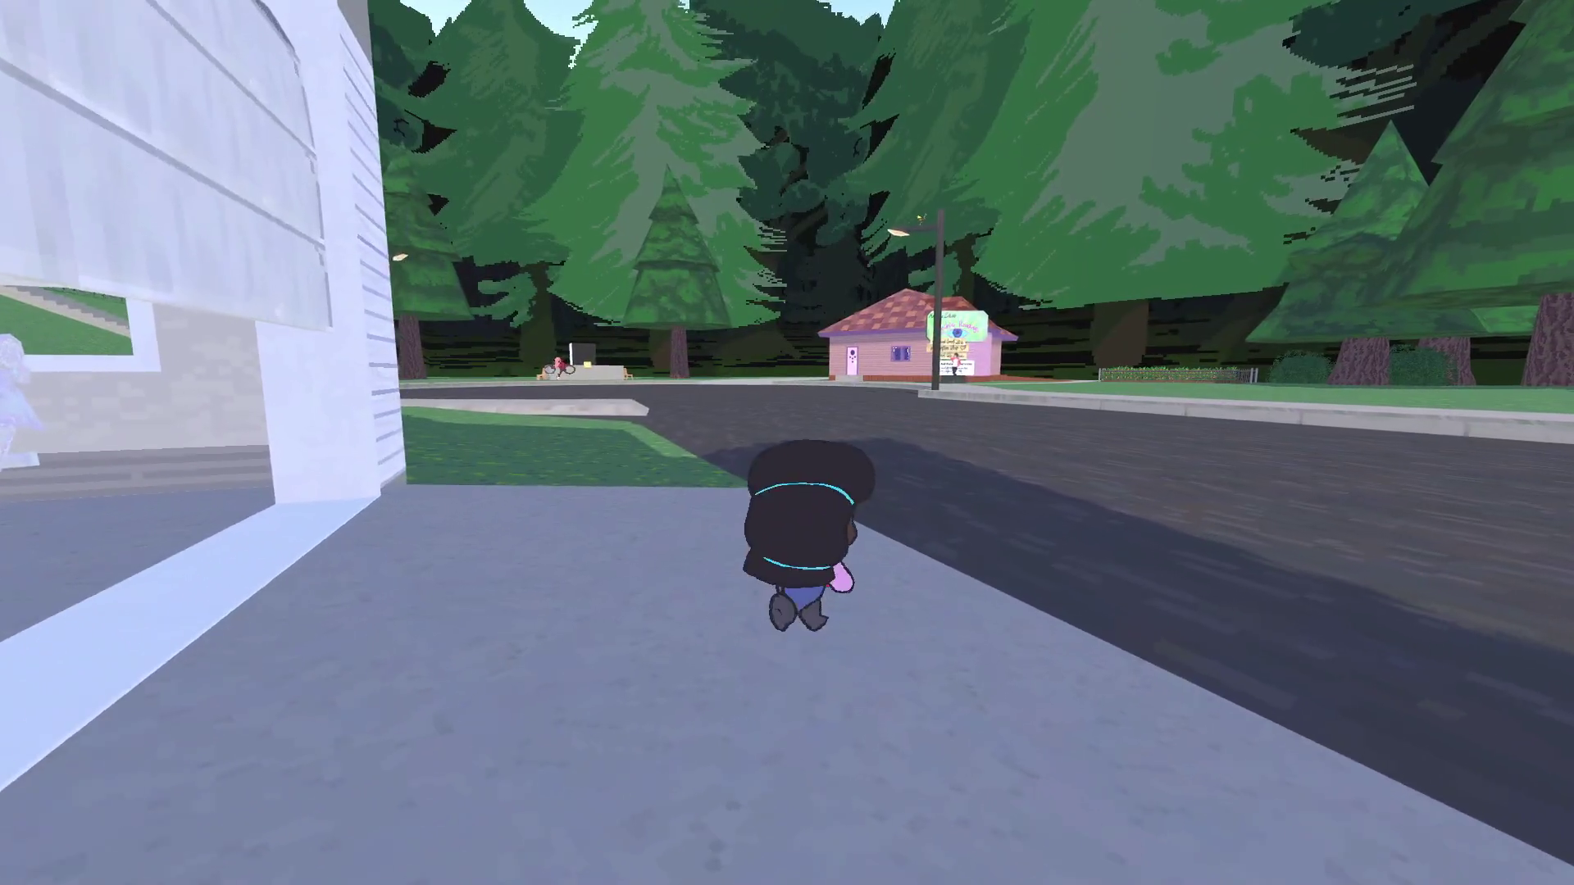
Step: Walk the character along the road and across the lawn into Madame Bleu's pink house
key("Escape")
key("Escape")
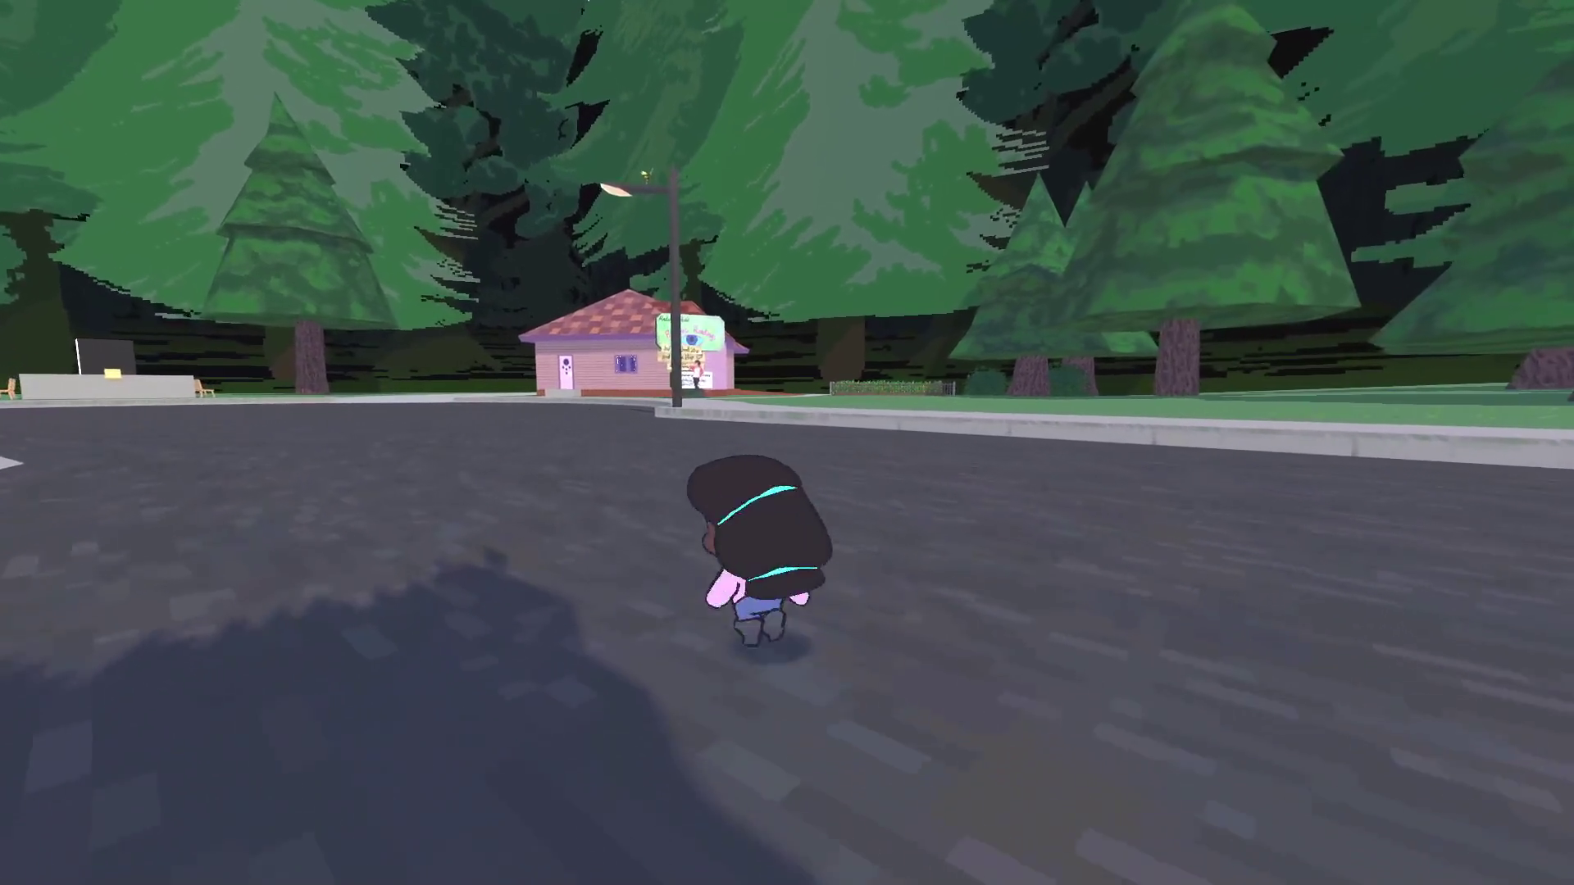
key("w")
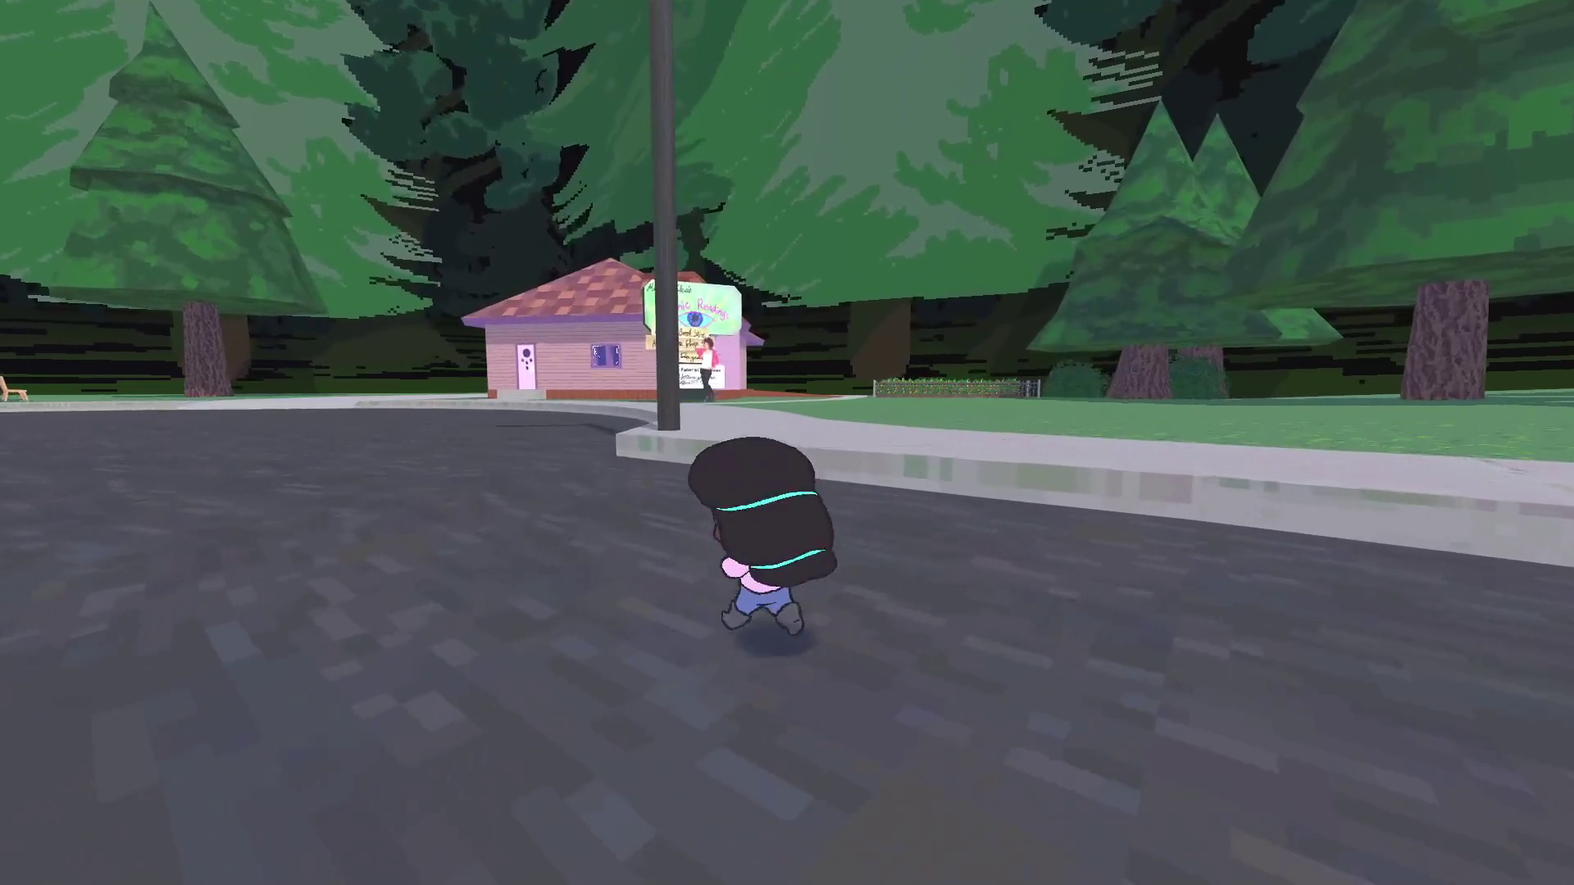
key("space")
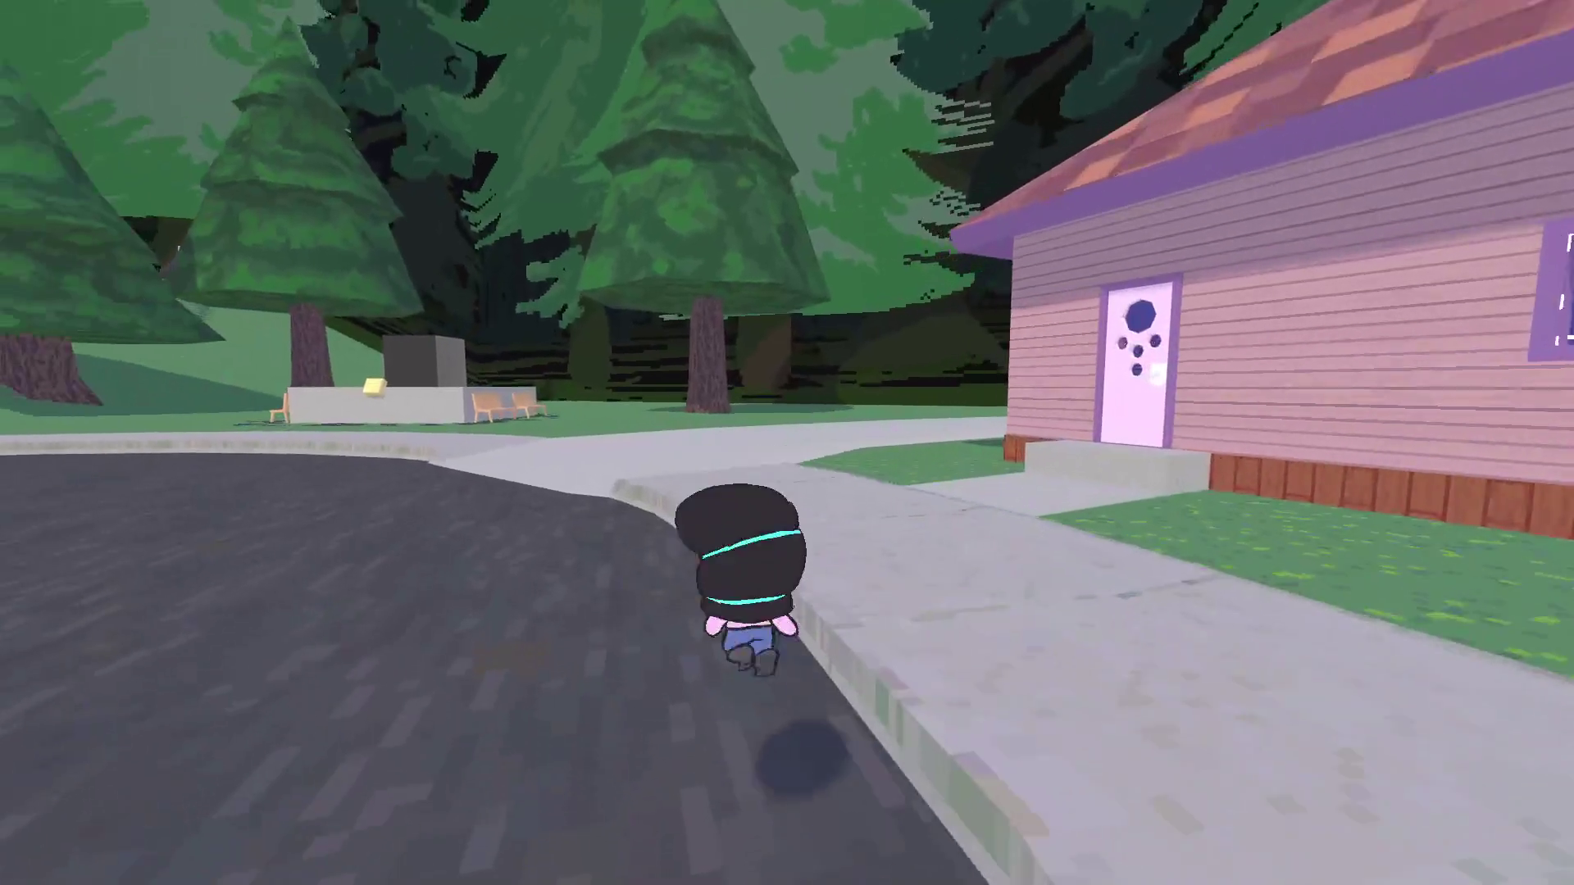
key("d")
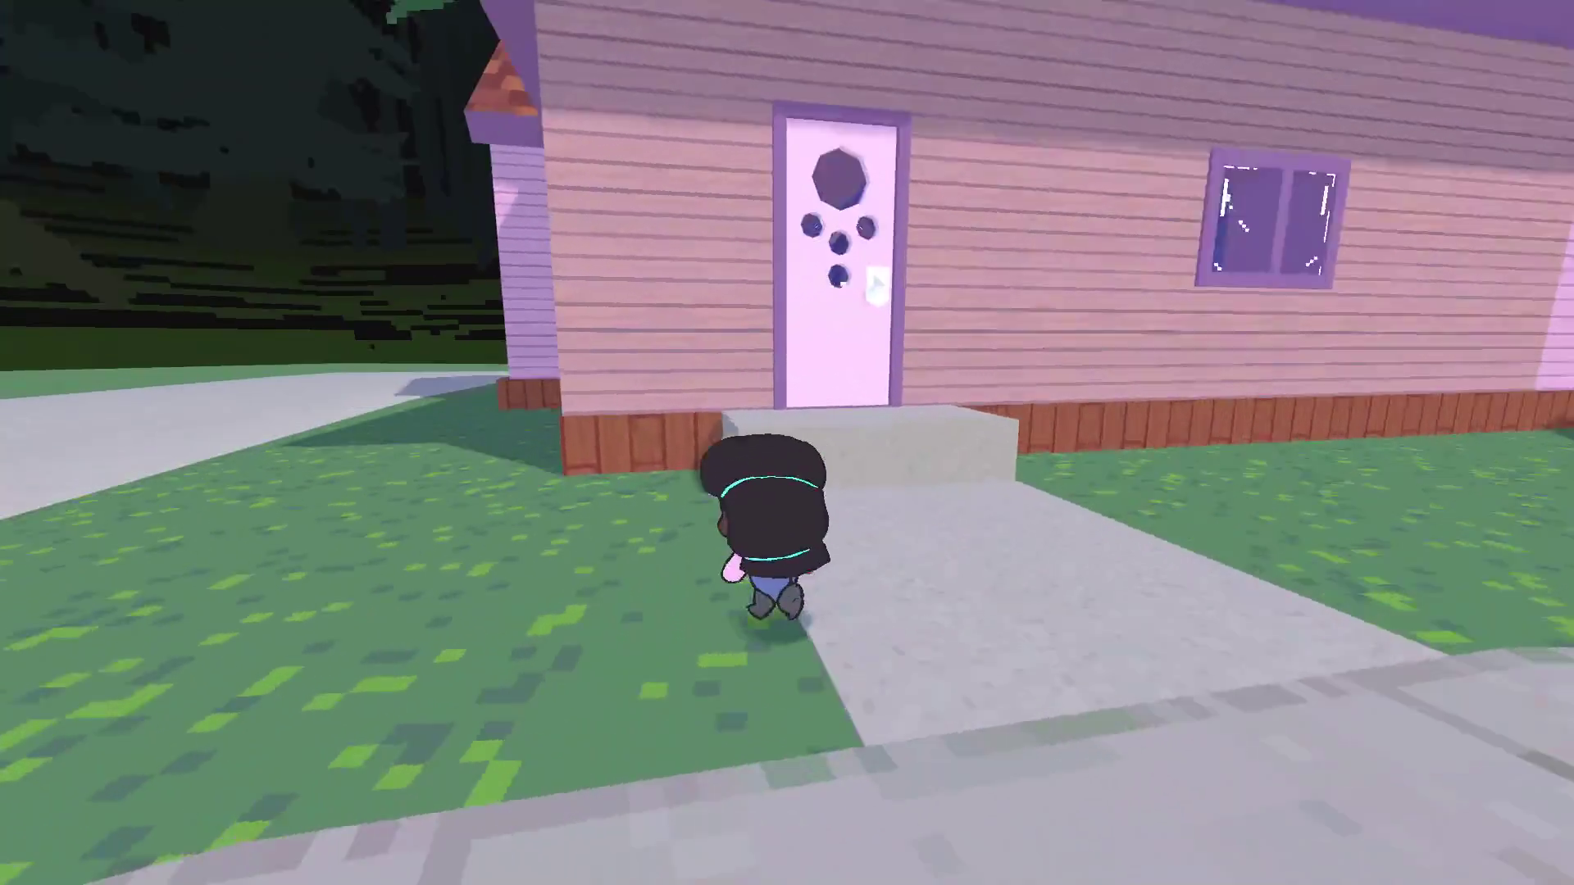
key("w")
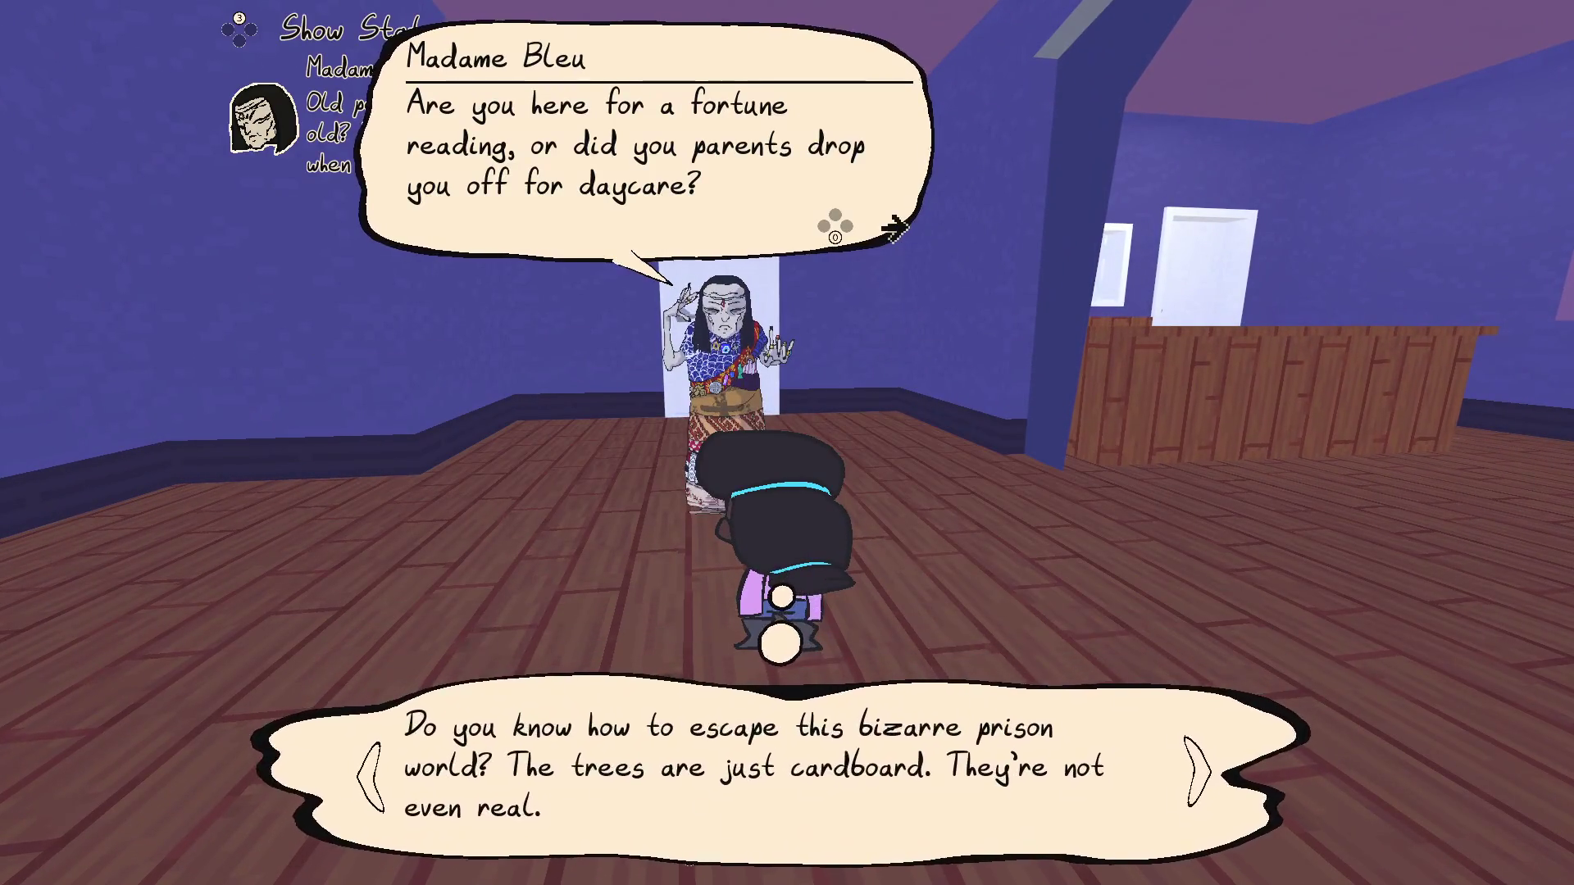
Step: Talk through Madame Bleu's fortune dialogue, then walk back outside onto the grass
key("Right")
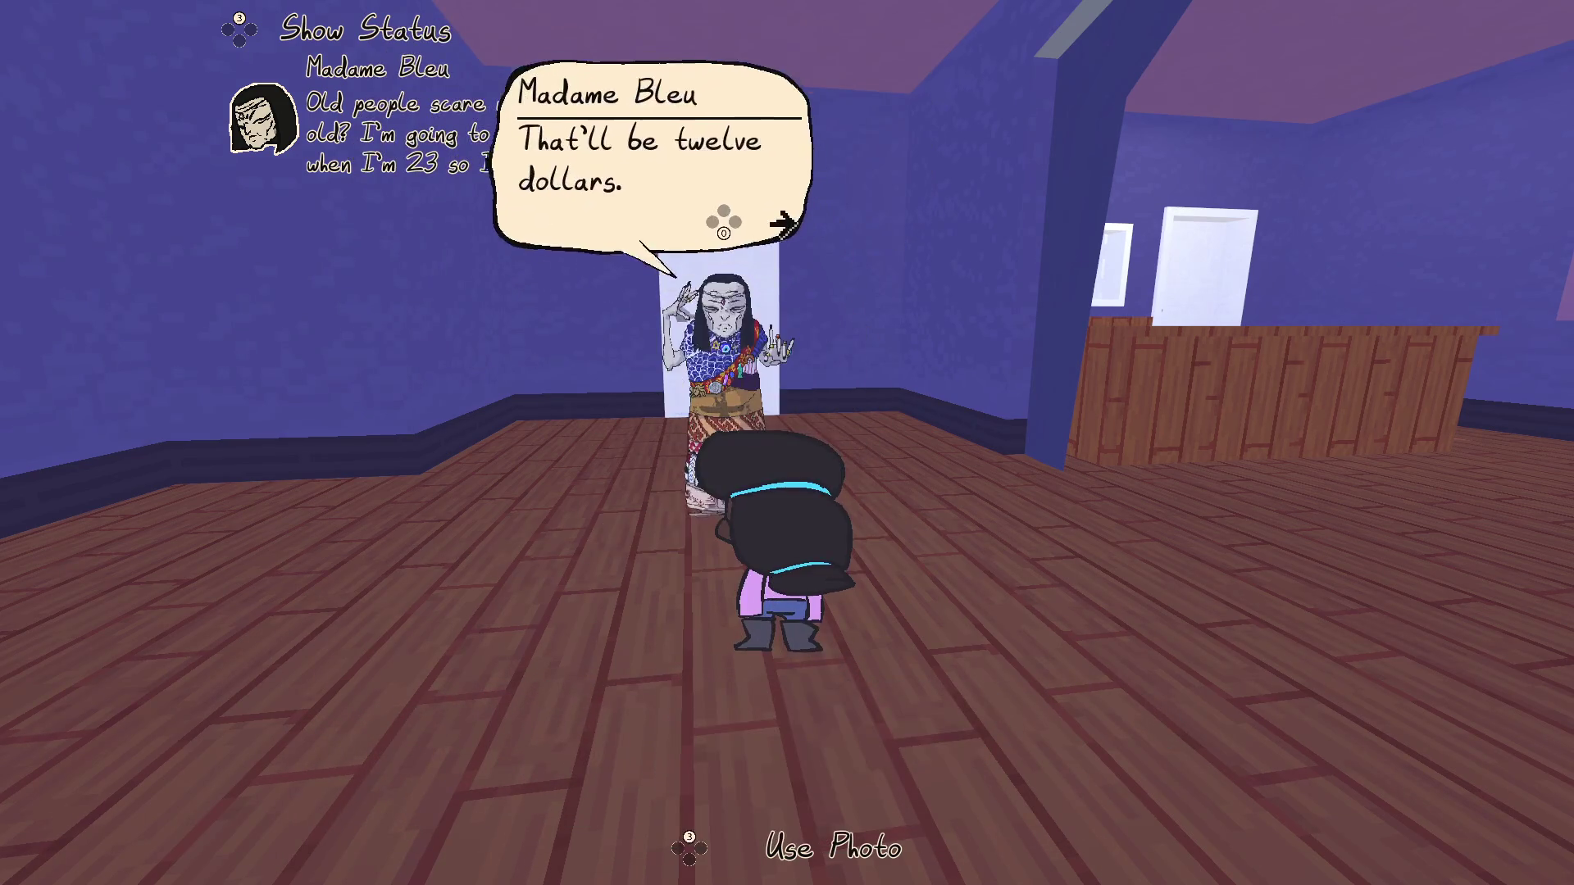
key("space")
key("space")
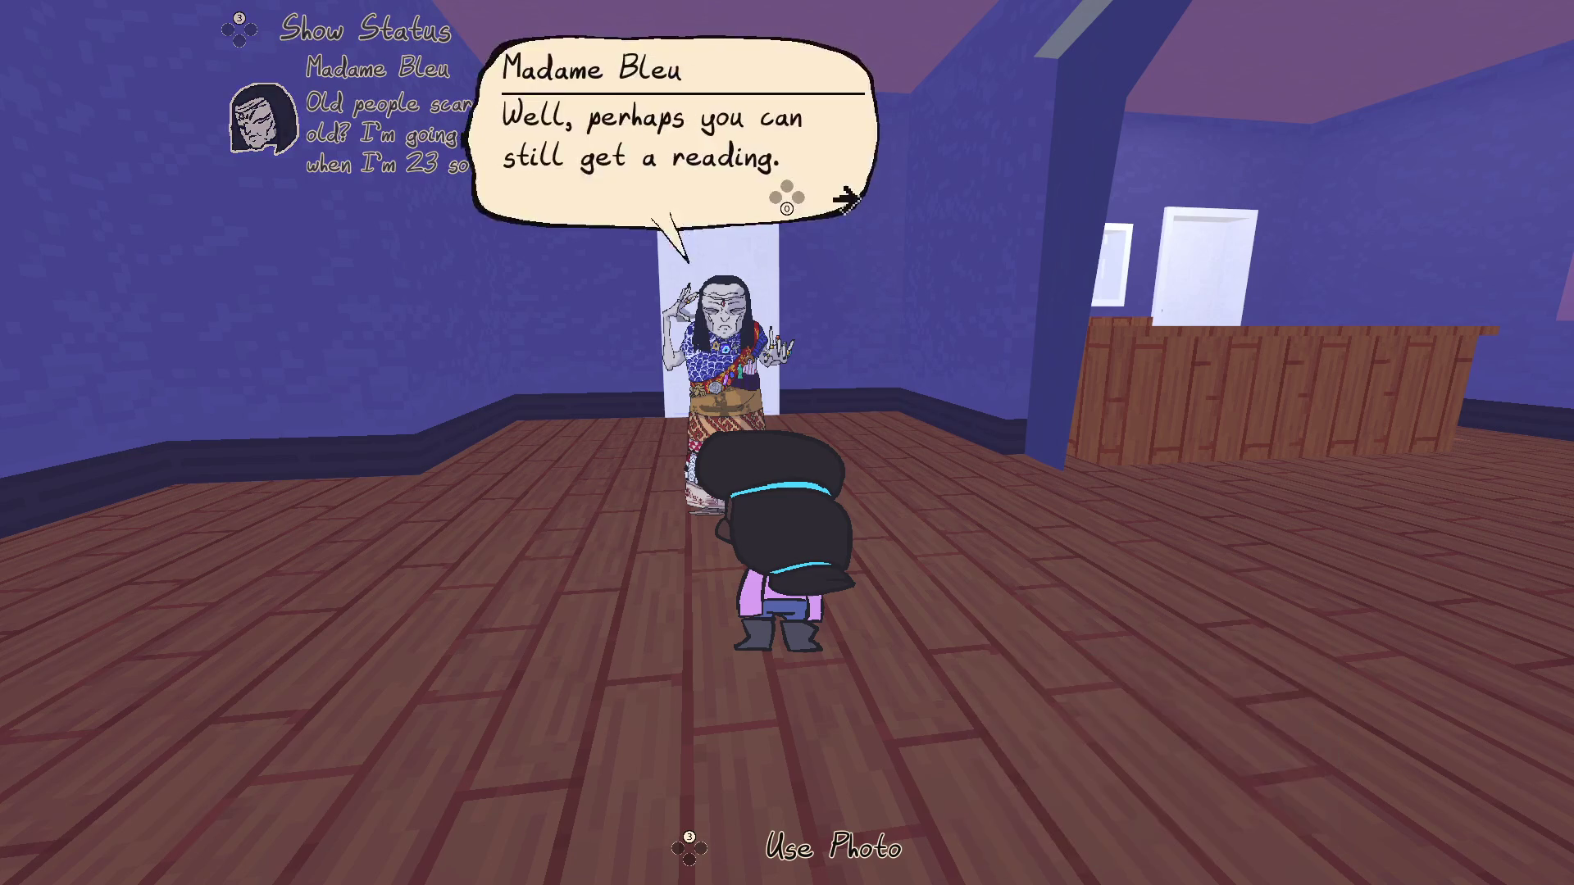
key("space")
key("space")
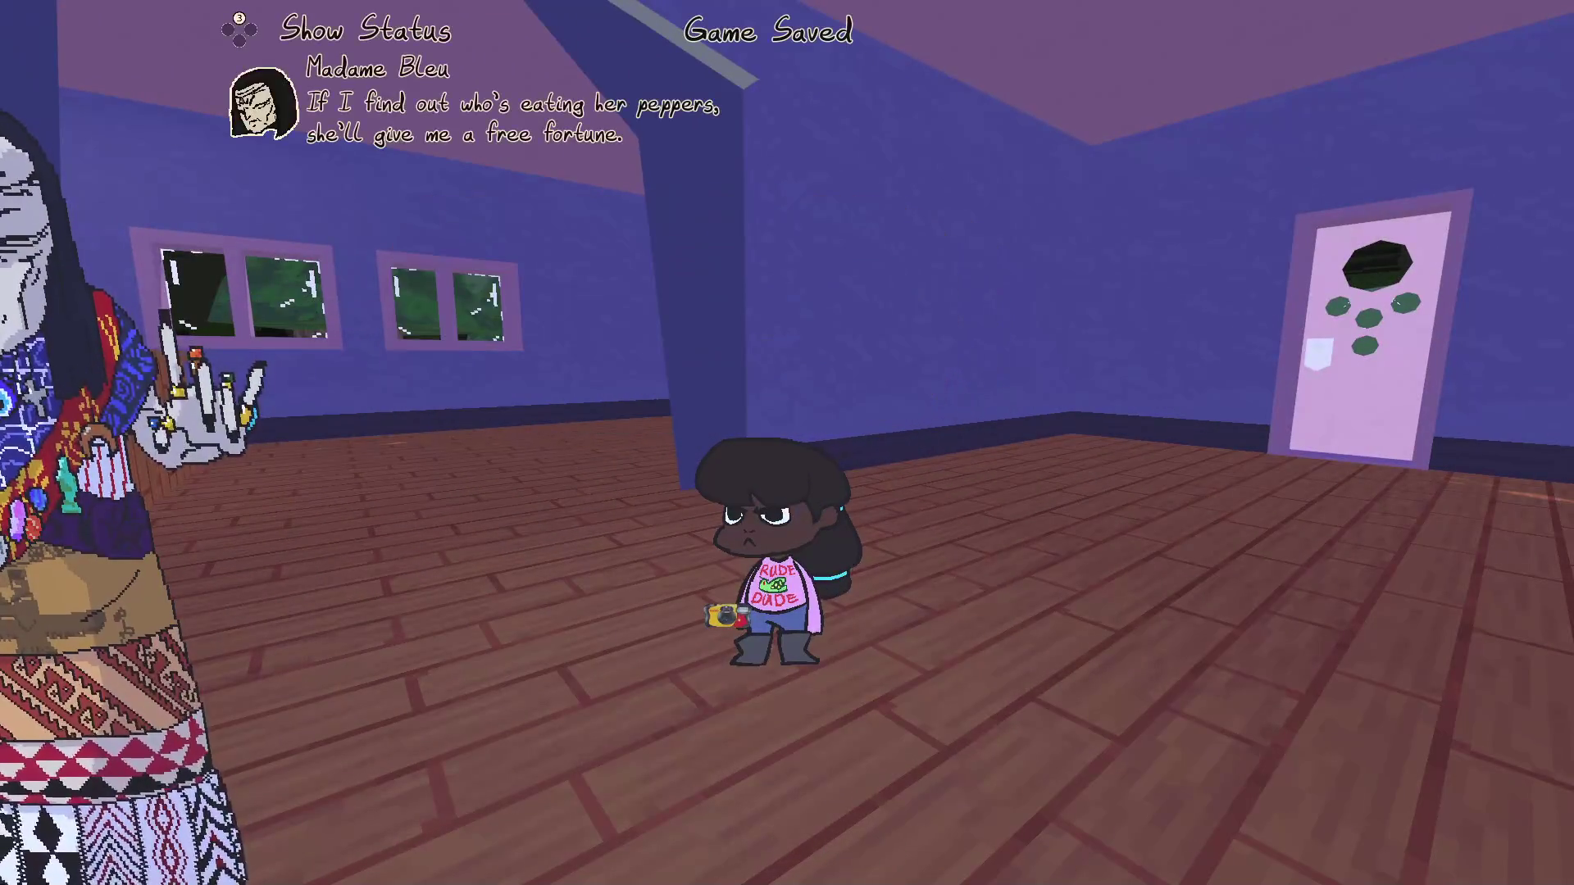
key("w")
key("w")
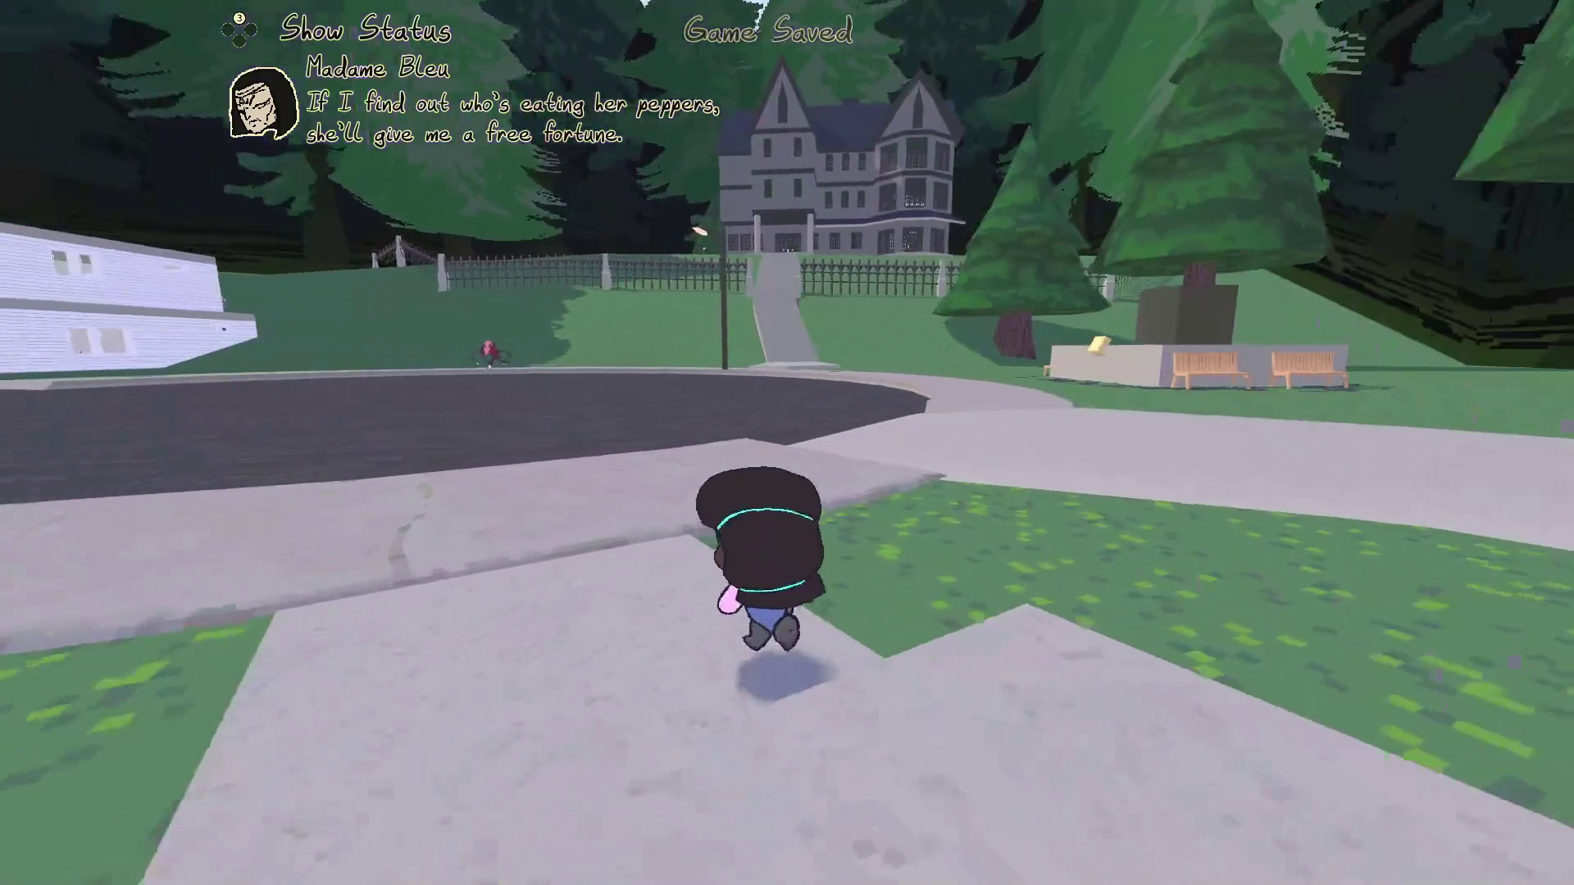
key("w")
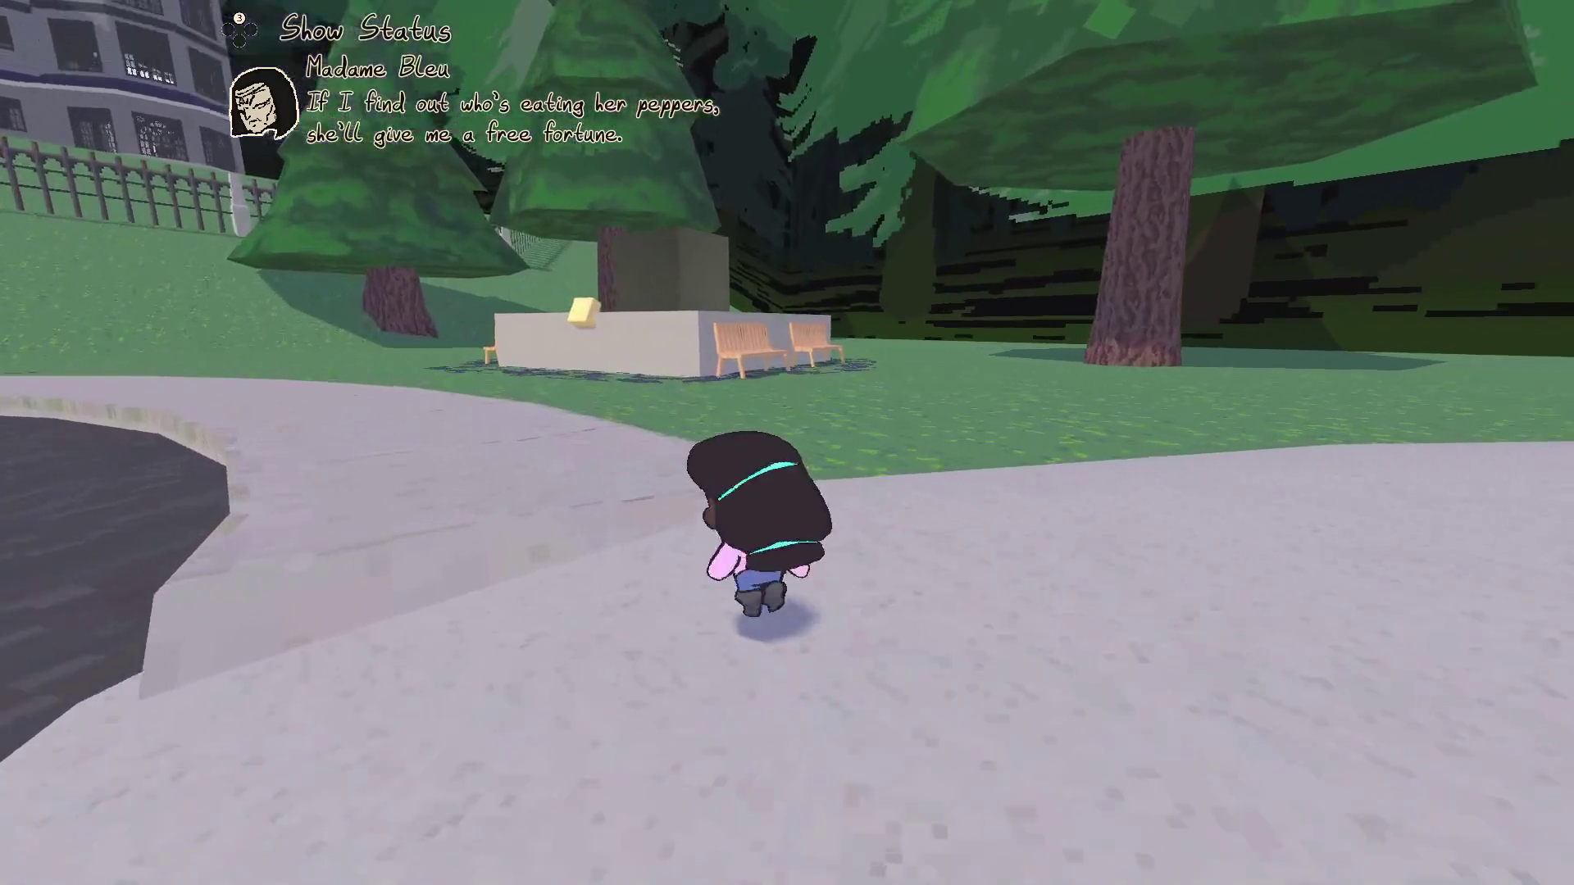
key("w")
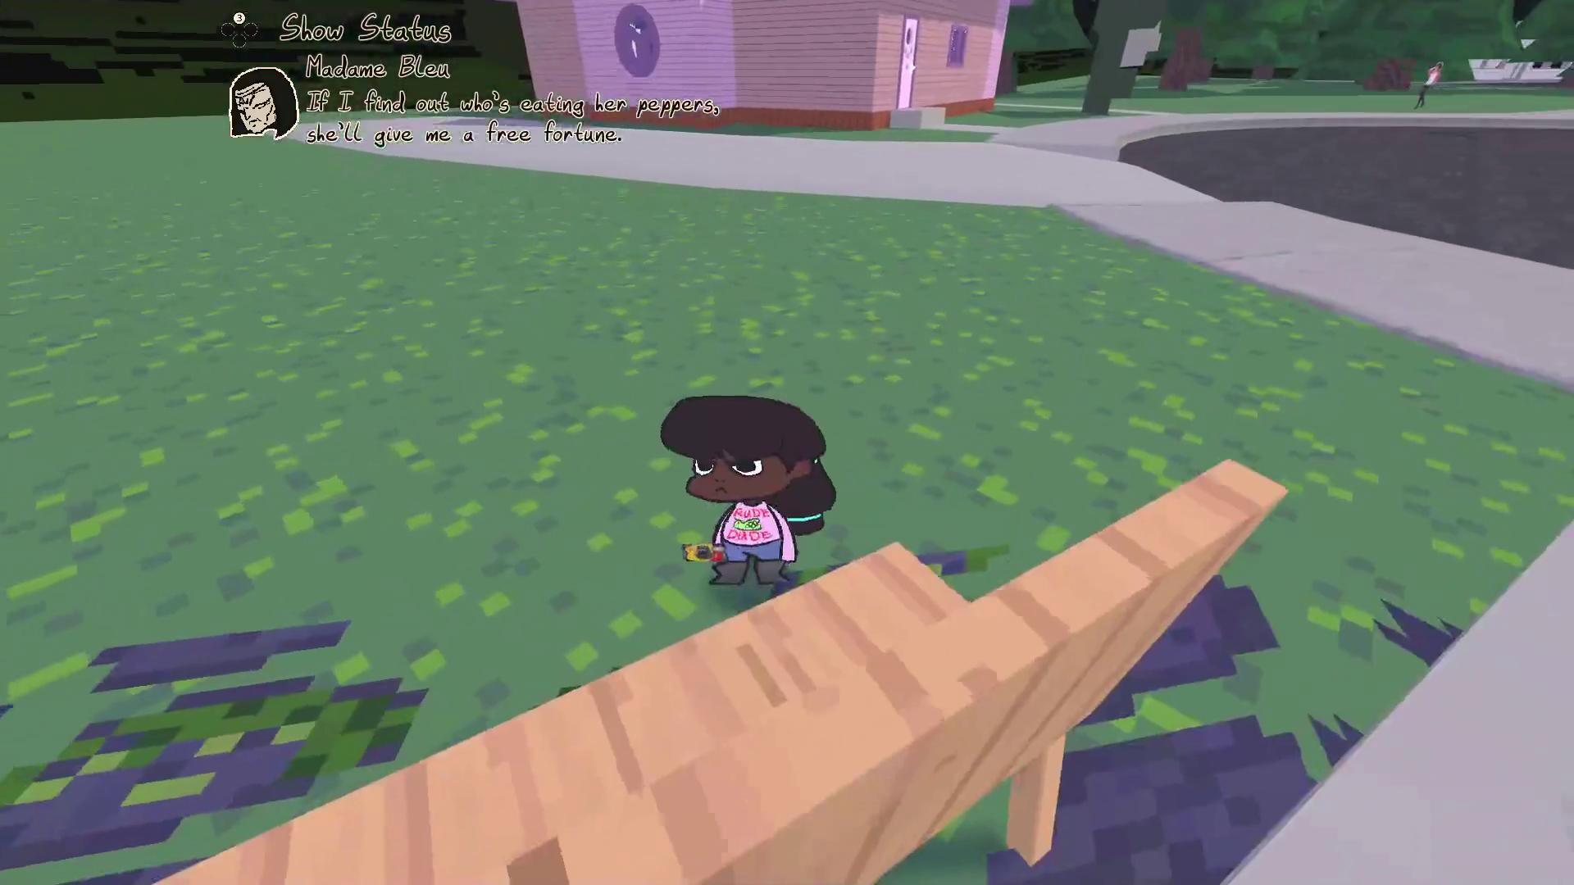
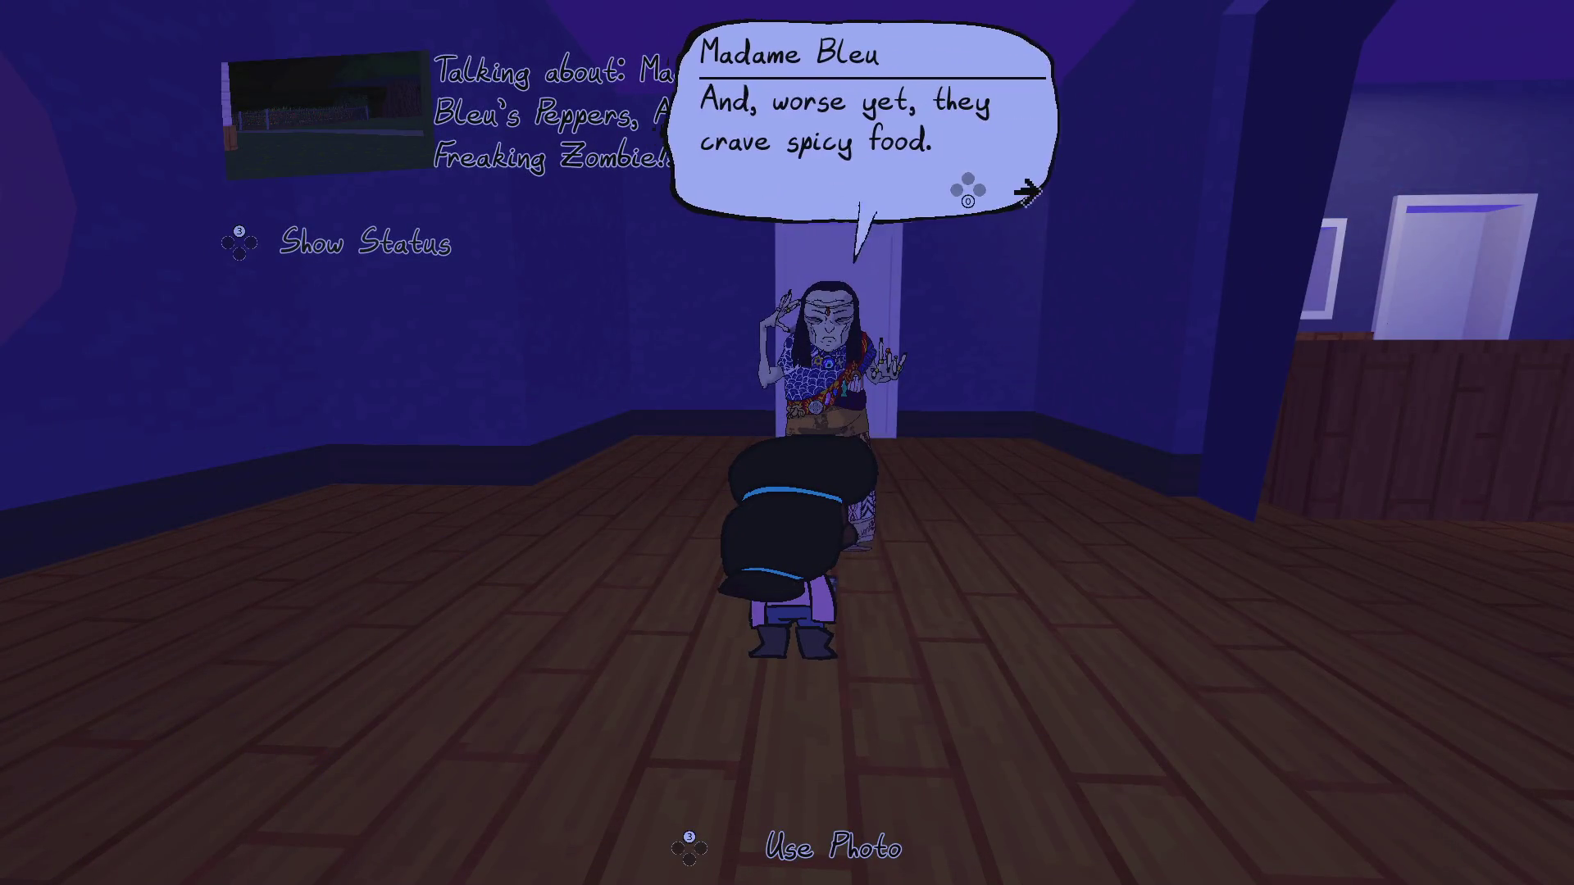
Step: Ask Madame Bleu for the fortune now, accept the Bear-shaped Charm, and head for the door
key("Return")
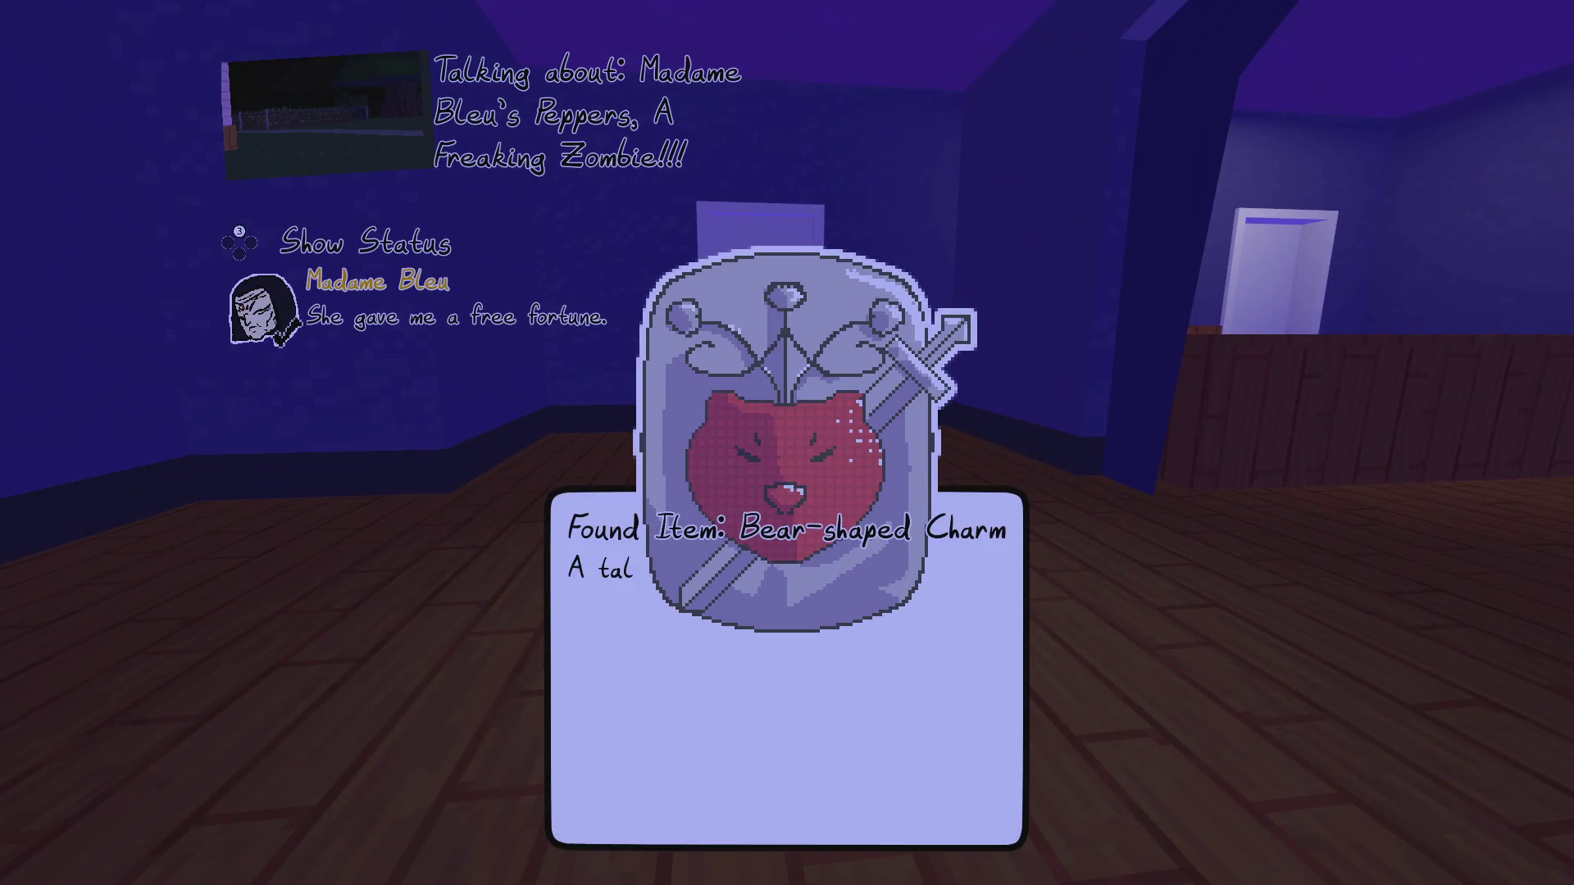
key("Return")
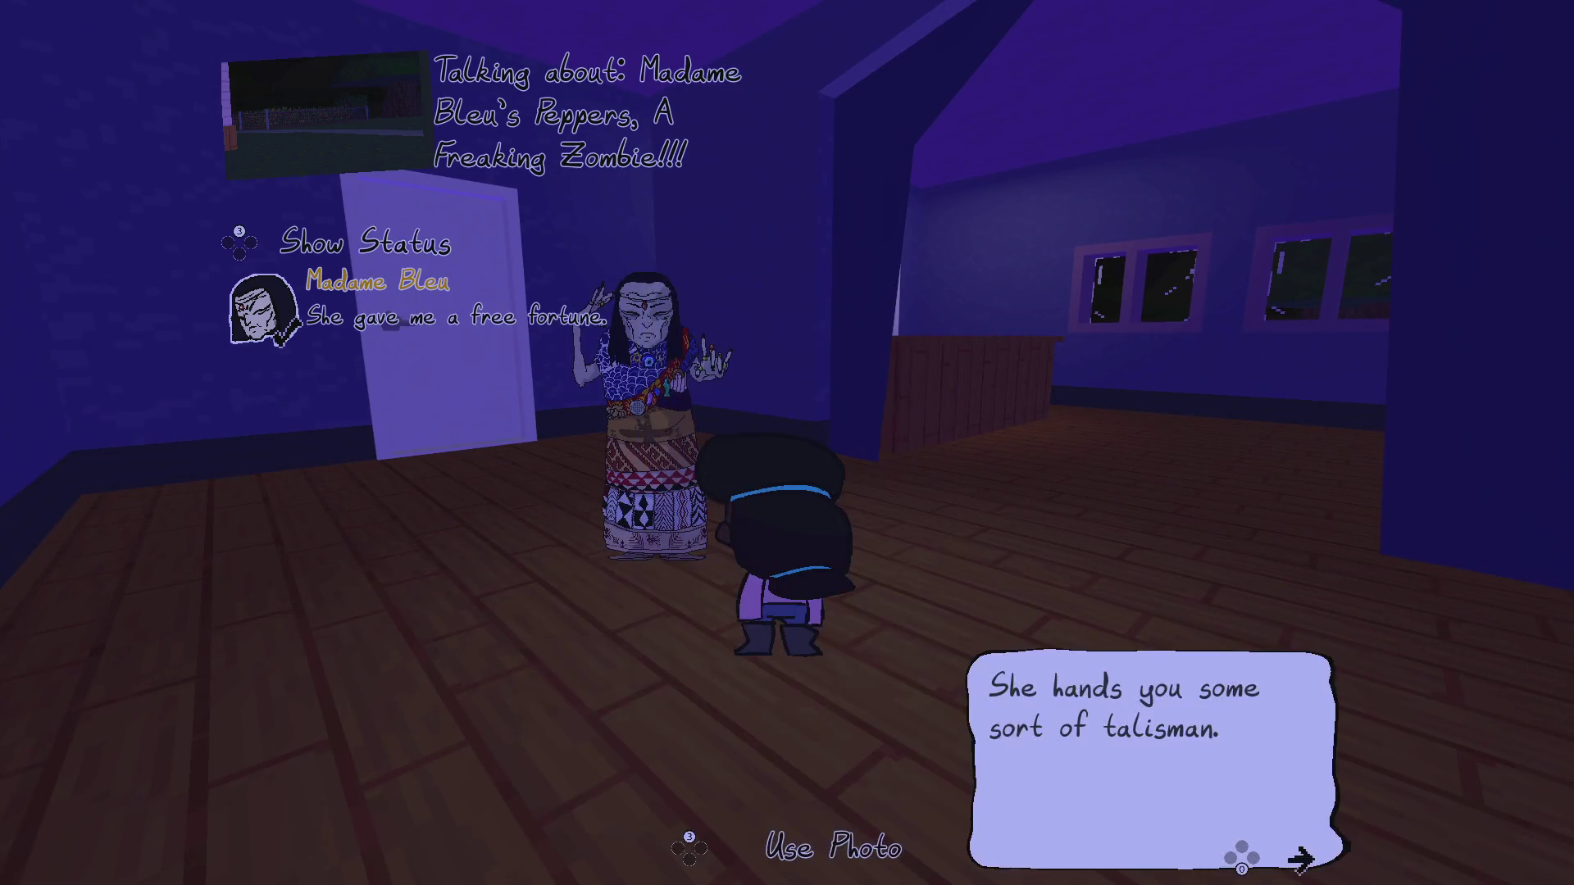
key("Return")
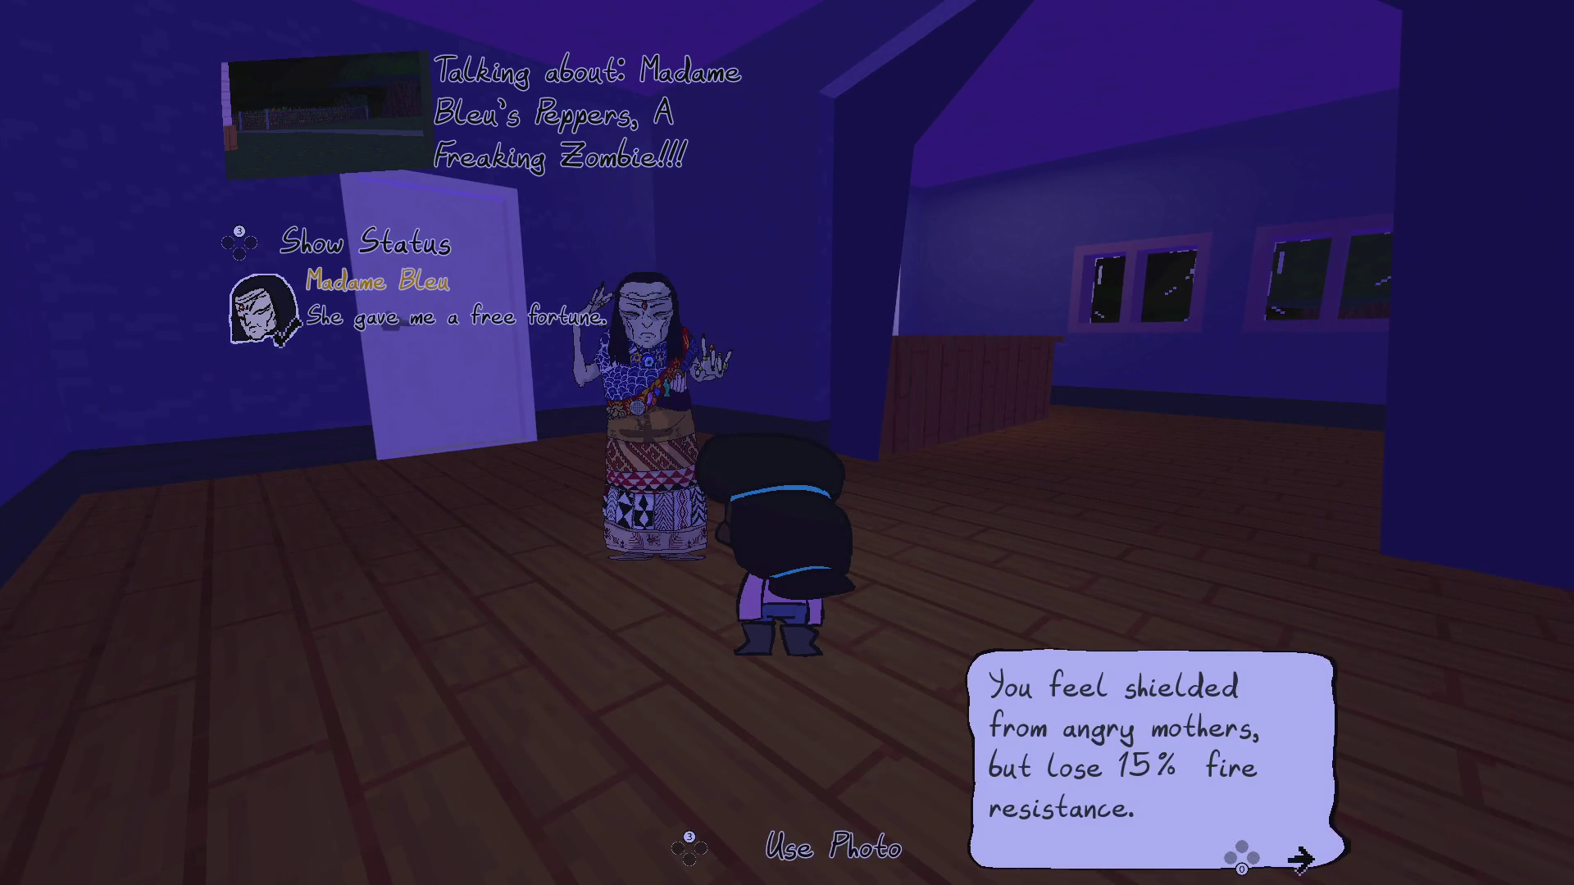
key("Return")
key("w")
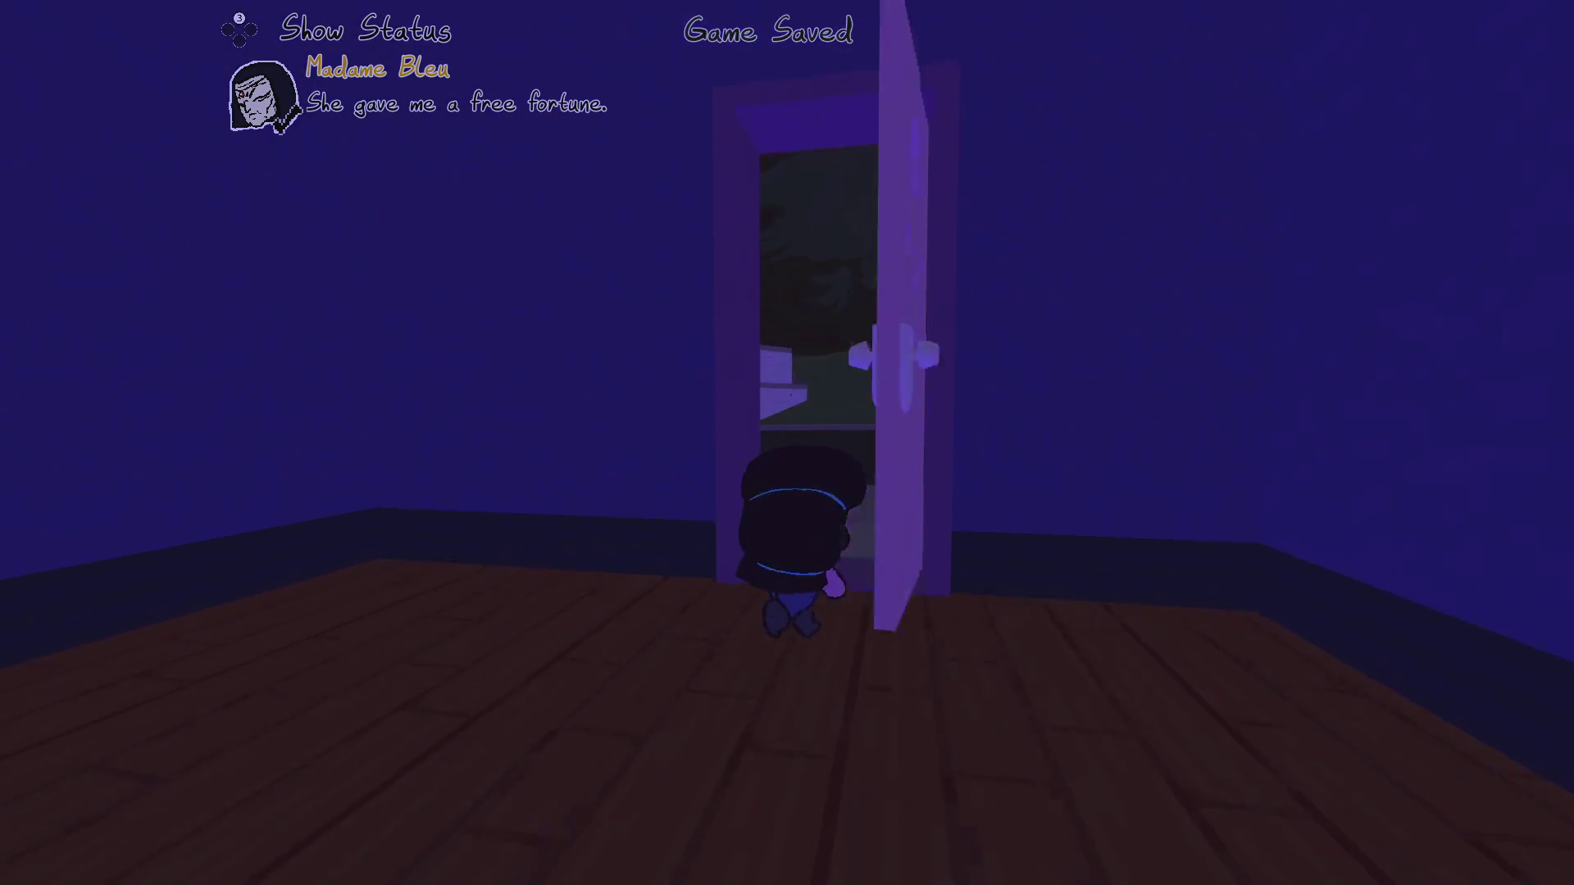
Step: Reposition Kitty with the pause menu's I'm Stuck option
key("Escape")
key("Down")
key("Down")
key("Return")
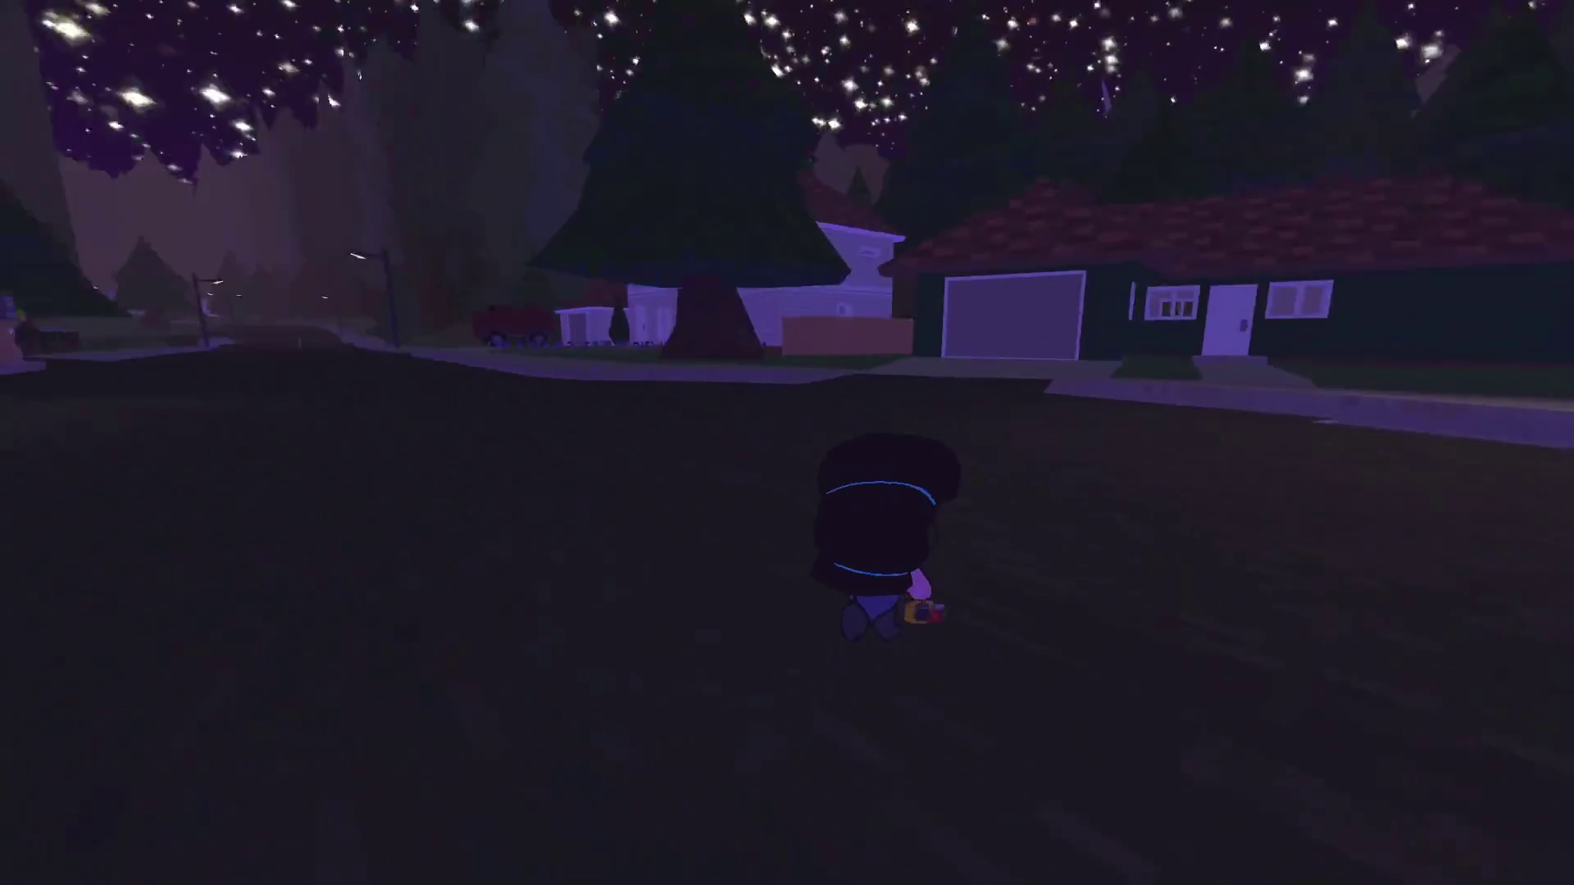
Step: Walk along the sidewalk to the neighbour's porch and sit on the bench until 9:25 AM
key("w")
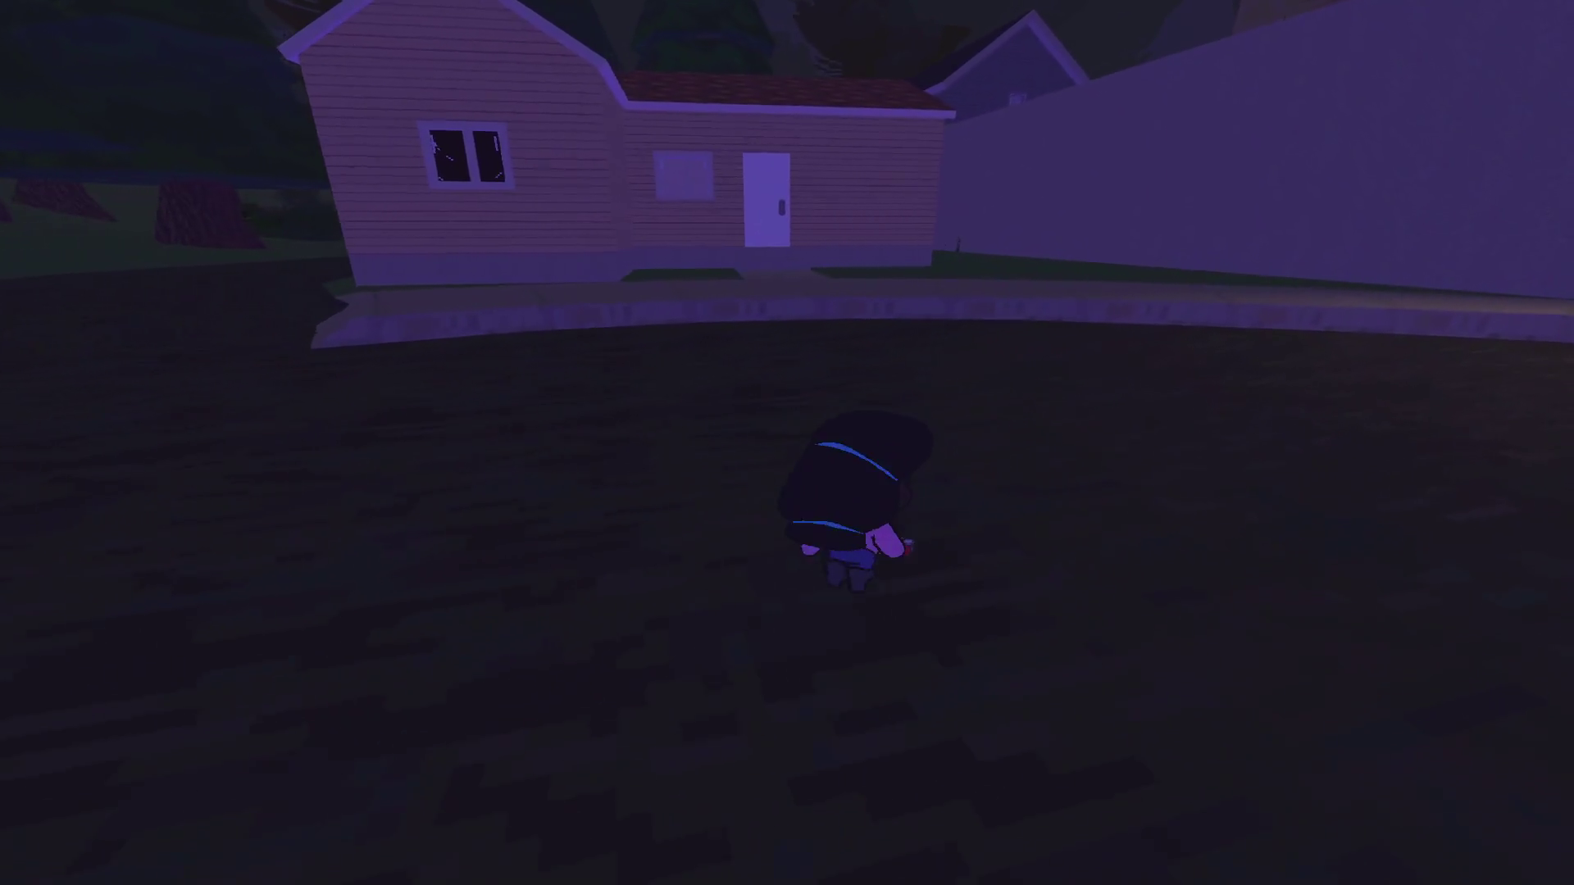
key("w")
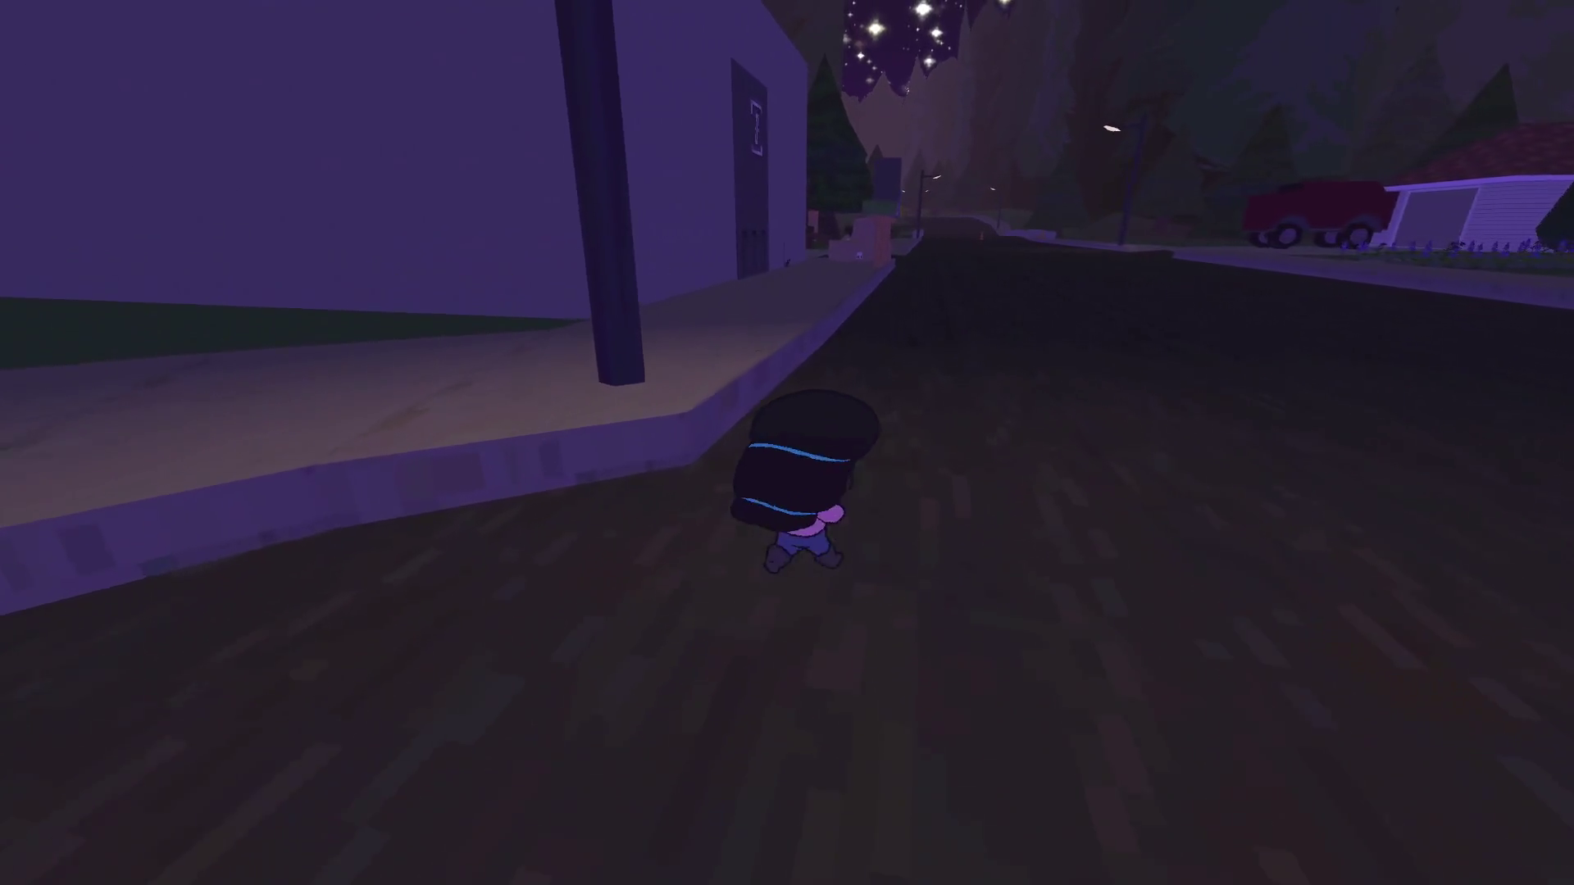
key("w")
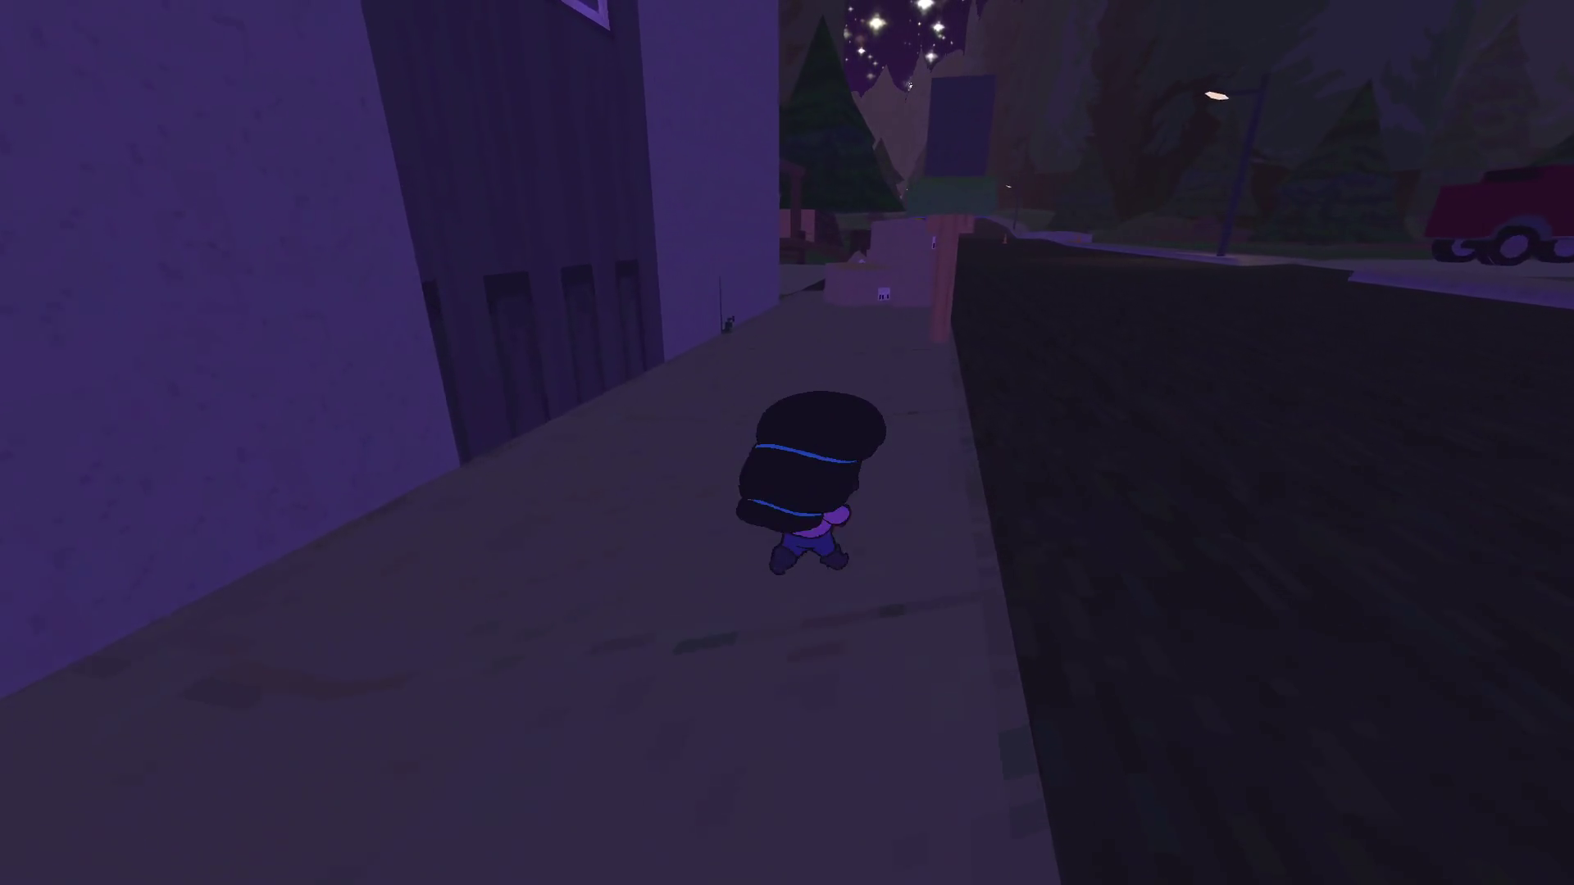
key("w")
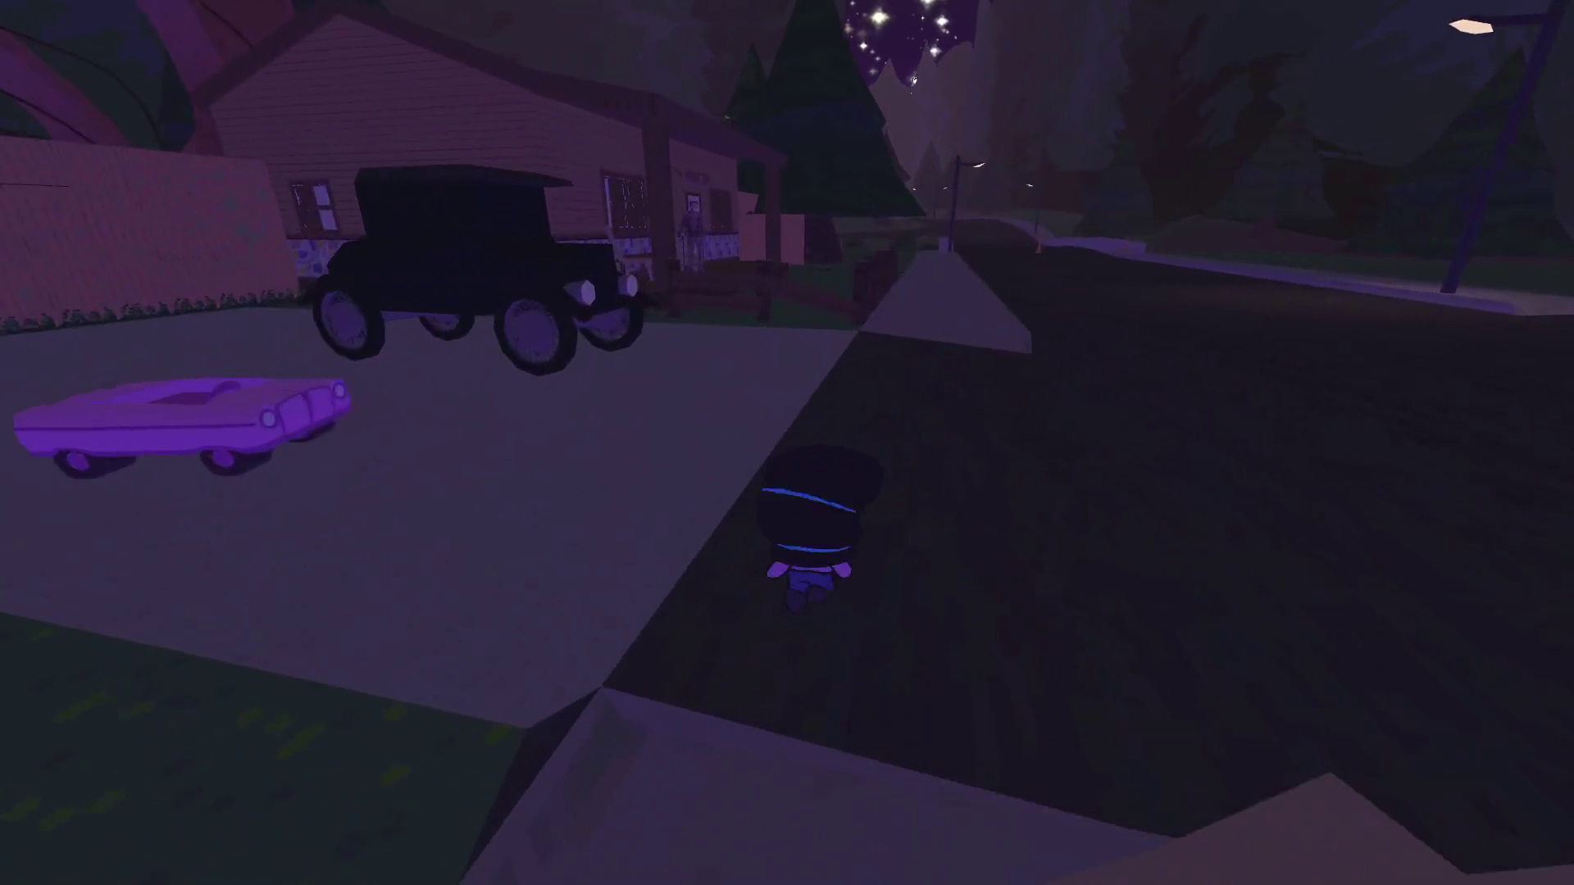
key("w")
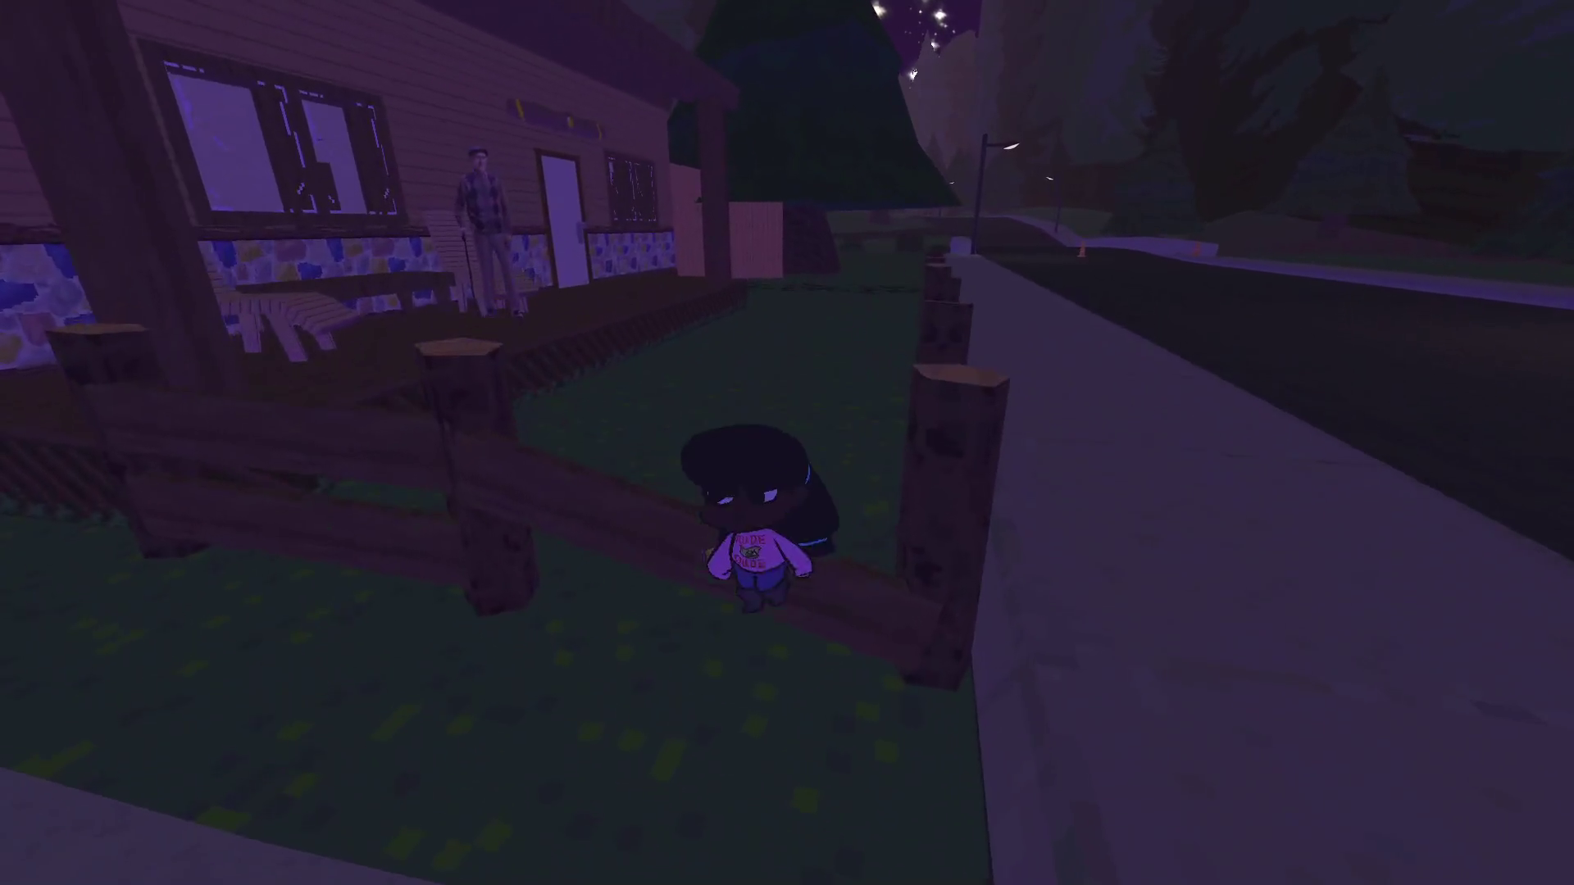
key("w")
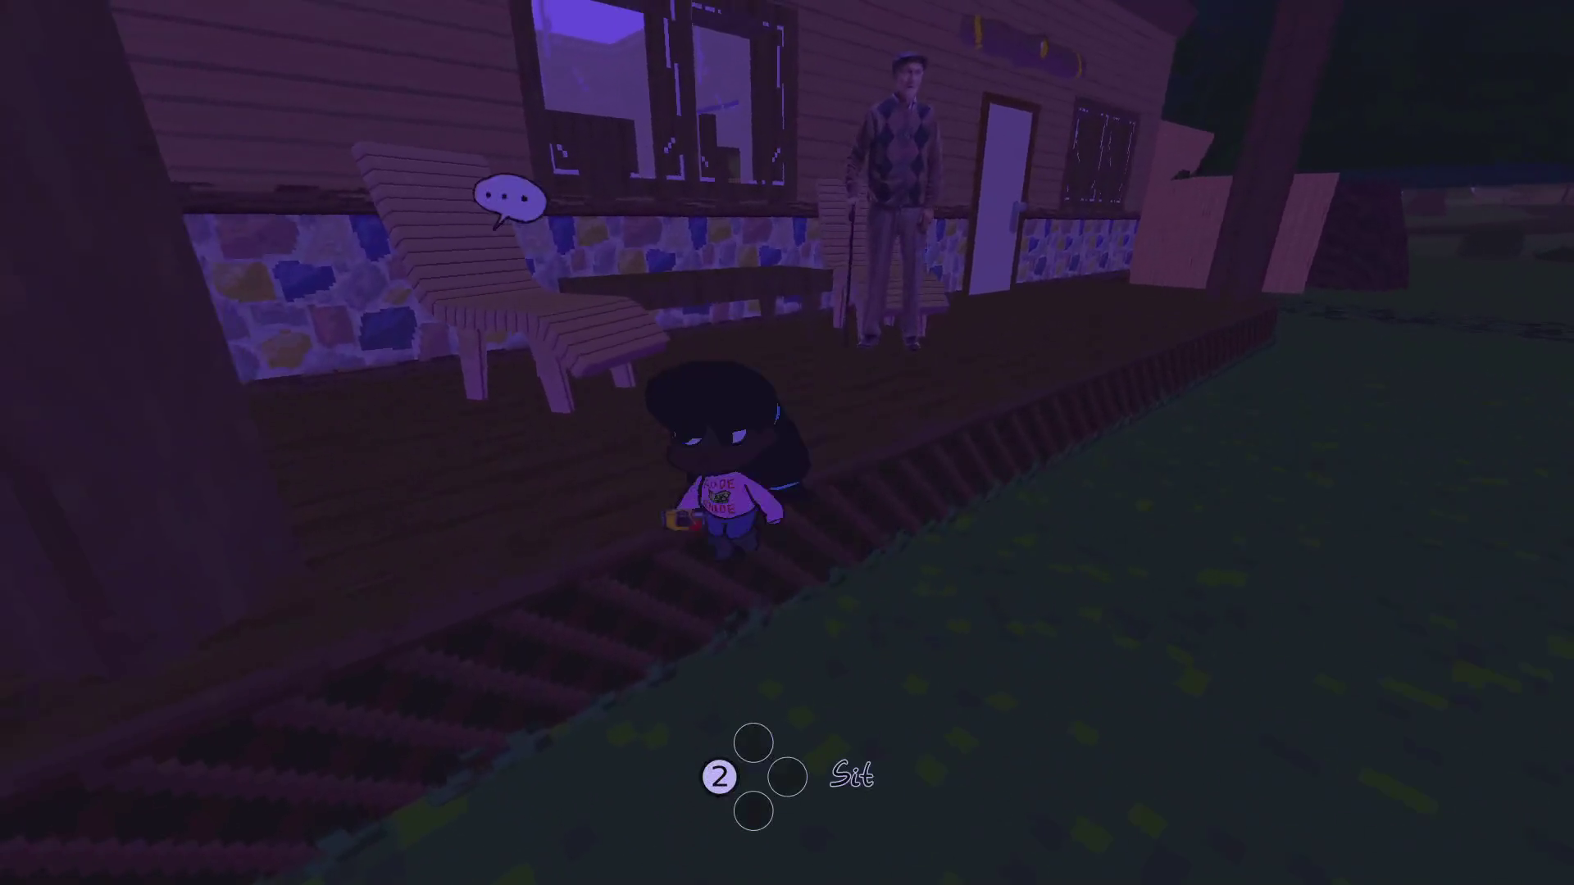
key("2")
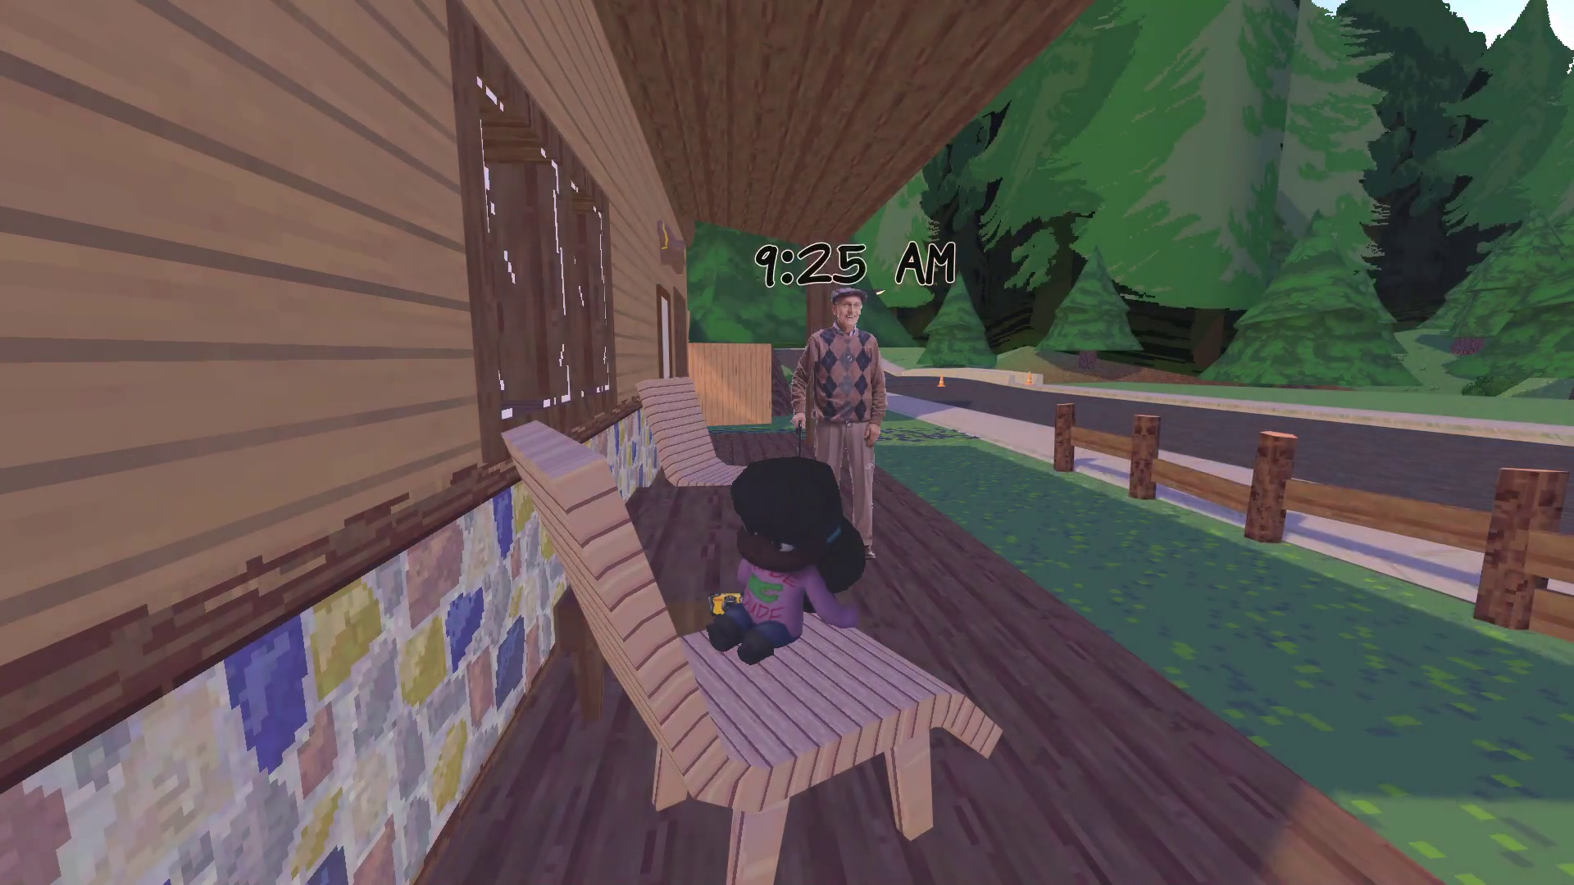
key("w")
key("w")
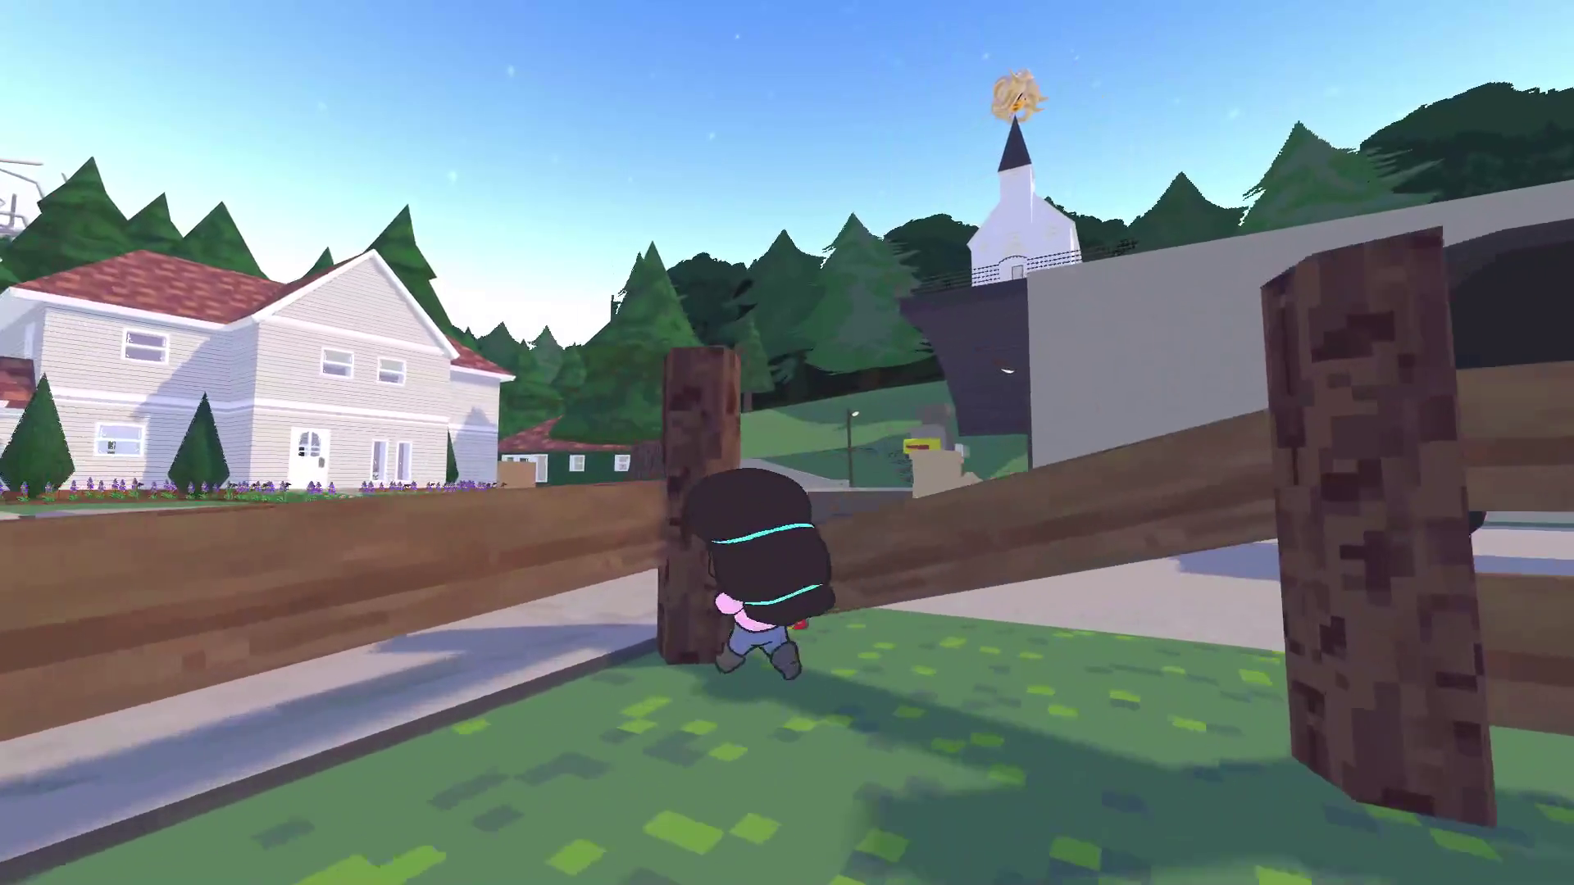
Step: Drive the pink toy car off the road into the trees until it tips over
key("e")
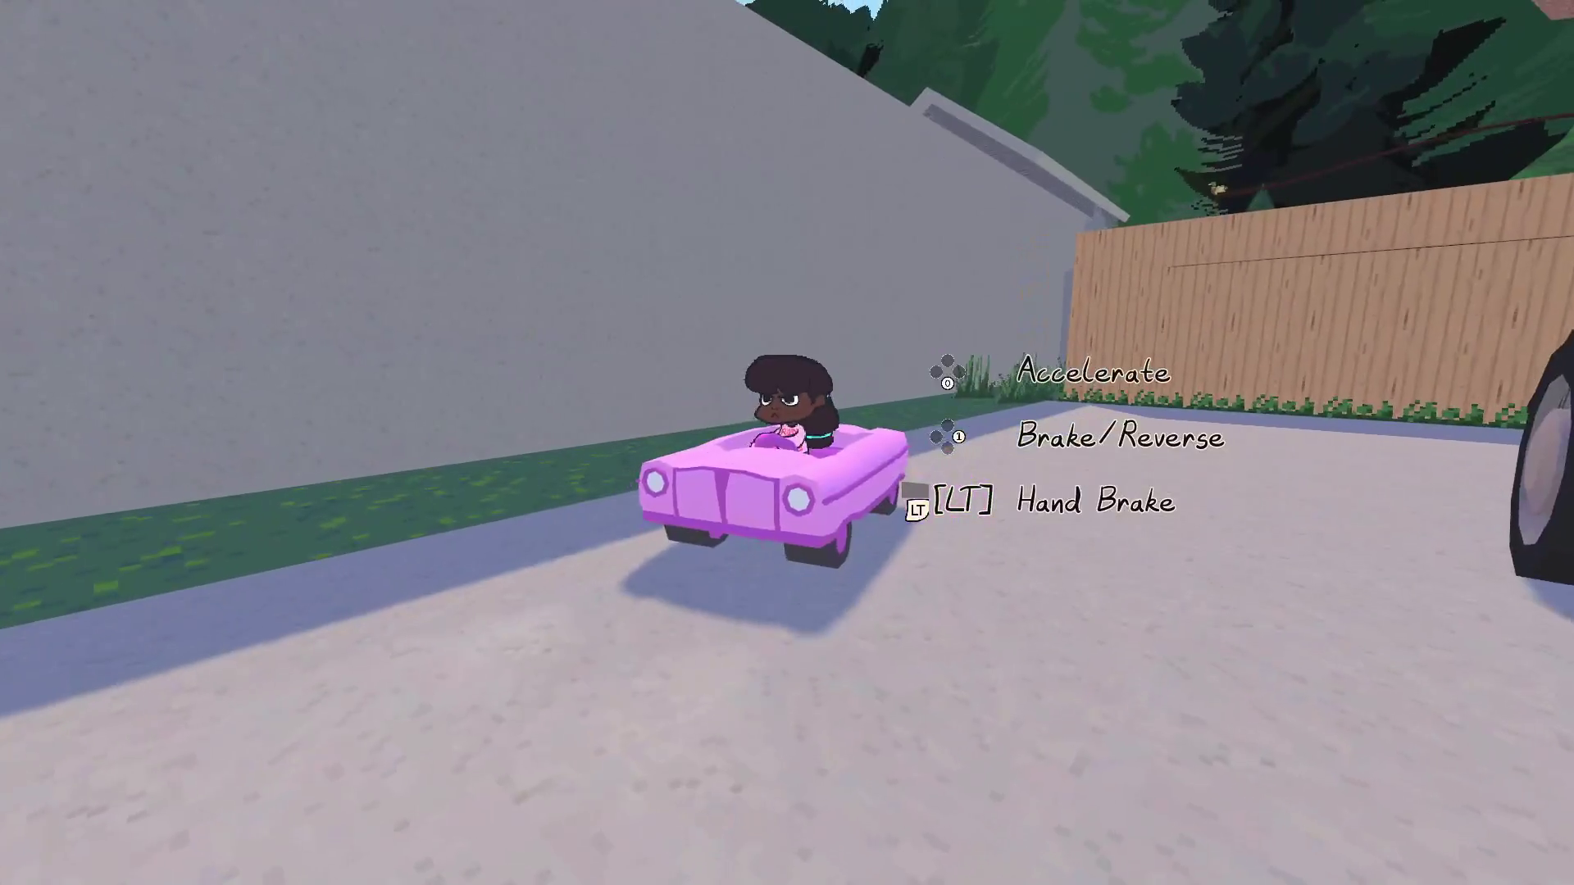
key("w")
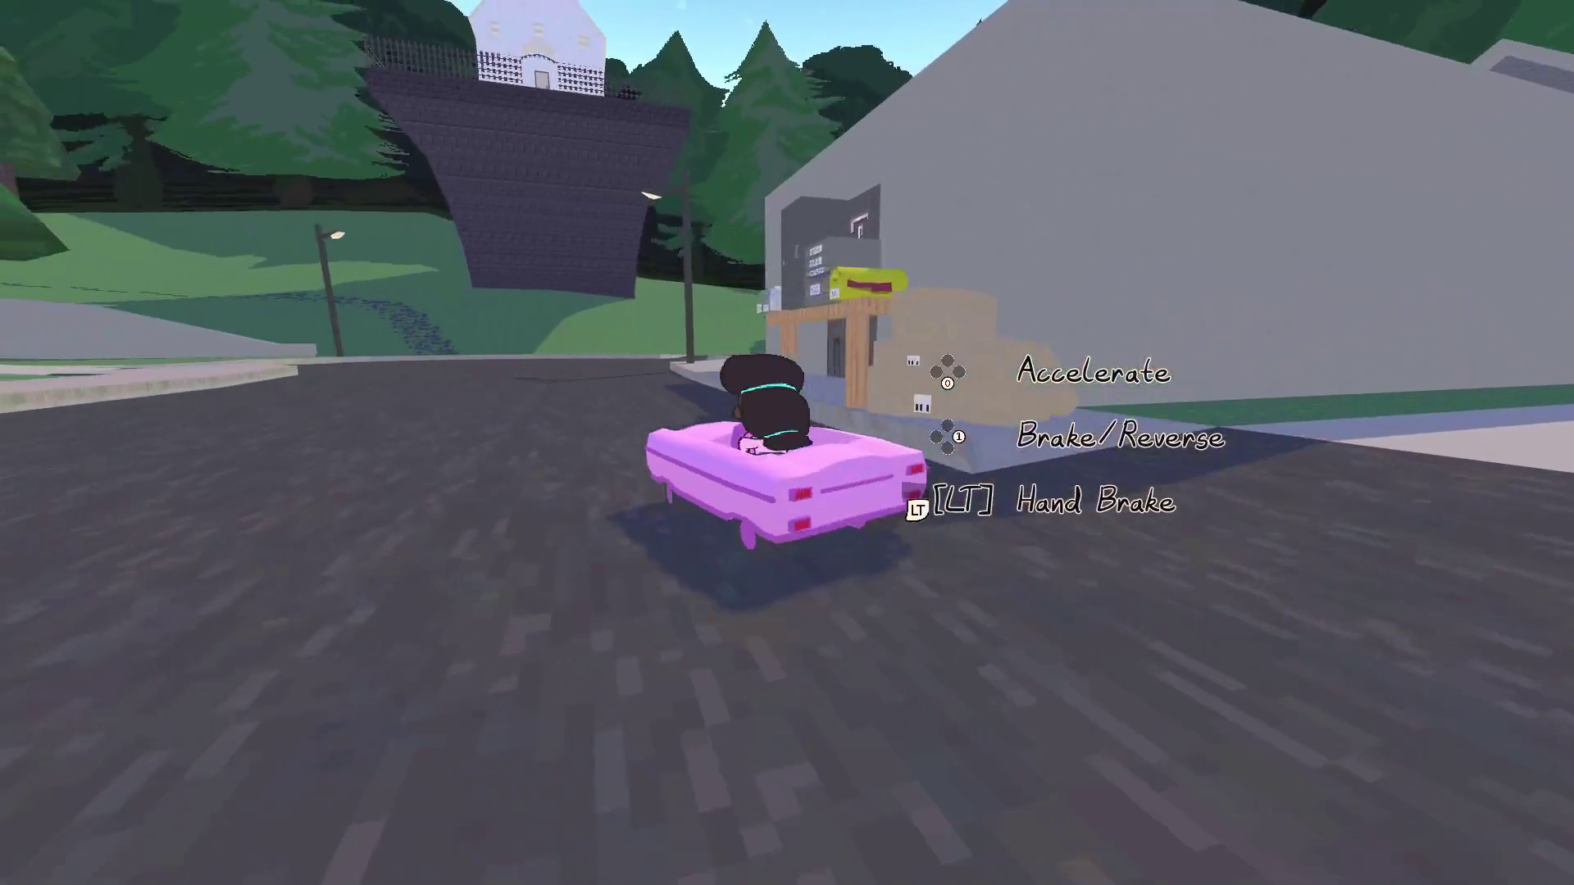
key("a")
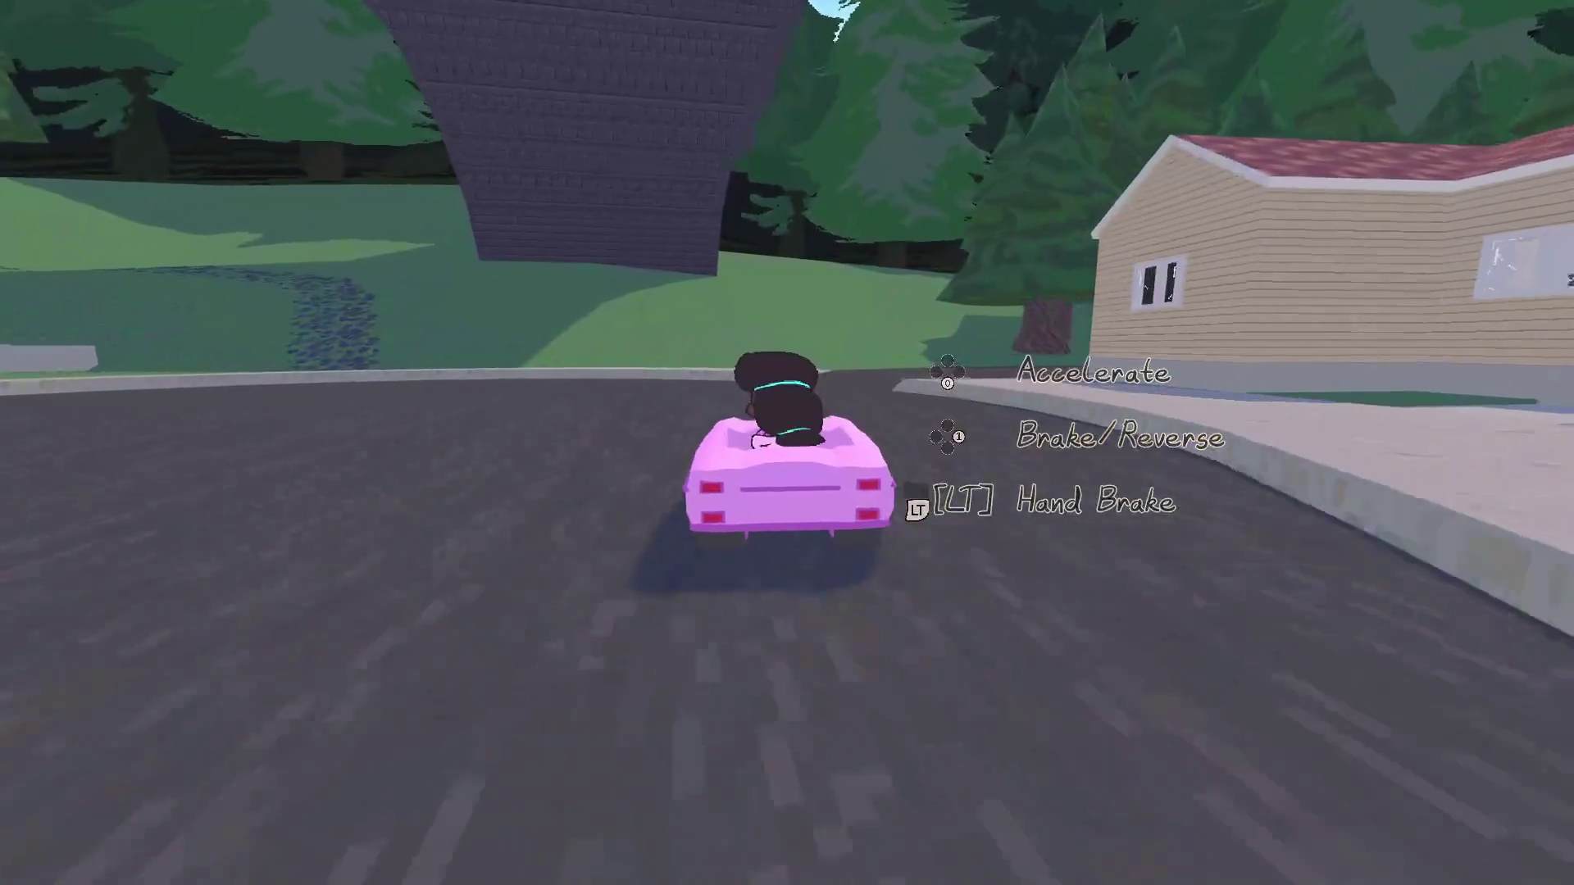
key("space")
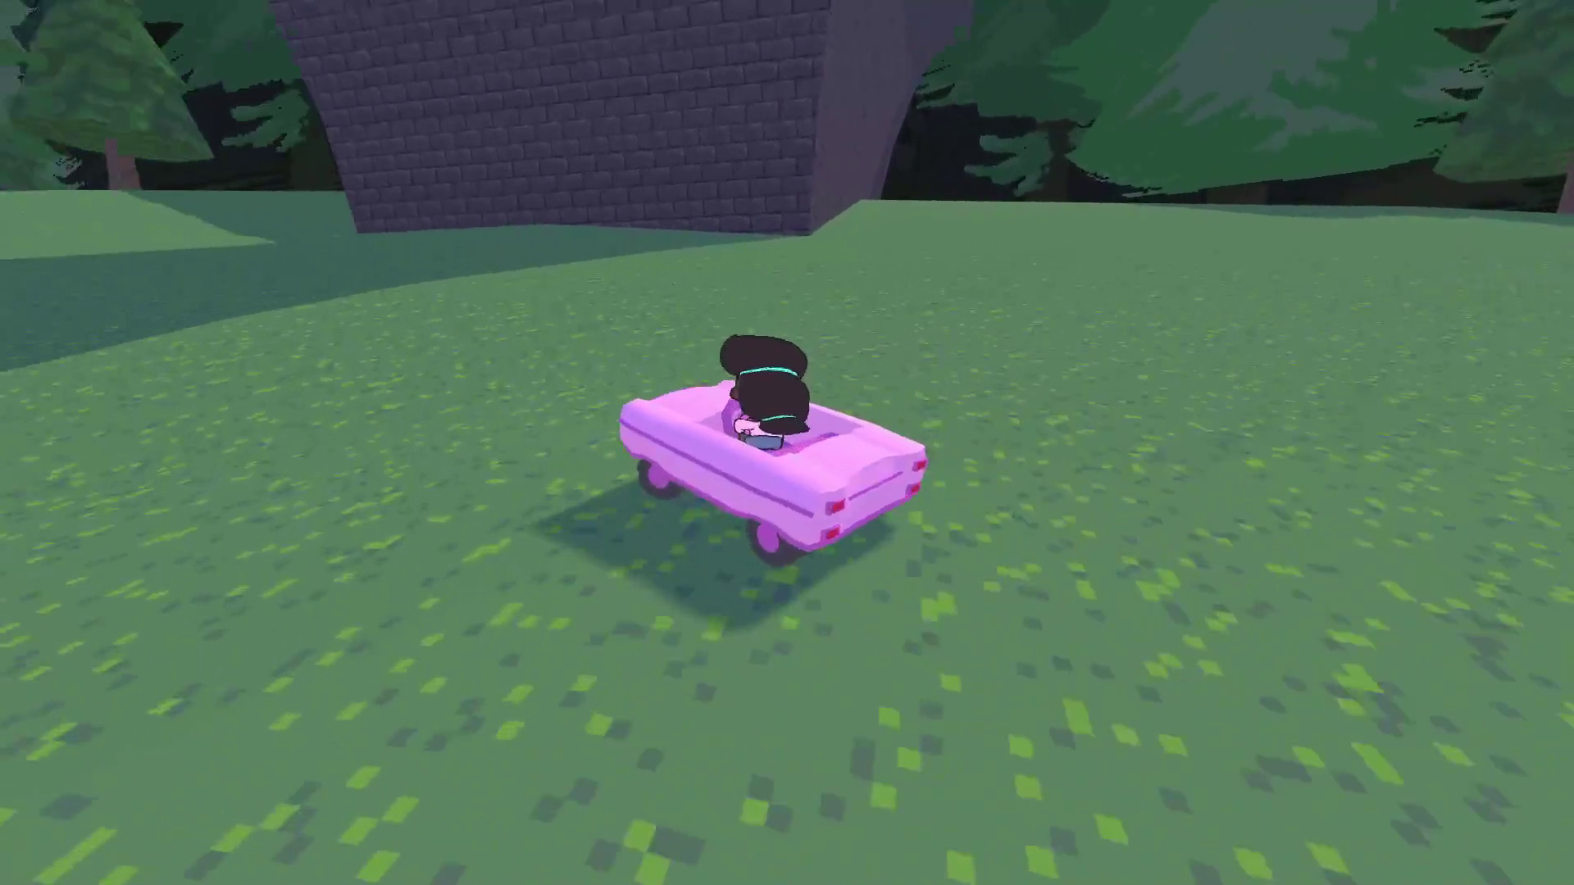
key("w")
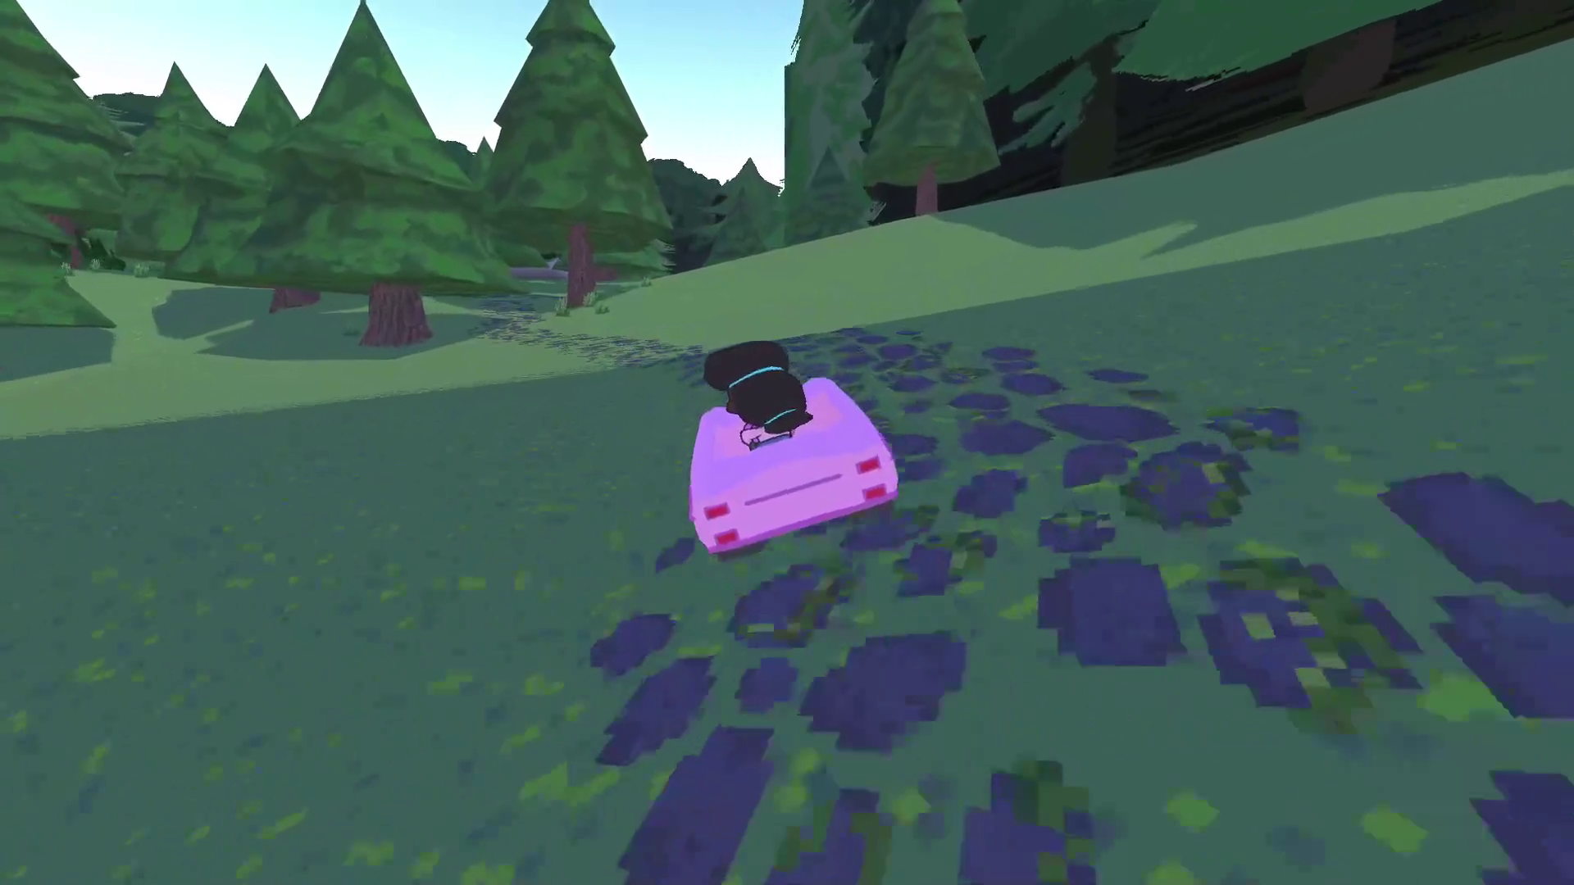
key("space")
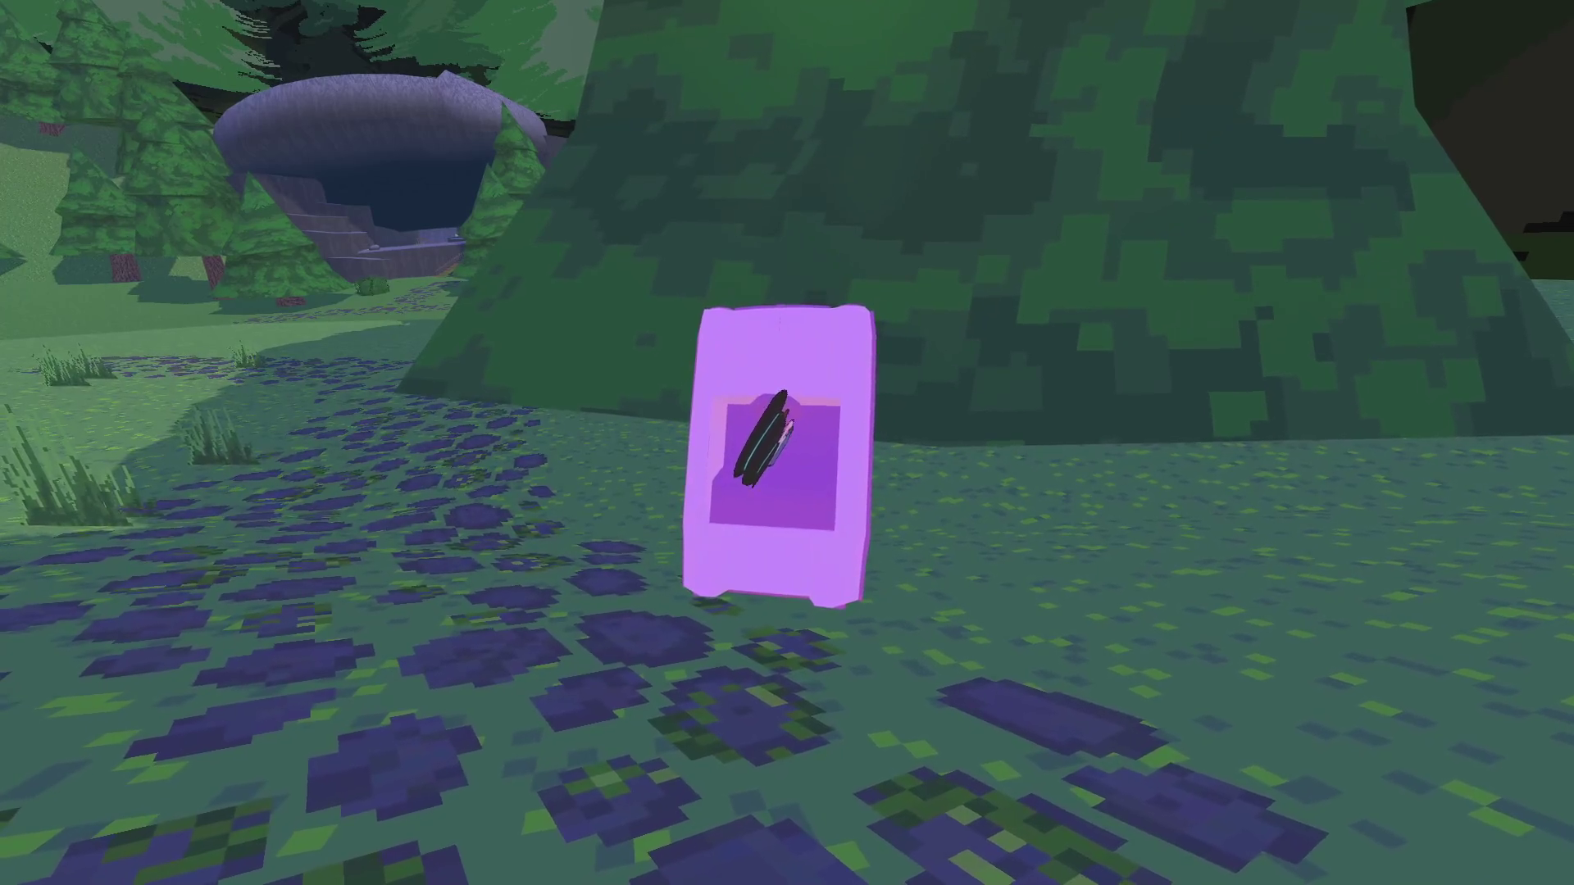
Step: Run up the path and onto the rope bridge over the river
key("w")
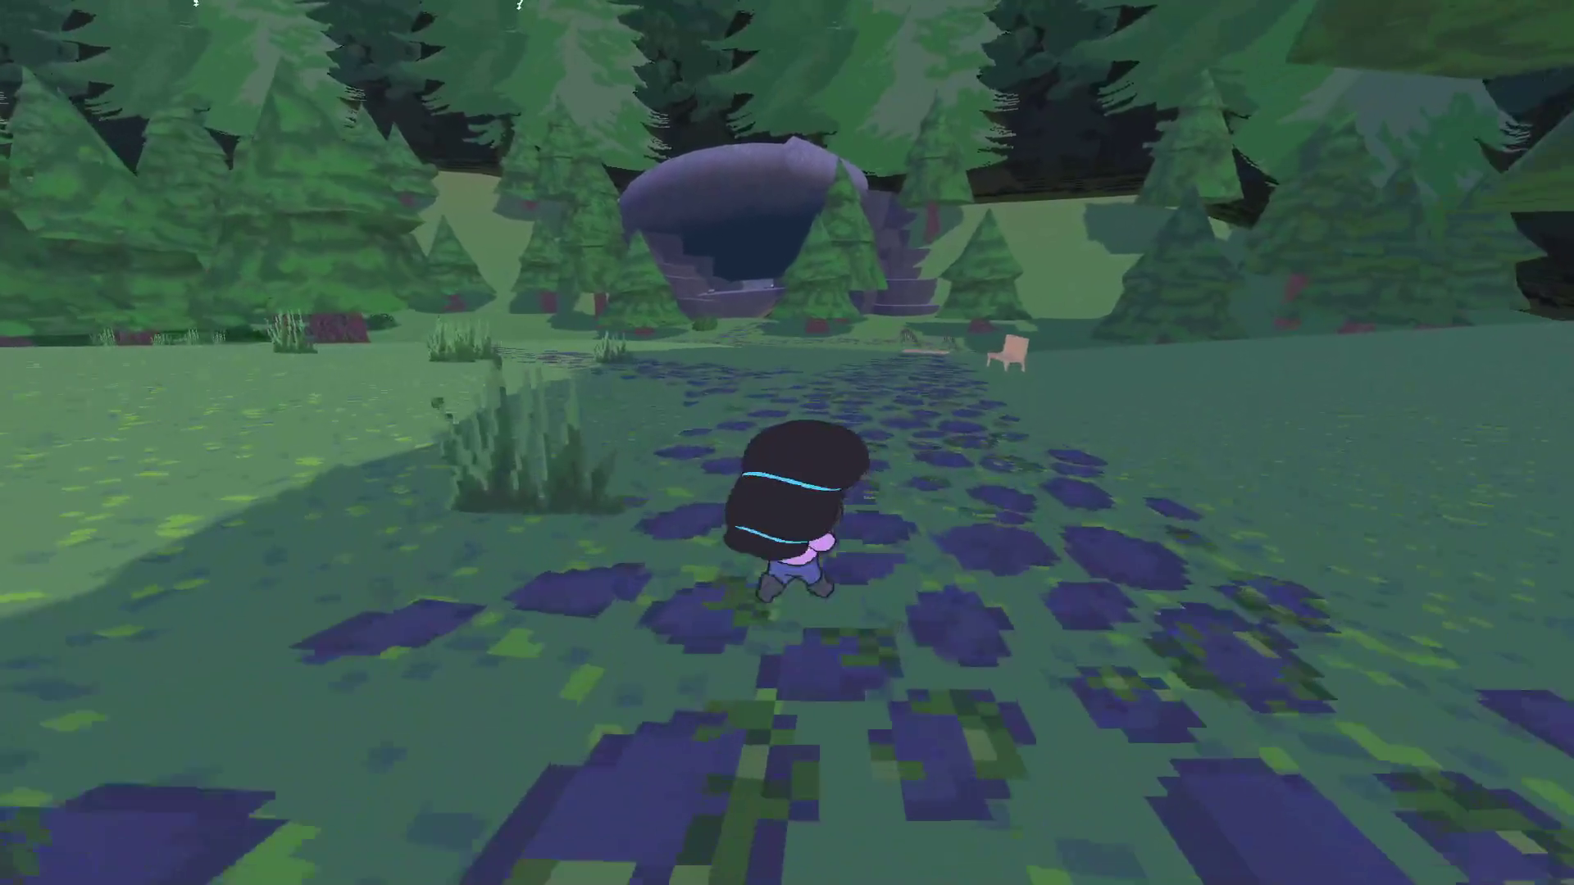
key("d")
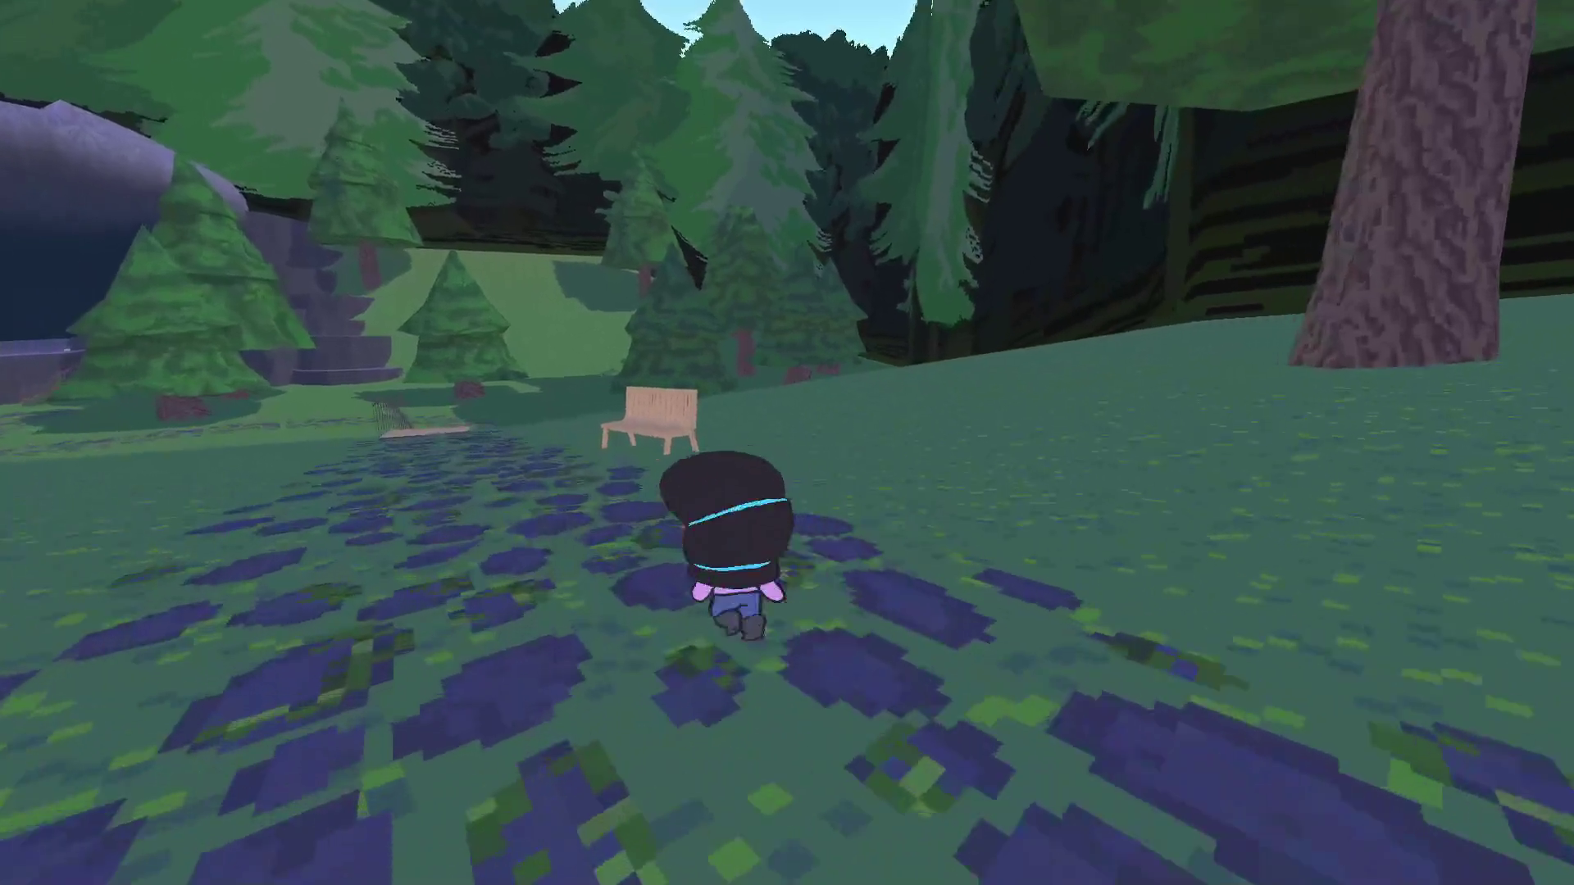
key("a")
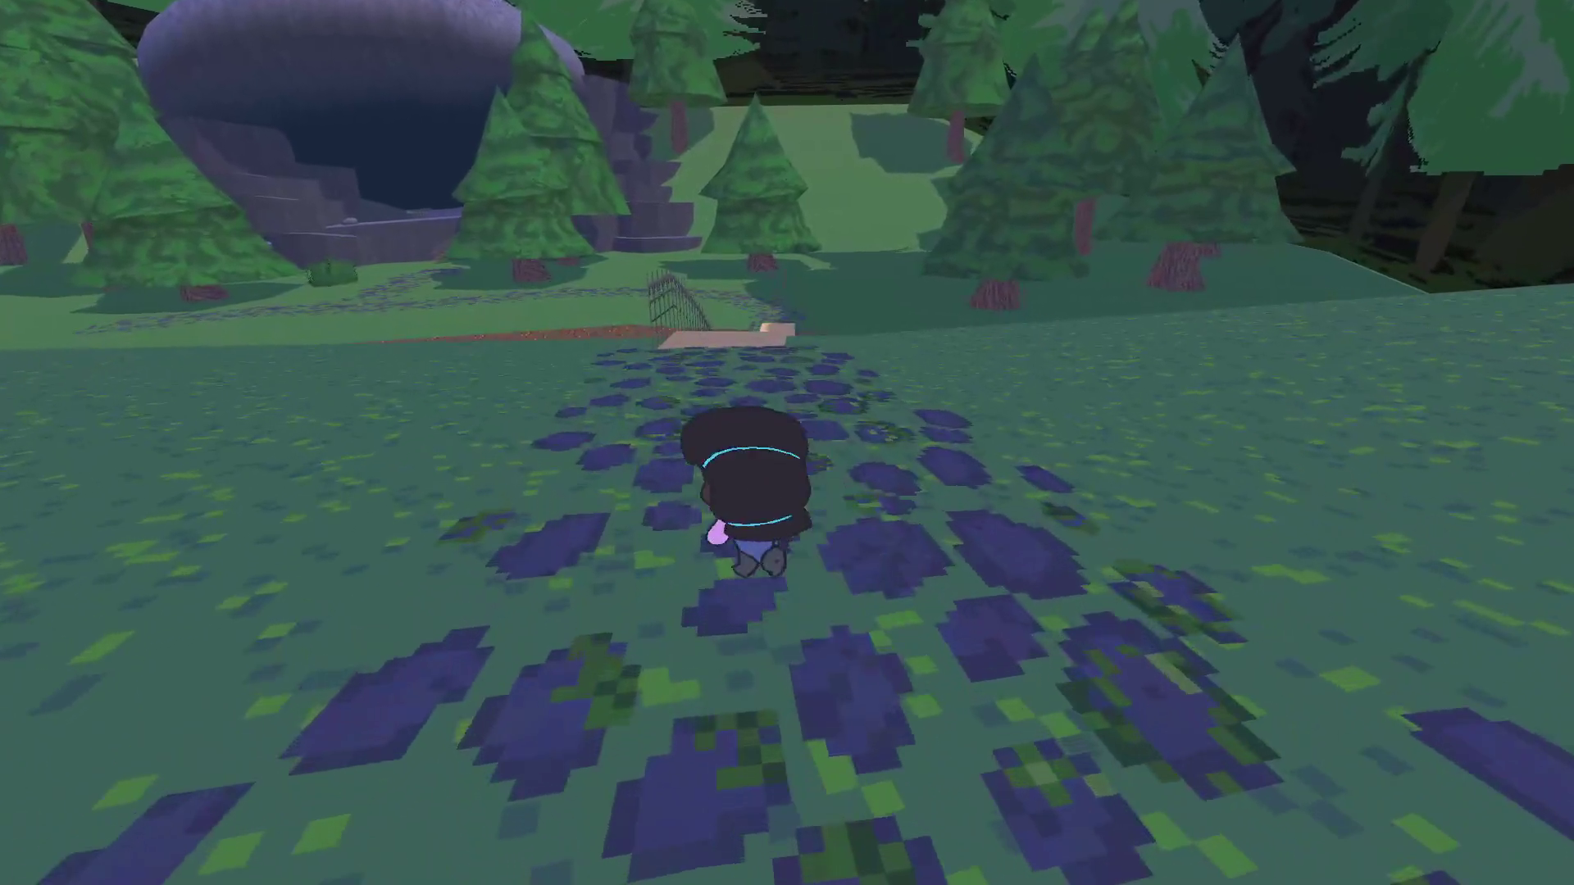
key("w")
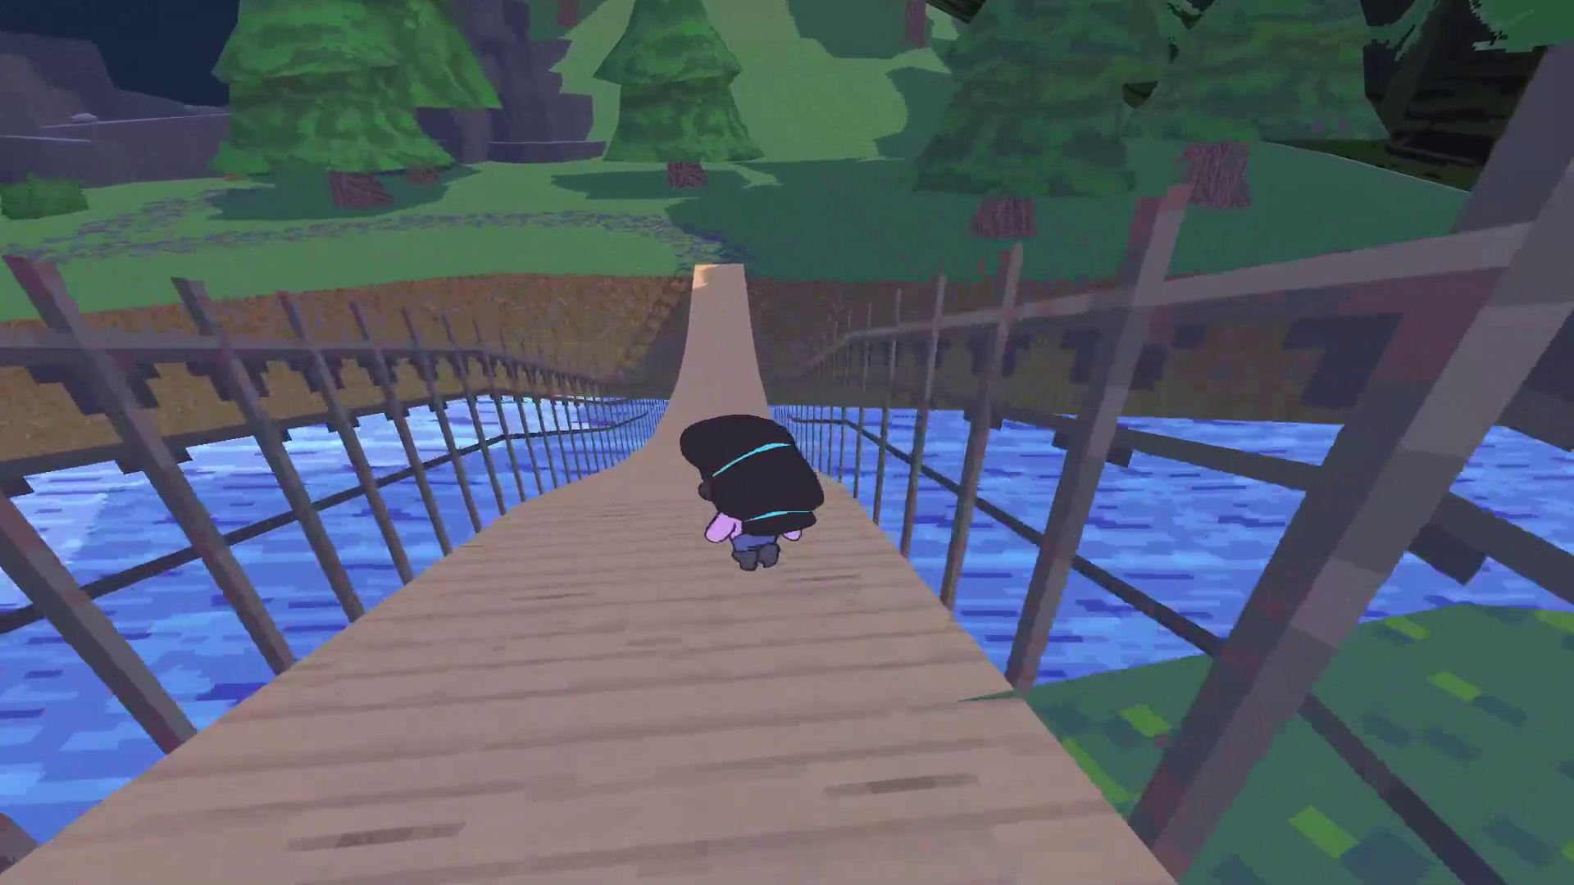
Step: Pause on the bridge, check the Godot editor, then return and resume the game
key("Escape")
key("alt+Tab")
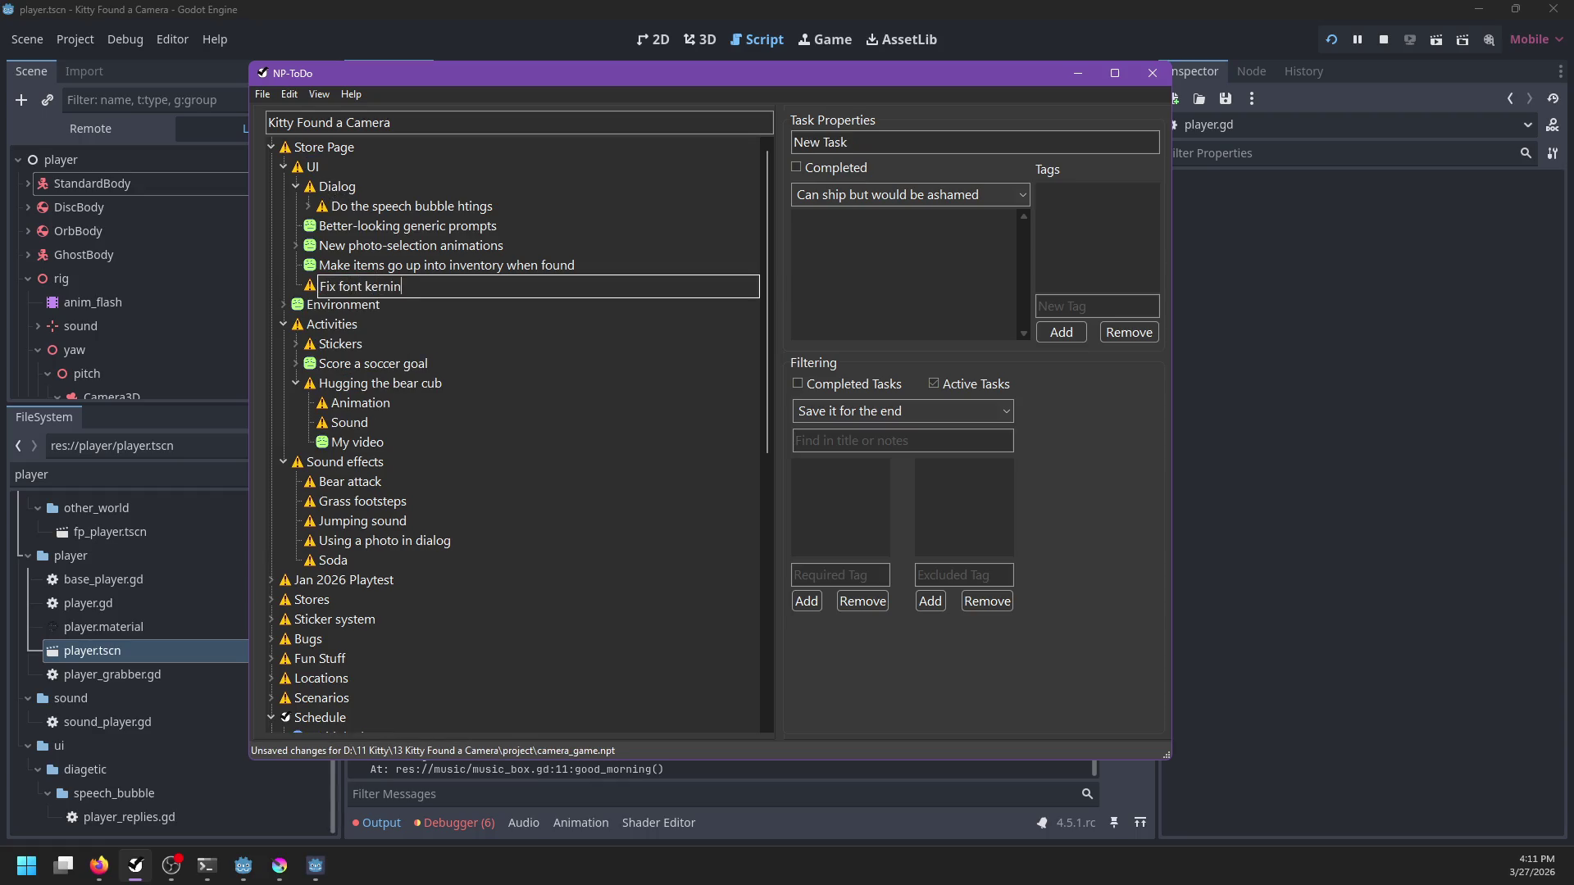
key("F5")
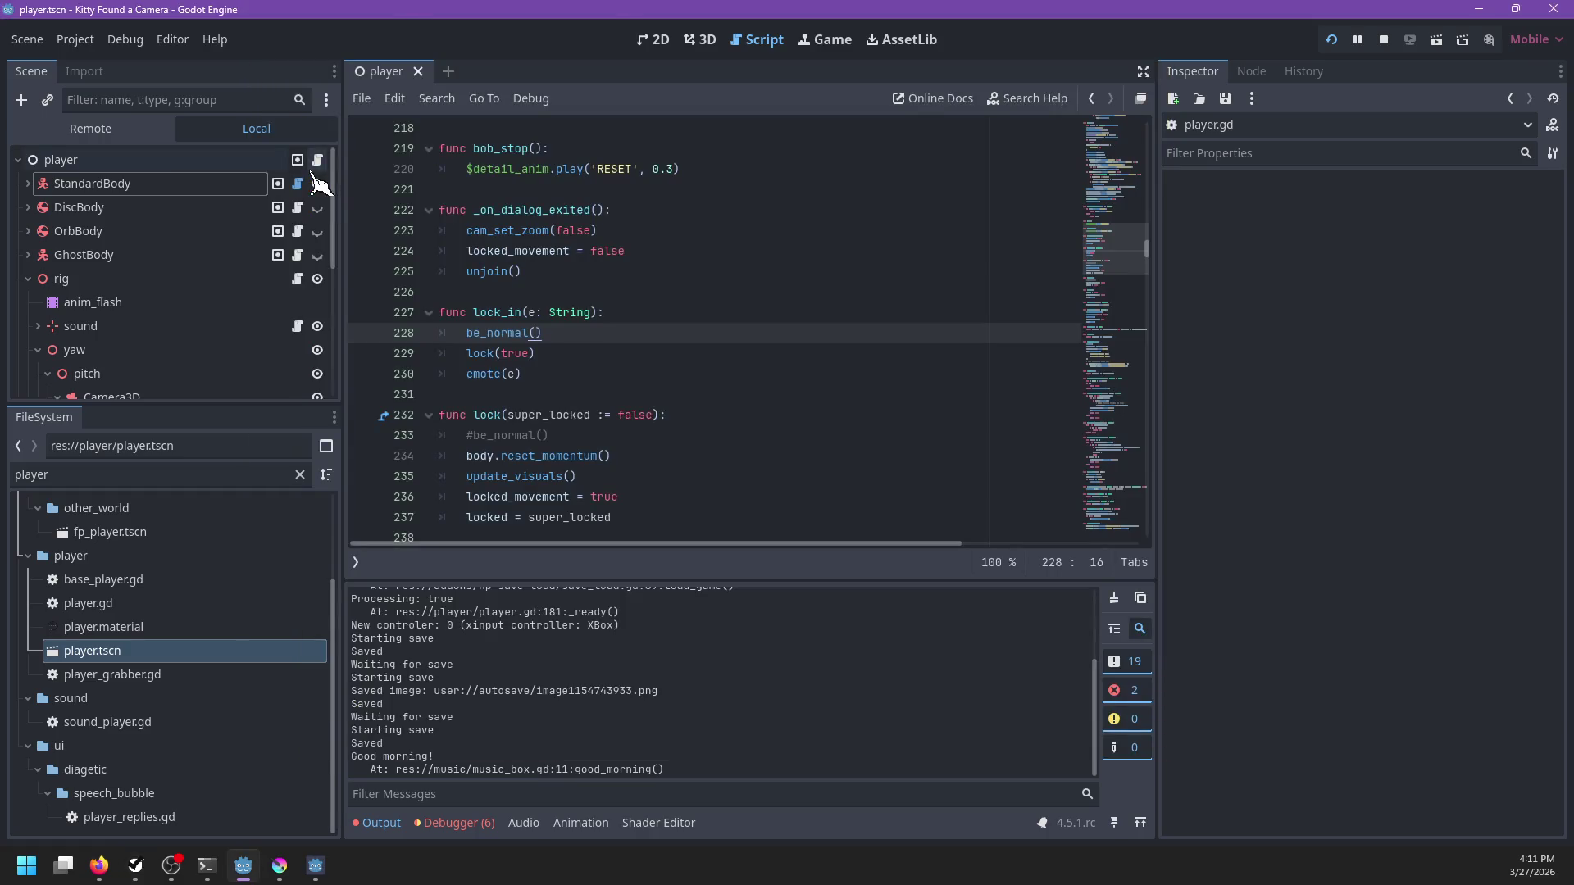
key("Escape")
Step: Cross the rope bridge onto the grass on the far bank
key("w")
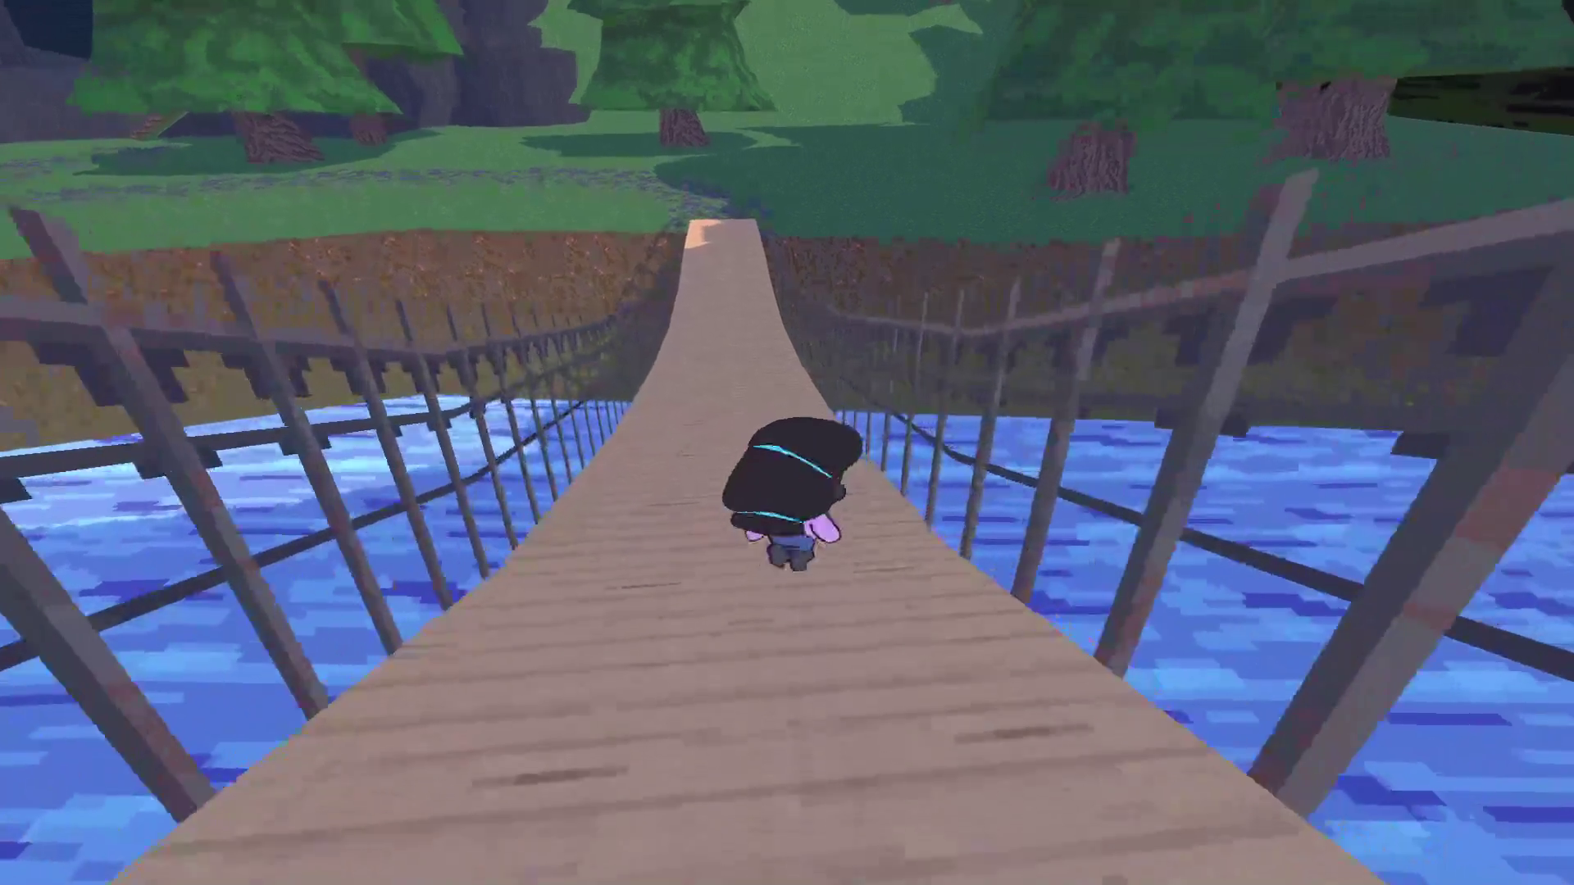
key("w")
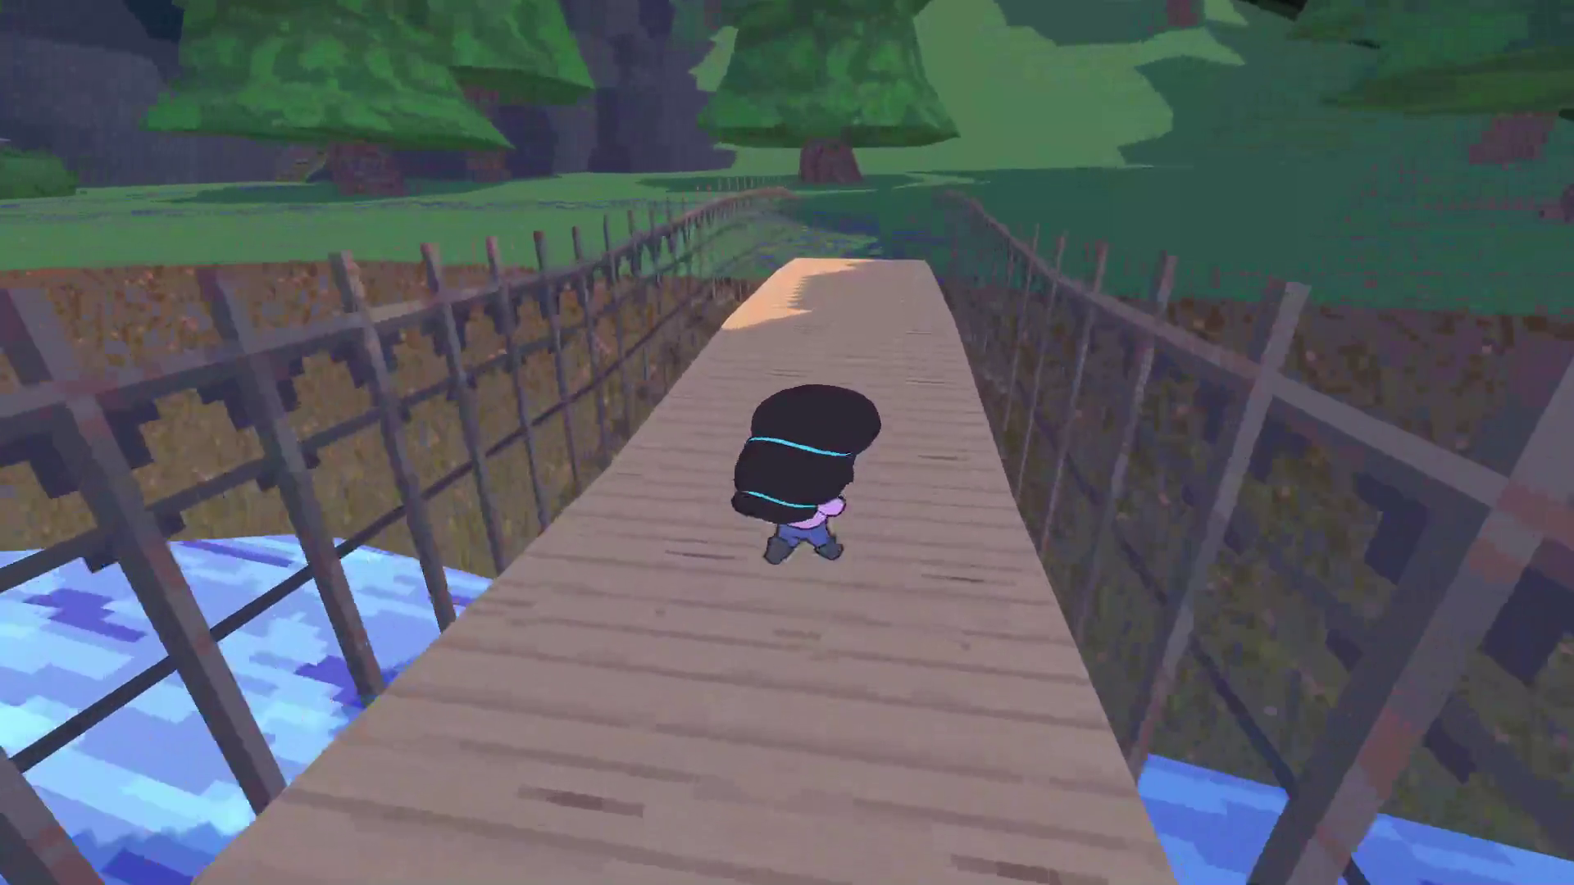
key("w")
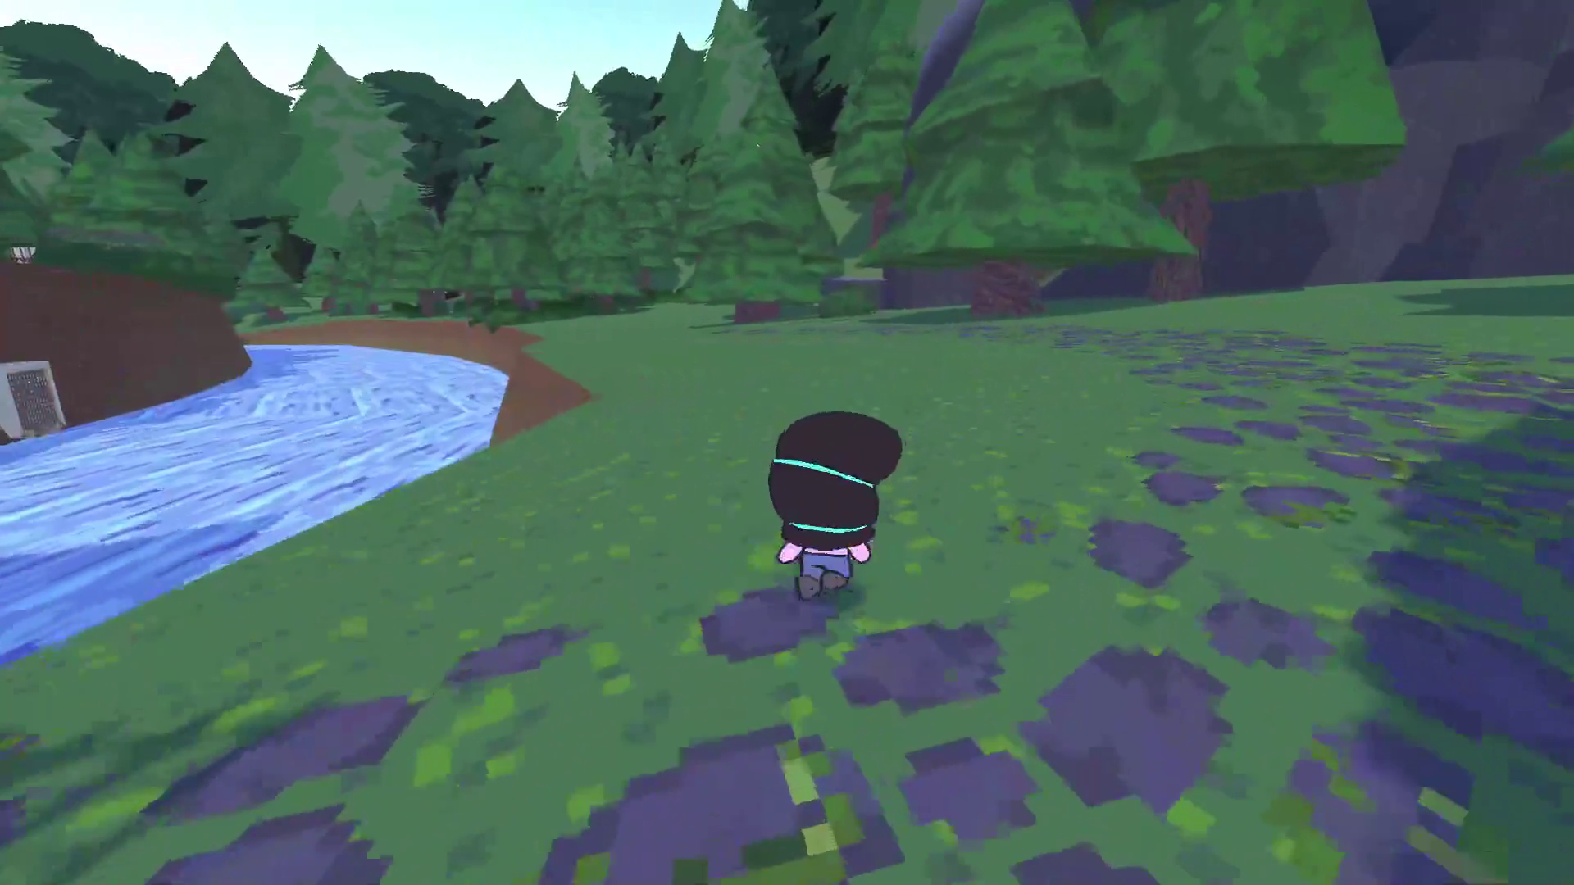
key("w")
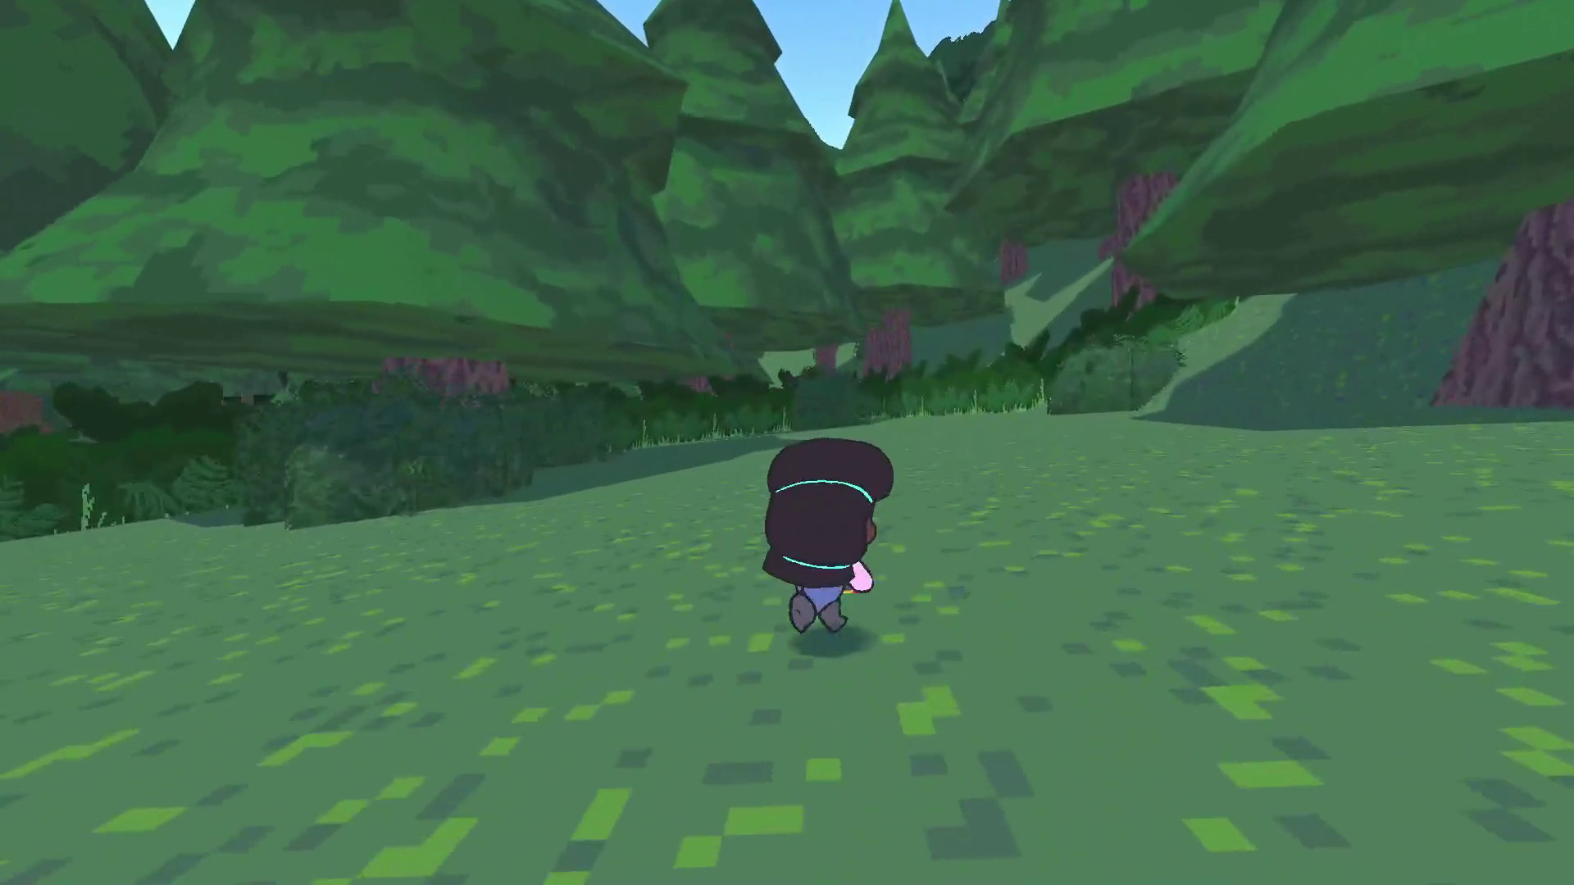
Step: Run along the forest path and zoom the camera onto the Baby Bear, then pause
key("w")
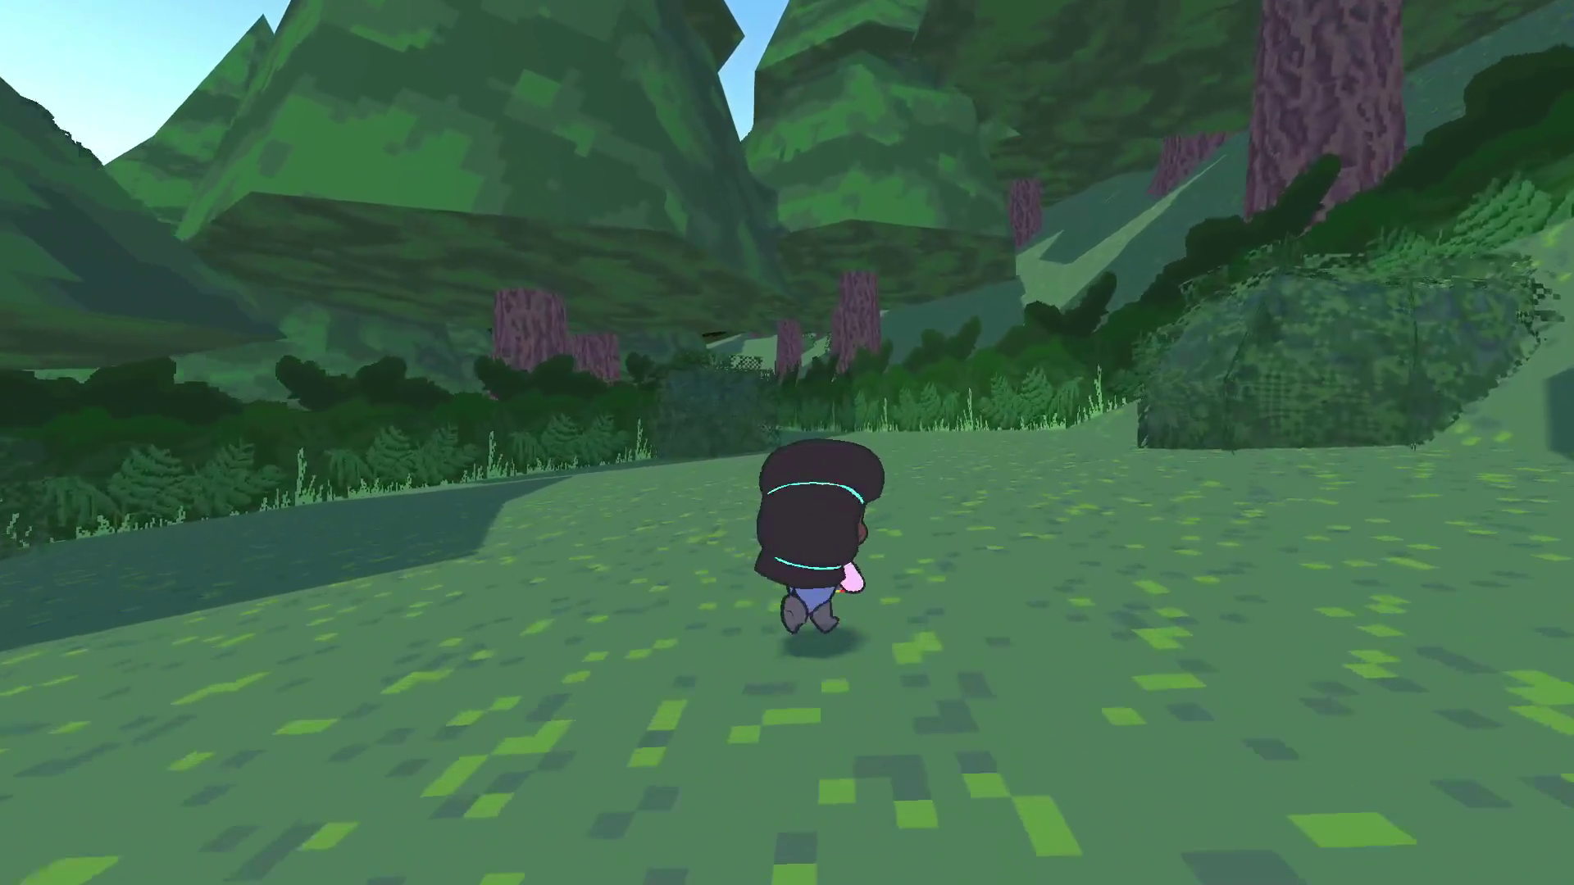
key("w")
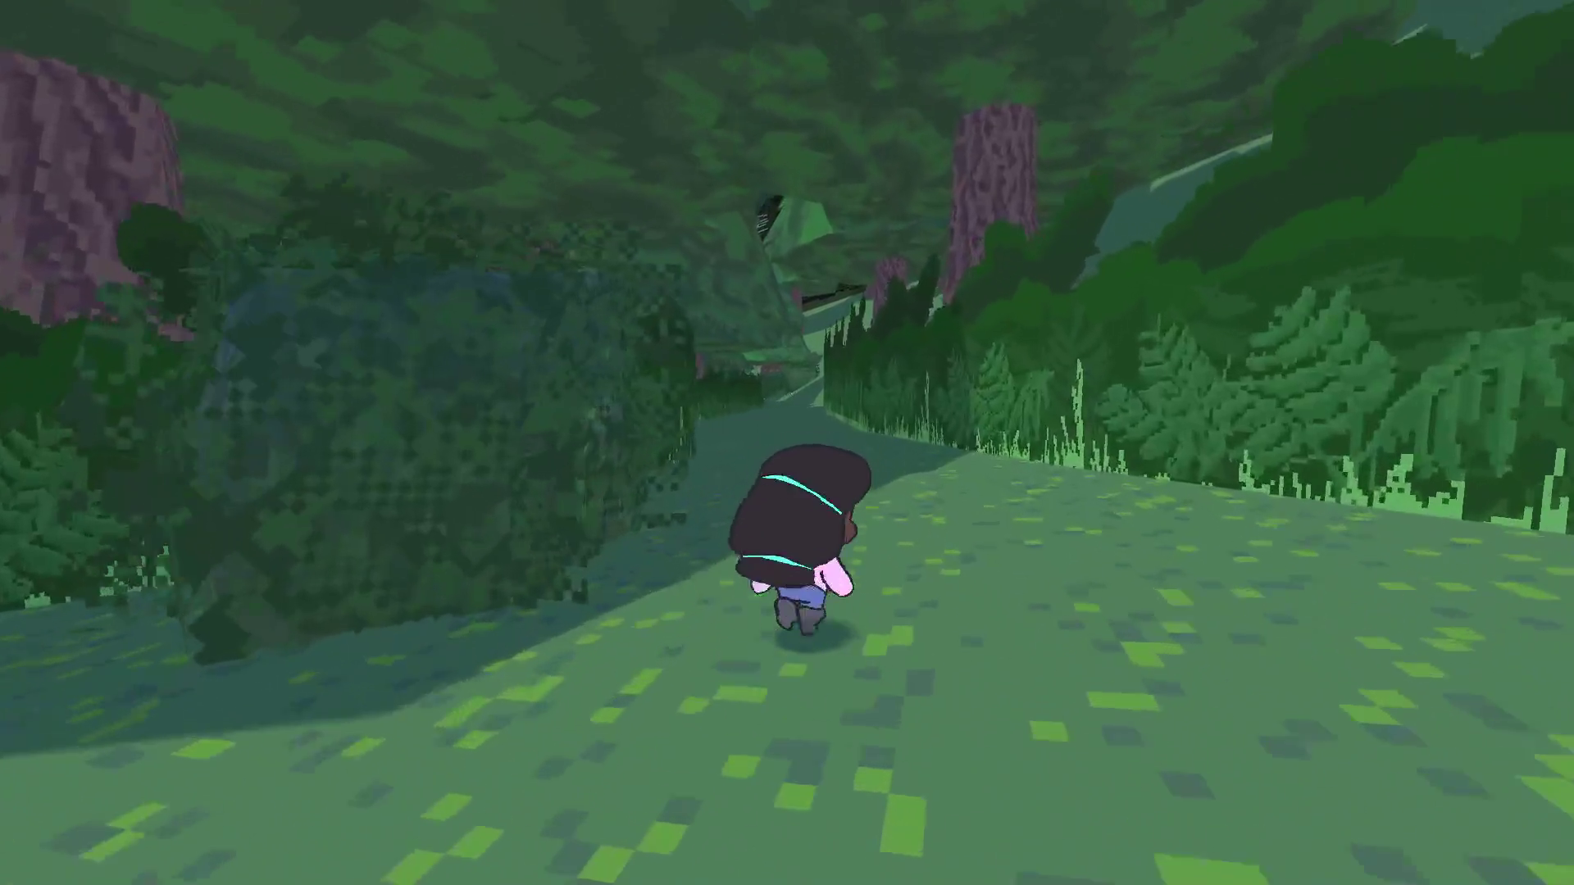
key("w")
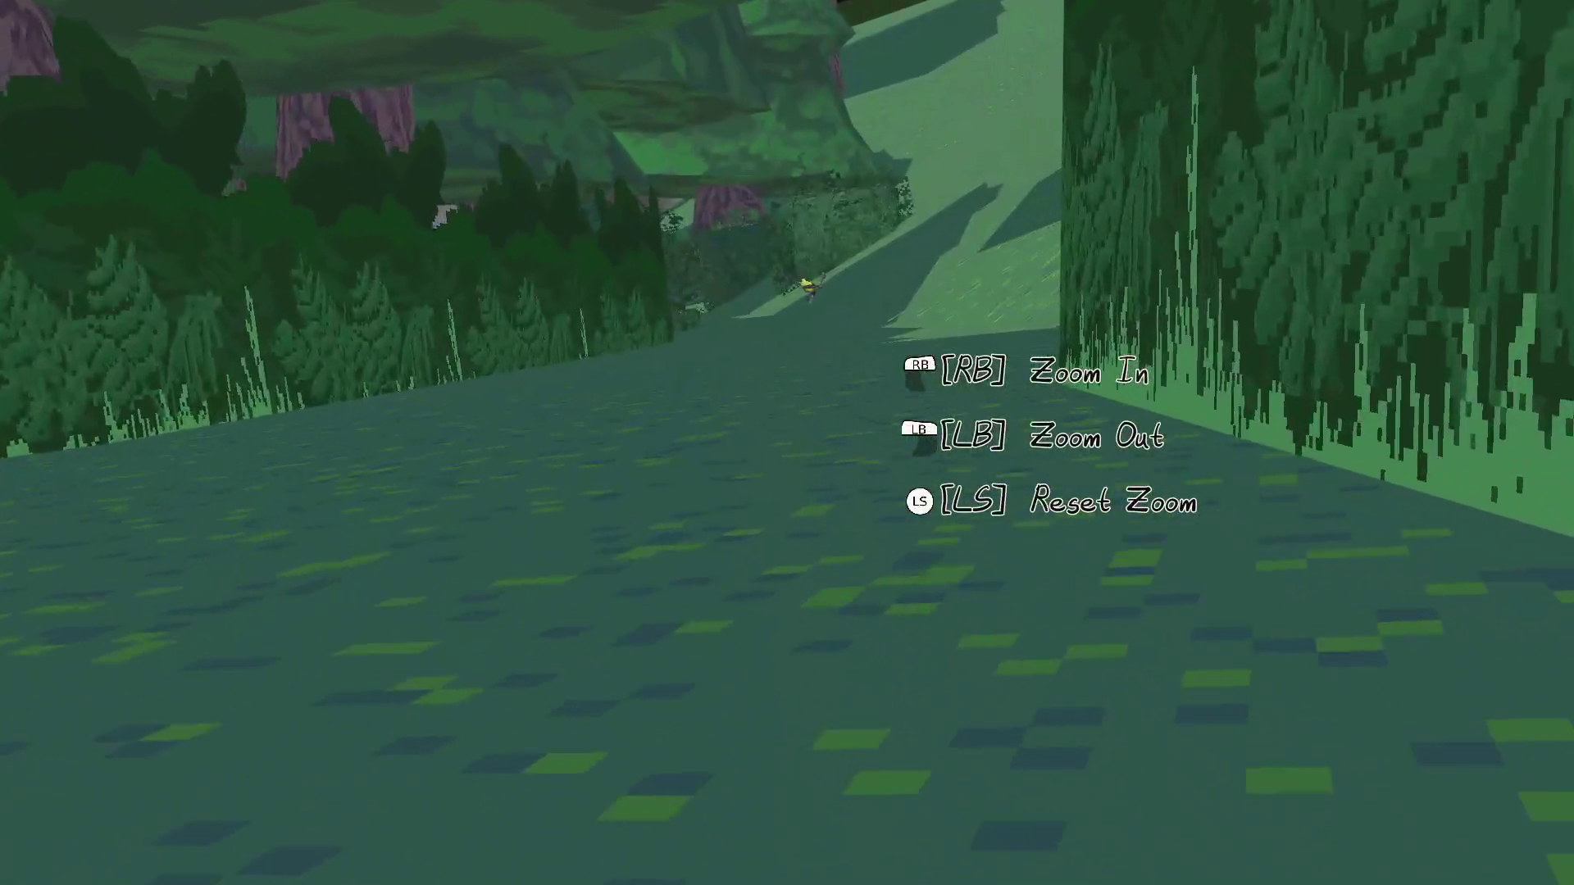
scroll(787, 443, "up", 3)
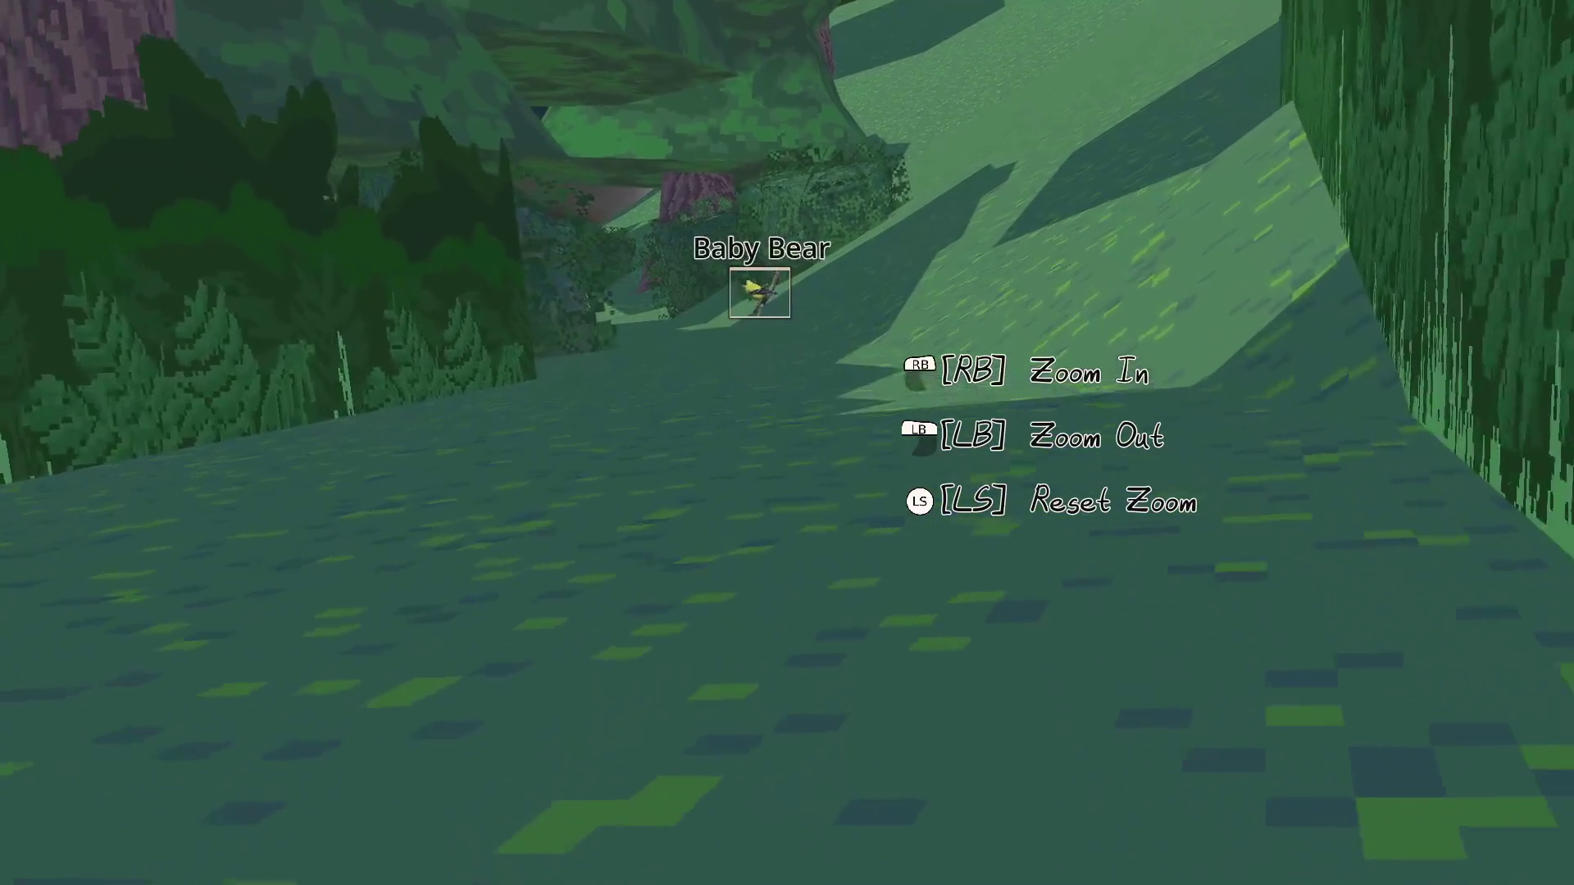
key("Escape")
key("alt+Tab")
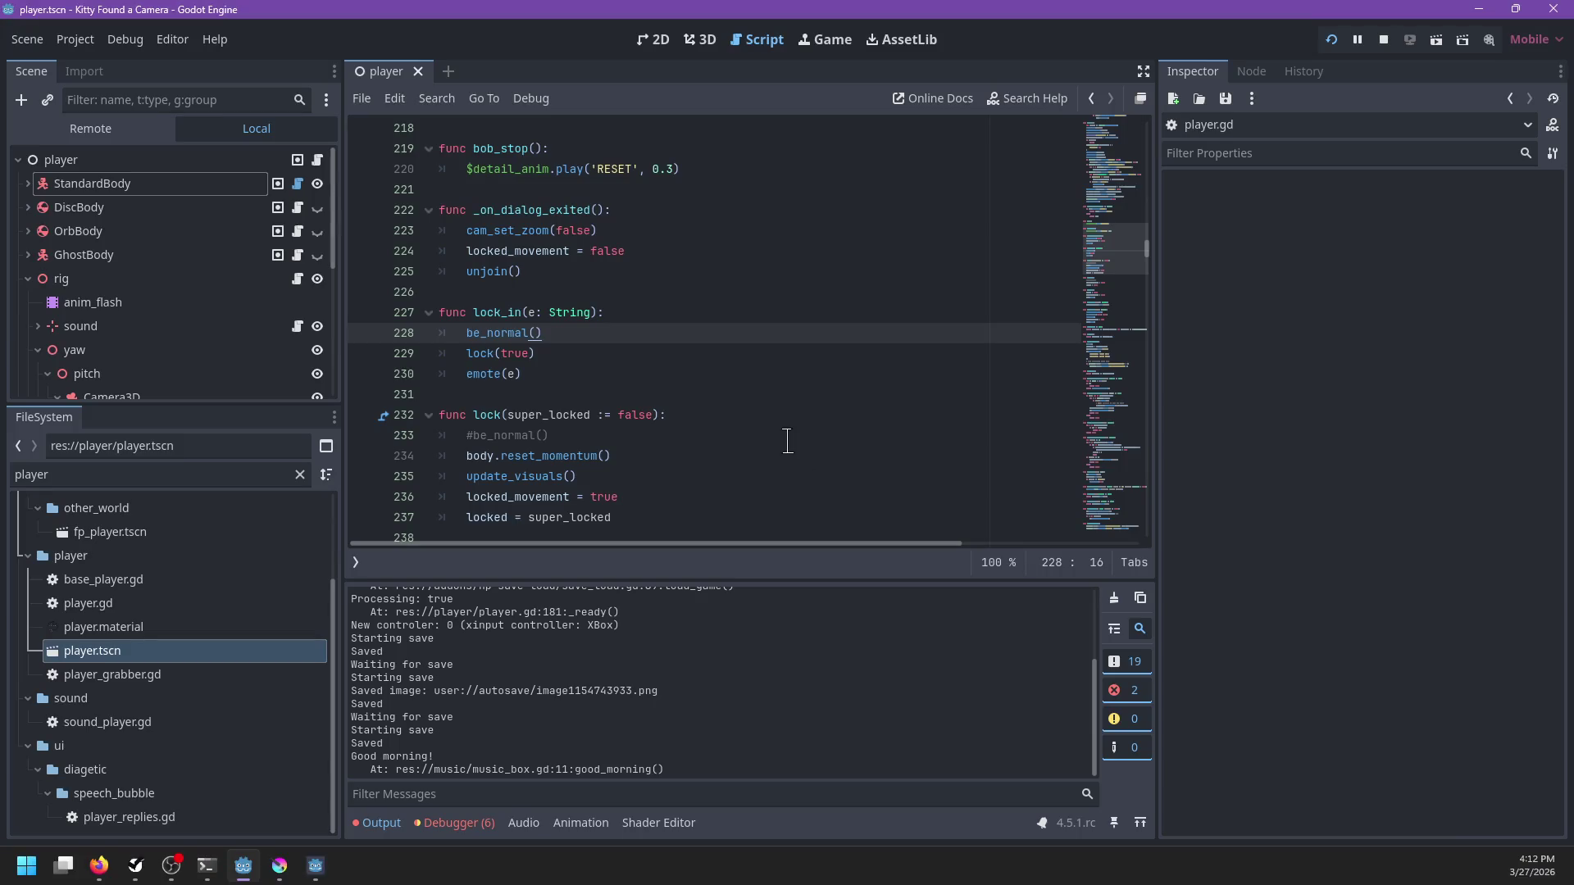
Step: Filter the FileSystem for 'world' and open world.tscn
left_click(225, 474)
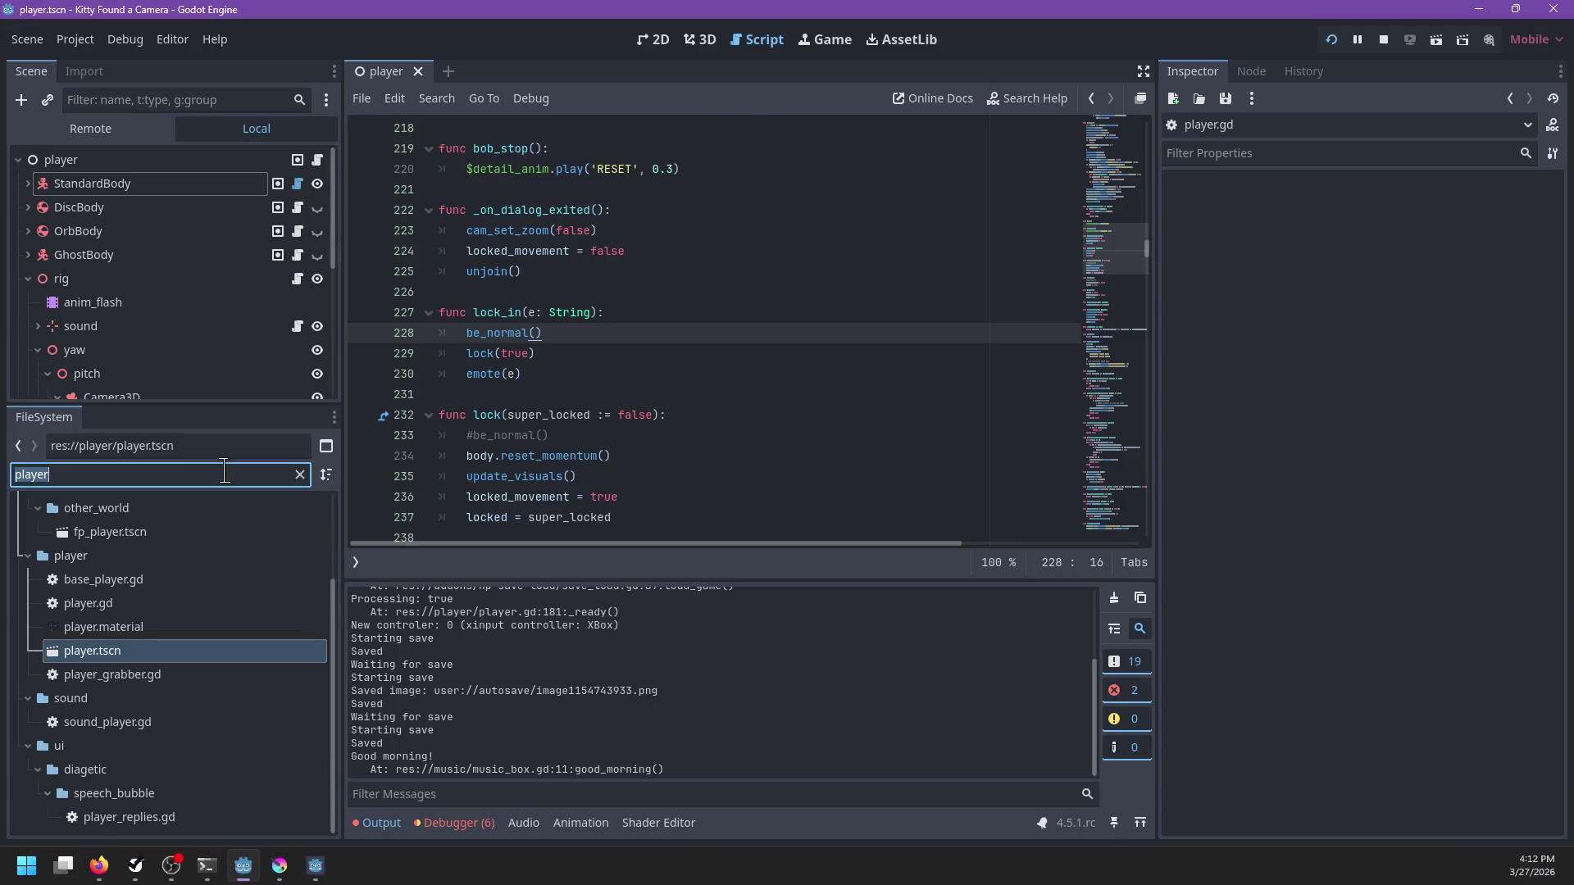
type("world")
left_click(92, 721)
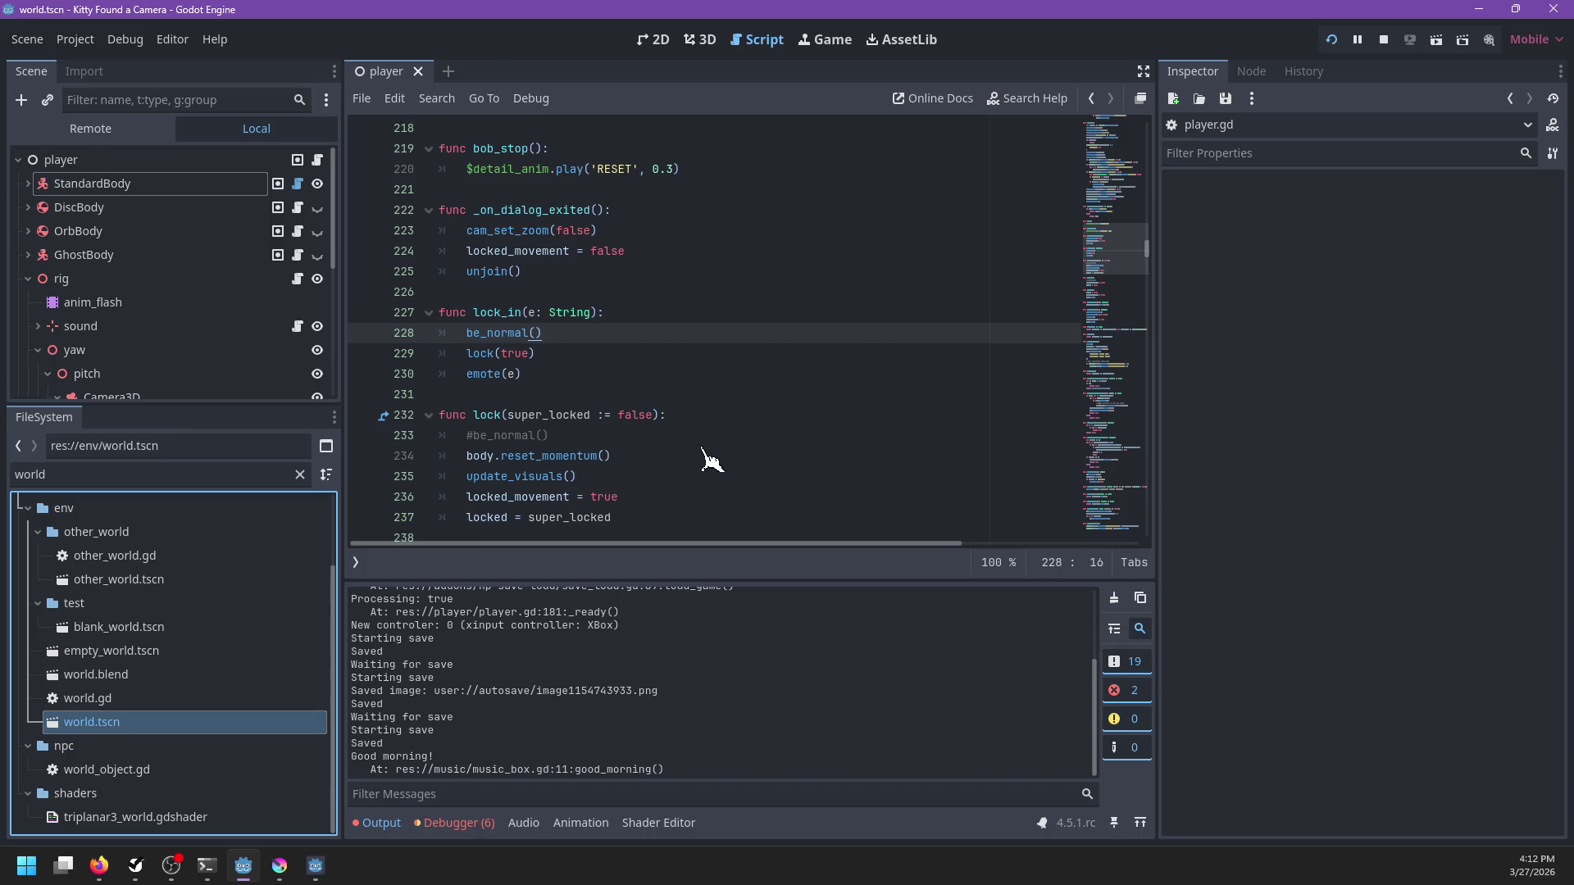
Step: Inspect baby_bear's settings in the 3D view and open common_entity.tscn, the scene it uses
left_click(701, 40)
left_click(653, 41)
left_click(701, 39)
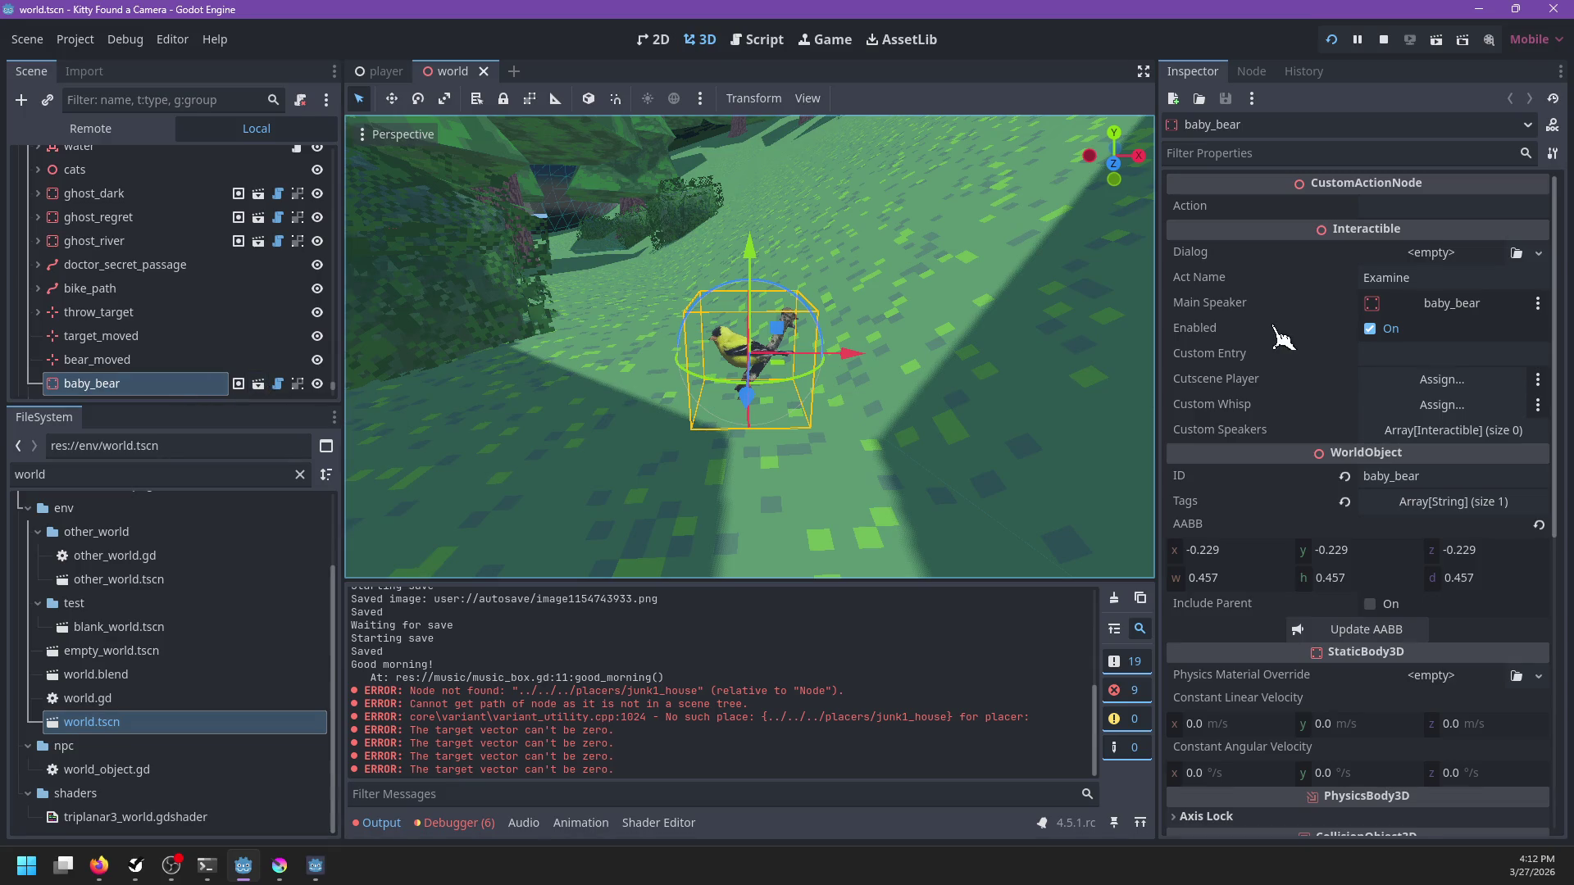
scroll(1322, 504, "down", 5)
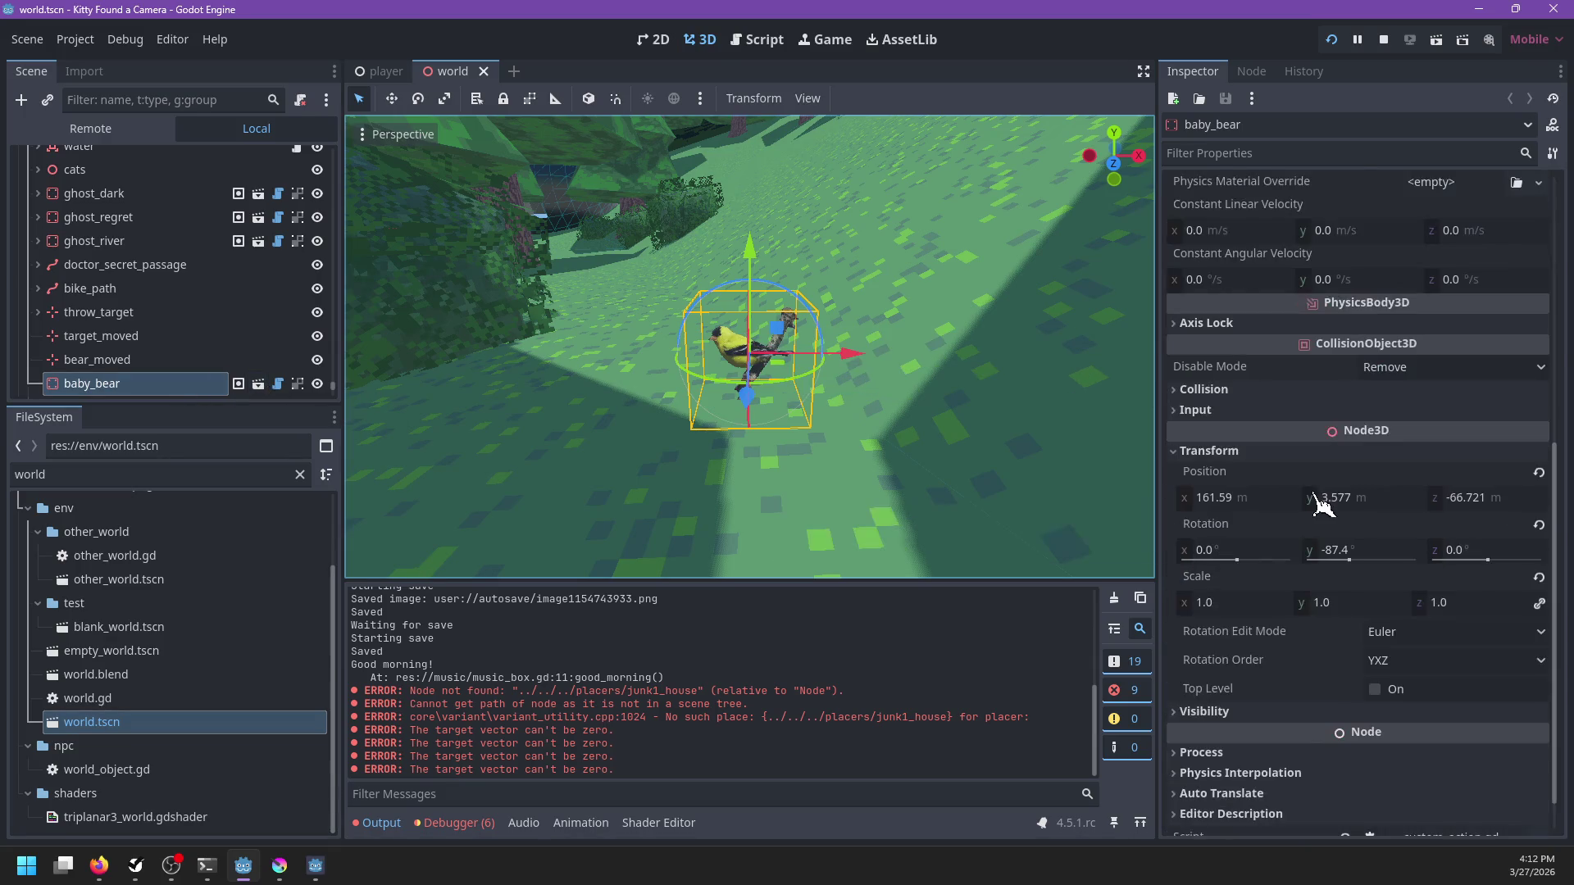
scroll(1321, 504, "down", 1)
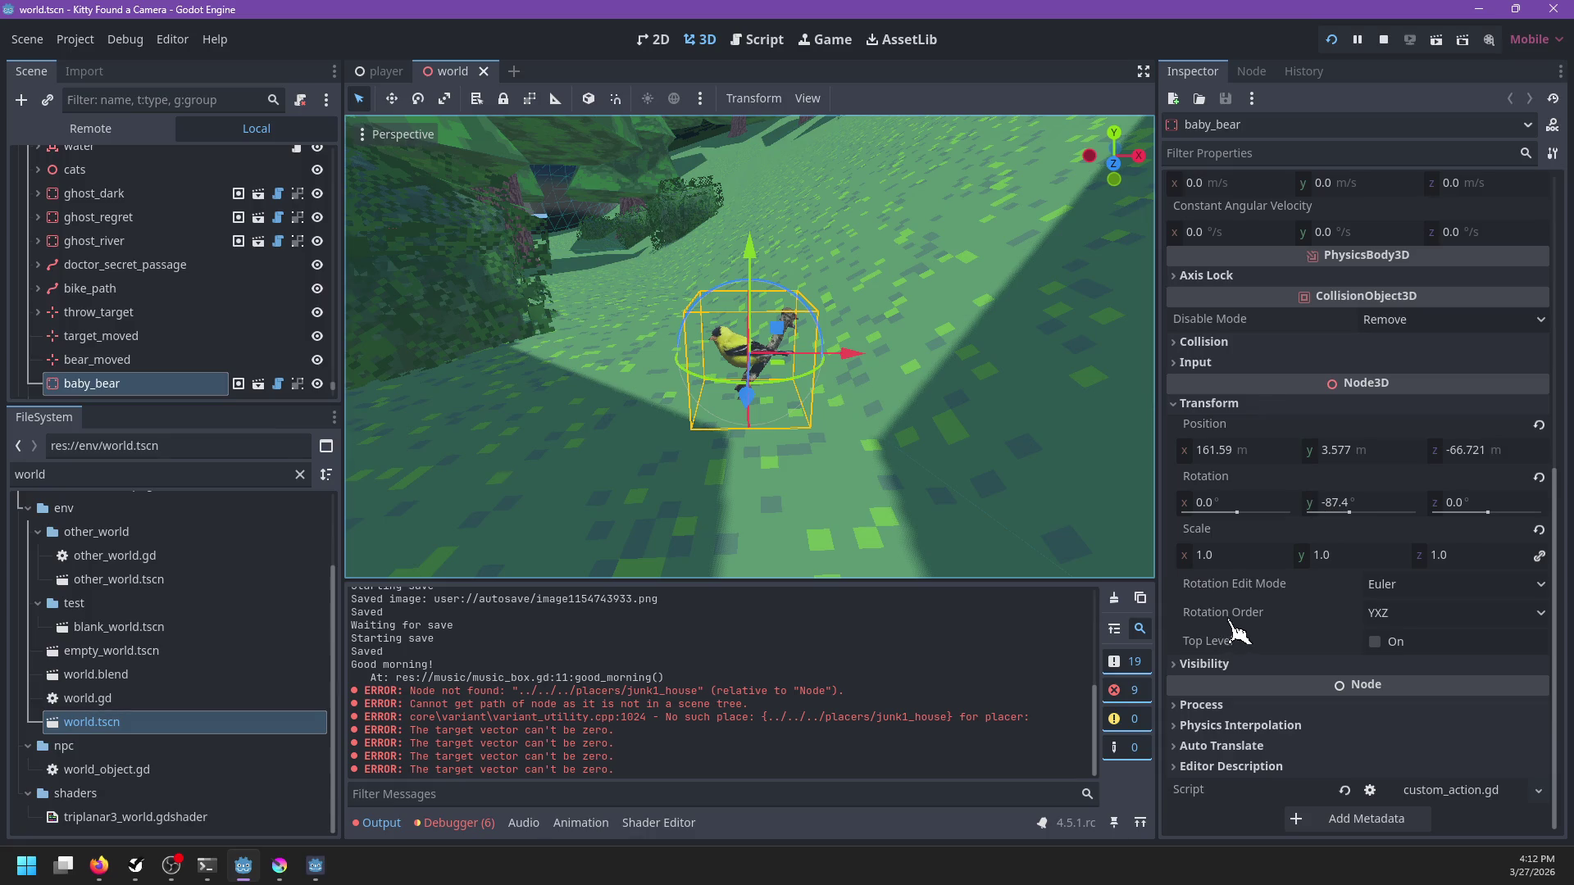
scroll(1238, 632, "up", 5)
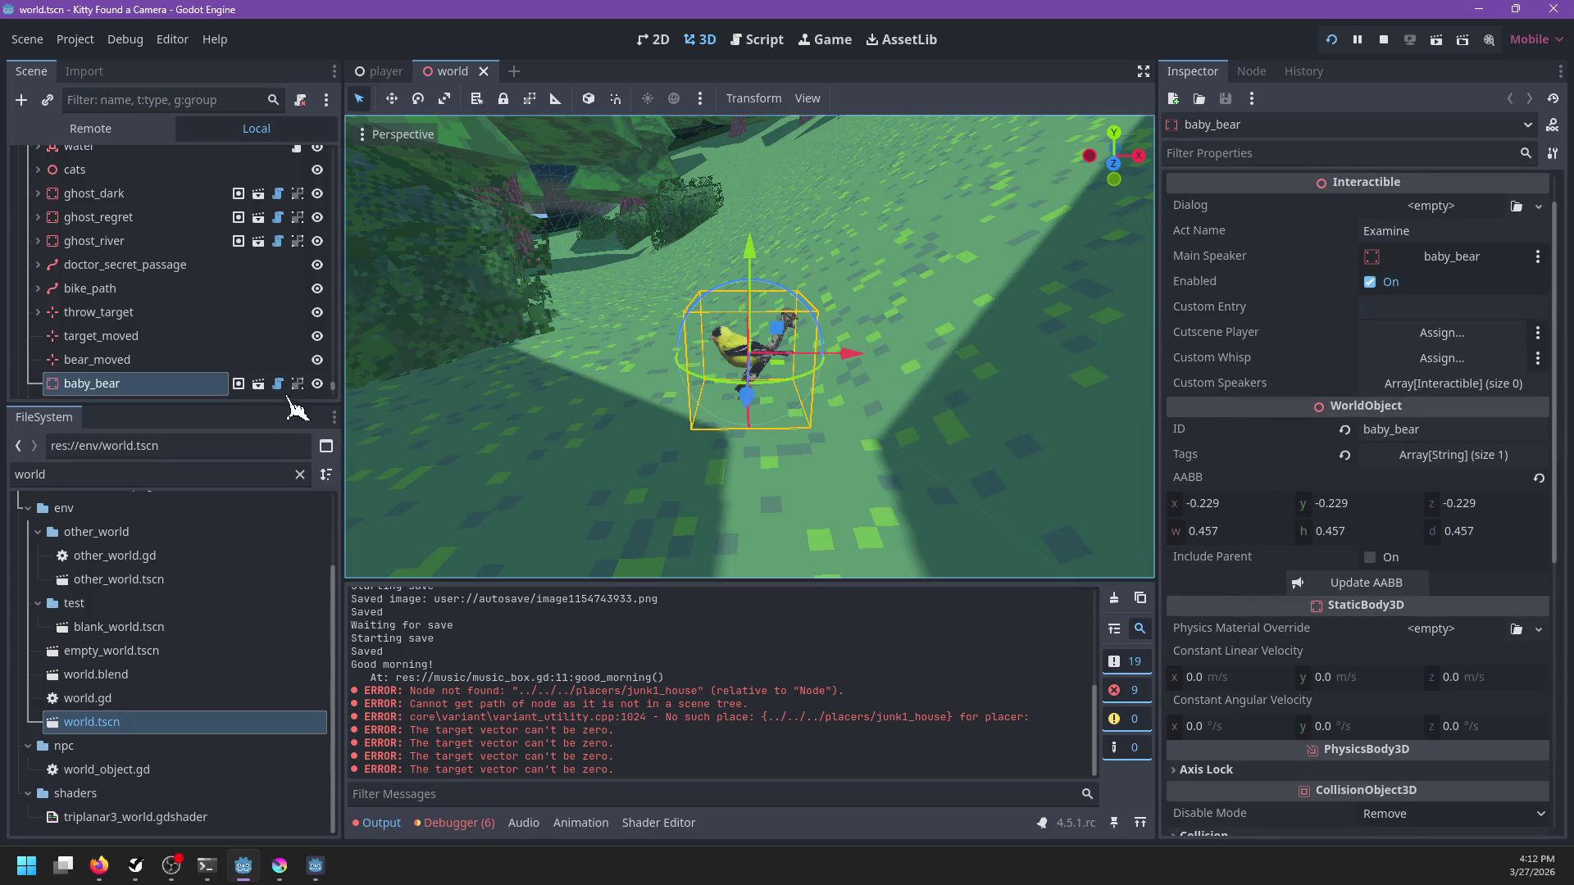
left_click(261, 387)
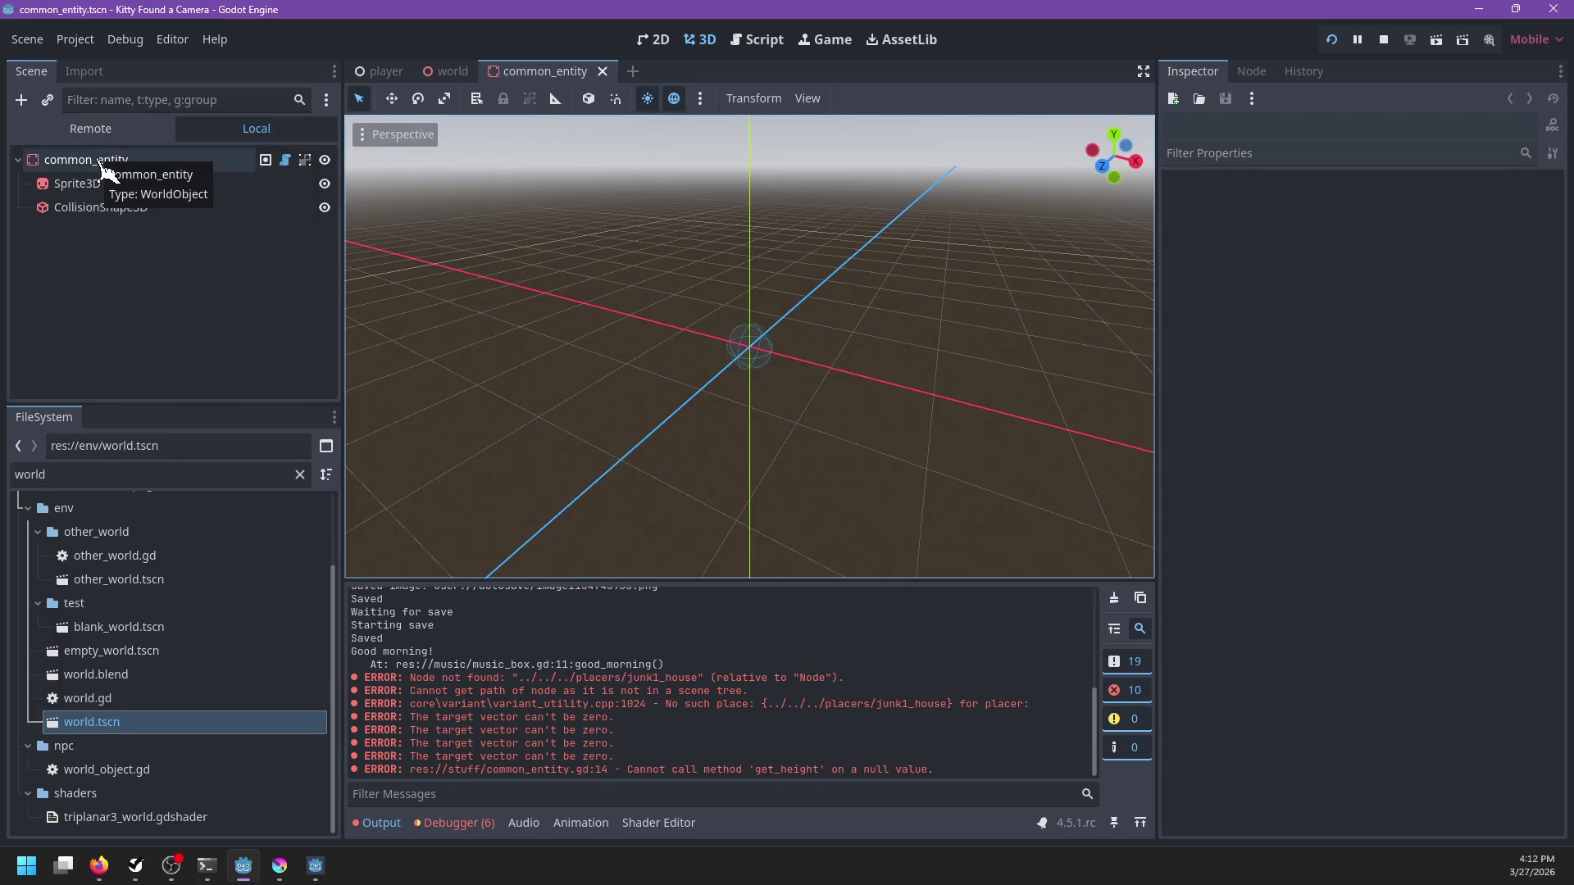
Step: Create a new inherited scene from common_entity.tscn
double_click(180, 475)
type("commo")
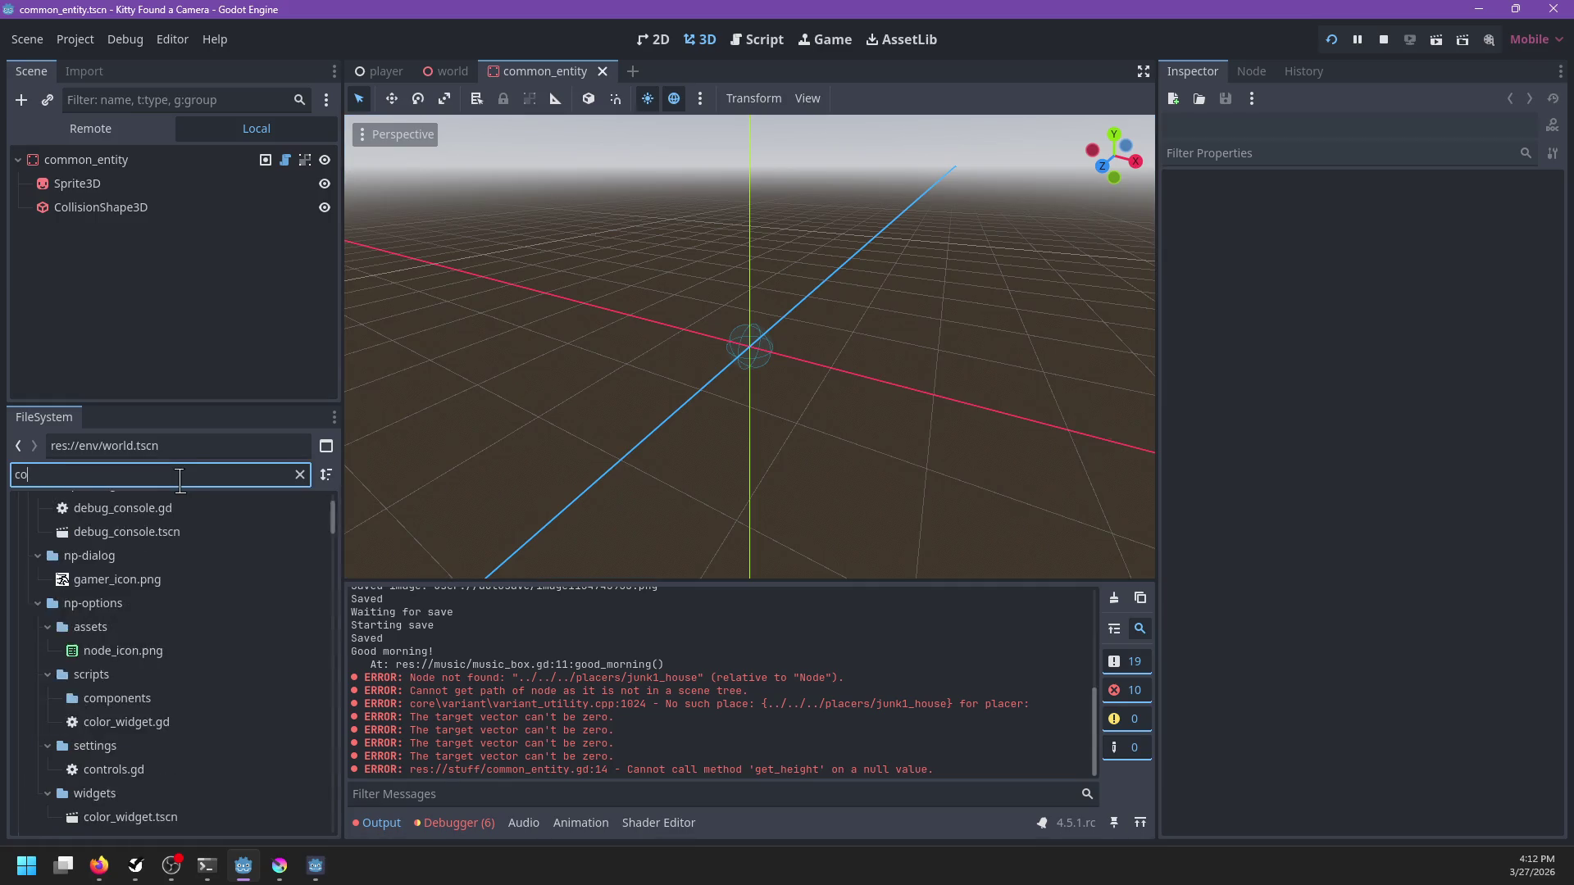
type("n_")
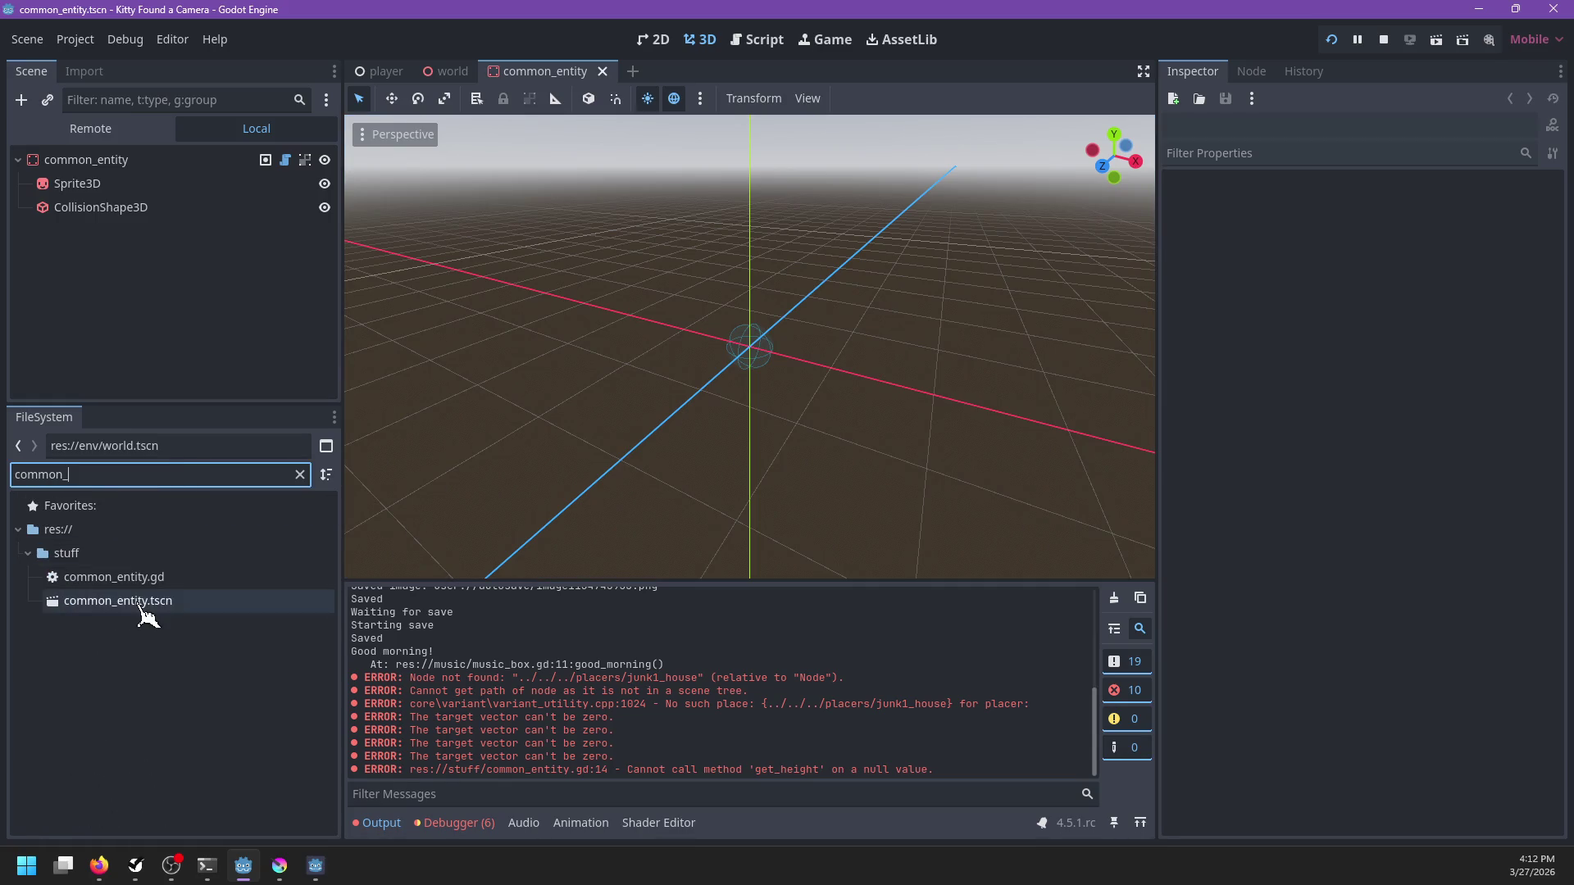
right_click(154, 601)
left_click(361, 420)
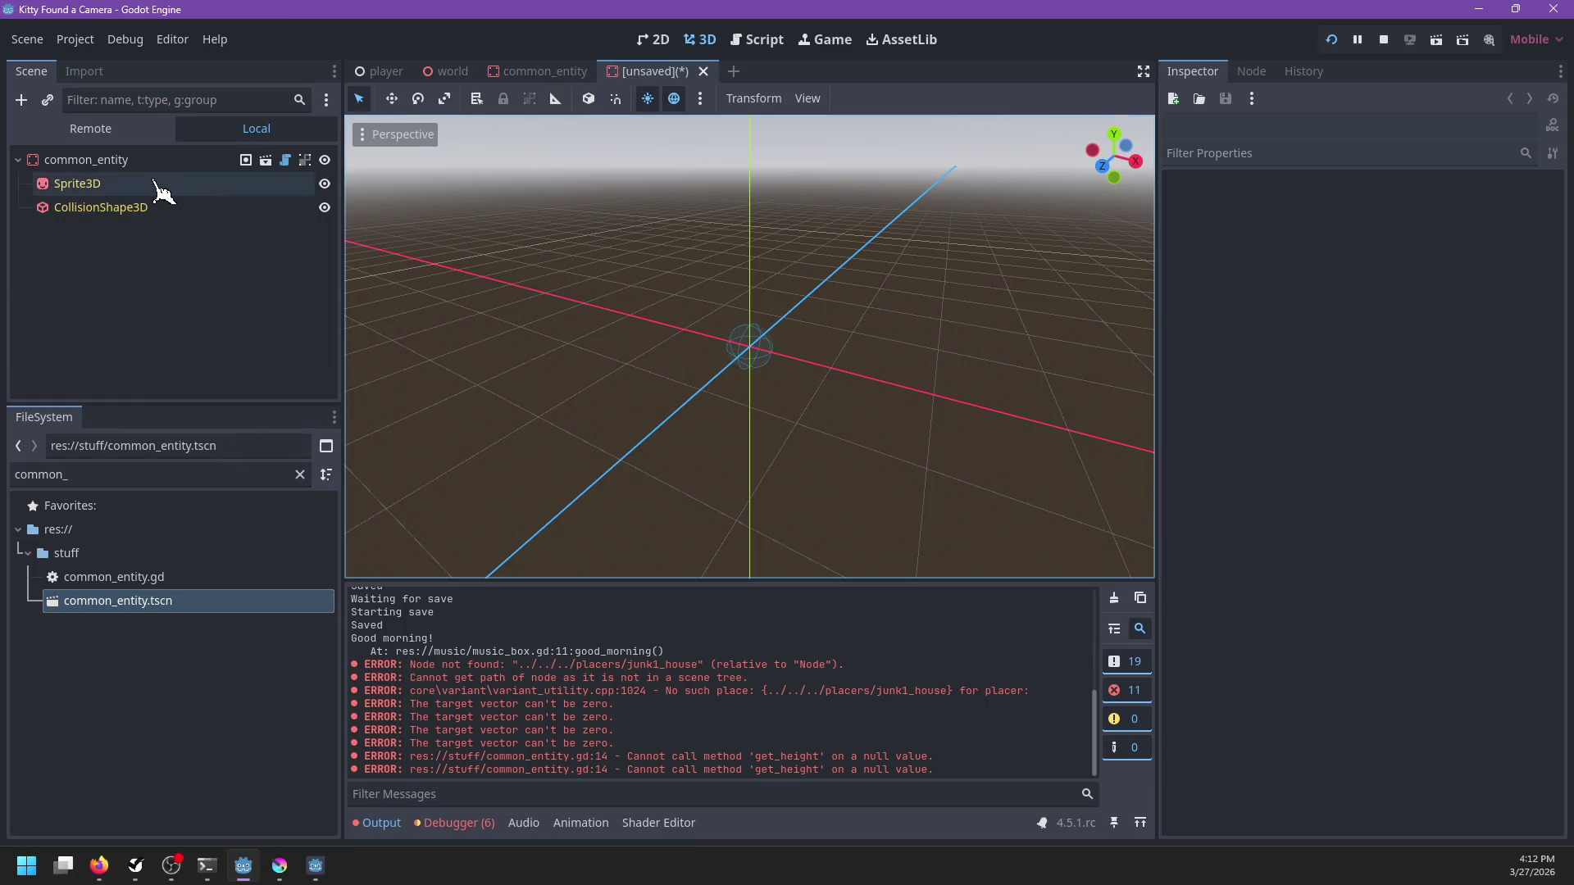
Step: Rename the new scene's root node to baby_bear and begin saving it
double_click(152, 160)
type("baby_bear")
key("Return")
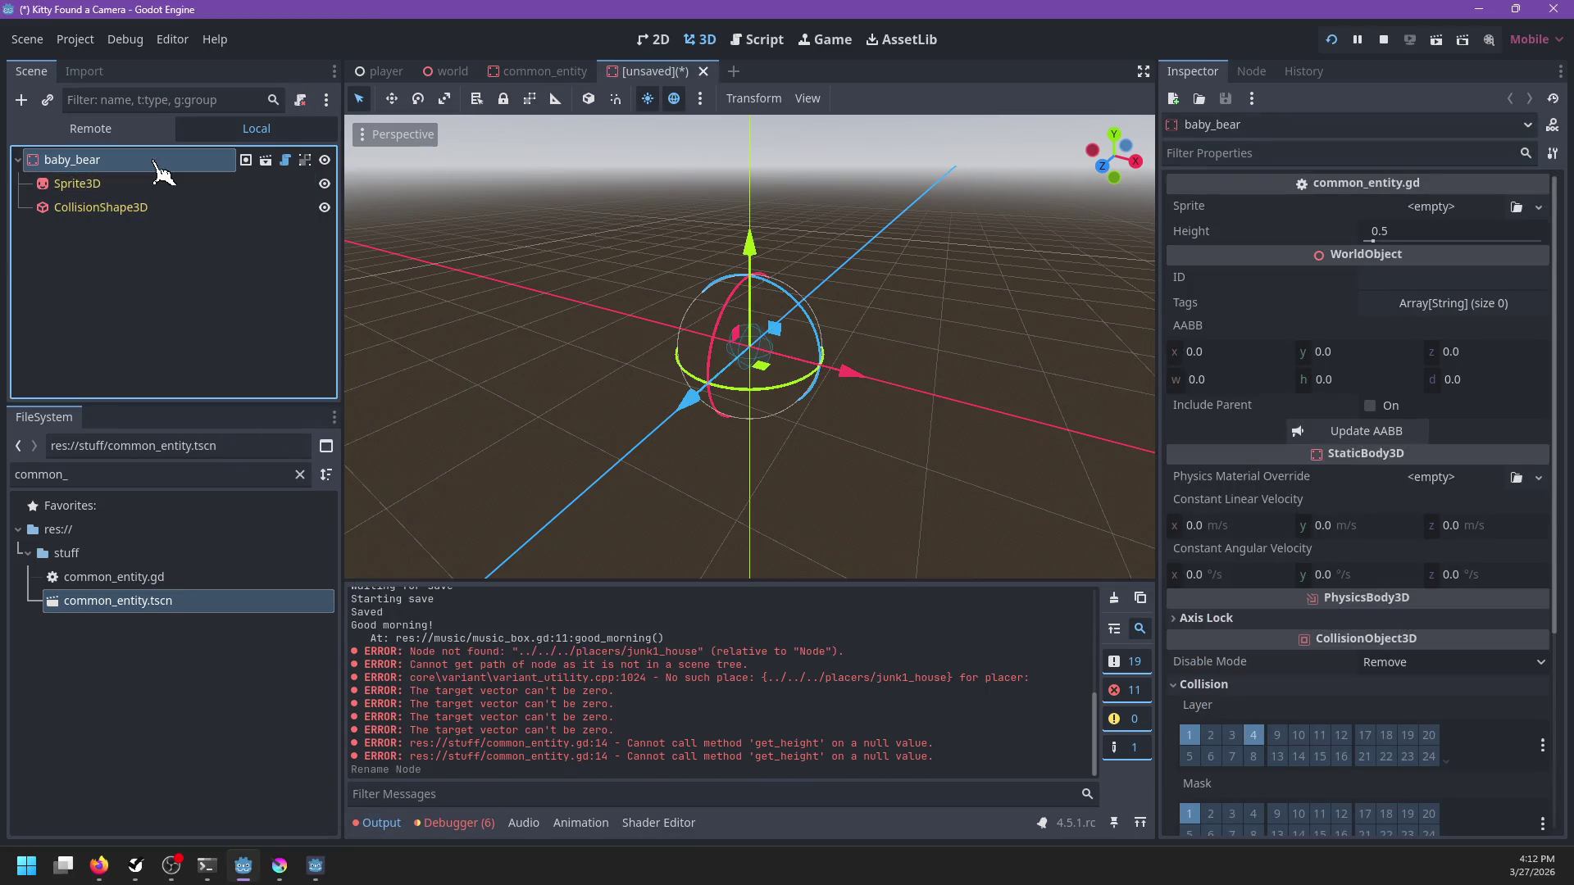
key("ctrl+s")
left_click(415, 175)
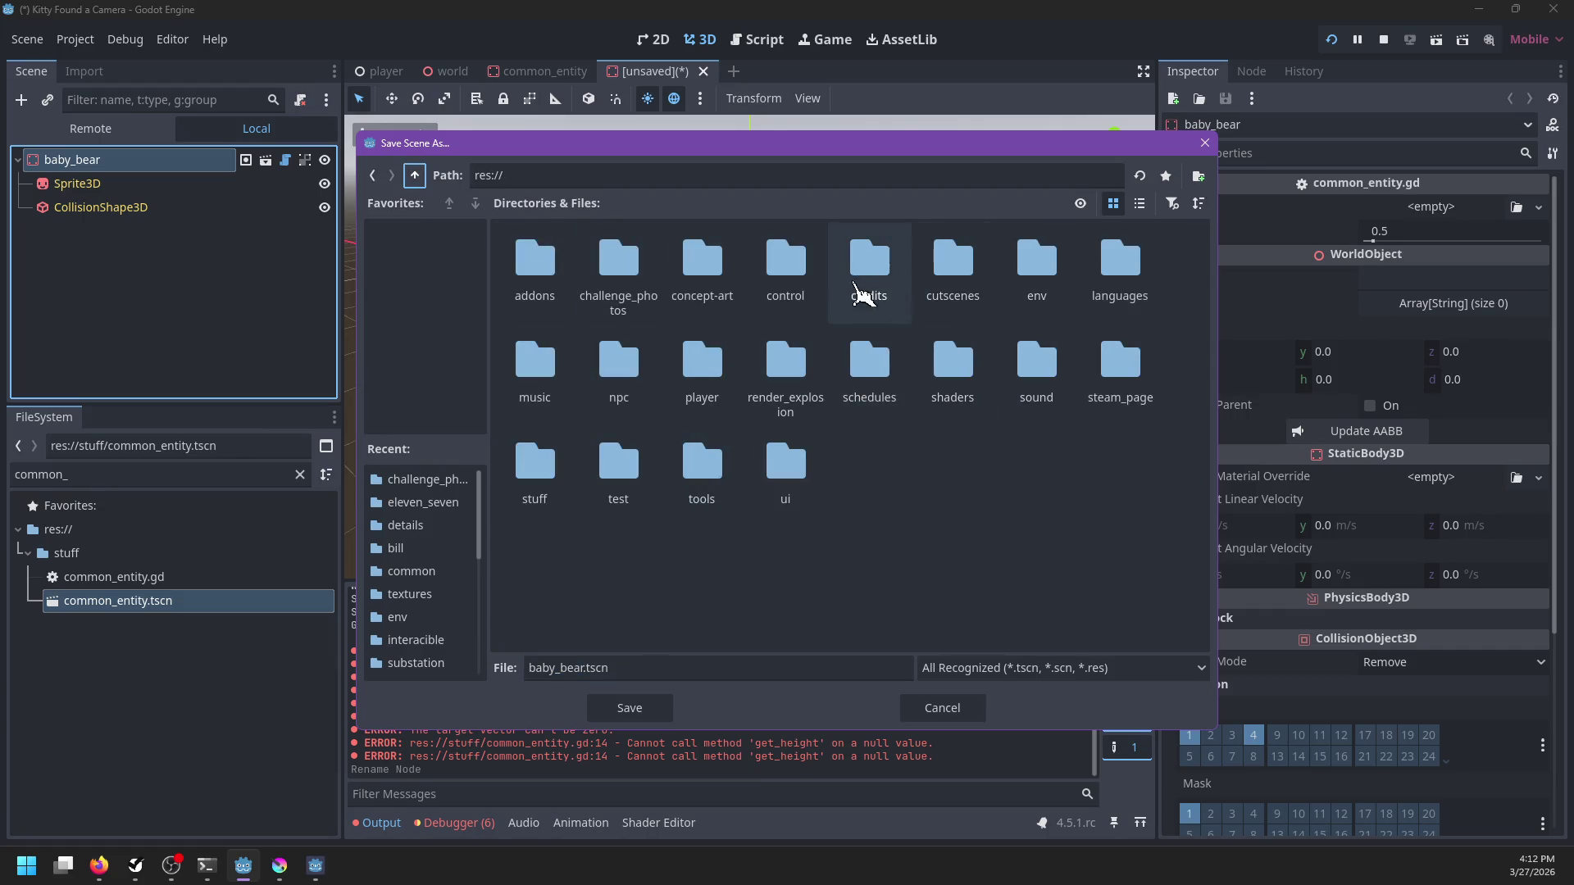
Step: Save the scene as baby_bear.tscn in the res://npc/bears folder
double_click(628, 390)
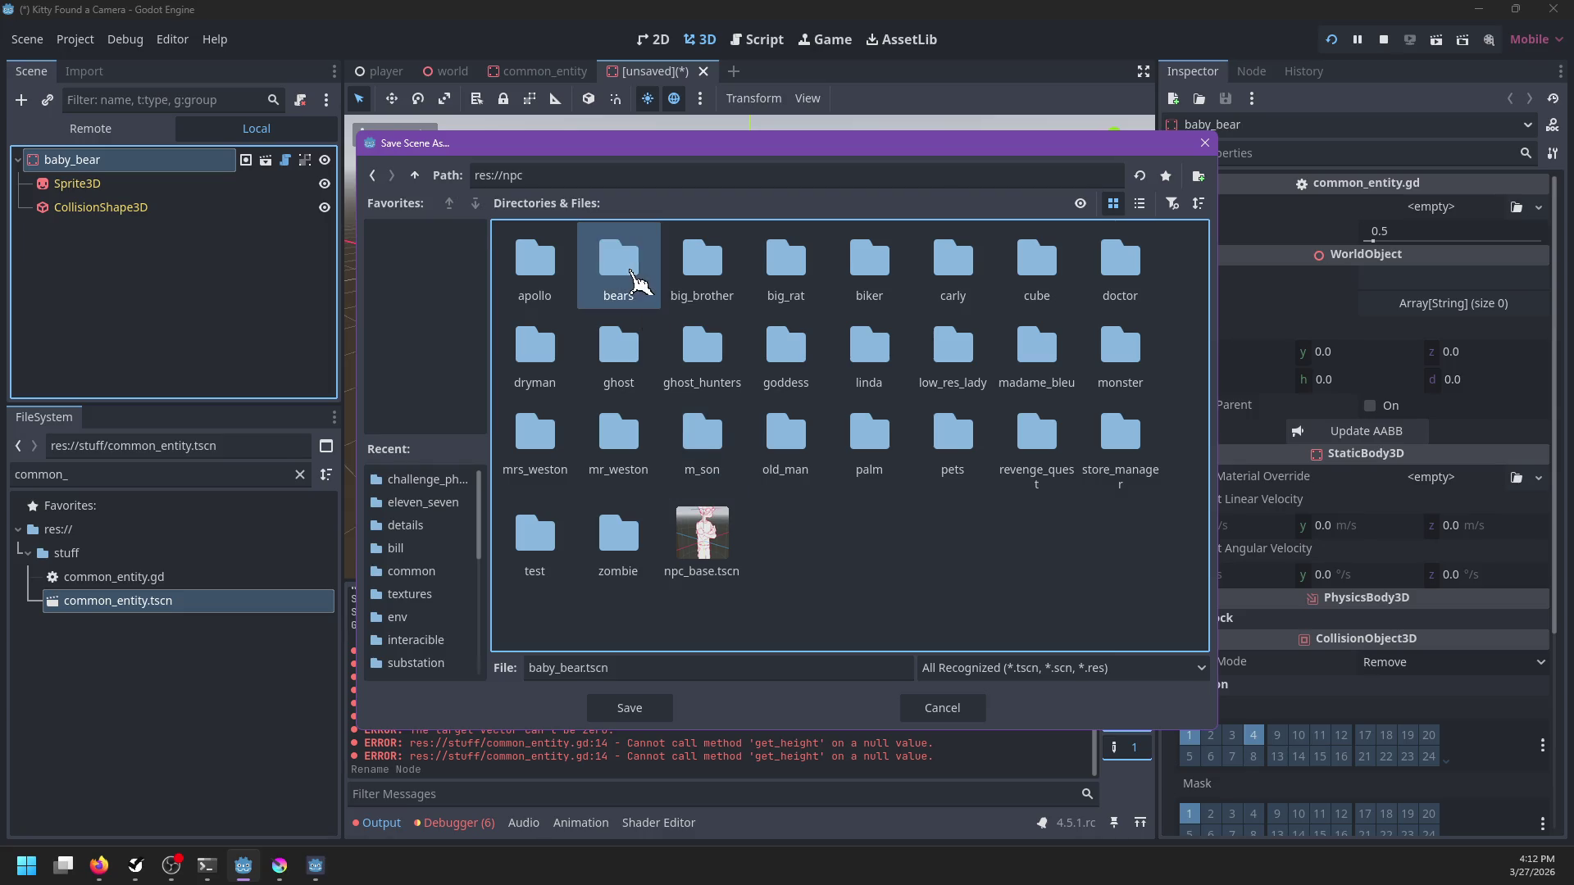
double_click(620, 262)
left_click(647, 714)
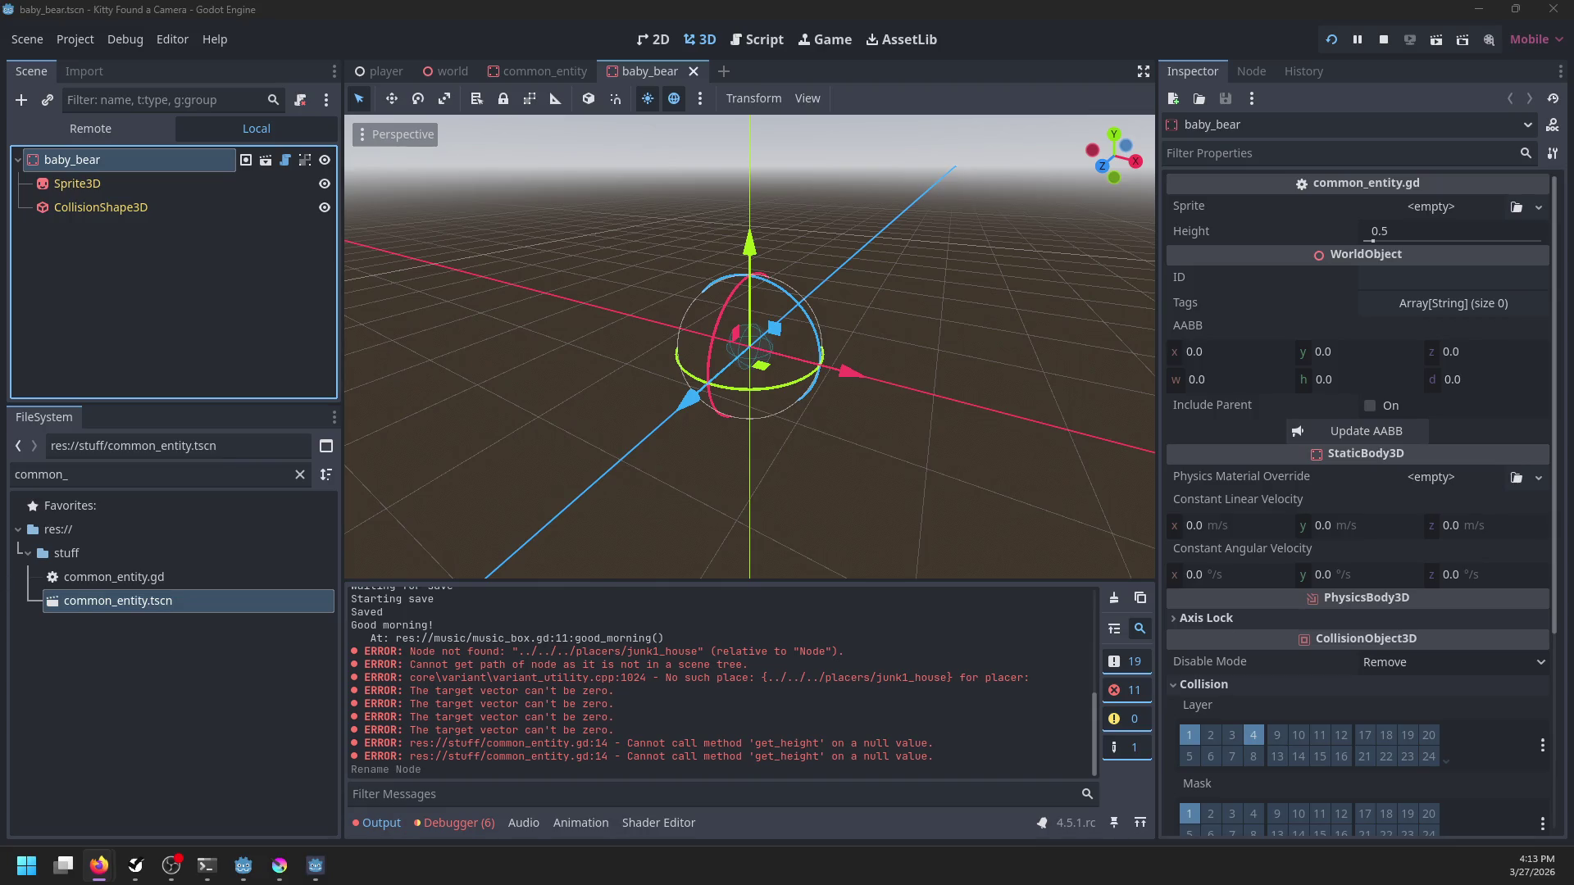
Step: Assign baby_bear.png as the entity's sprite via the Inspector
left_click(680, 14)
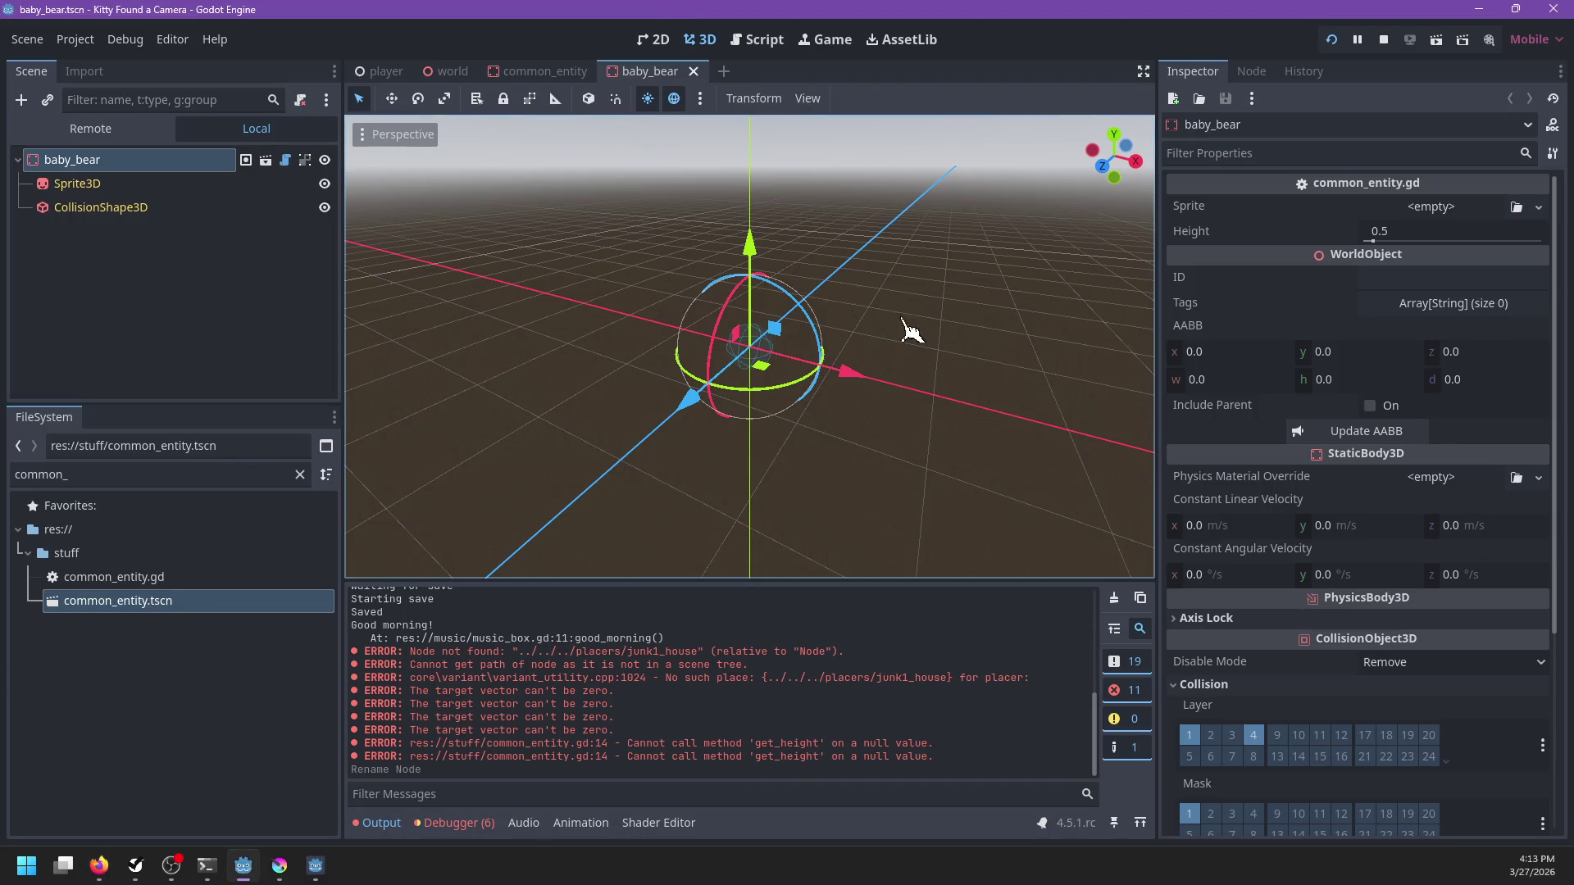
left_click_drag(867, 386, 1151, 341)
double_click(235, 468)
type("baby")
mouse_move(112, 769)
left_mouse_down()
mouse_move(1430, 266)
mouse_move(1423, 224)
left_mouse_up()
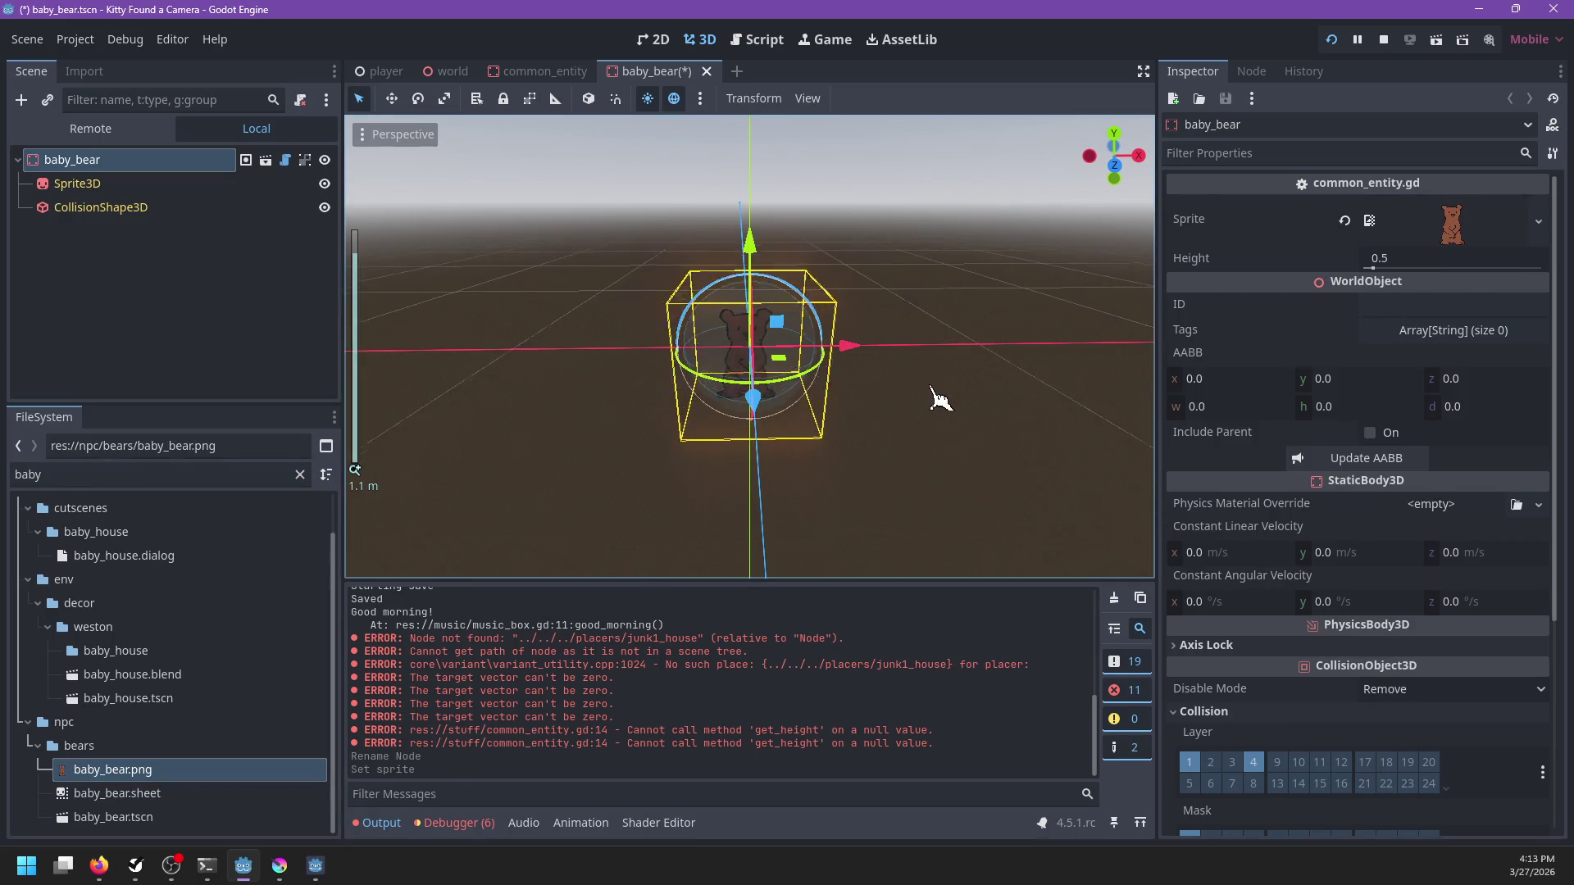
Step: Check how the common_entity script uses the sprite variable, then select the Sprite3D node
left_click(286, 161)
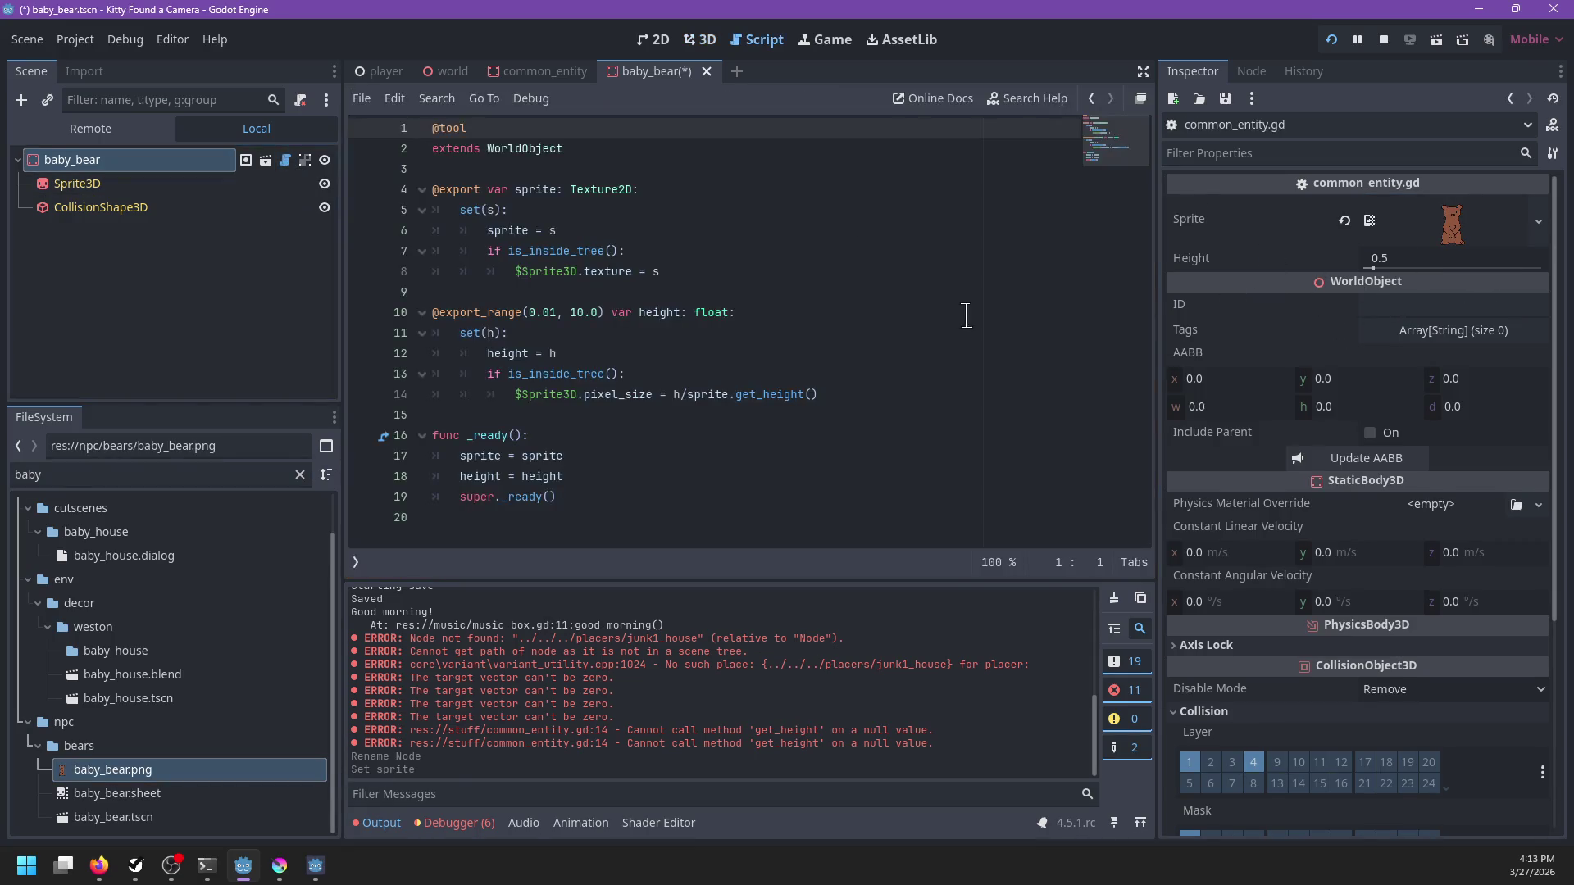
double_click(528, 189)
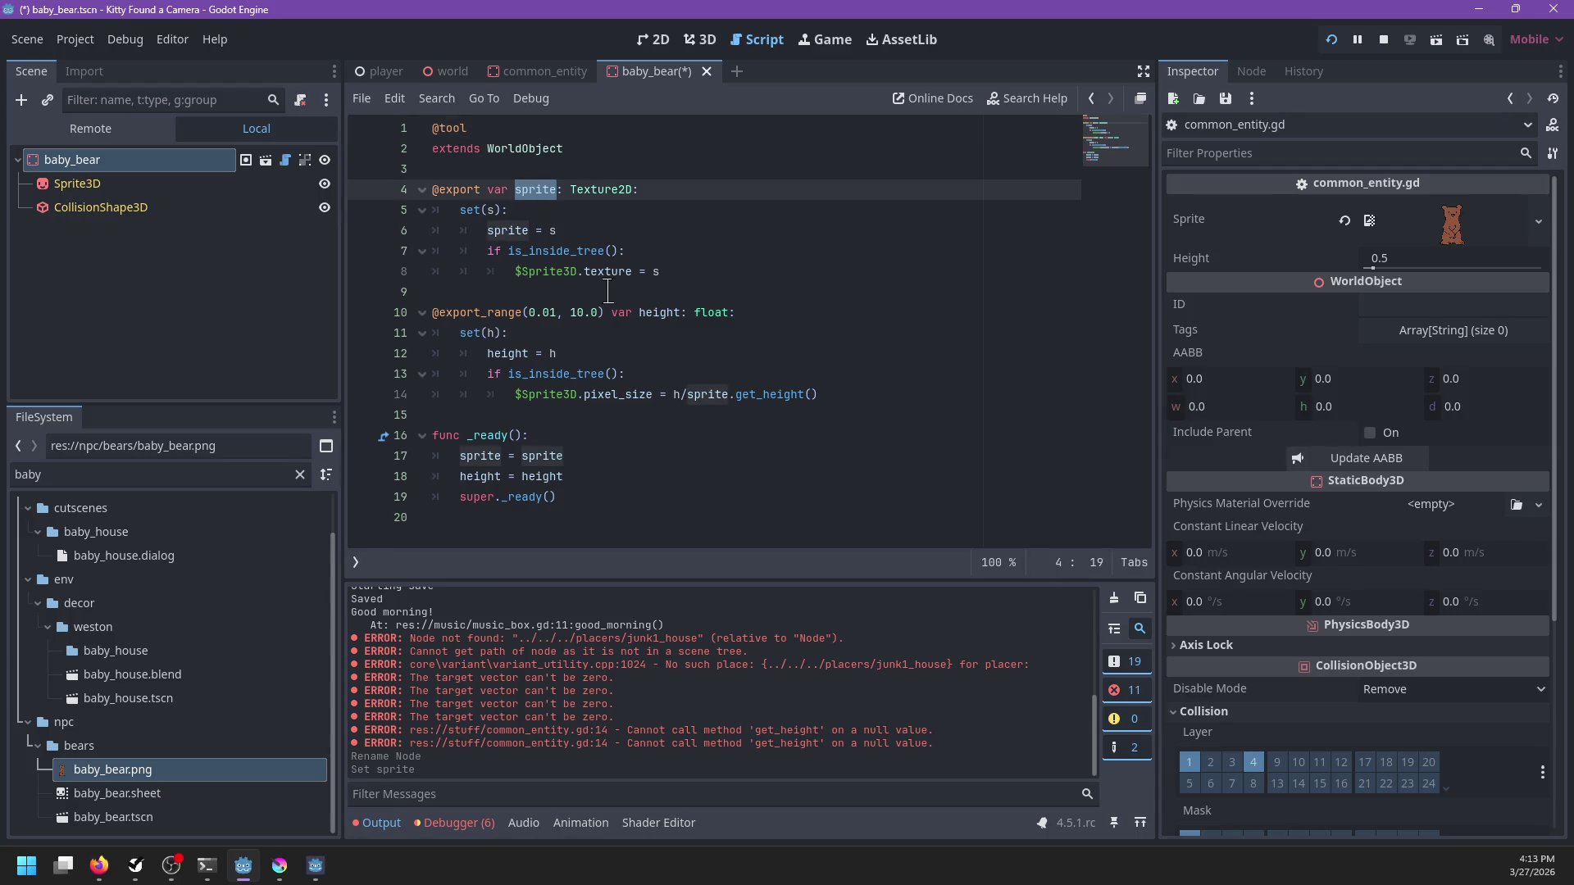
left_click(175, 183)
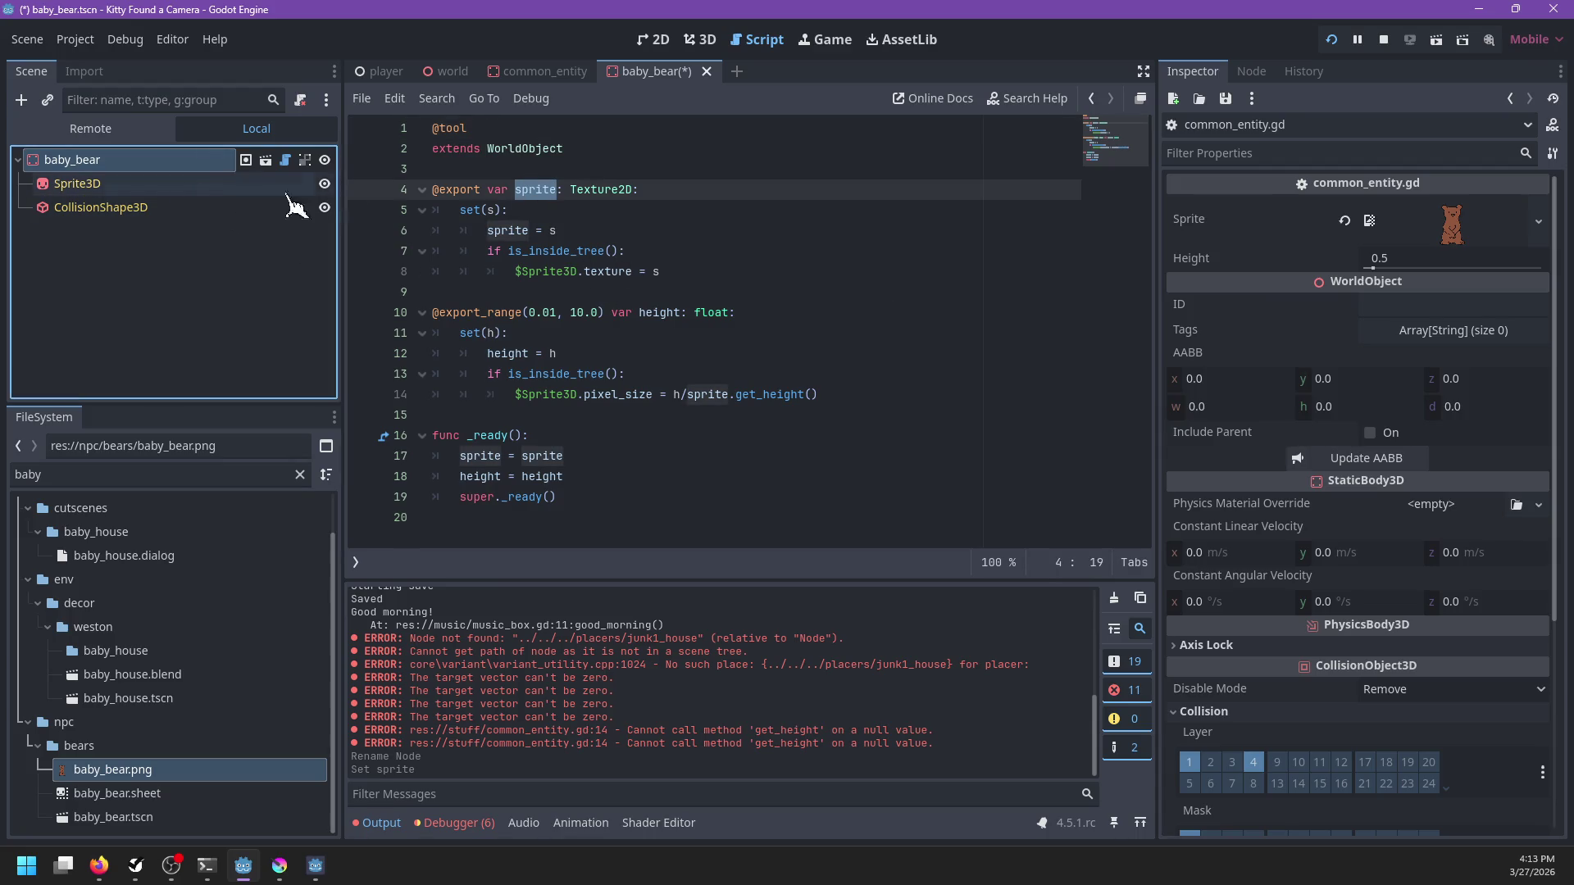
left_click(699, 40)
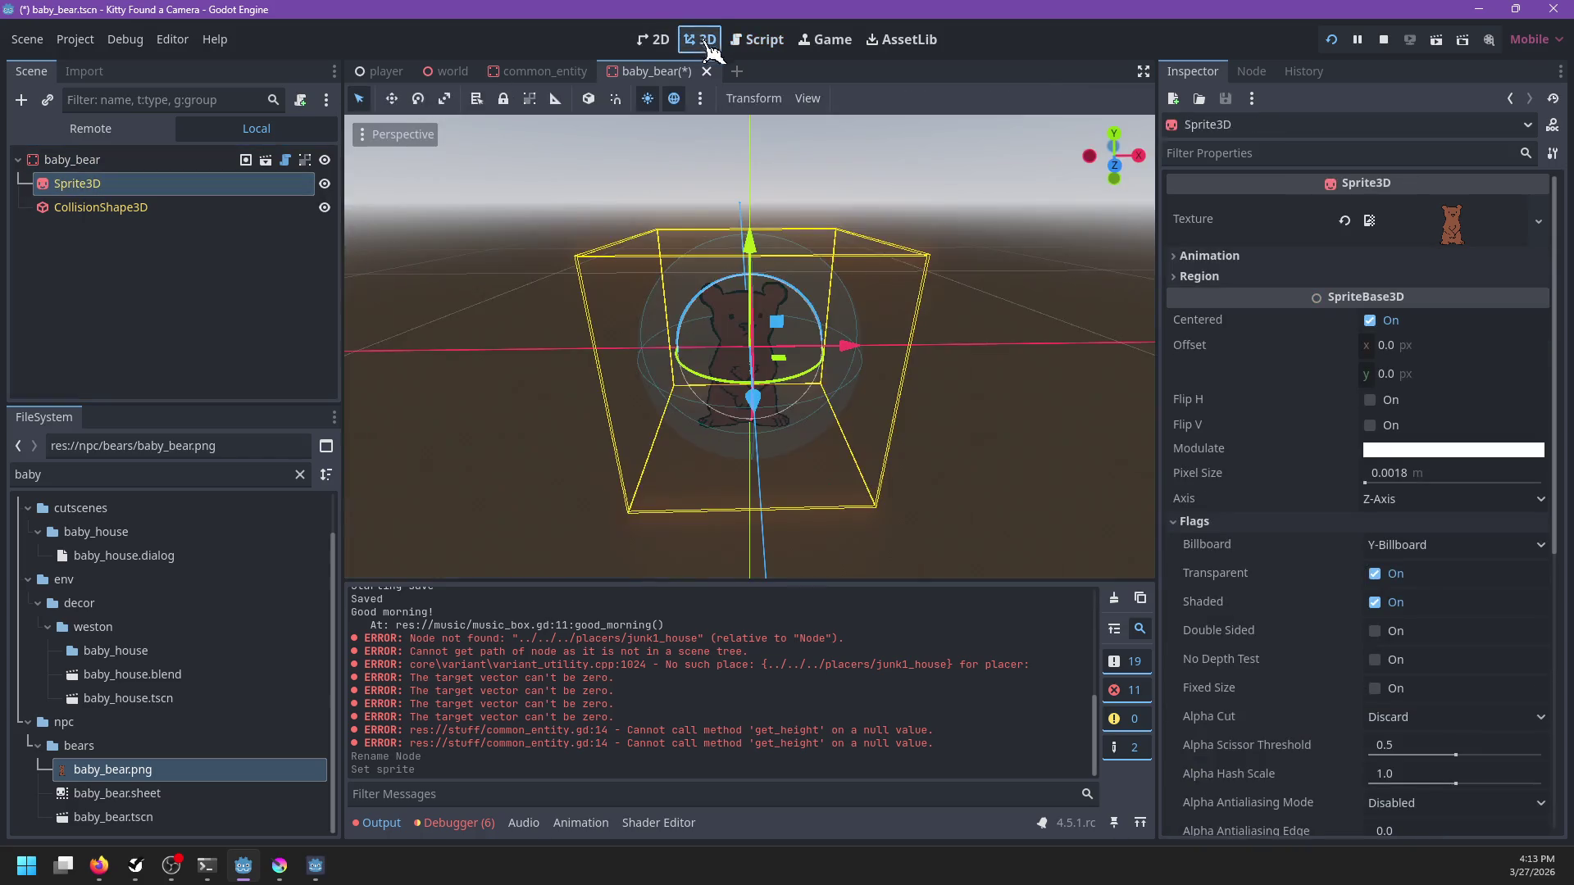
Step: Apply the billboard shader as the Sprite3D's Geometry material override
scroll(1229, 557, "down", 10)
left_click(1221, 643)
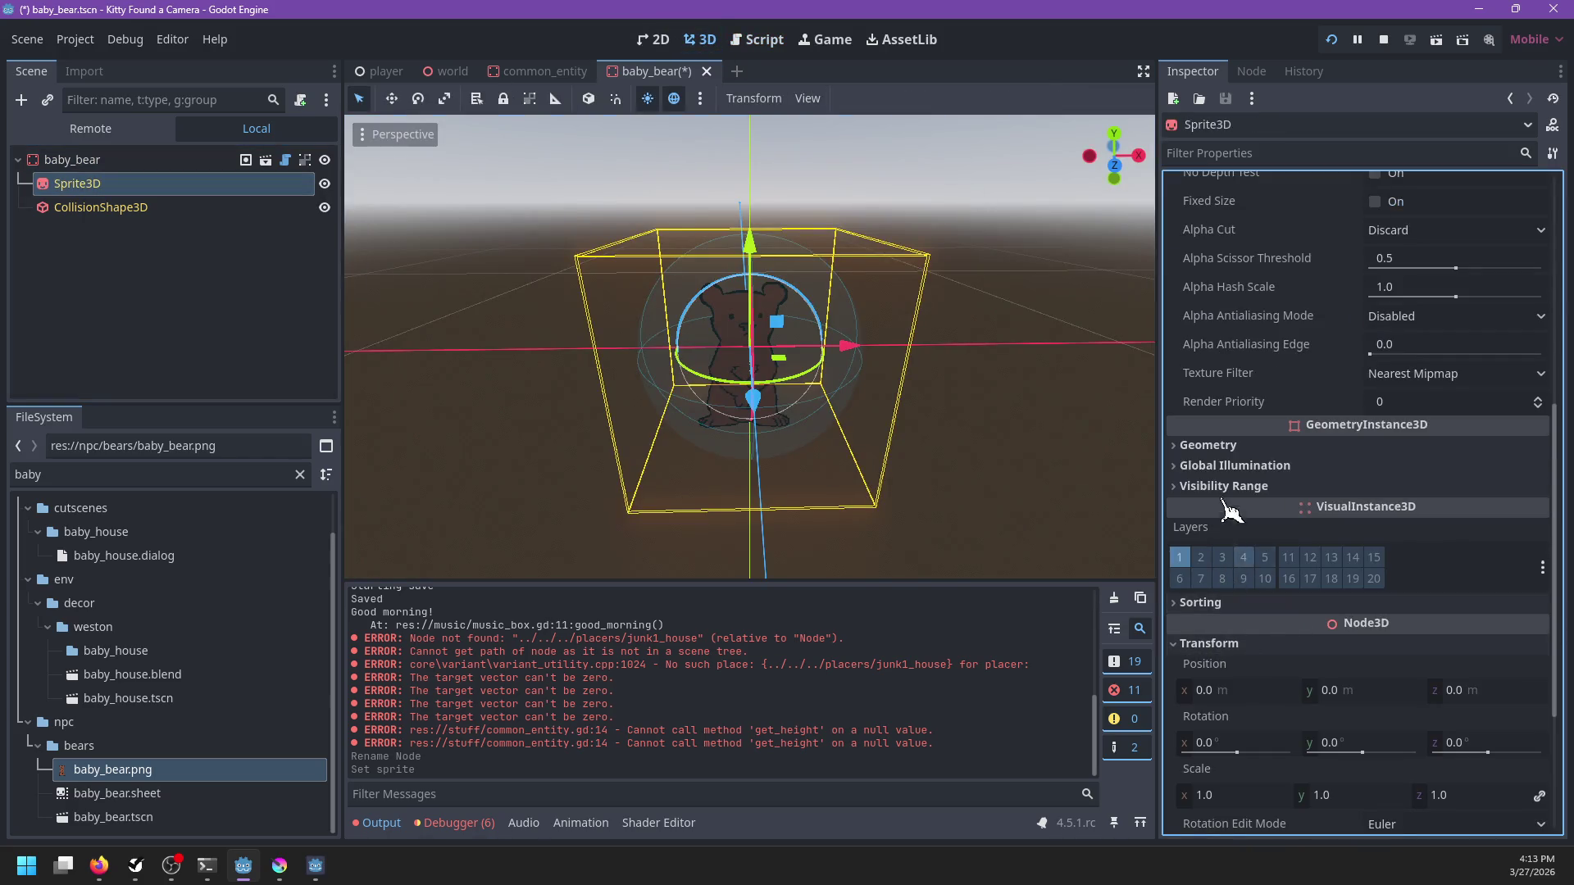
scroll(1241, 459, "down", 3)
left_click(1221, 206)
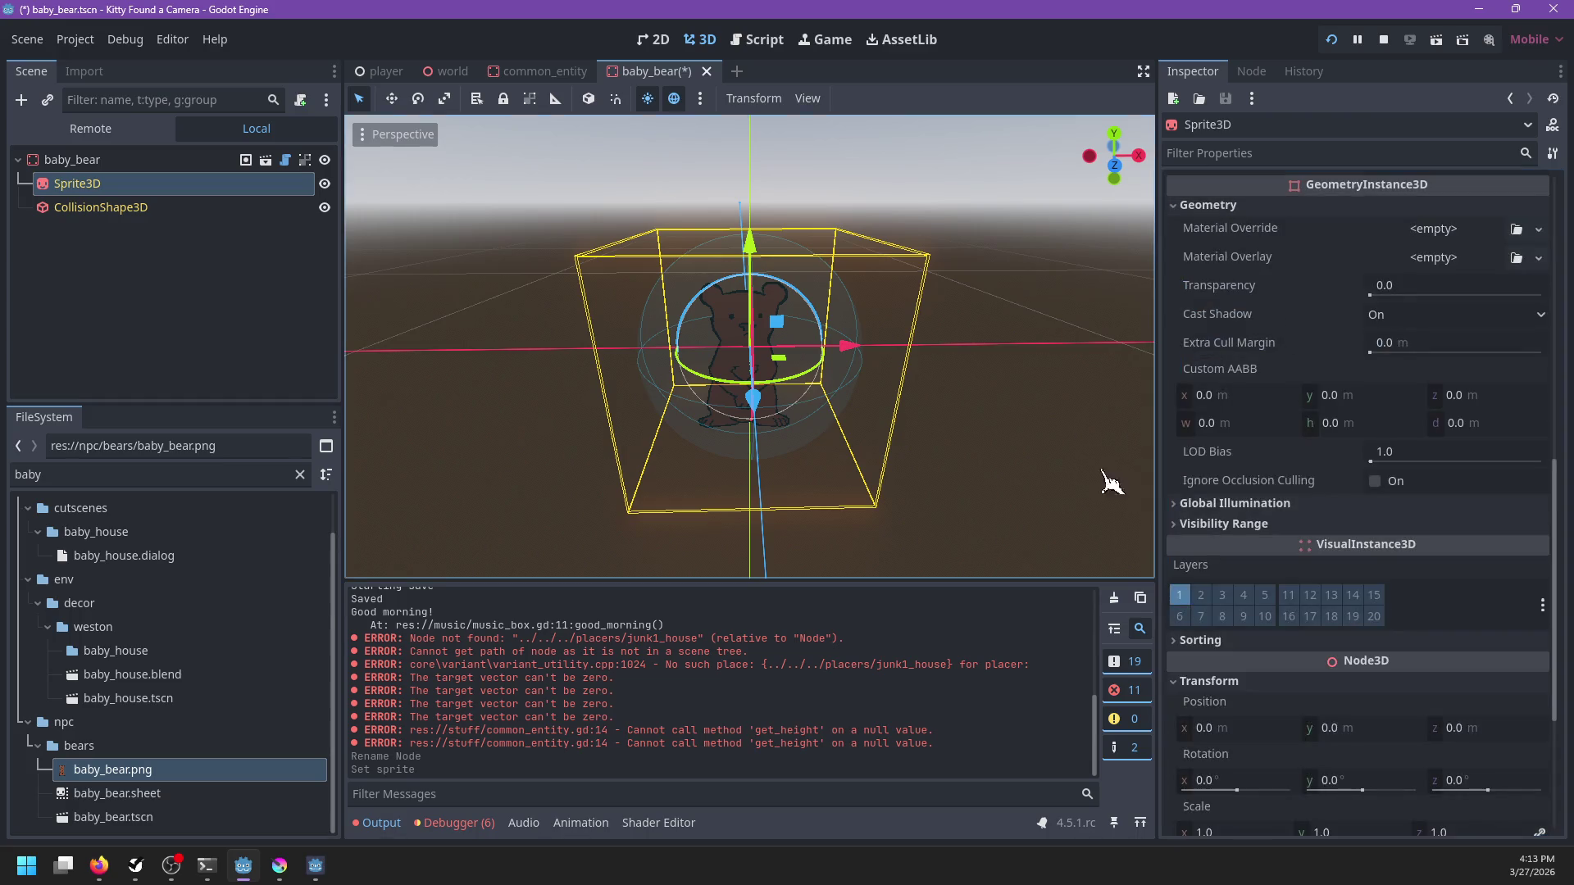
left_click(203, 474)
type("standa")
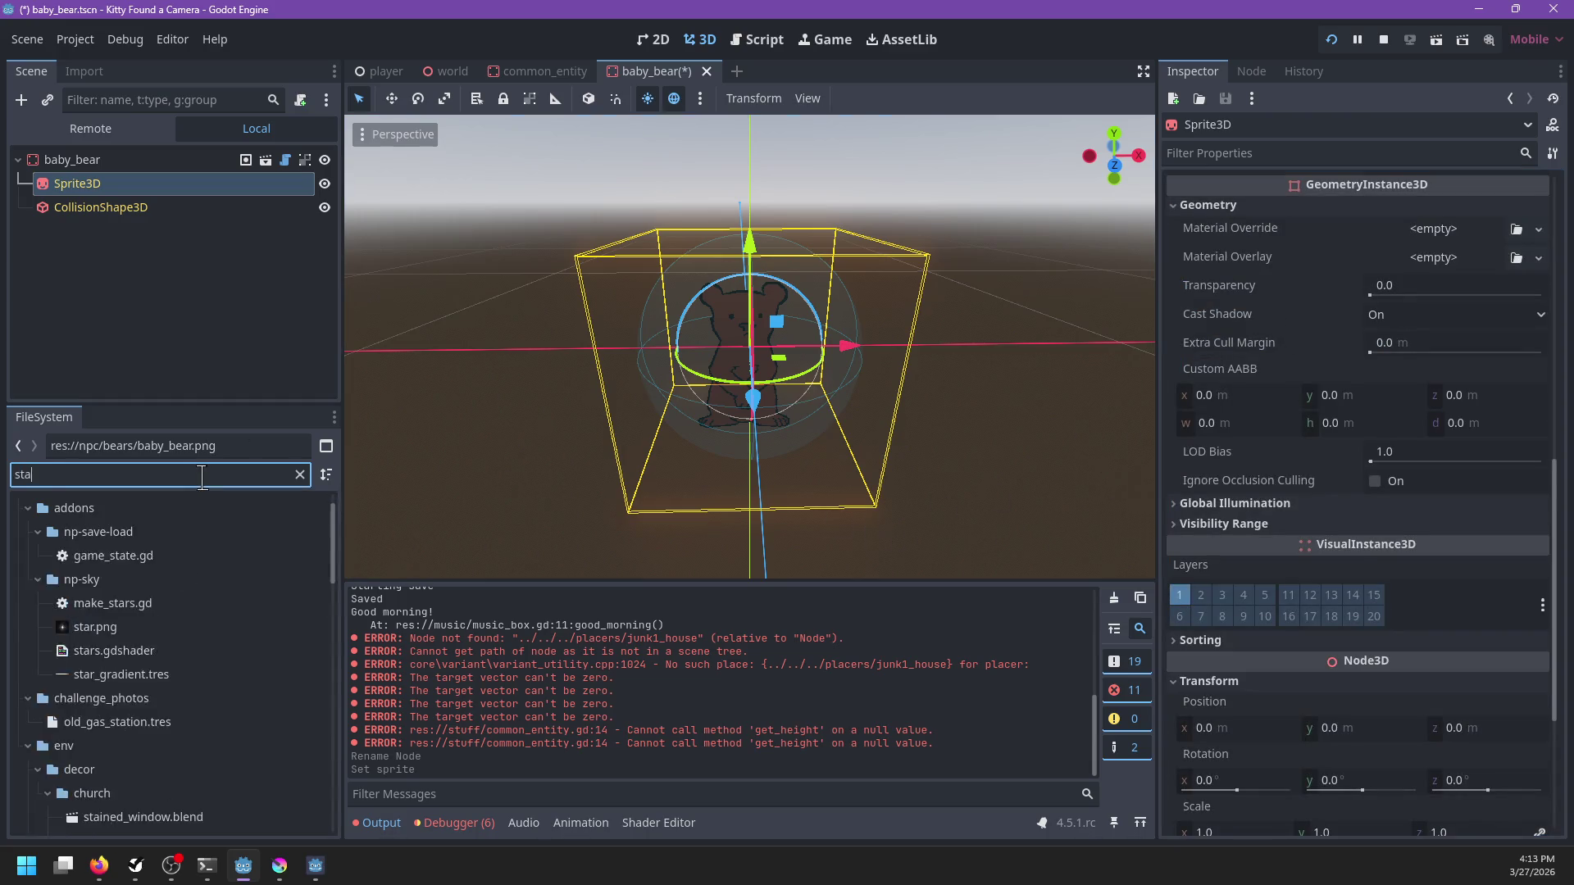
key("ctrl+a")
key("BackSpace")
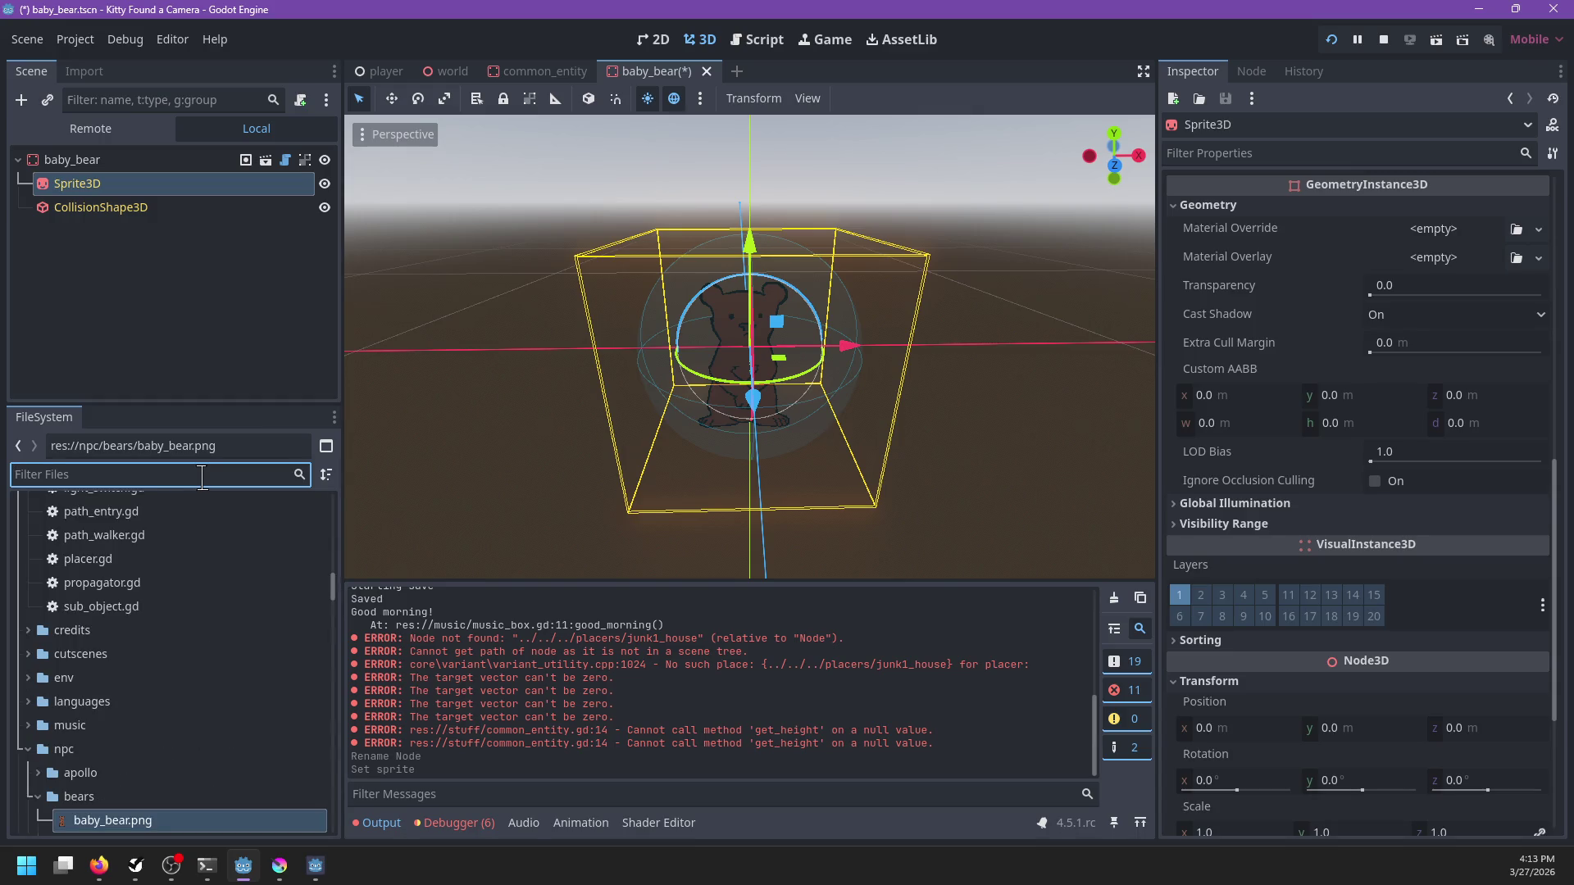
type("billboard")
mouse_move(192, 578)
left_mouse_down()
mouse_move(1295, 392)
mouse_move(1451, 238)
left_mouse_up()
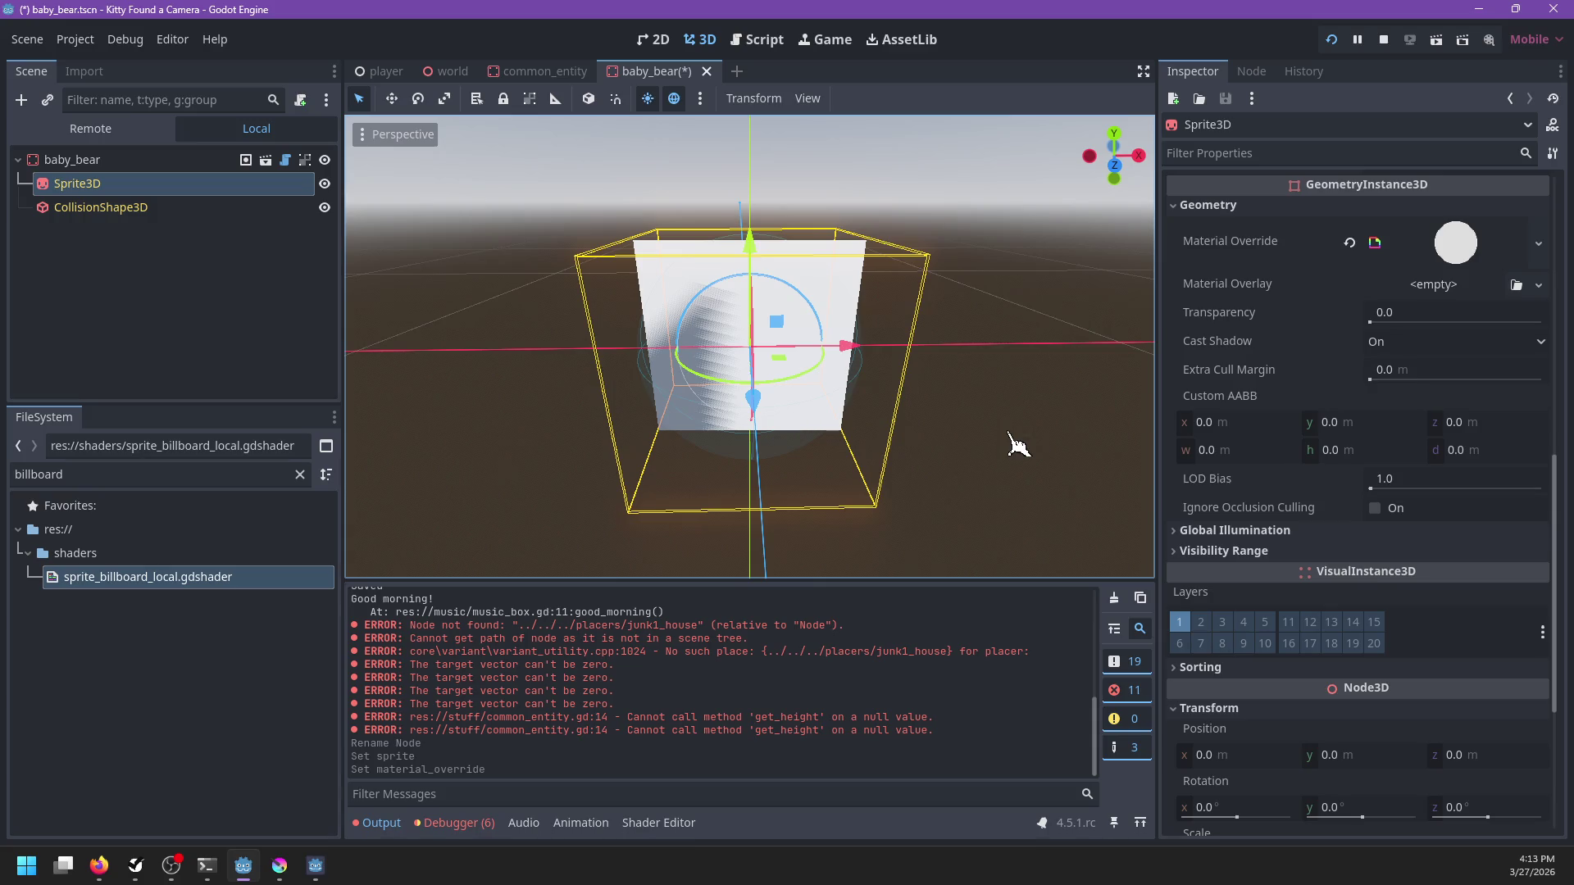
Step: Set the sprite's Pixel Size to 0.001
scroll(1344, 352, "up", 10)
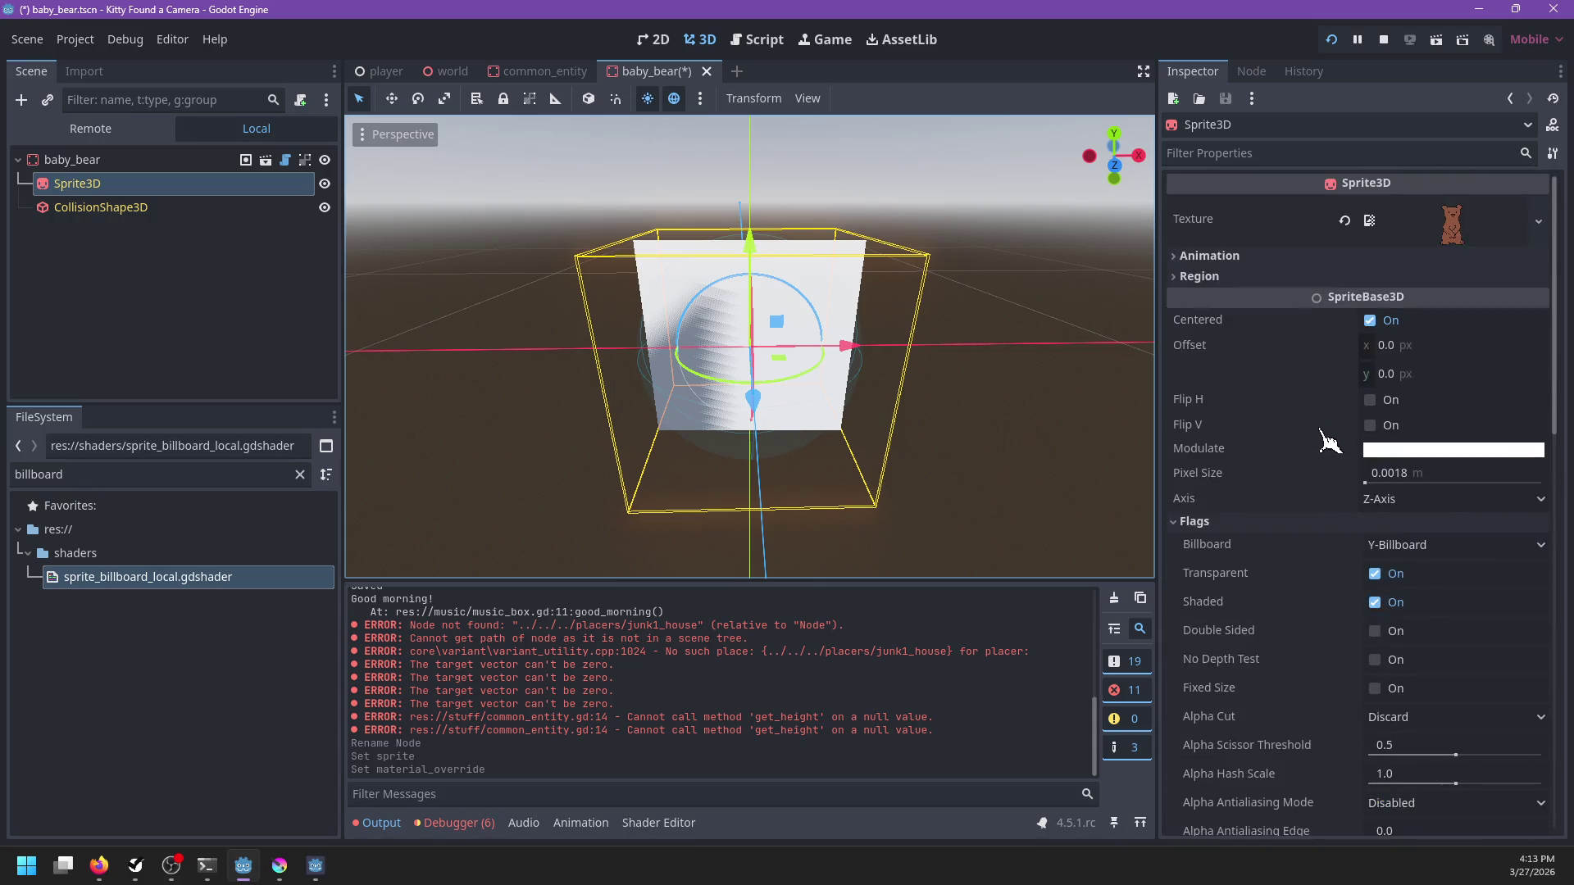
left_click(1452, 474)
left_click(1453, 476)
key("Return")
Step: Use baby_bear.png as the billboard shader's Sprite texture and save the scene
scroll(1274, 536, "down", 5)
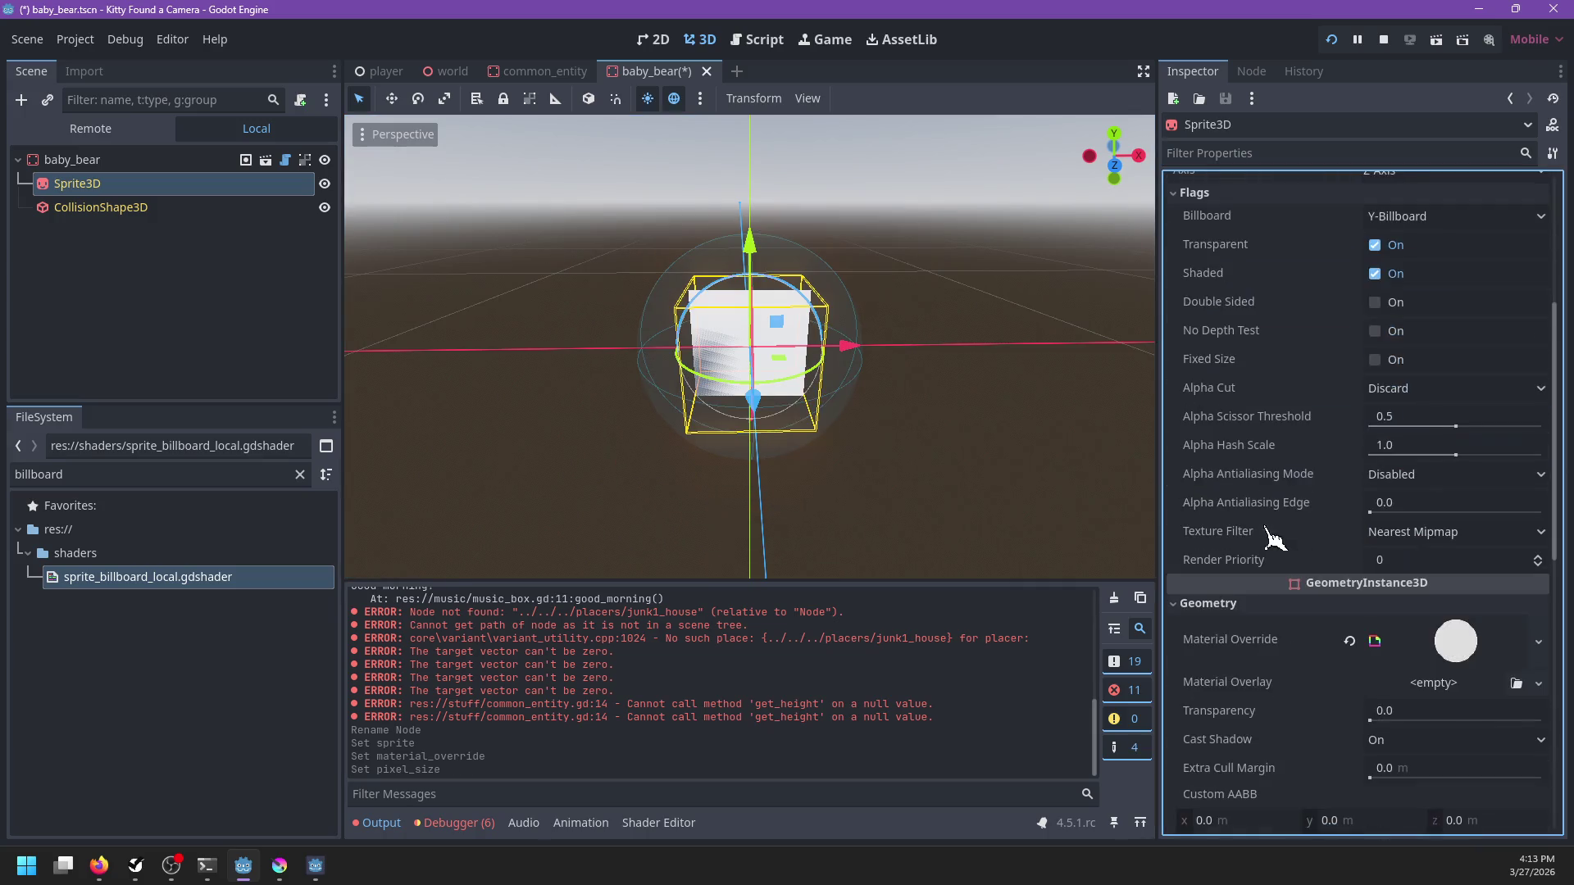
left_click(1436, 647)
left_click(1246, 468)
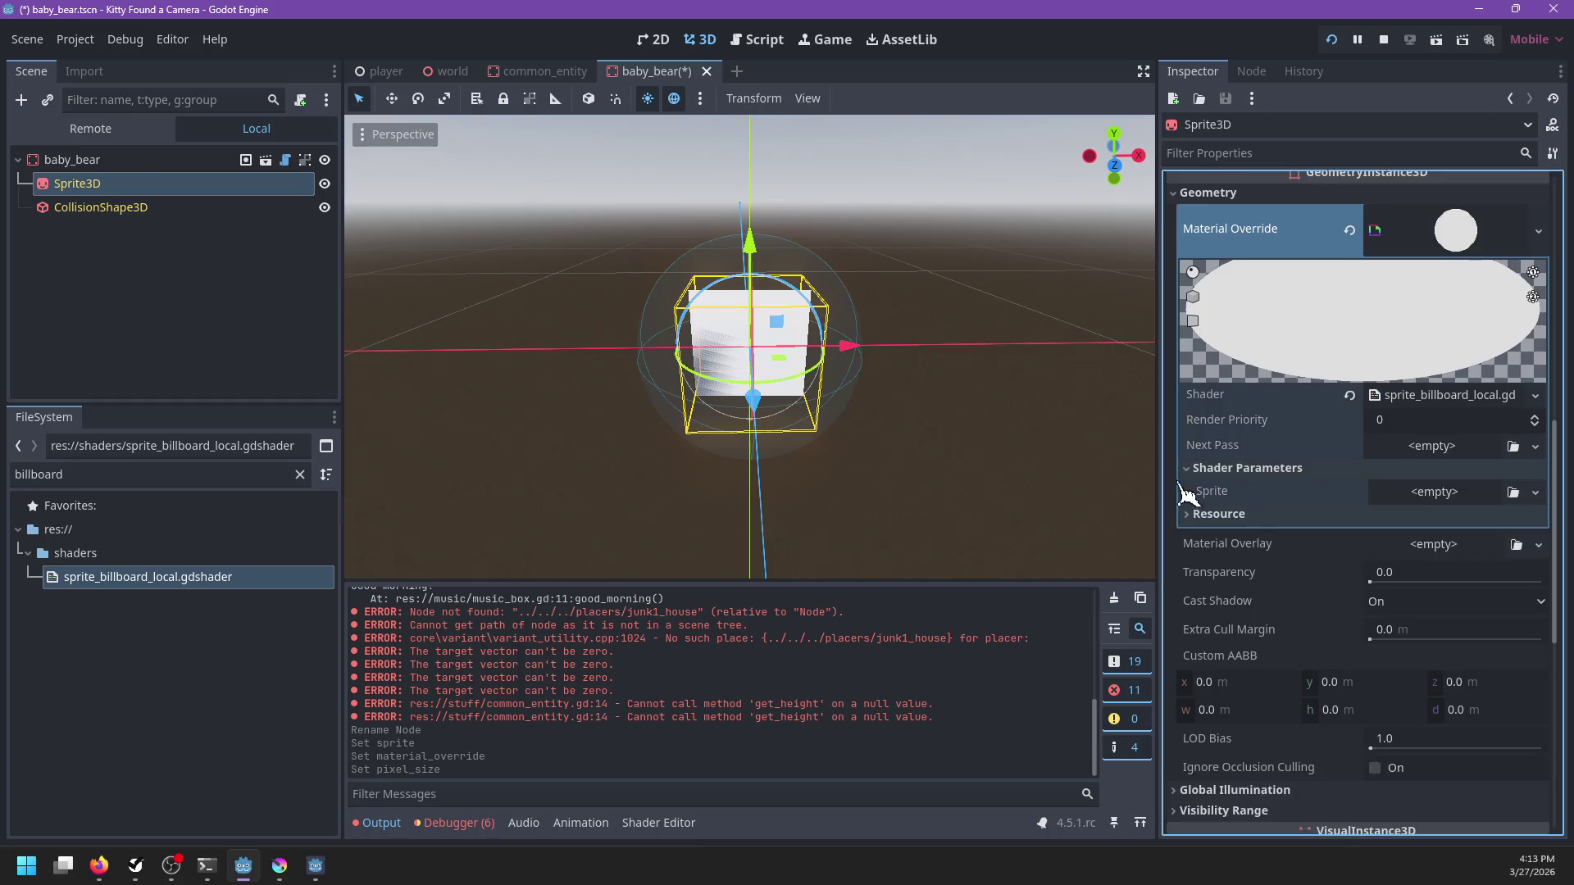
double_click(238, 464)
type("bear")
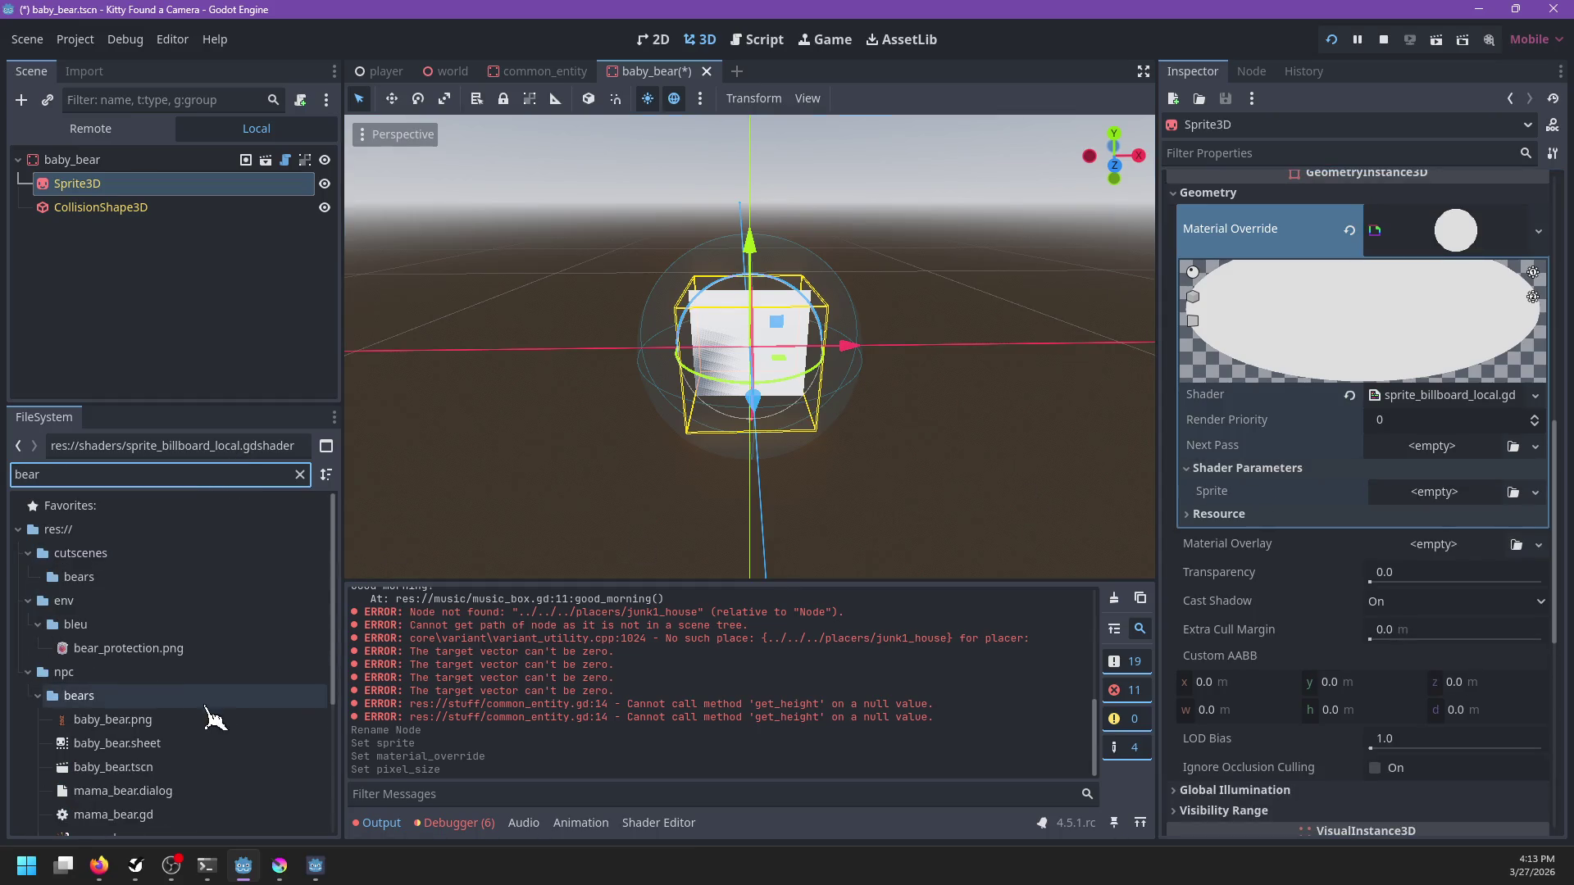
left_click(139, 721)
mouse_move(139, 723)
left_mouse_down()
mouse_move(1430, 545)
mouse_move(1434, 492)
left_mouse_up()
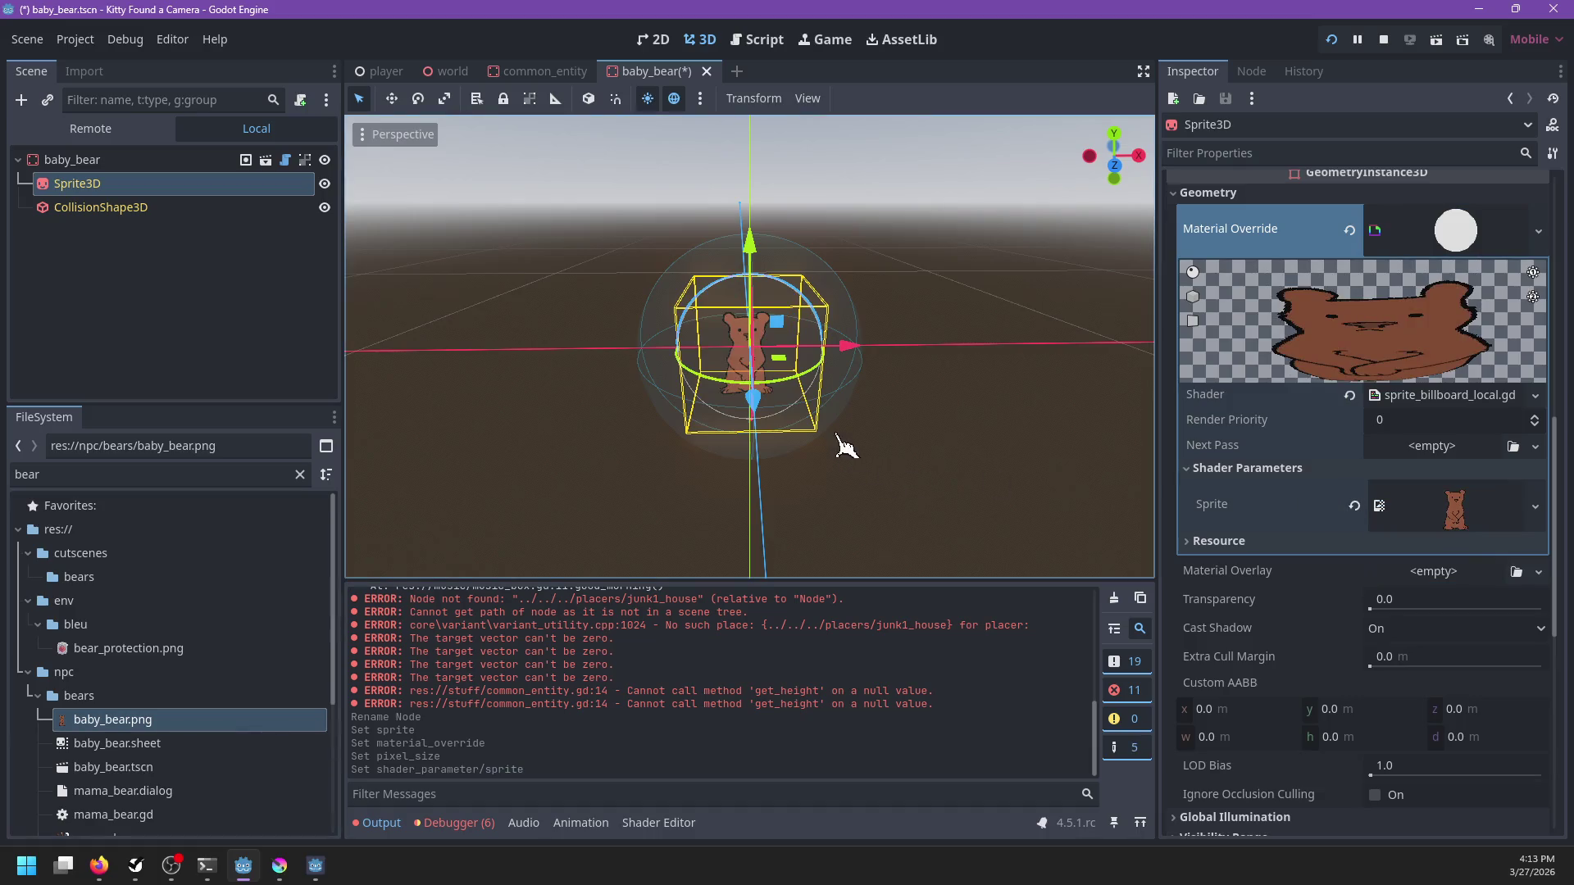
key("ctrl+s")
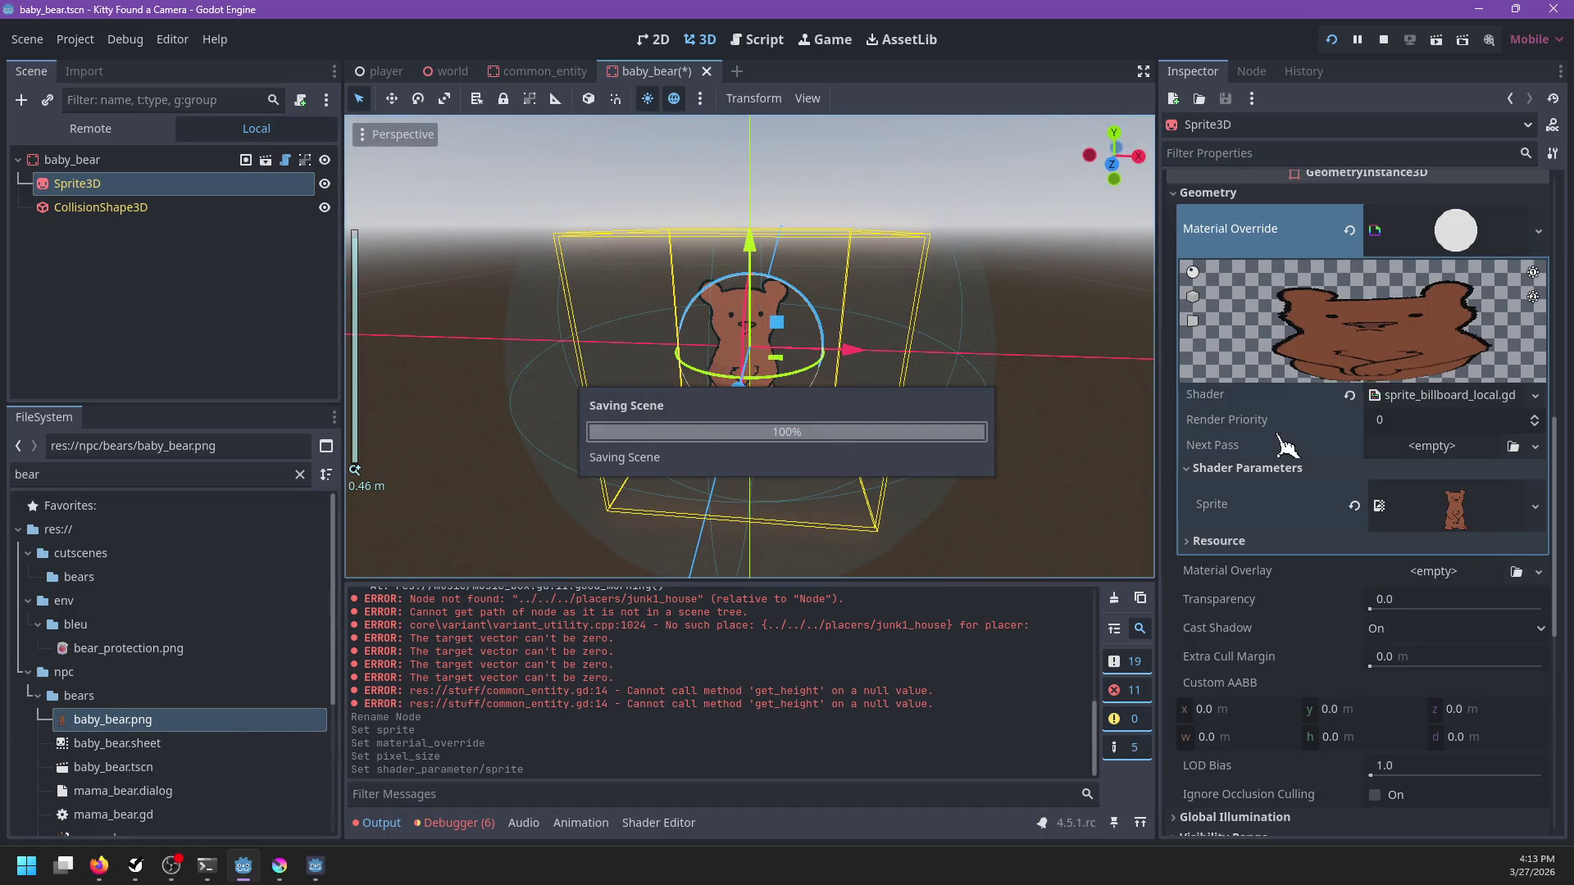
Step: Change the Pixel Size to 0.01, save baby_bear, and return to the world scene
scroll(1285, 443, "up", 8)
scroll(1284, 442, "up", 2)
left_click(1424, 473)
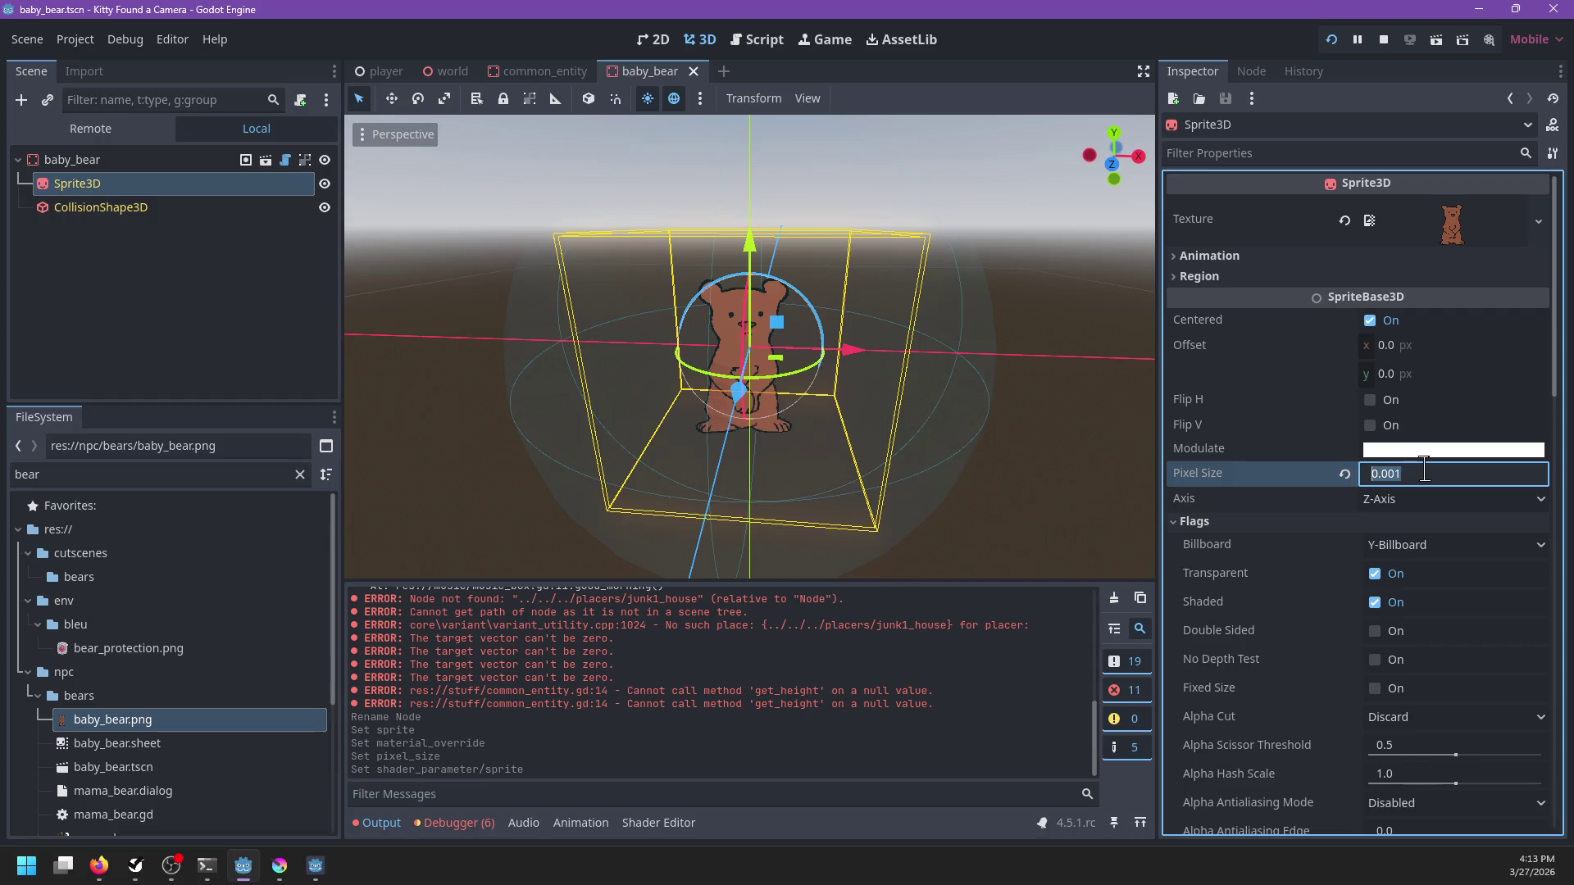
key("Return")
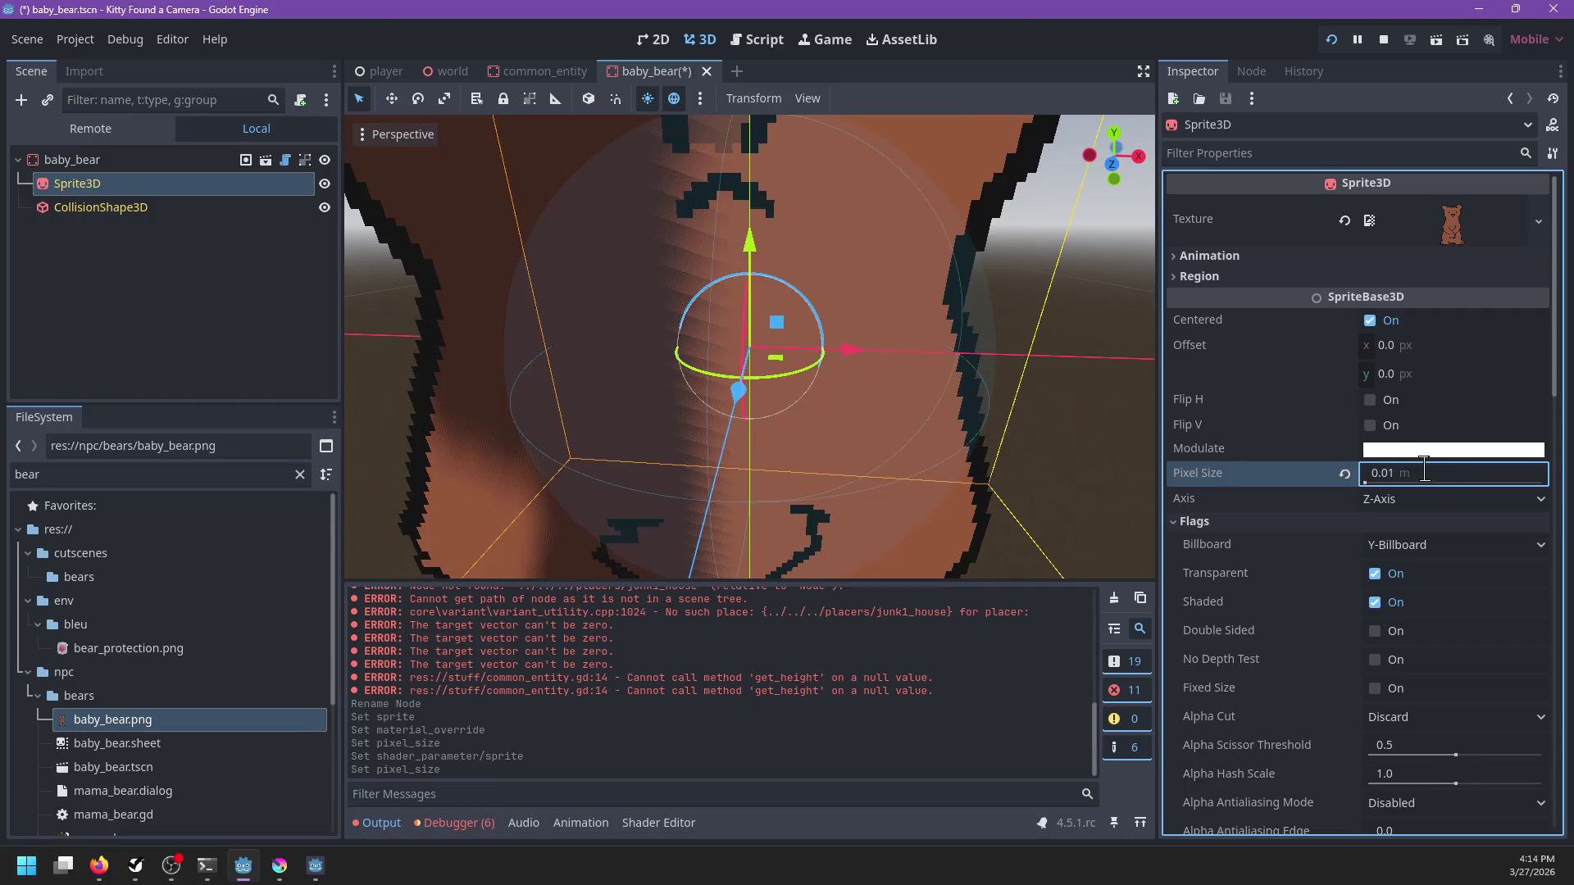
scroll(816, 411, "down", 5)
key("ctrl+s")
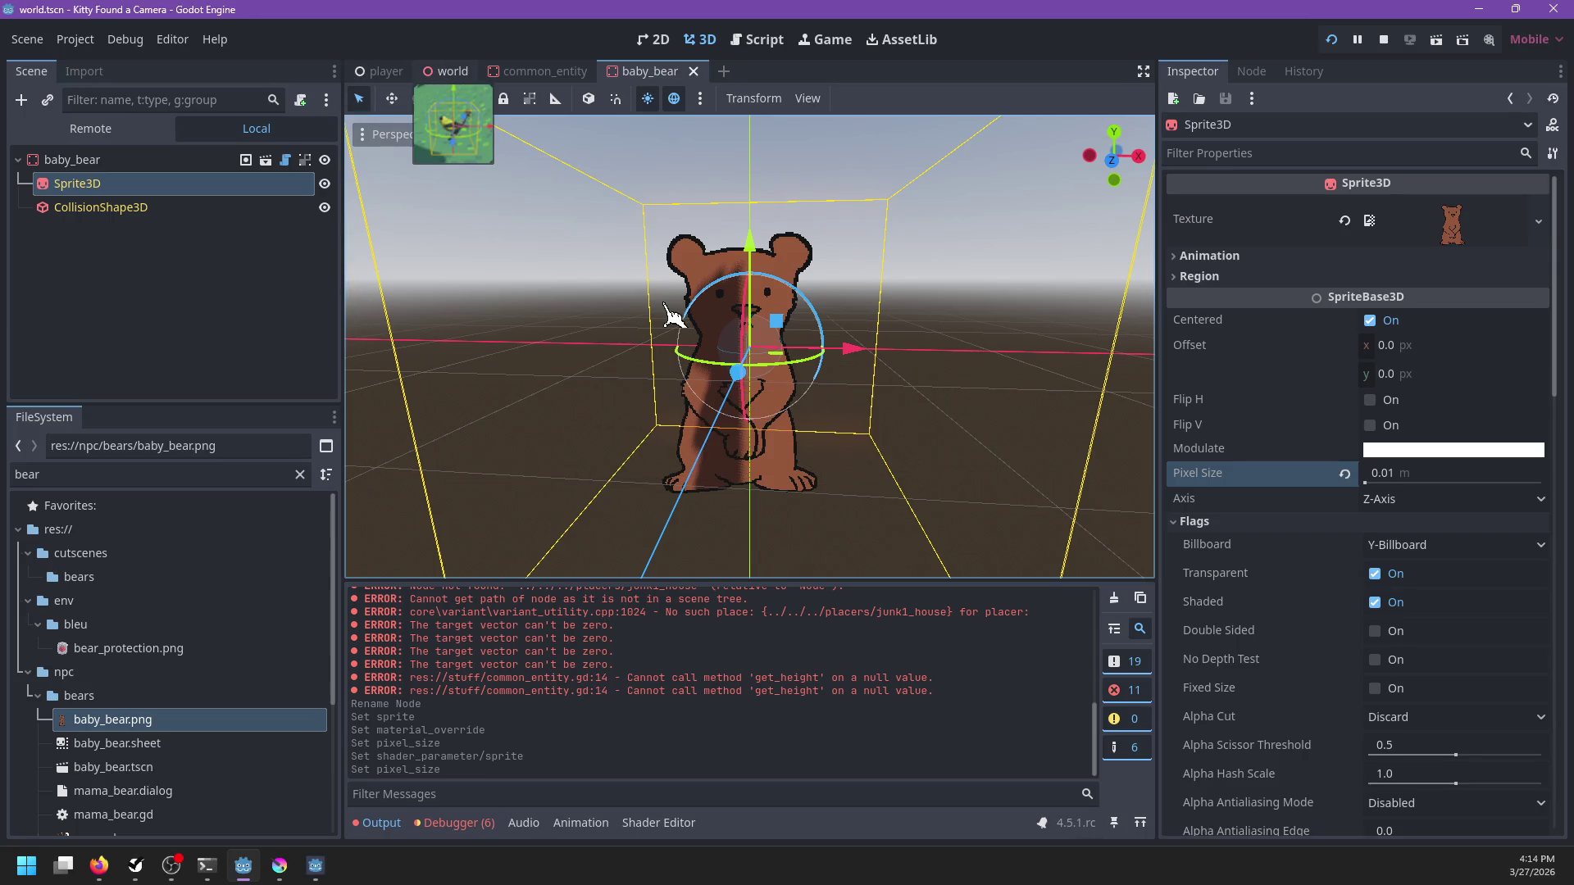
key("ctrl+Tab")
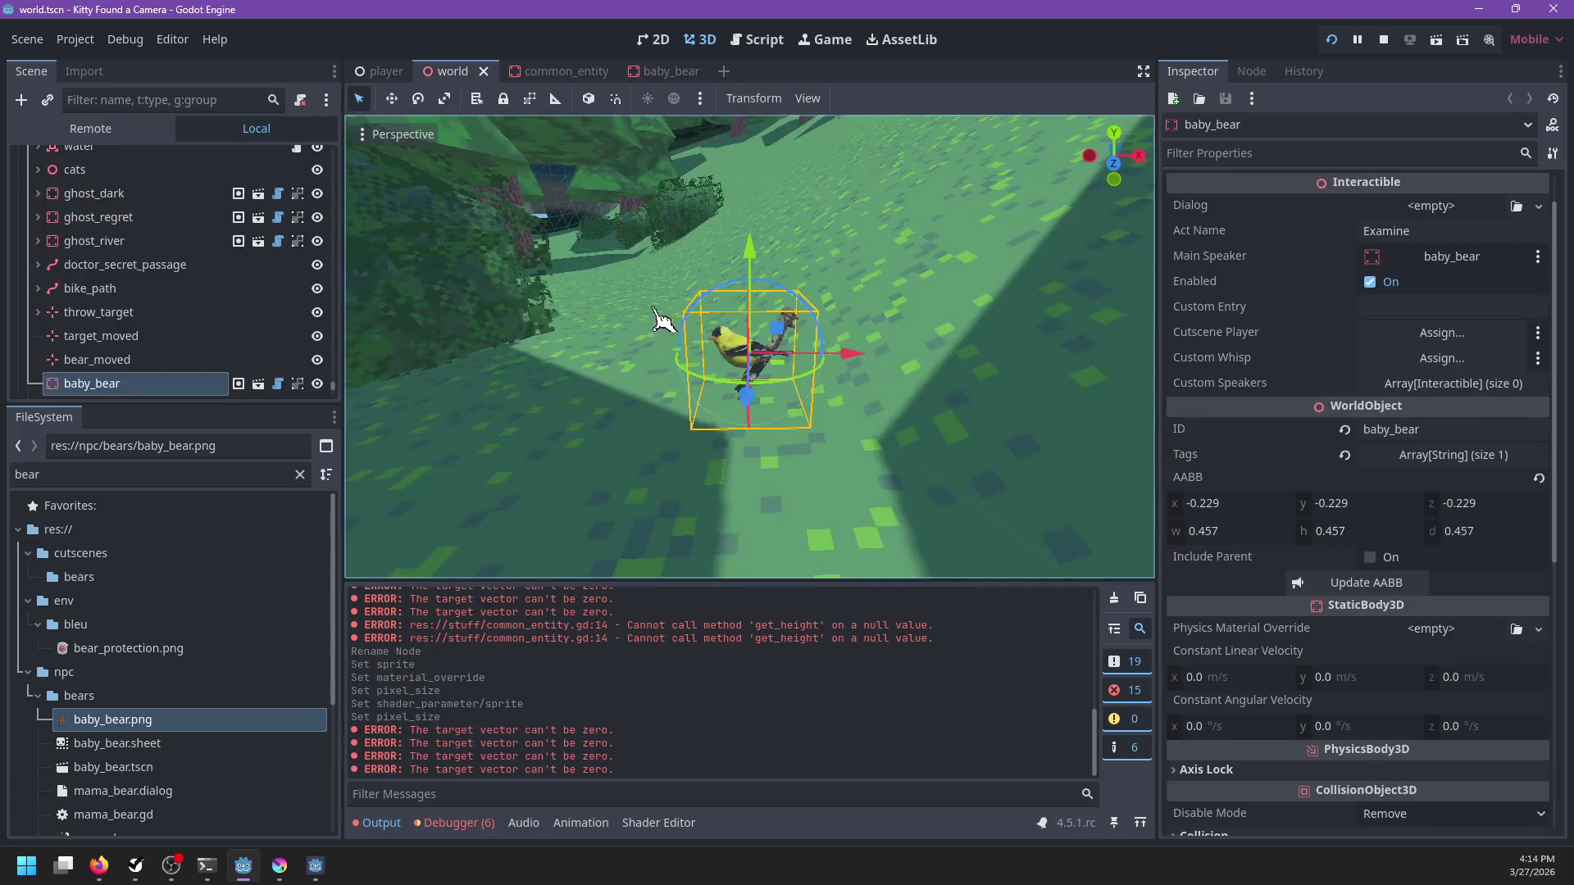
Step: Instance baby_bear.tscn into the world tree and delete the old baby_bear node
left_click(144, 474)
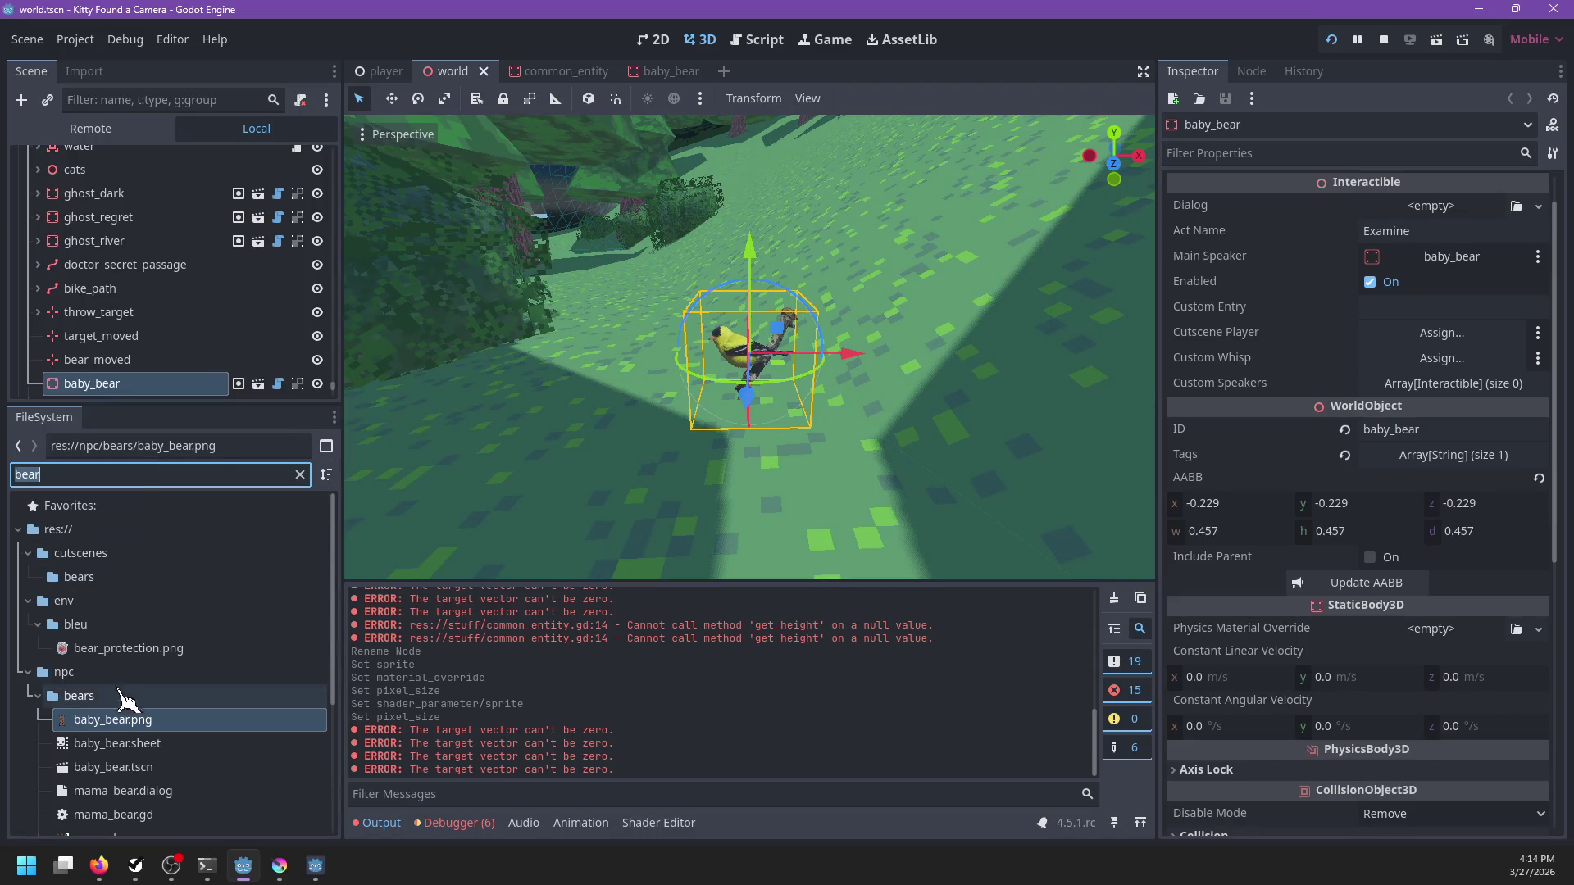
mouse_move(115, 767)
left_mouse_down()
mouse_move(201, 736)
mouse_move(116, 377)
left_mouse_up()
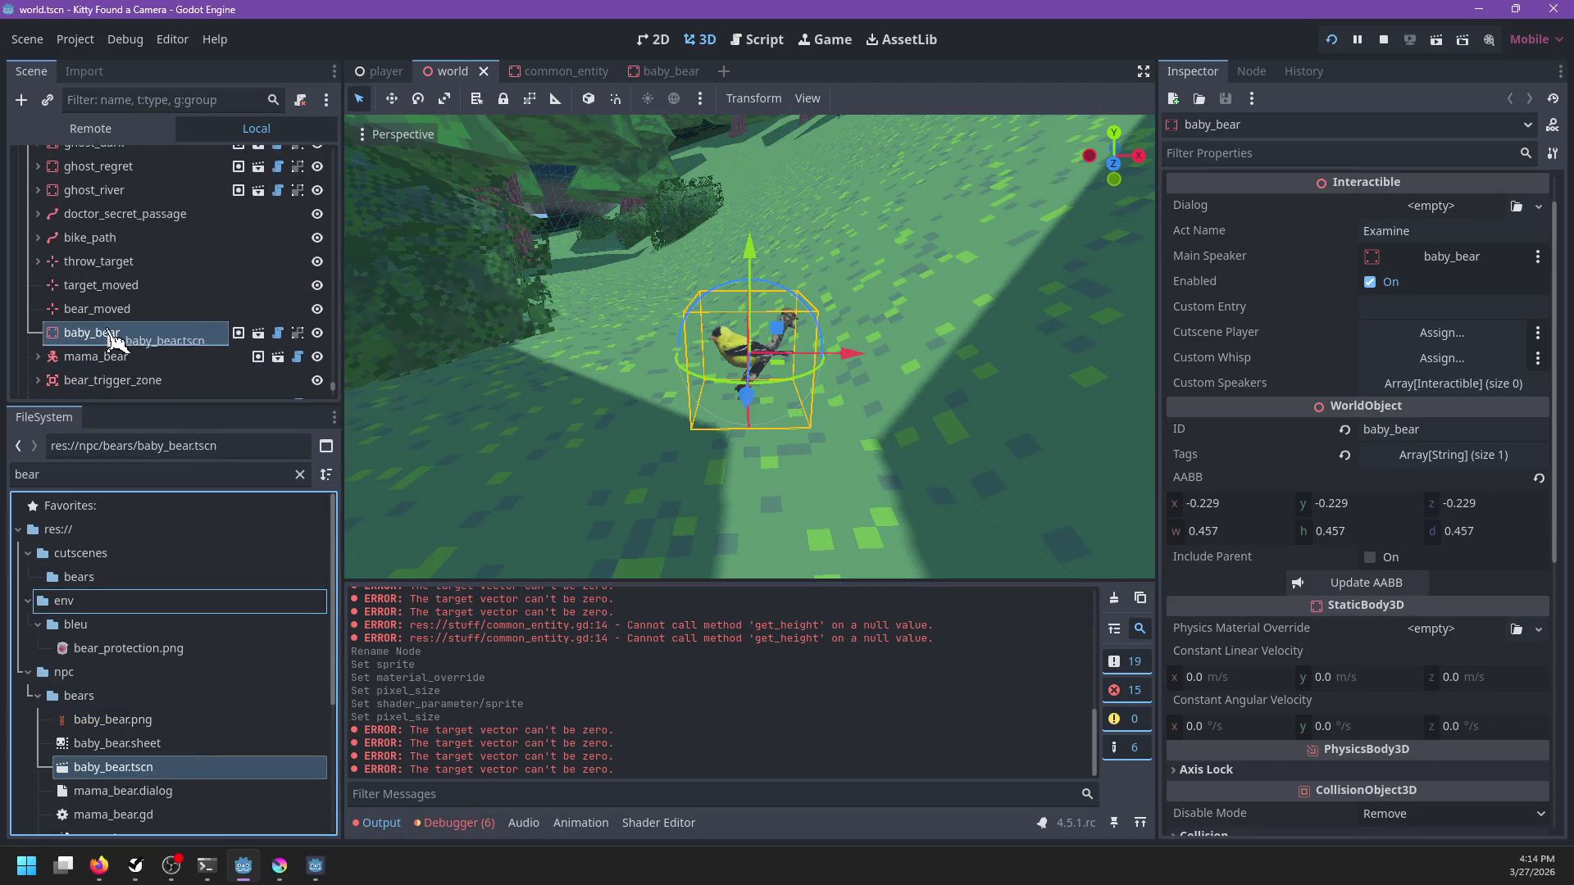
left_click(111, 357)
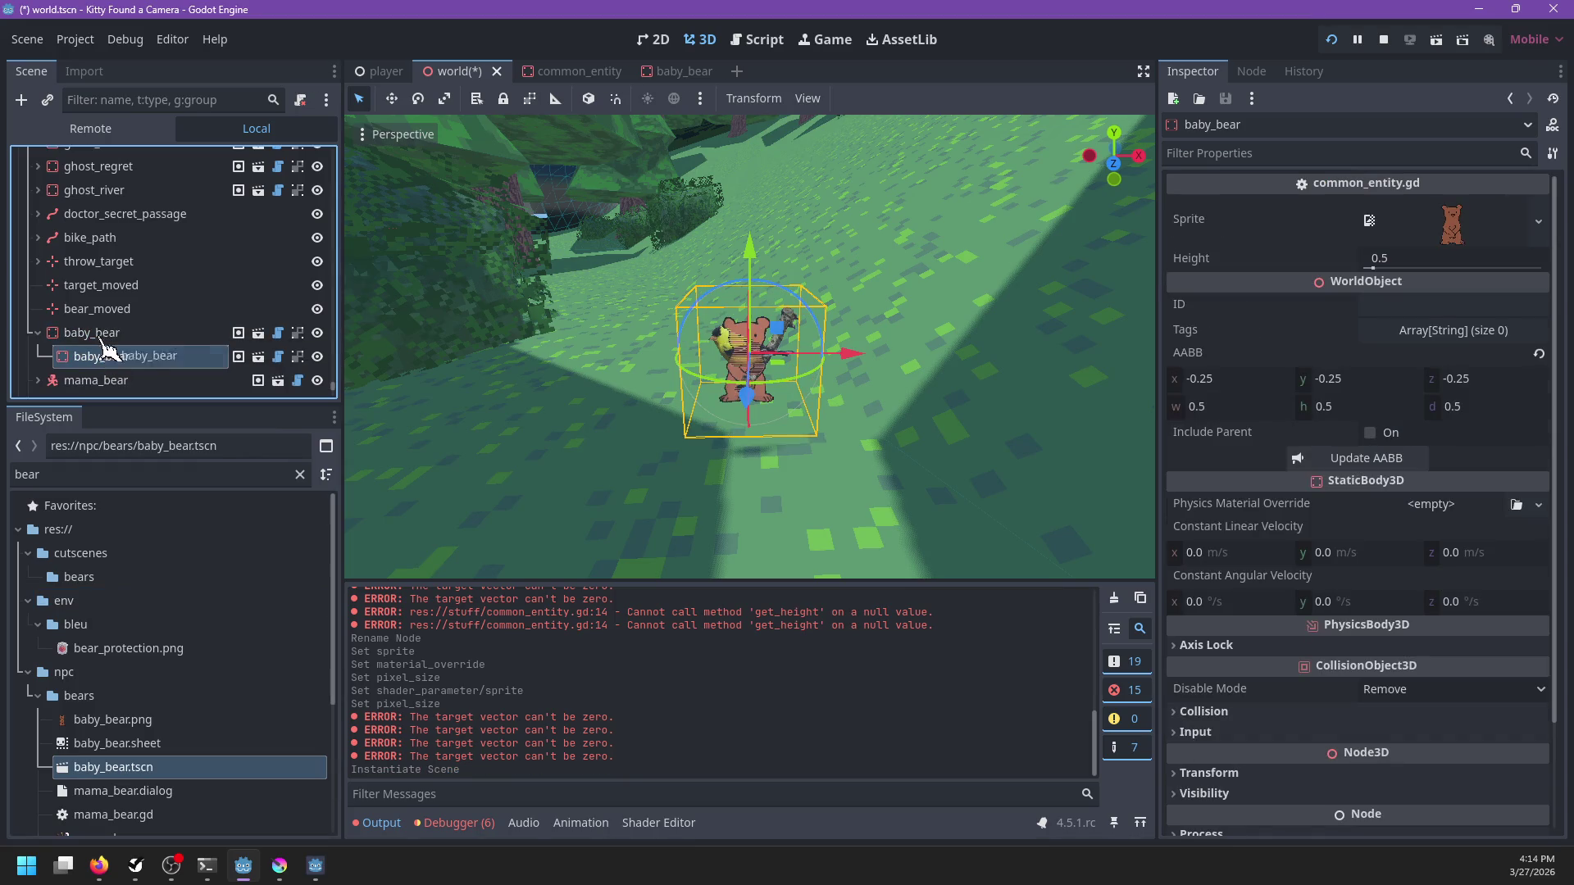
mouse_move(110, 361)
left_mouse_down()
mouse_move(93, 328)
mouse_move(105, 361)
left_mouse_up()
key("Delete")
key("Return")
Step: Rename the baby_bear2 instance to baby_bear
left_click(107, 336)
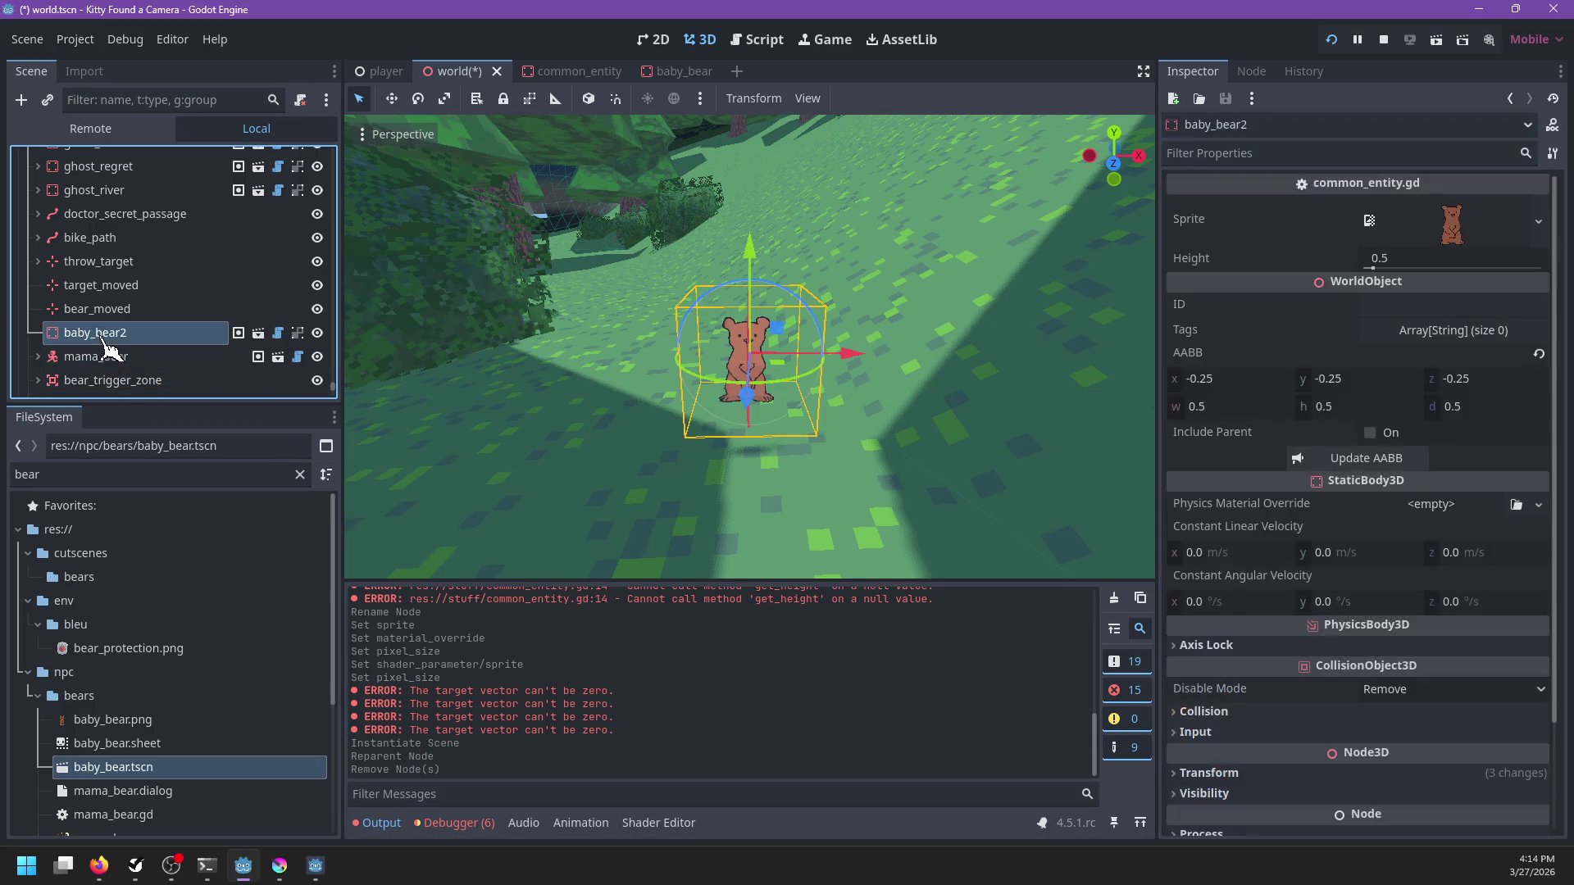
left_click(144, 334)
left_click(144, 335)
key("BackSpace")
key("Return")
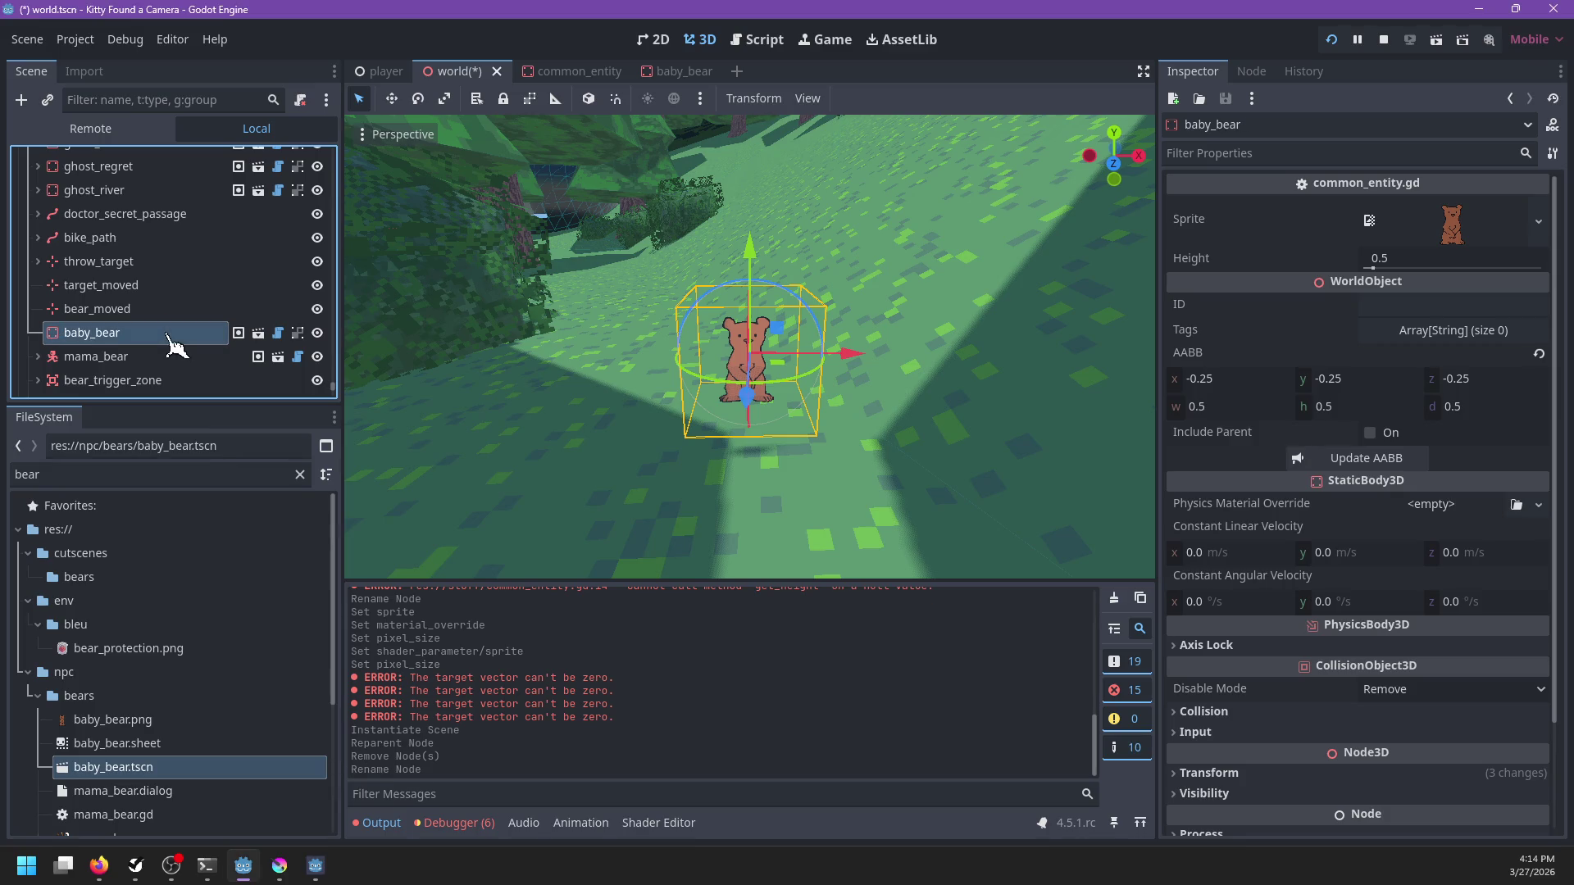
Step: Set the bear's Height to 1.0 and raise it slightly along Y
scroll(816, 396, "up", 6)
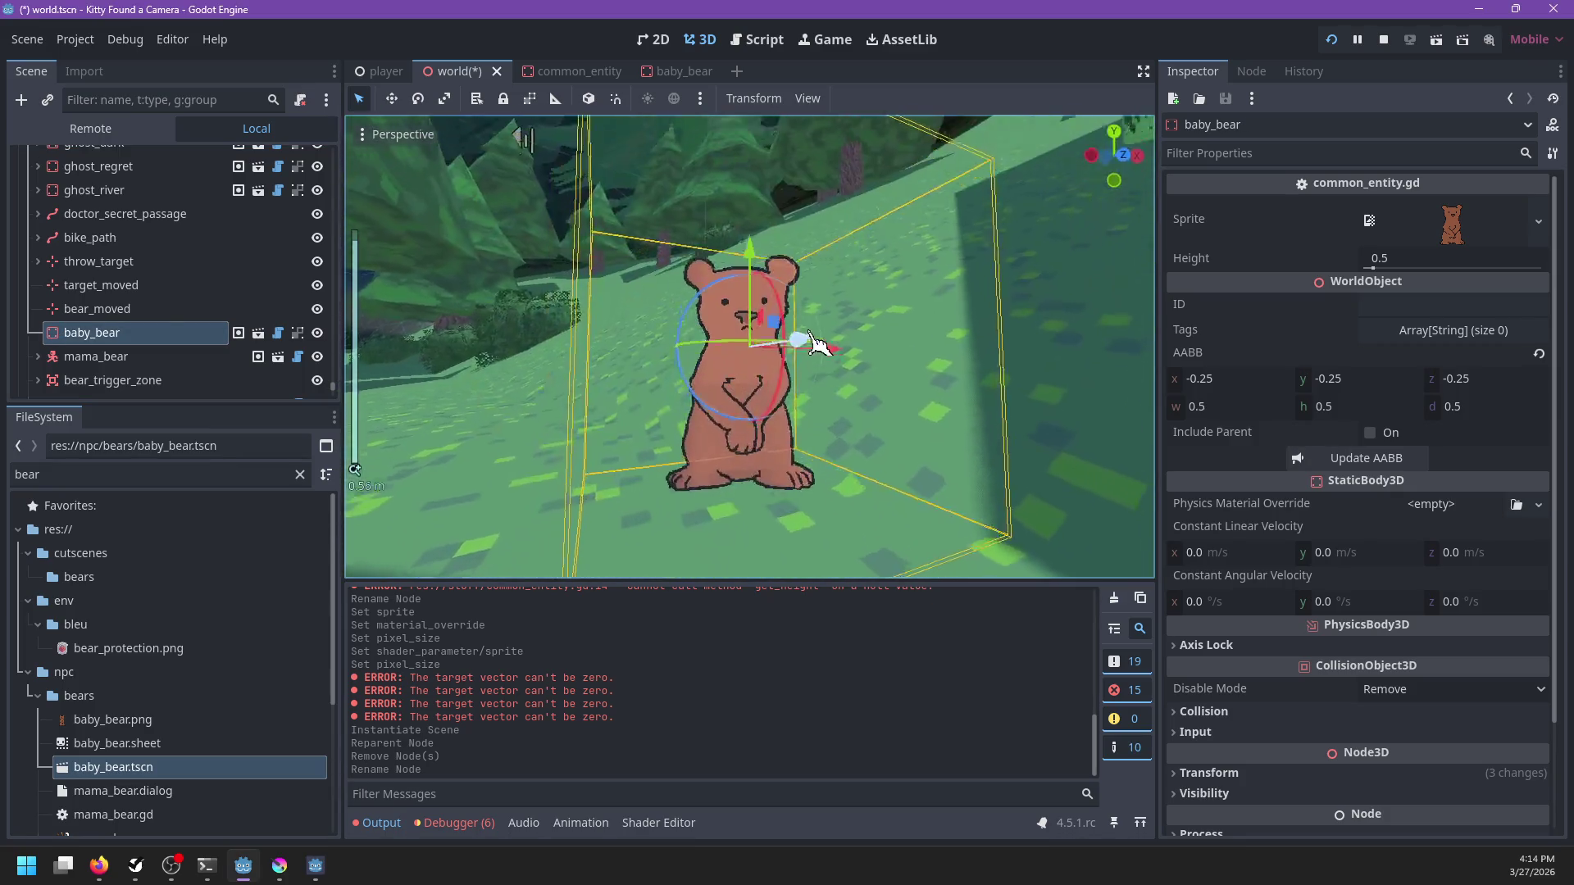
left_click(1379, 259)
type("1")
key("Return")
scroll(728, 370, "down", 5)
left_click_drag(749, 245, 874, 255)
scroll(902, 295, "down", 4)
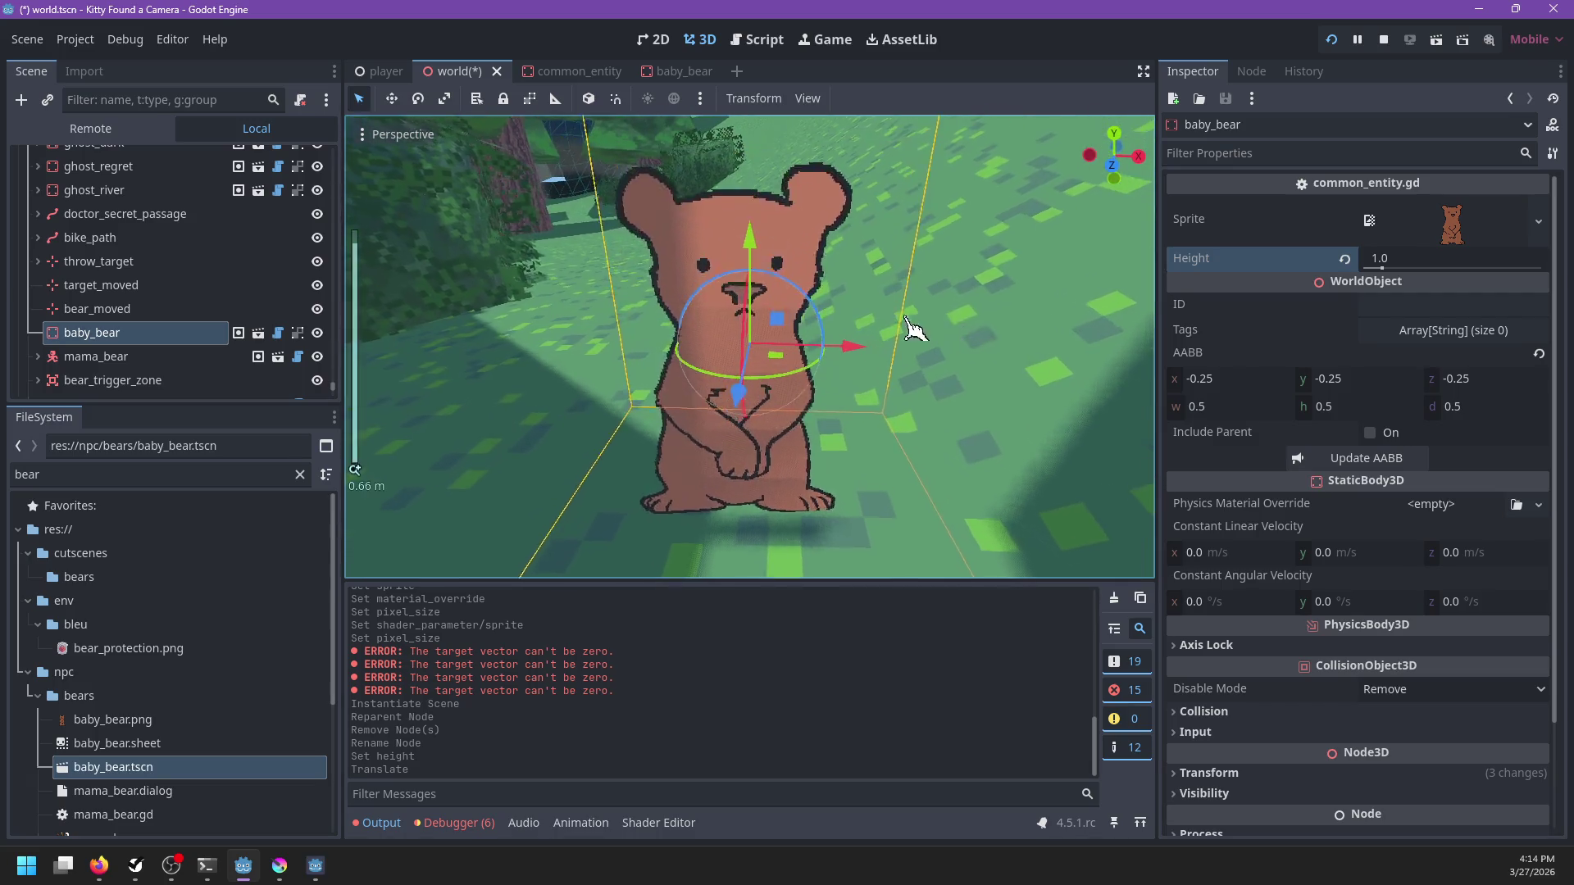
left_click(677, 72)
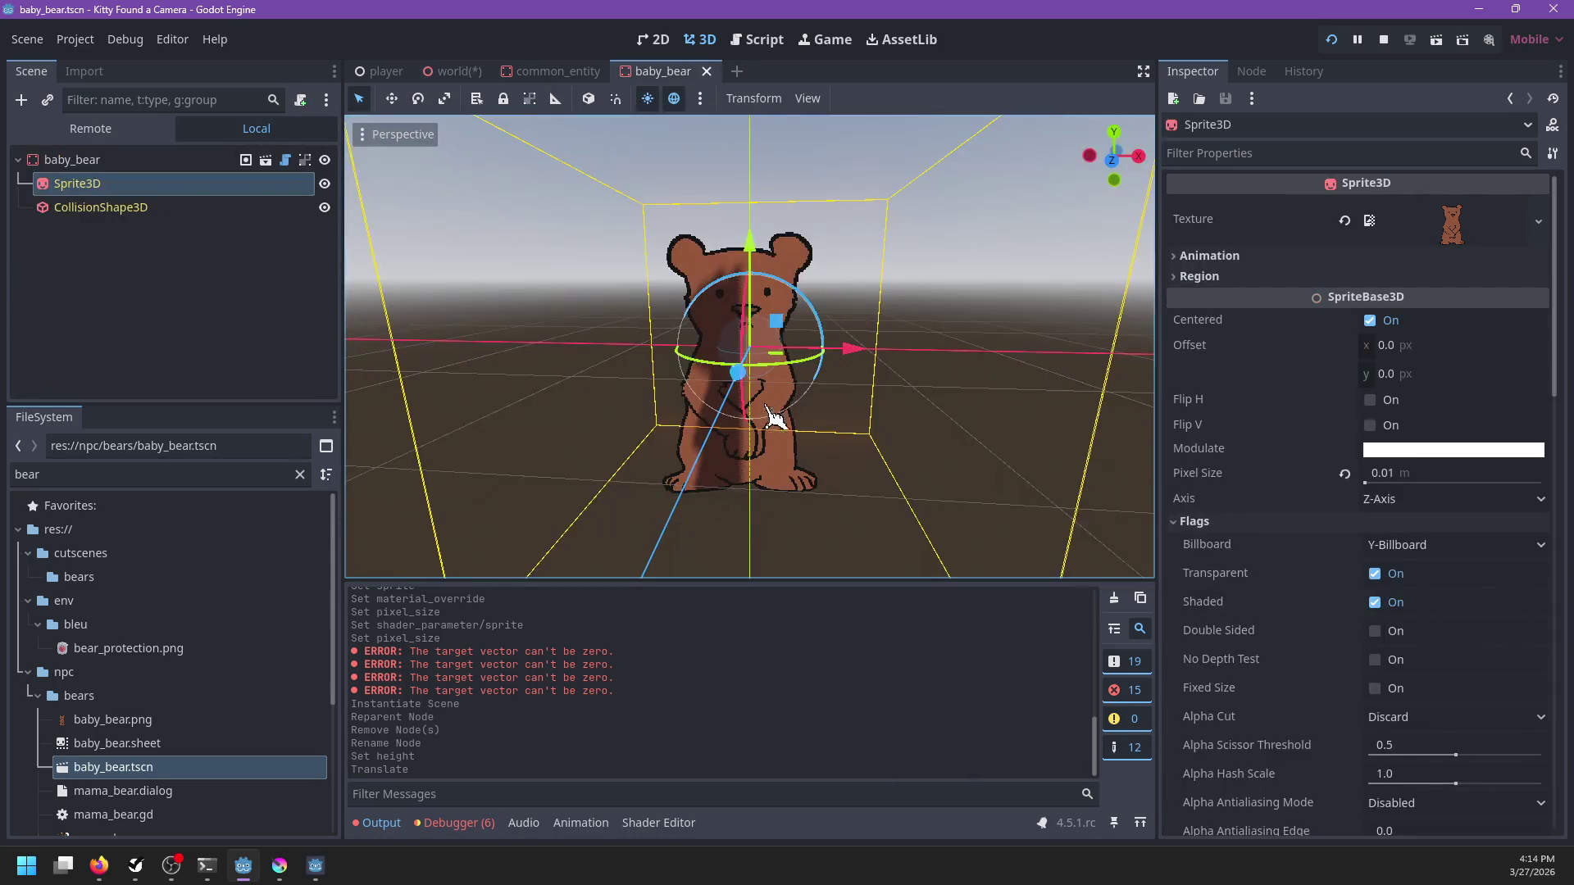
Step: Attach custom_action.gd from the FileSystem to the baby_bear root node
left_click(127, 160)
left_click(207, 472)
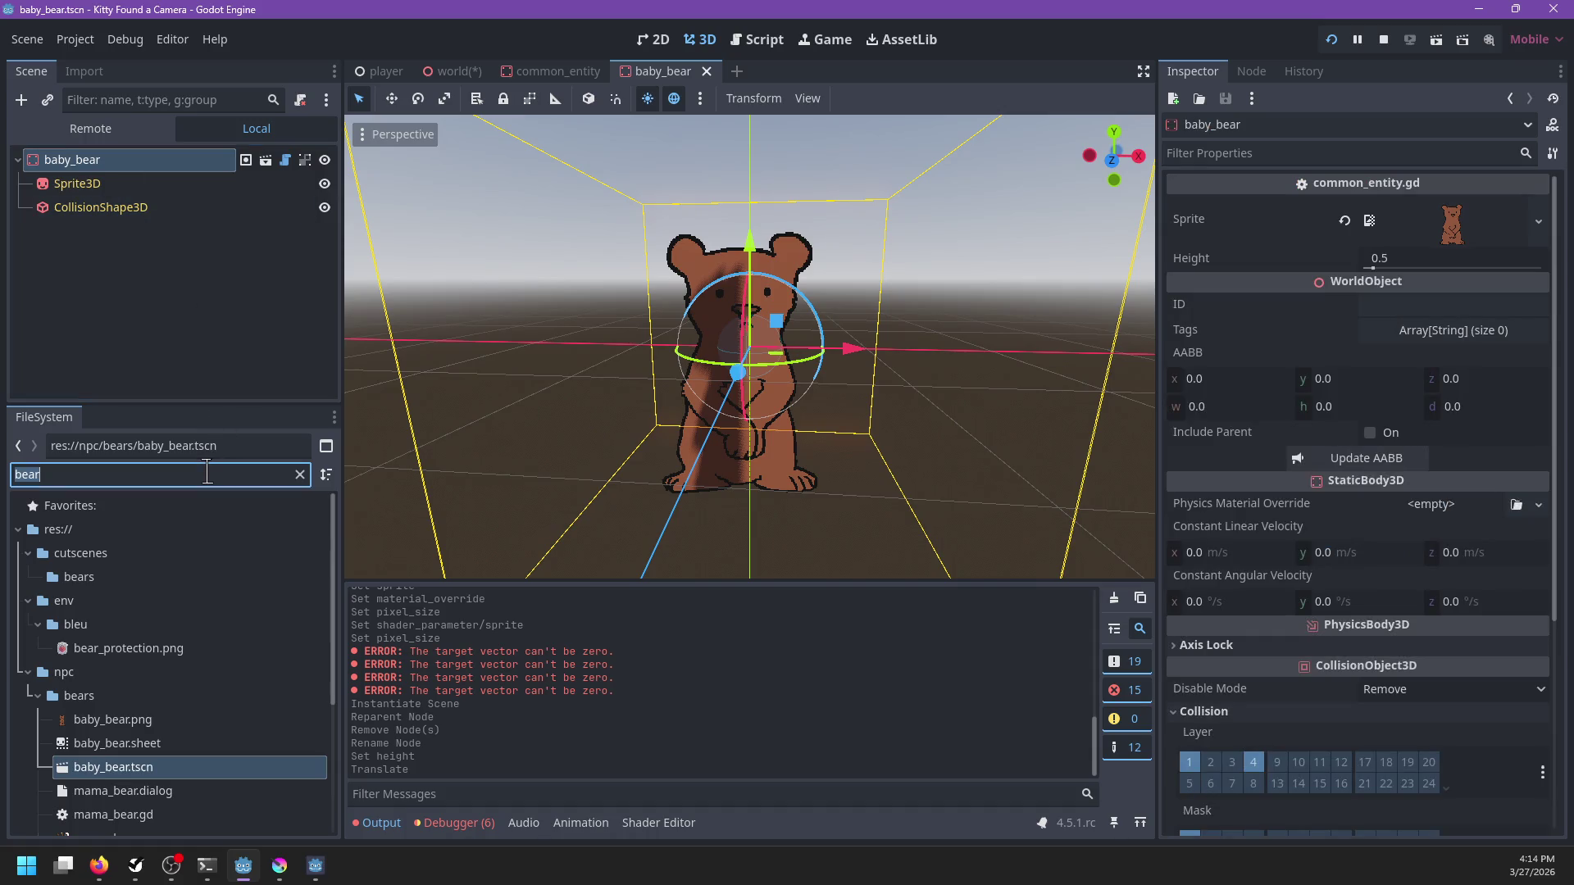
type("custom")
mouse_move(164, 577)
left_mouse_down()
mouse_move(175, 582)
mouse_move(202, 235)
mouse_move(113, 167)
left_mouse_up()
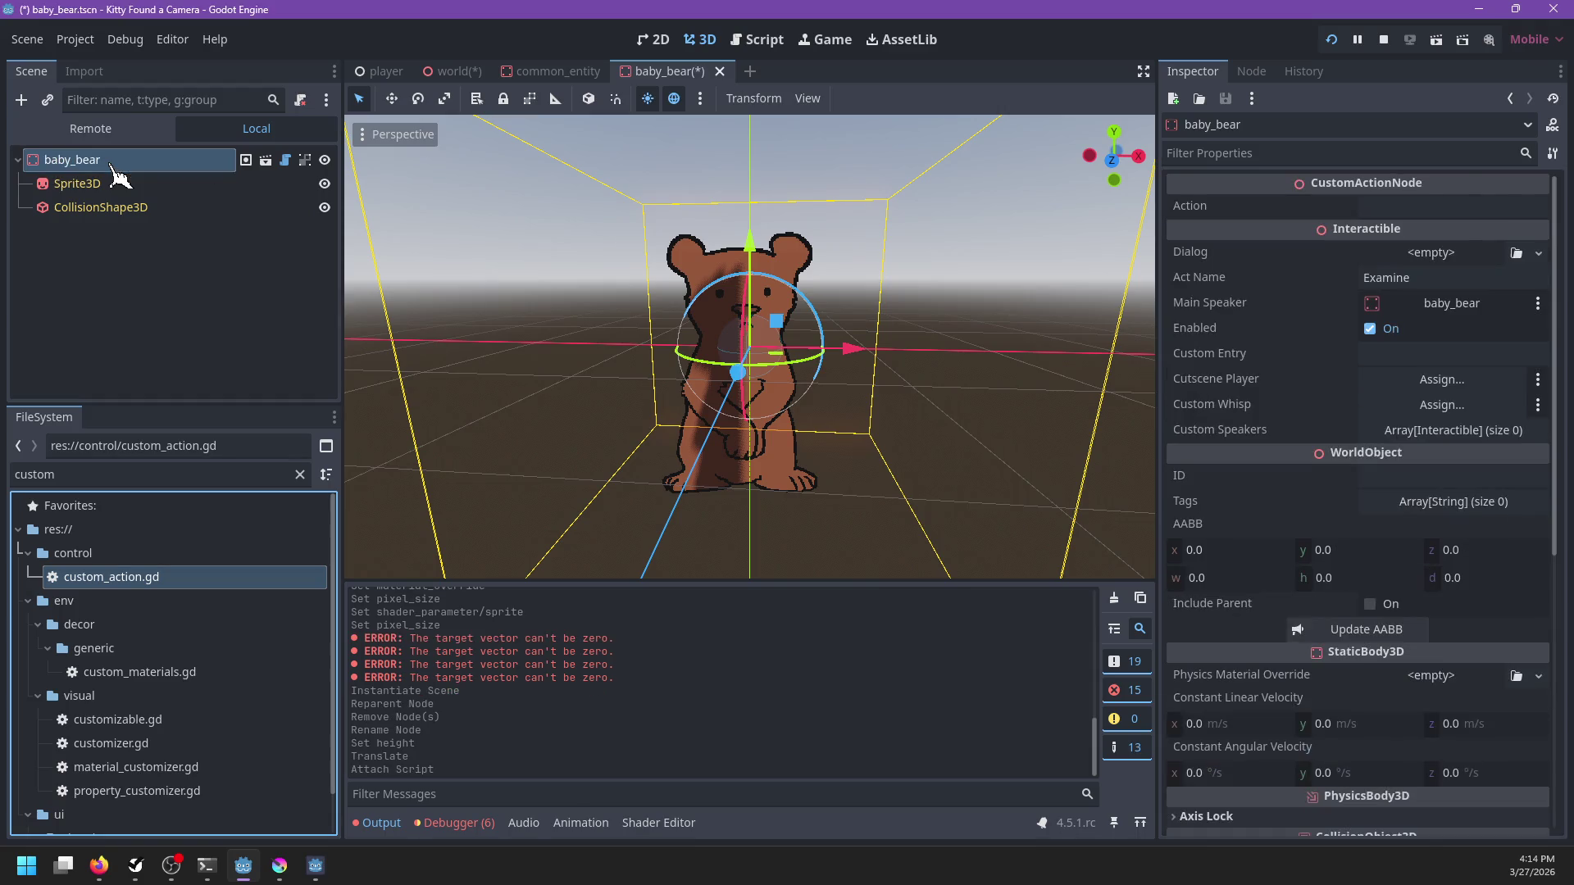
Step: Set the script's Action to HugBear and Act Name to Bear, saving the scene
left_click(1422, 208)
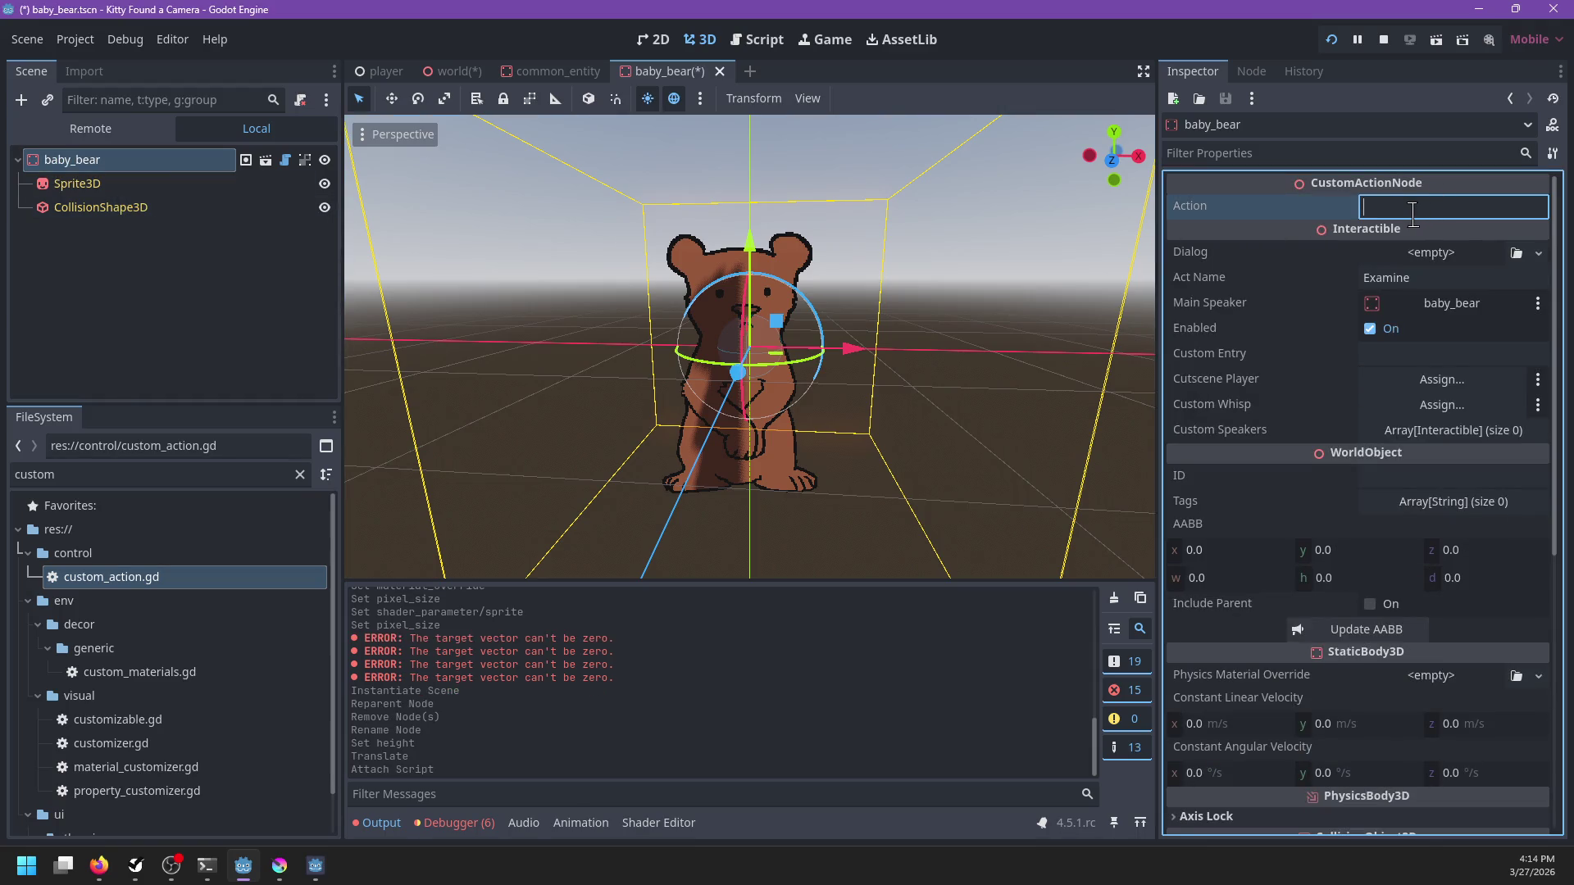
type("HugBear")
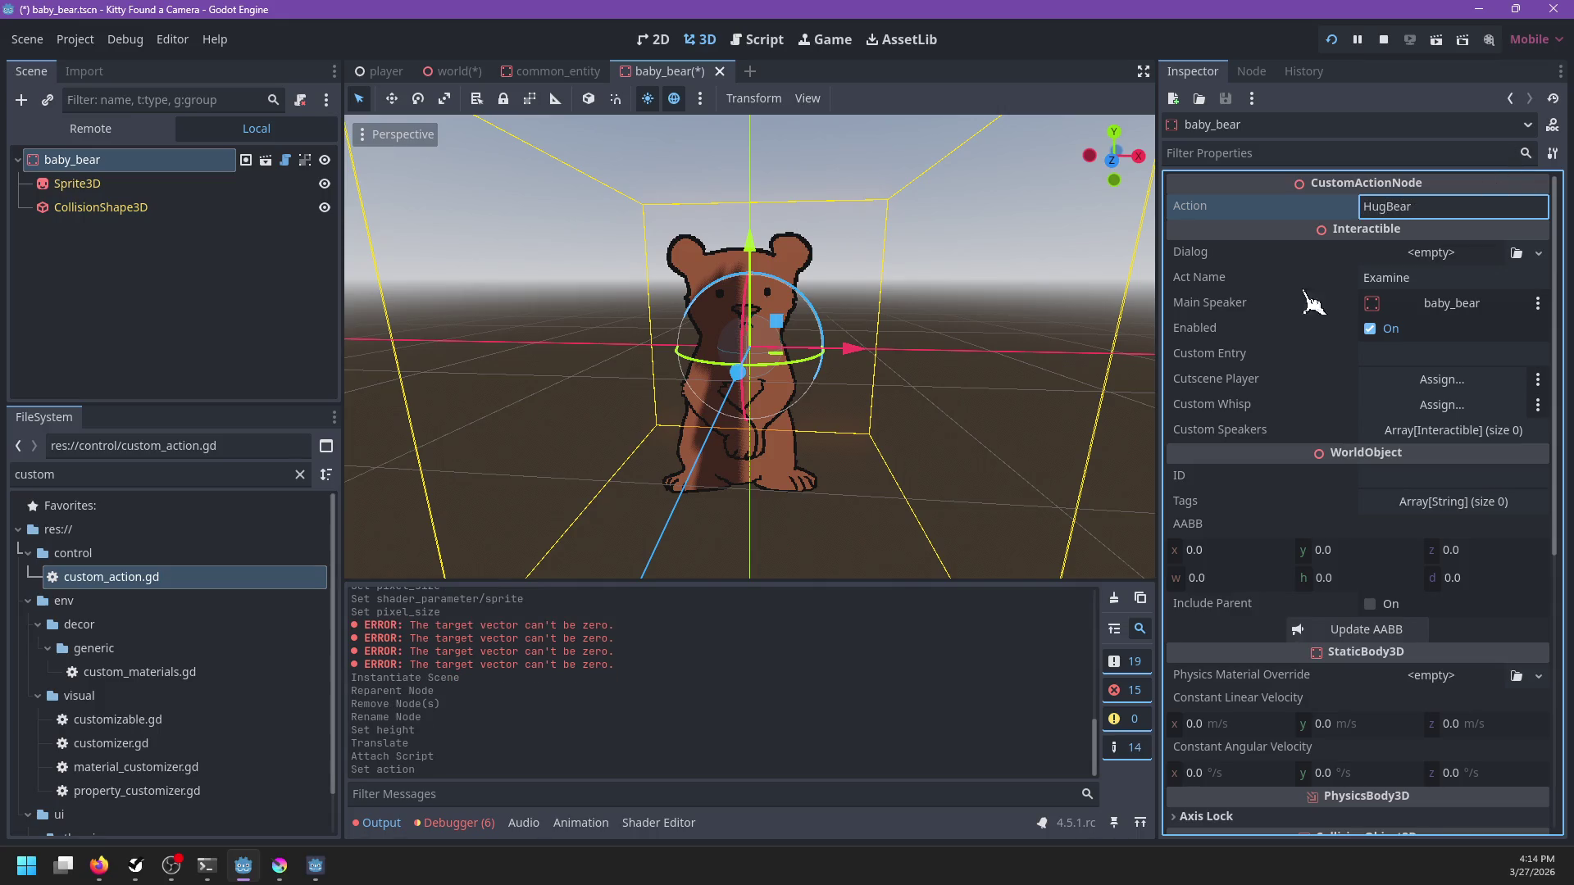
key("ctrl+s")
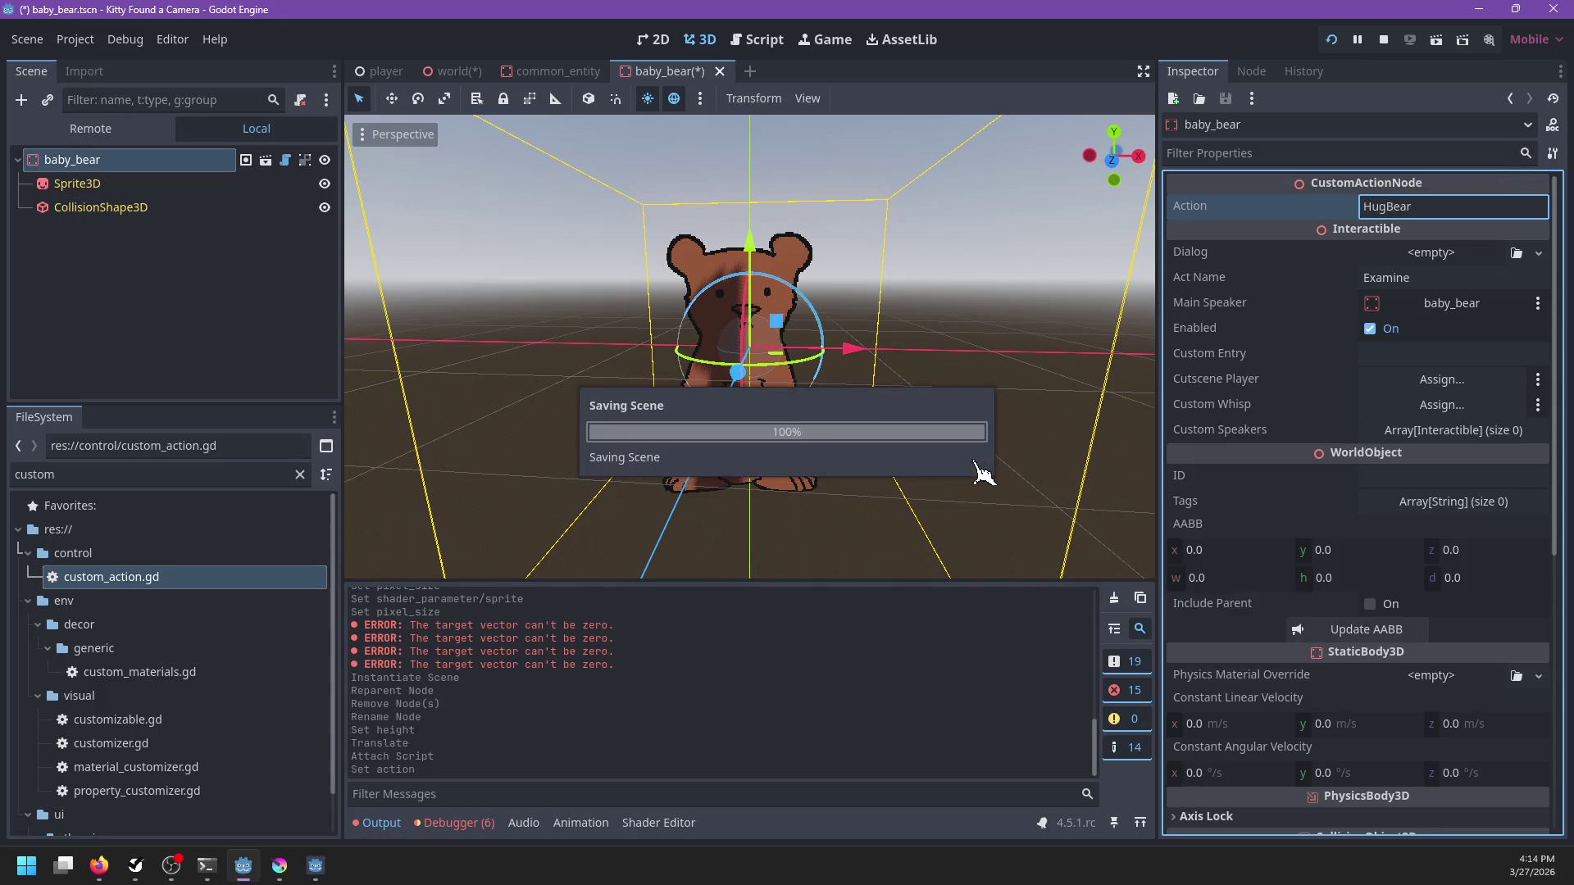
left_click(1440, 274)
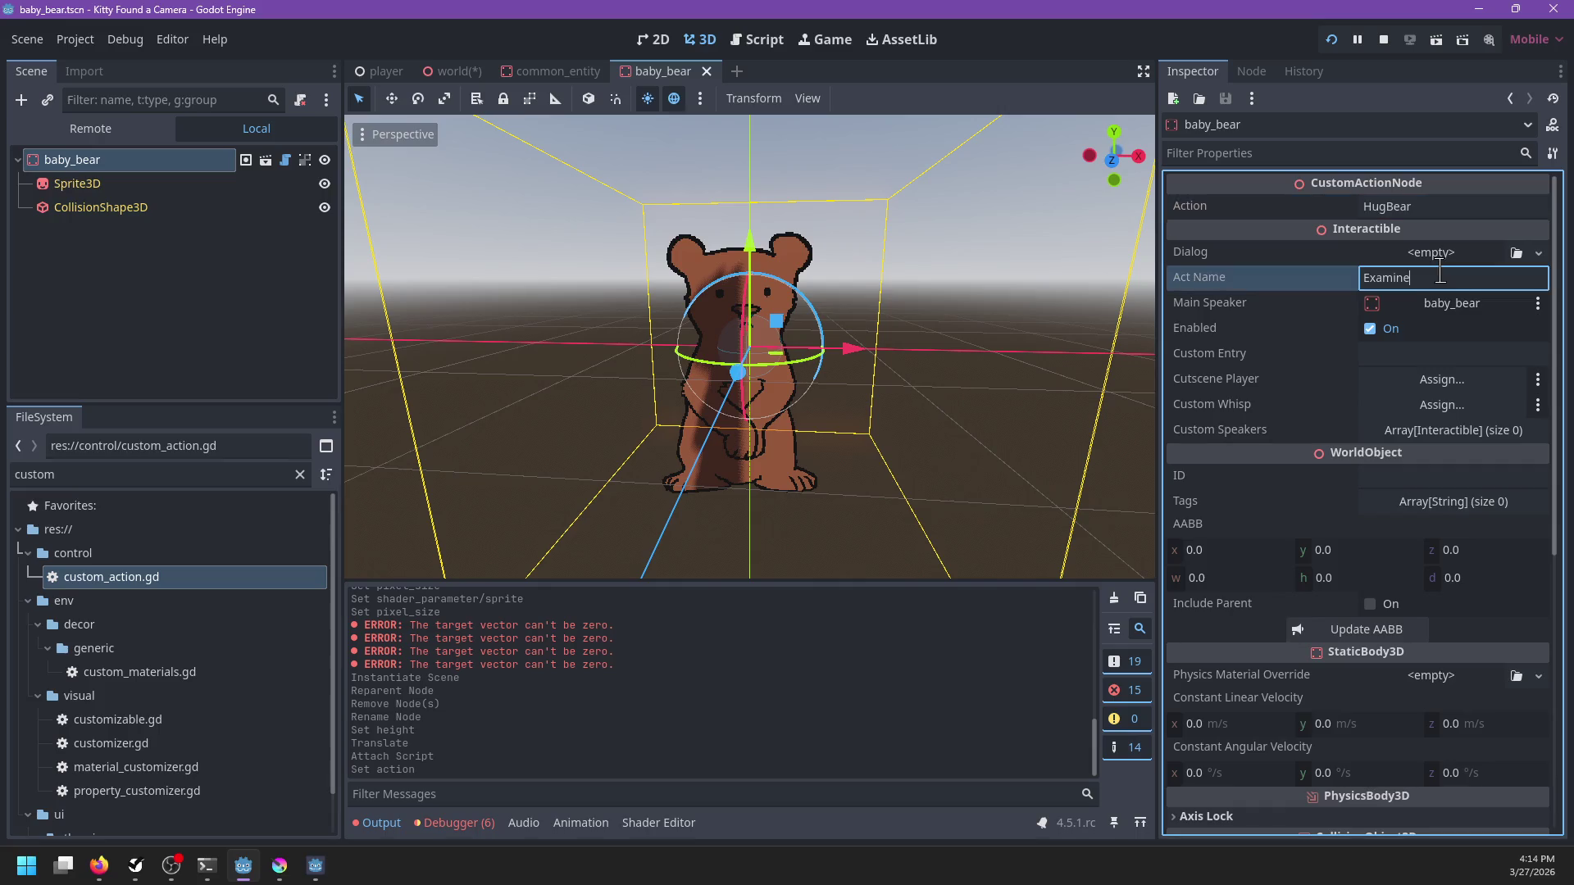
type("Bear")
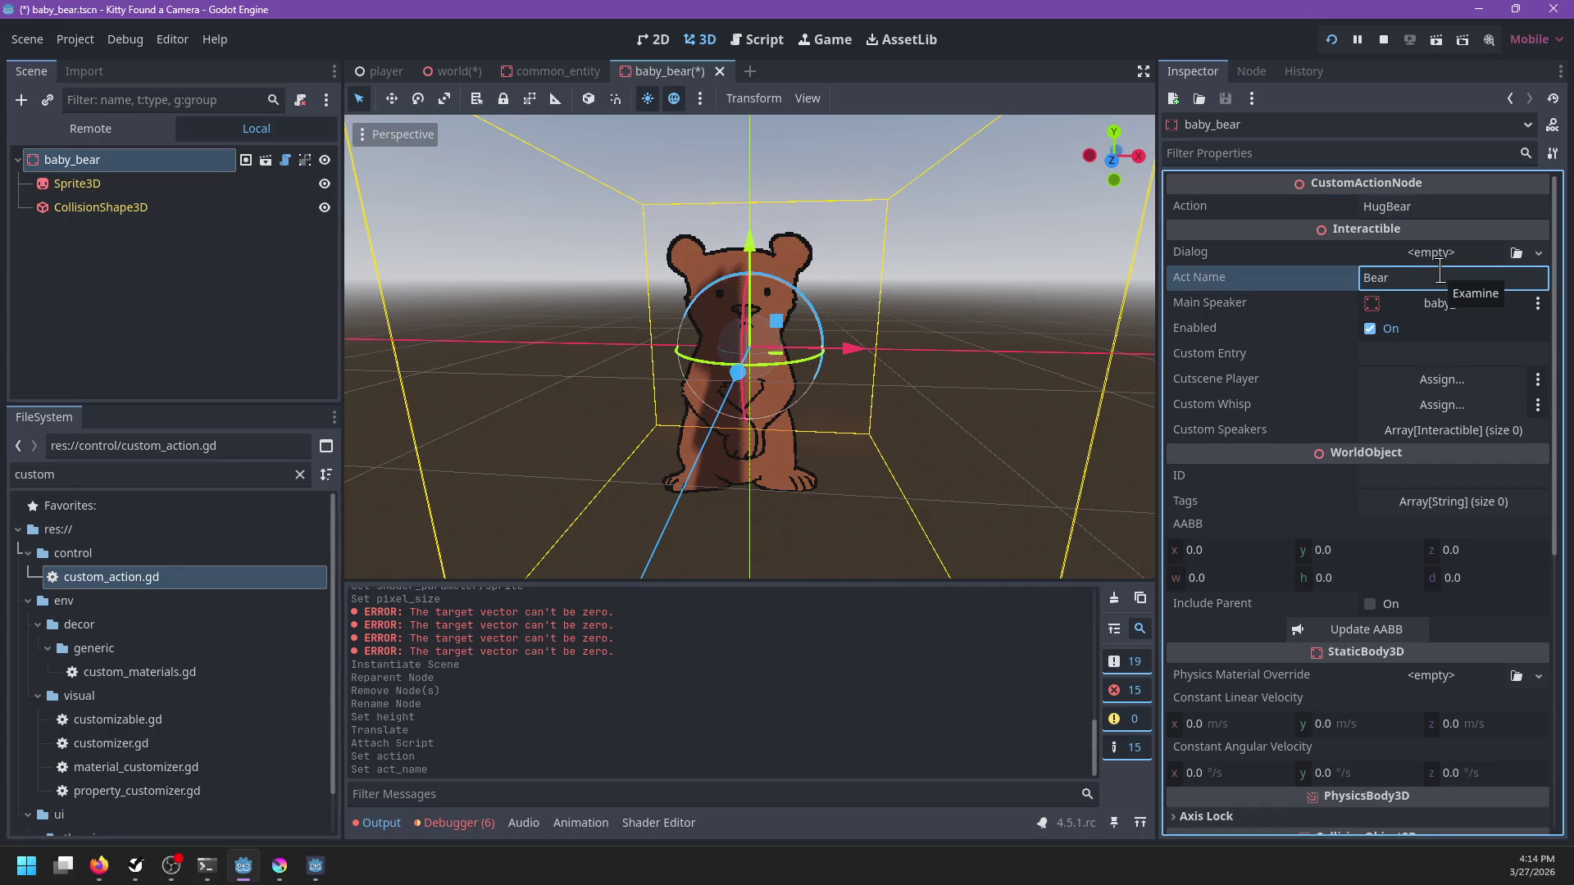
key("ctrl+s")
mouse_move(650, 545)
left_mouse_down()
mouse_move(907, 504)
mouse_move(758, 561)
left_mouse_up()
left_click(82, 207)
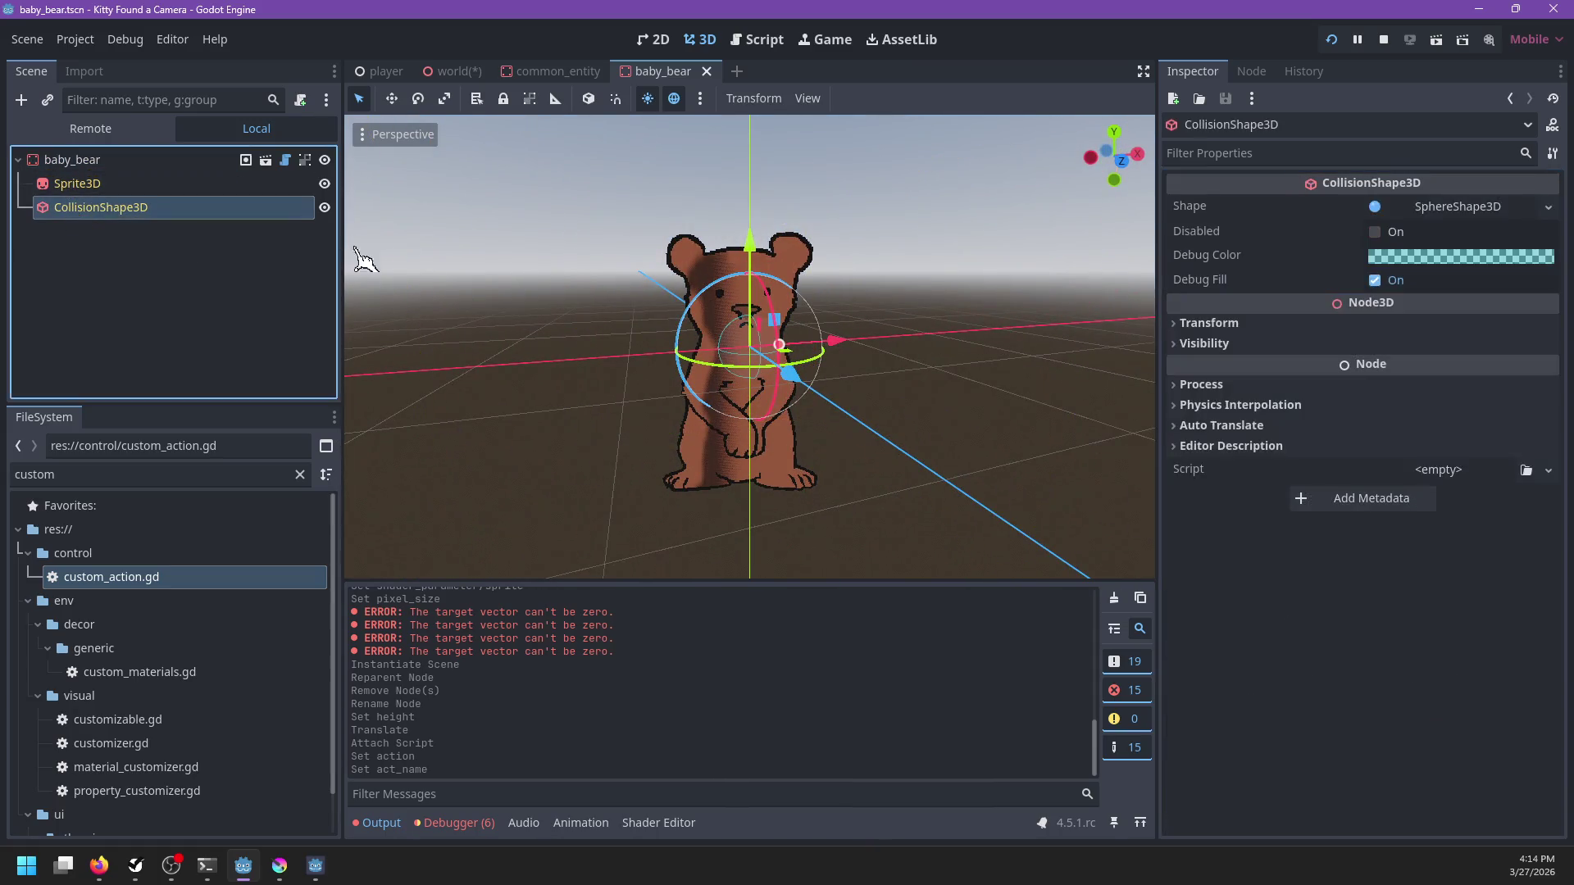
Step: Switch the collision shape to a BoxShape3D, make it taller, and save
left_click(1546, 207)
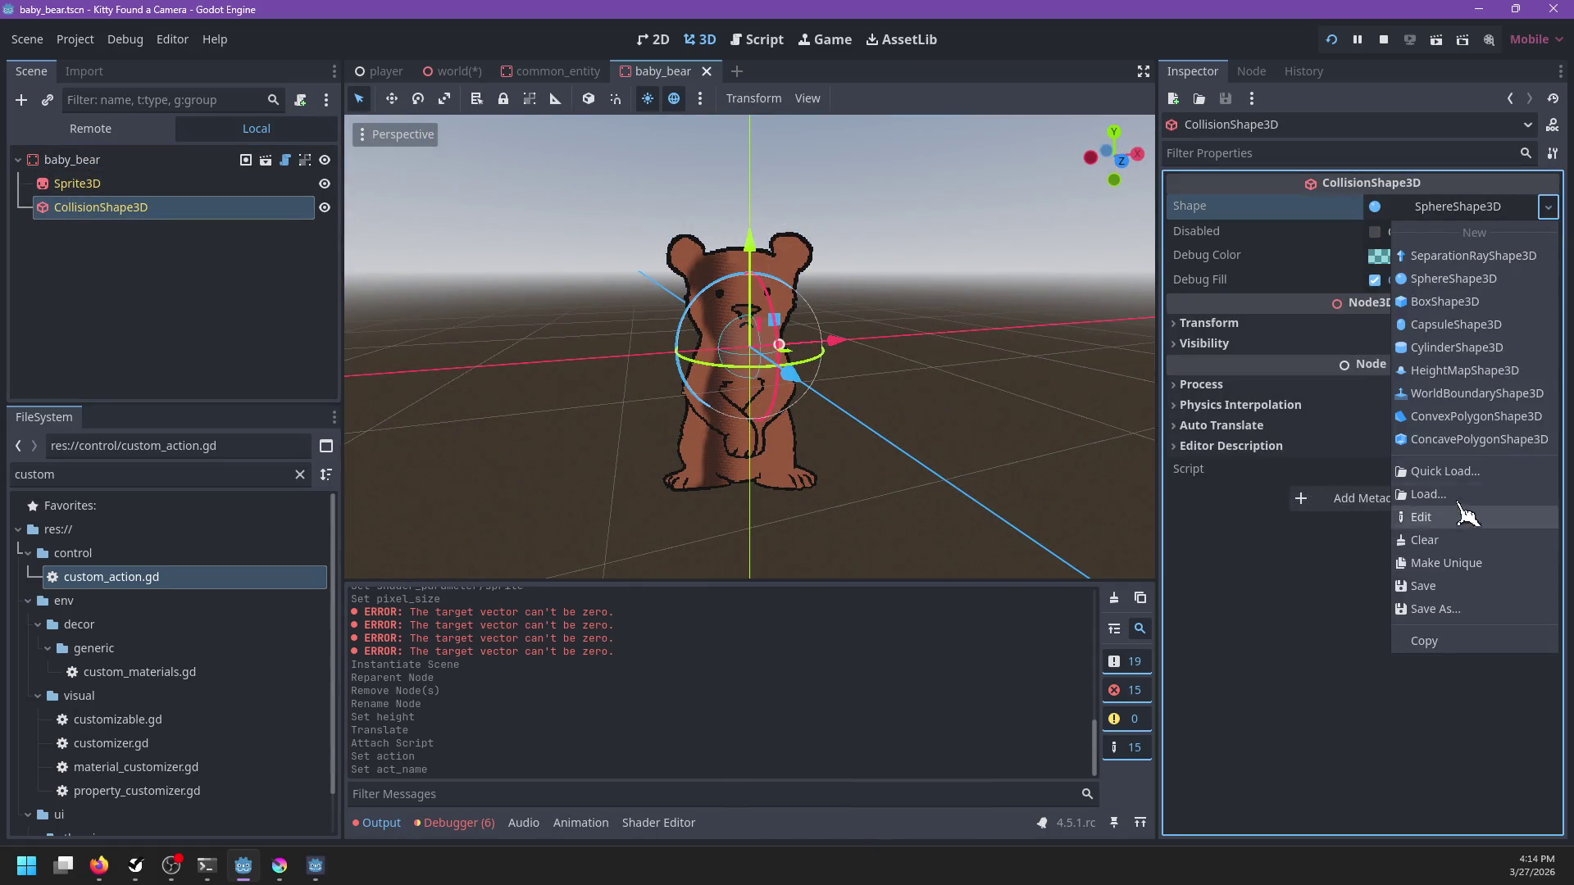
left_click(1443, 302)
mouse_move(898, 418)
left_mouse_down()
mouse_move(720, 474)
mouse_move(762, 420)
mouse_move(758, 492)
mouse_move(750, 394)
left_mouse_up()
left_click_drag(752, 295, 750, 239)
key("ctrl+s")
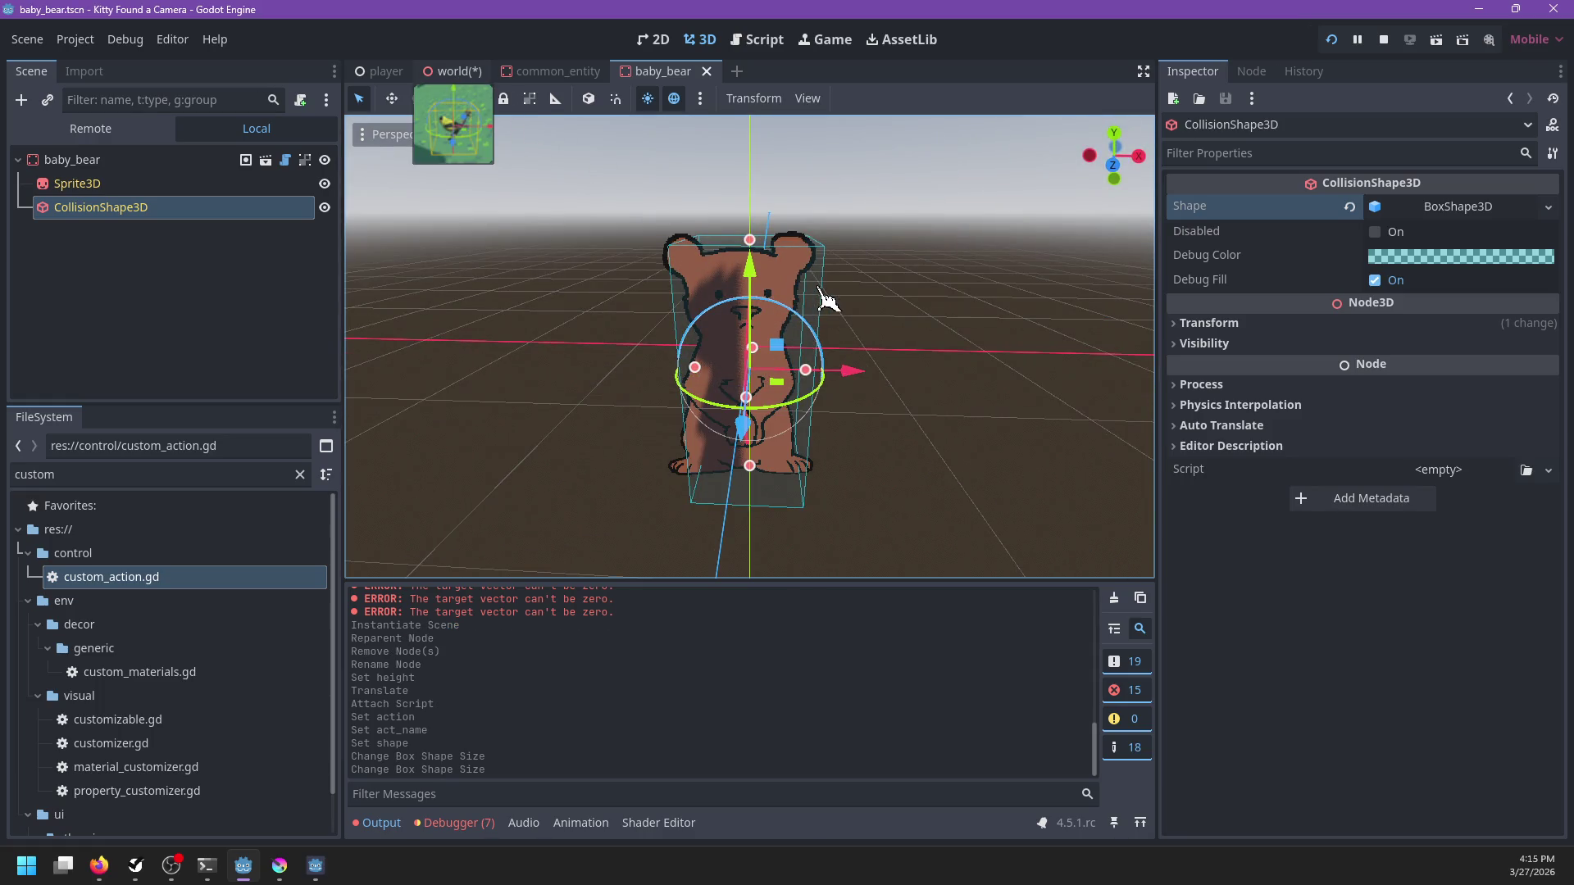
Step: In front view, shorten the collision box to a Y size of 0.55
left_click(453, 71)
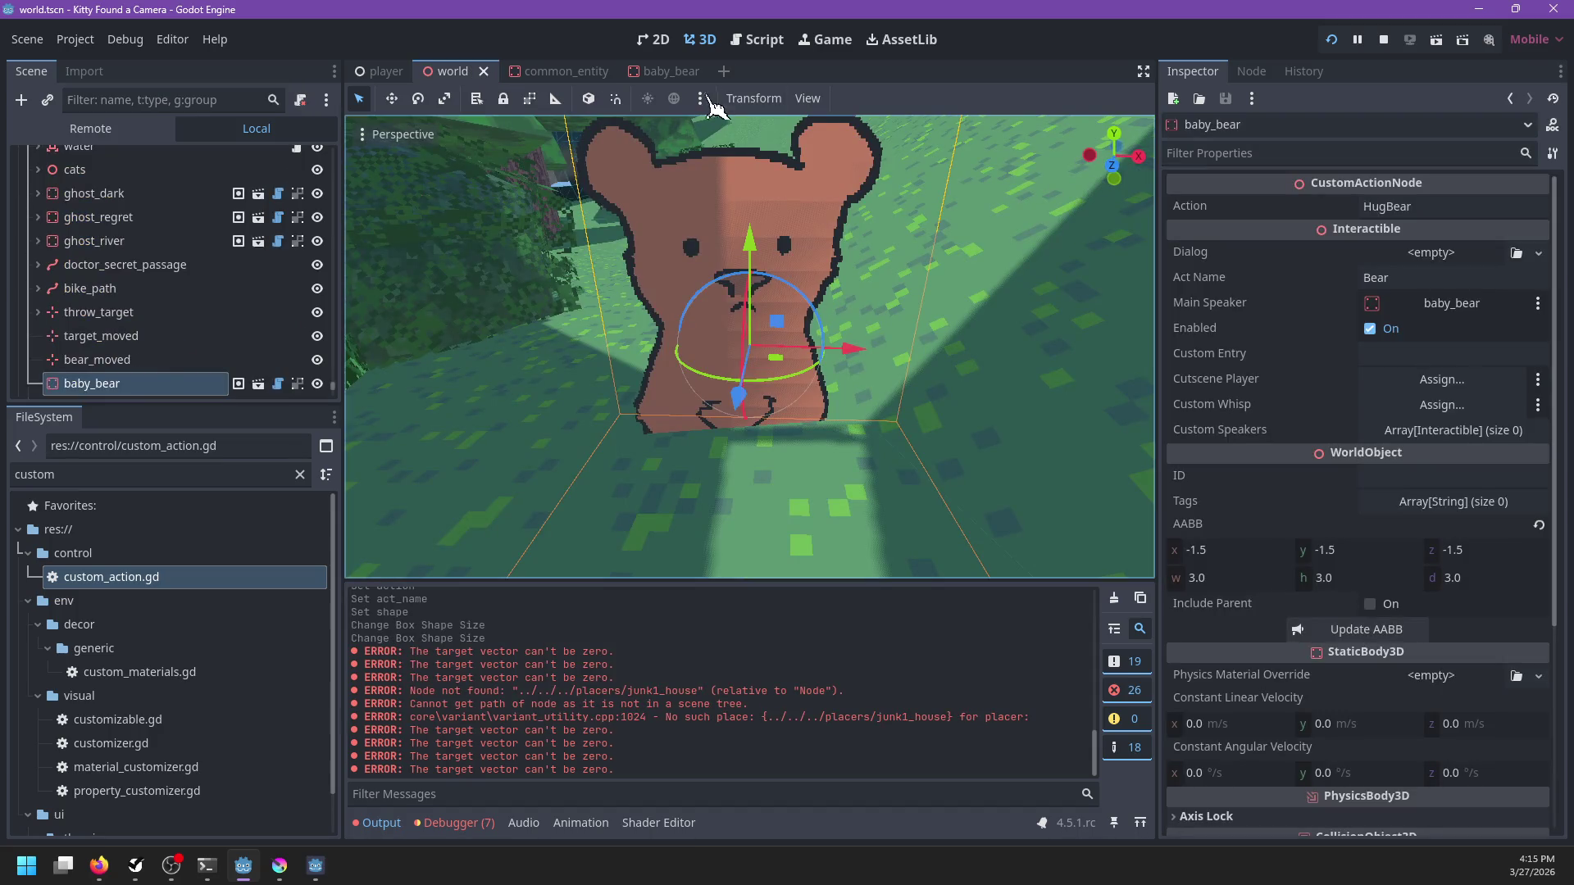
left_click(668, 73)
left_click(155, 162)
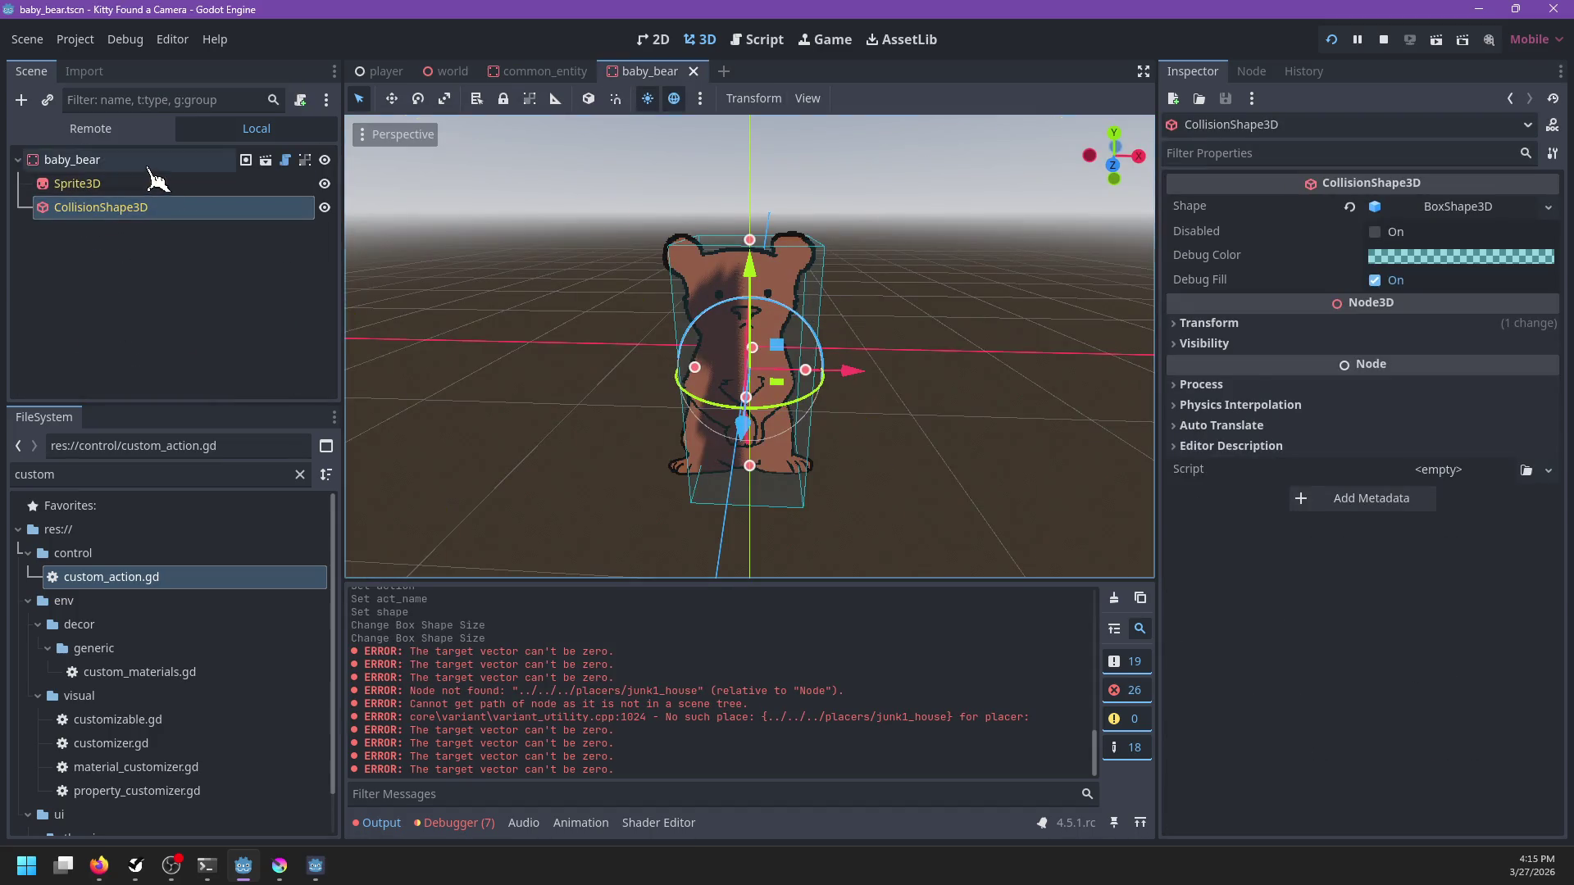
key("KP_1")
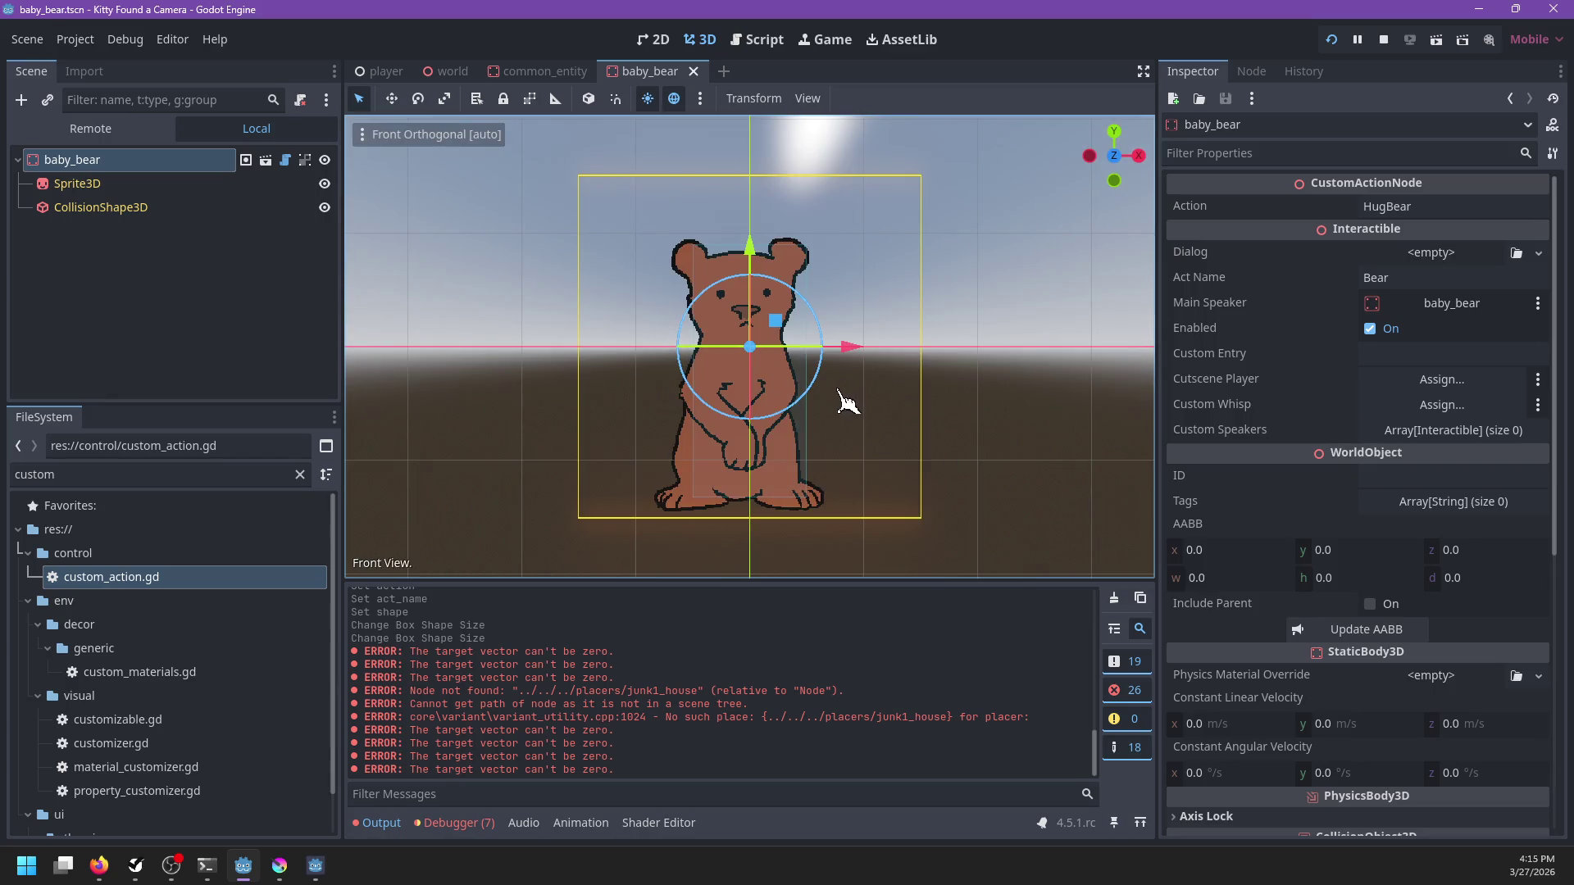
left_click(107, 208)
left_click(1488, 205)
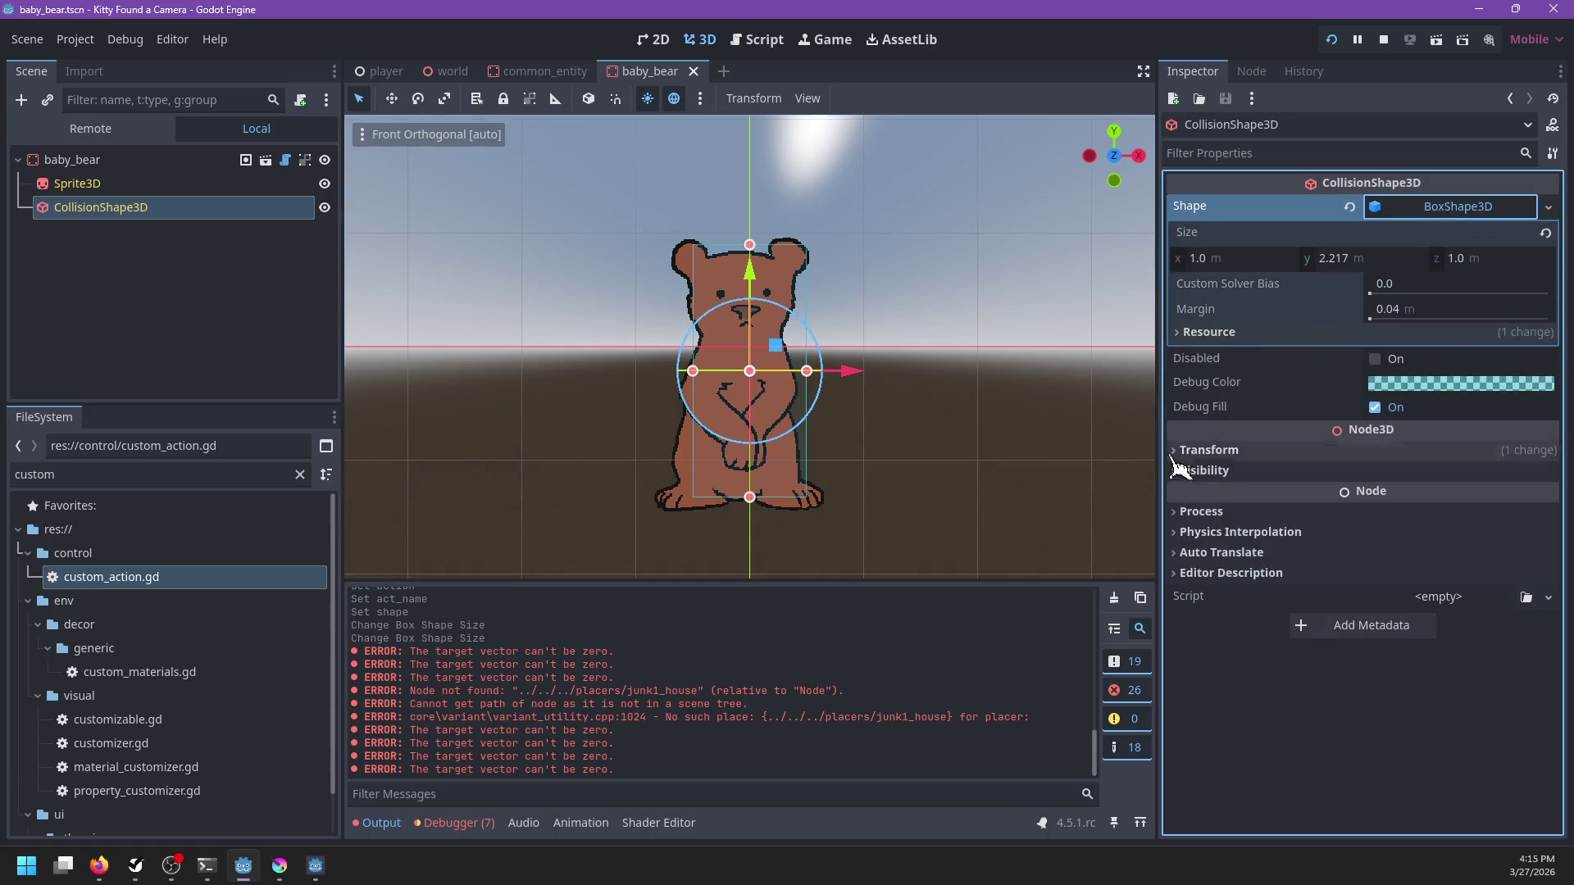
mouse_move(749, 497)
left_mouse_down()
mouse_move(748, 398)
mouse_move(746, 412)
left_mouse_up()
left_click_drag(749, 244, 749, 292)
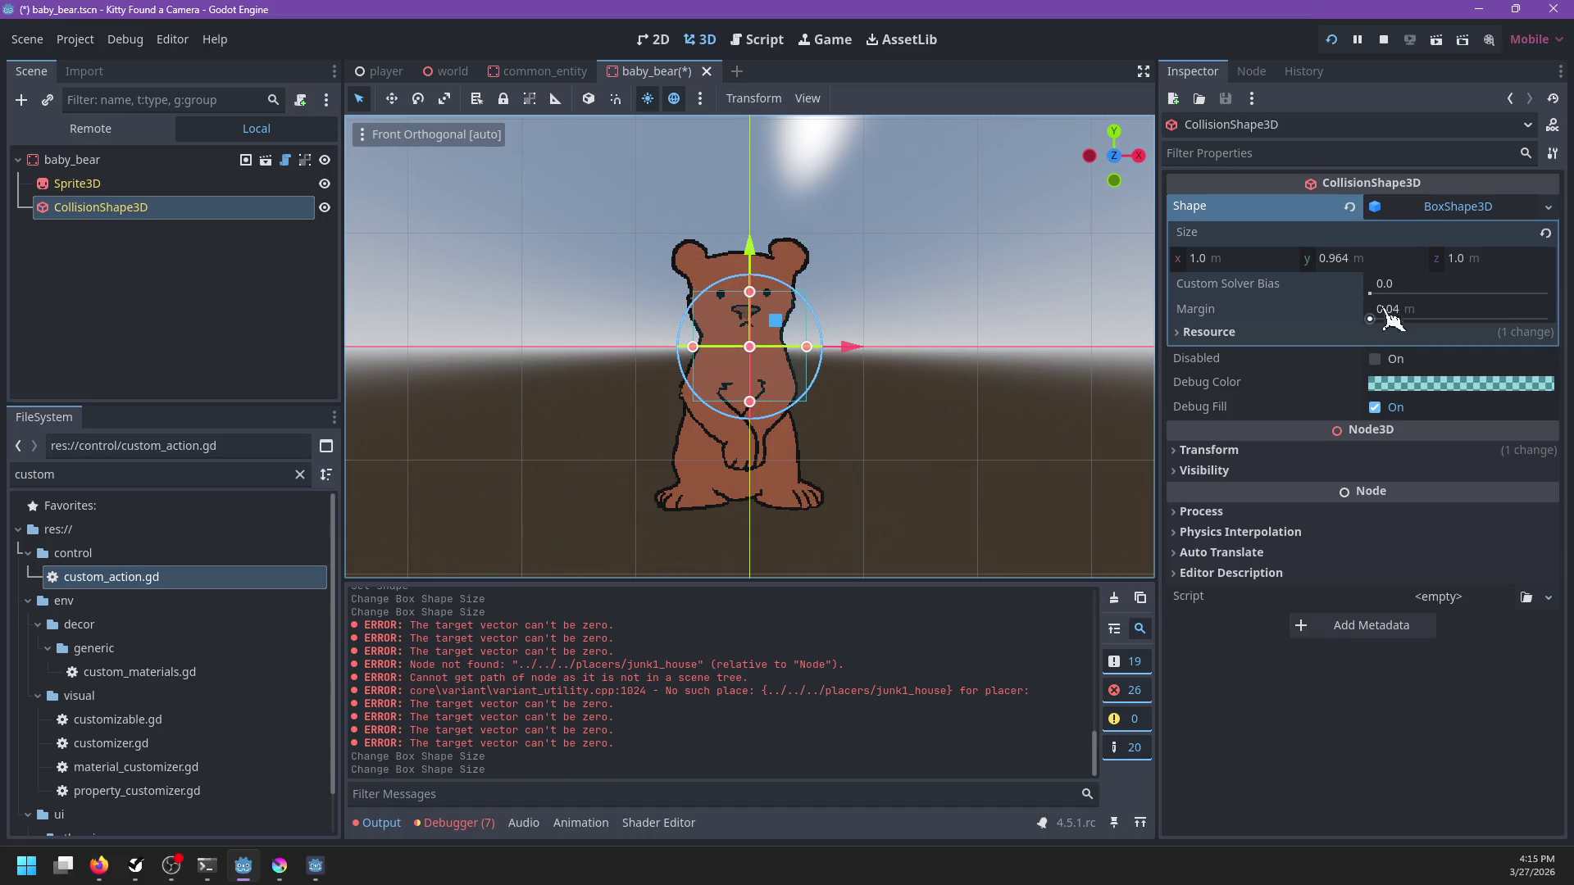
left_click(1367, 249)
type("5")
key("Return")
Step: Narrow the collision box's width and depth to fit the bear
scroll(855, 353, "up", 3)
left_click_drag(855, 346, 788, 348)
left_click_drag(597, 352, 921, 397)
left_click_drag(844, 348, 799, 358)
Step: Set the Sprite3D pixel size to 0.0025
left_click(826, 218)
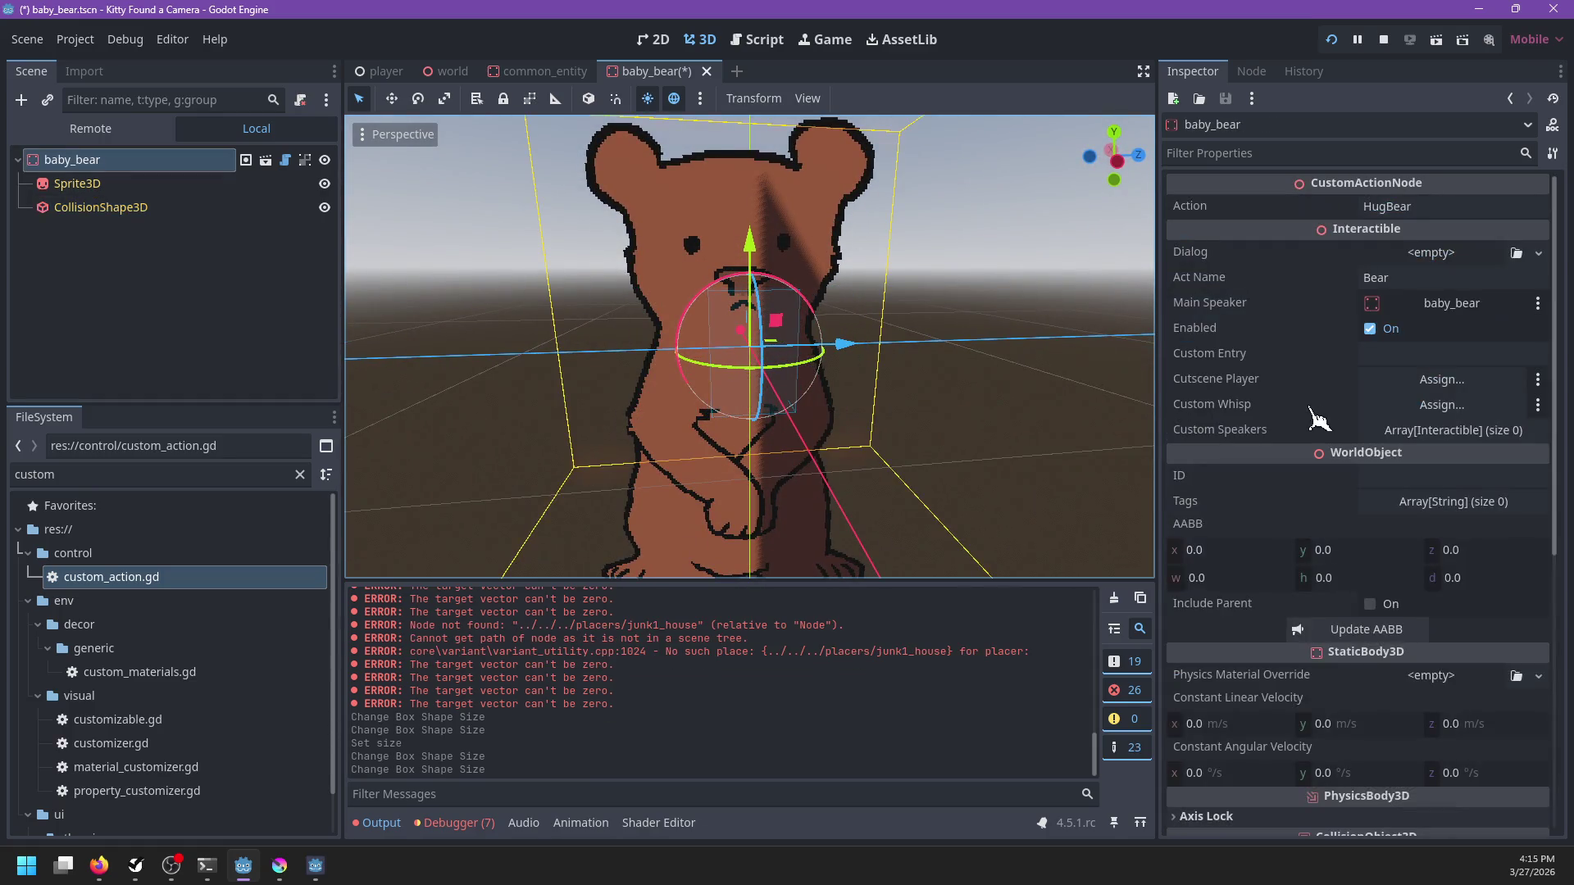
left_click(141, 185)
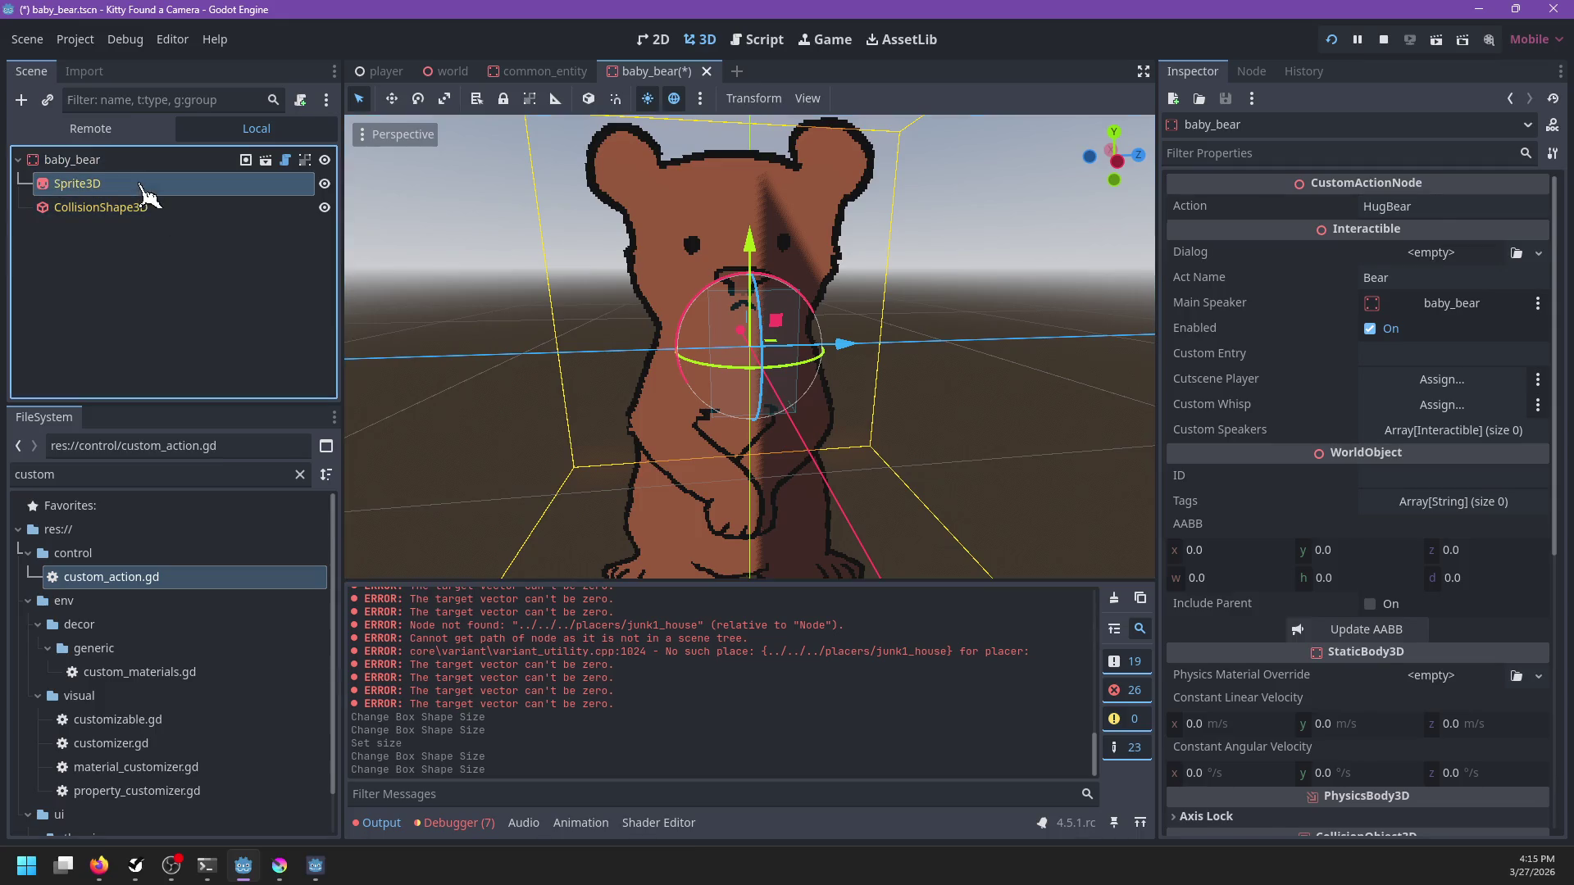
left_click(1393, 474)
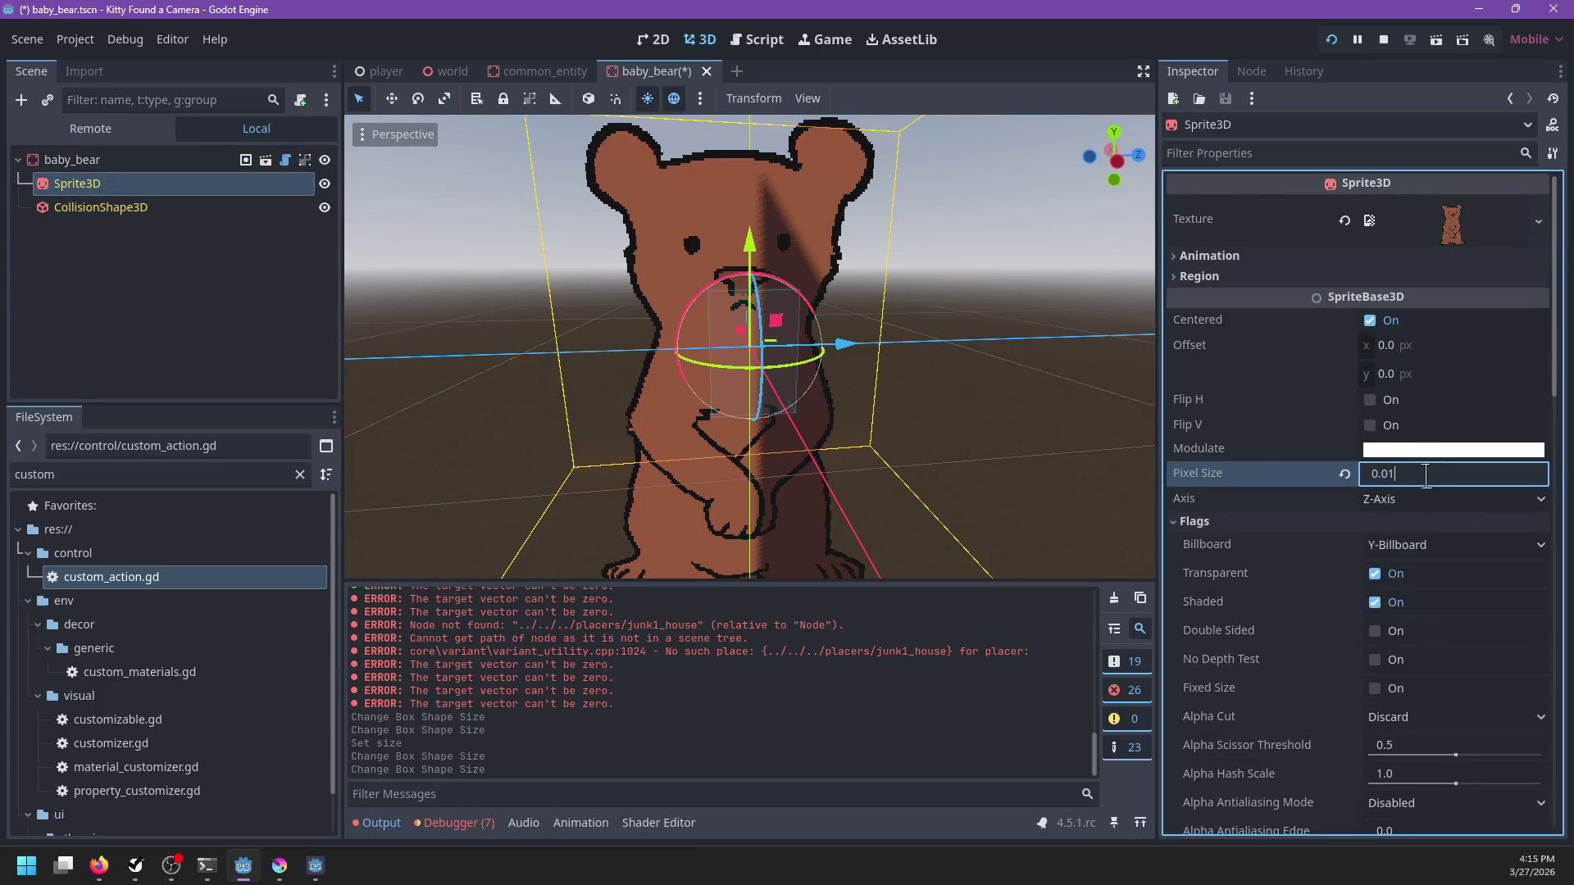
key("Return")
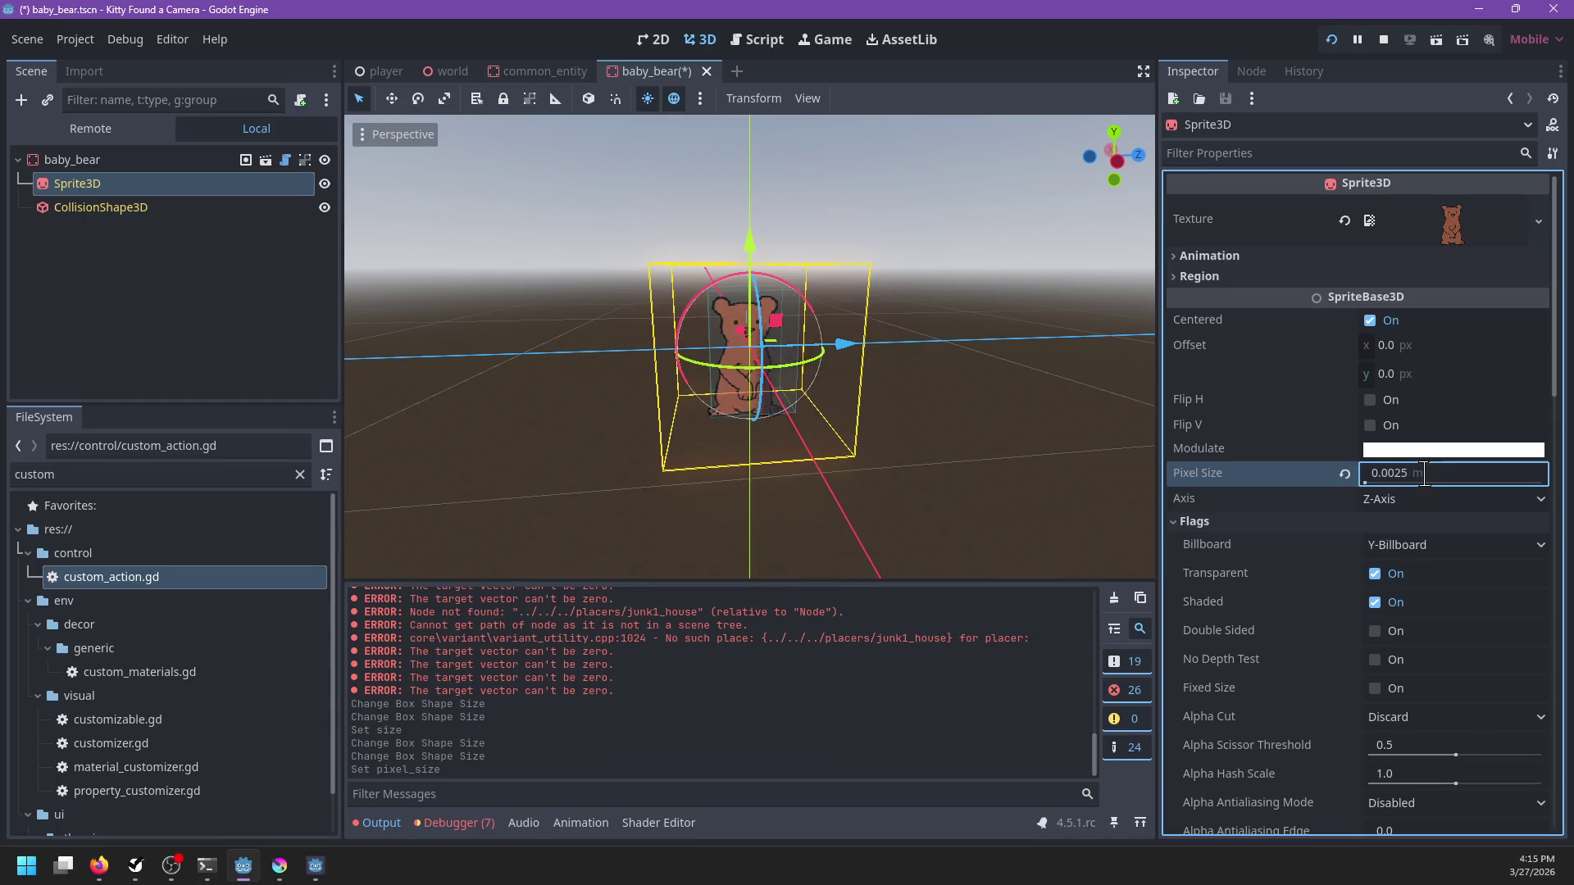
Step: Try a 0.0027 sprite pixel size and raise the sprite slightly in front view
scroll(819, 449, "up", 5)
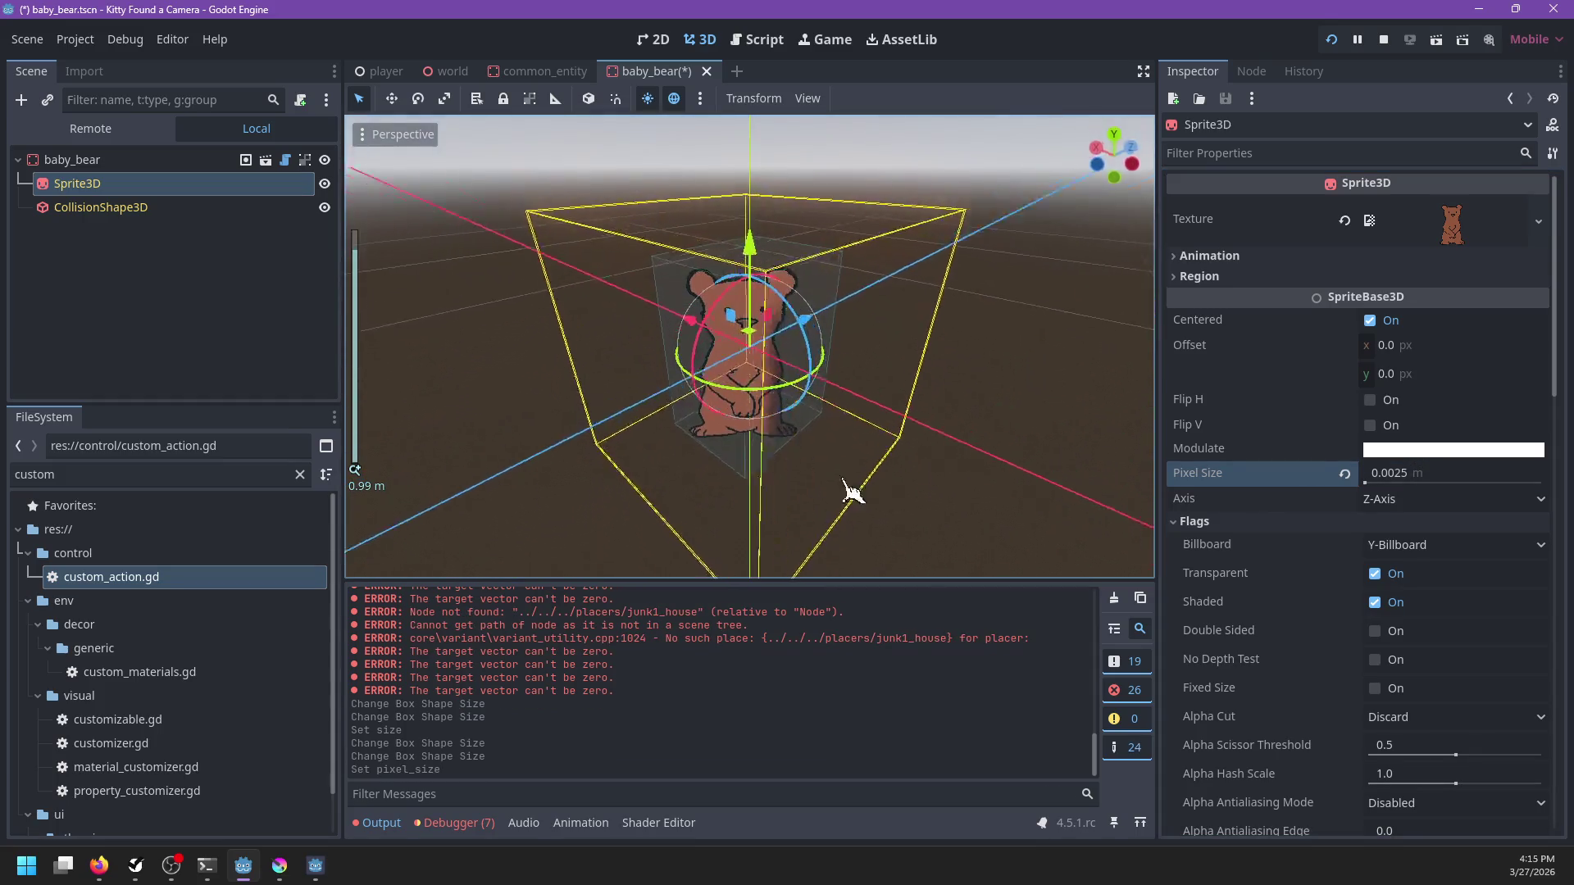
left_click(1444, 473)
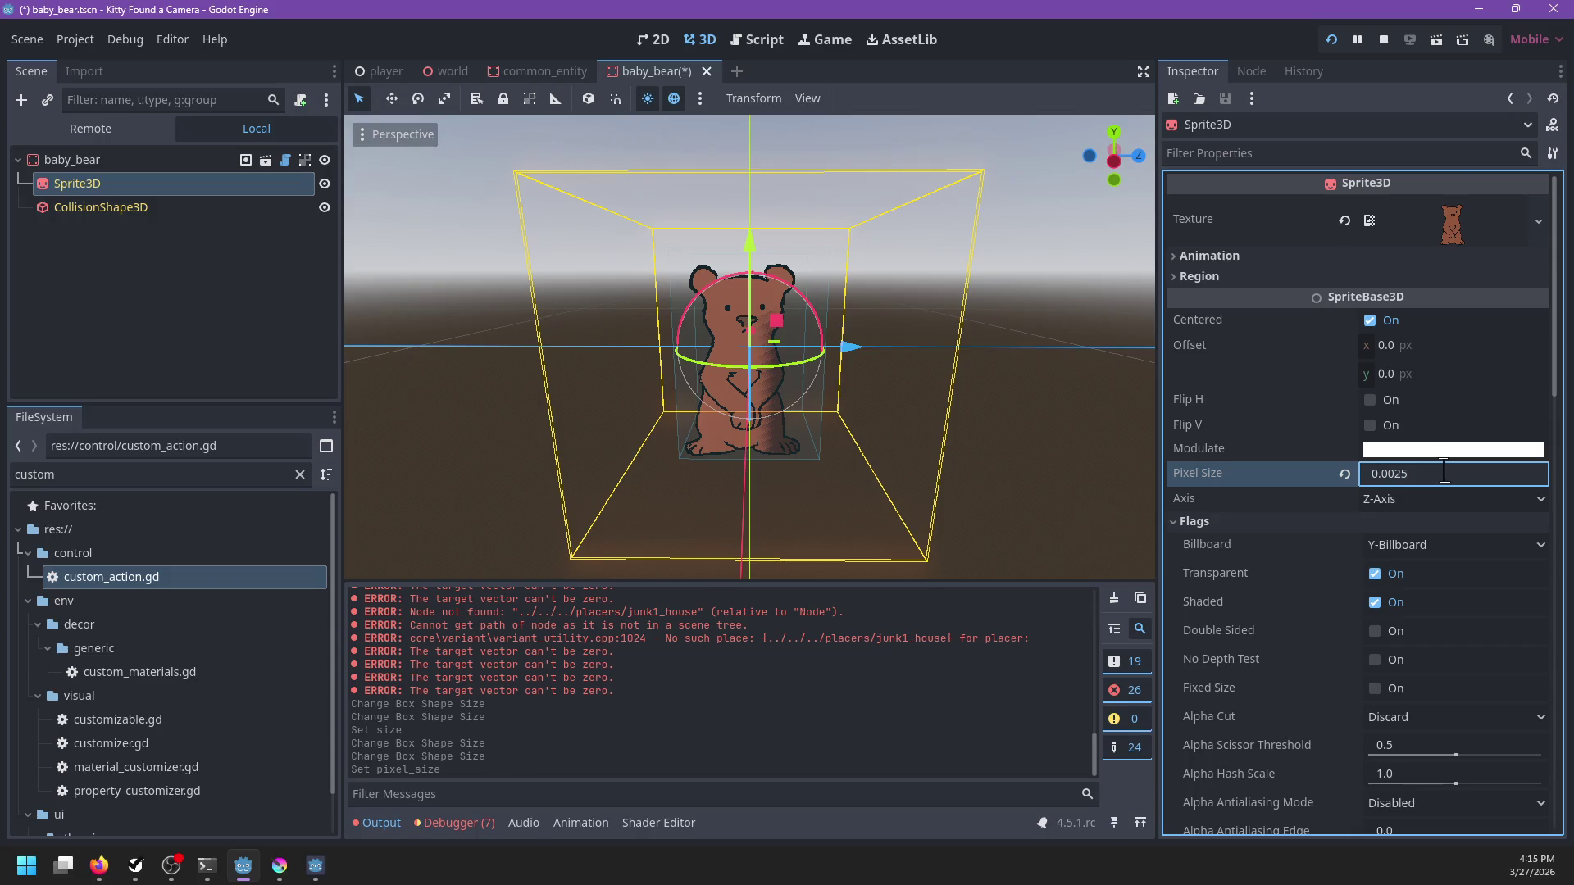
type("7")
key("Return")
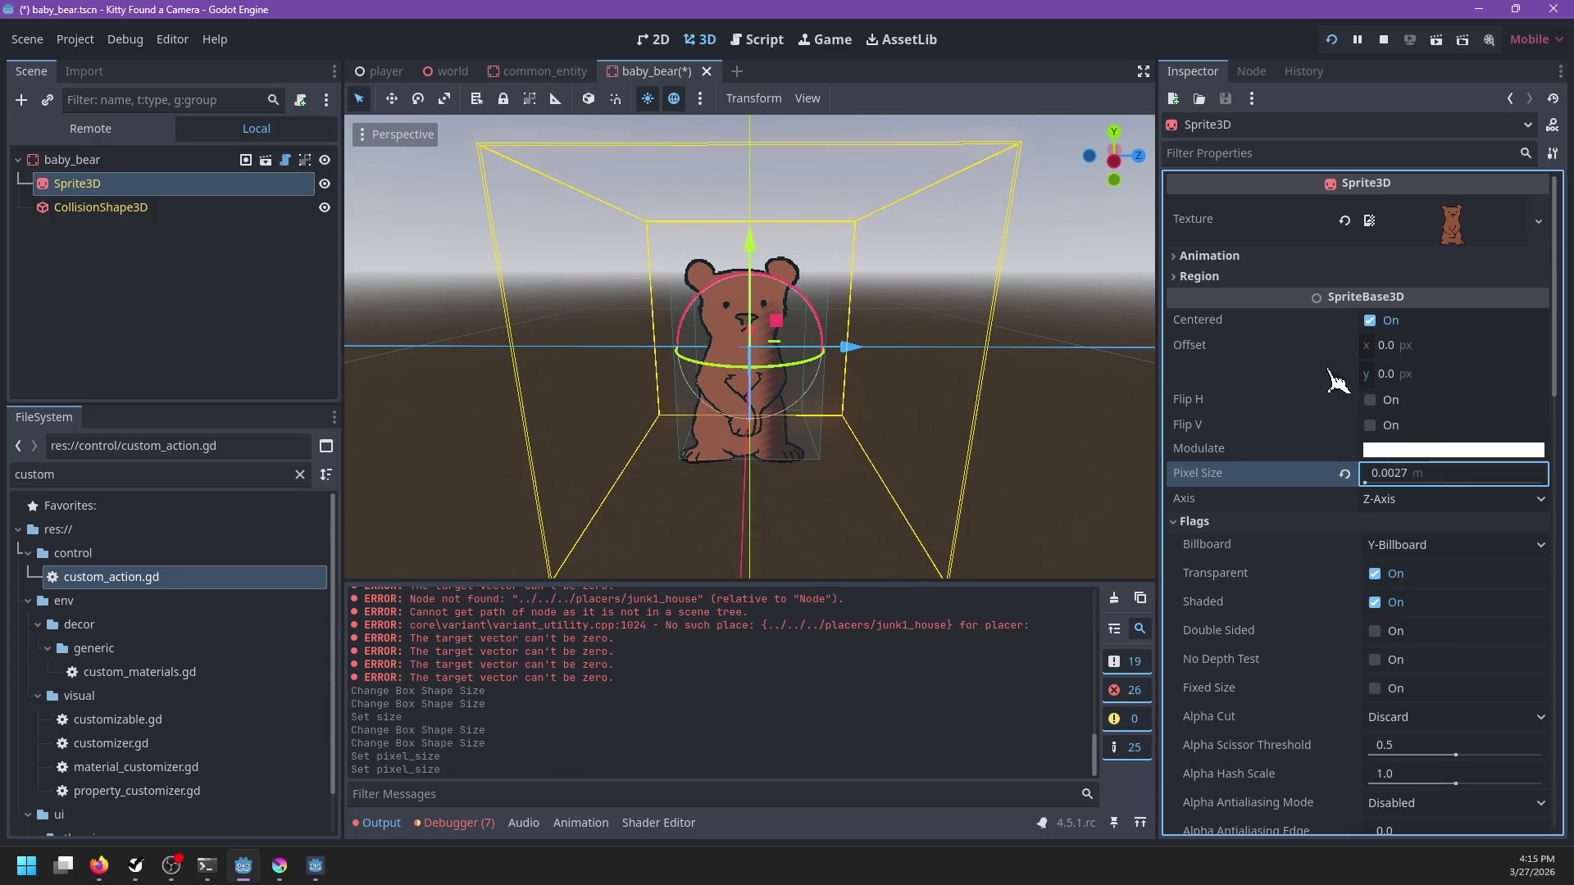
key("KP_1")
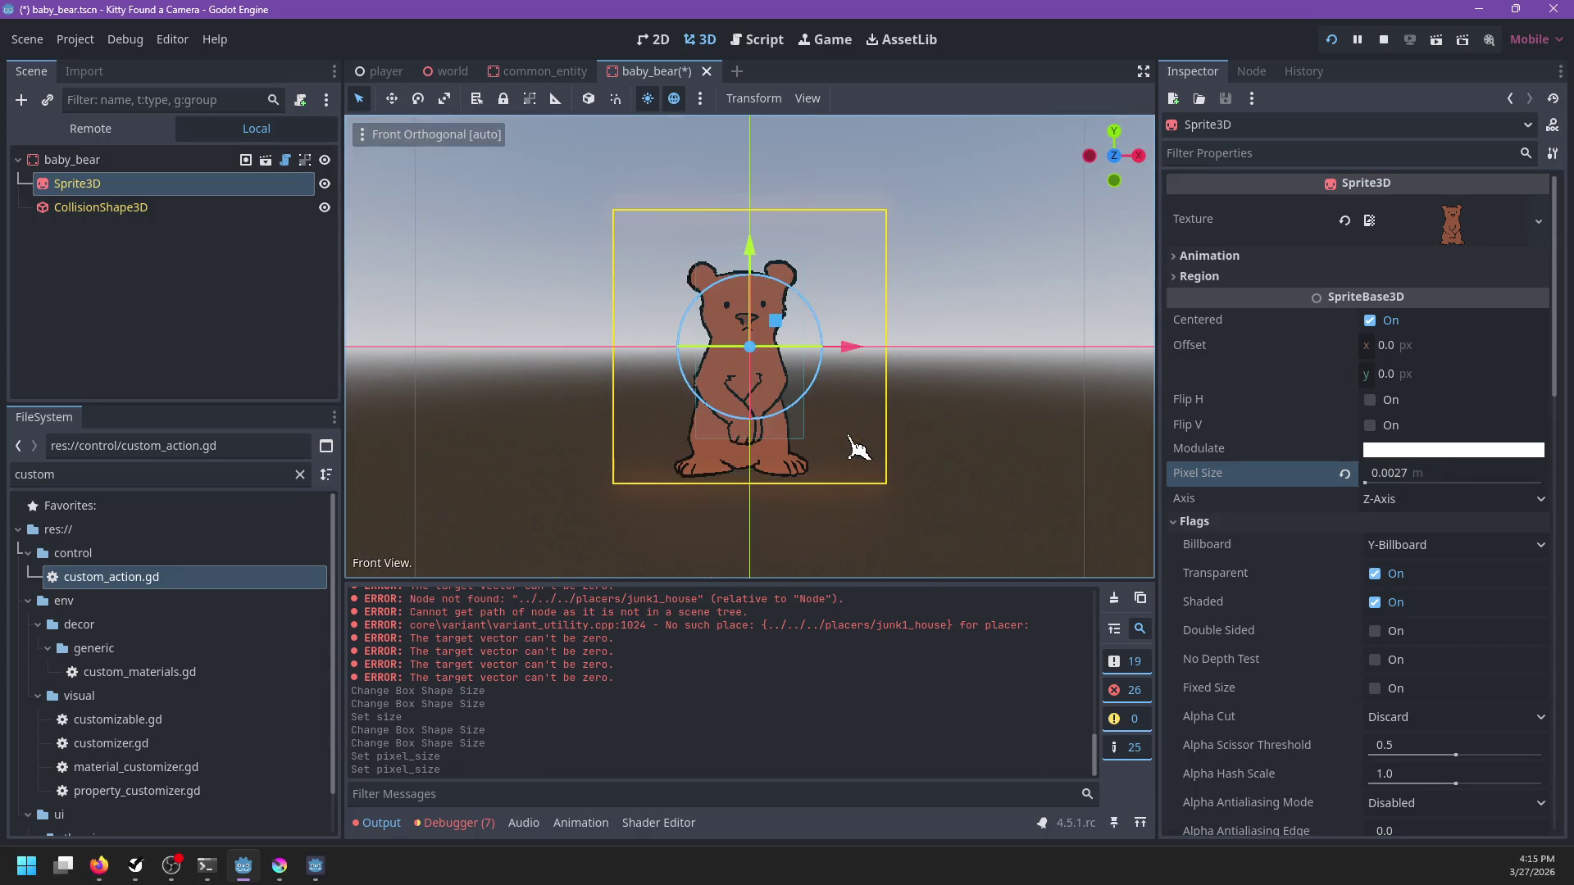
left_click_drag(749, 253, 748, 235)
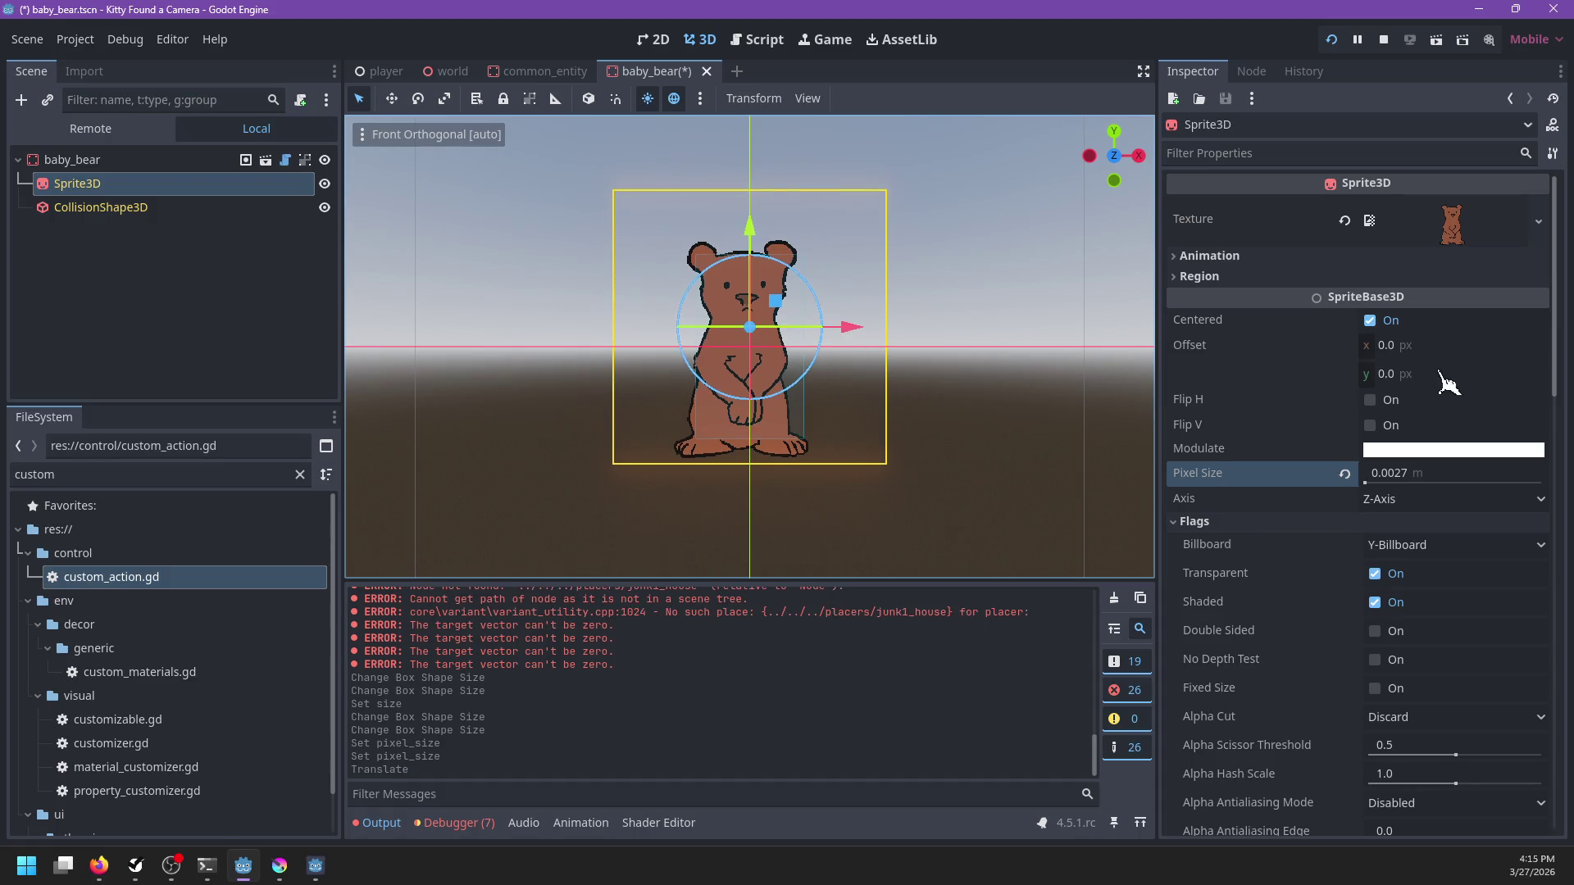
Step: Reduce the pixel size via 0.0025 to 0.0022, recenter the sprite in its box, and save
left_click(1440, 474)
key("BackSpace")
type("5")
key("Return")
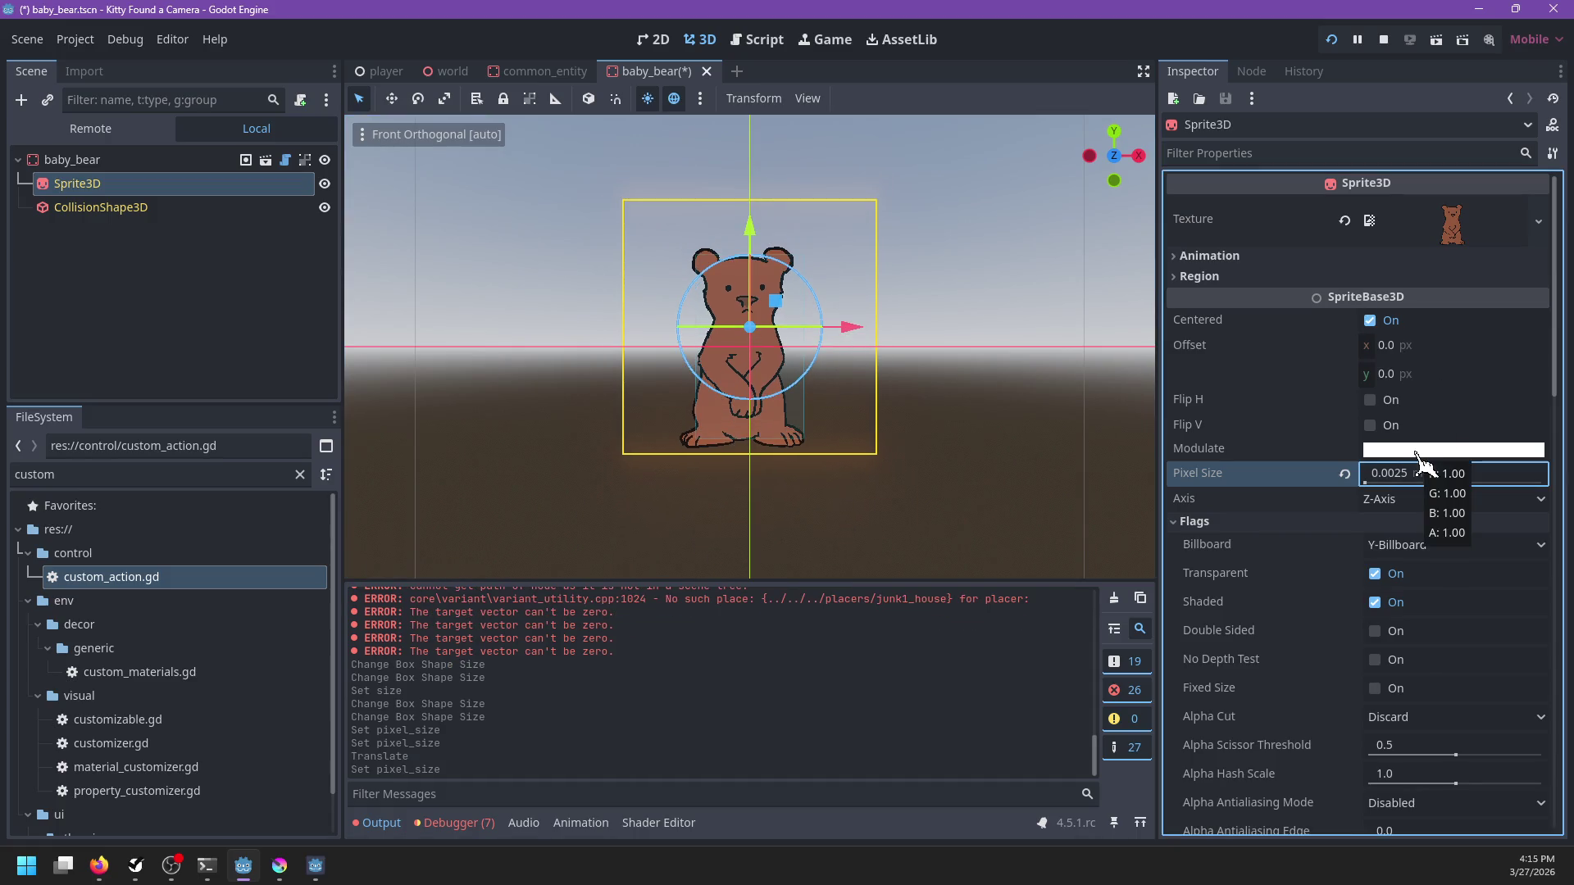
left_click(1442, 476)
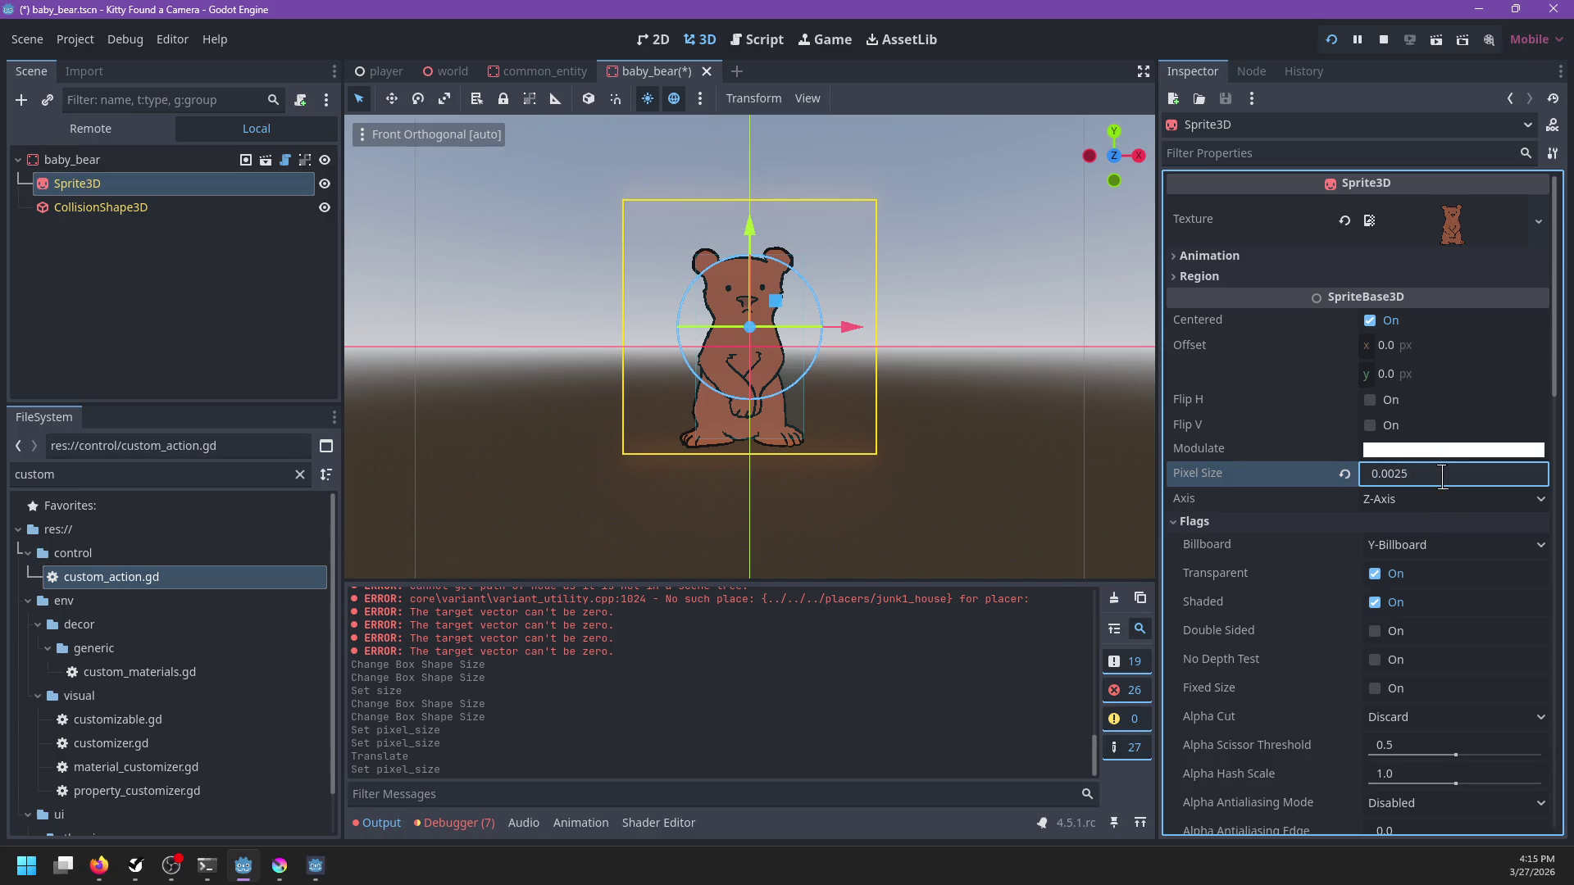
key("BackSpace")
type("2")
key("Return")
left_click_drag(844, 327, 884, 352)
left_click_drag(765, 226, 767, 233)
key("ctrl+s")
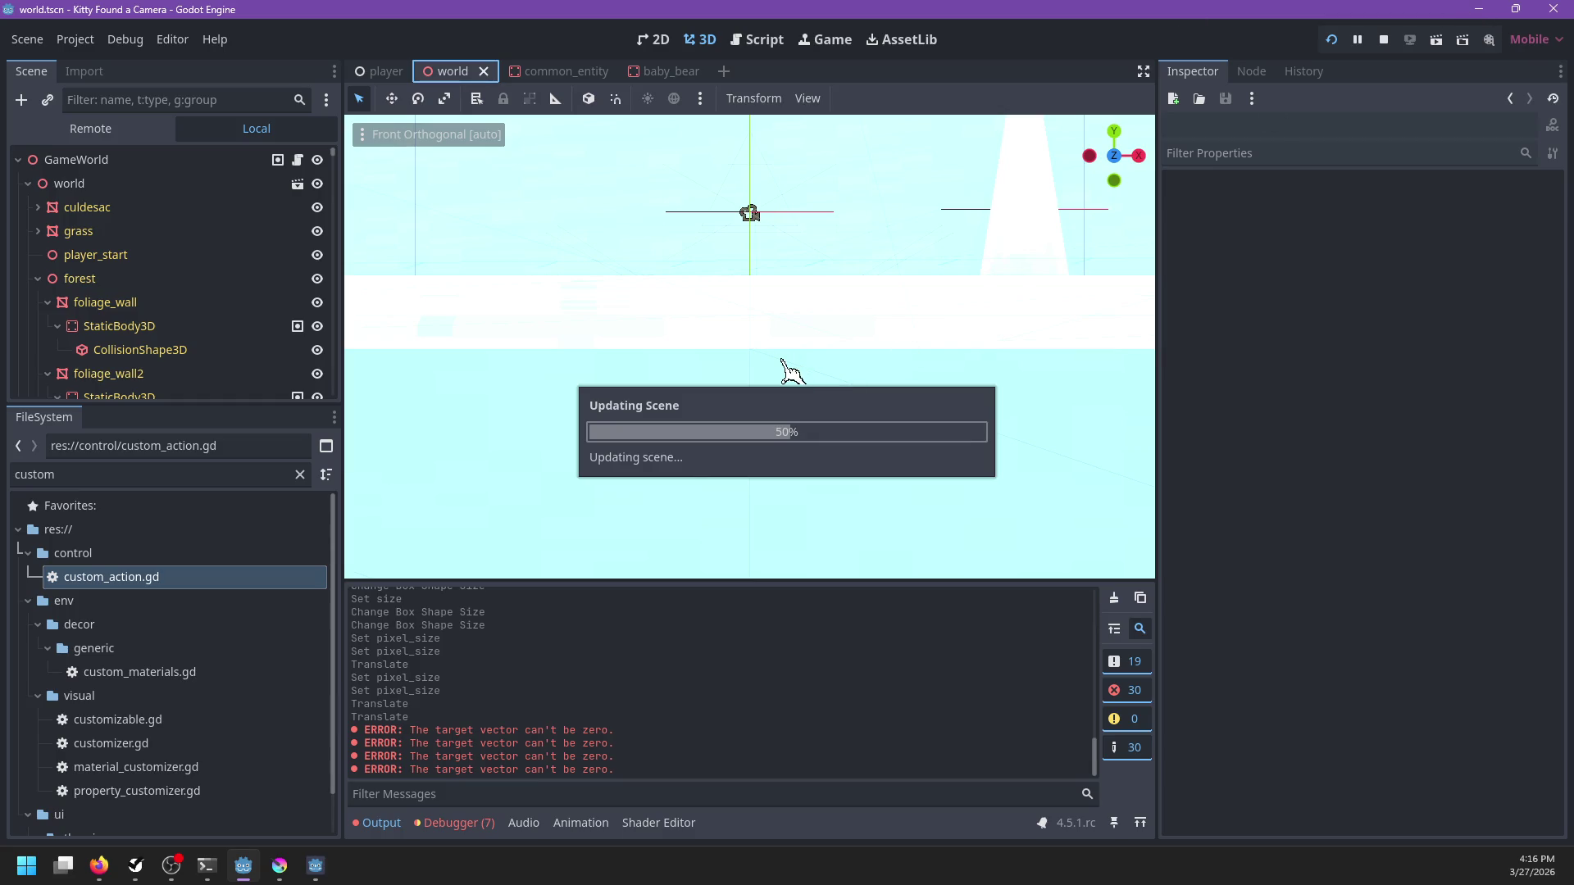
Step: Lower baby_bear by 0.222 in the world scene, save, and open custom_action.gd
scroll(794, 397, "up", 3)
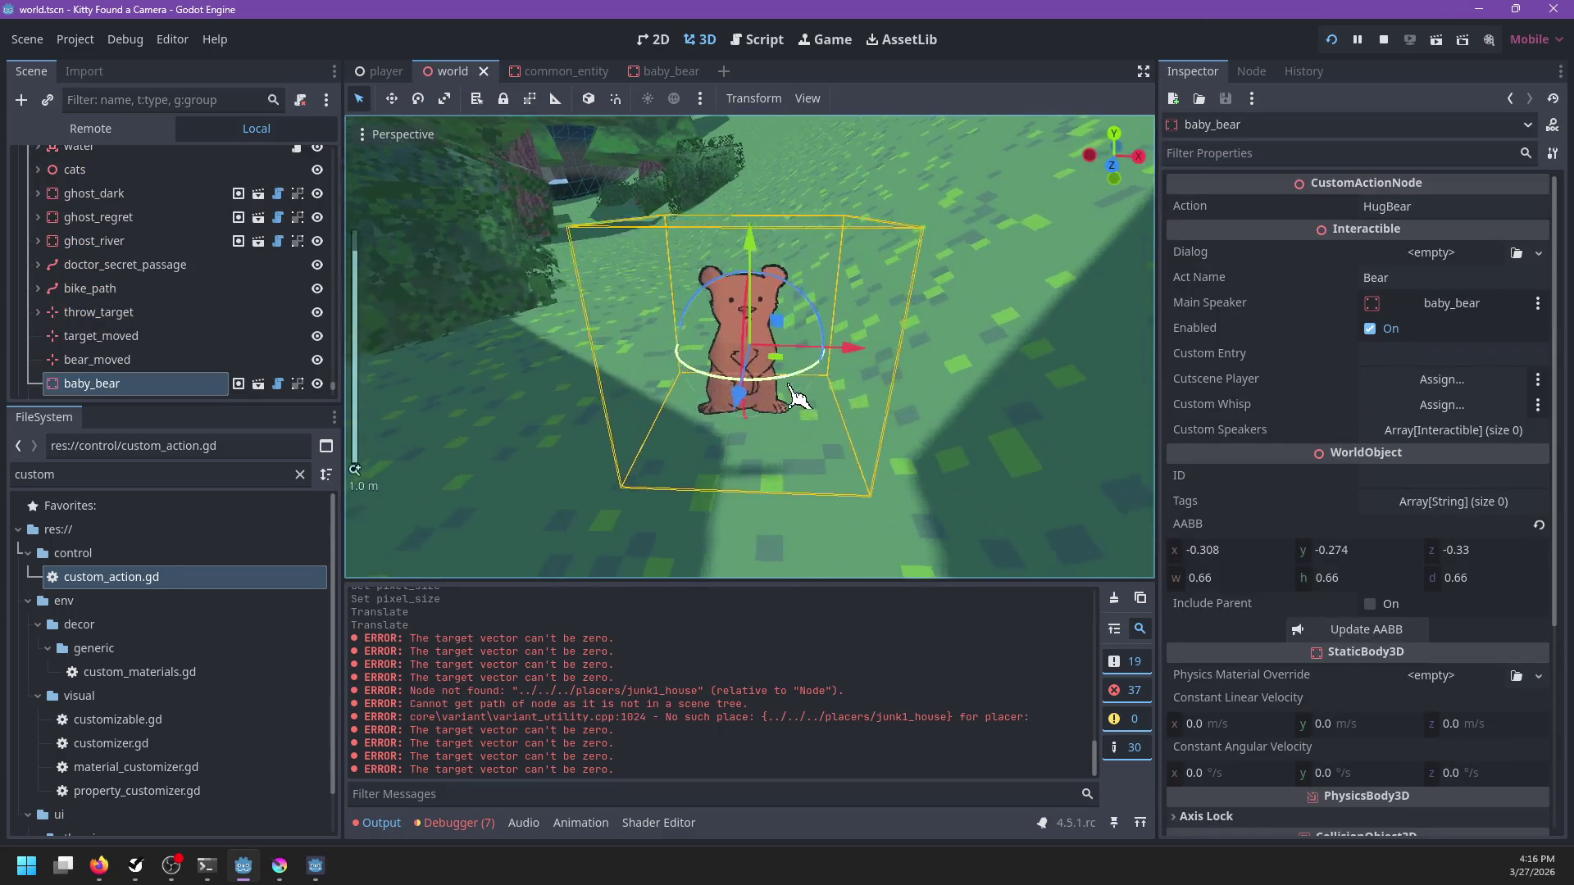
left_click_drag(740, 291, 893, 407)
key("ctrl+s")
mouse_move(683, 378)
left_mouse_down()
mouse_move(653, 411)
mouse_move(720, 414)
left_mouse_up()
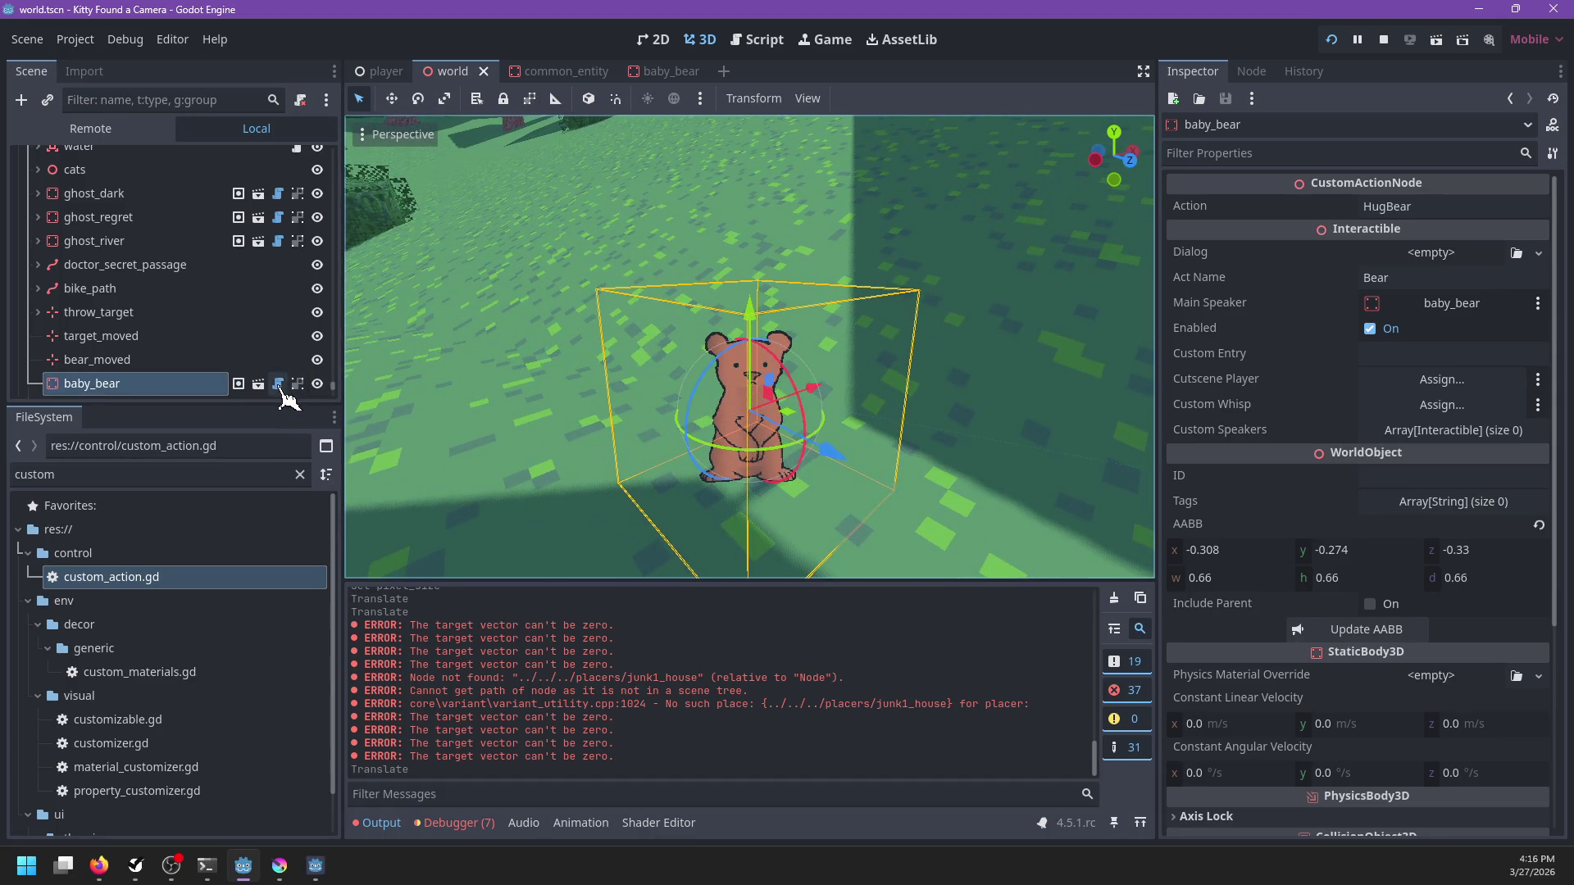
left_click(278, 384)
left_click(640, 312)
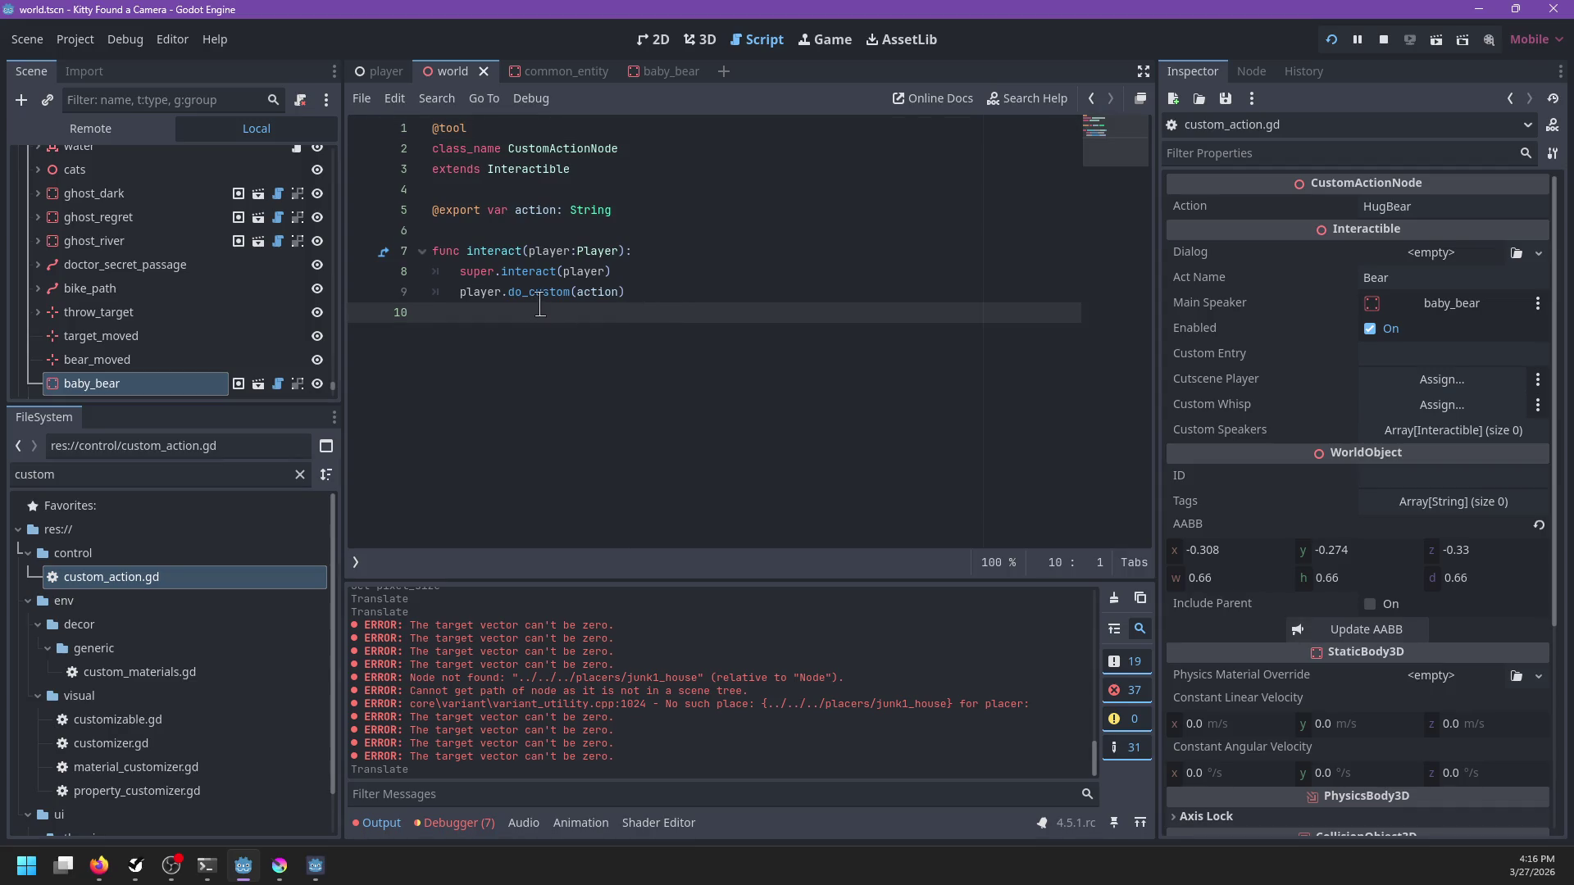
Step: Inspect the Player and NormalPlayer classes and the parent interact function, keeping the Player type
left_click(587, 250, "ctrl")
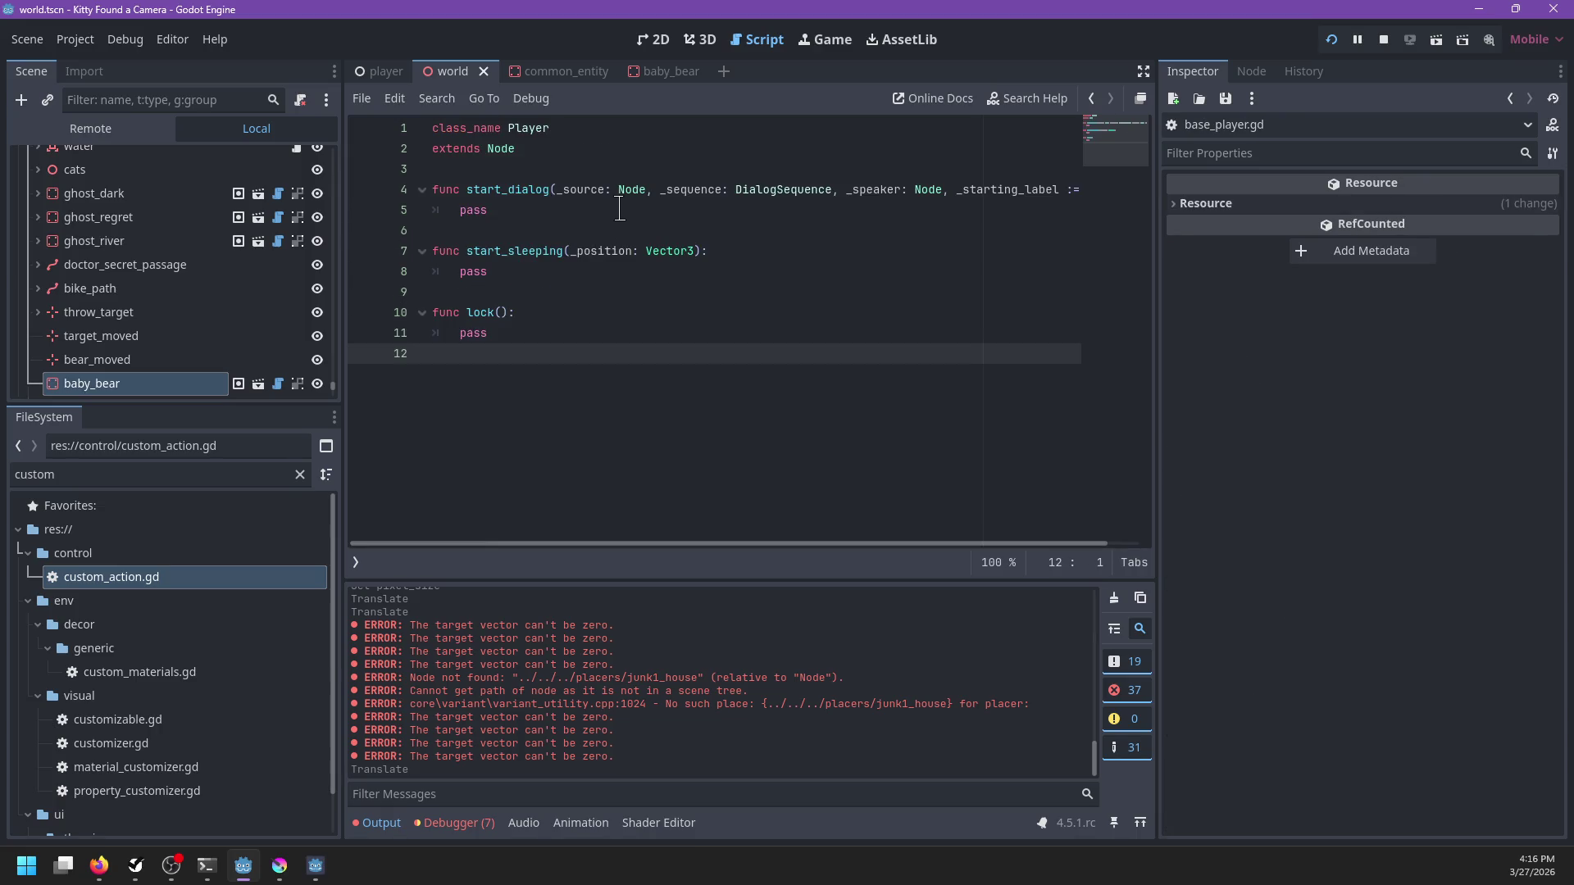
left_click(278, 383)
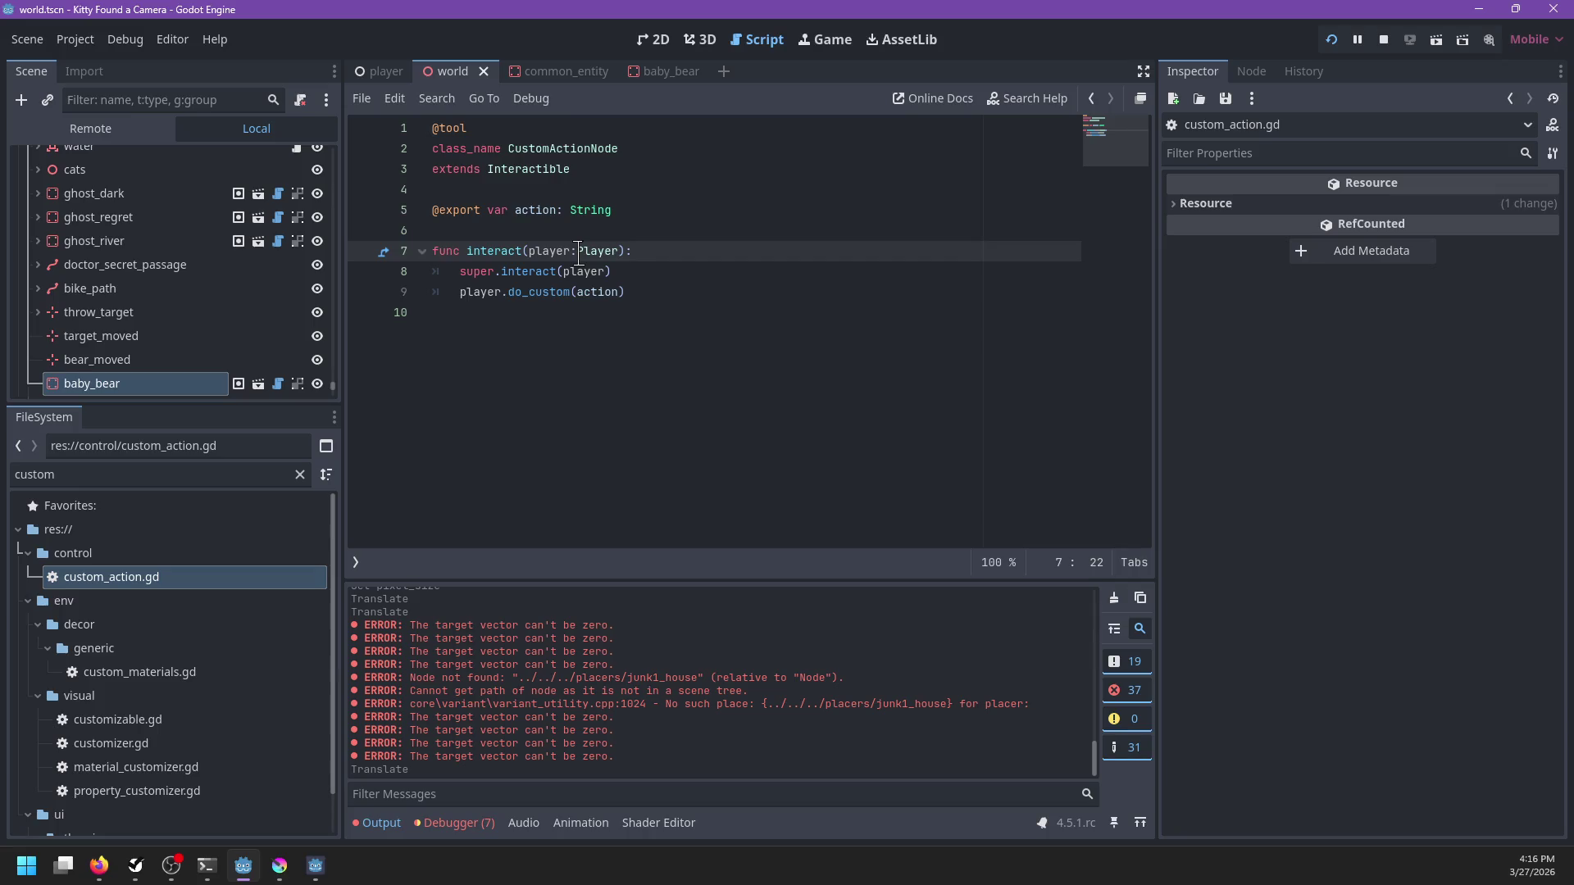
type("Normal")
key("Escape")
left_click(591, 254, "ctrl")
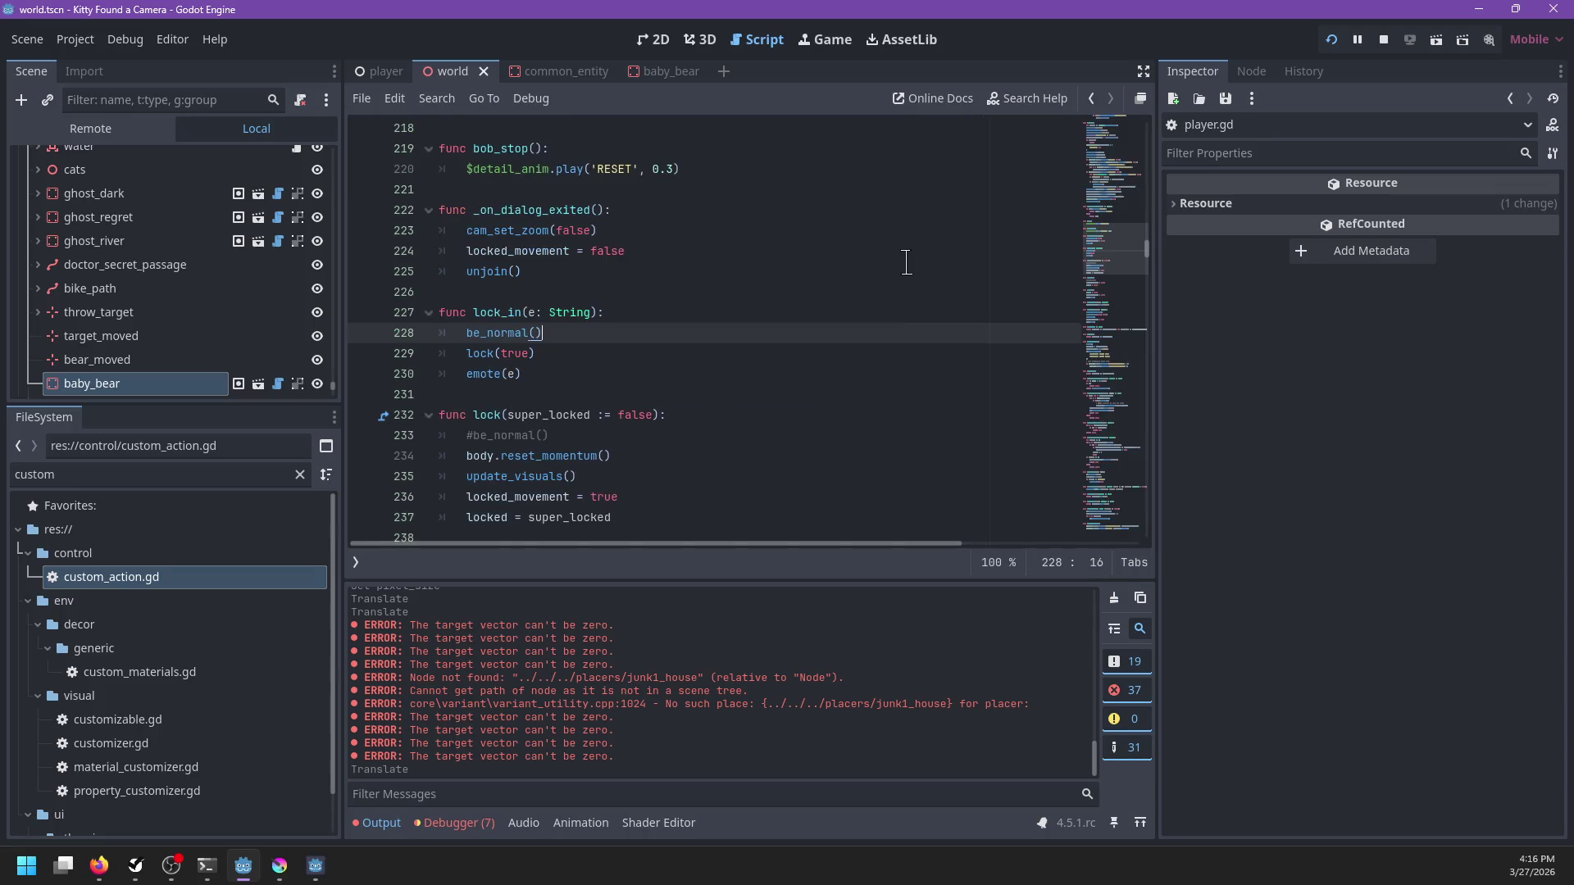
left_click(278, 383)
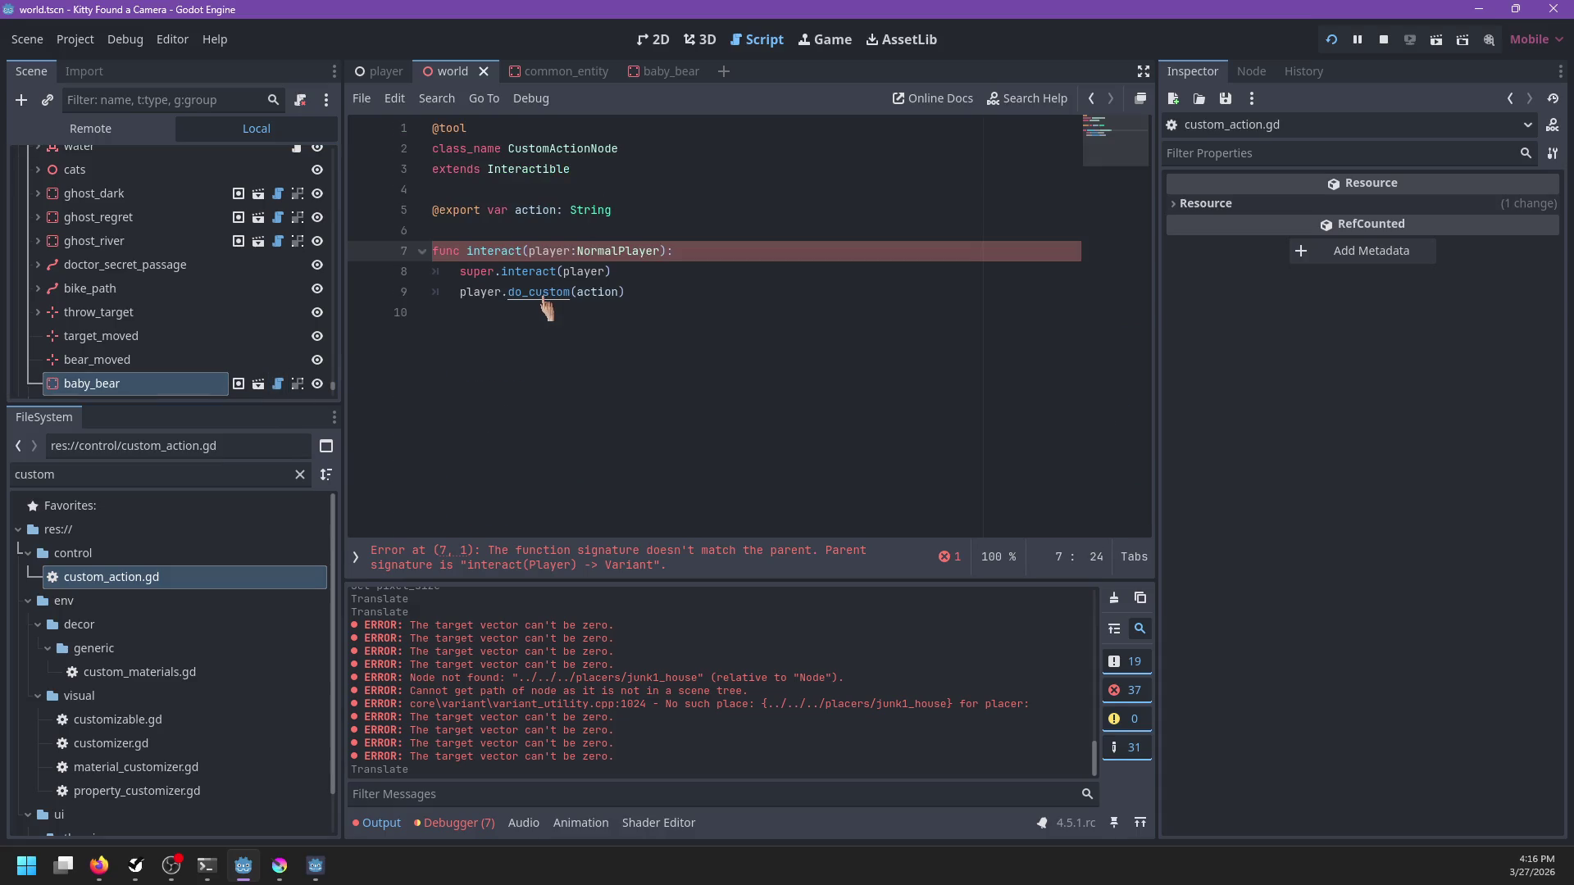
left_click(500, 253, "ctrl")
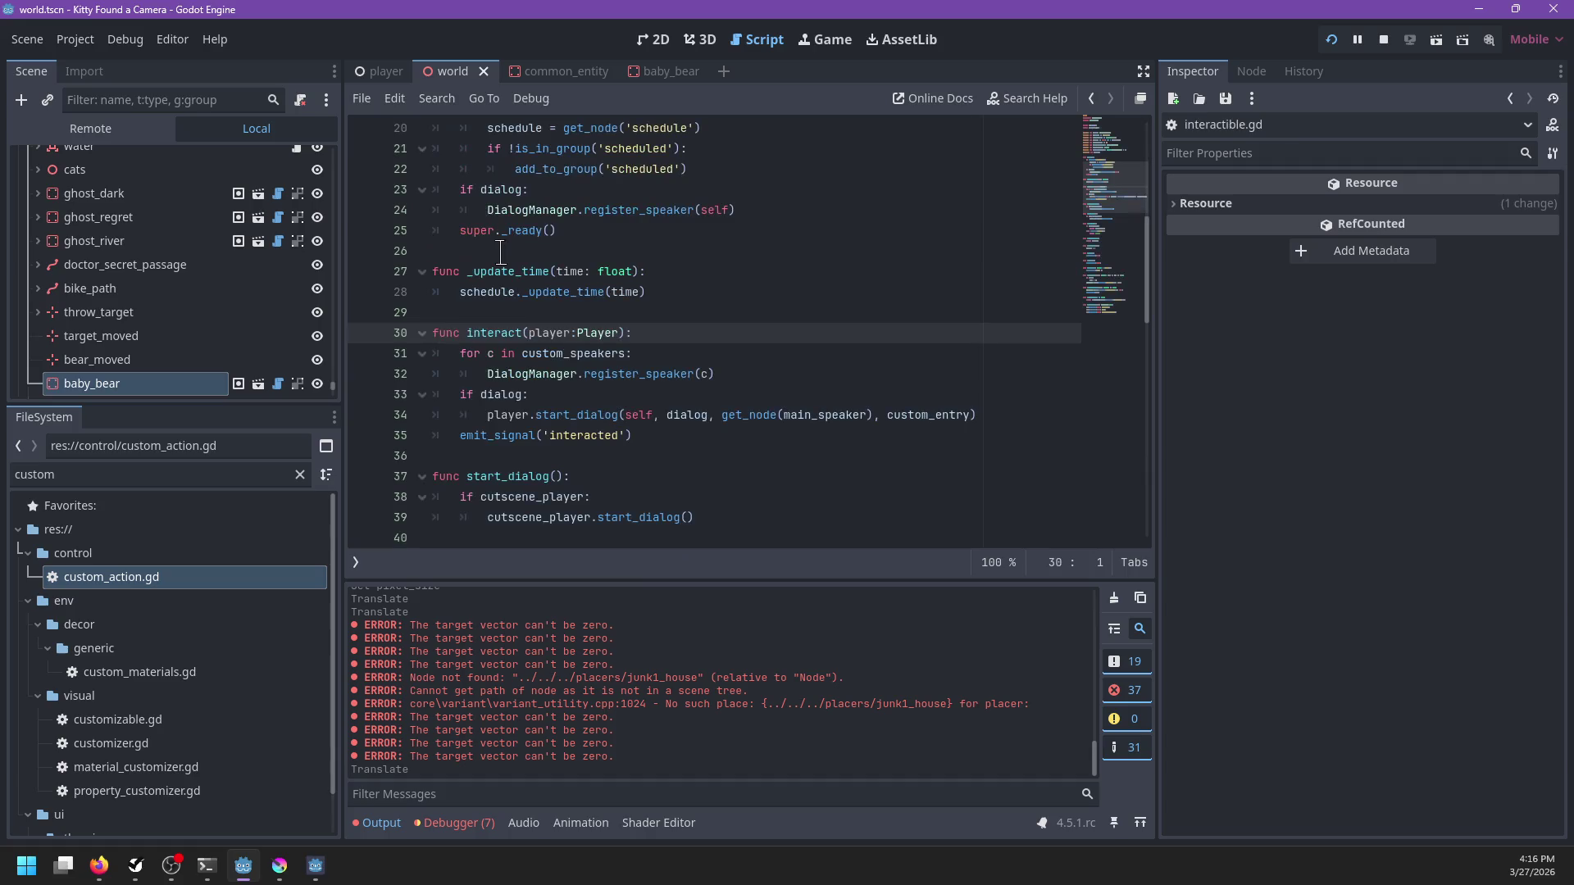
left_click(278, 384)
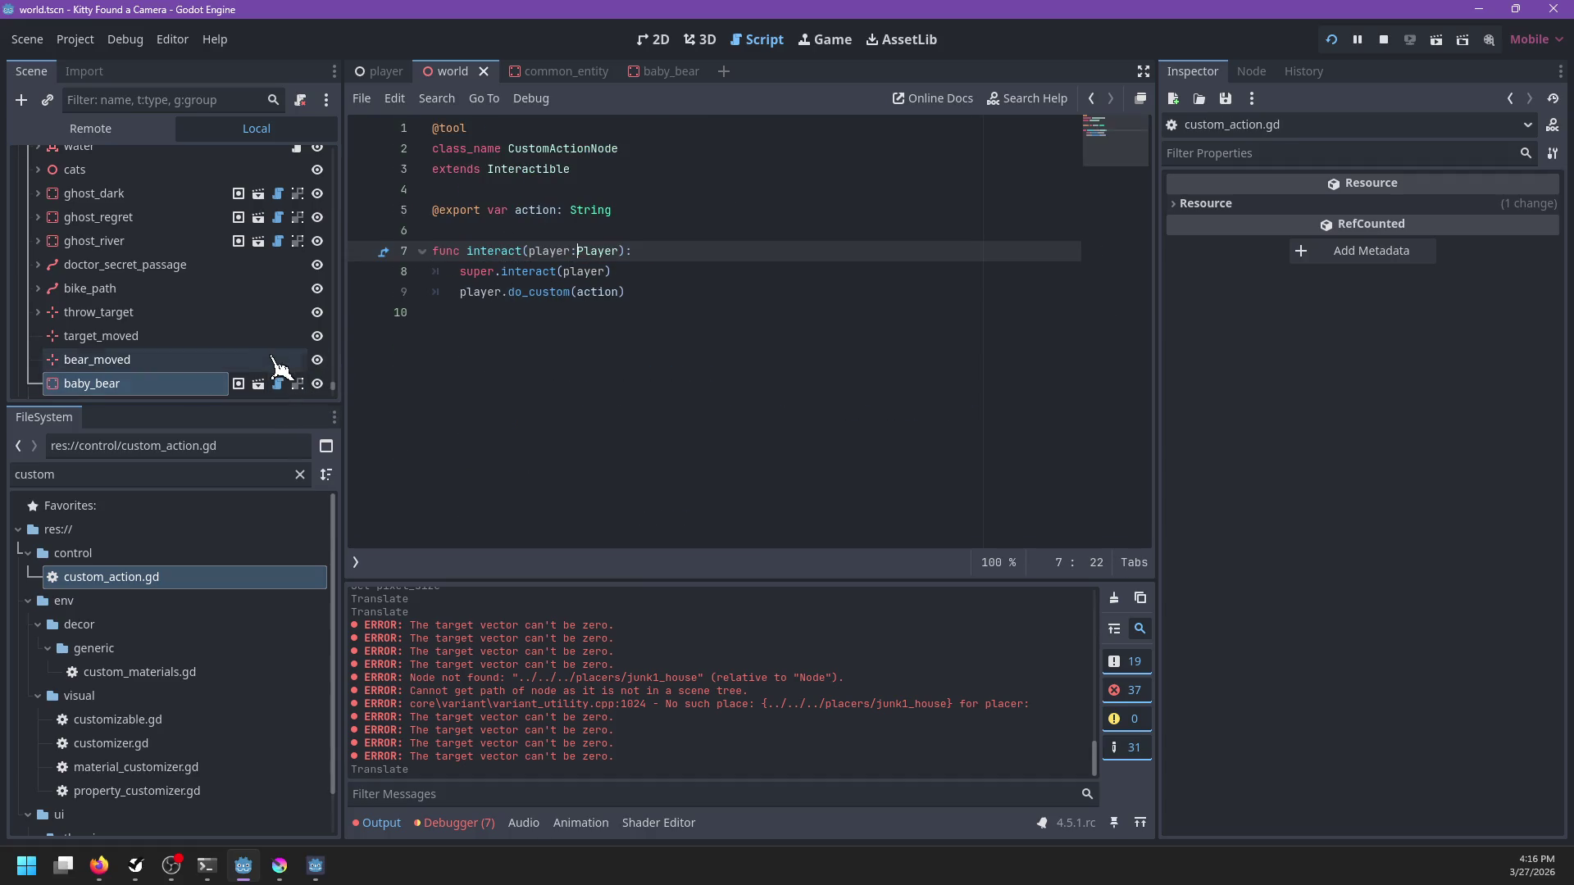
Step: Filter files for 'player', open player.gd, and search 'custom' to reach do_custom
double_click(175, 475)
type("player")
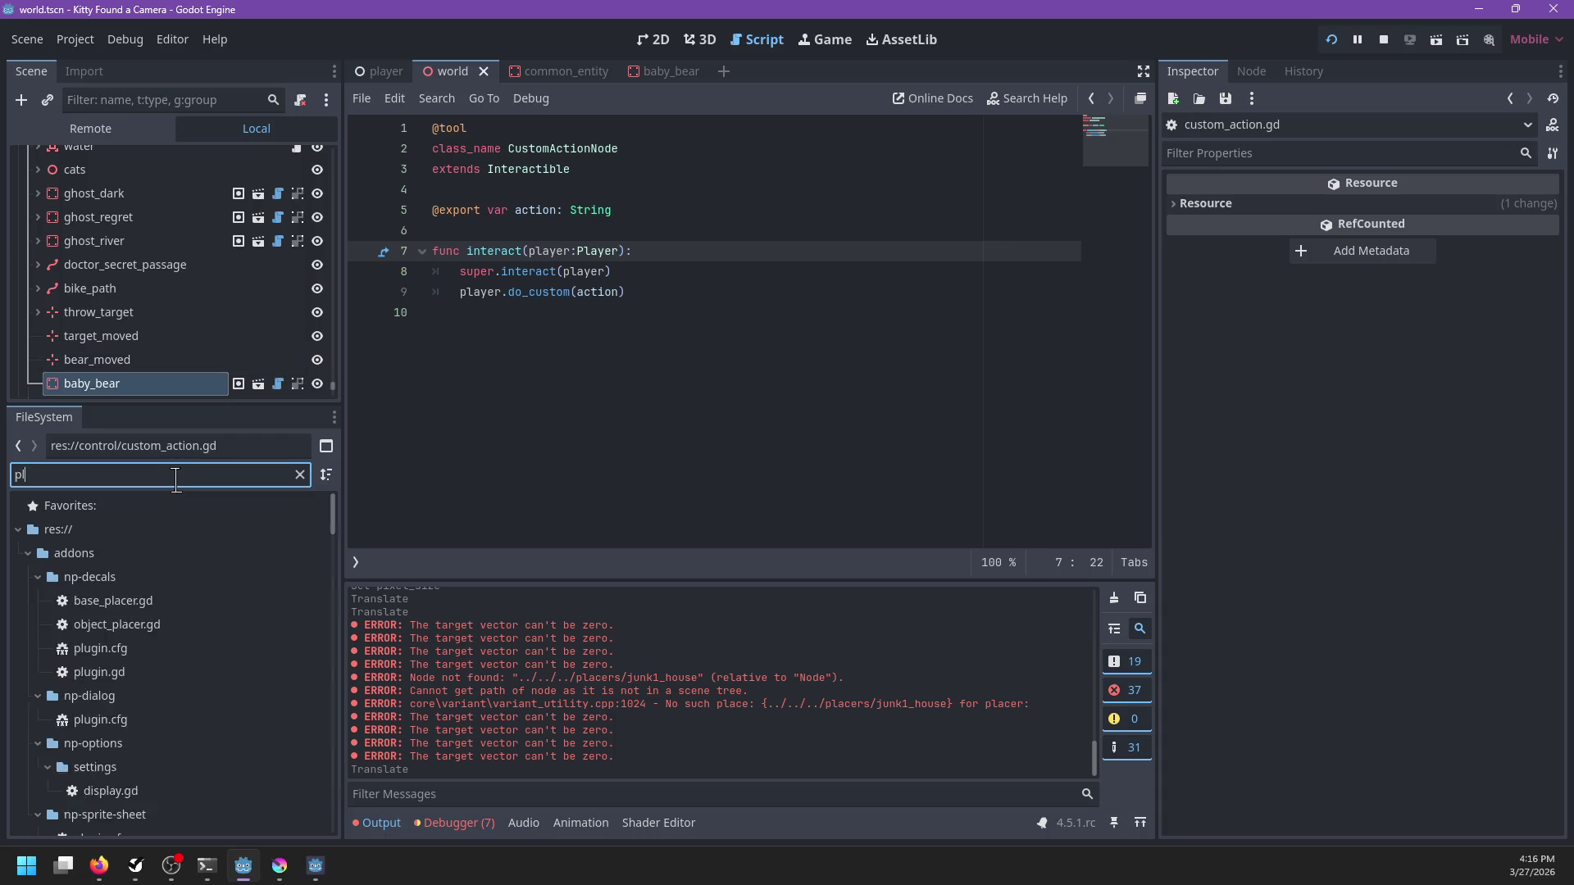
double_click(146, 721)
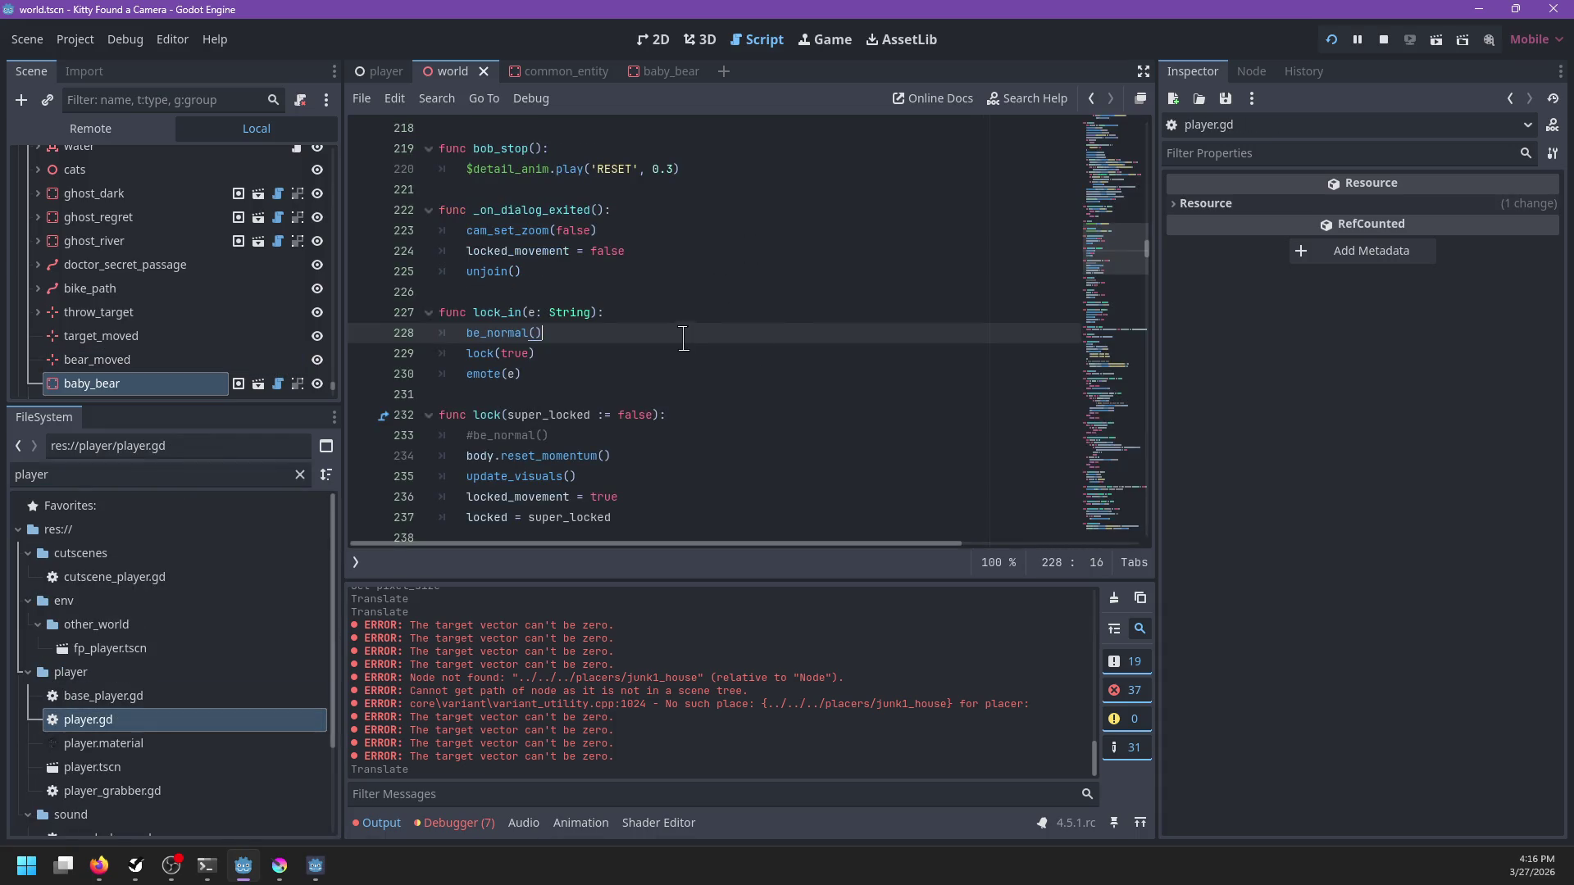
key("ctrl+f")
type("custom")
key("Escape")
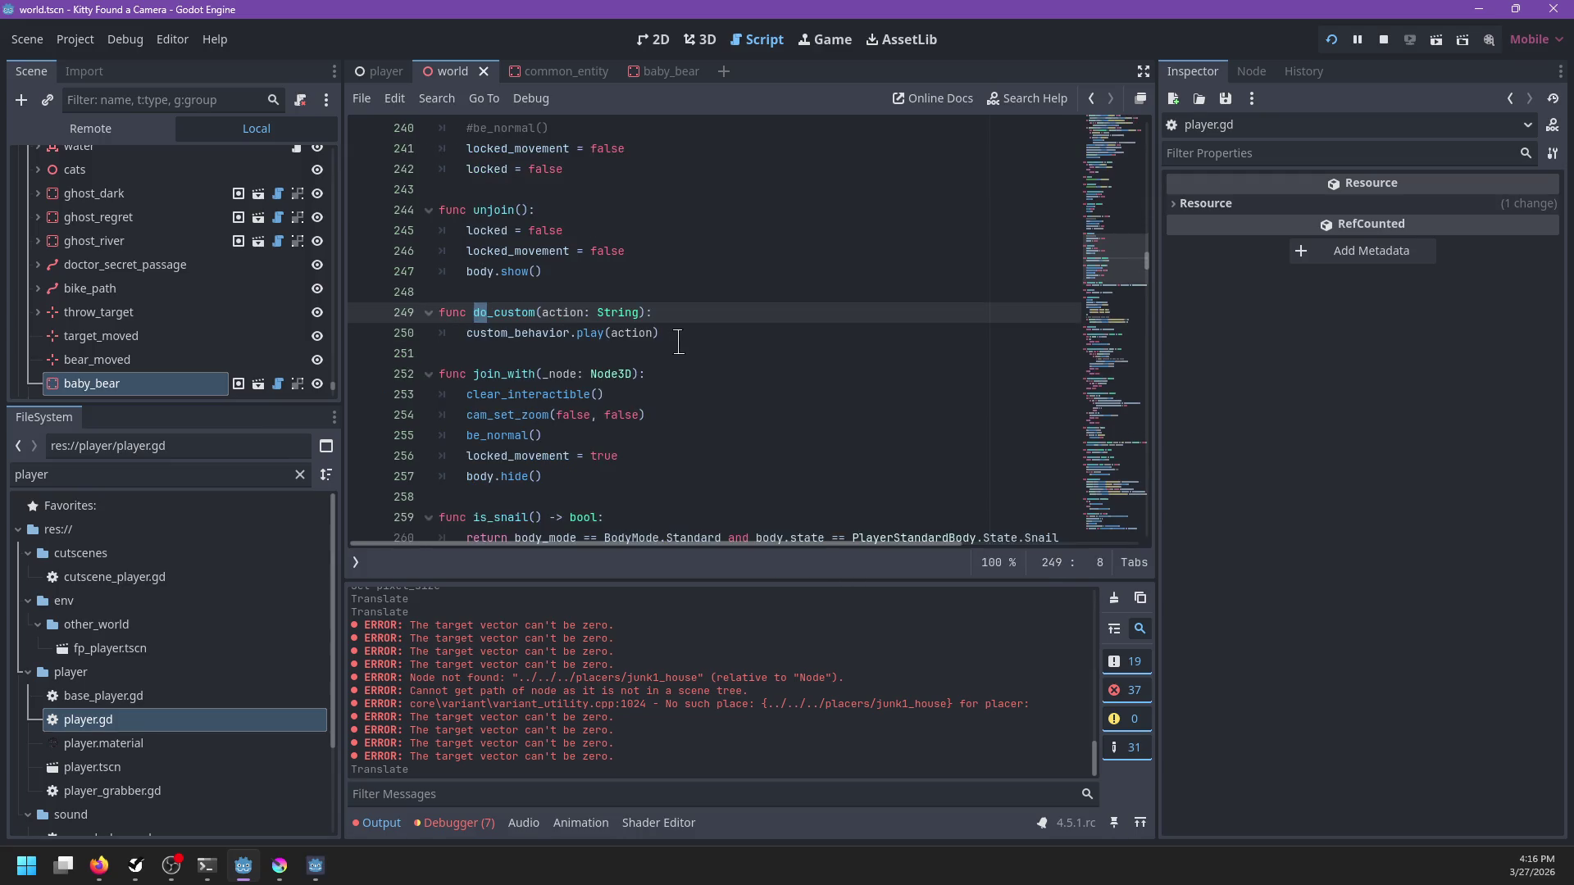
double_click(518, 333)
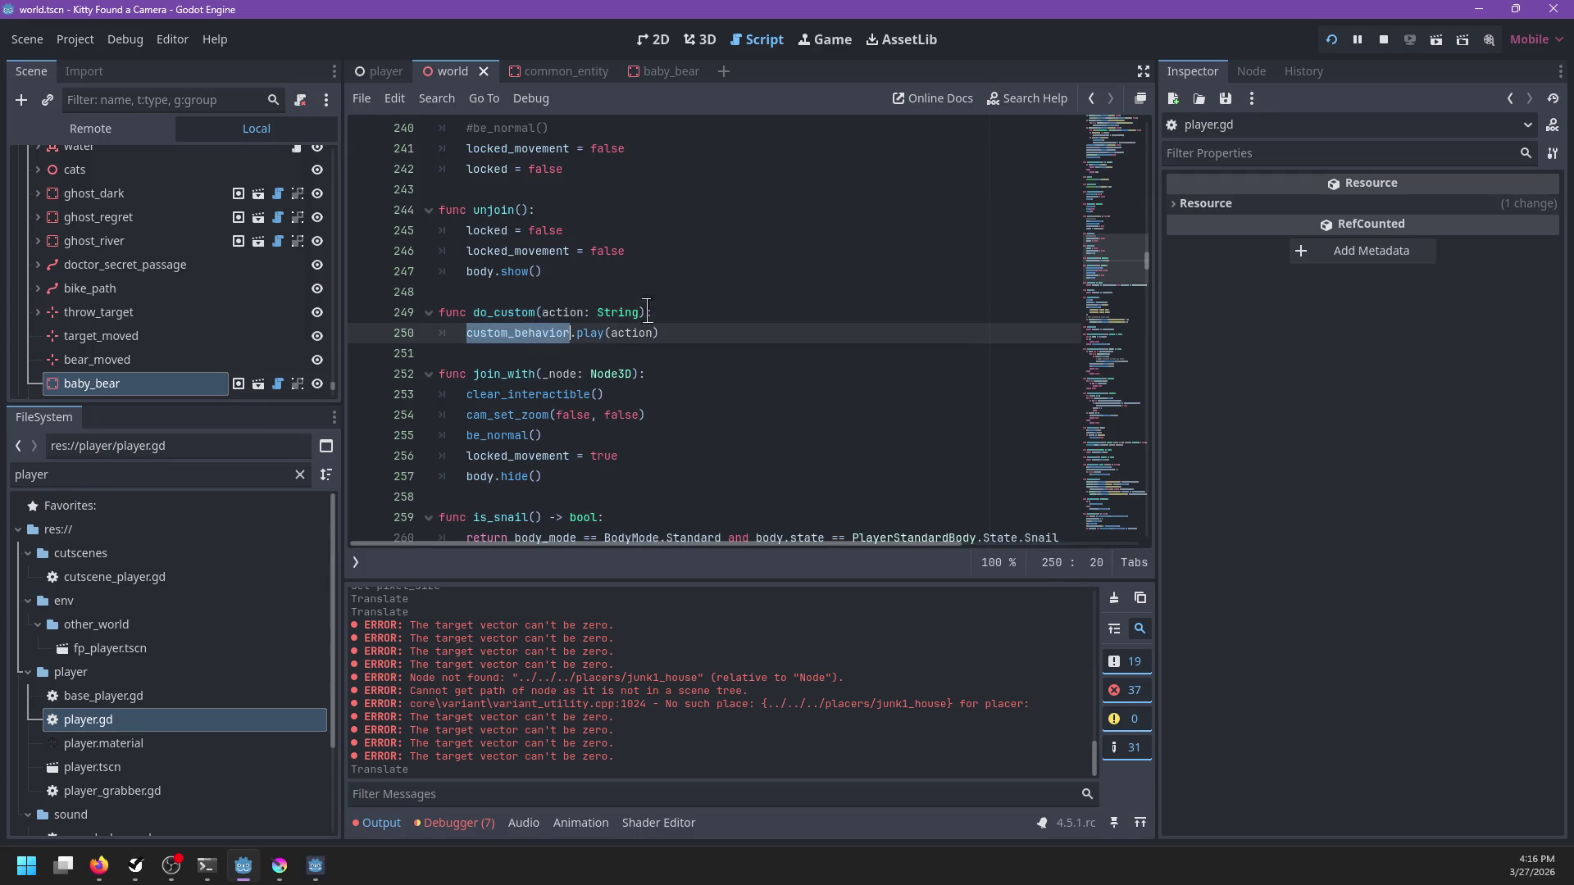
left_click(690, 324)
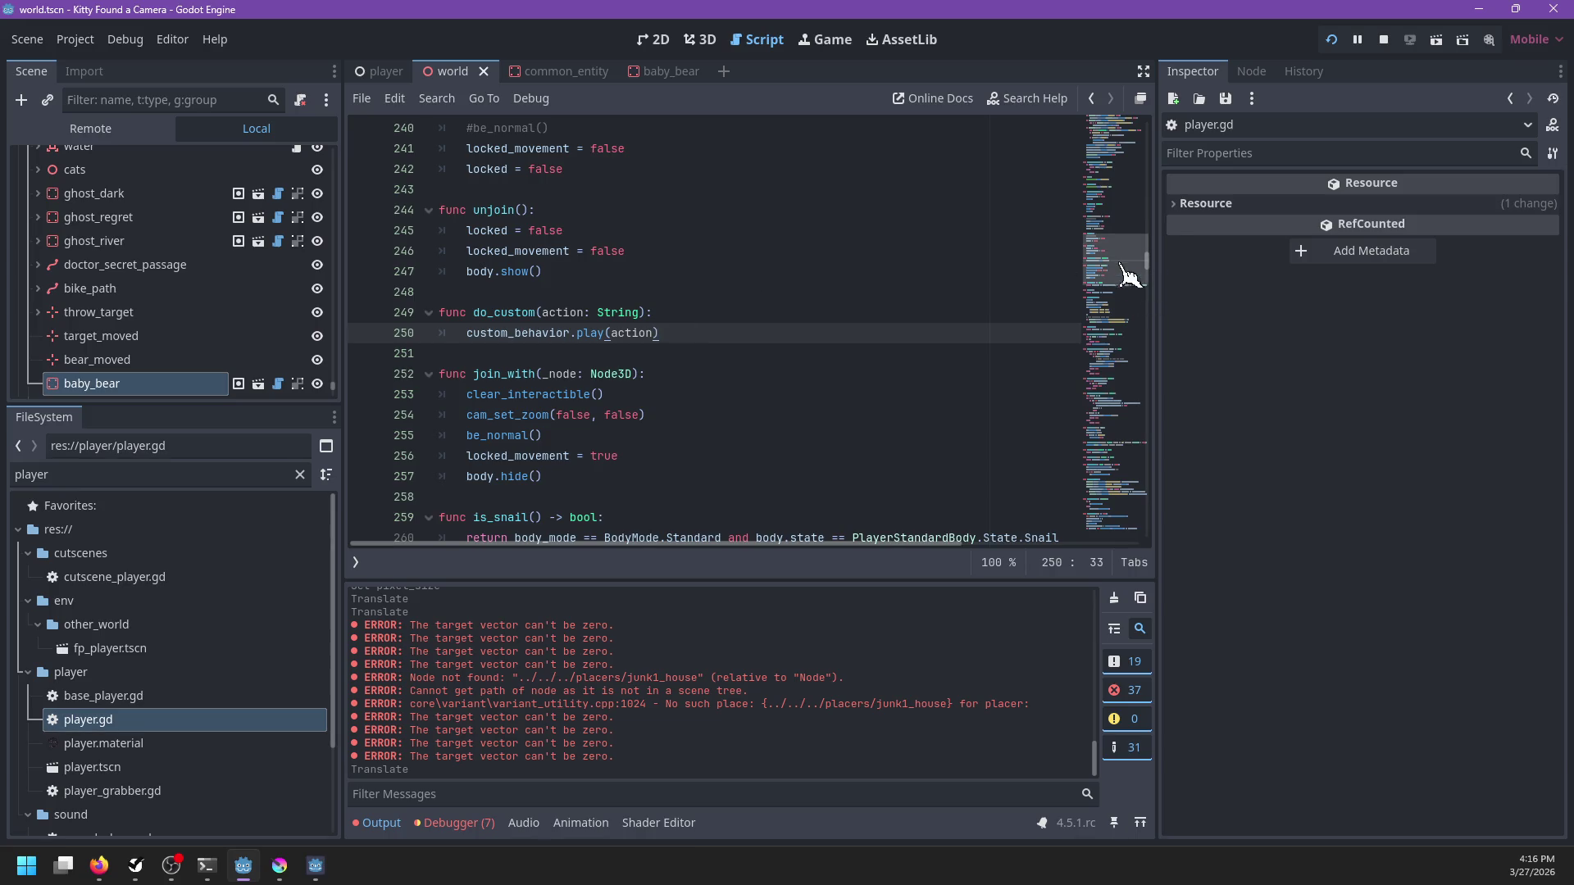
Step: Add a new signal declaration near the top of player.gd
left_click_drag(1146, 261, 1146, 123)
left_click(622, 169)
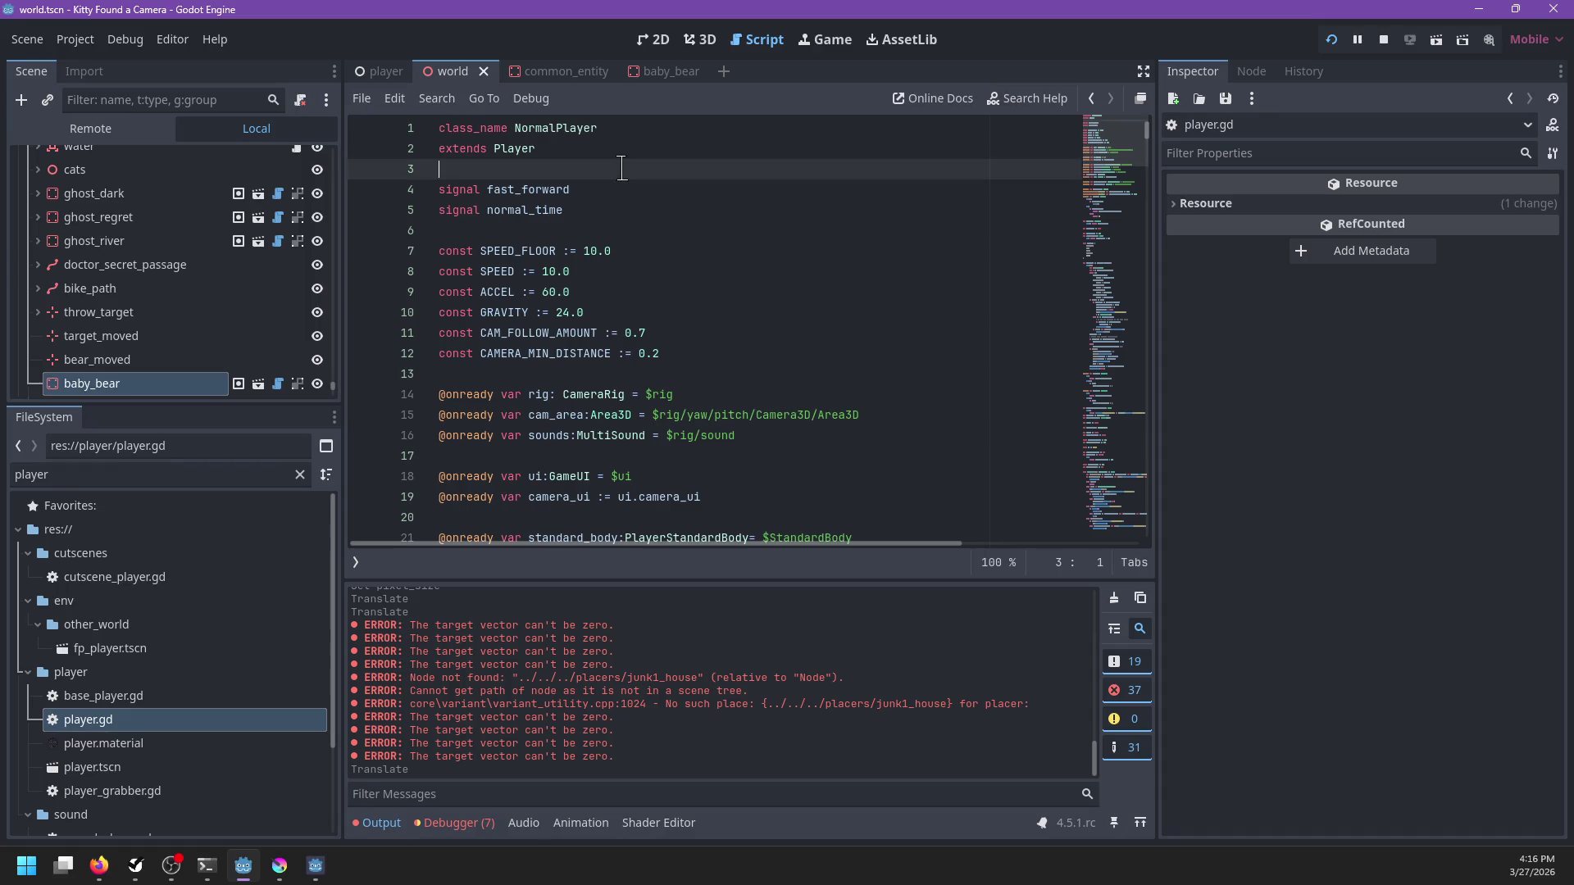
key("Return")
key("BackSpace")
type("signal custom_action_finish")
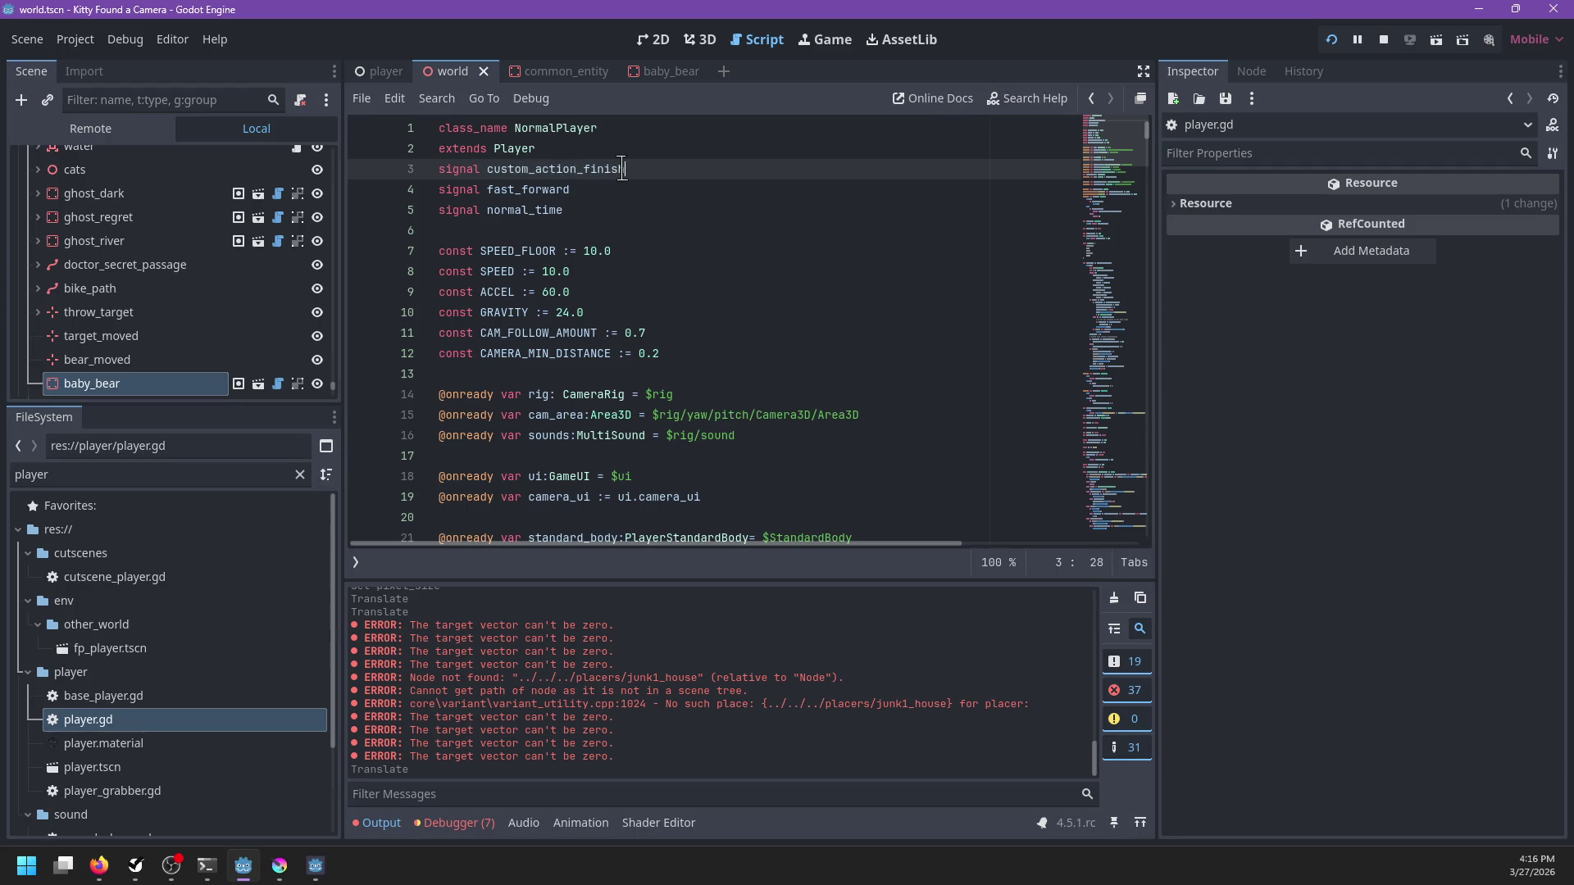
key("Up")
key("Return")
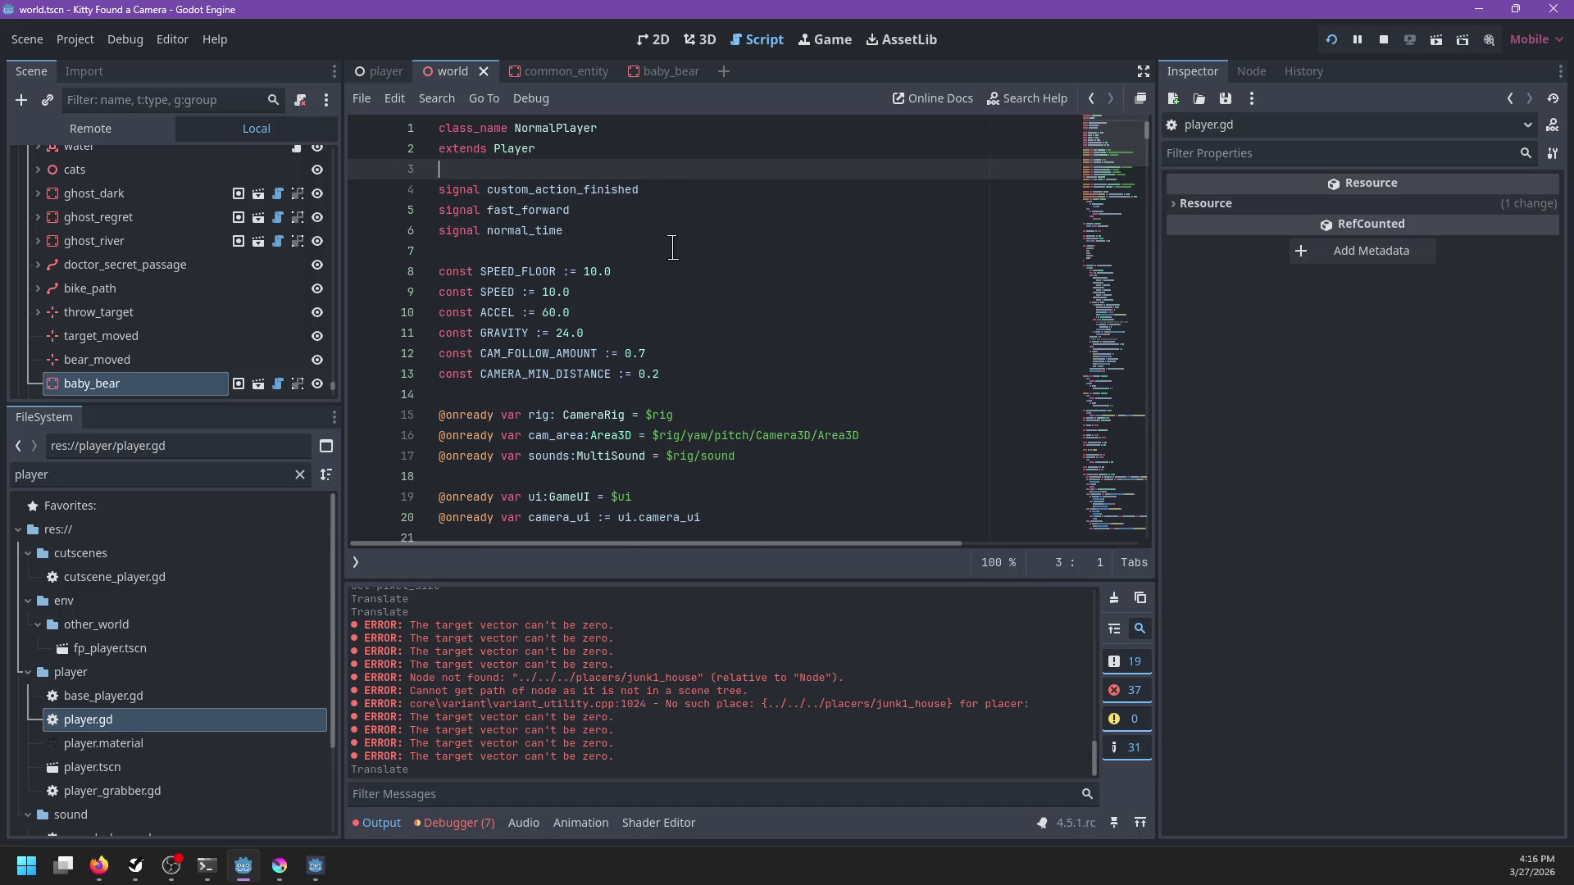
scroll(672, 247, "down", 19)
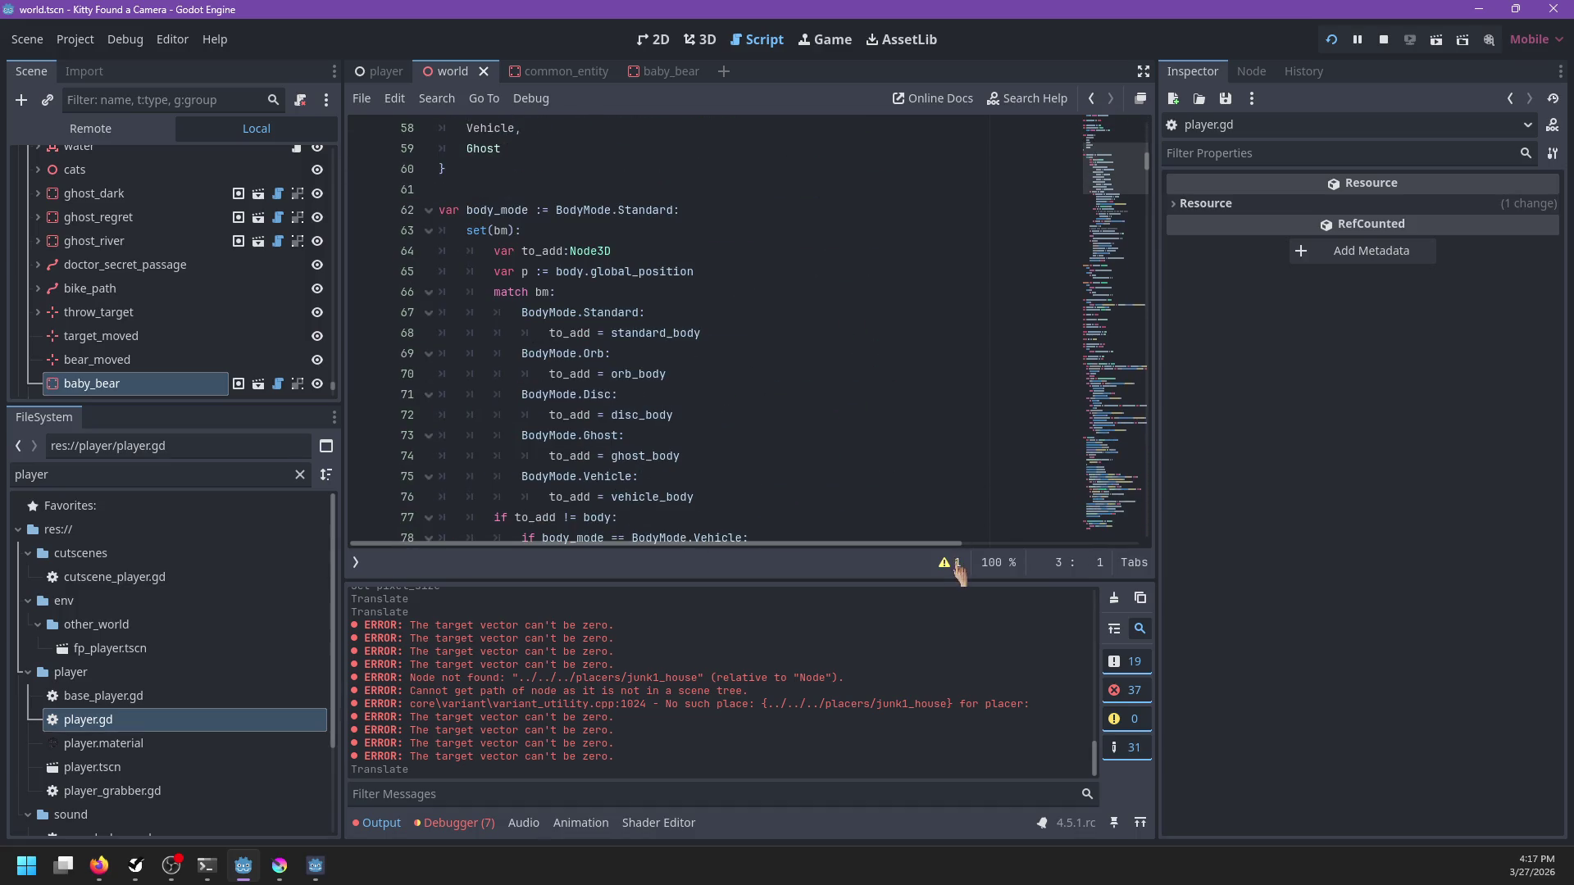
Step: In do_custom, await custom_behavior.animation_finished after the play call
left_click(821, 399)
key("ctrl+f")
type("do")
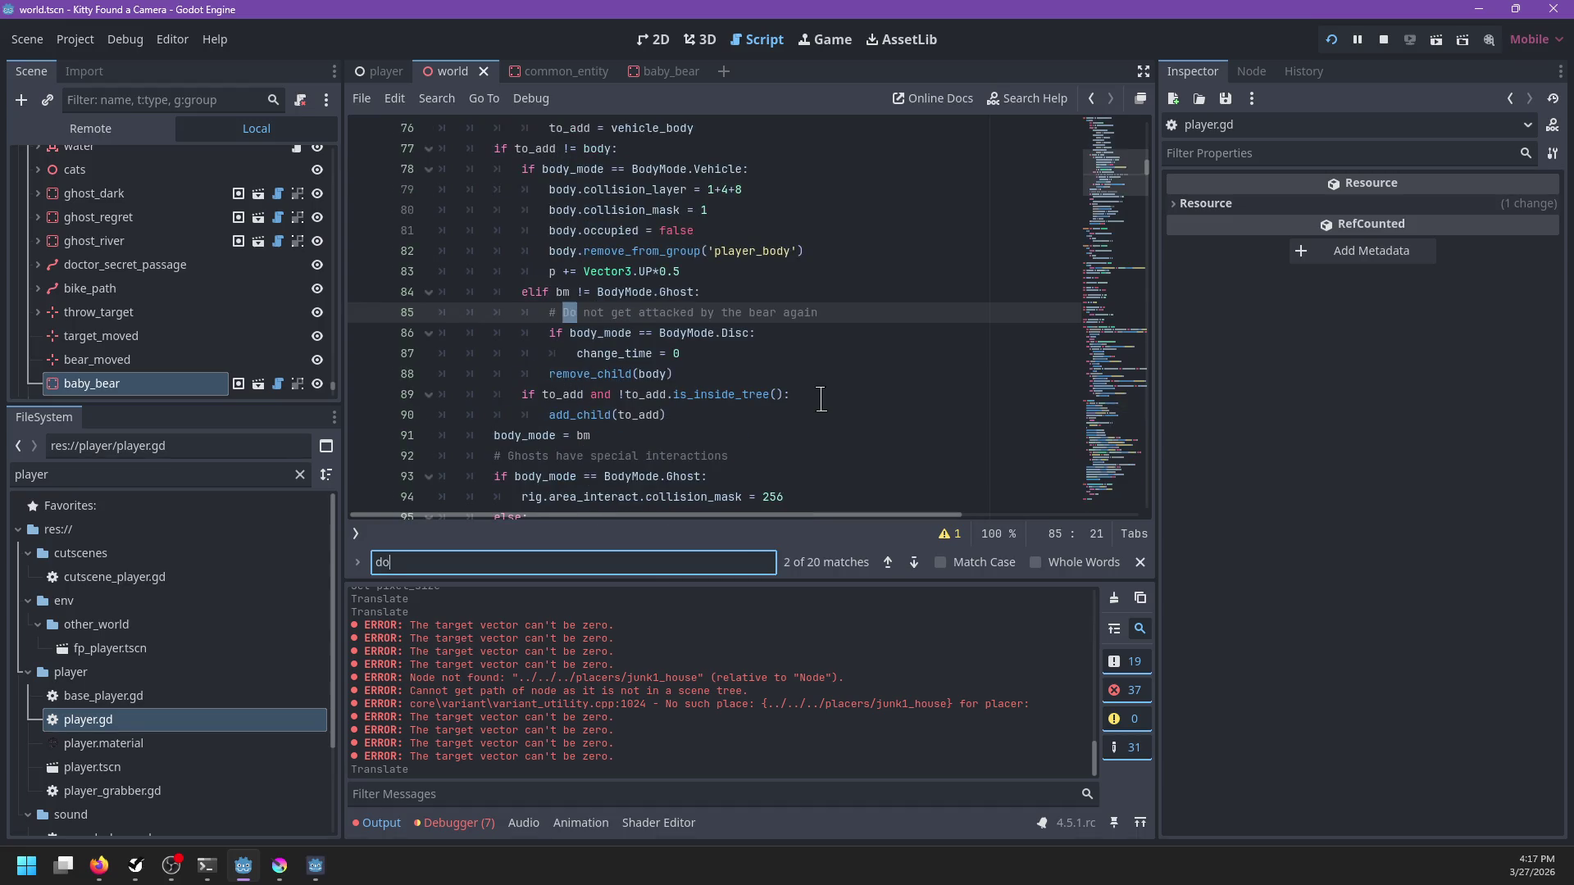
type("_cus")
key("Escape")
left_click(715, 335)
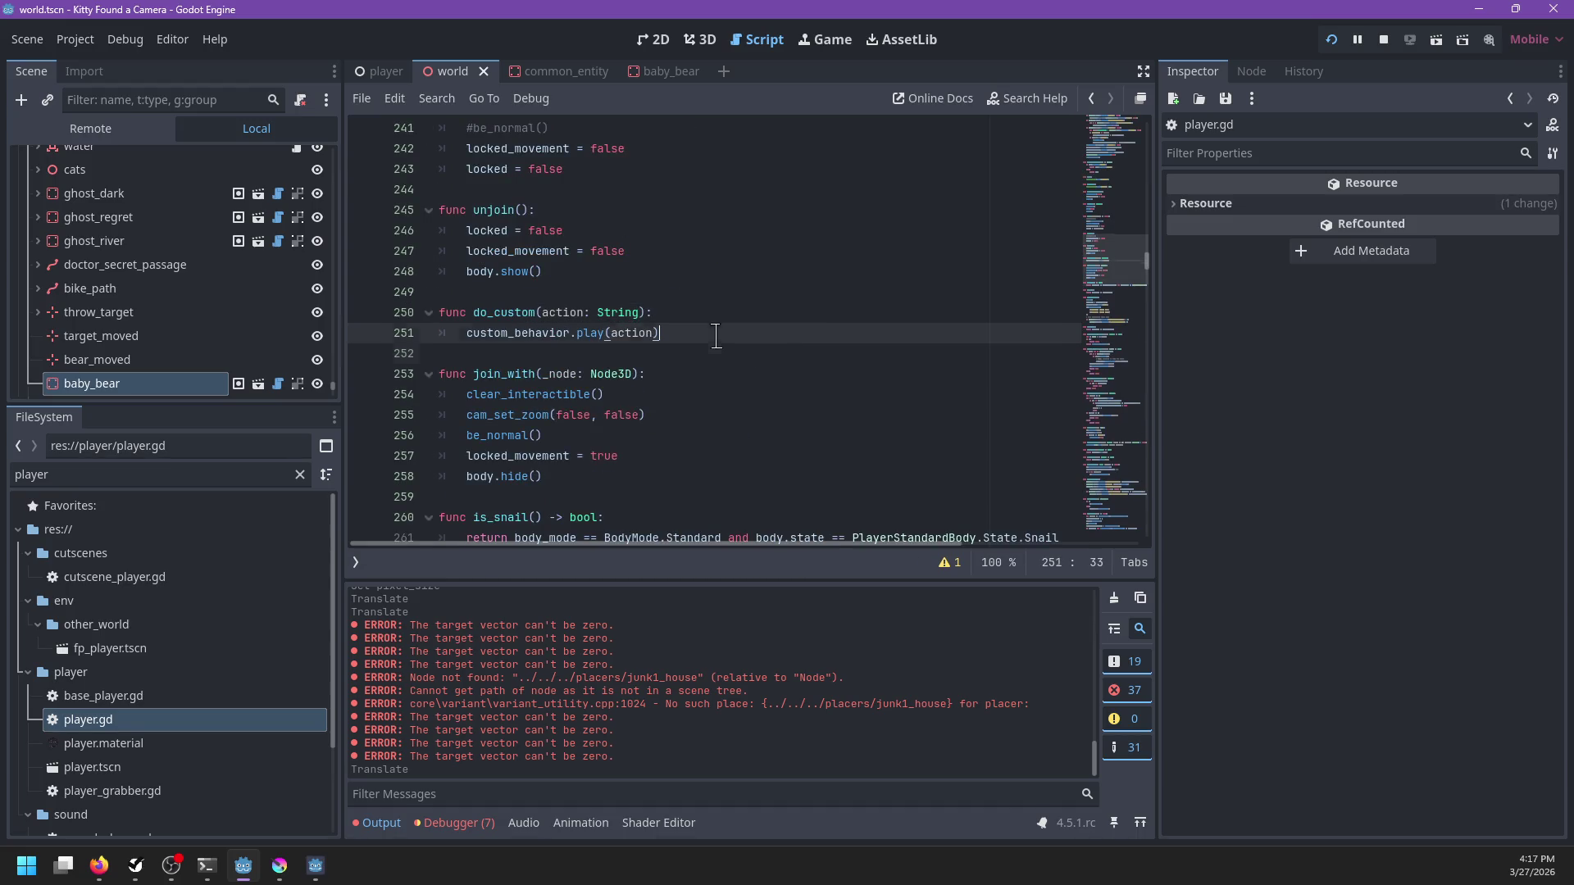
key("Return")
type("await cust")
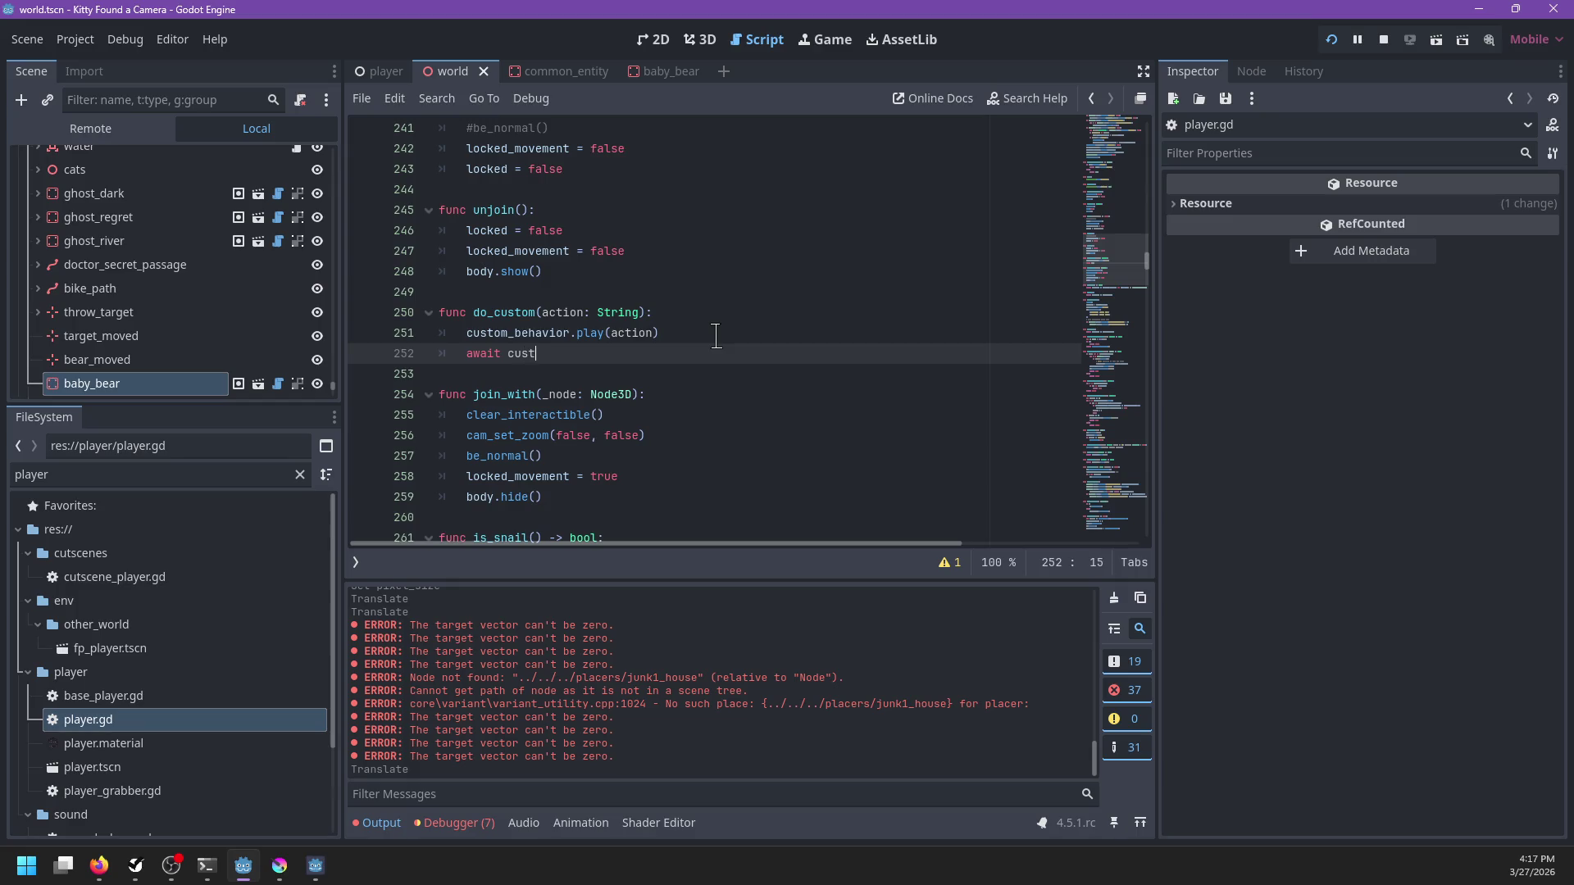
type("_b")
key("Return")
type(".anima")
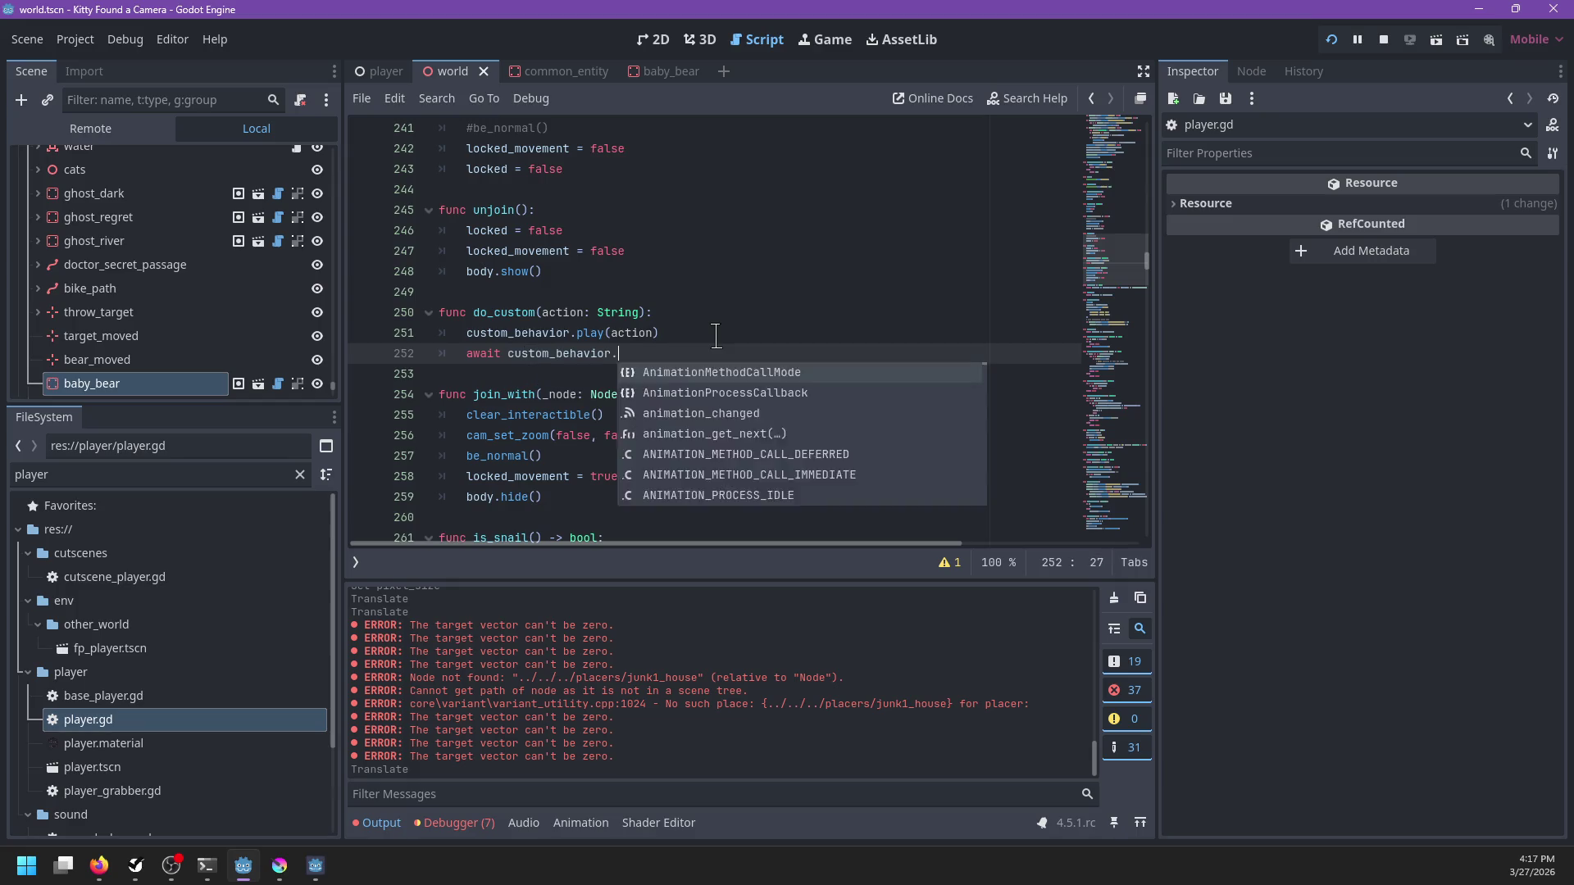
type("tion_fin")
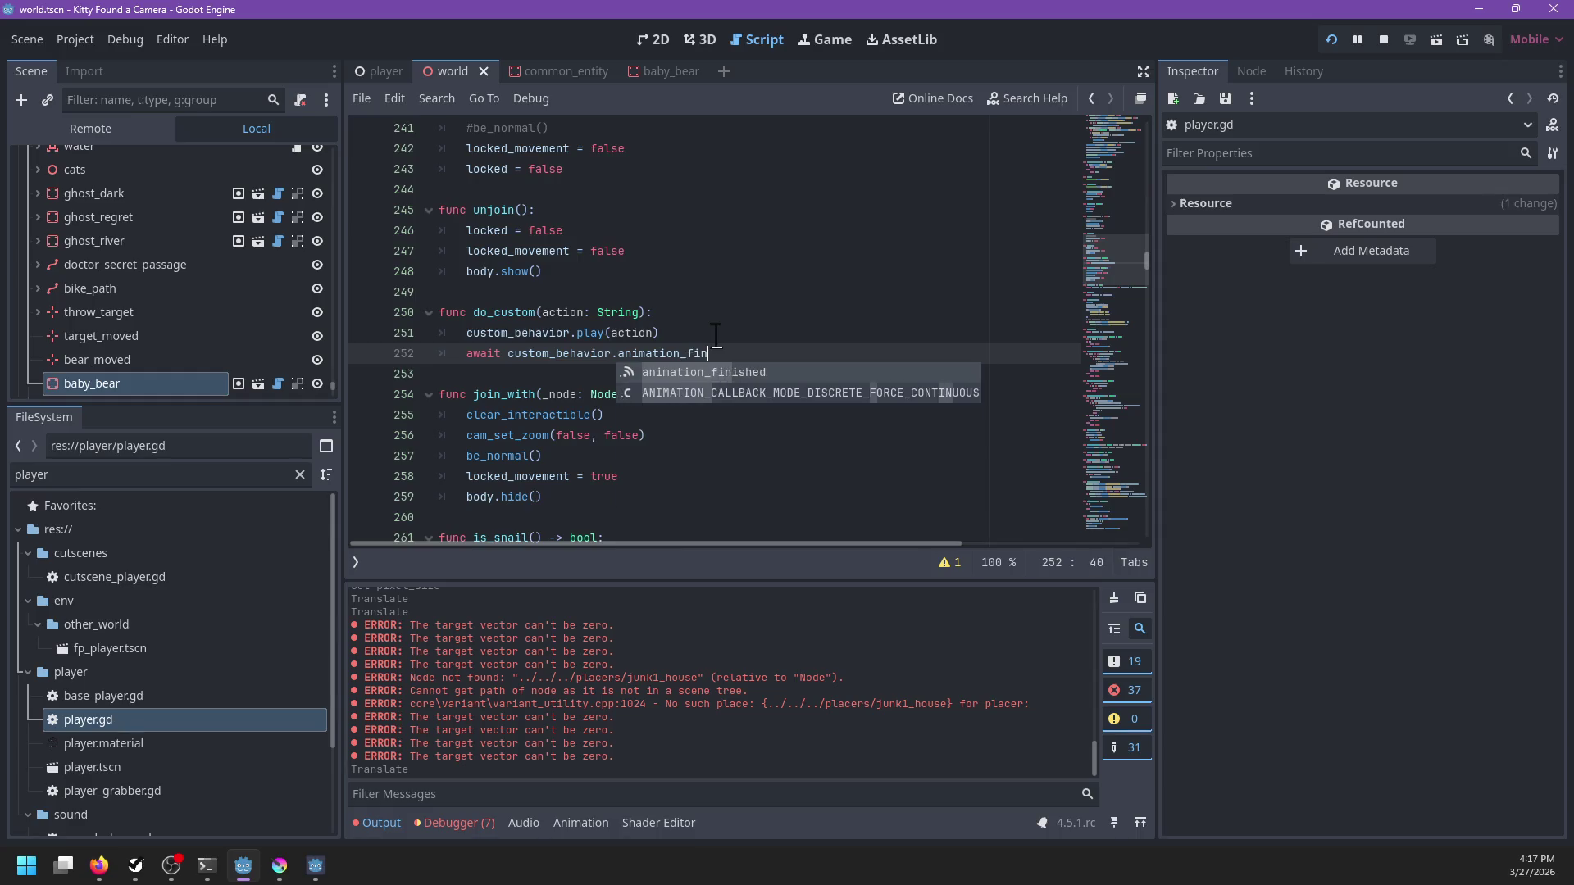
key("Return")
key("Return")
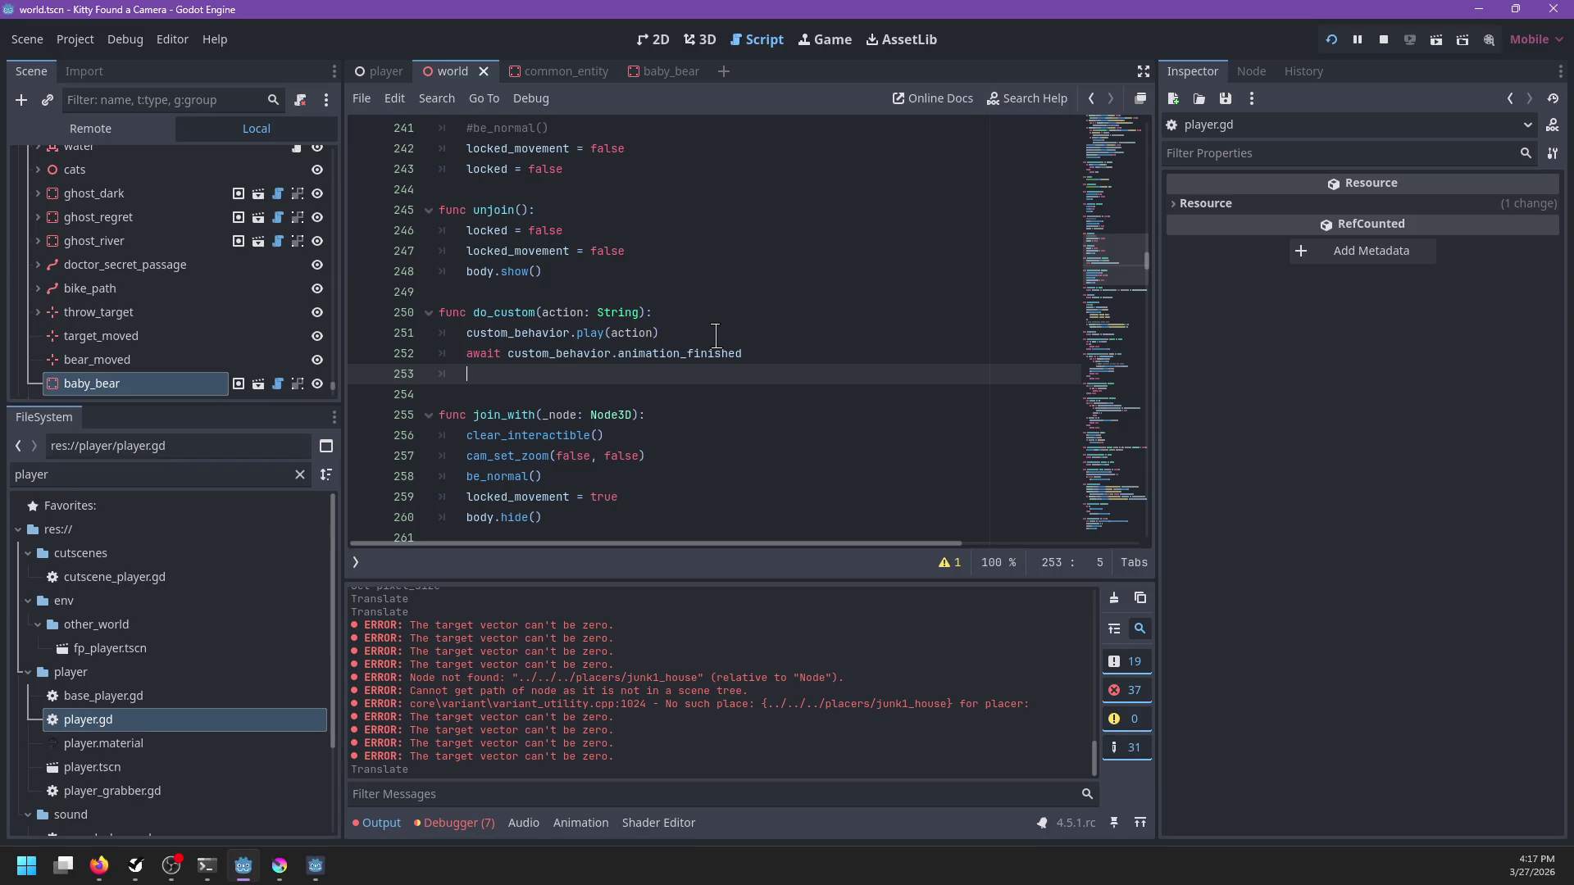
Step: Emit custom_action_finished after the await, save player.gd, and return to the baby_bear scene
type("custom")
key("Down")
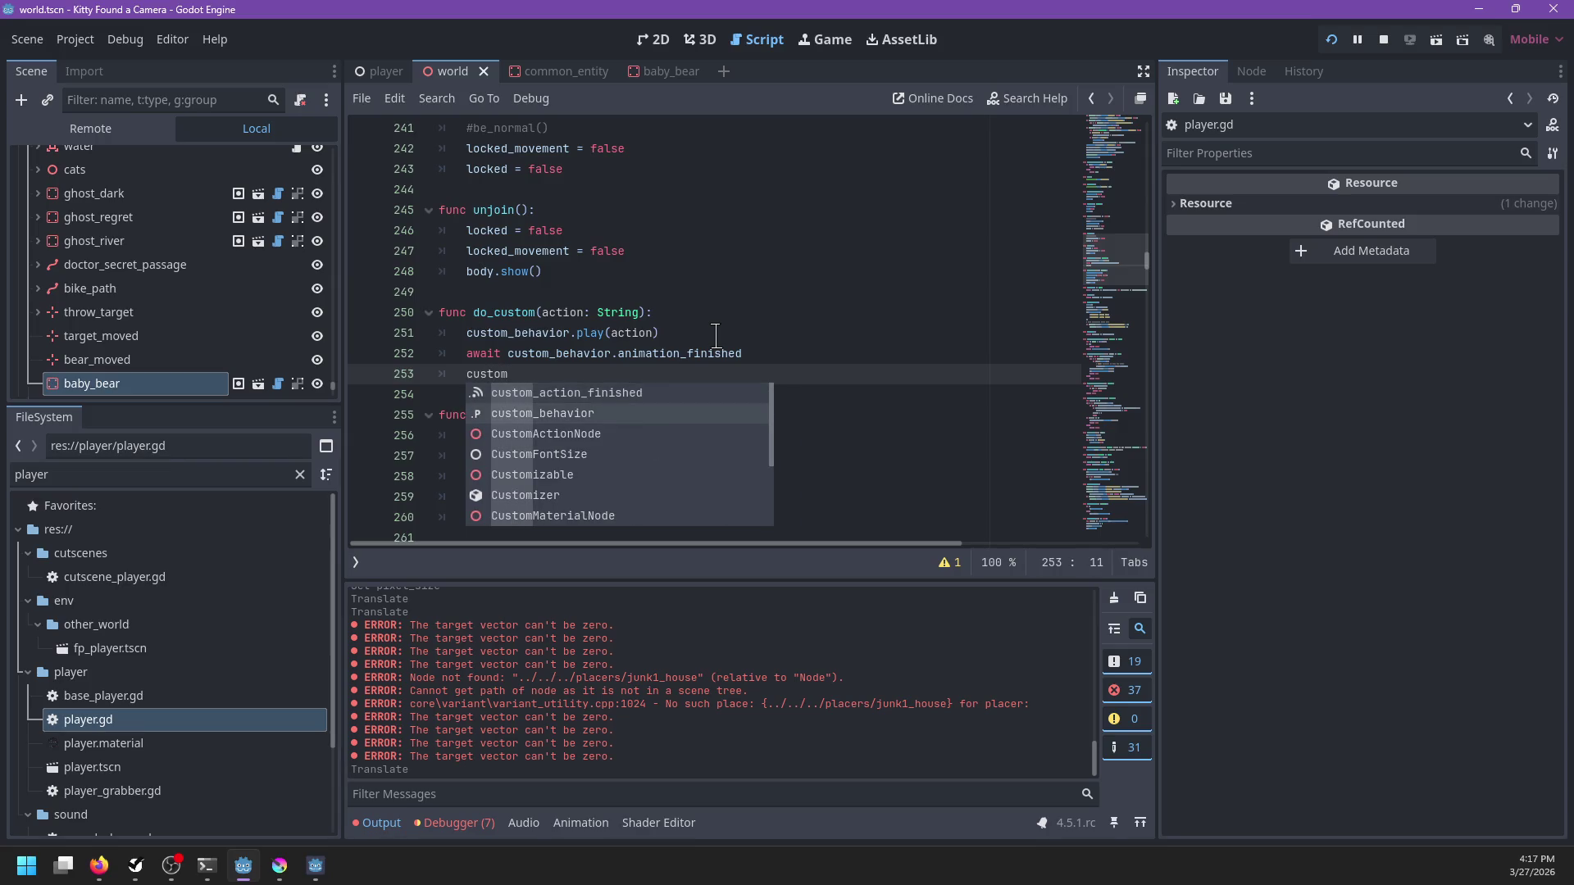
key("Up")
key("Return")
type(".emit")
key("Return")
key("ctrl+s")
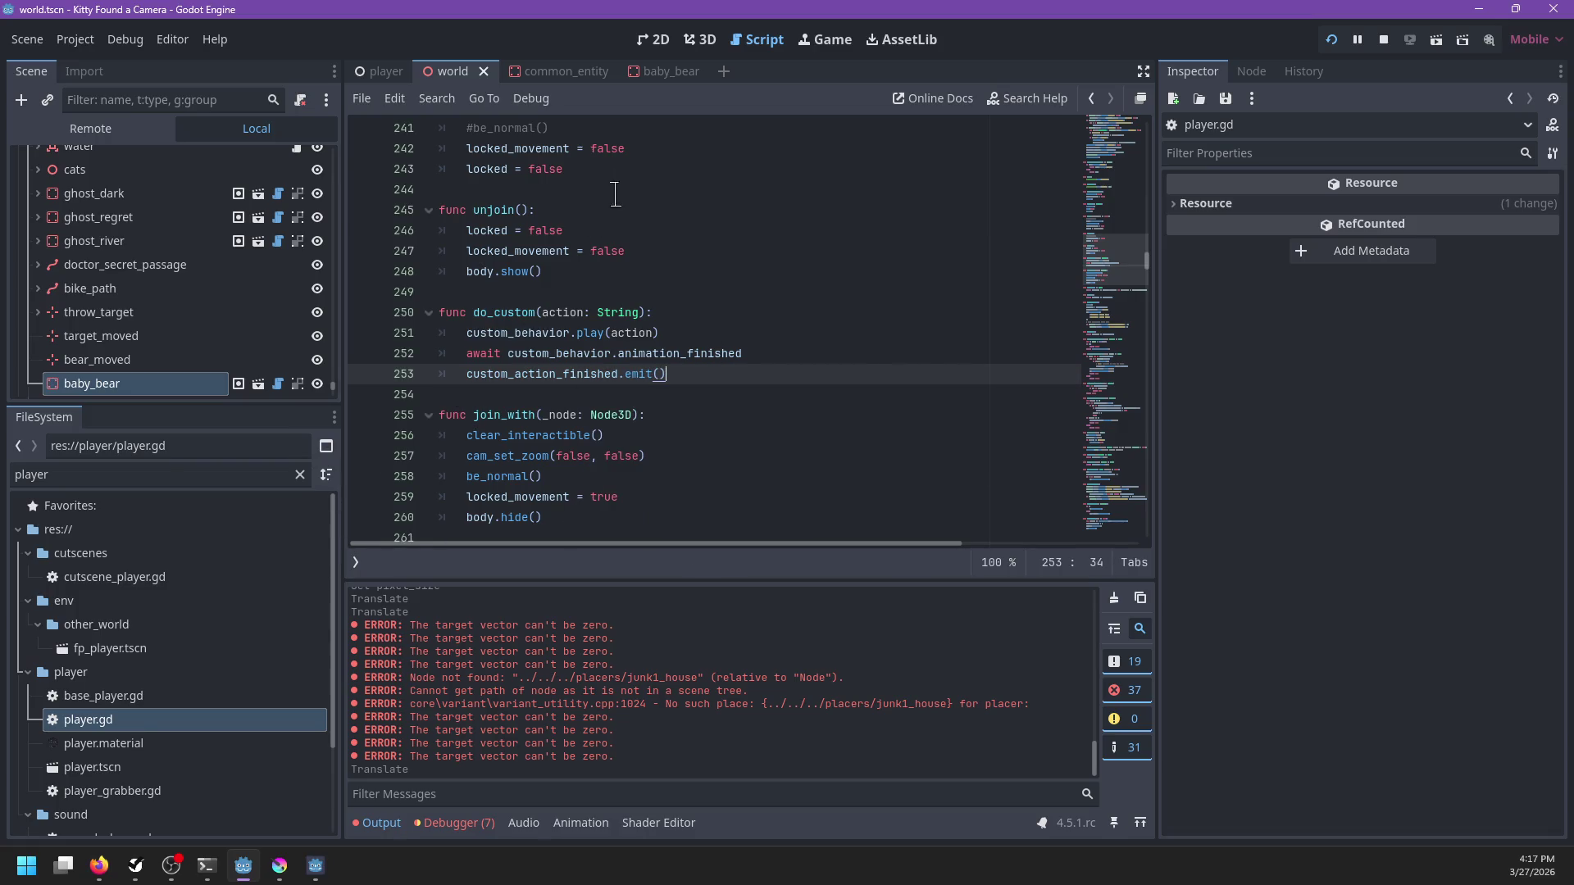
left_click(665, 71)
left_click(299, 182)
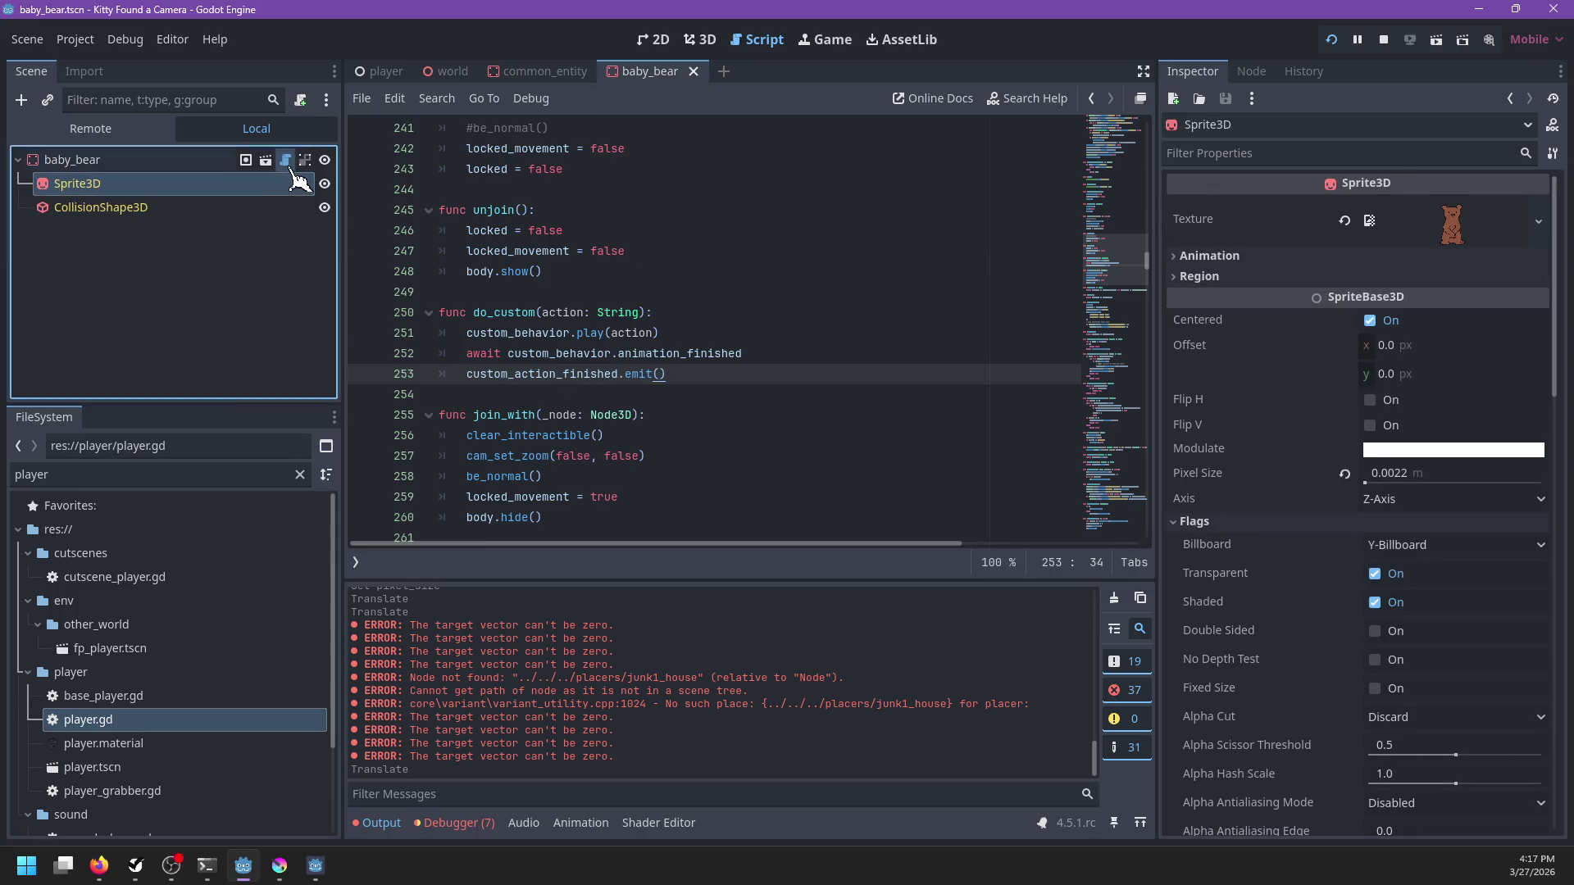
Step: Add an exported hide_on_interact := false variable to custom_action.gd
left_click(289, 162)
left_click(662, 209)
key("Return")
type("@export var hide_on_interact")
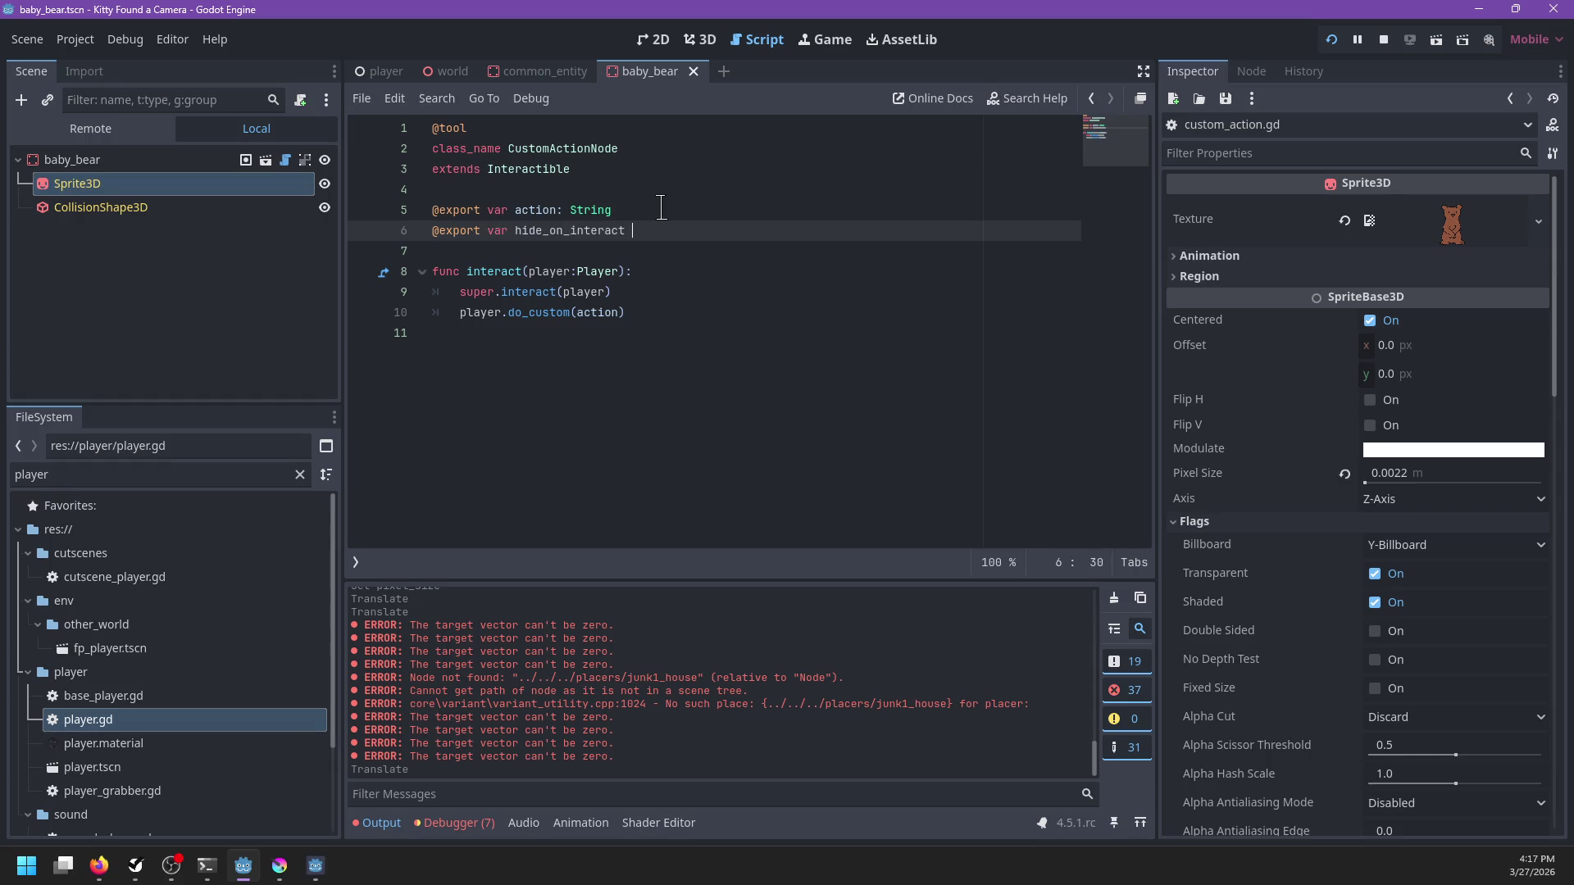
Step: Add an if hide_on_interact block: hide(), await player.custom_action_finished, then show()
left_click(669, 316)
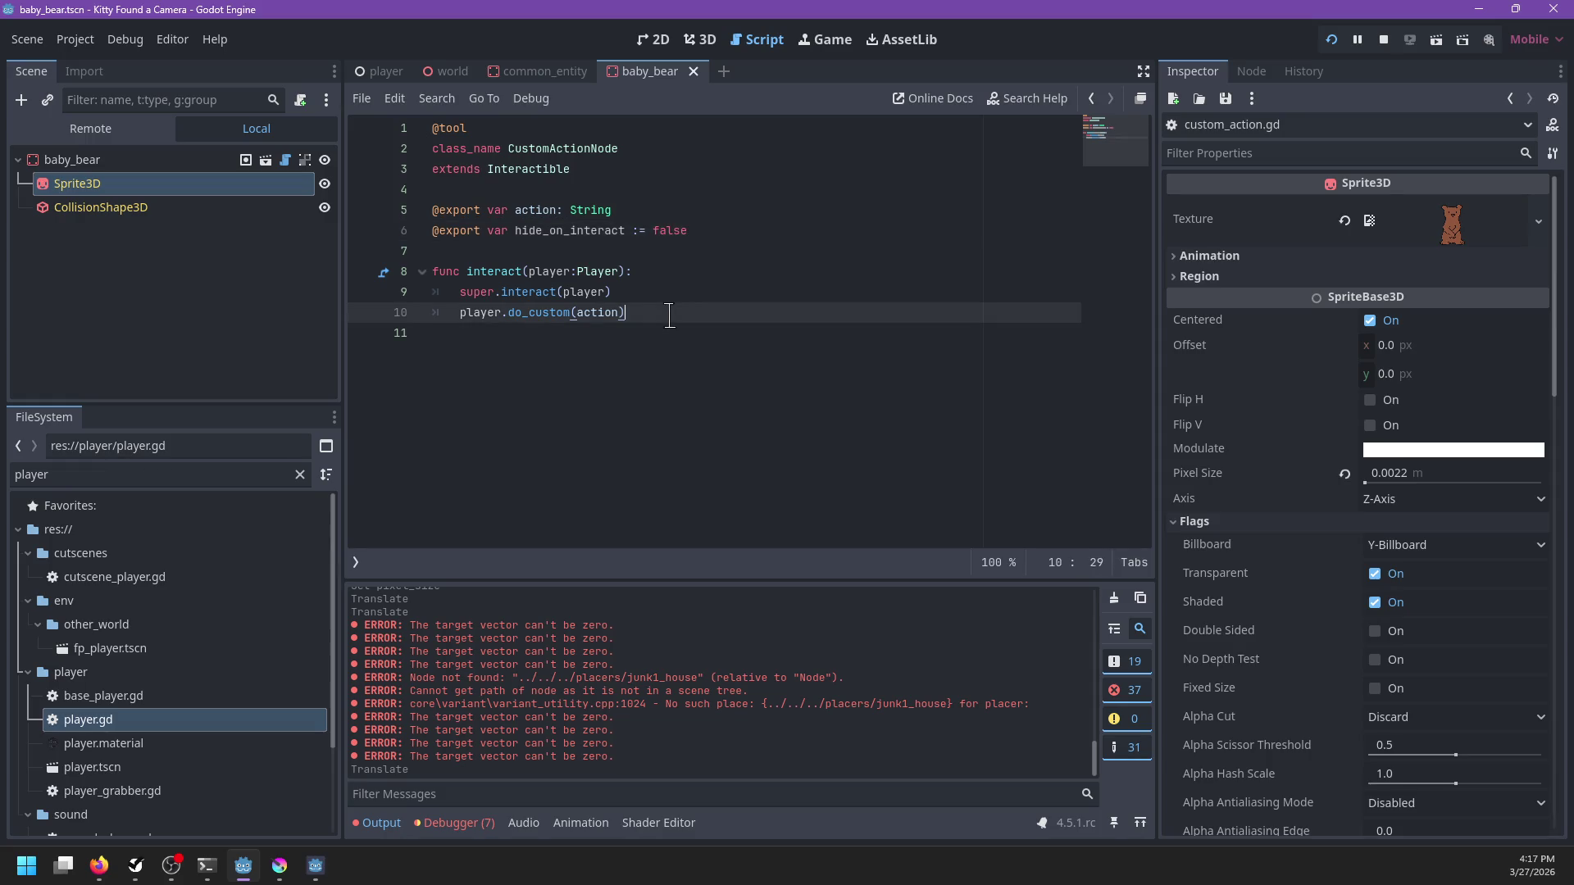
key("Return")
type("if hide_on_interact:")
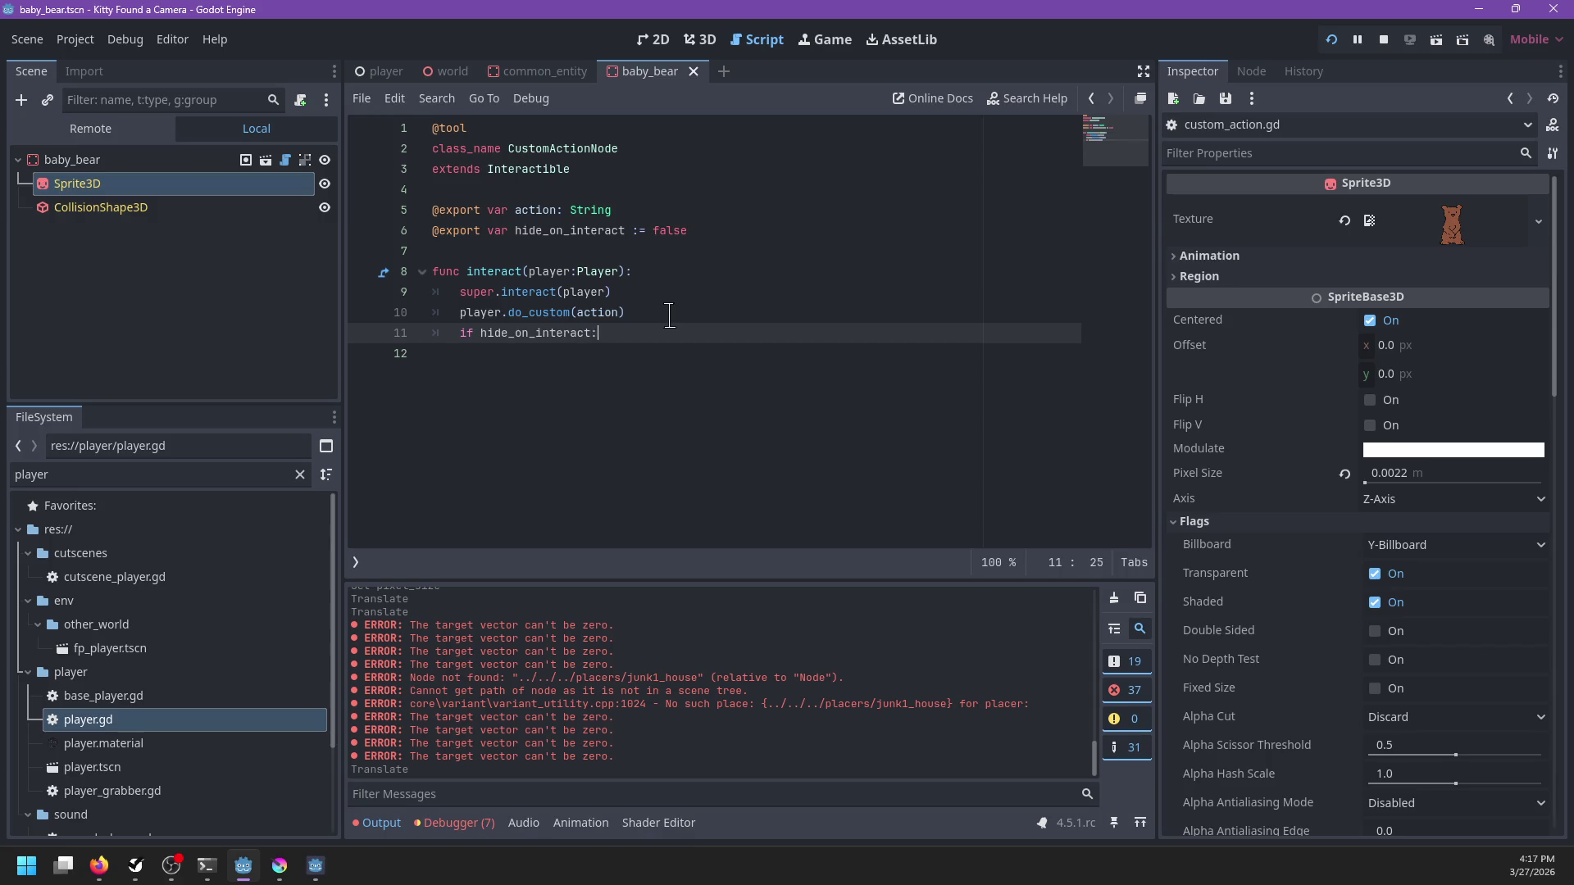
key("Return")
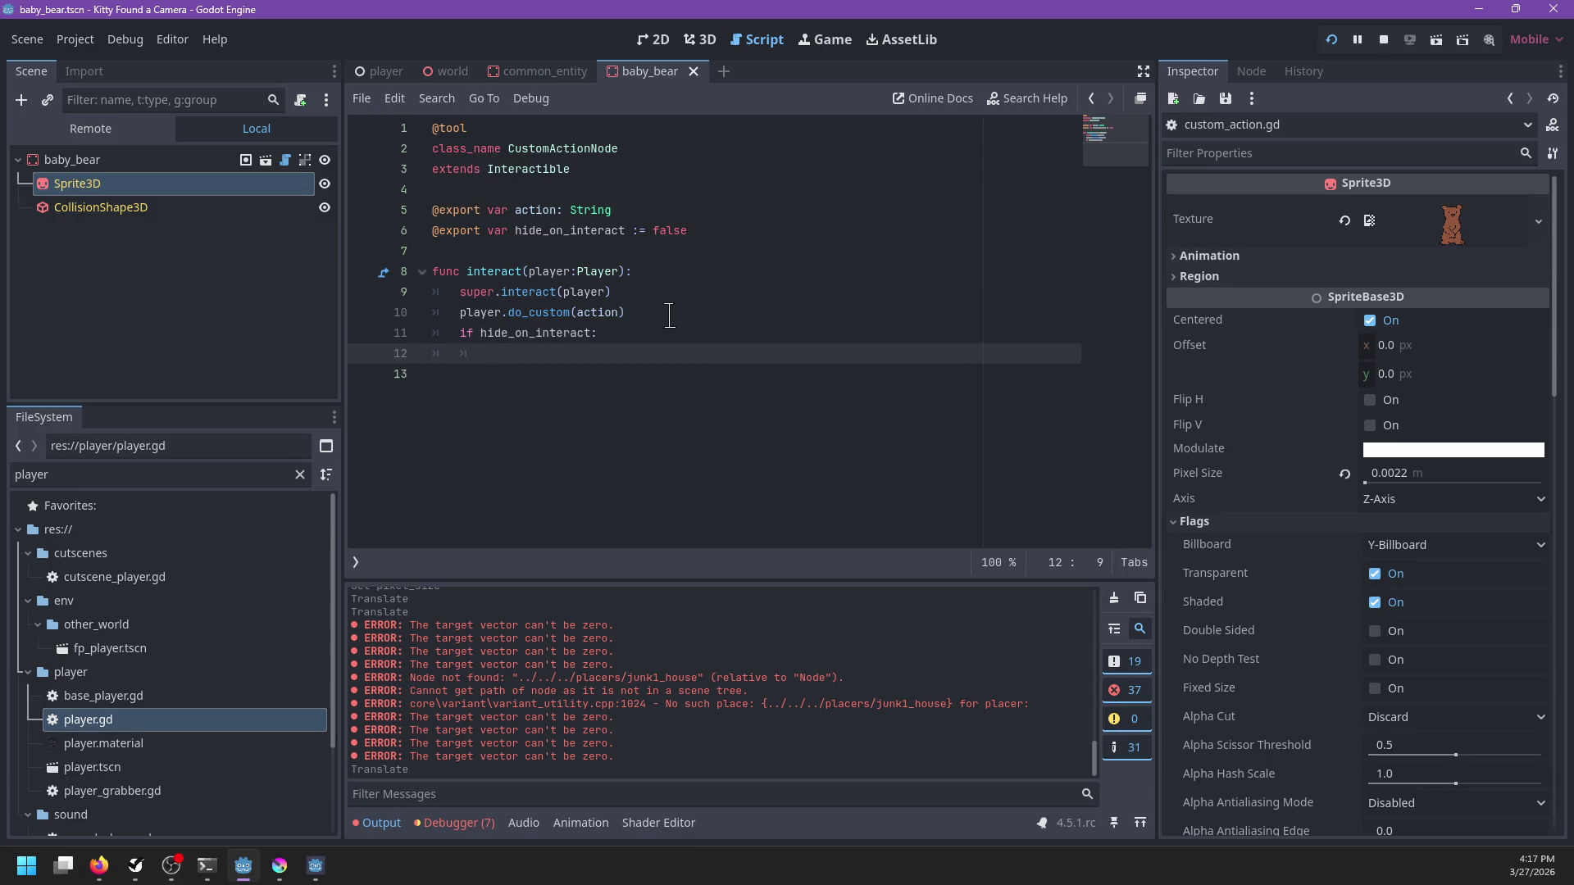
key("Return")
type("await pla")
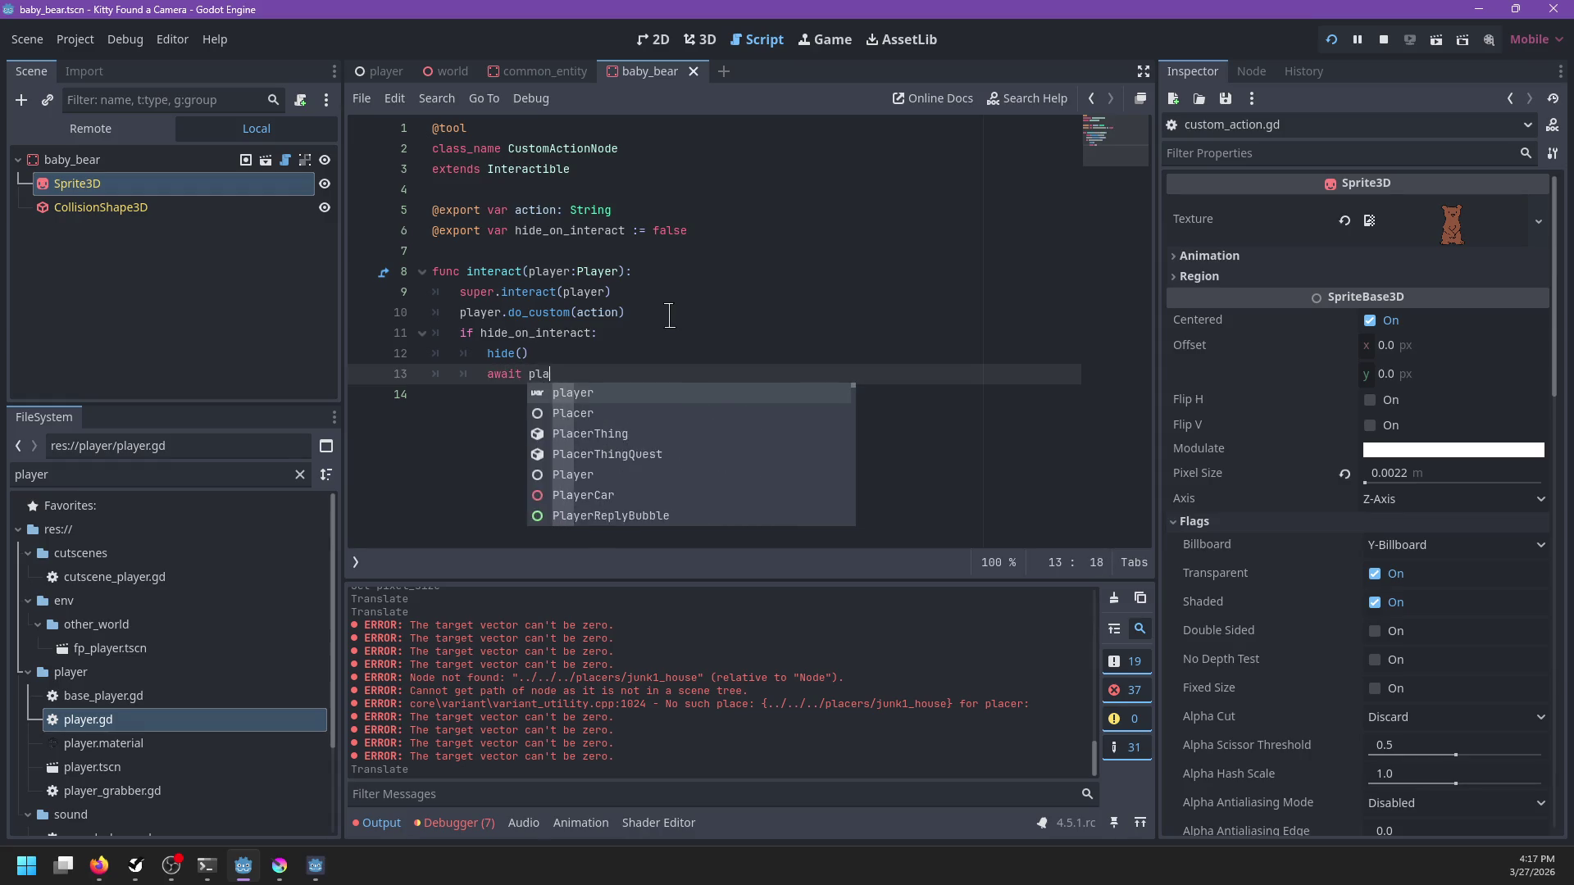
key("Return")
type(".custom_a")
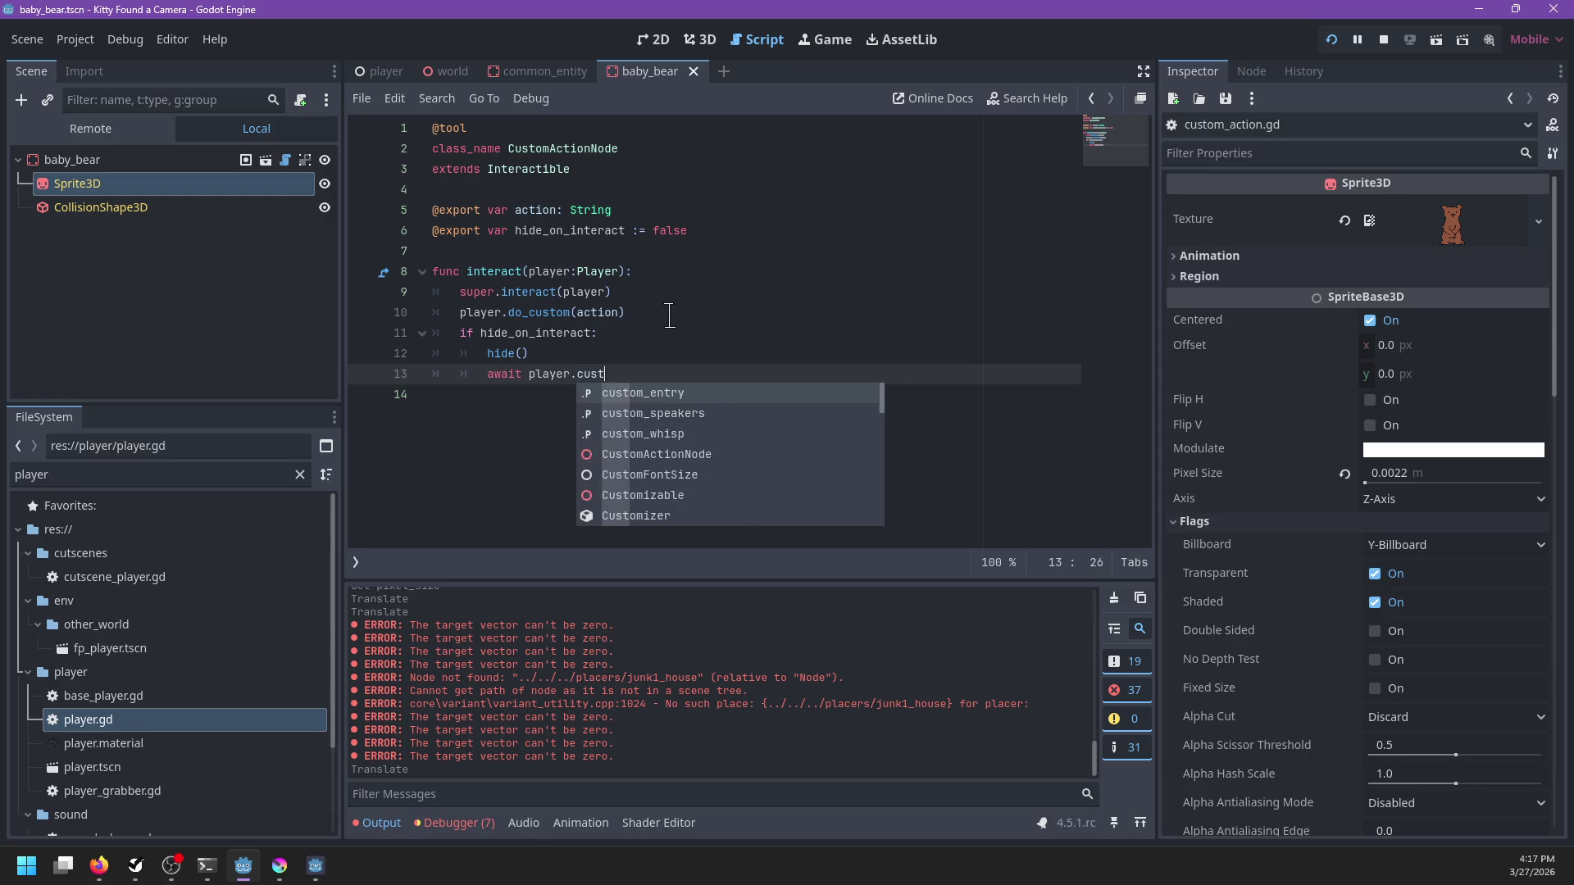
type("c")
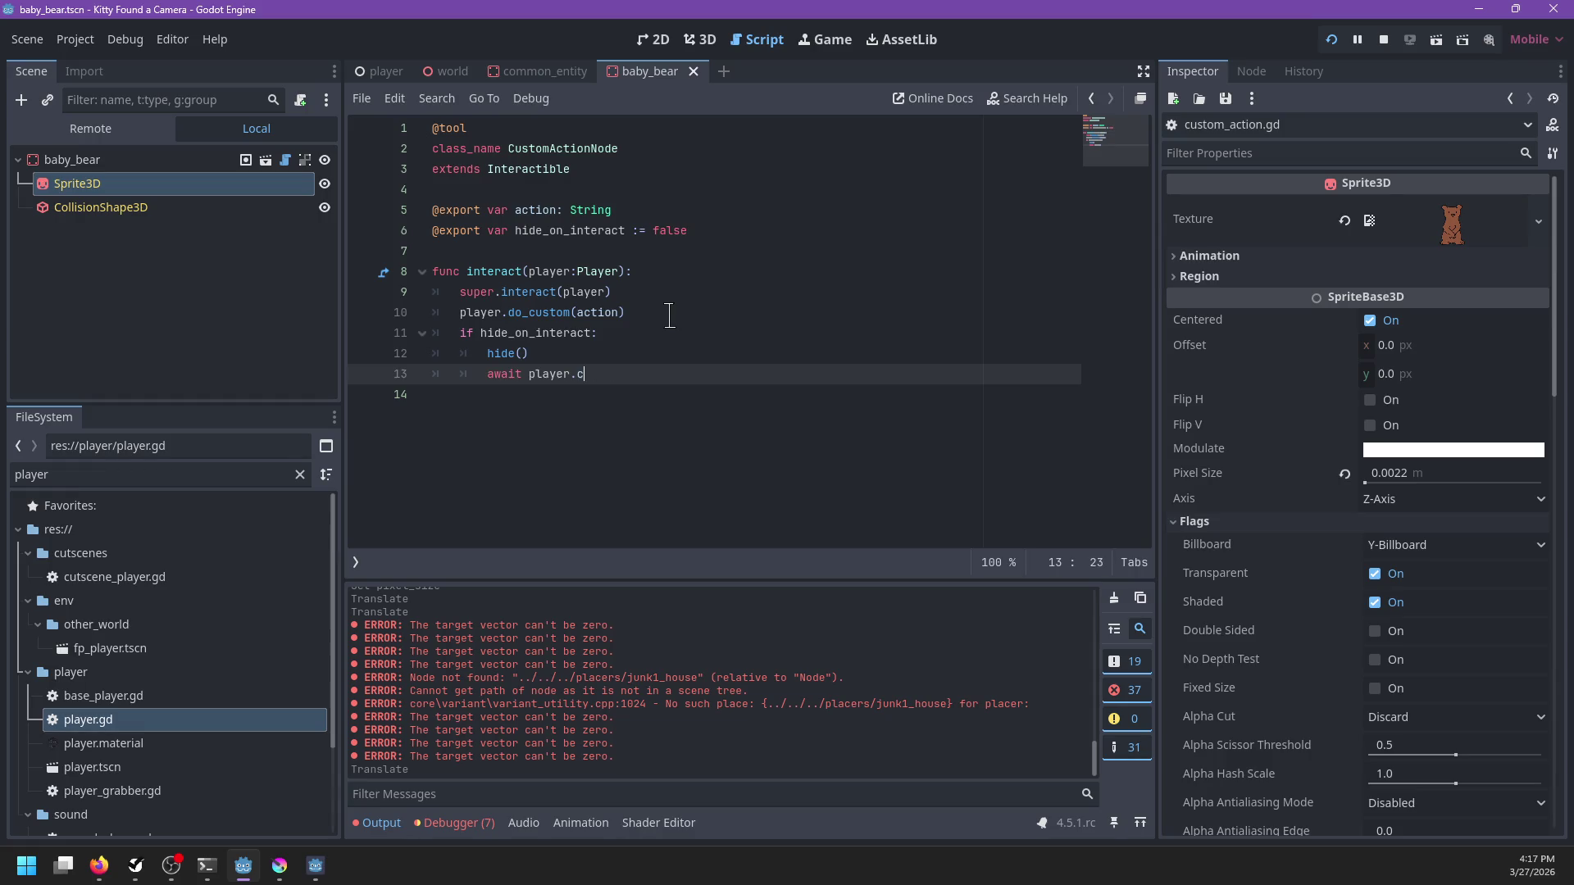
type("ustom-")
key("BackSpace")
key("BackSpace")
key("BackSpace")
type("_acti0n")
type("hed")
key("Return")
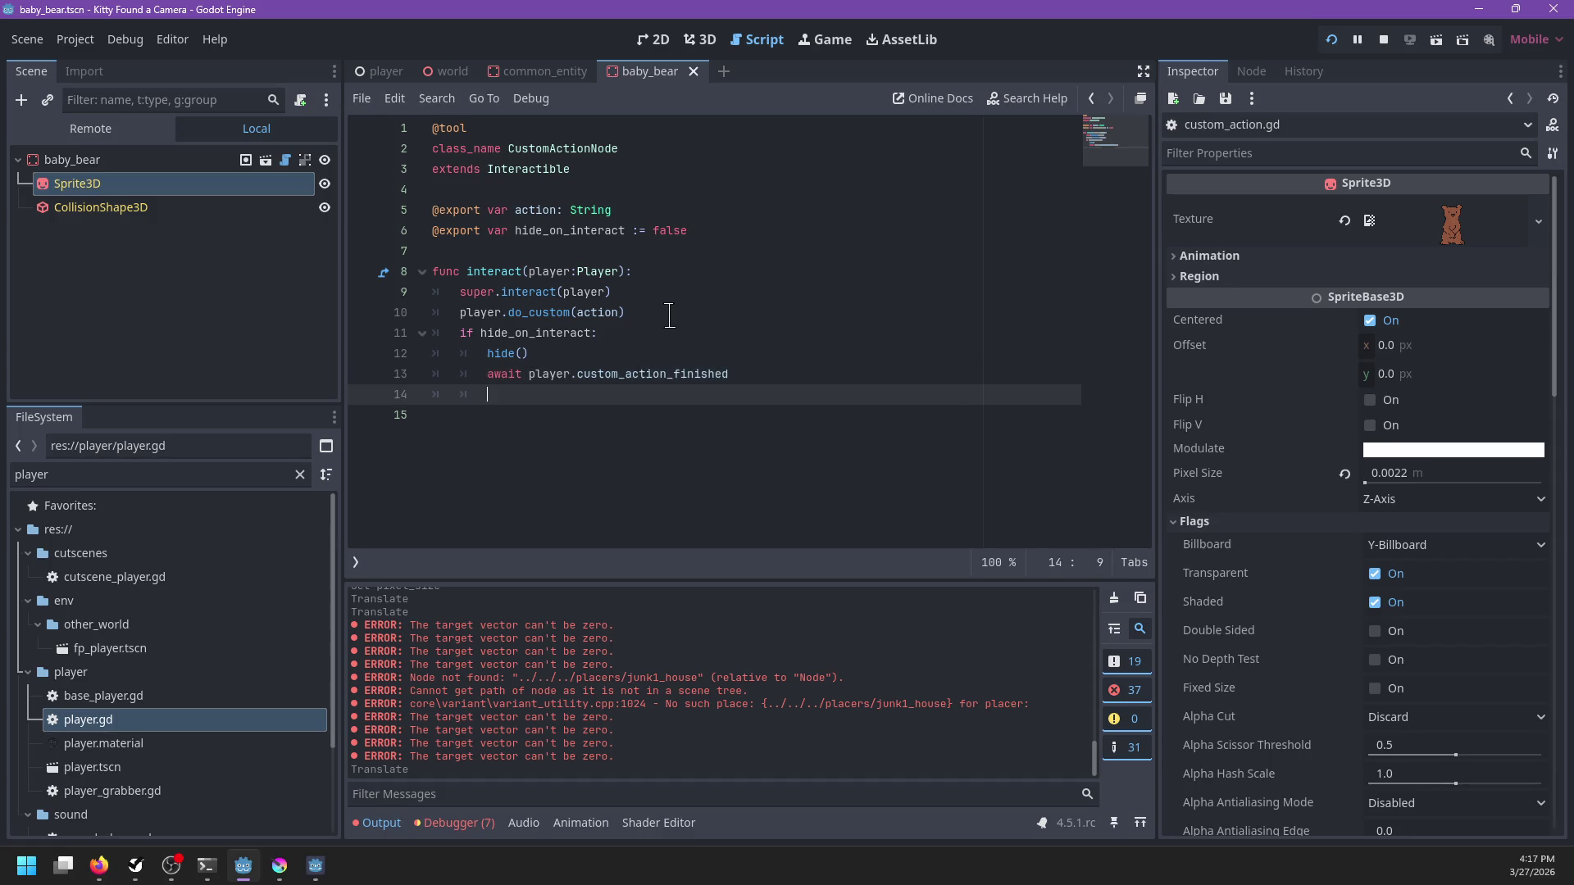
type("ho")
key("Return")
Step: Save custom_action.gd and switch to player.gd from the open scripts list
left_click(356, 562)
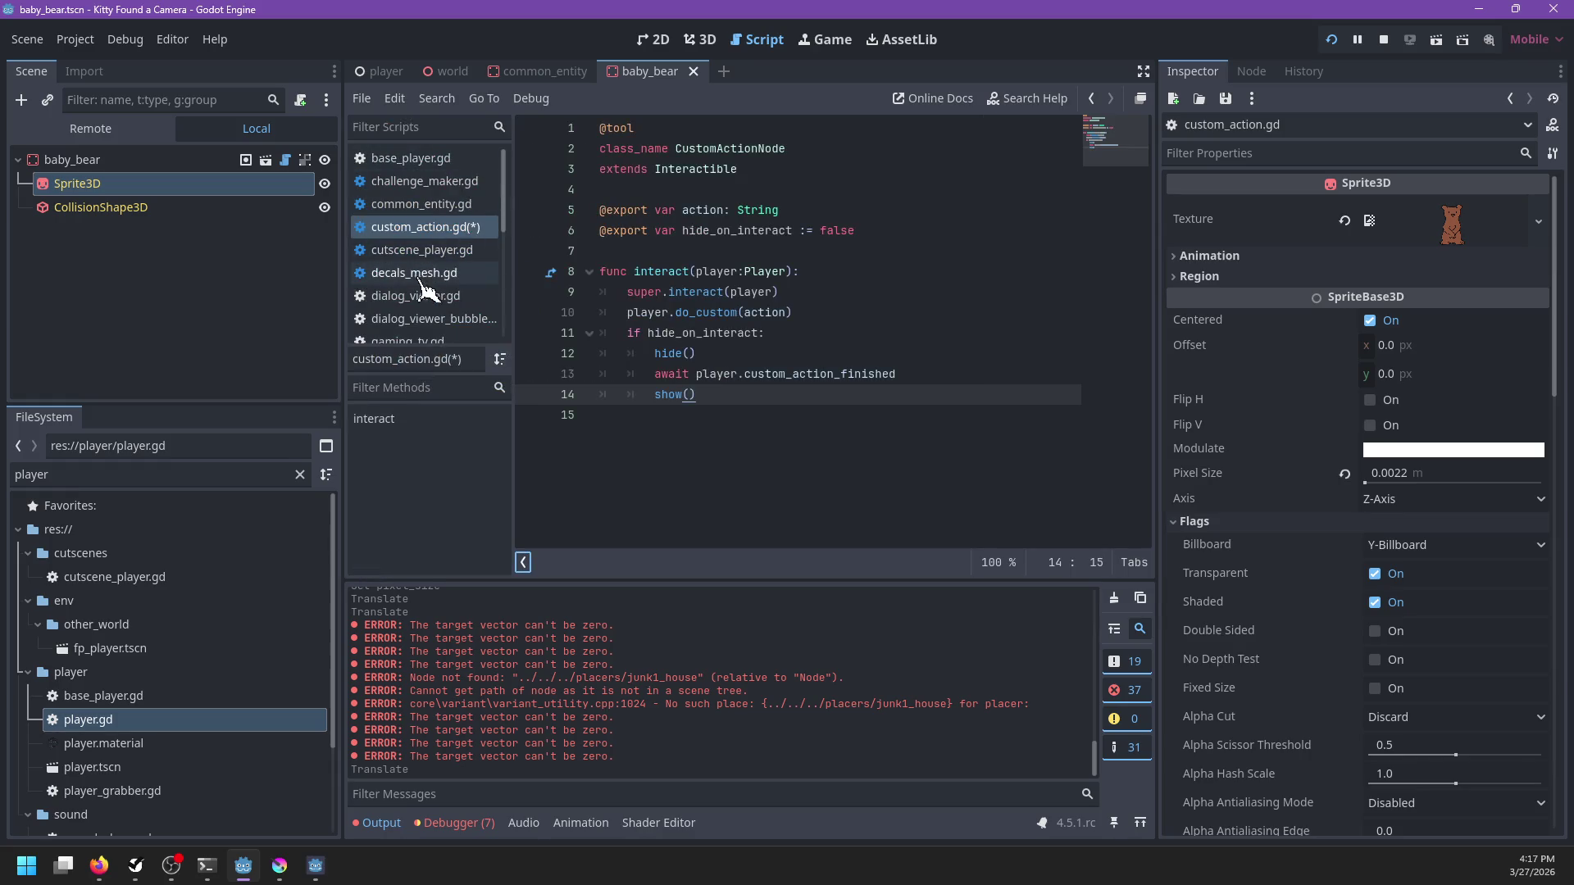
key("ctrl+s")
scroll(443, 279, "down", 3)
scroll(443, 307, "down", 3)
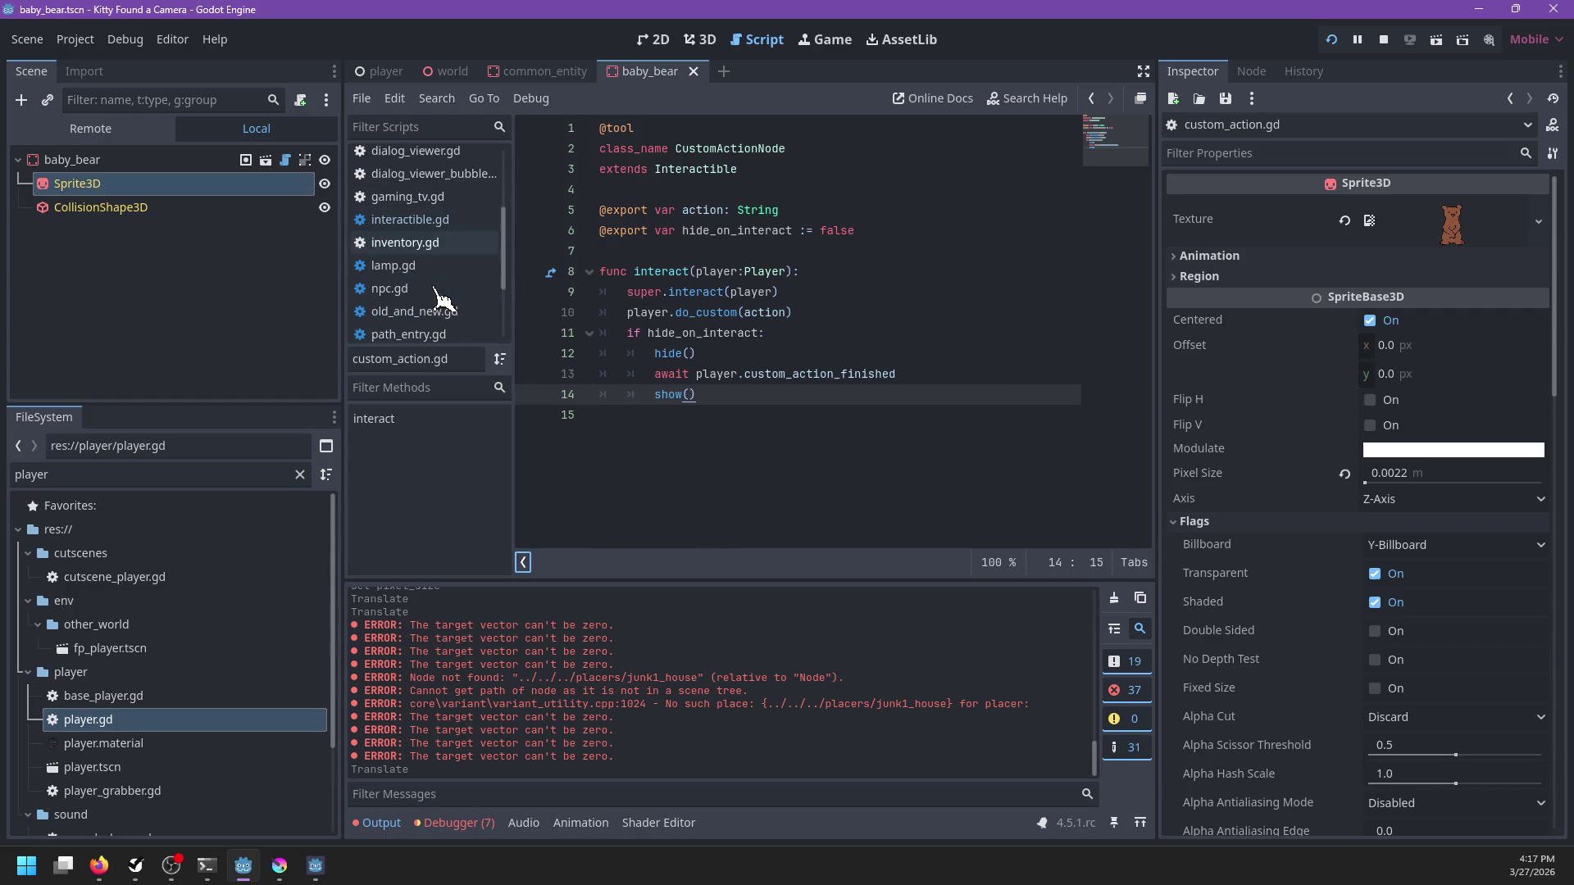
scroll(422, 328, "down", 1)
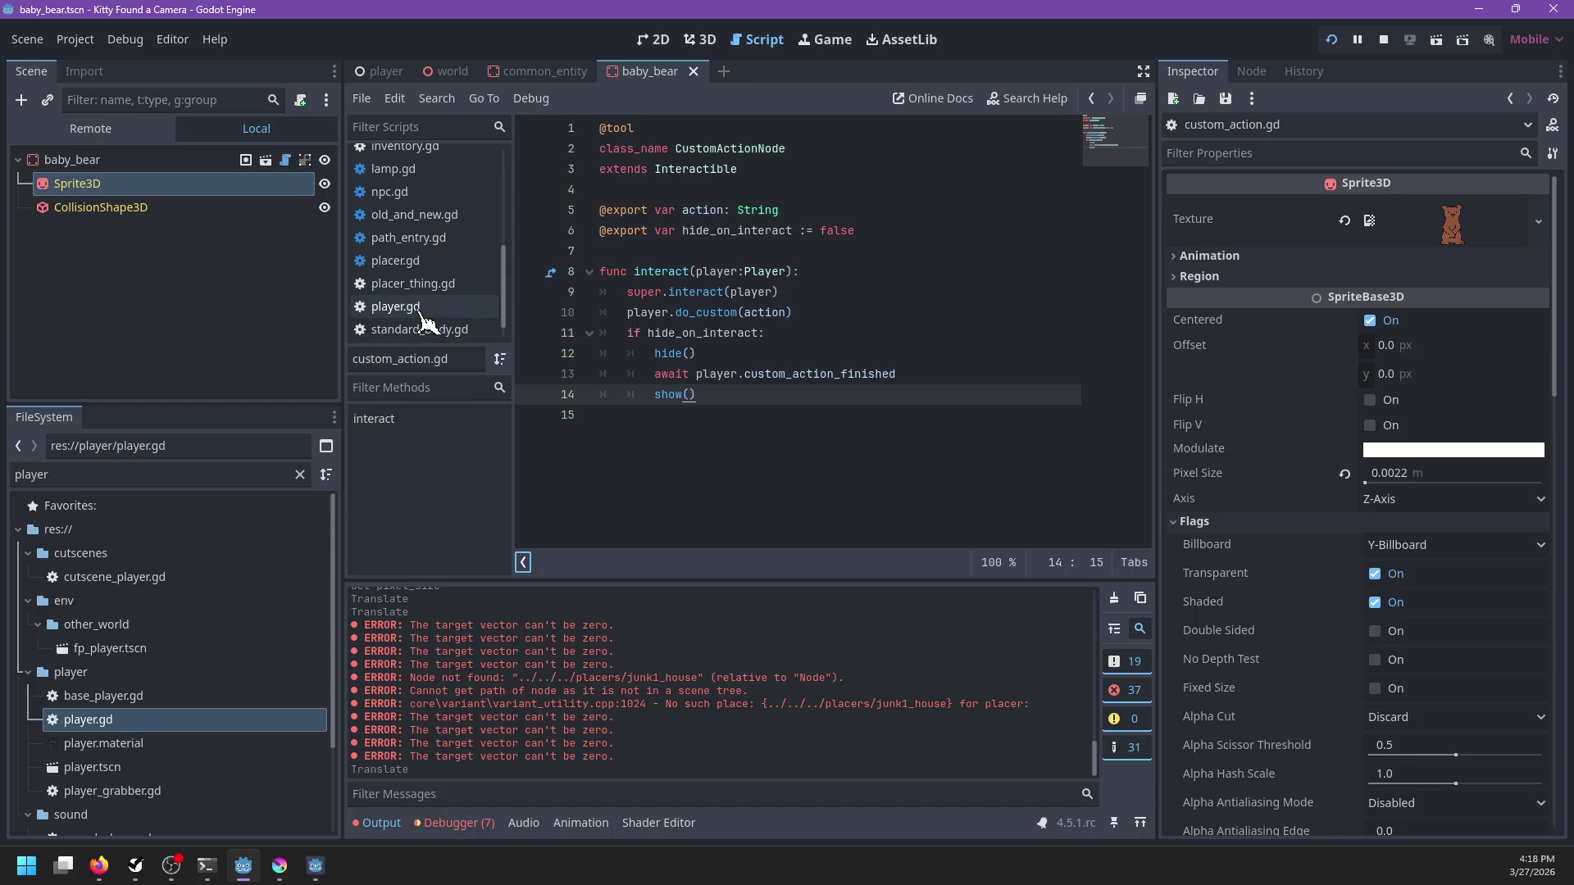
left_click(418, 308)
scroll(1143, 336, "up", 20)
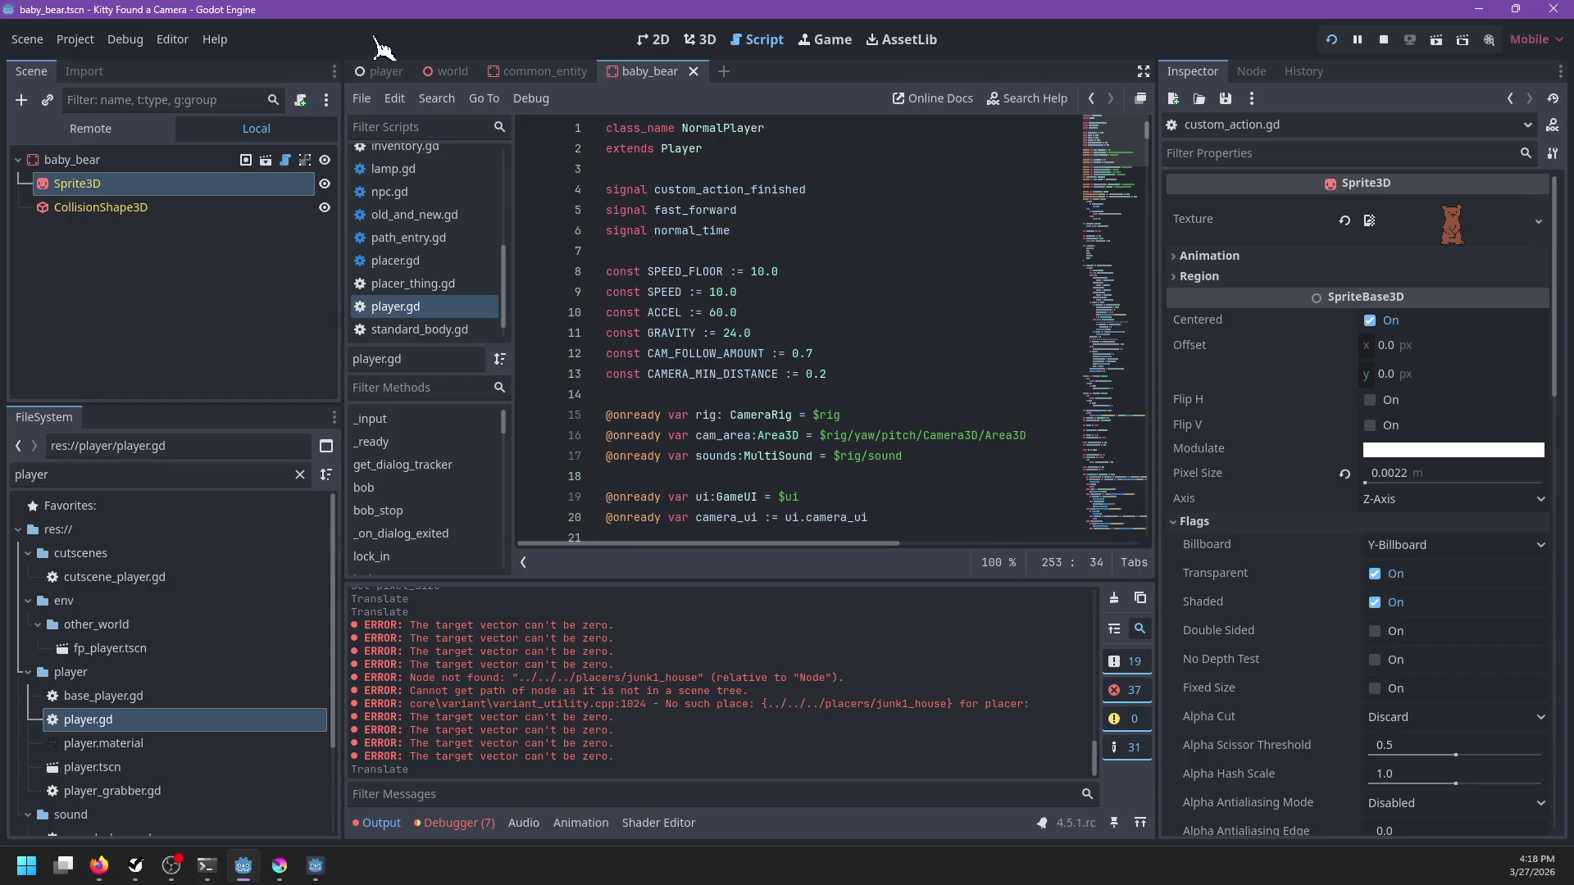
mouse_move(453, 76)
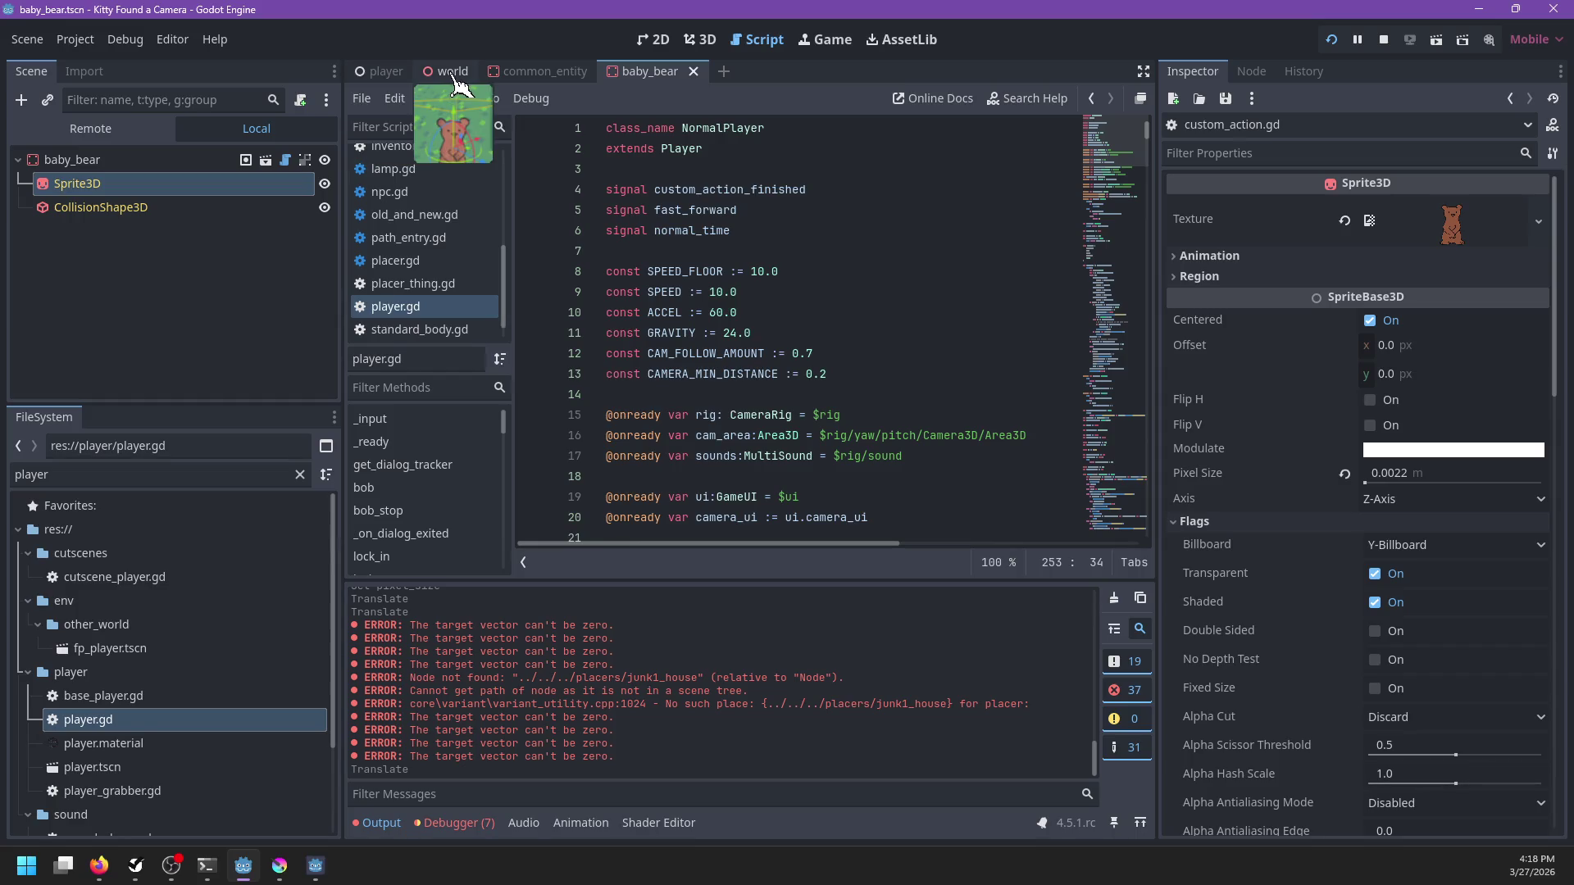
Step: Add a Marker3D child named whisp under baby_bear and raise it above the bear
left_click(455, 77)
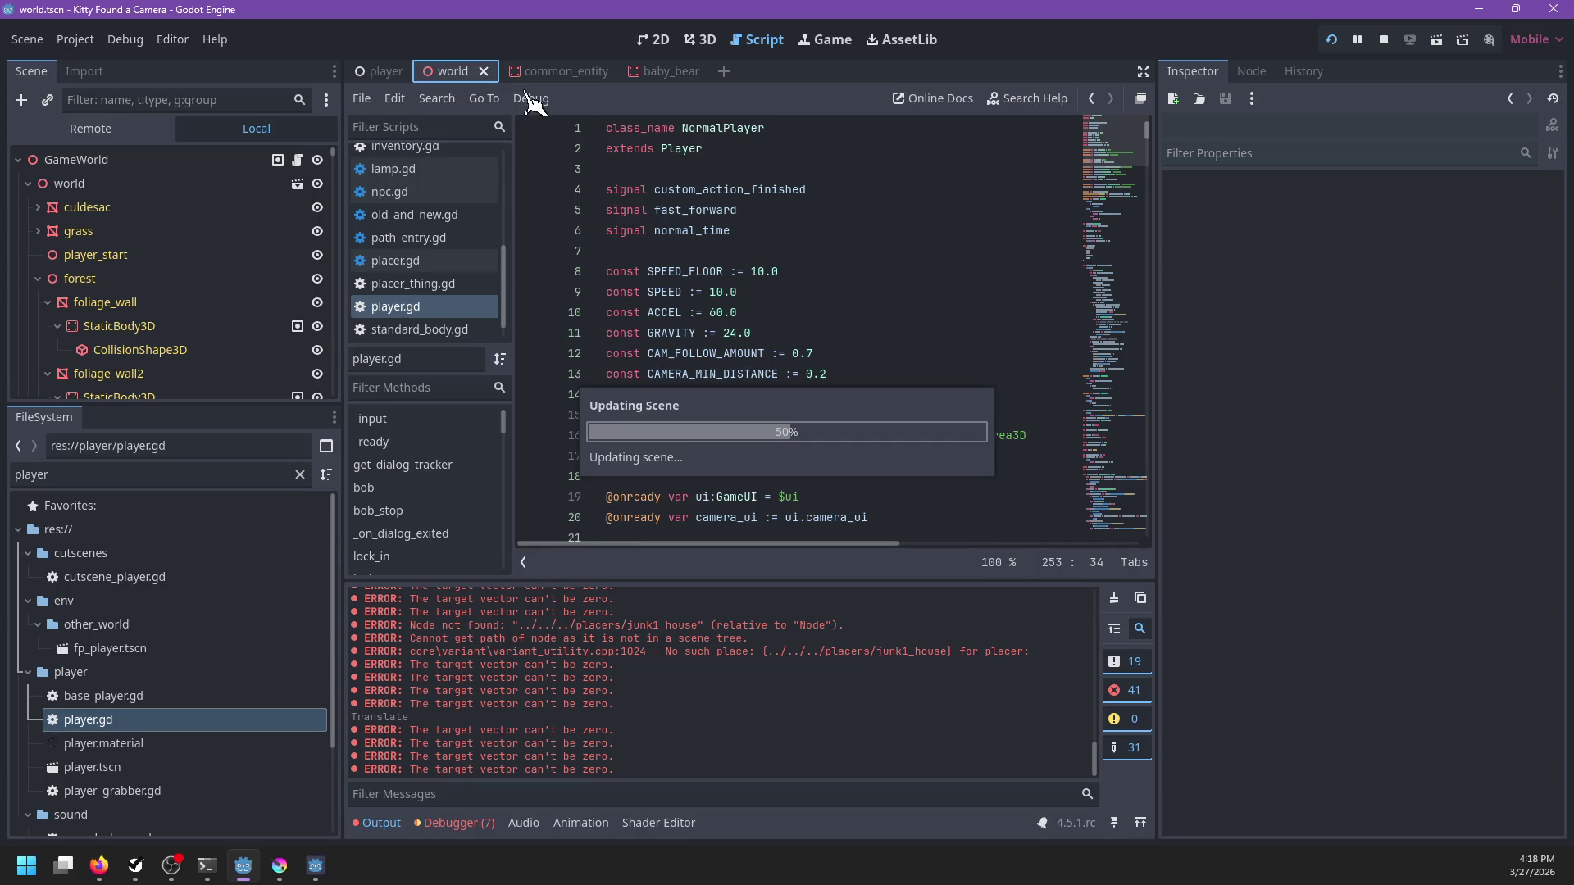
left_click(258, 384)
left_click(233, 163)
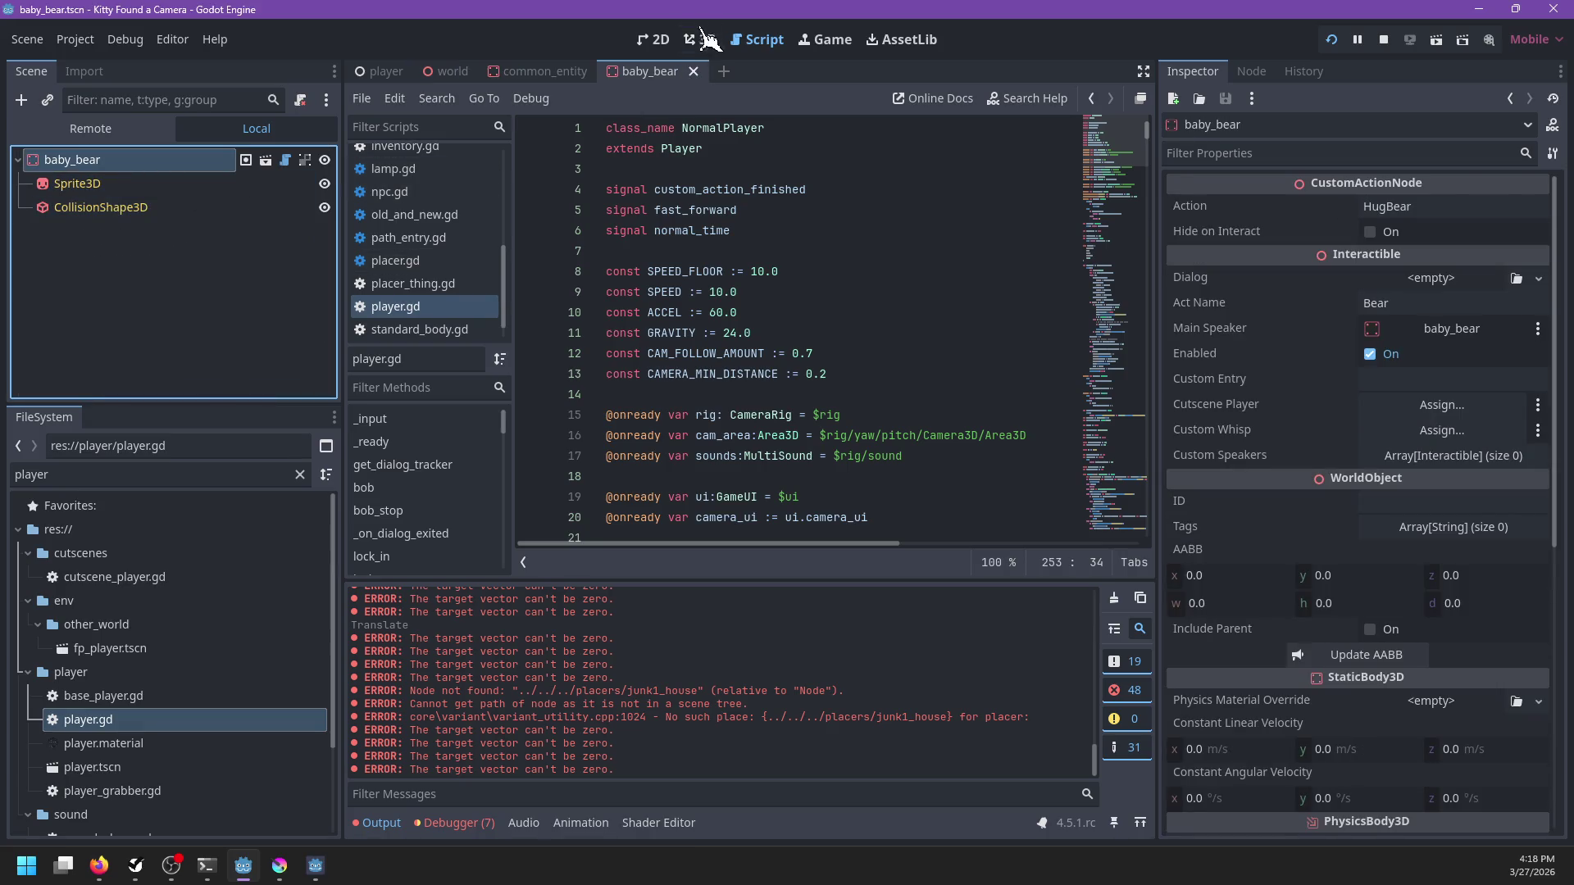
left_click(701, 39)
key("ctrl+a")
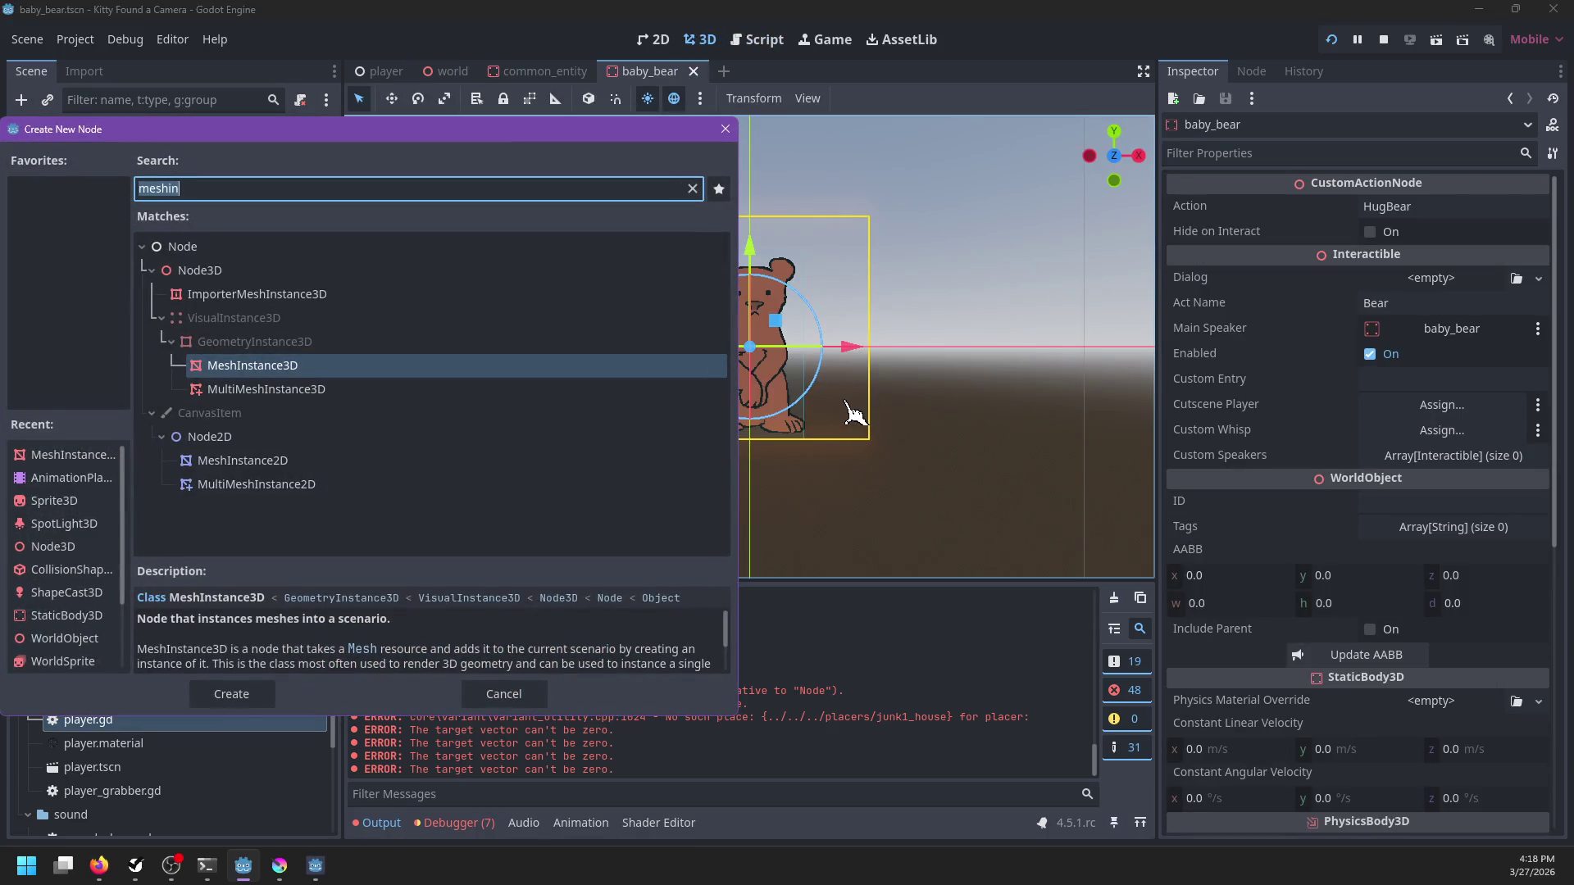
type("marker")
key("Return")
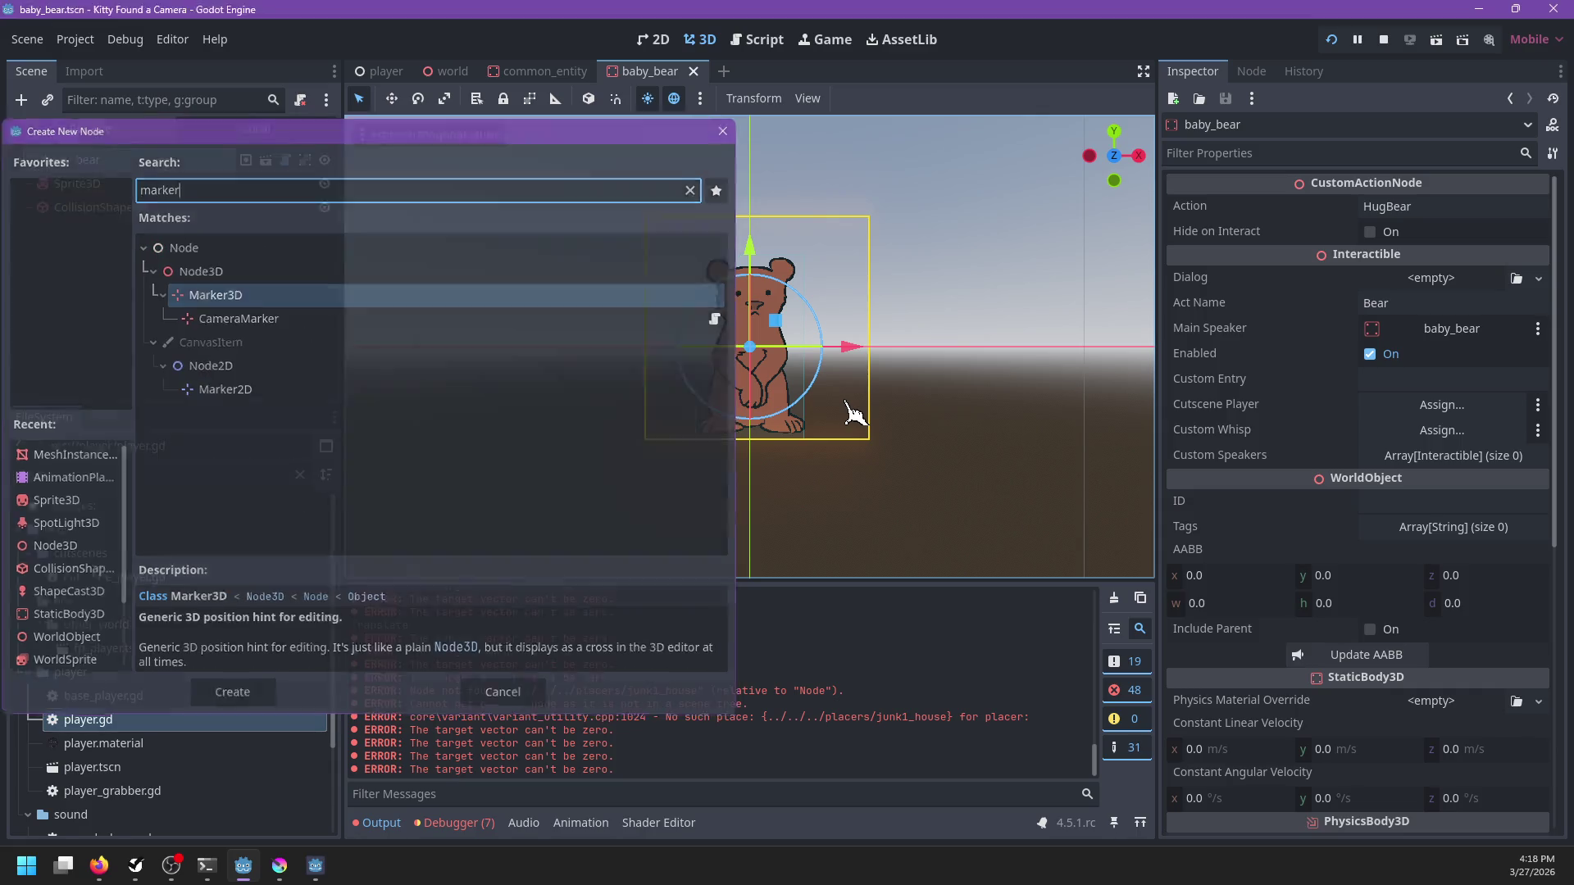
double_click(172, 242)
key("BackSpace")
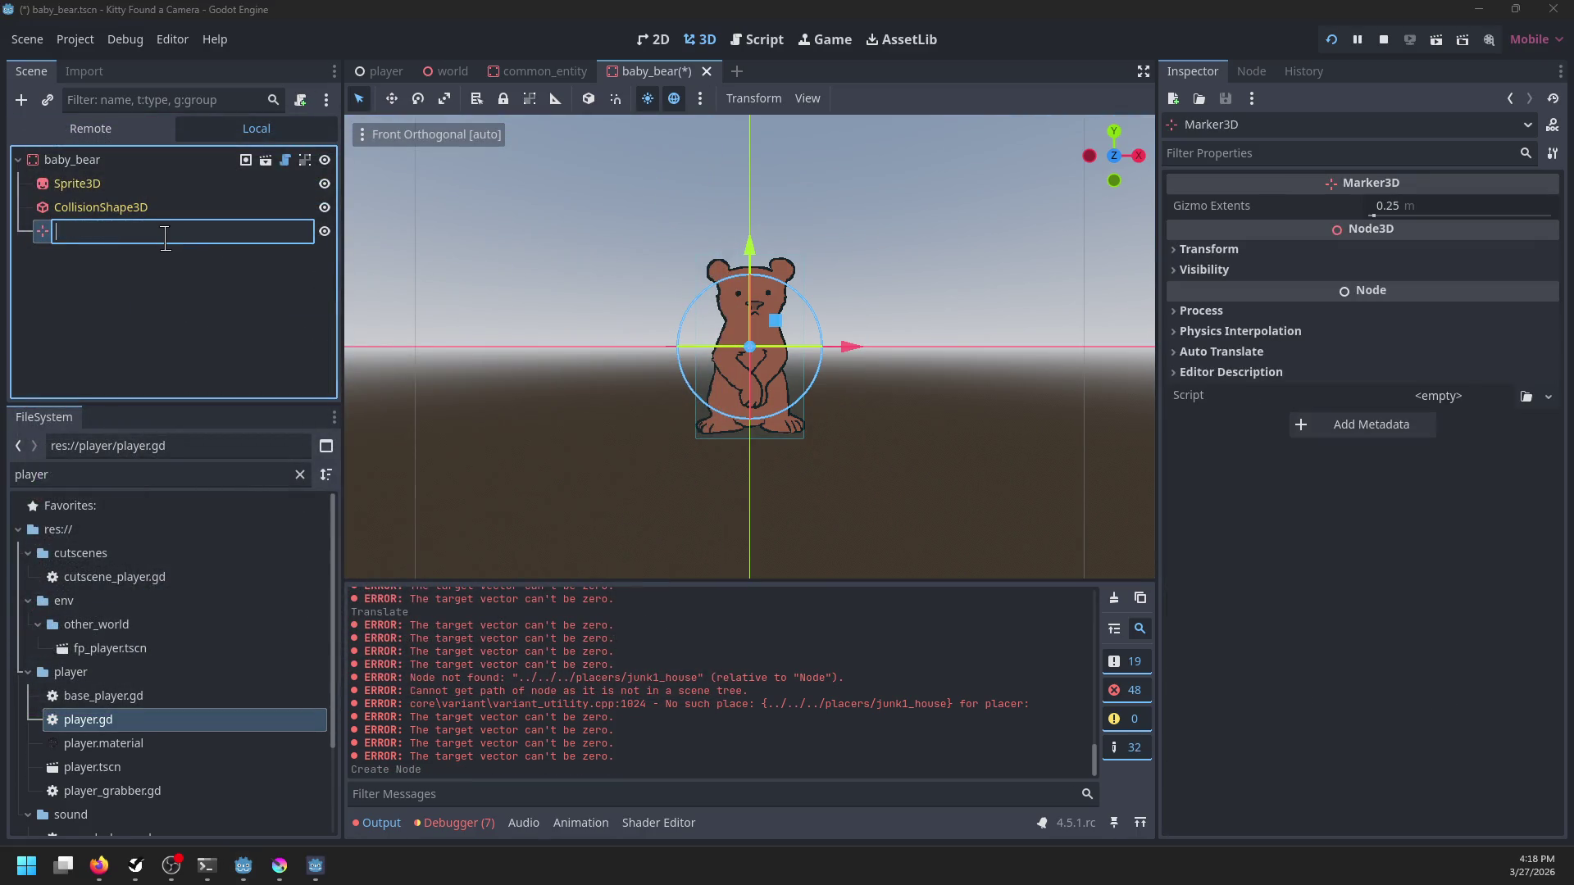
type("whisp")
key("Return")
mouse_move(749, 246)
left_mouse_down()
mouse_move(762, 115)
mouse_move(771, 144)
left_mouse_up()
Step: Save the baby_bear scene, open the Interactible base script, and run the game
left_click(211, 159)
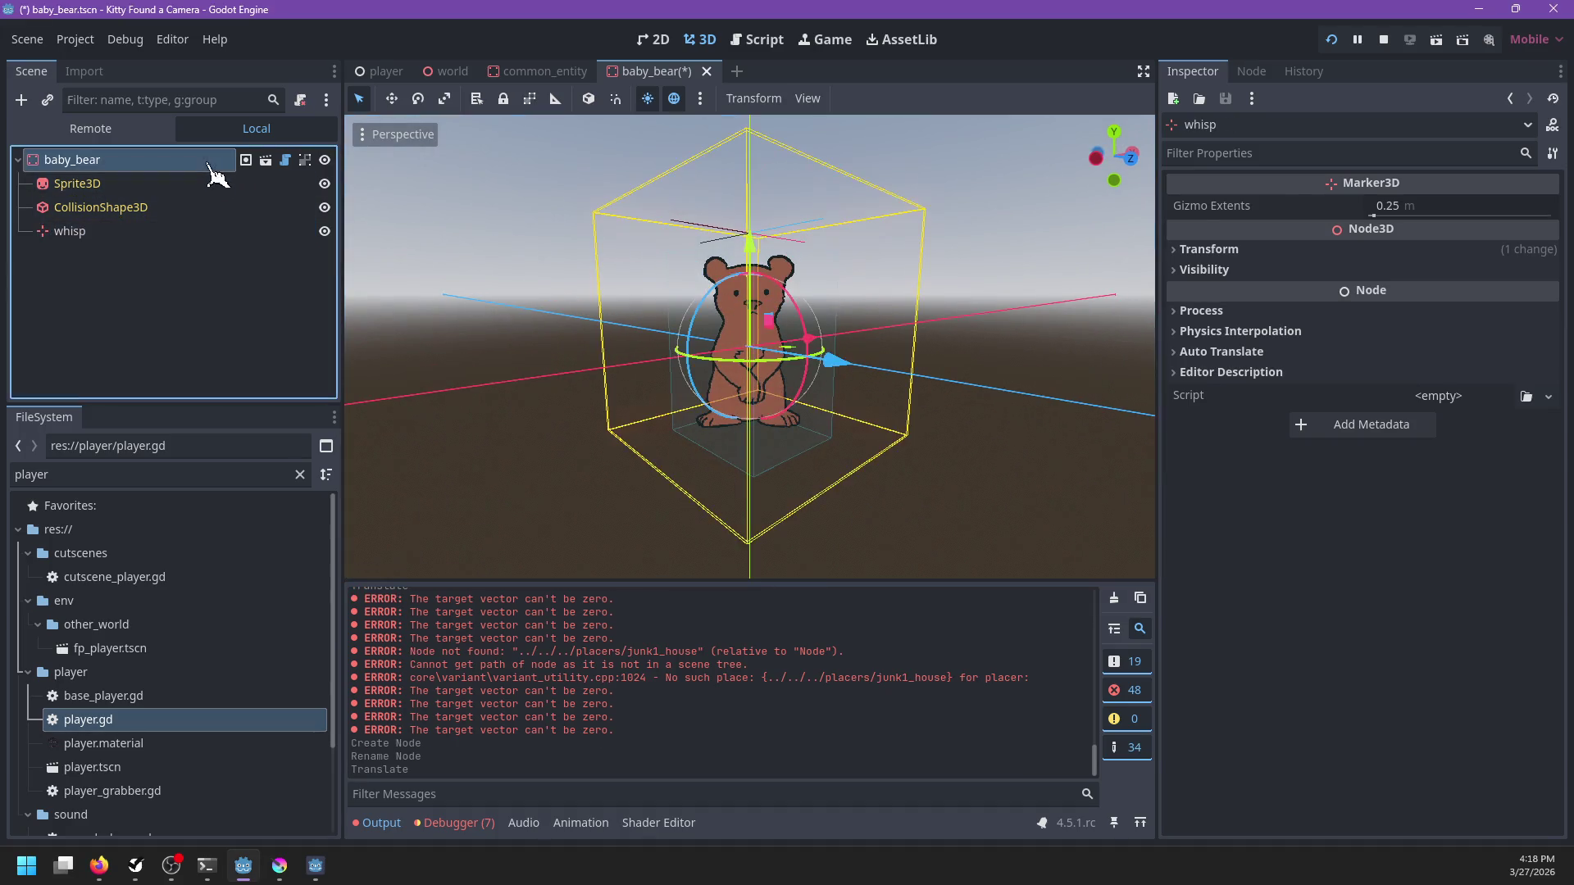
left_click(286, 160)
key("ctrl+s")
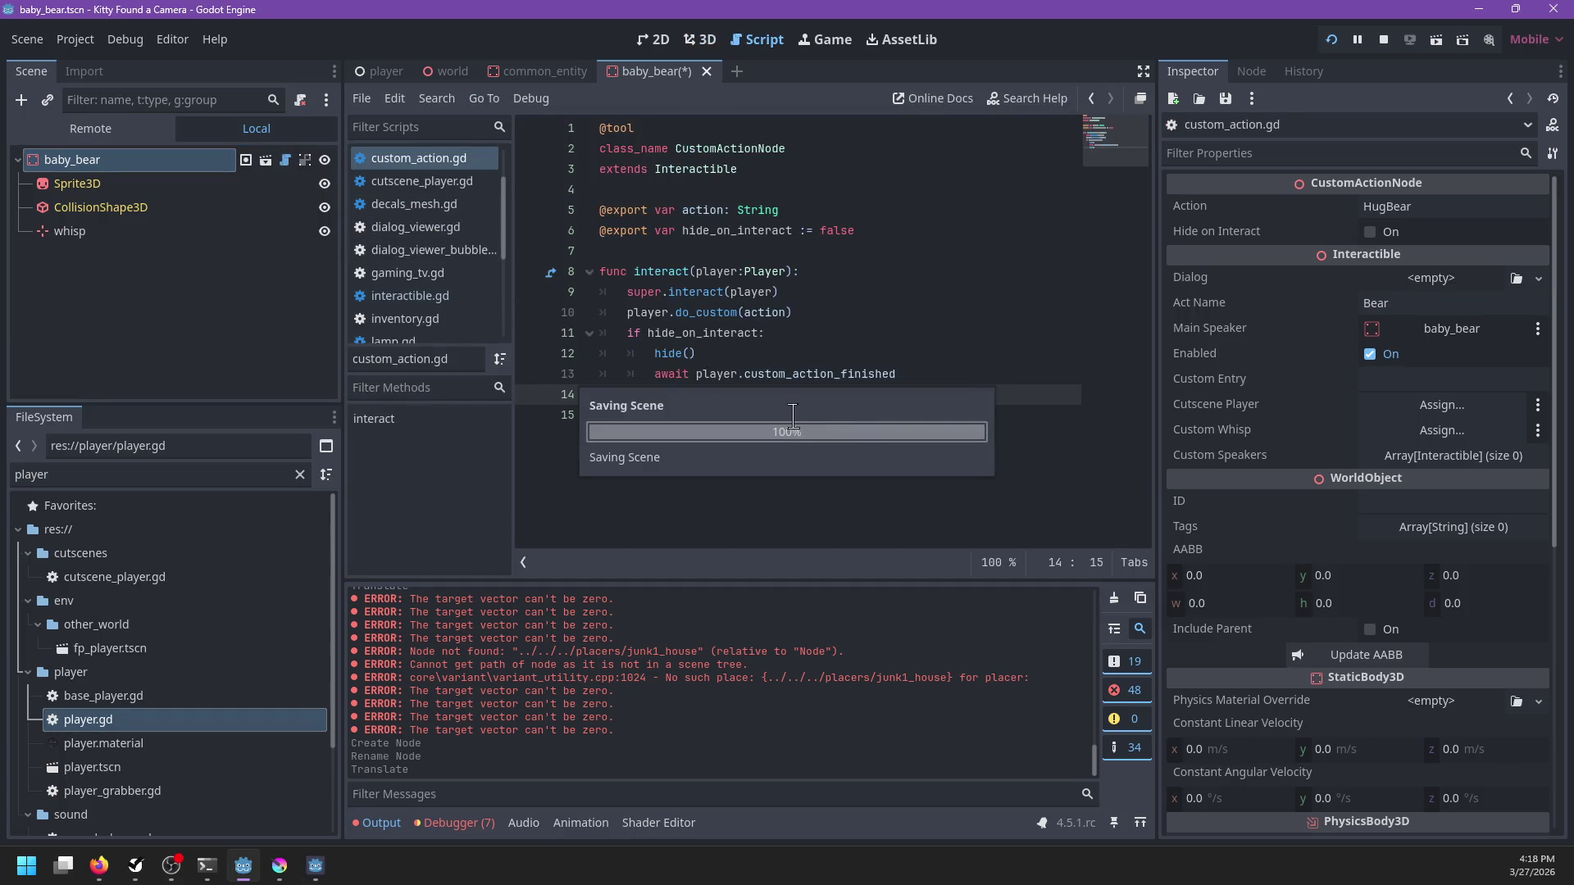
left_click(722, 171, "ctrl")
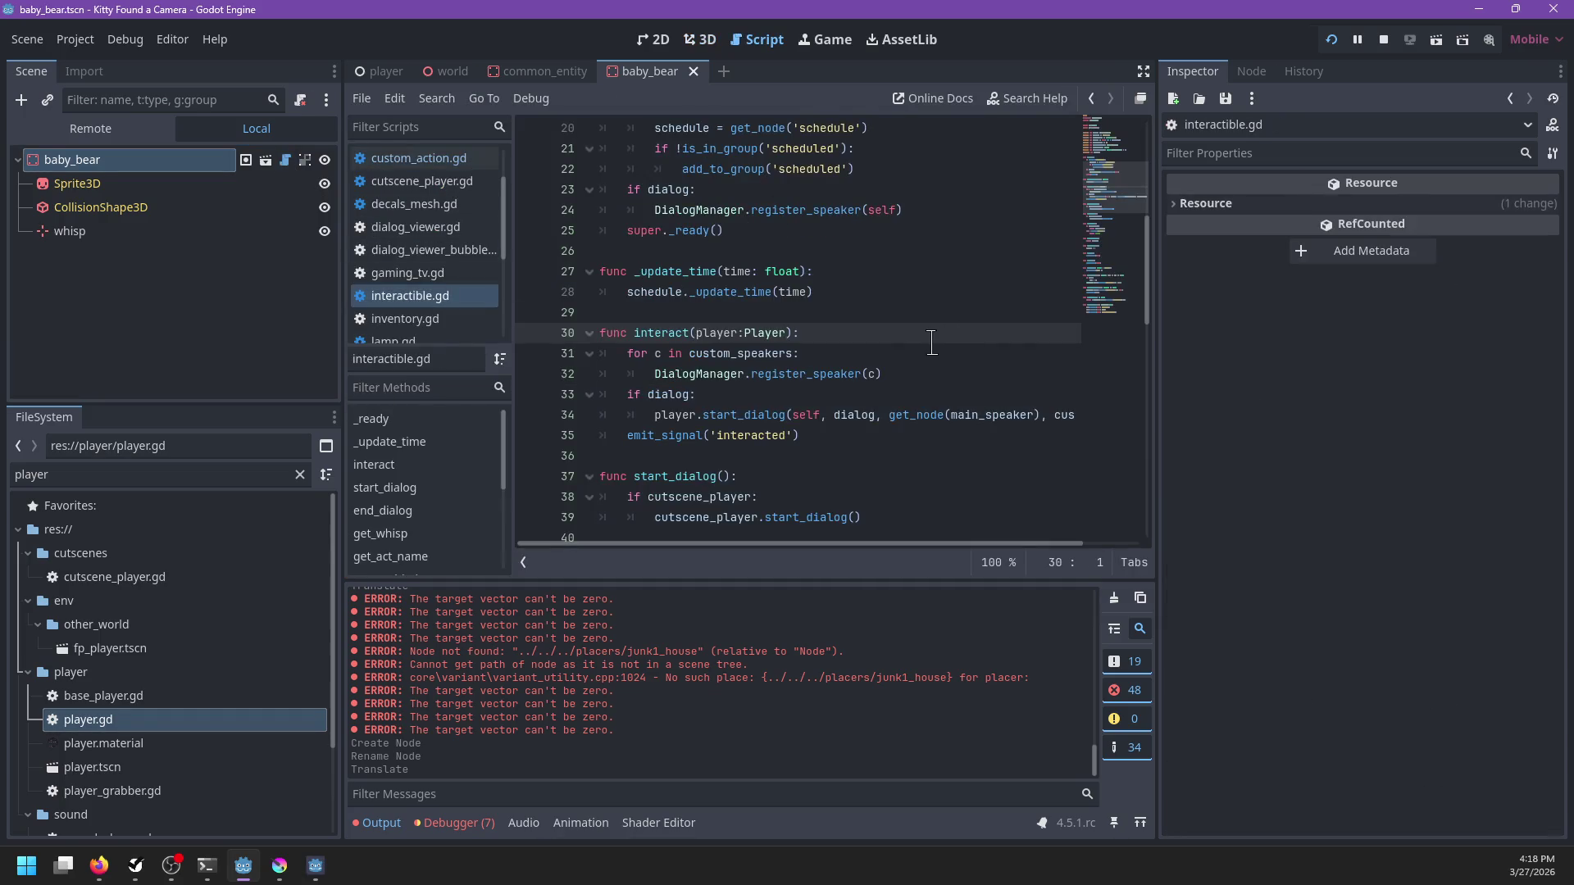
scroll(931, 342, "up", 6)
scroll(927, 341, "down", 12)
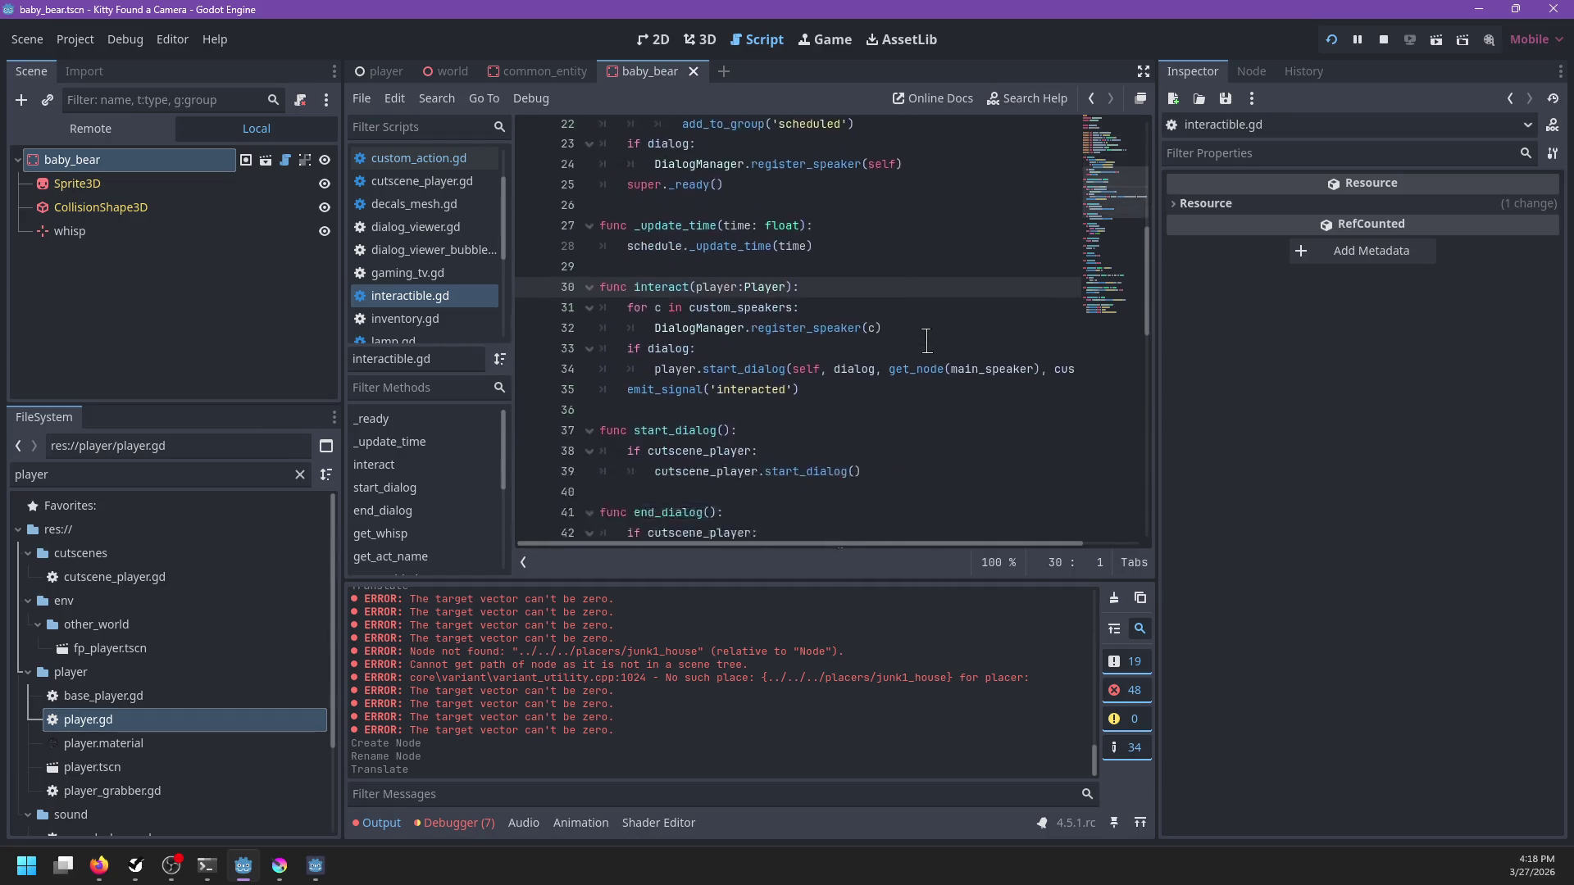
key("F5")
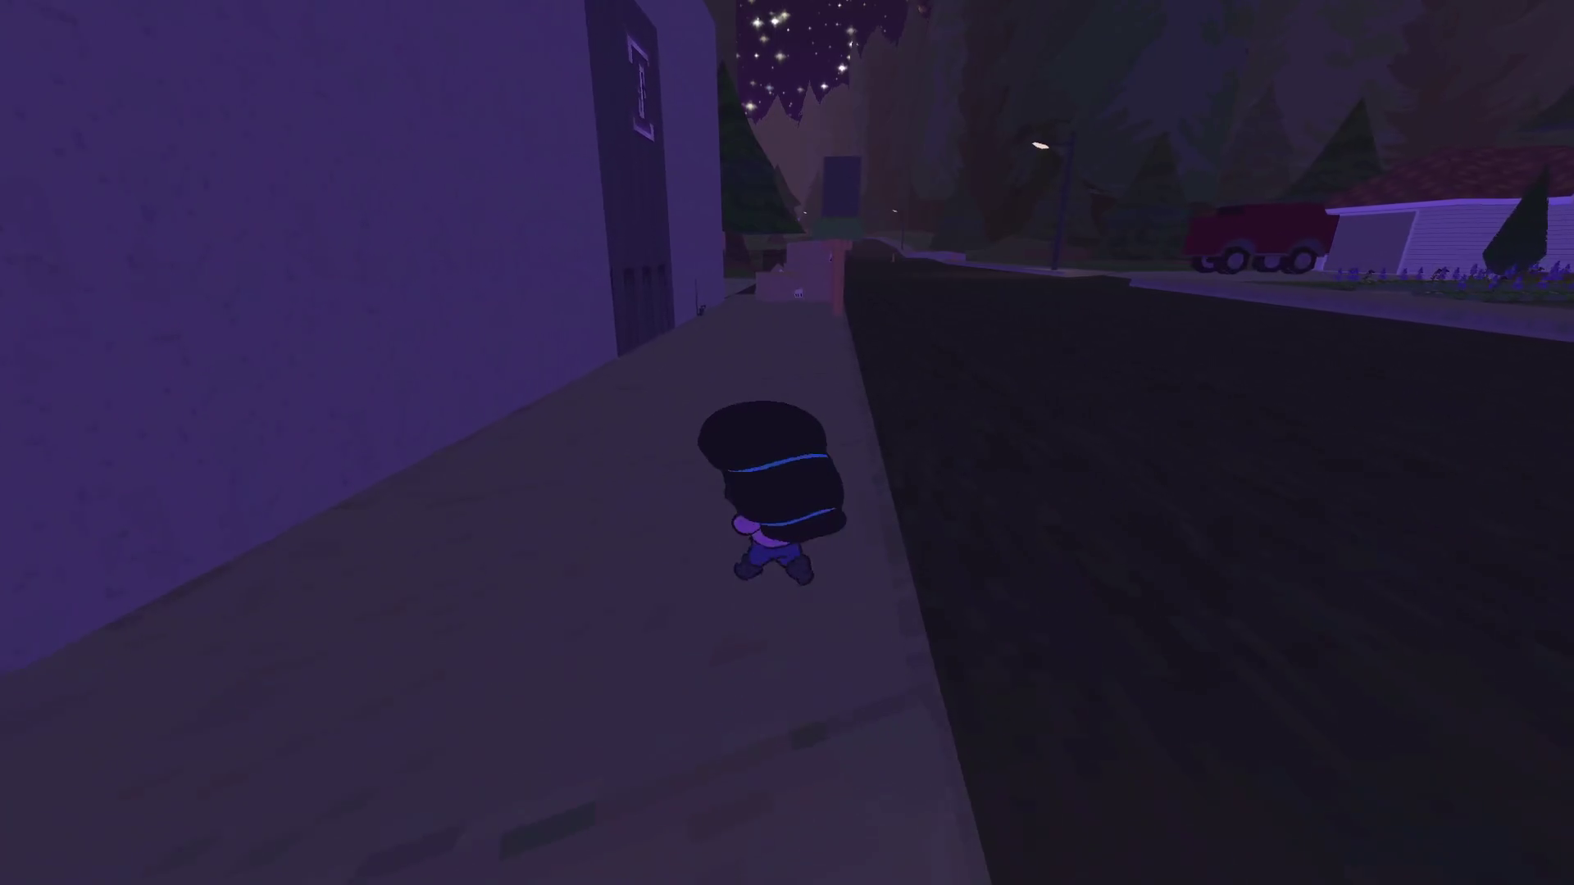
Step: Walk around the building, hop the fence into the cabin yard, and sit on the porch chair
key("w")
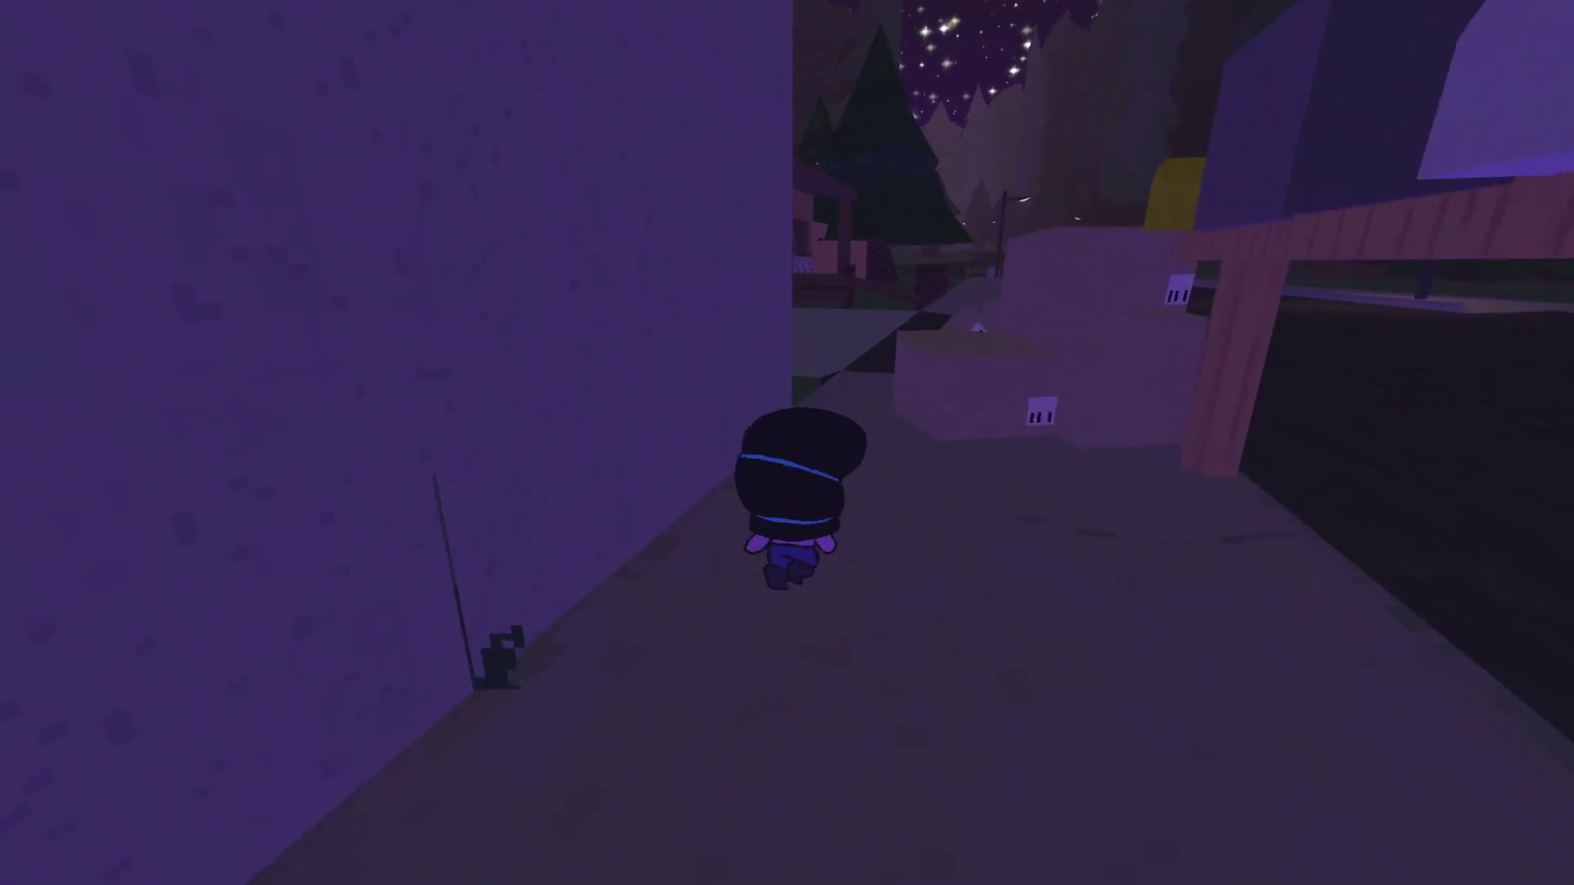
key("a")
key("w")
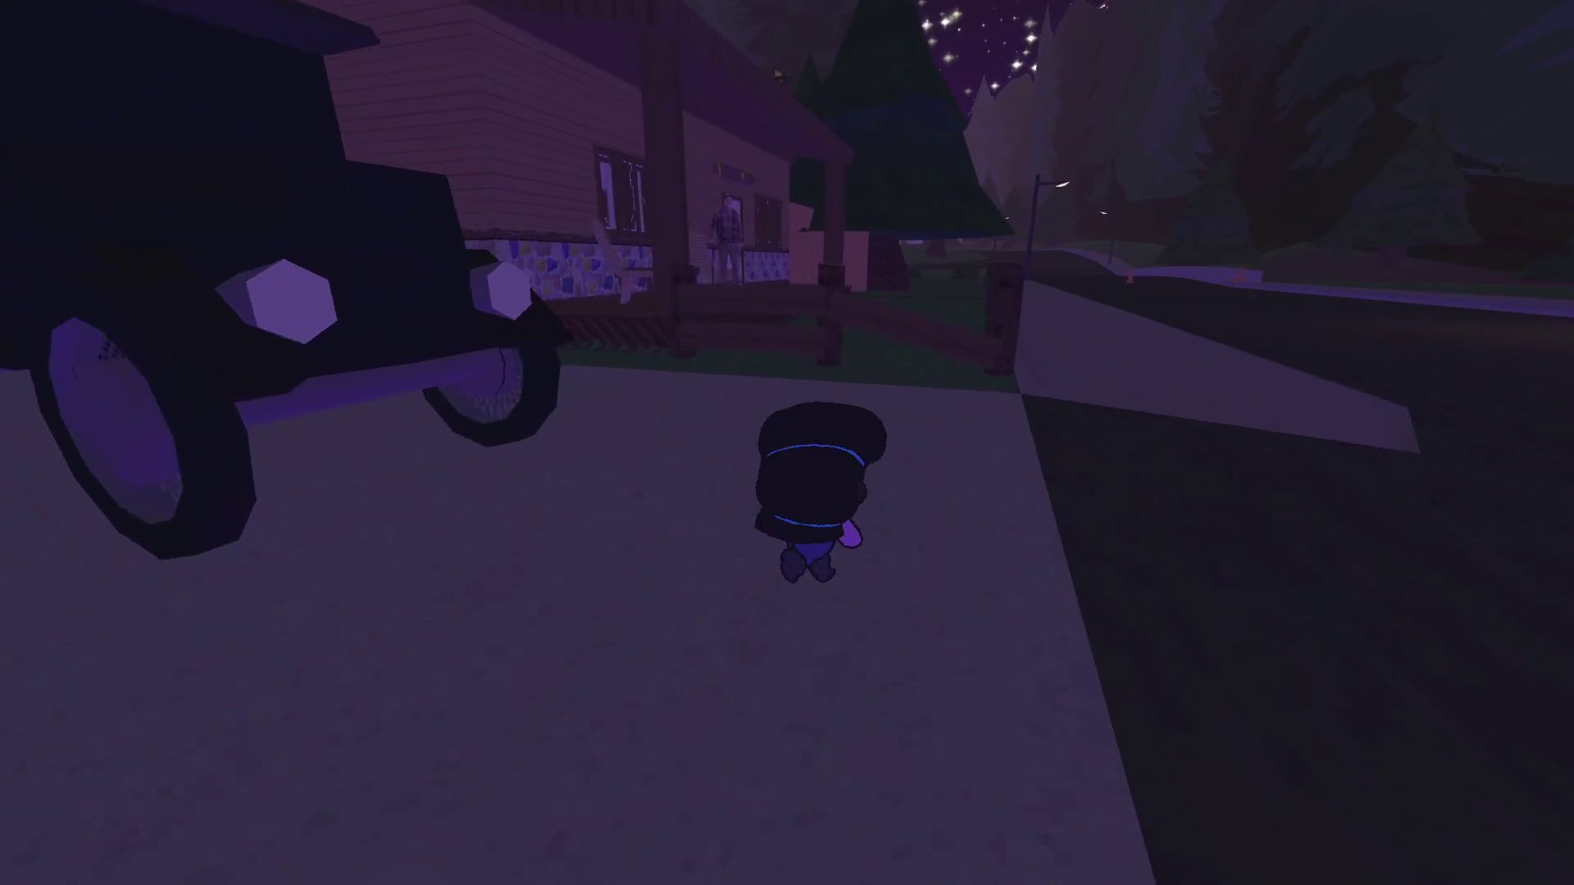
key("w")
key("w")
key("space")
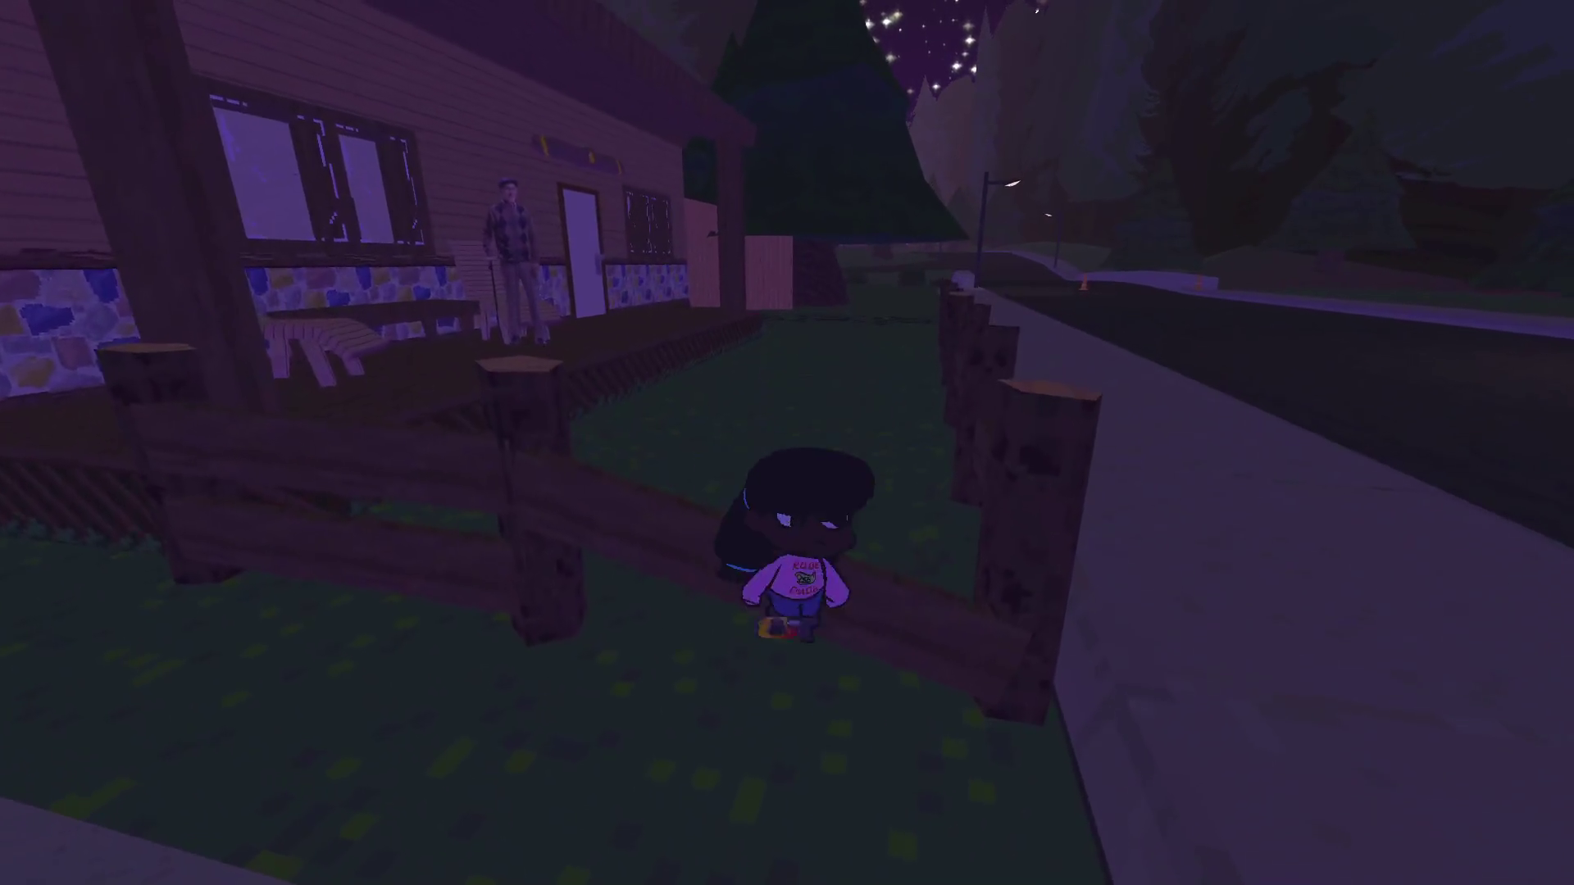
key("w")
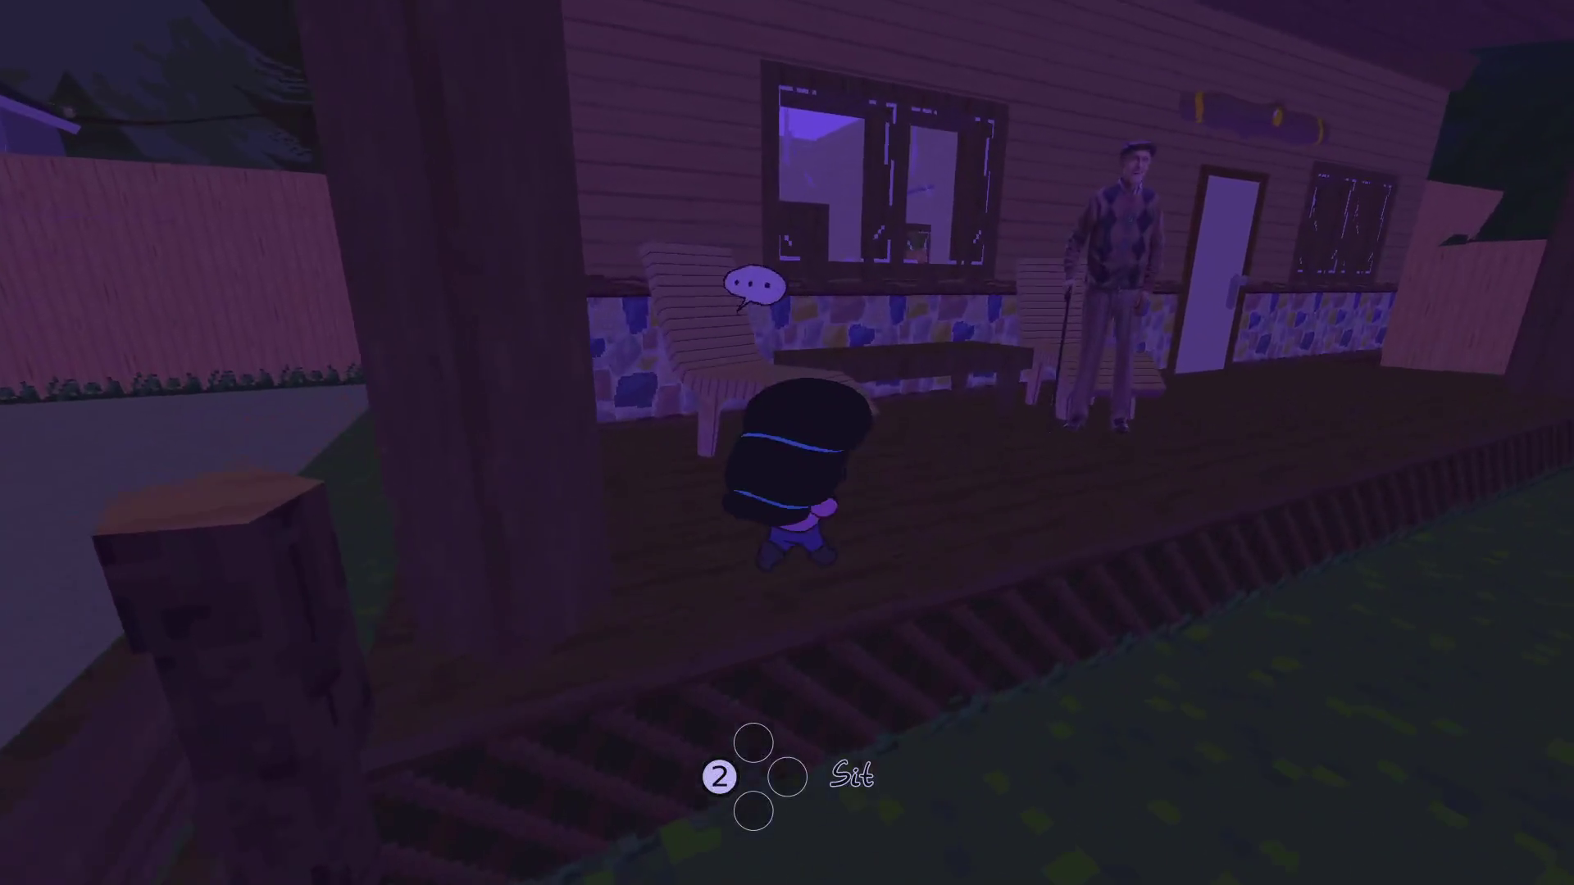
key("e")
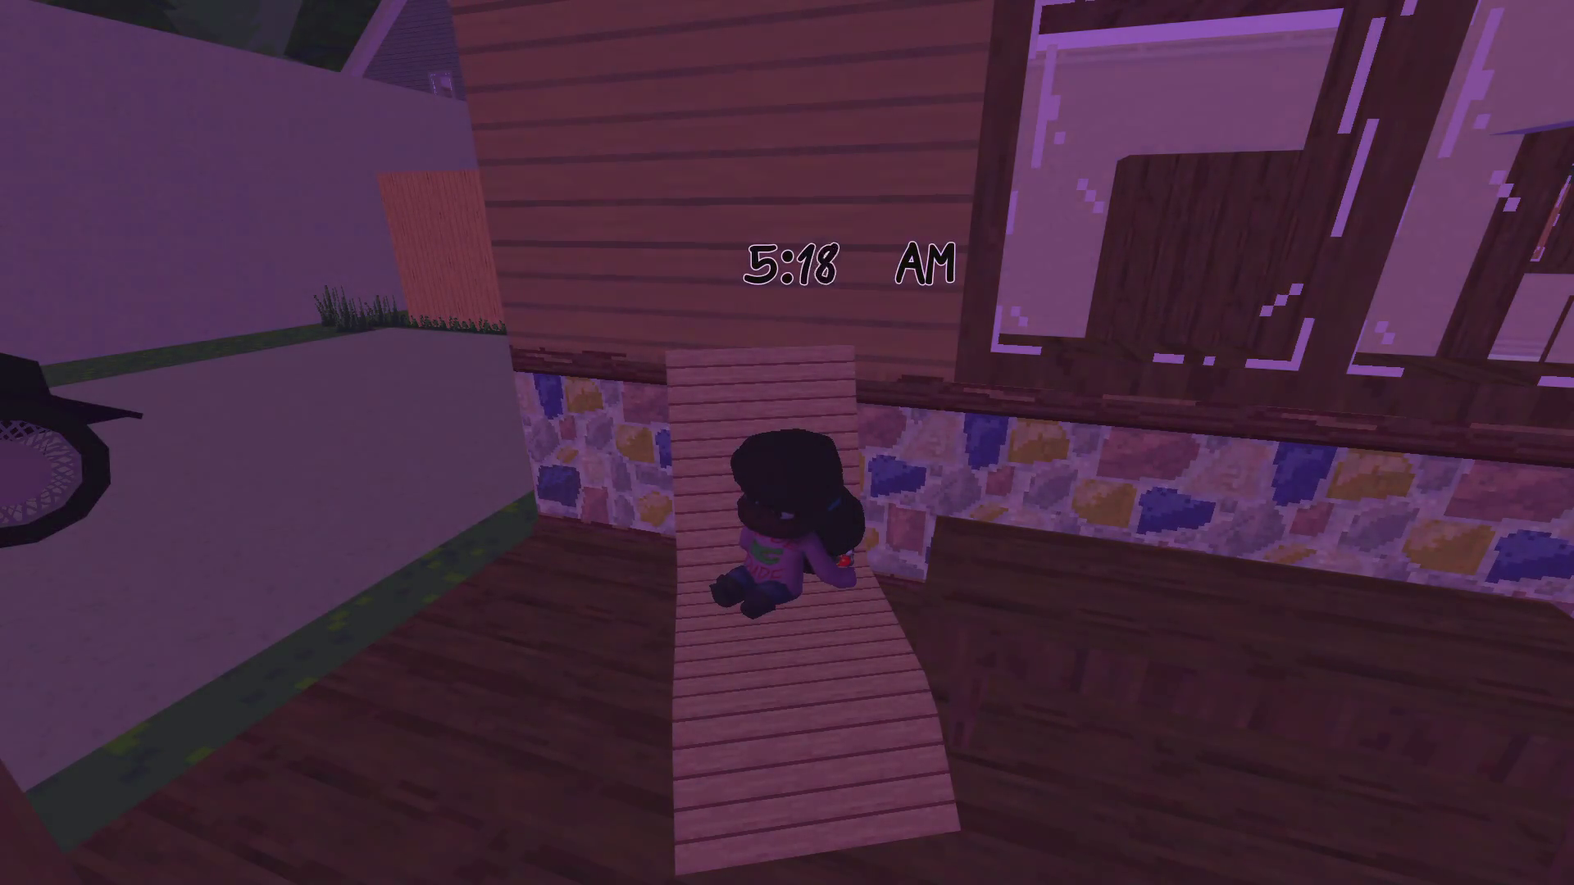
Step: Get into the pink toy car and drive it across the street and grass toward the trees
key("Left")
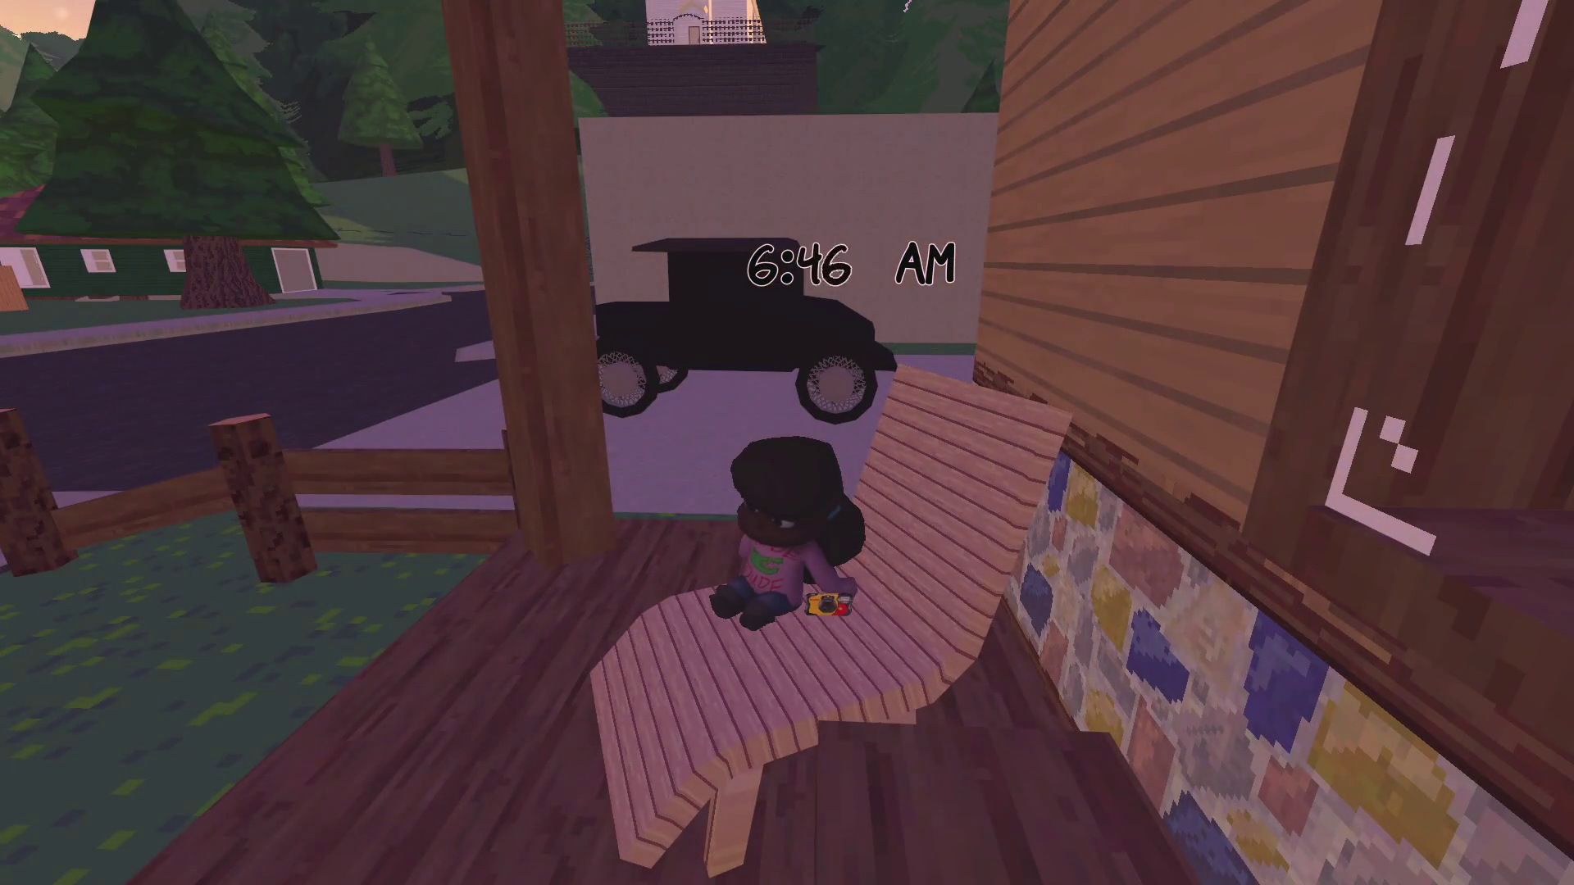
key("w")
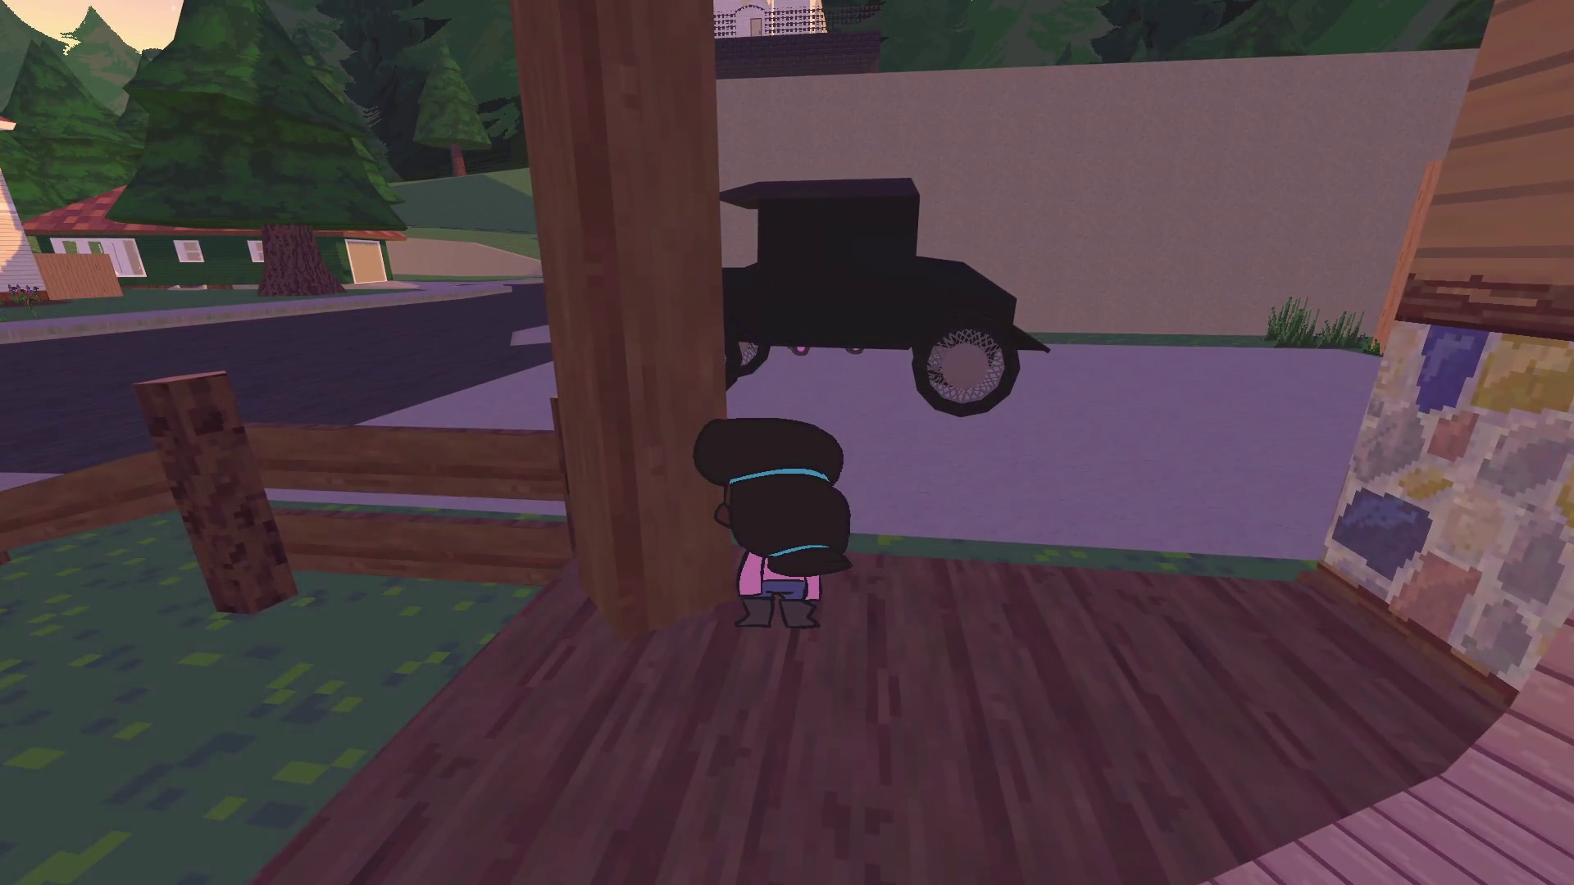
key("w")
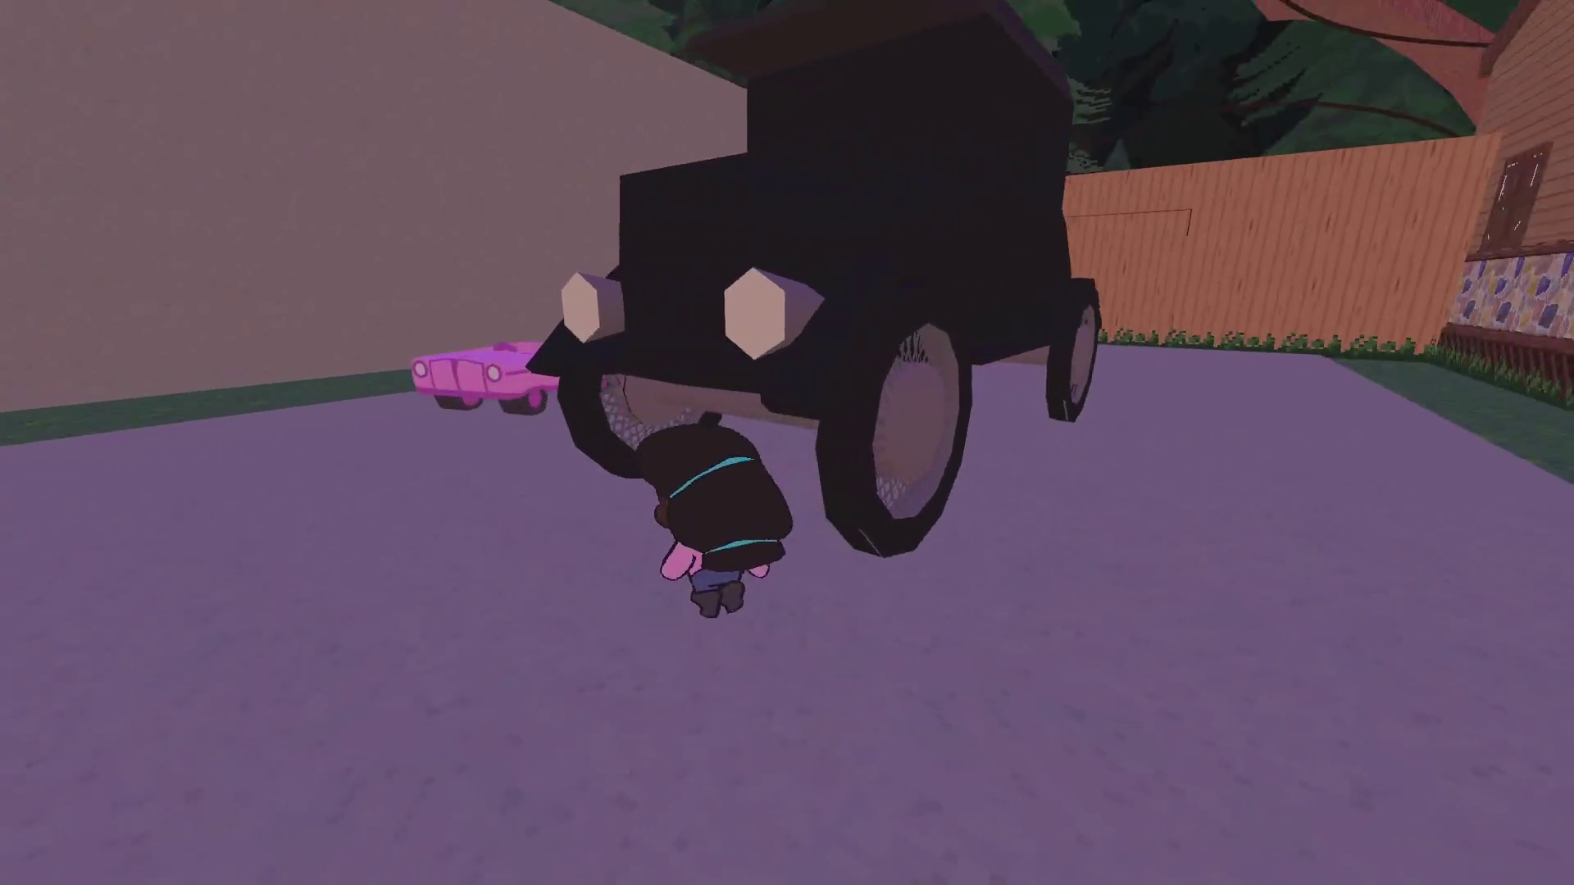
key("e")
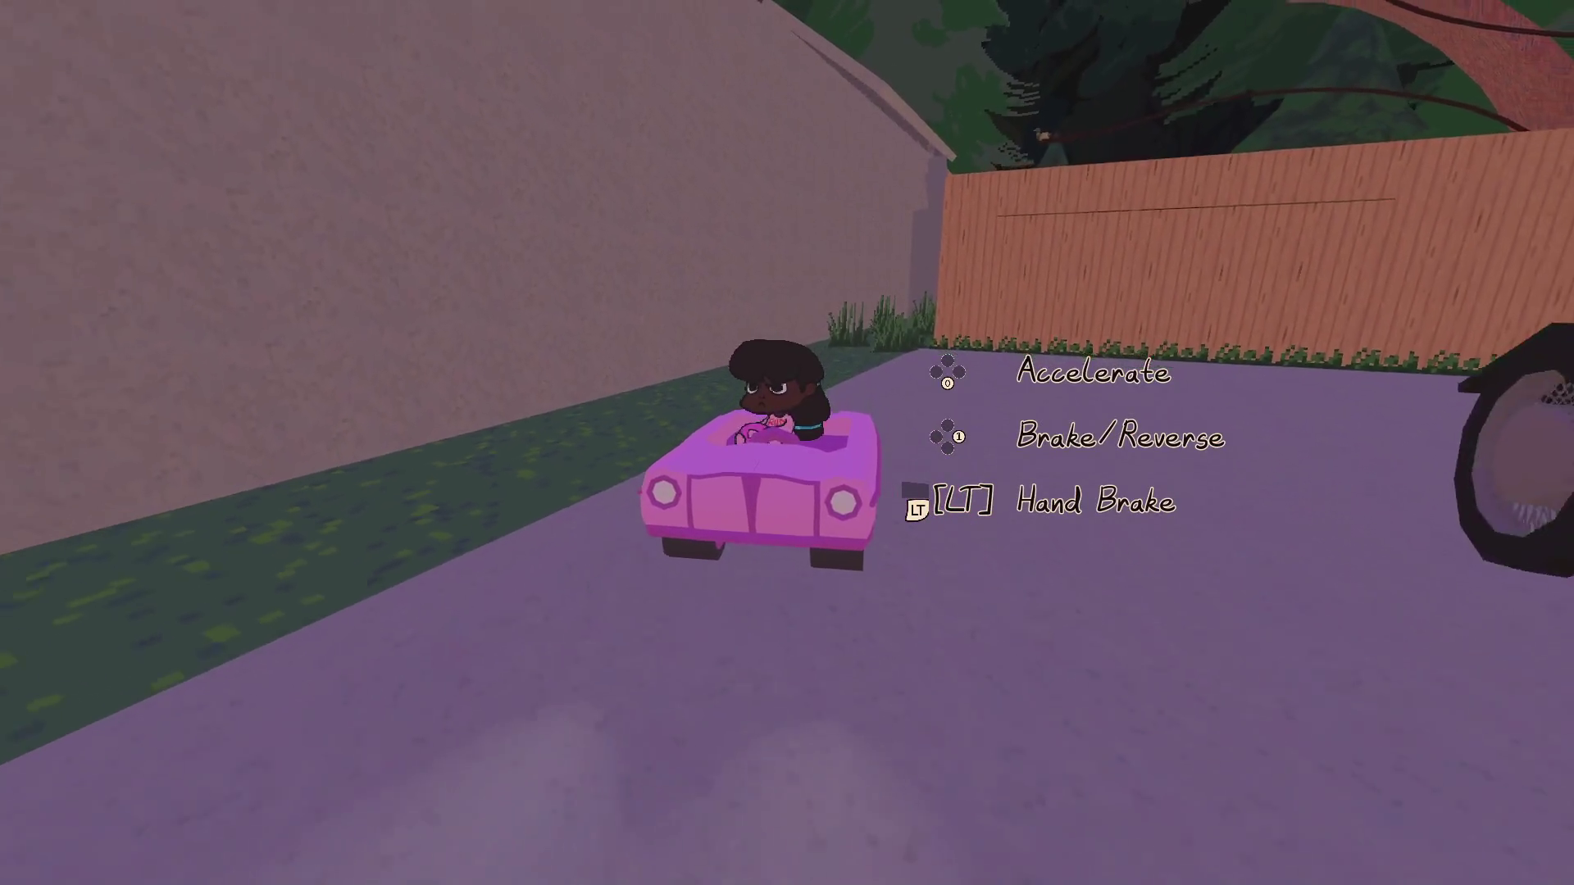
key("w")
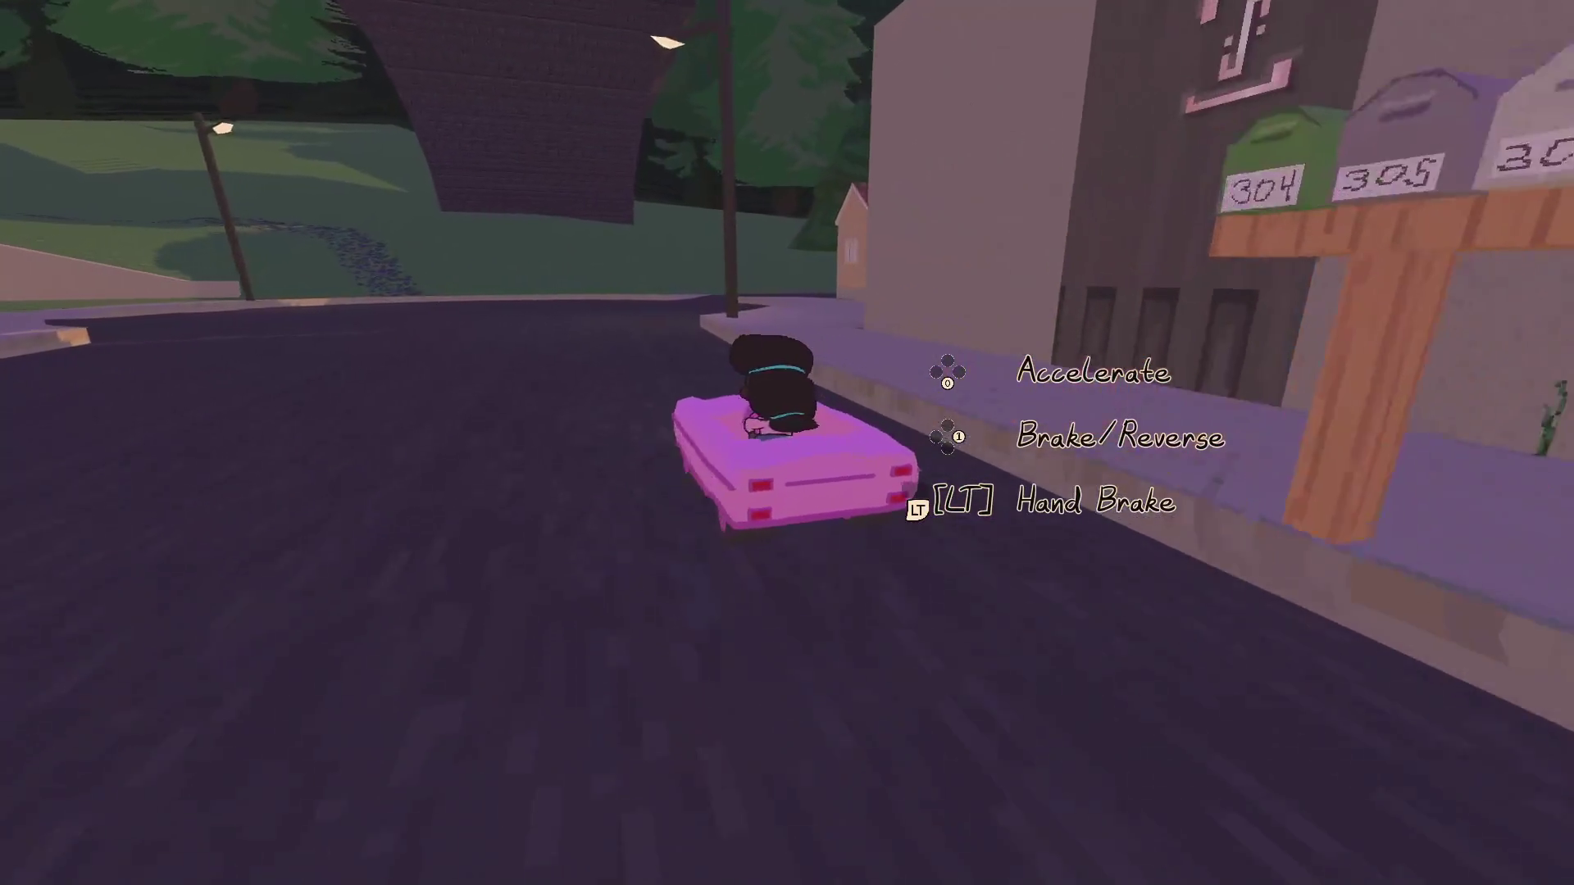
key("w")
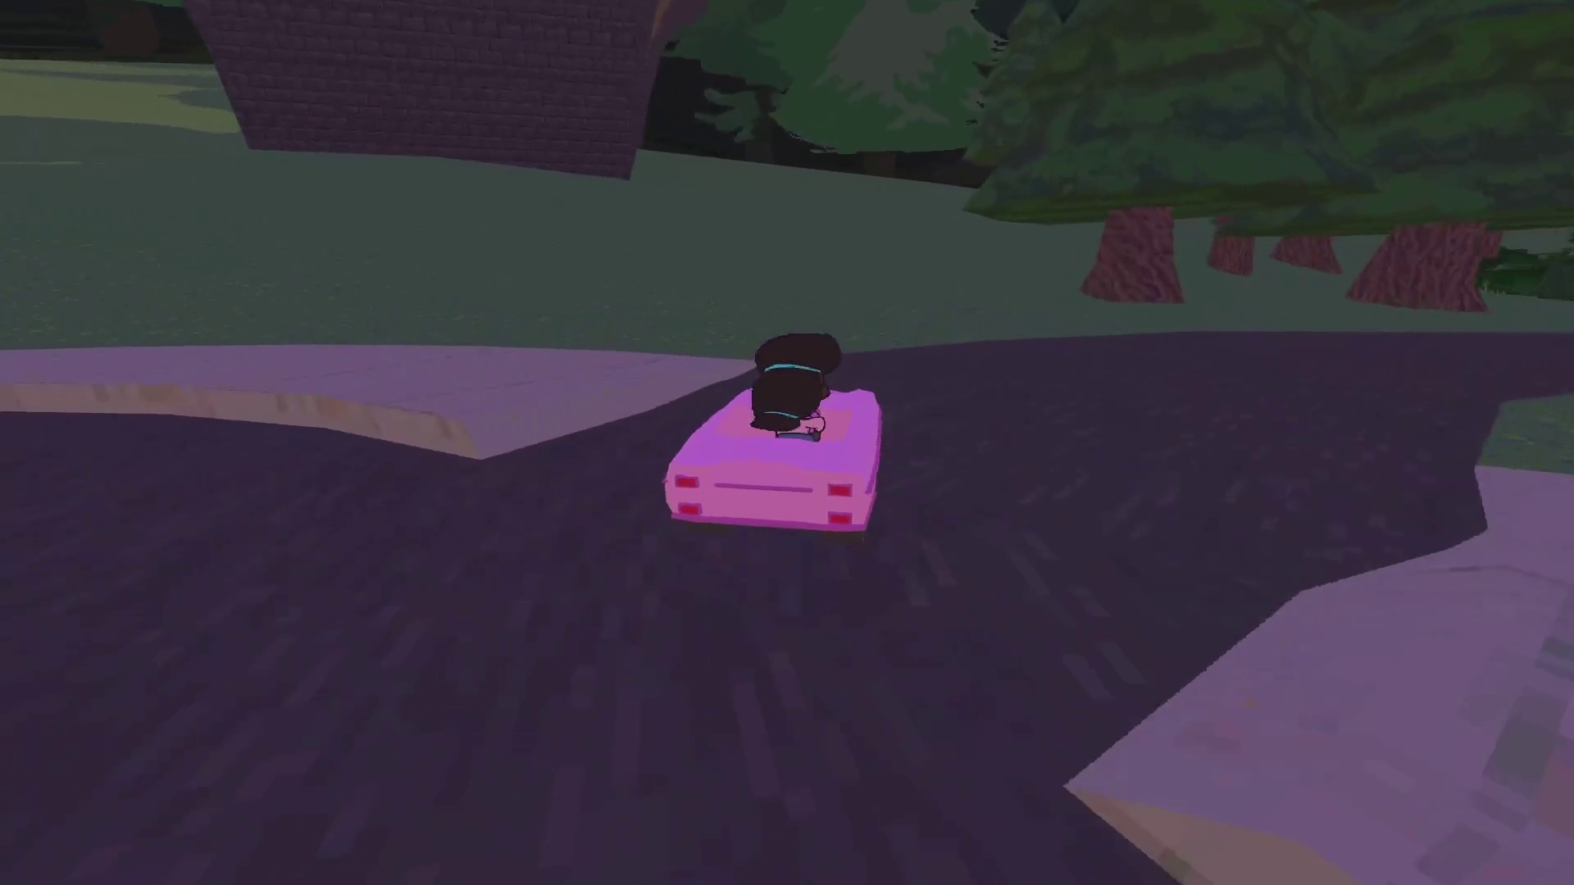
key("w")
key("a")
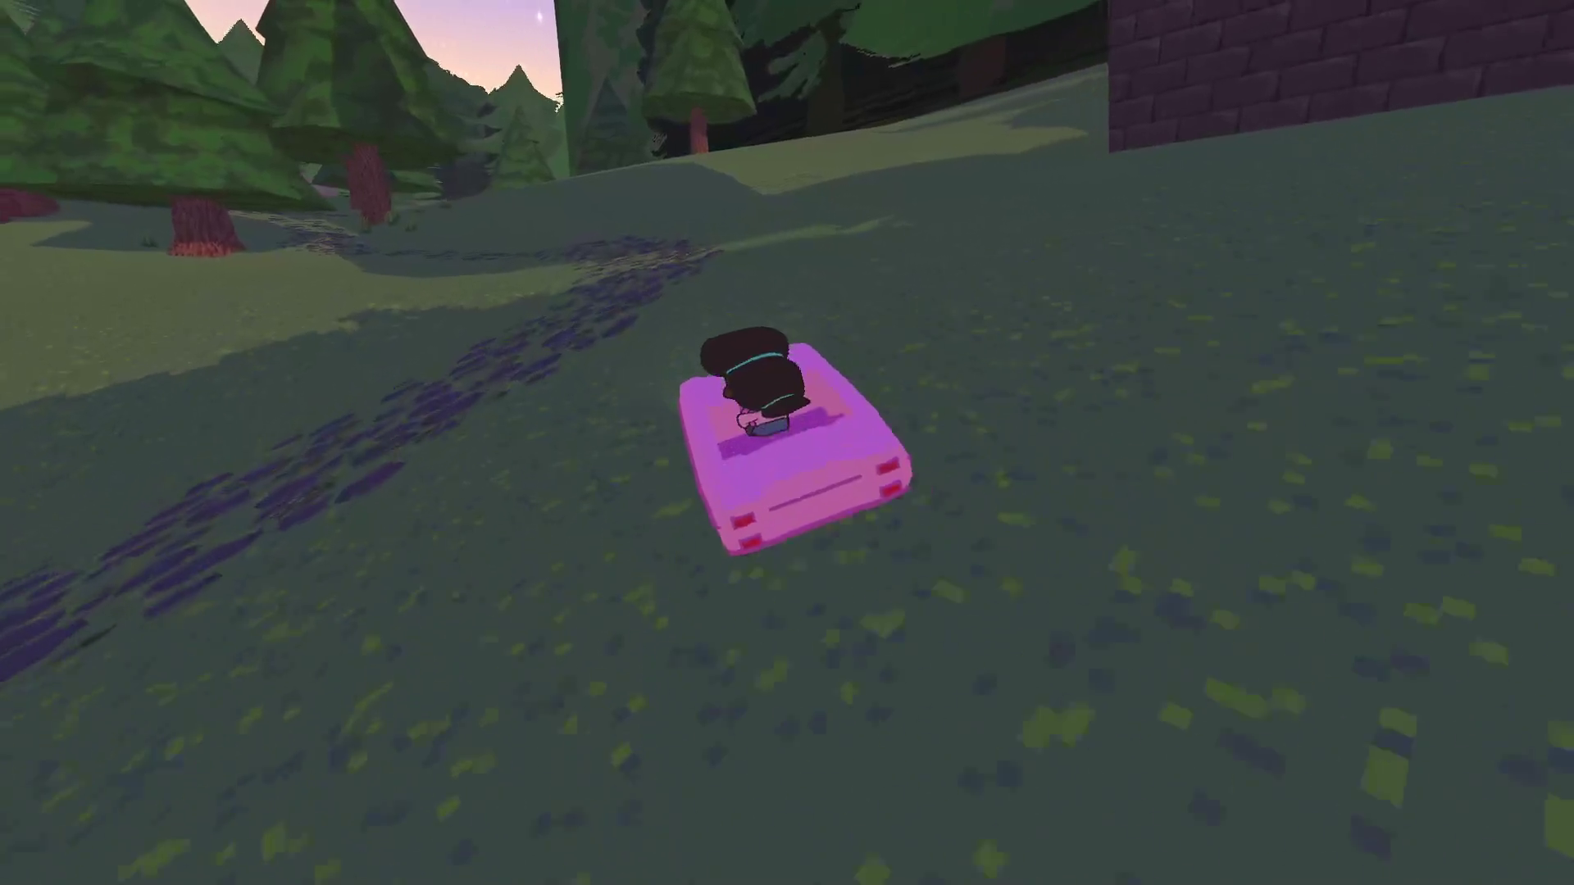
key("w")
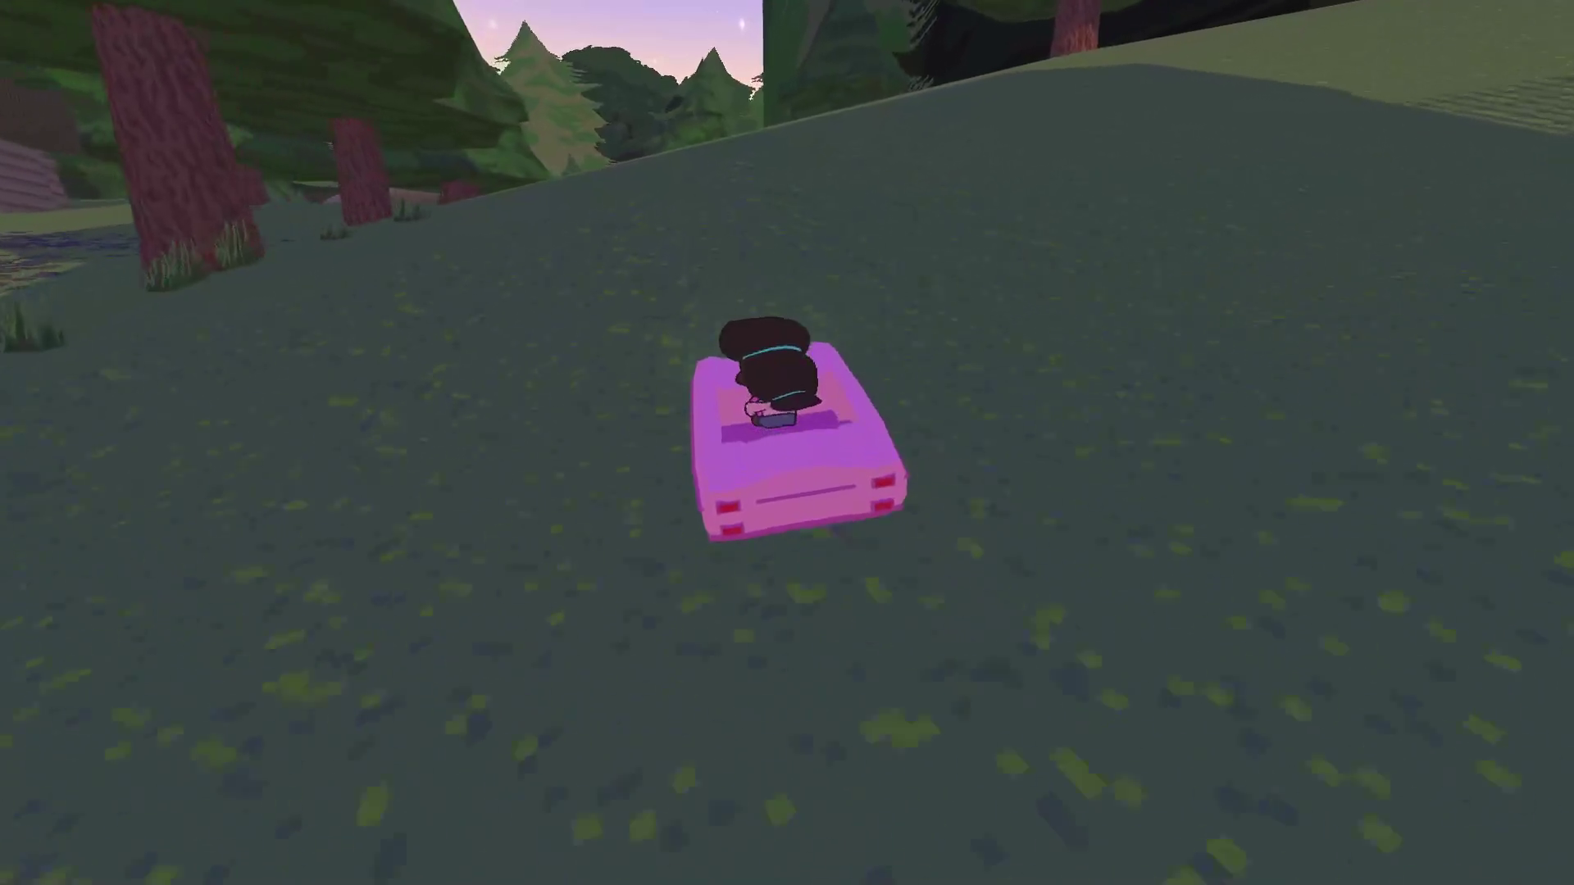
key("w")
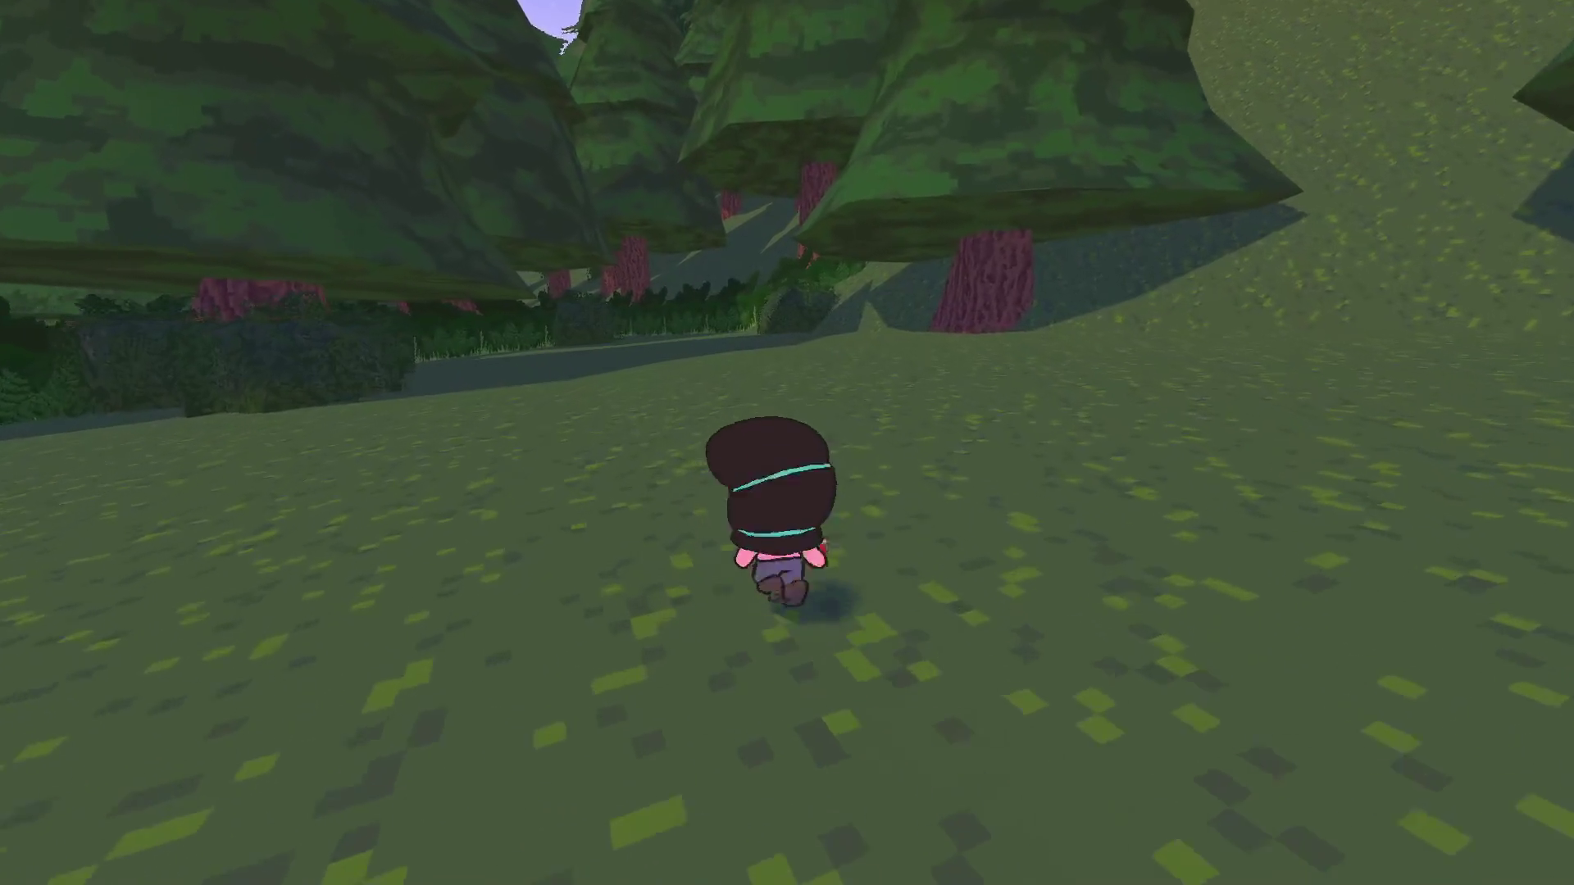
Step: Run along the forest path, raise the camera, then pause and quit back to the editor
key("w")
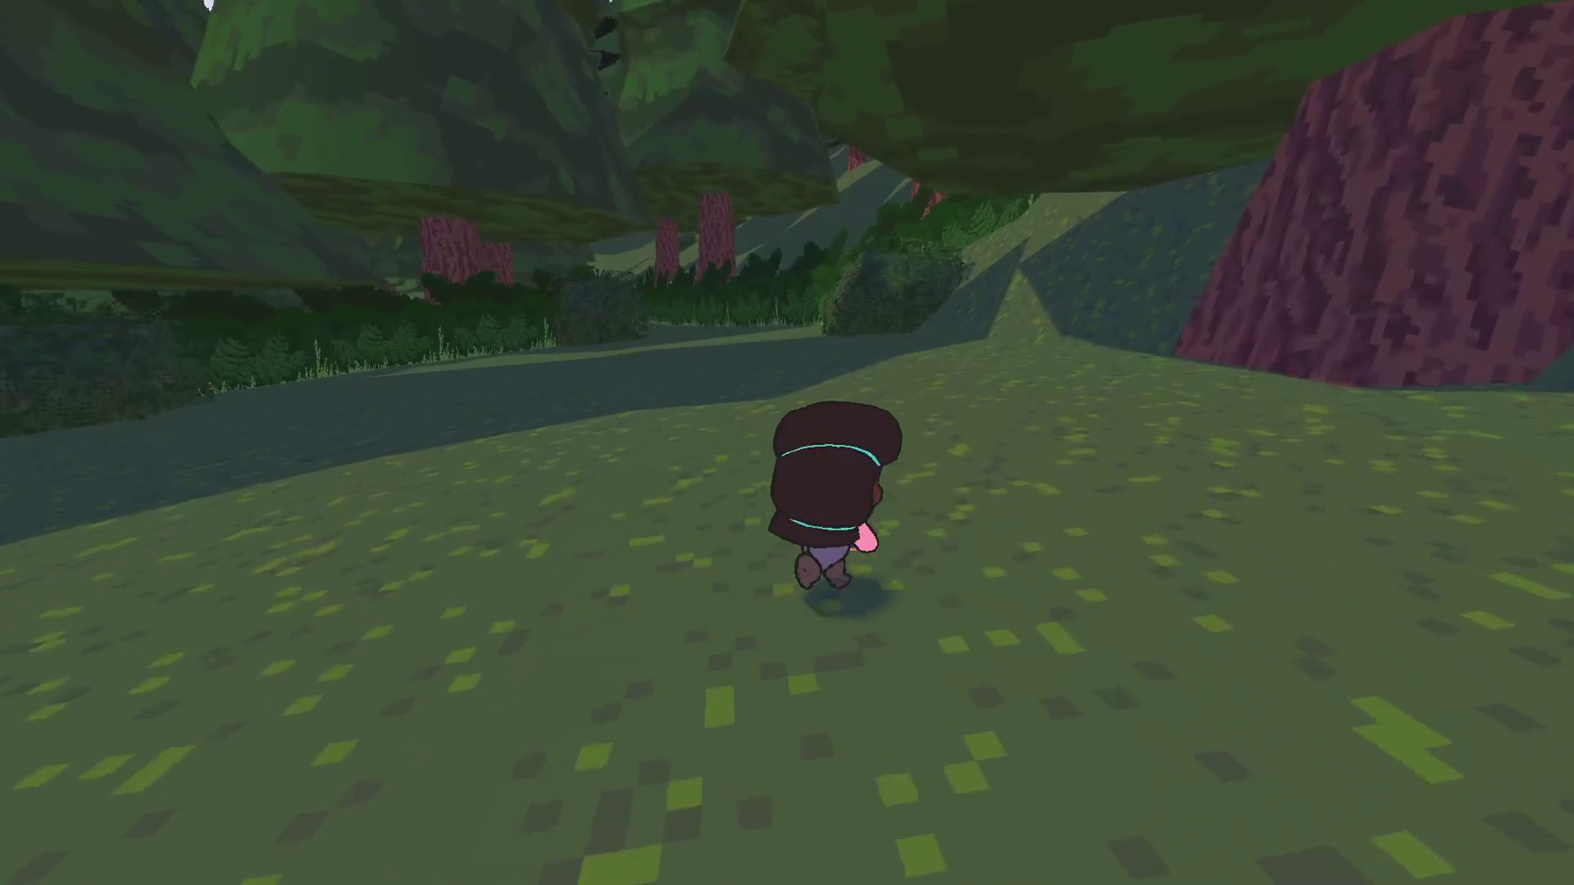
key("w")
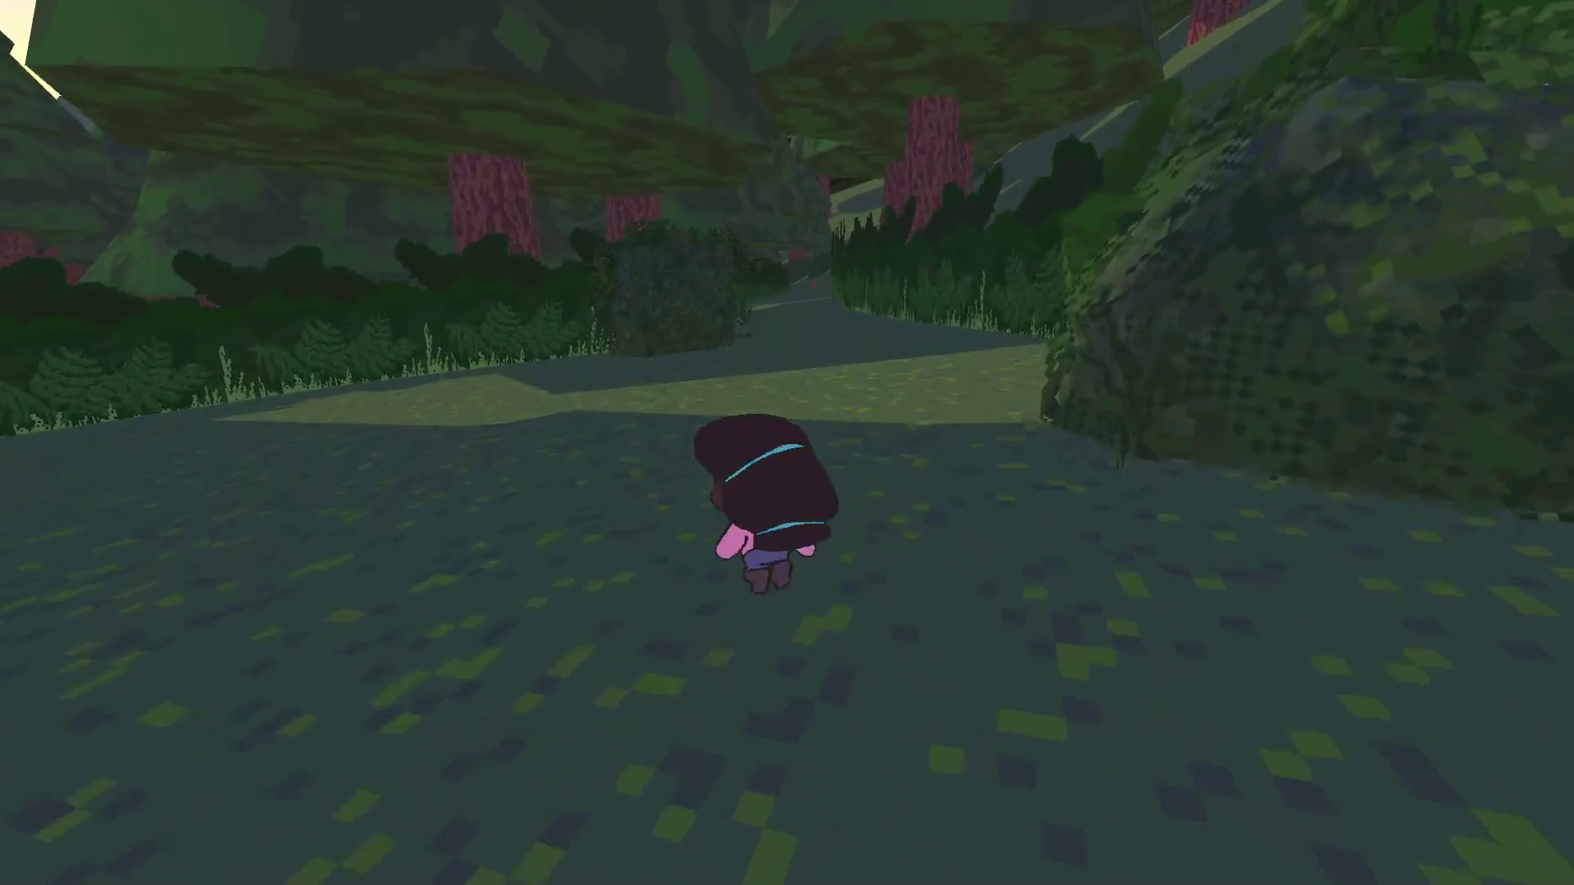
key("c")
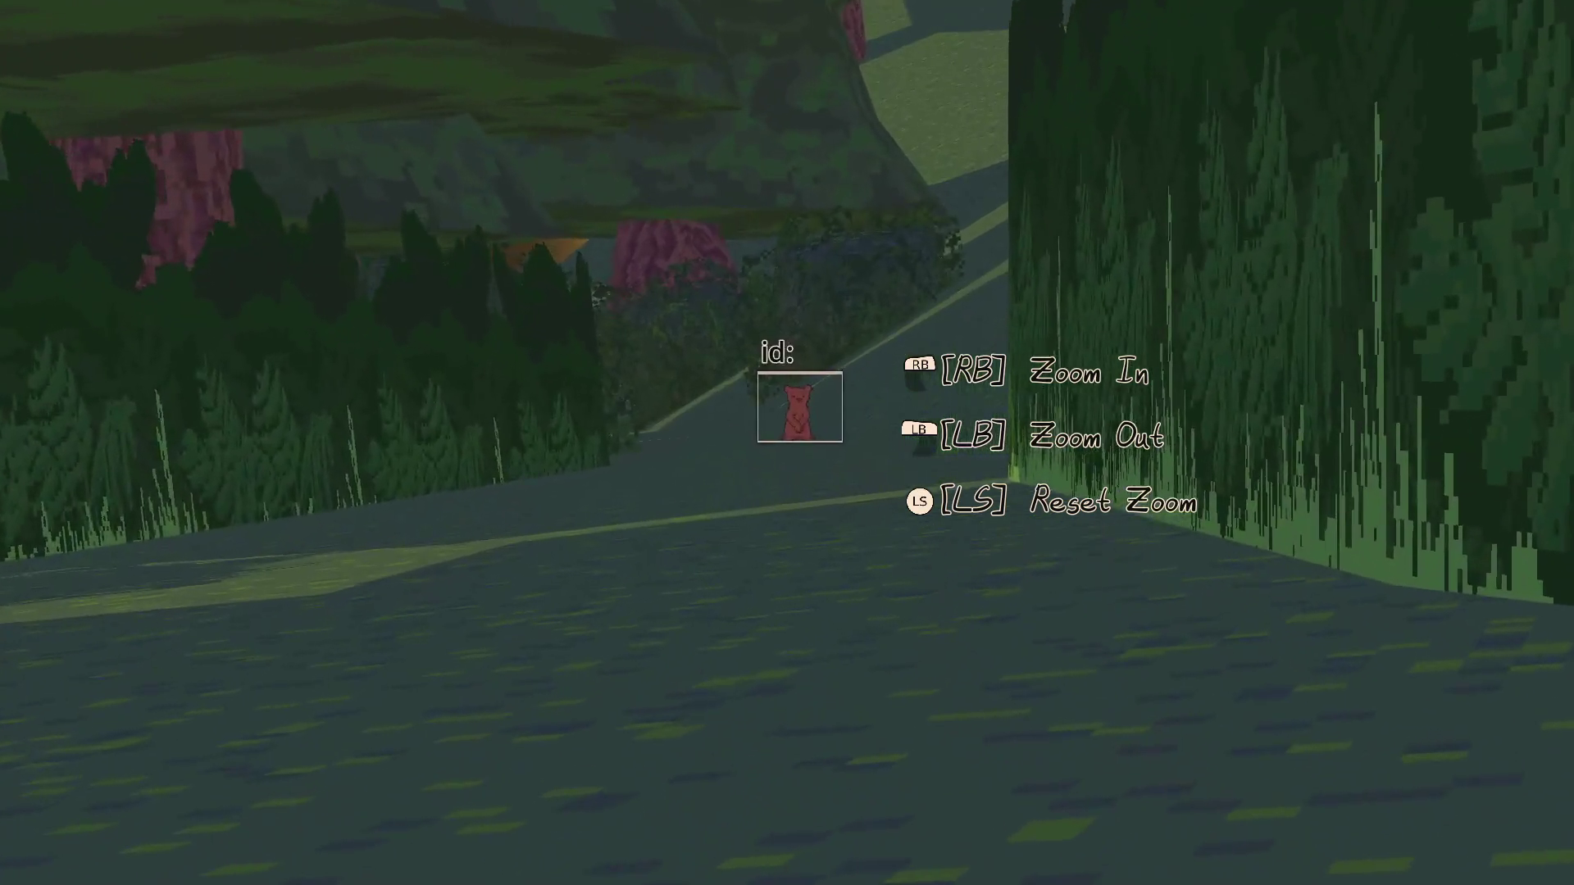
key("Escape")
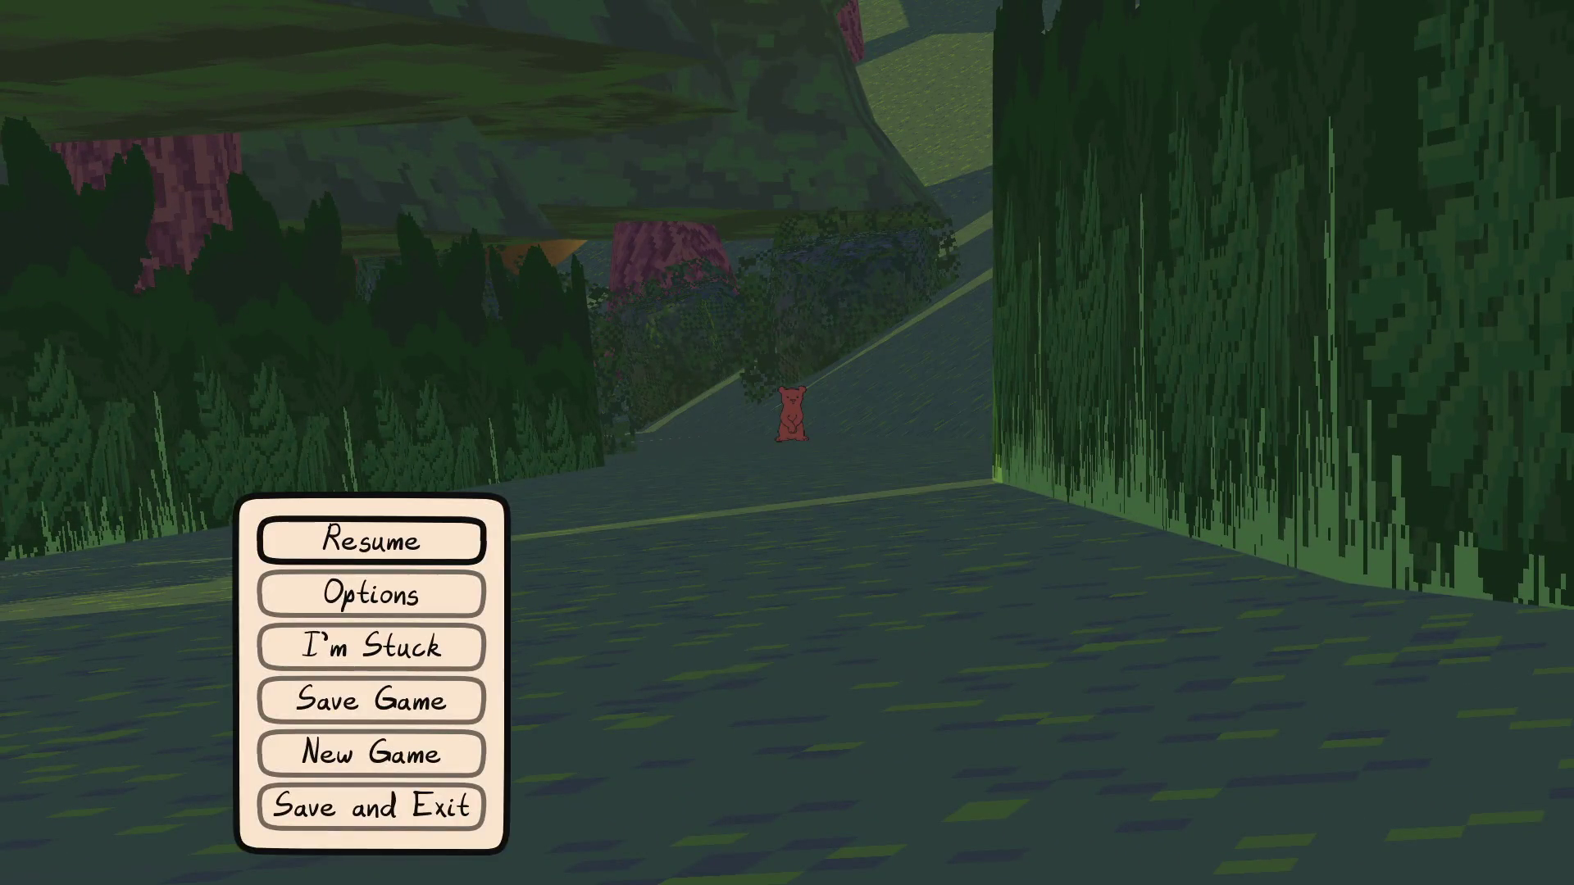
key("Escape")
key("F8")
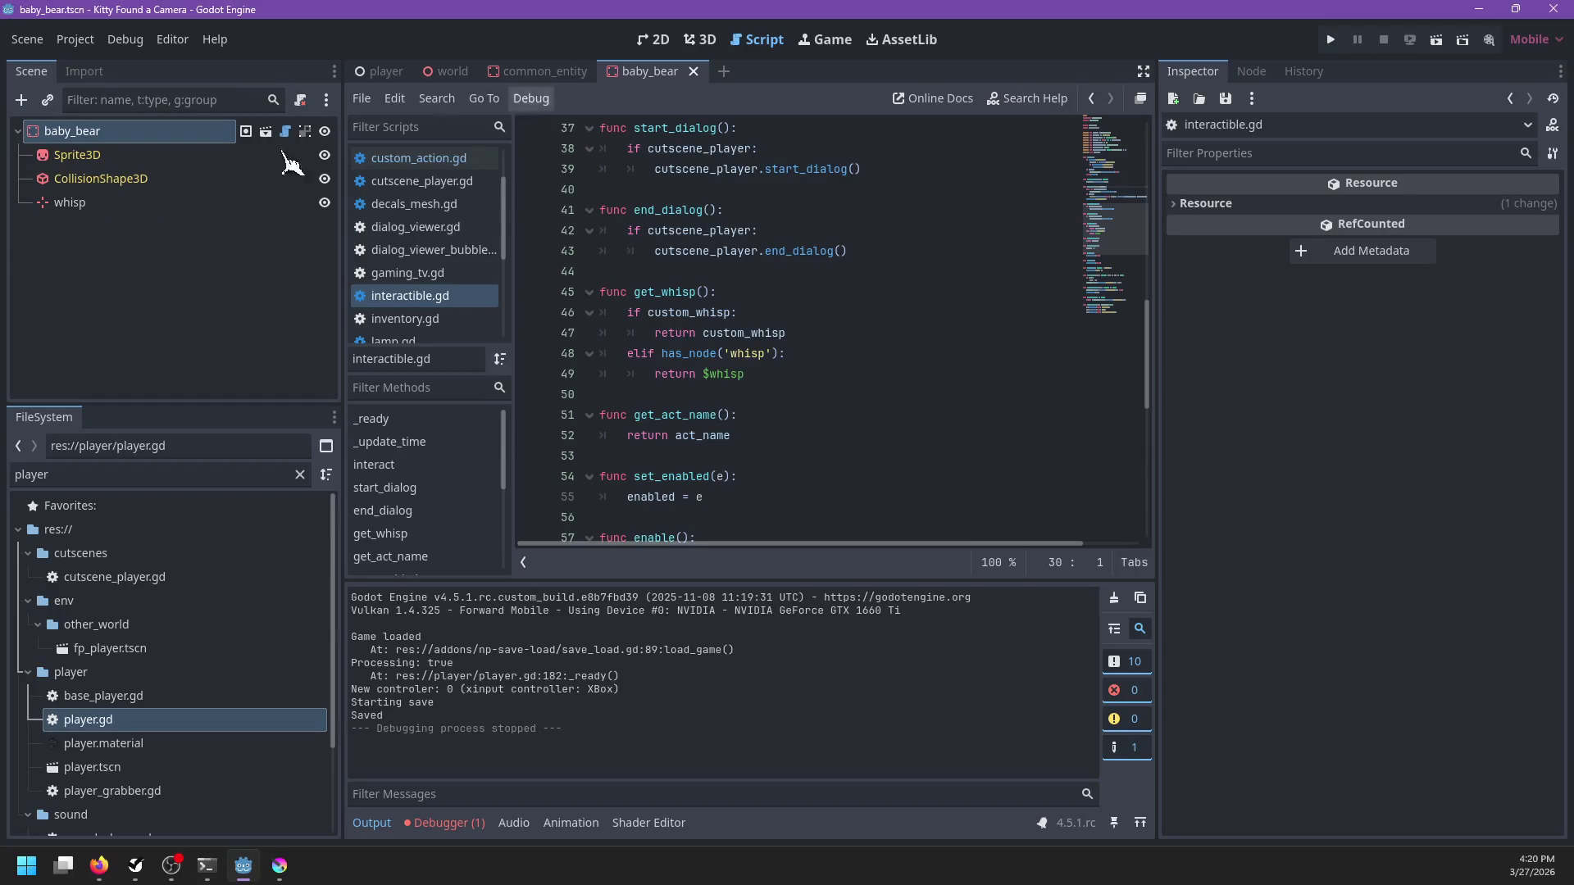
Step: Give baby_bear the WorldObject ID baby_bear, add one tag, update its AABB, and save
left_click(151, 131)
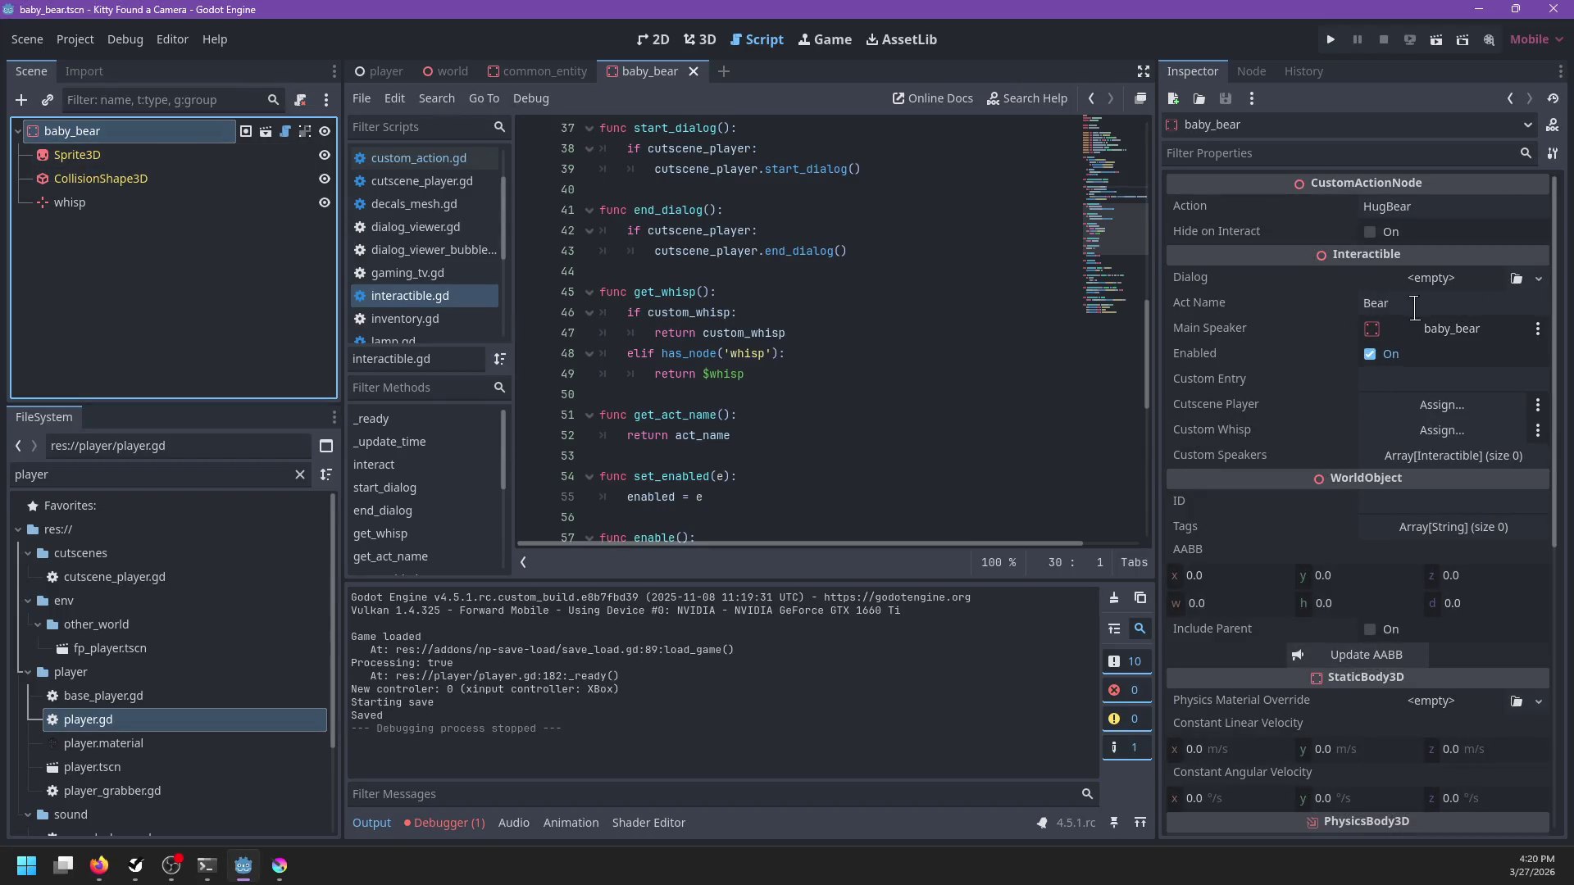
left_click(1383, 501)
type("baby_bear")
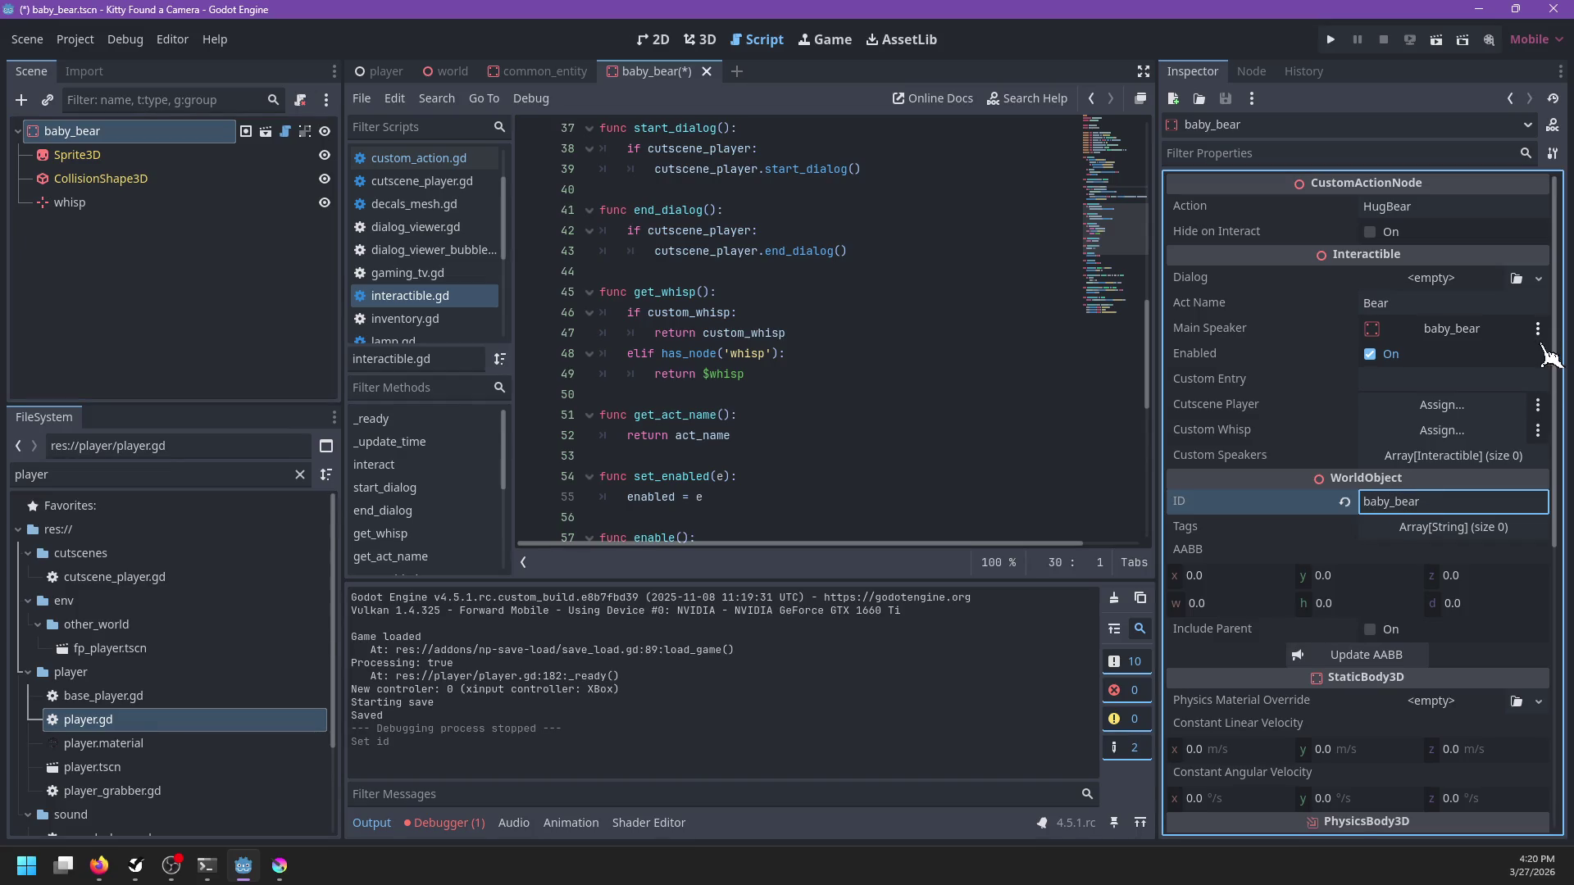
left_click(1443, 526)
left_click(1535, 556)
left_click(1432, 585)
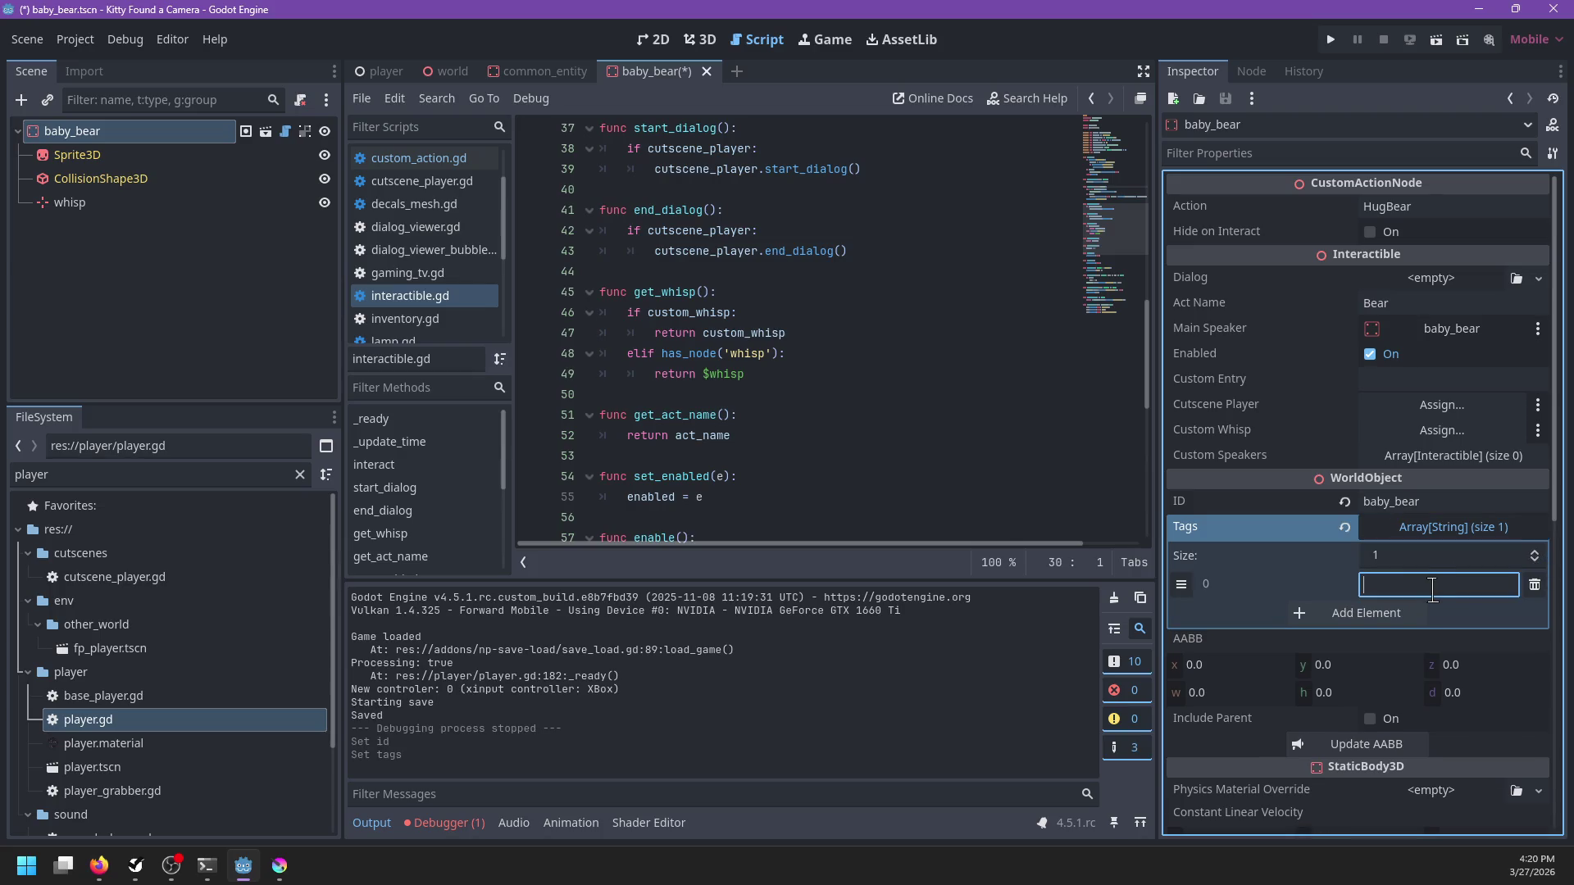
type("_bear")
left_click(1357, 749)
key("ctrl+s")
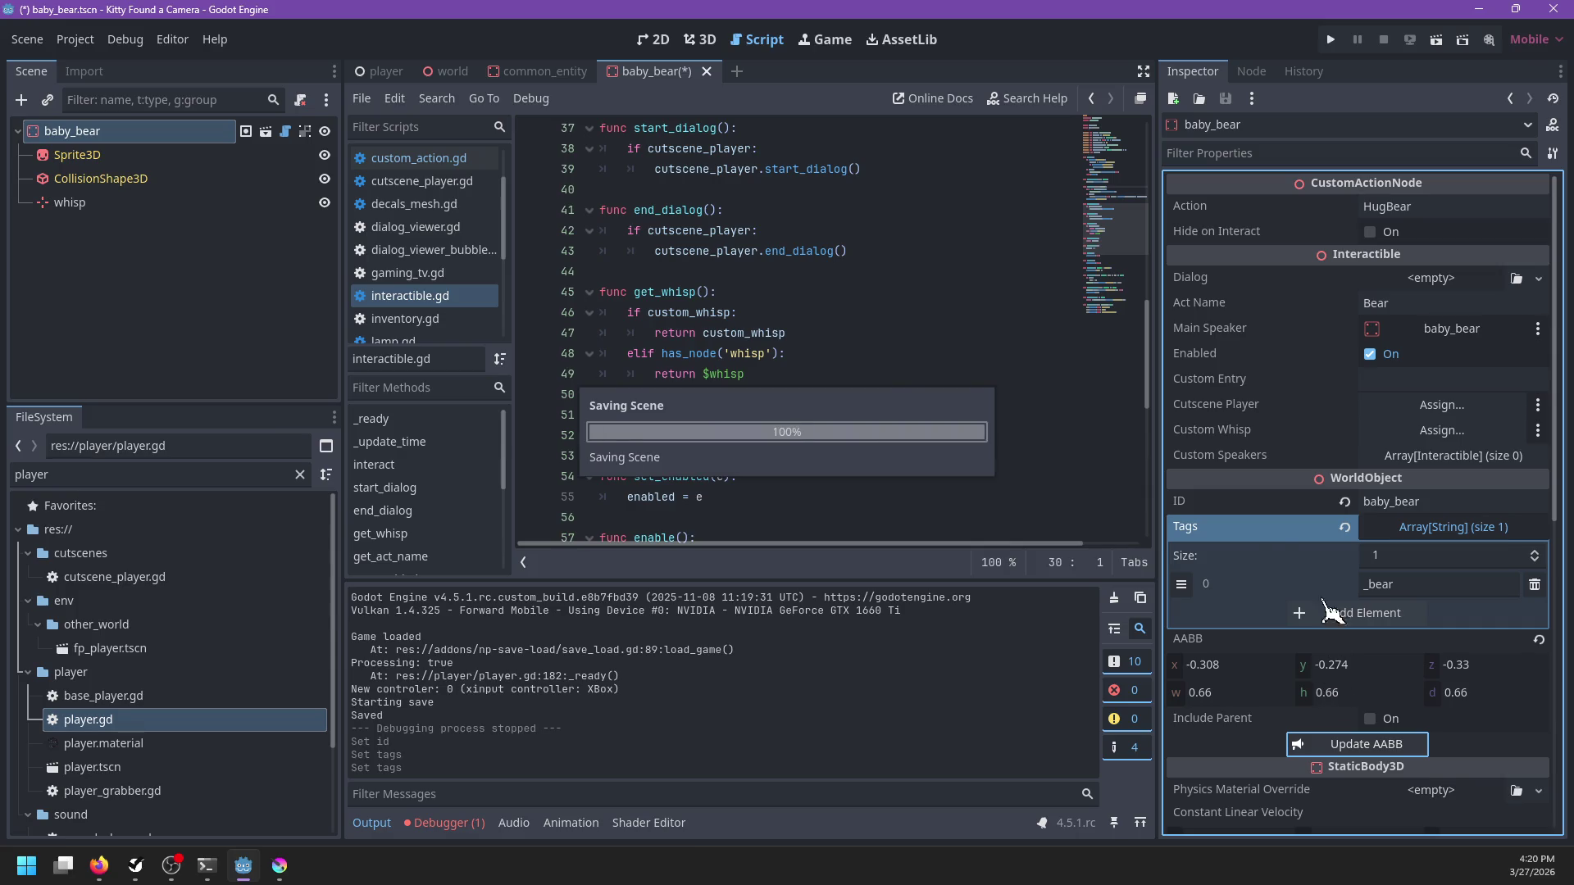
left_click(1409, 534)
Step: Open mama_bear.tscn to compare its tags, then return to baby_bear and run the game
left_click(150, 474)
type("mama_")
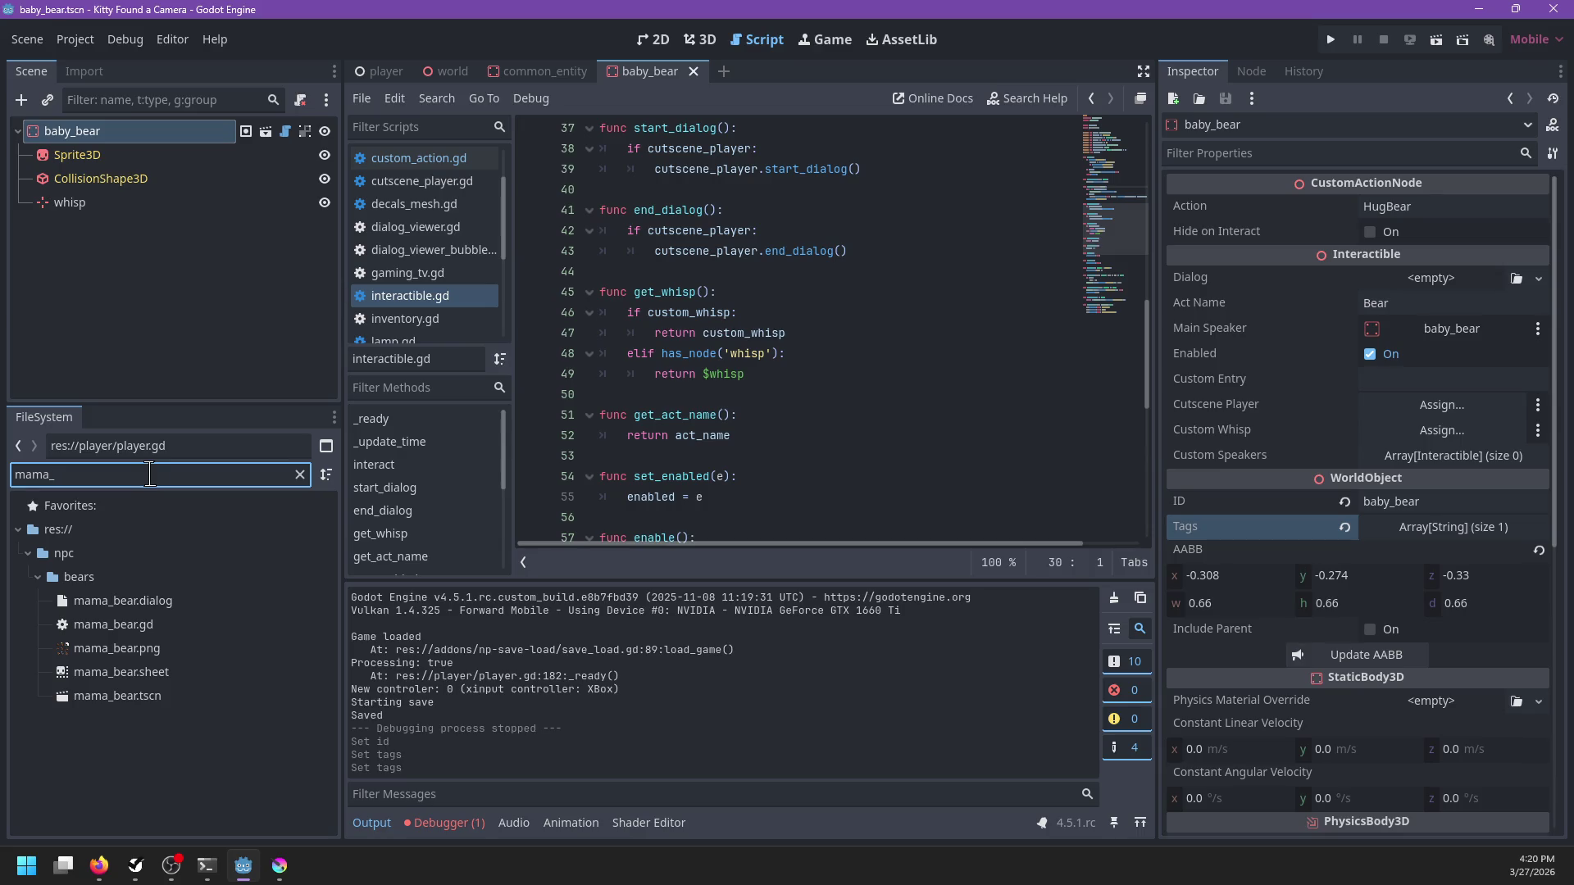
double_click(118, 696)
left_click(164, 132)
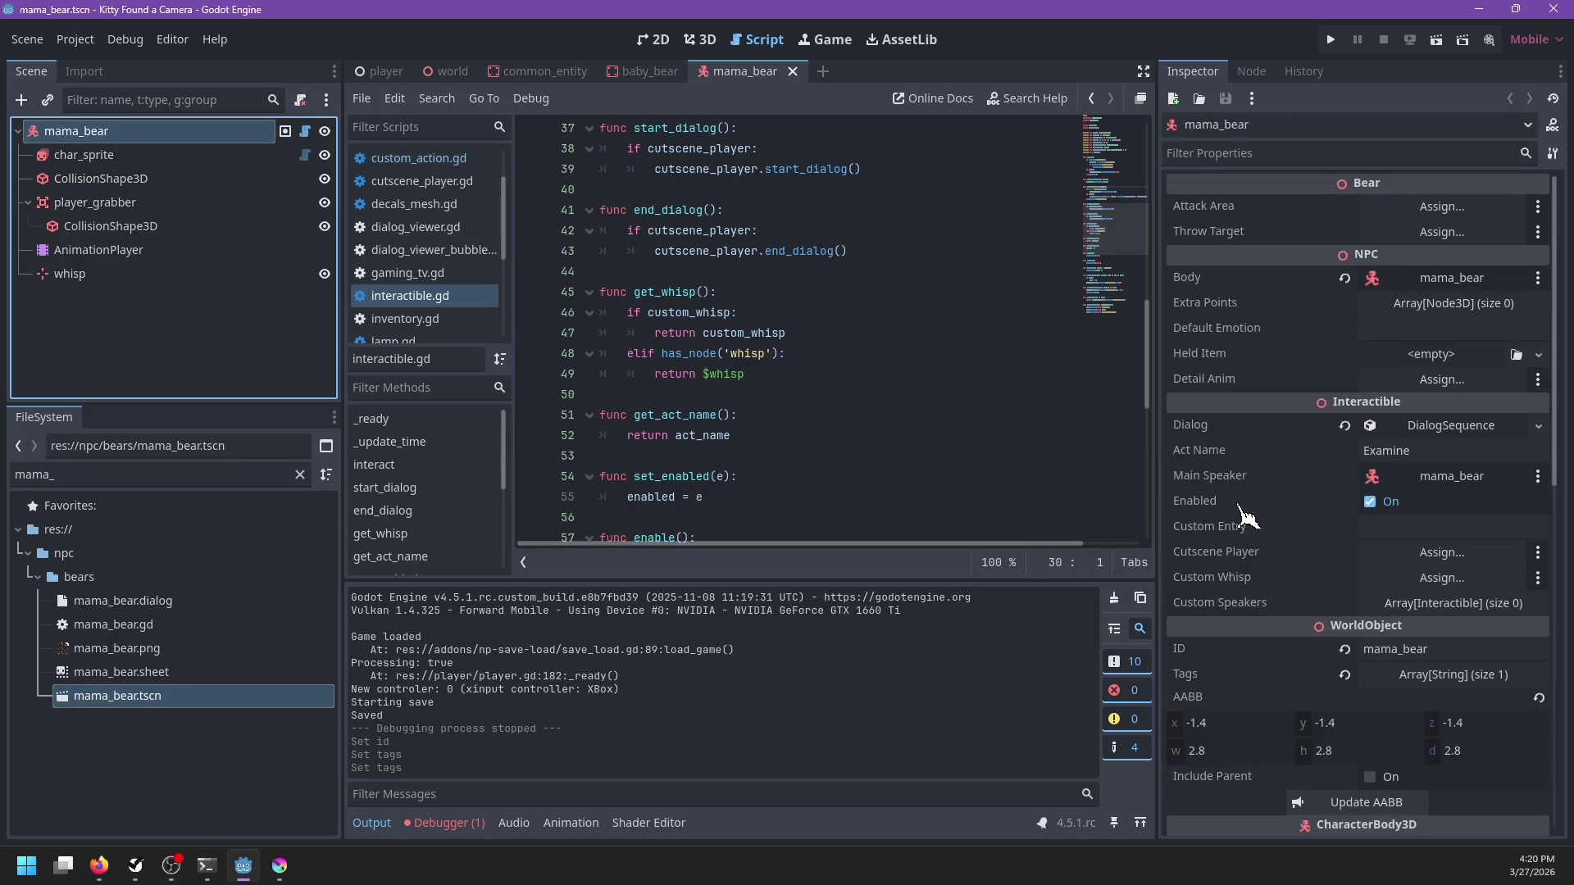
left_click(1419, 676)
left_click(1422, 675)
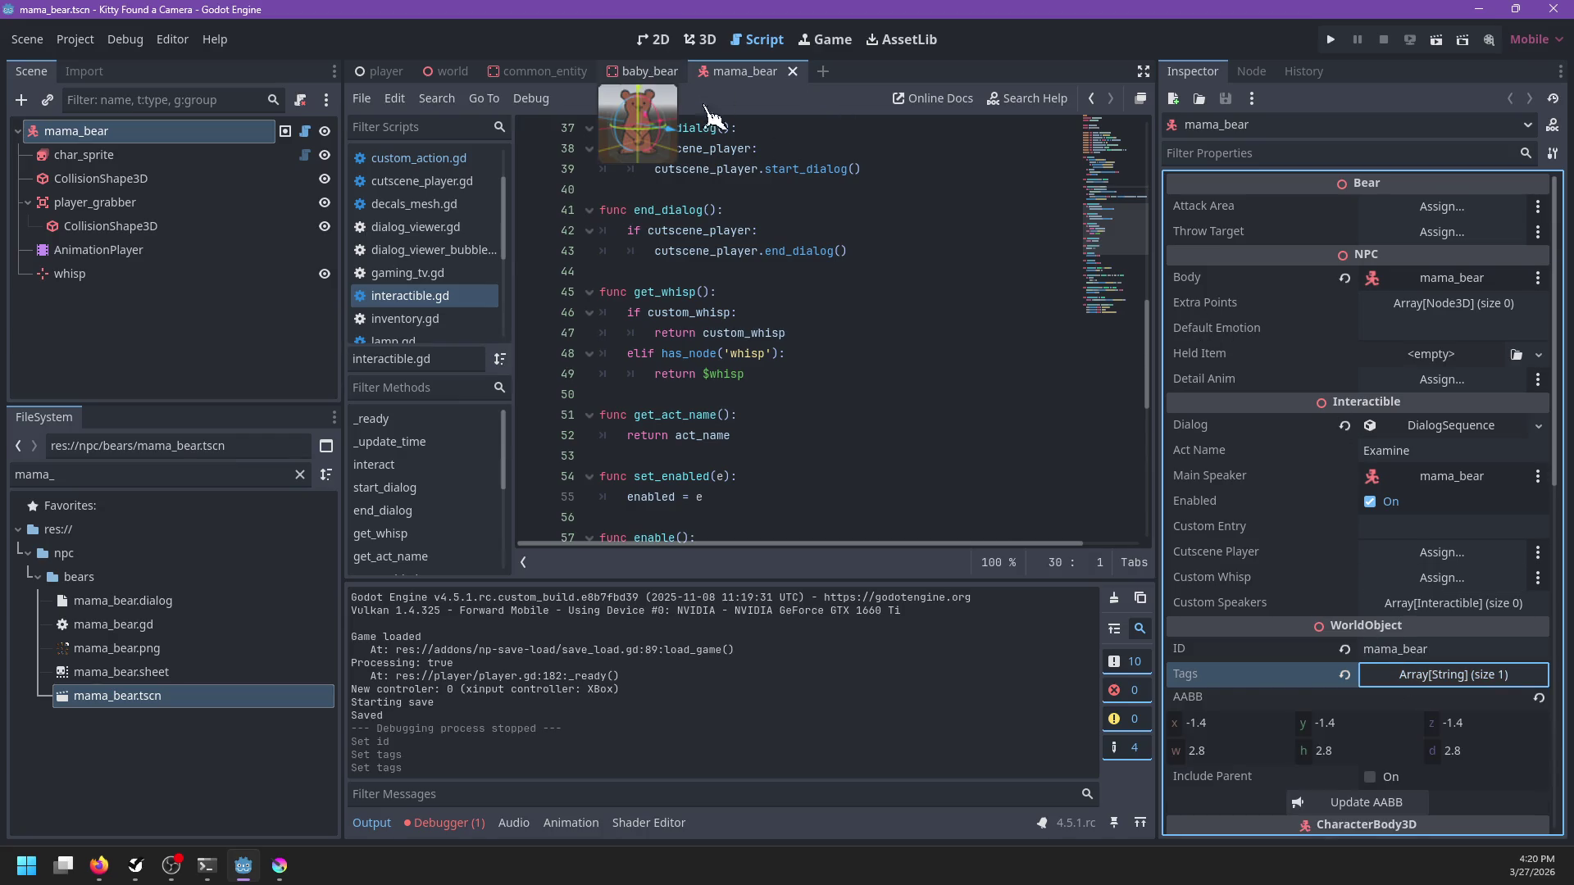
left_click(647, 71)
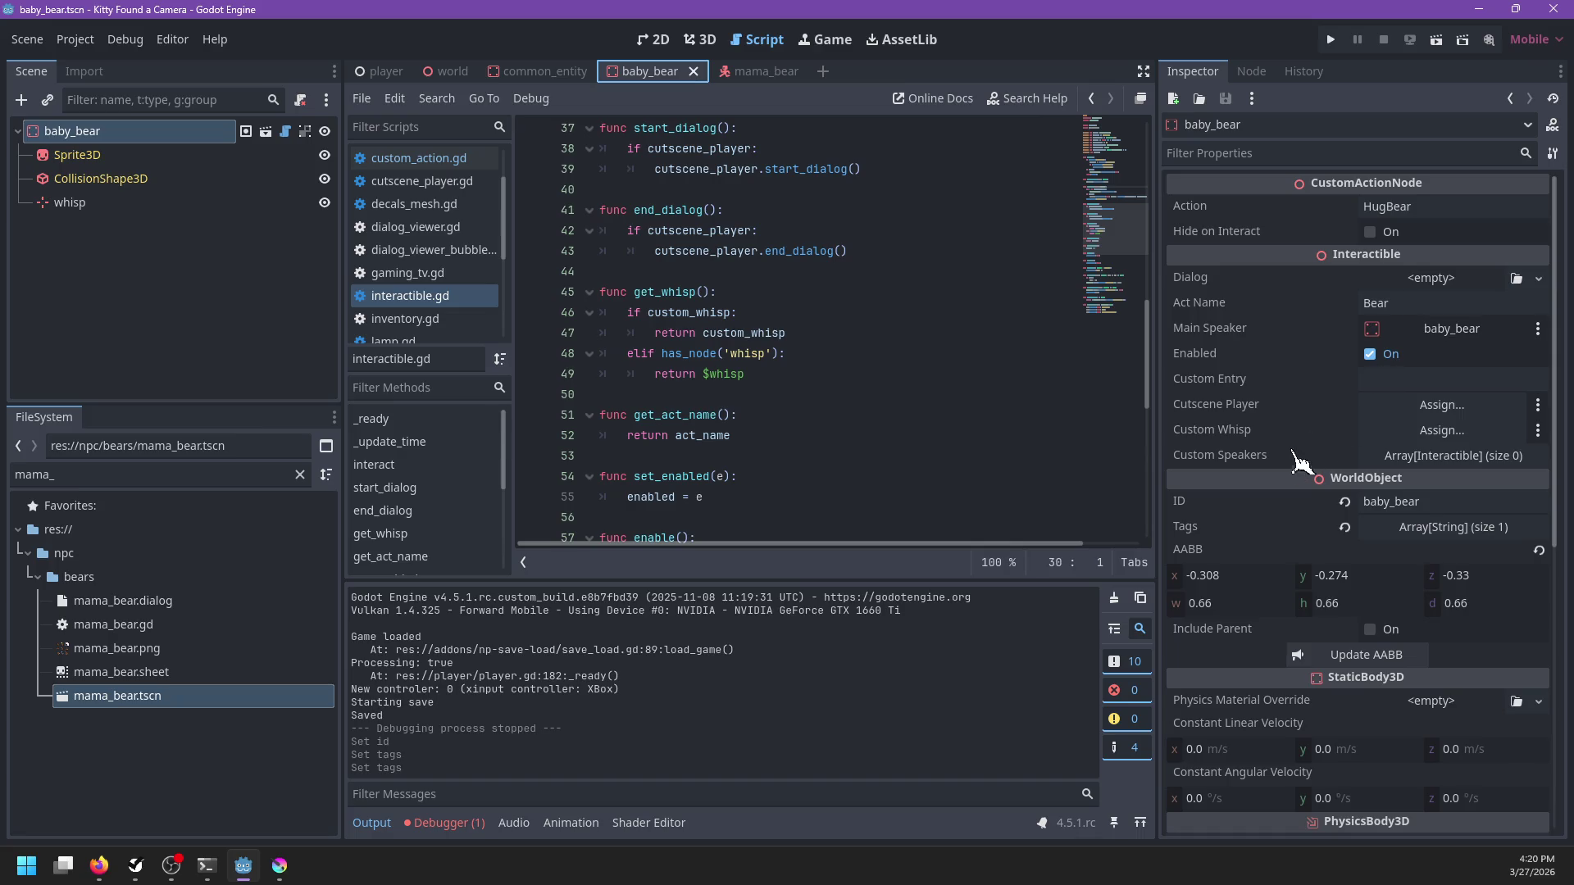
key("F5")
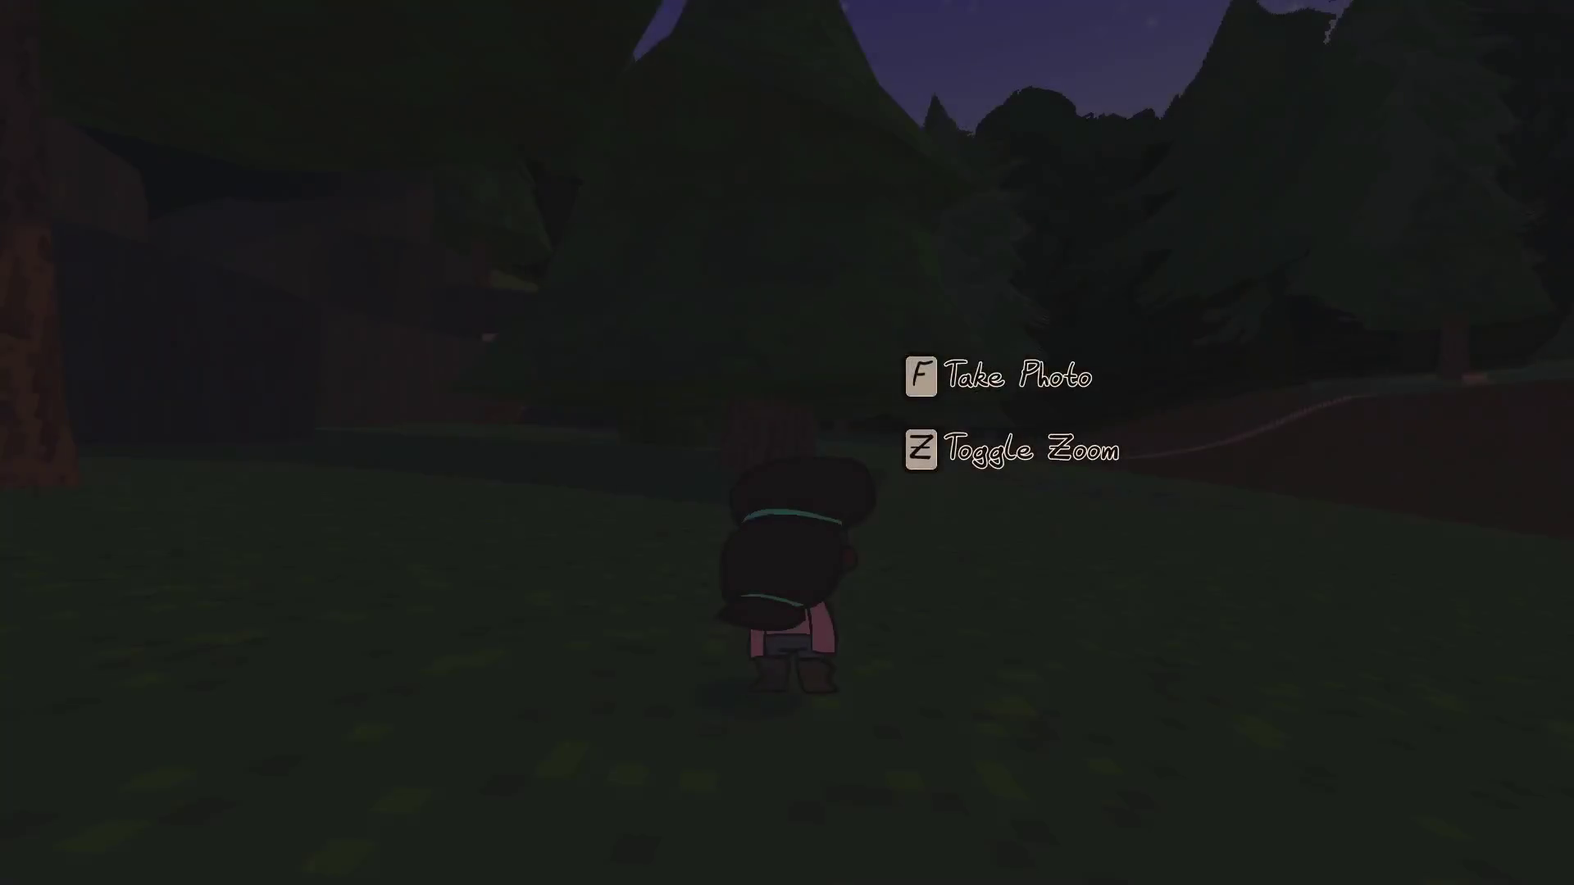
Step: Run along the forest path and photograph the Baby Bear with the camera
key("w")
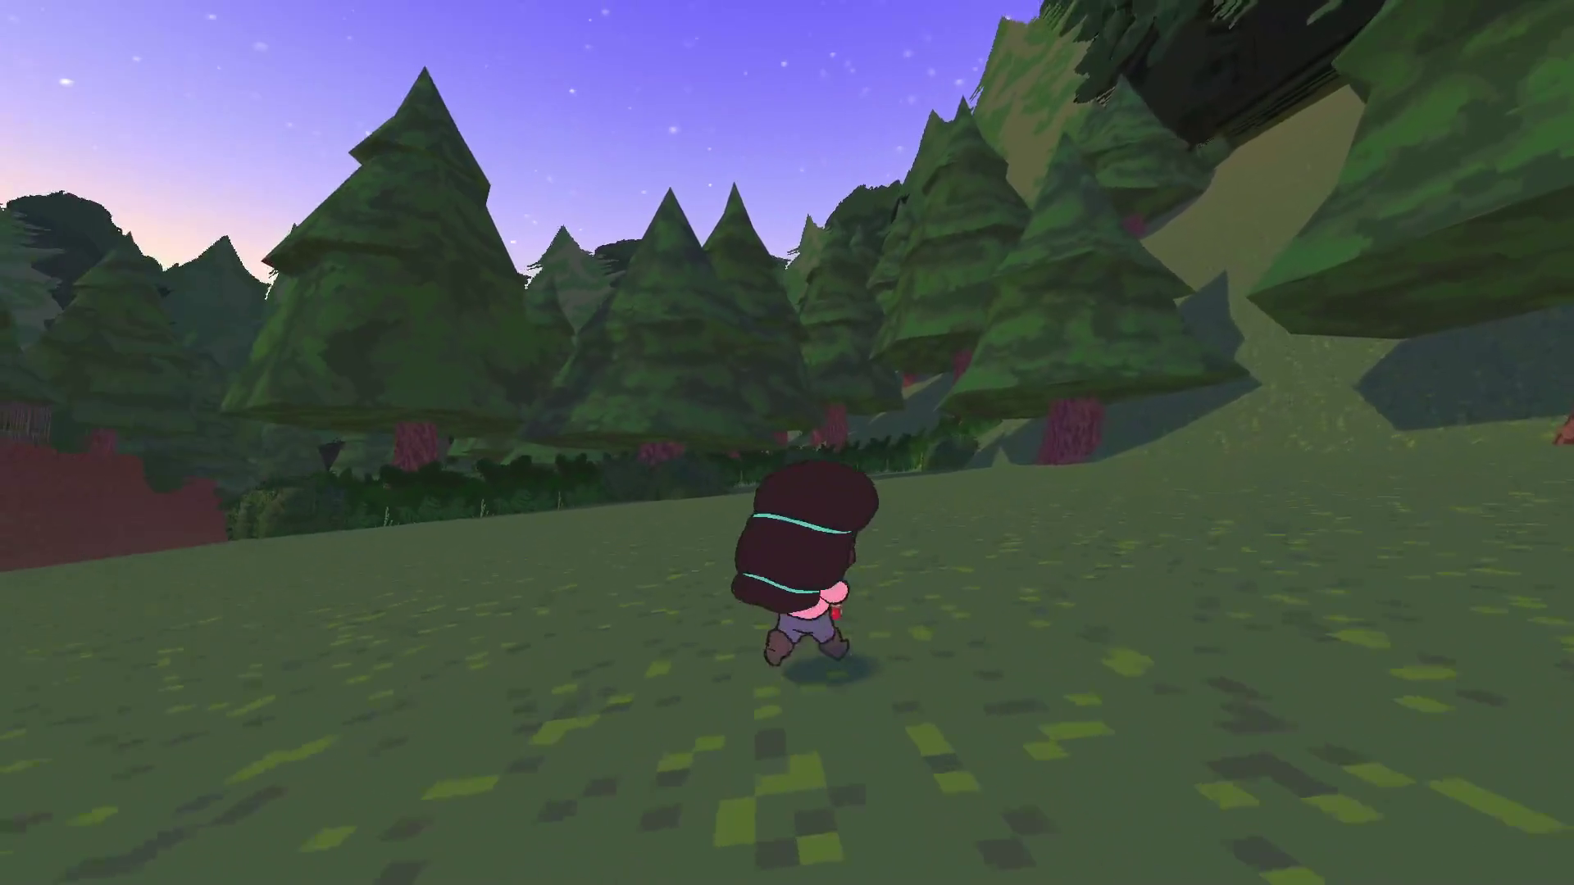
key("s")
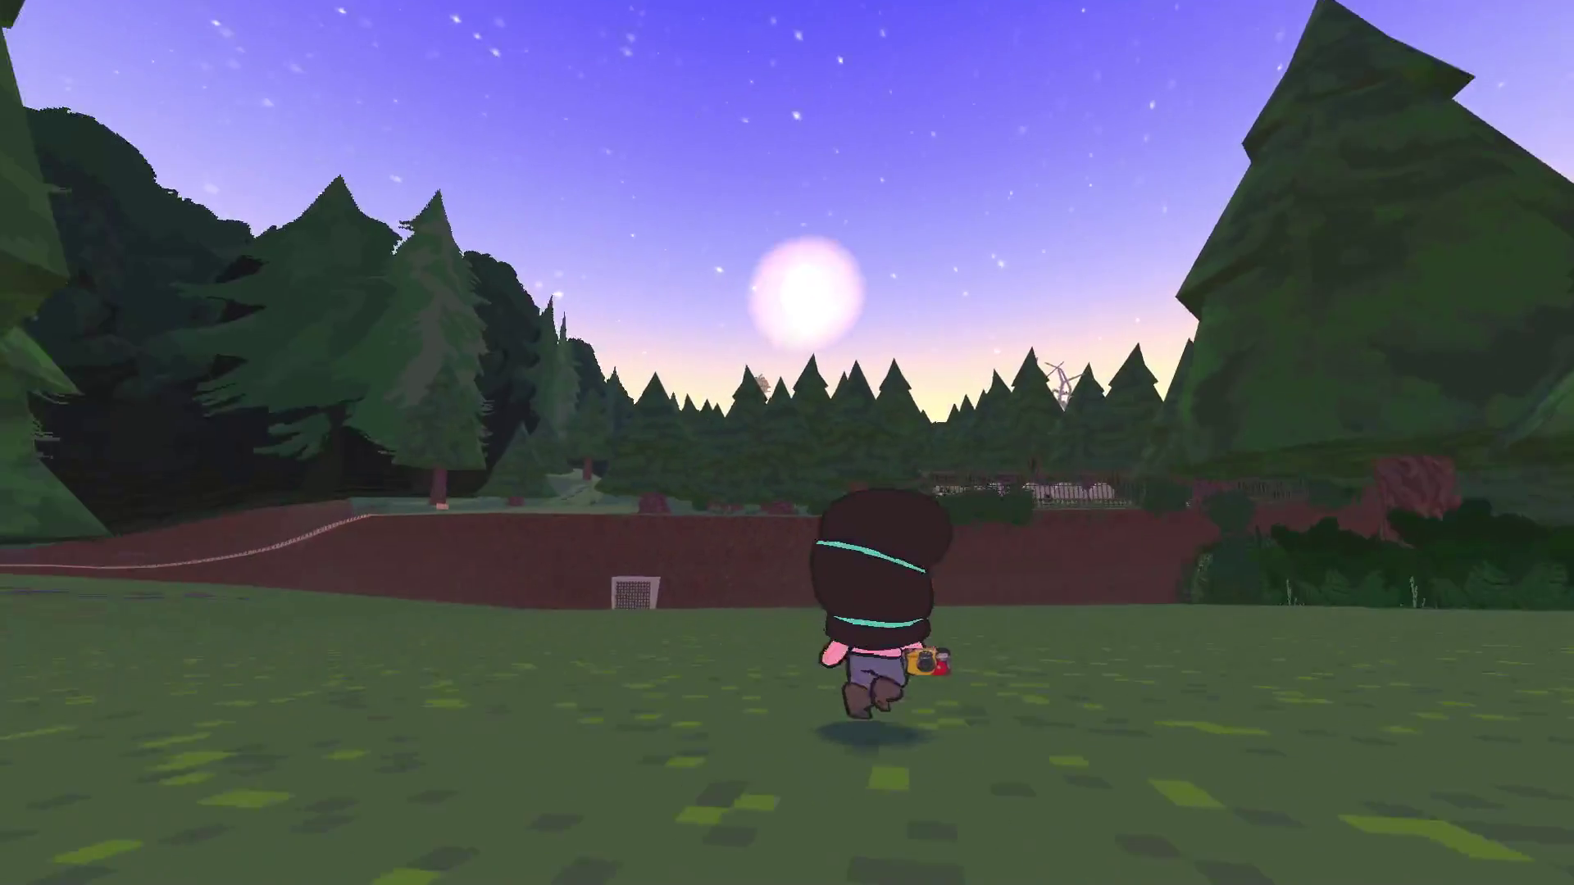
key("w")
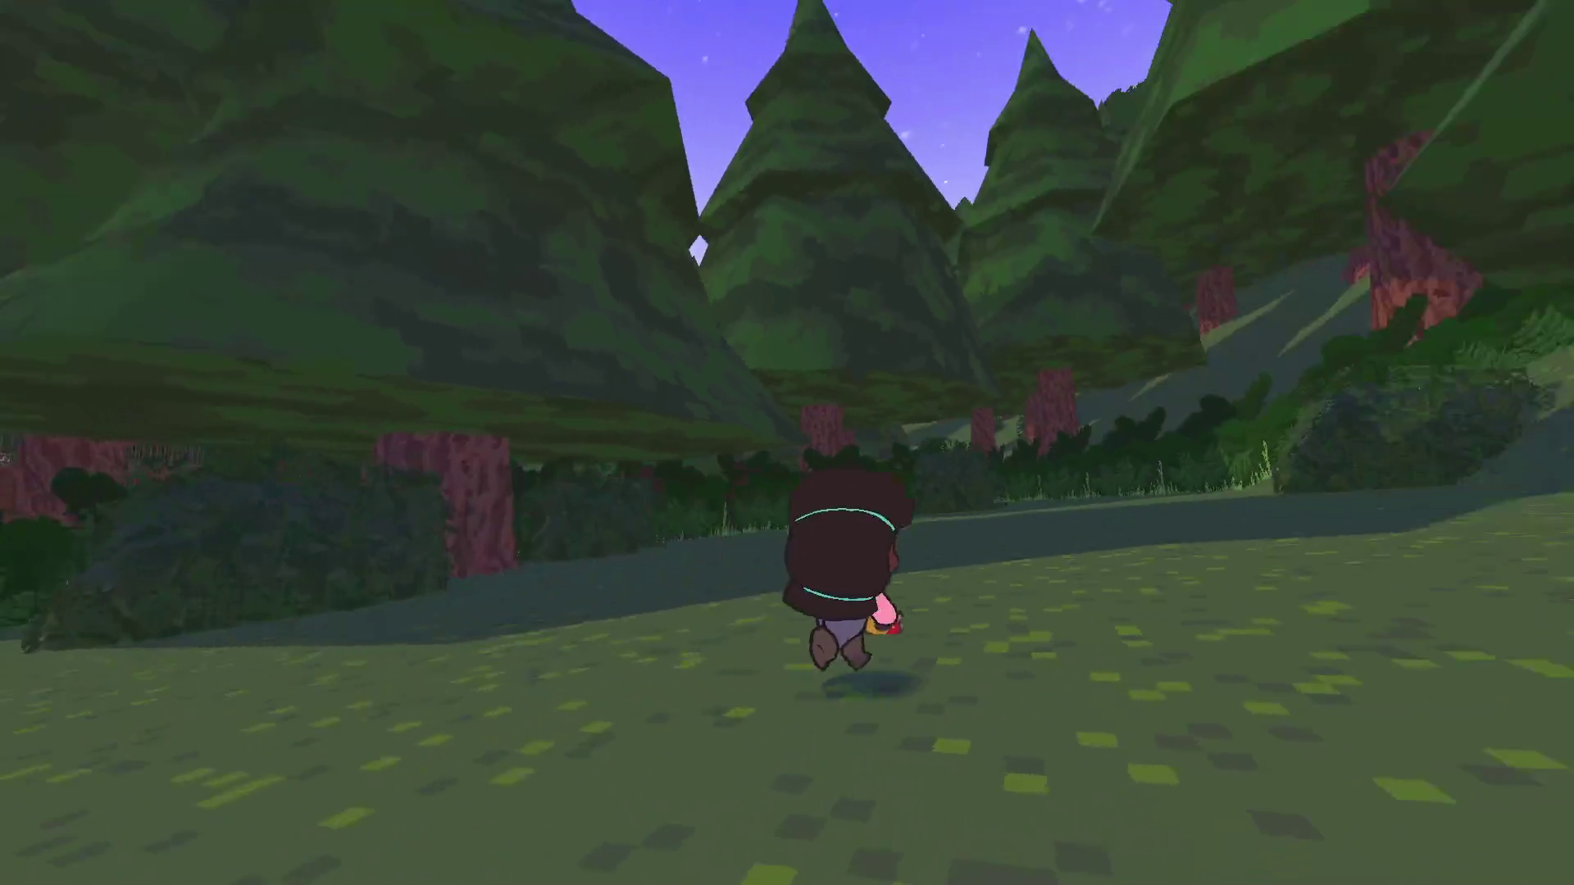
key("w")
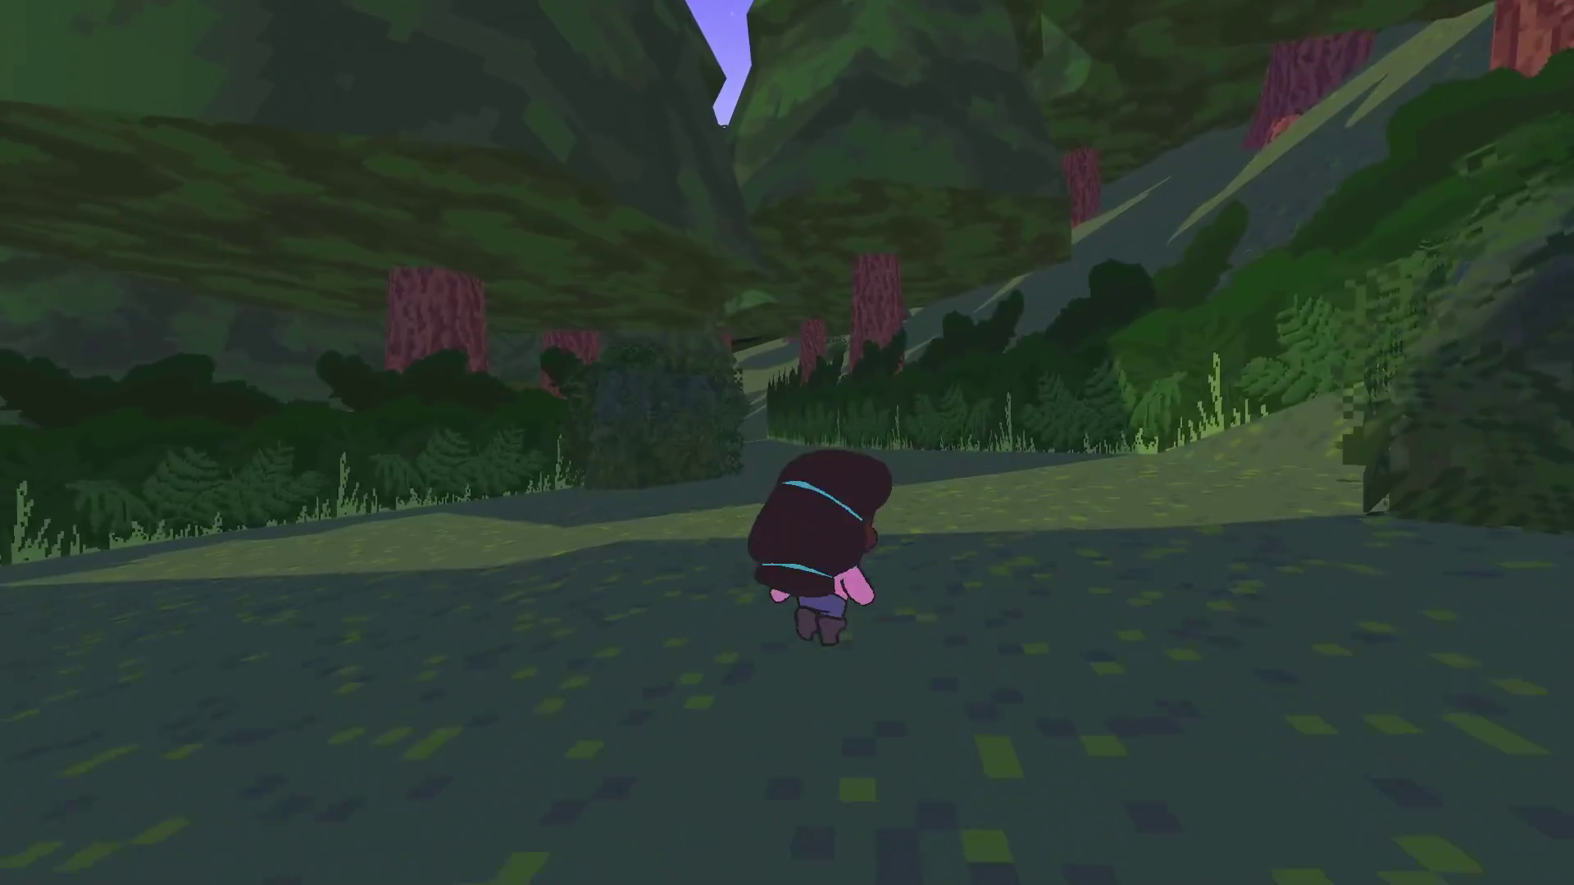
key("w")
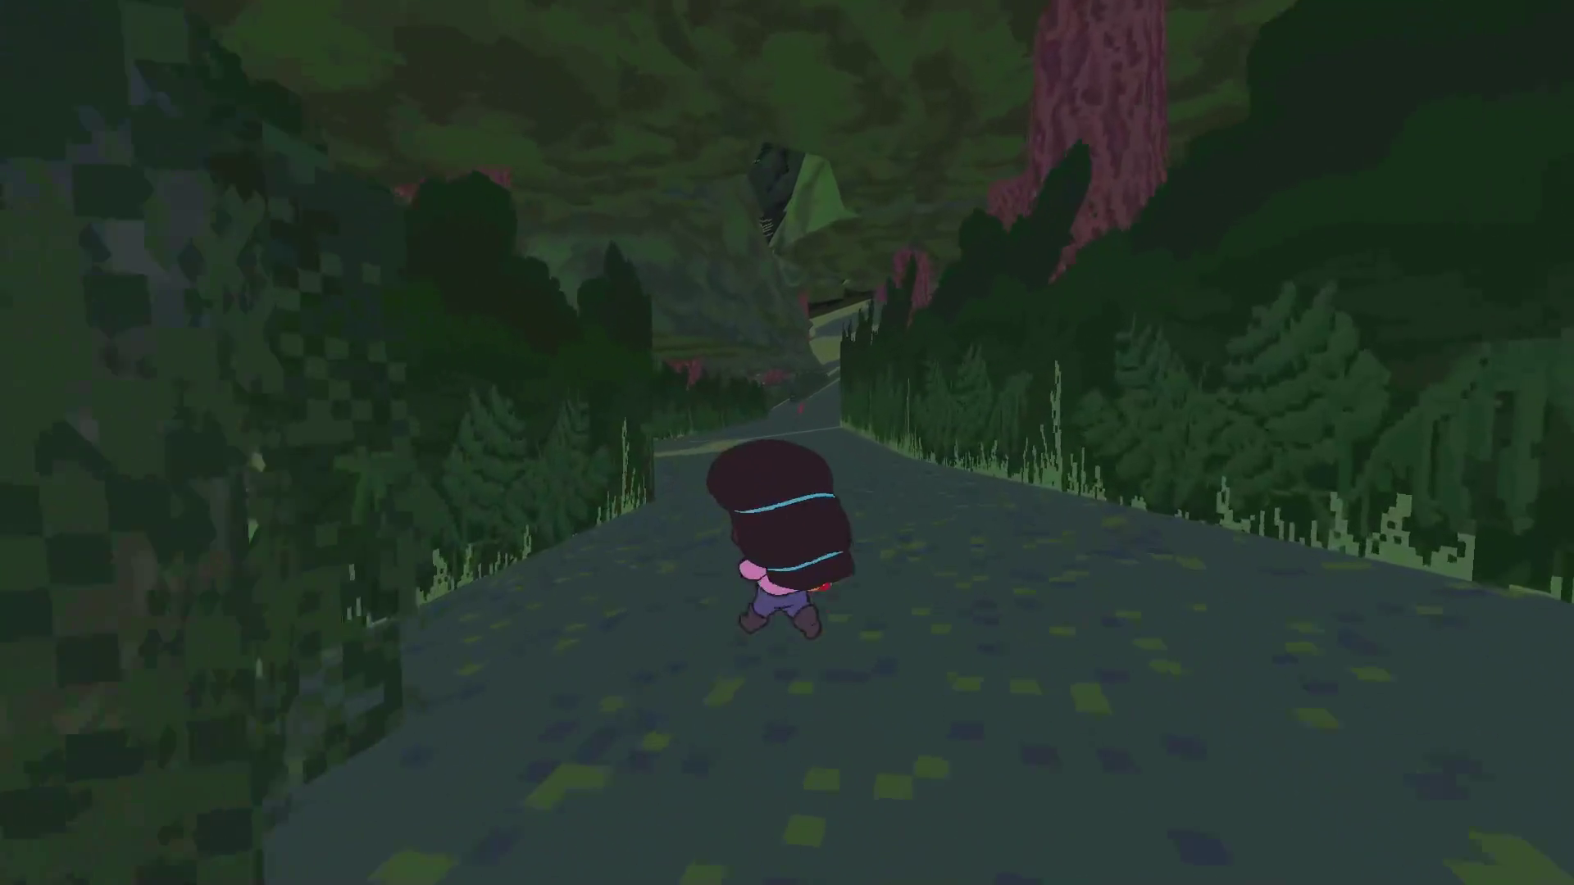
key("w")
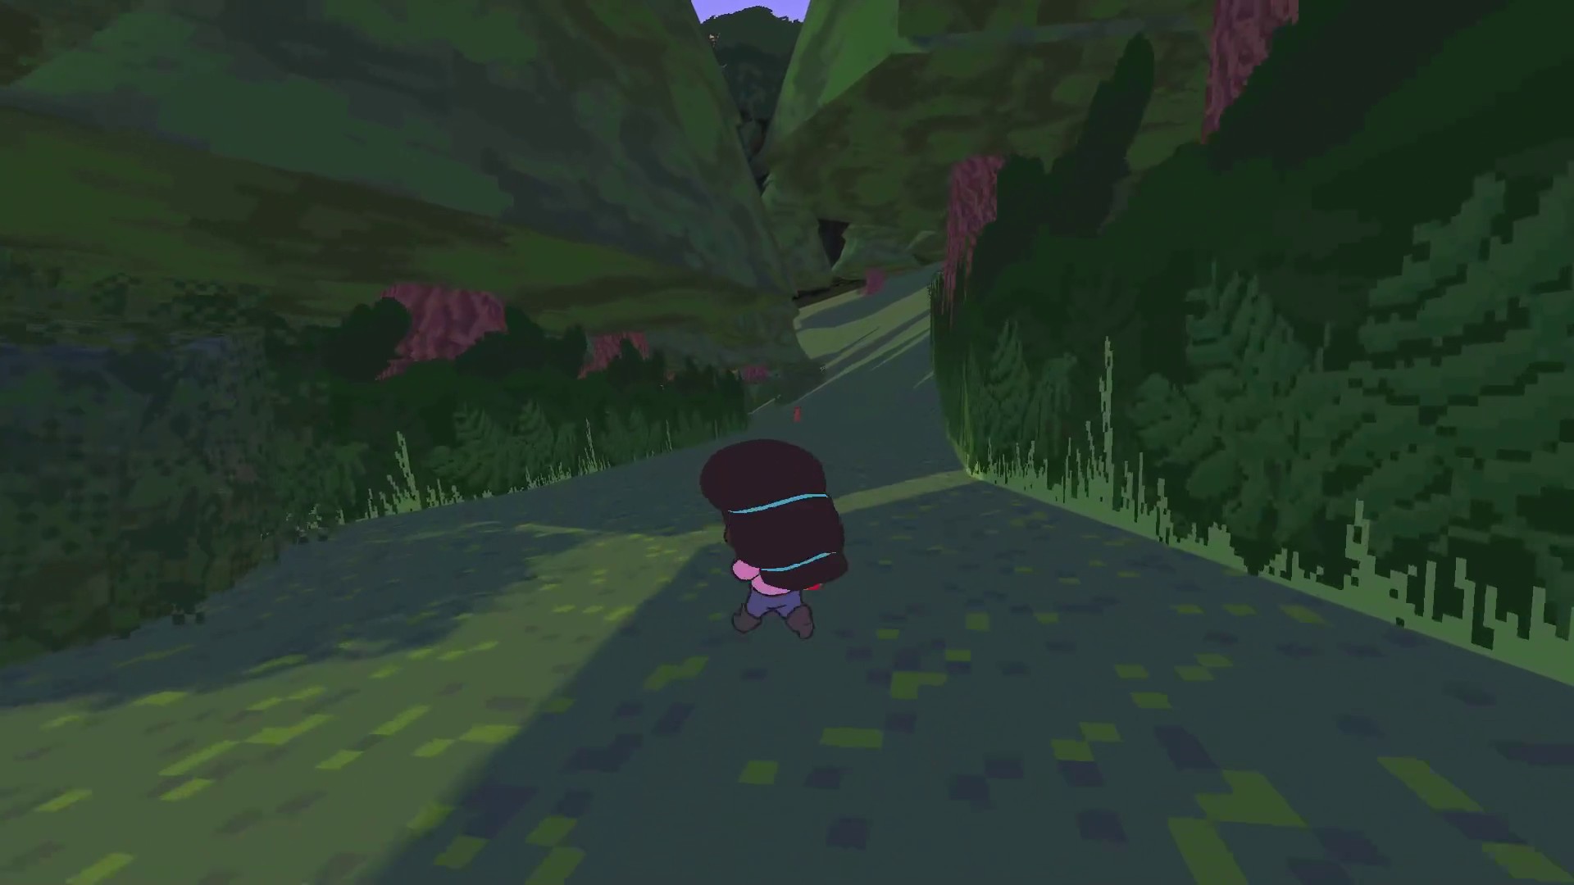
key("c")
scroll(786, 443, "up", 2)
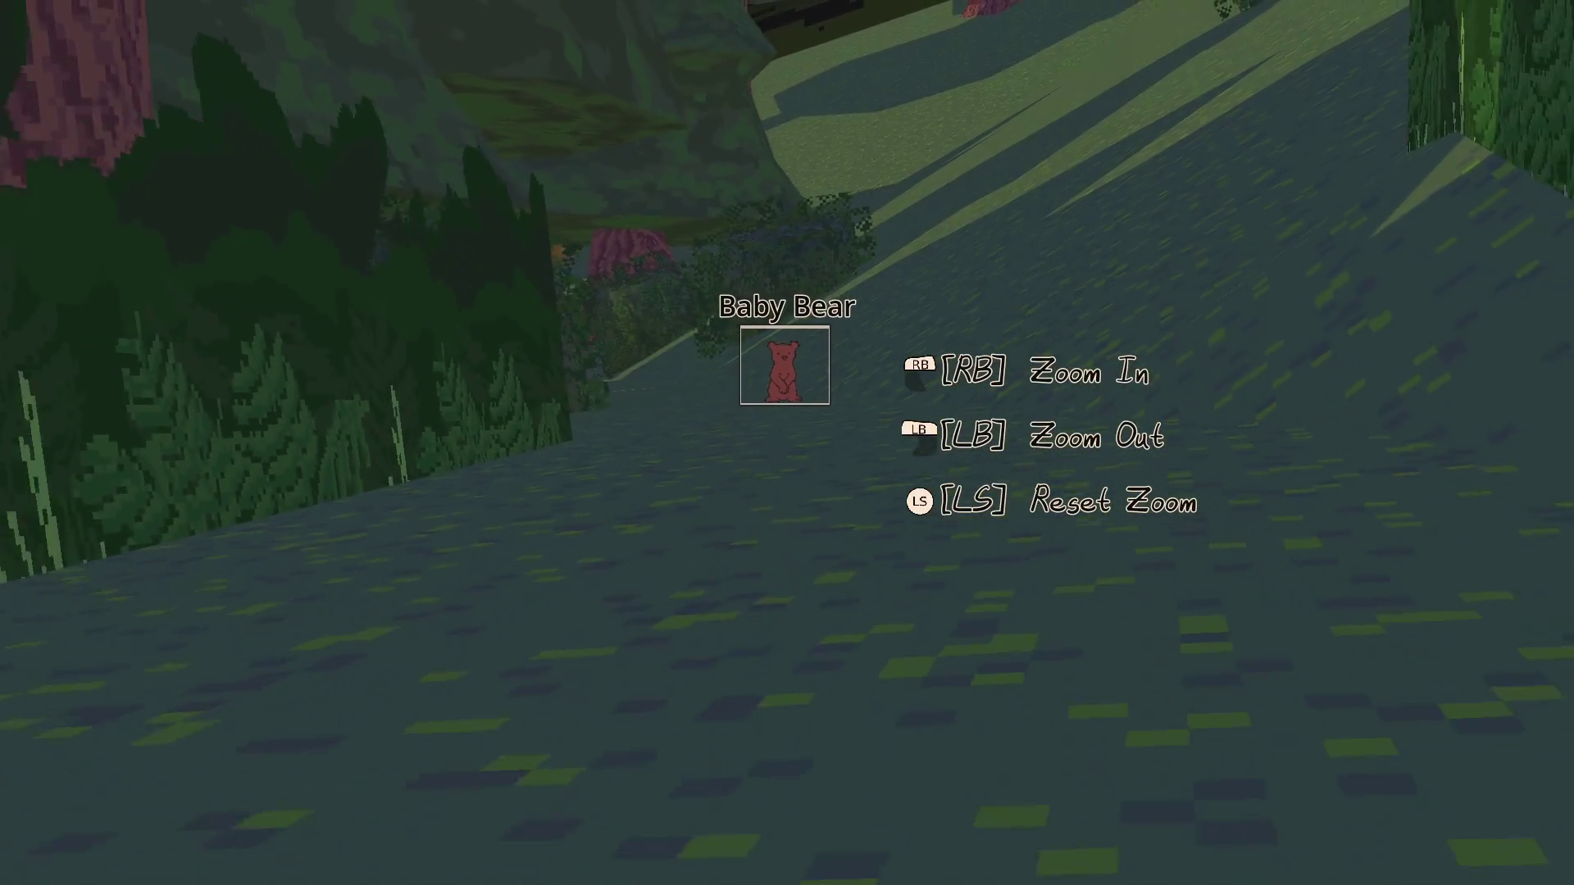
scroll(787, 443, "up", 1)
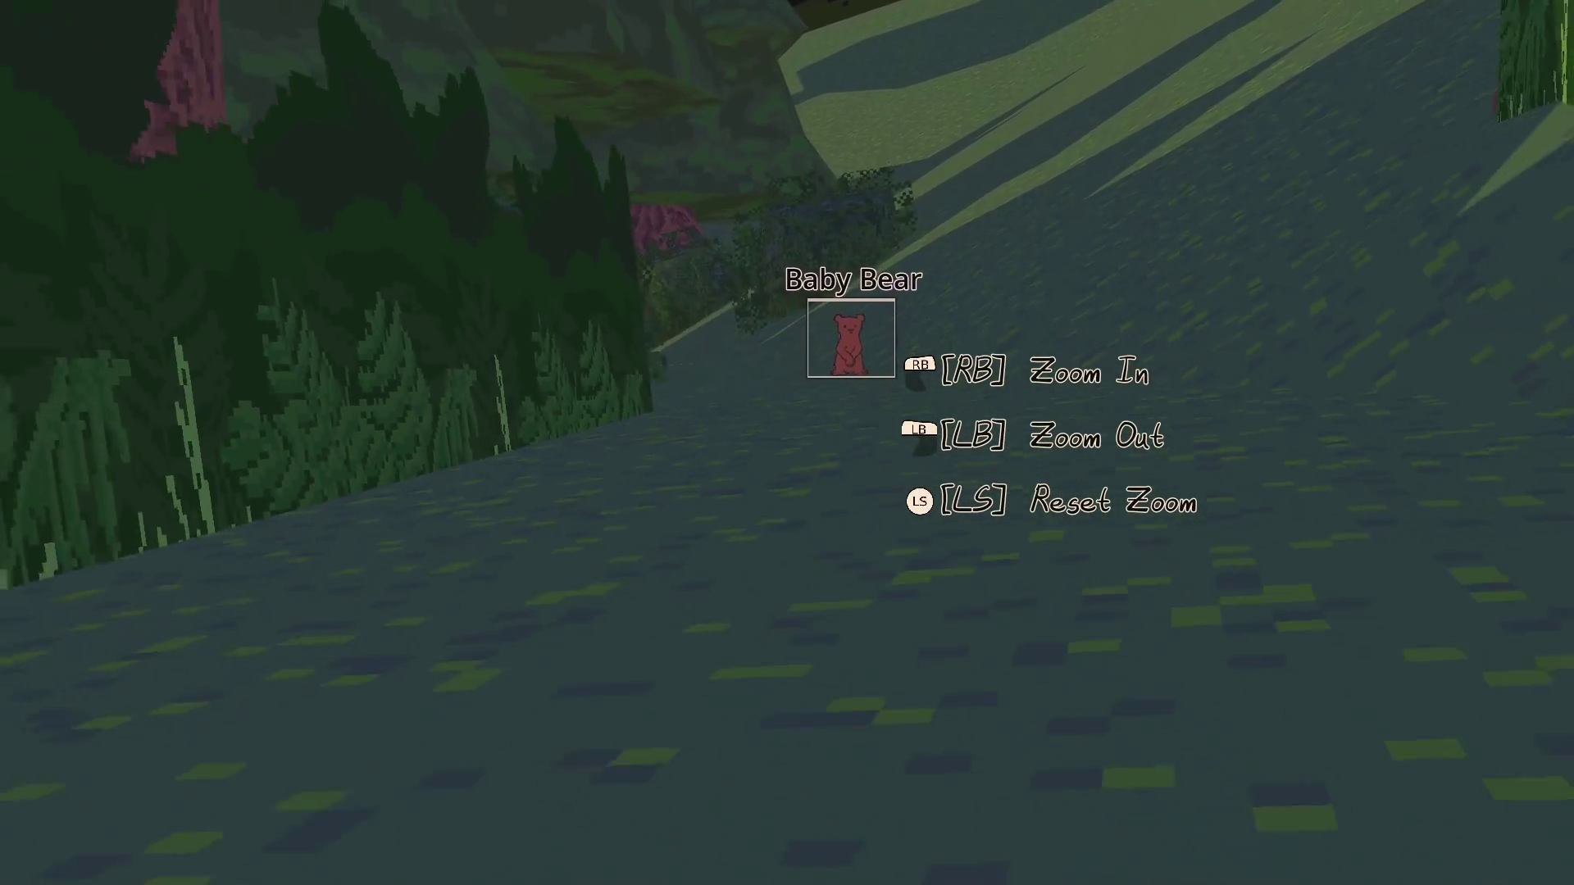
key("c")
key("c")
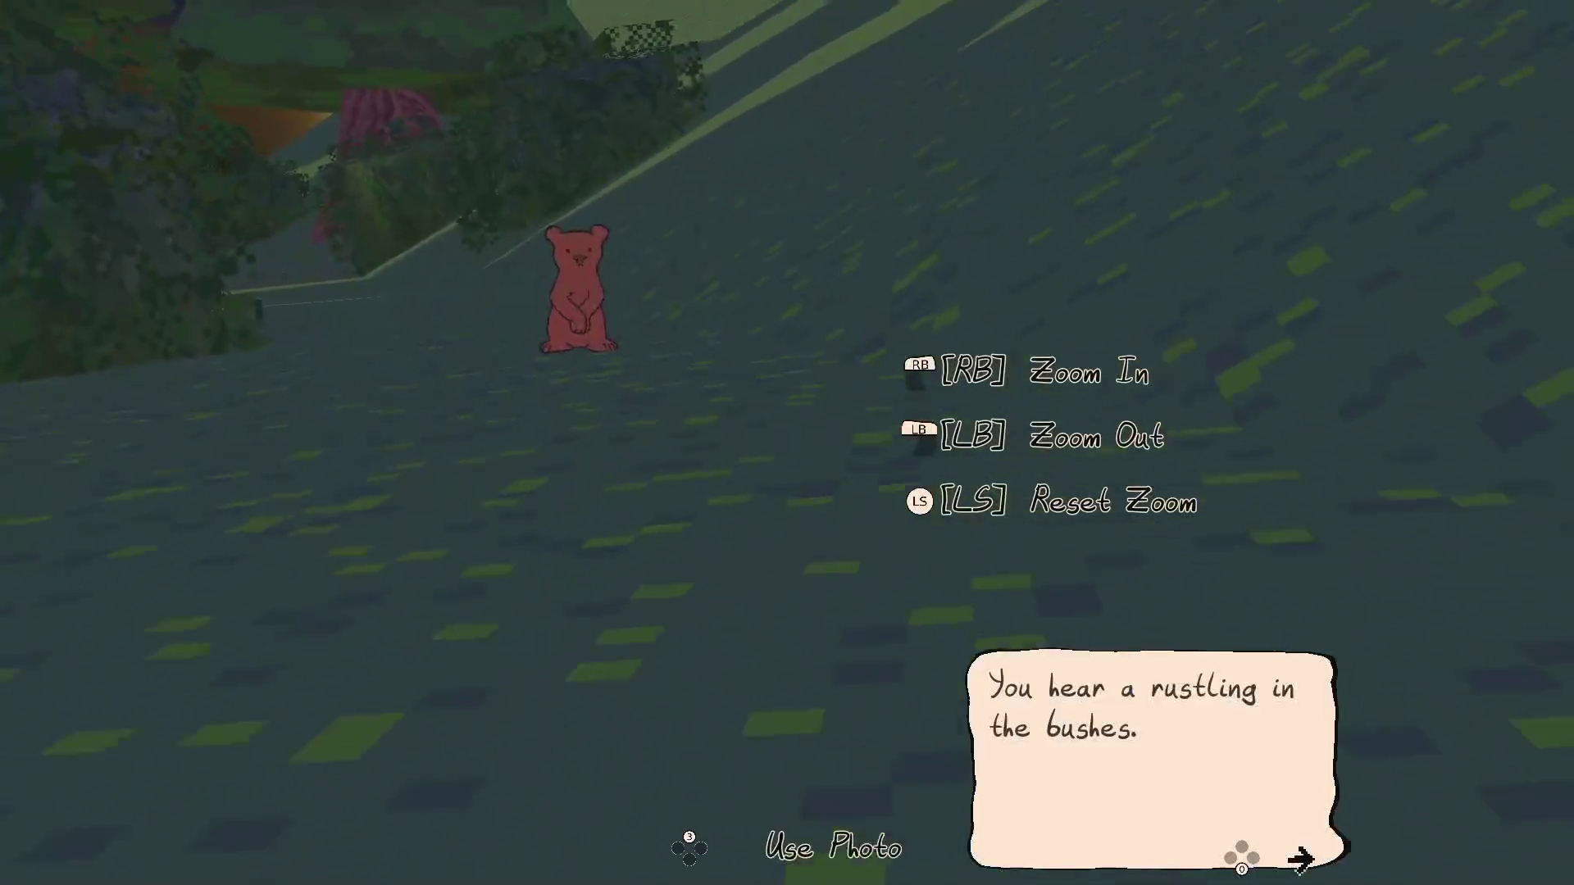
scroll(787, 442, "up", 2)
scroll(786, 442, "down", 3)
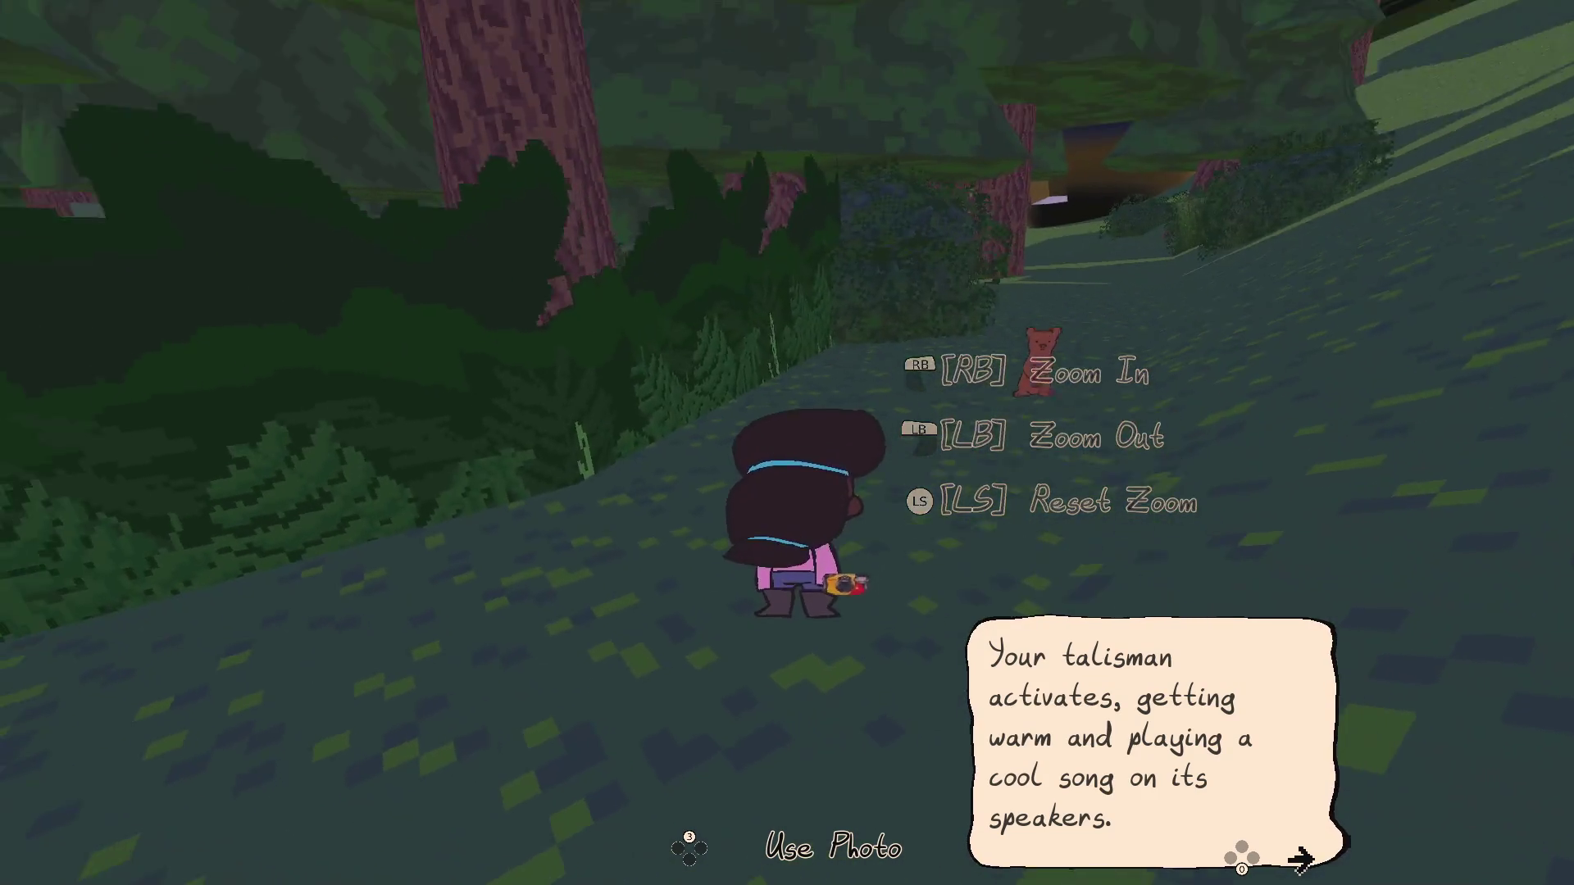
Step: Finish the talisman dialog, walk toward the baby bear, and pause back to the editor
key("space")
key("space")
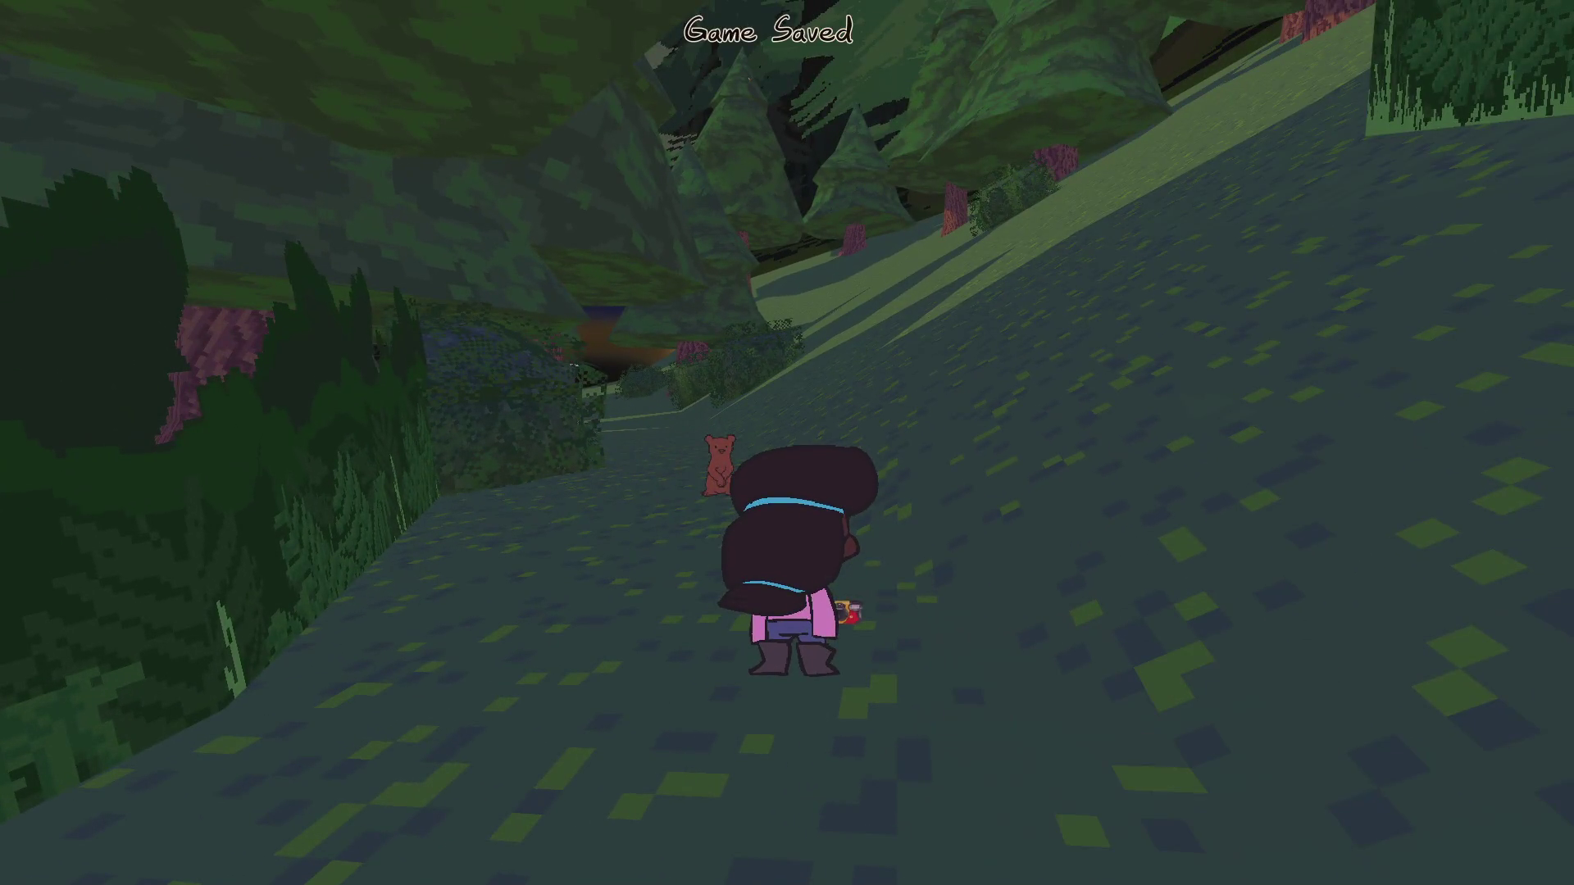
key("w")
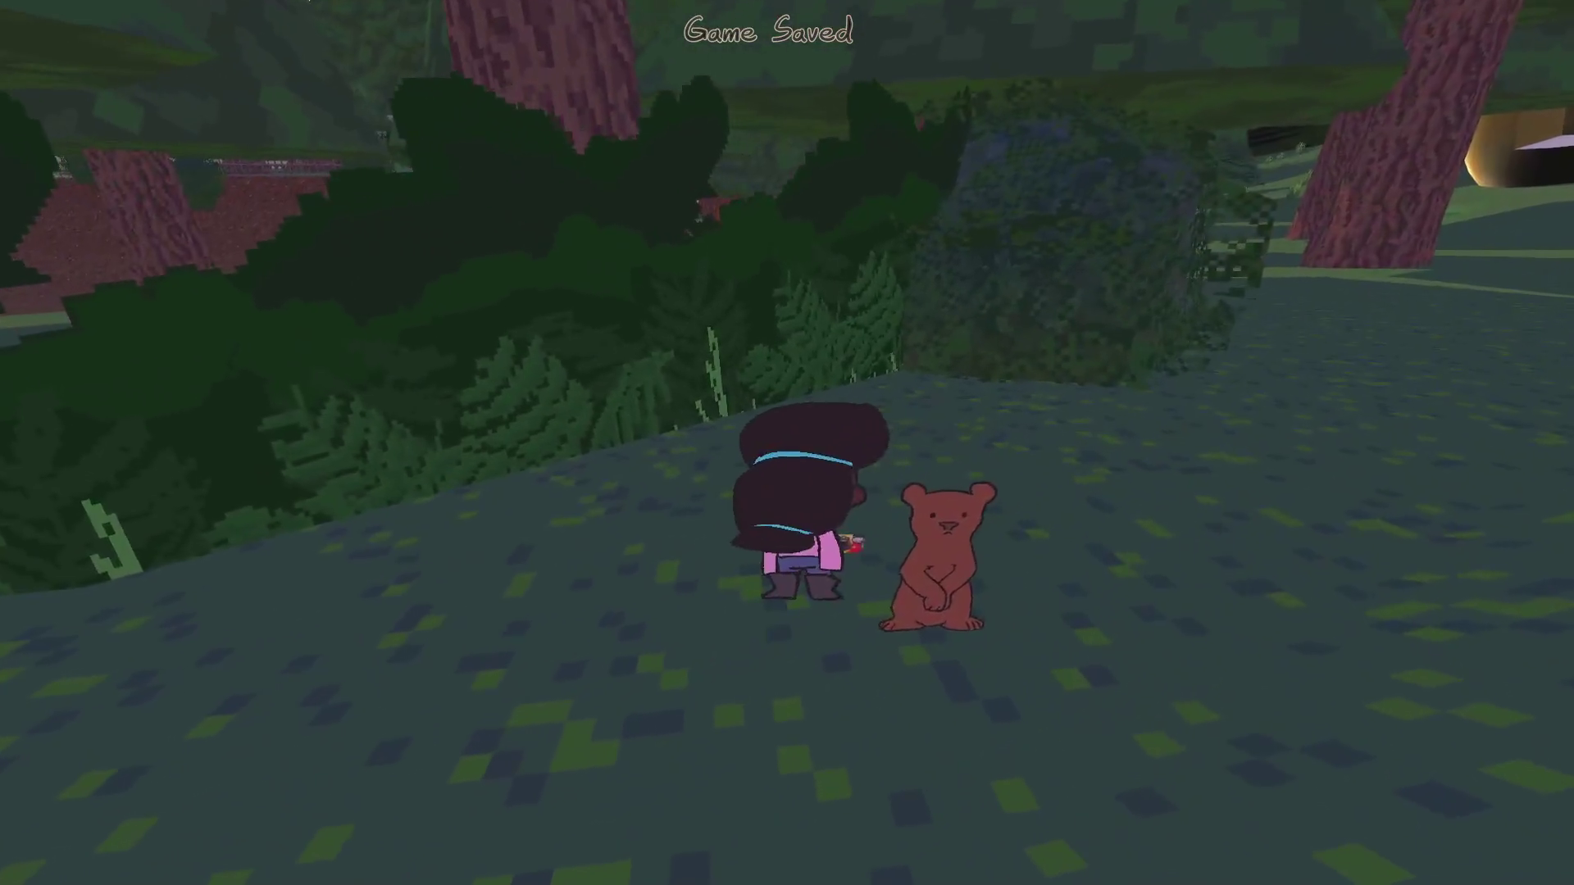
key("Escape")
key("alt+Tab")
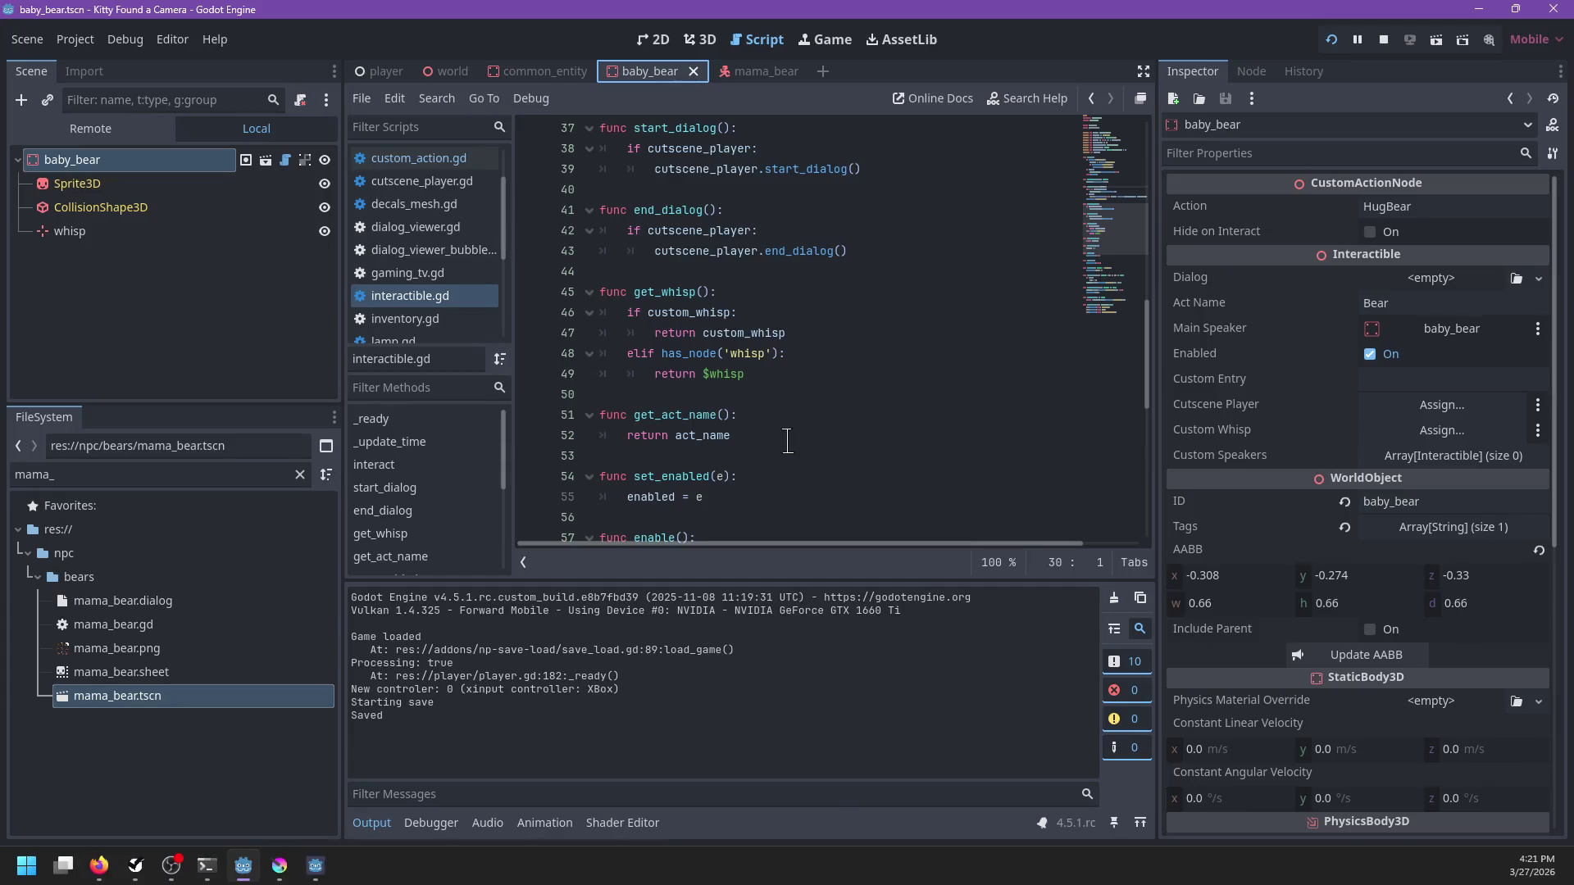
Step: Increase the baby bear Sprite3D pixel size step by step to 0.00275
left_click(245, 184)
left_click(704, 37)
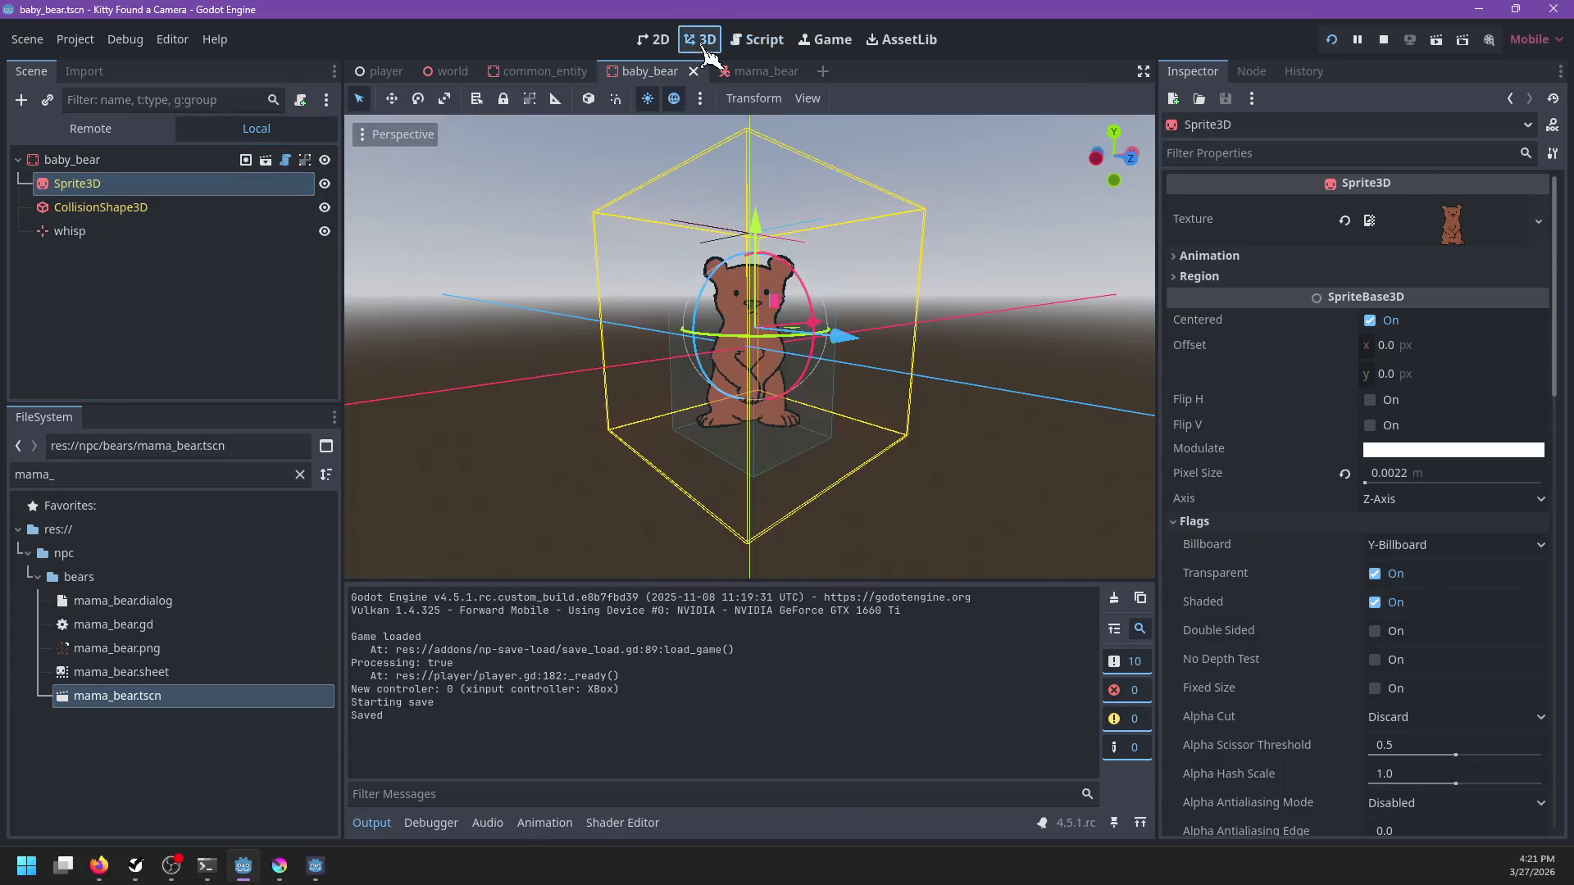
left_click(1427, 475)
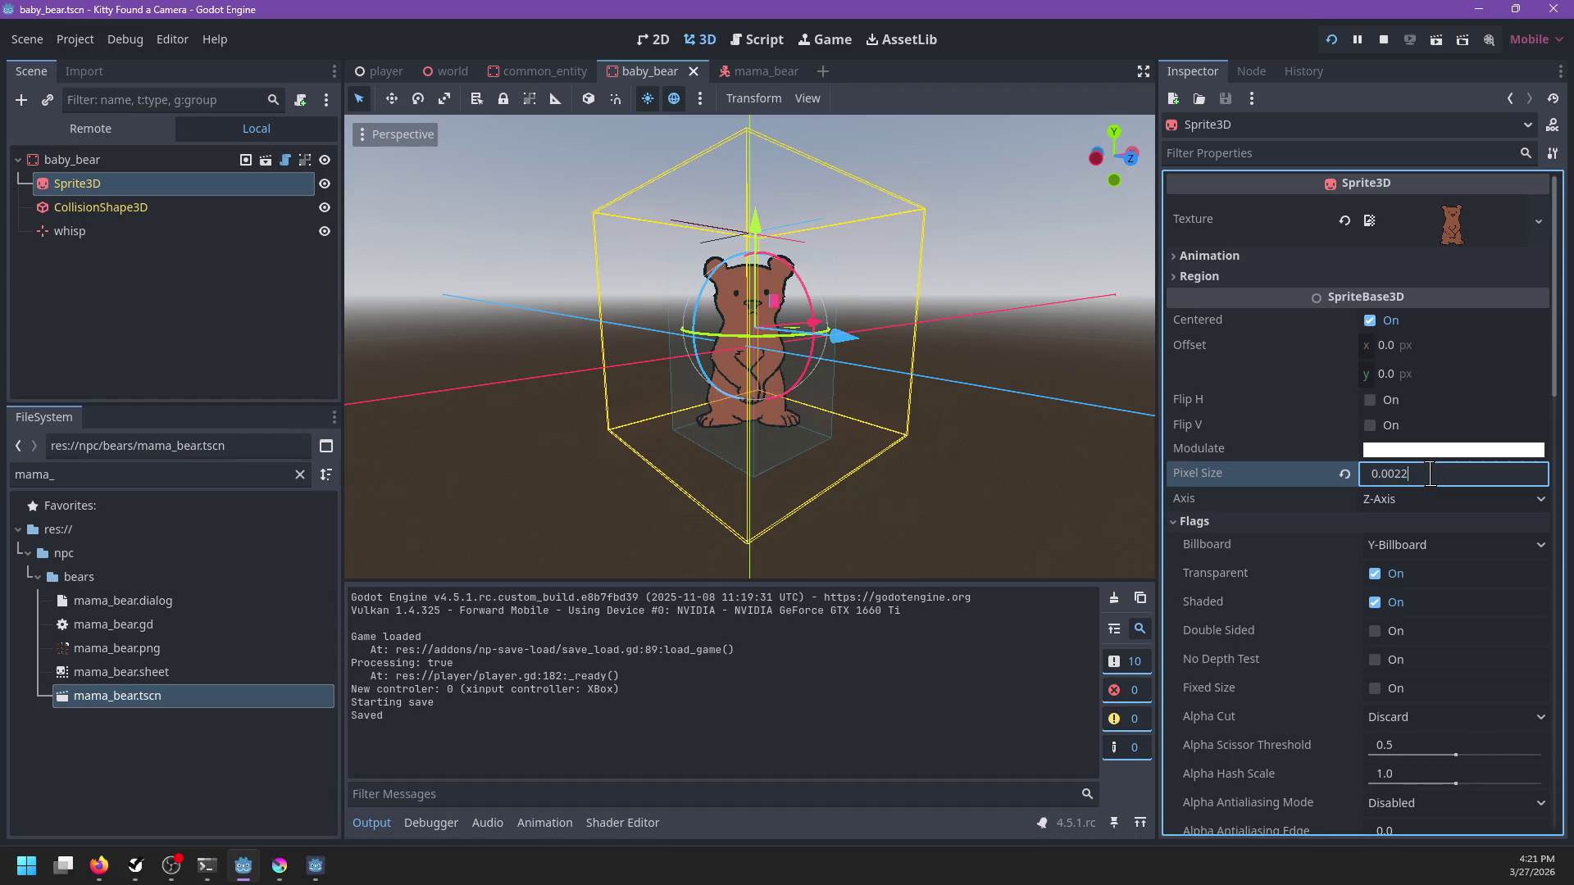
type("5")
key("Return")
left_click(1434, 475)
left_click(1434, 475)
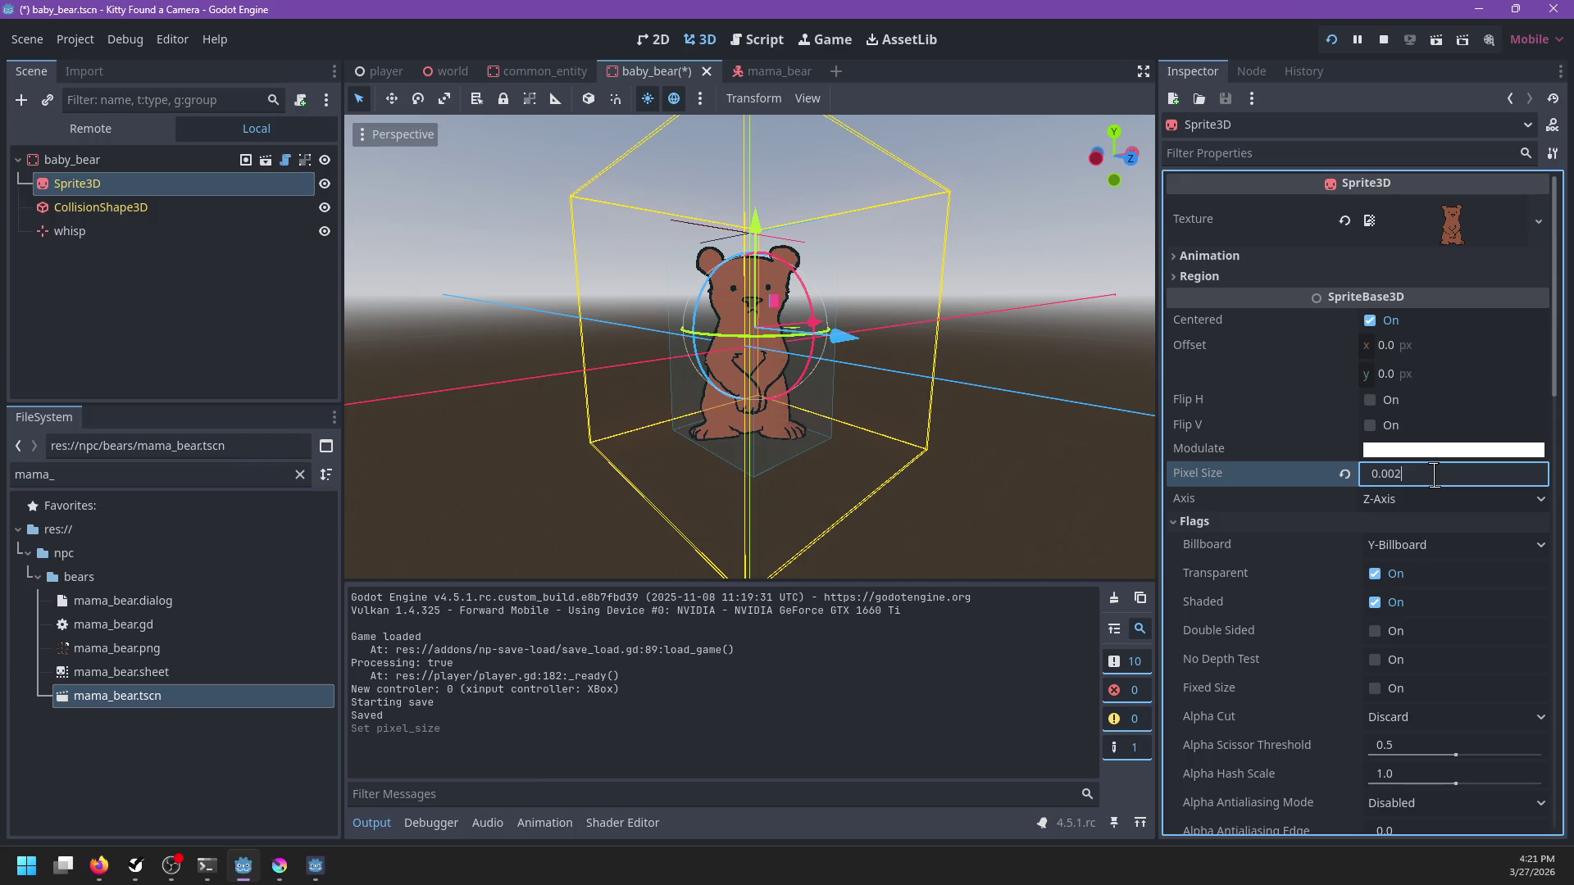
type("6")
key("Return")
left_click(1449, 485)
left_click(1457, 473)
key("Return")
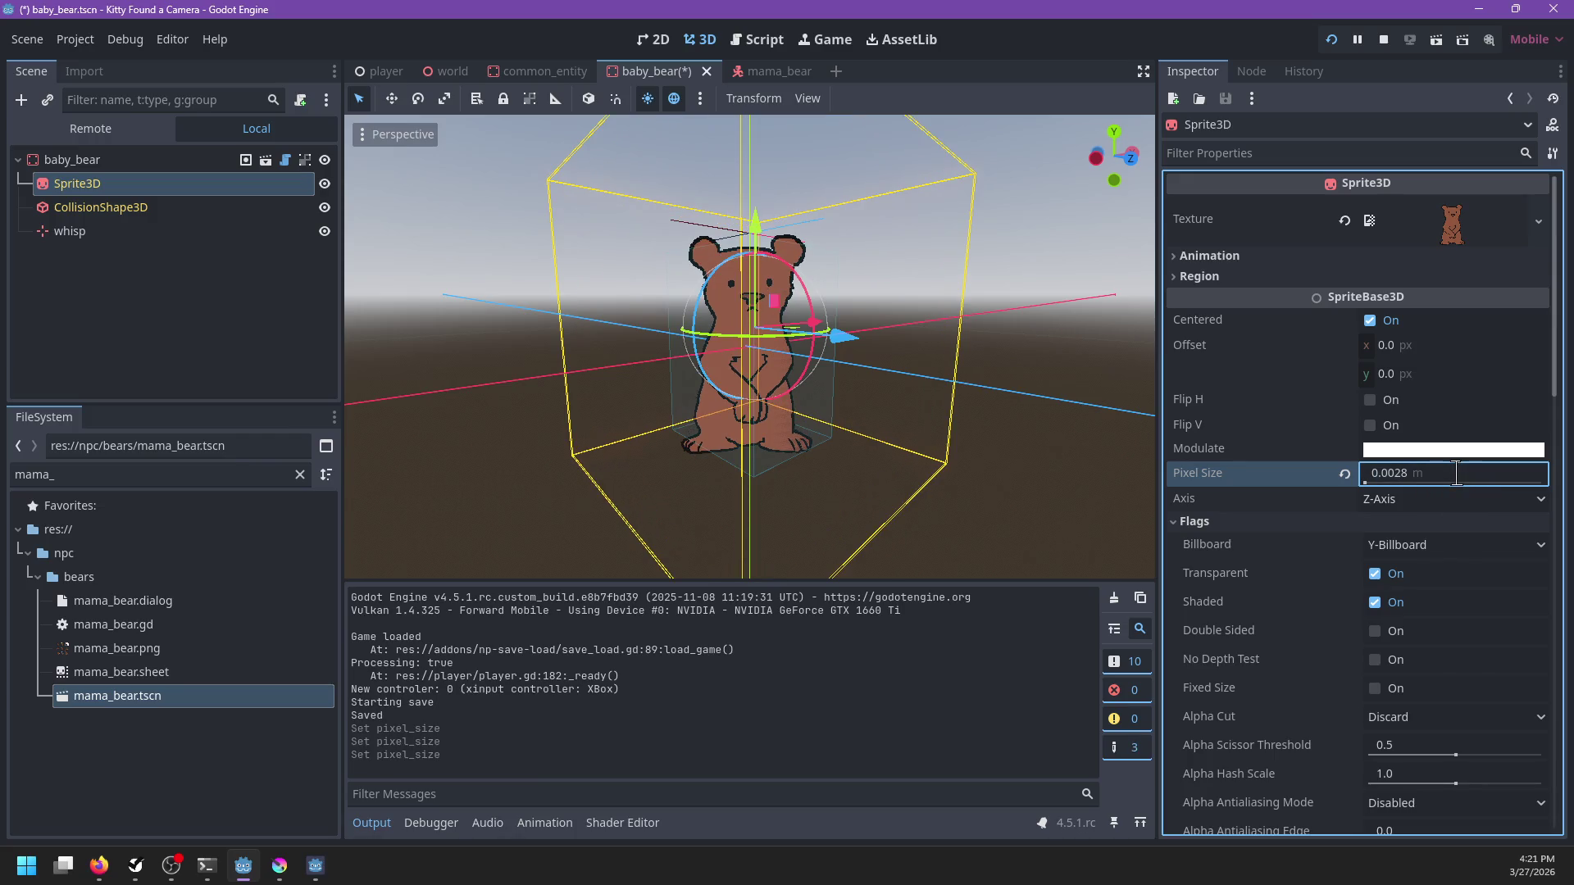
Step: Stretch the CollisionShape3D box to 0.672 m tall in front view and save
left_click(164, 207)
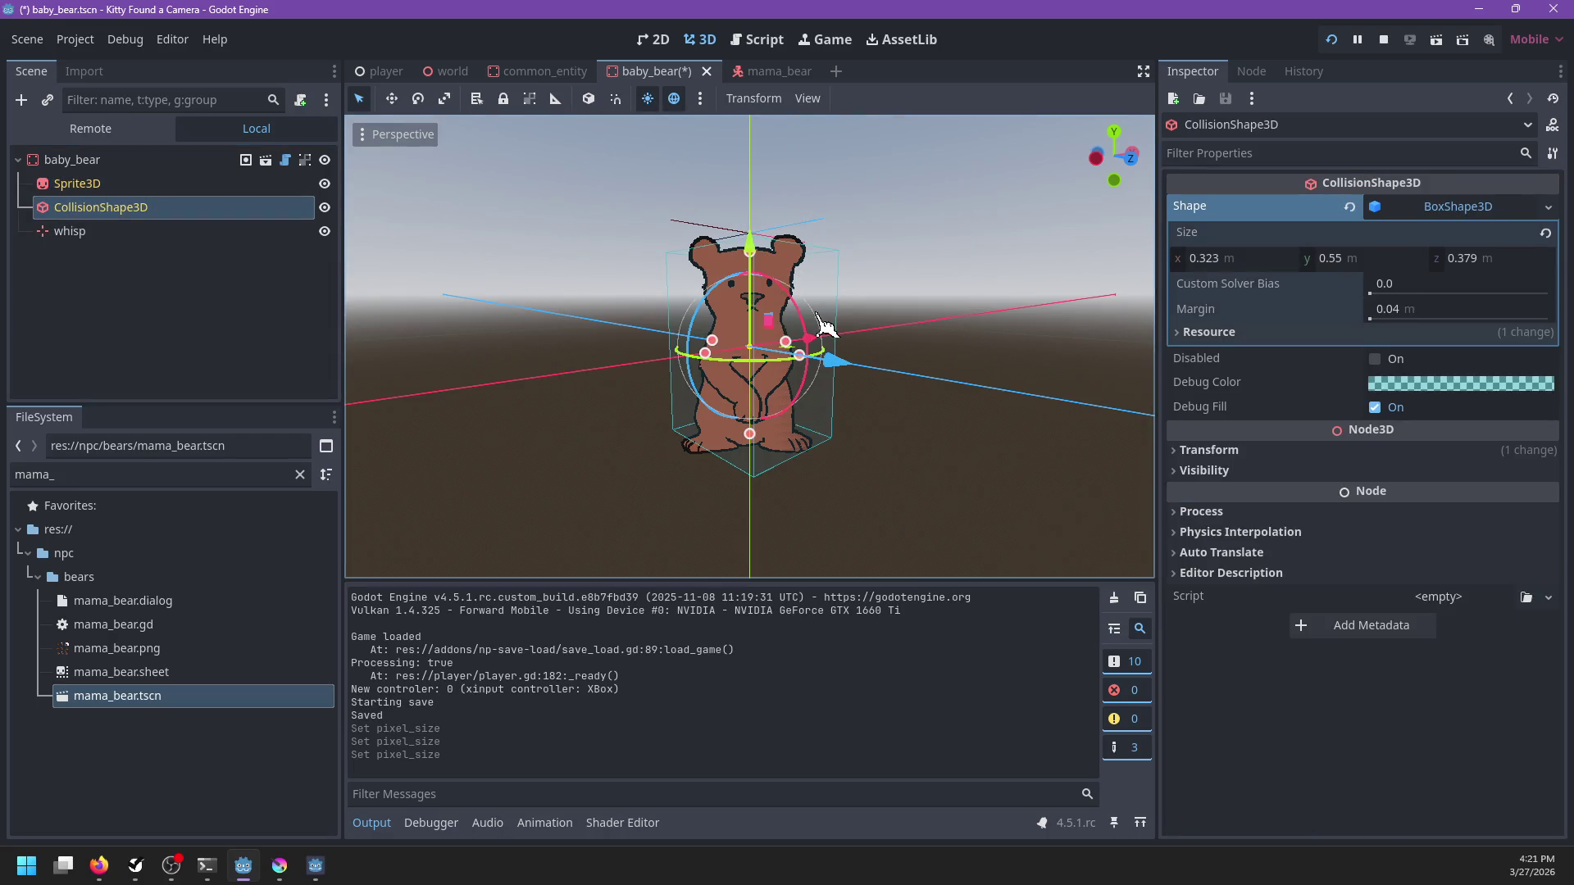
key("KP_1")
left_click_drag(750, 255, 749, 237)
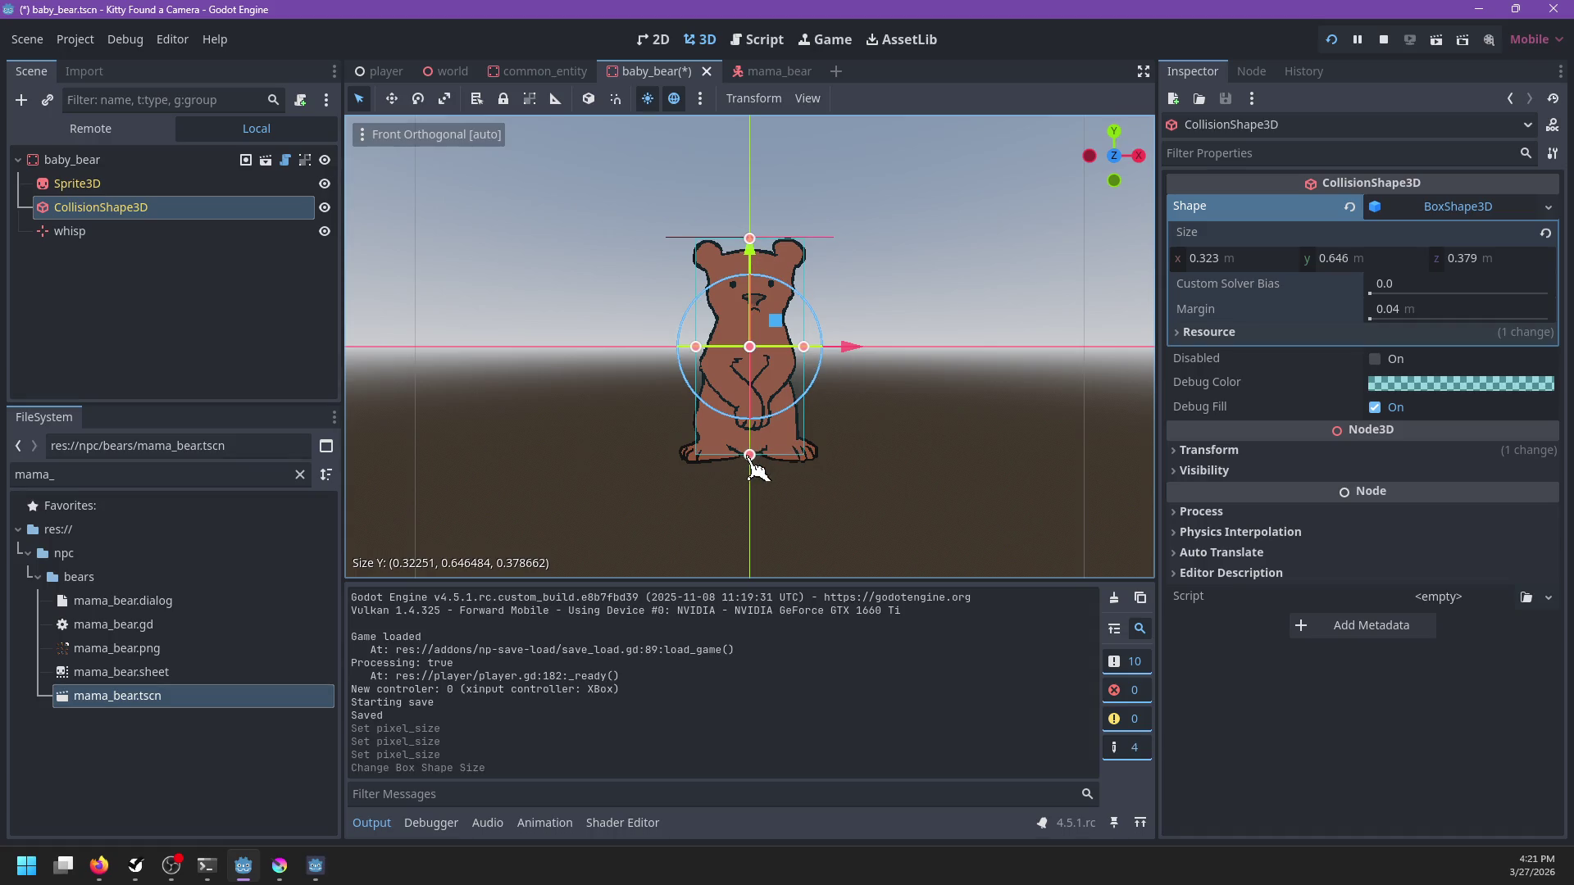
left_click_drag(749, 456, 751, 465)
key("ctrl+s")
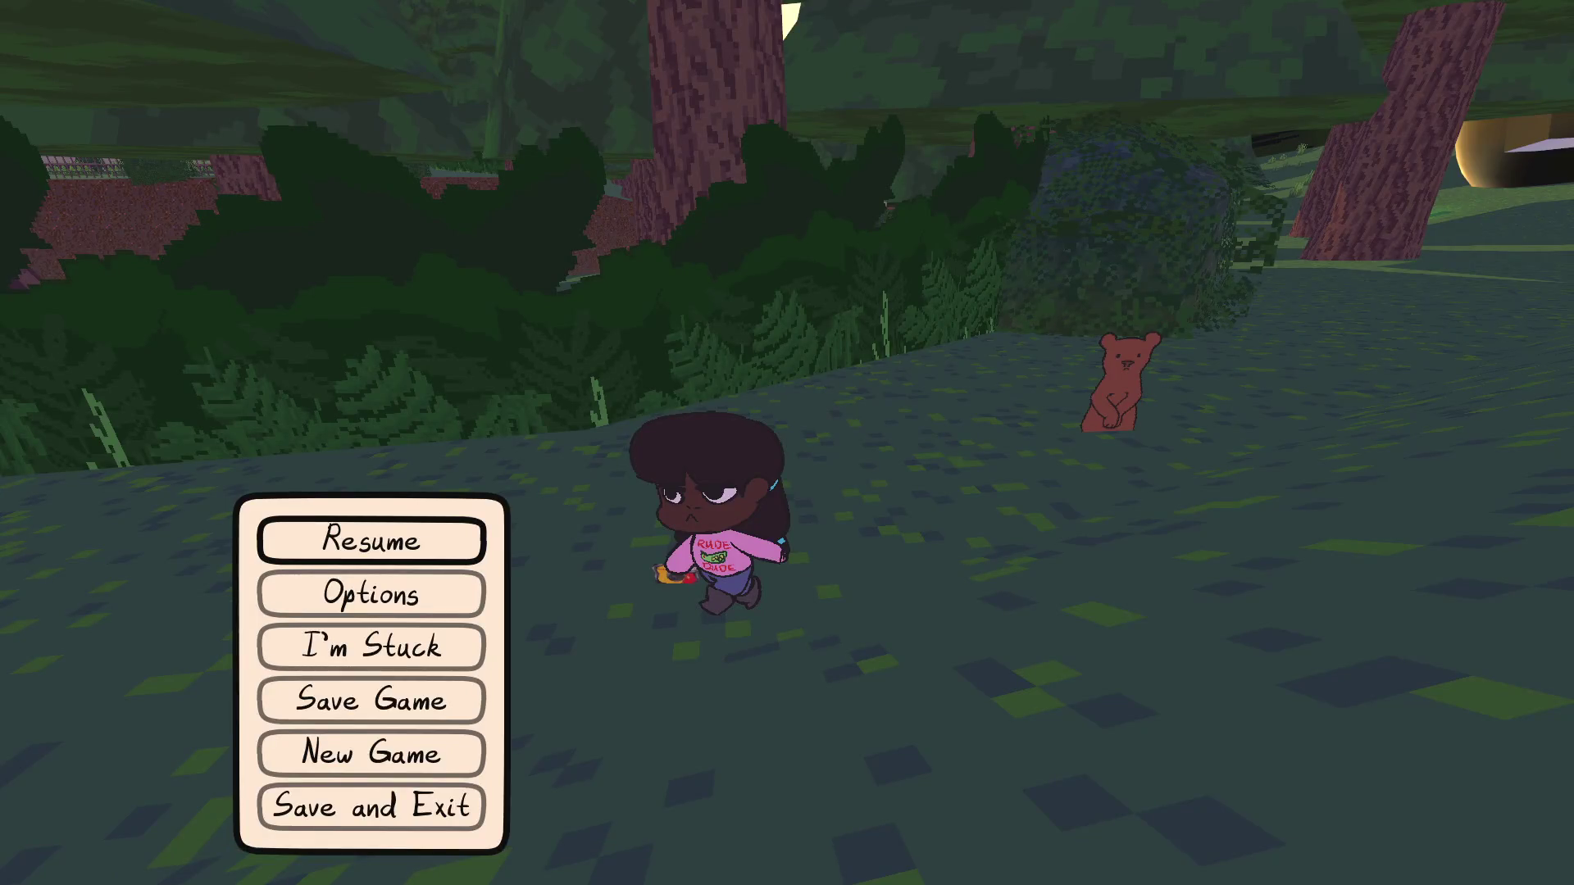
Step: Raise the baby bear slightly in the world scene and save it
key("Escape")
key("Escape")
key("alt+Tab")
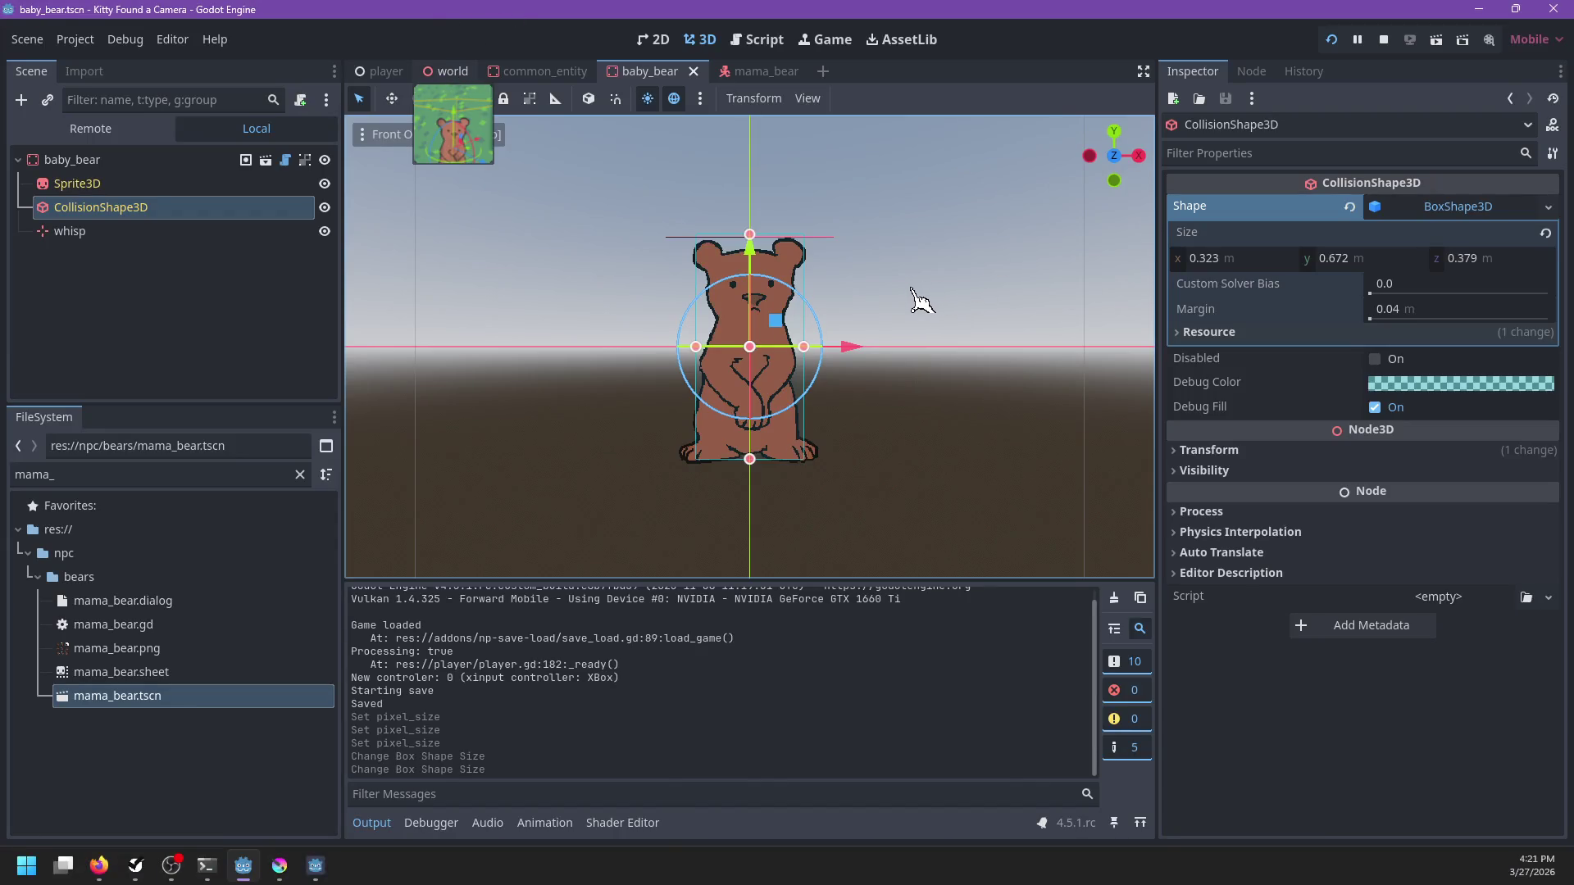
key("ctrl+s")
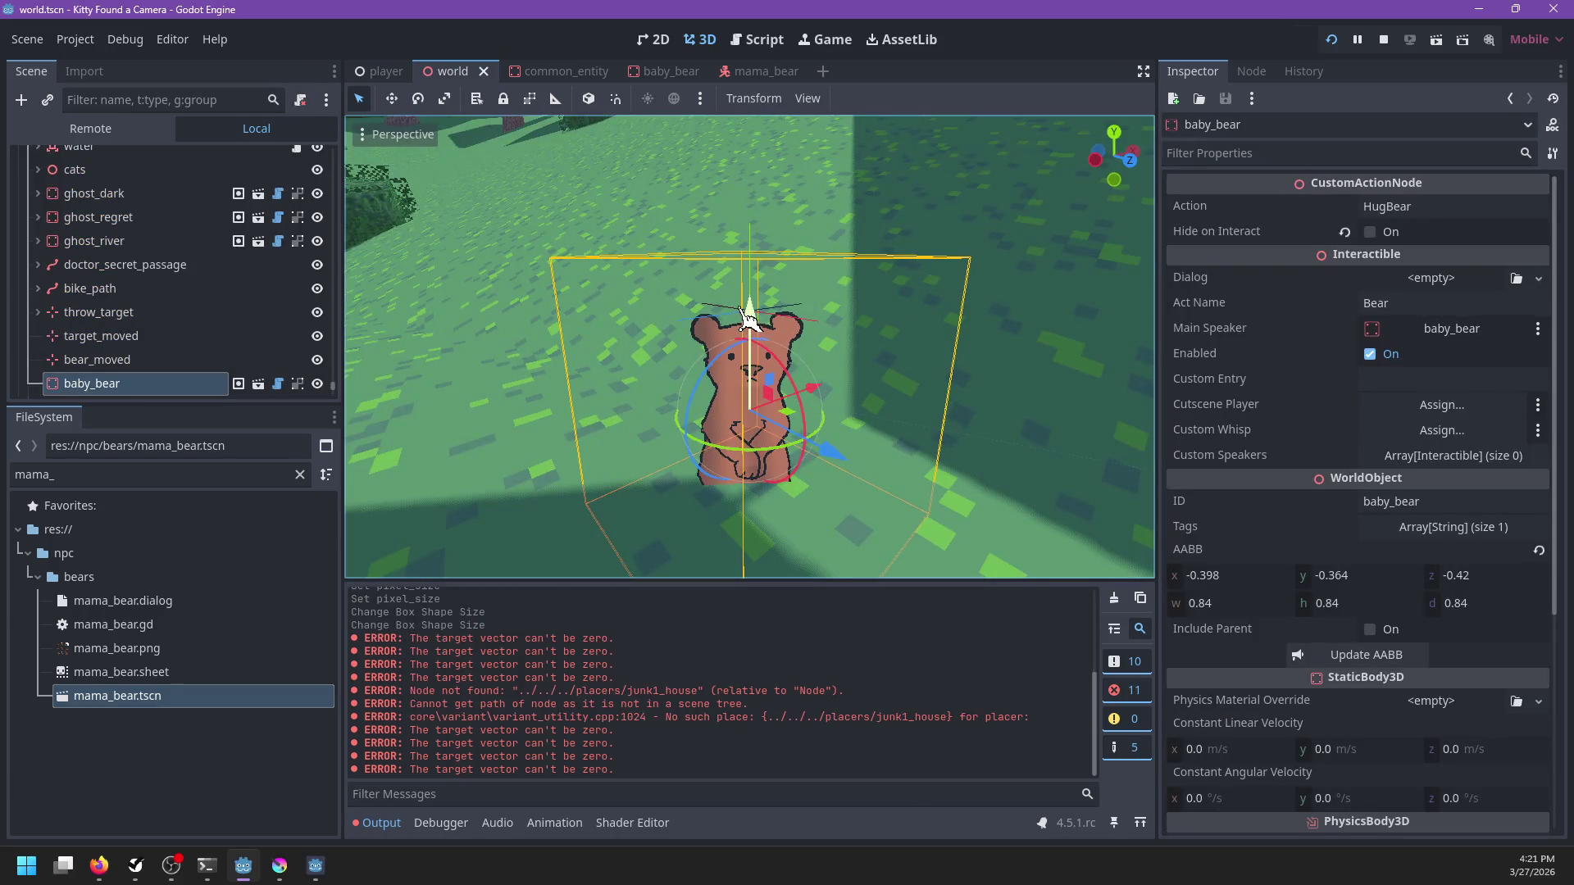
left_click_drag(749, 328, 750, 291)
key("ctrl+s")
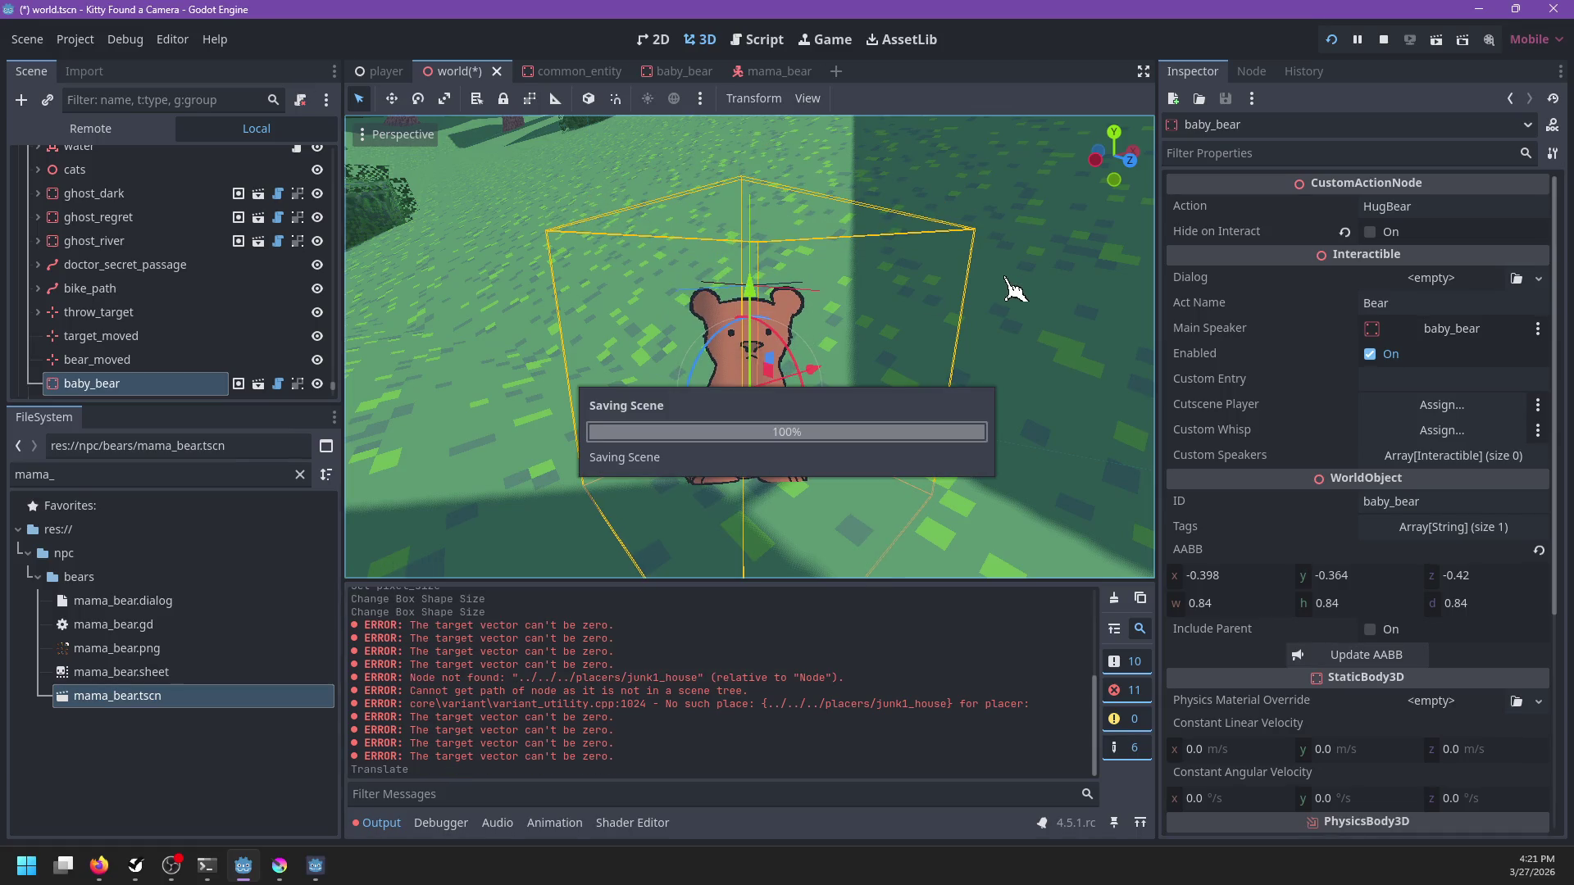
Step: Run the game to check the raised bear, then quit back to the editor
key("F5")
key("Return")
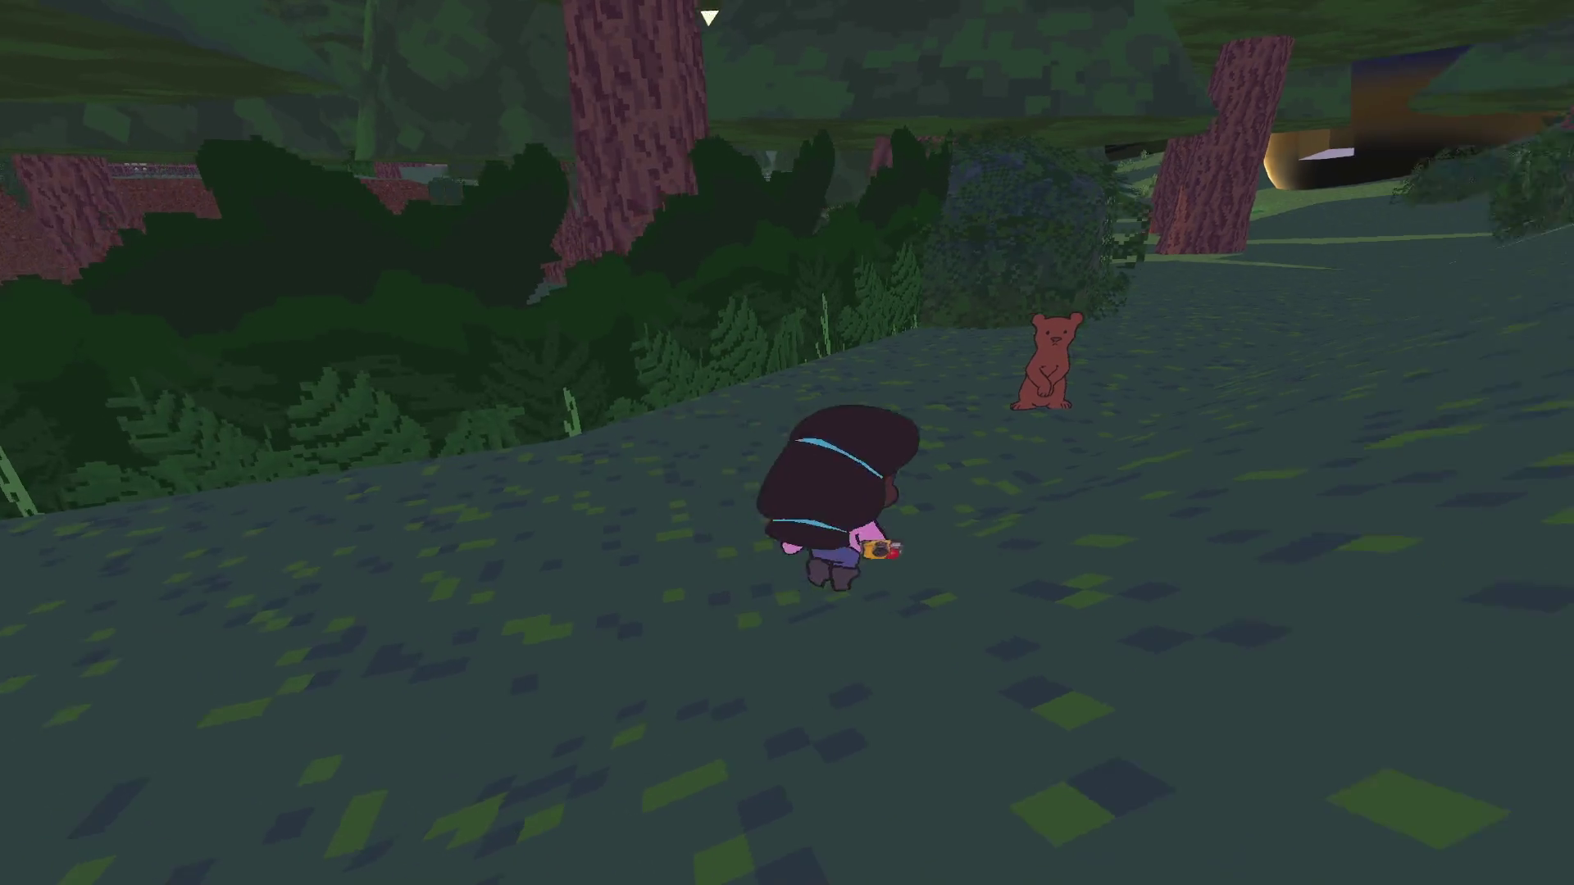
key("Escape")
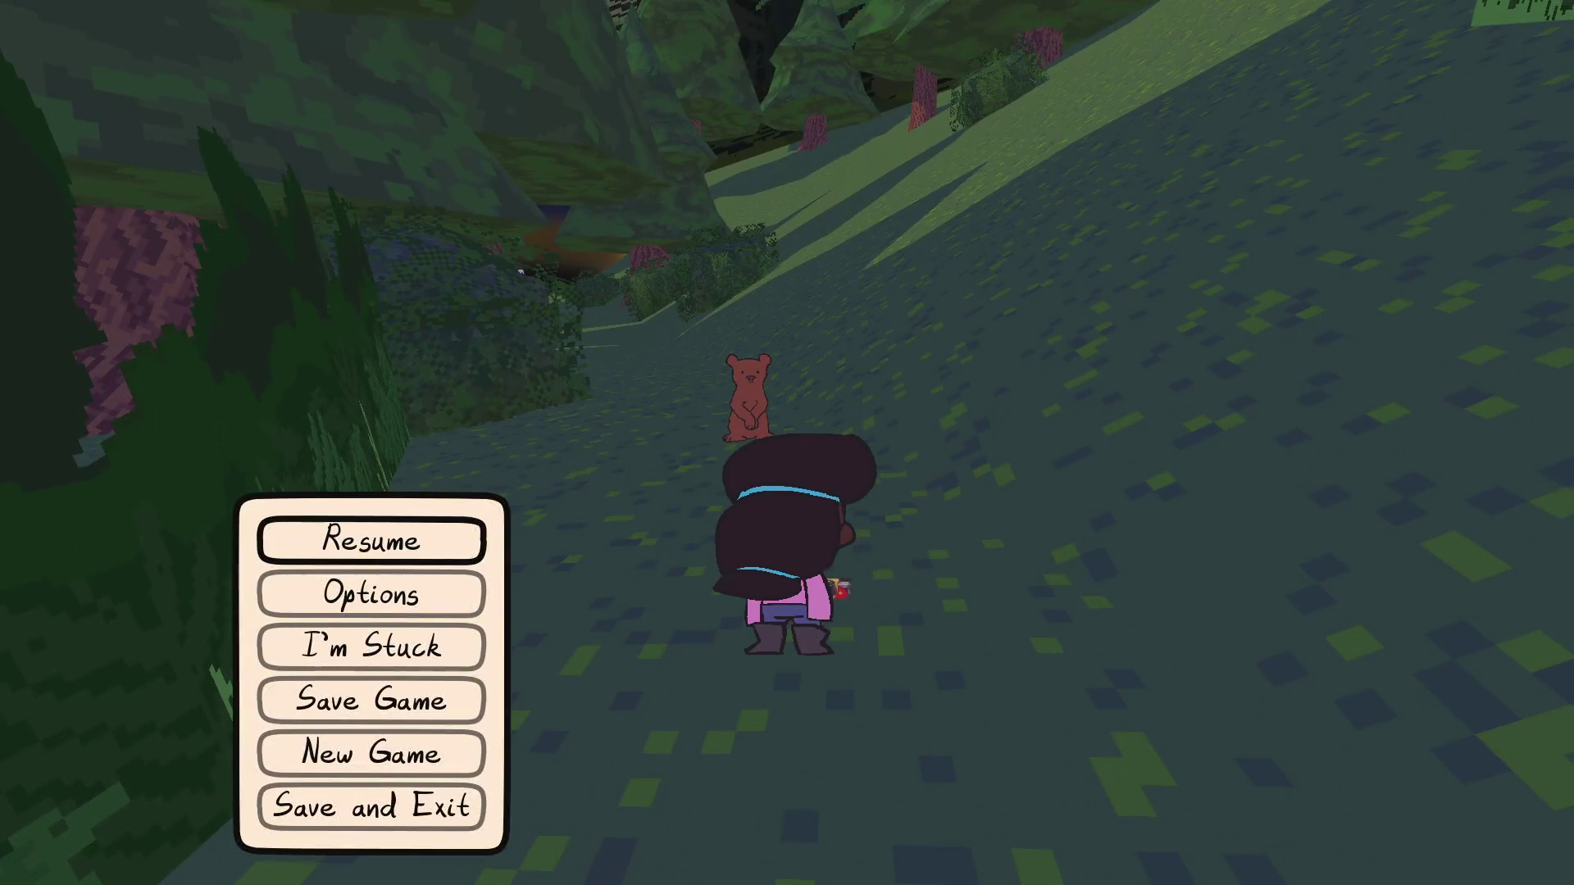
key("F8")
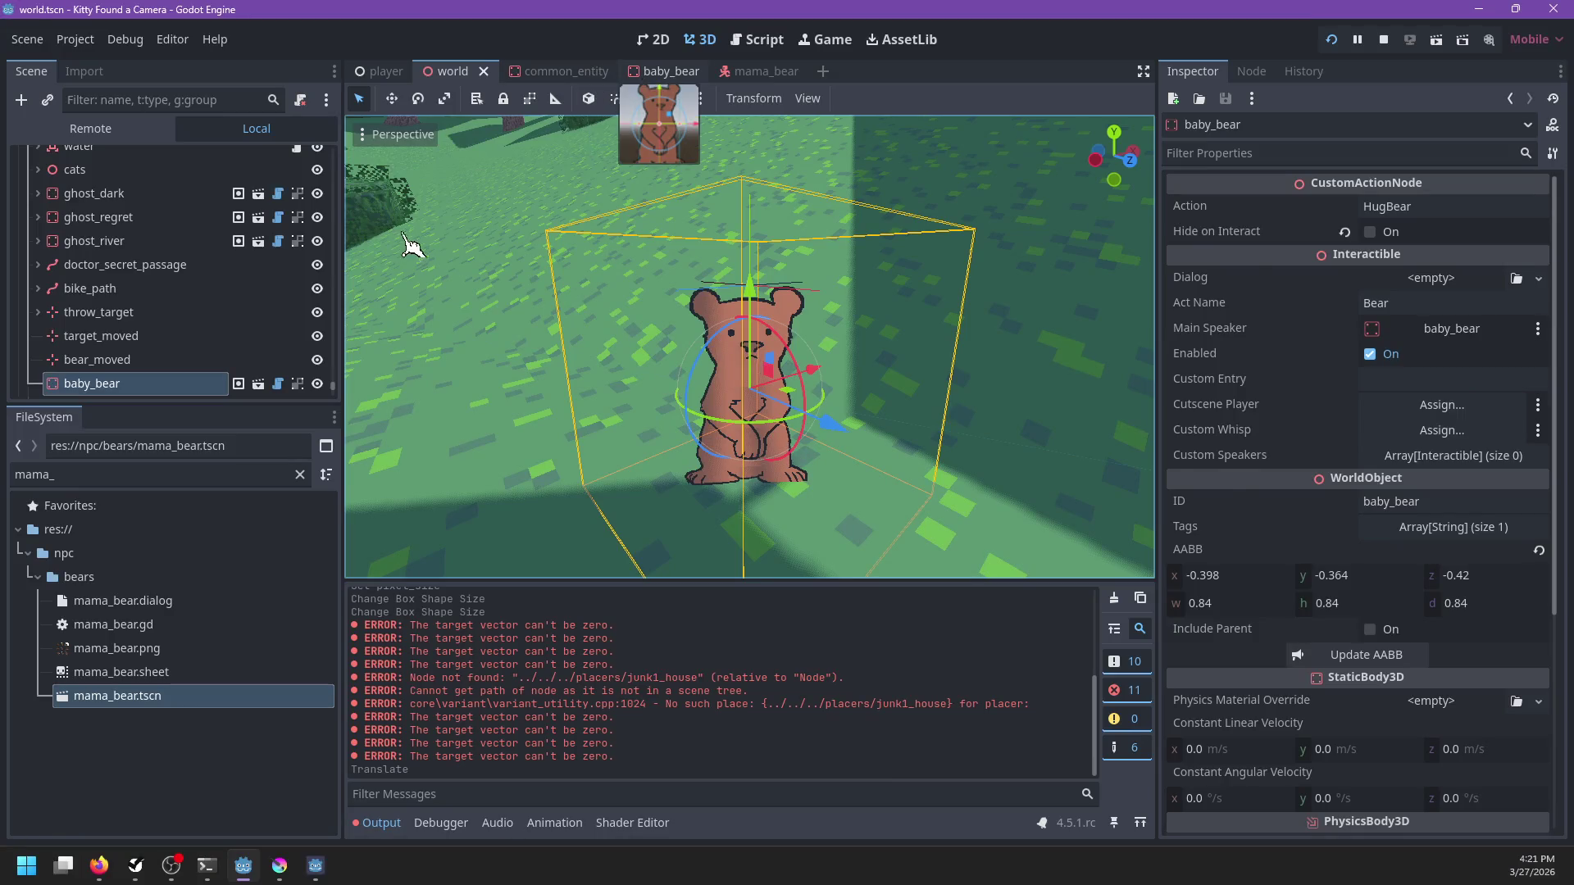
Step: Reopen the baby_bear scene with its root node selected and scroll the Inspector down
left_click(649, 71)
left_click(159, 183)
left_click(98, 159)
scroll(1230, 492, "down", 5)
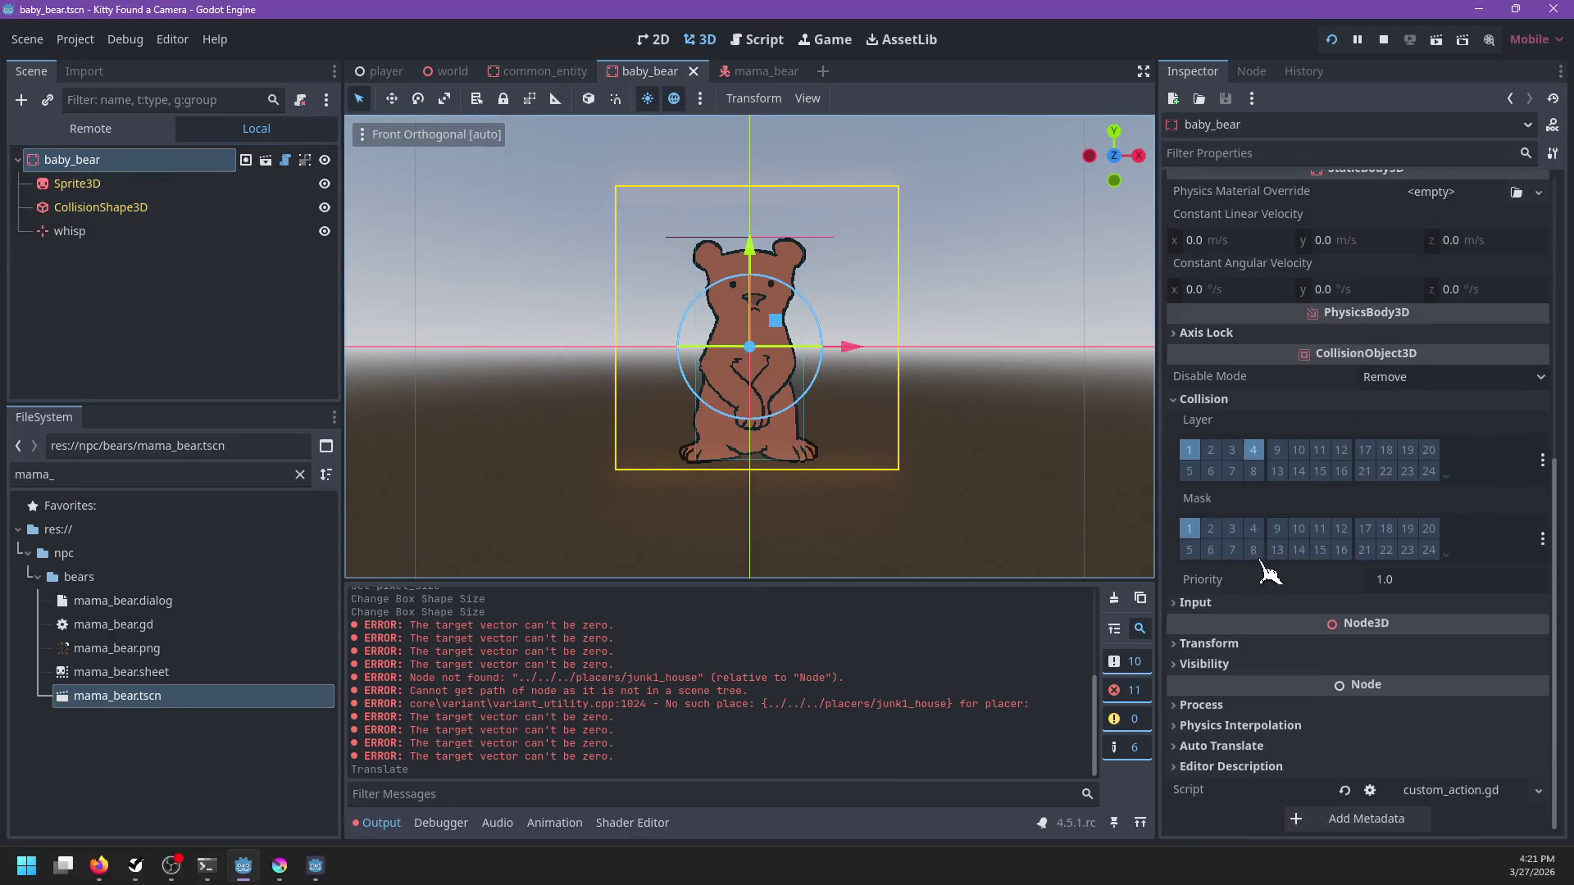
Step: Put the baby bear on collision layer 3, save, and launch the game
left_click(1231, 450)
key("ctrl+s")
key("F5")
key("Escape")
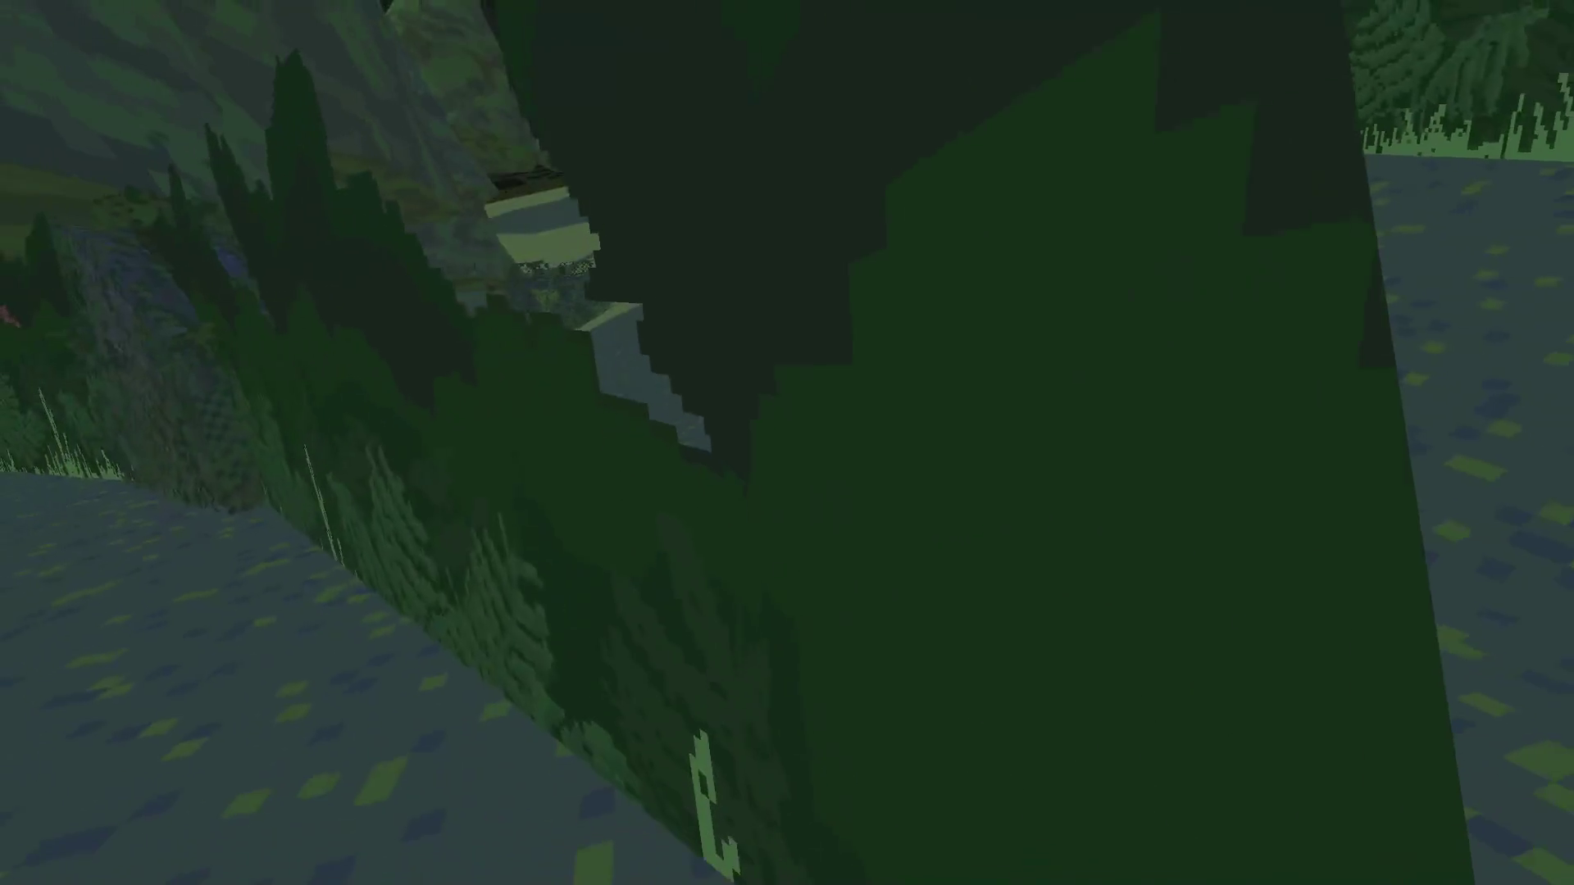
Step: Save and exit the game, relaunch it, and hug the baby bear before pausing
key("Escape")
key("Down")
key("Down")
key("Down")
key("Down")
key("Down")
key("Return")
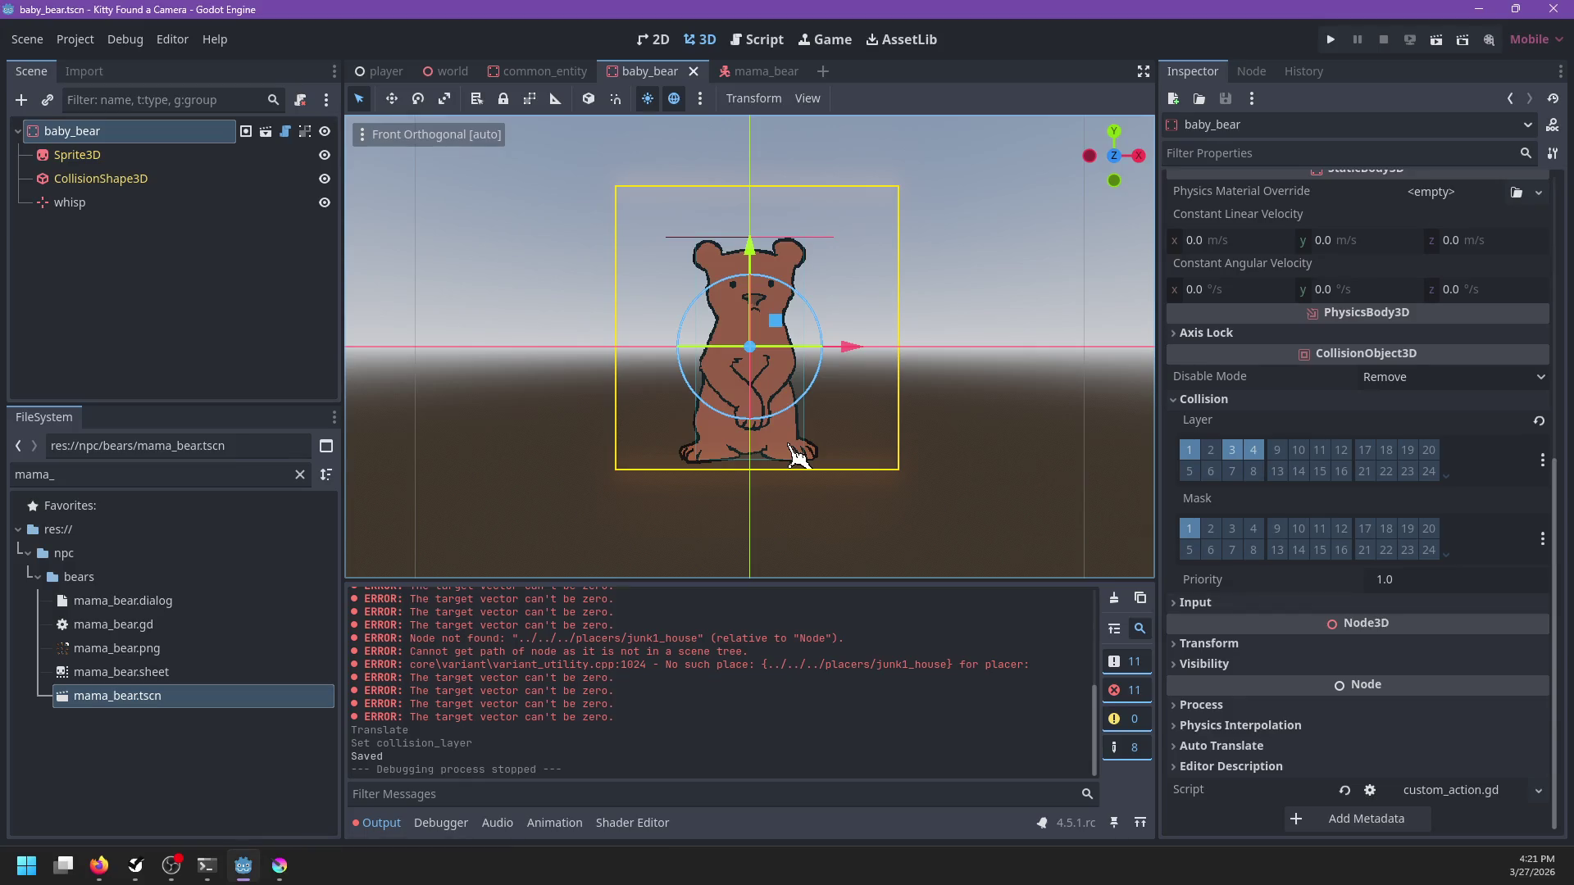
key("F5")
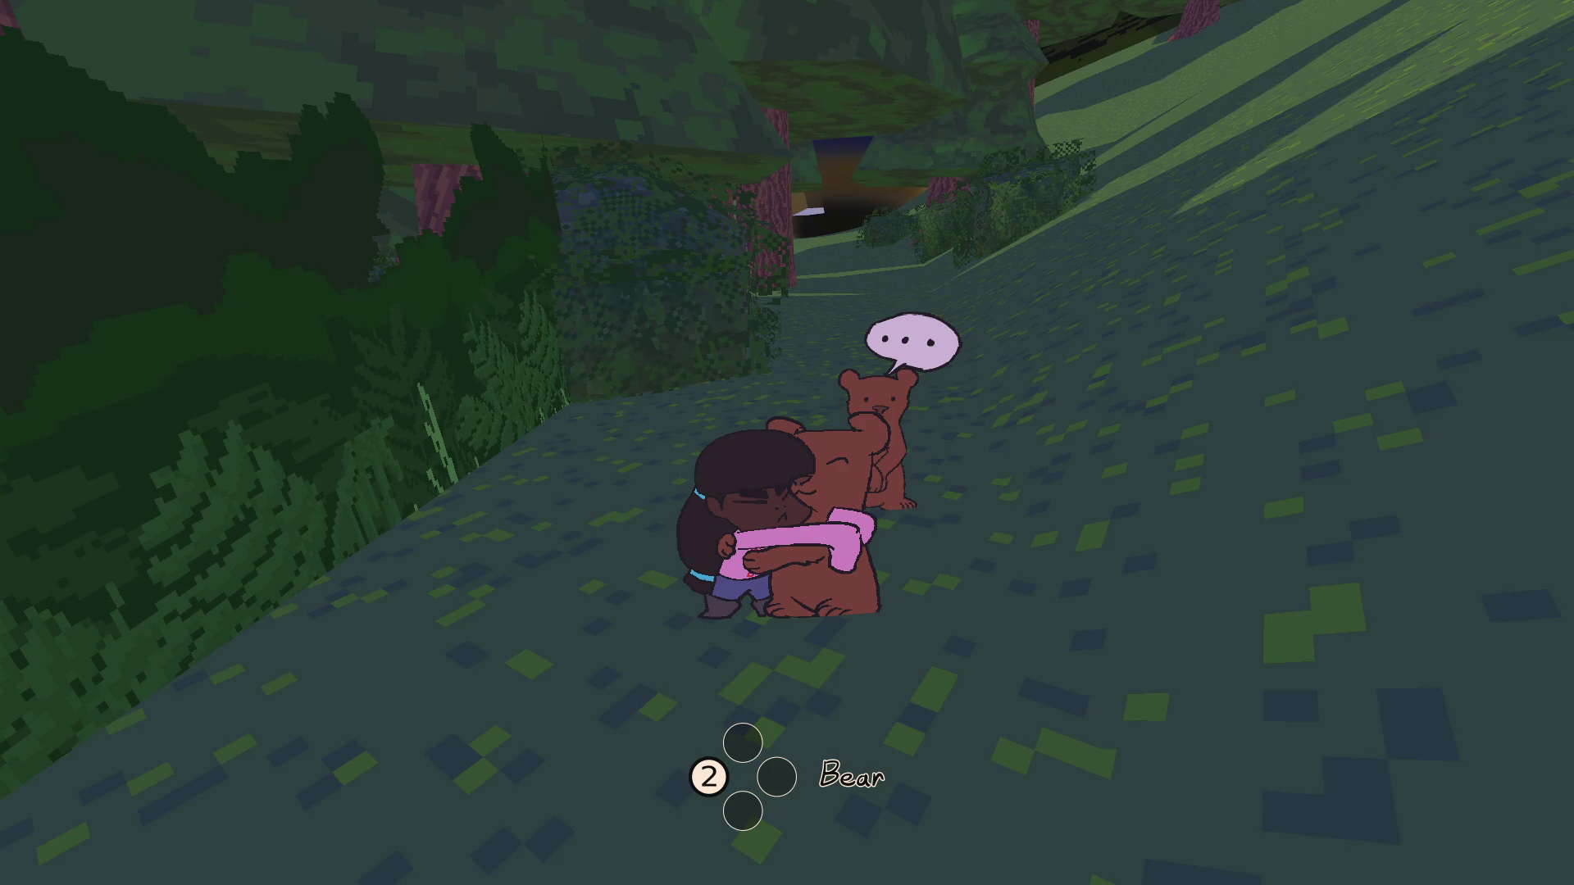
key("Escape")
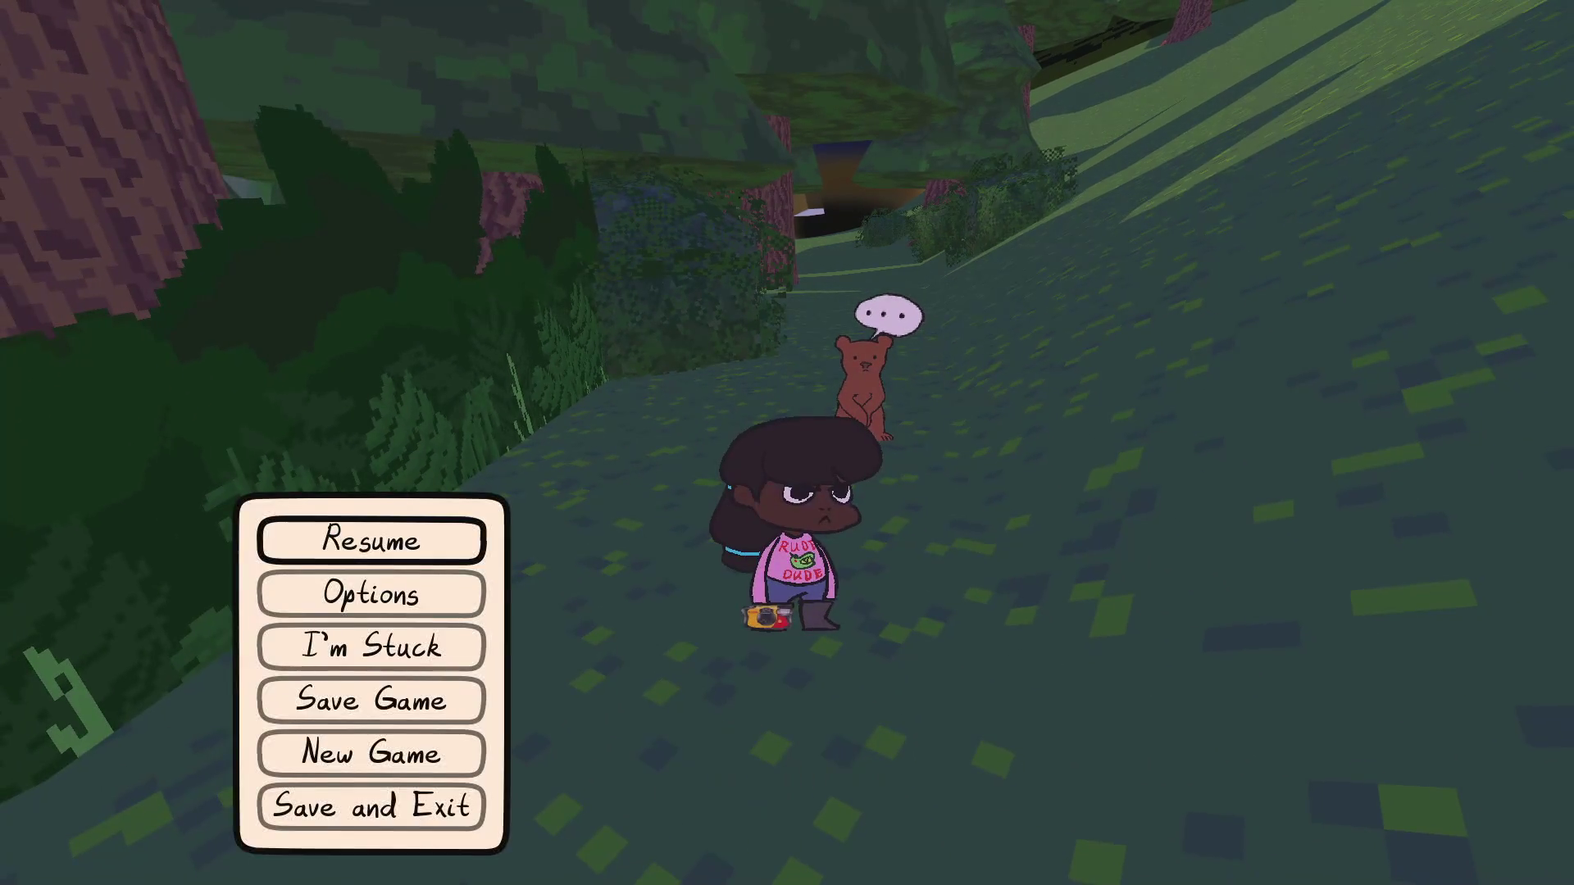
Step: Back in the editor, open player.gd from the player scene and search it for 'locked'
key("alt+Tab")
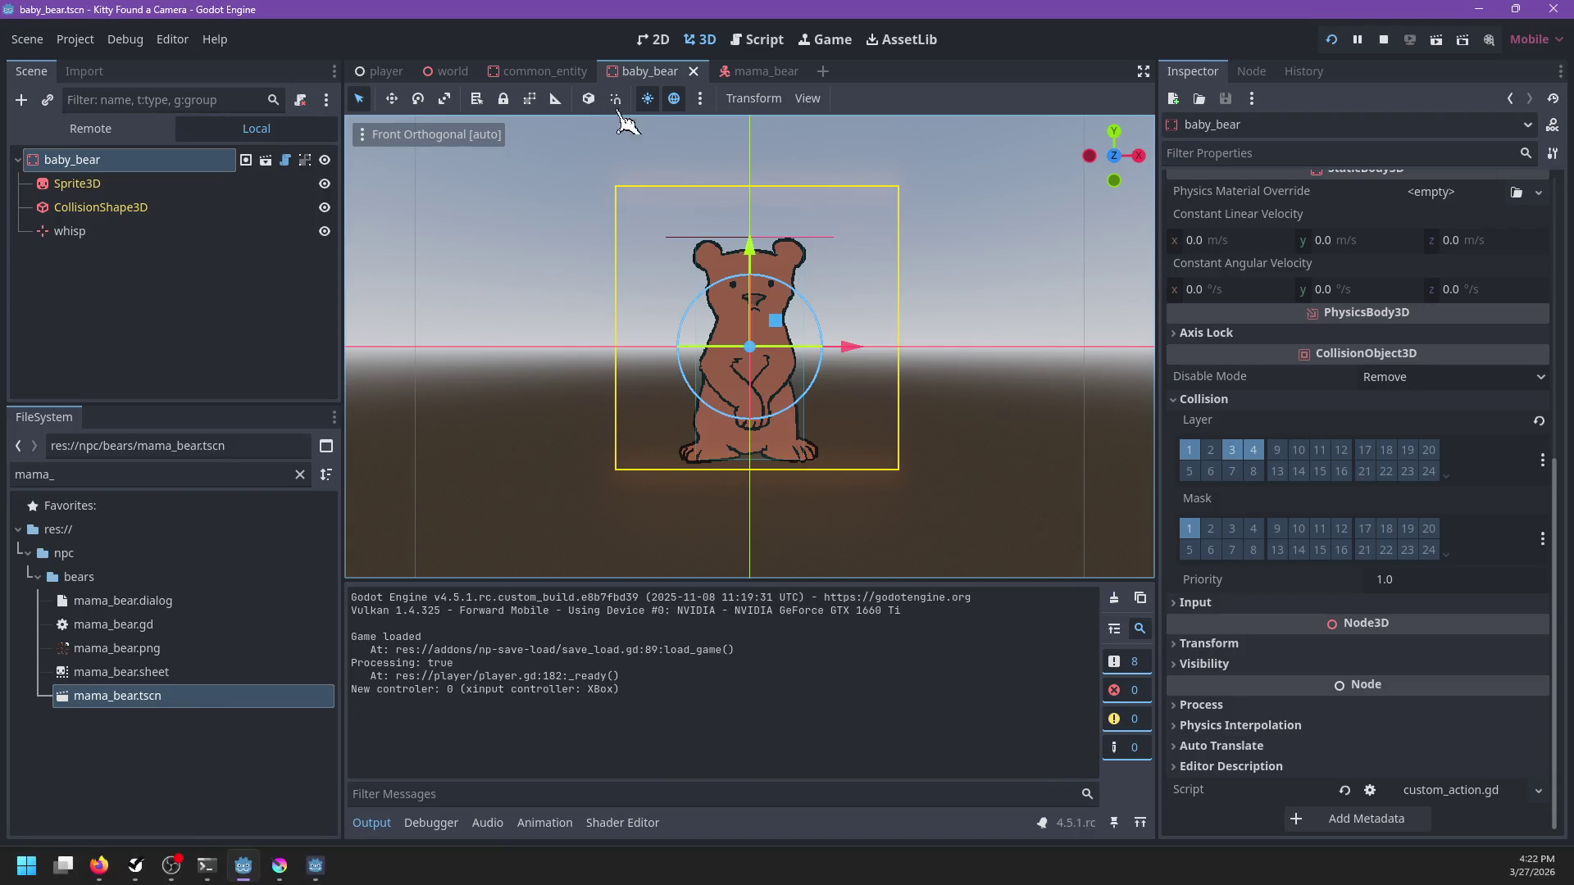
left_click(767, 78)
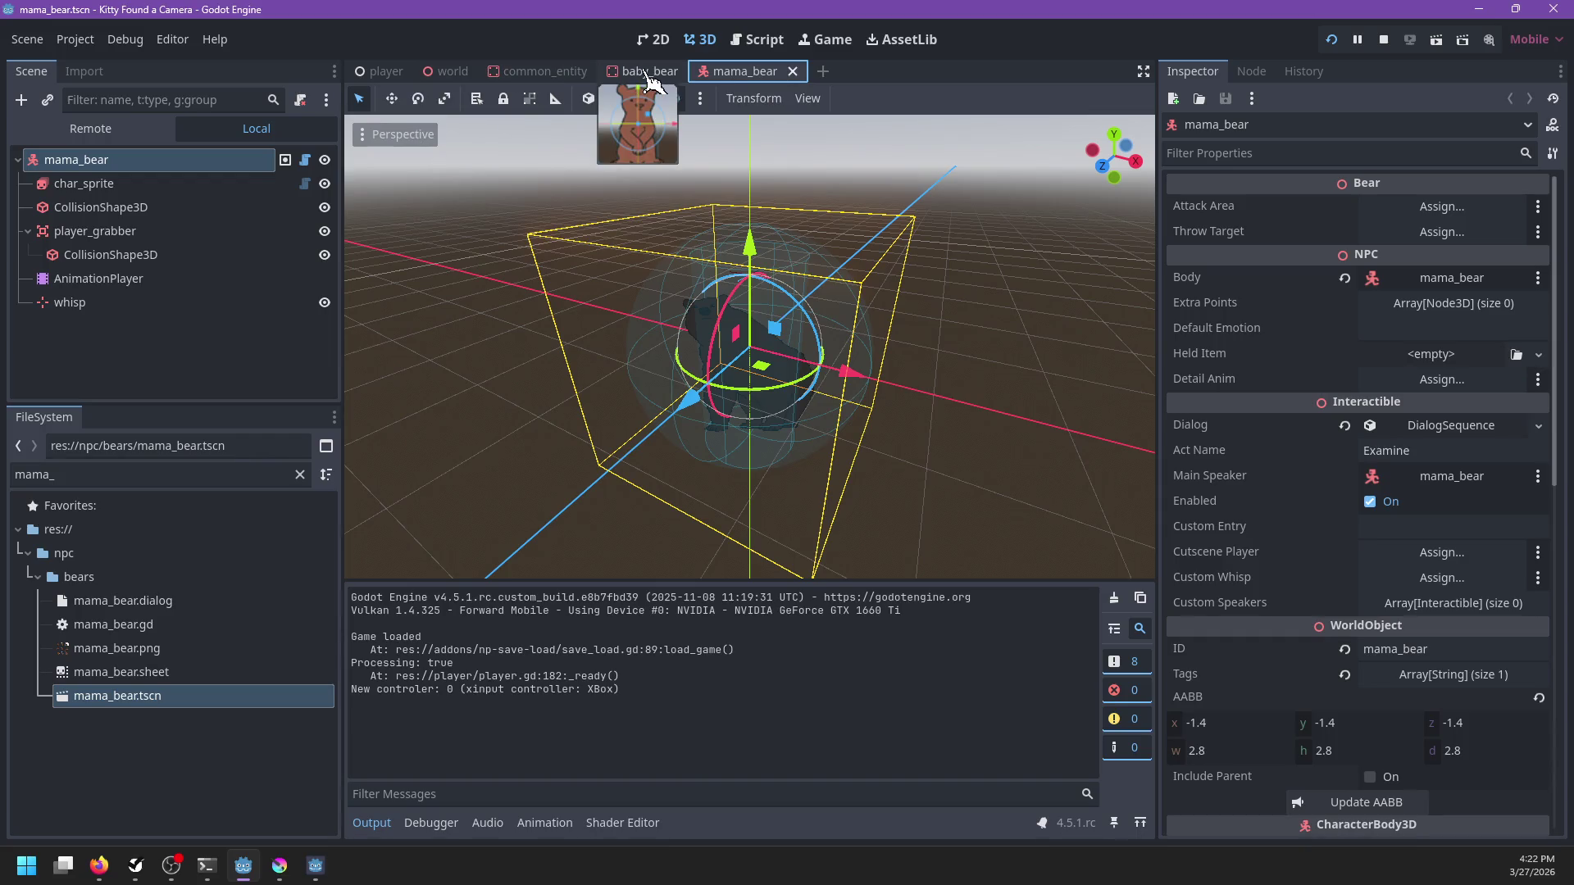
left_click(382, 72)
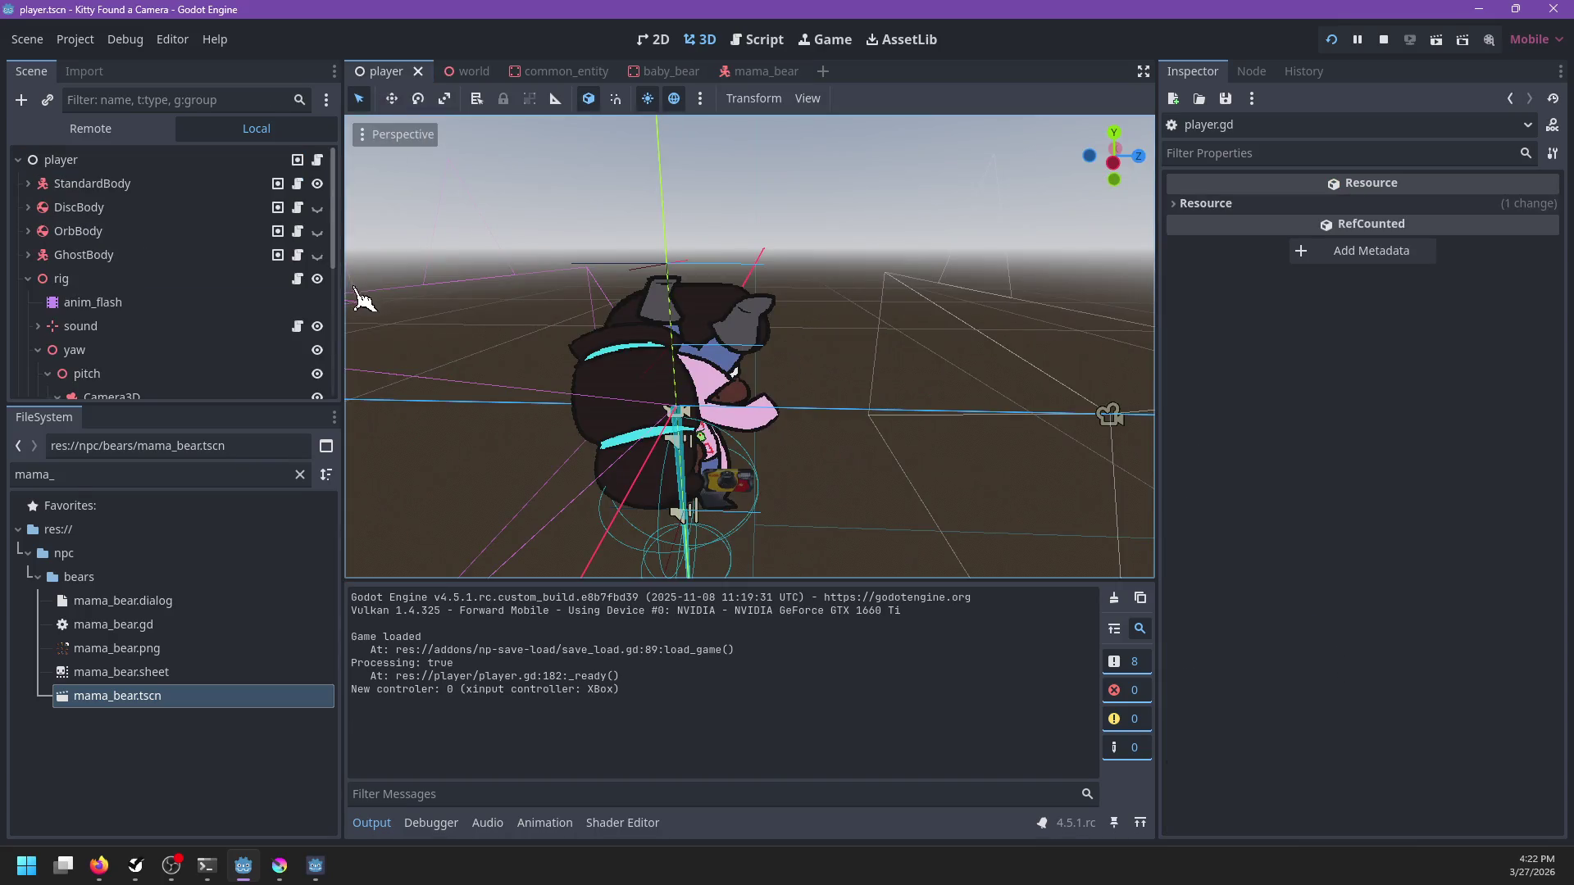
left_click(318, 160)
key("ctrl+f")
type("locked")
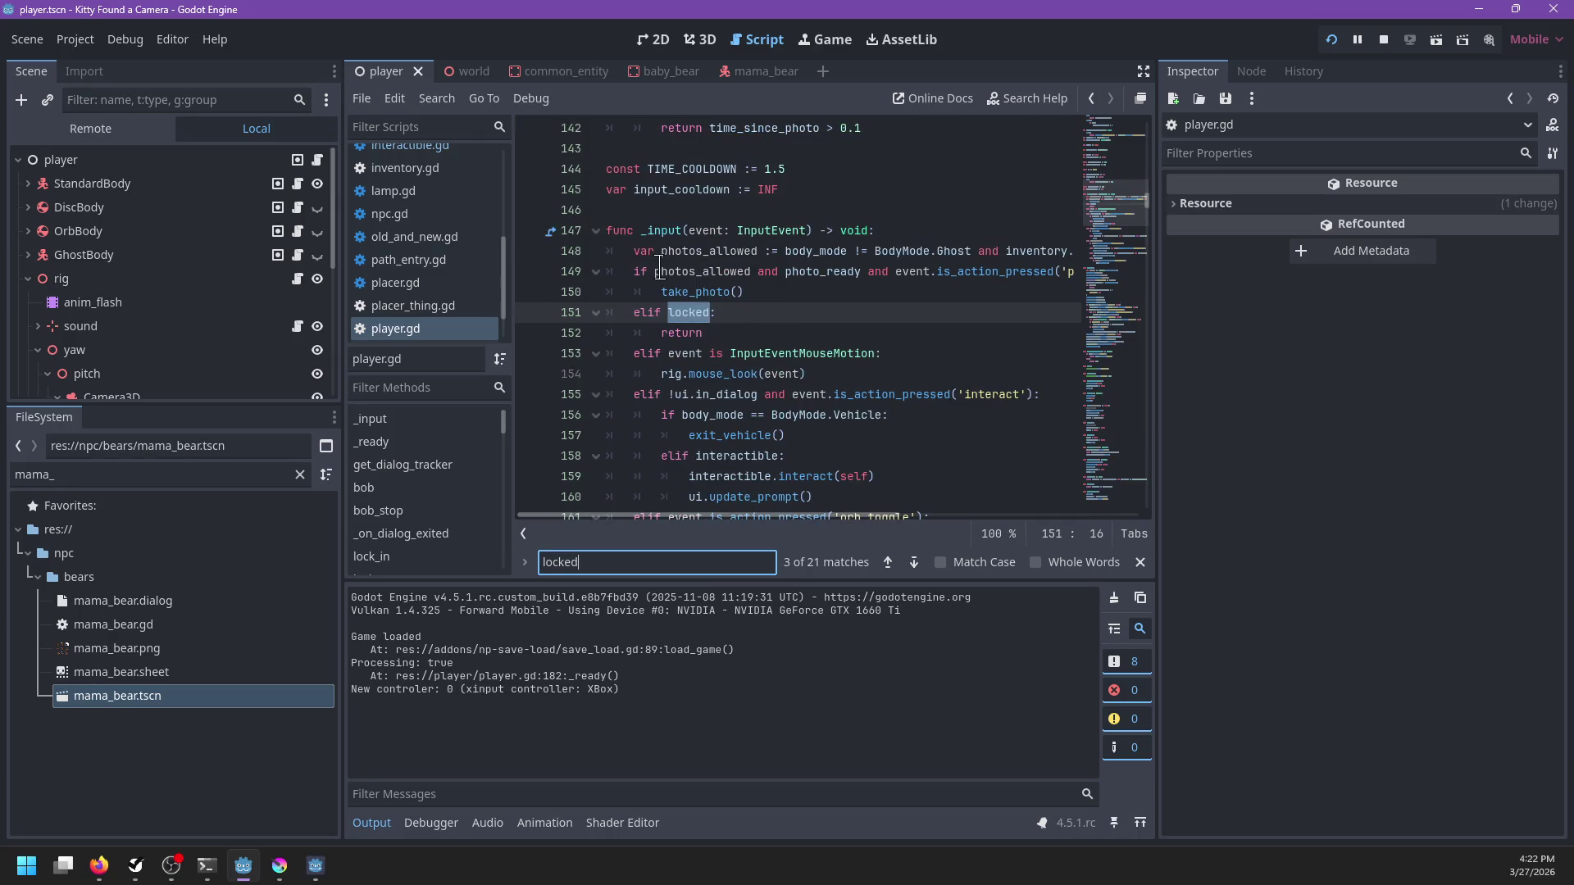
Step: Delete the 'elif locked: return' lines from _input
scroll(732, 302, "down", 1)
key("Escape")
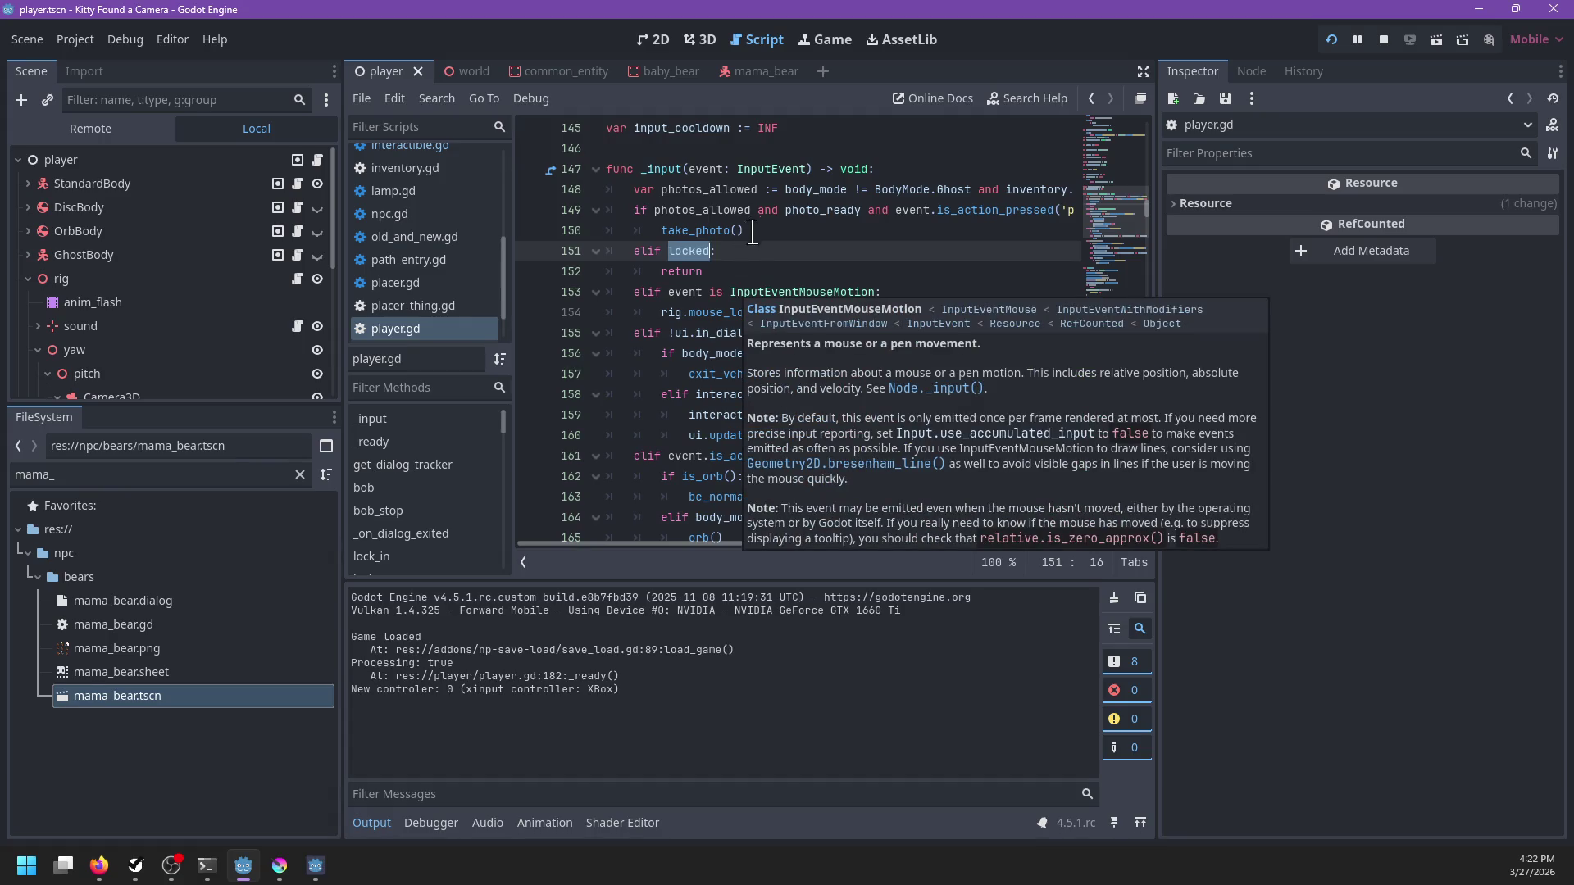
left_click(759, 263)
left_click_drag(721, 274, 777, 229)
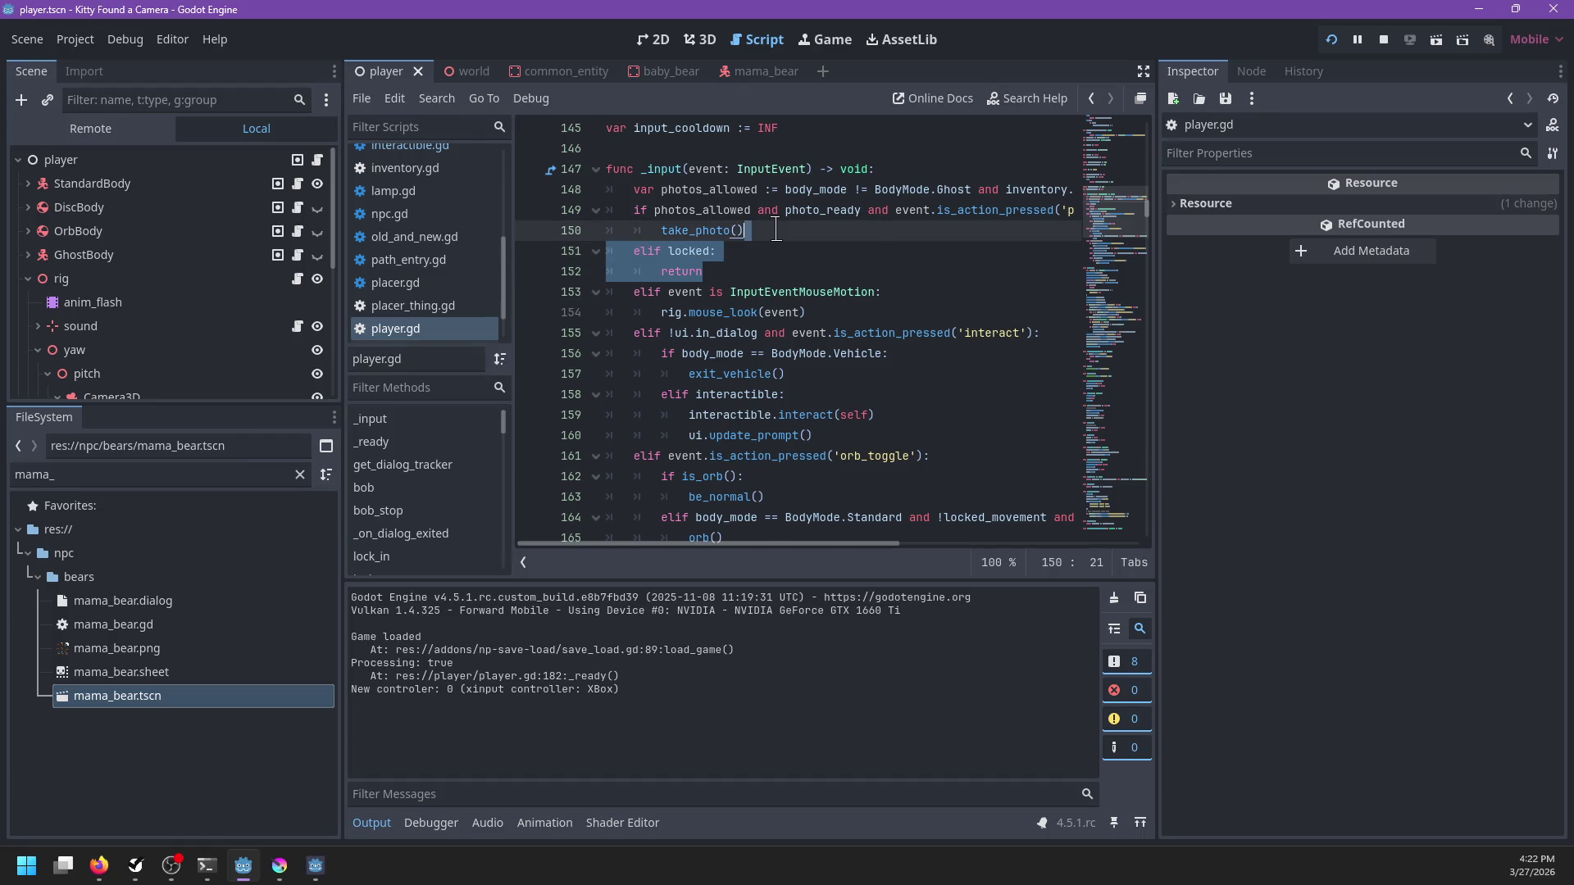
key("BackSpace")
Step: Change the mouse-motion elif to if, add 'if locked: return' after it, and save
left_click(839, 271)
key("Return")
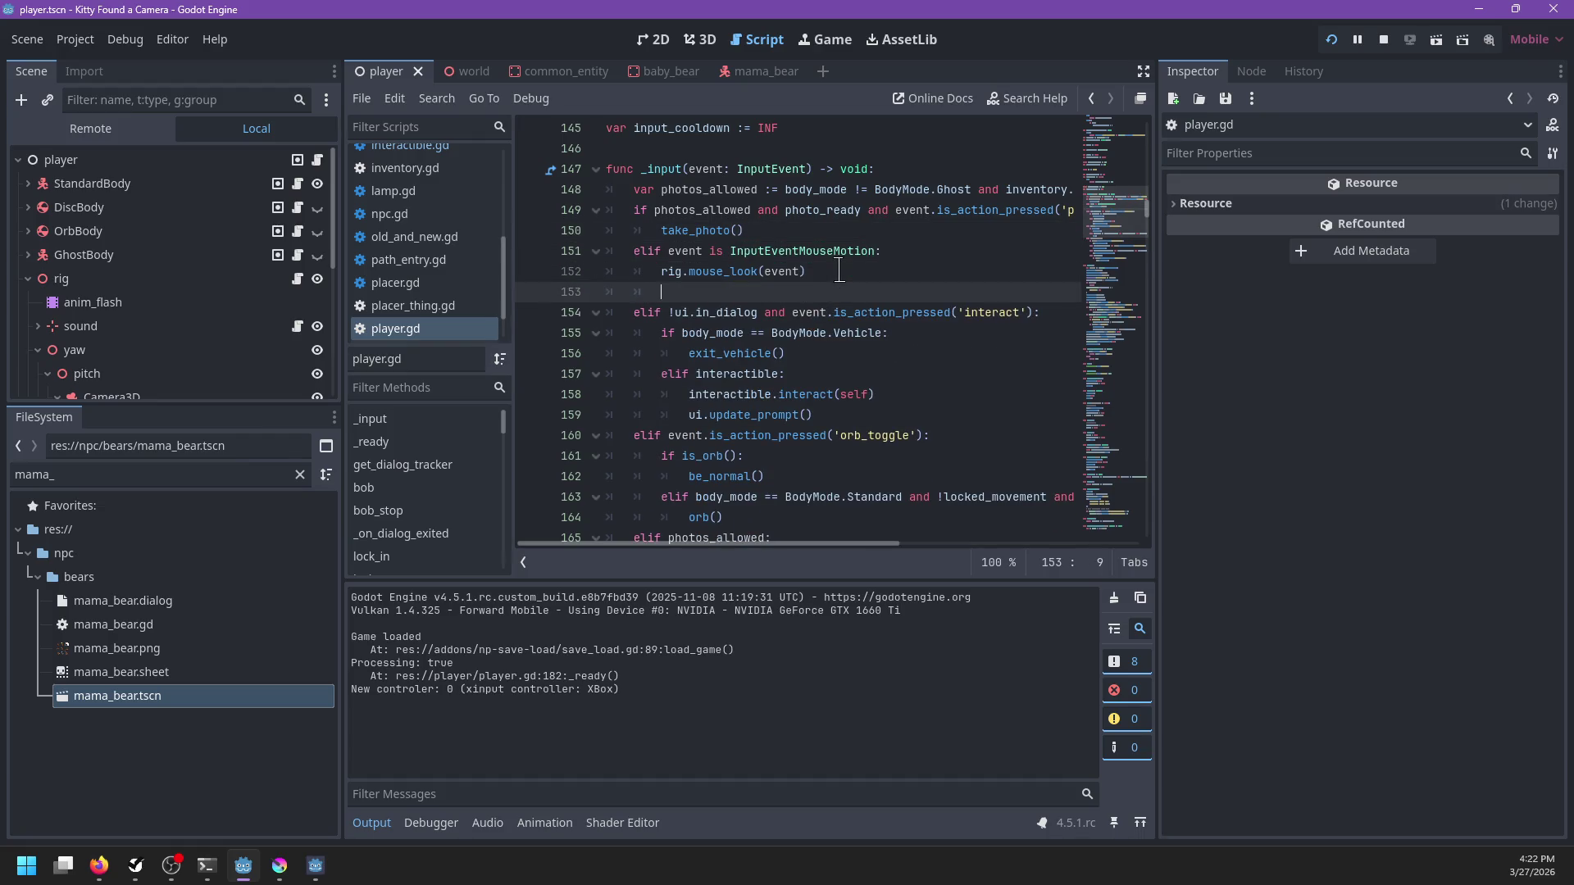
key("Up")
key("Up")
key("Right")
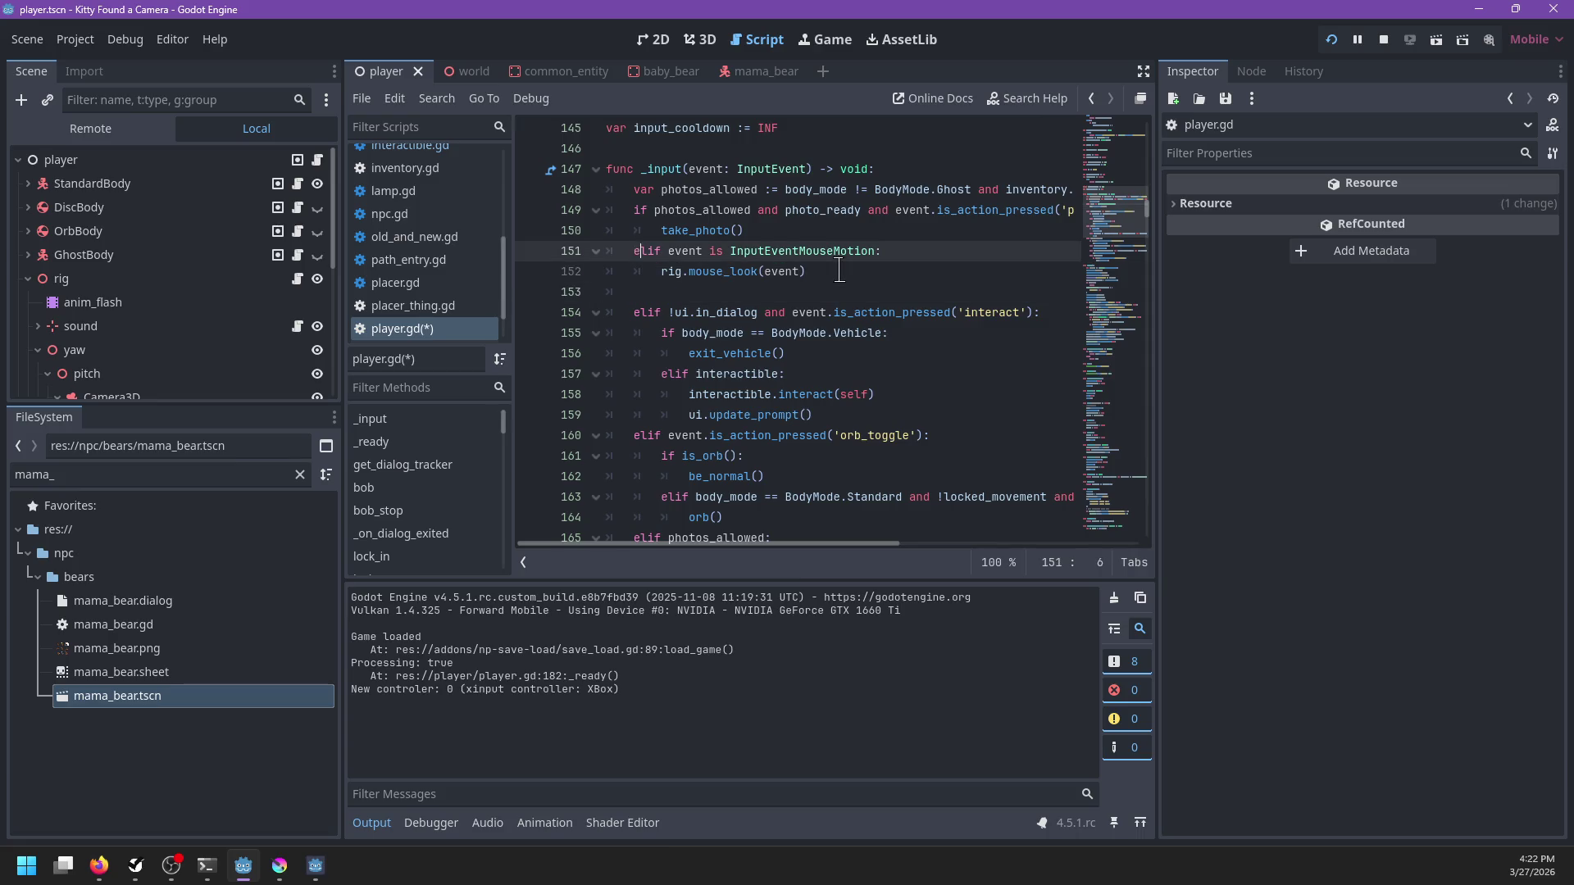
key("BackSpace")
key("BackSpace")
type("if locked:")
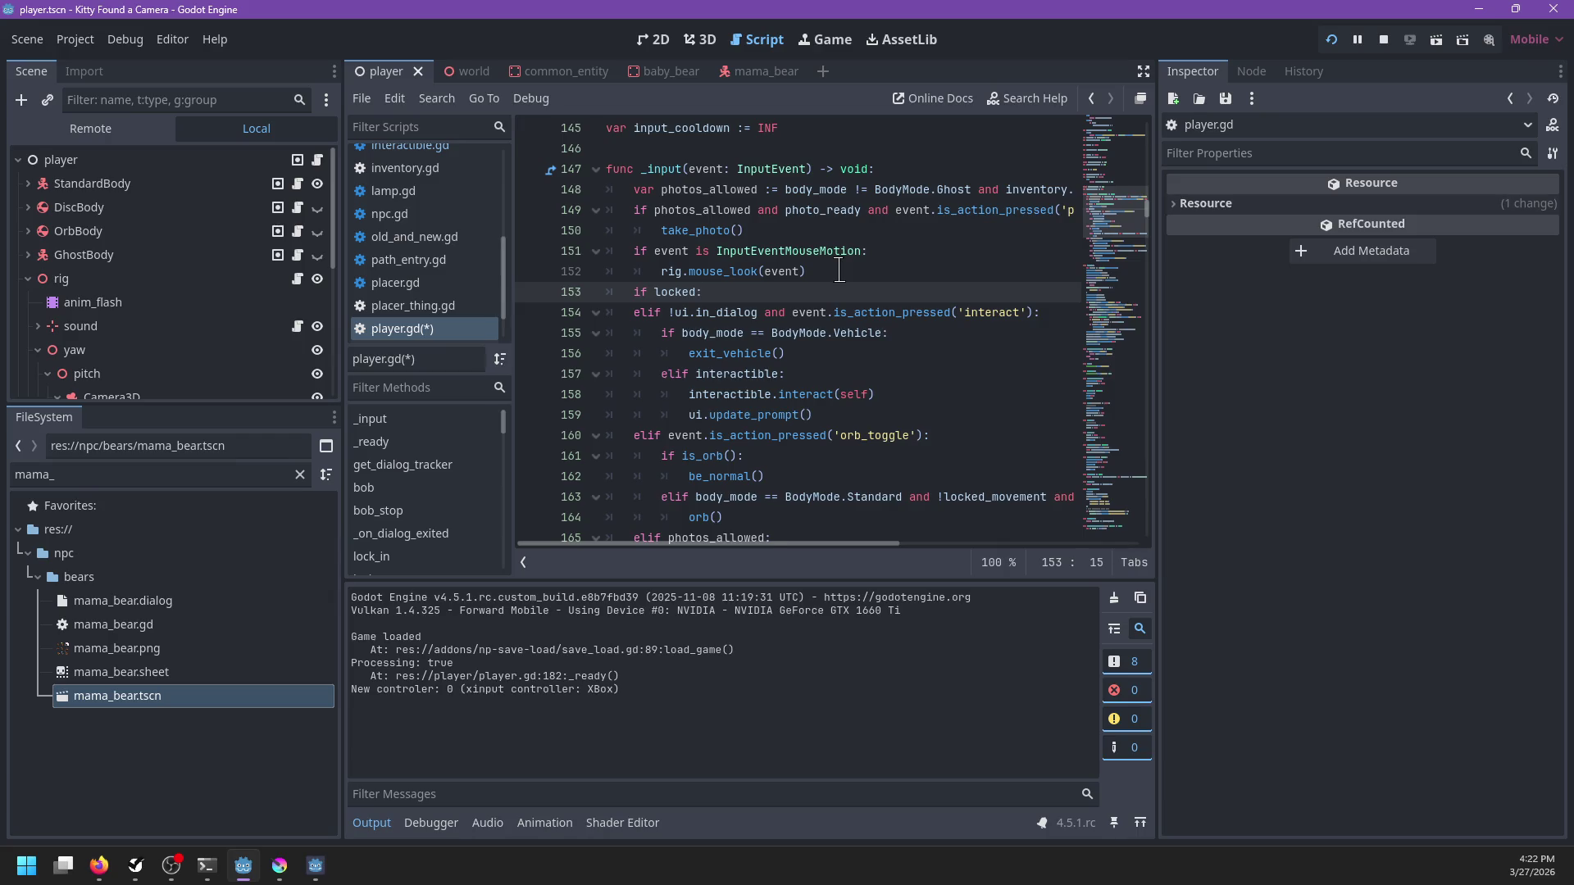
key("Return")
type("return")
key("ctrl+s")
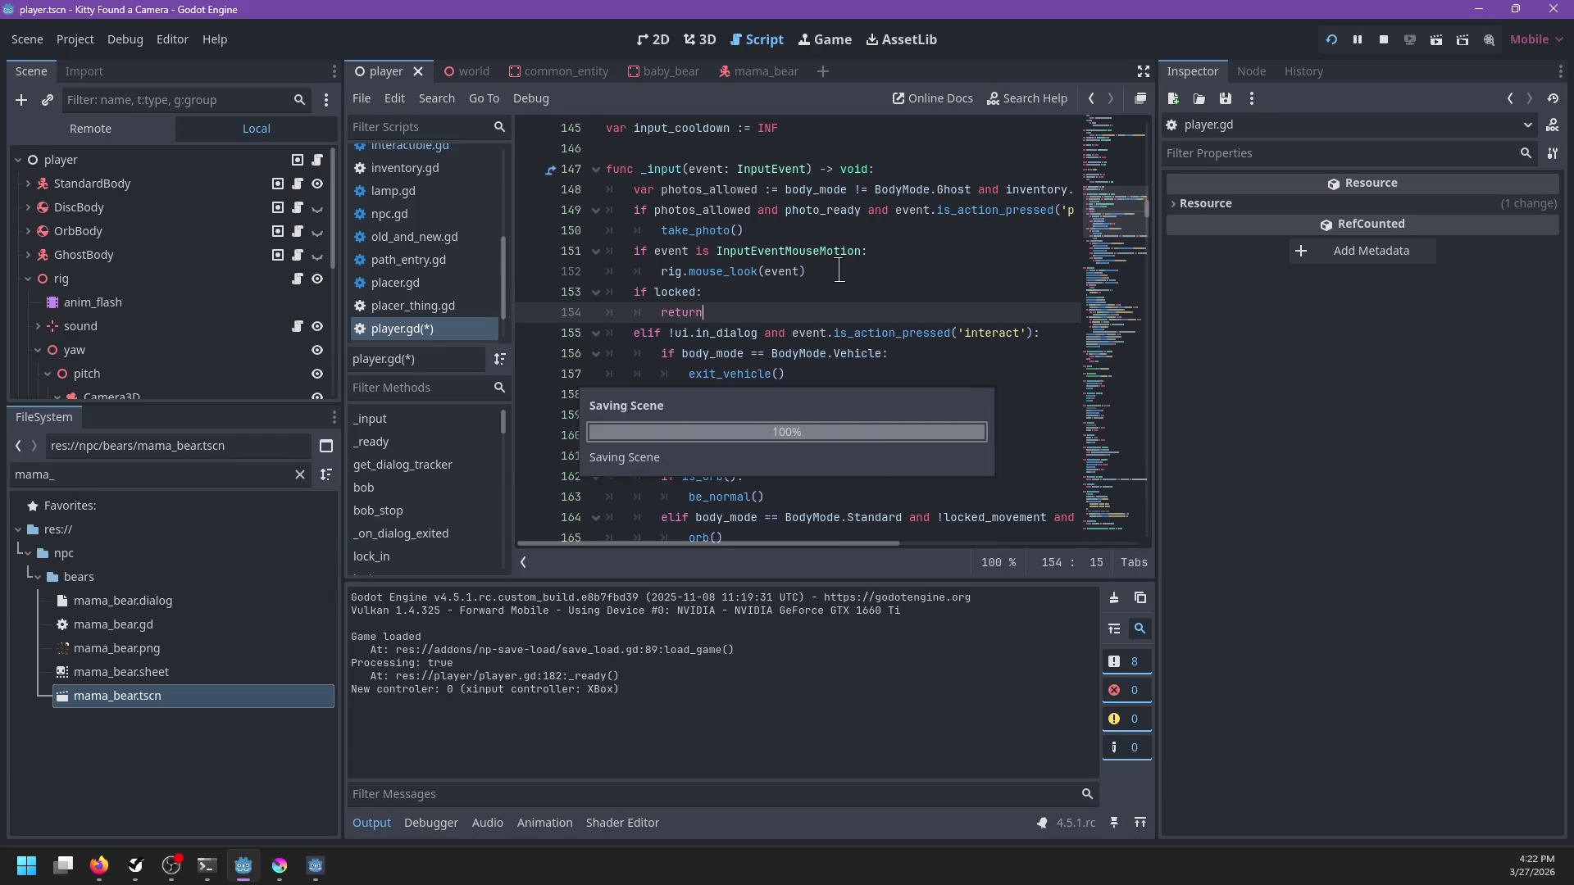
scroll(828, 286, "down", 10)
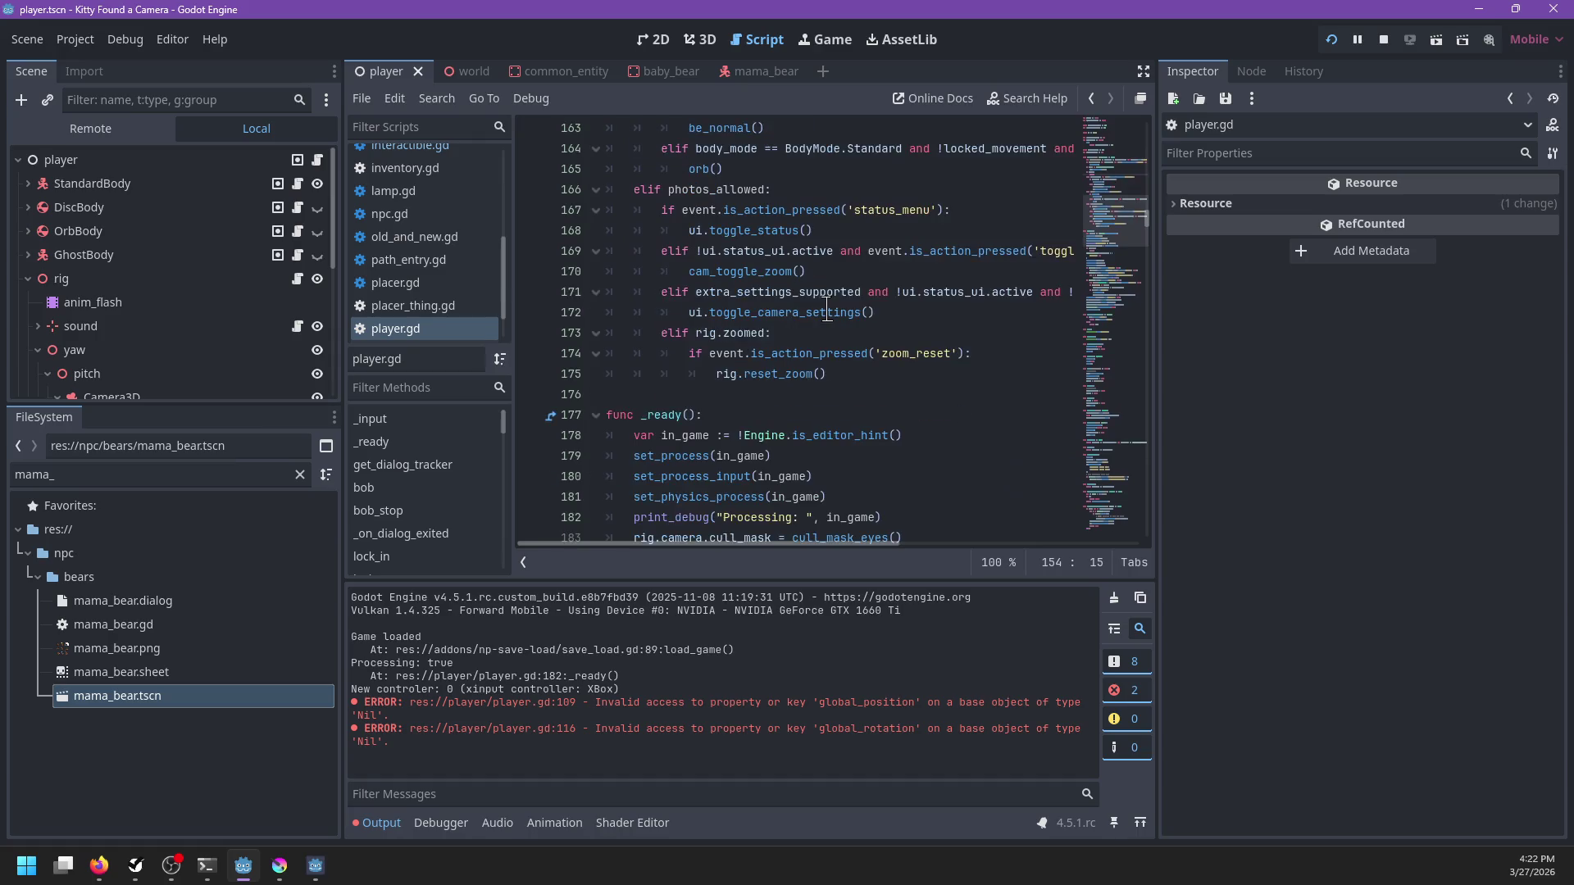
Step: Search player.gd for 'locked', 'func move' and the look function definition
key("ctrl+f")
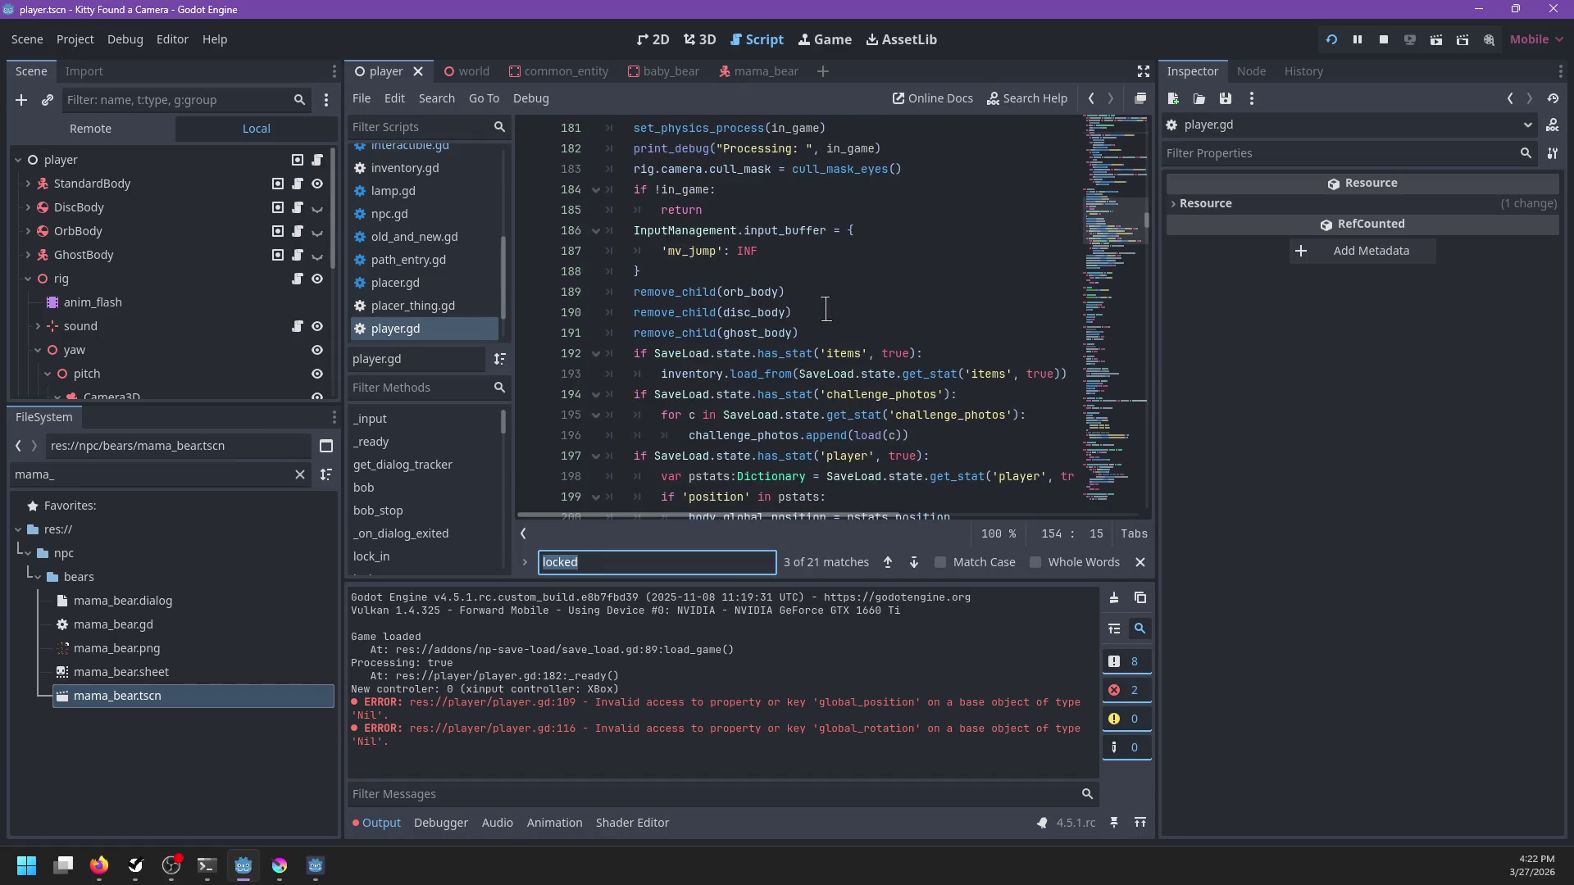
key("Return")
key("Return")
key("Return")
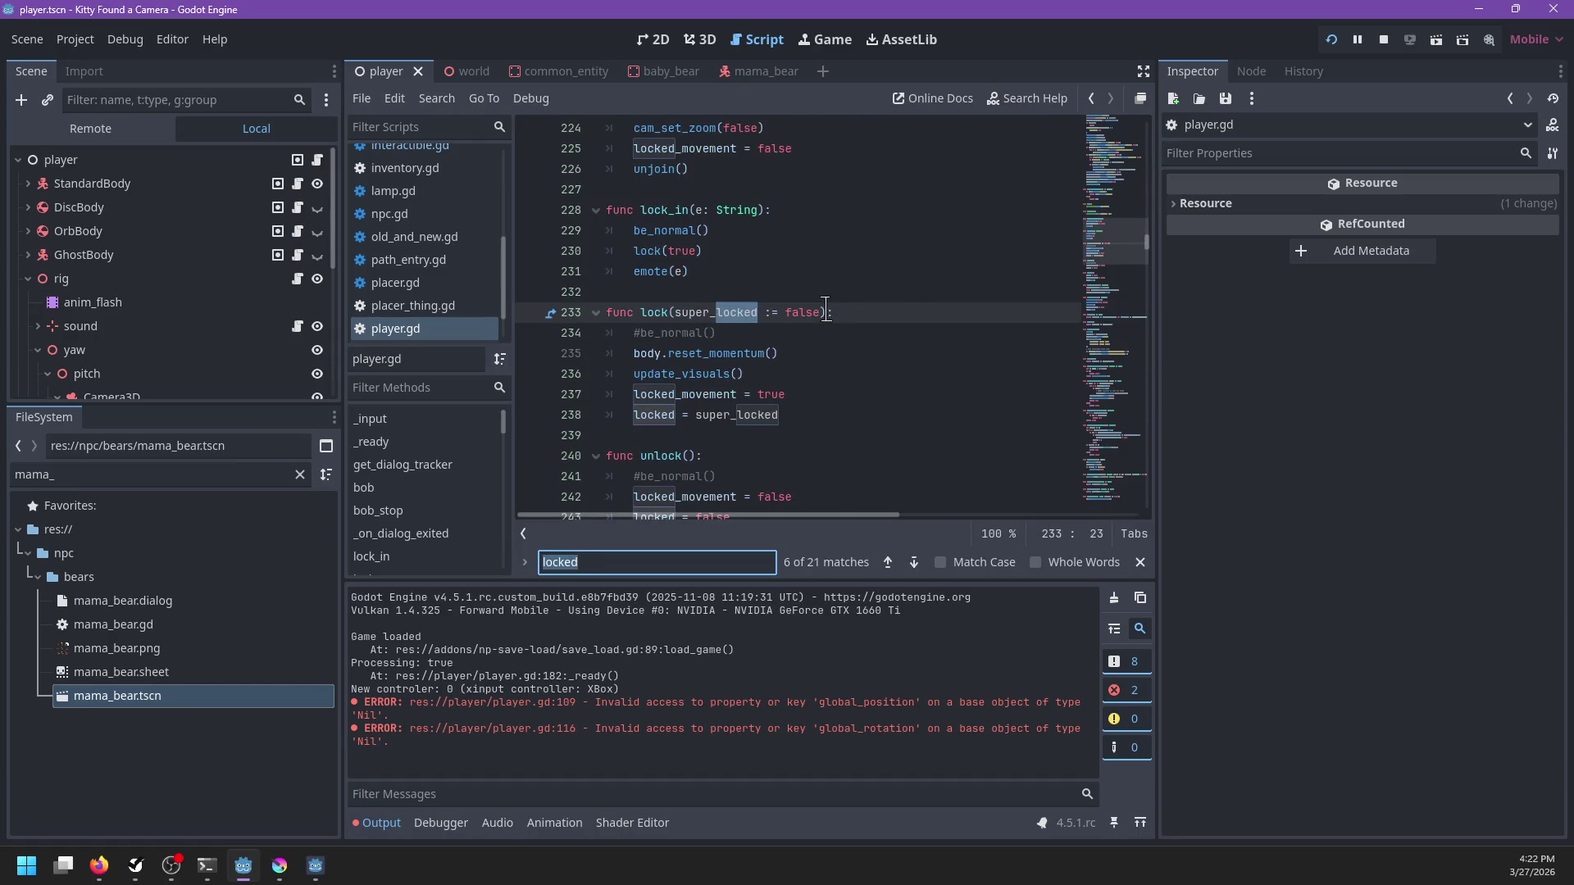
scroll(824, 312, "up", 3)
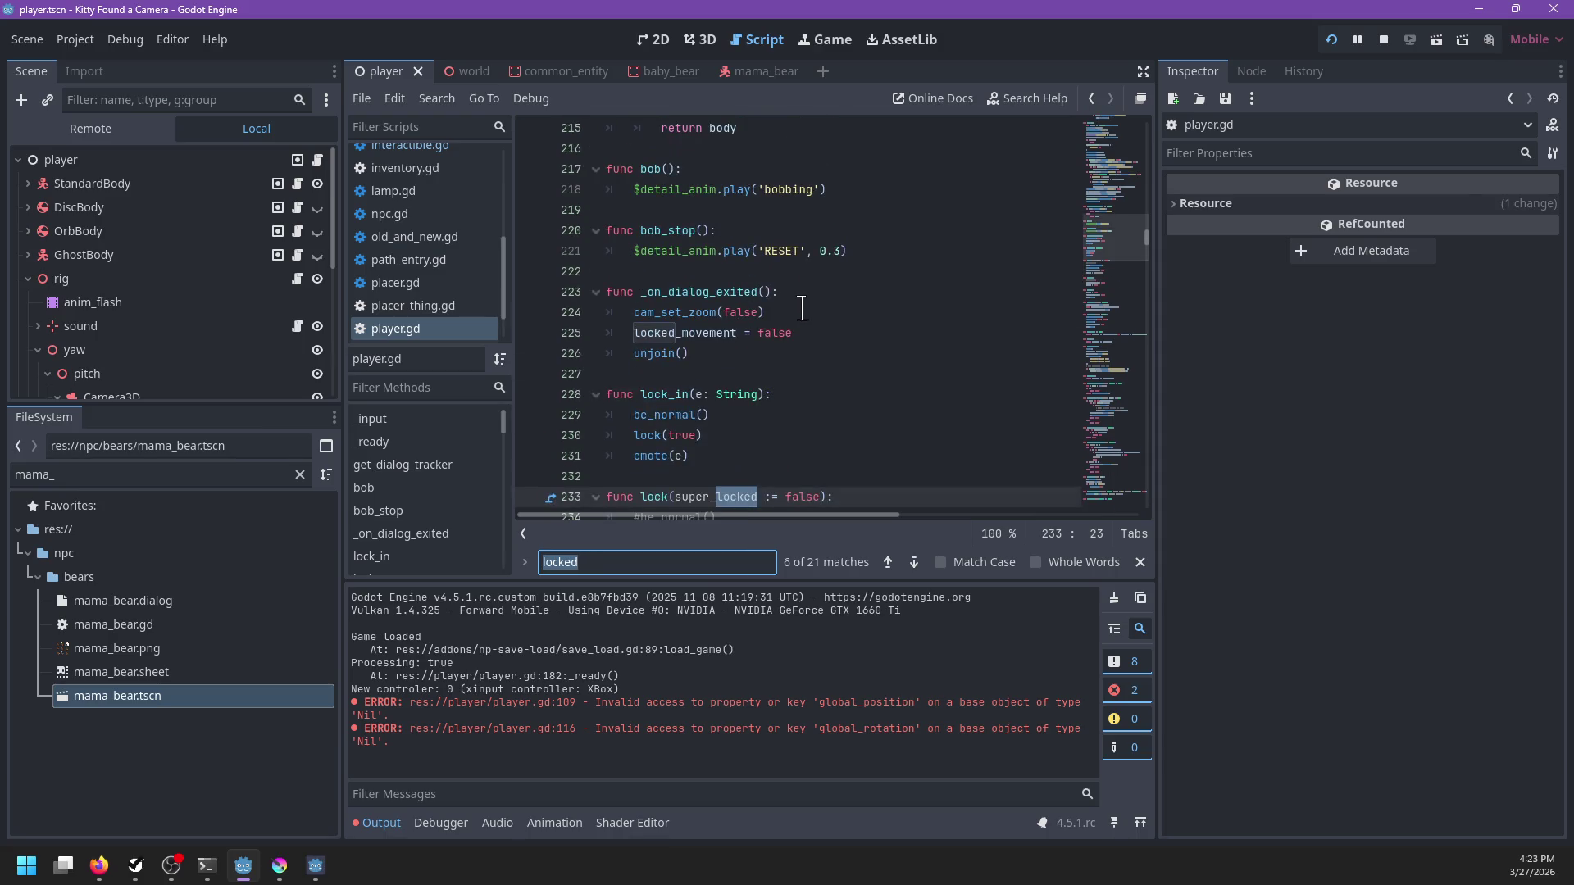
scroll(792, 312, "down", 2)
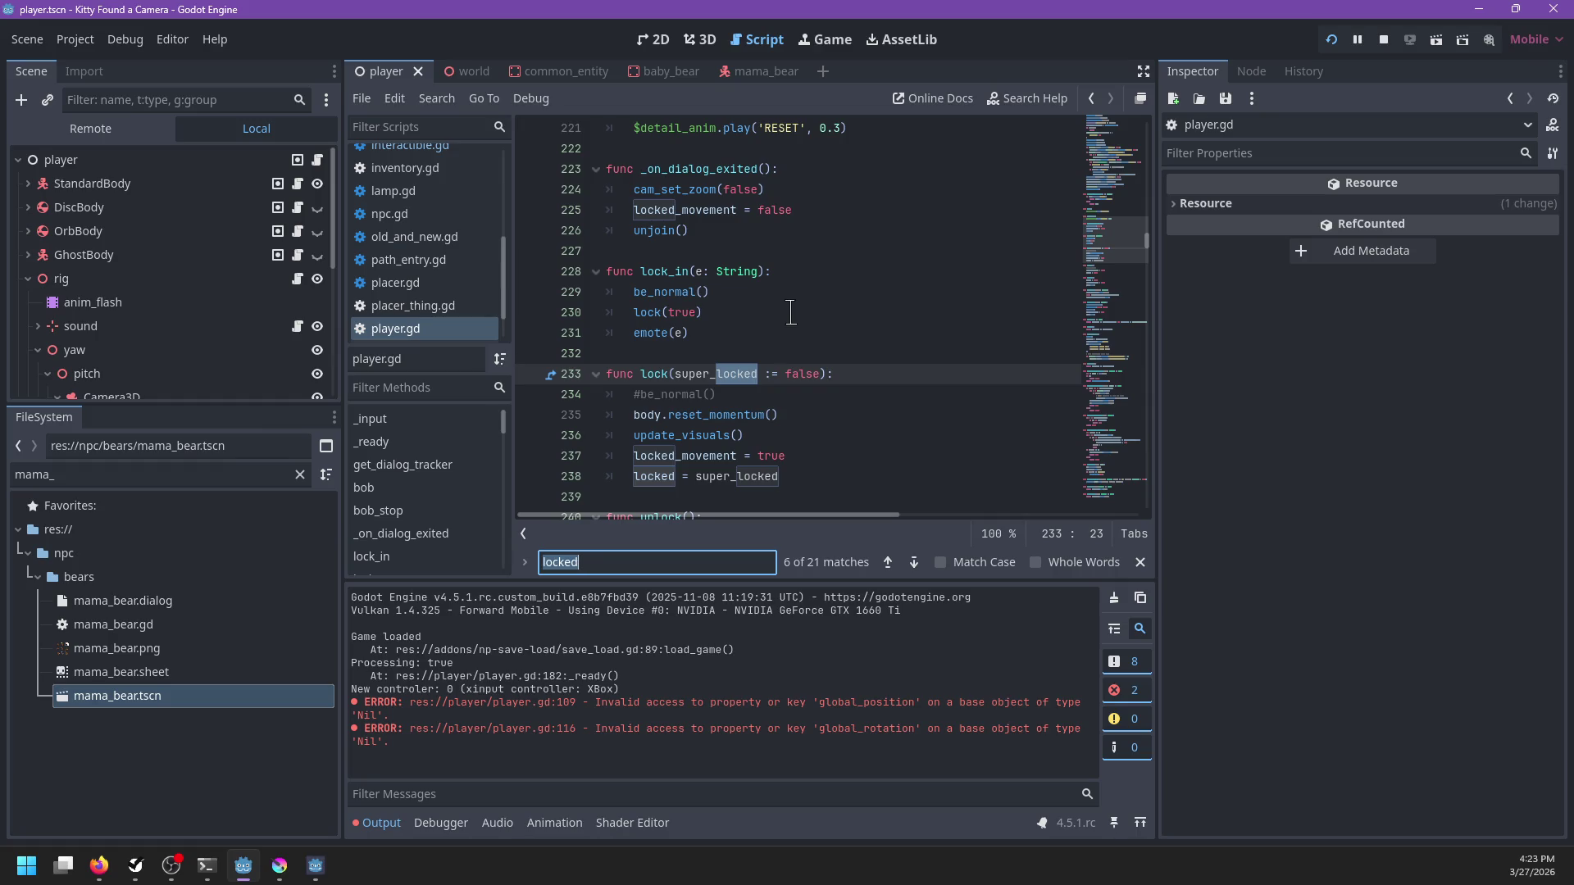
scroll(791, 313, "down", 9)
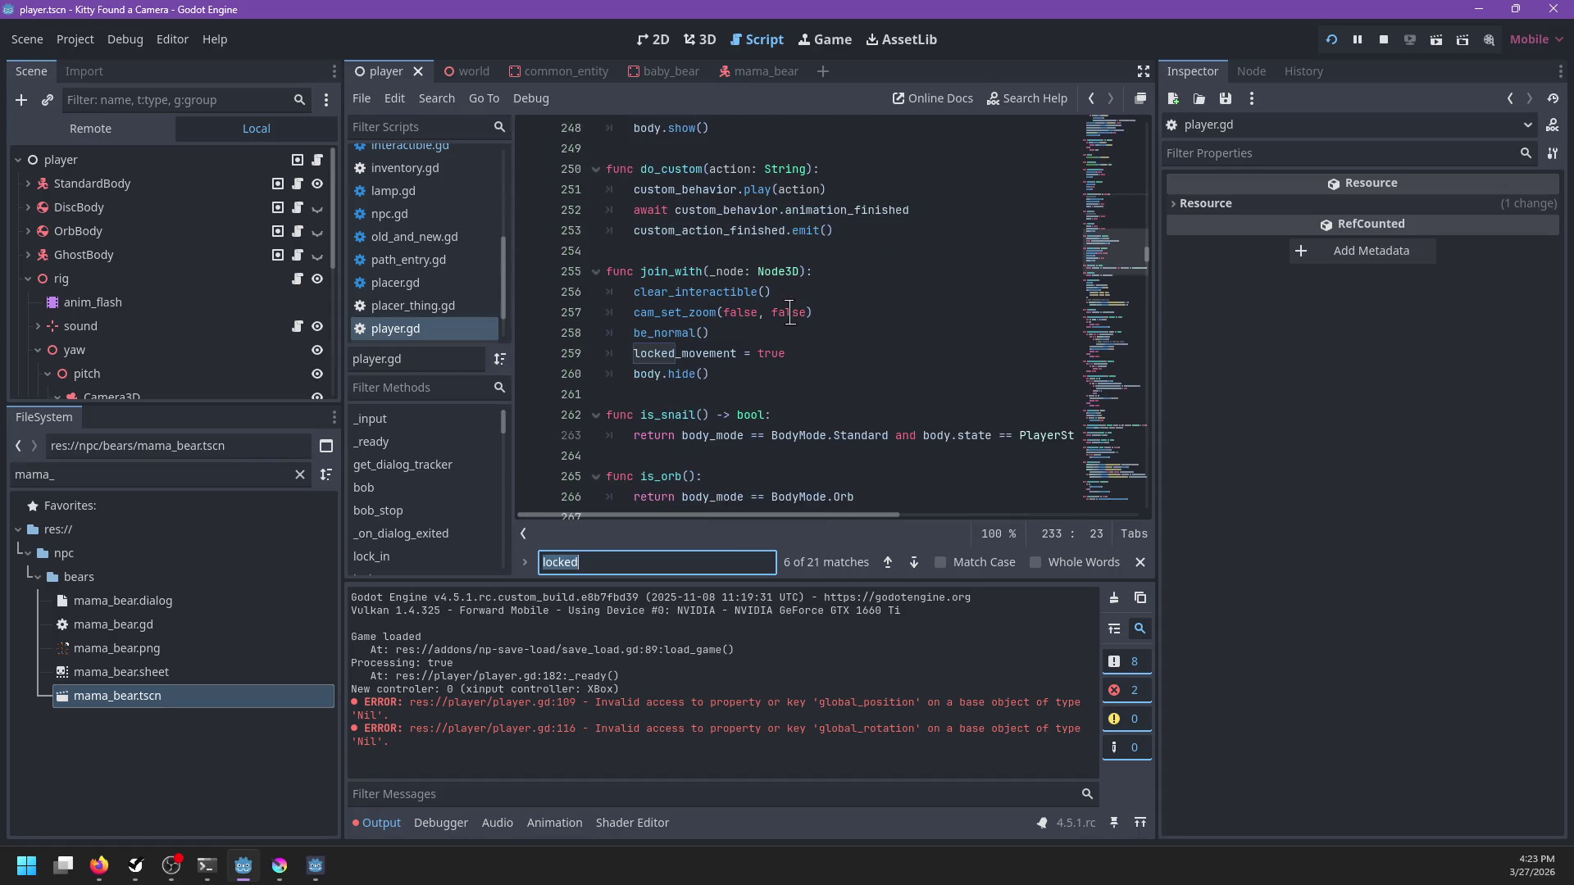
type("func move")
key("ctrl+f")
type("func look")
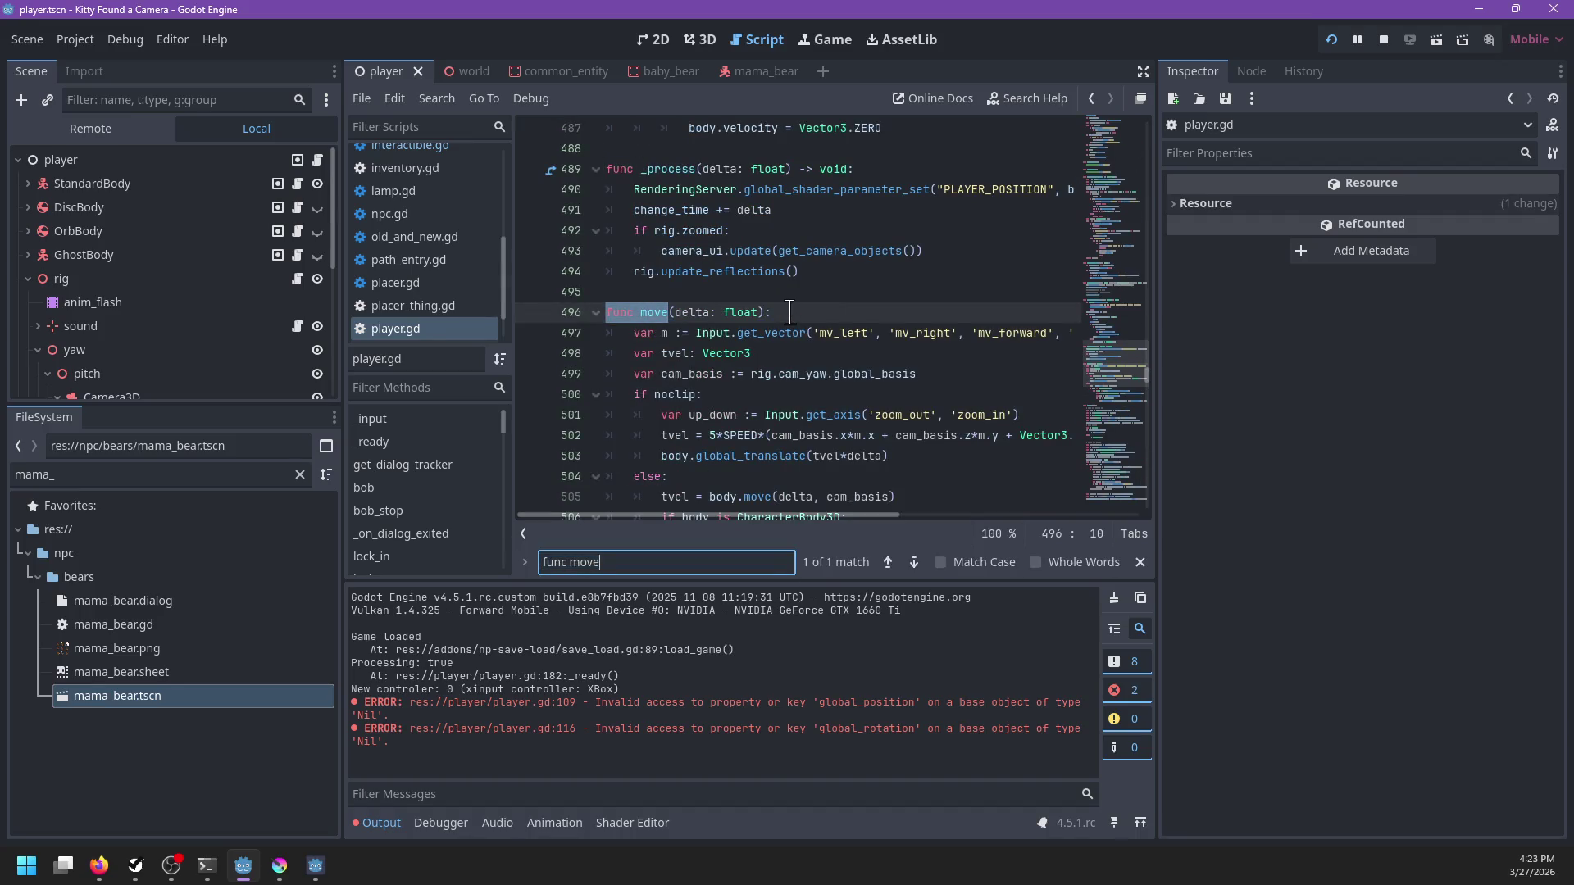
key("Escape")
Step: Find the look(delta) call at line 479 in player.gd
key("ctrl+f")
type("look(delta)")
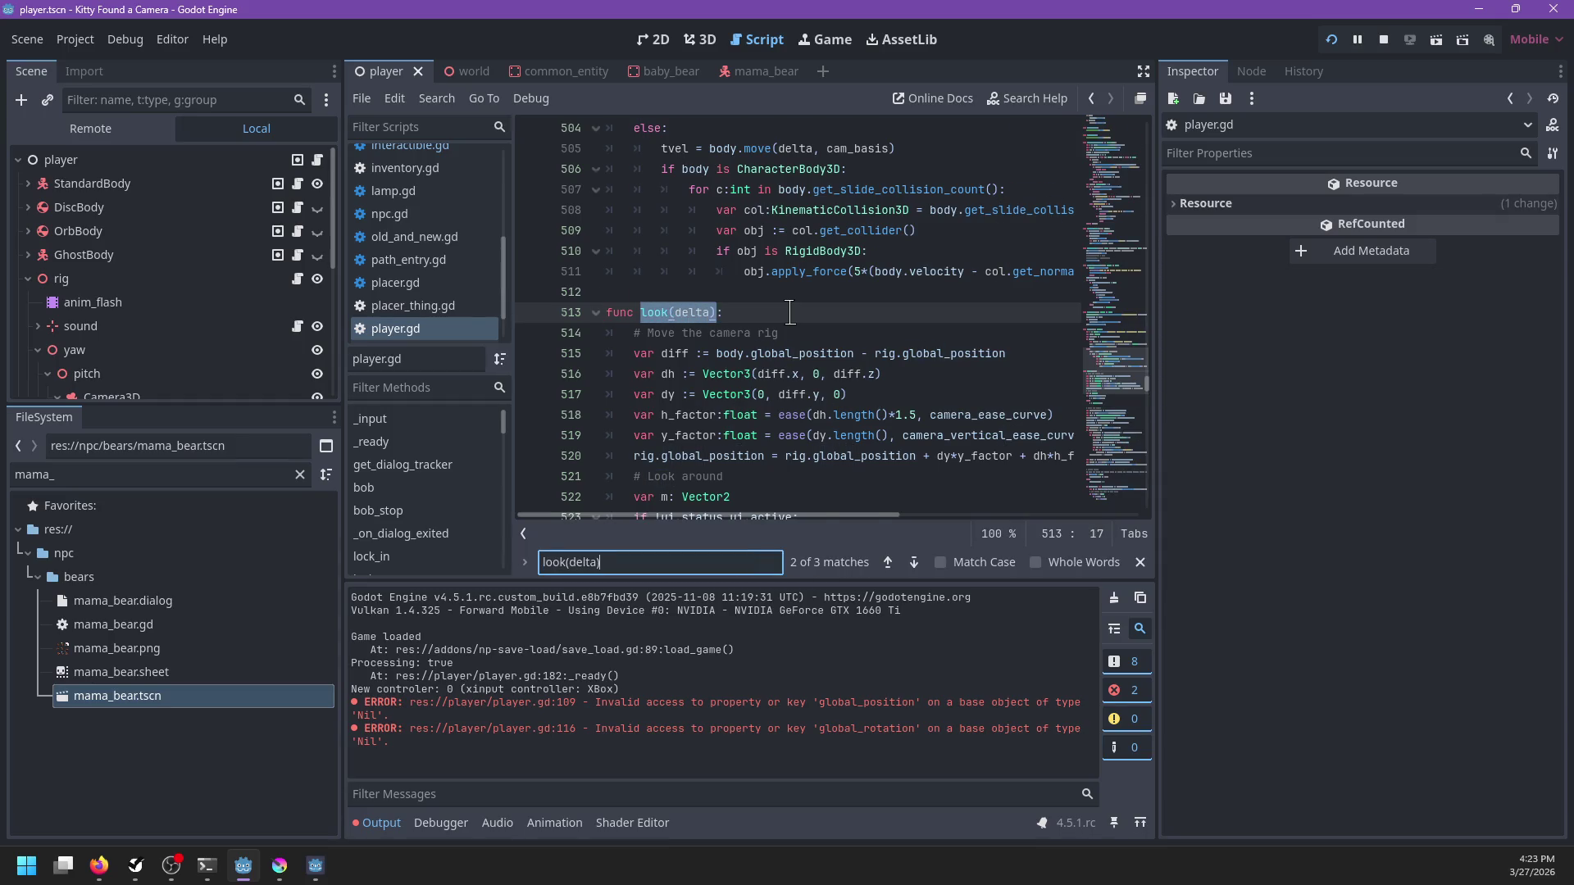
key("Return")
scroll(738, 320, "up", 2)
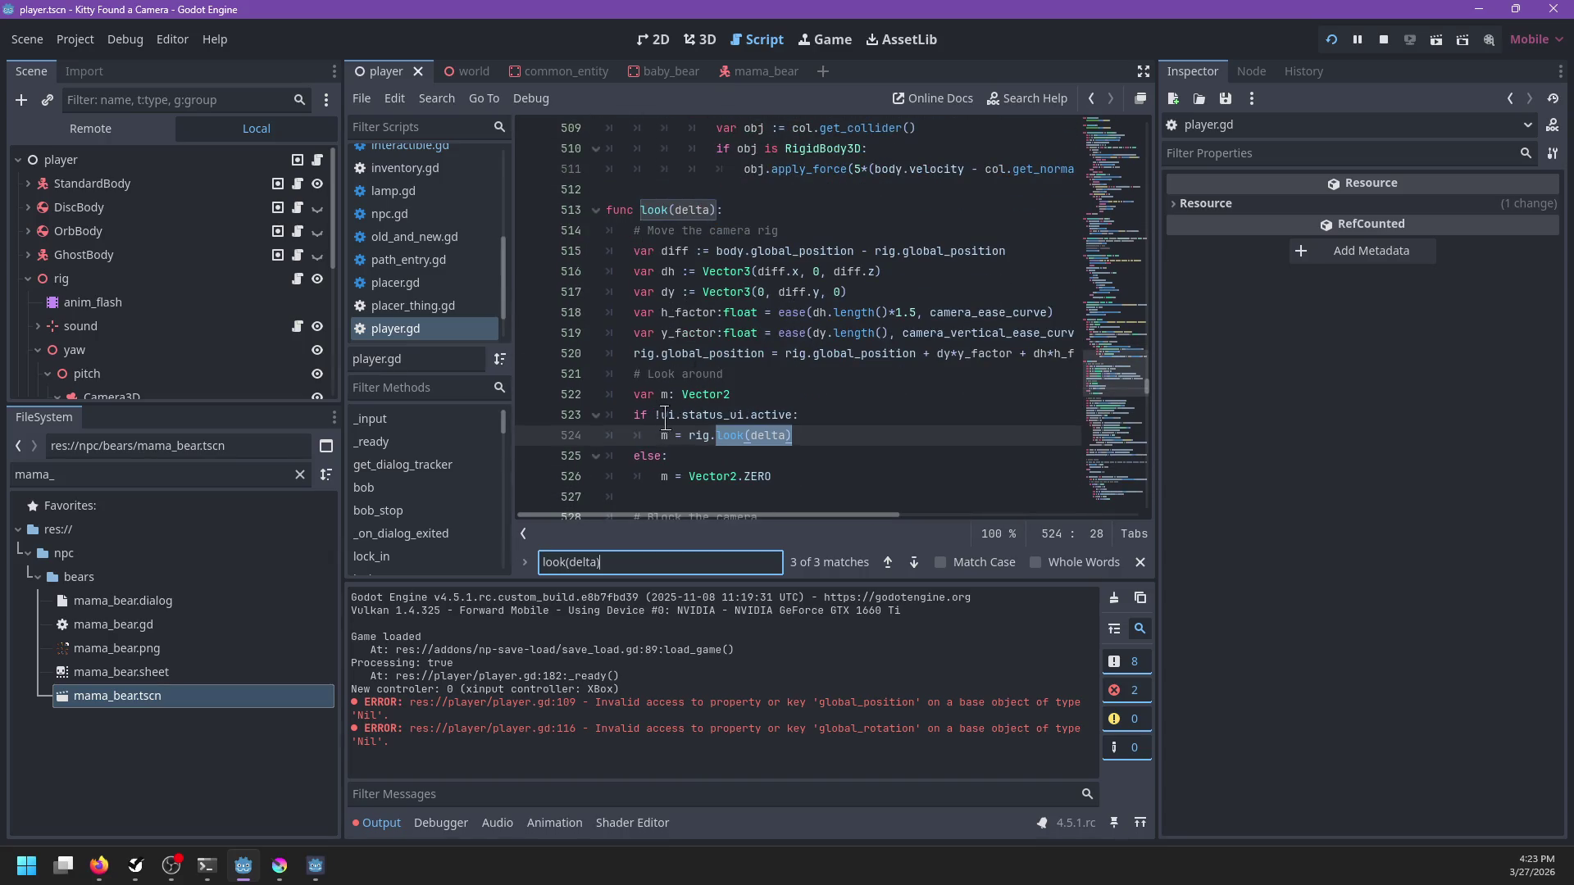
scroll(693, 311, "down", 2)
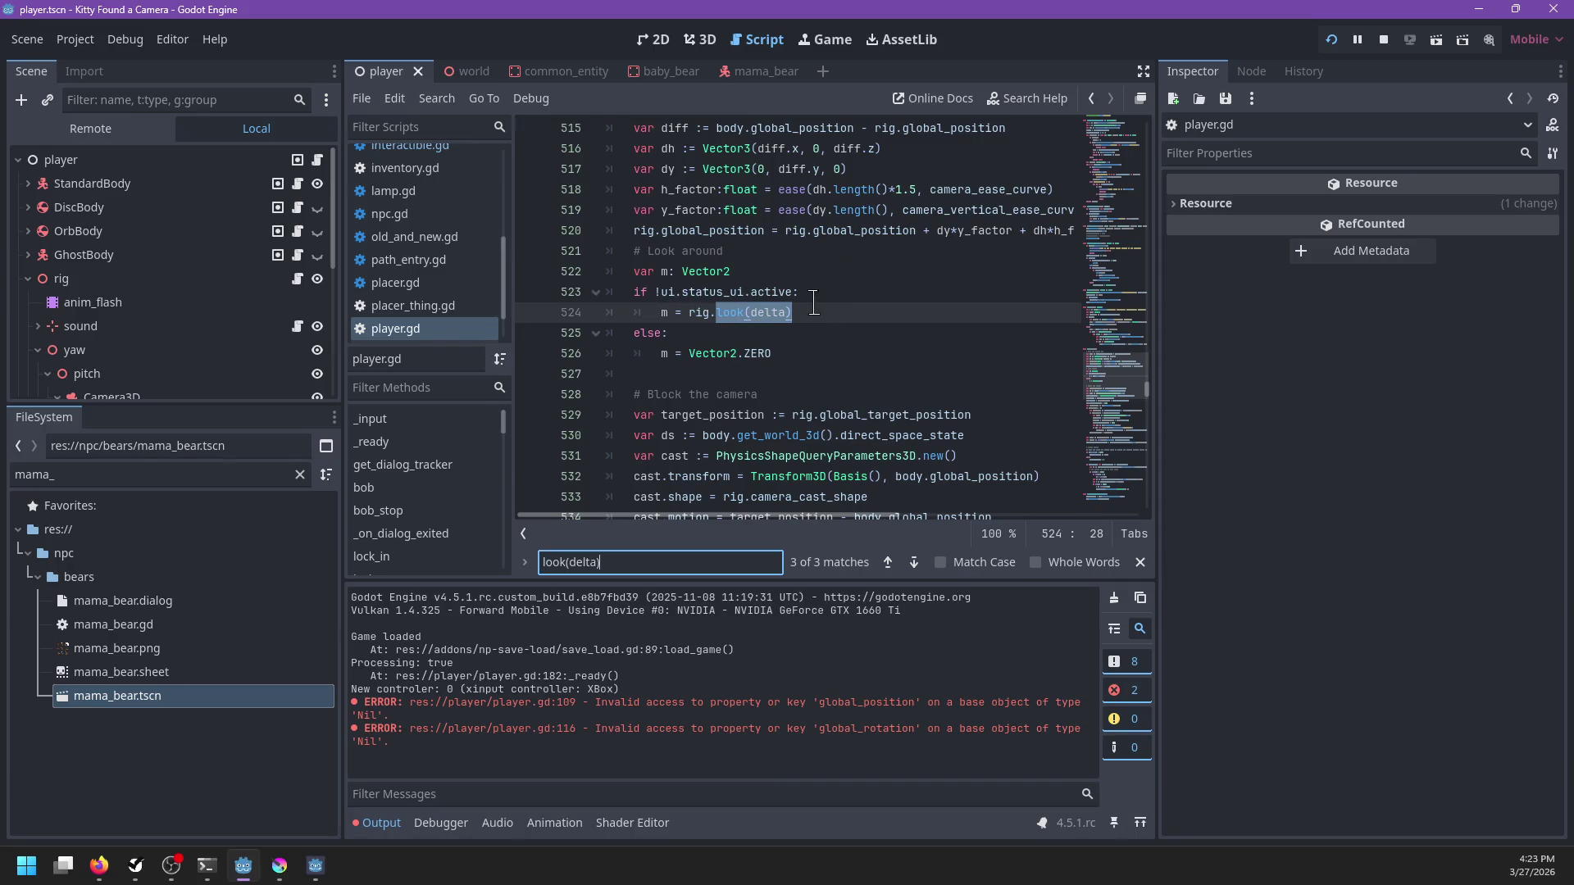
scroll(787, 300, "up", 2)
key("Escape")
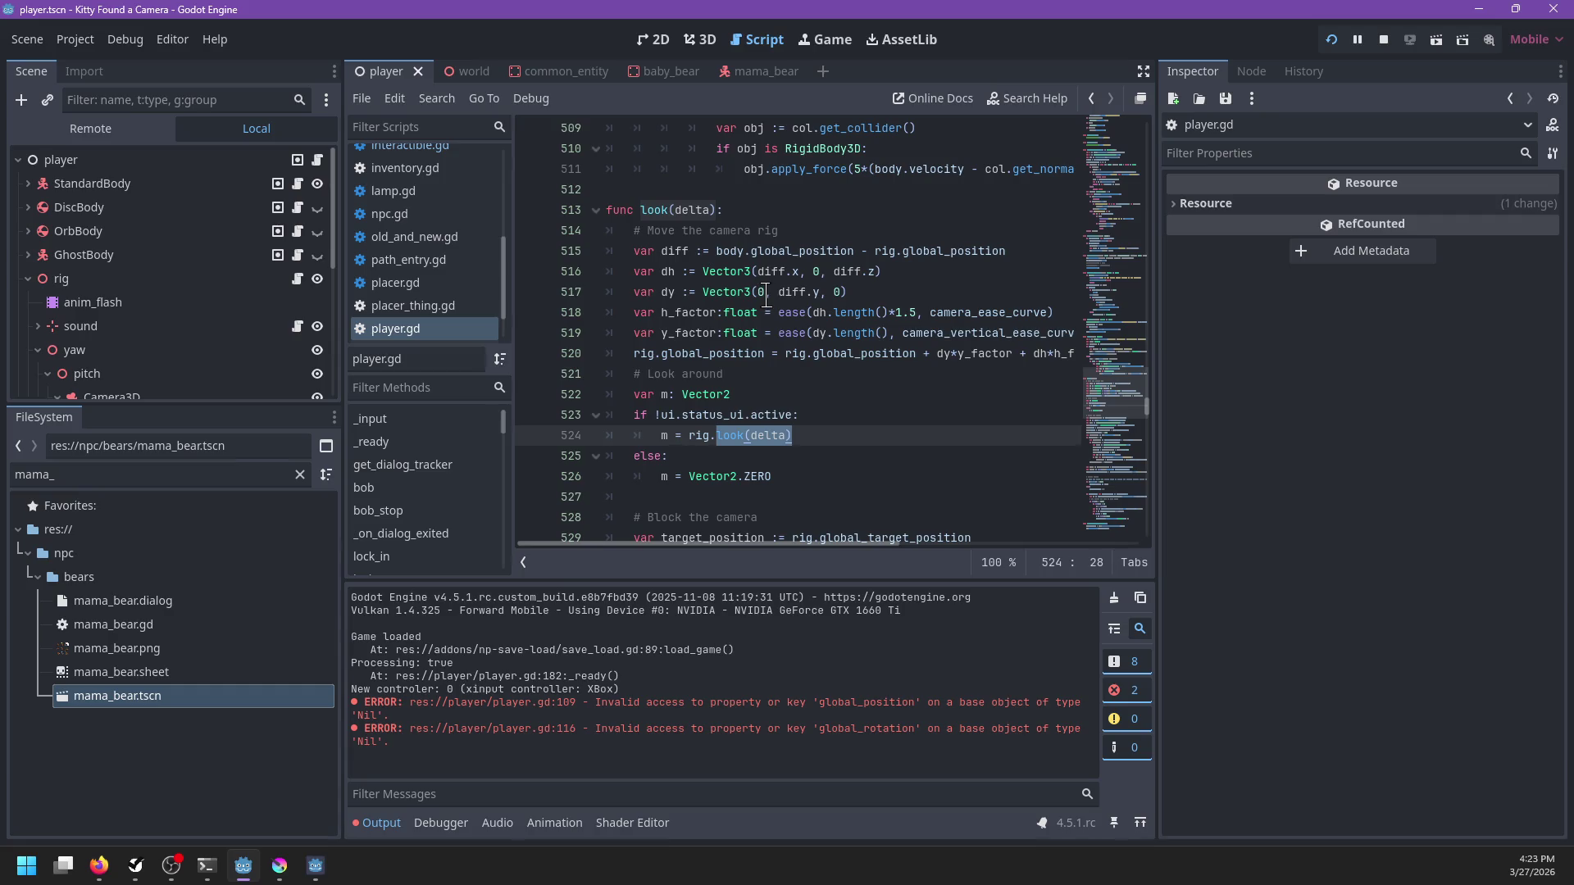
key("ctrl+f")
key("Return")
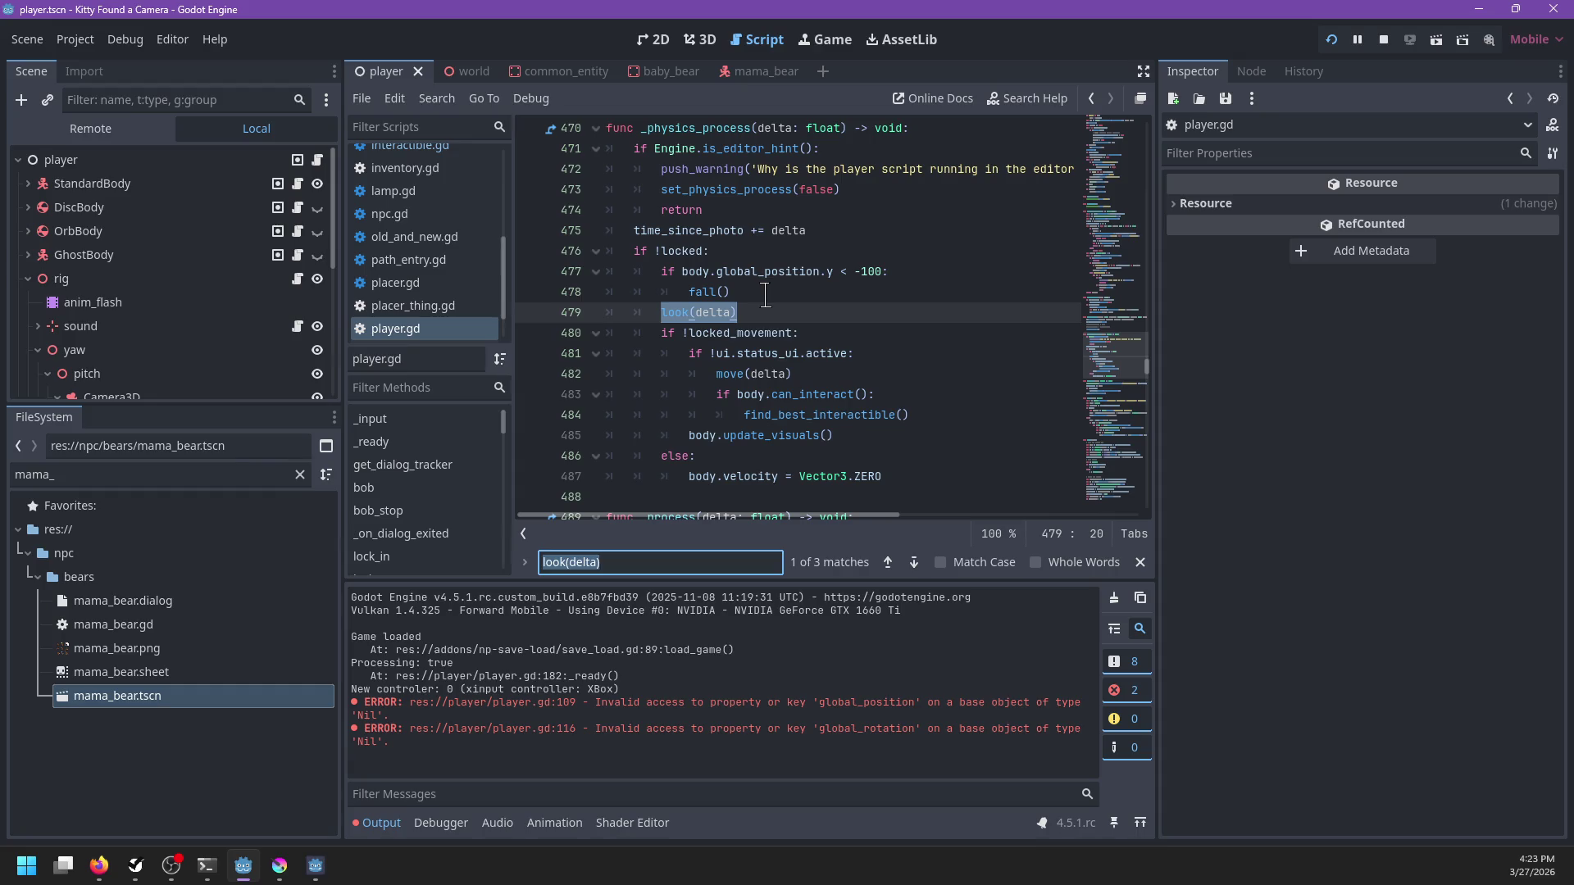
Step: Move look(delta) to line 476 below time_since_photo += delta, save, and relaunch the game
left_click(764, 295)
left_click(760, 316)
key("shift+Up")
key("BackSpace")
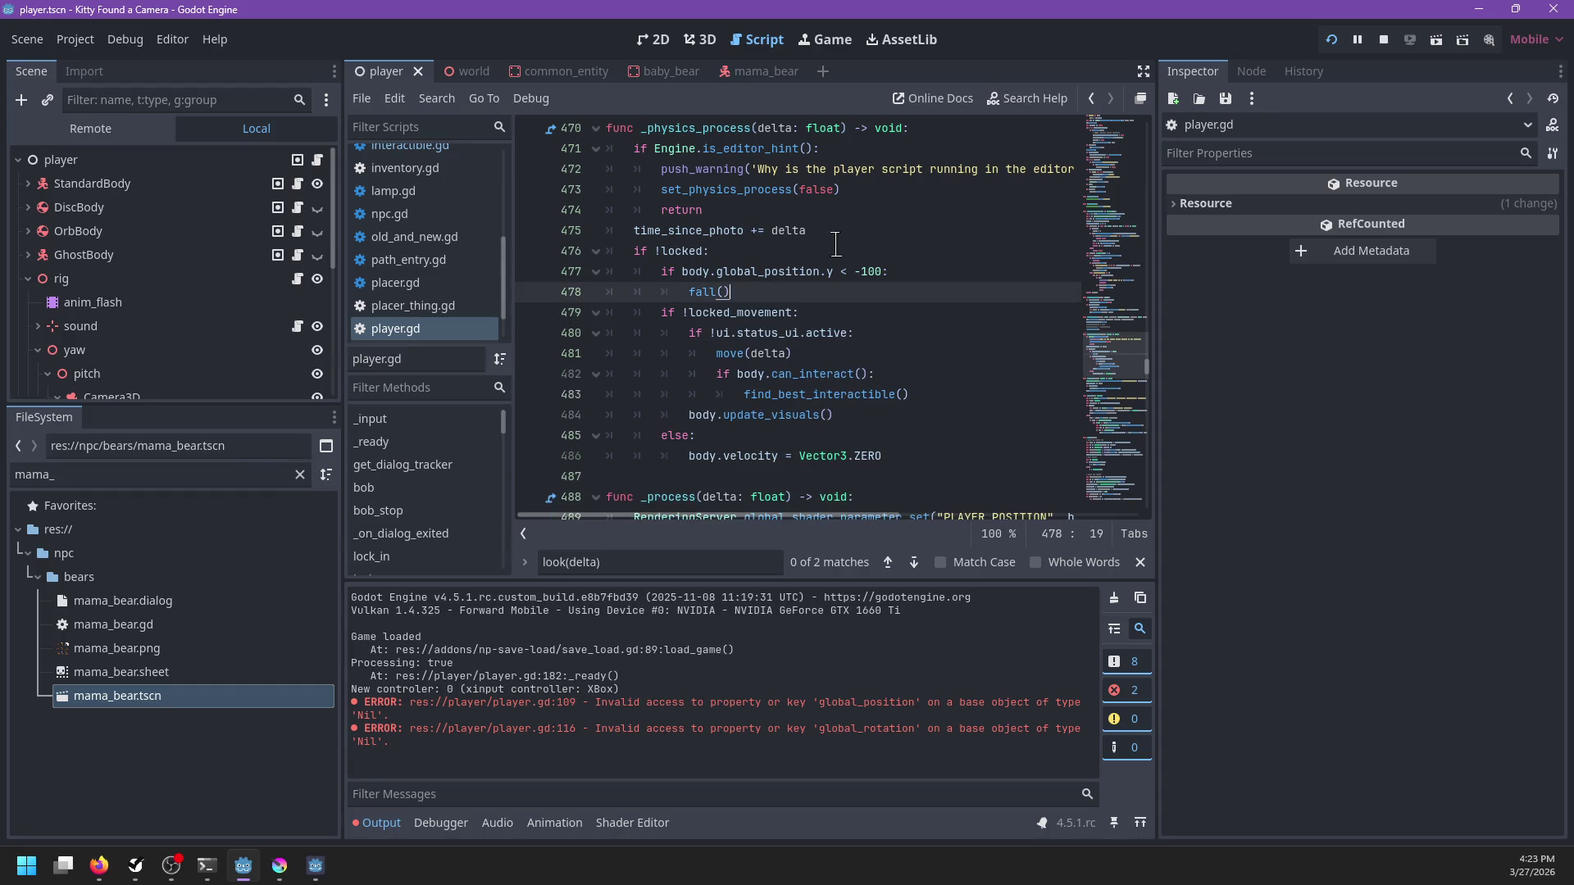
left_click(836, 238)
key("Return")
type("look(delta)")
key("Escape")
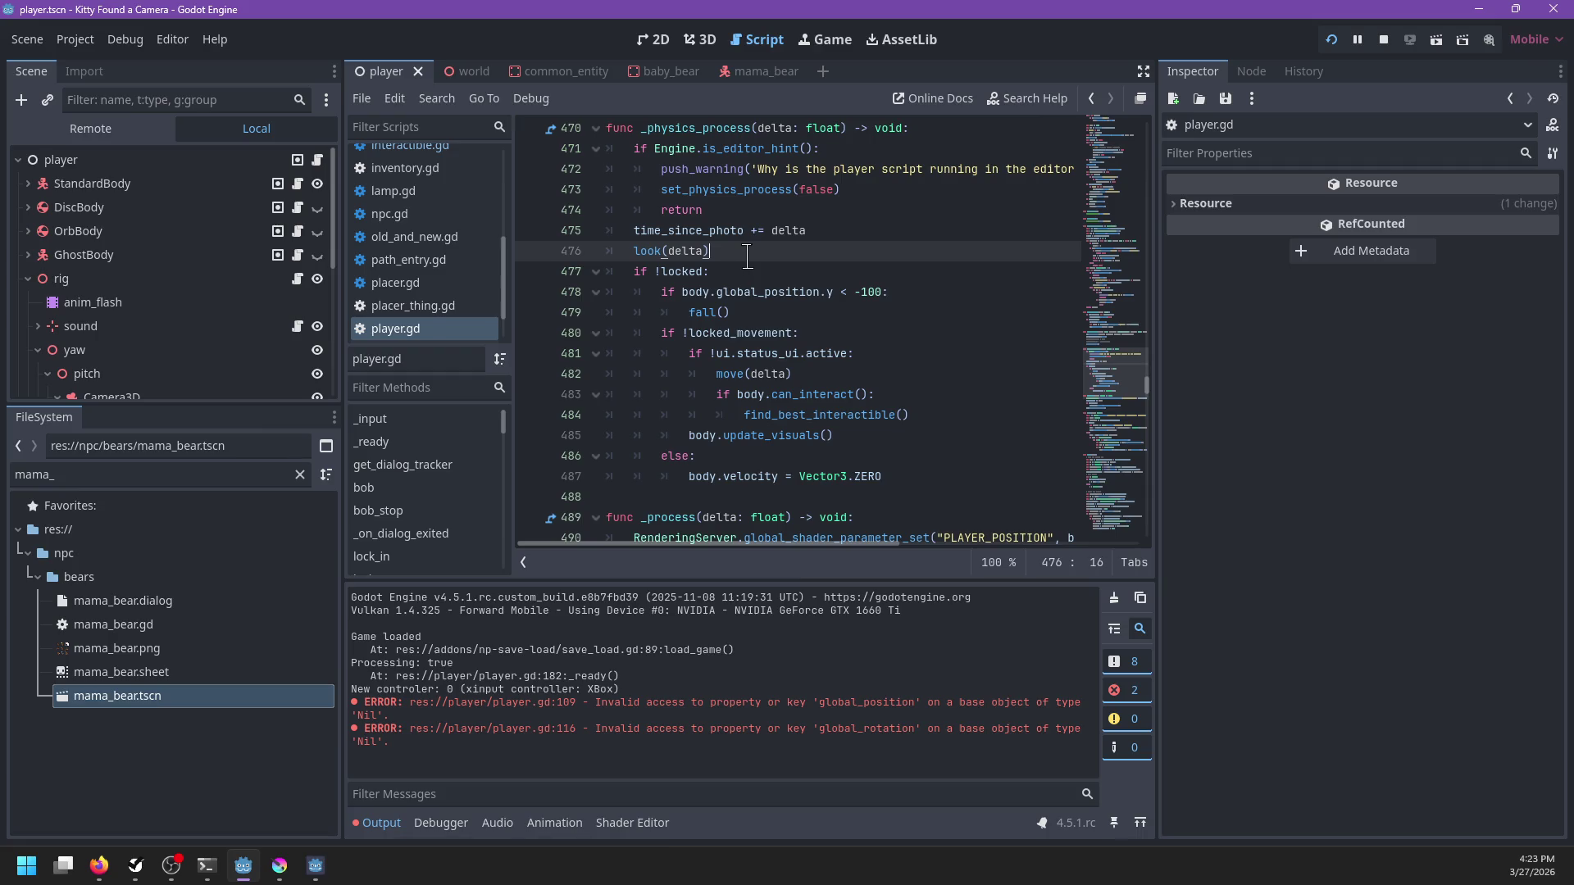
key("ctrl+s")
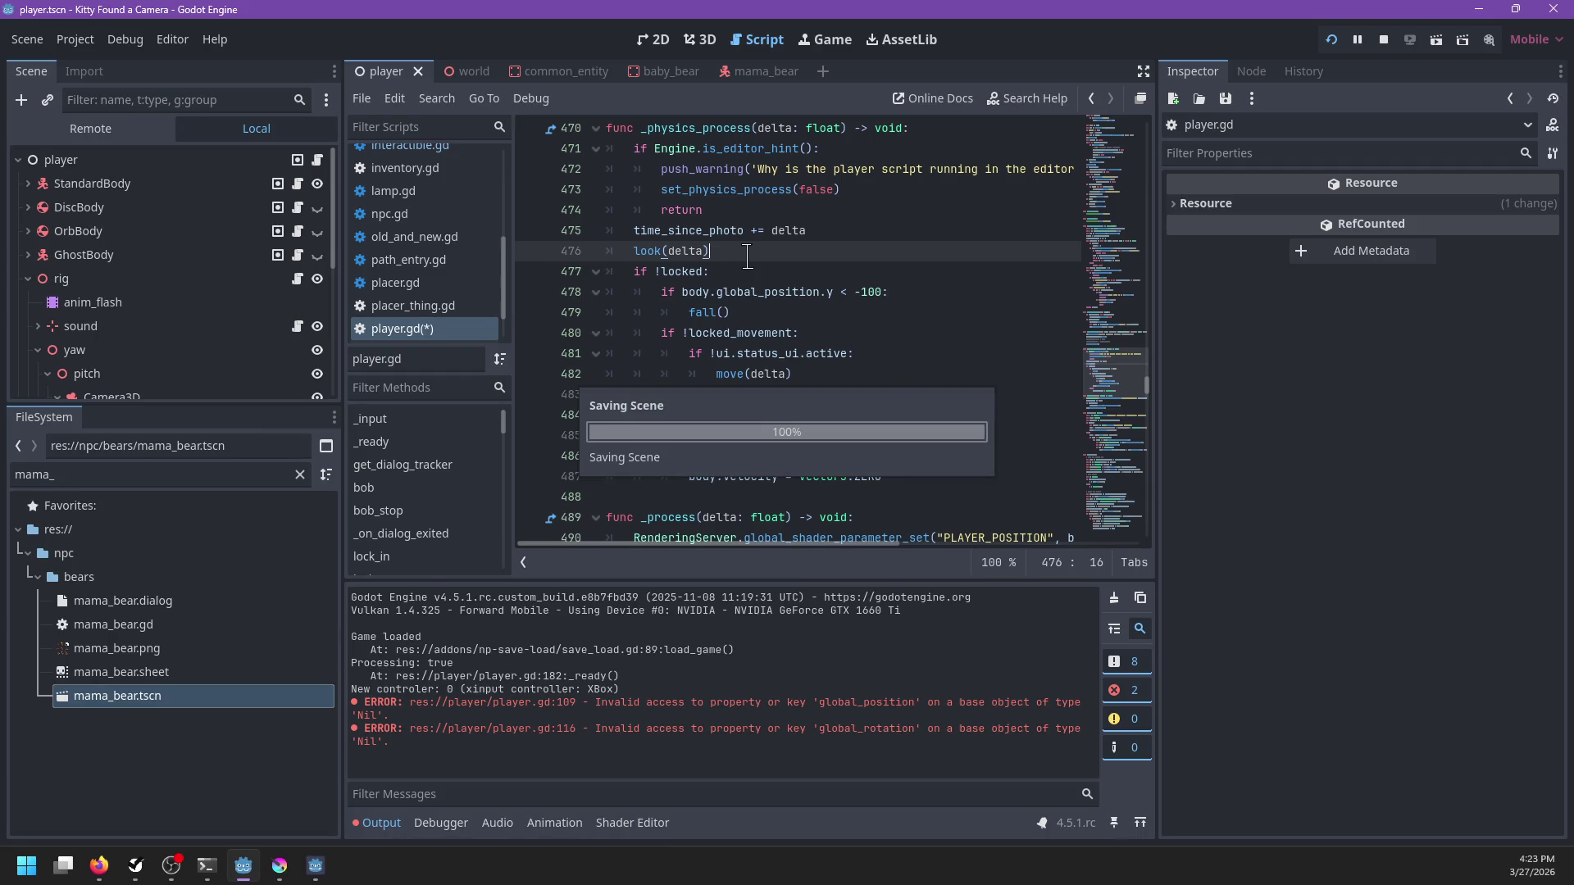
key("F5")
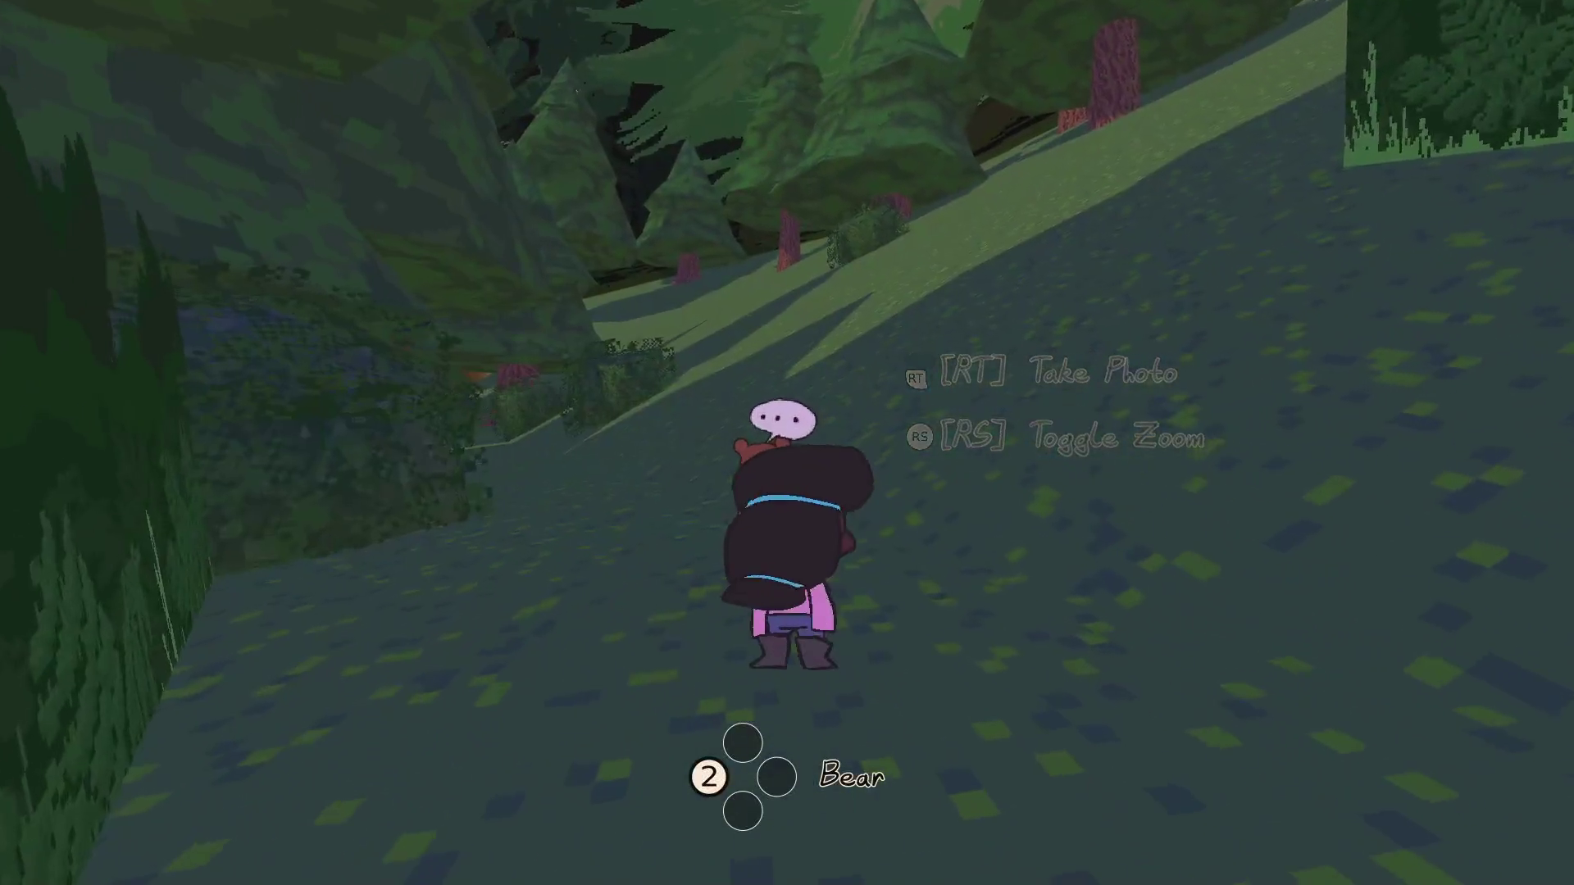
Step: Try hugging the bear cub in the running game, then quit back to the editor
key("2")
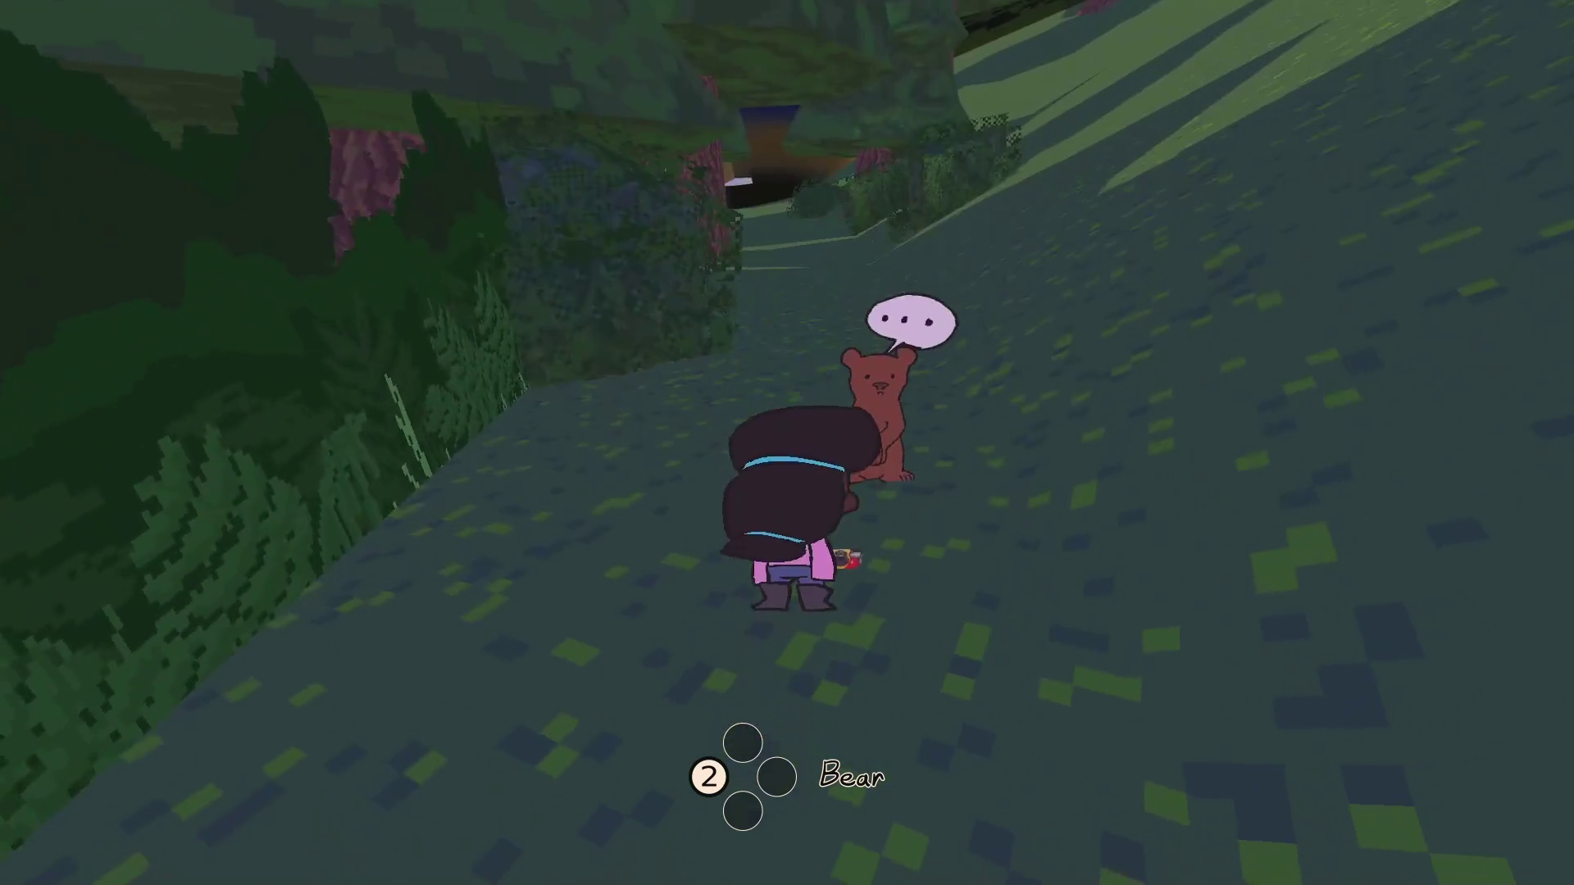
key("Escape")
key("F8")
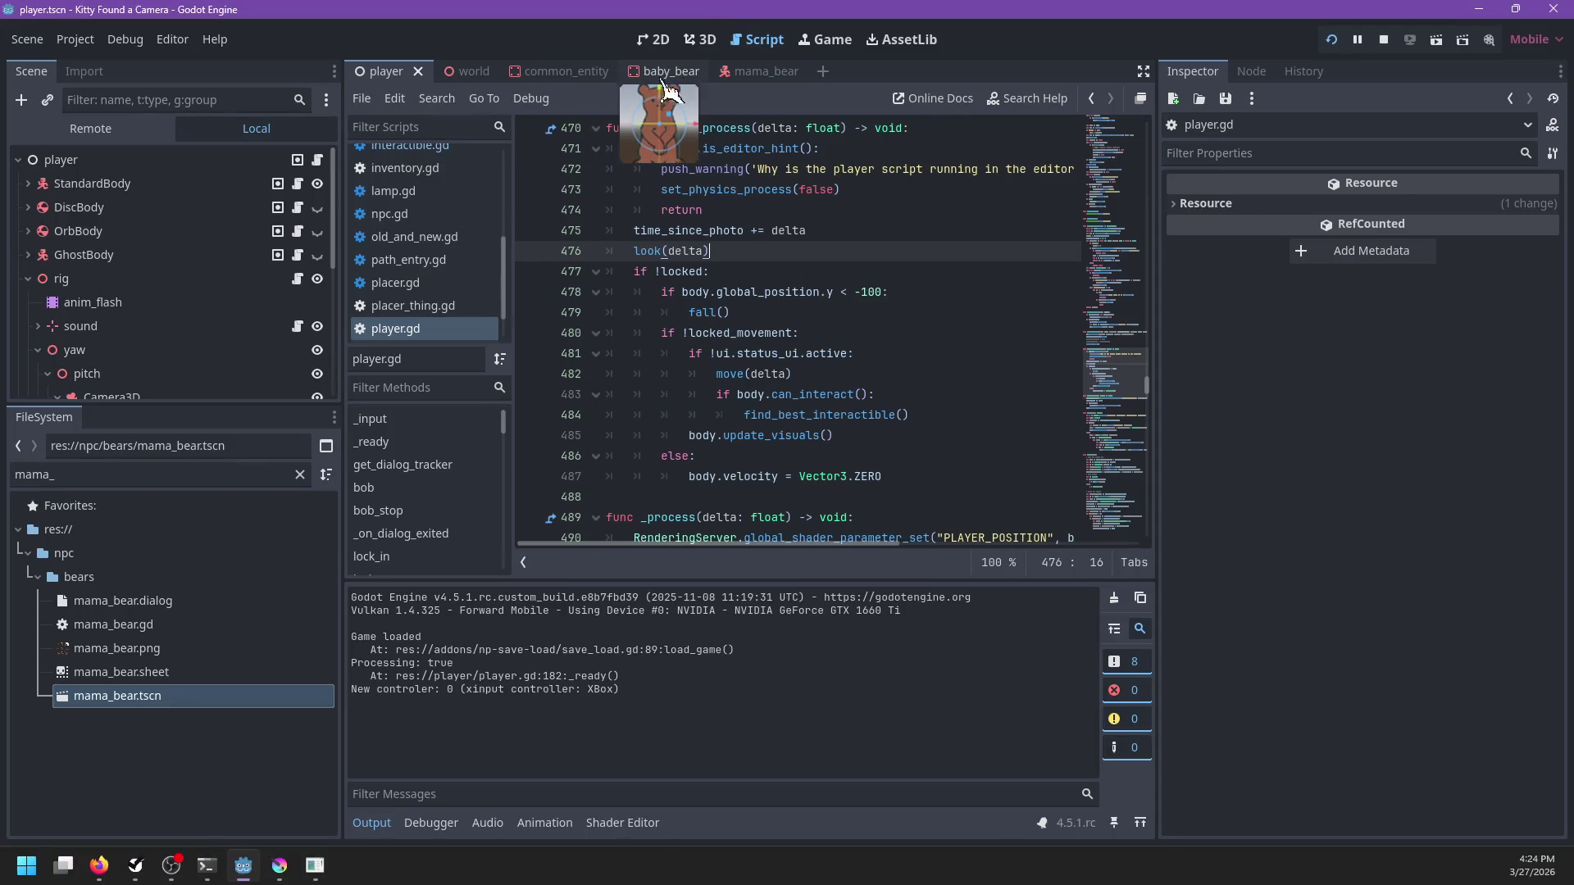
Step: Enable Hide on Interact for the baby_bear scene's HugBear action and save
left_click(665, 72)
scroll(1361, 279, "up", 5)
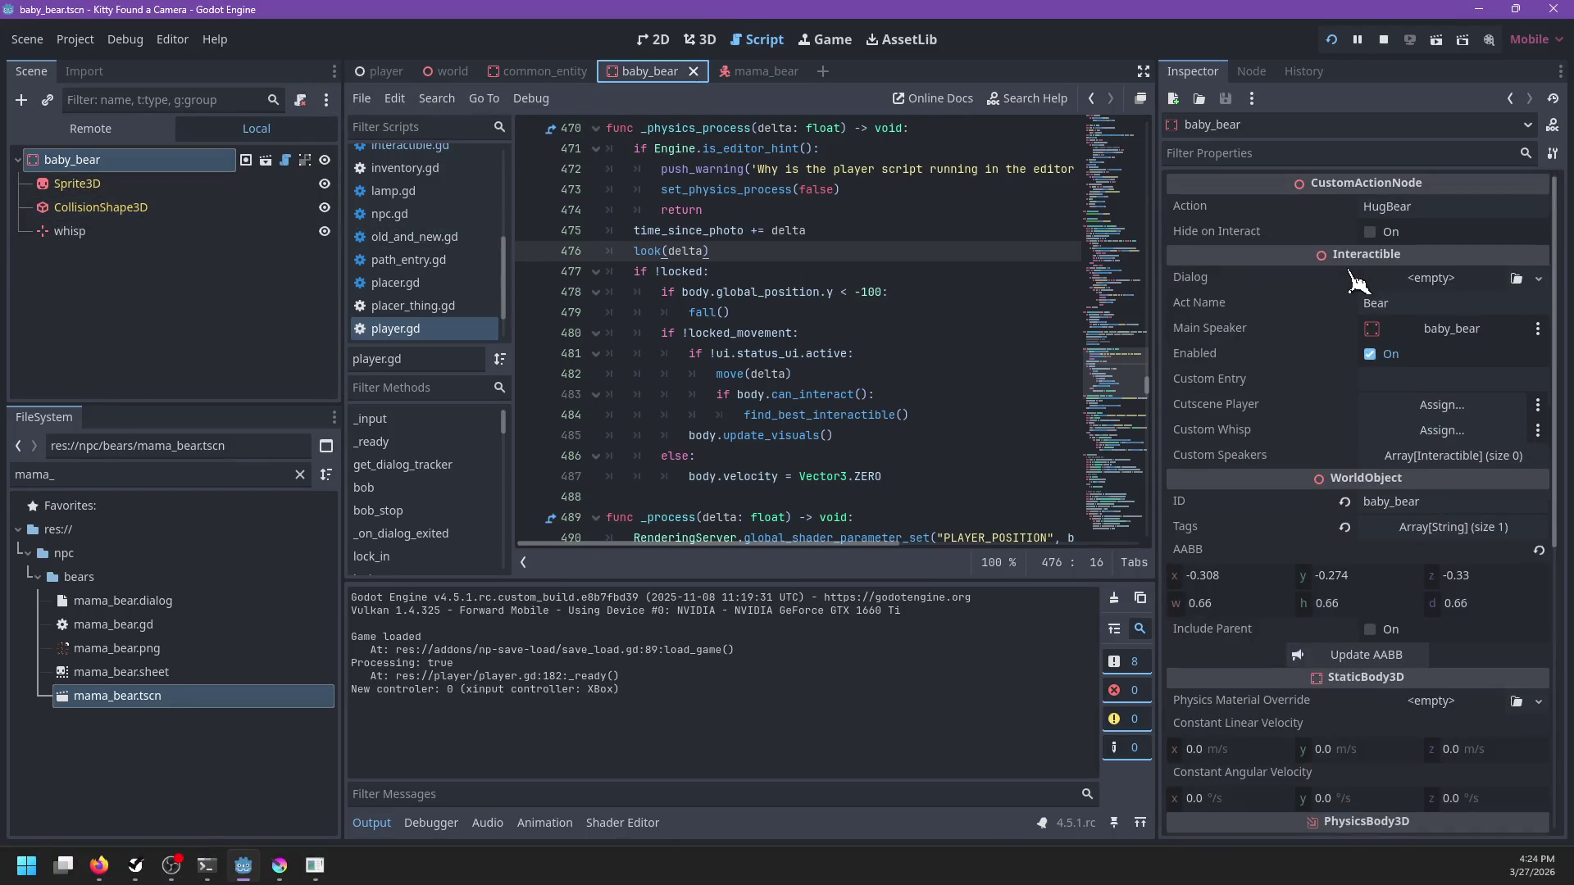
left_click(1370, 232)
key("ctrl+s")
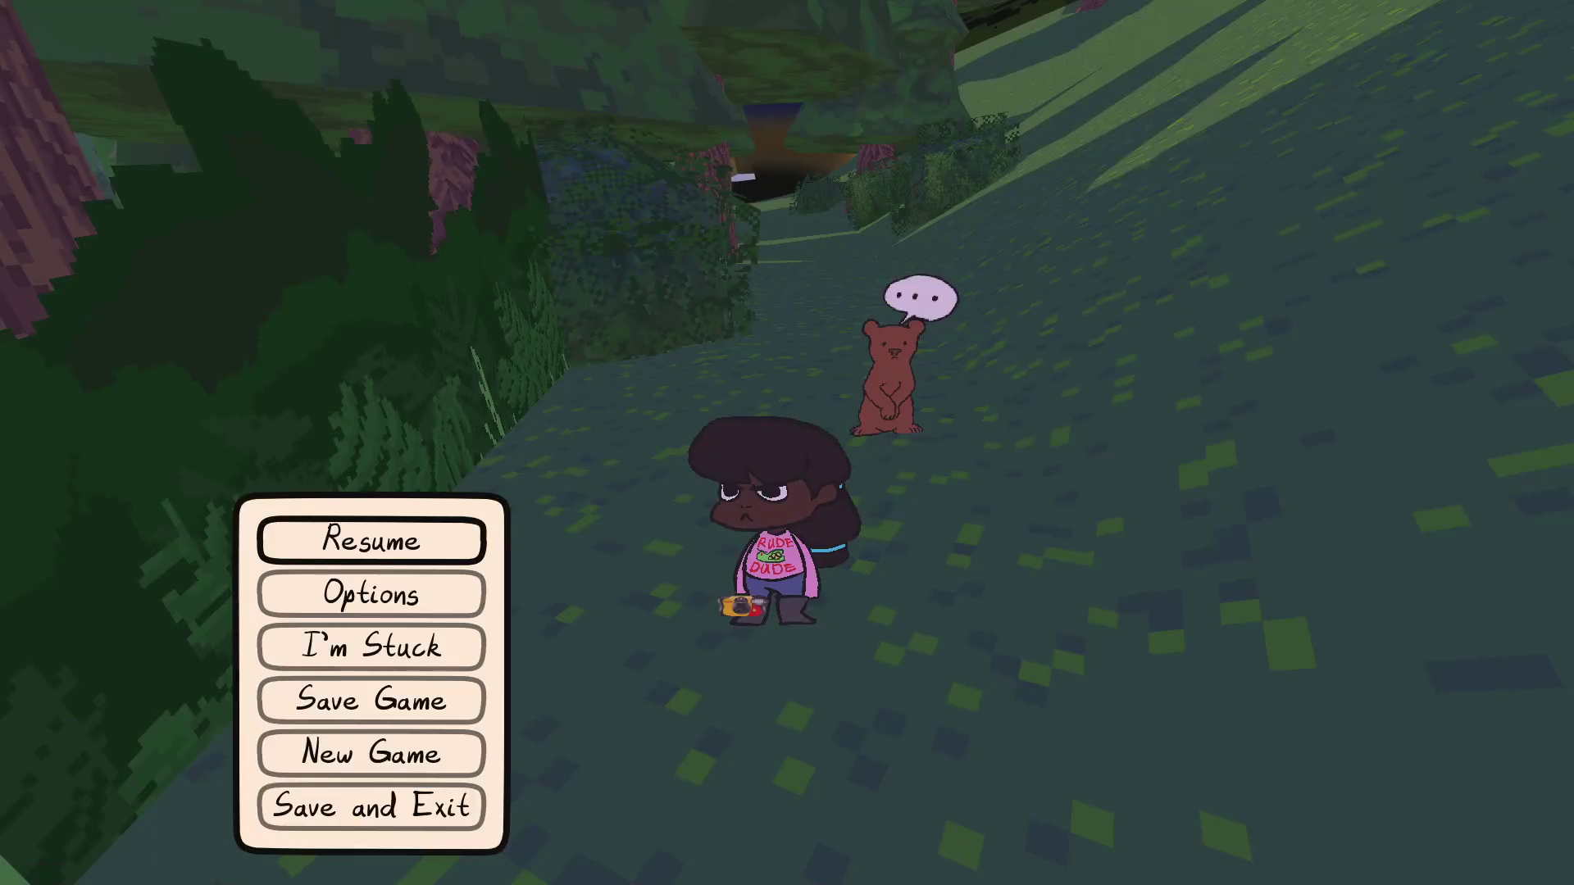
Step: Hug the bear cub several times in-game, walking away and back, then Save and Exit
key("e")
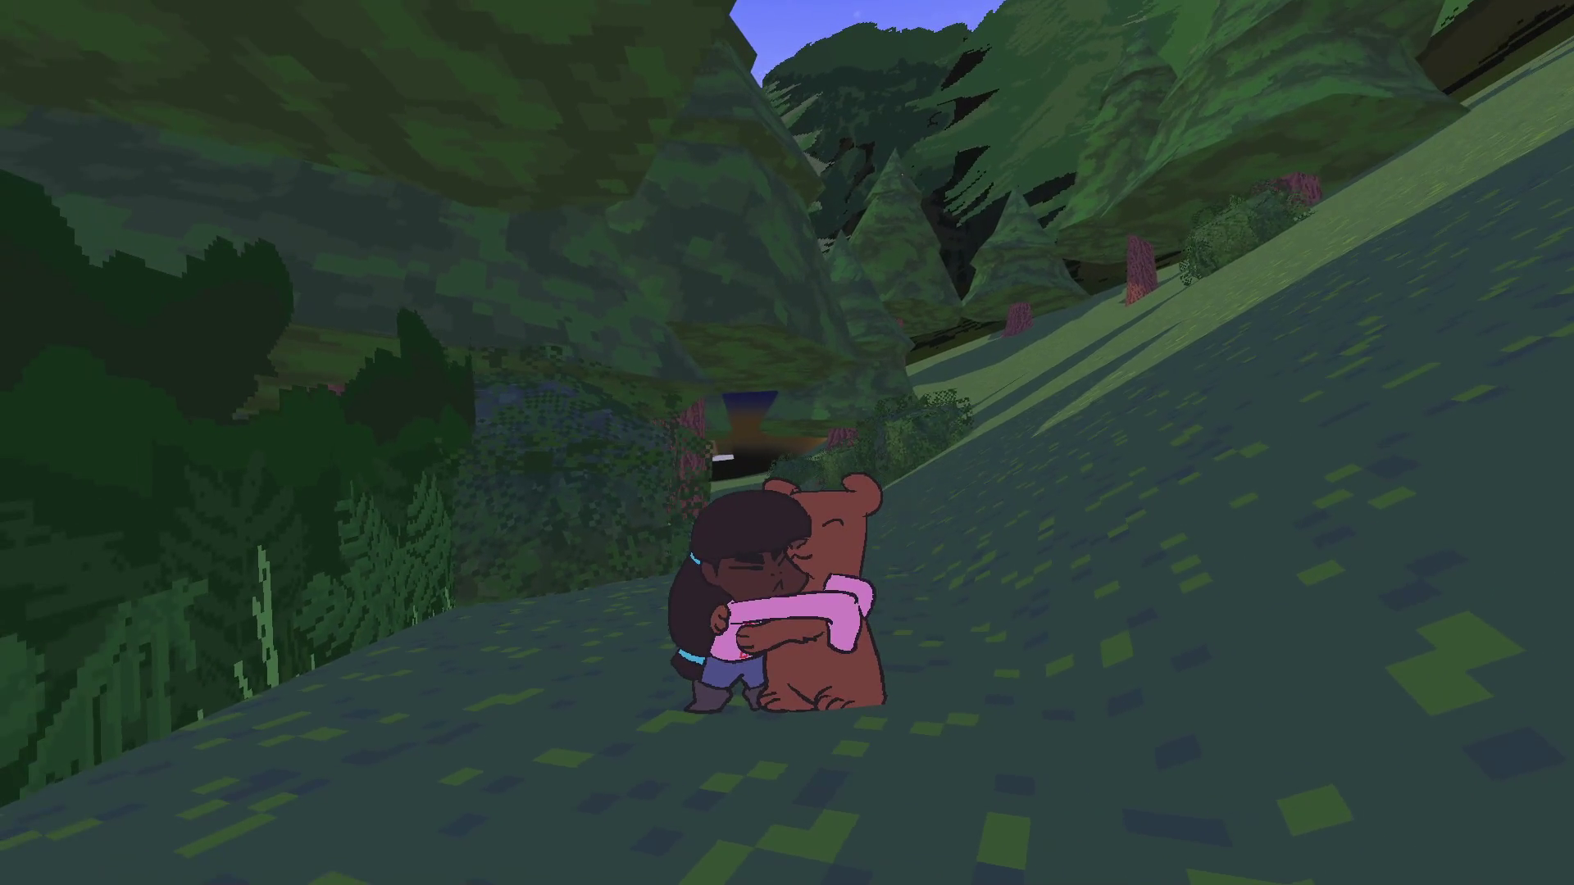
key("e")
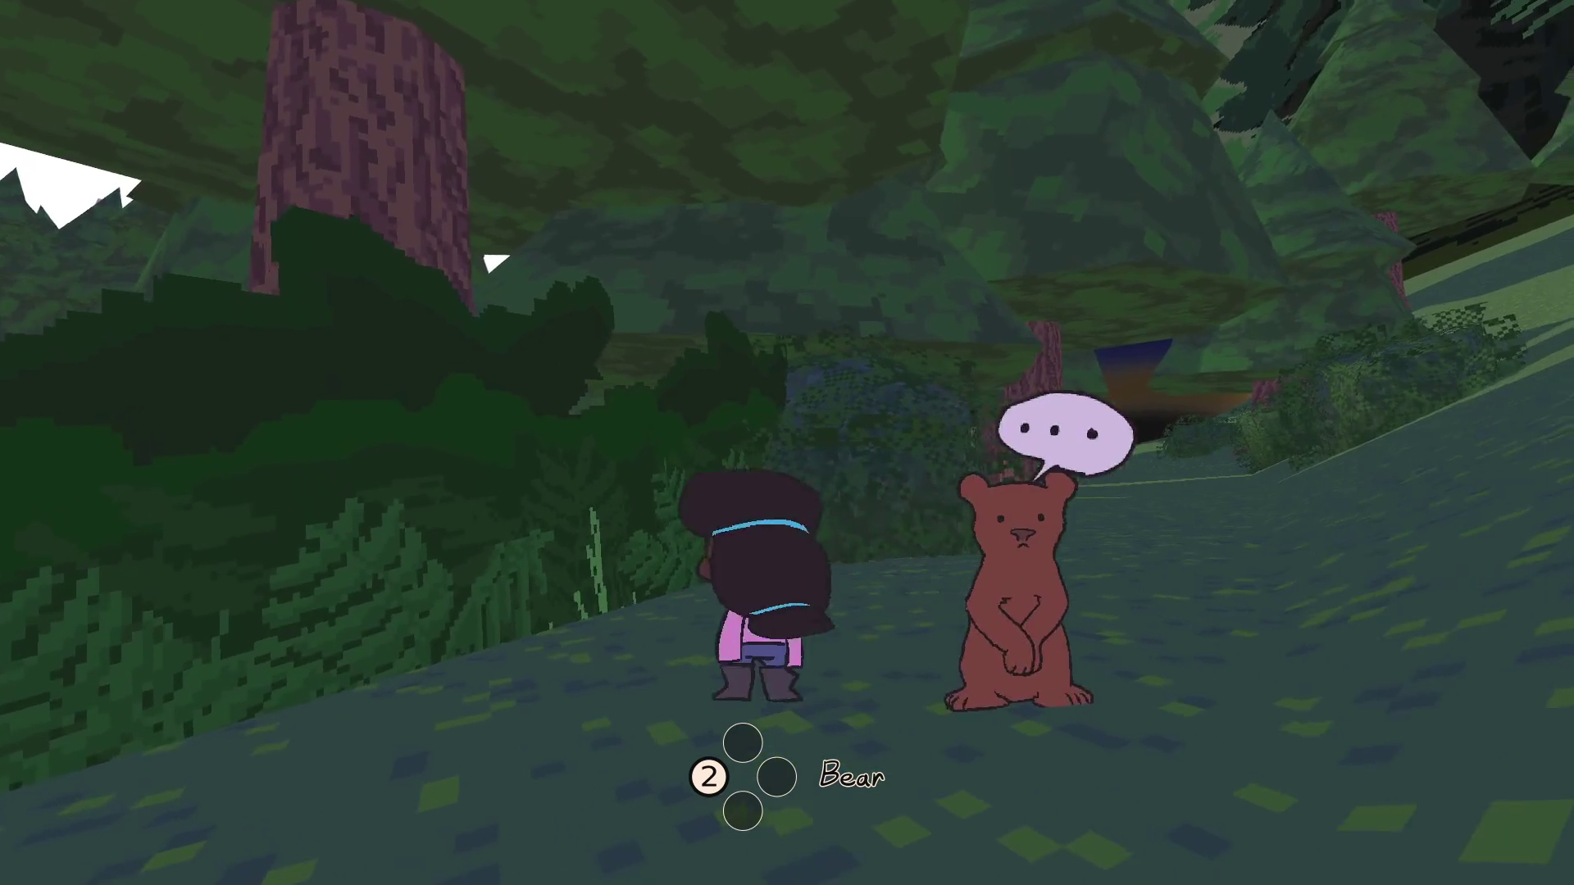
key("2")
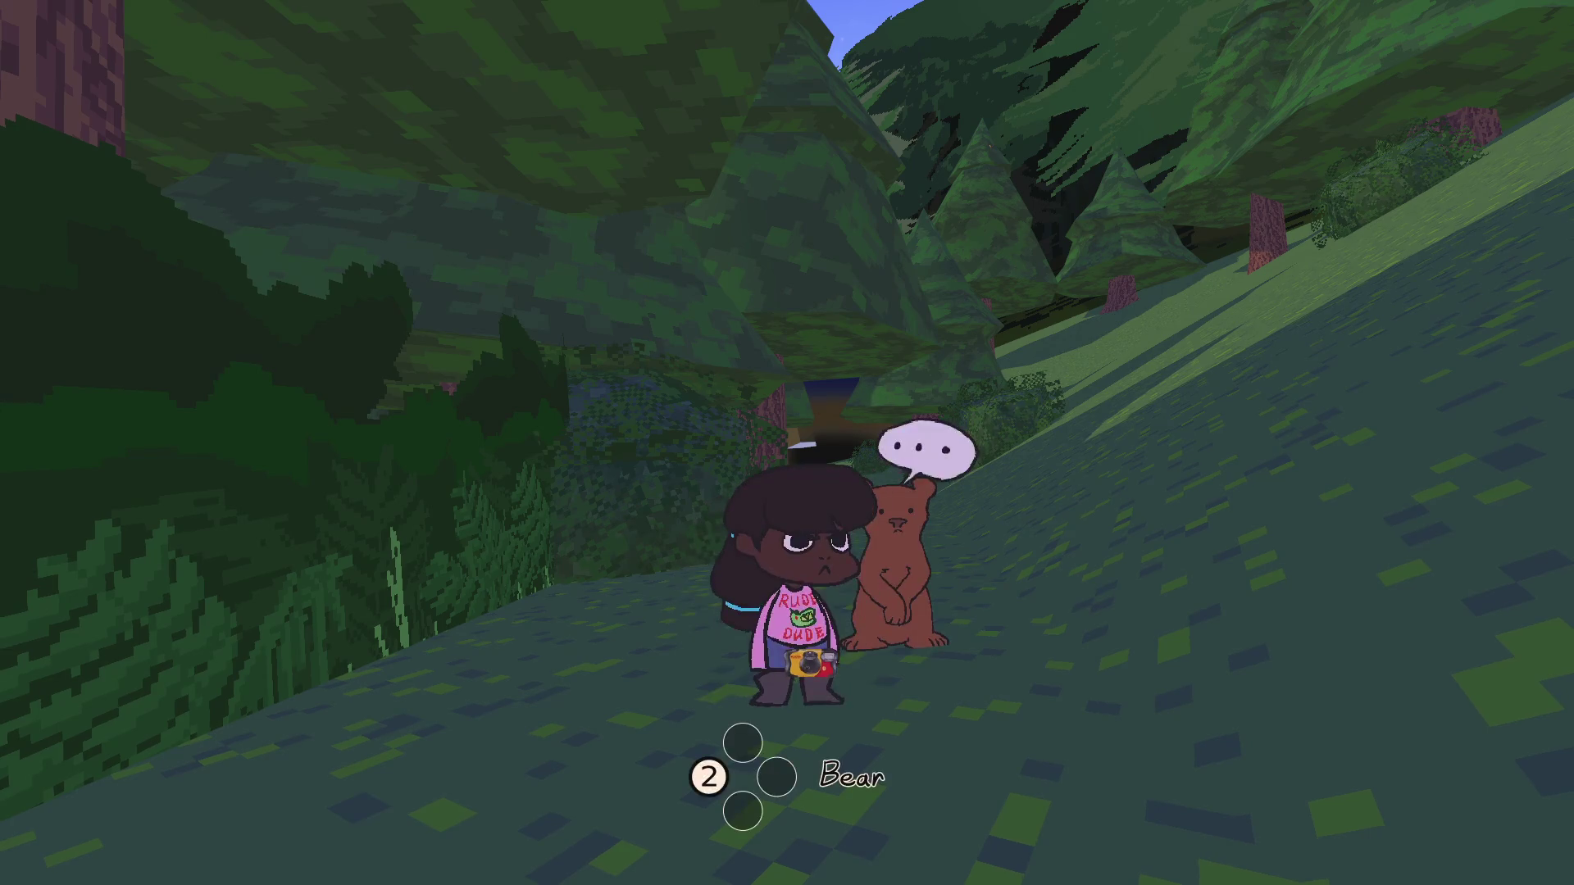
key("w")
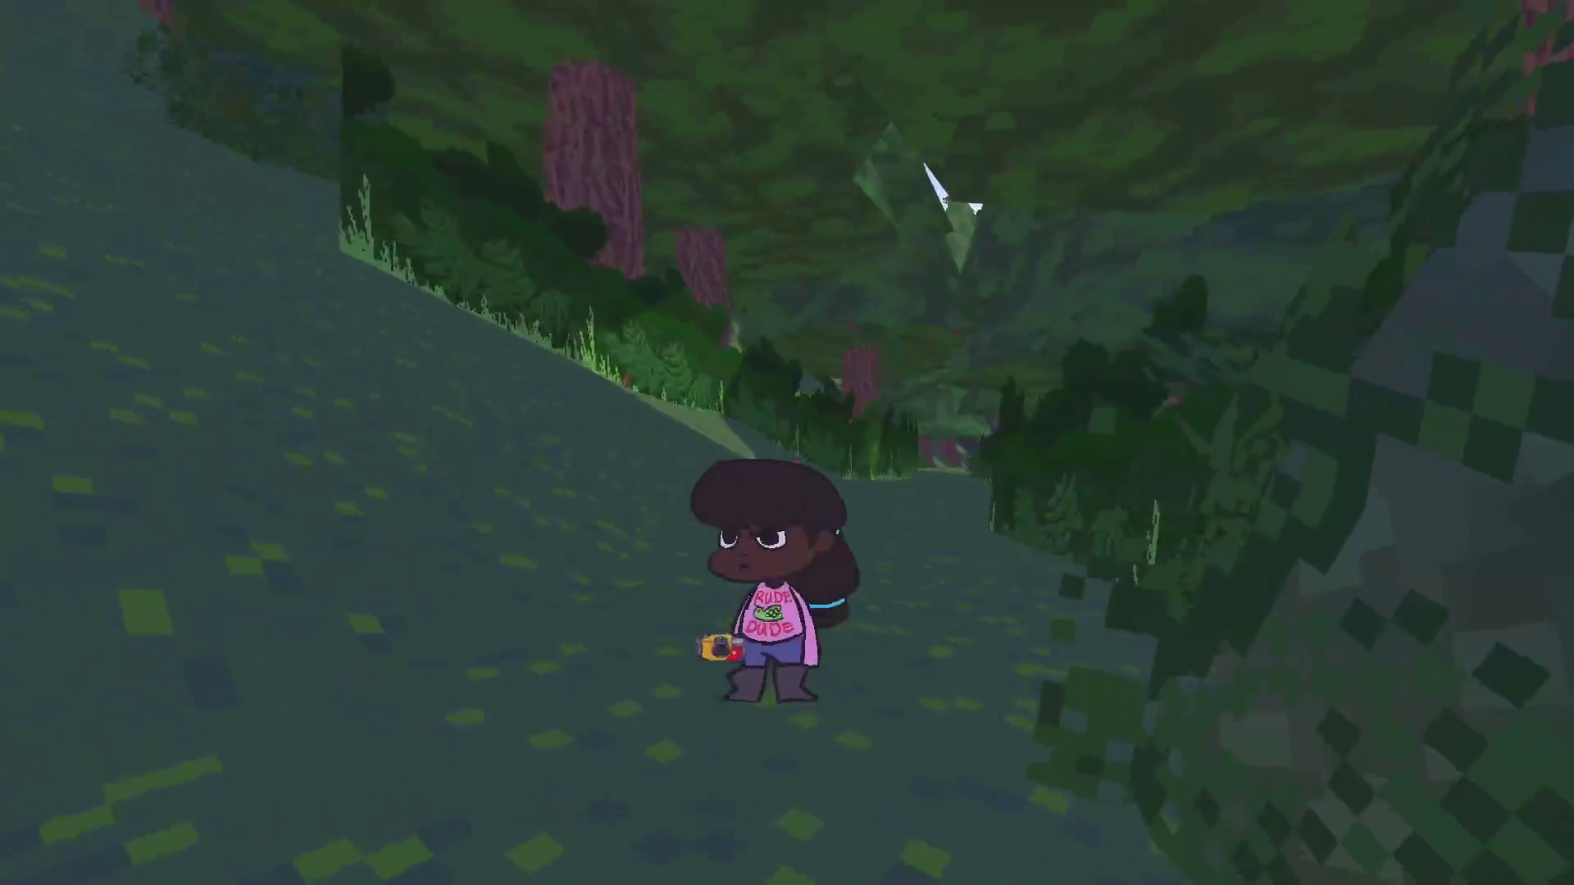
key("s")
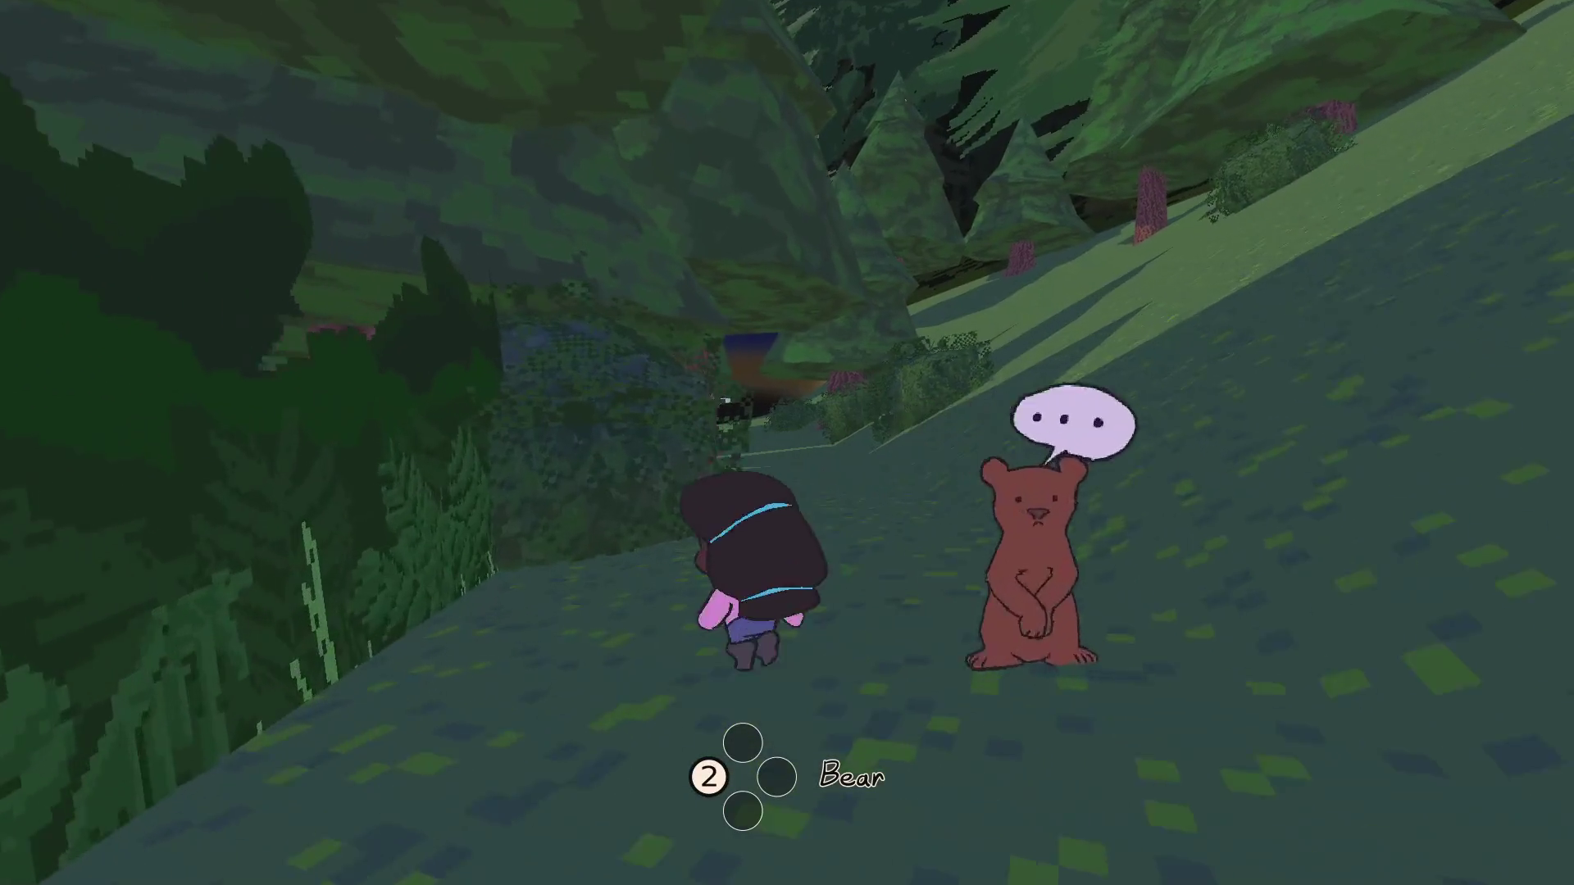
key("2")
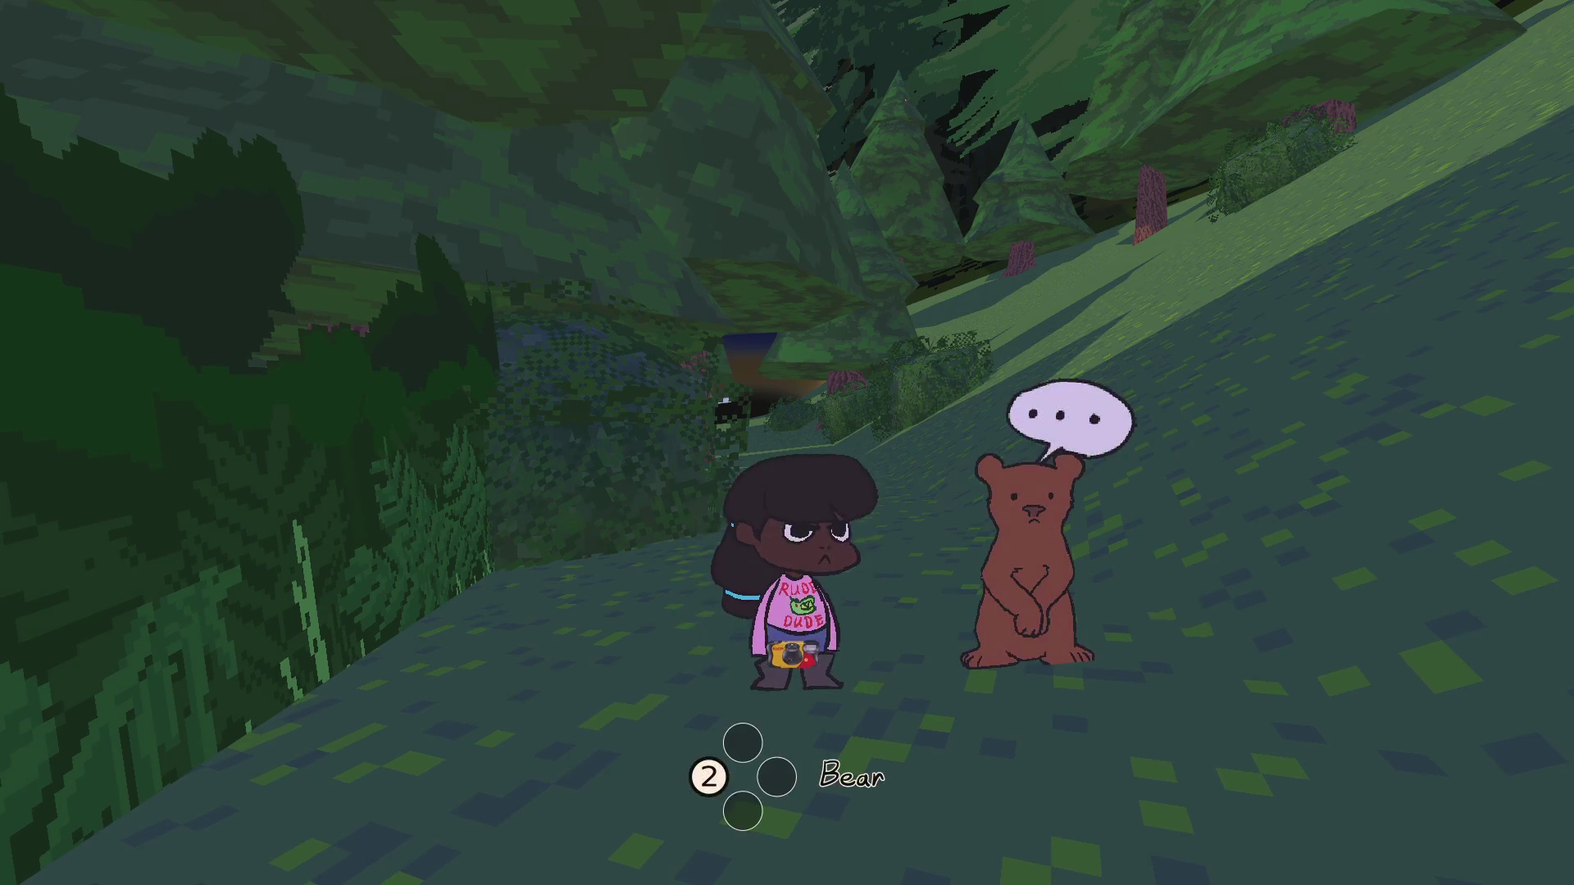
key("2")
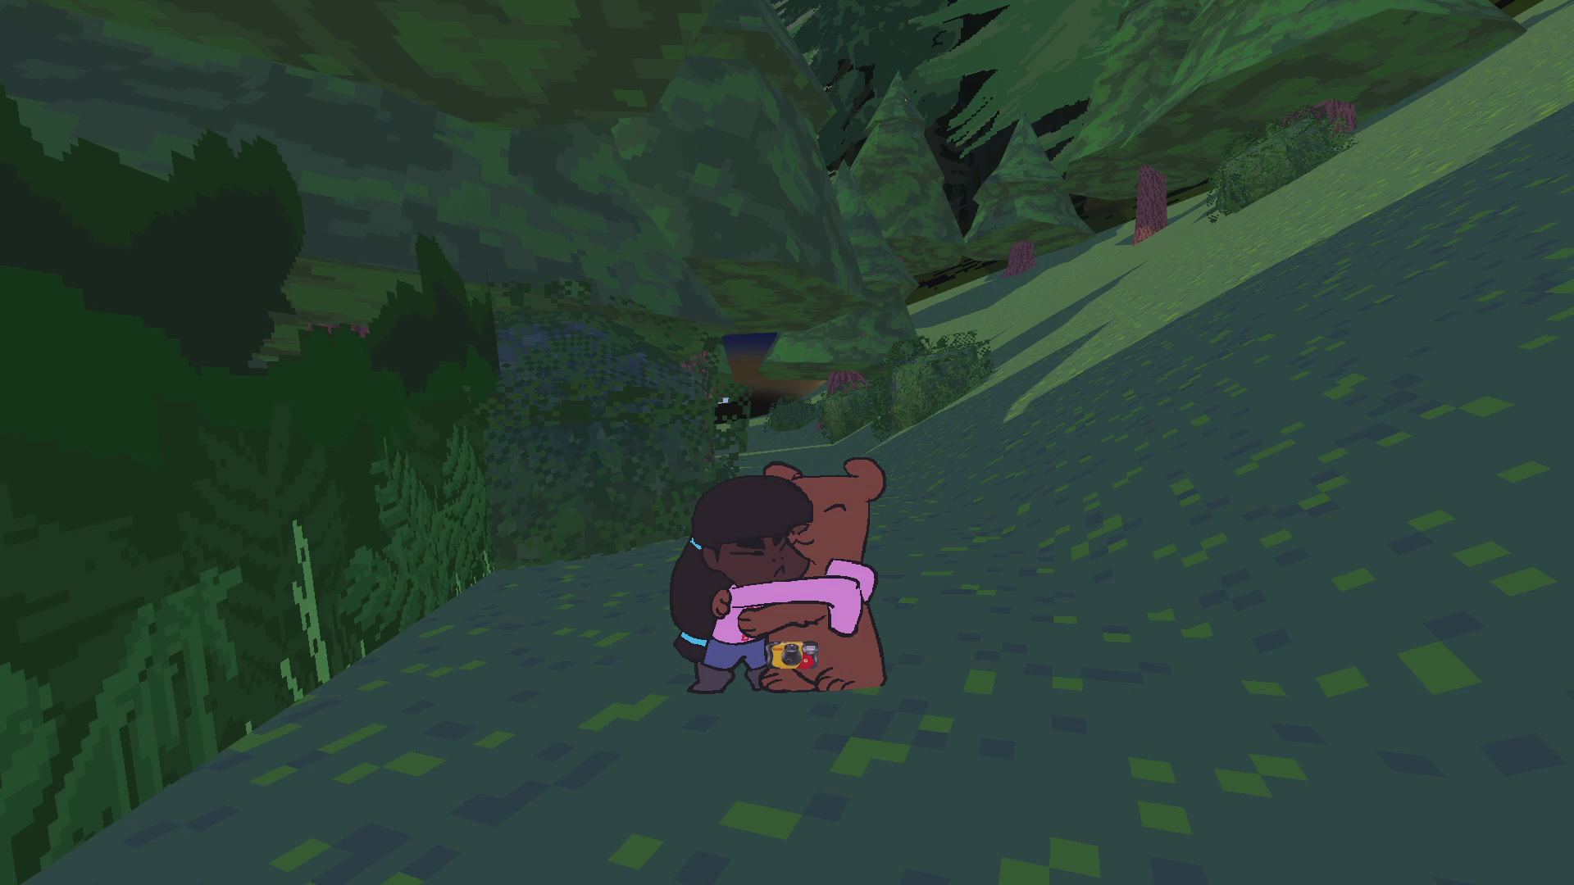
key("w")
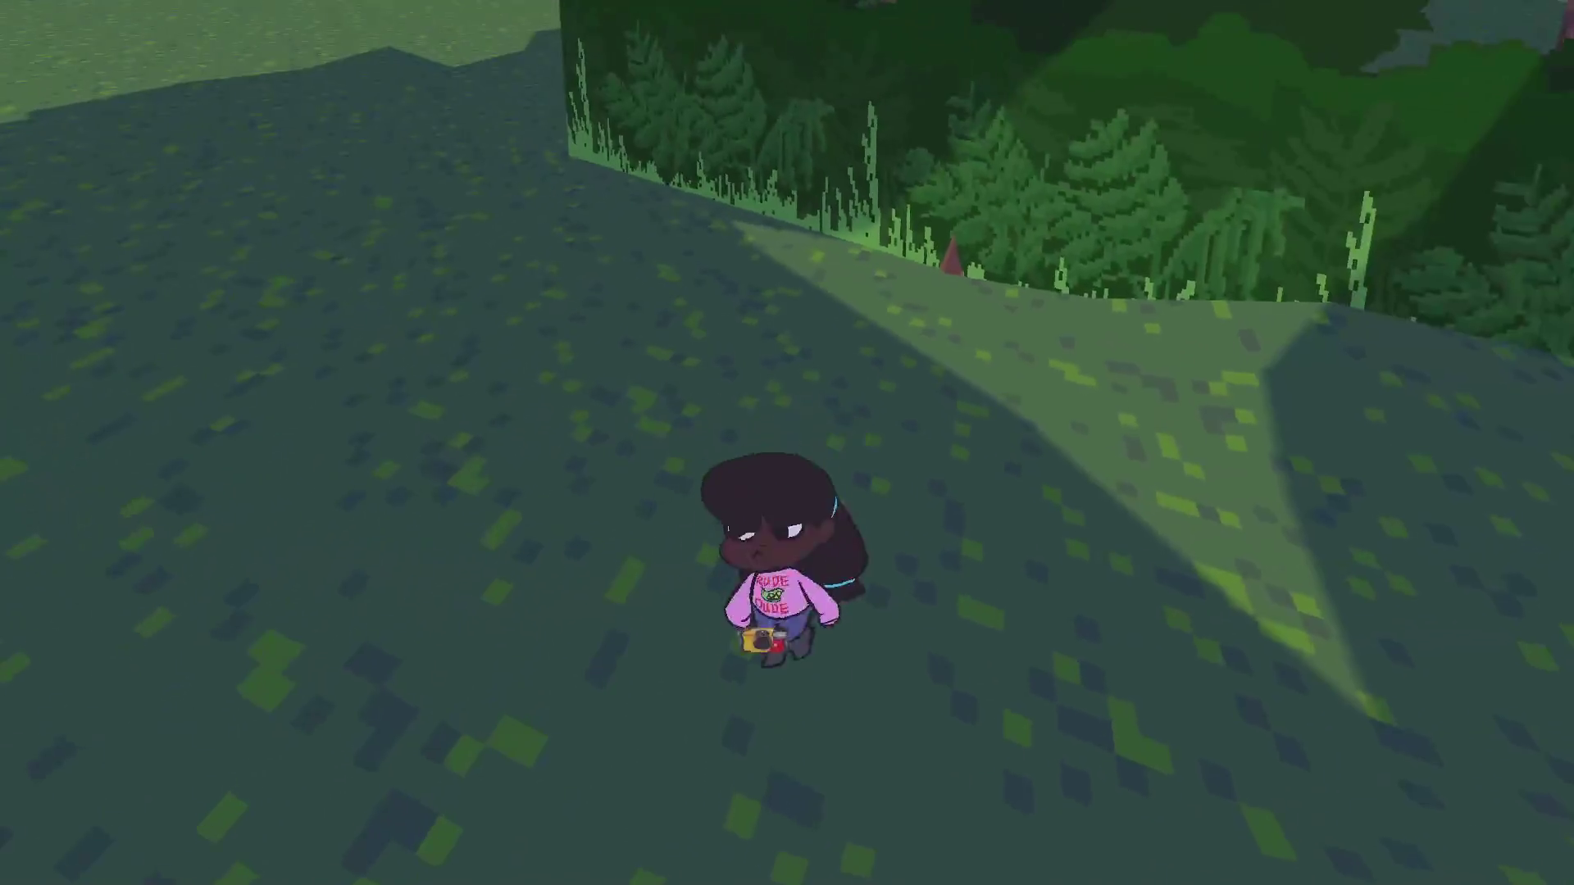
key("Escape")
key("Down")
key("Down")
key("Down")
key("Down")
key("Return")
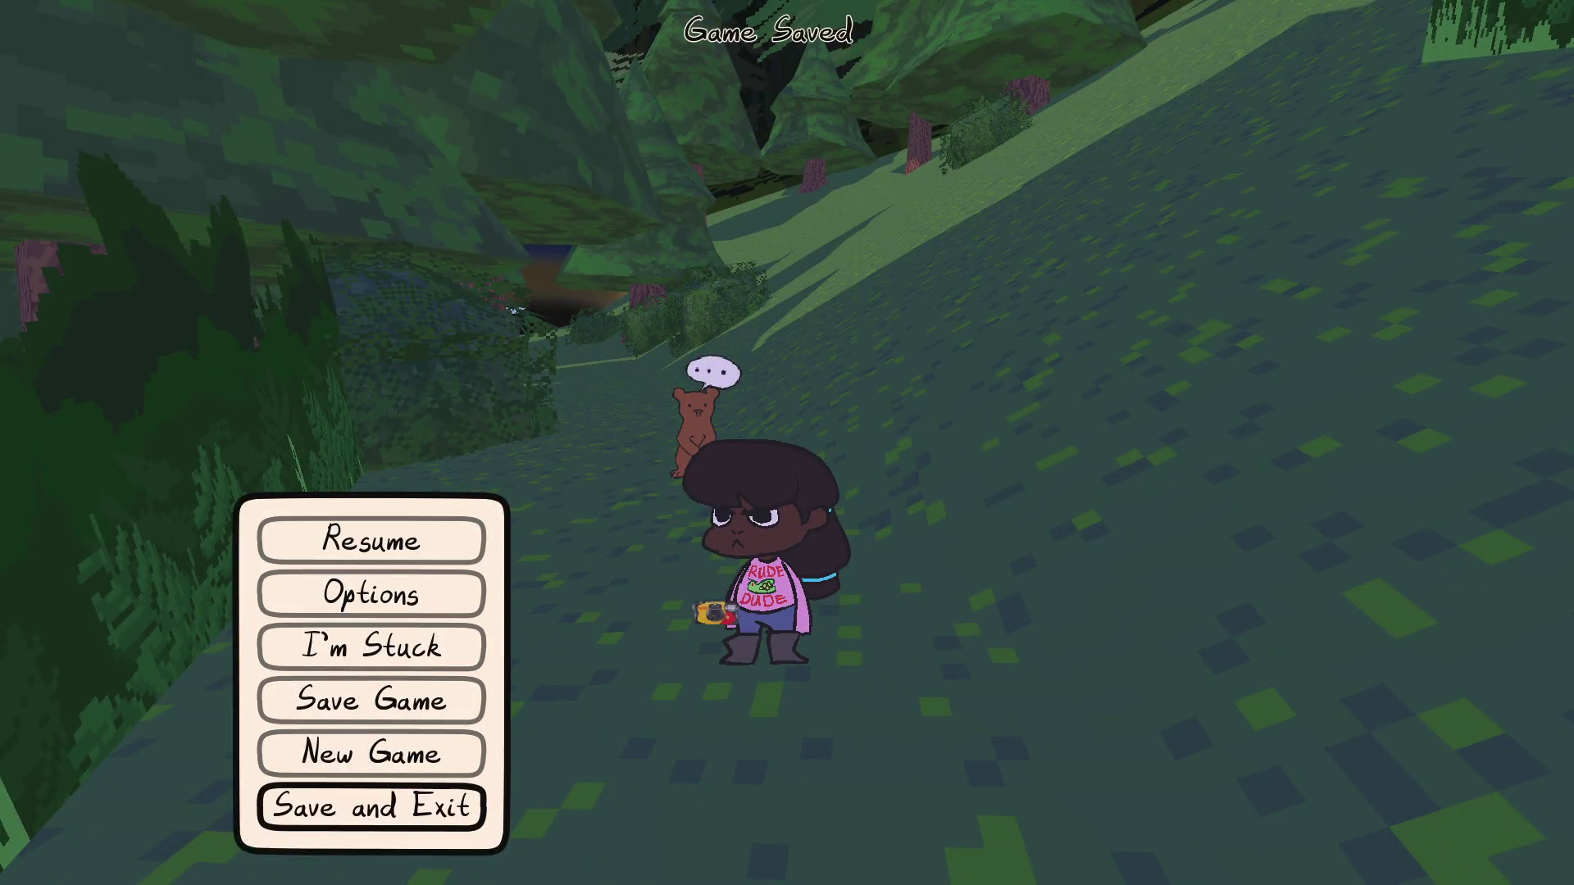
left_click(138, 867)
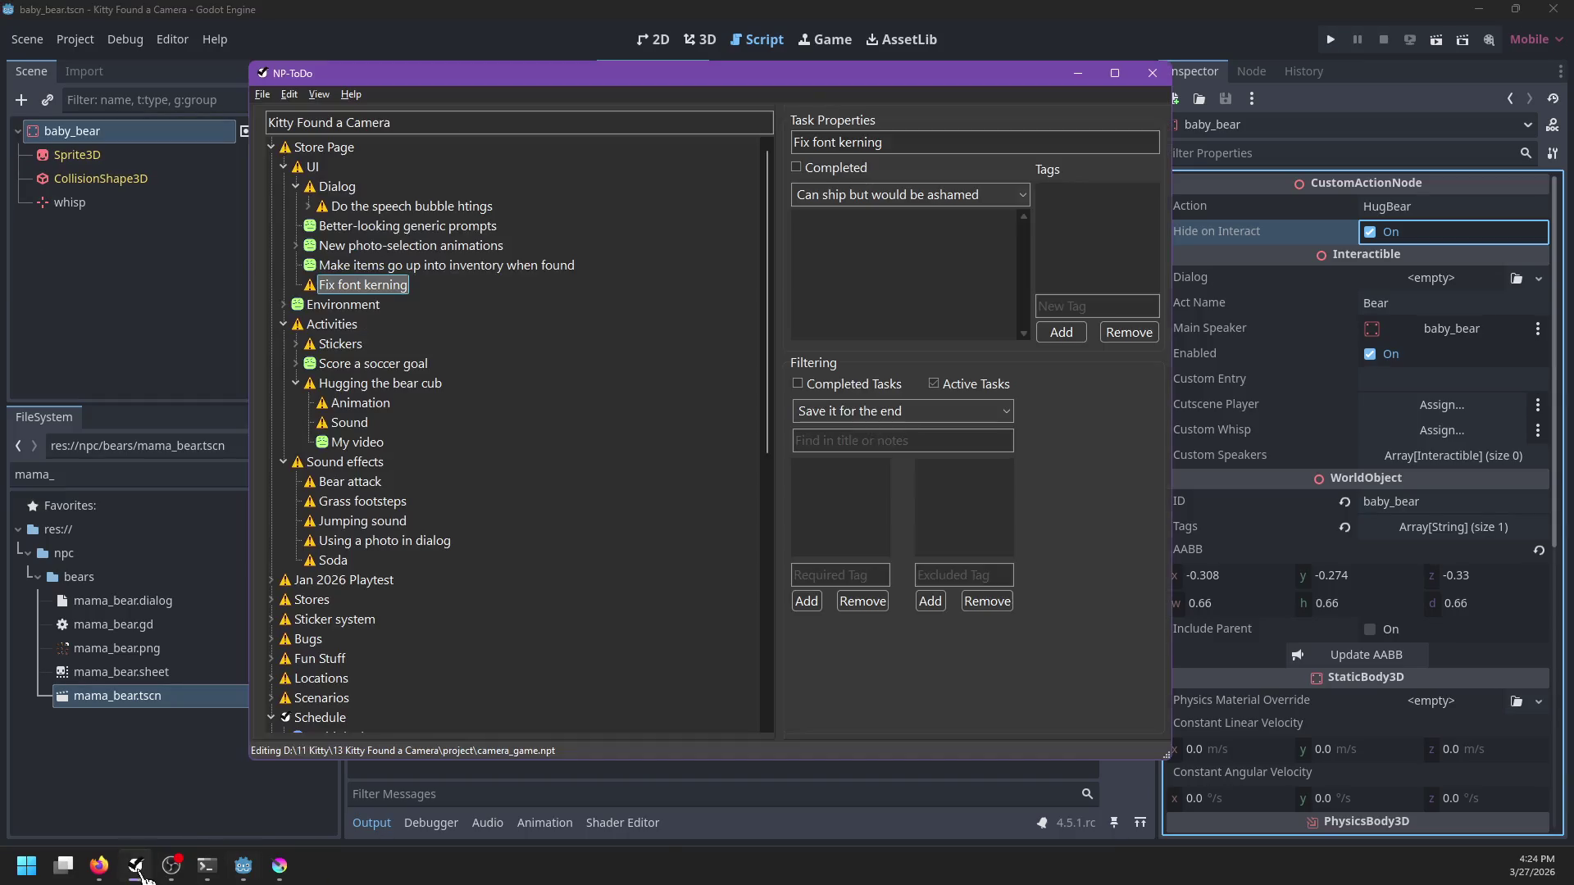
Step: Delete the Animation task, select Hugging the bear cub, and save the list
right_click(353, 404)
left_click(402, 475)
right_click(357, 401)
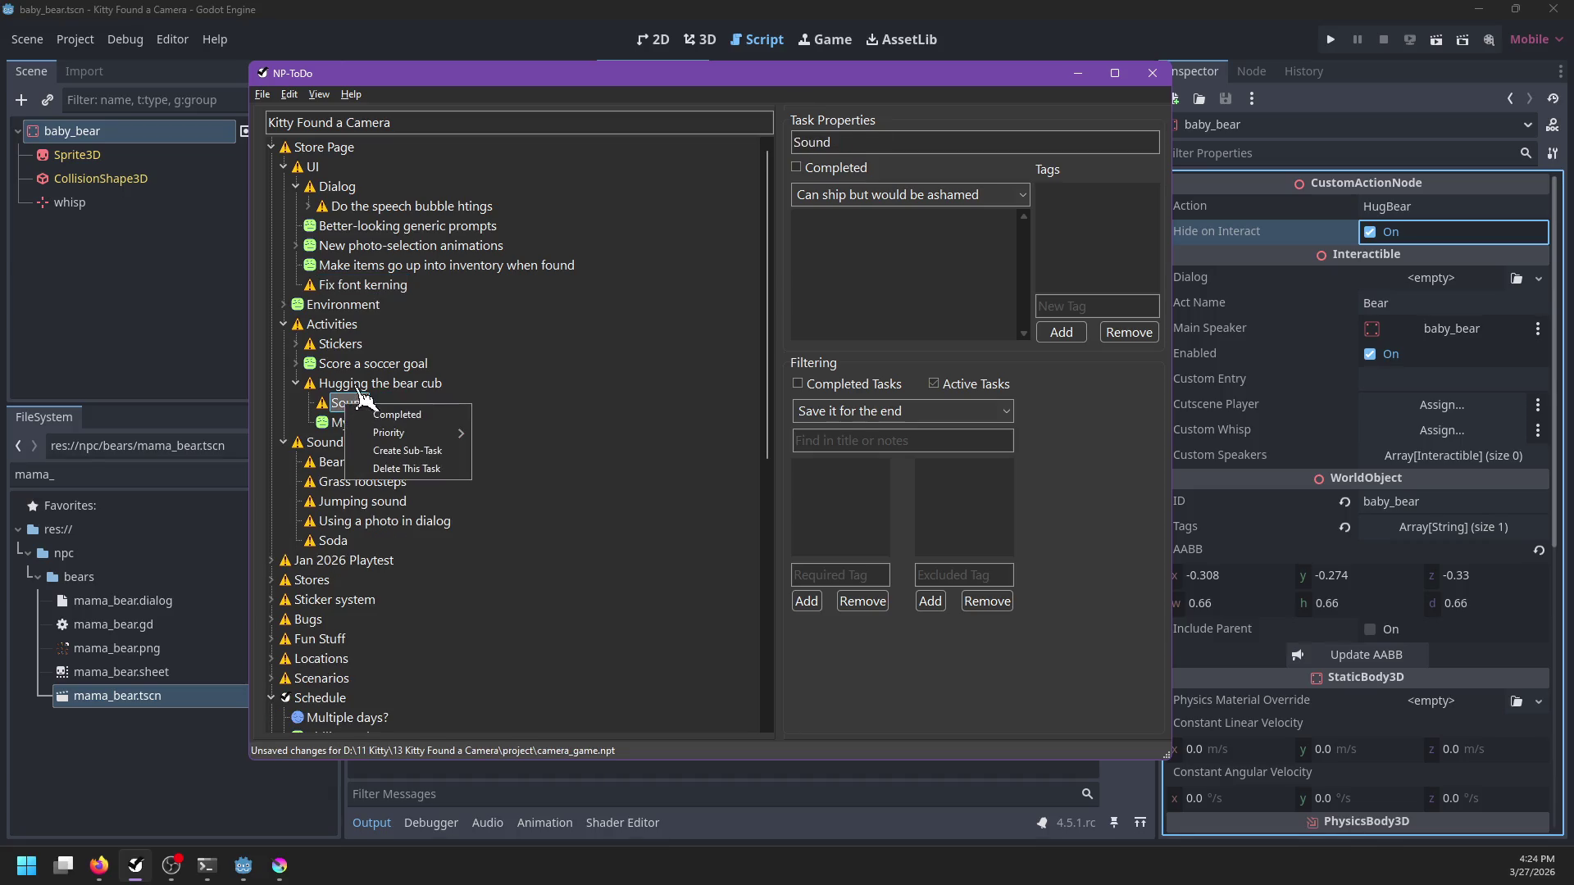
left_click(375, 385)
key("ctrl+s")
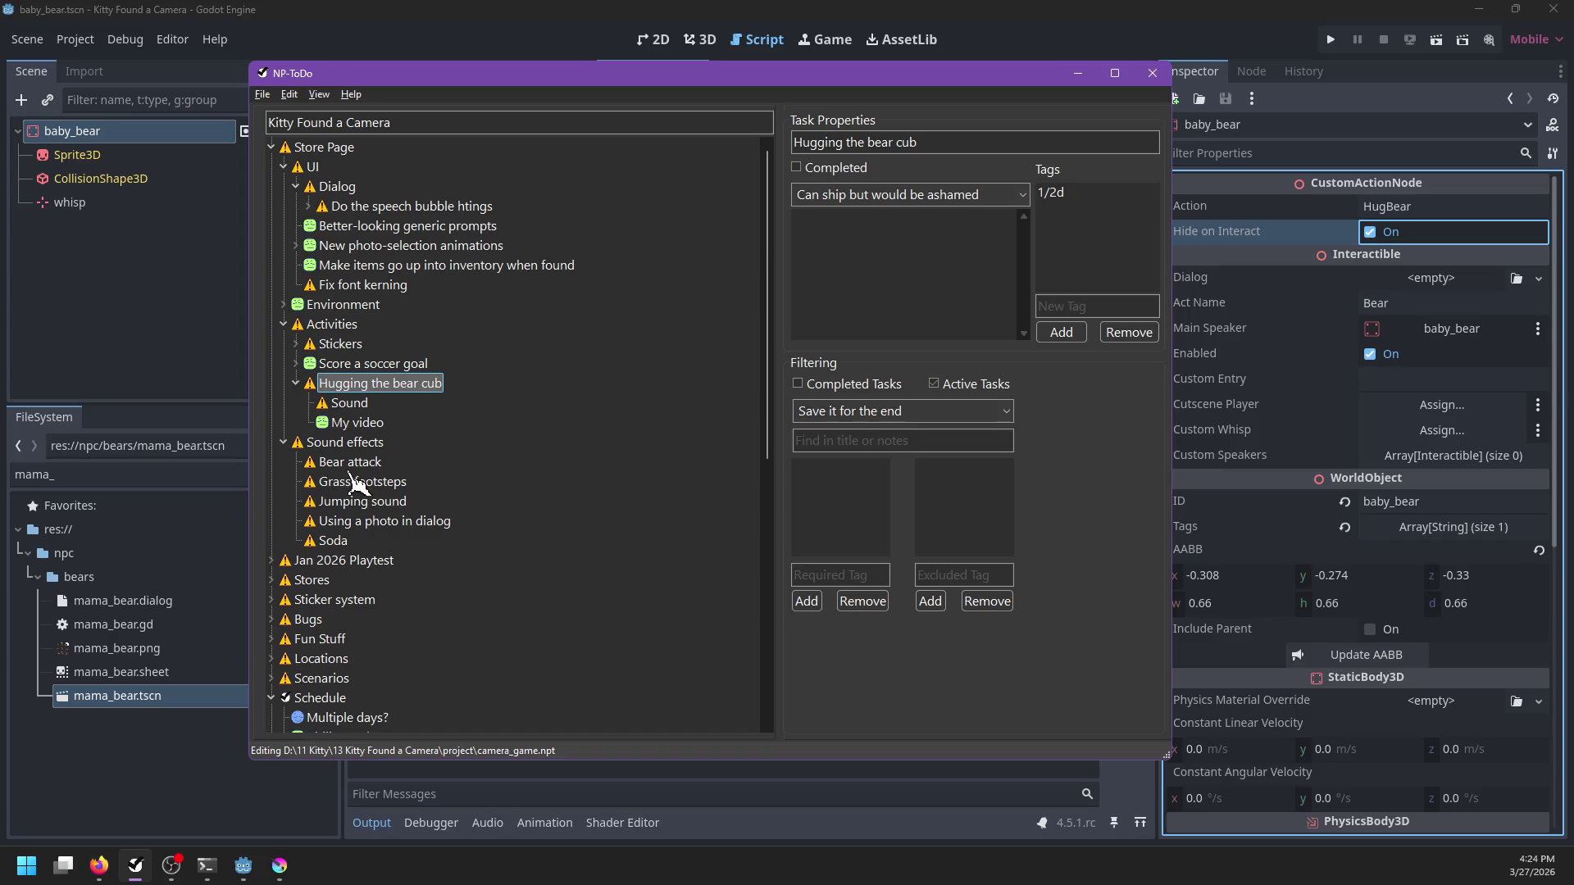
Step: Browse the Jan 2026 Playtest, Stickers, Sound and Fix font kerning tasks
left_click(275, 562)
left_click(274, 562)
left_click(297, 345)
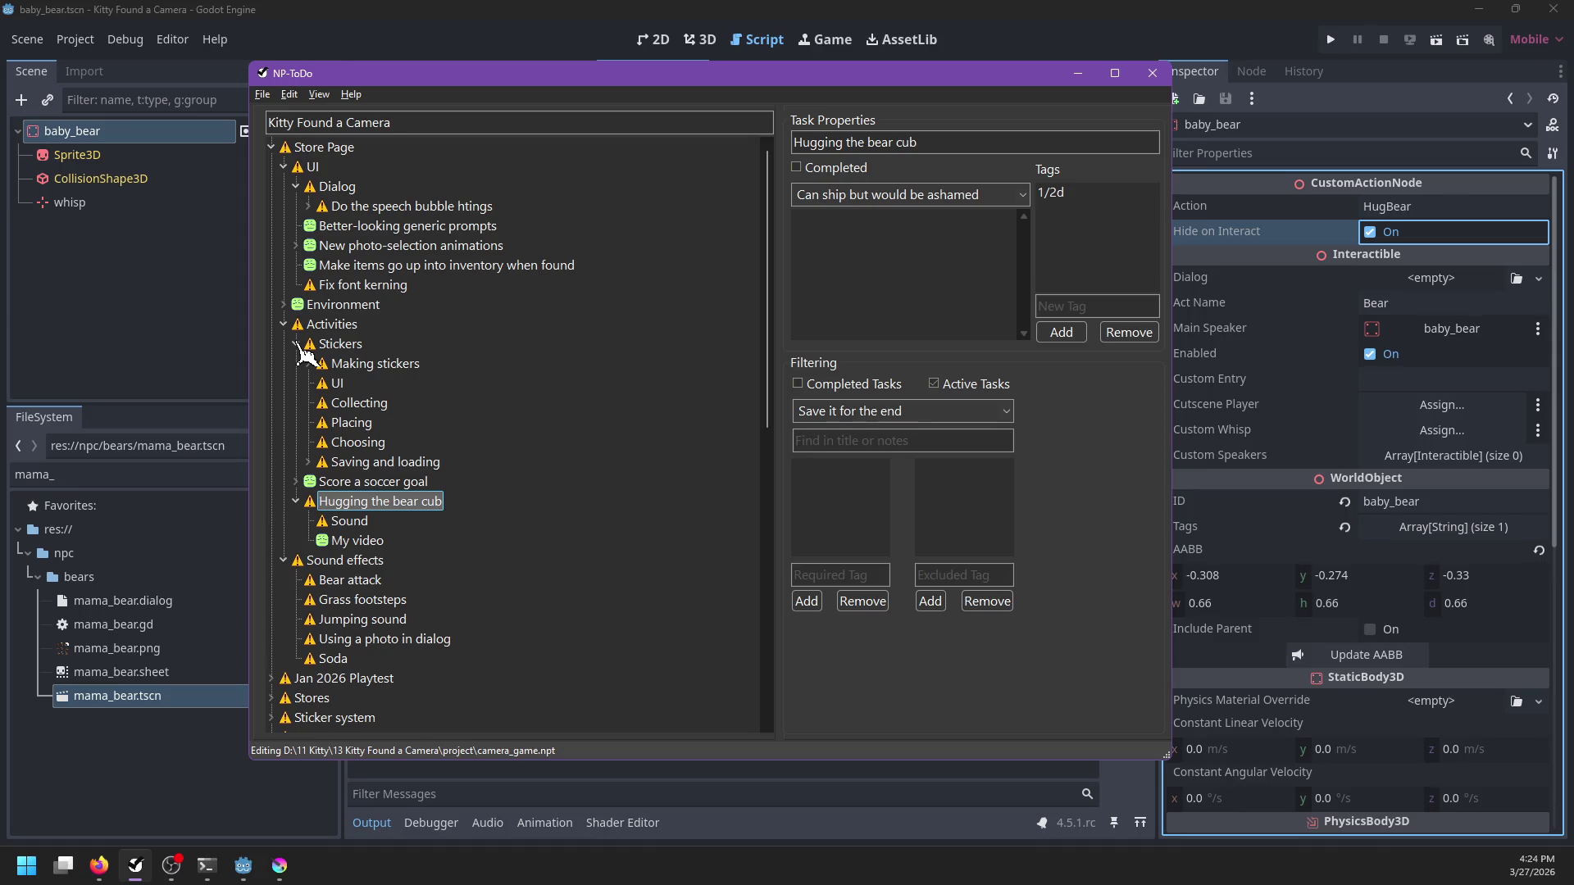
left_click(350, 522)
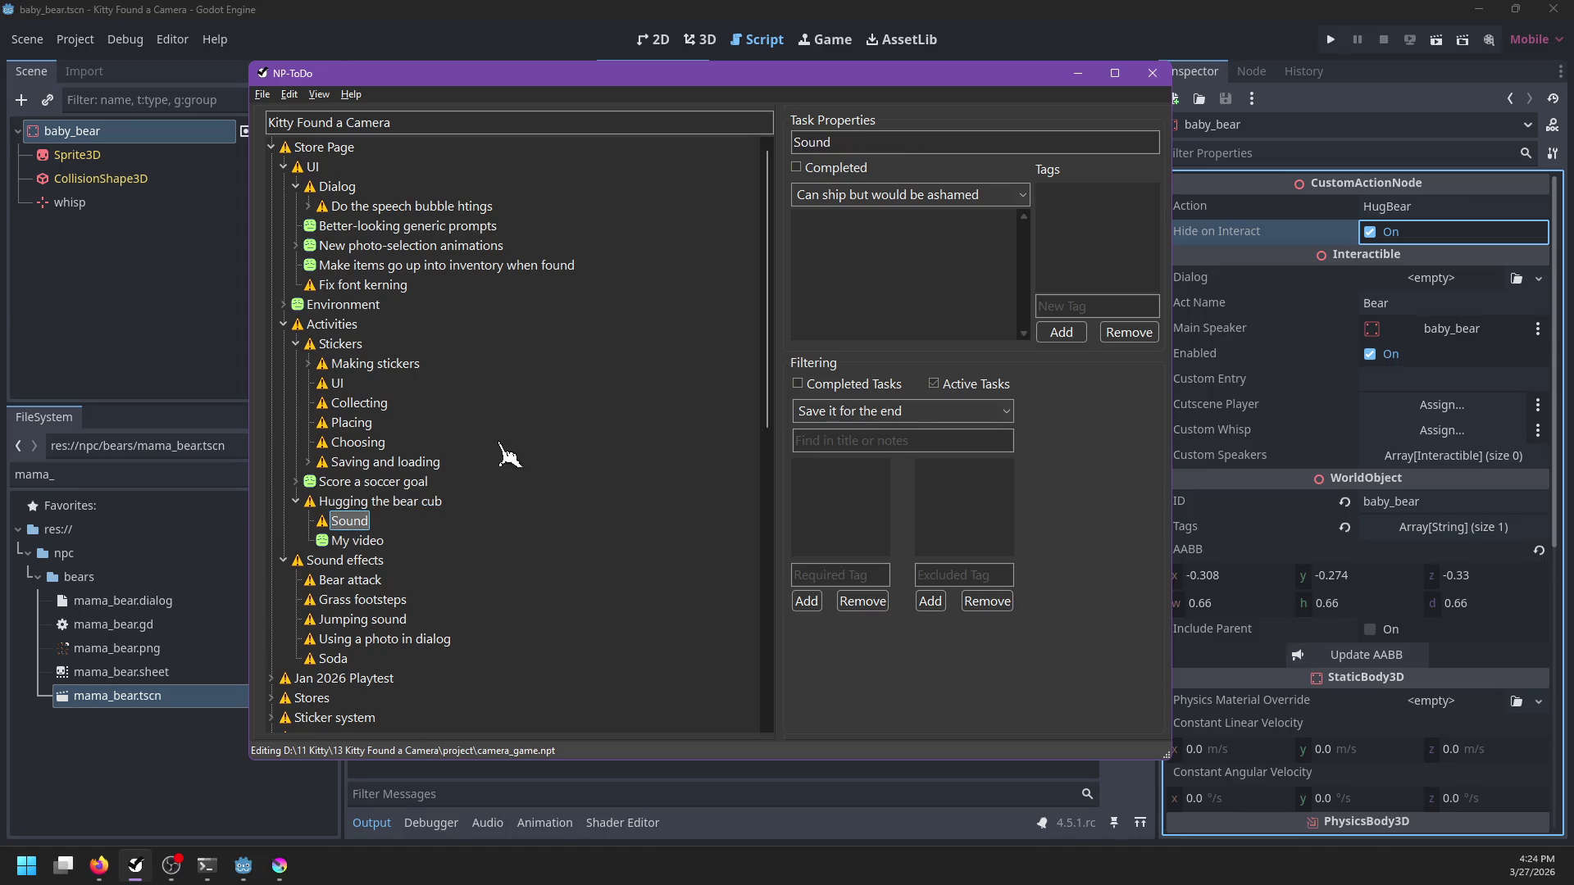
left_click(349, 287)
Step: Expand 'Do the speech bubble htings' and 'Saving and loading' and view their subtasks
left_click(308, 205)
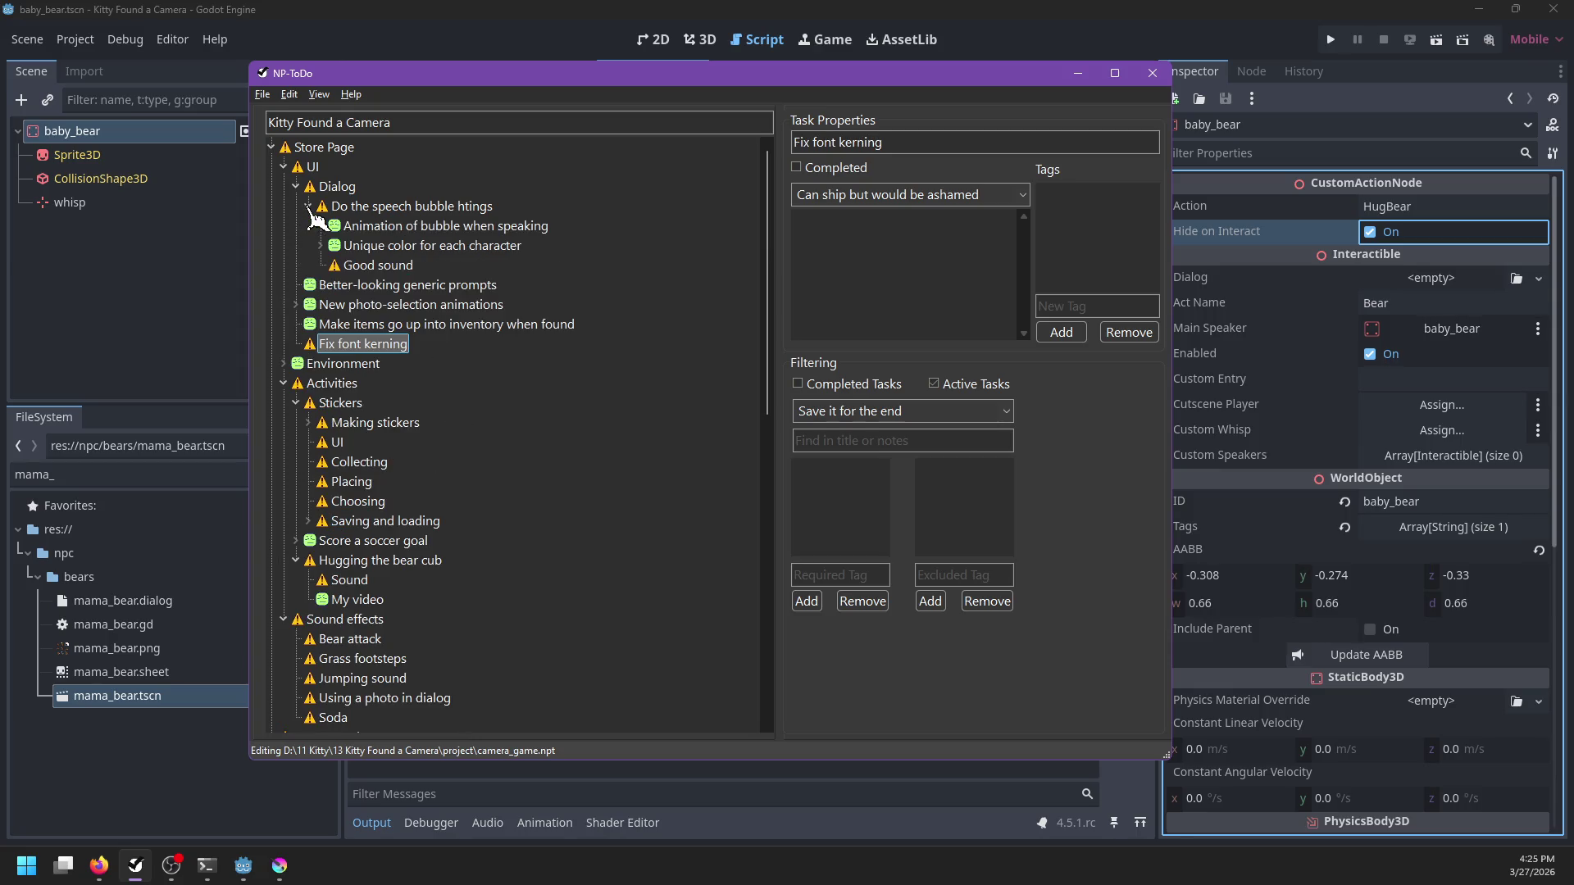
left_click(360, 268)
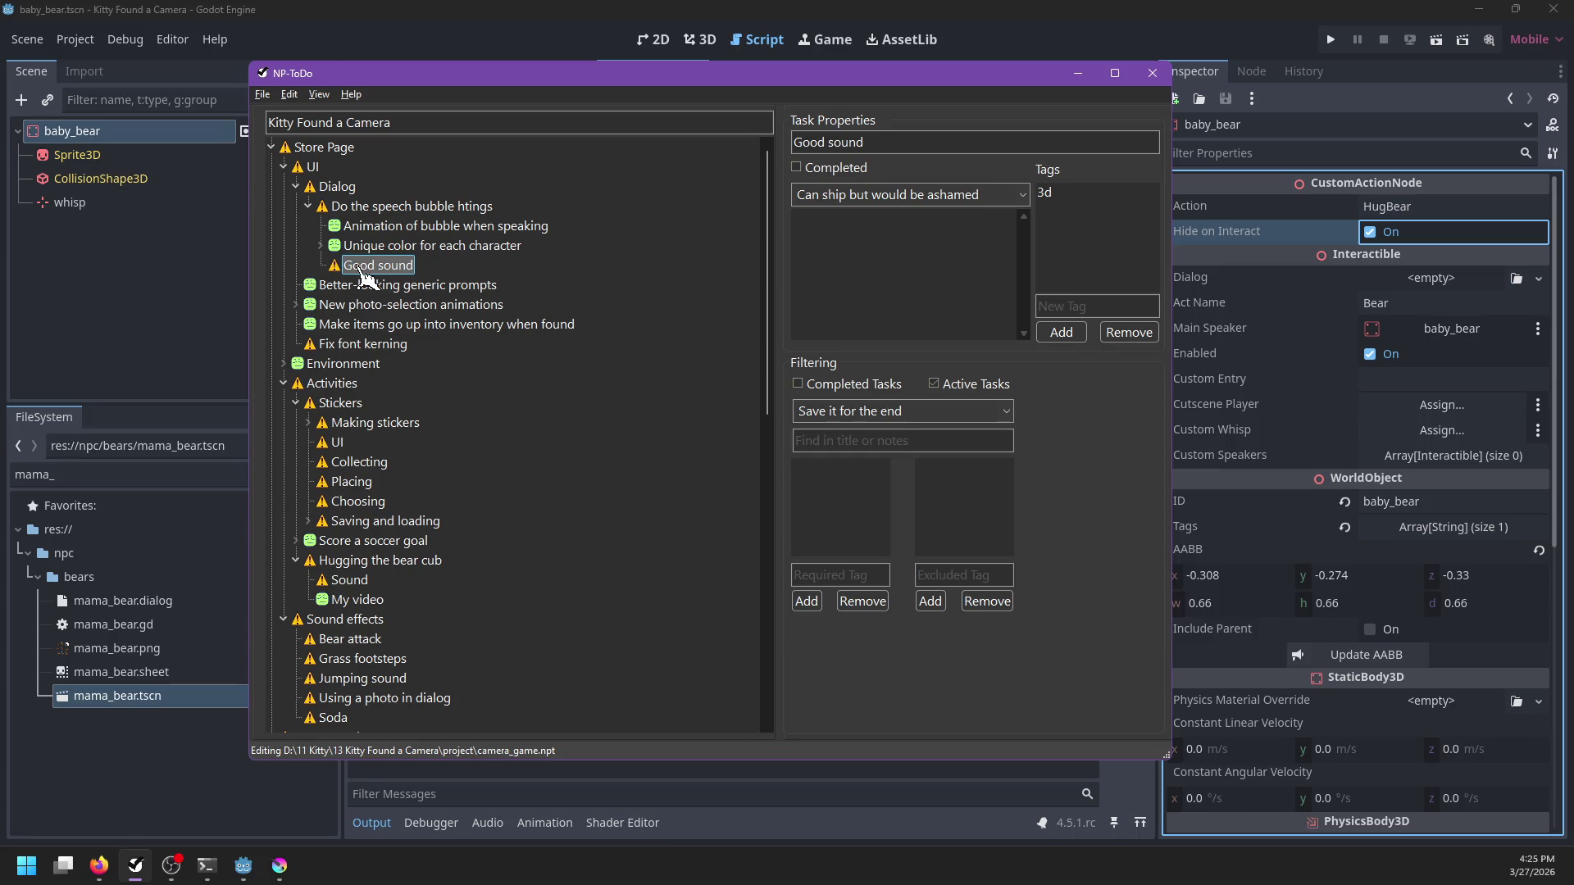
left_click(359, 345)
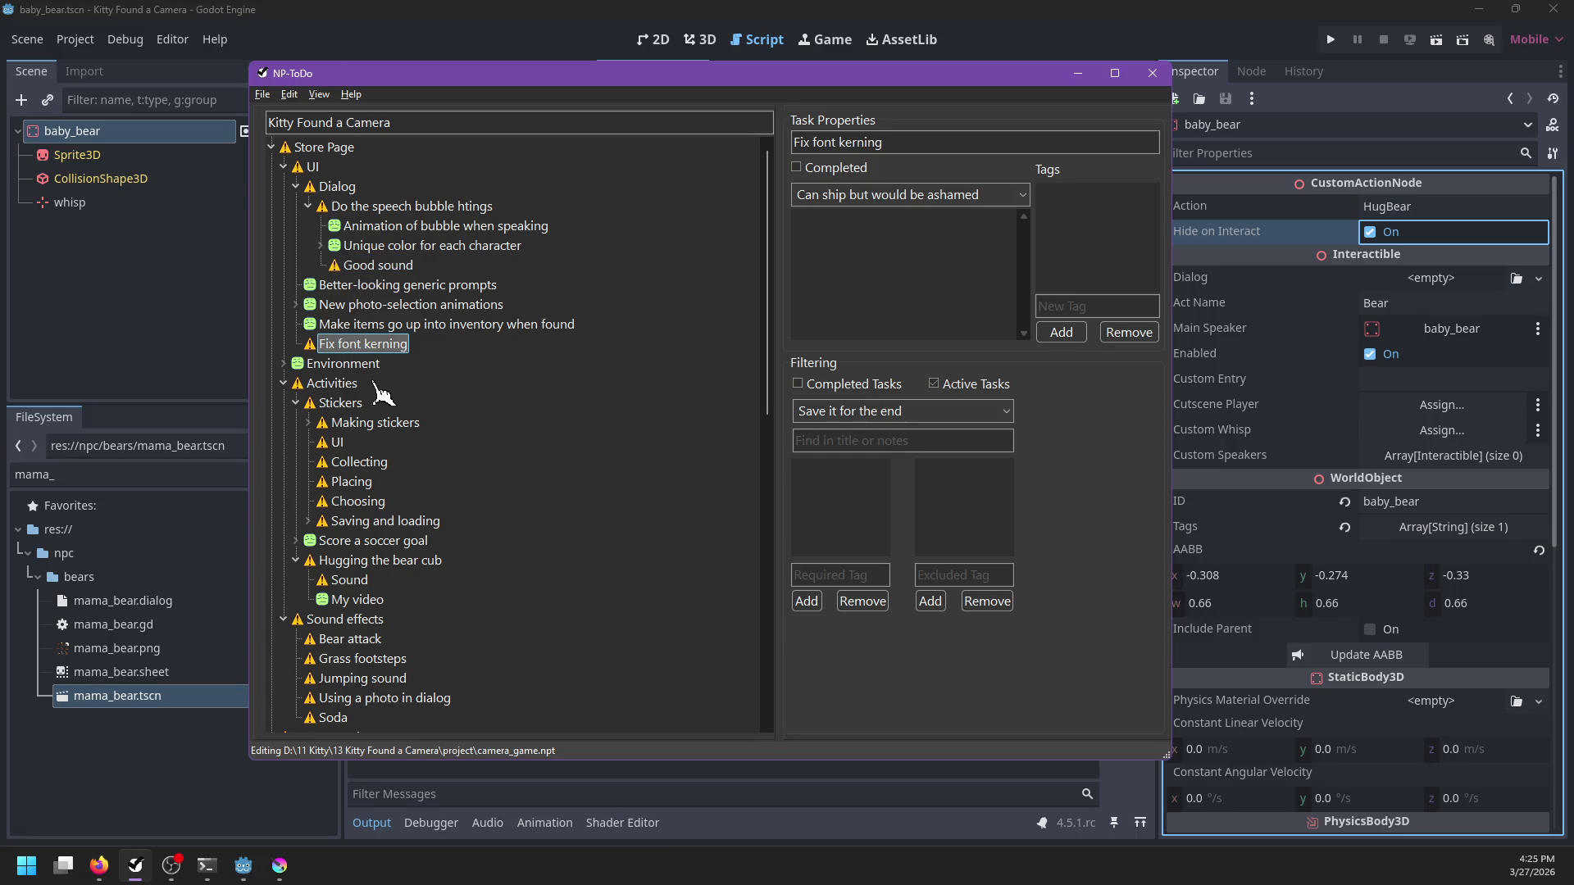
left_click(364, 422)
left_click(354, 462)
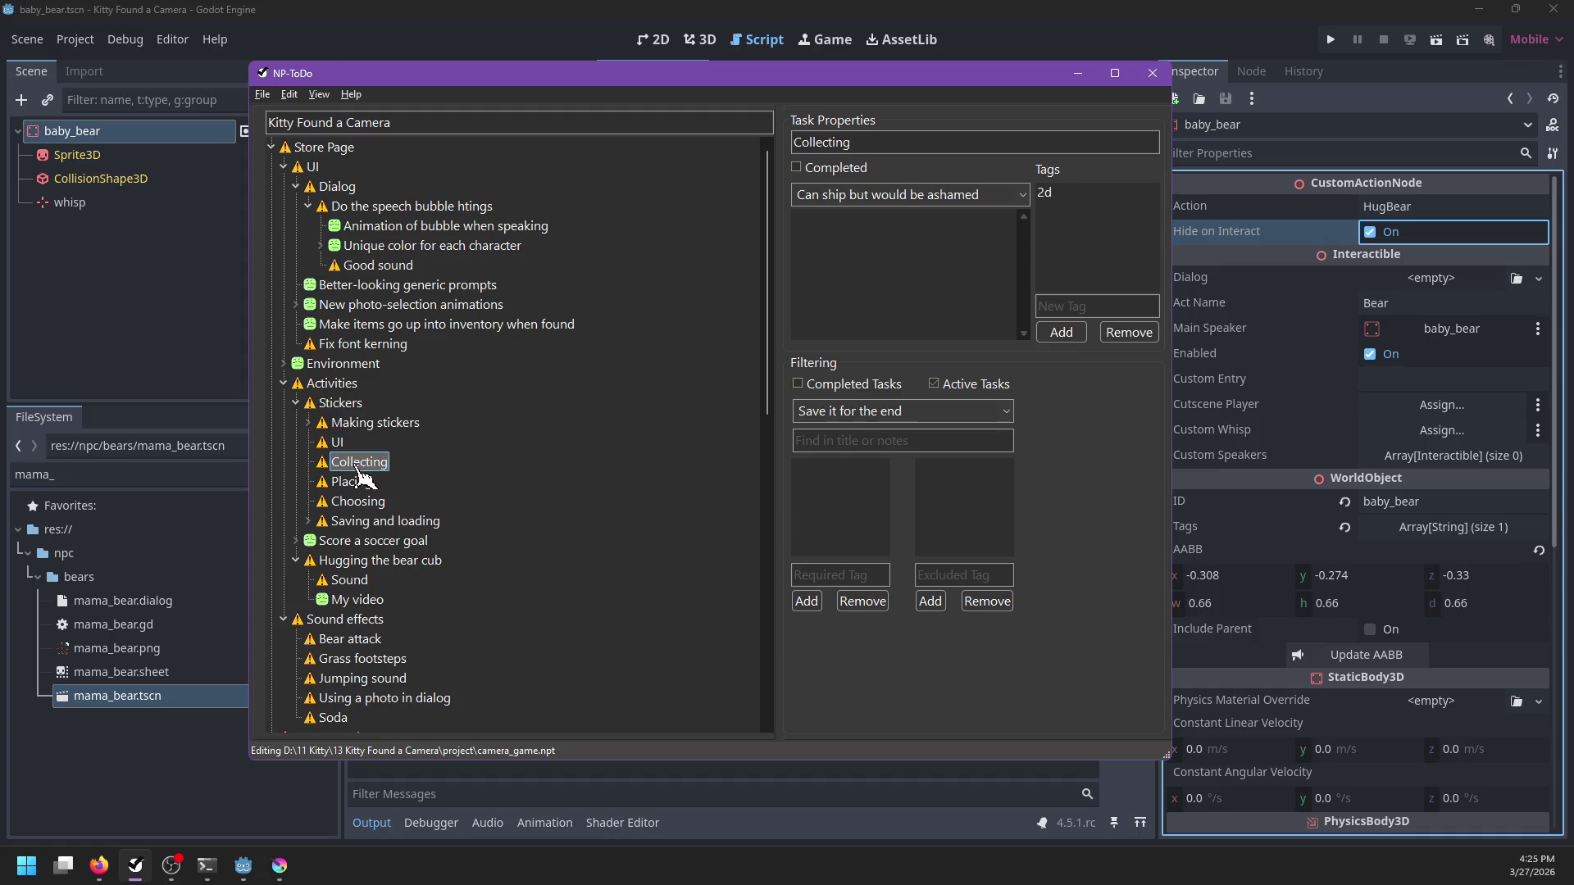
left_click(360, 483)
left_click(361, 502)
left_click(373, 521)
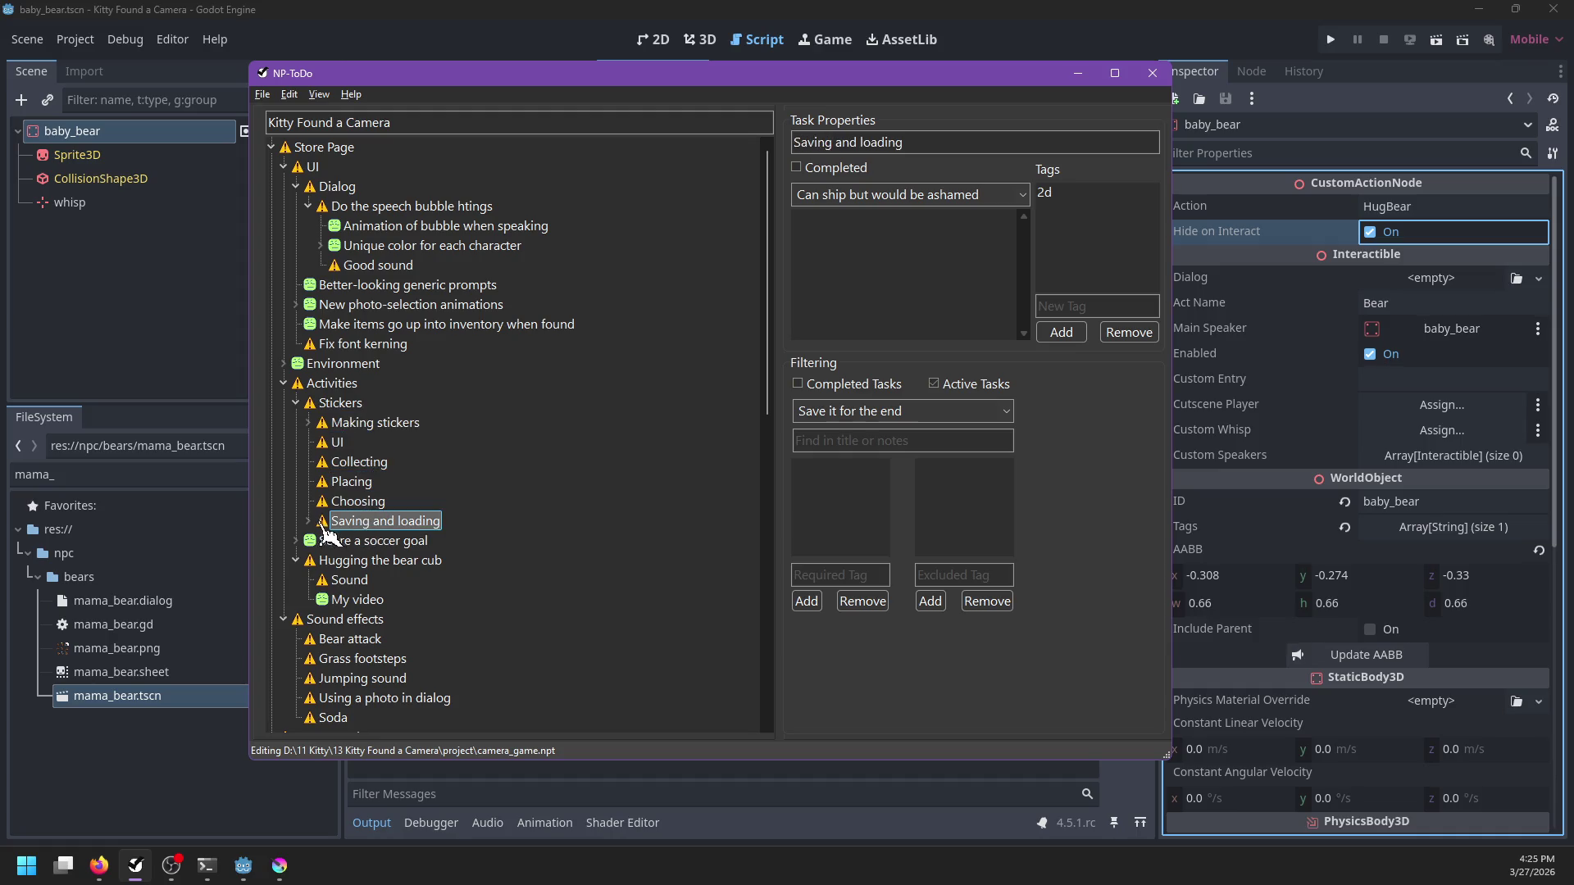
left_click(322, 519)
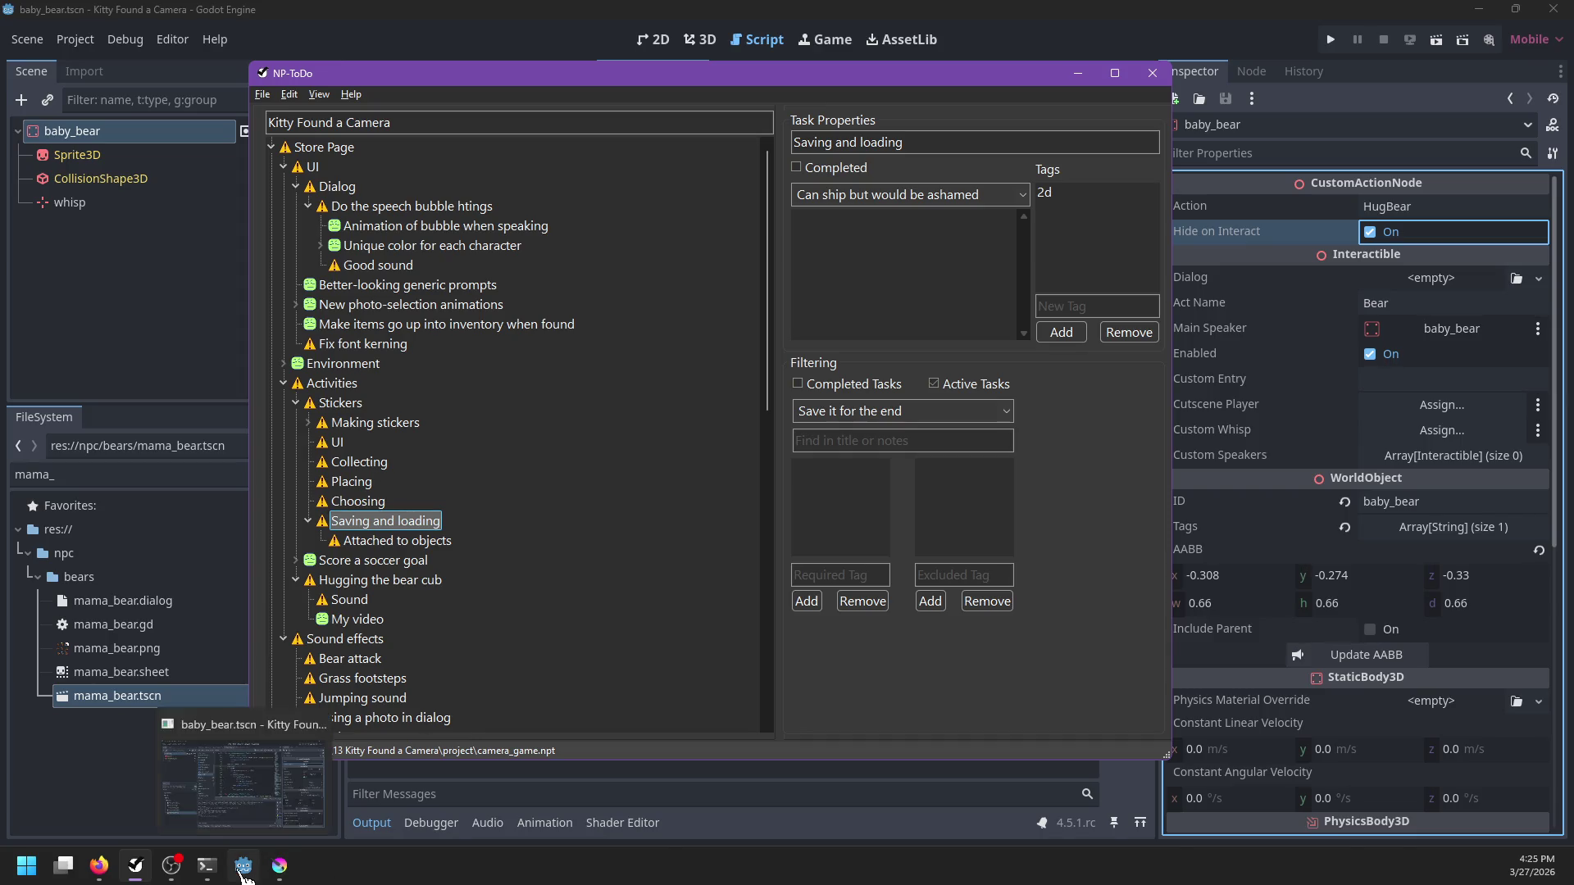
Step: Run git diff in PowerShell and page through the output
left_click(213, 869)
type("git diff")
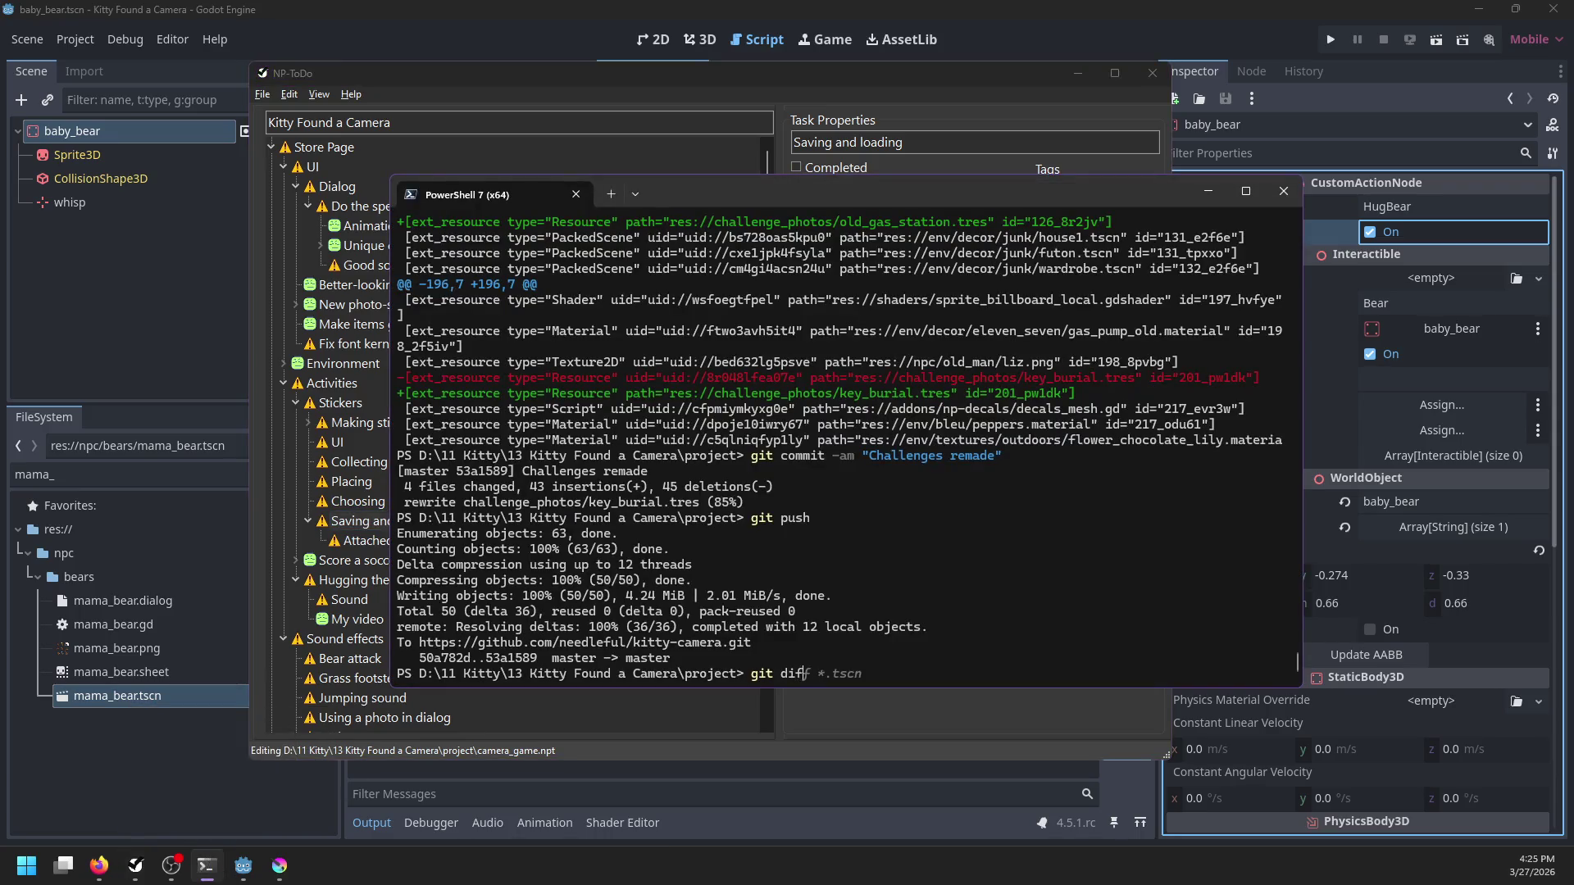
key("Return")
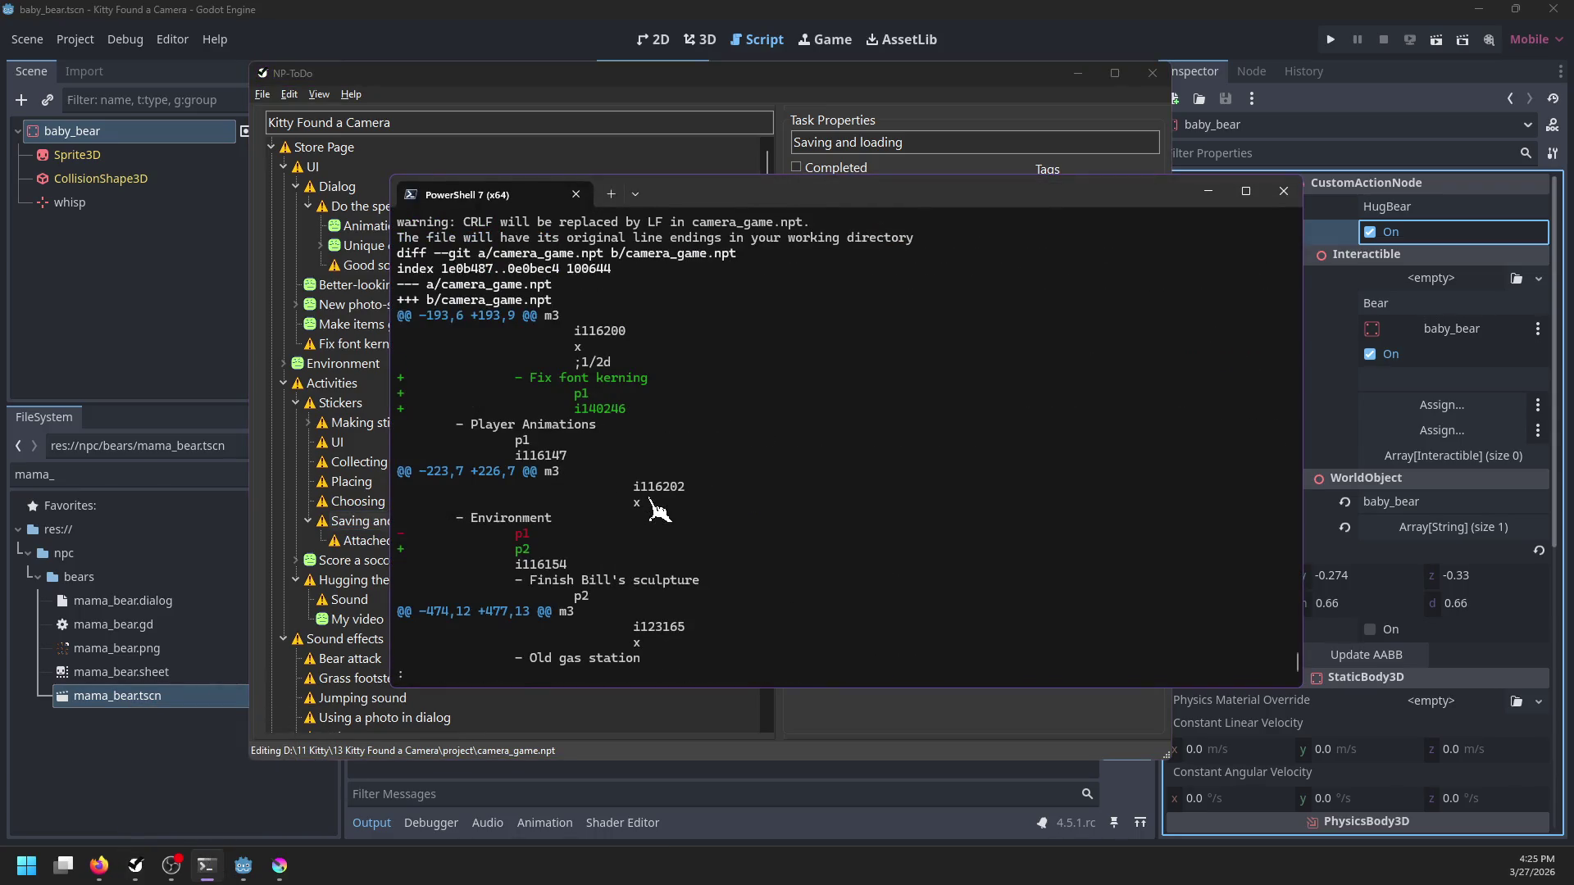
key("space")
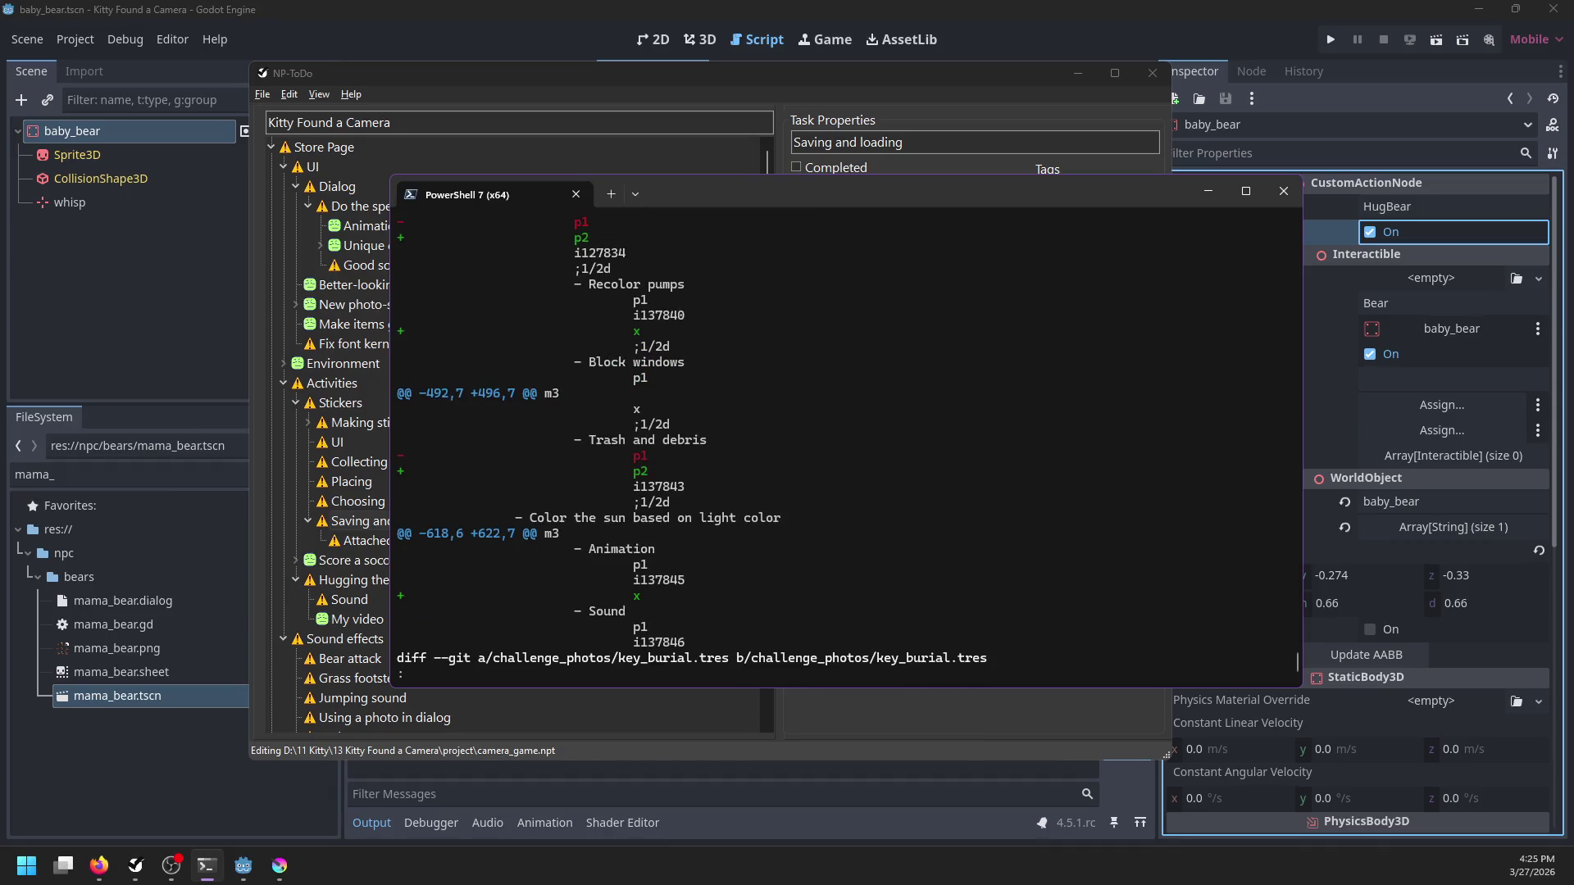
key("space")
key("space")
key("space")
key("space")
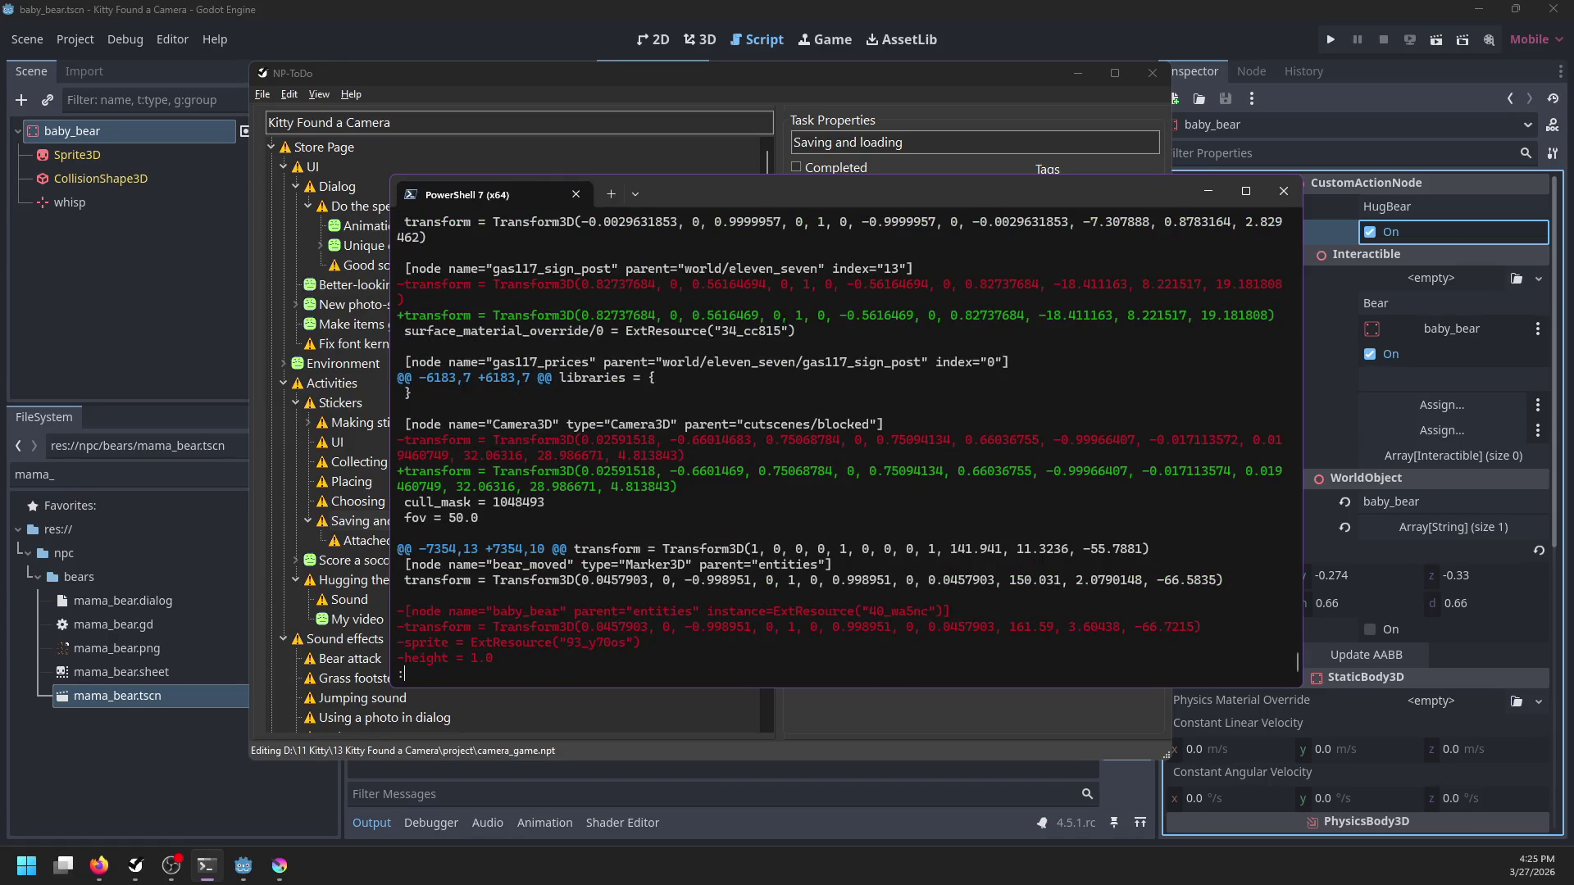
key("space")
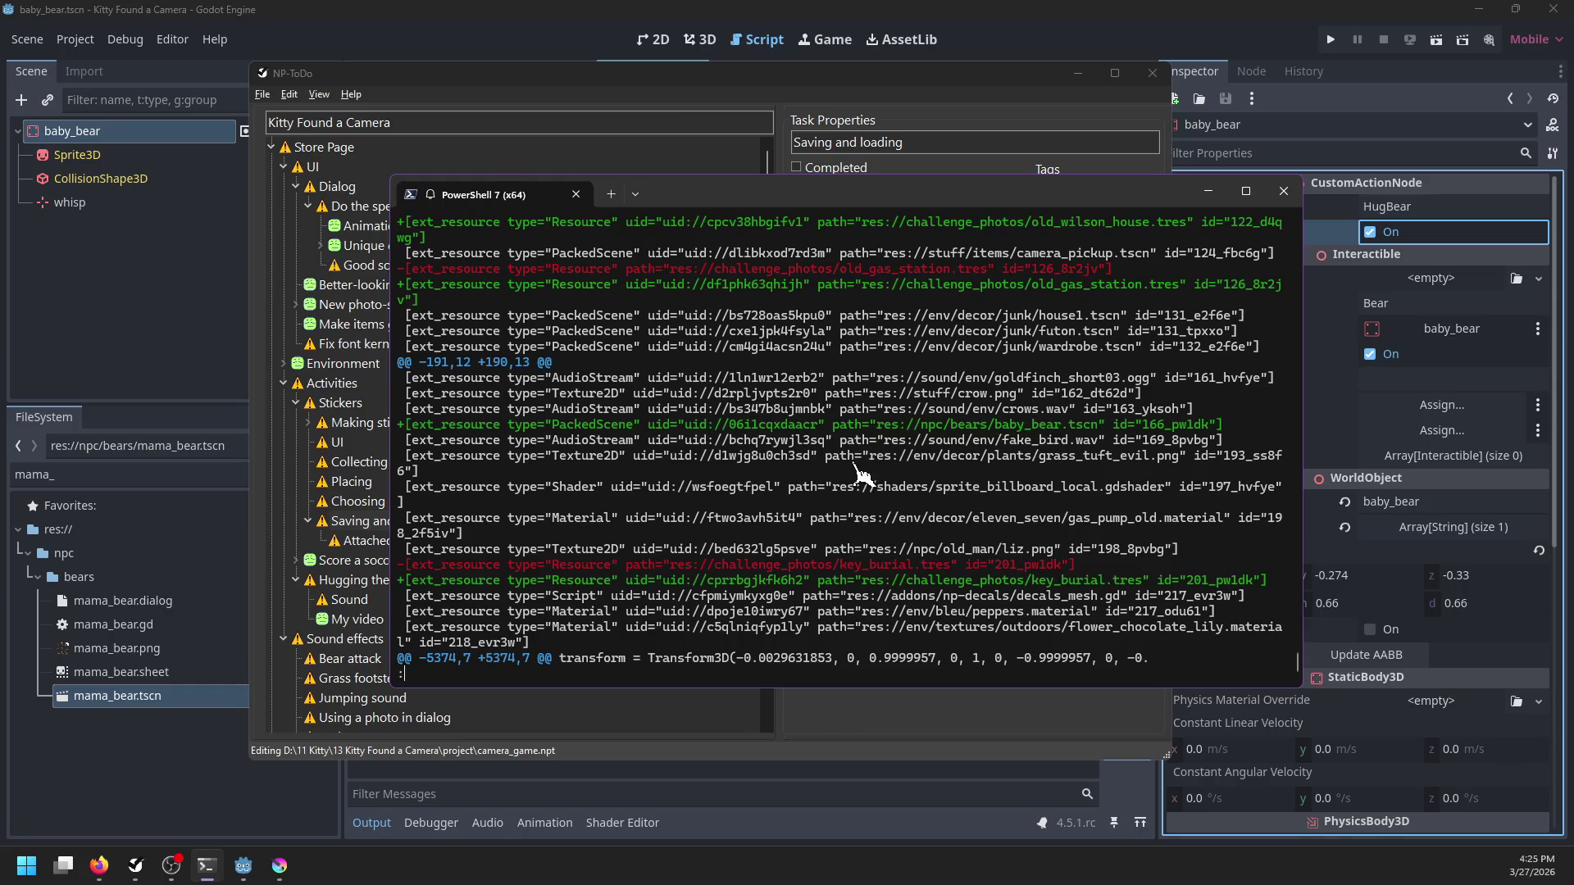
key("space")
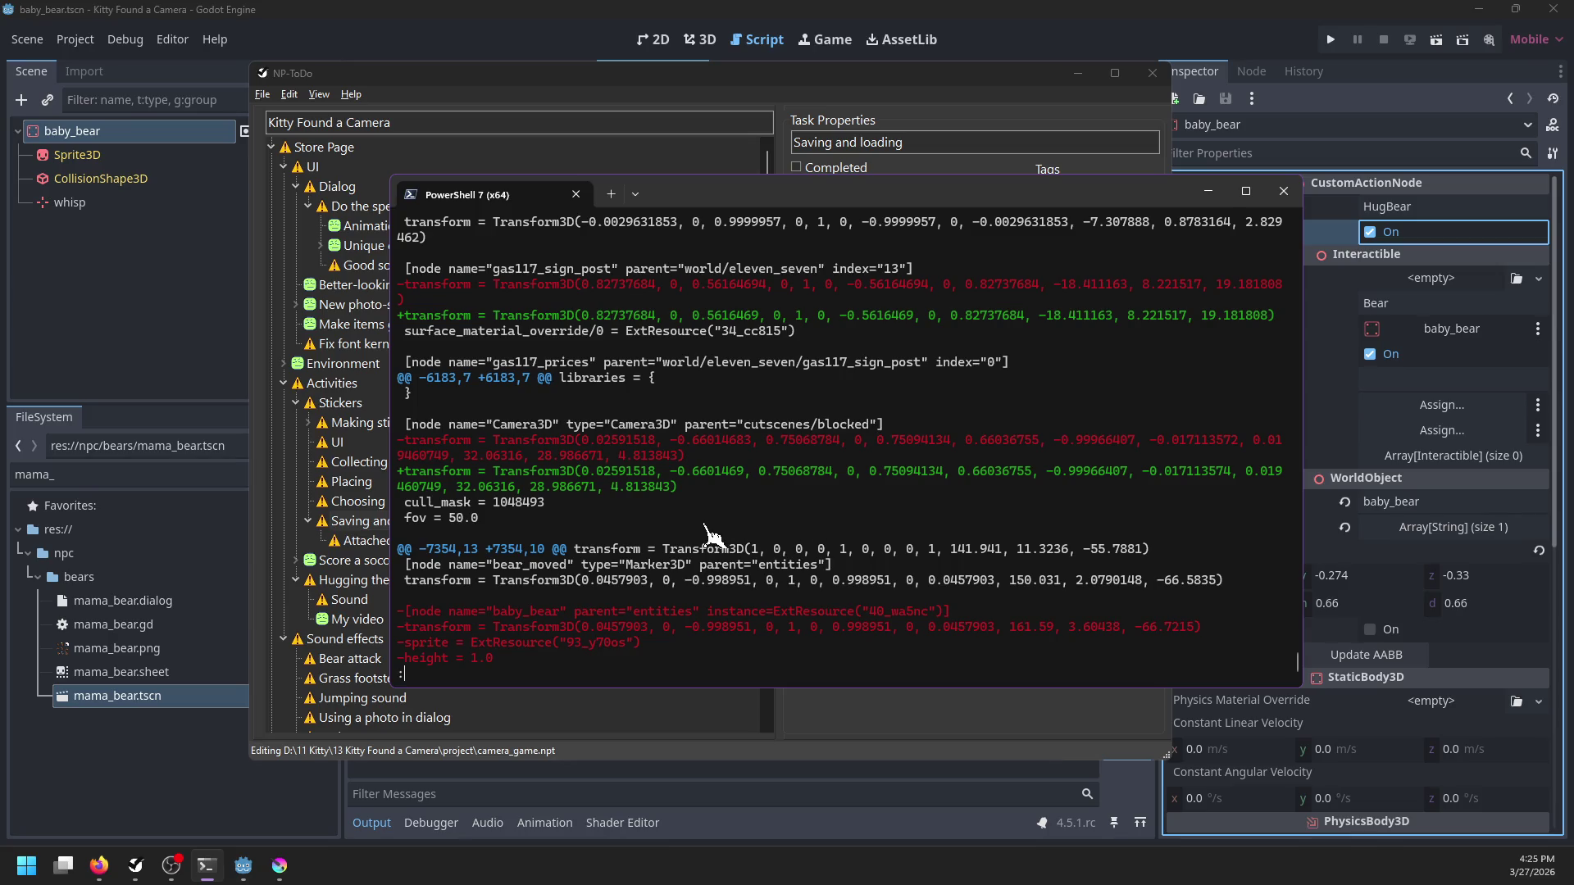
Step: Review the ext_resource, kitty.sheet and player.gd changes to the end of the diff
key("Up")
key("Up")
key("Up")
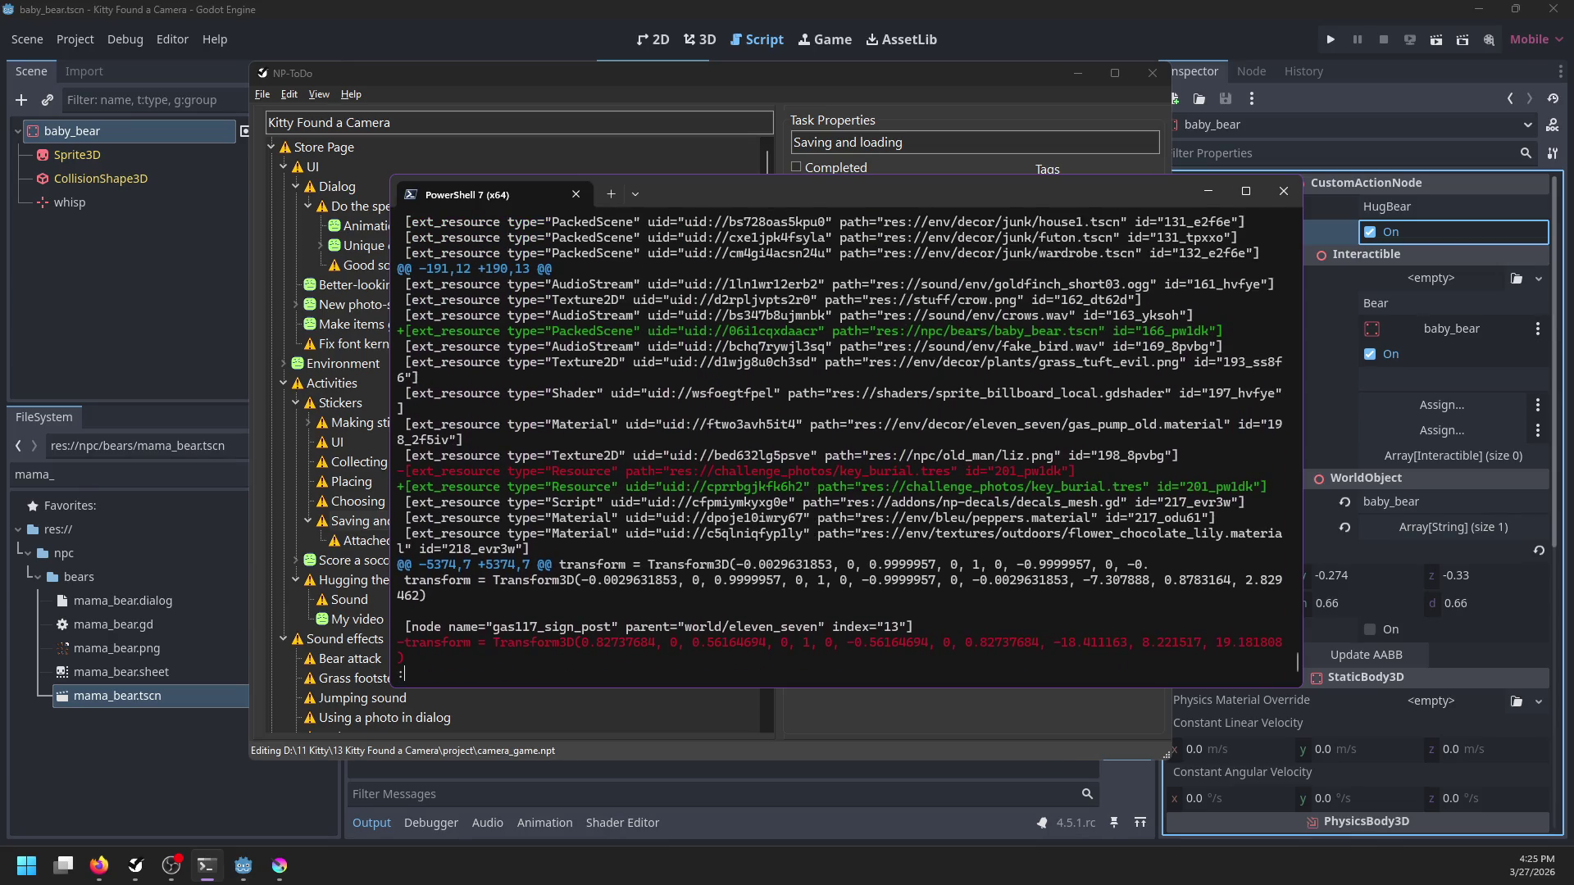
key("Down")
key("Down")
key("Down")
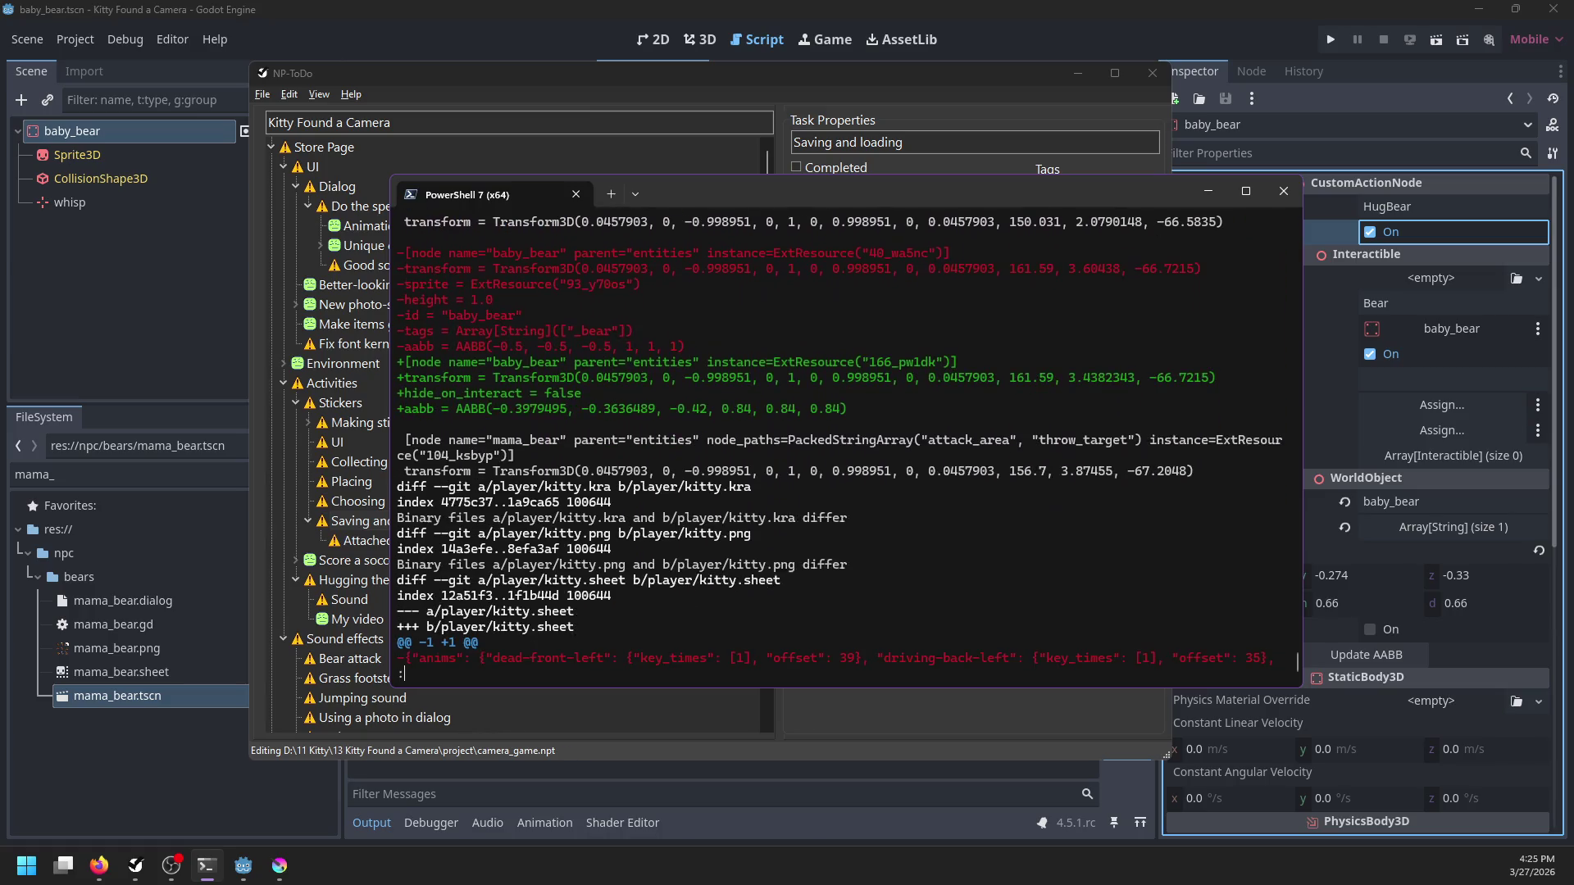
key("Down")
key("Down")
key("Down")
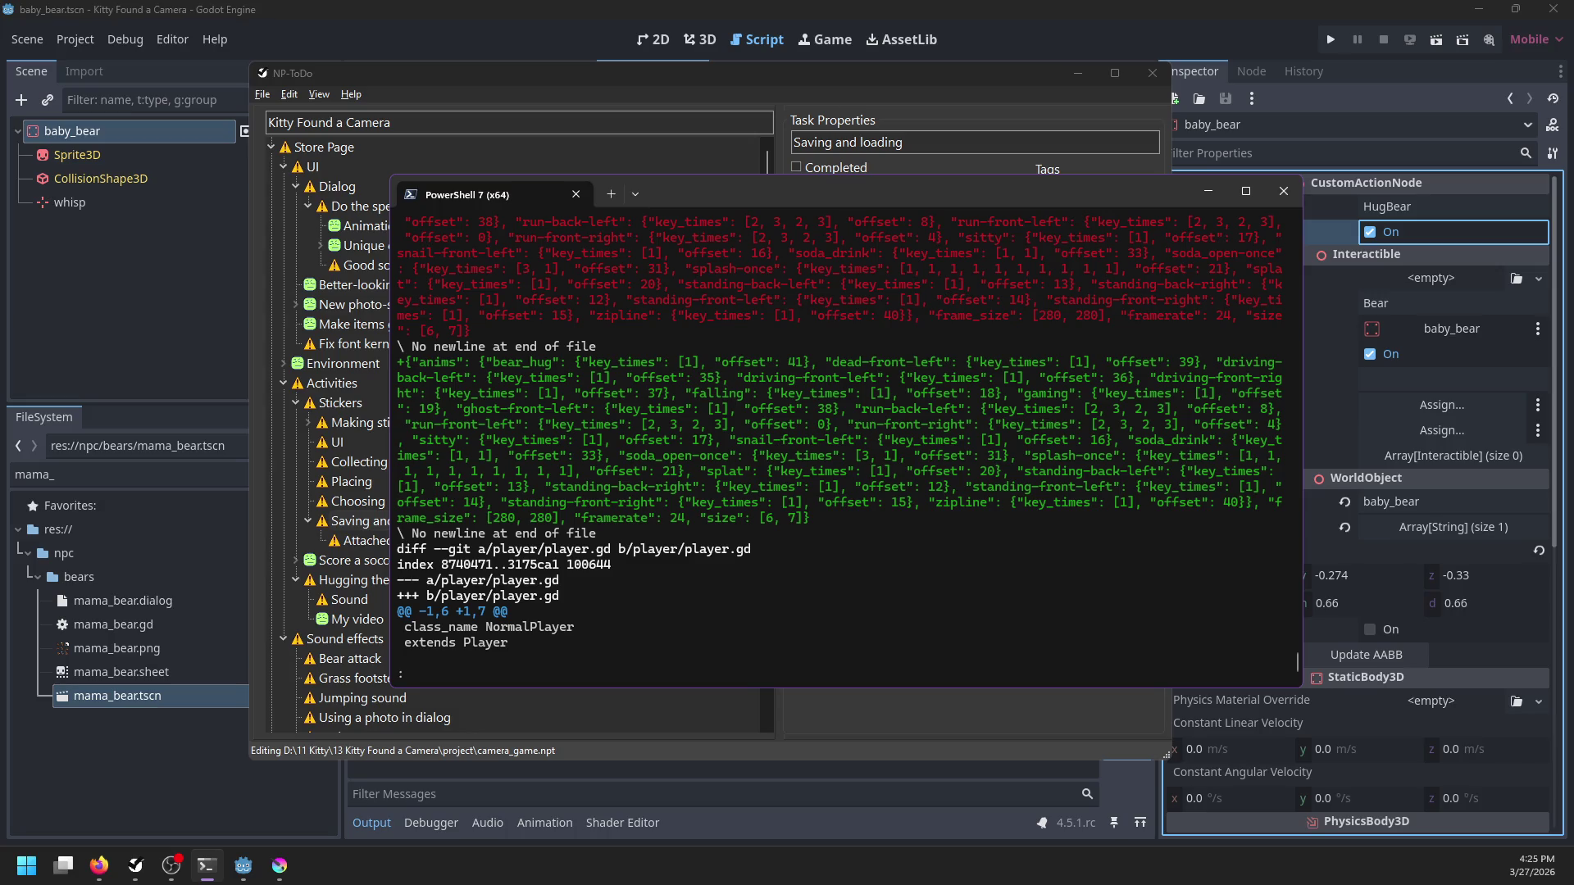
key("Up")
key("Up")
key("Up")
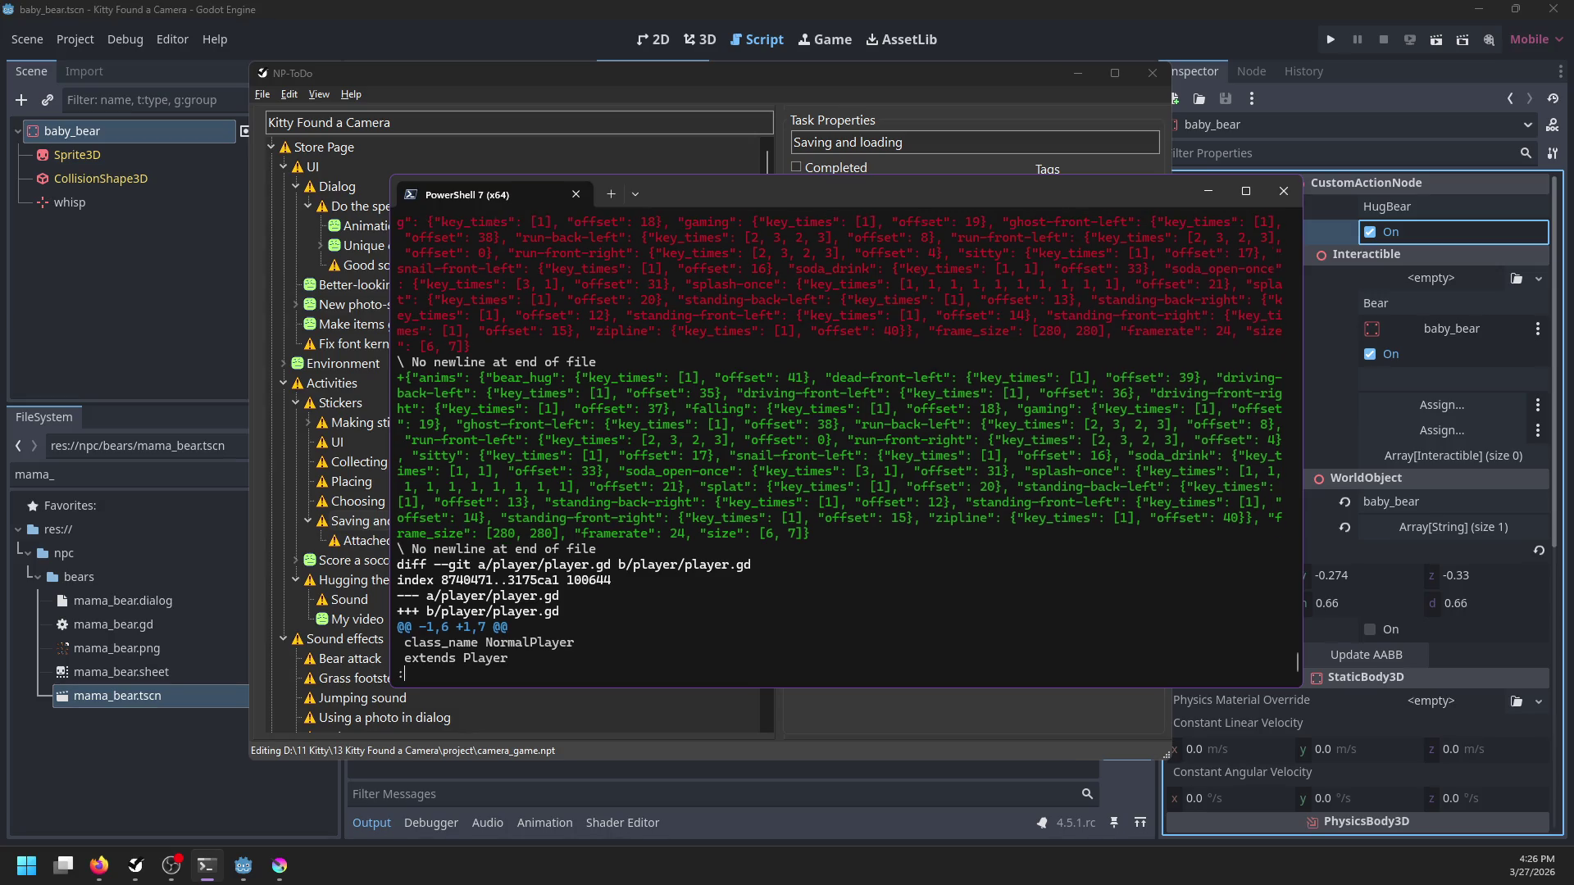
key("Down")
key("Down")
key("Down")
key("Down")
key("Down")
key("Down")
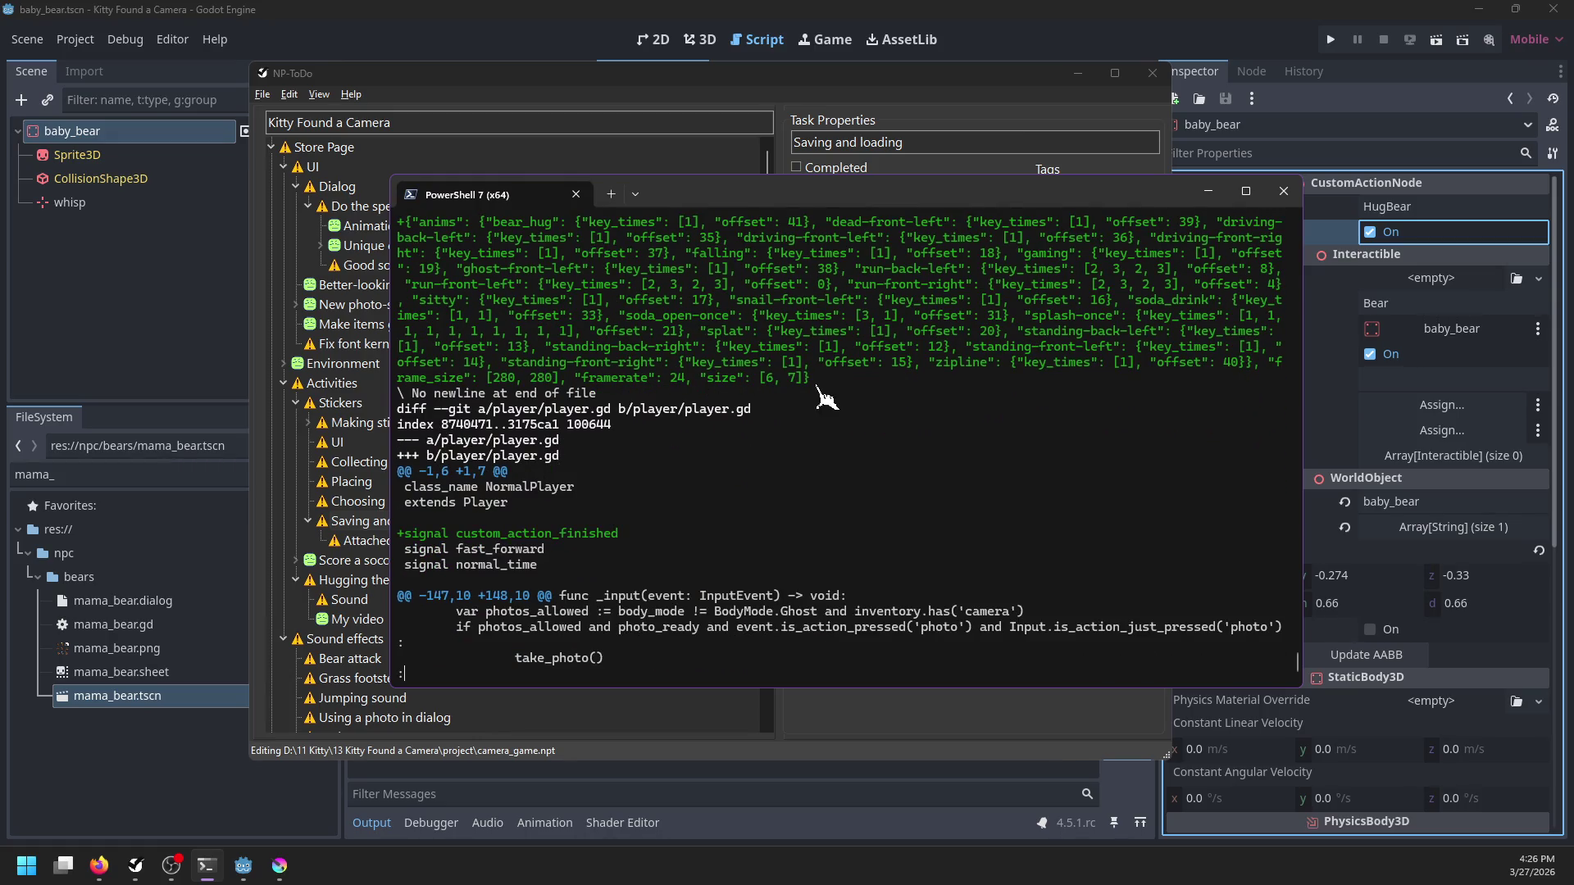
key("Up")
key("Up")
key("Up")
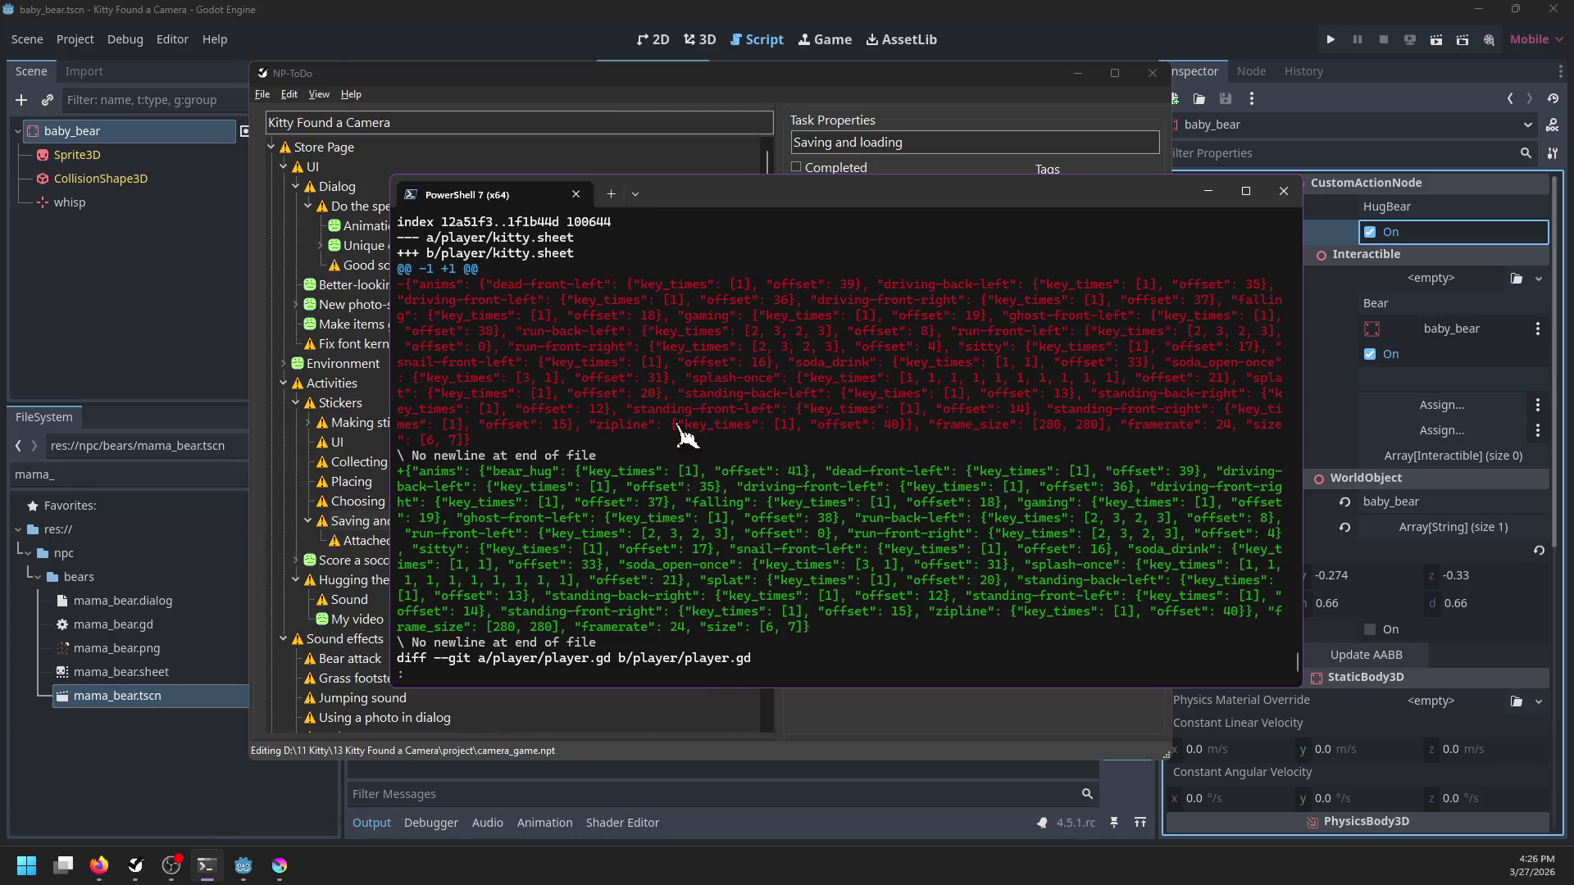
key("Down")
scroll(921, 562, "down", 9)
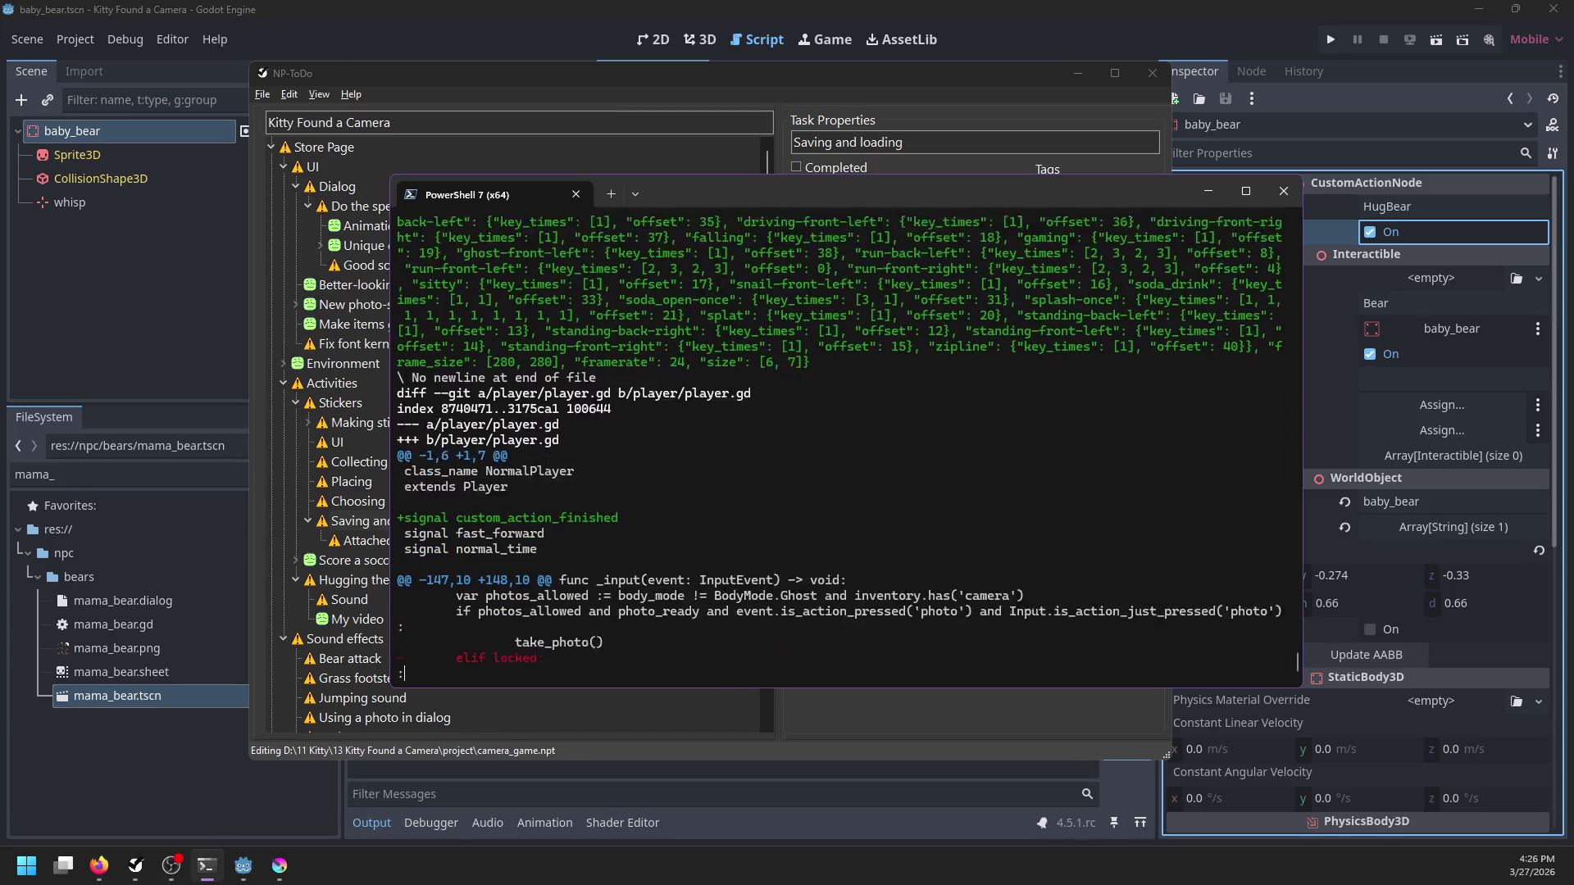
scroll(920, 562, "down", 10)
scroll(845, 443, "down", 10)
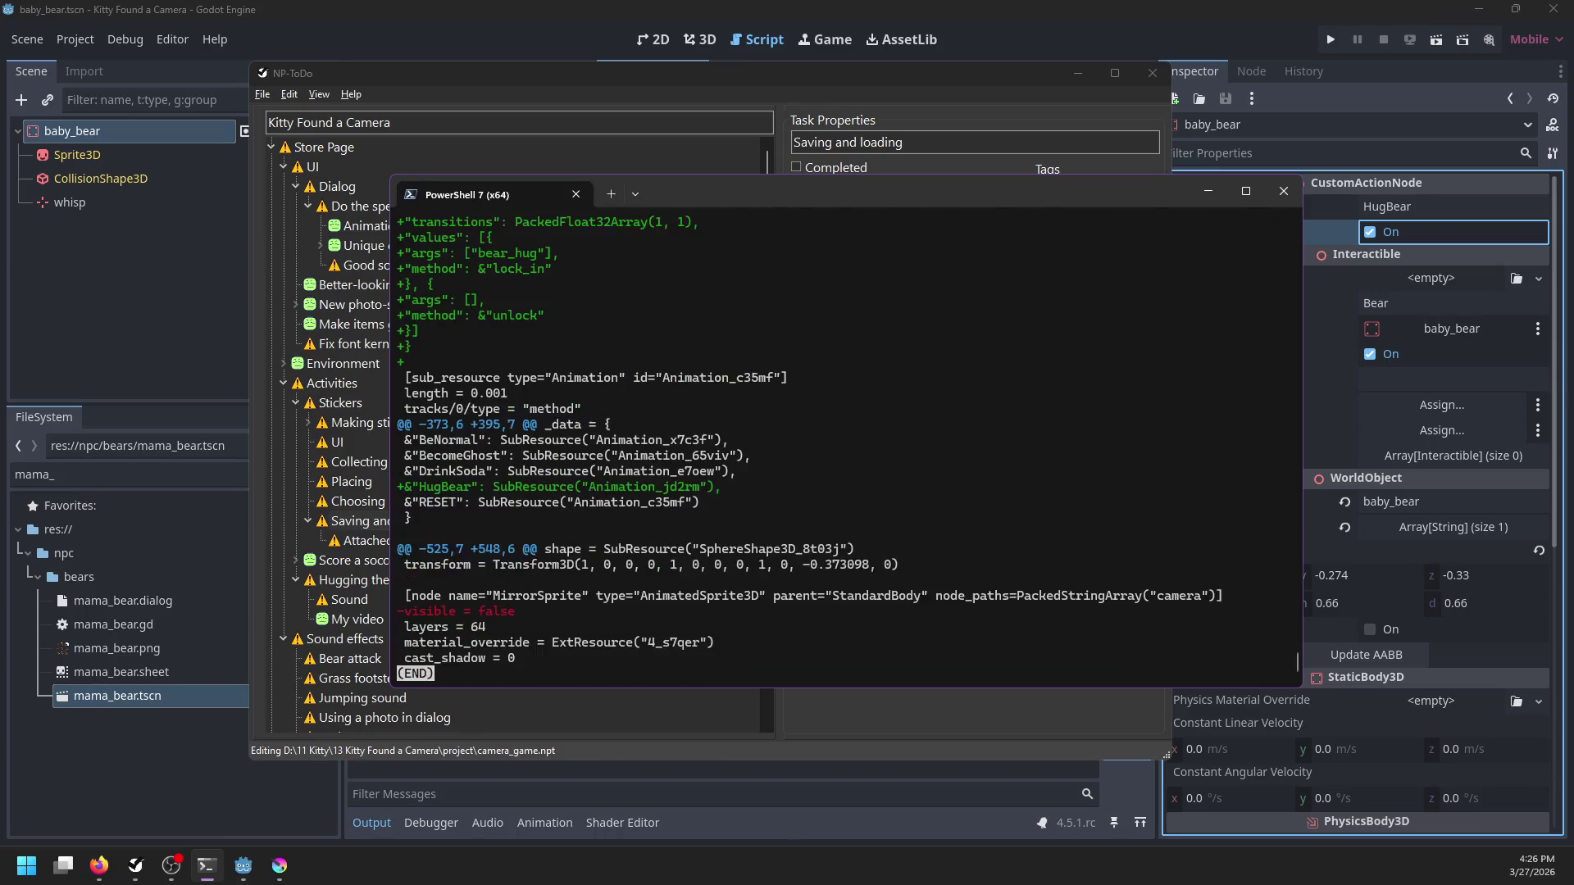
type("qgit commit -m \"J")
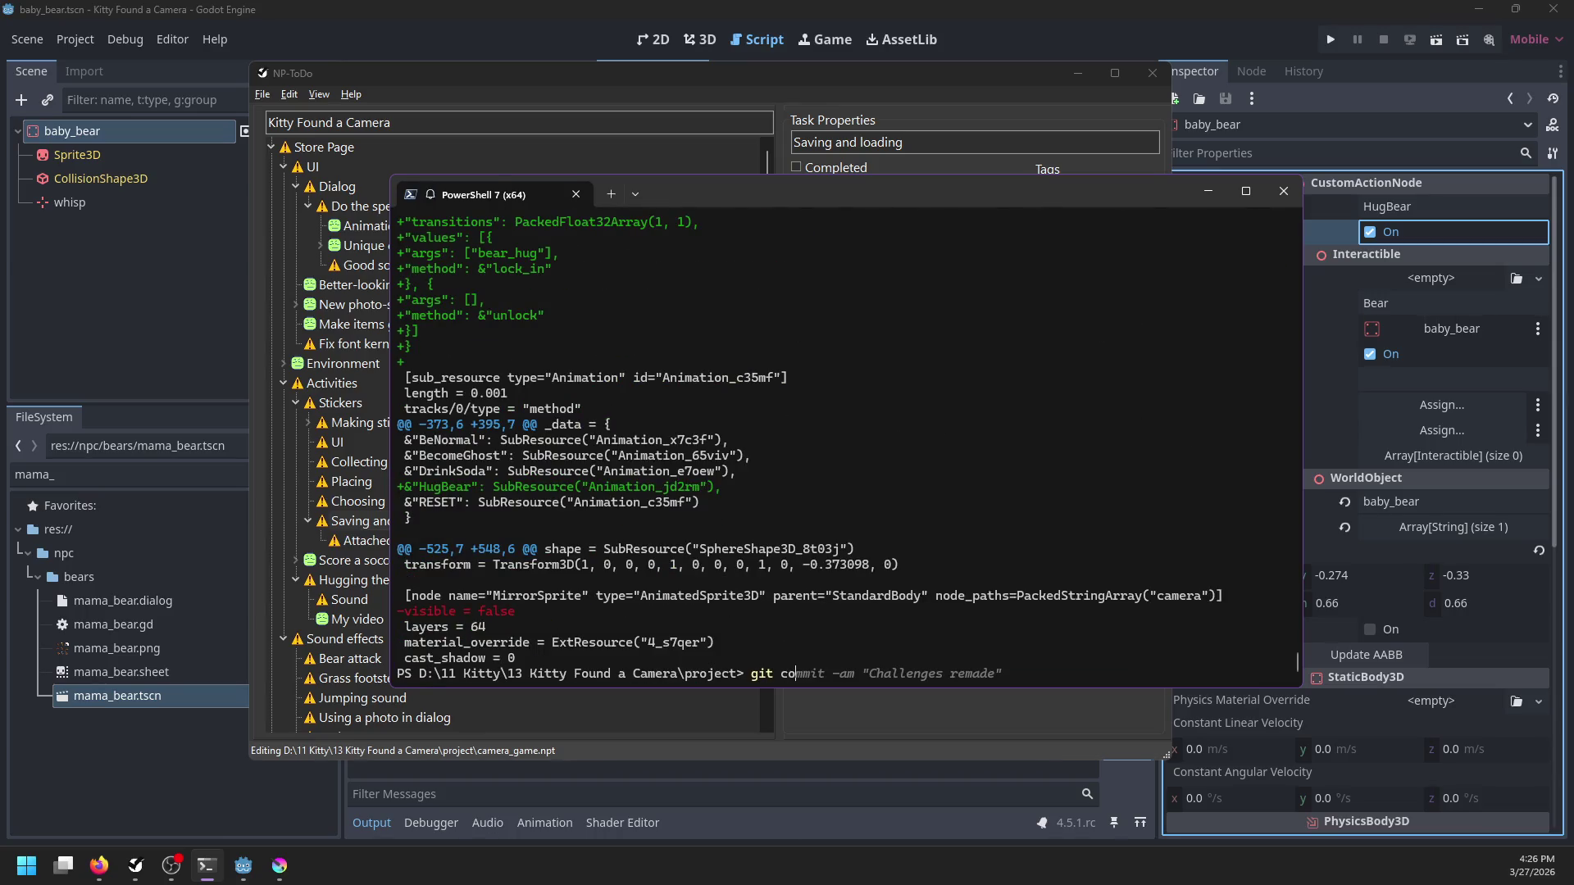
Step: Stage all changes with git add . and commit them as "Hug a wild bear"
key("BackSpace")
type("Hug a wild bear\"")
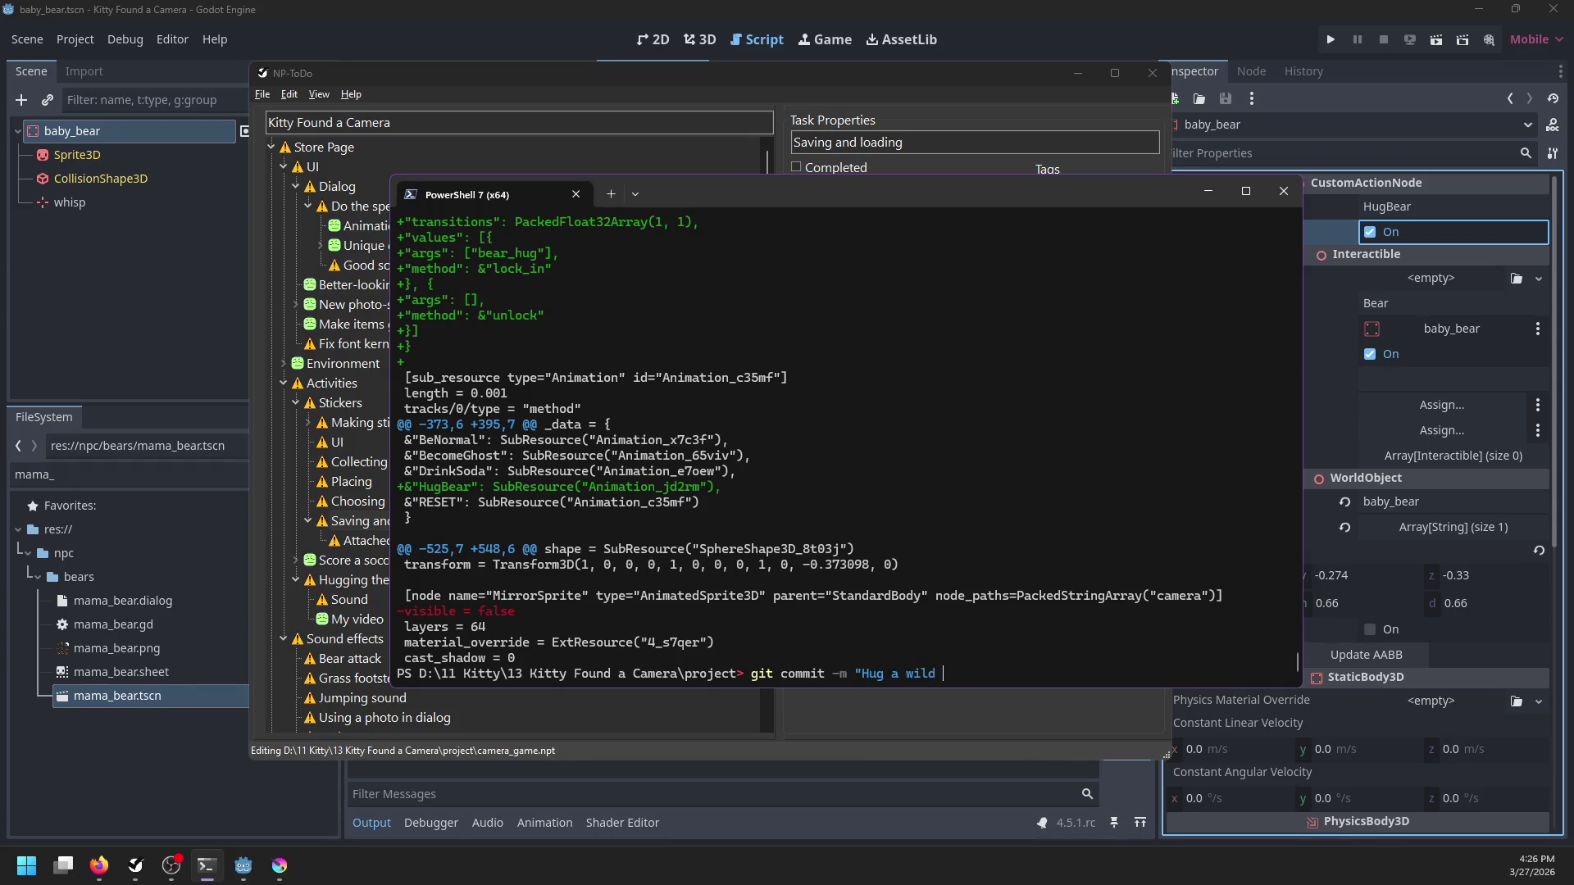
key("Return")
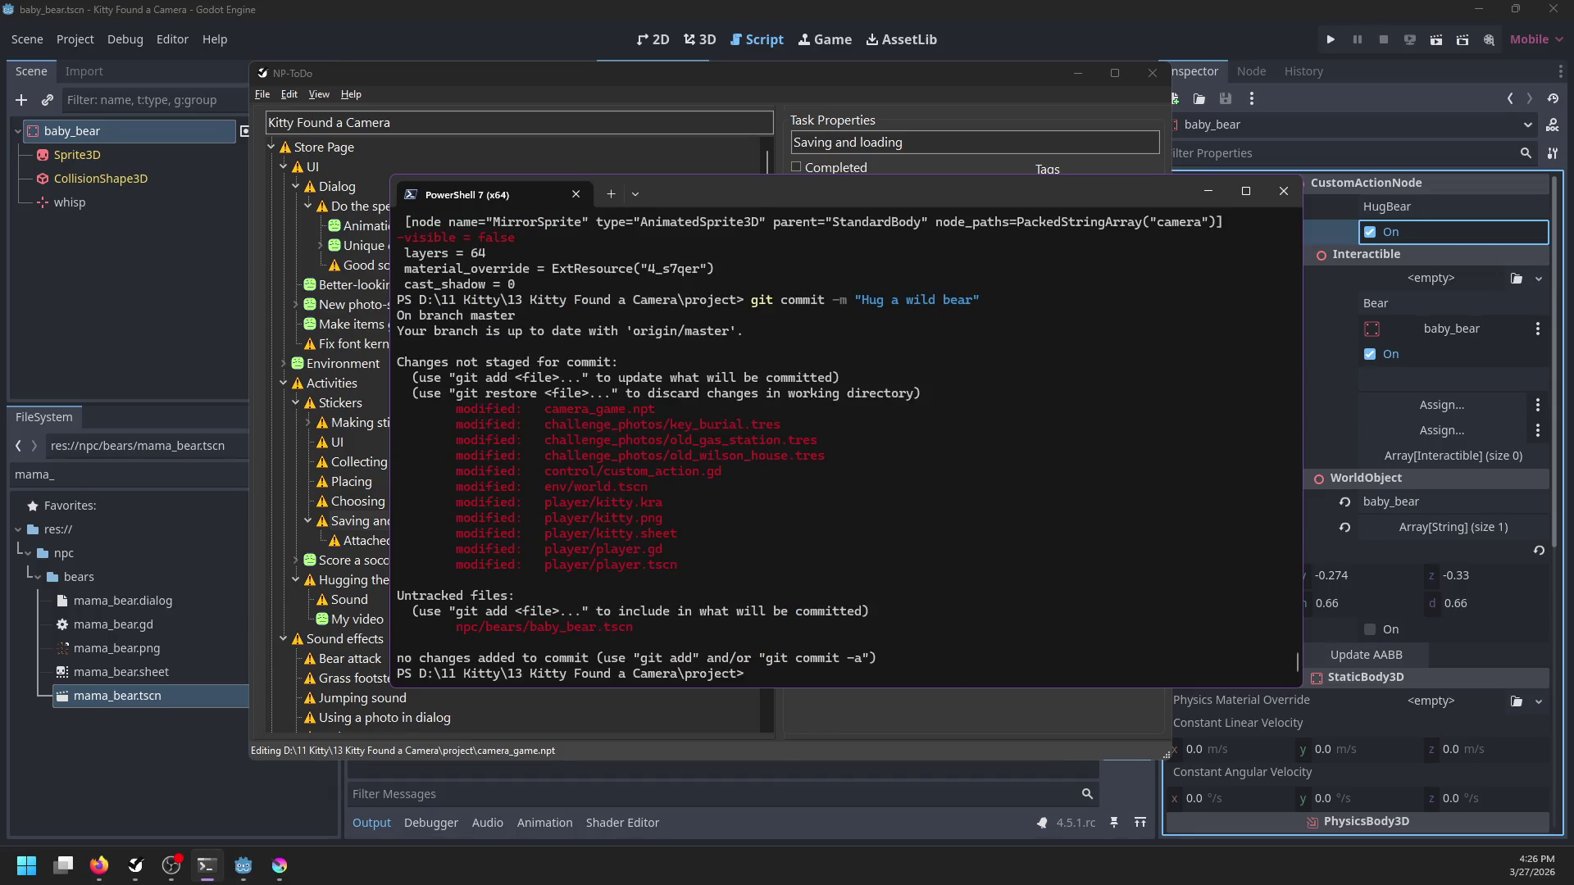
key("Up")
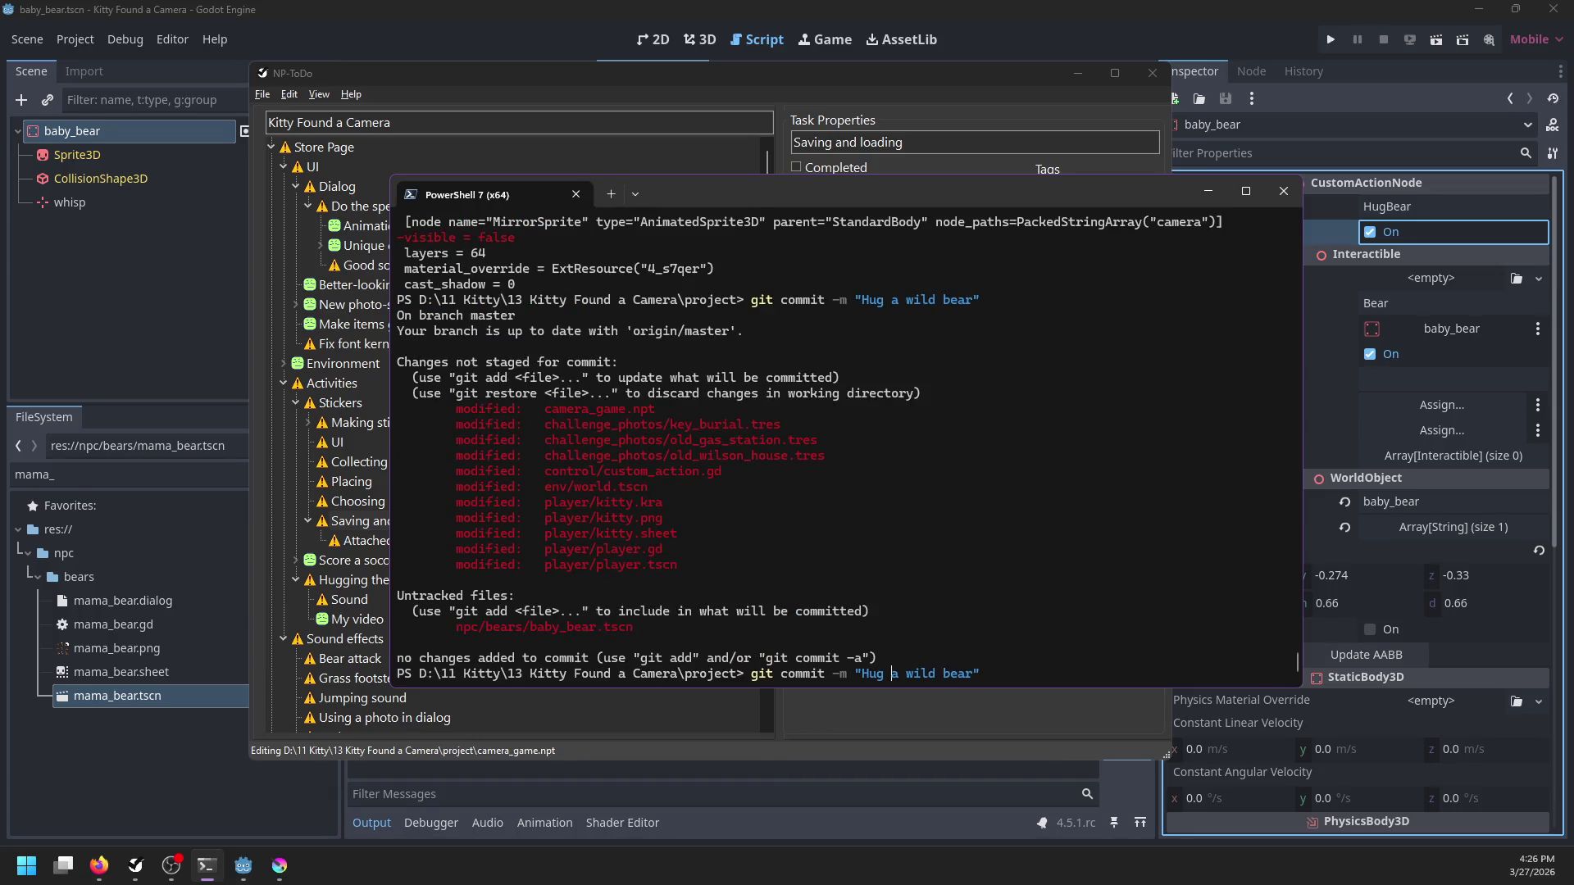
type("git add . ")
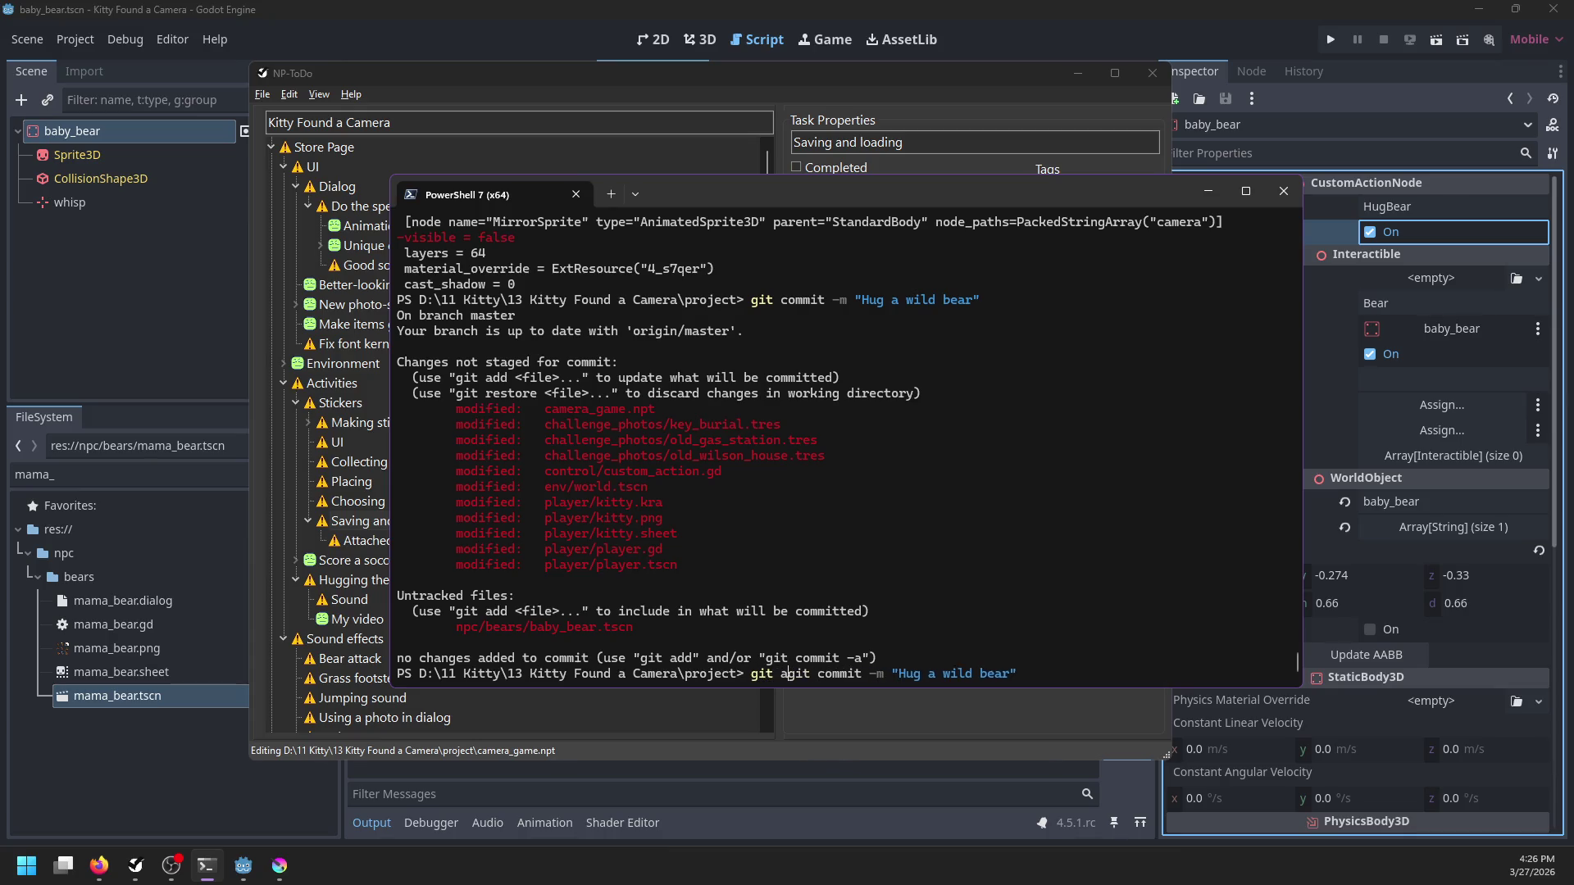
type(";")
key("Return")
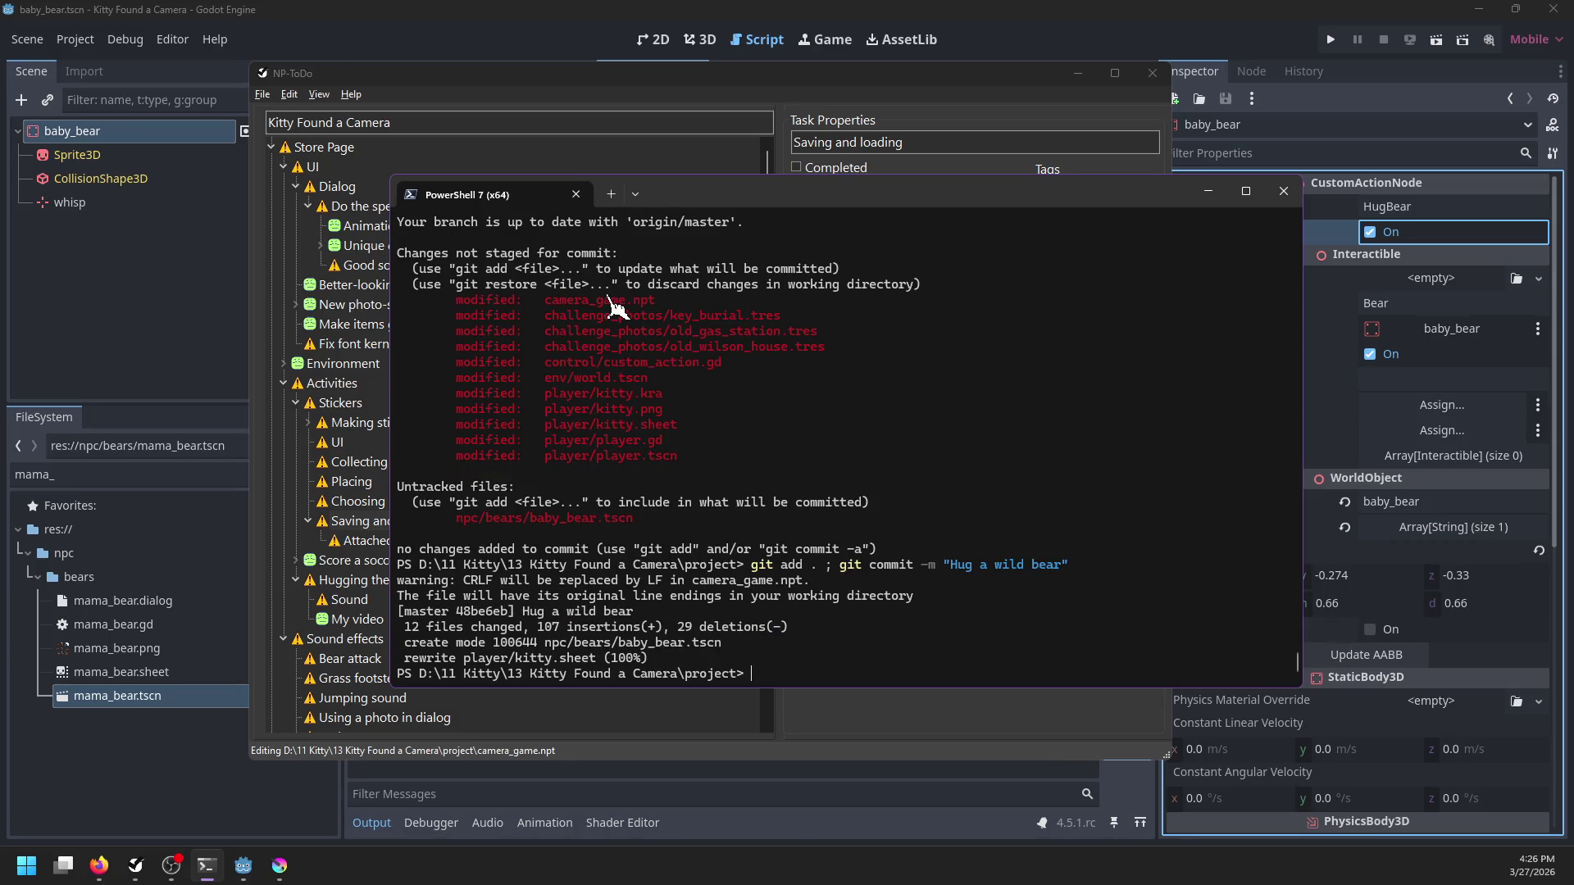
Step: Push the commit to origin master with git push
type("git push")
key("Return")
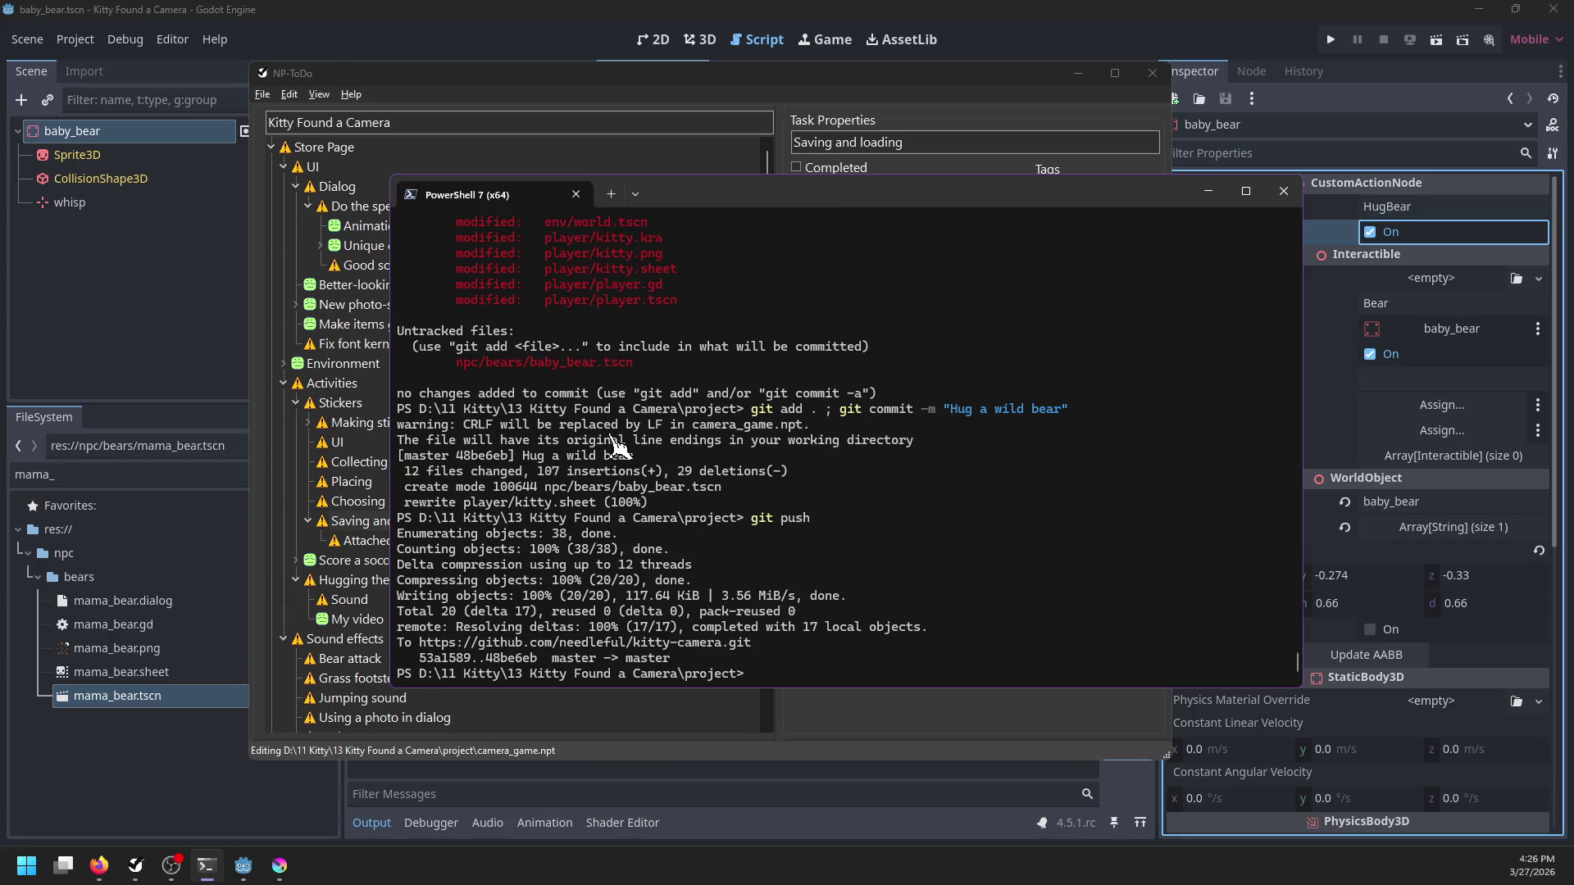
key("alt+Tab")
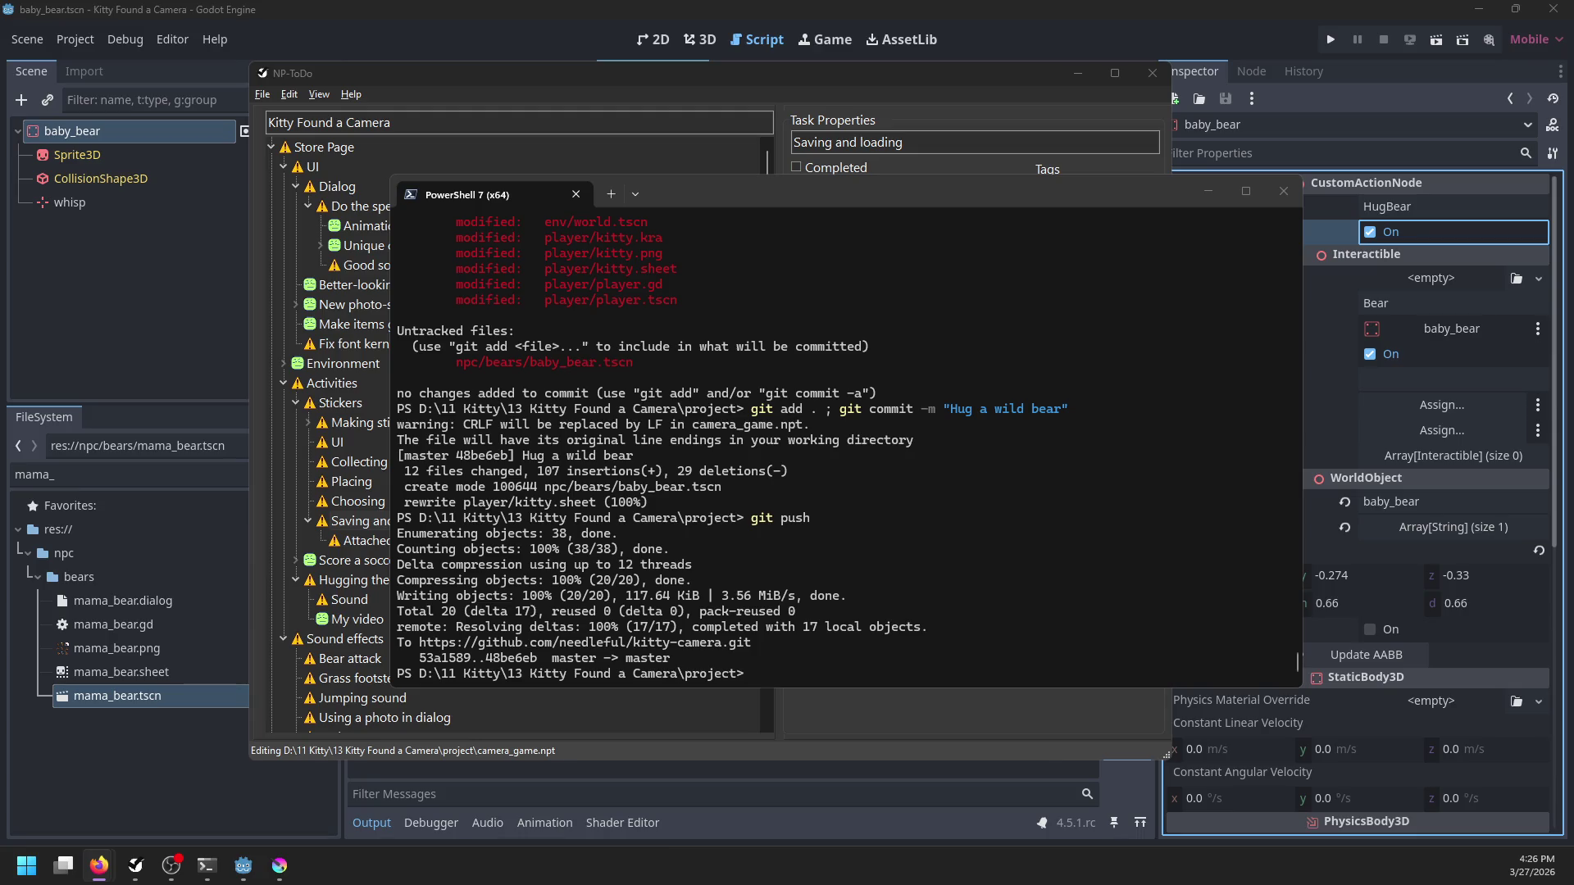
key("alt+Tab")
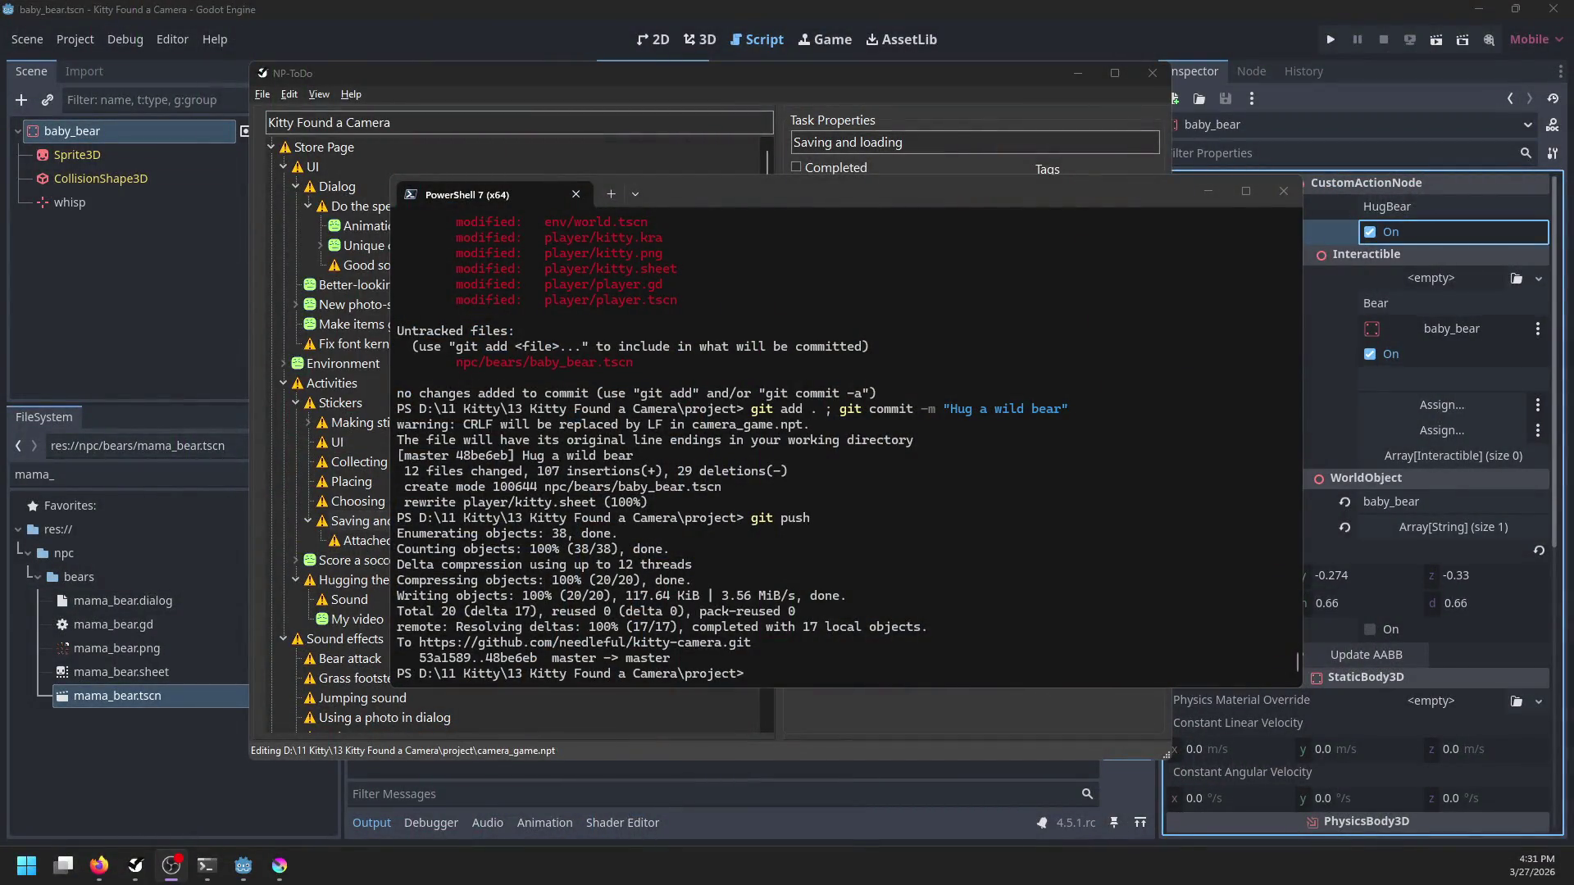
Step: Run the game, hug the baby bear with the 2 key, and return to the editor
key("alt+Tab")
key("alt+Tab")
key("alt+Tab")
left_click(572, 16)
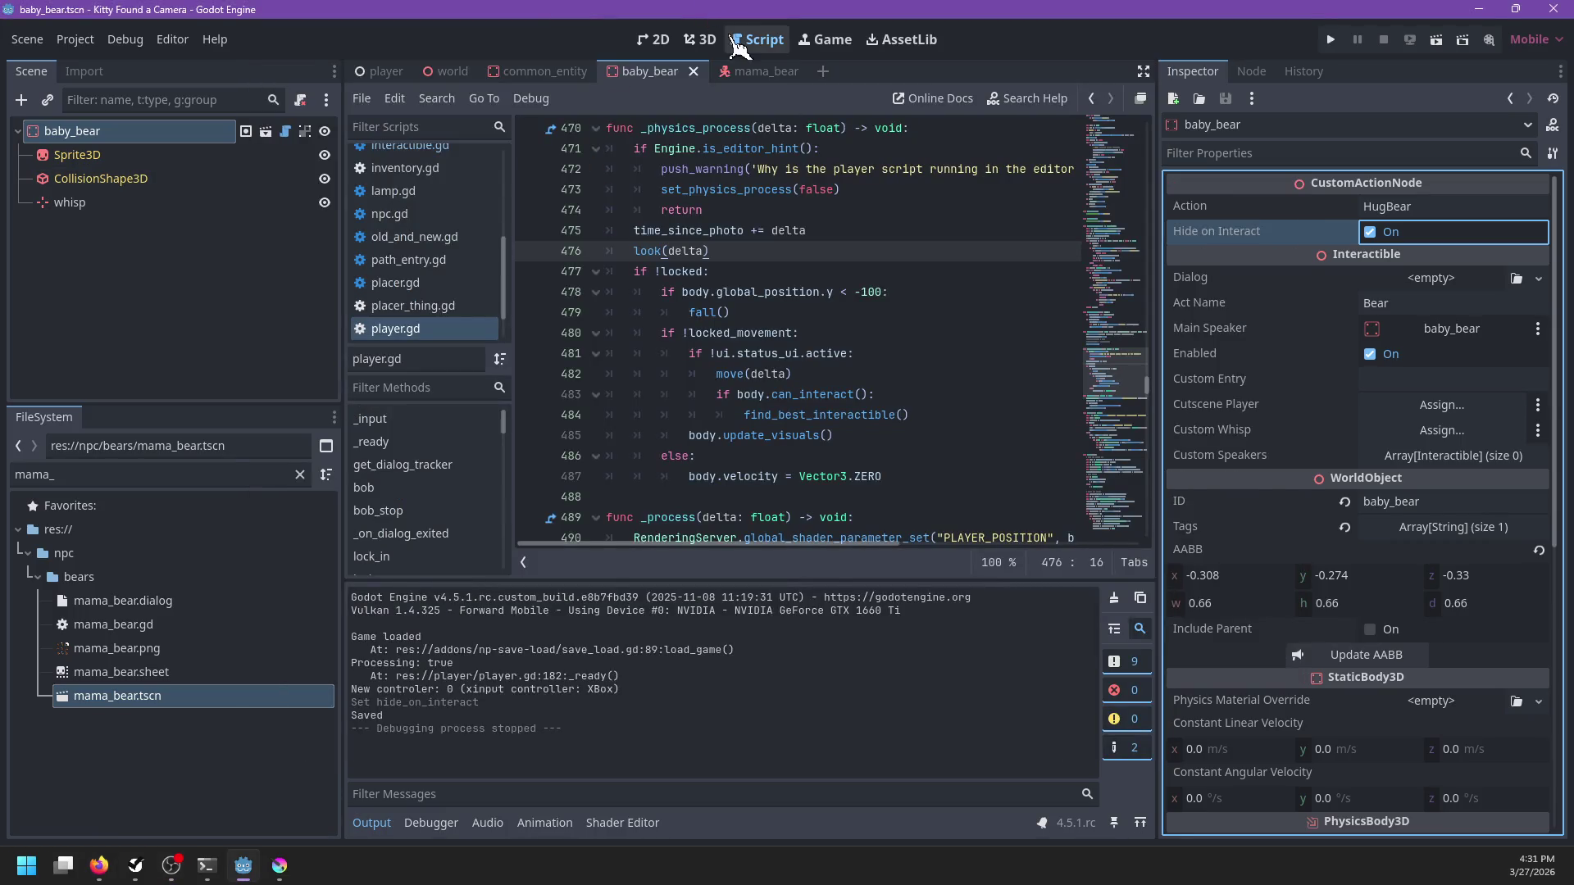
key("F5")
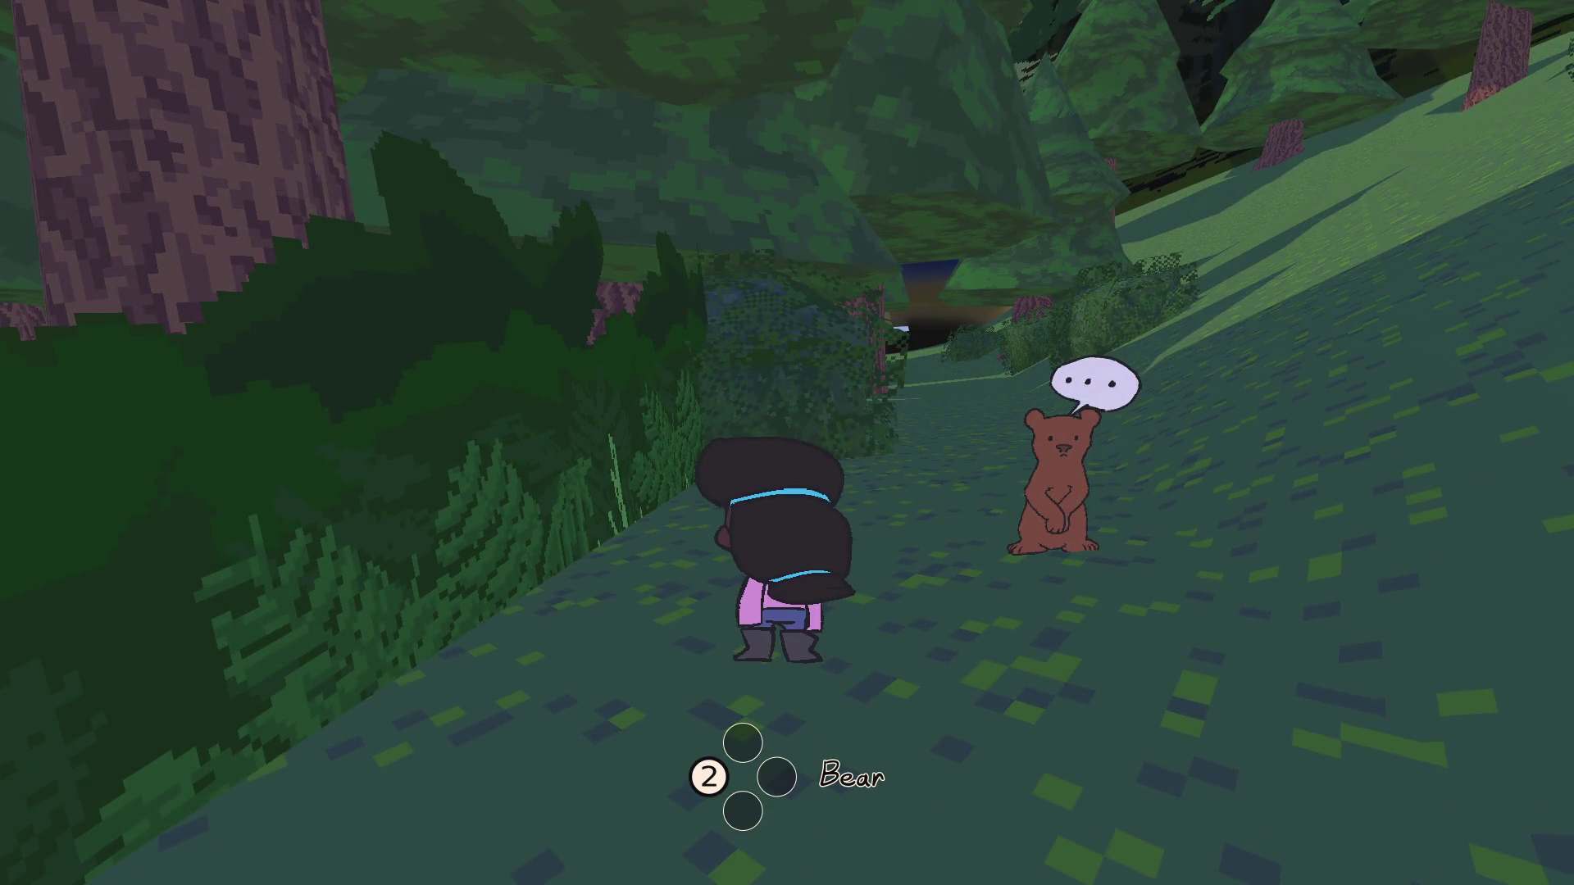
key("2")
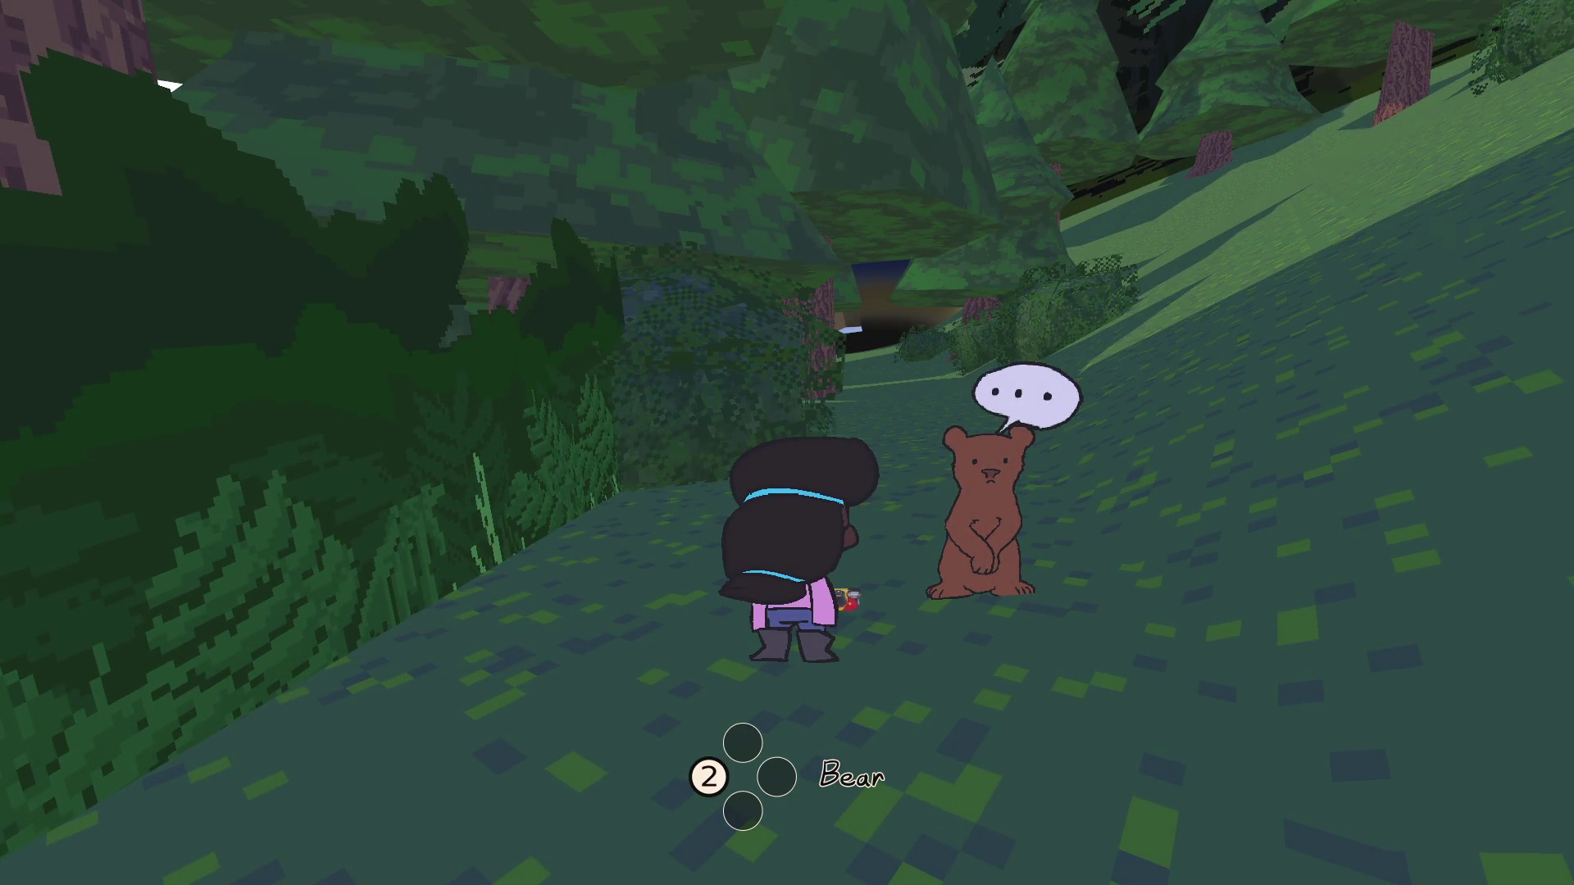
key("F8")
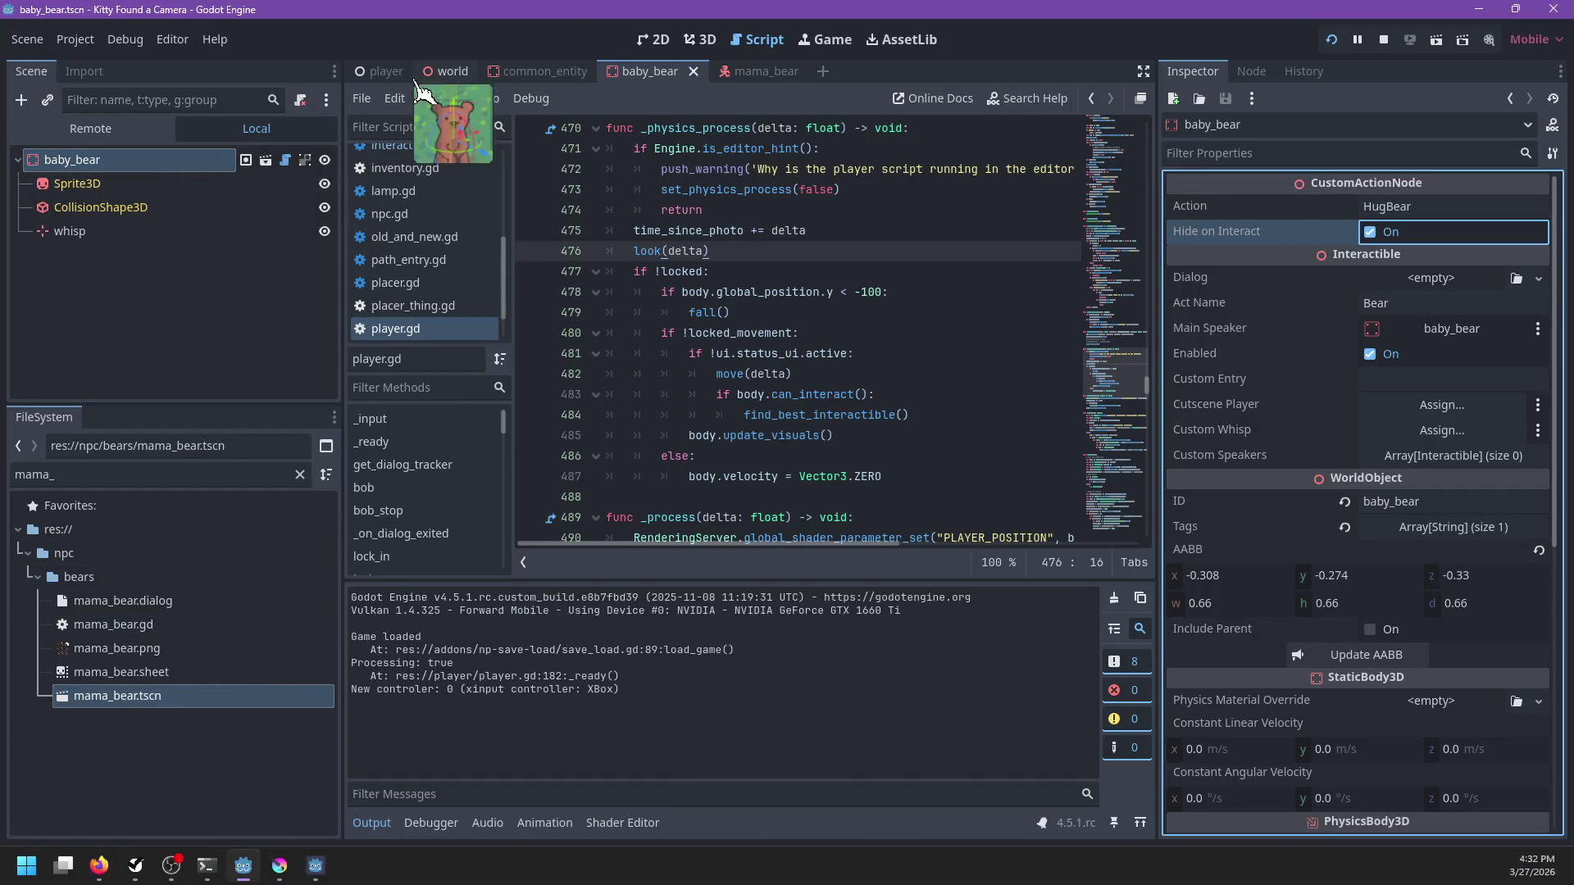
Step: Enable Hide on Interact for the baby bear in the world scene and save
scroll(820, 328, "up", 3)
scroll(442, 287, "up", 5)
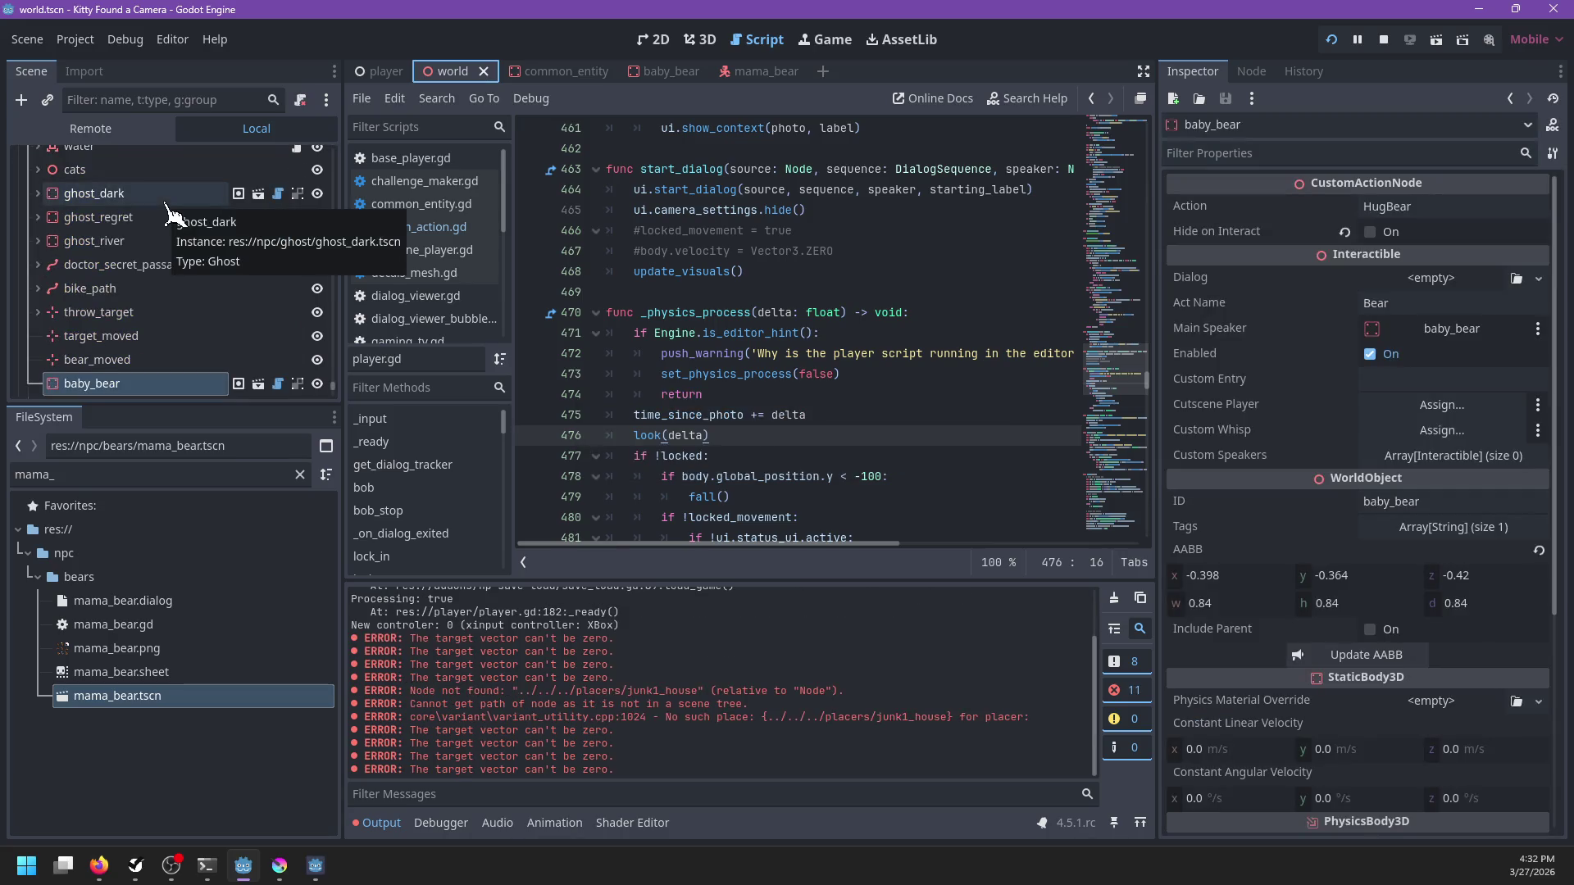
left_click(1368, 233)
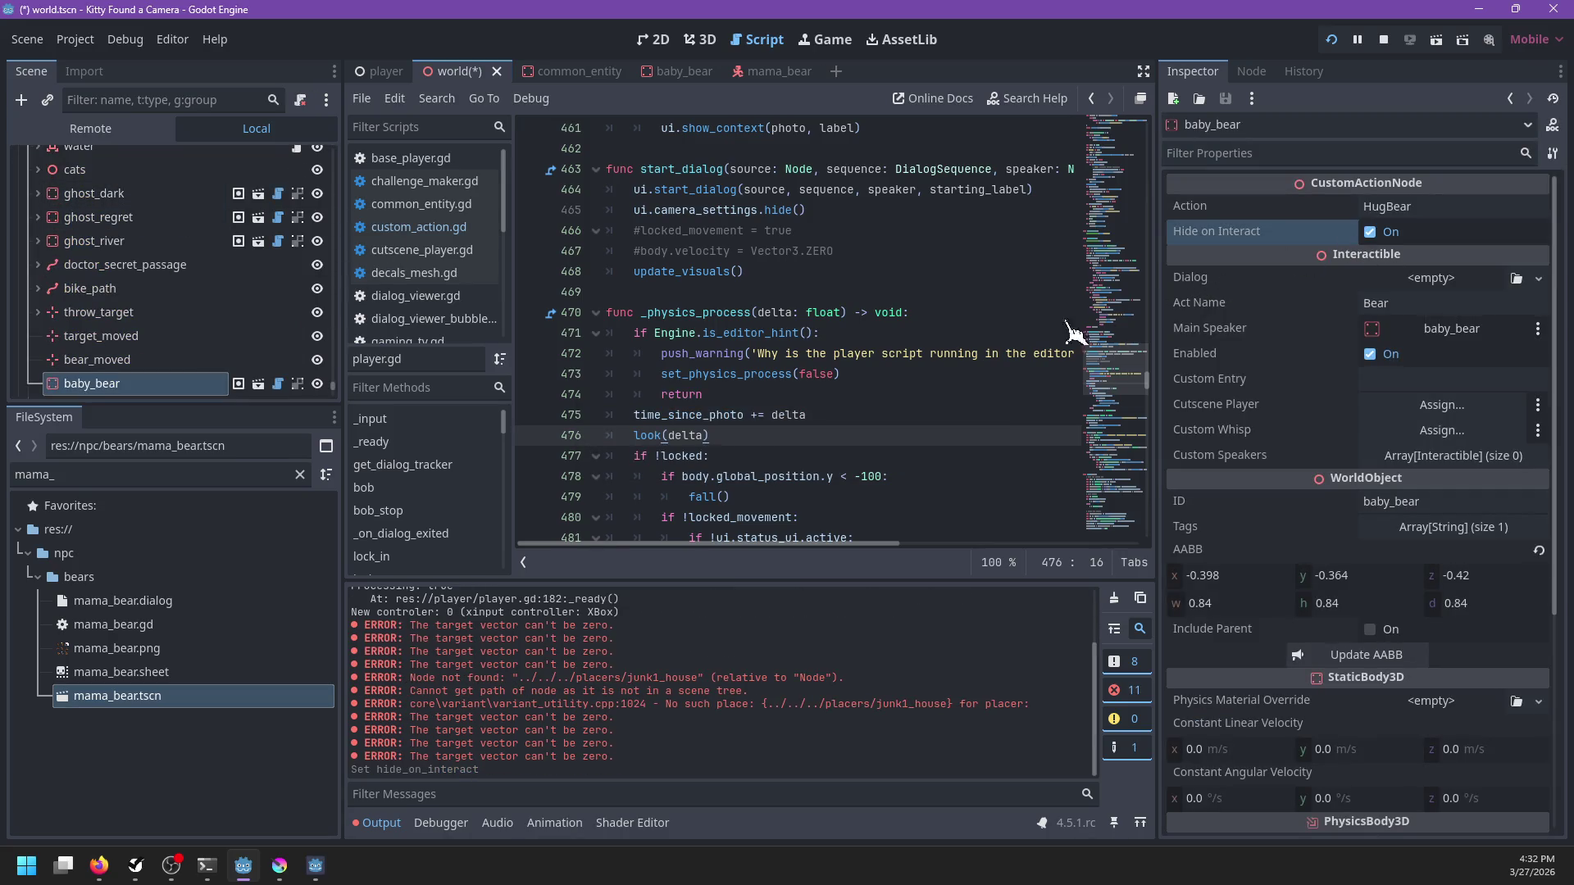
key("ctrl+s")
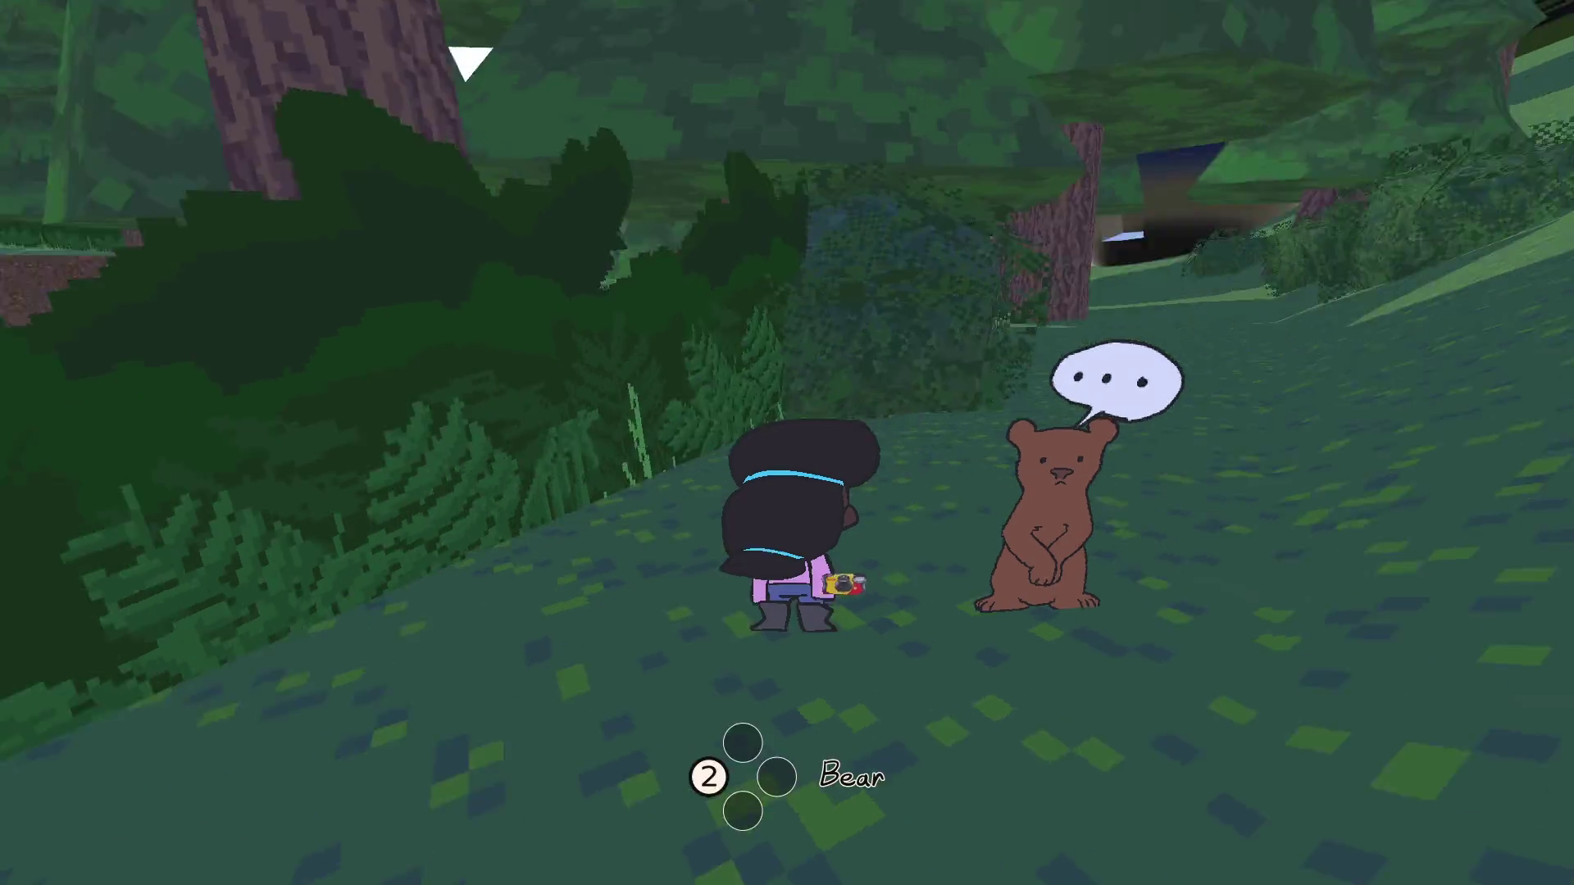
Step: Play from the forest path through the clearing onto the town street, then return to the editor
key("w")
key("w")
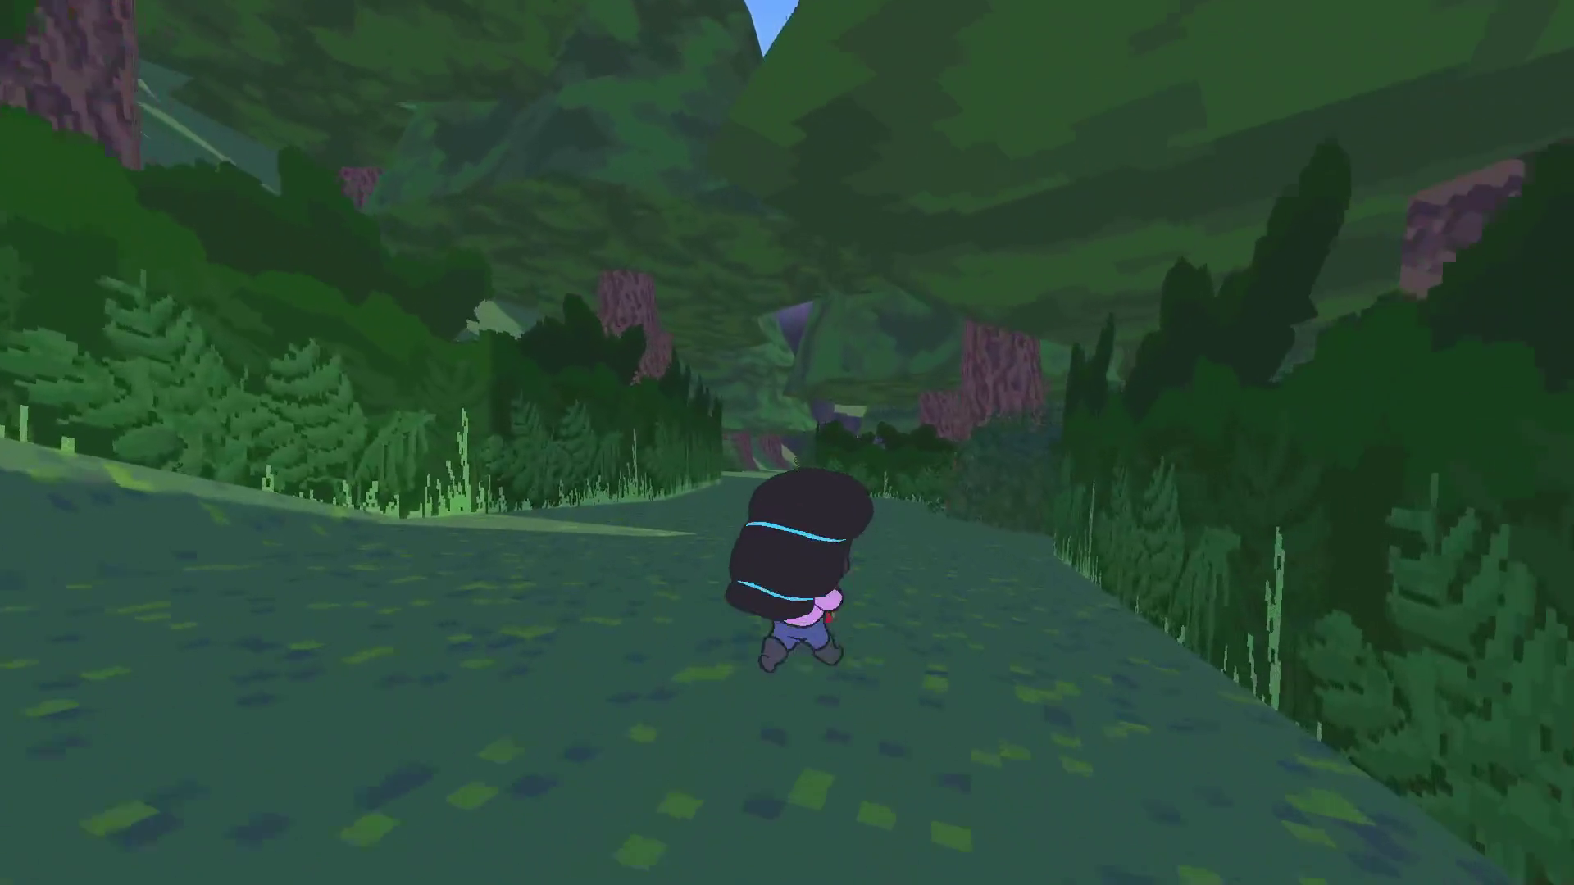
key("w")
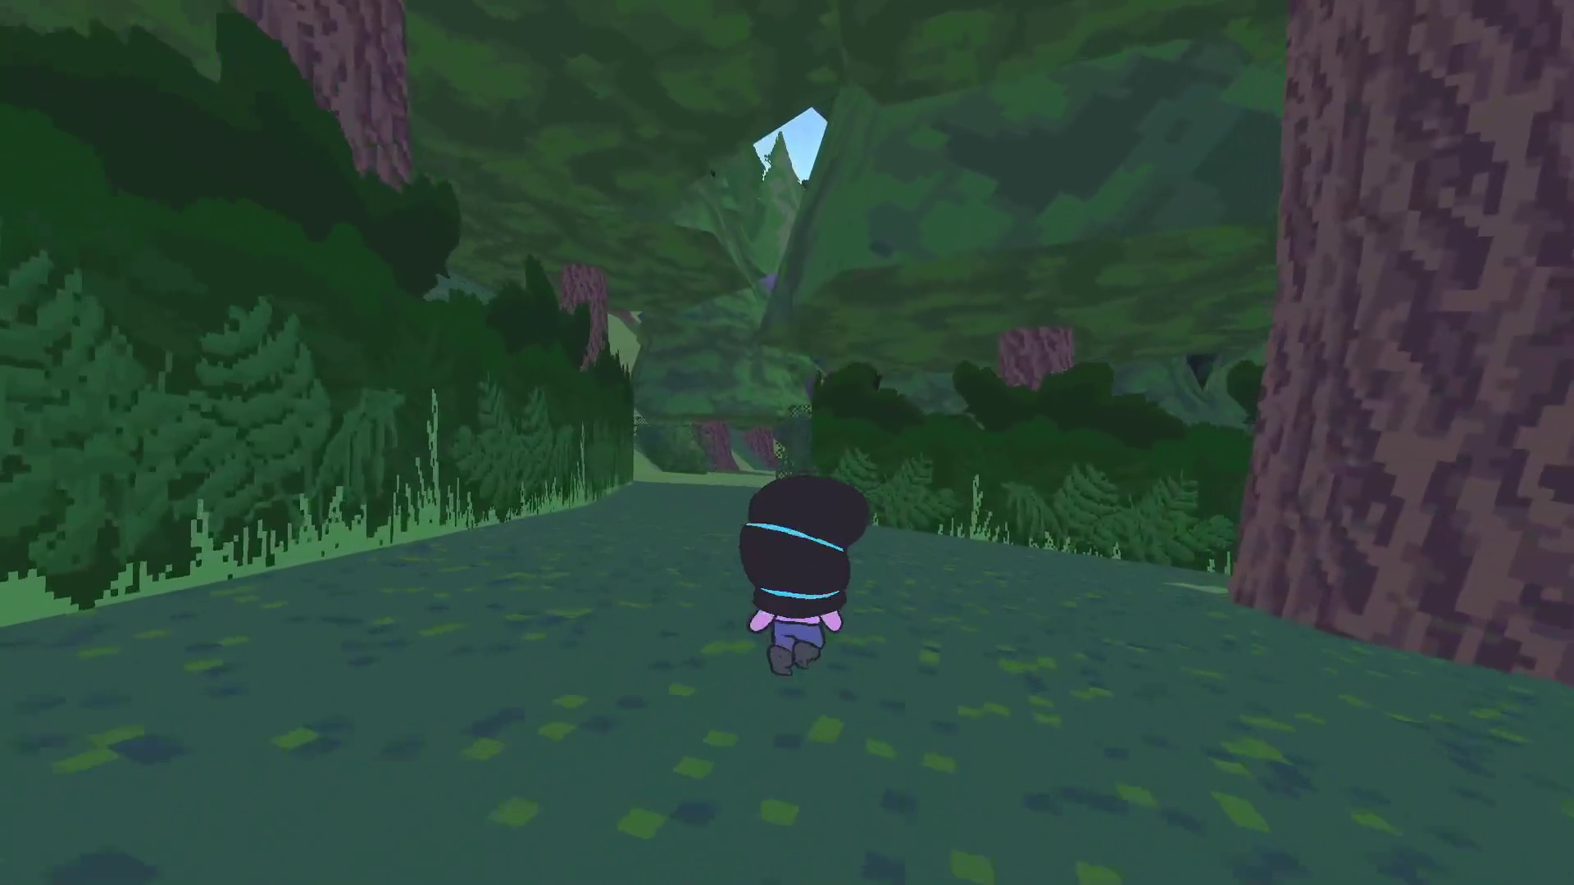
key("w")
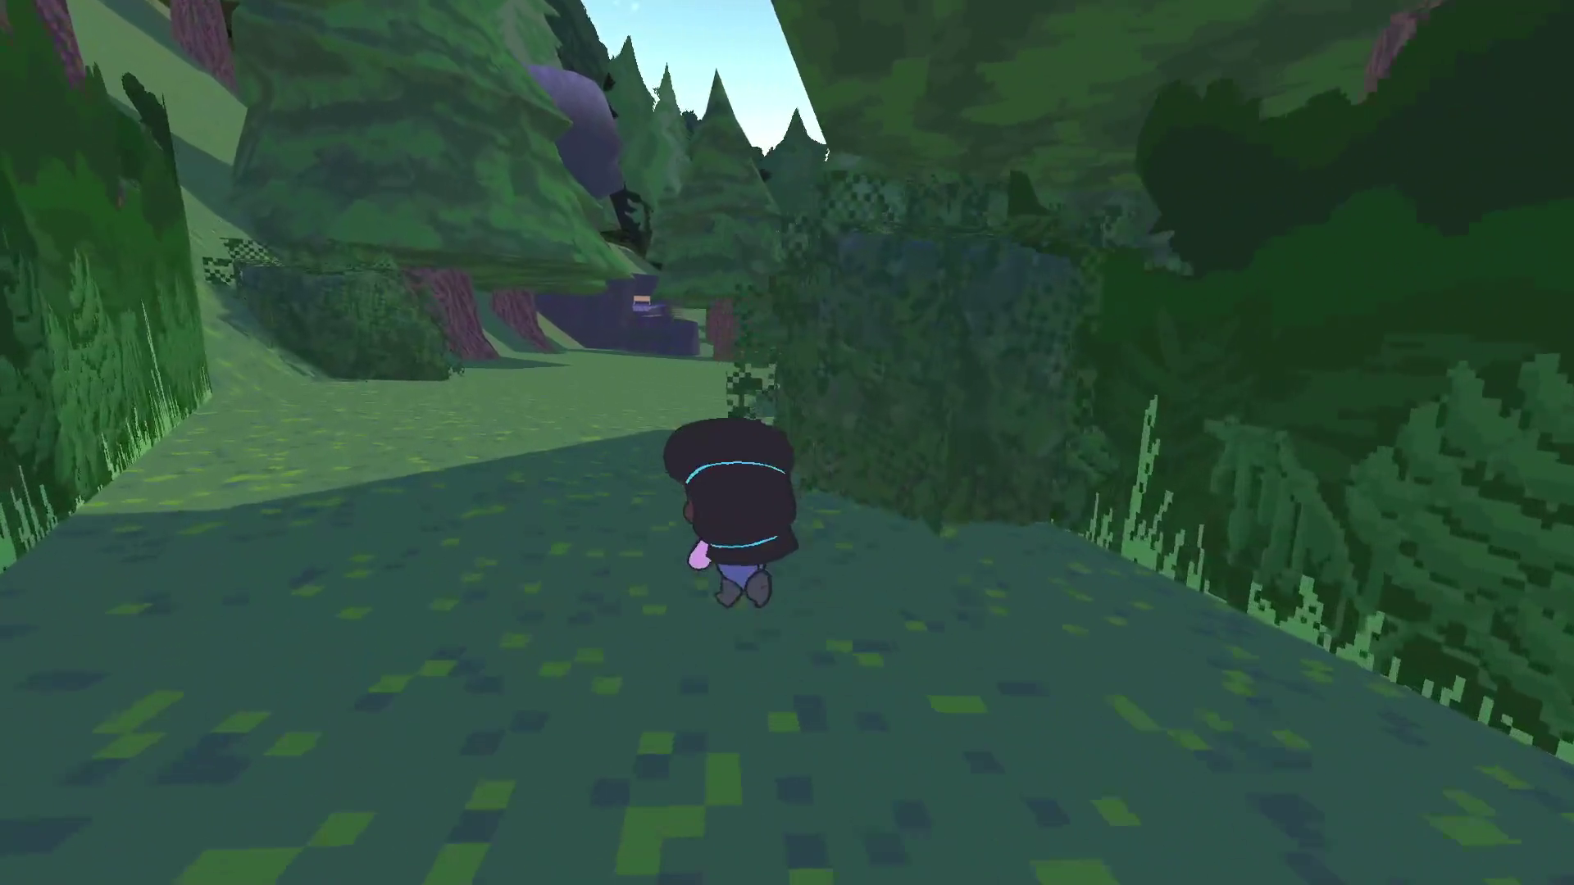
key("w")
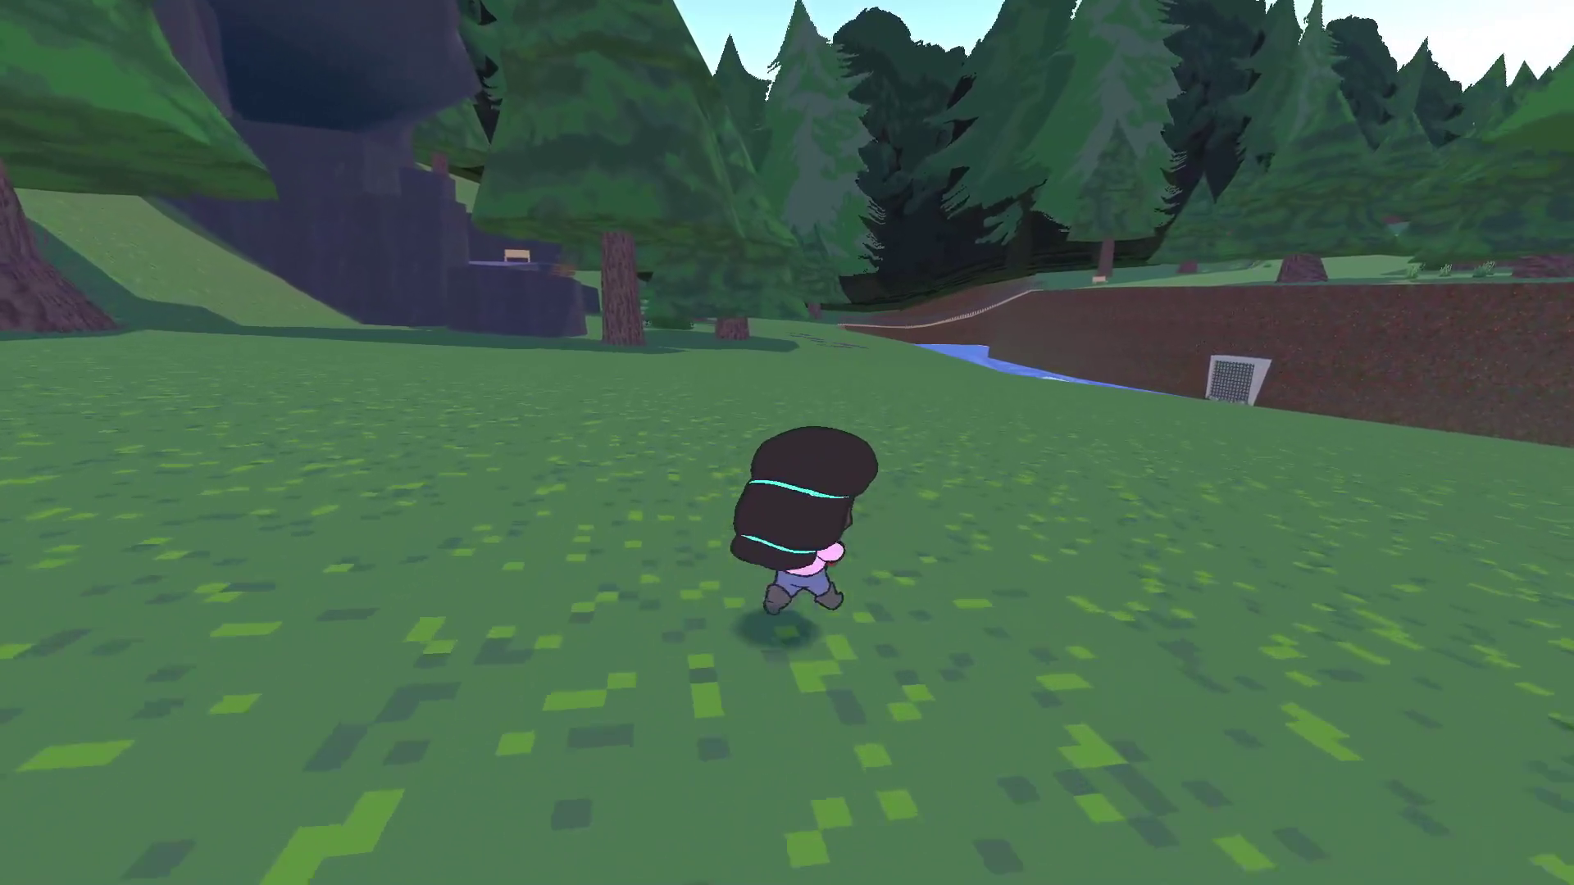
key("Escape")
key("Down")
key("Down")
key("Return")
key("w")
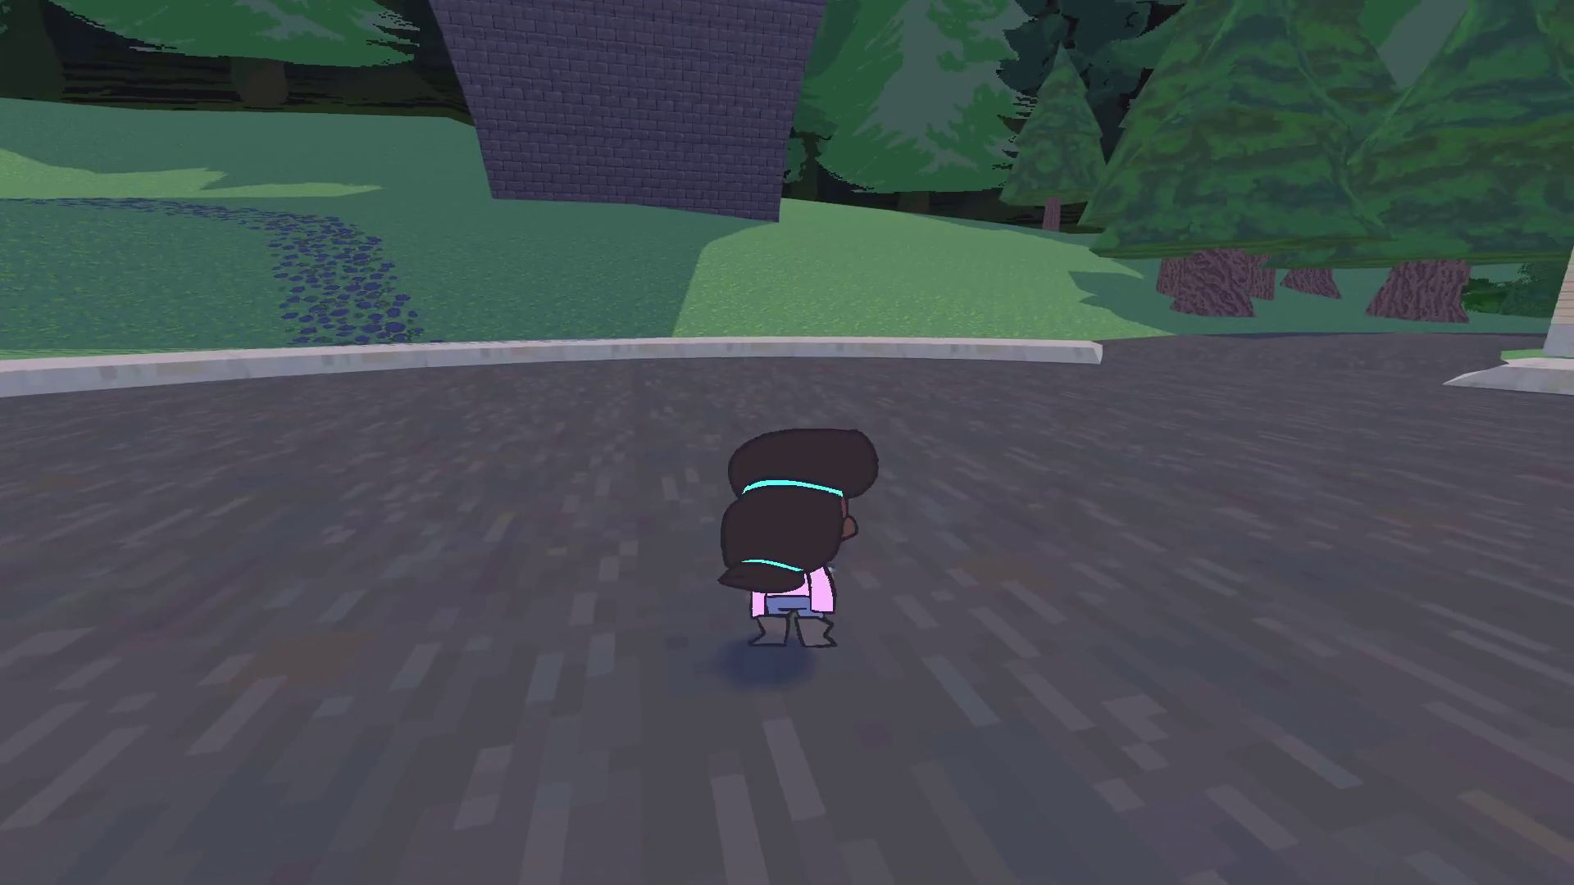
key("w")
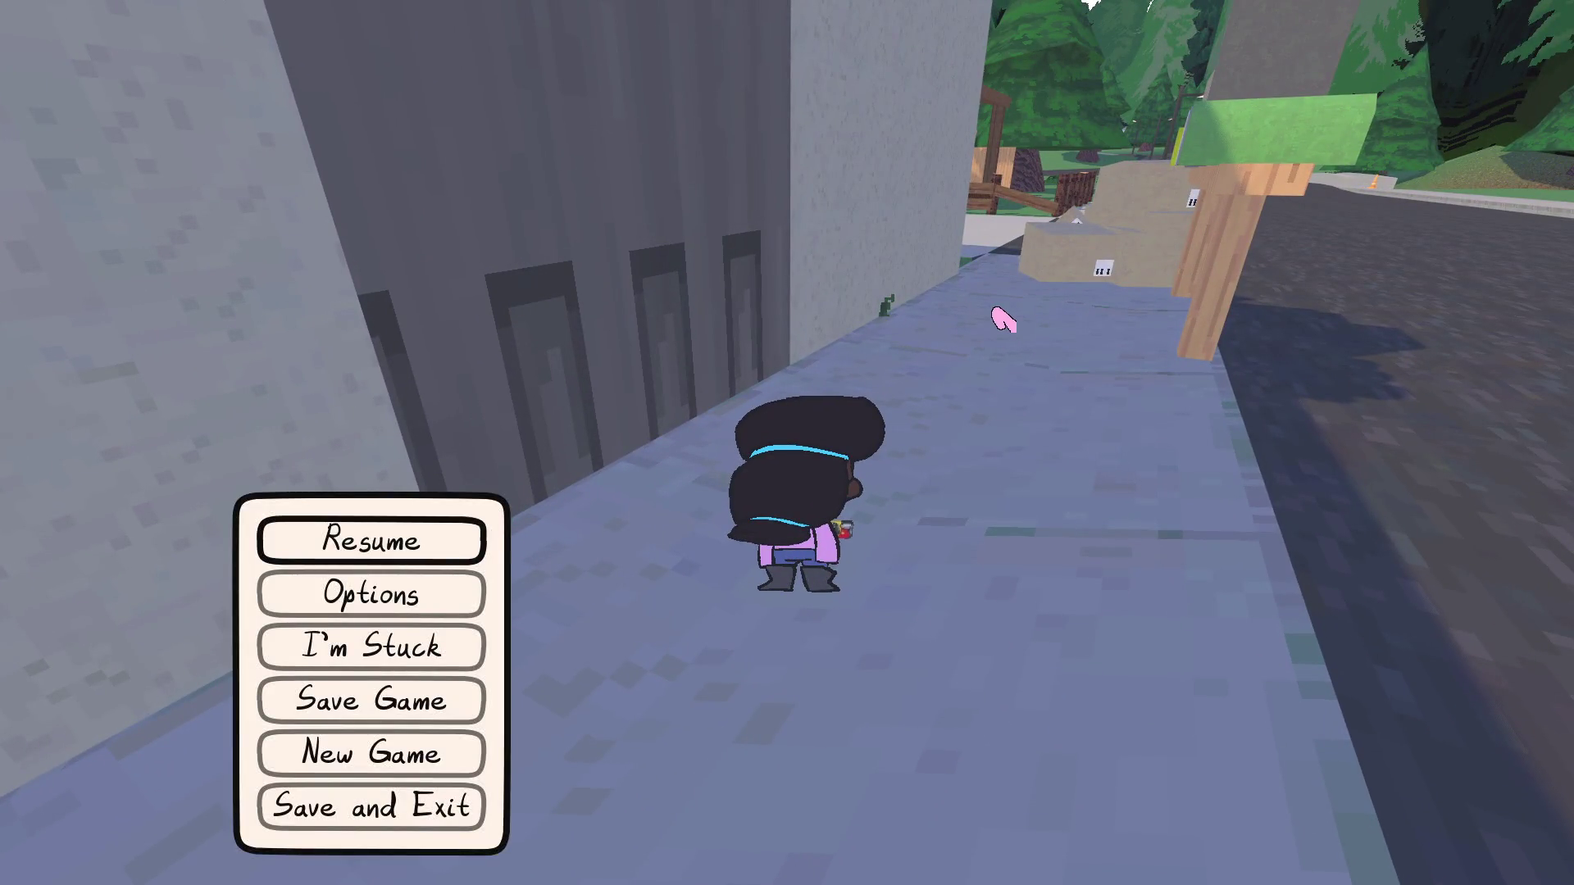
key("alt+Tab")
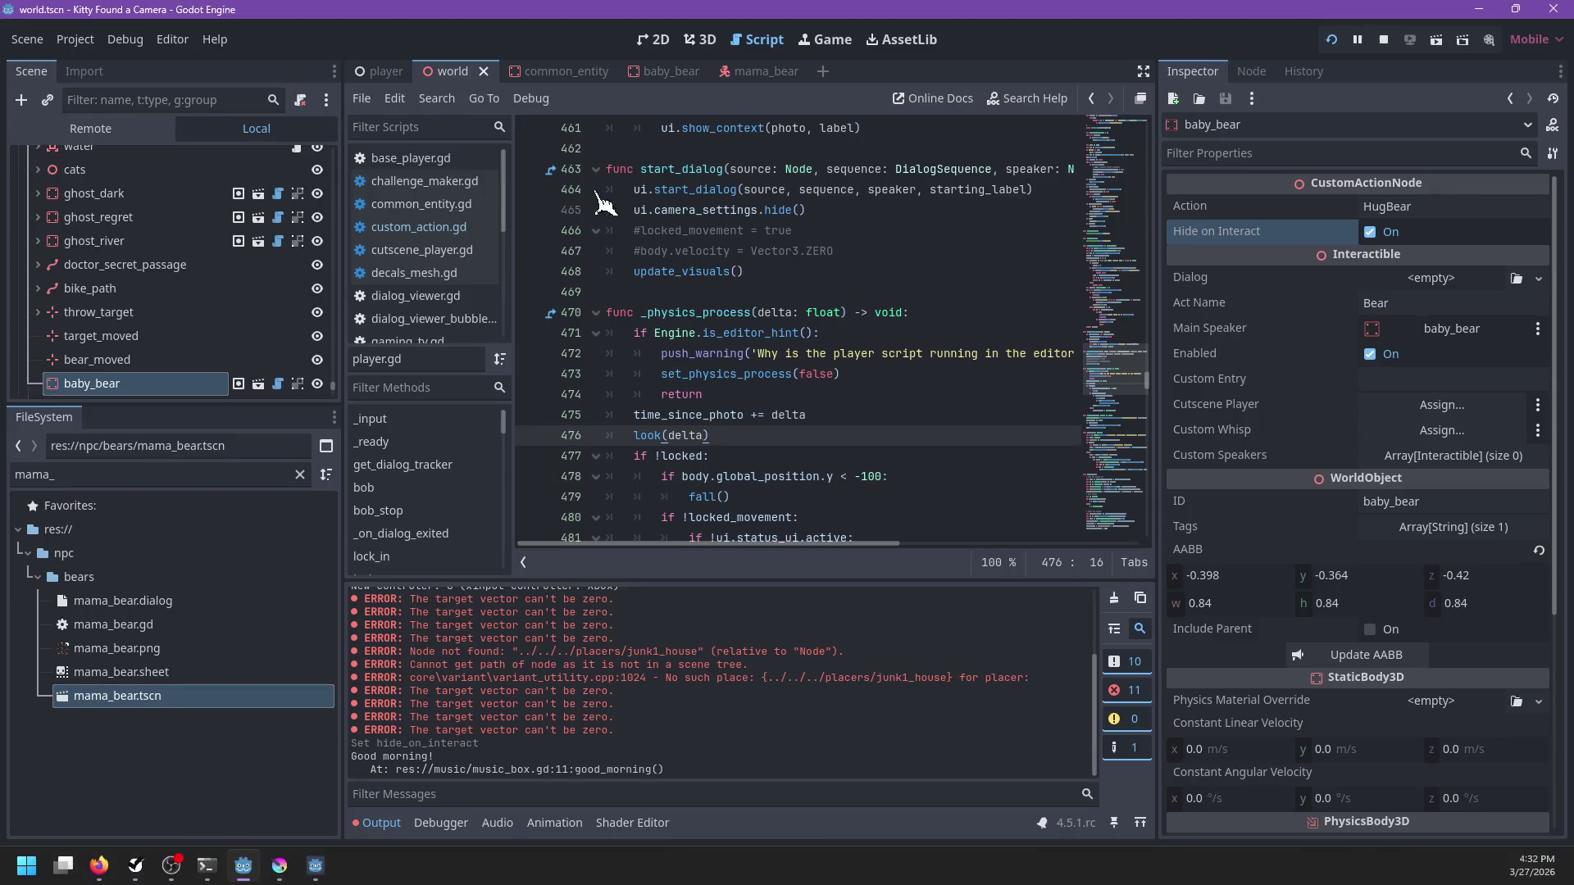
Step: View the world scene in 3D from above the village and locate the foliage group
left_click(703, 40)
scroll(820, 394, "down", 10)
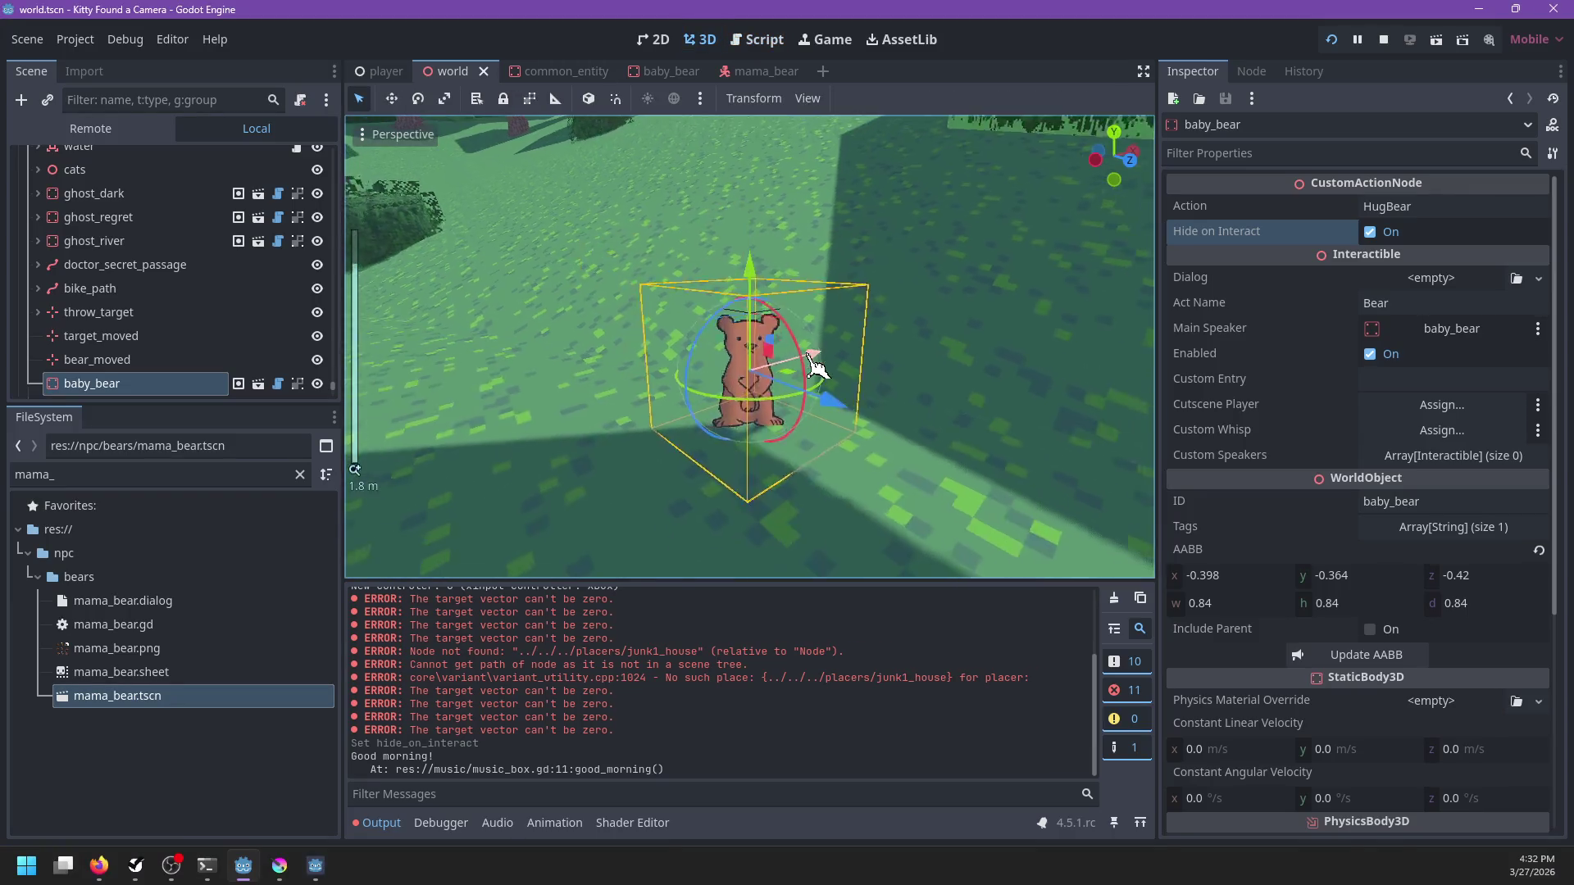
left_click_drag(888, 348, 538, 386)
scroll(111, 262, "up", 10)
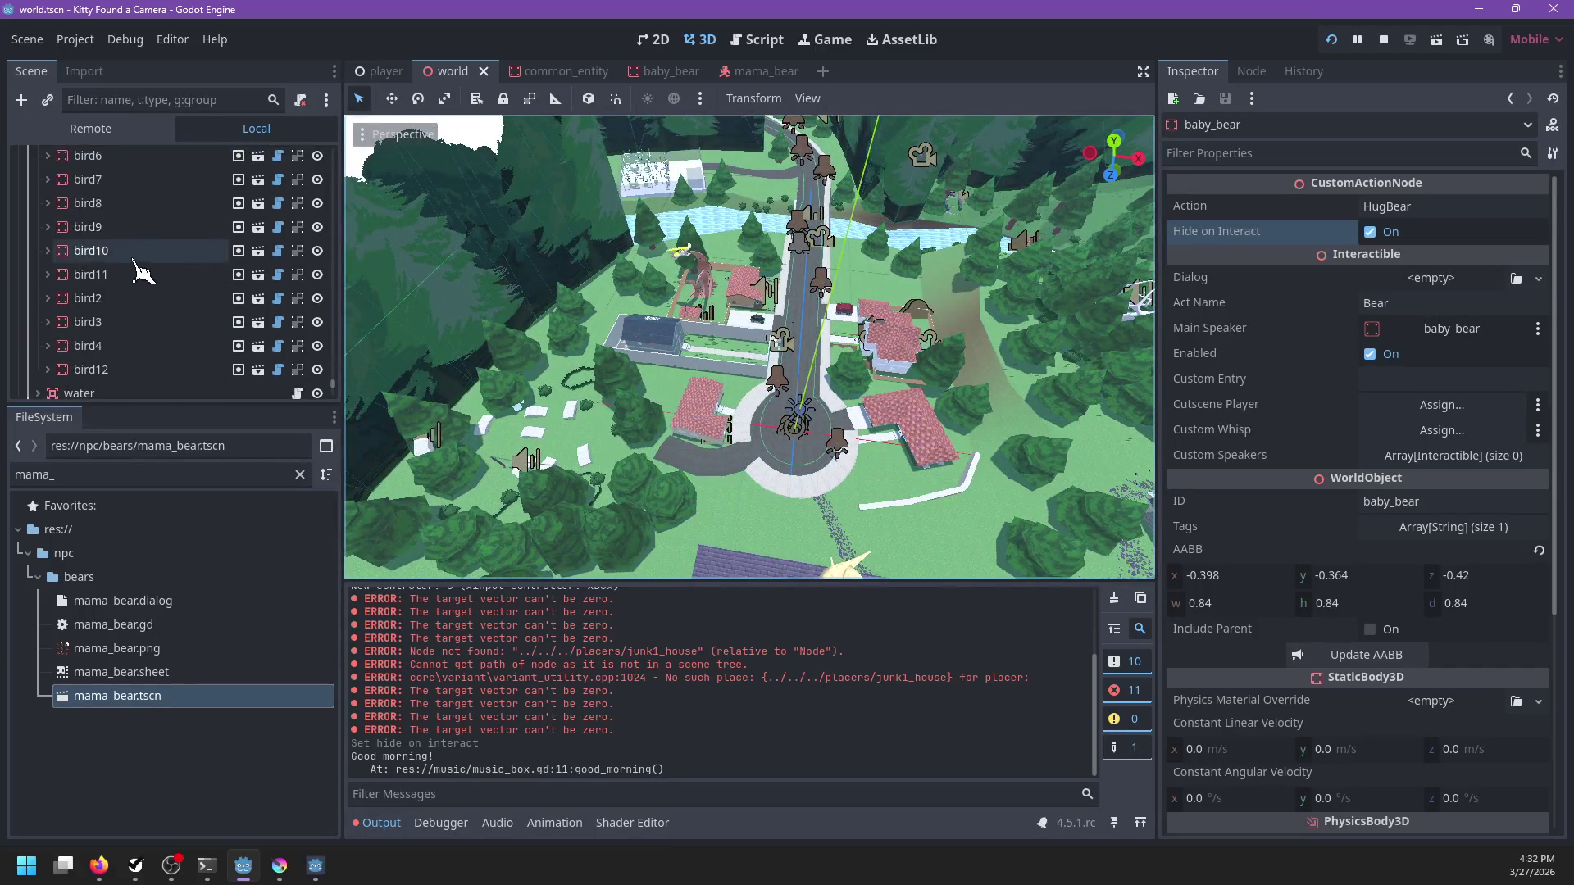
scroll(82, 271, "down", 3)
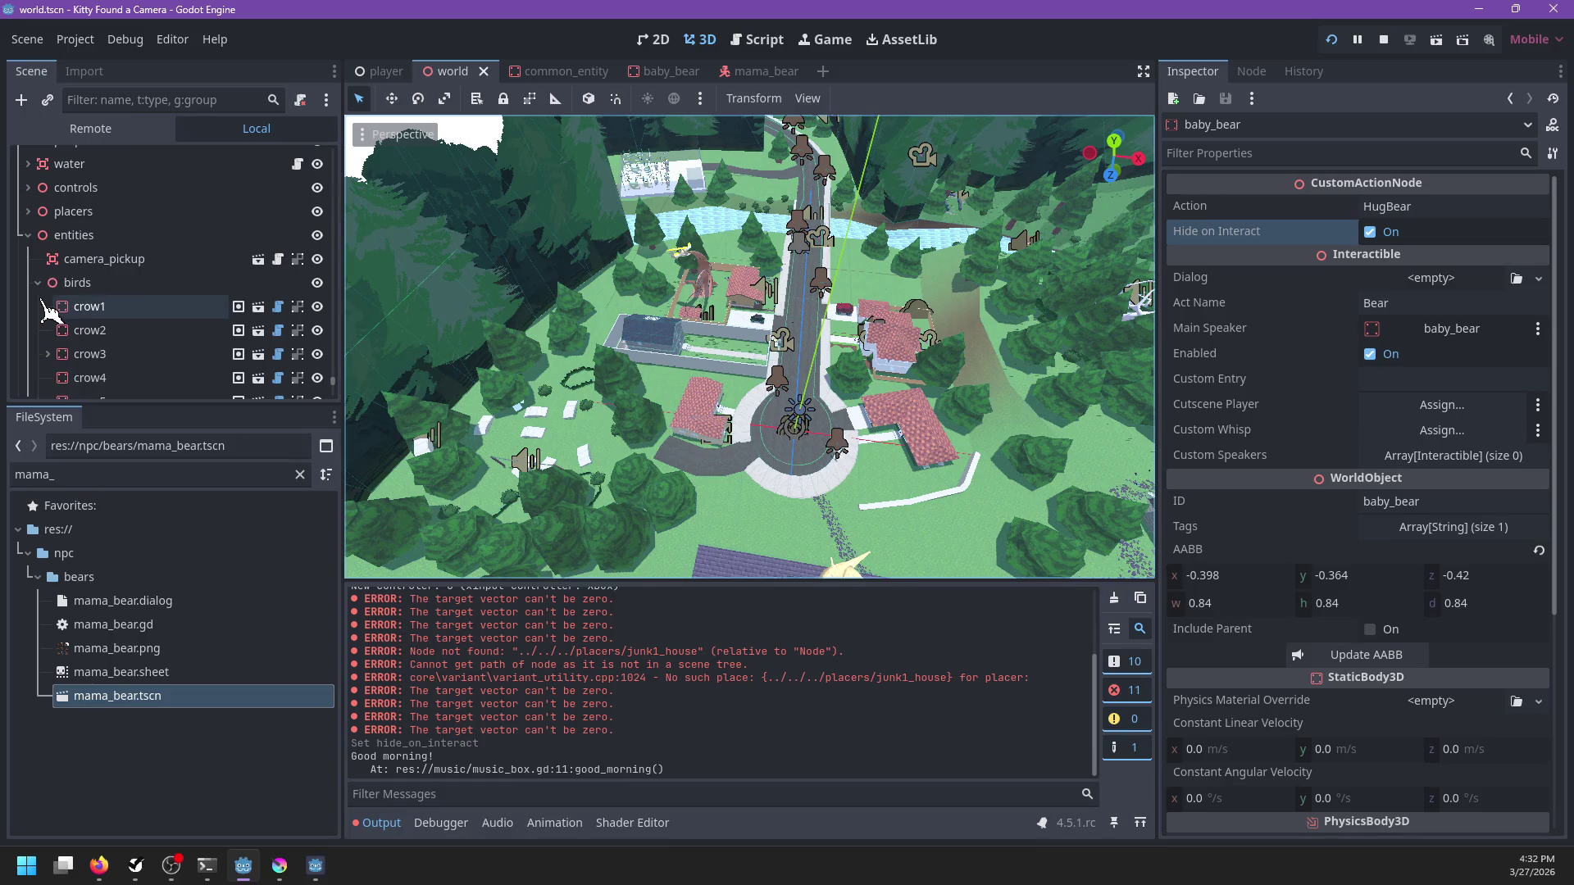
left_click(28, 235)
left_click(28, 283)
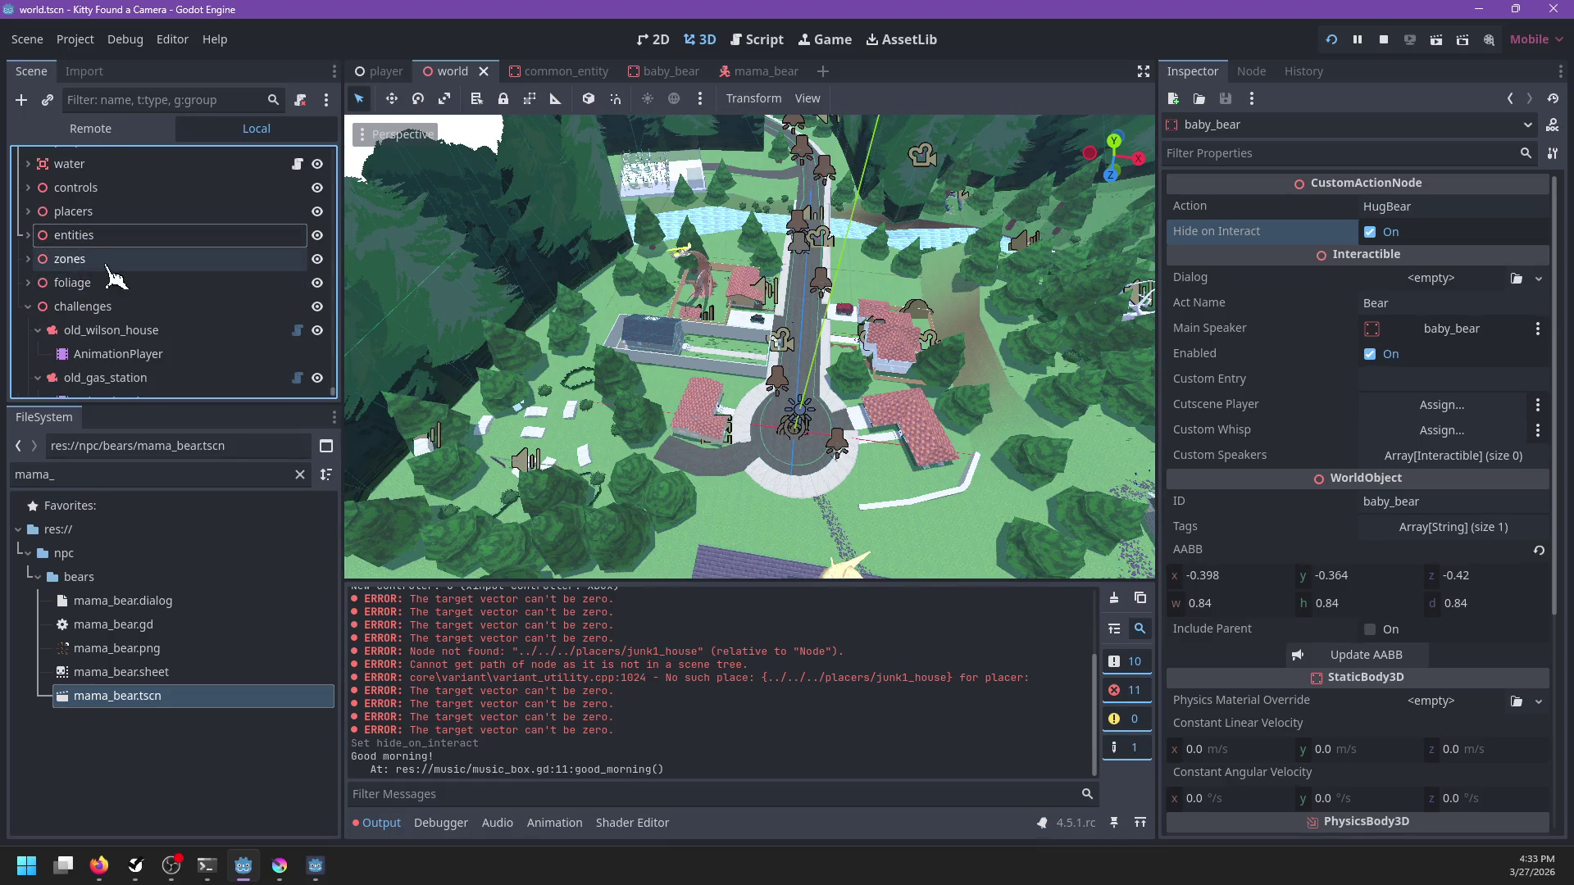
left_click(28, 283)
scroll(74, 316, "down", 5)
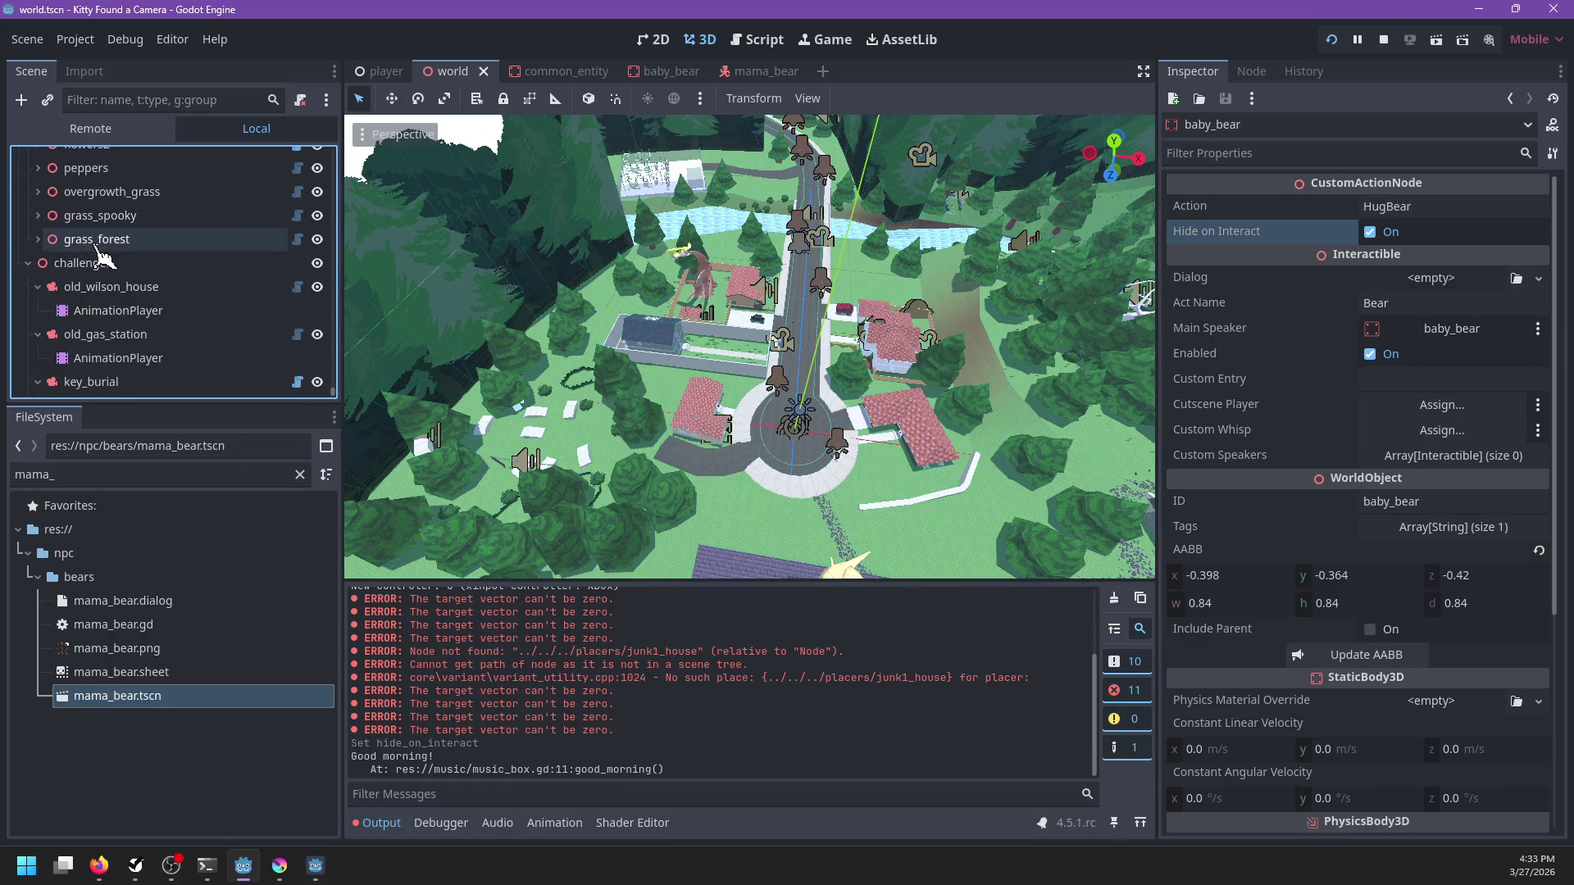
Step: Erase the stray grass_forest instance beside the building wall and save the world scene
double_click(123, 240)
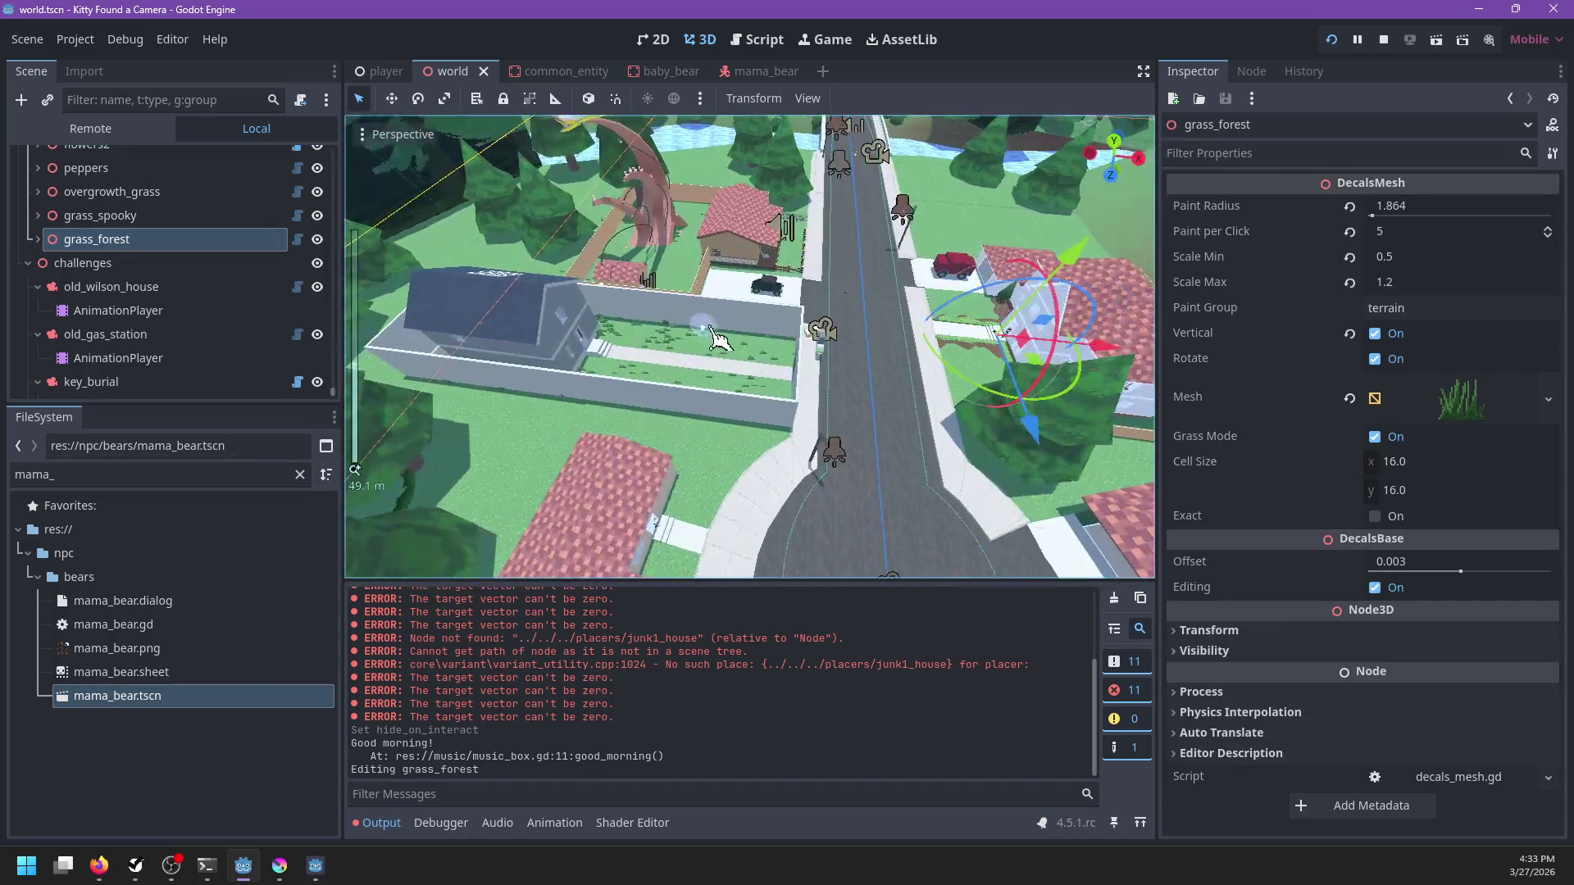
scroll(842, 401, "up", 3)
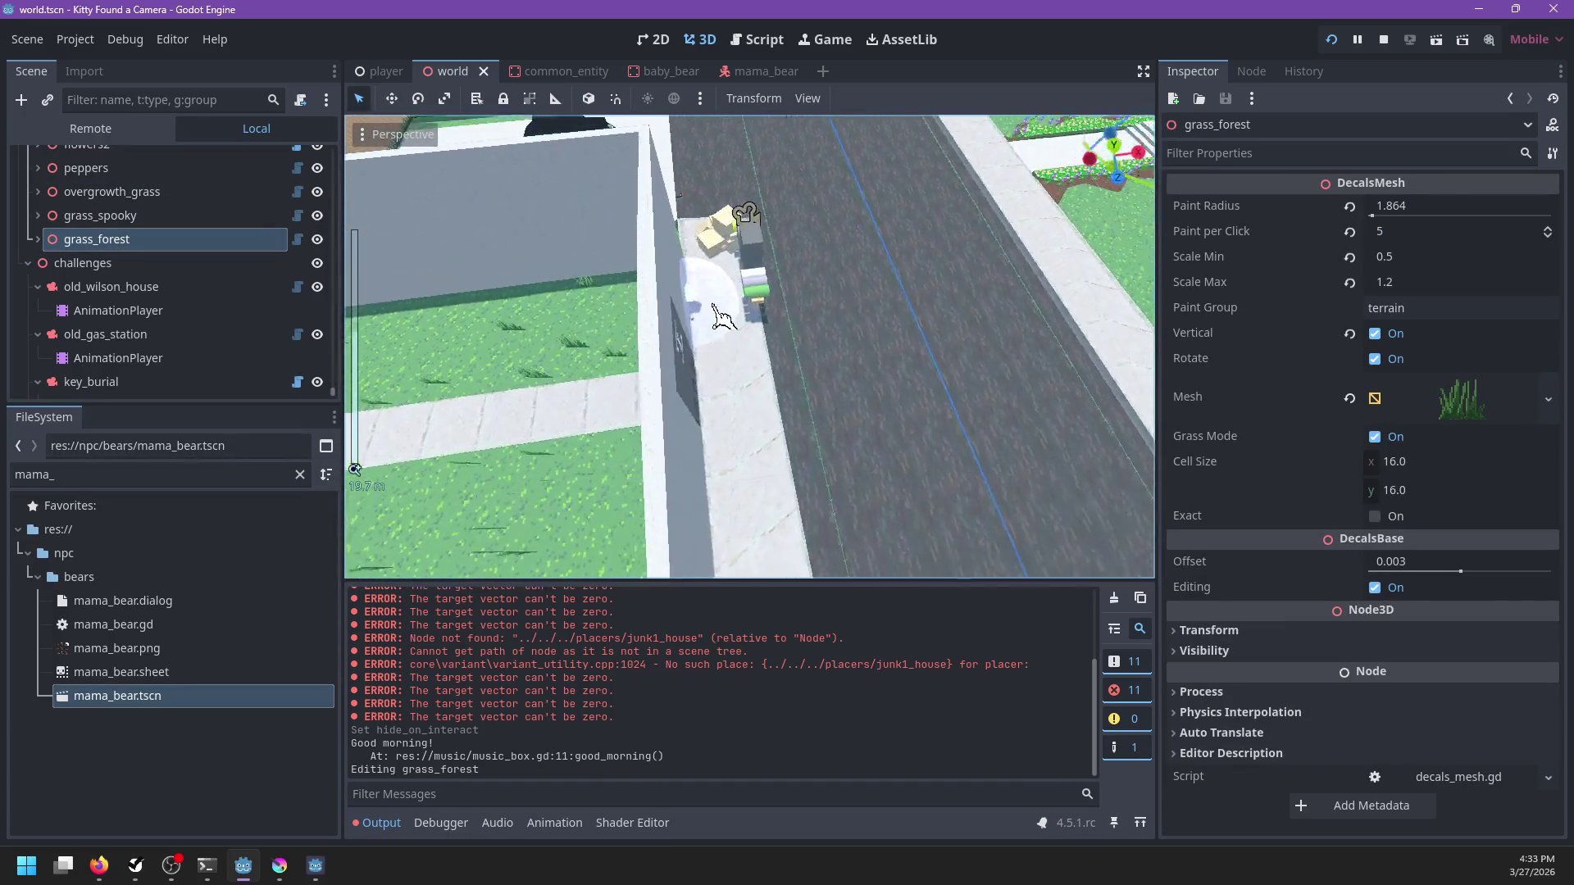
right_click(687, 330)
scroll(737, 311, "down", 5)
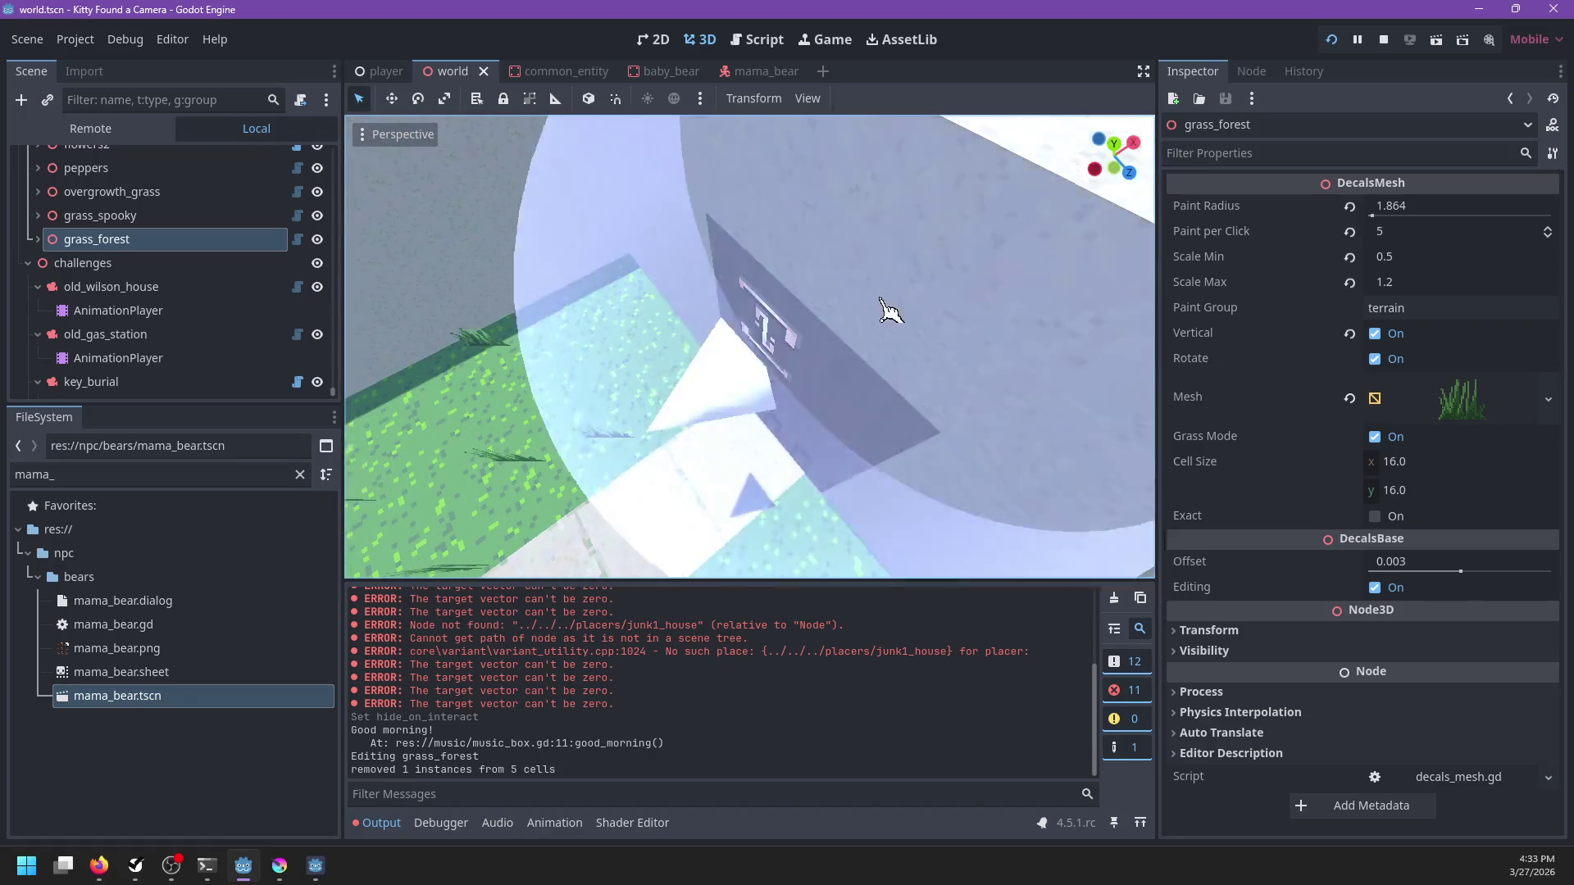
key("ctrl+s")
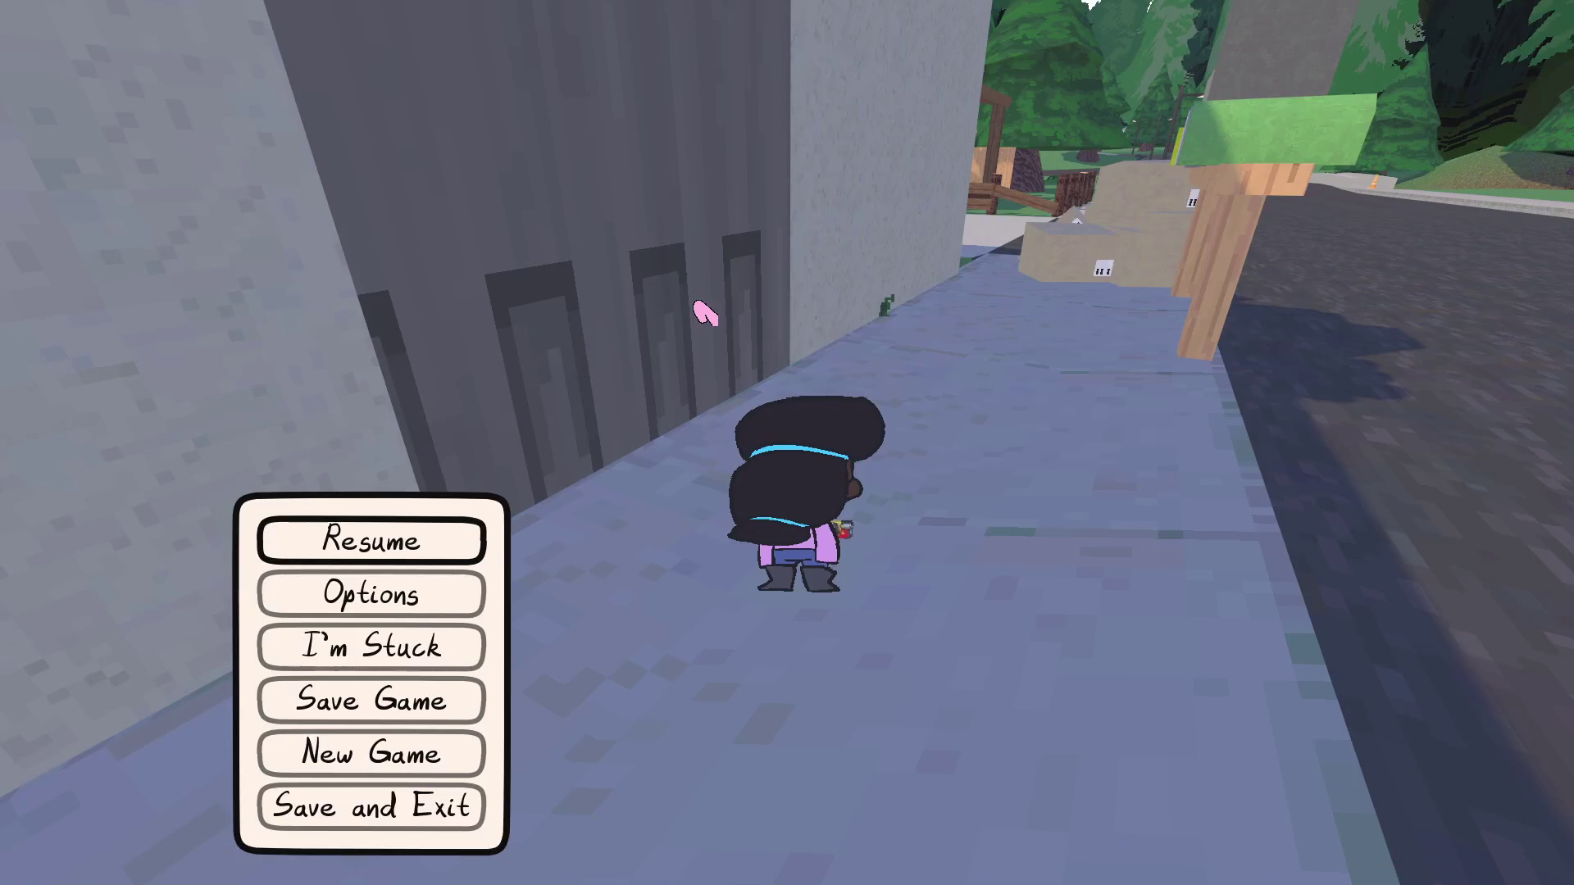
Step: Walk the character from the alley across the lawn and over the fence onto the house porch
key("Escape")
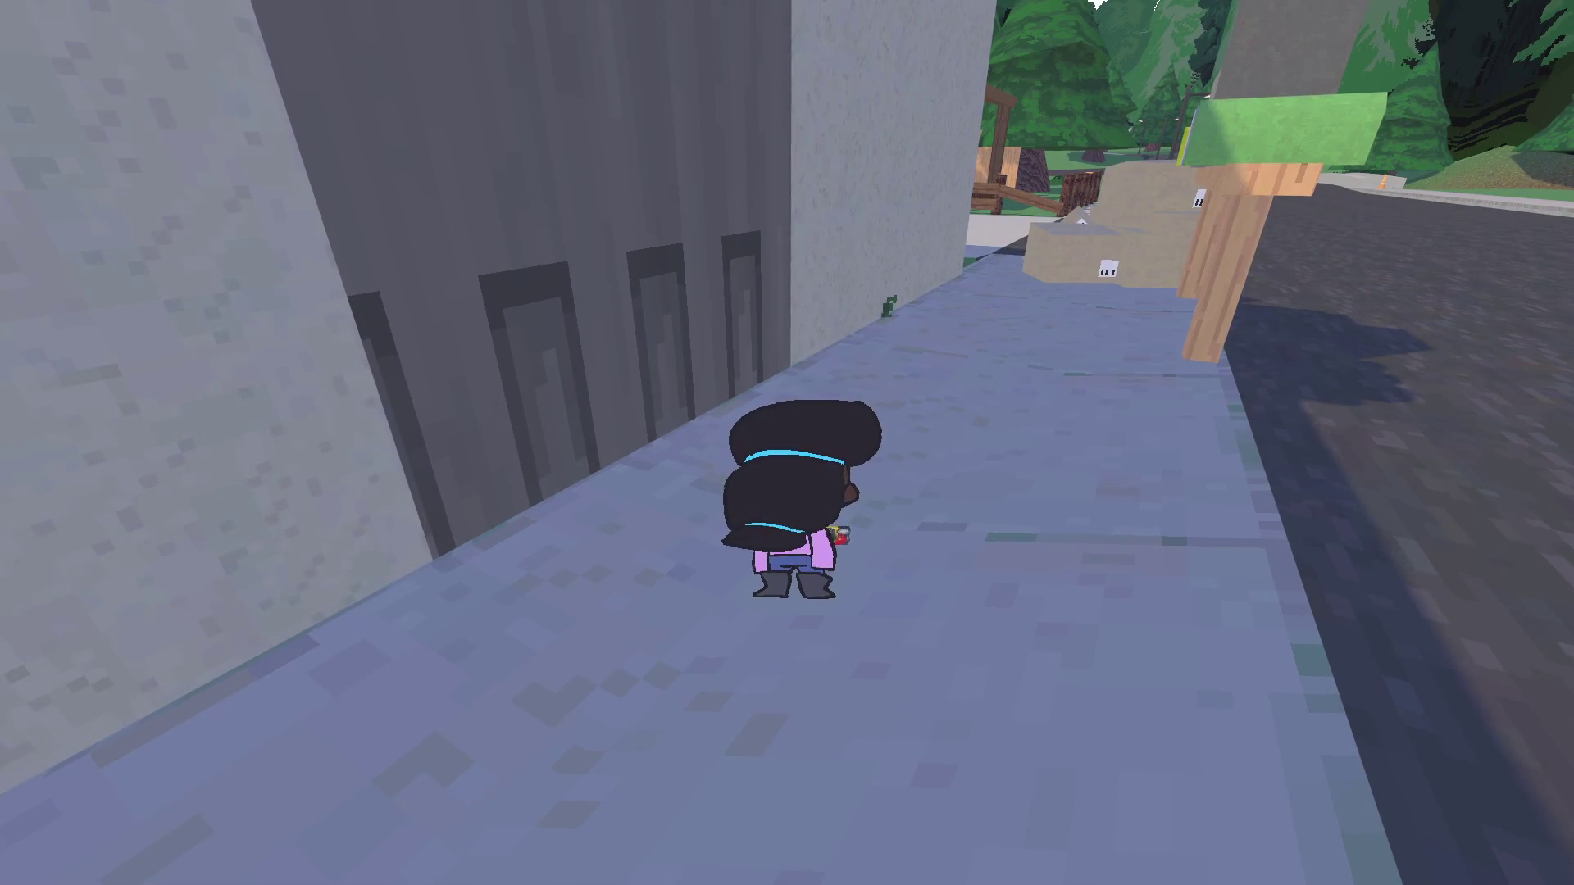
key("Escape")
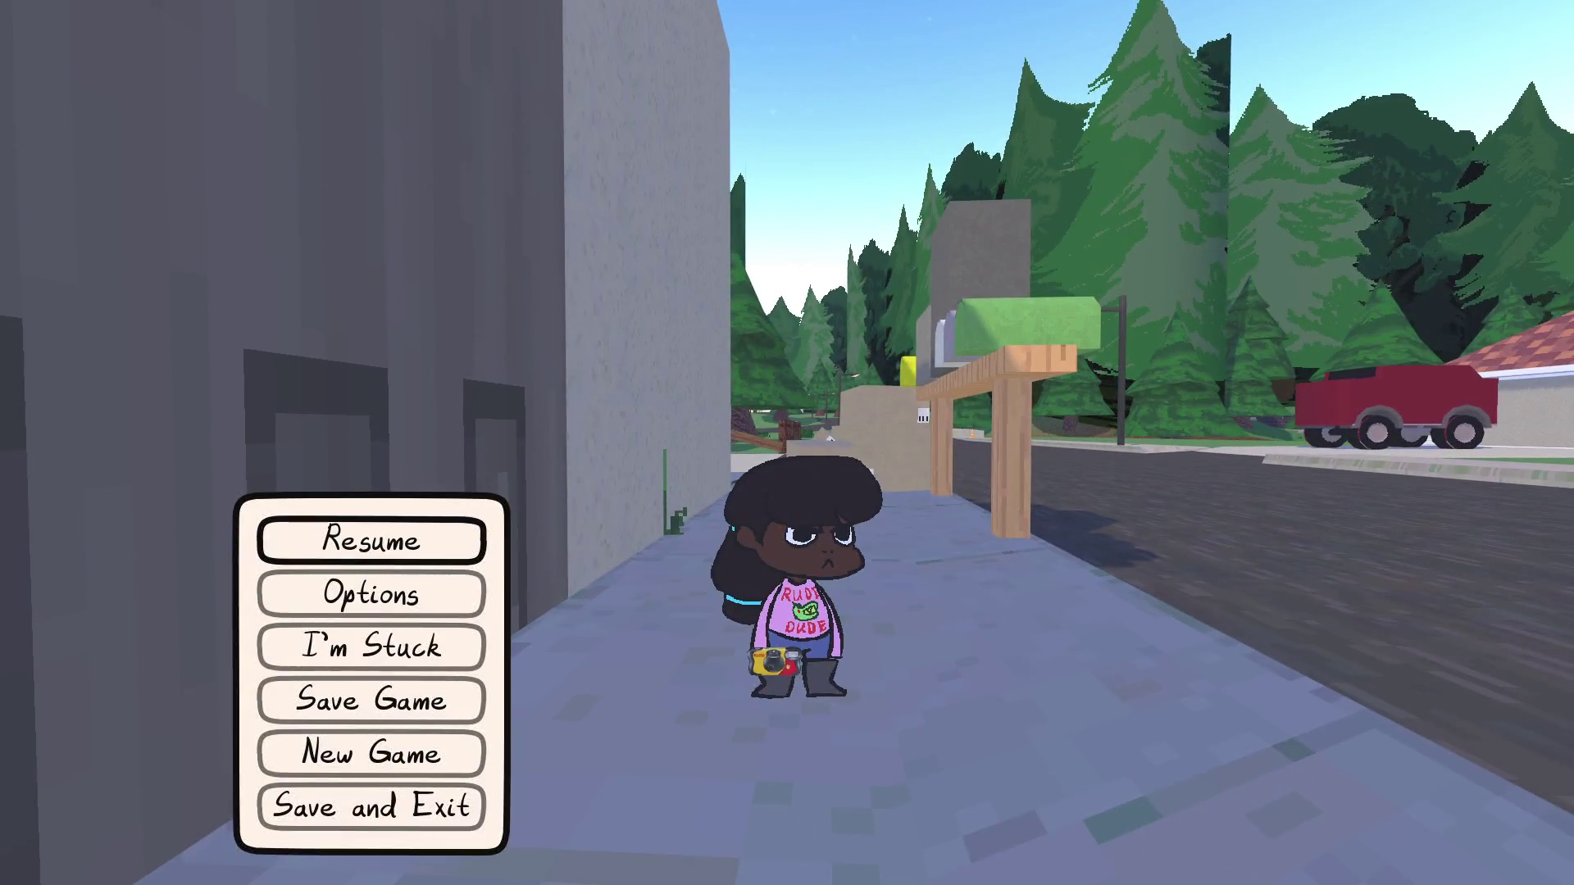
key("alt+Tab")
key("alt+Tab")
key("Escape")
key("w")
key("w")
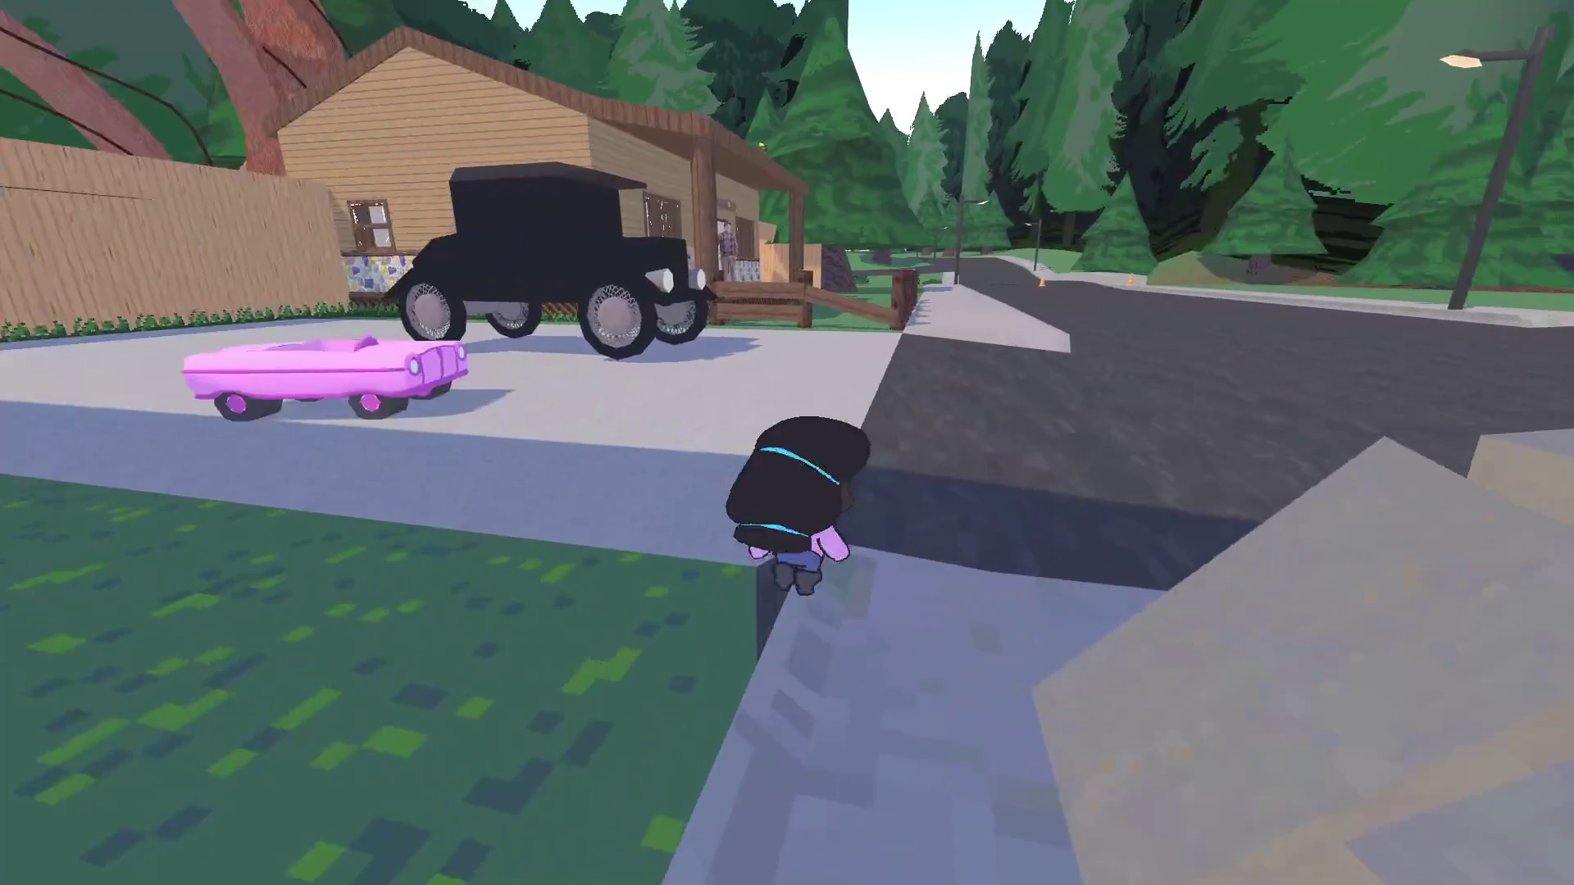
key("w")
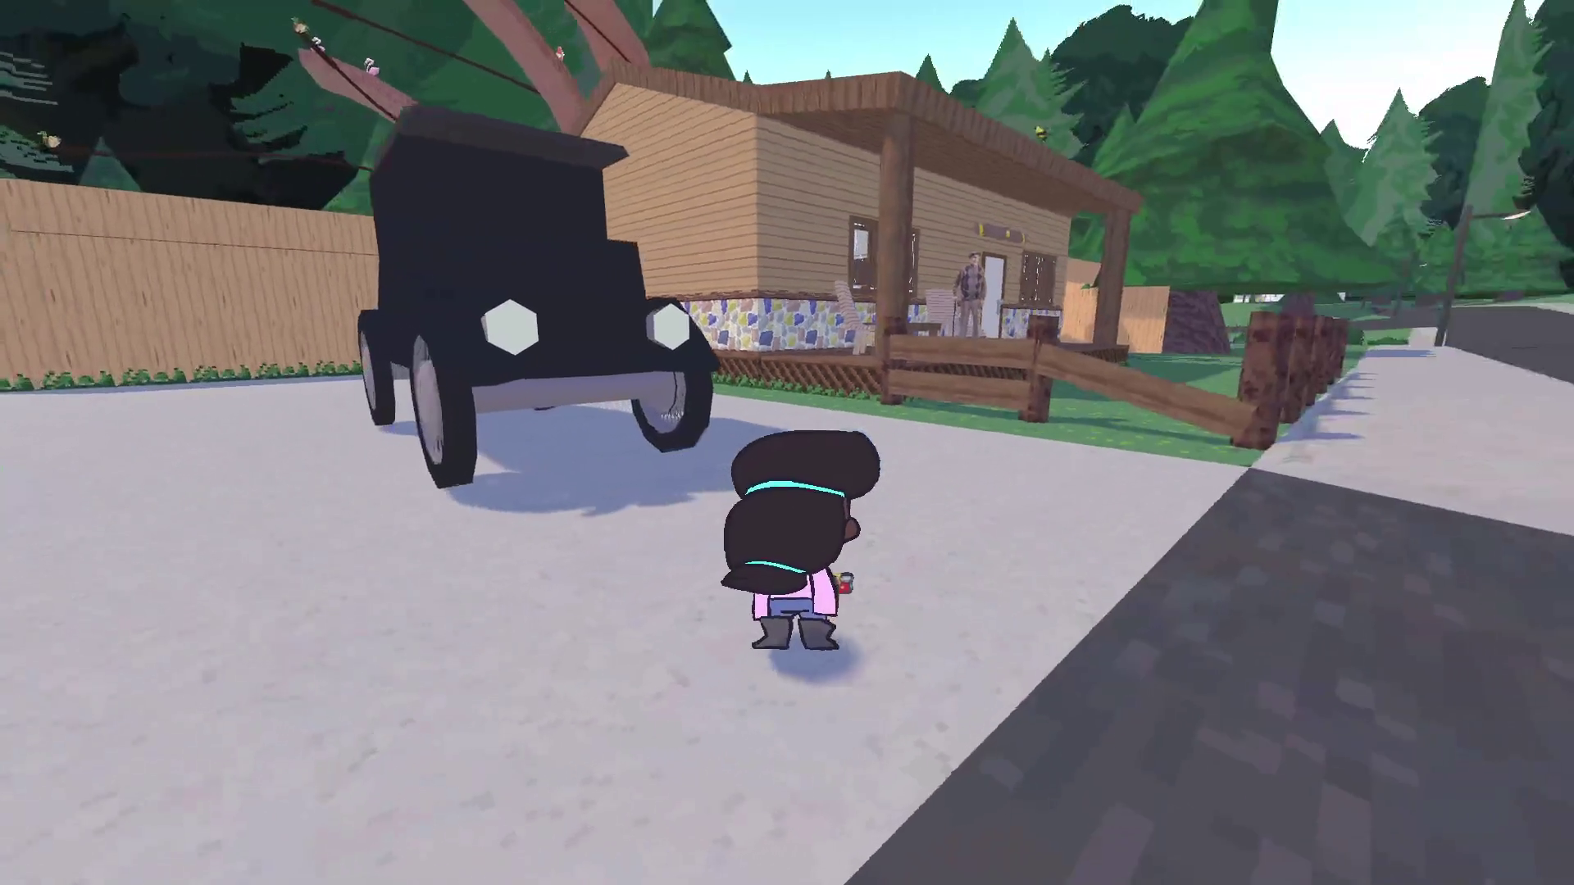
key("w")
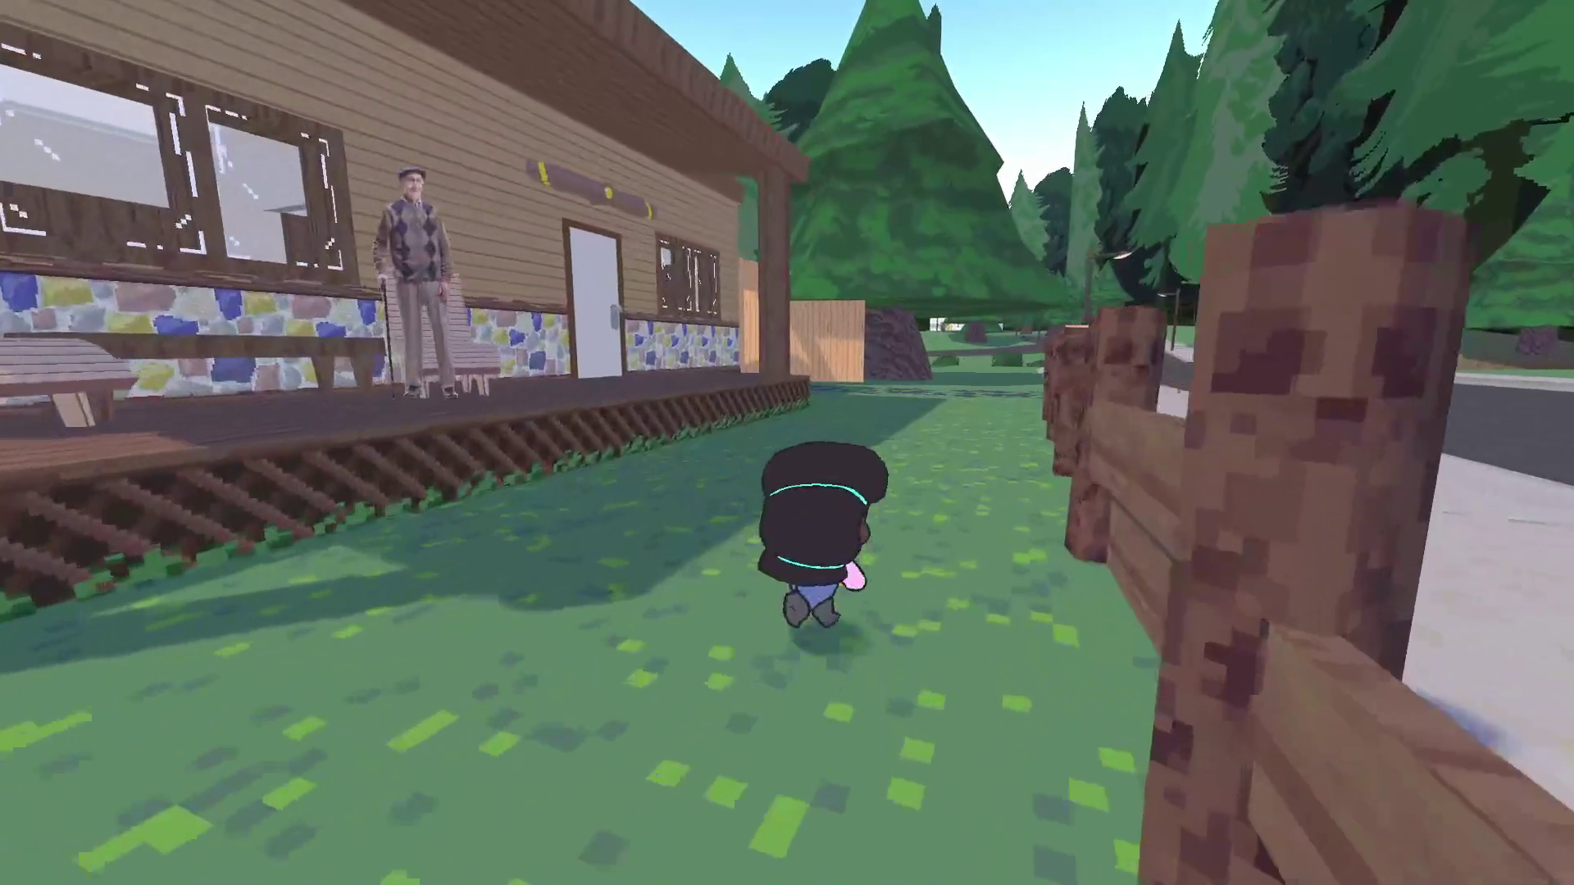
key("w")
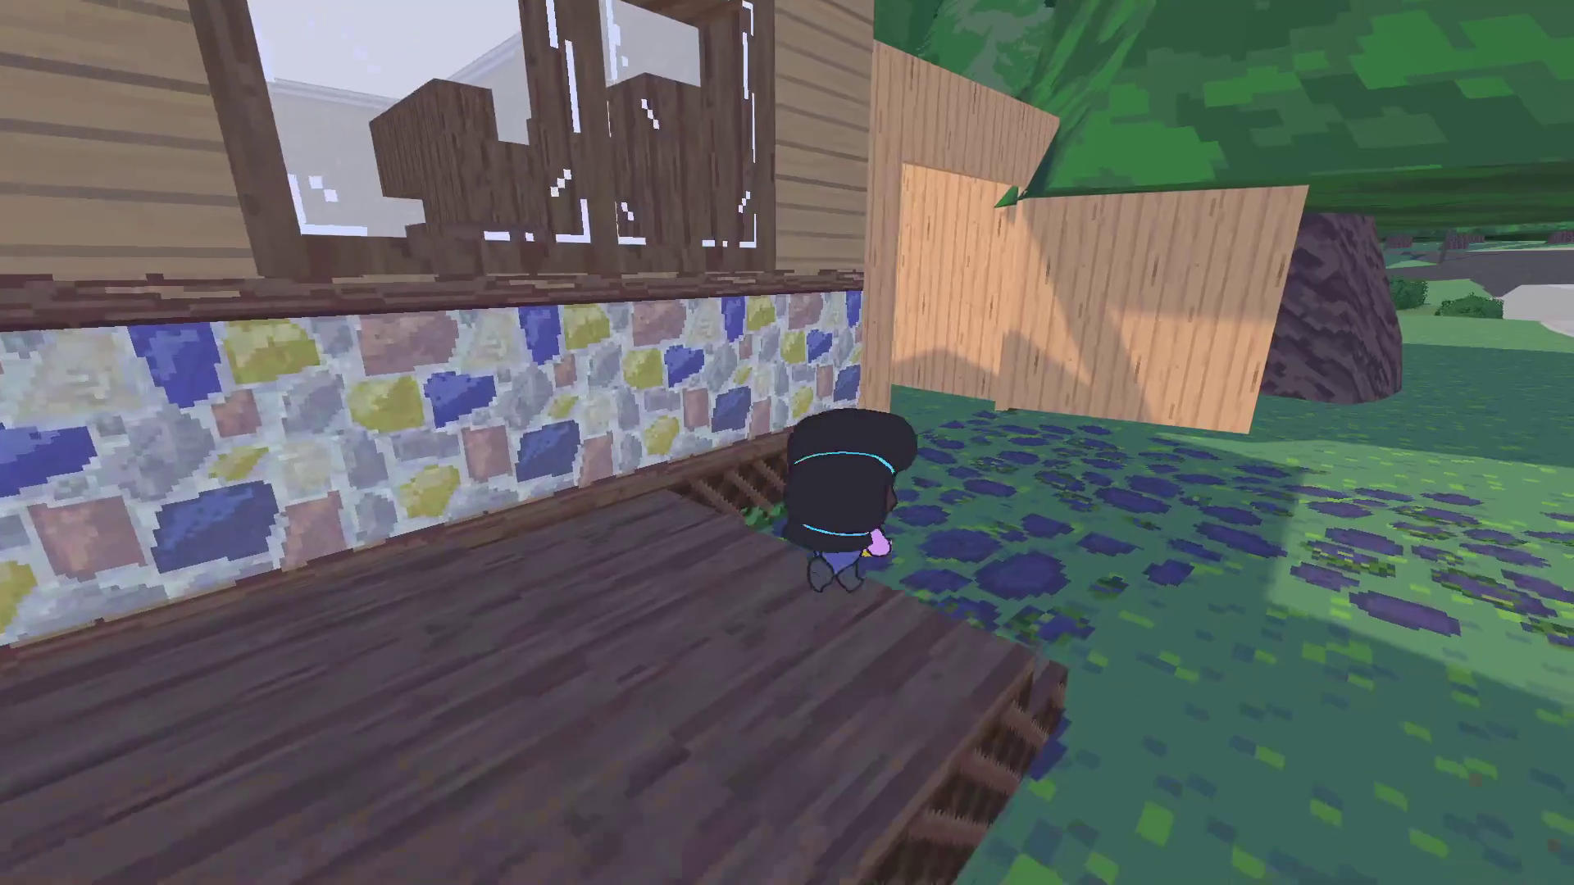
Step: Walk through the house interior and out the back doorway, then save and exit the game
key("w")
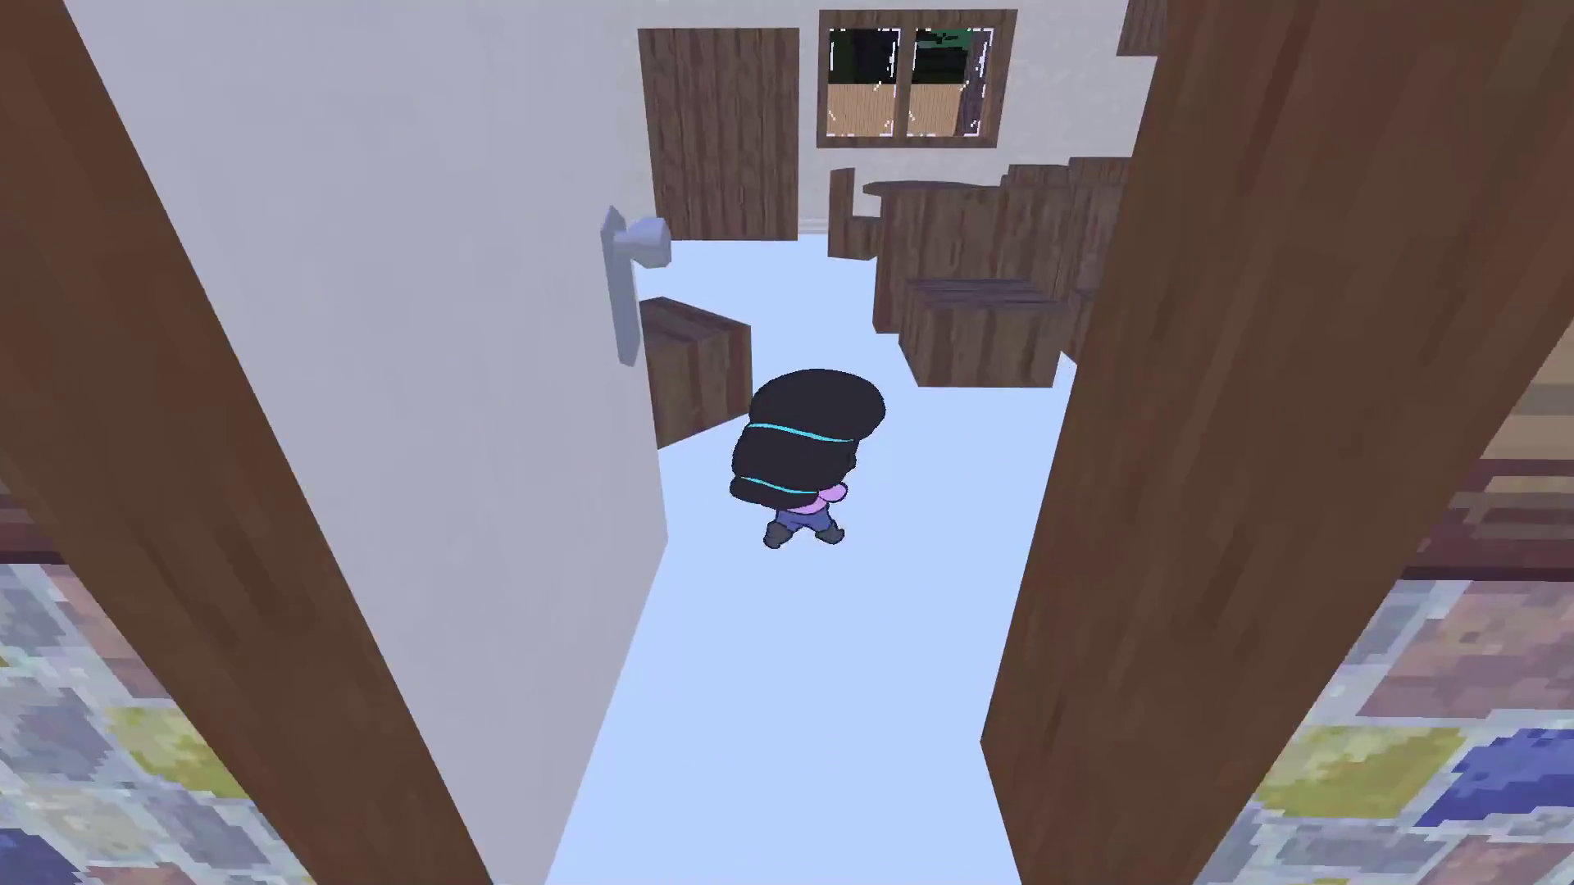
key("w")
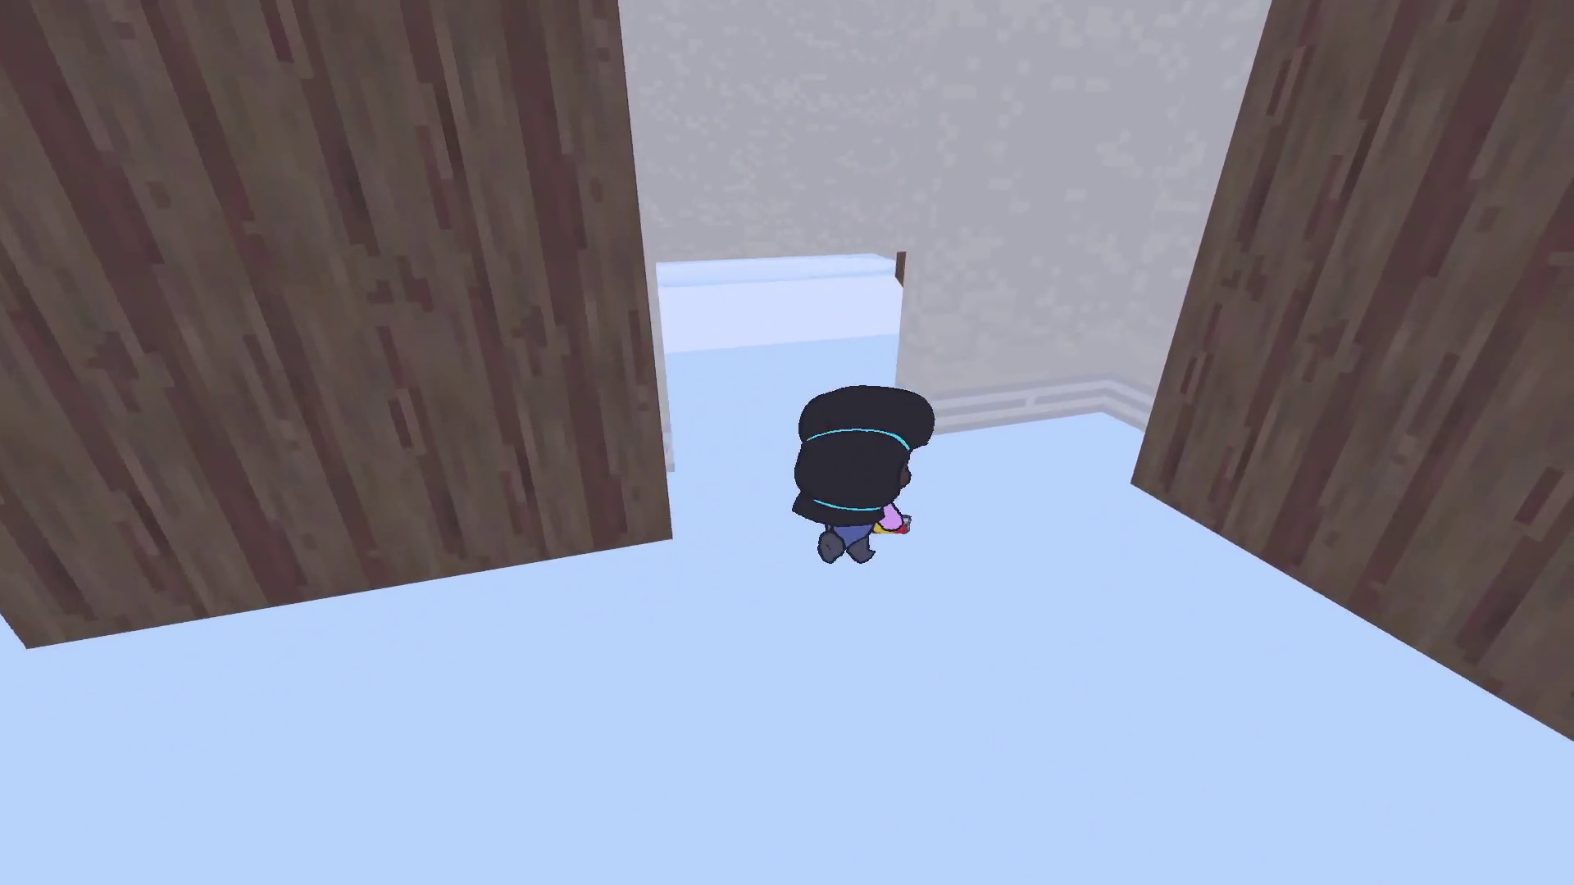
key("w")
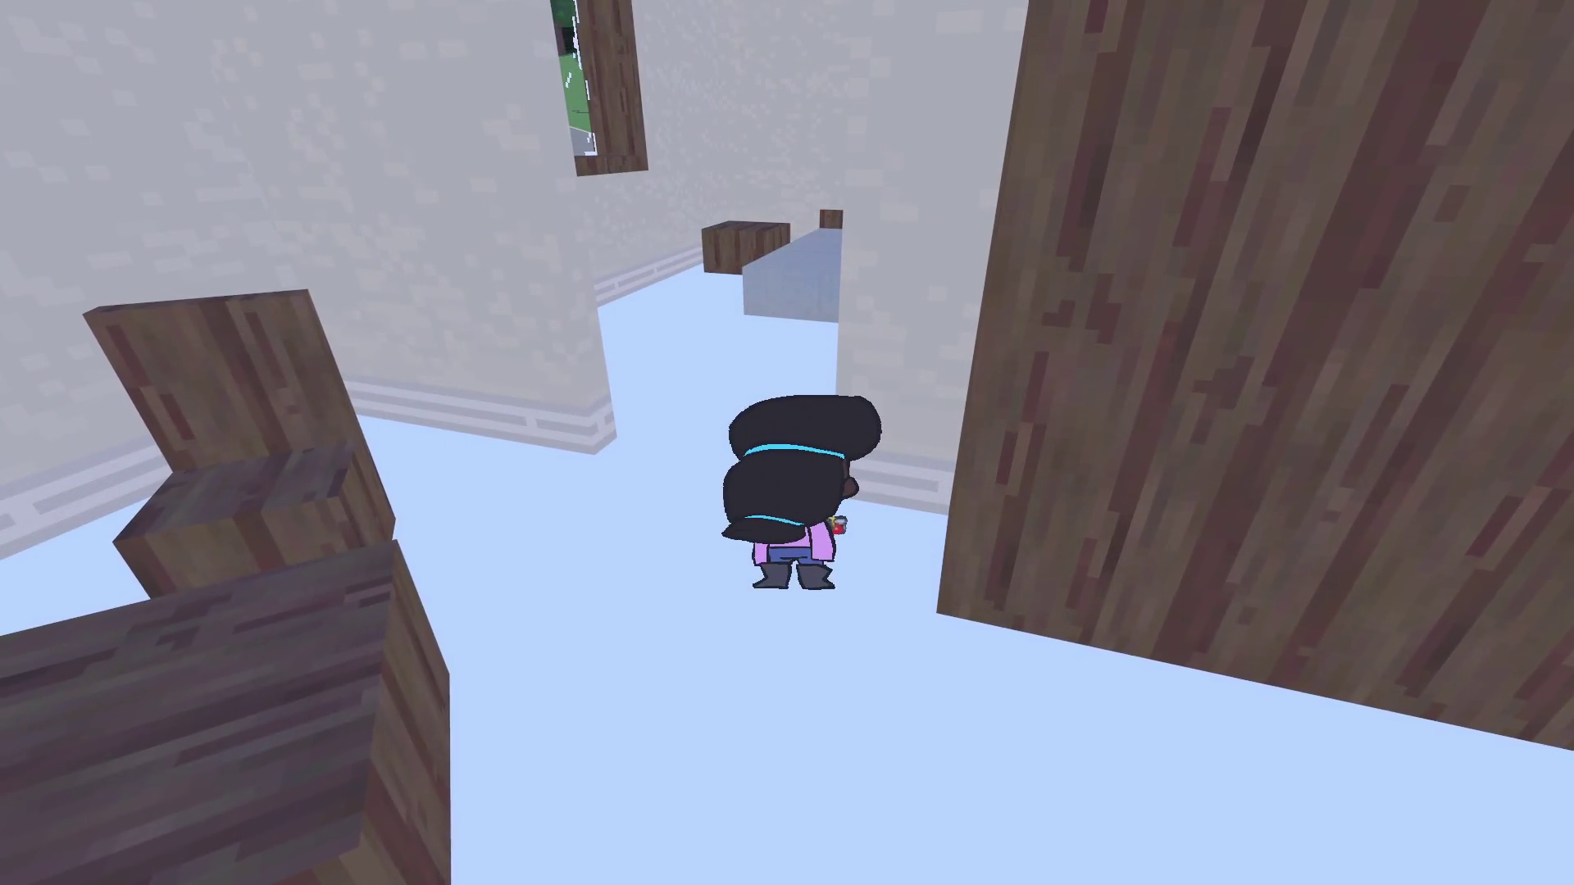
key("w")
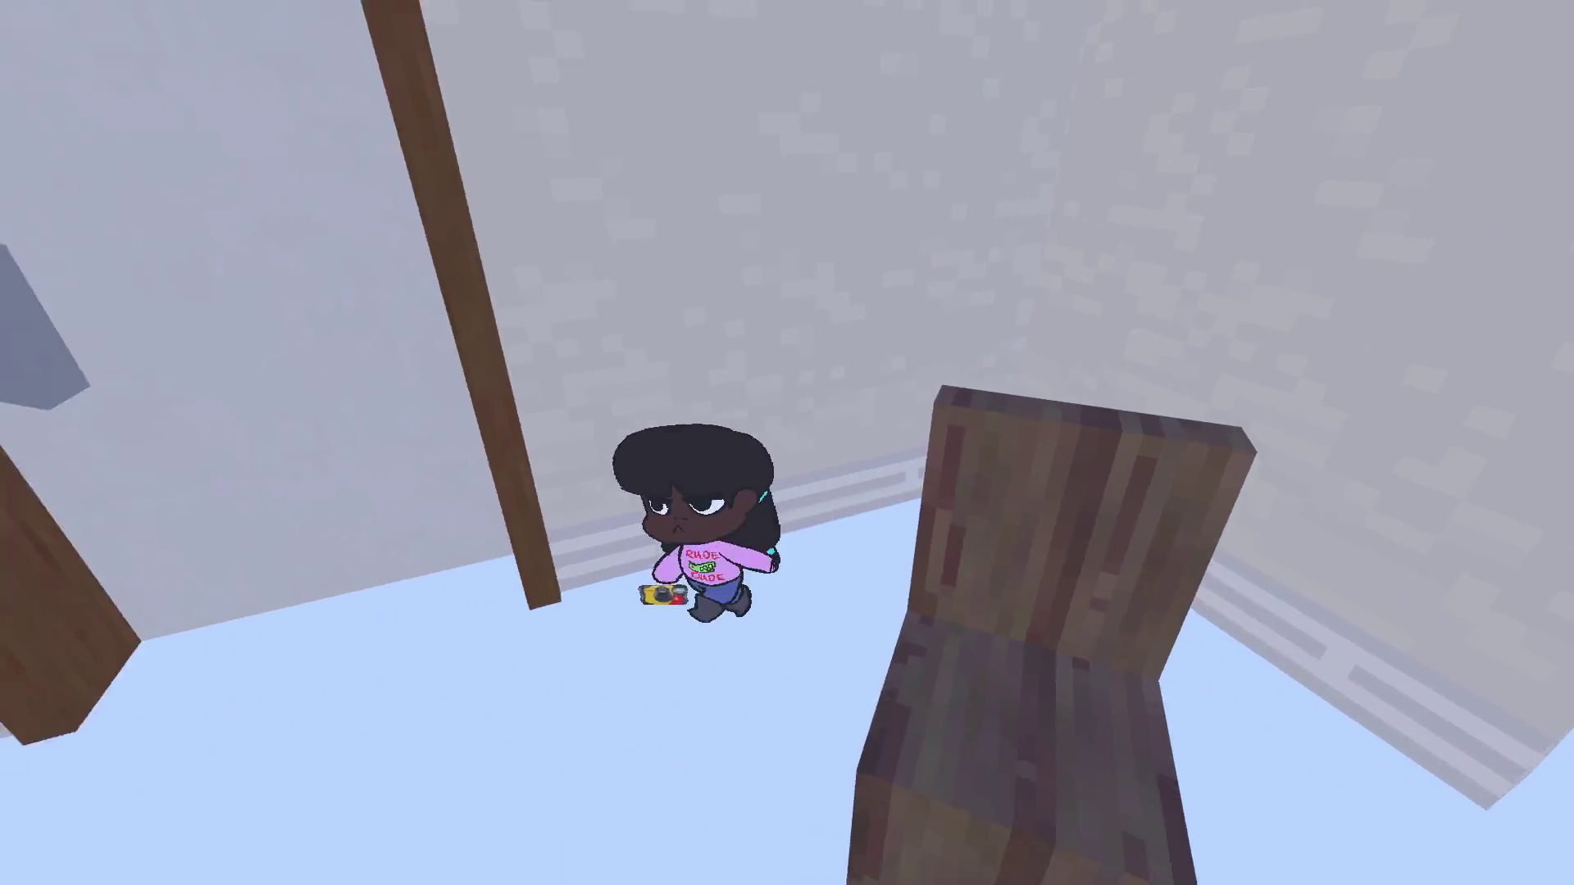
key("w")
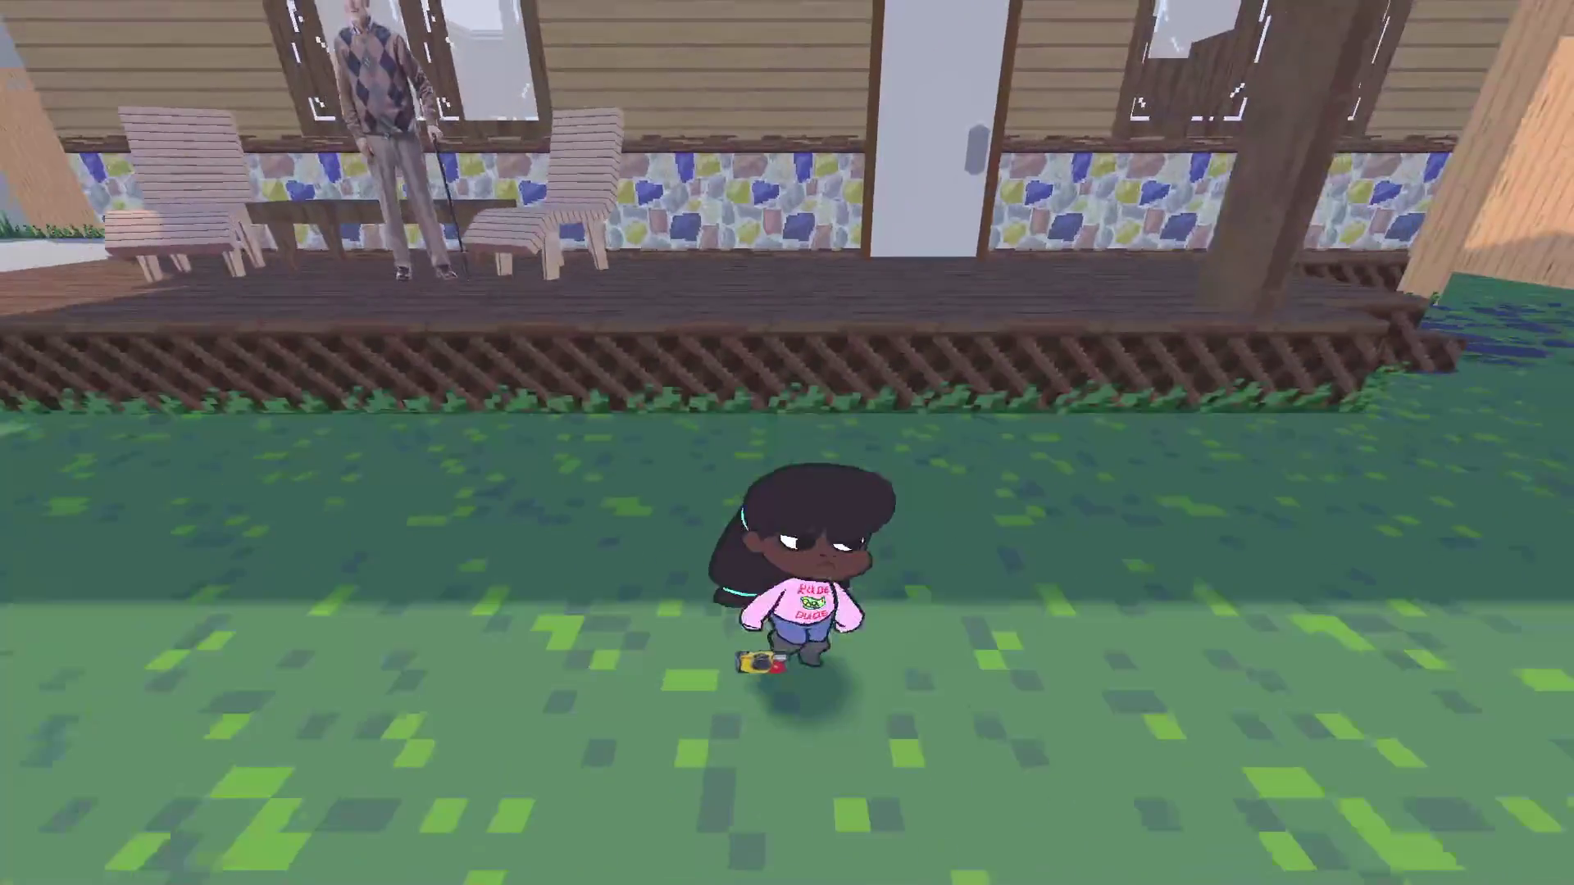
key("Escape")
key("Escape")
key("Escape")
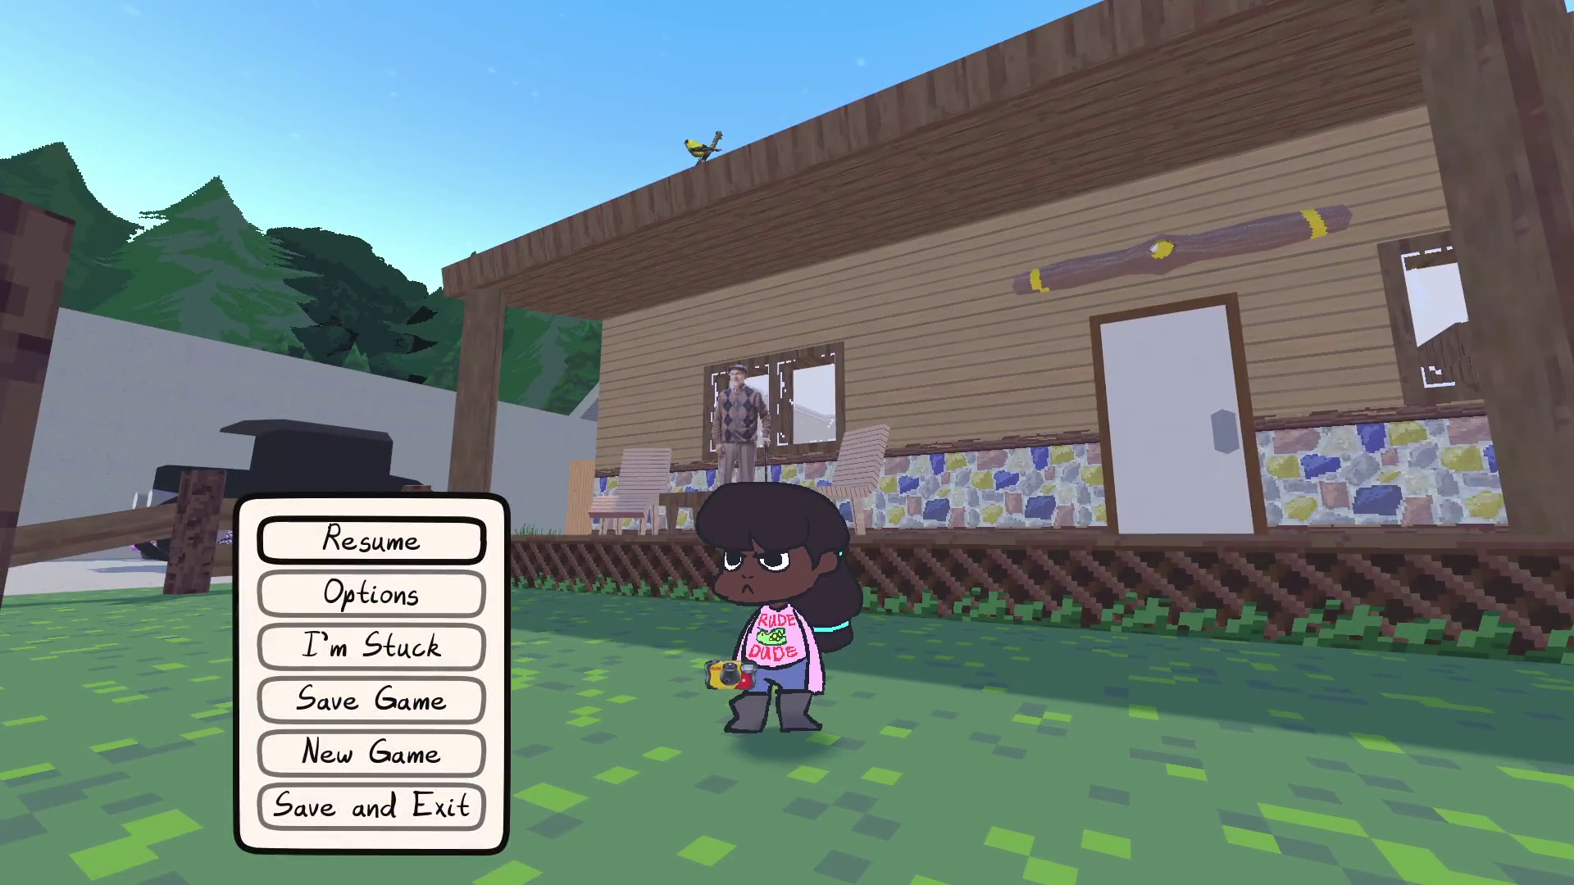
left_click(410, 831)
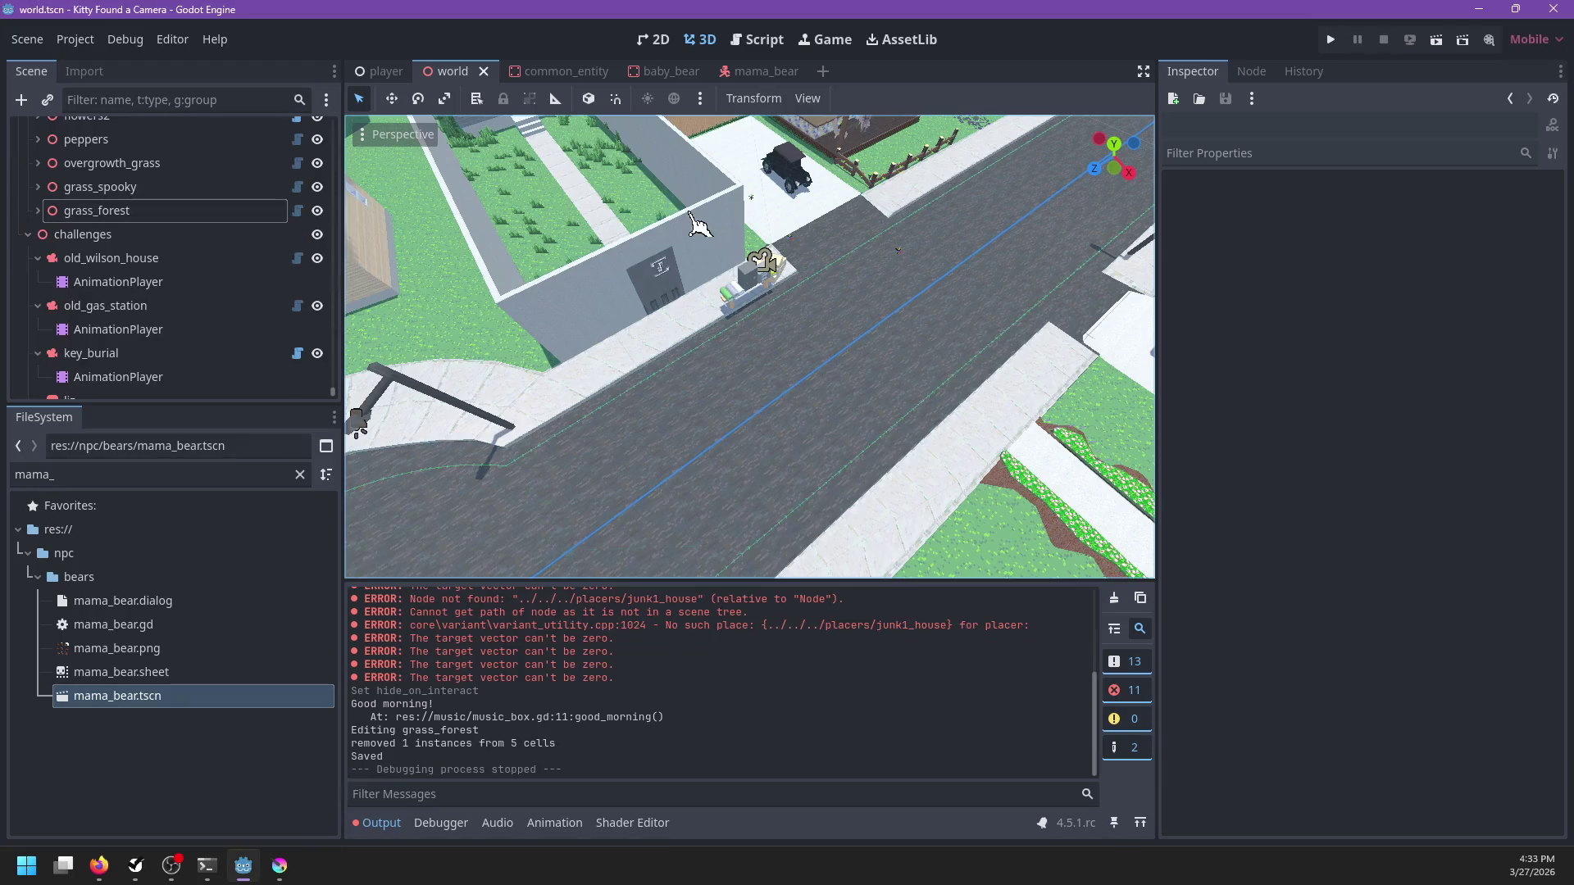
Step: Open the bill_house scene and show bill_main_house's surface material override slots
scroll(844, 322, "down", 2)
scroll(844, 322, "up", 2)
left_click(795, 246)
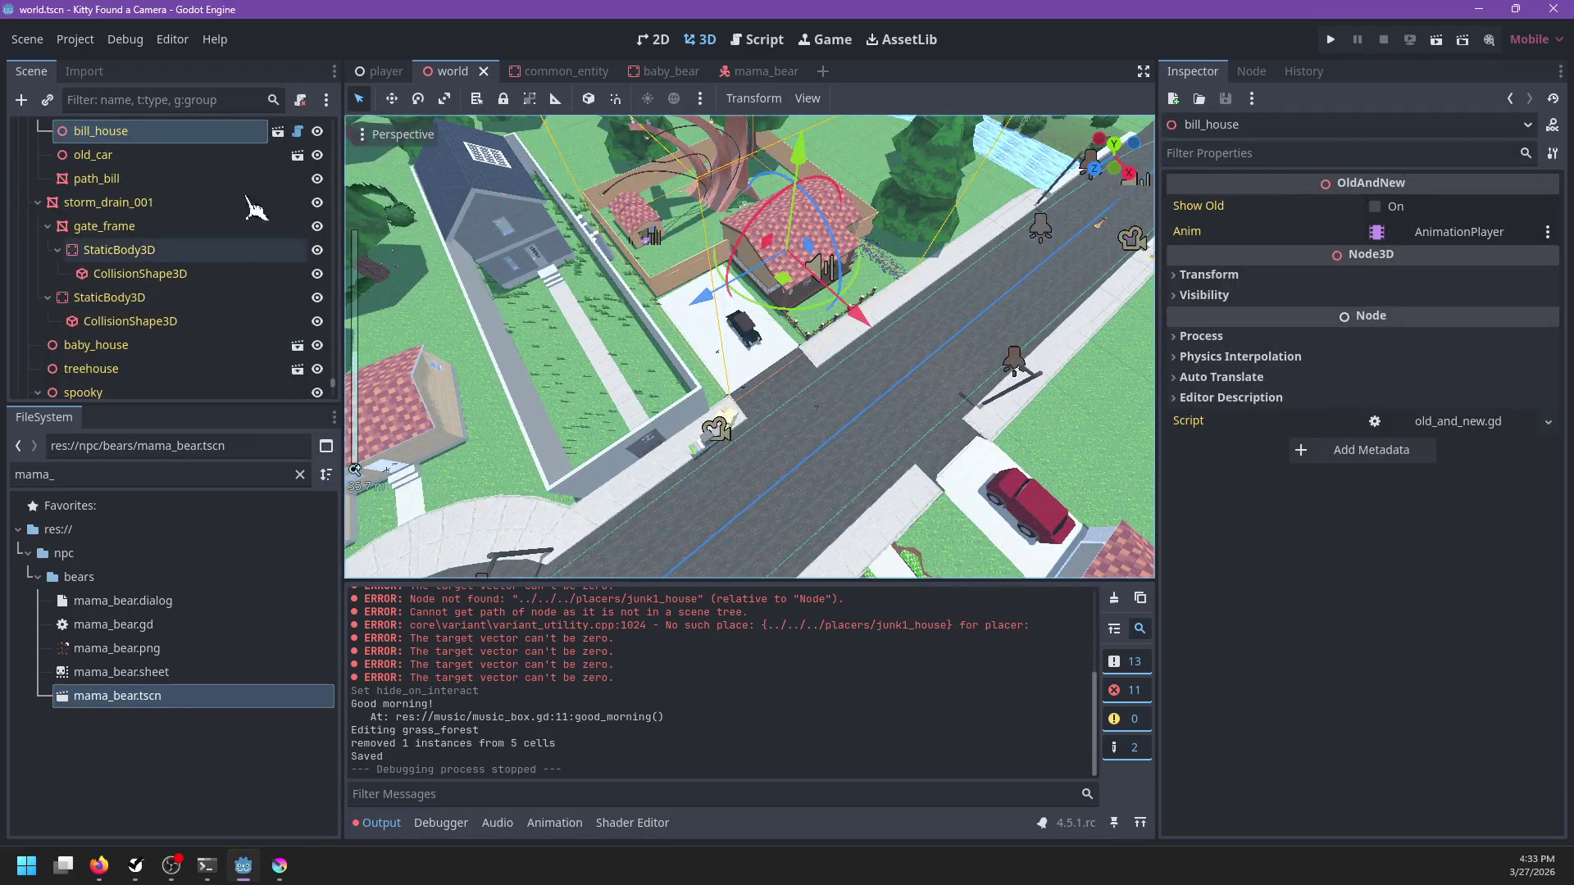
left_click(278, 131)
scroll(748, 397, "up", 10)
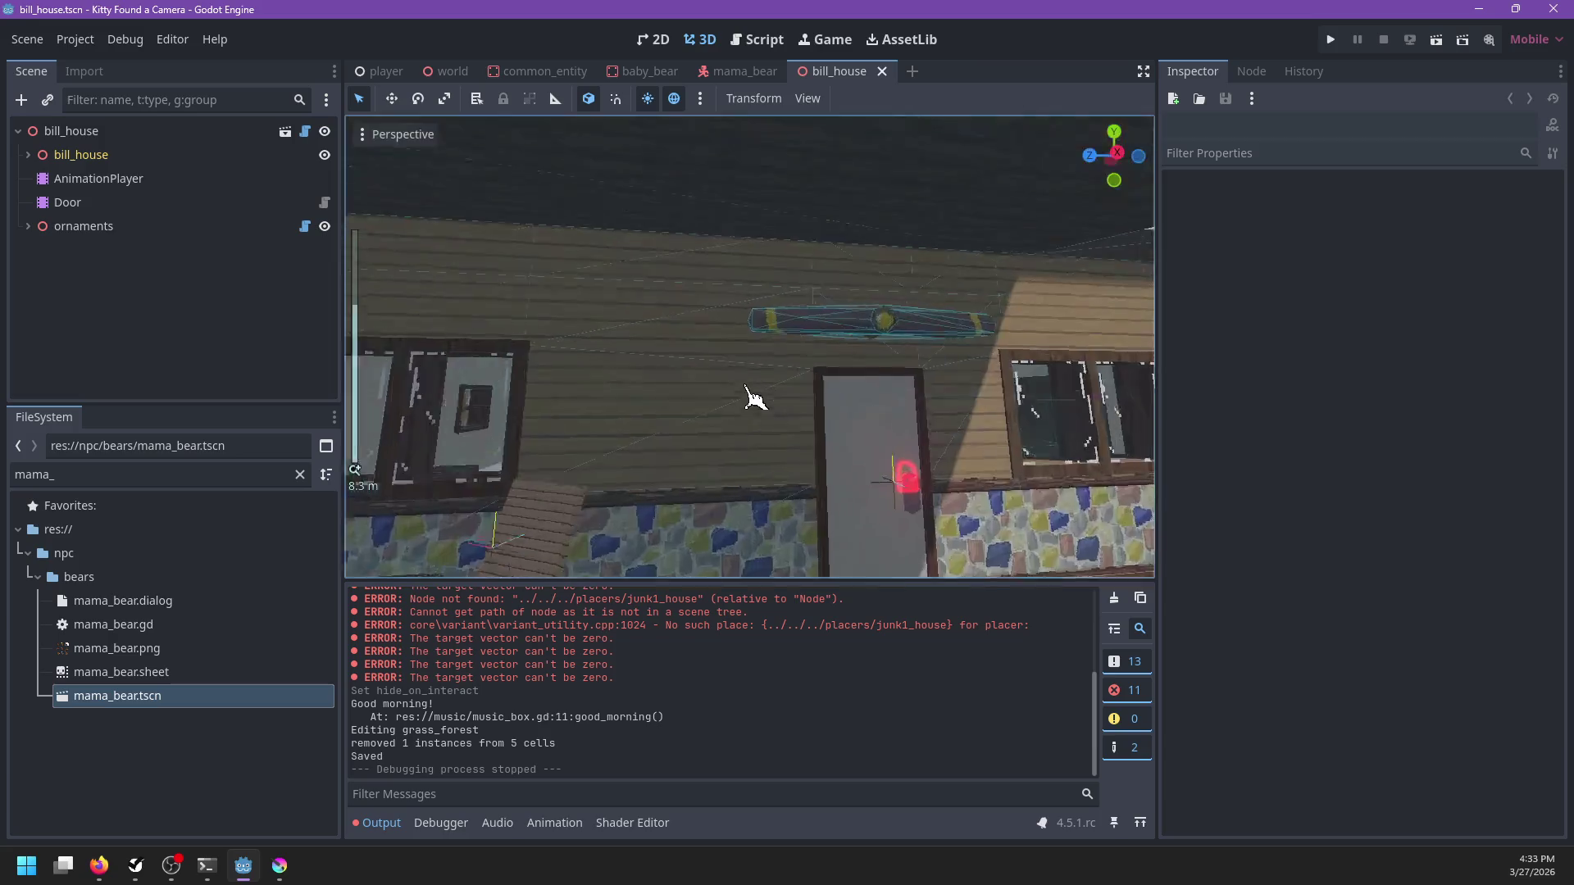
scroll(832, 459, "up", 4)
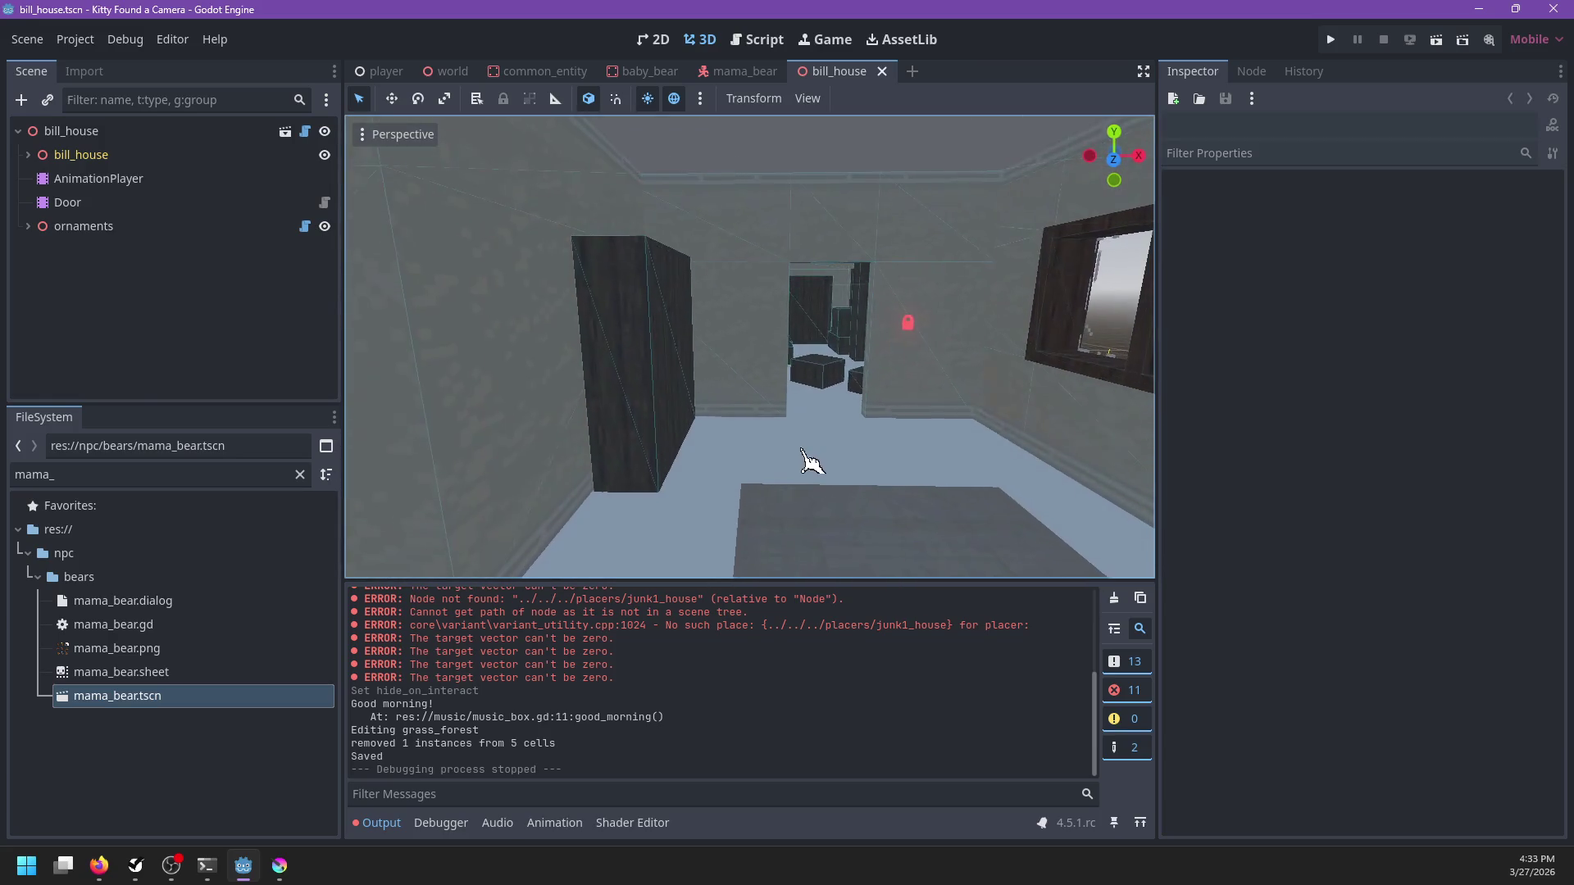
left_click(815, 459)
left_click(1250, 278)
Step: Apply wood_trim.tres as bill_main_house's surface material override
left_click(204, 476)
type("wood")
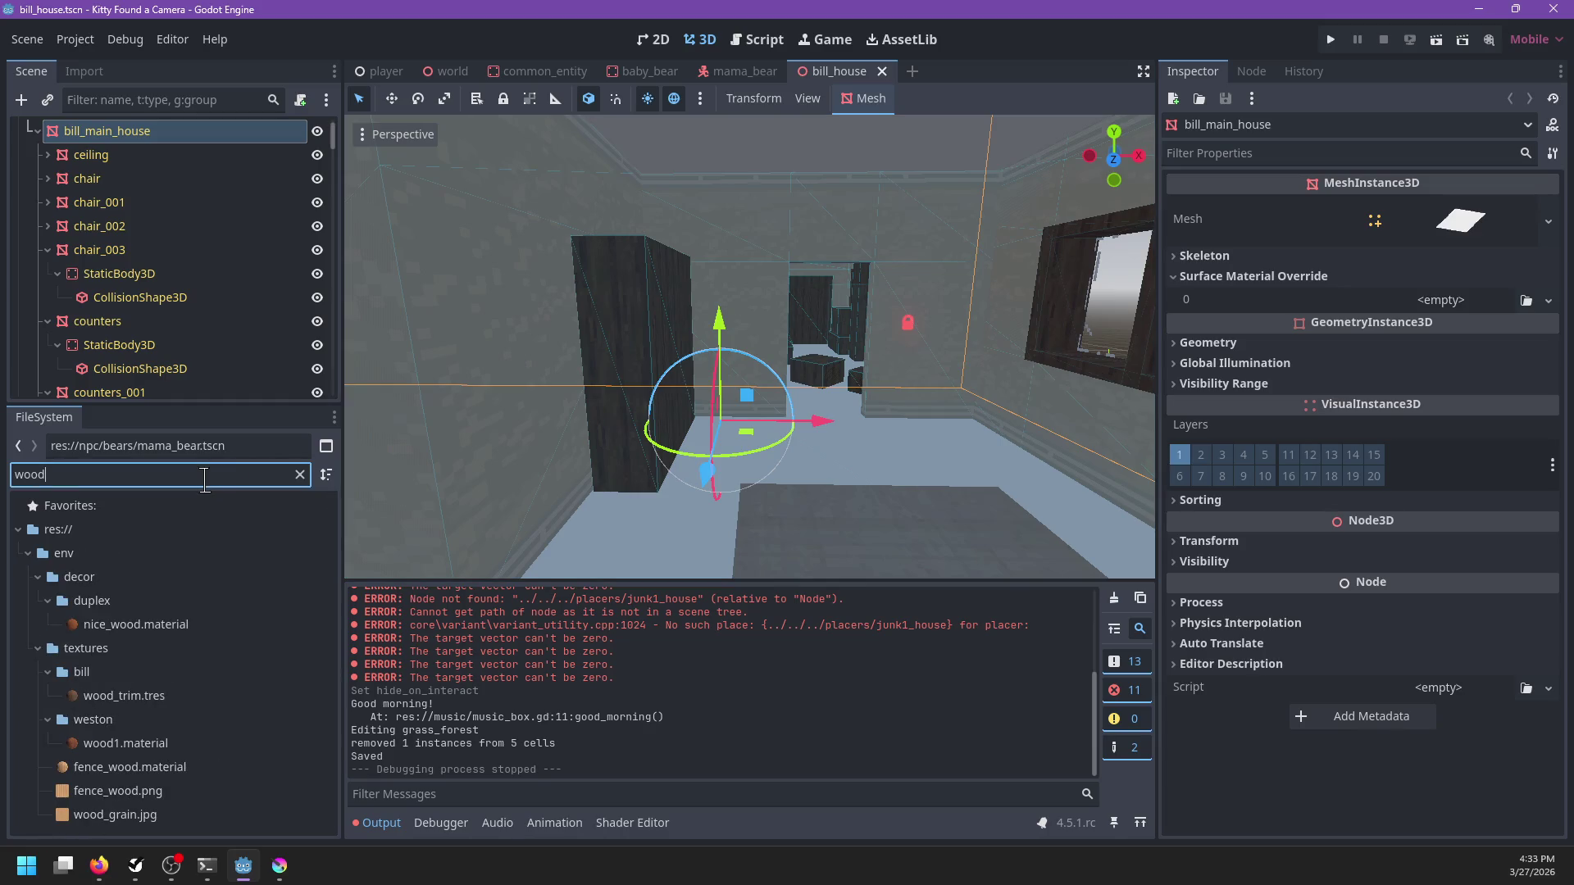
left_click_drag(140, 696, 1264, 411)
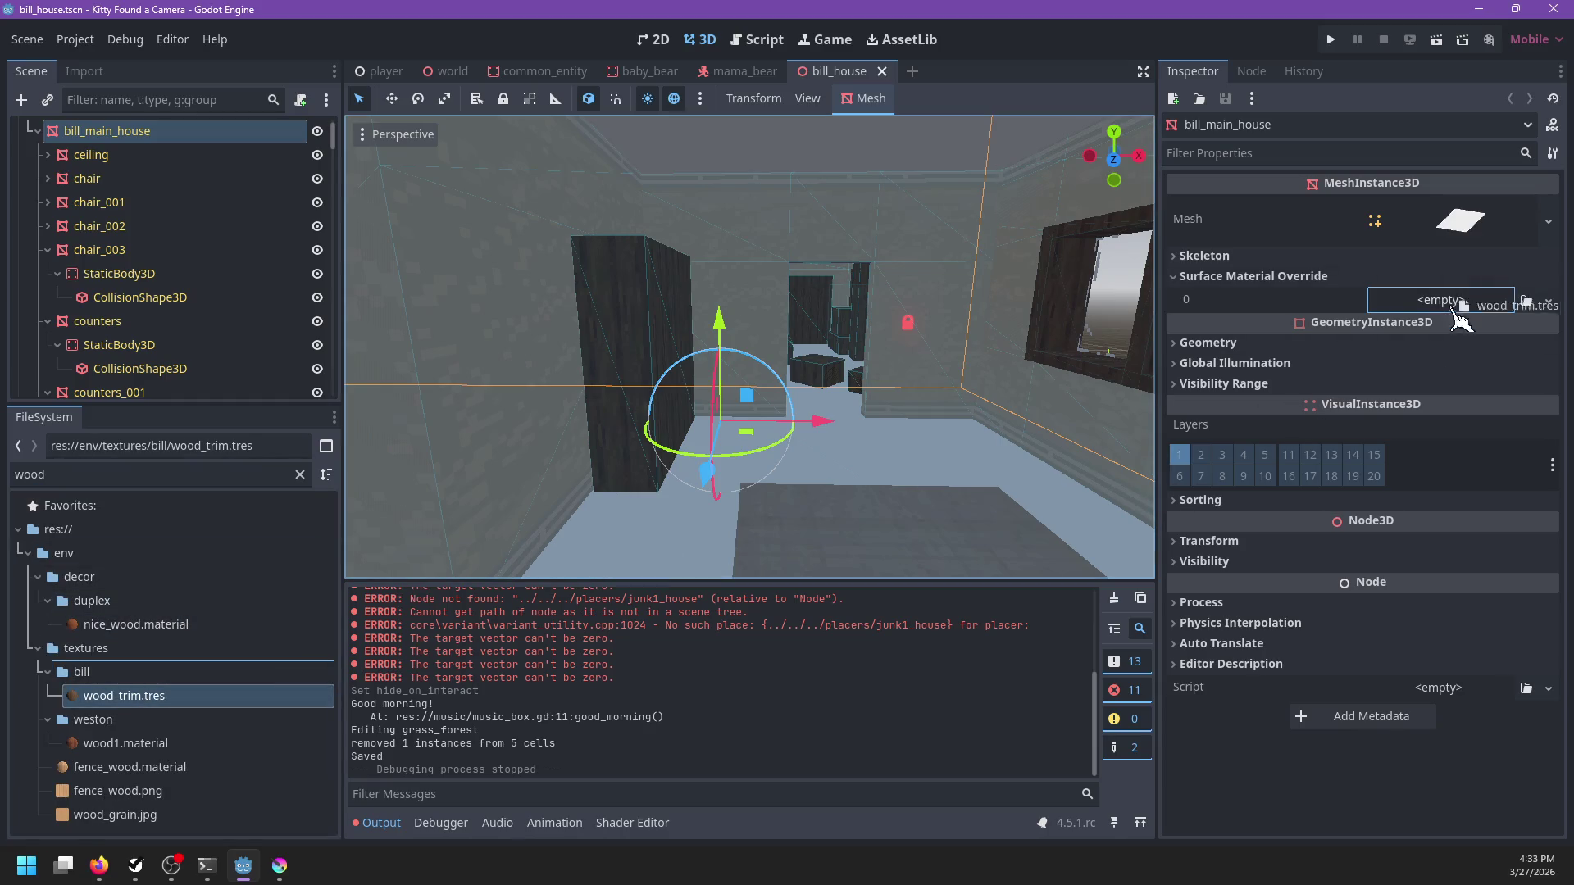
mouse_move(131, 696)
left_mouse_down()
mouse_move(423, 662)
mouse_move(1440, 302)
left_mouse_up()
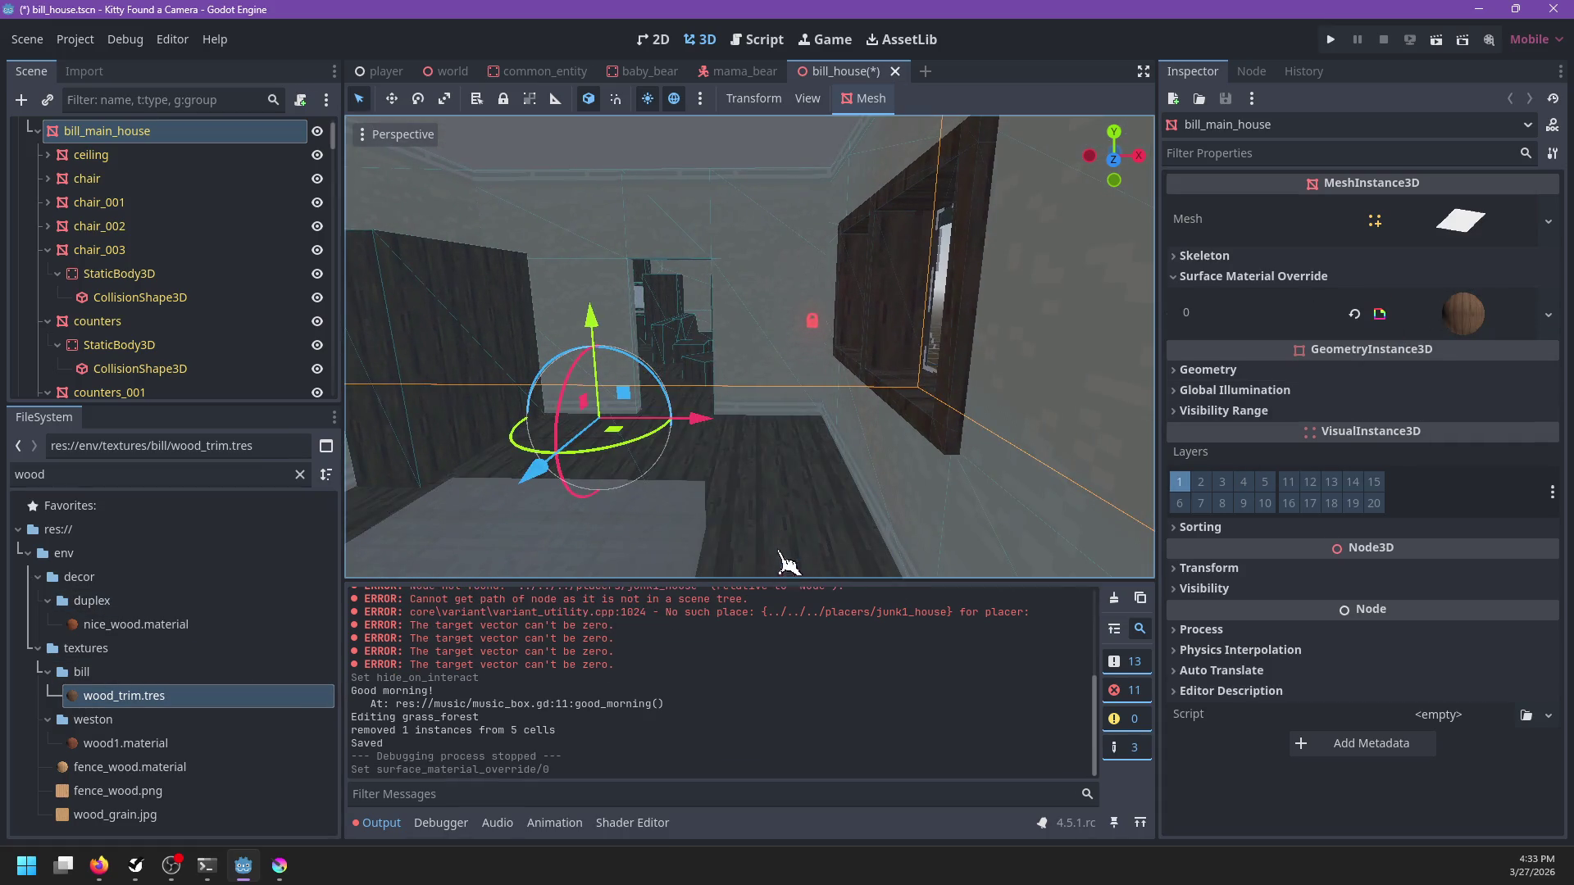
Step: Apply noise_white.material to the ceiling mesh and save bill_house
scroll(887, 442, "up", 2)
mouse_move(887, 443)
left_mouse_down()
mouse_move(678, 446)
mouse_move(738, 386)
mouse_move(842, 328)
left_mouse_up()
scroll(841, 328, "up", 2)
left_click(840, 303)
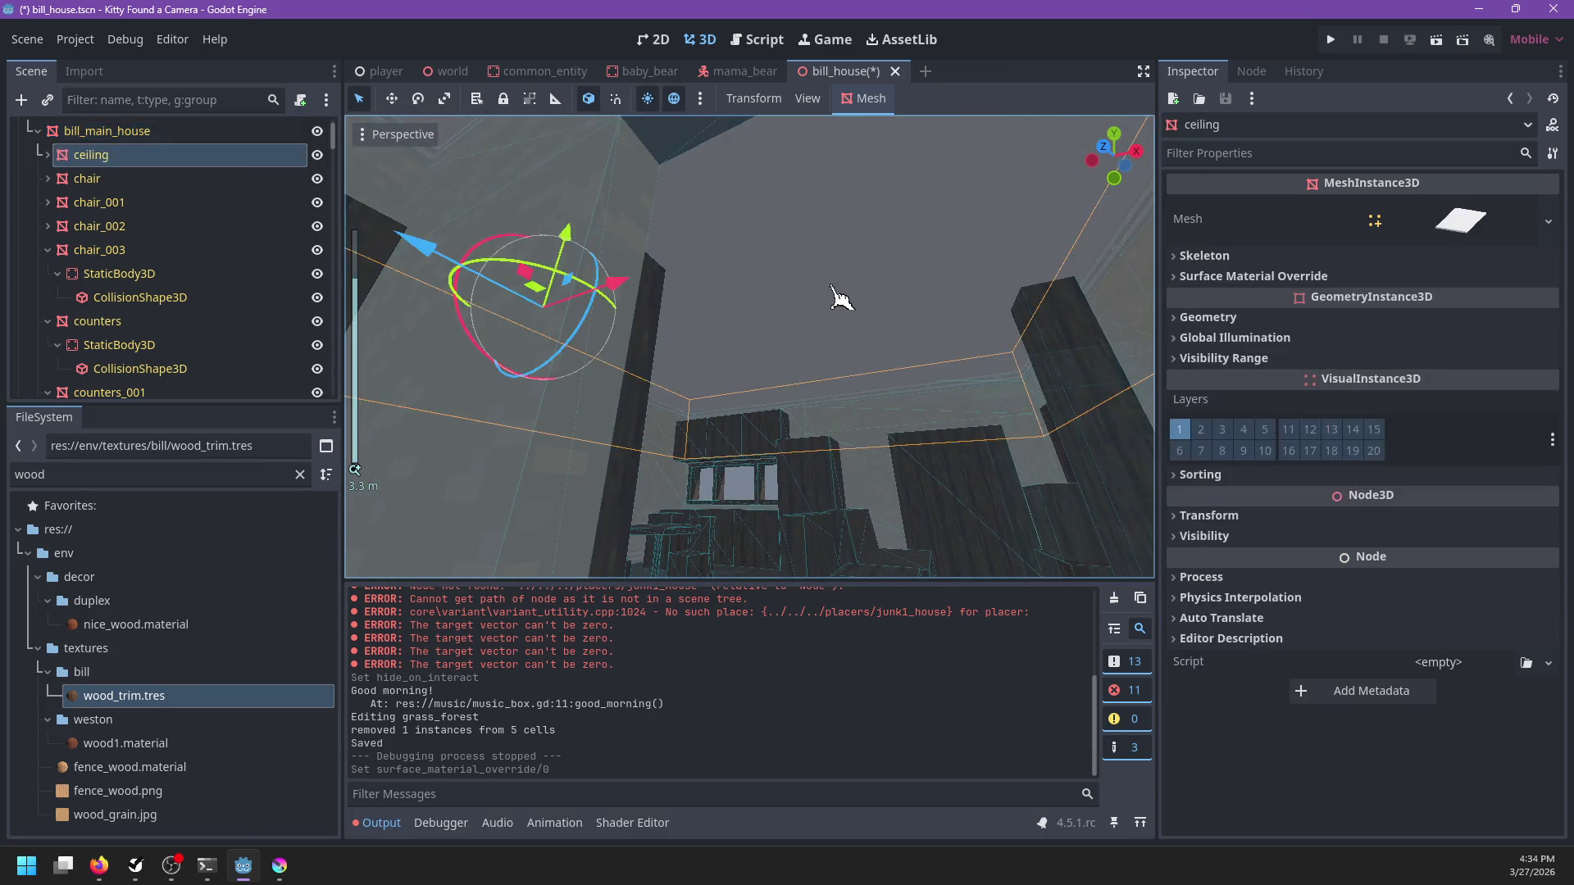
left_click(277, 473)
type("noise")
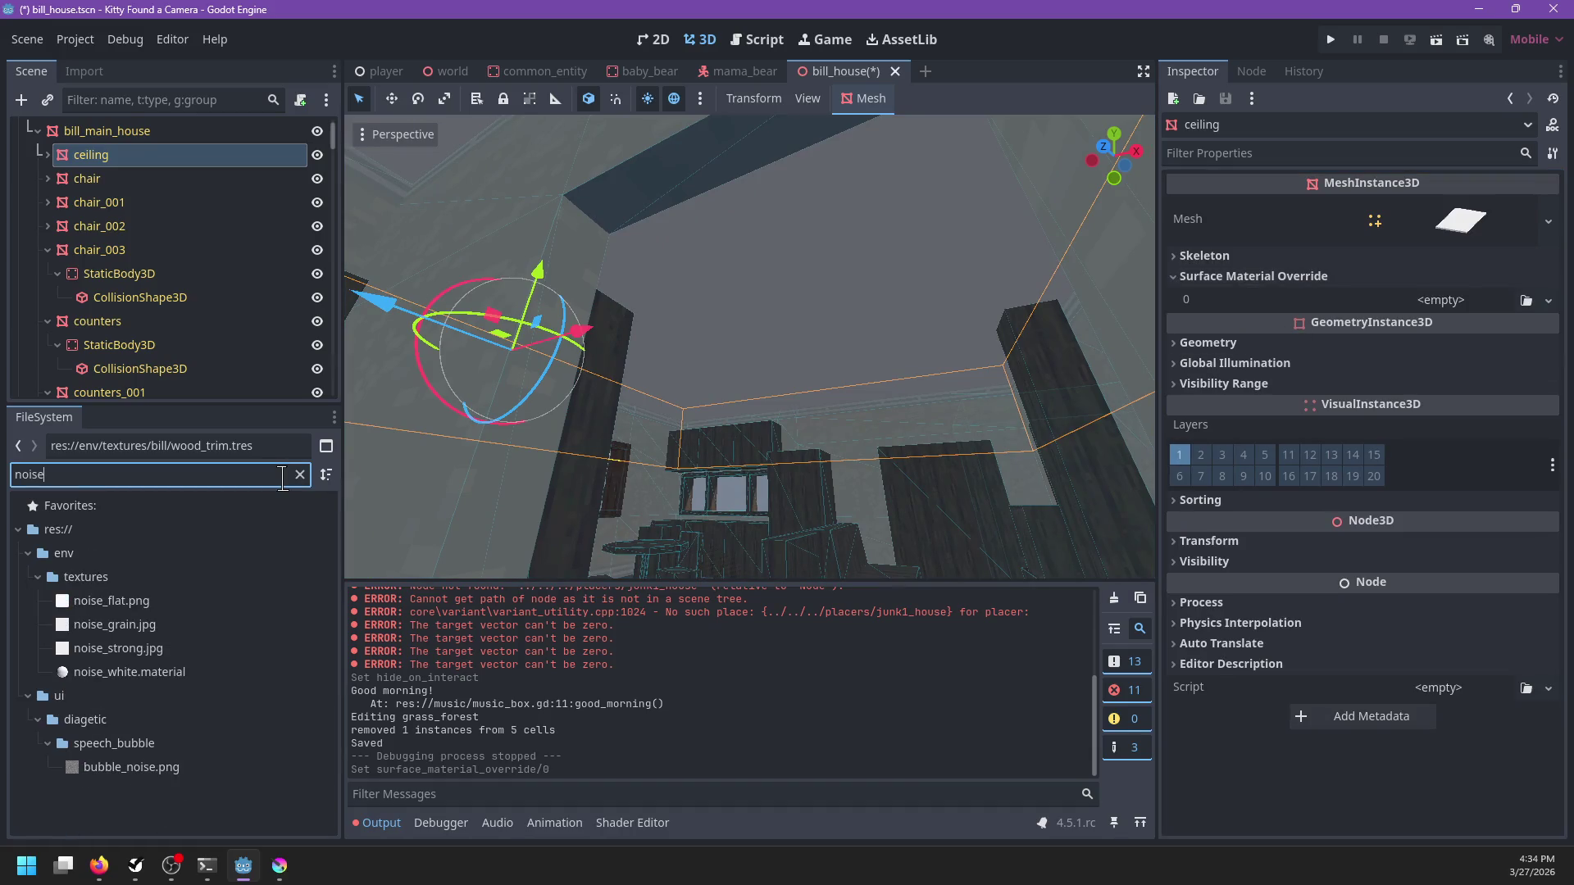
mouse_move(181, 673)
left_mouse_down()
mouse_move(182, 690)
mouse_move(1478, 313)
left_mouse_up()
scroll(901, 369, "up", 5)
key("ctrl+s")
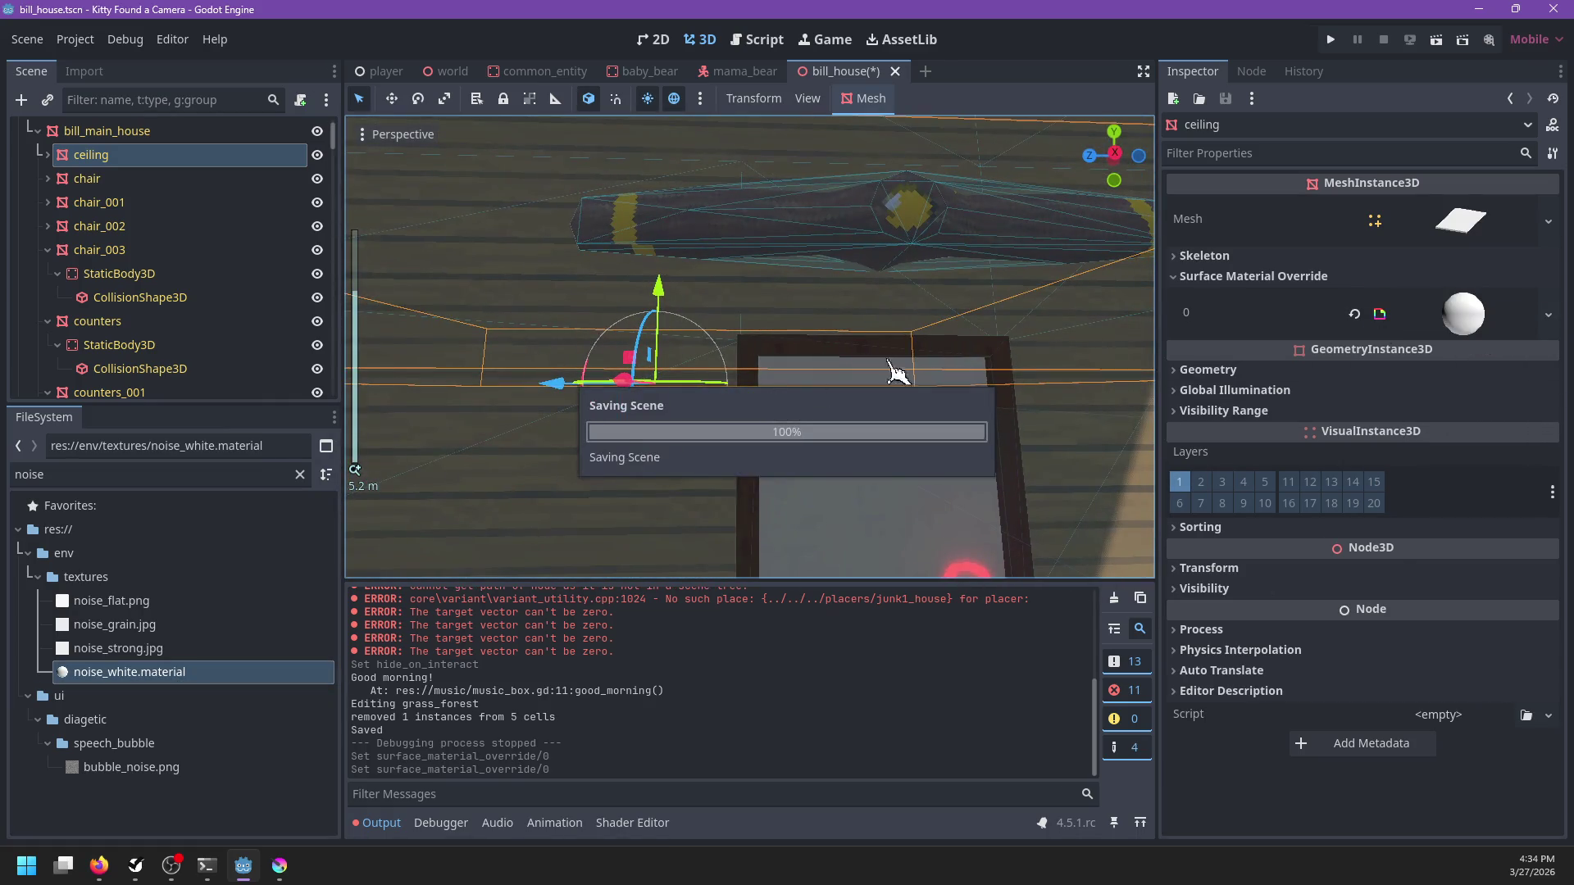
Step: Save the scene again and run the game to test the new textures
scroll(990, 350, "down", 5)
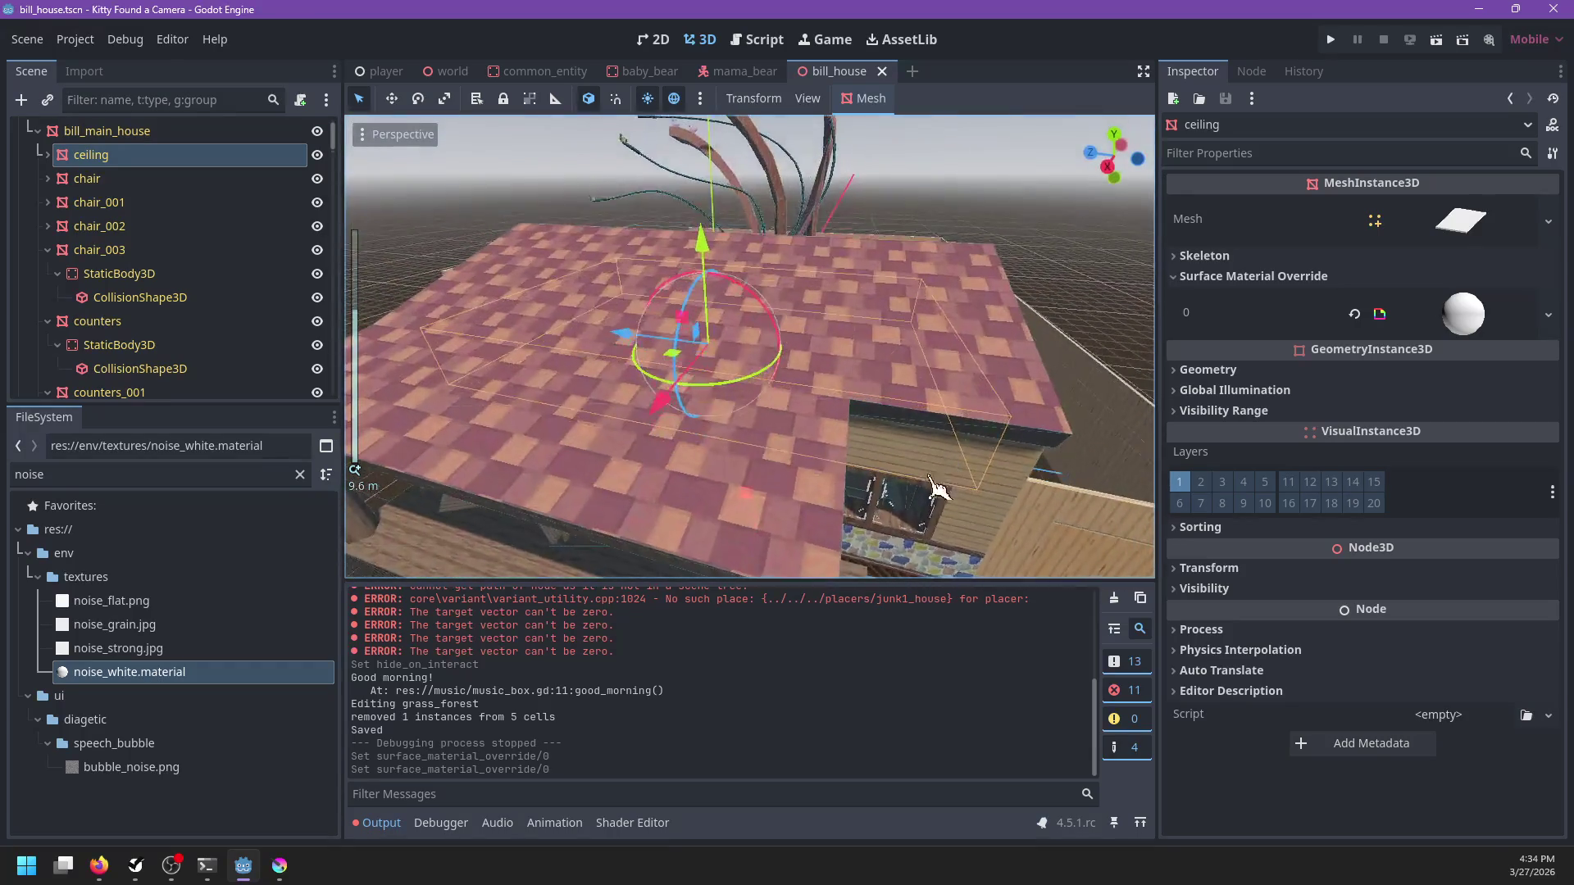
mouse_move(852, 432)
left_mouse_down()
mouse_move(731, 509)
mouse_move(738, 481)
mouse_move(893, 473)
left_mouse_up()
key("ctrl+s")
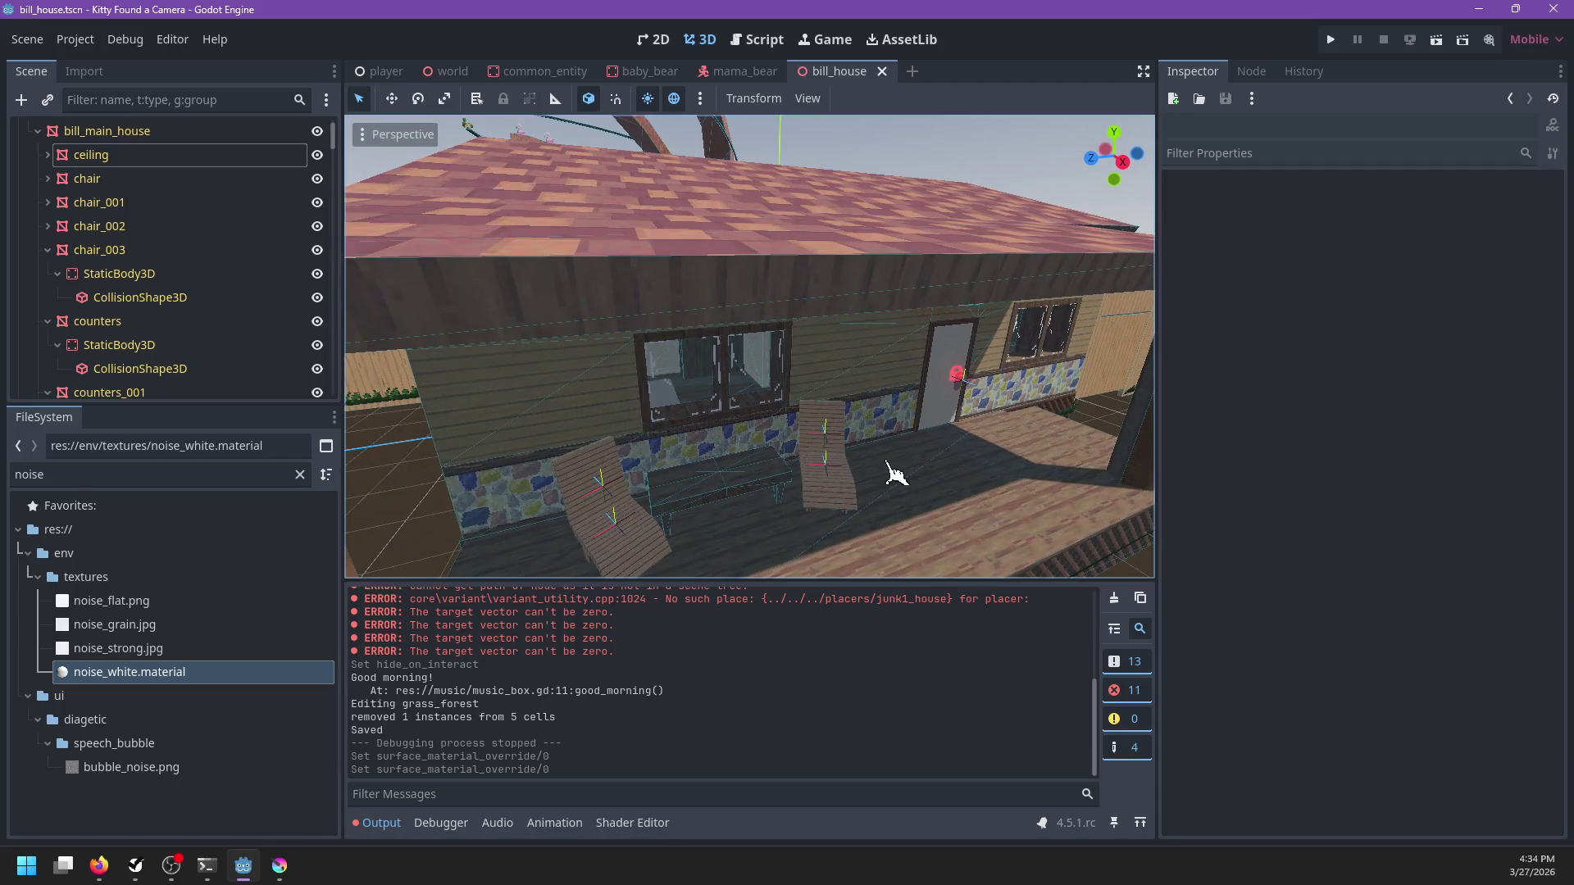
key("alt+Tab")
left_click(1050, 12)
key("F5")
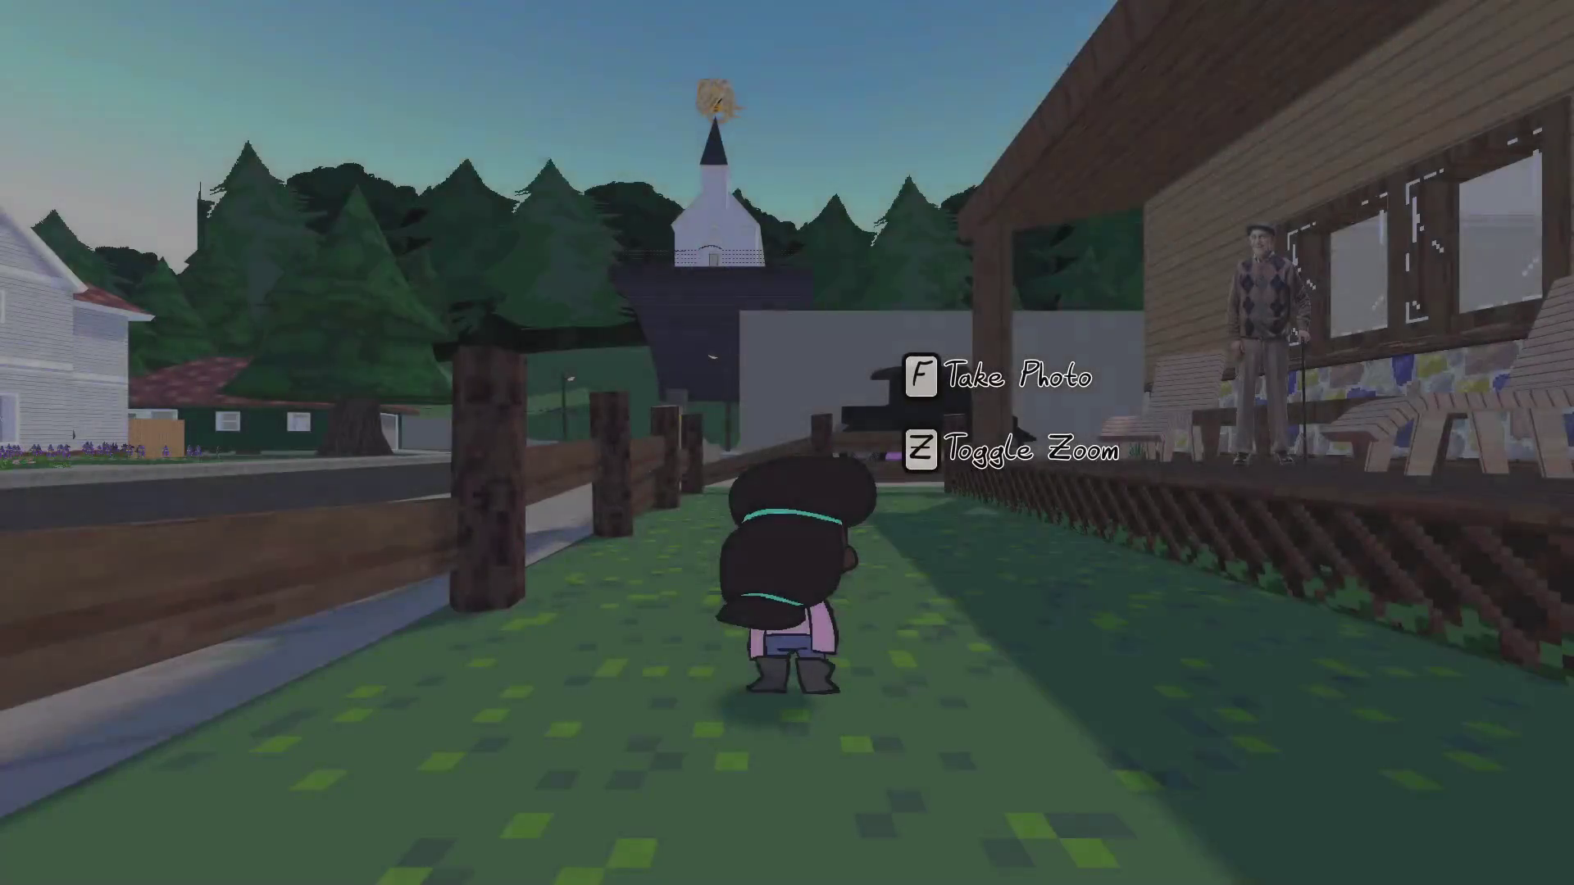
Step: Walk the character through the front door into the retextured cabin and back out to the lawn
key("d")
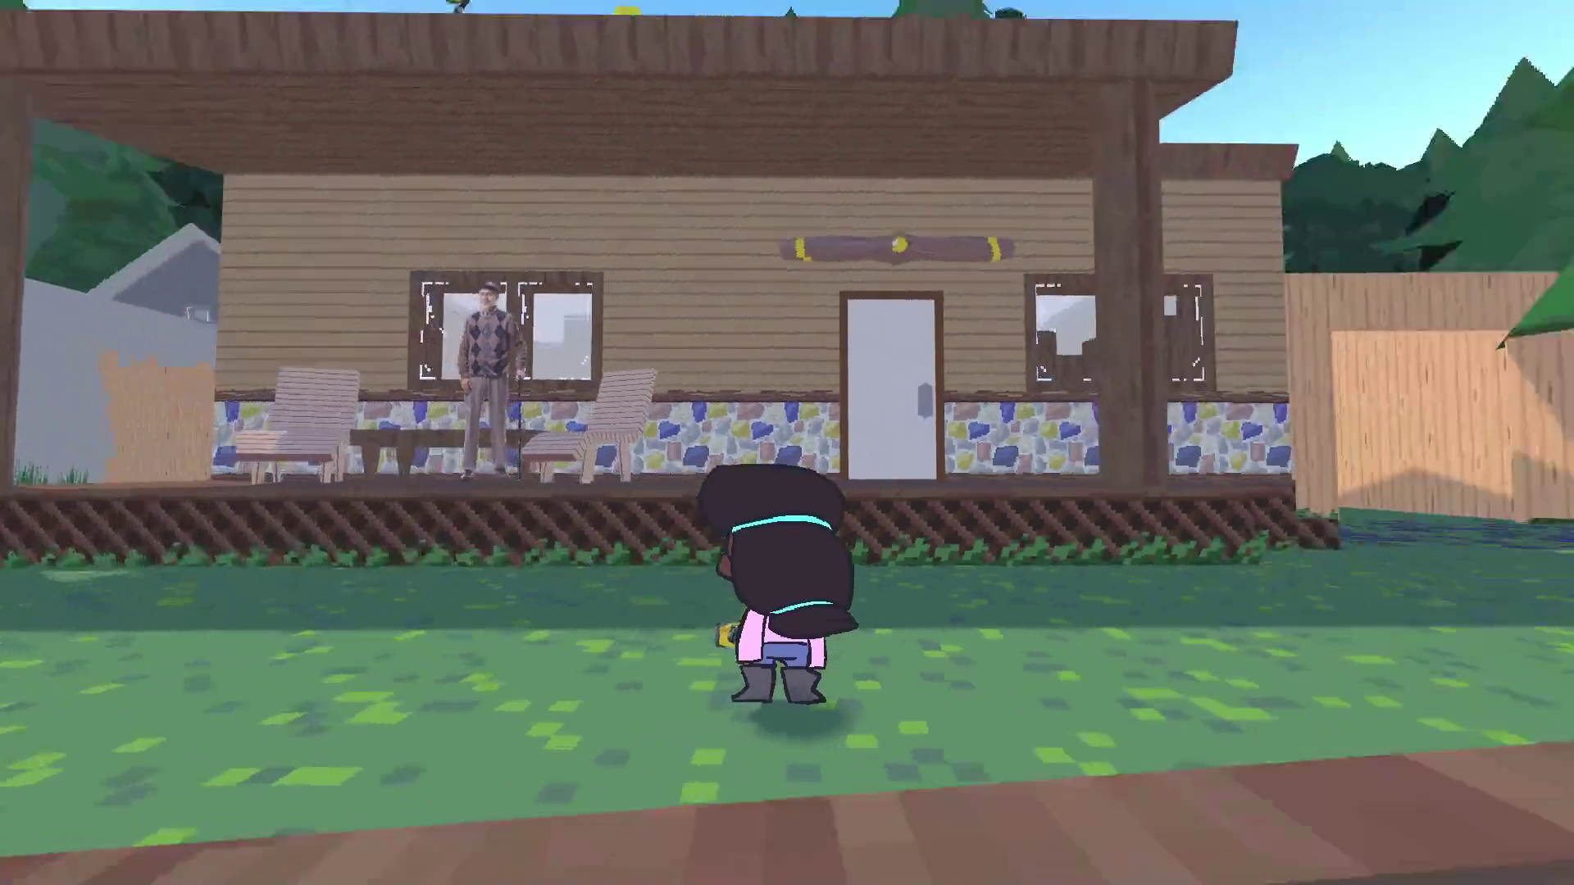
key("w")
key("w")
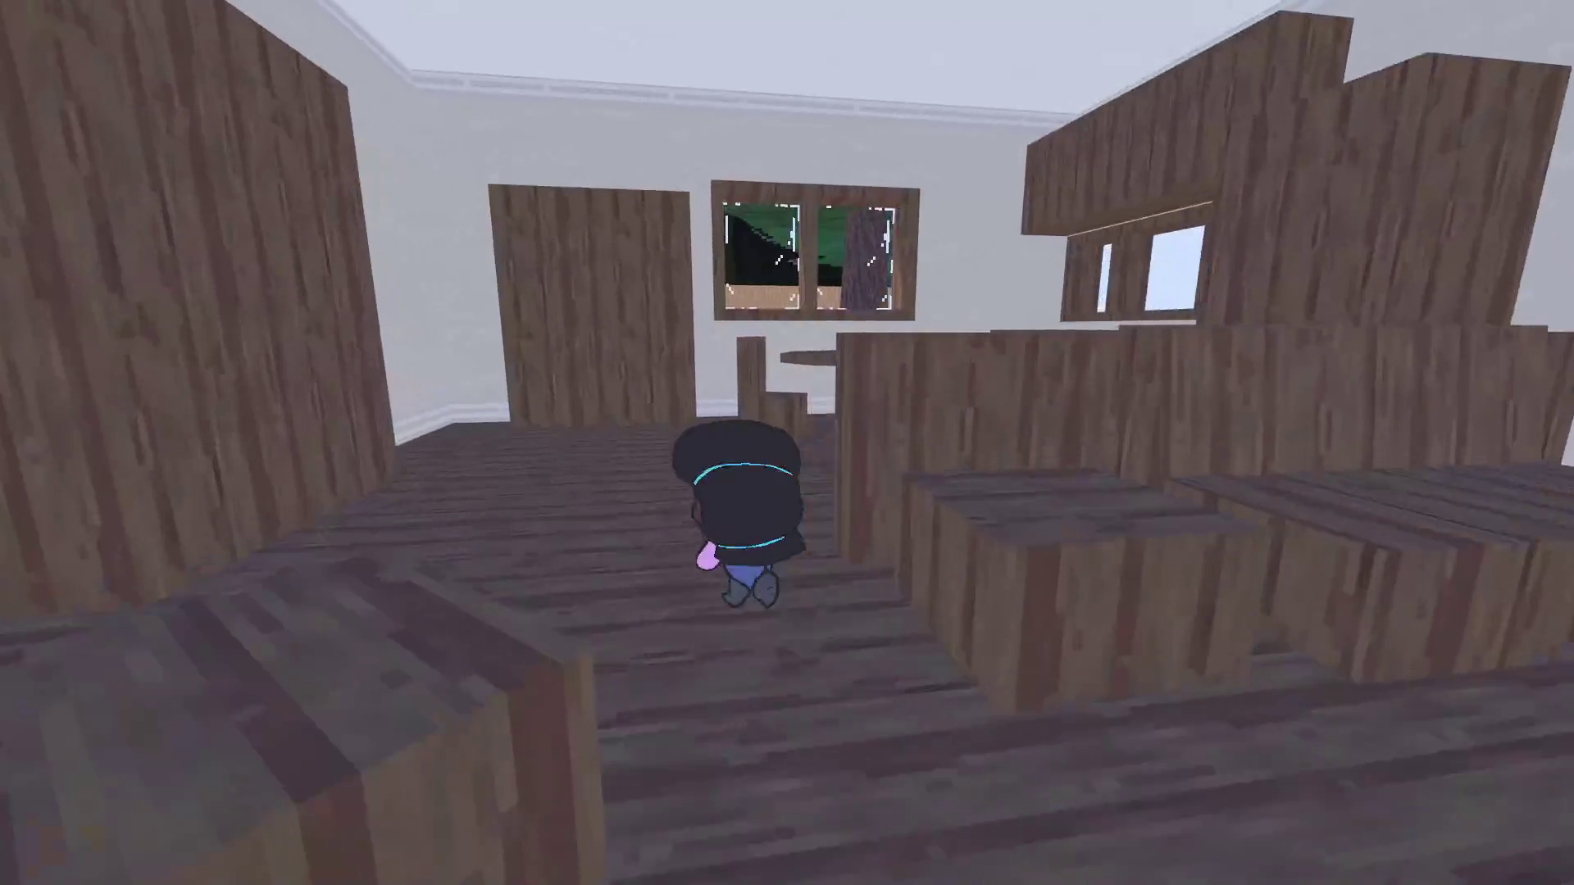
key("w")
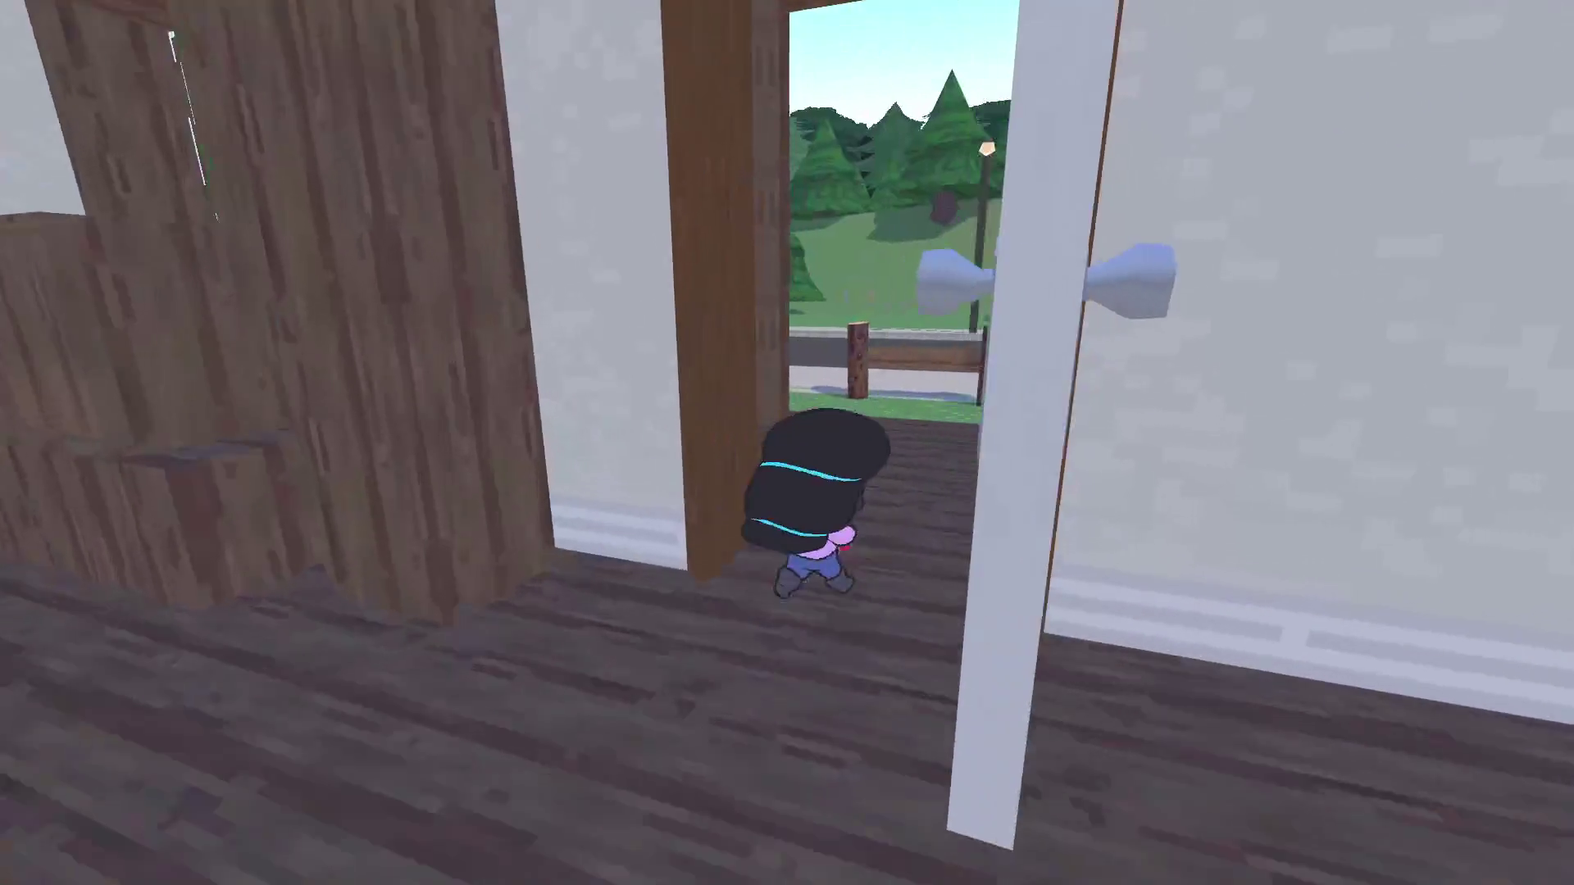
key("w")
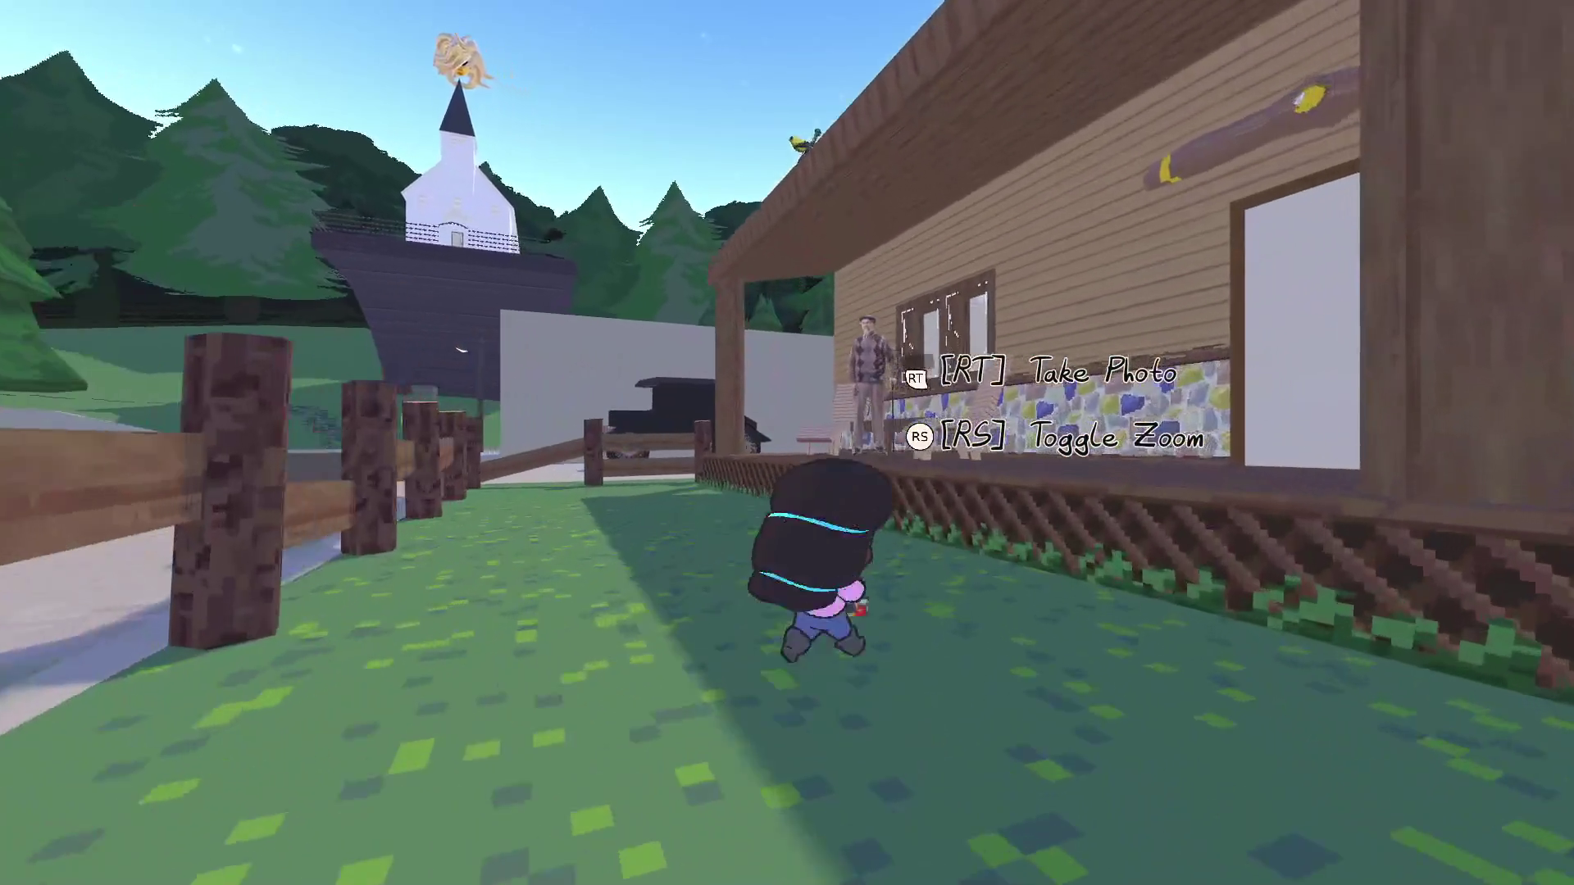
Step: Zoom the photo camera onto the goldfinch and show the photo to Bill
key("z")
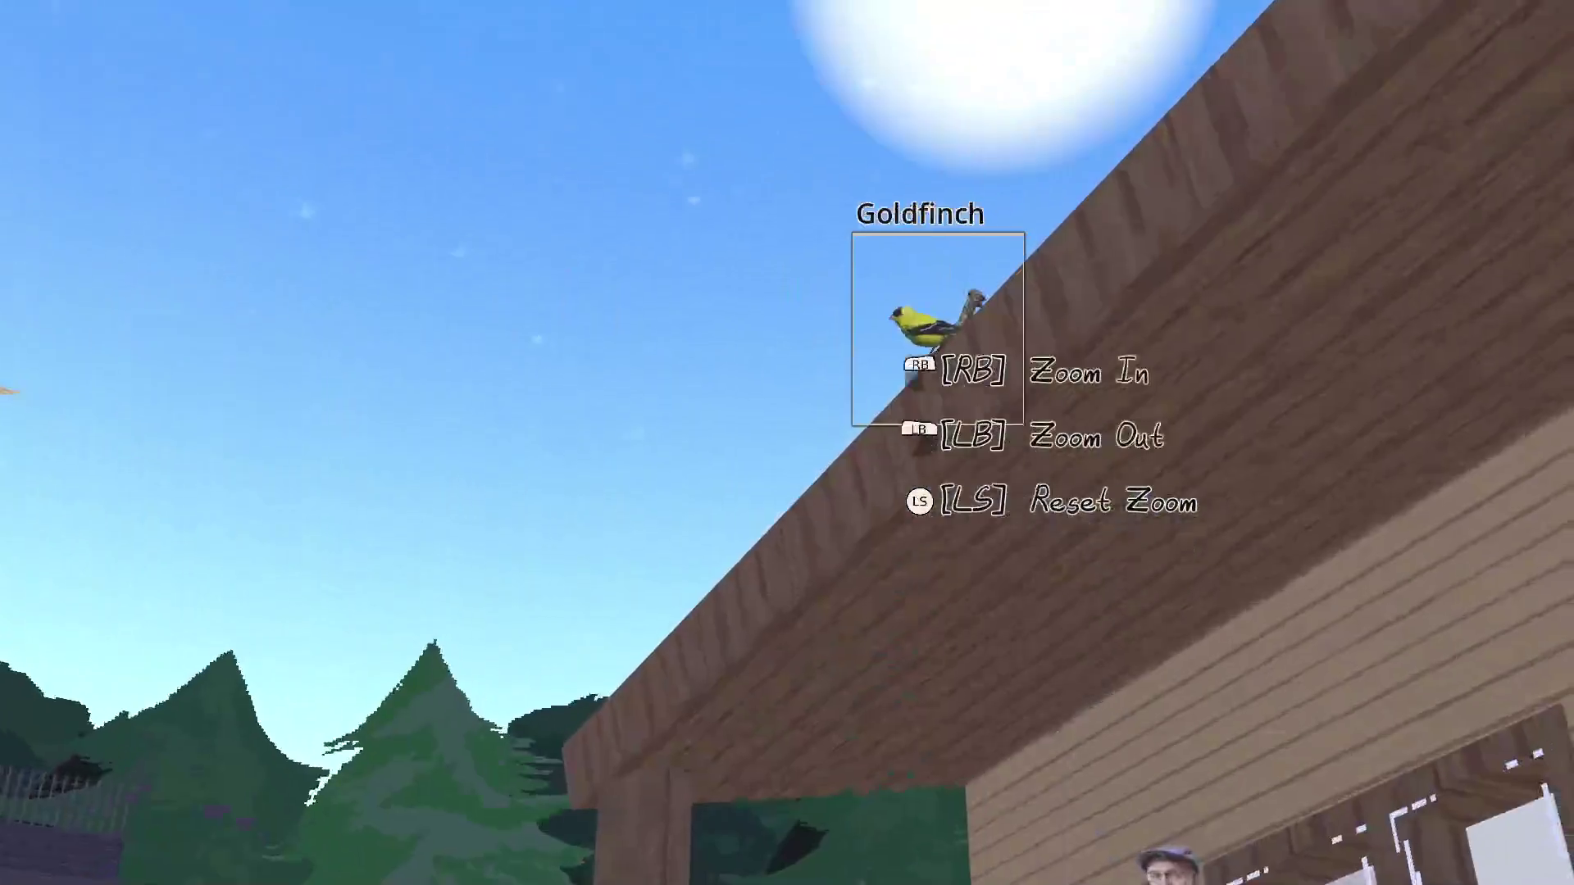
scroll(786, 443, "down", 3)
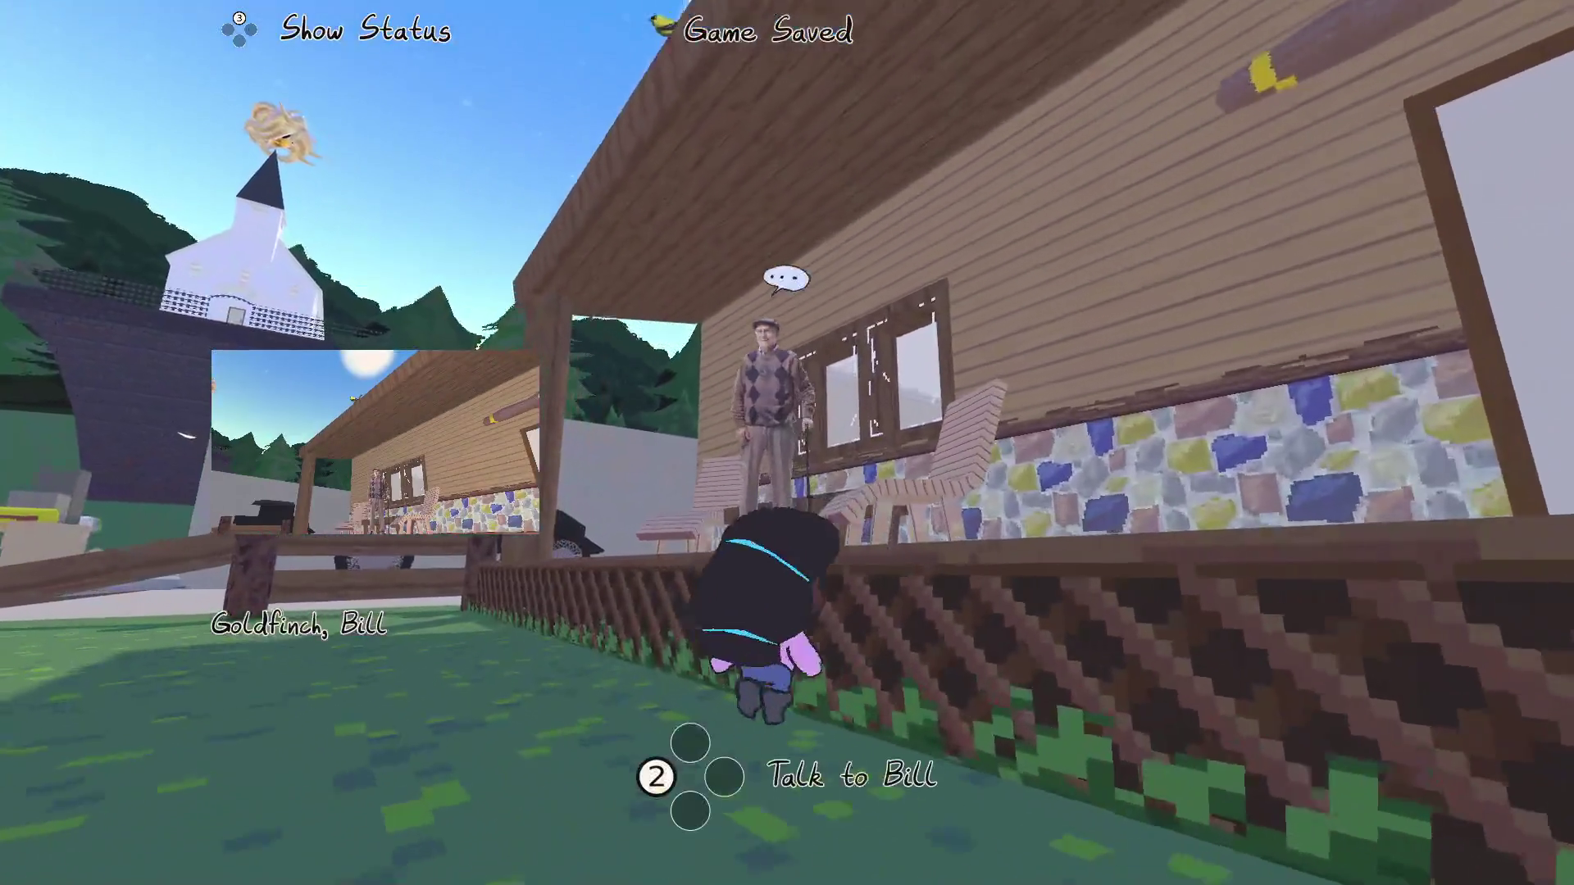
key("2")
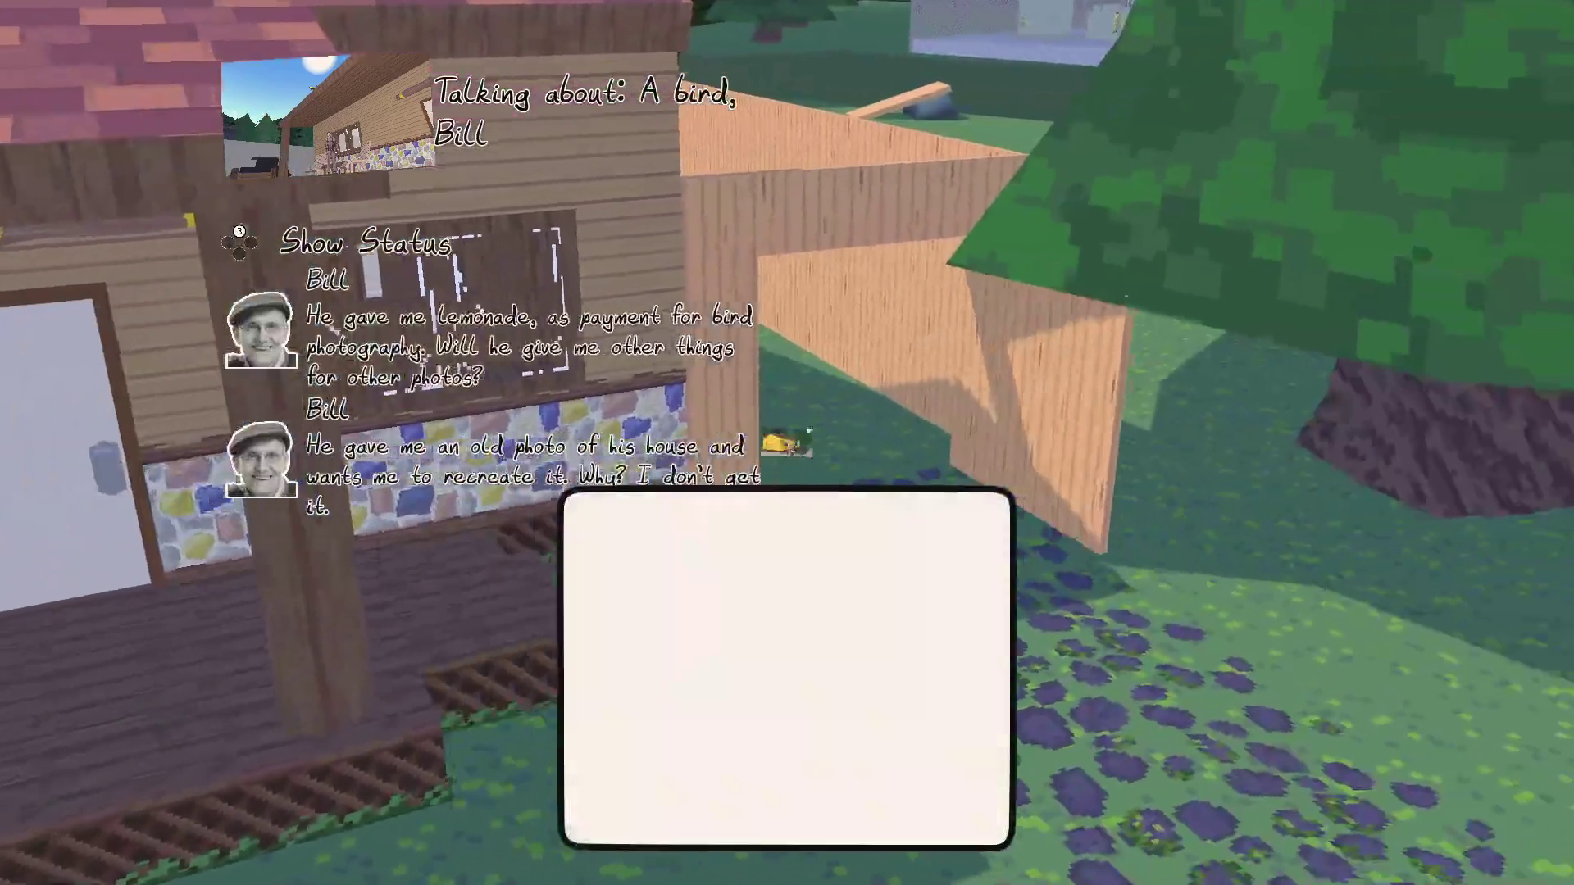
key("space")
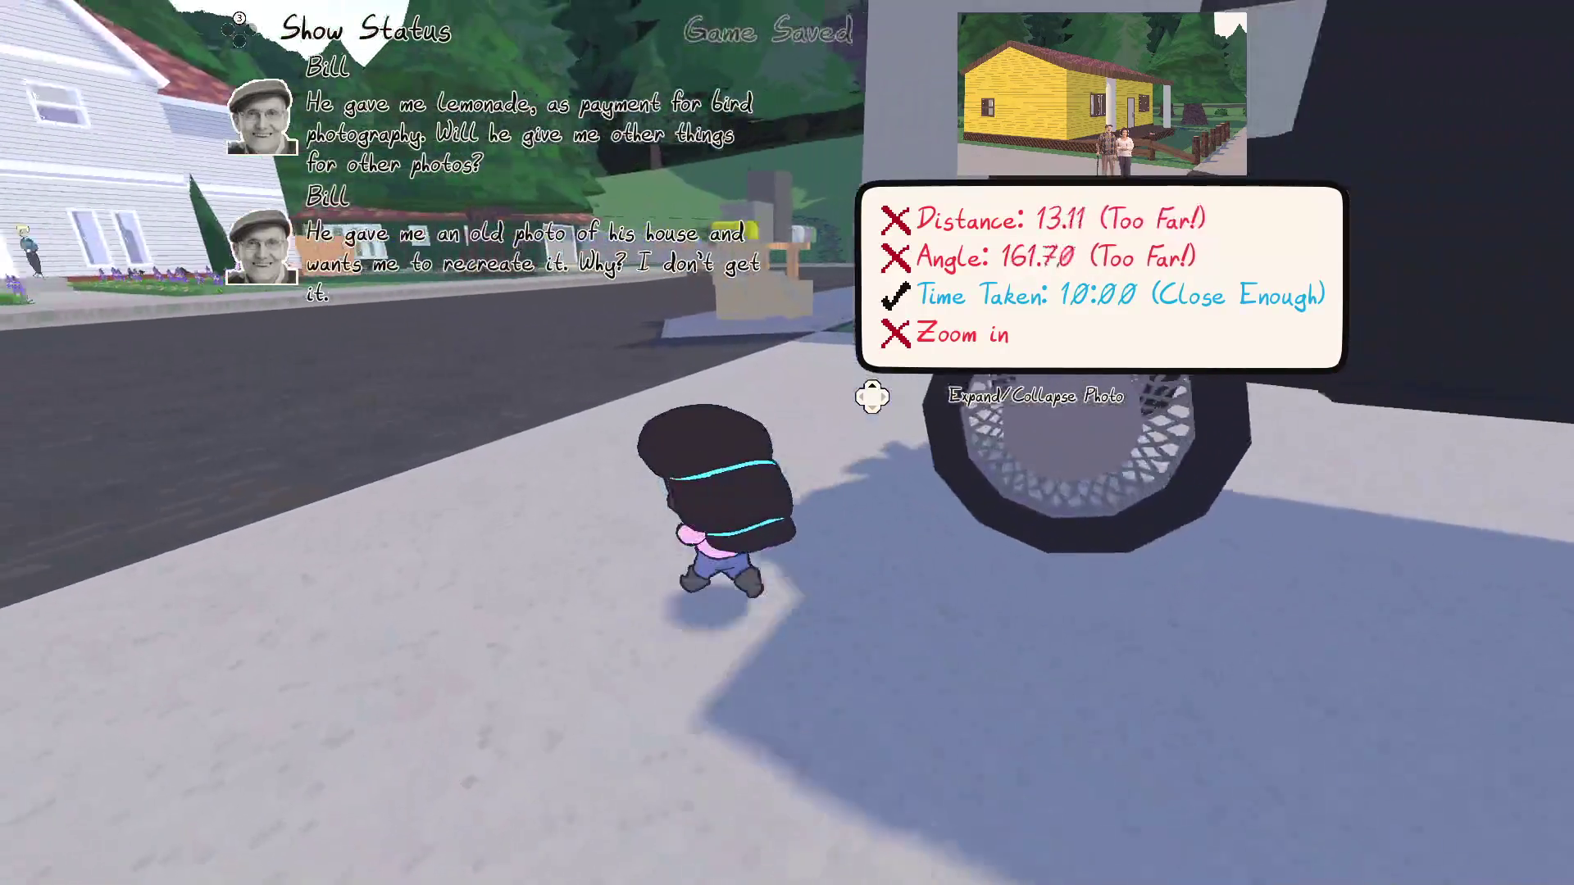
Step: Climb onto the boxes by the mailbox and line up the first-person camera with the reference angle
key("Tab")
key("Tab")
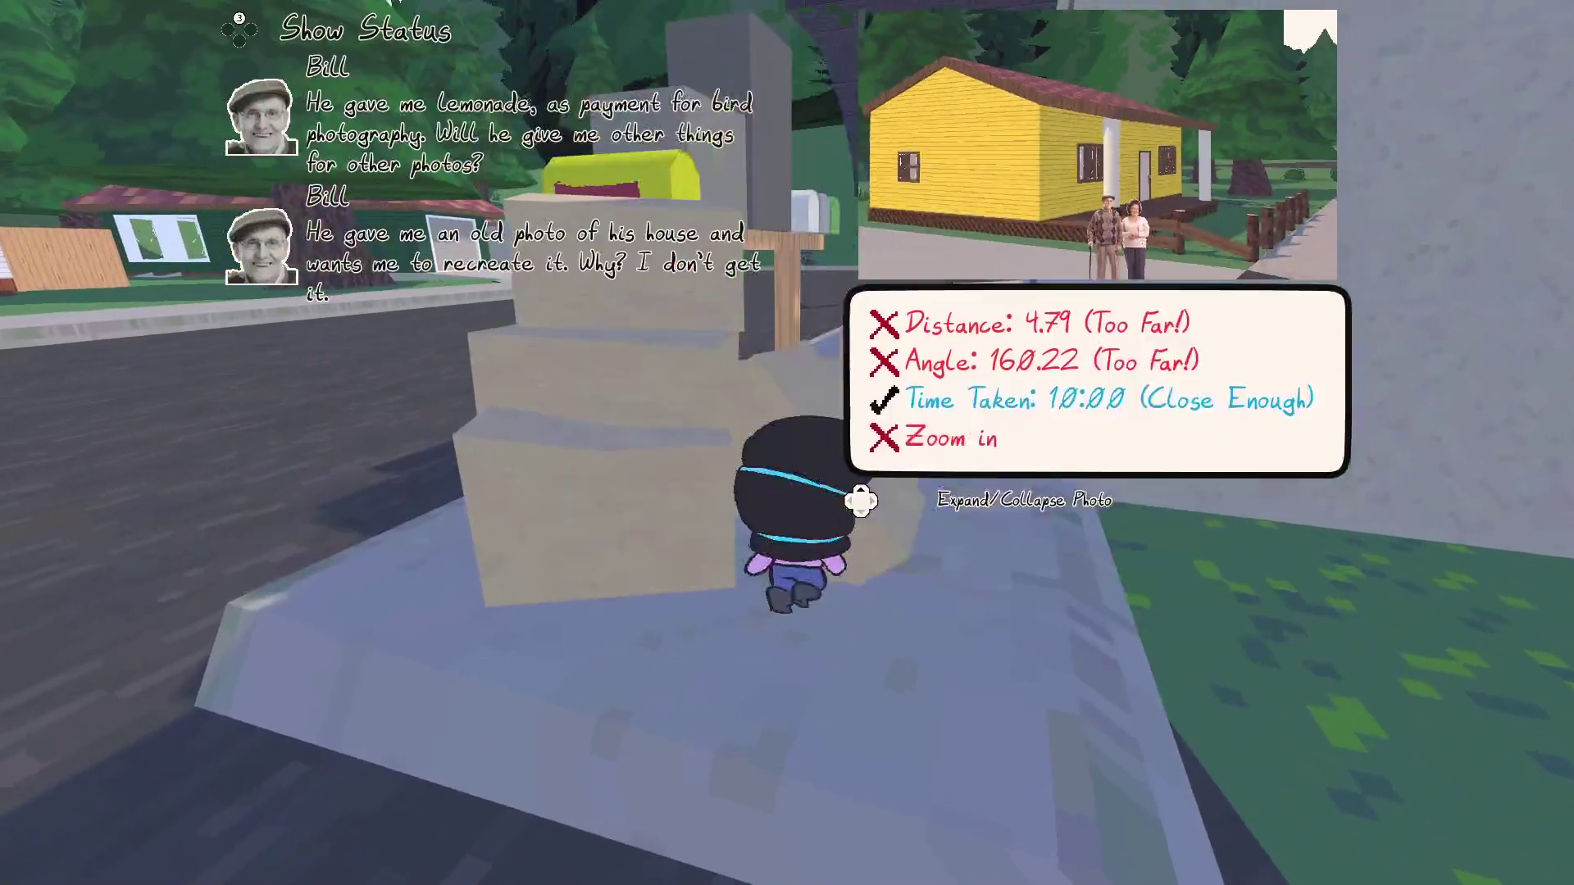
key("w")
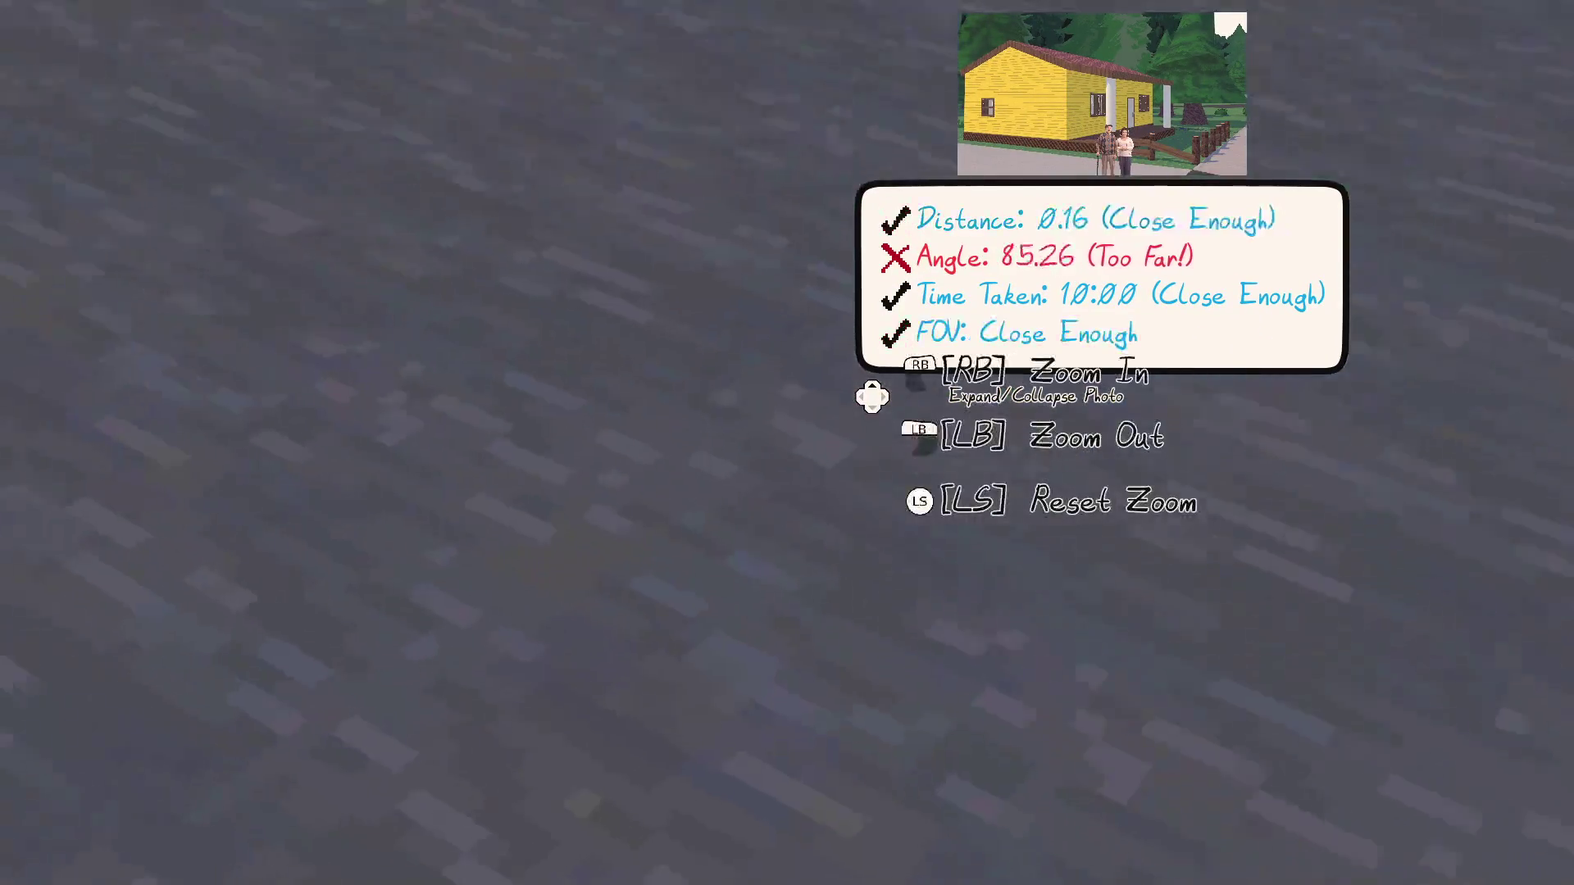
mouse_move(786, 443)
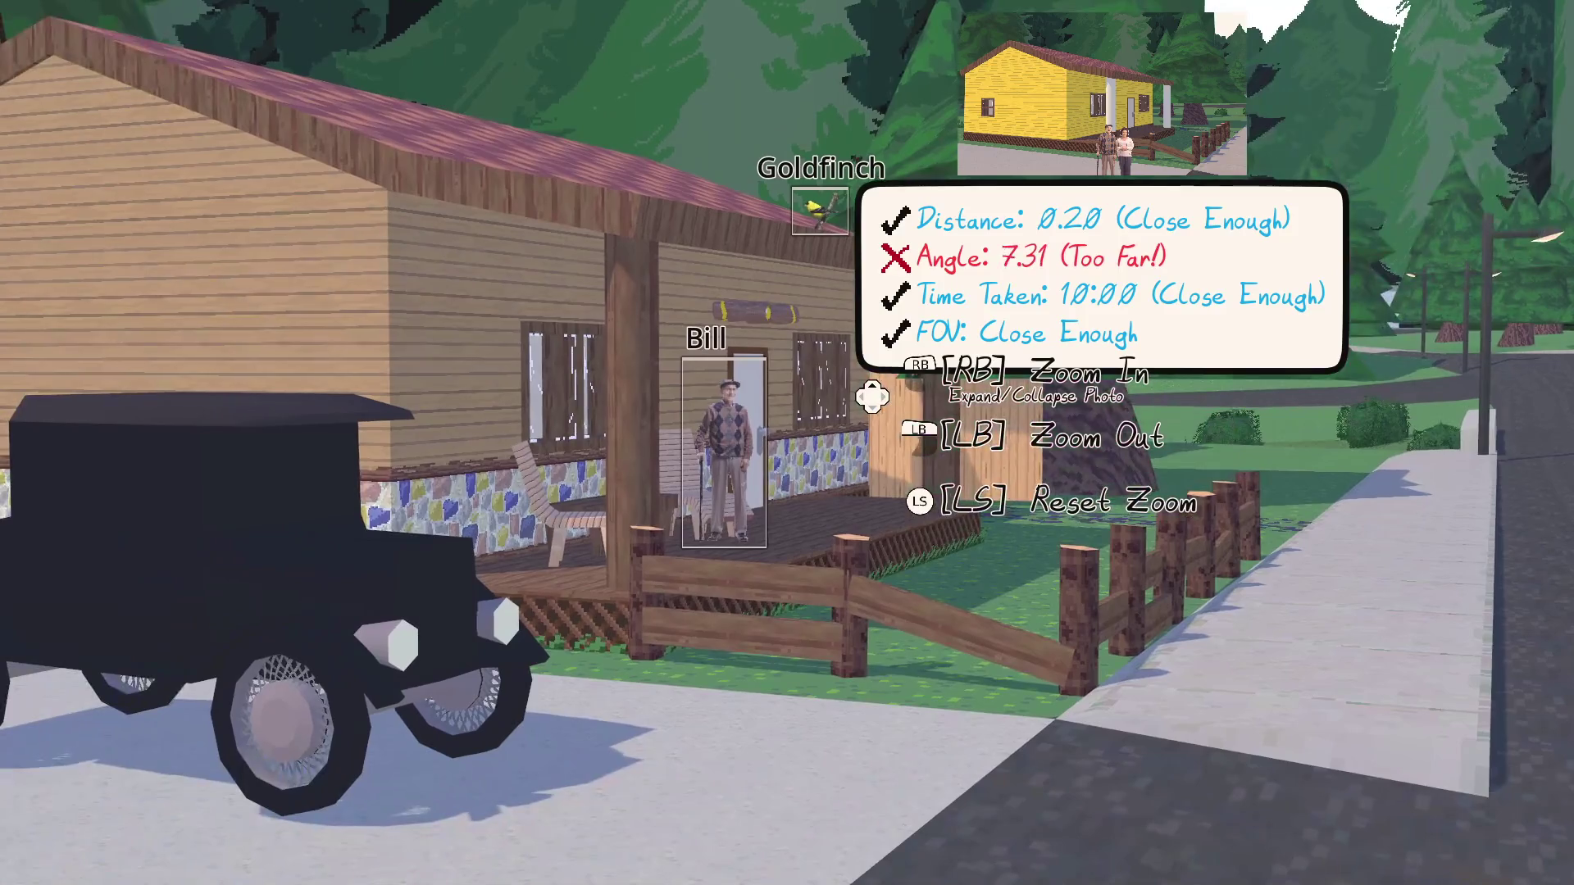
key("s")
key("a")
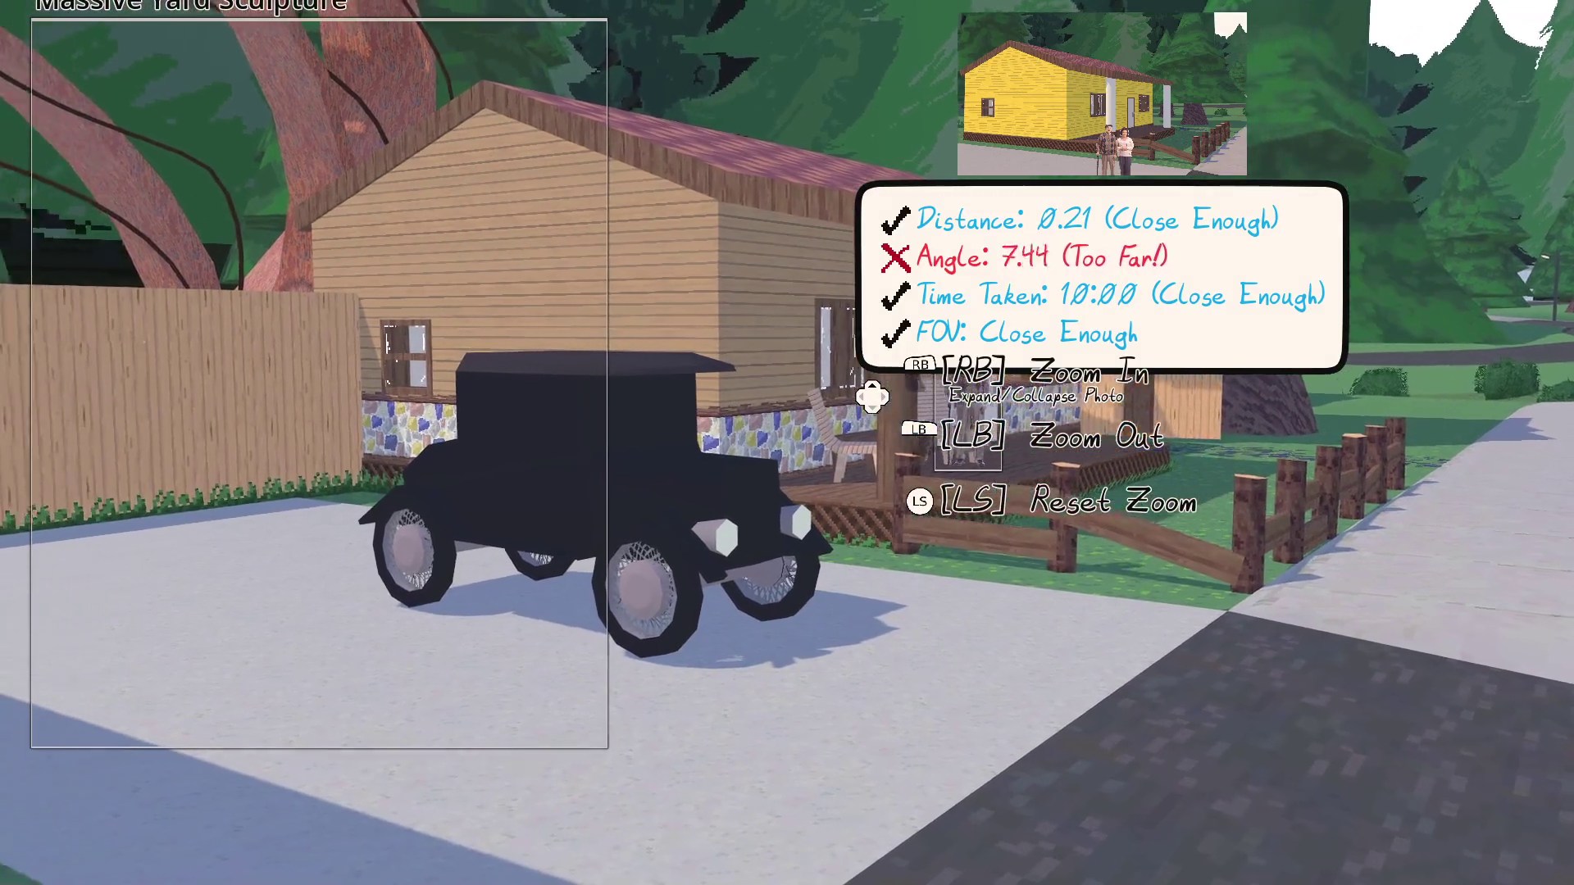
key("d")
scroll(787, 442, "up", 3)
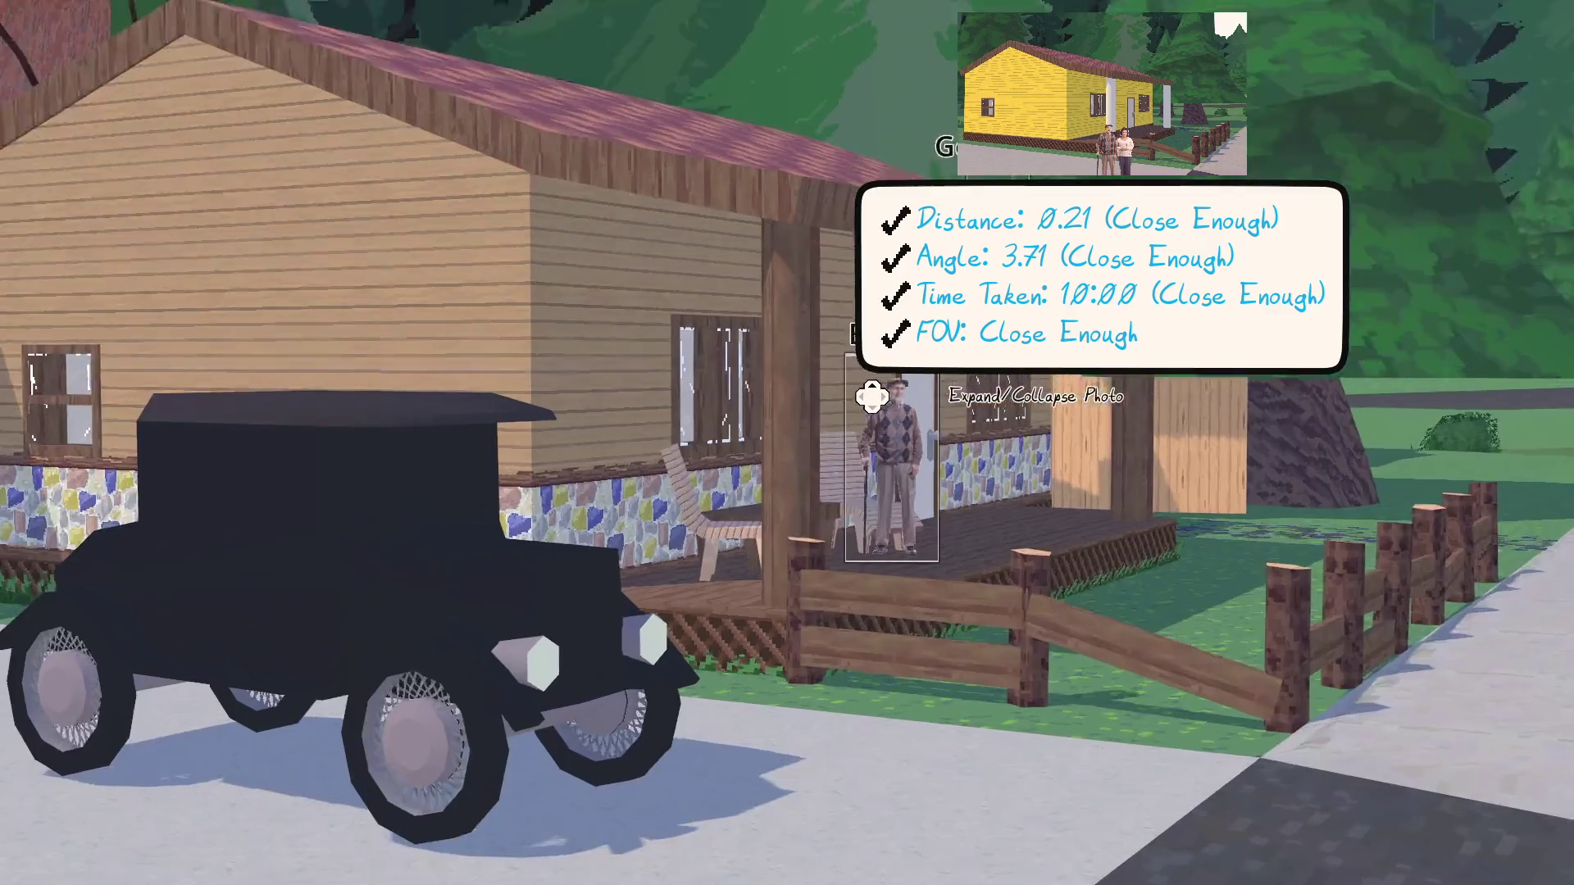
scroll(871, 396, "down", 3)
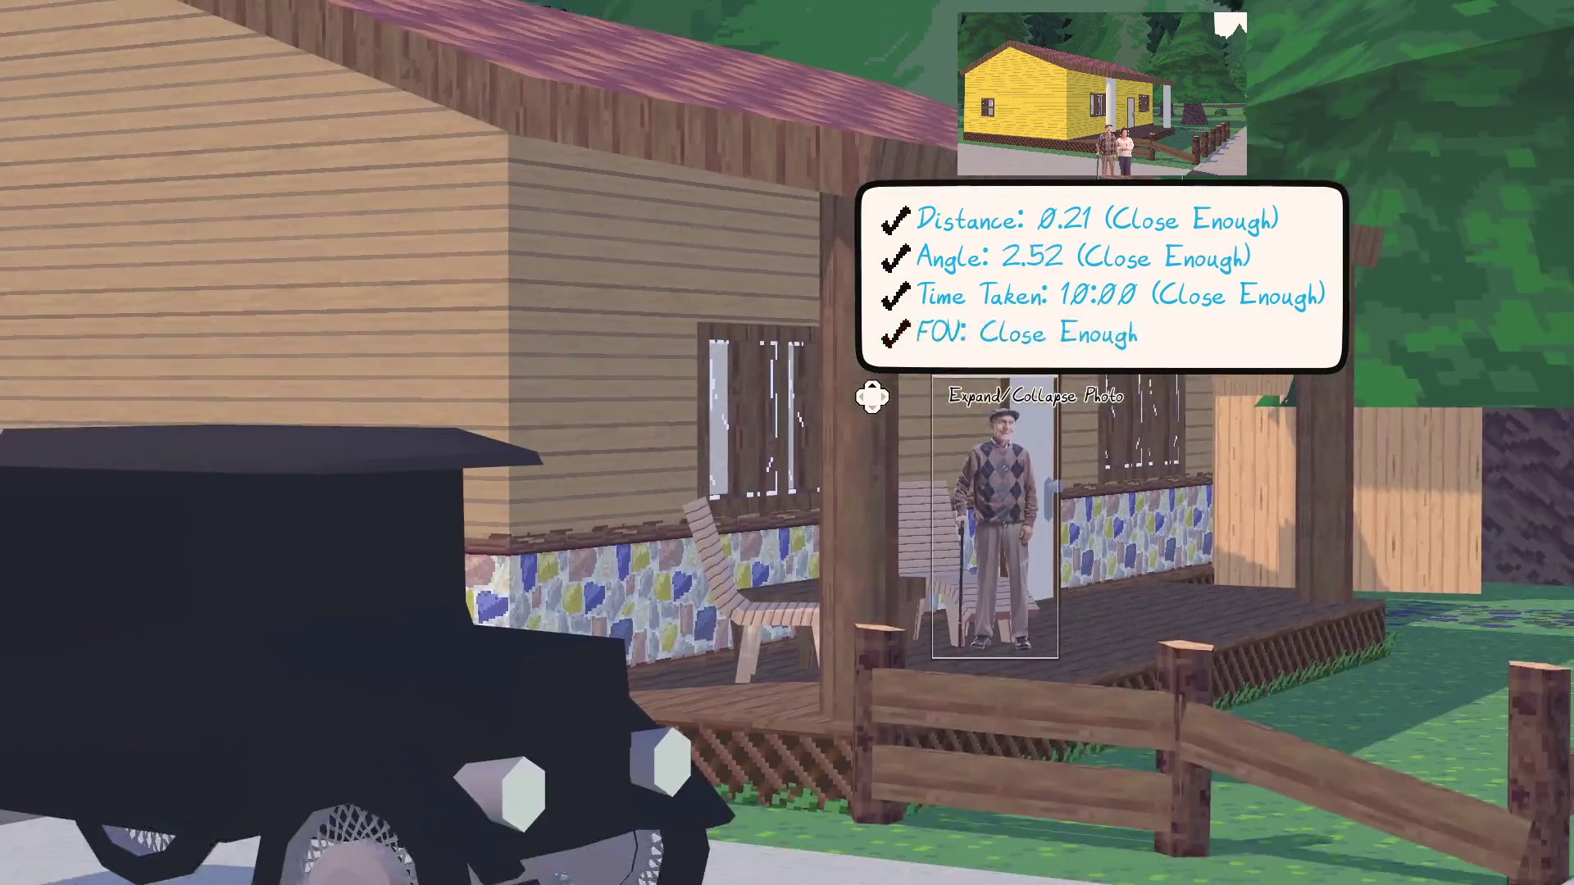
scroll(871, 397, "down", 5)
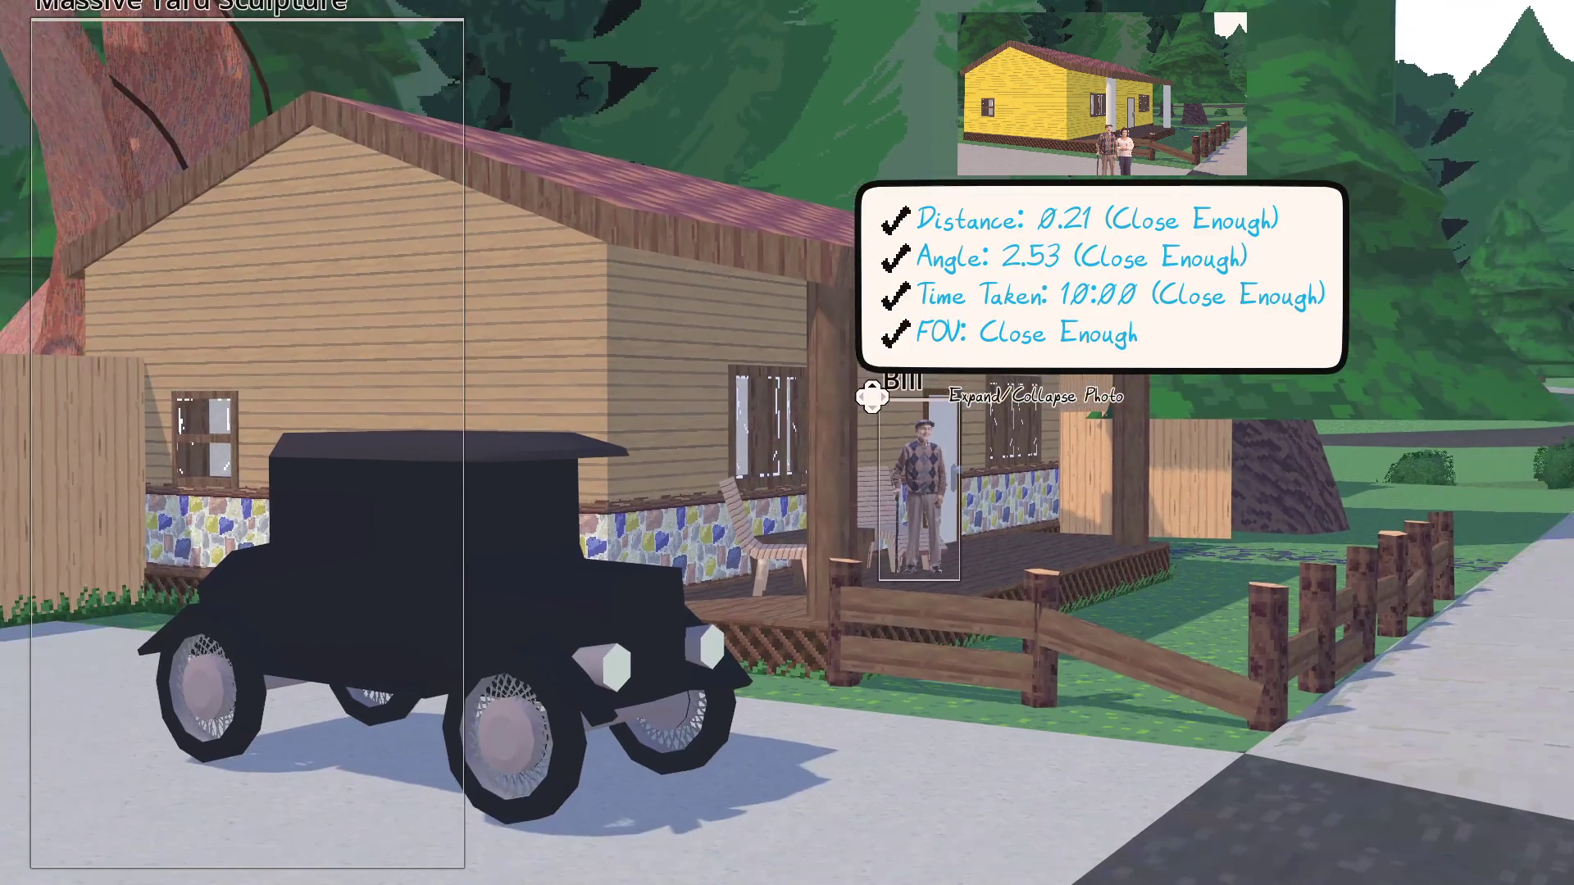
Step: Refine the framing against the reference photo until the Bill's Old House challenge completes
key("Tab")
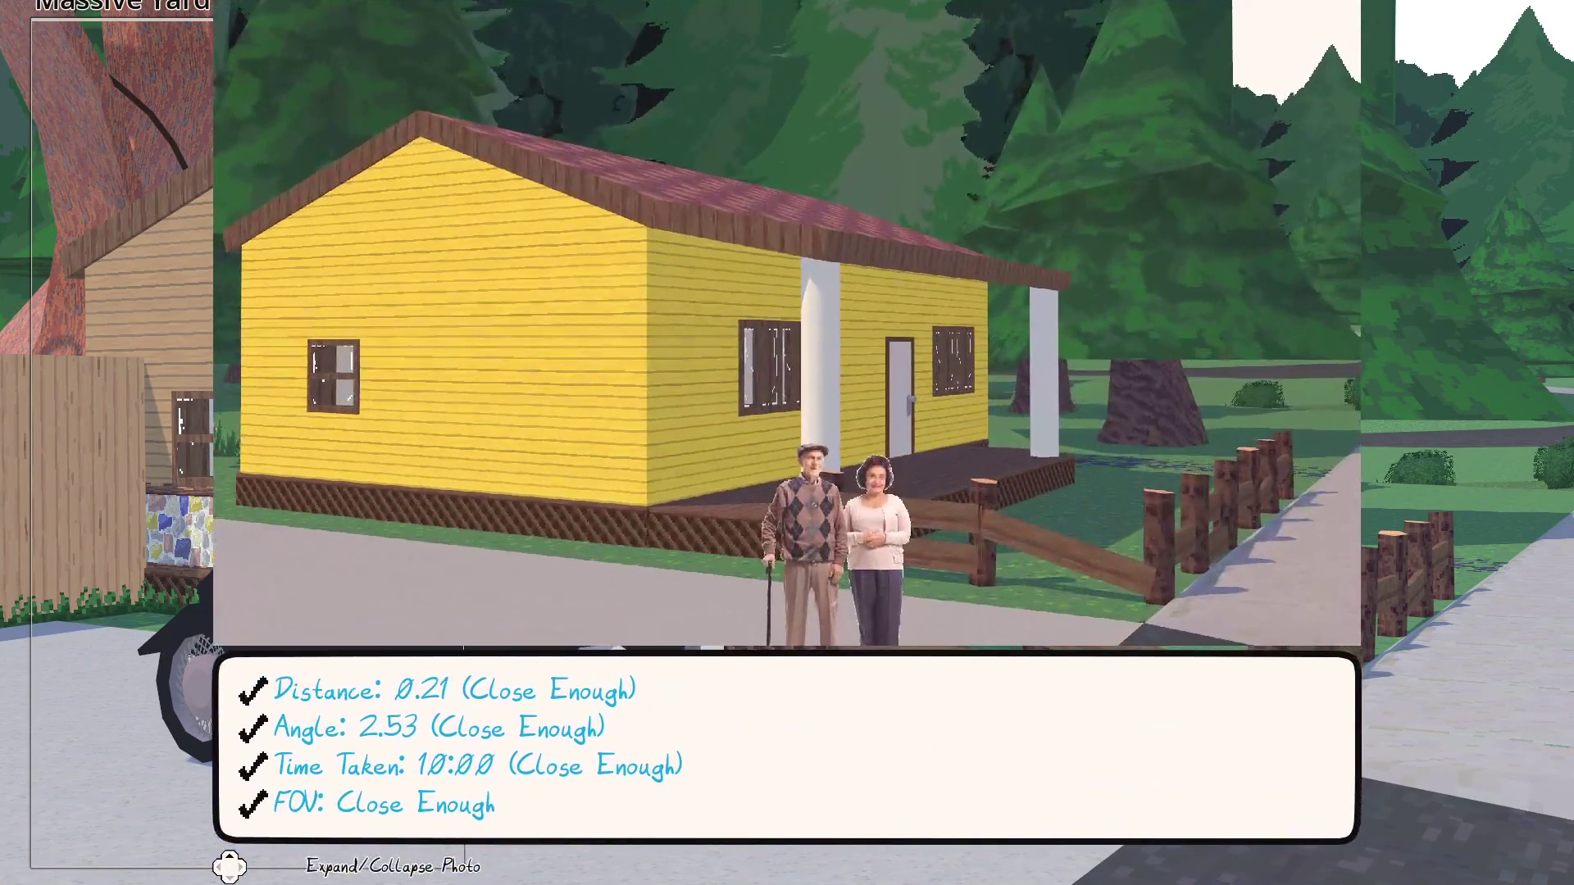
key("Tab")
key("Tab")
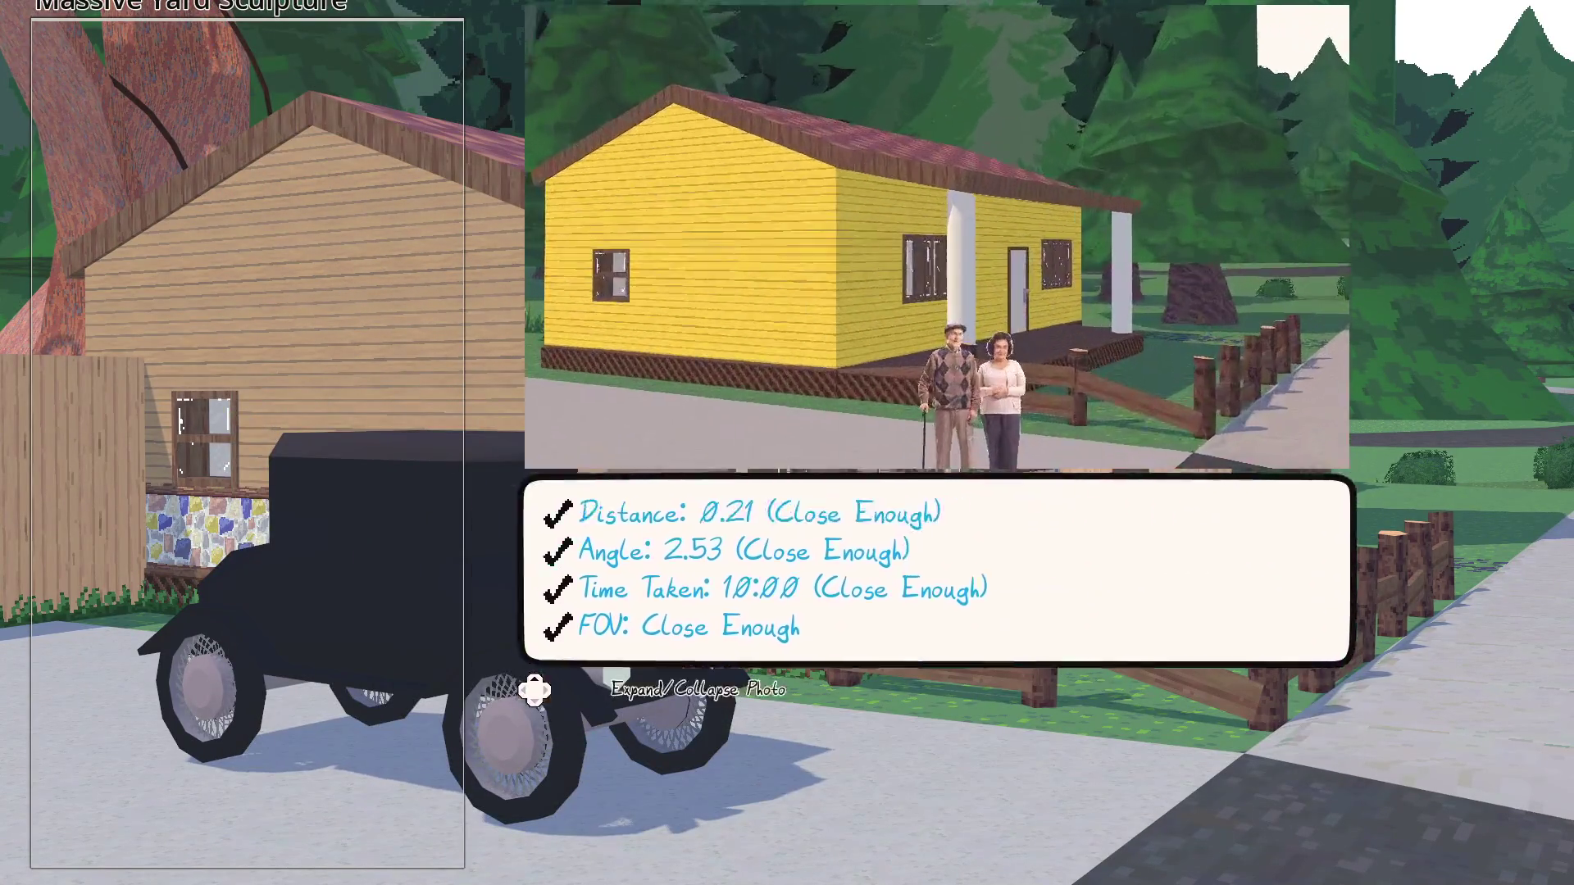
key("Tab")
key("d")
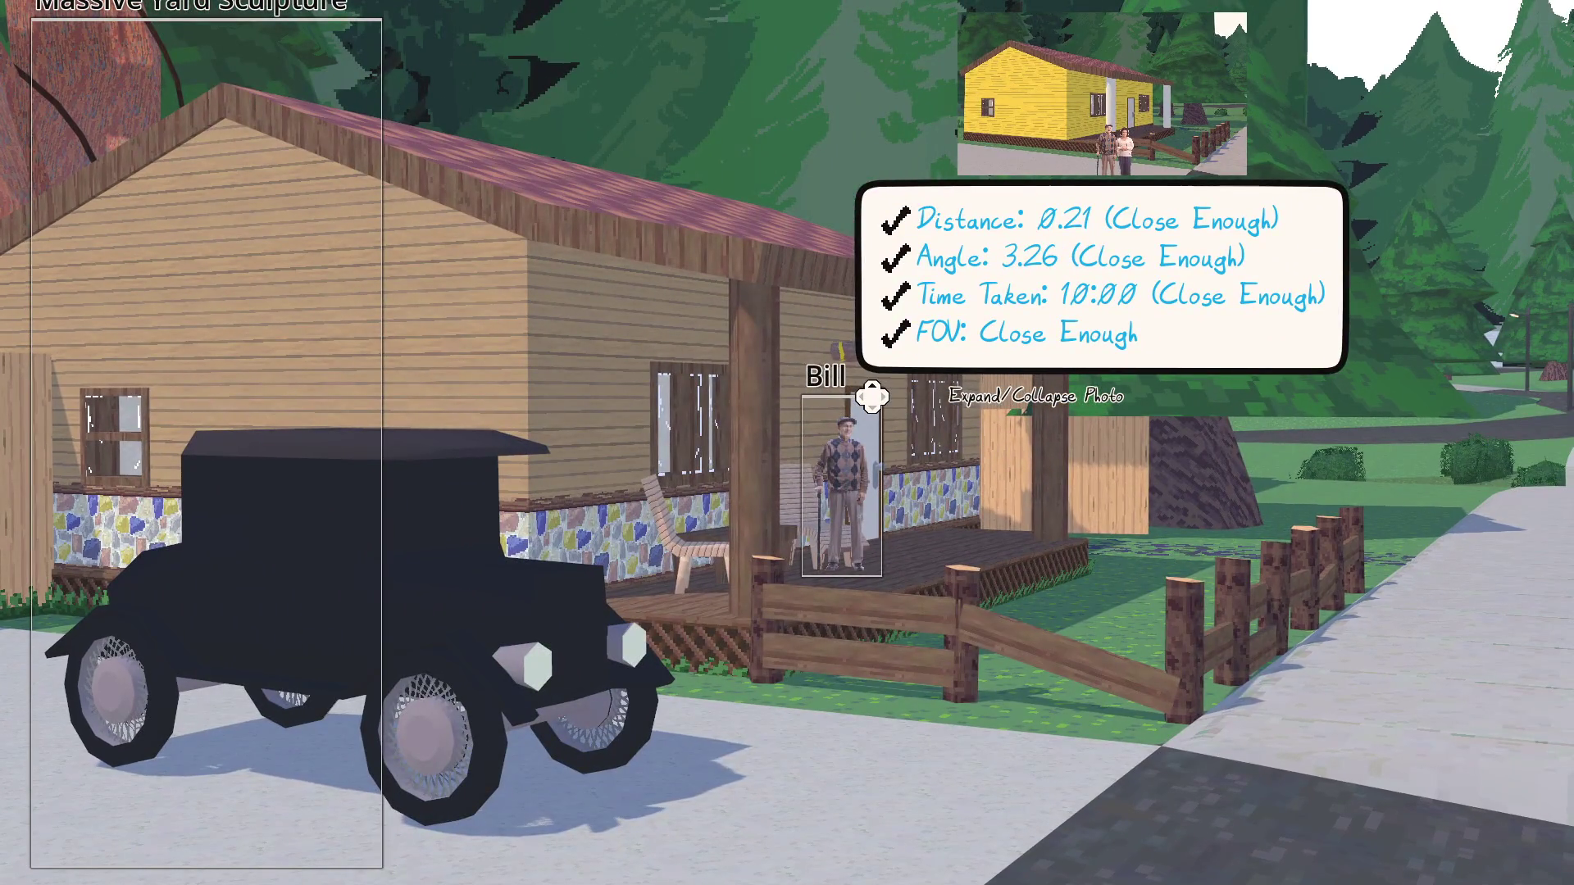
key("a")
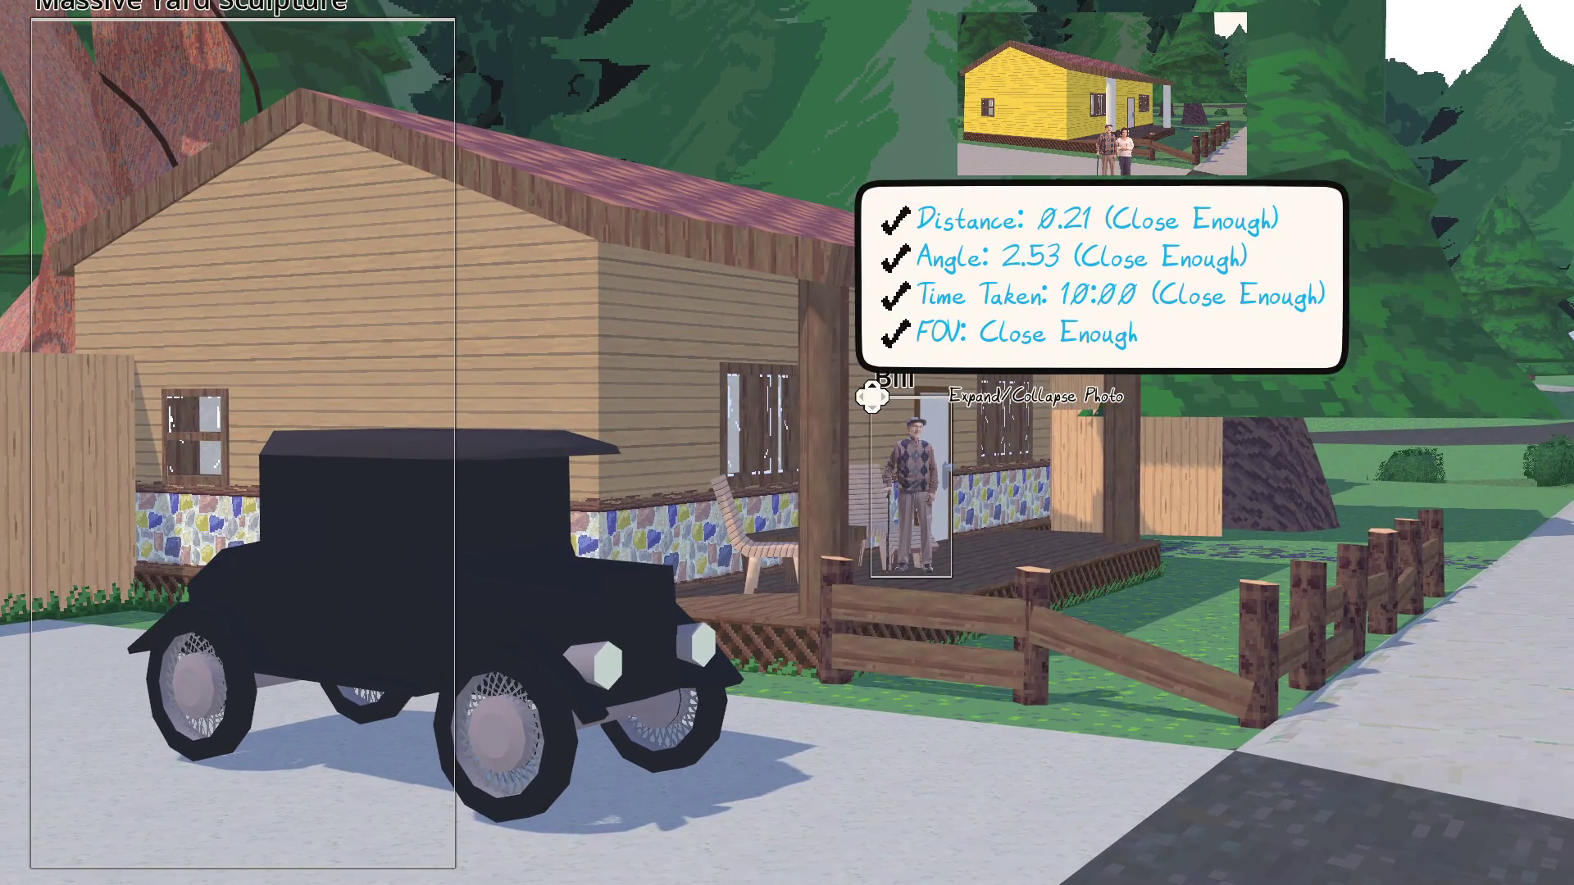
key("Tab")
key("Tab")
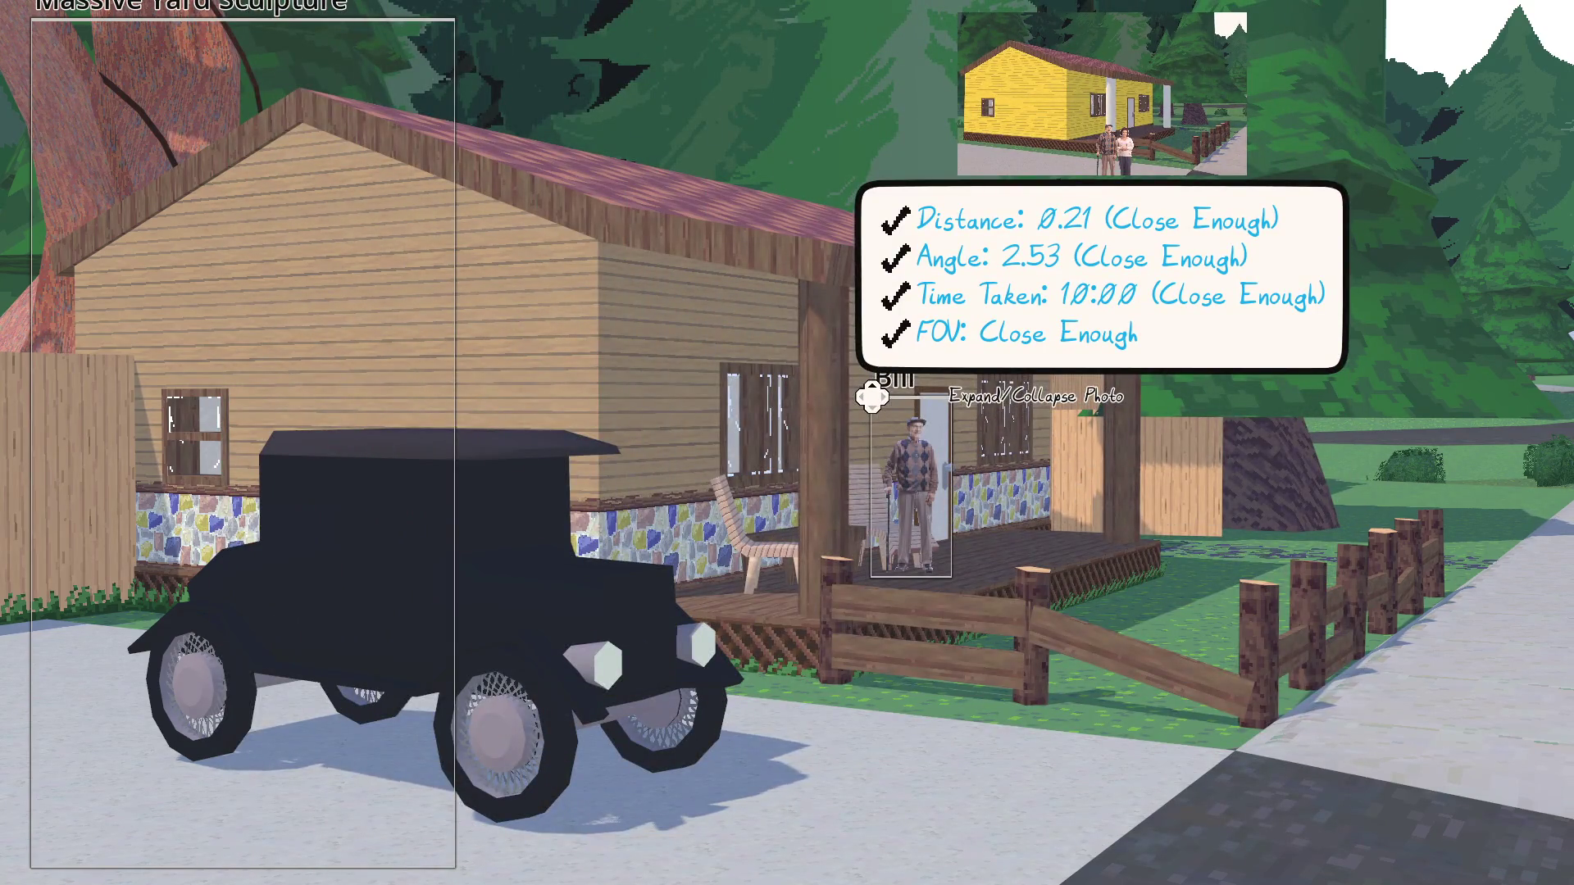
key("Tab")
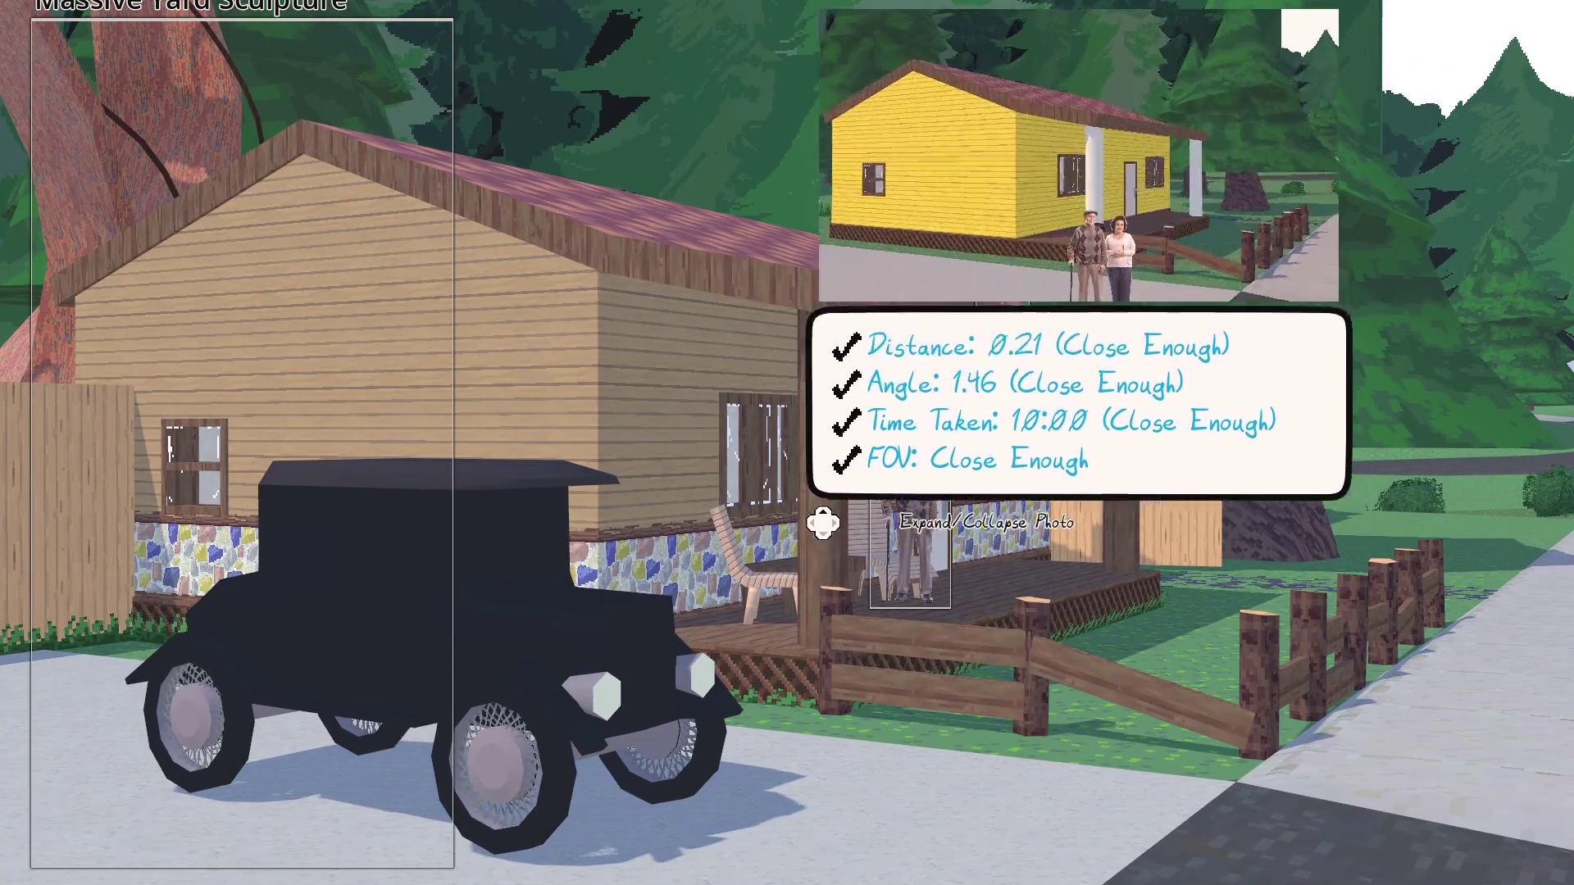
key("Tab")
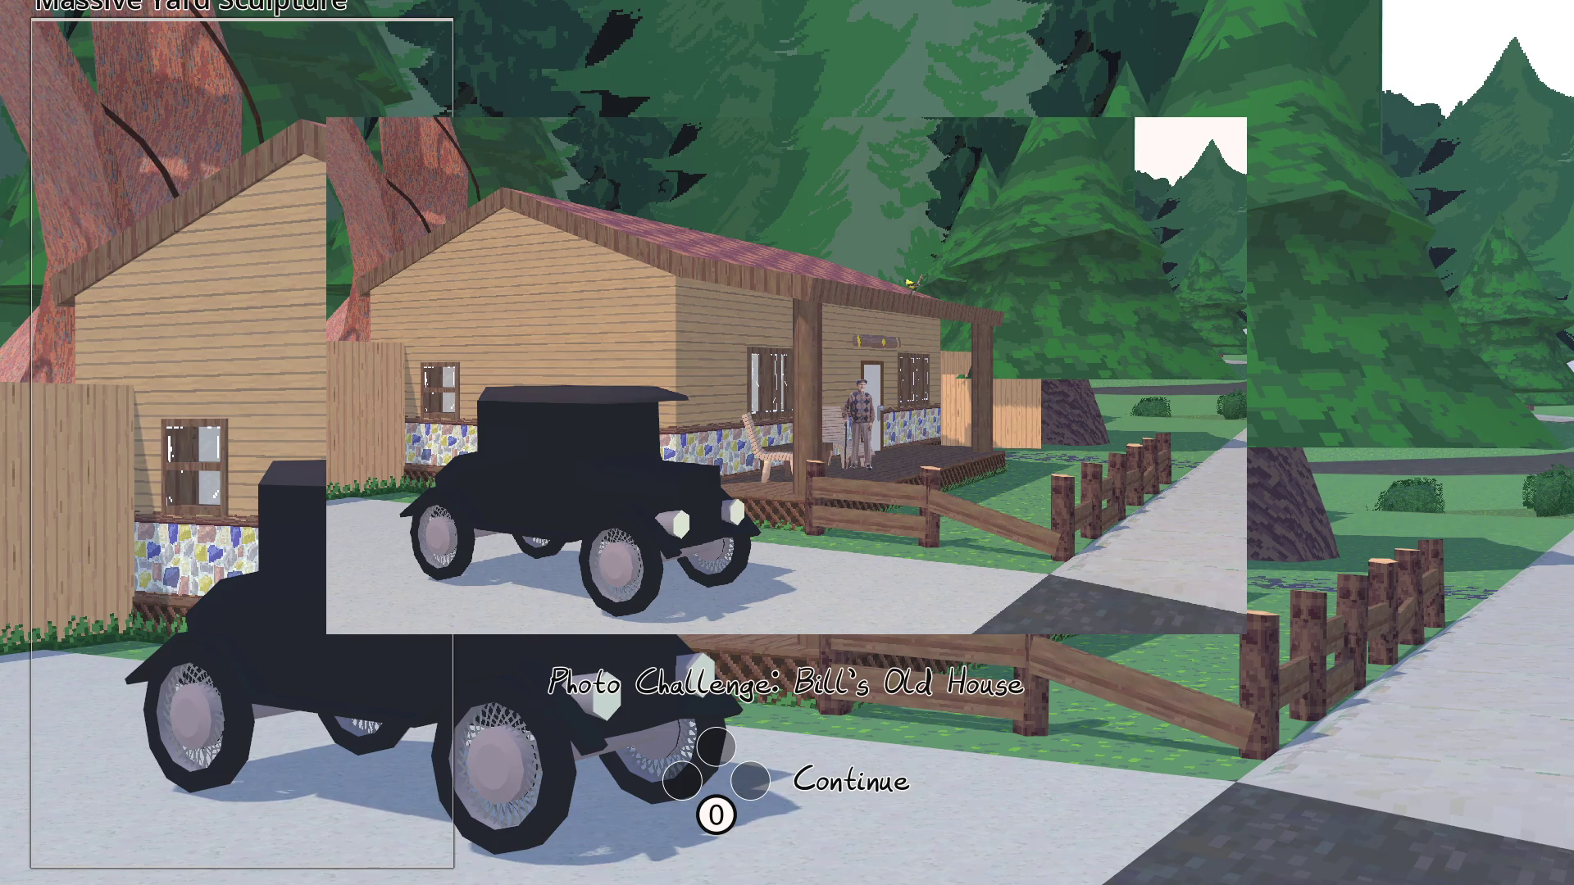
key("Return")
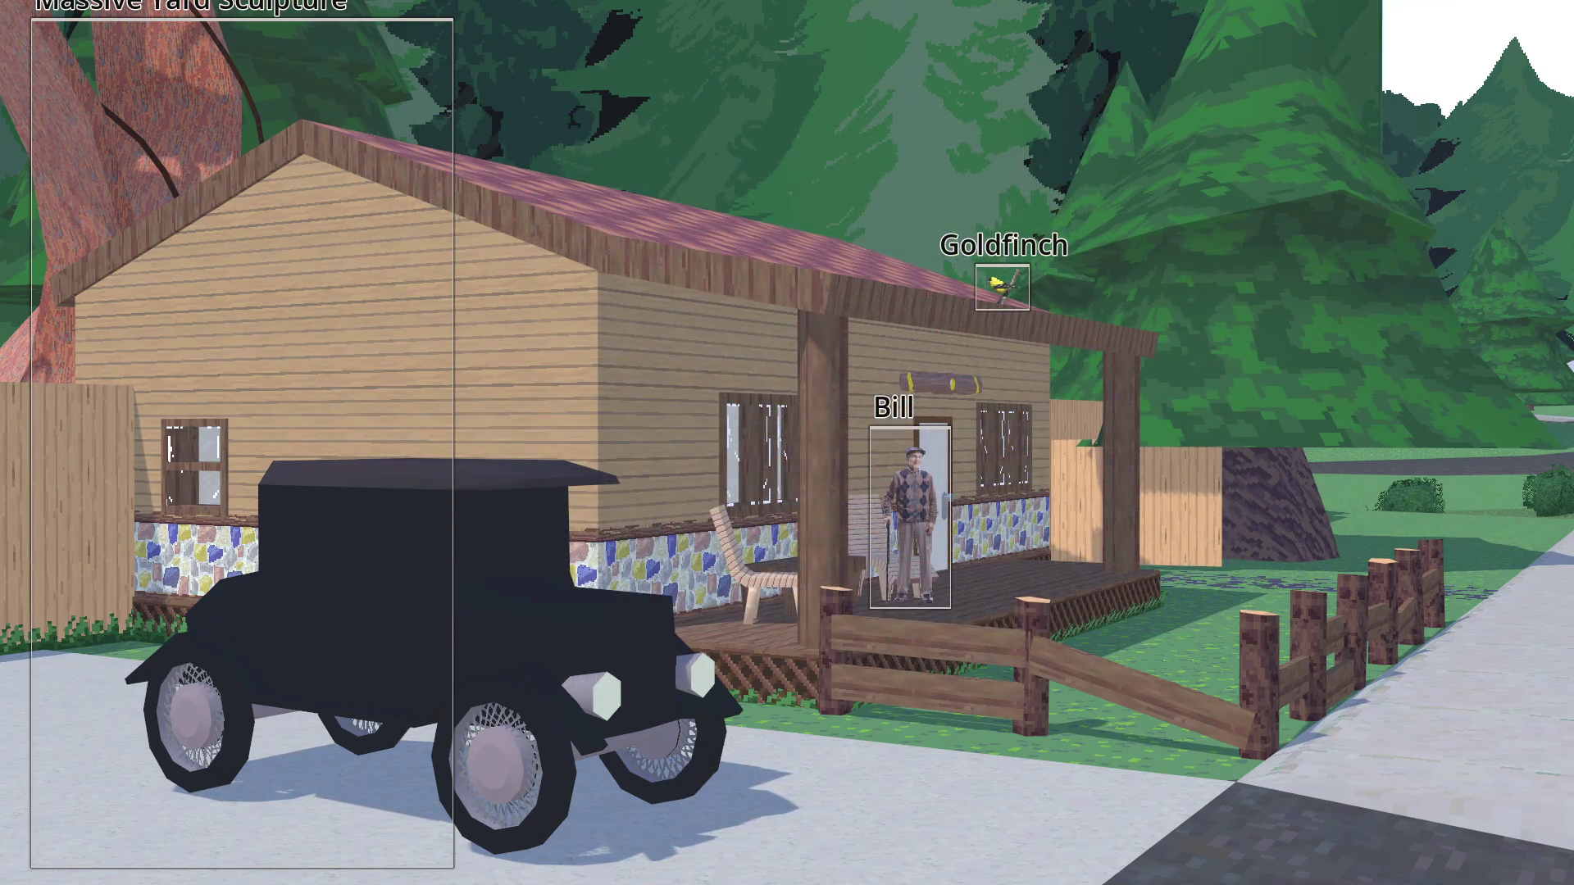
Step: Walk back along the sidewalk, then save and exit the game
key("Escape")
key("s")
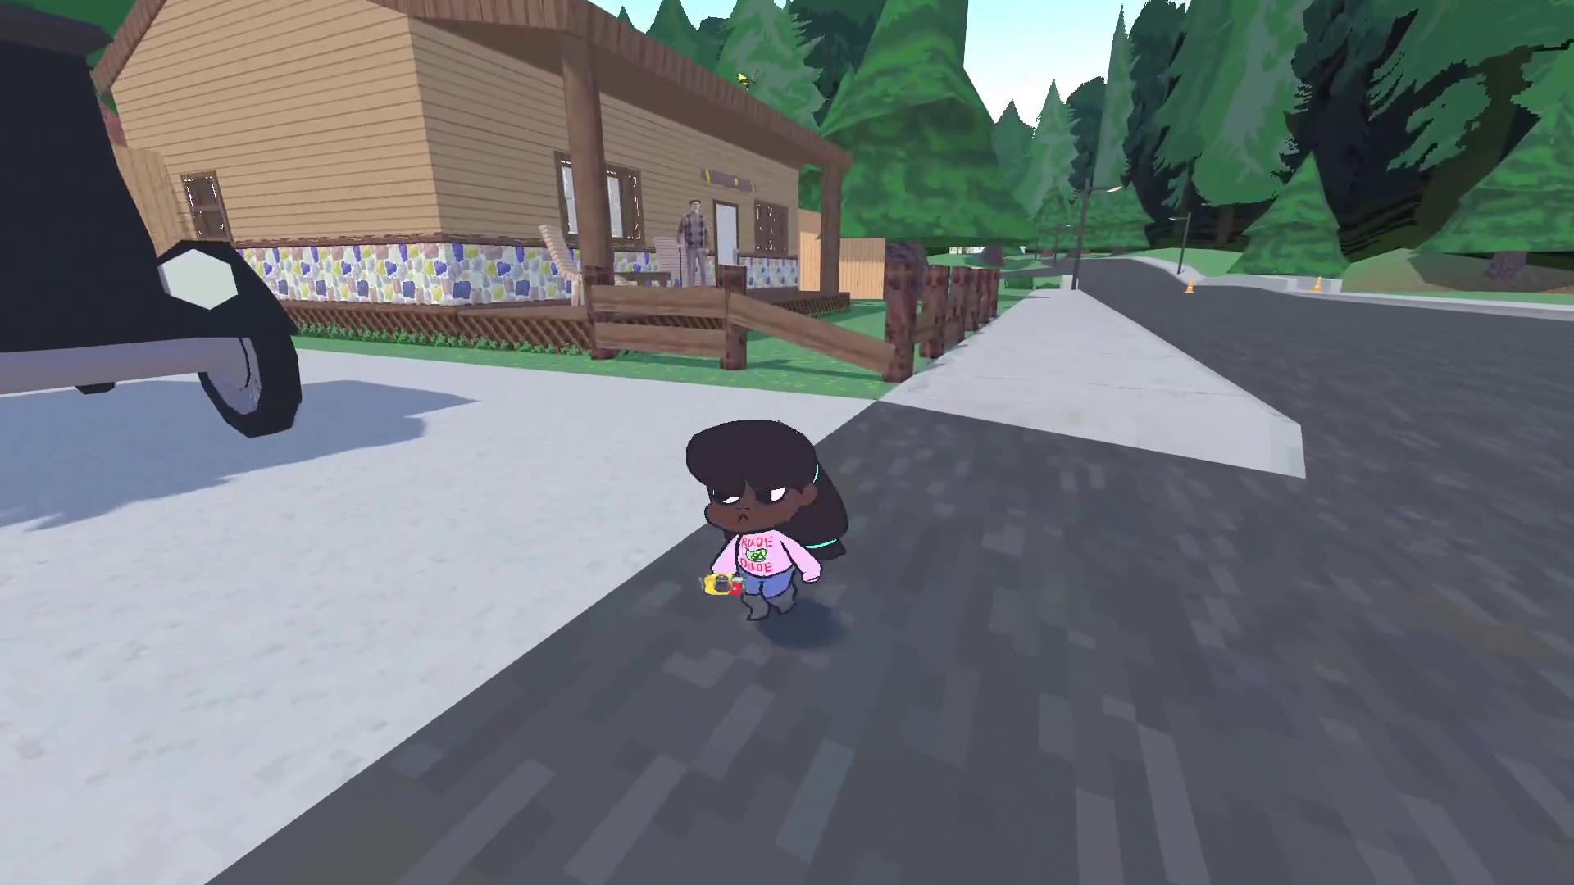
key("Escape")
key("Down")
key("Down")
key("Down")
key("Down")
key("Down")
key("Return")
Step: Open the ui scene in its own tab from the player scene
left_click(223, 476)
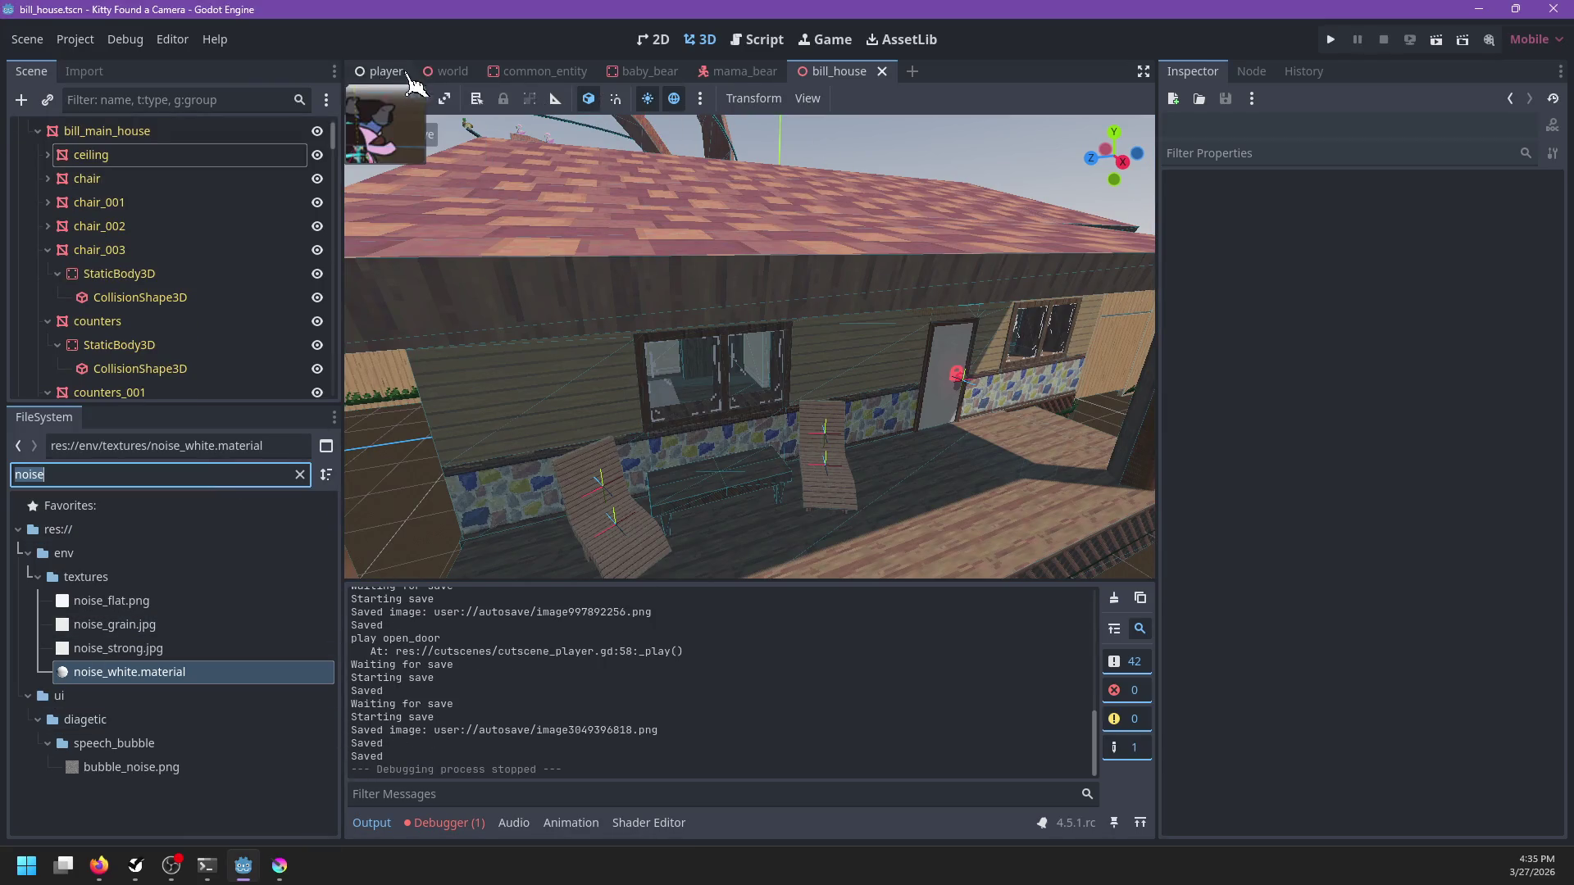
left_click(379, 74)
left_click(231, 475)
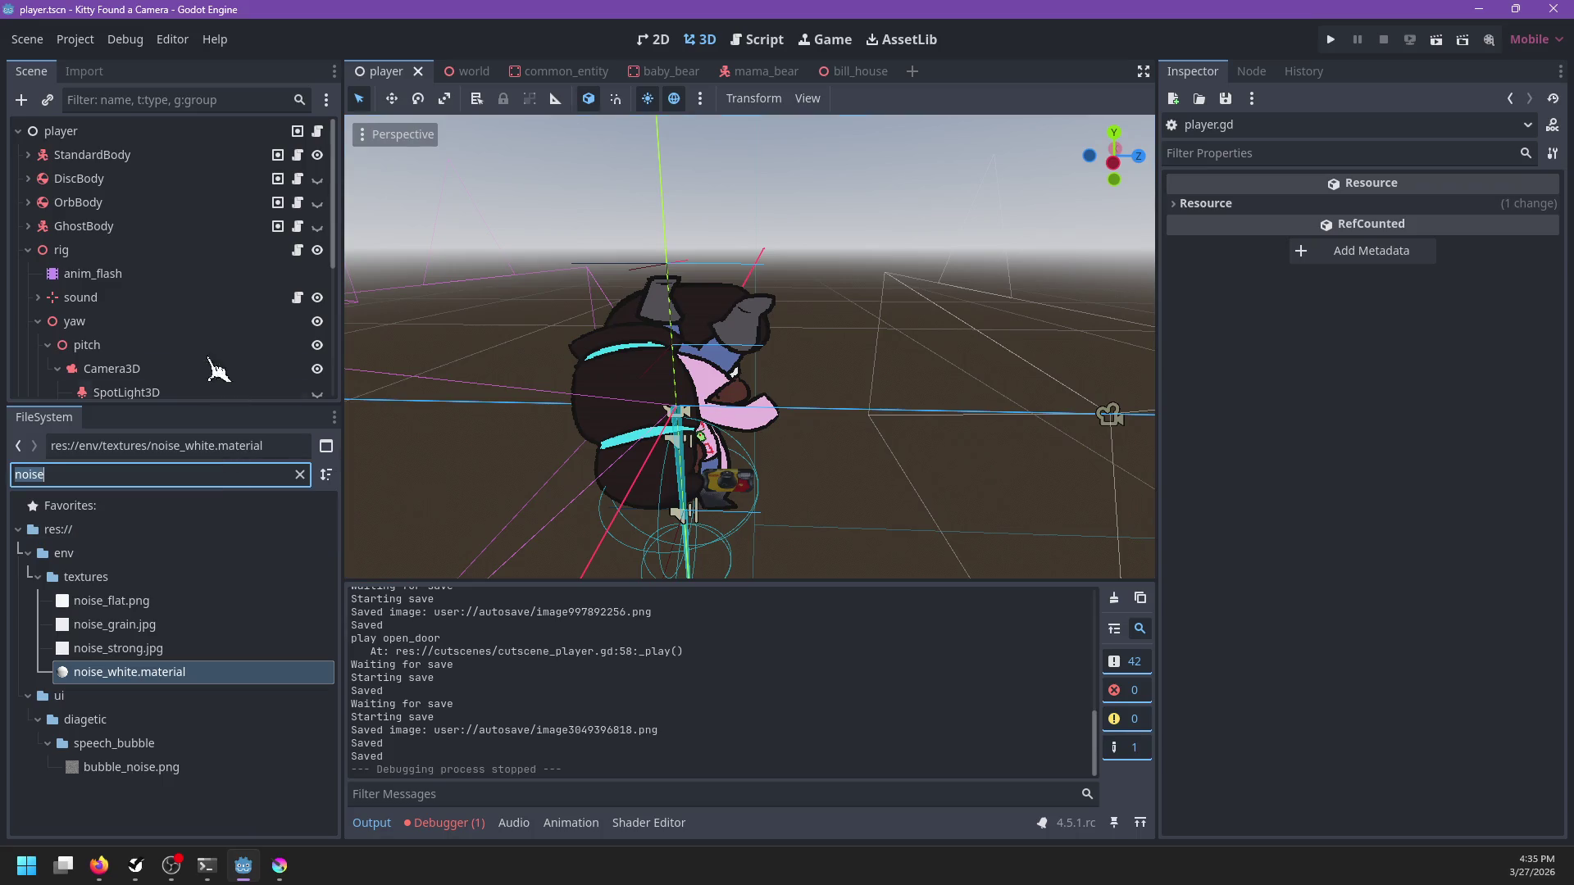
scroll(217, 370, "down", 3)
left_click(297, 357)
scroll(190, 220, "up", 5)
Step: Select challenge_ui and toggle its editor visibility on and back off
left_click(154, 304)
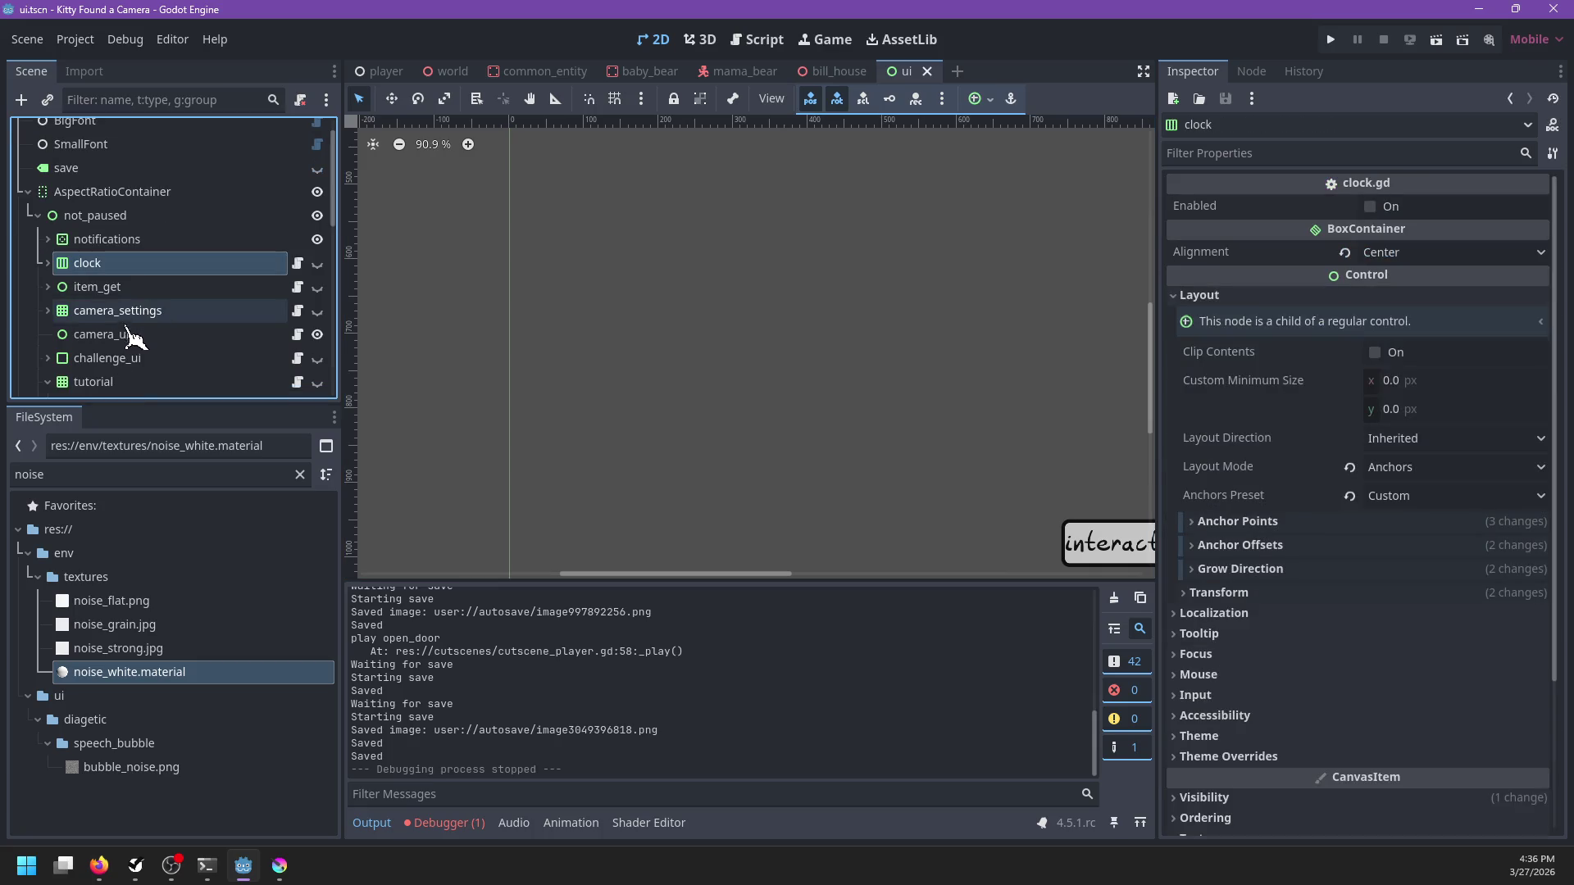
left_click(155, 358)
left_click(317, 359)
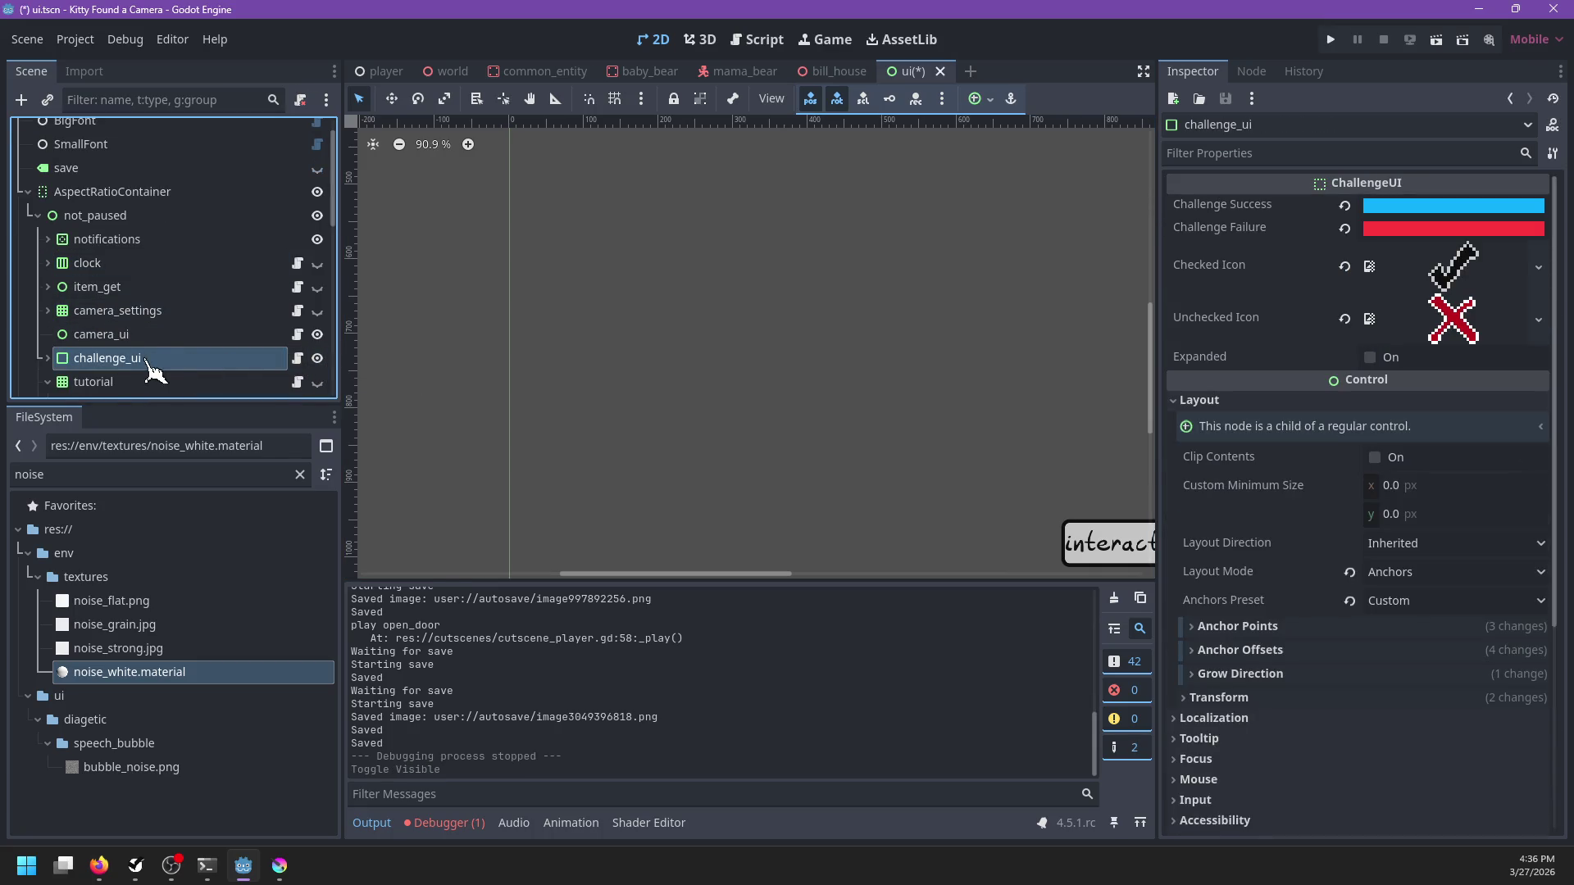
scroll(150, 370, "down", 3)
left_click(317, 289)
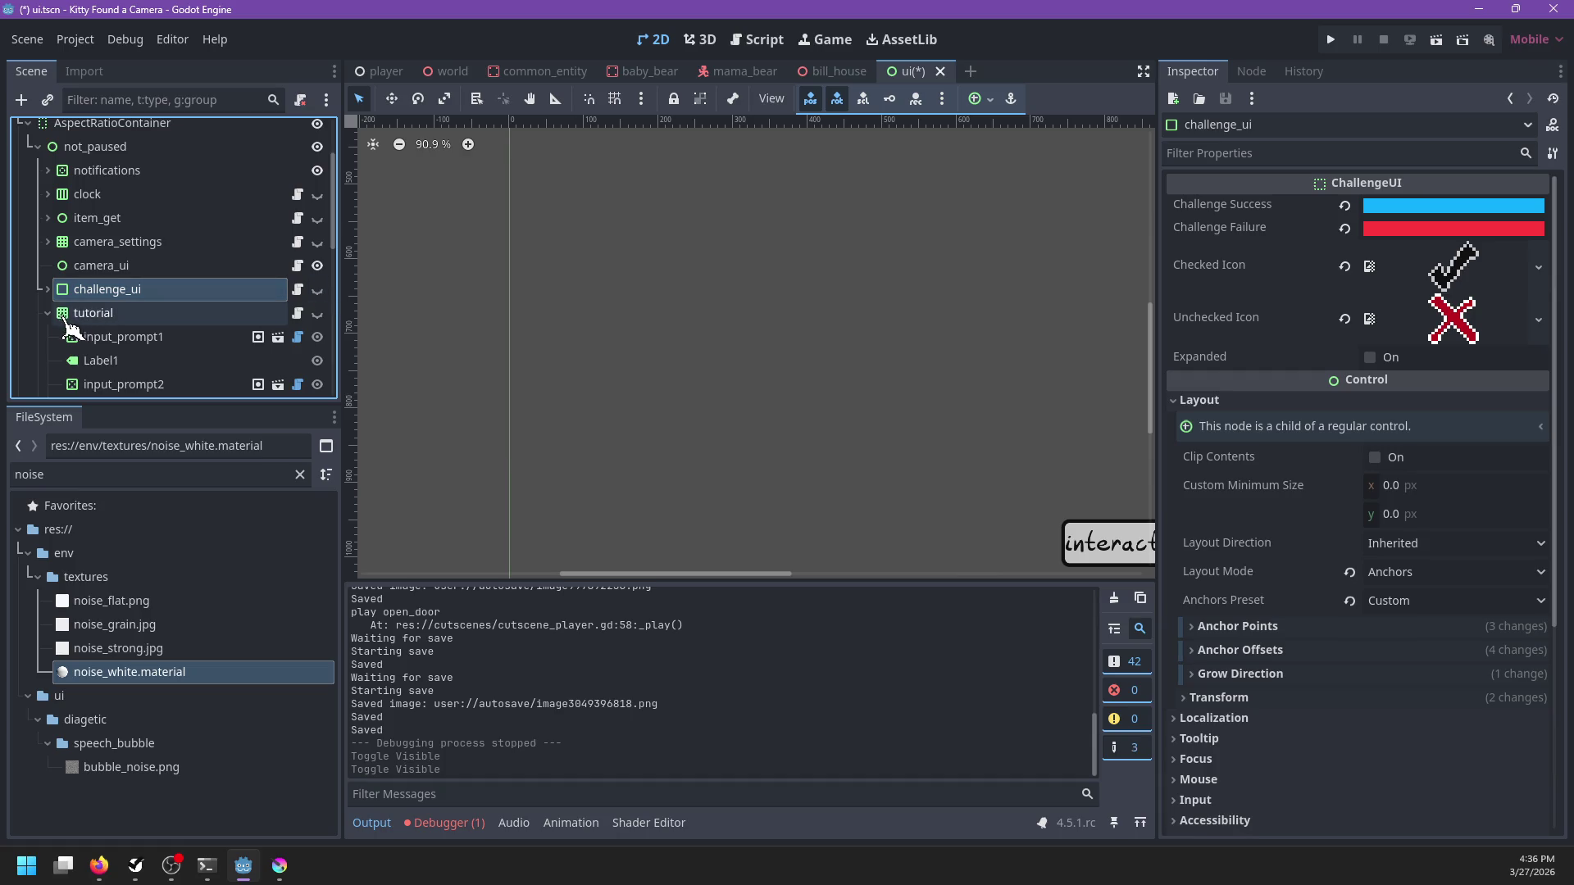
Step: Expand challenge_ui's children and make the before_and_after node visible
left_click(47, 289)
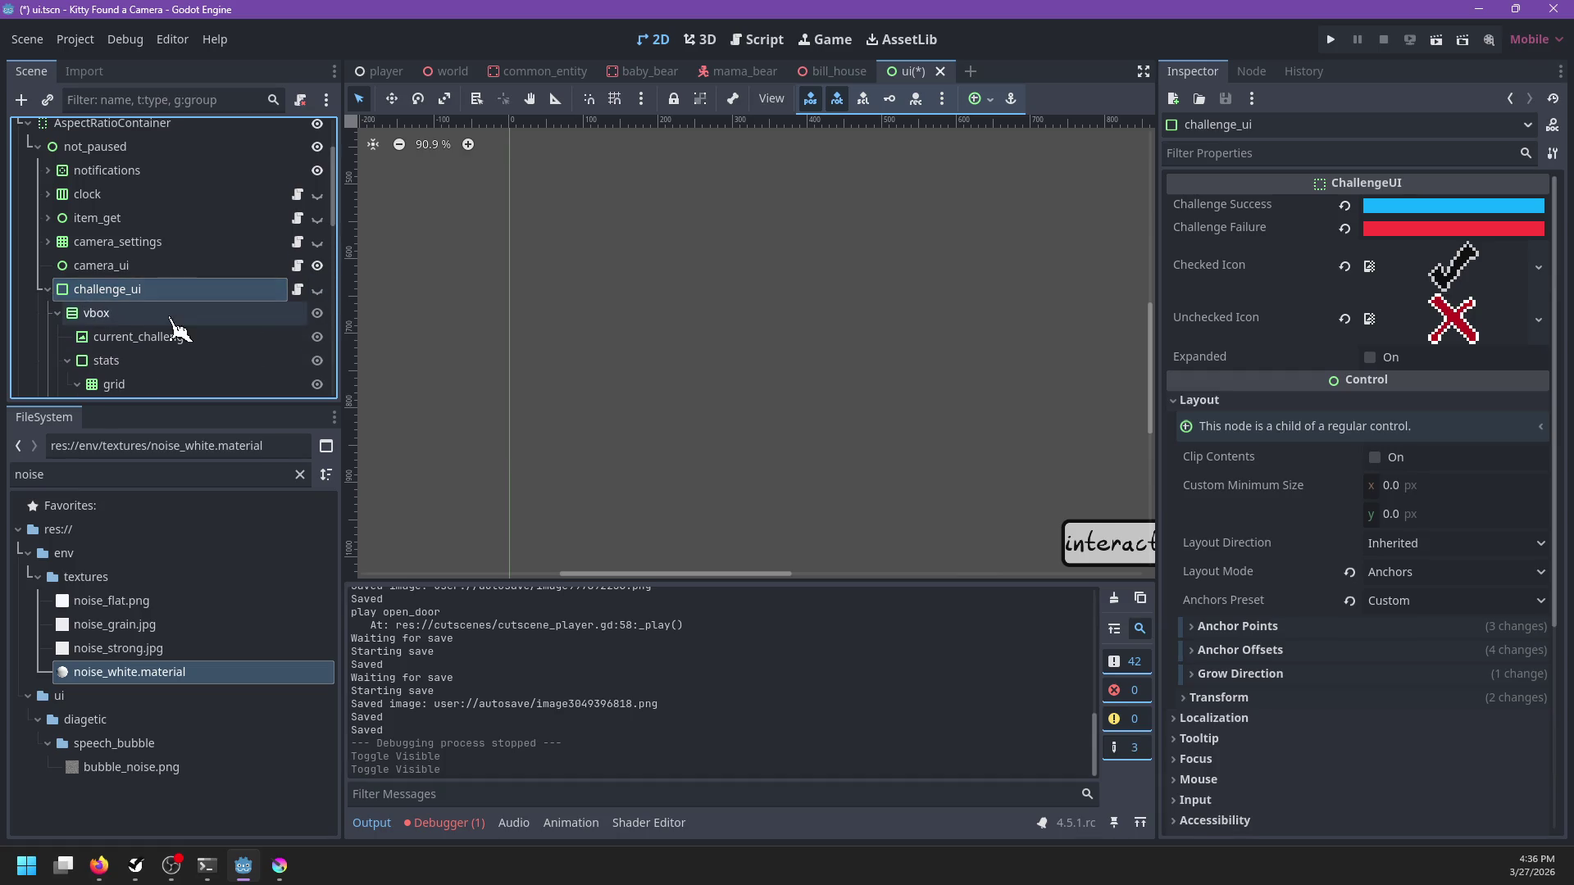
scroll(61, 278, "down", 3)
left_click(57, 245)
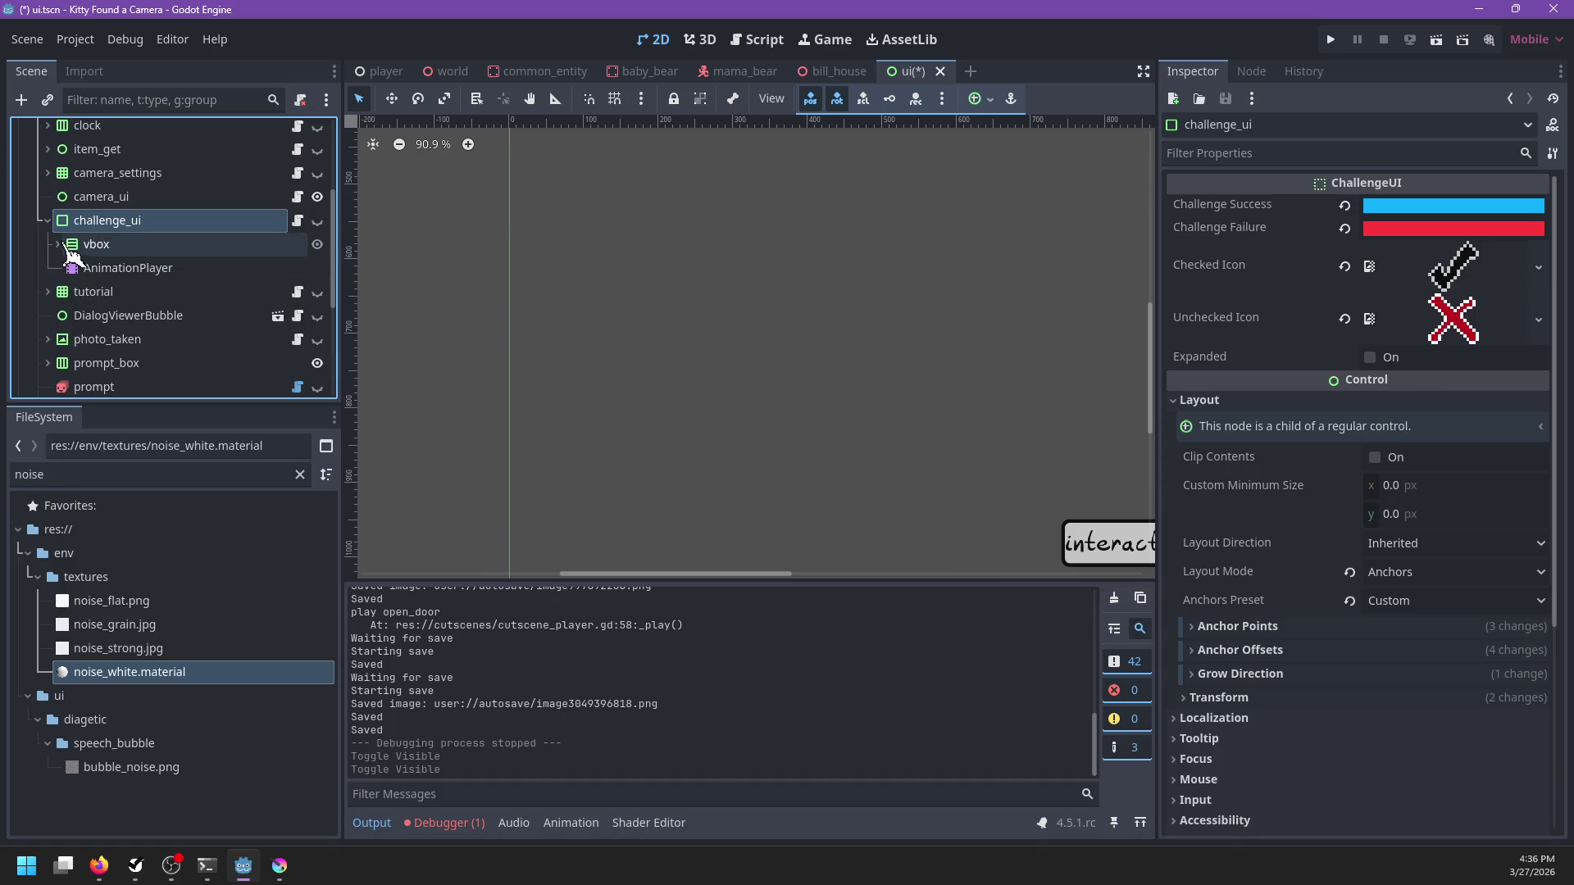
scroll(94, 282, "down", 3)
left_click(121, 211)
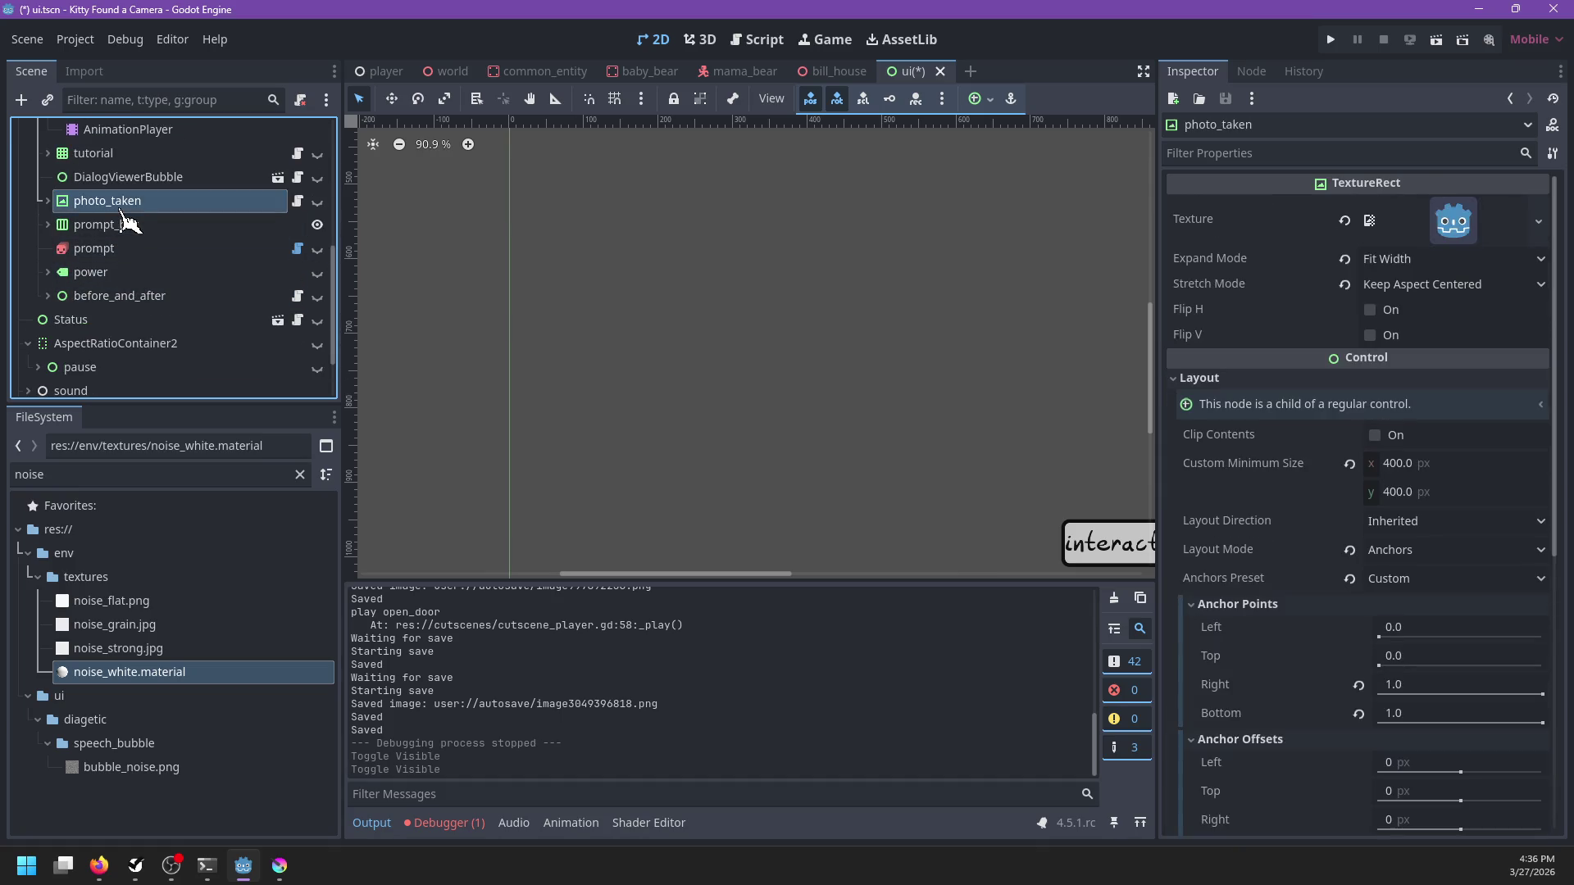
left_click(48, 201)
left_click(48, 202)
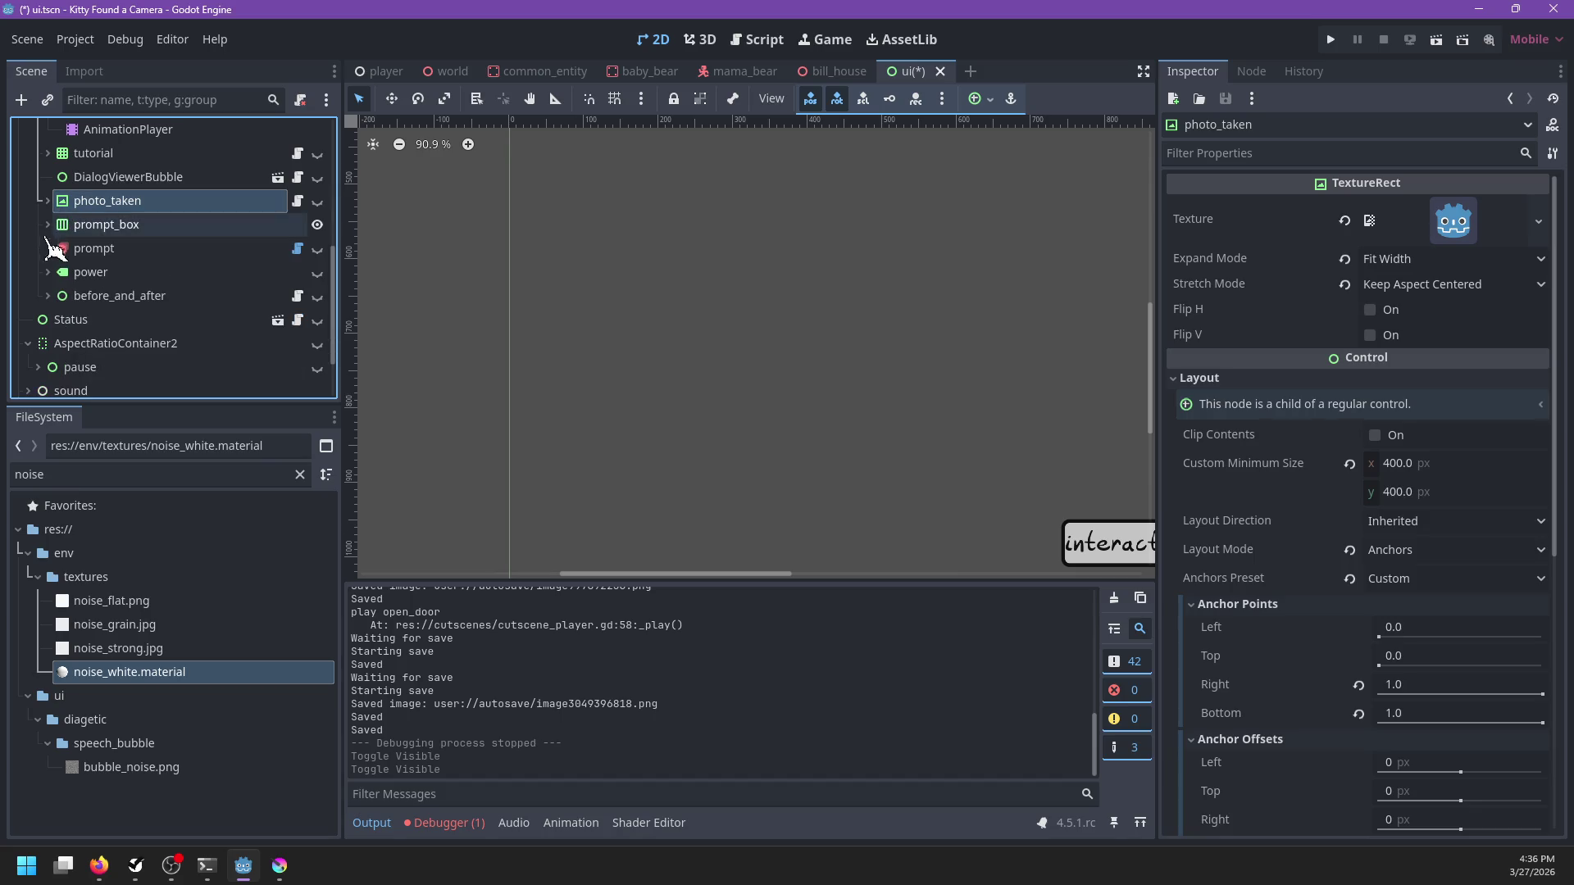
left_click(76, 297)
left_click(49, 297)
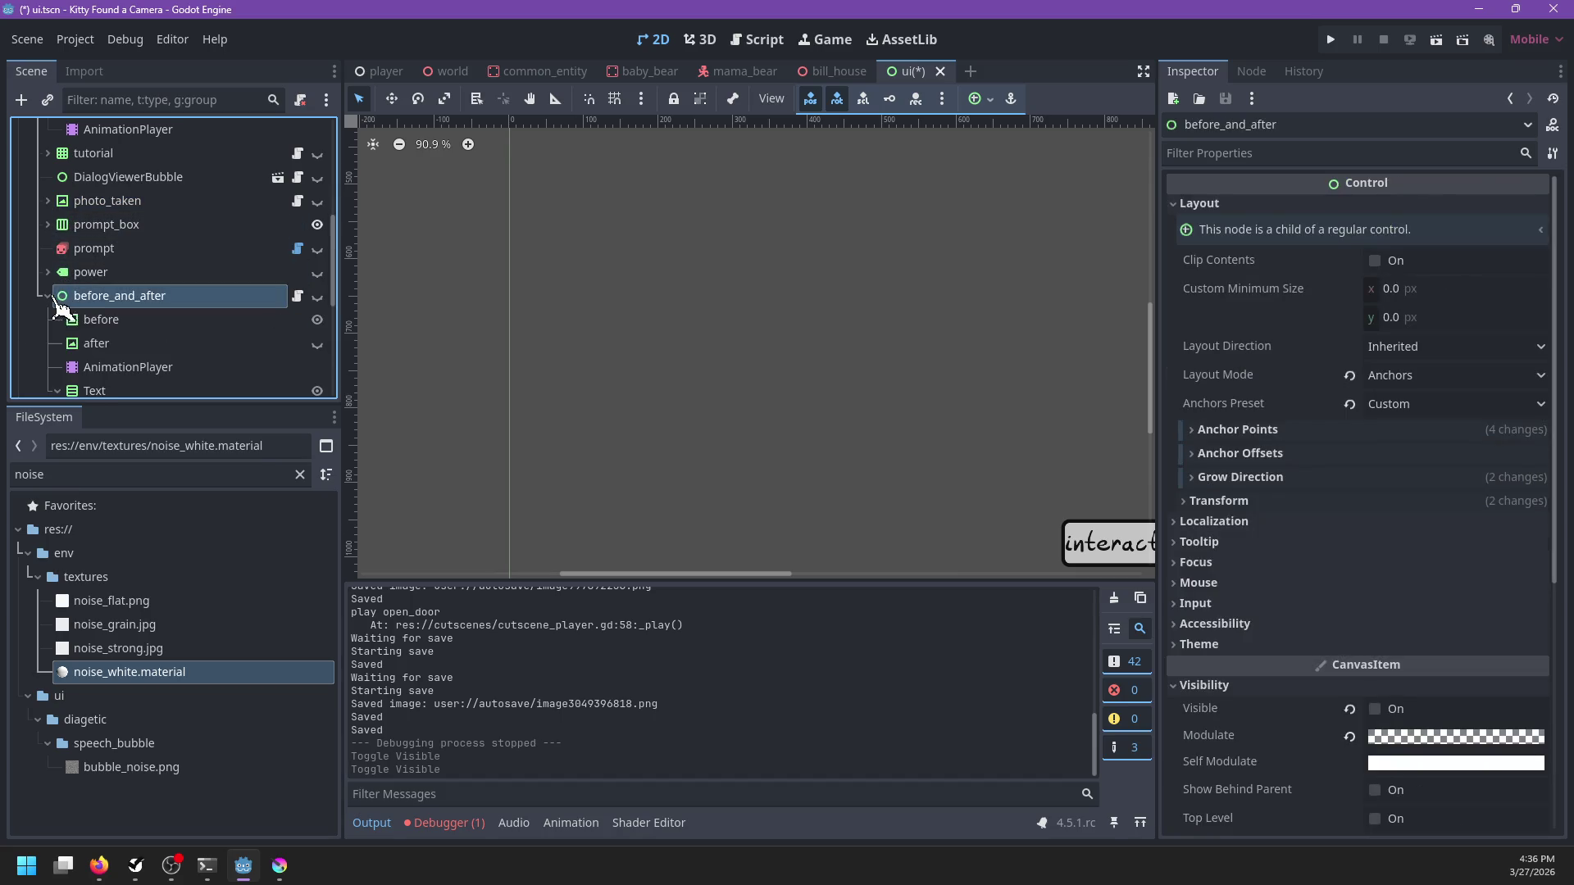
left_click(317, 296)
scroll(749, 306, "down", 10)
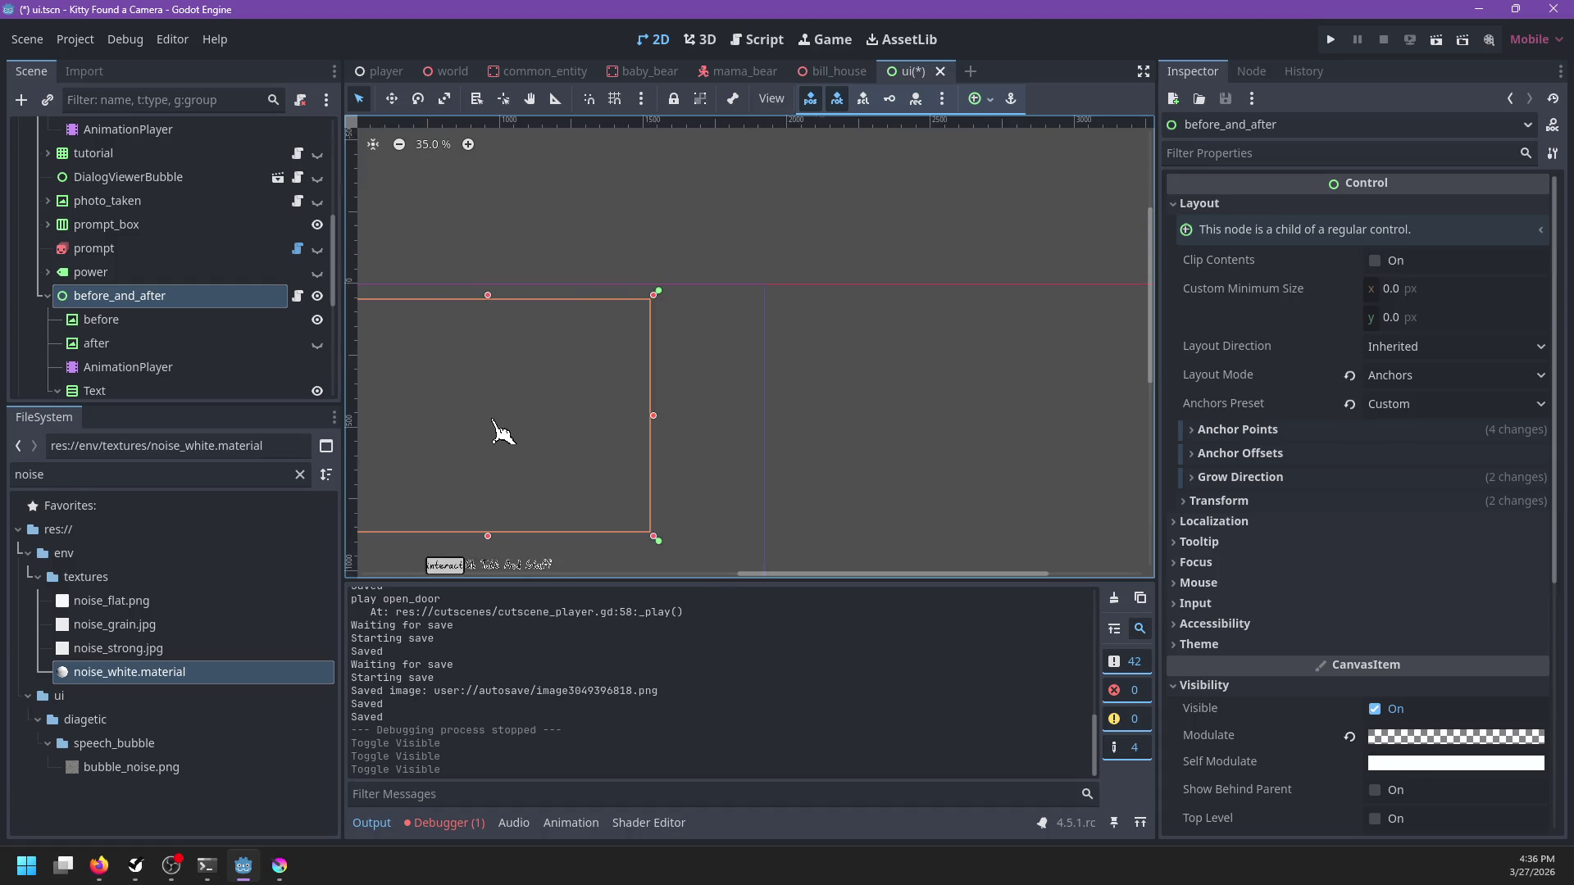
Step: Change before_and_after's type to PanelContainer, searching 'panelcon' in Change Type
scroll(239, 345, "up", 2)
scroll(218, 351, "down", 2)
right_click(145, 297)
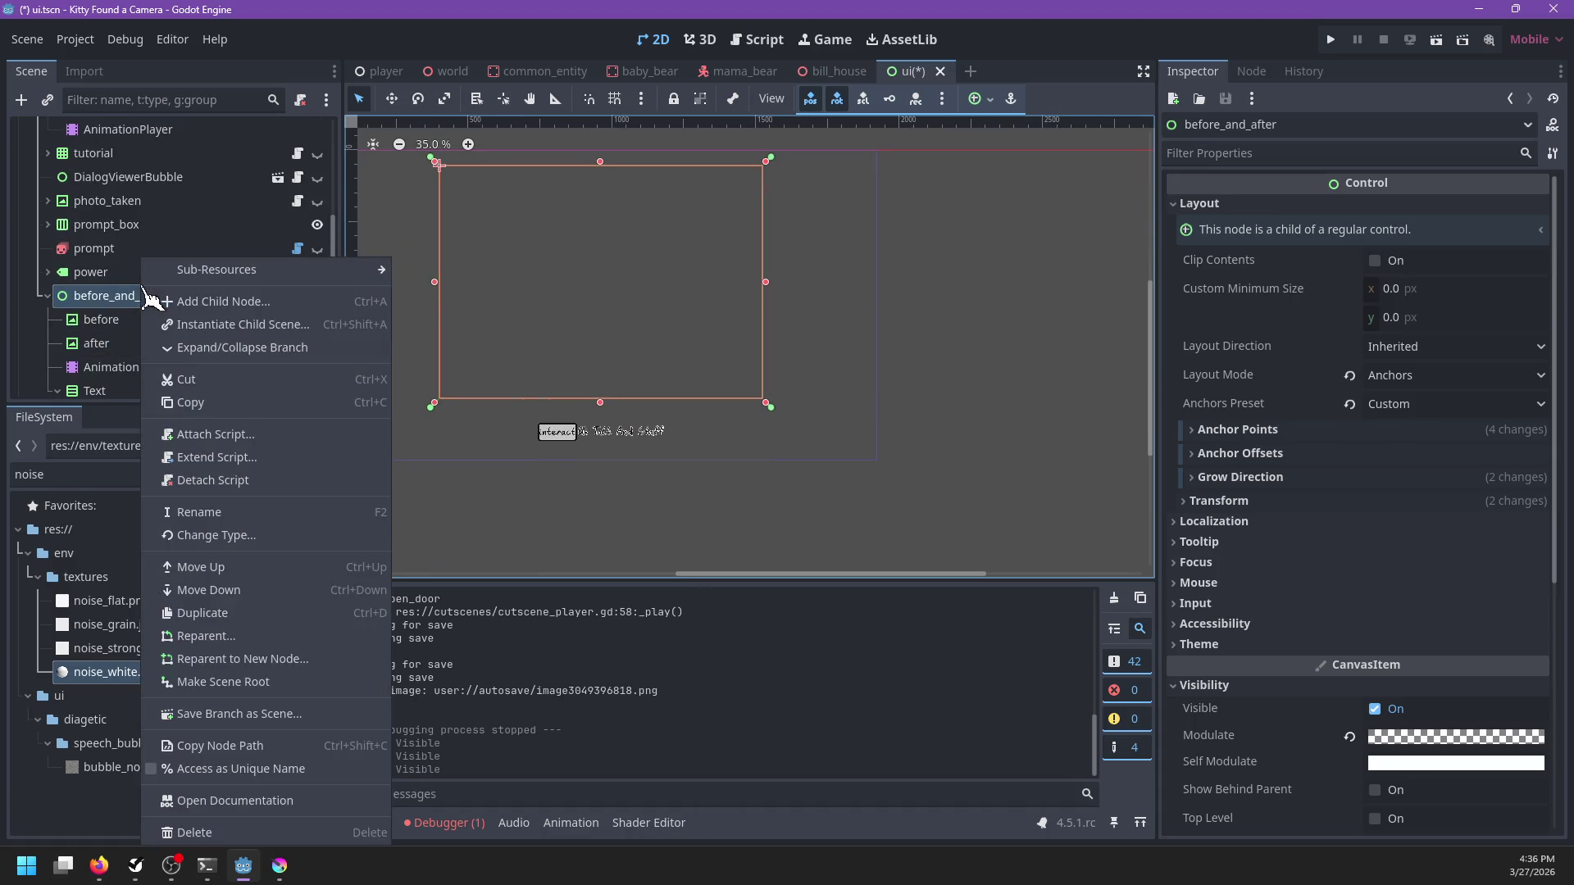
left_click(237, 541)
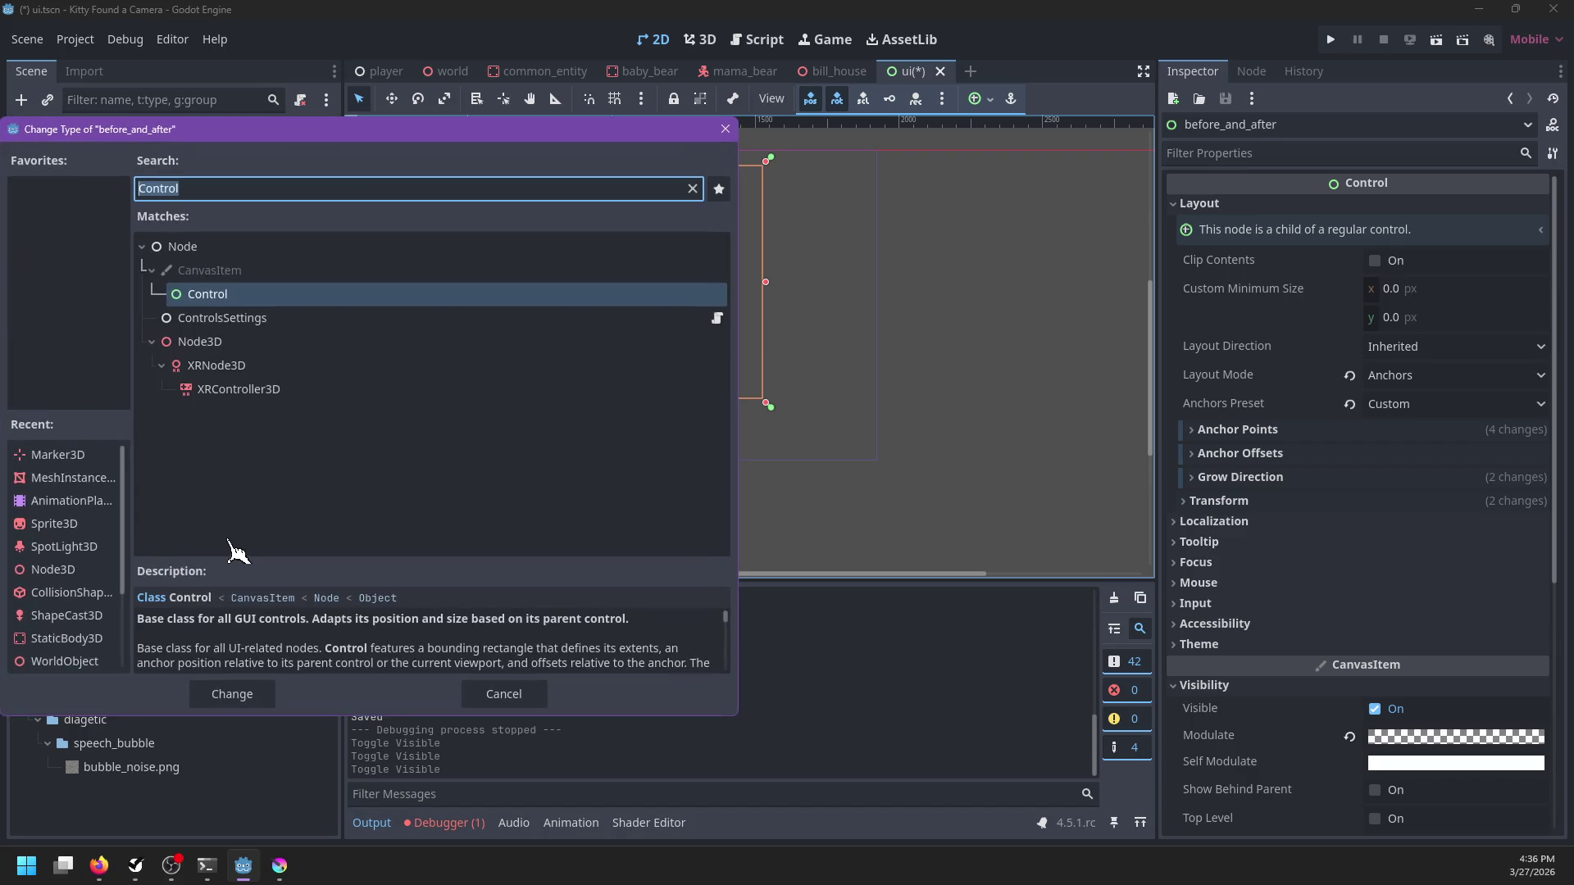
type("panelcon")
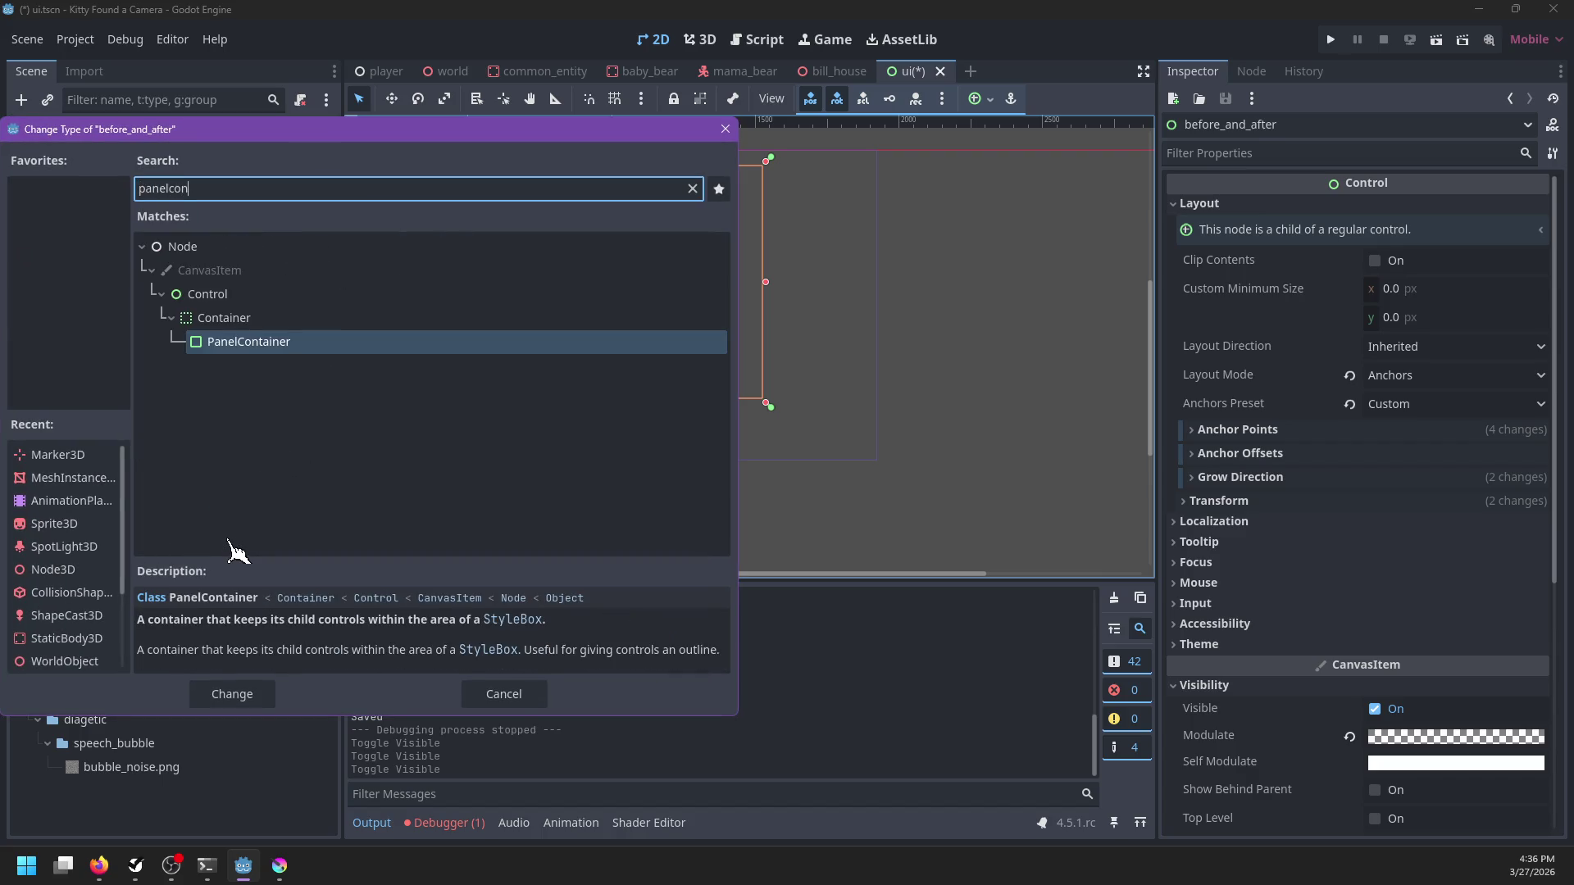
key("Return")
scroll(246, 358, "down", 3)
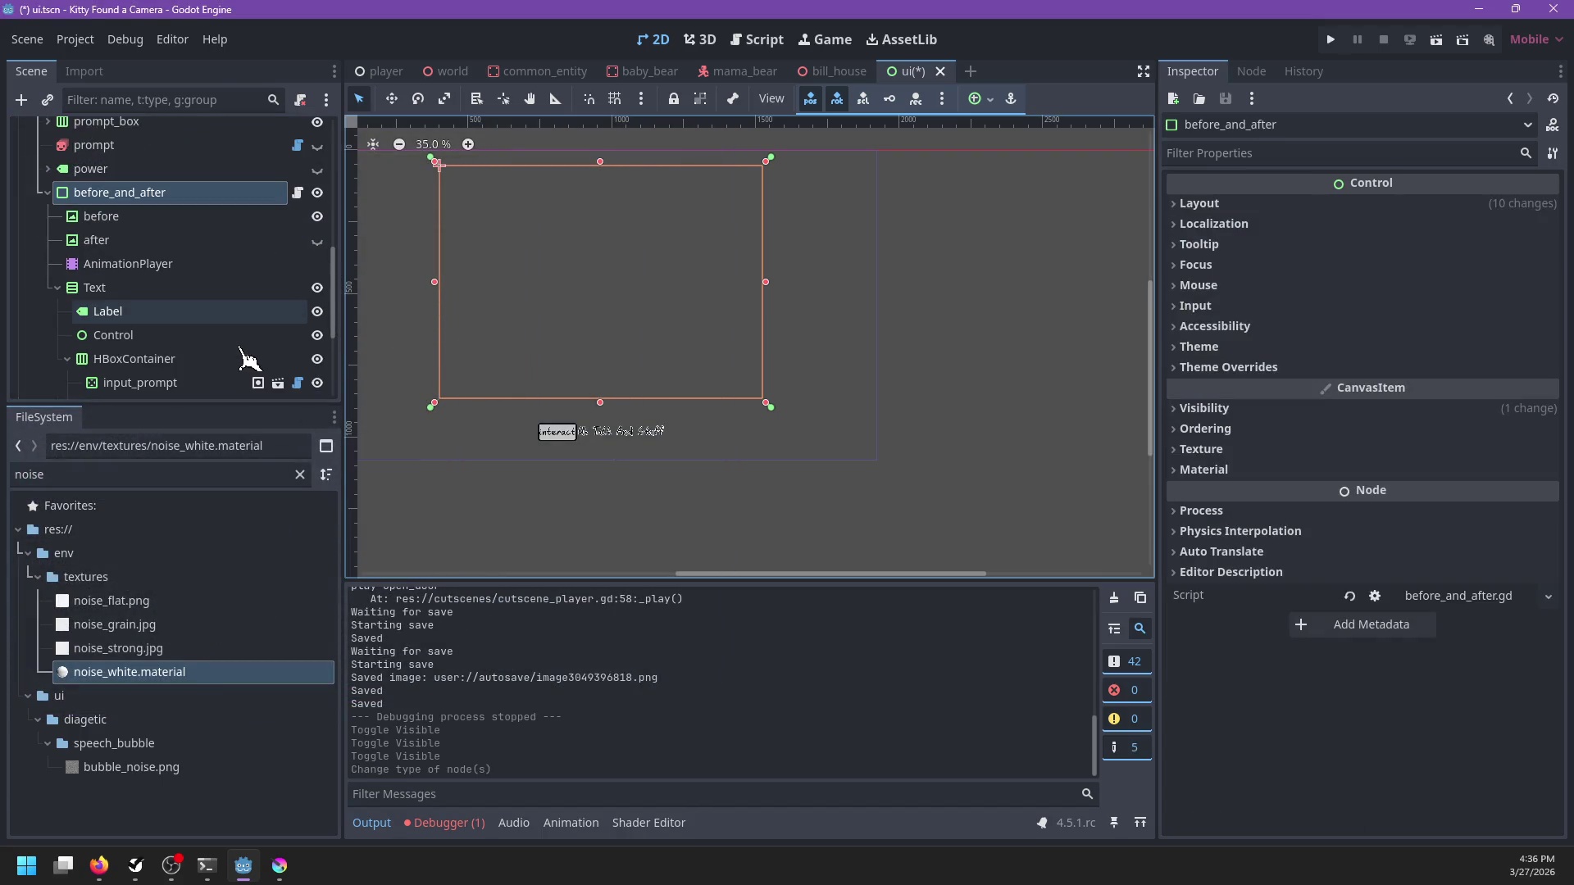